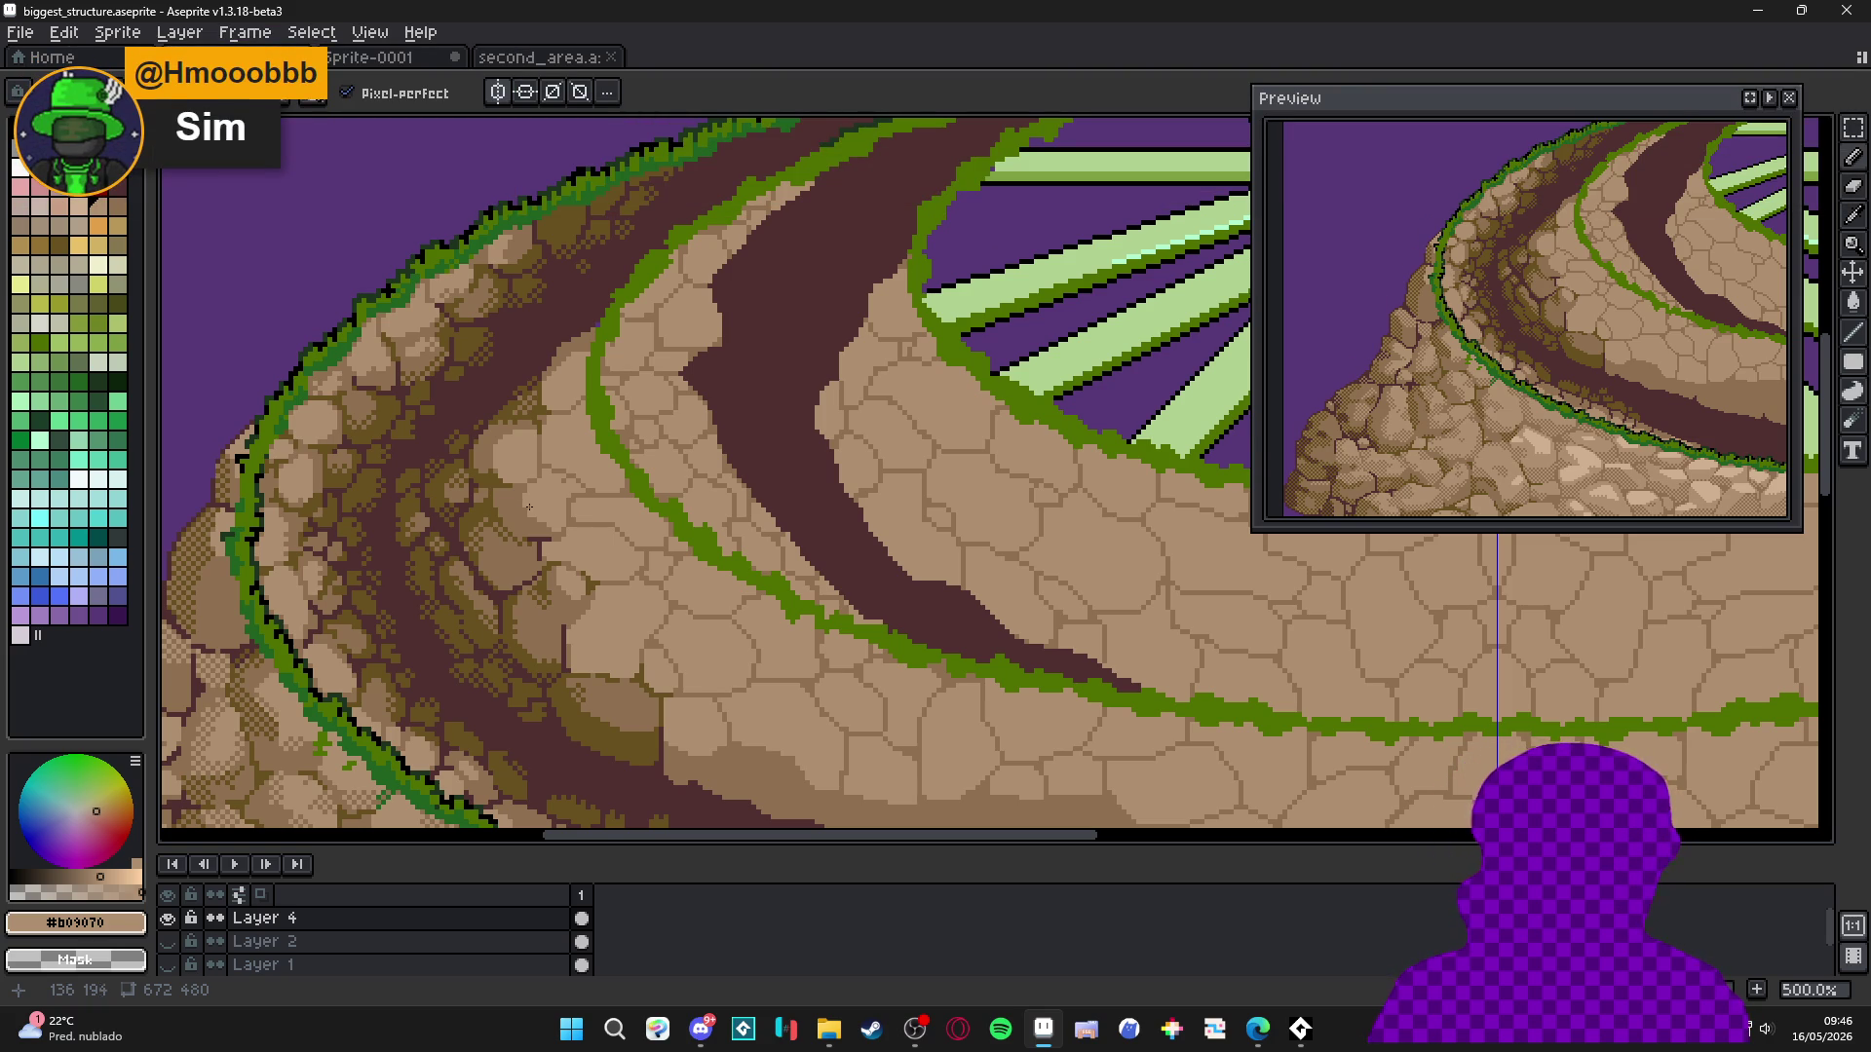
Eyedrop maroon #503030 and pencil outline pixels along the rock's left and upper edges.
scroll(786, 501, "down", 2)
scroll(413, 649, "up", 4)
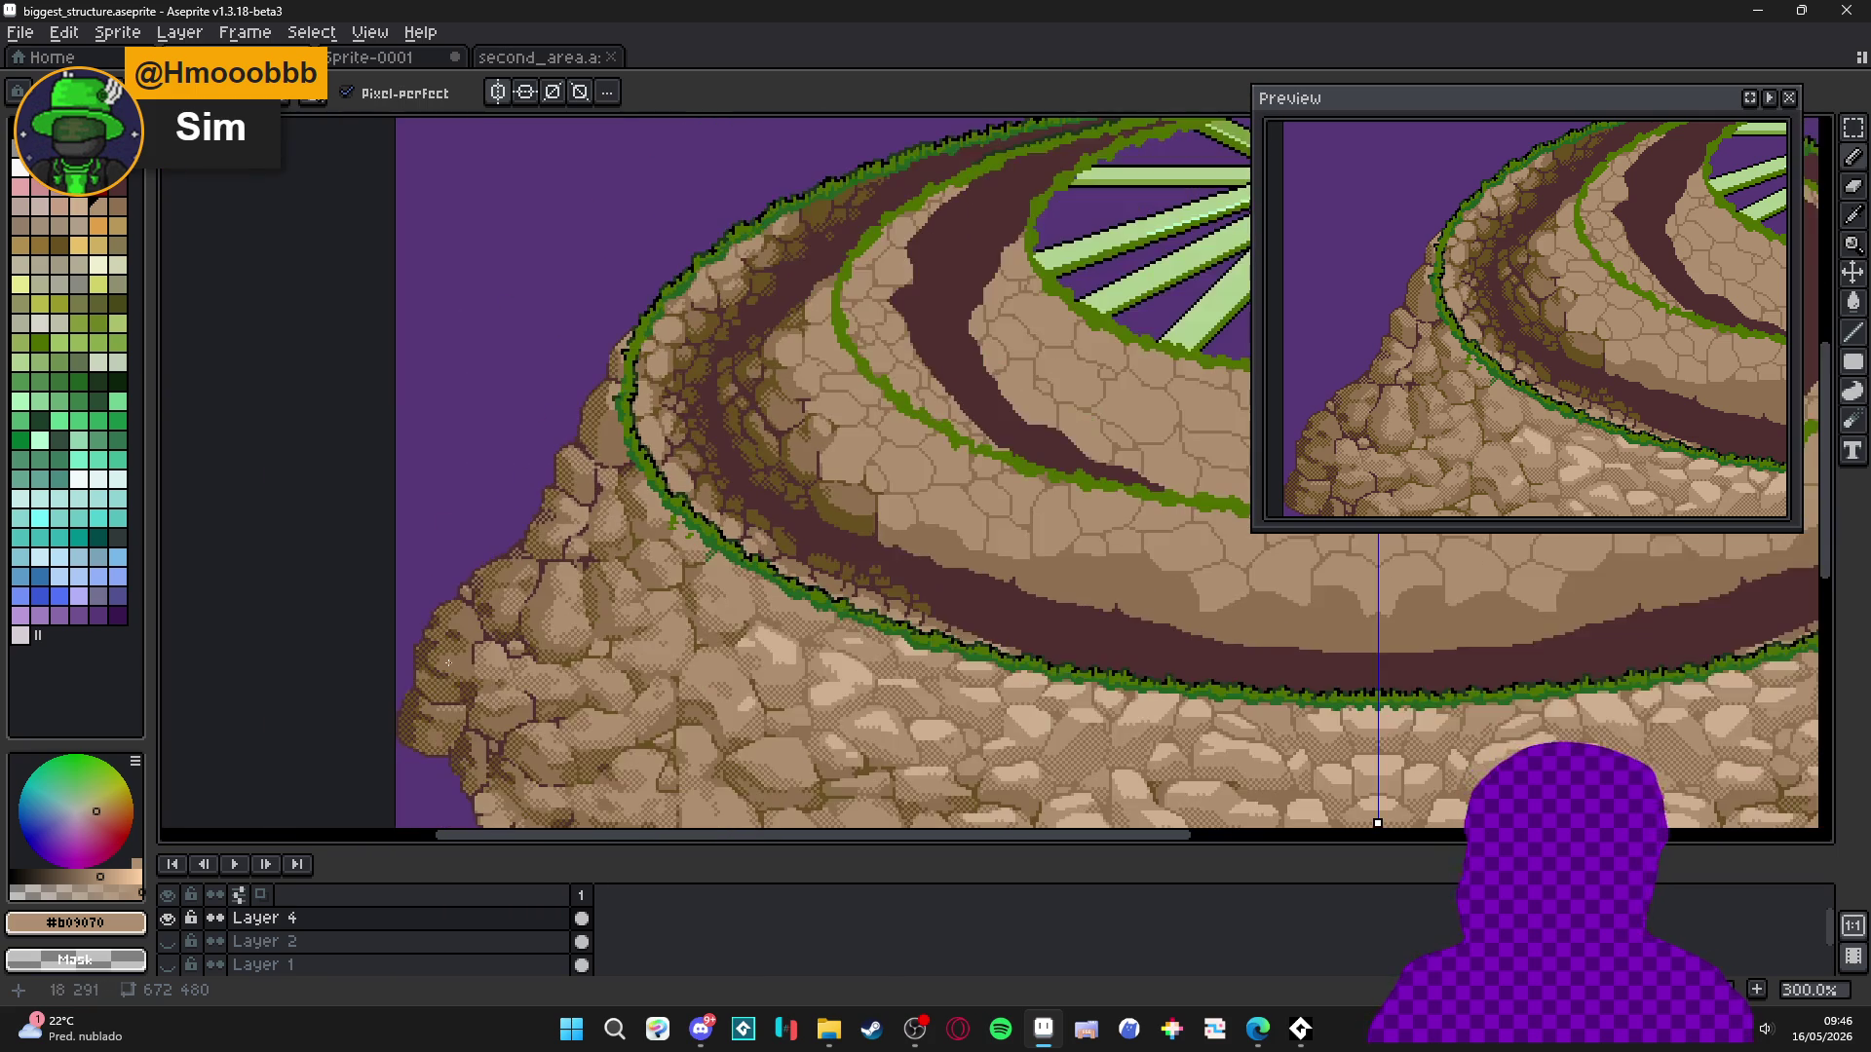
scroll(413, 649, "up", 5)
left_click(466, 627, "alt")
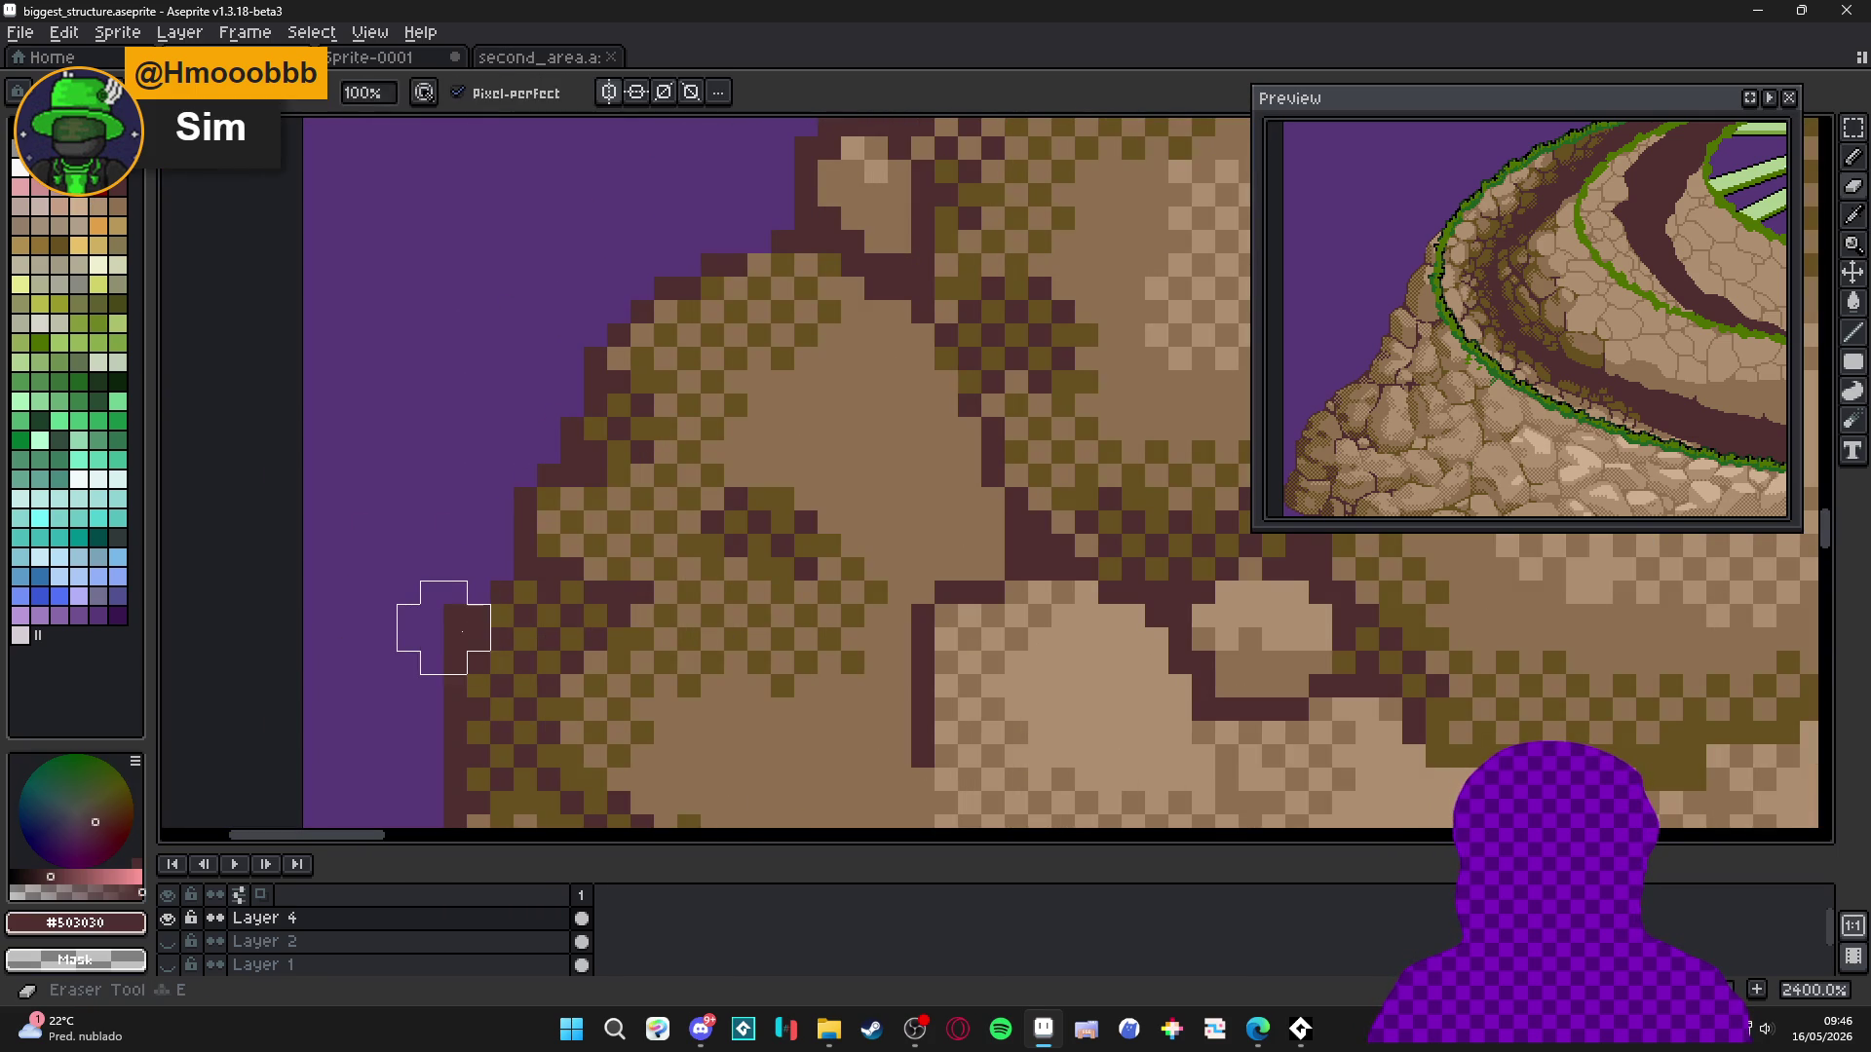
key("b")
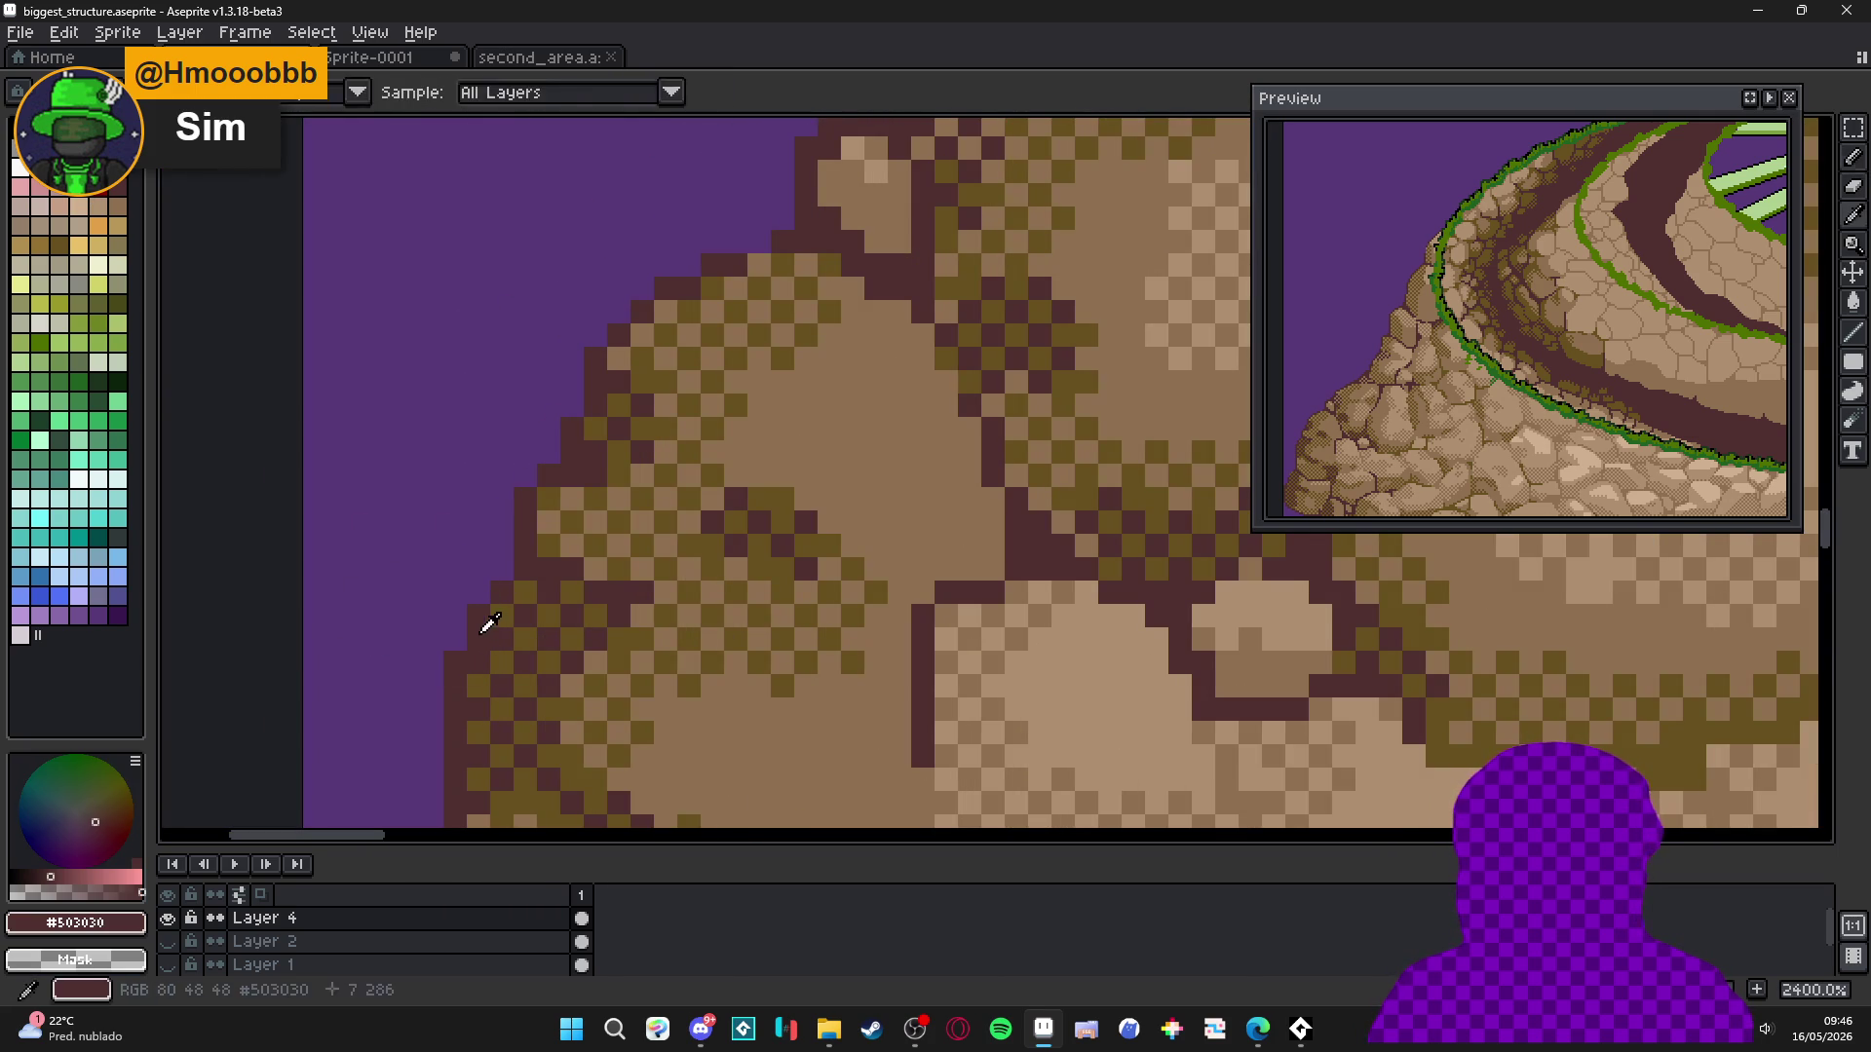
left_click(503, 570)
left_click_drag(550, 454, 526, 476)
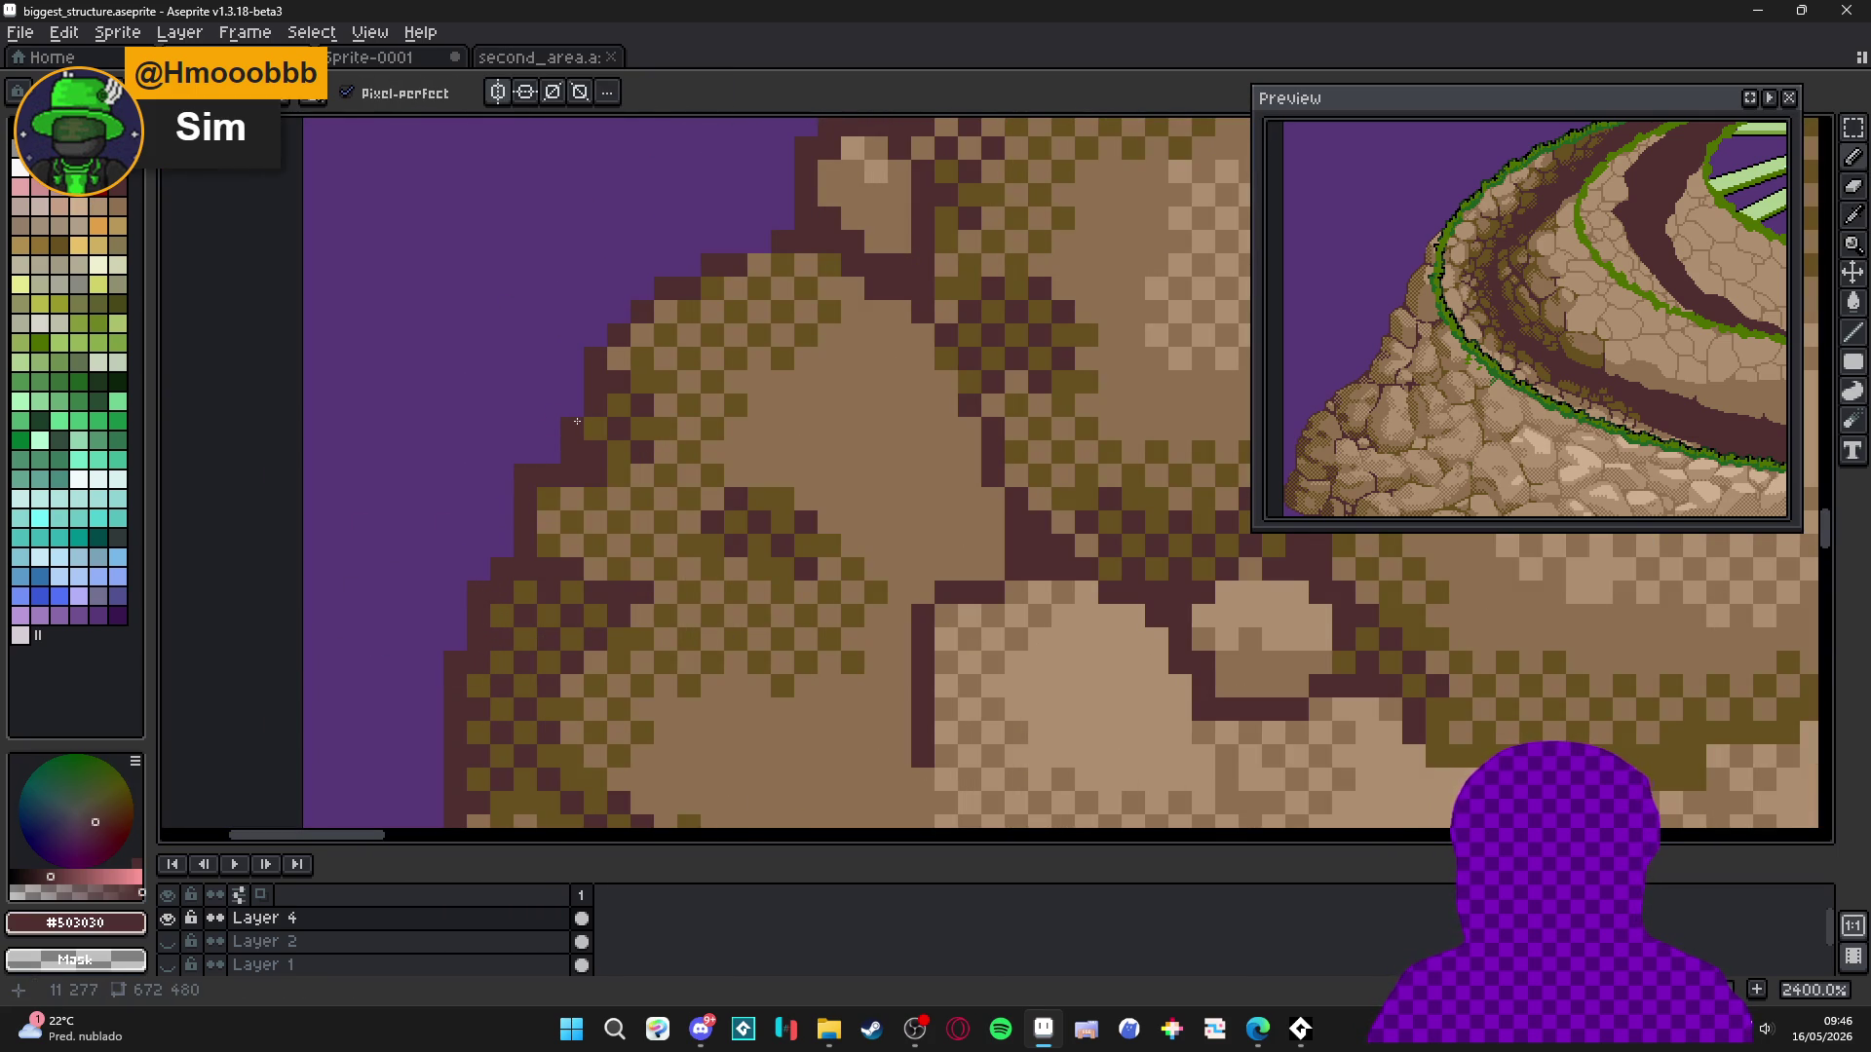
left_click(760, 242)
left_click(737, 242)
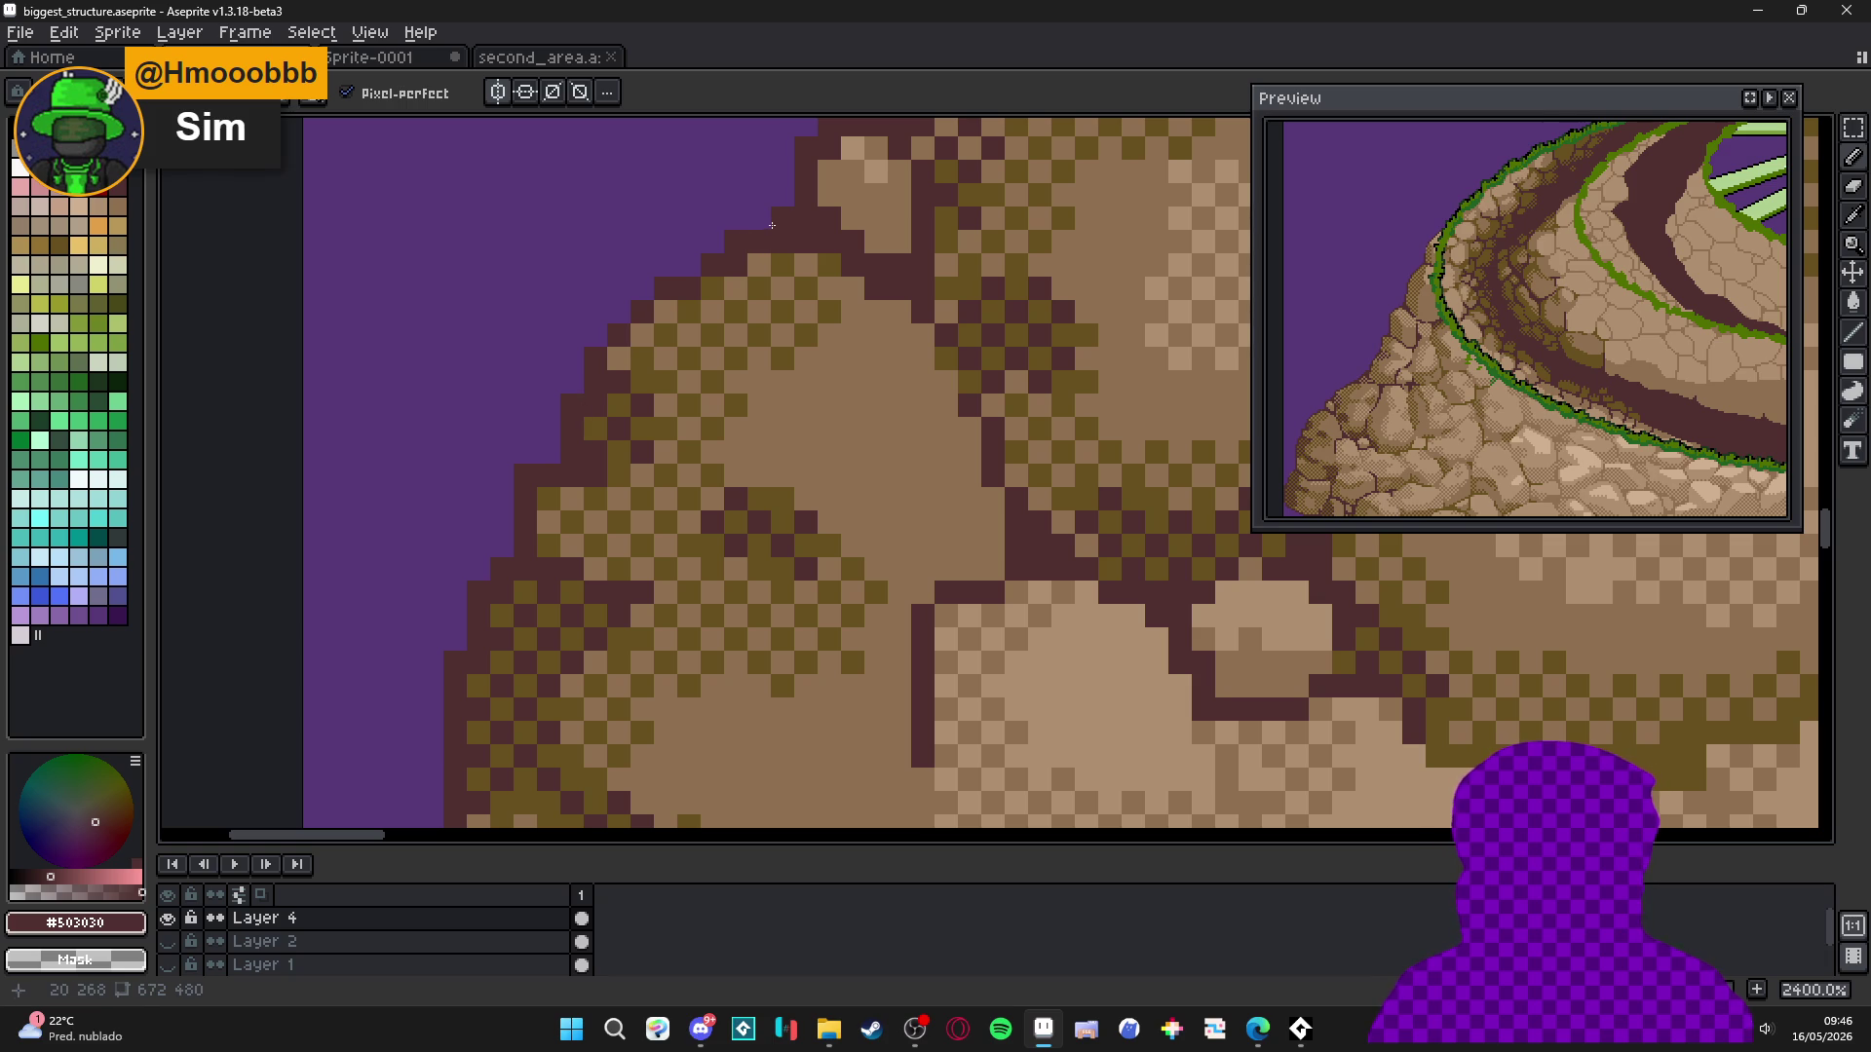
Add more maroon outline pixels further along the rock edge against the purple.
scroll(565, 433, "down", 5)
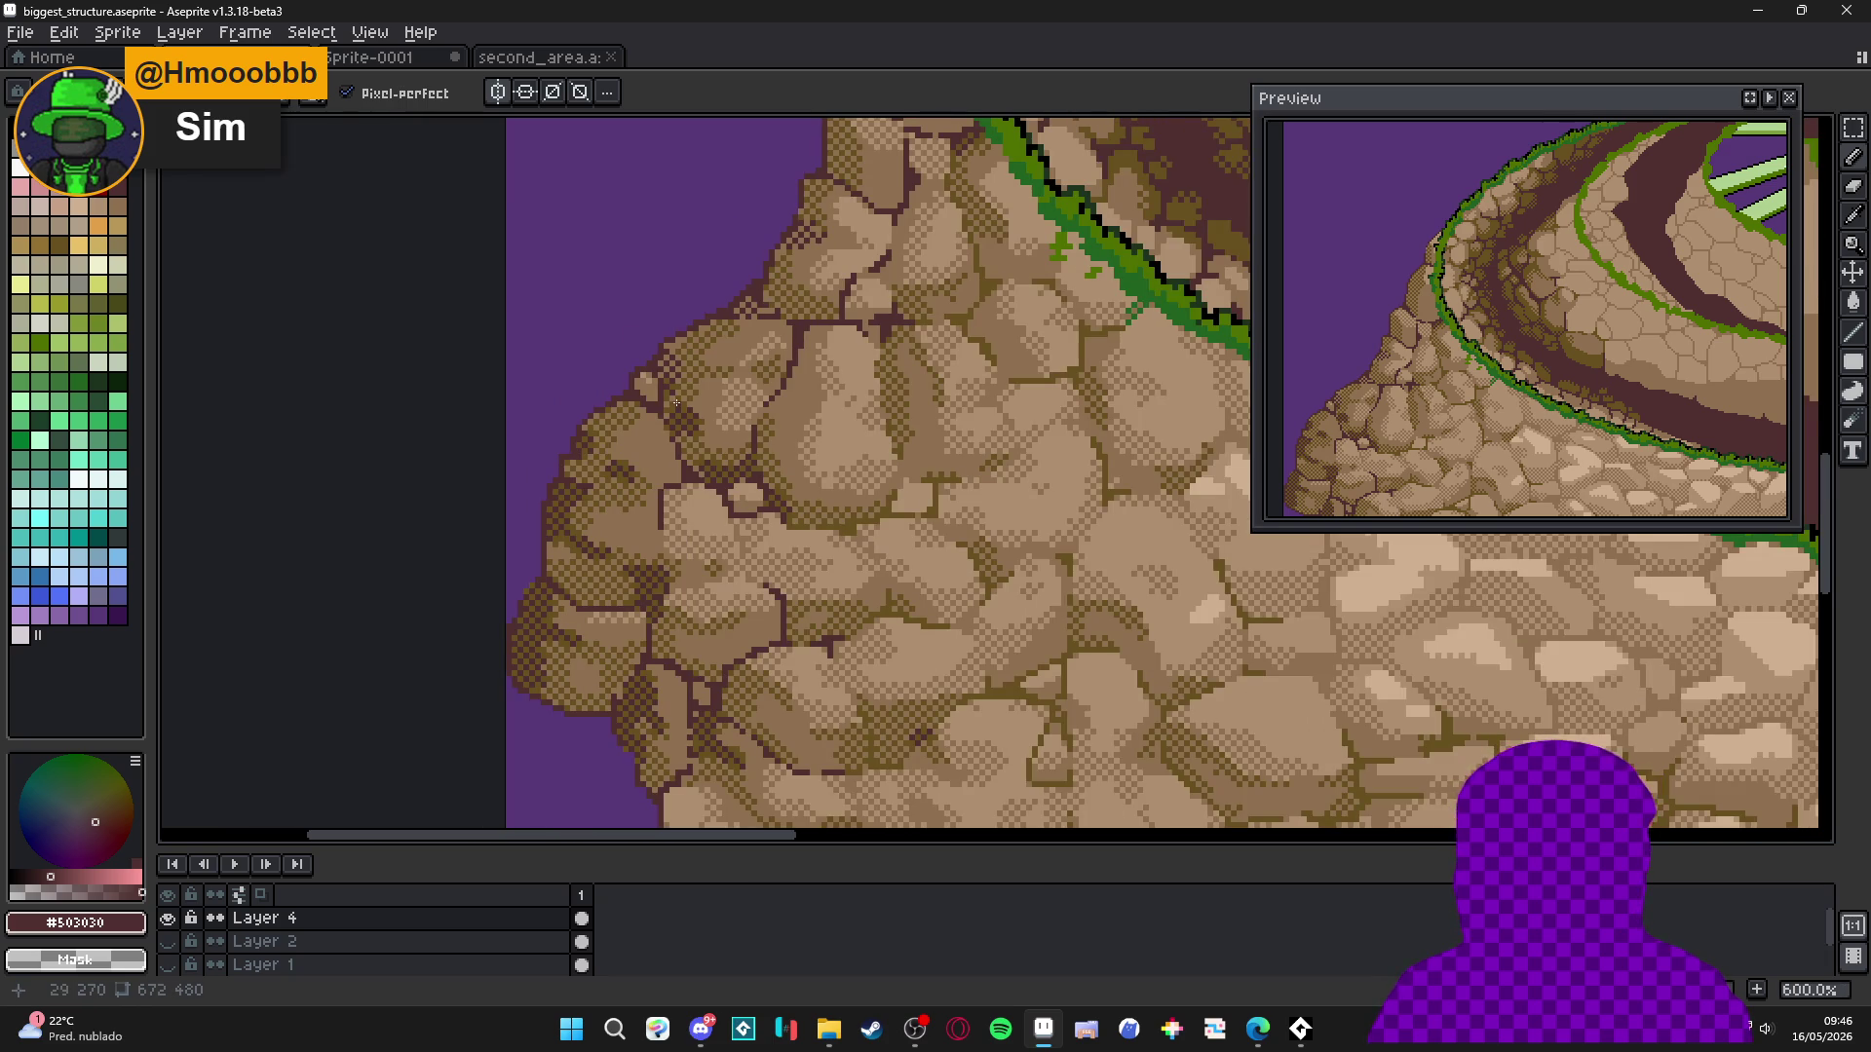
scroll(677, 403, "down", 1)
scroll(701, 325, "up", 7)
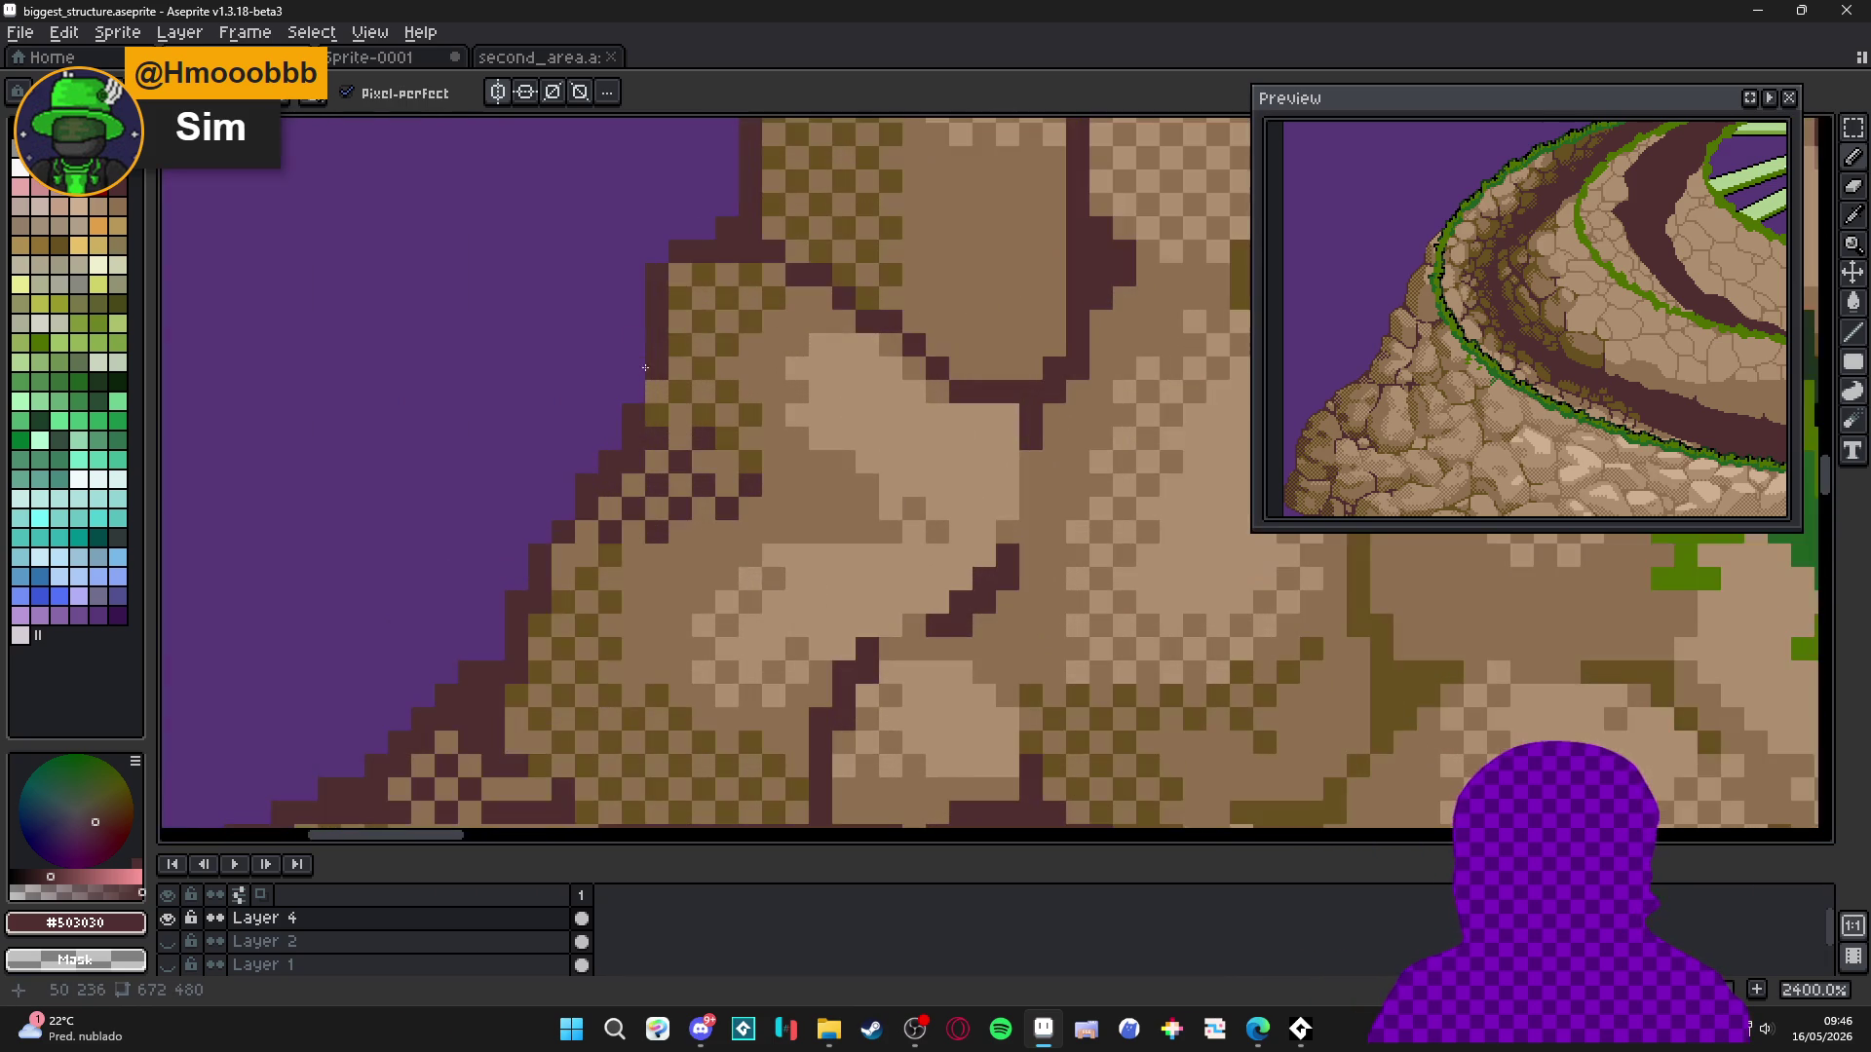
scroll(682, 287, "down", 2)
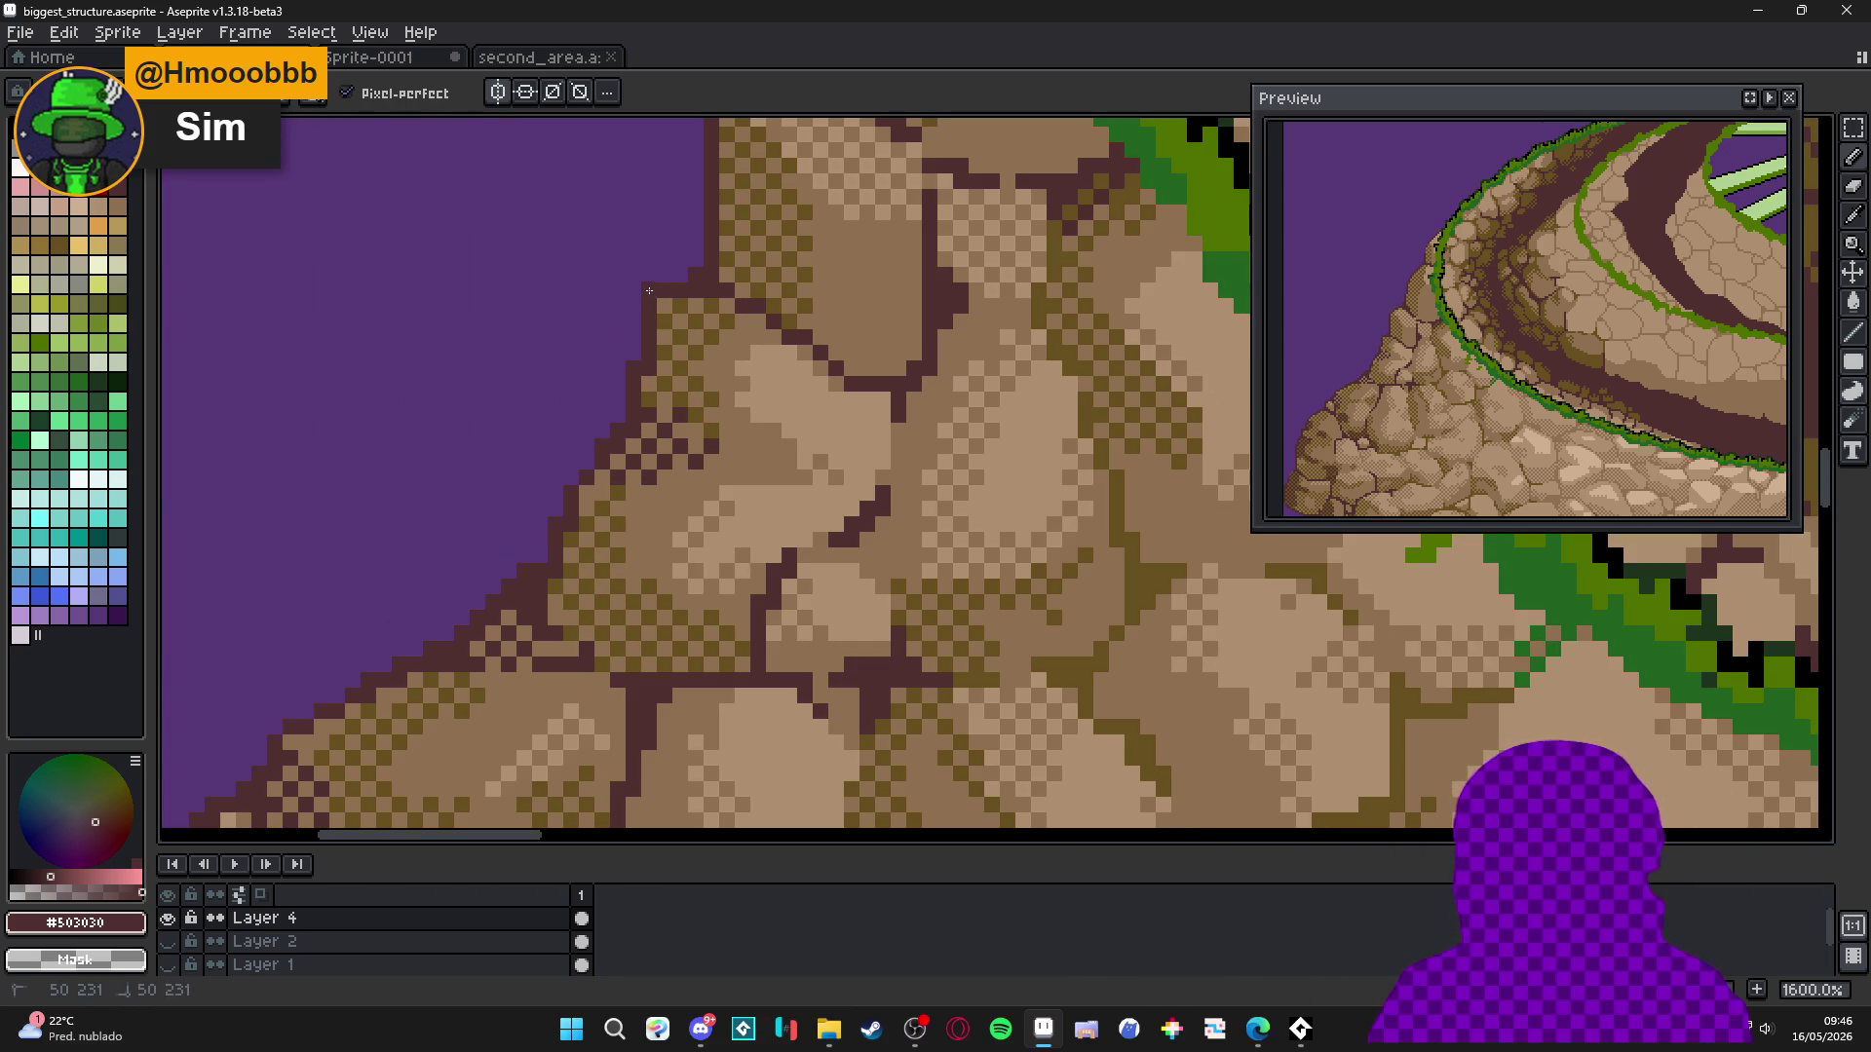
key("space")
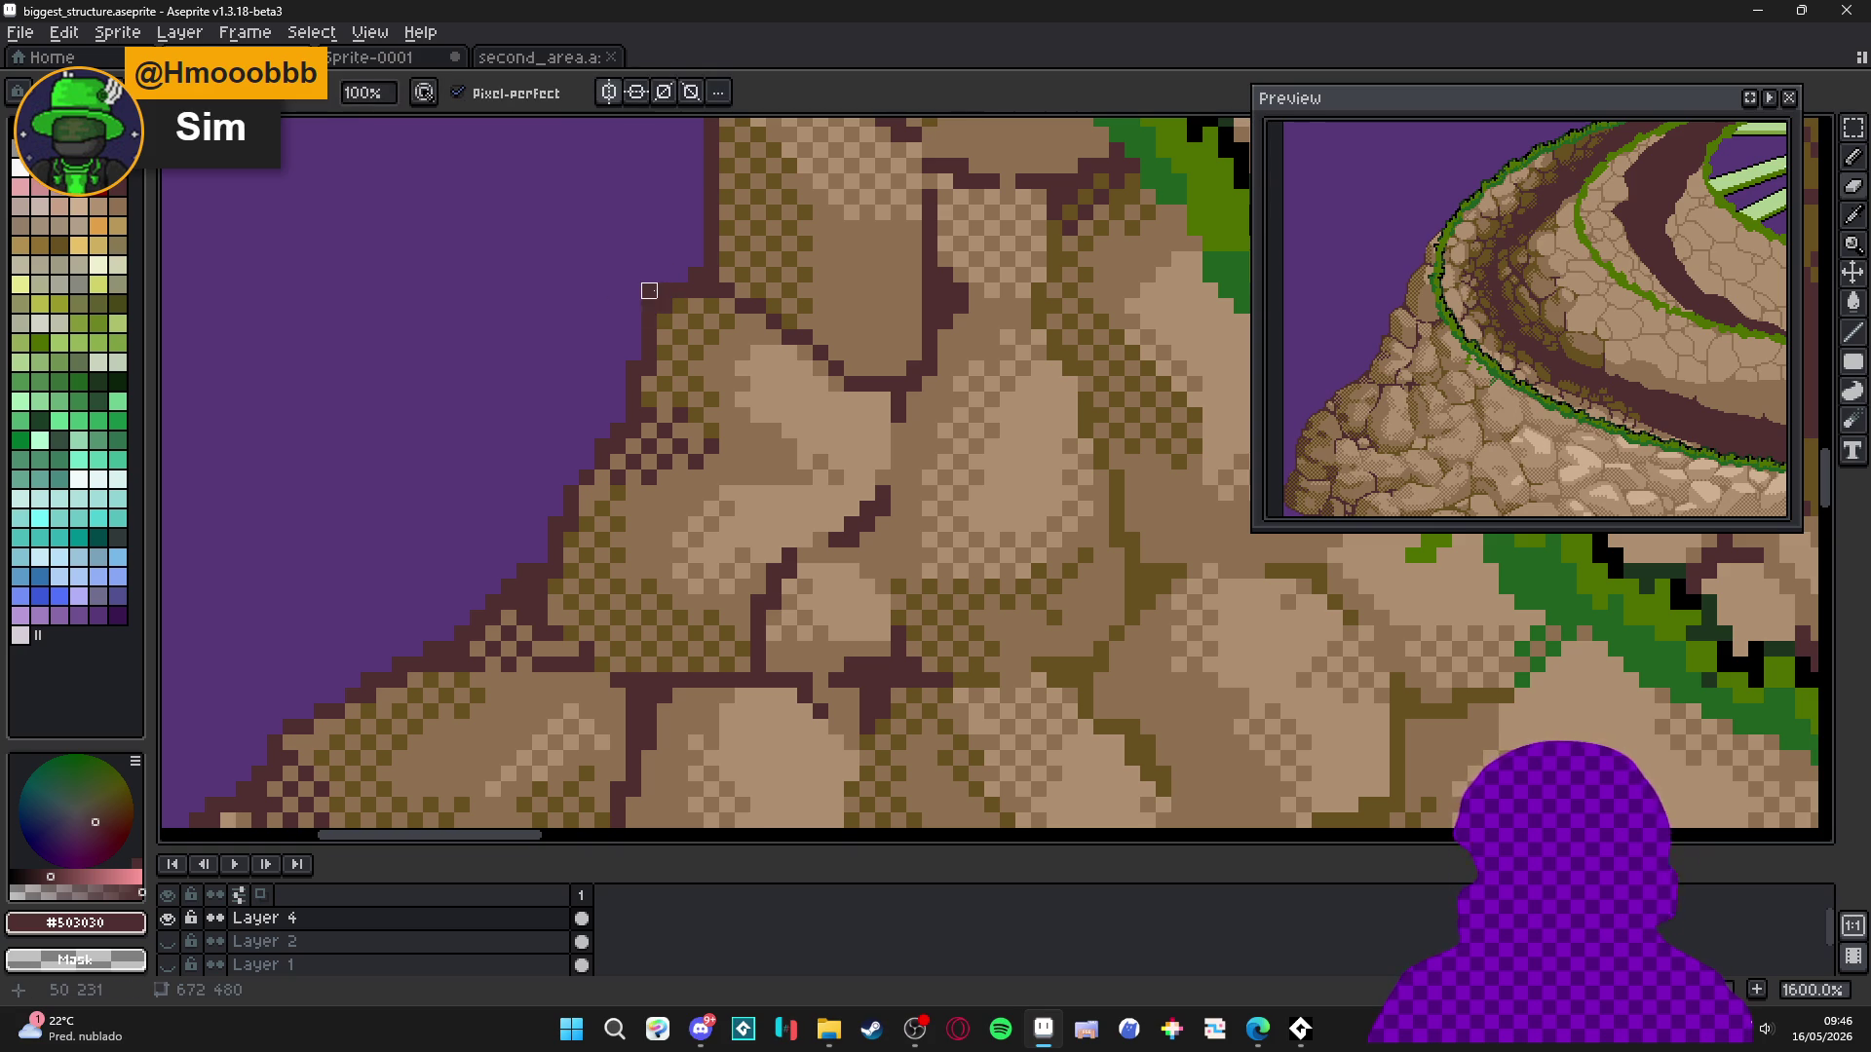
scroll(628, 421, "down", 3)
scroll(628, 421, "up", 7)
left_click(596, 229)
left_click(626, 197)
left_click(690, 167)
scroll(663, 292, "down", 3)
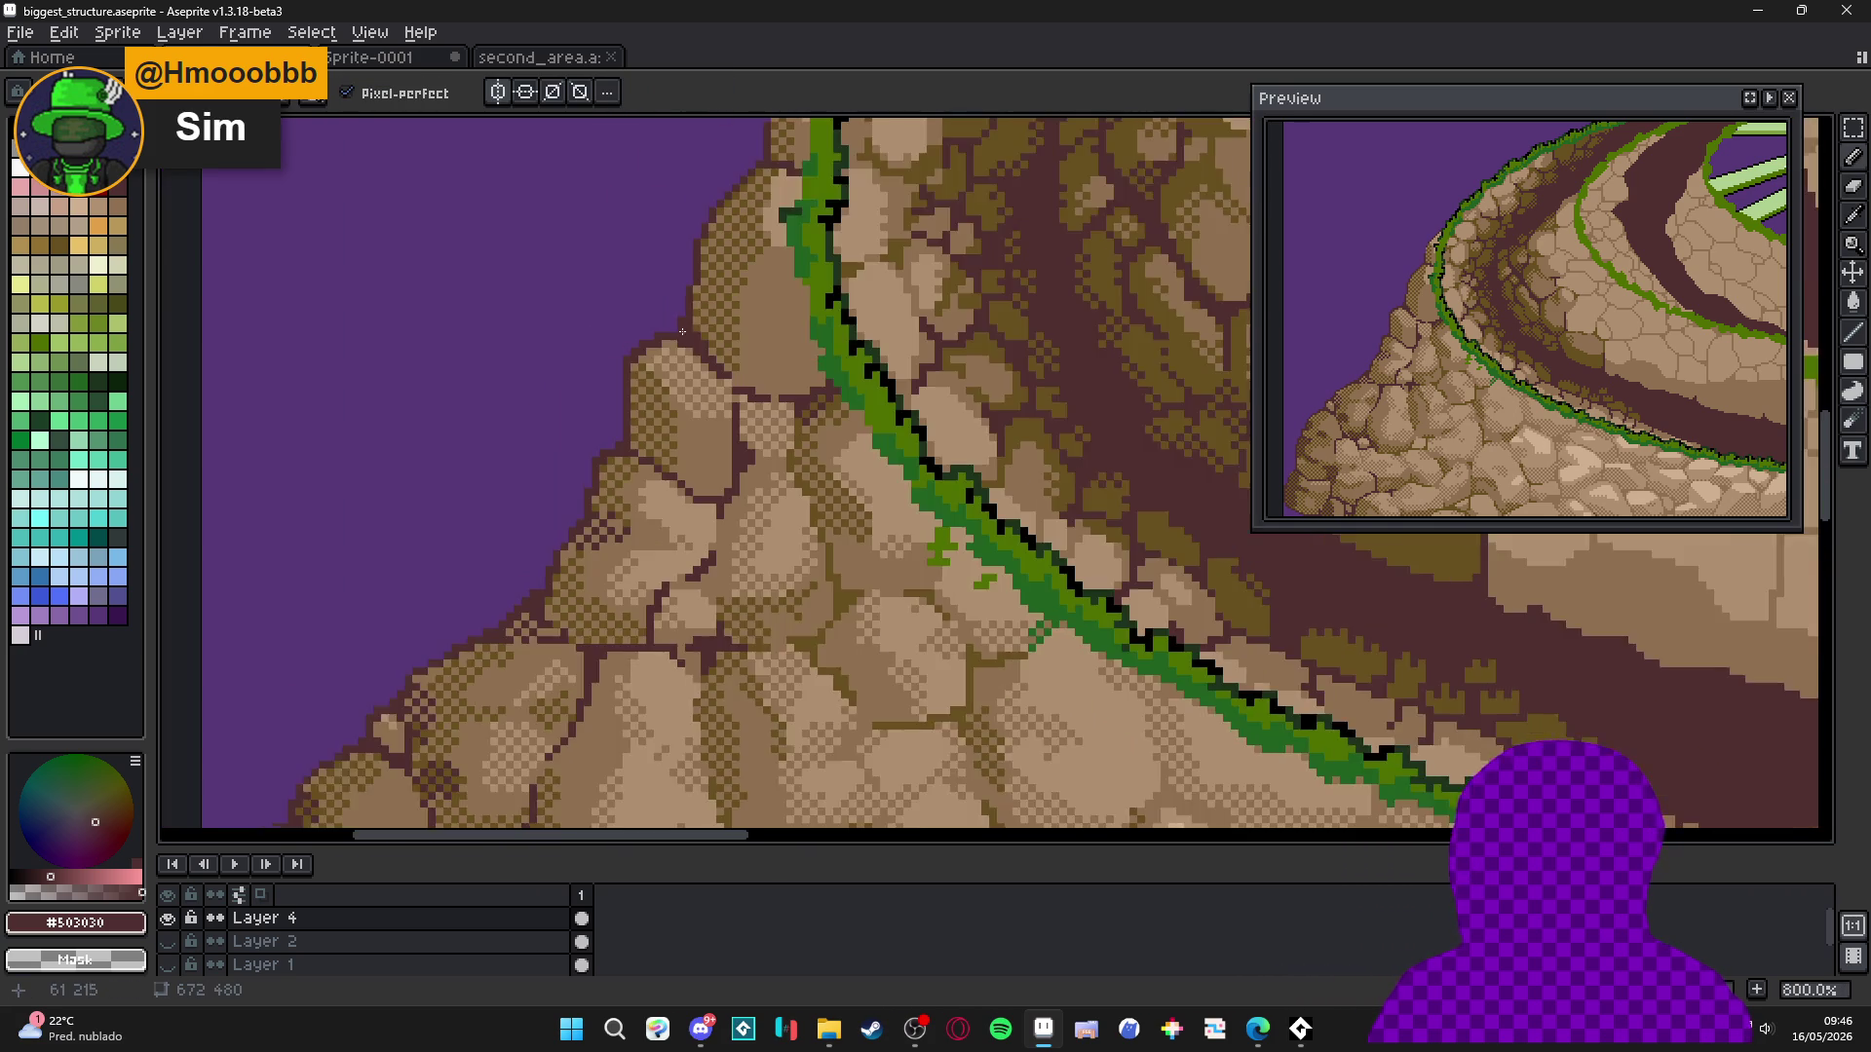
left_click(642, 370)
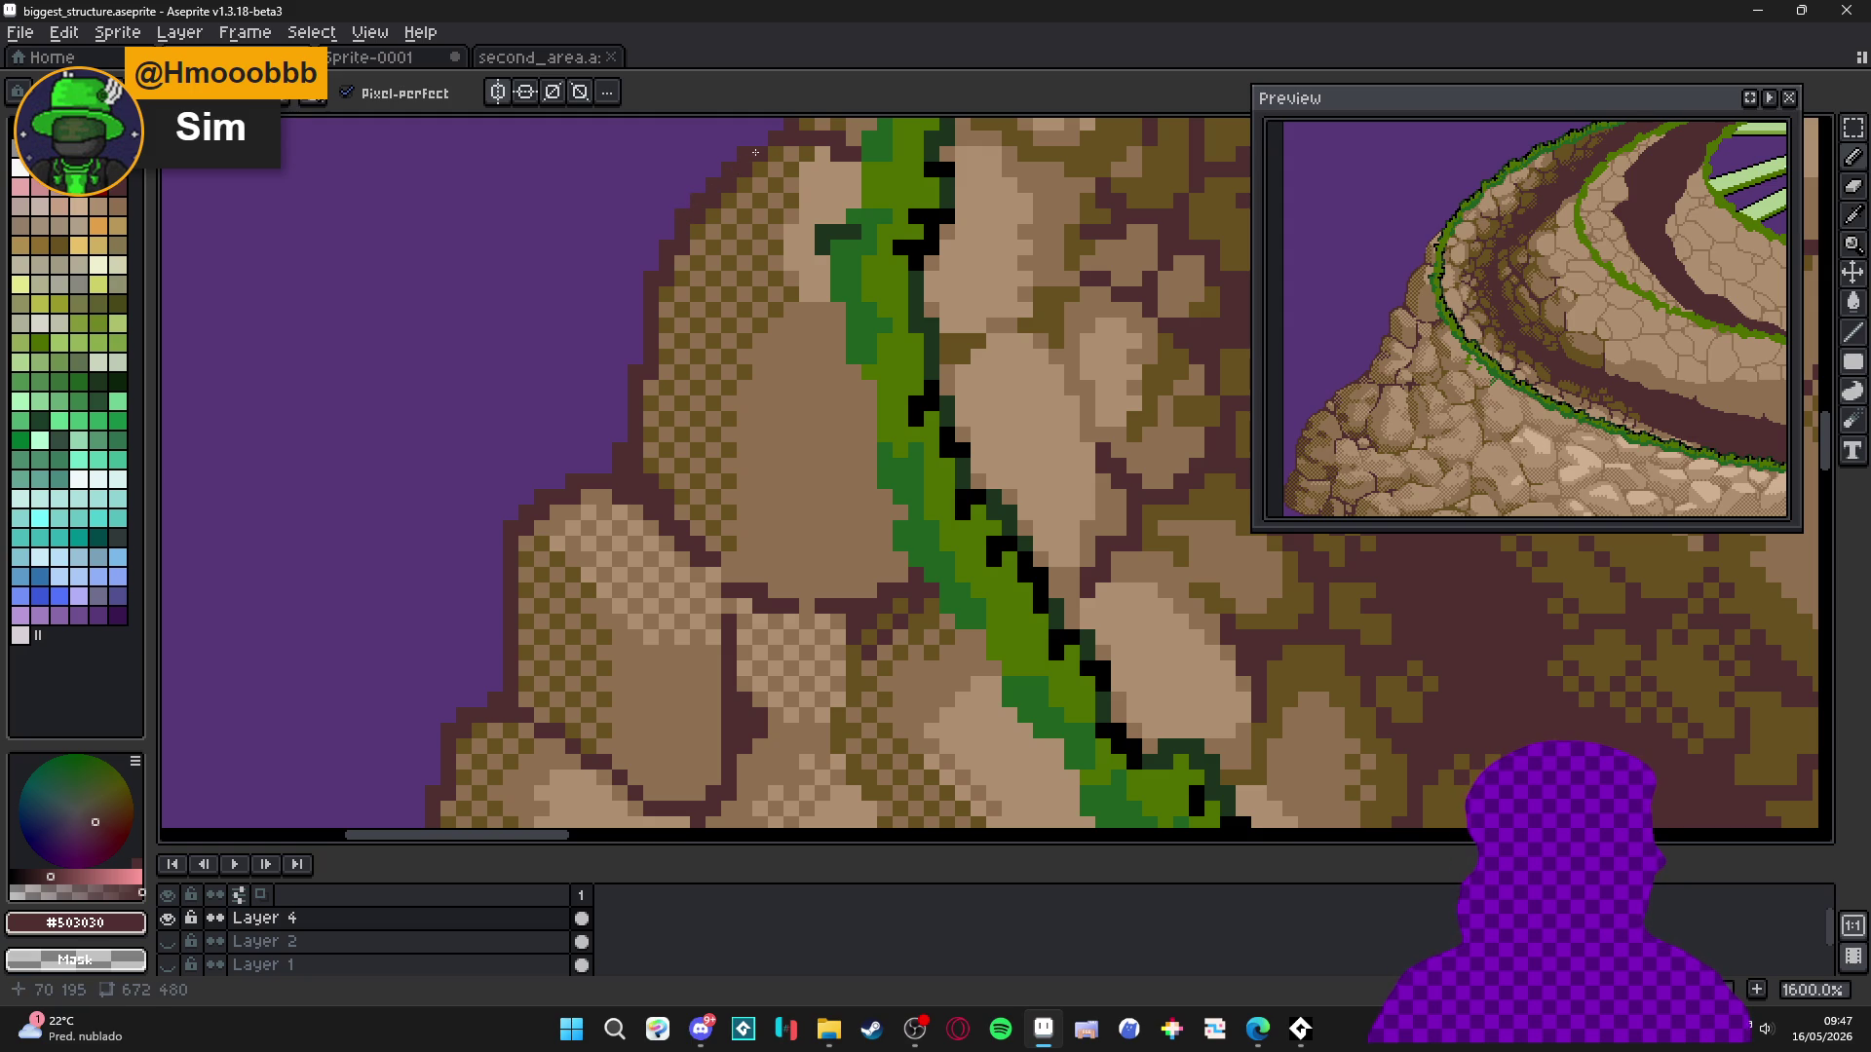
Extend the #503030 outline up-right along the rock wall's left edge.
scroll(731, 312, "up", 4)
left_click(727, 281)
left_click_drag(727, 280, 764, 241)
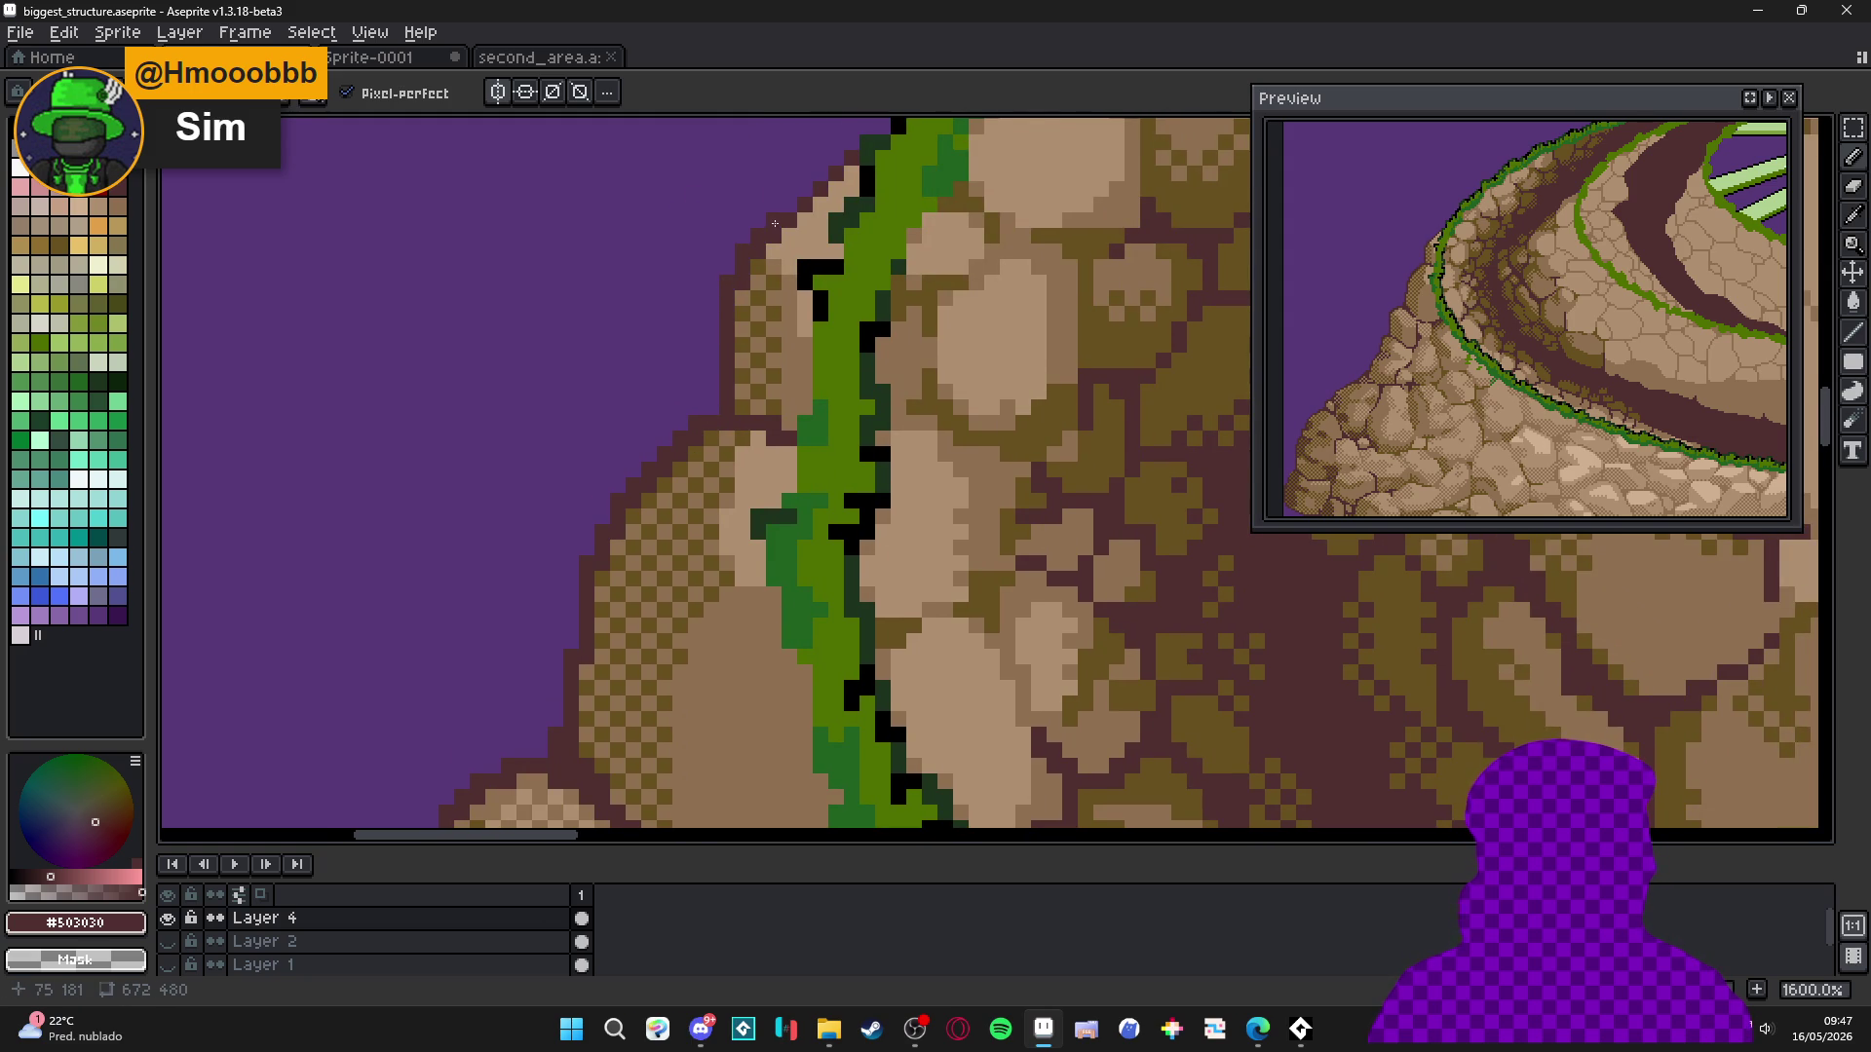
scroll(837, 164, "down", 6)
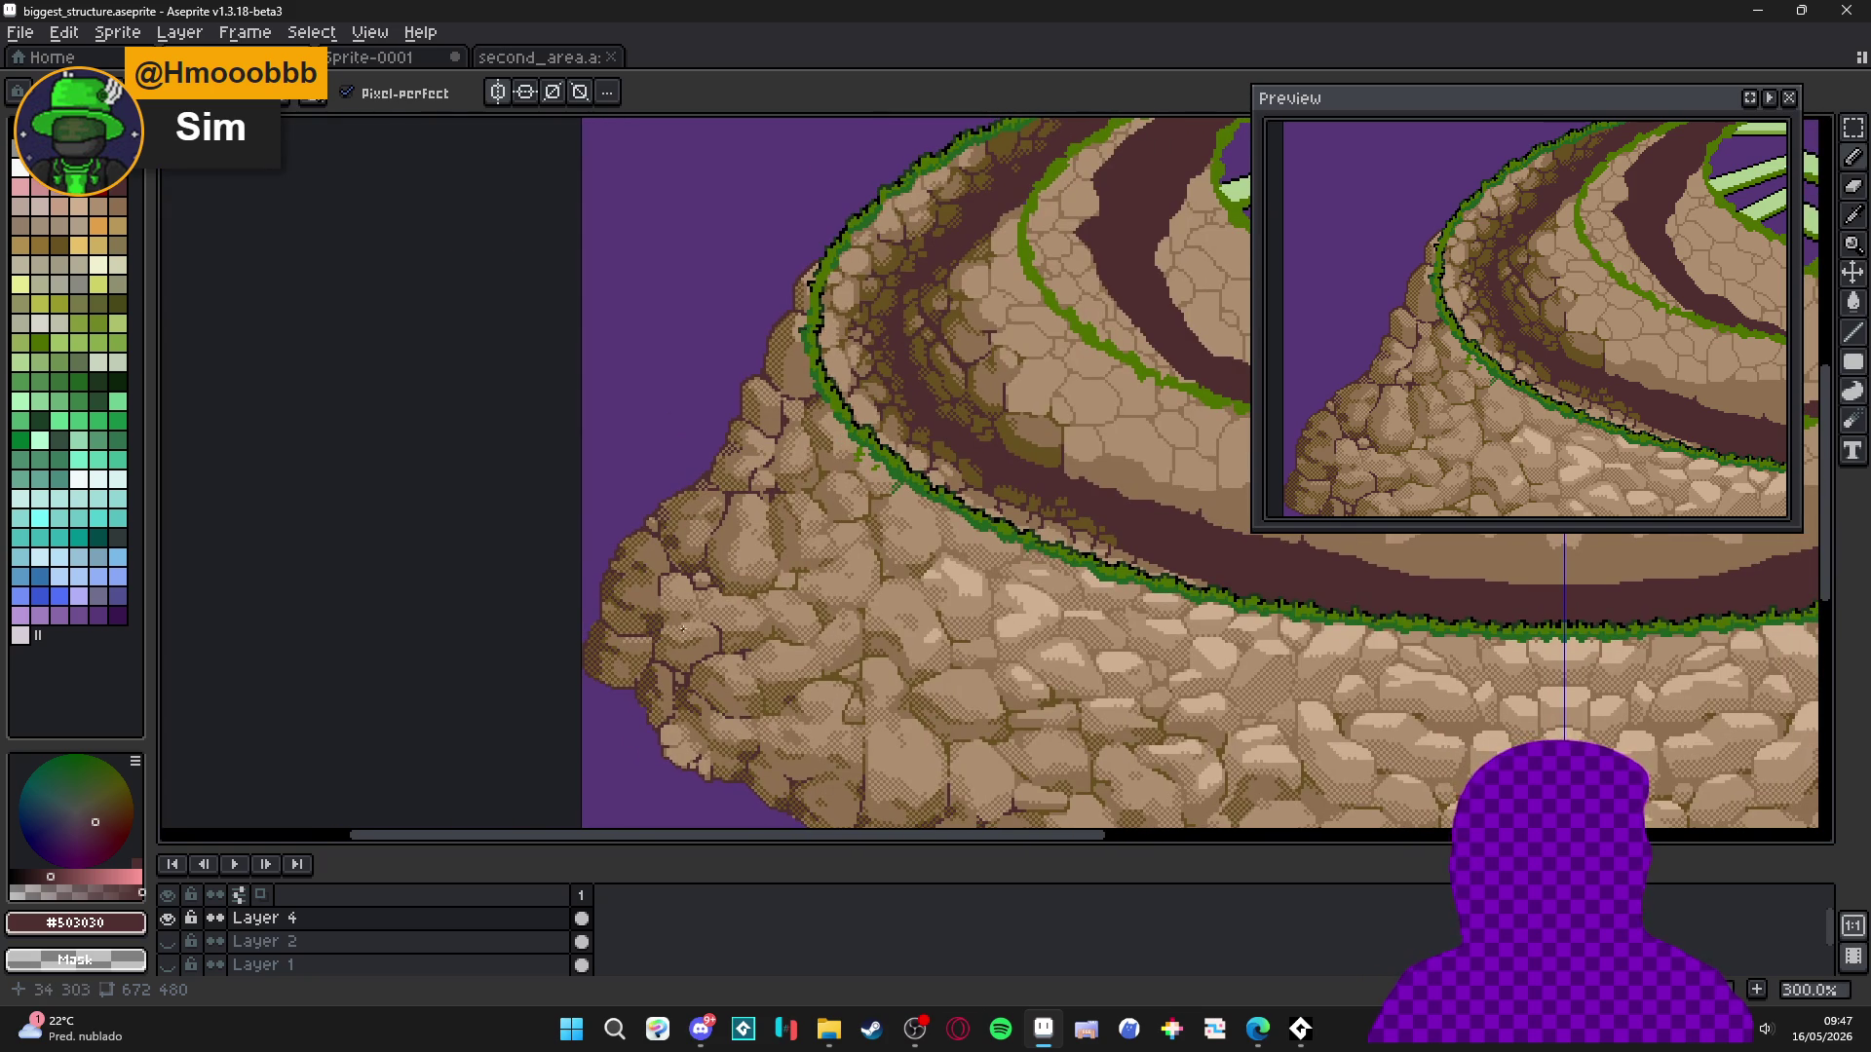
scroll(675, 639, "up", 10)
mouse_move(585, 556)
left_mouse_down()
mouse_move(631, 509)
mouse_move(597, 503)
mouse_move(739, 406)
left_mouse_up()
scroll(732, 475, "down", 3)
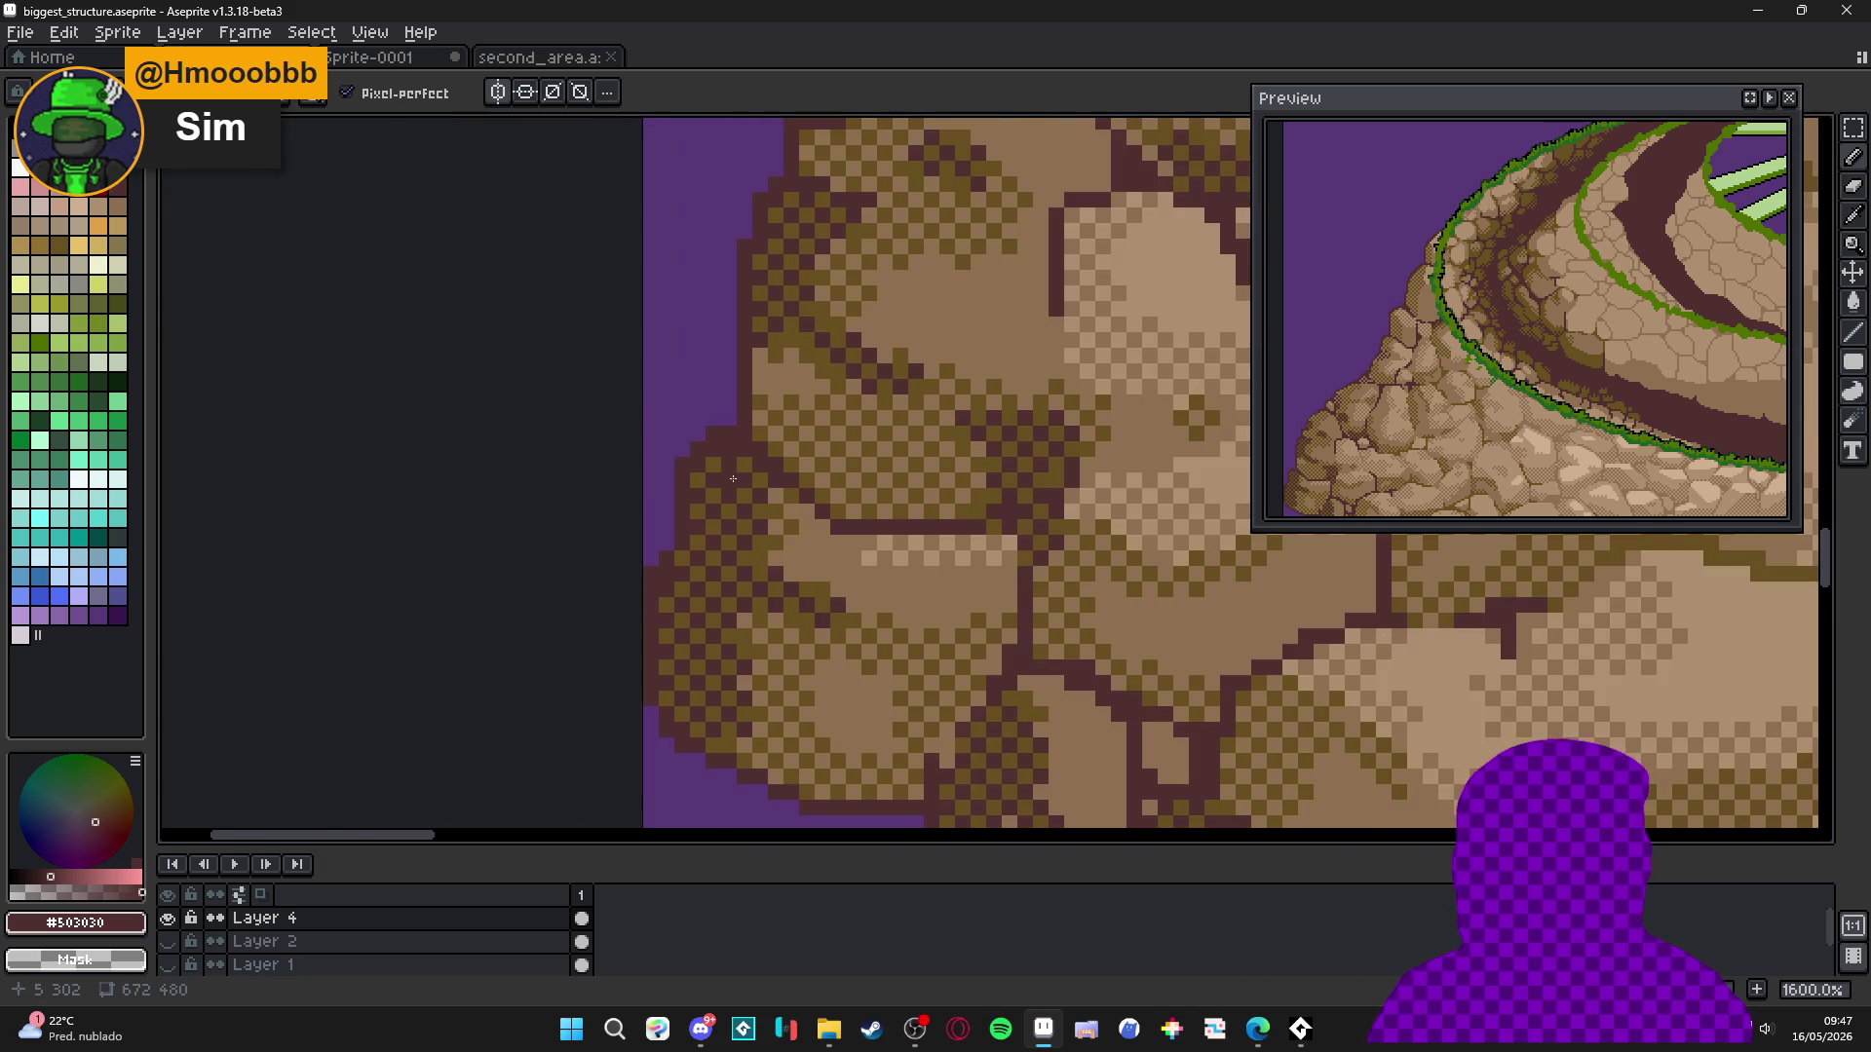
scroll(731, 475, "up", 1)
Eyedrop olive brown #685020 and zoom out to frame the whole tower.
left_click(732, 474, "alt")
scroll(722, 582, "down", 2)
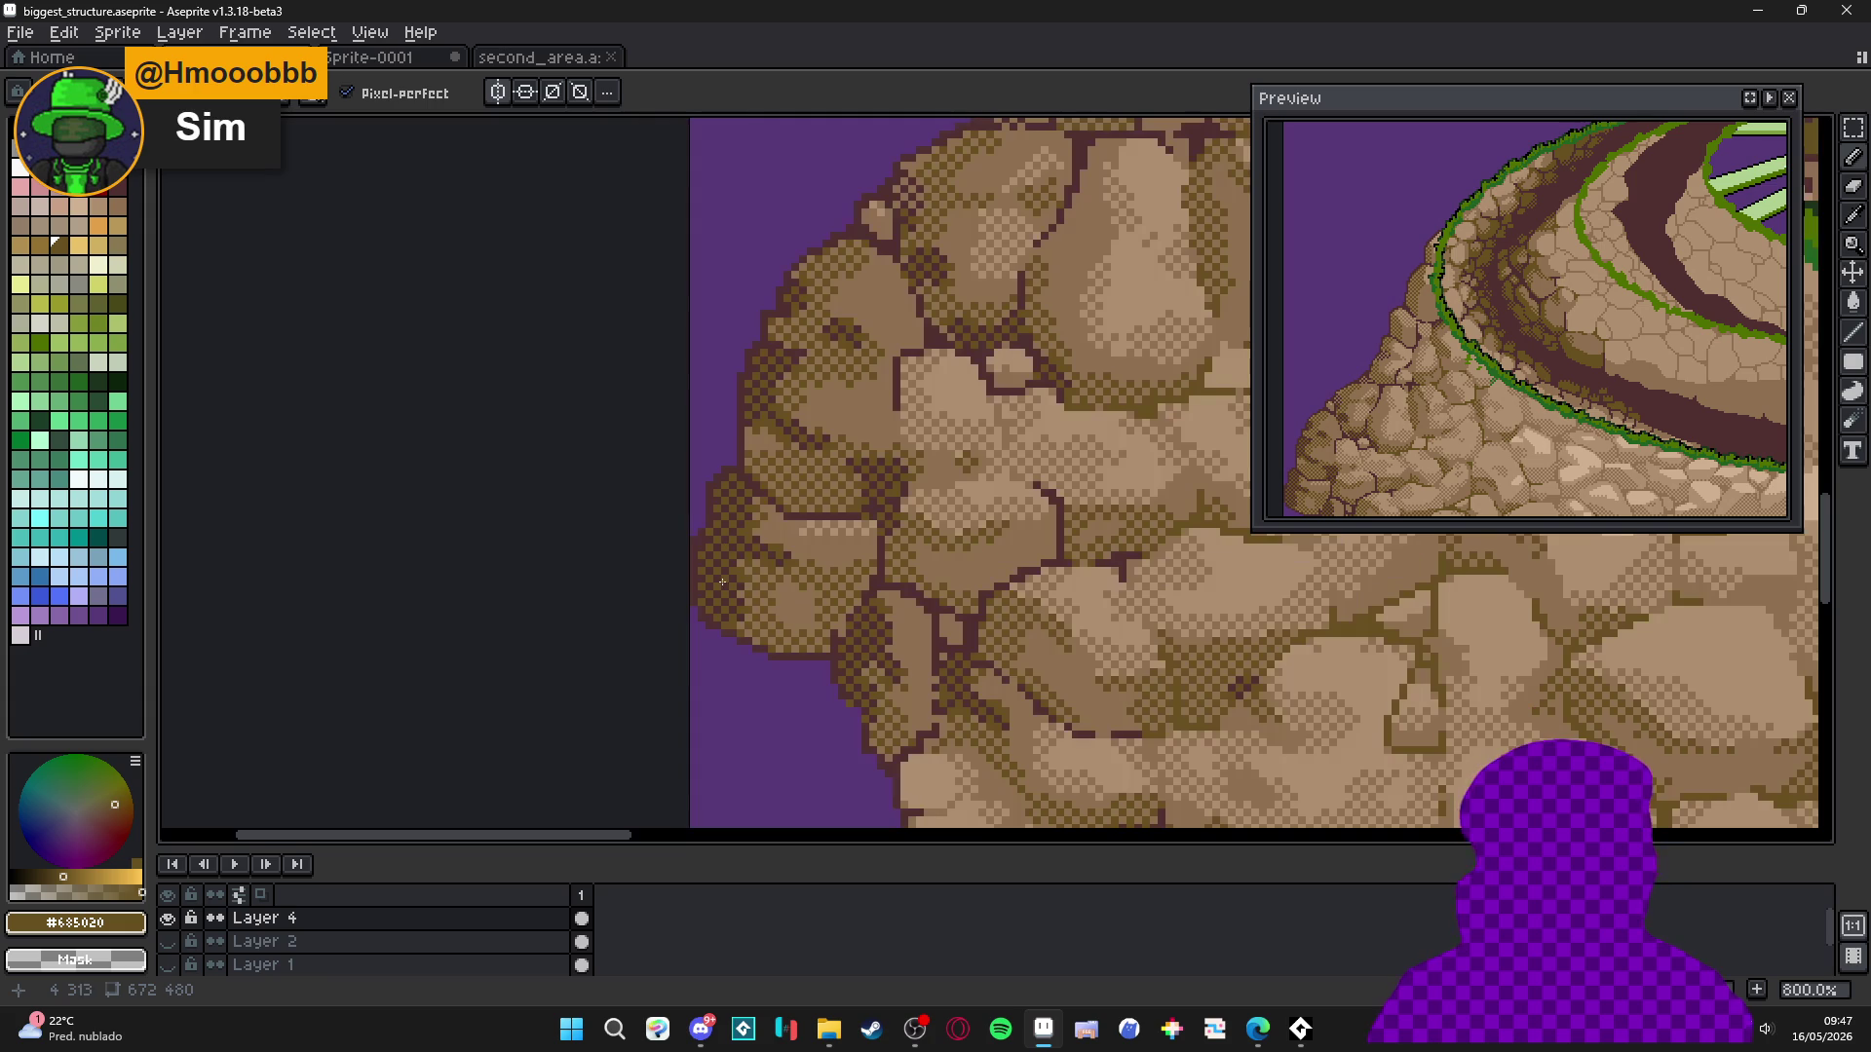
scroll(722, 591, "down", 5)
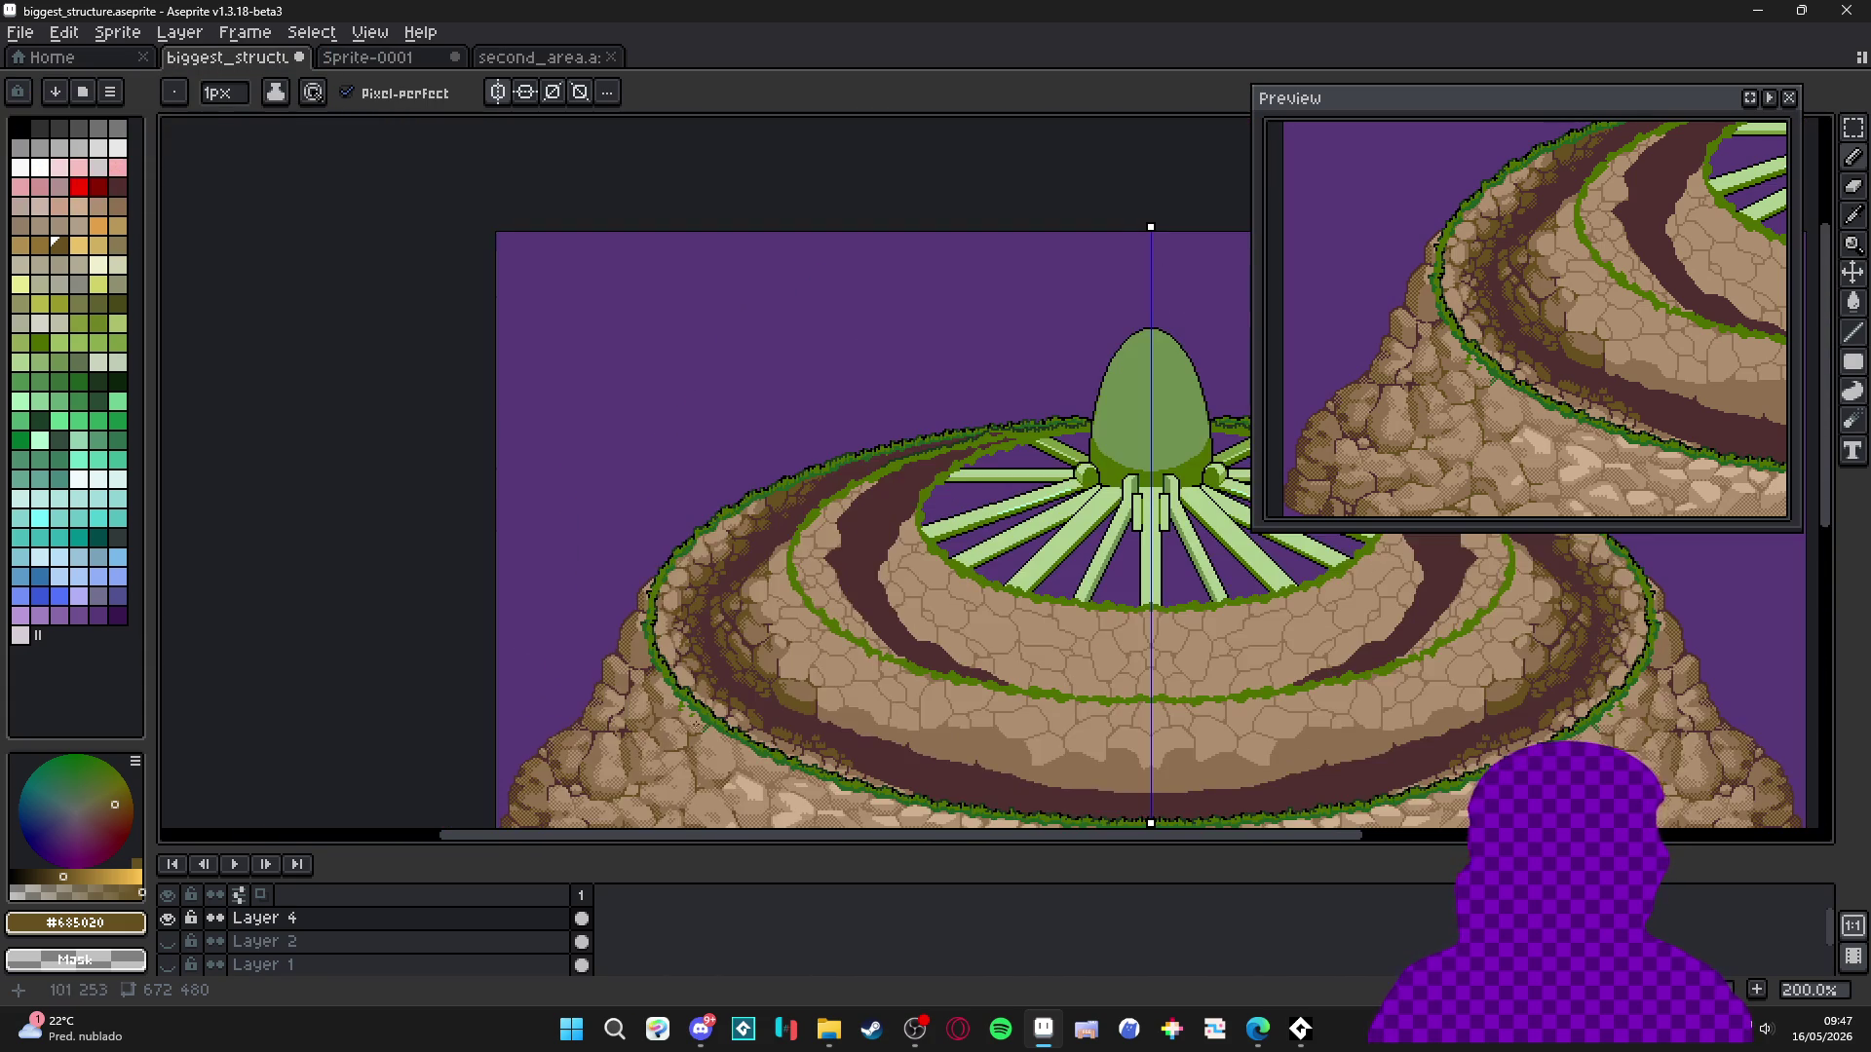
left_click_drag(693, 725, 605, 687)
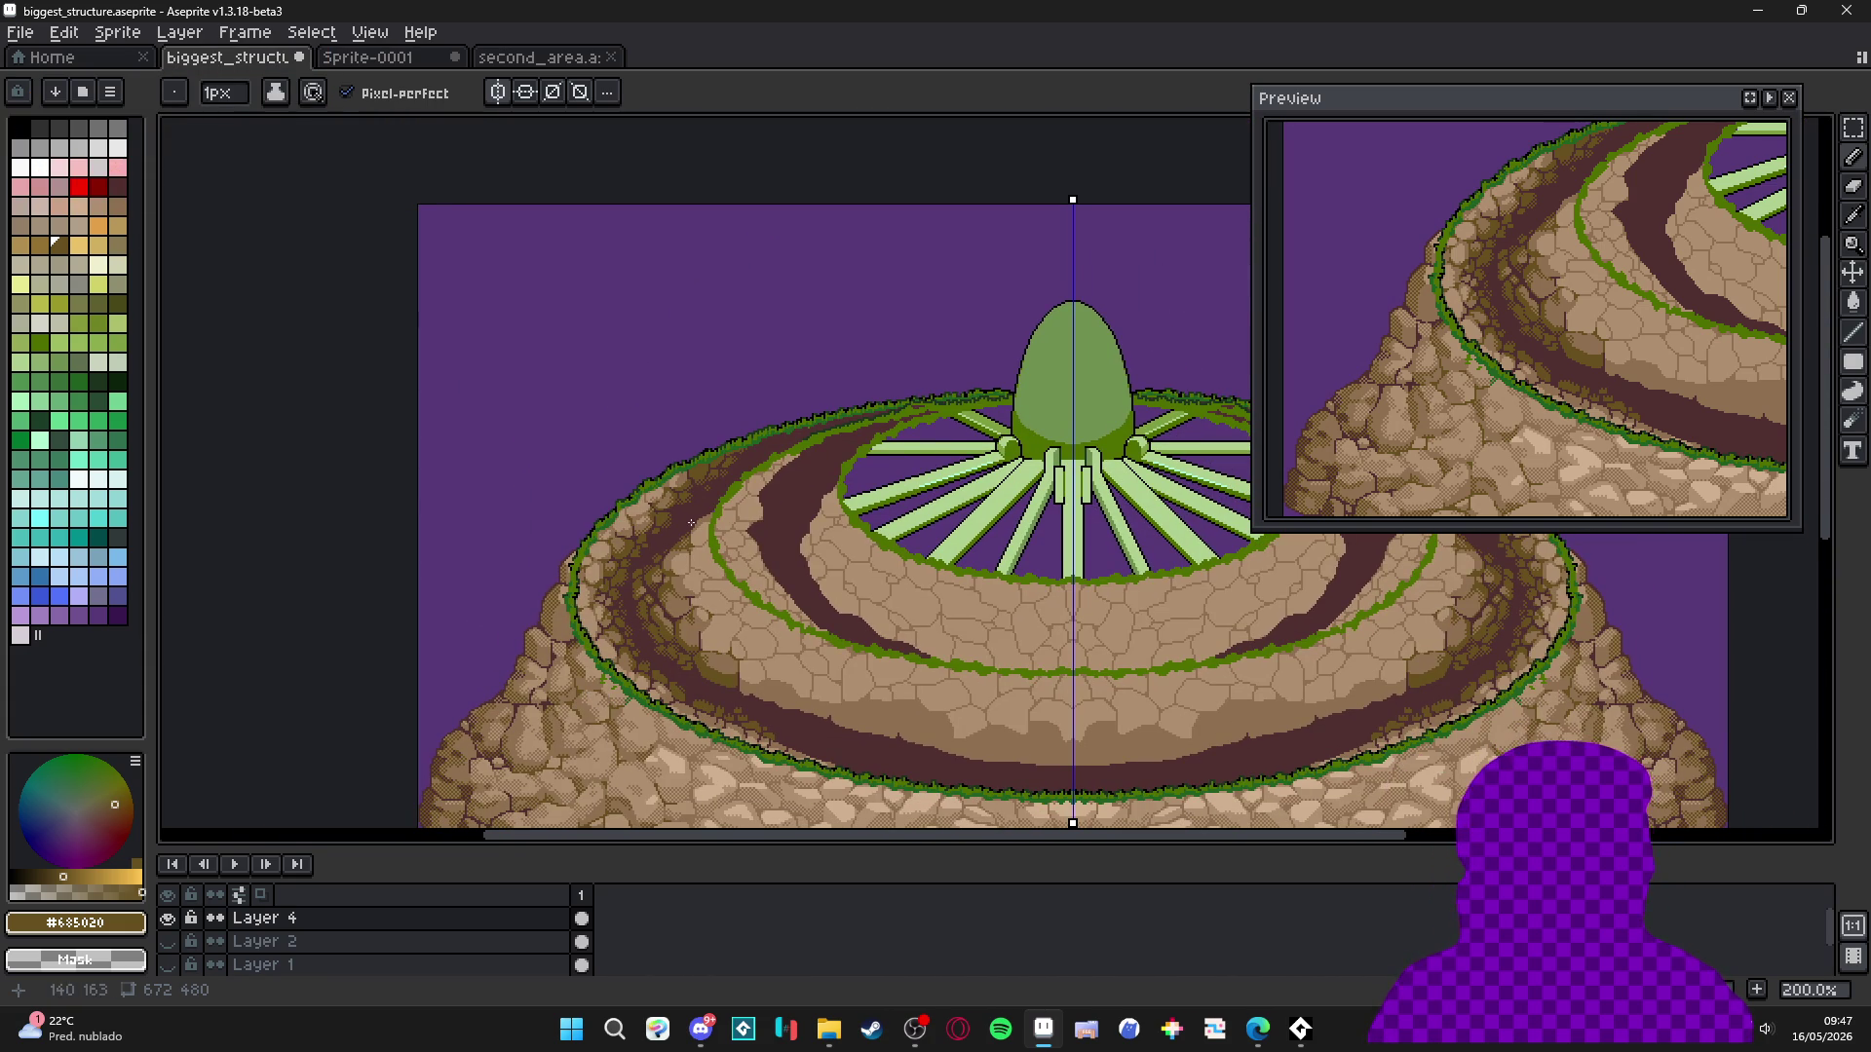
scroll(678, 627, "up", 8)
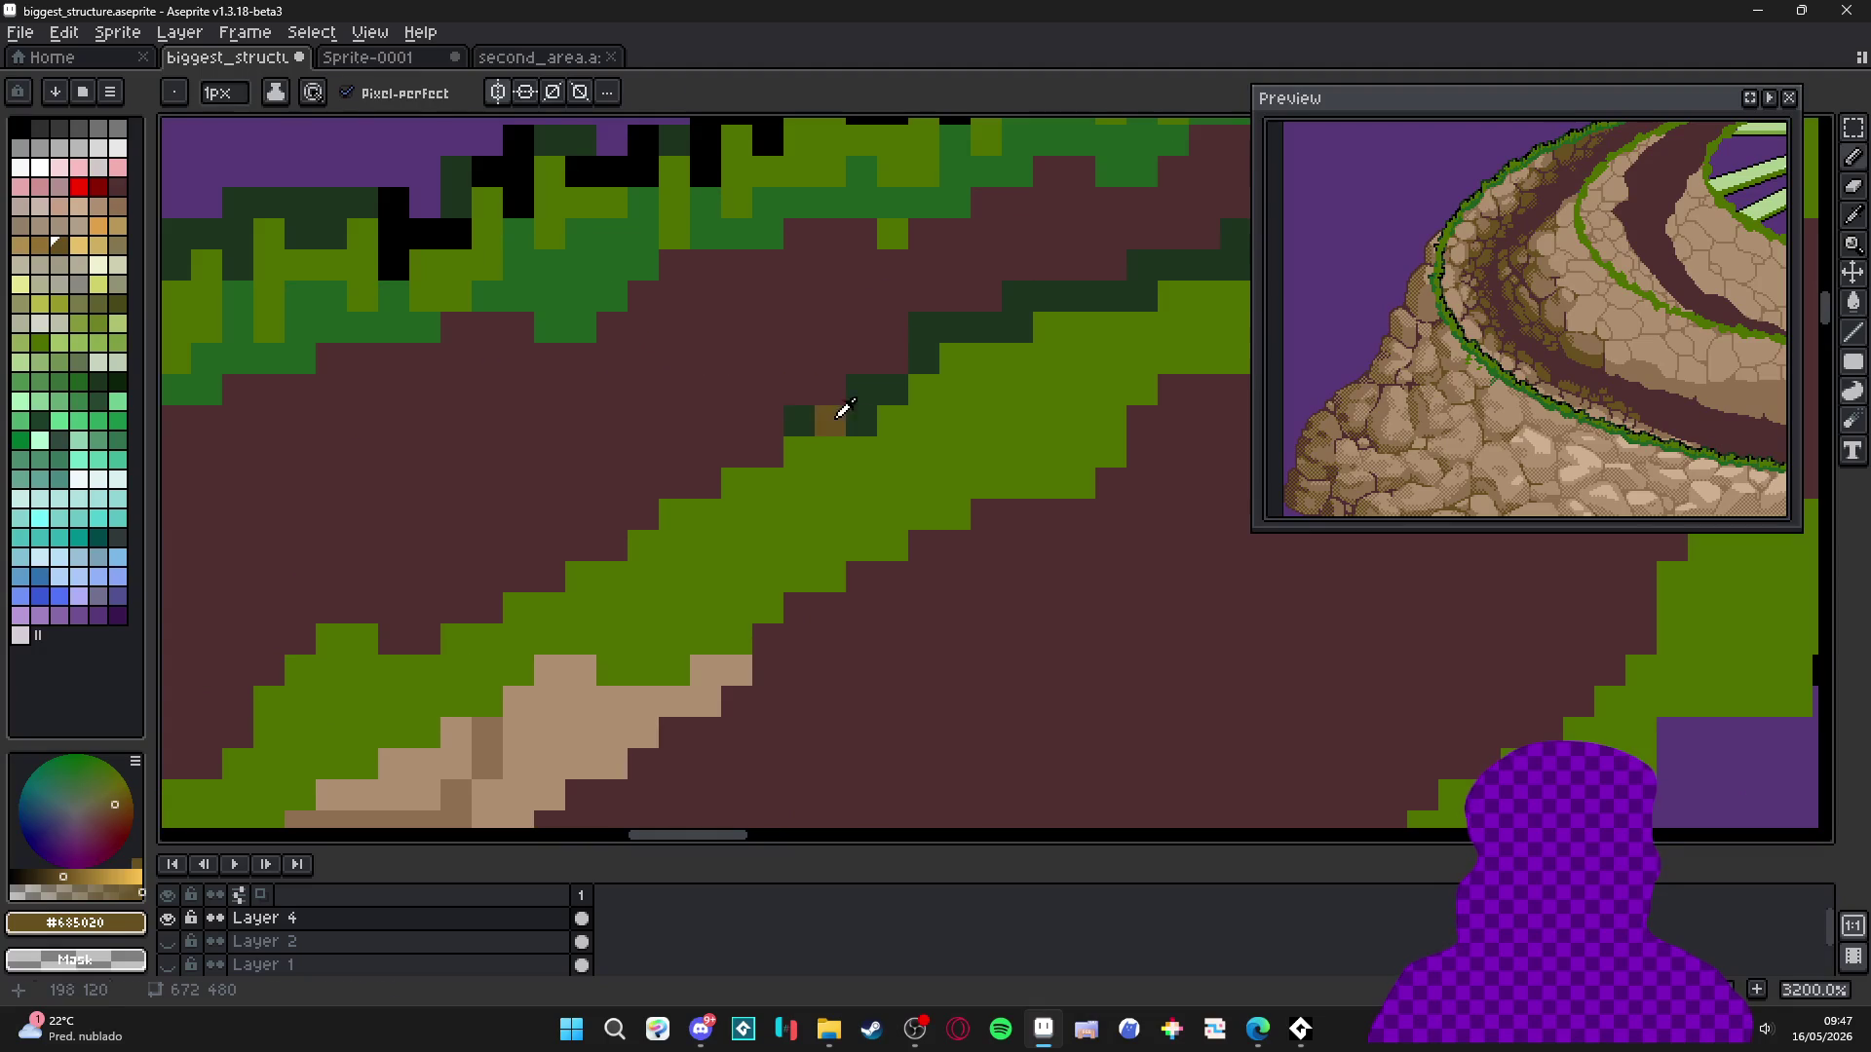
Pick dark green #1c321c and paint shading along the grass band's upper edge.
left_click(862, 414, "alt")
mouse_move(831, 419)
left_mouse_down()
mouse_move(831, 452)
mouse_move(721, 452)
mouse_move(726, 483)
mouse_move(679, 489)
mouse_move(636, 529)
mouse_move(674, 541)
mouse_move(599, 561)
mouse_move(554, 548)
mouse_move(705, 587)
mouse_move(599, 635)
mouse_move(606, 608)
mouse_move(480, 613)
mouse_move(481, 647)
left_mouse_up()
left_click(773, 427)
left_click(705, 588)
mouse_move(442, 710)
left_mouse_down()
mouse_move(607, 592)
mouse_move(580, 551)
mouse_move(580, 614)
mouse_move(546, 643)
mouse_move(610, 612)
left_mouse_up()
left_click(618, 636)
left_click(546, 676)
left_click_drag(546, 675, 686, 517)
left_click(655, 543)
left_click(685, 517)
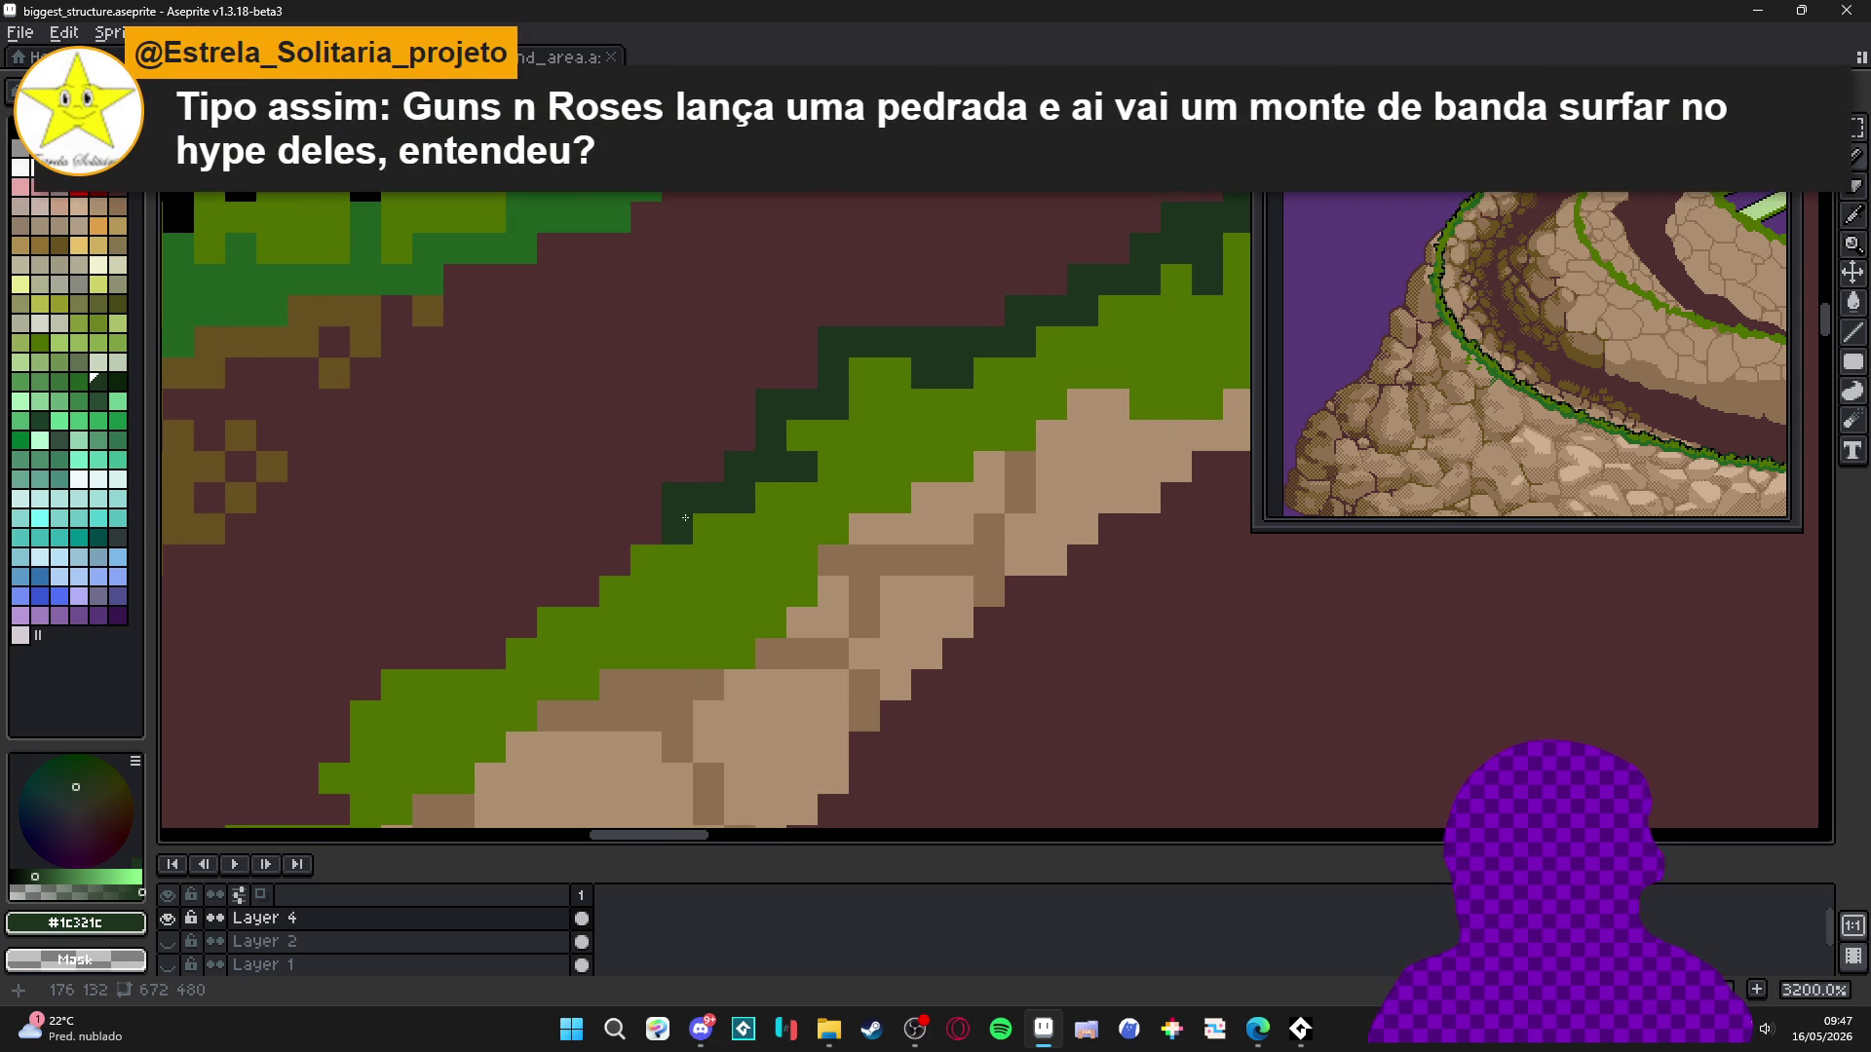
Add more dark green shading pixels where the grass meets the dirt path.
left_click_drag(661, 520, 477, 517)
left_click_drag(591, 533, 591, 580)
left_click(732, 580)
left_click(682, 580)
left_click(592, 627)
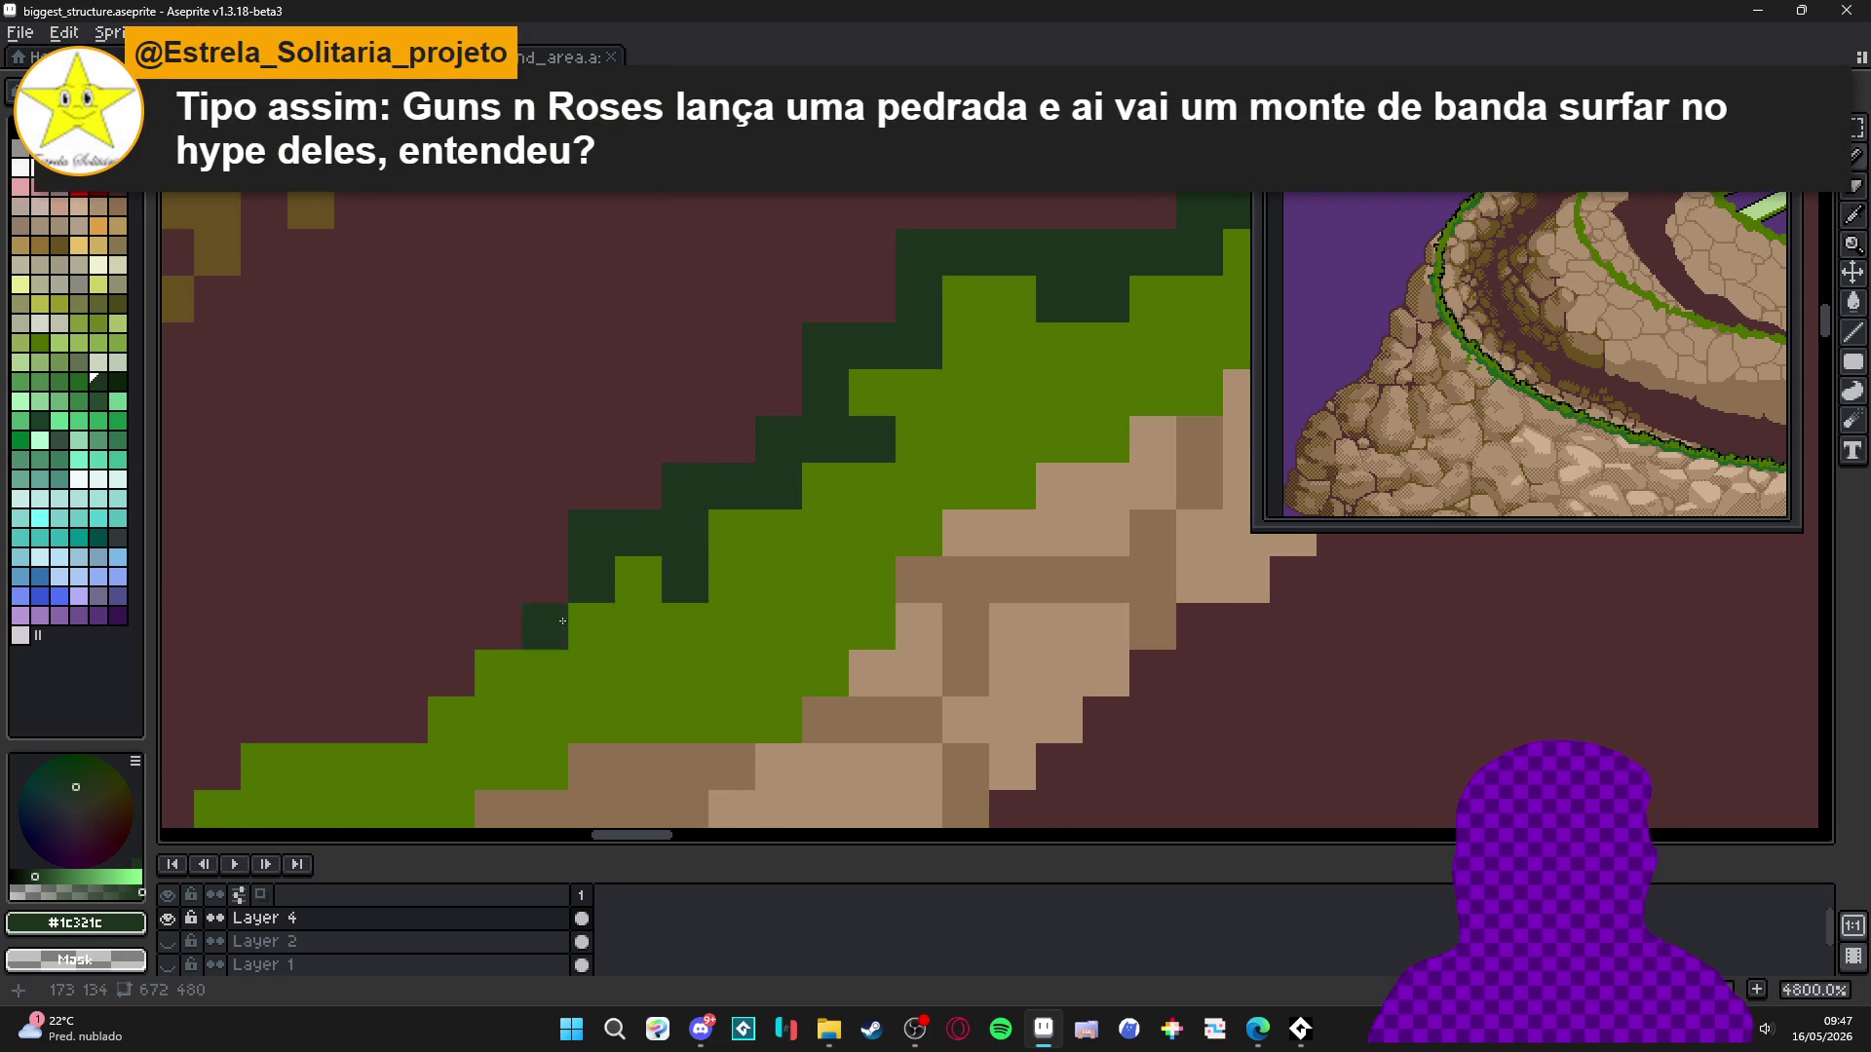
Paint a dark green row and L-shaped strokes above the bright grass further along.
scroll(967, 369, "up", 1)
mouse_move(967, 370)
left_mouse_down()
mouse_move(894, 372)
mouse_move(893, 456)
left_mouse_up()
left_click(847, 465)
left_click(846, 418)
left_click(940, 464)
left_click(940, 418)
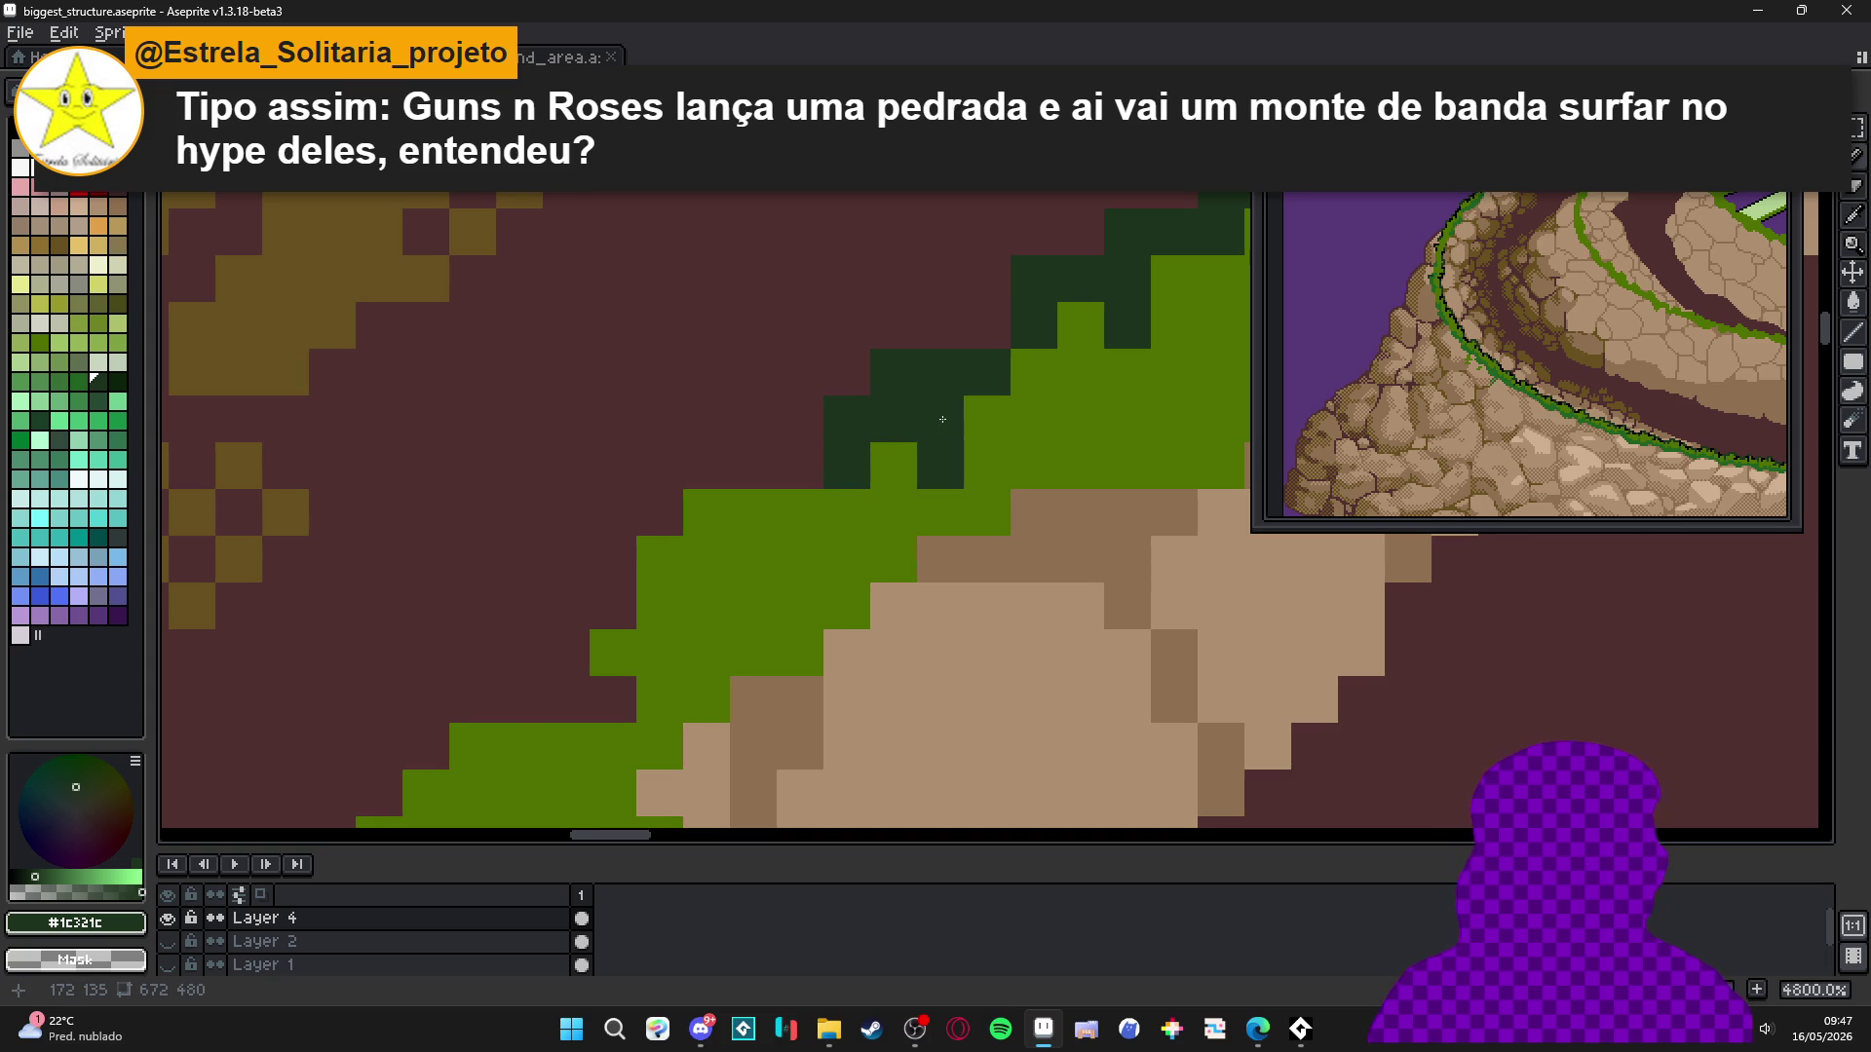
left_click_drag(708, 508, 760, 456)
left_click_drag(848, 414, 755, 414)
left_click(709, 459)
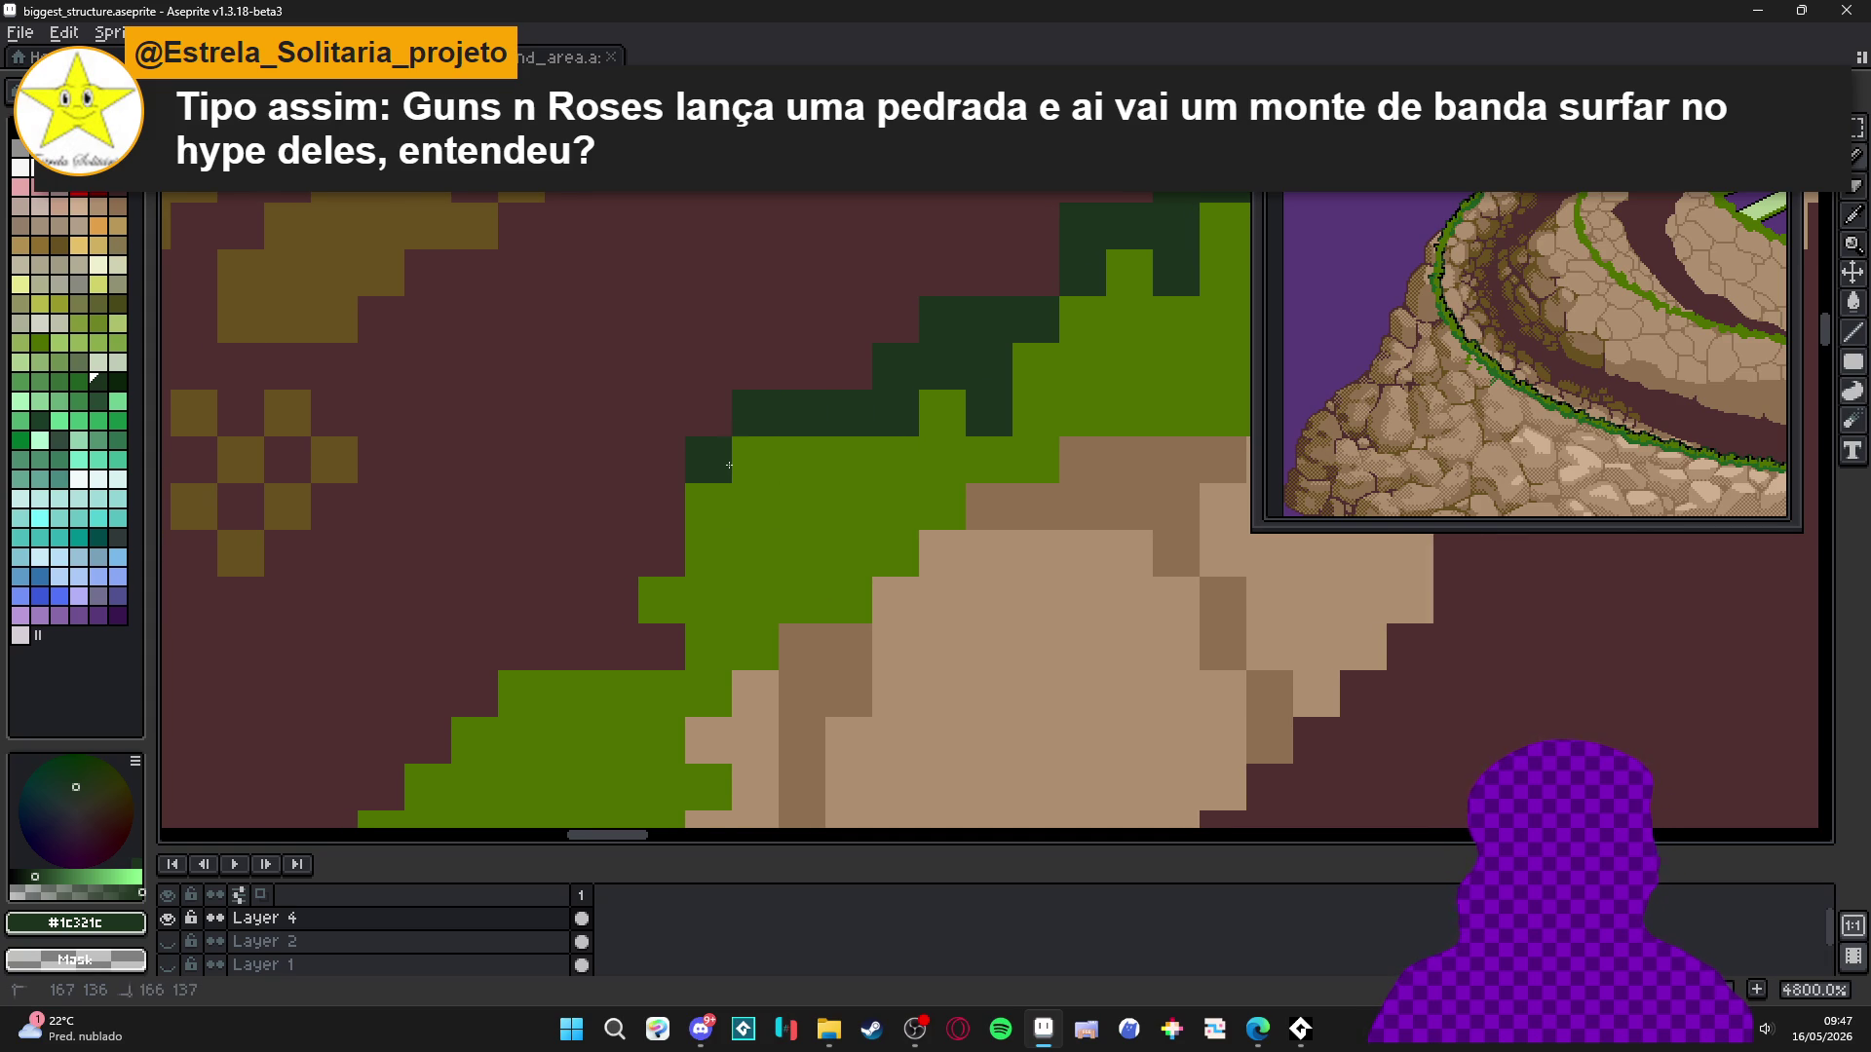
left_click(709, 413)
left_click(848, 459)
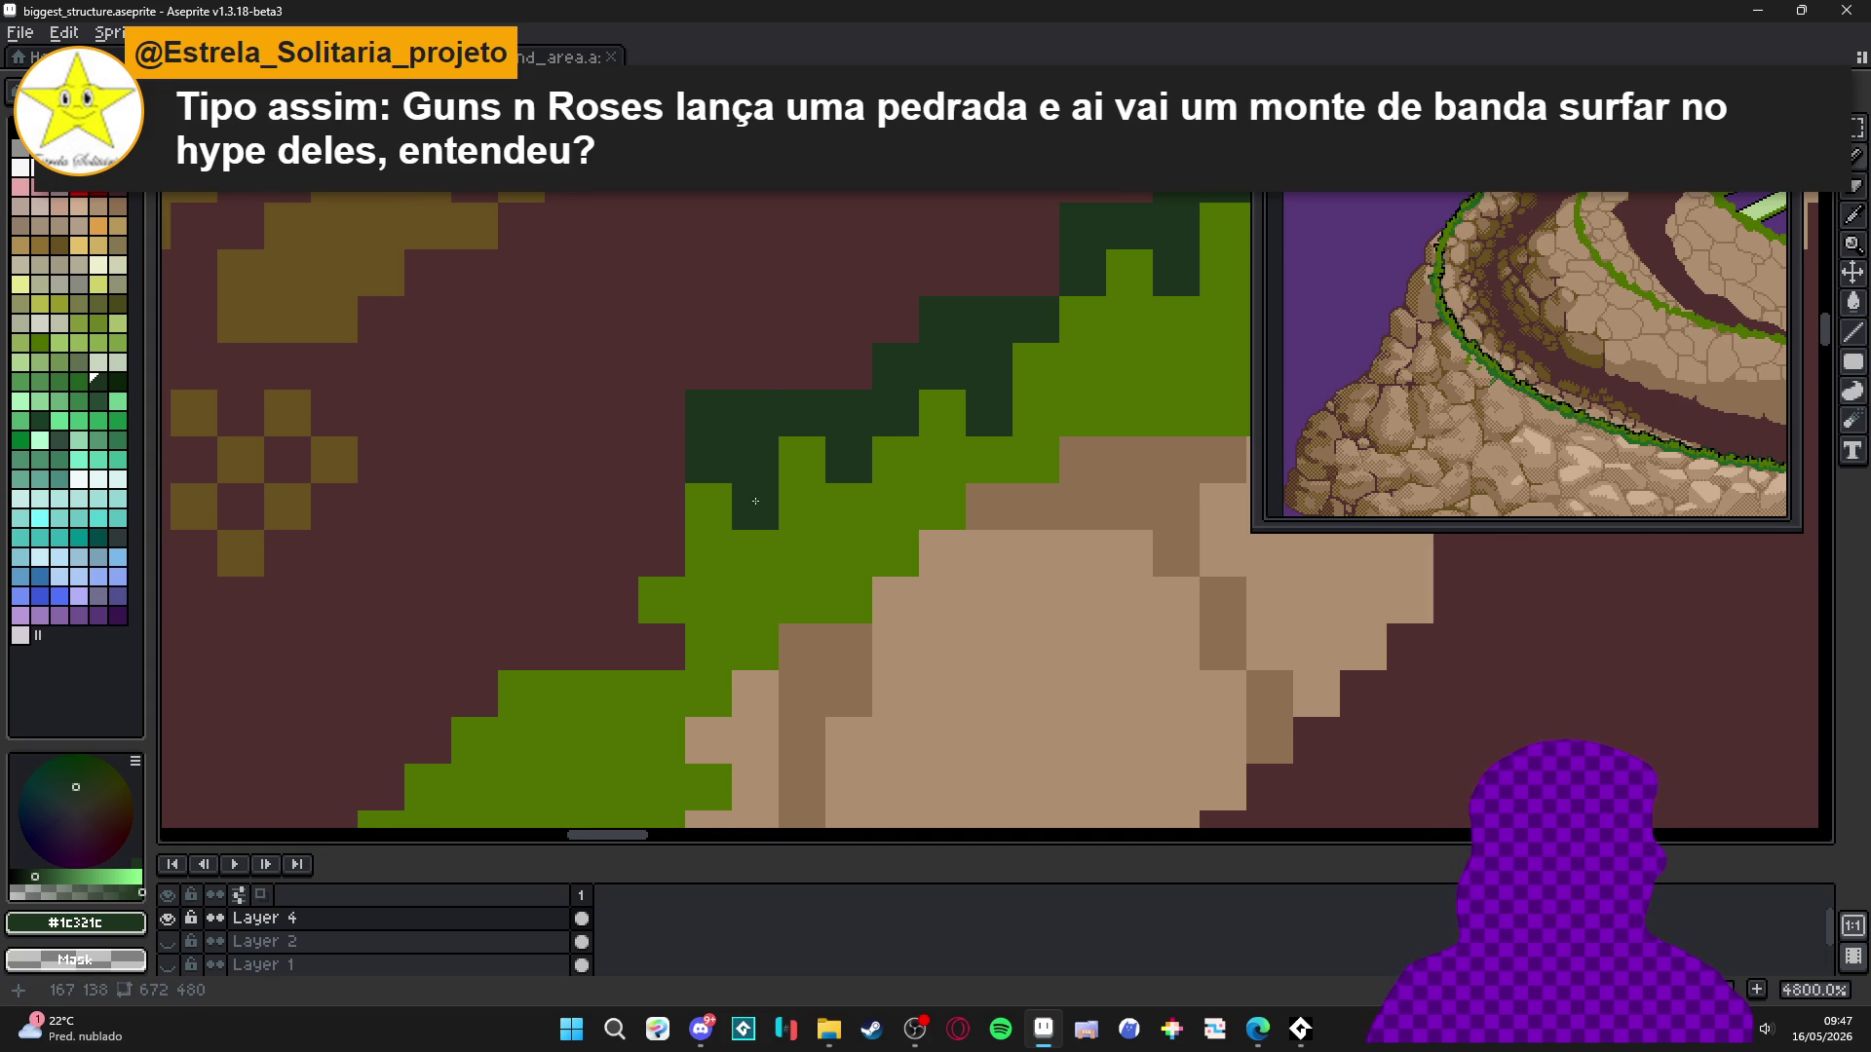
Cover a stray dark green pixel with maroon, then add more dark green down the band.
left_click(663, 414, "alt")
left_click(703, 416)
left_click(707, 458, "alt")
left_click(662, 507)
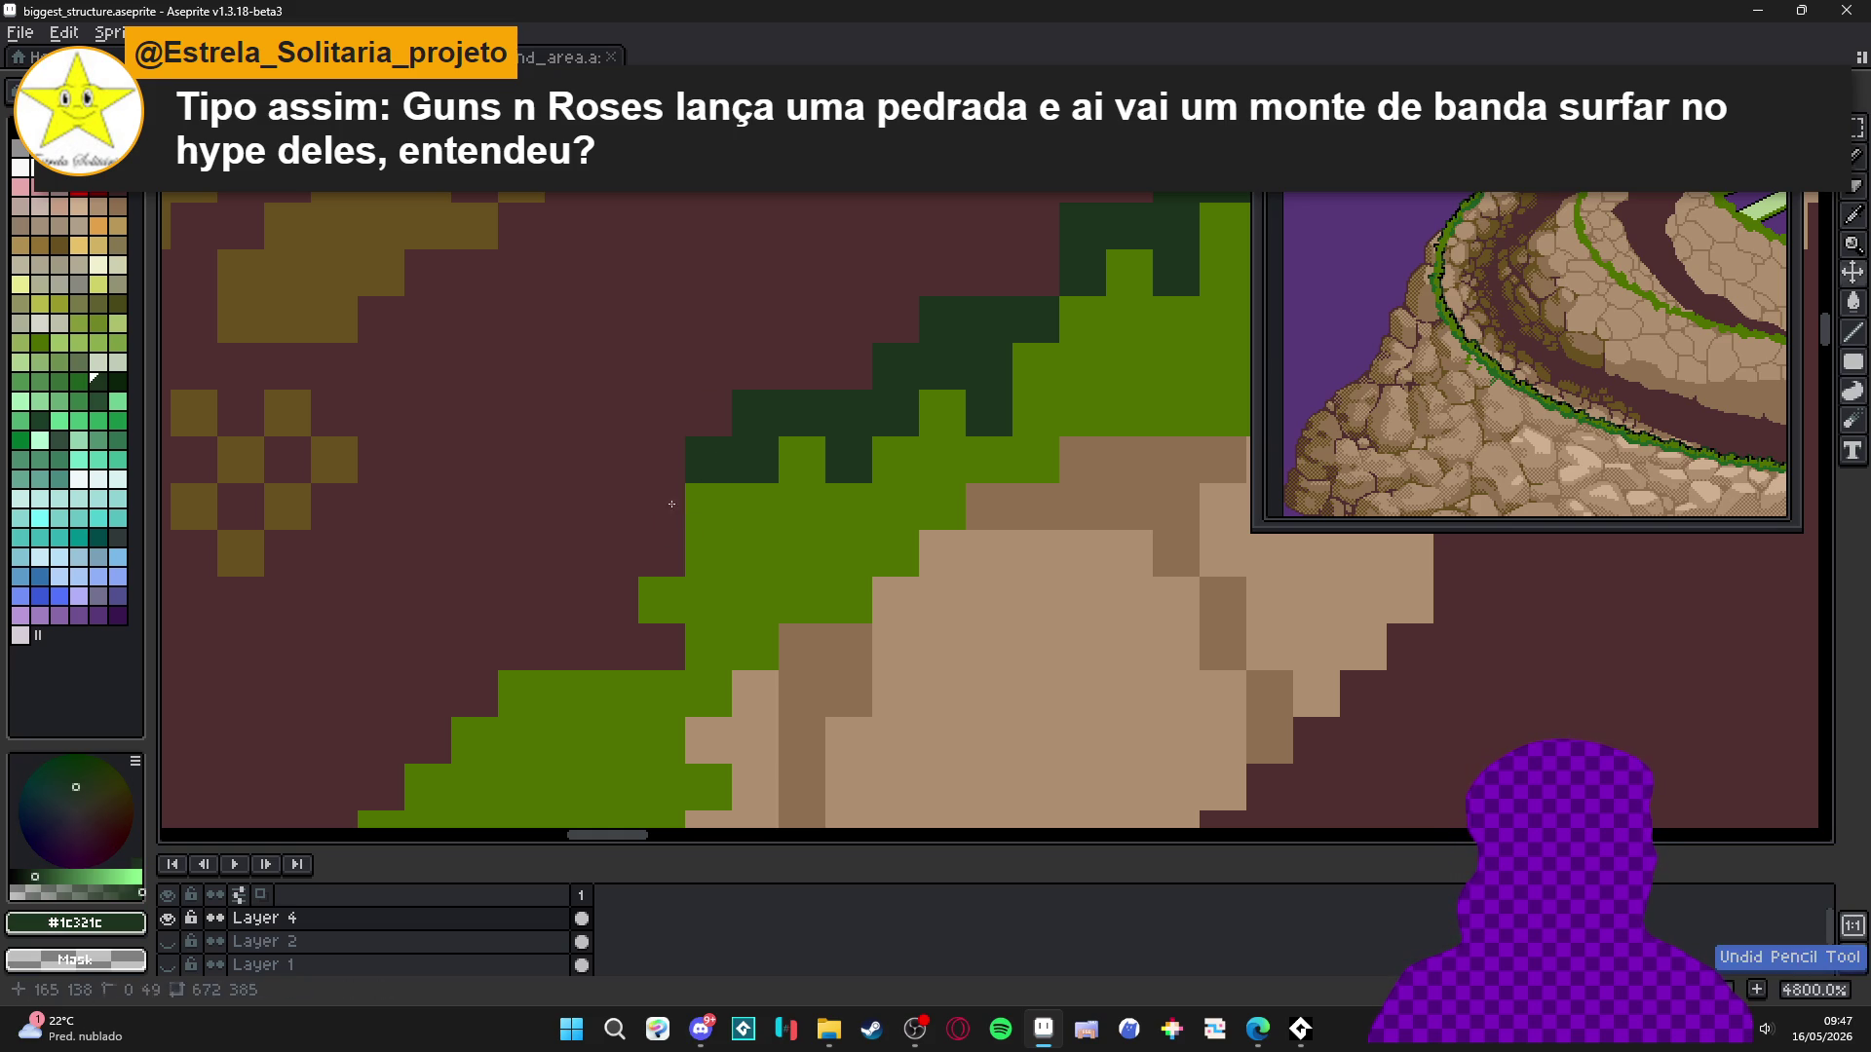
left_click(755, 510)
mouse_move(615, 553)
left_mouse_down()
mouse_move(615, 600)
mouse_move(661, 647)
mouse_move(797, 576)
mouse_move(650, 584)
mouse_move(656, 667)
mouse_move(837, 380)
mouse_move(752, 459)
mouse_move(745, 415)
mouse_move(656, 644)
mouse_move(751, 599)
left_mouse_up()
left_click(609, 621)
Paint more dark green shading down the grass band's left edge.
left_click(609, 575)
left_click_drag(645, 630, 783, 434)
left_click(749, 497)
left_click(842, 450)
mouse_move(708, 512)
left_mouse_down()
mouse_move(655, 497)
mouse_move(608, 546)
mouse_move(653, 638)
mouse_move(647, 559)
mouse_move(575, 677)
mouse_move(667, 510)
mouse_move(616, 619)
mouse_move(619, 403)
mouse_move(613, 546)
mouse_move(660, 540)
mouse_move(679, 419)
mouse_move(618, 468)
mouse_move(618, 515)
mouse_move(571, 564)
mouse_move(618, 609)
mouse_move(571, 655)
mouse_move(518, 668)
mouse_move(525, 760)
left_mouse_up()
left_click(634, 525)
left_click(708, 527)
left_click(616, 405)
left_click(706, 400)
left_click(618, 376)
Undo a misplaced stroke and repaint dark green pixels beside the dark block.
key("ctrl+z")
left_click(614, 501)
left_click_drag(524, 760, 546, 571)
left_click(606, 593)
left_click(542, 599)
left_click(635, 598)
scroll(624, 546, "down", 2)
Add two dark green pixels below the dark block.
left_click(624, 533, "alt")
left_click(590, 487, "alt")
left_click(591, 580)
left_click(637, 580)
scroll(665, 629, "down", 5)
scroll(665, 628, "down", 3)
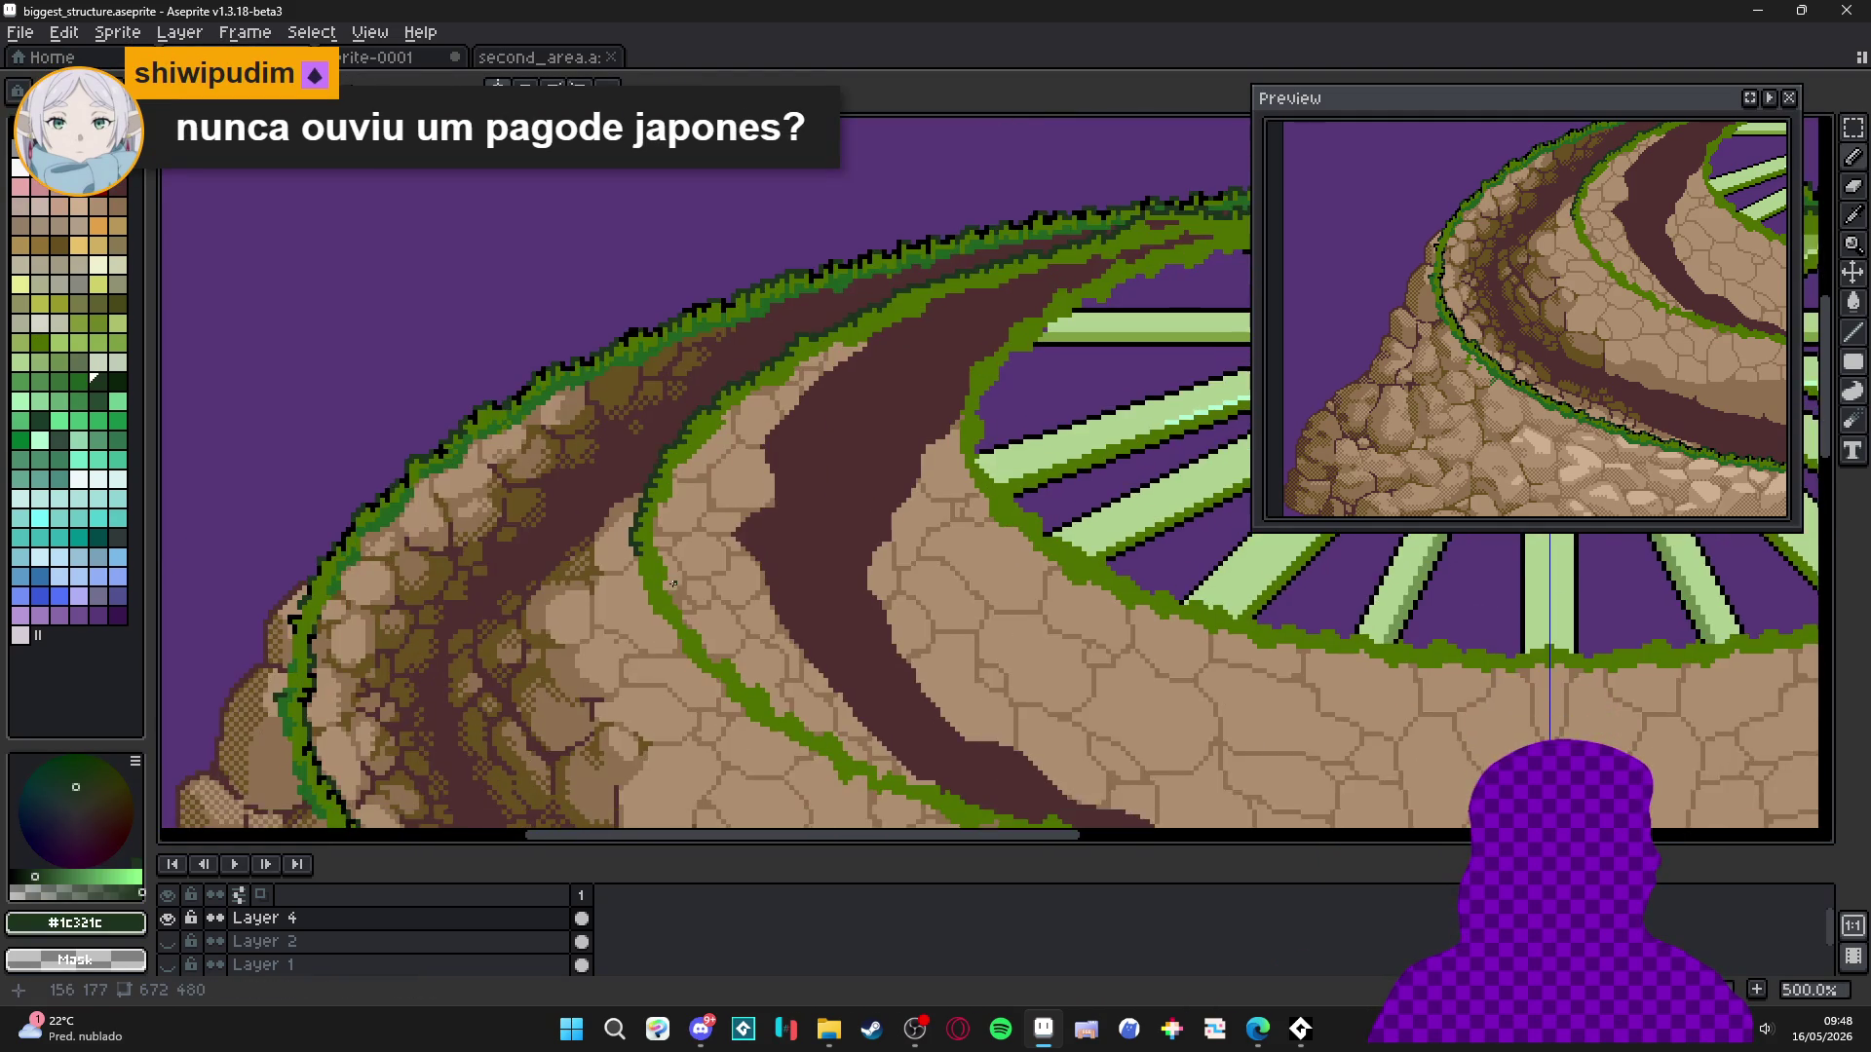
scroll(800, 514, "up", 1)
scroll(840, 370, "up", 7)
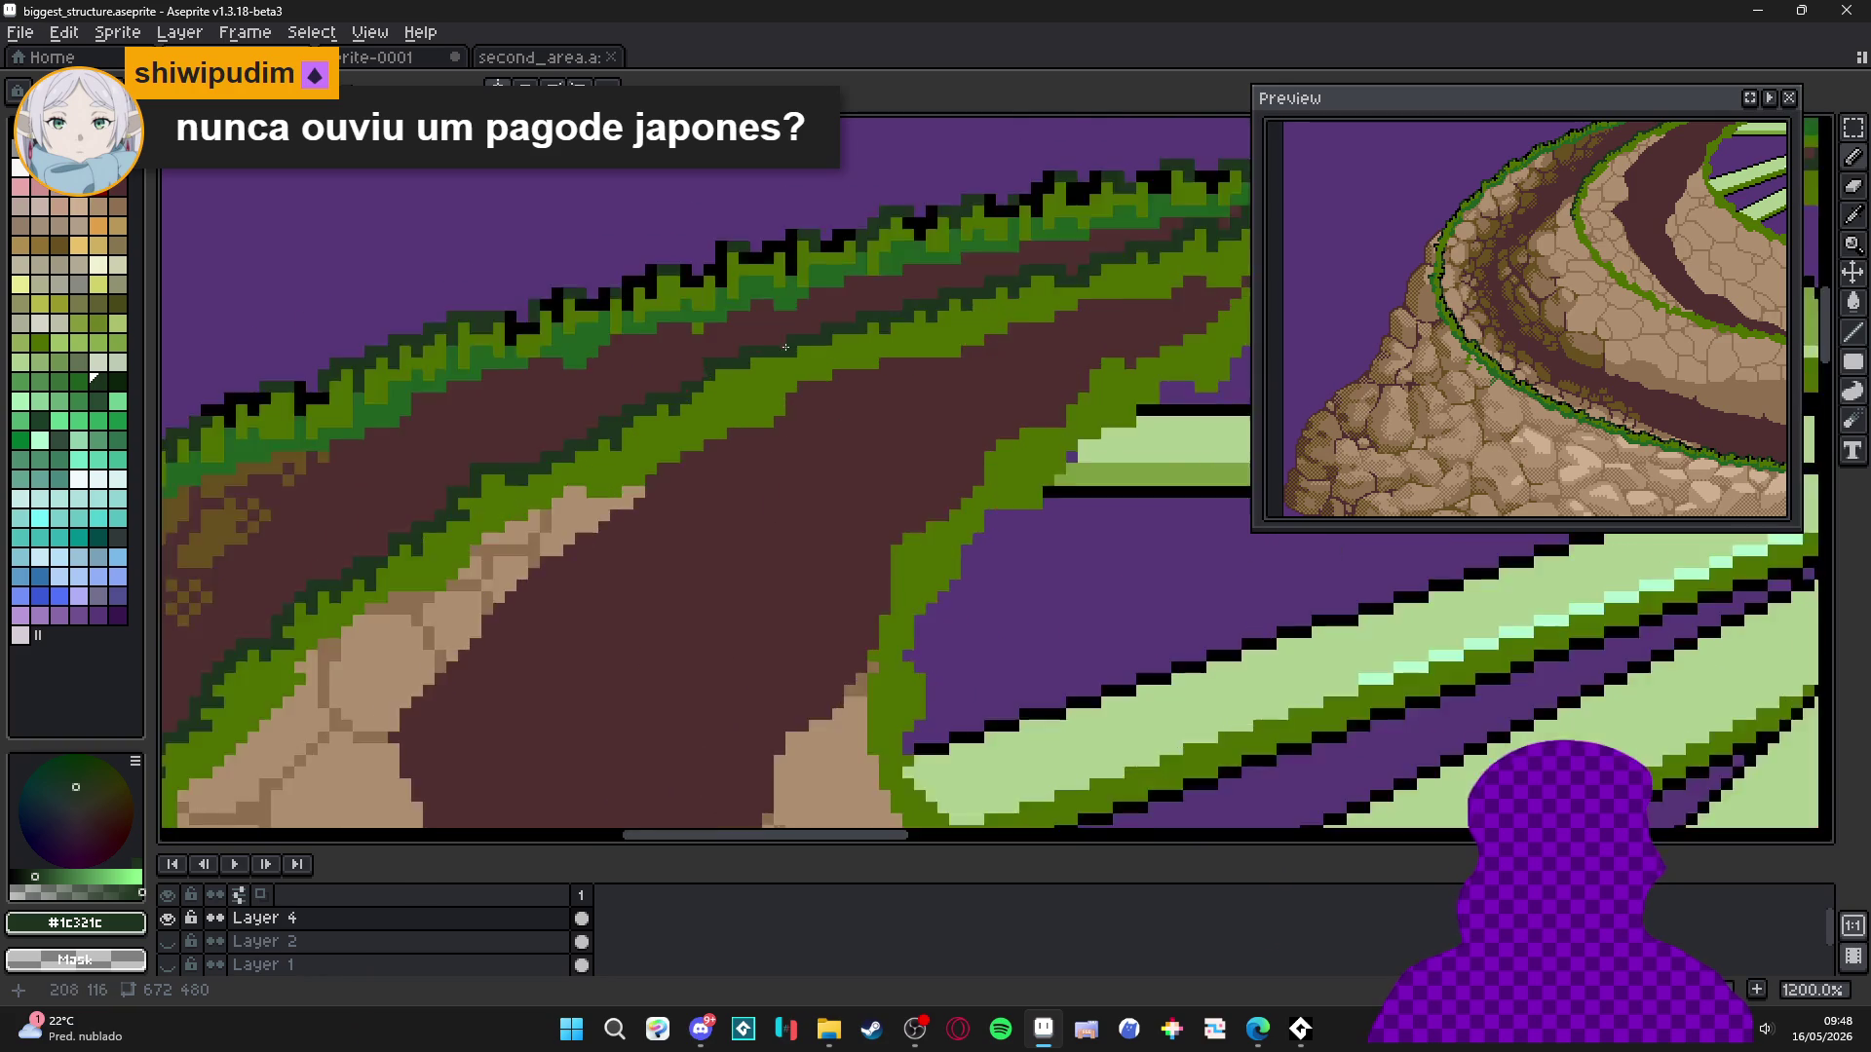
Roughen the dark-green grass edge with jagged pixels and zoom in on it.
right_click(743, 388)
right_click(685, 388)
left_click(743, 388)
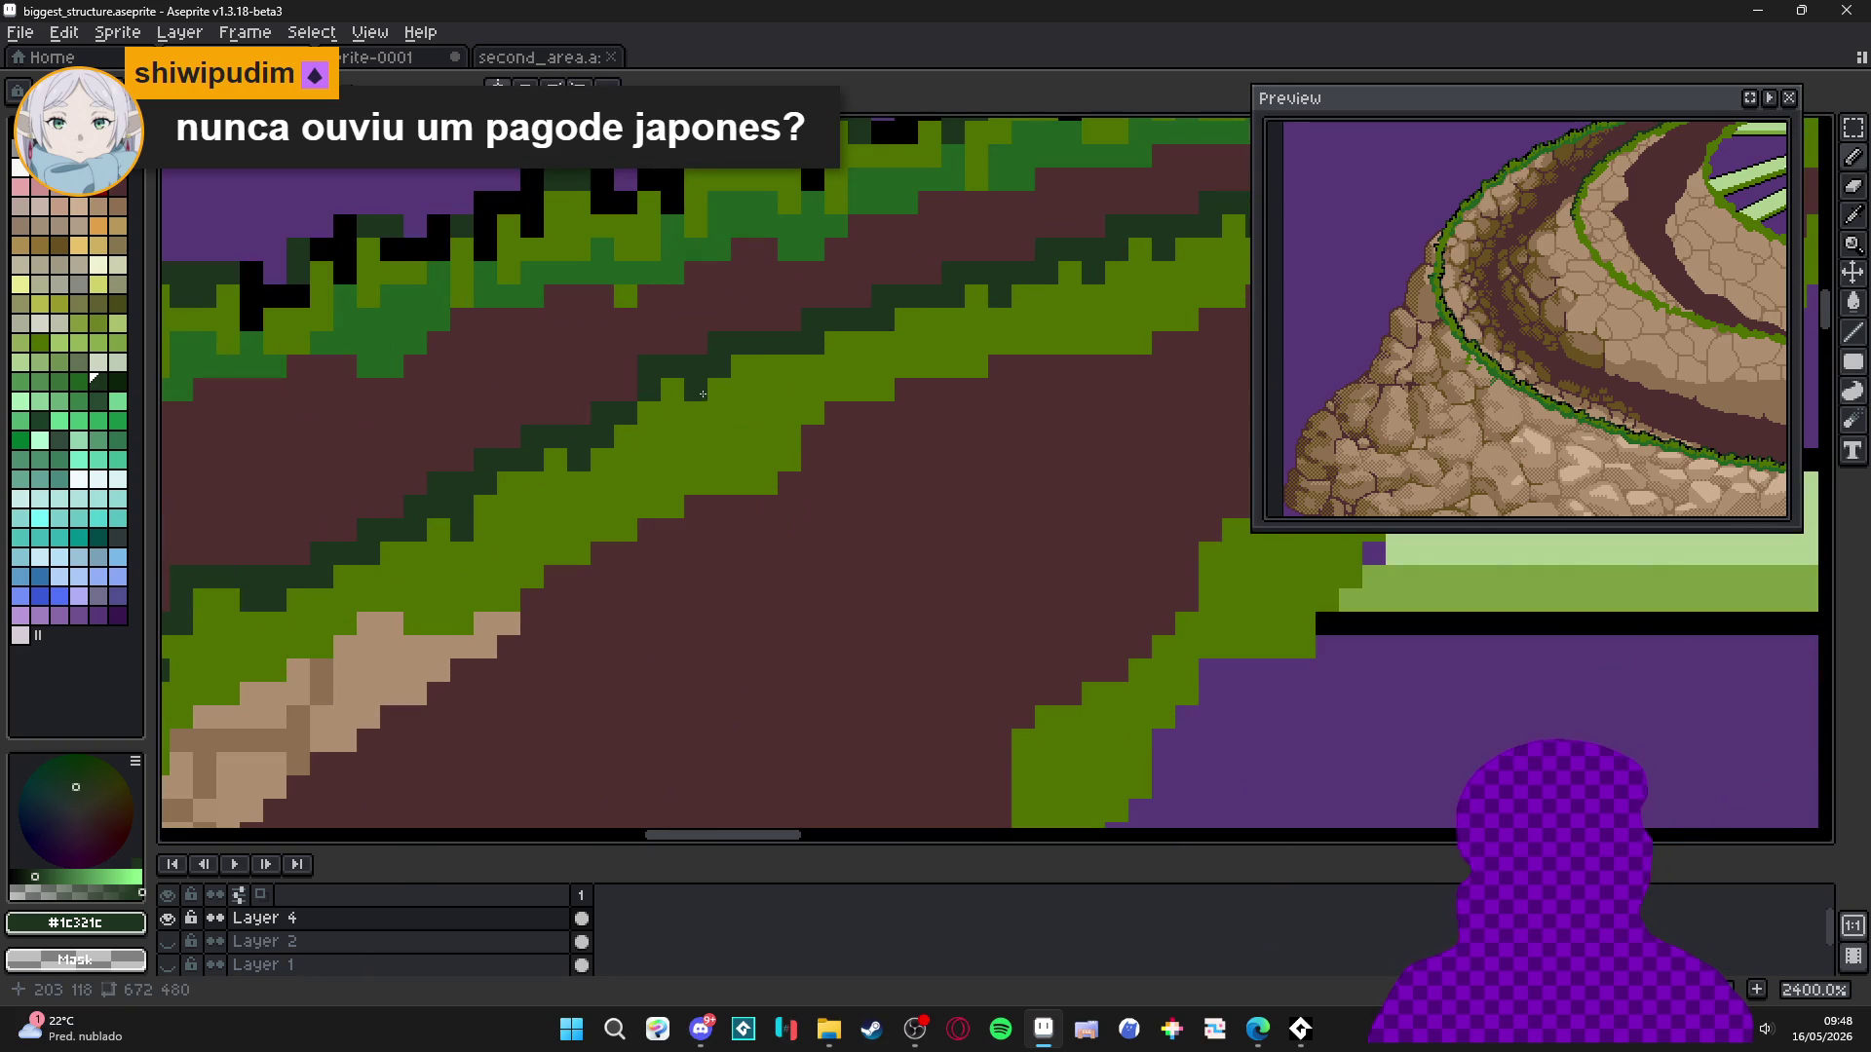
left_click(766, 365)
scroll(762, 372, "down", 6)
scroll(380, 274, "up", 4)
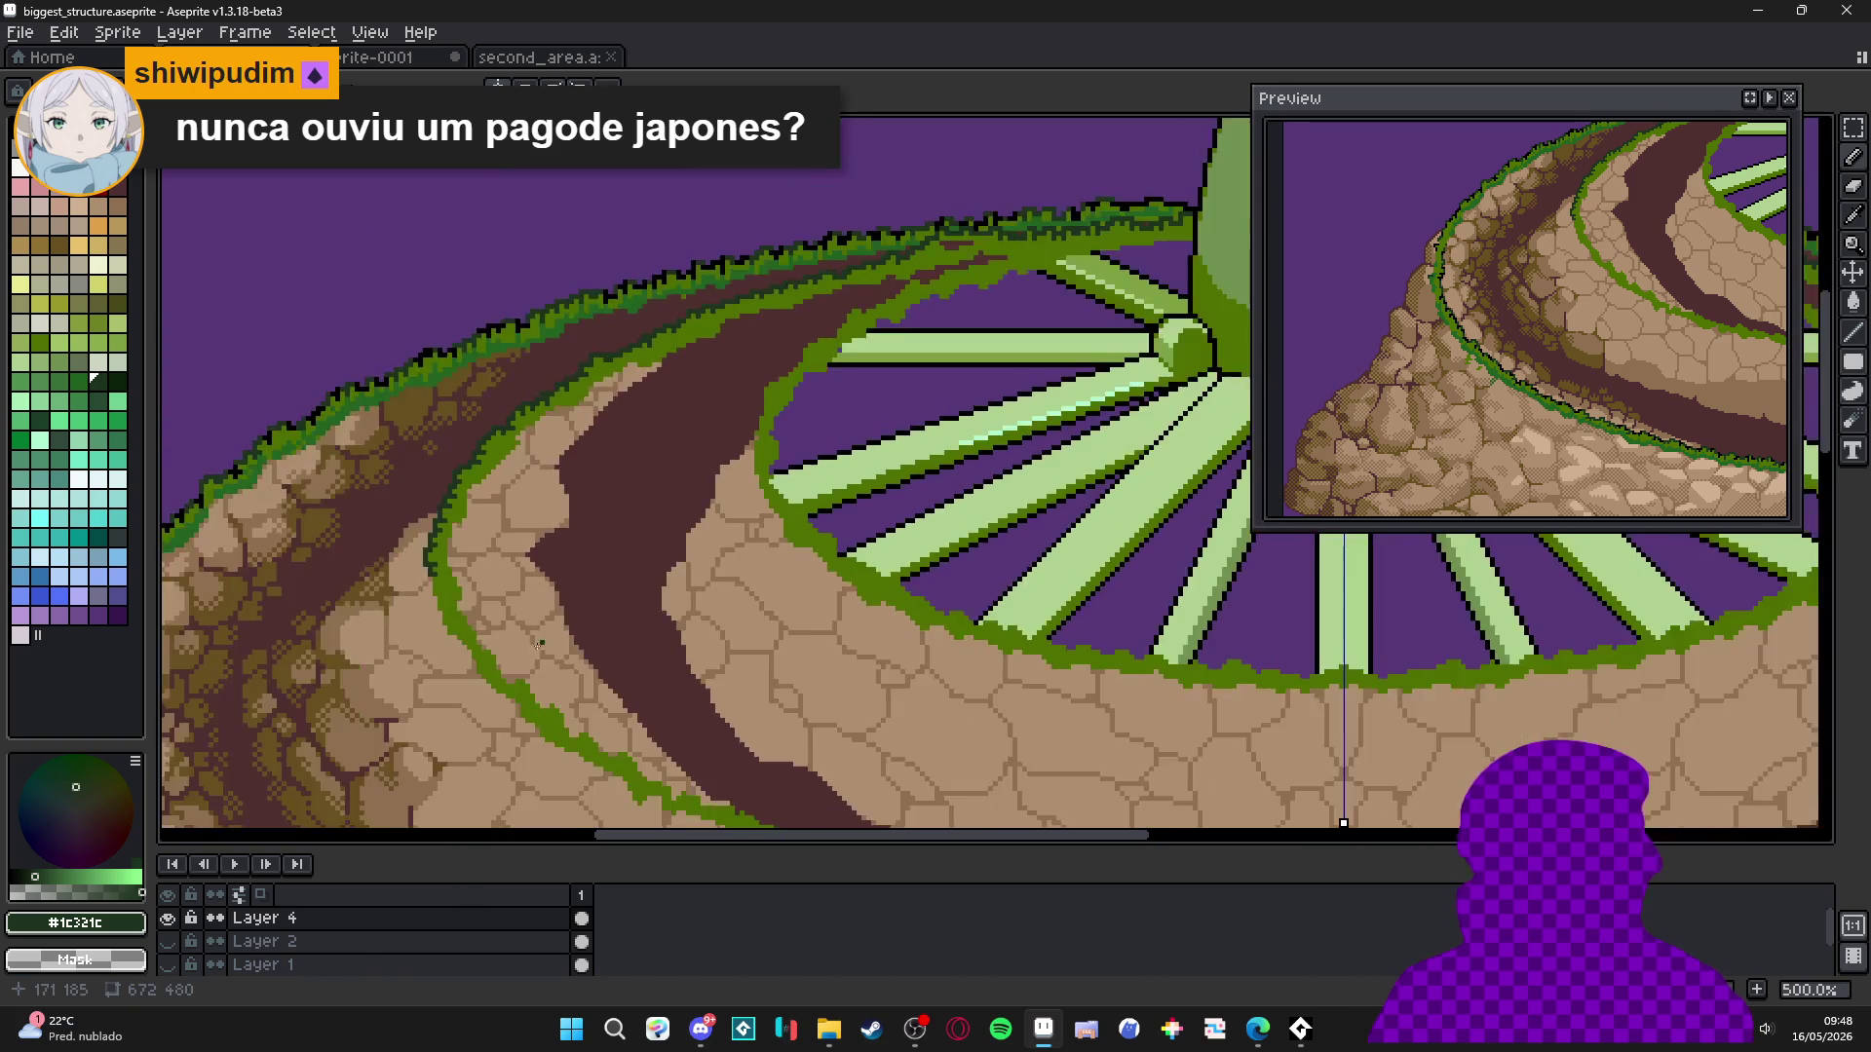
scroll(380, 274, "up", 5)
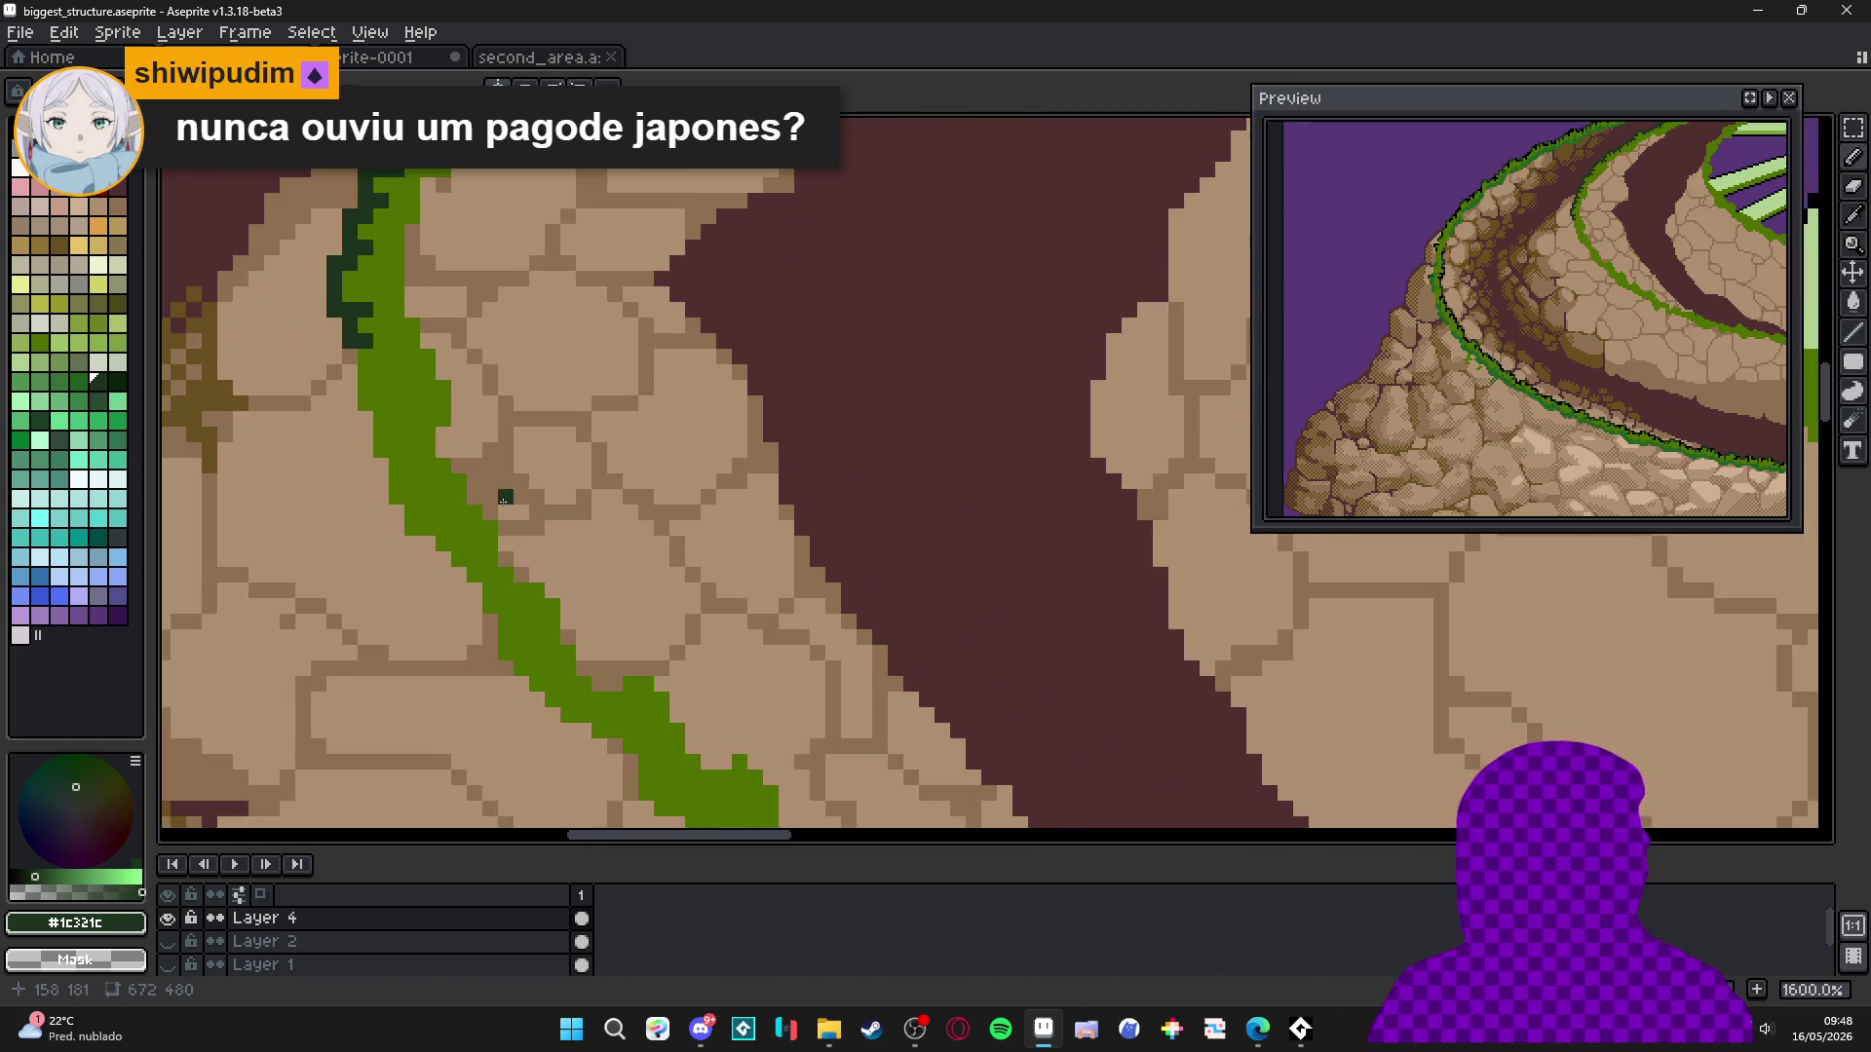
Paint the first #1c321c dark-green shading strokes down the upper grass edge.
mouse_move(503, 445)
left_mouse_down()
mouse_move(565, 448)
mouse_move(566, 507)
mouse_move(597, 541)
mouse_move(584, 604)
mouse_move(626, 575)
mouse_move(629, 634)
mouse_move(562, 581)
left_mouse_up()
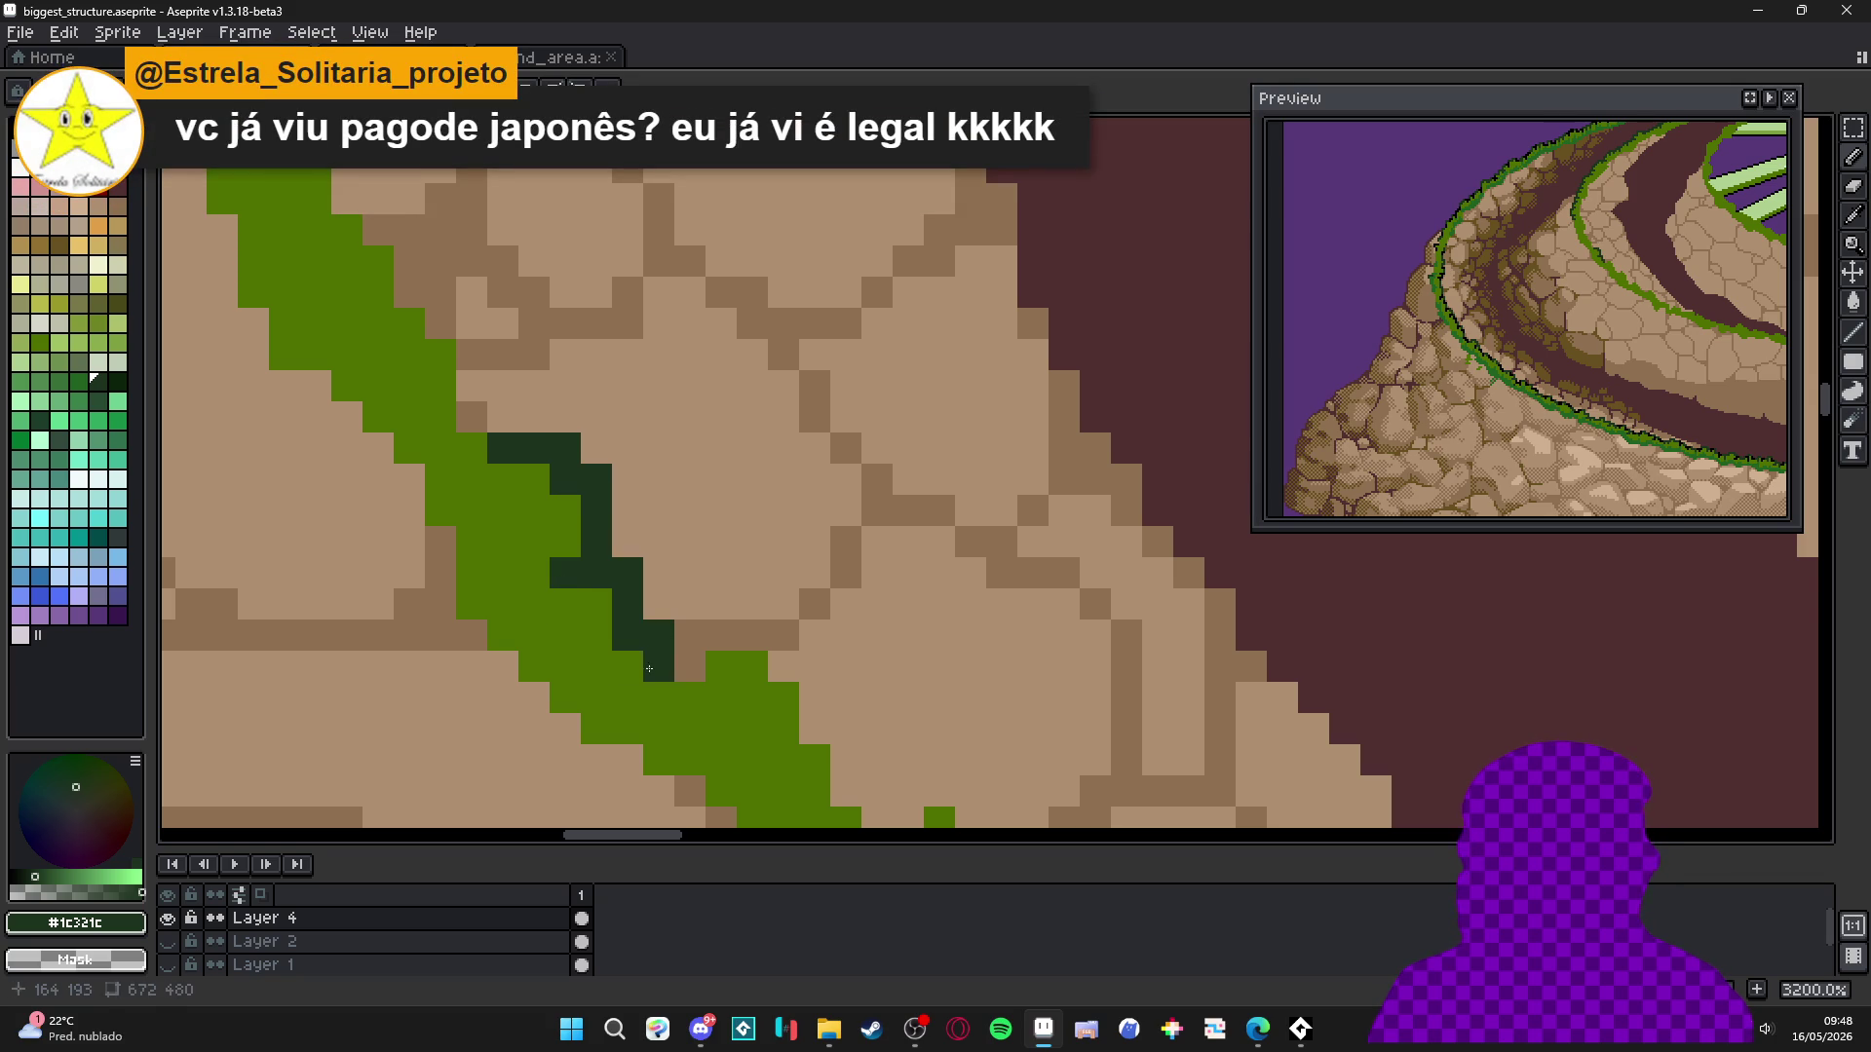
left_click(596, 667)
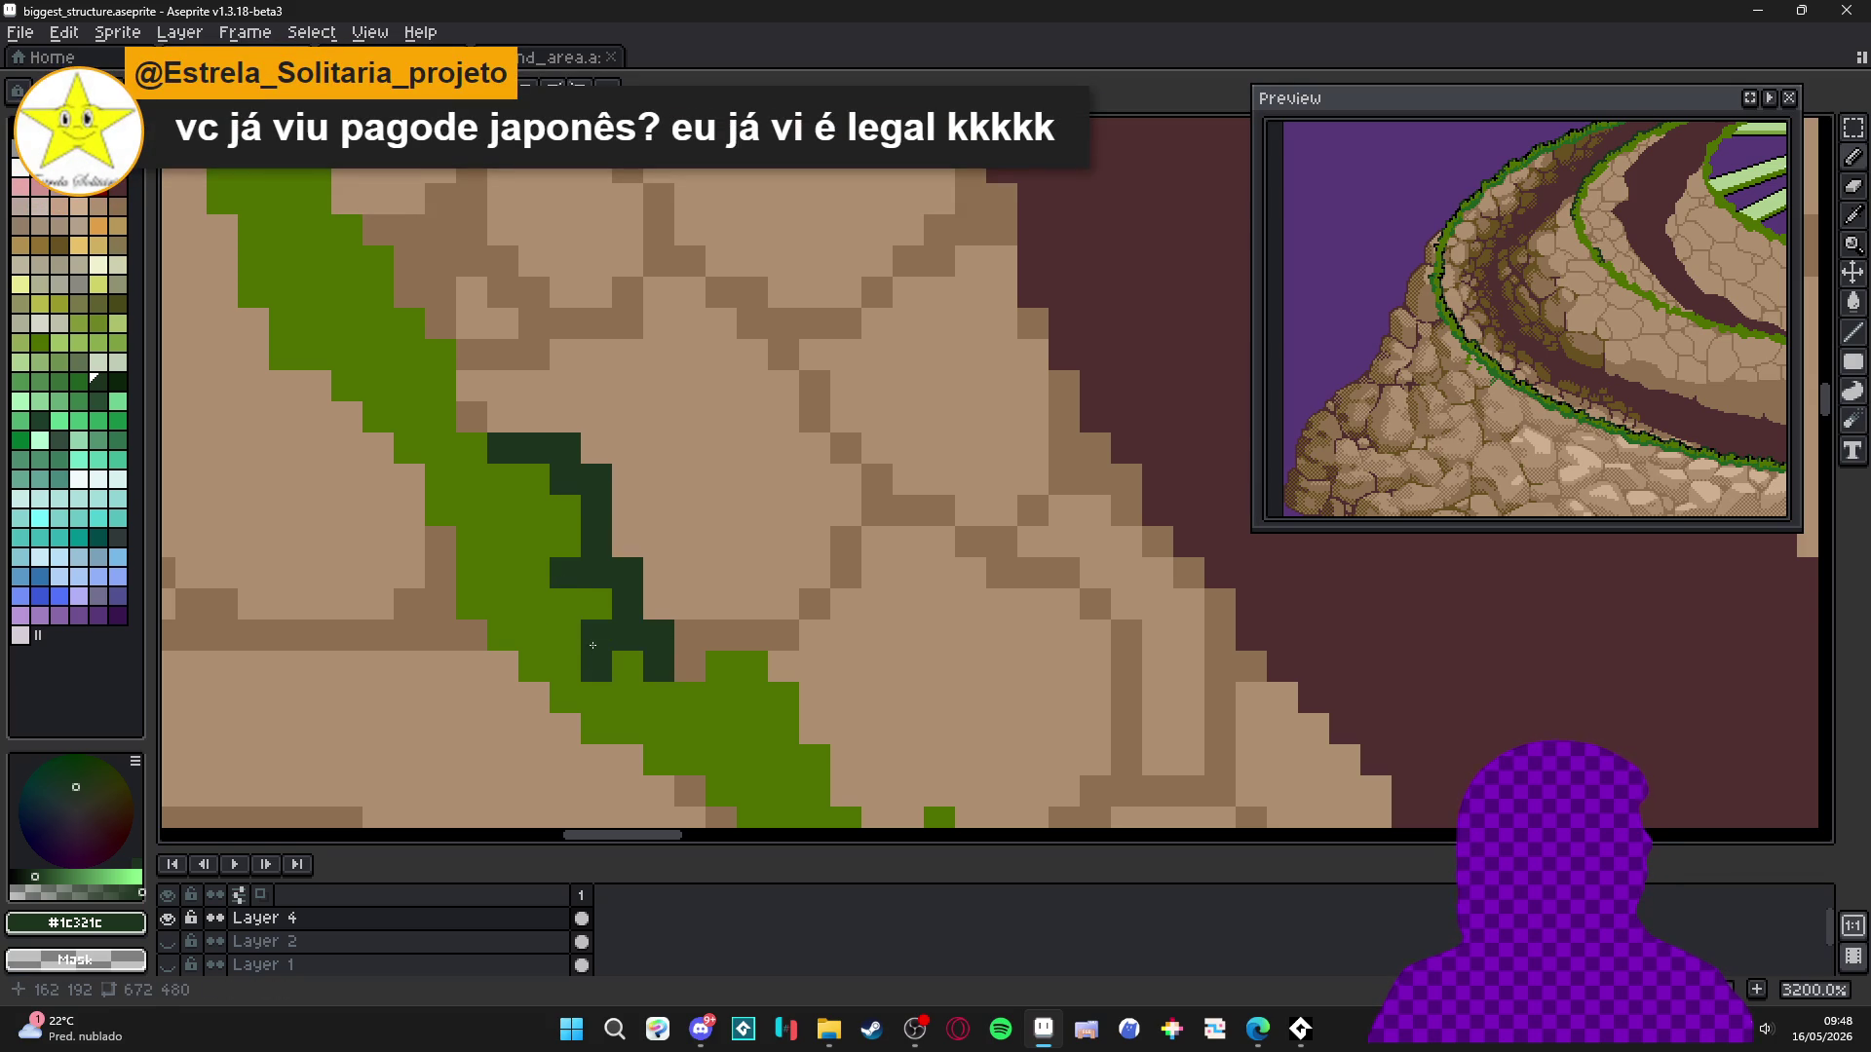
left_click_drag(681, 664, 751, 639)
left_click_drag(748, 645, 680, 593)
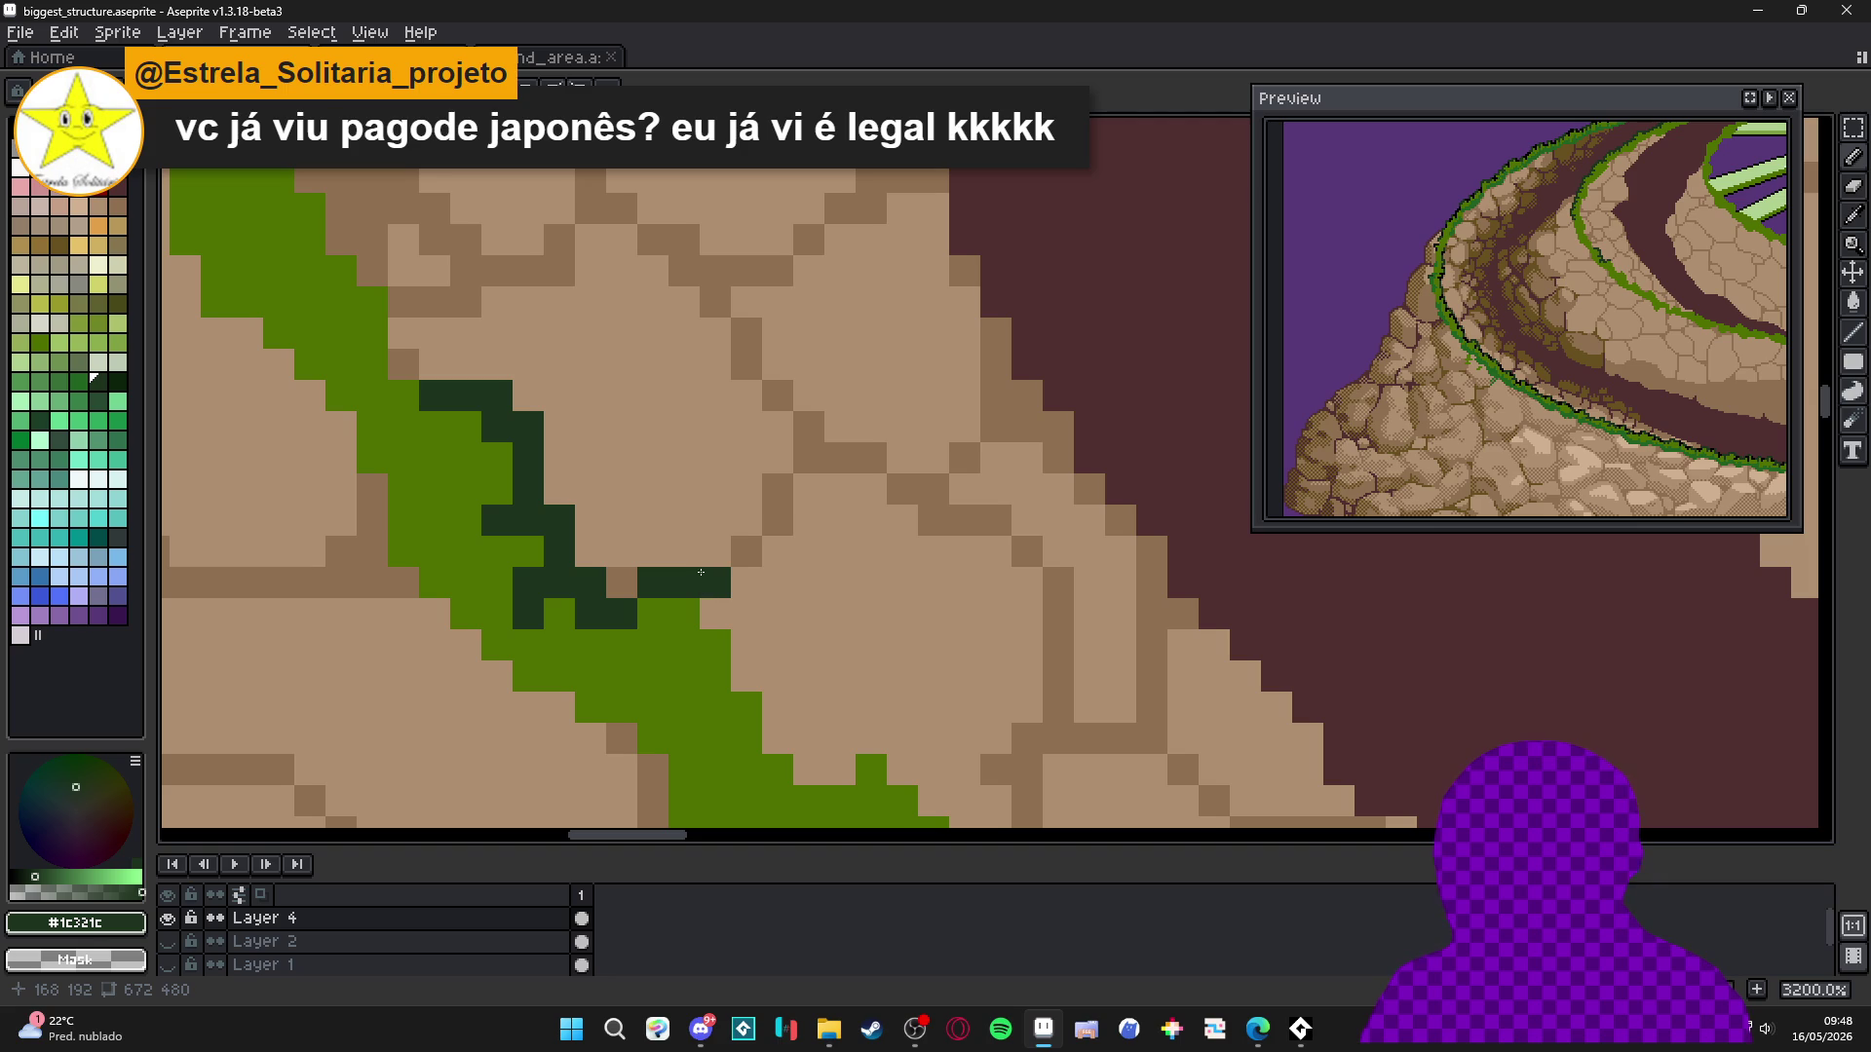
left_click_drag(701, 574, 728, 565)
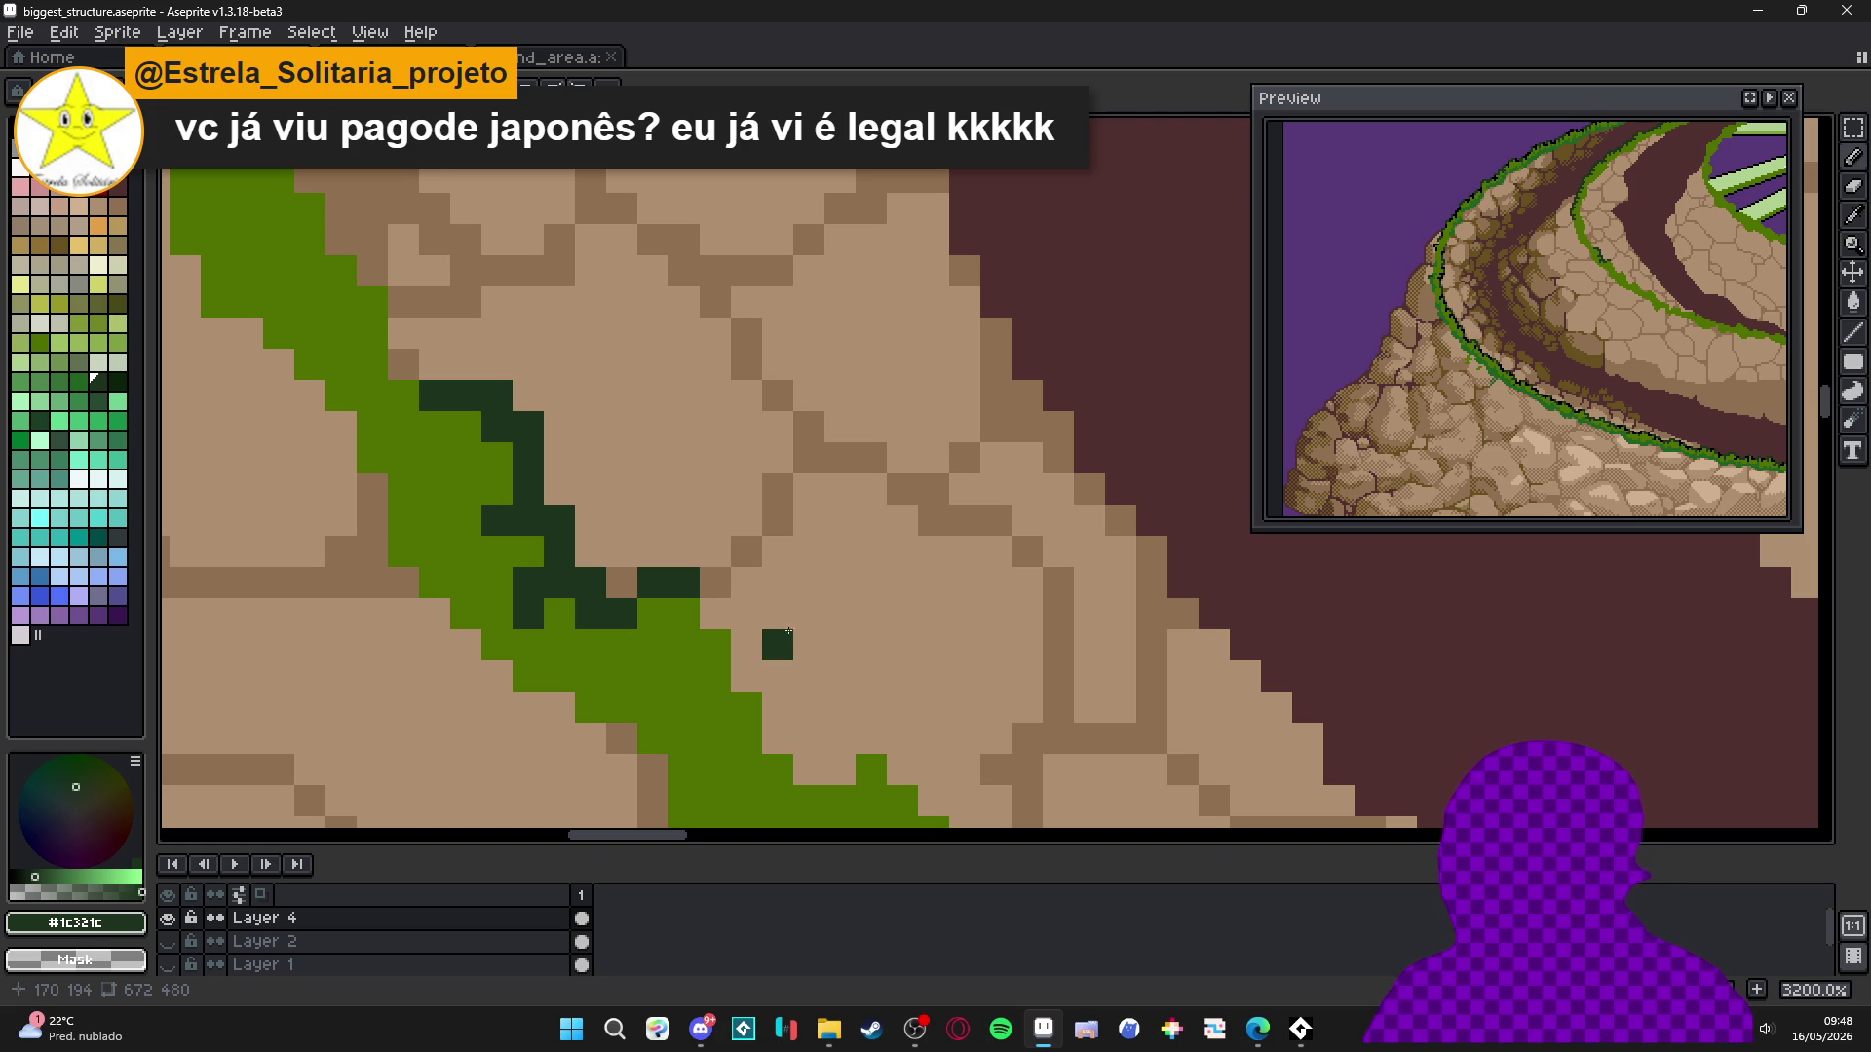
mouse_move(717, 612)
left_mouse_down()
mouse_move(719, 643)
mouse_move(698, 617)
left_mouse_up()
Undo the stray vertical dark line and touch up a brown stone pixel.
key("ctrl+z")
left_click(723, 615, "alt")
left_click(746, 552, "alt")
left_click(714, 583)
left_click(683, 614, "alt")
Extend the dark-green outline rightward and down along the grass edge.
left_click(693, 638)
mouse_move(696, 627)
left_mouse_down()
mouse_move(746, 614)
mouse_move(747, 677)
mouse_move(716, 677)
mouse_move(778, 737)
mouse_move(756, 712)
mouse_move(810, 648)
mouse_move(828, 682)
mouse_move(843, 667)
mouse_move(837, 693)
left_mouse_up()
left_click(779, 679)
left_click(700, 679)
left_click(767, 683)
left_click(859, 711)
left_click(816, 634)
left_click(804, 634)
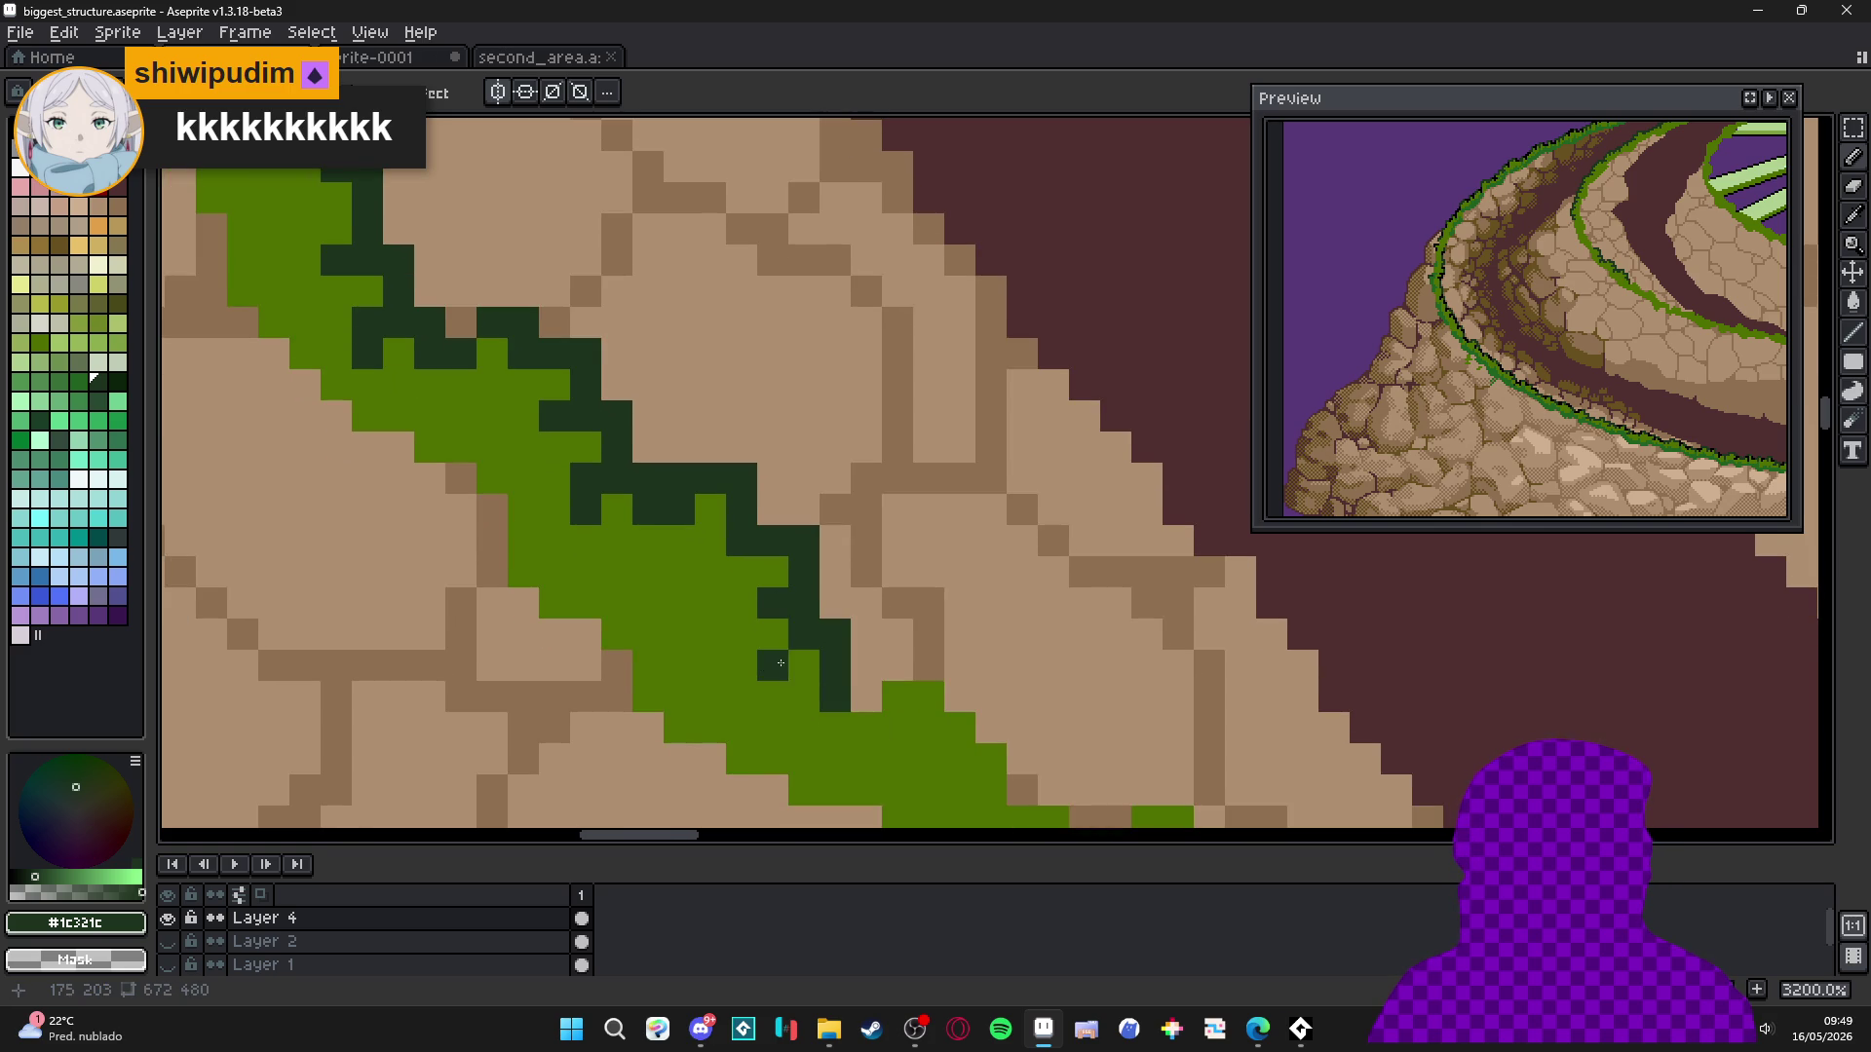
left_click(929, 666)
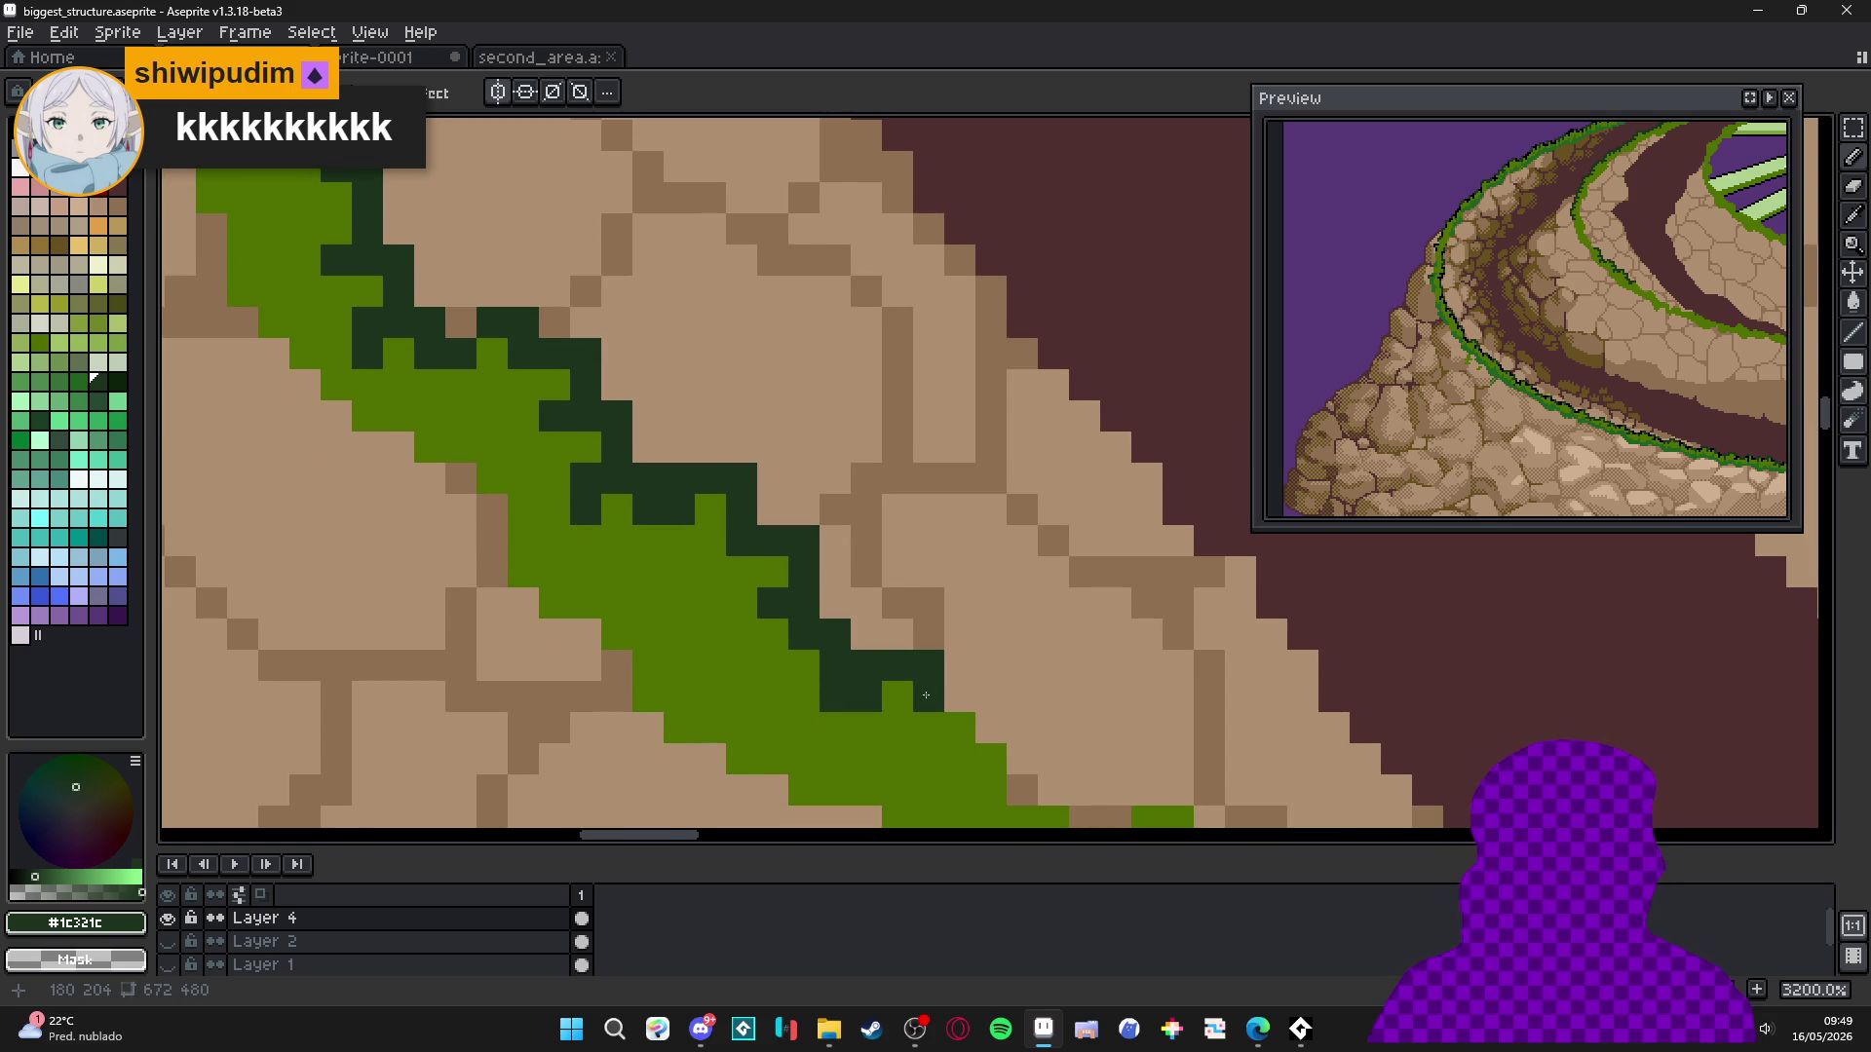
Step the dark-green outline pixel by pixel down-right along the edge.
left_click(891, 556)
left_click(889, 524)
left_click(860, 587)
left_click(891, 587)
left_click(922, 587)
left_click(926, 620)
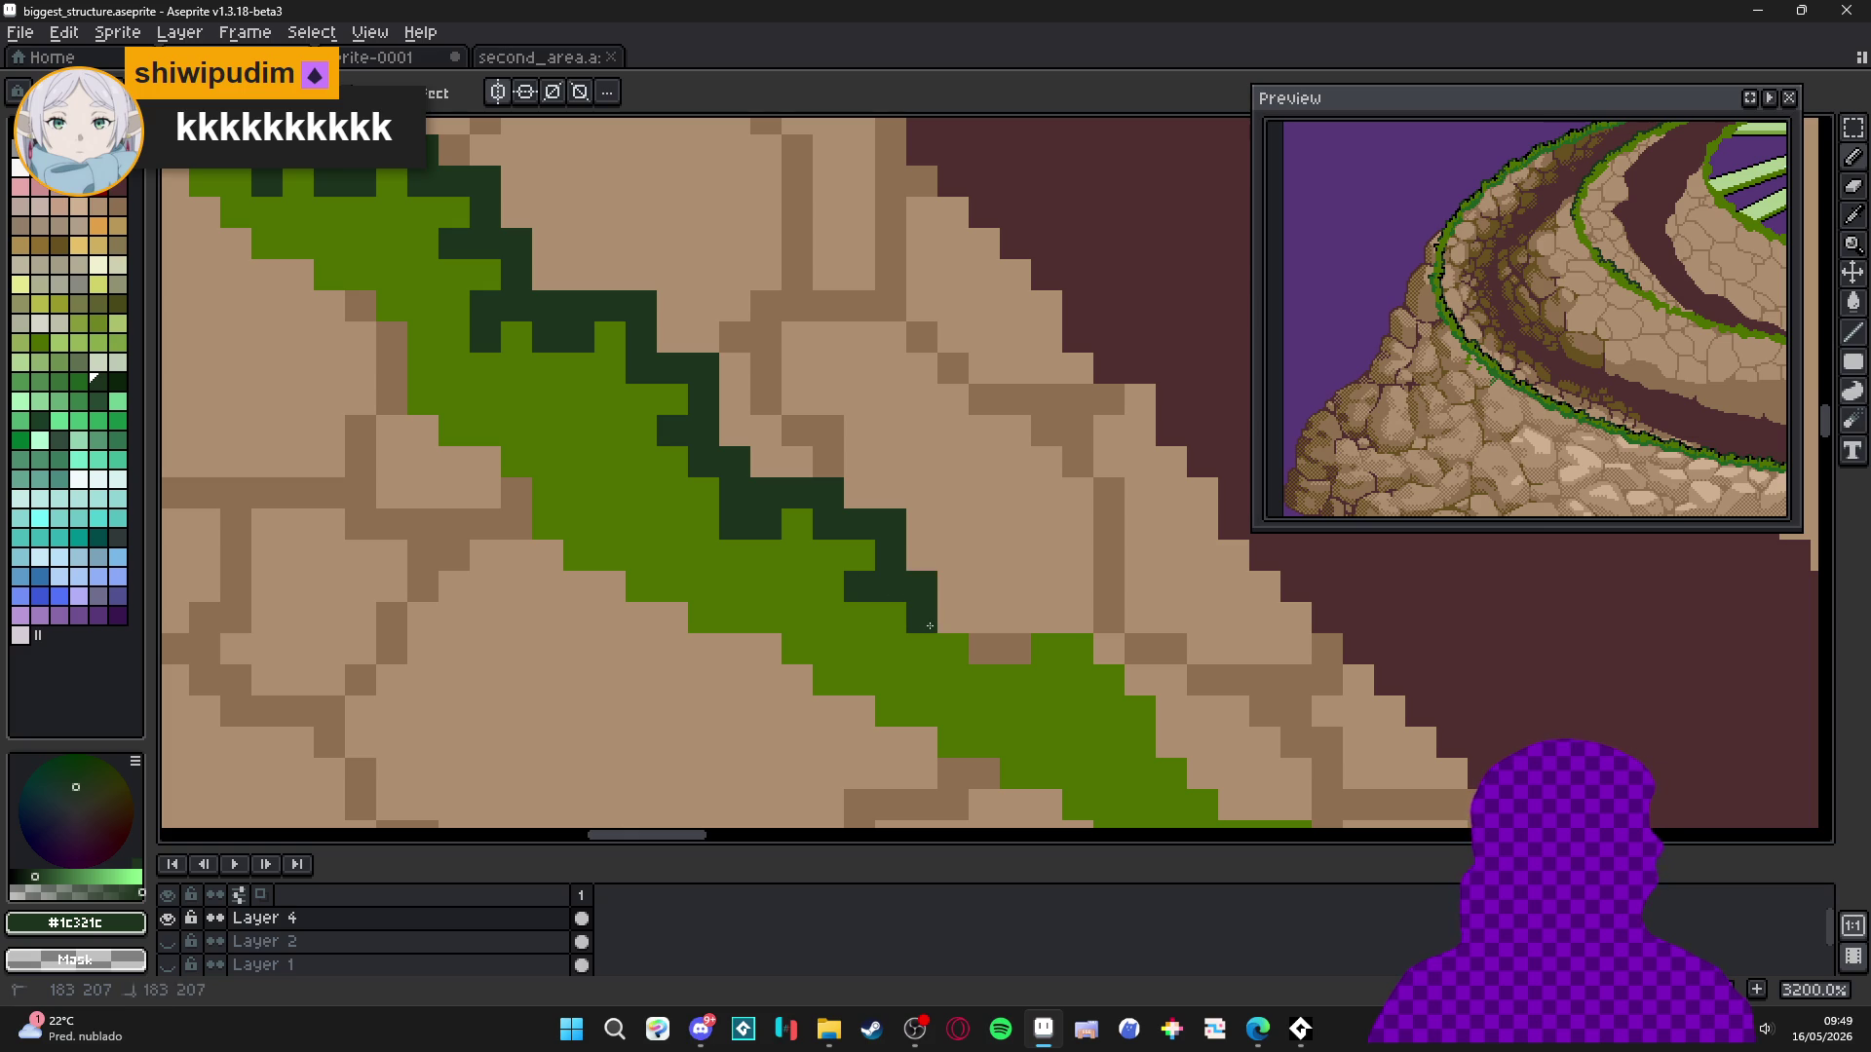
left_click(953, 619)
left_click(984, 620)
left_click(984, 651)
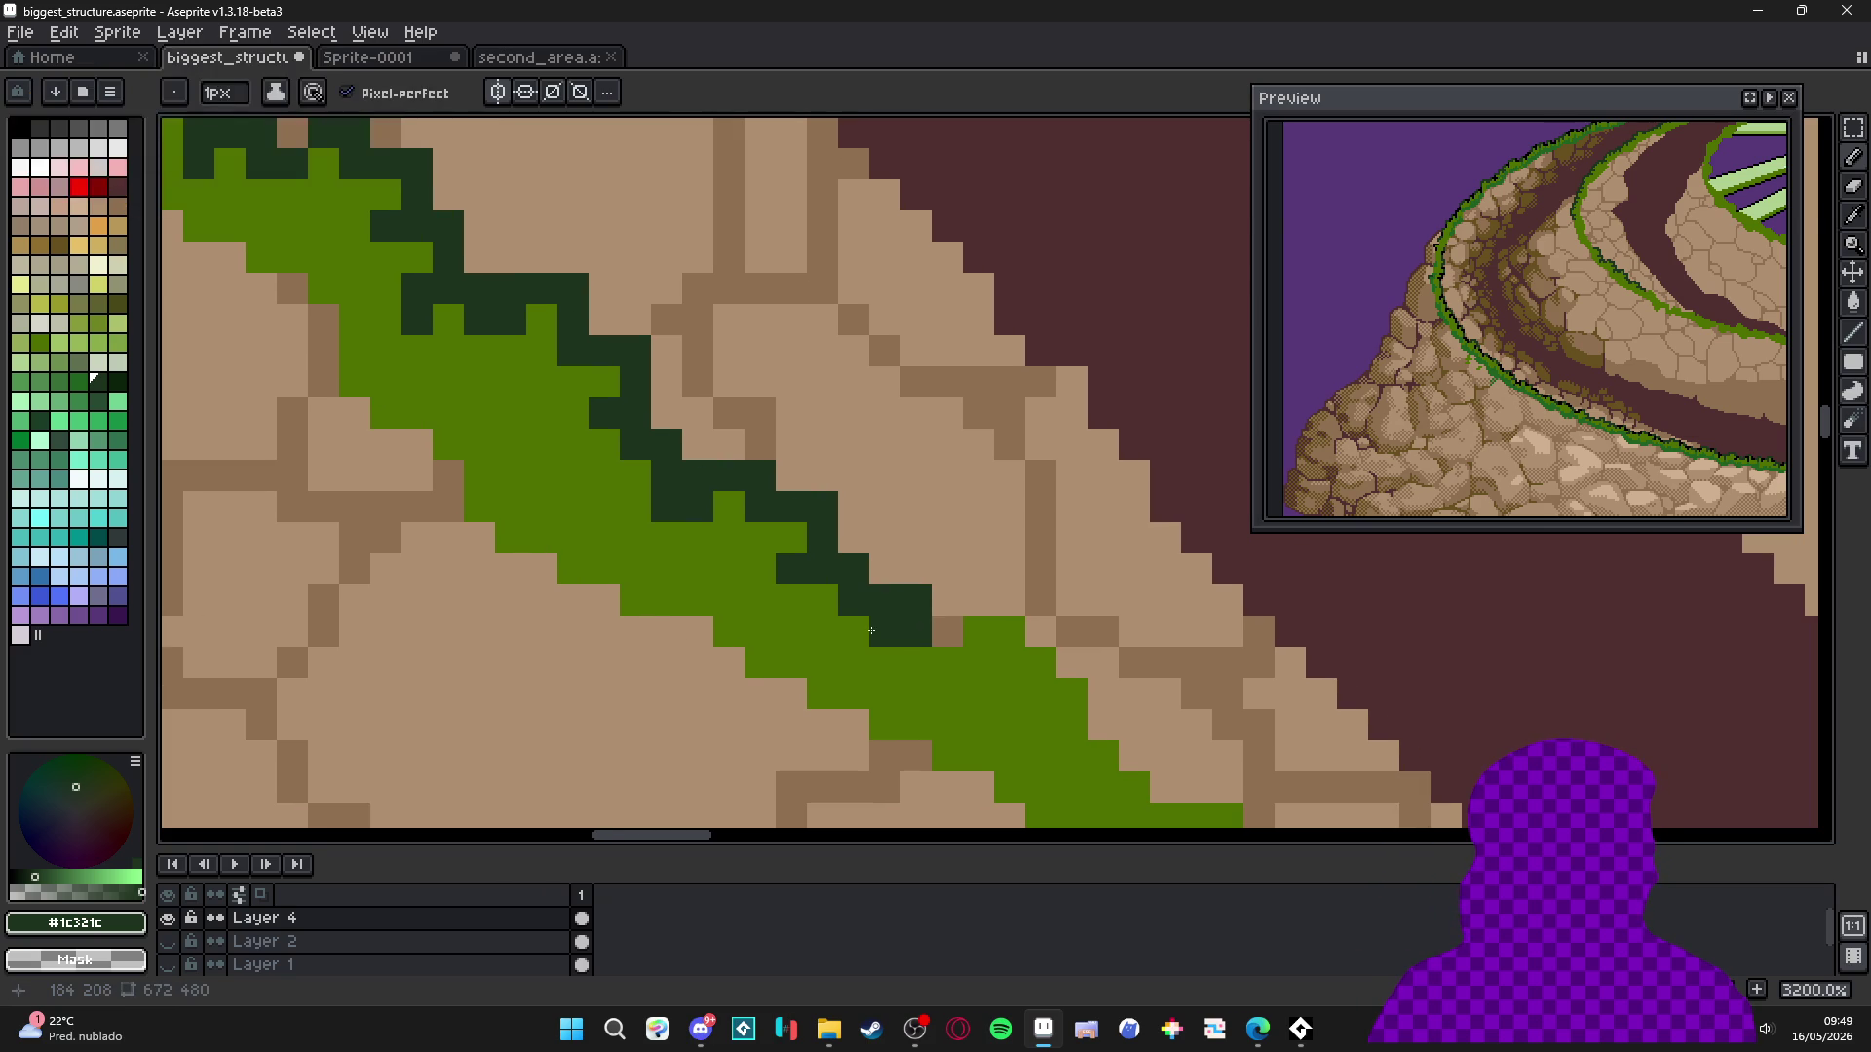
left_click(882, 631)
left_click(885, 654)
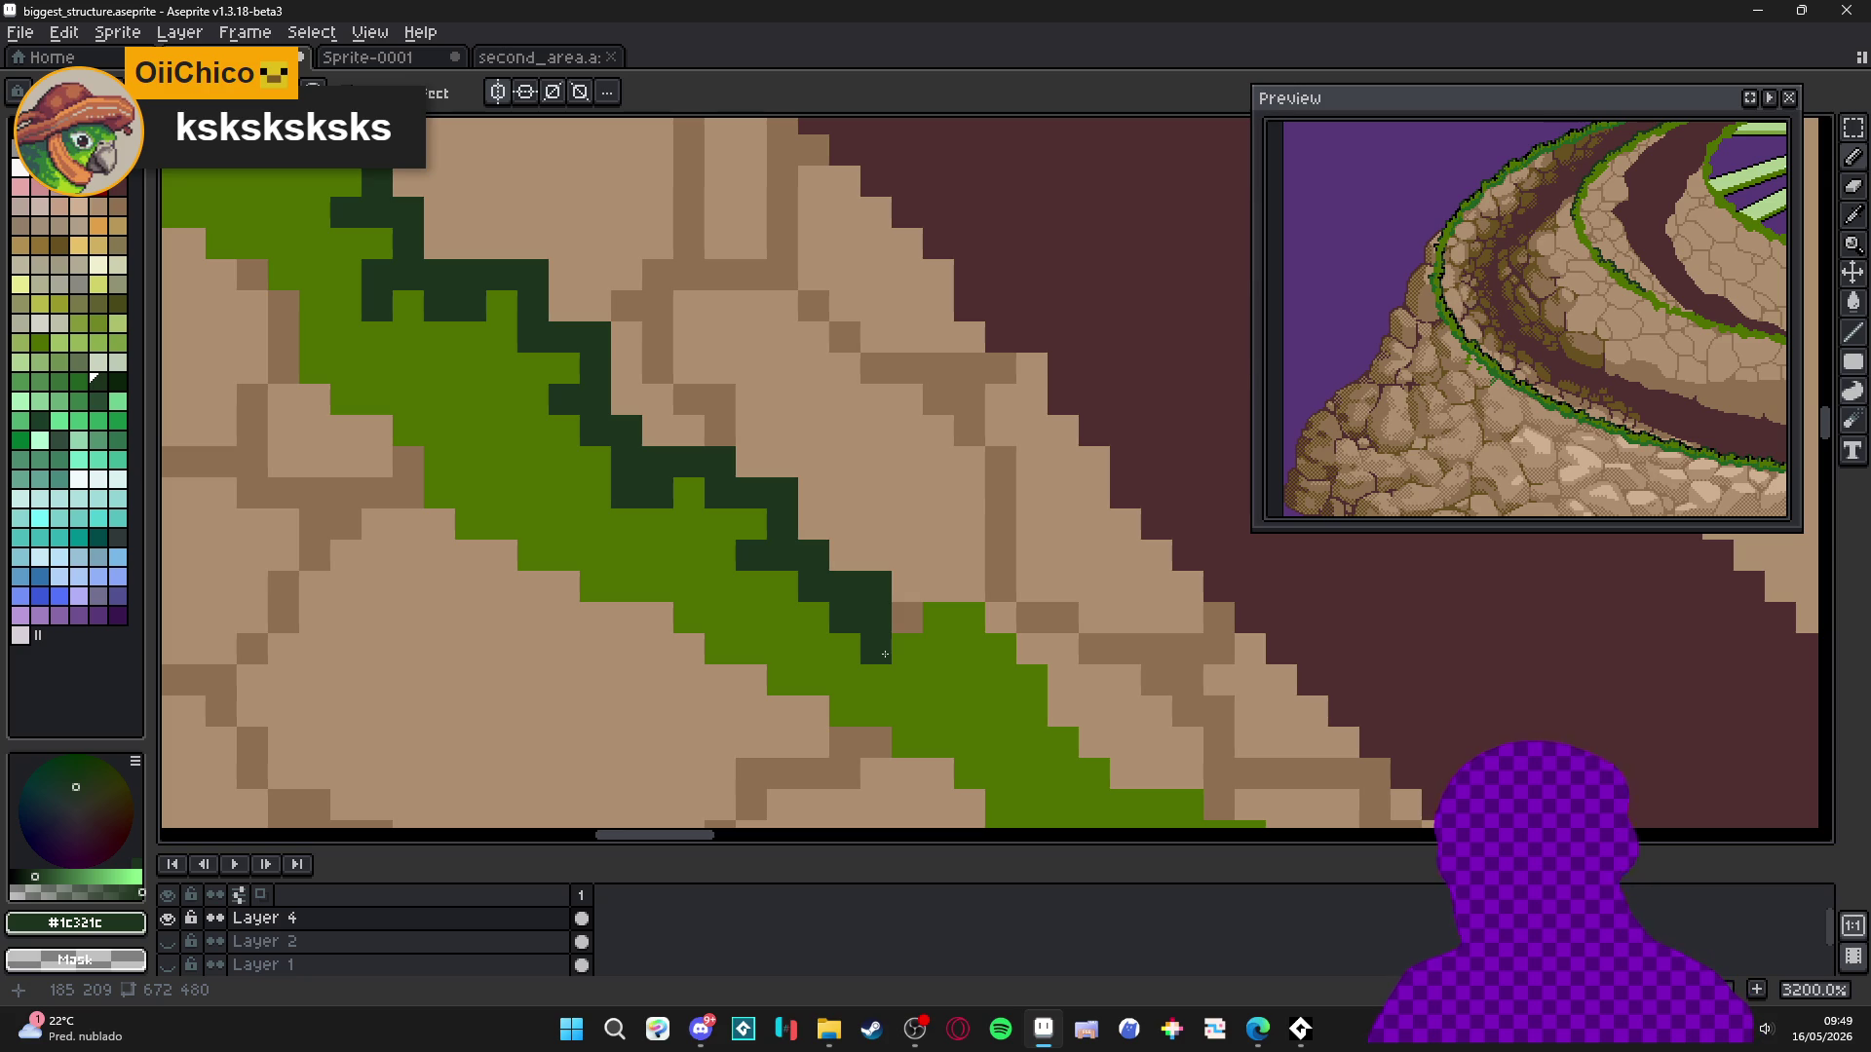
Add dark-green pixels at the outline's end, stepping it right and down.
left_click(908, 619)
left_click(907, 587)
left_click(938, 587)
left_click(968, 585)
left_click(1001, 617)
left_click(1033, 618)
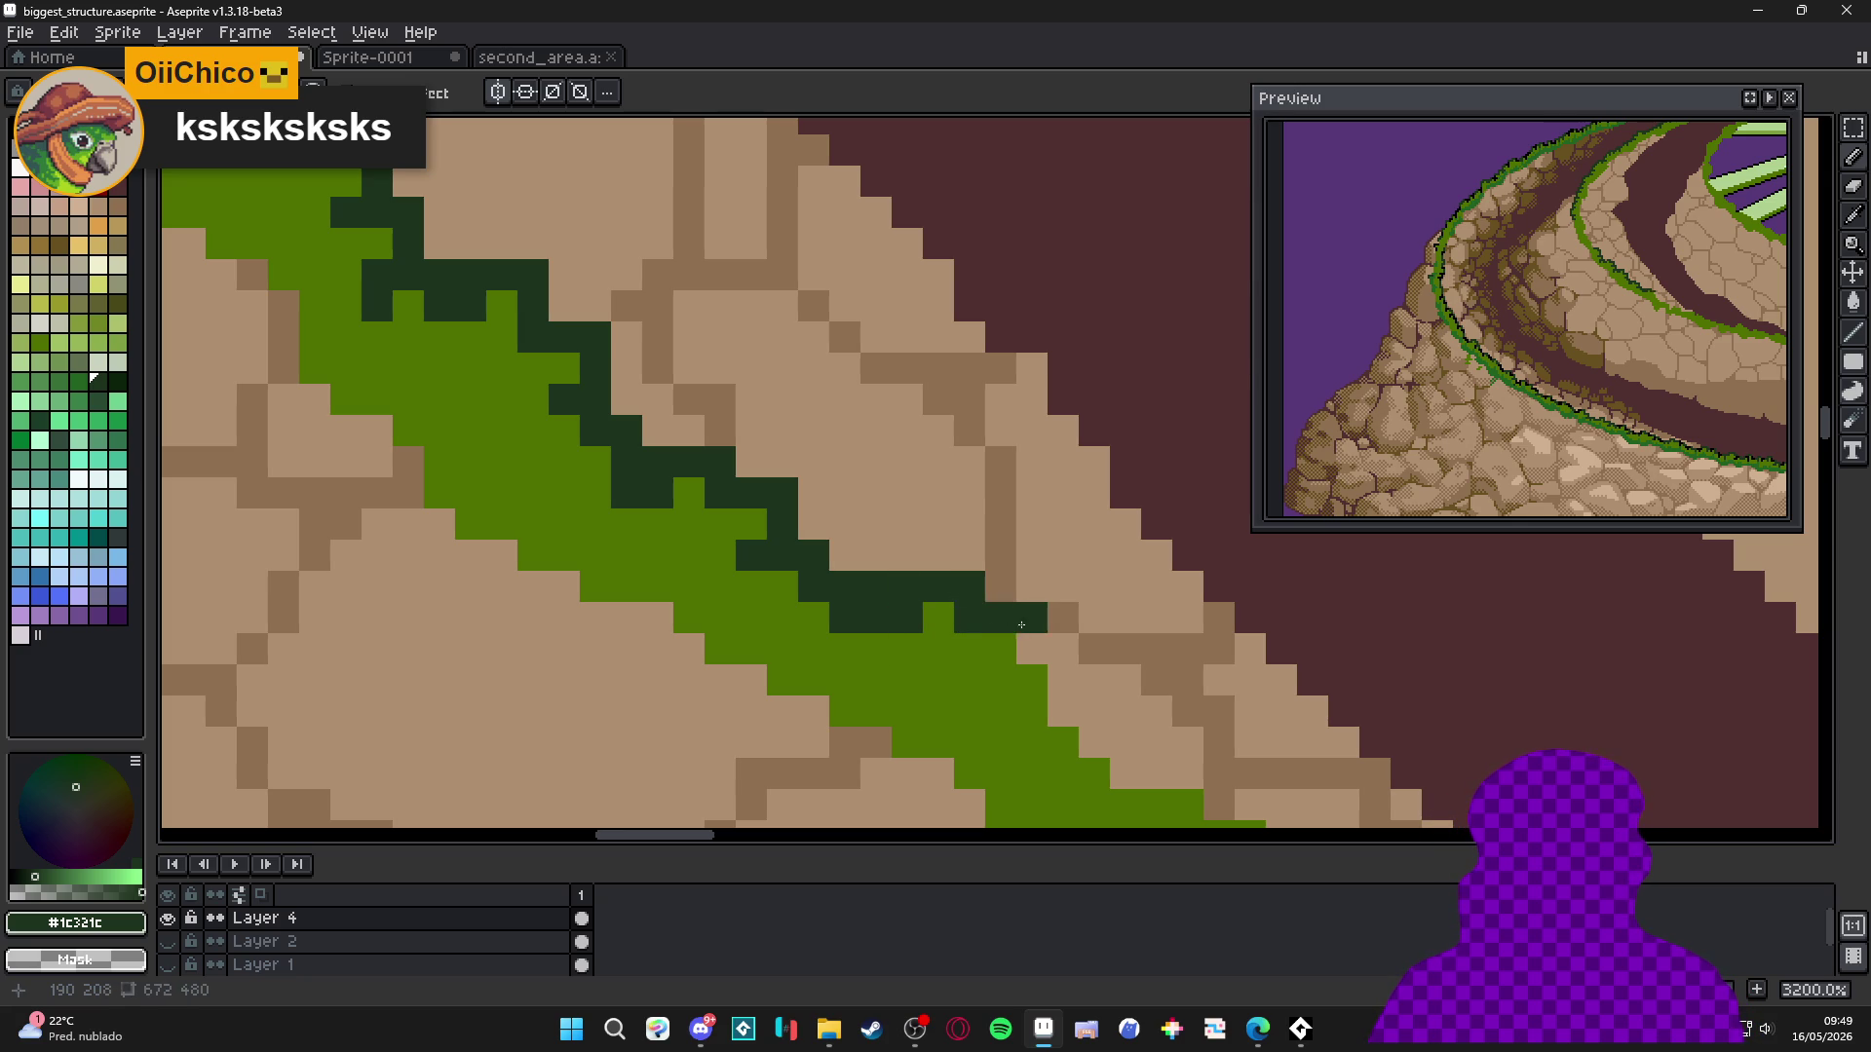
left_click(1033, 650)
left_click(1001, 679)
Fill in more dark-green outline pixels down-right along the edge.
left_click(1063, 680)
left_click(1063, 712)
left_click_drag(1063, 713, 960, 577)
left_click(930, 608)
left_click(975, 616)
Paint dark-green pixels further right along the grass edge, reverting one to grass green.
mouse_move(1017, 629)
left_mouse_down()
mouse_move(960, 638)
mouse_move(1112, 682)
left_mouse_up()
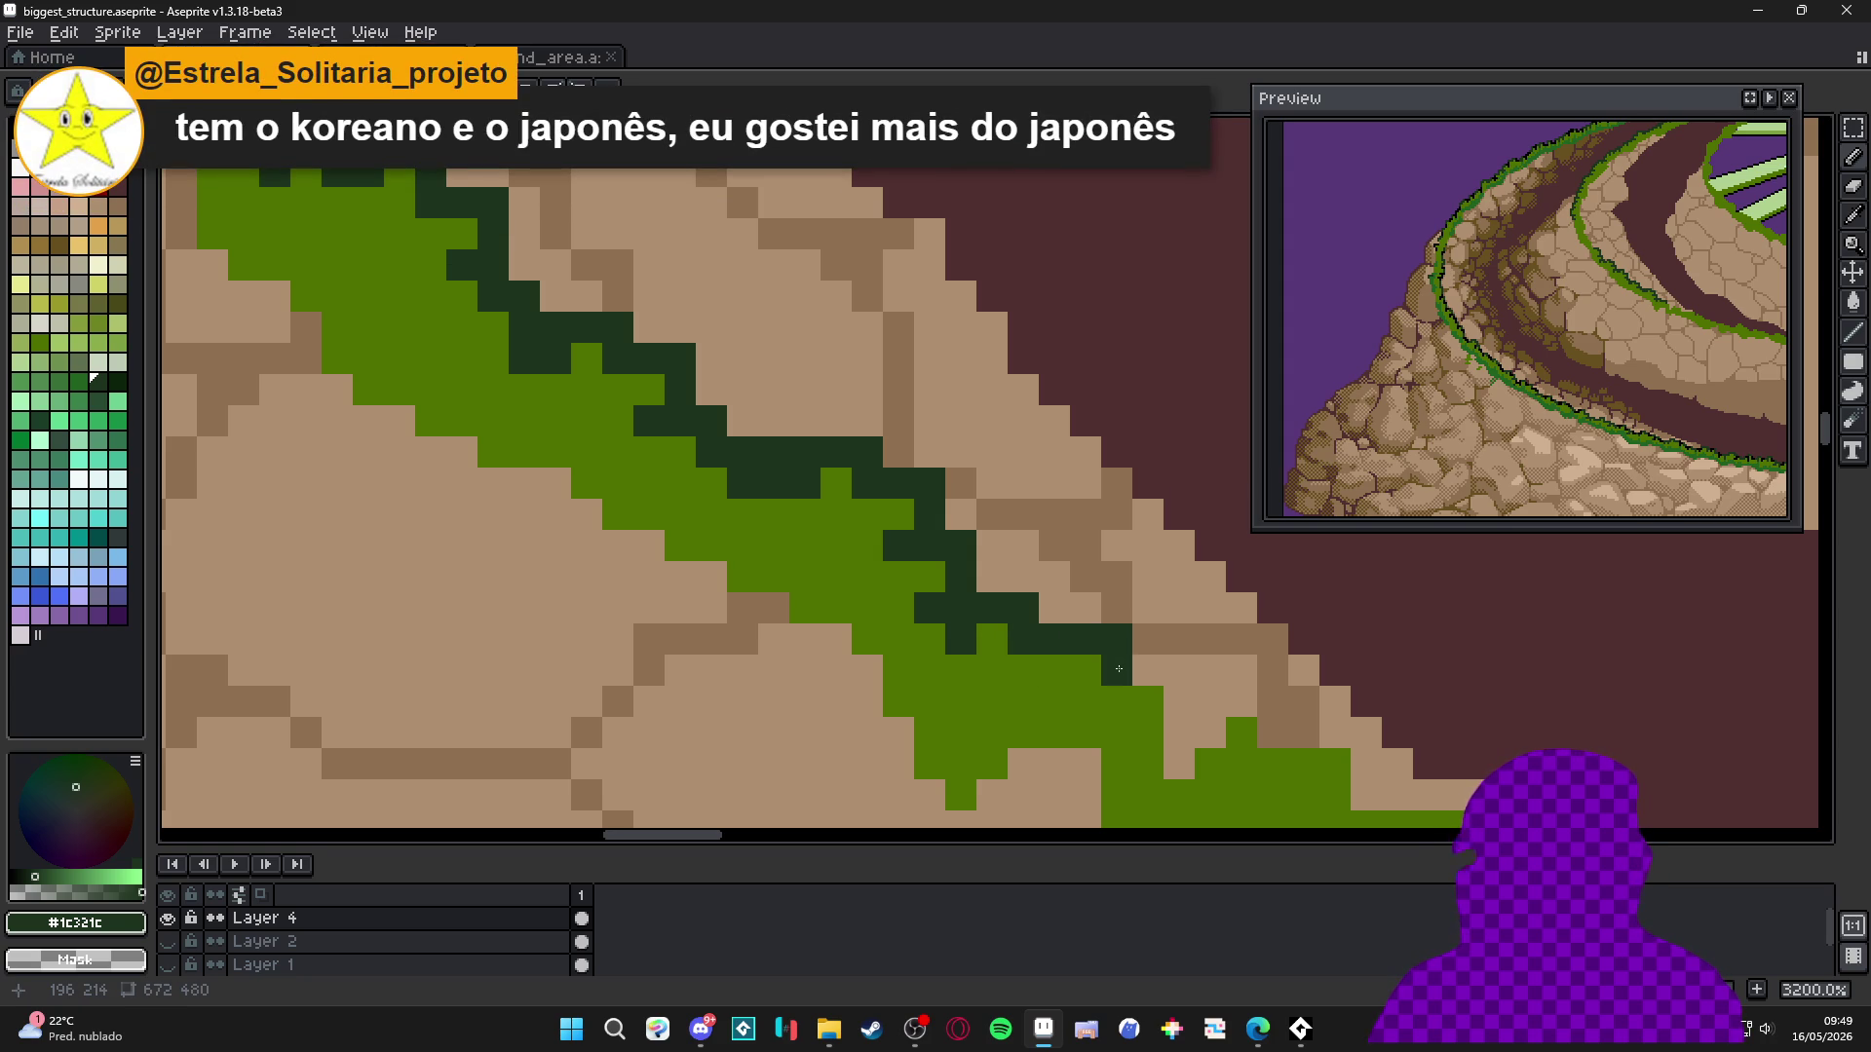
left_click_drag(1118, 666, 1165, 672)
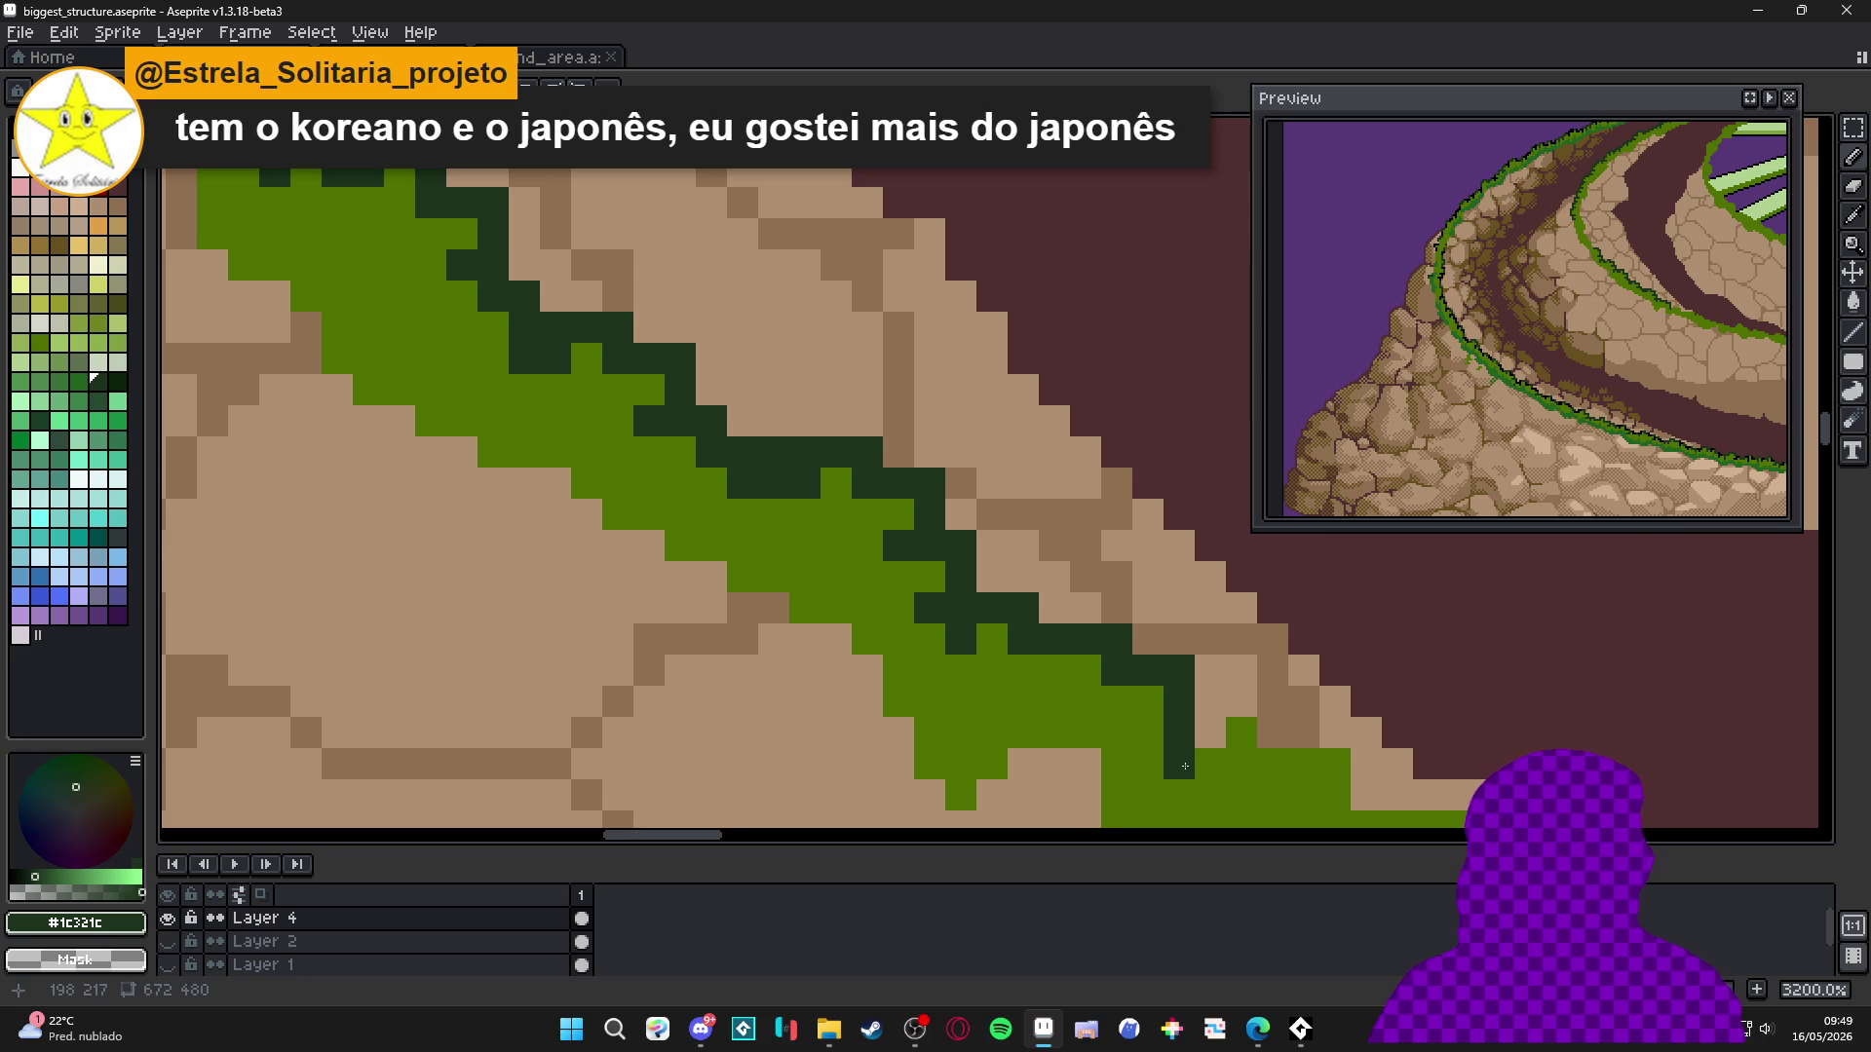
left_click_drag(1207, 766, 986, 707)
mouse_move(1092, 653)
left_mouse_down()
mouse_move(1142, 706)
mouse_move(886, 622)
mouse_move(986, 630)
mouse_move(1010, 653)
left_mouse_up()
left_click(948, 653)
right_click(1038, 624)
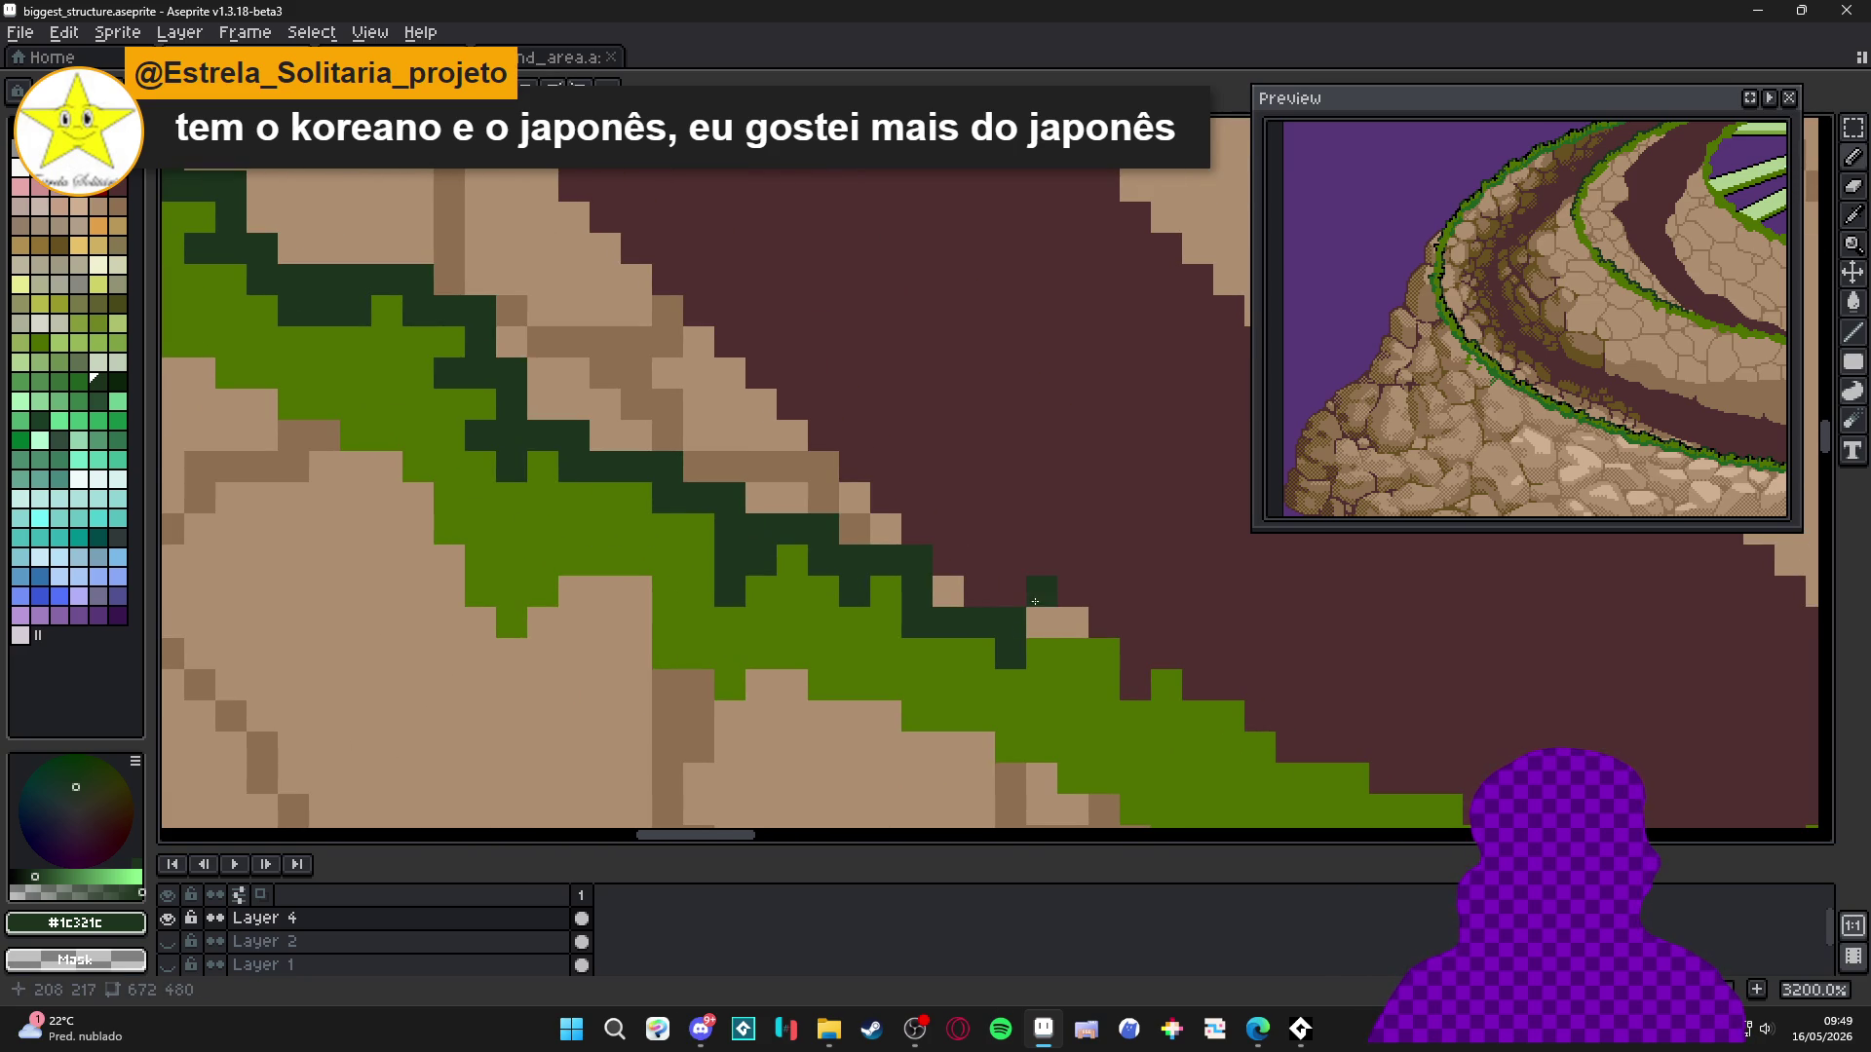
Extend the dark-green outline right and down, reverting stray dark pixels to green.
left_click(1017, 592)
mouse_move(1072, 590)
left_mouse_down()
mouse_move(1072, 624)
mouse_move(1136, 653)
mouse_move(1135, 684)
mouse_move(1198, 655)
mouse_move(1197, 718)
mouse_move(1255, 723)
mouse_move(1229, 747)
mouse_move(872, 654)
mouse_move(934, 654)
left_mouse_up()
left_click(1085, 652)
right_click(1167, 687)
right_click(1198, 717)
left_click(1229, 686)
left_click(1256, 748)
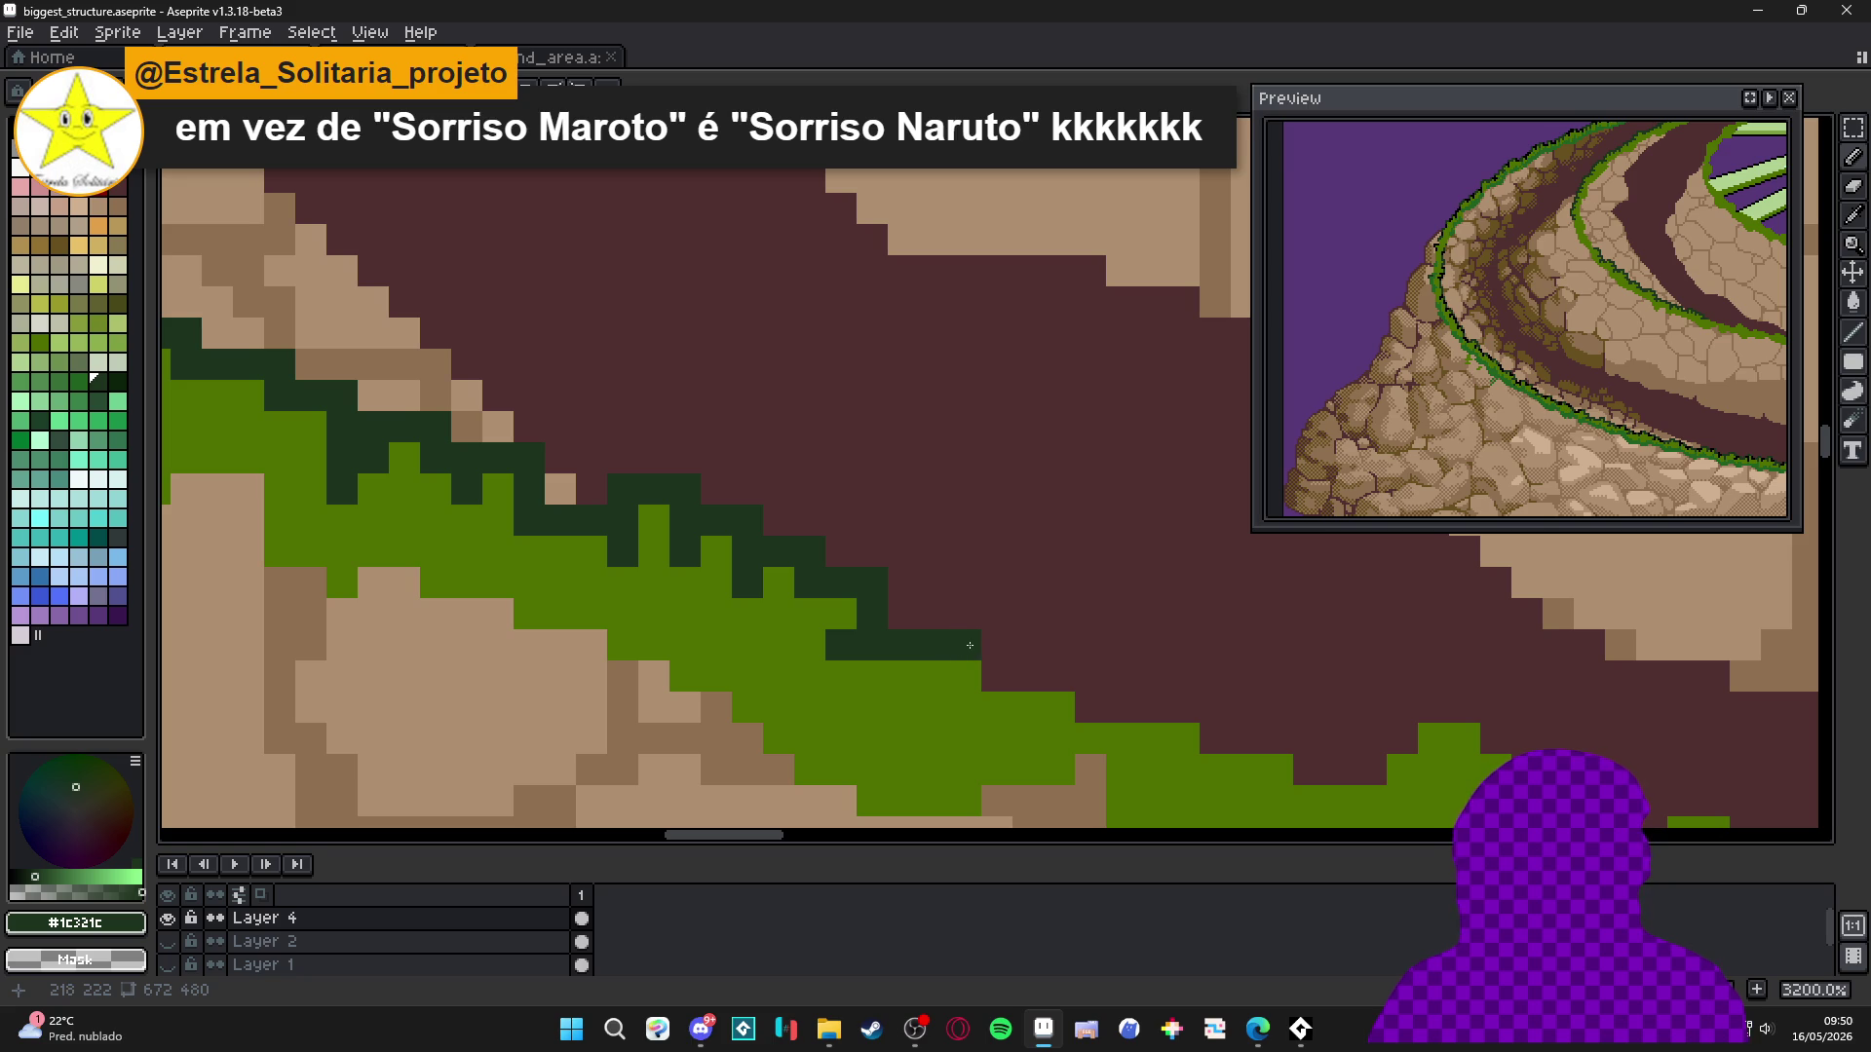
Undo the last dark pixels, recolour one grass green, and add shading above and below.
key("ctrl+z")
left_click(923, 630, "alt")
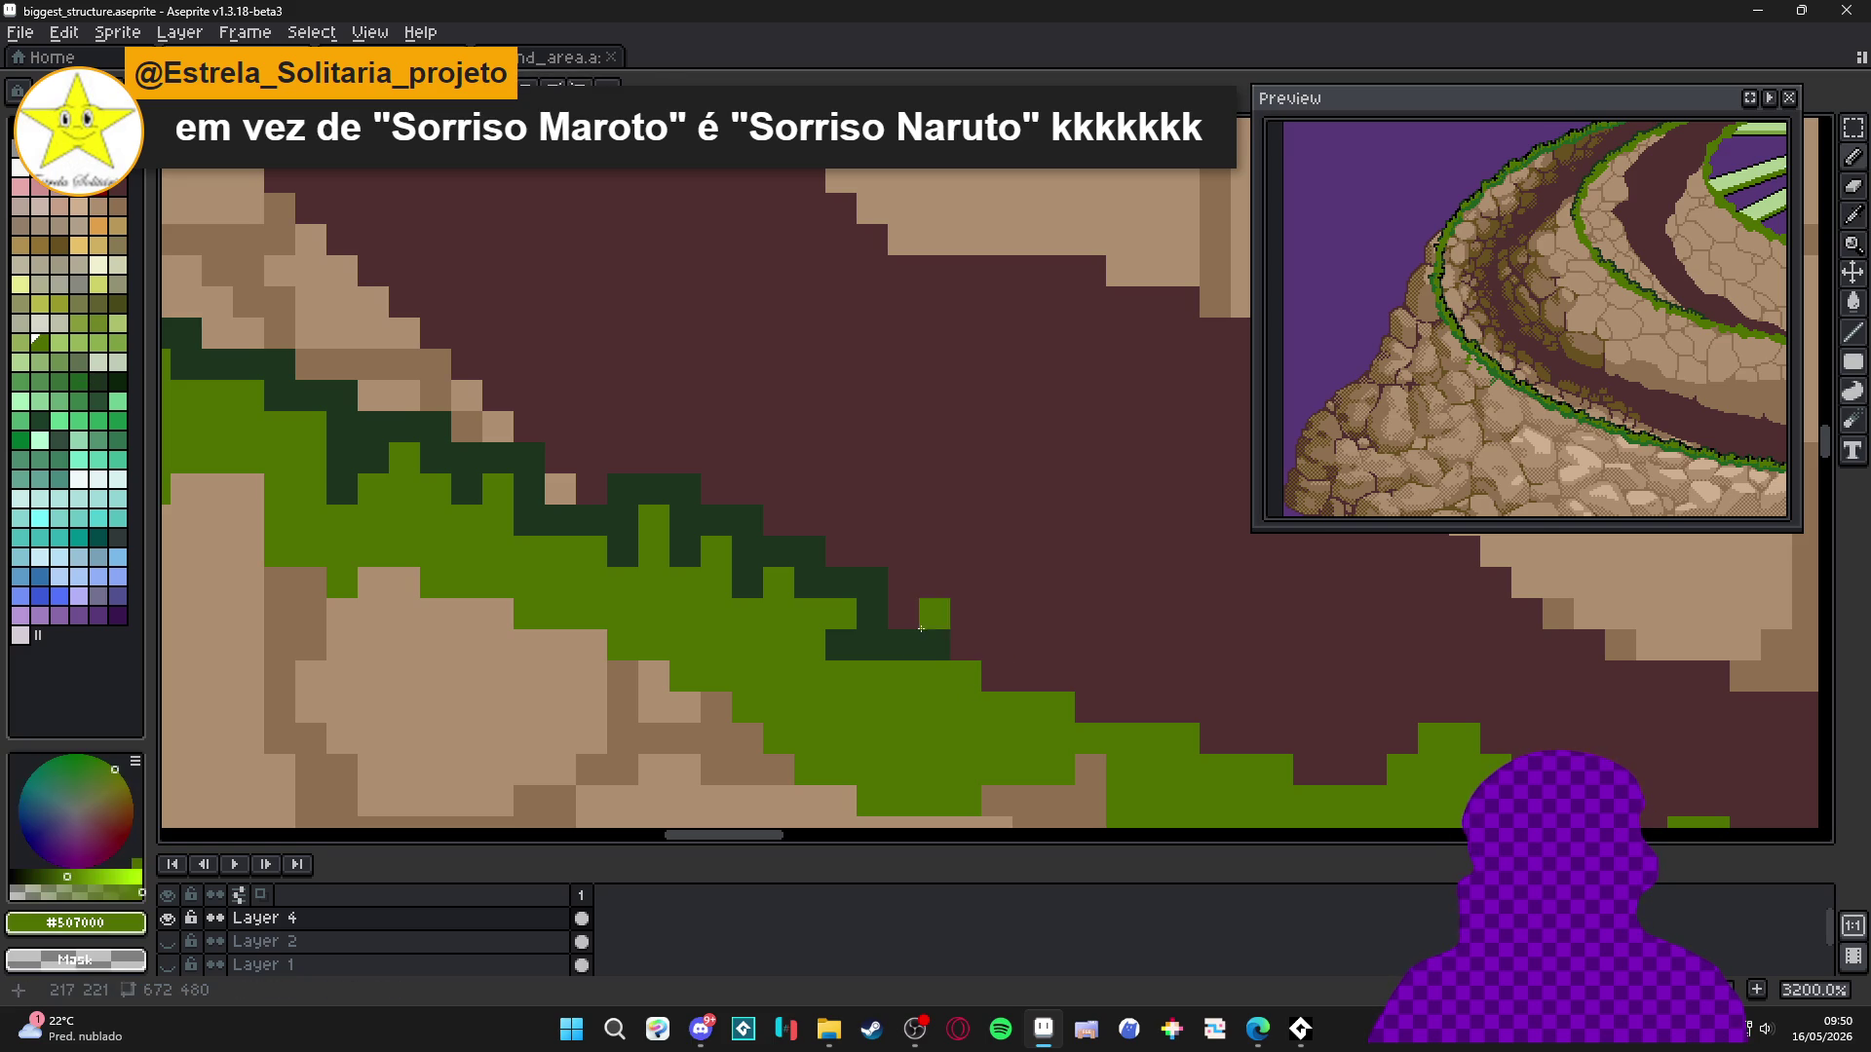
left_click(925, 645)
left_click(910, 639, "alt")
left_click_drag(903, 615, 943, 619)
left_click(965, 614)
left_click(966, 673)
Extend the dark-green outline rightward along the grass edge.
left_click(1028, 708)
left_click(1059, 678)
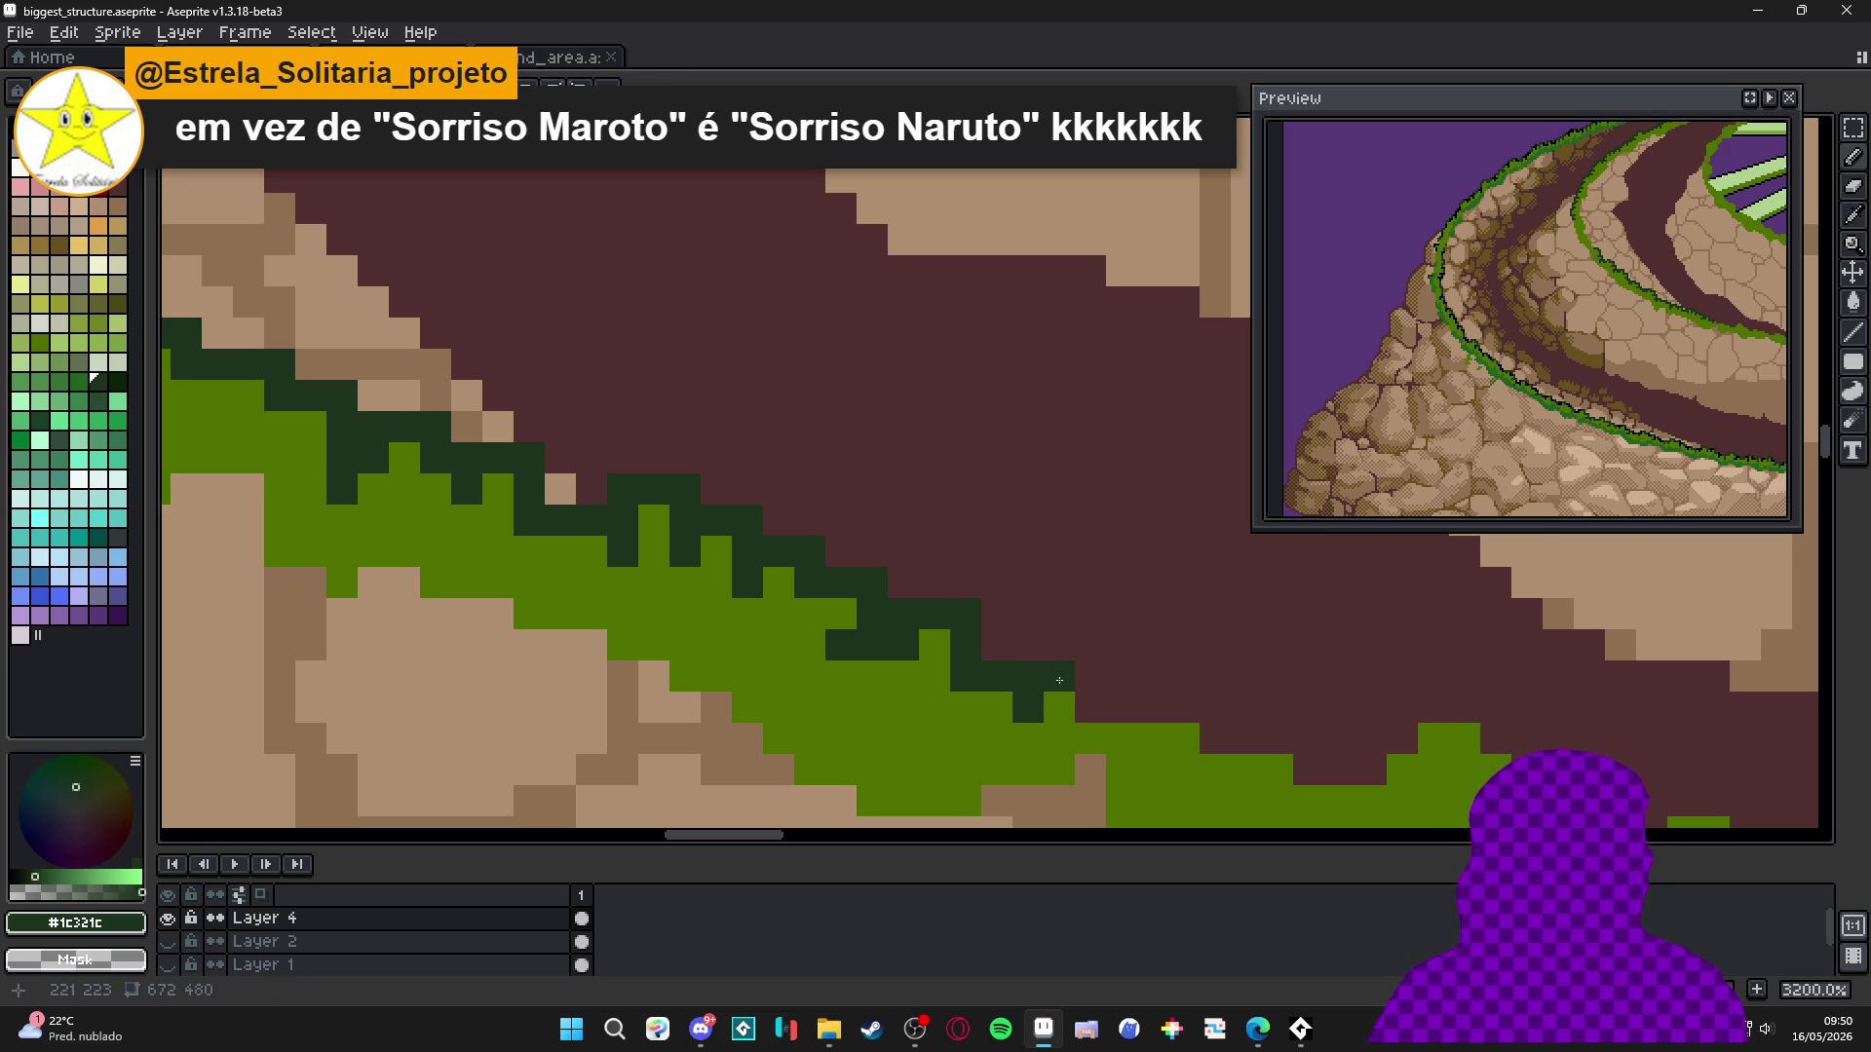
left_click(1089, 677)
left_click(1089, 707)
left_click(1058, 711, "alt")
left_click(1089, 708, "alt")
left_click(1118, 694)
Turn an outline pixel back to grass green and darken further edge pixels.
left_click(1150, 707)
left_click(1153, 739, "alt")
left_click(1120, 707)
left_click(1150, 698, "alt")
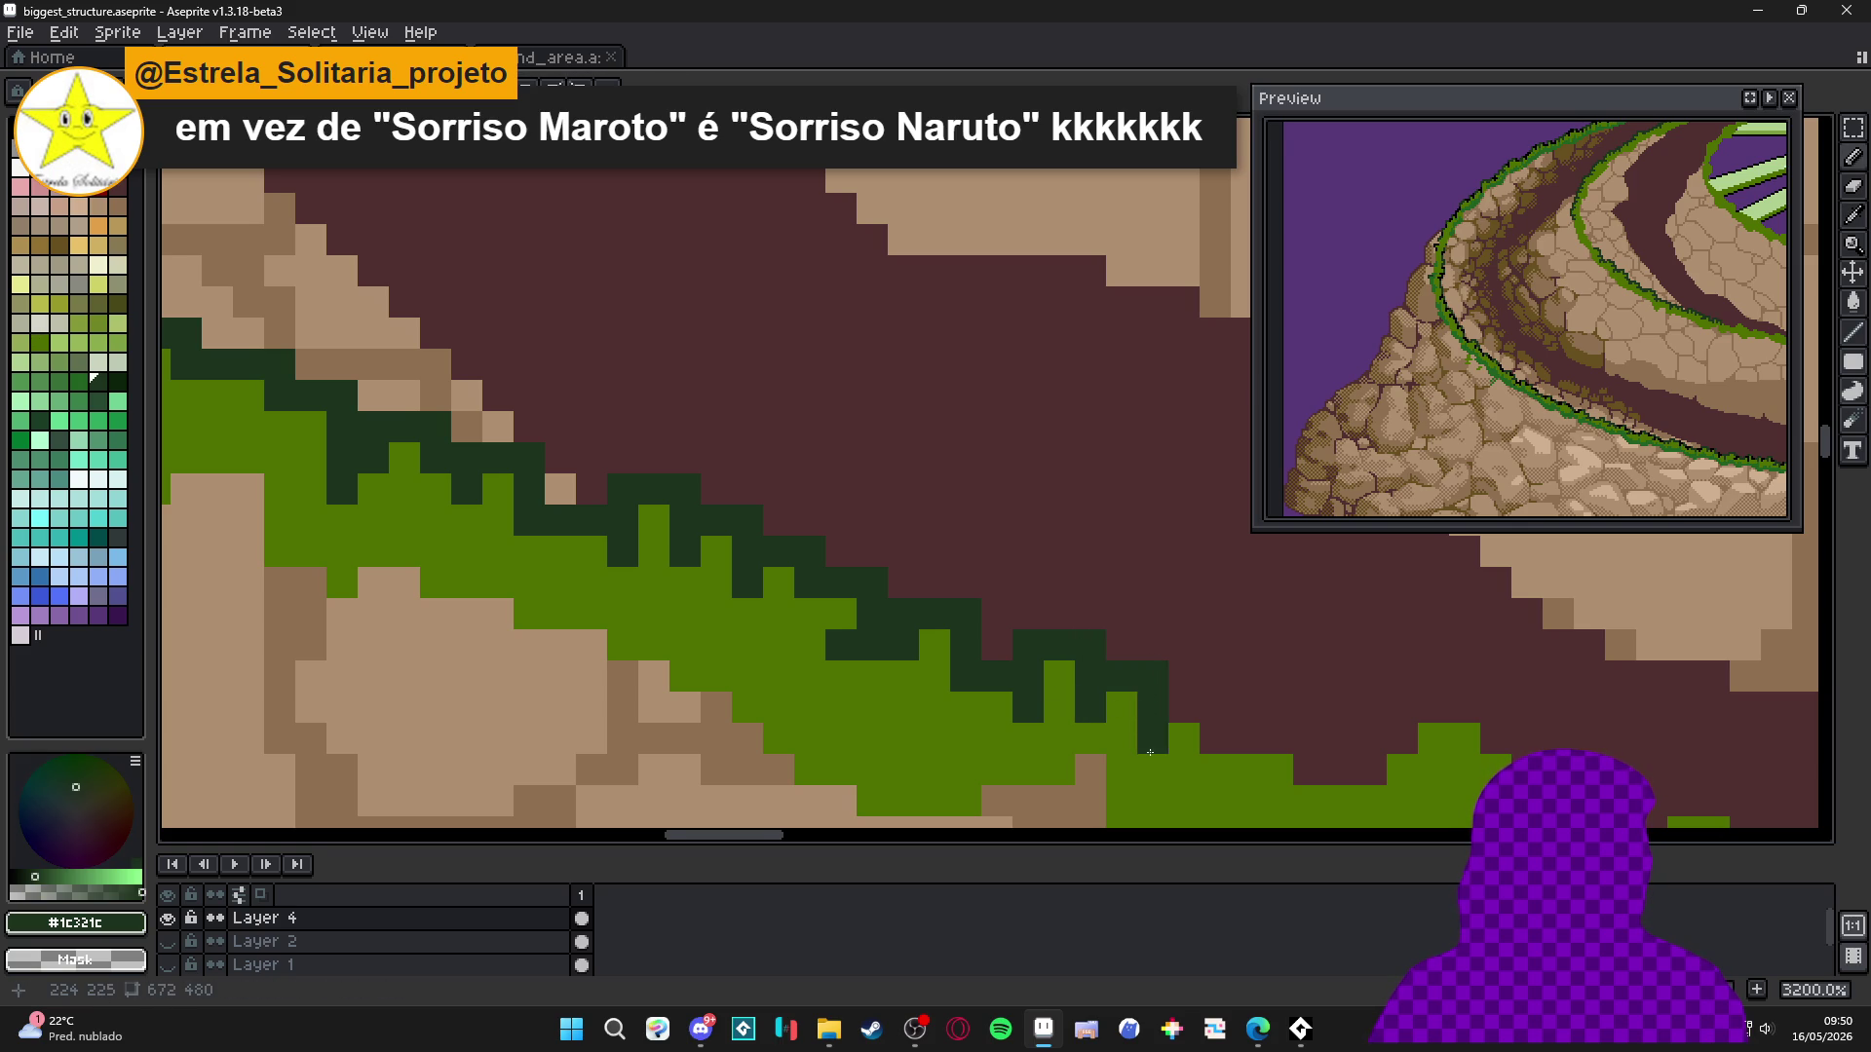
left_click_drag(1150, 752, 971, 620)
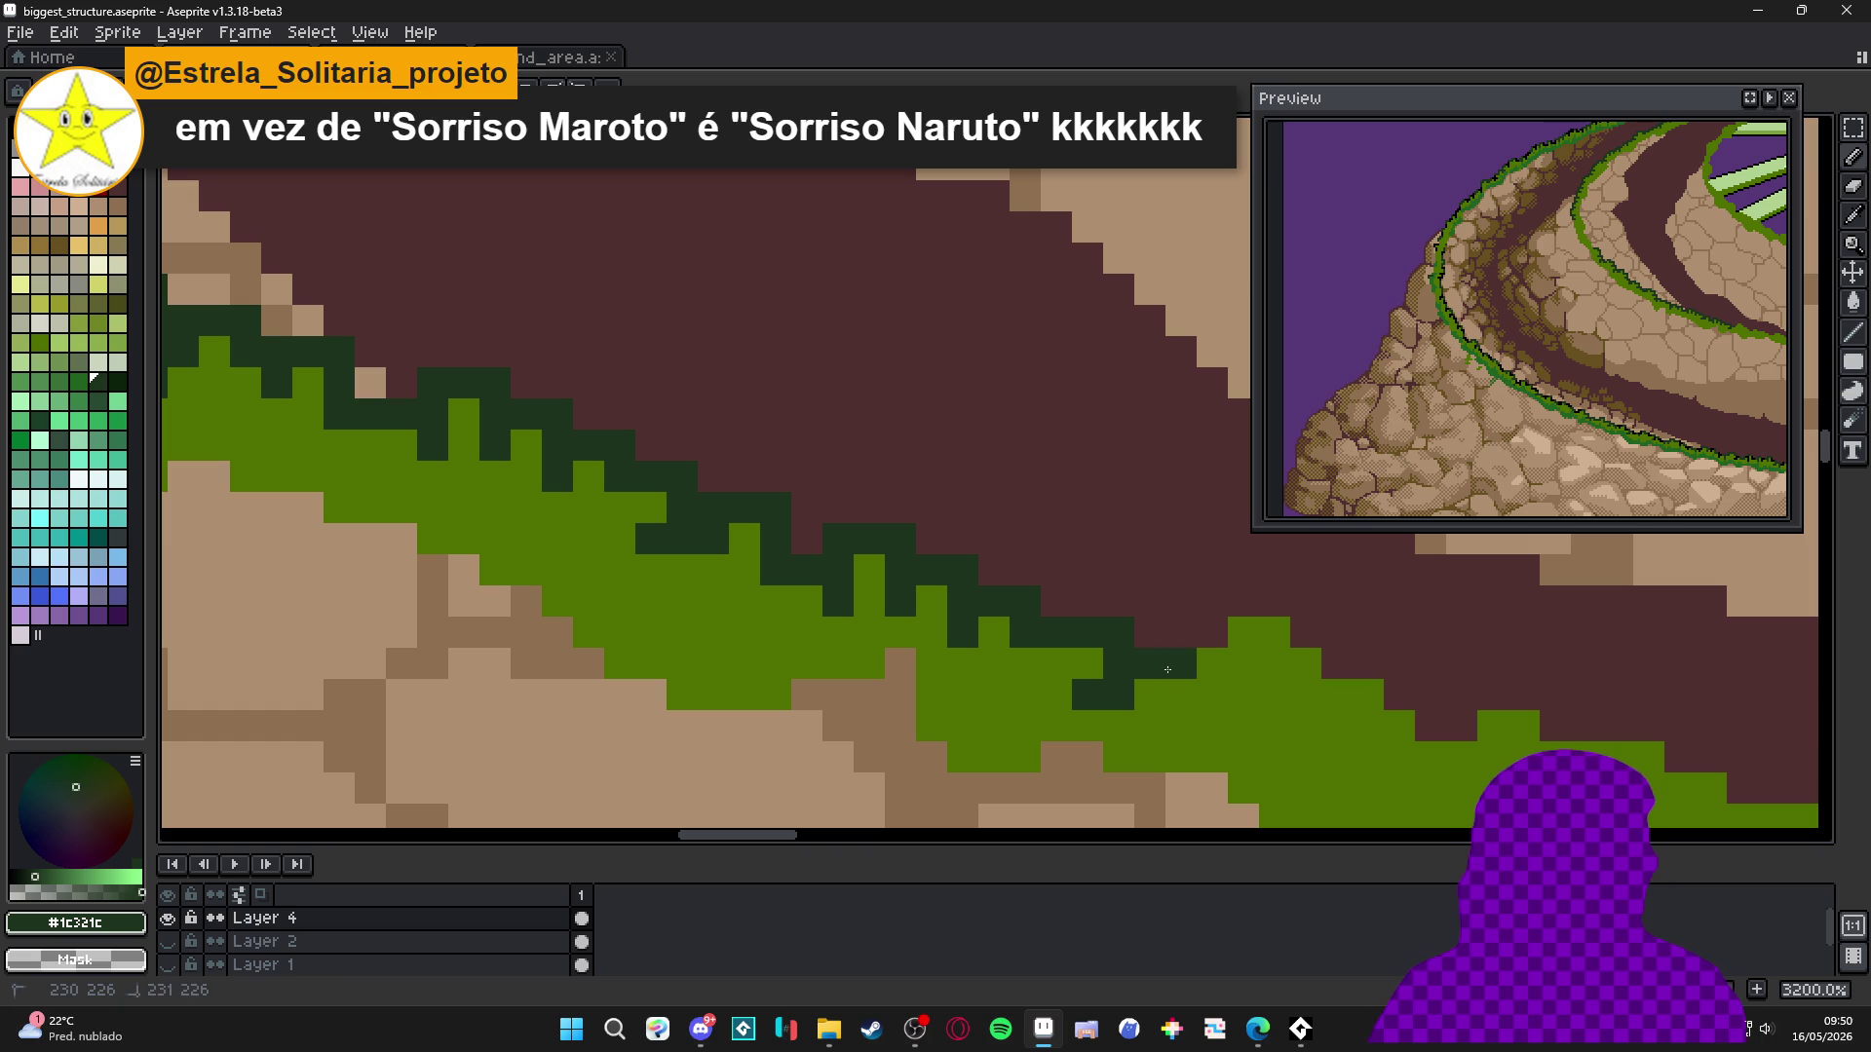
left_click(1277, 663)
left_click_drag(1346, 692, 1097, 661)
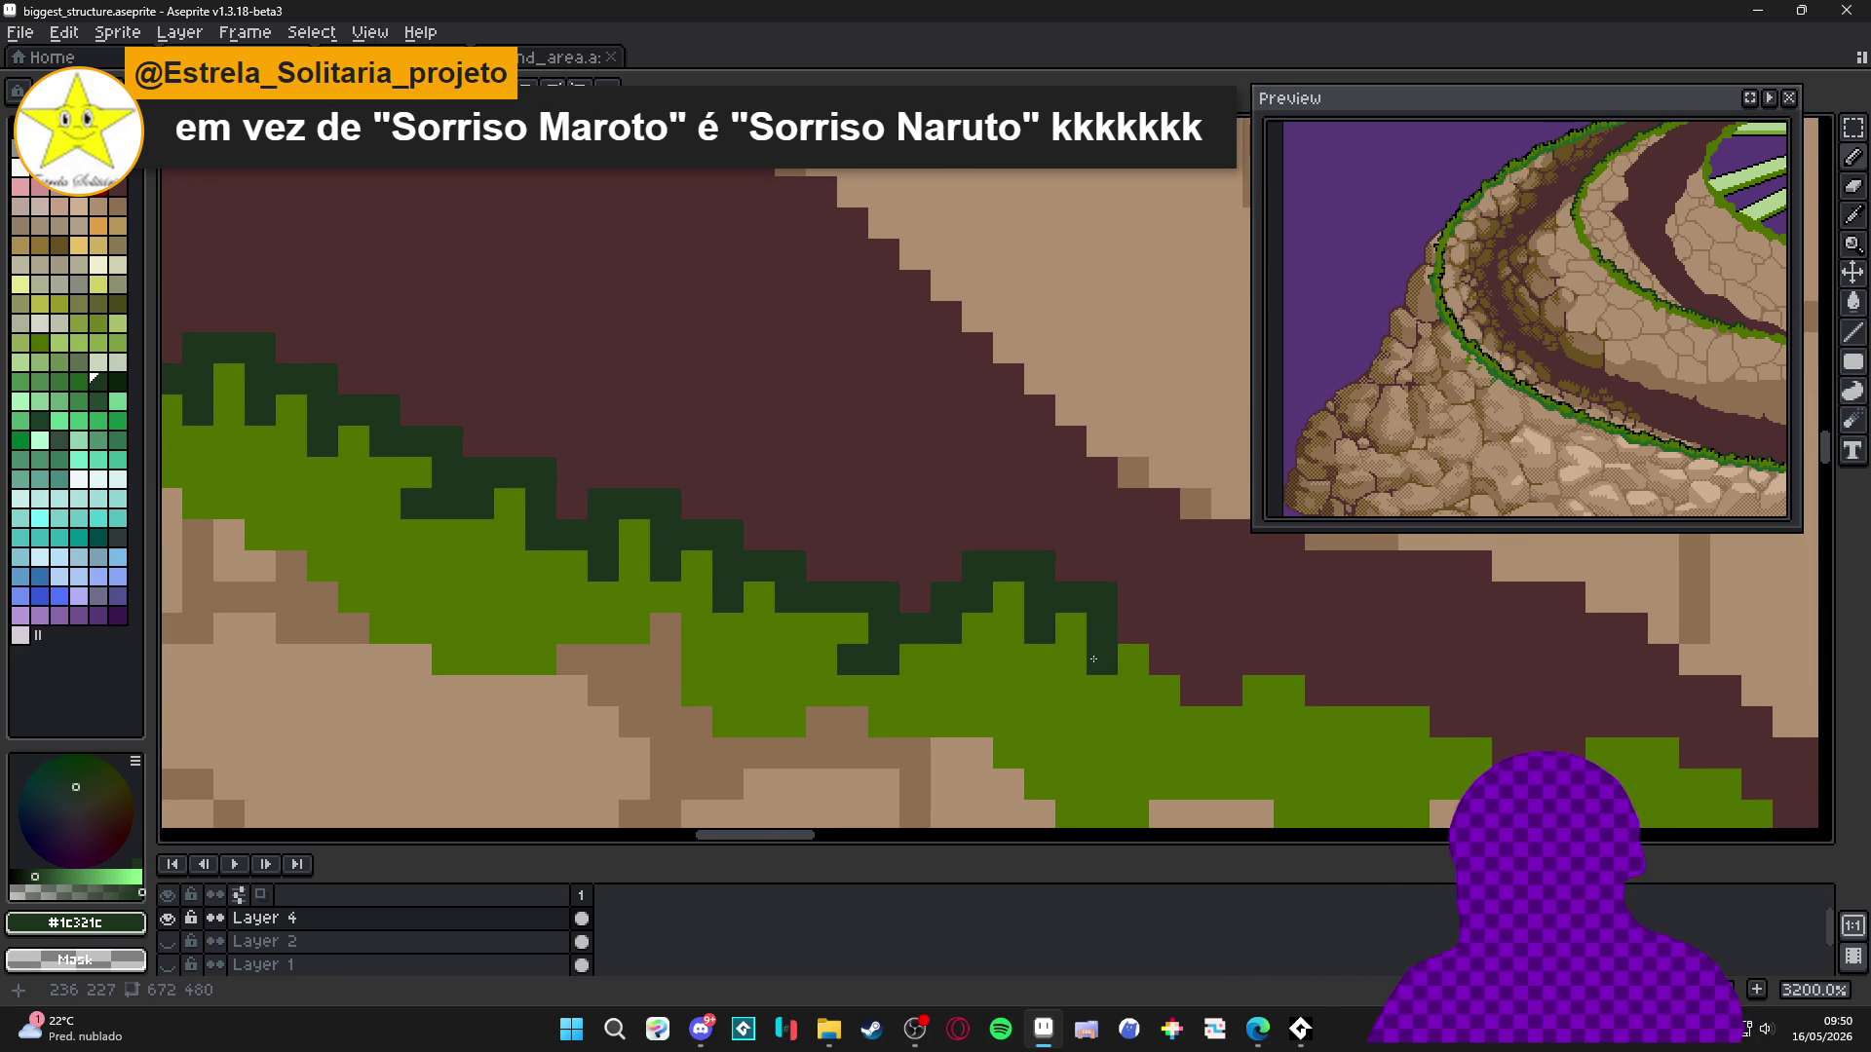
Add dark-green pixels along the next stretch of grass edge, plus a light green grass pixel.
left_click_drag(977, 629, 836, 611)
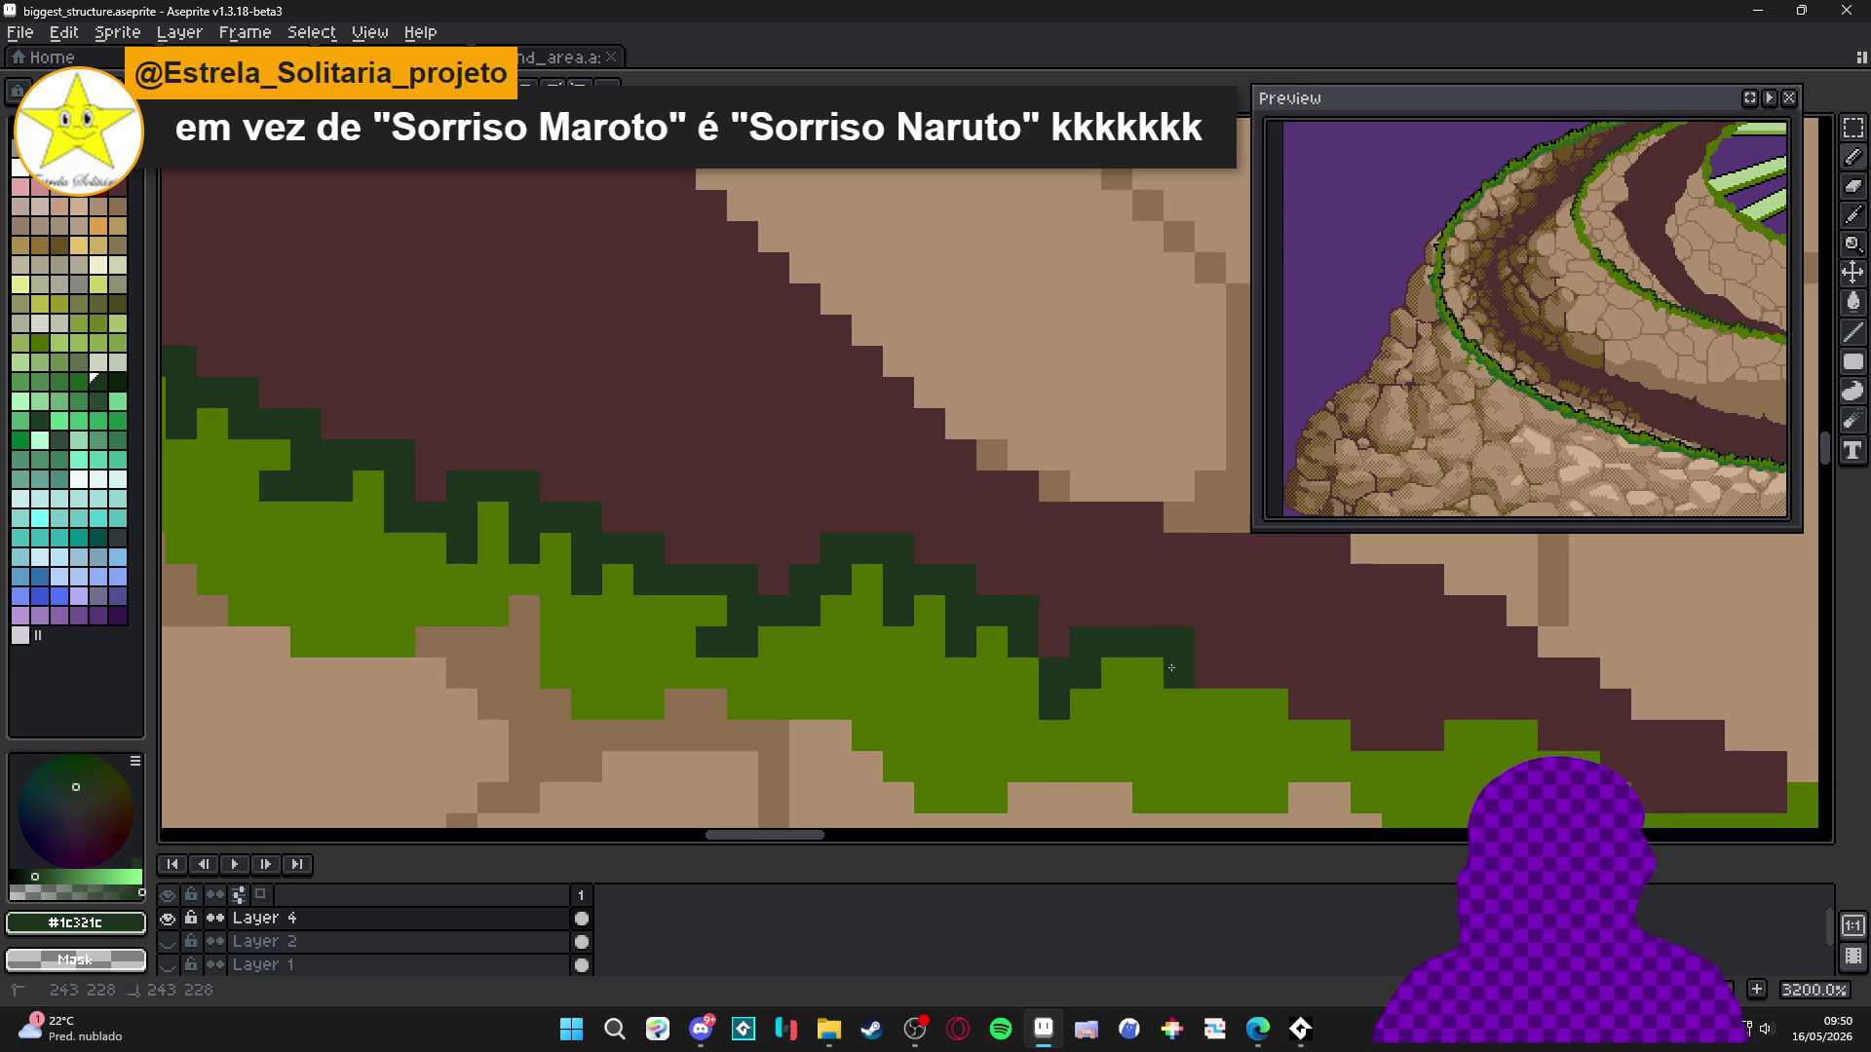
left_click(1207, 666)
mouse_move(1249, 712)
left_mouse_down()
mouse_move(1065, 752)
mouse_move(1036, 733)
left_mouse_up()
left_click(1041, 667)
mouse_move(1089, 676)
left_mouse_down()
mouse_move(1089, 726)
mouse_move(973, 648)
mouse_move(1041, 667)
left_mouse_up()
left_click(1060, 726, "alt")
left_click(1059, 696)
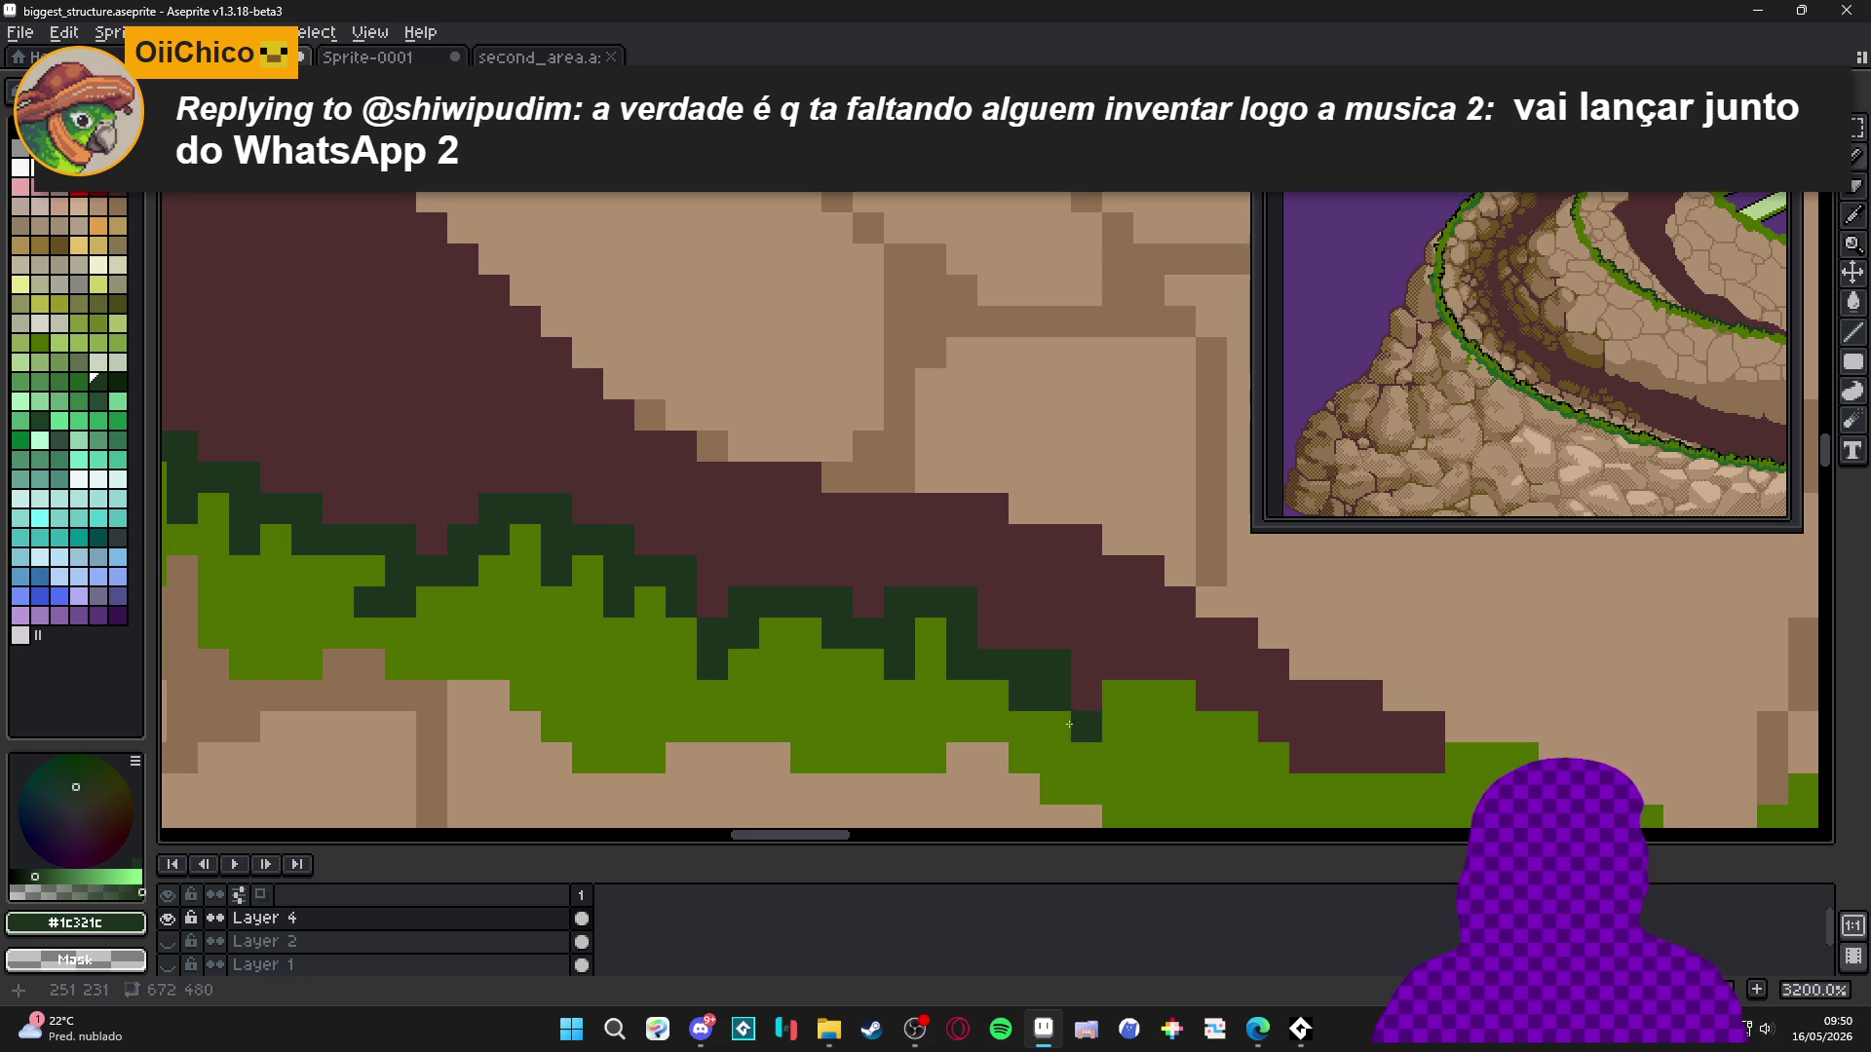
Touch up the dirt edge with maroon pixels and add a final dark-green outline pixel.
key("ctrl+z")
left_click(1078, 663, "alt")
left_click(1055, 695)
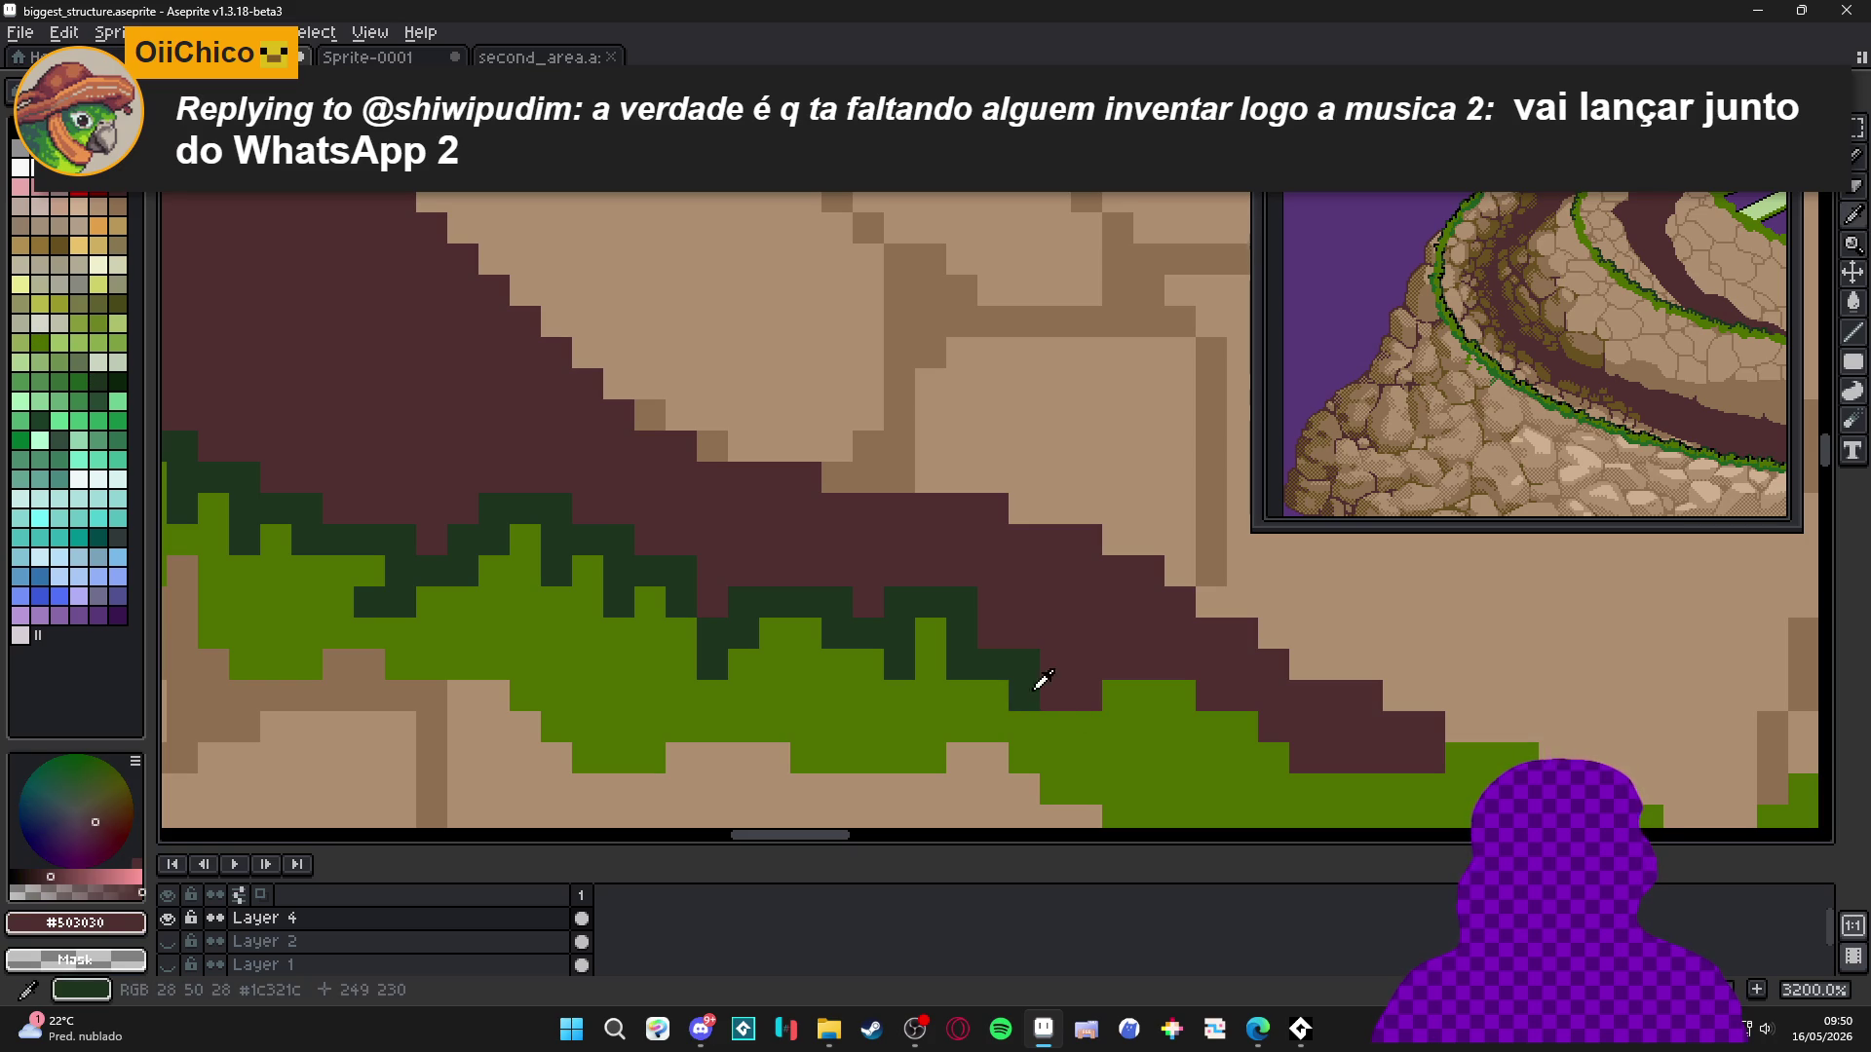
left_click(1039, 679, "alt")
left_click(995, 724)
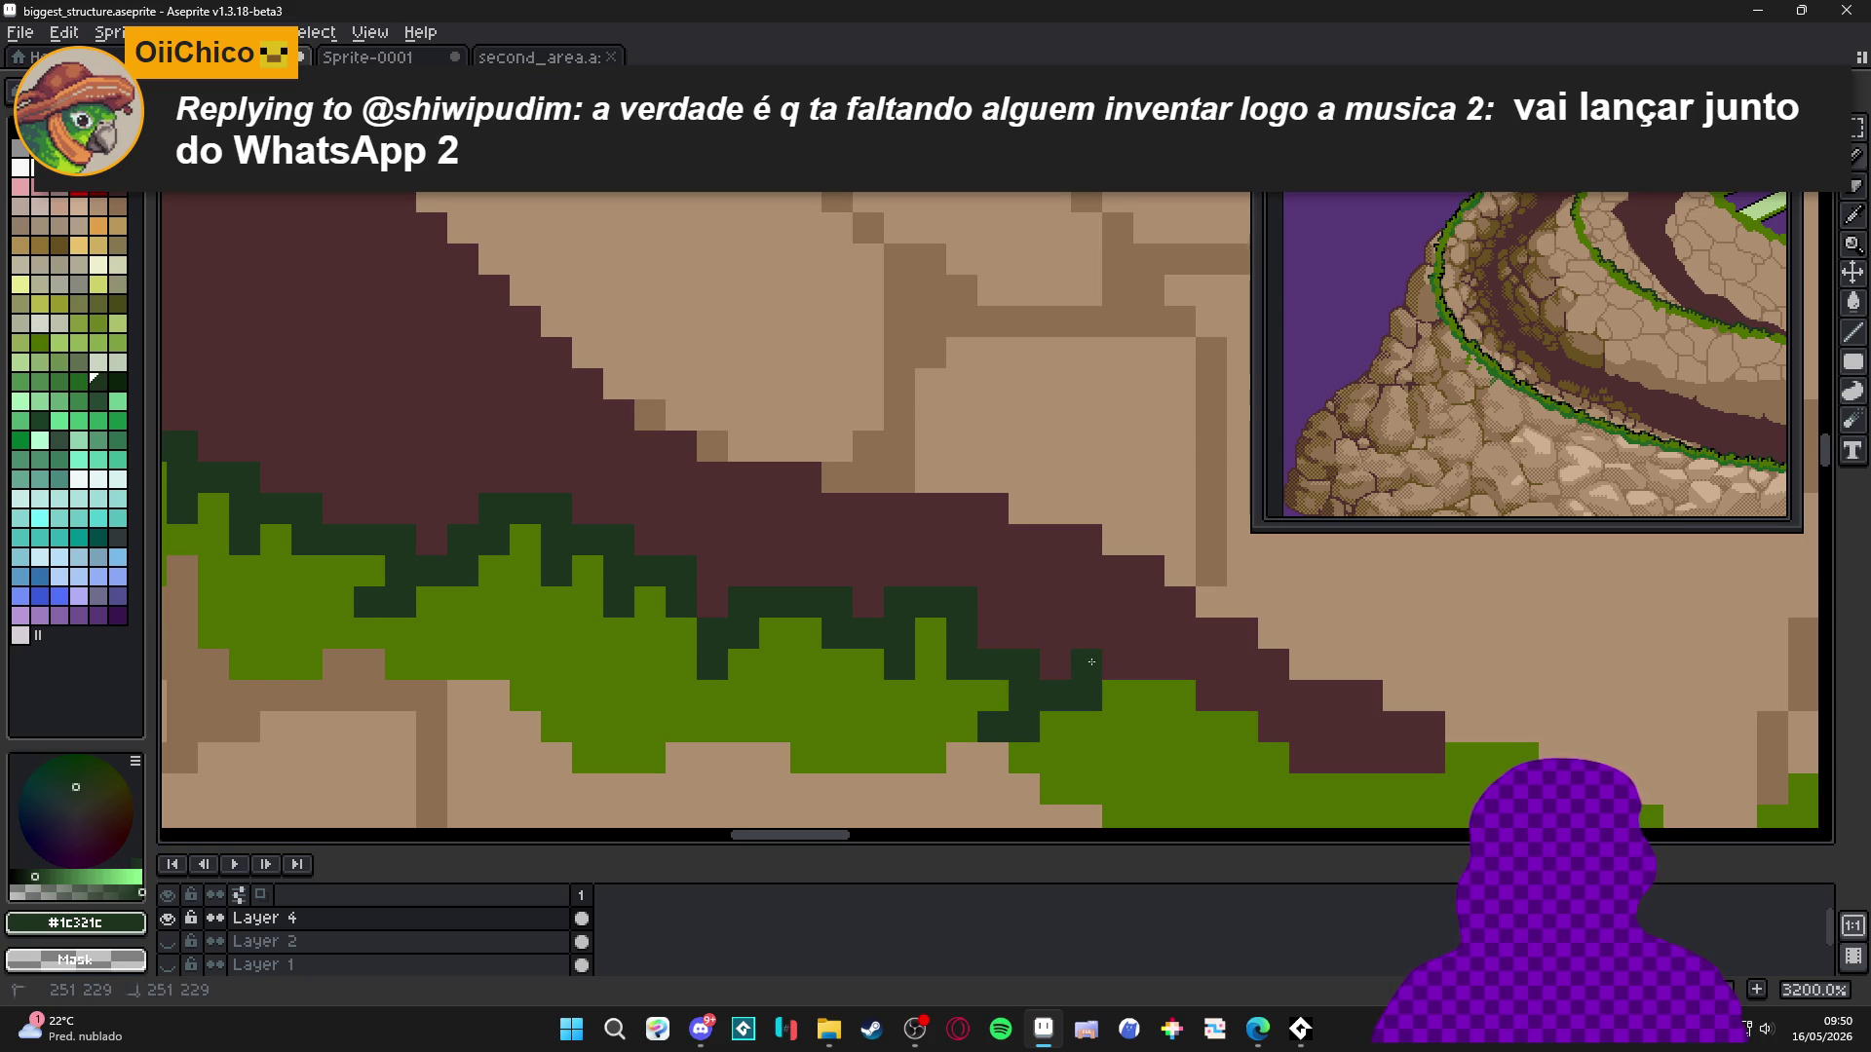
left_click_drag(1146, 668, 1075, 690)
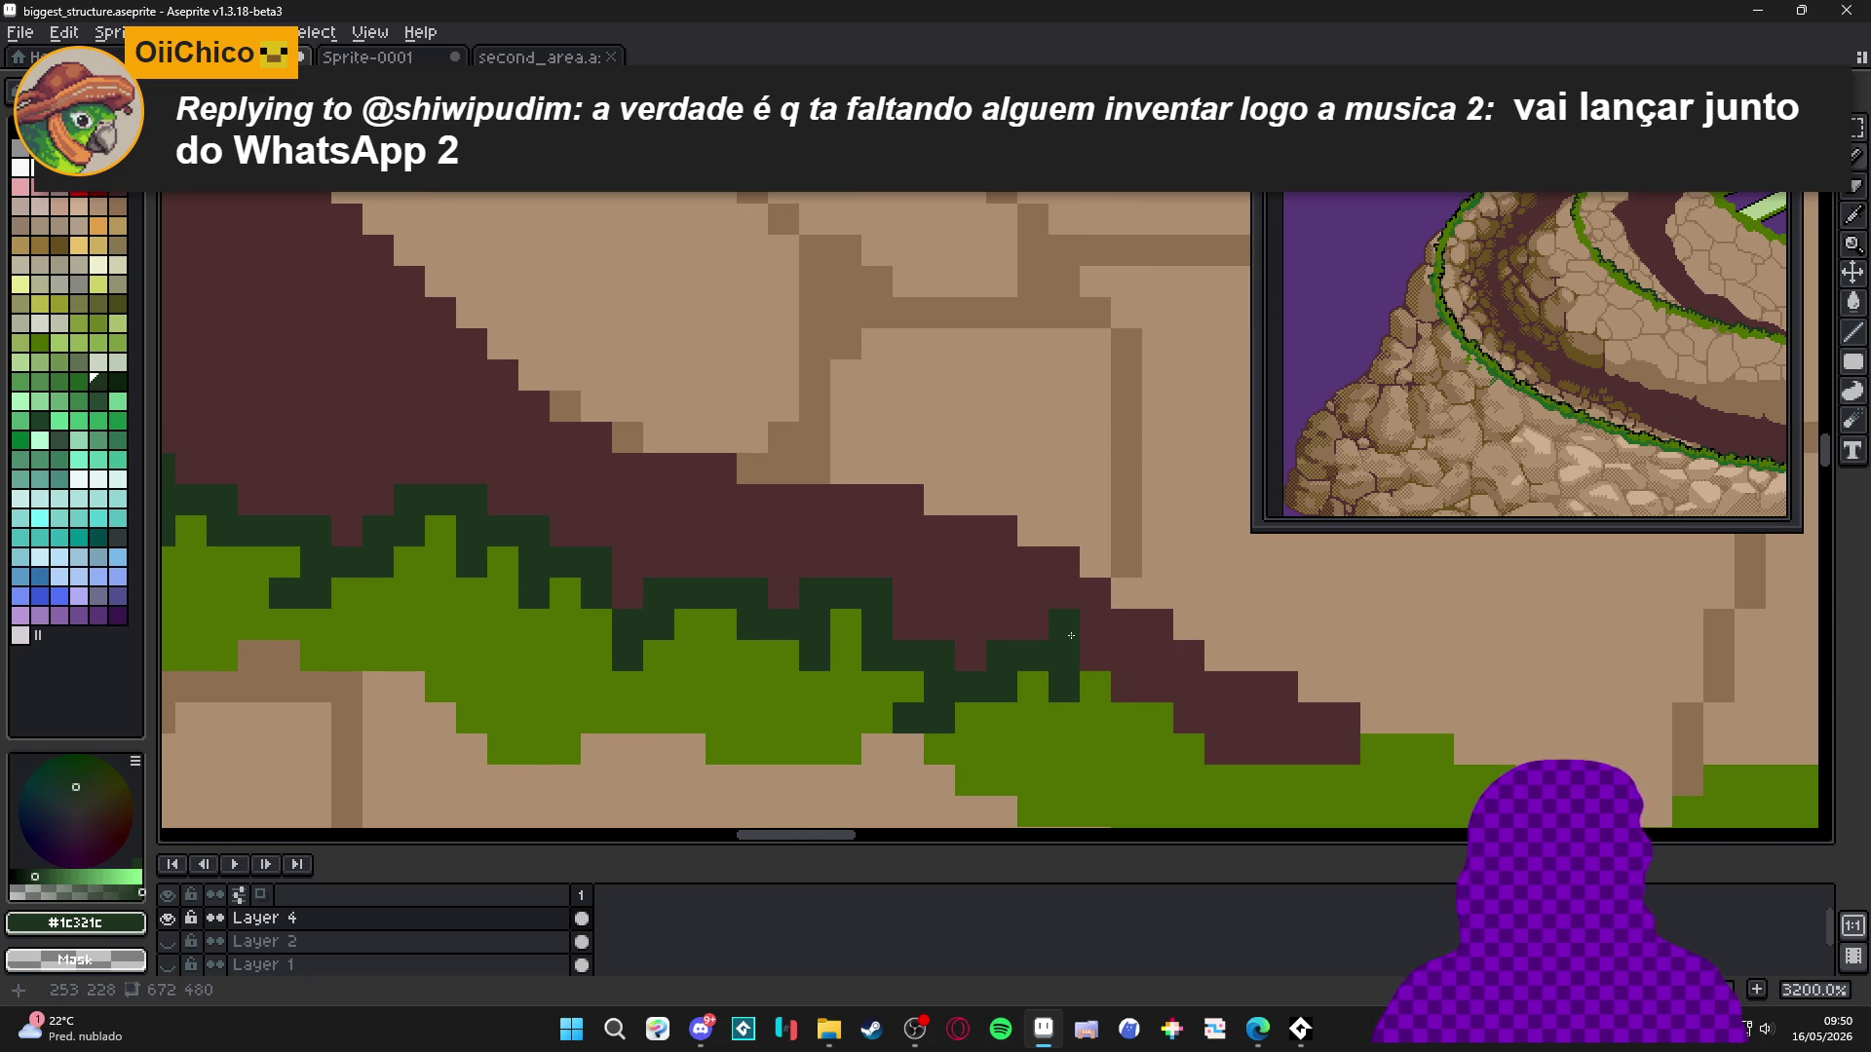
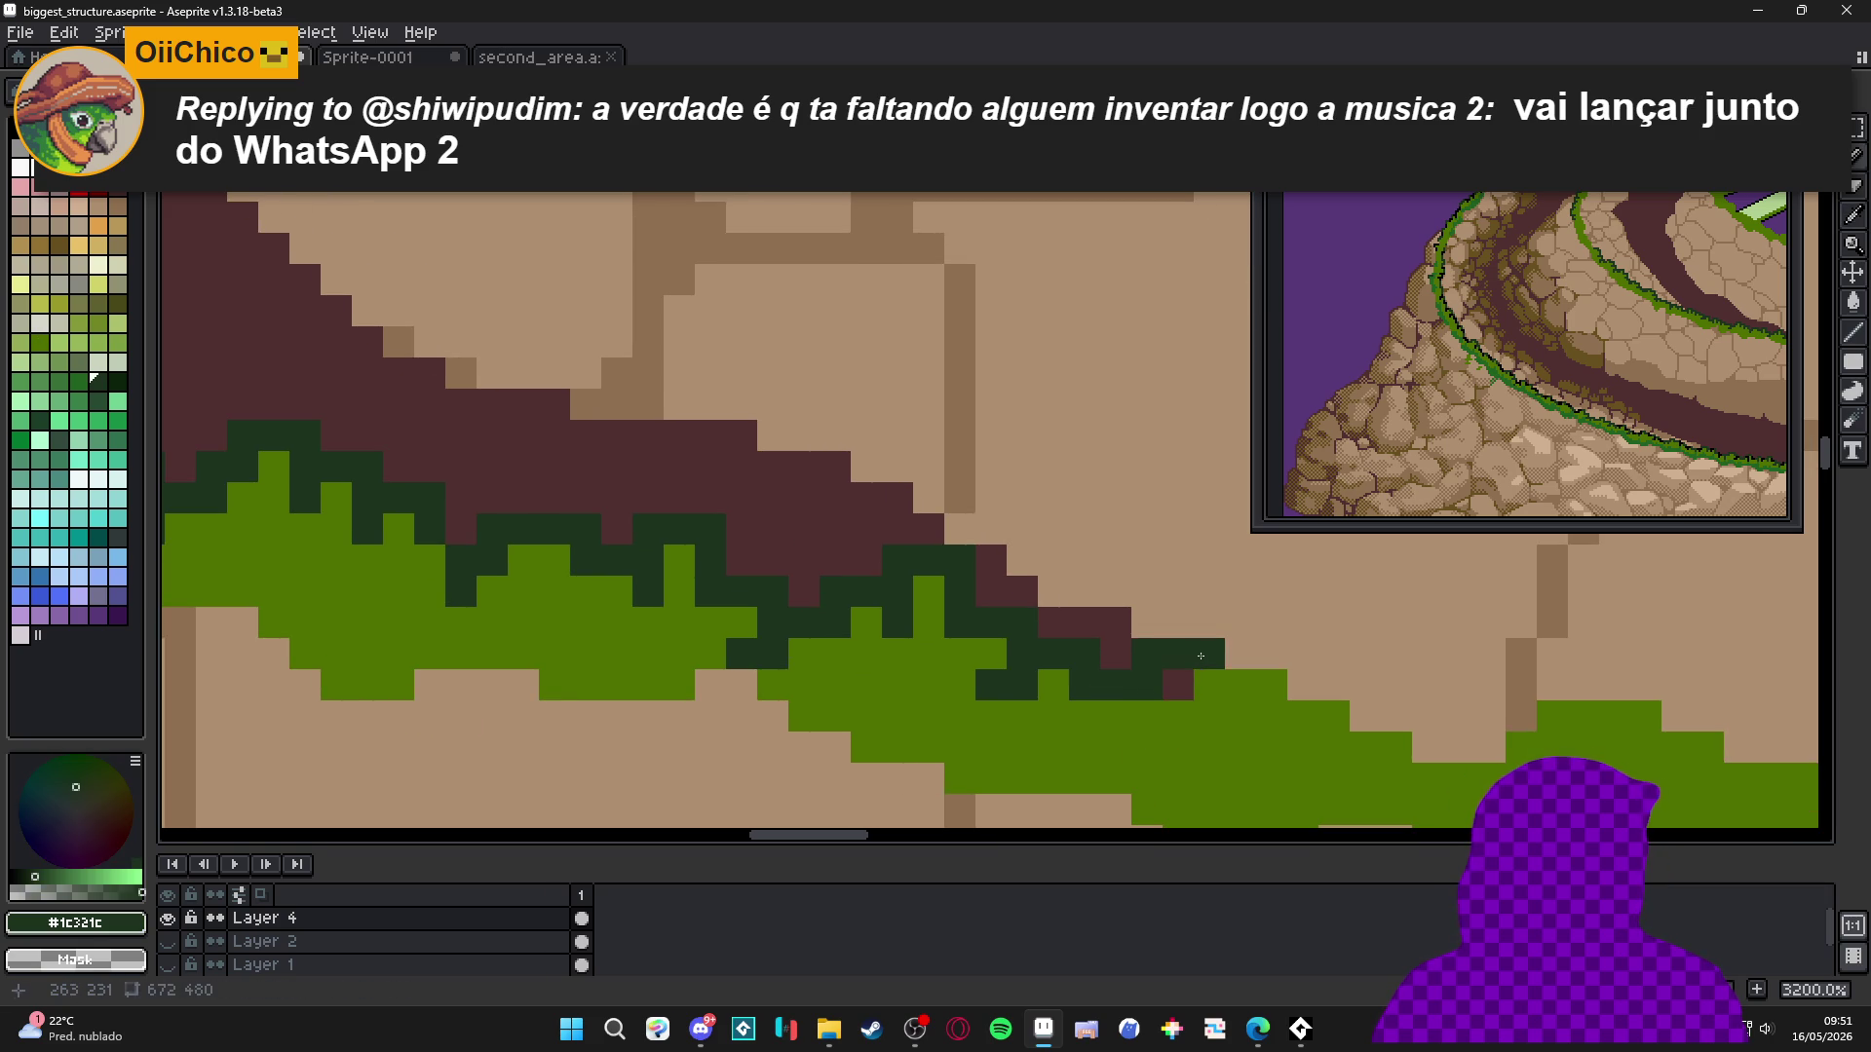
Paint #1c321c outline pixels along the lower rim's grass edge, patching a gap with #507000.
left_click(1208, 745, "alt")
left_click(1179, 685)
left_click_drag(1178, 685, 940, 678)
left_click(909, 679, "alt")
mouse_move(972, 616)
left_mouse_down()
mouse_move(1030, 617)
mouse_move(1033, 679)
left_mouse_up()
left_click(1003, 679, "alt")
left_click(1003, 648)
left_click(1033, 663, "alt")
Extend the dark outline two pixels right and outline the top and right of a tuft.
left_click(1072, 674)
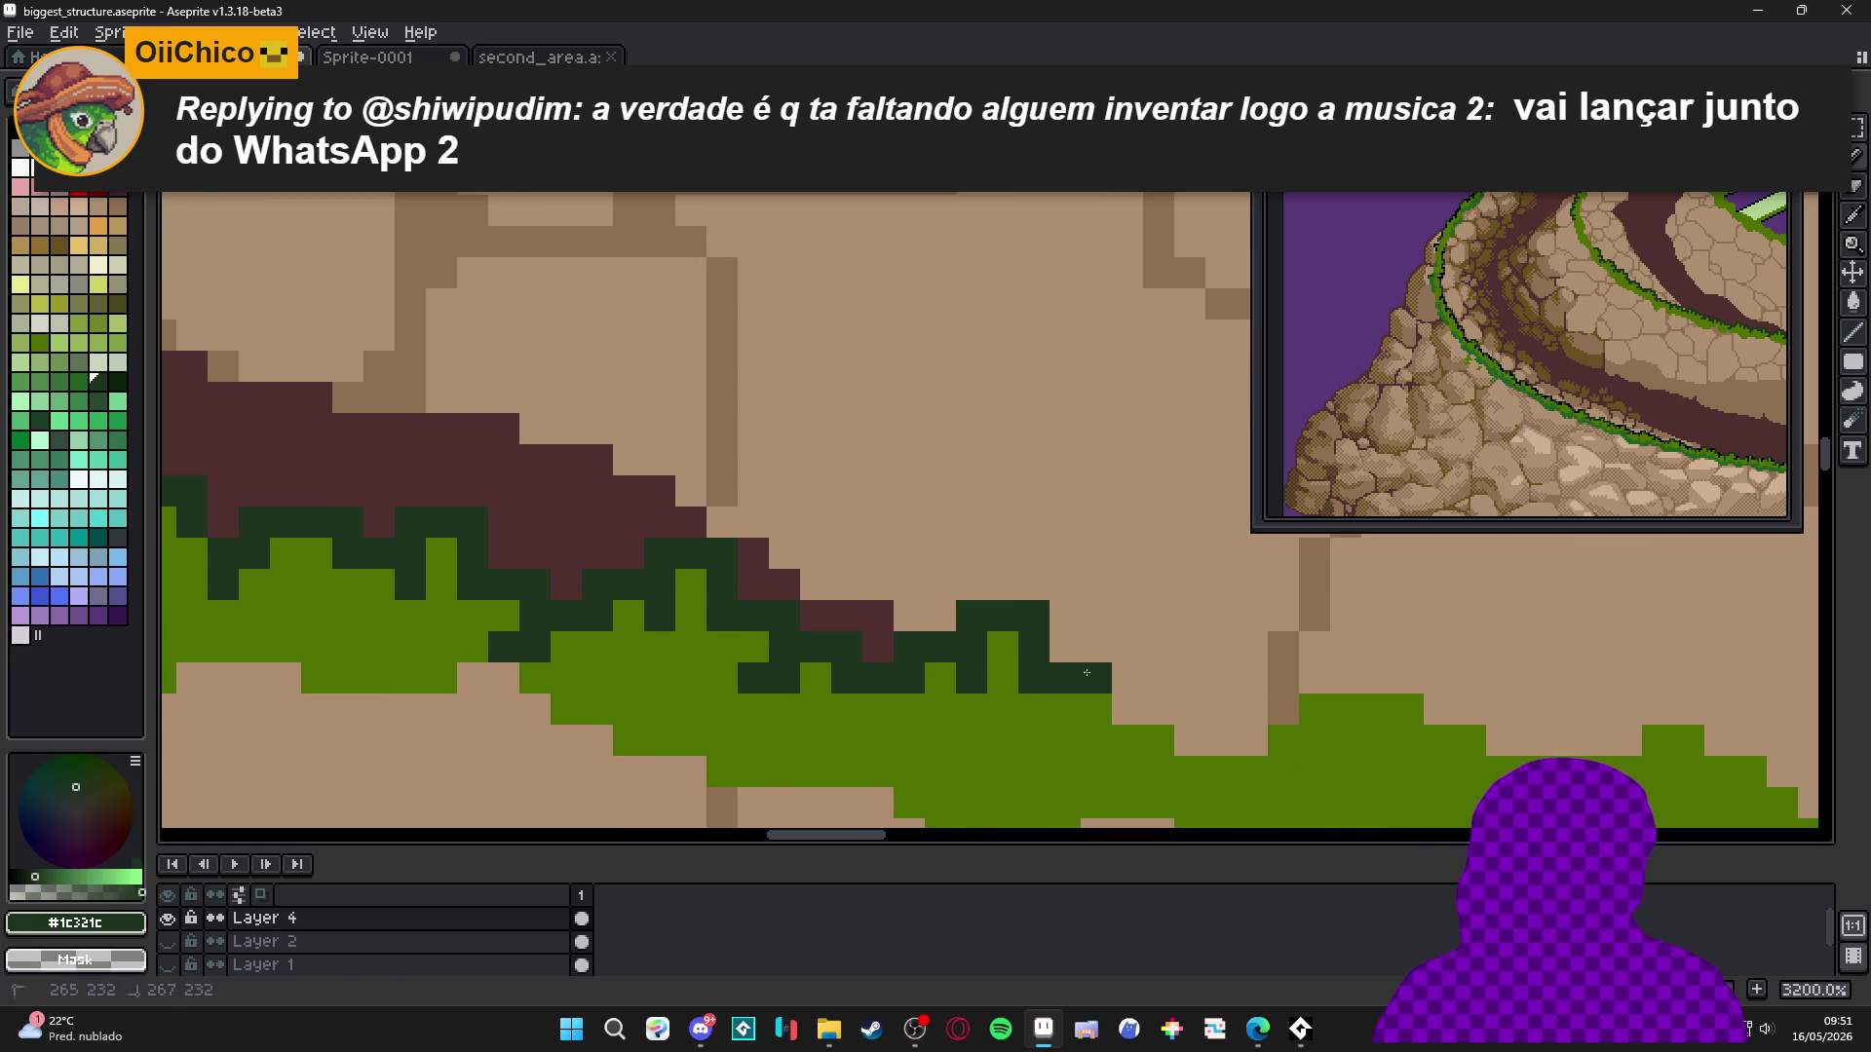
mouse_move(1095, 710)
left_mouse_down()
mouse_move(1152, 710)
mouse_move(979, 708)
left_mouse_up()
left_click(1009, 721)
mouse_move(963, 641)
left_mouse_down()
mouse_move(994, 640)
mouse_move(1025, 702)
left_mouse_up()
left_click(994, 701, "alt")
left_click(994, 672)
left_click(1039, 701, "alt")
left_click(1063, 700)
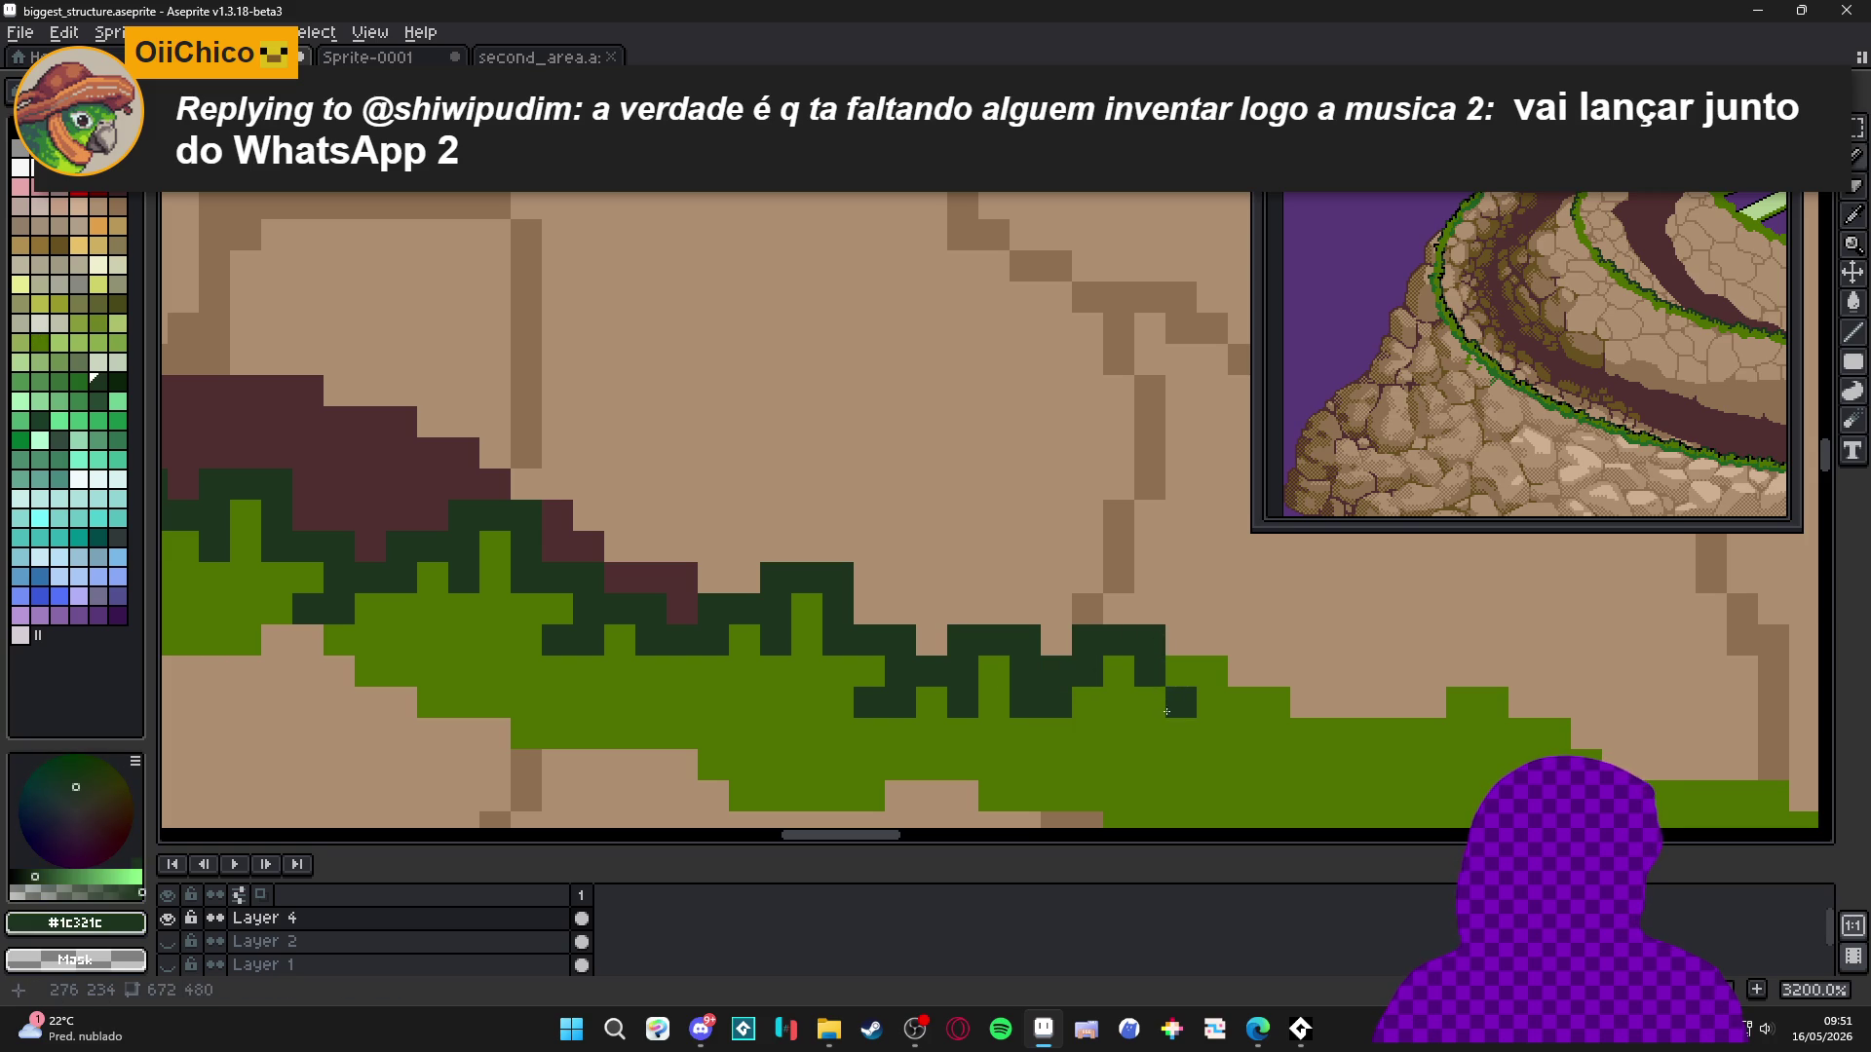
Draw the dark outline down the grass edge, turning a tan pixel light green.
left_click(1181, 672, "alt")
mouse_move(1201, 603)
left_mouse_down()
mouse_move(1213, 672)
mouse_move(1275, 671)
mouse_move(1292, 716)
left_mouse_up()
left_click(1182, 640)
left_click(1212, 640, "alt")
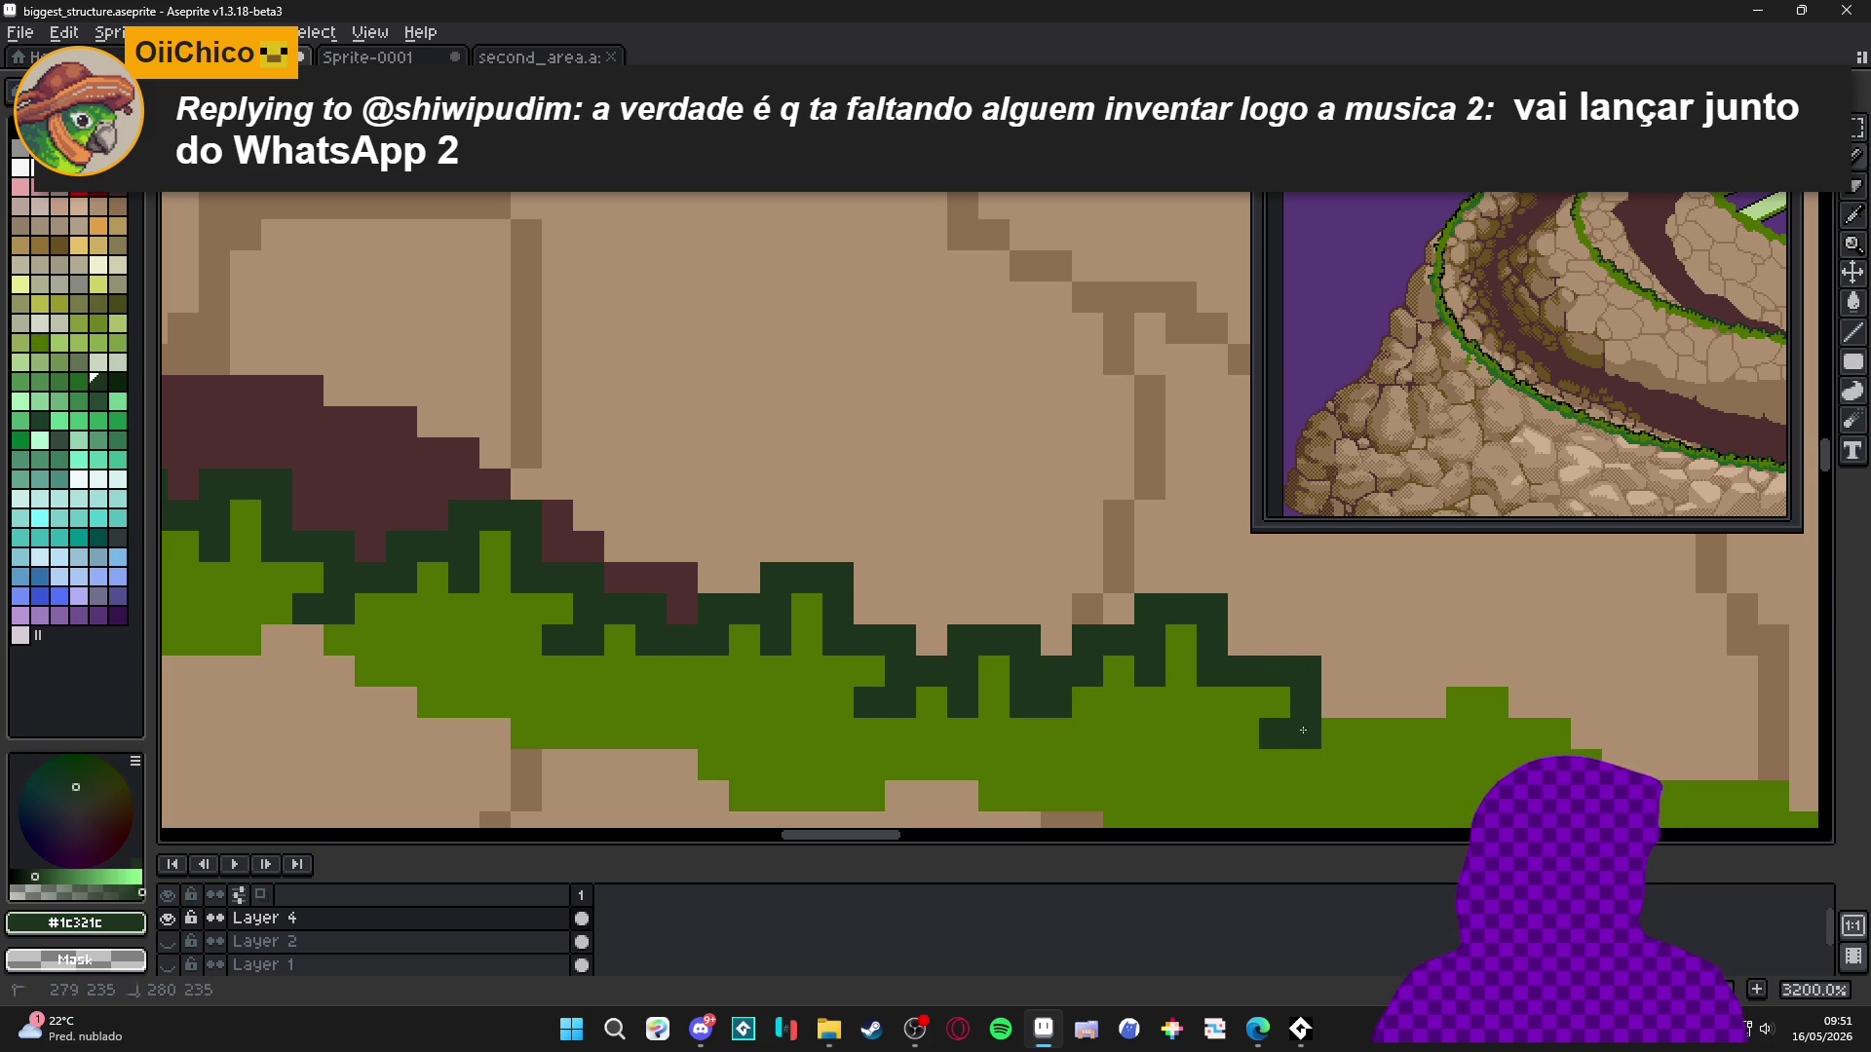
Outline the next tuft's side and foot, reverting stray dark pixels to light green.
scroll(1302, 729, "right", 3)
left_click(1001, 710)
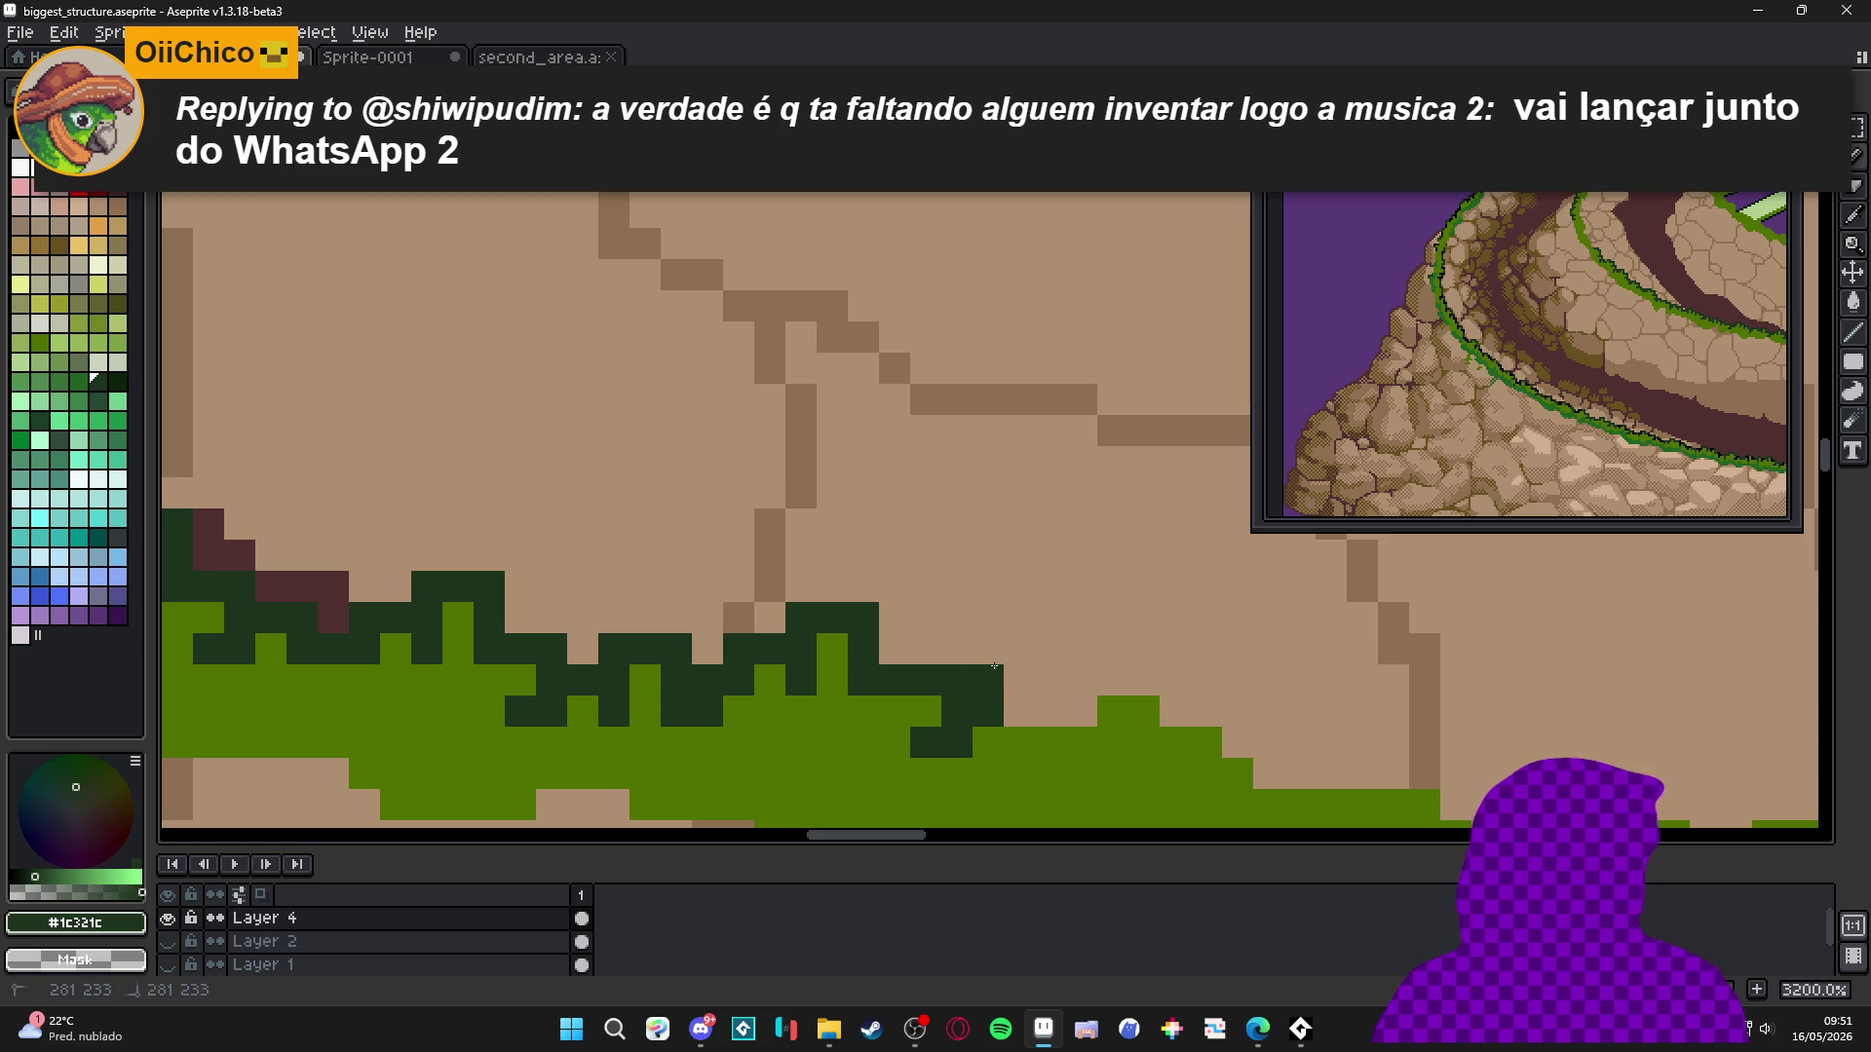
left_click_drag(1051, 649, 1051, 711)
left_click(1019, 743, "alt")
left_click(1019, 712)
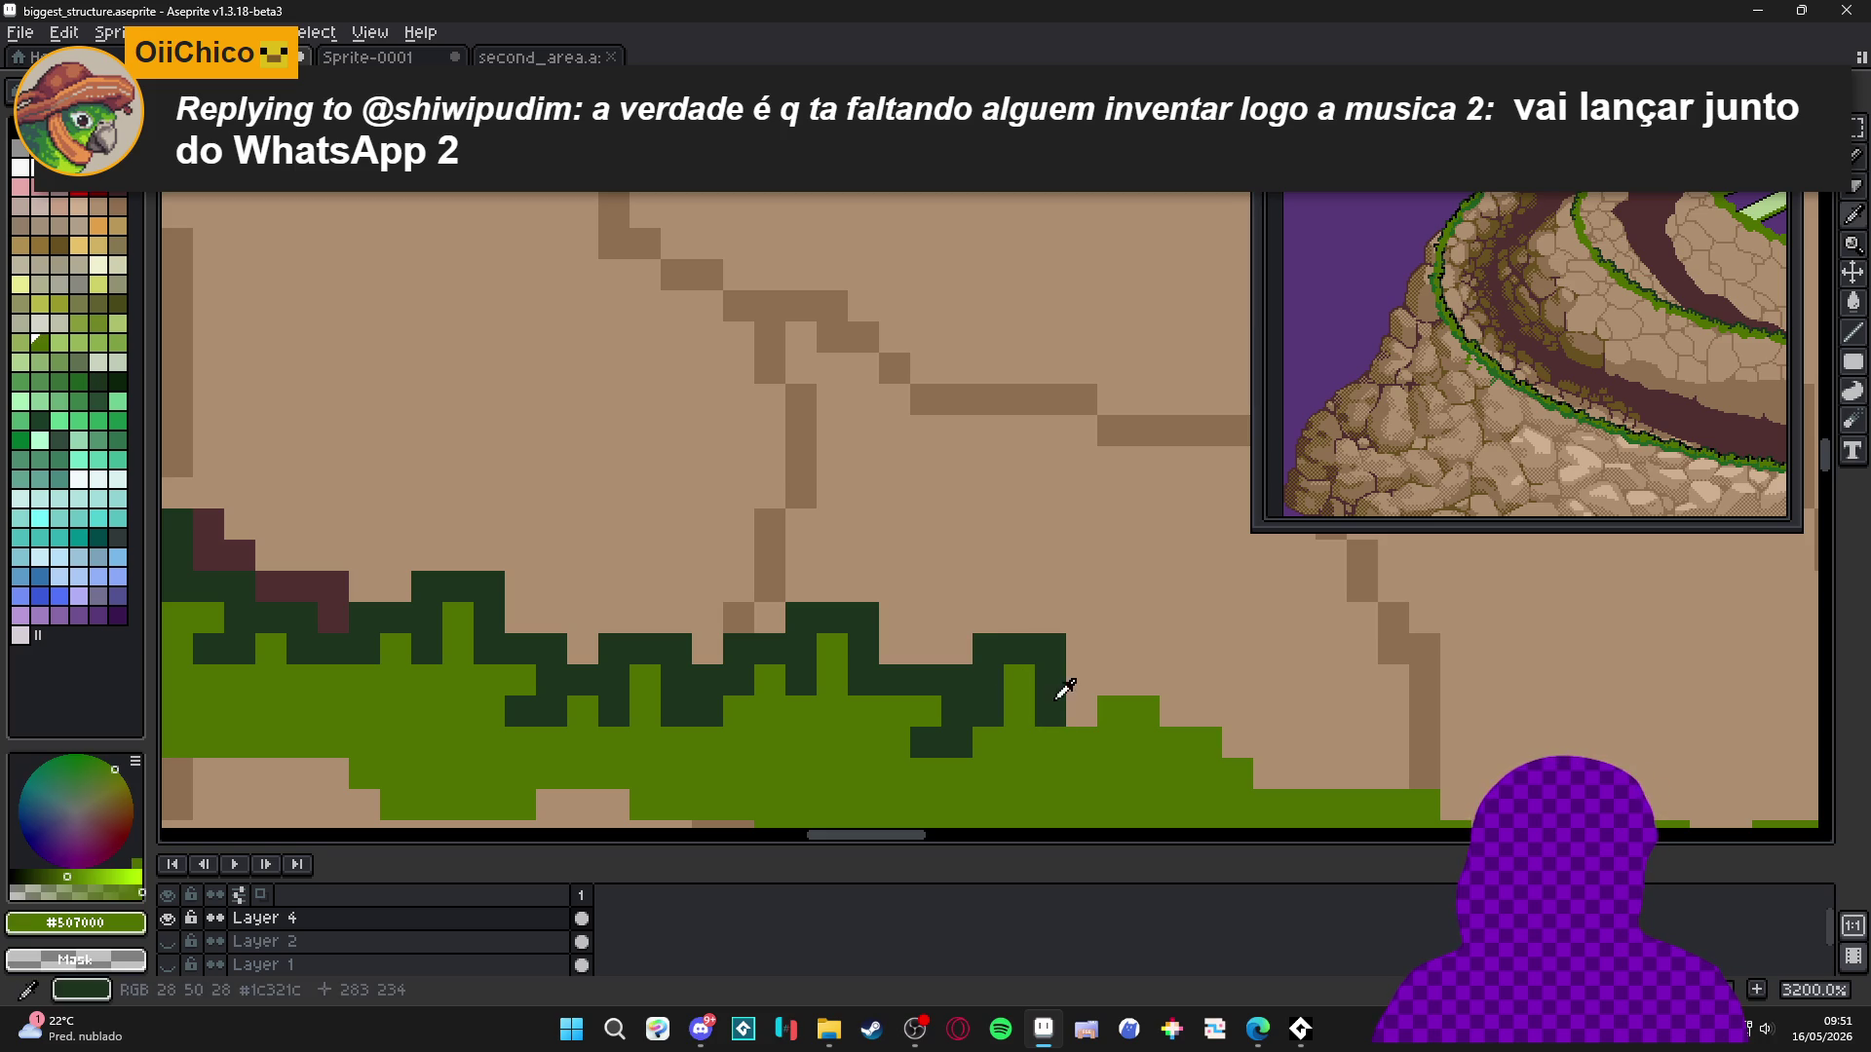
left_click(1051, 712, "alt")
left_click(1081, 708)
mouse_move(1157, 747)
left_mouse_down()
mouse_move(1163, 717)
mouse_move(1106, 751)
mouse_move(1103, 726)
left_mouse_up()
left_click(1241, 791)
right_click(1223, 770)
left_click(1103, 727)
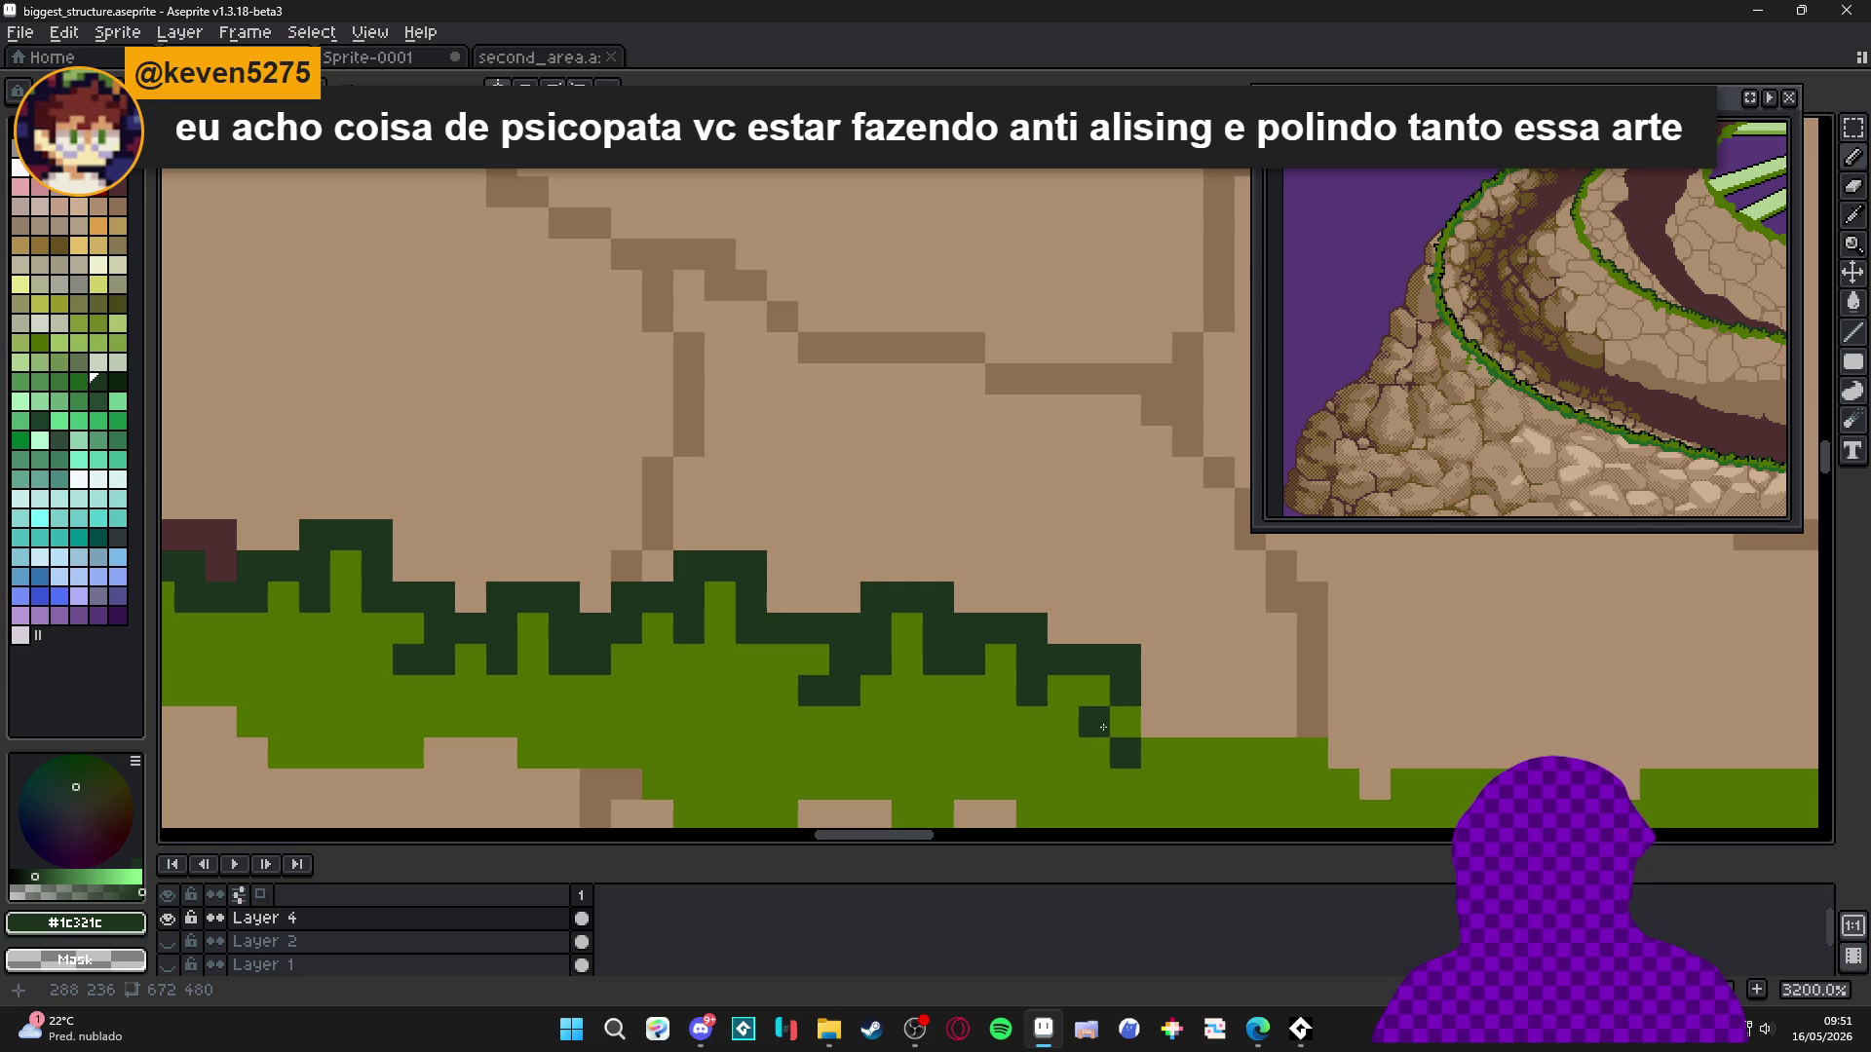
right_click(1103, 690)
Draw a dark outline stroke along the next tuft top, touching up pixels in light green.
mouse_move(1103, 690)
left_mouse_down()
mouse_move(892, 634)
mouse_move(912, 641)
left_mouse_up()
left_click(877, 689, "alt")
left_click(901, 692)
left_click(922, 650, "alt")
mouse_move(922, 653)
left_mouse_down()
mouse_move(959, 658)
mouse_move(965, 629)
mouse_move(1019, 634)
left_mouse_up()
left_click(995, 721, "alt")
left_click(995, 691)
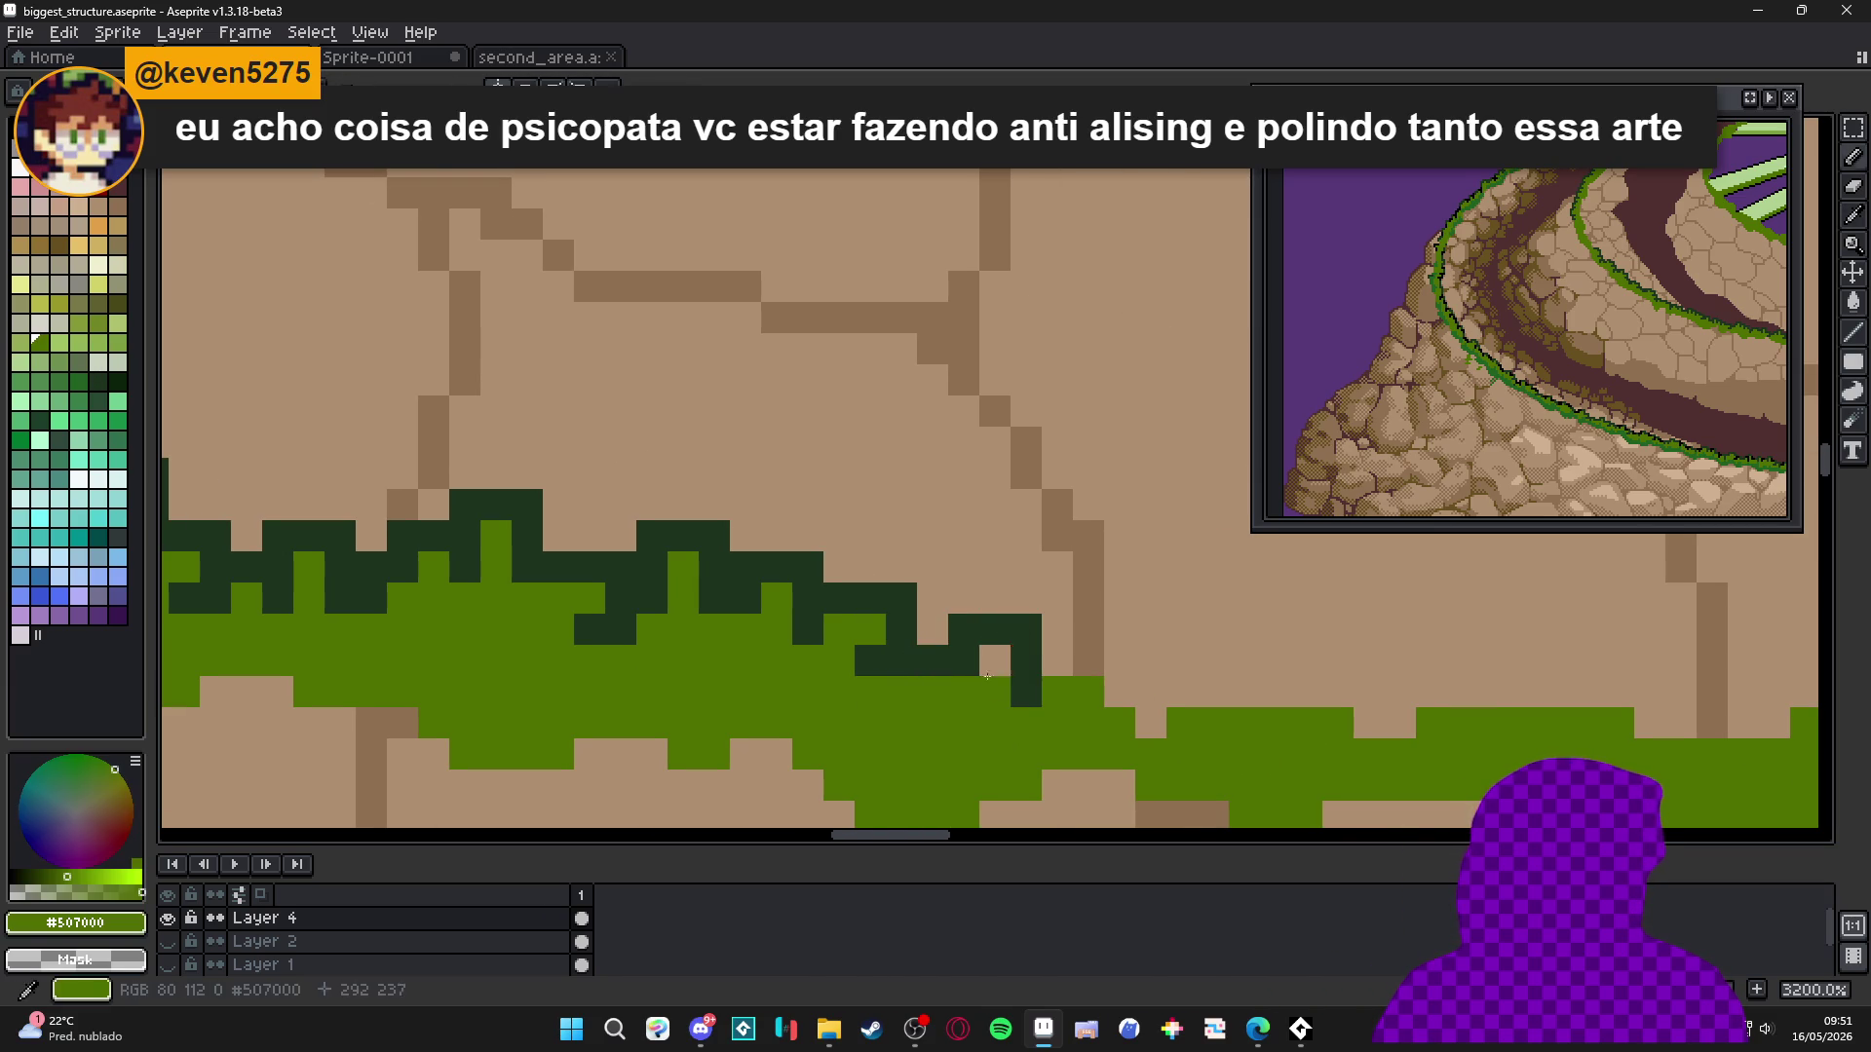
Save biggest_structure.aseprite.
scroll(994, 682, "down", 6)
key("ctrl+s")
scroll(944, 682, "up", 11)
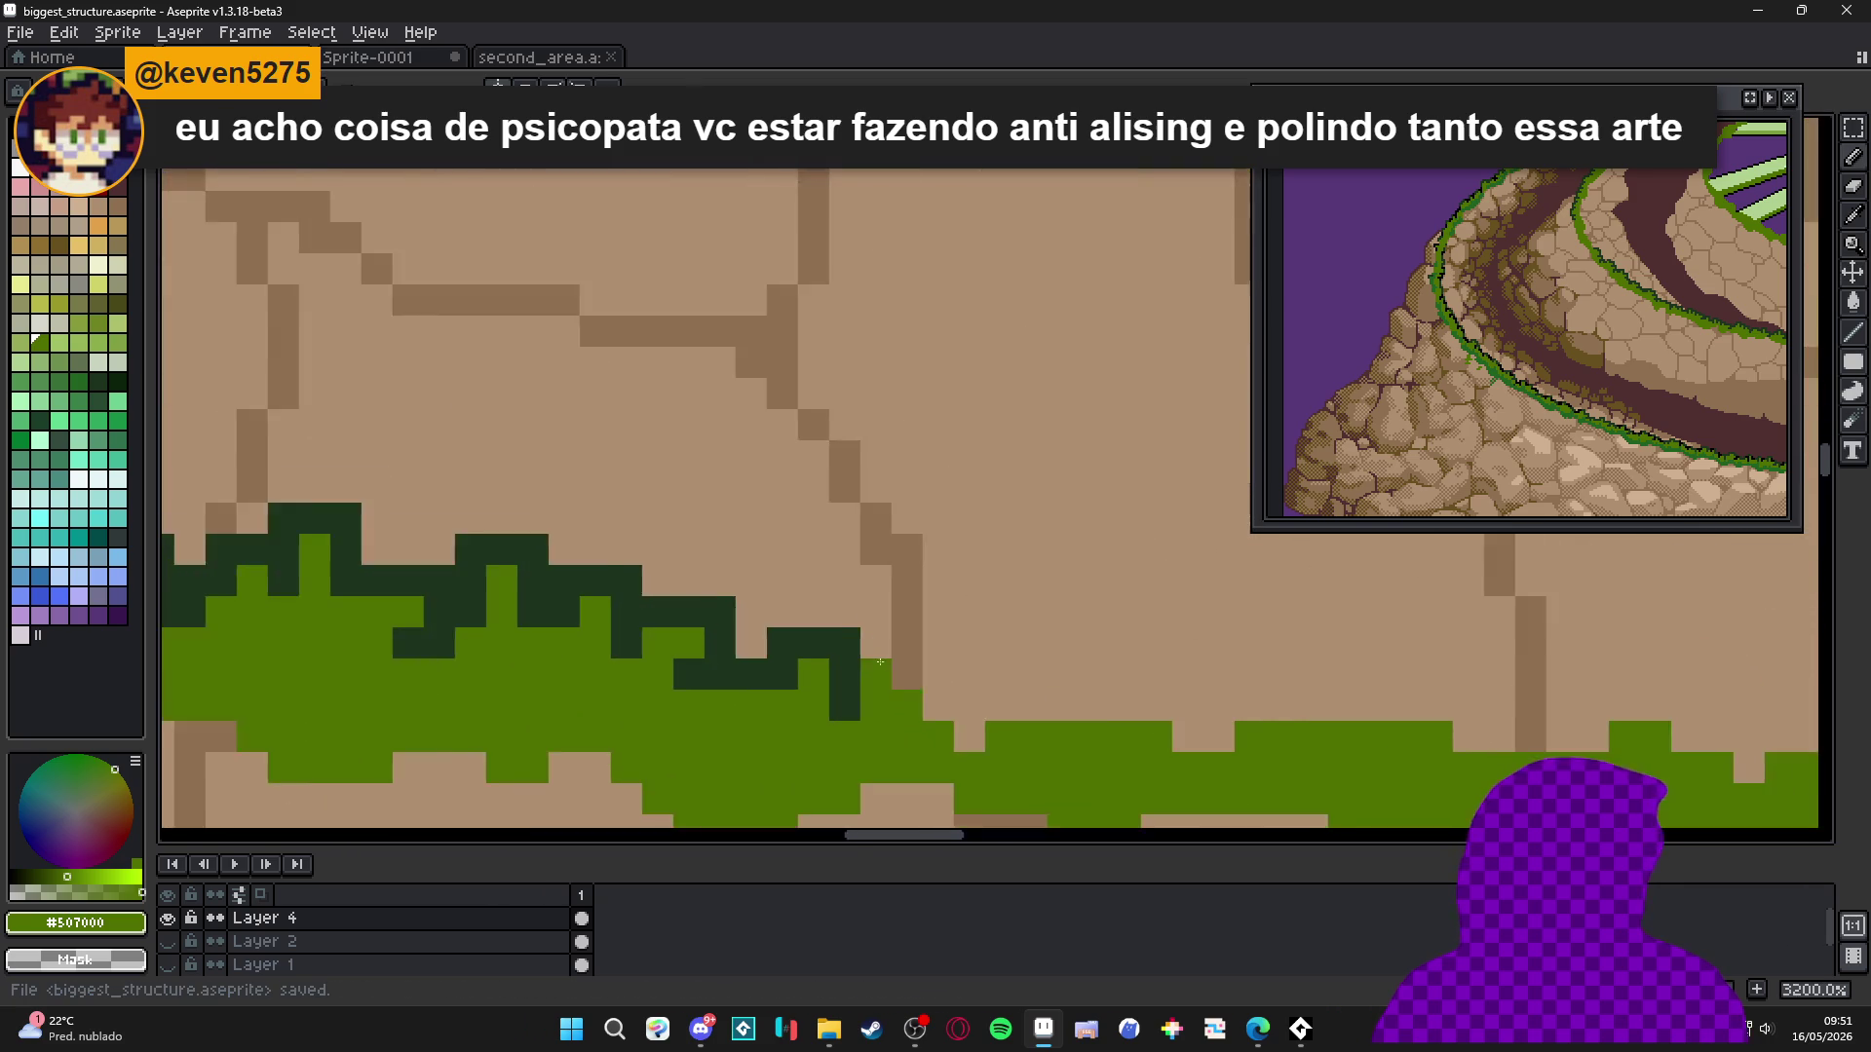
Outline the grass step in dark green, filling the pixels below with light green.
left_click(828, 682, "alt")
mouse_move(877, 678)
left_mouse_down()
mouse_move(943, 669)
mouse_move(935, 723)
mouse_move(1018, 731)
mouse_move(1060, 722)
mouse_move(1079, 672)
mouse_move(1158, 726)
mouse_move(903, 650)
mouse_move(897, 697)
mouse_move(1014, 654)
mouse_move(1023, 669)
mouse_move(1023, 555)
mouse_move(1129, 563)
mouse_move(1109, 726)
left_mouse_up()
left_click(1158, 679)
left_click(1158, 773, "alt")
left_click(906, 605, "alt")
left_click(1109, 731, "alt")
mouse_move(1081, 604)
left_mouse_down()
mouse_move(1082, 711)
mouse_move(1213, 655)
mouse_move(969, 627)
mouse_move(904, 631)
mouse_move(926, 674)
mouse_move(793, 663)
left_mouse_up()
left_click(1132, 639, "alt")
Add dark outline blocks around a tuft, repainting misplaced blocks back to tan stone.
scroll(898, 647, "up", 1)
left_click(933, 736)
left_click(777, 541)
mouse_move(838, 480)
left_mouse_down()
mouse_move(844, 516)
mouse_move(902, 541)
mouse_move(902, 672)
left_mouse_up()
left_click(898, 539, "alt")
left_click(838, 479)
left_click(841, 539)
left_click(776, 541, "alt")
left_click(975, 672, "alt")
left_click(902, 673)
left_click(838, 604)
left_click(897, 609, "alt")
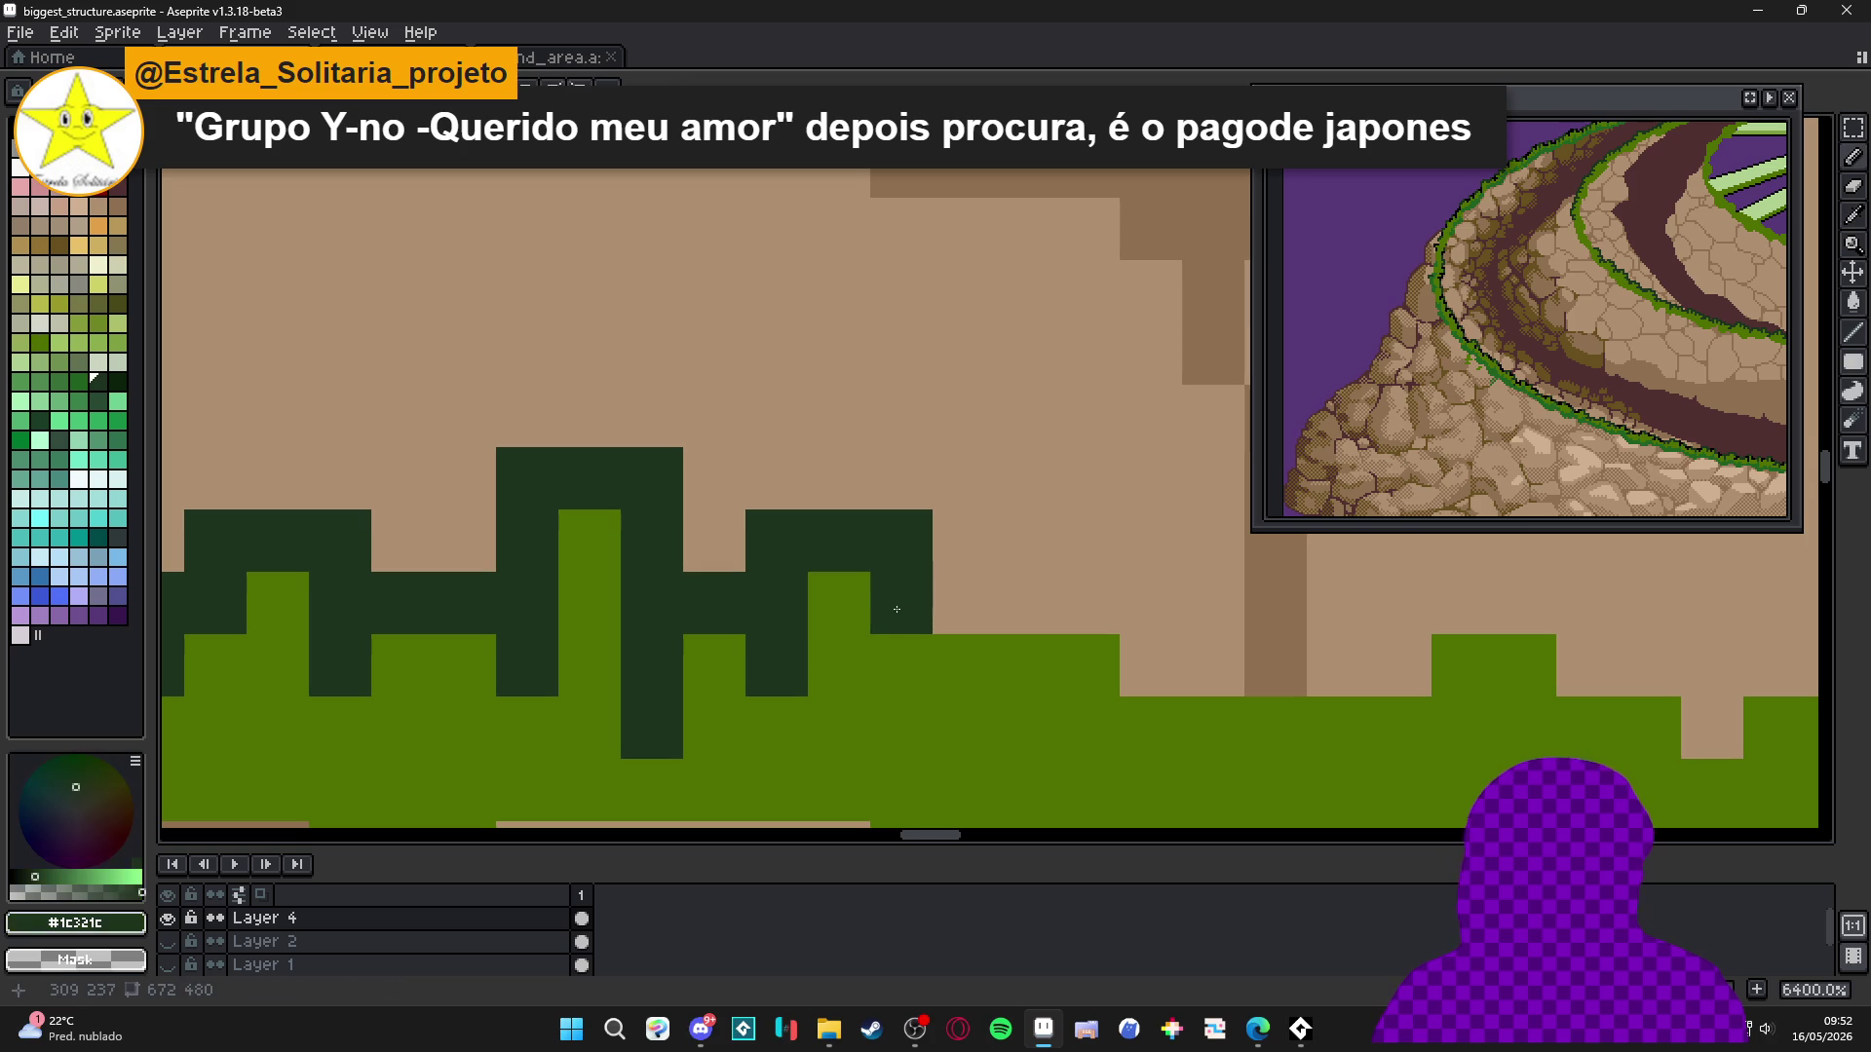
Add dark cells at the edge and outline a grass tuft up, across and down.
scroll(886, 640, "up", 1)
scroll(886, 639, "right", 1)
left_click(886, 639)
left_click(896, 682)
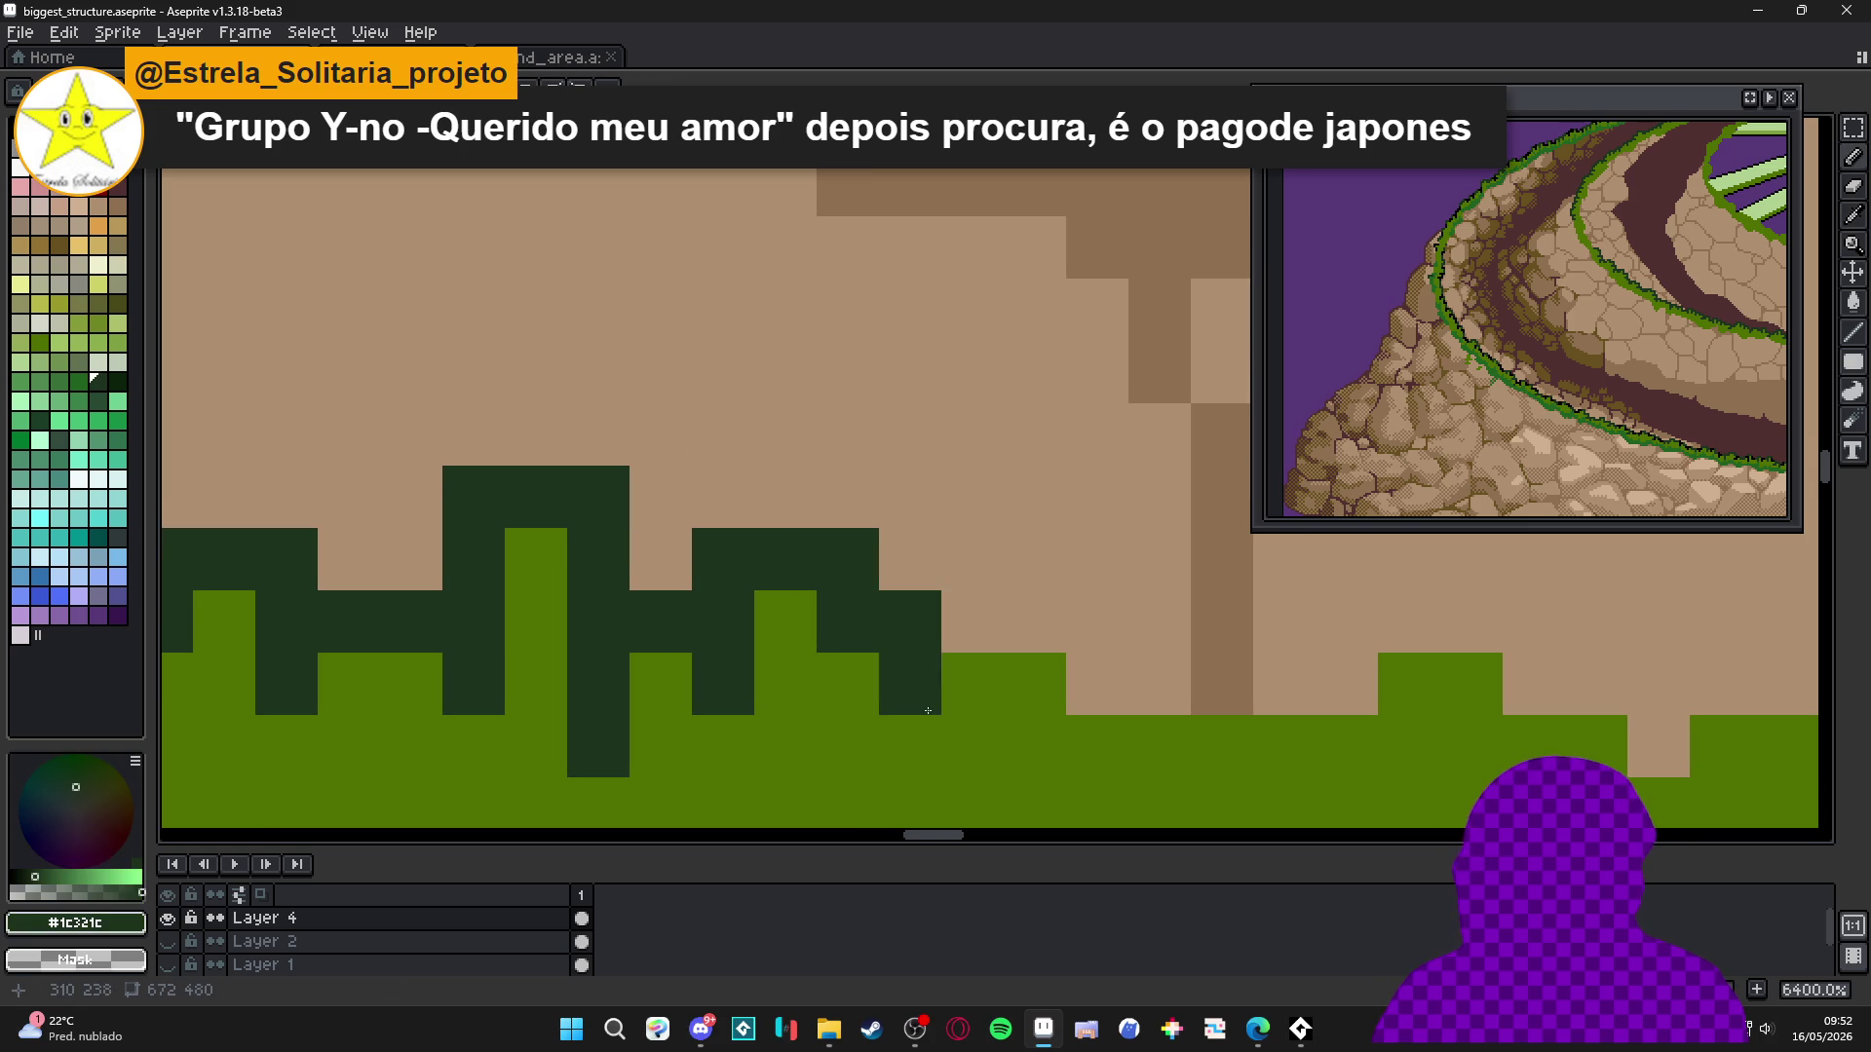
scroll(890, 689, "up", 1)
scroll(890, 689, "right", 1)
left_click(874, 596)
key("ctrl+z")
mouse_move(835, 577)
left_mouse_down()
mouse_move(877, 512)
mouse_move(951, 517)
mouse_move(932, 648)
mouse_move(1034, 702)
left_mouse_up()
Fill the tuft's tan cells with light green and paint a dark column beside it.
key("x")
left_click(898, 576)
left_click(898, 639)
key("x")
scroll(1034, 702, "right", 2)
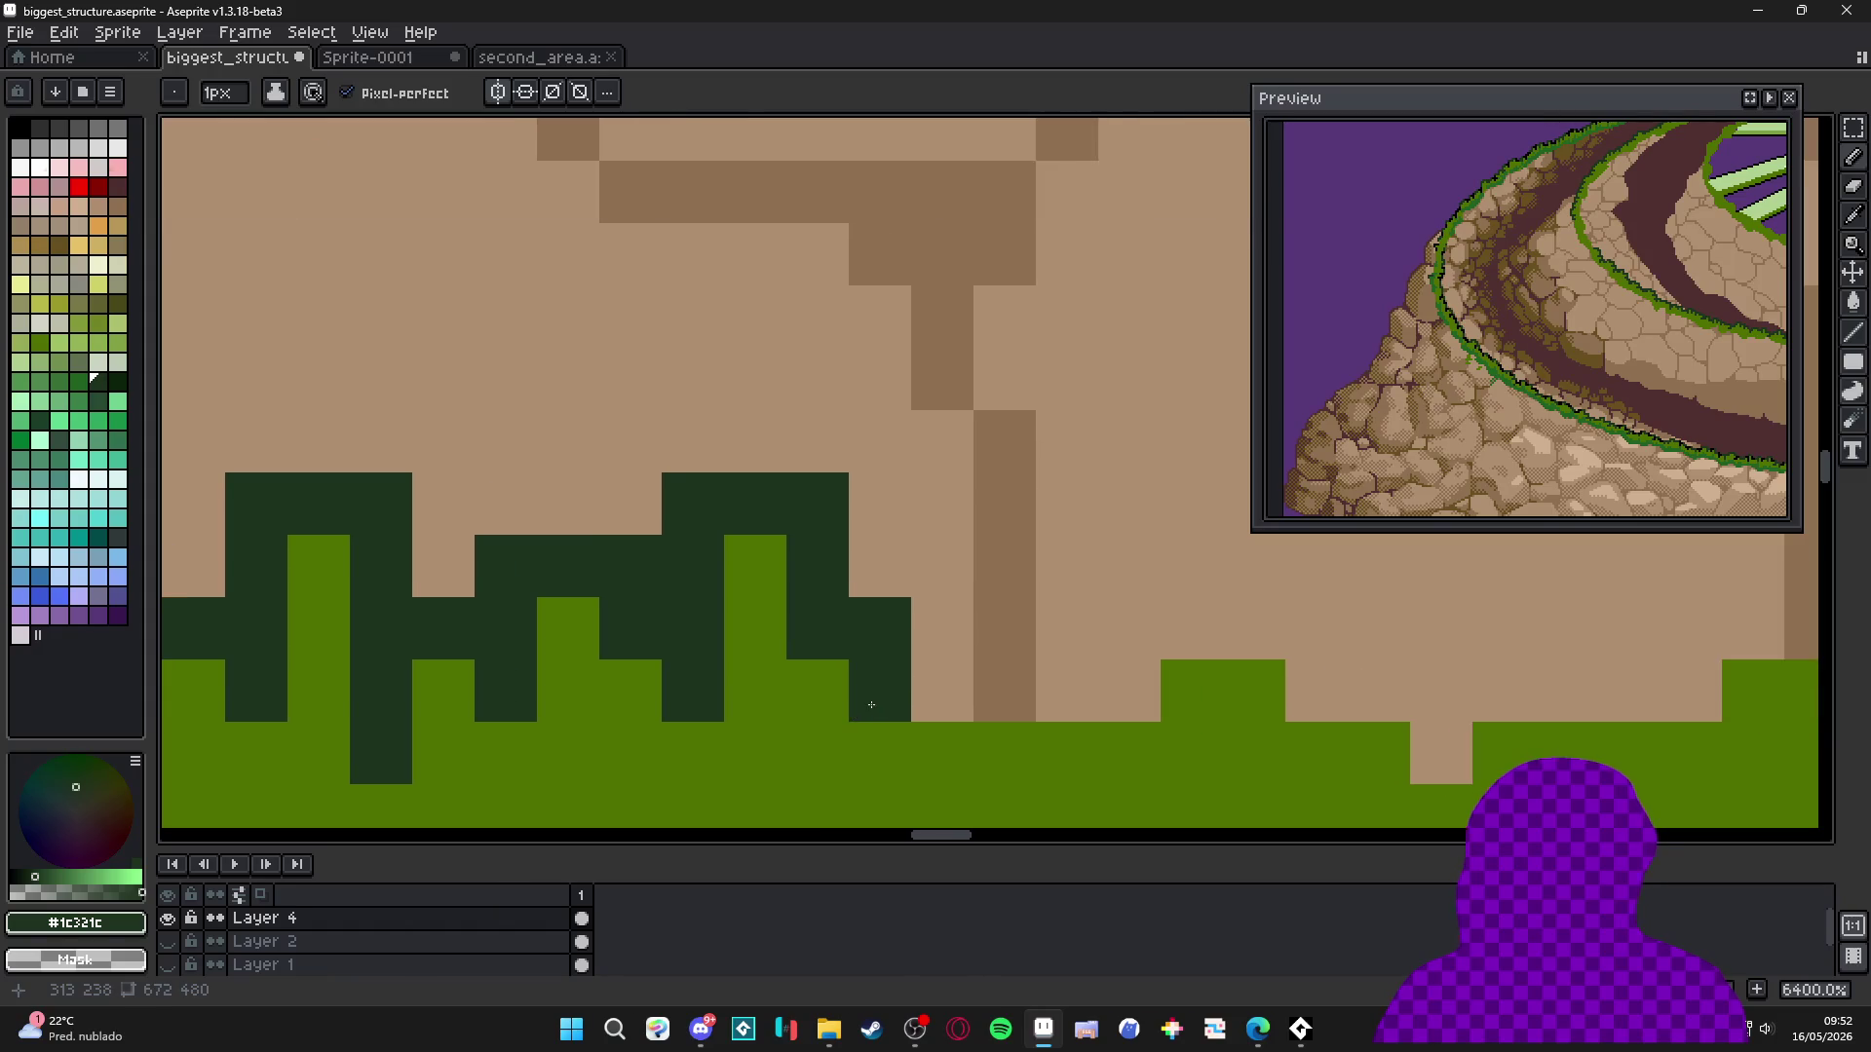
left_click(858, 700)
scroll(848, 697, "right", 2)
key("ctrl+z")
Outline the next tuft in dark green, filling its brown cells with grass green.
mouse_move(827, 700)
left_mouse_down()
mouse_move(826, 624)
mouse_move(905, 571)
mouse_move(947, 697)
mouse_move(1018, 633)
mouse_move(1130, 634)
mouse_move(1123, 752)
mouse_move(945, 756)
mouse_move(870, 654)
mouse_move(794, 660)
left_mouse_up()
key("x")
left_click(889, 636)
left_click(888, 698)
key("x")
left_click(911, 679)
left_click(840, 657)
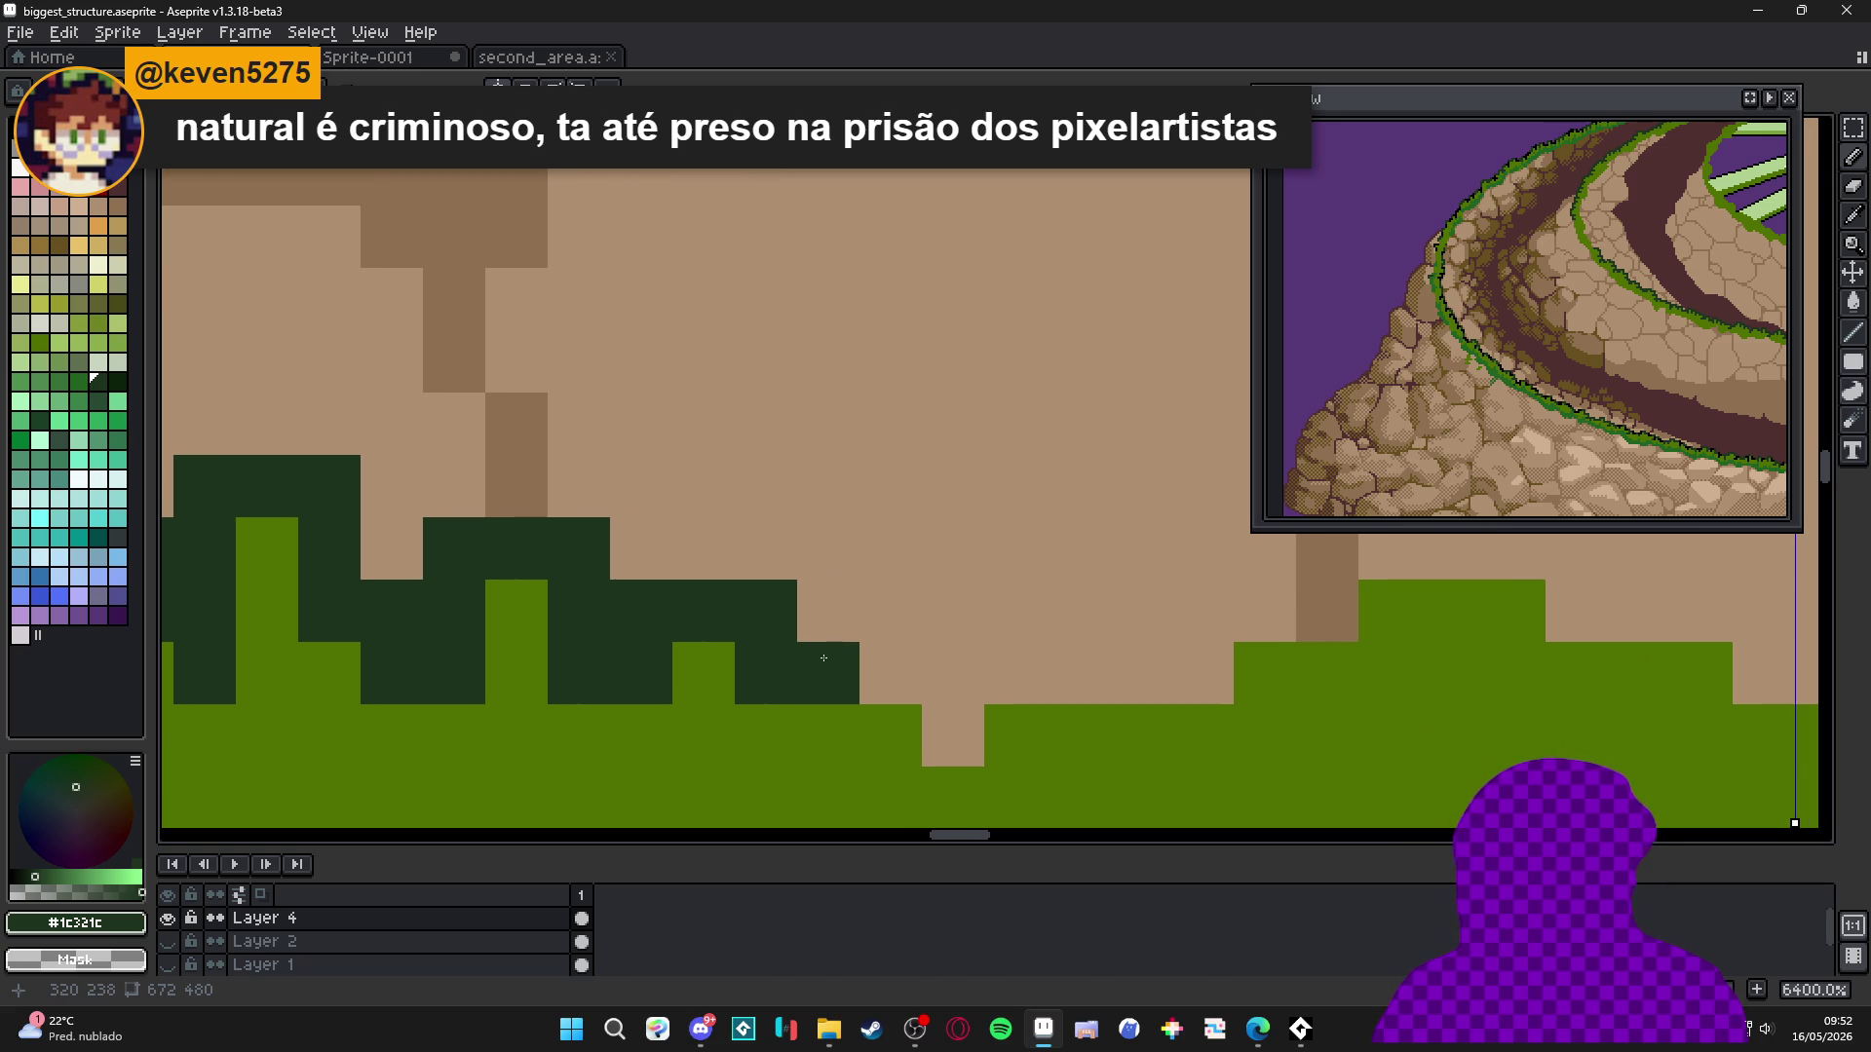
Outline another tuft, filling its tan hole with bright green, and extend outline to the next row.
left_click(828, 672)
left_click(766, 737)
left_click(892, 672)
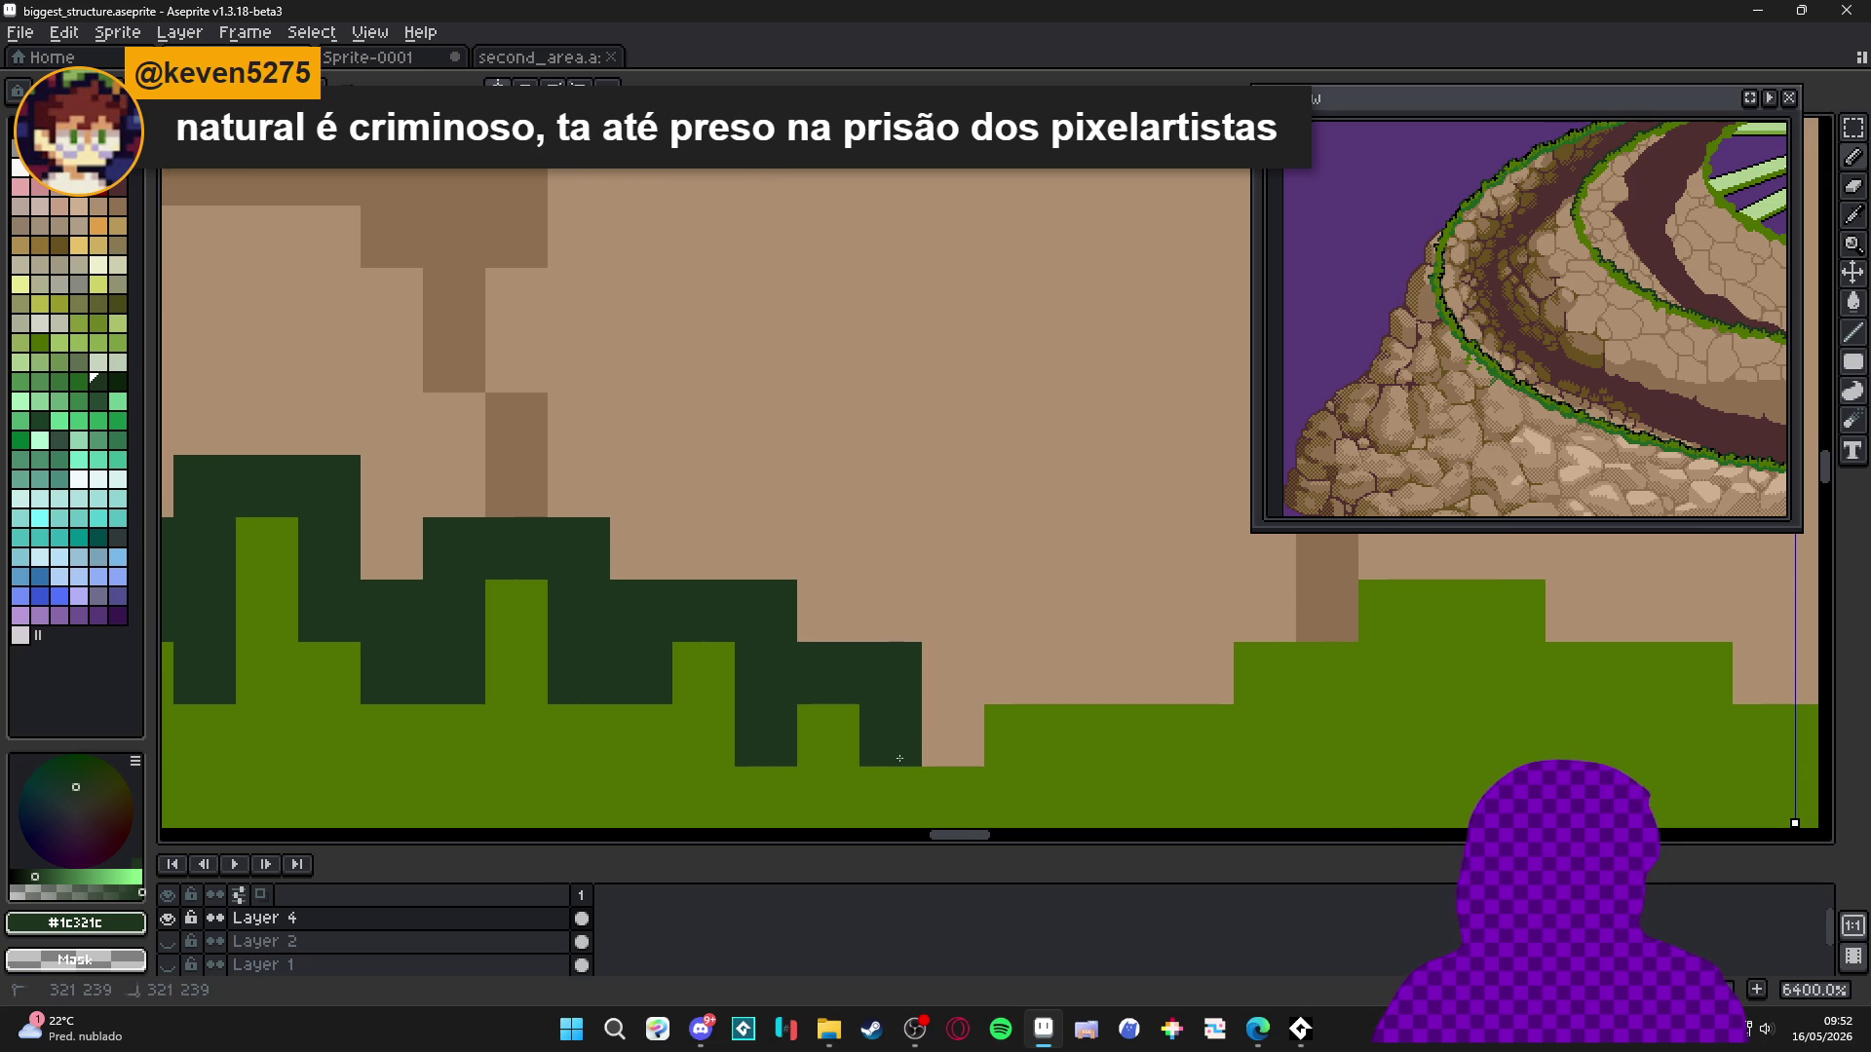
mouse_move(904, 748)
left_mouse_down()
mouse_move(956, 676)
mouse_move(969, 535)
mouse_move(1069, 547)
mouse_move(1077, 682)
left_mouse_up()
left_click(1028, 760, "alt")
mouse_move(1014, 611)
left_mouse_down()
mouse_move(1015, 672)
mouse_move(666, 672)
mouse_move(872, 672)
mouse_move(916, 608)
mouse_move(979, 672)
mouse_move(915, 672)
mouse_move(969, 547)
mouse_move(1041, 546)
mouse_move(1102, 606)
mouse_move(788, 687)
mouse_move(841, 639)
mouse_move(868, 689)
mouse_move(902, 689)
mouse_move(822, 751)
mouse_move(846, 755)
left_mouse_up()
left_click(751, 660, "alt")
Add mirrored dark outline blocks on both sides of the centre line.
mouse_move(846, 755)
left_mouse_down()
mouse_move(748, 743)
mouse_move(894, 669)
mouse_move(973, 756)
left_mouse_up()
key("ctrl+z")
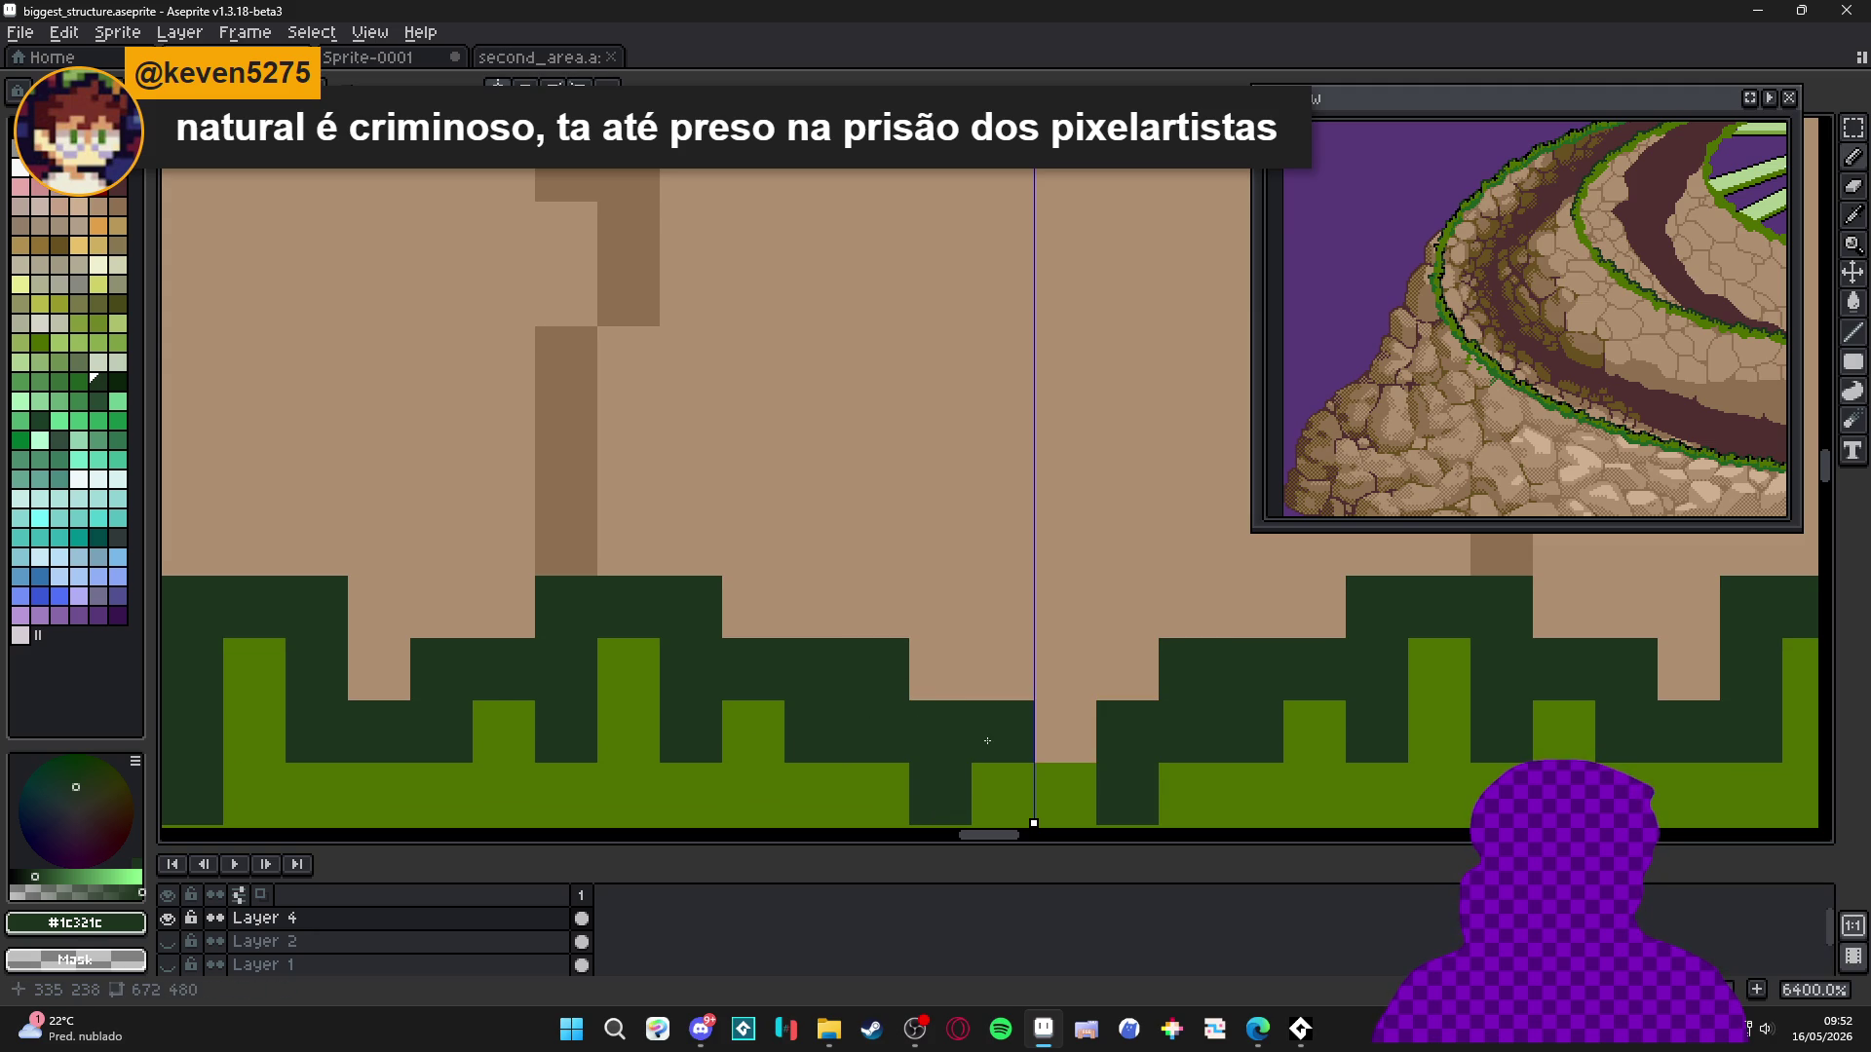
left_click(987, 741)
scroll(936, 718, "down", 8)
scroll(617, 619, "down", 5)
scroll(447, 530, "up", 5)
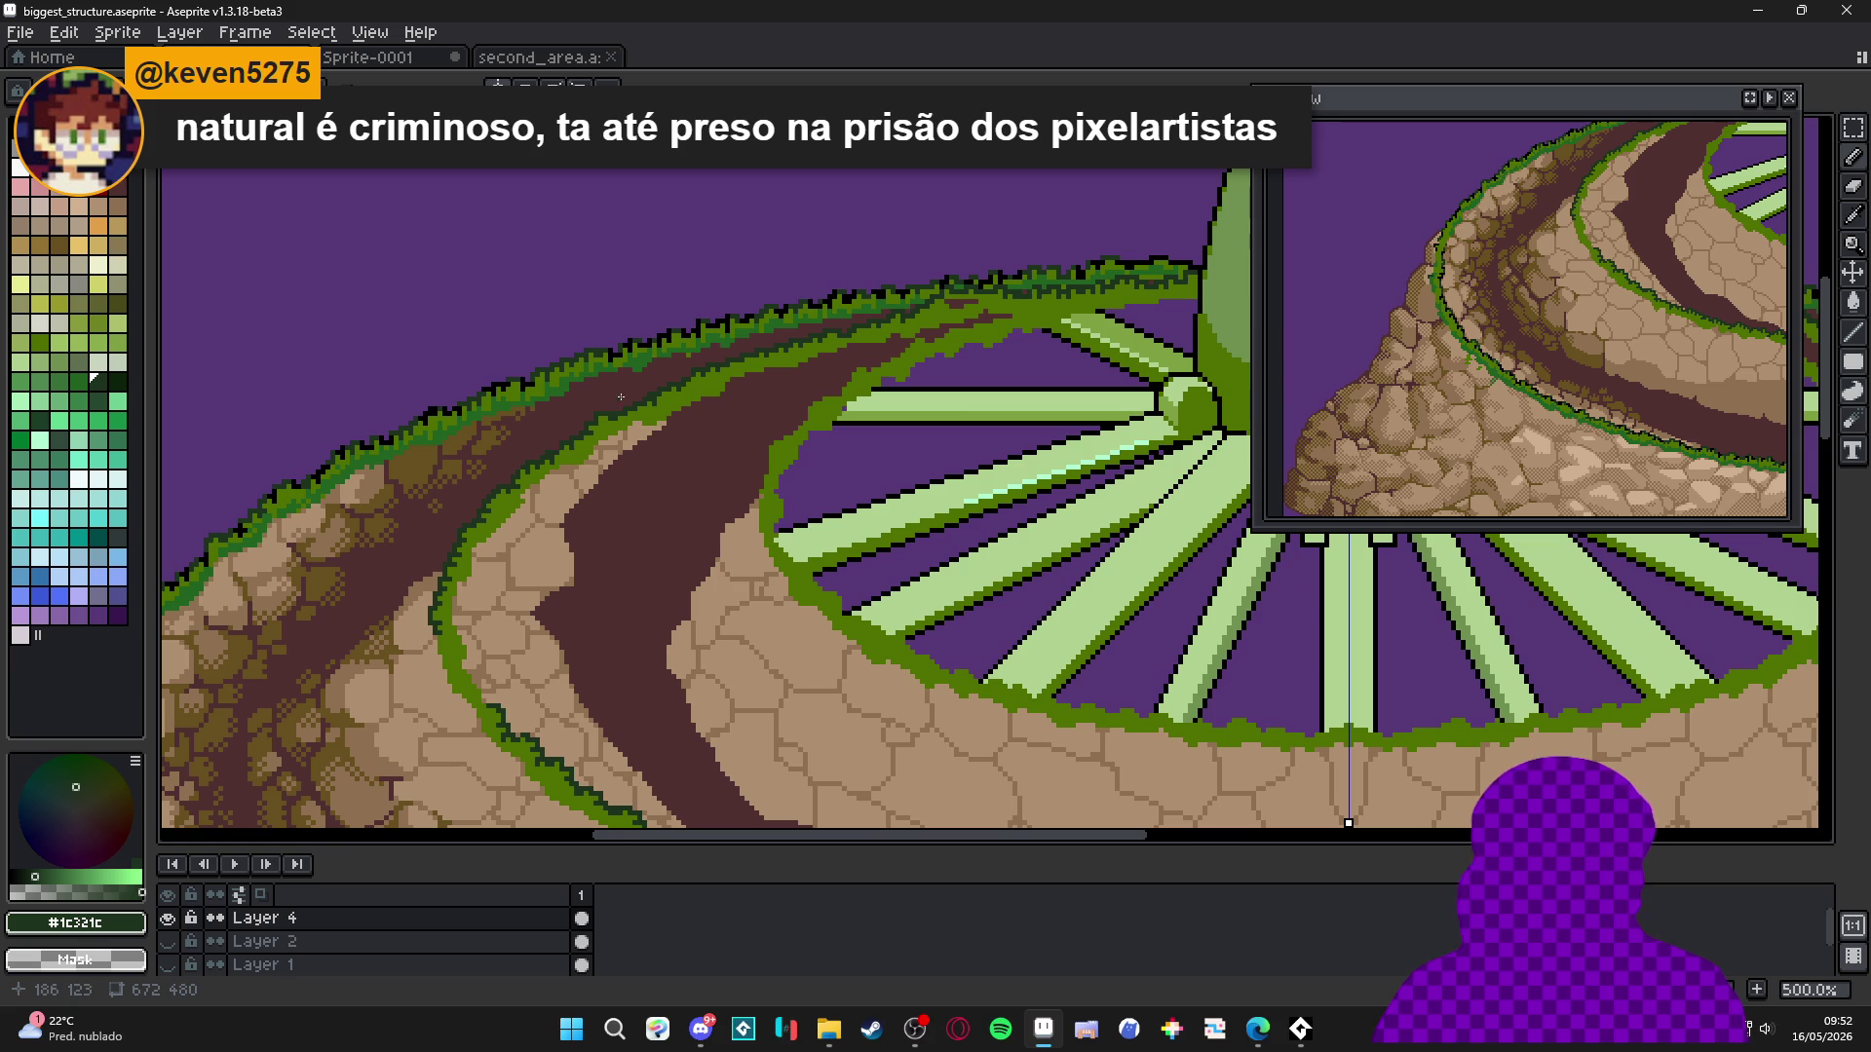
Centre the hub and draw dark outline up-left along the left grass strip, undoing stray pixels.
scroll(505, 513, "down", 1)
left_click_drag(505, 512, 511, 439)
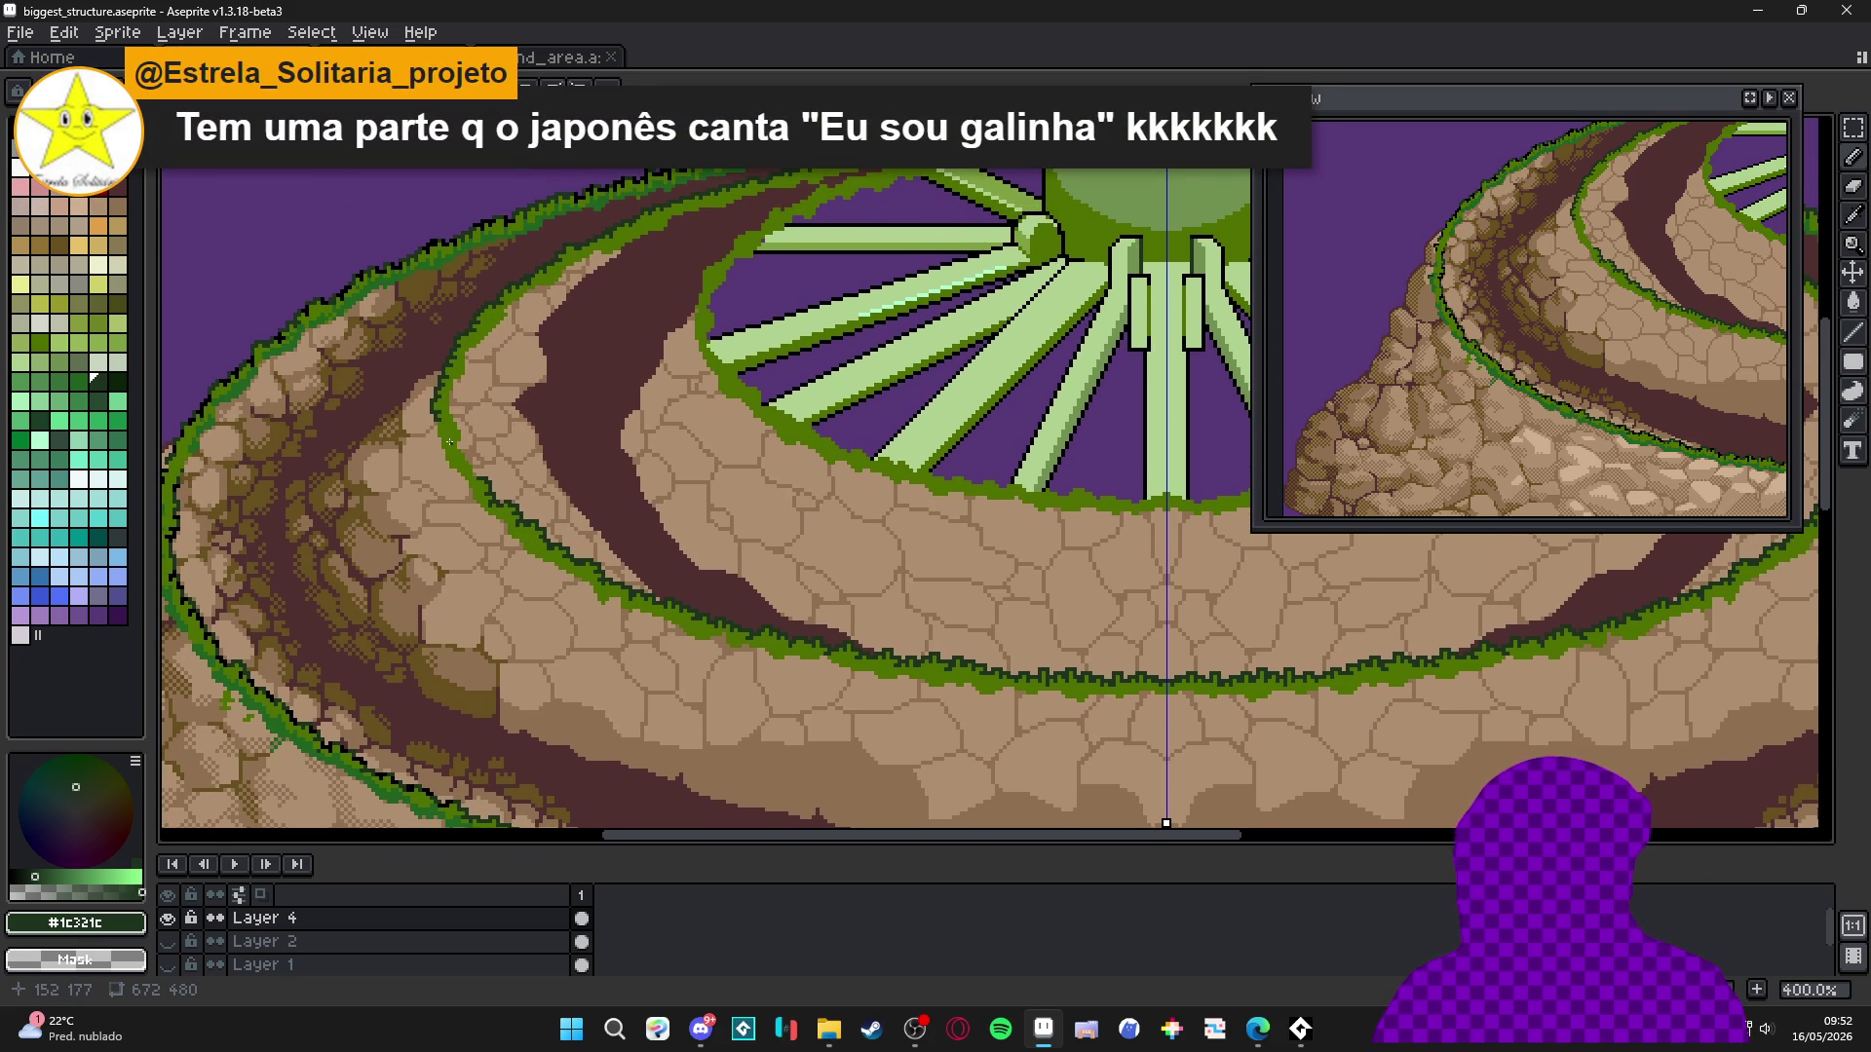
scroll(458, 447, "up", 11)
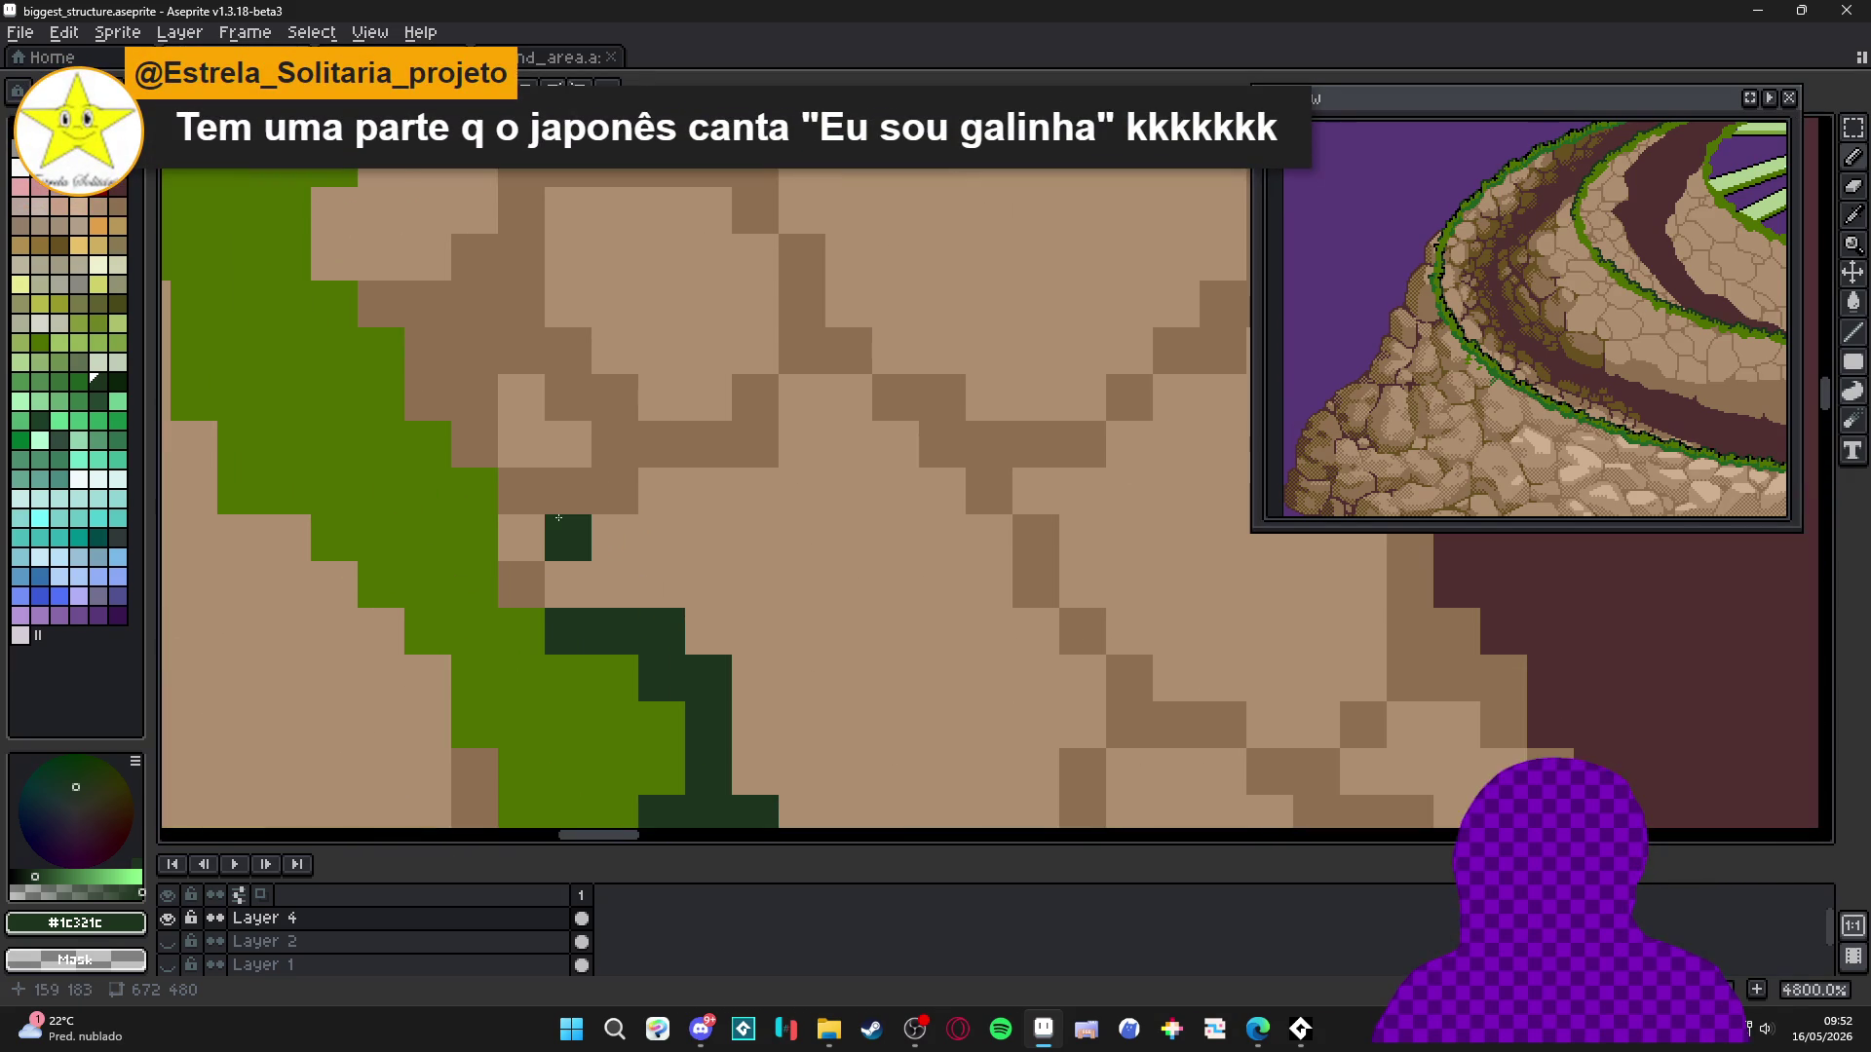
left_click(554, 598)
mouse_move(555, 597)
left_mouse_down()
mouse_move(474, 445)
mouse_move(429, 491)
mouse_move(382, 304)
mouse_move(334, 351)
mouse_move(334, 305)
left_mouse_up()
key("ctrl+z")
left_click(466, 470)
right_click(464, 429)
Trace more #1c321c outline pixels along the grass strip, extending them up-left.
left_click(653, 594)
scroll(642, 545, "down", 1)
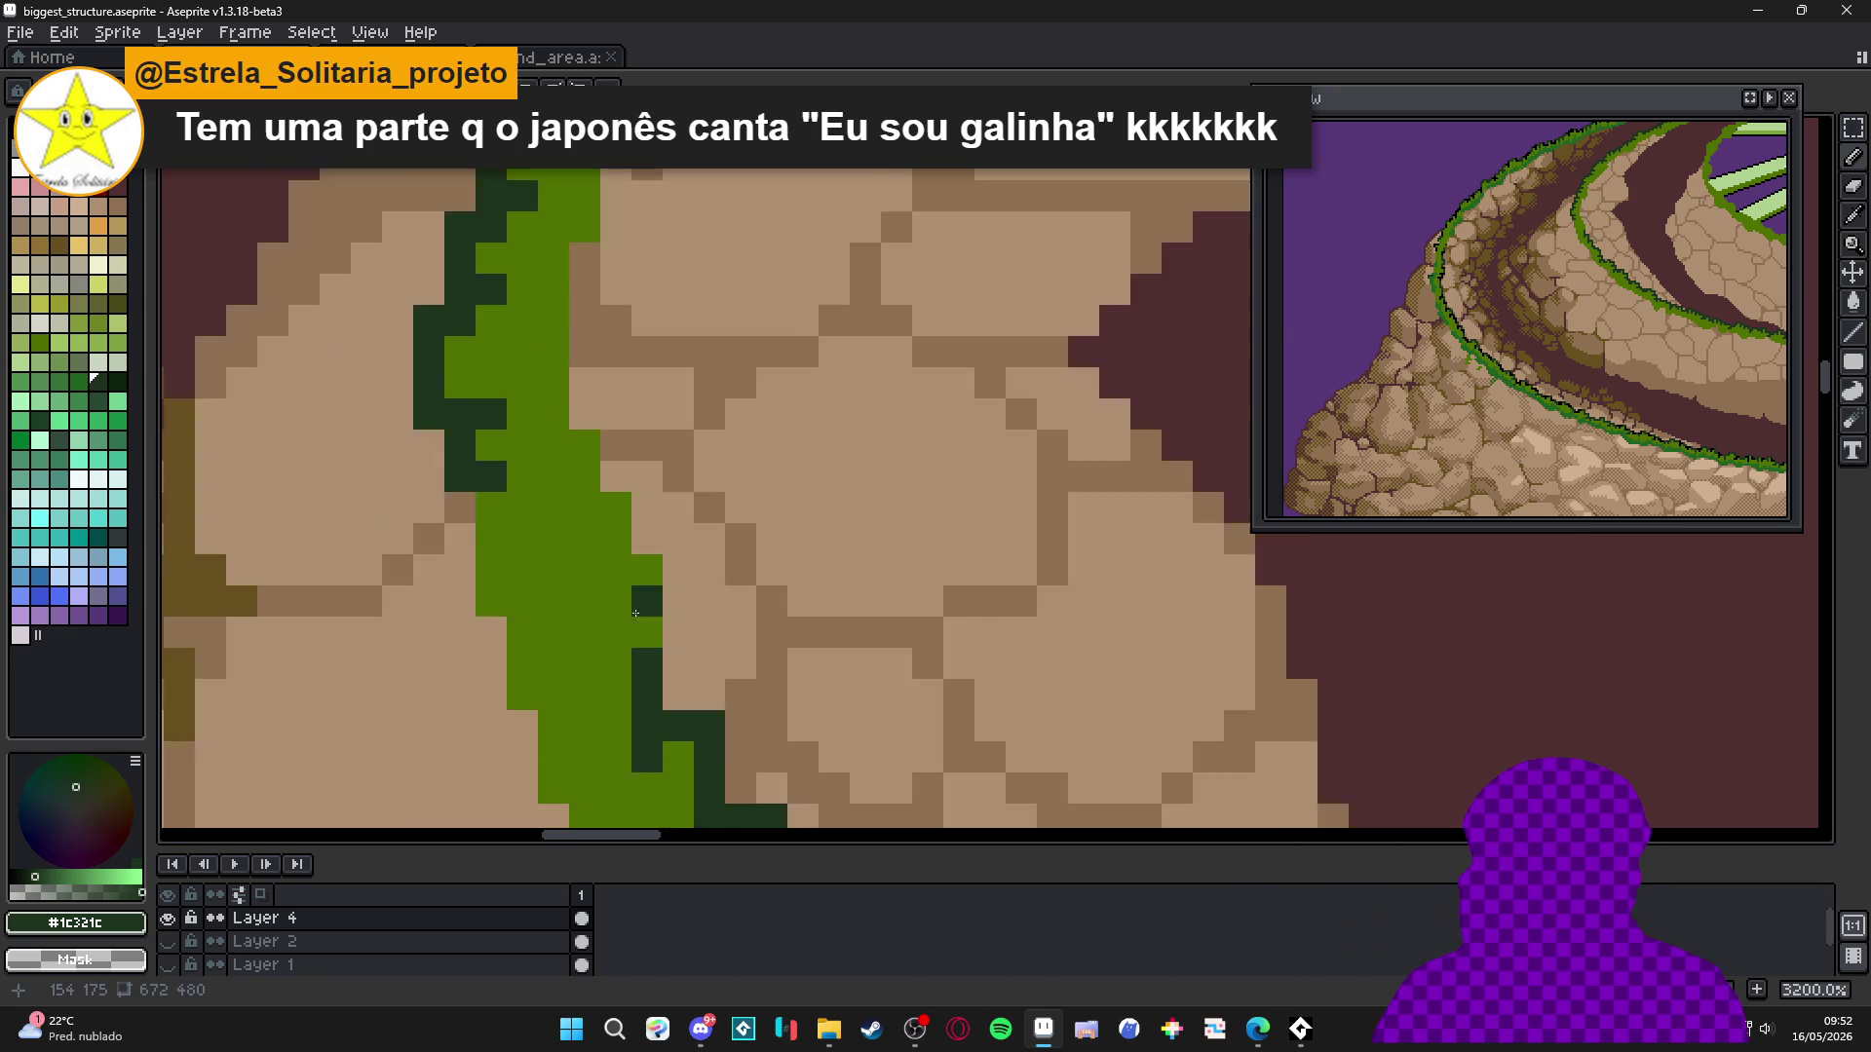
mouse_move(642, 537)
left_mouse_down()
mouse_move(614, 495)
mouse_move(636, 492)
left_mouse_up()
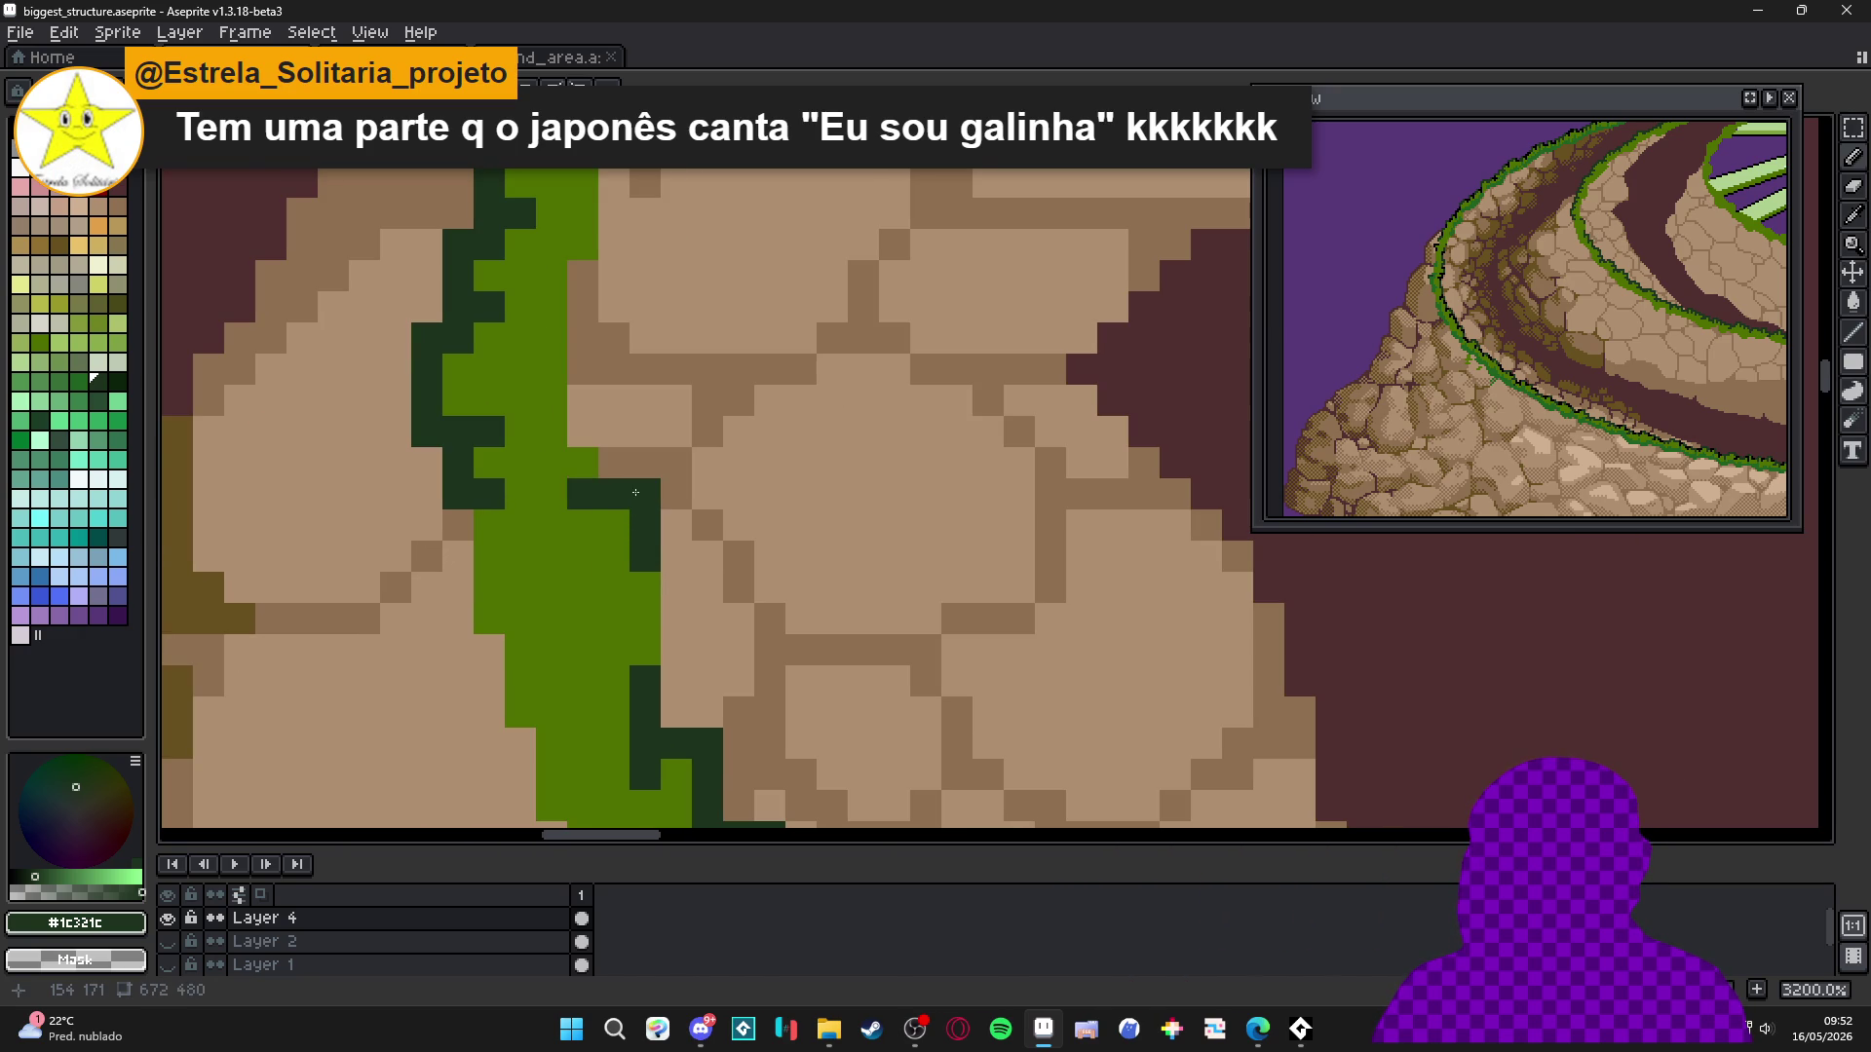
left_click(582, 525)
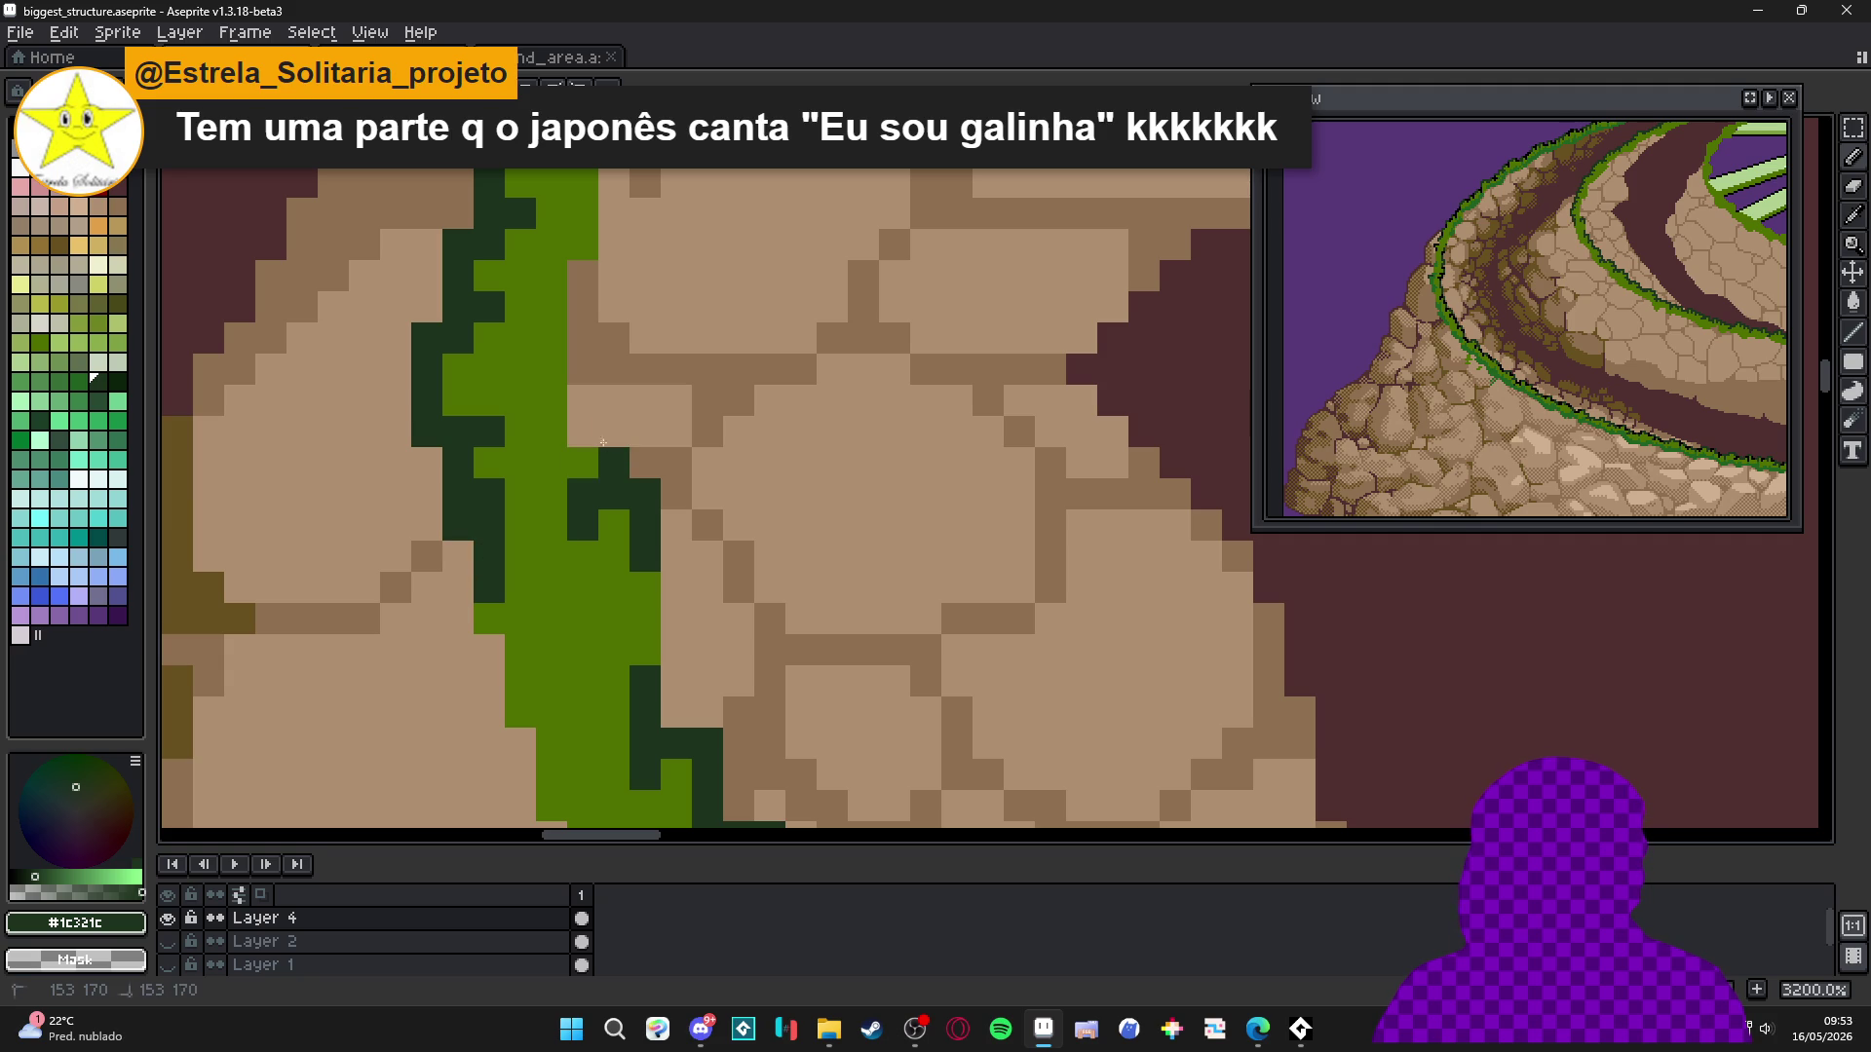
left_click_drag(607, 456, 564, 431)
scroll(579, 398, "down", 3)
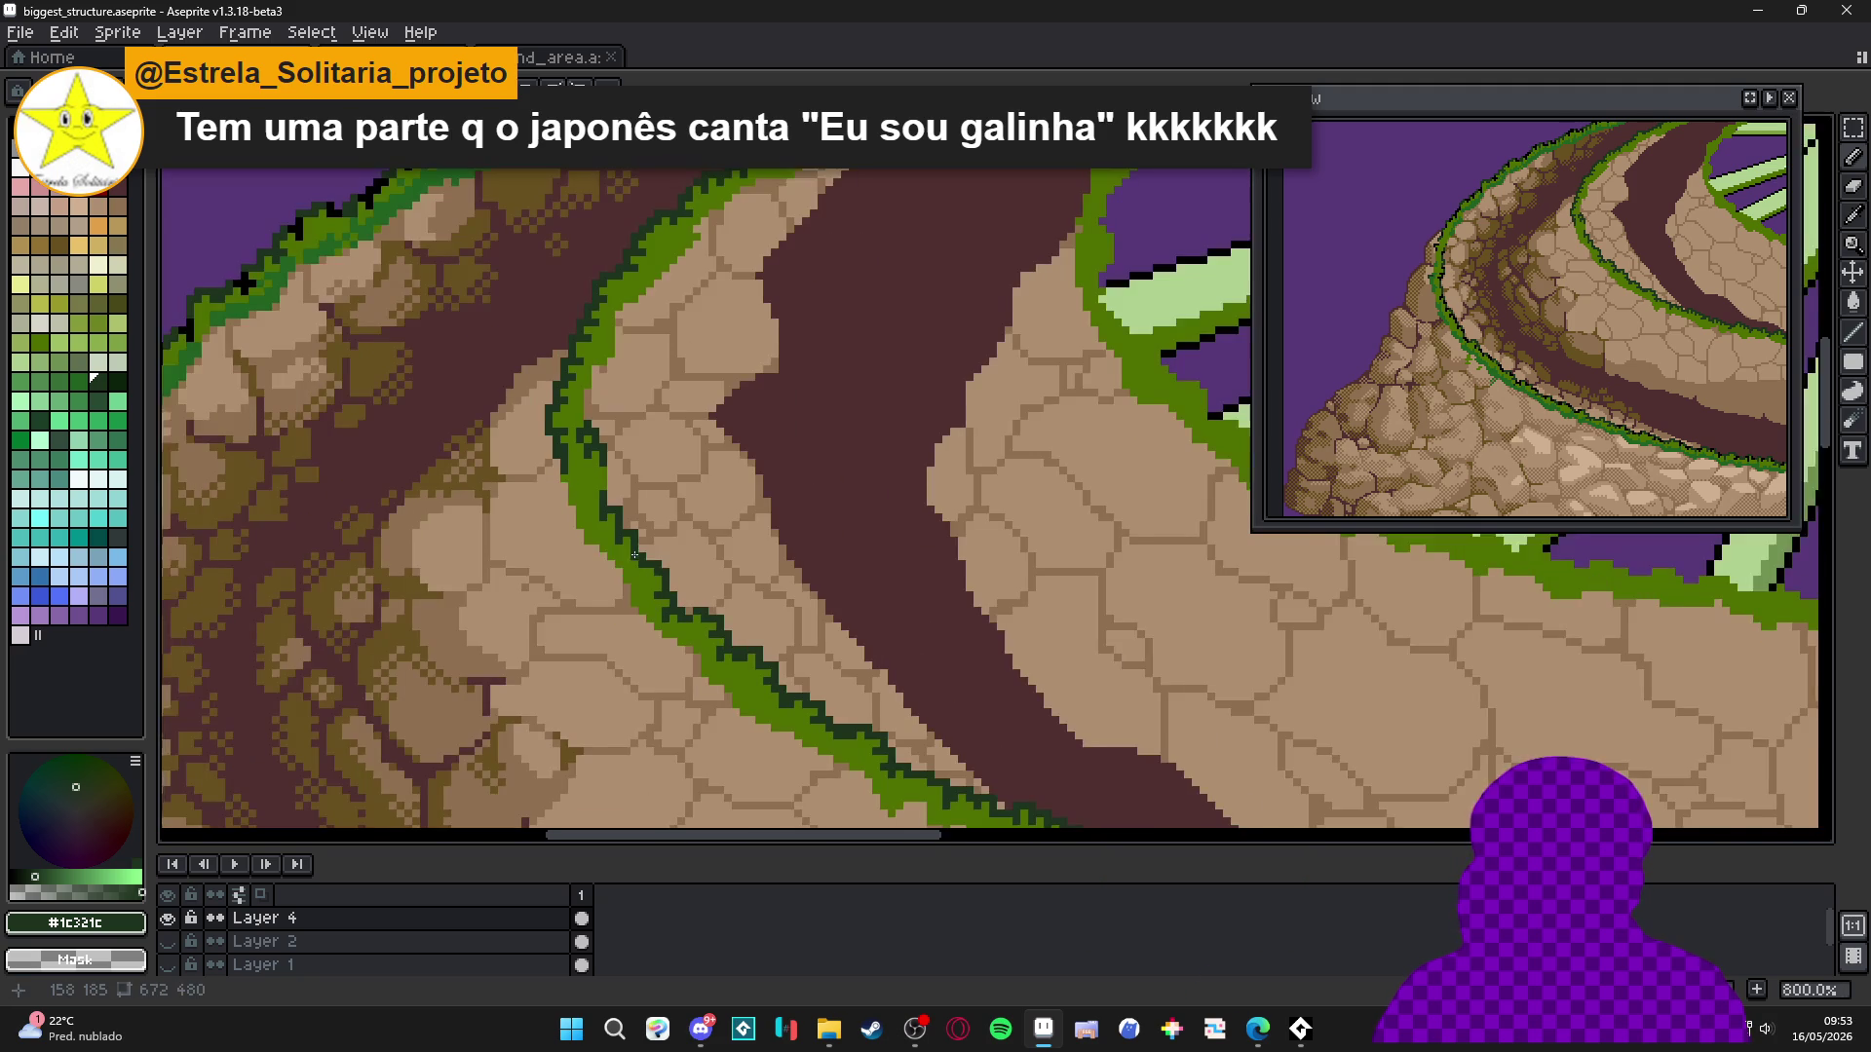
scroll(566, 489, "up", 2)
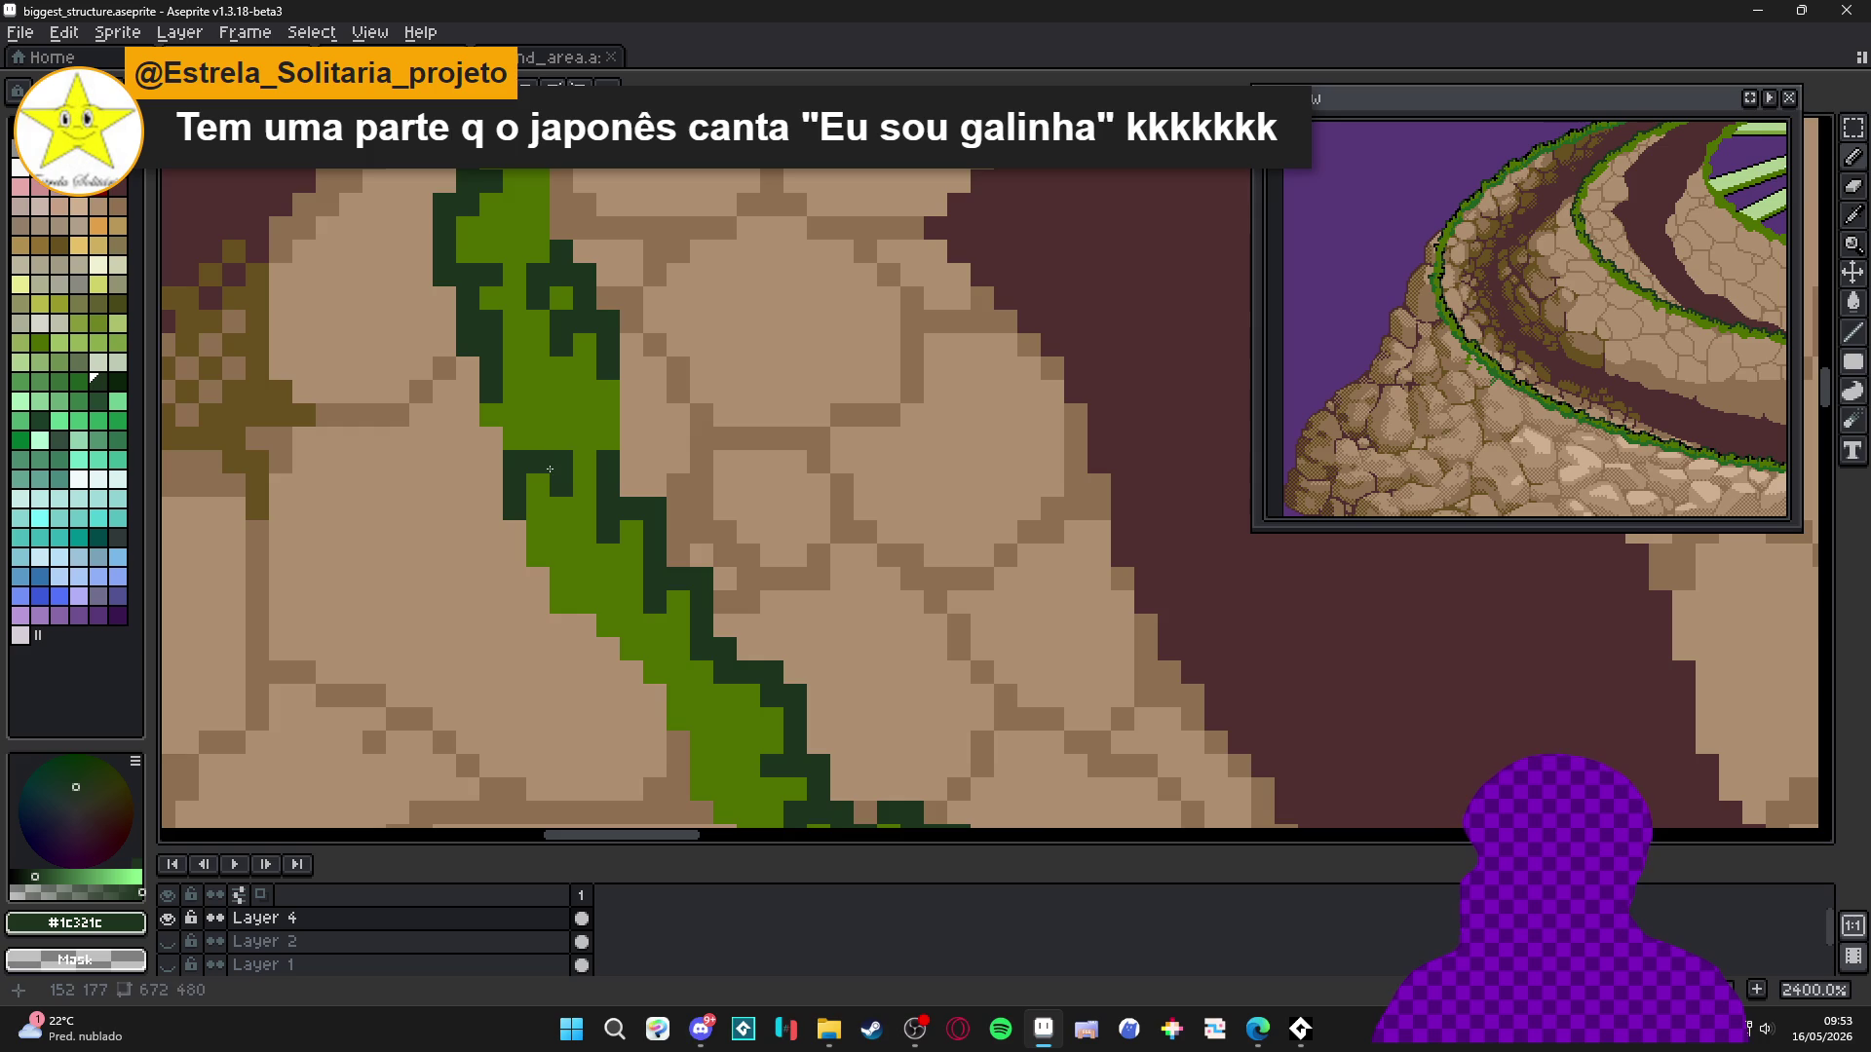
scroll(550, 469, "down", 4)
scroll(535, 411, "down", 2)
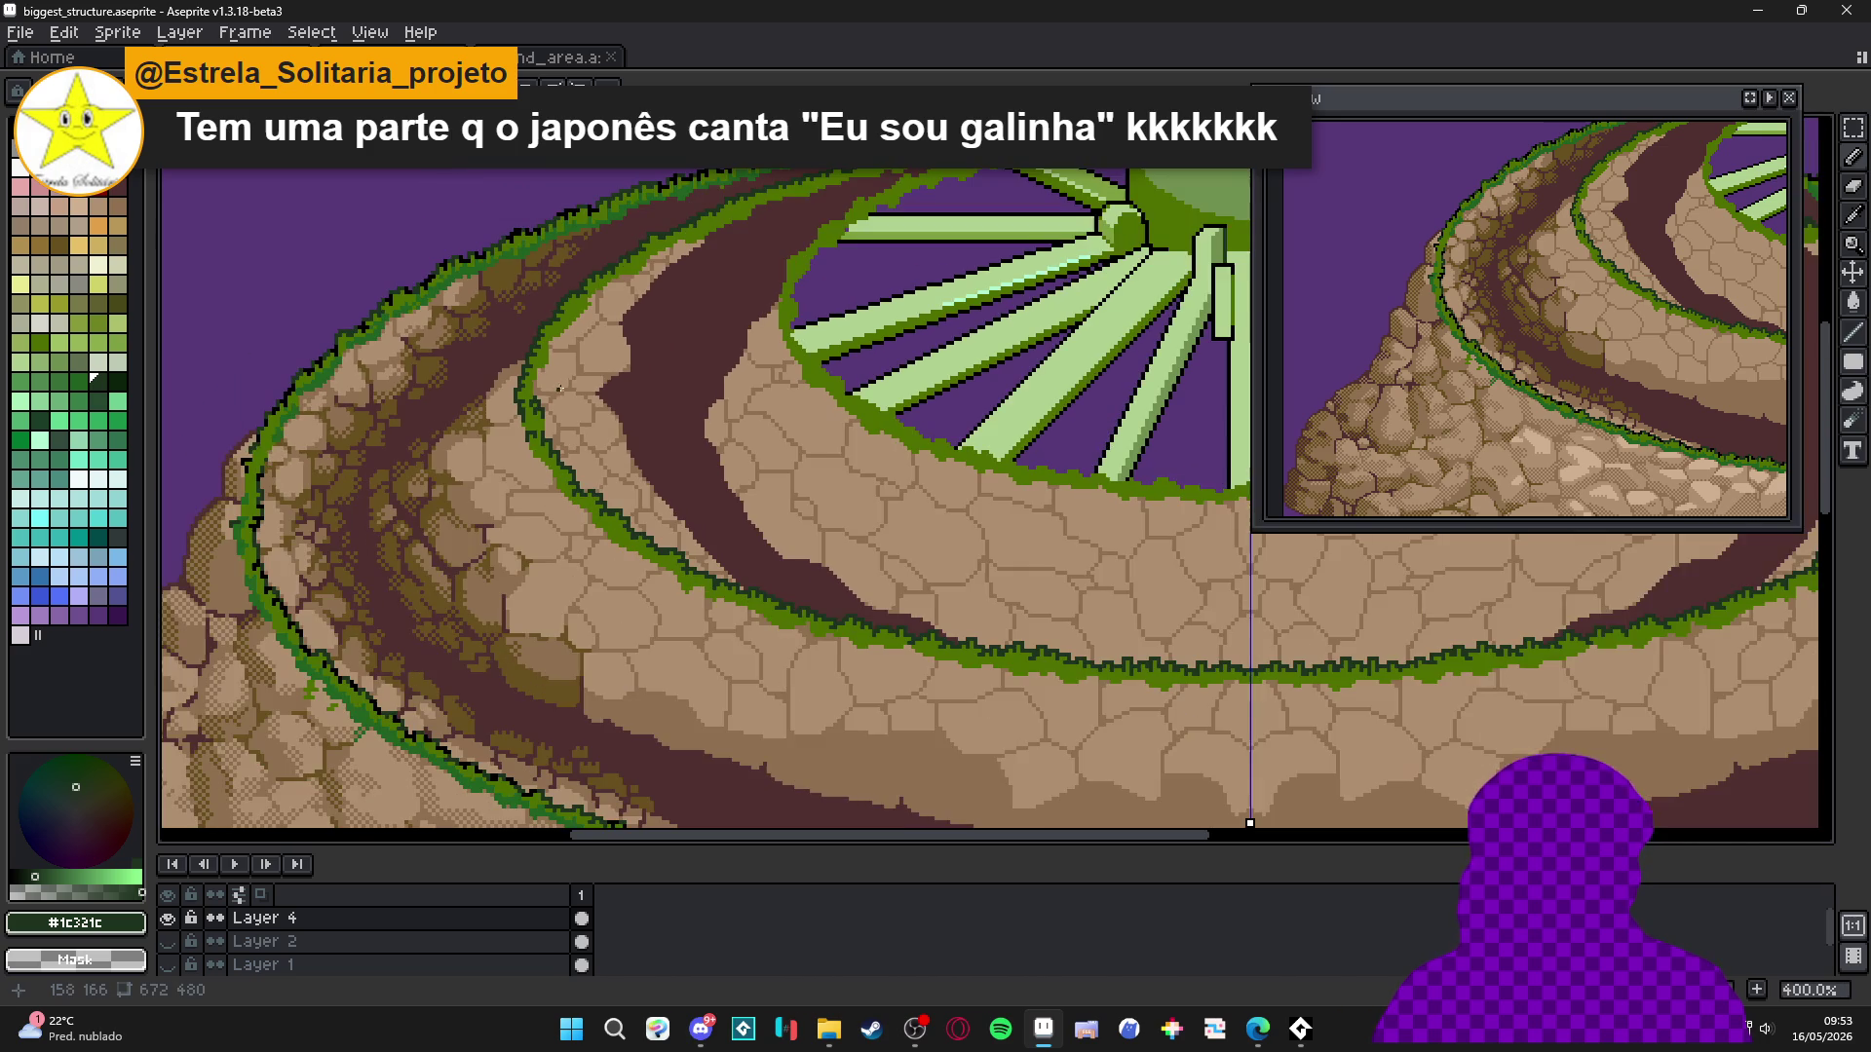
scroll(558, 551, "down", 1)
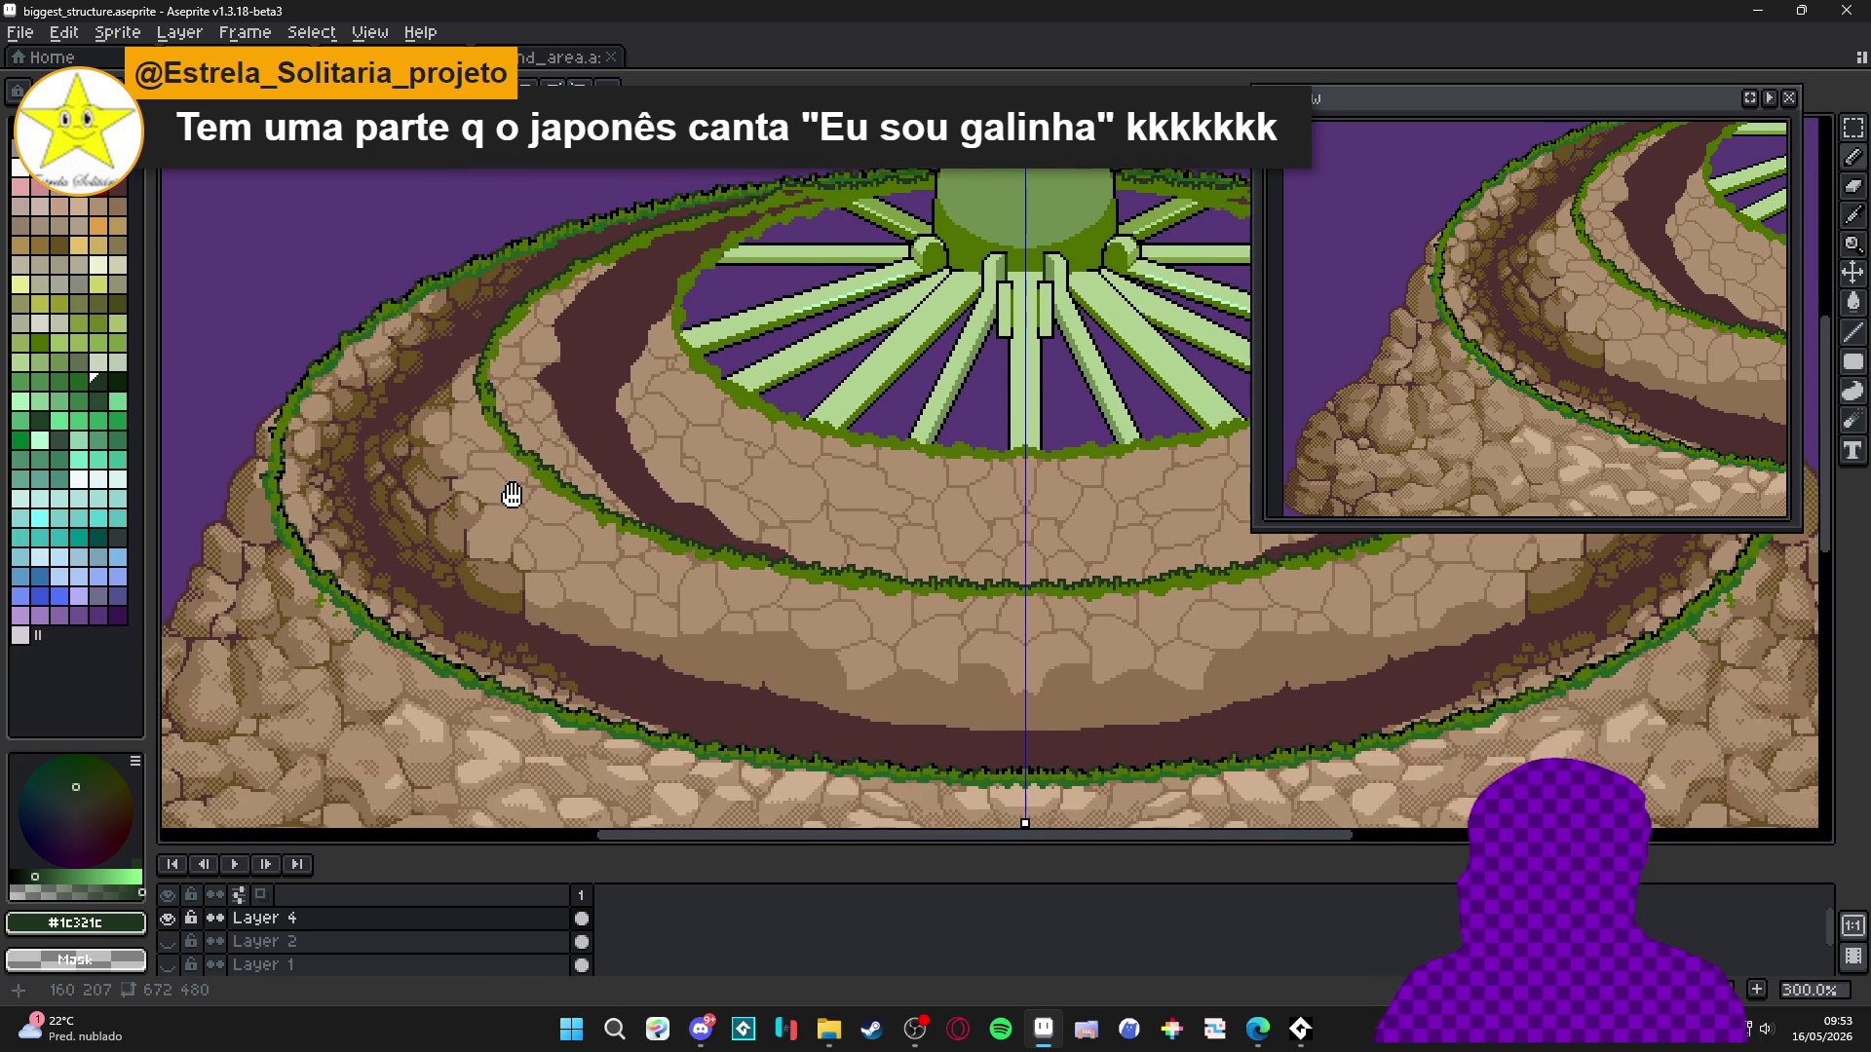
scroll(522, 494, "down", 1)
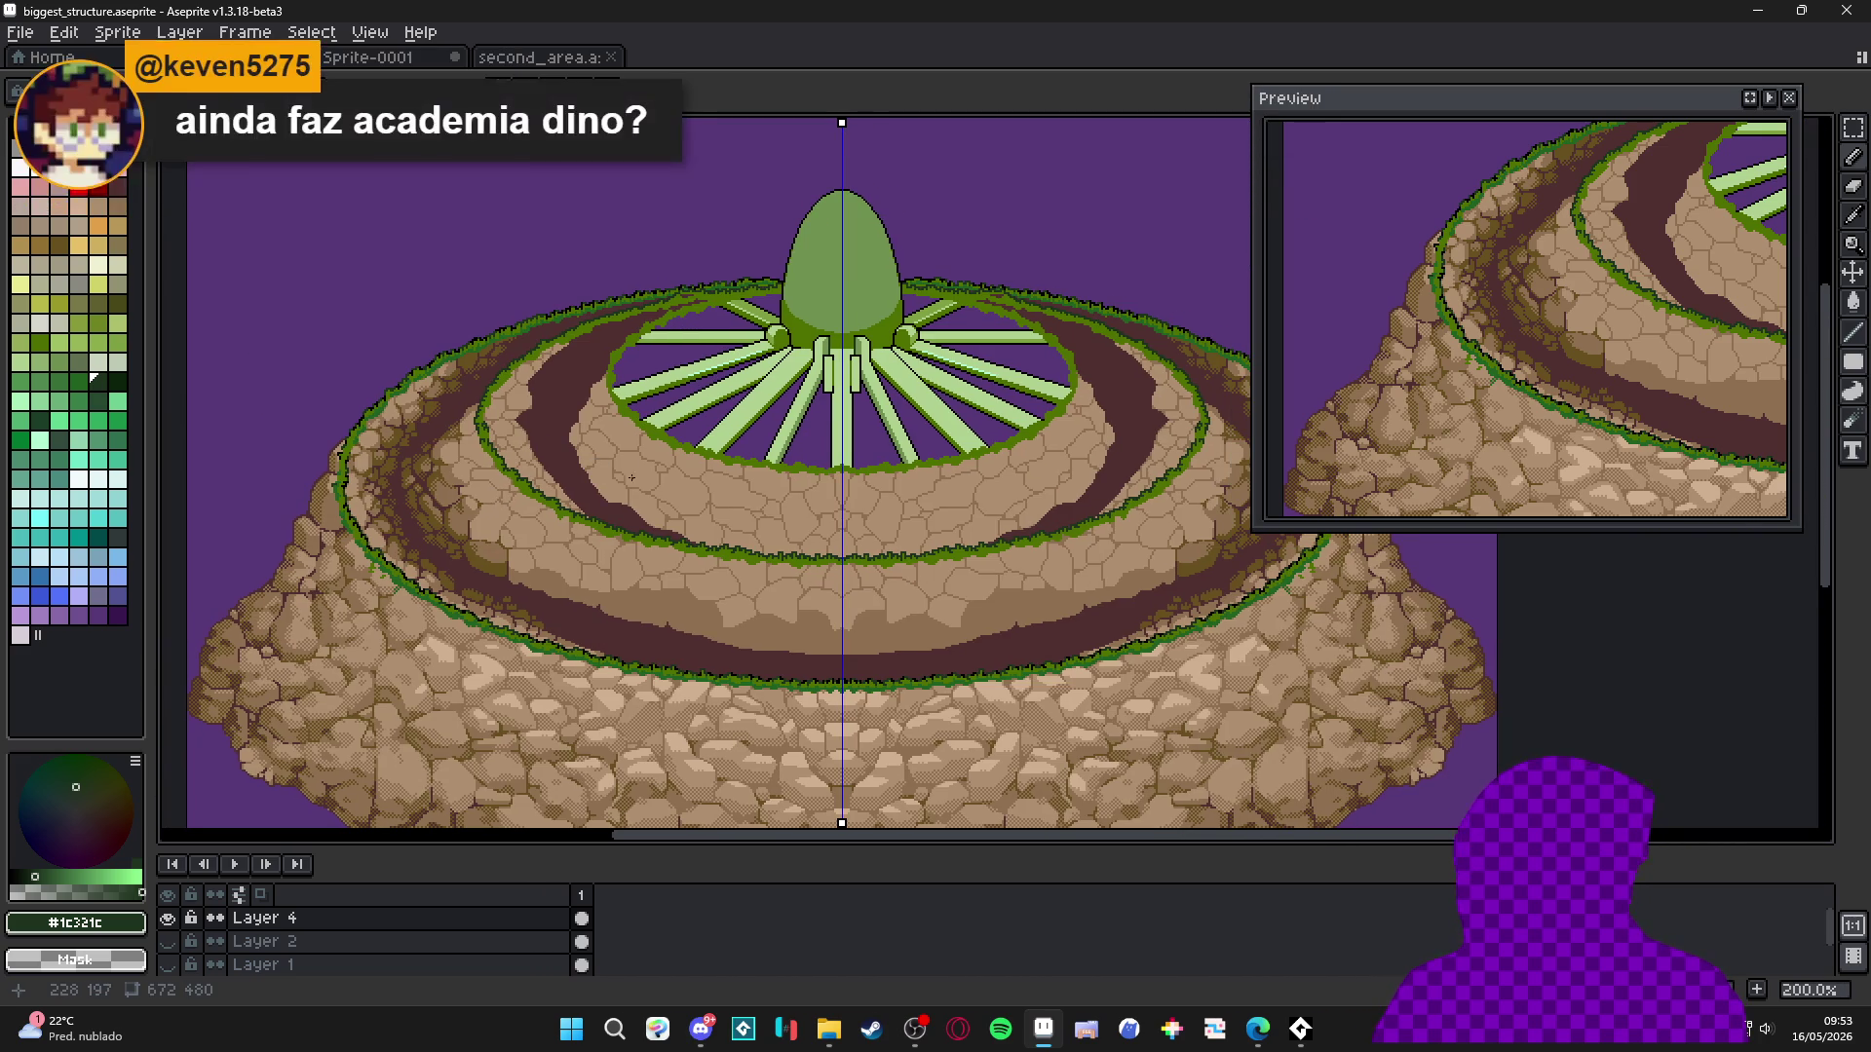
left_click_drag(618, 505, 504, 454)
scroll(510, 467, "up", 2)
scroll(511, 467, "up", 2)
scroll(511, 466, "down", 2)
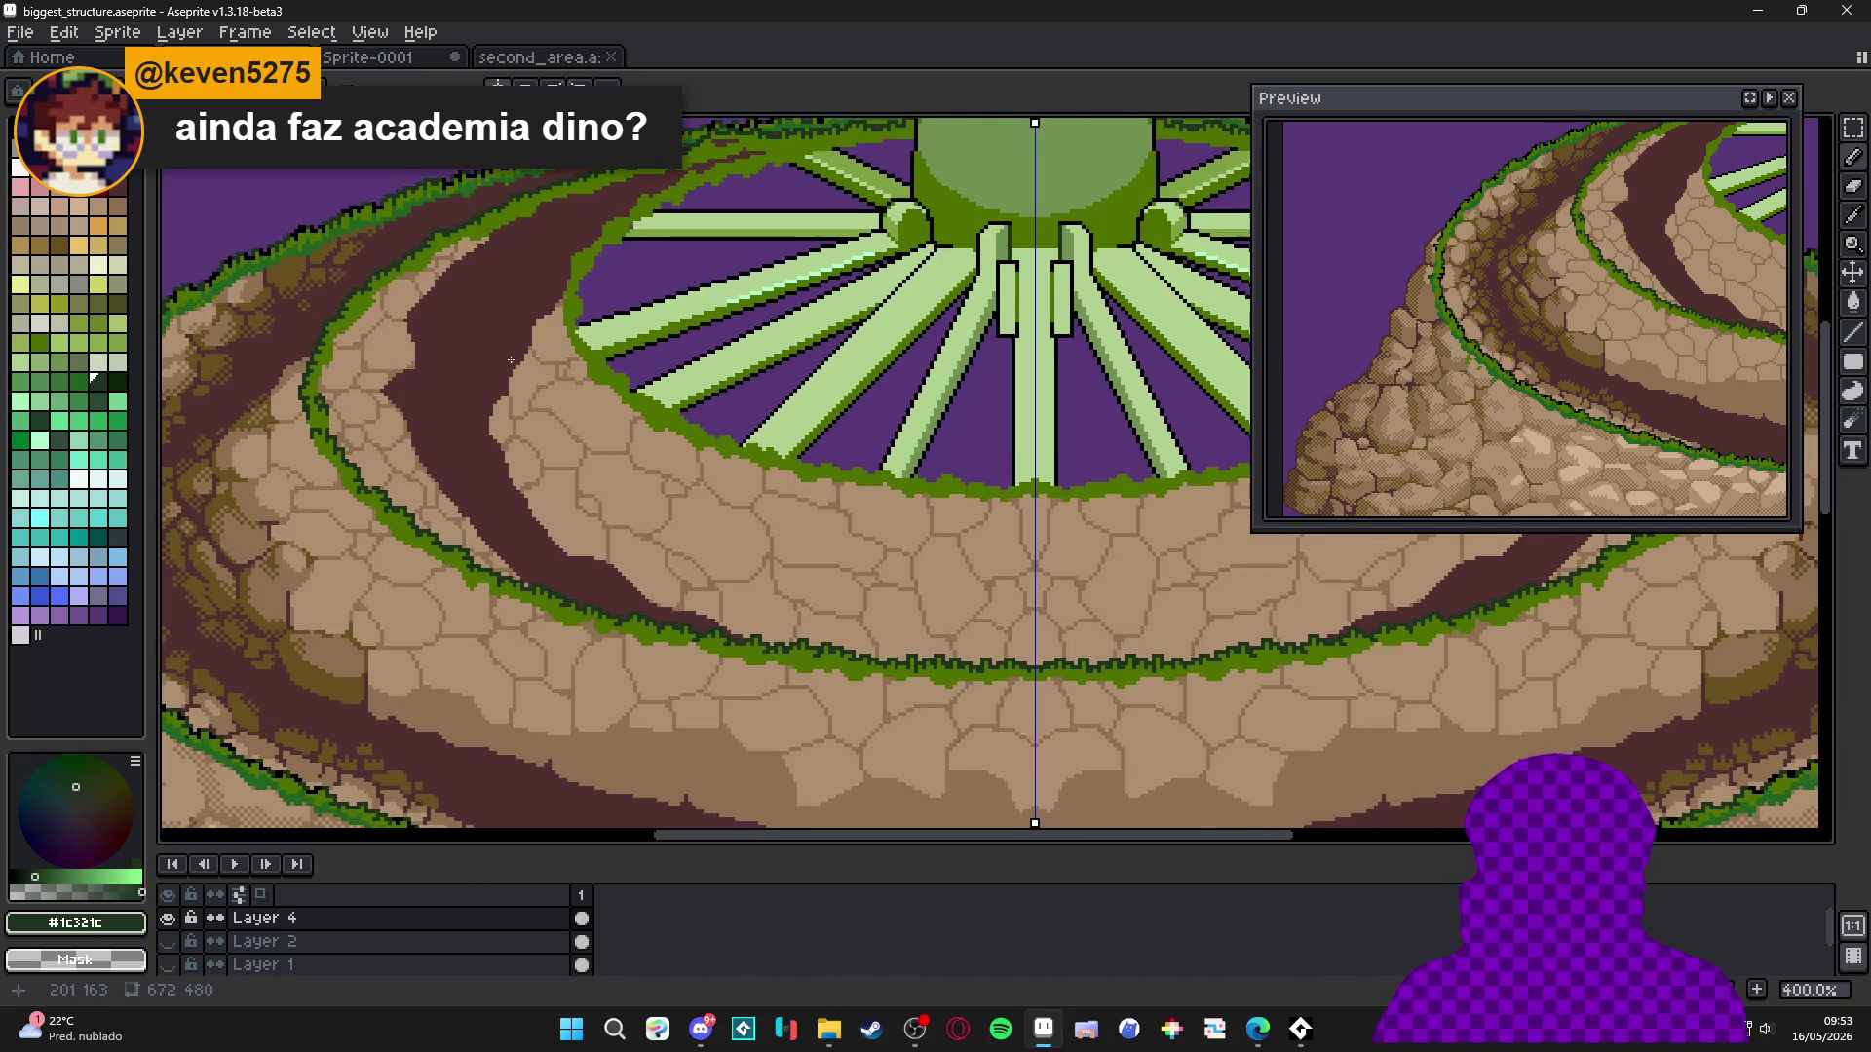
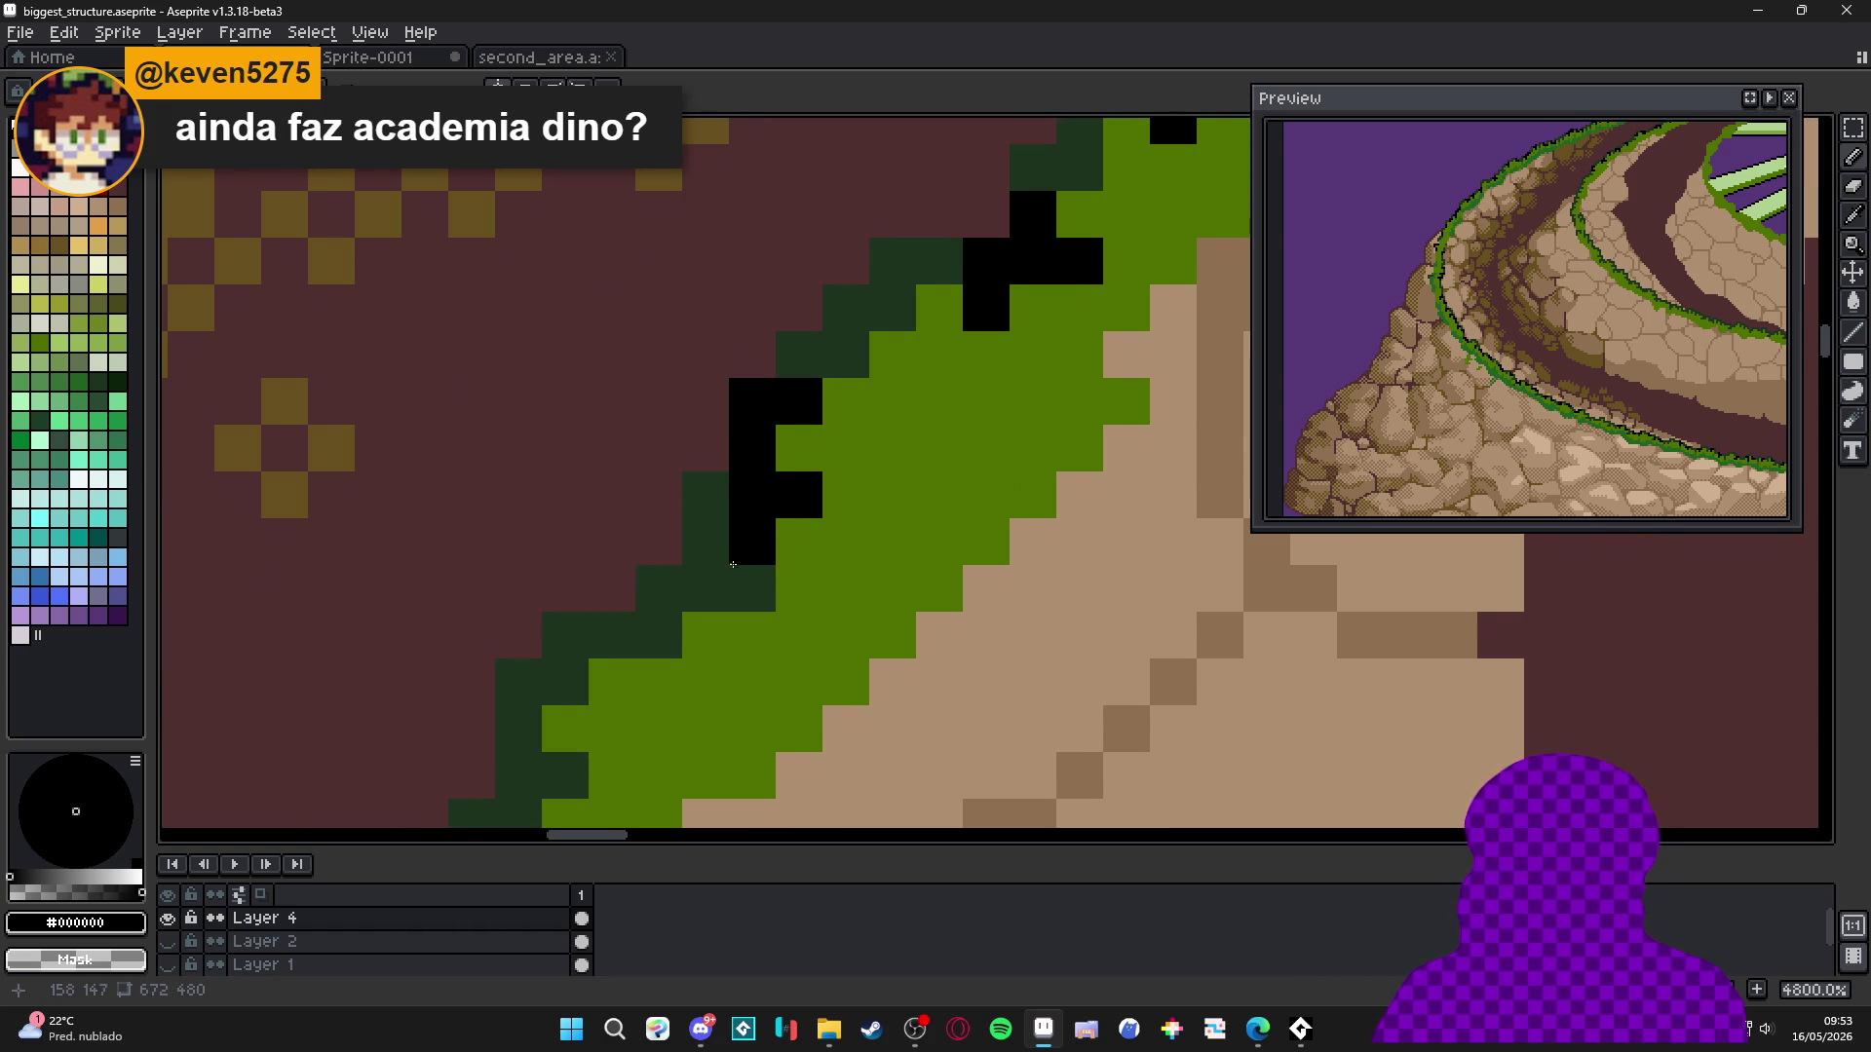
Draw black outline pixels above the black block along the lower grass edge, undoing a stray stroke.
left_click_drag(750, 612, 858, 389)
left_click_drag(858, 367, 858, 413)
key("ctrl+z")
mouse_move(765, 366)
left_mouse_down()
mouse_move(773, 419)
mouse_move(757, 215)
left_mouse_up()
left_click(718, 413)
left_click(683, 390)
left_click_drag(673, 406, 764, 264)
left_click(670, 429)
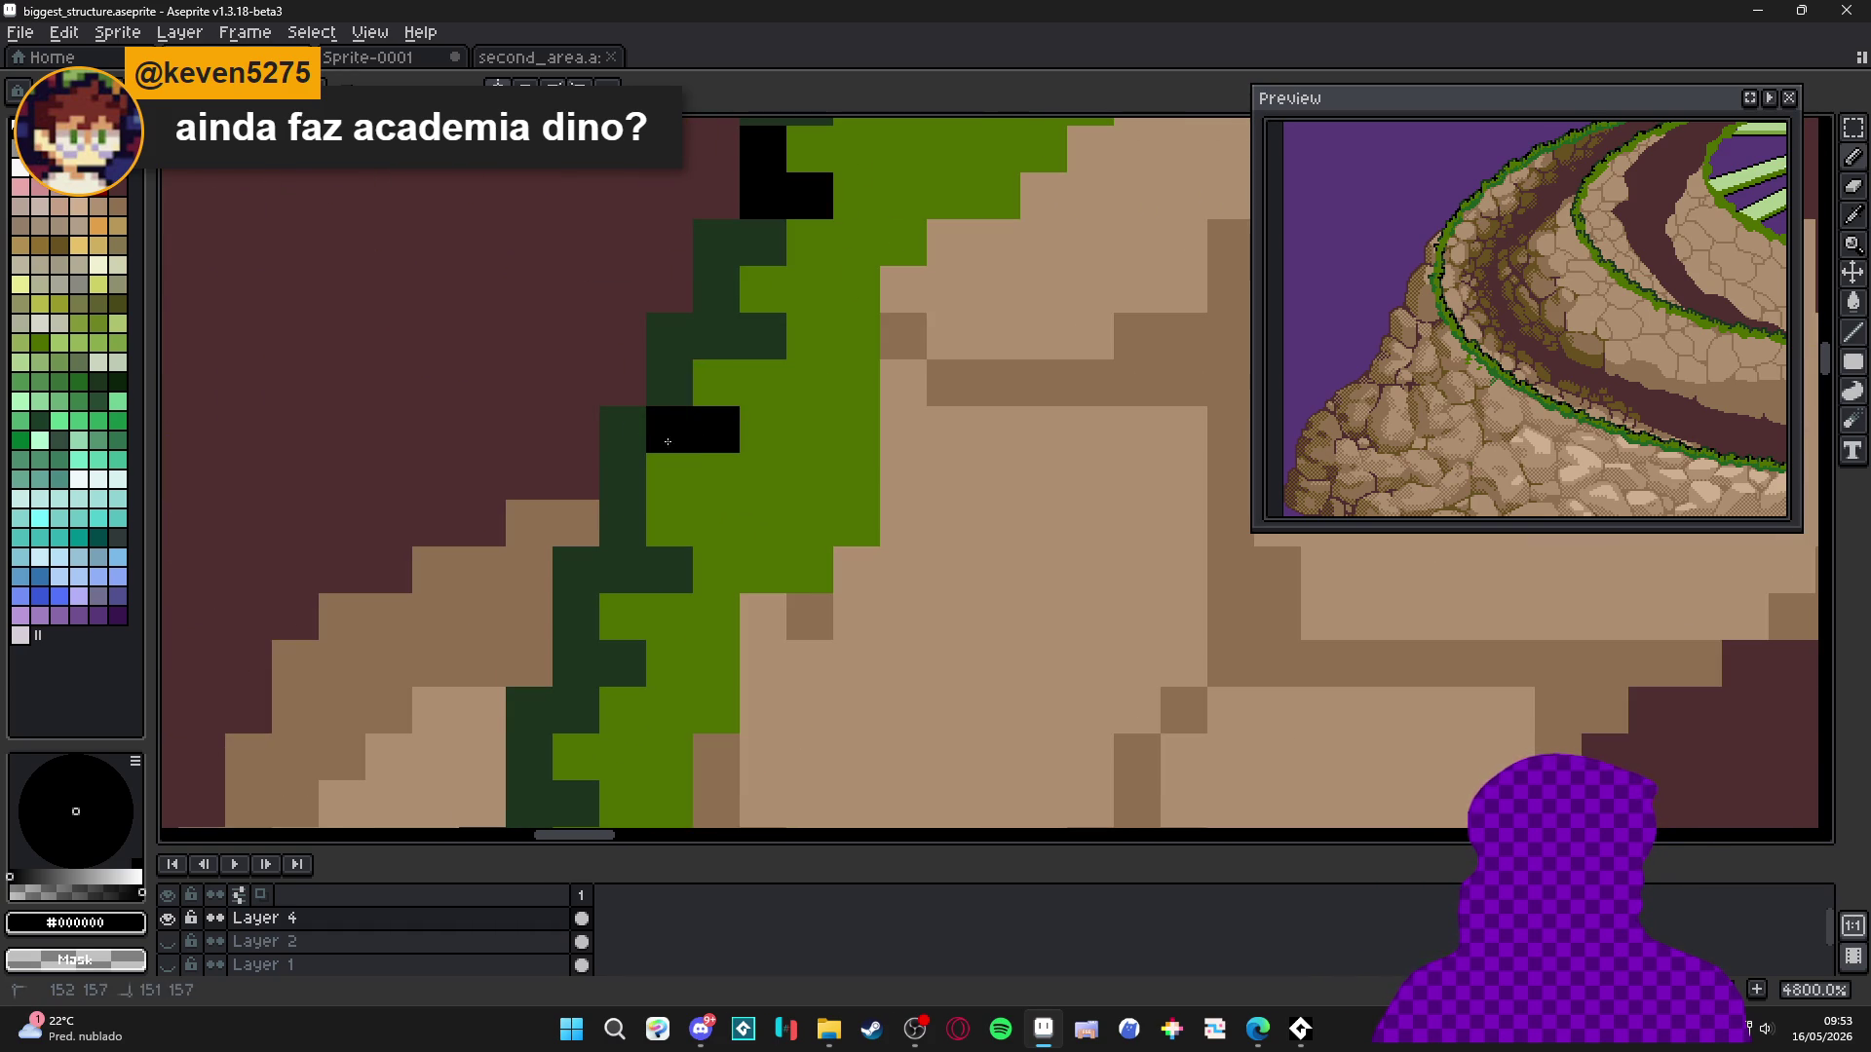
Continue the black outline up the grass edge, removing stray lone pixels.
left_click_drag(622, 429, 678, 383)
left_click_drag(683, 508, 727, 350)
left_click(666, 459)
key("ctrl+z")
left_click(714, 412)
left_click(619, 413)
left_click(667, 365)
mouse_move(654, 587)
left_mouse_down()
mouse_move(703, 397)
mouse_move(637, 376)
mouse_move(669, 409)
left_mouse_up()
key("ctrl+z")
mouse_move(626, 528)
left_mouse_down()
mouse_move(672, 302)
mouse_move(719, 302)
mouse_move(716, 371)
left_mouse_up()
left_click(629, 349)
Trace the grass curve's dark-green border with black outline pixels.
scroll(671, 303, "down", 1)
mouse_move(699, 545)
left_mouse_down()
mouse_move(755, 458)
mouse_move(852, 410)
mouse_move(706, 477)
mouse_move(706, 385)
mouse_move(755, 349)
mouse_move(755, 395)
mouse_move(809, 410)
mouse_move(741, 256)
left_mouse_up()
scroll(852, 411, "up", 1)
scroll(763, 544, "down", 1)
scroll(771, 419, "up", 1)
left_click(881, 350)
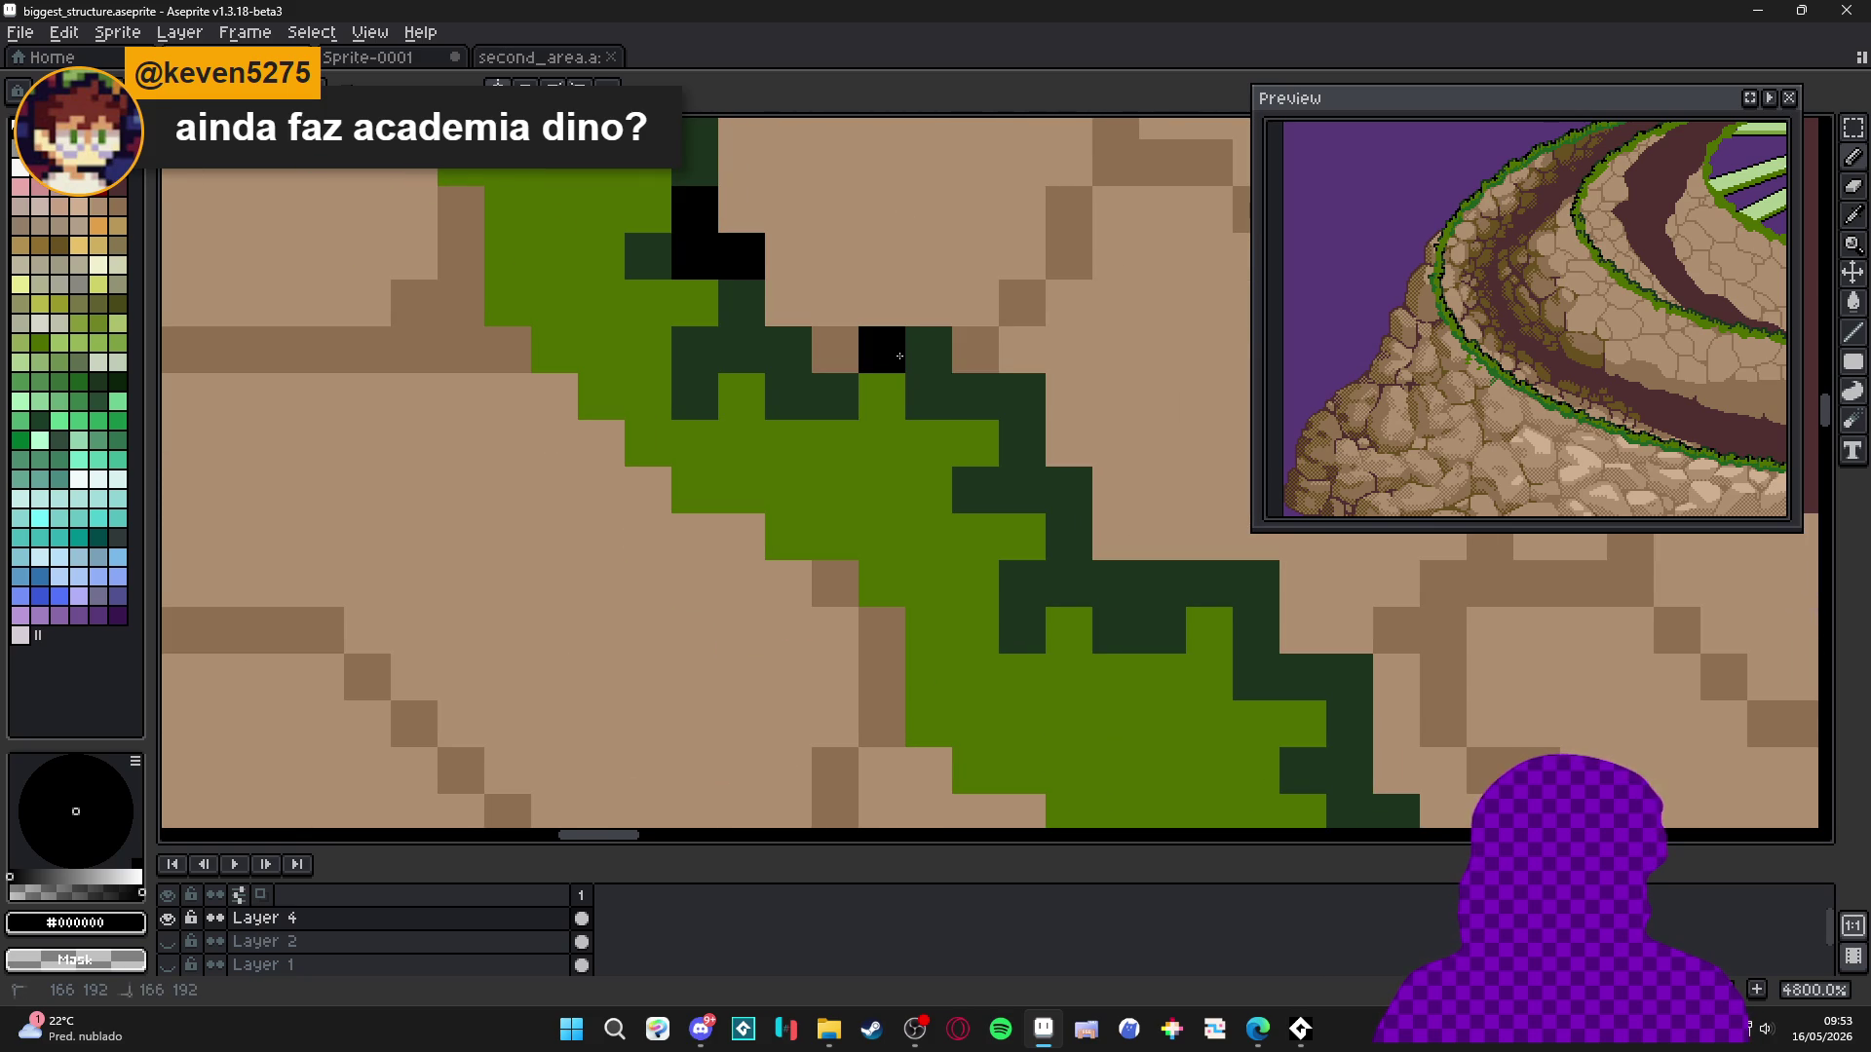
left_click(835, 396)
left_click(909, 358)
left_click(975, 396)
left_click(928, 395)
Outline the upper-left grass edge in black, turning a dark-green edge pixel black.
left_click_drag(973, 472, 793, 336)
left_click(937, 448)
left_click(902, 441)
left_click(890, 401)
scroll(898, 485, "right", 4)
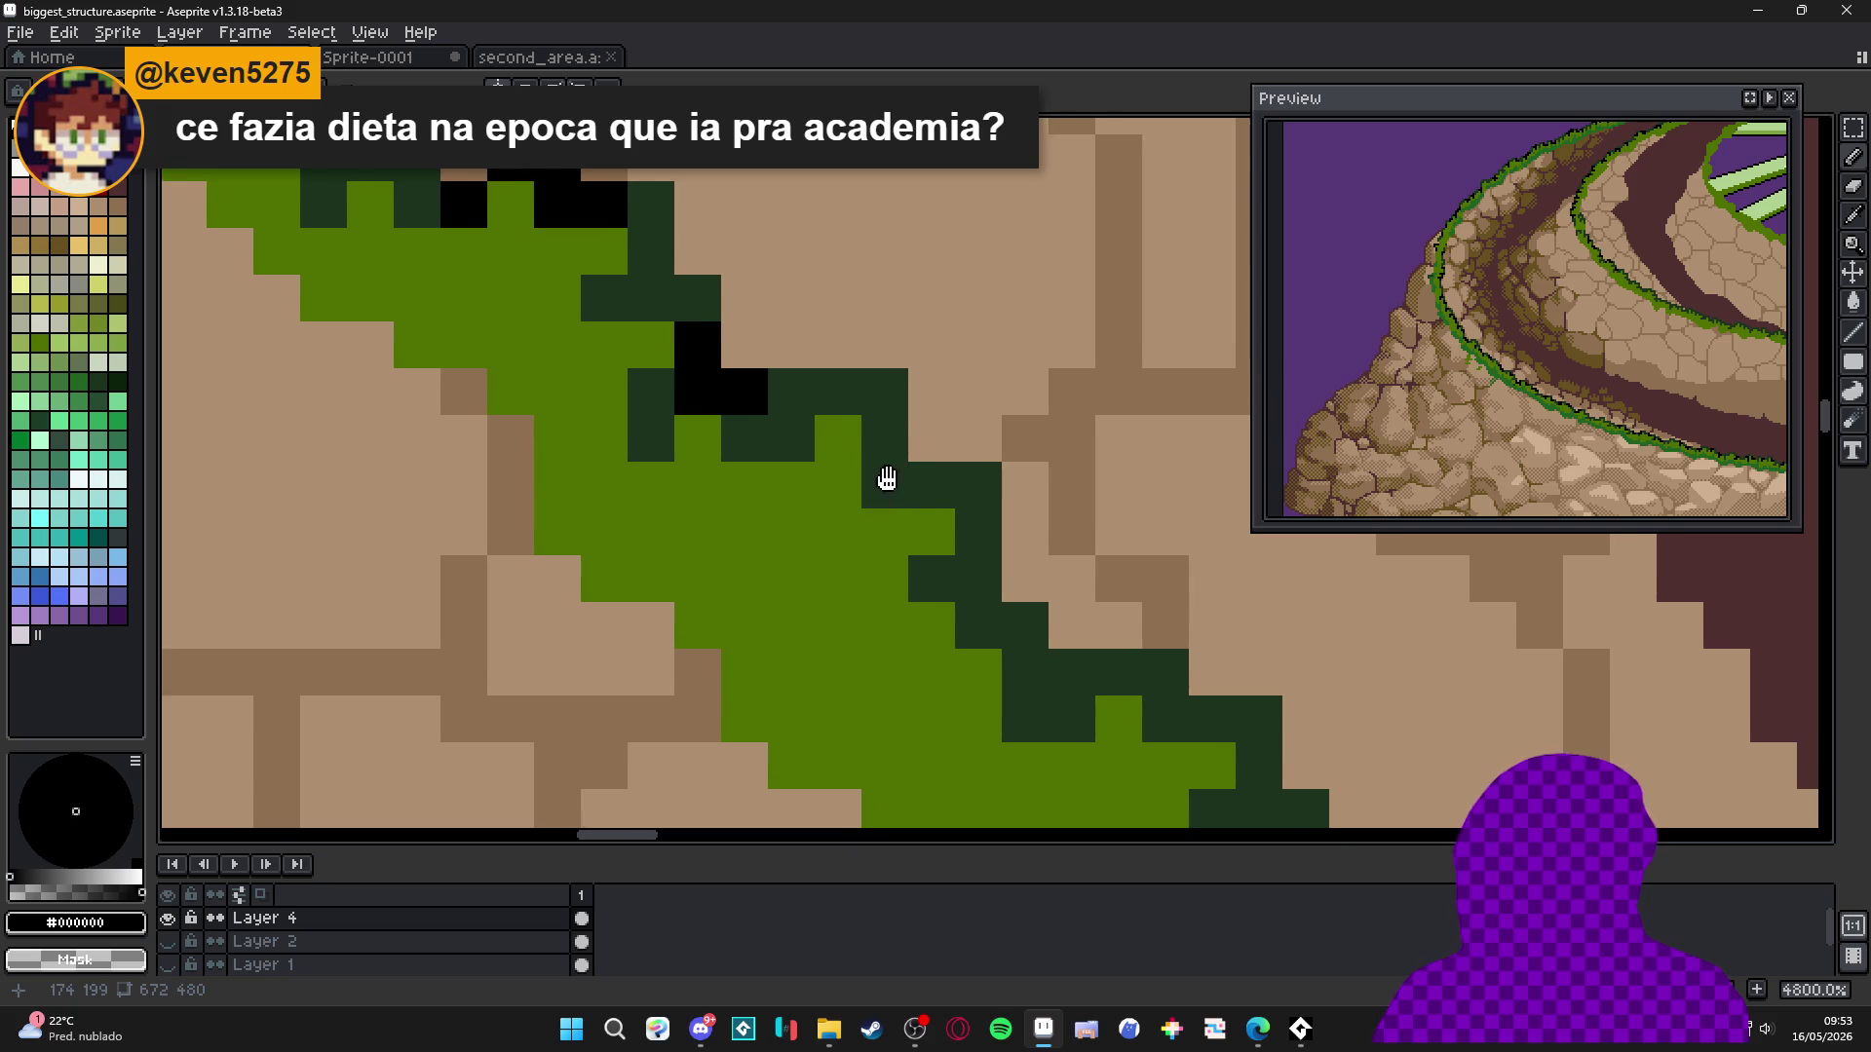
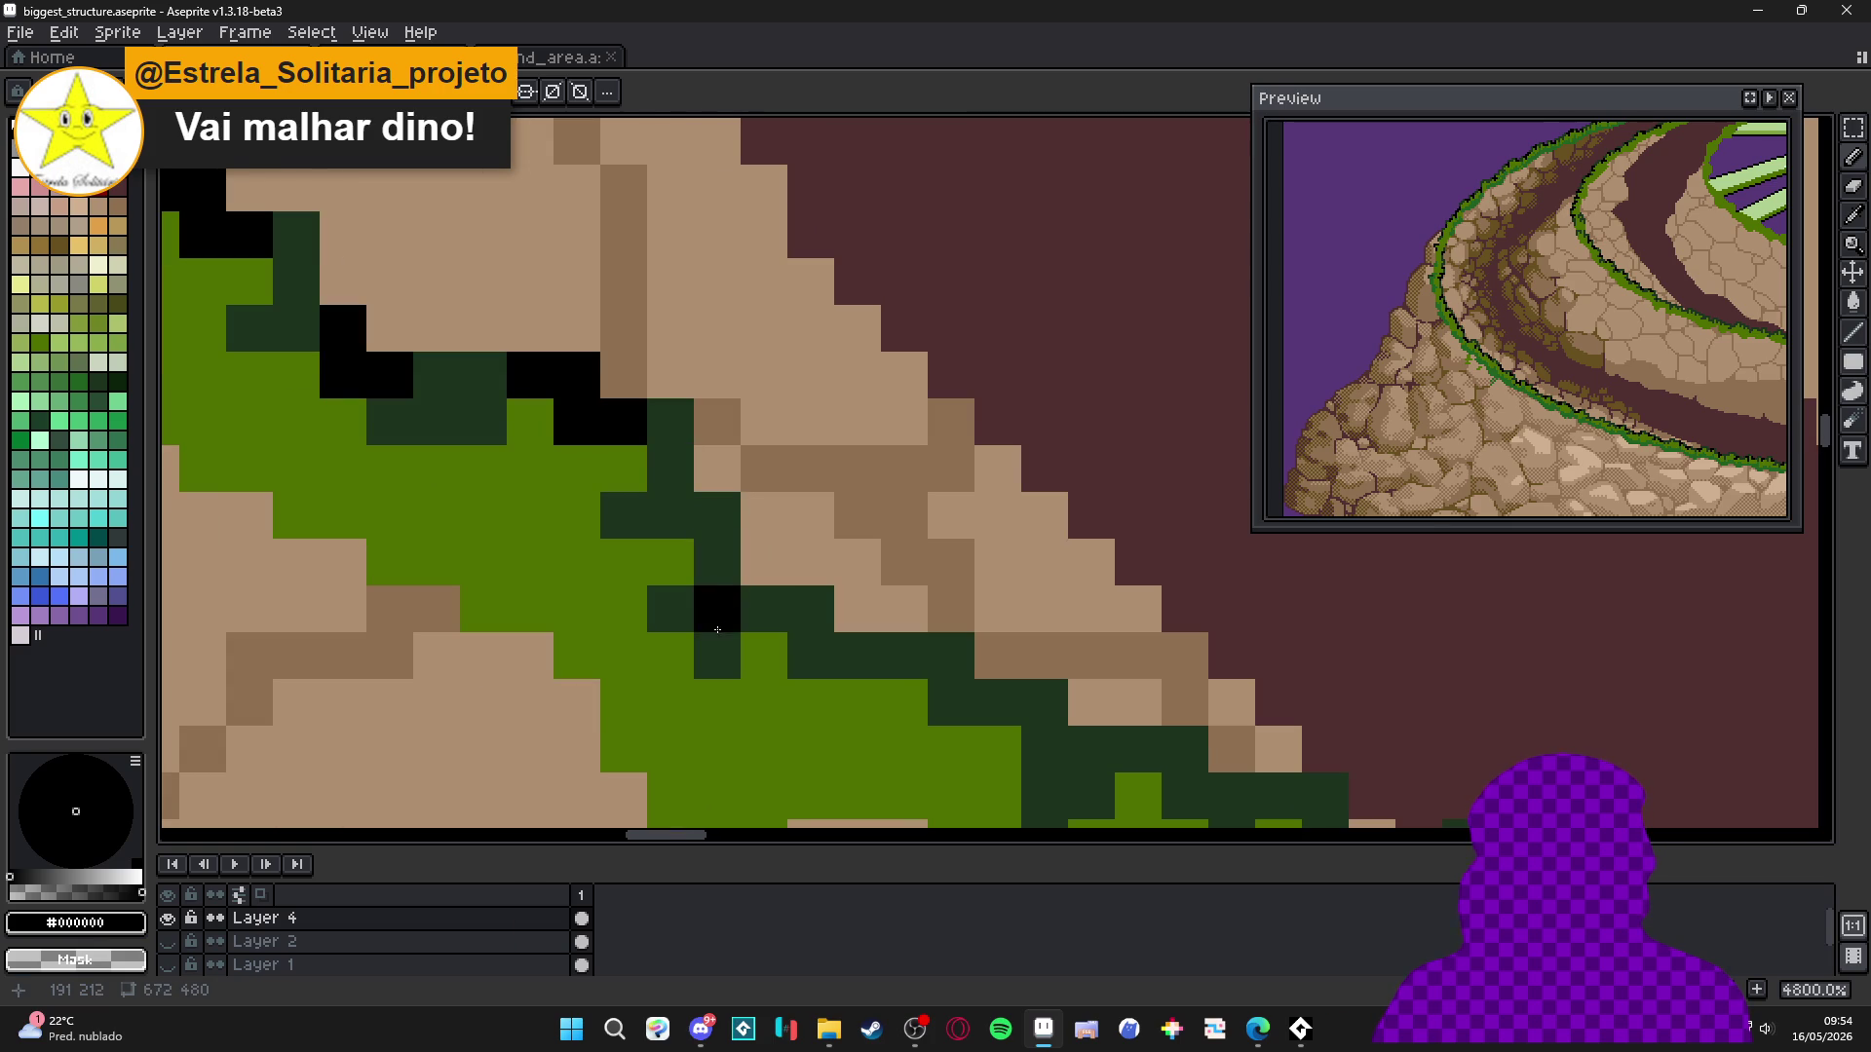
Paint black shadow pixels under the first stretch of the jagged grass edge.
left_click(764, 610)
left_click(670, 609)
left_click(717, 656)
scroll(806, 658, "right", 3)
scroll(806, 658, "down", 1)
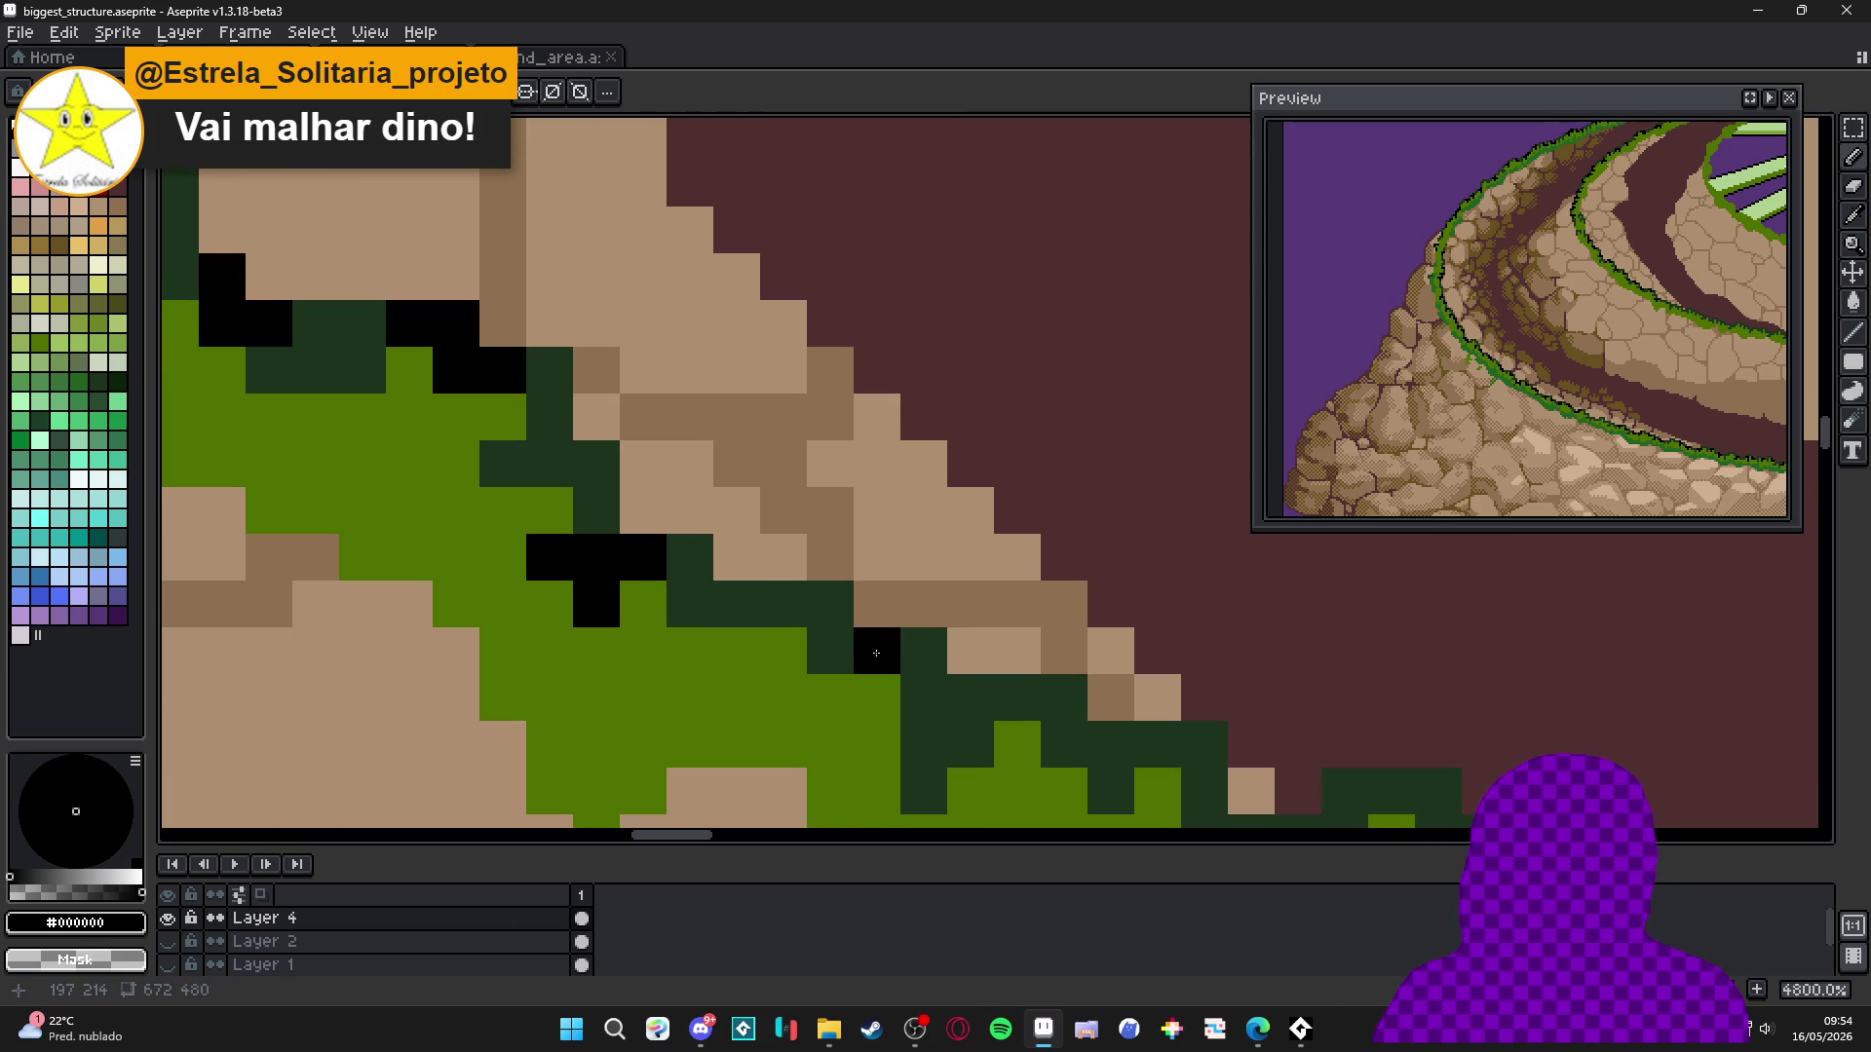
left_click(783, 604)
scroll(783, 604, "right", 5)
scroll(784, 604, "down", 3)
left_click(824, 600)
left_click(873, 600)
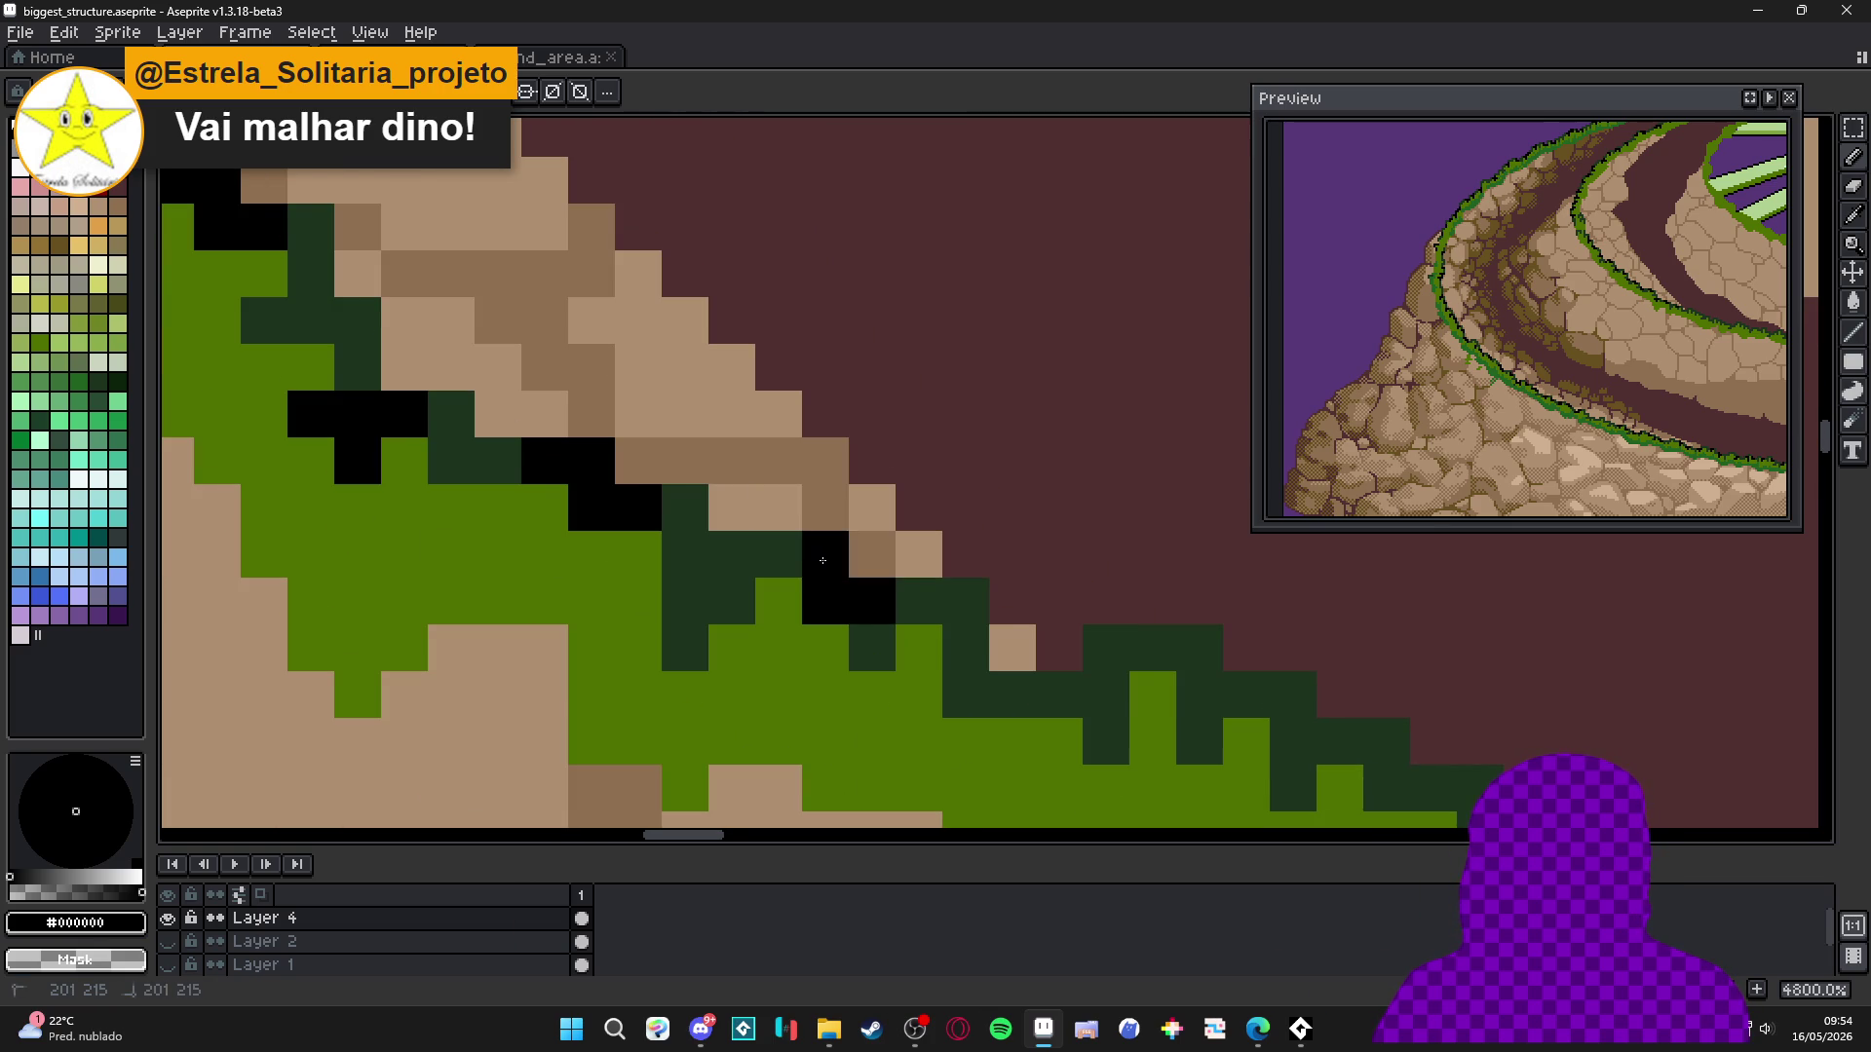
left_click(825, 554)
left_click(779, 553)
scroll(685, 530, "right", 4)
Turn more dark-green edge pixels black, adding a short black stroke along the edge.
scroll(685, 530, "right", 1)
scroll(685, 530, "down", 1)
left_click(768, 616)
scroll(833, 617, "right", 5)
scroll(833, 617, "down", 2)
left_click(739, 520)
scroll(854, 582, "right", 4)
scroll(853, 582, "down", 3)
left_click(760, 539)
left_click(714, 539)
left_click_drag(713, 492, 666, 492)
scroll(682, 507, "right", 2)
scroll(682, 507, "down", 1)
left_click(766, 547)
left_click(799, 593)
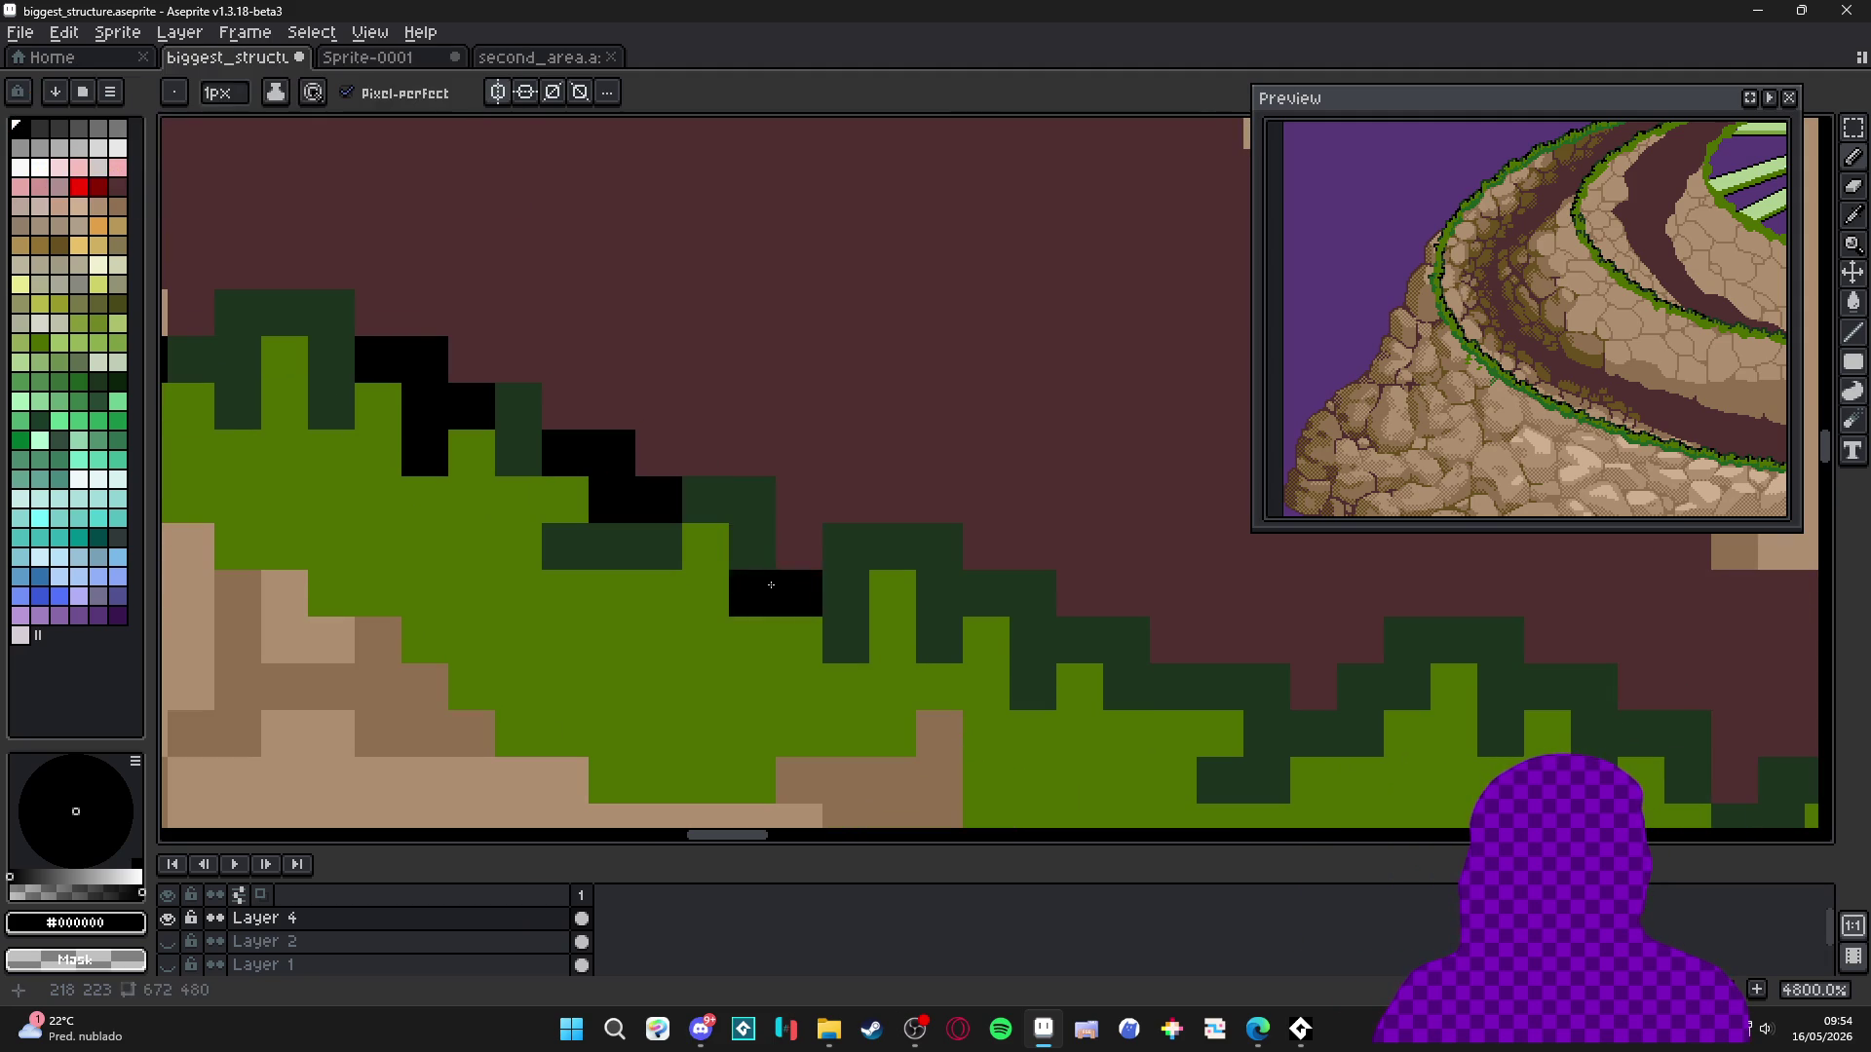
left_click(752, 594)
Draw a black stroke up the edge and paint a black column into the grass.
scroll(741, 585, "right", 4)
scroll(741, 585, "down", 1)
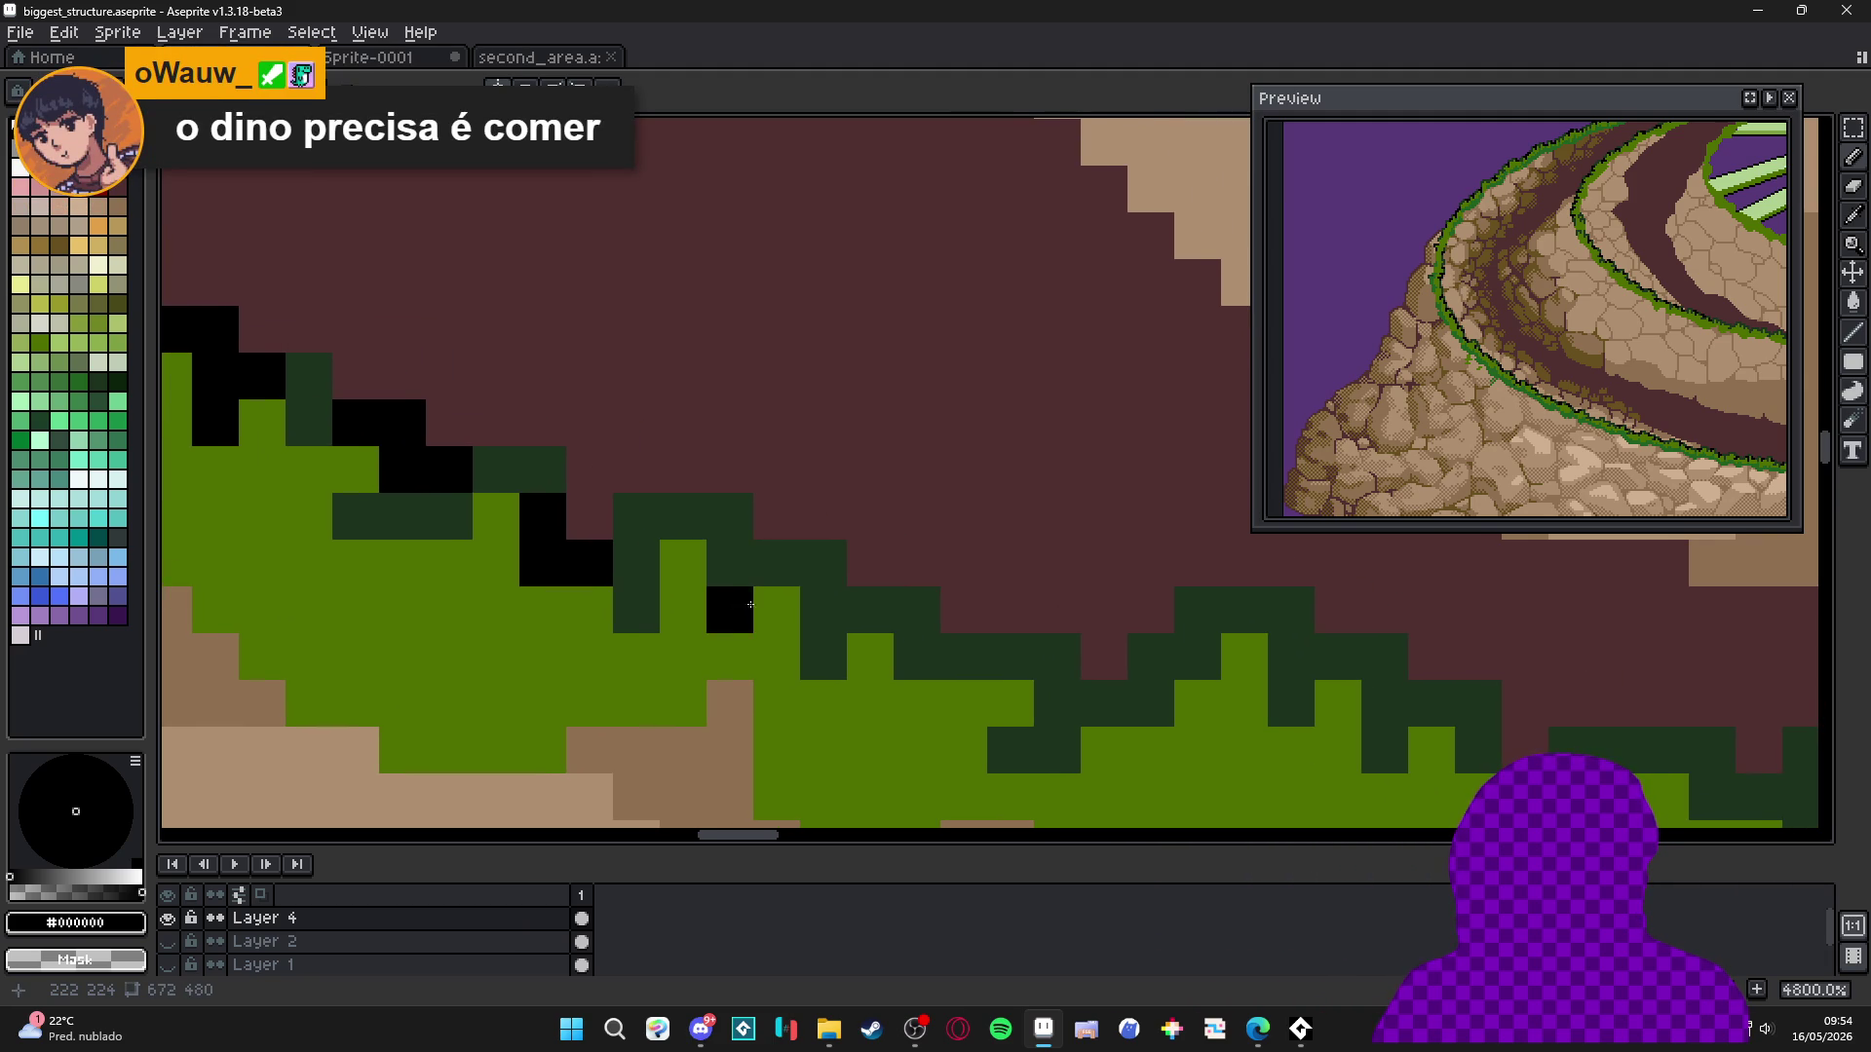
mouse_move(733, 600)
left_mouse_down()
mouse_move(771, 571)
mouse_move(780, 584)
mouse_move(755, 570)
left_mouse_up()
scroll(759, 588, "right", 2)
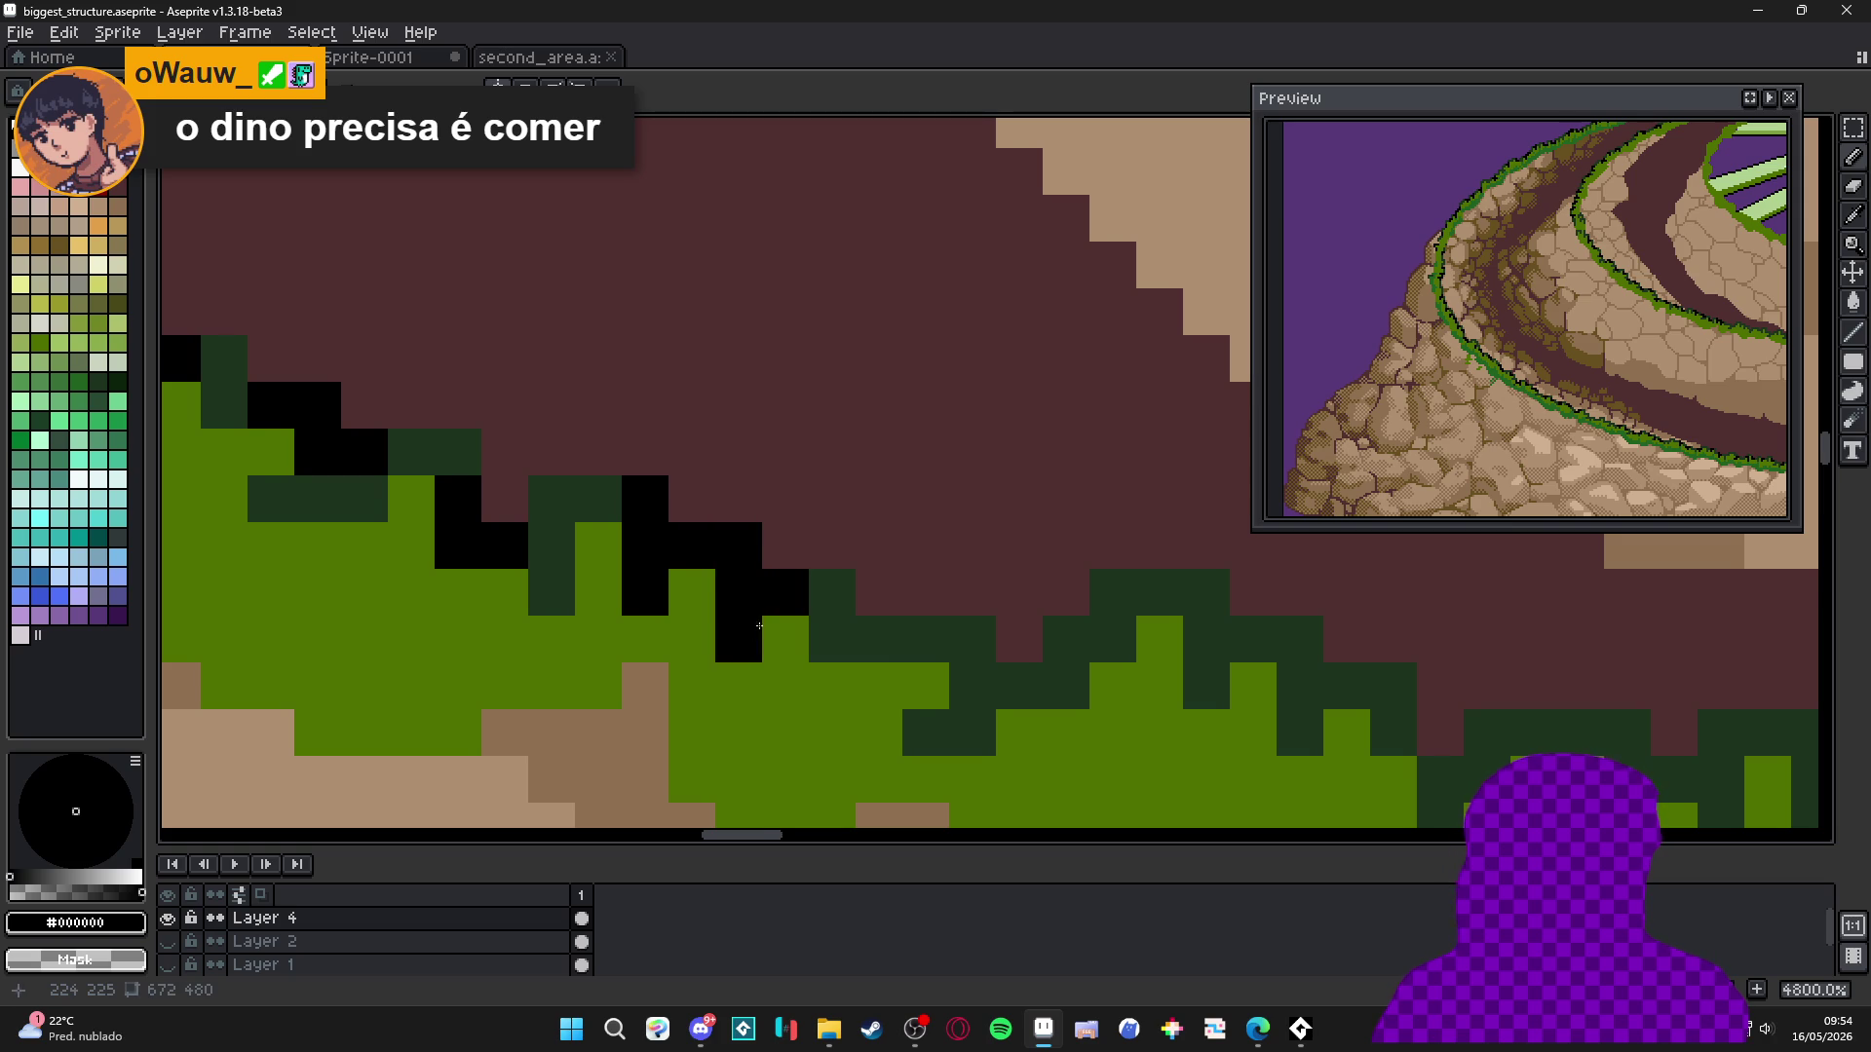
scroll(769, 633, "right", 3)
scroll(769, 633, "down", 1)
left_click_drag(840, 649, 852, 636)
left_click(799, 700)
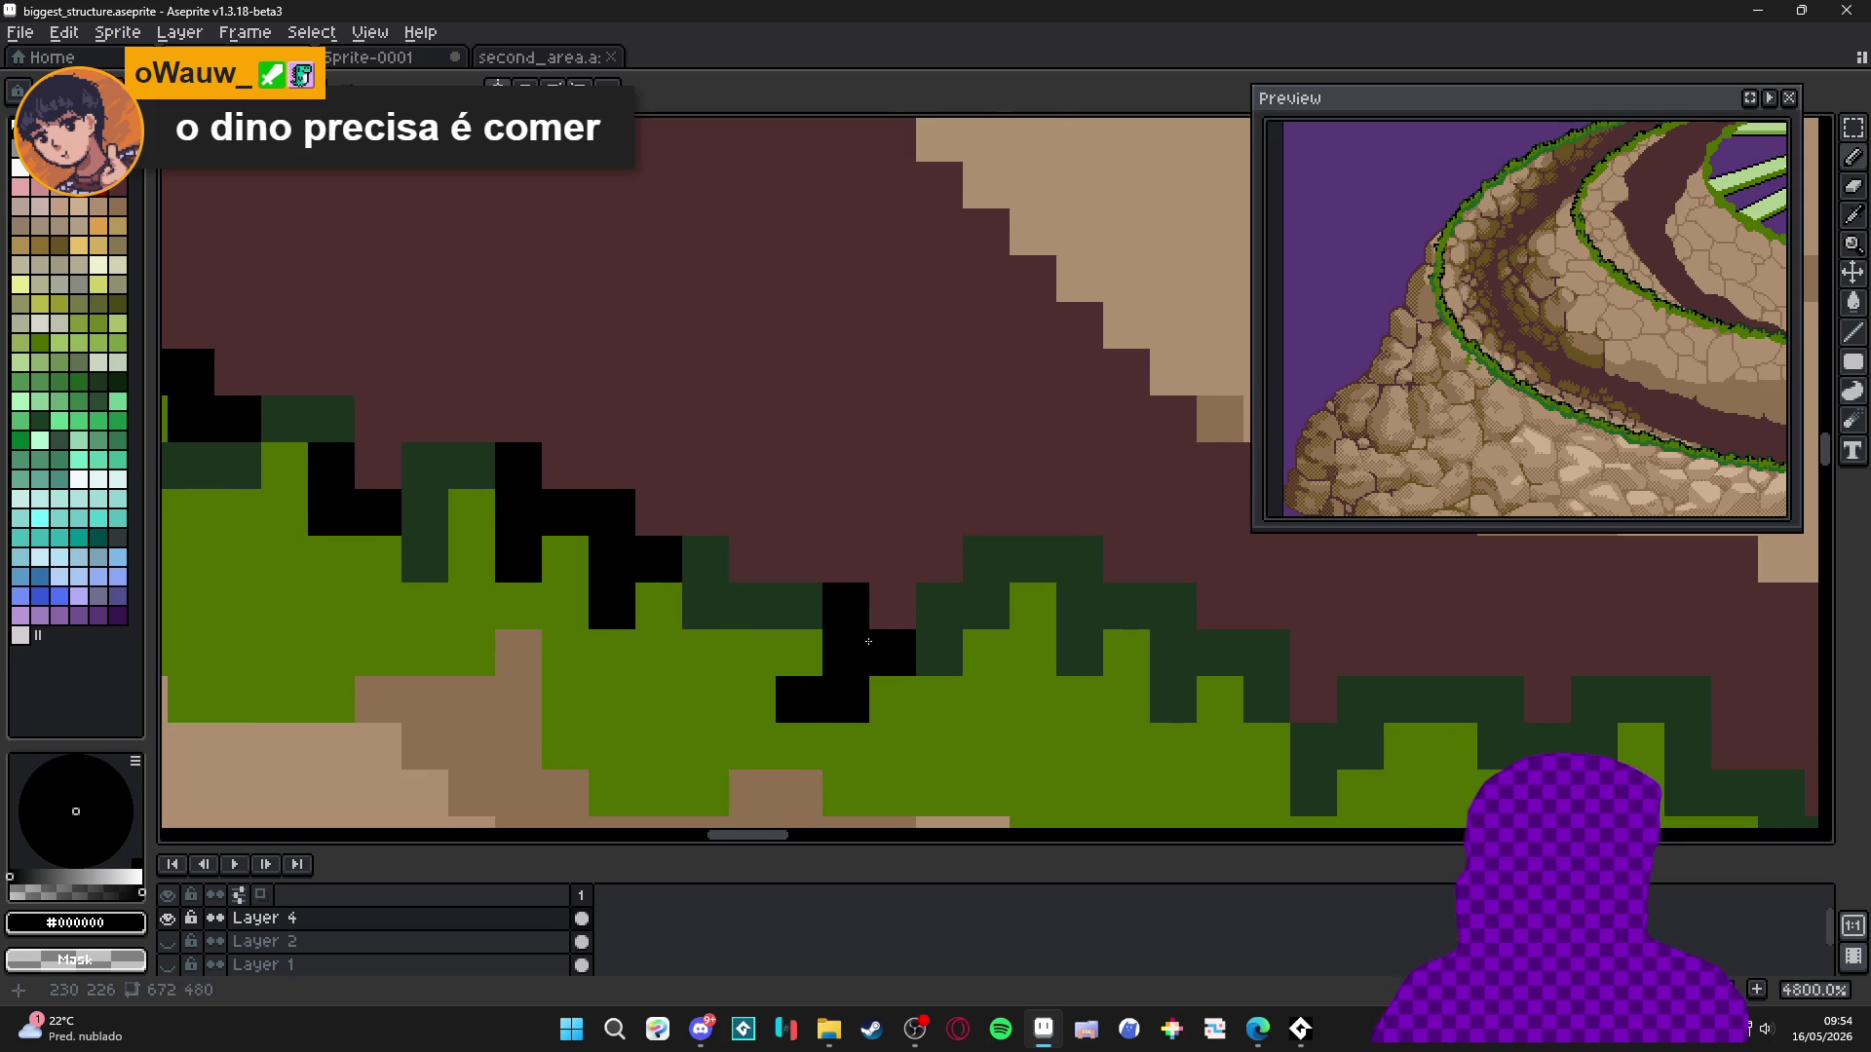
scroll(857, 668, "right", 2)
left_click_drag(987, 669, 982, 584)
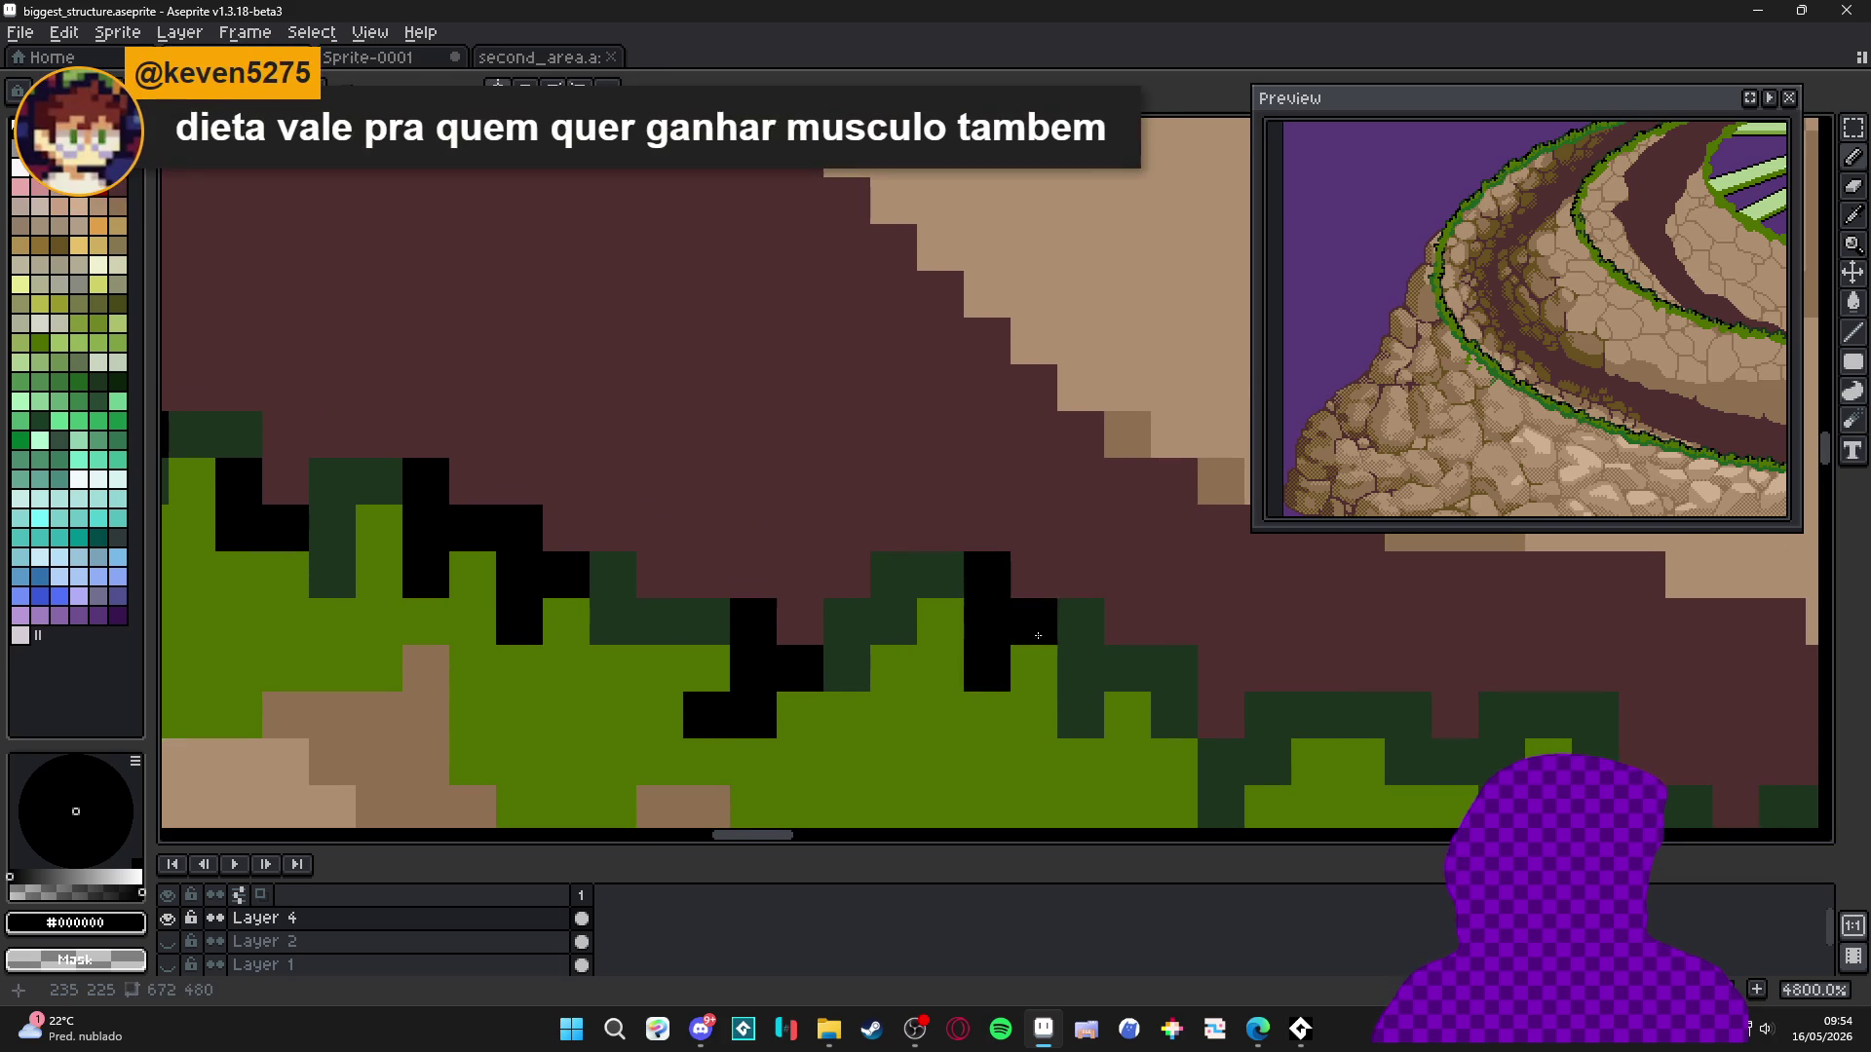
left_click(941, 575)
left_click(1033, 622)
scroll(923, 663, "right", 6)
scroll(922, 663, "down", 3)
Draw a black stair-step line along the edge, extending it right and down-left.
left_click_drag(923, 663, 890, 614)
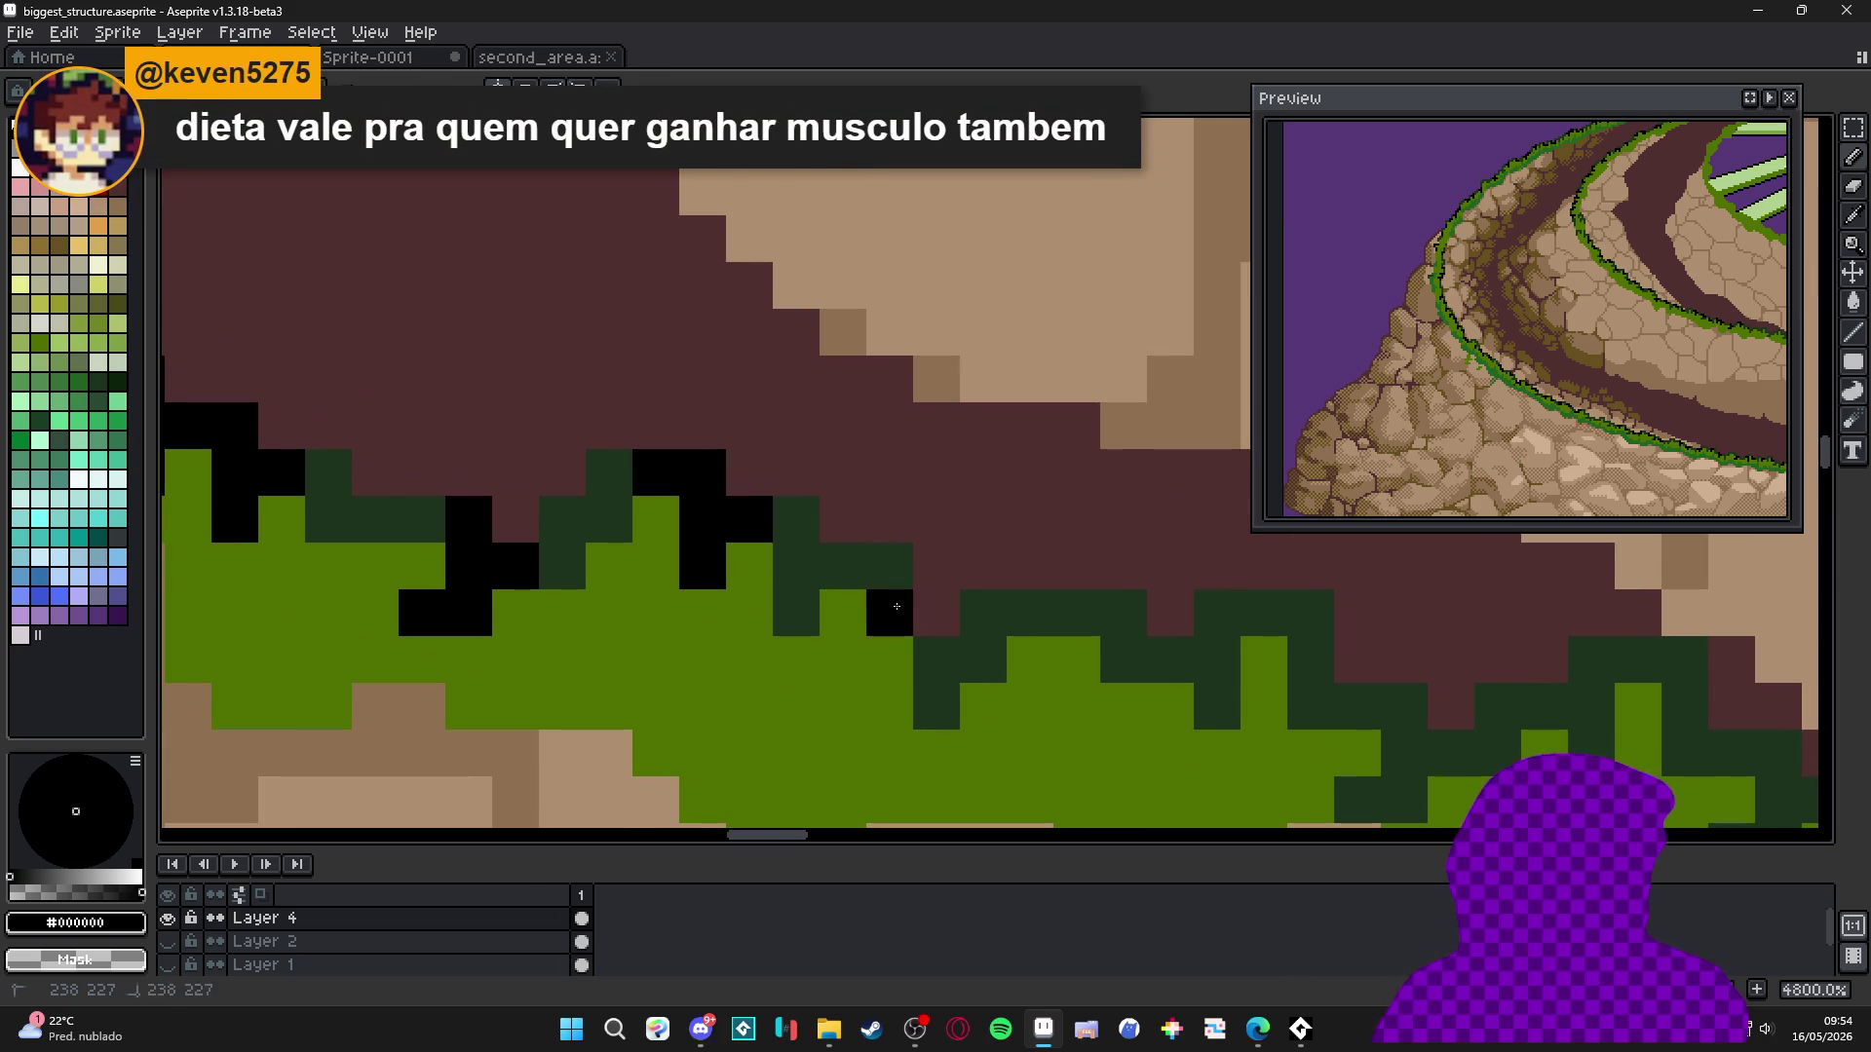
left_click_drag(936, 706, 878, 583)
left_click(983, 613)
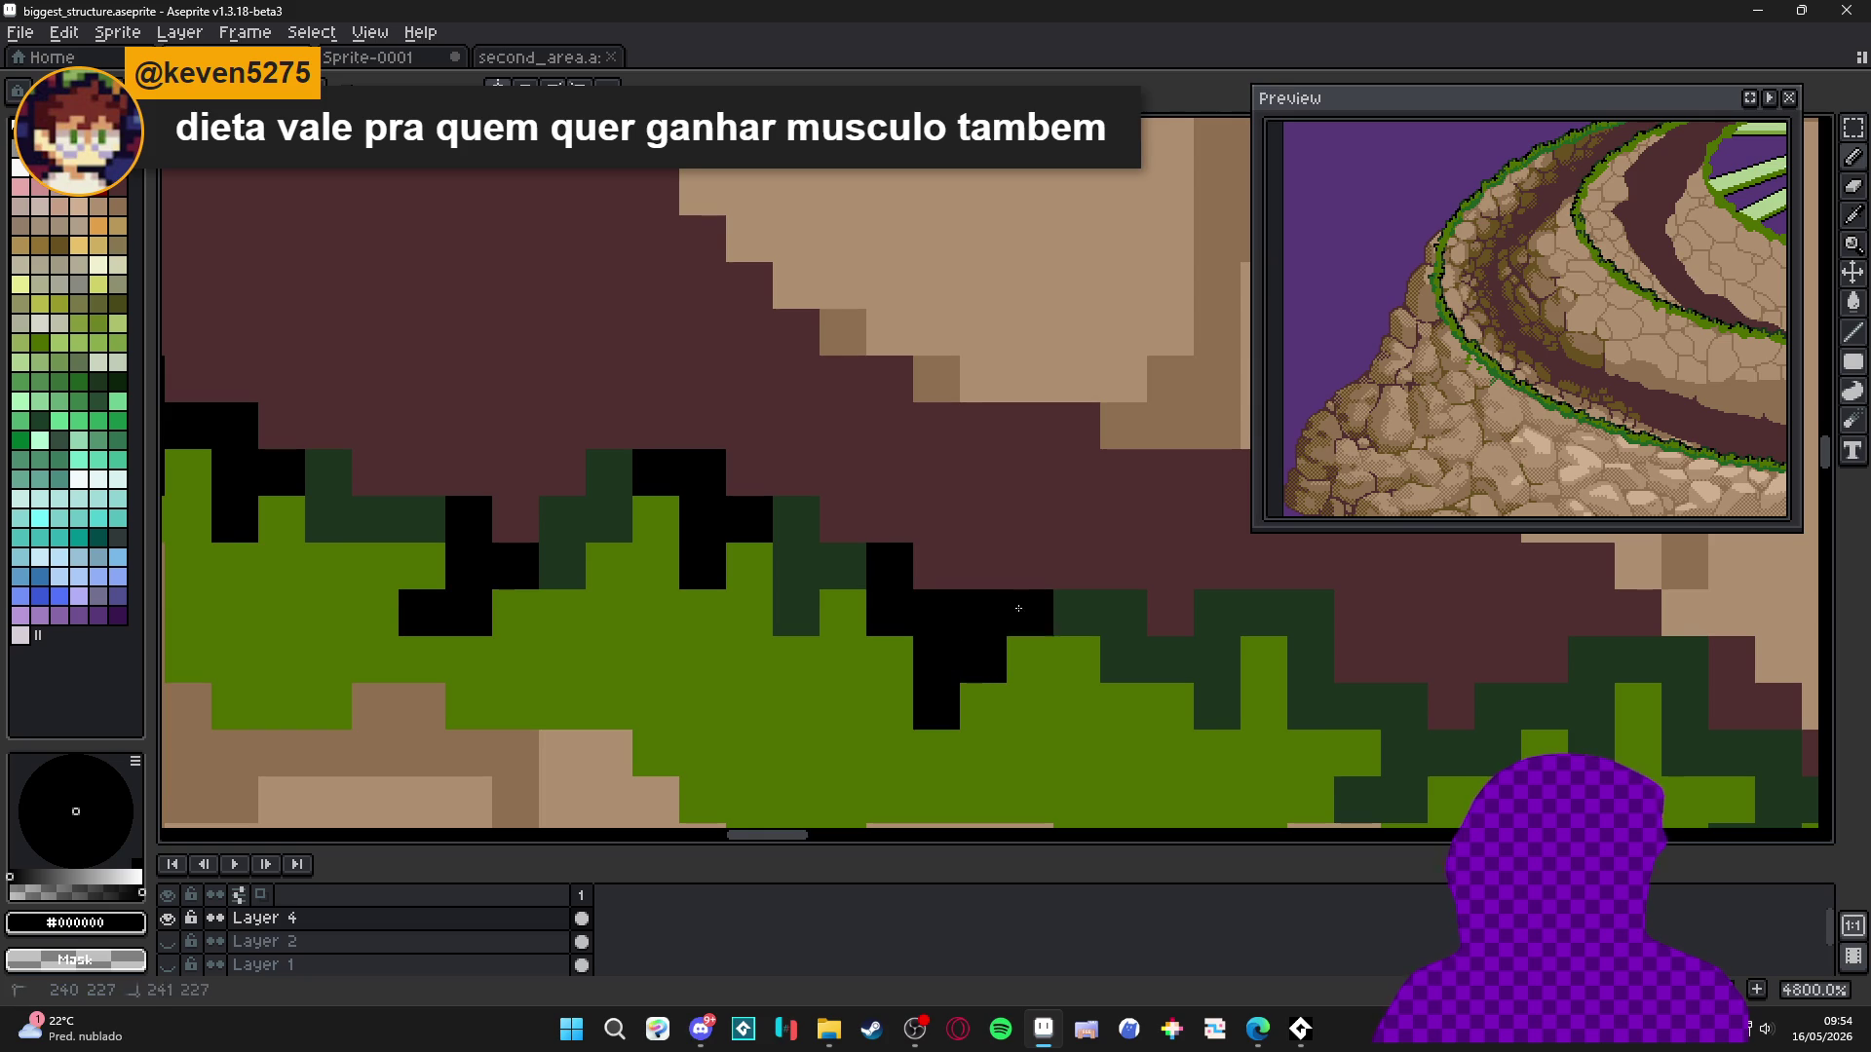
left_click(1030, 613)
scroll(925, 624, "right", 6)
scroll(926, 624, "down", 1)
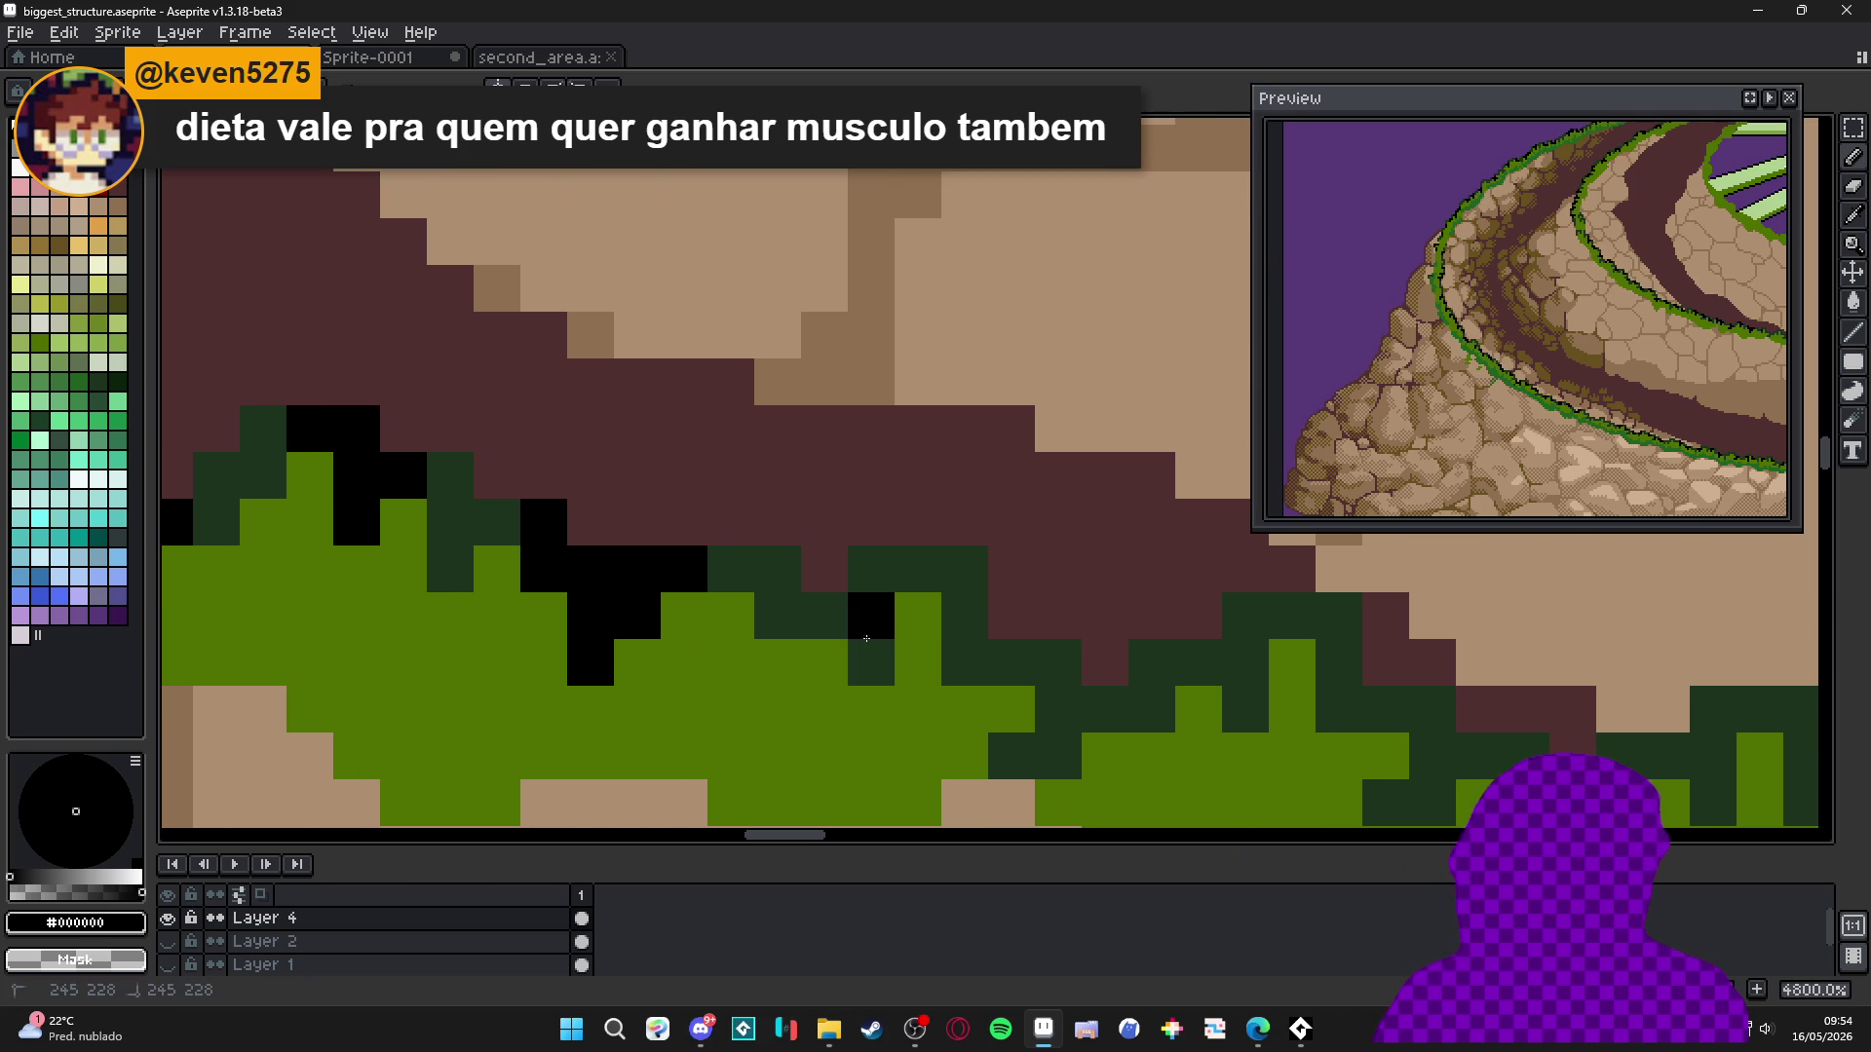
left_click(871, 663)
left_click(837, 616)
left_click(1058, 709)
left_click_drag(1060, 756, 1020, 762)
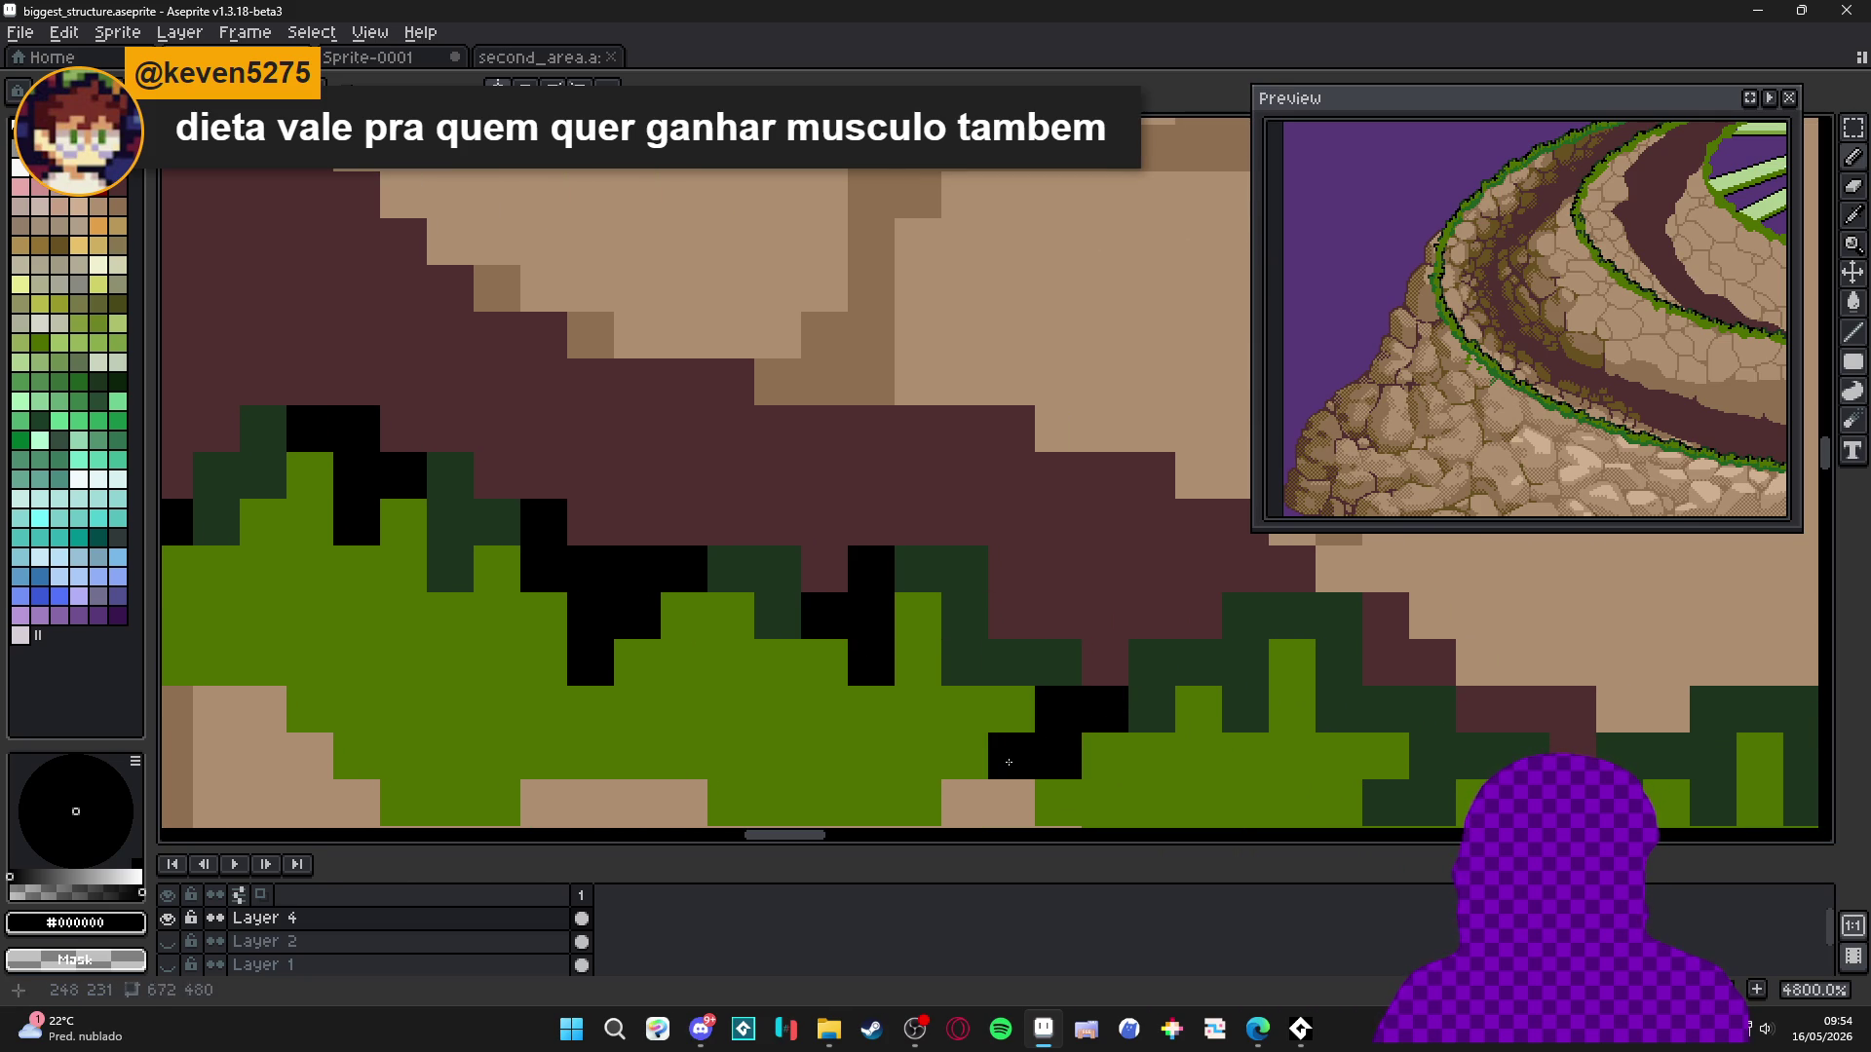
Add a three-pixel vertical black line and surround it with black pixels.
scroll(1072, 682, "right", 2)
left_click(1065, 705)
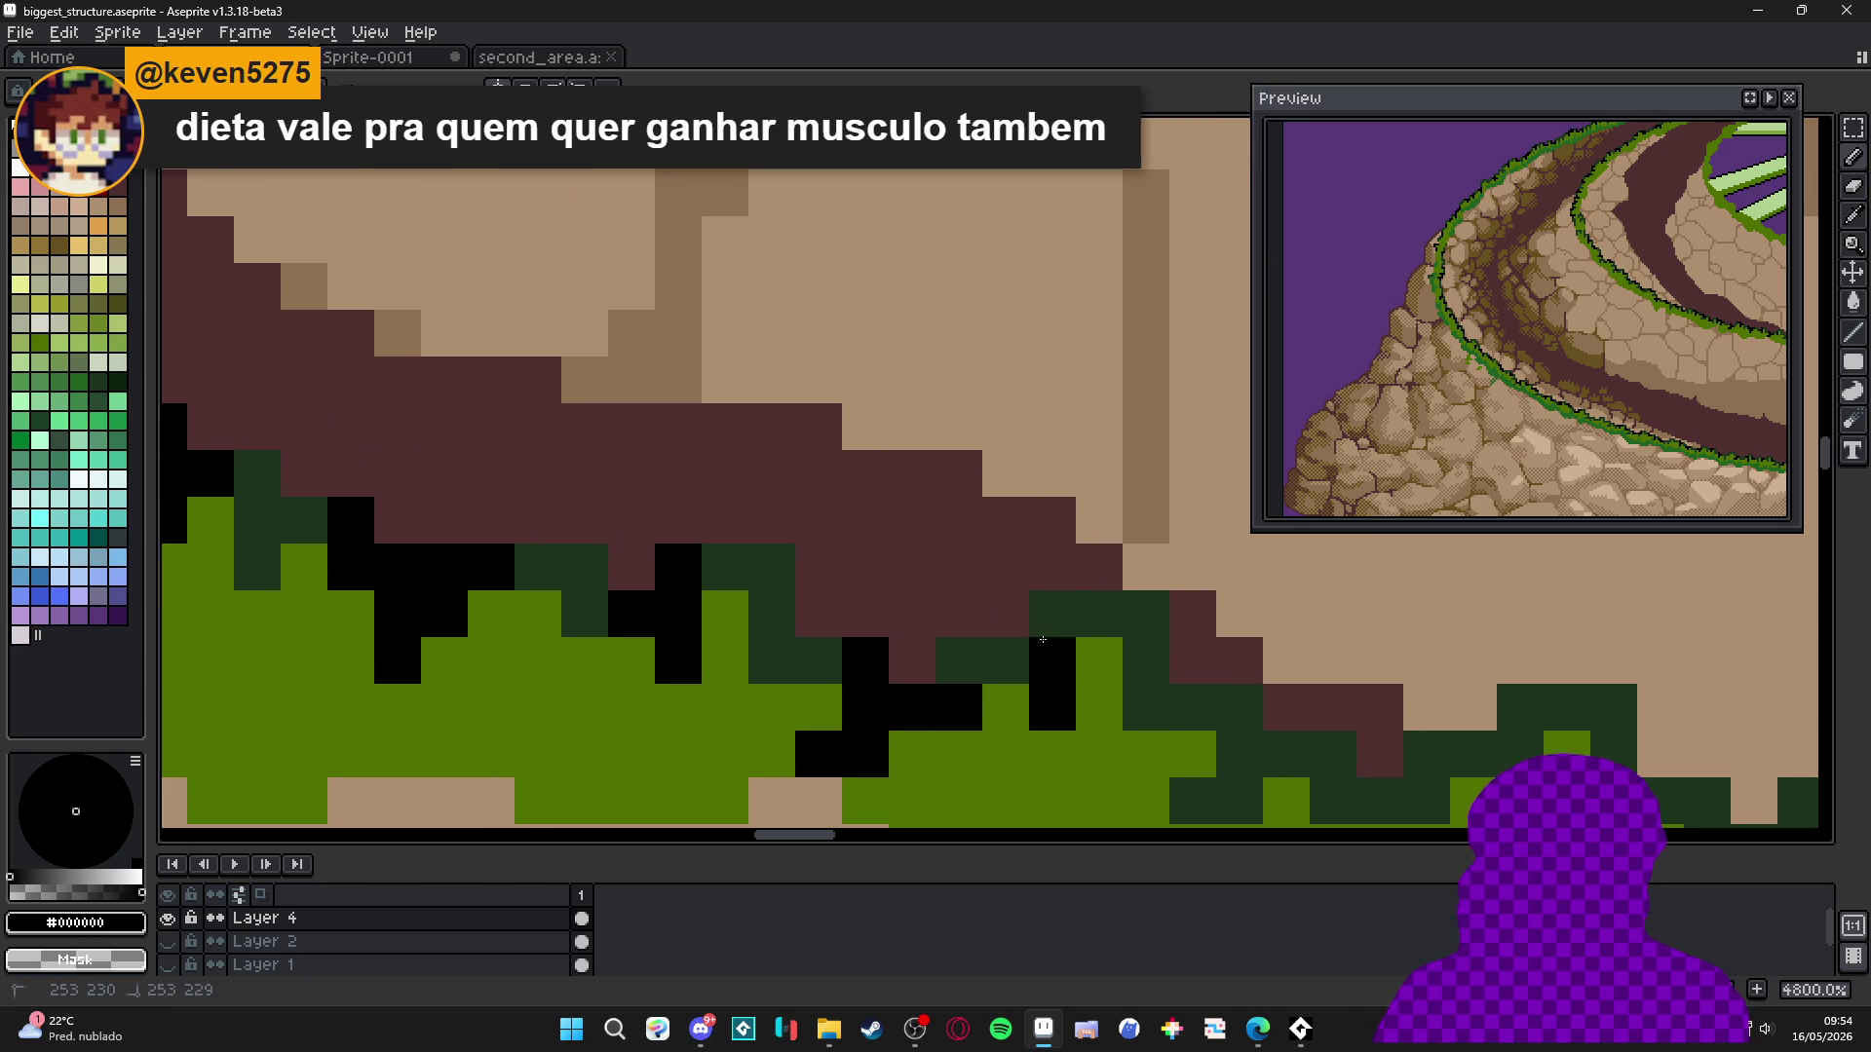
scroll(1039, 658, "right", 4)
left_click(901, 688)
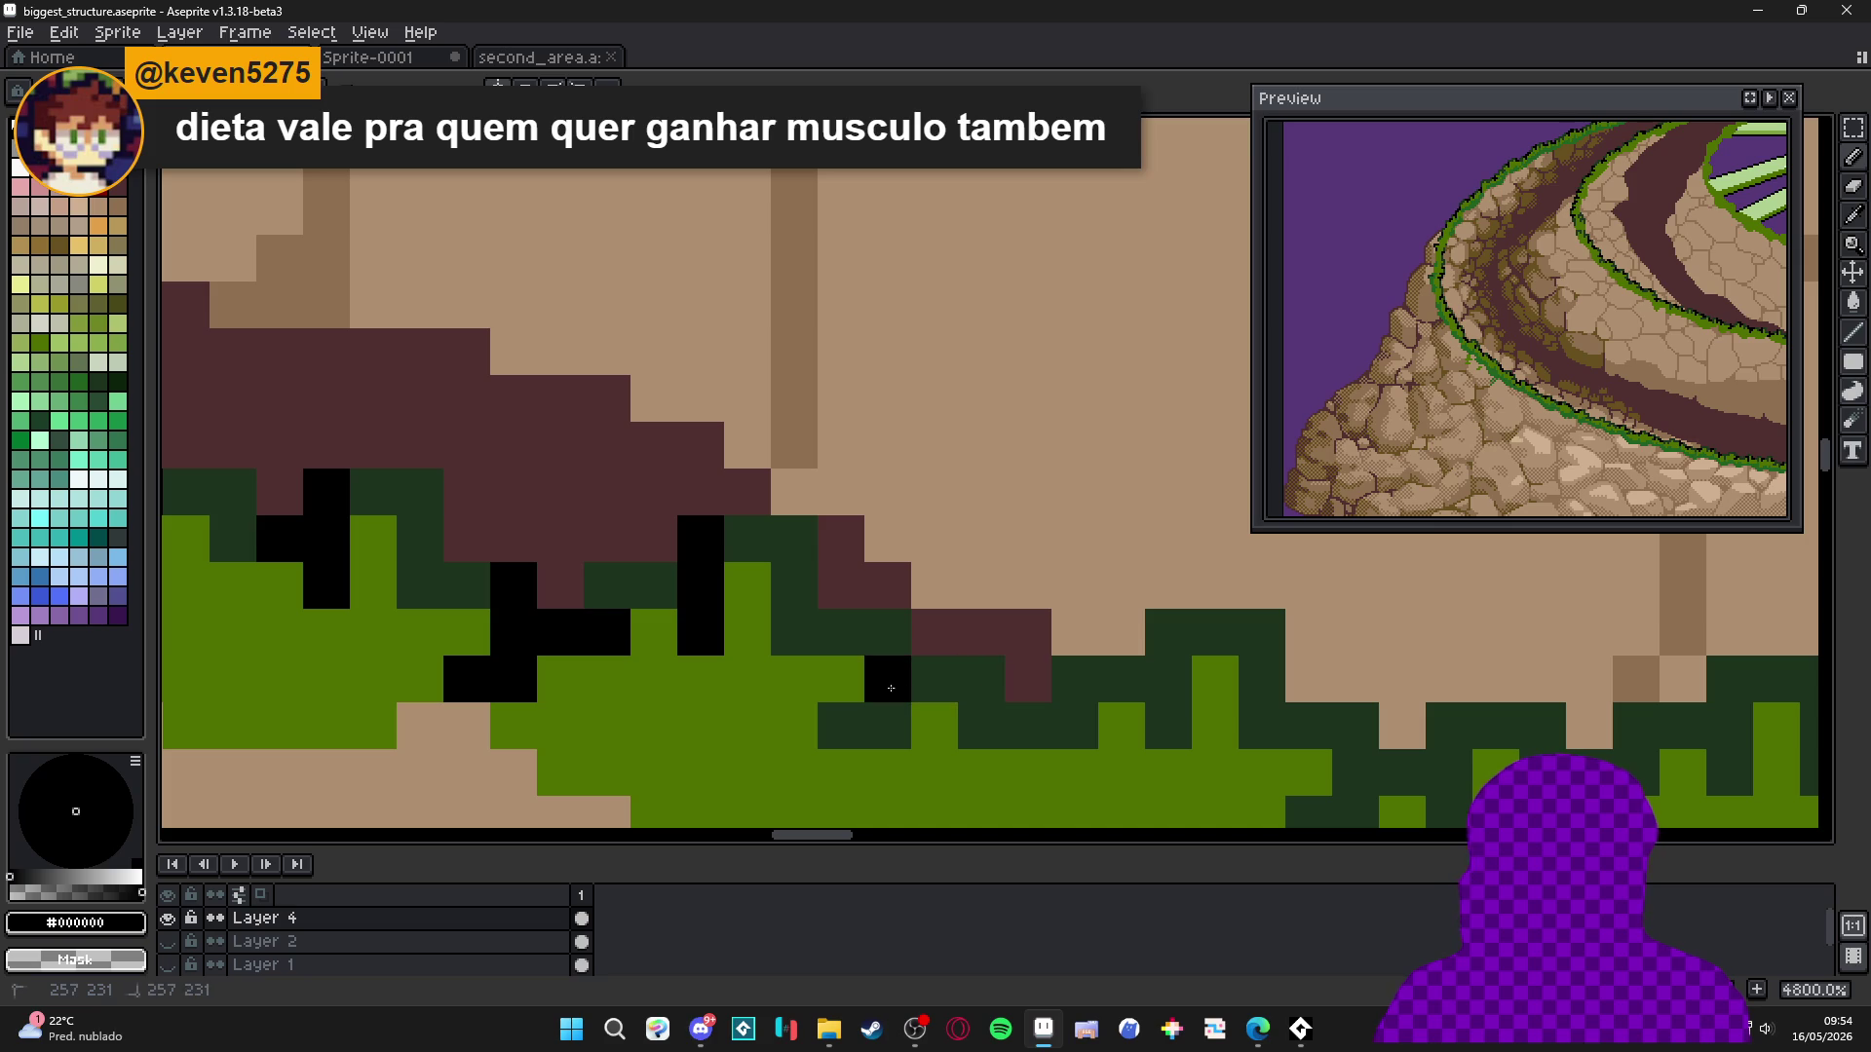
mouse_move(893, 660)
left_mouse_down()
mouse_move(935, 725)
mouse_move(888, 725)
mouse_move(934, 721)
mouse_move(962, 692)
left_mouse_up()
scroll(961, 691, "right", 2)
mouse_move(1070, 710)
left_mouse_down()
mouse_move(1024, 710)
mouse_move(1070, 711)
mouse_move(1063, 651)
left_mouse_up()
left_click(1023, 663)
scroll(1024, 662, "right", 5)
scroll(1023, 663, "down", 2)
left_click(885, 628)
left_click(886, 675)
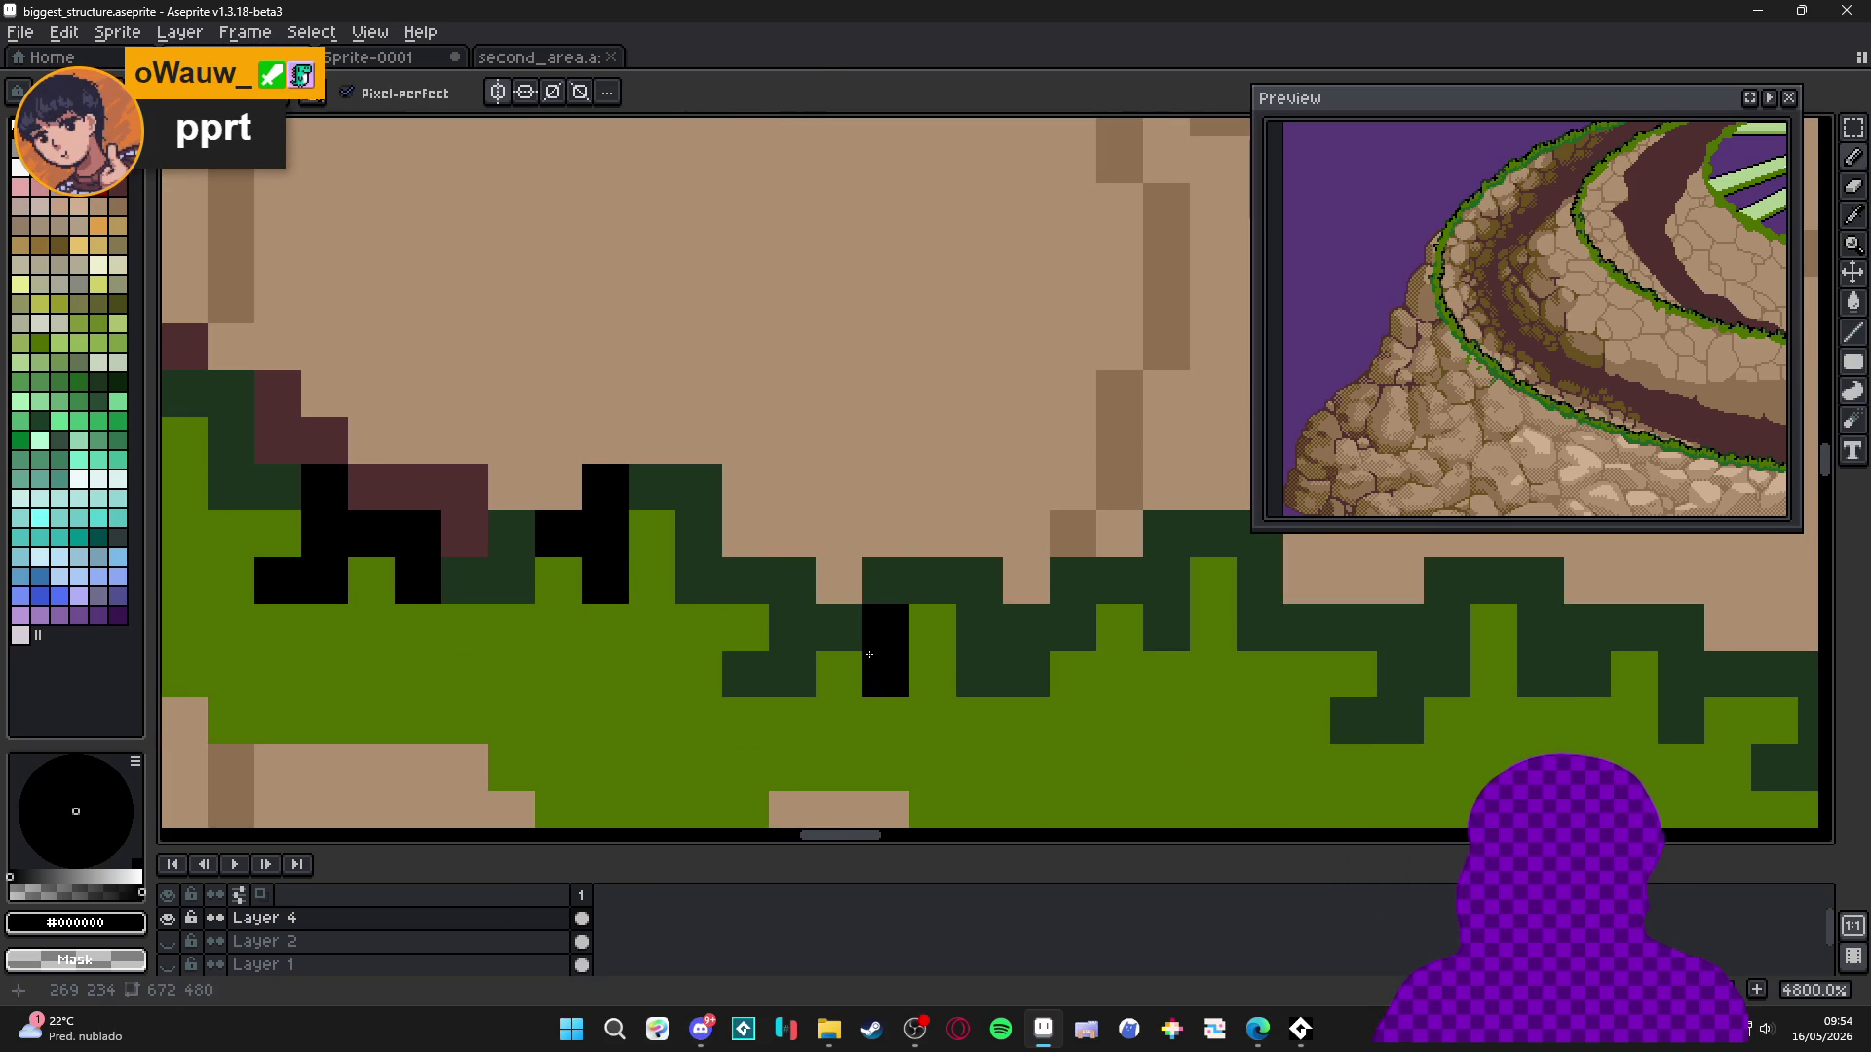
Finish the black pixels around the column and draw a downward black stair.
left_click(885, 582)
left_click(839, 628)
scroll(851, 640, "right", 1)
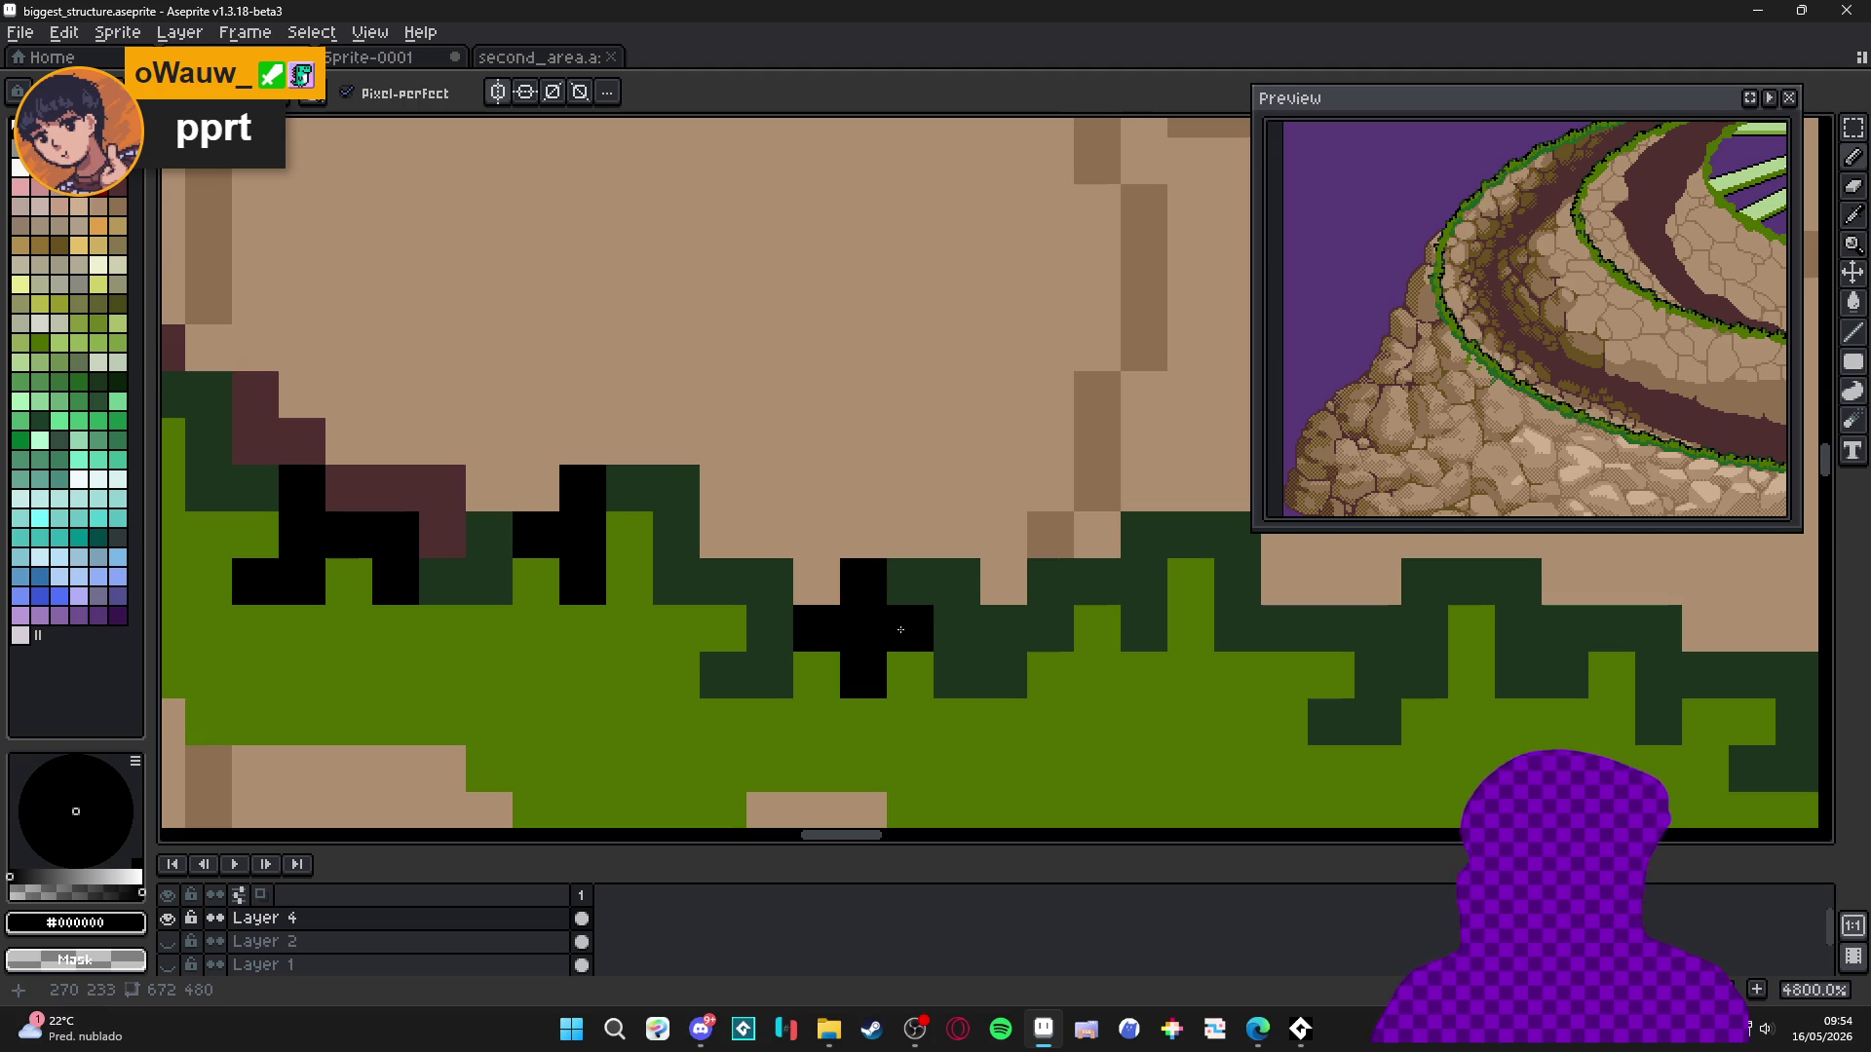
scroll(899, 624, "right", 3)
scroll(900, 623, "up", 1)
left_click(876, 691)
mouse_move(1133, 673)
left_mouse_down()
mouse_move(1089, 565)
mouse_move(1051, 629)
mouse_move(1051, 677)
mouse_move(1009, 707)
left_mouse_up()
scroll(1088, 565, "right", 5)
scroll(1088, 565, "down", 1)
Paint vertical black strokes into the grass with extra black pixels beside them.
left_click(1285, 677)
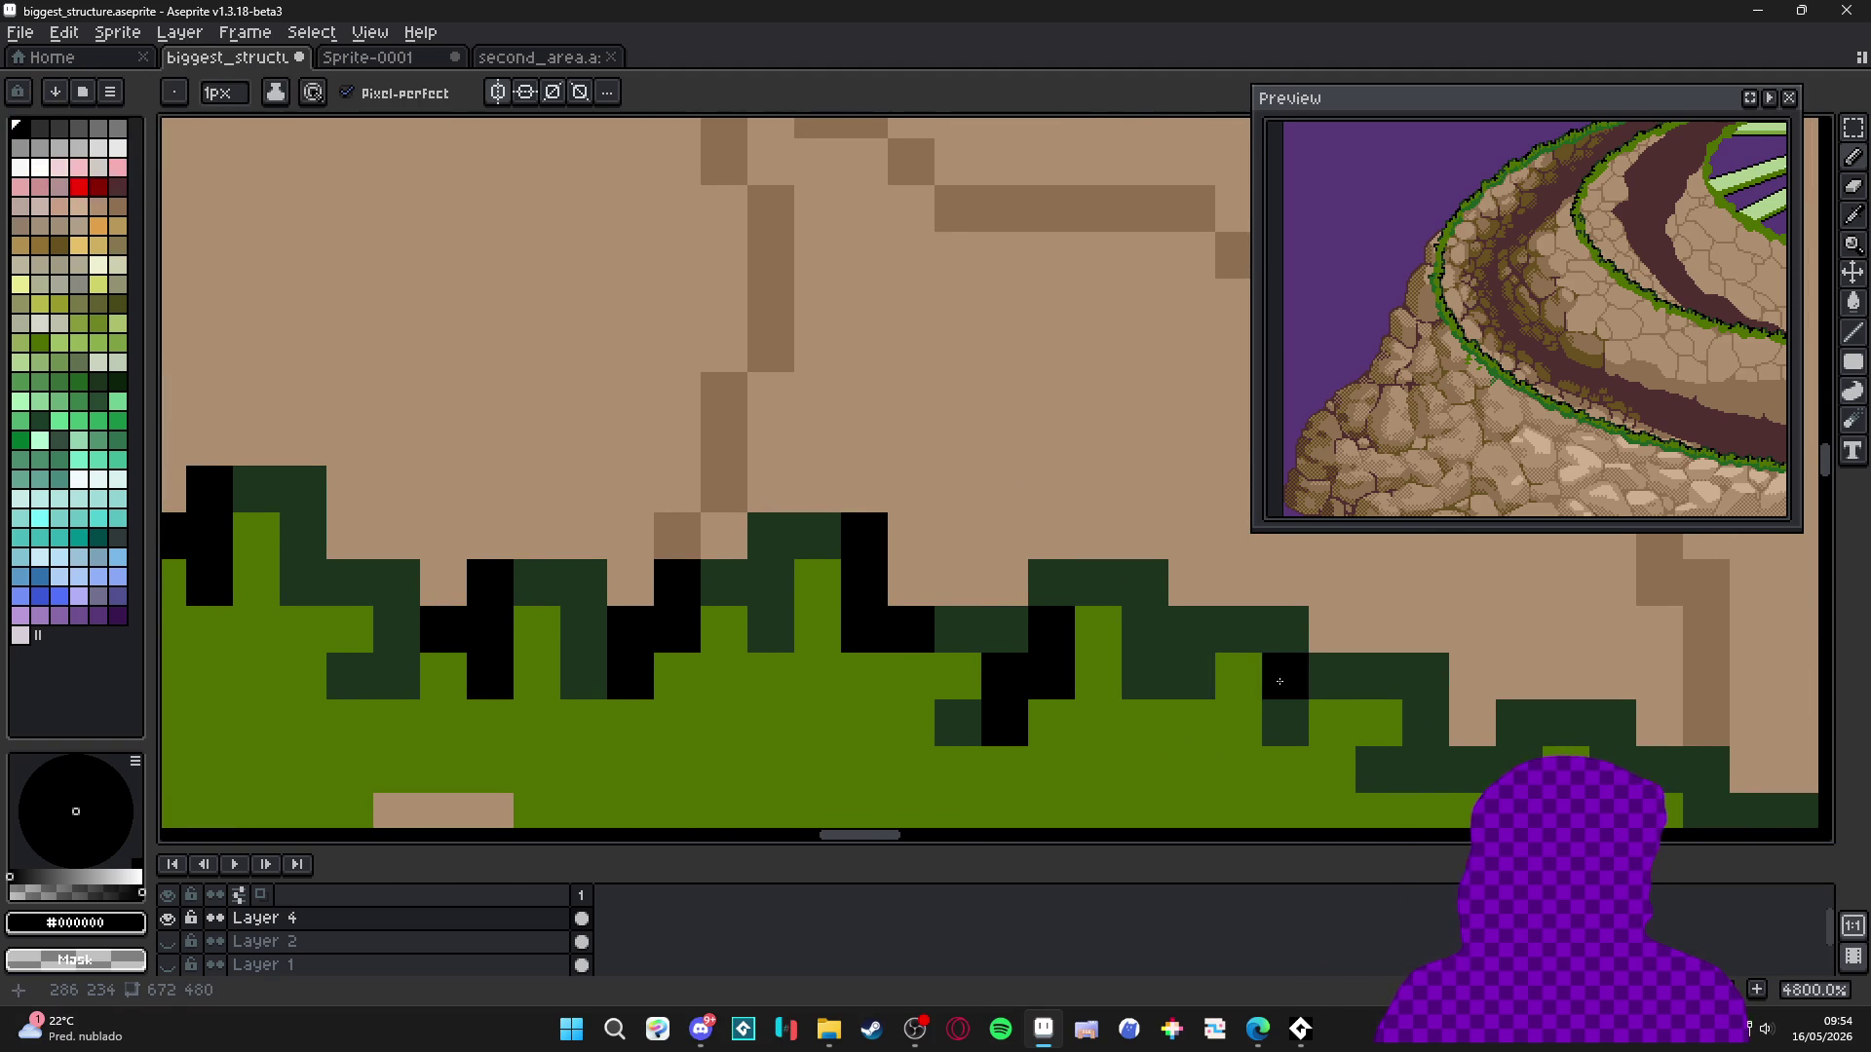
scroll(1285, 676, "right", 6)
scroll(1285, 677, "down", 2)
left_click_drag(978, 643, 986, 553)
left_click(1023, 595)
scroll(1023, 595, "right", 4)
left_click(1101, 726)
left_click_drag(1101, 633, 1148, 671)
scroll(1148, 672, "right", 8)
scroll(1148, 672, "down", 1)
left_click_drag(1009, 616, 1009, 710)
left_click(1056, 664)
Add black pixels around a two-pixel column, undoing and repainting misplaced ones.
scroll(1056, 663, "right", 5)
left_click(1023, 676)
left_click_drag(1070, 629, 1070, 700)
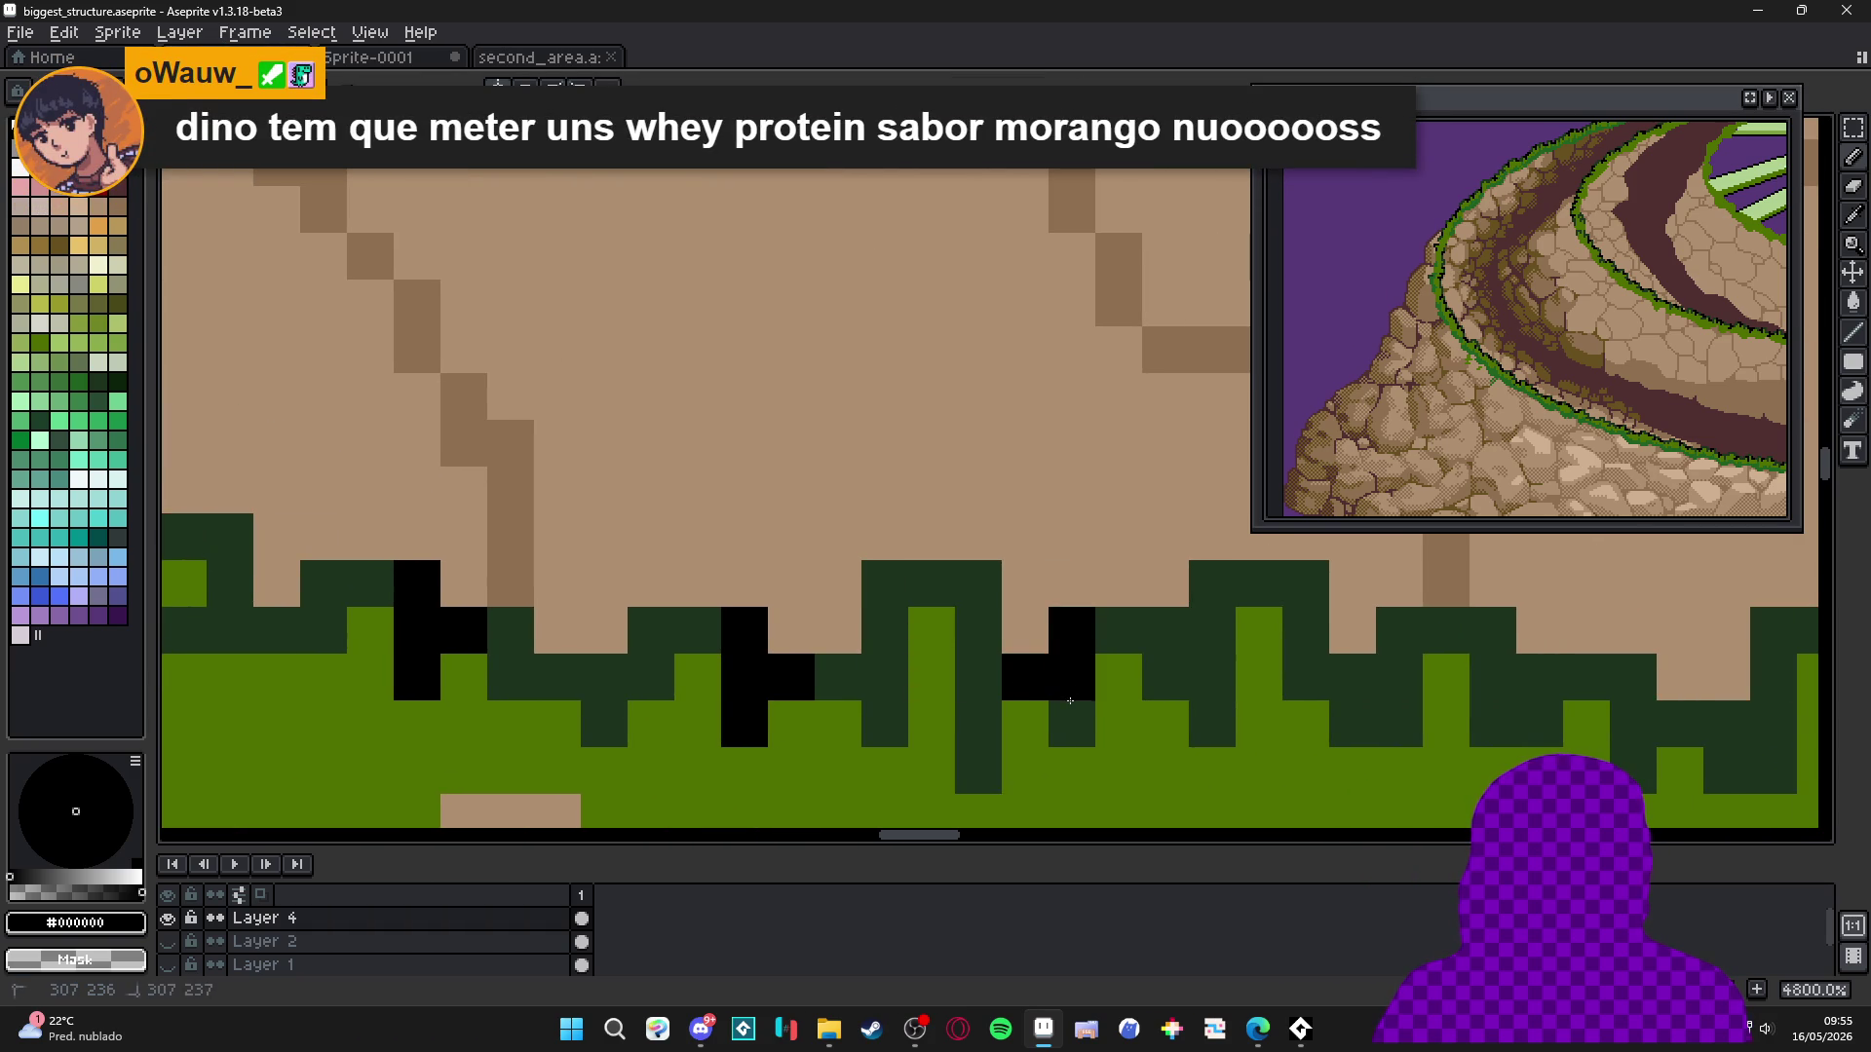
left_click(1025, 723)
scroll(877, 711, "right", 3)
left_click(847, 682)
scroll(836, 724, "right", 1)
key("ctrl+z")
key("ctrl+z")
left_click(722, 741)
scroll(780, 722, "right", 1)
left_click(864, 718)
left_click(863, 655)
Blacken pixels right of the black block, undoing one misplaced pixel.
left_click(911, 718)
left_click(911, 765)
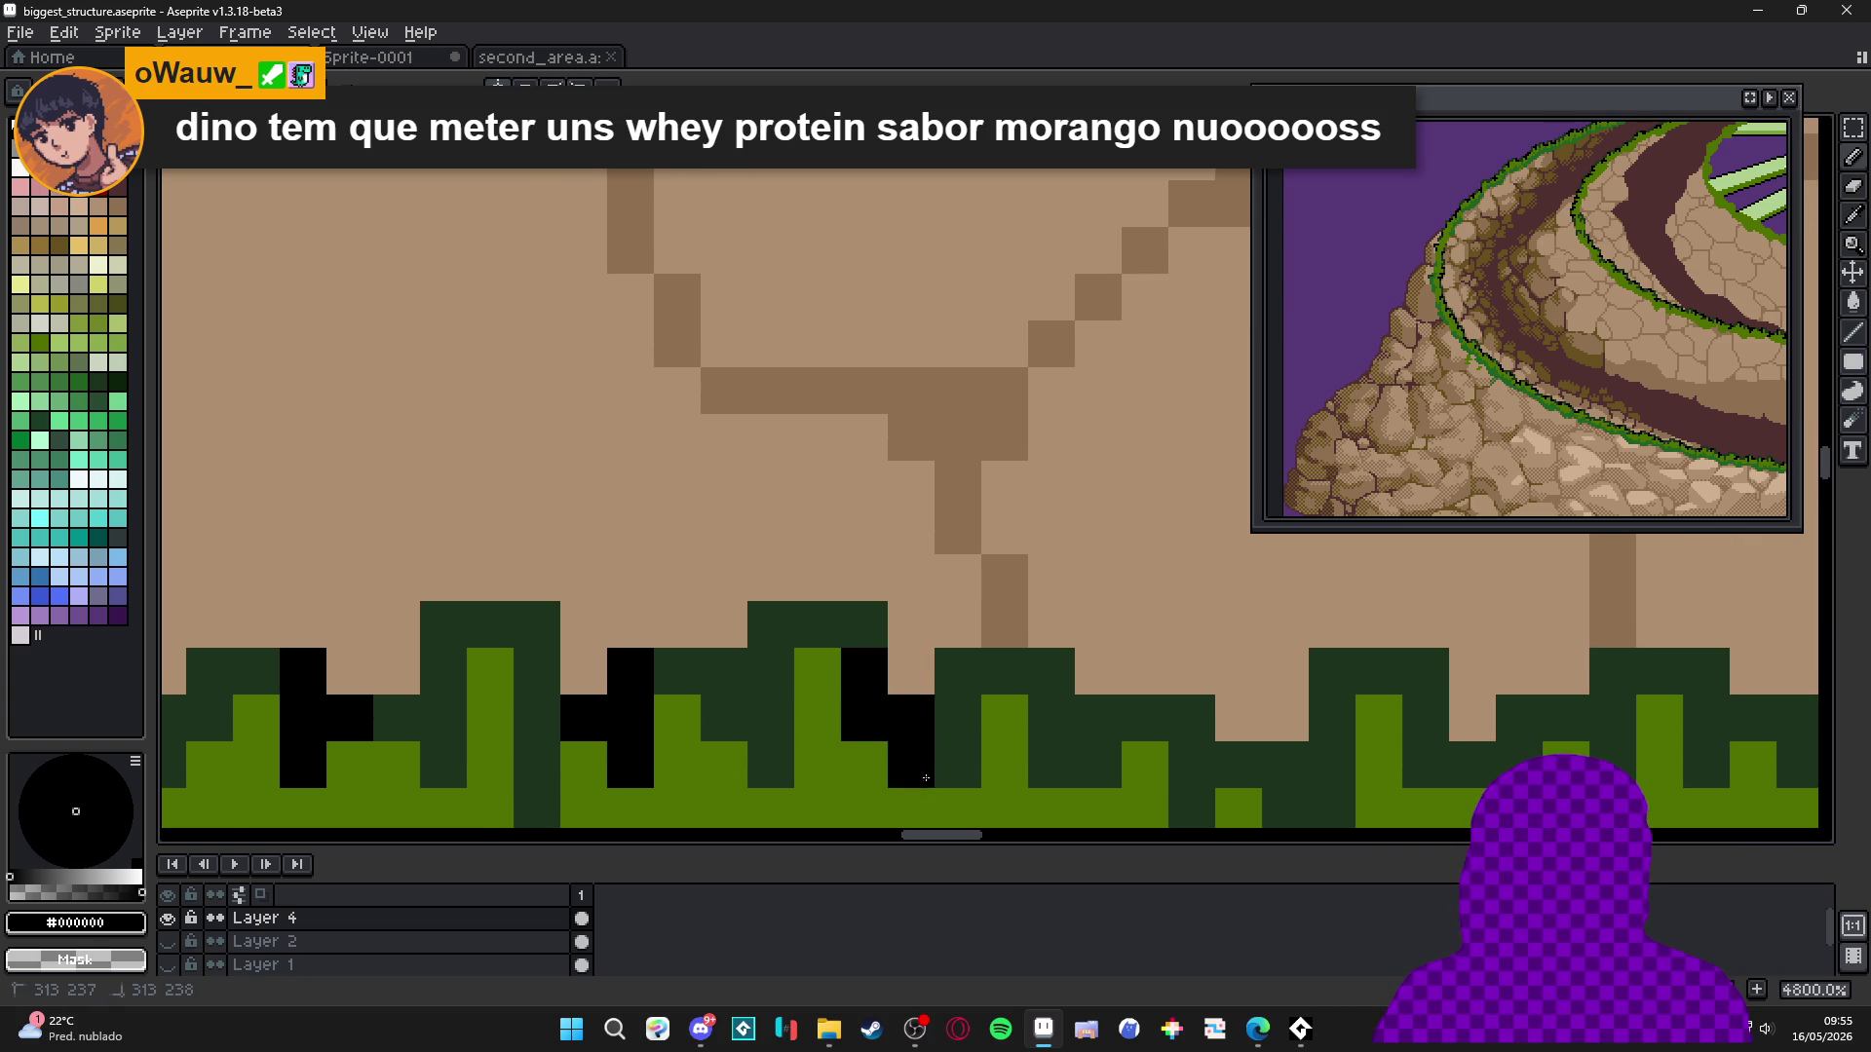
scroll(911, 765, "right", 2)
left_click_drag(834, 663, 834, 710)
left_click(881, 757)
left_click(881, 710)
left_click(928, 709)
scroll(877, 721, "right", 2)
left_click(825, 733)
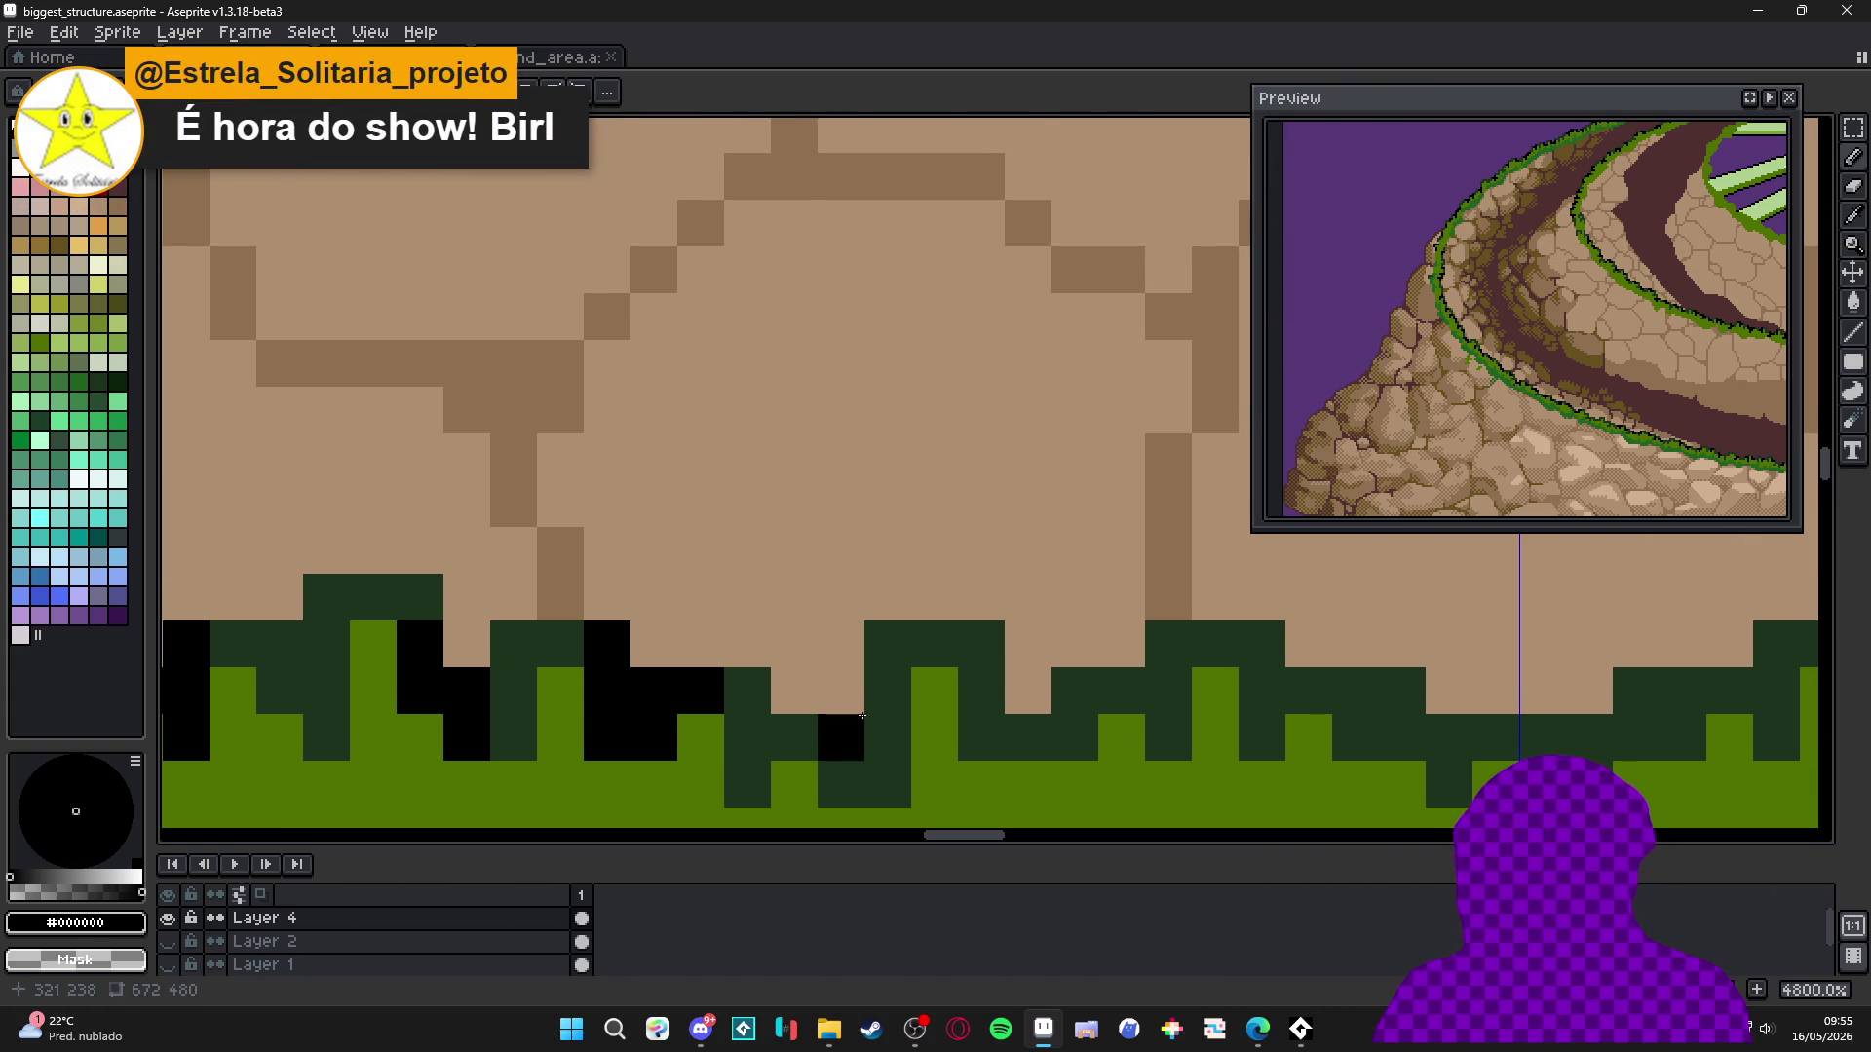
key("ctrl+z")
left_click(864, 716)
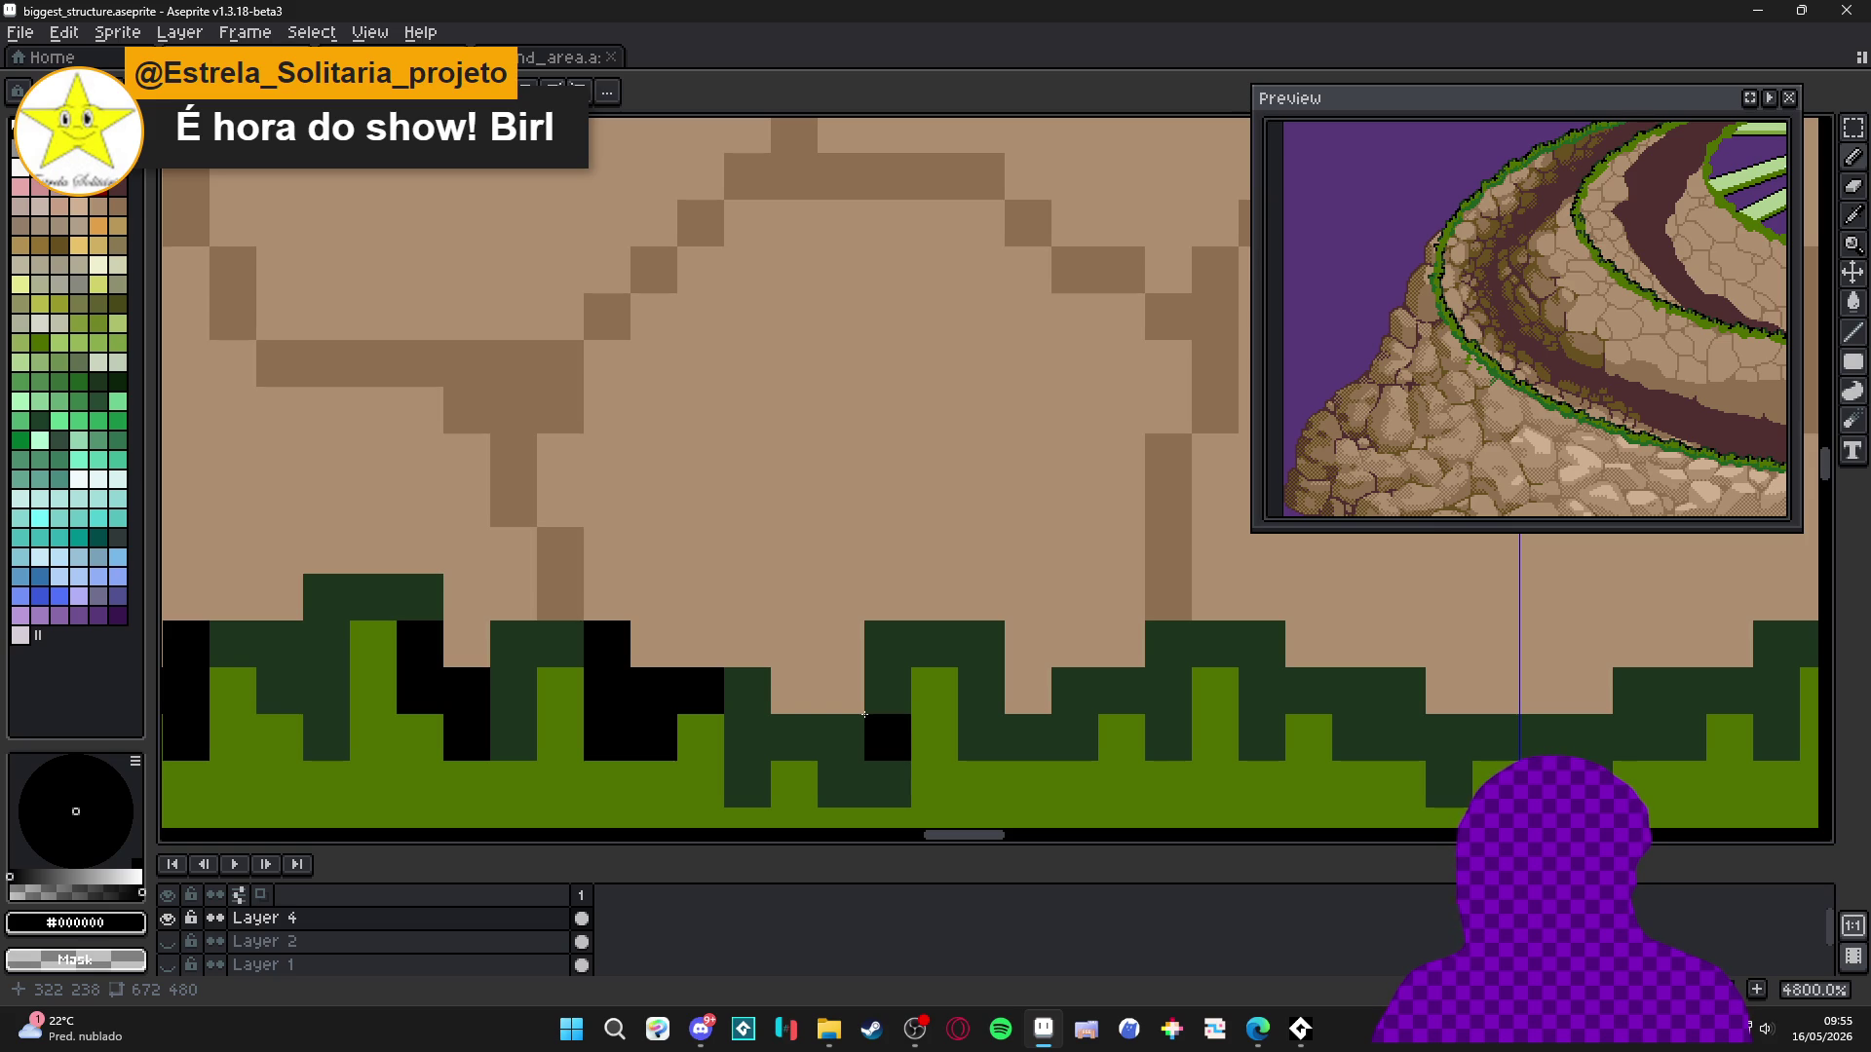
Extend the black column up and down and blacken the cells beside its top.
mouse_move(888, 691)
left_mouse_down()
mouse_move(887, 785)
mouse_move(841, 784)
left_mouse_up()
scroll(869, 784, "up", 1)
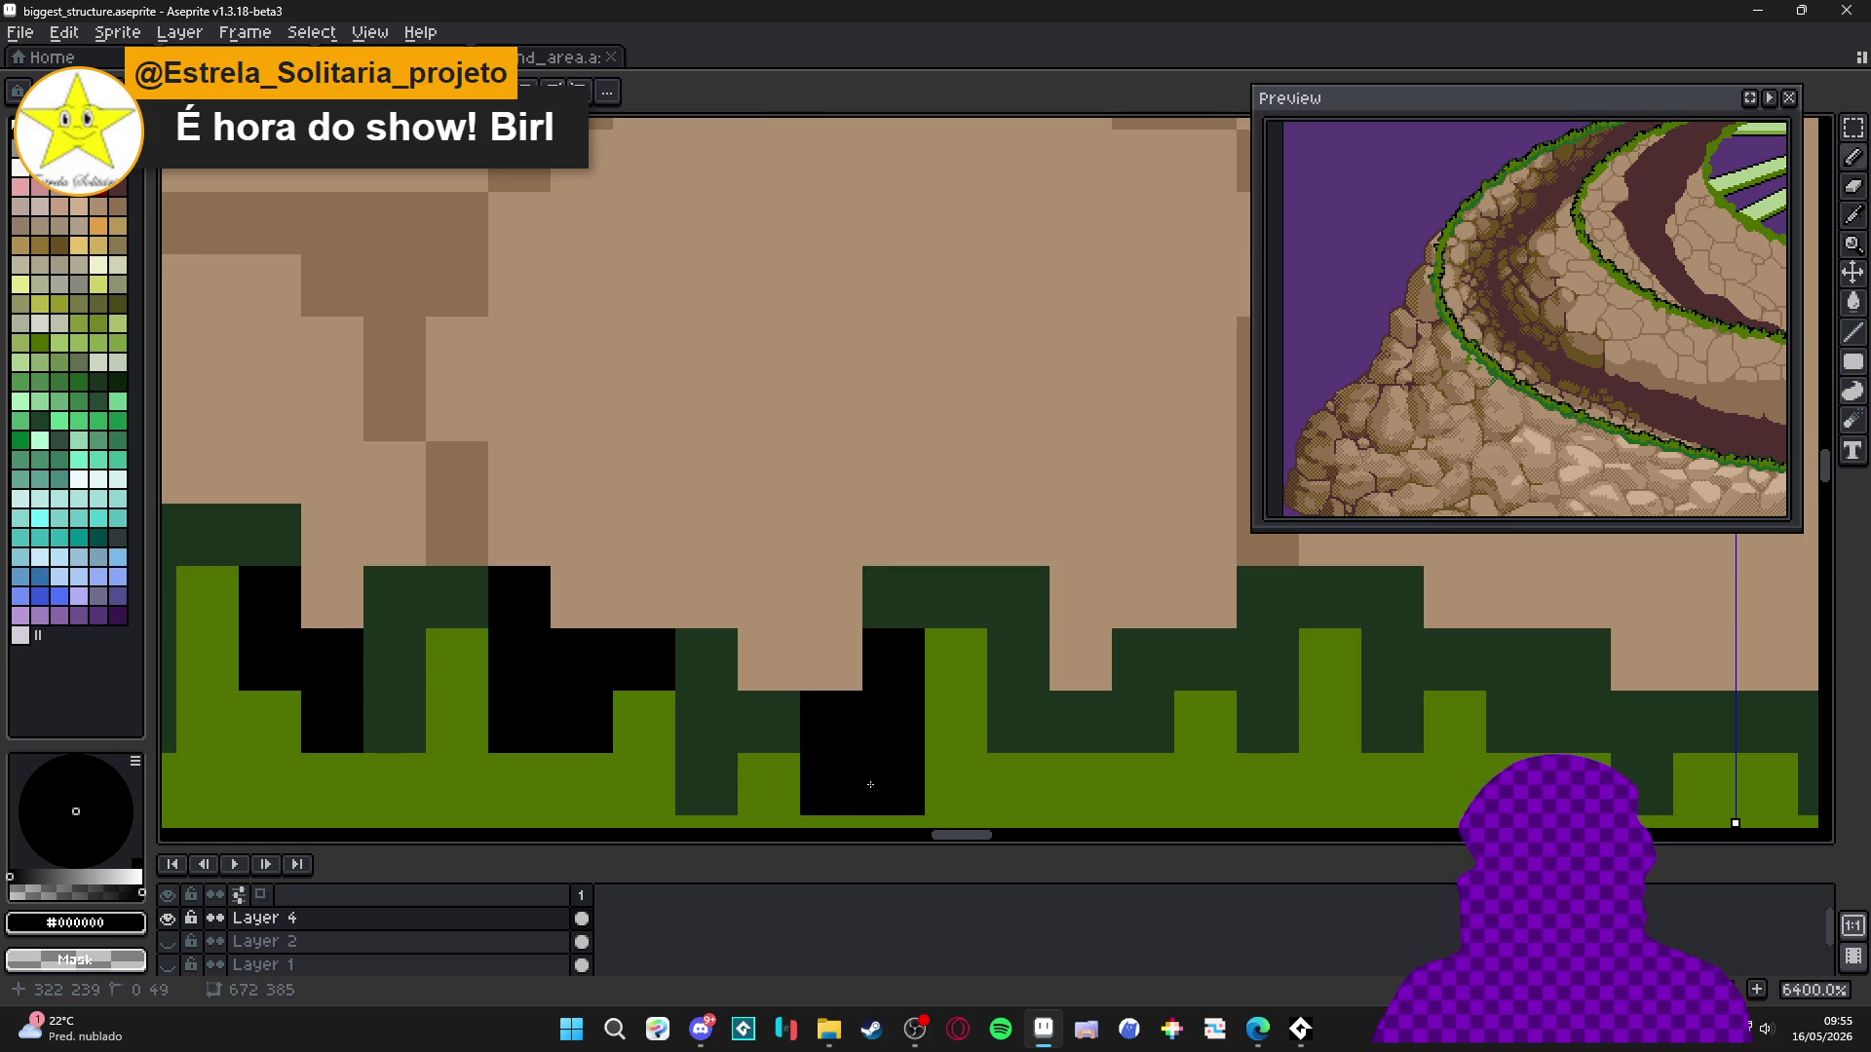
scroll(870, 784, "down", 2)
mouse_move(1051, 692)
left_mouse_down()
mouse_move(1057, 717)
mouse_move(1119, 720)
left_mouse_up()
key("ctrl+z")
left_click(1150, 686)
left_click_drag(1243, 718, 1197, 721)
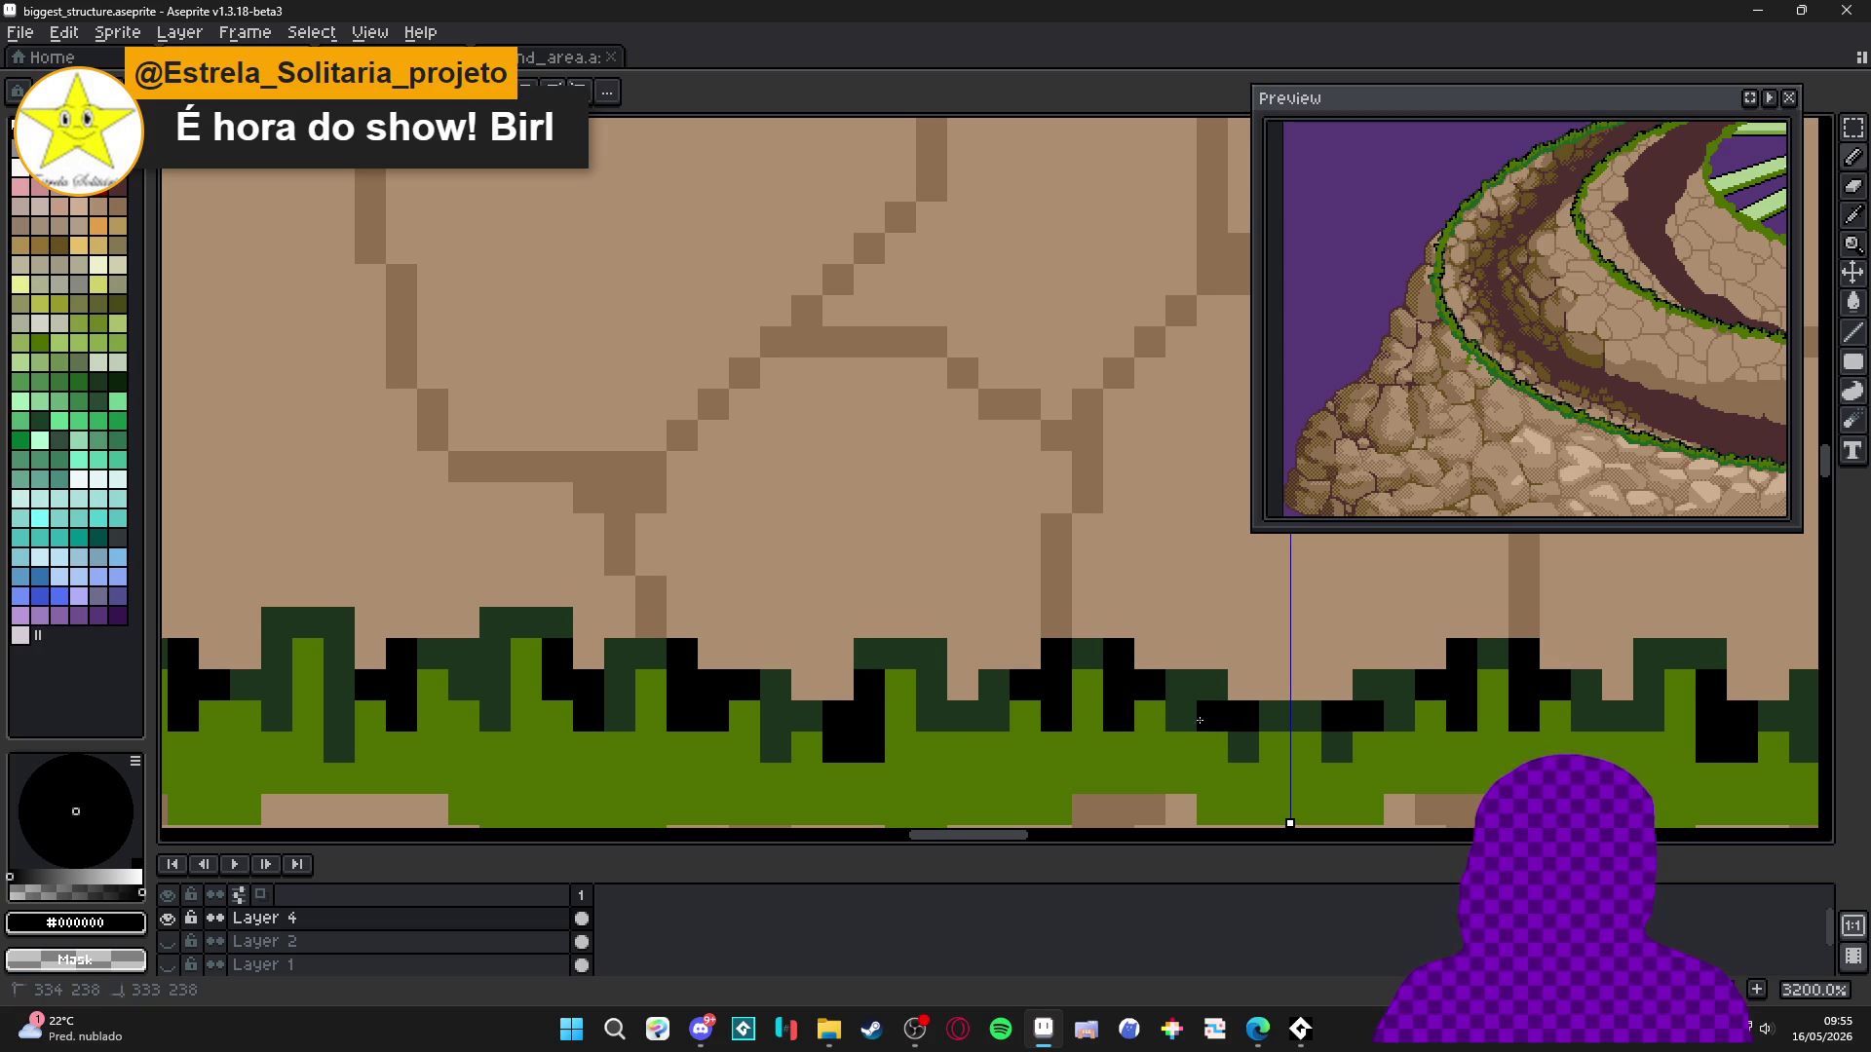
Save progress and sample the dark green #1c321c from the grass.
scroll(1230, 722, "down", 7)
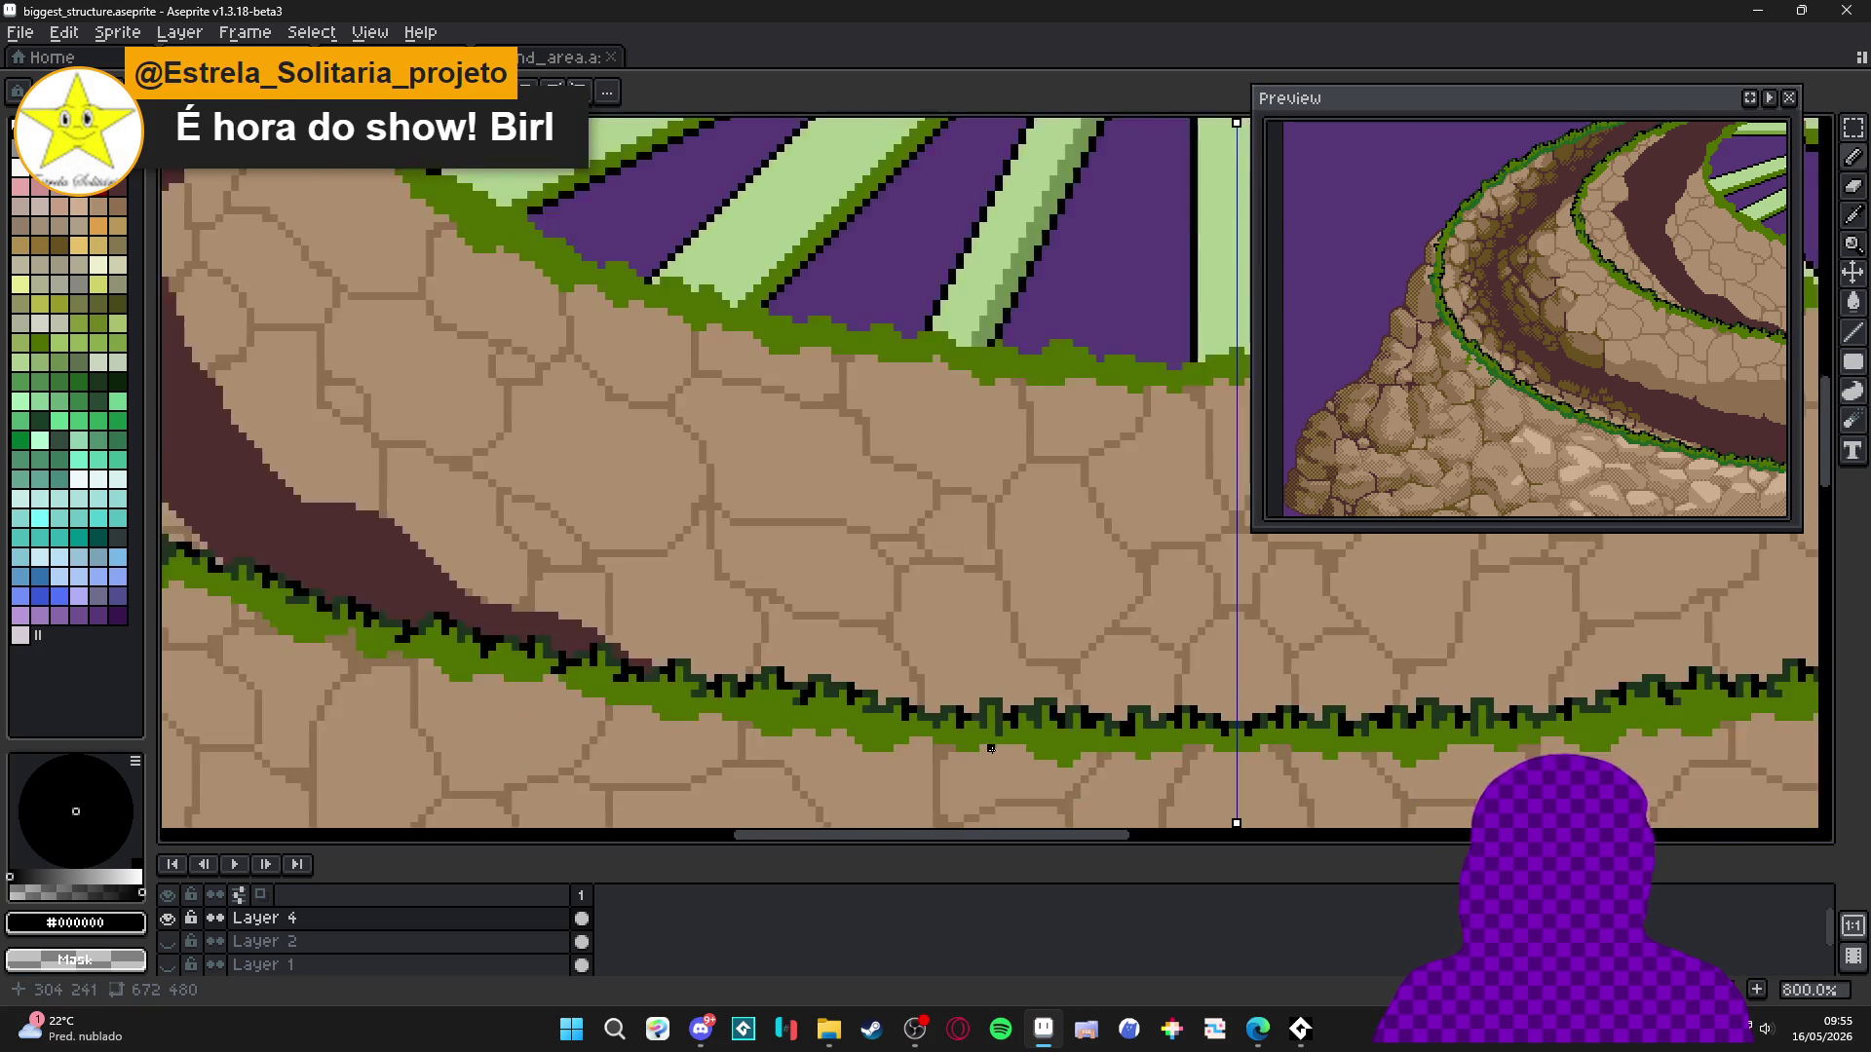
scroll(615, 555, "up", 2)
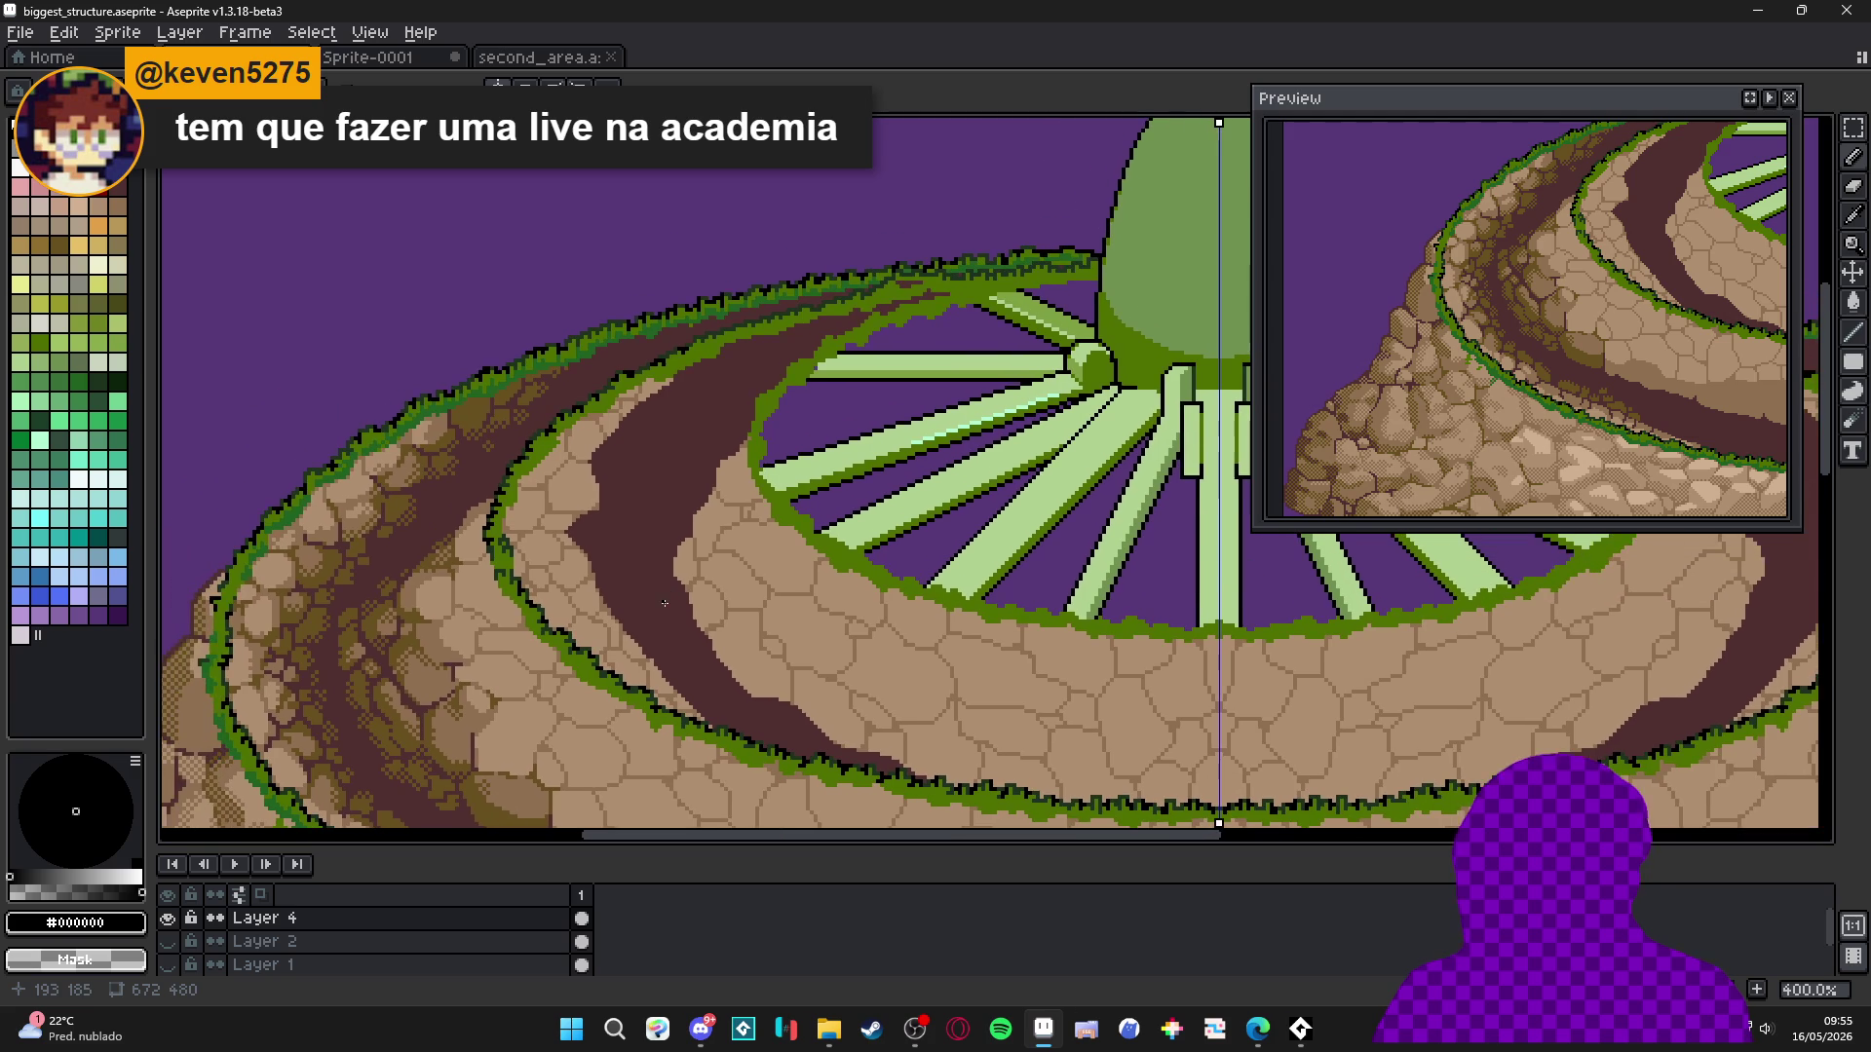
key("ctrl+s")
scroll(787, 334, "up", 4)
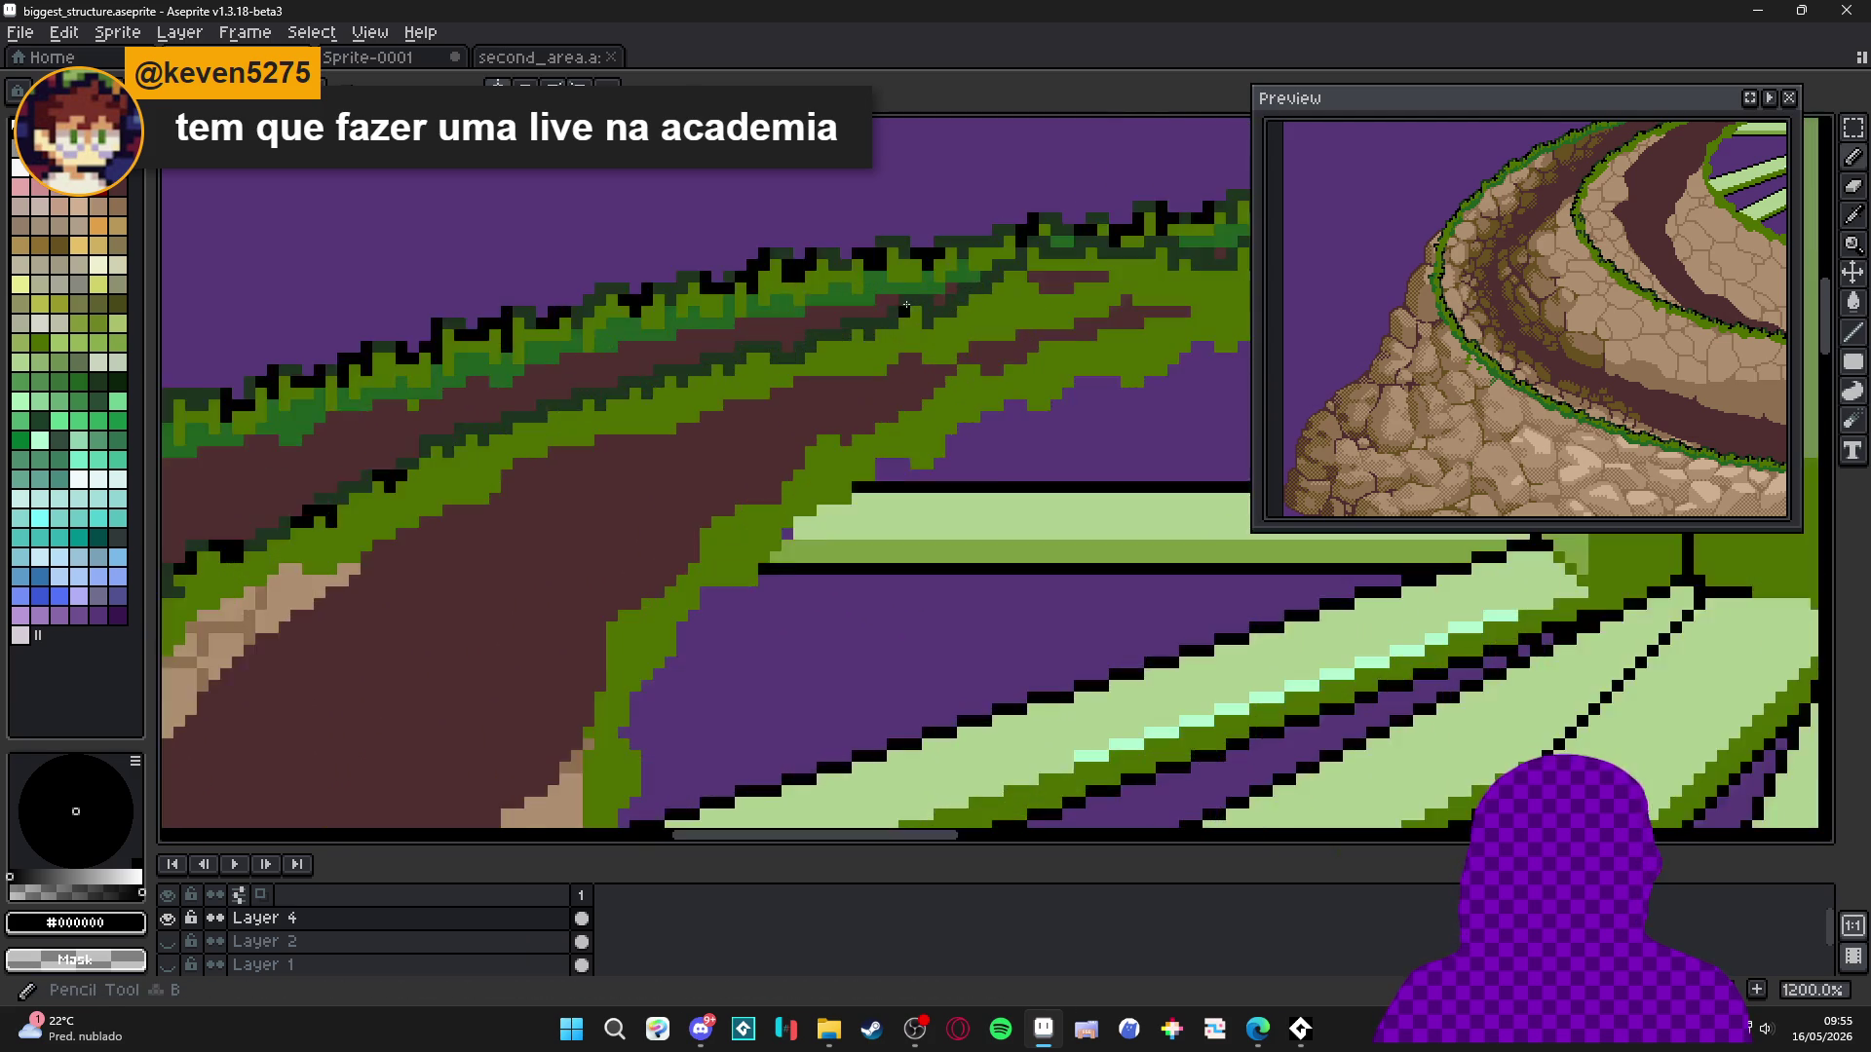
left_click(741, 344, "alt")
scroll(690, 351, "down", 3)
scroll(690, 351, "up", 3)
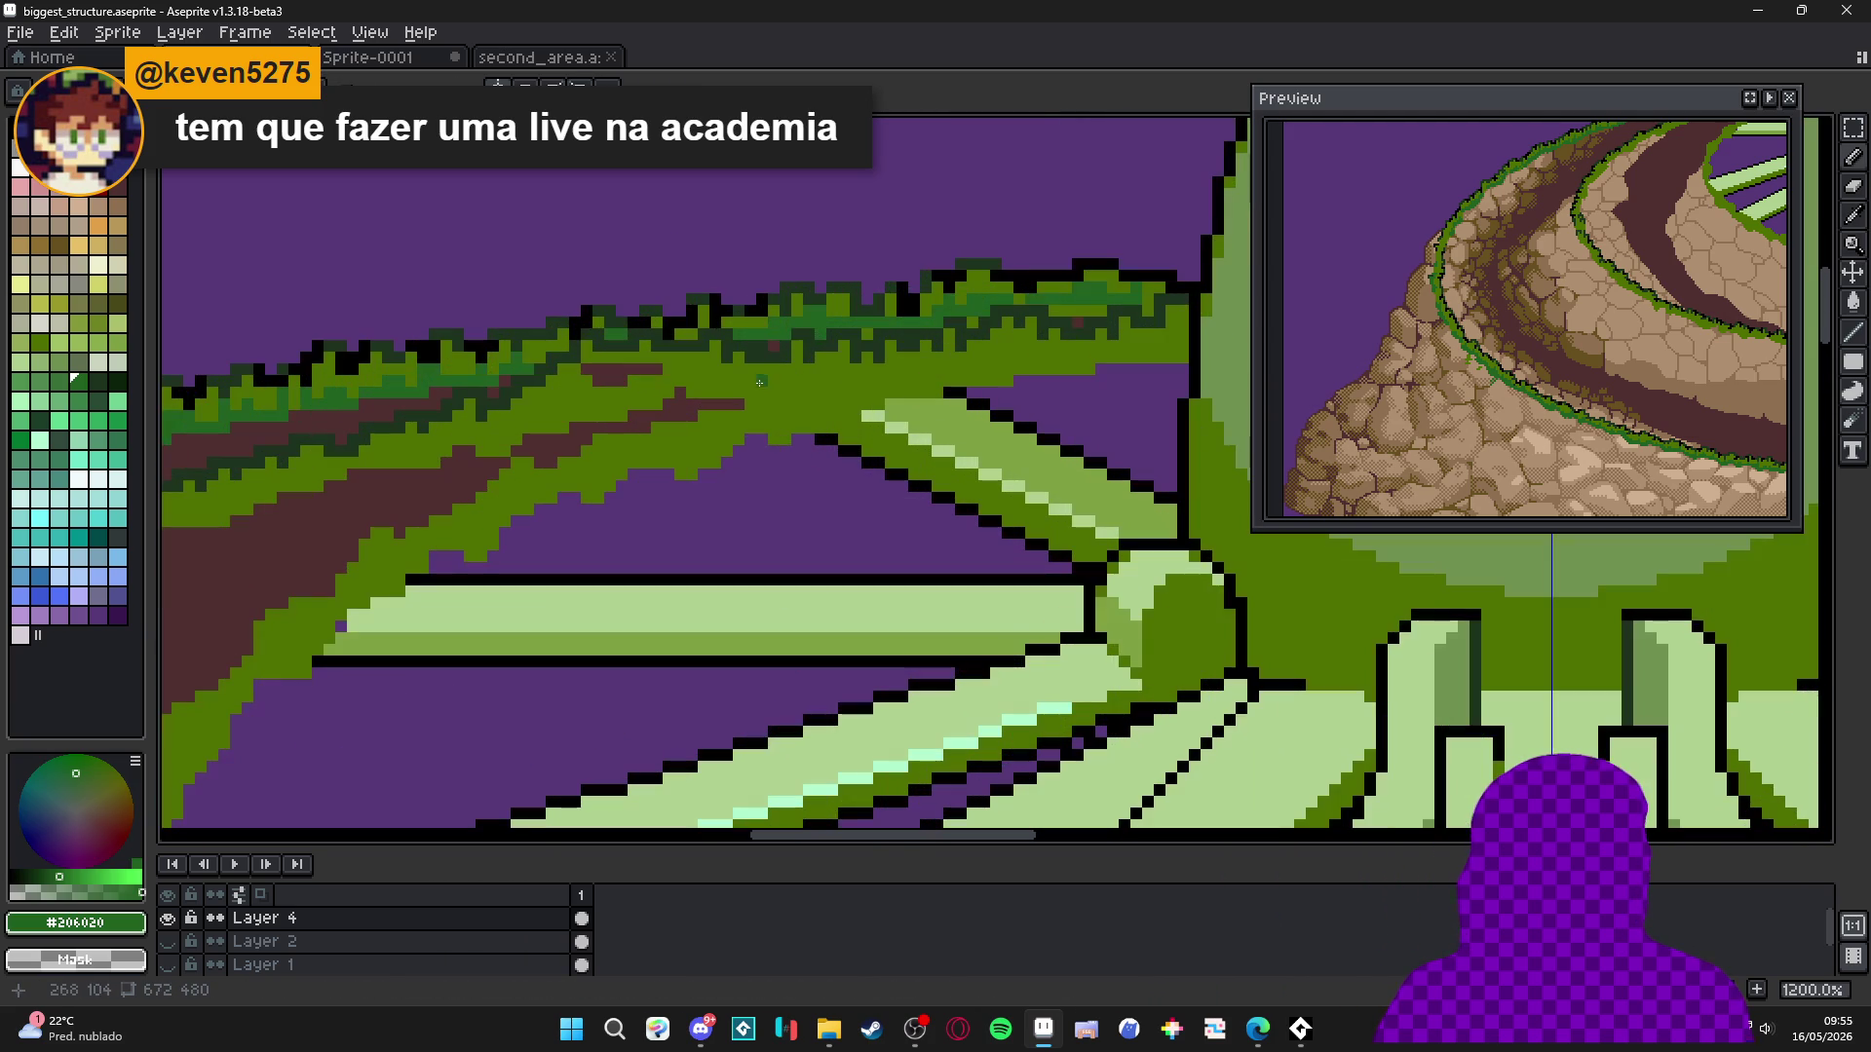
left_click(851, 336, "alt")
scroll(851, 336, "down", 3)
scroll(974, 336, "up", 4)
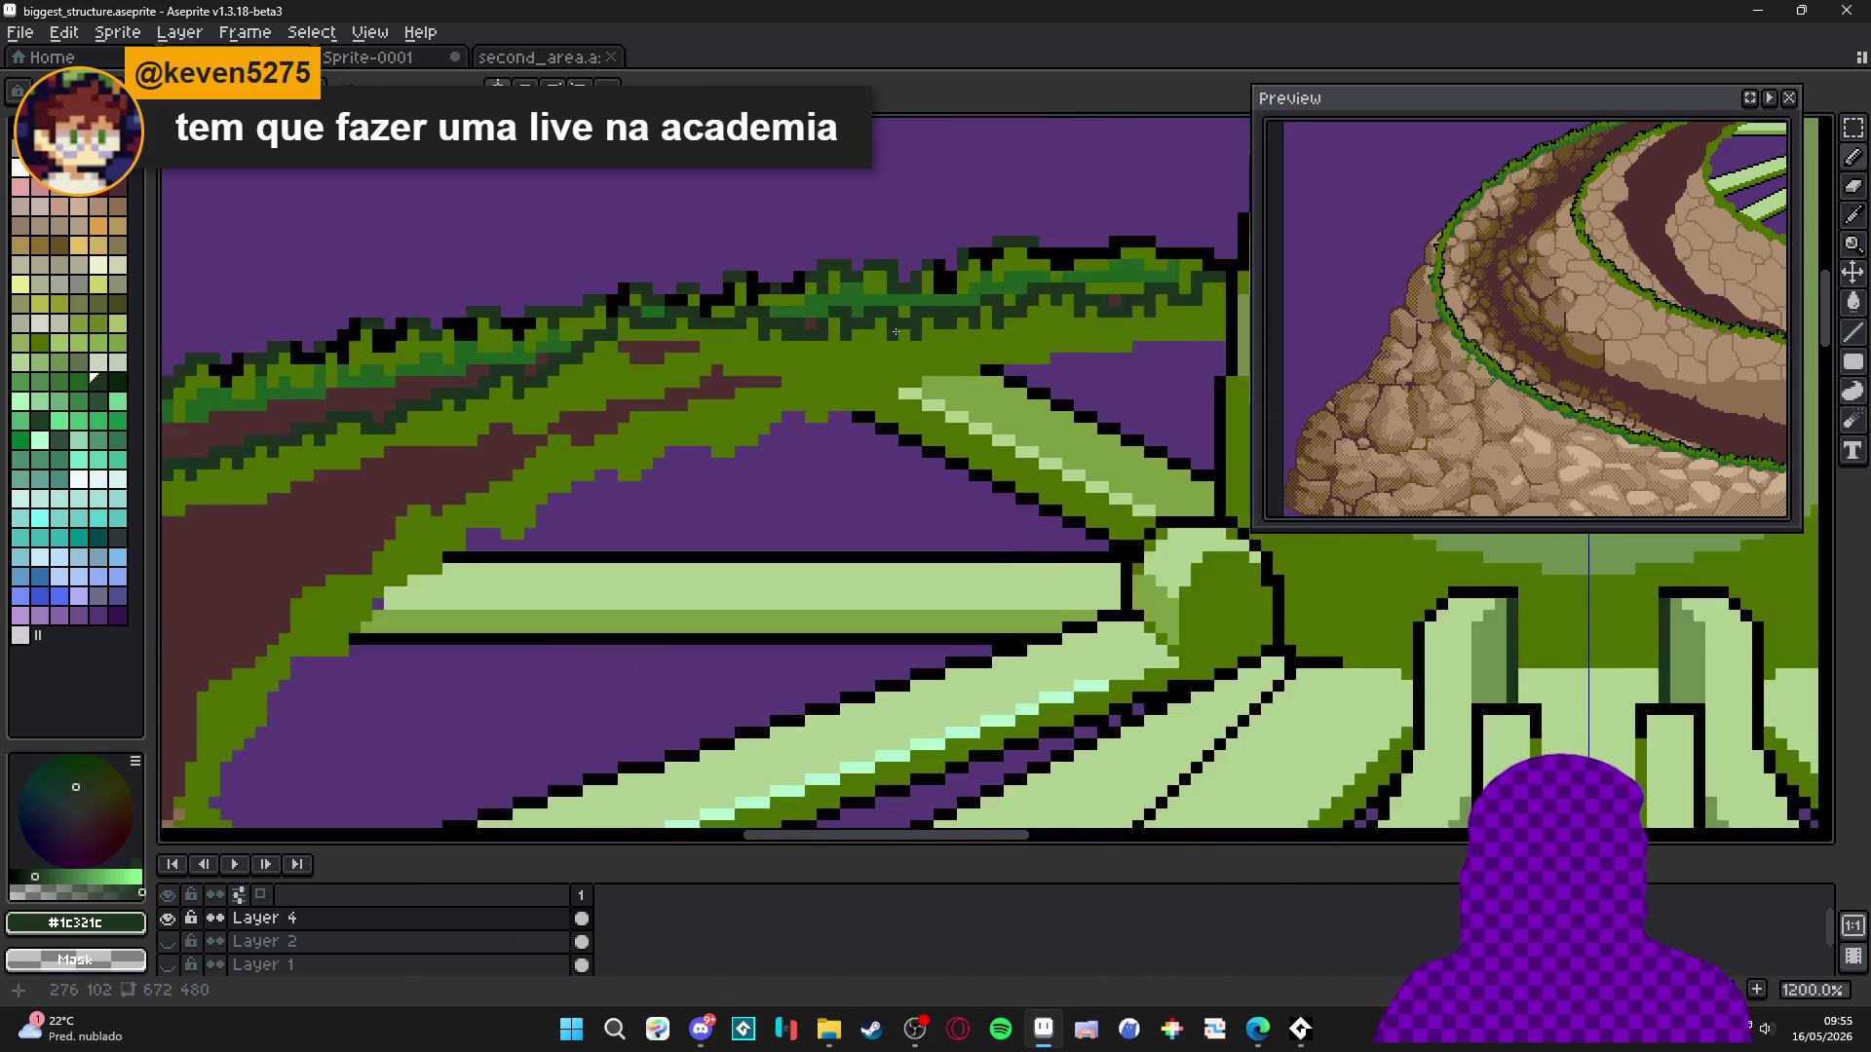
scroll(1027, 335, "right", 2)
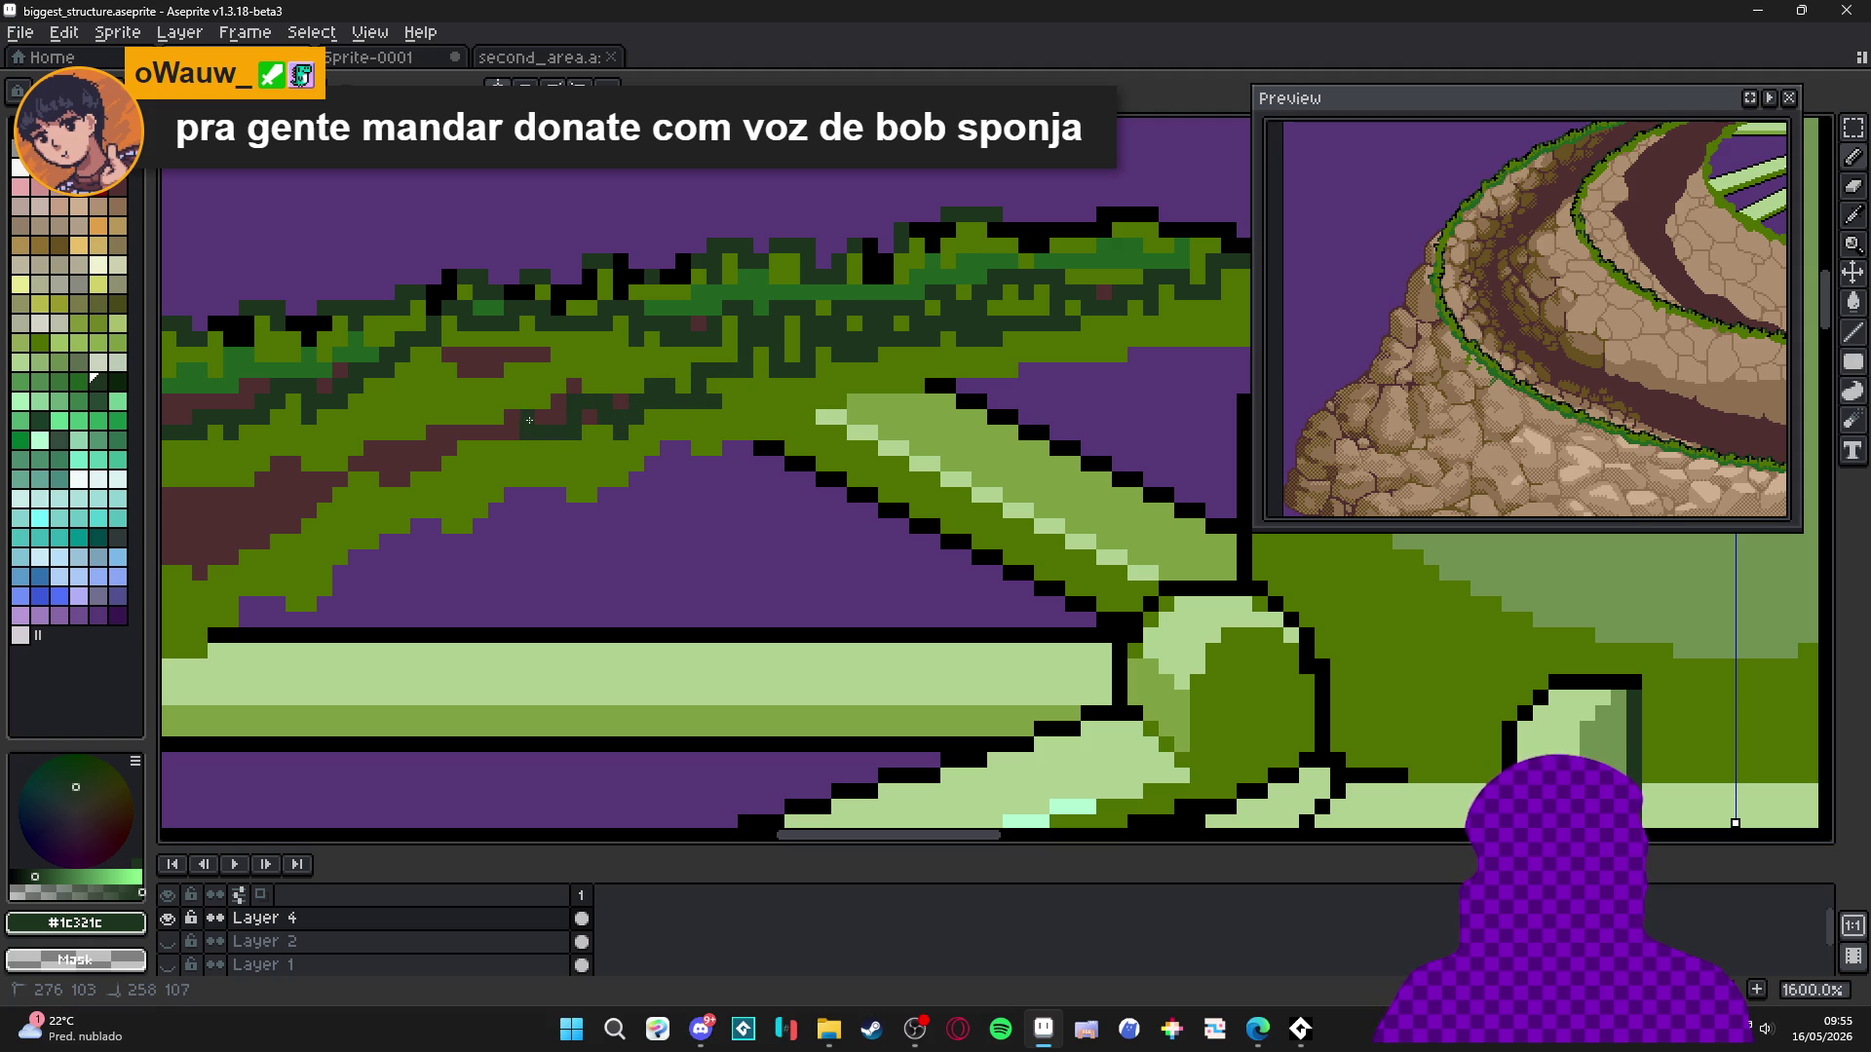
Extend the dark-green outline down one pixel beside the spokes.
left_click_drag(453, 463, 643, 450)
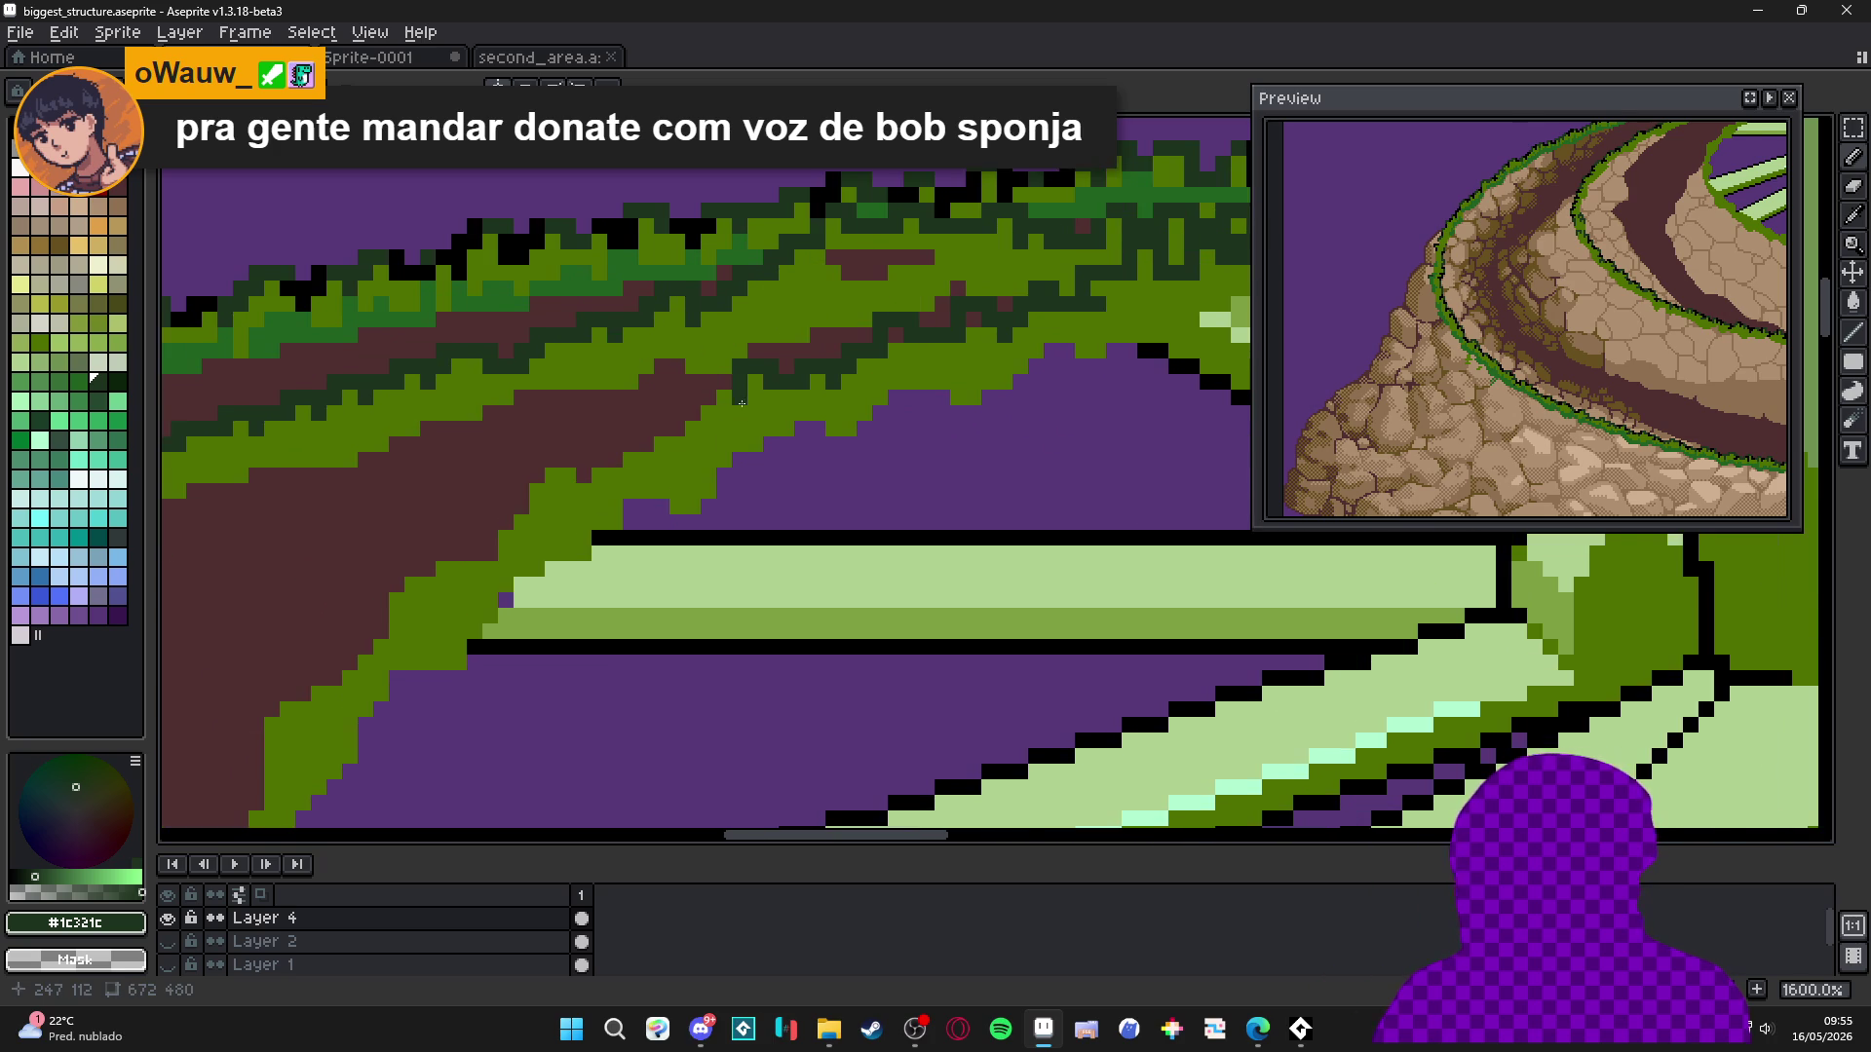
scroll(760, 429, "down", 1)
left_click_drag(831, 382, 851, 347)
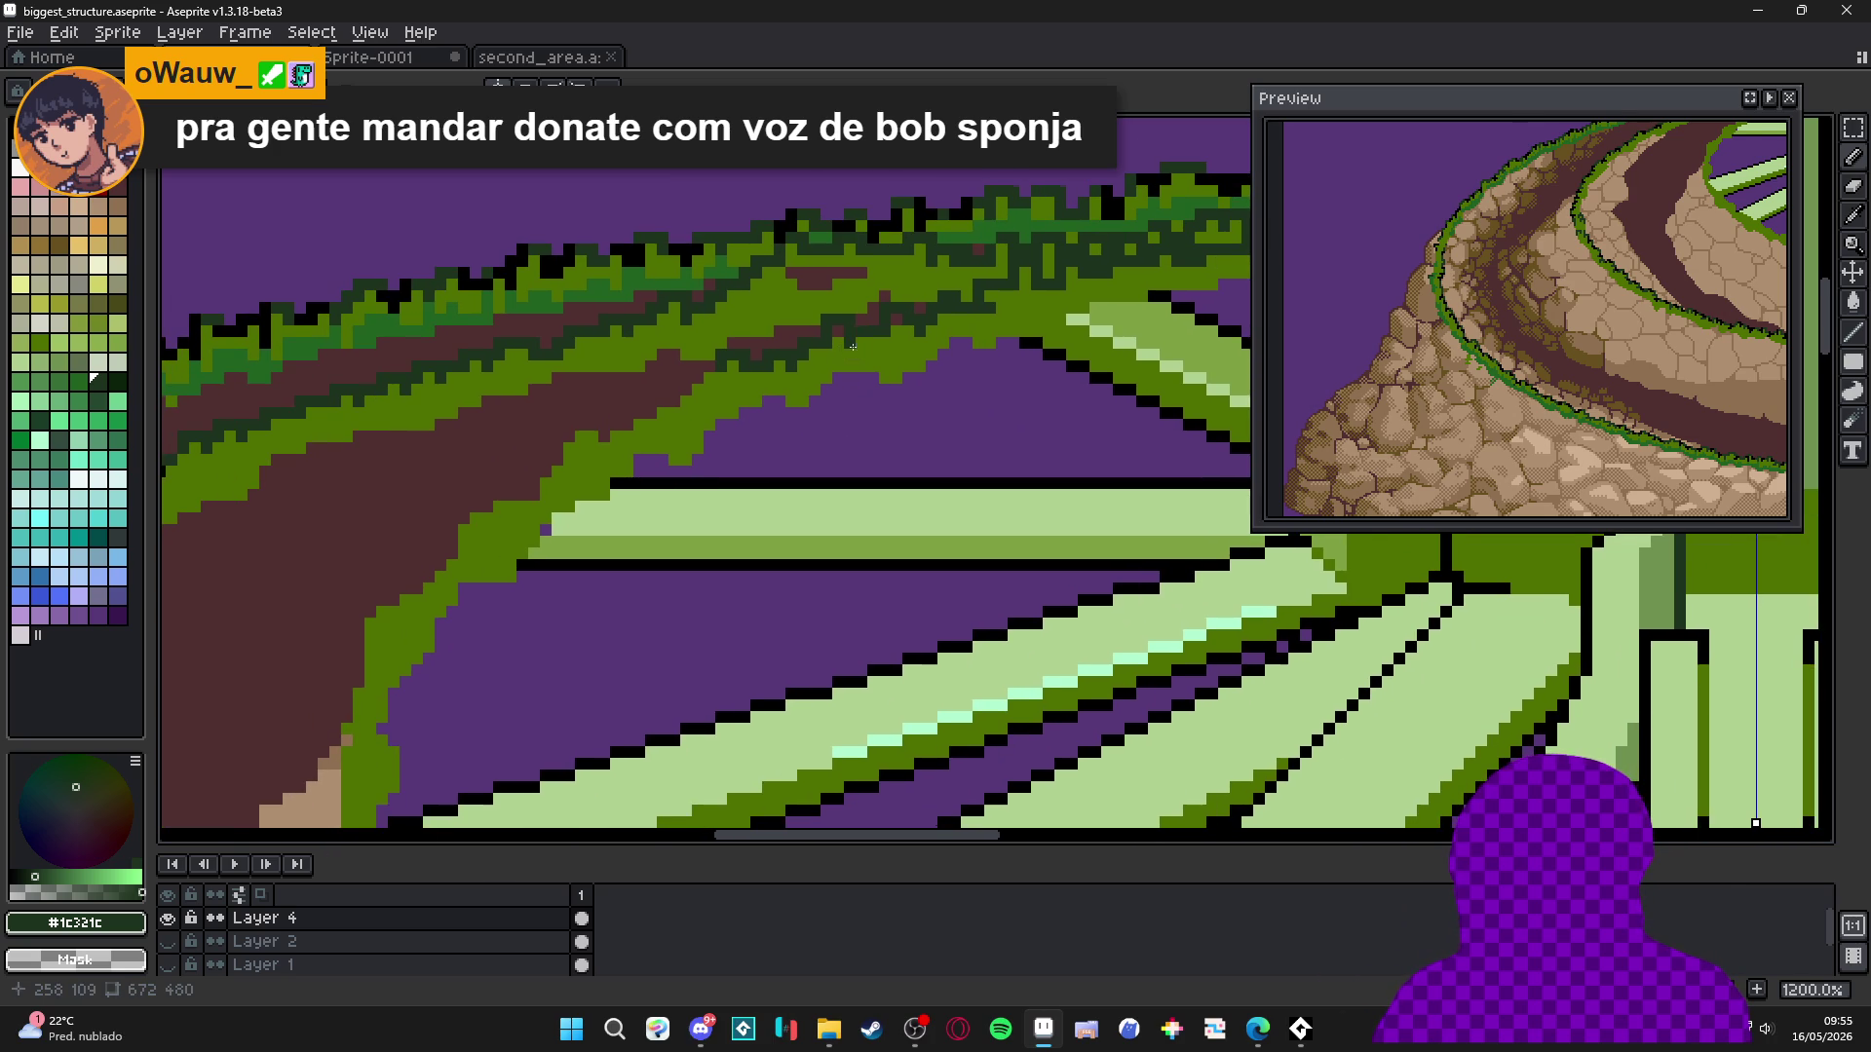
scroll(758, 379, "up", 3)
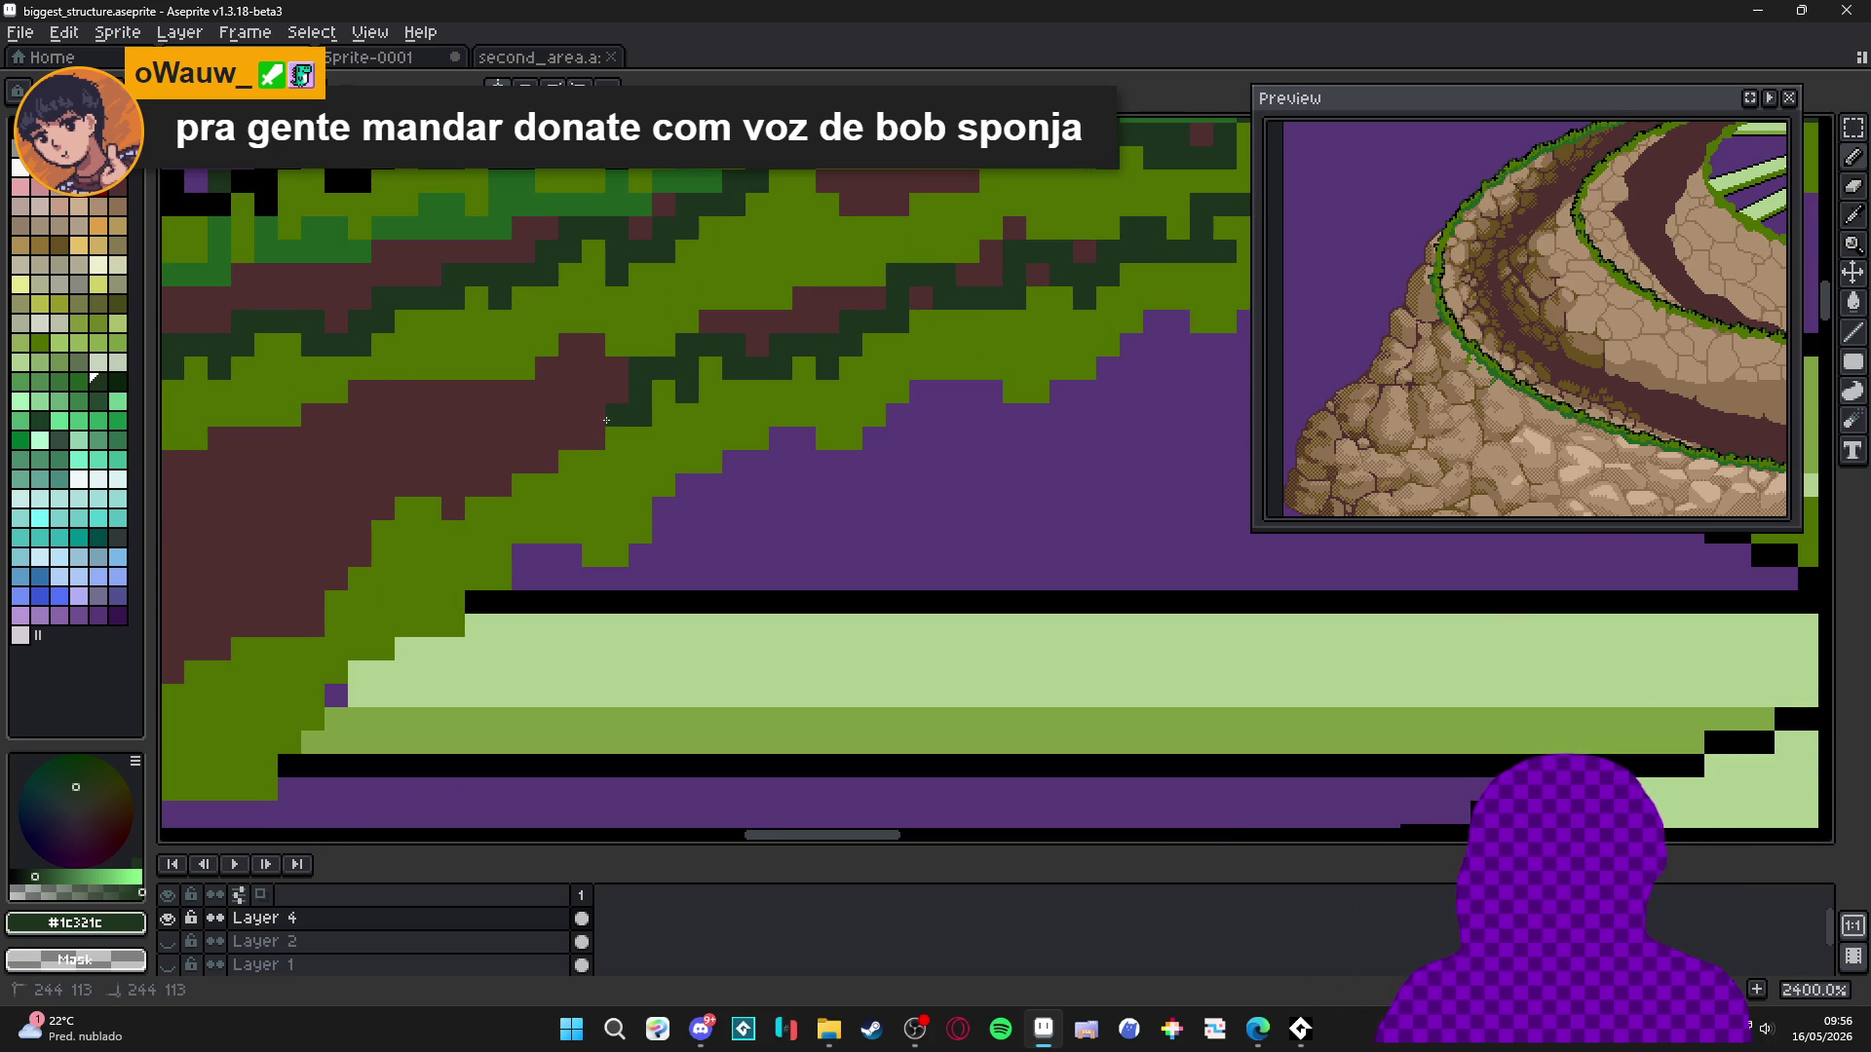
mouse_move(587, 450)
left_mouse_down()
mouse_move(700, 404)
mouse_move(646, 404)
mouse_move(672, 389)
left_mouse_up()
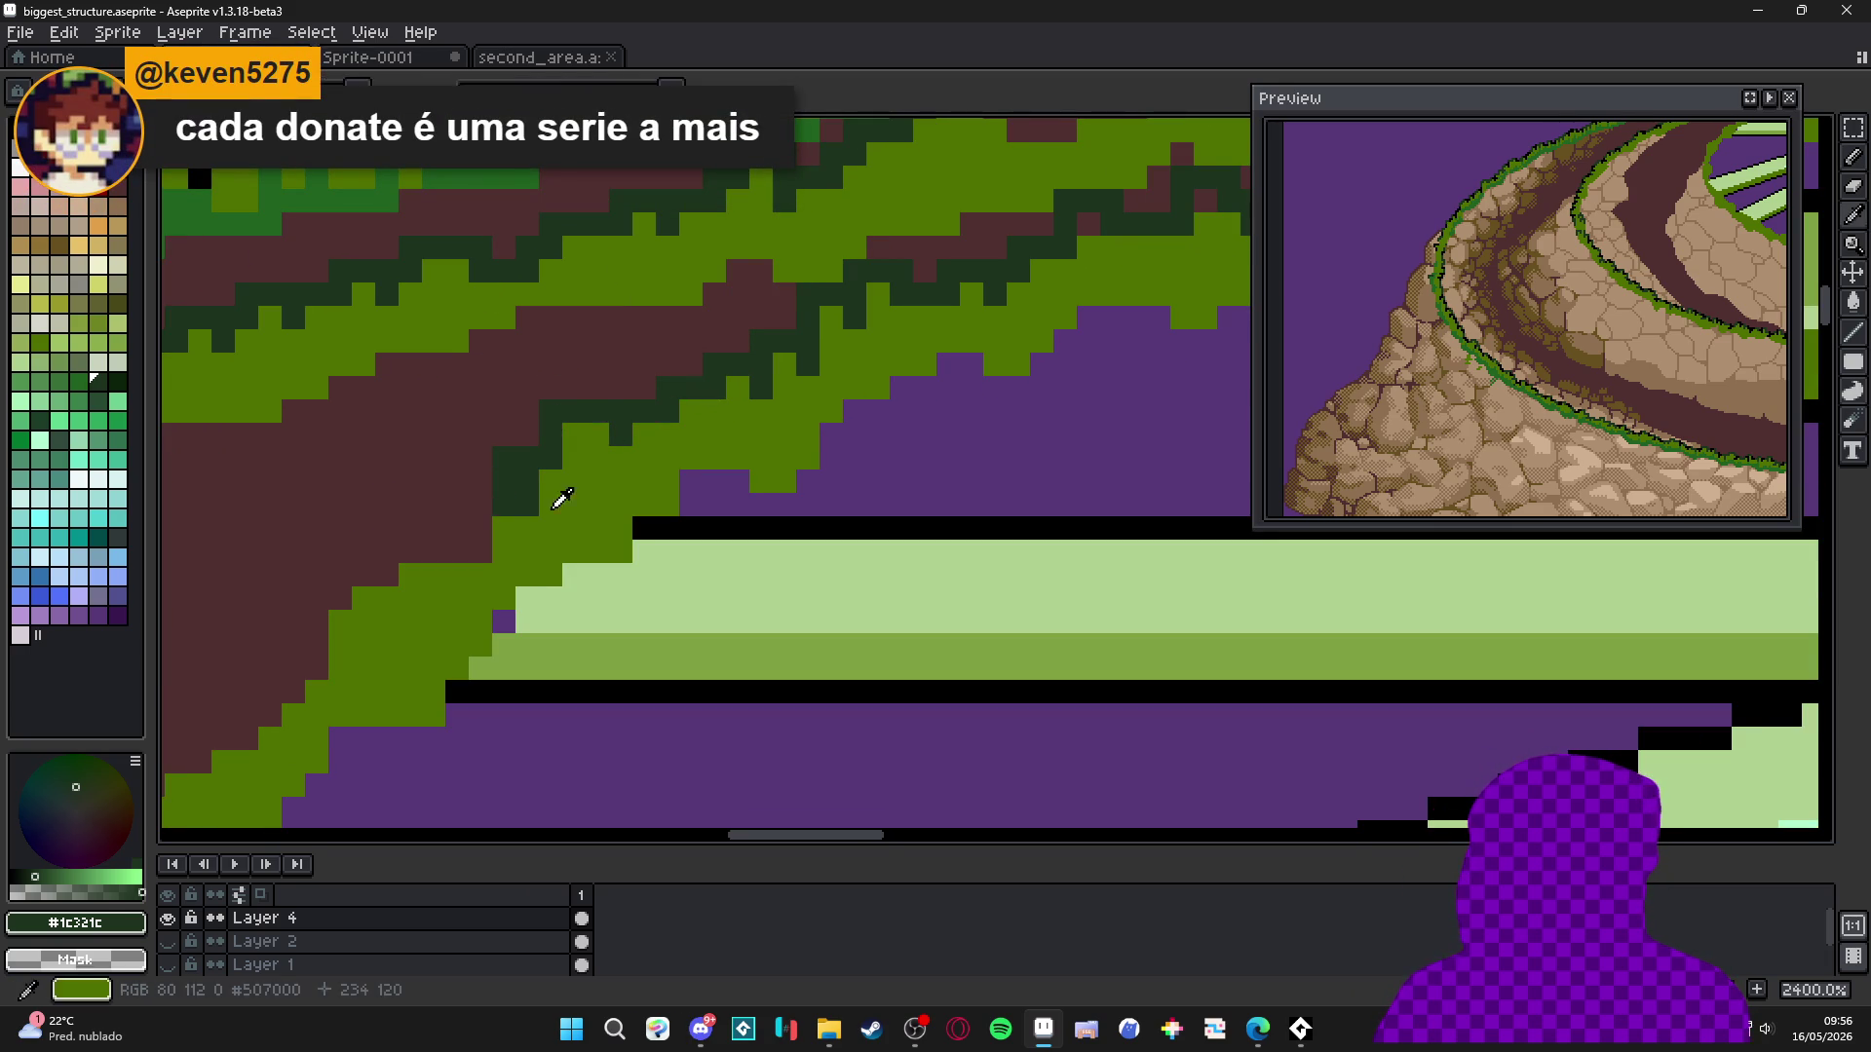
left_click_drag(493, 530, 543, 472)
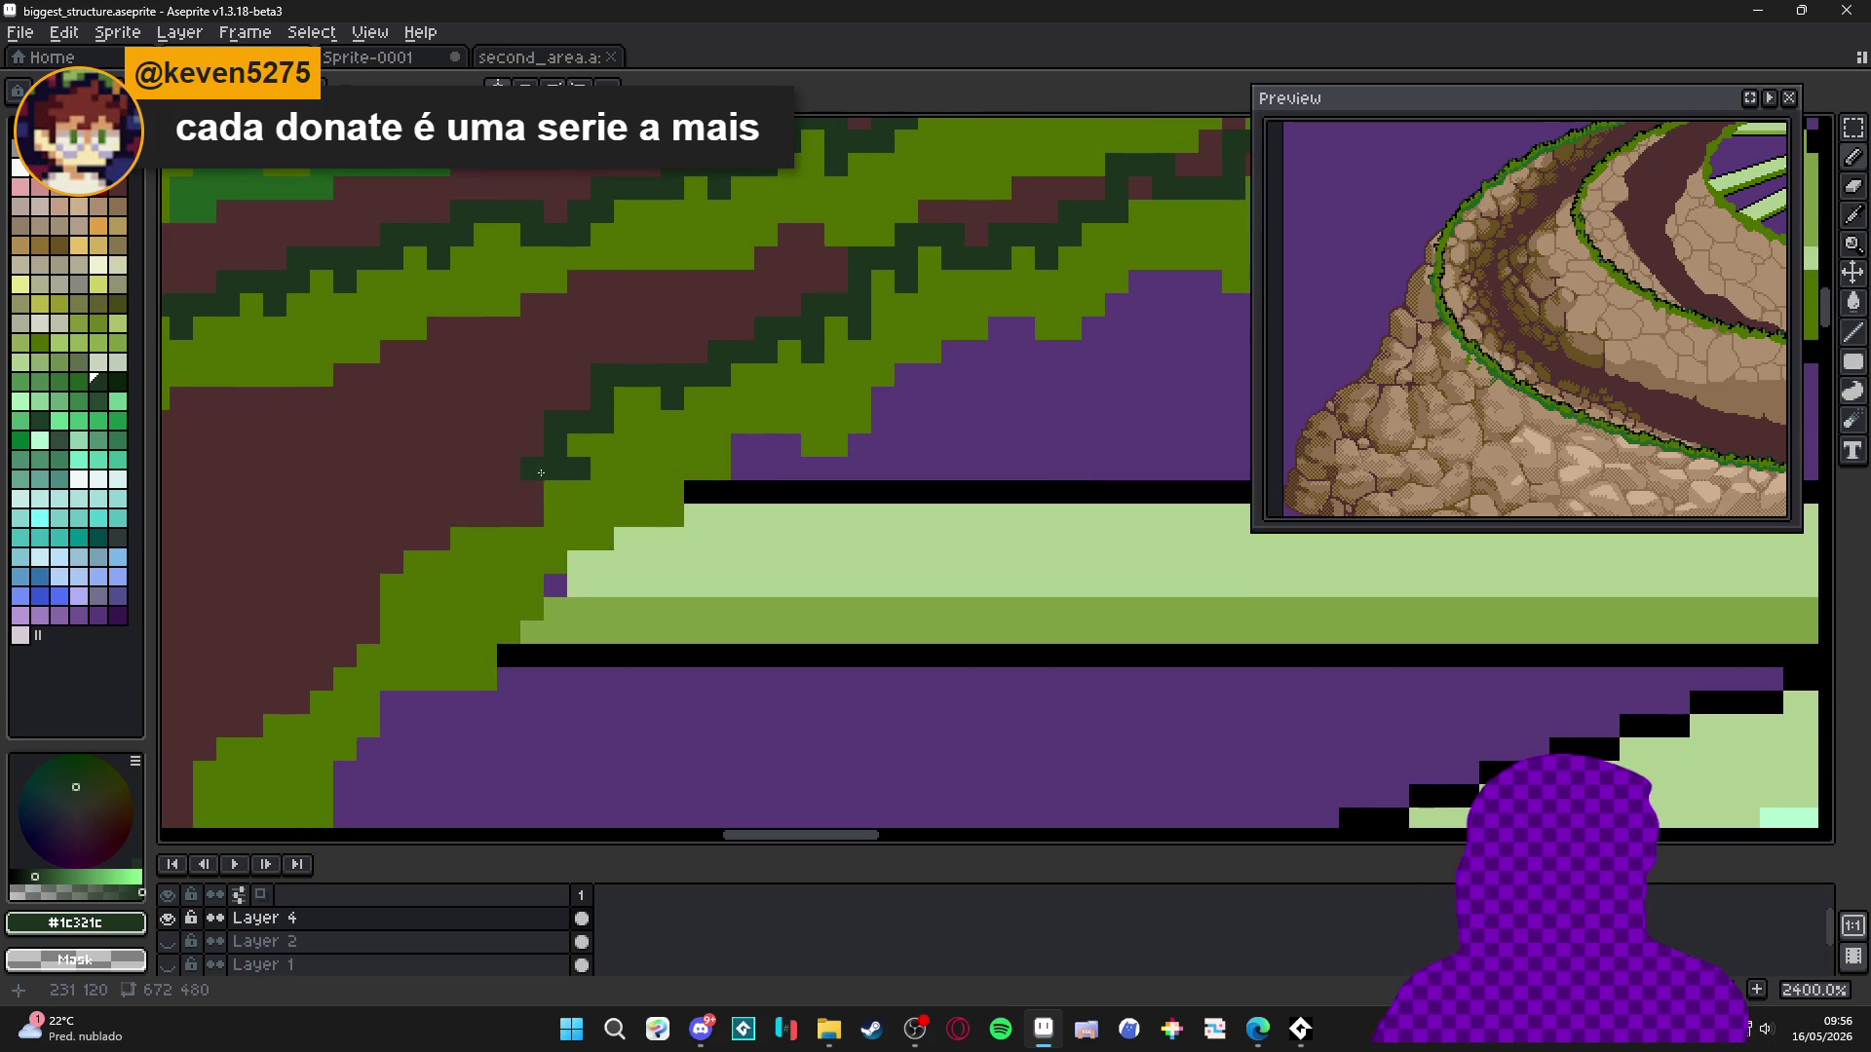
left_click(515, 513)
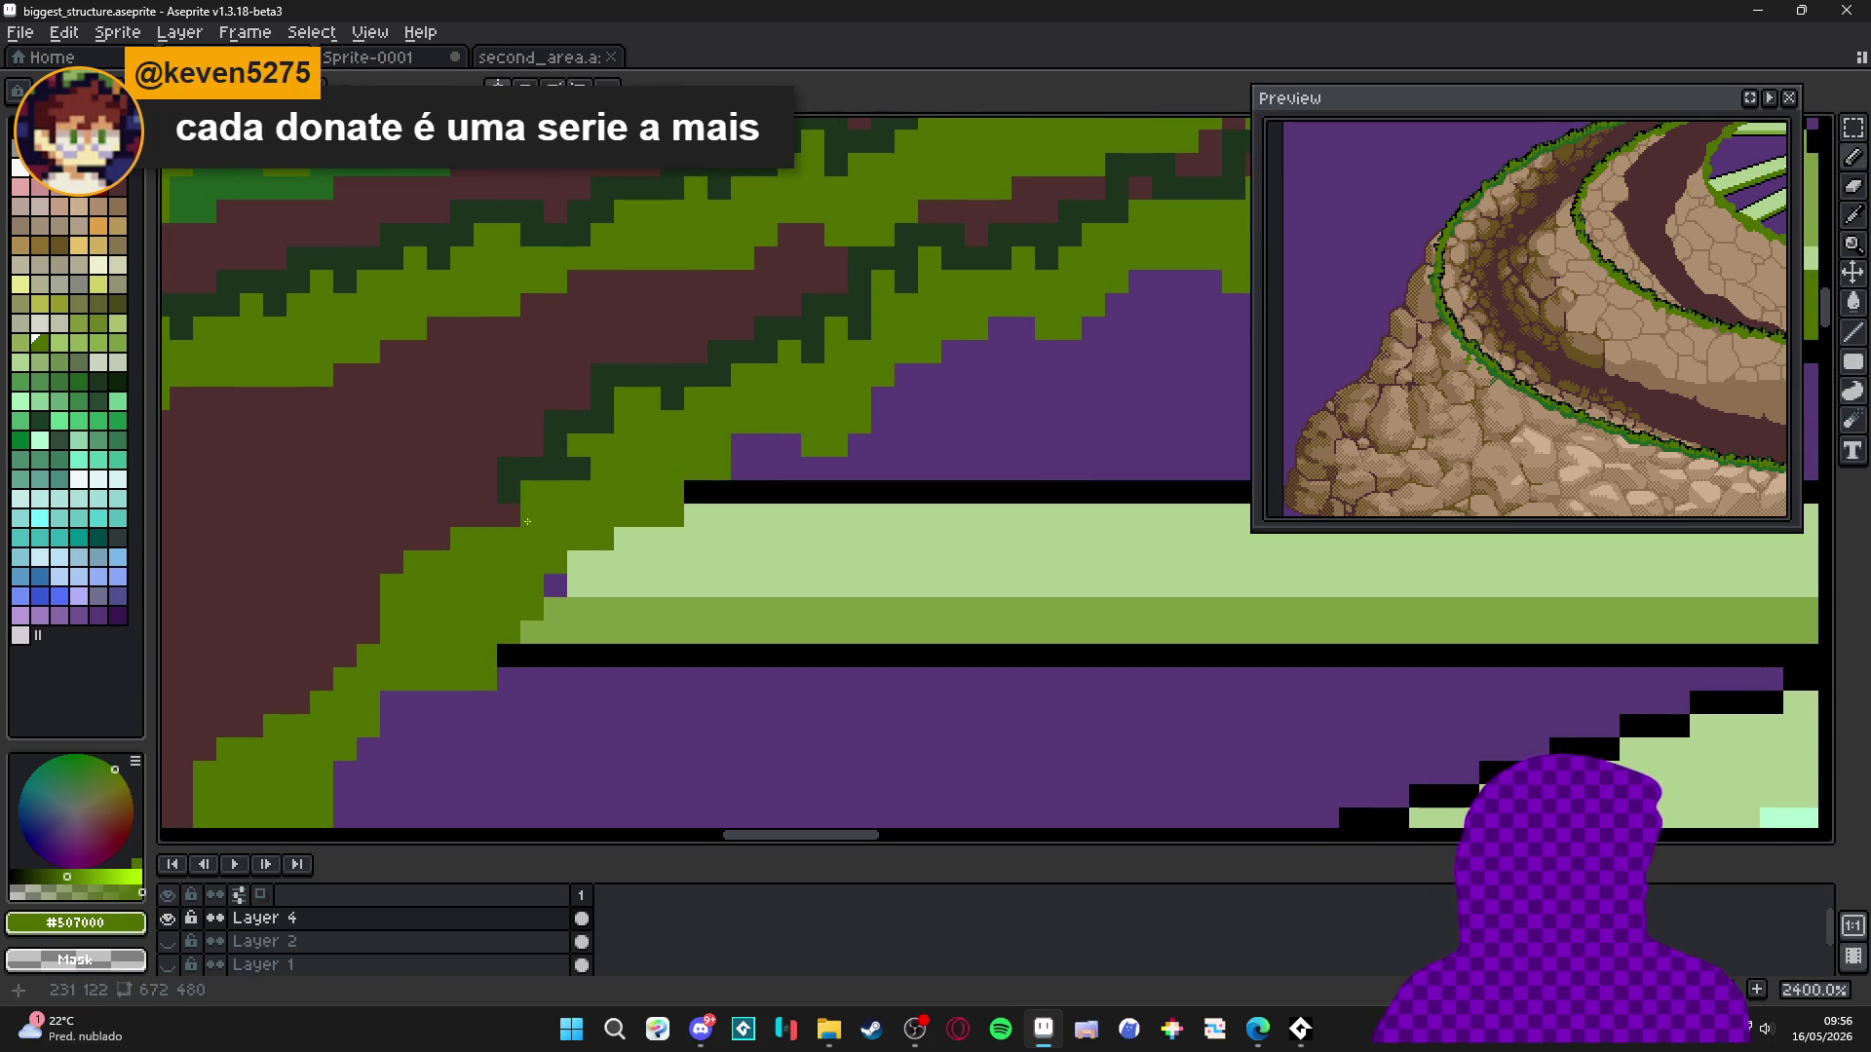
Paint two more dark-green pixels below the outline and save biggest_structure.aseprite.
left_click_drag(551, 489, 565, 483)
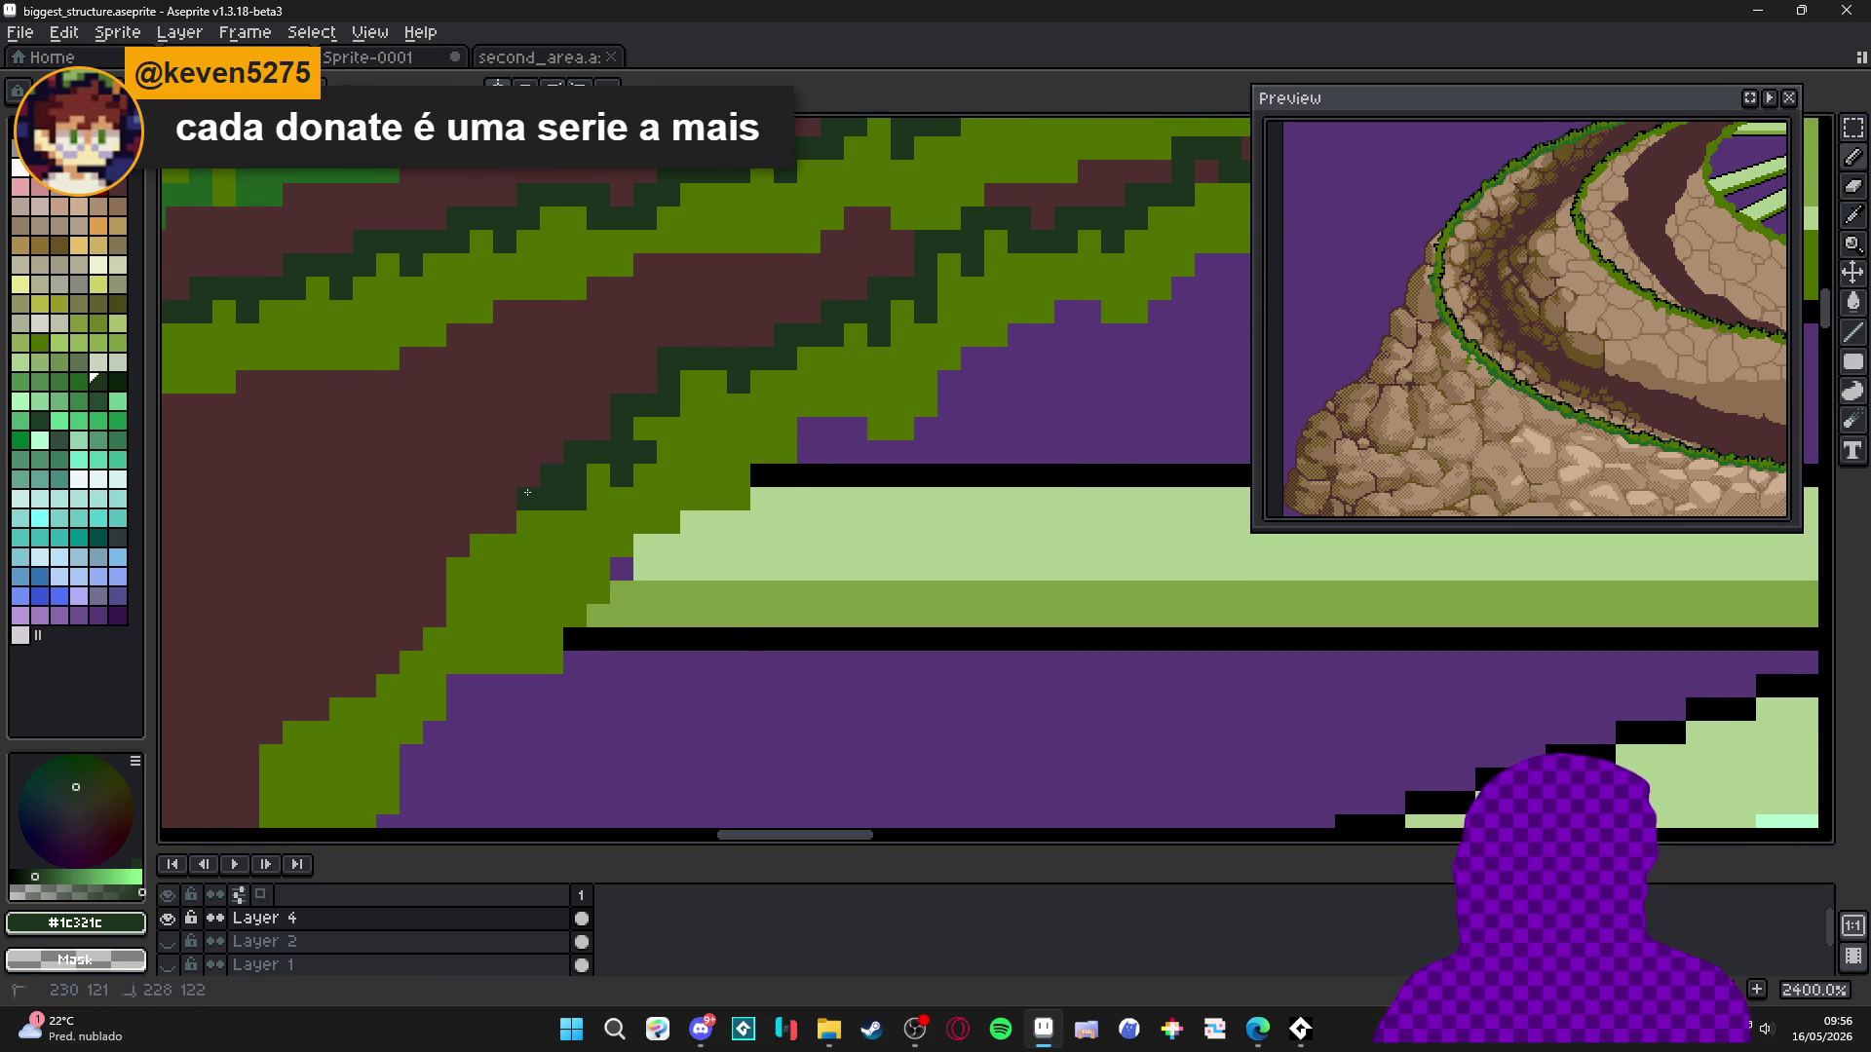
left_click(506, 523)
left_click(552, 523)
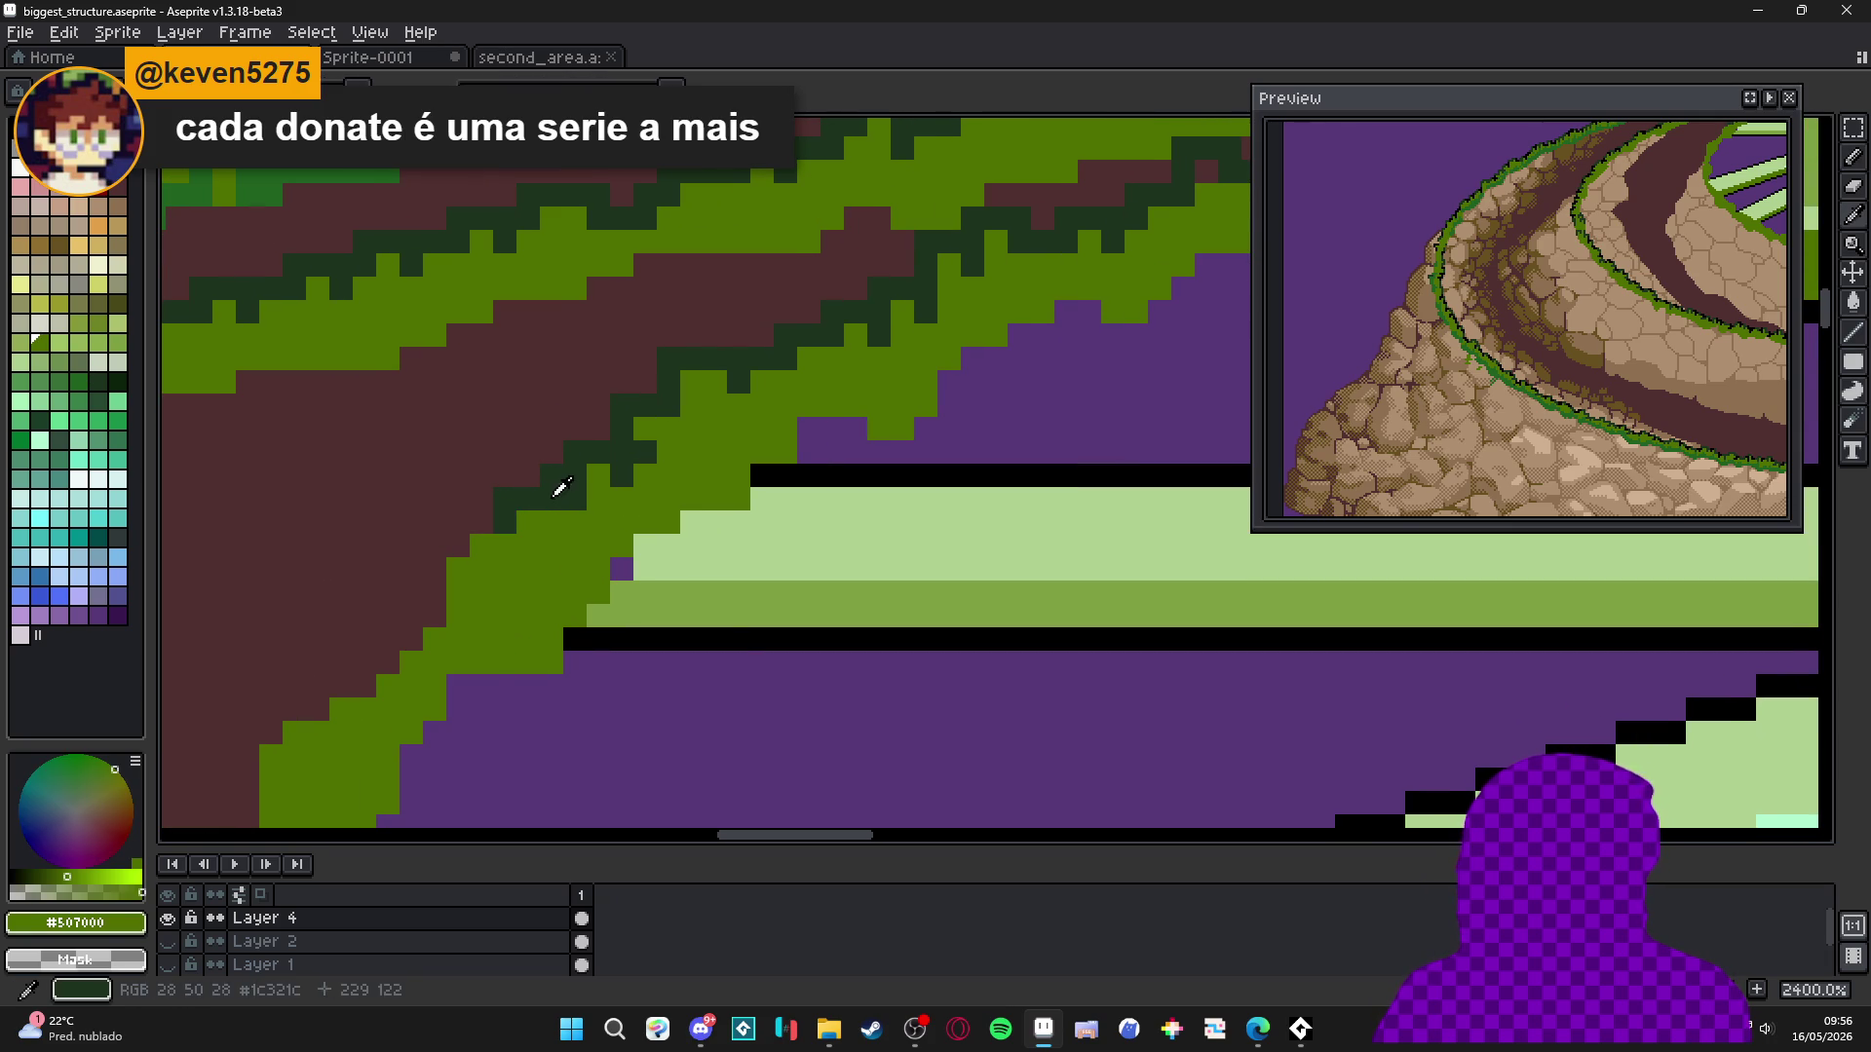
scroll(554, 530, "down", 5)
key("ctrl+s")
scroll(580, 517, "down", 1)
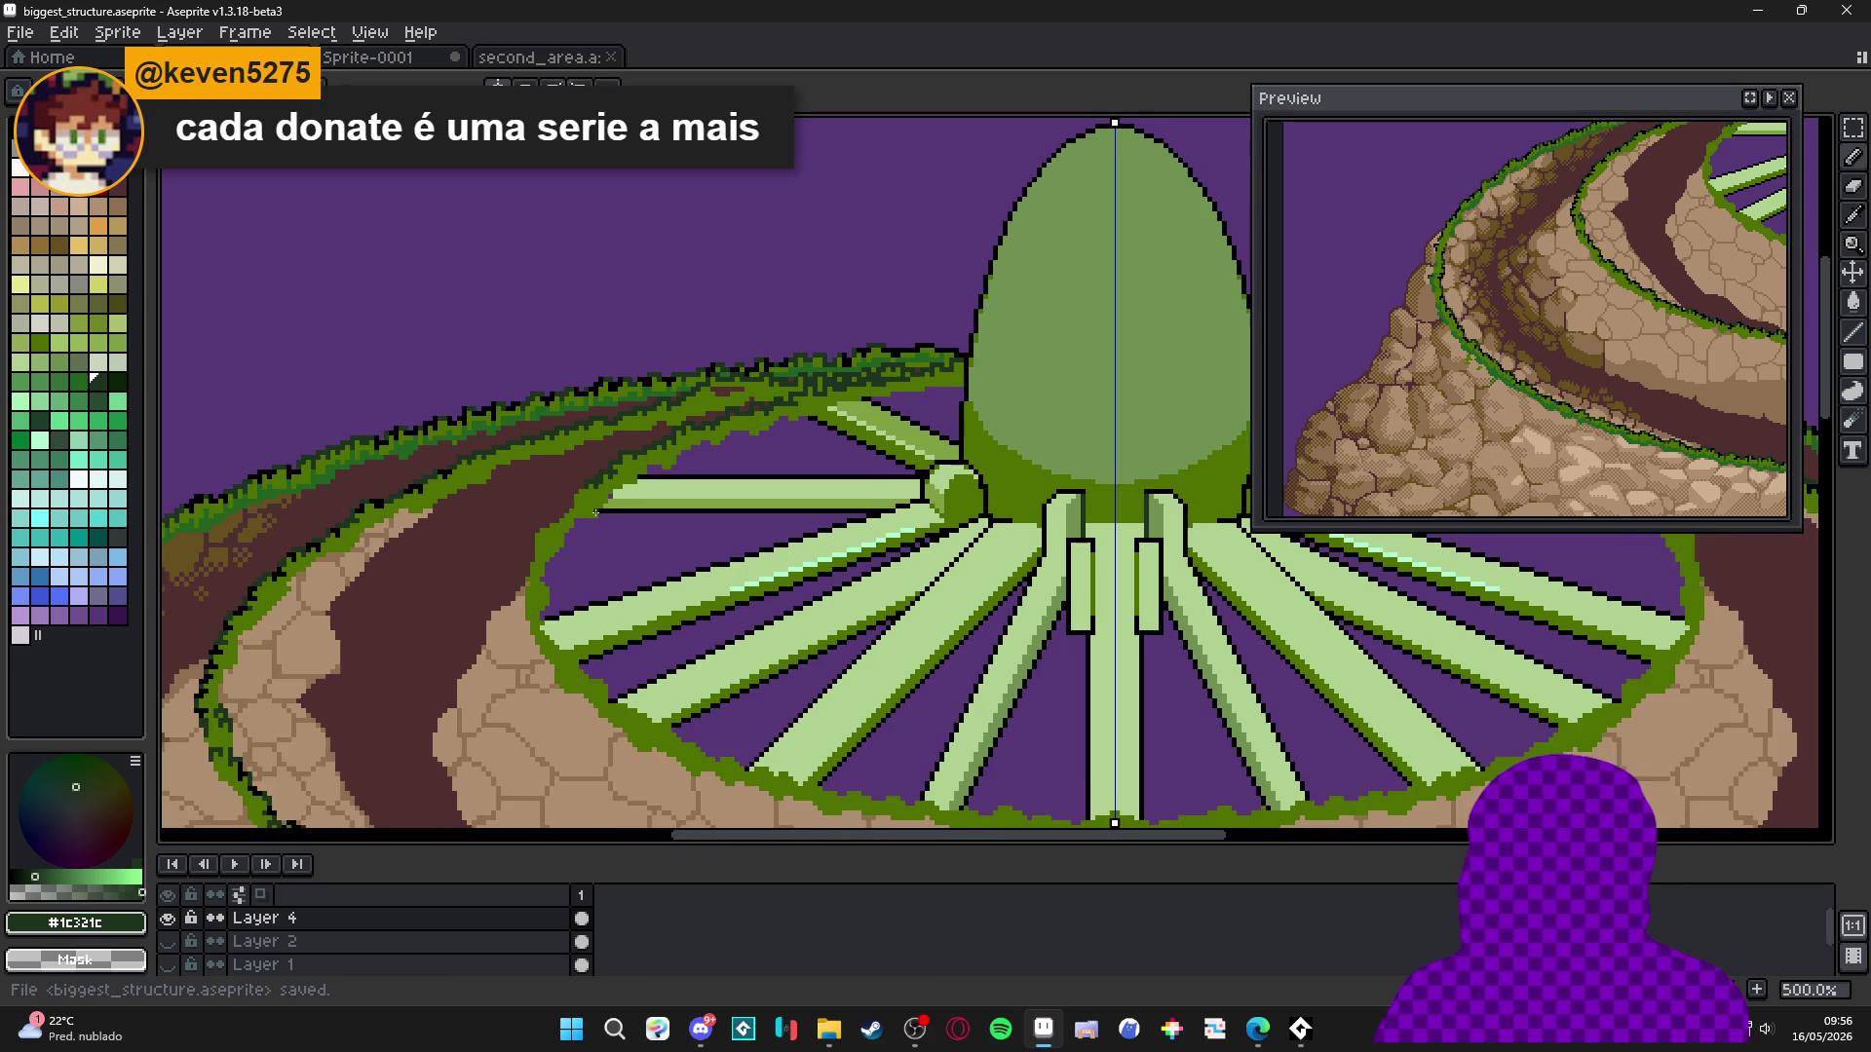
left_click_drag(590, 516, 607, 502)
scroll(563, 473, "down", 1)
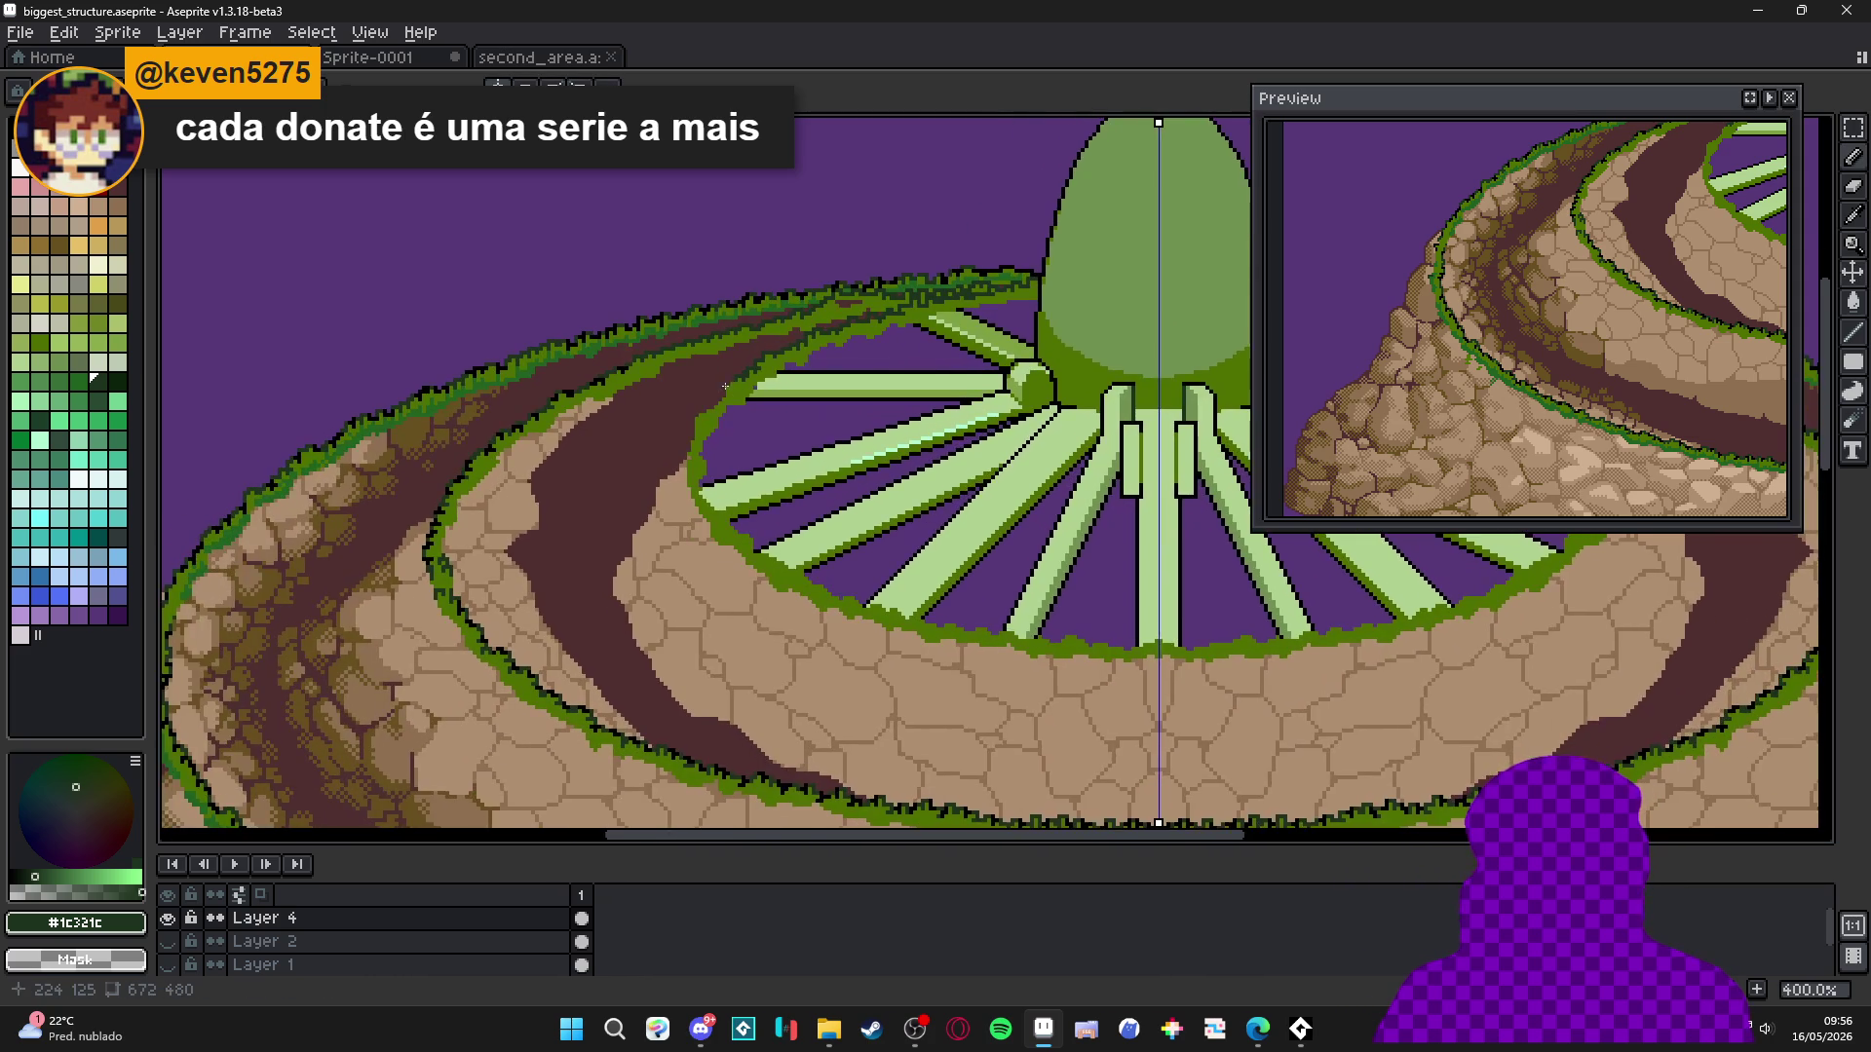
left_click_drag(770, 410, 691, 387)
scroll(725, 399, "down", 3)
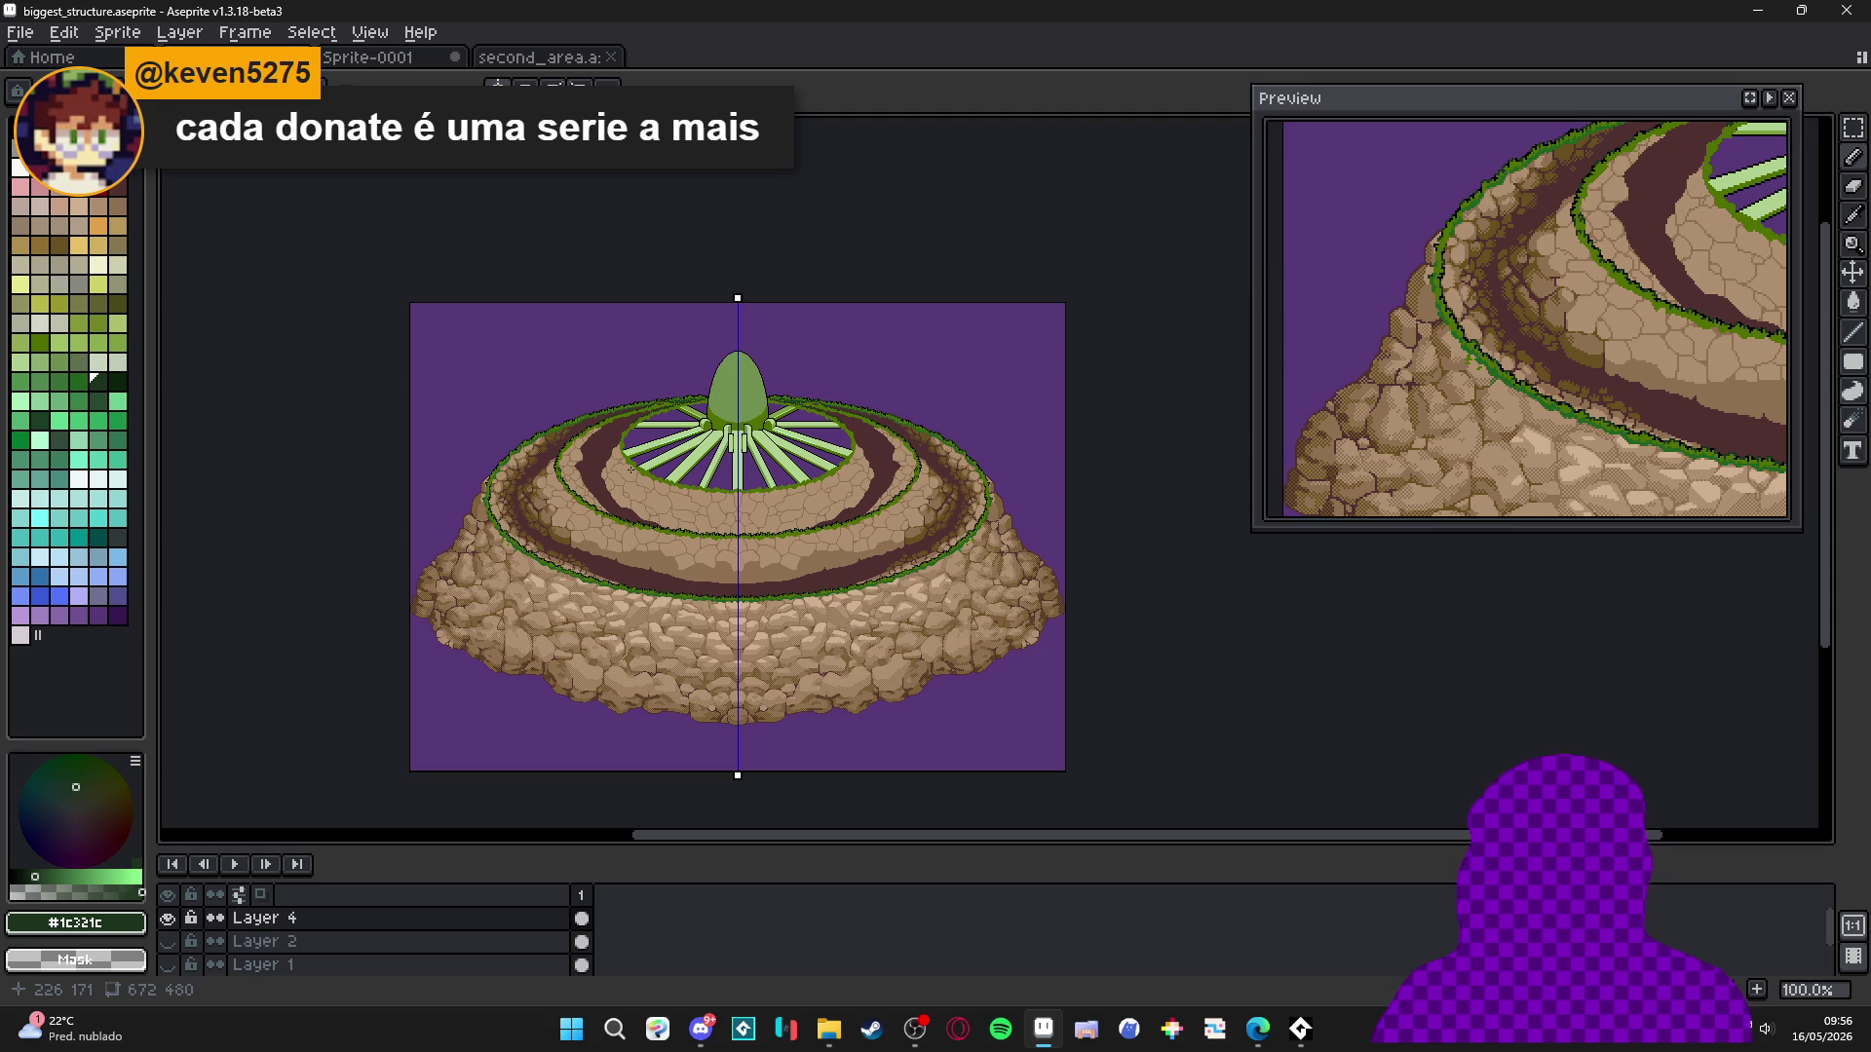
scroll(631, 470, "up", 4)
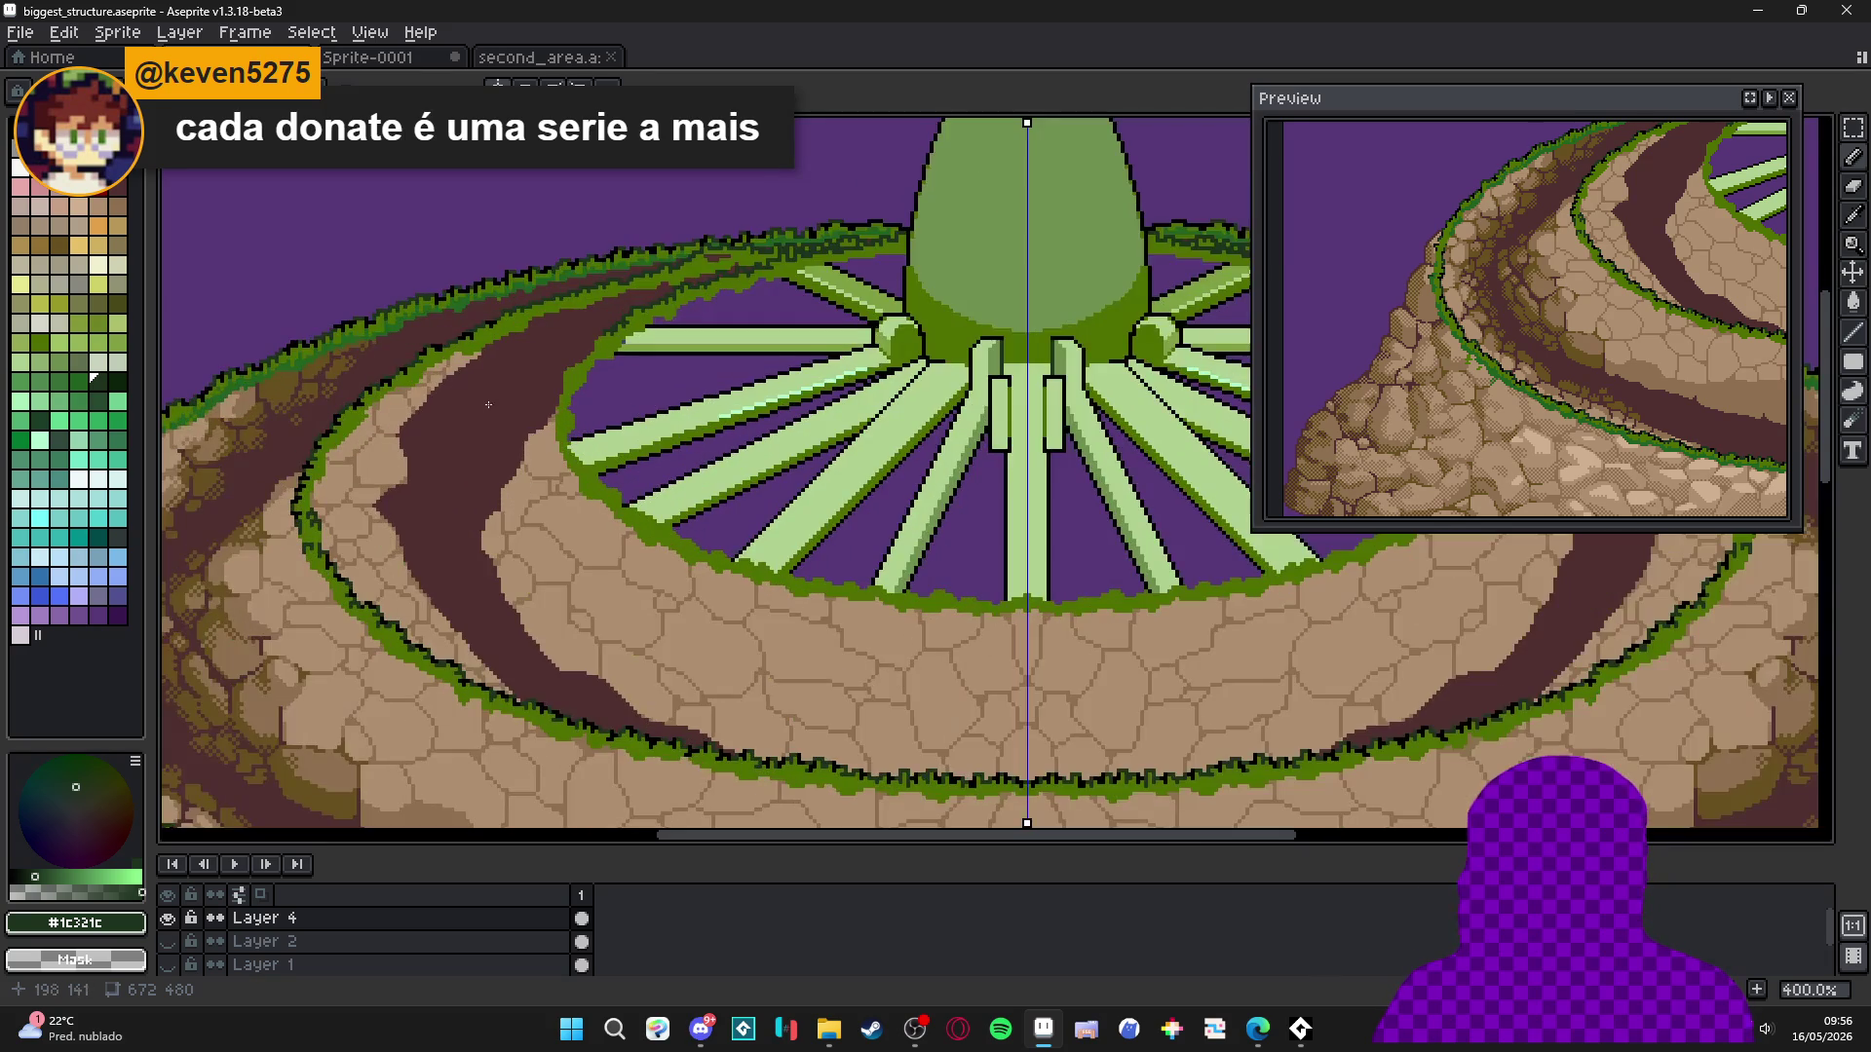
left_click_drag(578, 398, 554, 417)
key("ctrl+s")
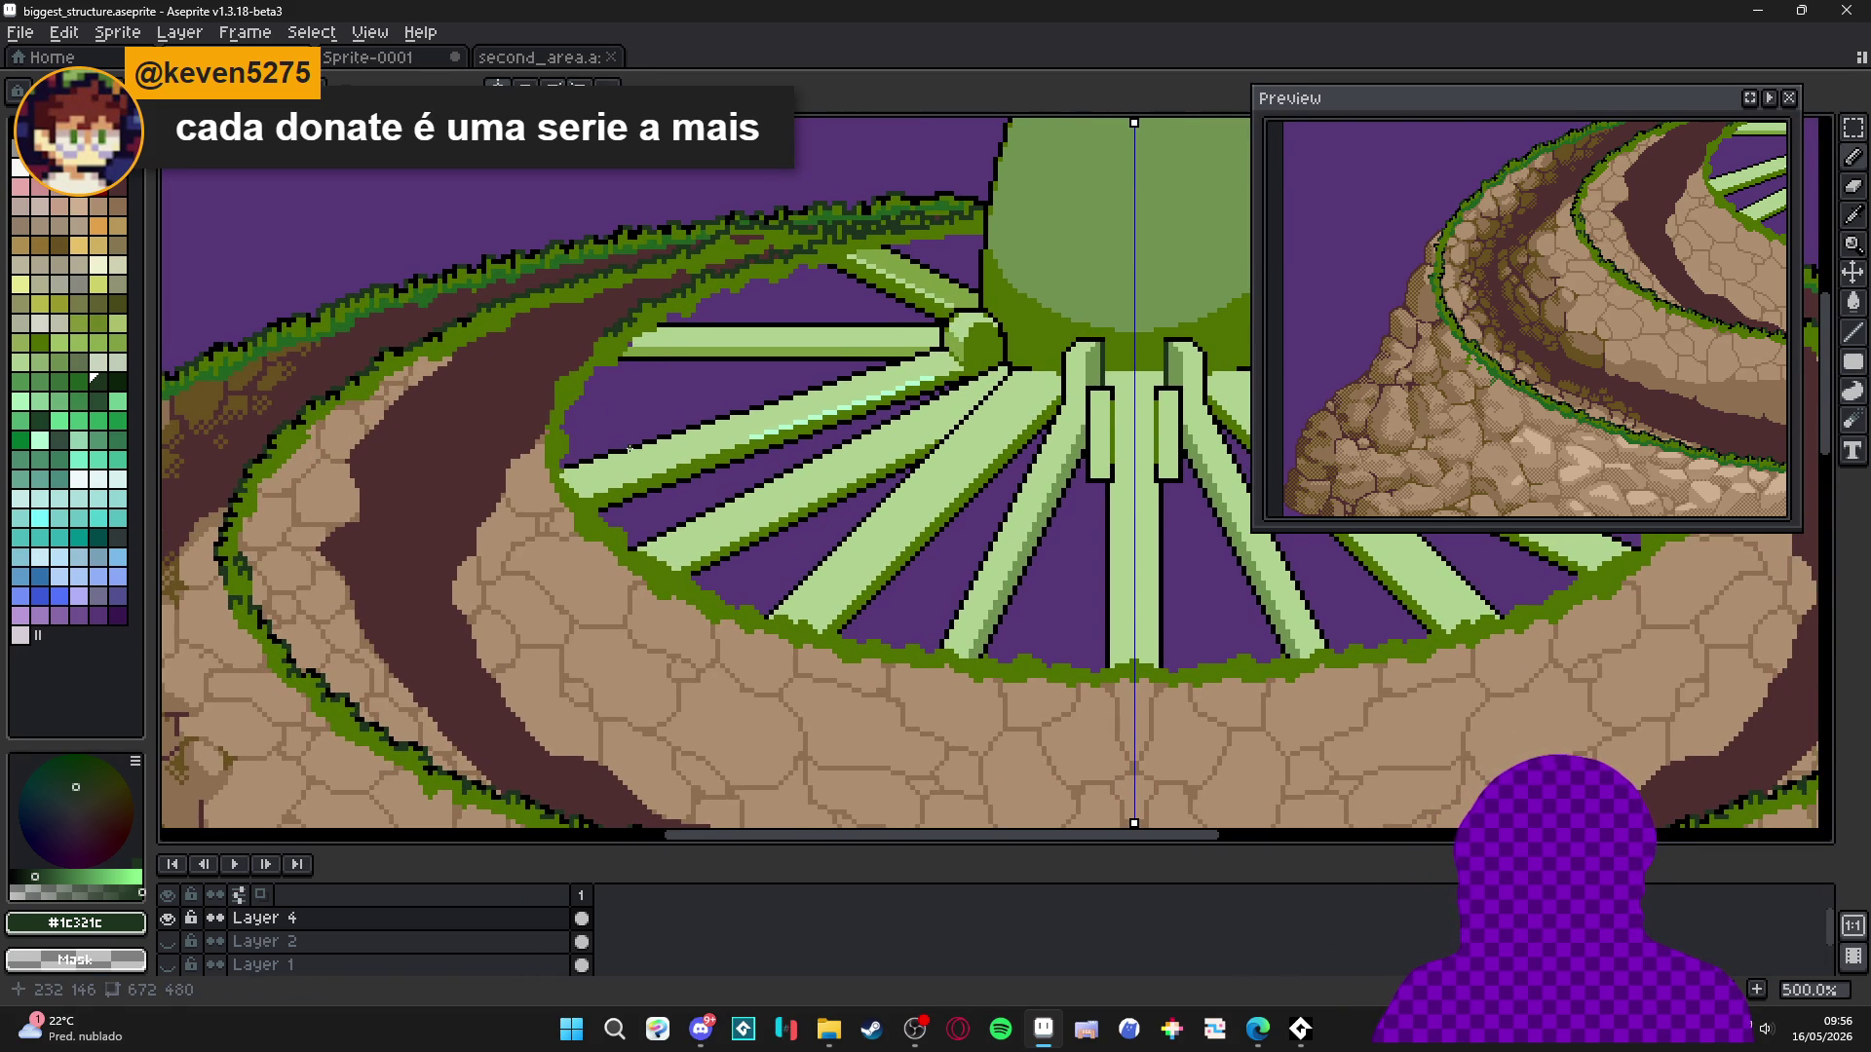
Paint #1c321c dark green outline pixels down the left inner slope edge of the grass ring.
scroll(698, 386, "up", 6)
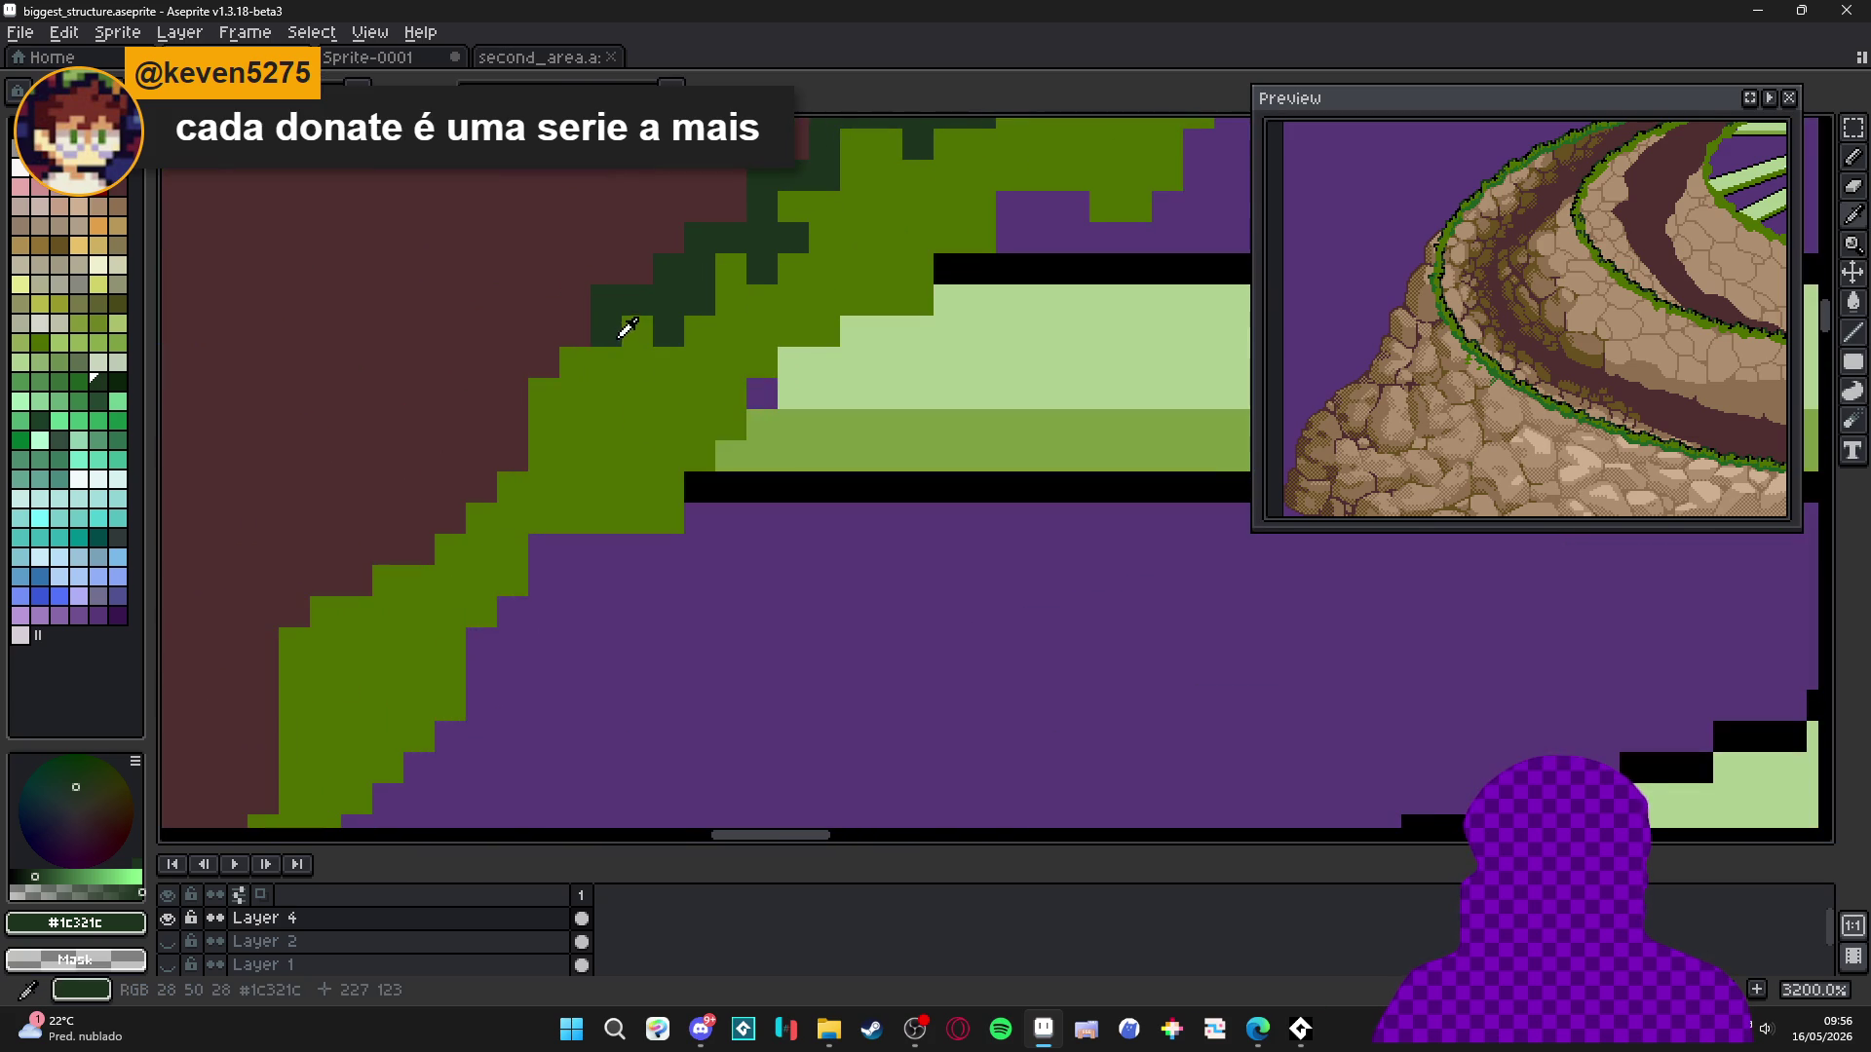
left_click_drag(508, 380, 511, 423)
left_click(543, 425)
left_click(482, 455)
left_click_drag(477, 519, 469, 504)
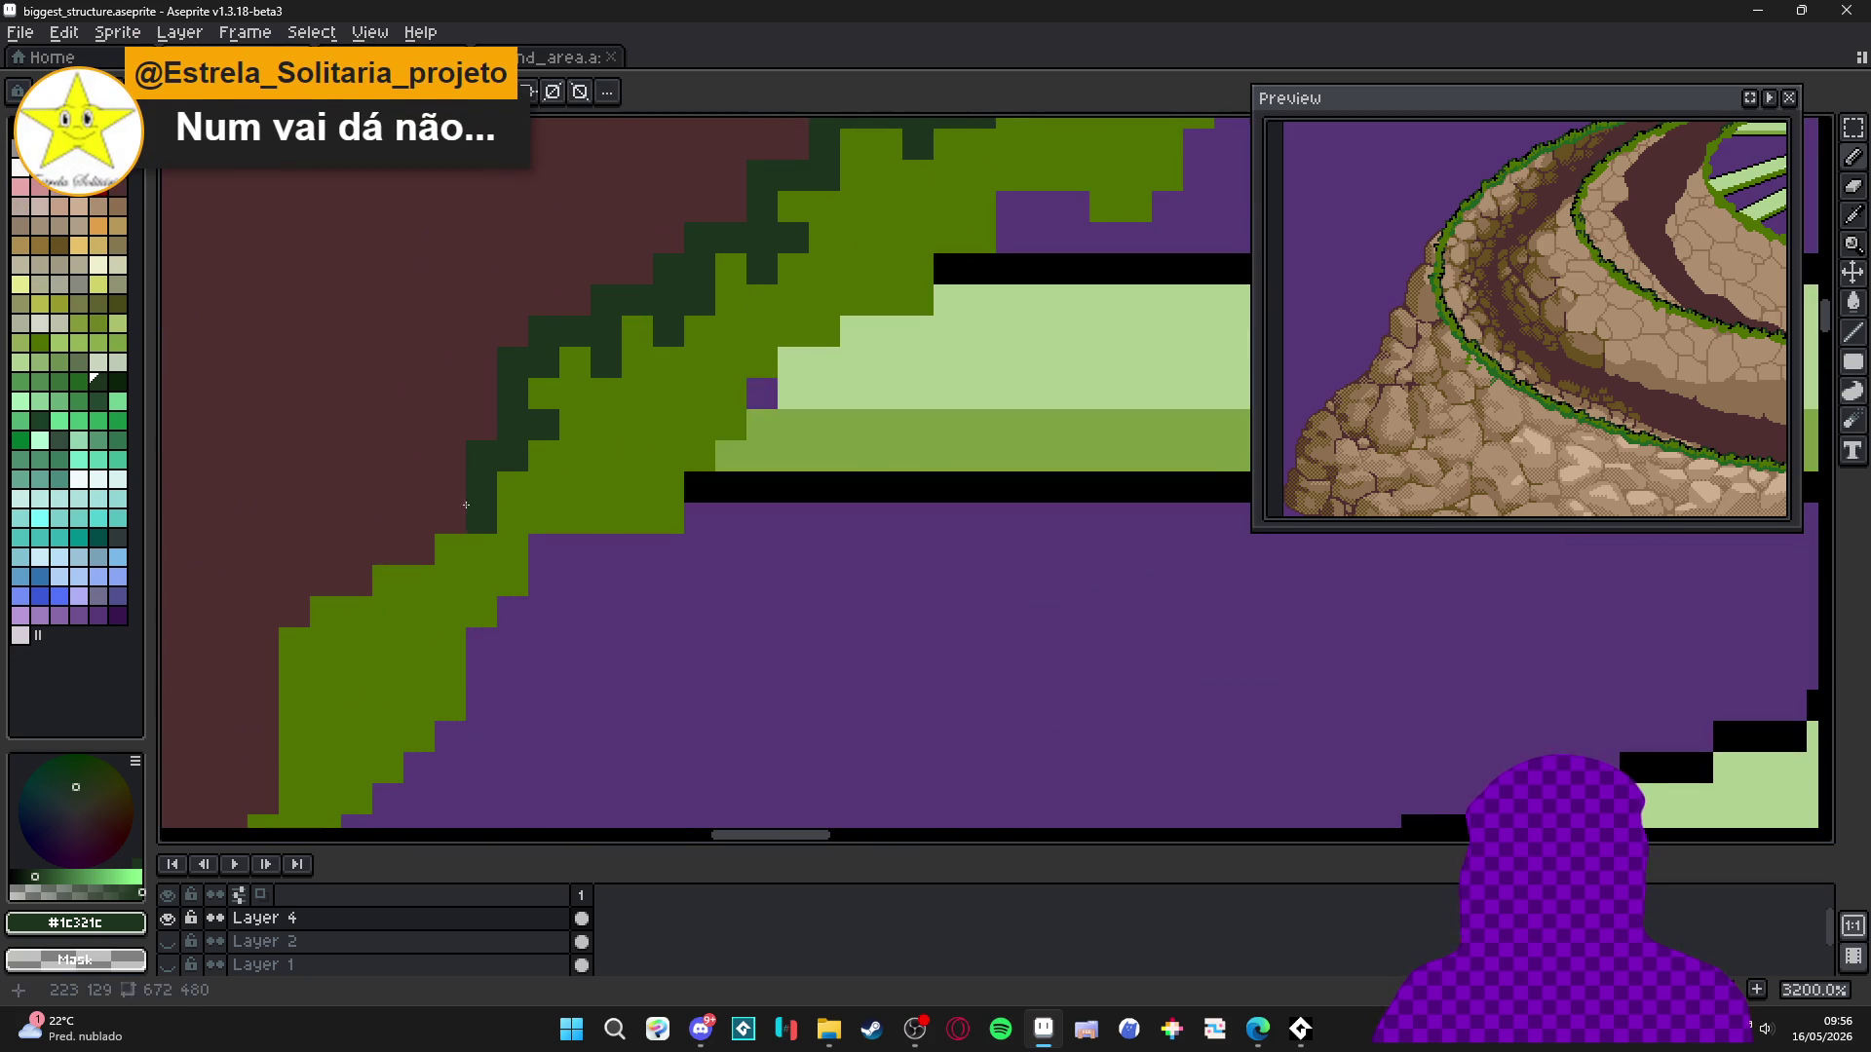
mouse_move(402, 559)
left_mouse_down()
mouse_move(356, 582)
mouse_move(548, 541)
mouse_move(495, 583)
mouse_move(455, 657)
mouse_move(509, 673)
mouse_move(549, 545)
left_mouse_up()
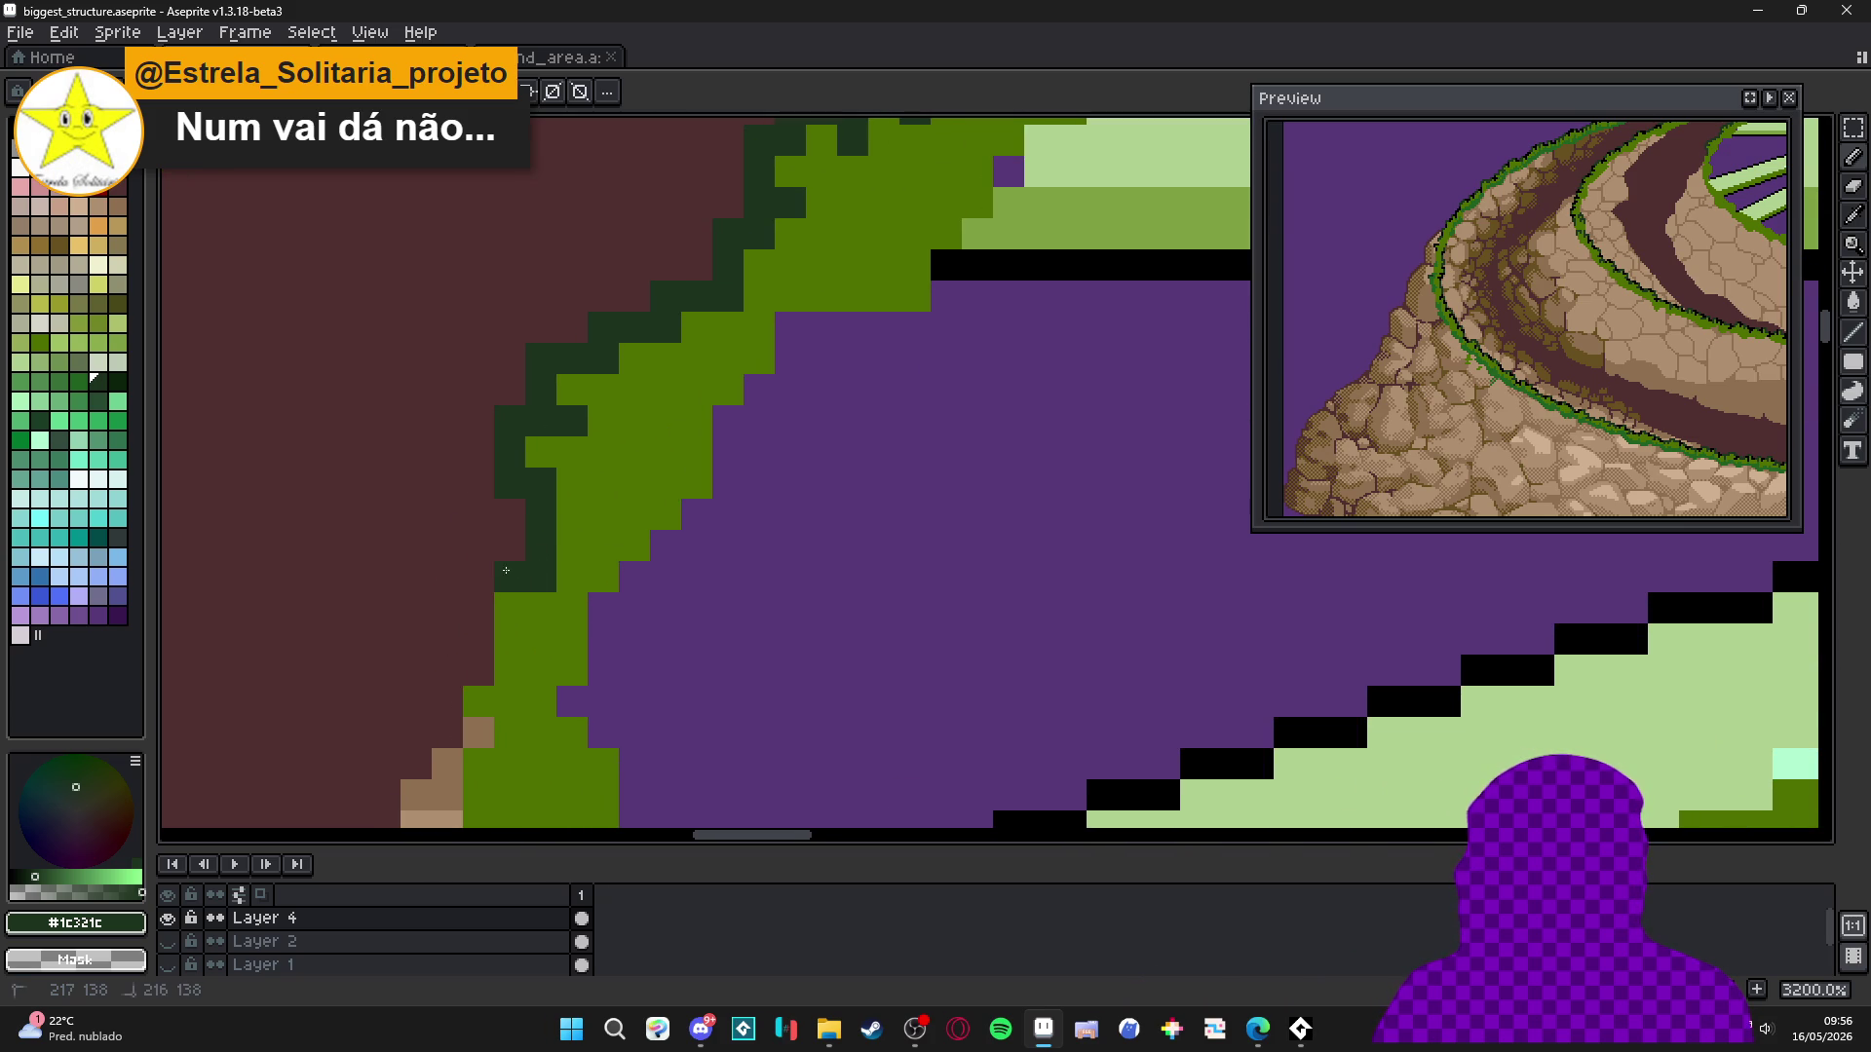
left_click(478, 640)
mouse_move(487, 674)
left_mouse_down()
mouse_move(530, 539)
mouse_move(546, 556)
mouse_move(502, 588)
left_mouse_up()
Bring the lower ring edge into view and sample the grass green from the artwork.
scroll(546, 597, "down", 5)
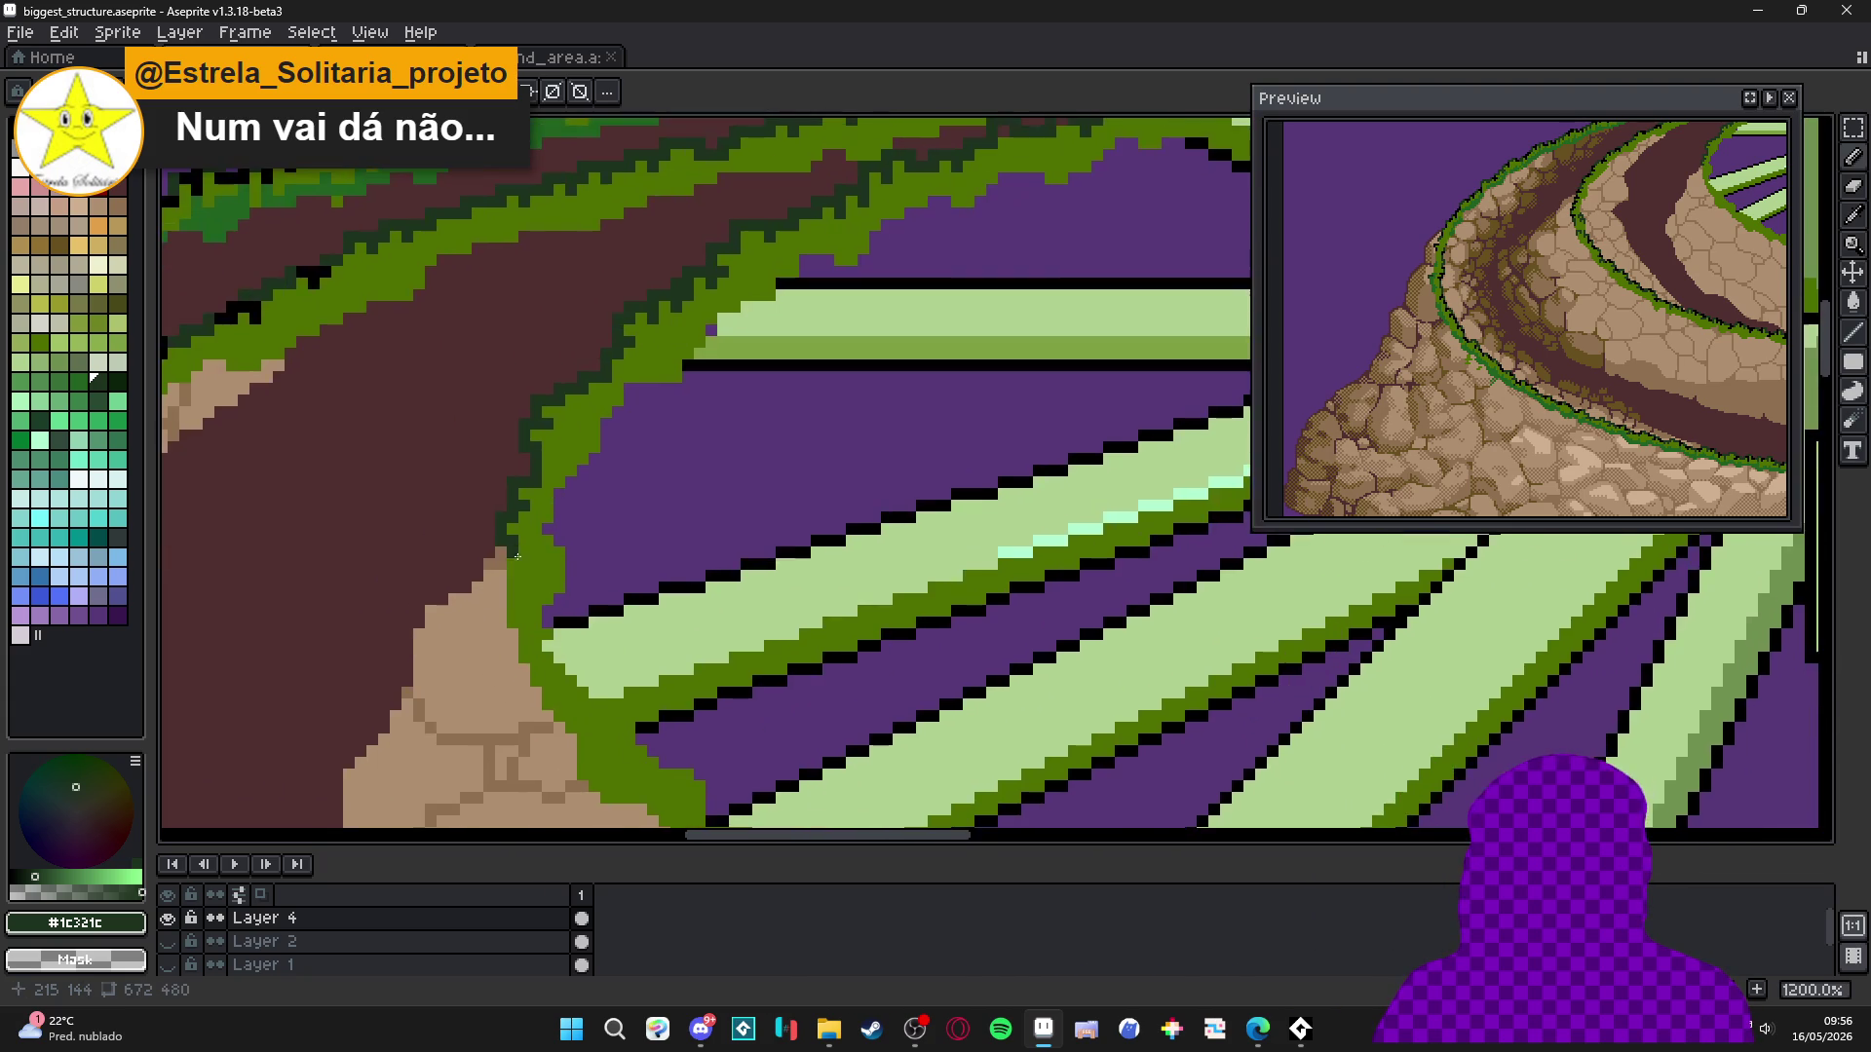
scroll(512, 563, "up", 2)
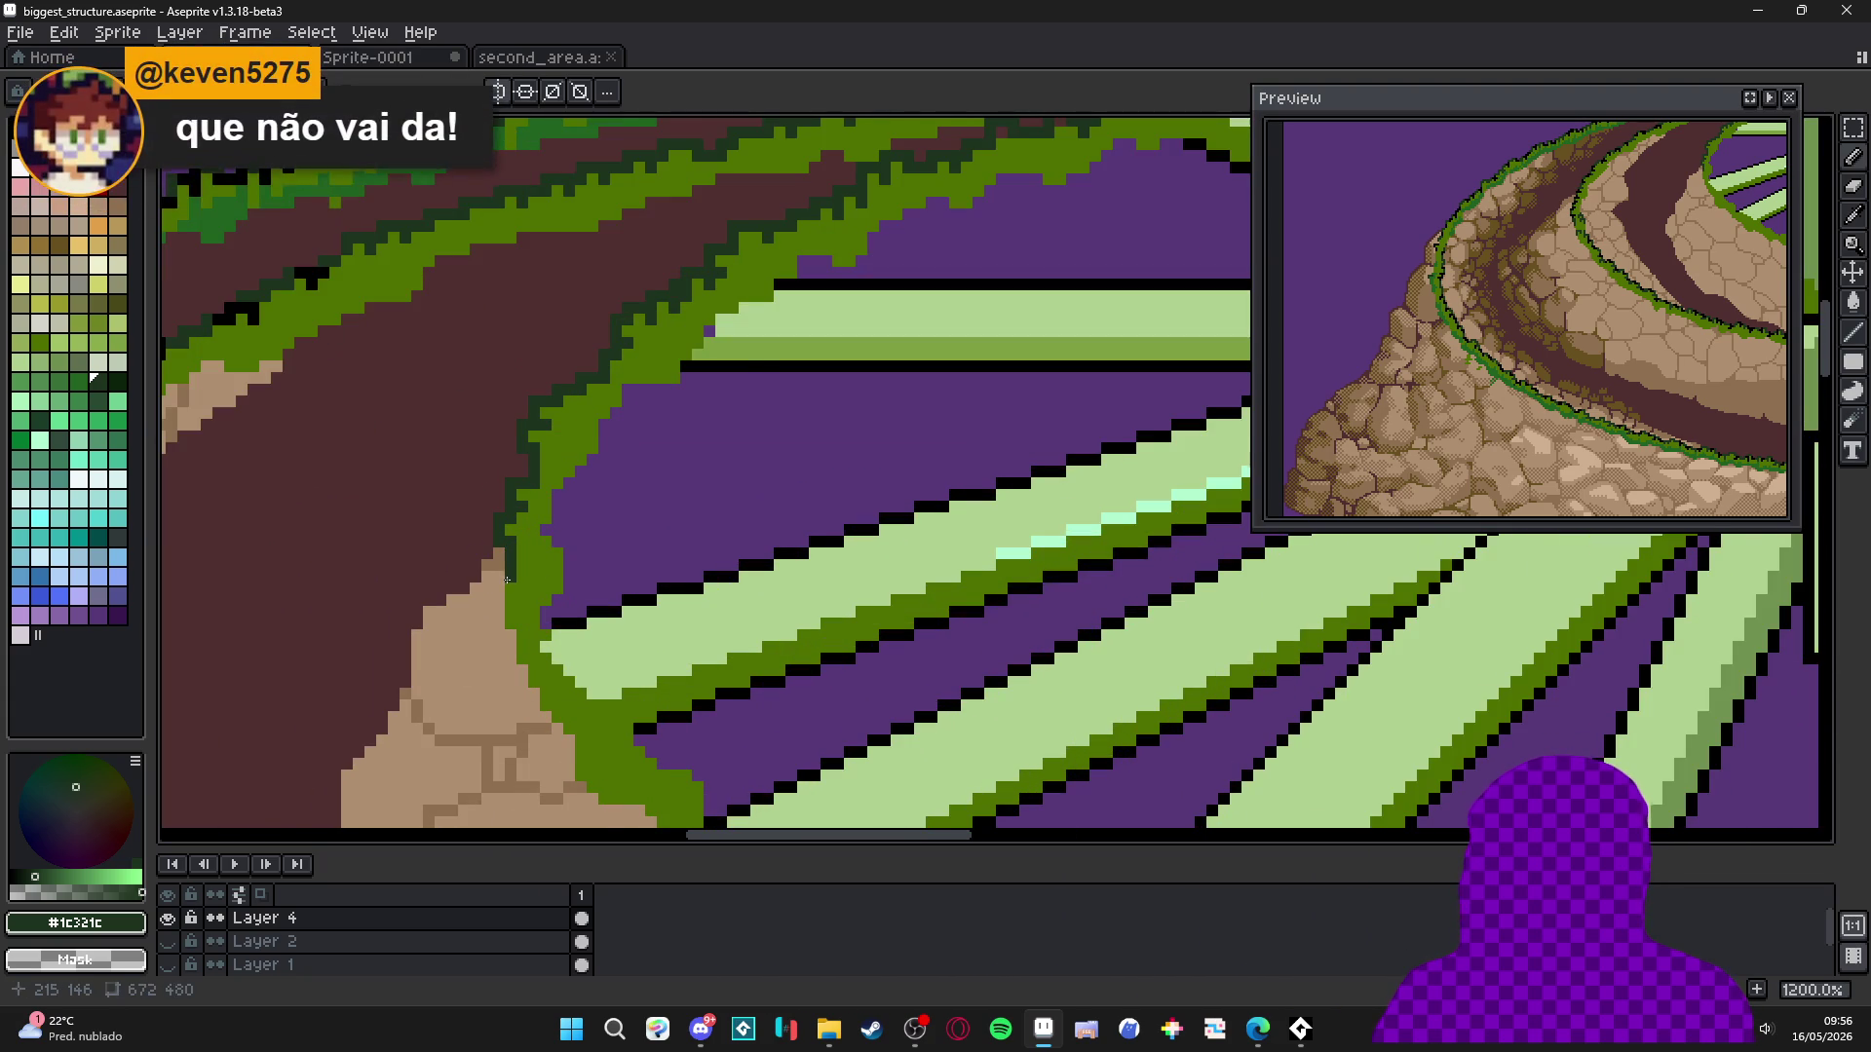
scroll(497, 601, "up", 1)
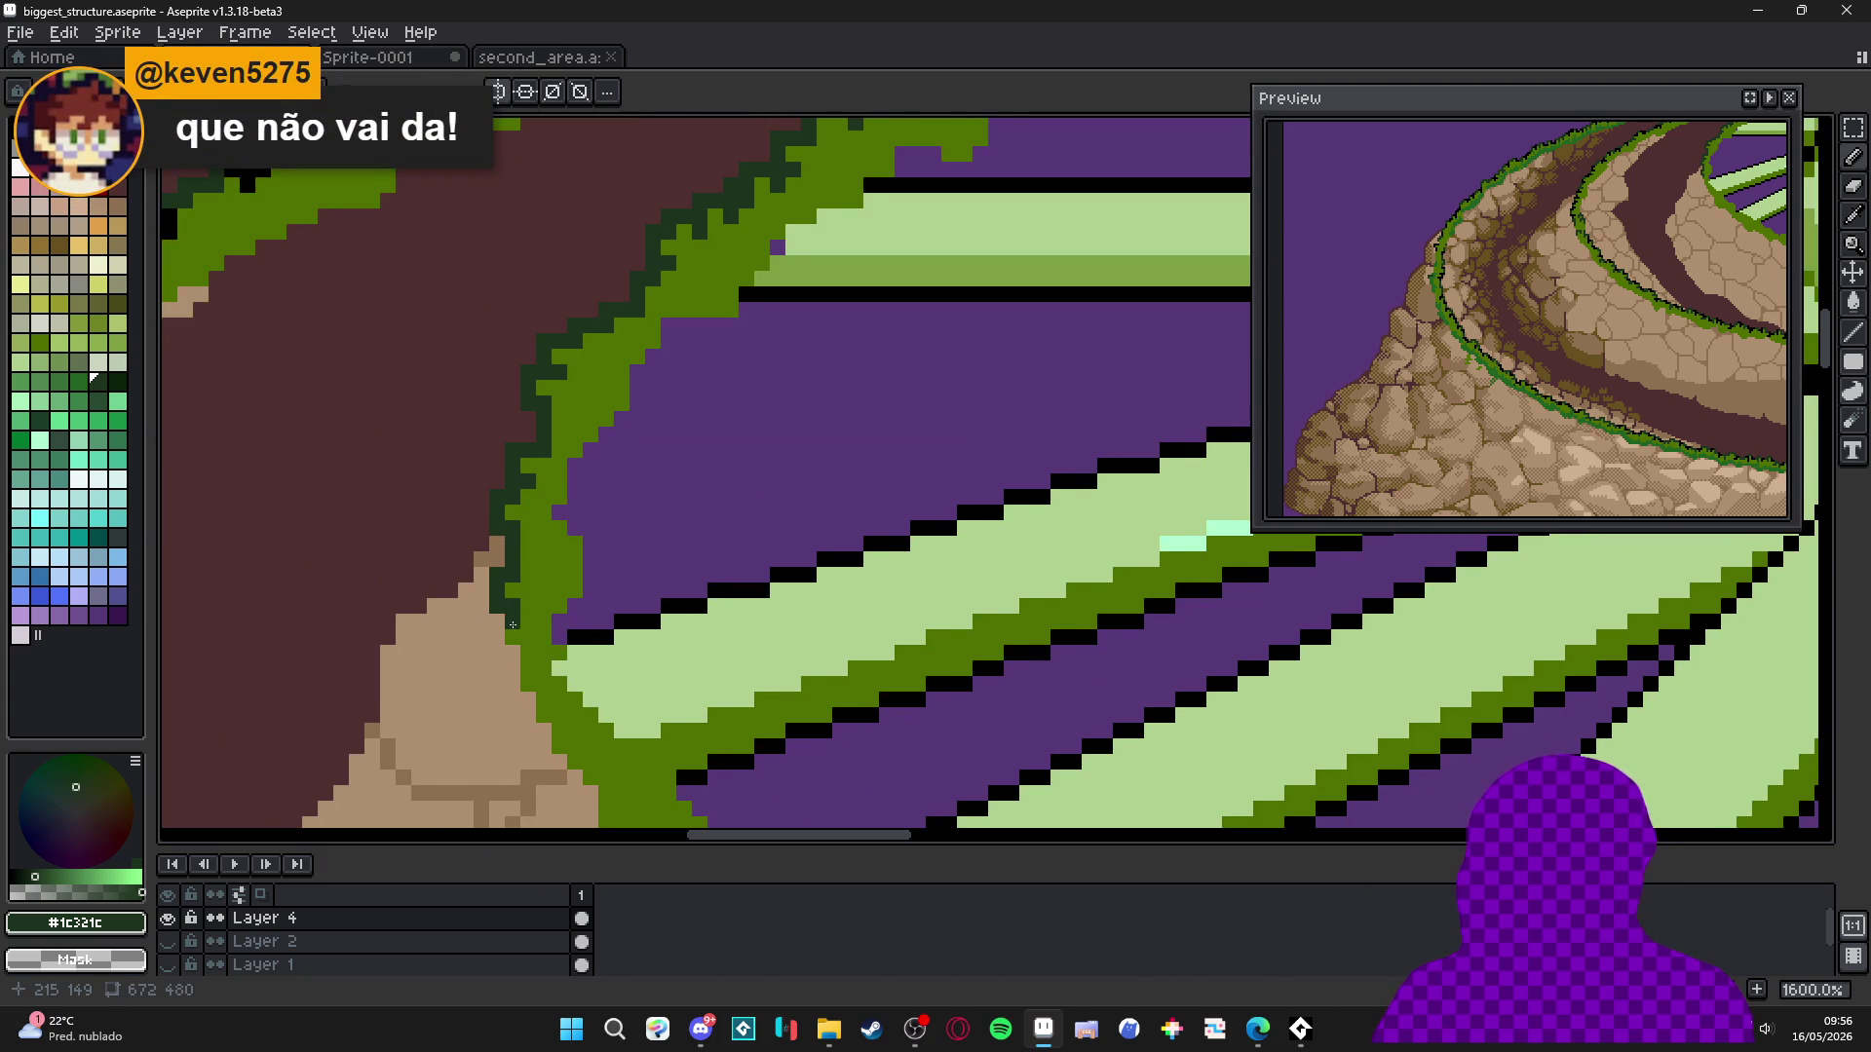
left_click_drag(512, 624, 519, 583)
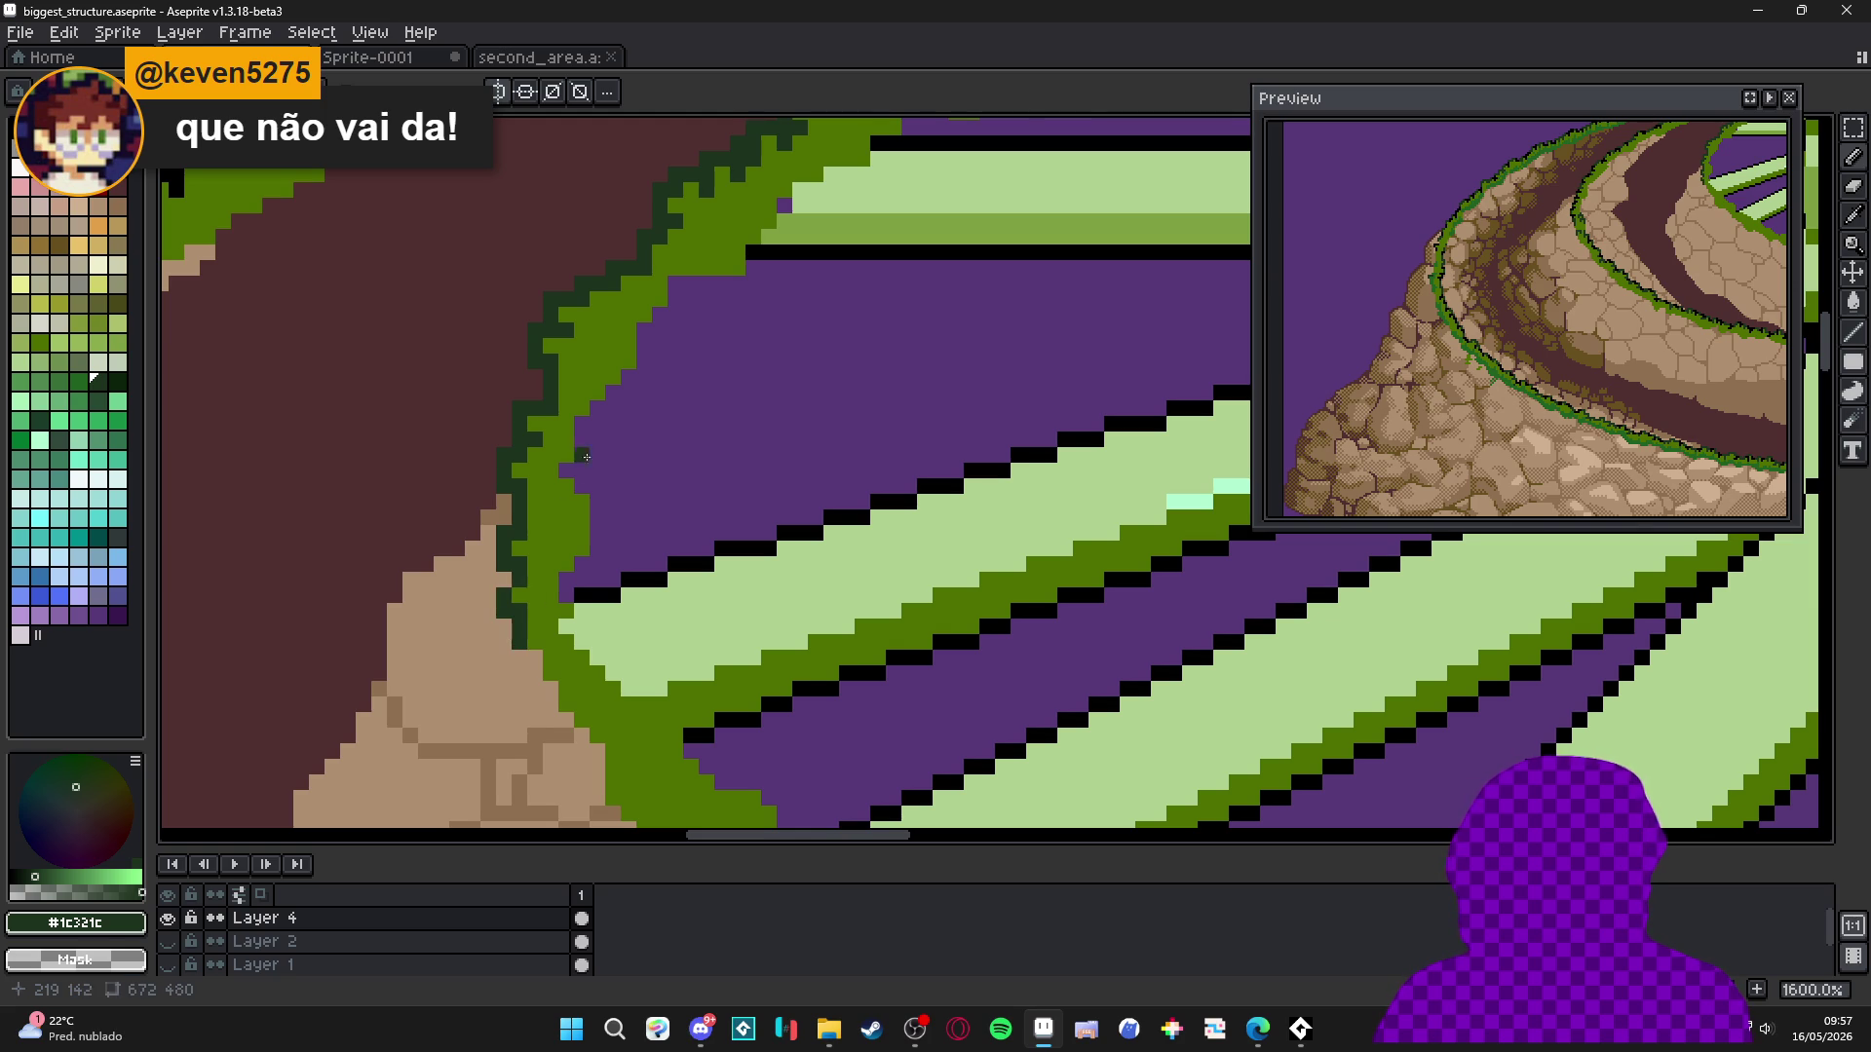
scroll(577, 478, "down", 5)
scroll(516, 437, "up", 6)
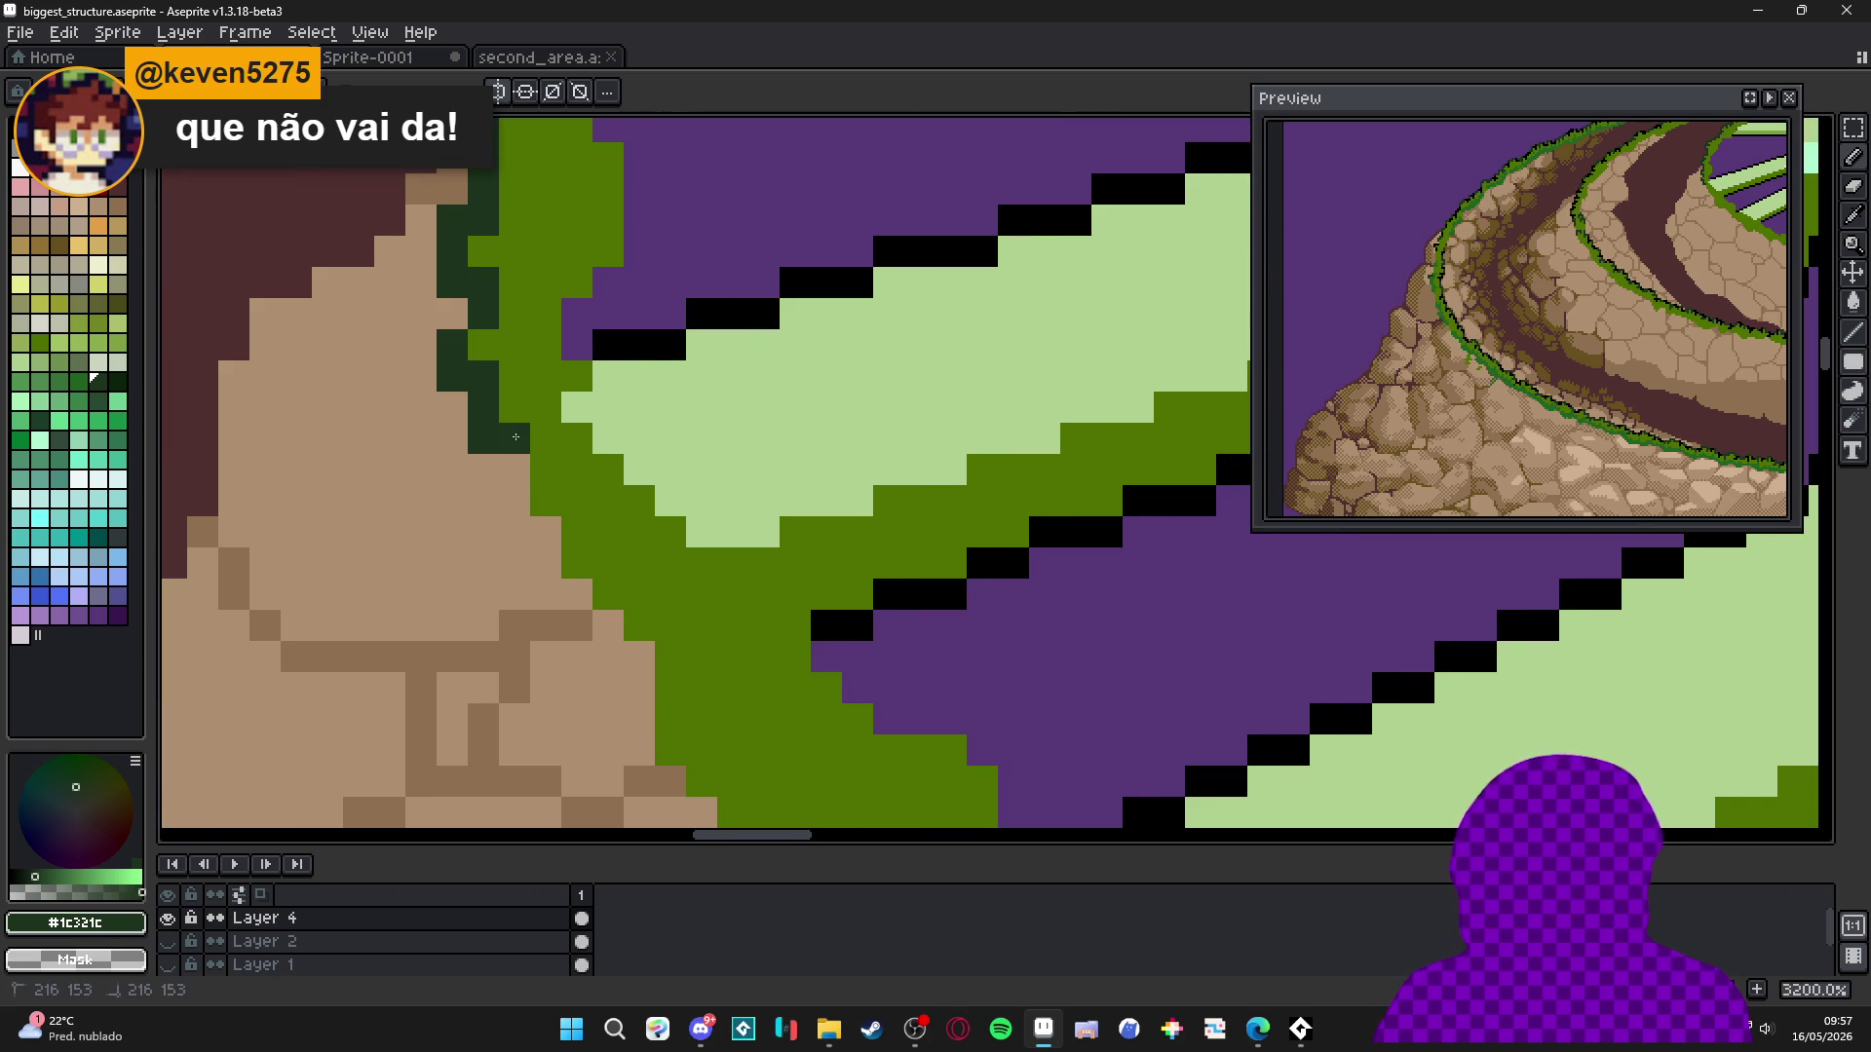
scroll(516, 436, "down", 6)
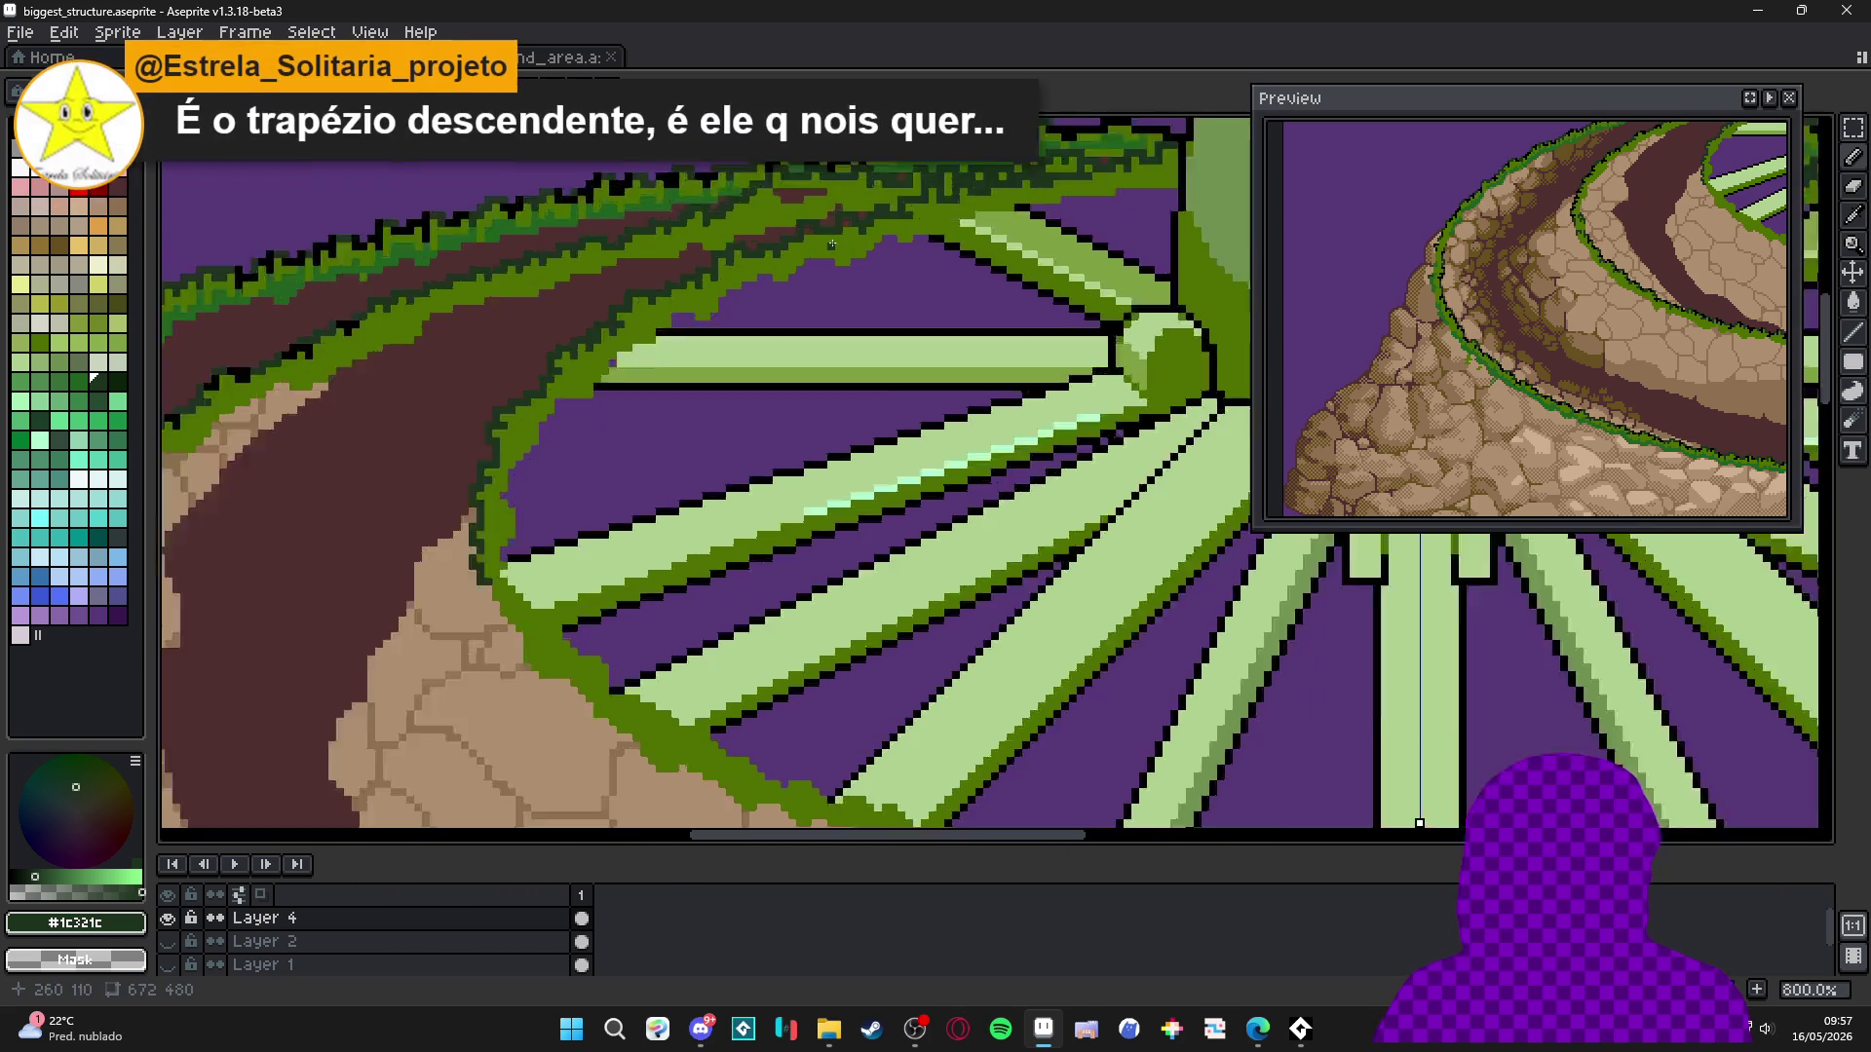
scroll(743, 446, "up", 6)
left_click(794, 233, "alt")
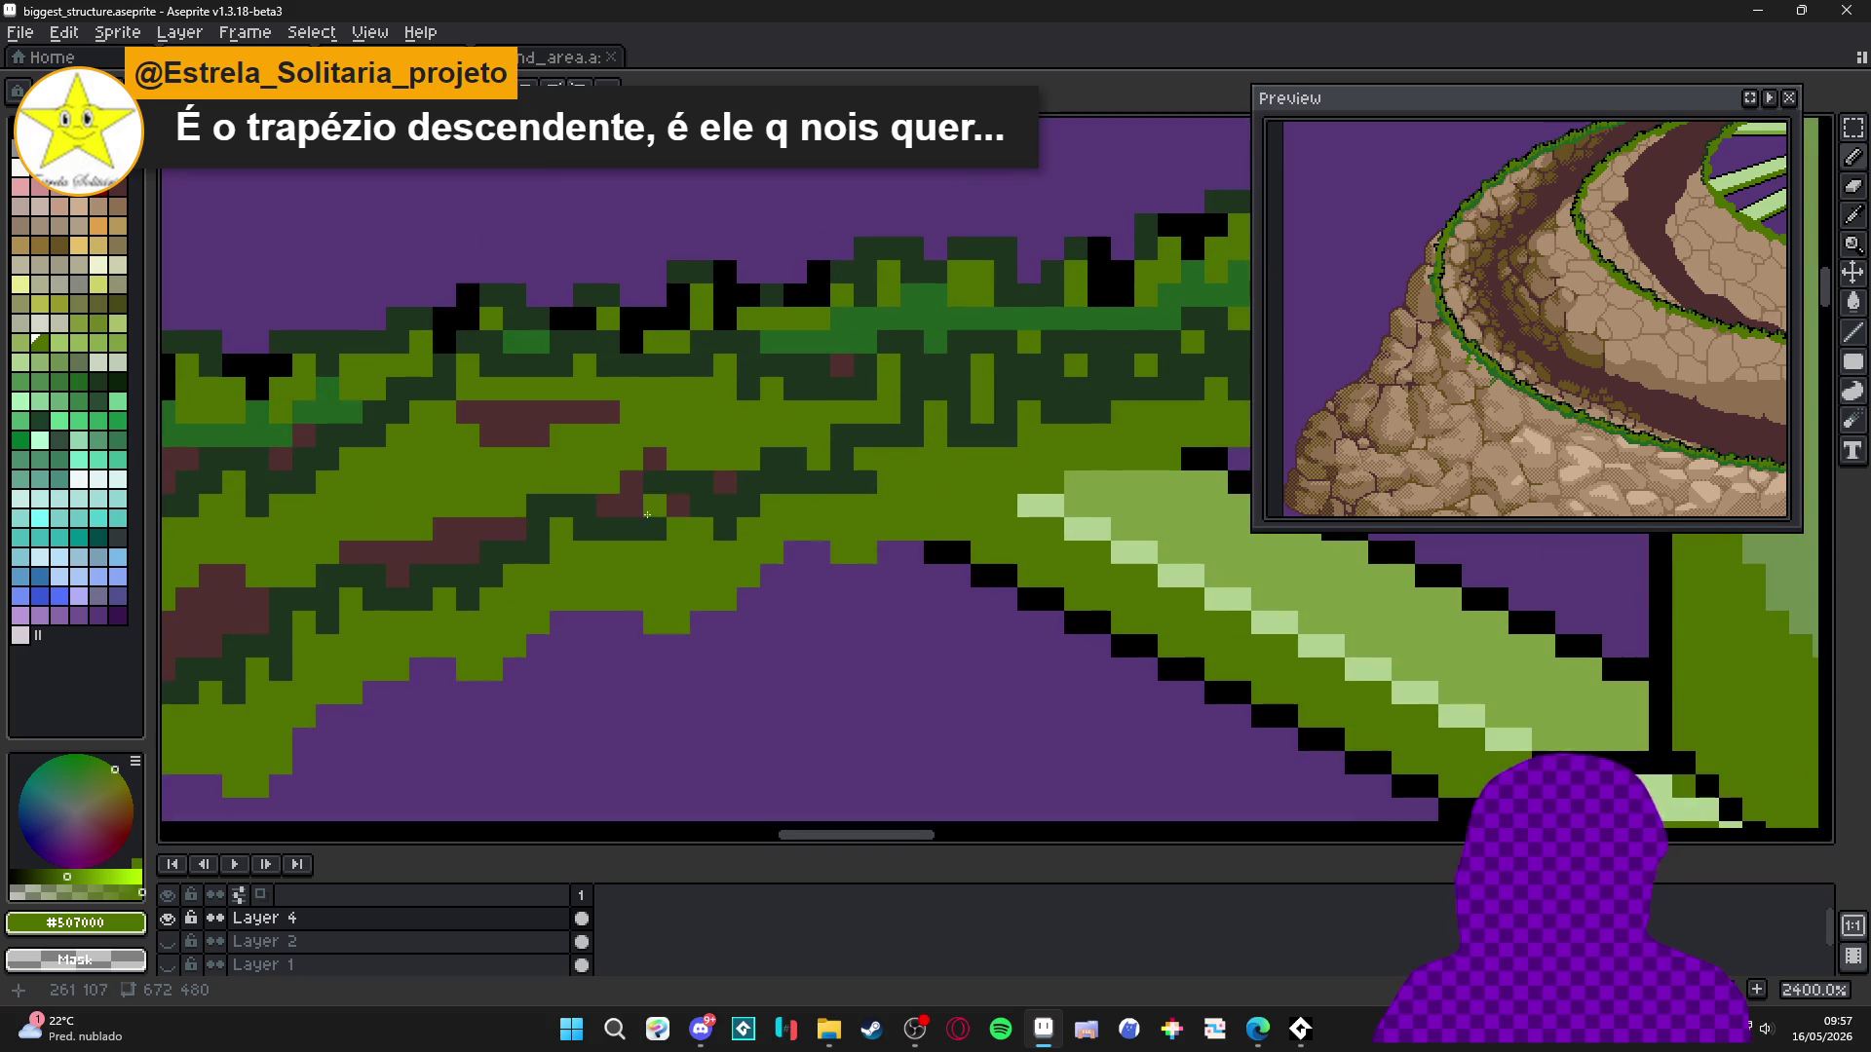
Recolor the stray dark-red pixels in the grass rim with mid green.
scroll(856, 493, "right", 5)
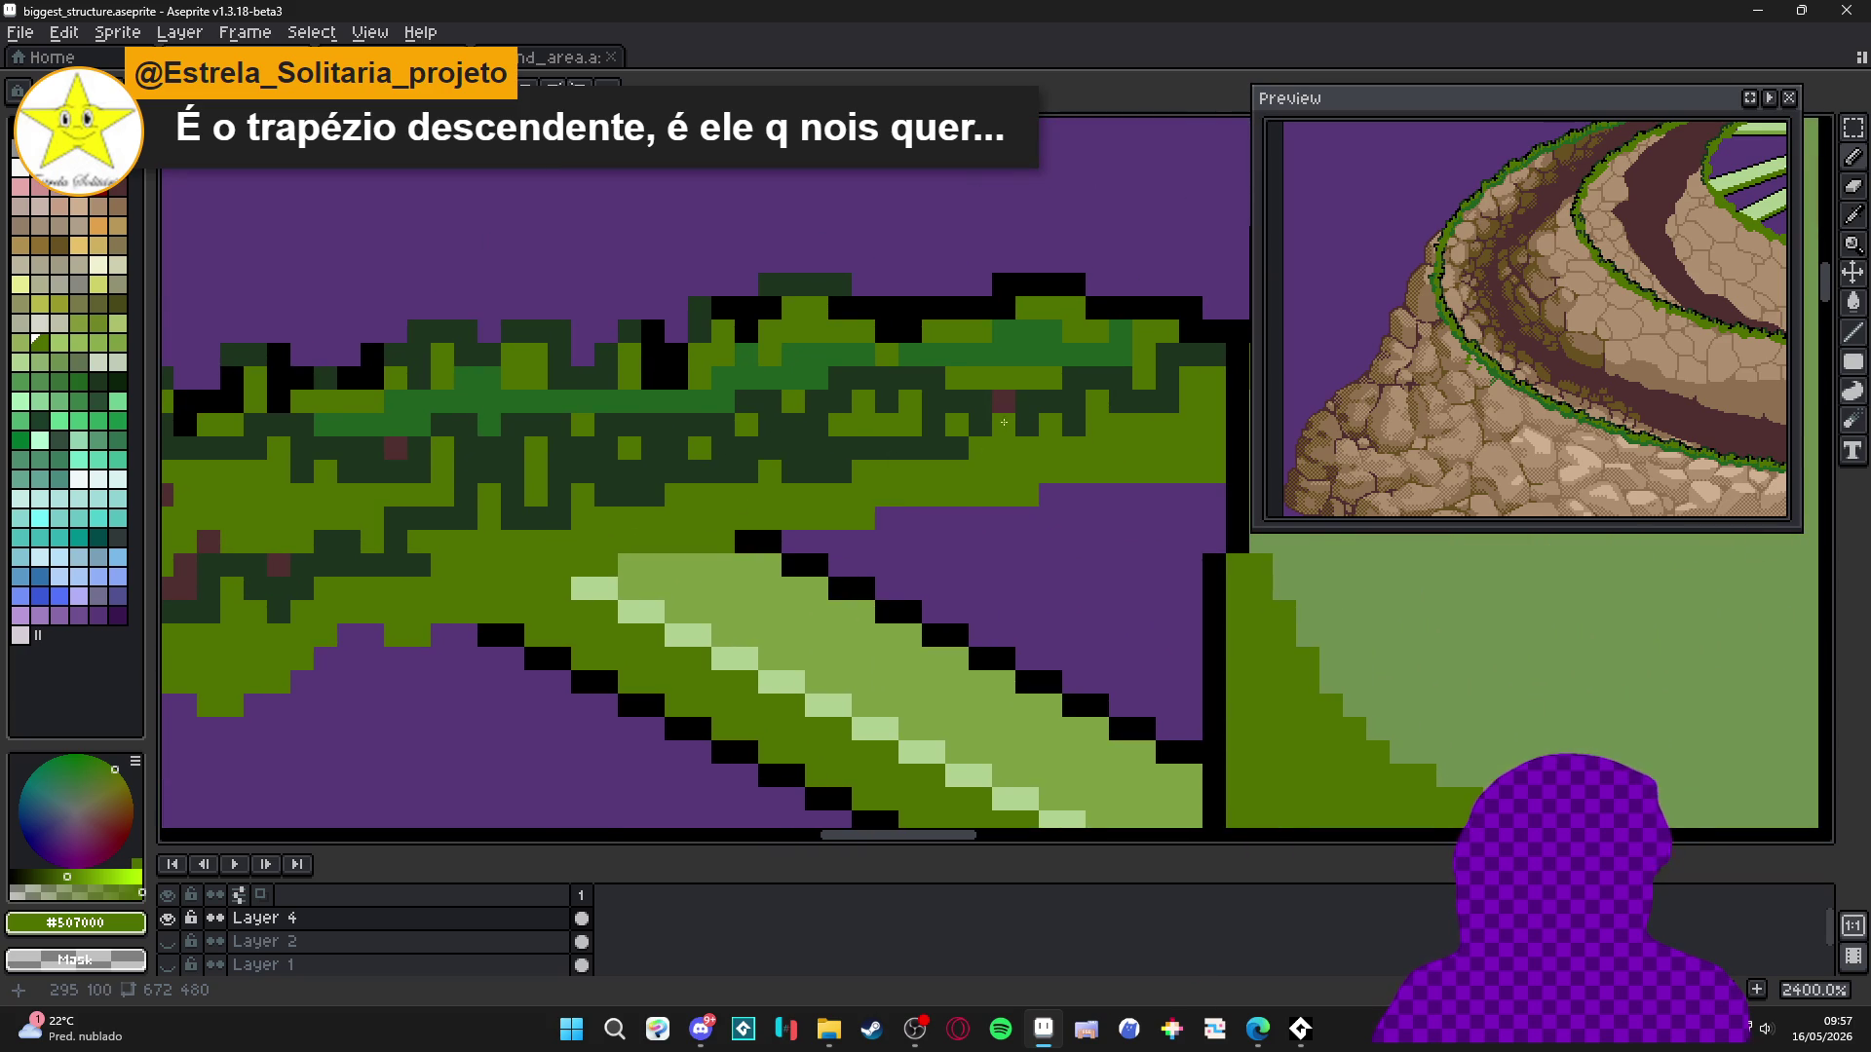
scroll(1003, 423, "up", 1)
left_click(1006, 406)
left_click(1018, 340, "alt")
left_click(1006, 405)
mouse_move(987, 358)
left_mouse_down()
mouse_move(1062, 362)
mouse_move(838, 482)
left_mouse_up()
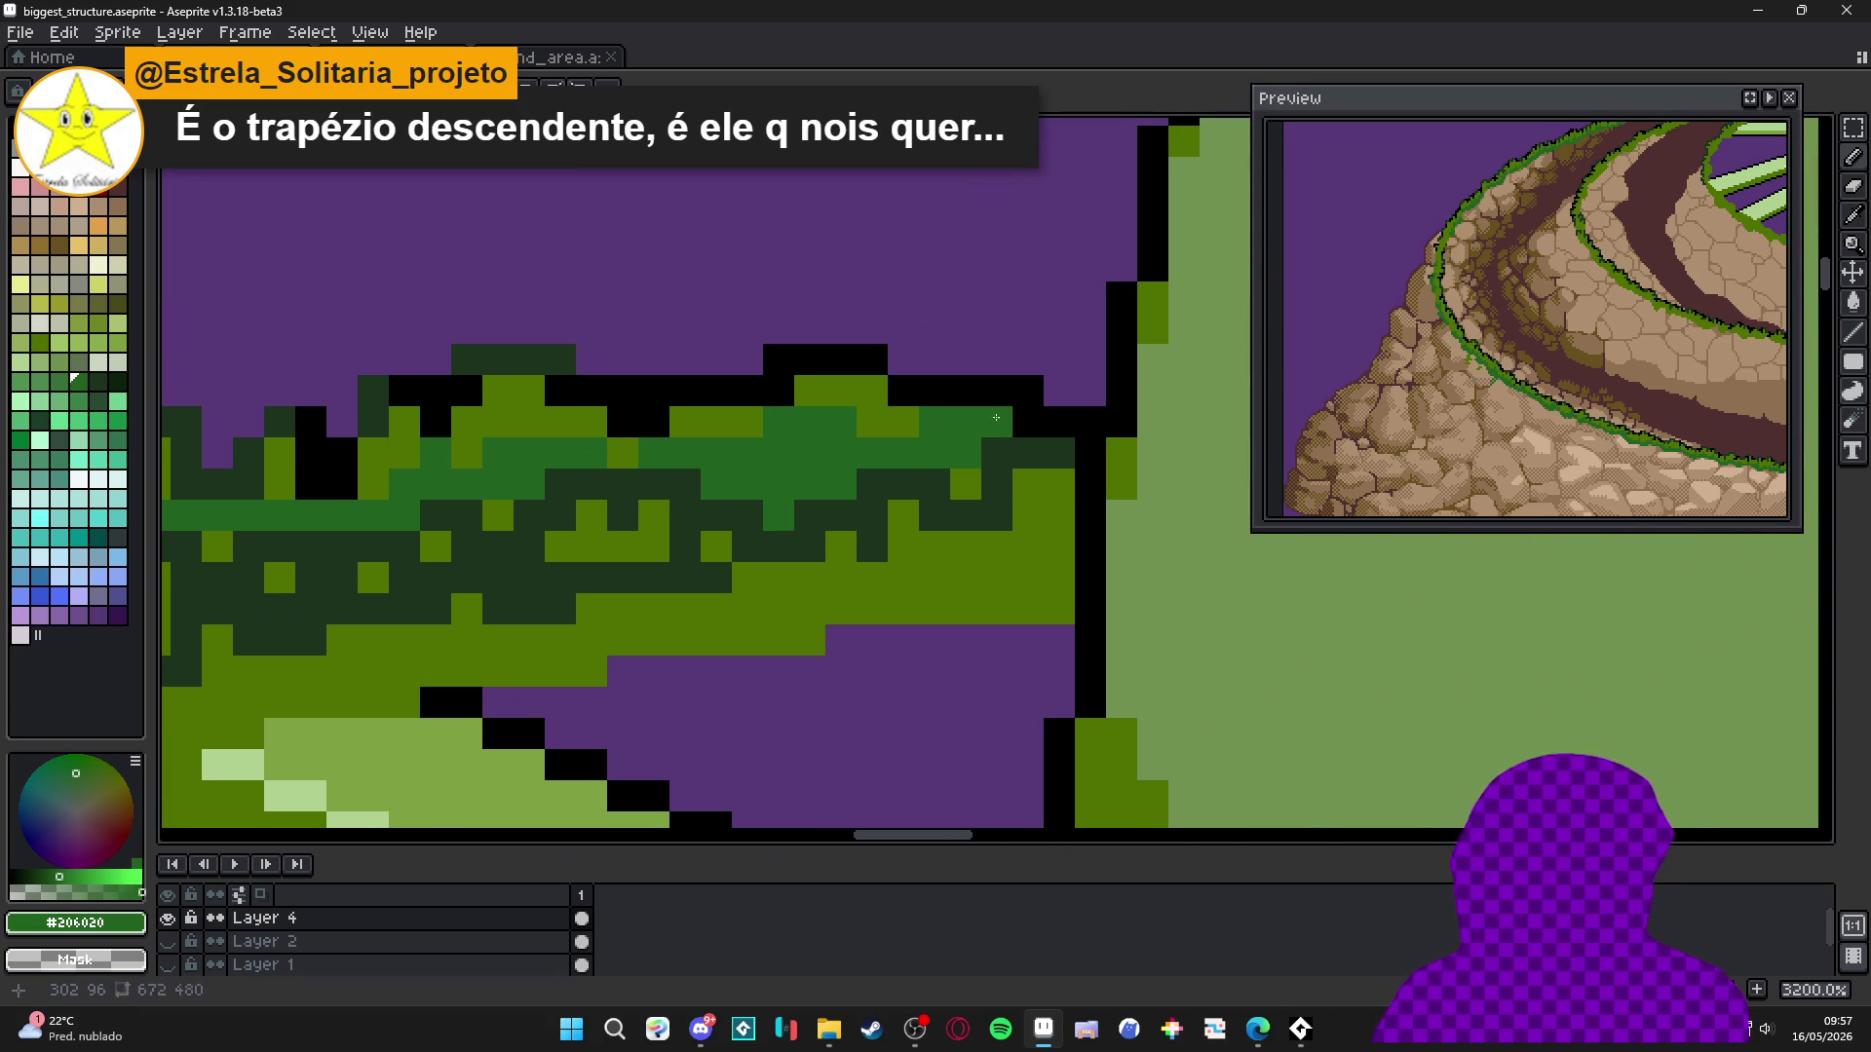
Draw a black edge along the grass top and paint a darker green cluster beside it.
left_click(1090, 453, "alt")
mouse_move(1059, 453)
left_mouse_down()
mouse_move(996, 453)
mouse_move(929, 497)
mouse_move(869, 491)
mouse_move(807, 537)
left_mouse_up()
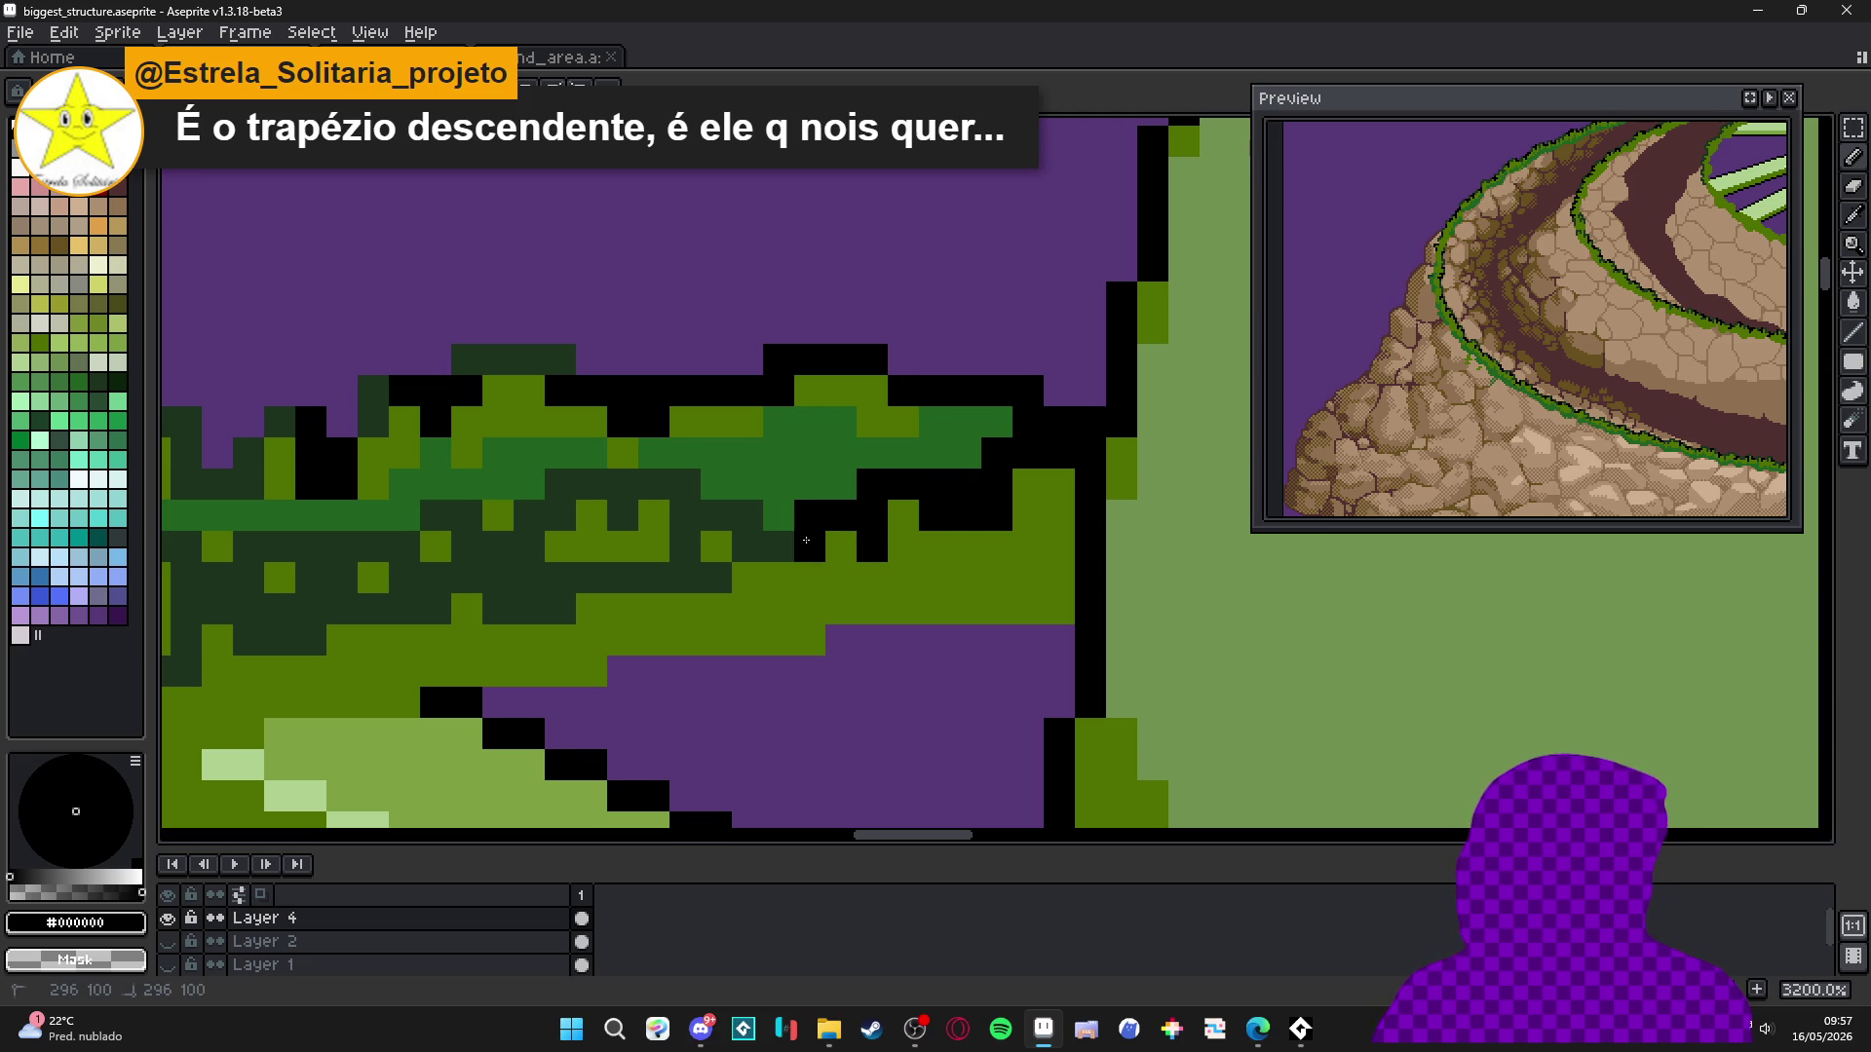
left_click(703, 578, "alt")
left_click(703, 578)
mouse_move(810, 469)
left_mouse_down()
mouse_move(799, 453)
mouse_move(1001, 420)
mouse_move(838, 390)
mouse_move(778, 483)
mouse_move(683, 423)
left_mouse_up()
left_click(751, 459, "alt")
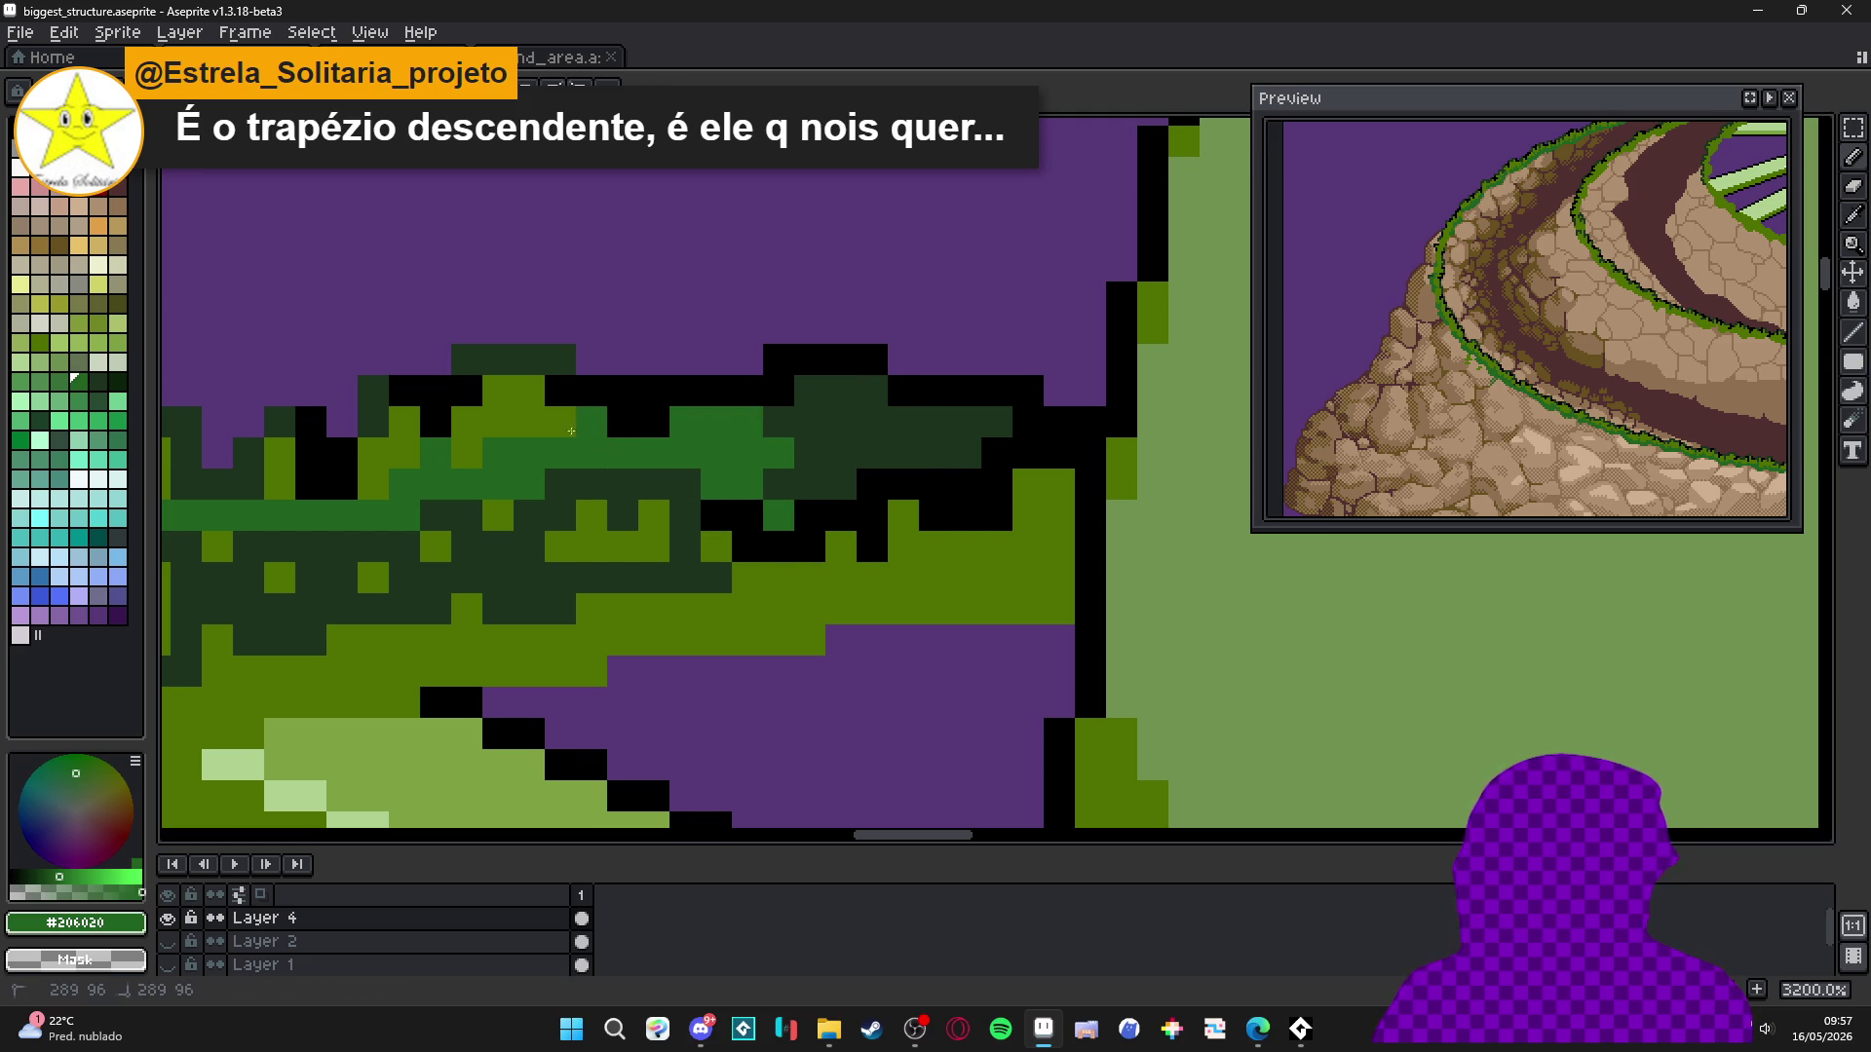
left_click(843, 459, "alt")
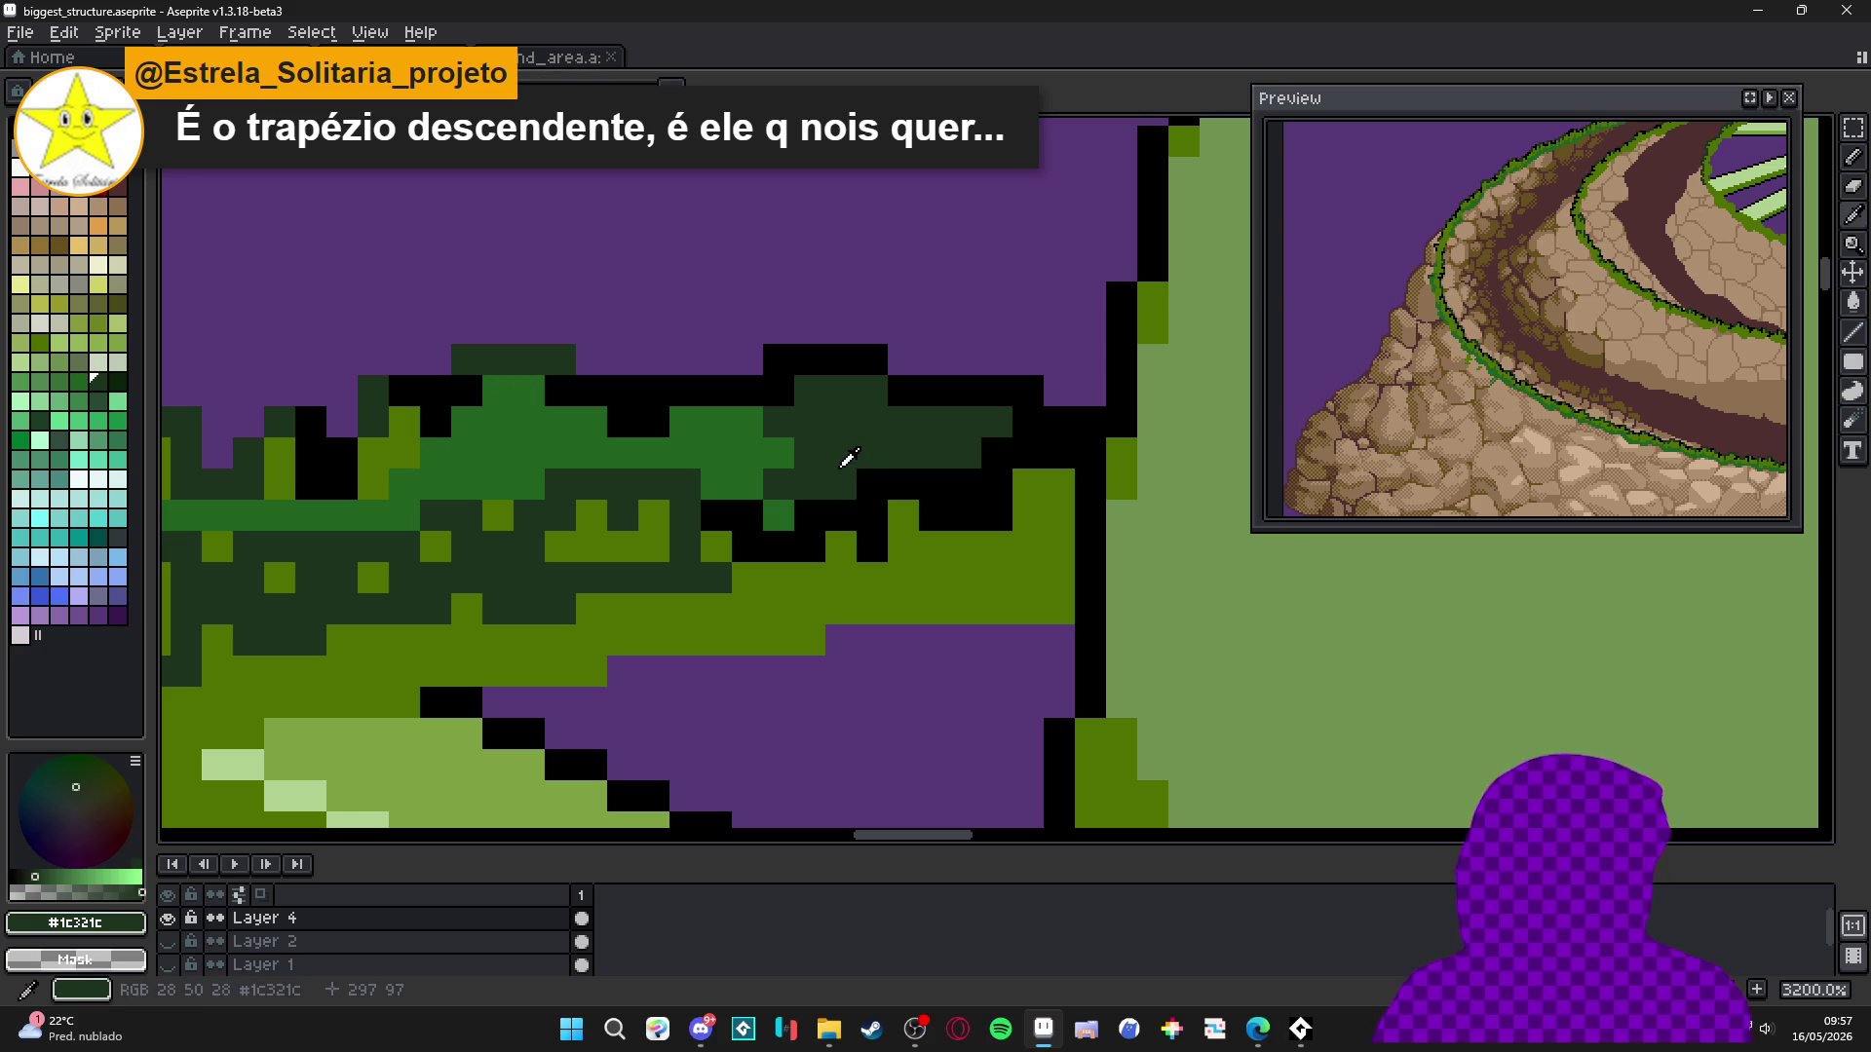
mouse_move(781, 518)
left_mouse_down()
mouse_move(706, 480)
mouse_move(751, 428)
mouse_move(682, 453)
left_mouse_up()
Shape the grass edge with more black pixels and add small dark green clusters.
left_click(735, 499, "alt")
mouse_move(740, 514)
left_mouse_down()
mouse_move(563, 503)
mouse_move(529, 578)
left_mouse_up()
left_click(498, 547, "alt")
left_click(529, 515)
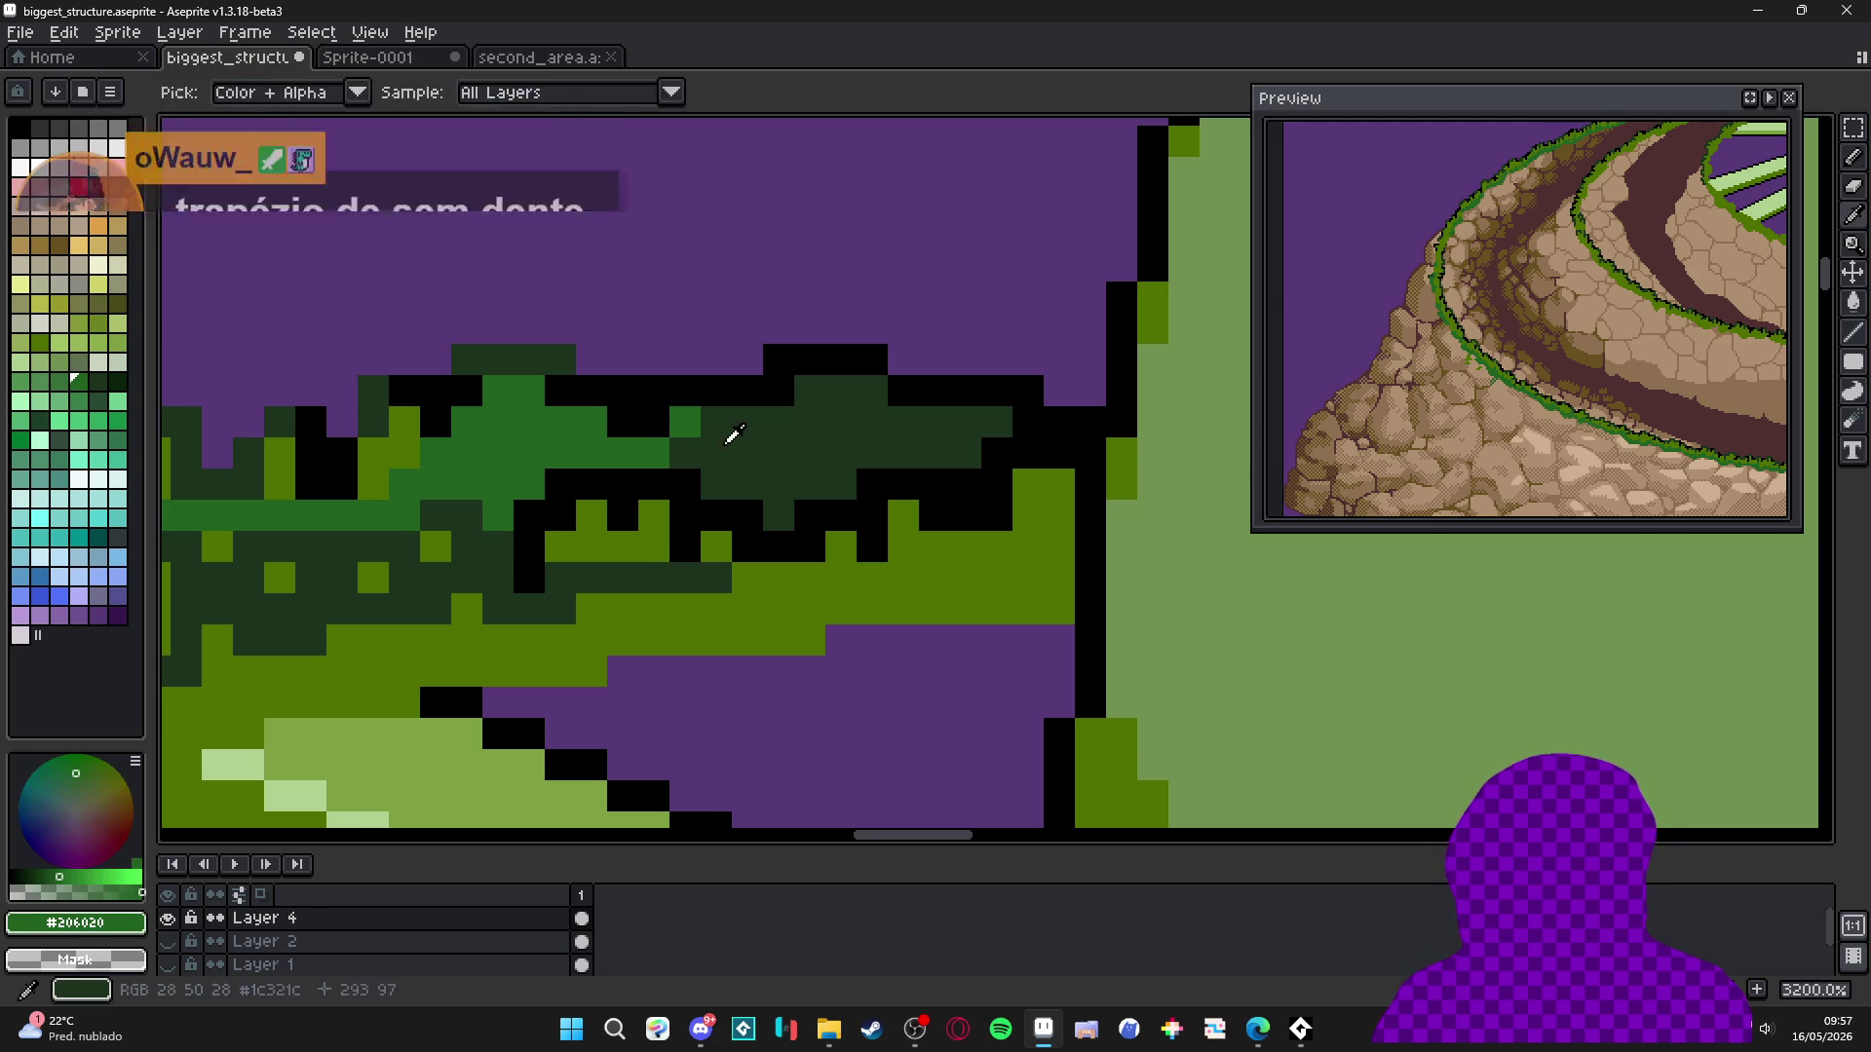
left_click(654, 453)
left_click_drag(498, 516, 537, 482)
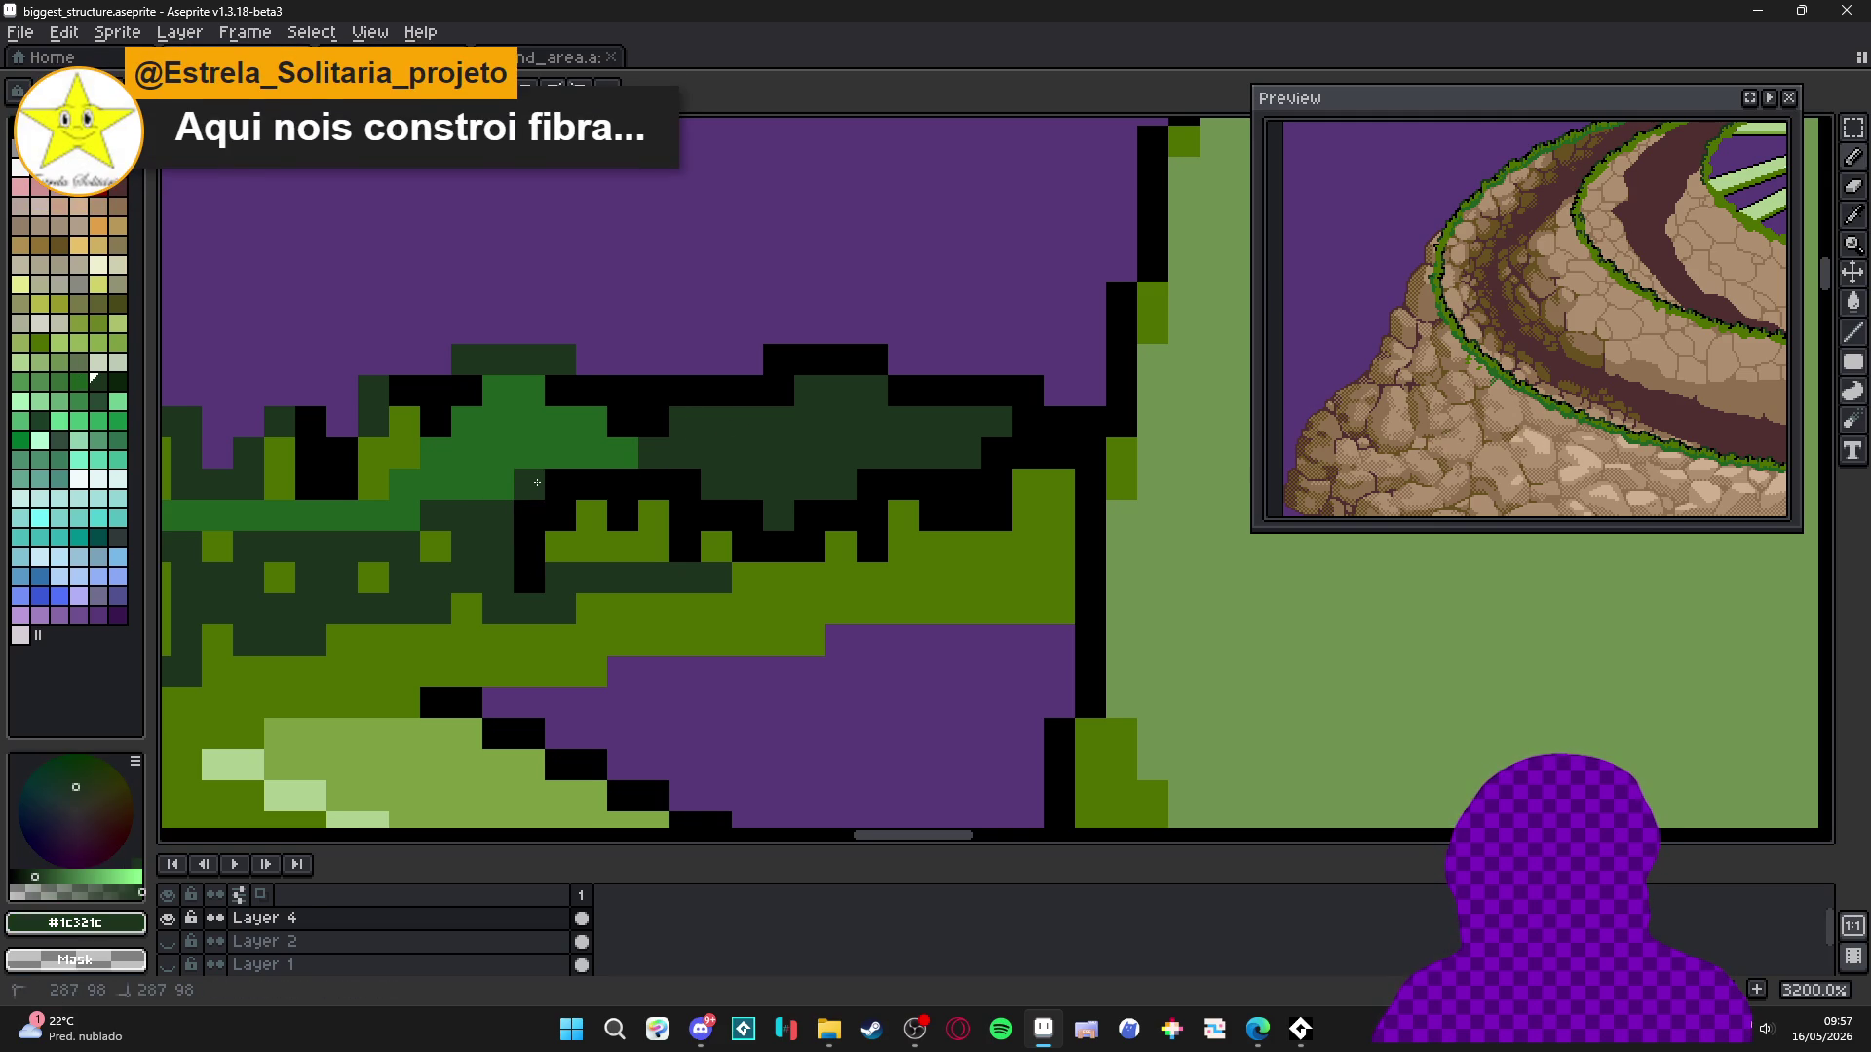
scroll(648, 453, "down", 6)
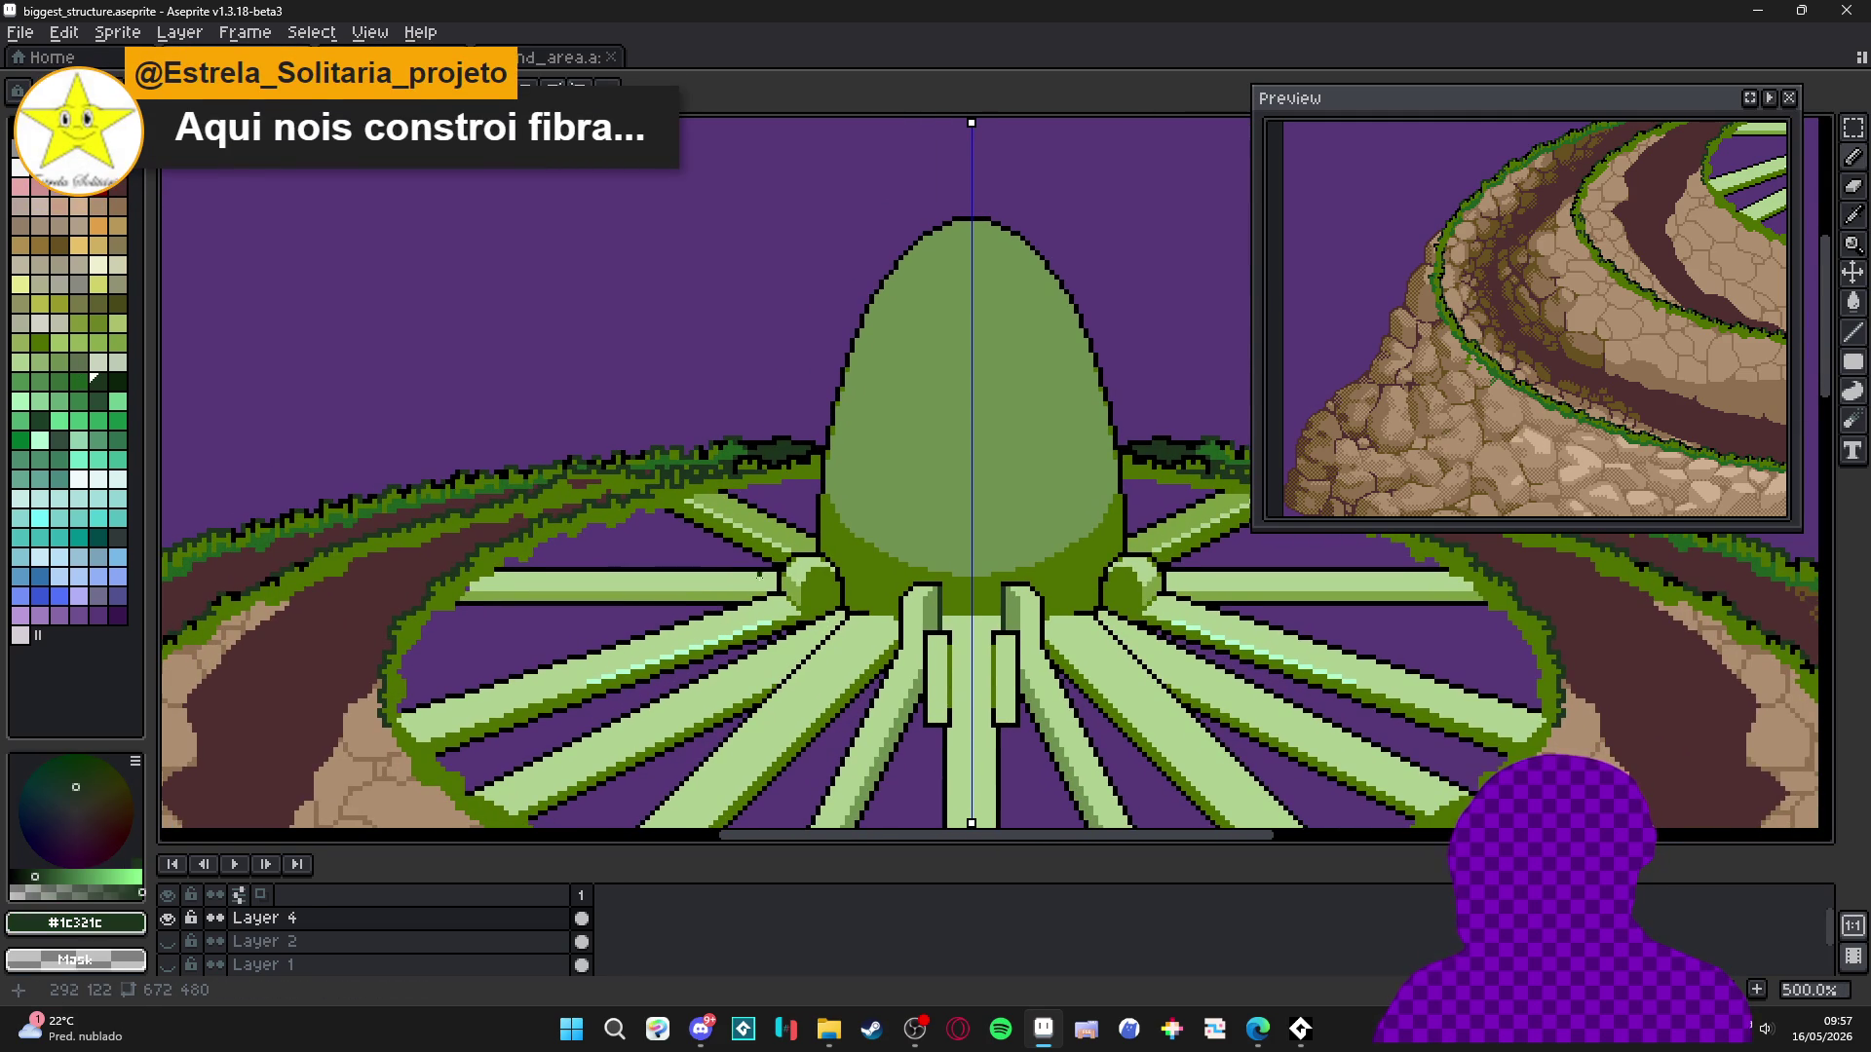
Add black outline pixels along the jagged grass edge, undoing one stray stroke.
scroll(761, 559, "down", 2)
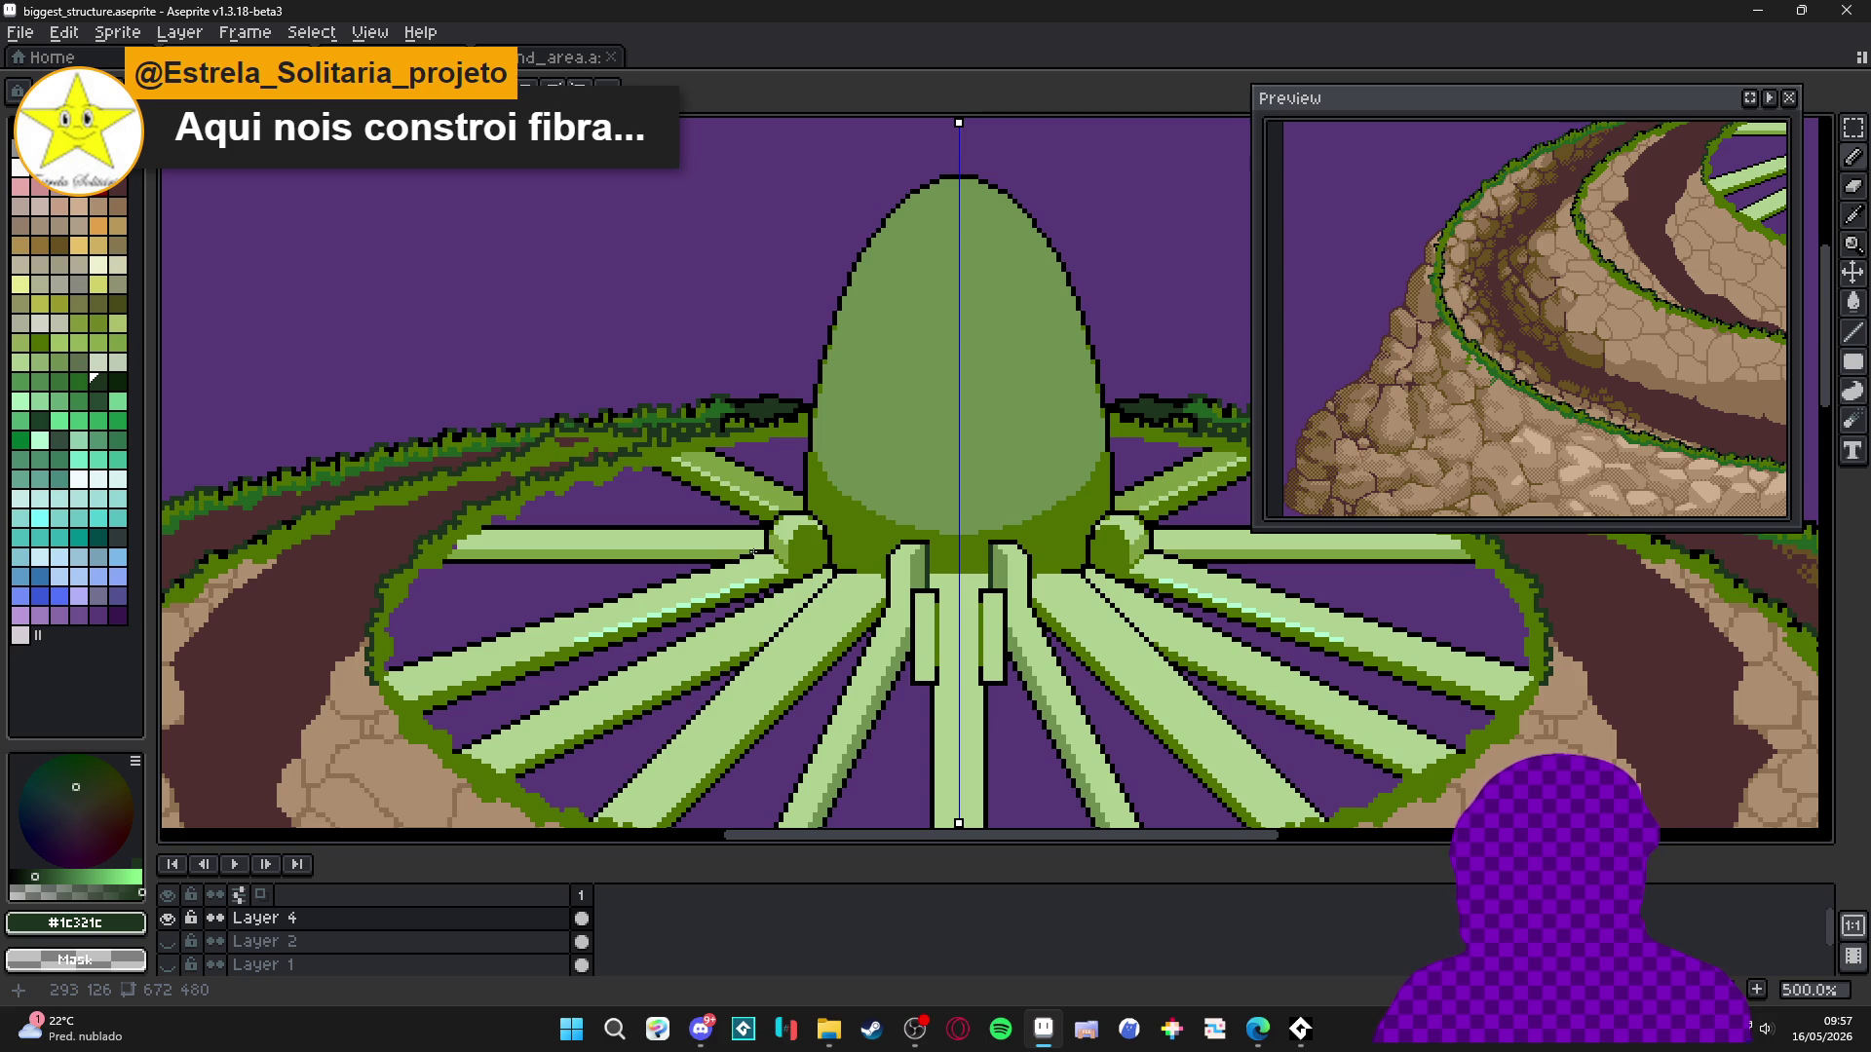
scroll(730, 604, "down", 3)
scroll(729, 604, "left", 2)
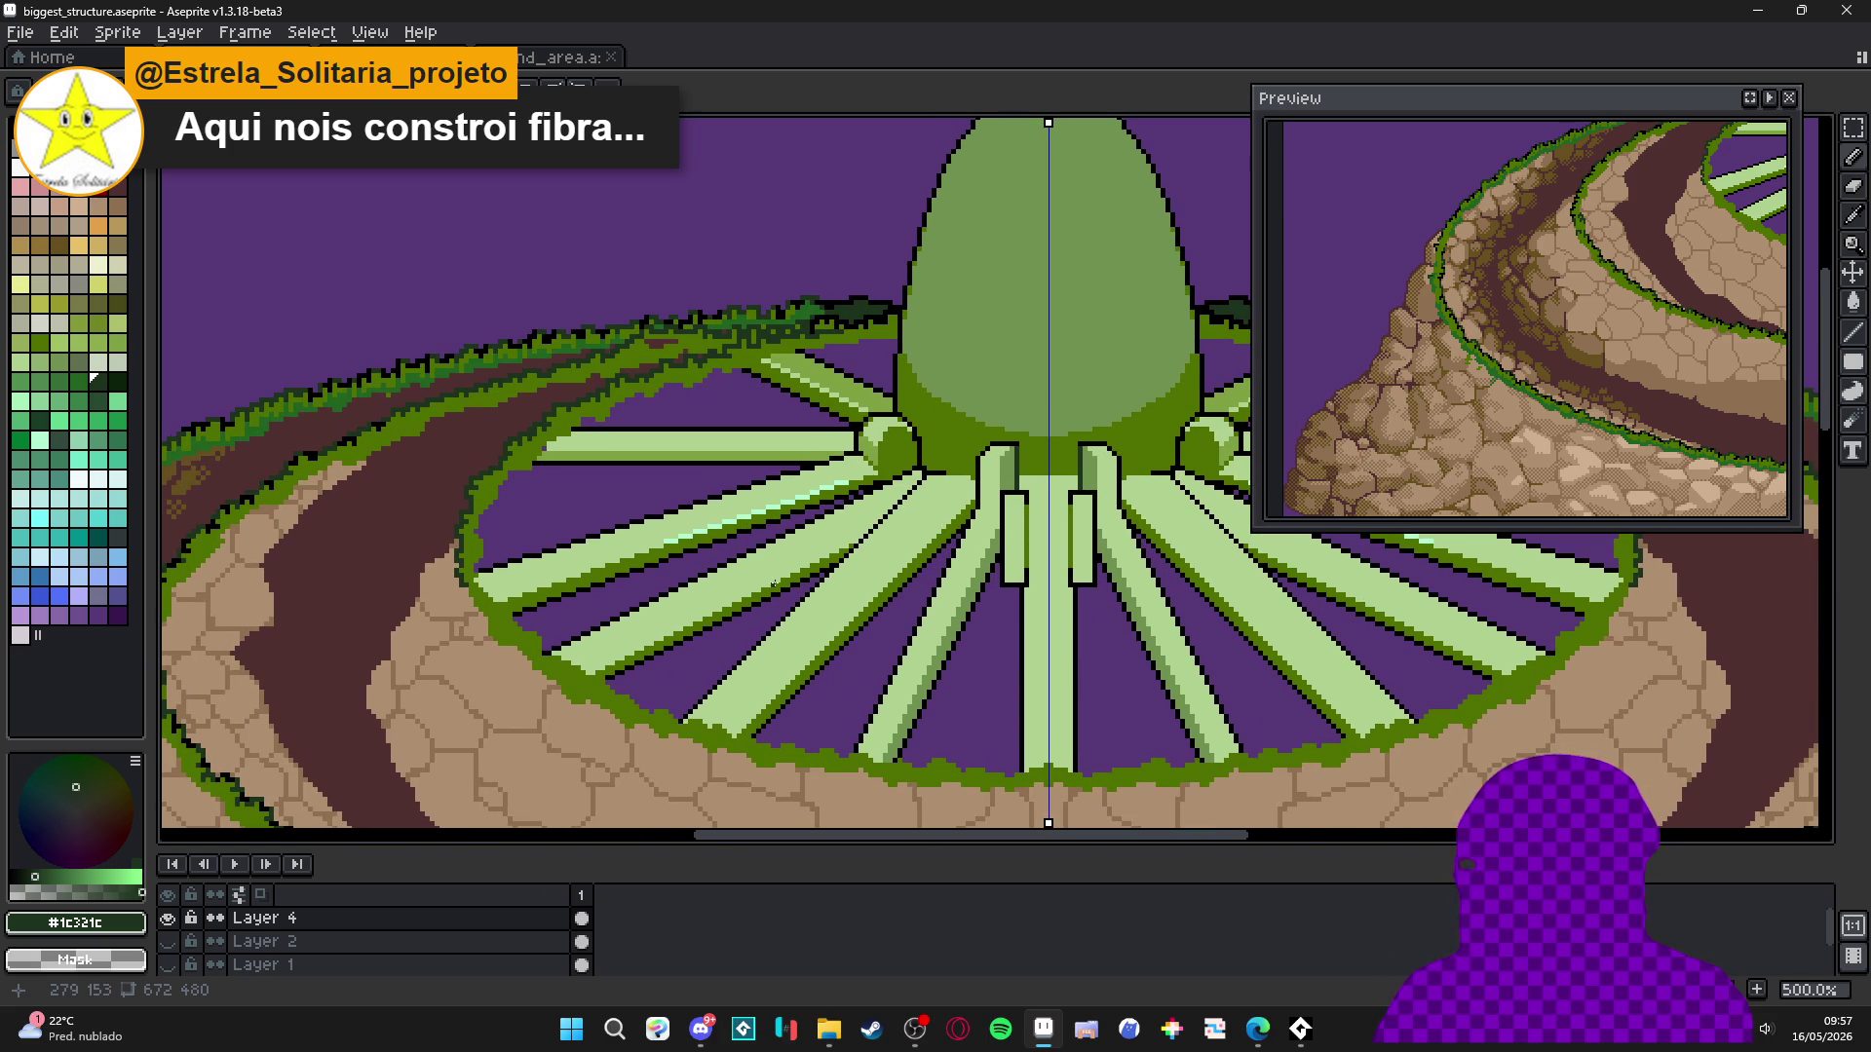
scroll(818, 441, "up", 8)
left_click(844, 383, "alt")
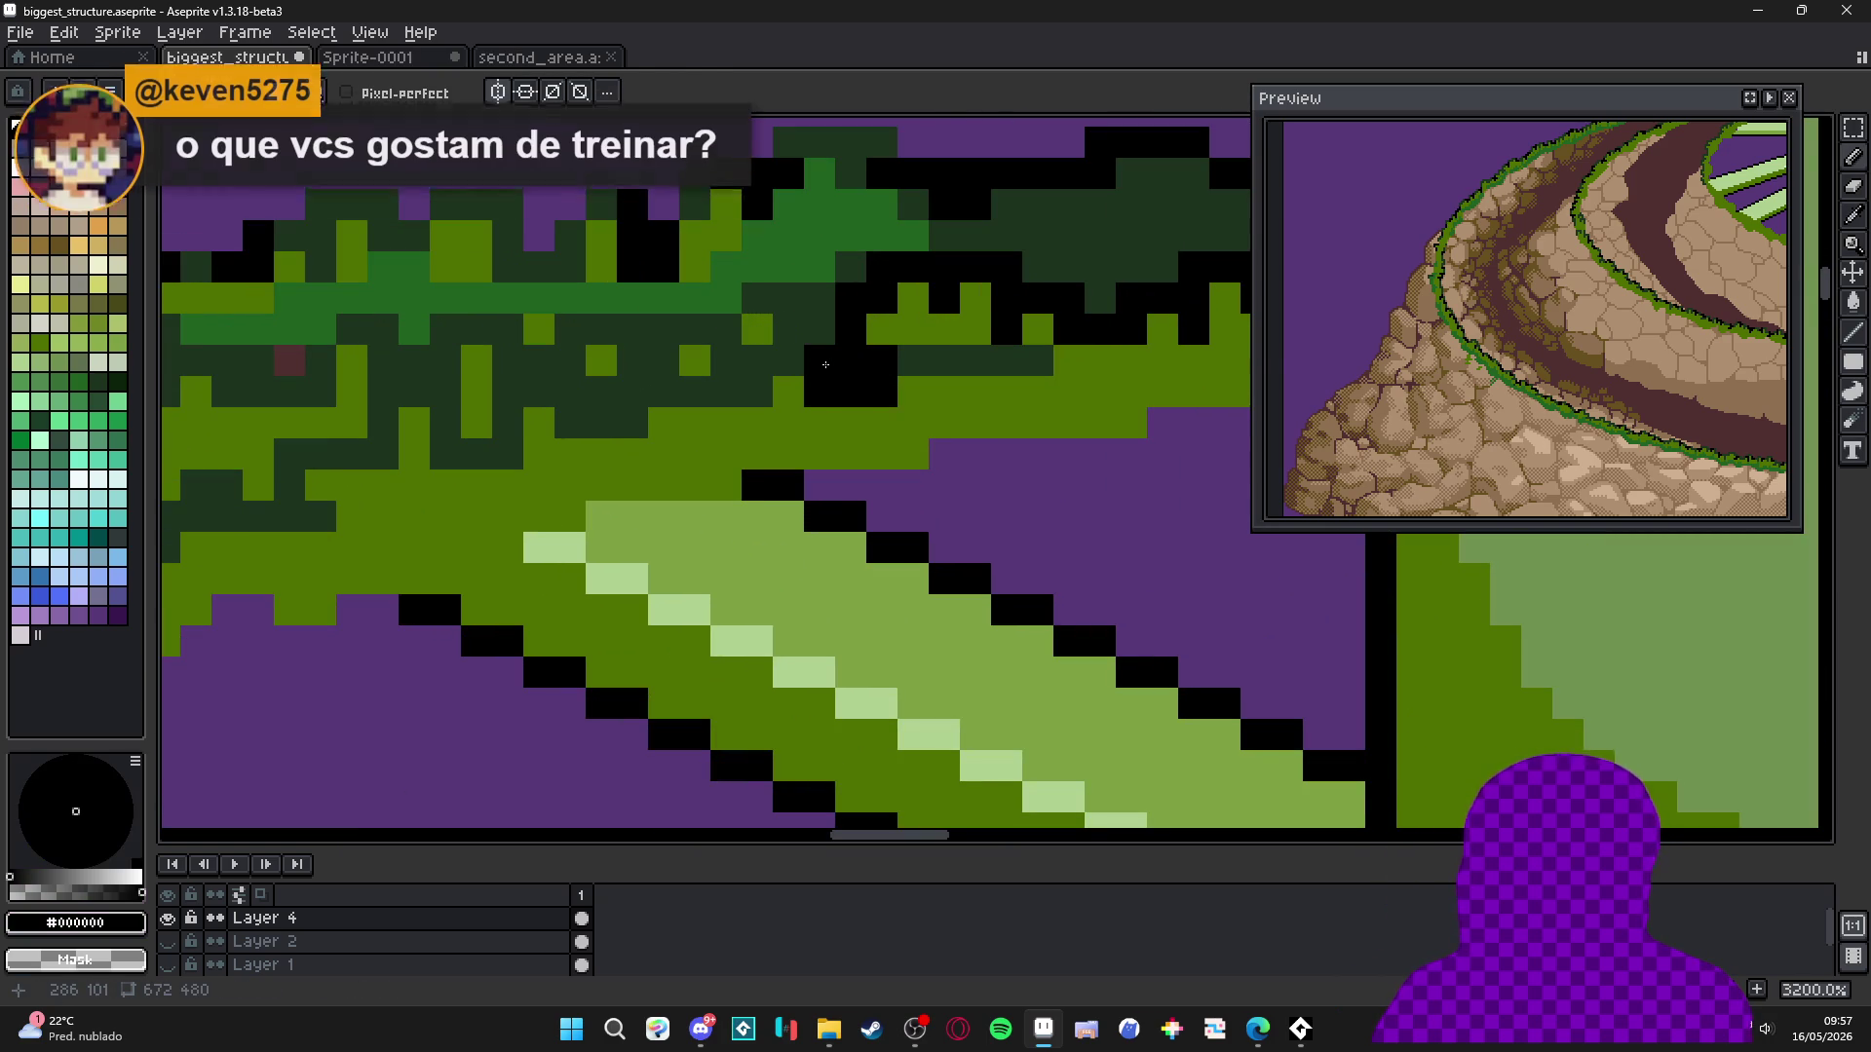
scroll(1039, 404, "up", 2)
mouse_move(1039, 404)
left_mouse_down()
mouse_move(889, 429)
mouse_move(935, 478)
mouse_move(1031, 429)
mouse_move(931, 489)
mouse_move(828, 452)
left_mouse_up()
key("ctrl+z")
left_click(889, 478)
Save the artwork with Ctrl+S.
scroll(888, 478, "down", 5)
key("ctrl+s")
scroll(895, 452, "up", 5)
scroll(834, 465, "down", 5)
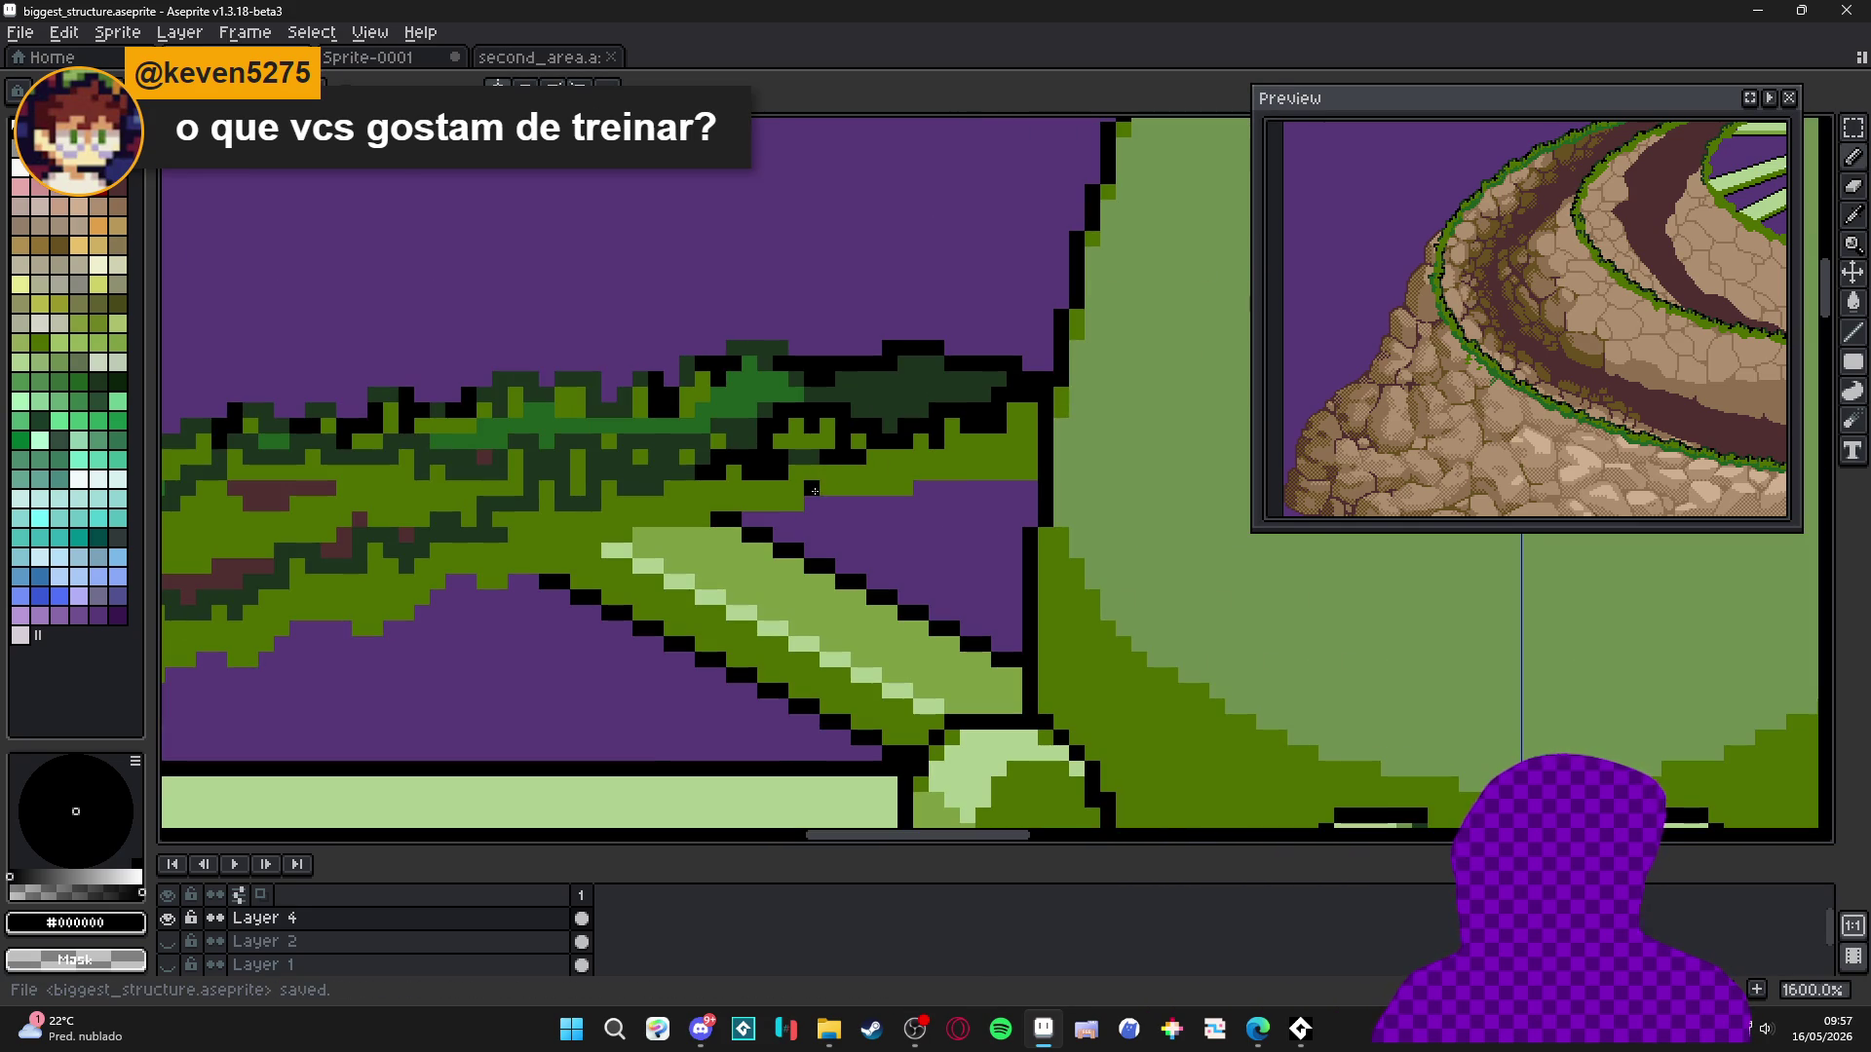
scroll(814, 490, "up", 1)
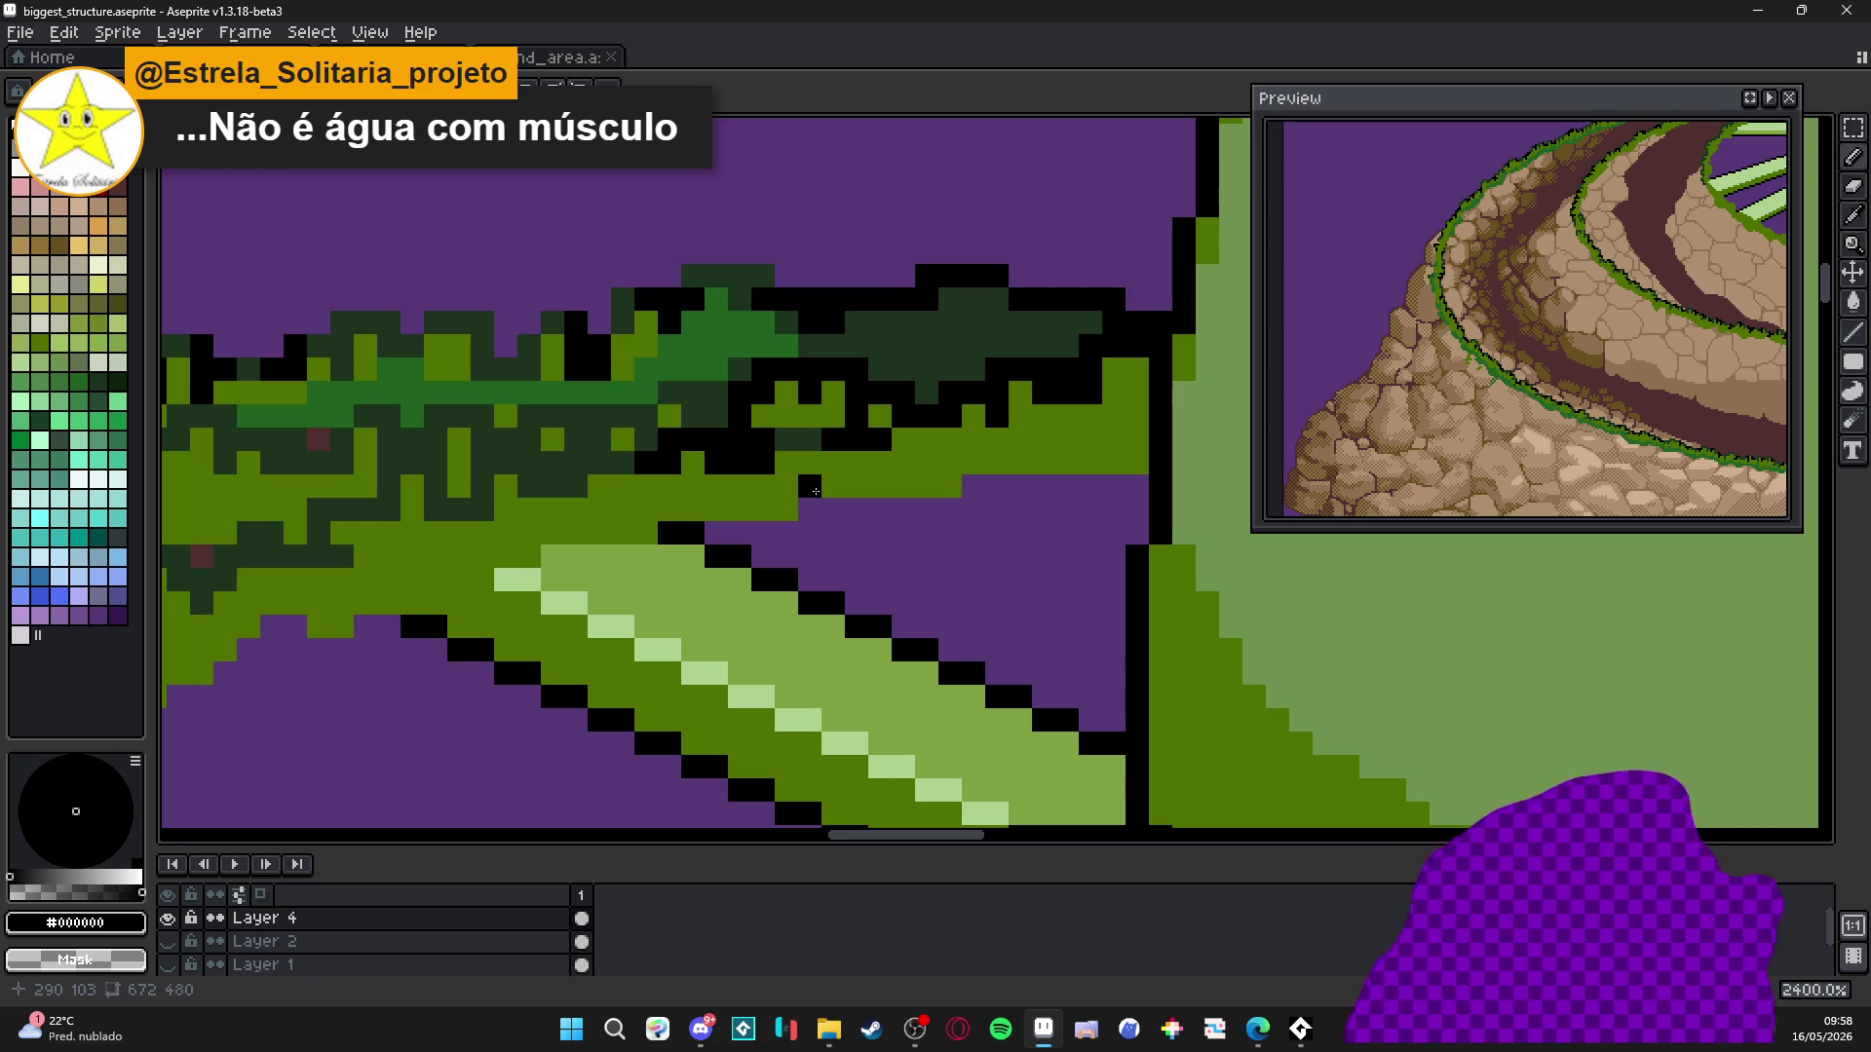
scroll(816, 491, "down", 5)
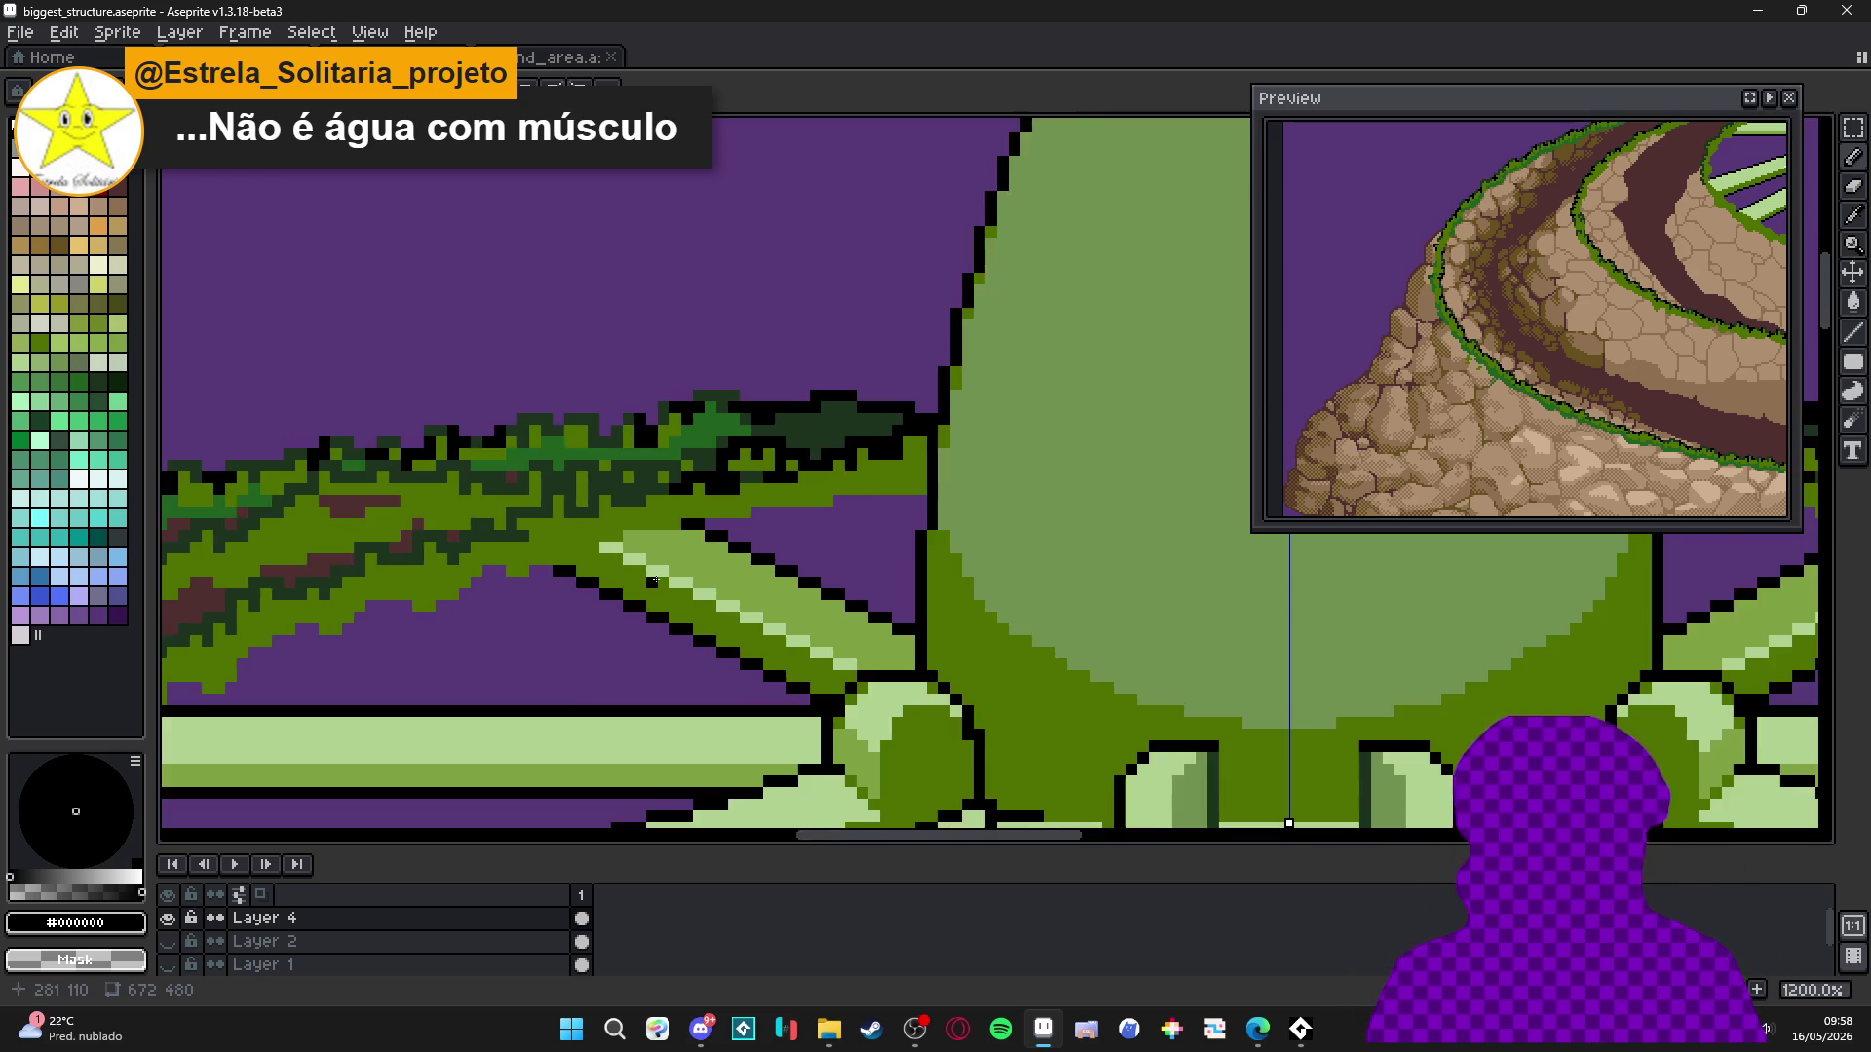
scroll(692, 495, "left", 2)
scroll(693, 495, "down", 1)
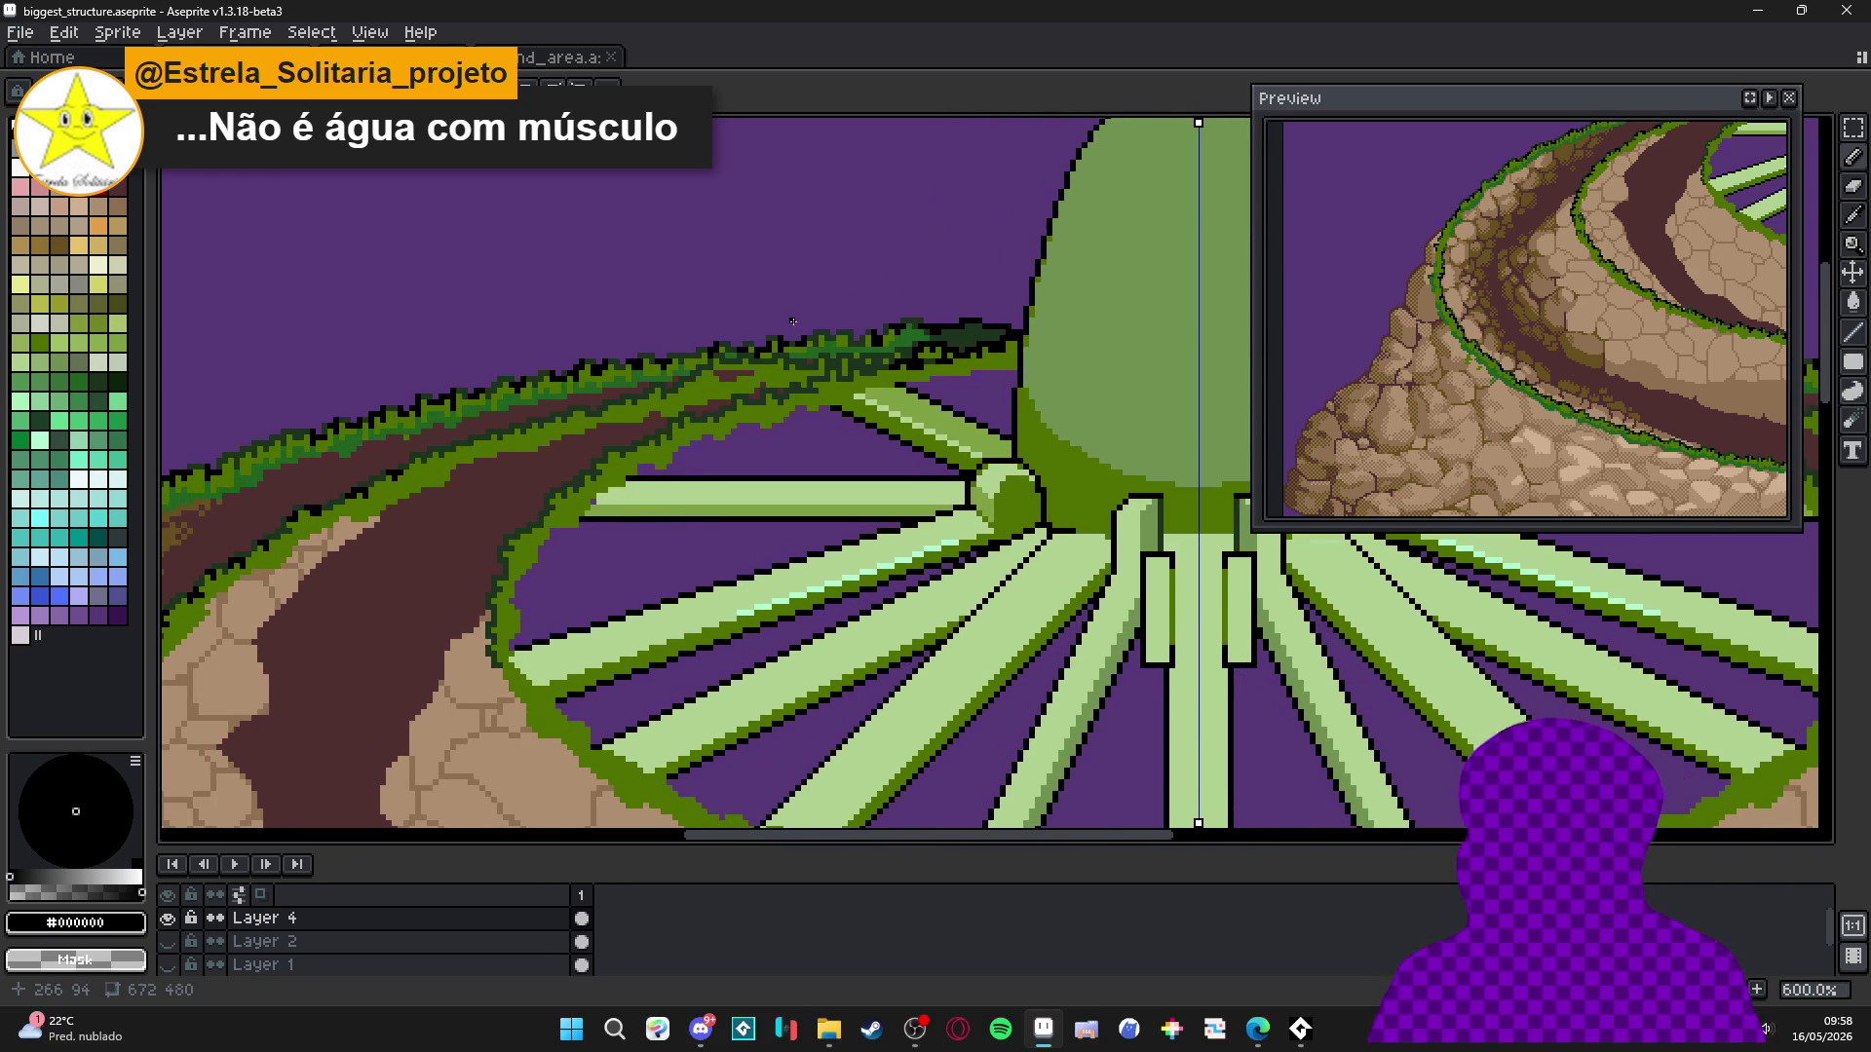
Place black pixels along the upper grass/path border.
scroll(792, 321, "up", 5)
left_click_drag(821, 466, 894, 476)
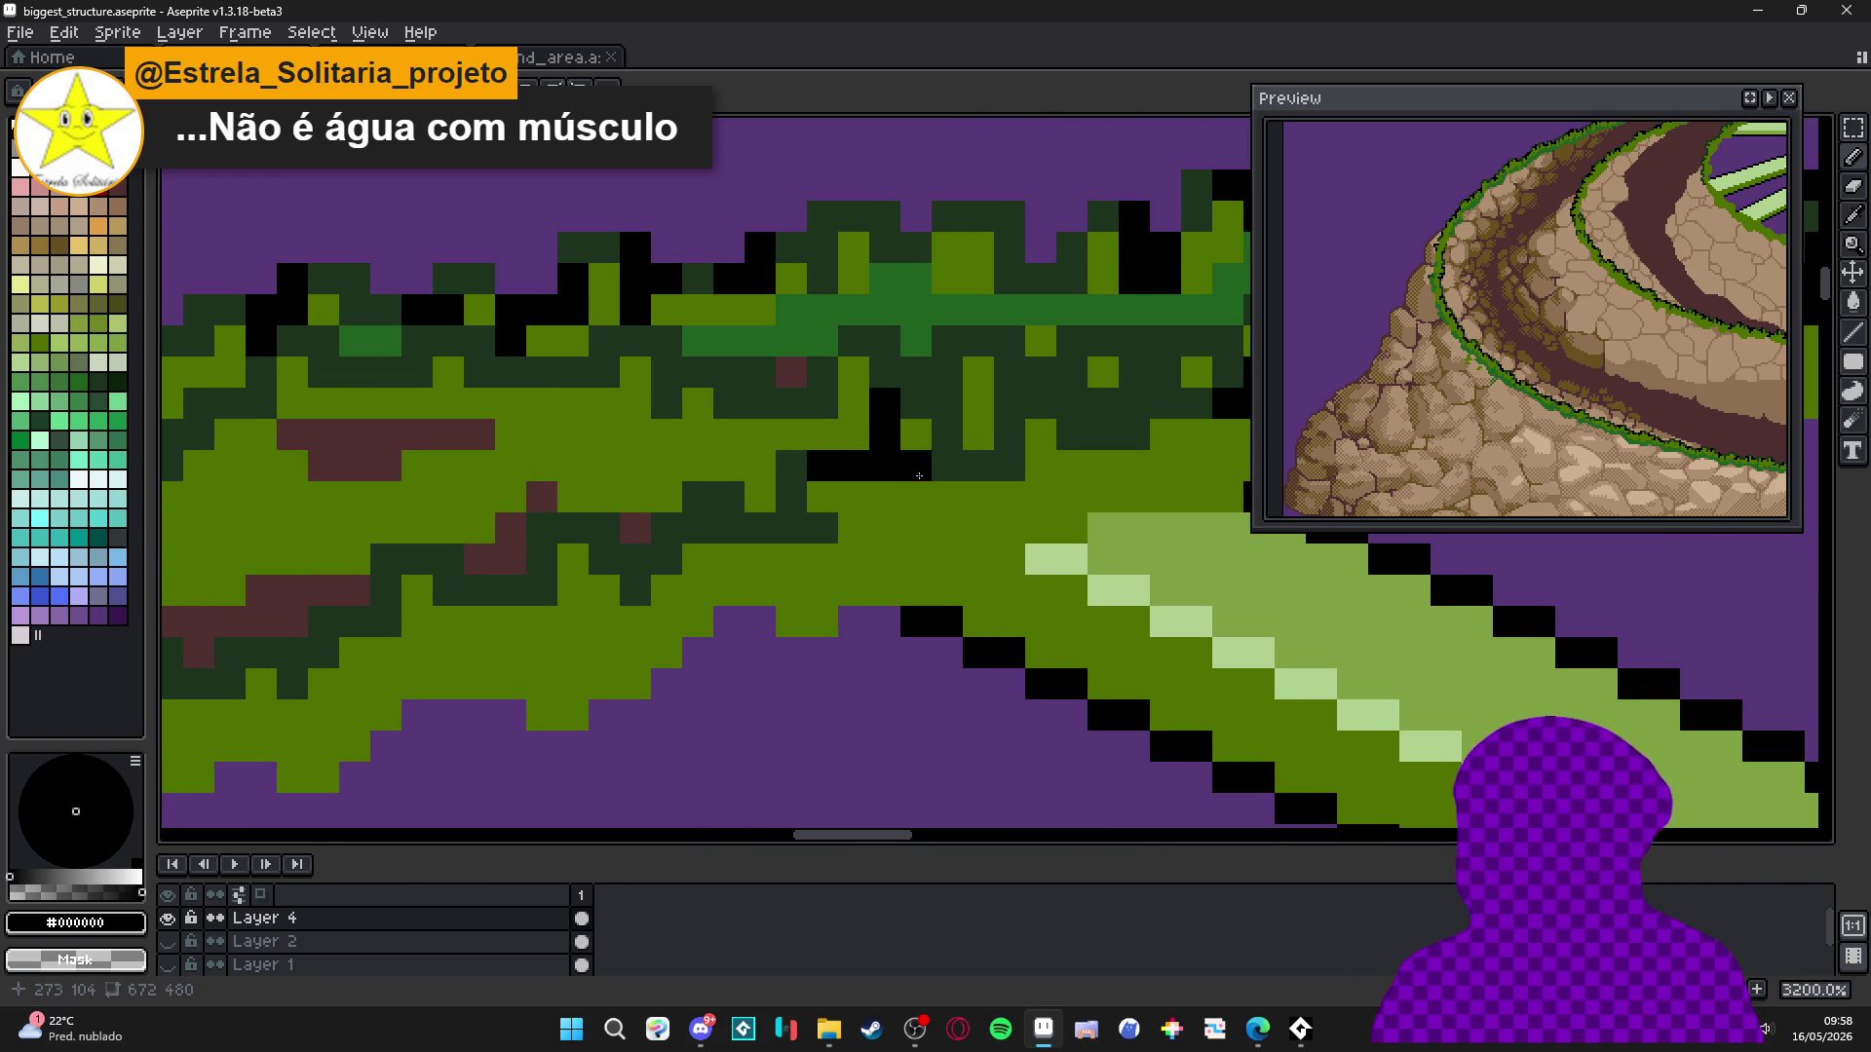
mouse_move(1040, 443)
left_mouse_down()
mouse_move(1072, 429)
mouse_move(1072, 375)
left_mouse_up()
scroll(975, 438, "left", 2)
left_click_drag(868, 516, 887, 520)
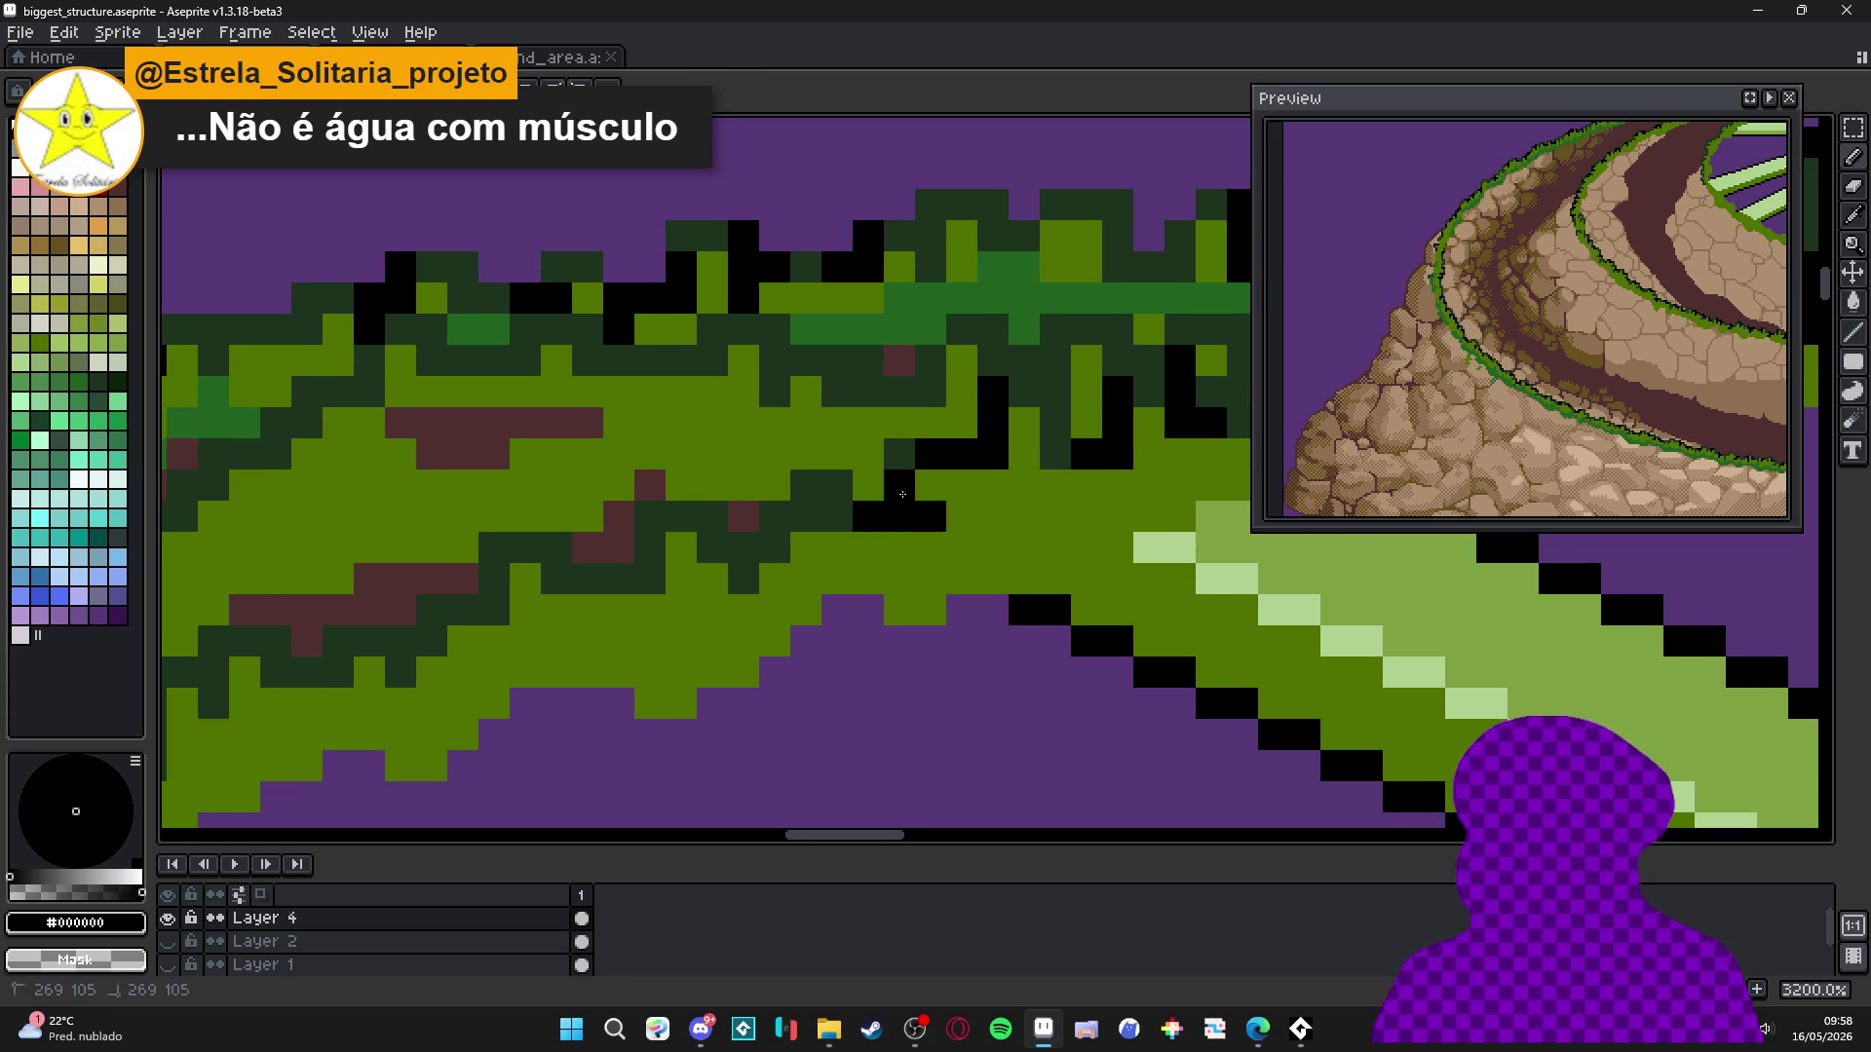
scroll(909, 507, "left", 4)
scroll(909, 507, "down", 1)
left_click(881, 528)
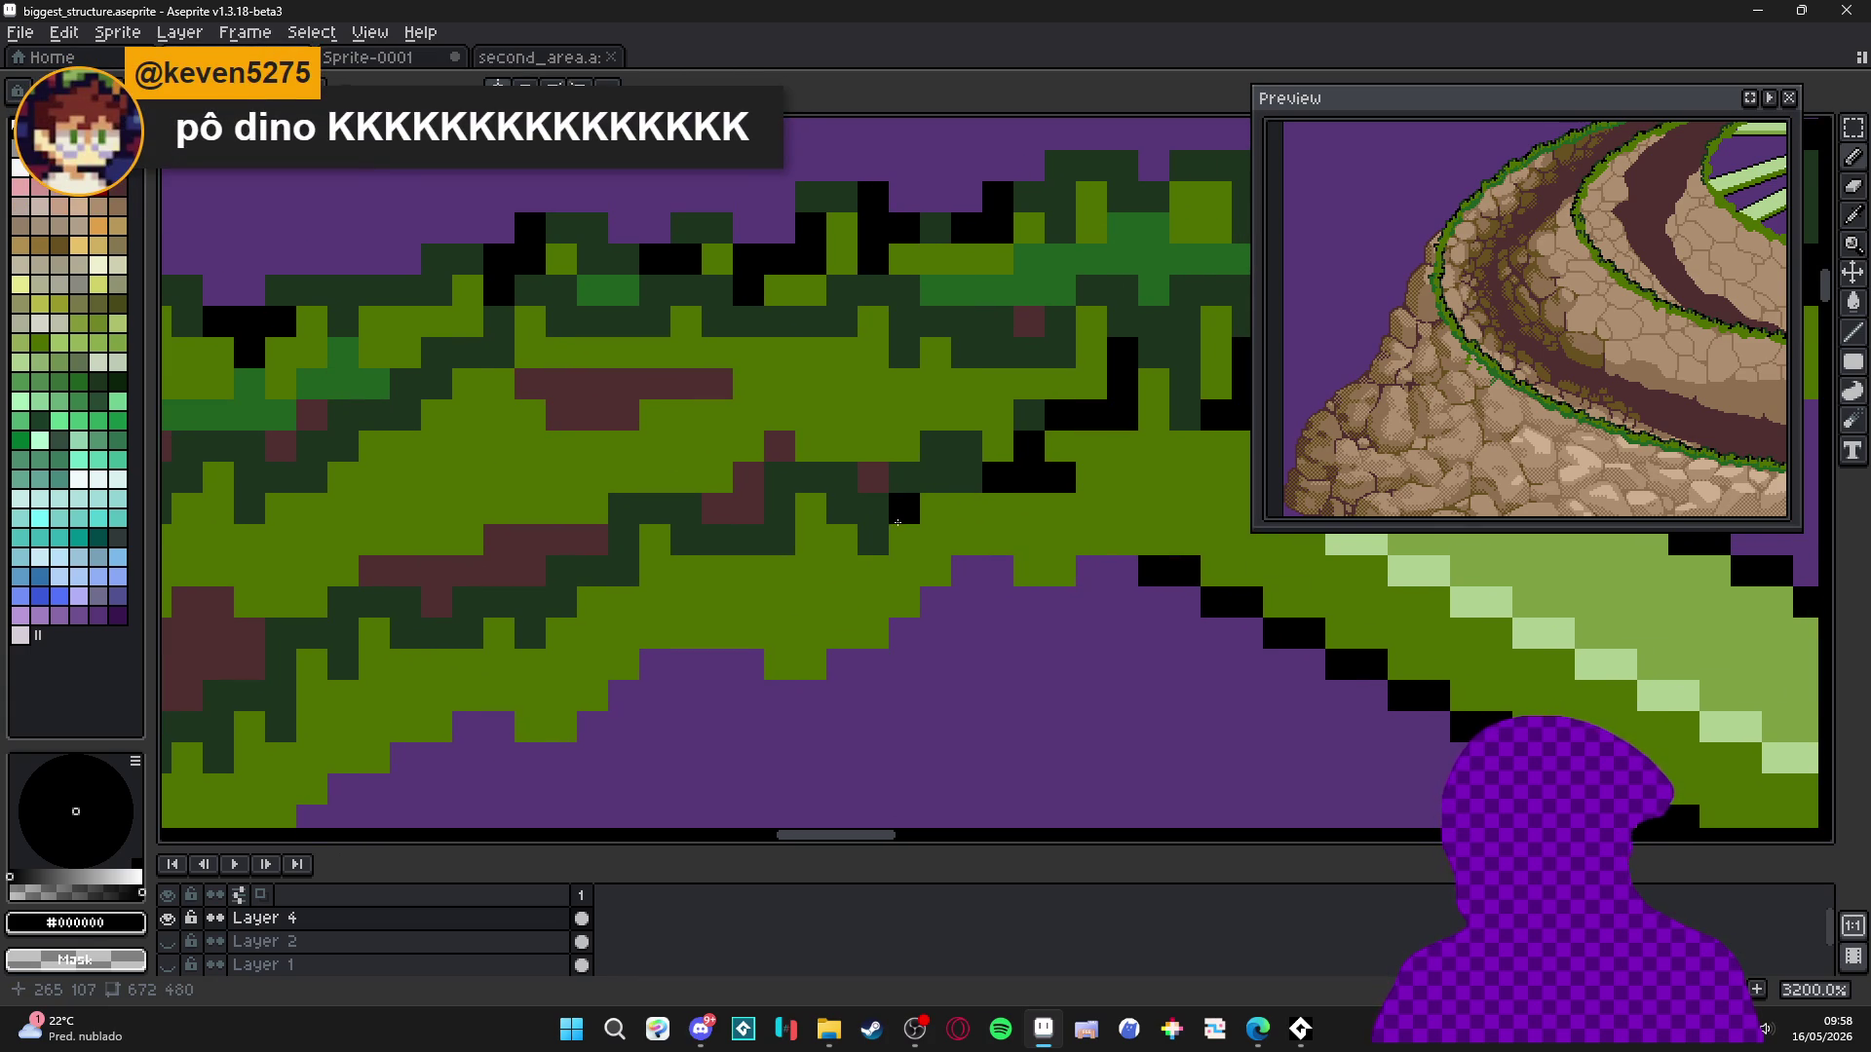
scroll(897, 524, "up", 1)
left_click(857, 494)
left_click(905, 449)
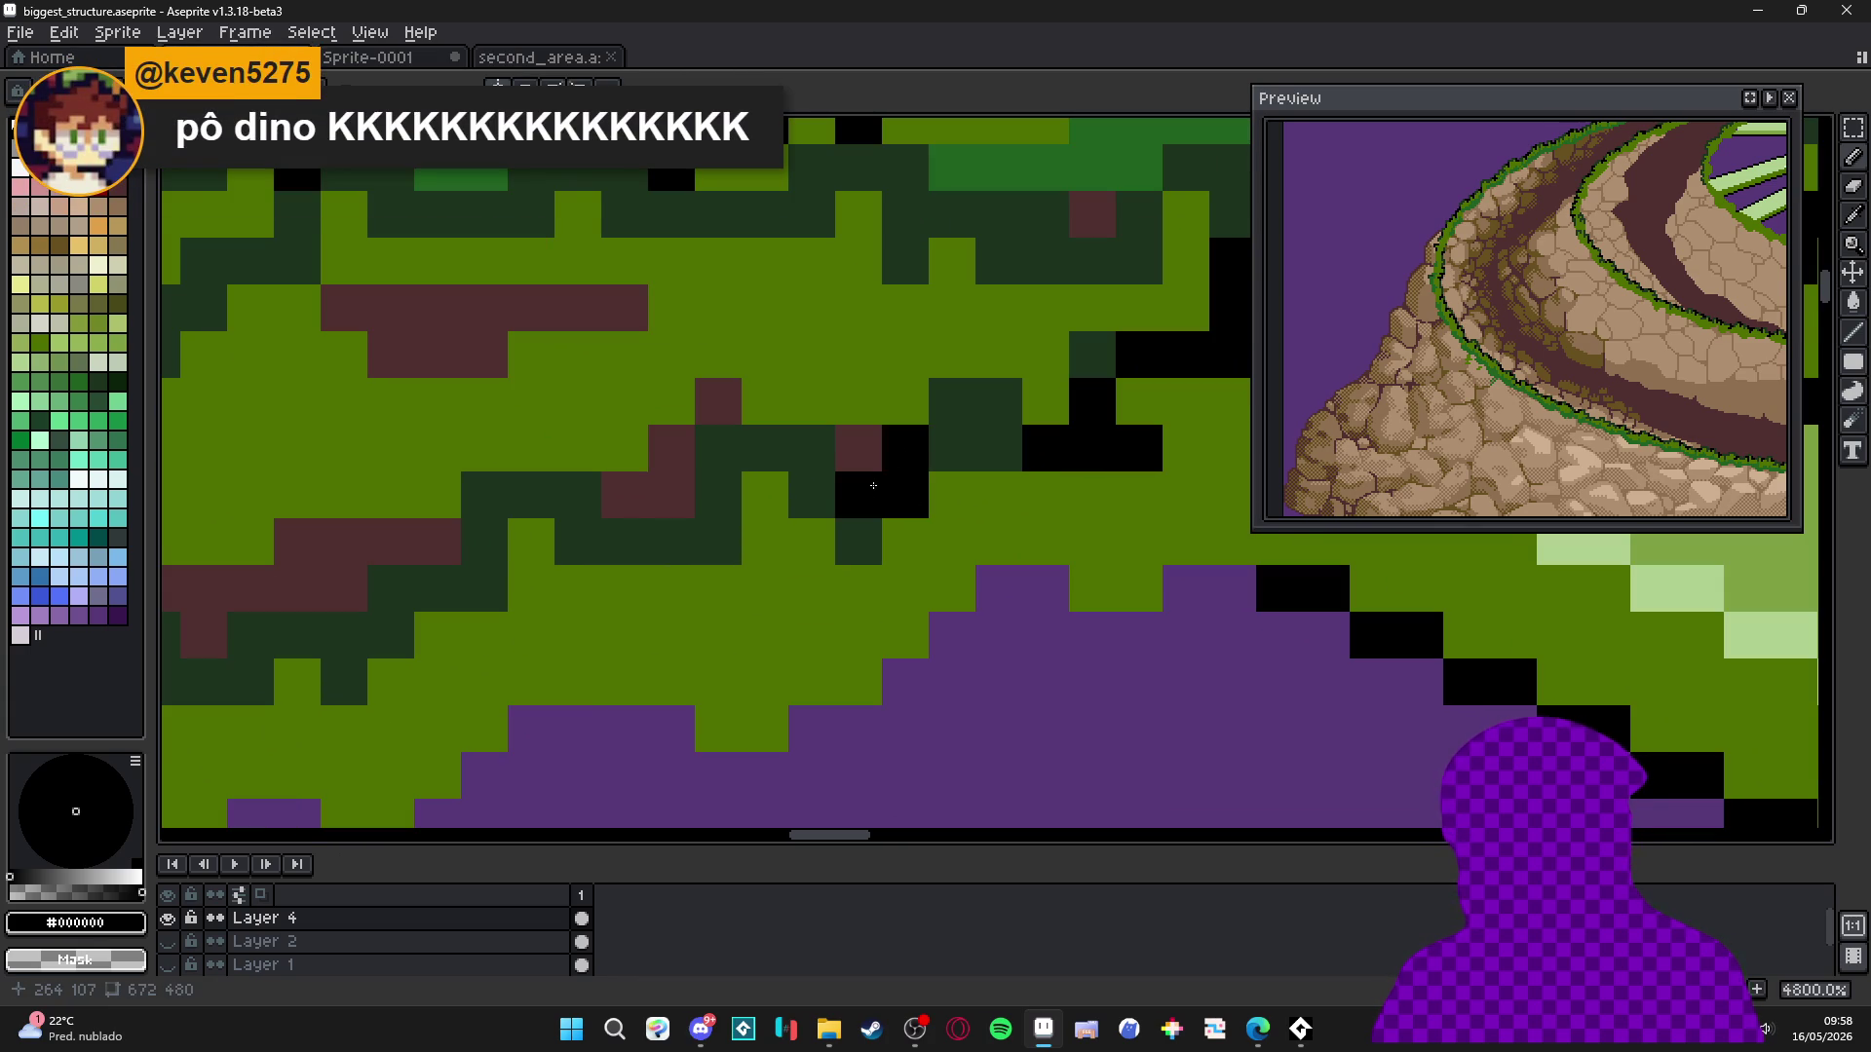
left_click(817, 460)
Replace a misplaced pixel with a short black stroke down-left and extend the outline leftward.
scroll(823, 466, "left", 1)
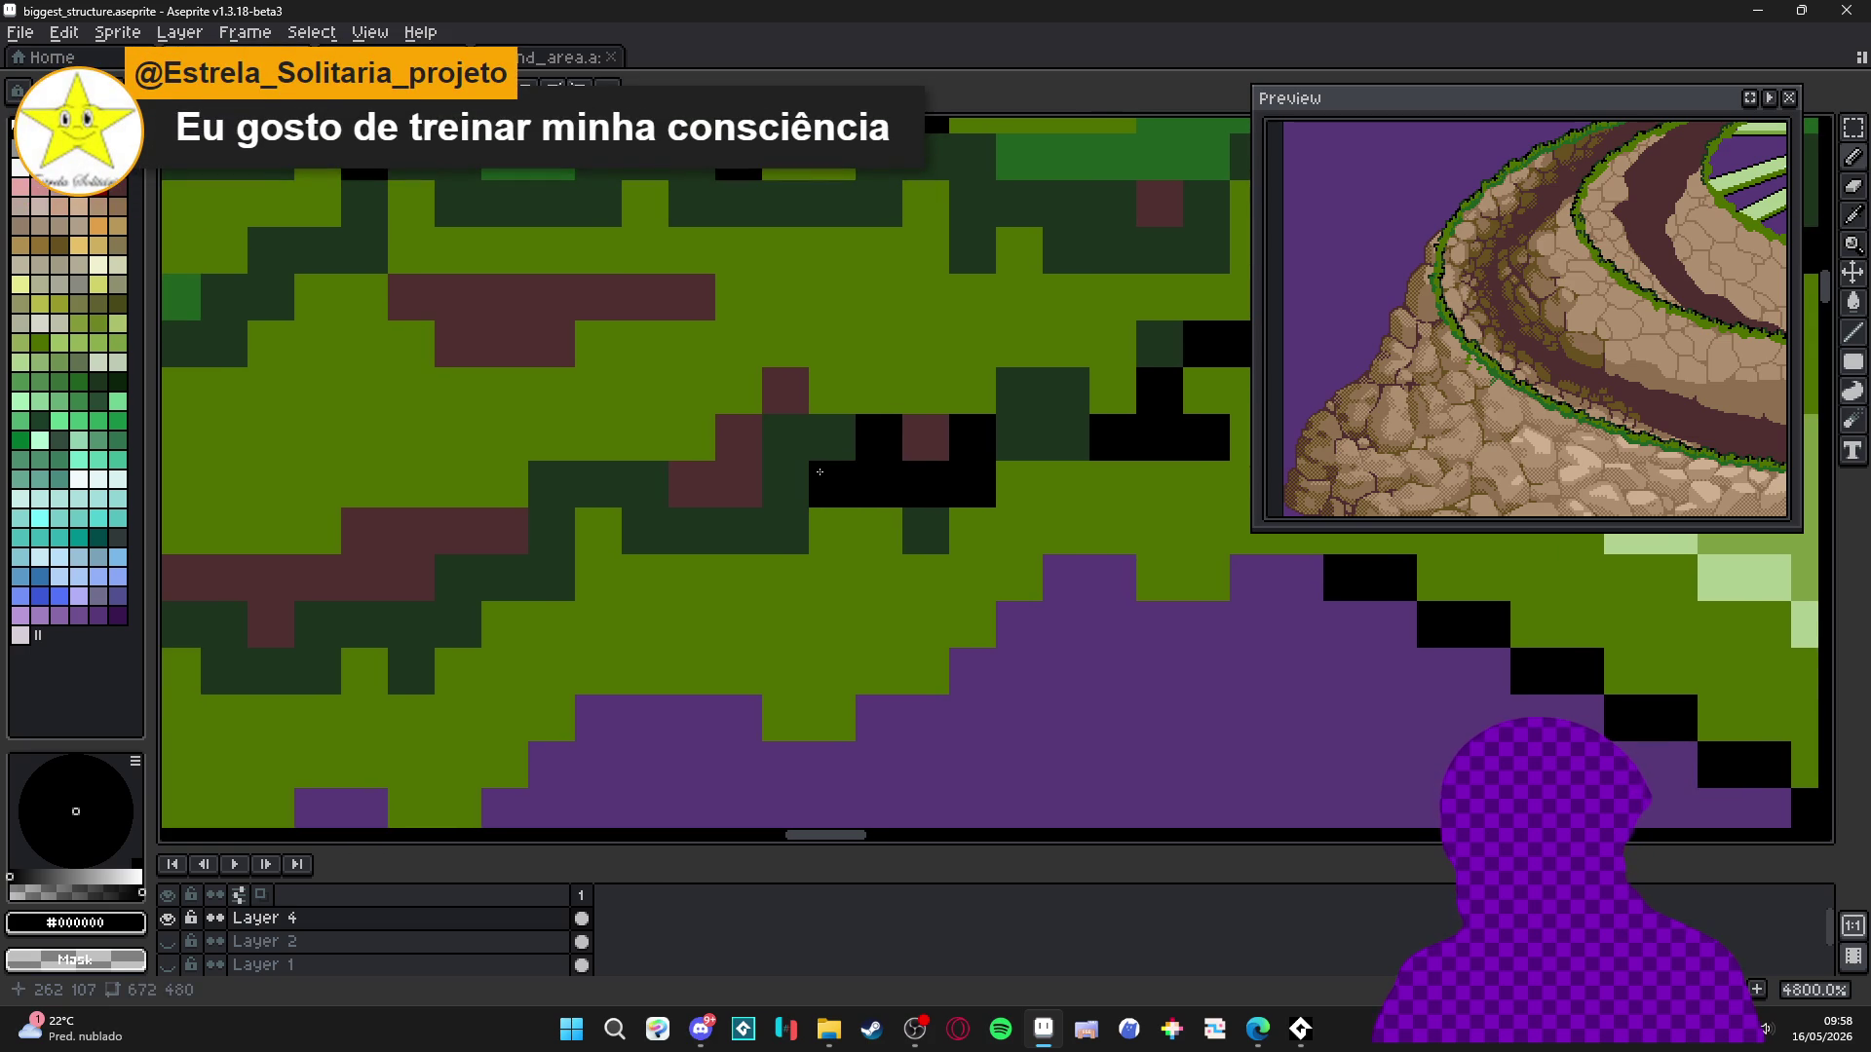
key("ctrl+z")
mouse_move(785, 488)
left_mouse_down()
mouse_move(785, 442)
mouse_move(722, 531)
mouse_move(665, 534)
left_mouse_up()
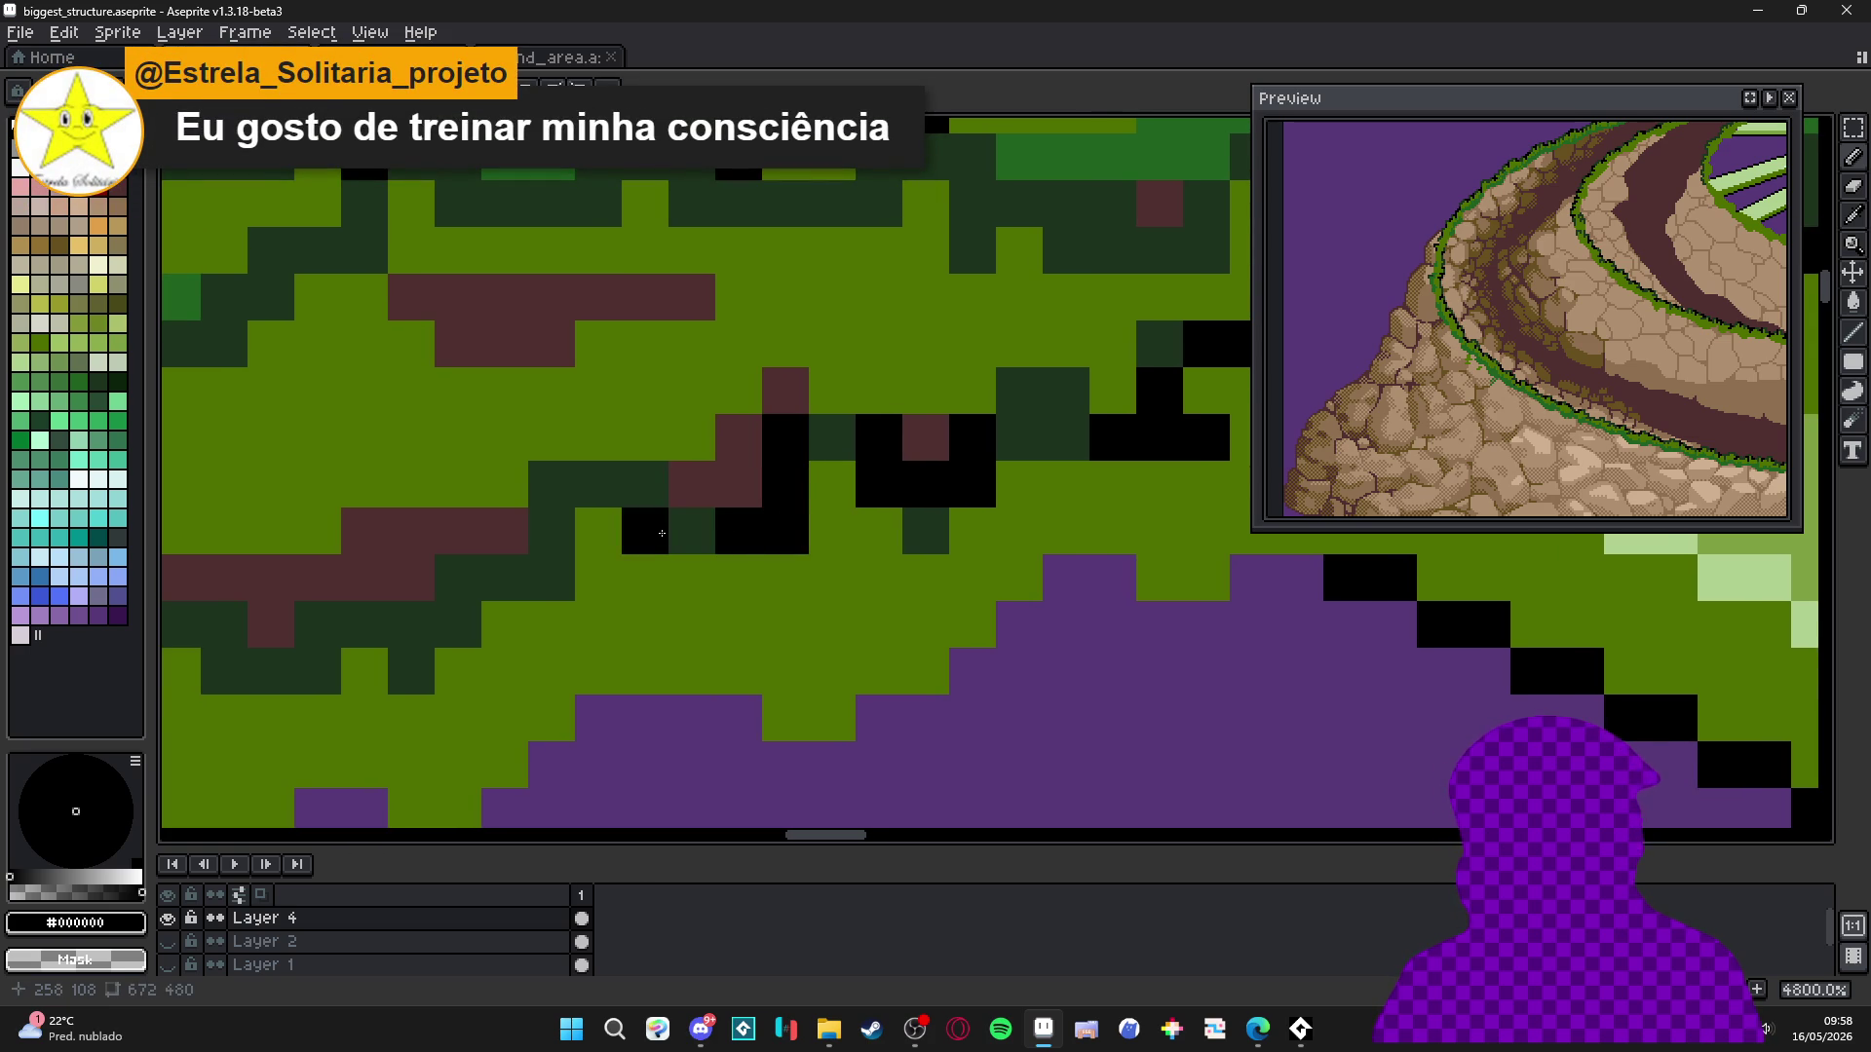
left_click(645, 484)
left_click(692, 531)
scroll(614, 555, "left", 2)
left_click(537, 582)
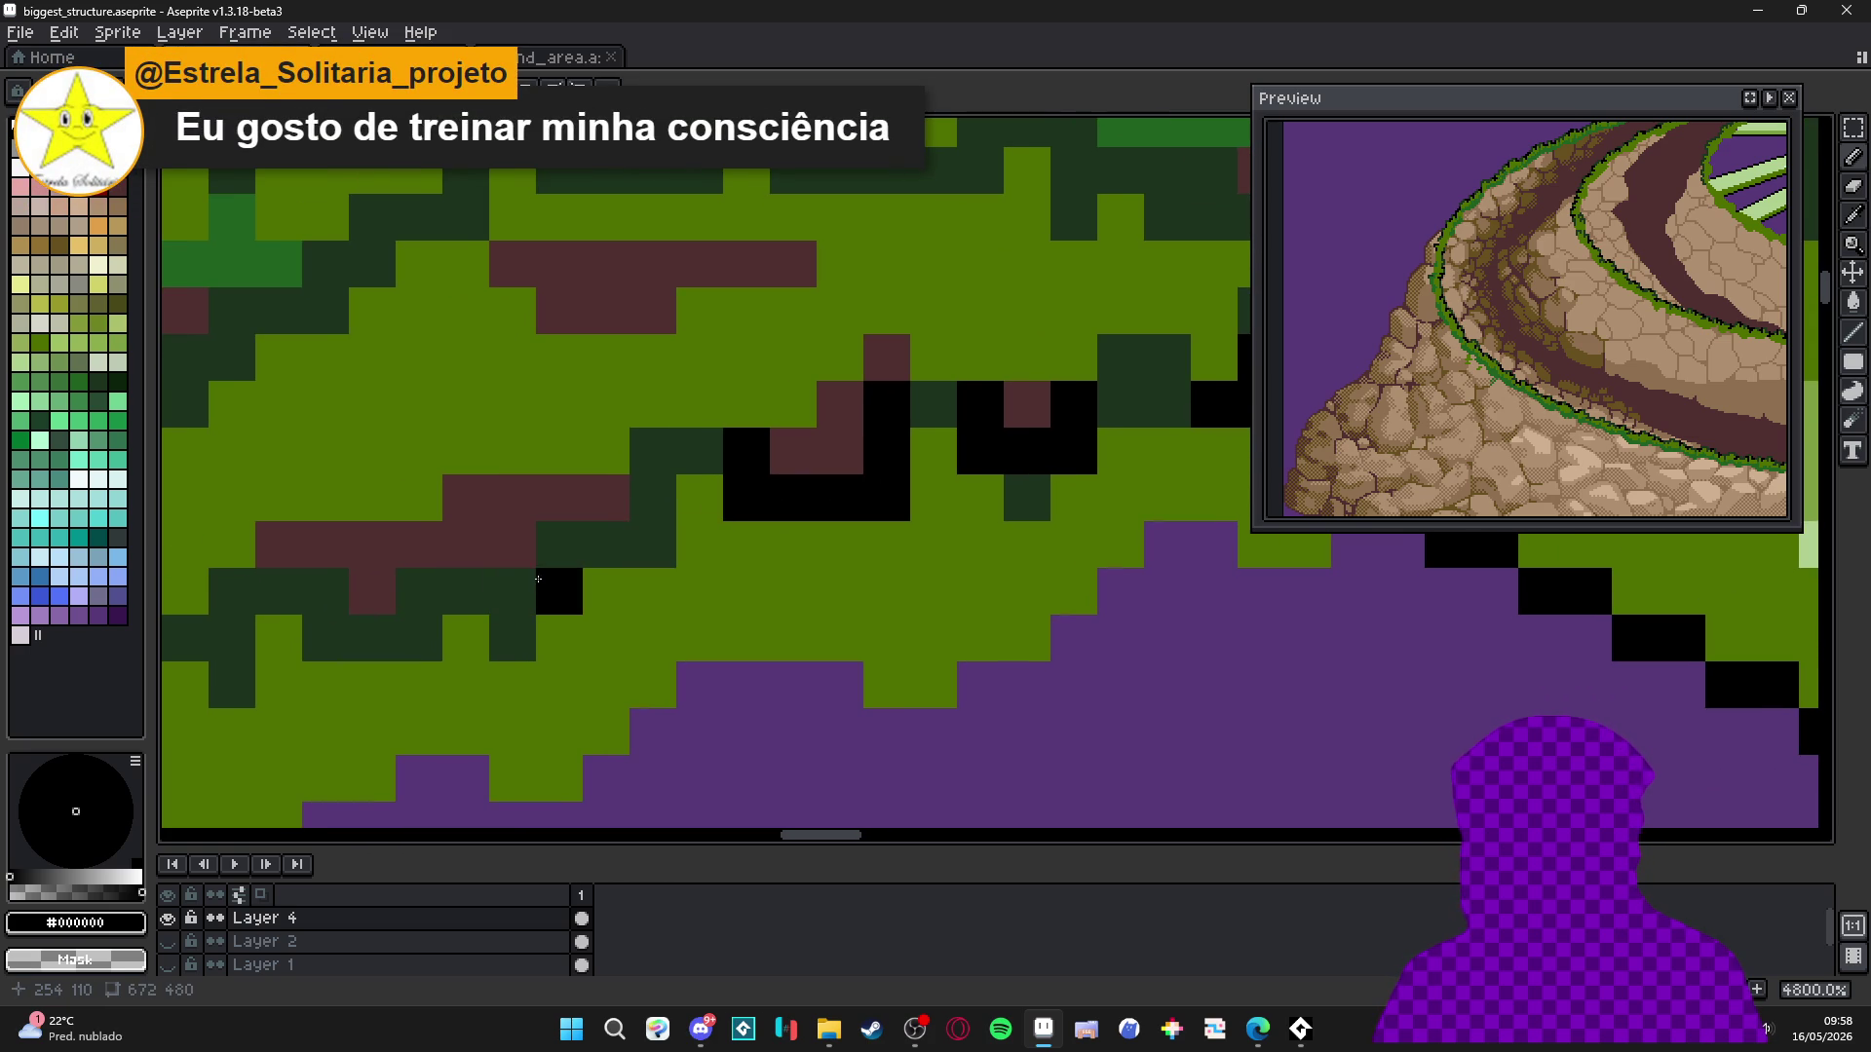
left_click_drag(541, 591, 466, 590)
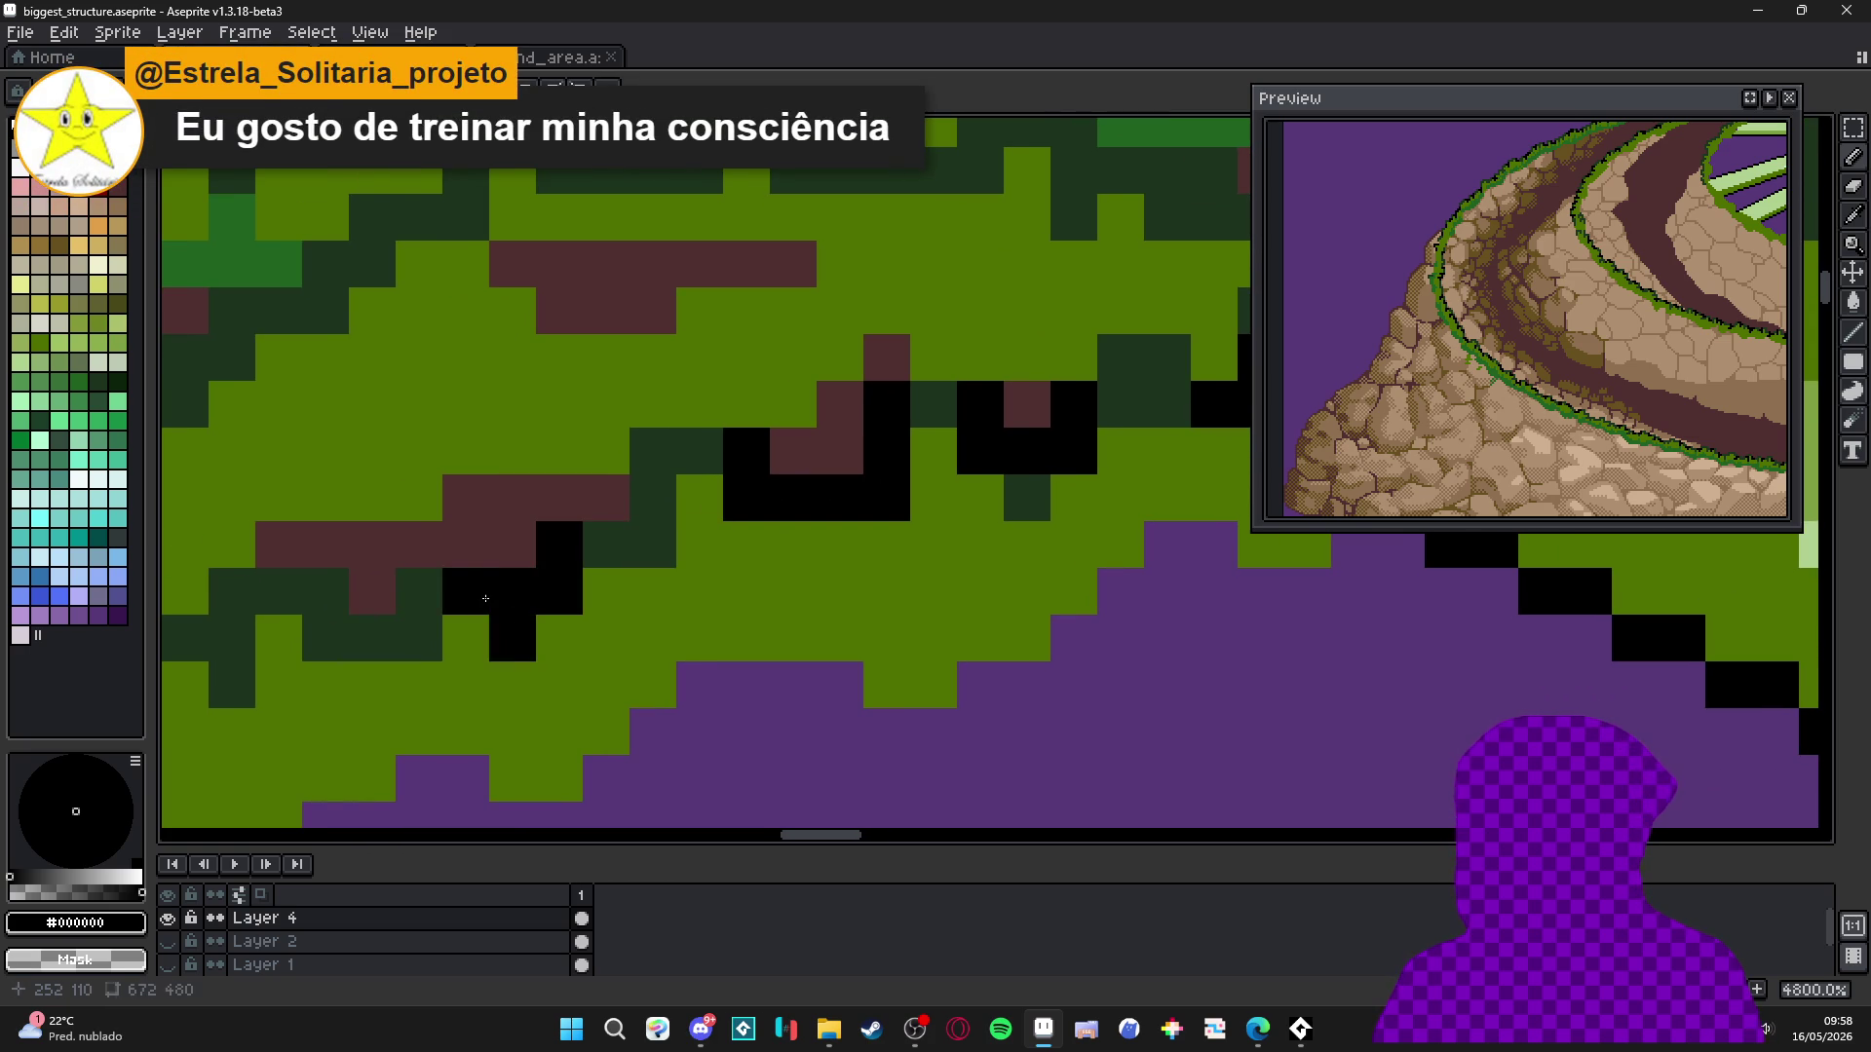
scroll(373, 590, "left", 5)
left_click(582, 611)
left_click(582, 564)
left_click(629, 611)
Add black pixels to the lower-left outline and a short upward black stroke.
scroll(516, 640, "left", 2)
left_click(559, 558)
left_click(558, 605)
left_click(465, 699)
left_click(465, 652)
left_click(429, 653)
scroll(656, 610, "left", 5)
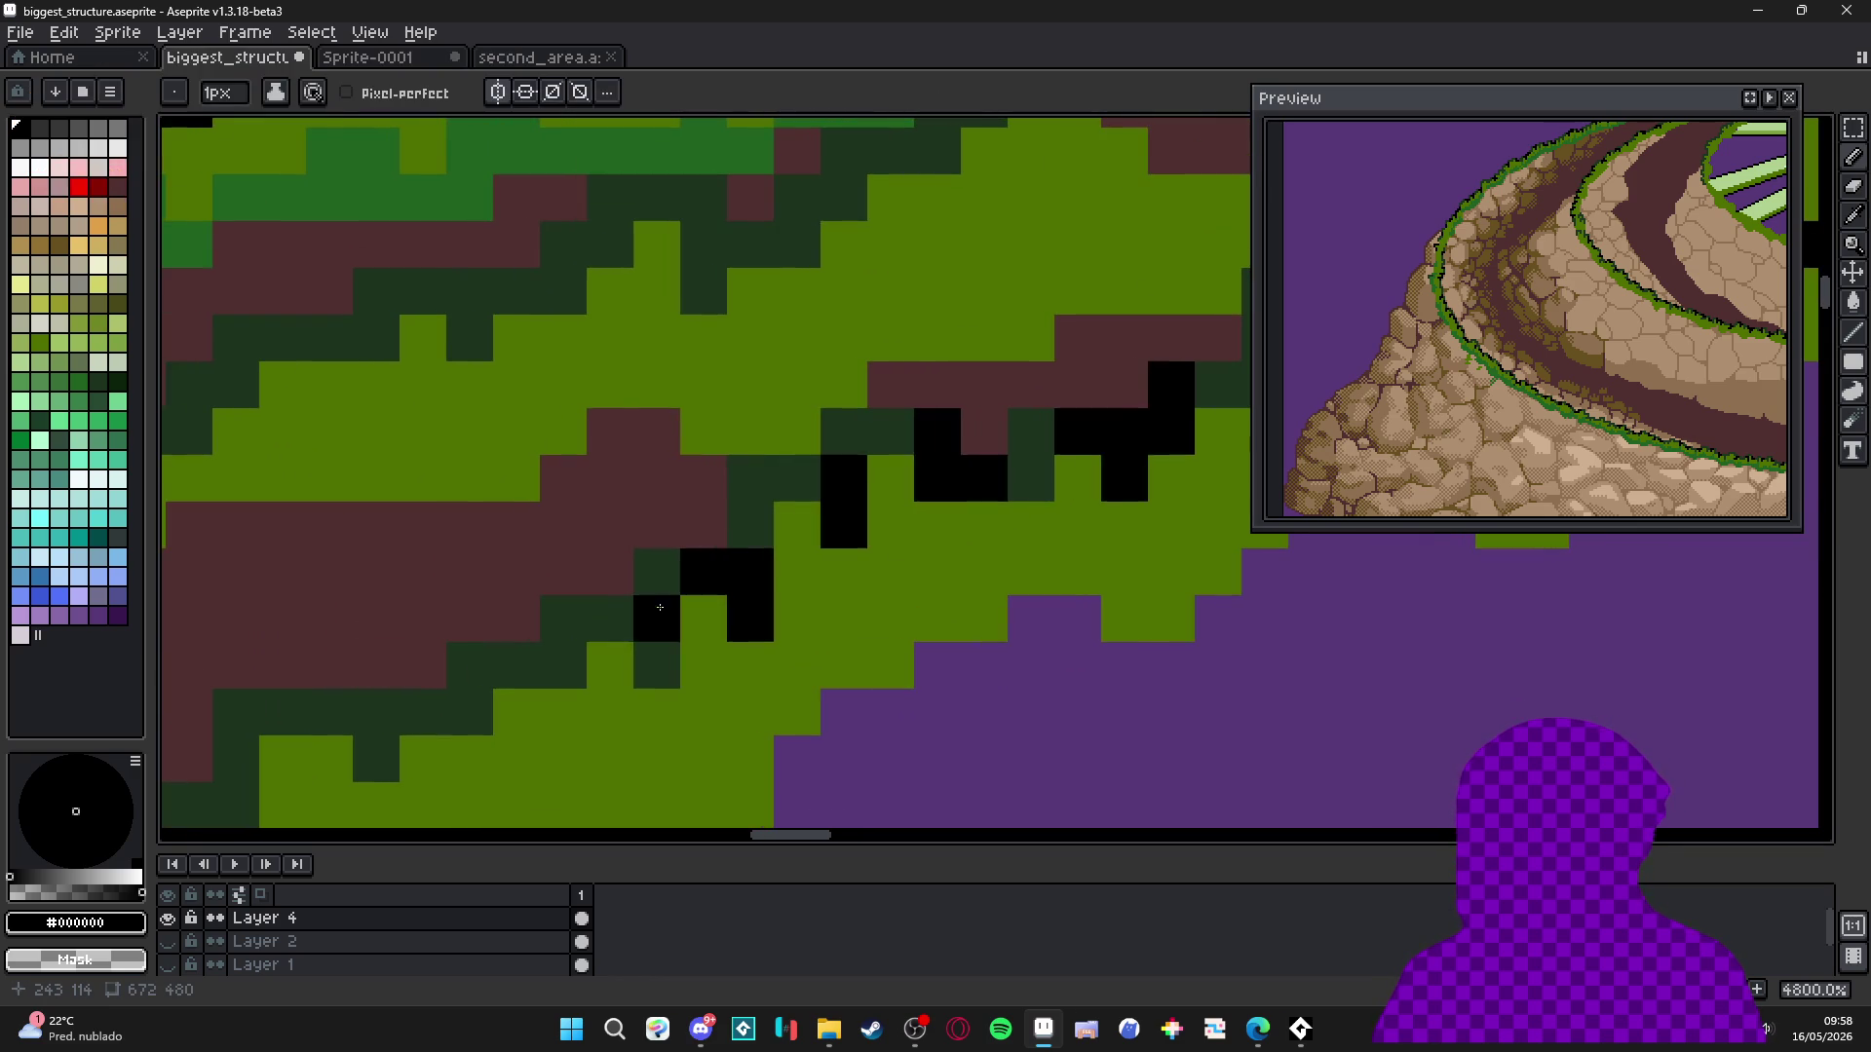
scroll(673, 610, "down", 3)
left_click_drag(693, 615, 689, 551)
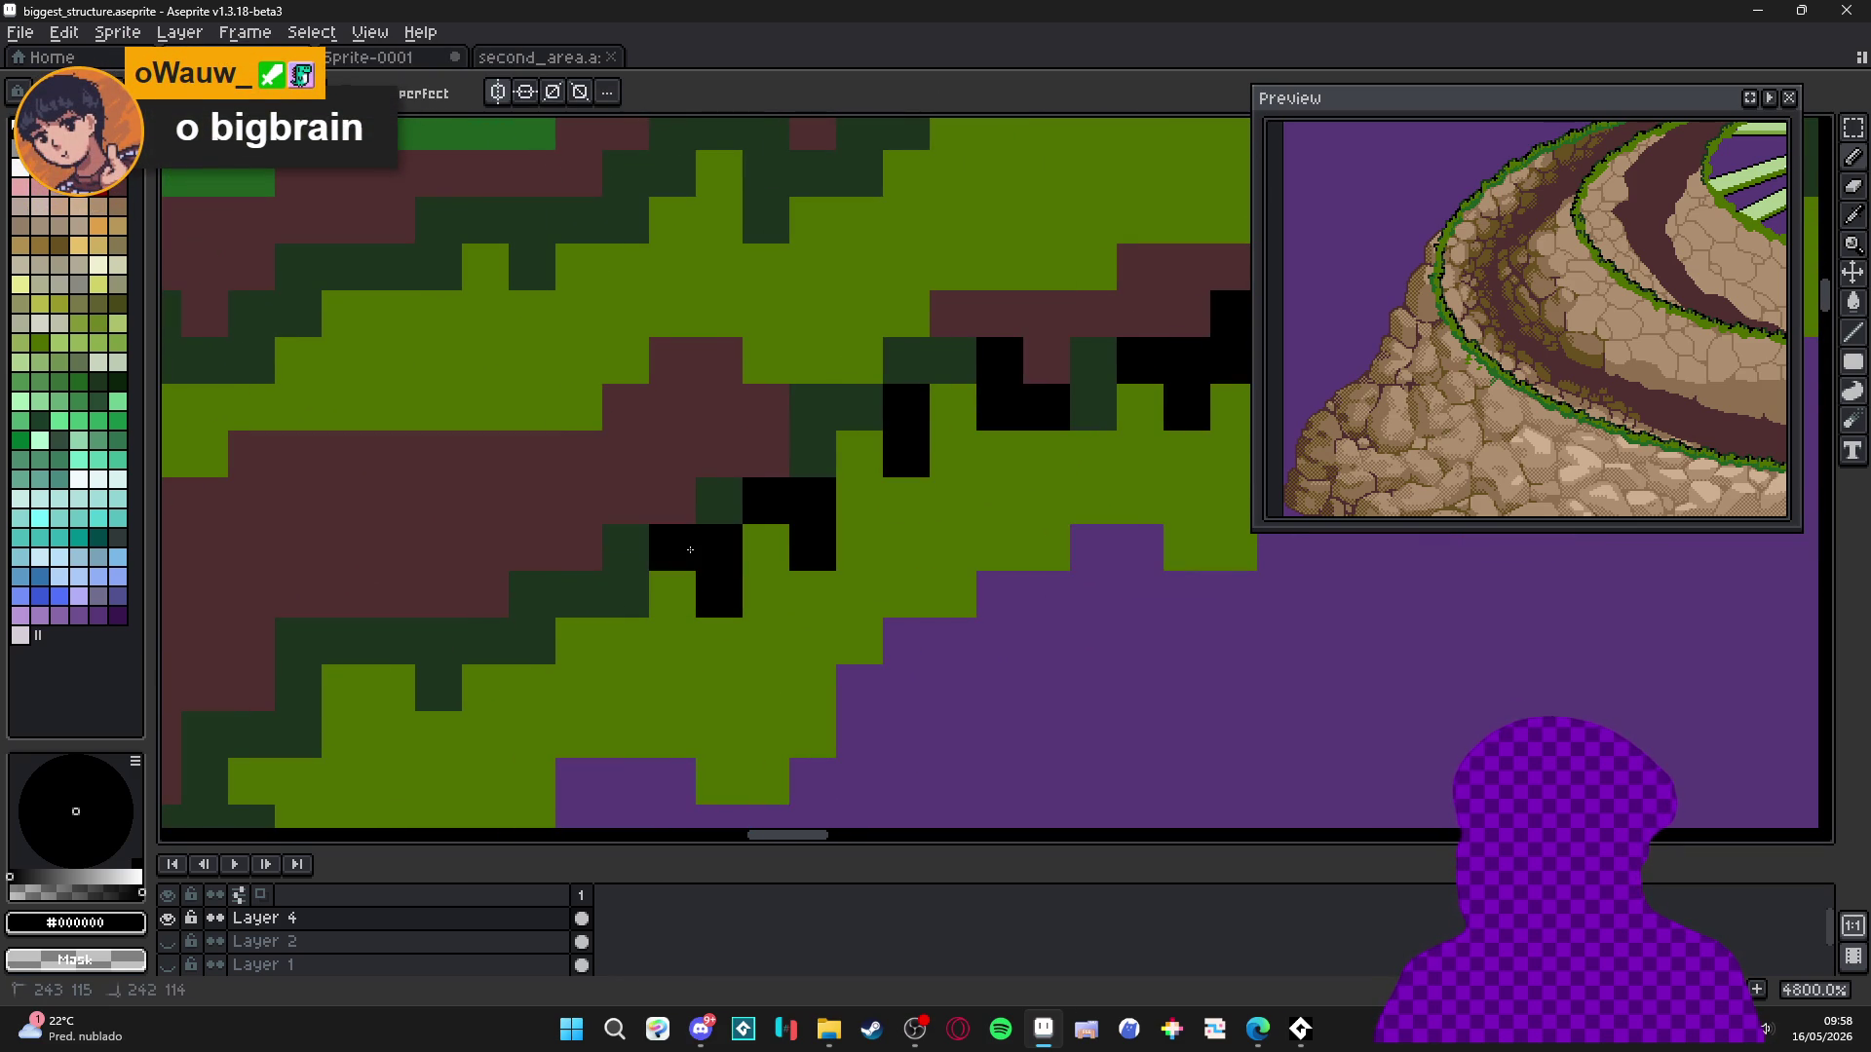
left_click(719, 501)
Draw a short vertical black stroke and a cross of black pixels on the edge.
scroll(794, 535, "left", 4)
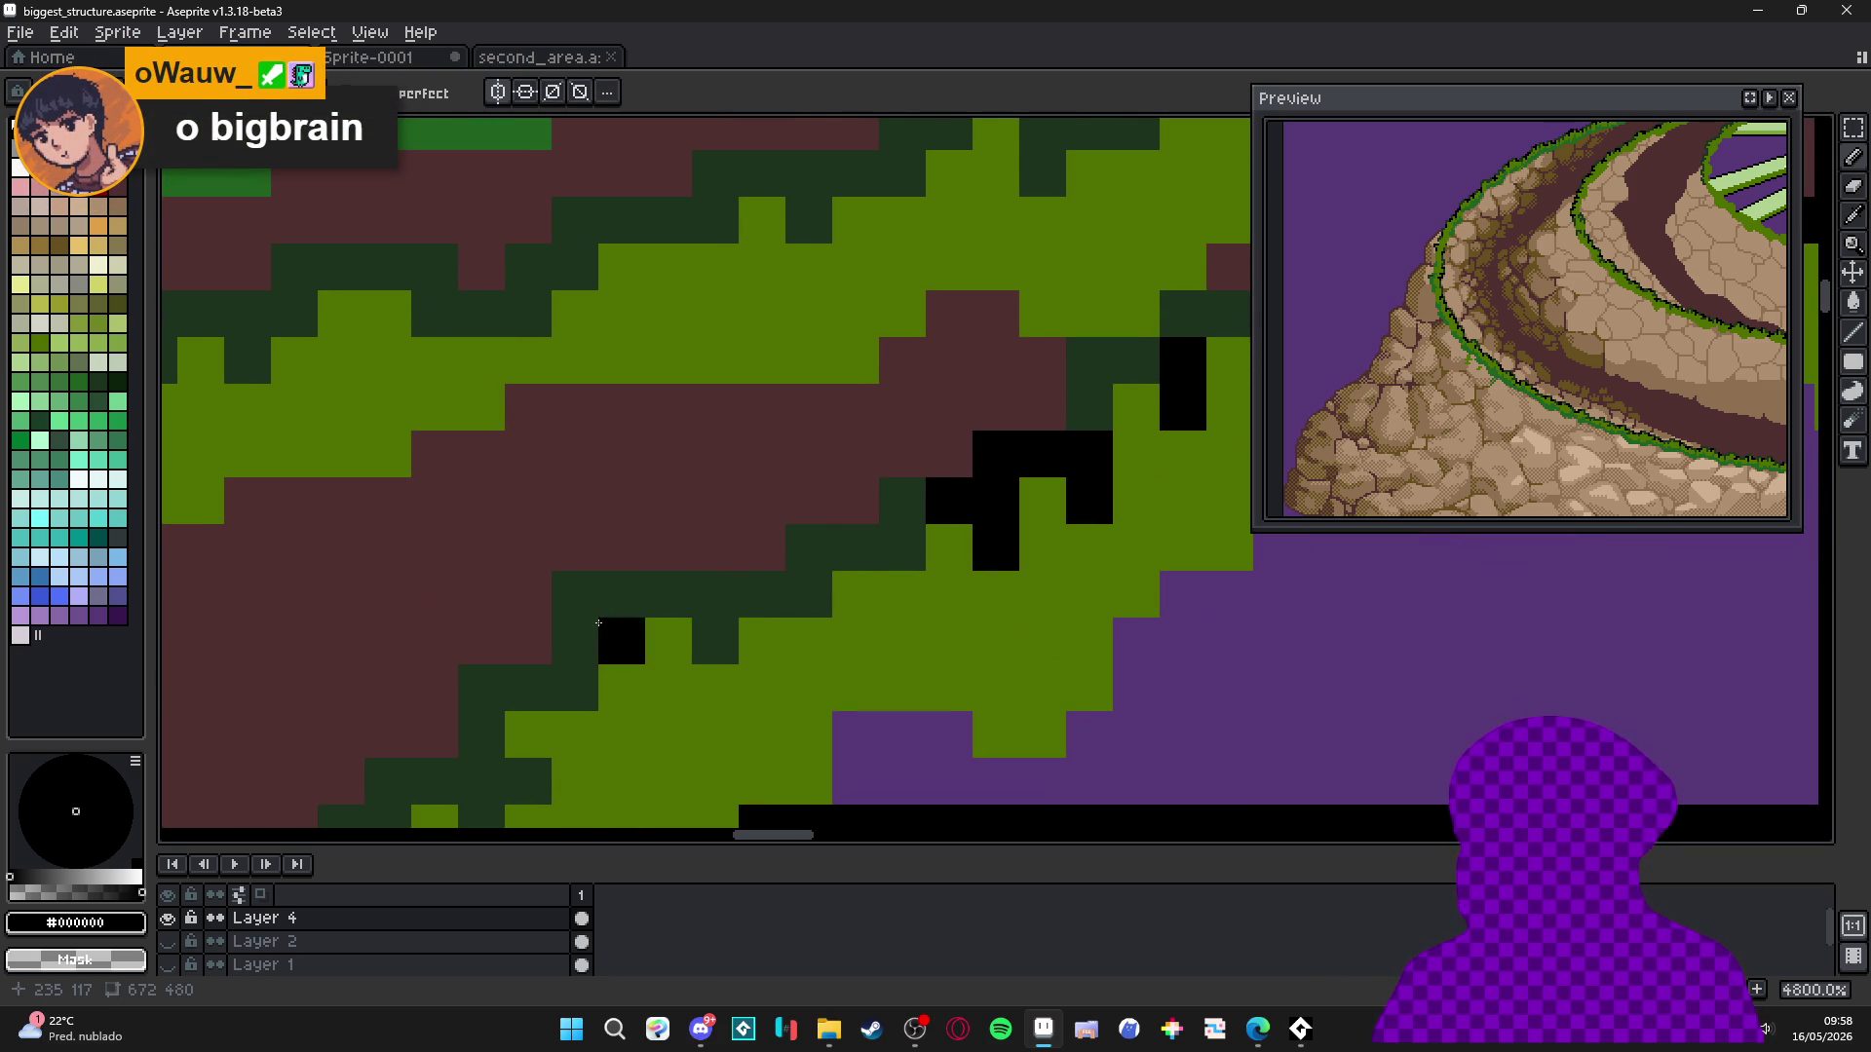
scroll(745, 512, "left", 3)
scroll(745, 511, "down", 3)
left_click(694, 529)
left_click_drag(741, 529, 741, 435)
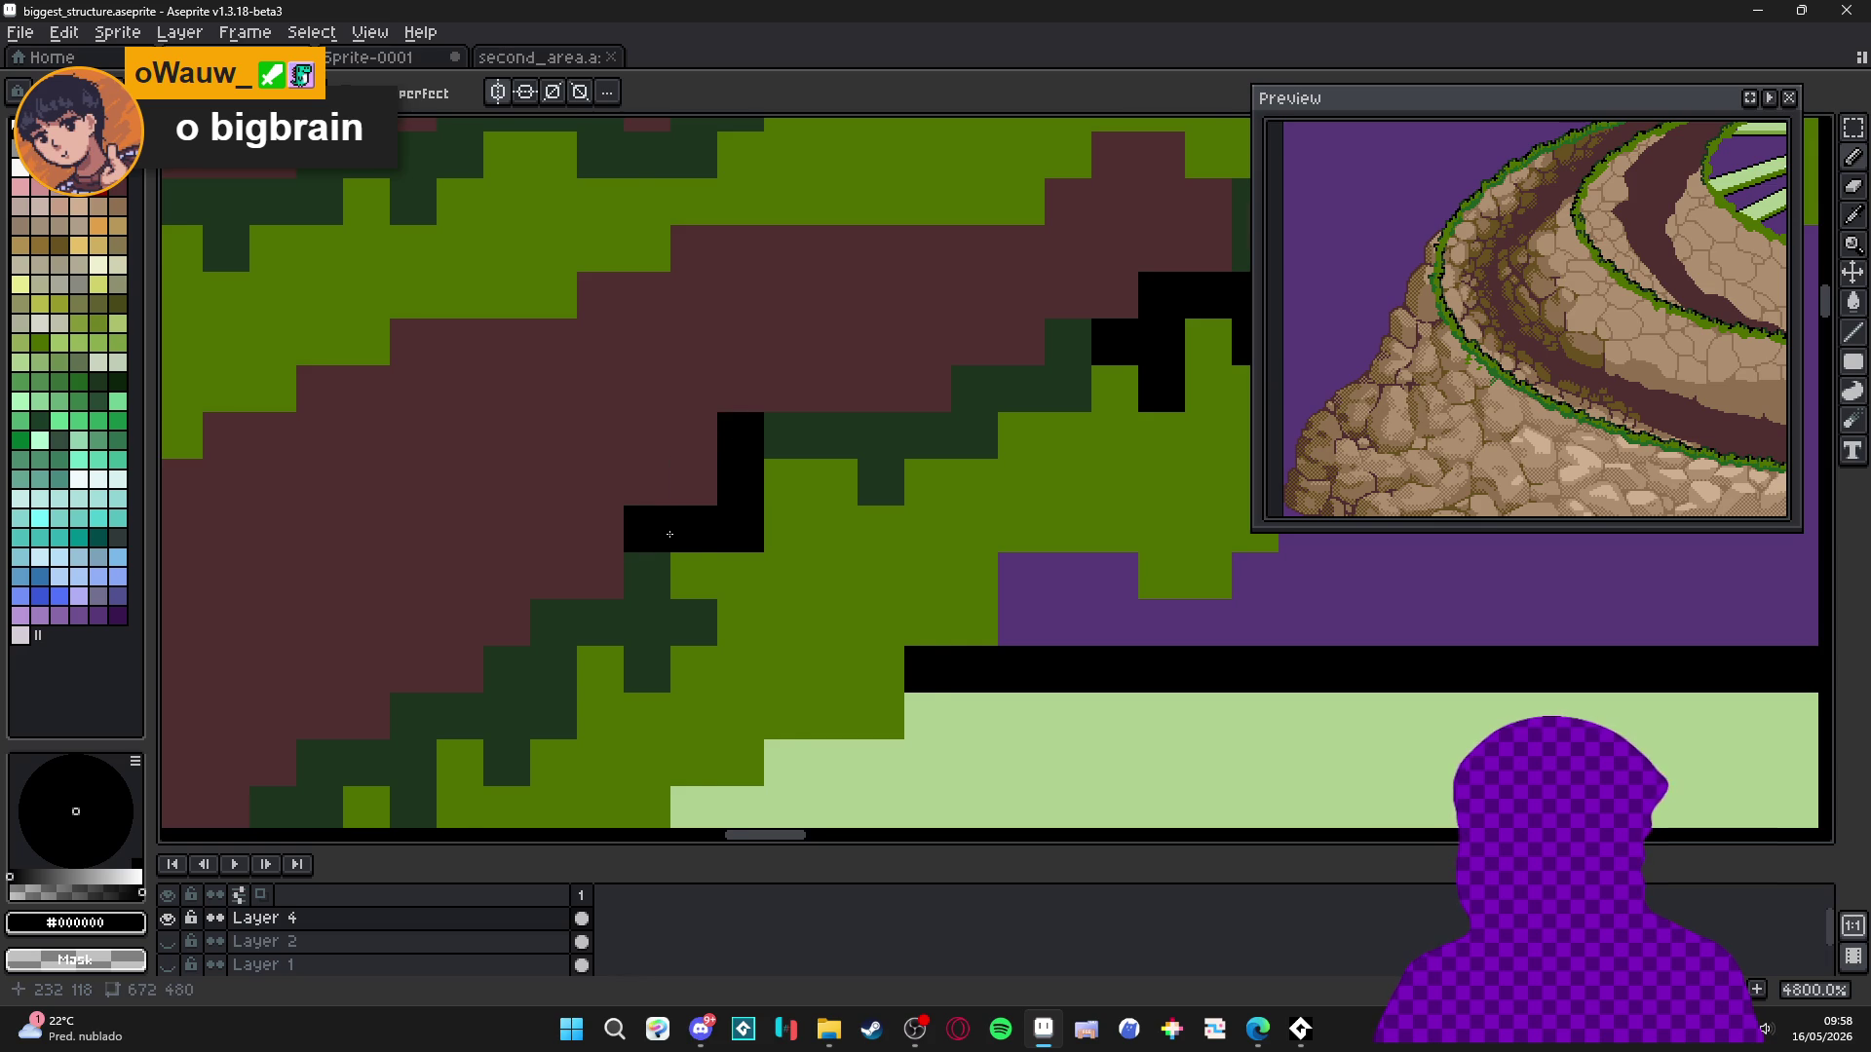
scroll(784, 555, "left", 3)
scroll(784, 556, "down", 2)
left_click(821, 561)
left_click(726, 561)
left_click(774, 604)
left_click(774, 514)
Continue black pixels below and along the grass edge further down.
scroll(774, 561, "left", 4)
scroll(774, 560, "down", 3)
left_click(722, 557)
left_click(726, 614)
left_click(681, 567)
scroll(701, 550, "left", 4)
scroll(702, 550, "down", 3)
left_click(733, 640)
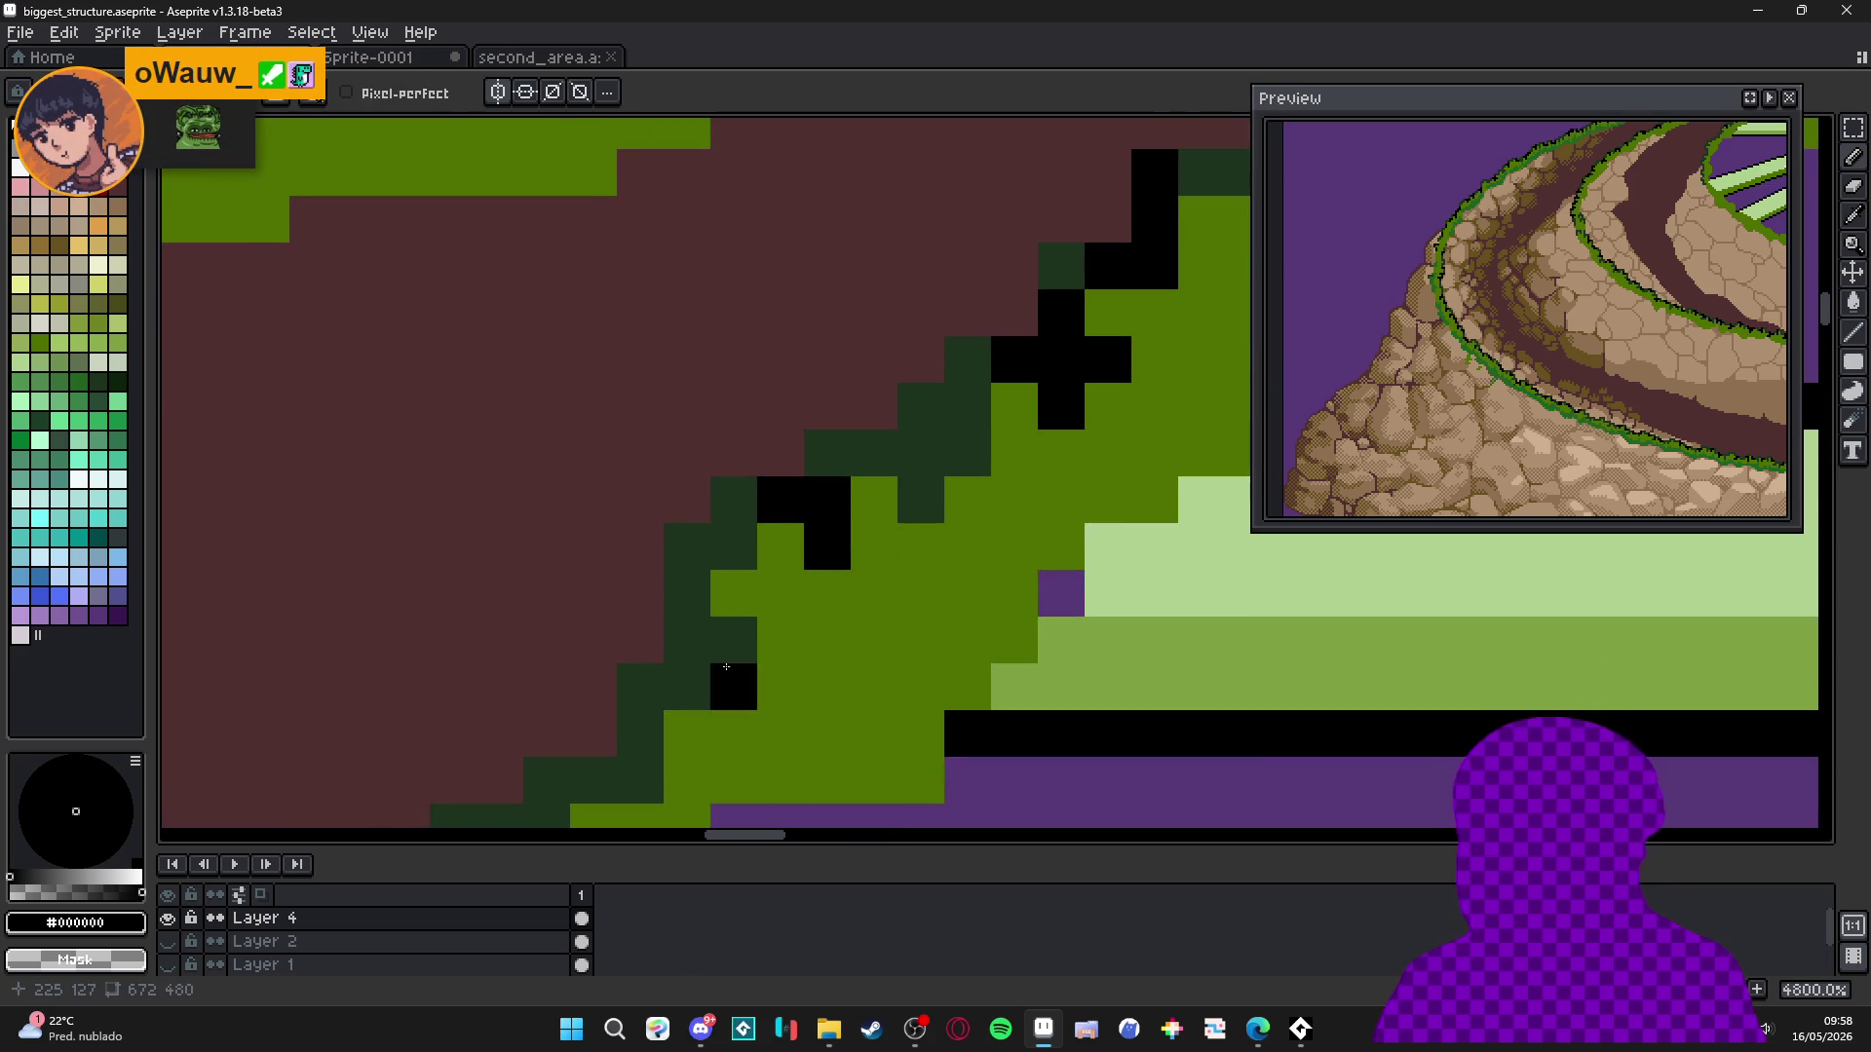
left_click(687, 687)
scroll(687, 682, "left", 4)
scroll(687, 682, "down", 3)
left_click(664, 608)
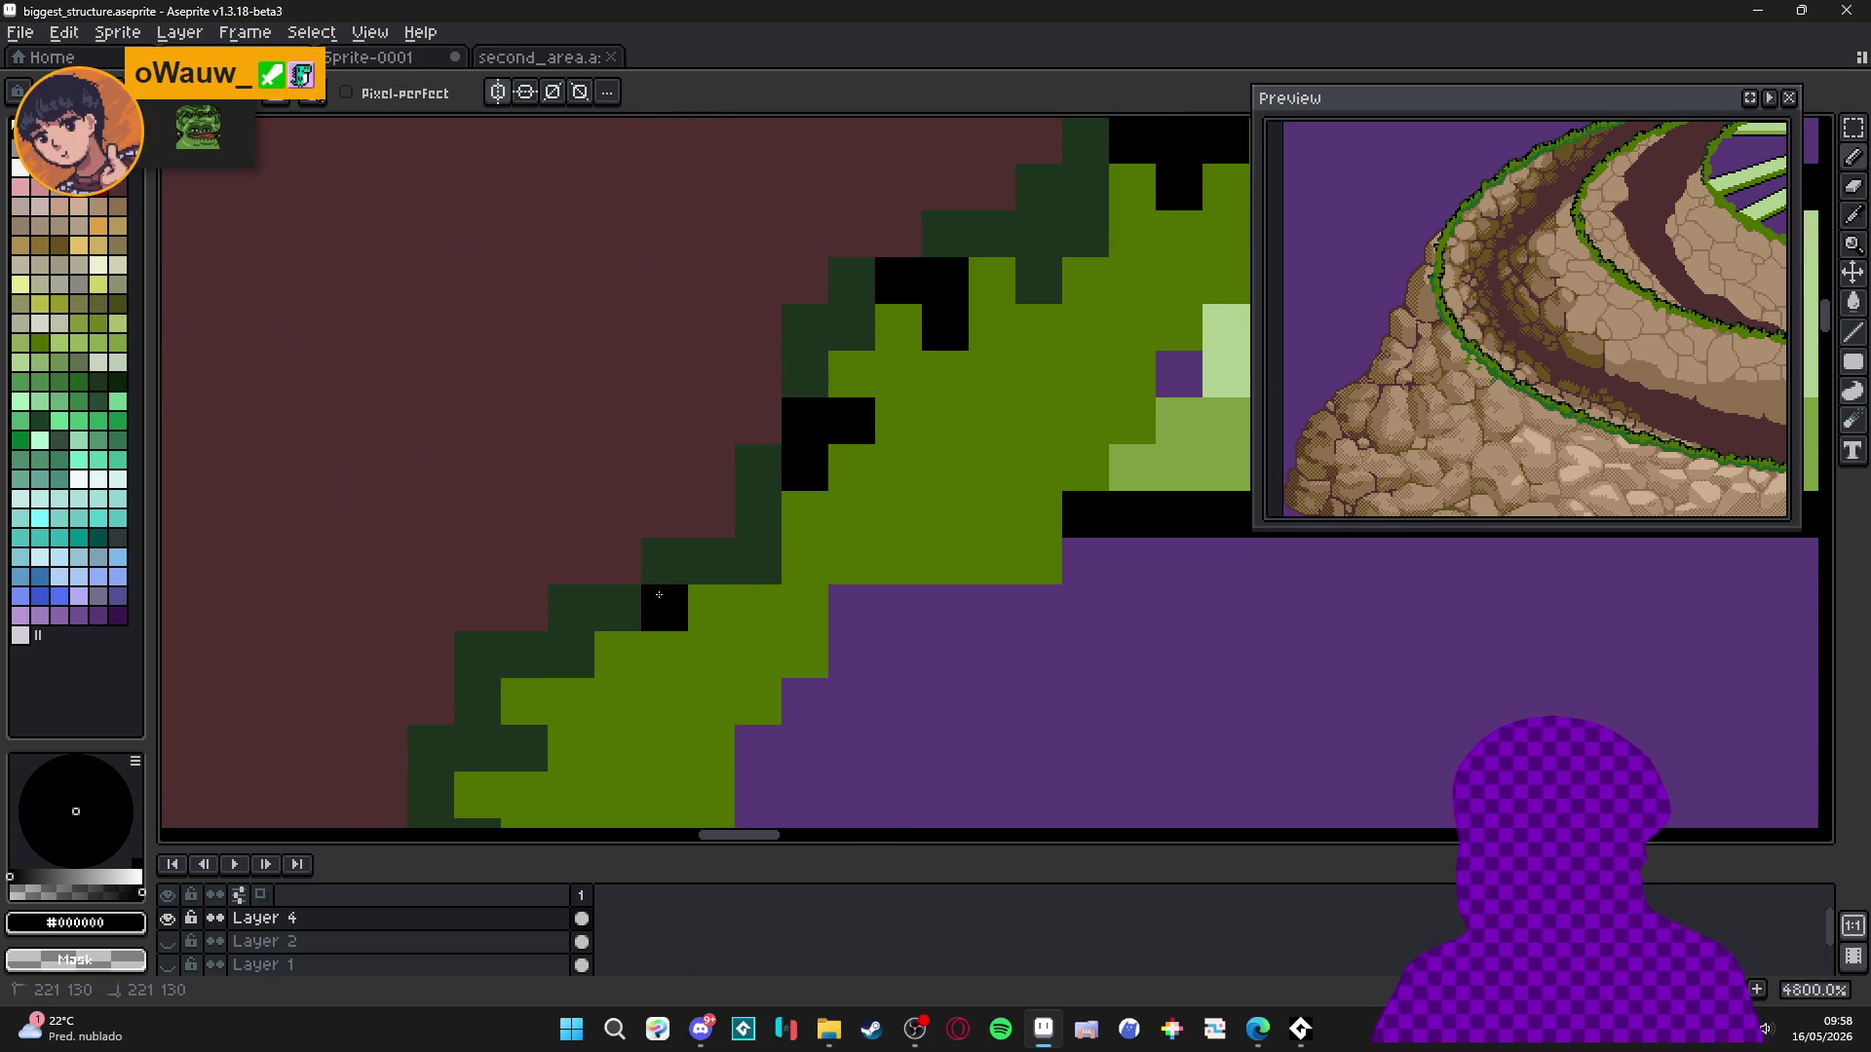
left_click_drag(663, 562, 701, 562)
left_click(617, 608)
Add more black outline pixels near the edge, correcting one misplaced pixel.
scroll(617, 608, "left", 4)
scroll(617, 608, "down", 3)
left_click(572, 572)
left_click(525, 572)
left_click(619, 525)
key("ctrl+z")
left_click(572, 525)
scroll(584, 531, "left", 4)
scroll(585, 531, "down", 3)
left_click(587, 575)
left_click(586, 529)
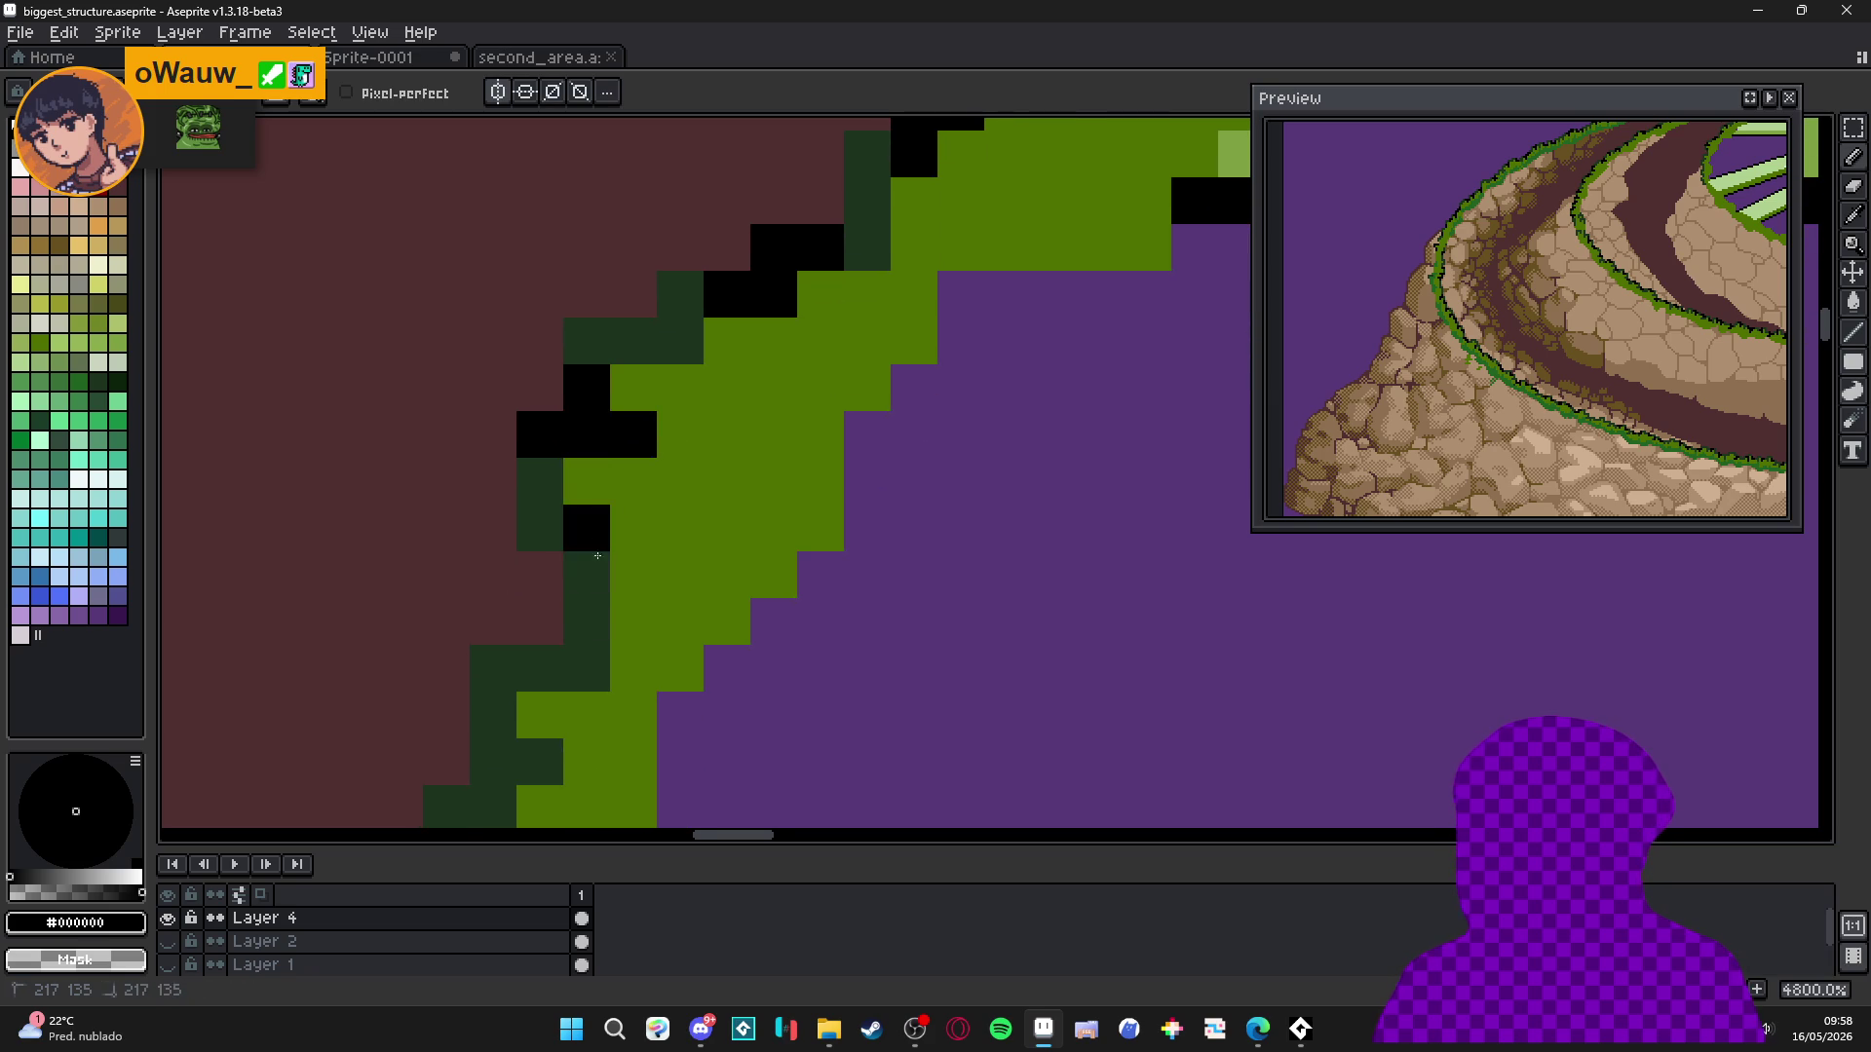
left_click(540, 528)
left_click(540, 481)
Extend the black edge down the dark-green column, fixing a misplaced pixel below the outline.
scroll(585, 478, "left", 4)
scroll(585, 478, "down", 3)
left_click(587, 623)
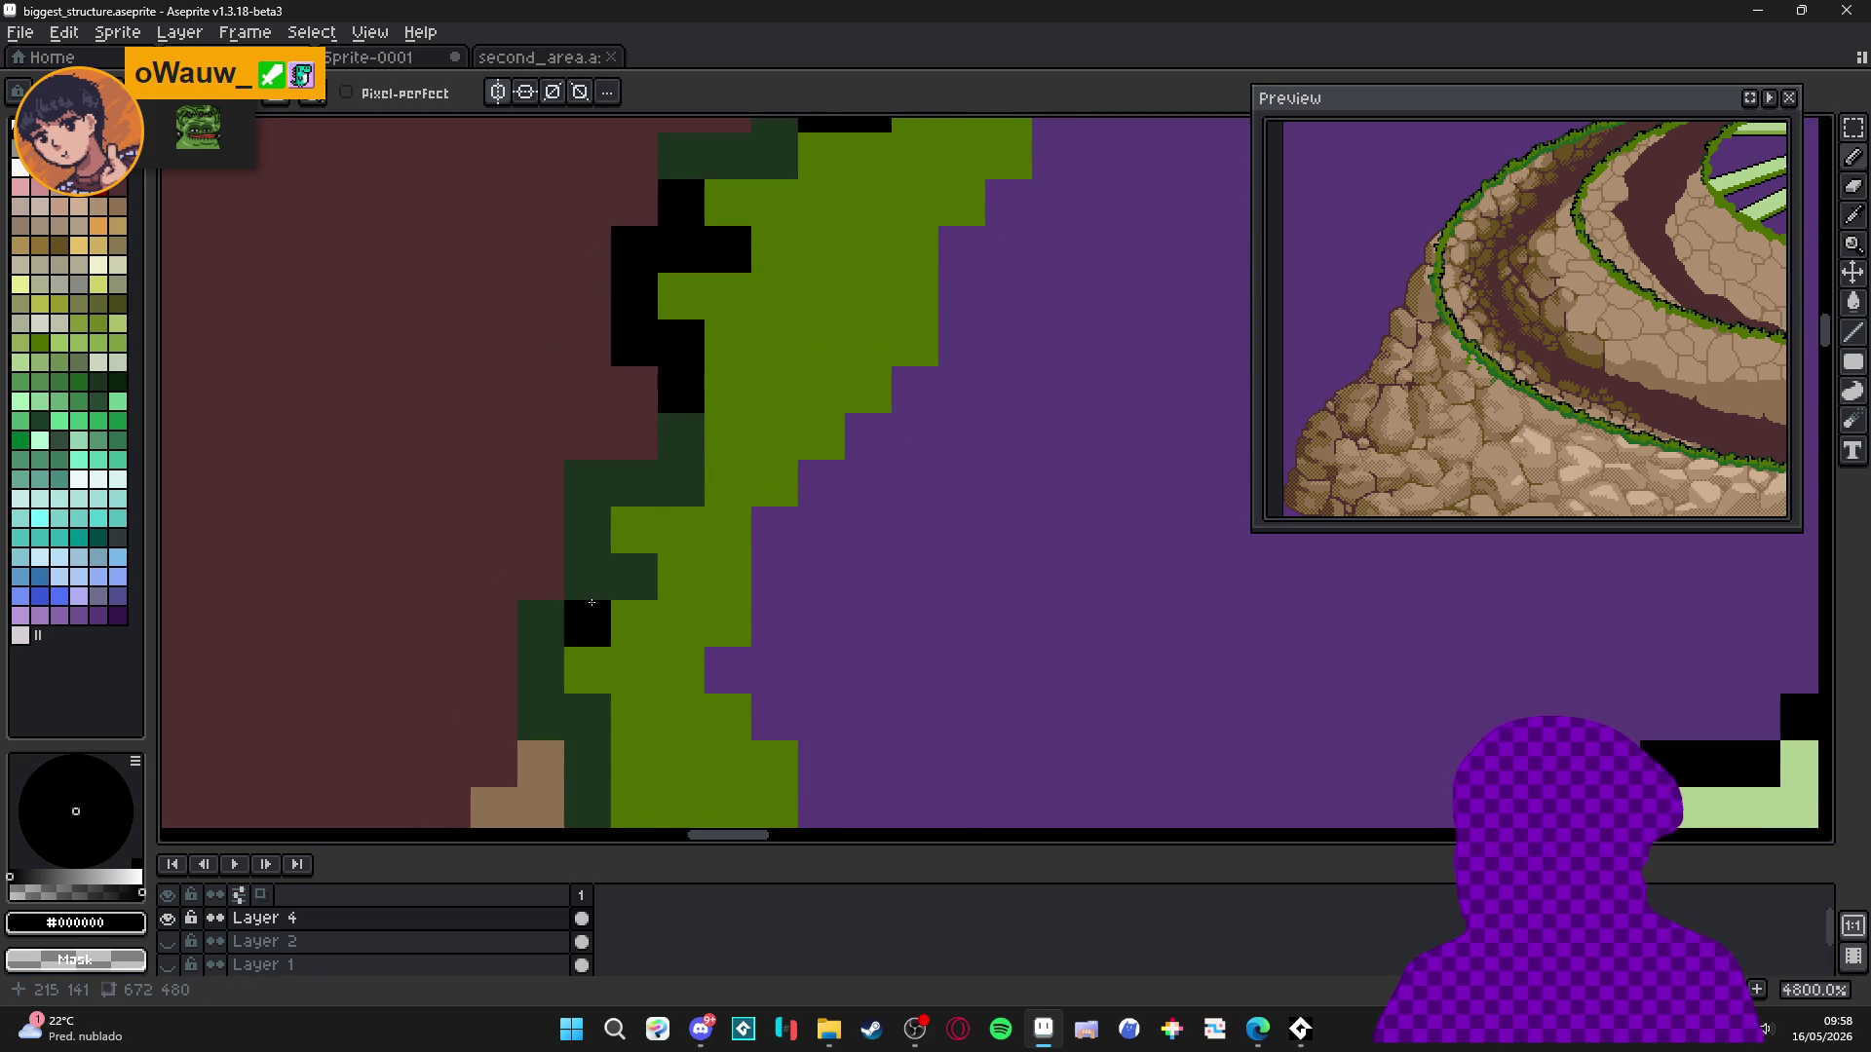
left_click(587, 577)
left_click(633, 575)
left_click(588, 717)
left_click(541, 718)
left_click(587, 764)
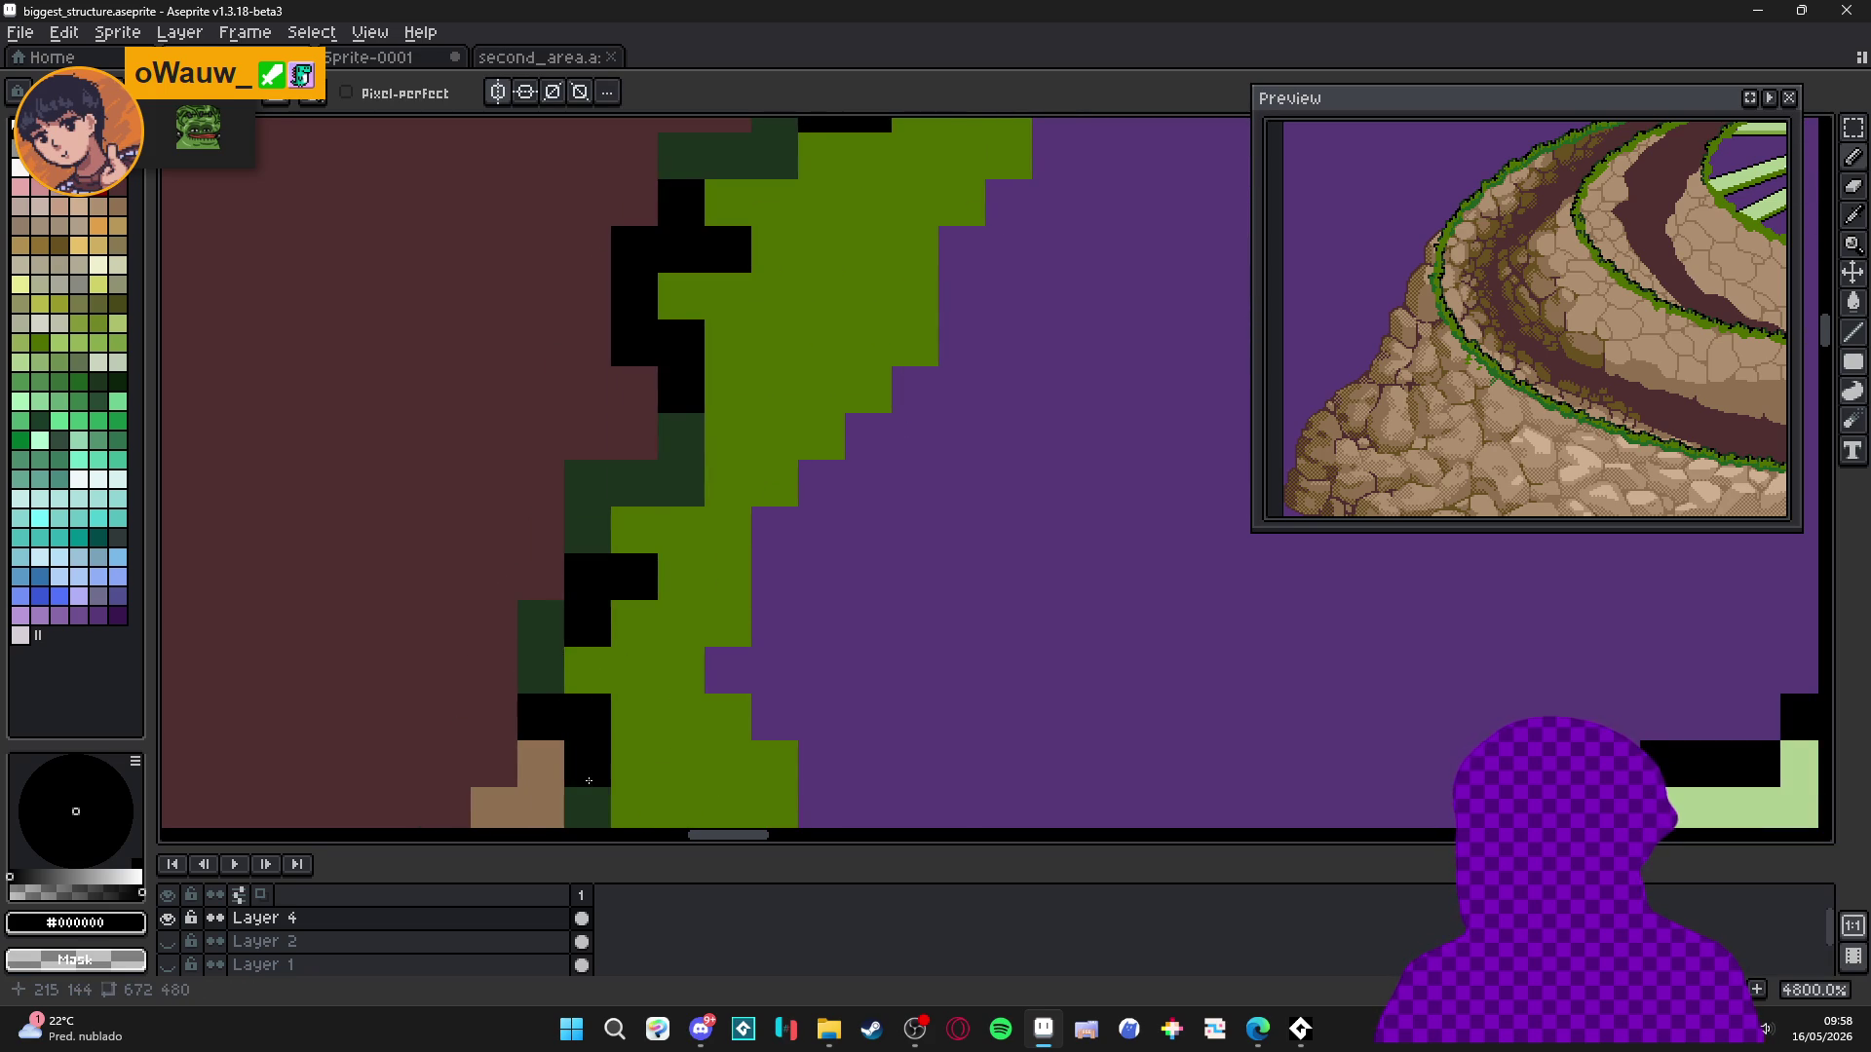
scroll(594, 764, "left", 4)
scroll(594, 764, "down", 3)
key("ctrl+z")
left_click(611, 606)
scroll(611, 606, "down", 3)
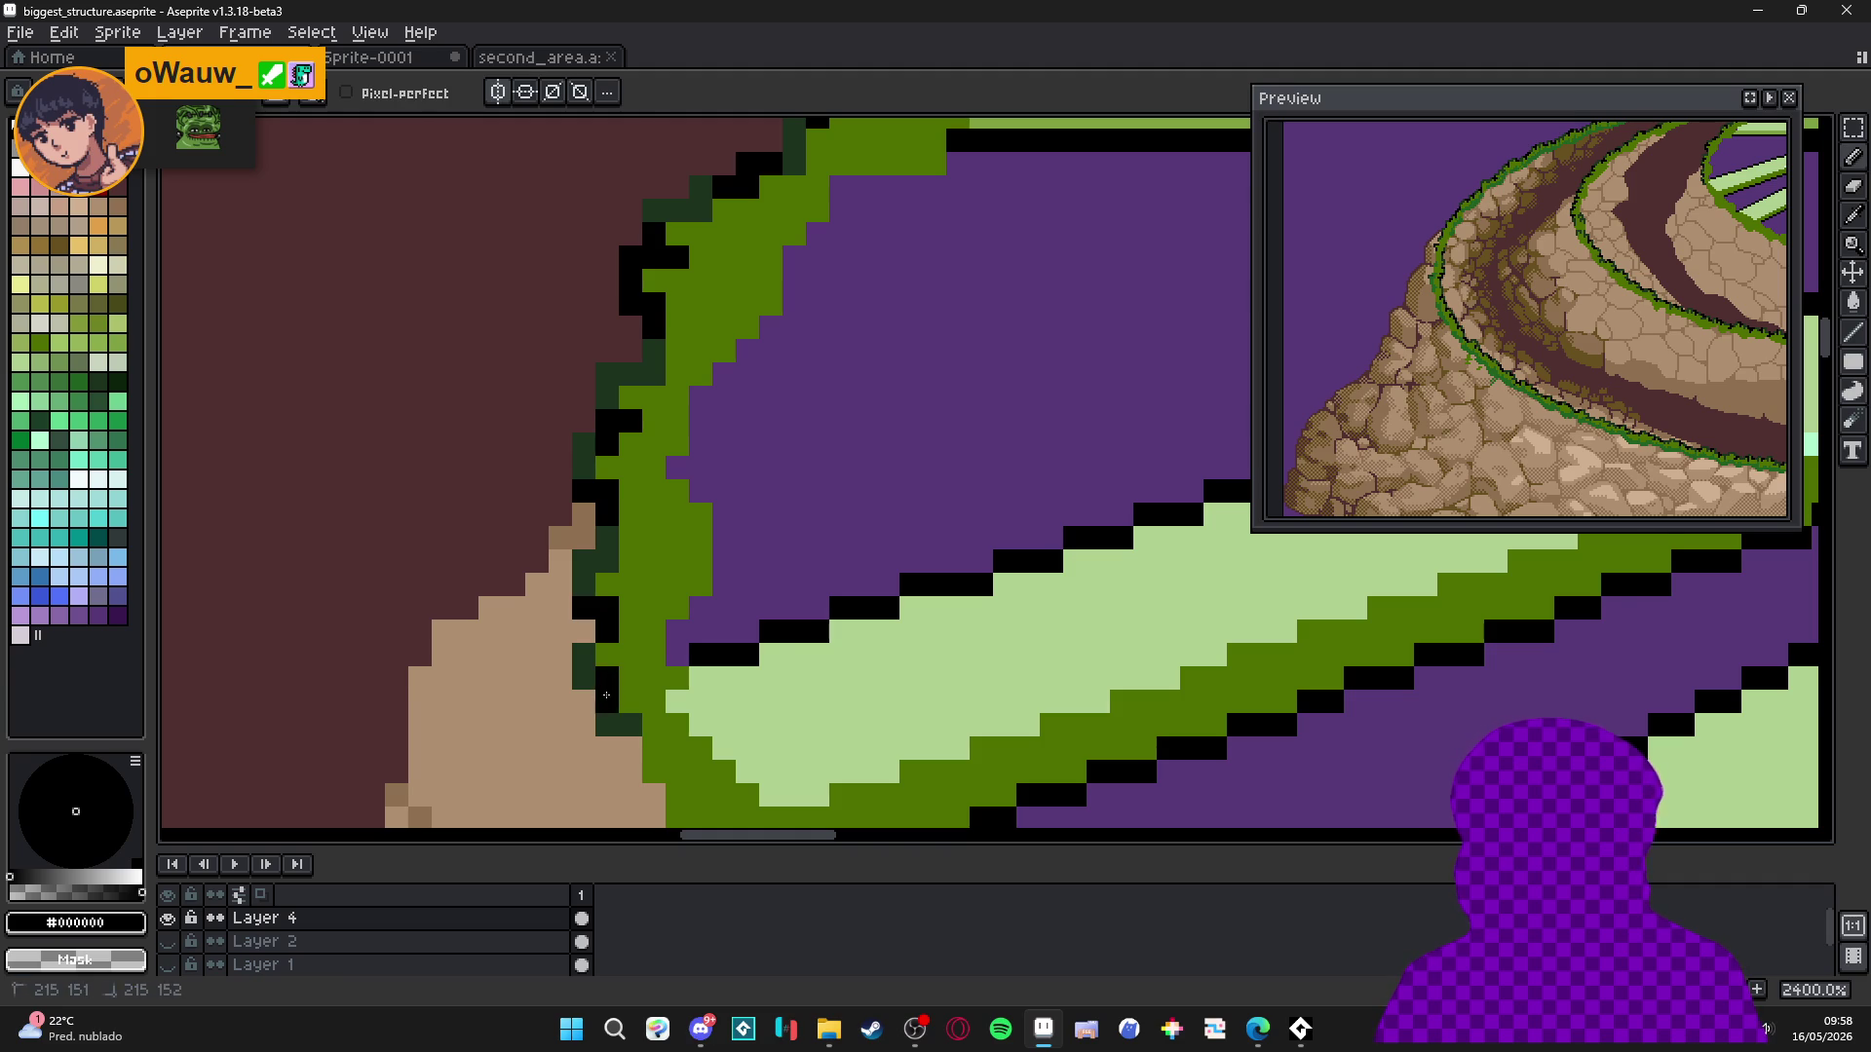
scroll(721, 665, "down", 4)
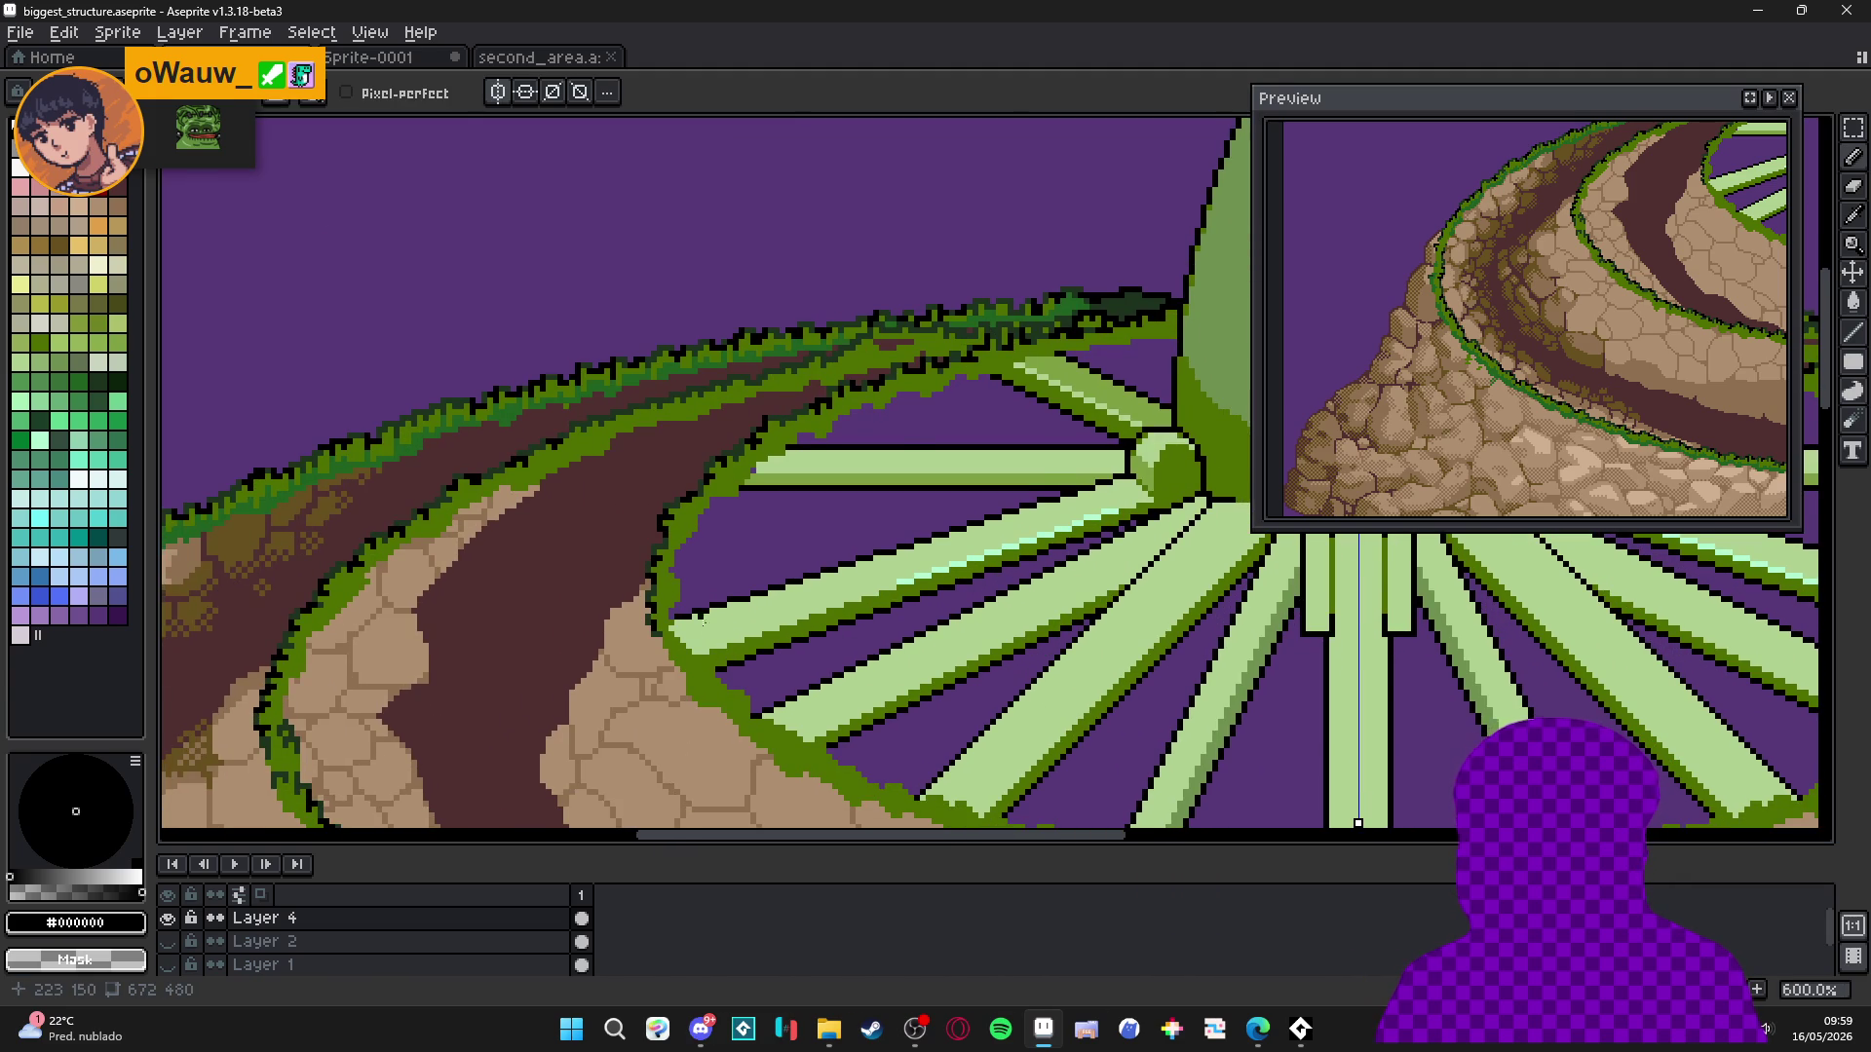
Pick the dark grass green and paint it over the lime-green pixels in the grass ring.
scroll(703, 609, "down", 3)
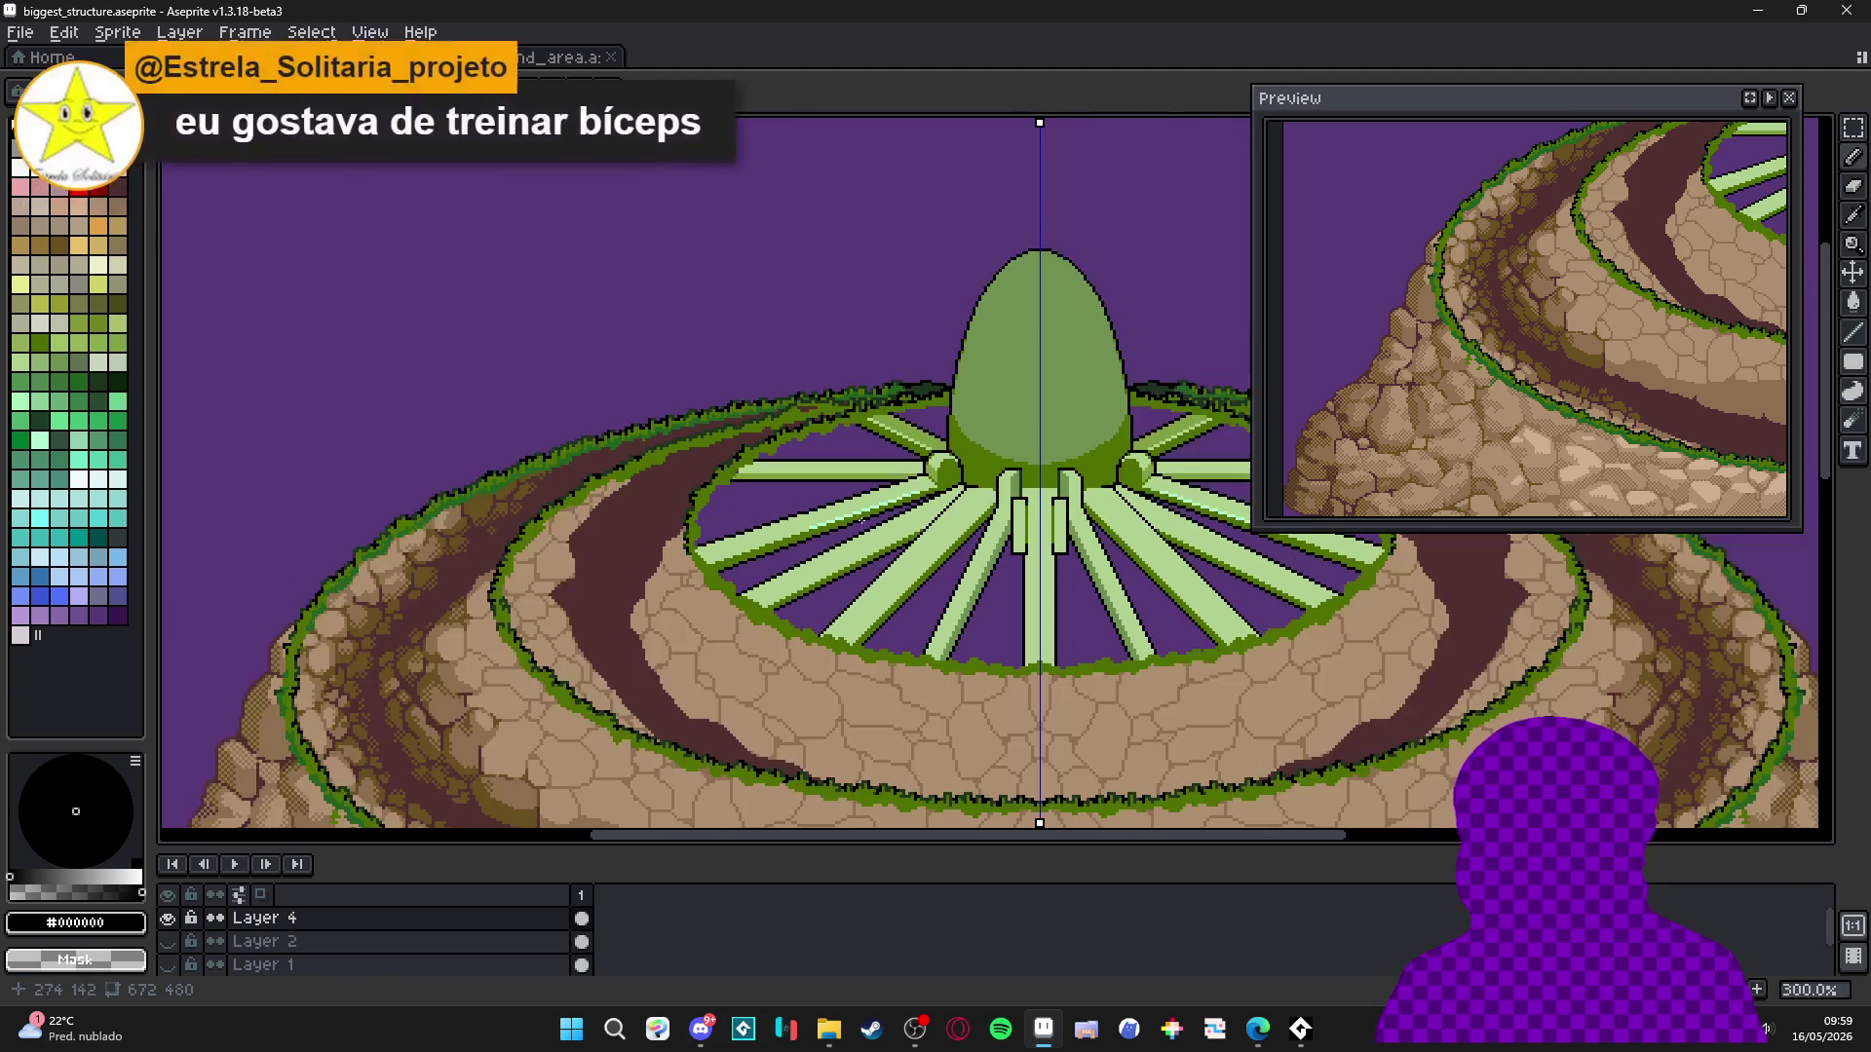
scroll(862, 440, "down", 1)
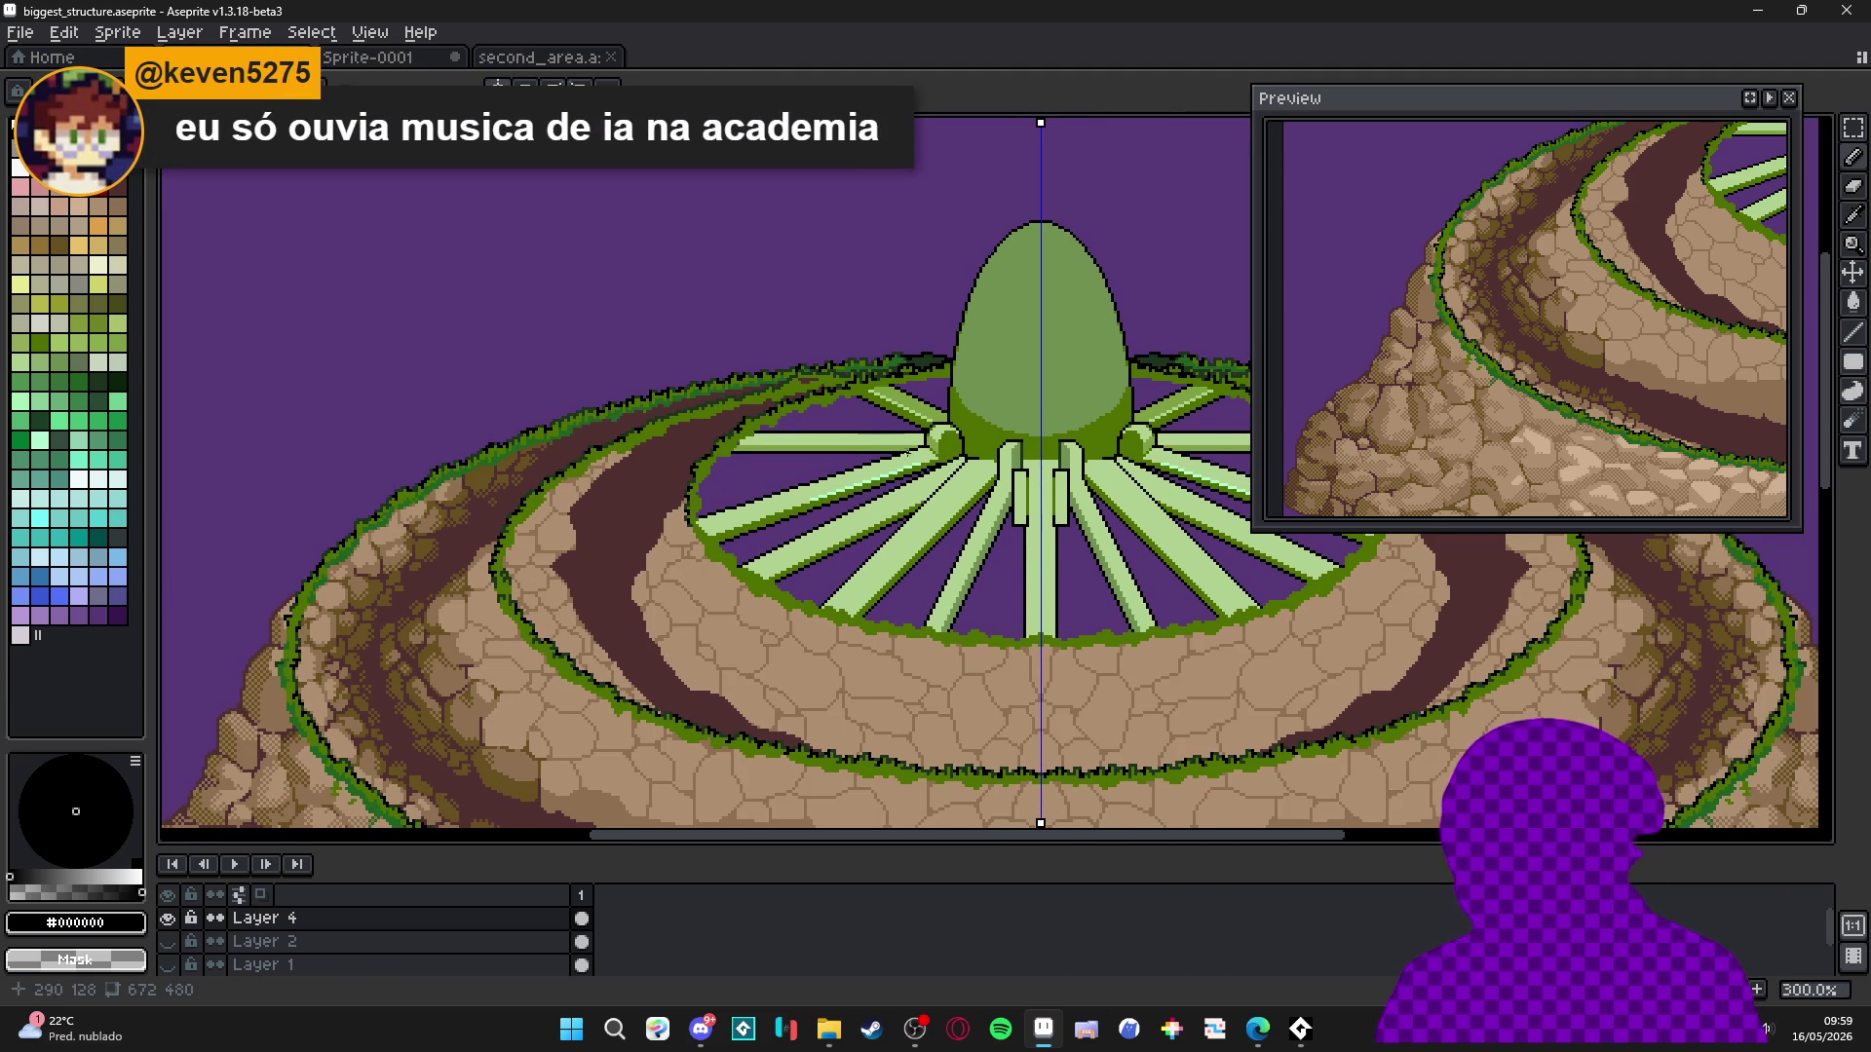
scroll(1015, 459, "up", 7)
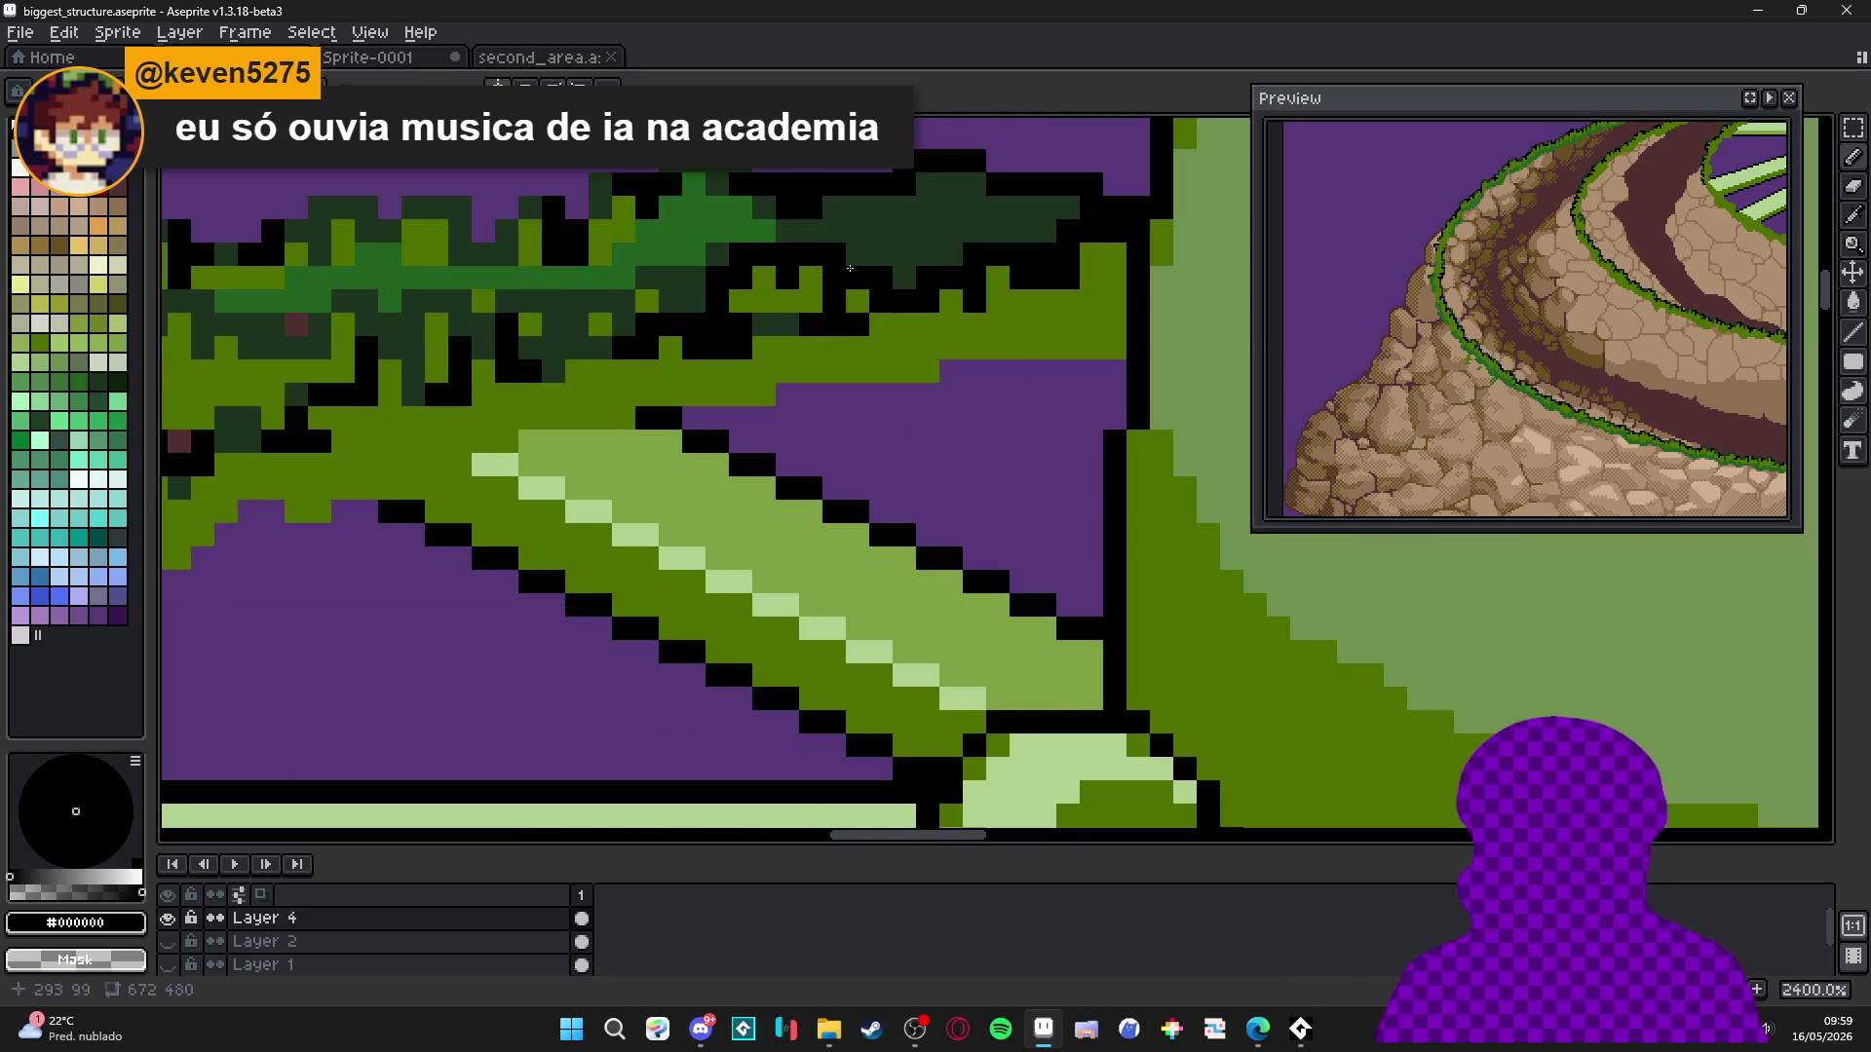
left_click(824, 361, "alt")
left_click(847, 341)
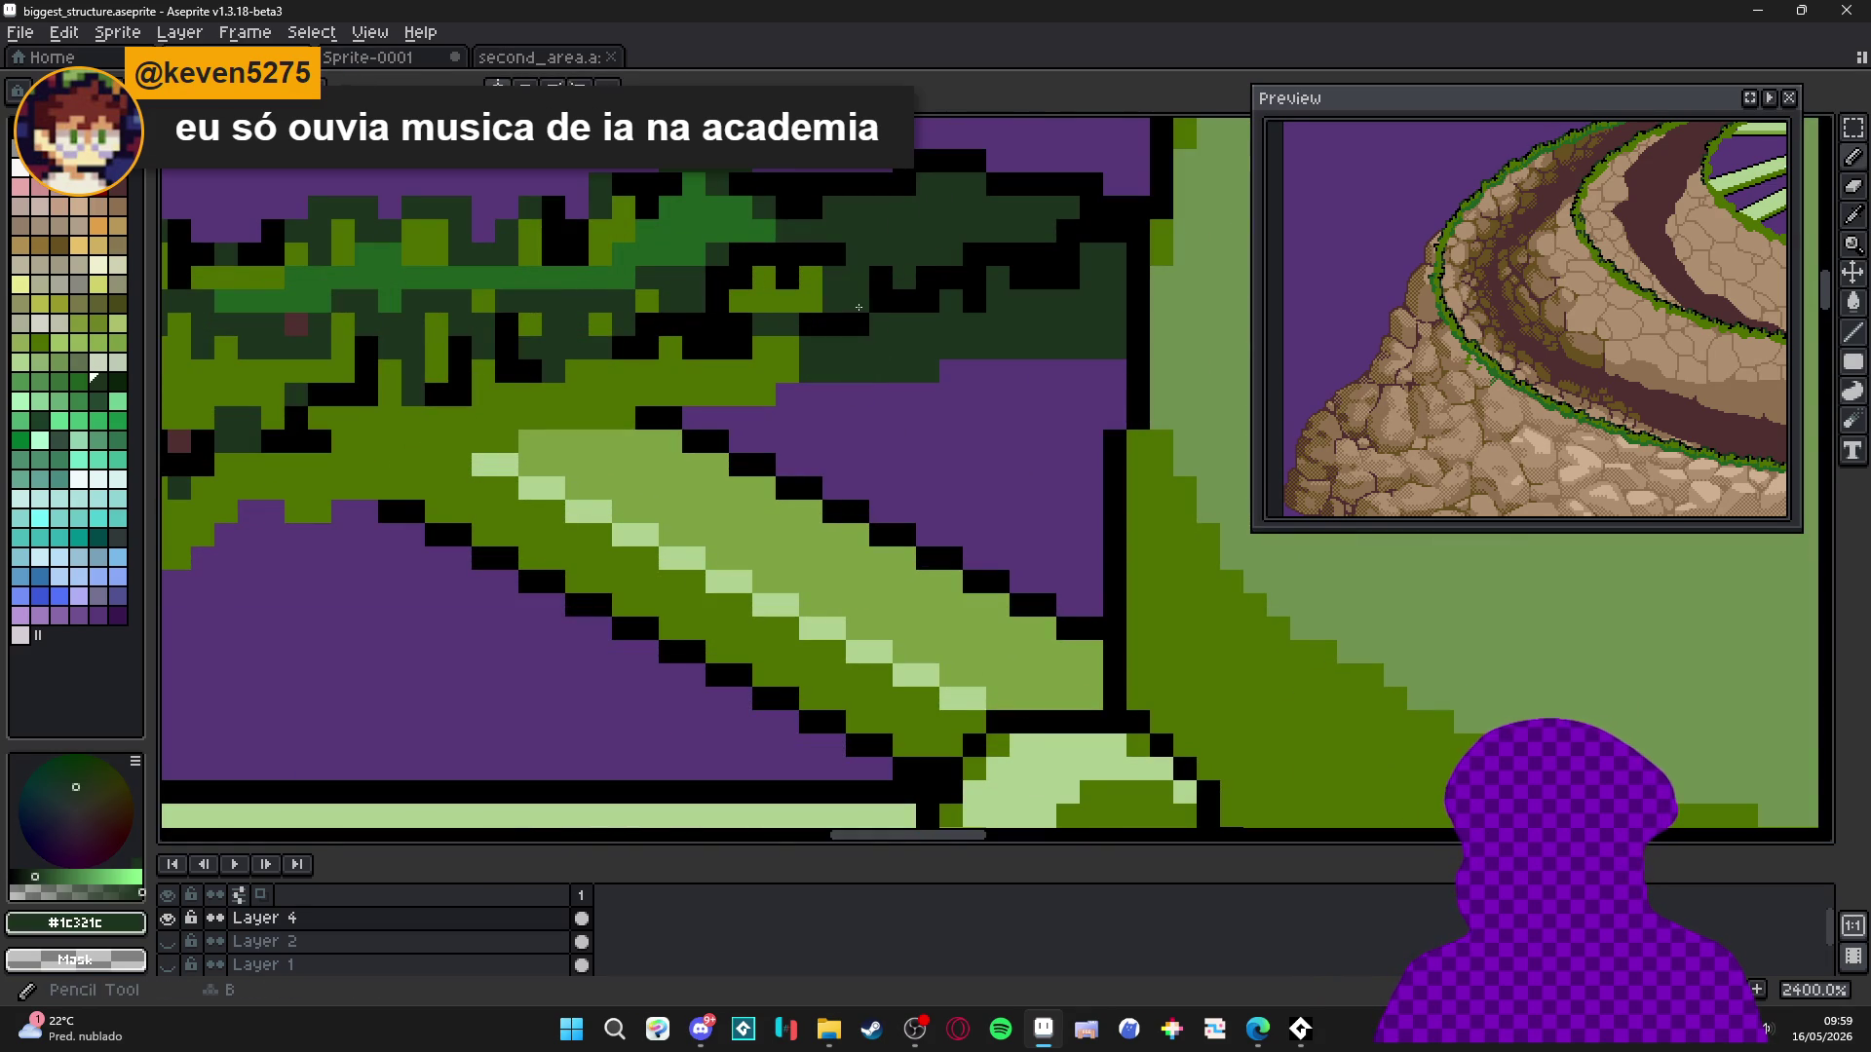
left_click_drag(848, 303, 765, 293)
mouse_move(806, 380)
left_mouse_down()
mouse_move(765, 361)
mouse_move(775, 396)
mouse_move(672, 383)
mouse_move(655, 337)
mouse_move(652, 393)
left_mouse_up()
scroll(618, 392, "down", 5)
scroll(715, 436, "up", 5)
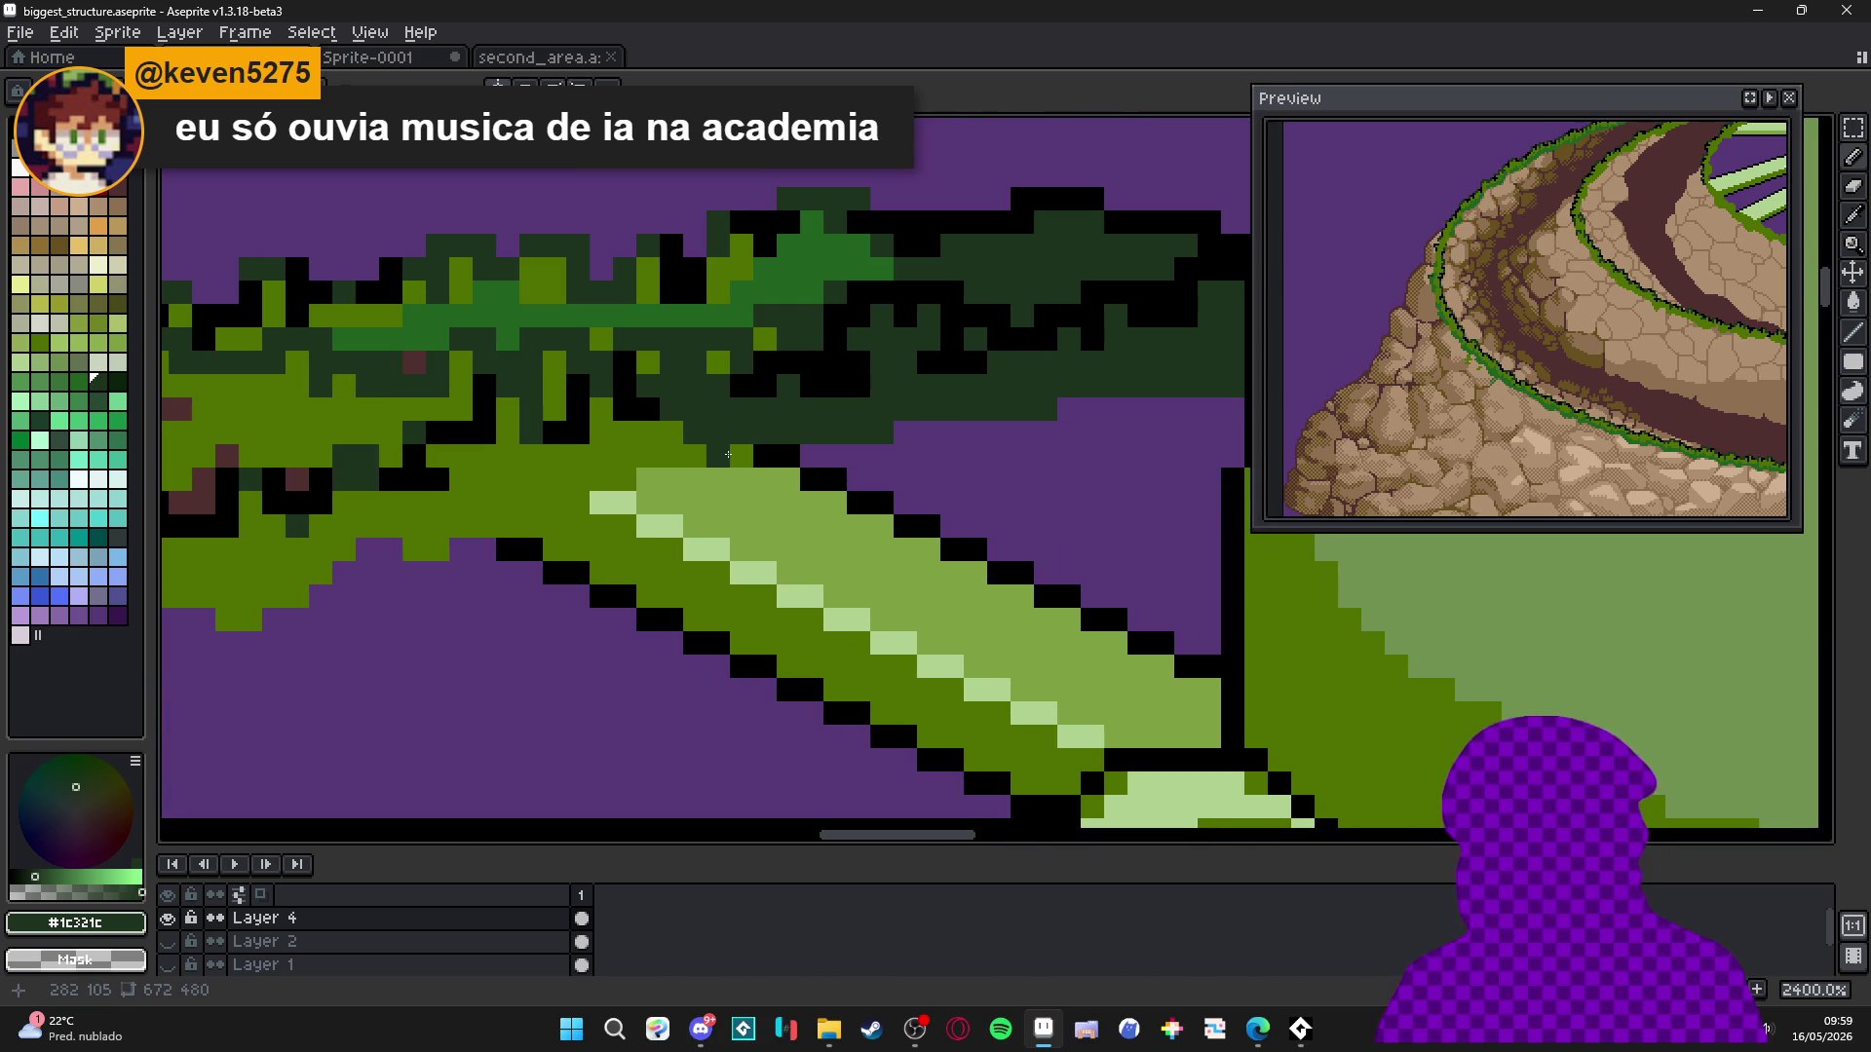
mouse_move(695, 456)
left_mouse_down()
mouse_move(603, 461)
mouse_move(600, 409)
mouse_move(450, 458)
mouse_move(511, 427)
left_mouse_up()
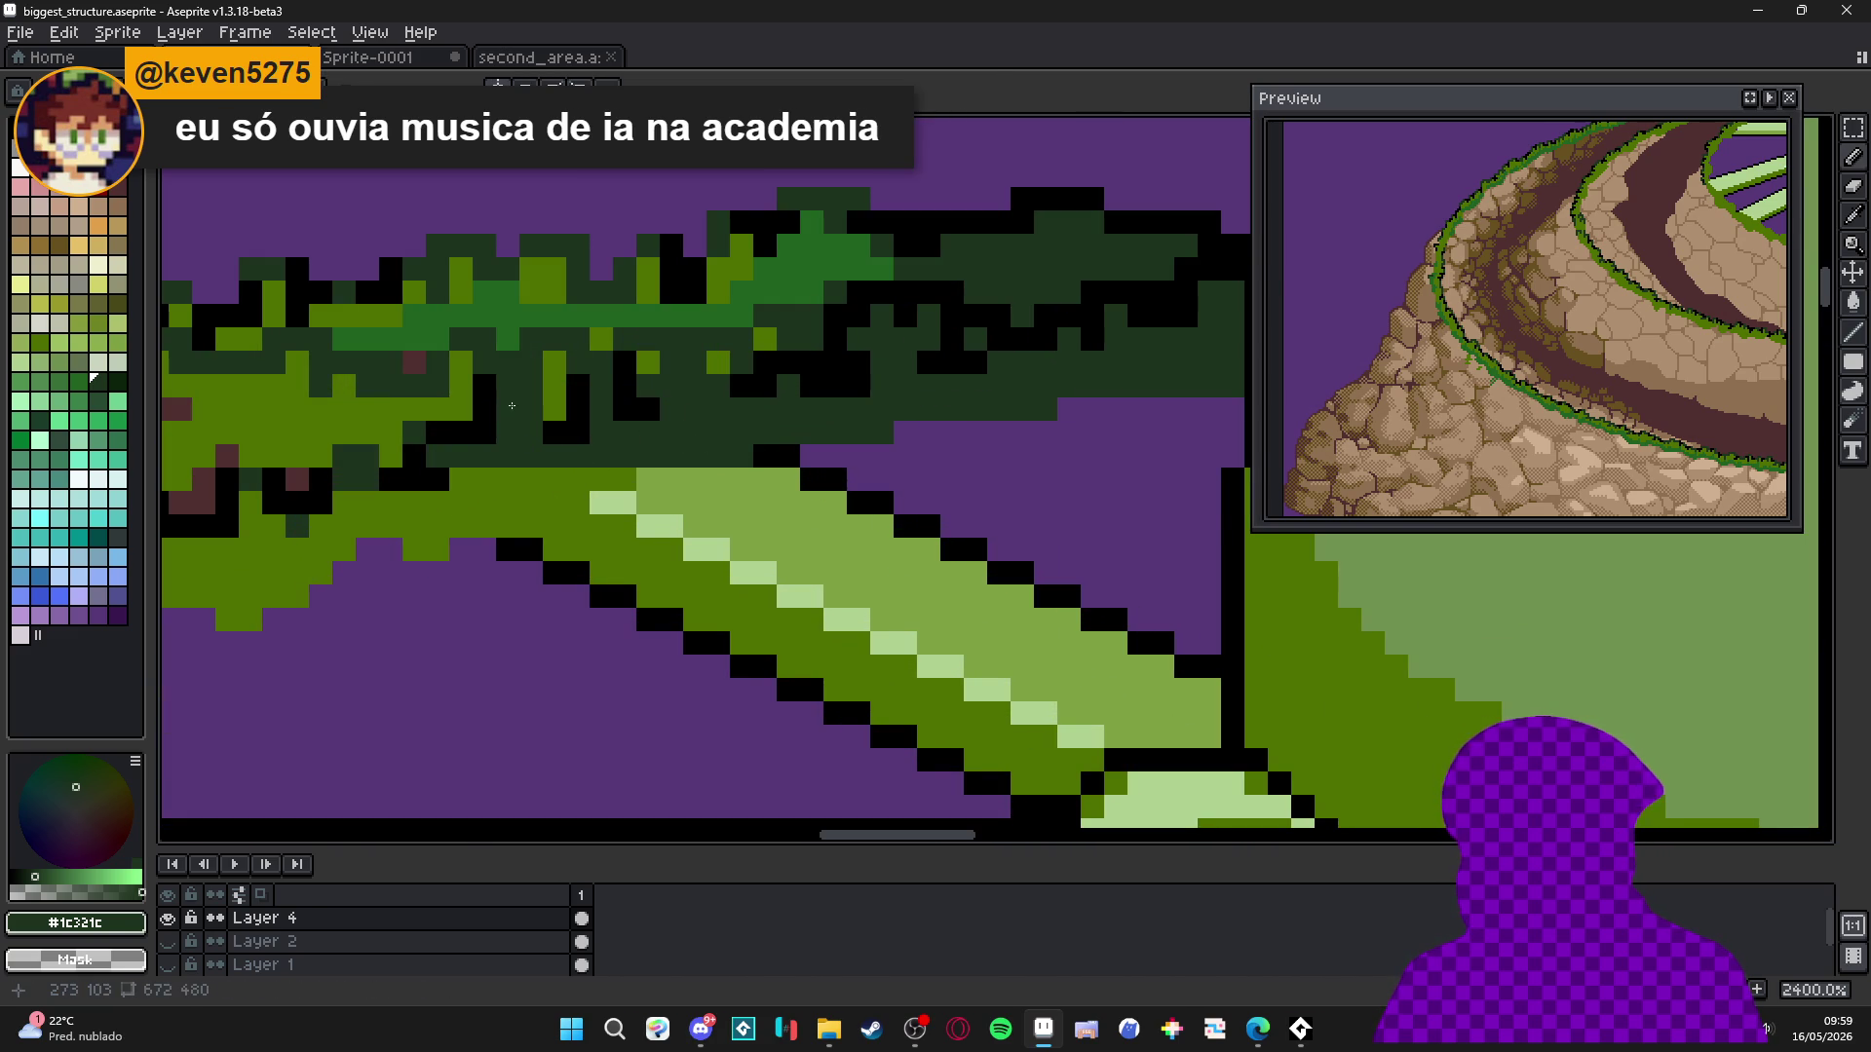
Sample black and the dark grass green from the canvas, then swap back to black.
left_click(498, 387, "alt")
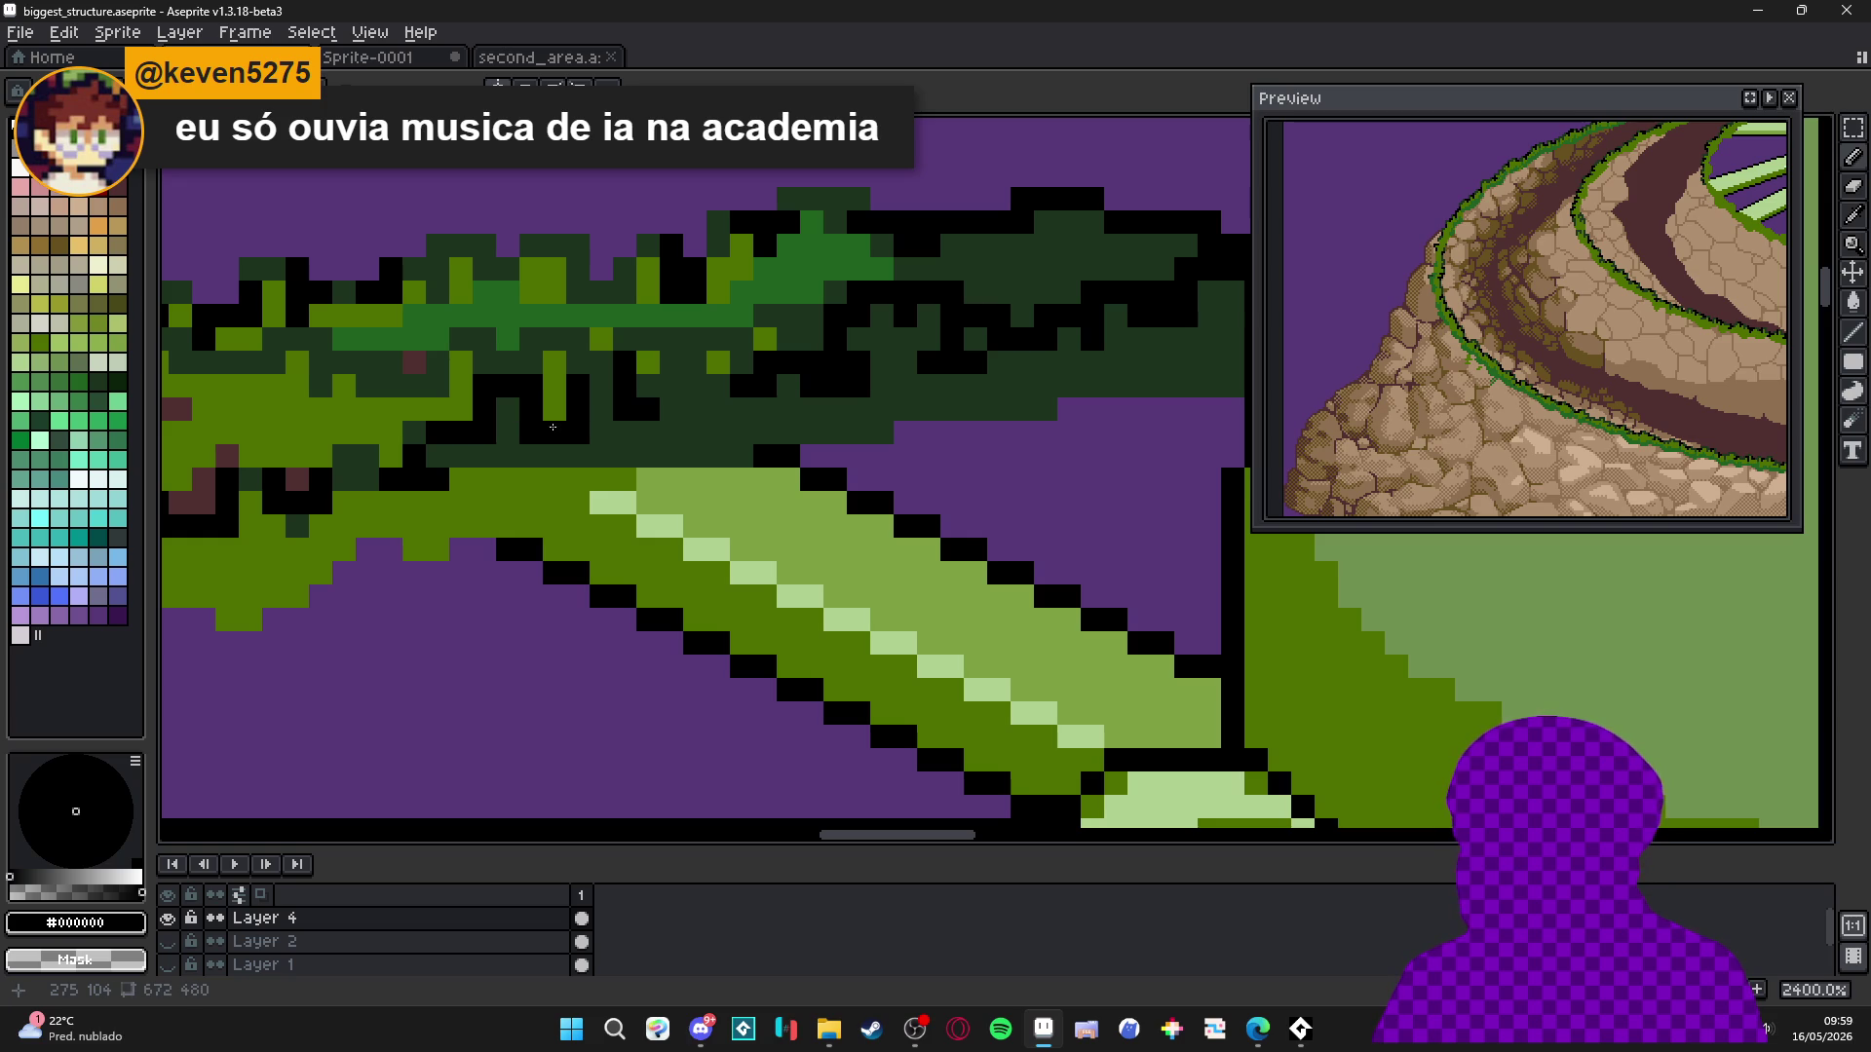
scroll(598, 386, "down", 5)
scroll(617, 429, "up", 5)
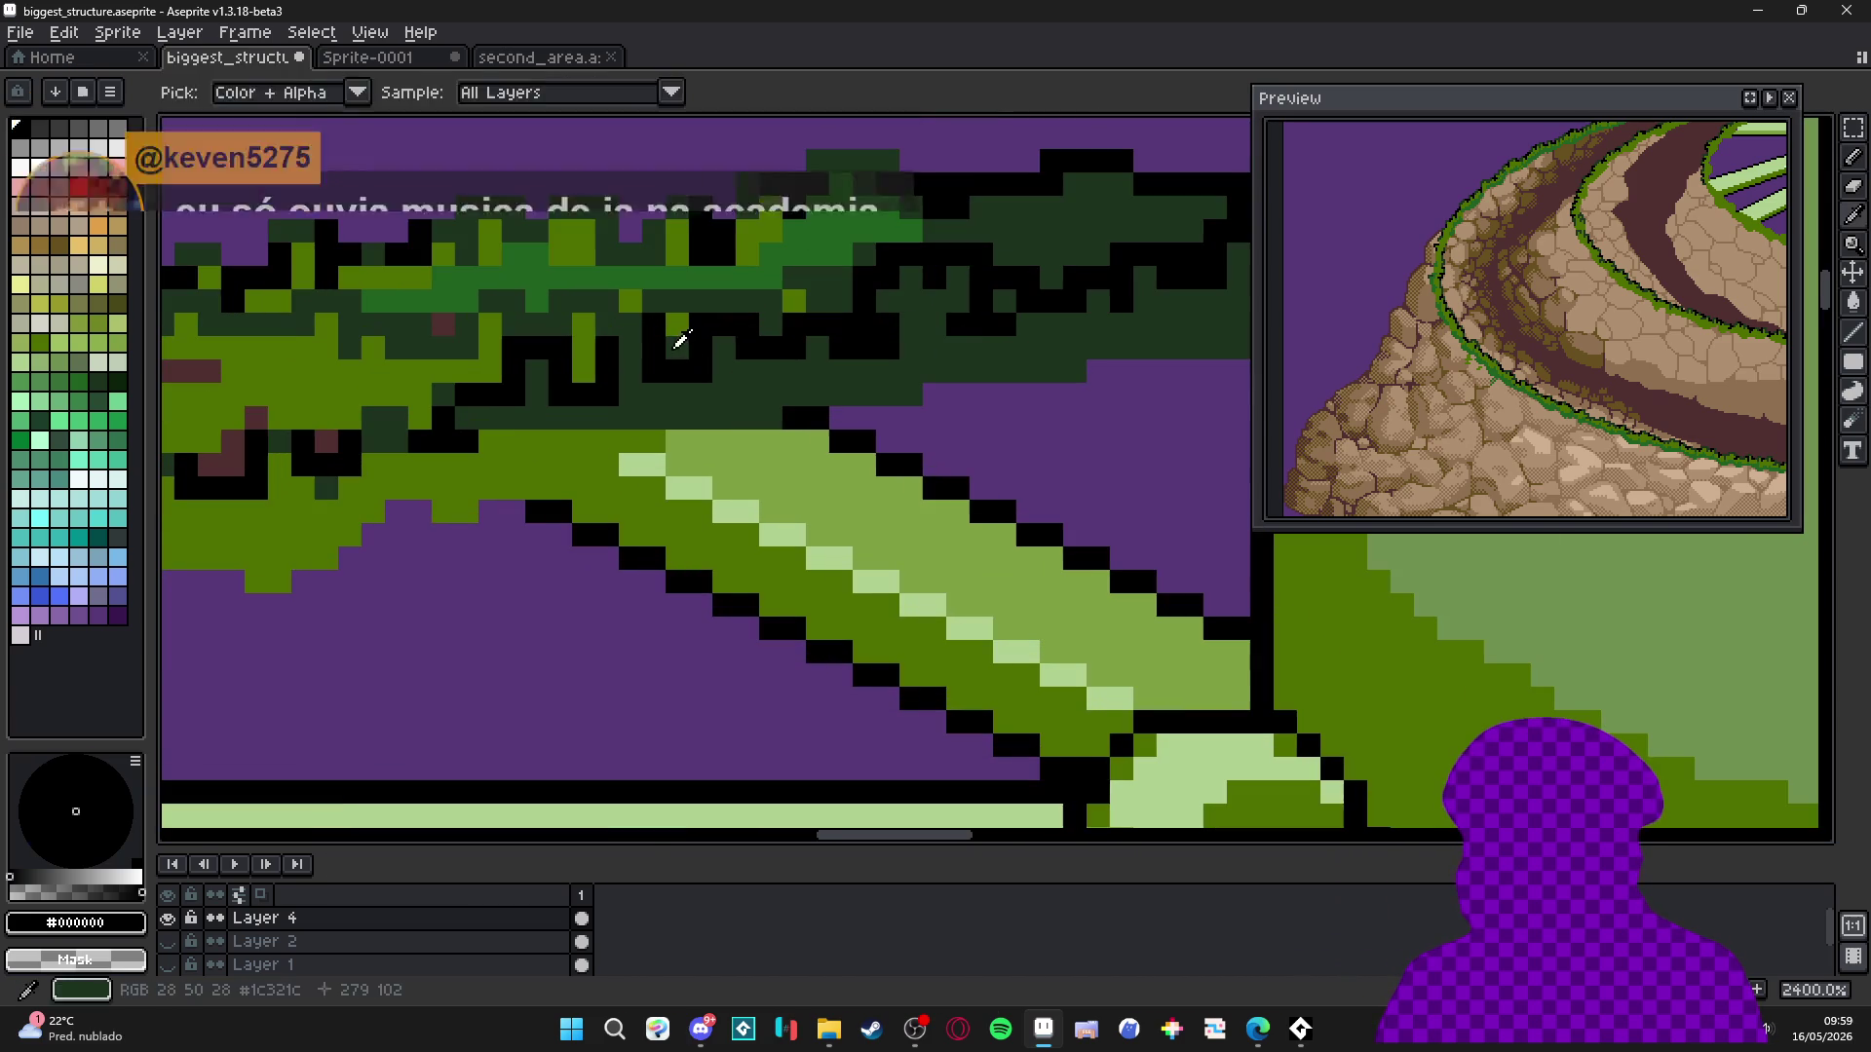
left_click(721, 322, "alt")
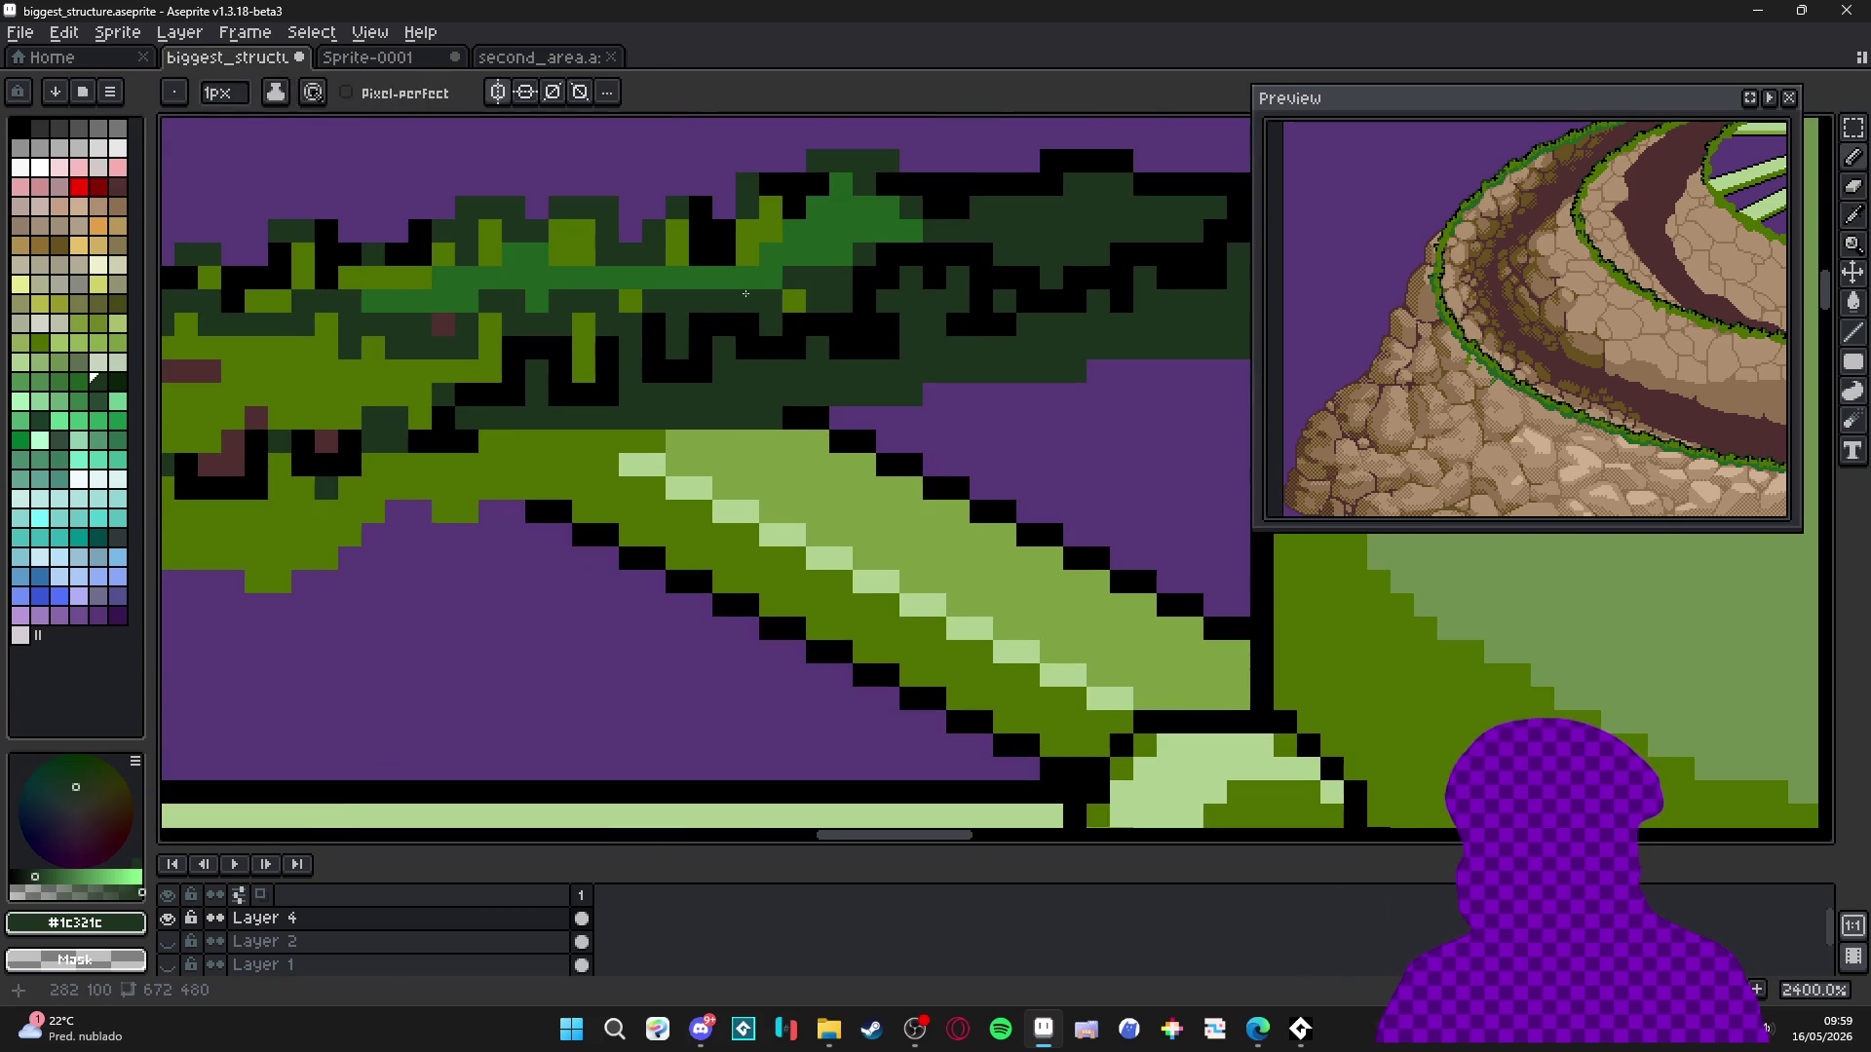
scroll(649, 312, "down", 5)
scroll(663, 321, "up", 5)
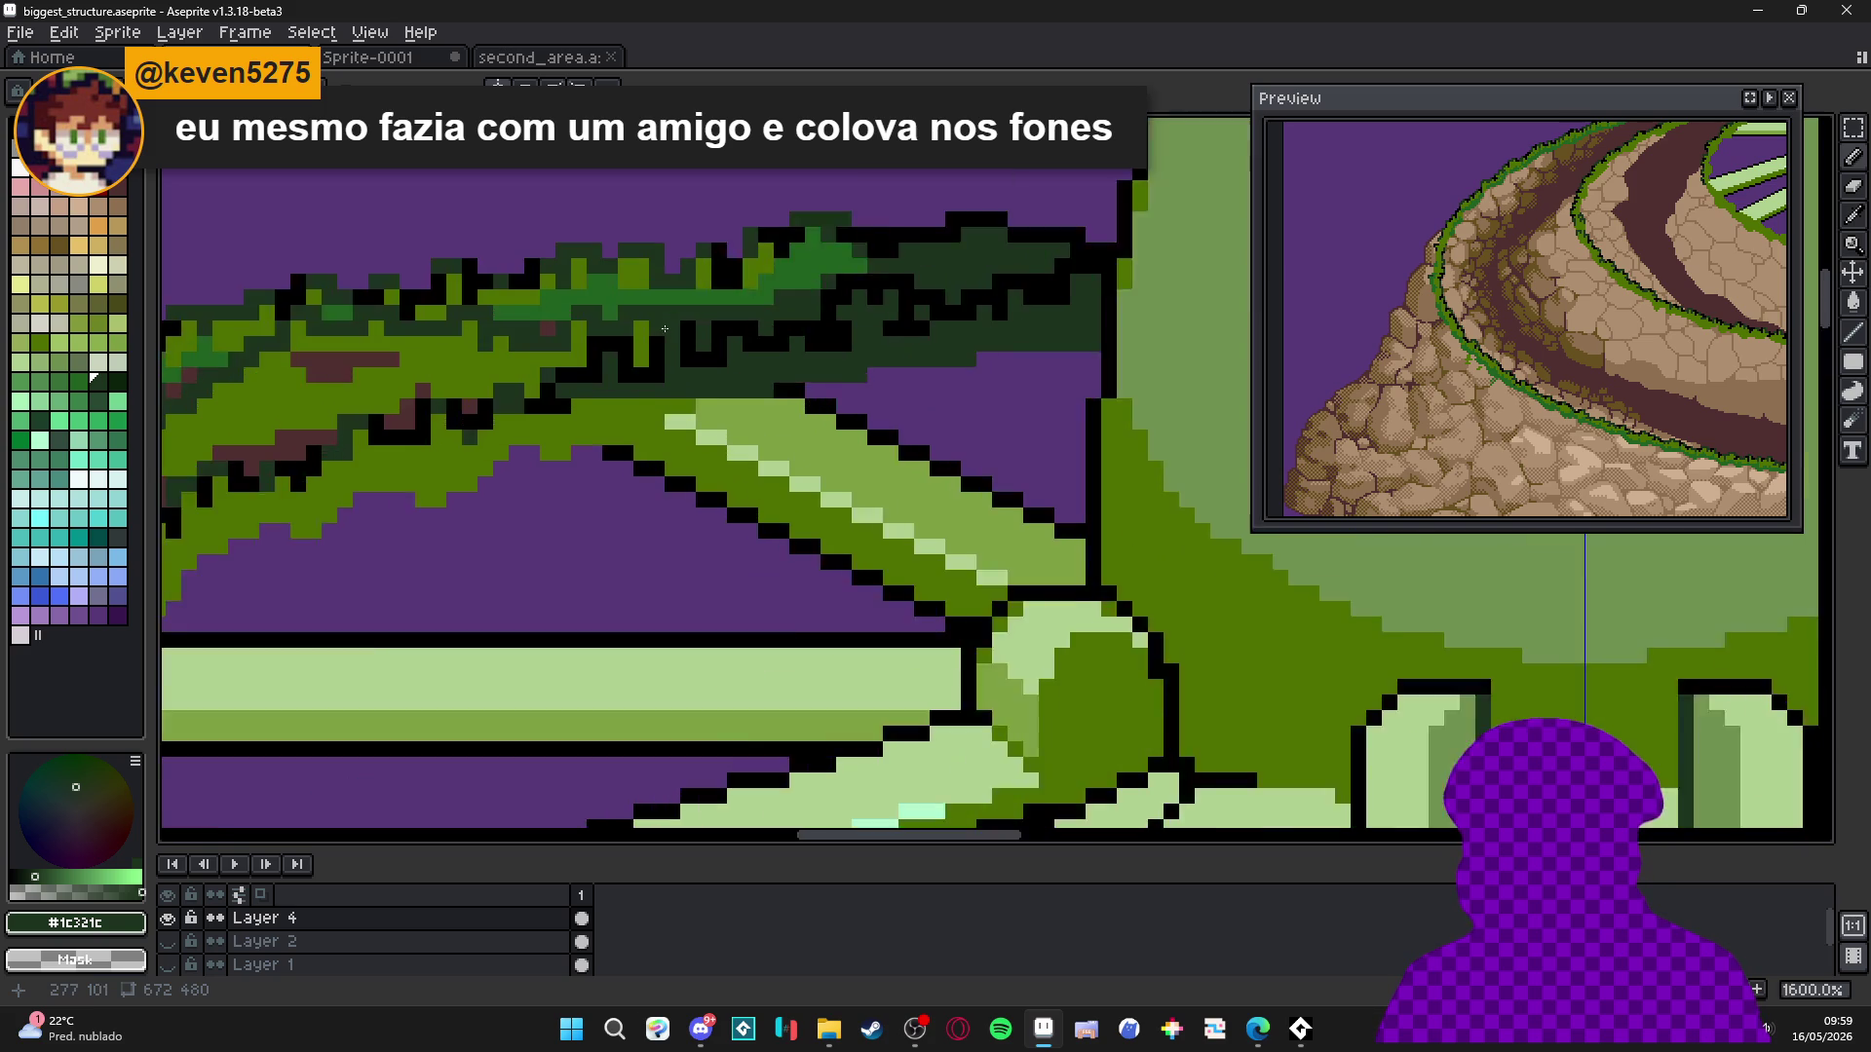
key("x")
key("x")
scroll(672, 308, "down", 5)
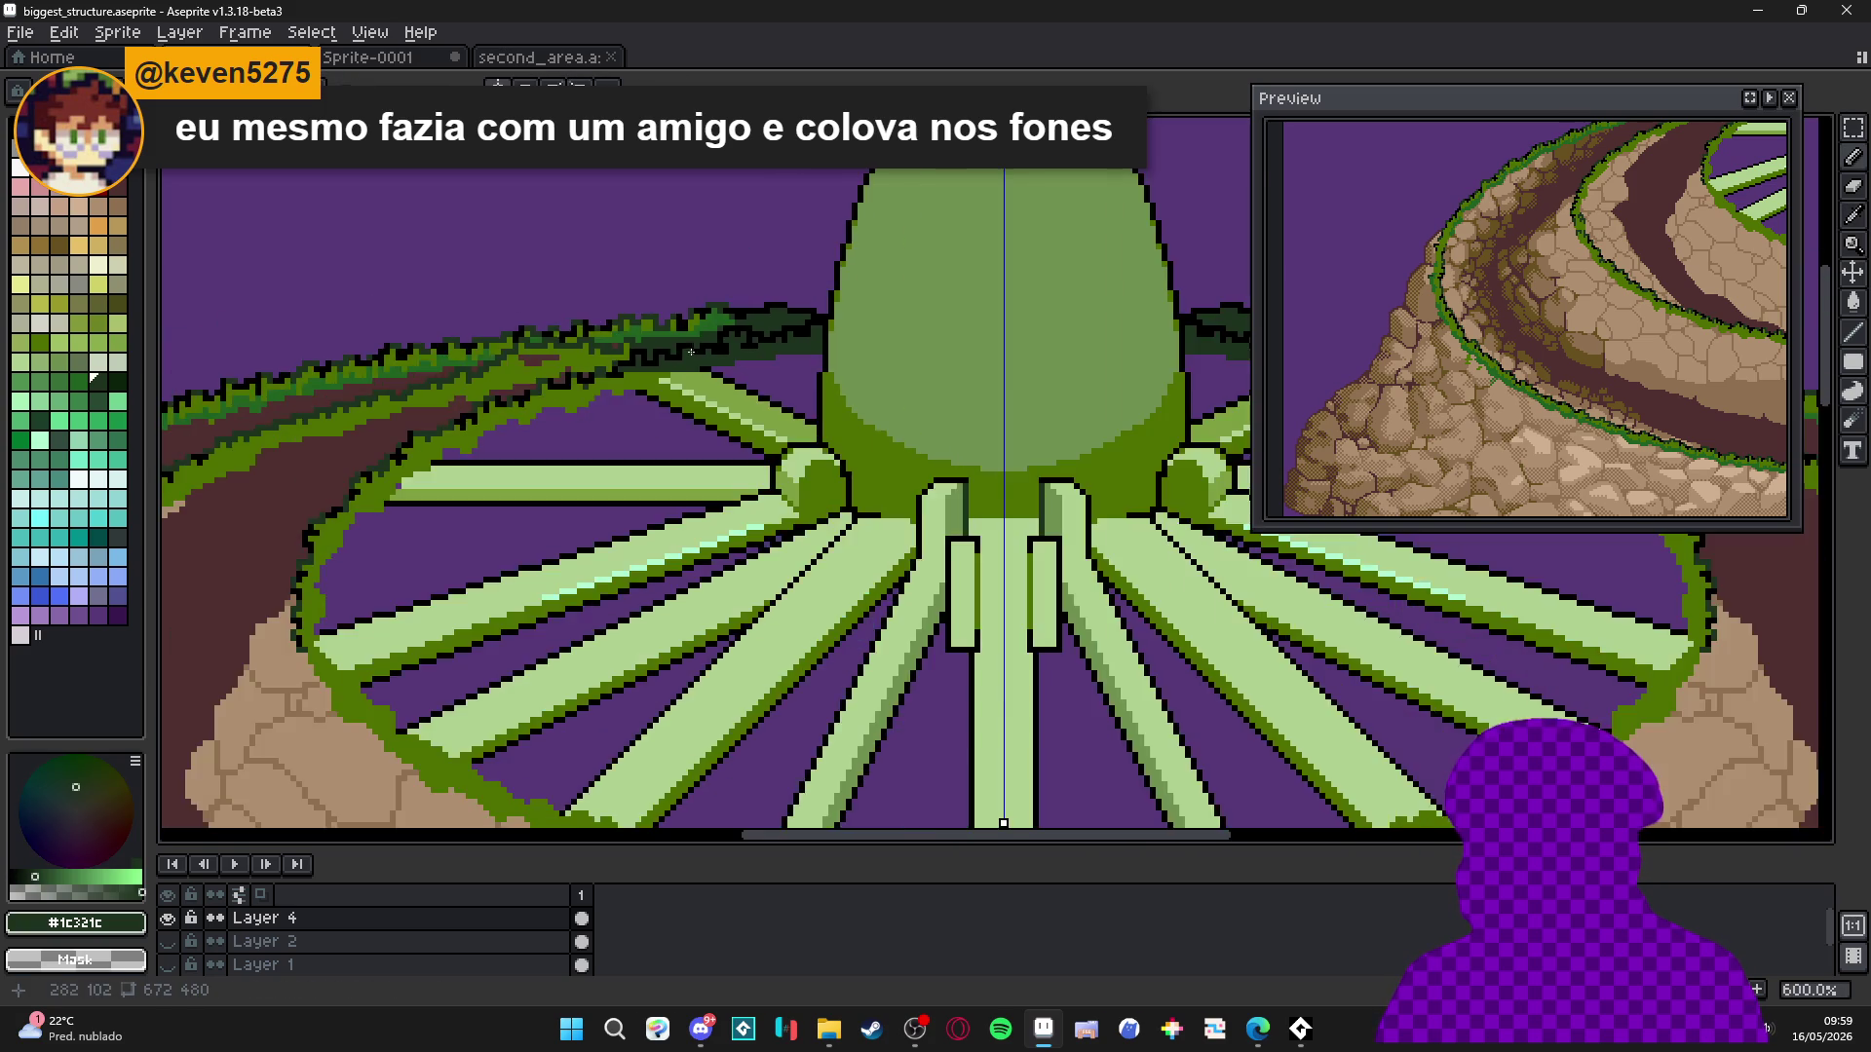
scroll(682, 351, "up", 4)
Make the darkest grass green #1c321c the painting colour and save biggest_structure.aseprite.
left_click(650, 352, "alt")
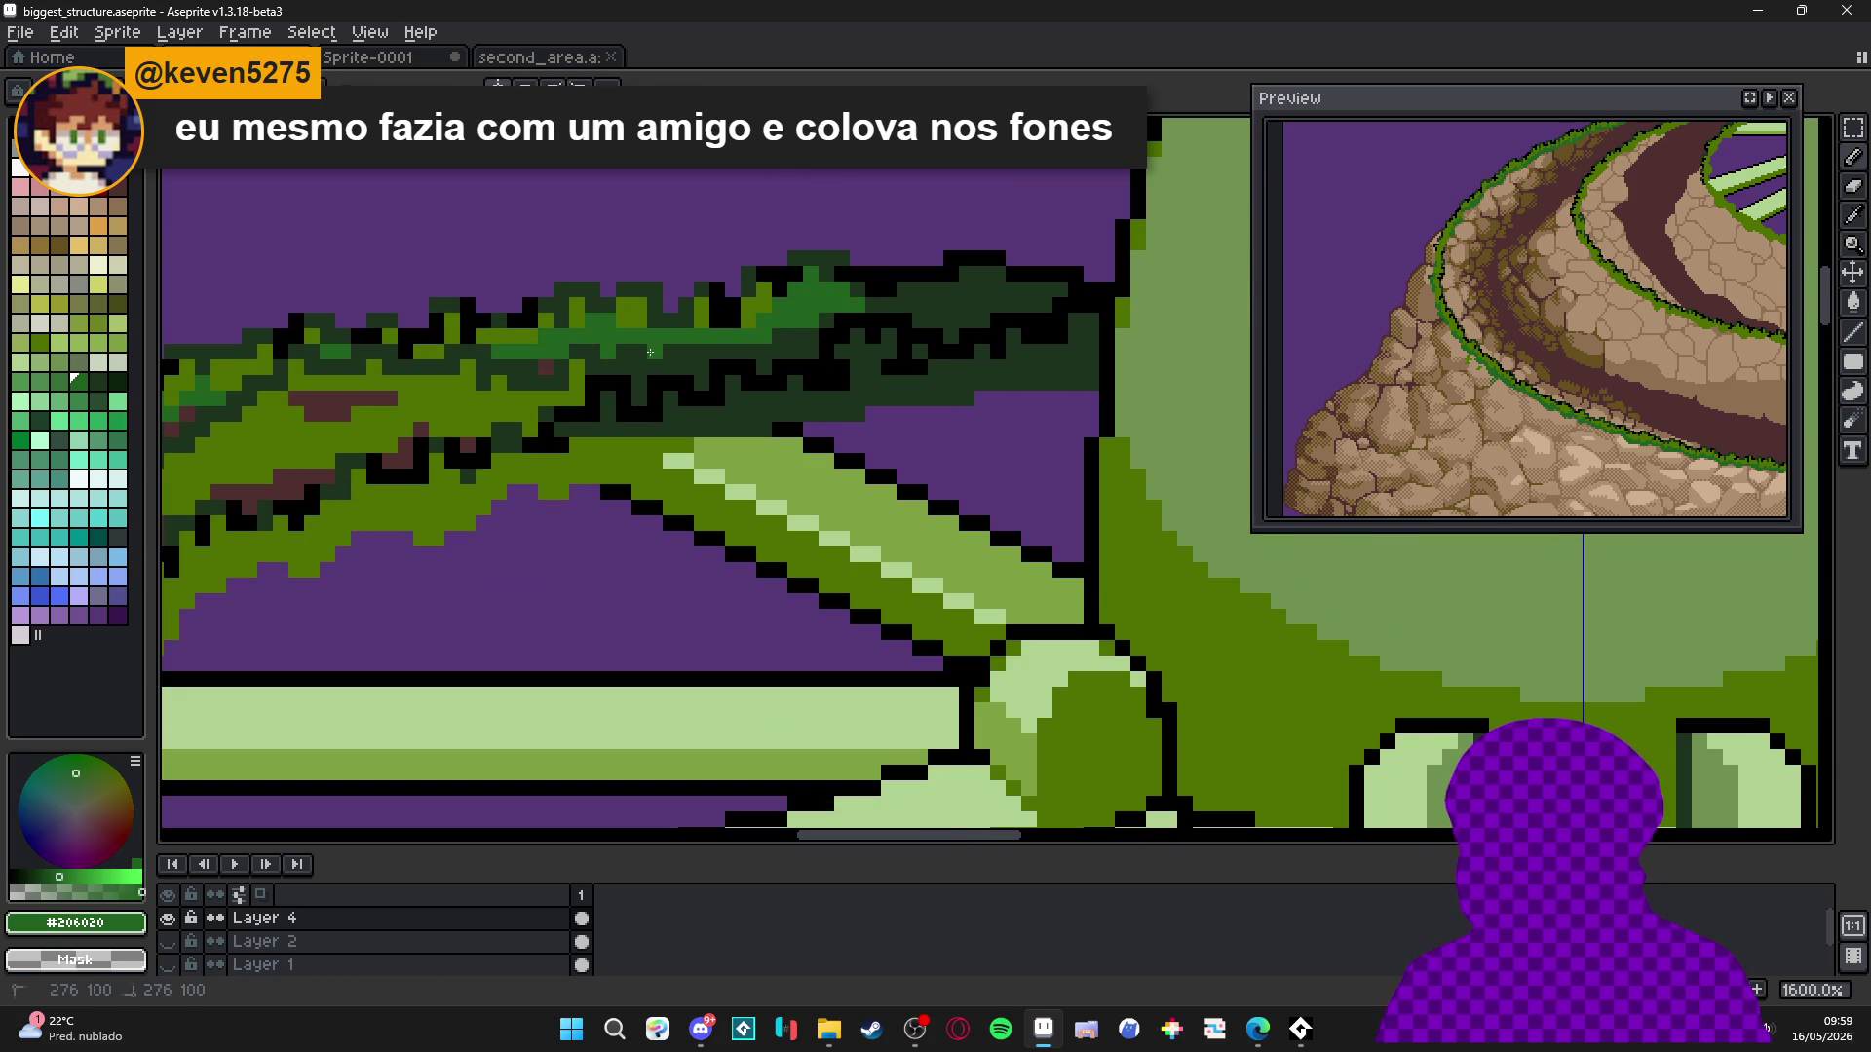
left_click(689, 363, "alt")
scroll(682, 365, "down", 1)
key("ctrl+s")
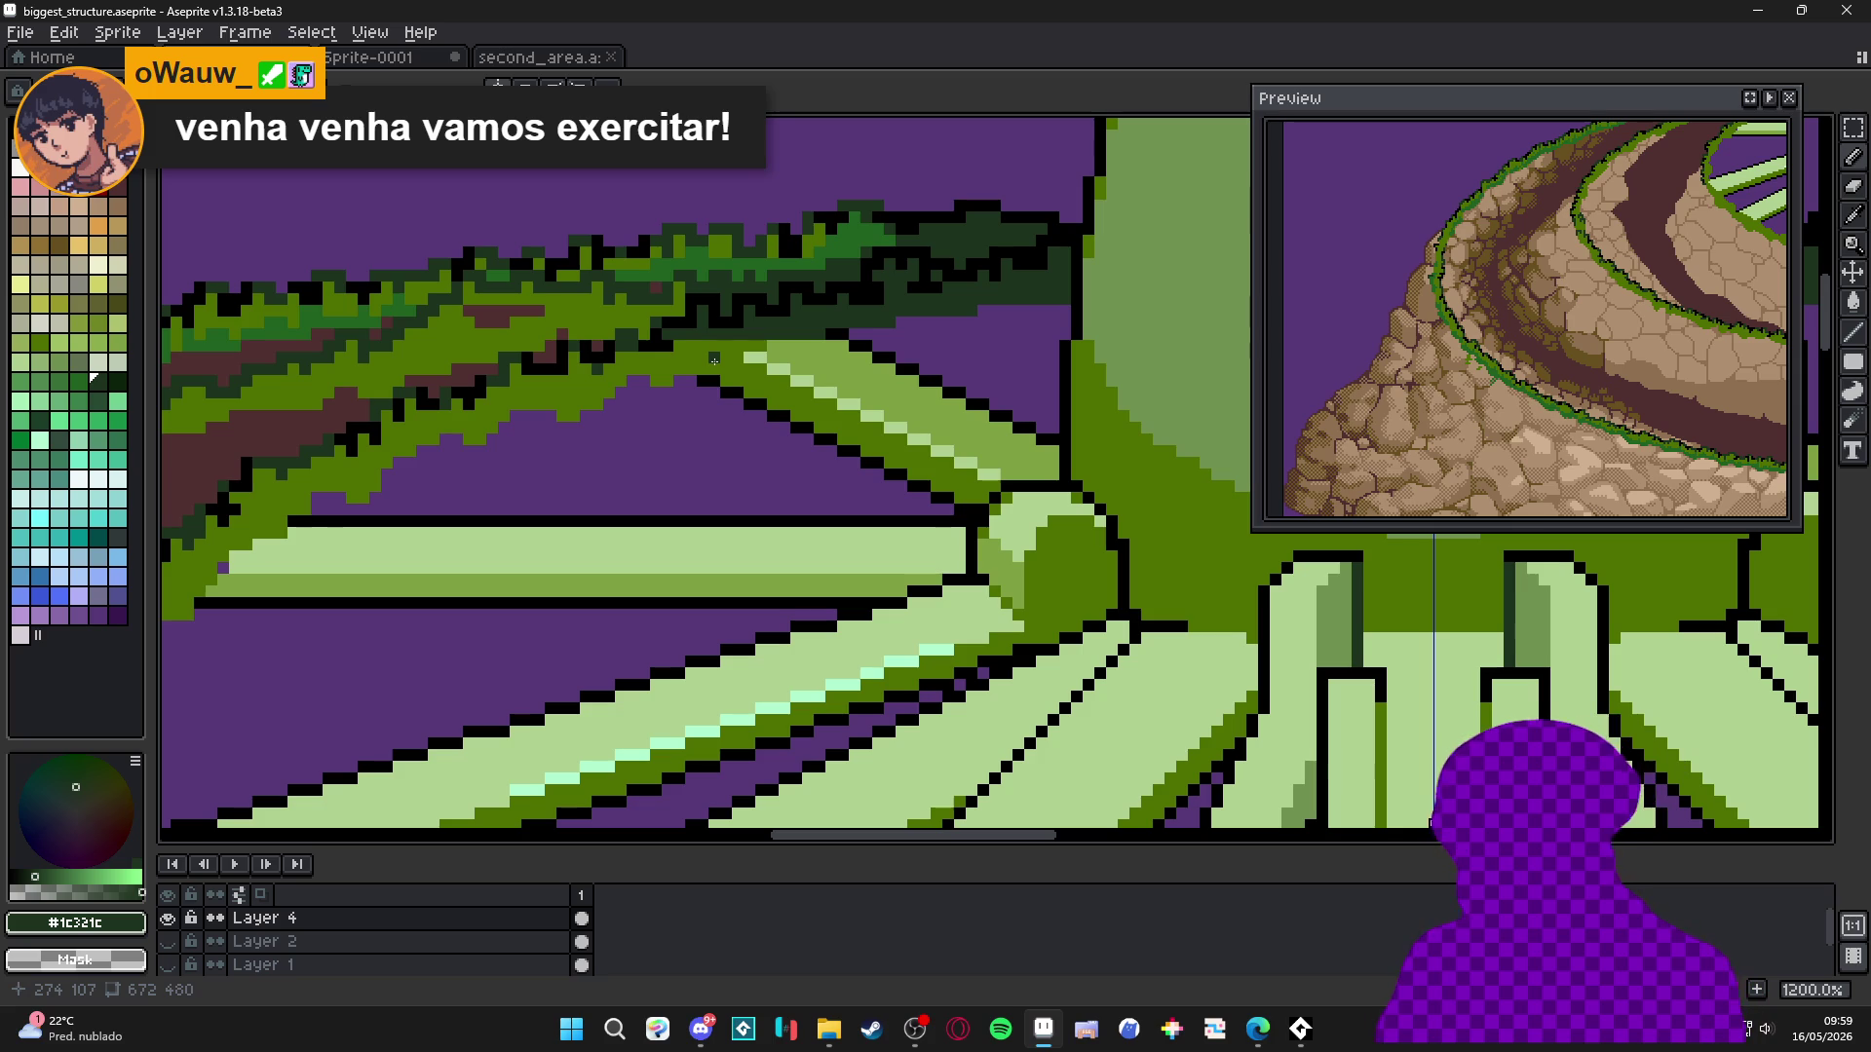
scroll(715, 360, "down", 3)
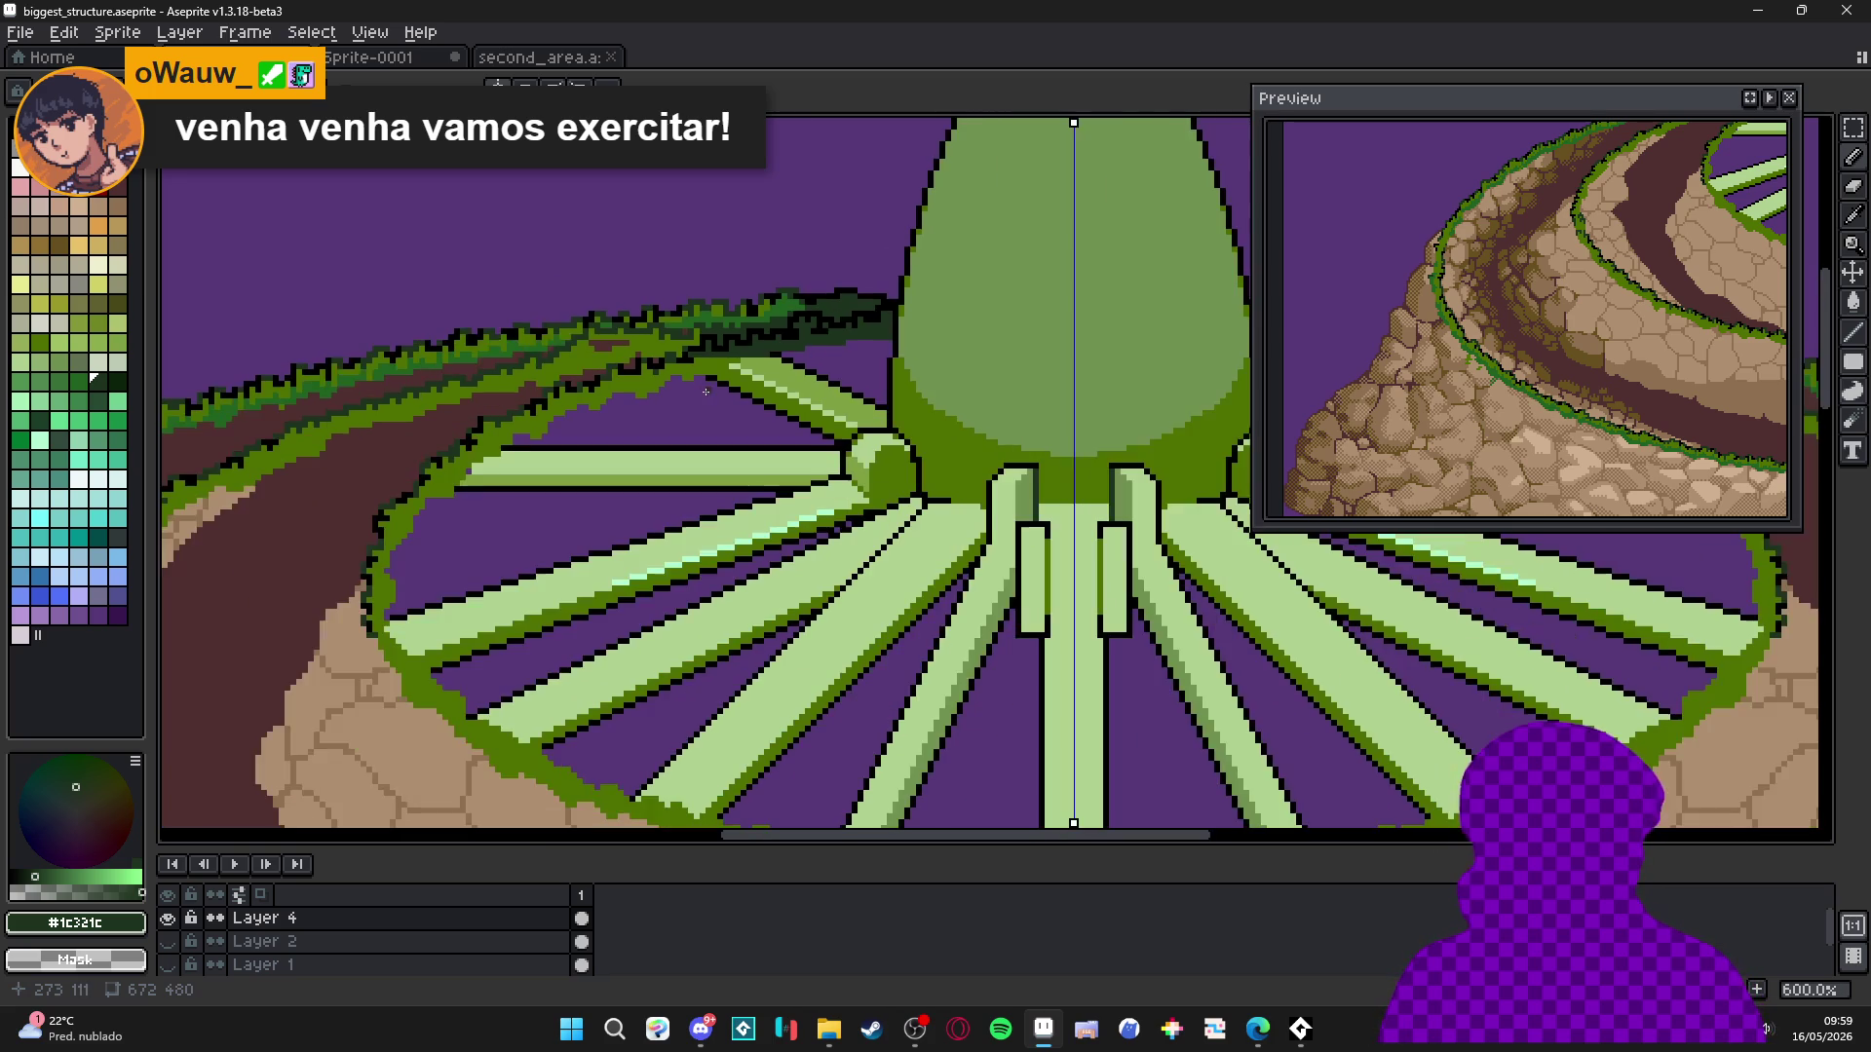
Undo a stray light-green pixel and fill the purple gap under the grass with #1c321c.
scroll(926, 342, "up", 6)
left_click(926, 342, "alt")
left_click_drag(888, 324, 795, 325)
key("ctrl+z")
scroll(930, 331, "down", 5)
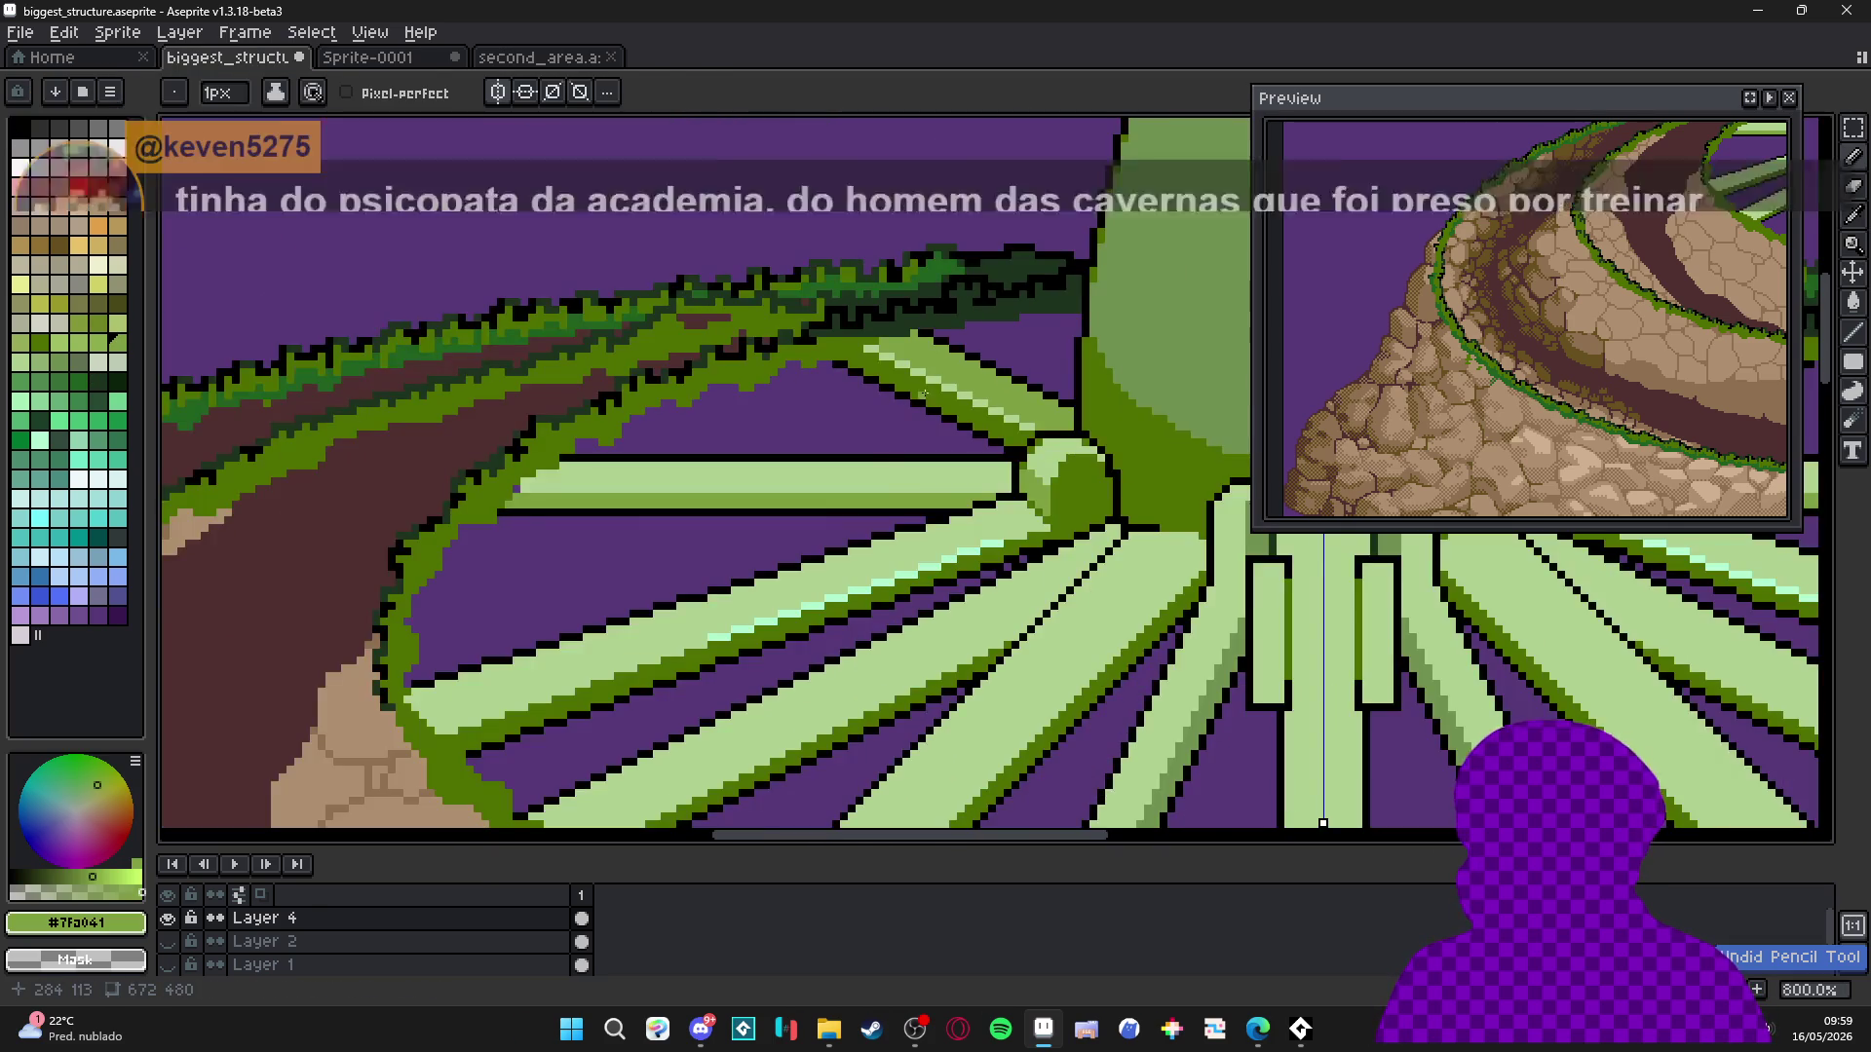
scroll(902, 417, "up", 5)
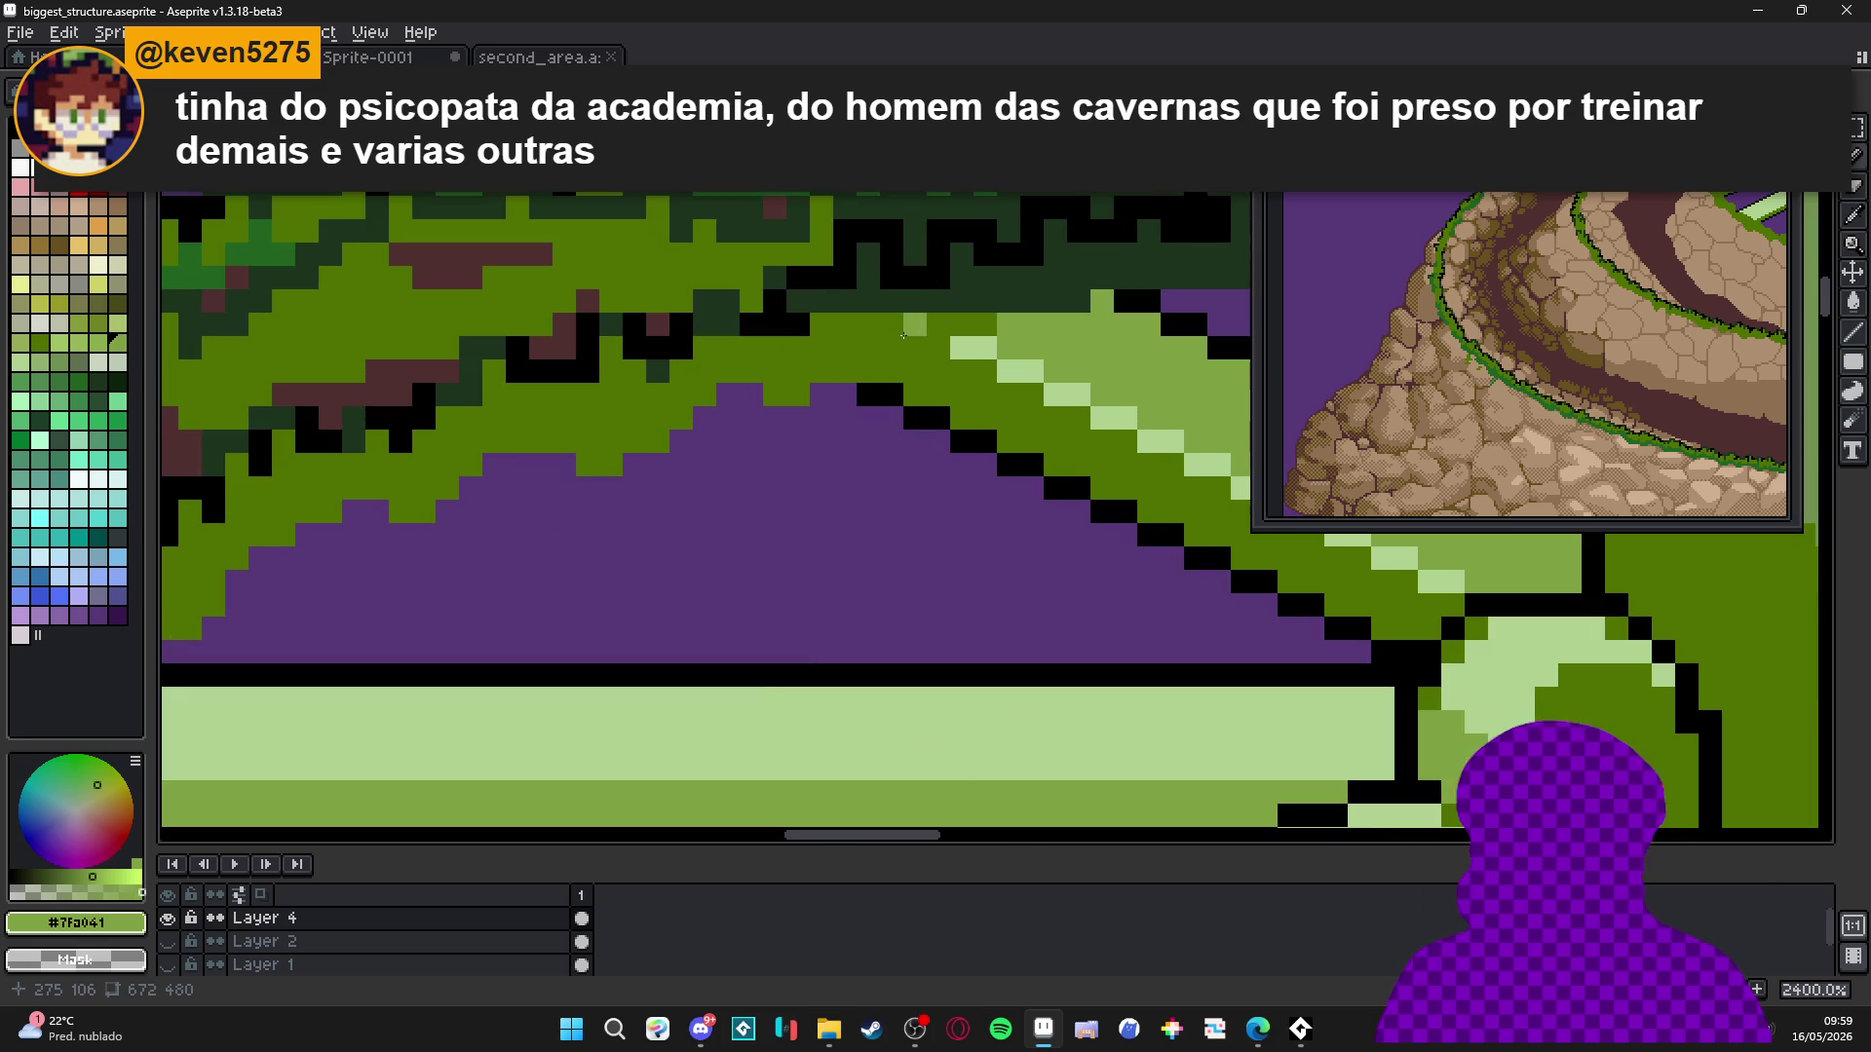
key("ctrl+z")
left_click(922, 335, "alt")
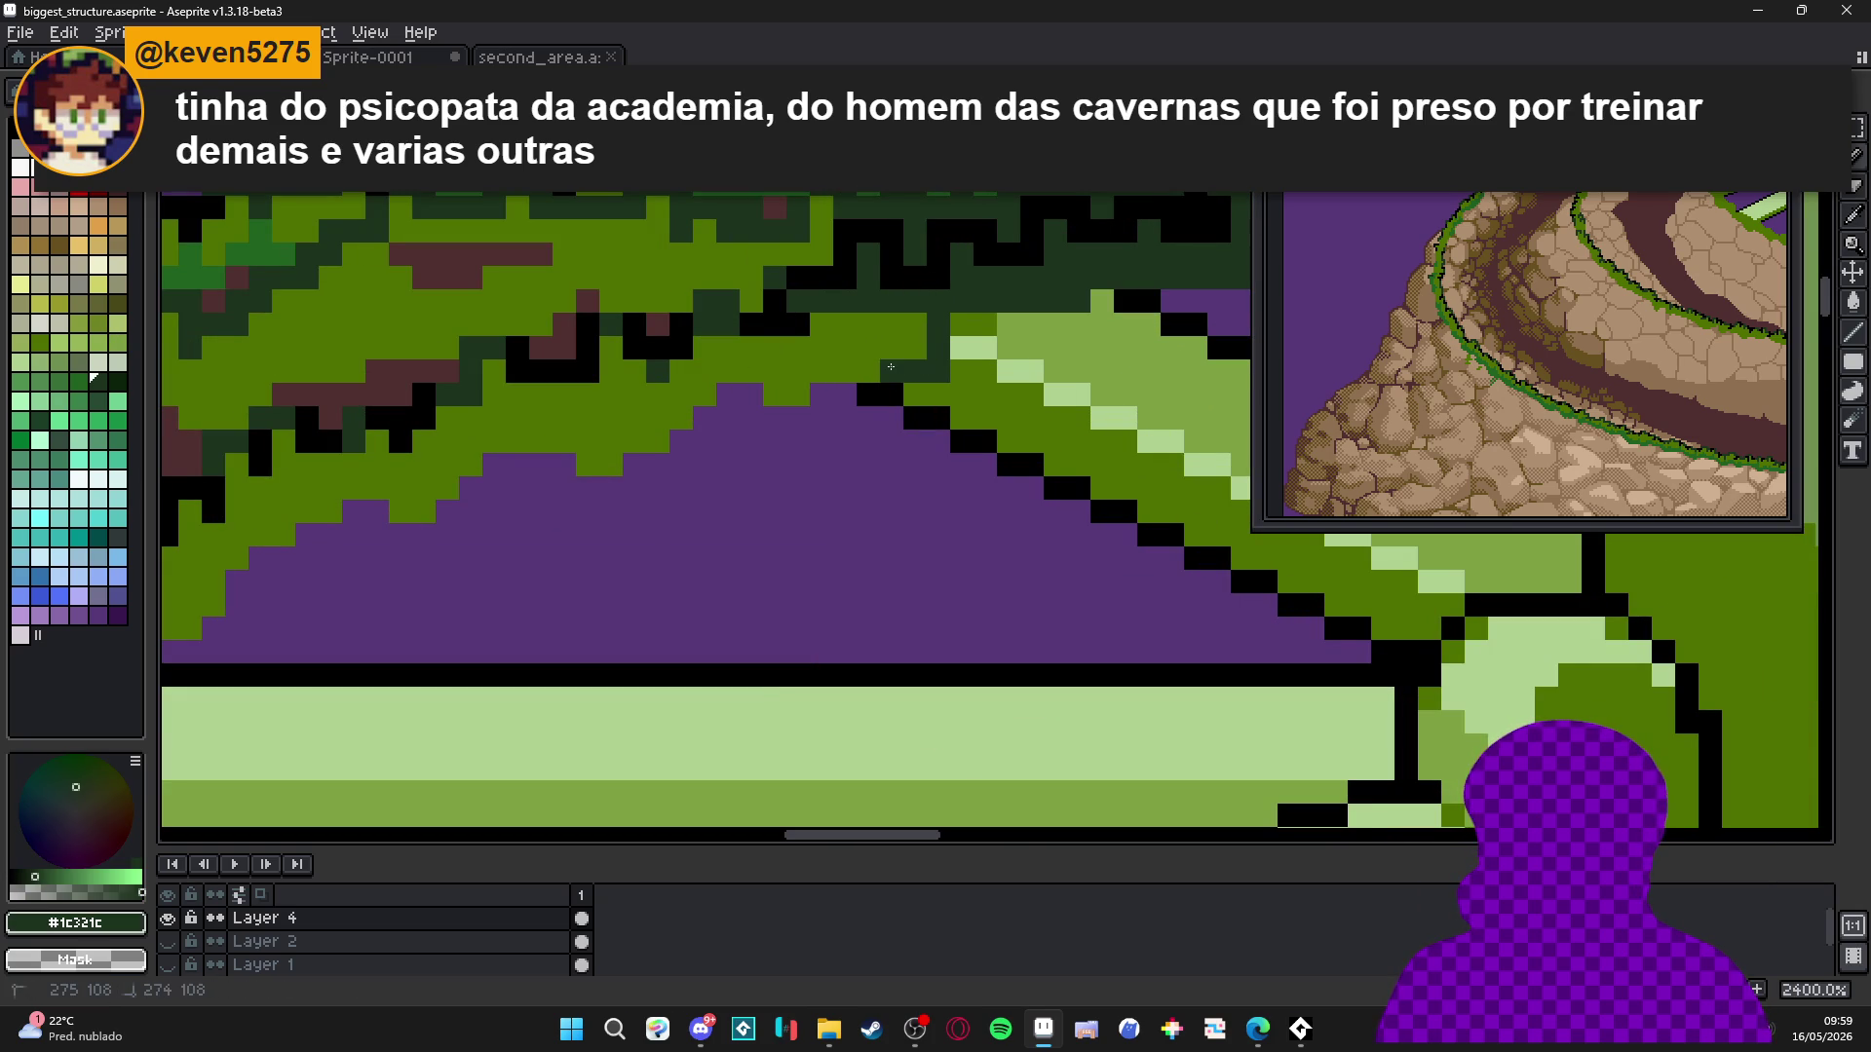
mouse_move(880, 405)
left_mouse_down()
mouse_move(849, 383)
mouse_move(824, 399)
left_mouse_up()
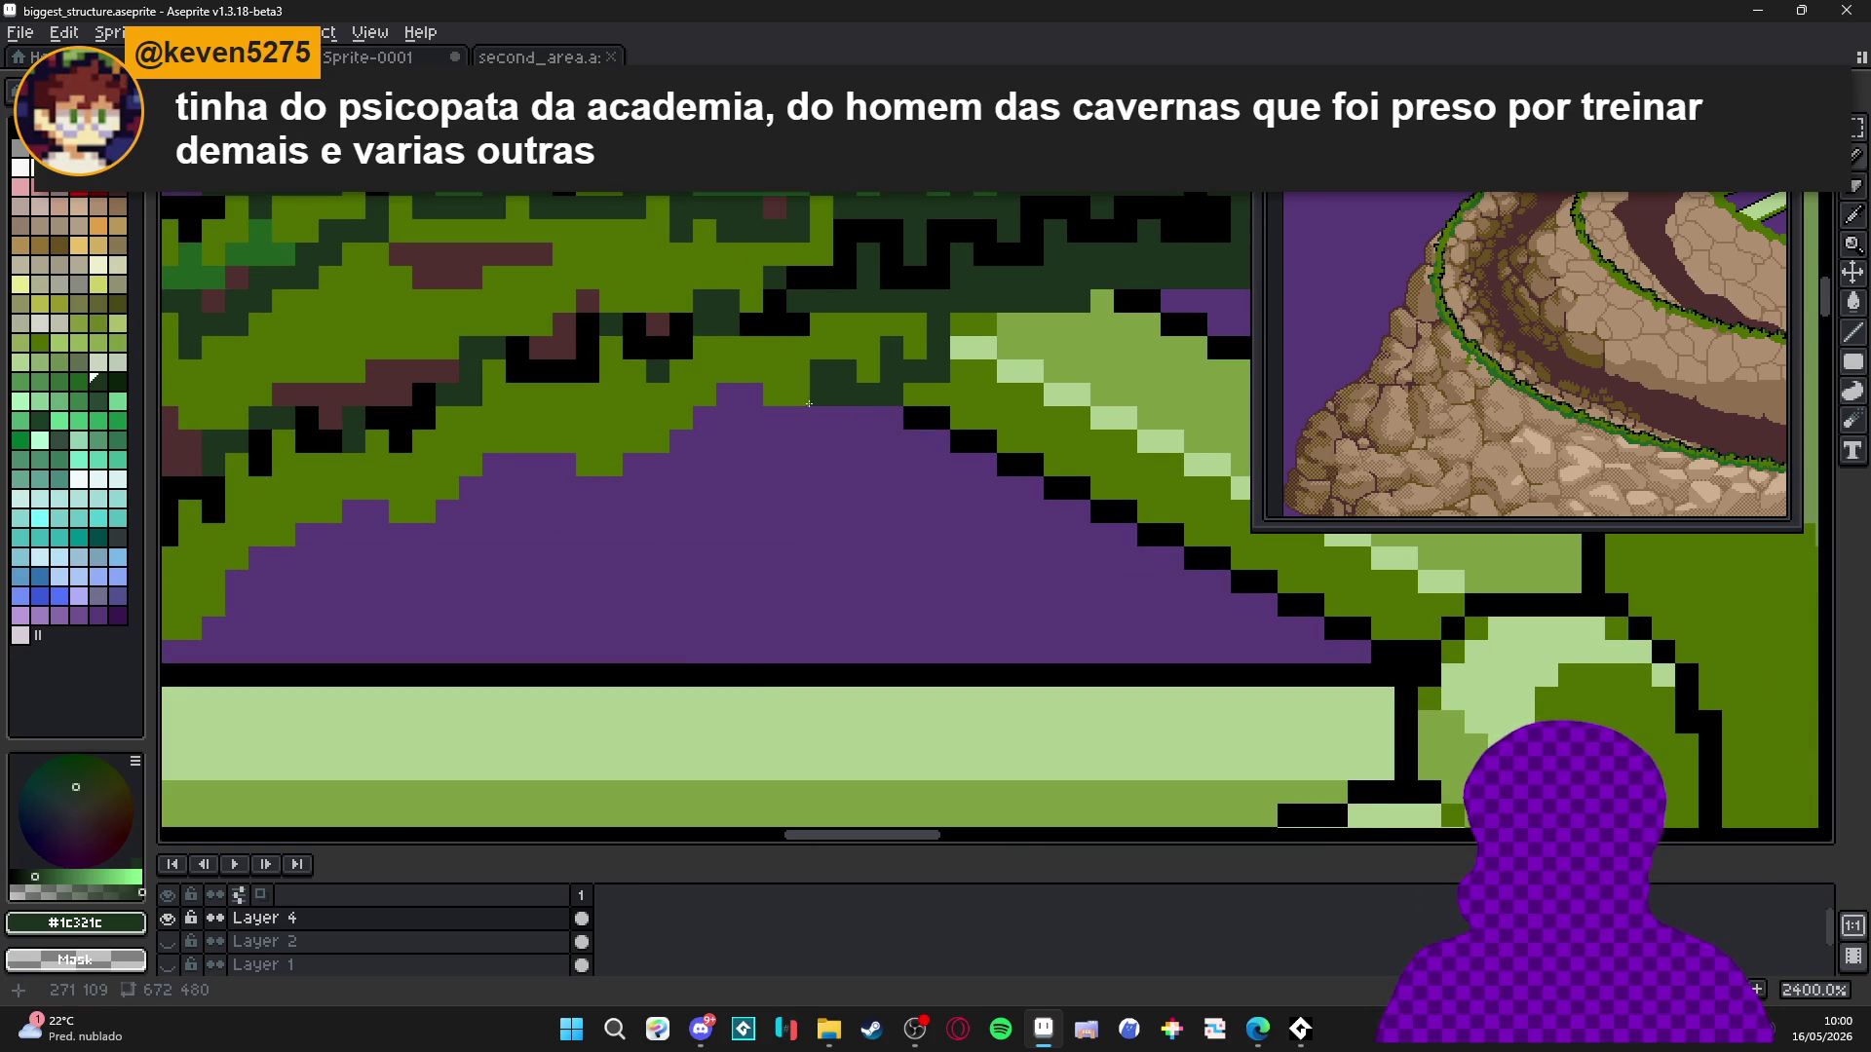
Pencil a black outline along the grass ring's lower edge above the left spoke.
left_click(921, 417, "alt")
scroll(621, 480, "down", 6)
left_click_drag(621, 480, 682, 350)
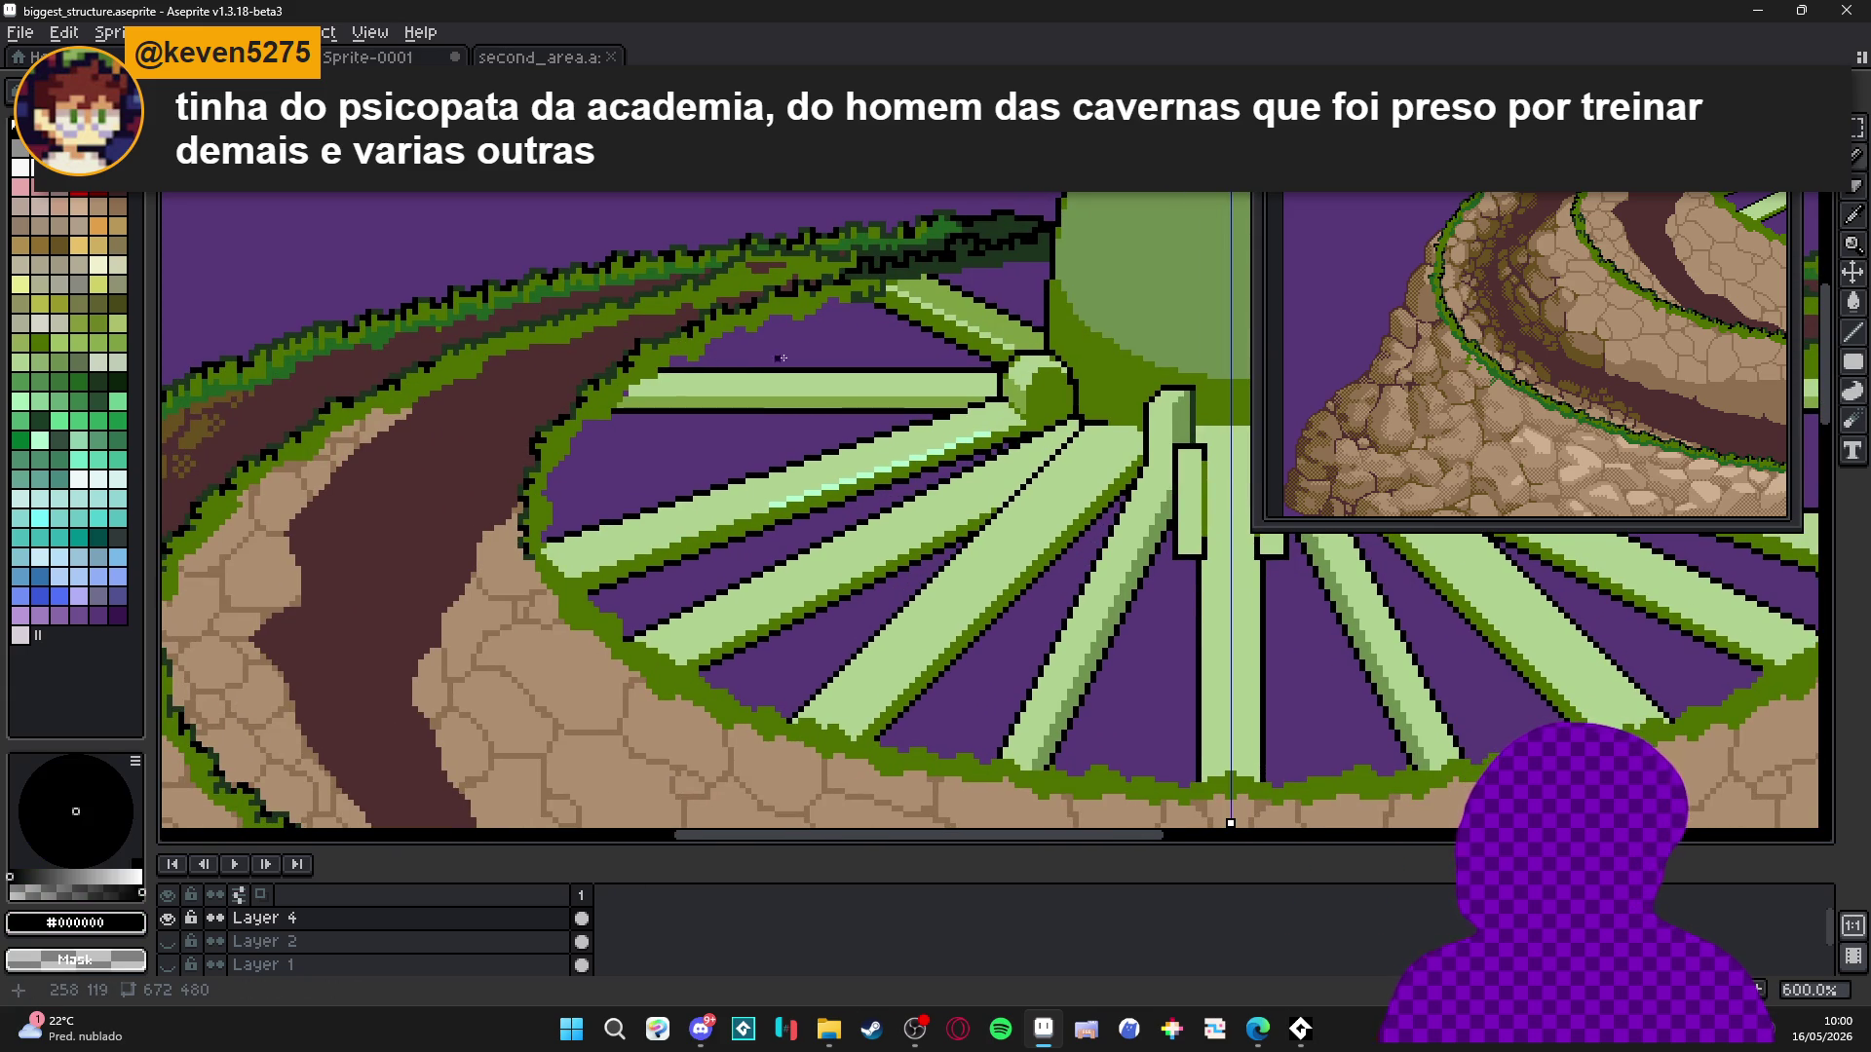
scroll(862, 284, "up", 7)
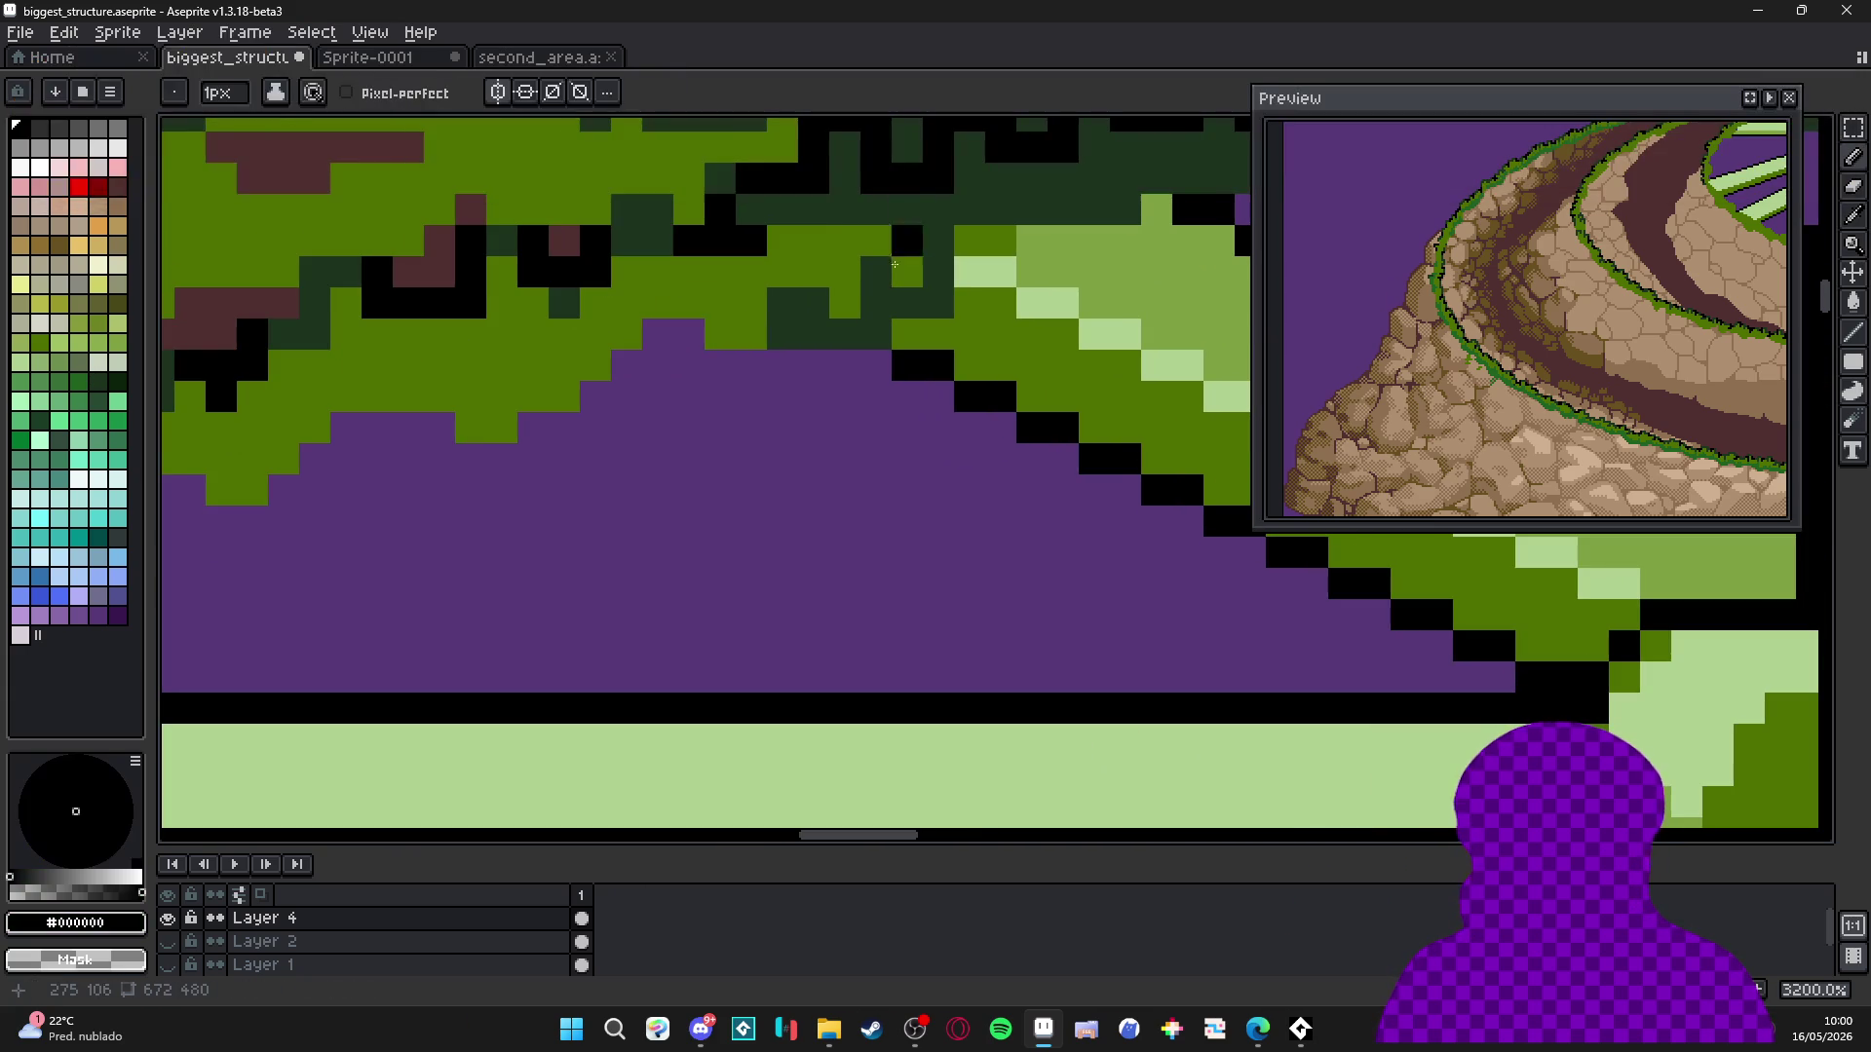
mouse_move(876, 289)
left_mouse_down()
mouse_move(845, 334)
mouse_move(784, 304)
mouse_move(782, 365)
mouse_move(716, 364)
mouse_move(688, 334)
mouse_move(596, 395)
mouse_move(595, 429)
mouse_move(564, 366)
mouse_move(539, 437)
mouse_move(563, 429)
mouse_move(533, 458)
mouse_move(471, 458)
mouse_move(474, 400)
mouse_move(390, 429)
mouse_move(631, 414)
mouse_move(545, 515)
mouse_move(480, 511)
mouse_move(484, 456)
mouse_move(390, 517)
mouse_move(360, 484)
left_mouse_up()
scroll(499, 353, "down", 2)
left_click_drag(457, 383, 419, 405)
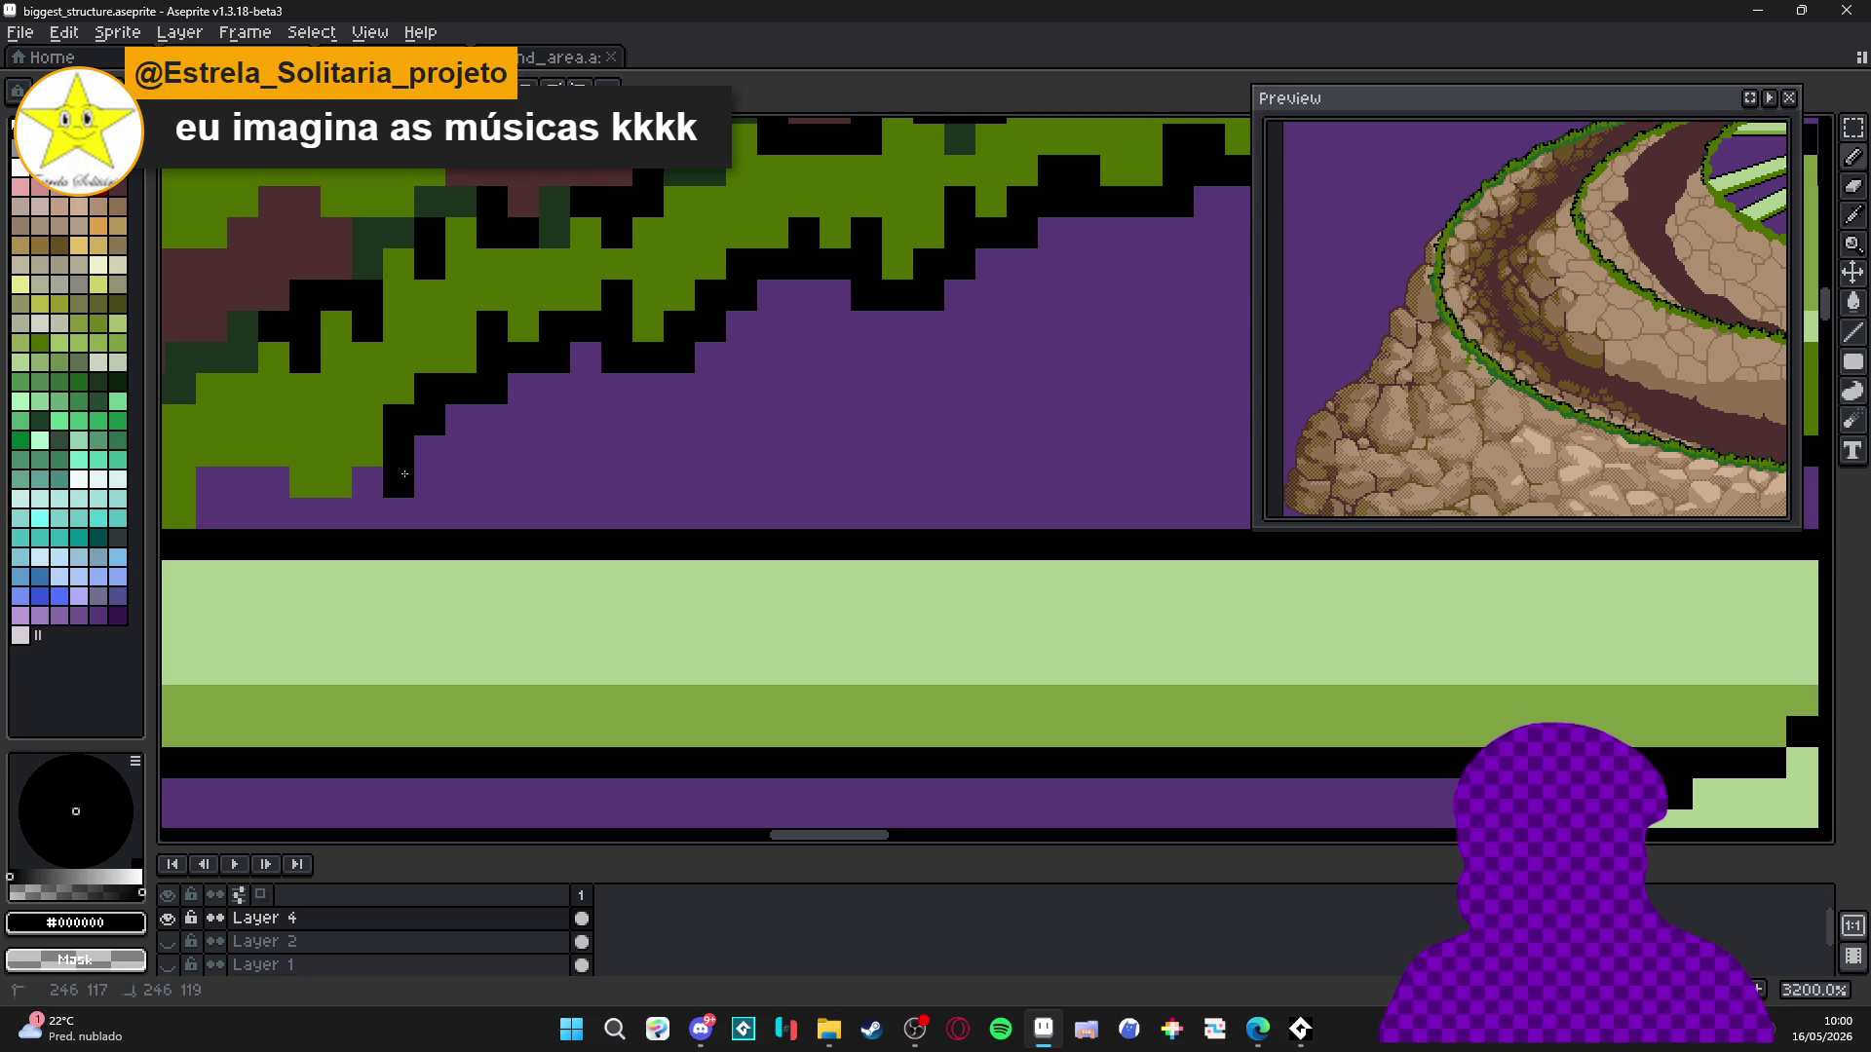
mouse_move(368, 480)
left_mouse_down()
mouse_move(336, 482)
mouse_move(345, 451)
mouse_move(447, 458)
mouse_move(439, 520)
mouse_move(375, 486)
mouse_move(312, 490)
mouse_move(314, 521)
left_mouse_up()
Pencil dark-green #1c321c pixels beside the outline down the grass edge.
left_click(343, 359, "alt")
left_click(388, 452)
left_click(376, 426)
scroll(665, 252, "up", 2)
left_click_drag(559, 371, 560, 325)
left_click(779, 311)
scroll(765, 310, "down", 6)
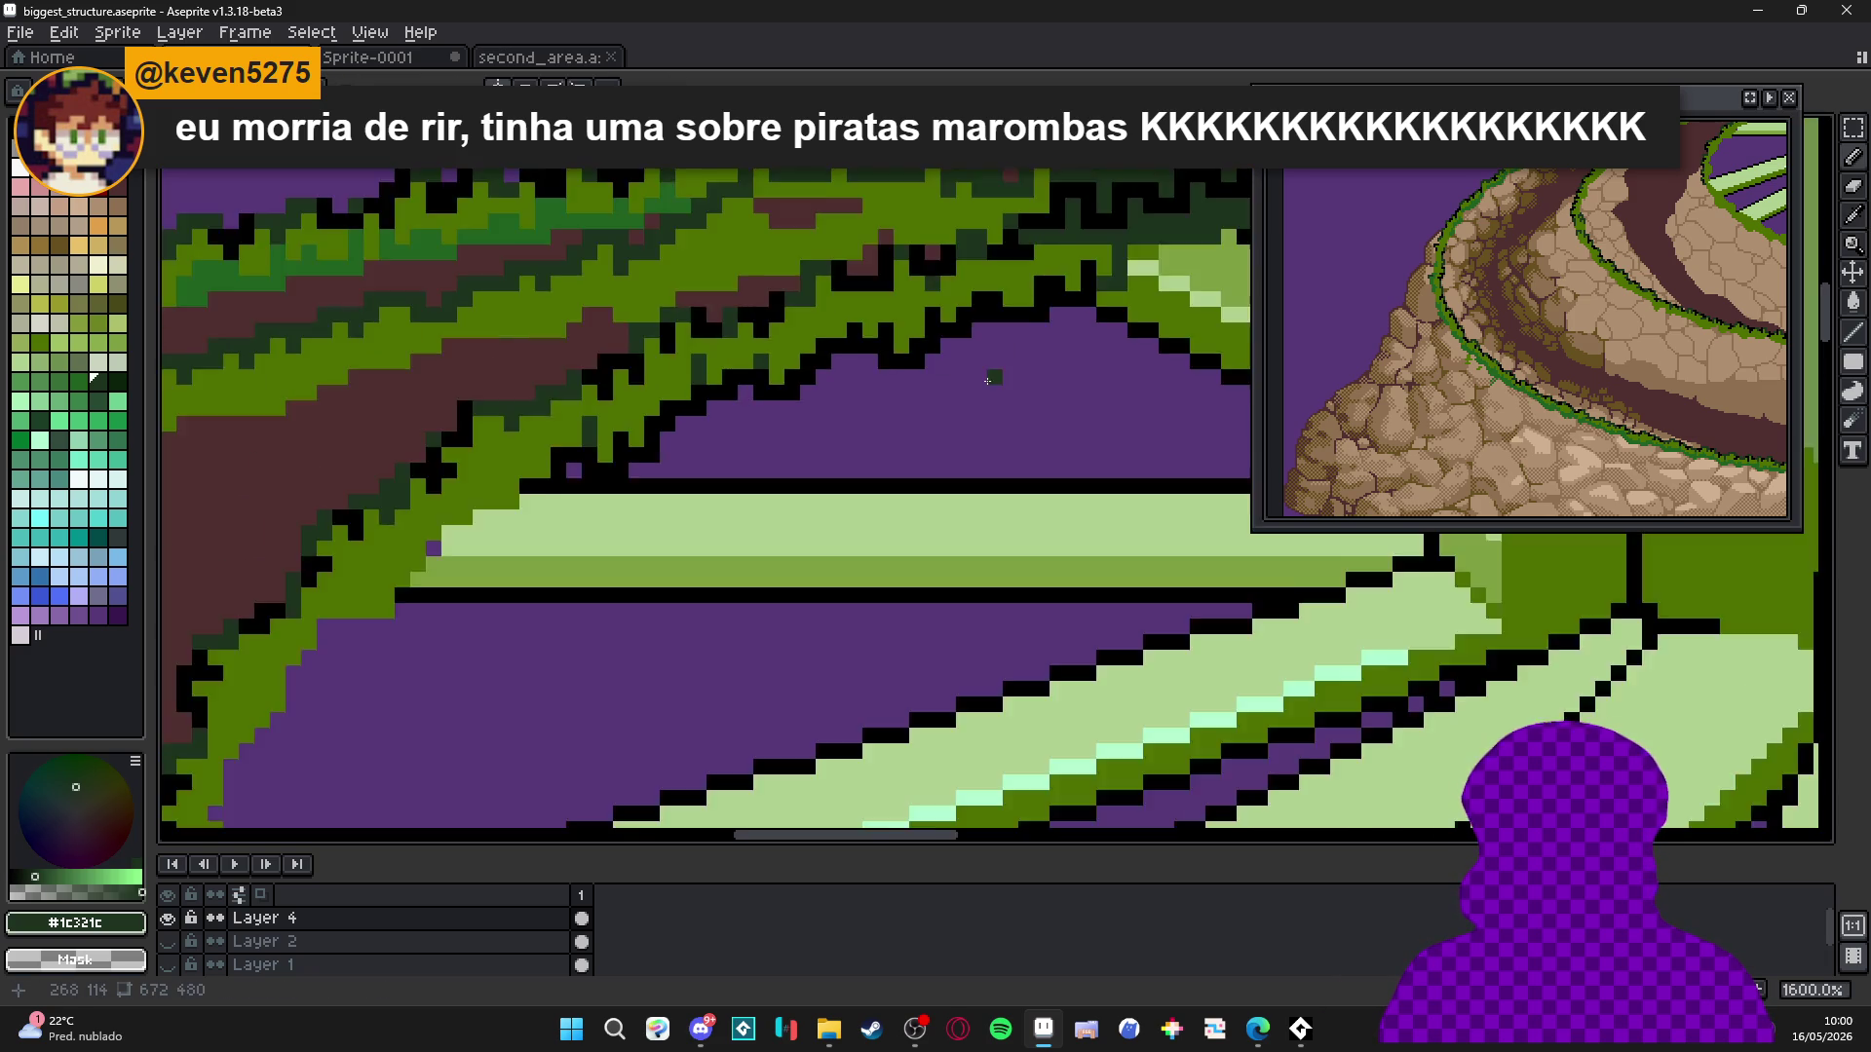
scroll(714, 429, "down", 3)
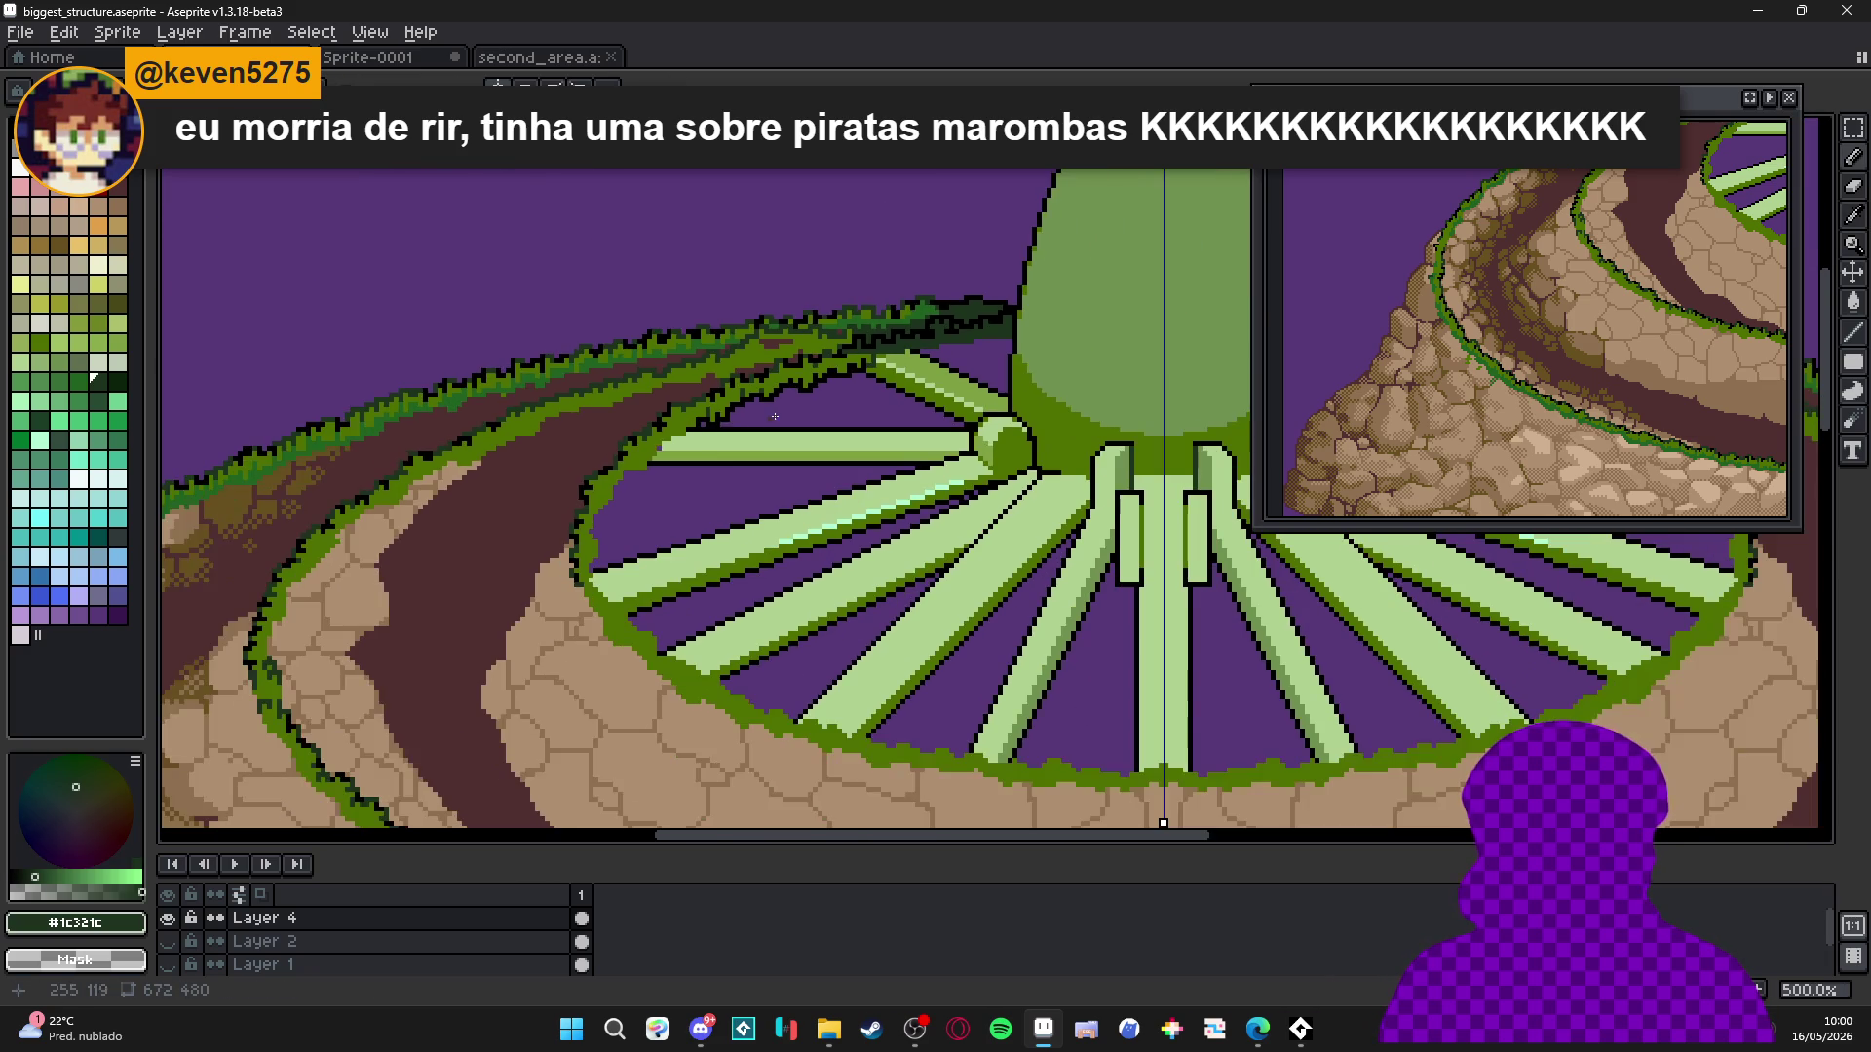
scroll(658, 463, "up", 8)
Undo a trial Paint Bucket fill, then recolour several outline pixels dark green.
key("g")
left_click(658, 464)
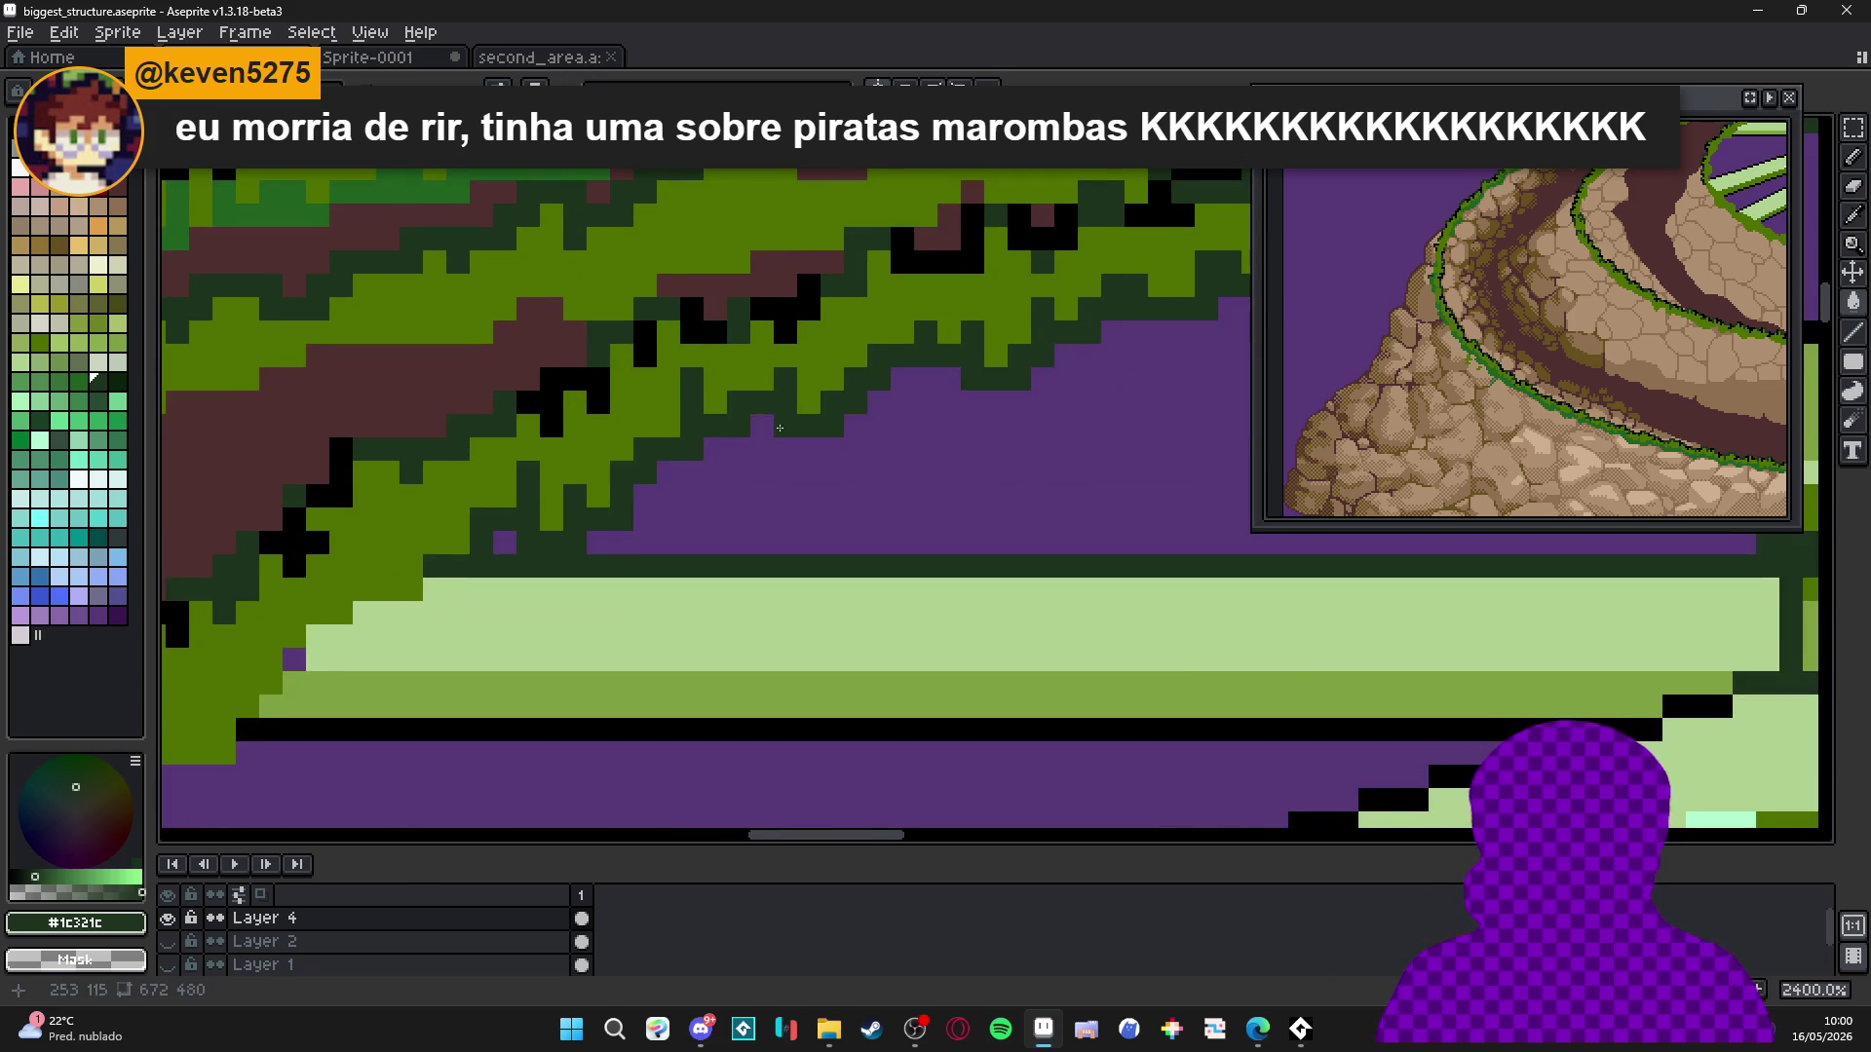
scroll(660, 487, "down", 1)
scroll(660, 492, "up", 1)
key("ctrl+z")
key("b")
left_click(505, 548)
left_click(502, 527)
left_click(467, 527)
scroll(494, 535, "up", 2)
left_click(1005, 414)
Repaint the light-green spoke edge under the grass with #507000 and #7fa041.
scroll(1006, 414, "down", 4)
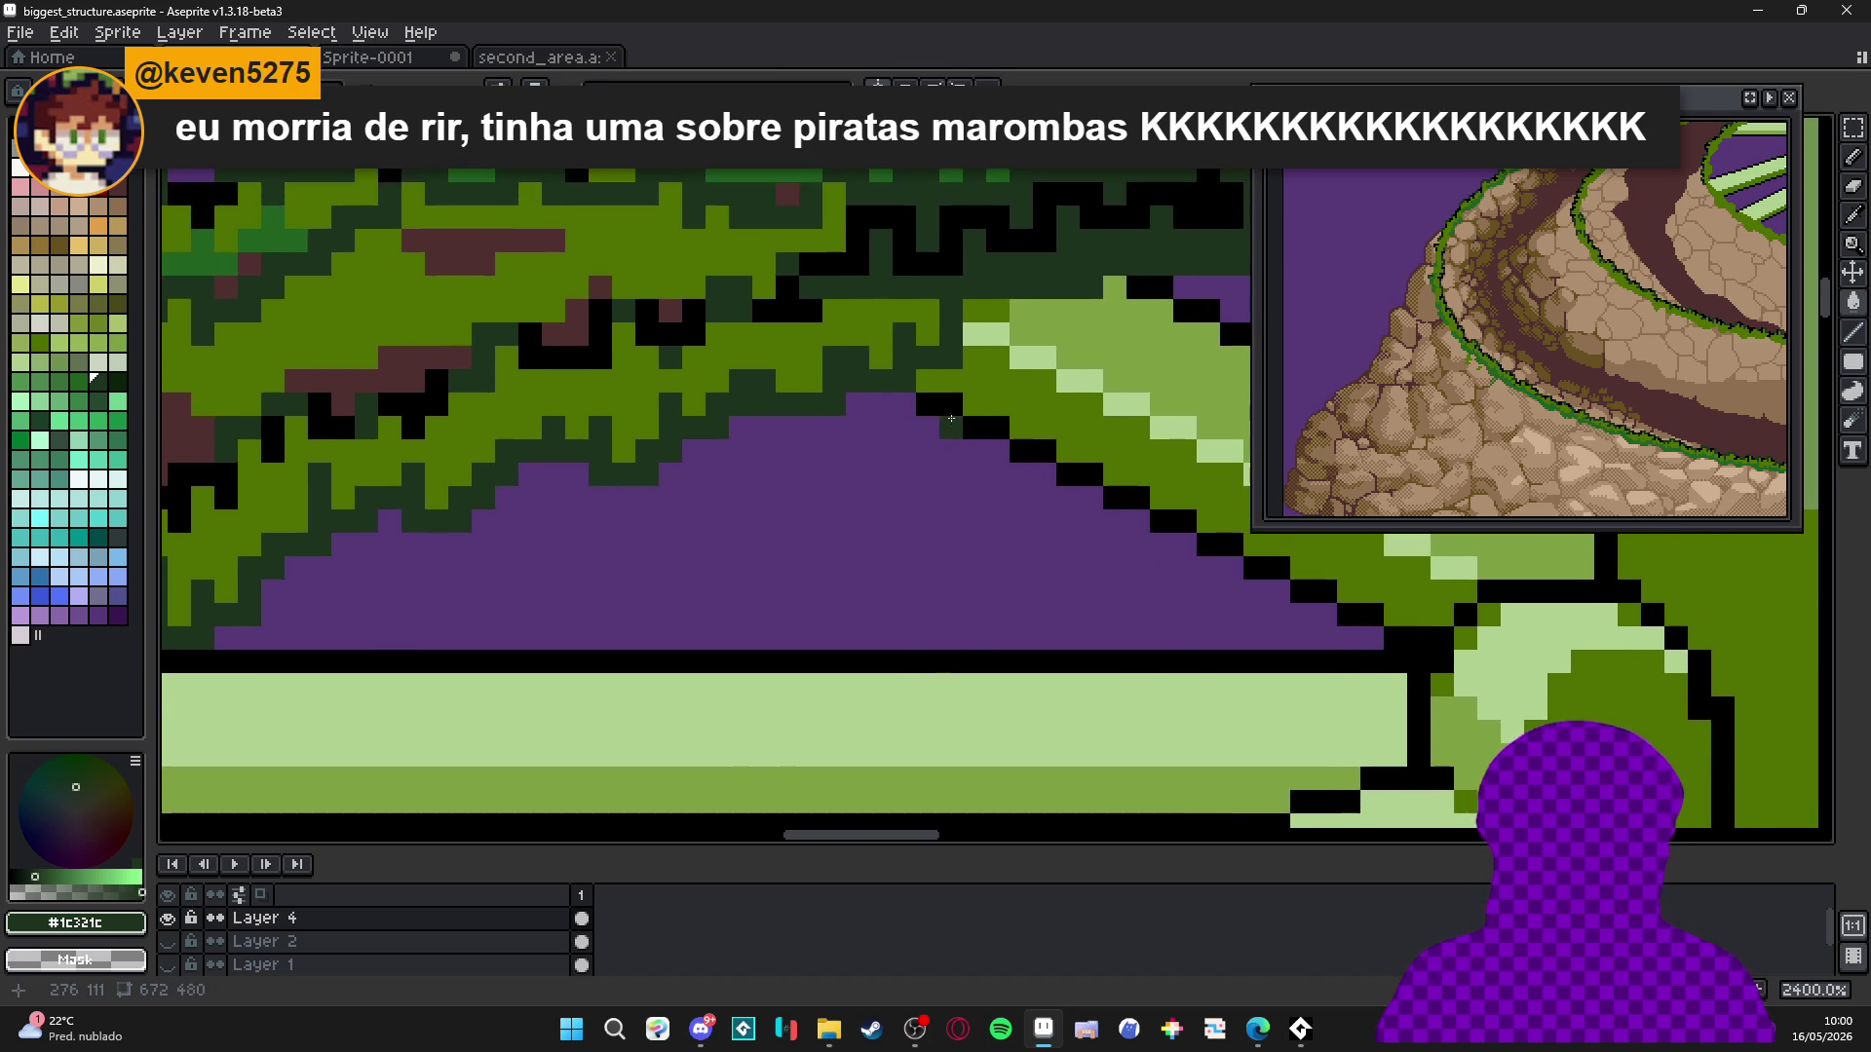
scroll(941, 397, "up", 4)
scroll(939, 396, "down", 4)
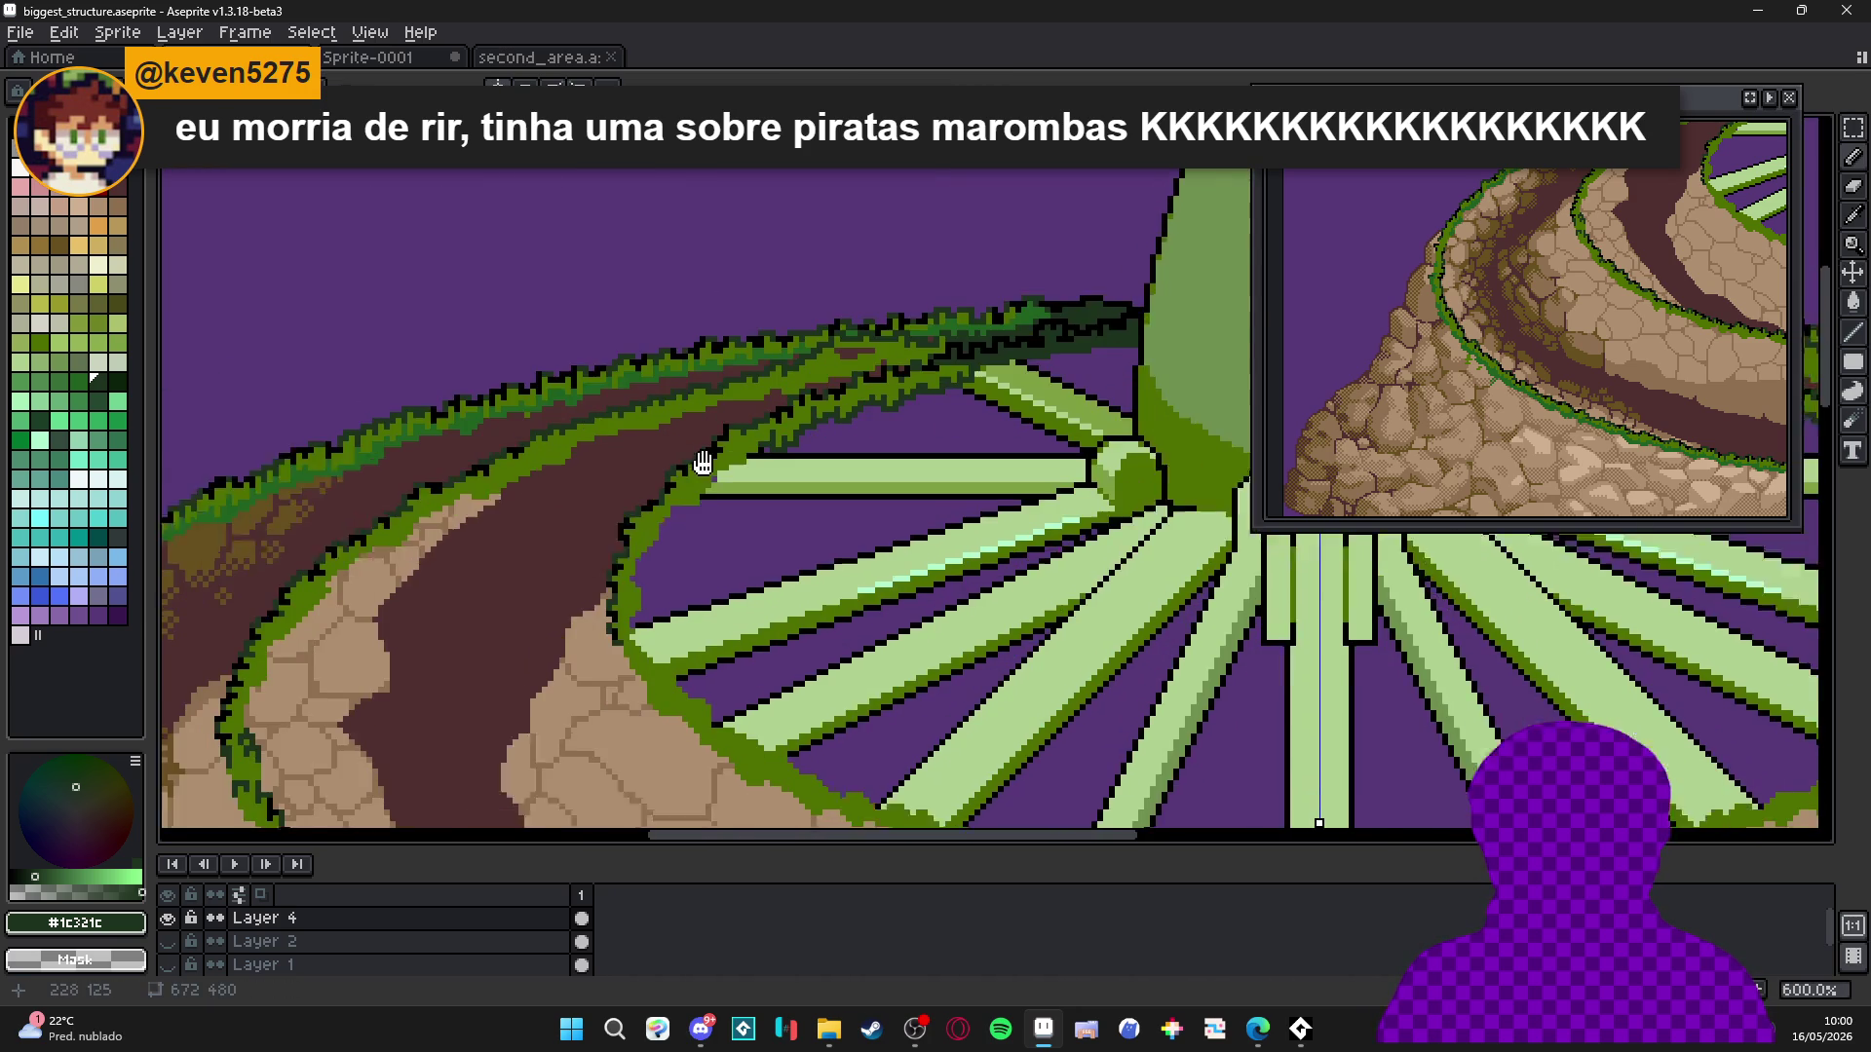
scroll(963, 371, "up", 4)
left_click(963, 372, "alt")
mouse_move(941, 333)
left_mouse_down()
mouse_move(1097, 334)
mouse_move(916, 310)
left_mouse_up()
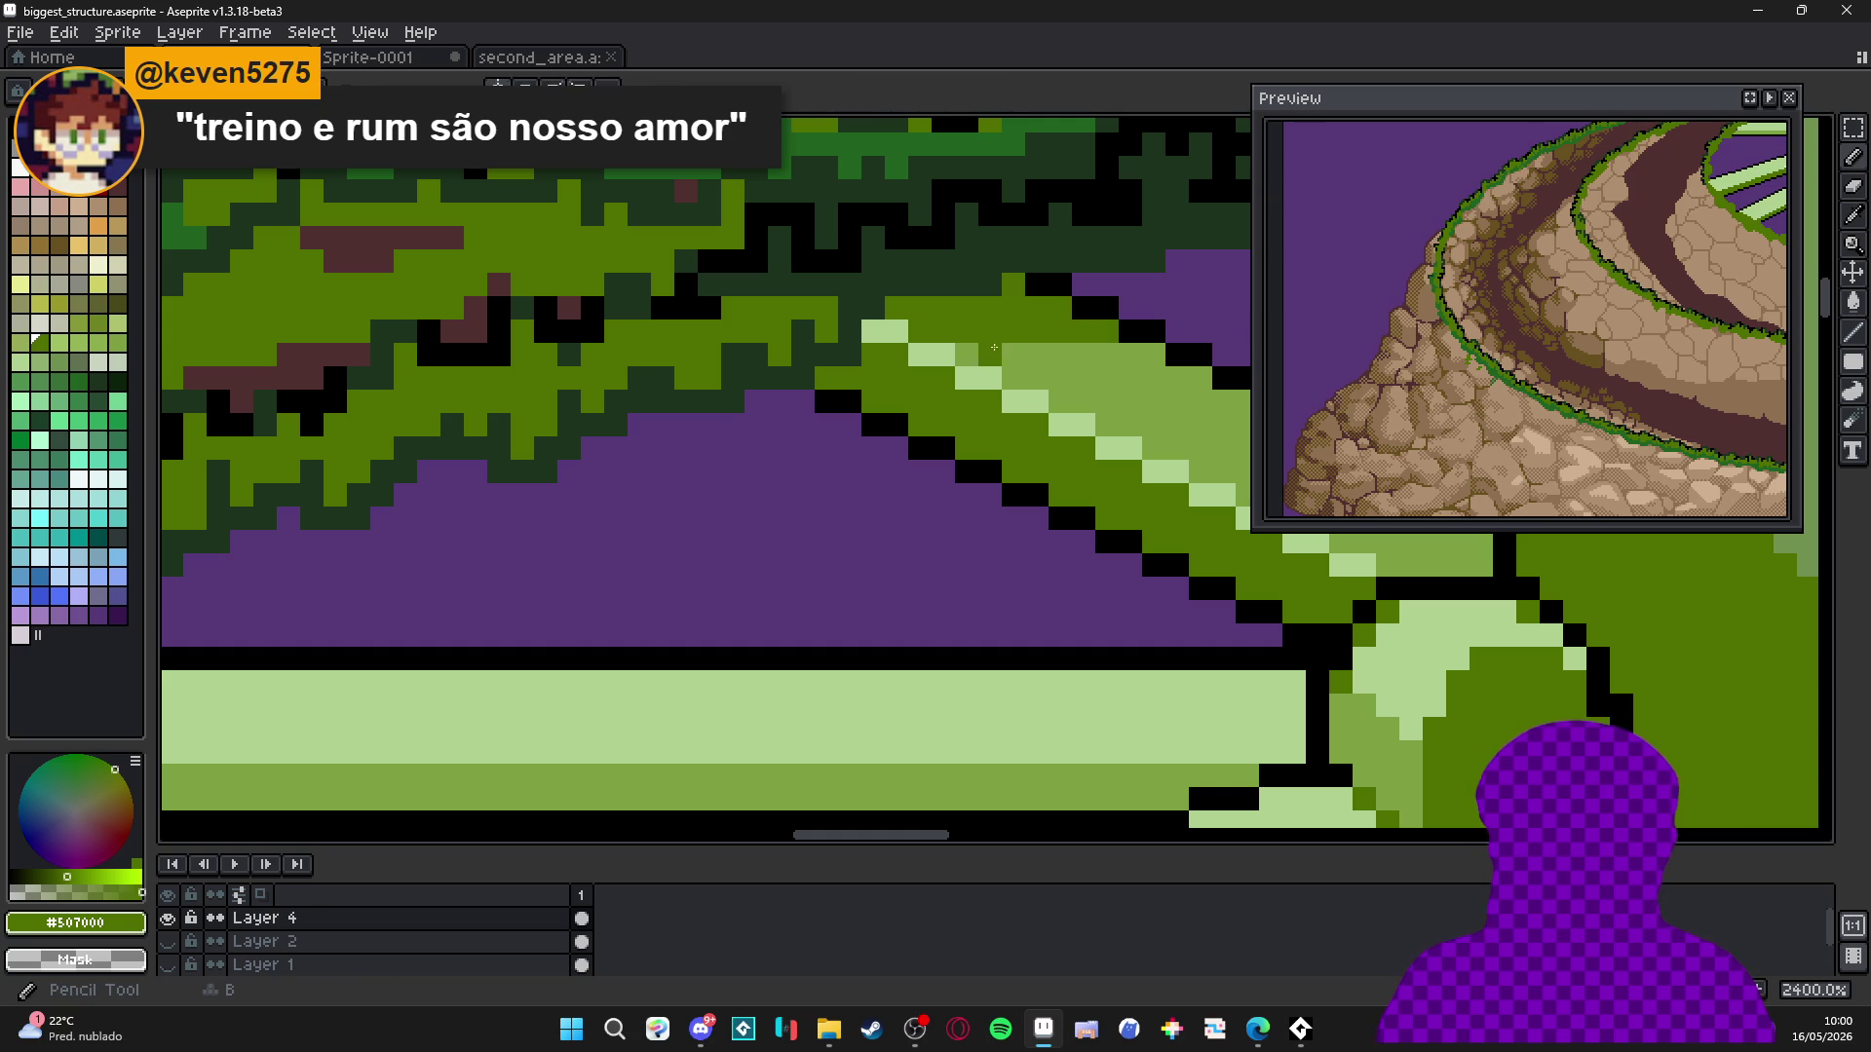
left_click(979, 356, "alt")
left_click(884, 332)
left_click(920, 378)
scroll(930, 367, "down", 4)
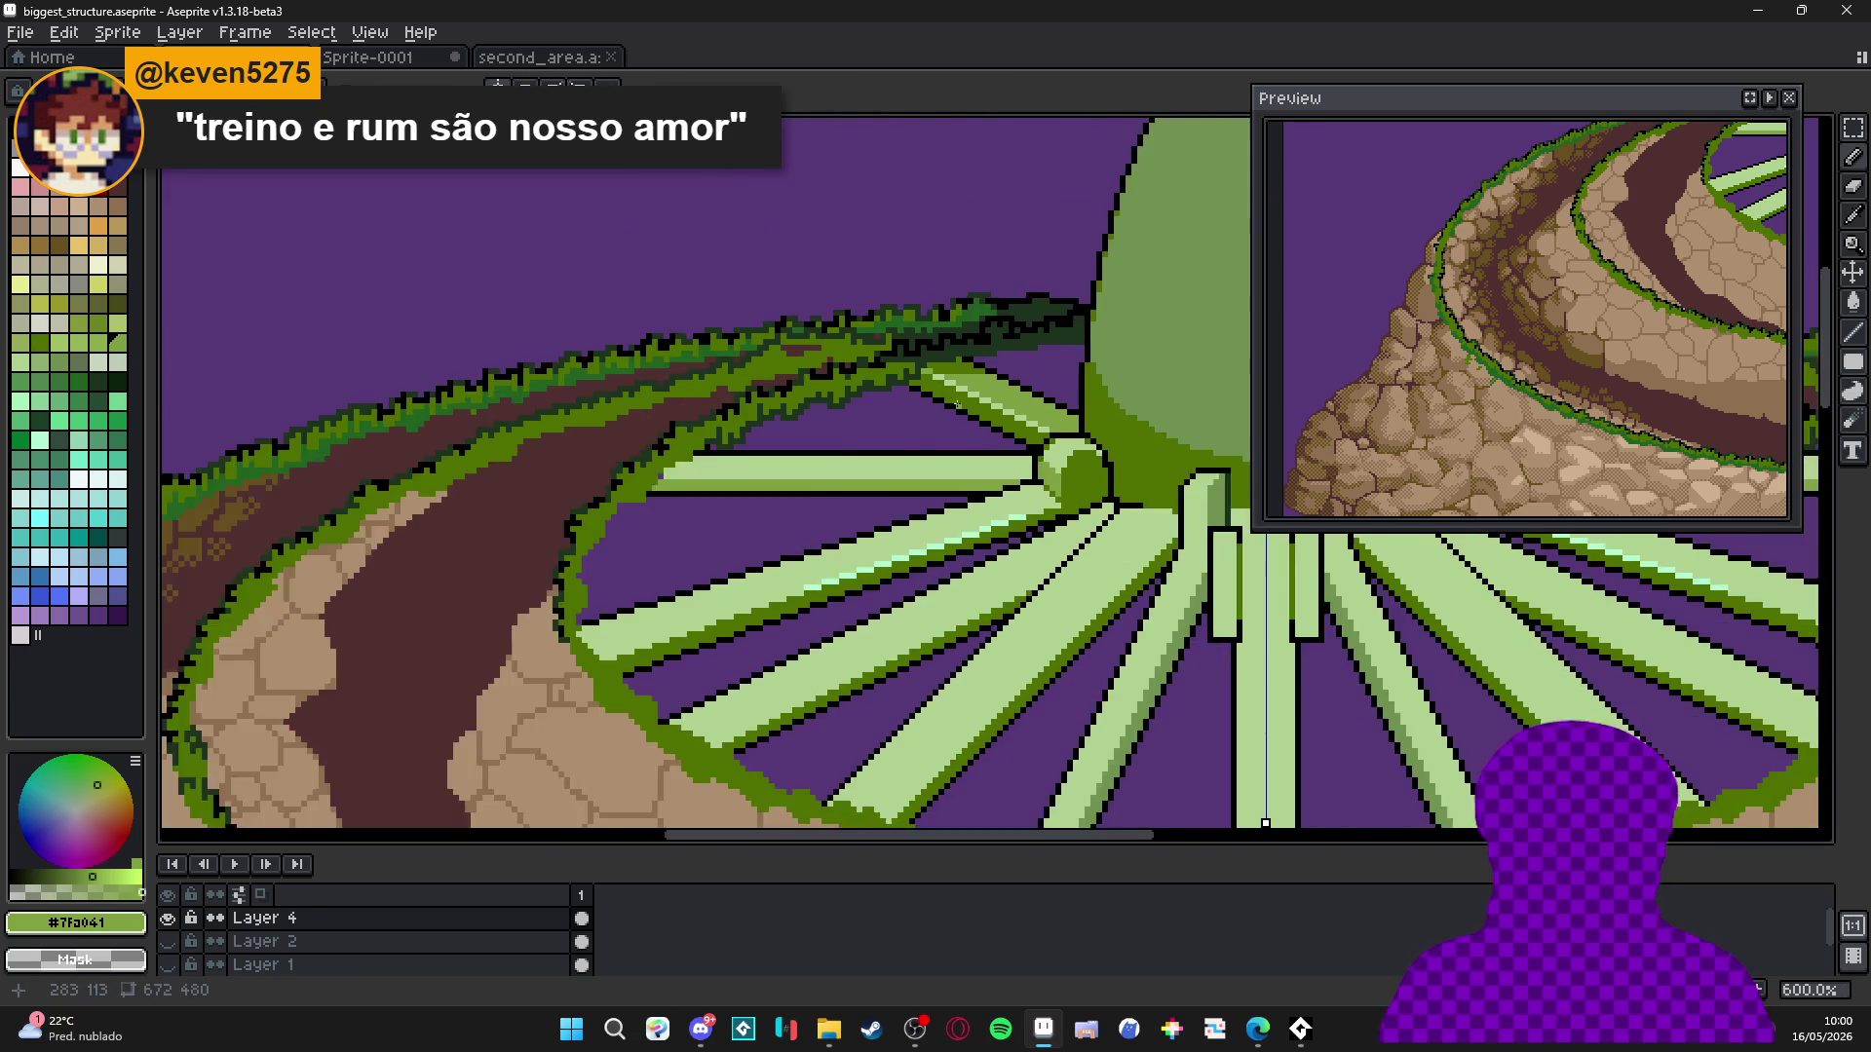
scroll(961, 325, "up", 3)
Paint dark green over the outline along the beam and the purple gap.
left_click(990, 320, "alt")
scroll(989, 321, "down", 3)
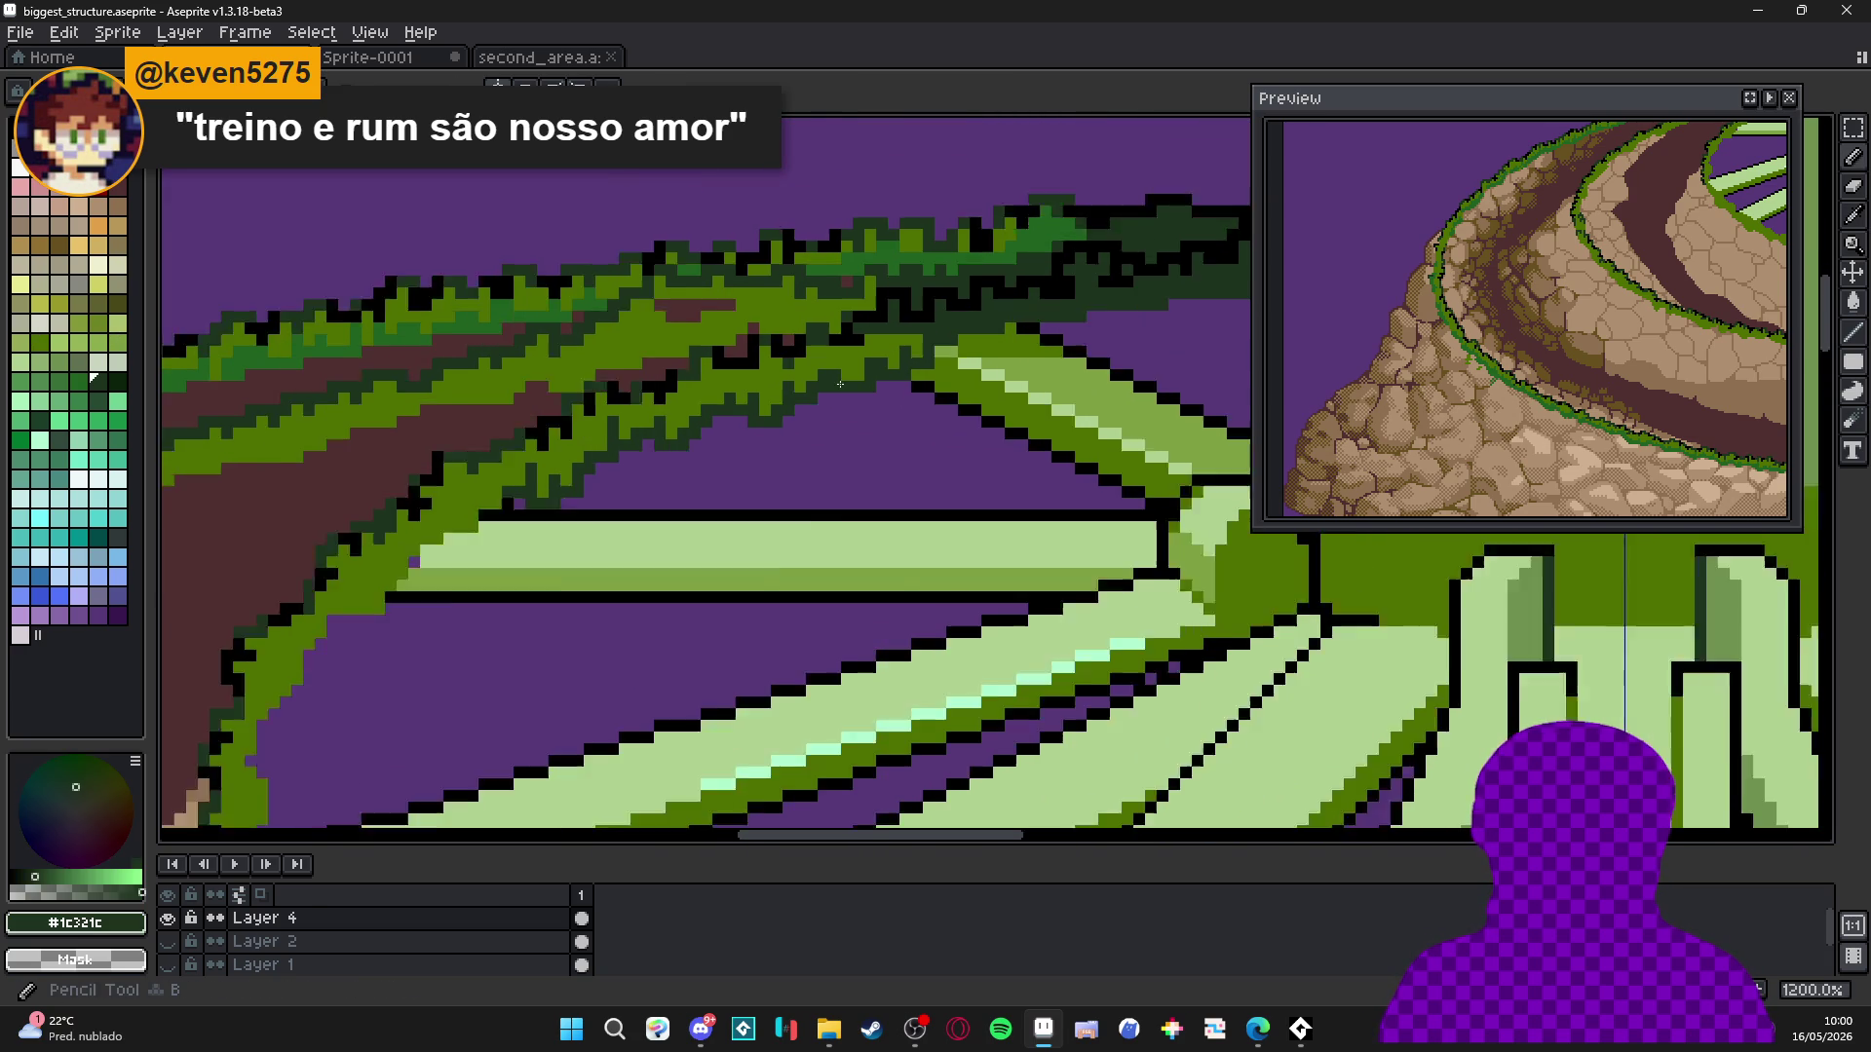
scroll(733, 430, "down", 2)
scroll(732, 430, "up", 2)
left_click_drag(733, 430, 690, 423)
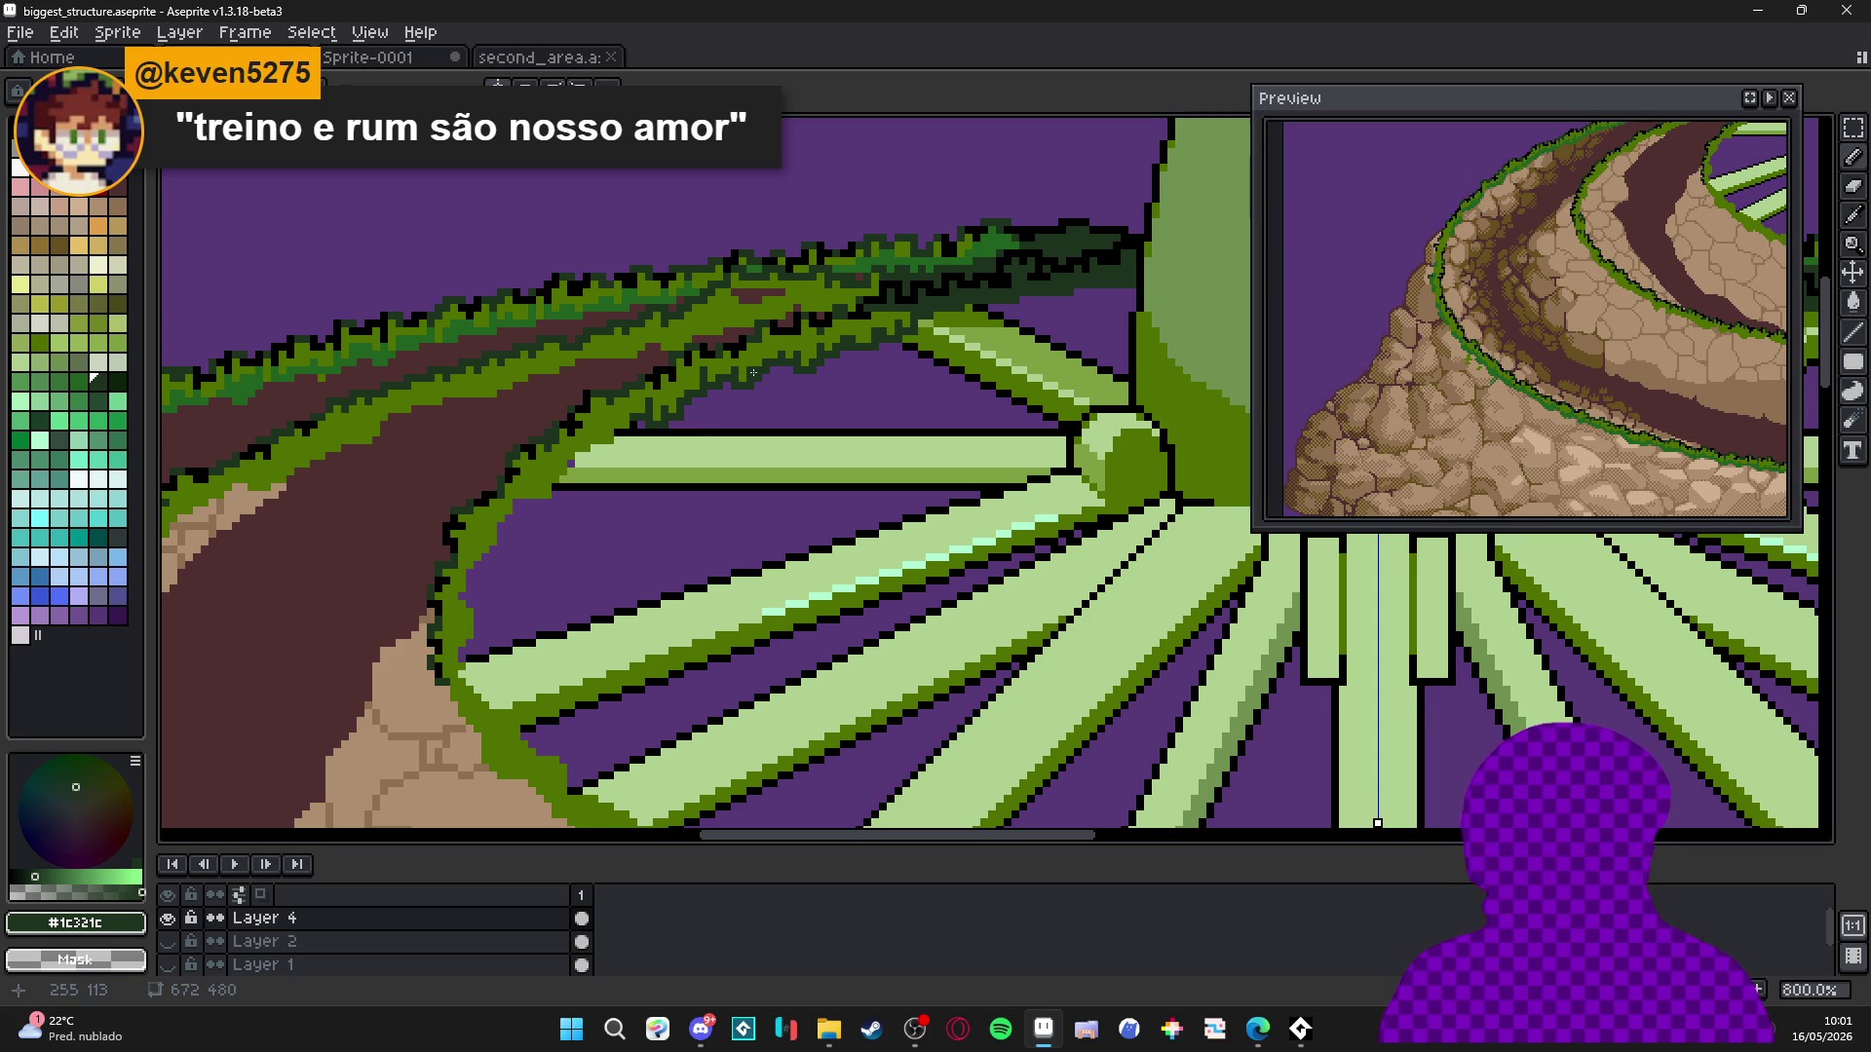
scroll(650, 433, "up", 1)
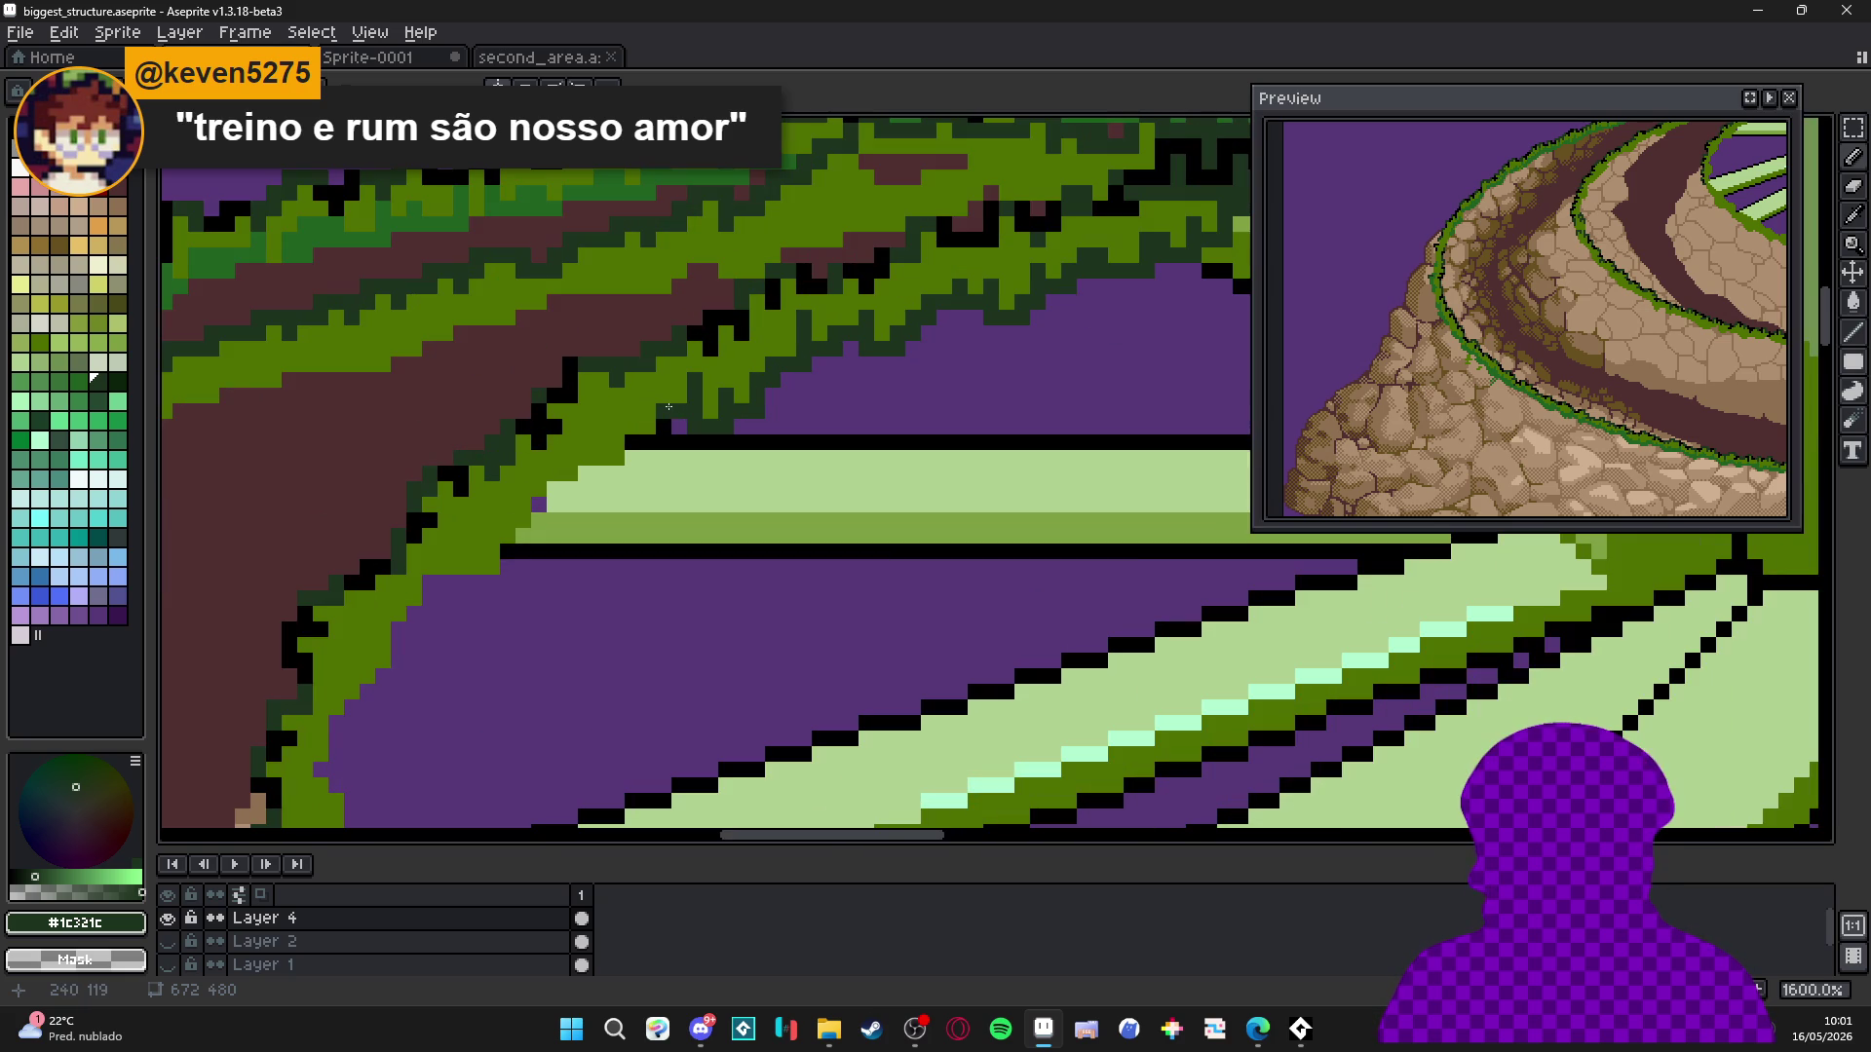
scroll(681, 407, "up", 1)
mouse_move(680, 443)
left_mouse_down()
mouse_move(616, 458)
mouse_move(616, 428)
mouse_move(614, 521)
mouse_move(533, 516)
mouse_move(521, 552)
mouse_move(460, 552)
mouse_move(433, 583)
mouse_move(429, 646)
mouse_move(400, 646)
mouse_move(367, 608)
left_mouse_up()
mouse_move(371, 691)
left_mouse_down()
mouse_move(311, 718)
mouse_move(585, 584)
mouse_move(585, 632)
mouse_move(516, 645)
left_mouse_up()
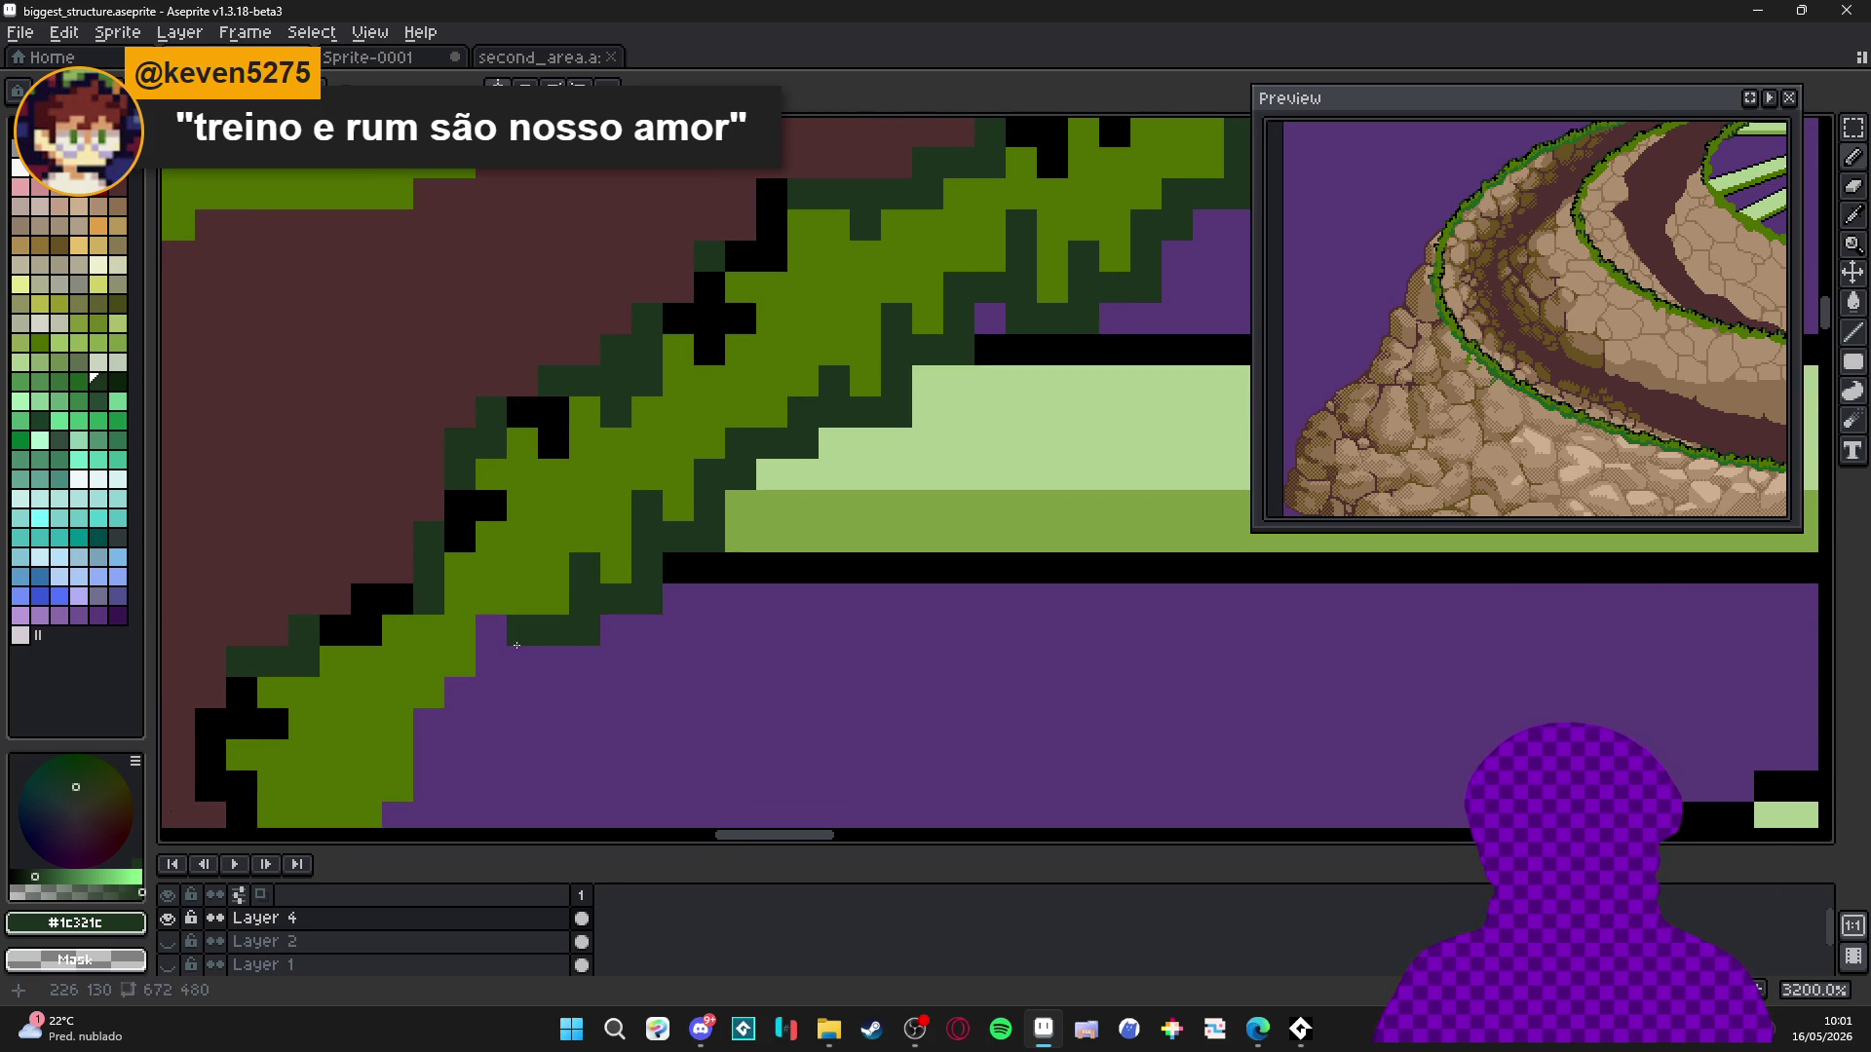
Pencil #1c321c pixels down the grass ring's left edge, filling purple gaps to the black outline.
left_click(555, 604, "alt")
left_click(491, 629)
left_click(521, 662, "alt")
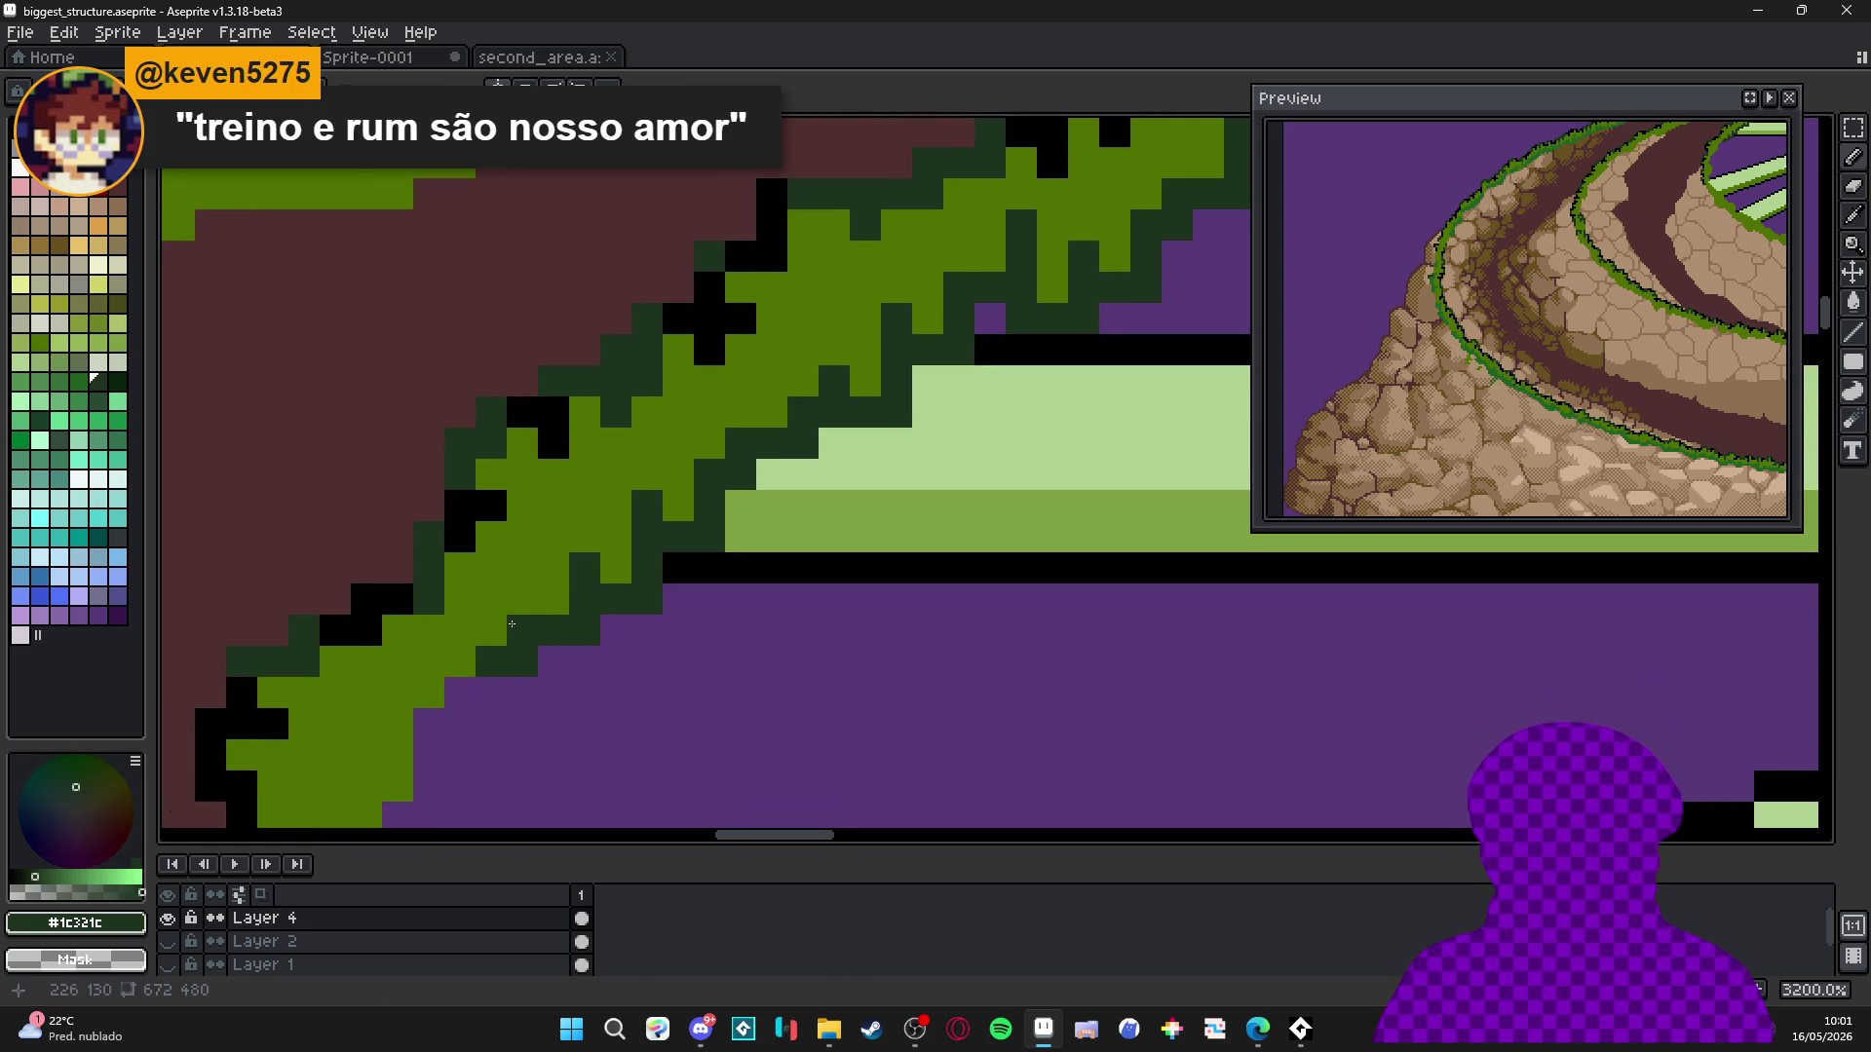
left_click(521, 599)
mouse_move(460, 629)
left_mouse_down()
mouse_move(470, 687)
mouse_move(512, 489)
left_mouse_up()
left_click(509, 577)
mouse_move(509, 609)
left_mouse_down()
mouse_move(507, 639)
mouse_move(478, 597)
mouse_move(614, 488)
mouse_move(479, 655)
left_mouse_up()
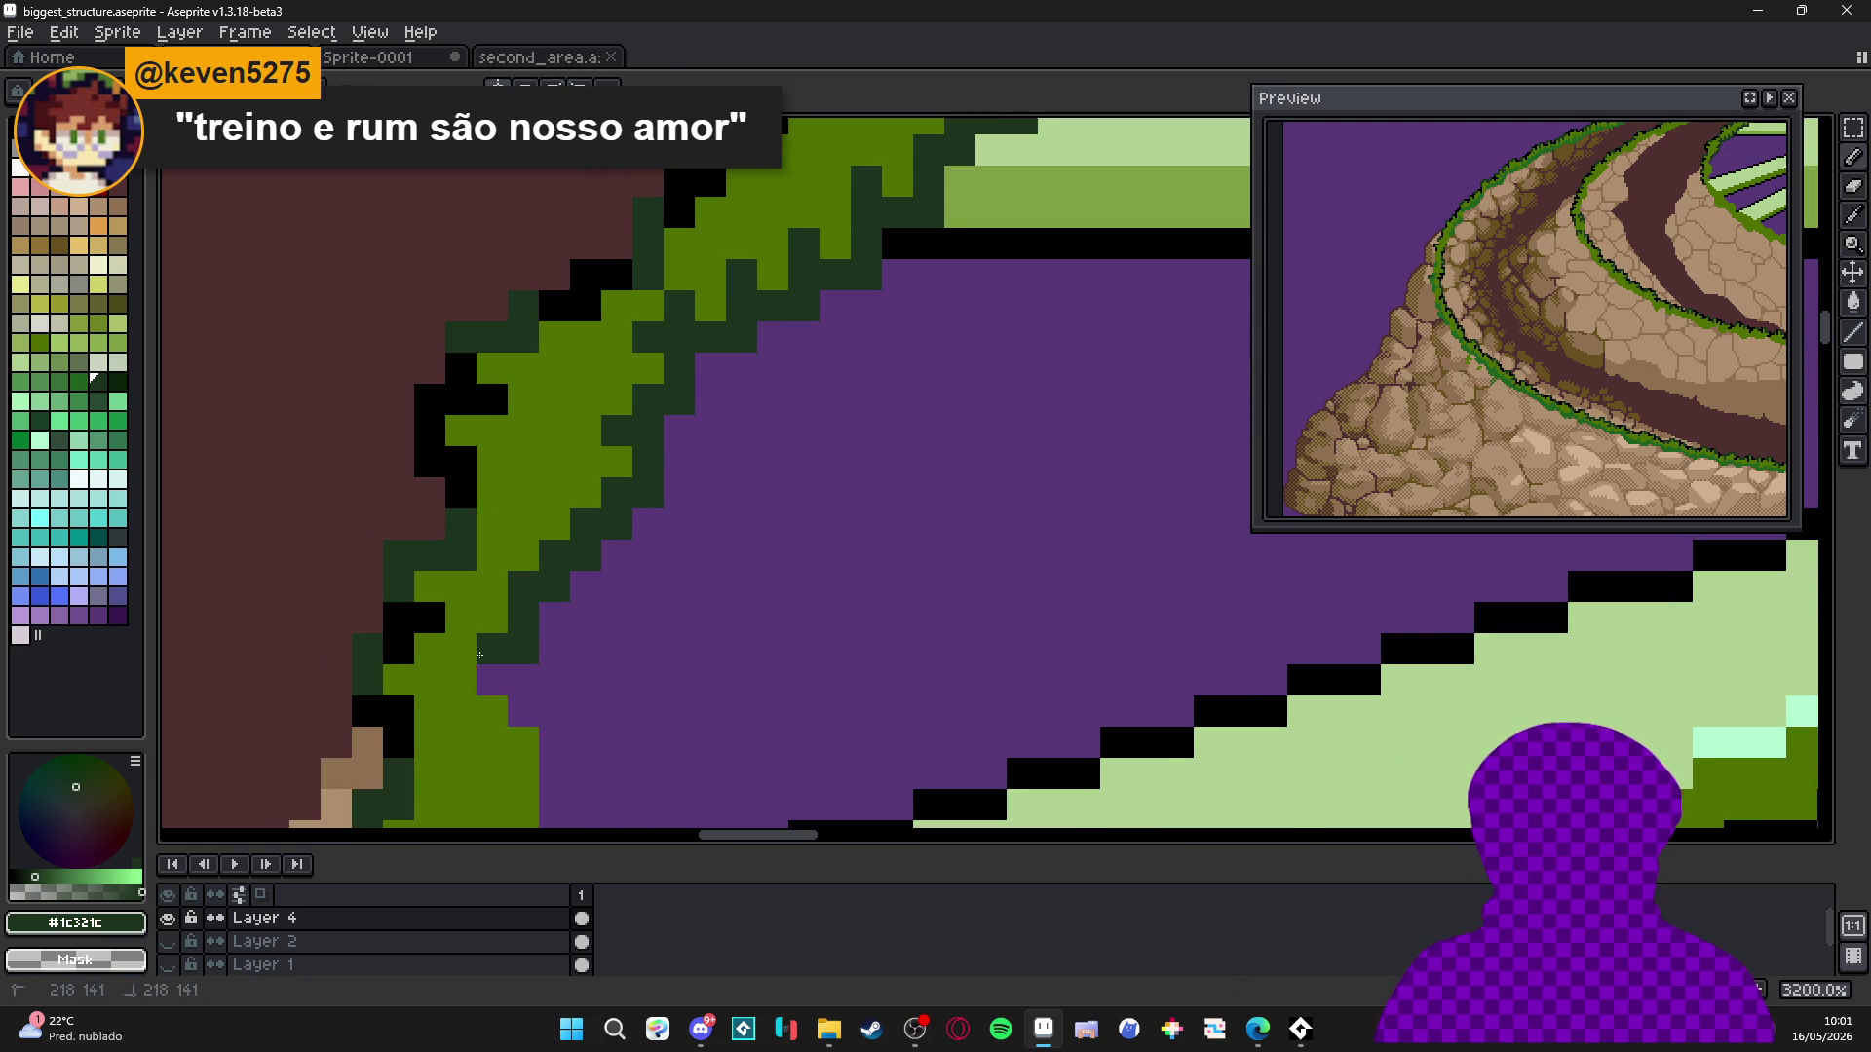
left_click_drag(508, 581, 498, 471)
left_click(517, 597)
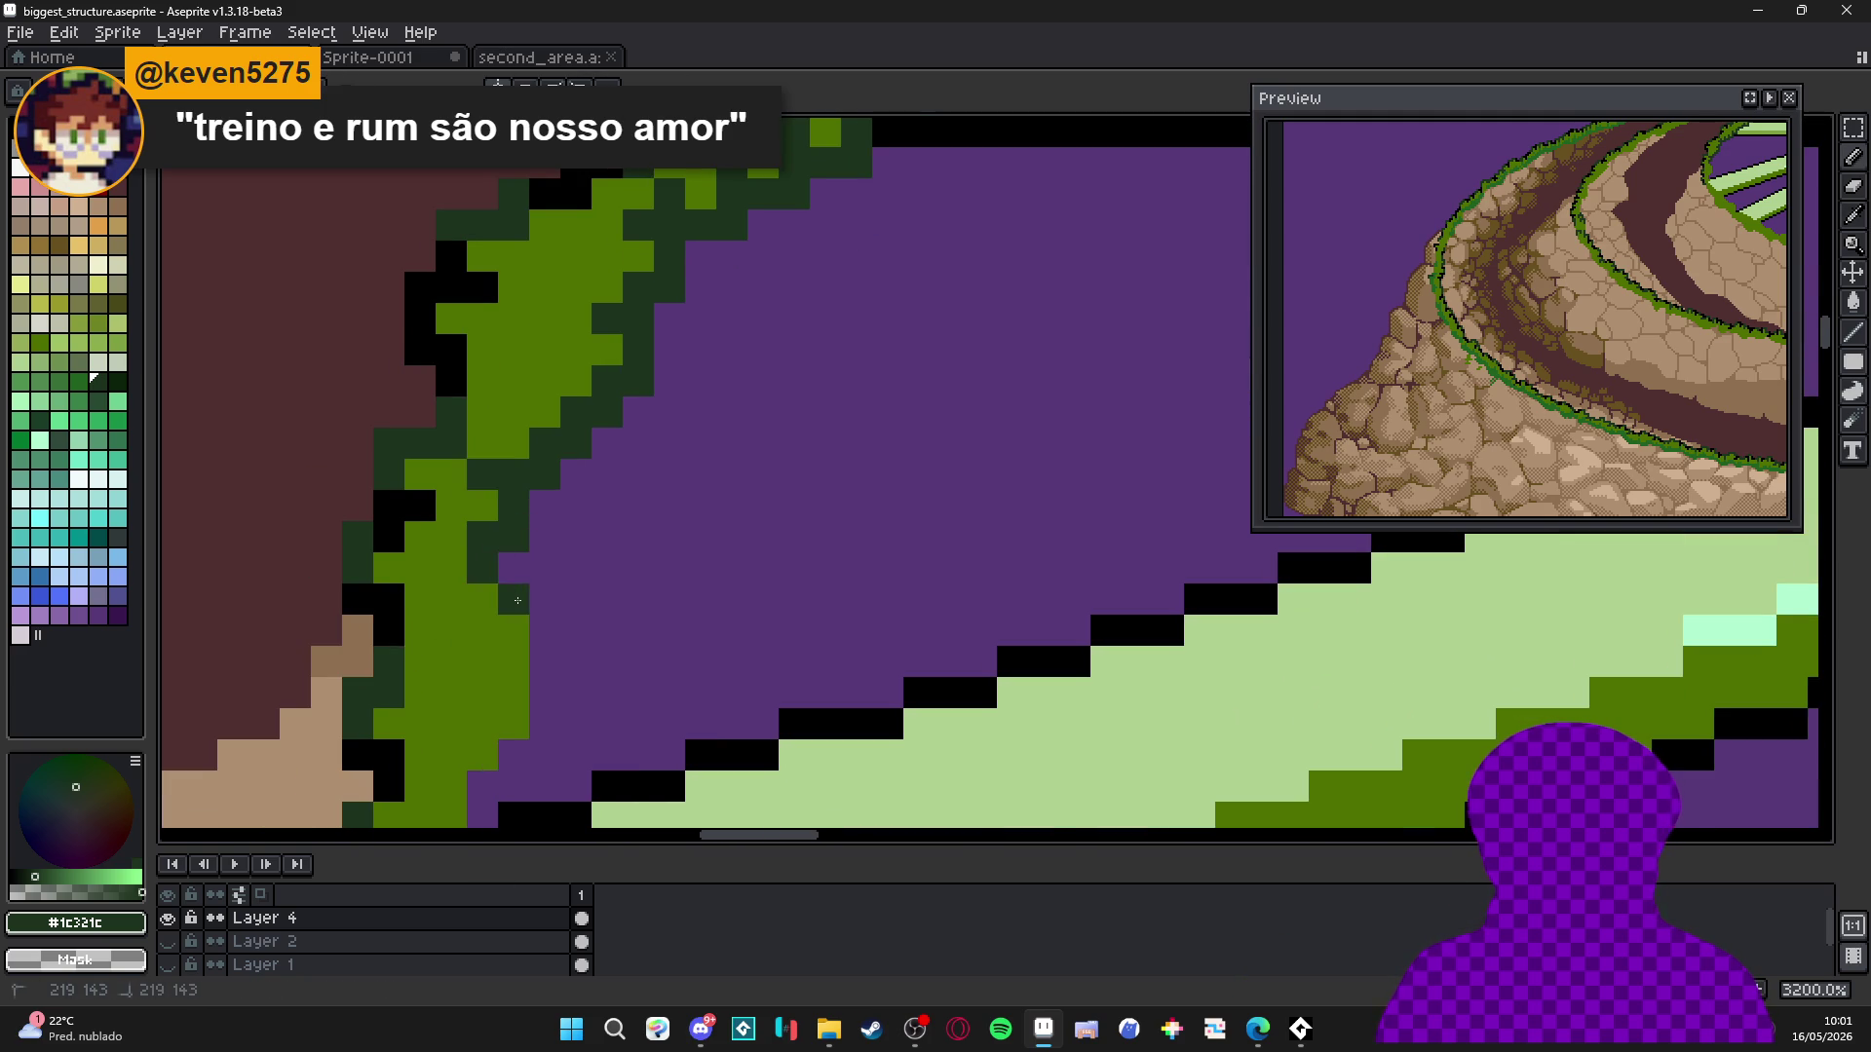
mouse_move(521, 573)
left_mouse_down()
mouse_move(544, 600)
mouse_move(514, 662)
mouse_move(544, 694)
mouse_move(524, 722)
mouse_move(580, 607)
mouse_move(509, 617)
mouse_move(509, 475)
left_mouse_up()
left_click(544, 635)
scroll(509, 476, "down", 5)
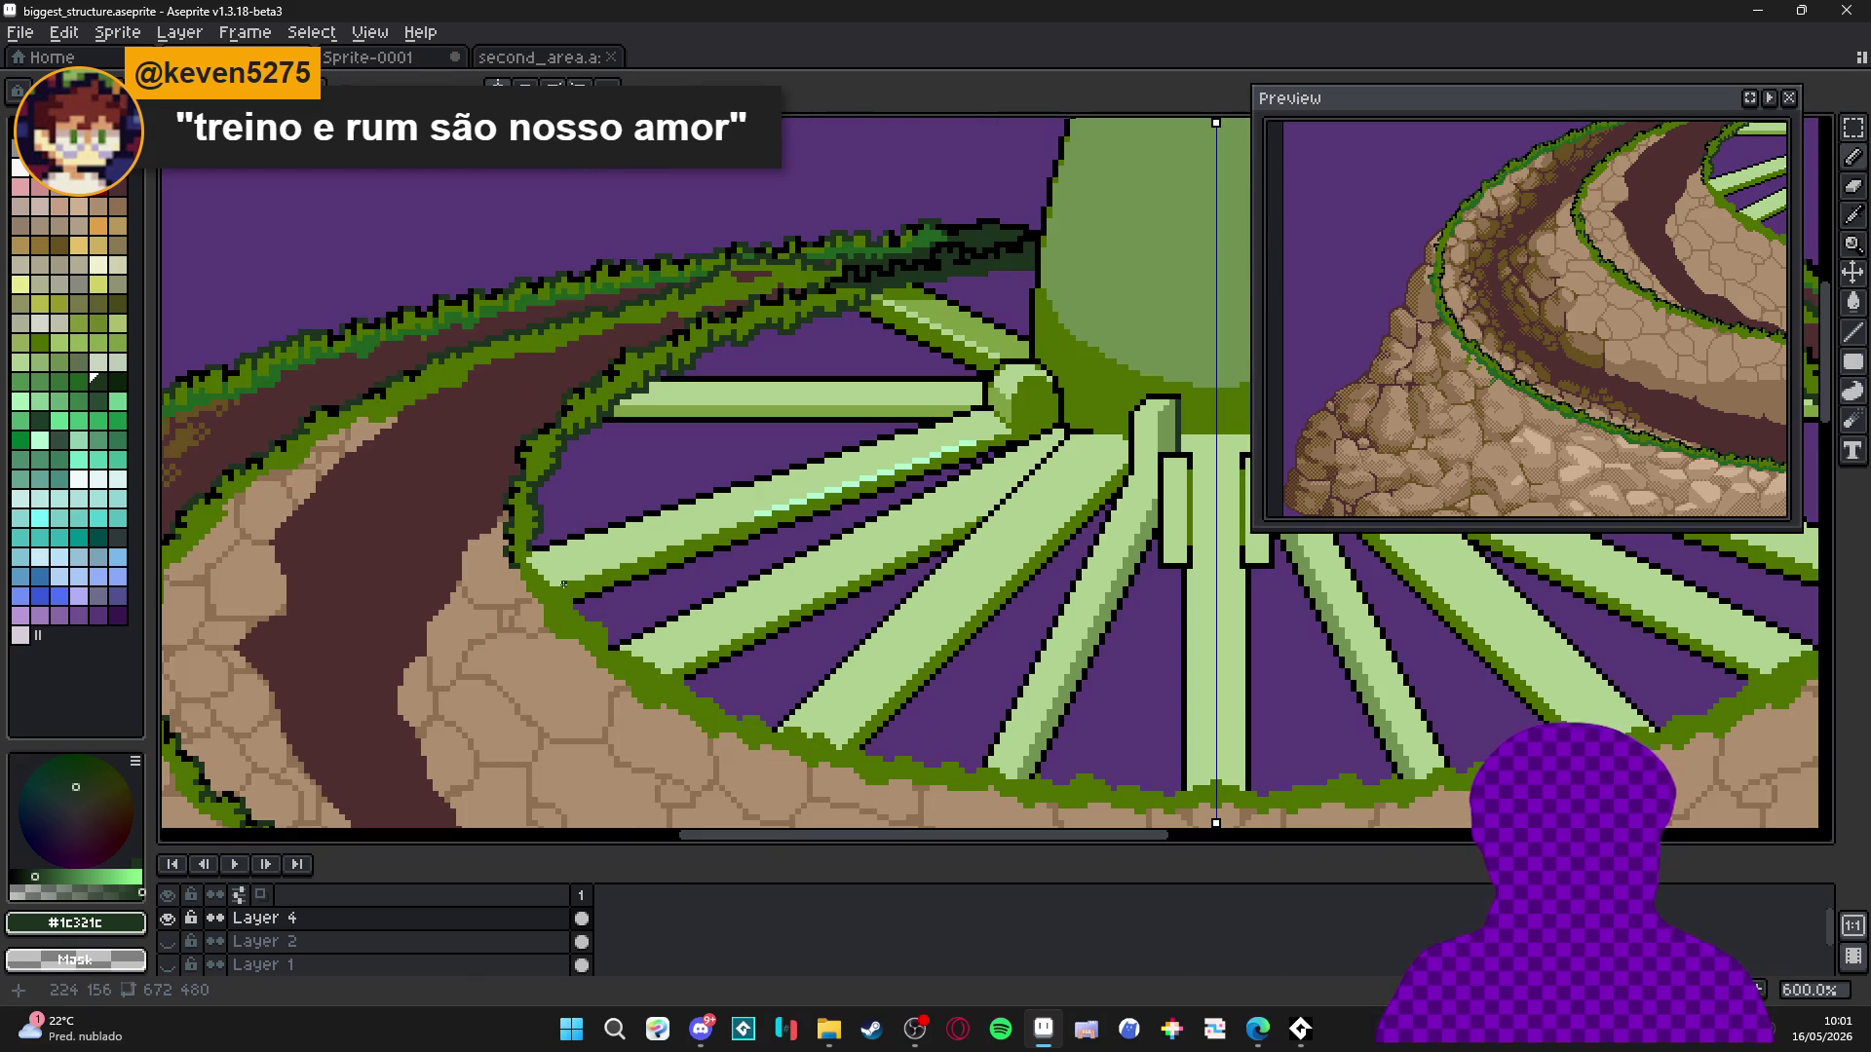
scroll(564, 584, "down", 3)
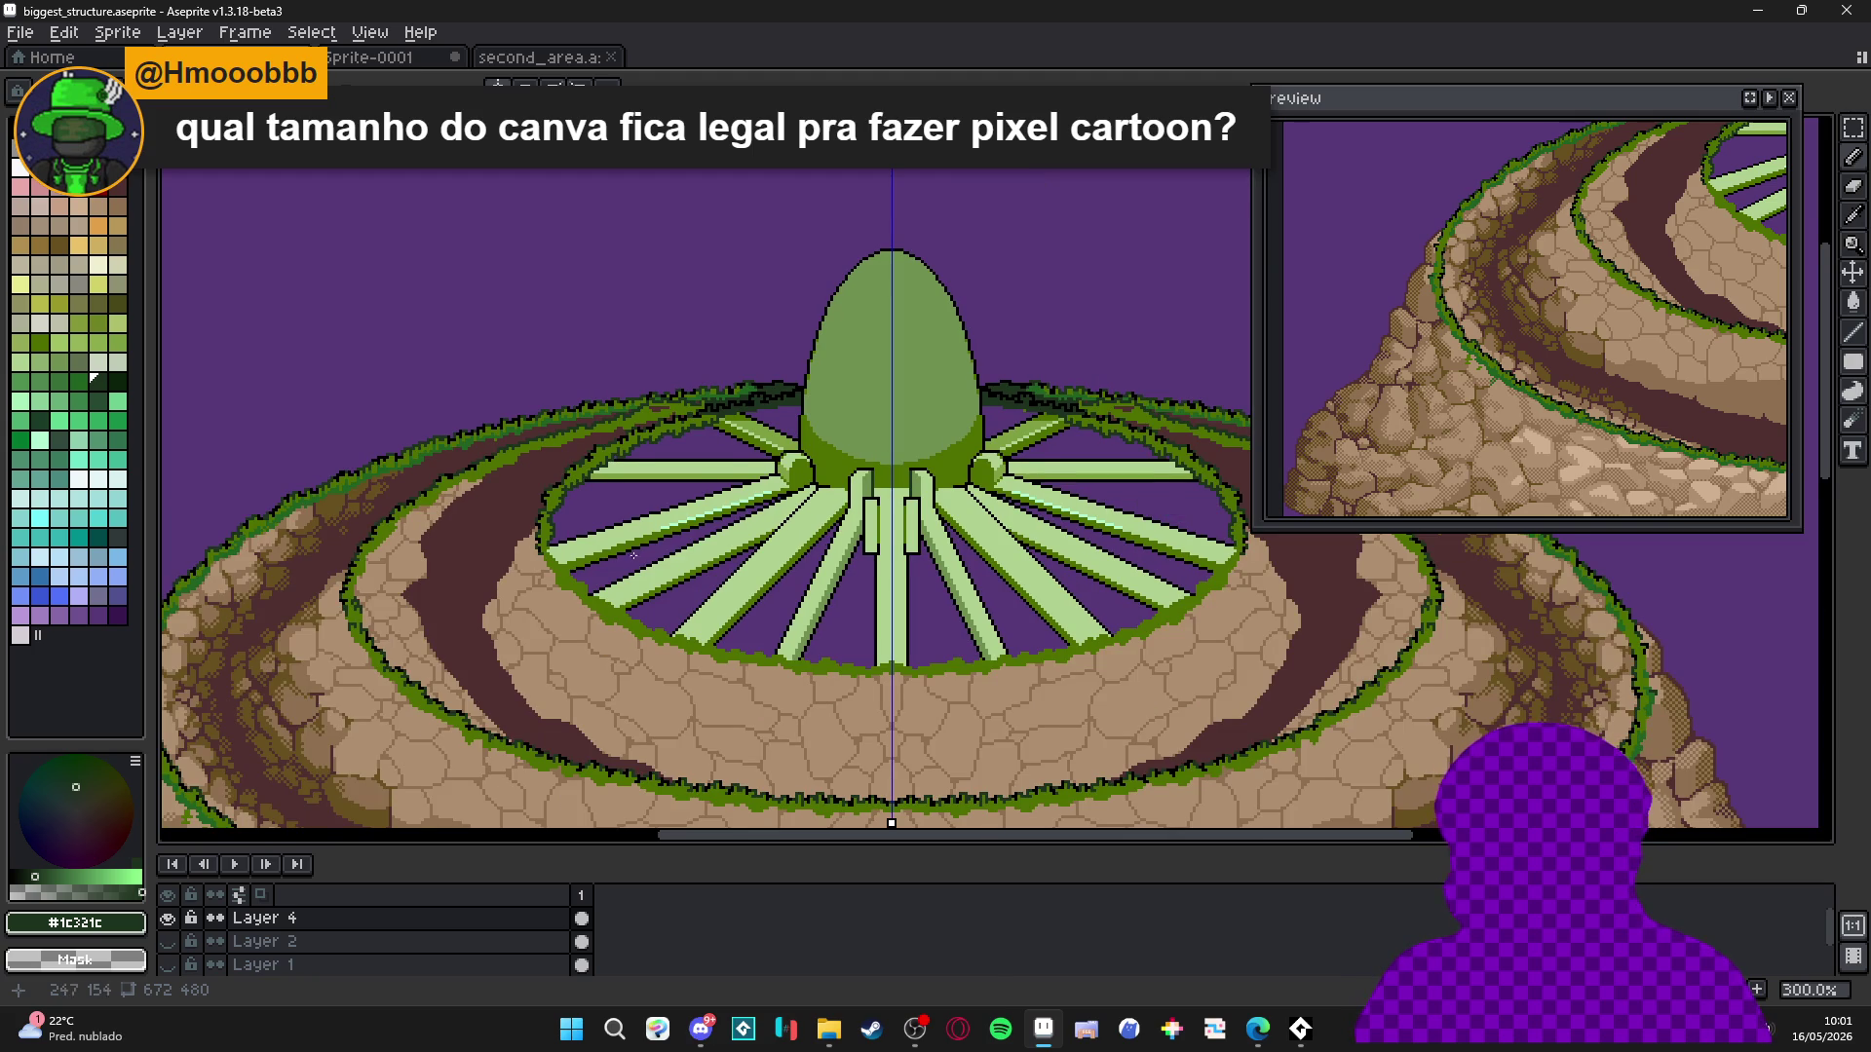
left_click_drag(616, 555, 617, 514)
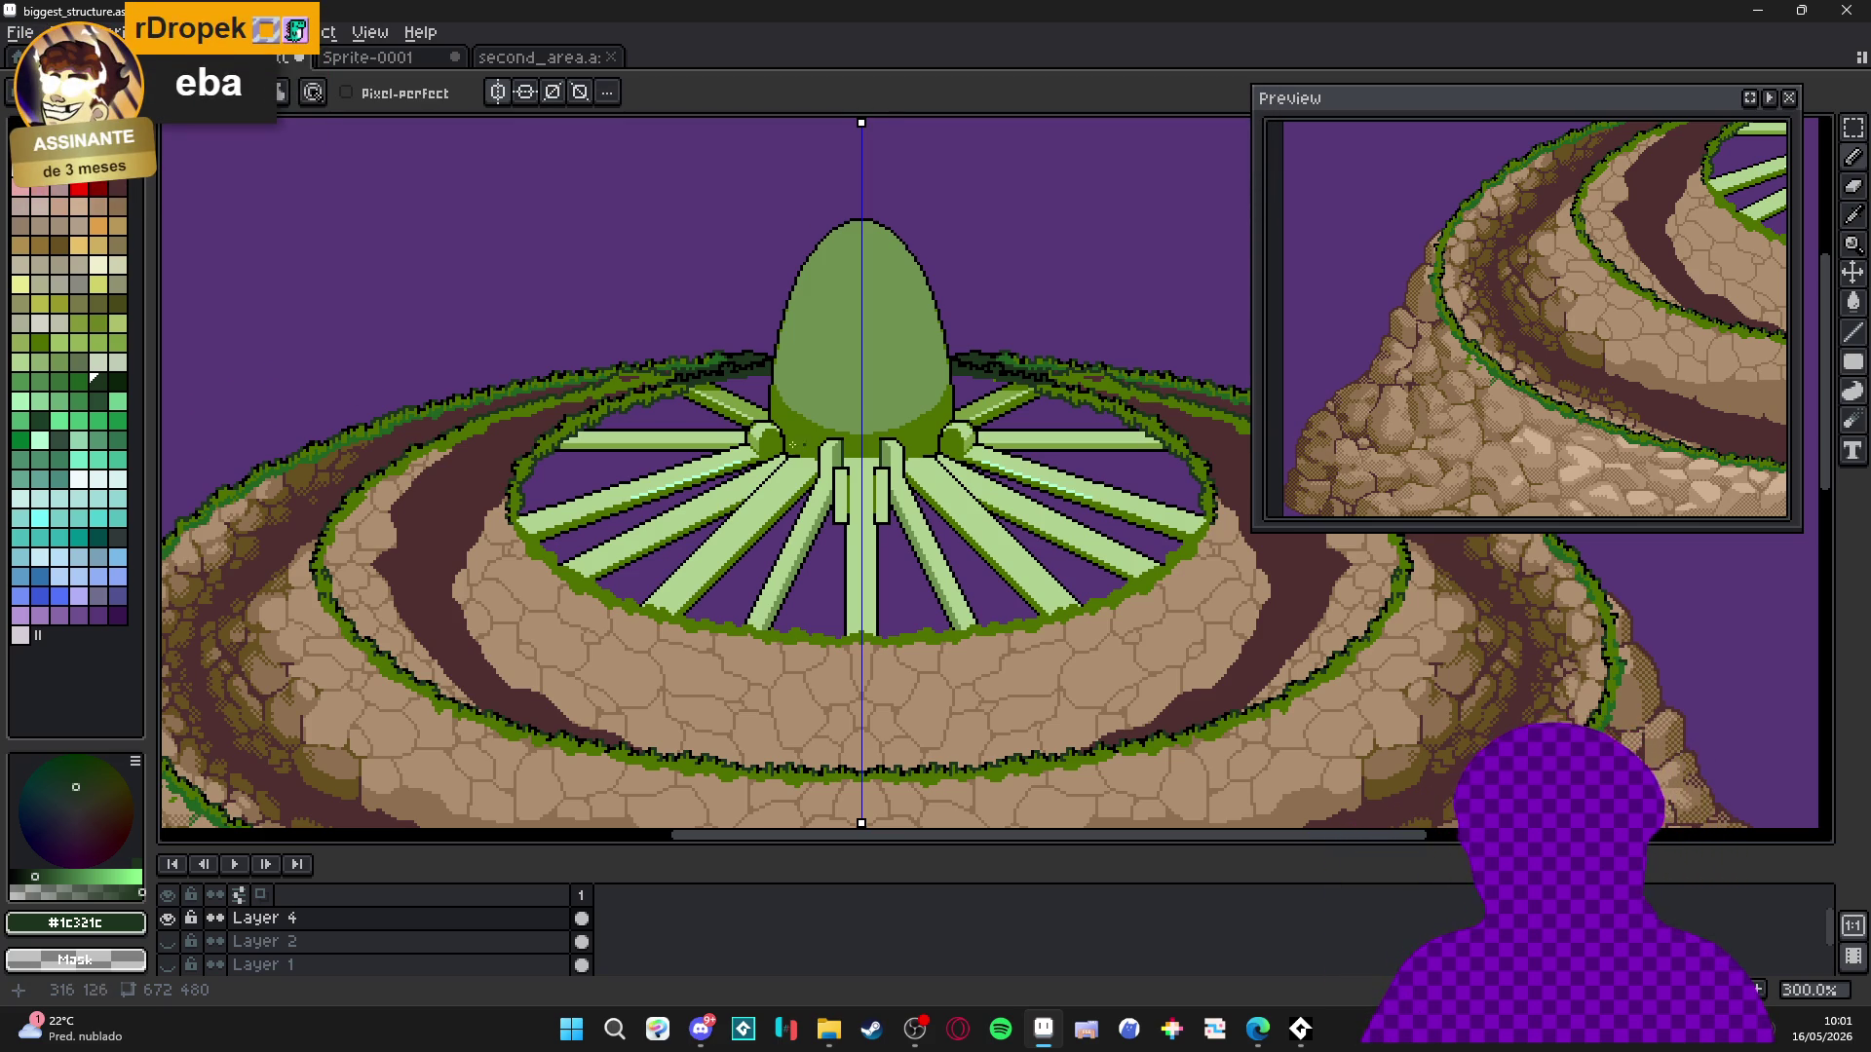
Dot #1c321c outline pixels down the grass edge where it meets the tan rock.
scroll(631, 519, "up", 7)
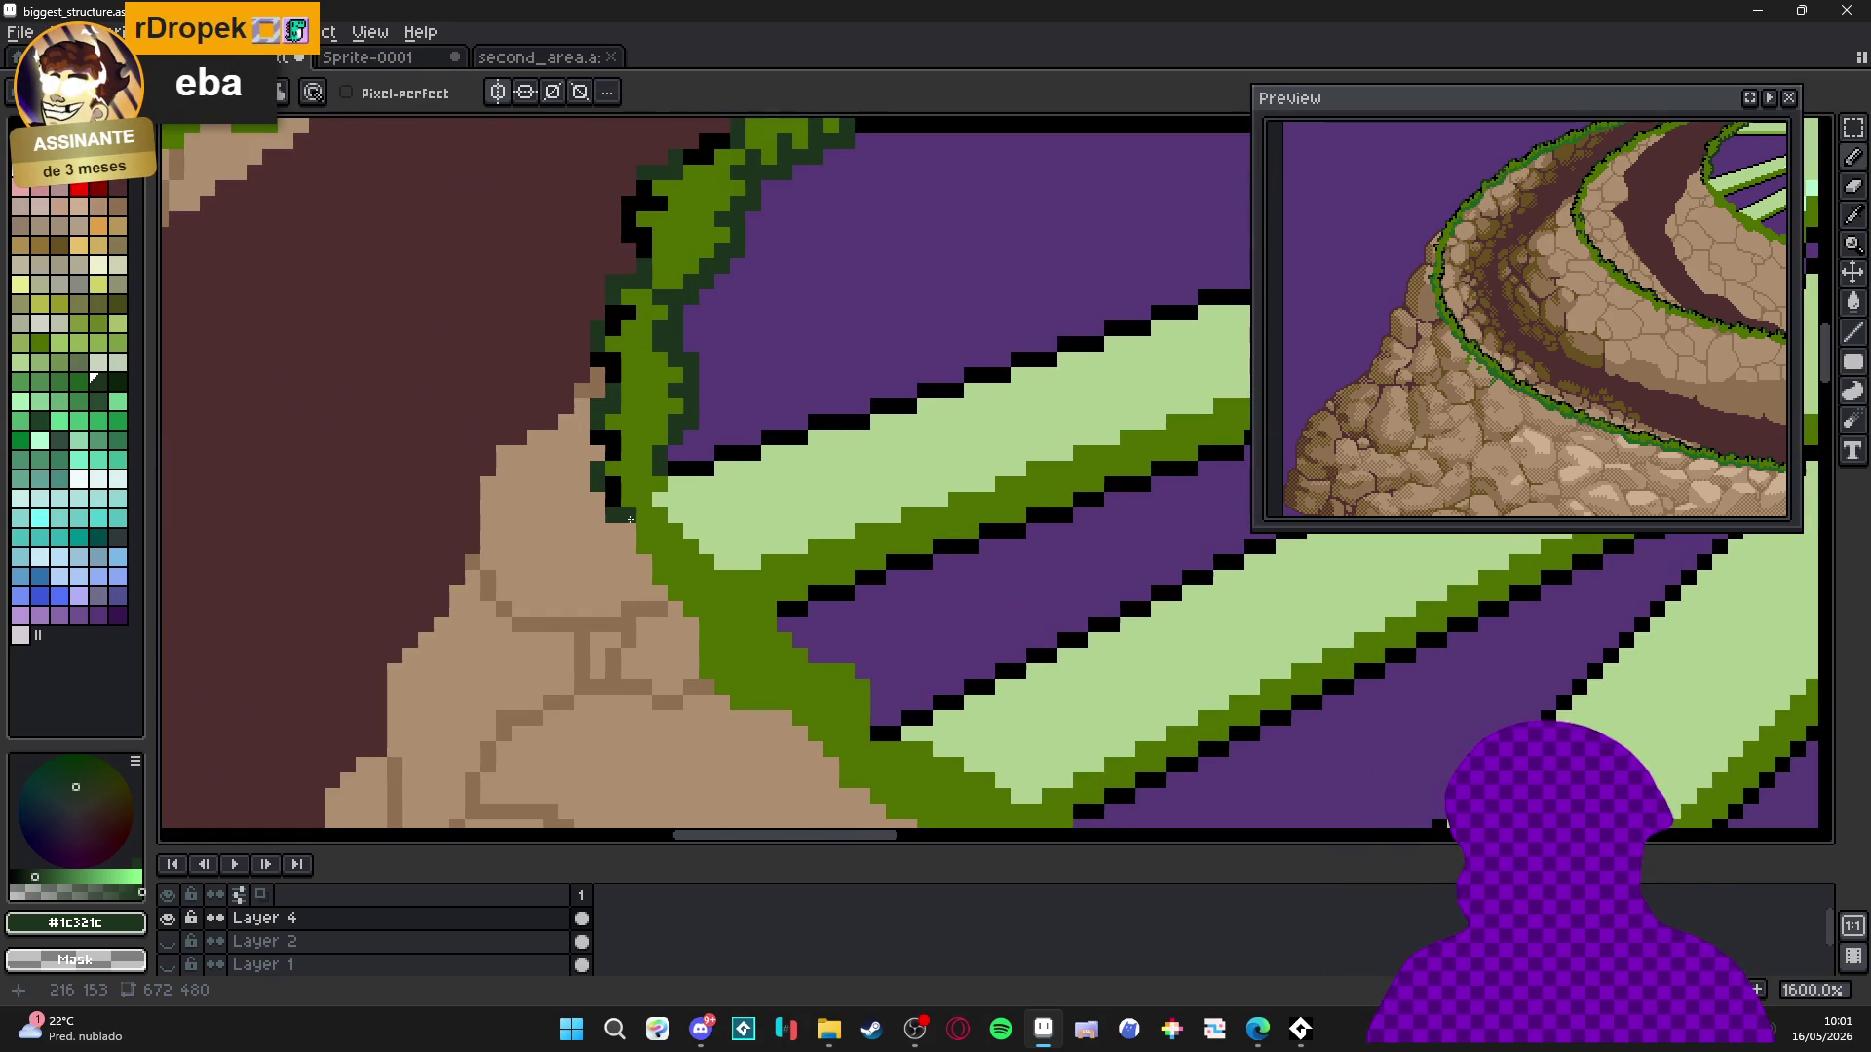
mouse_move(629, 536)
left_mouse_down()
mouse_move(650, 590)
mouse_move(690, 614)
mouse_move(692, 649)
mouse_move(661, 626)
left_mouse_up()
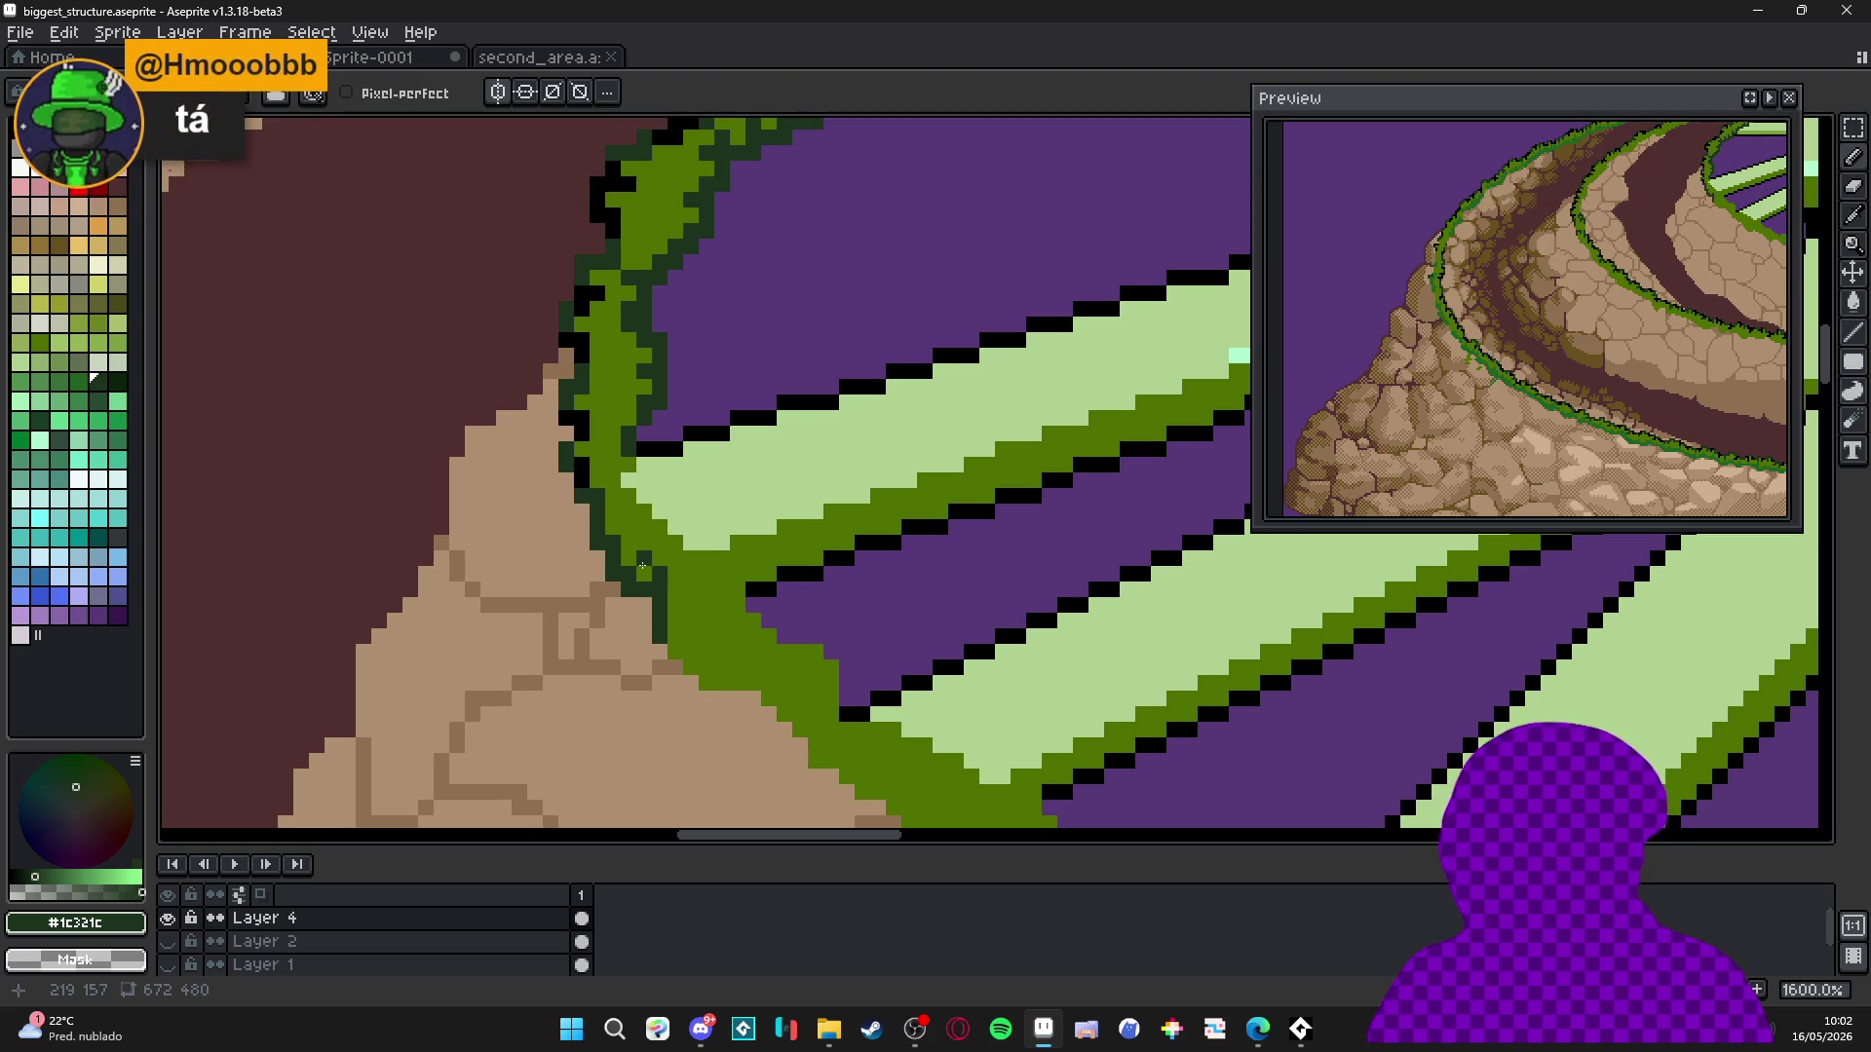
scroll(657, 666, "up", 1)
left_click(688, 597)
left_click(688, 690)
left_click(688, 721)
left_click(719, 752)
left_click(688, 752)
left_click(750, 752)
left_click(751, 721)
left_click(782, 783)
left_click(812, 784)
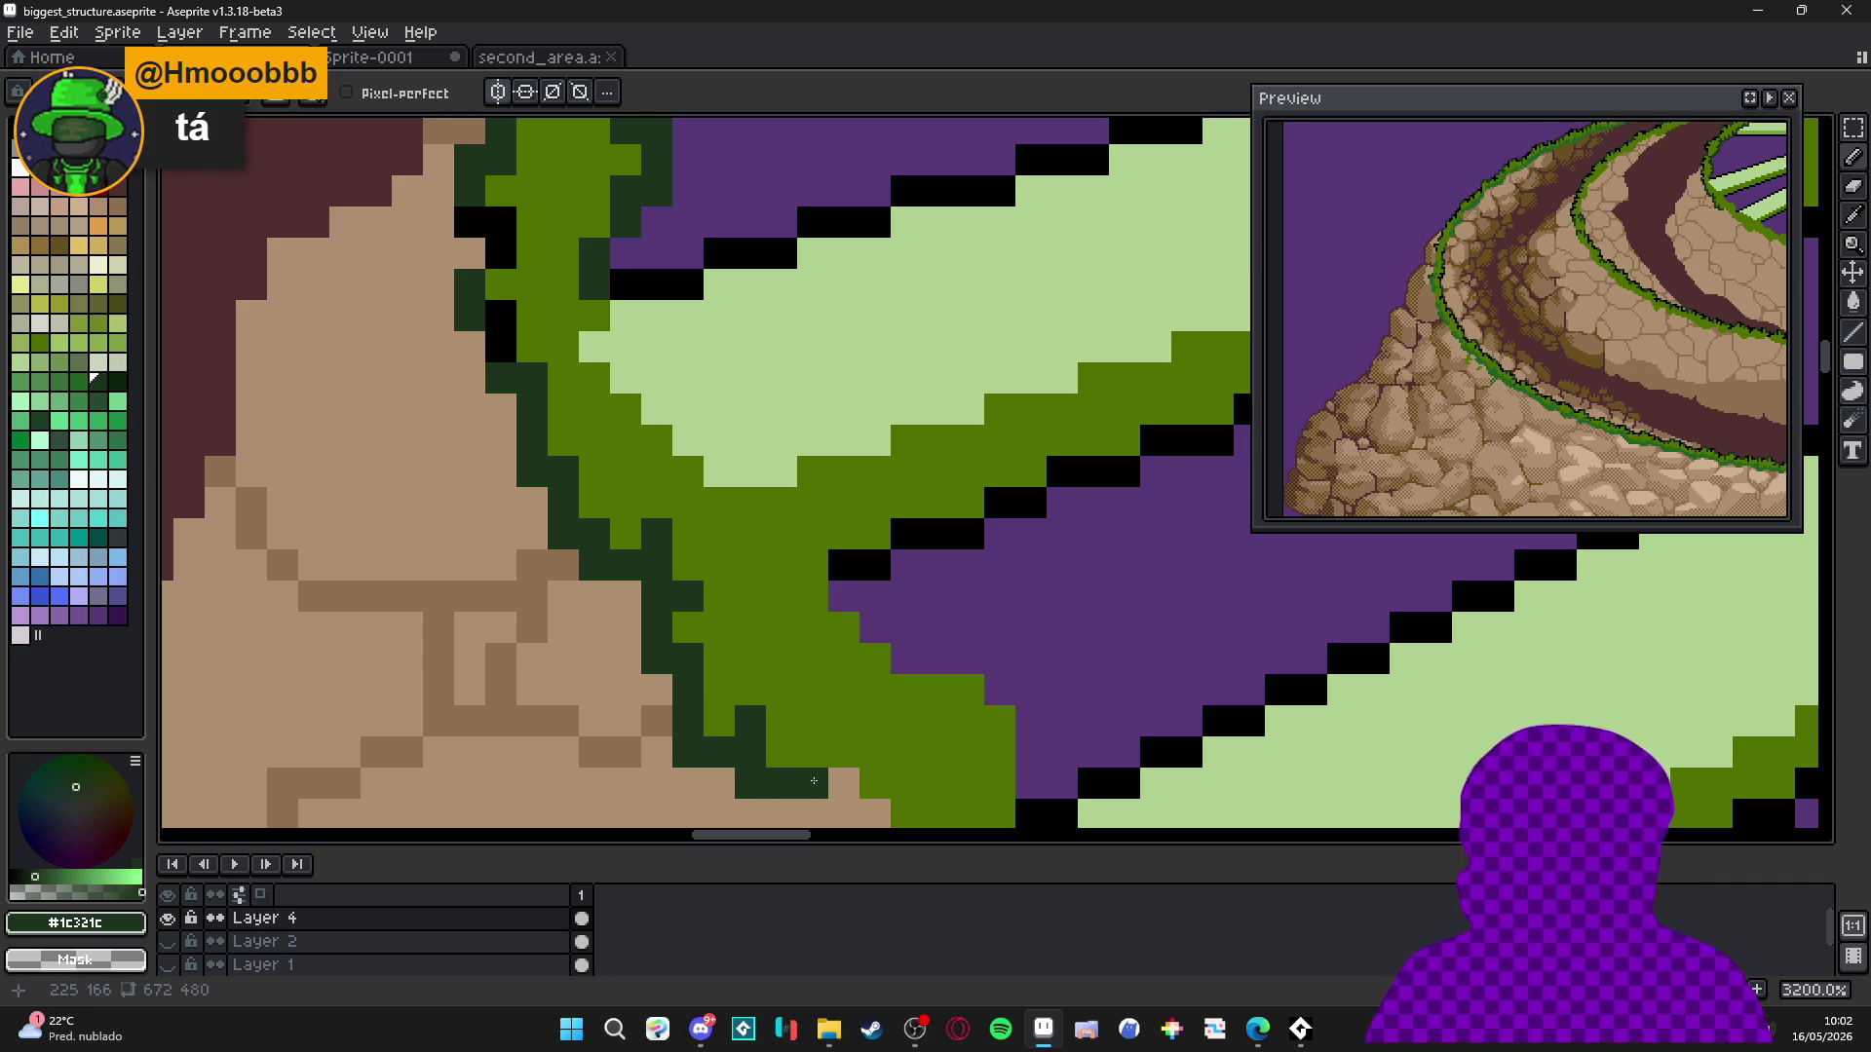
Continue the dark-green outline further along the edge, undoing one stray pixel.
left_click_drag(875, 784, 732, 567)
left_click(732, 598)
left_click(732, 629)
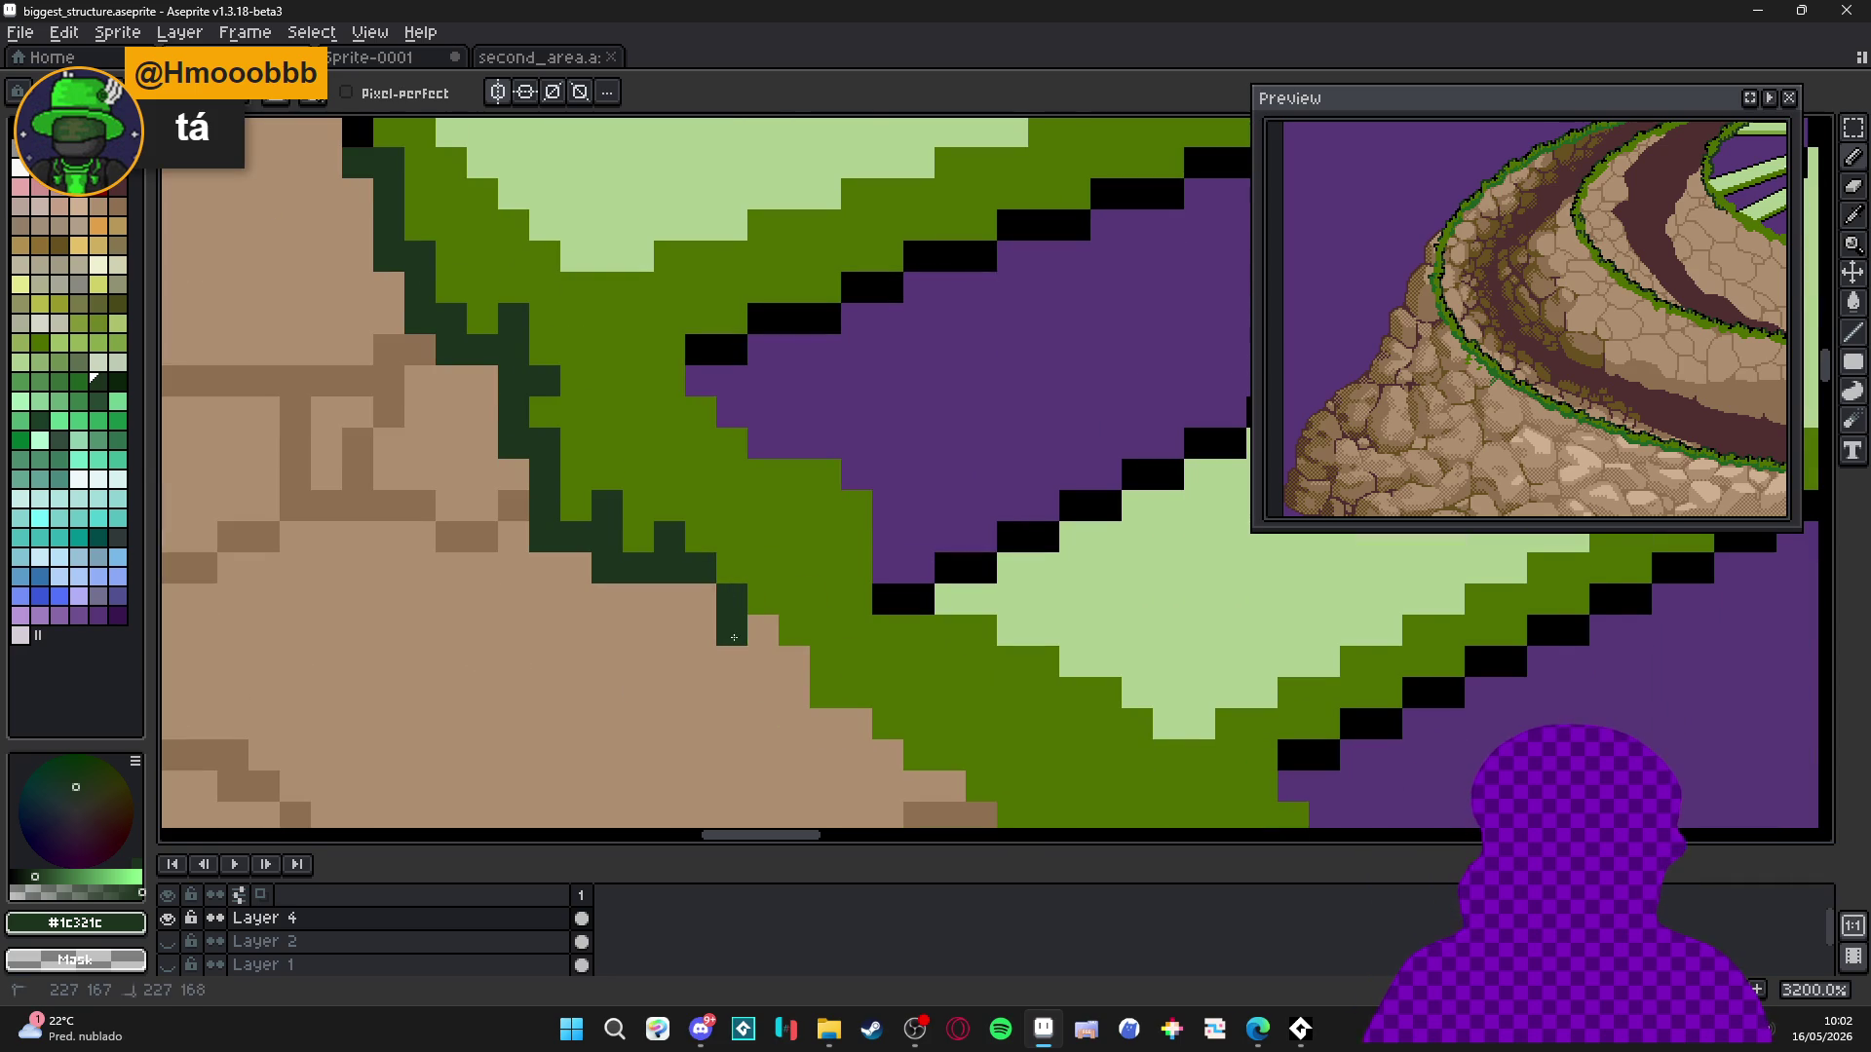
left_click(763, 630)
left_click(763, 662)
key("ctrl+z")
left_click(700, 600)
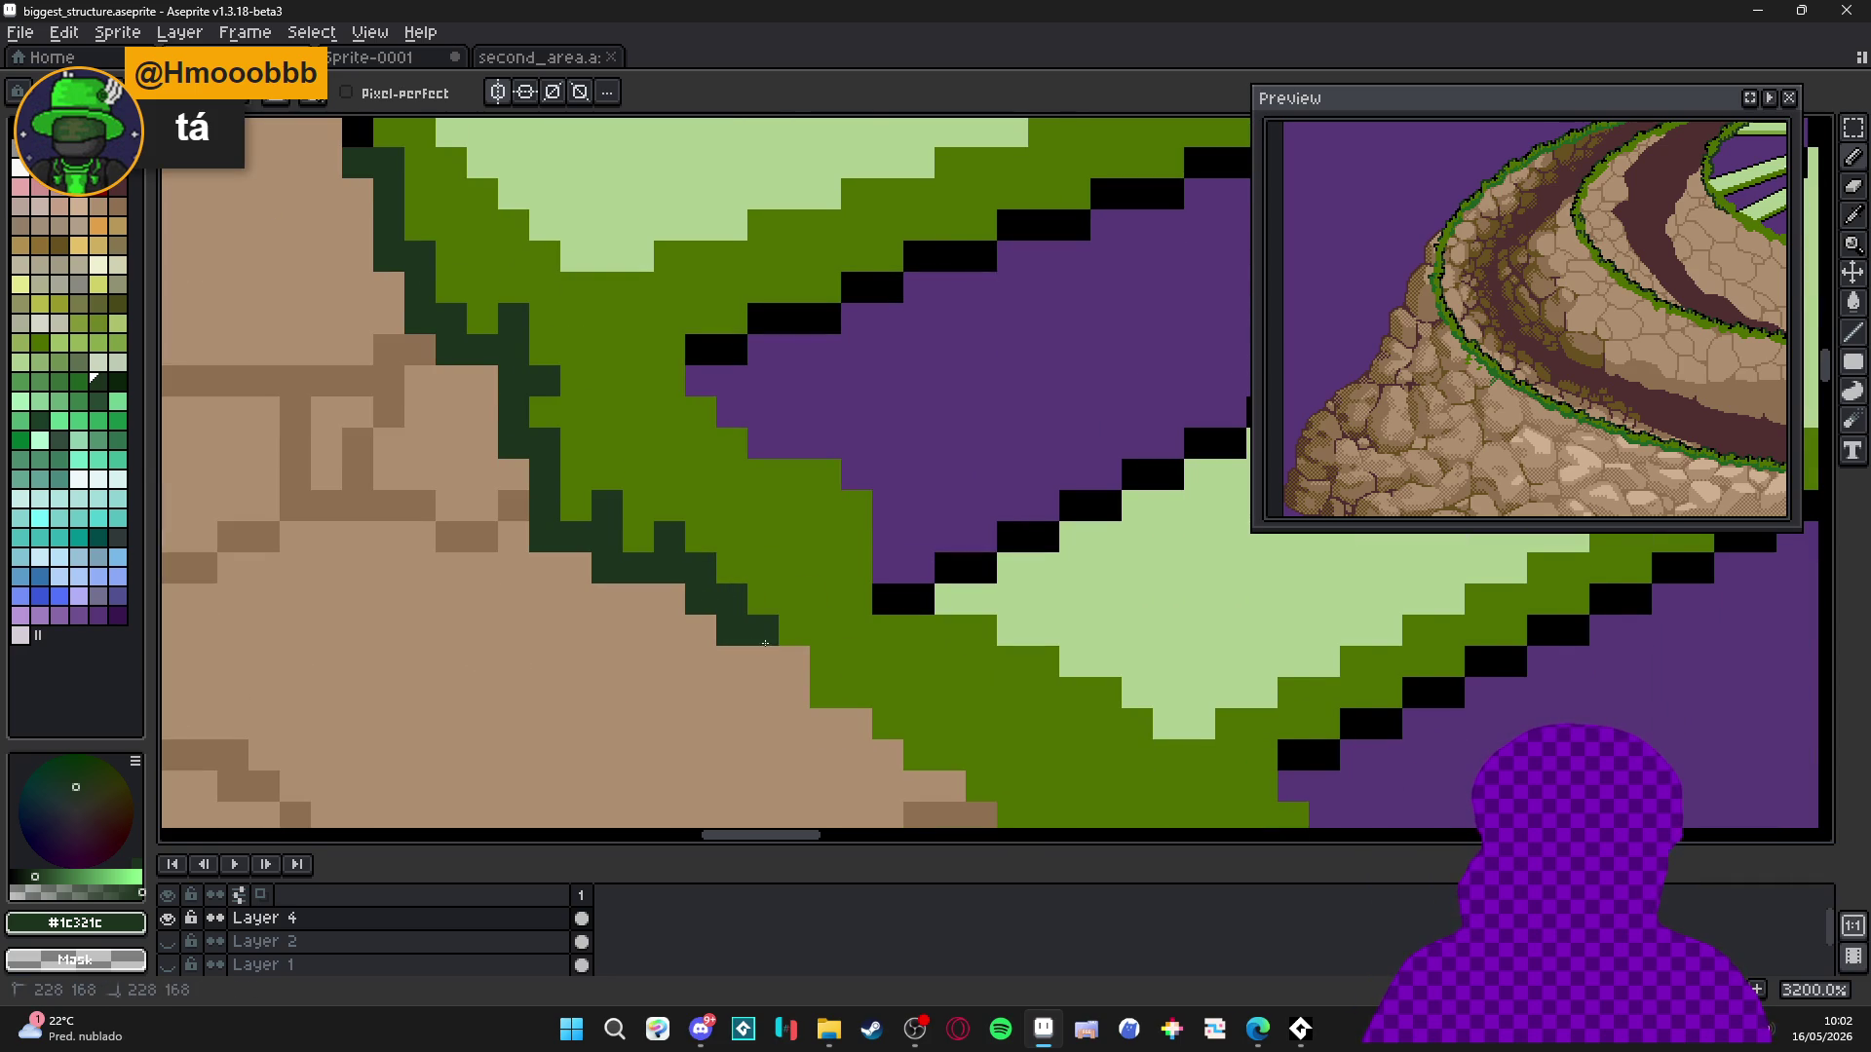
left_click(794, 661)
left_click(794, 693)
left_click(763, 662)
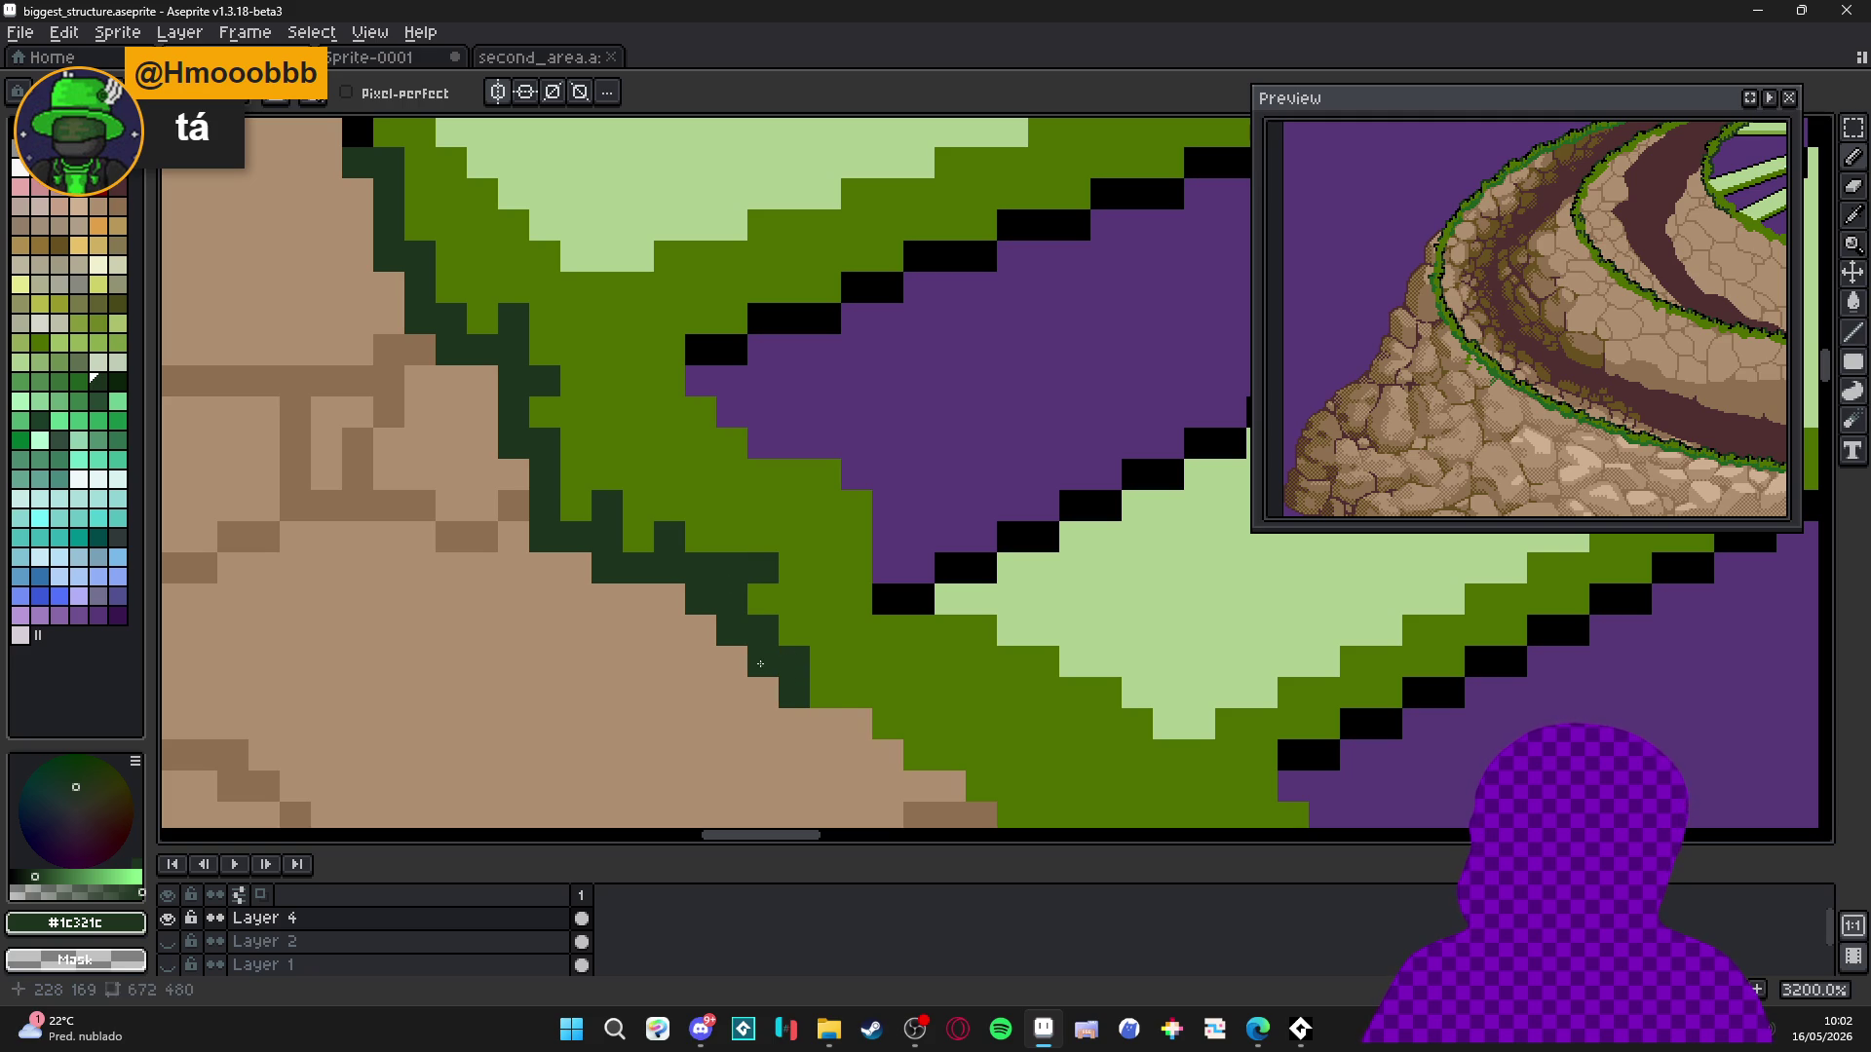
left_click(857, 724)
left_click(856, 693)
left_click(888, 693)
Extend the dark-green outline down and right along the bottom grass edge.
left_click_drag(880, 710, 800, 562)
left_click(808, 607)
left_click(776, 607)
left_click(808, 639)
left_click(839, 638)
left_click(871, 638)
left_click(870, 607)
left_click(901, 669)
left_click(871, 670)
left_click(901, 698)
left_click(901, 732)
left_click(933, 732)
left_click(932, 763)
left_click(964, 763)
left_click(995, 763)
left_click(995, 732)
Zoom out and save biggest_structure.aseprite.
scroll(1002, 733, "down", 6)
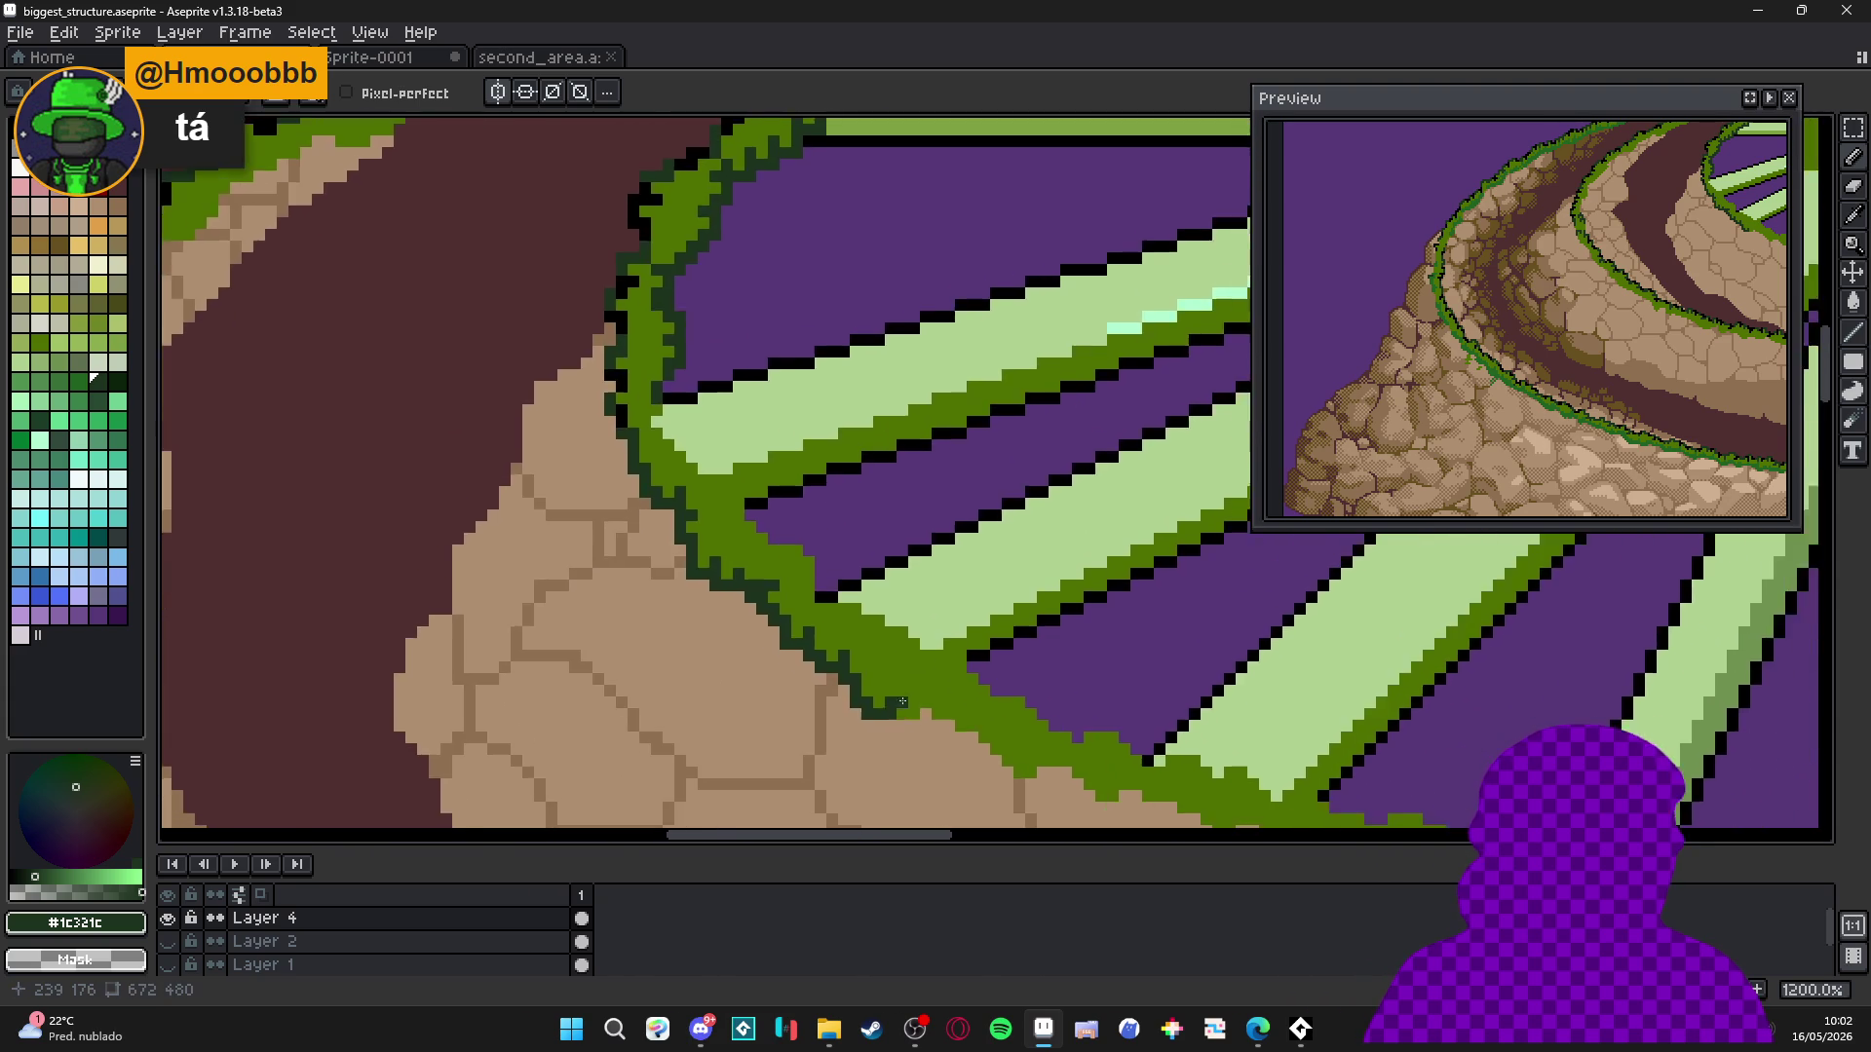
scroll(806, 574, "down", 2)
key("ctrl+s")
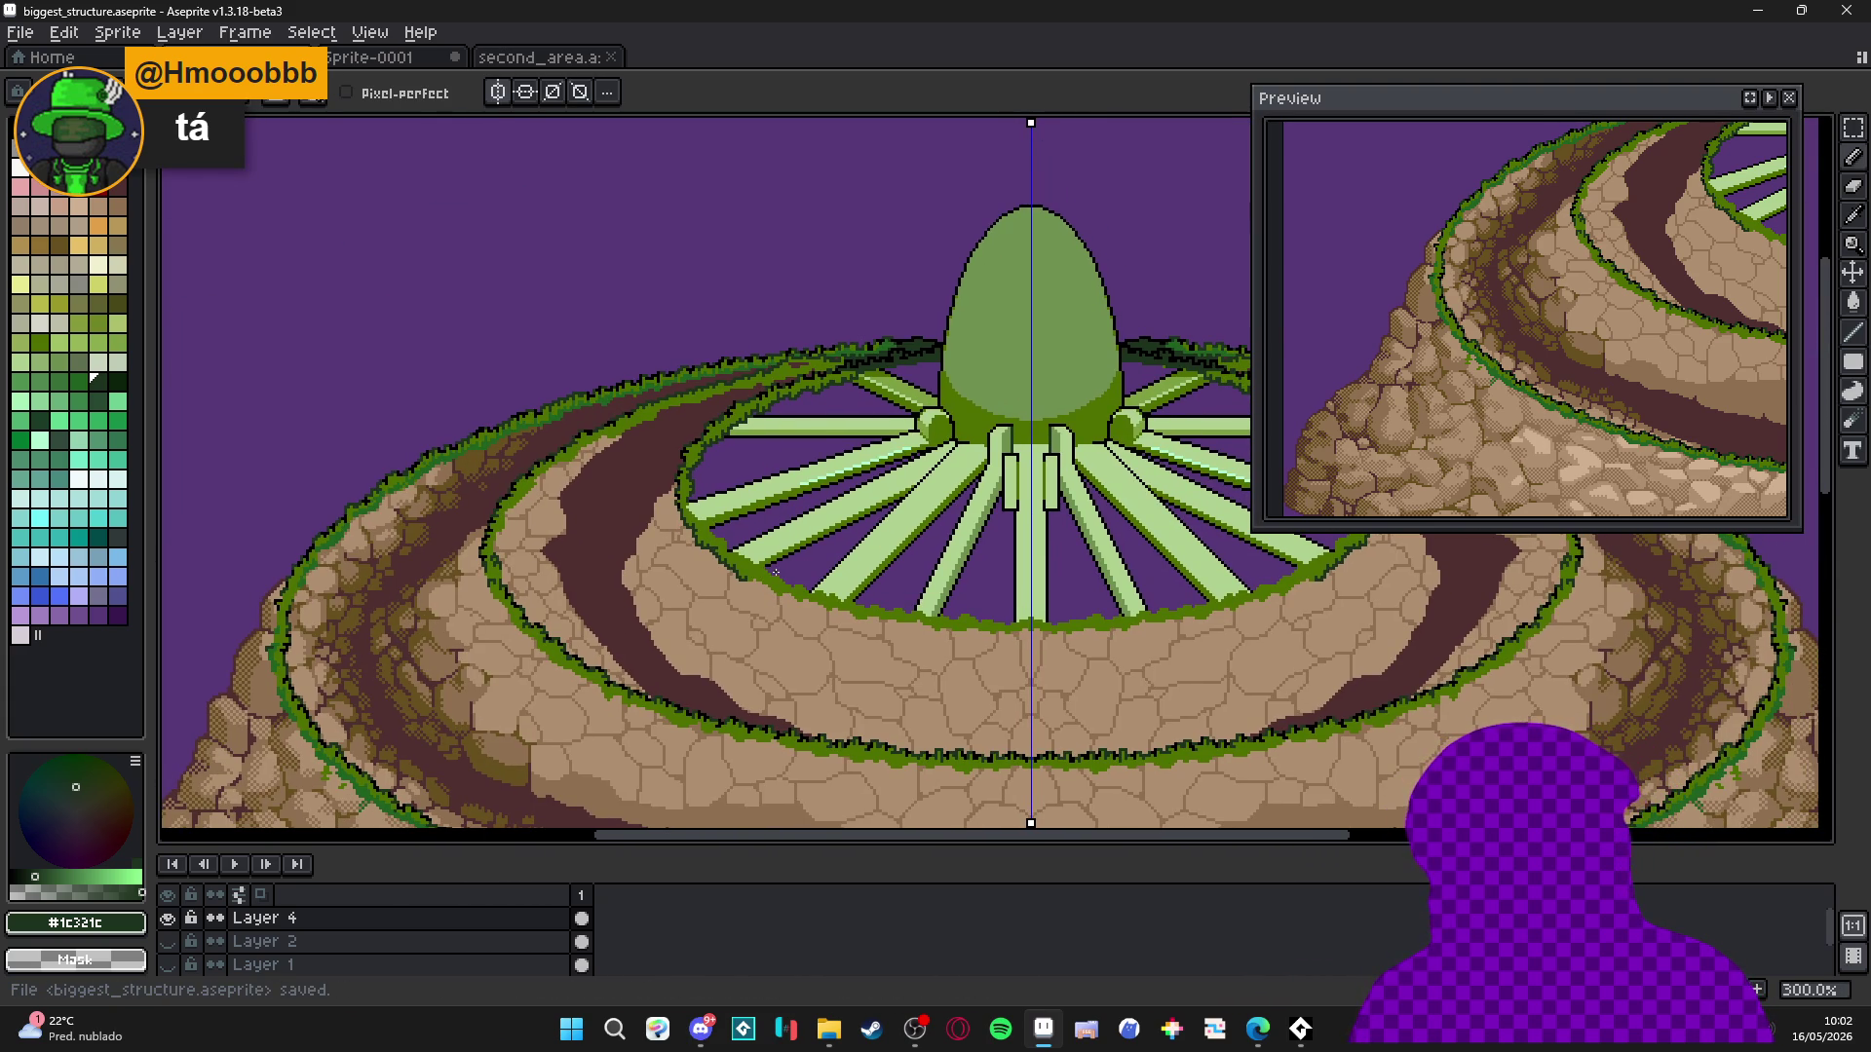
Paint dark green outline pixels along the left grass edge, covering a stray pixel with tan.
scroll(692, 569, "up", 8)
mouse_move(692, 569)
left_mouse_down()
mouse_move(624, 615)
mouse_move(692, 569)
left_mouse_up()
left_click(678, 644, "alt")
left_click(624, 616)
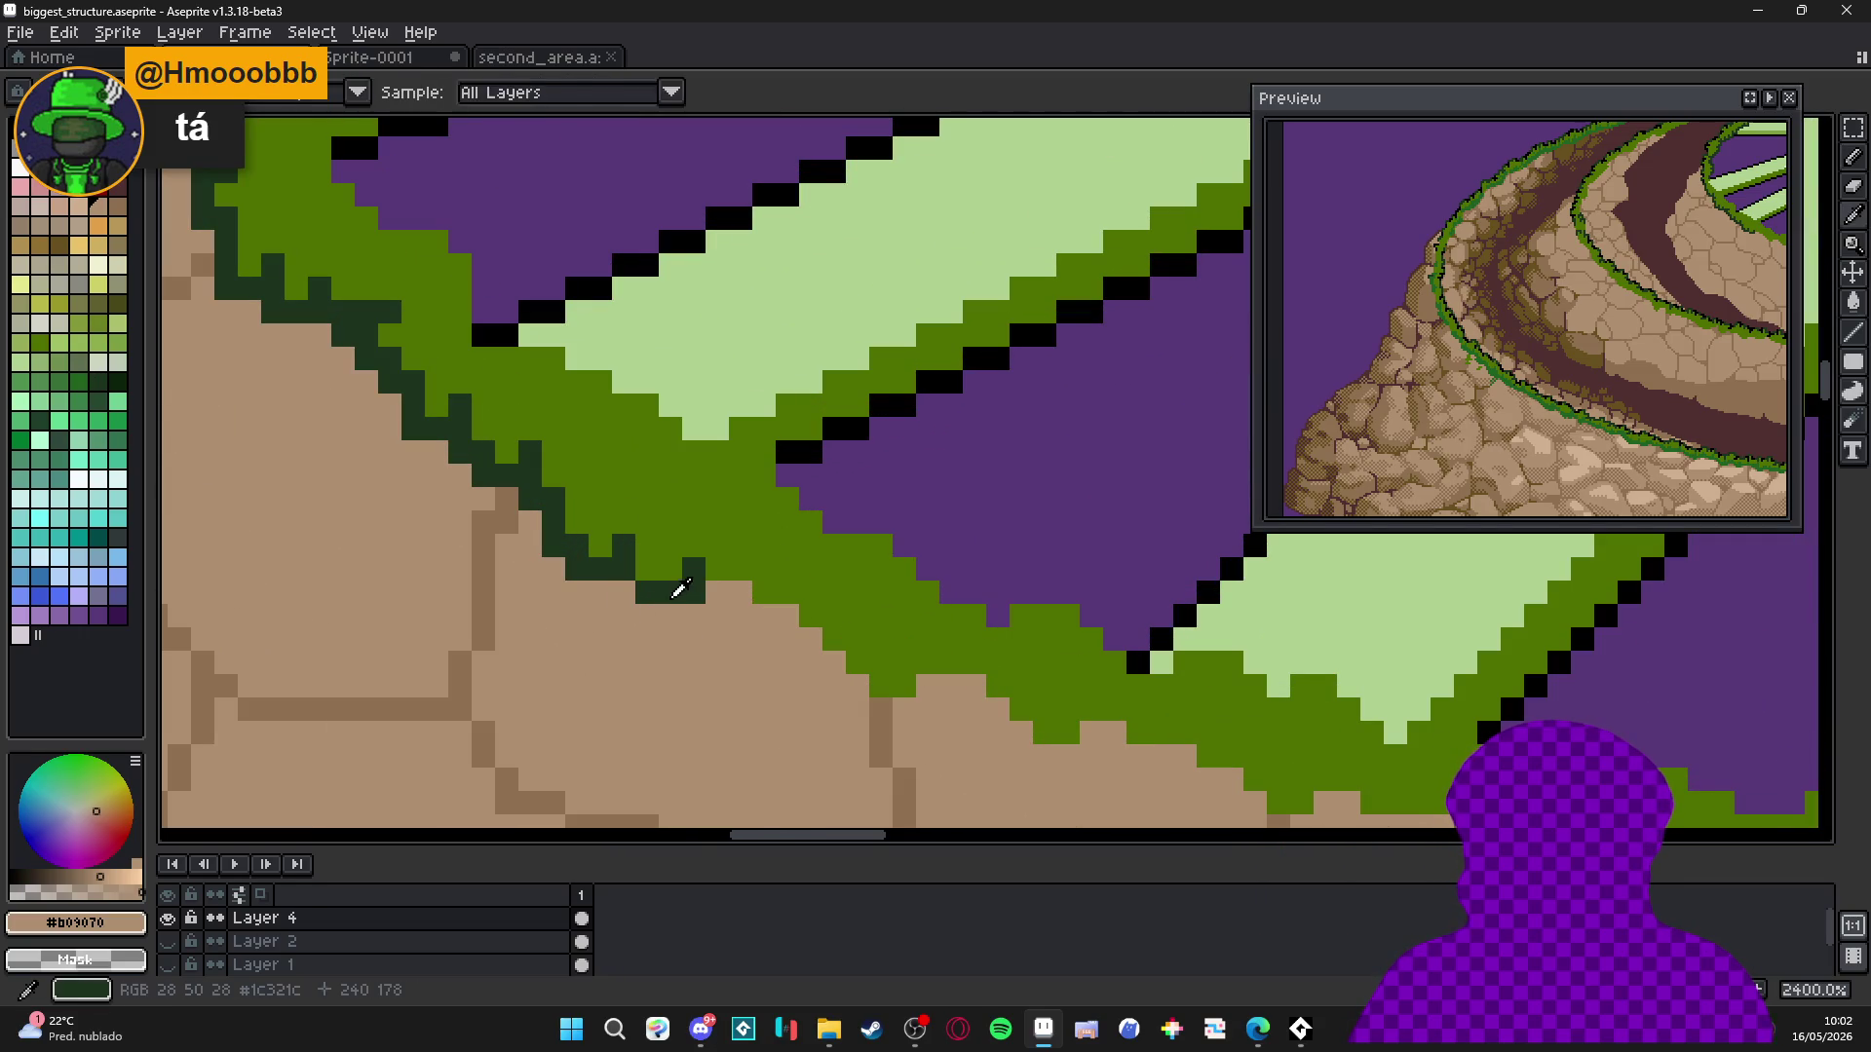
left_click(676, 590, "alt")
left_click(717, 592)
left_click(741, 591)
left_click(764, 616)
left_click(740, 616)
left_click(787, 616)
left_click(787, 593)
key("ctrl+z")
Extend the jagged #1c321c outline rightward along the grass edge with strokes and single pixels.
left_click(824, 643)
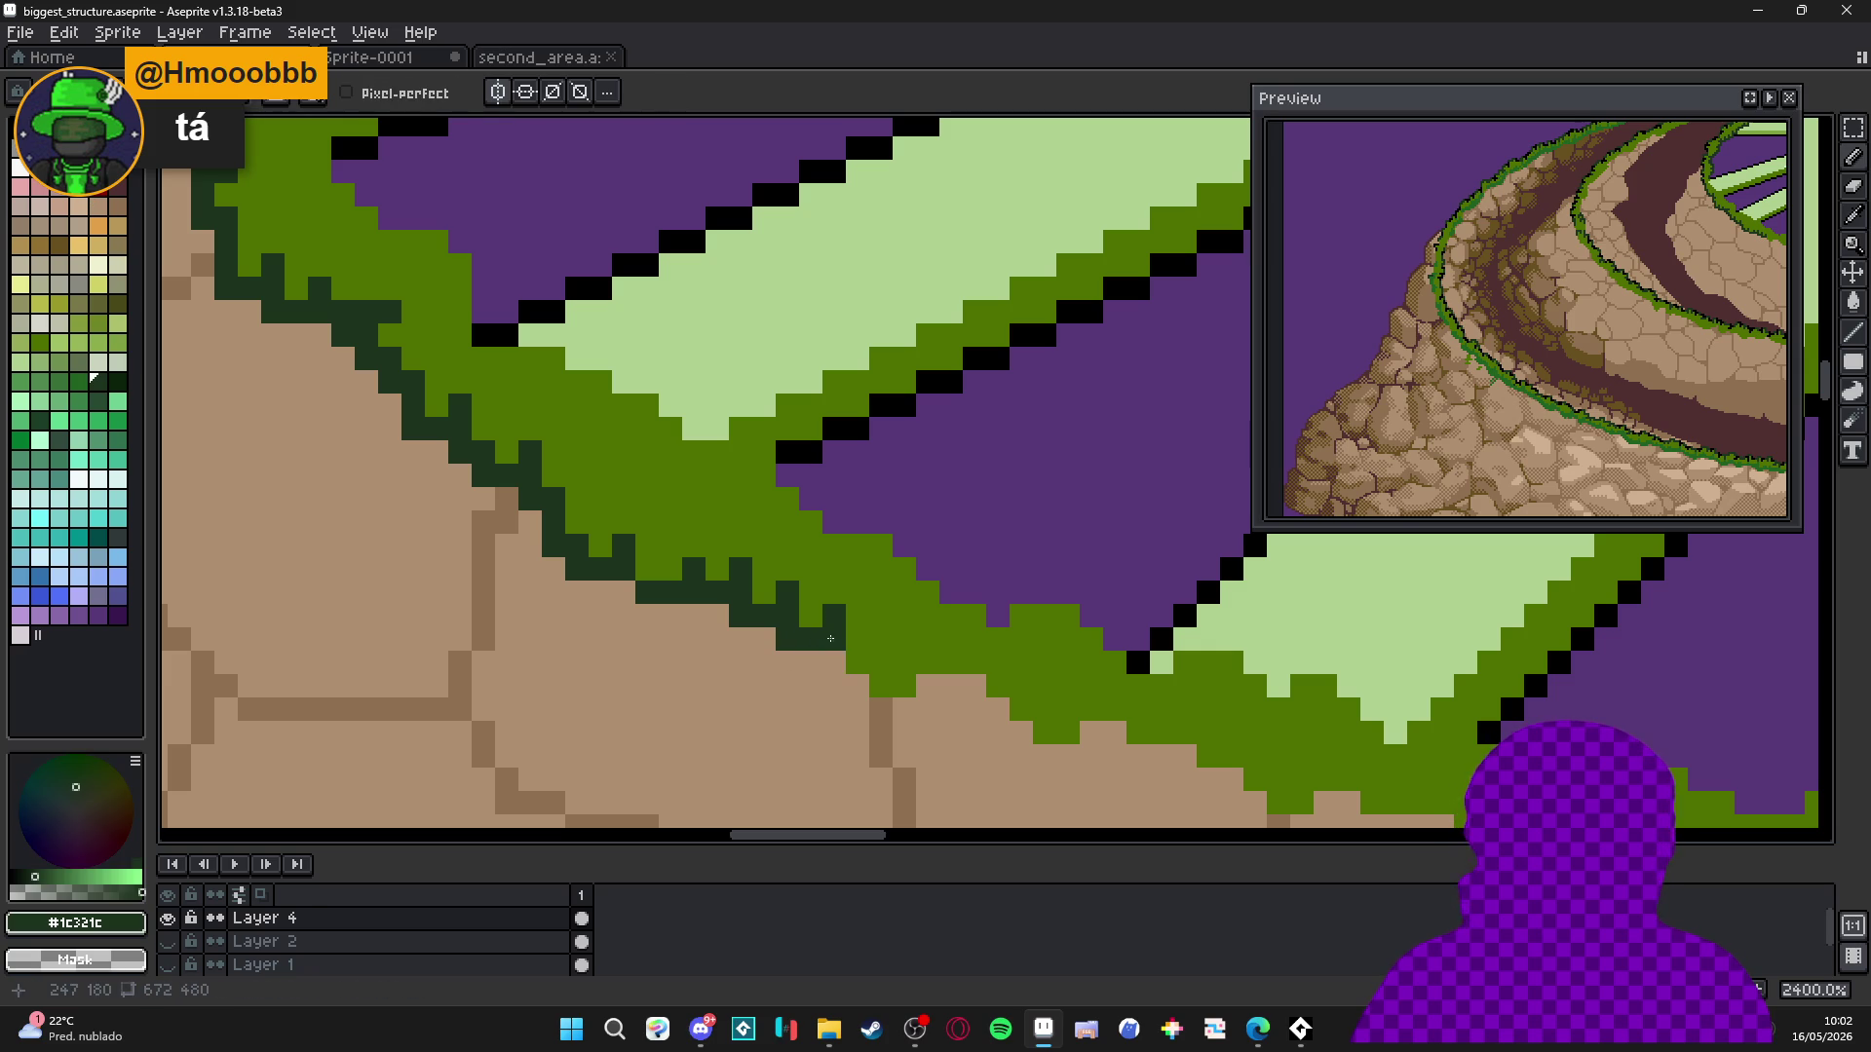
mouse_move(840, 686)
left_mouse_down()
mouse_move(860, 709)
mouse_move(975, 686)
mouse_move(912, 656)
left_mouse_up()
key("alt")
left_click(904, 663)
left_click(927, 662)
left_click(975, 663)
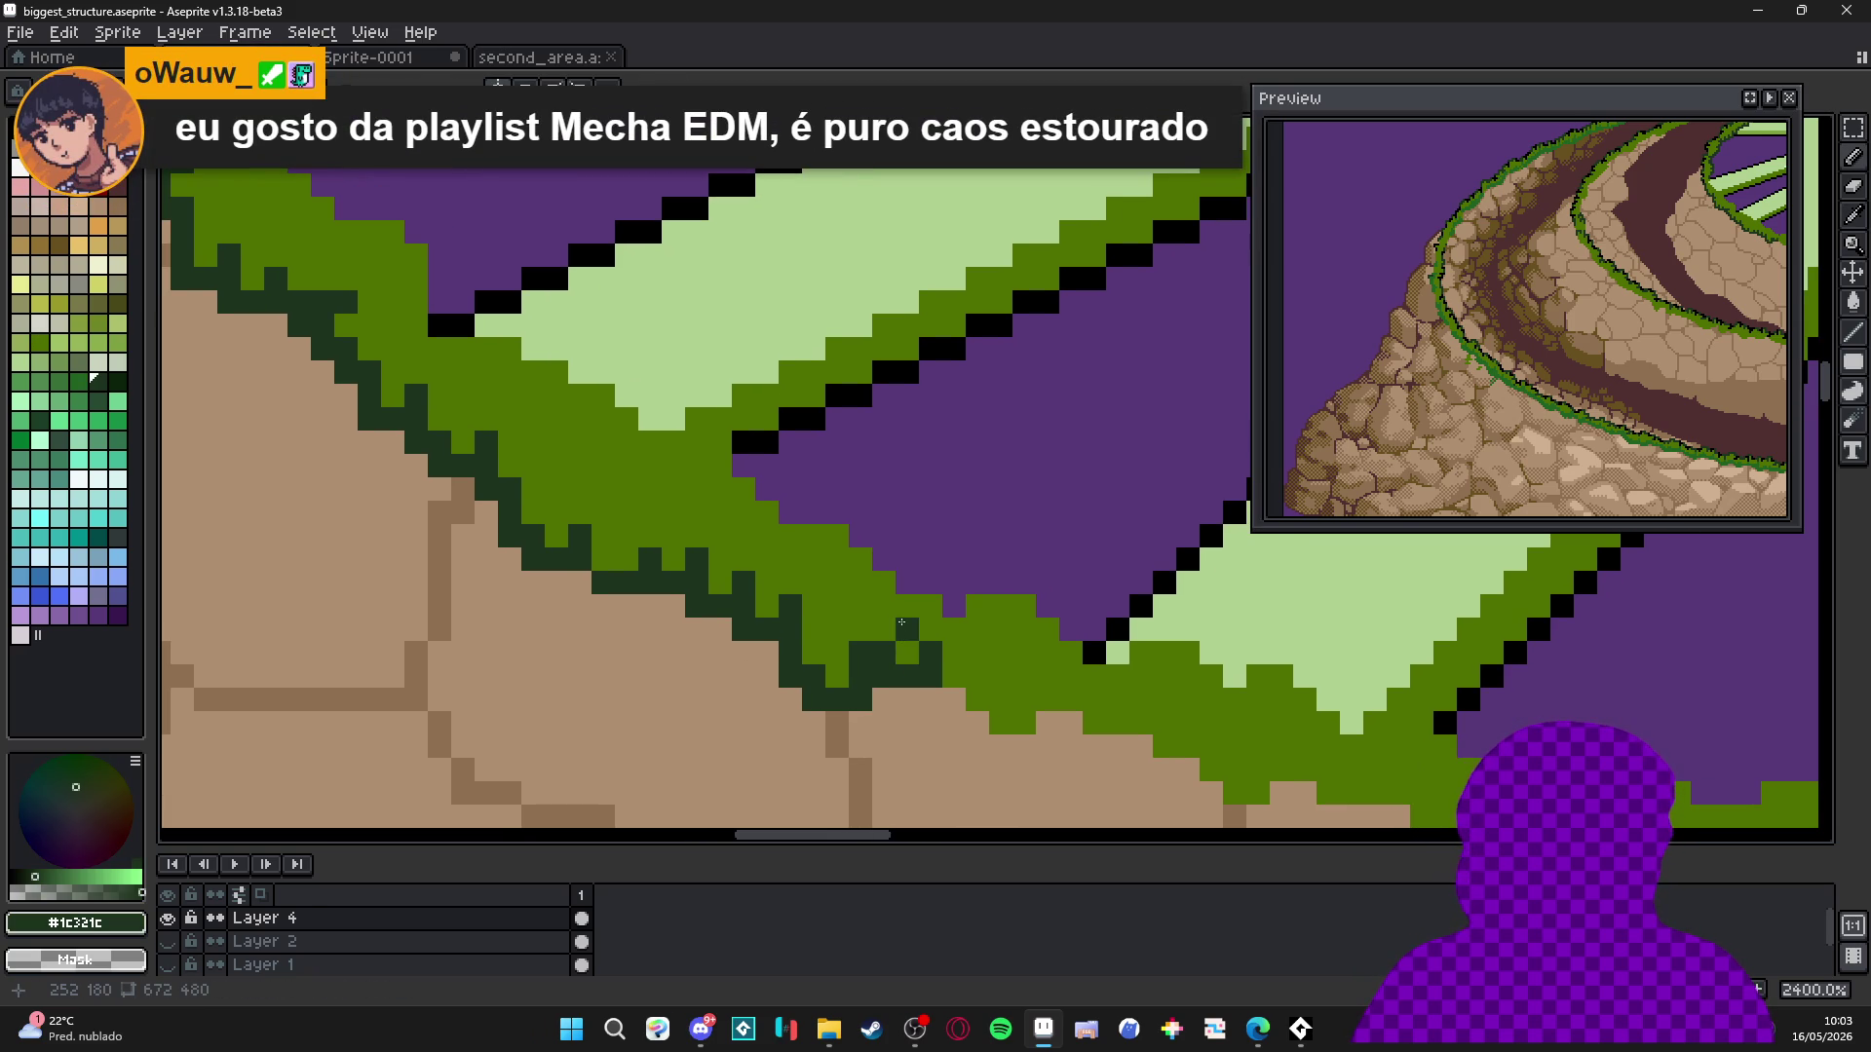
left_click(954, 653)
left_click(932, 662)
mouse_move(930, 700)
left_mouse_down()
mouse_move(1001, 747)
mouse_move(1048, 747)
mouse_move(1041, 704)
mouse_move(1071, 746)
mouse_move(1141, 723)
mouse_move(1142, 761)
mouse_move(1049, 744)
mouse_move(956, 635)
left_mouse_up()
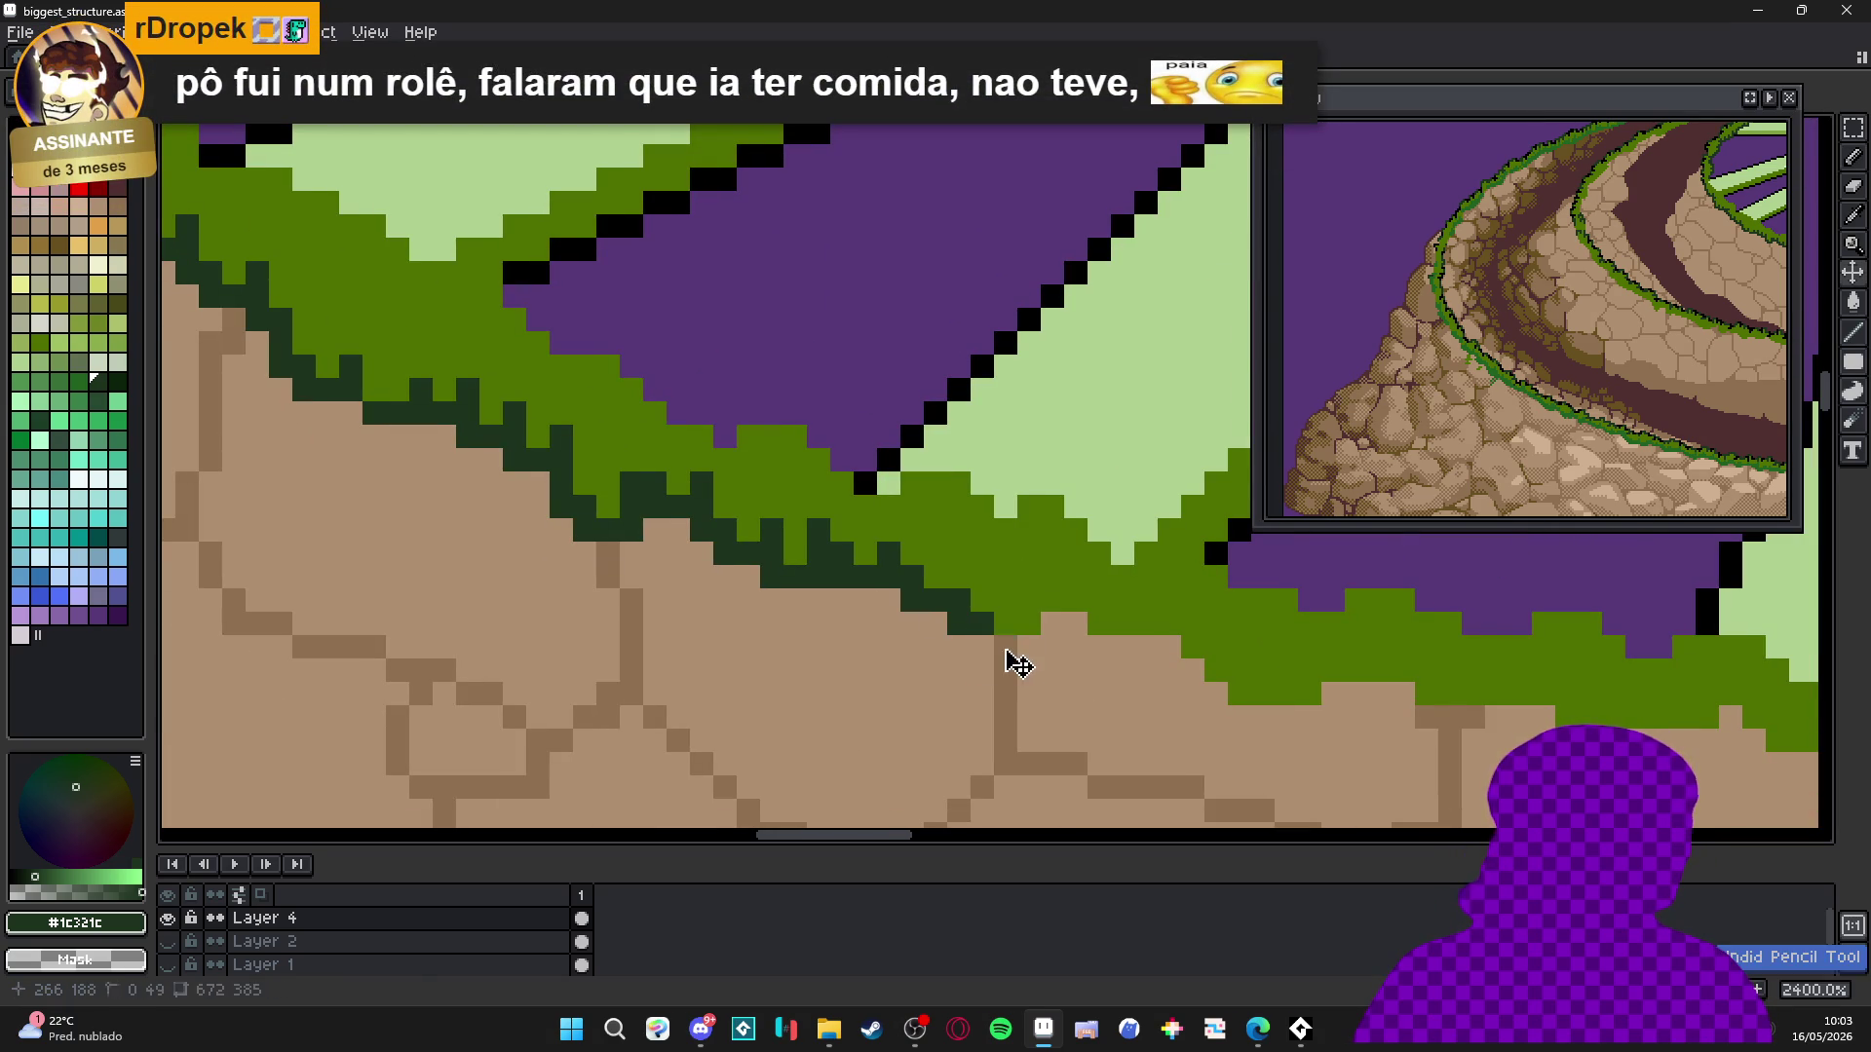
mouse_move(977, 647)
left_mouse_down()
mouse_move(1029, 646)
mouse_move(1029, 599)
mouse_move(1081, 609)
mouse_move(1169, 647)
mouse_move(1196, 697)
left_mouse_up()
left_click(1237, 647)
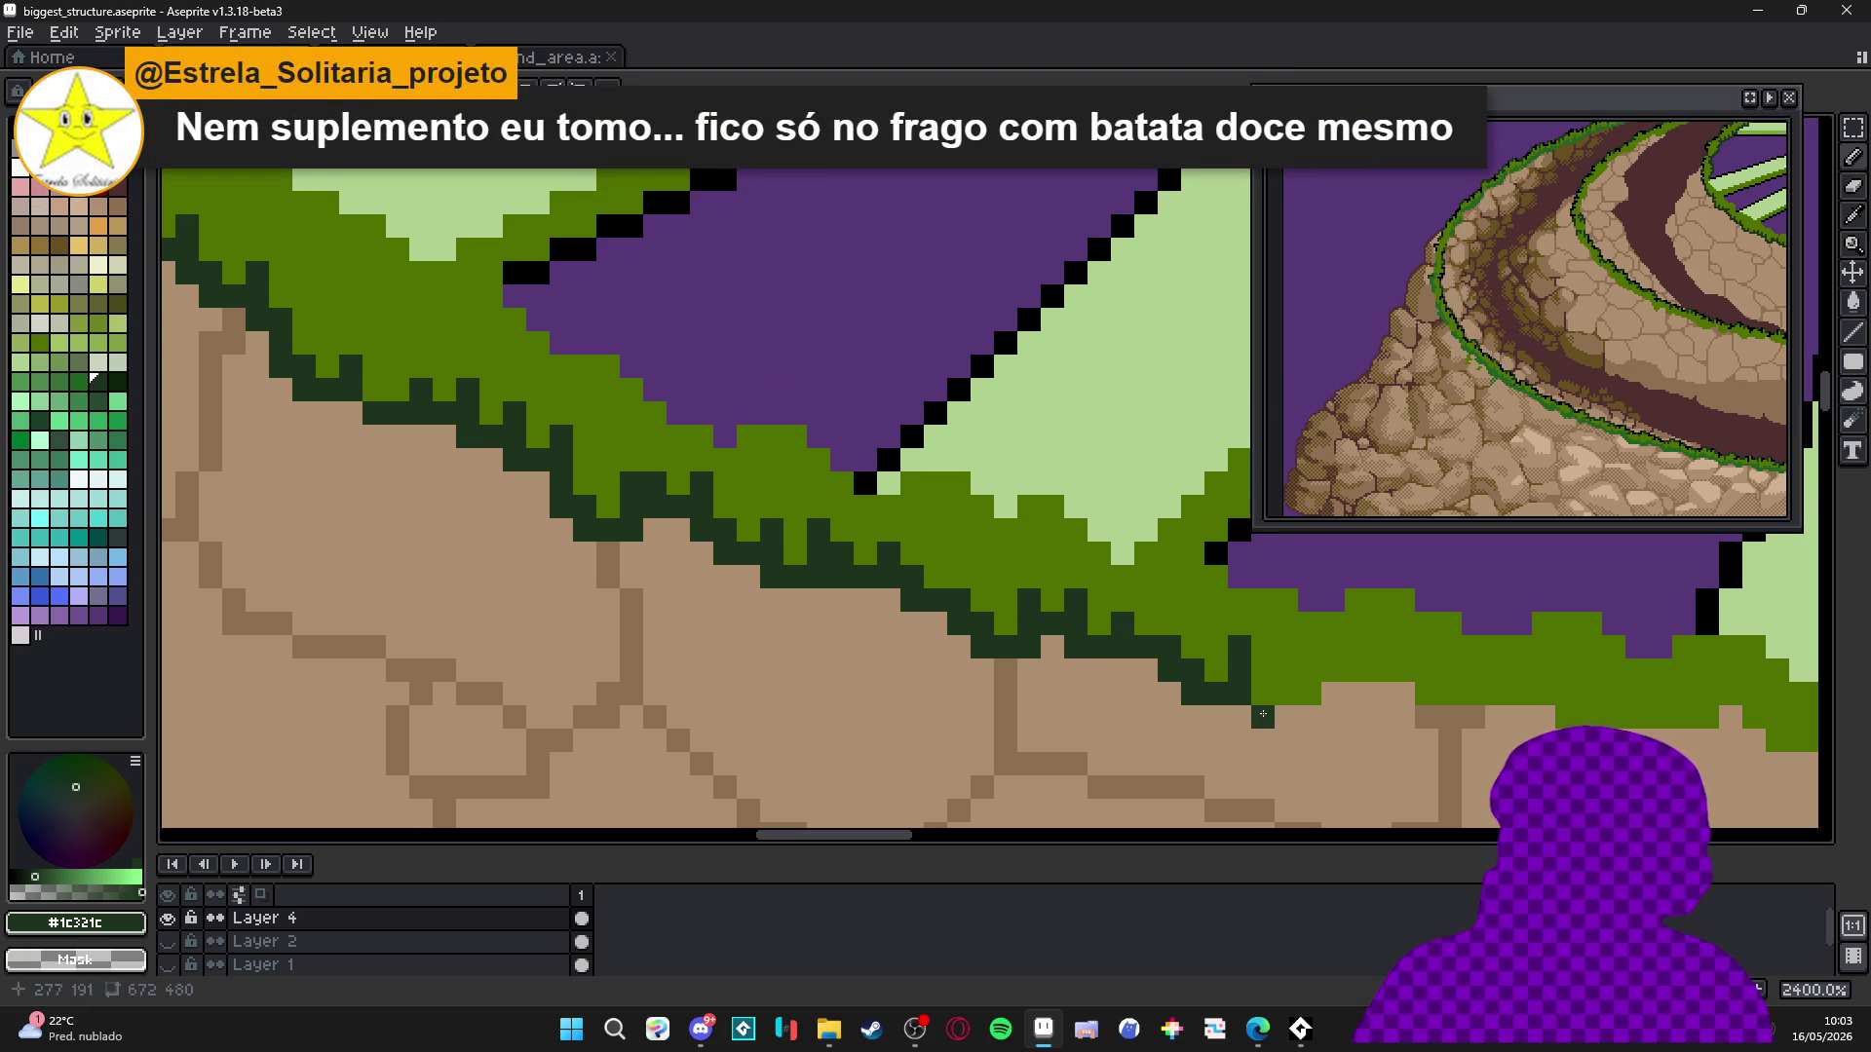
Touch up the outline's end with grass green and push the dark outline further right.
scroll(1232, 679, "right", 3)
scroll(1232, 678, "down", 1)
left_click(1228, 667)
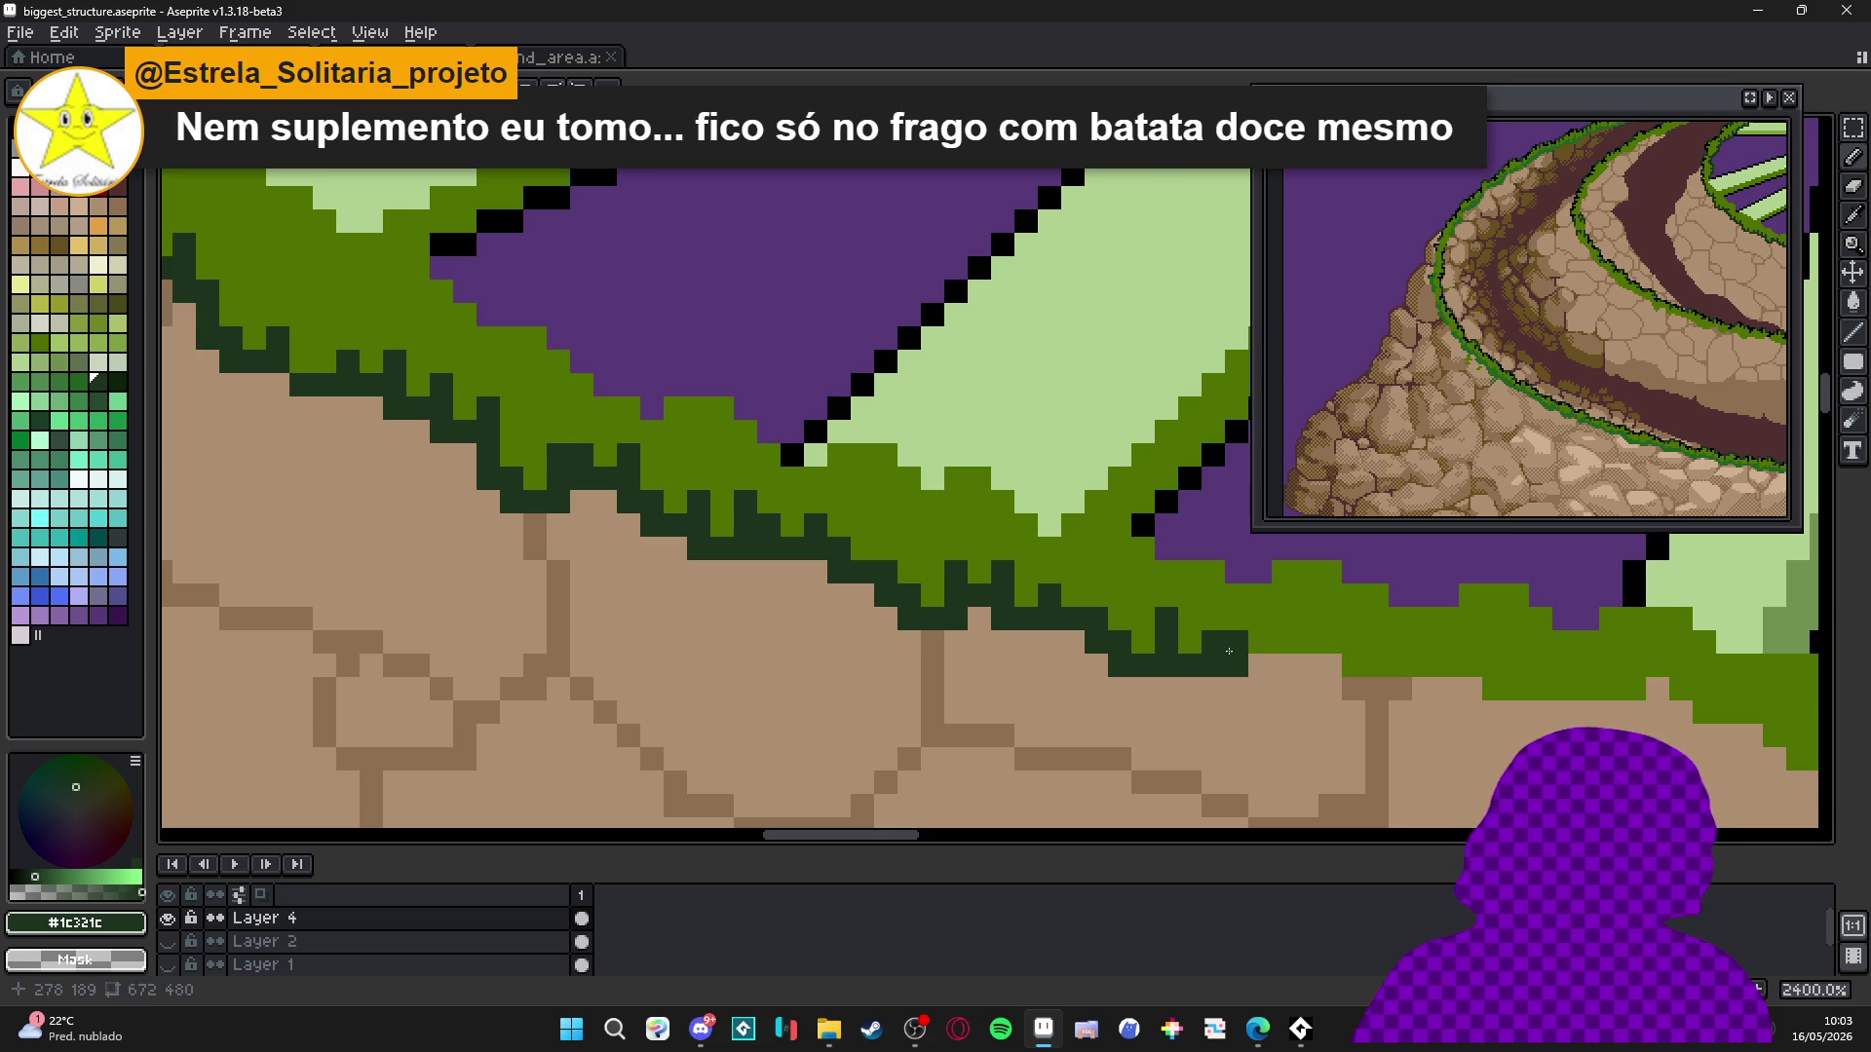
left_click_drag(1238, 673, 1260, 690)
left_click(1282, 666)
left_click(1260, 643, "alt")
left_click(1281, 670)
left_click(1262, 688, "alt")
left_click(1307, 666)
left_click(1284, 644)
left_click(1327, 666)
left_click(1351, 687)
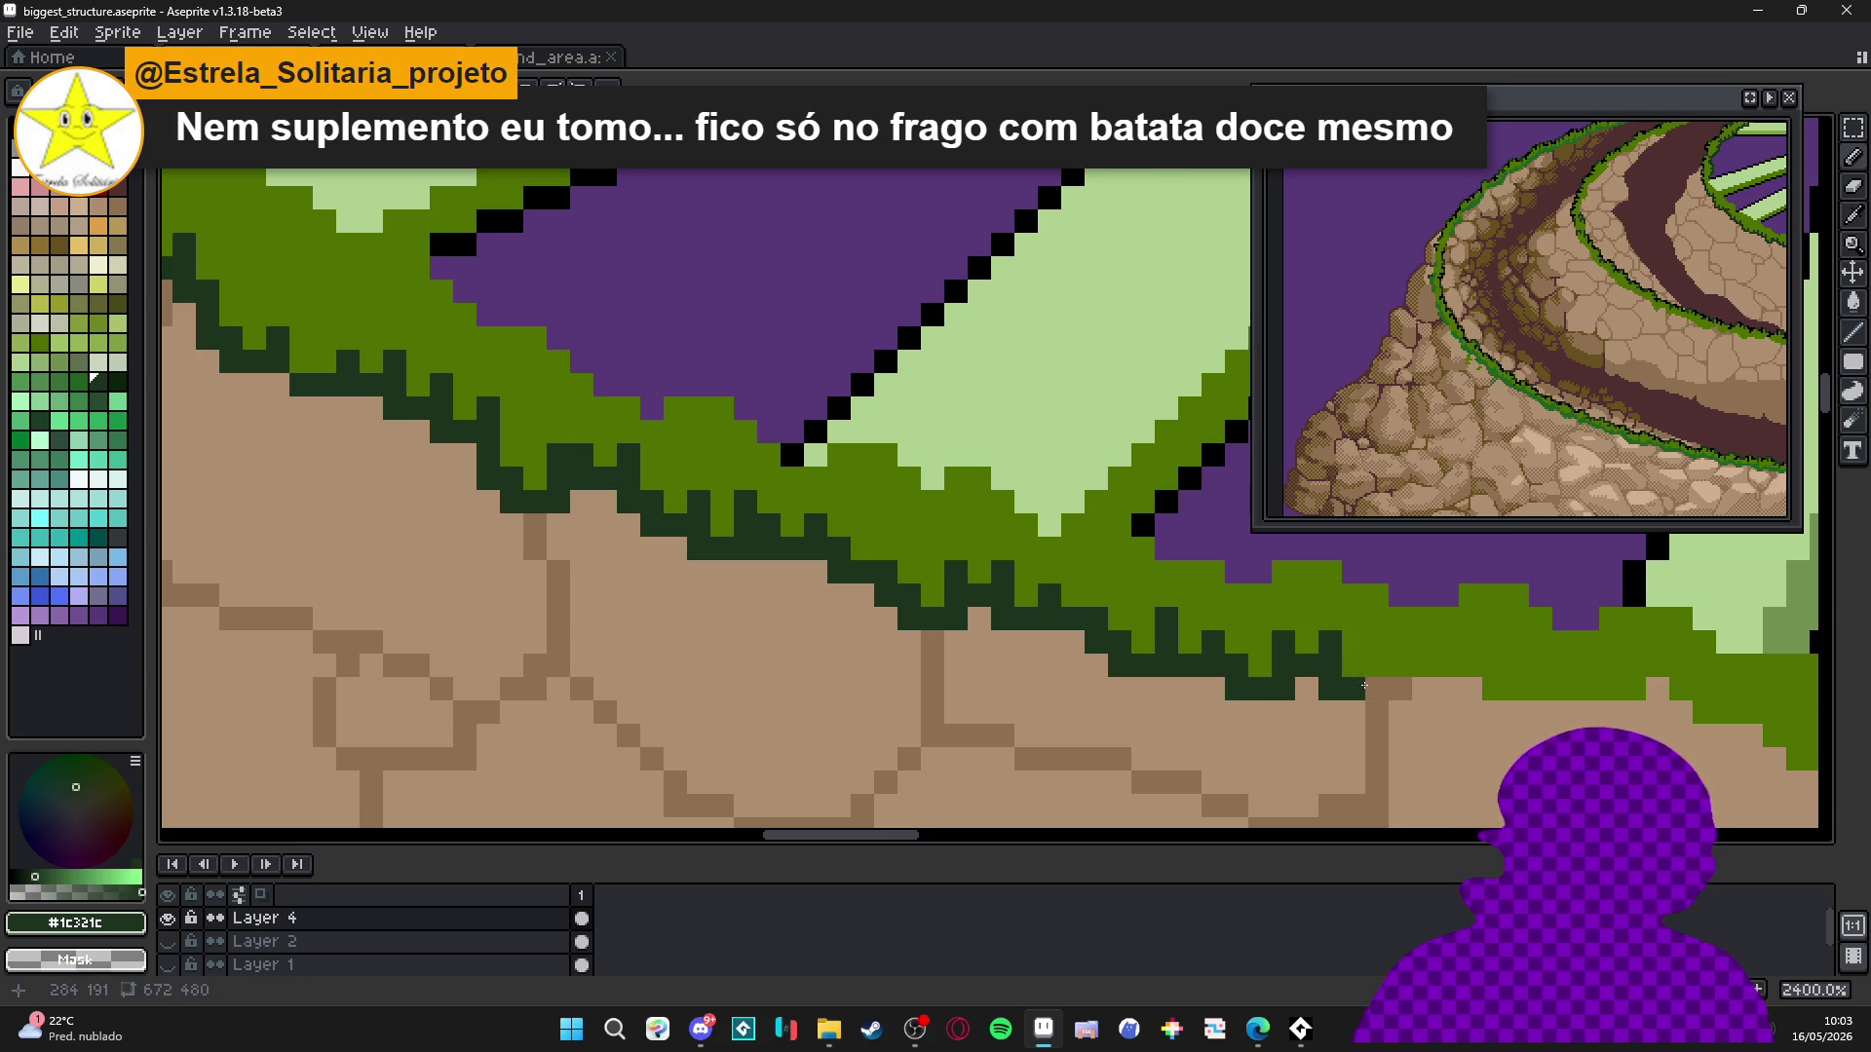
Step the dark outline down and rightward at the stroke end, adding a bump above it.
scroll(1225, 669, "right", 6)
scroll(1226, 669, "down", 1)
left_click(1226, 672)
left_click(1219, 652)
left_click(1241, 678)
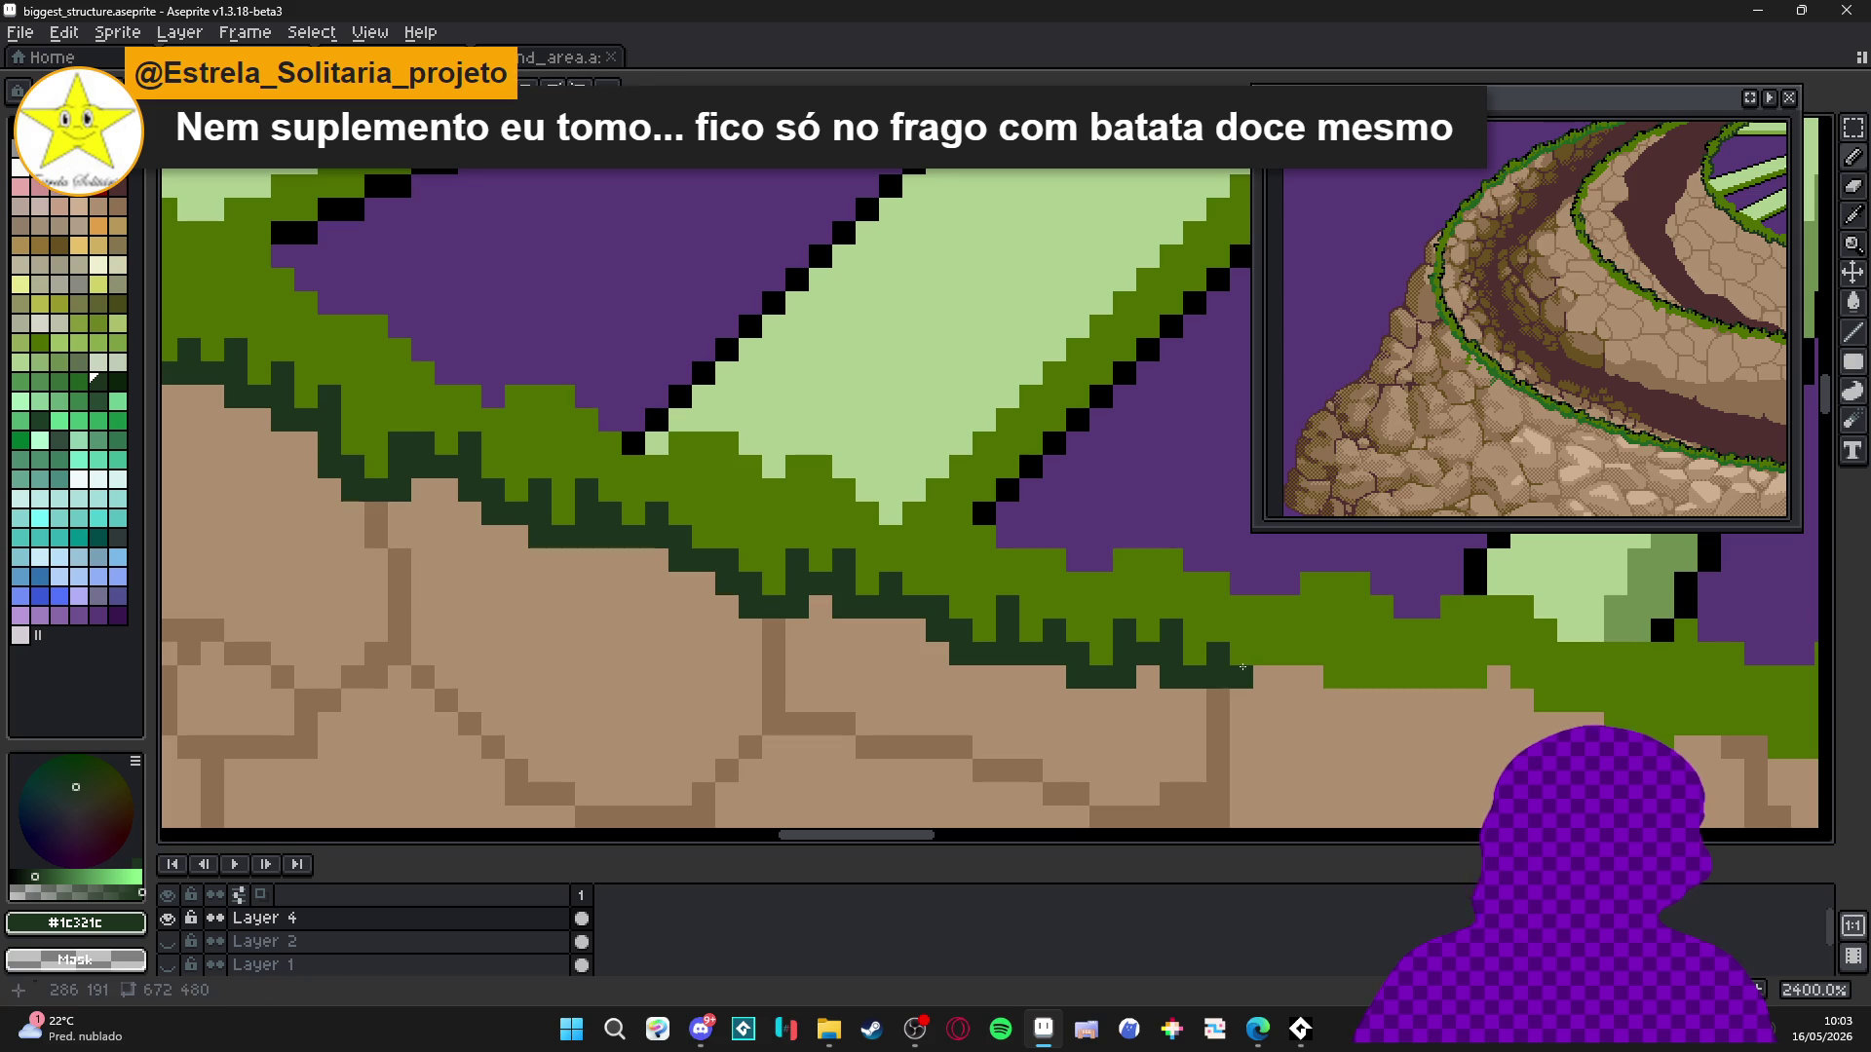
left_click(1248, 700)
left_click(1265, 700)
left_click(1288, 700)
left_click(1265, 655, "alt")
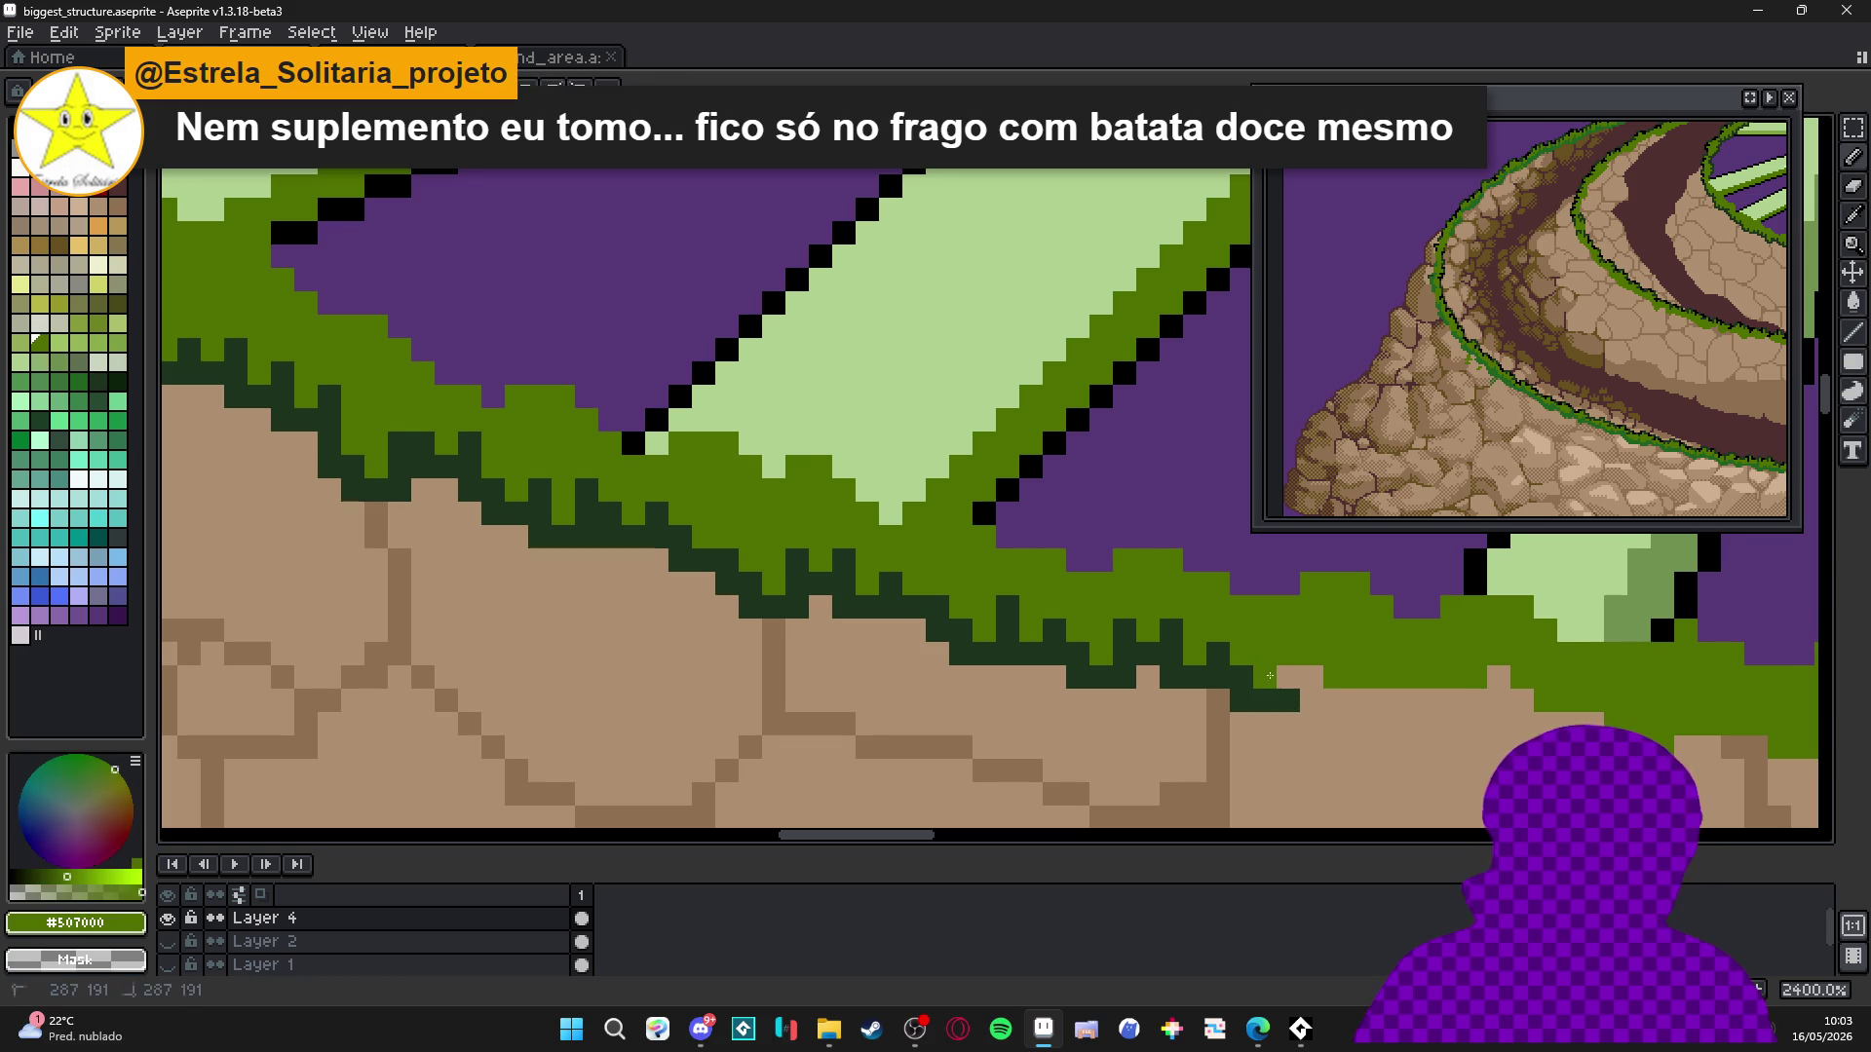
scroll(1207, 702, "right", 2)
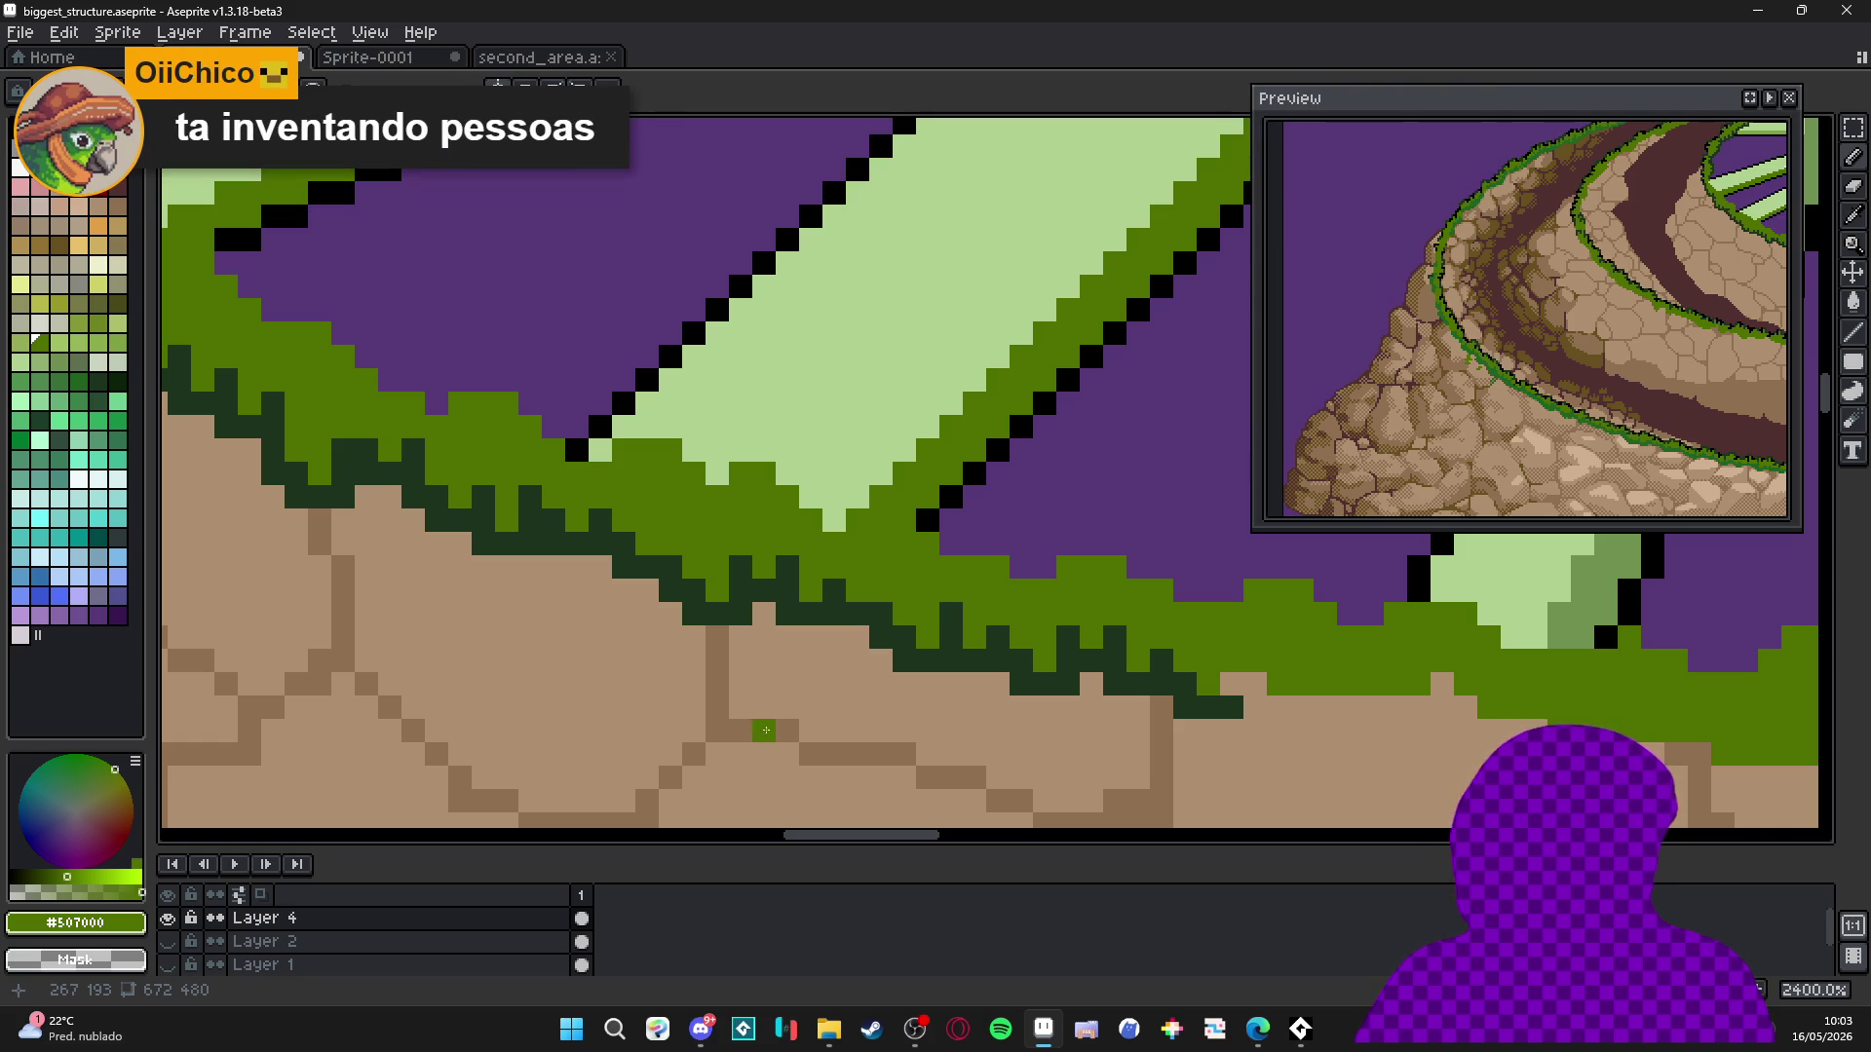
Reselect the #1c321c outline green and switch to the TikTok DJ video in Edge.
left_click(1218, 698, "alt")
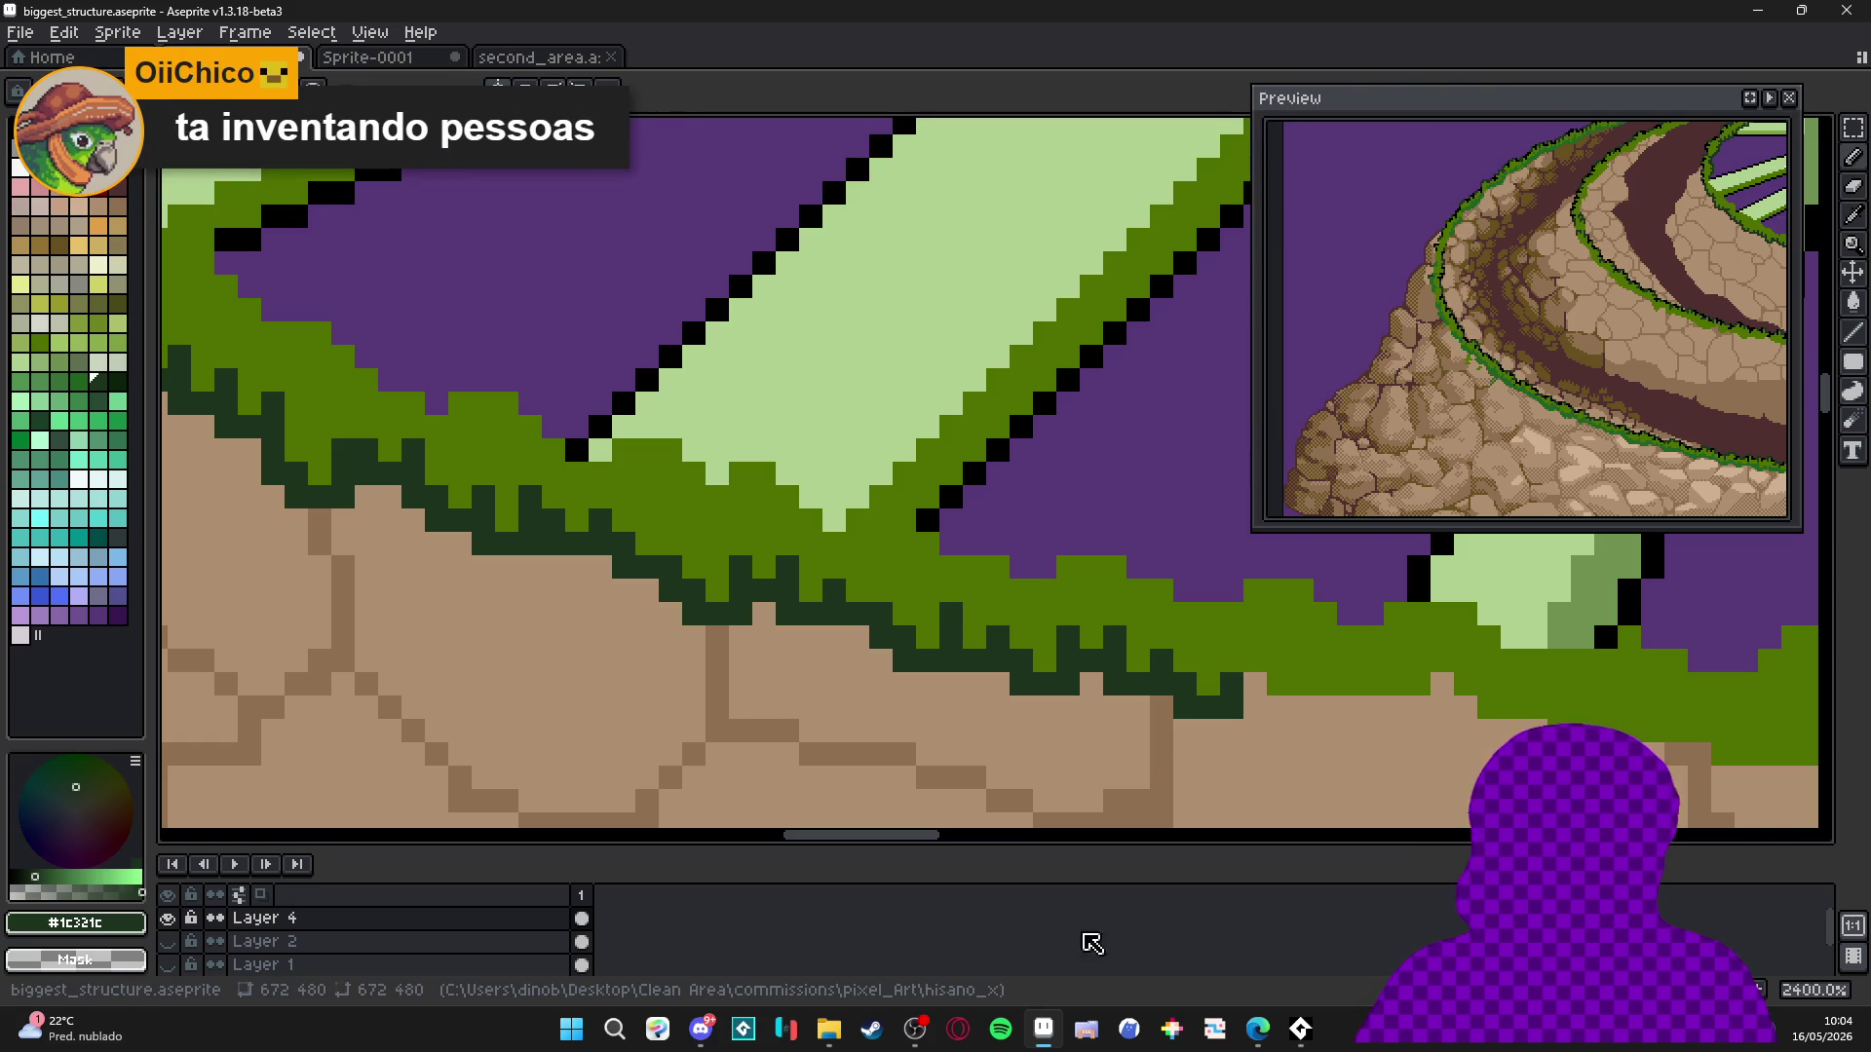
left_click(1257, 1029)
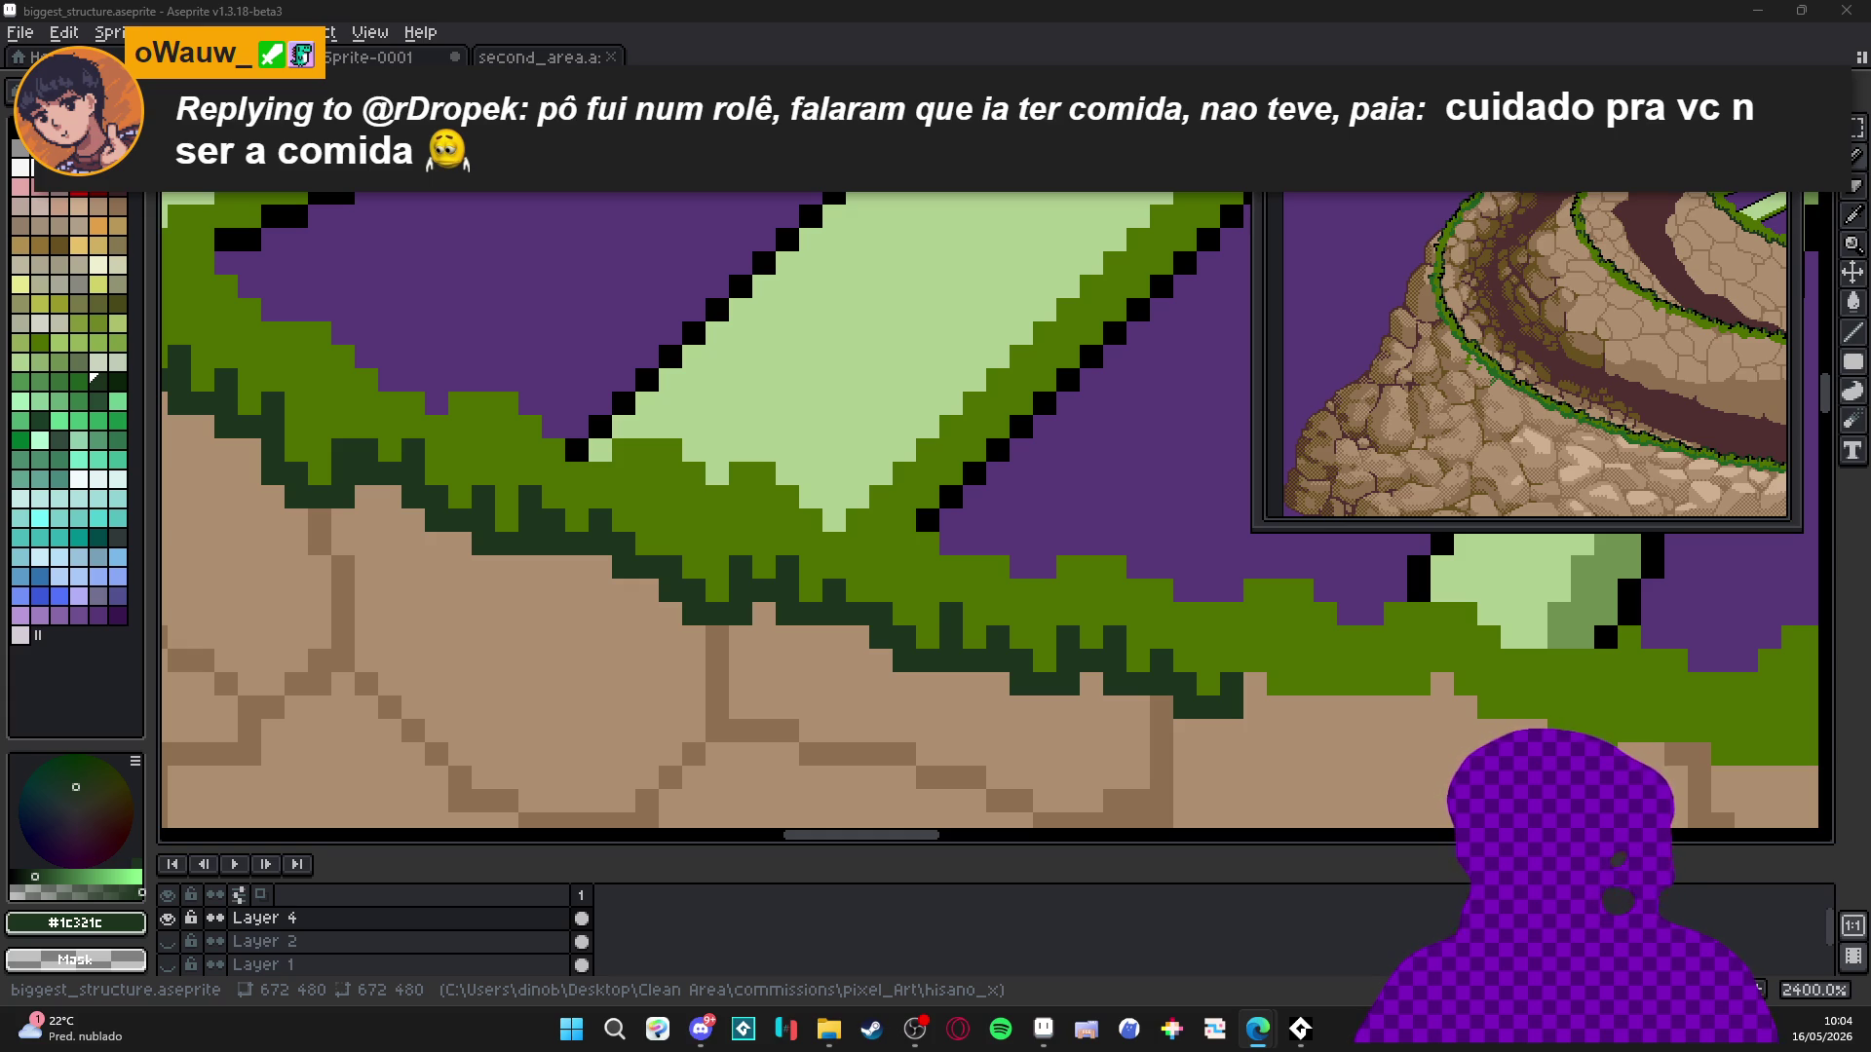
key("alt+Tab")
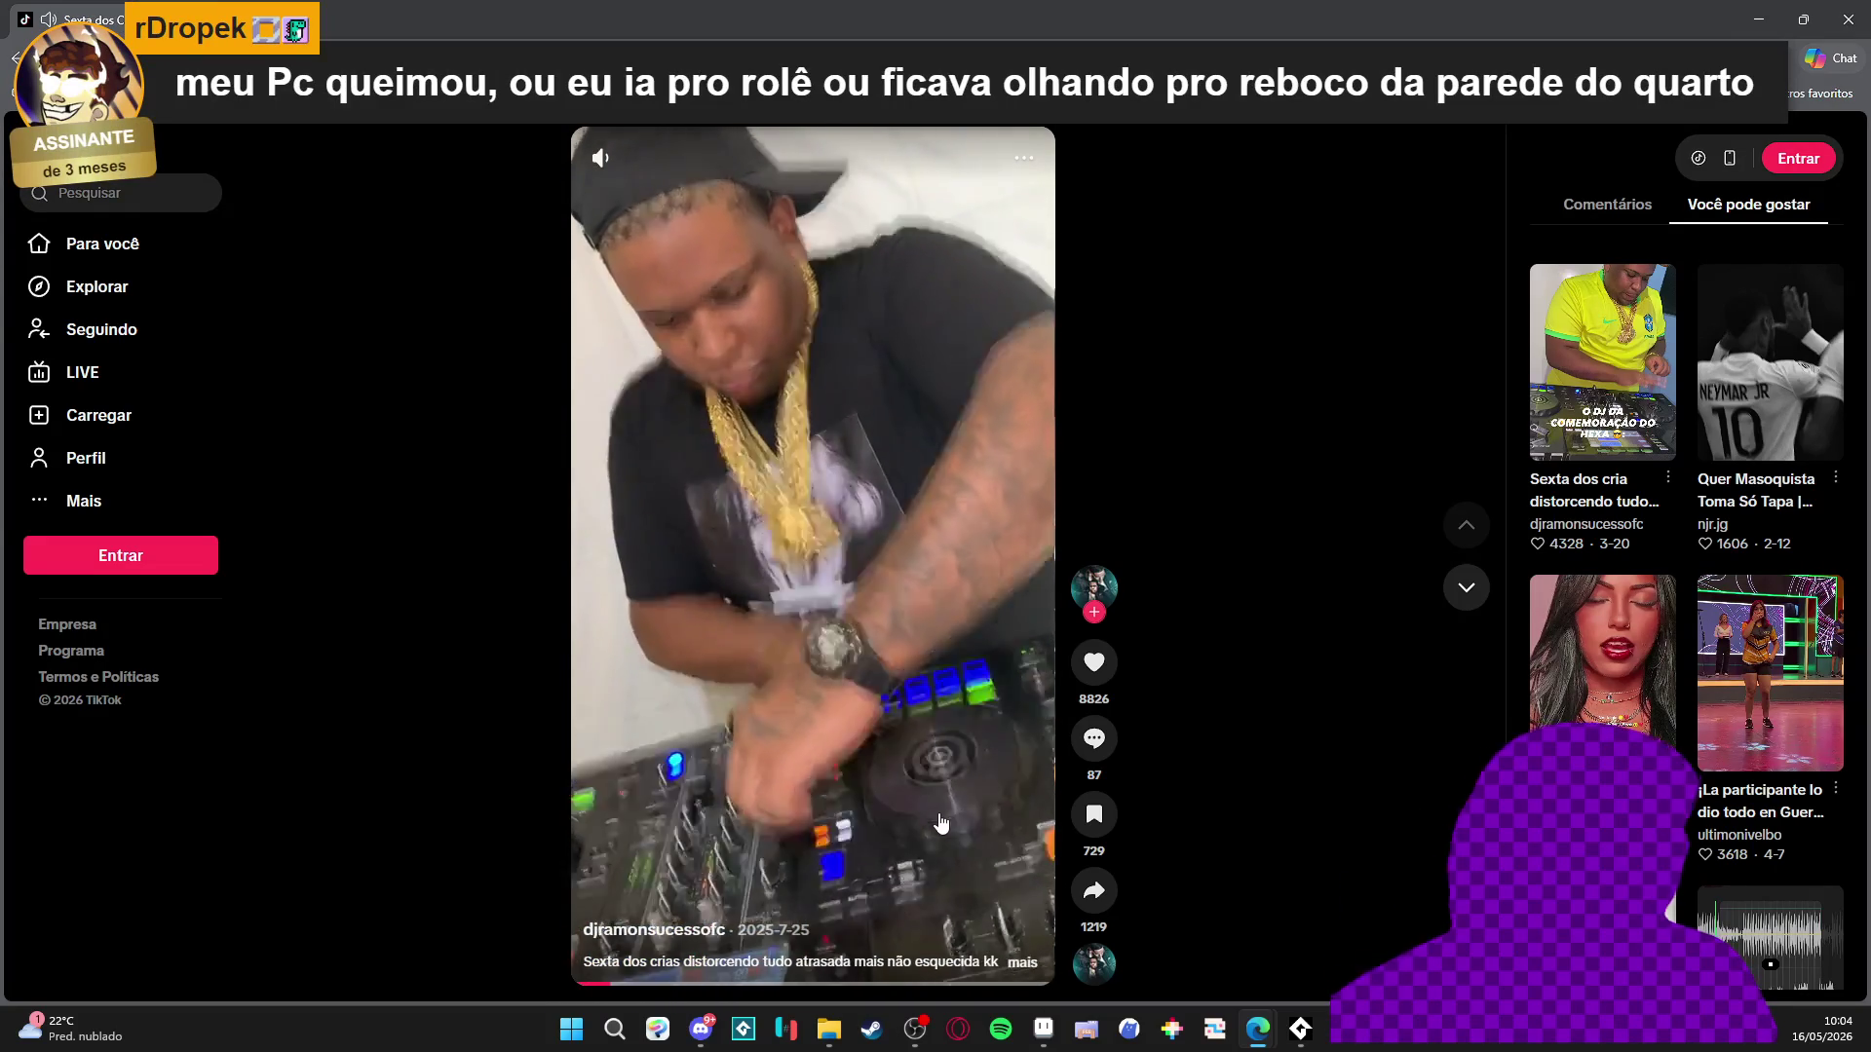
Bring up the AudioTitan console, then close the TikTok browser window.
left_click(914, 1029)
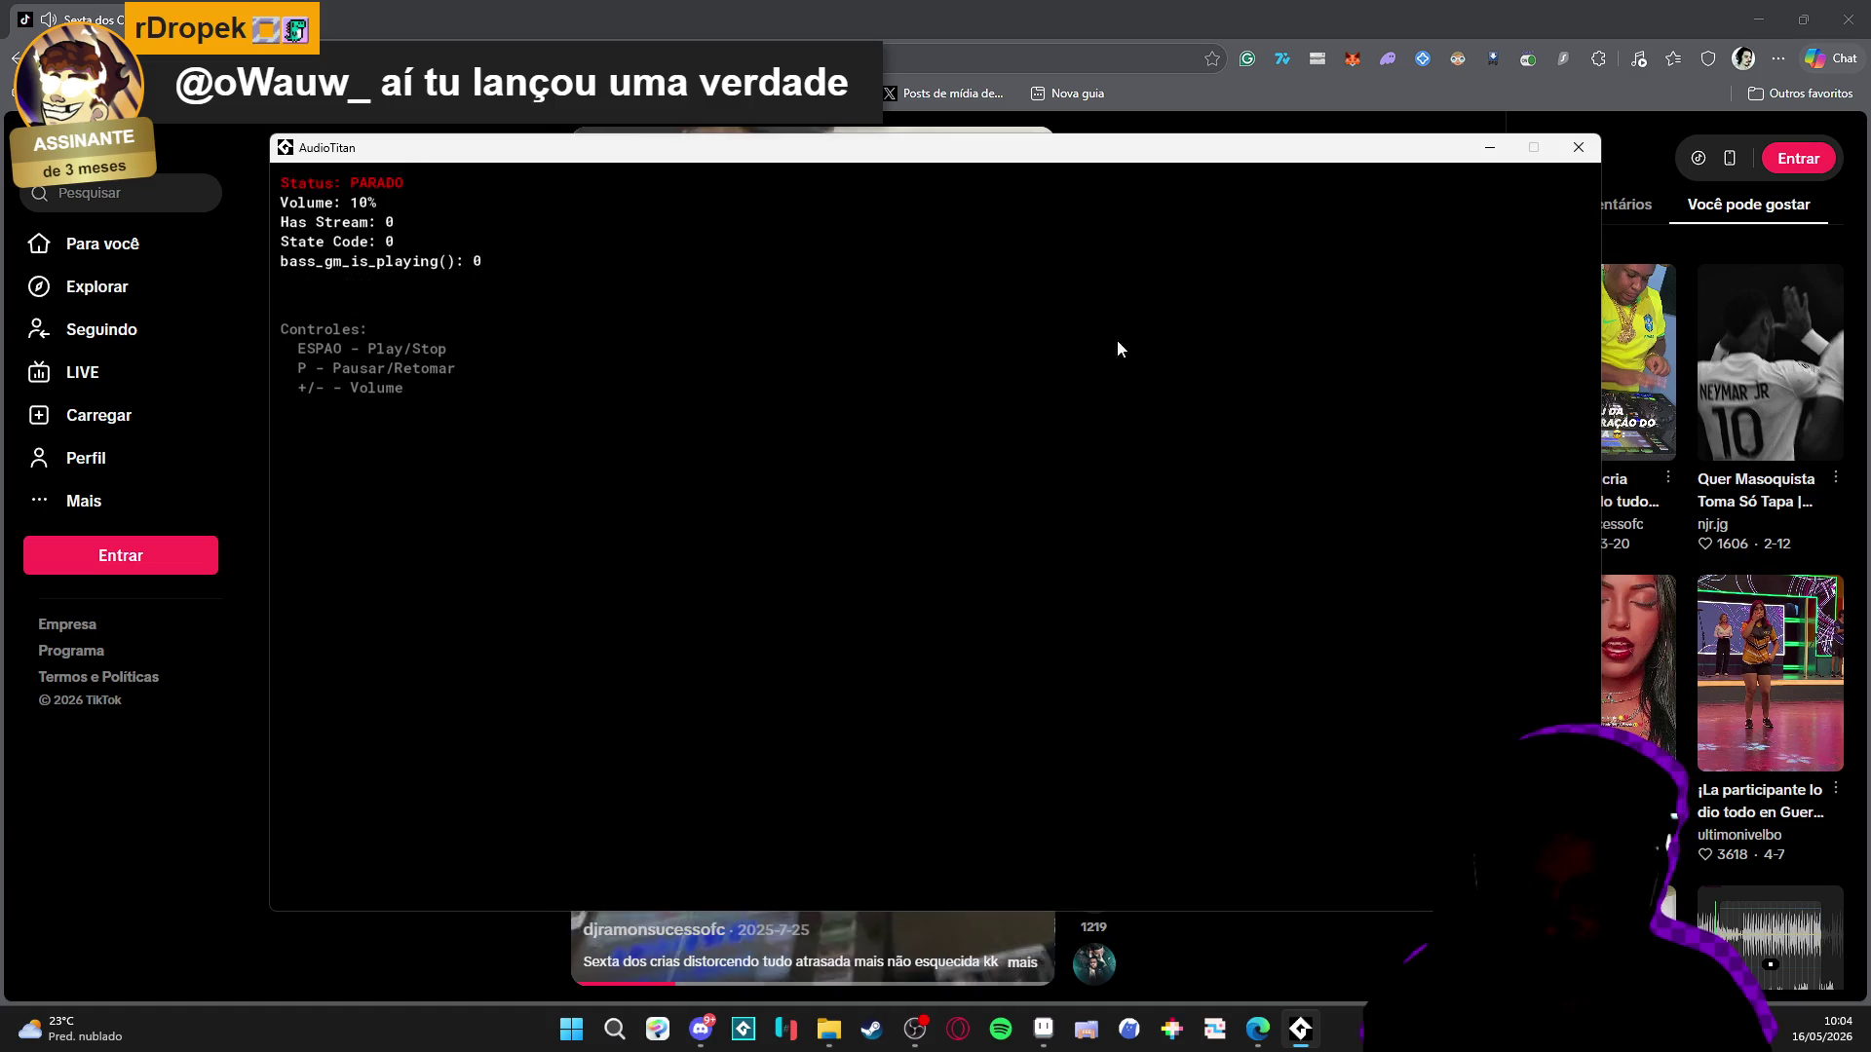
left_click(1068, 8)
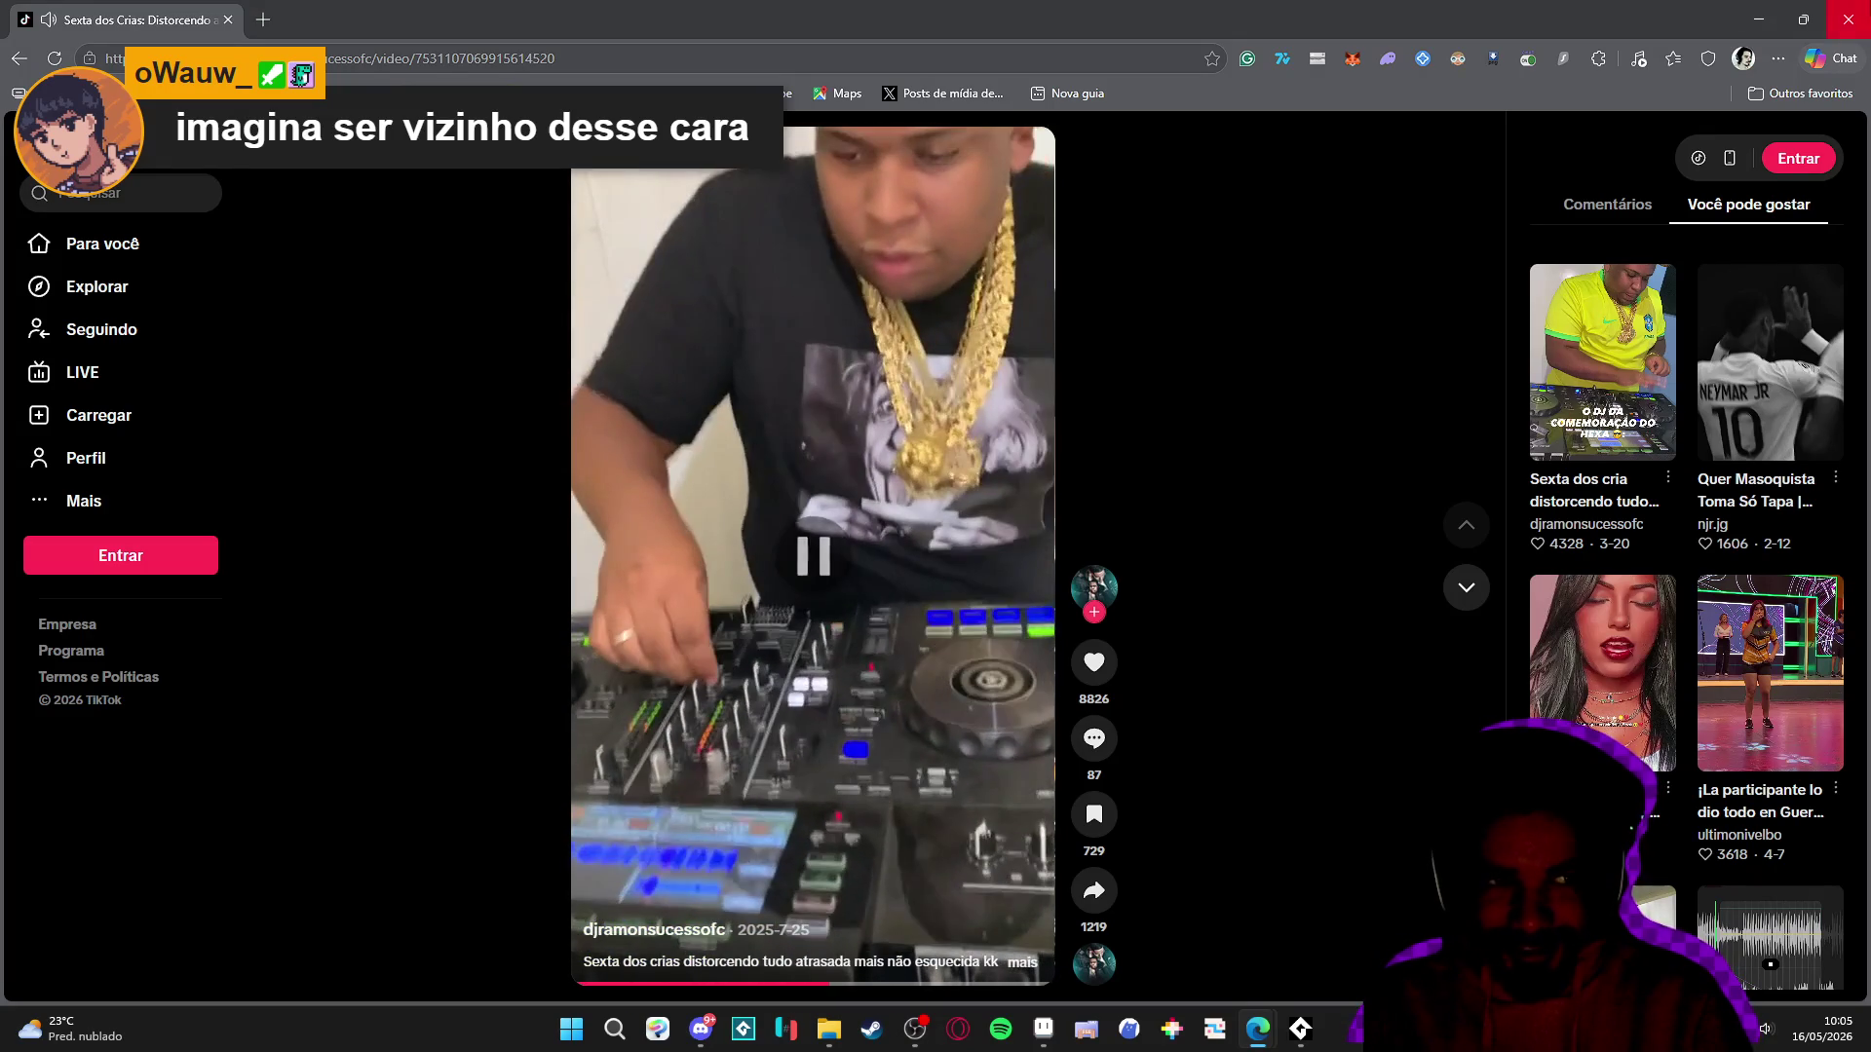
left_click(1849, 18)
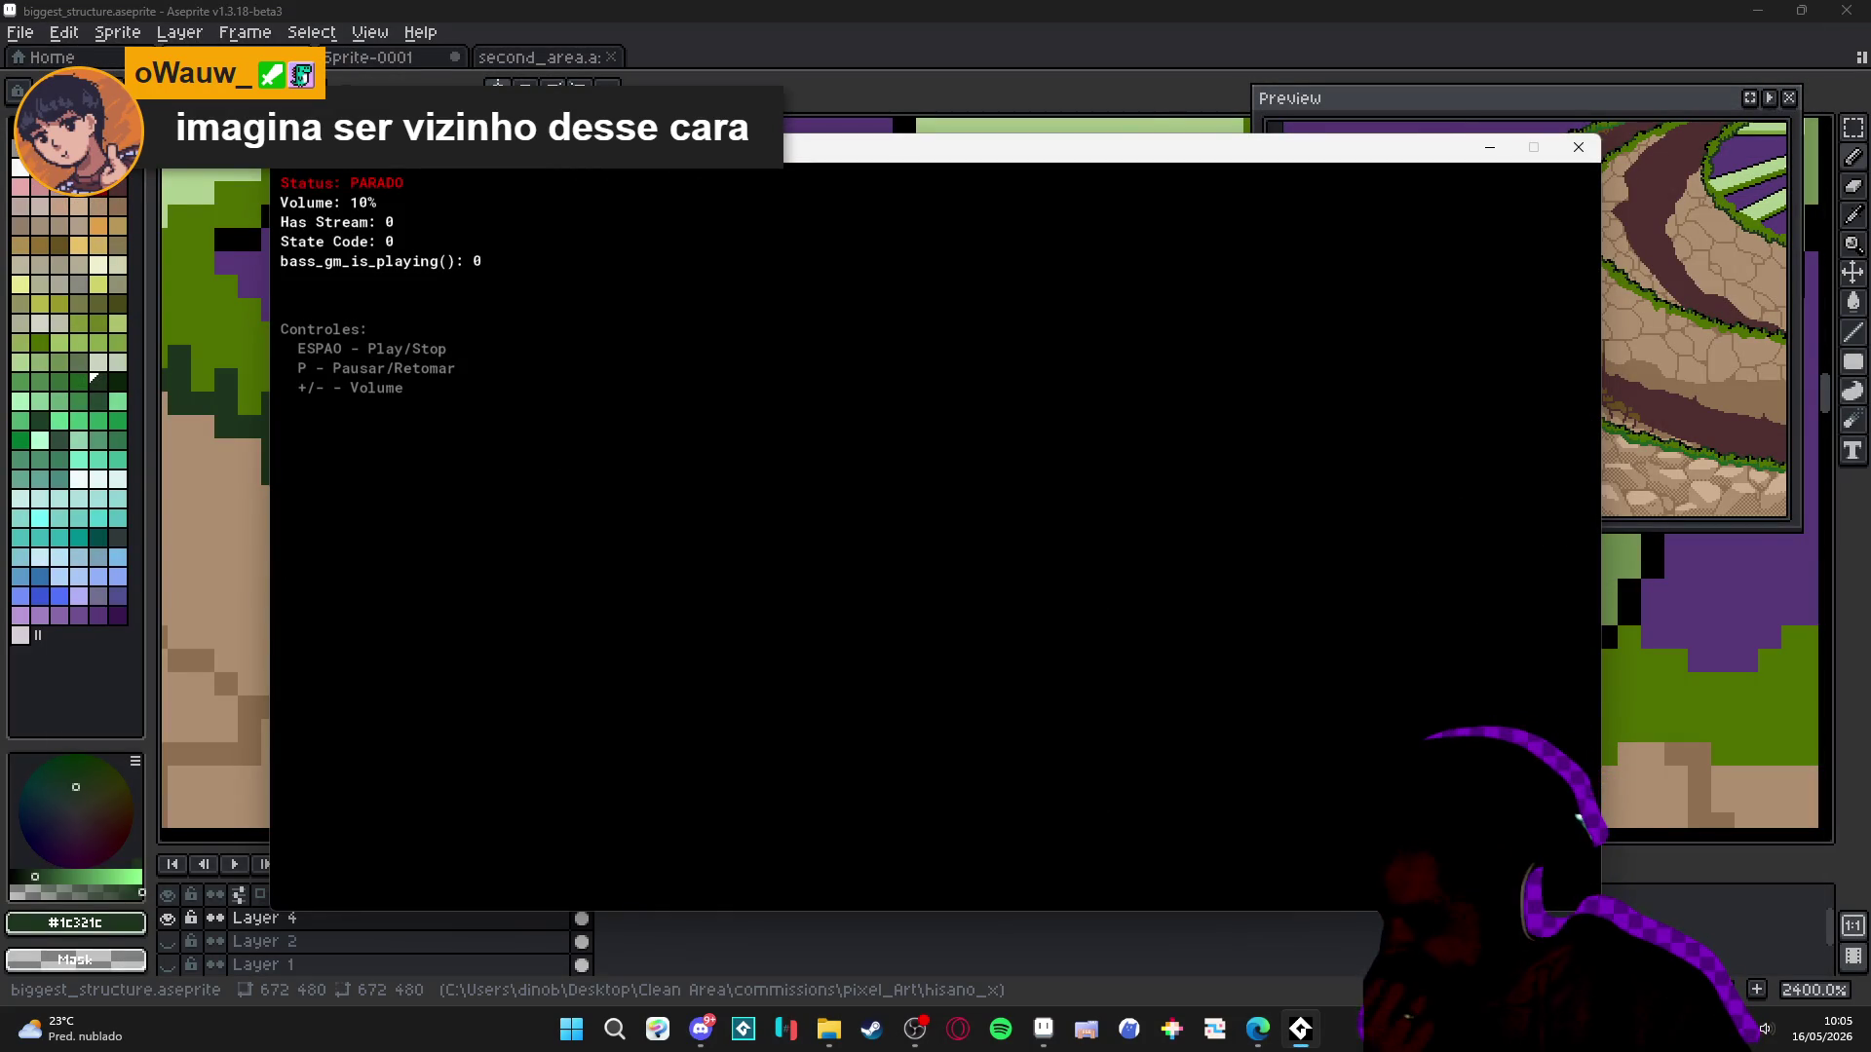
Refocus the audio console and launch Spotify to the front of the screen.
left_click(914, 1030)
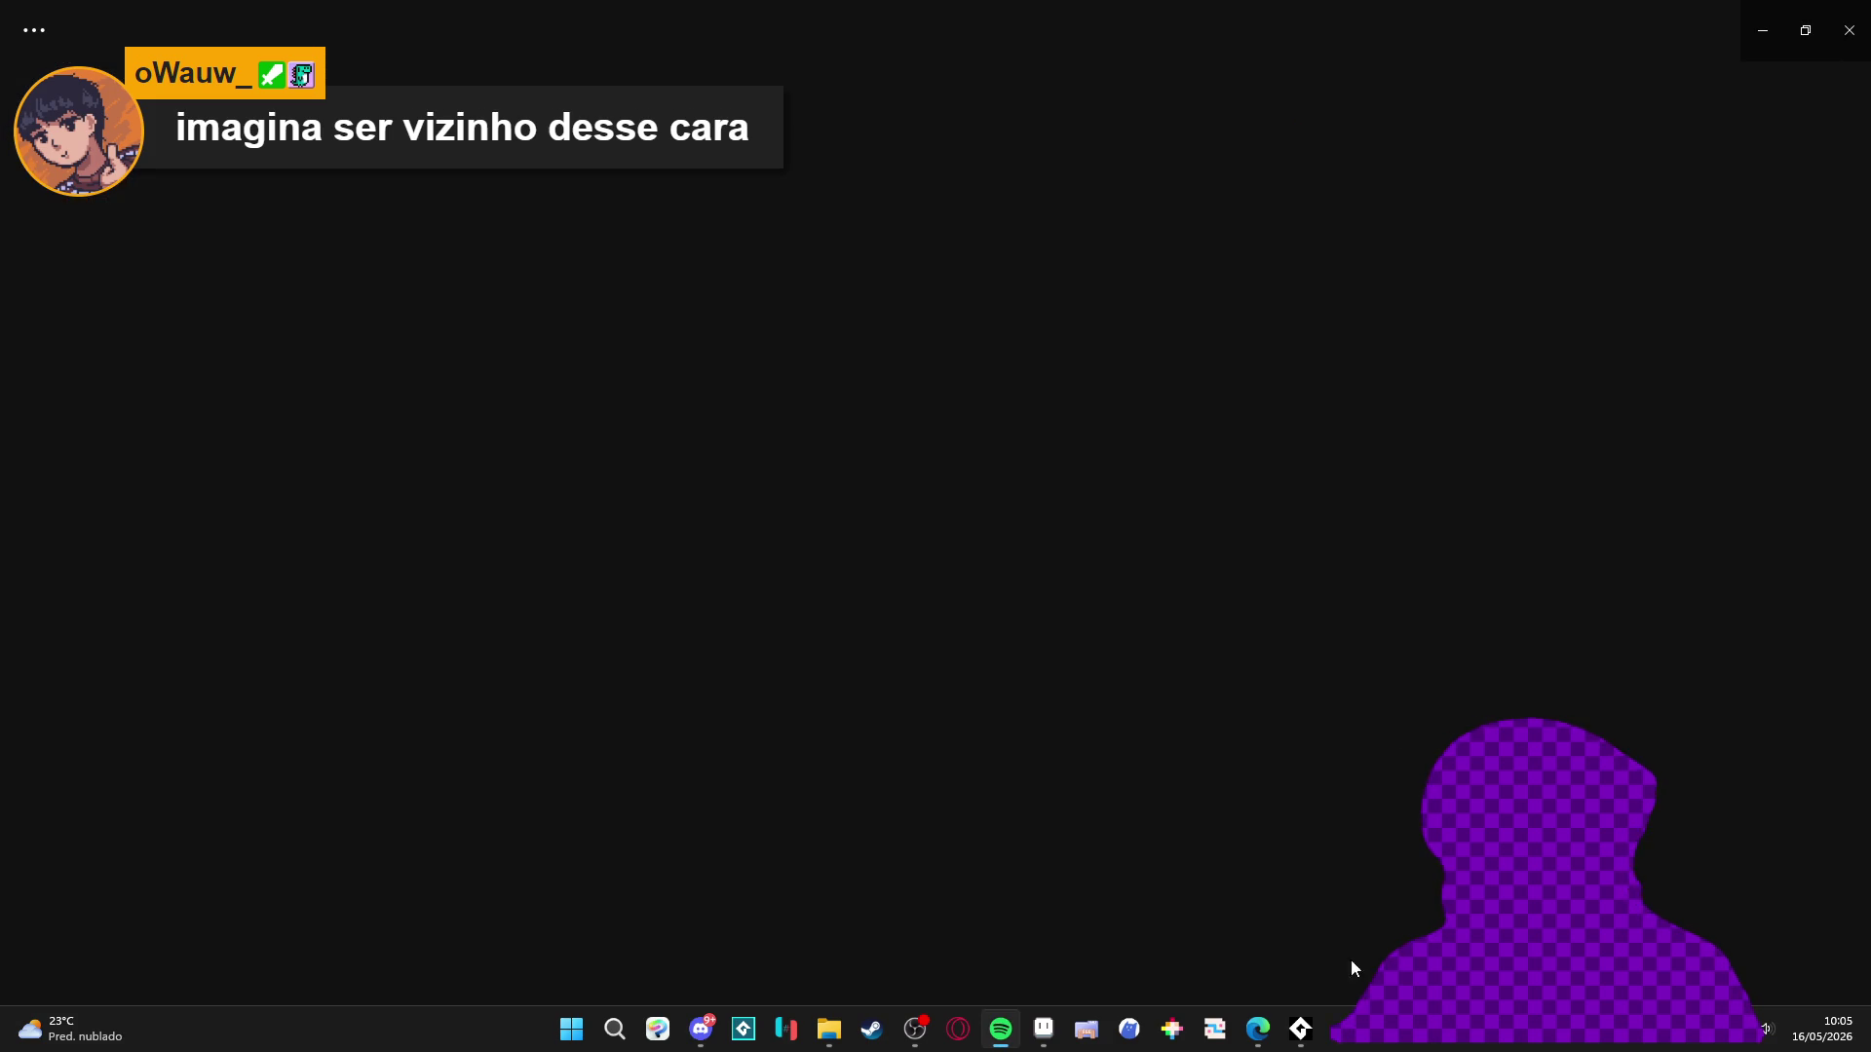
left_click(1300, 1029)
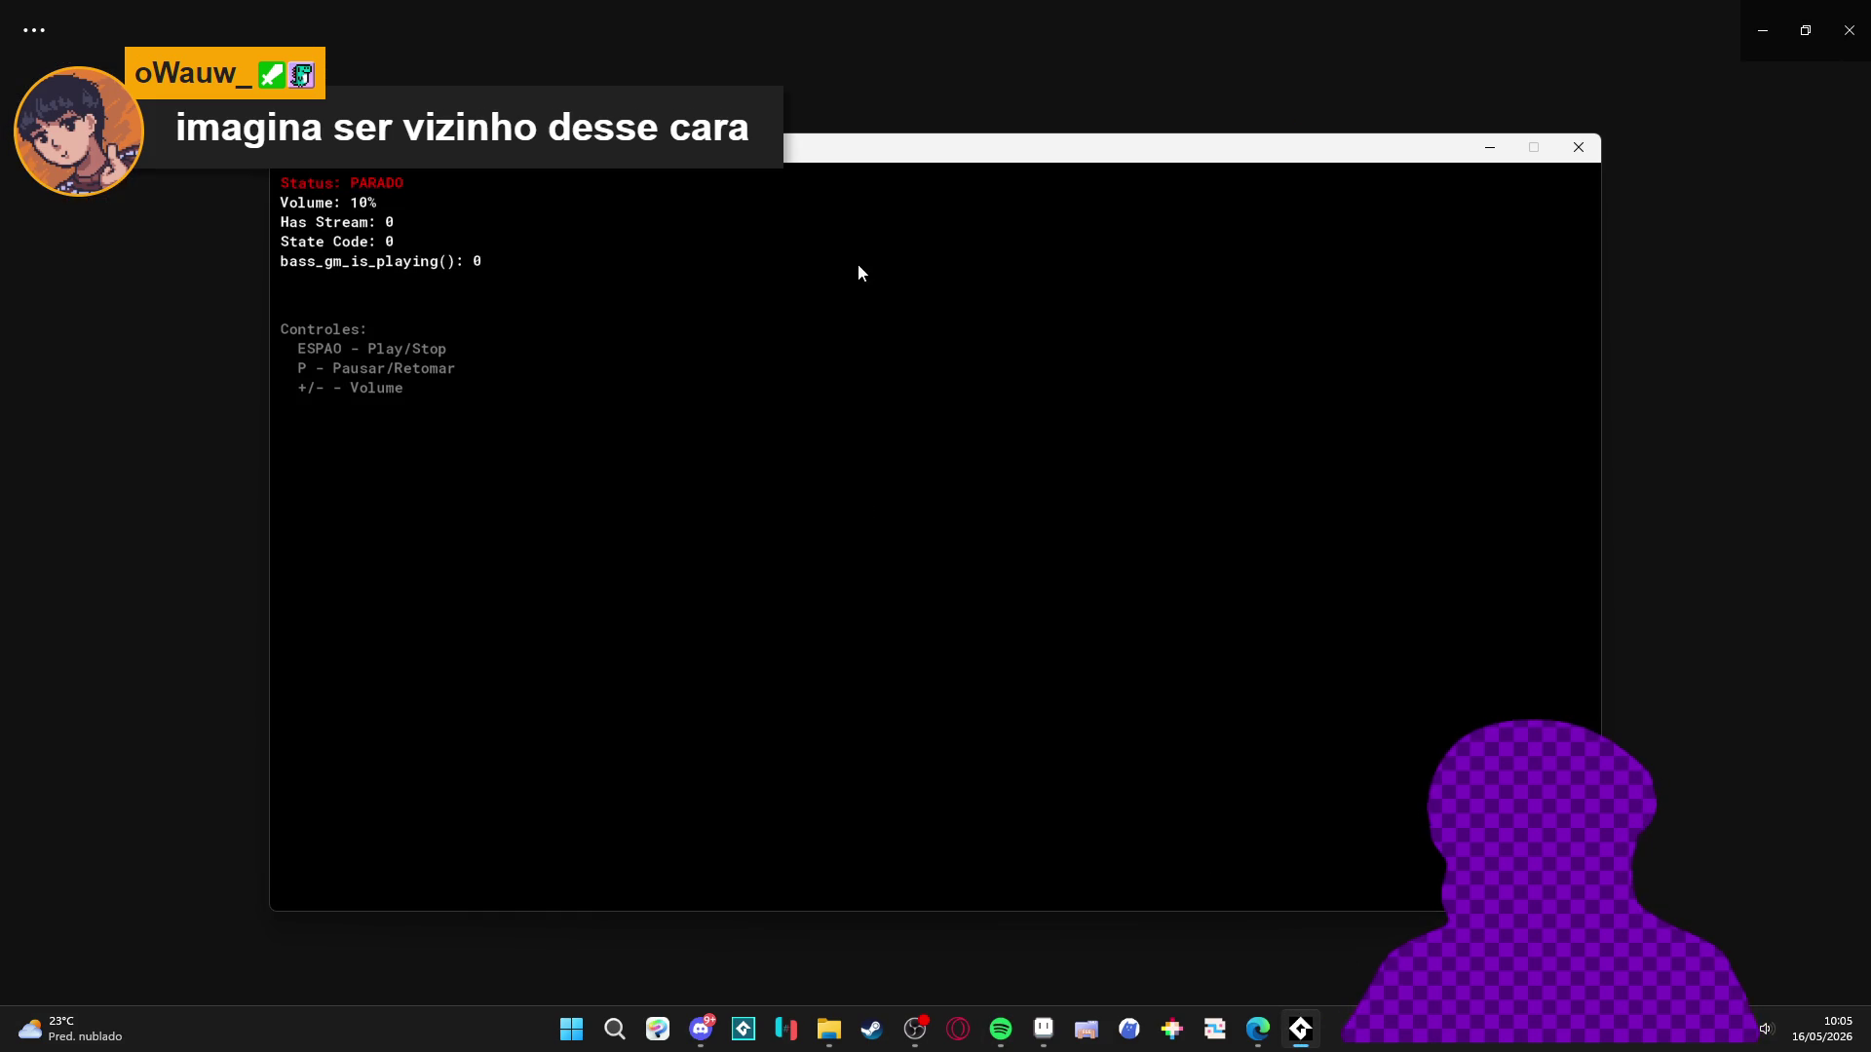
left_click(1000, 1025)
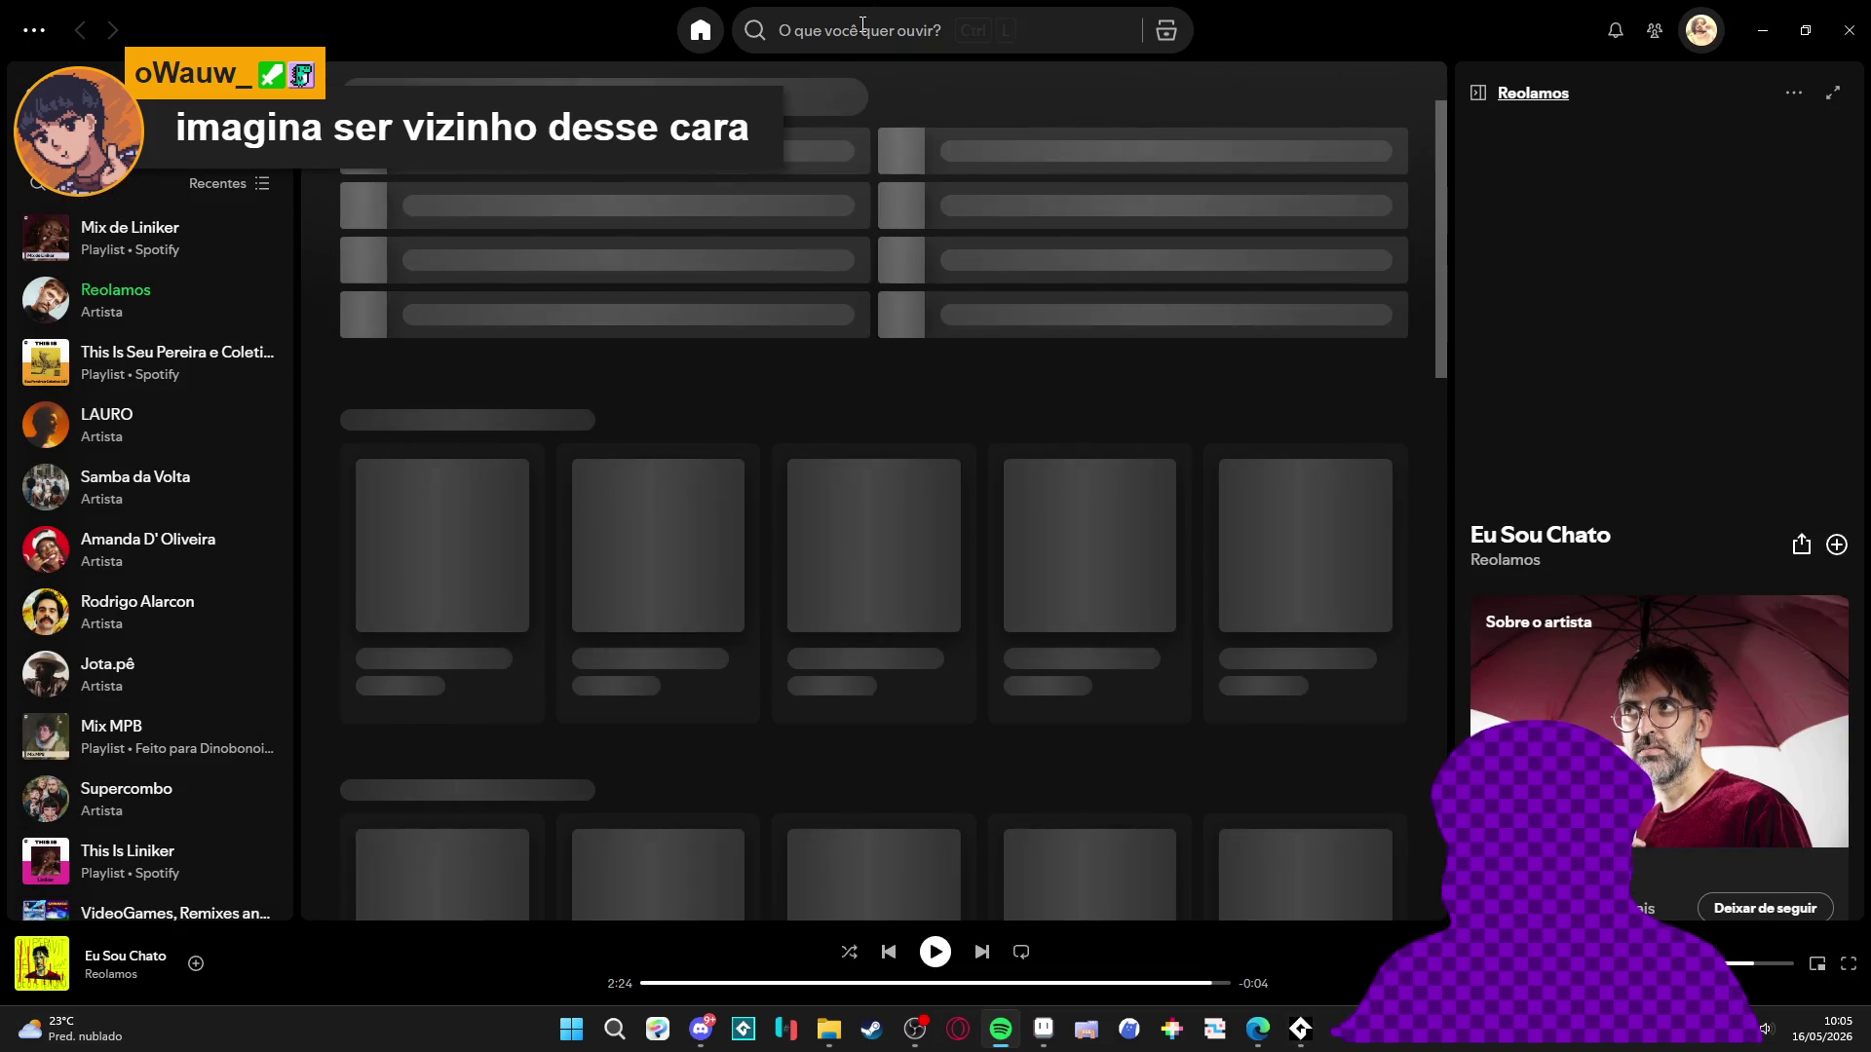
Search 'dj ramon', follow Dj Ramon Sucesso's artist page, and minimize Spotify.
type("dj ramon")
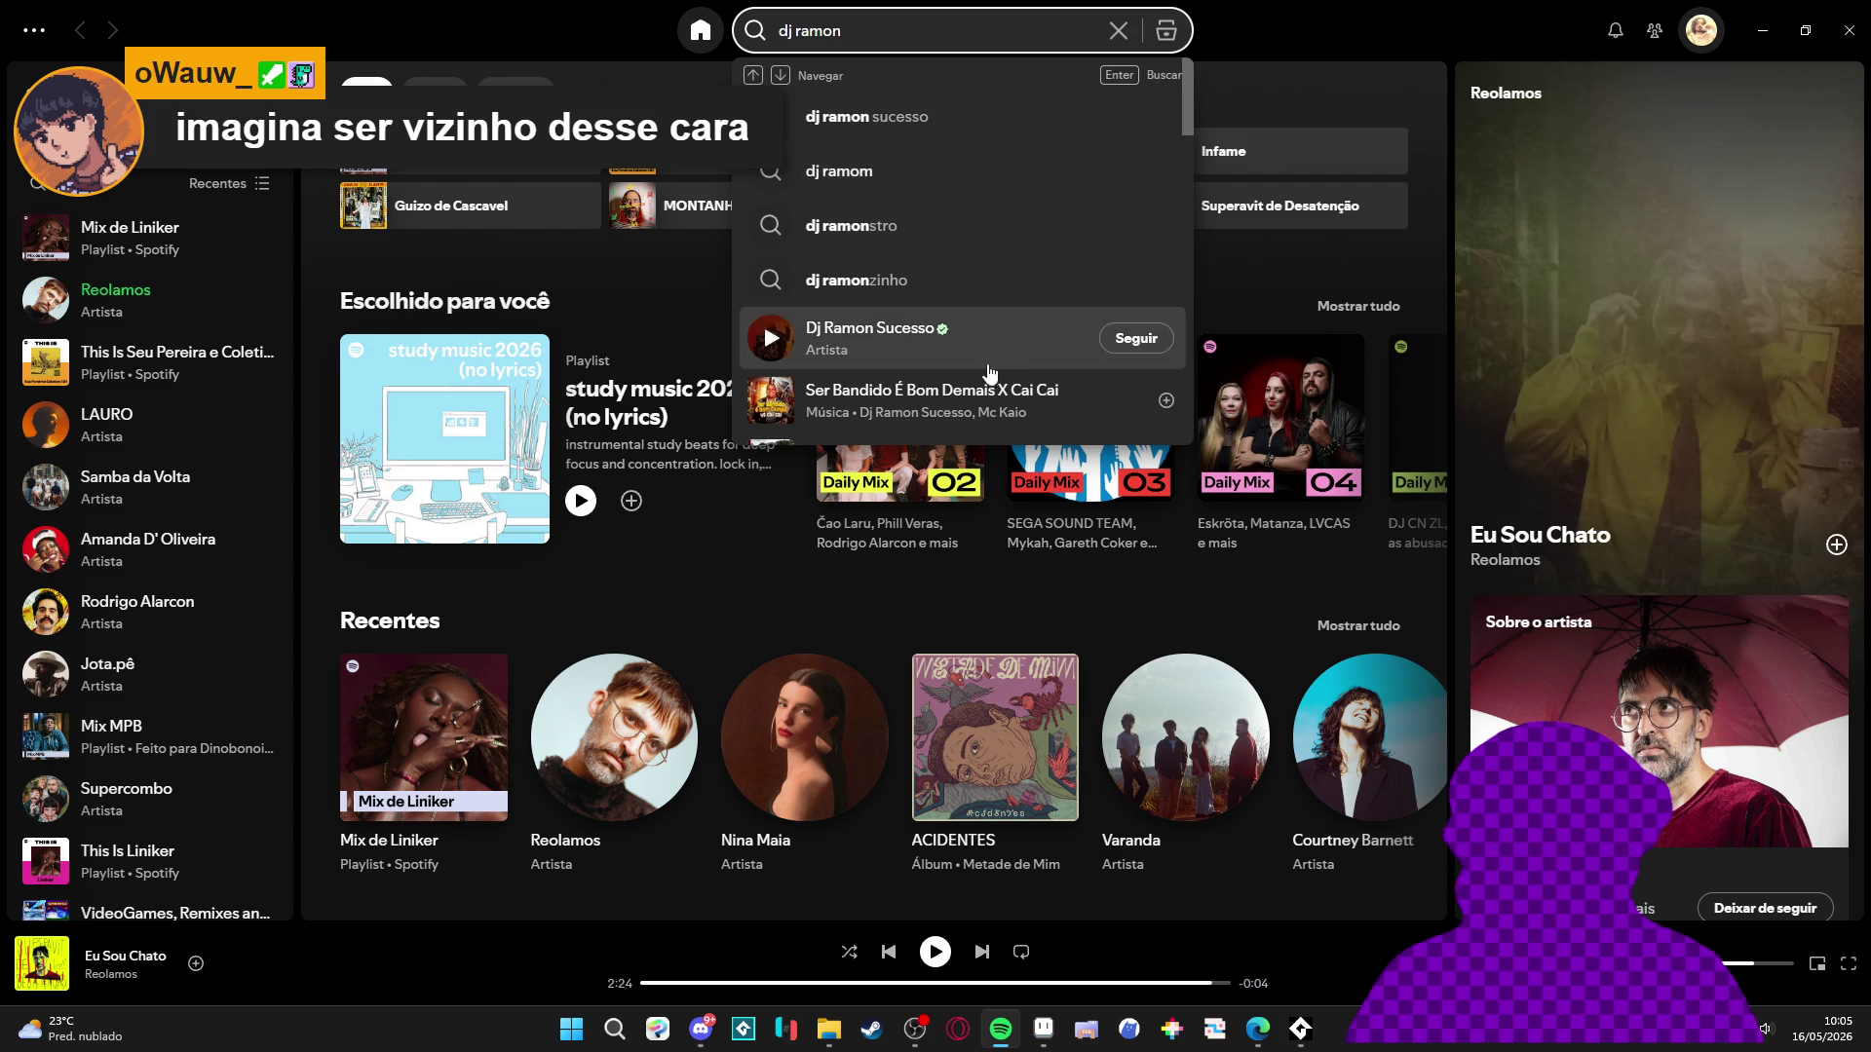
left_click(1006, 346)
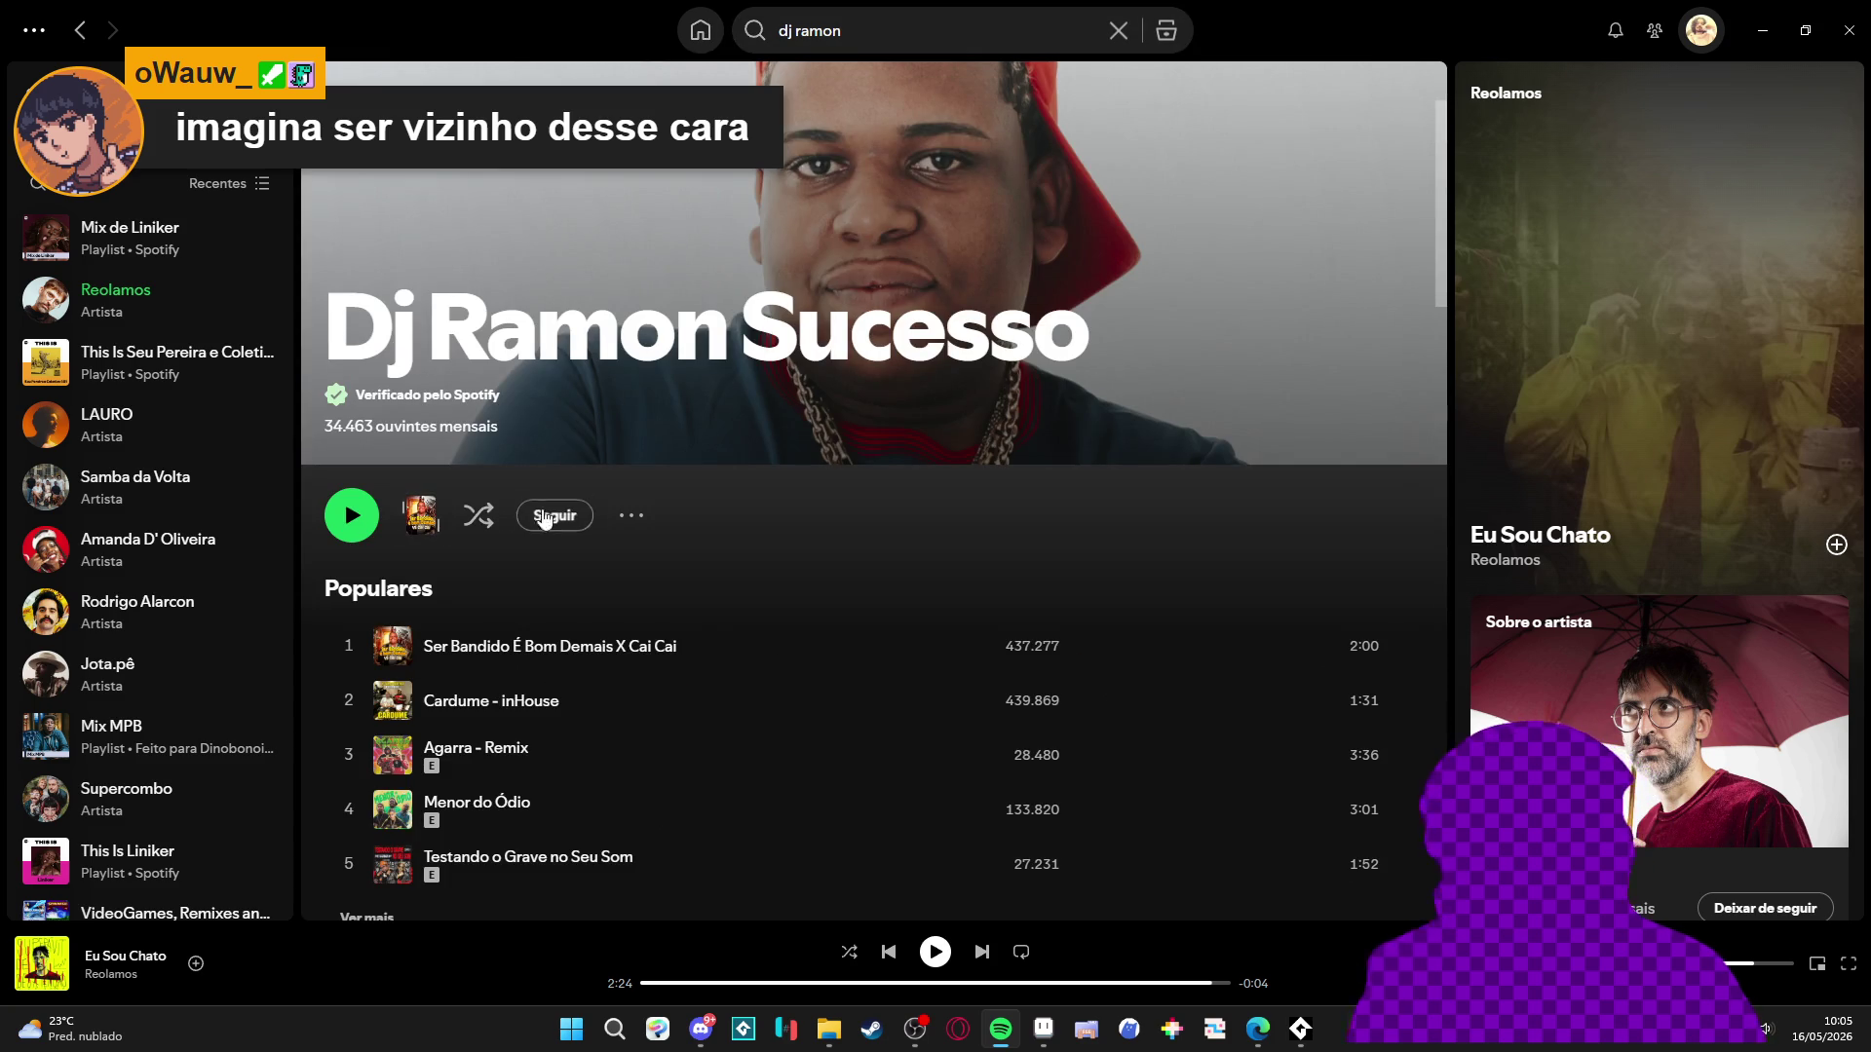
left_click(554, 516)
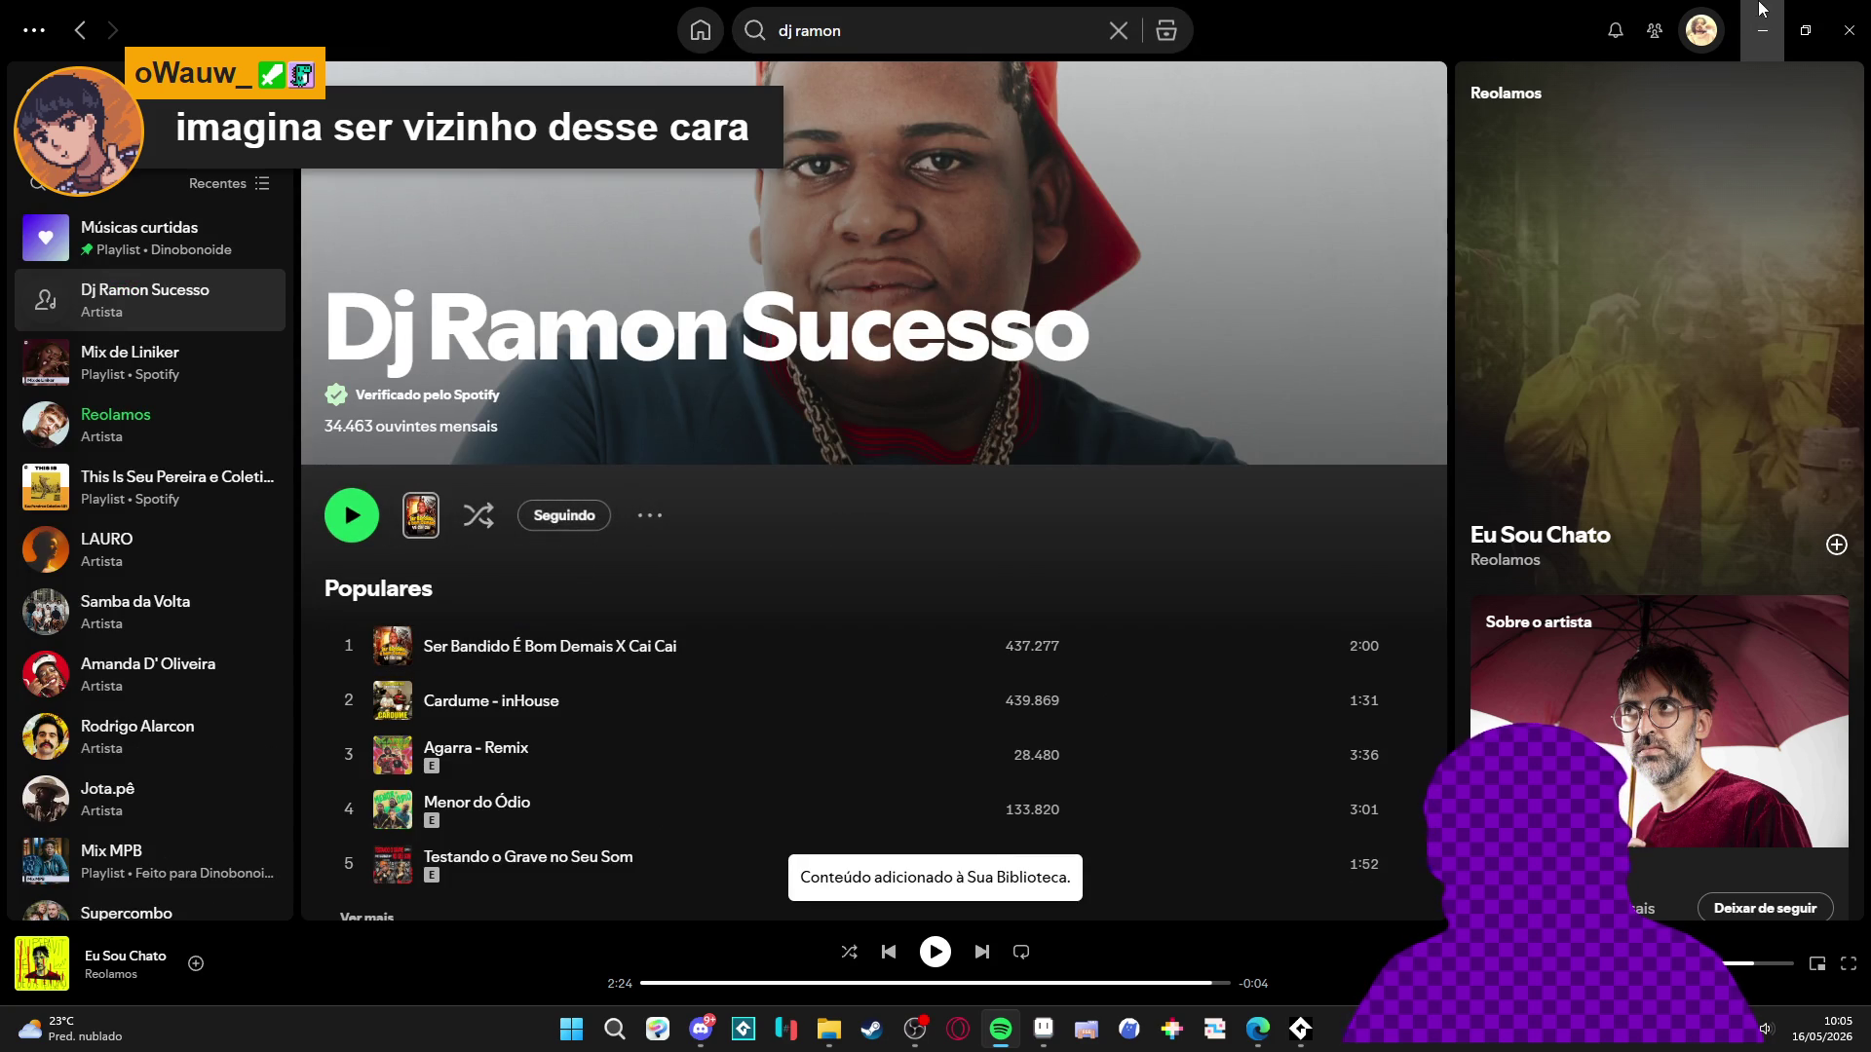
left_click(1743, 9)
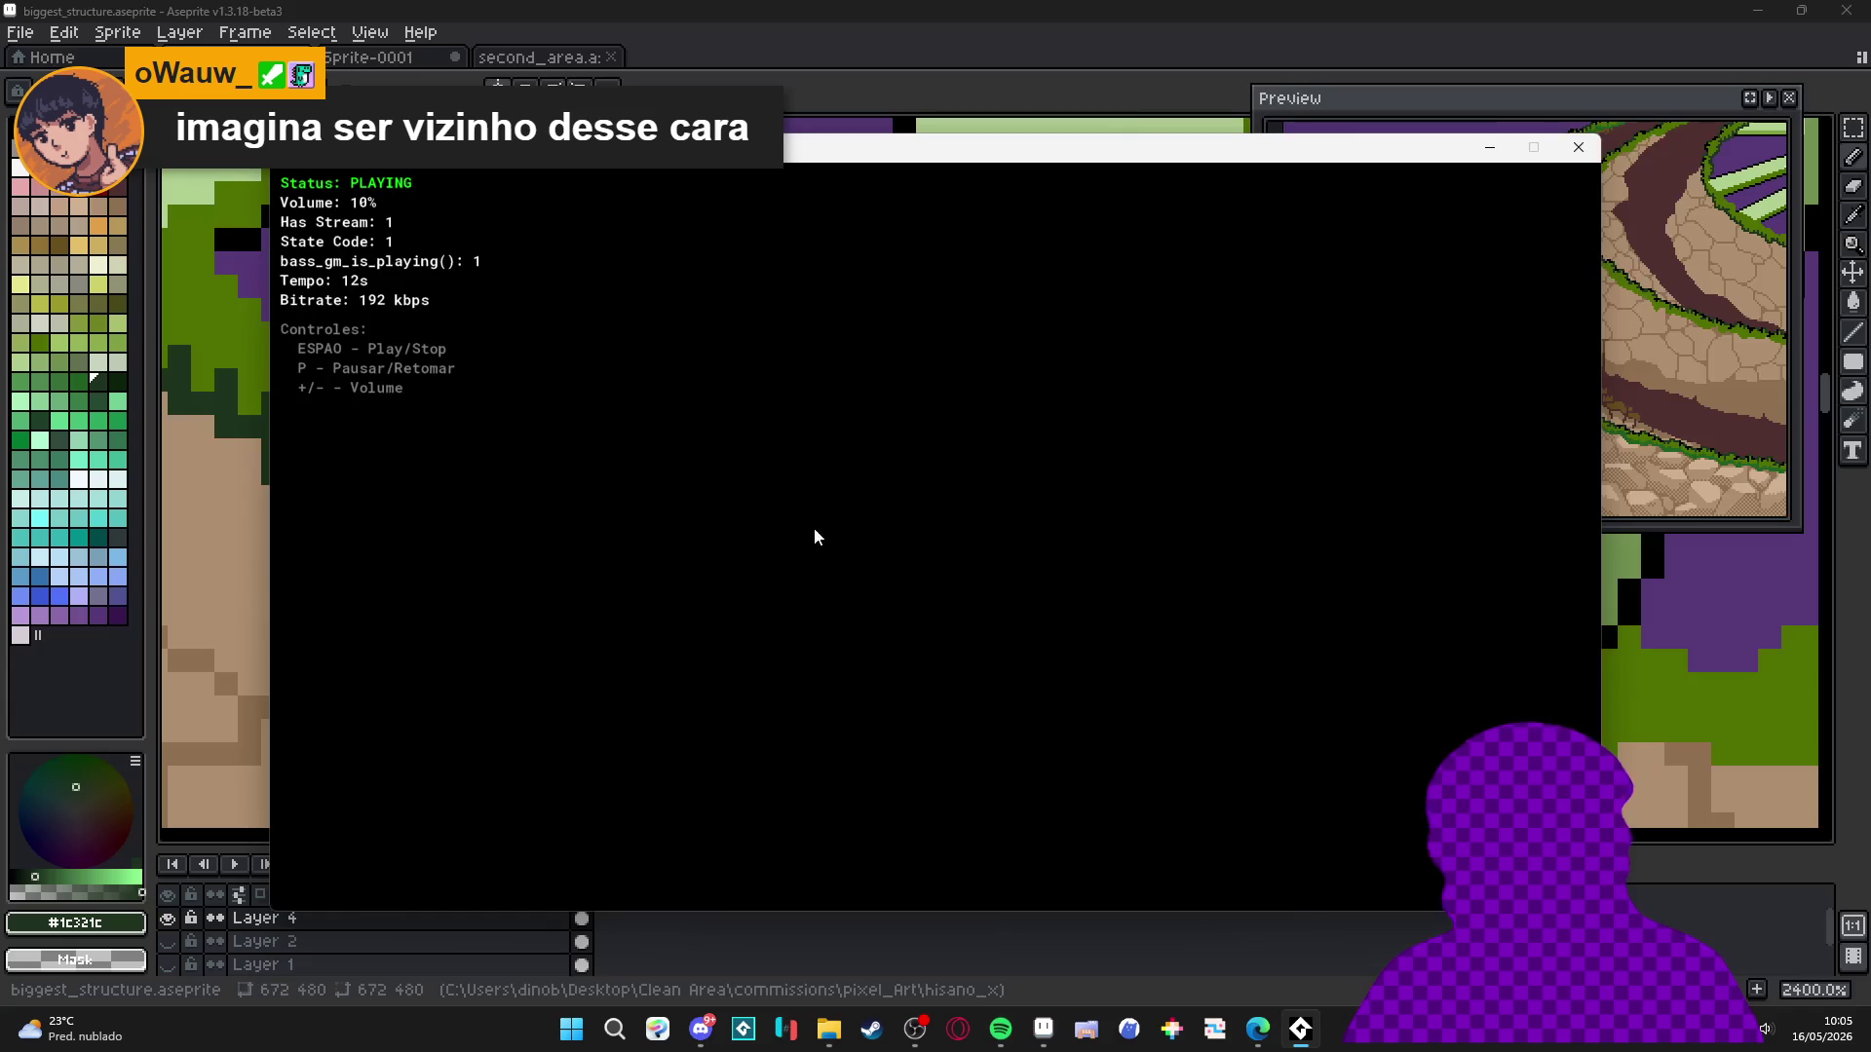
Zoom the Aseprite canvas out to 1600%, then switch to the TMDQA! news article.
left_click(1033, 10)
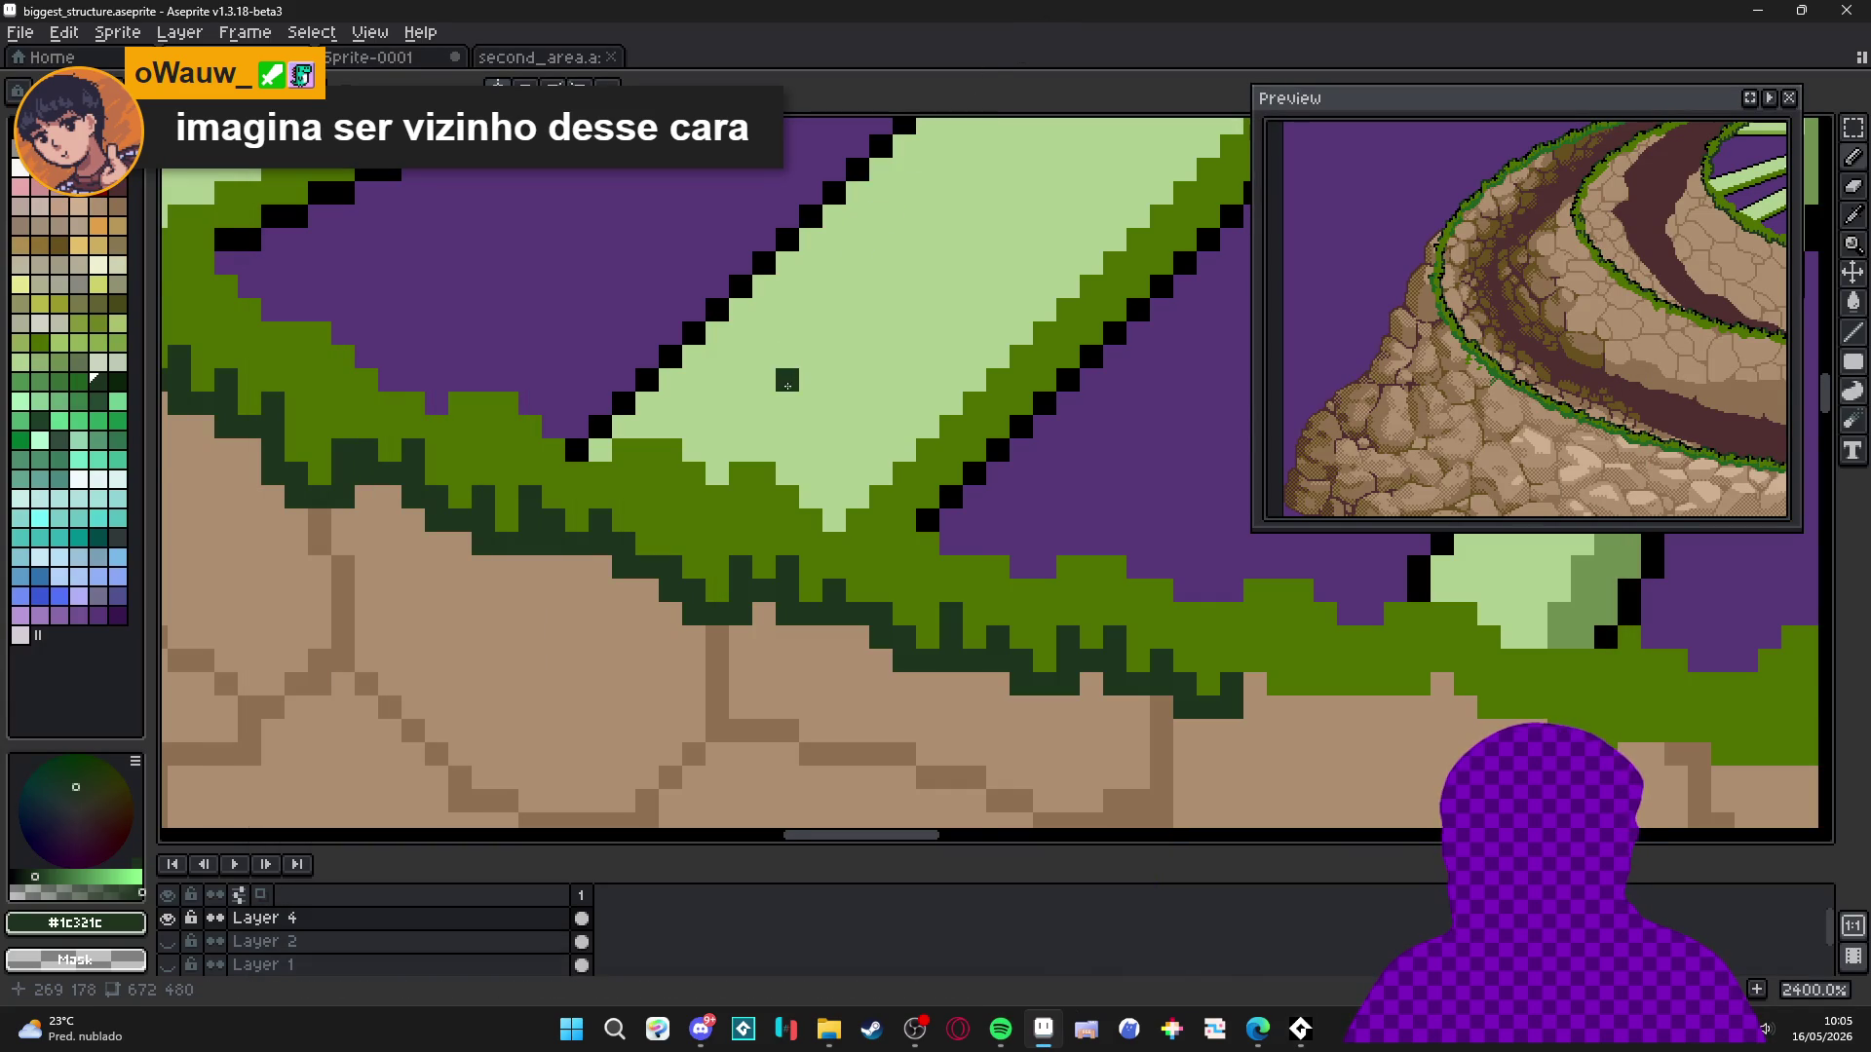
scroll(785, 400, "down", 2)
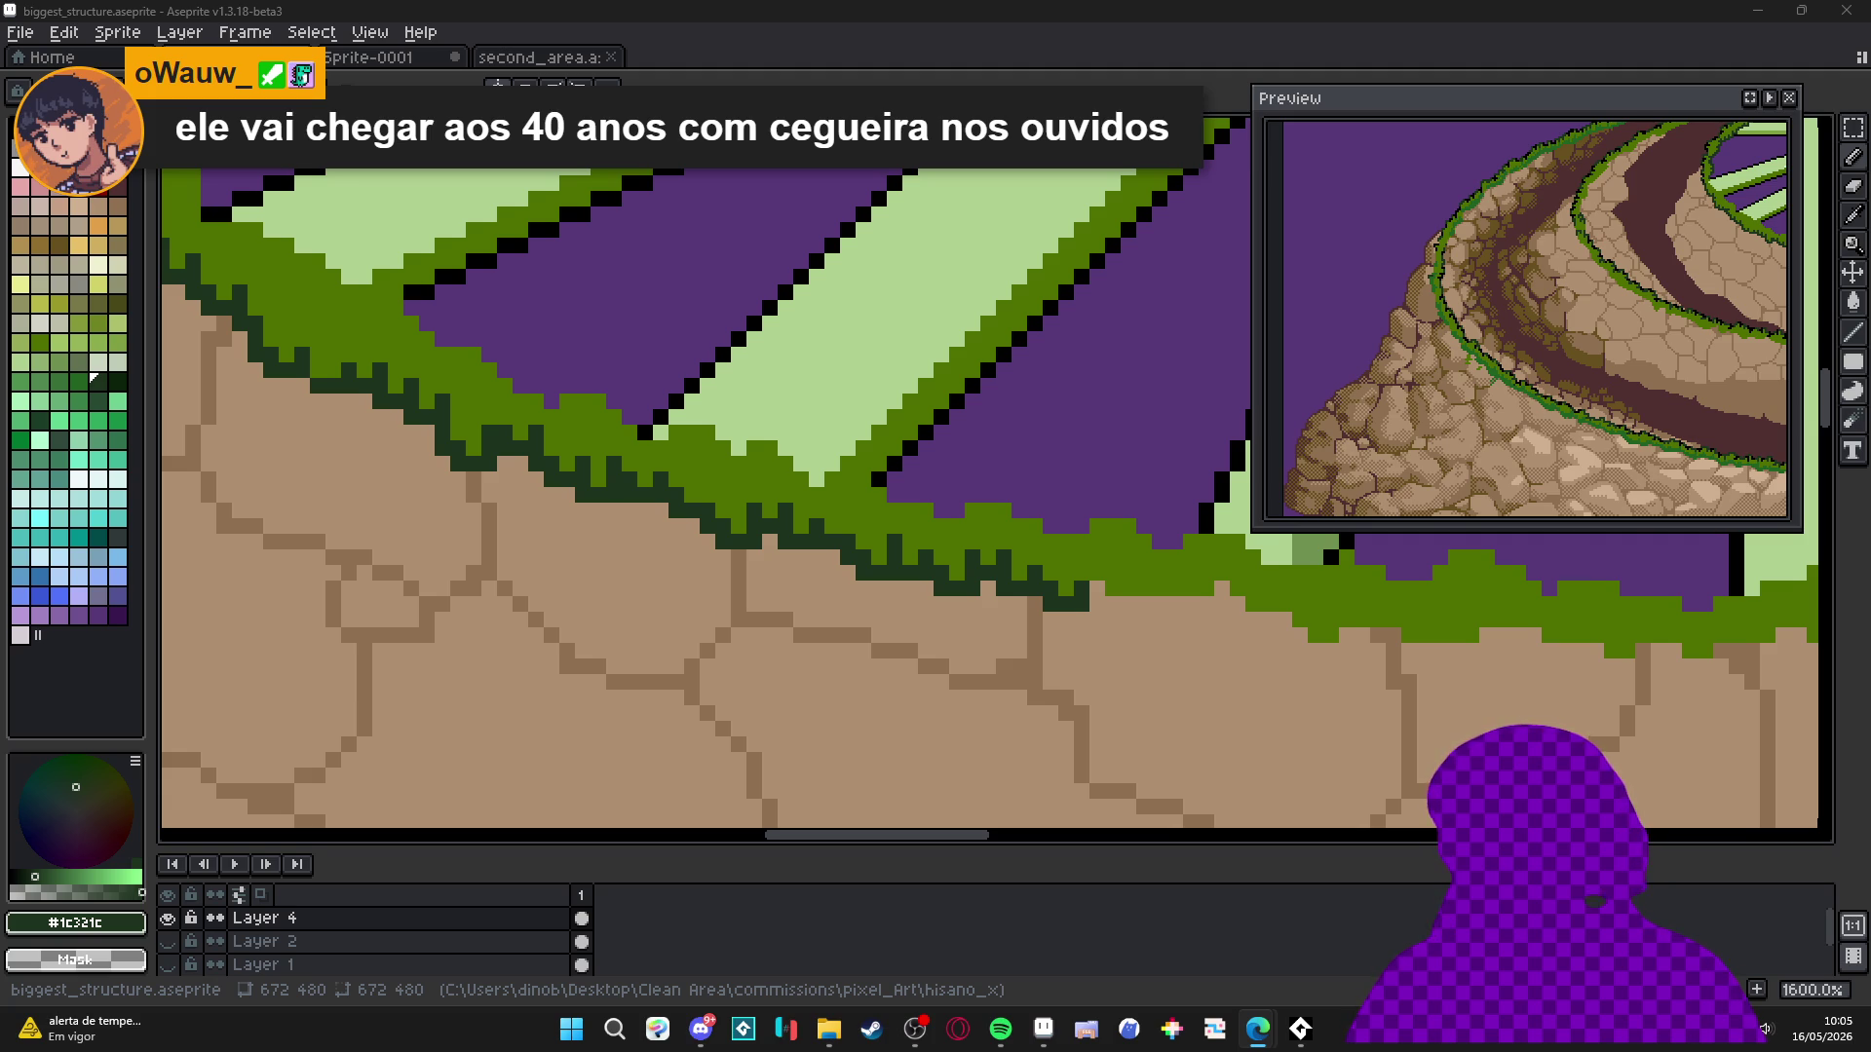
key("alt+Tab")
scroll(488, 600, "down", 2)
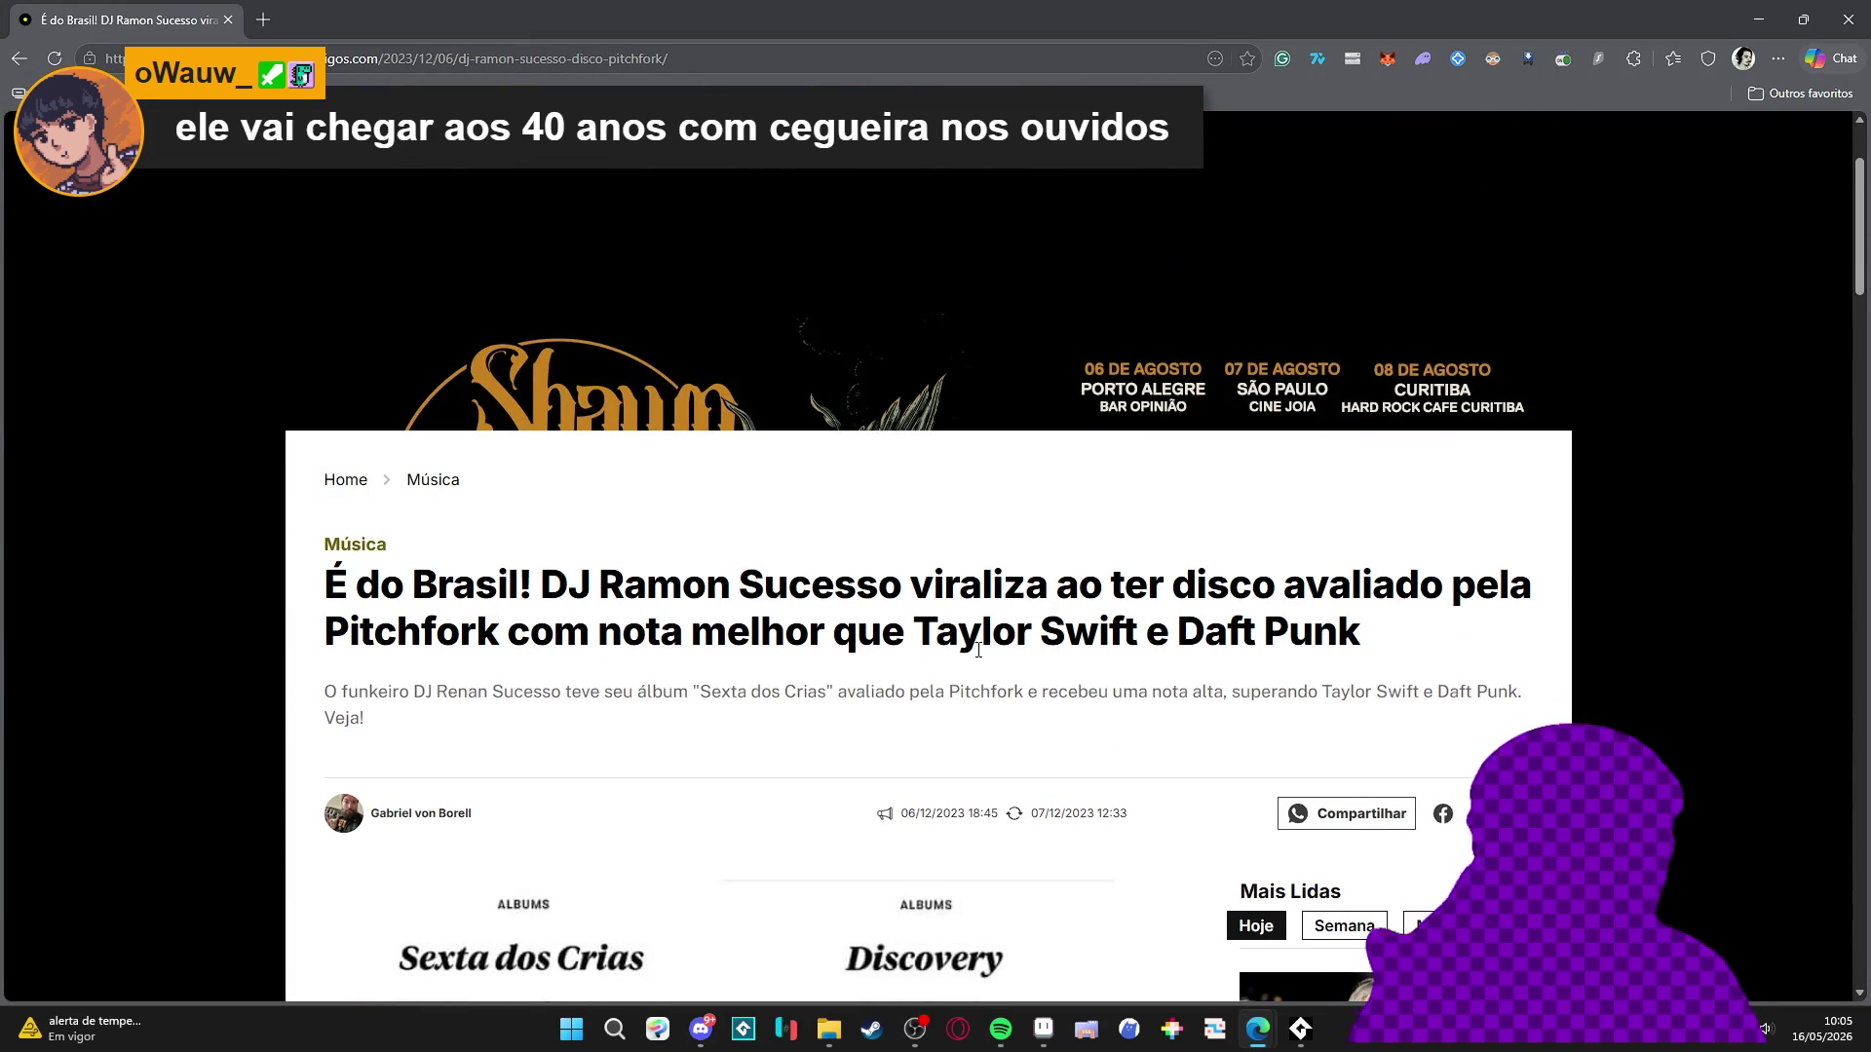
Scroll the article to Pitchfork's 7.7 vs 6.4 scores, then return to Aseprite.
scroll(990, 638, "down", 7)
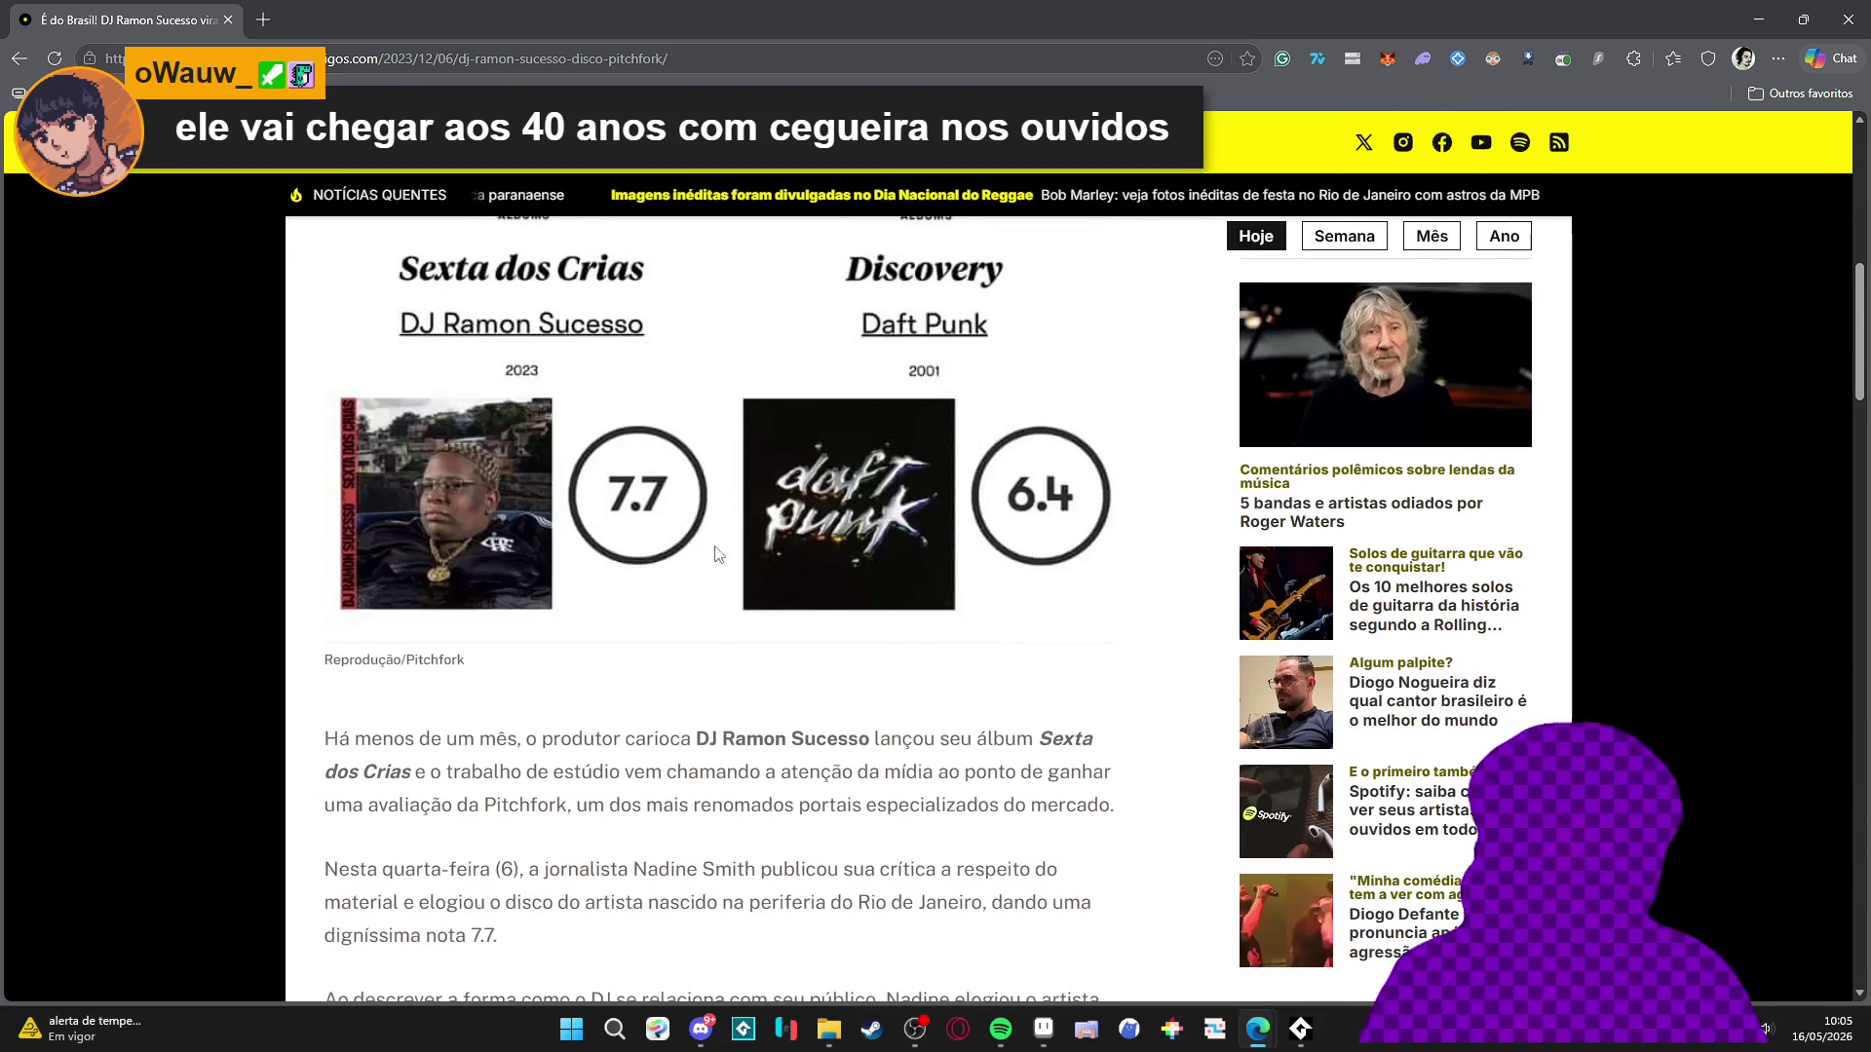
scroll(599, 504, "up", 1)
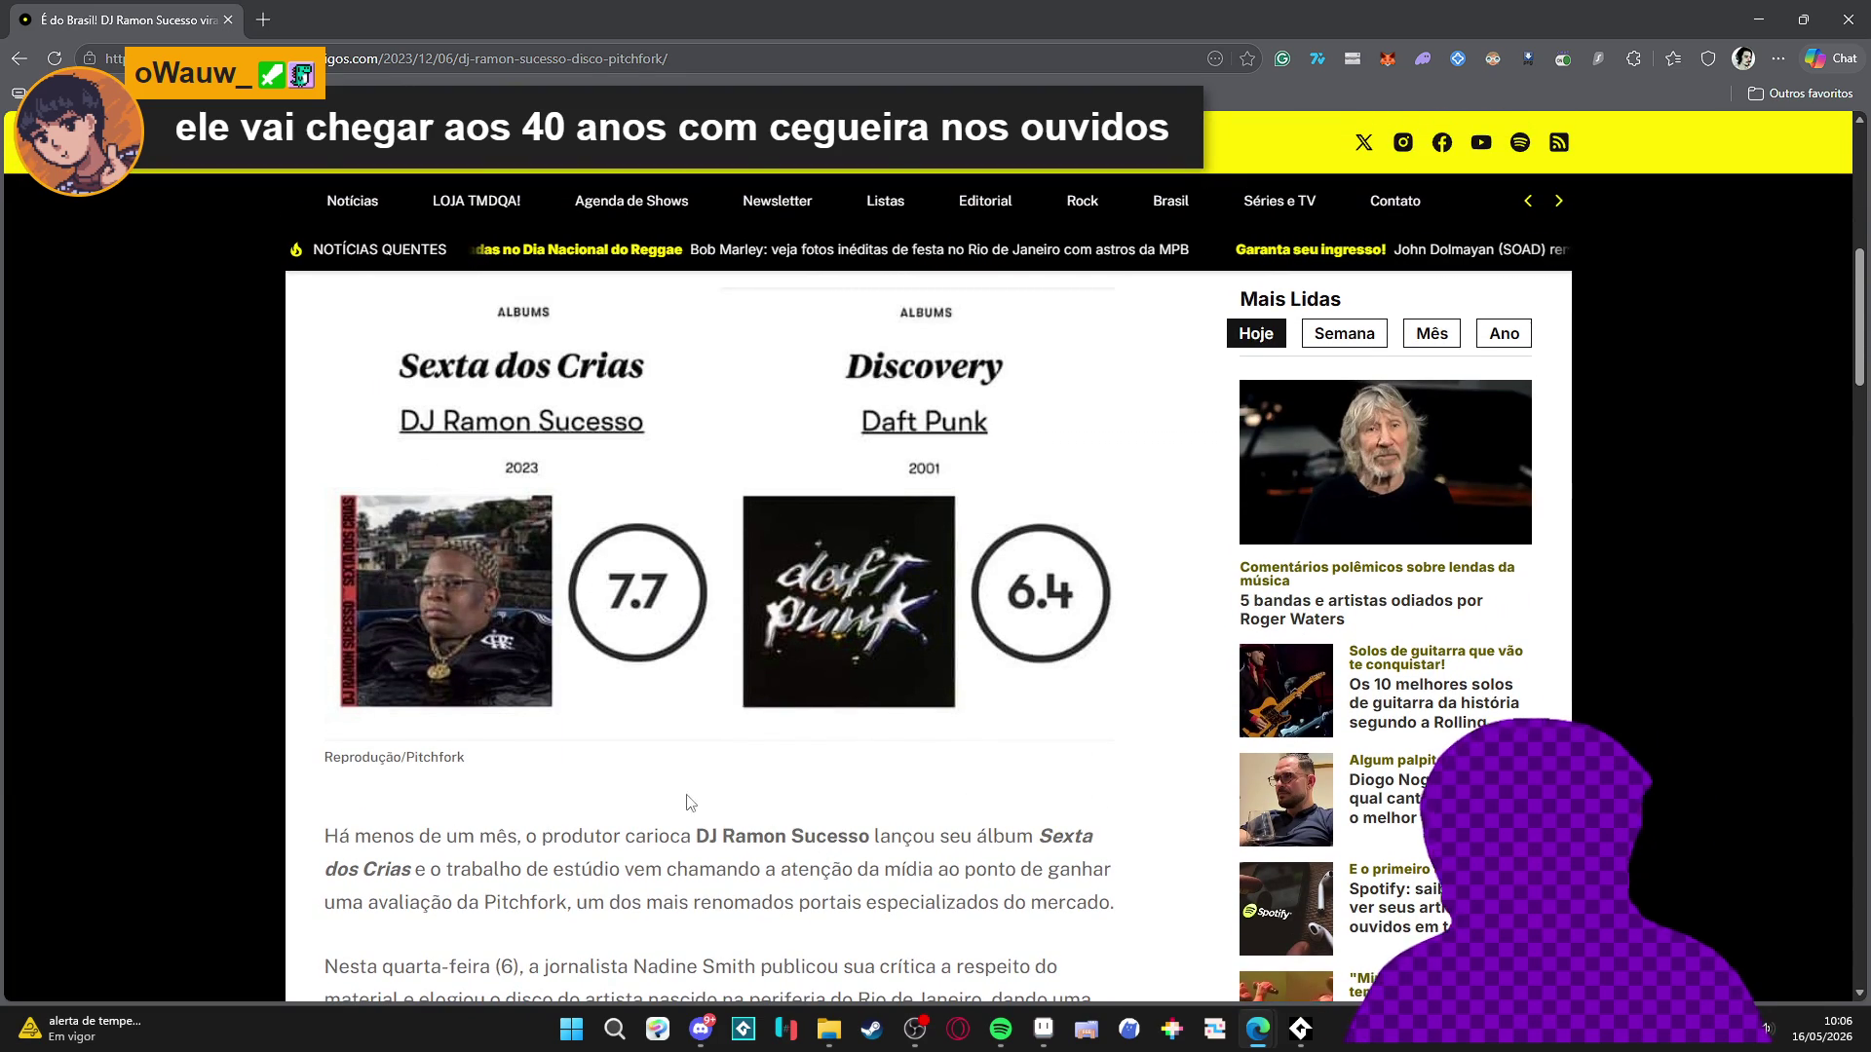
scroll(694, 789, "down", 3)
scroll(788, 639, "up", 4)
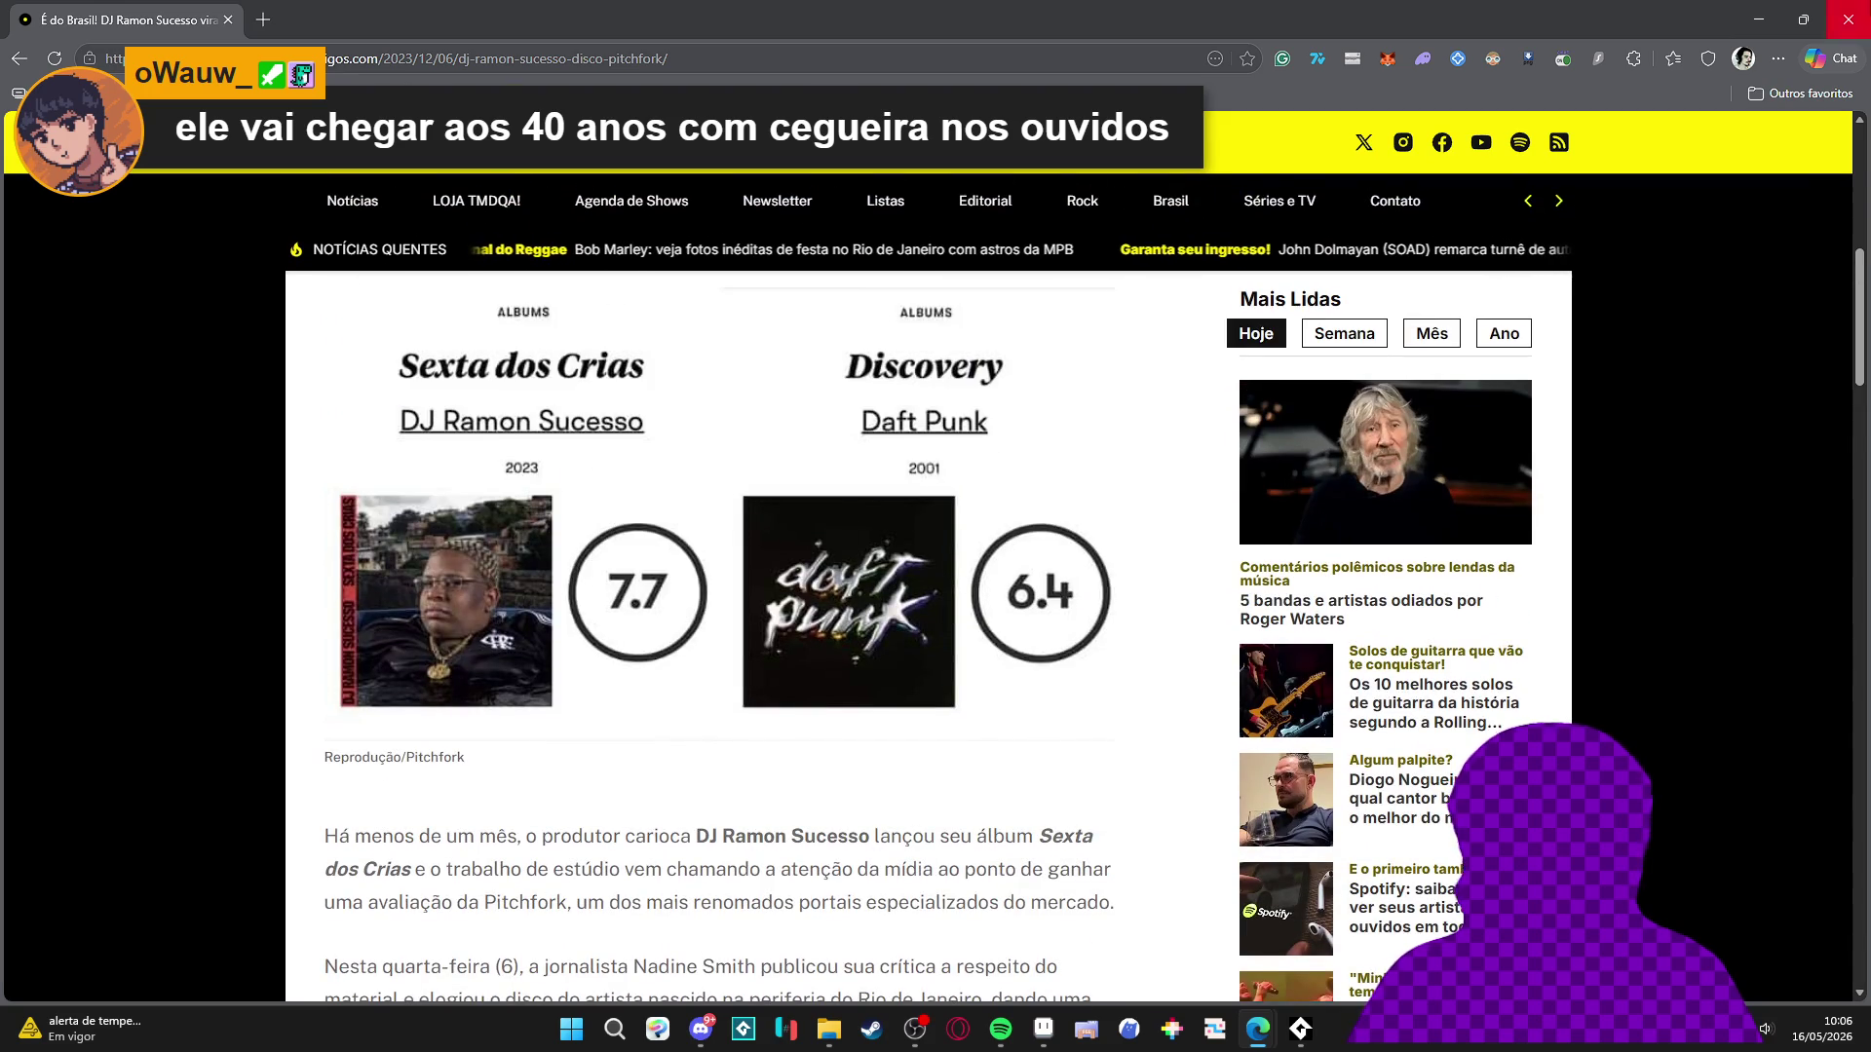
key("alt+Tab")
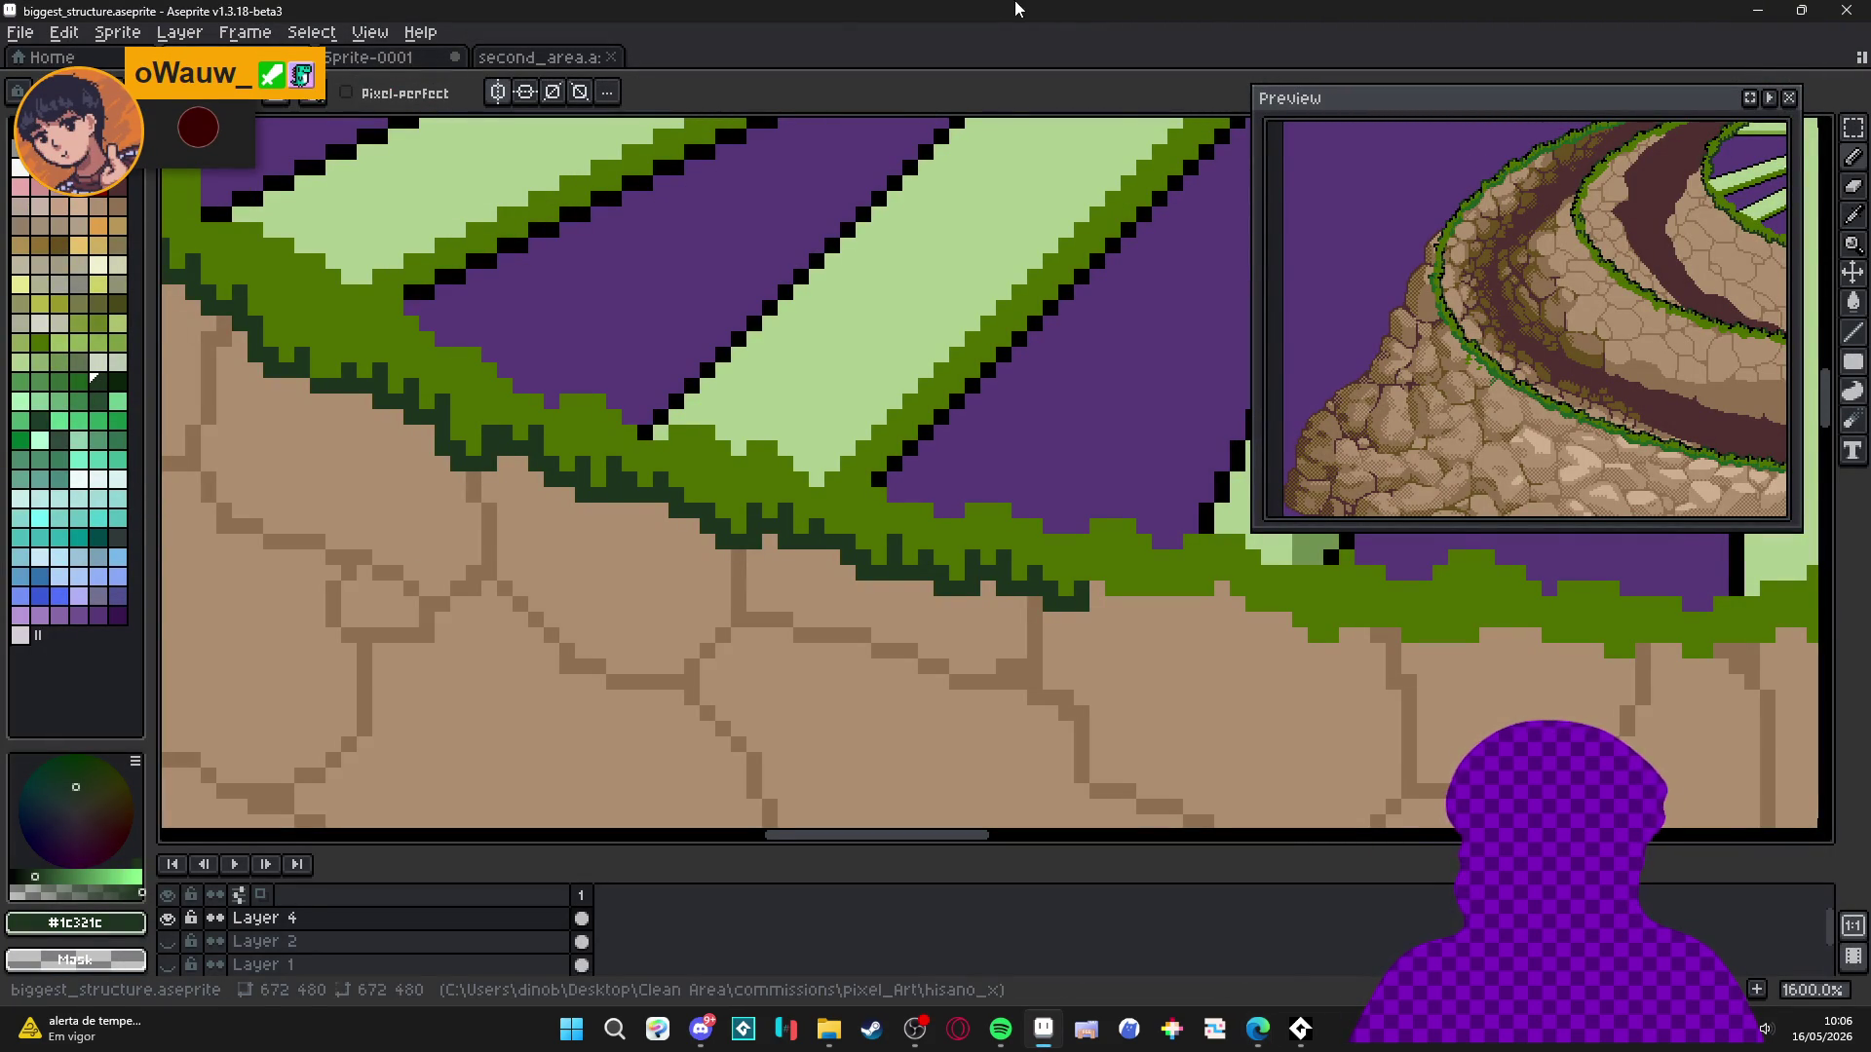
Paint a jagged #1c321c shadow band along the left part of the grass bottom.
scroll(767, 627, "down", 1)
scroll(768, 628, "up", 1)
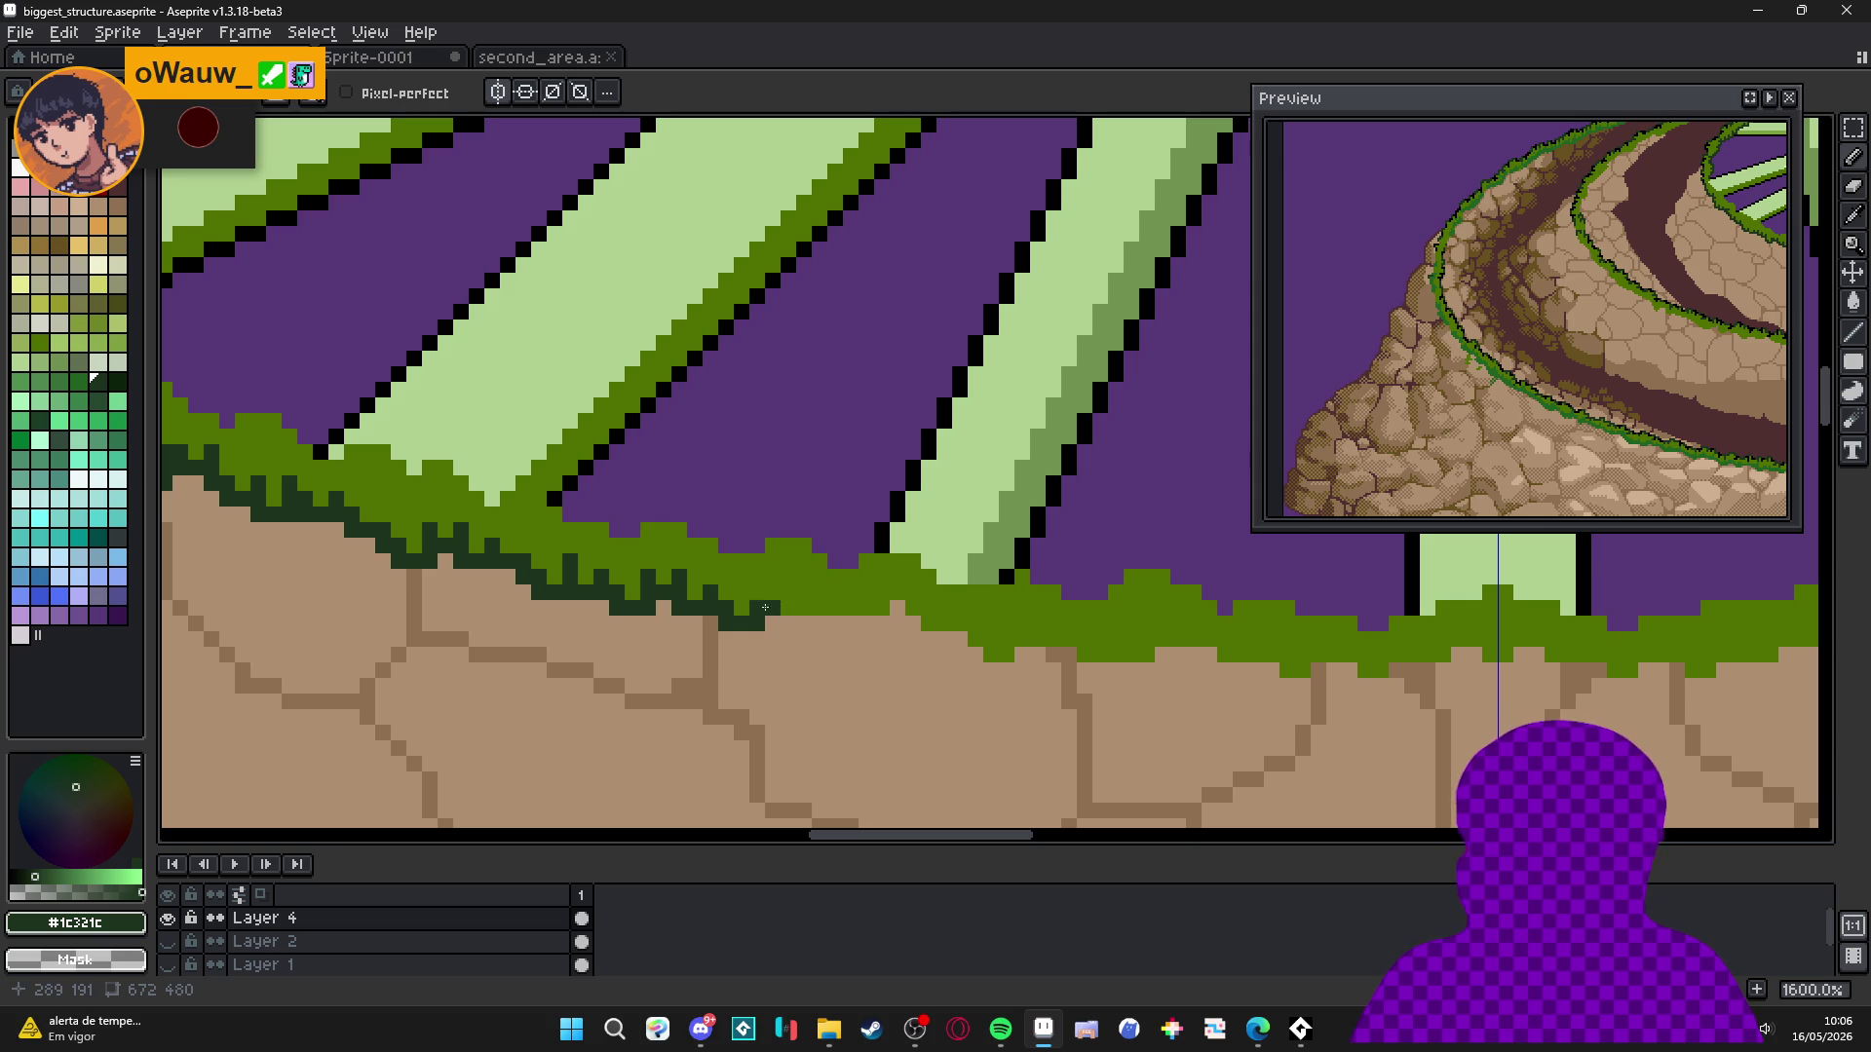
mouse_move(756, 599)
left_mouse_down()
mouse_move(776, 622)
mouse_move(818, 616)
left_mouse_up()
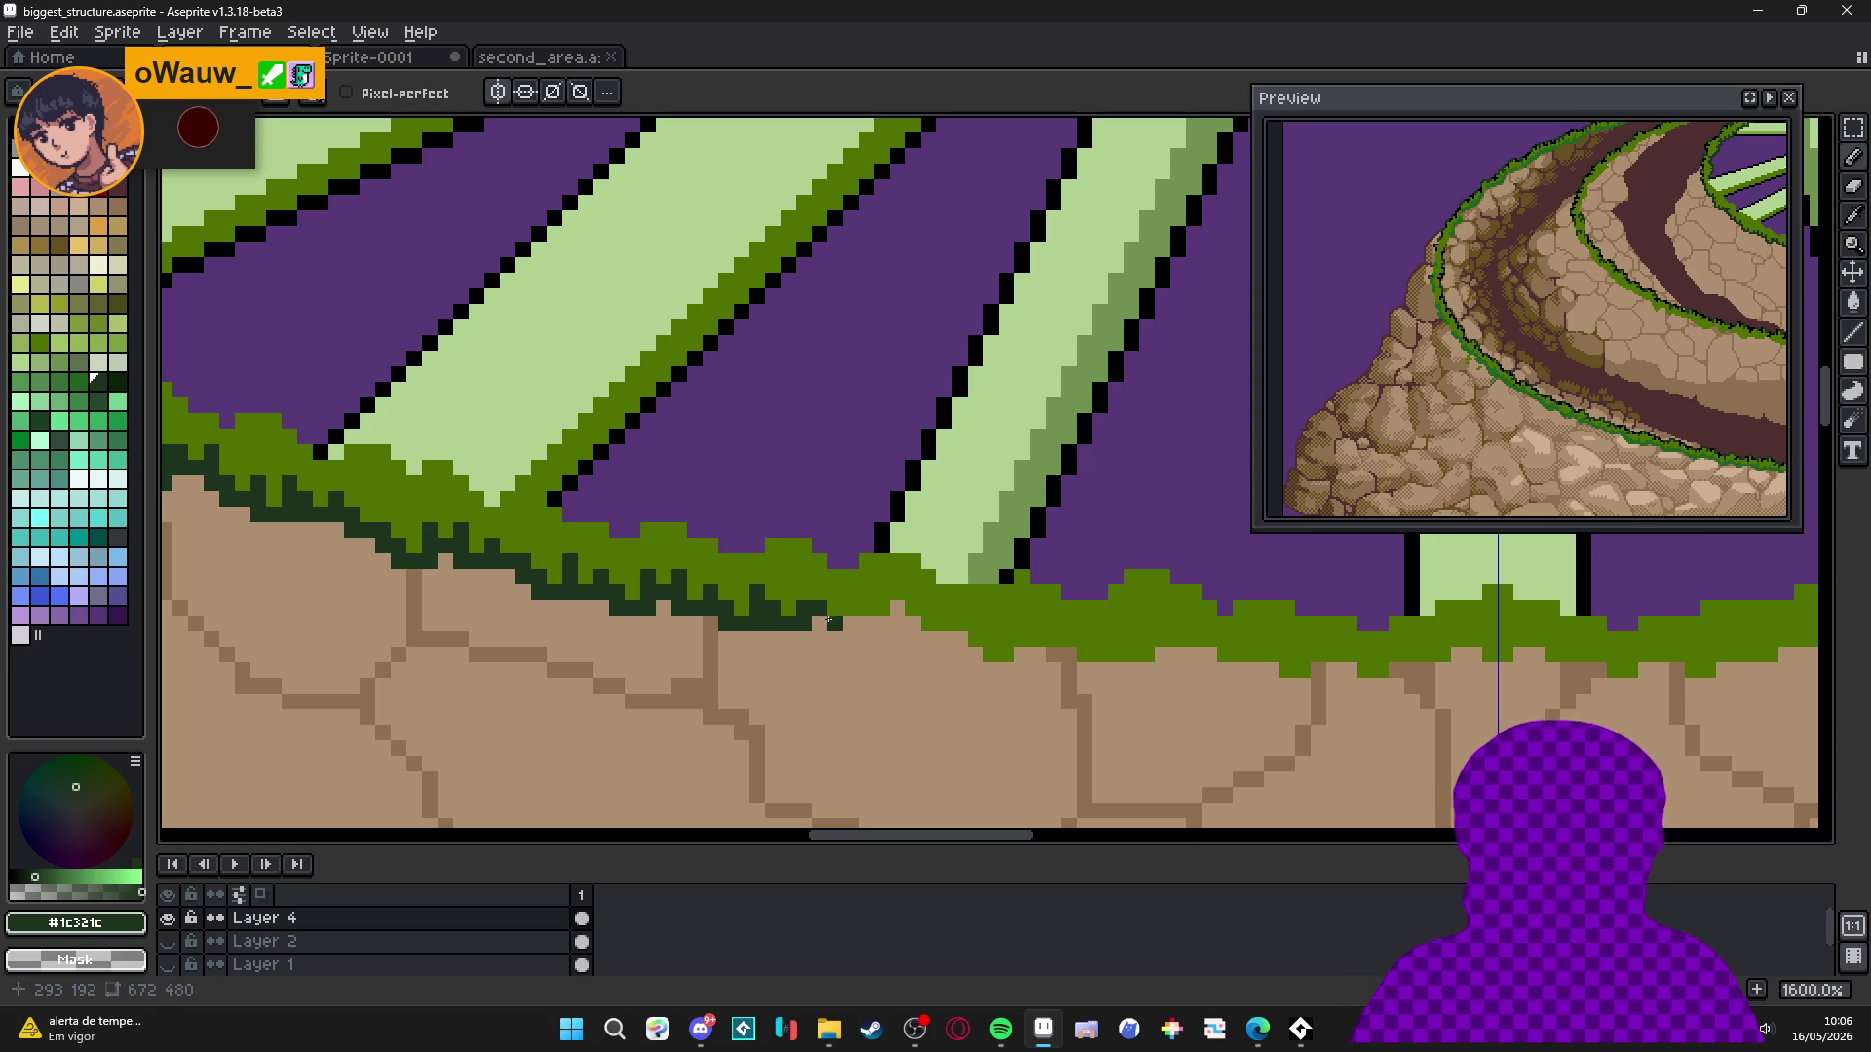
left_click(850, 624)
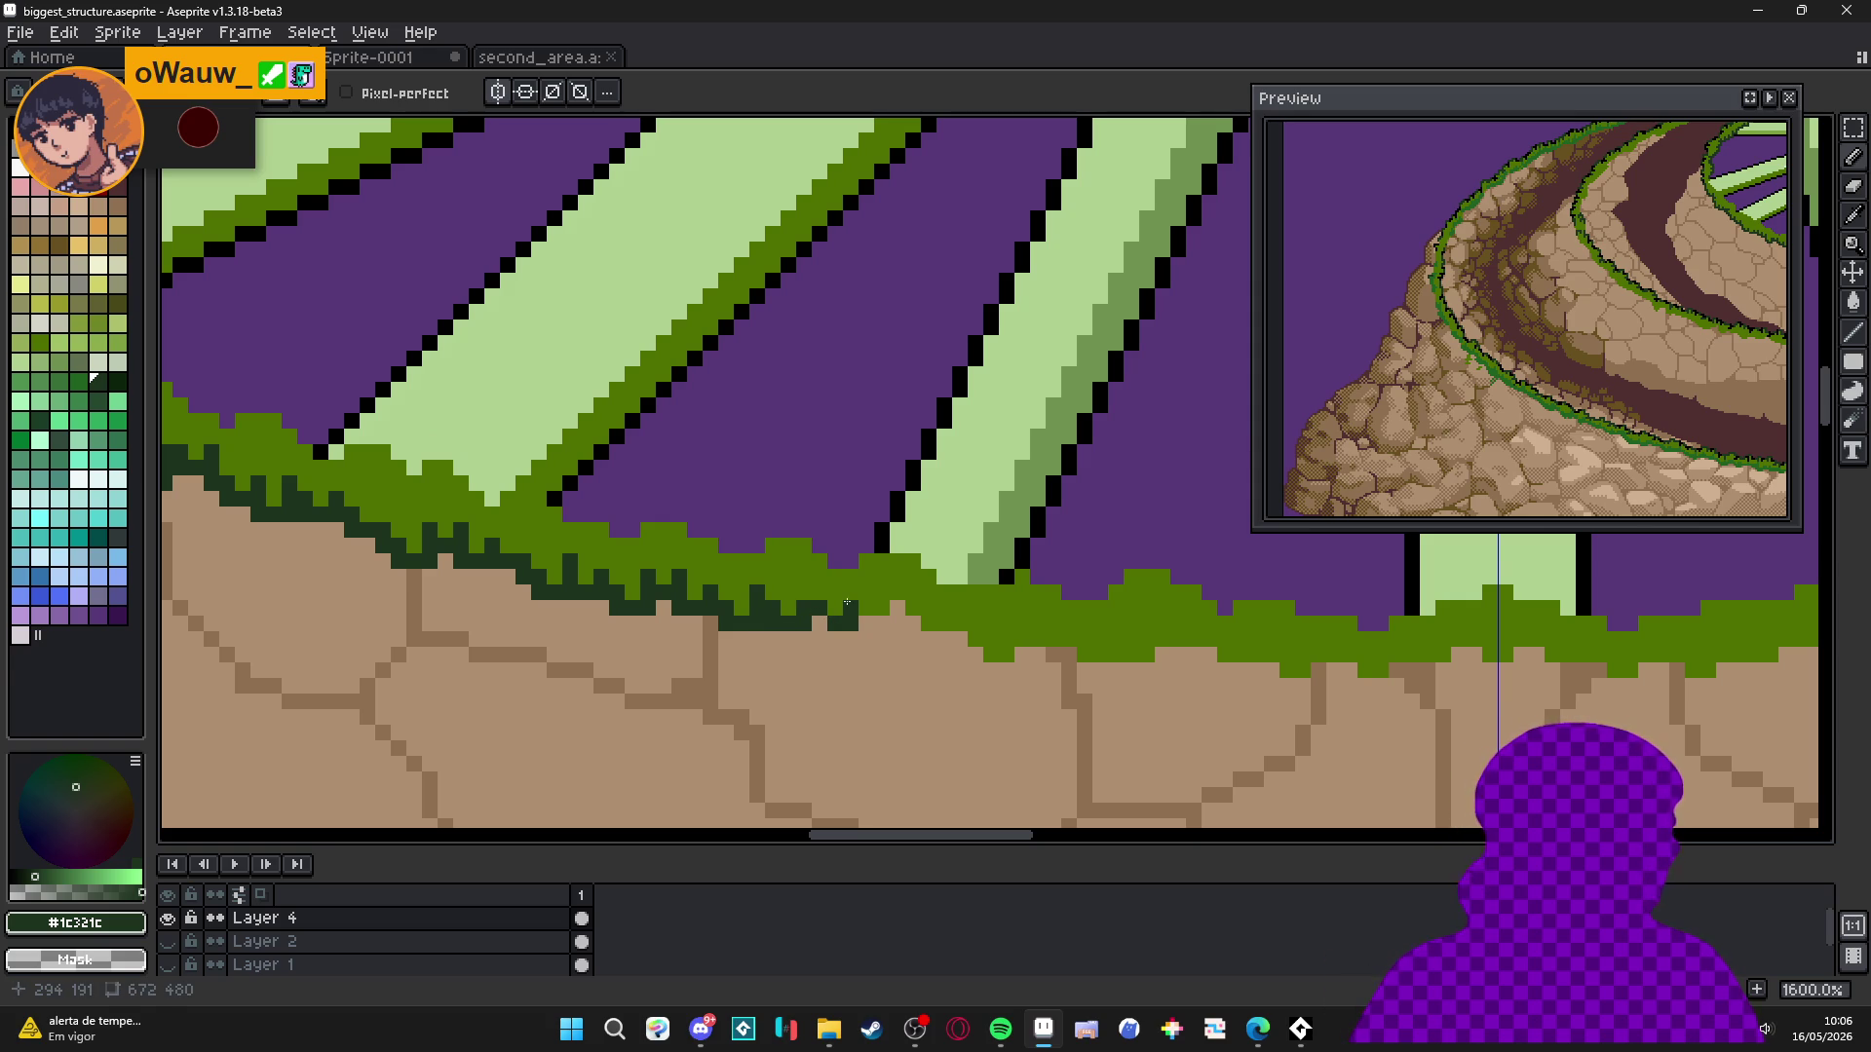
left_click(865, 624)
left_click(882, 625)
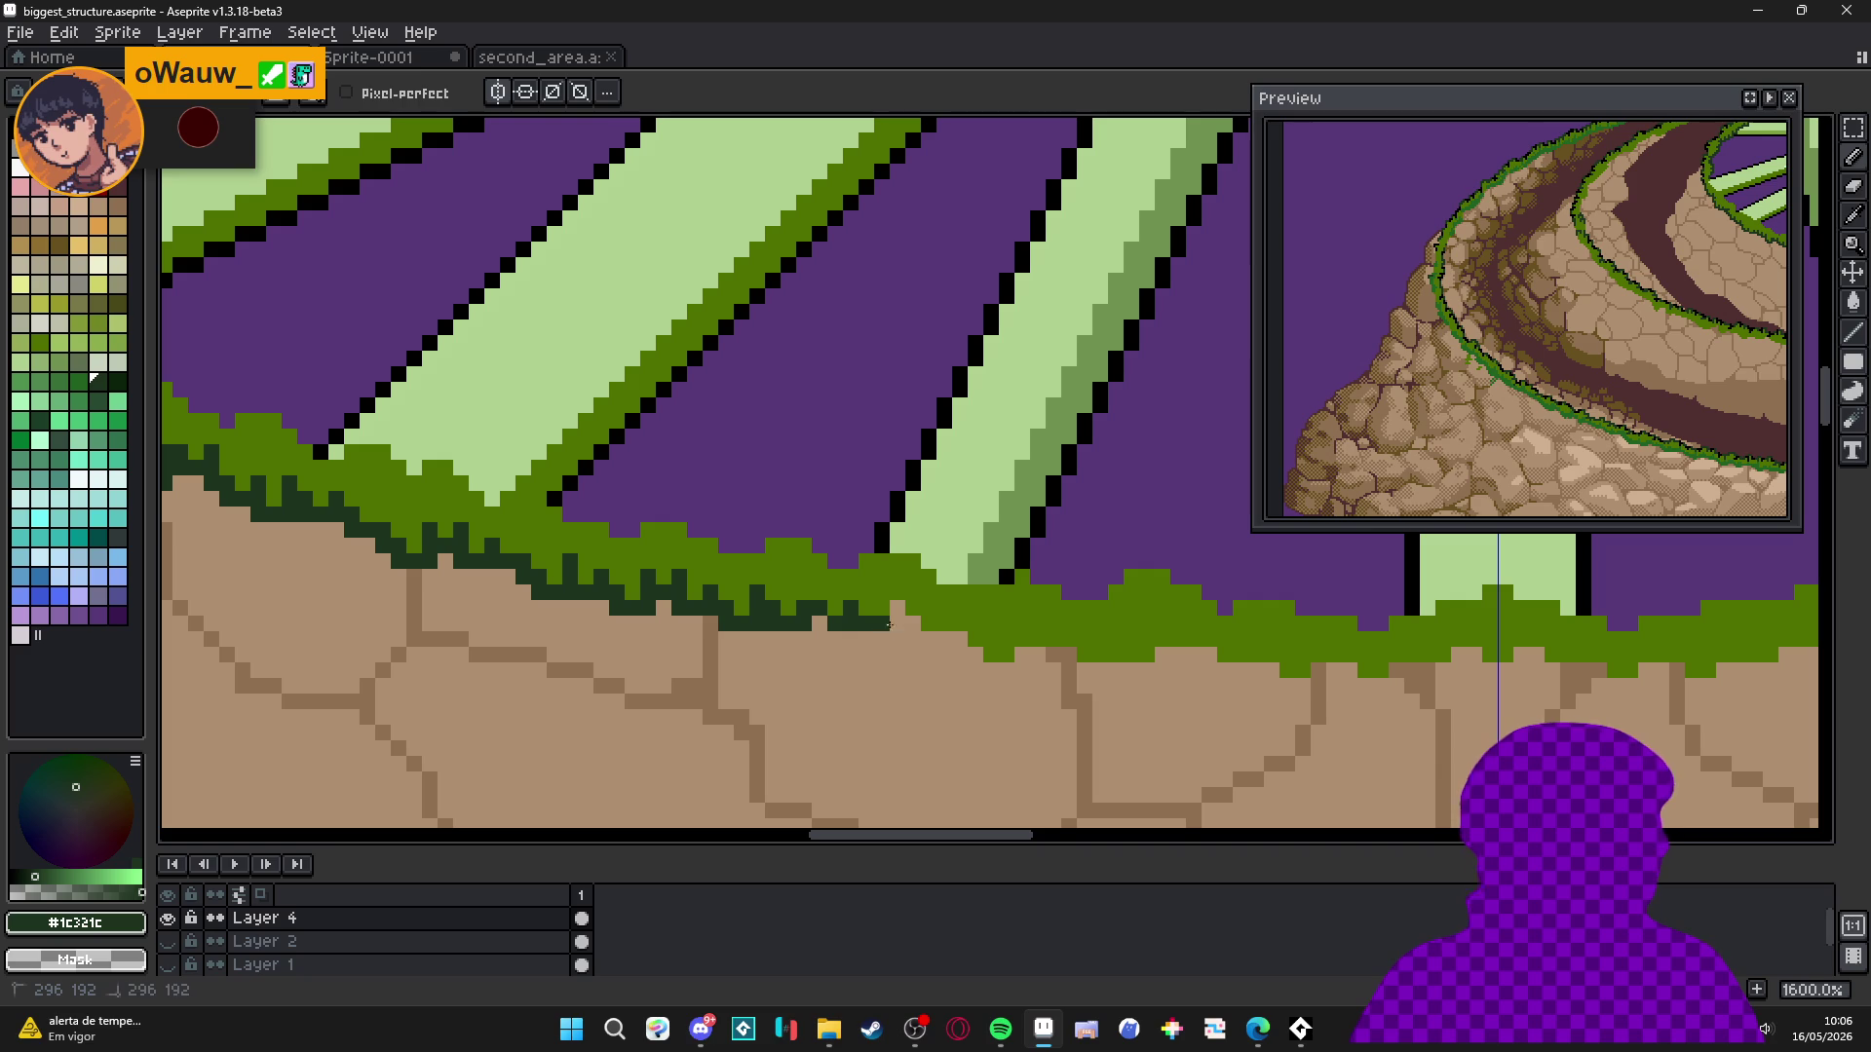
left_click_drag(907, 607, 912, 618)
left_click(942, 640)
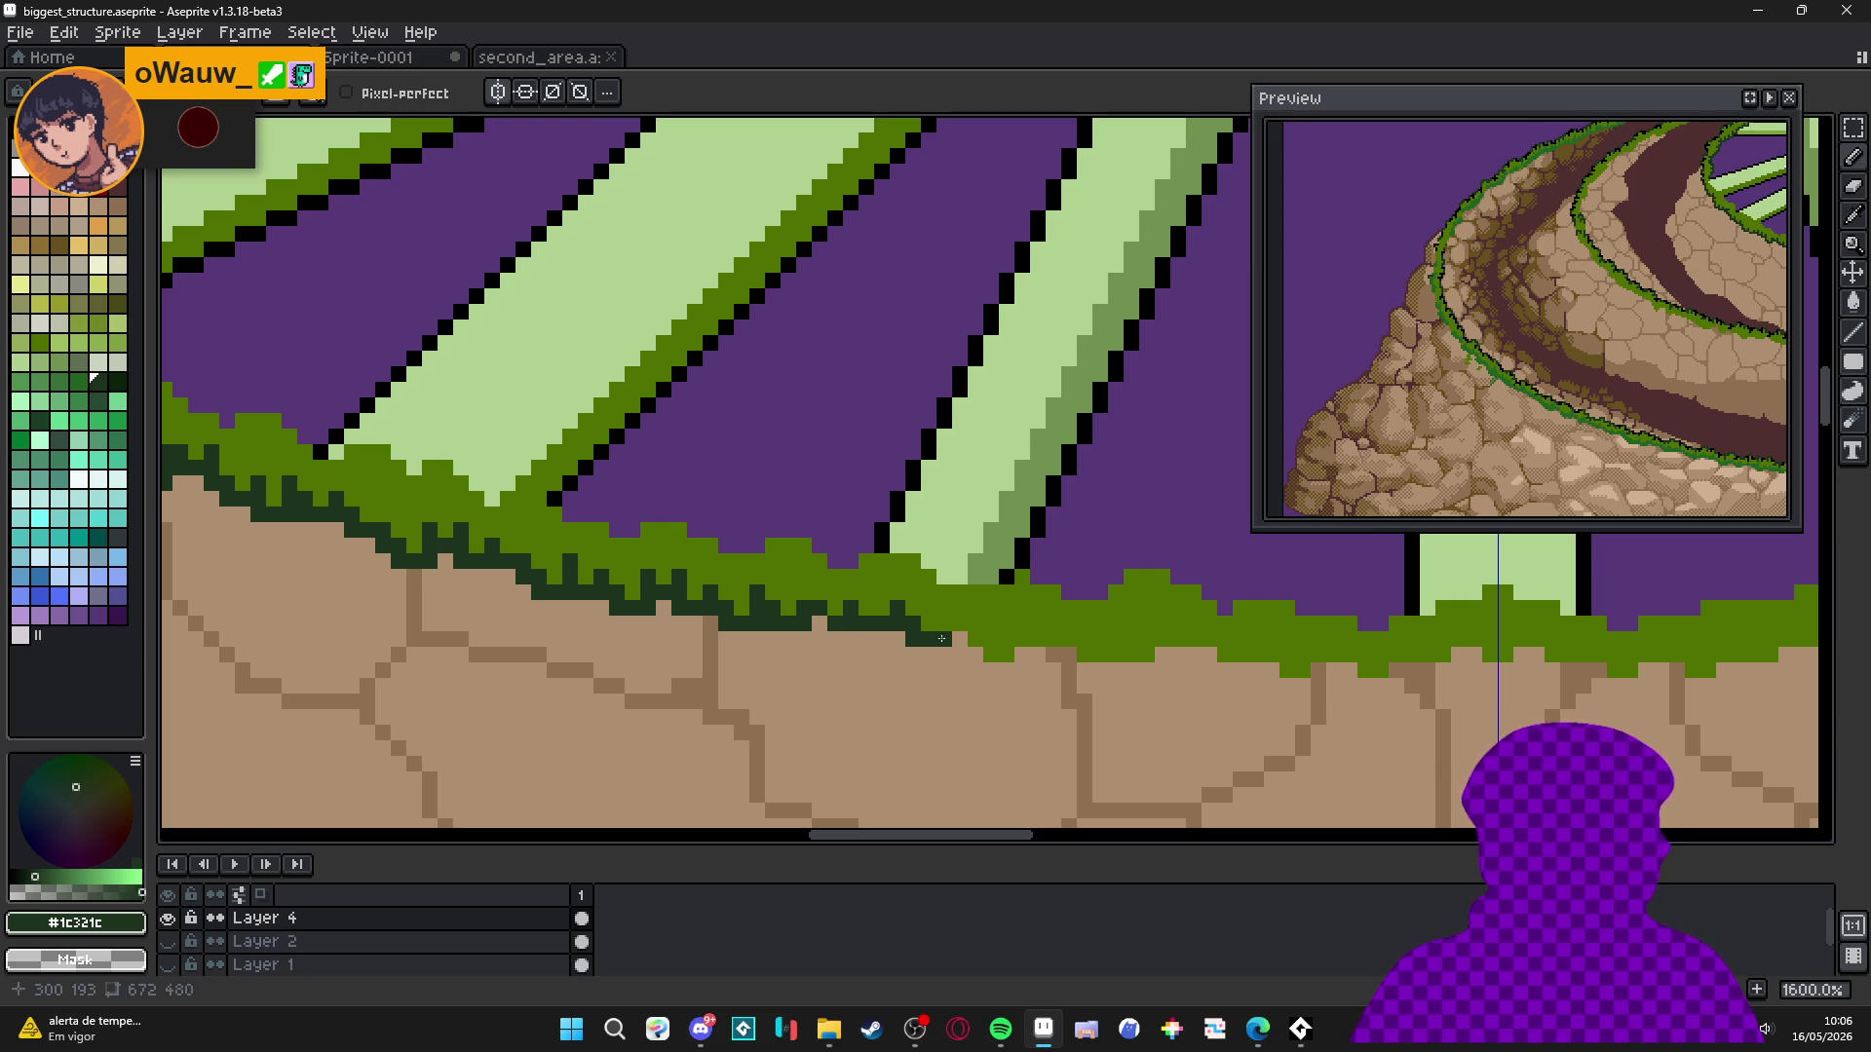
mouse_move(948, 633)
left_mouse_down()
mouse_move(1003, 665)
mouse_move(1071, 665)
left_mouse_up()
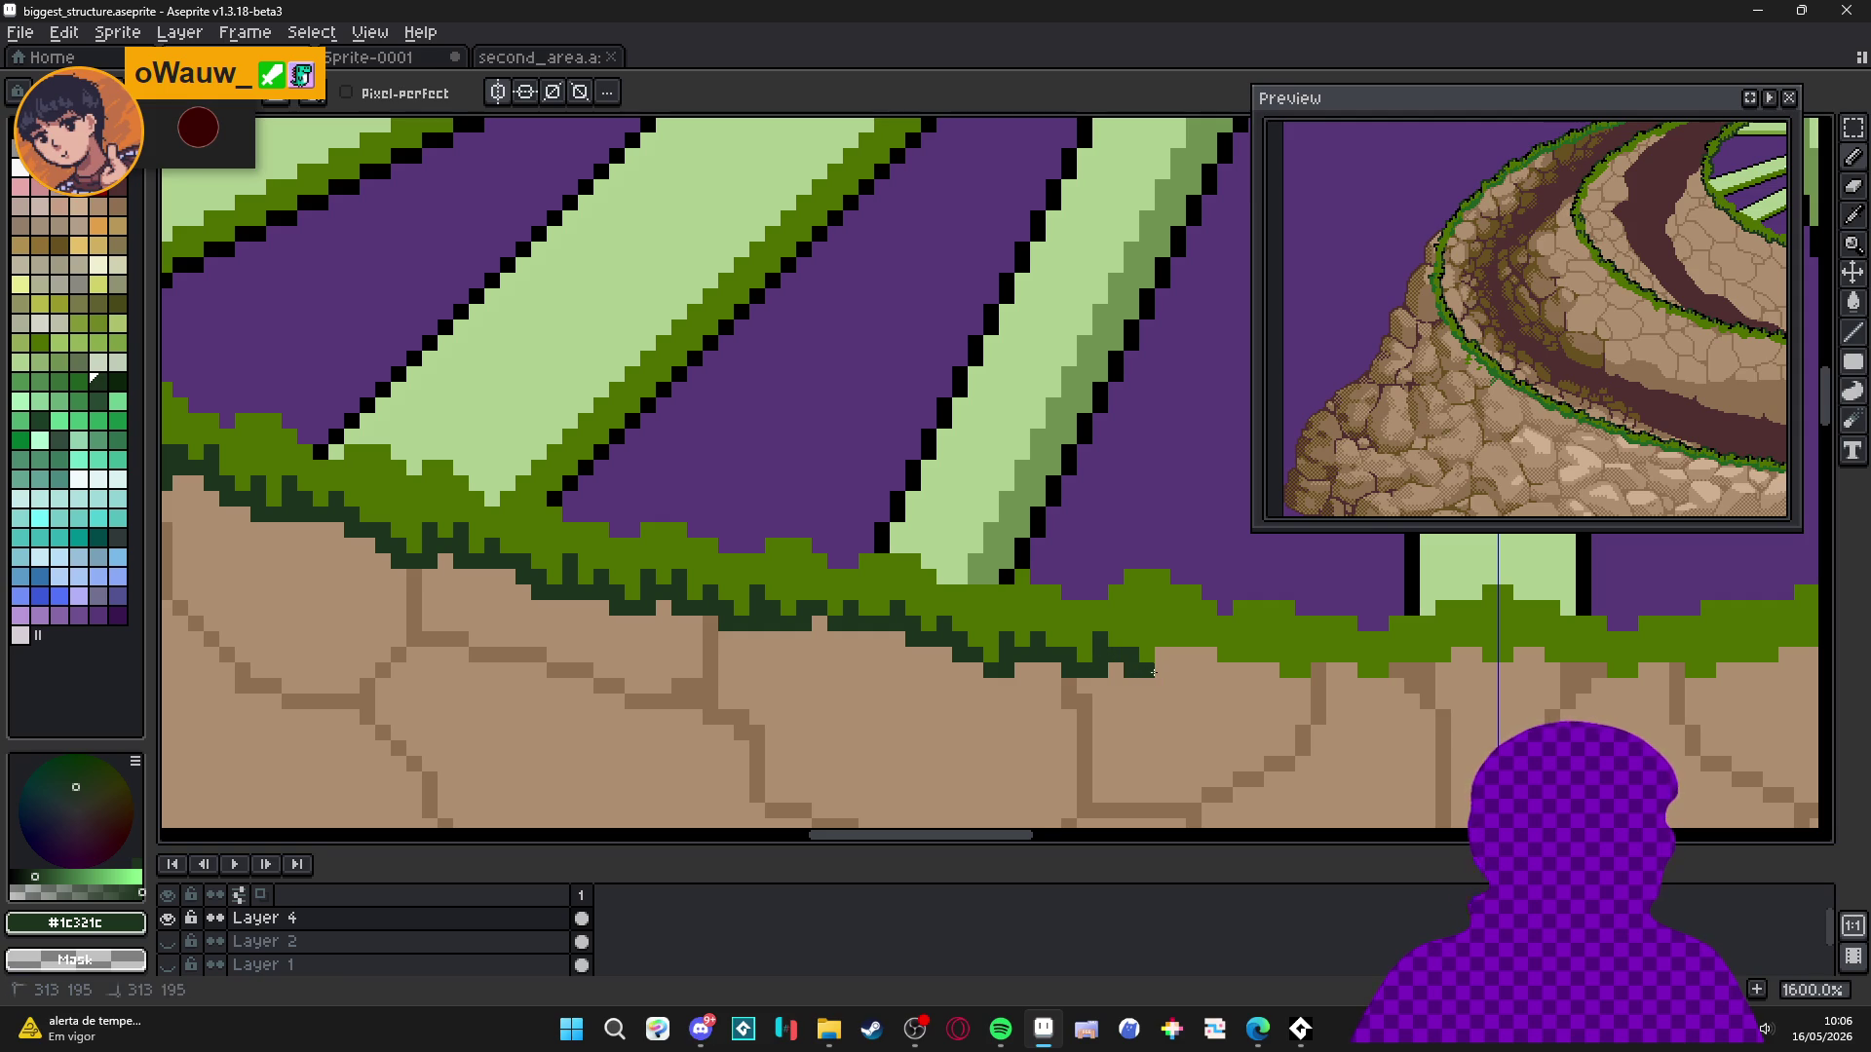
Pan to the next stretch and paint a dark green strip there, redoing one bad stroke.
left_click_drag(1157, 642, 1045, 657)
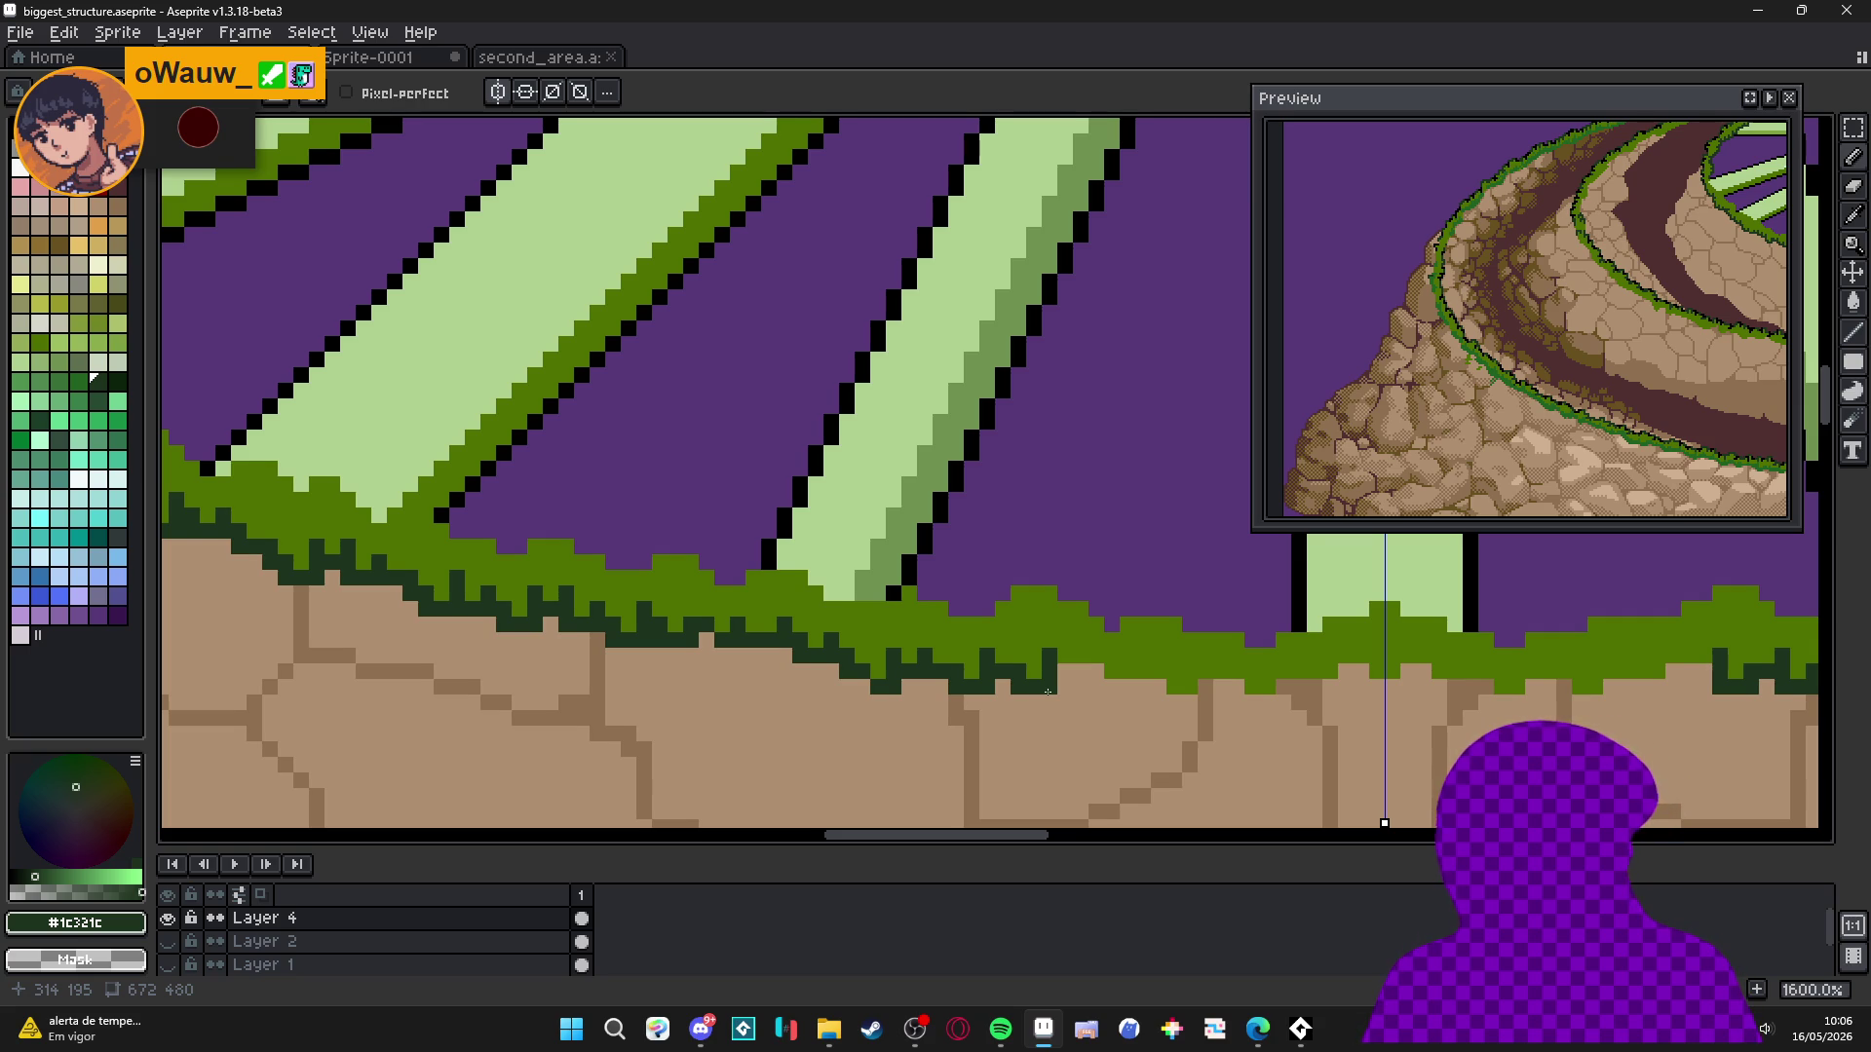
scroll(814, 702, "down", 1)
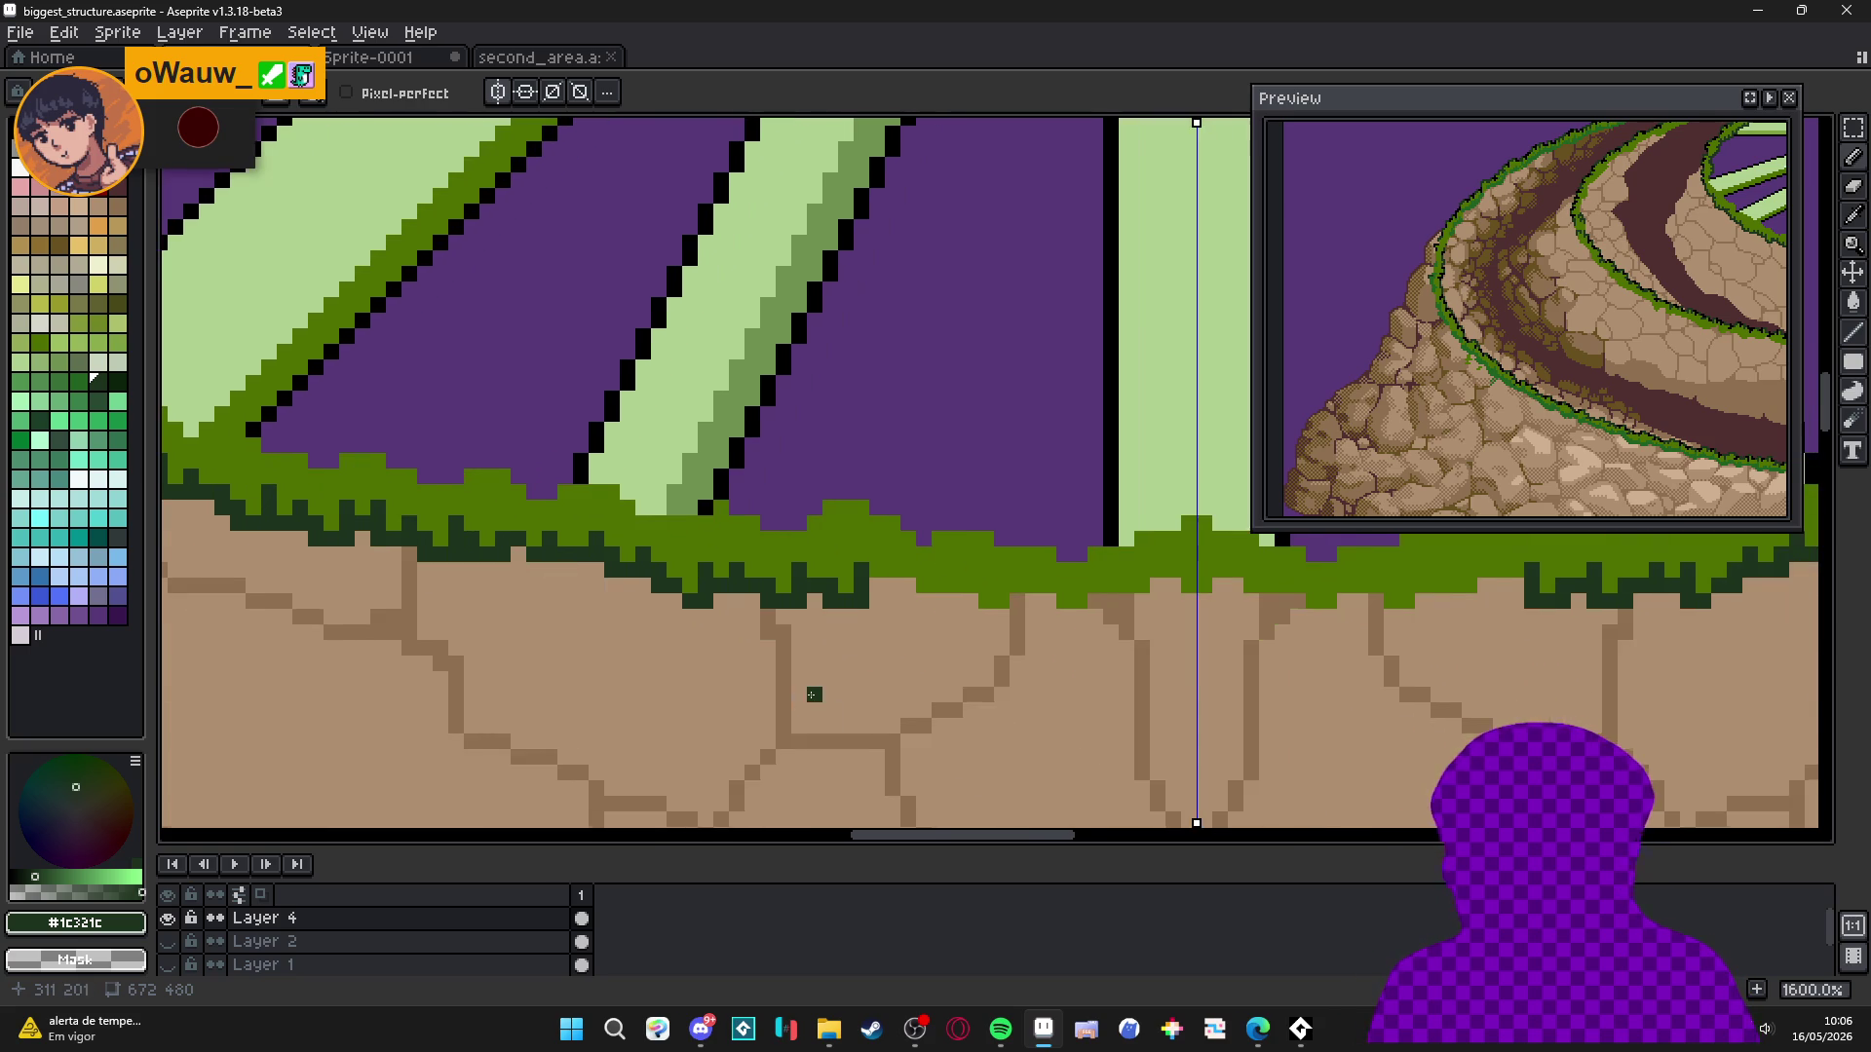
scroll(906, 698, "up", 3)
mouse_move(866, 529)
left_mouse_down()
mouse_move(916, 531)
mouse_move(950, 565)
mouse_move(1033, 570)
mouse_move(1023, 589)
mouse_move(1069, 571)
mouse_move(1057, 541)
mouse_move(1128, 589)
mouse_move(1199, 565)
mouse_move(1195, 594)
mouse_move(1244, 542)
left_mouse_up()
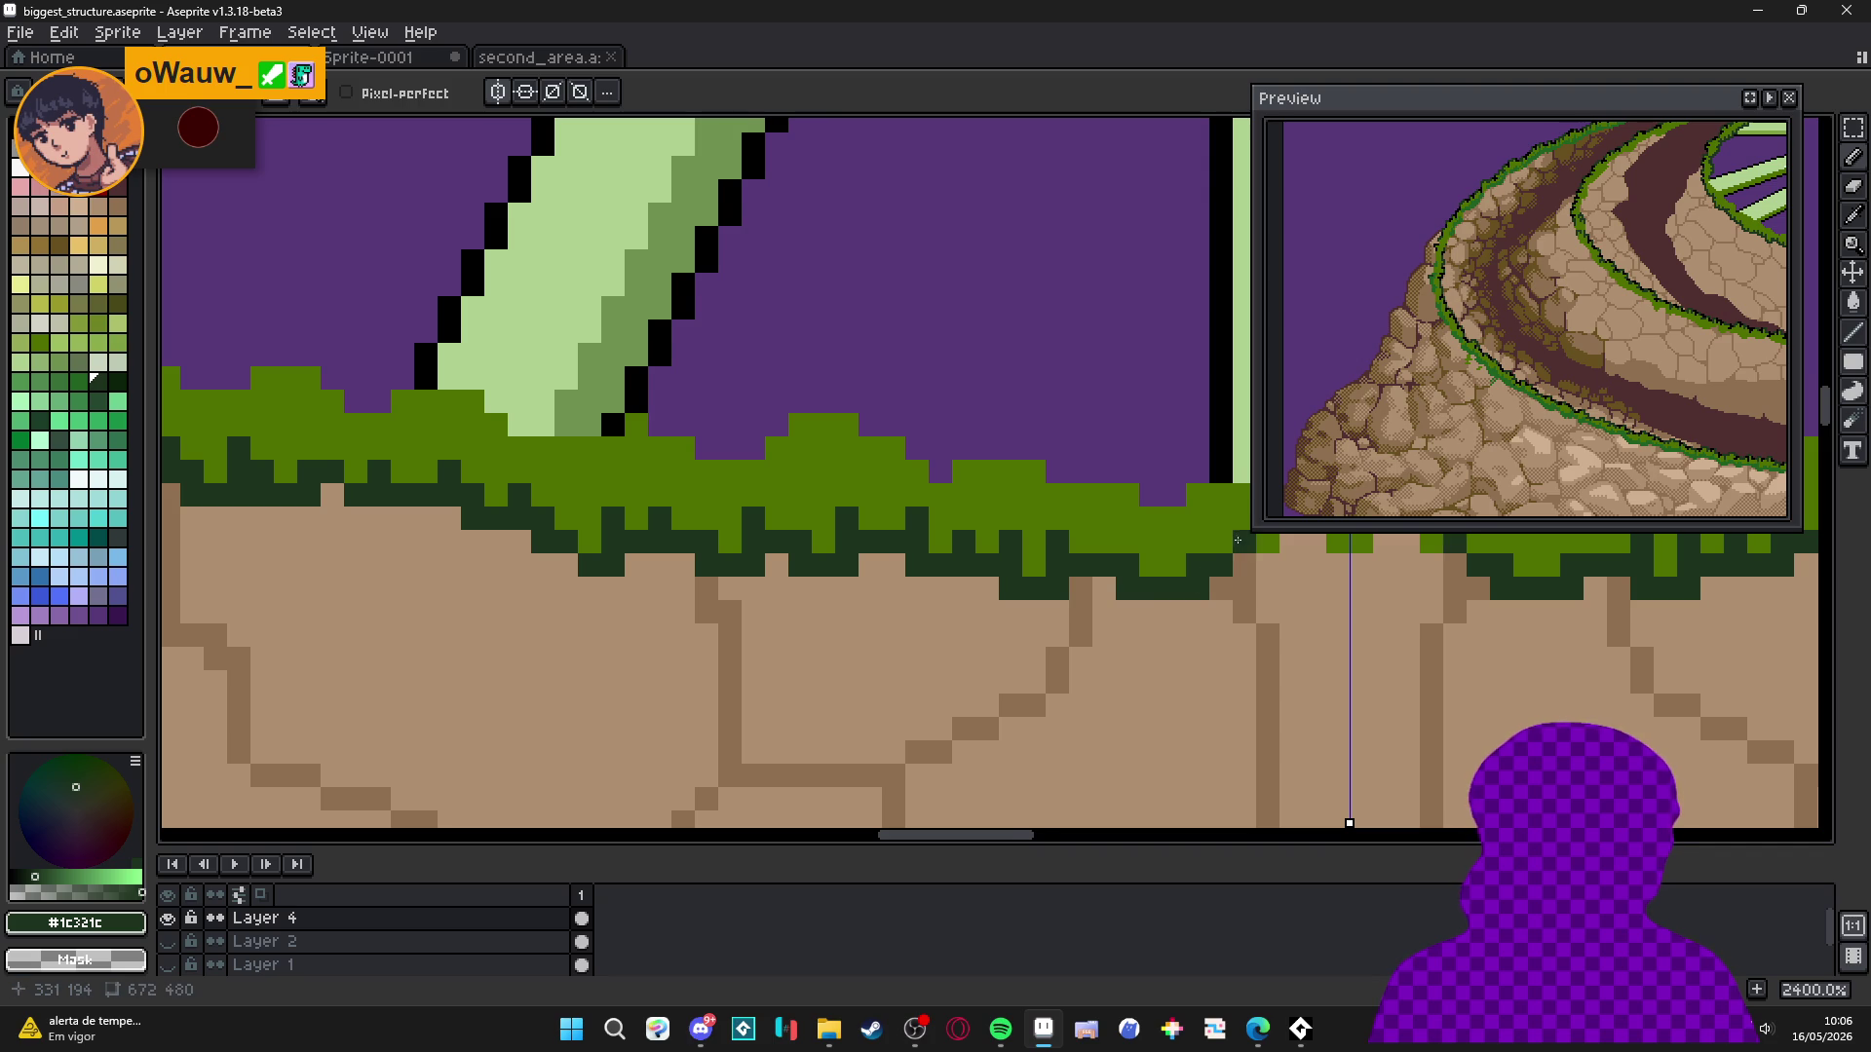
key("ctrl+z")
mouse_move(1117, 558)
left_mouse_down()
mouse_move(1170, 579)
mouse_move(1193, 555)
mouse_move(1228, 579)
left_mouse_up()
scroll(1219, 575, "down", 8)
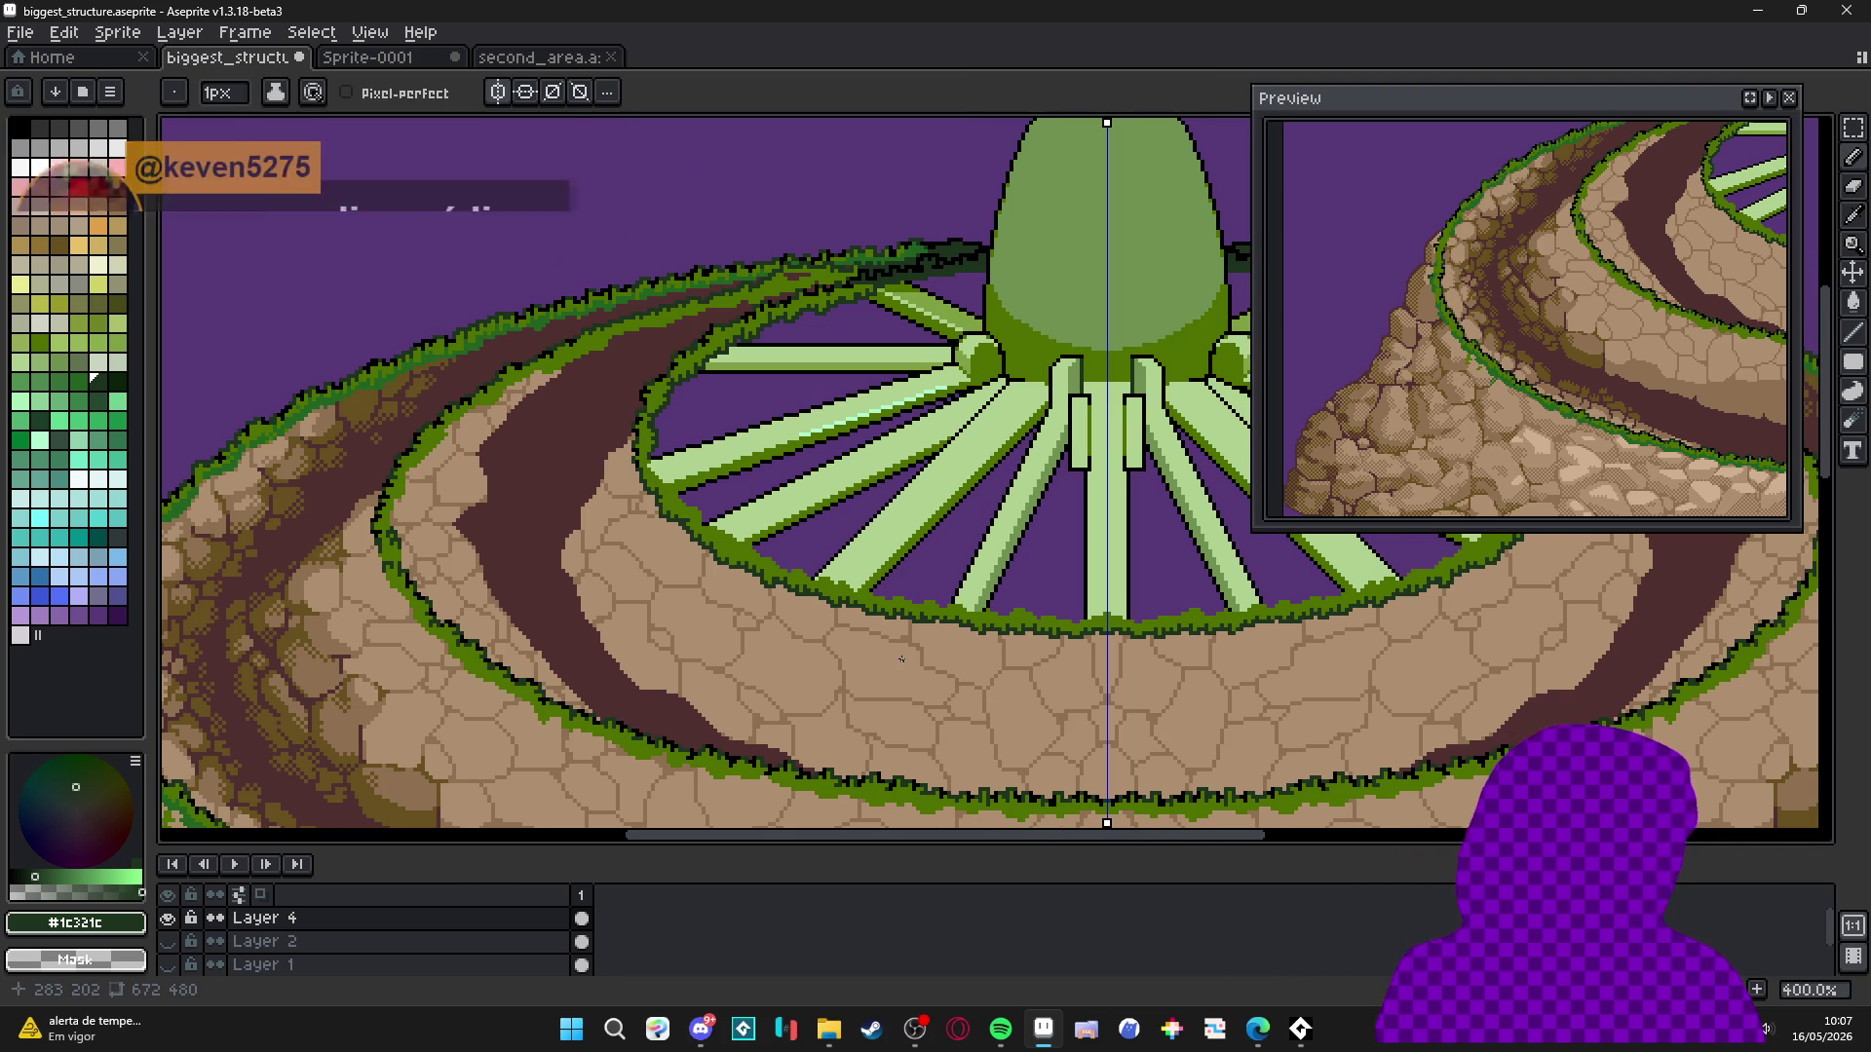
Zoom to 2400% on the inner ring and pencil dark green pixels along the spoke edge.
left_click_drag(698, 535, 691, 551)
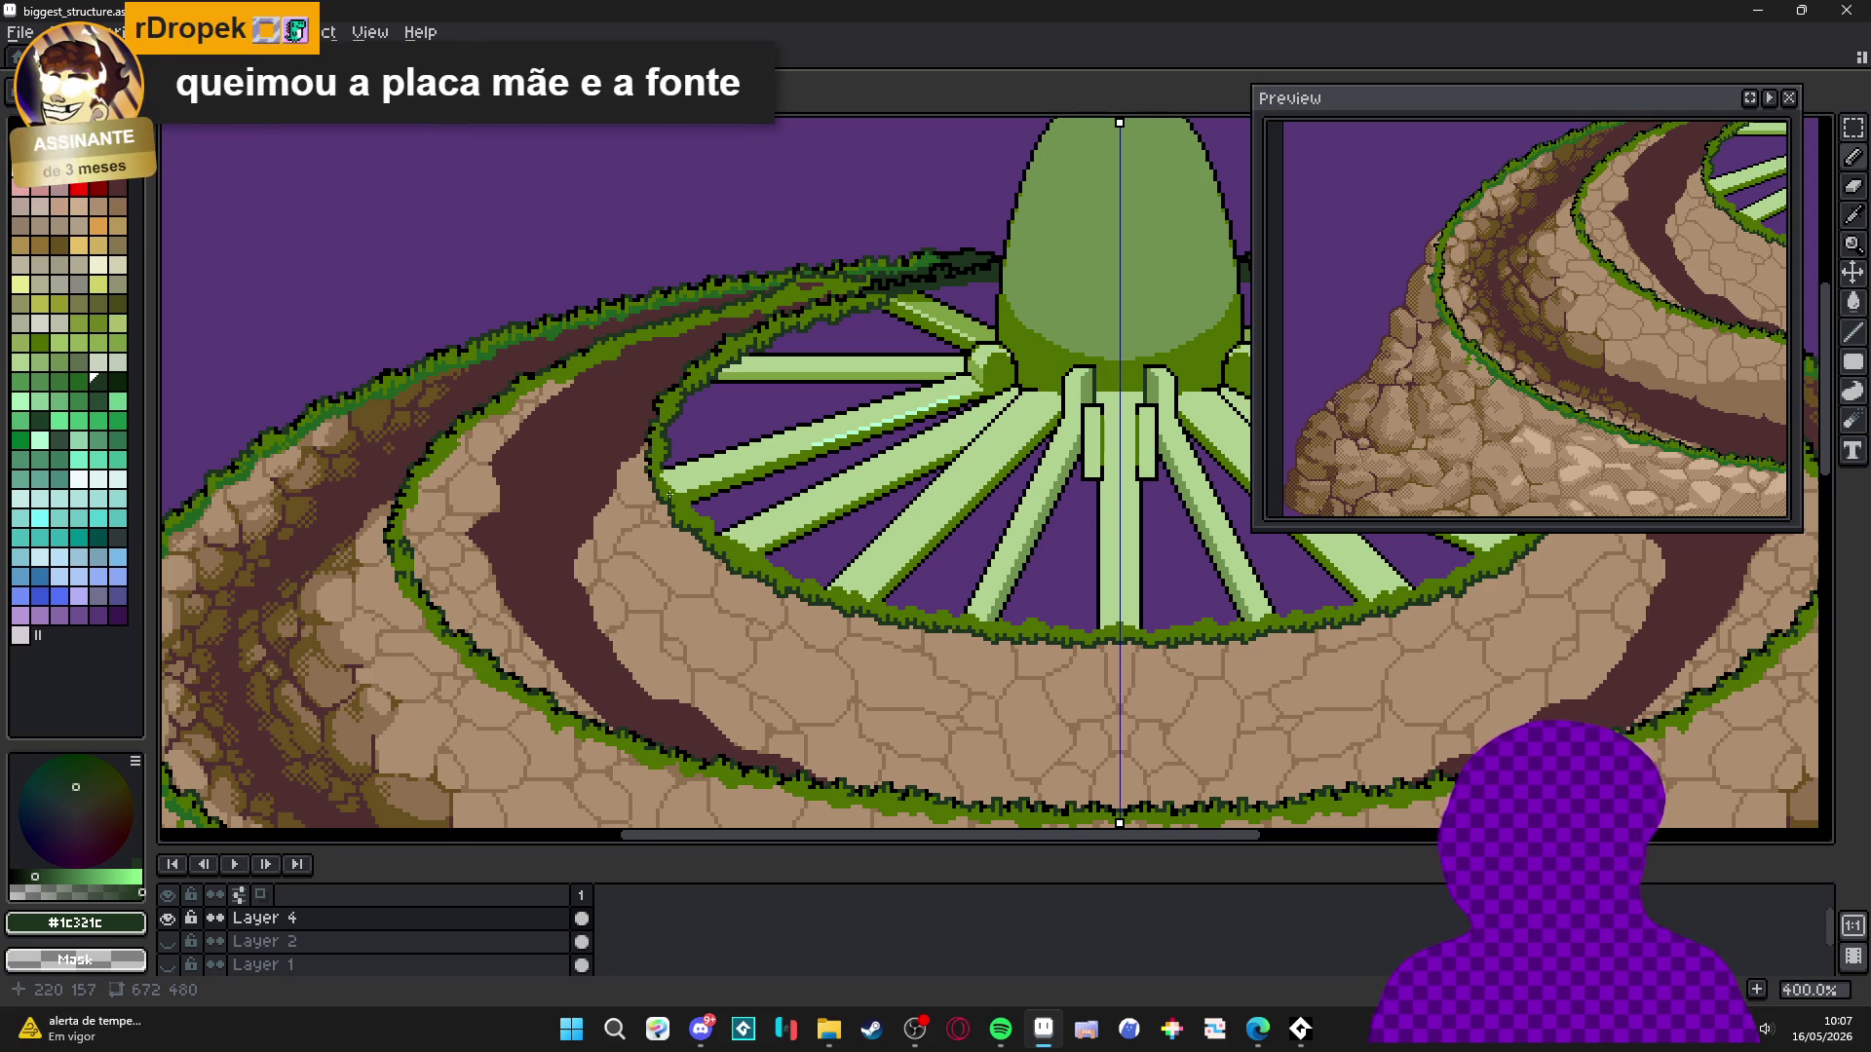
scroll(671, 504, "up", 8)
mouse_move(679, 515)
left_mouse_down()
mouse_move(690, 556)
mouse_move(683, 487)
left_mouse_up()
left_click(704, 579)
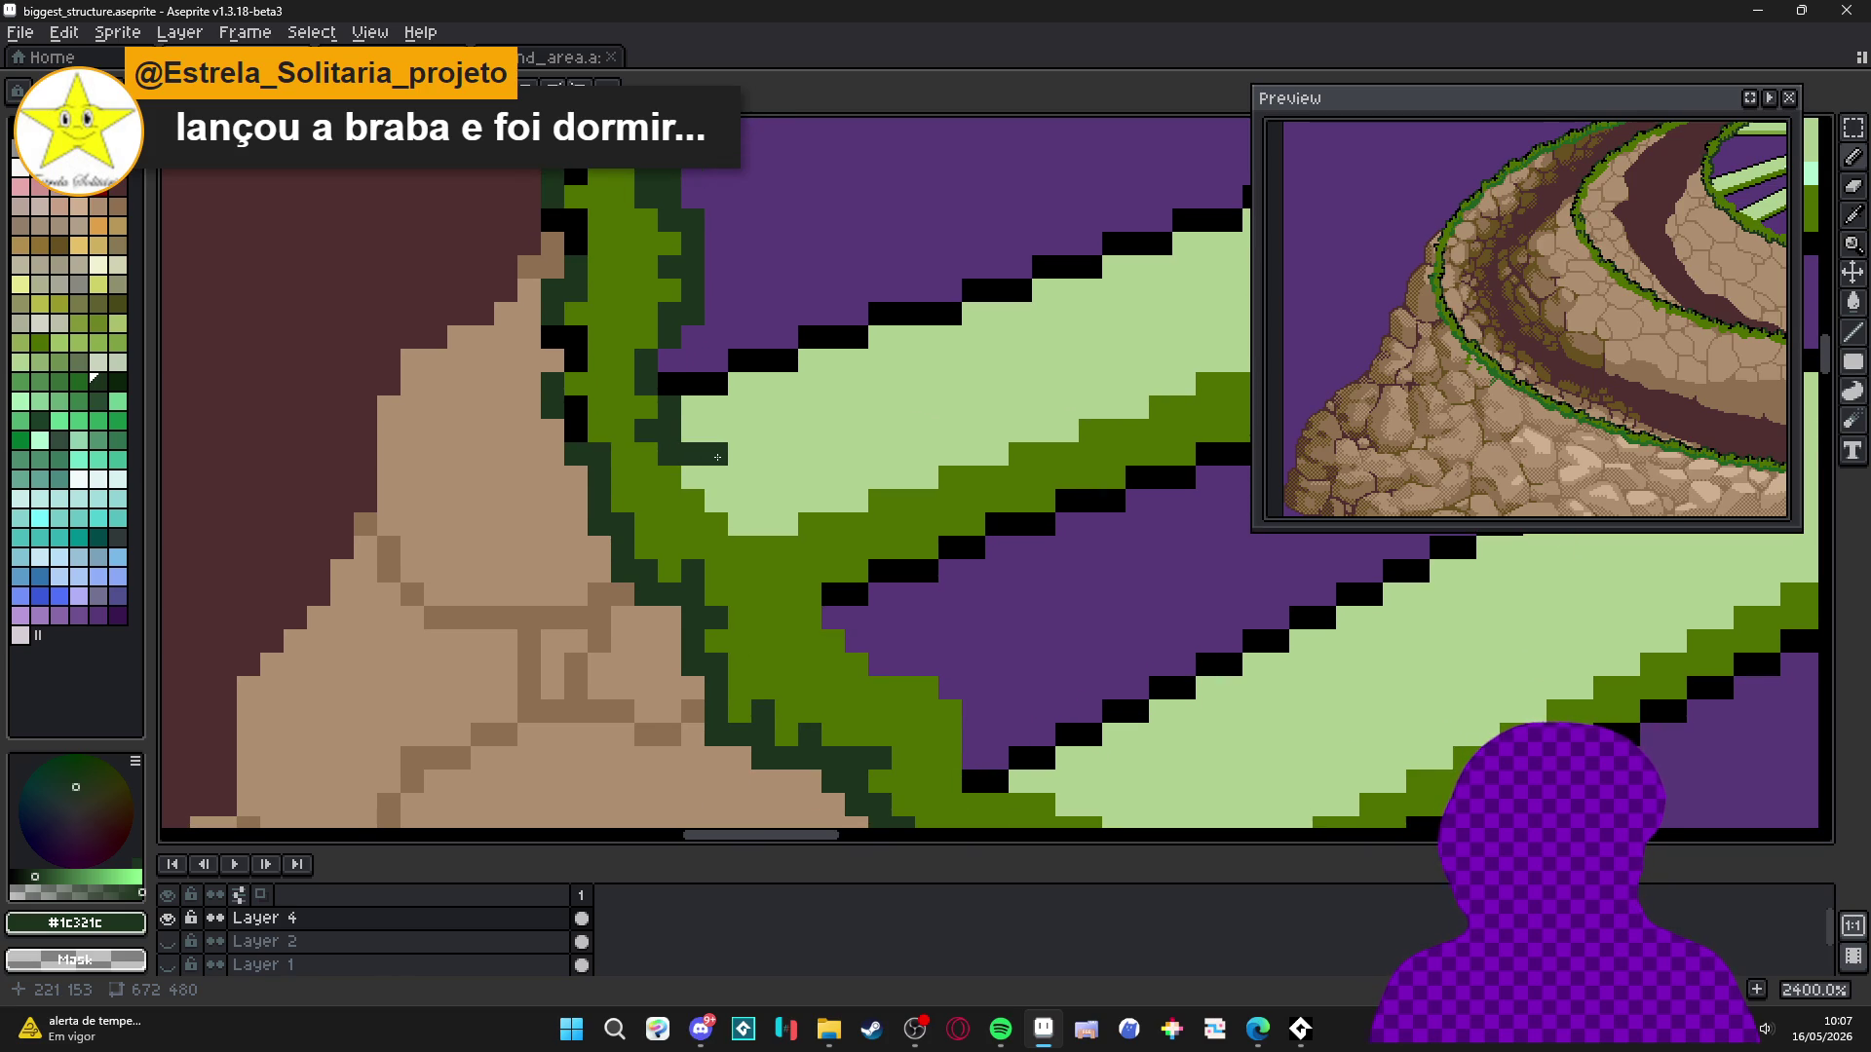
scroll(721, 468, "down", 1)
Paint dark green pixels down the light-green spoke edge, undoing a misplaced notch.
scroll(730, 497, "up", 1)
left_click(730, 497)
key("ctrl+z")
left_click(698, 502)
mouse_move(711, 504)
left_mouse_down()
mouse_move(787, 541)
mouse_move(787, 610)
mouse_move(810, 611)
mouse_move(836, 704)
mouse_move(904, 721)
mouse_move(950, 704)
mouse_move(950, 755)
left_mouse_up()
scroll(906, 682, "down", 3)
left_click_drag(892, 687, 868, 687)
scroll(857, 672, "down", 2)
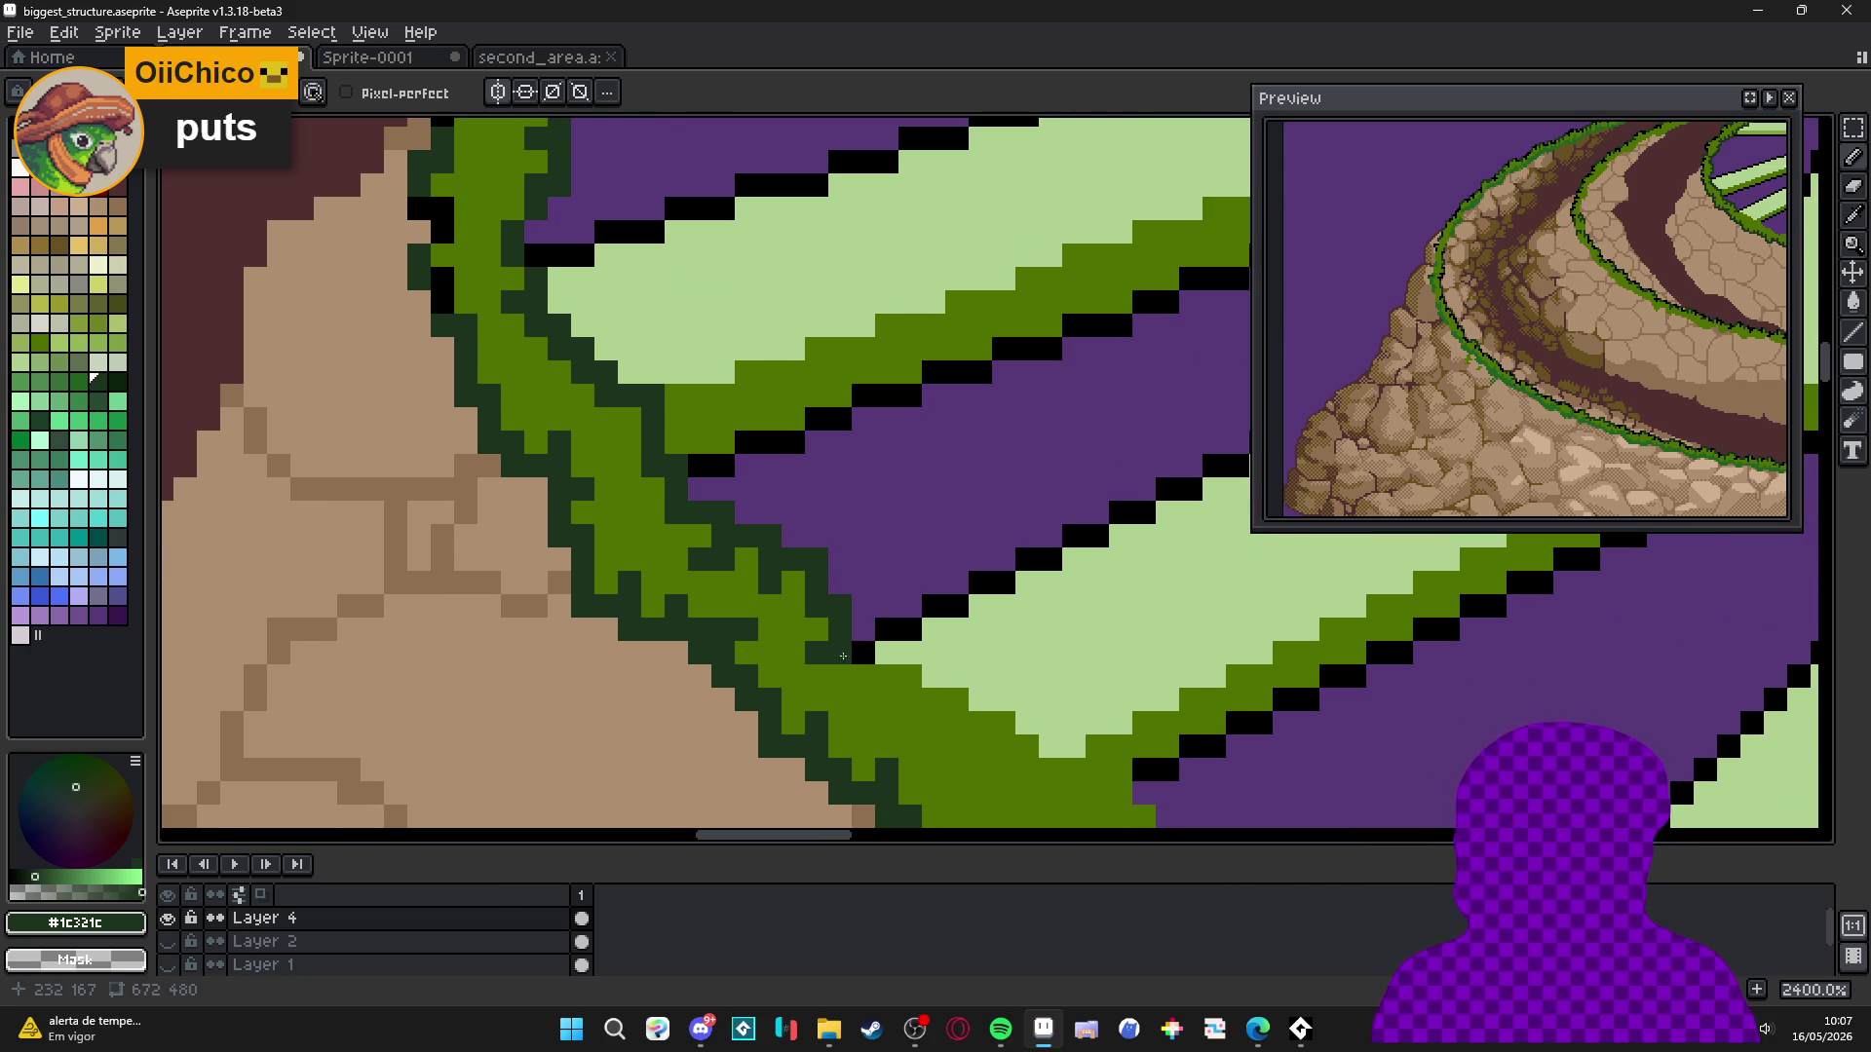
left_click_drag(792, 674, 817, 700)
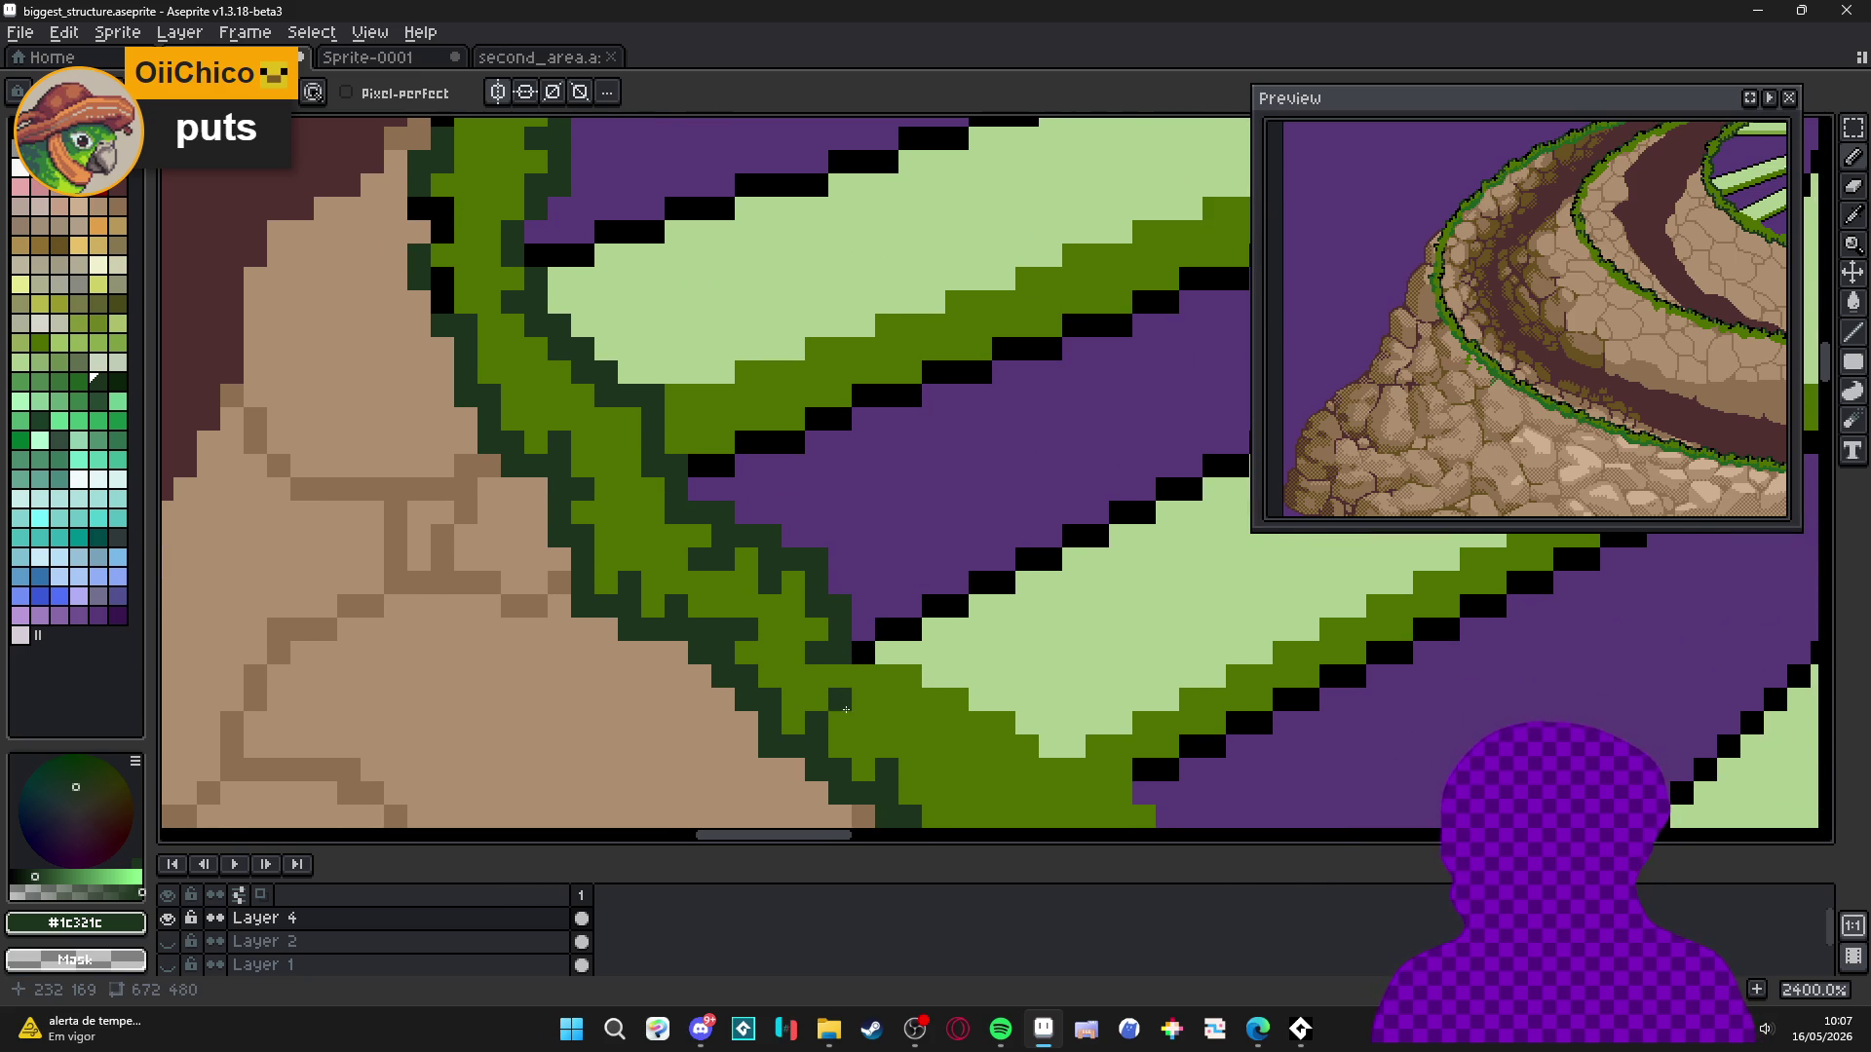
scroll(817, 677, "up", 3)
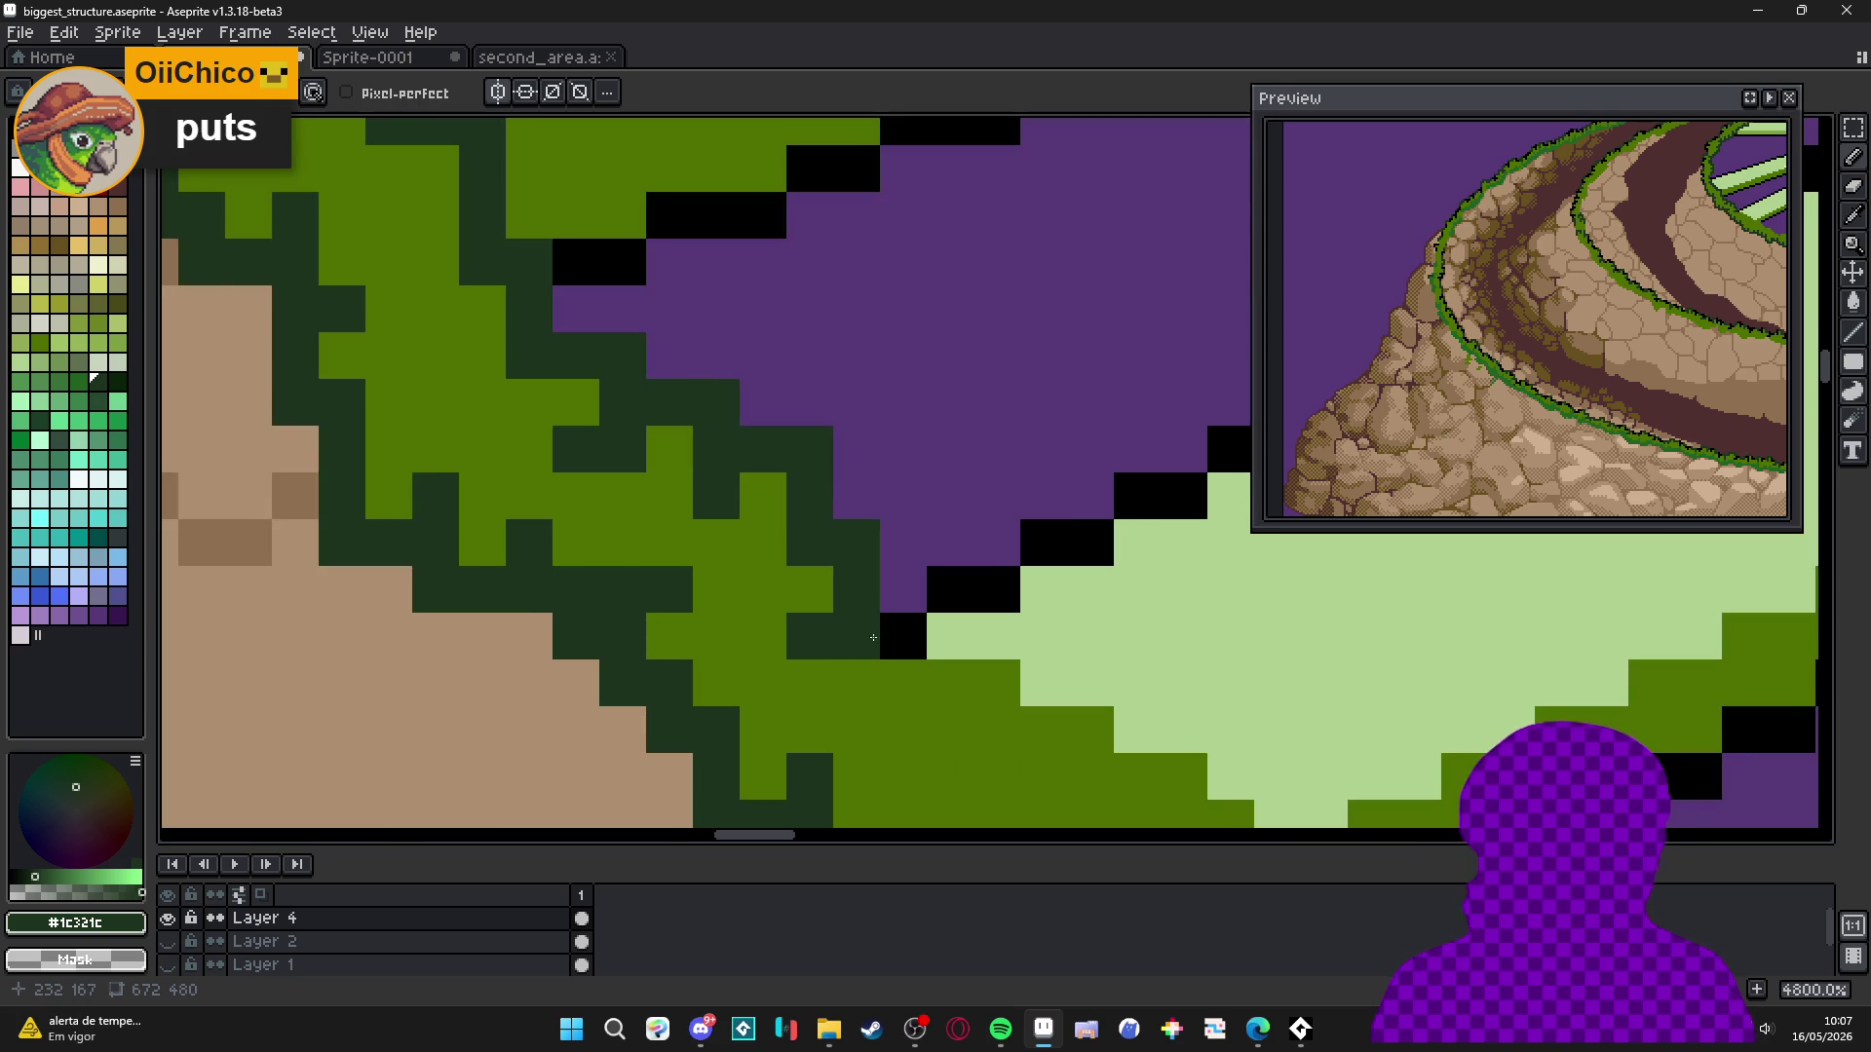
scroll(940, 663, "right", 3)
scroll(940, 663, "down", 1)
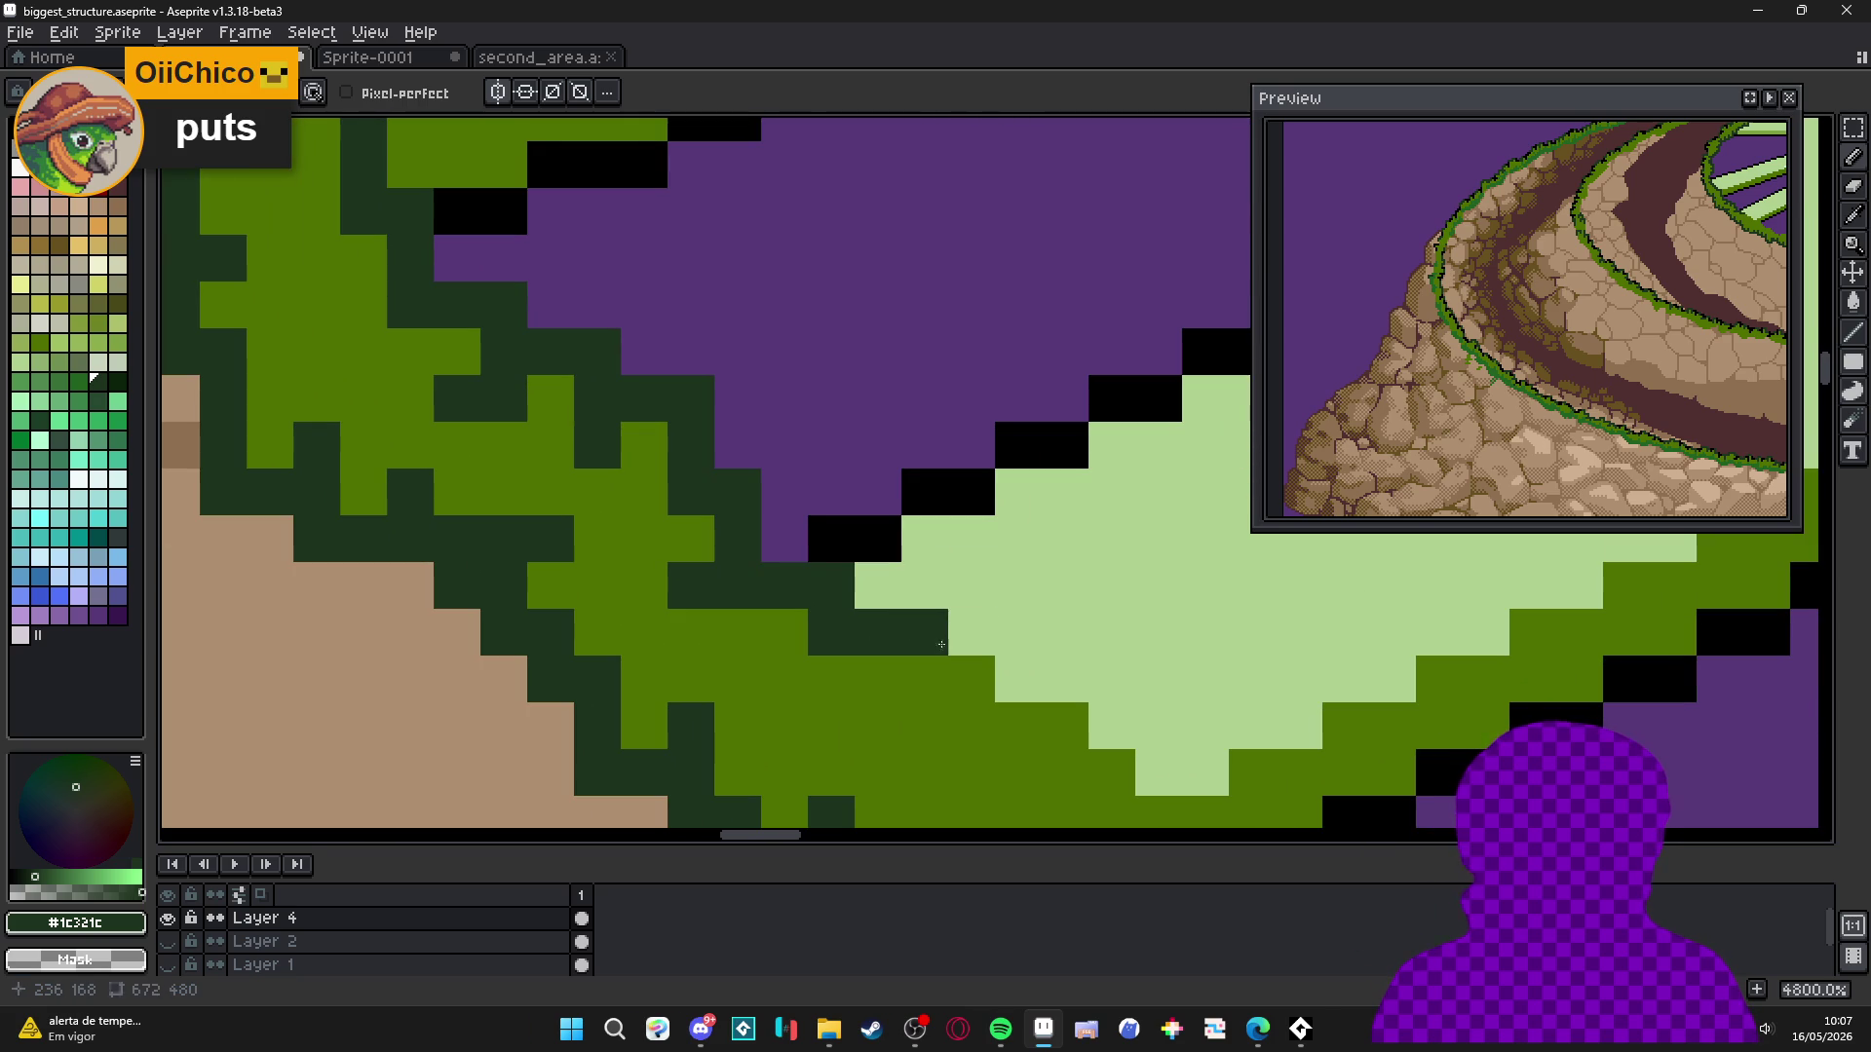
key("ctrl+z")
Build a #1c321c pixel cluster and extend the dark outline along the spoke base.
left_click_drag(924, 678, 877, 725)
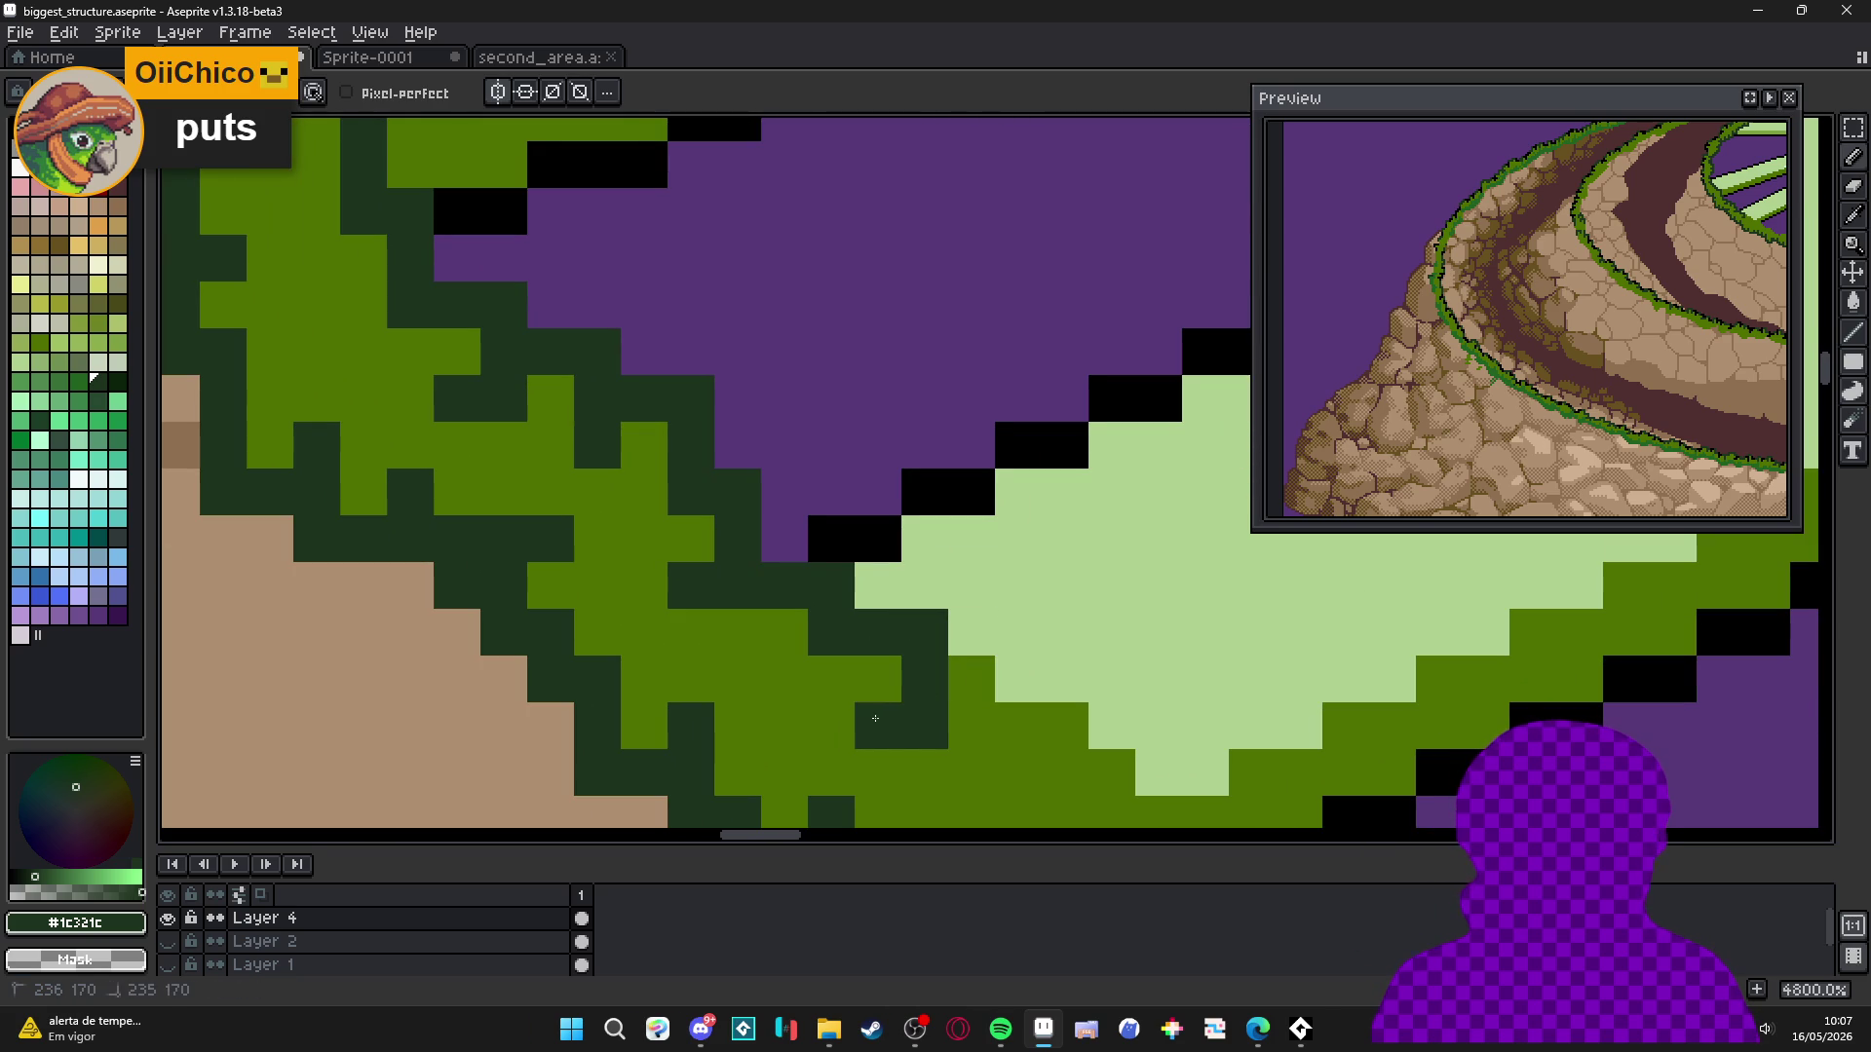
left_click(959, 643)
left_click_drag(1014, 631, 1007, 673)
scroll(952, 722, "right", 4)
scroll(960, 682, "down", 1)
left_click_drag(950, 617, 950, 711)
left_click(997, 663)
left_click(1044, 710)
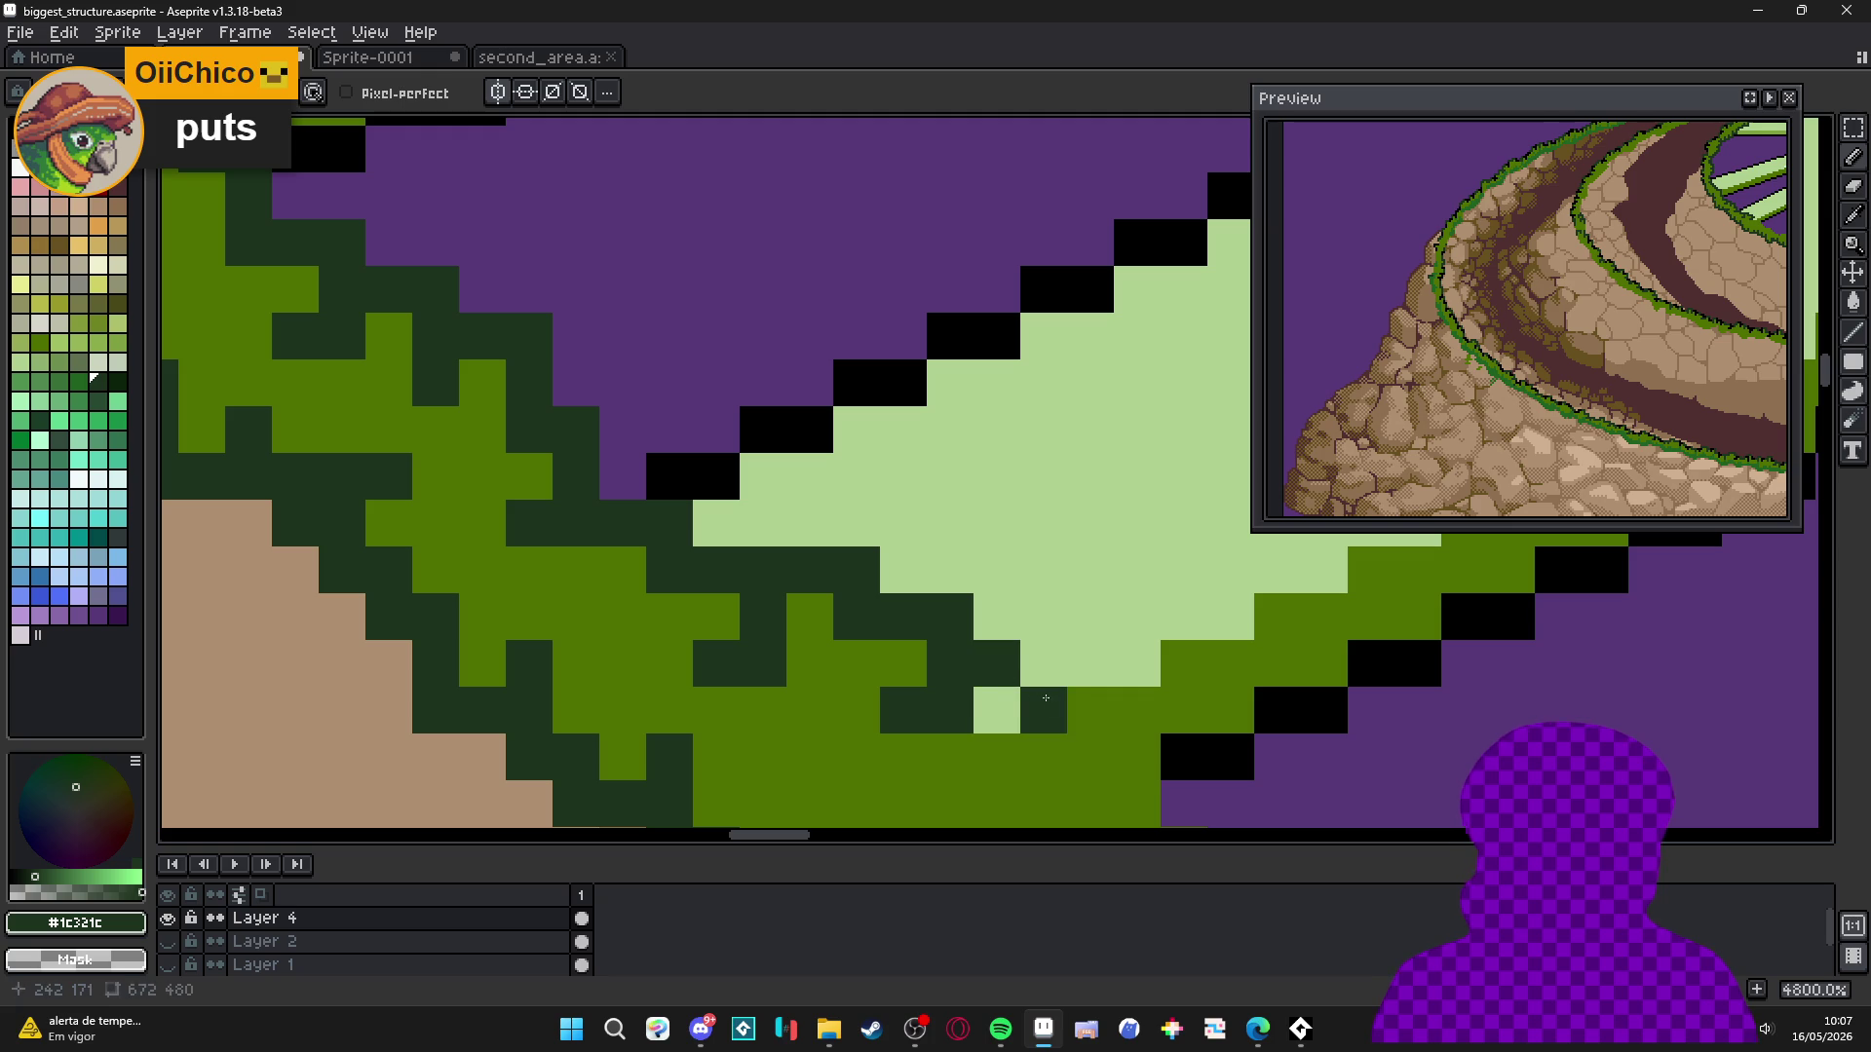
left_click(1043, 663)
left_click(996, 710)
left_click(1090, 616)
mouse_move(1137, 617)
left_mouse_down()
mouse_move(1134, 668)
mouse_move(862, 726)
left_mouse_up()
key("x")
Add #507000 mid-green accents among the dark pixels, alternating colours by sampling.
left_click(1091, 664)
left_click(892, 716)
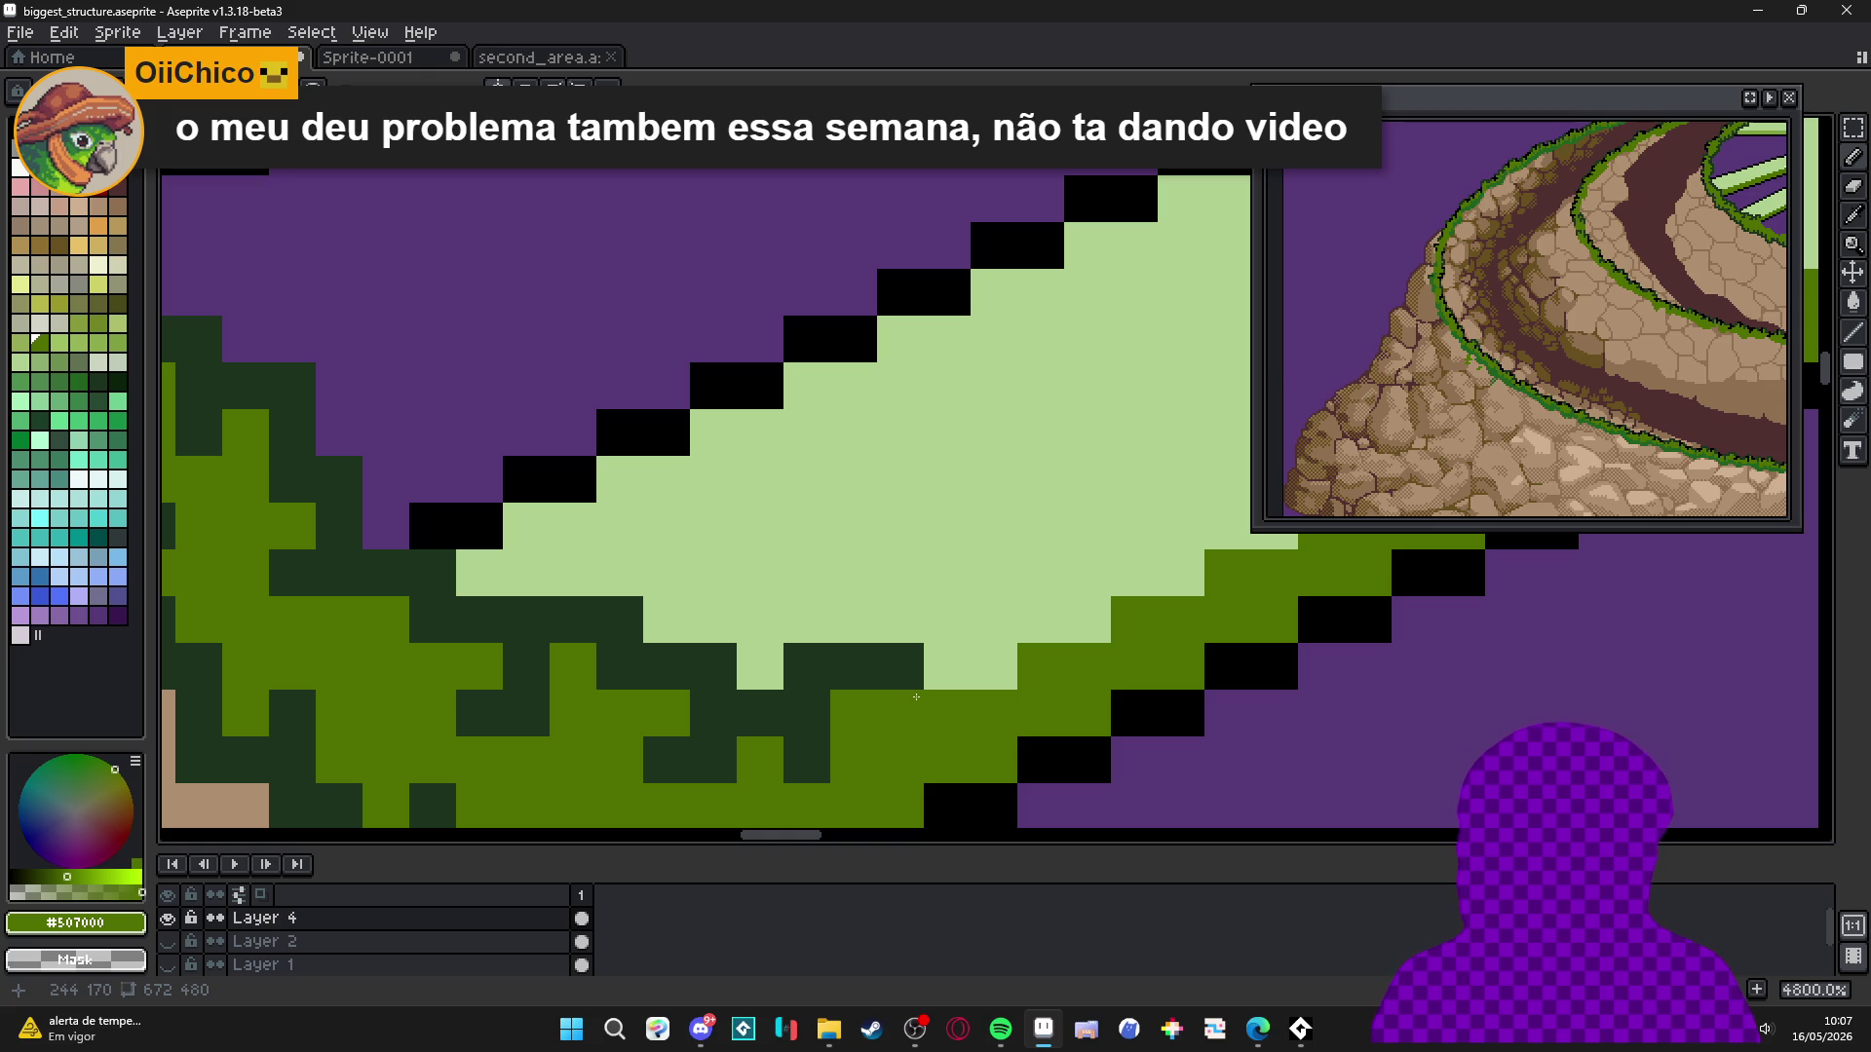
key("ctrl+z")
left_click(901, 682)
left_click(903, 694, "alt")
mouse_move(903, 682)
left_mouse_down()
mouse_move(932, 660)
mouse_move(907, 624)
mouse_move(950, 624)
mouse_move(994, 673)
left_mouse_up()
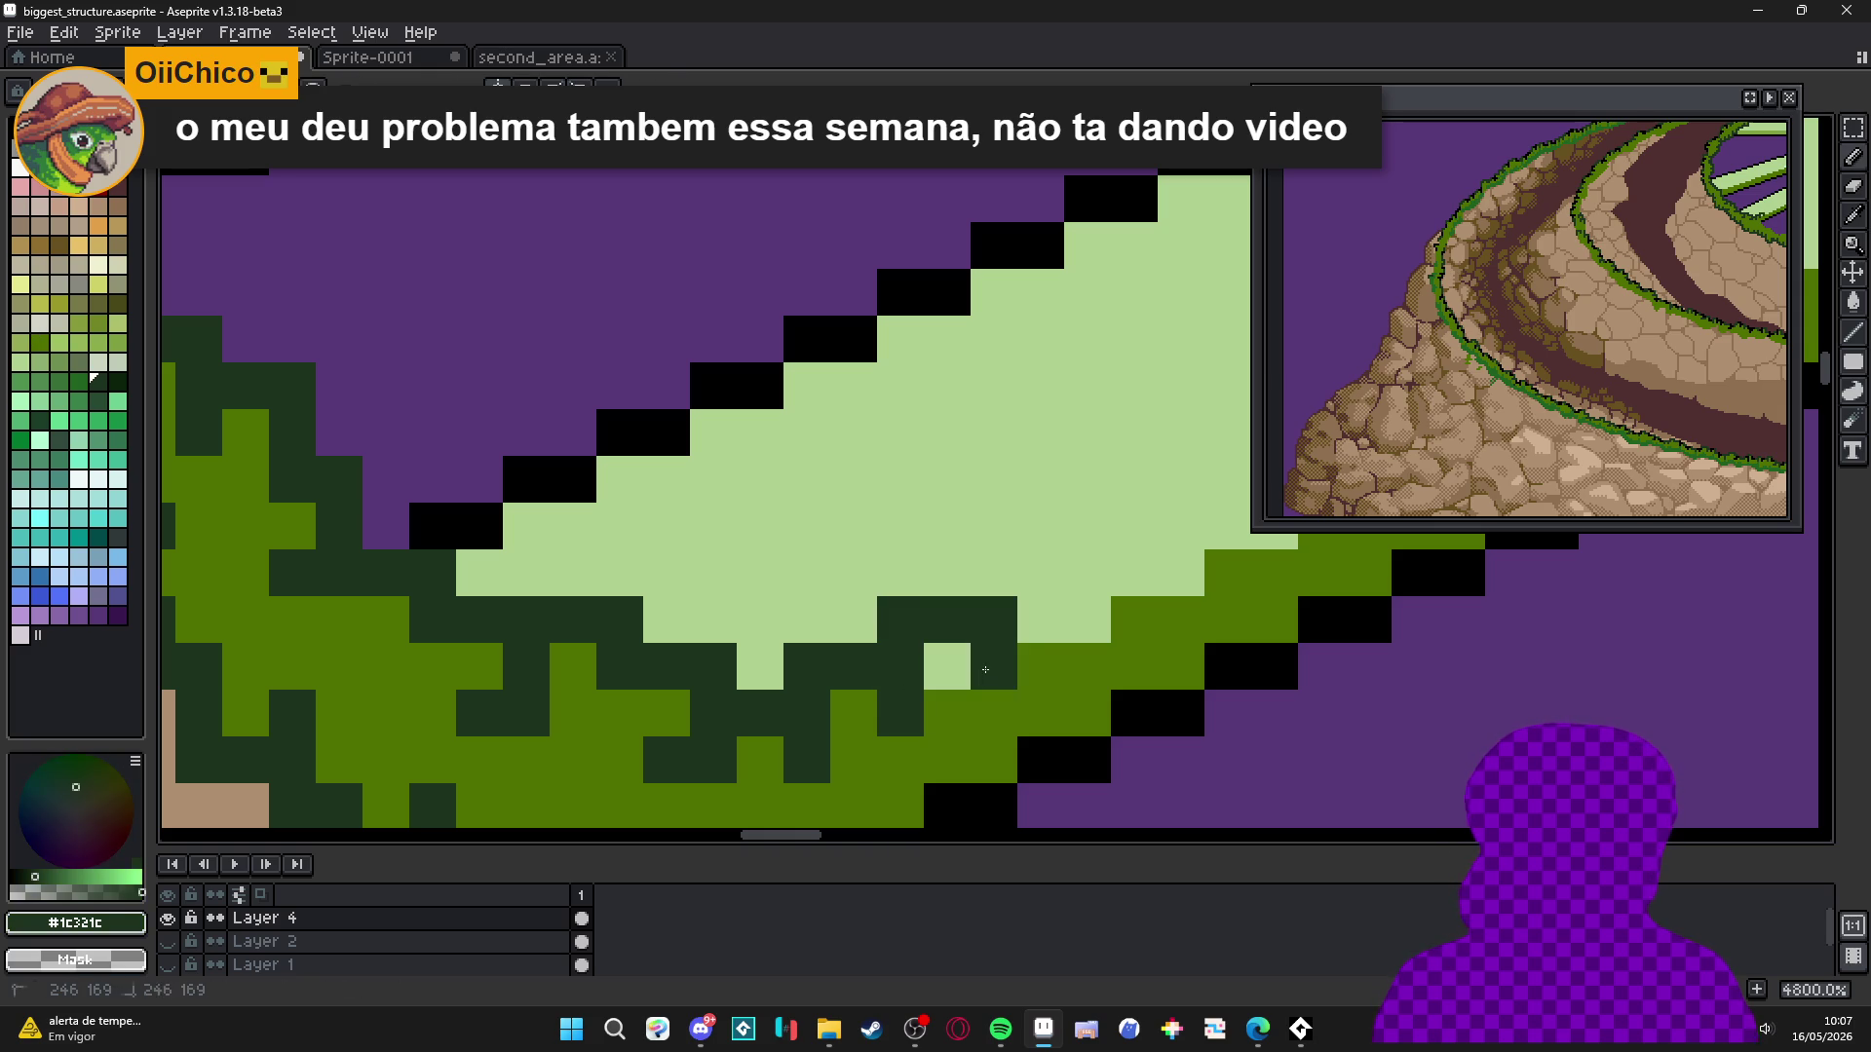
left_click(948, 711, "alt")
left_click(946, 677)
left_click(990, 639, "alt")
mouse_move(994, 573)
left_mouse_down()
mouse_move(1032, 568)
mouse_move(1094, 623)
left_mouse_up()
left_click(1072, 667, "alt")
left_click(994, 573, "alt")
Refine the tuft with more dark and mid-green pixels beside the spoke base.
key("ctrl+z")
key("ctrl+z")
left_click(1044, 593)
mouse_move(1042, 546)
left_mouse_down()
mouse_move(1135, 546)
mouse_move(1009, 666)
mouse_move(1064, 659)
mouse_move(1107, 694)
left_mouse_up()
left_click(1135, 593)
left_click(1206, 592, "alt")
left_click(1089, 593)
left_click(1004, 672, "alt")
key("ctrl+z")
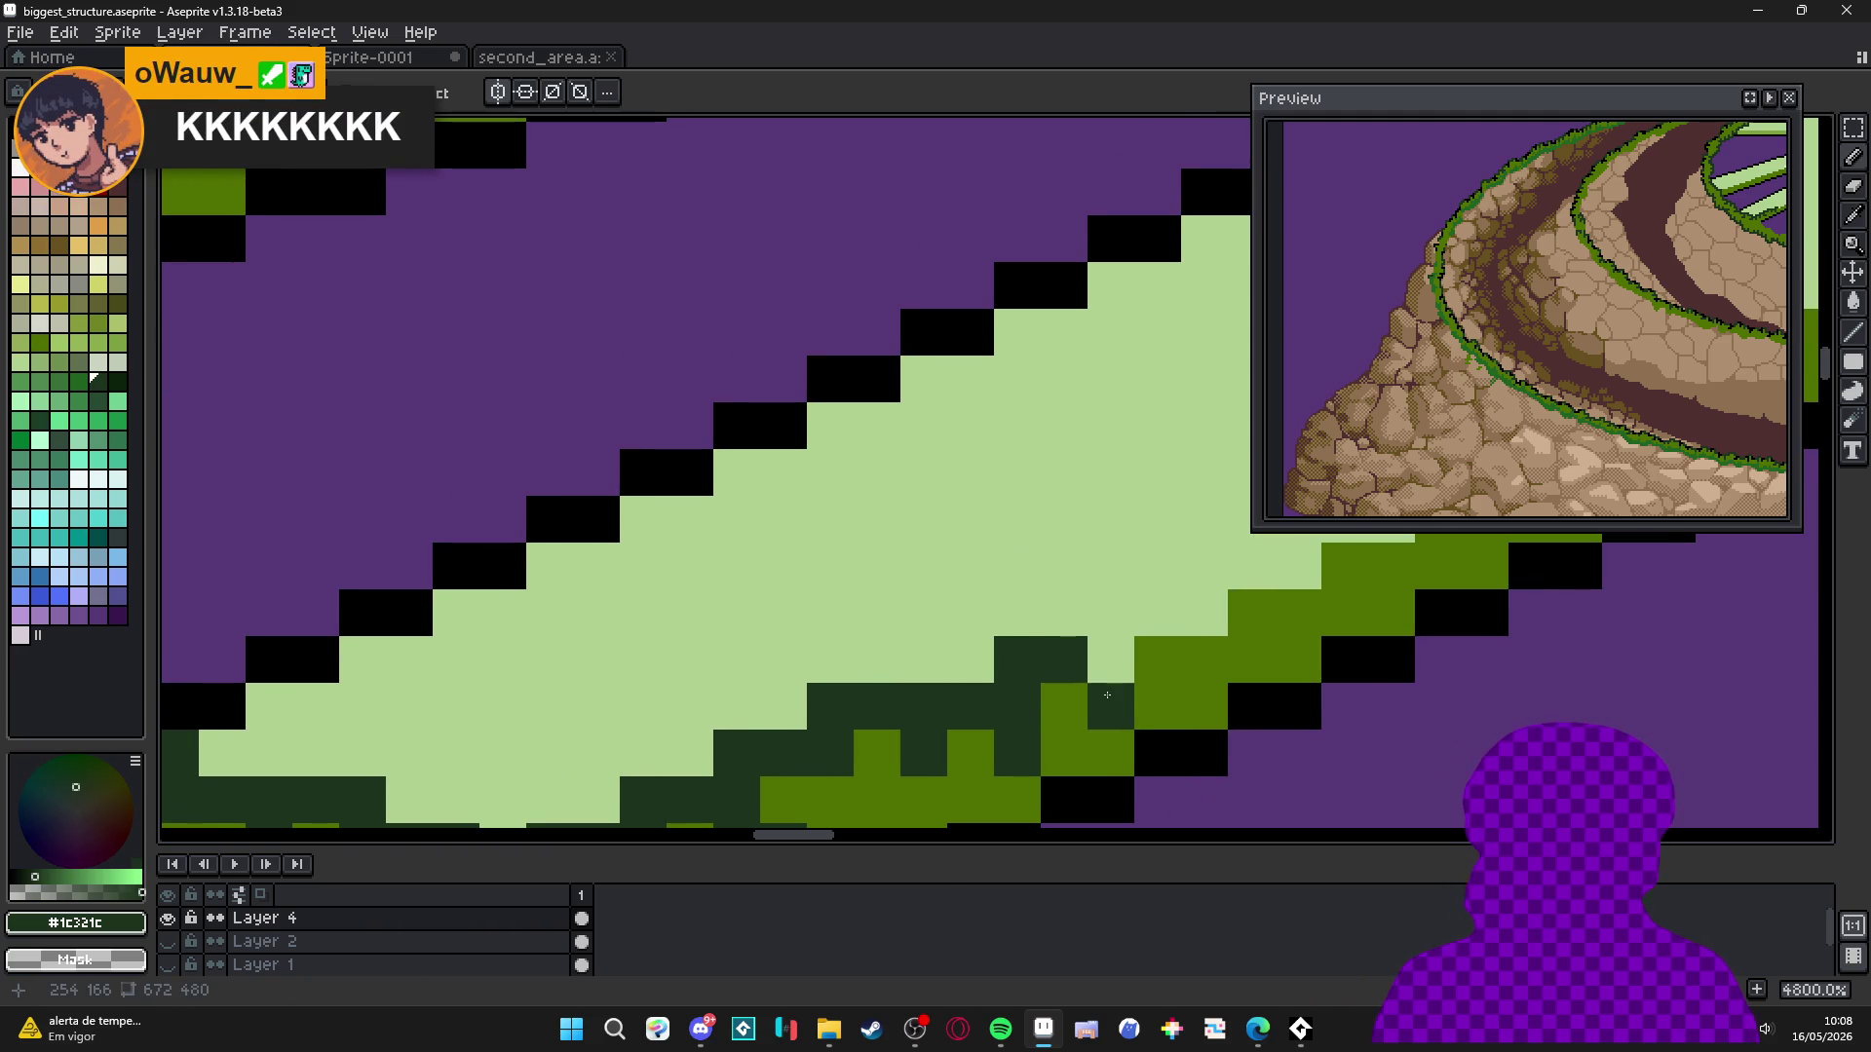
left_click(1103, 682)
Undo the last pencil stroke and pick mid green #507000 and dark green #1c321c from the grass.
scroll(1033, 692, "down", 8)
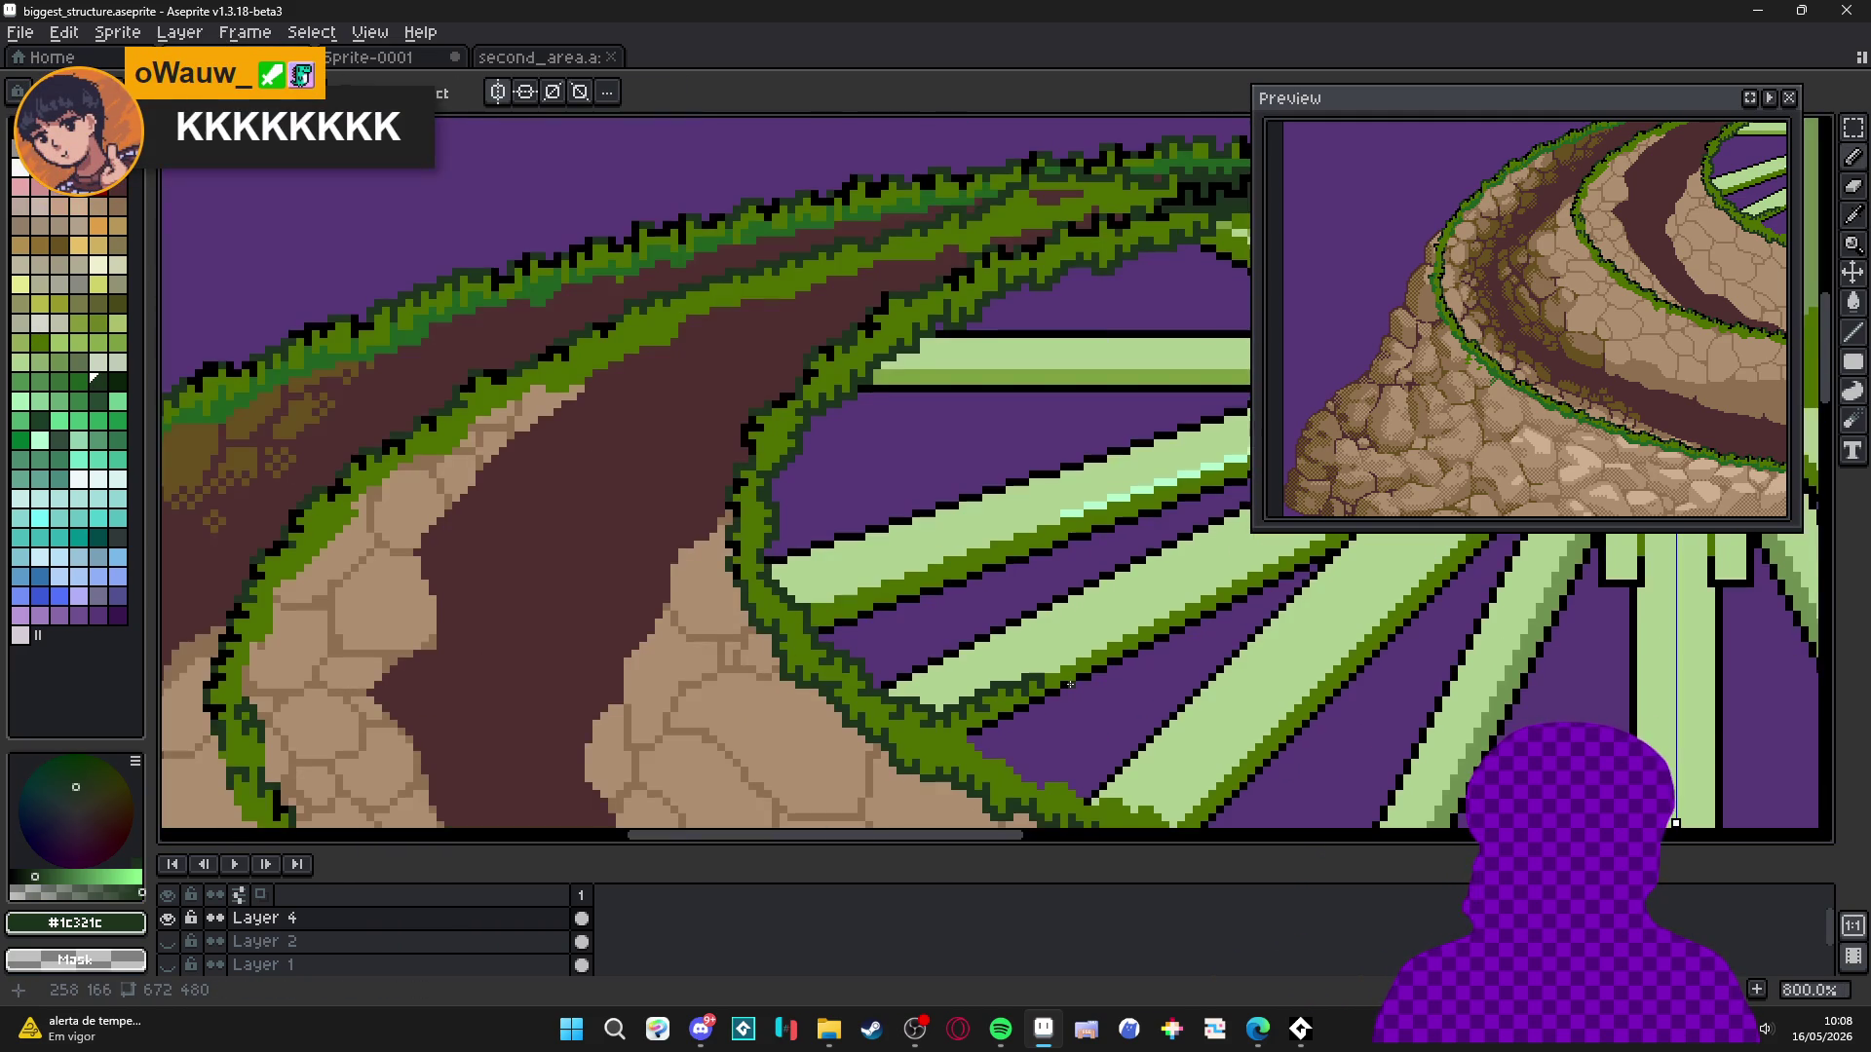
key("ctrl+z")
scroll(884, 648, "up", 4)
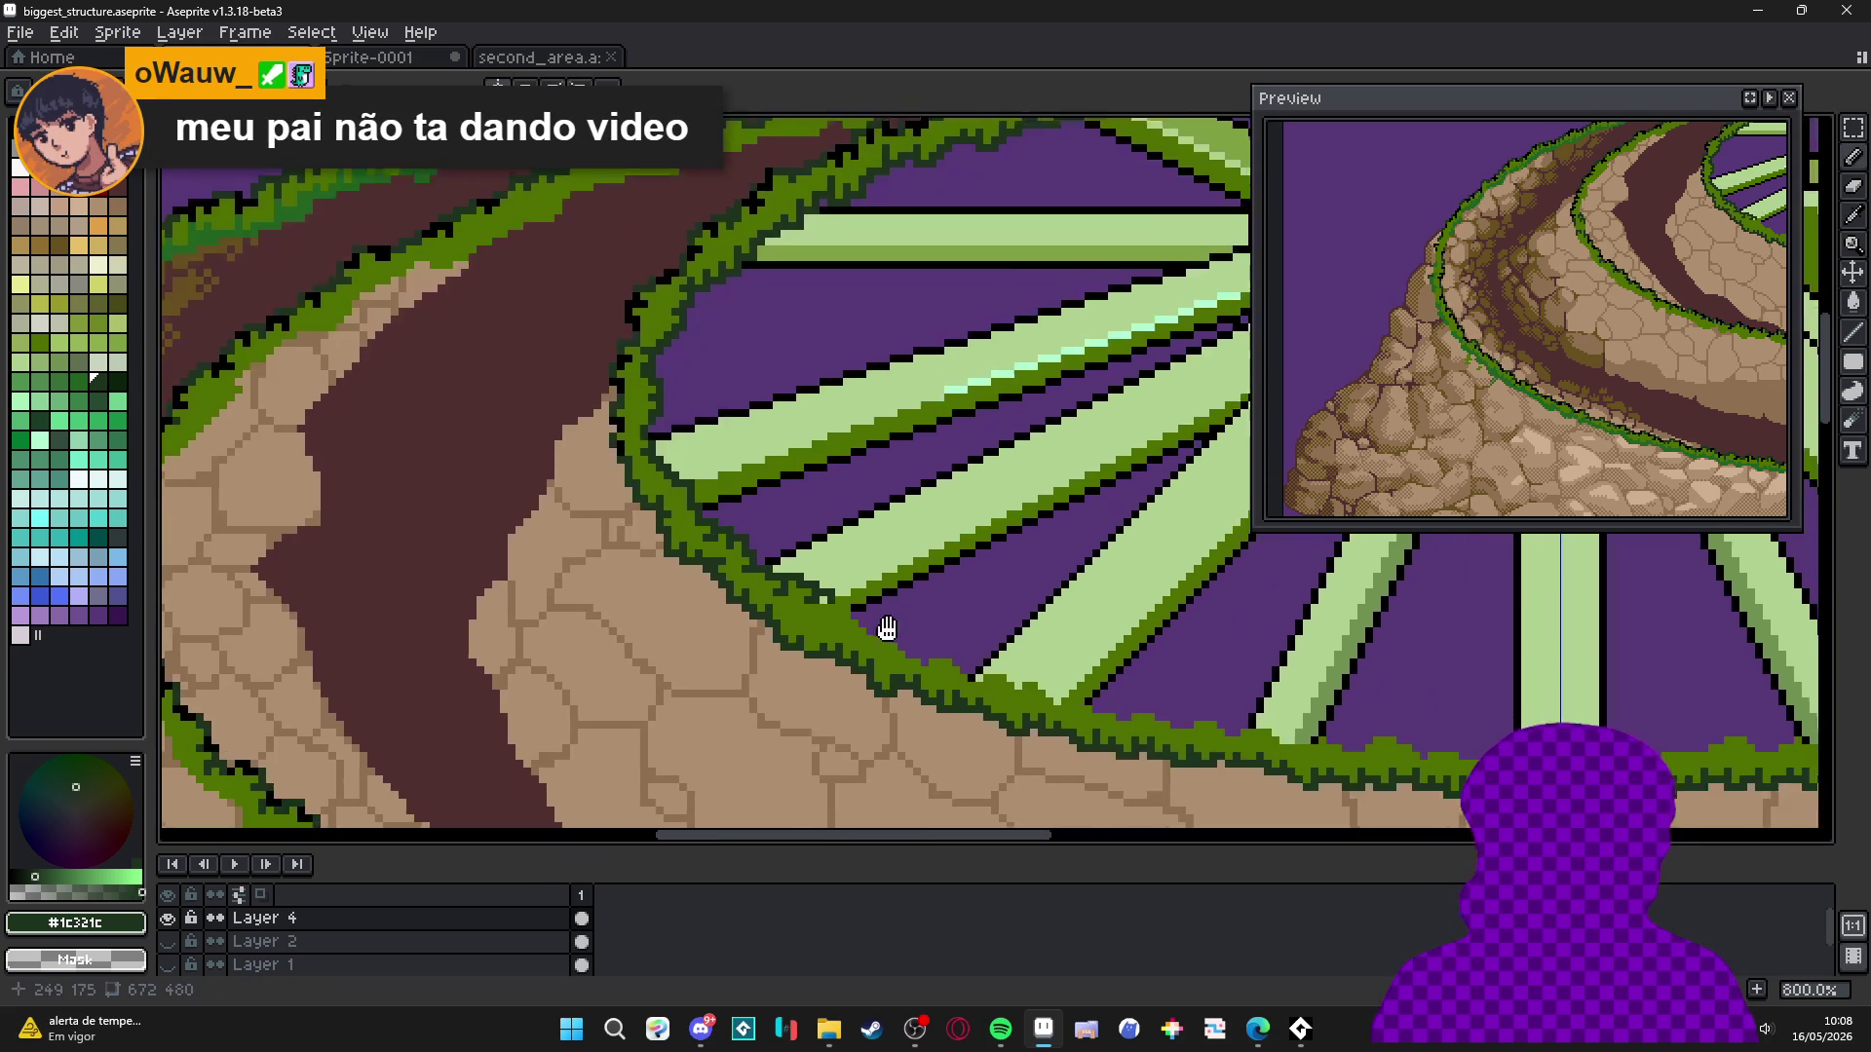
left_click(718, 616, "alt")
left_click(731, 609, "alt")
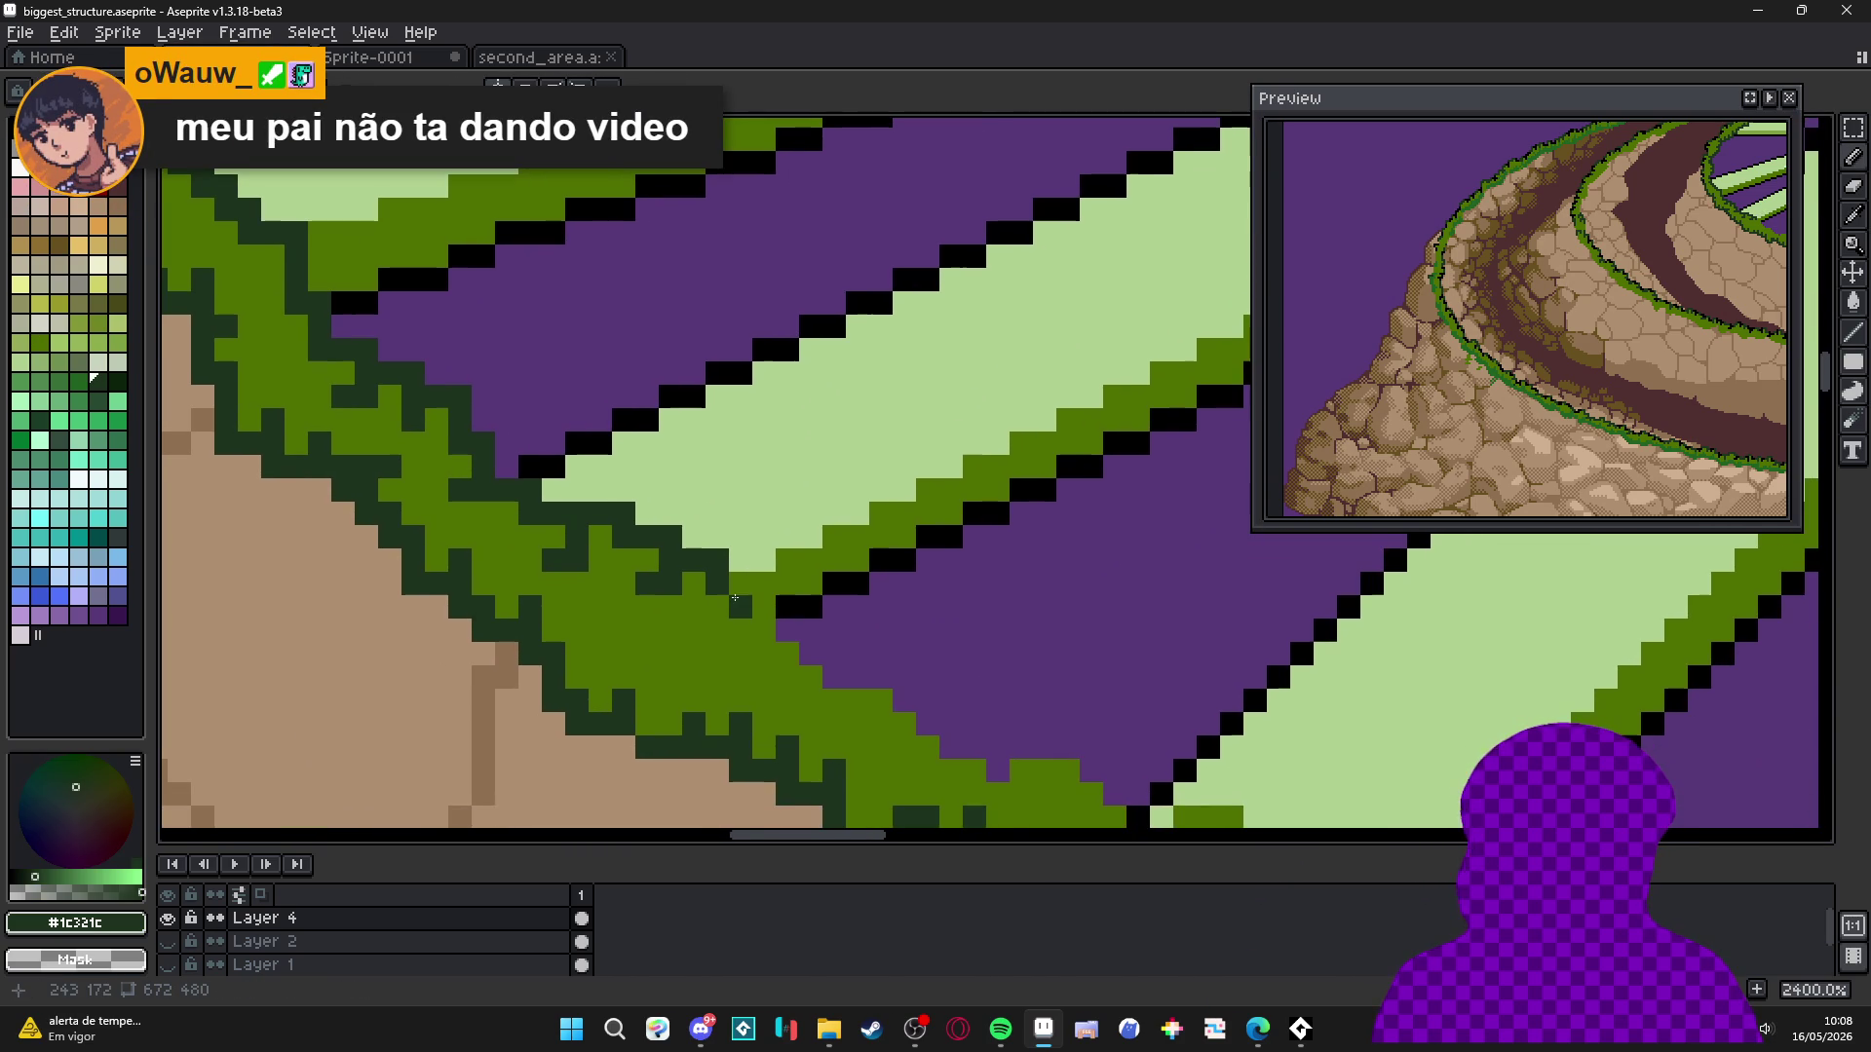
Dot dark green #1c321c pixels onto the grass edge, undoing a misplaced pair.
left_click(717, 605)
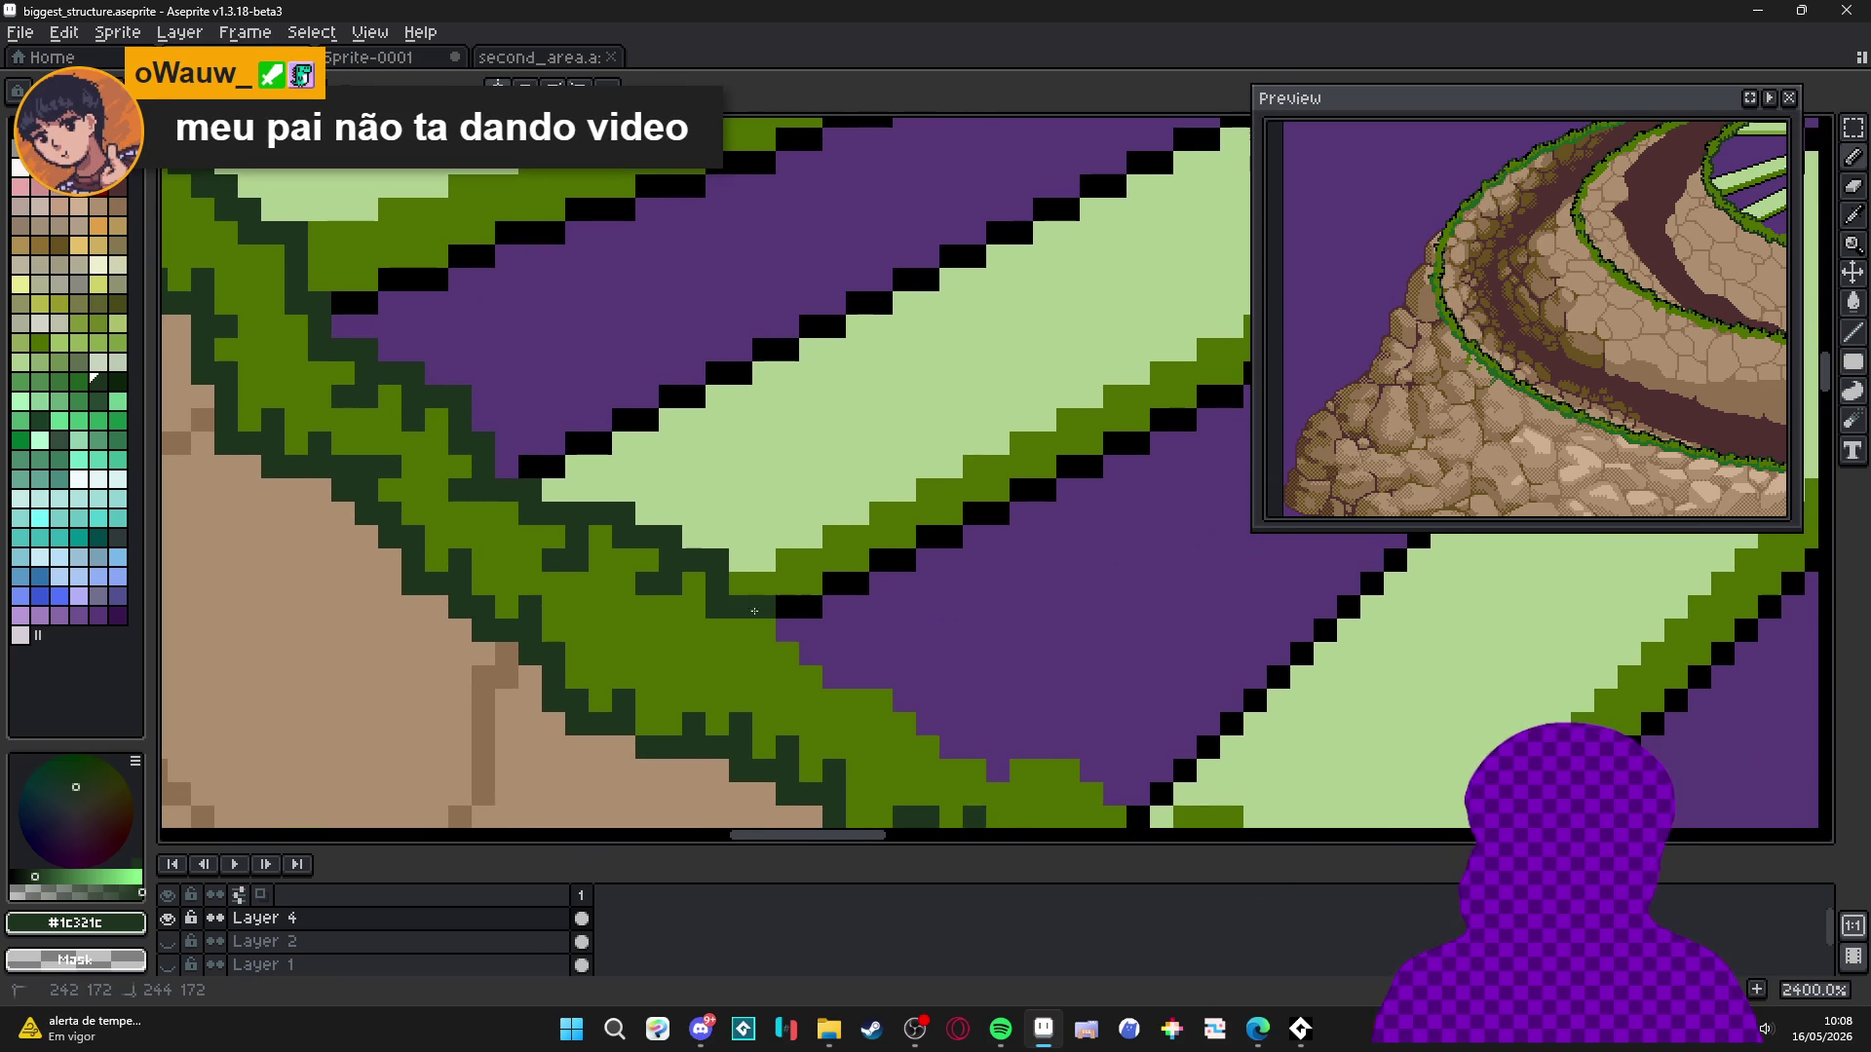
mouse_move(767, 639)
left_mouse_down()
mouse_move(775, 655)
mouse_move(709, 638)
mouse_move(836, 655)
mouse_move(834, 700)
mouse_move(811, 700)
mouse_move(883, 681)
mouse_move(881, 725)
mouse_move(881, 701)
mouse_move(925, 699)
mouse_move(927, 770)
mouse_move(841, 732)
left_mouse_up()
key("ctrl+z")
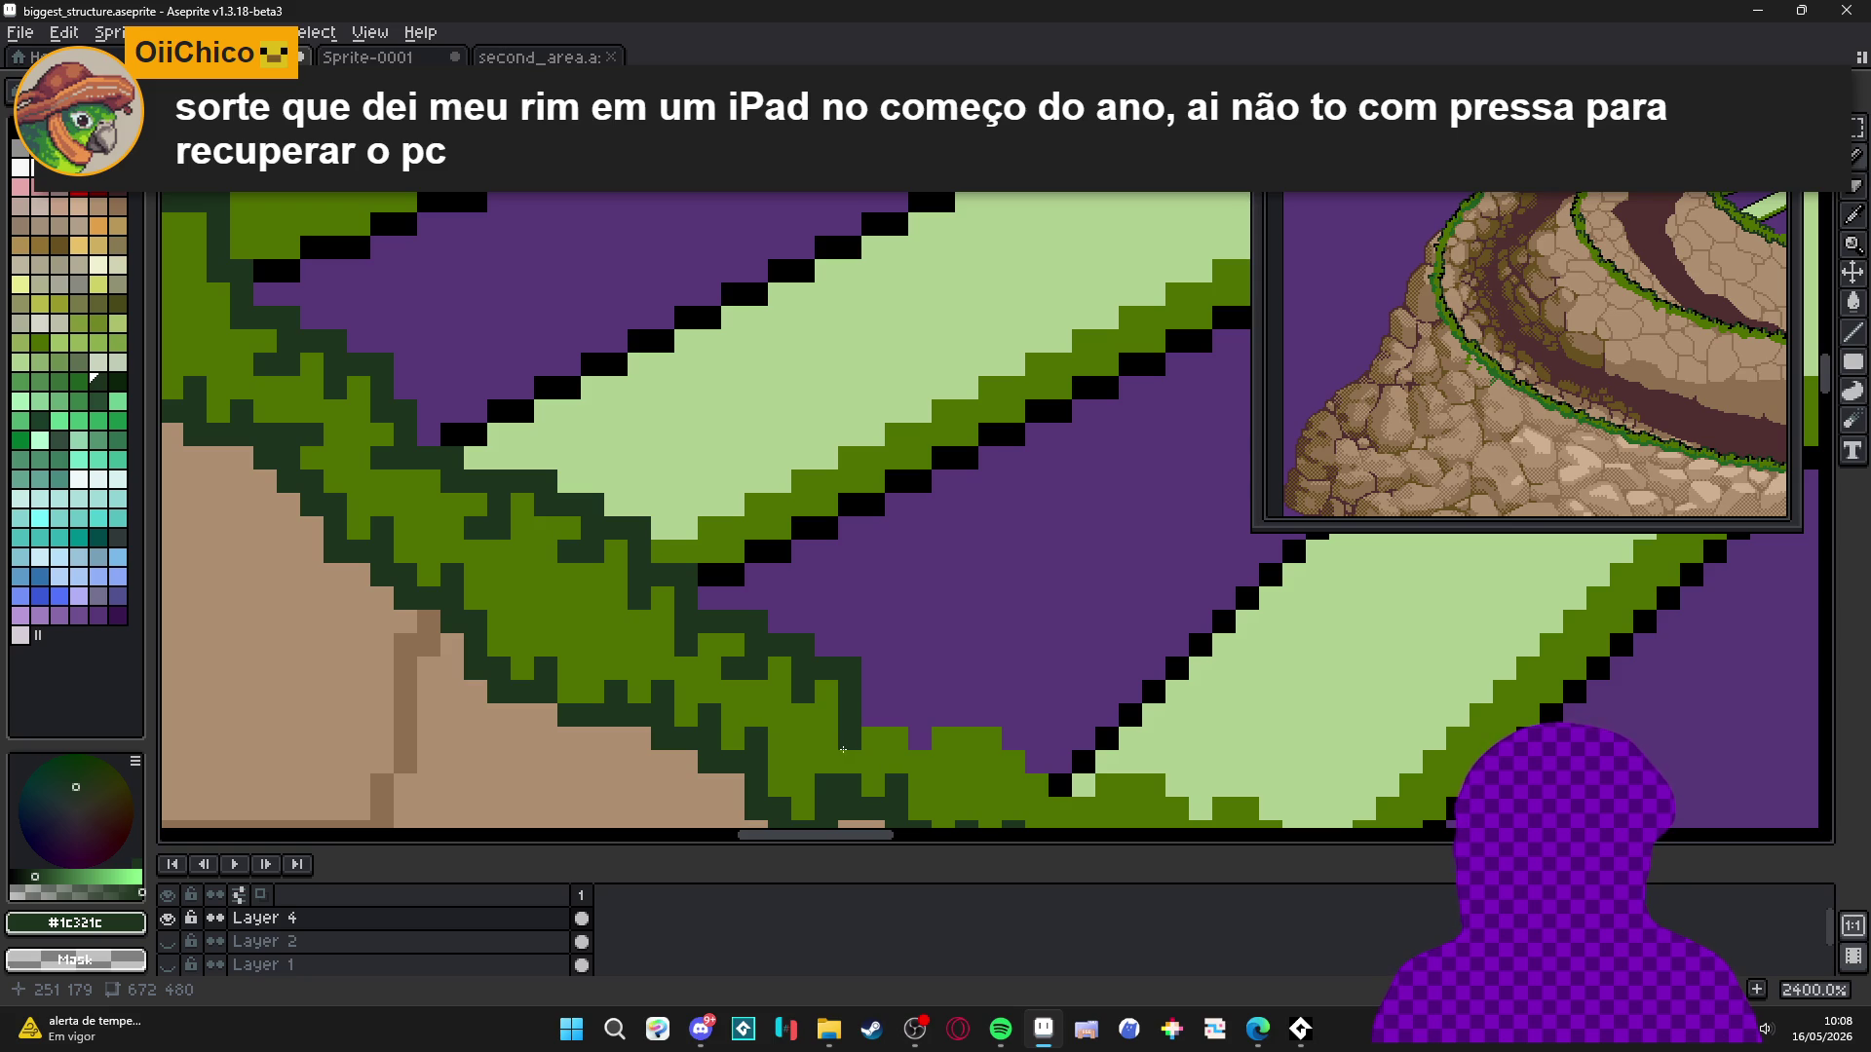
left_click_drag(884, 739, 846, 708)
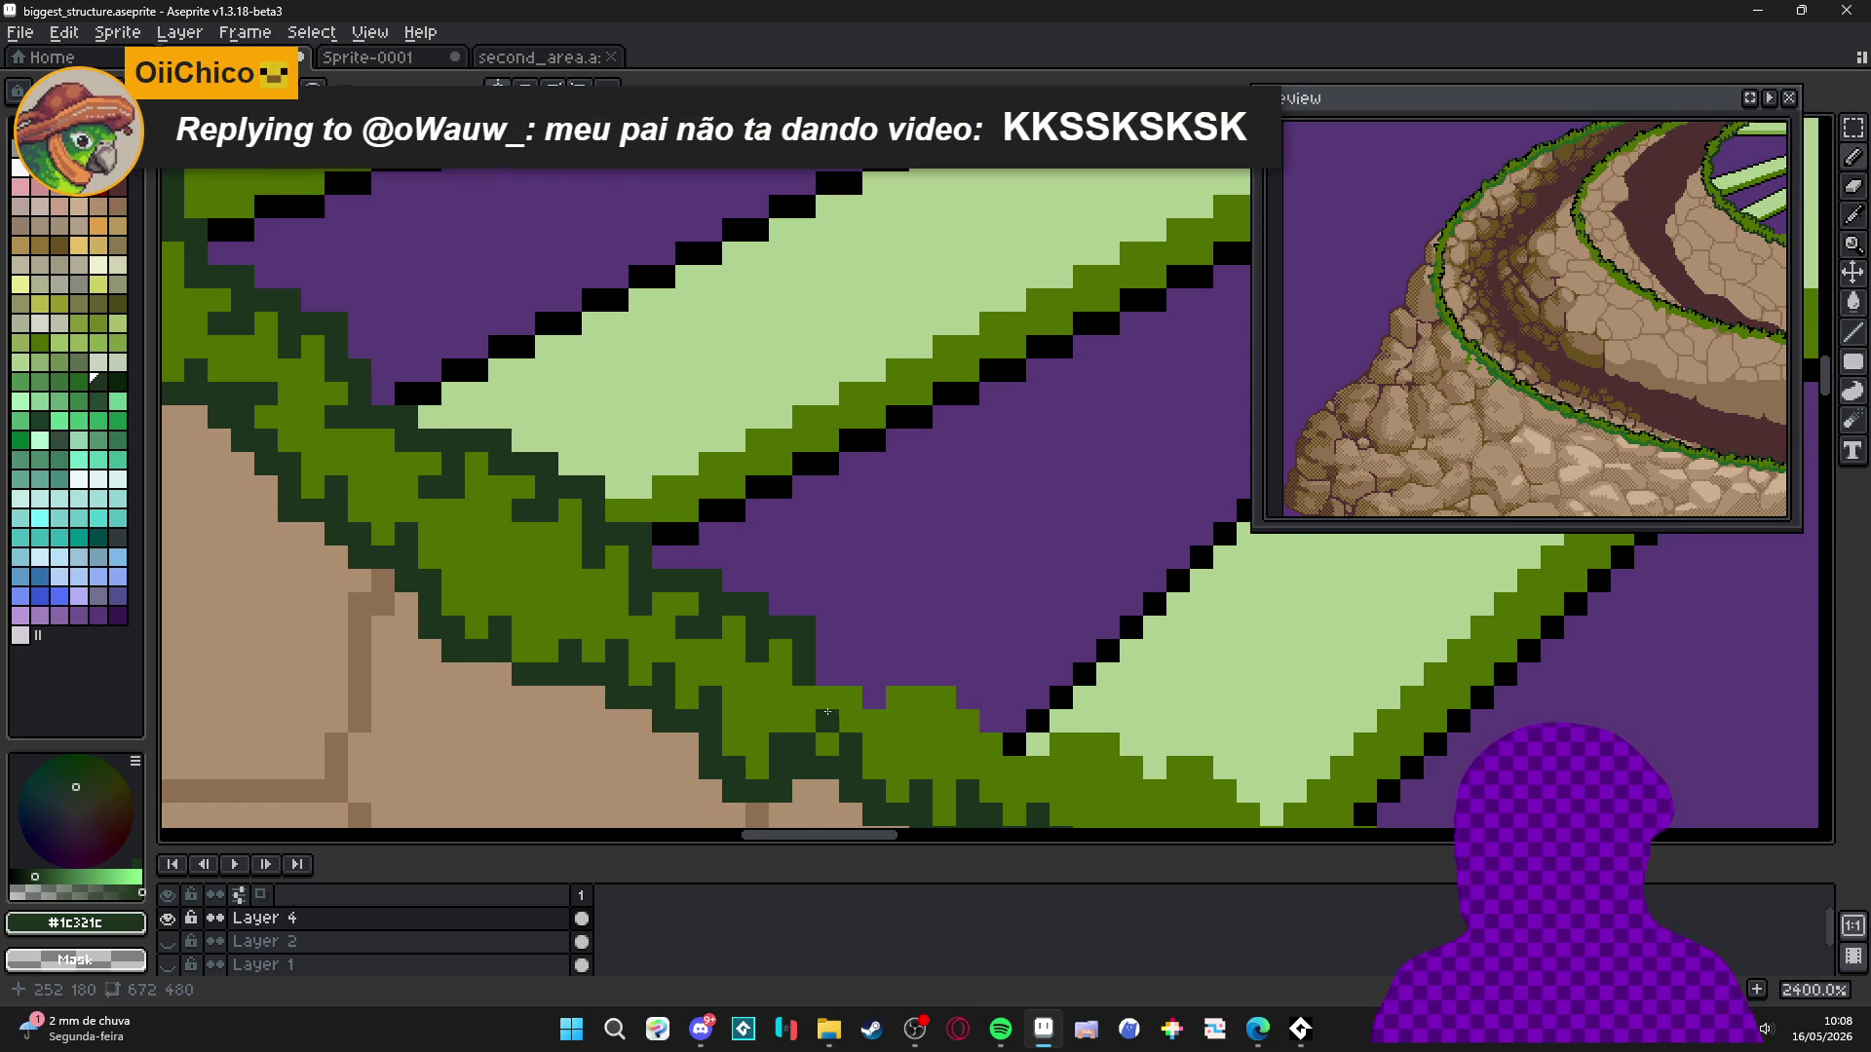
left_click_drag(850, 651, 856, 672)
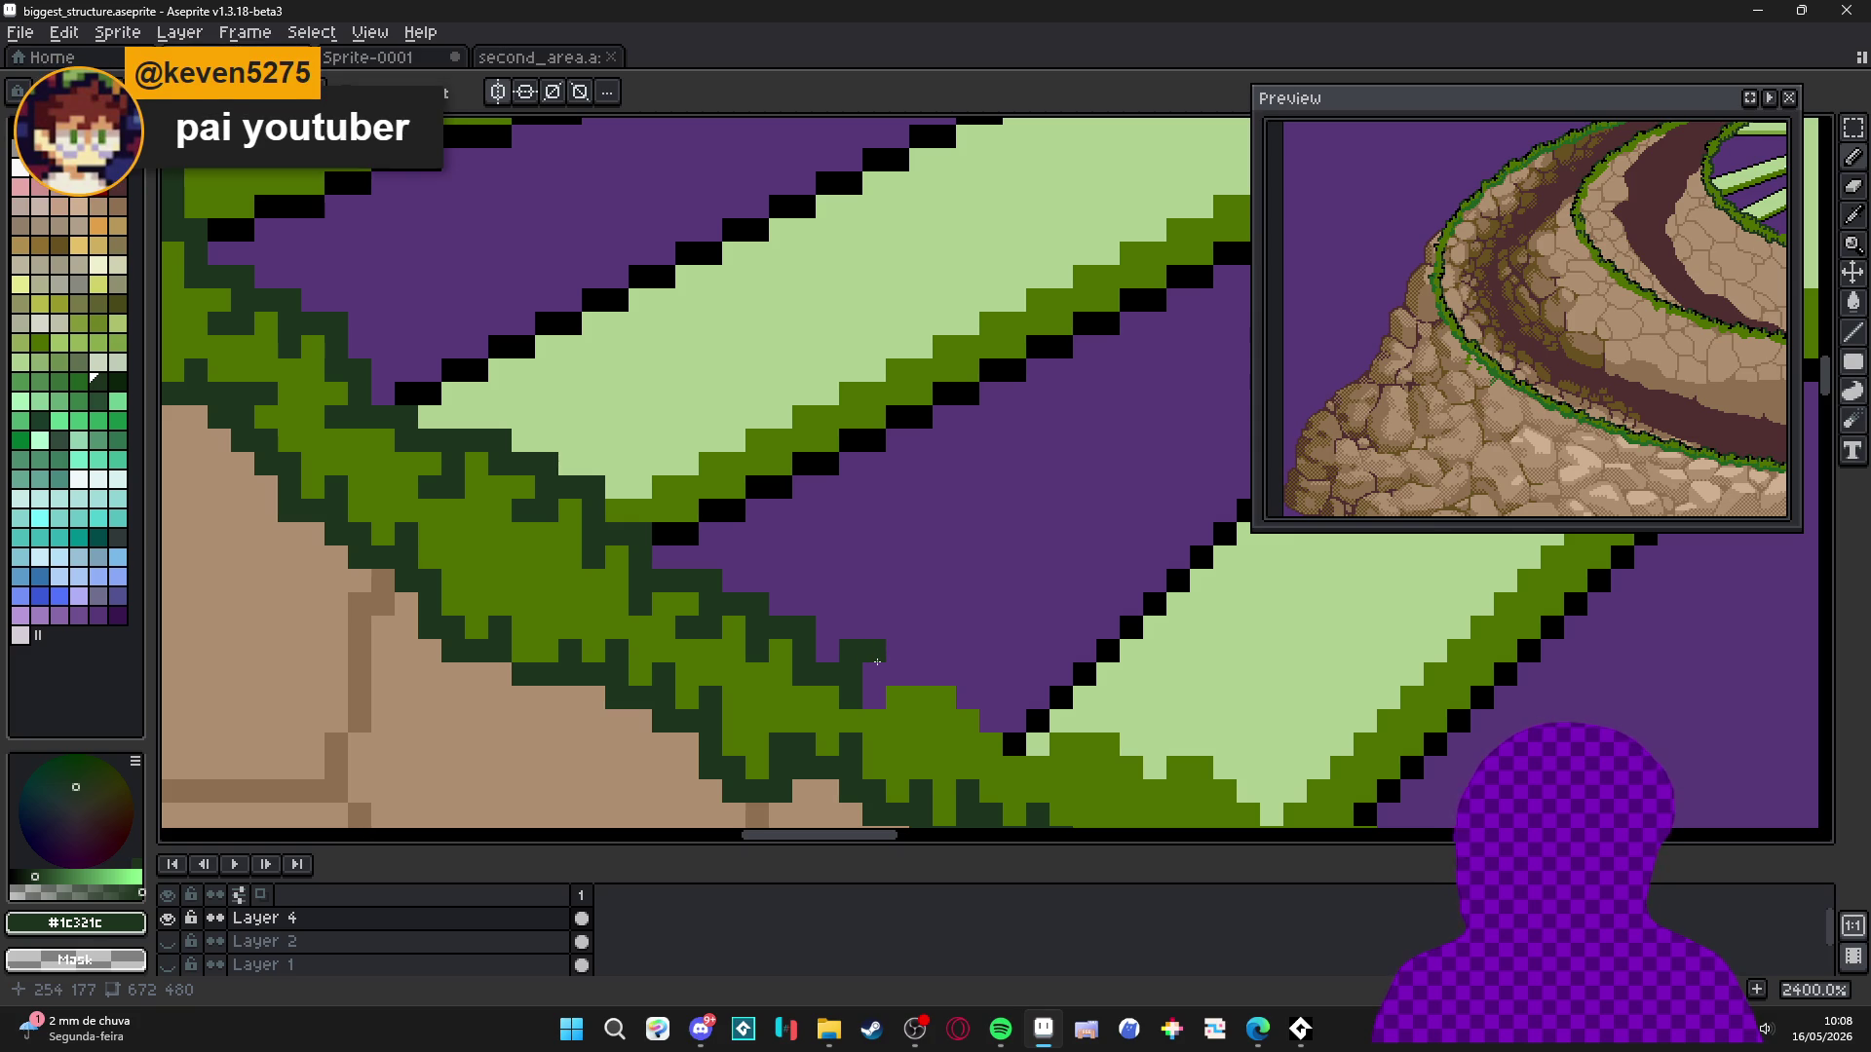
Turn the system volume down to a low level.
key("XF86AudioLowerVolume")
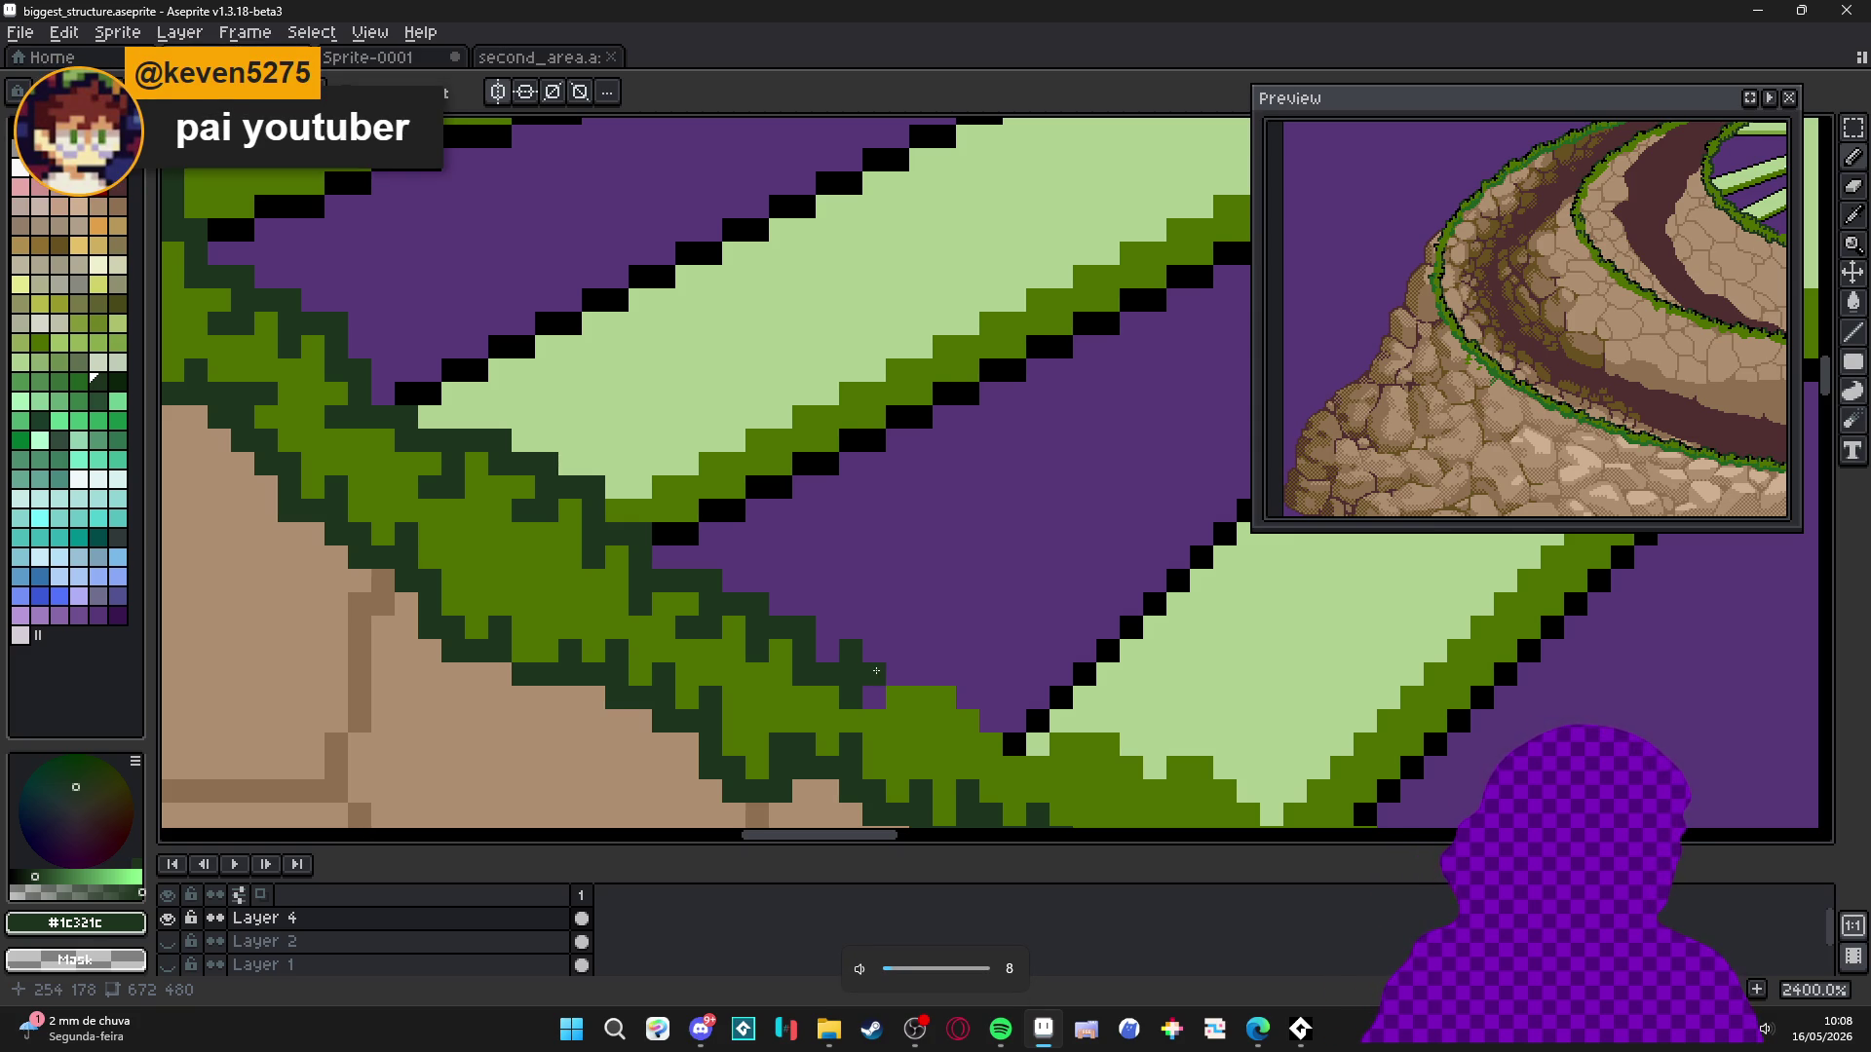
key("XF86AudioLowerVolume")
key("XF86AudioLowerVolume")
key("XF86AudioRaiseVolume")
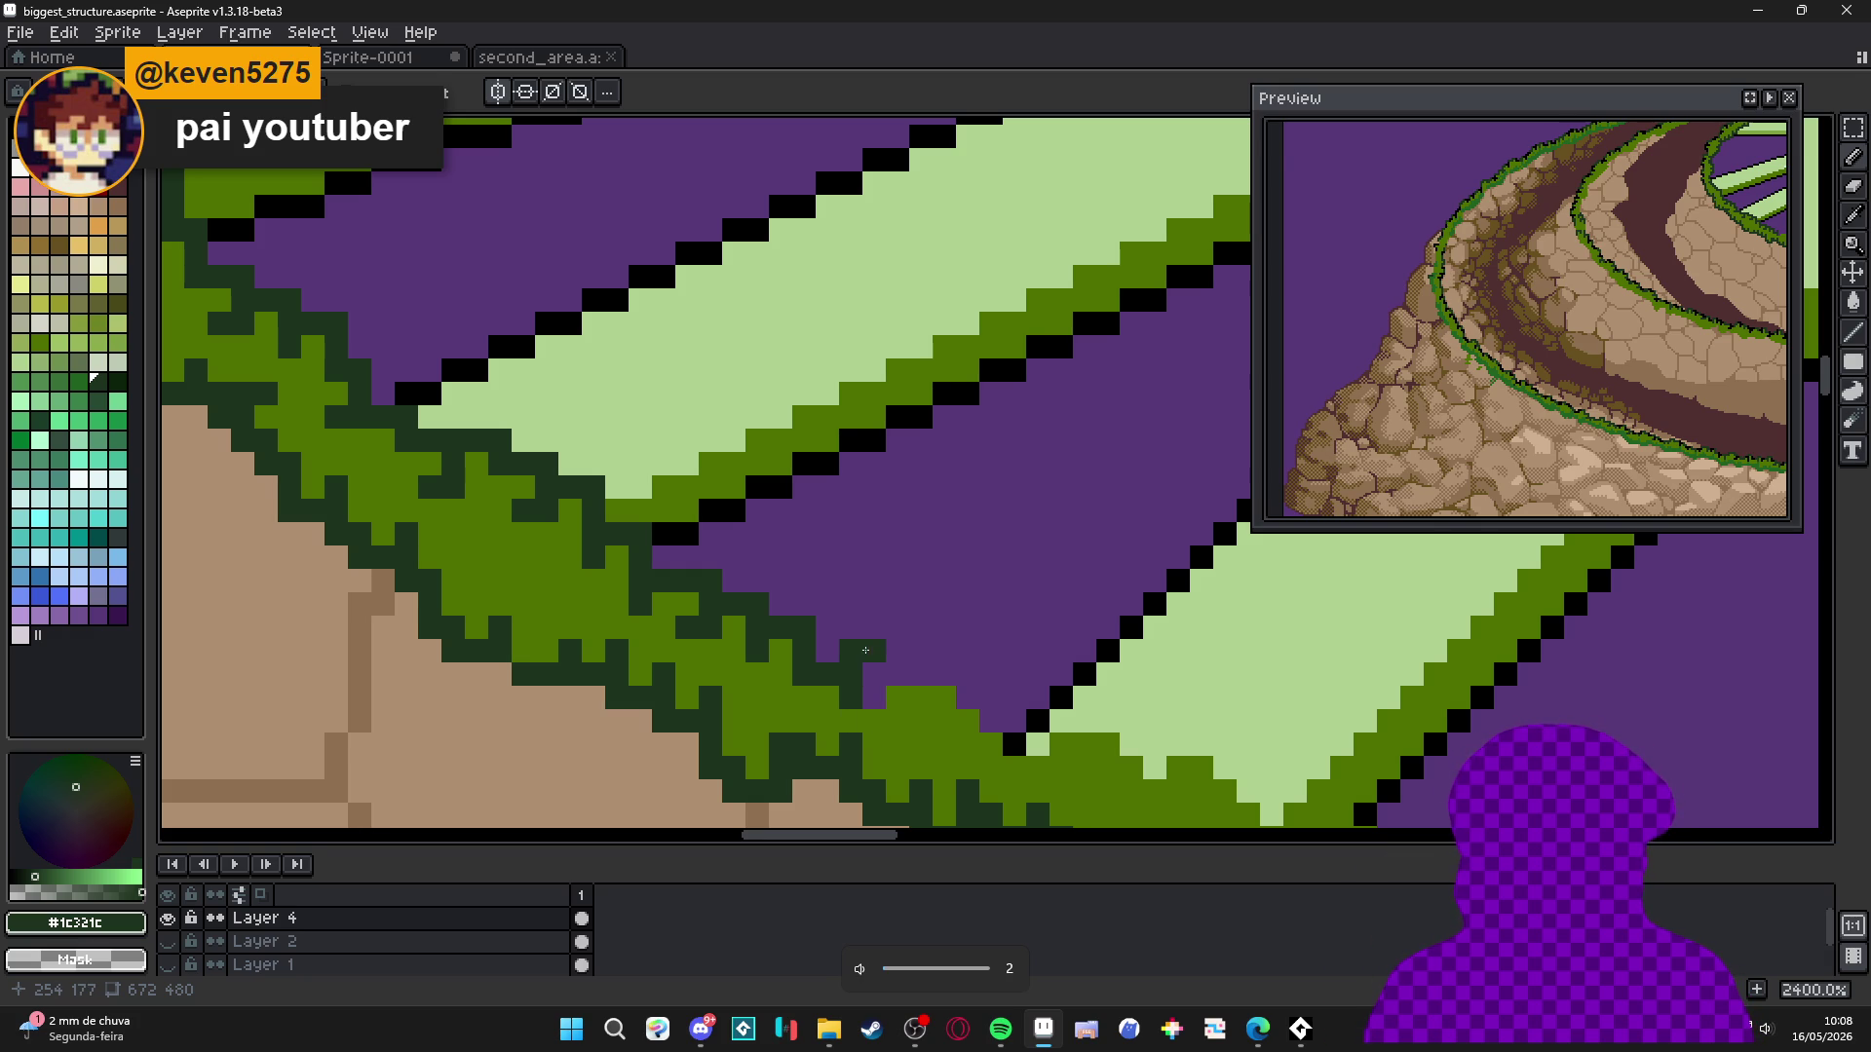
Continue dark green tufts rightward along the grass edge toward the next pale-green spoke.
scroll(823, 672, "right", 2)
mouse_move(825, 650)
left_mouse_down()
mouse_move(957, 693)
mouse_move(980, 720)
mouse_move(1004, 696)
mouse_move(1074, 719)
mouse_move(1078, 745)
left_mouse_up()
left_click(911, 718)
left_click(892, 718)
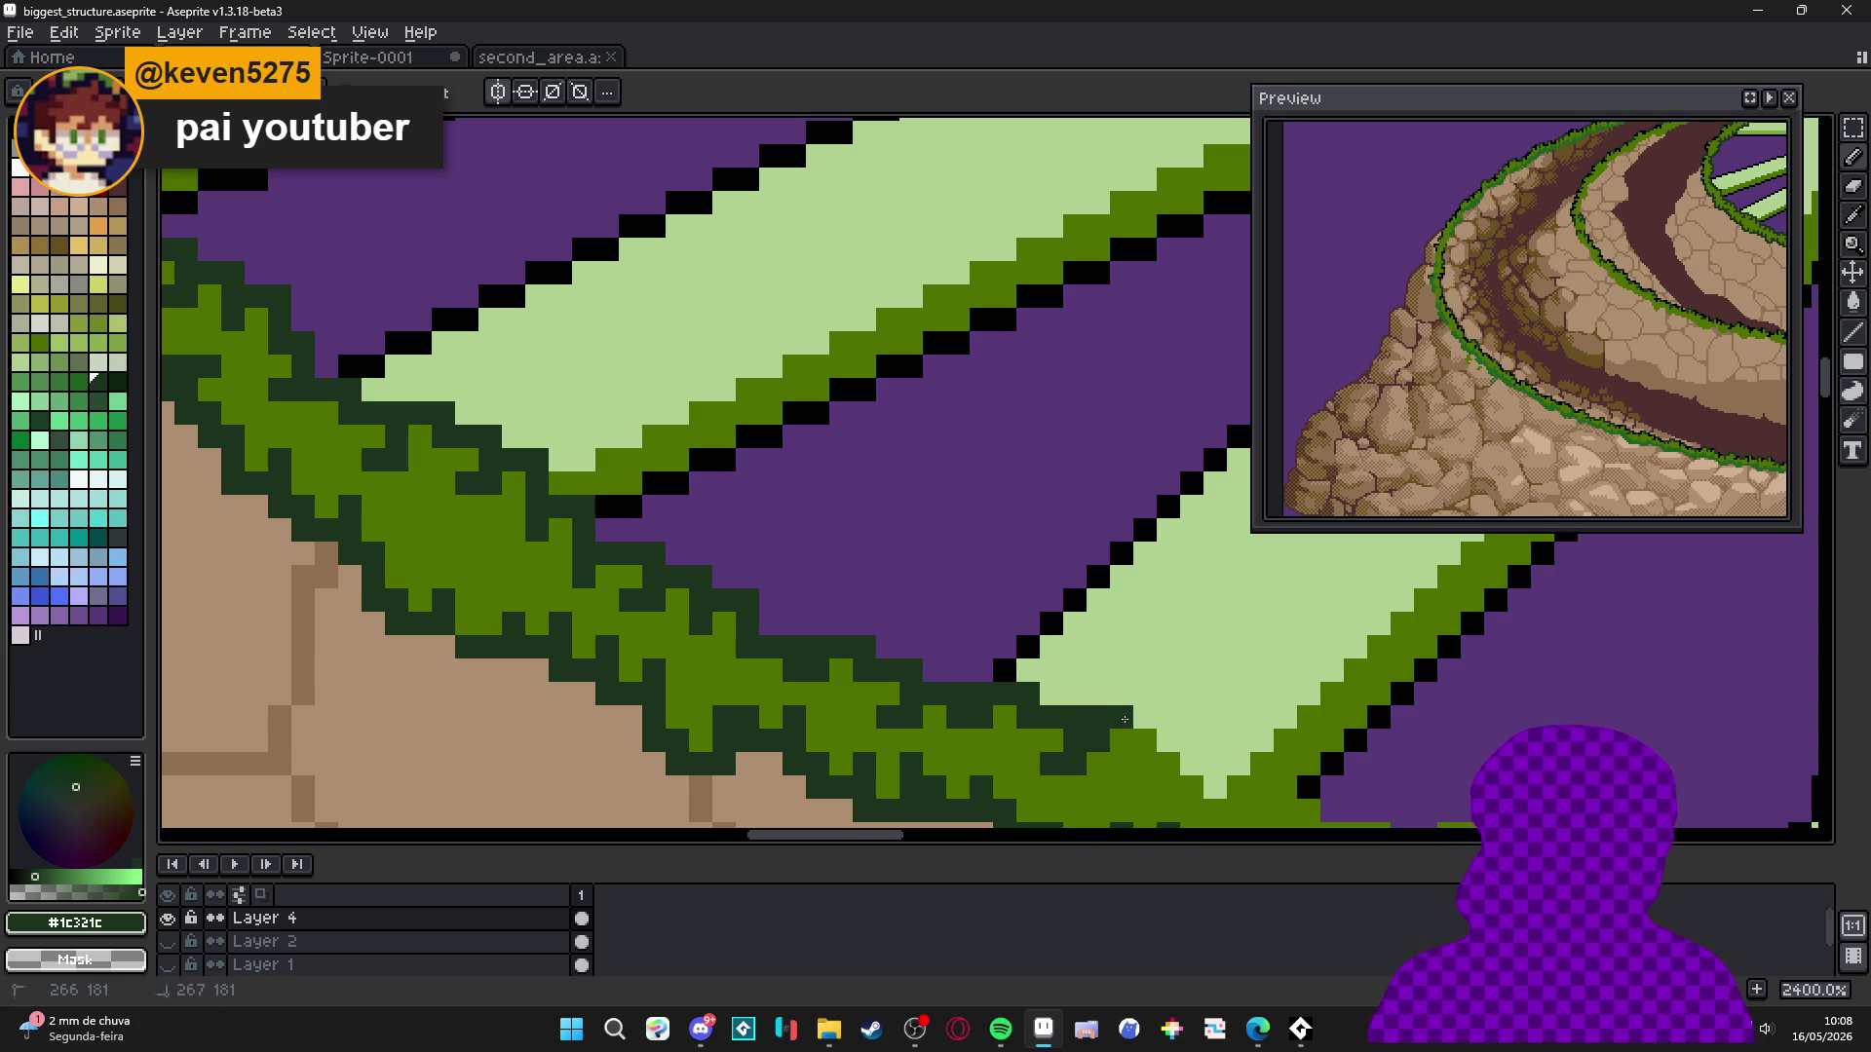
left_click(1139, 720)
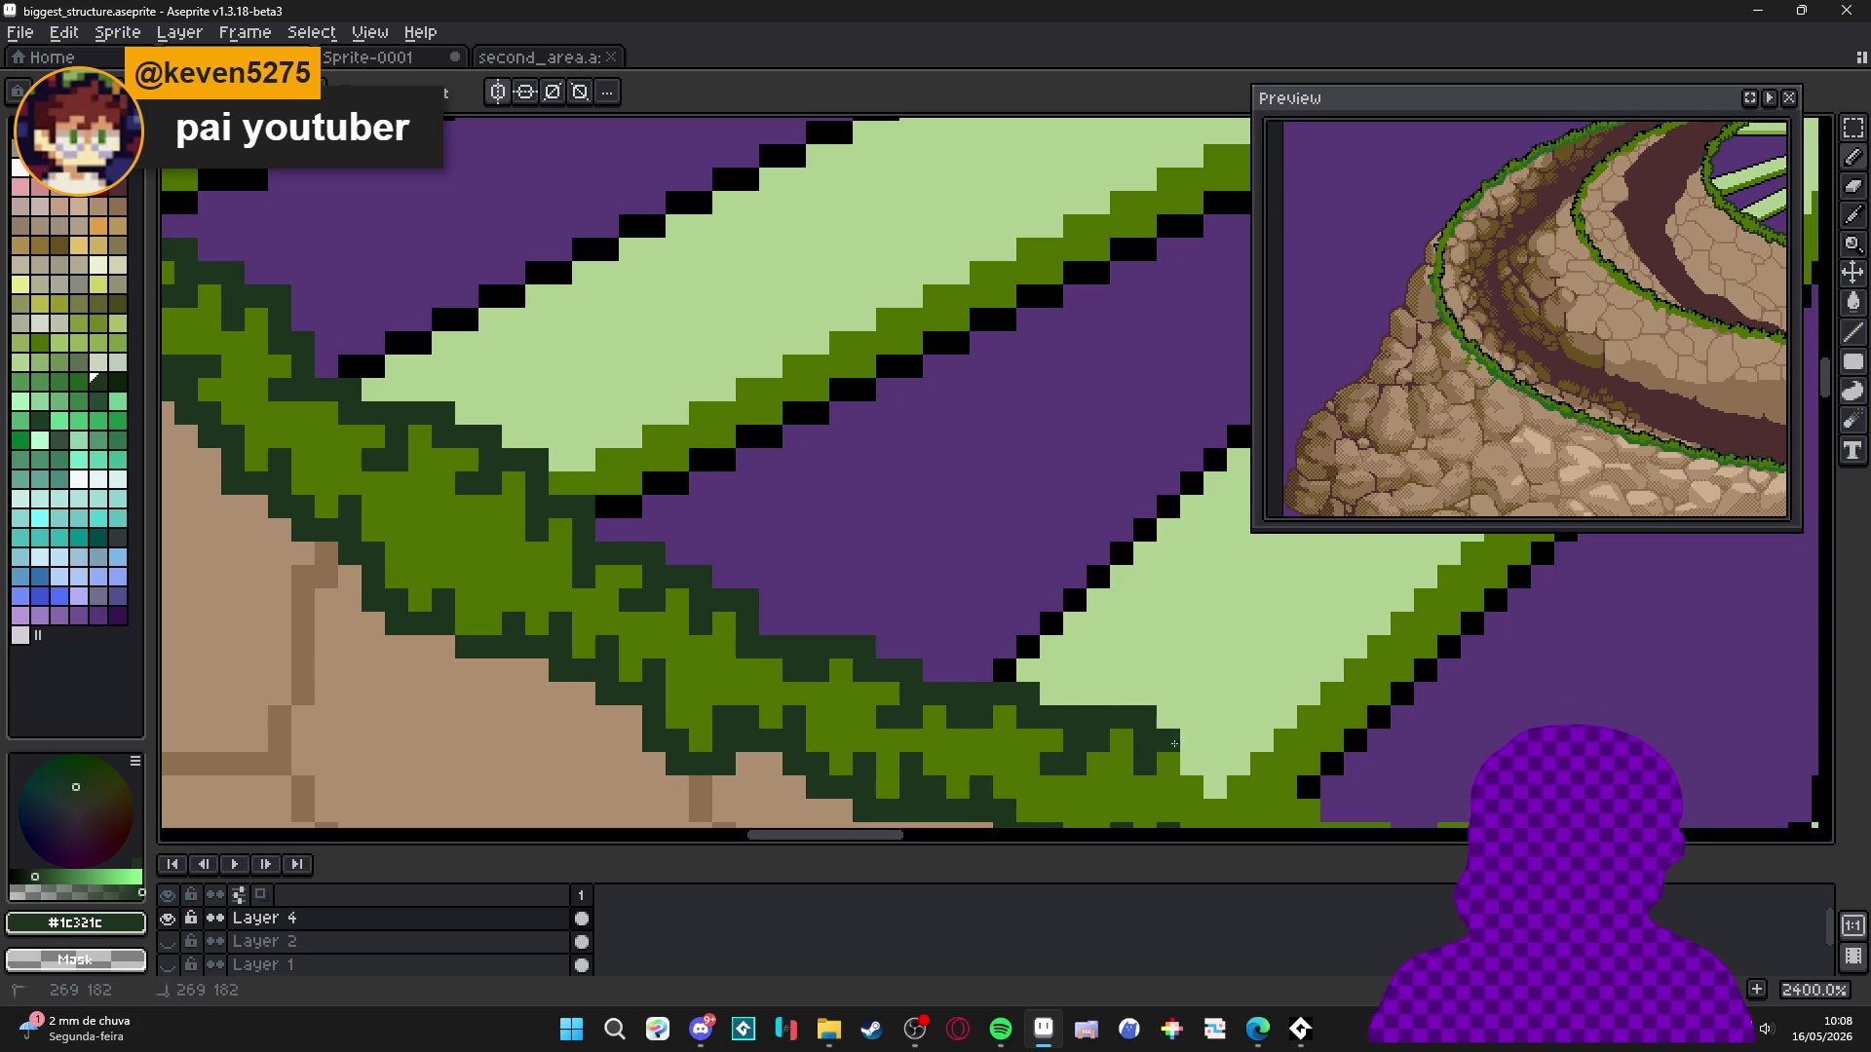
mouse_move(1210, 778)
left_mouse_down()
mouse_move(1044, 722)
mouse_move(1038, 547)
mouse_move(994, 558)
mouse_move(1087, 582)
mouse_move(1101, 567)
mouse_move(1111, 600)
mouse_move(1181, 582)
mouse_move(1186, 604)
mouse_move(1214, 556)
mouse_move(1238, 600)
mouse_move(1283, 612)
mouse_move(1282, 635)
mouse_move(1072, 585)
mouse_move(771, 559)
left_mouse_up()
left_click(1214, 603, "alt")
left_click(1244, 586, "alt")
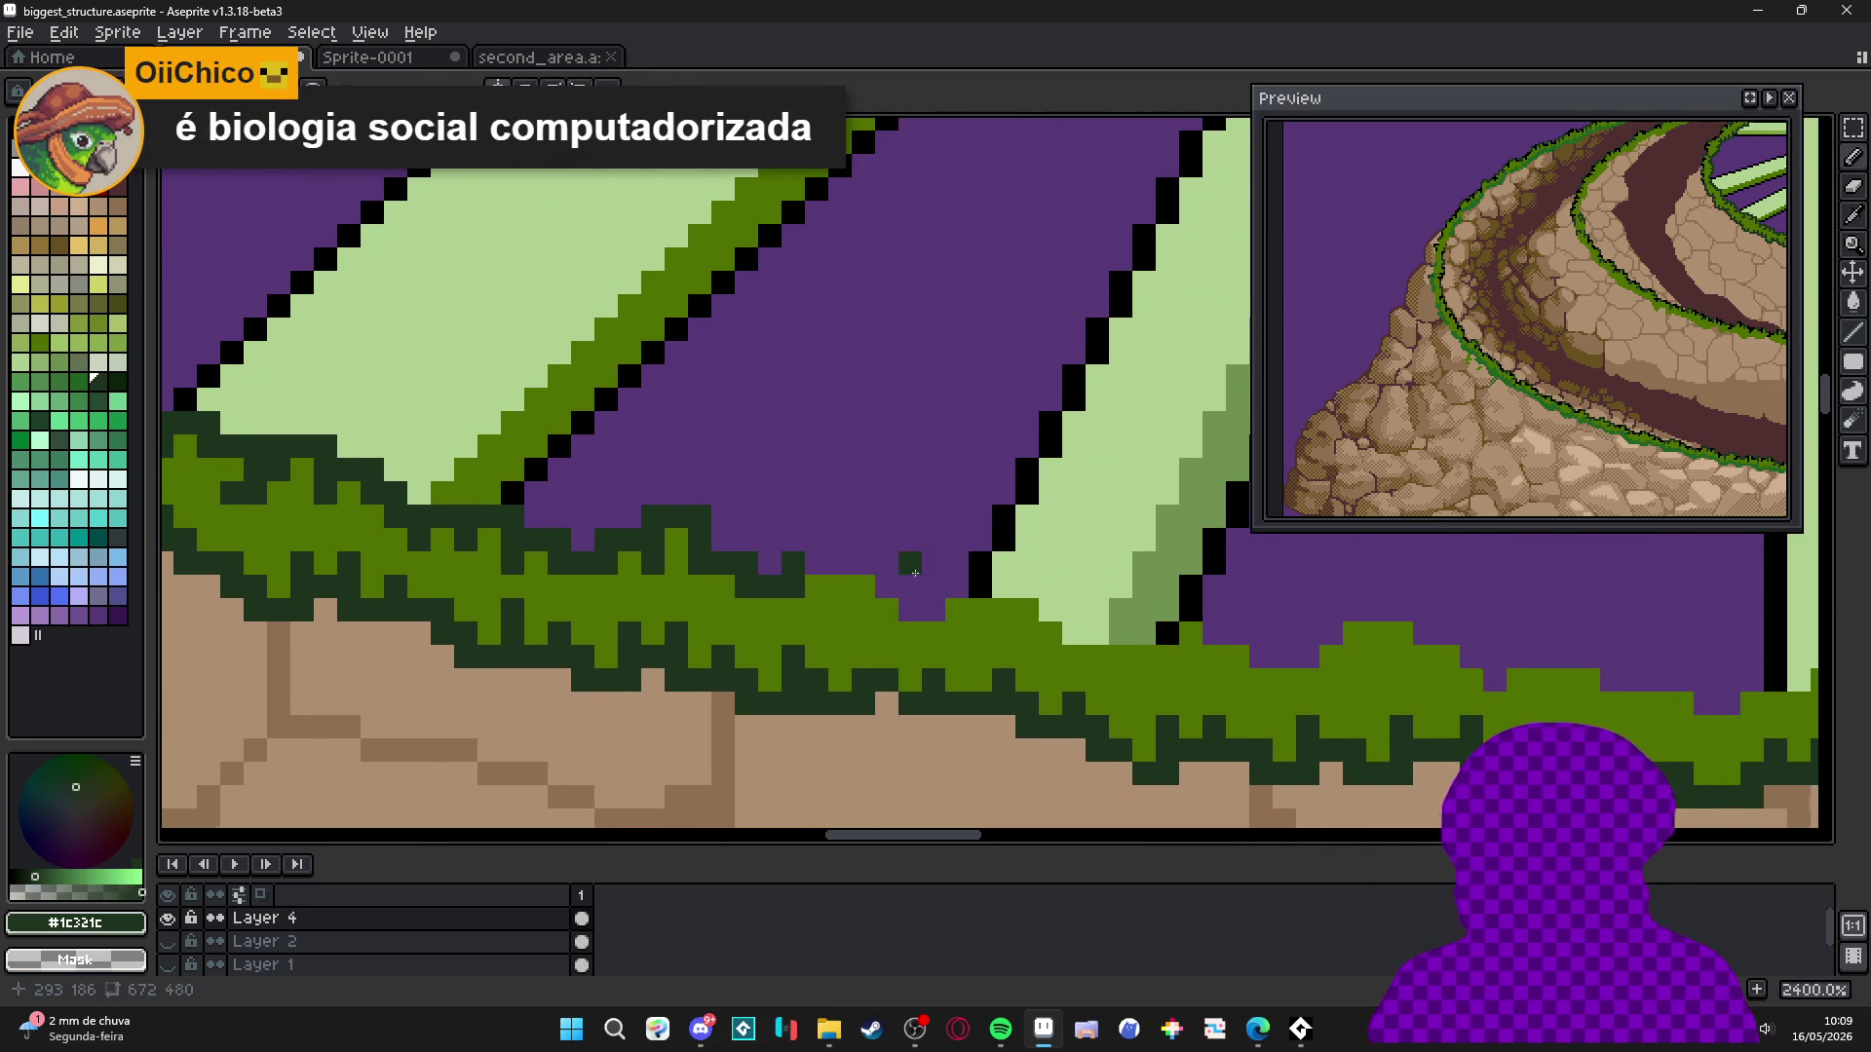
Paint a run of dark green #1c321c along the next part of the grass edge.
left_click_drag(910, 565, 871, 573)
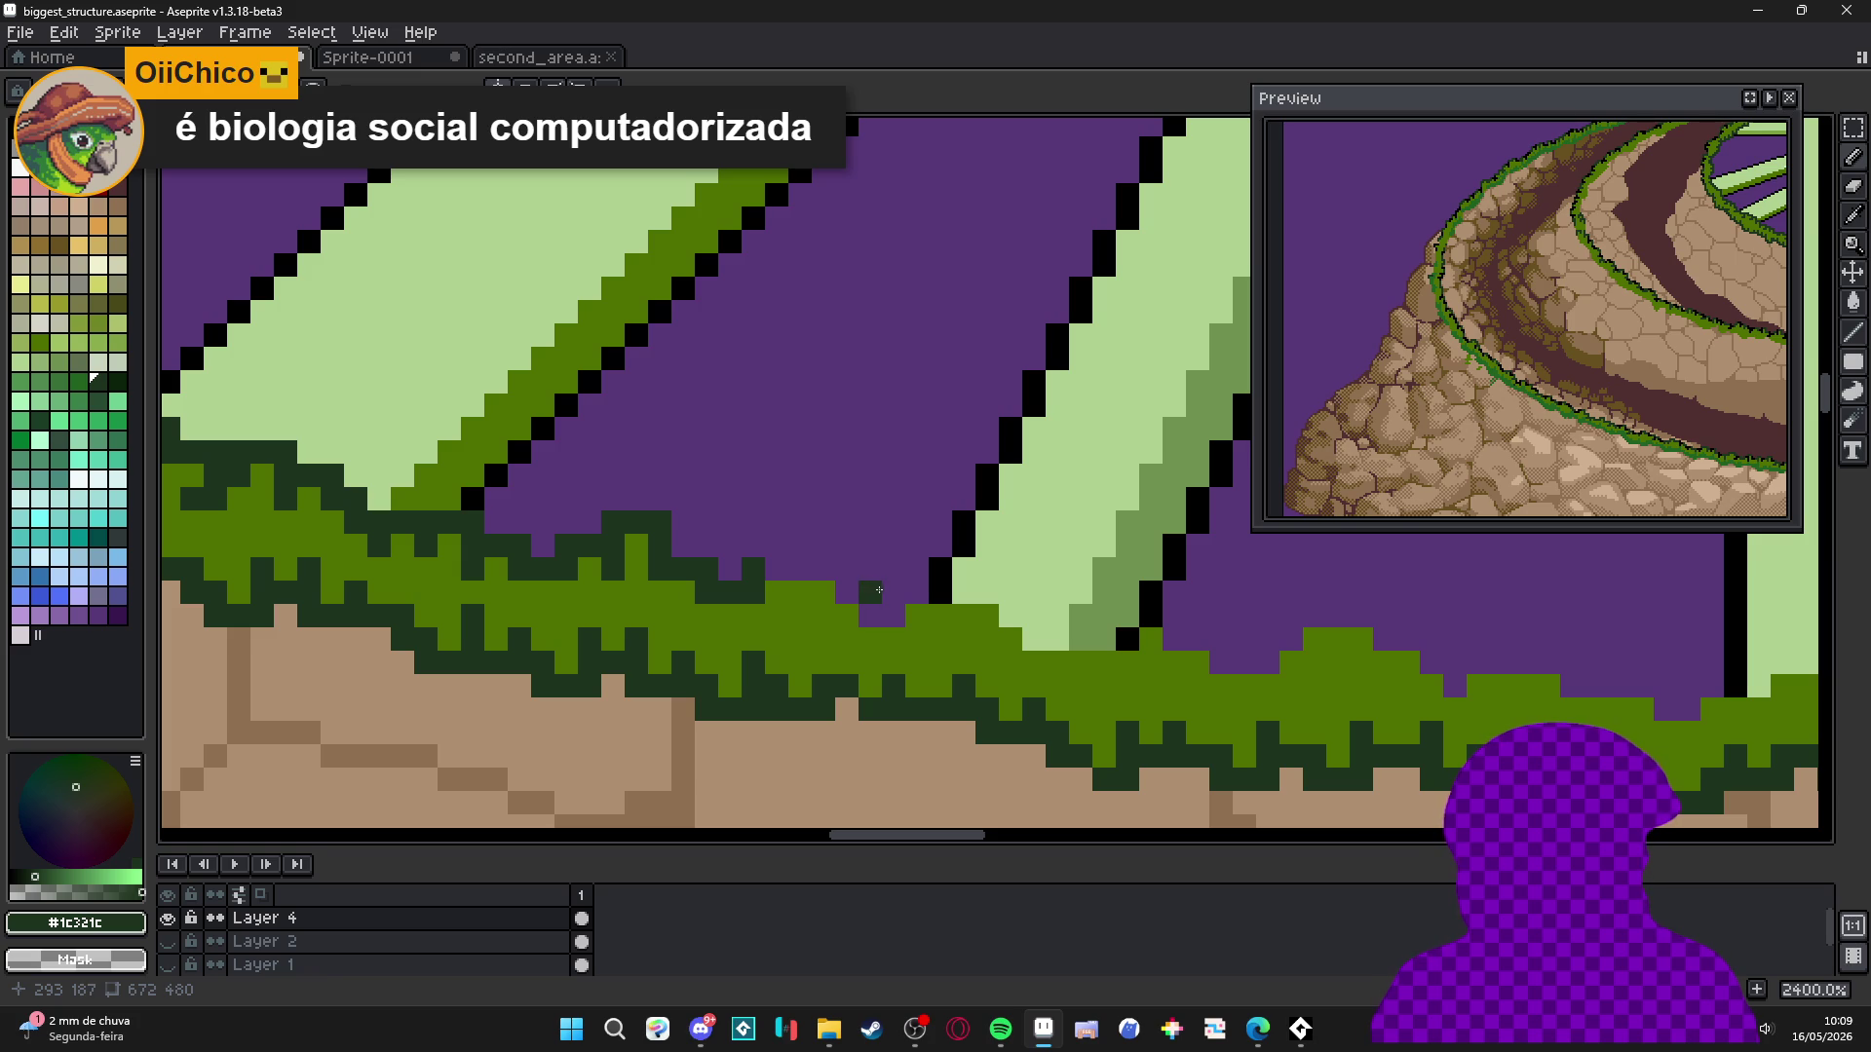
scroll(869, 602, "up", 1)
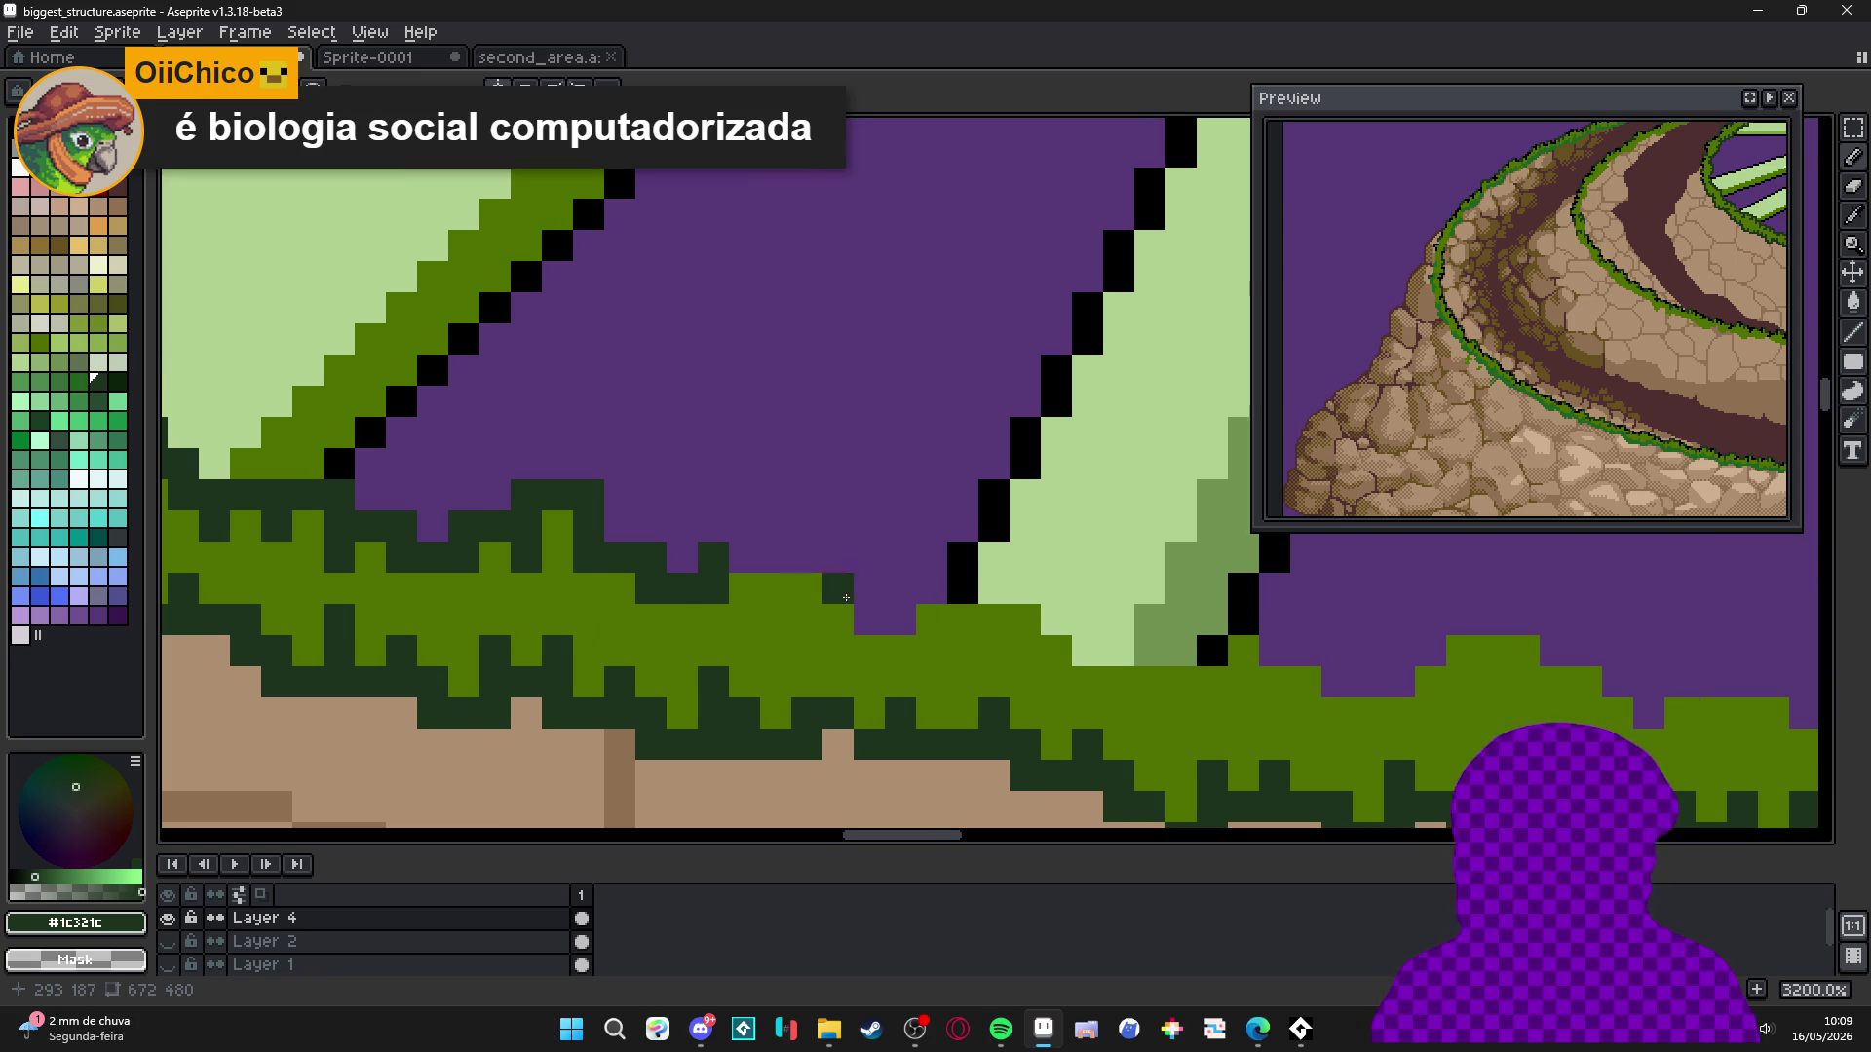
mouse_move(770, 529)
left_mouse_down()
mouse_move(838, 527)
mouse_move(838, 589)
mouse_move(918, 616)
mouse_move(994, 589)
mouse_move(1015, 625)
mouse_move(1080, 651)
mouse_move(985, 698)
mouse_move(772, 656)
mouse_move(883, 675)
mouse_move(848, 673)
mouse_move(833, 643)
mouse_move(882, 658)
left_mouse_up()
left_click(944, 689, "alt")
left_click(918, 639, "alt")
Repaint edge pixels bright green #507000, turning the black pixel above dark green.
left_click(885, 701, "alt")
left_click(824, 672, "alt")
left_click(945, 701, "alt")
left_click(916, 672)
left_click(889, 646, "alt")
left_click(923, 641)
left_click(916, 672, "alt")
left_click(916, 641)
left_click(895, 612, "alt")
Alternate dark green and bright green pixels along the edge at the spoke's base.
mouse_move(950, 641)
left_mouse_down()
mouse_move(950, 672)
mouse_move(1009, 704)
mouse_move(1166, 648)
mouse_move(1197, 672)
left_mouse_up()
left_click(916, 672, "alt")
left_click(979, 673)
left_click(962, 648, "alt")
left_click(978, 672, "alt")
left_click(1041, 703)
left_click(1010, 703, "alt")
Carry dark green pixels past the spoke base, then zoom out to view the whole structure.
scroll(1072, 672, "right", 3)
mouse_move(991, 703)
left_mouse_down()
mouse_move(965, 726)
mouse_move(1024, 693)
mouse_move(1059, 714)
left_mouse_up()
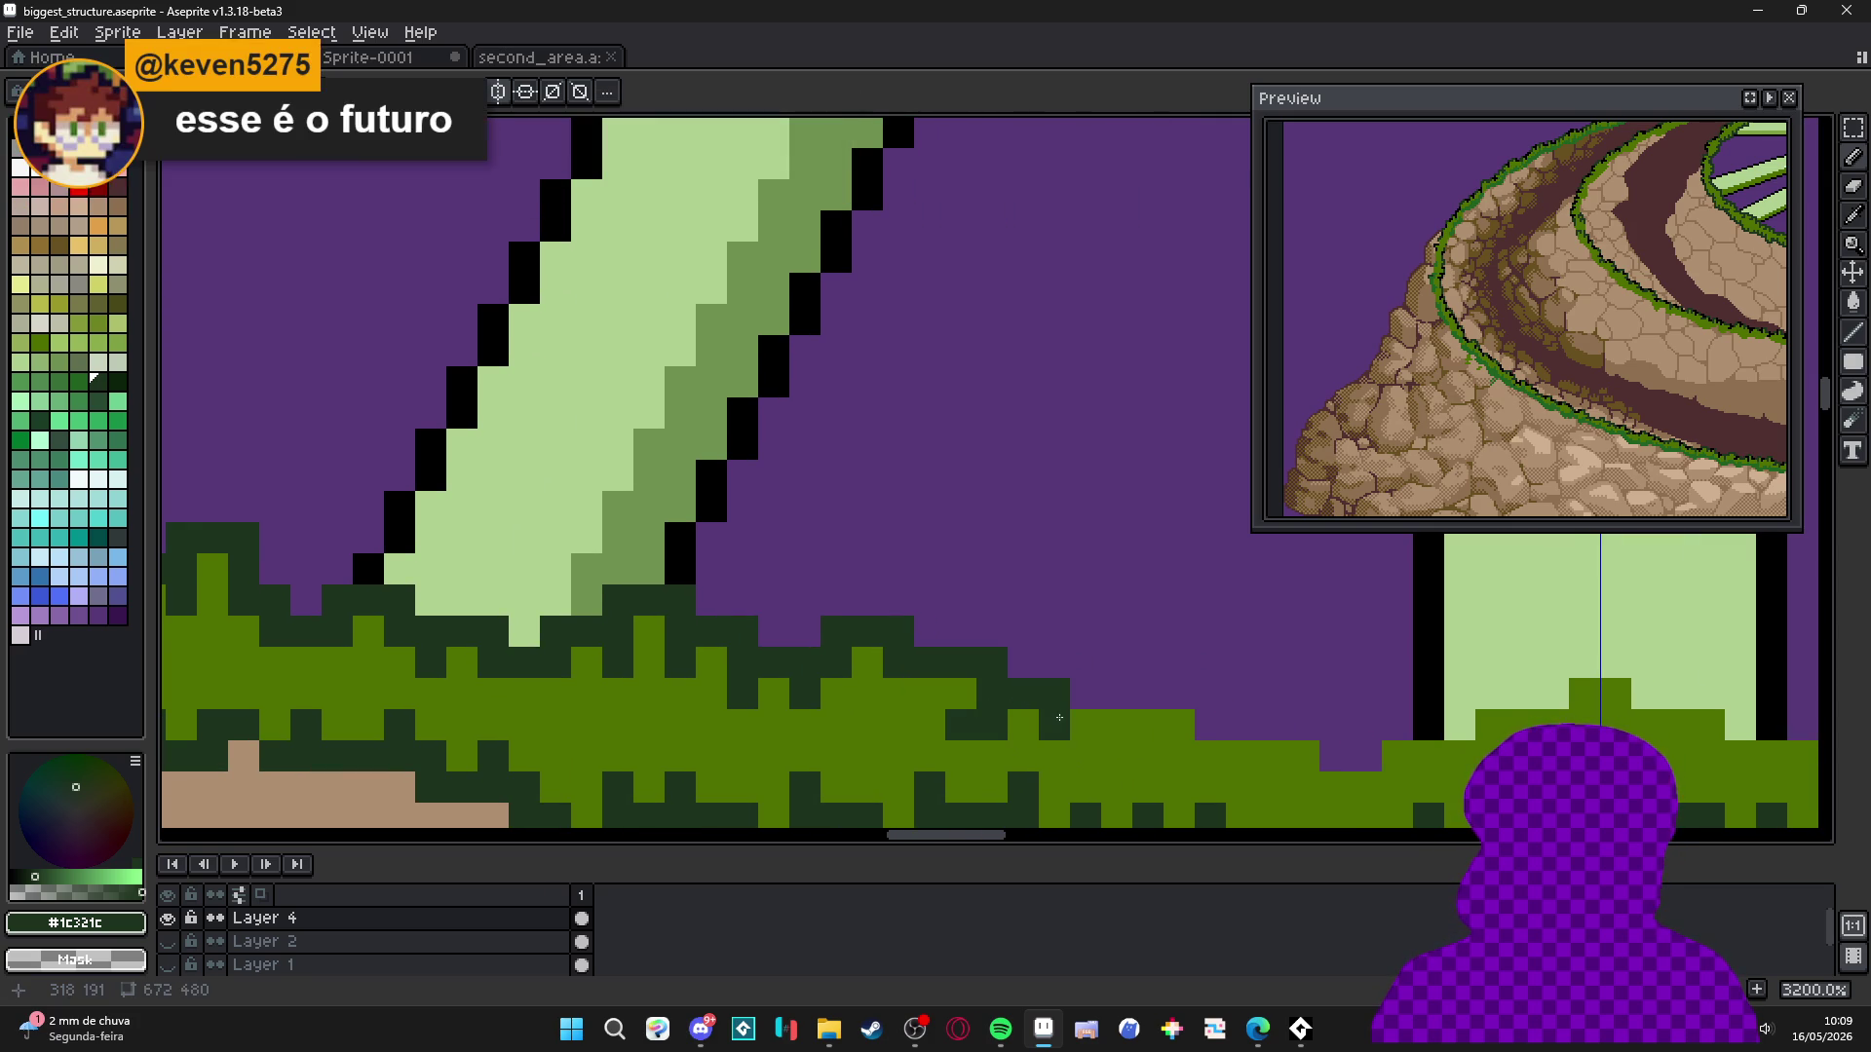
scroll(1024, 711, "down", 6)
left_click_drag(832, 635, 889, 663)
Save biggest_structure.aseprite and briefly switch to the browser.
key("ctrl+s")
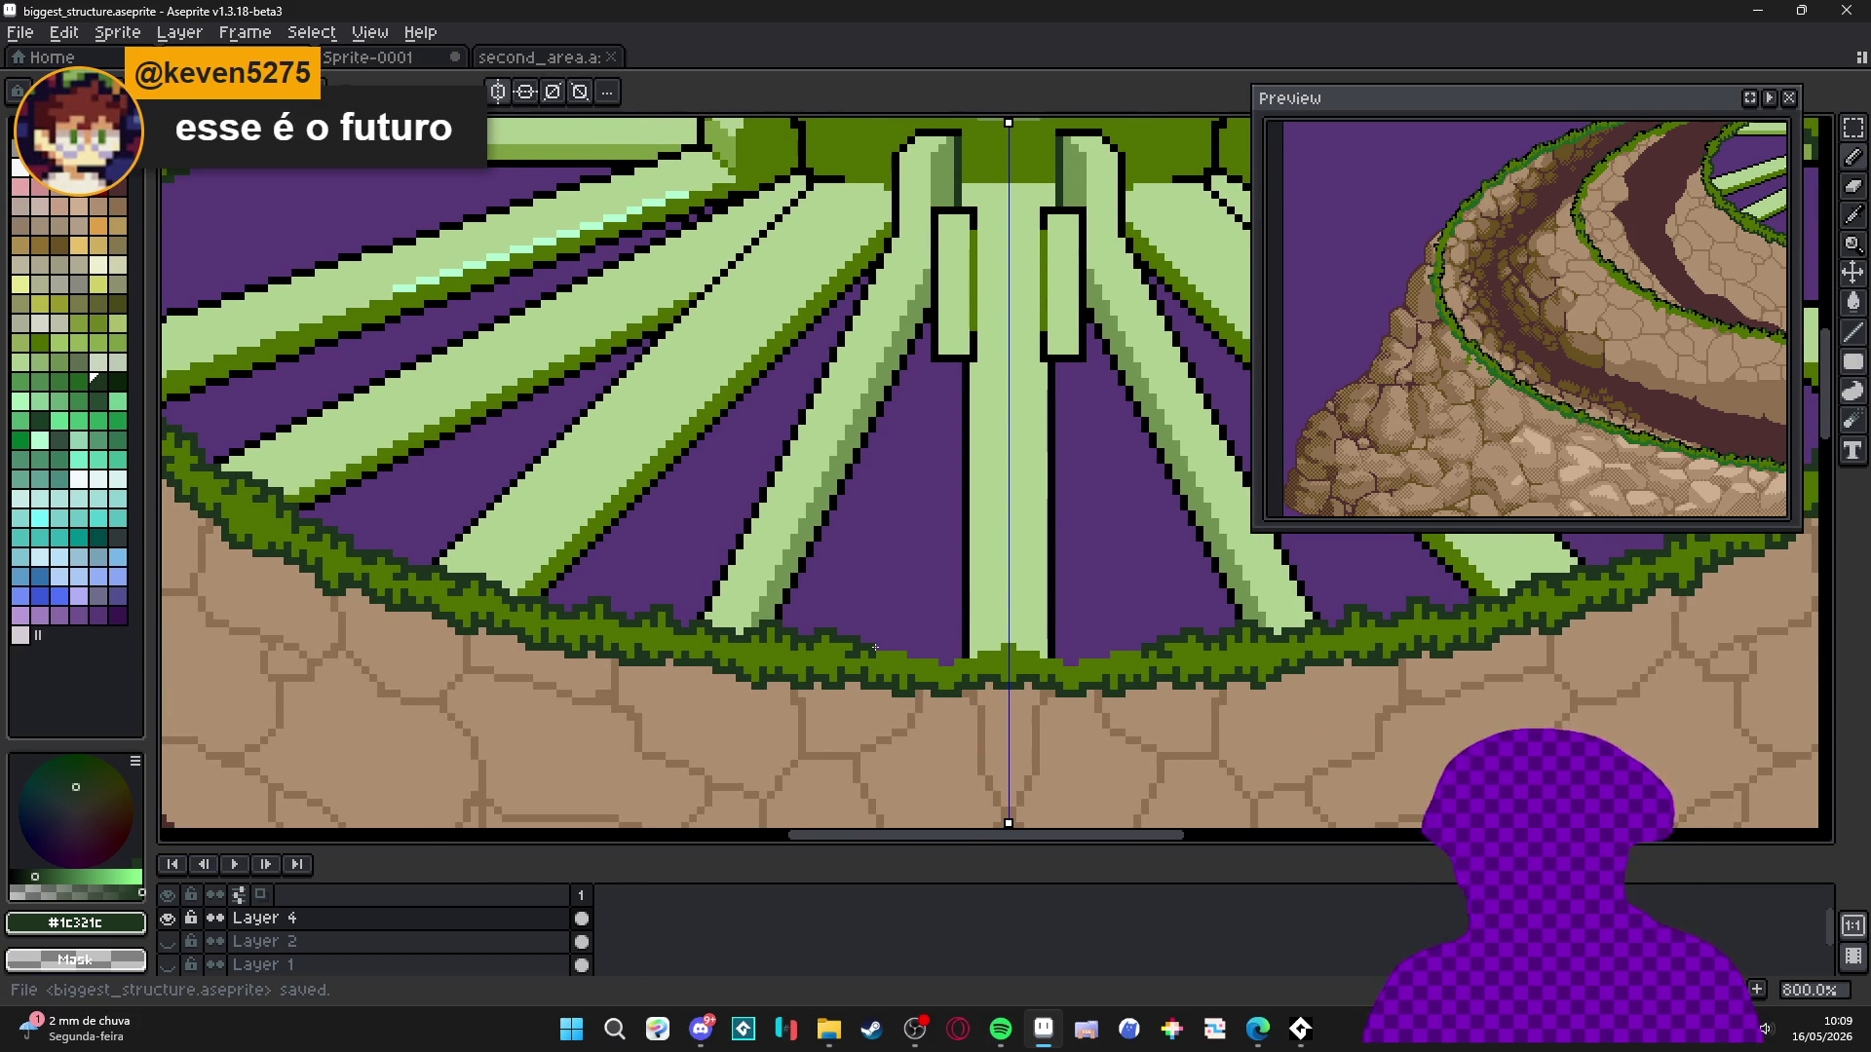
key("alt+Tab")
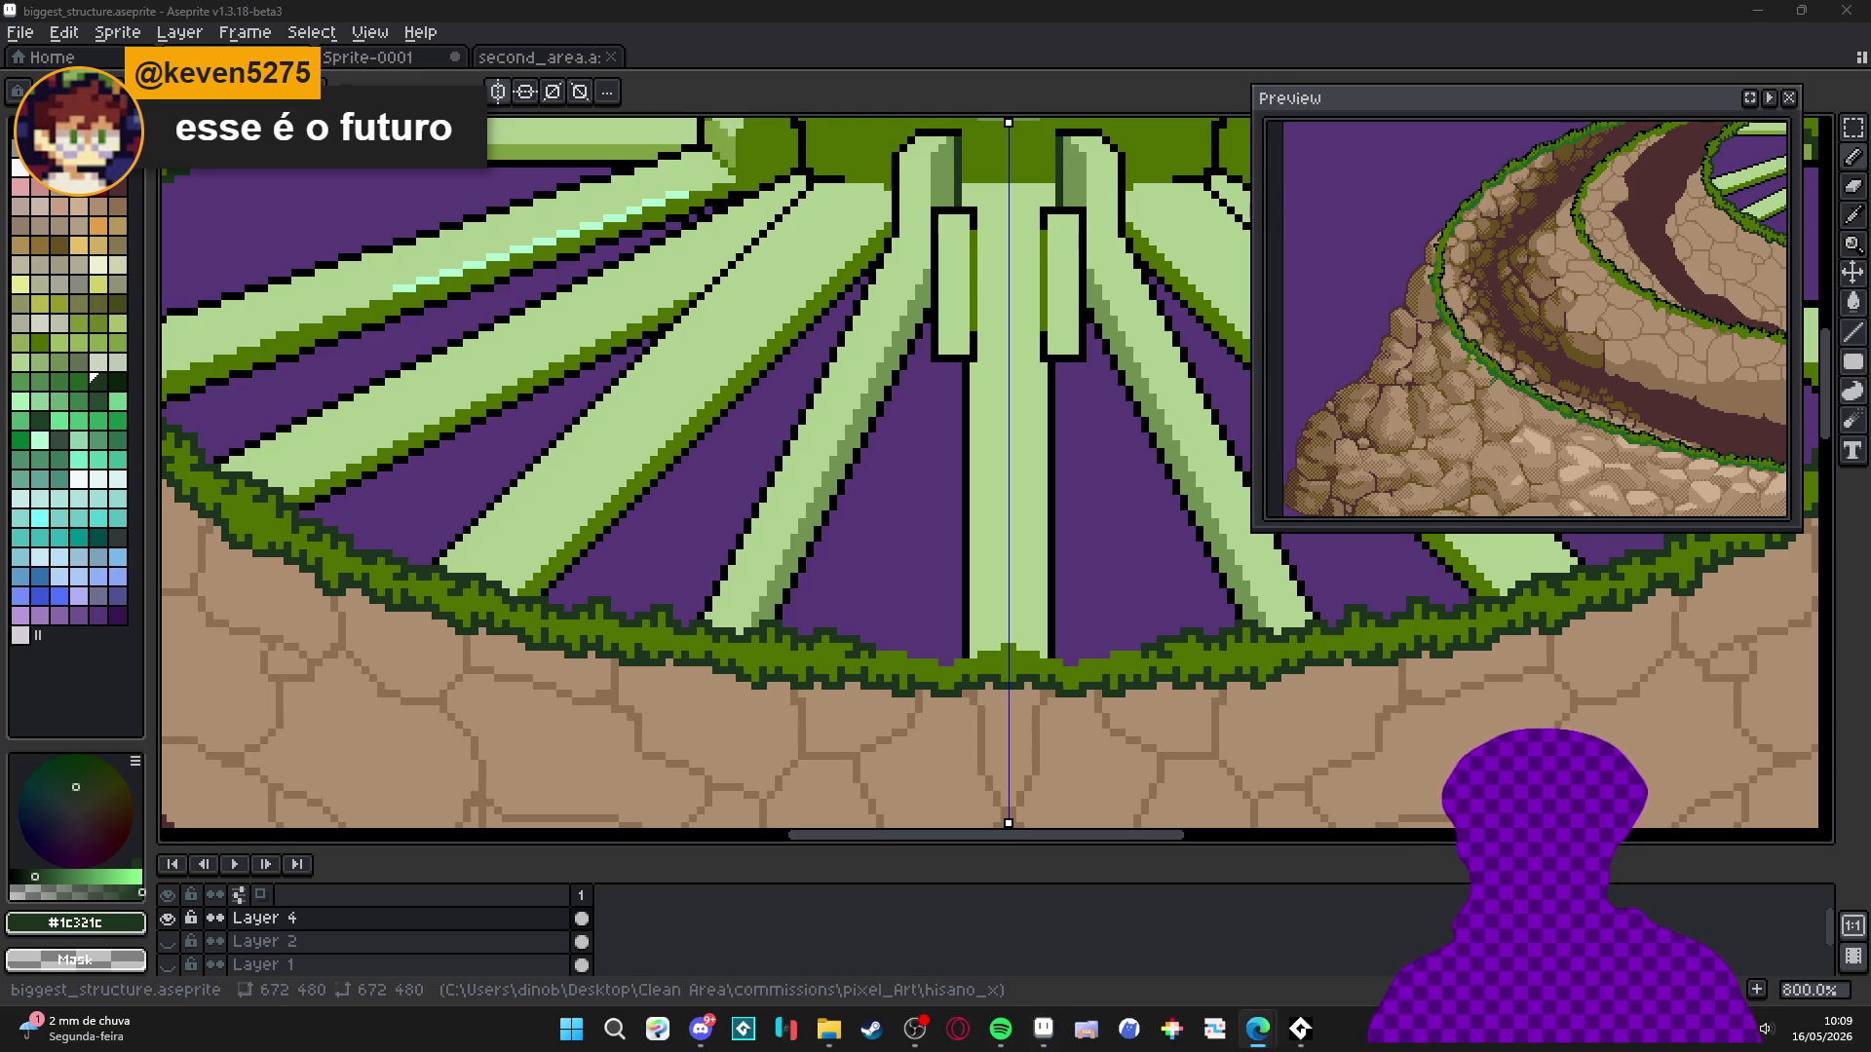
scroll(883, 568, "up", 8)
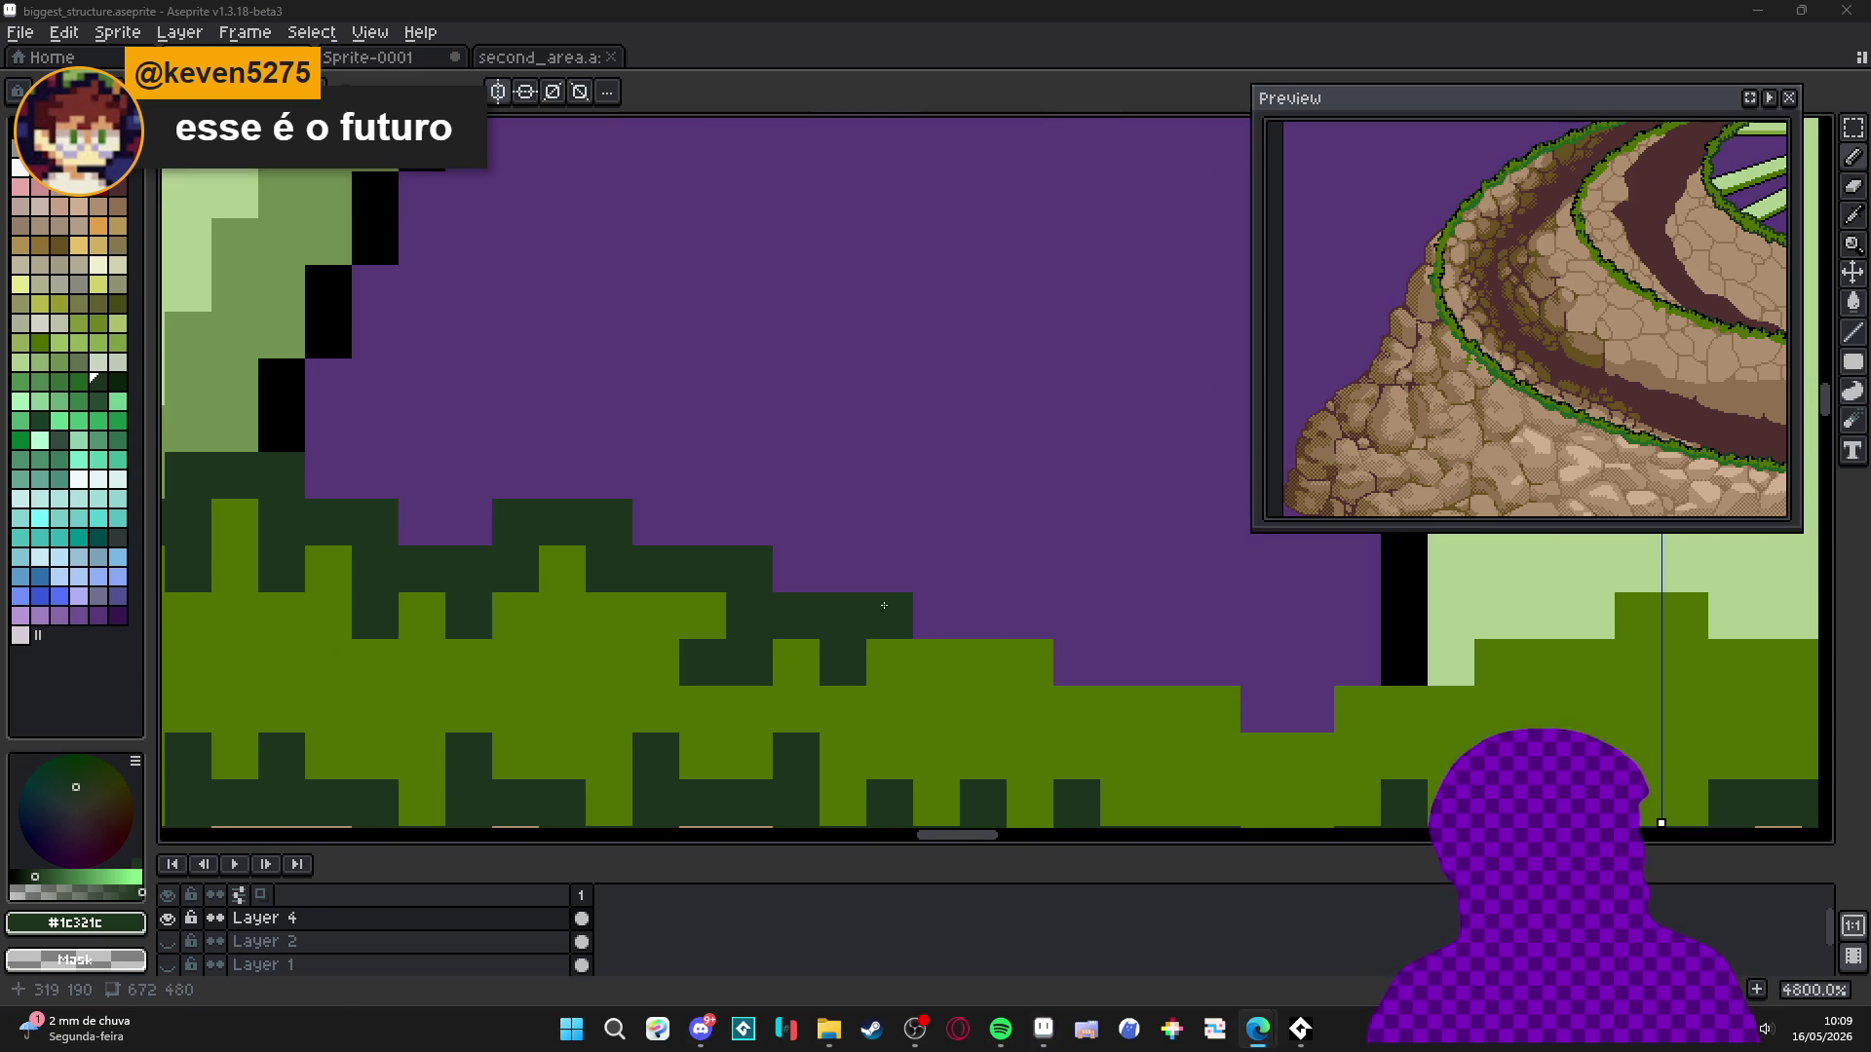
Add dark green notches along the grass top, removing a stray lower pixel.
left_click(936, 616)
left_click(935, 663)
left_click(889, 662, "alt")
left_click(889, 616)
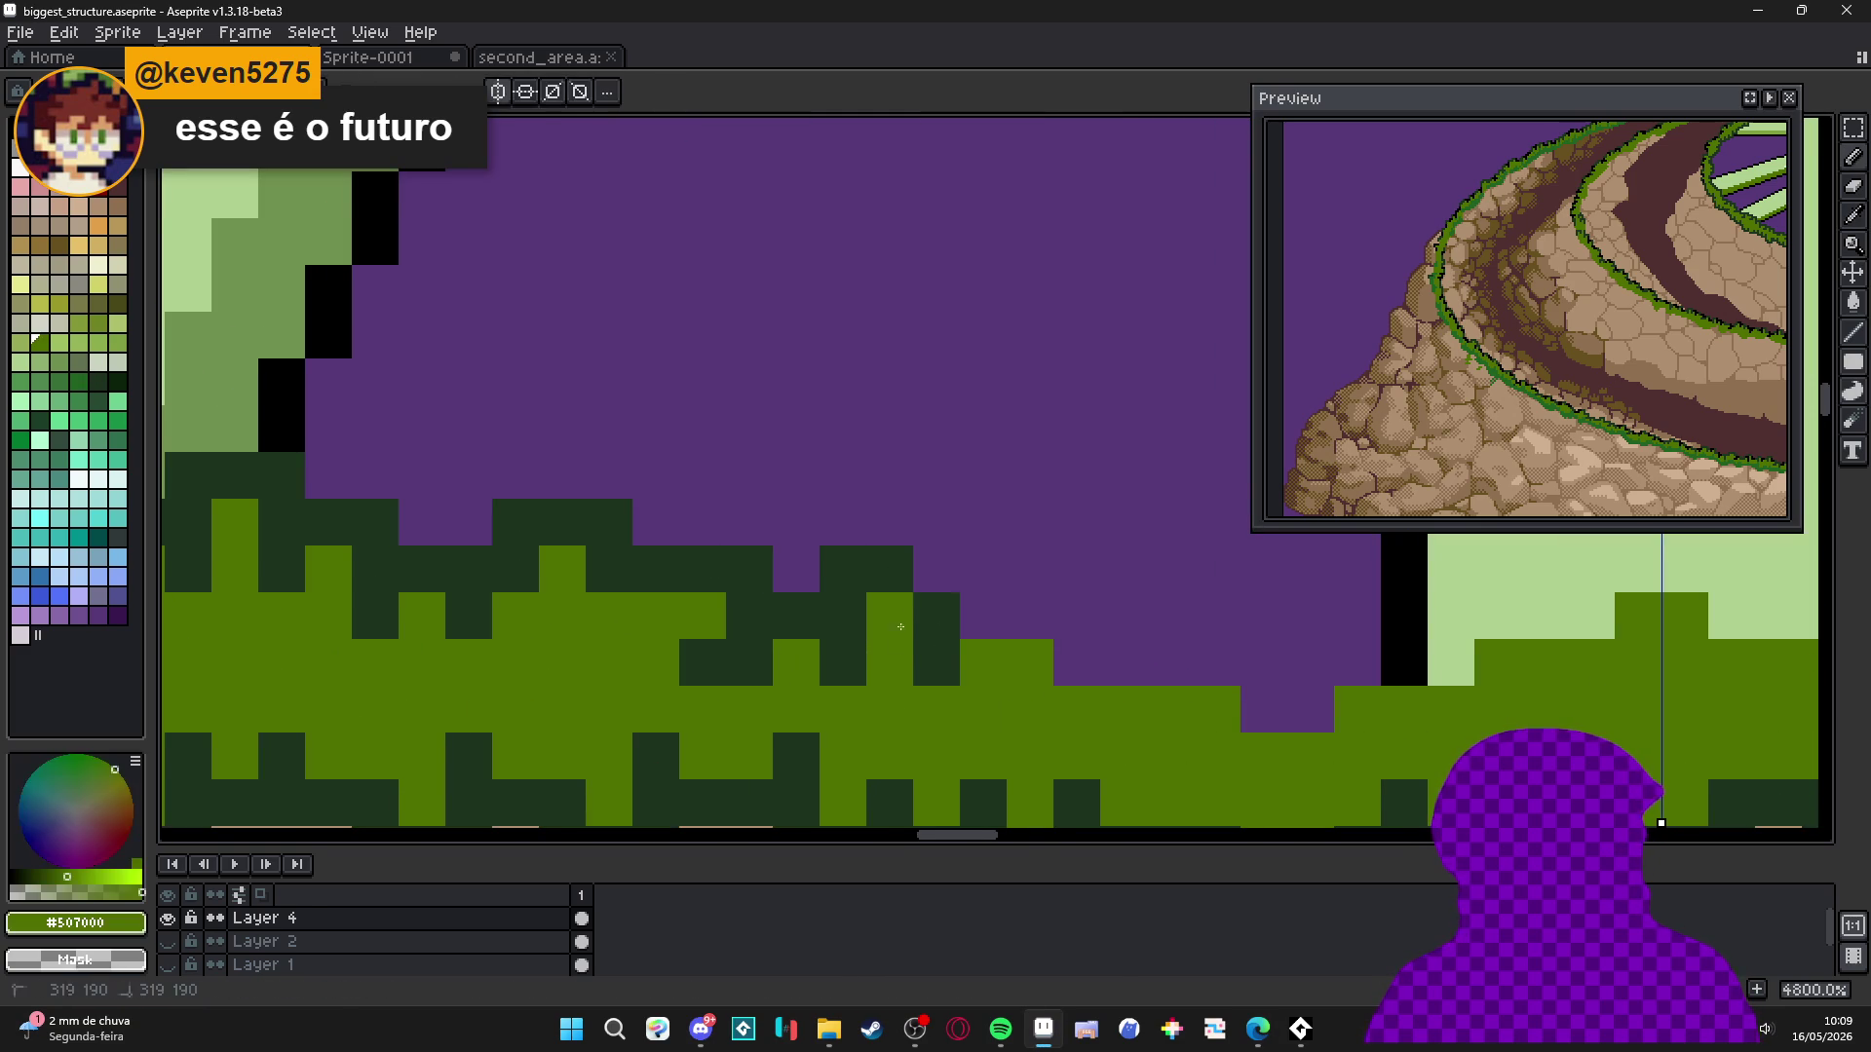
left_click(935, 615, "alt")
left_click(1030, 615)
left_click(1030, 663)
left_click(1030, 709)
key("ctrl+z")
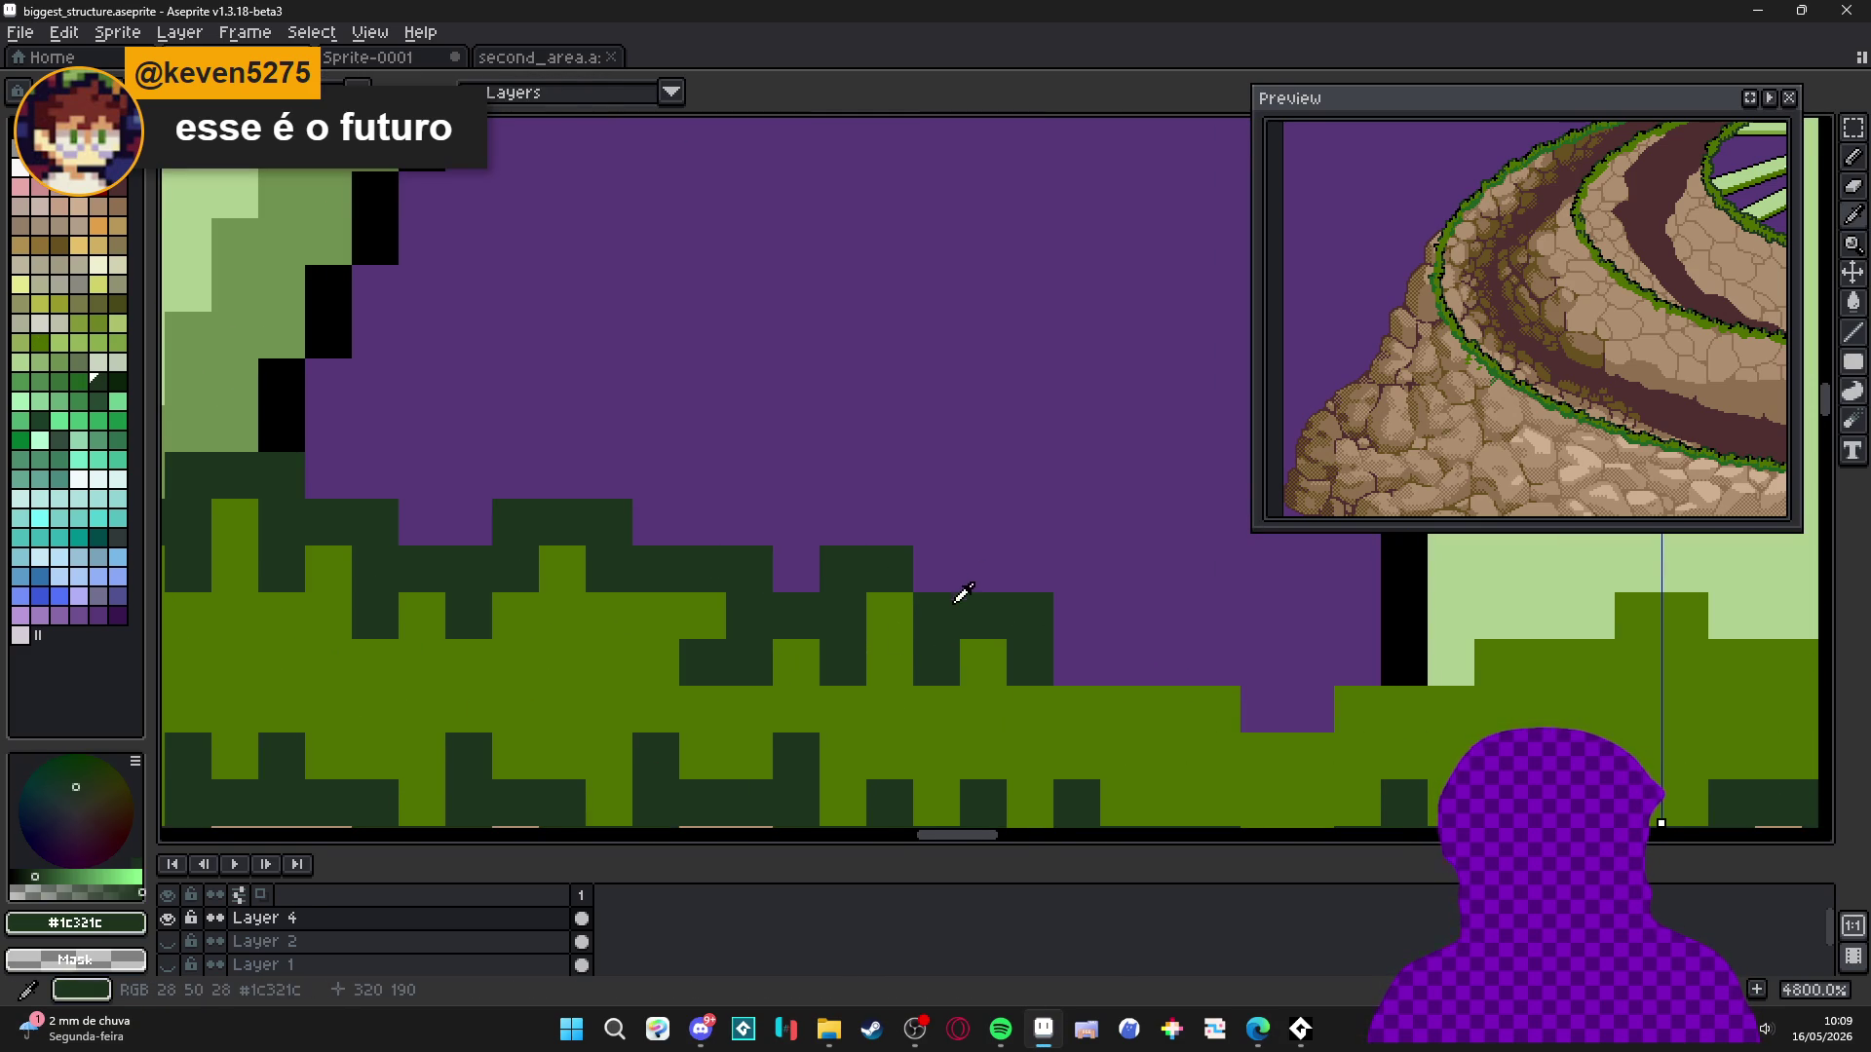
Paint connected dark runs along the grass top past the black spoke outline, then zoom out.
left_click(935, 575)
mouse_move(1077, 661)
left_mouse_down()
mouse_move(1120, 656)
mouse_move(1153, 610)
mouse_move(1199, 728)
mouse_move(1310, 672)
mouse_move(1409, 703)
mouse_move(1452, 658)
mouse_move(1646, 573)
left_mouse_up()
left_click(1205, 748, "alt")
left_click(1169, 663)
left_click(1217, 710, "alt")
scroll(1646, 573, "down", 9)
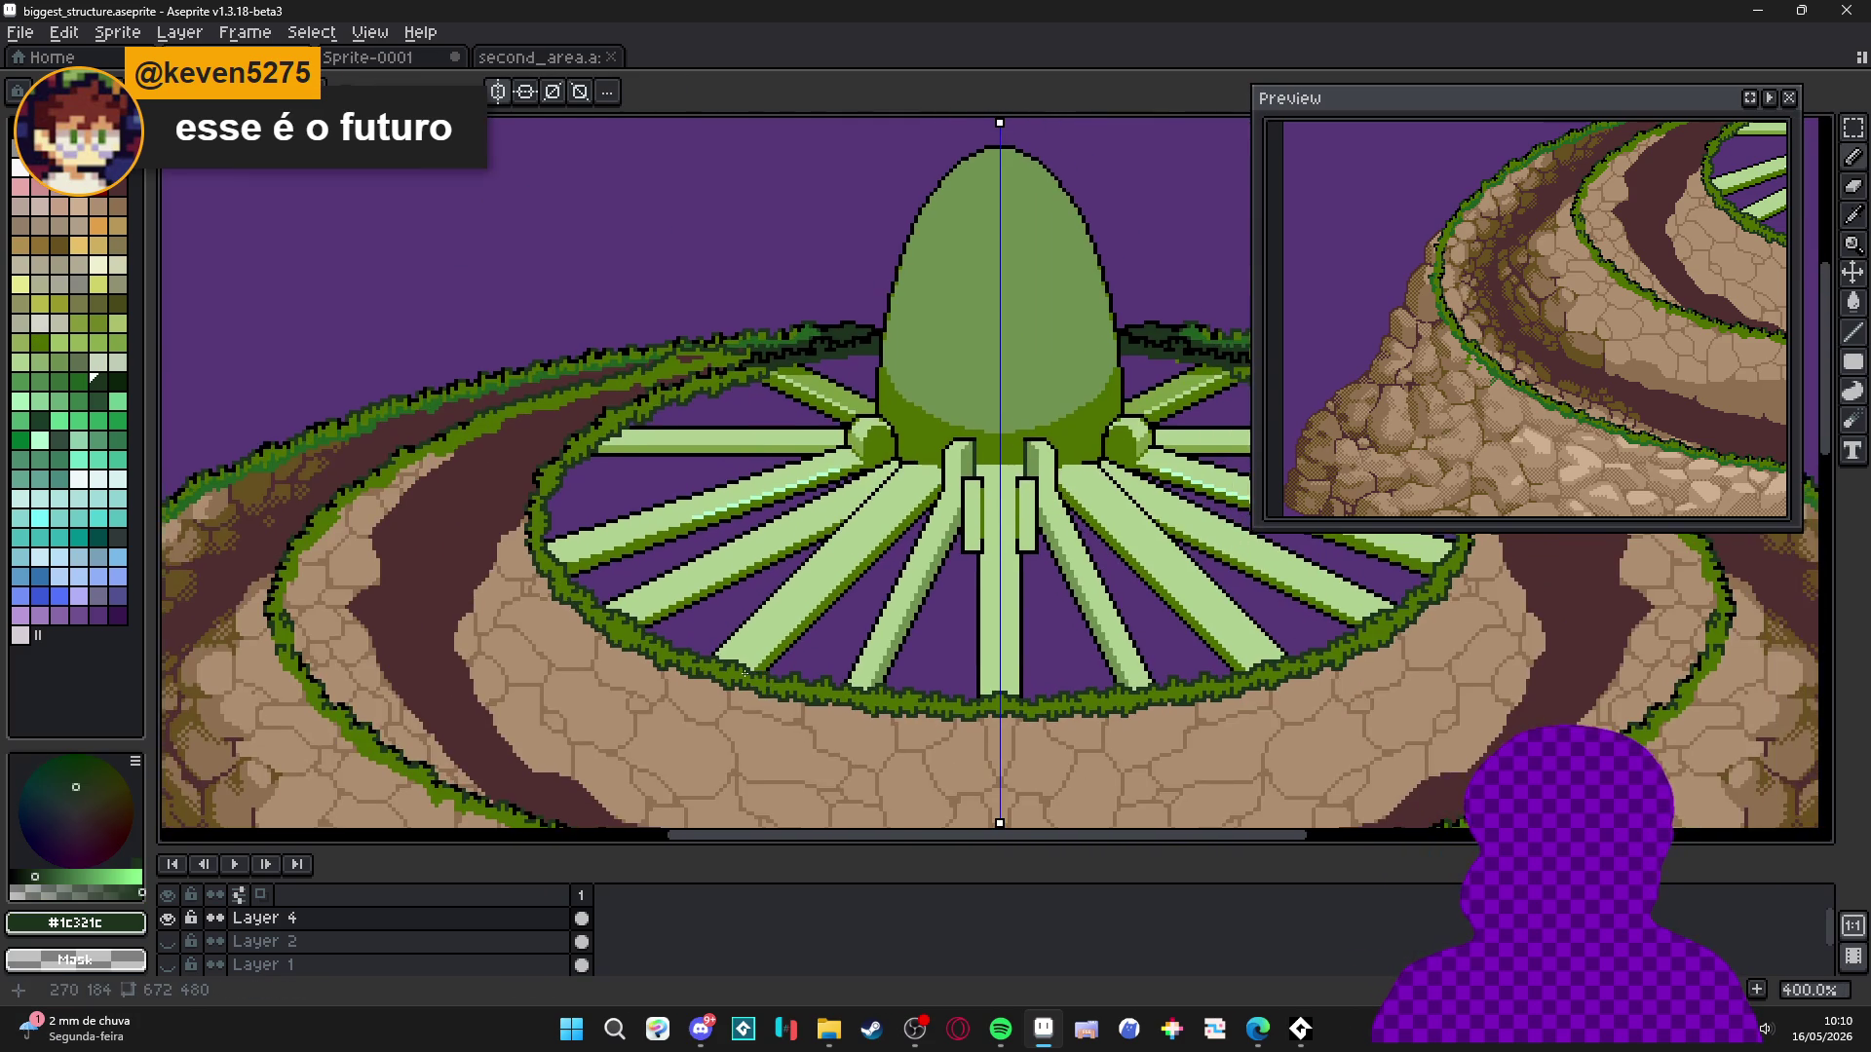
scroll(492, 671, "down", 1)
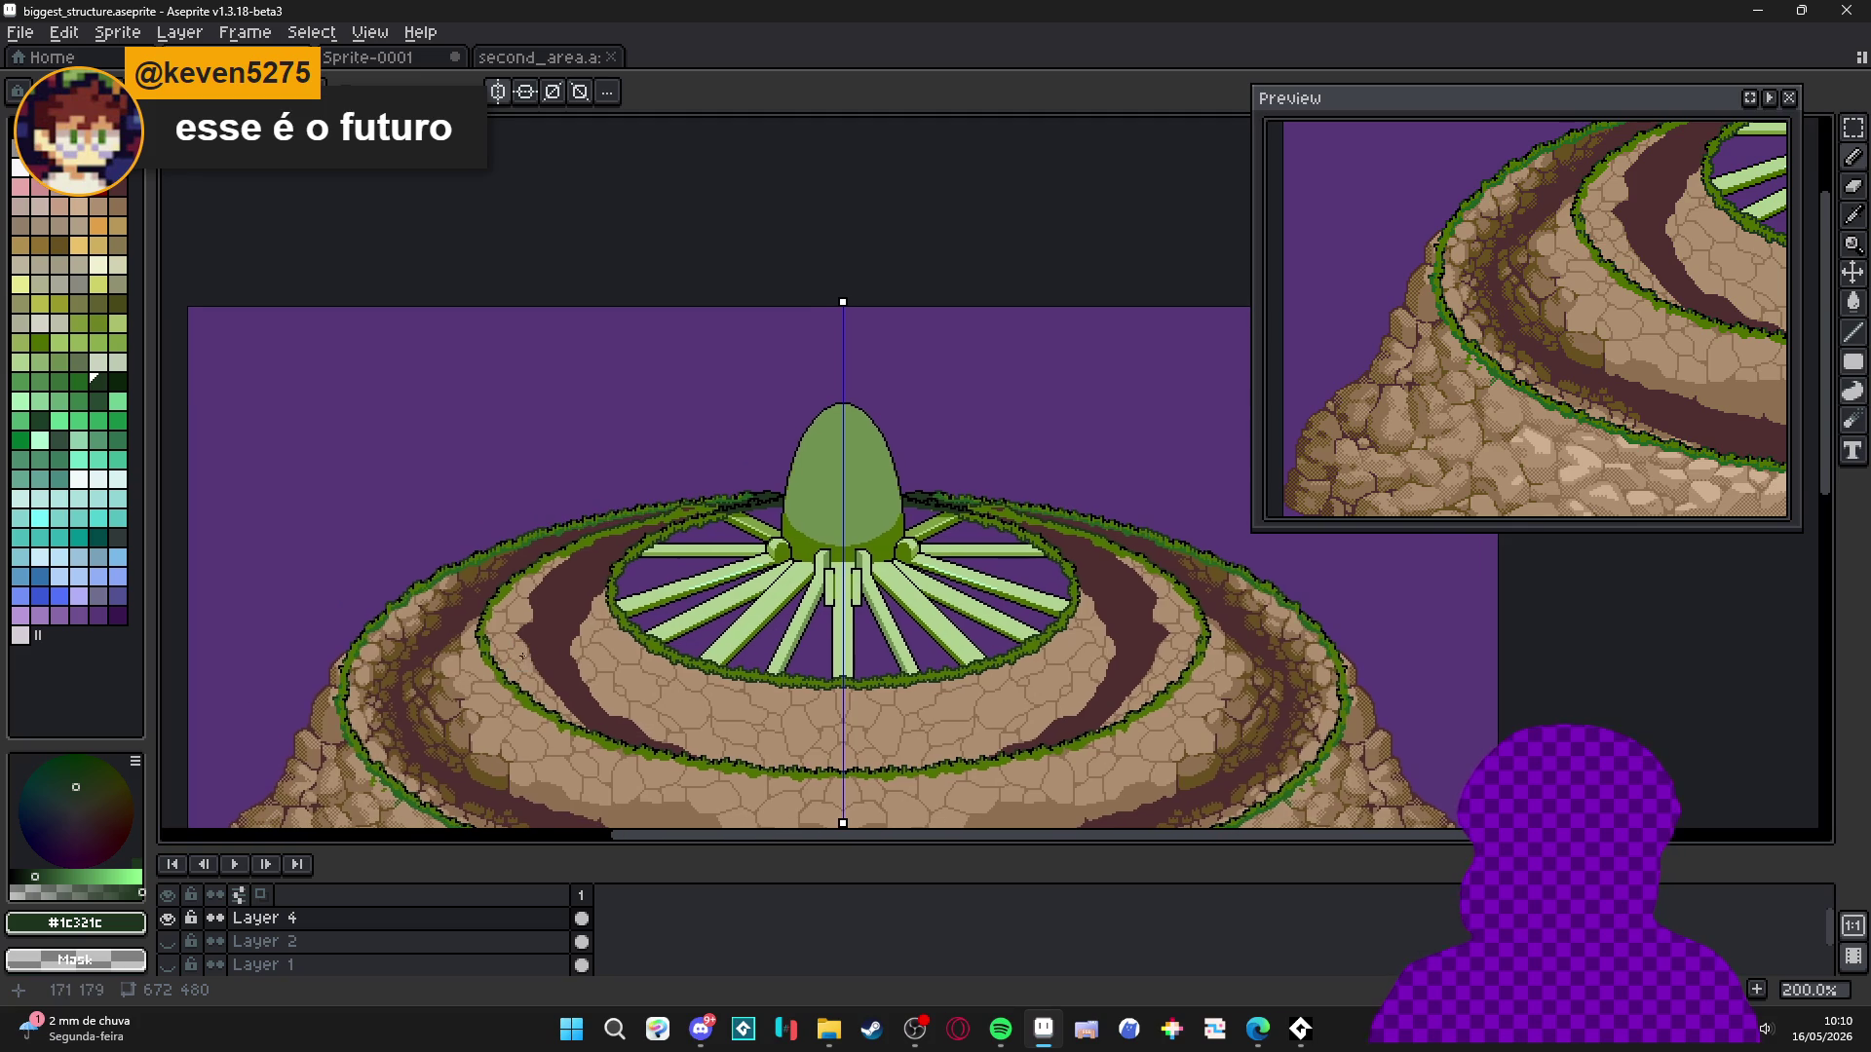
scroll(727, 514, "up", 5)
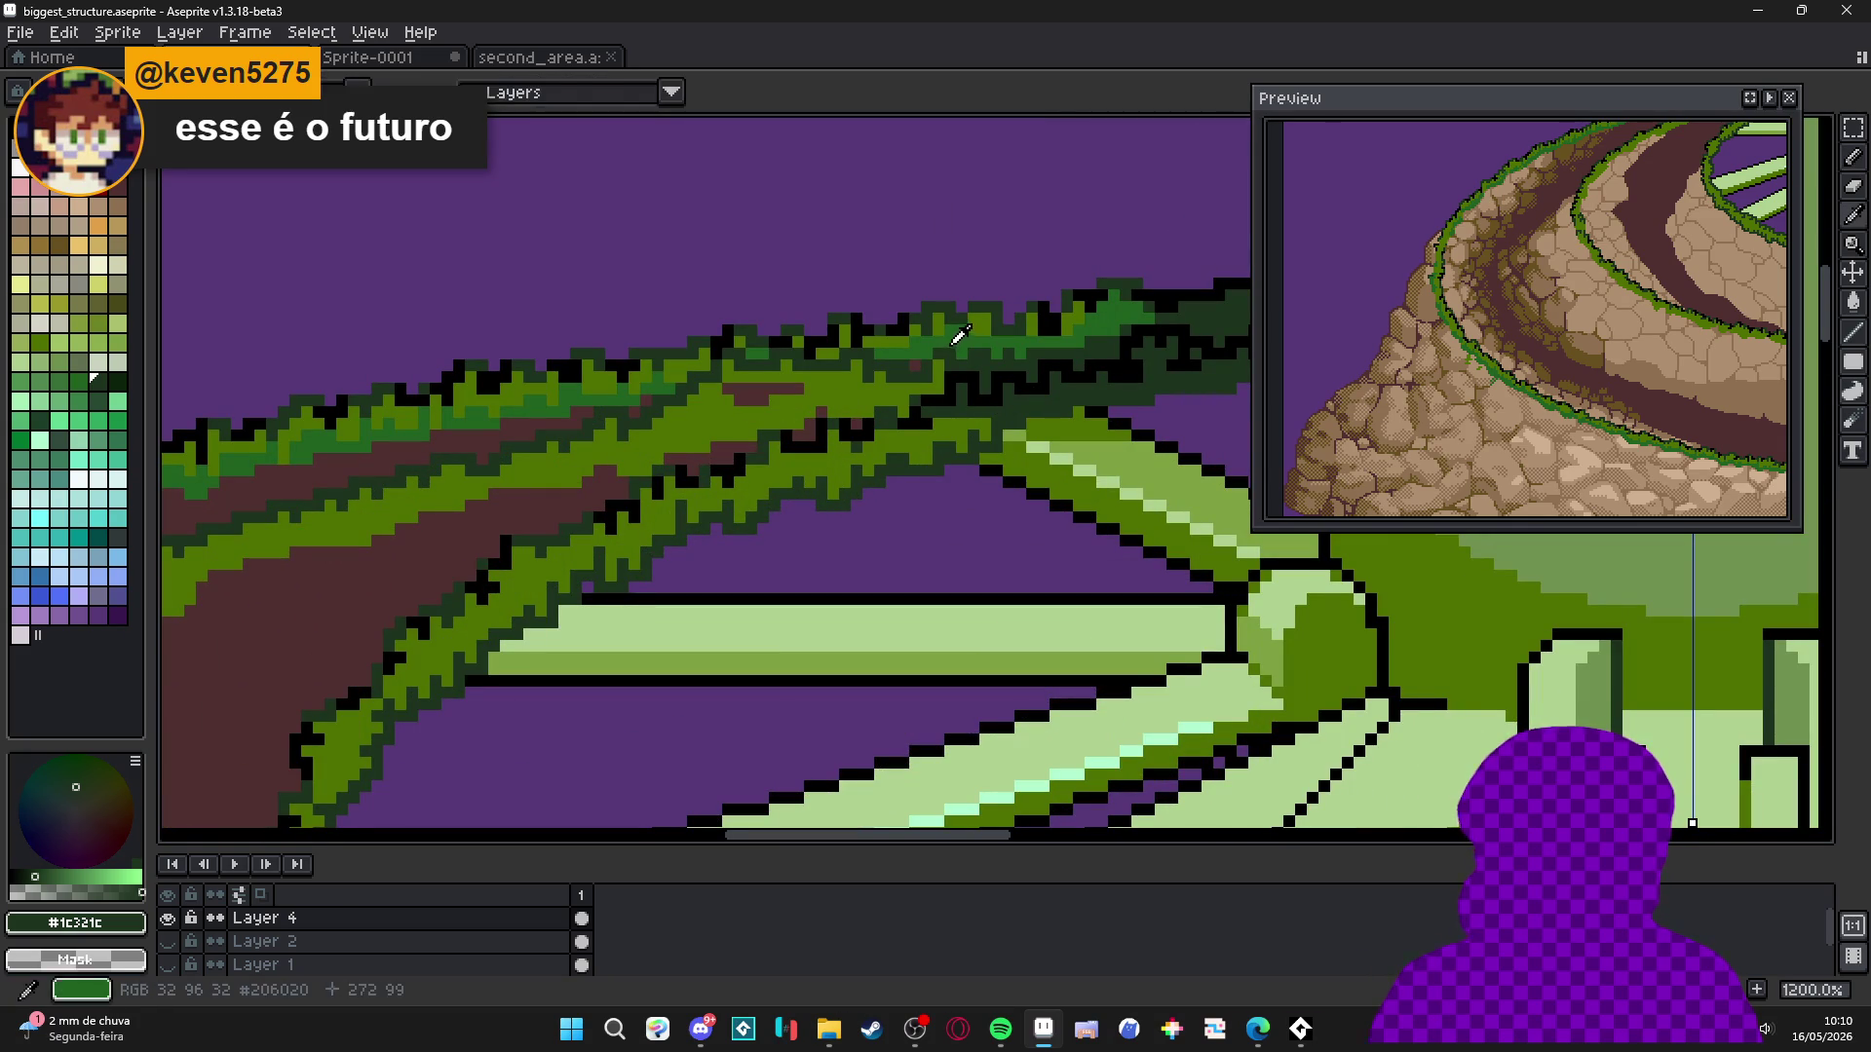
Pick #206020 from the ring and pencil a few darker green clusters onto the inner grass ring.
left_click(875, 371, "alt")
key("g")
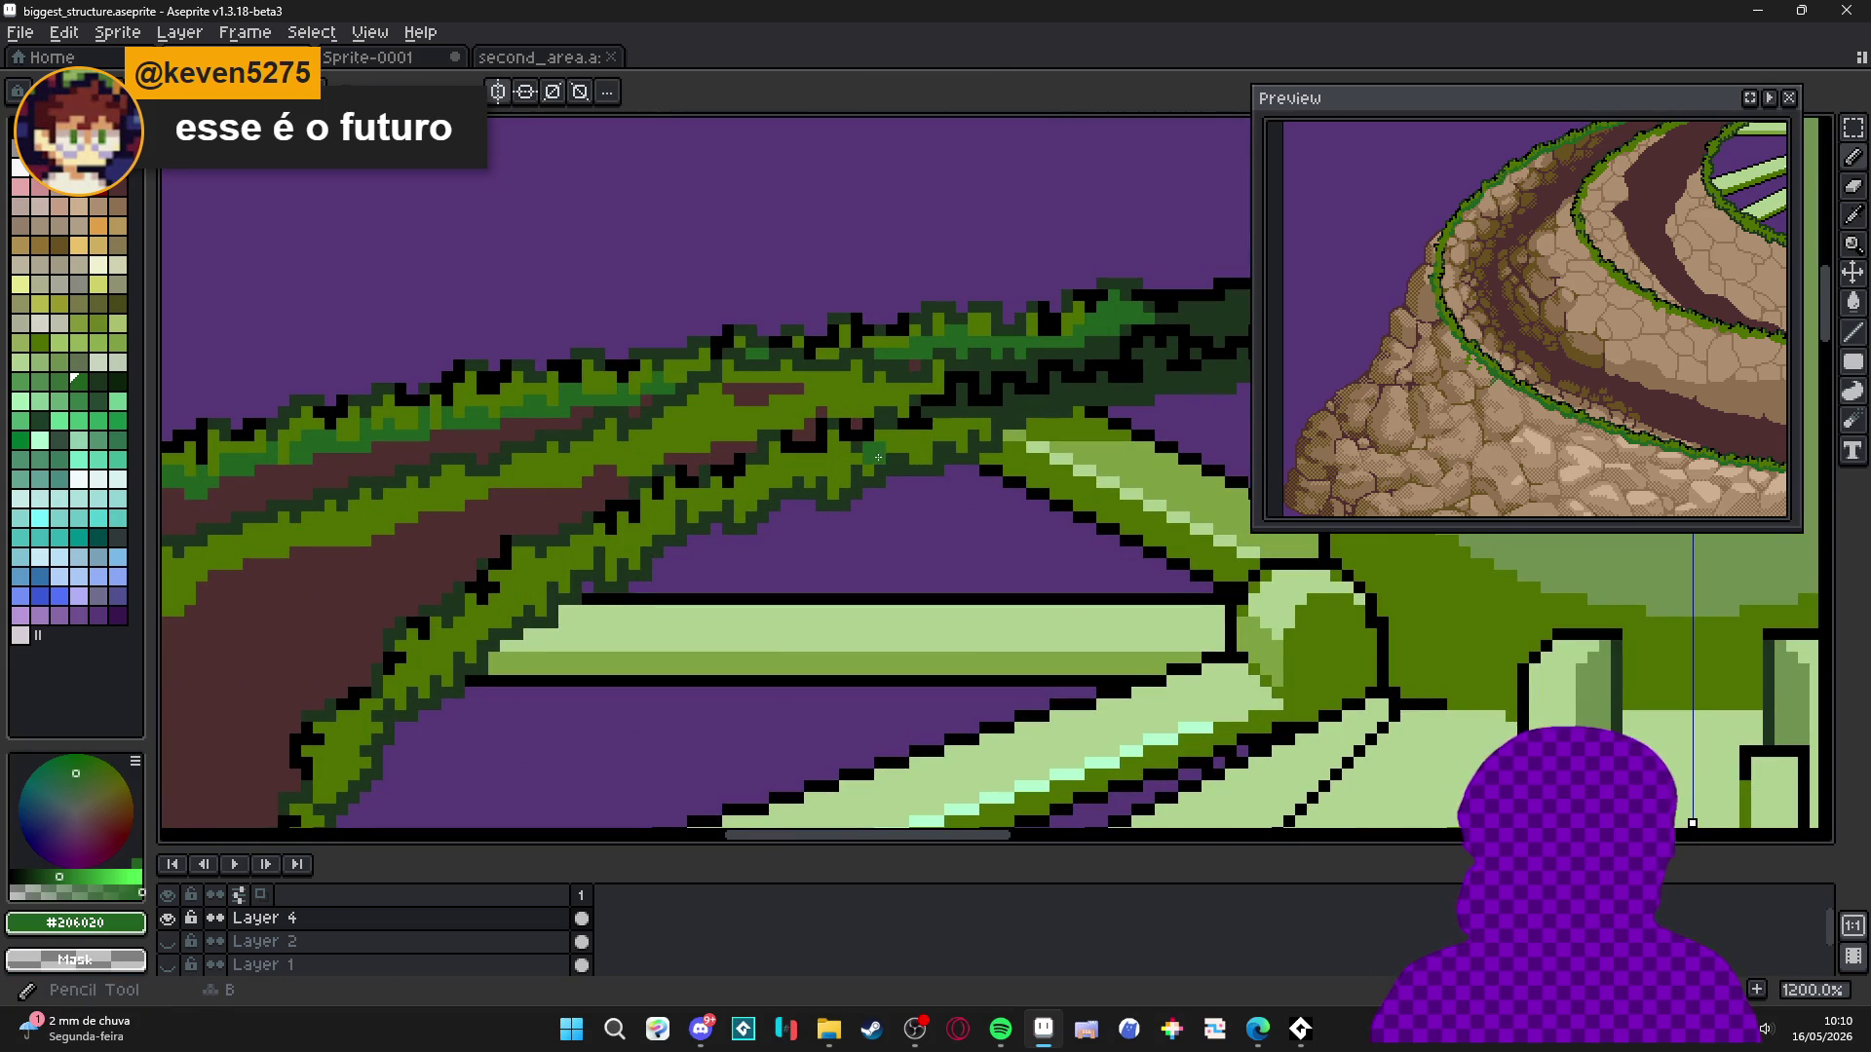
scroll(883, 463, "down", 5)
scroll(899, 451, "up", 5)
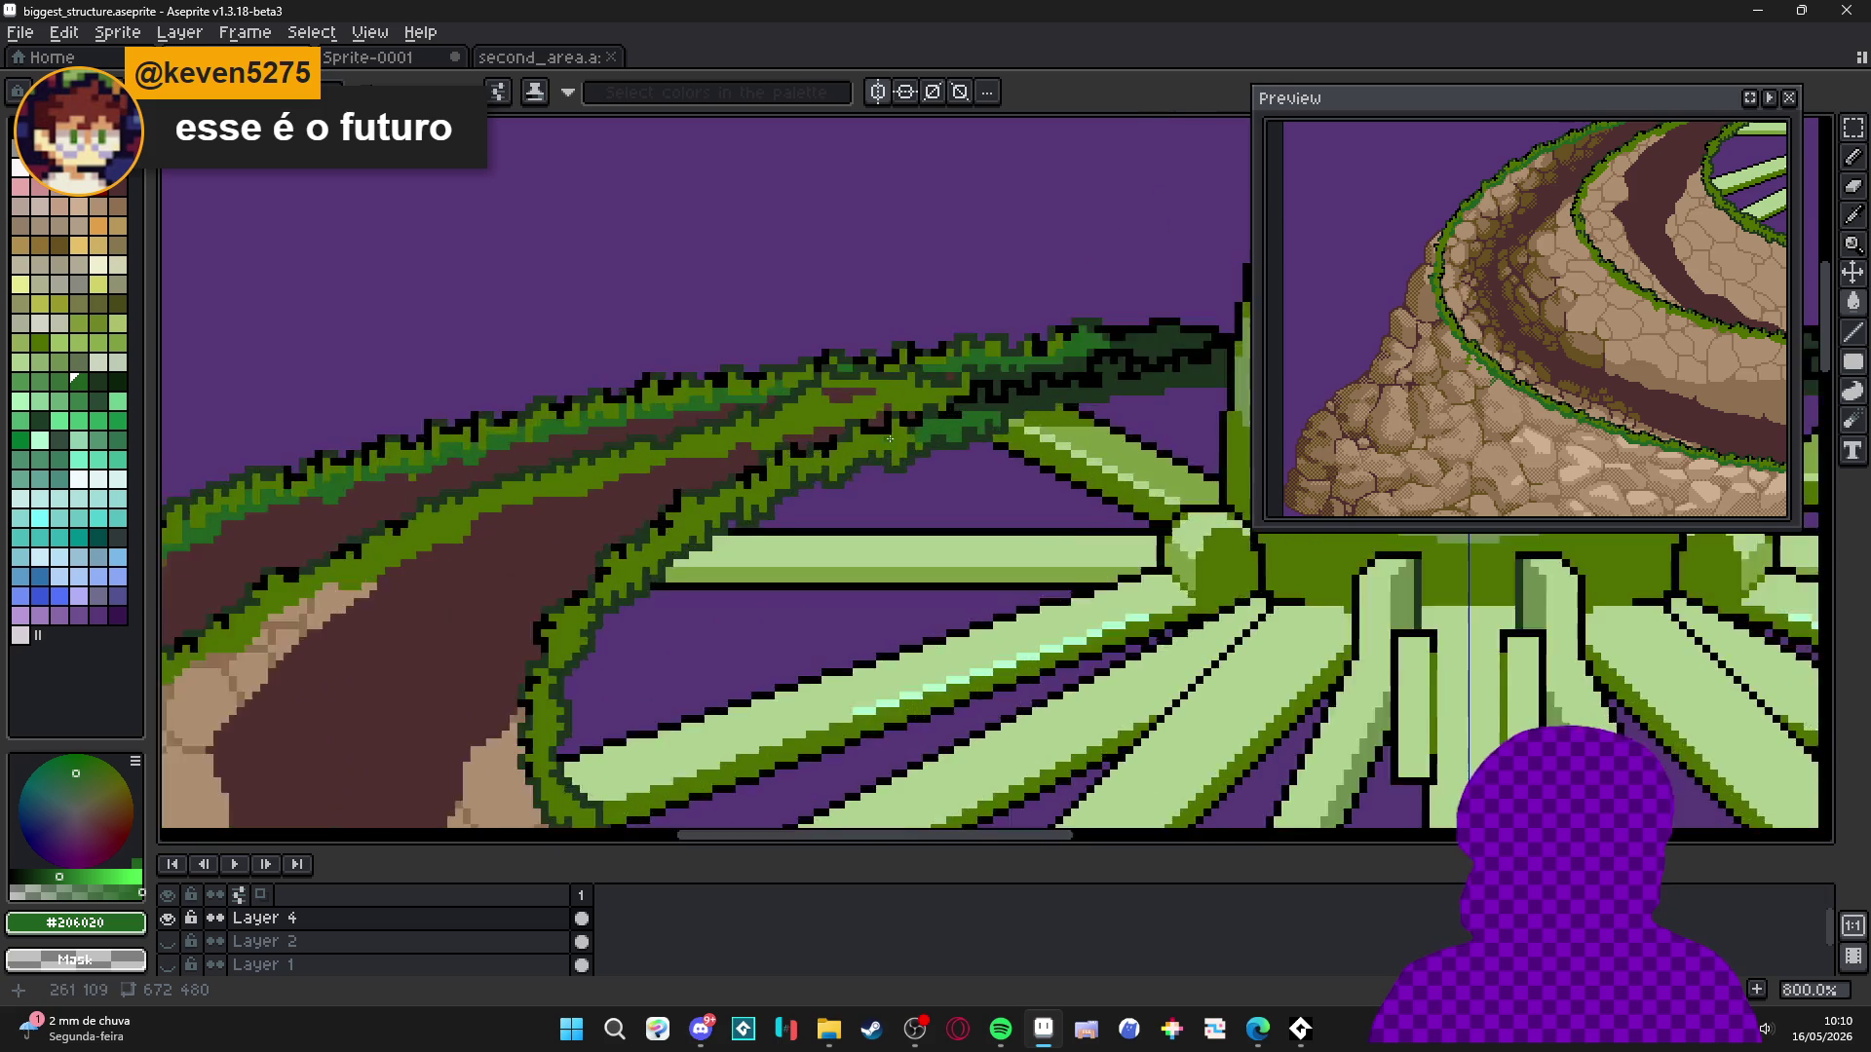
key("b")
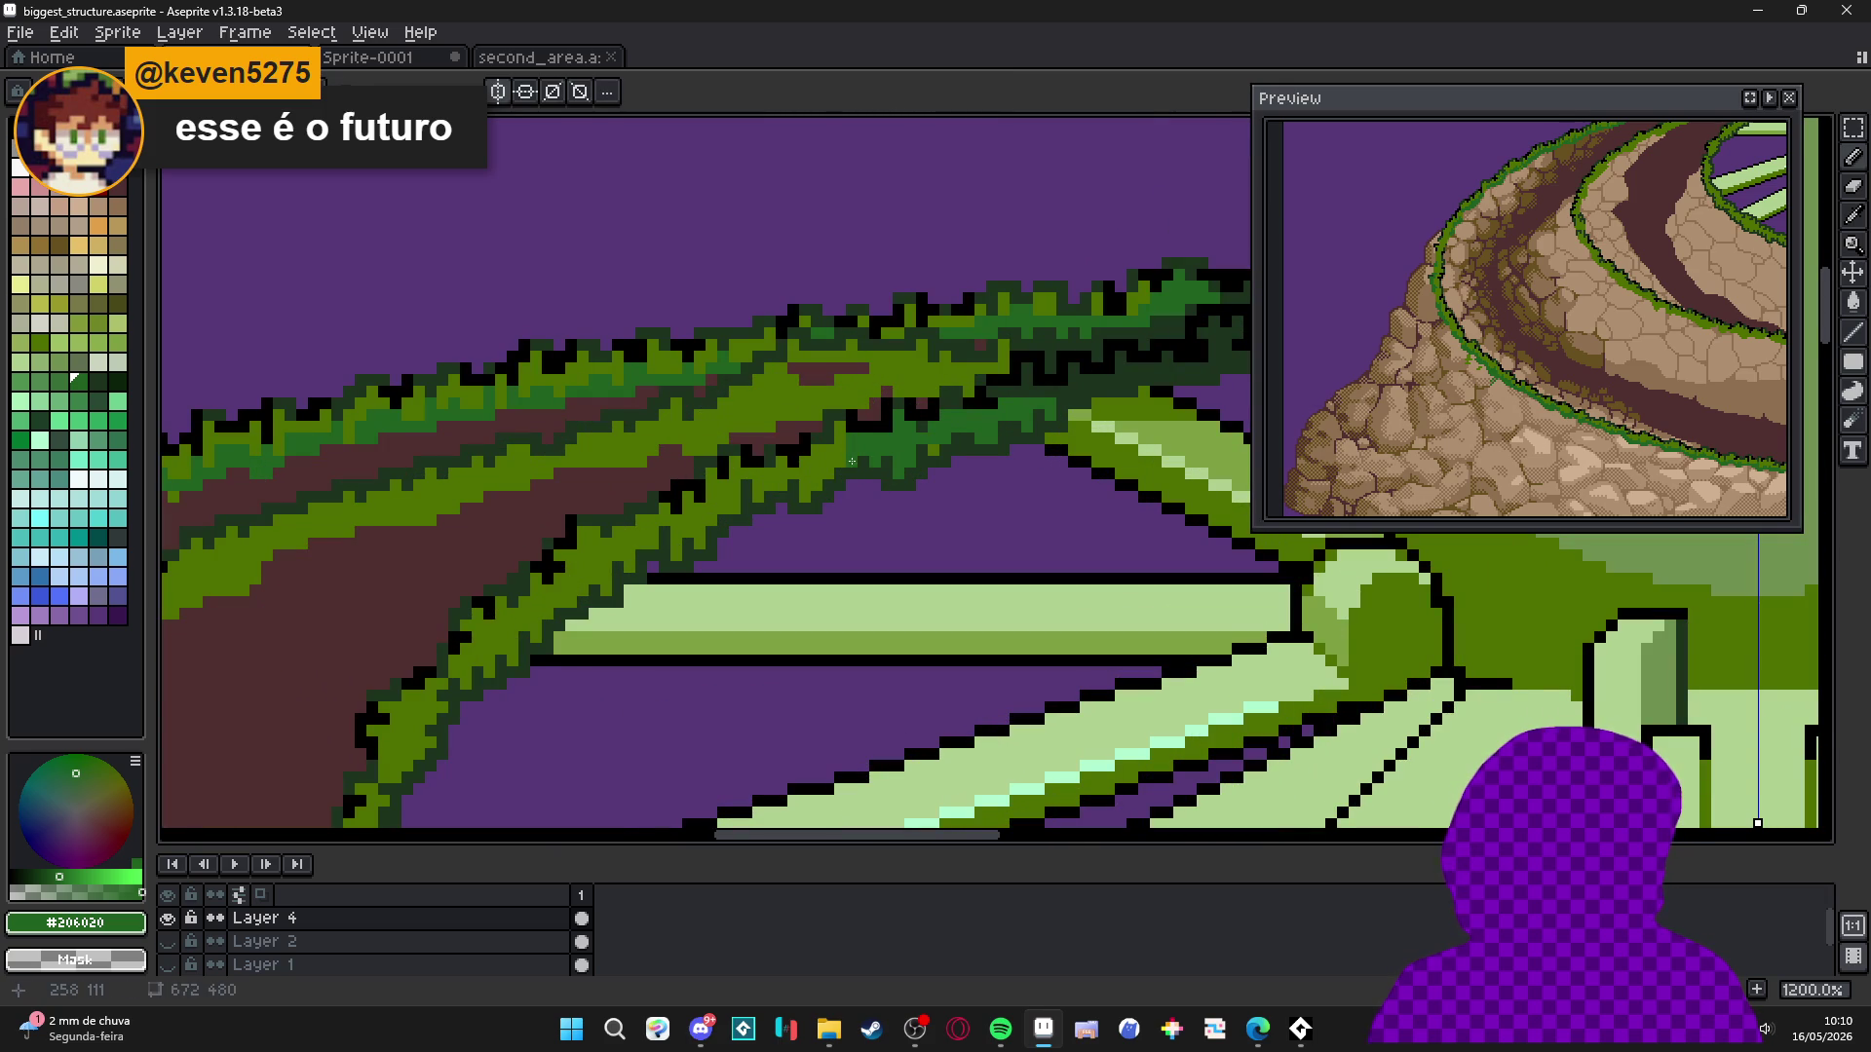
left_click(829, 474)
left_click_drag(777, 479, 779, 477)
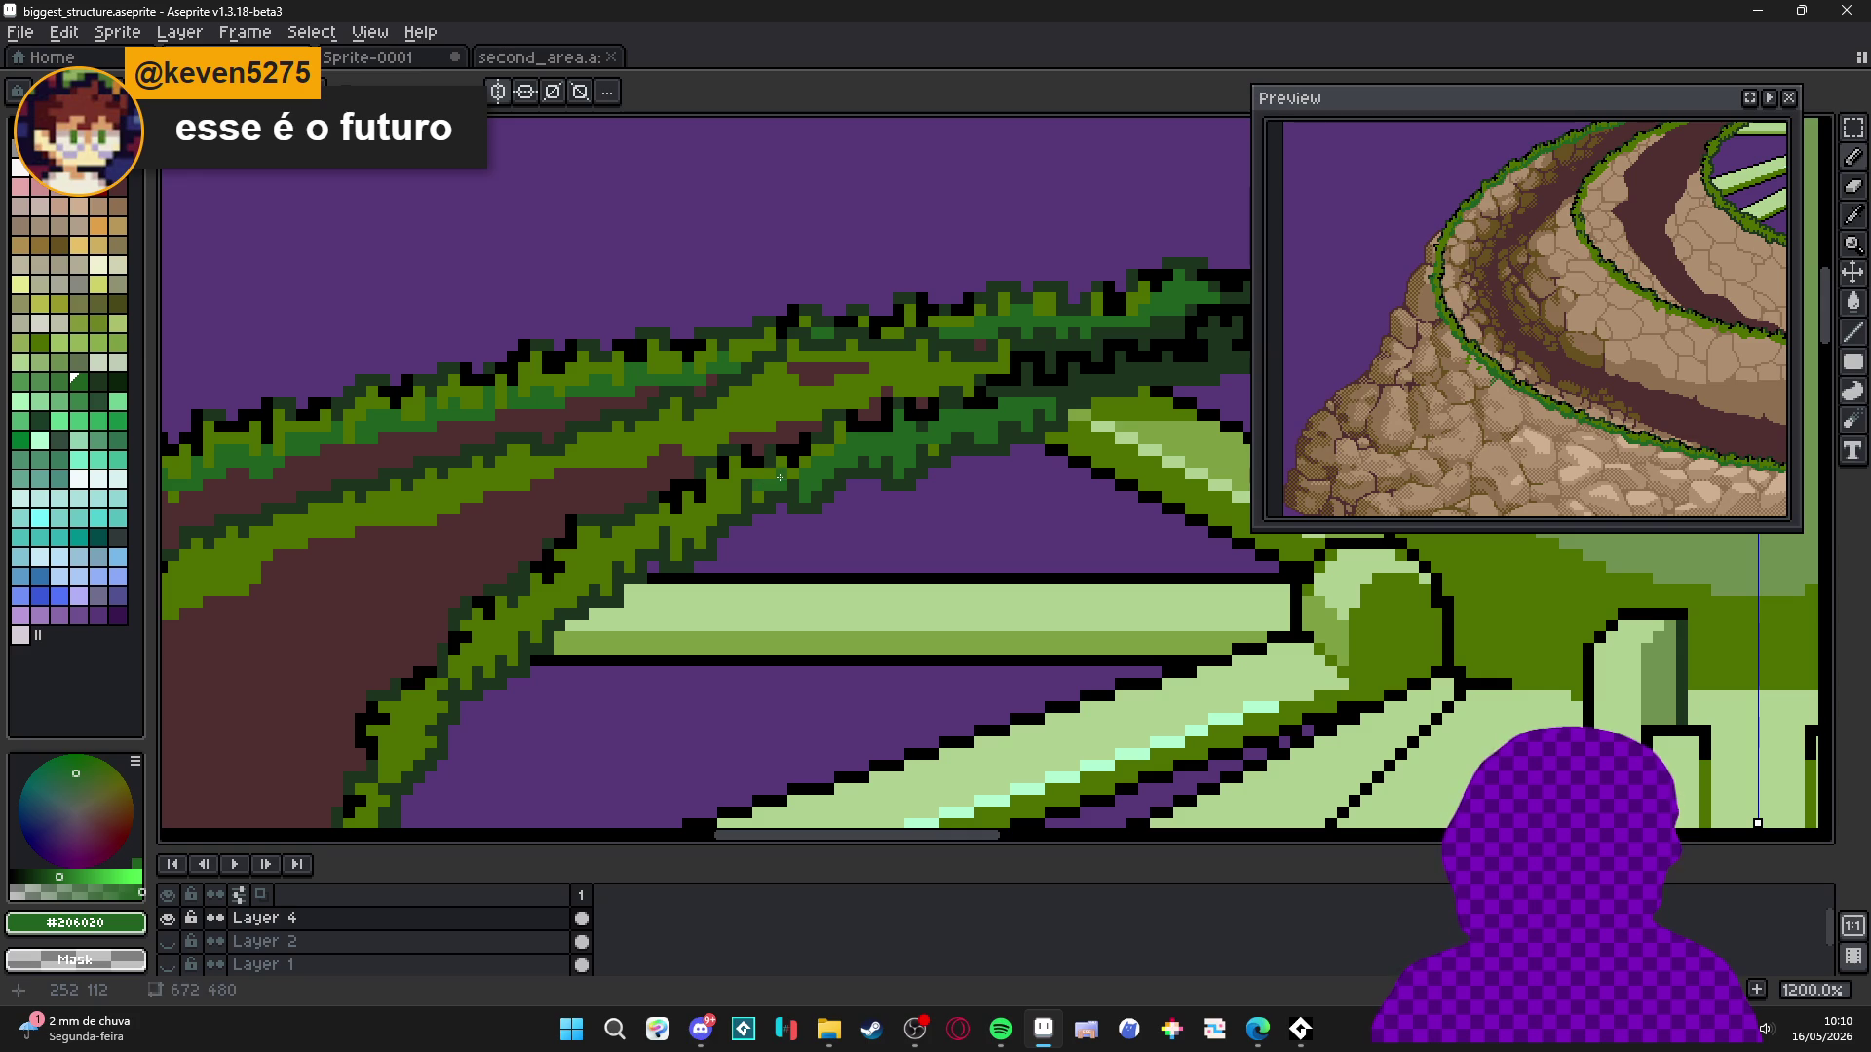
left_click(724, 505)
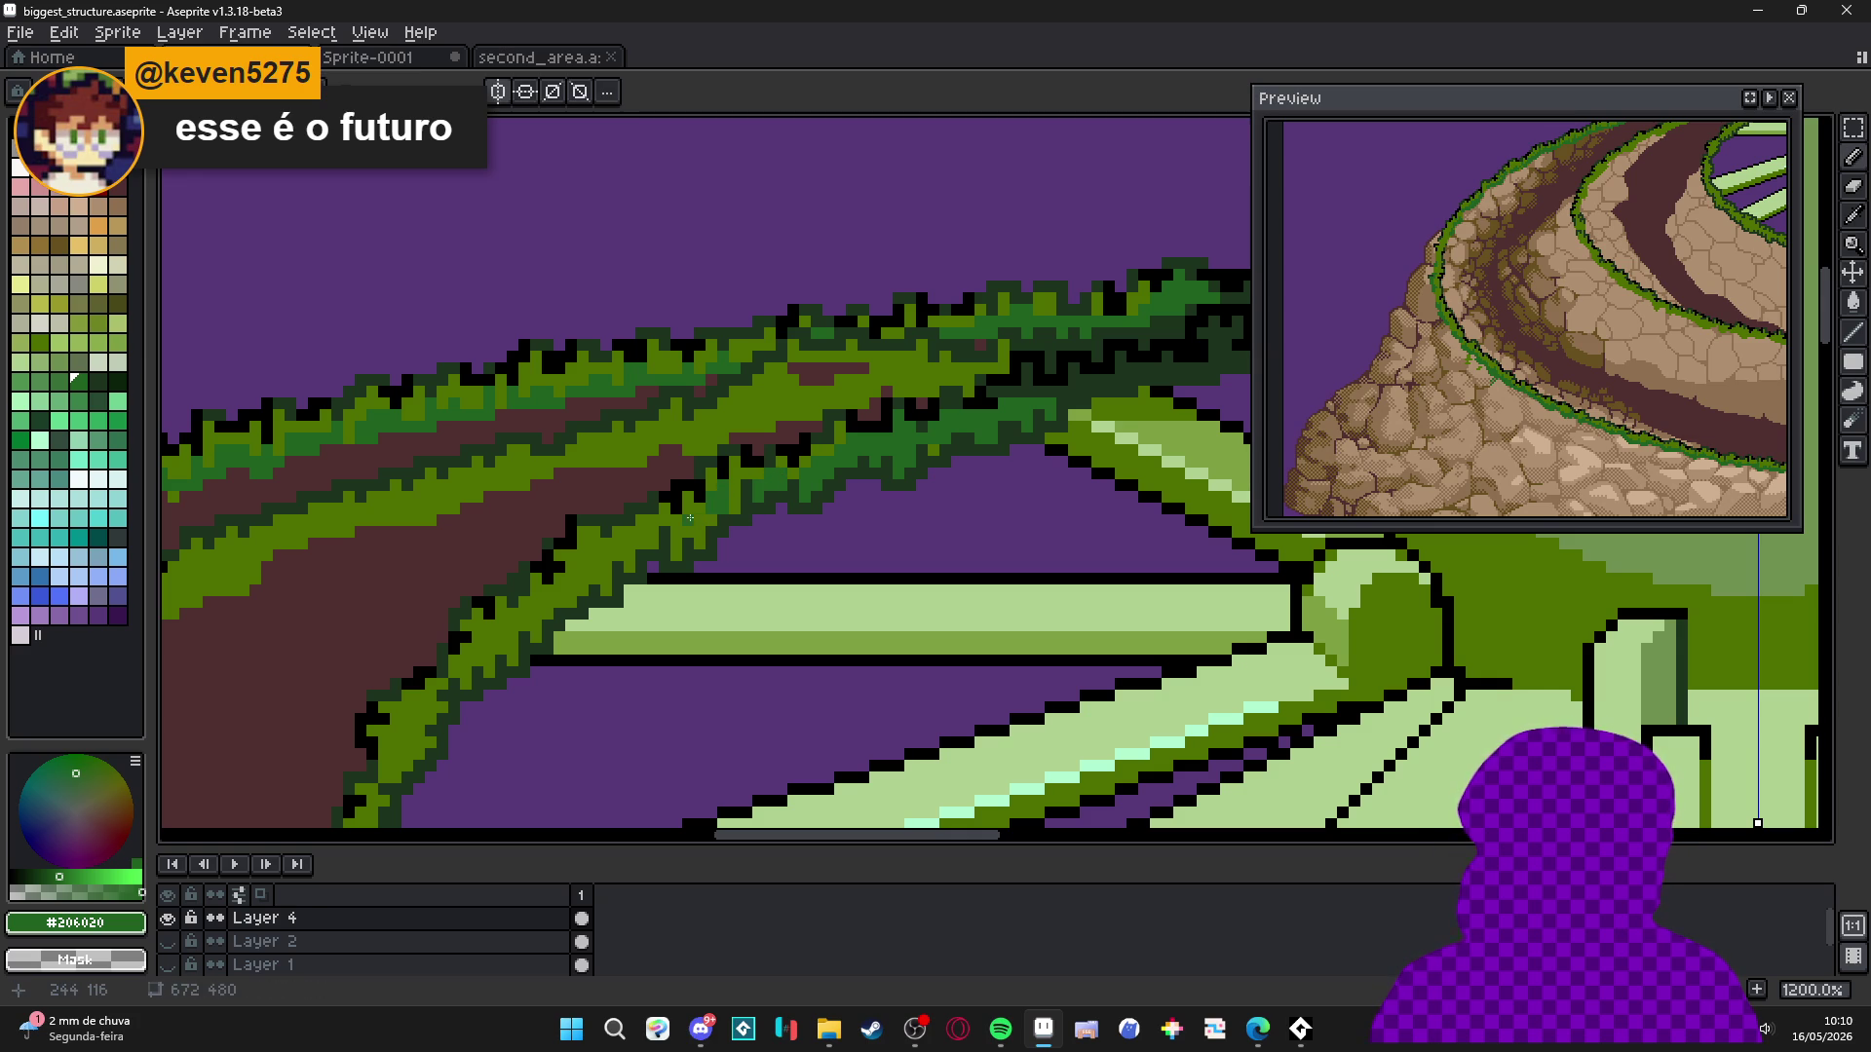
scroll(699, 511, "down", 6)
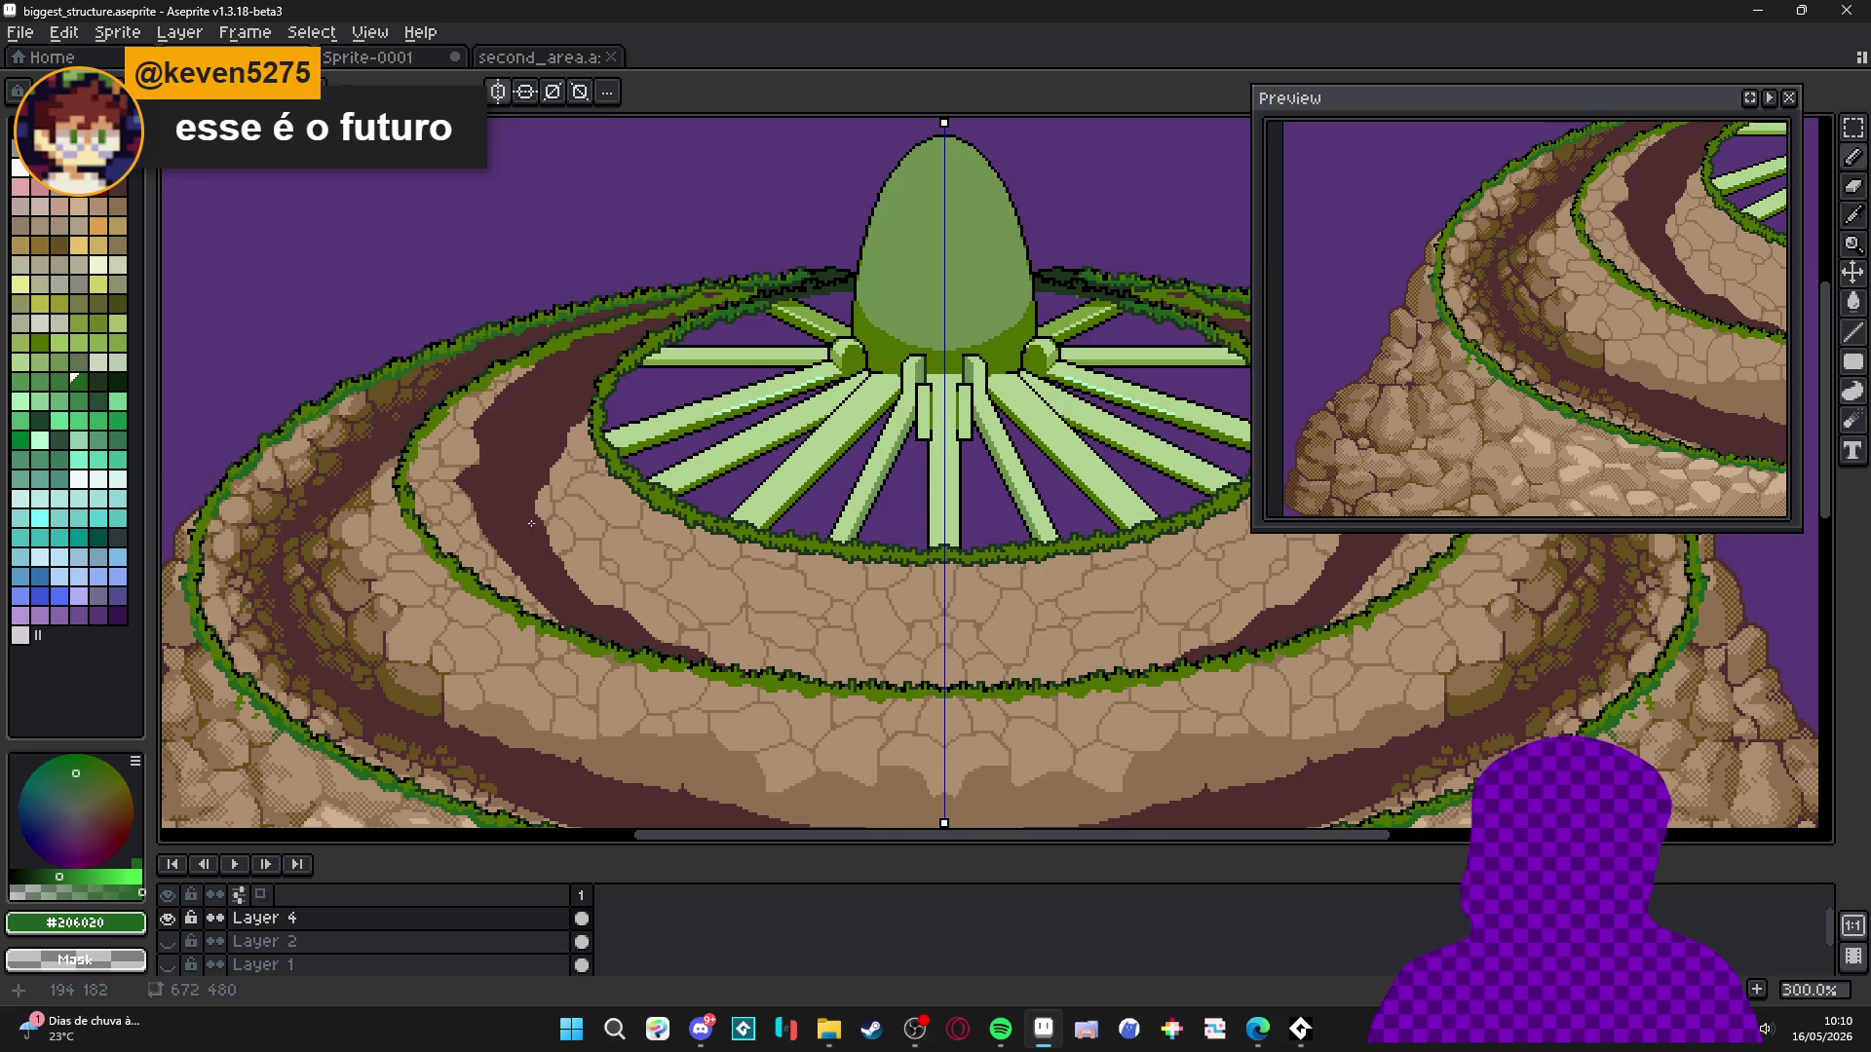
scroll(541, 489, "down", 2)
scroll(543, 559, "down", 1)
scroll(553, 504, "down", 2)
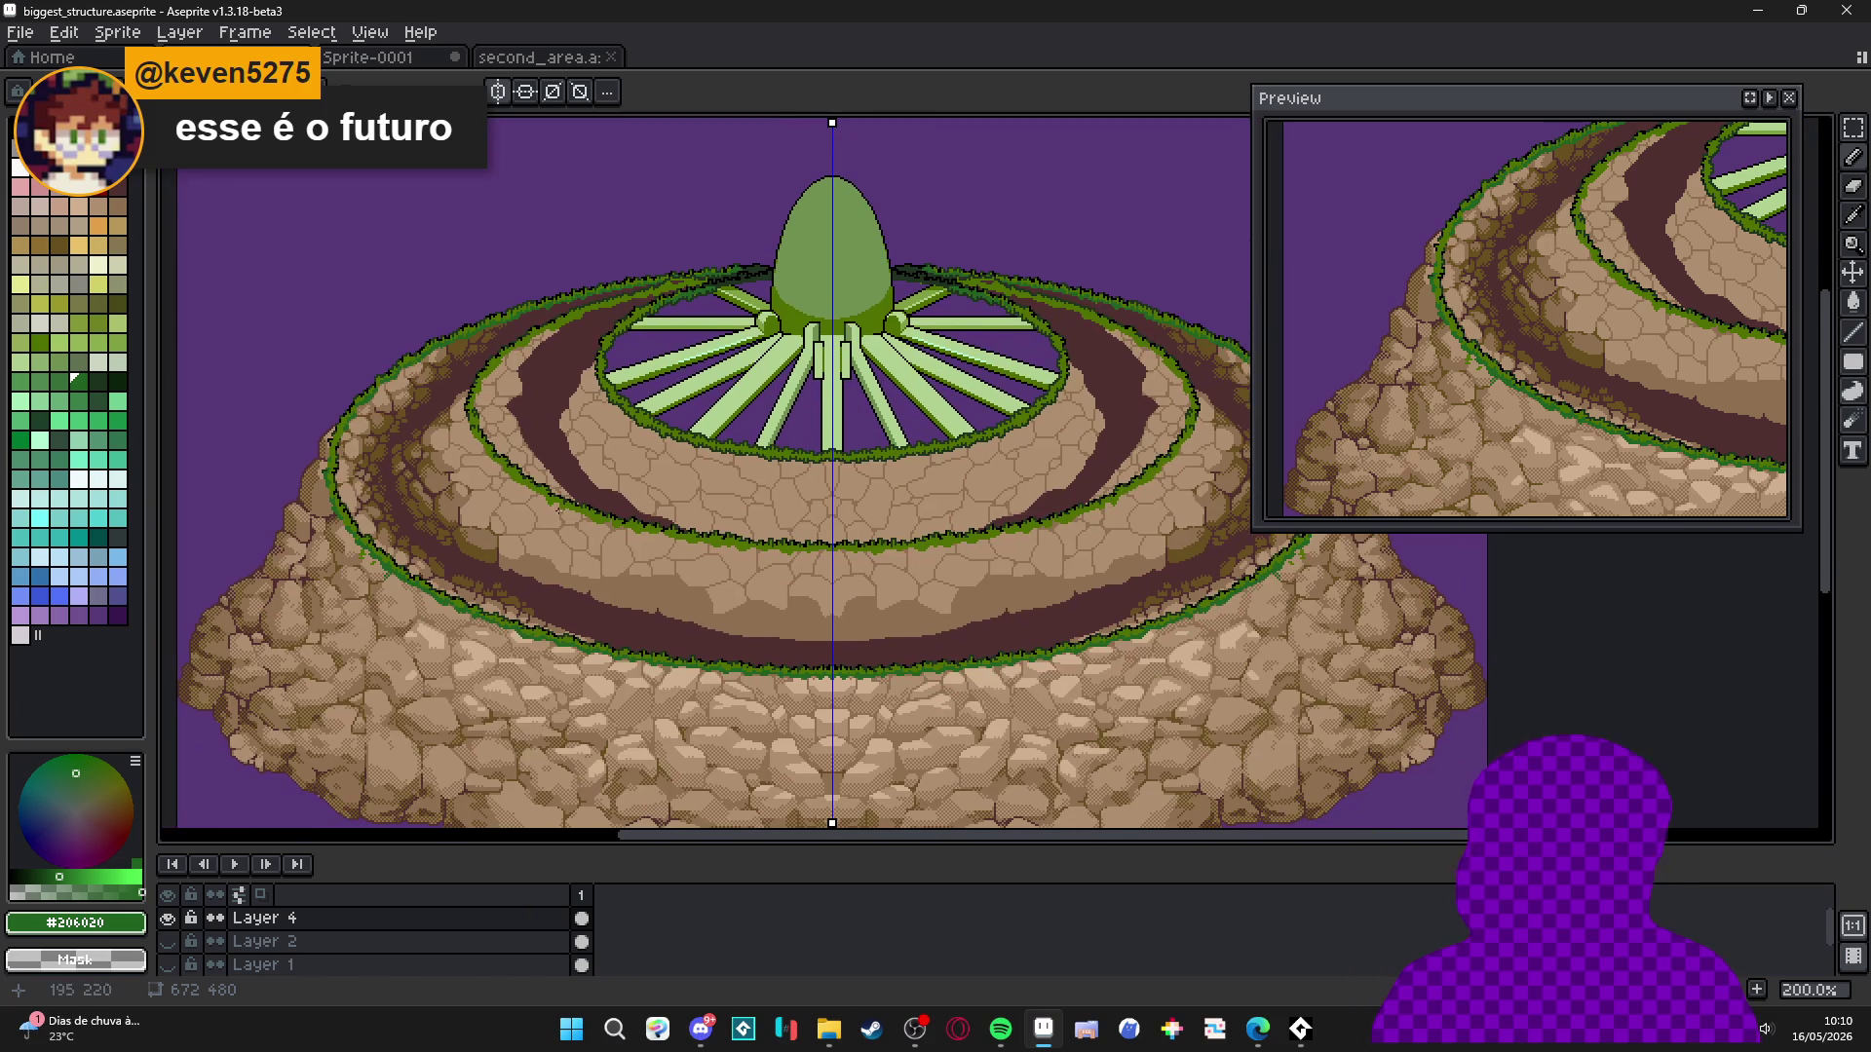
scroll(647, 551, "left", 1)
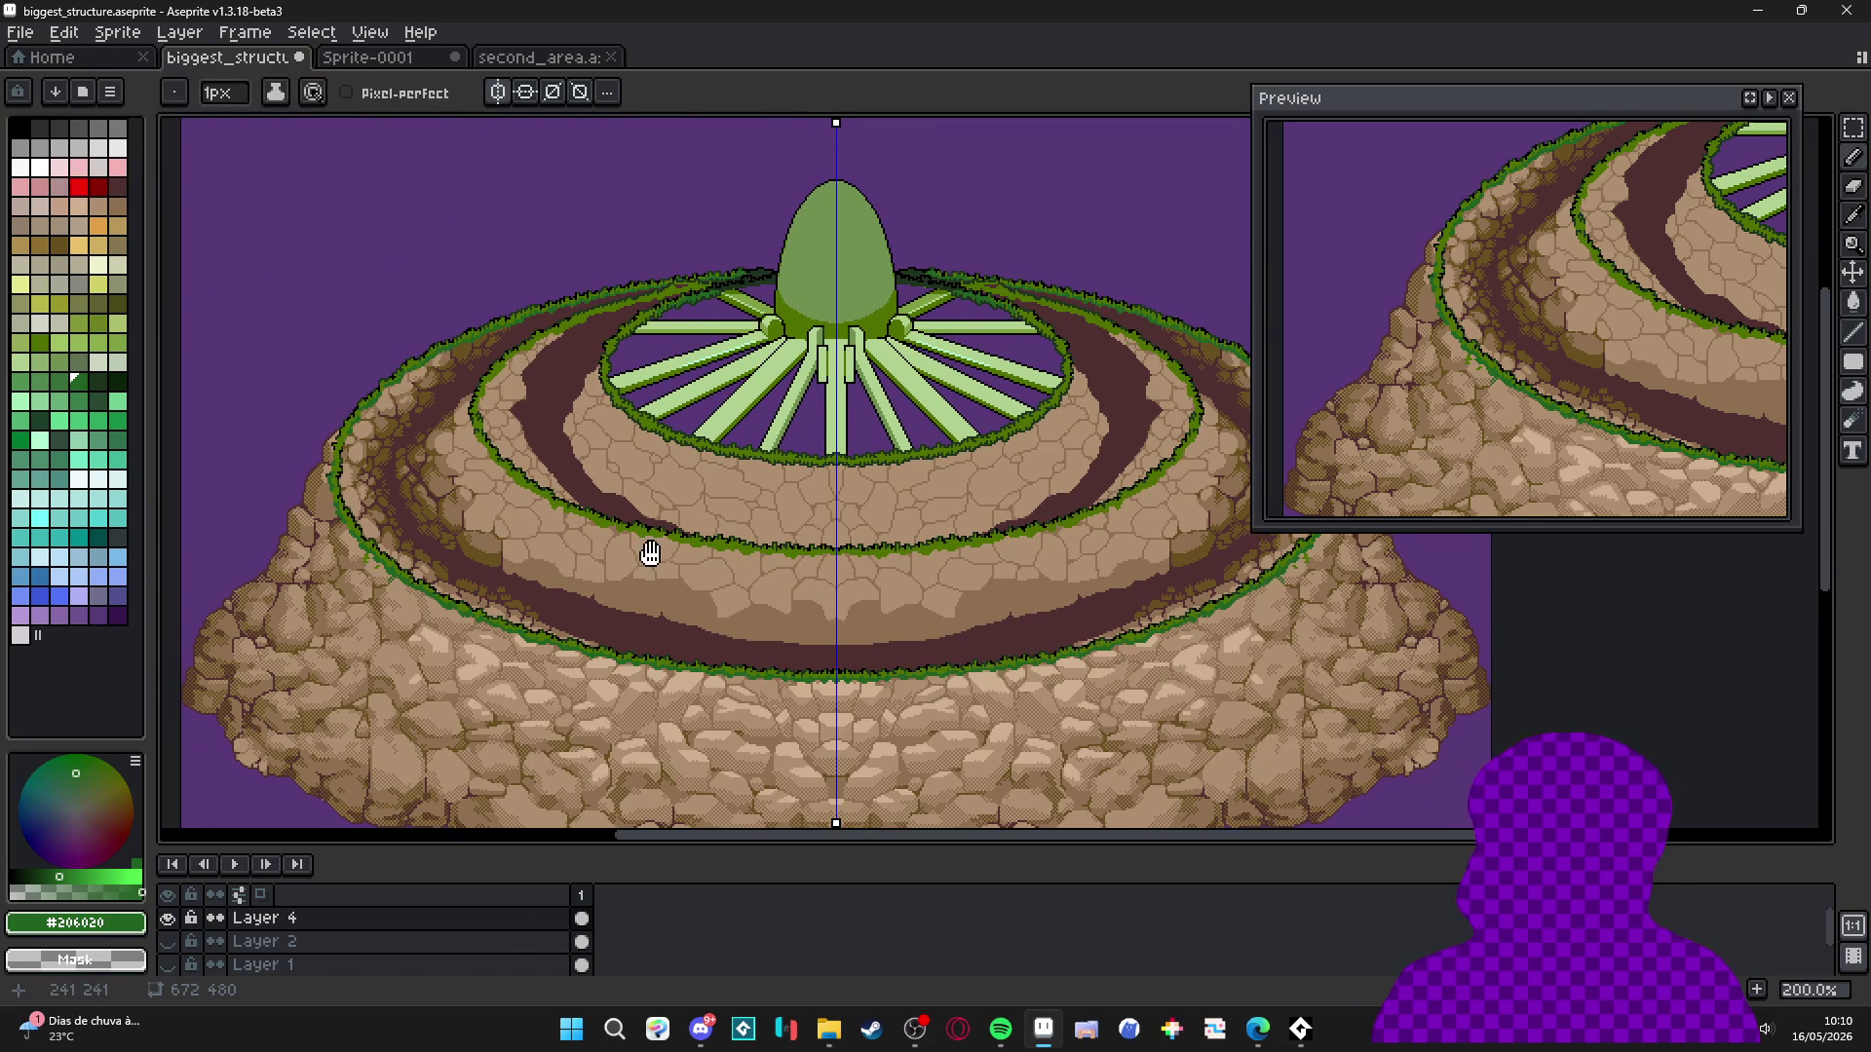
scroll(613, 561, "down", 1)
scroll(613, 561, "right", 1)
mouse_move(528, 581)
left_mouse_down()
mouse_move(555, 526)
mouse_move(546, 487)
mouse_move(538, 519)
left_mouse_up()
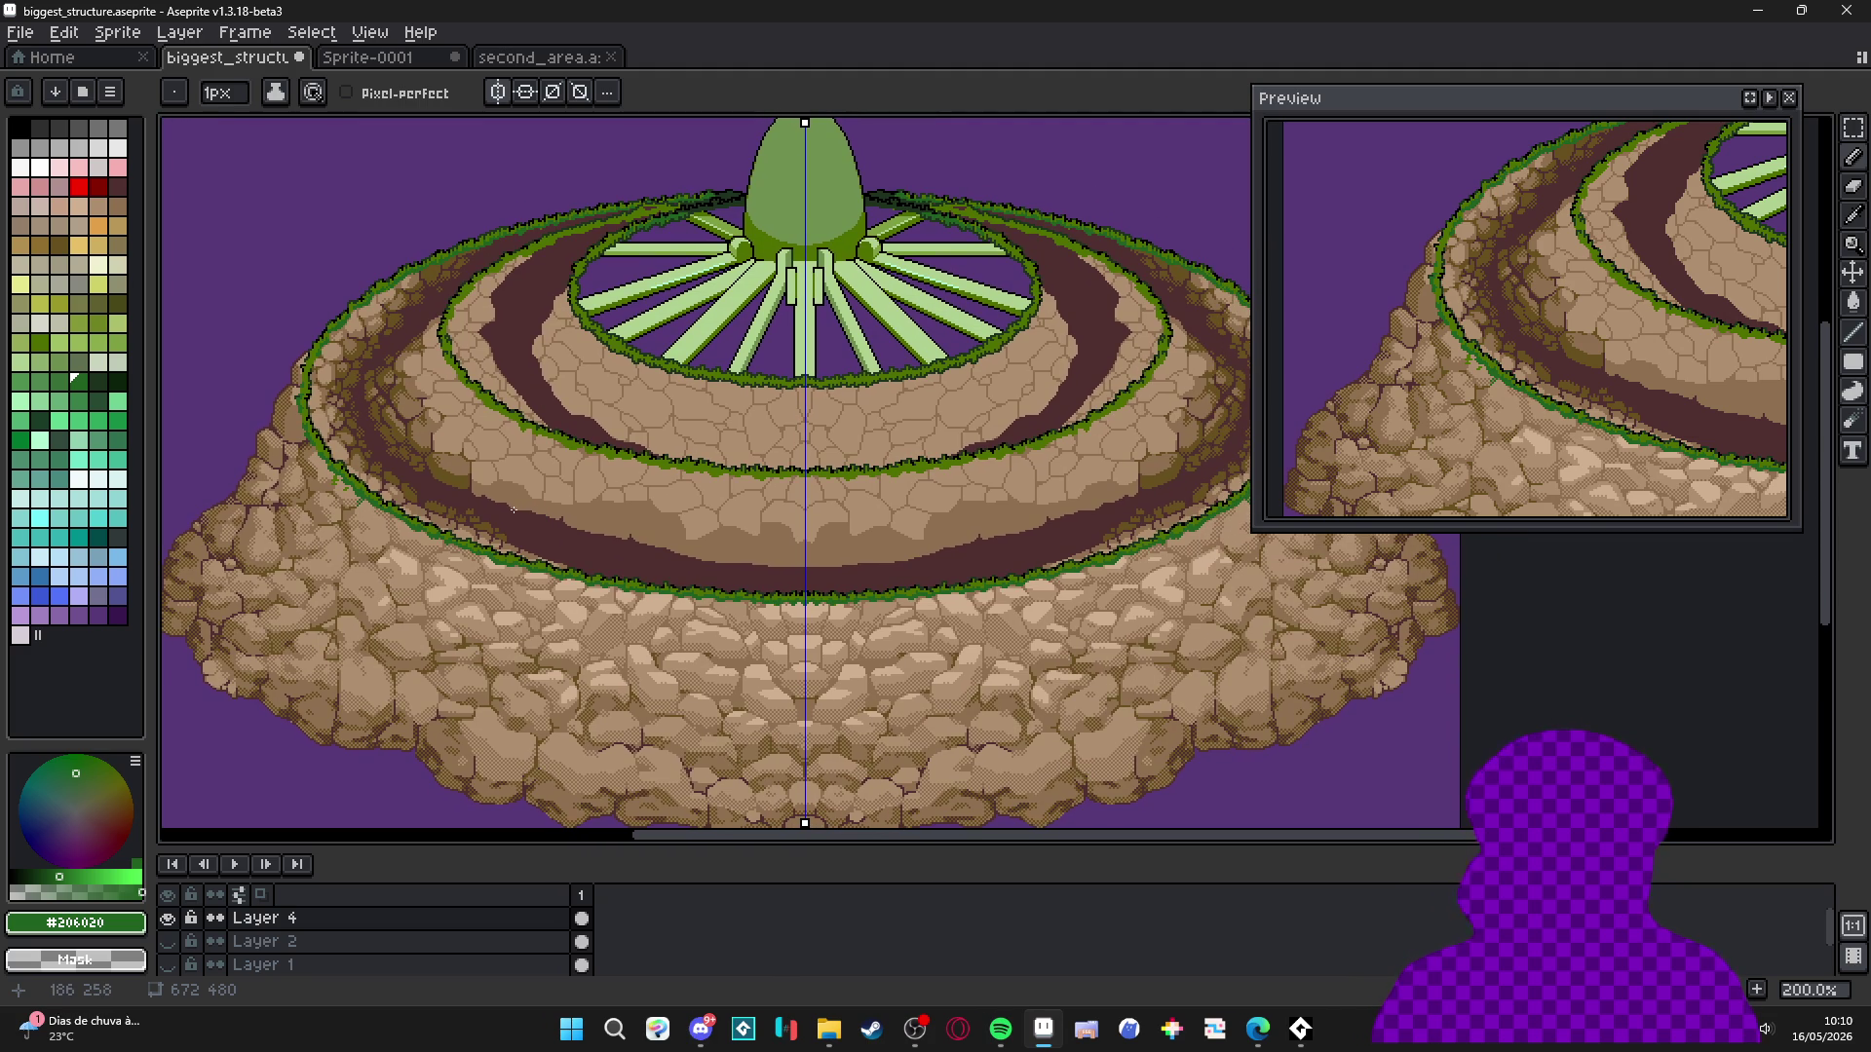
Paint a #206020 block on the grass edge with a 2-pixel brush, then extend it at 1 pixel.
scroll(736, 380, "up", 8)
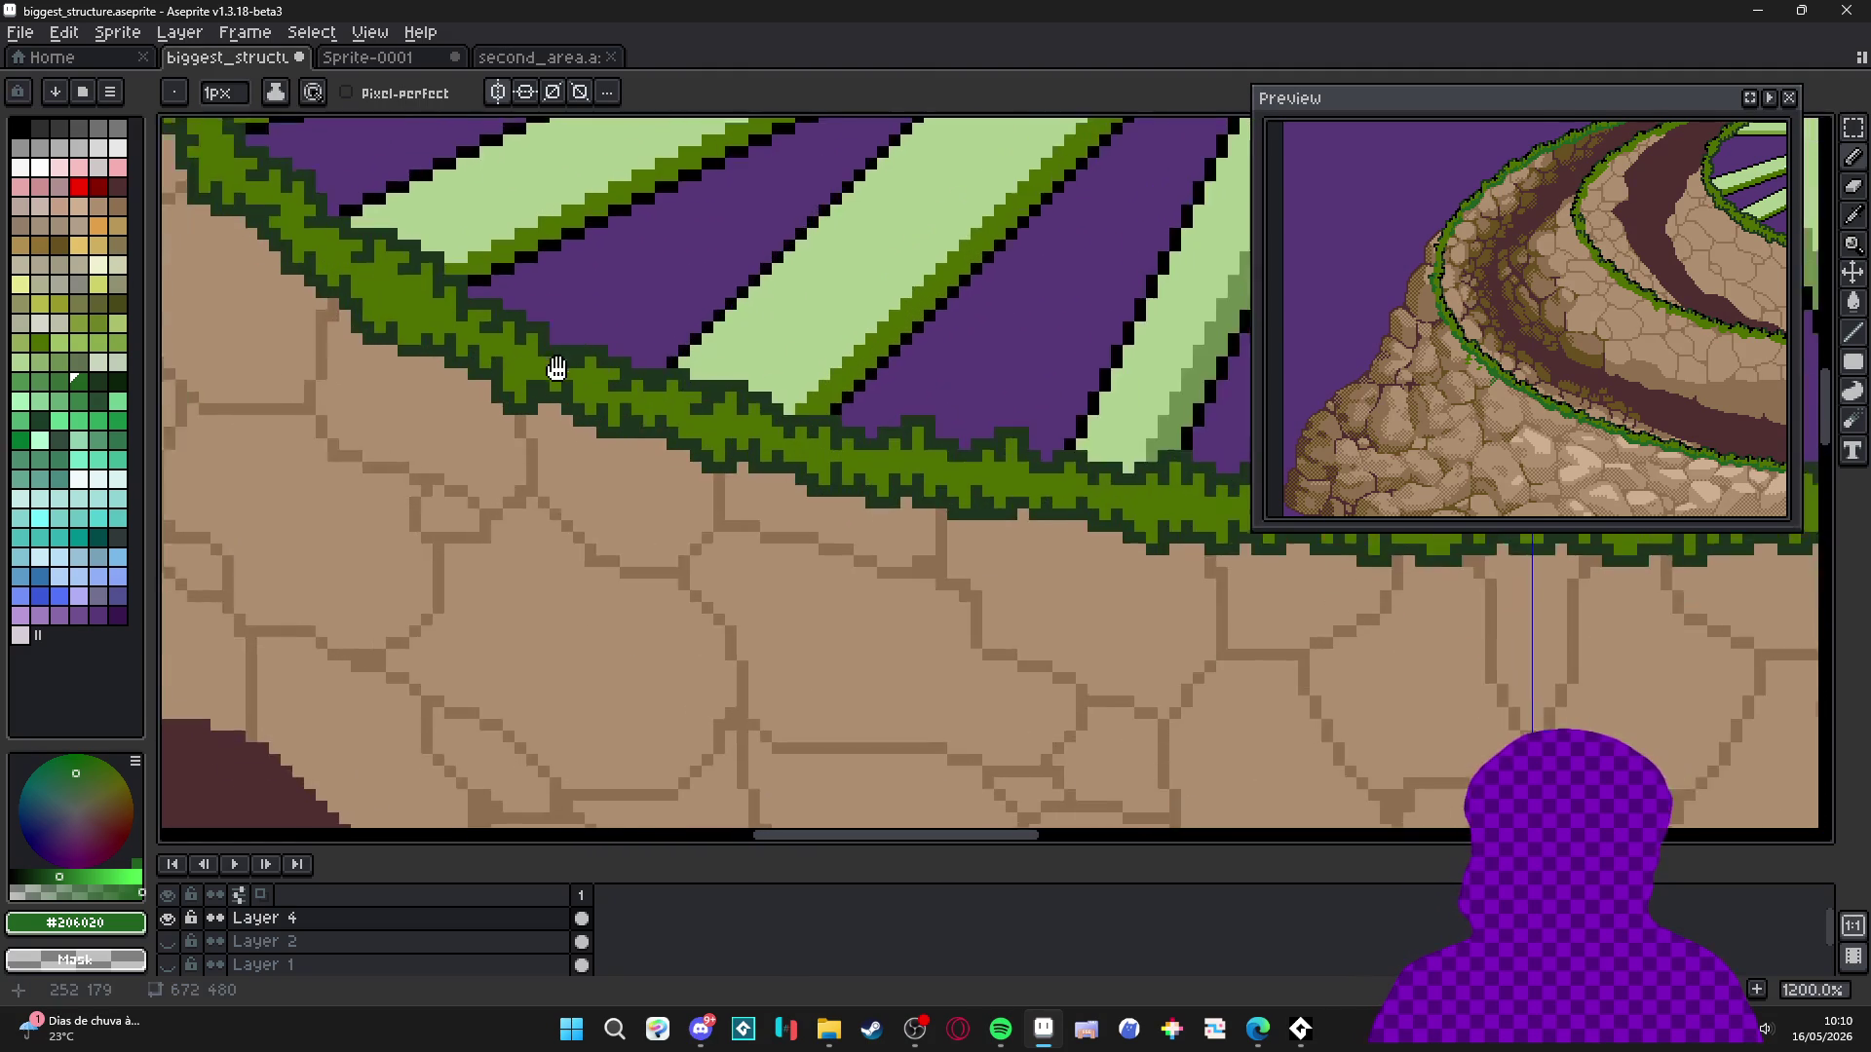
key("plus")
left_click(627, 446)
left_click(627, 462)
key("minus")
left_click(619, 385)
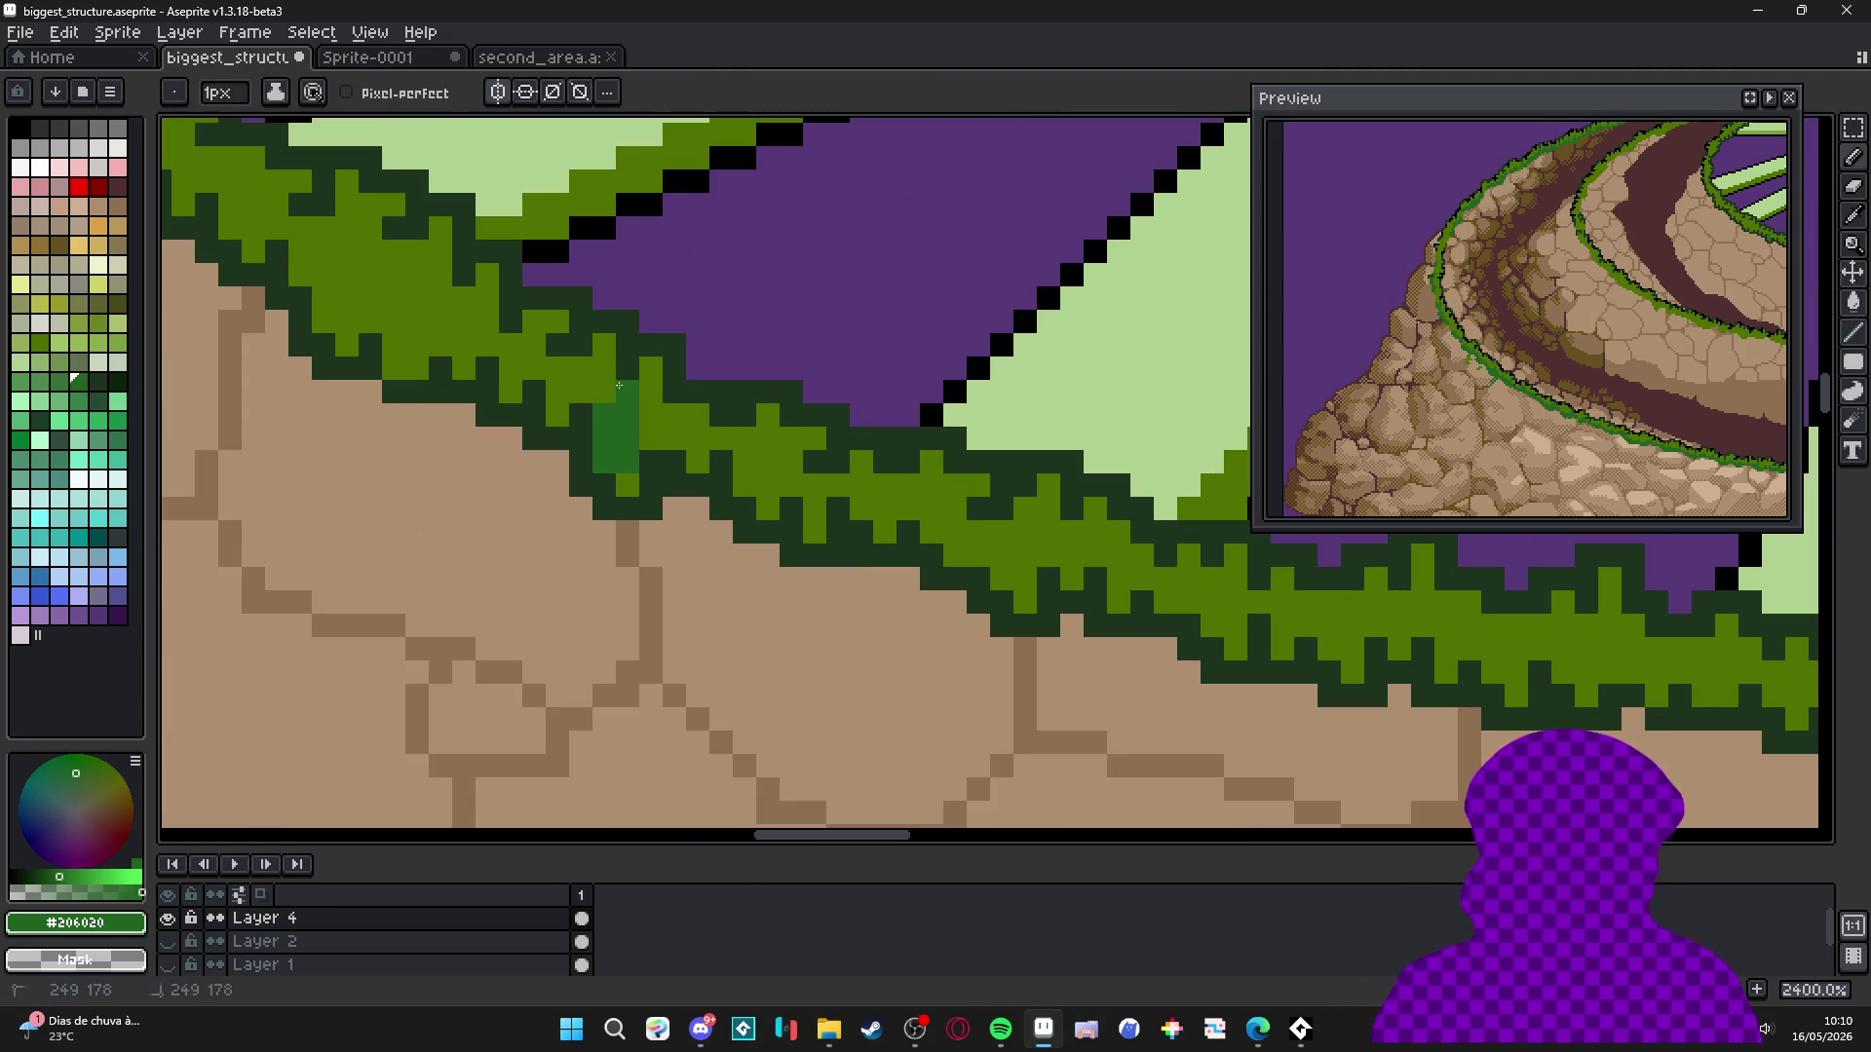
left_click_drag(579, 380, 580, 391)
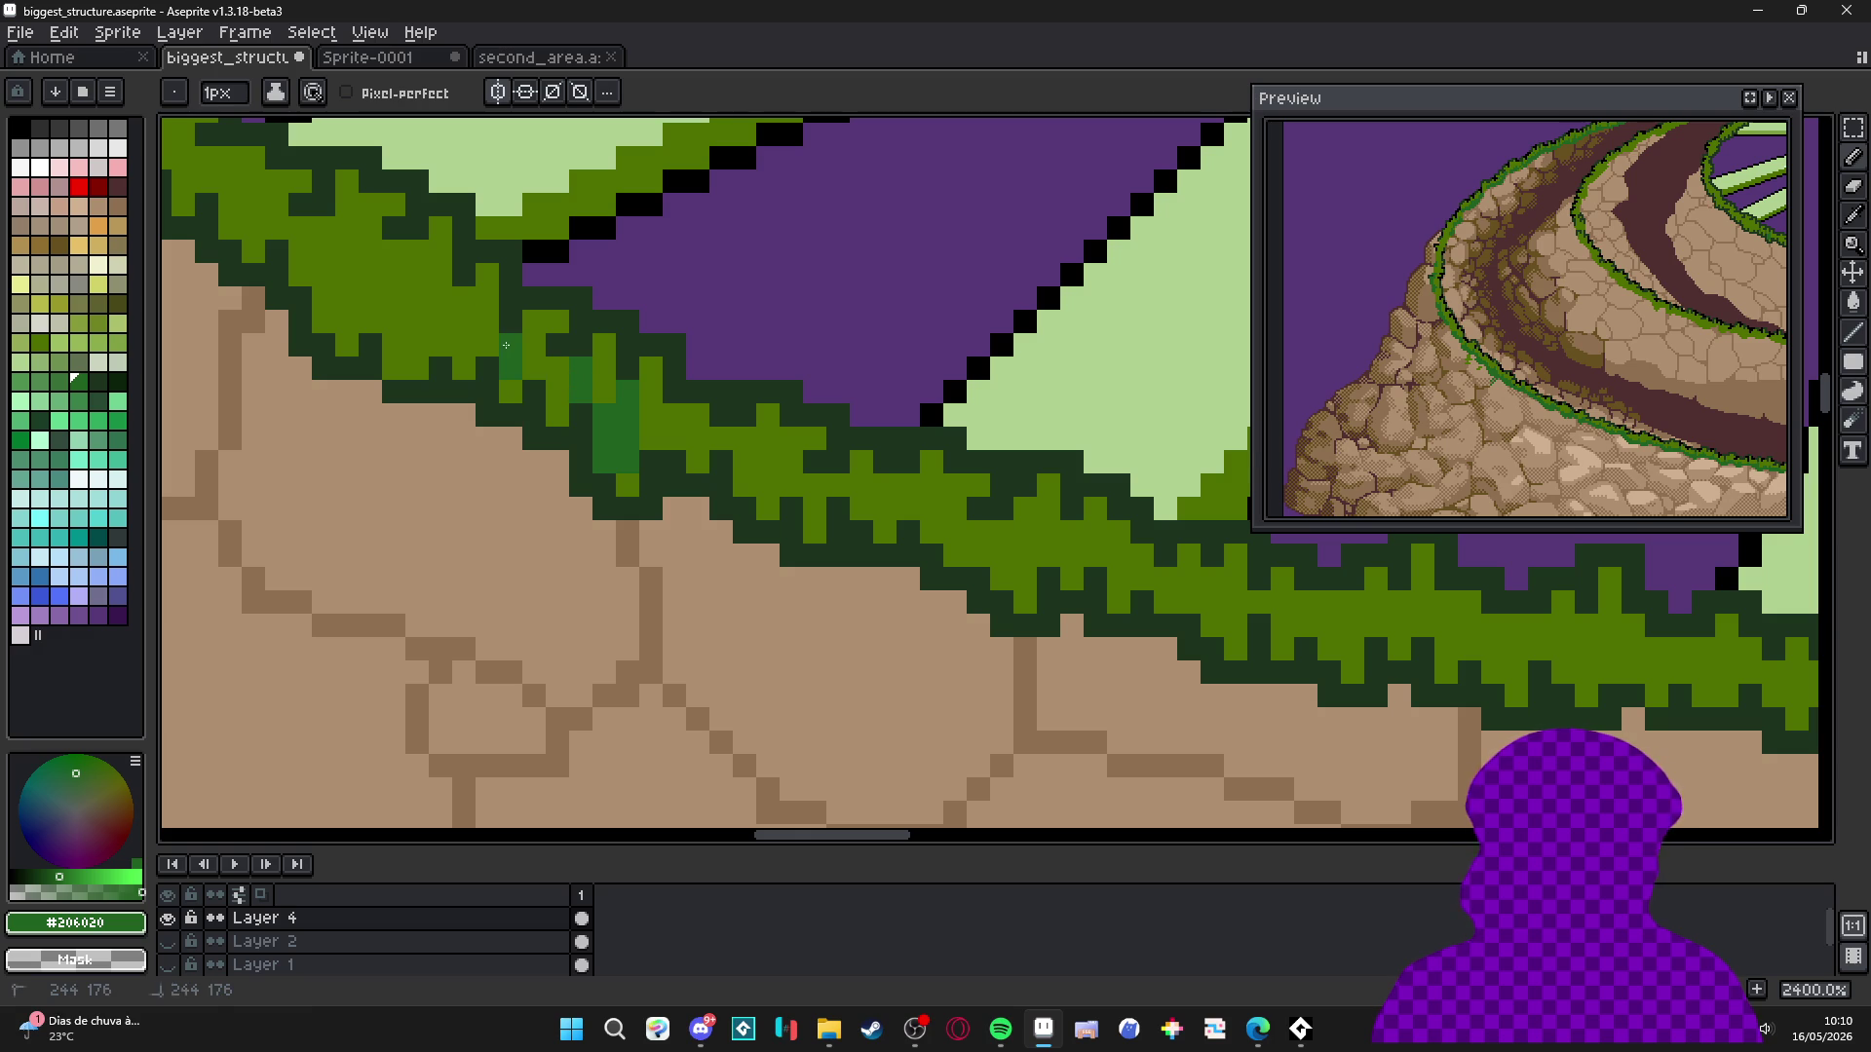
Streak #206020 clusters and a two-pixel column down the grass strip's stone-facing edge.
mouse_move(441, 345)
left_mouse_down()
mouse_move(441, 322)
mouse_move(526, 452)
mouse_move(515, 422)
mouse_move(561, 450)
mouse_move(572, 518)
mouse_move(444, 441)
mouse_move(576, 559)
mouse_move(565, 543)
left_mouse_up()
left_click(444, 464)
mouse_move(566, 543)
left_mouse_down()
mouse_move(687, 659)
mouse_move(595, 507)
mouse_move(479, 454)
mouse_move(497, 427)
mouse_move(483, 401)
mouse_move(514, 540)
mouse_move(449, 449)
mouse_move(414, 475)
mouse_move(388, 361)
left_mouse_up()
scroll(388, 360, "down", 3)
scroll(455, 491, "up", 3)
mouse_move(448, 538)
left_mouse_down()
mouse_move(433, 322)
mouse_move(454, 304)
mouse_move(482, 419)
mouse_move(470, 387)
left_mouse_up()
mouse_move(522, 305)
left_mouse_down()
mouse_move(581, 433)
mouse_move(545, 401)
mouse_move(602, 362)
mouse_move(532, 386)
mouse_move(579, 386)
mouse_move(558, 315)
mouse_move(600, 323)
left_mouse_up()
left_click(553, 387, "alt")
left_click(535, 355, "alt")
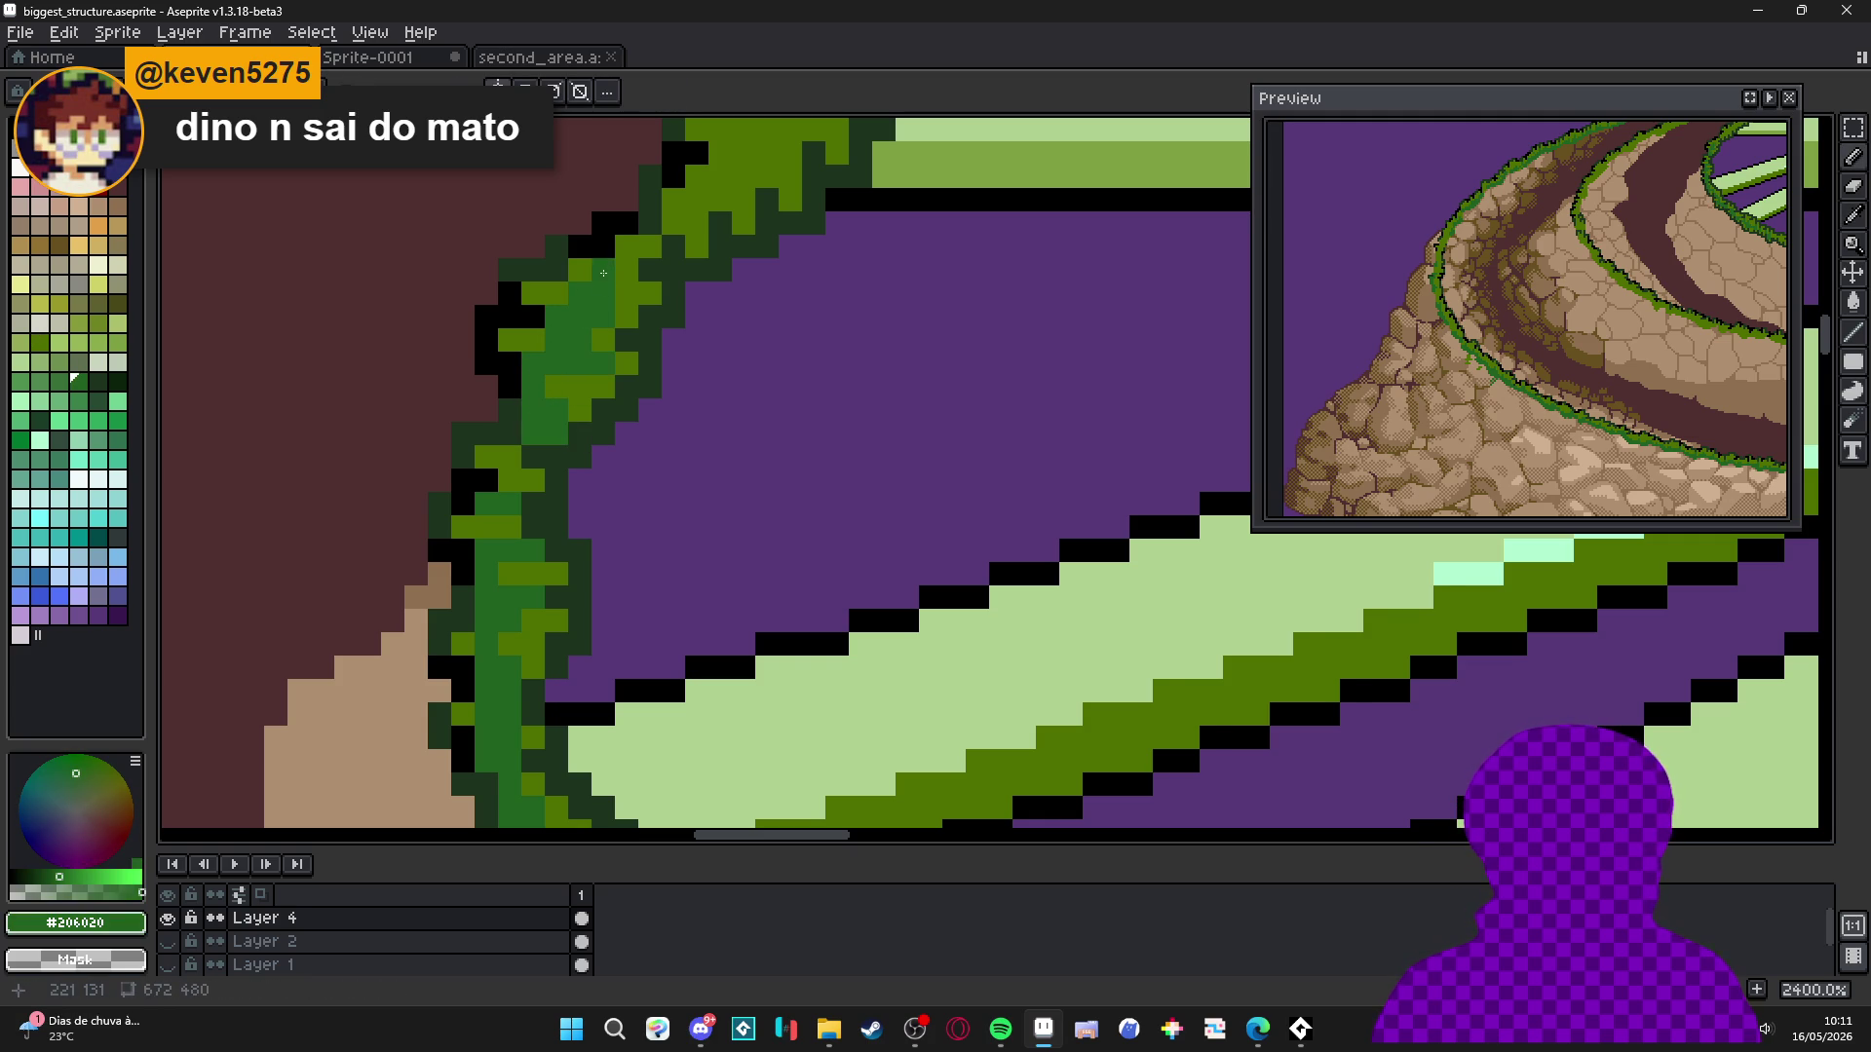
Add two dark green pixels to the grass ring's left curve and zoom out to review.
scroll(623, 269, "down", 5)
scroll(667, 266, "up", 6)
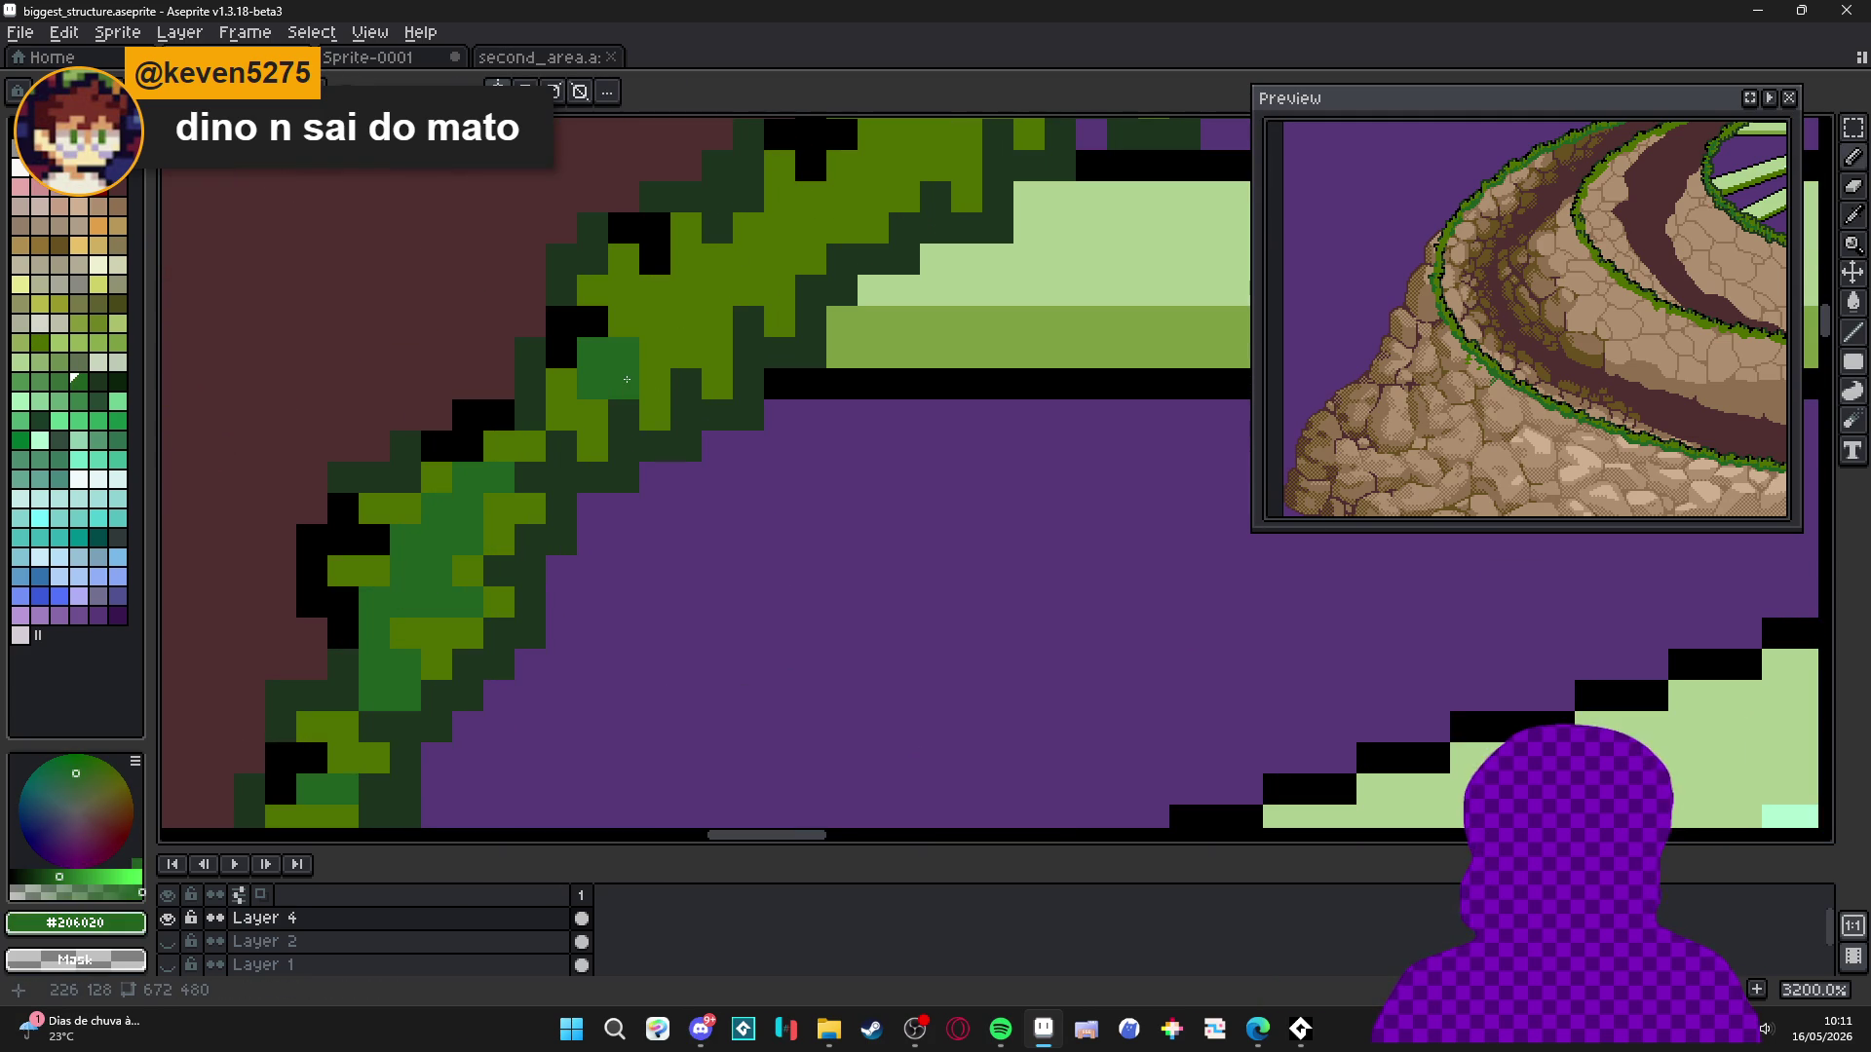
left_click(655, 352)
left_click(656, 327)
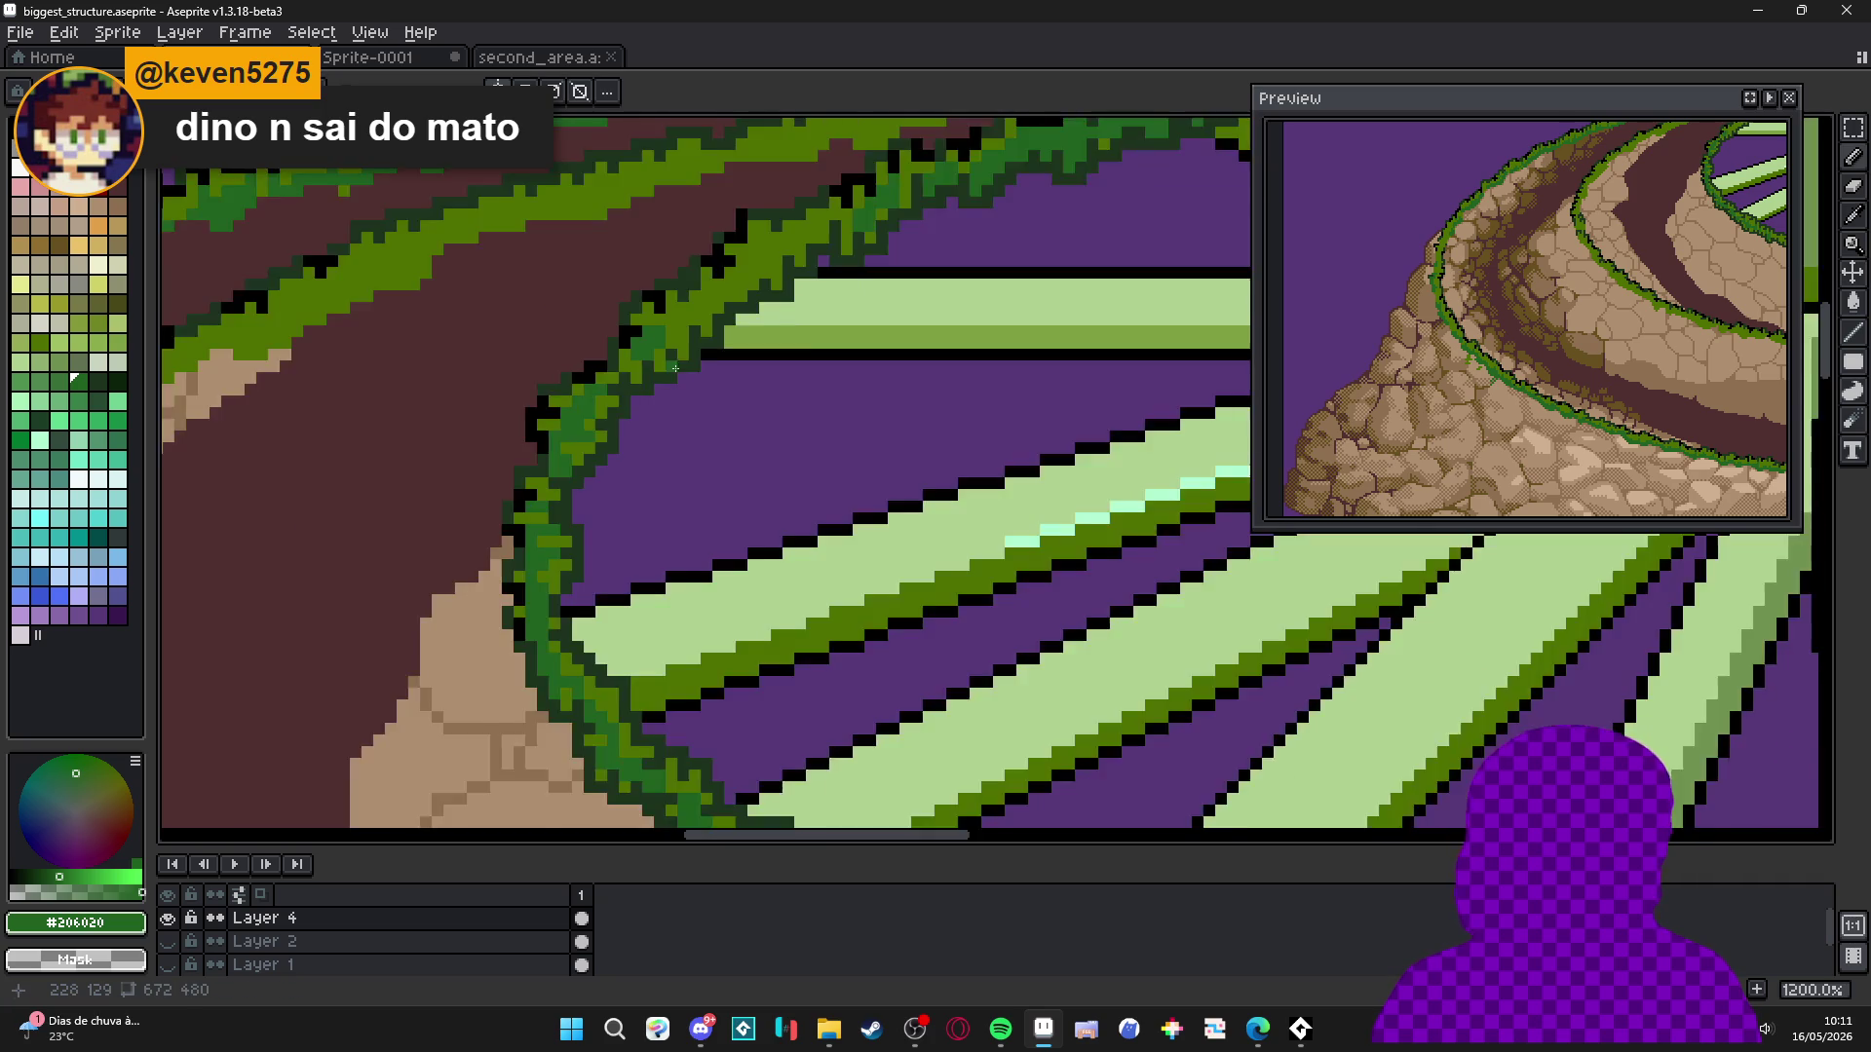
scroll(704, 447, "down", 9)
scroll(705, 446, "down", 2)
scroll(613, 572, "up", 7)
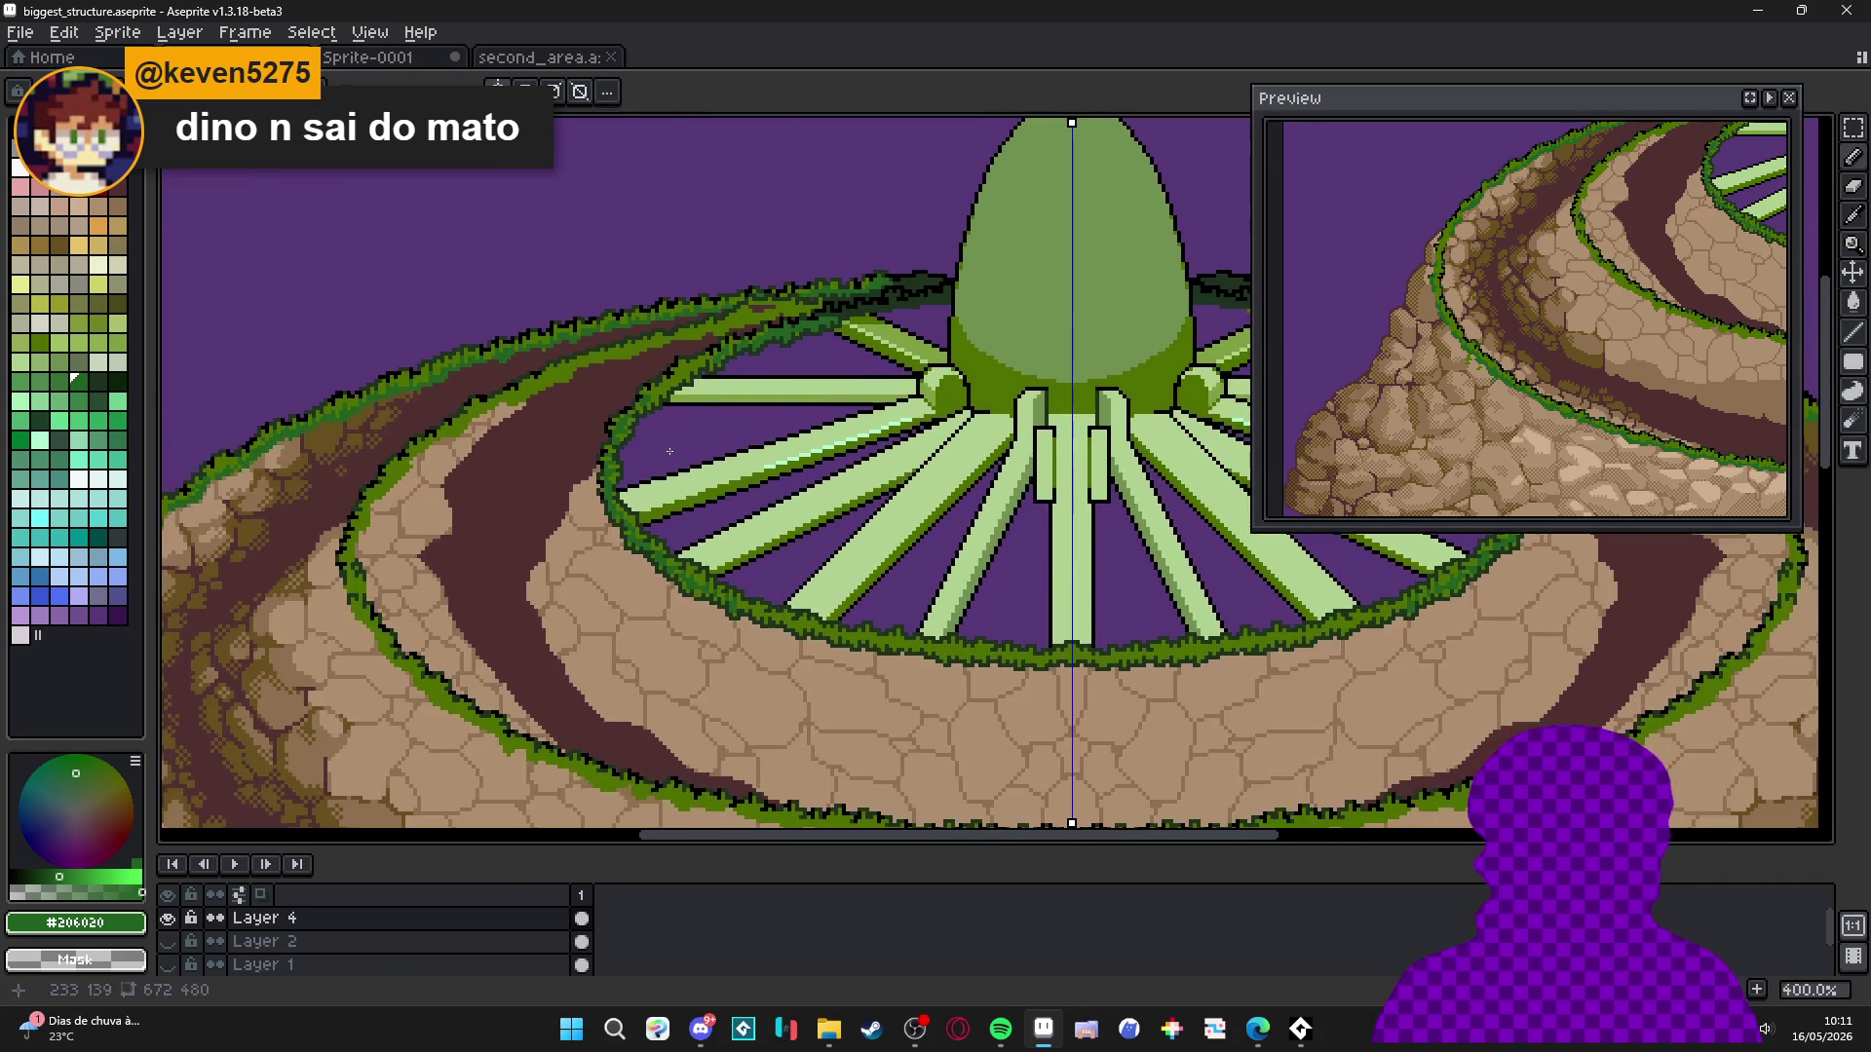
Re-pick olive green and then #206020 from the grass ring.
left_click(613, 572, "alt")
key("m")
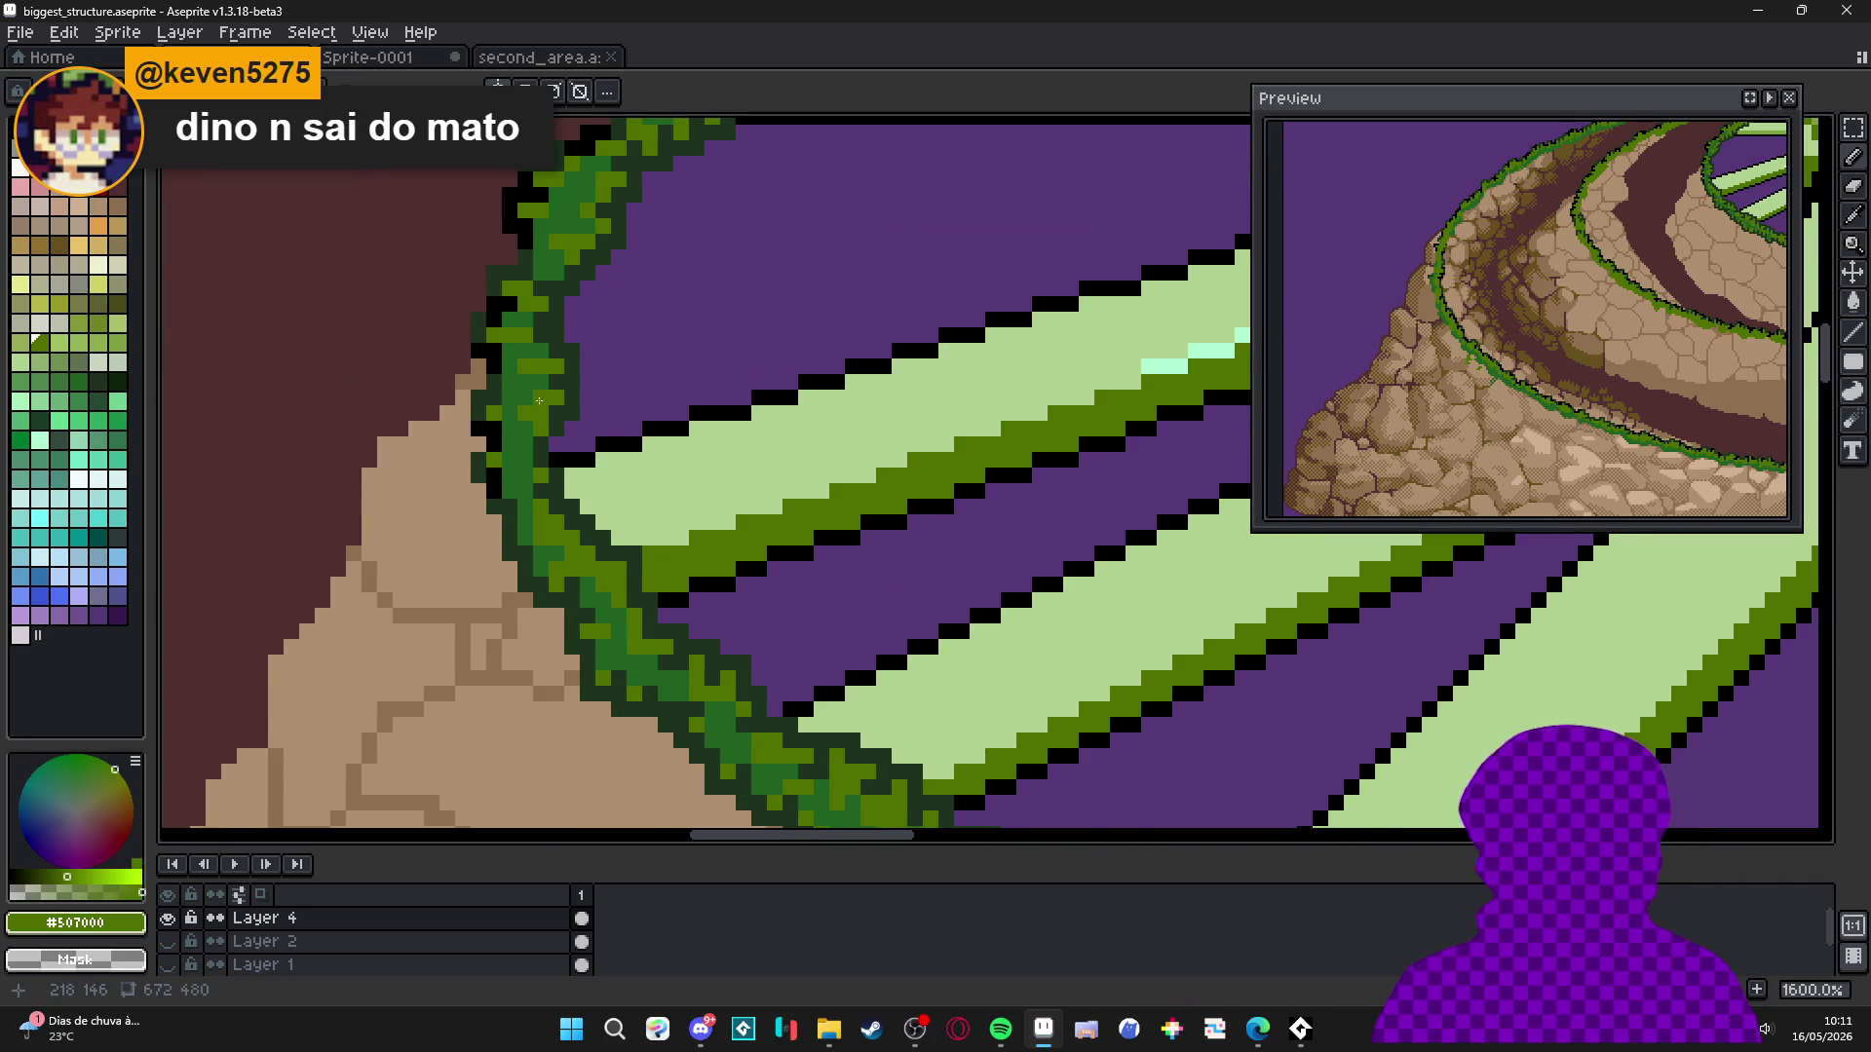
scroll(536, 397, "down", 6)
scroll(544, 464, "up", 4)
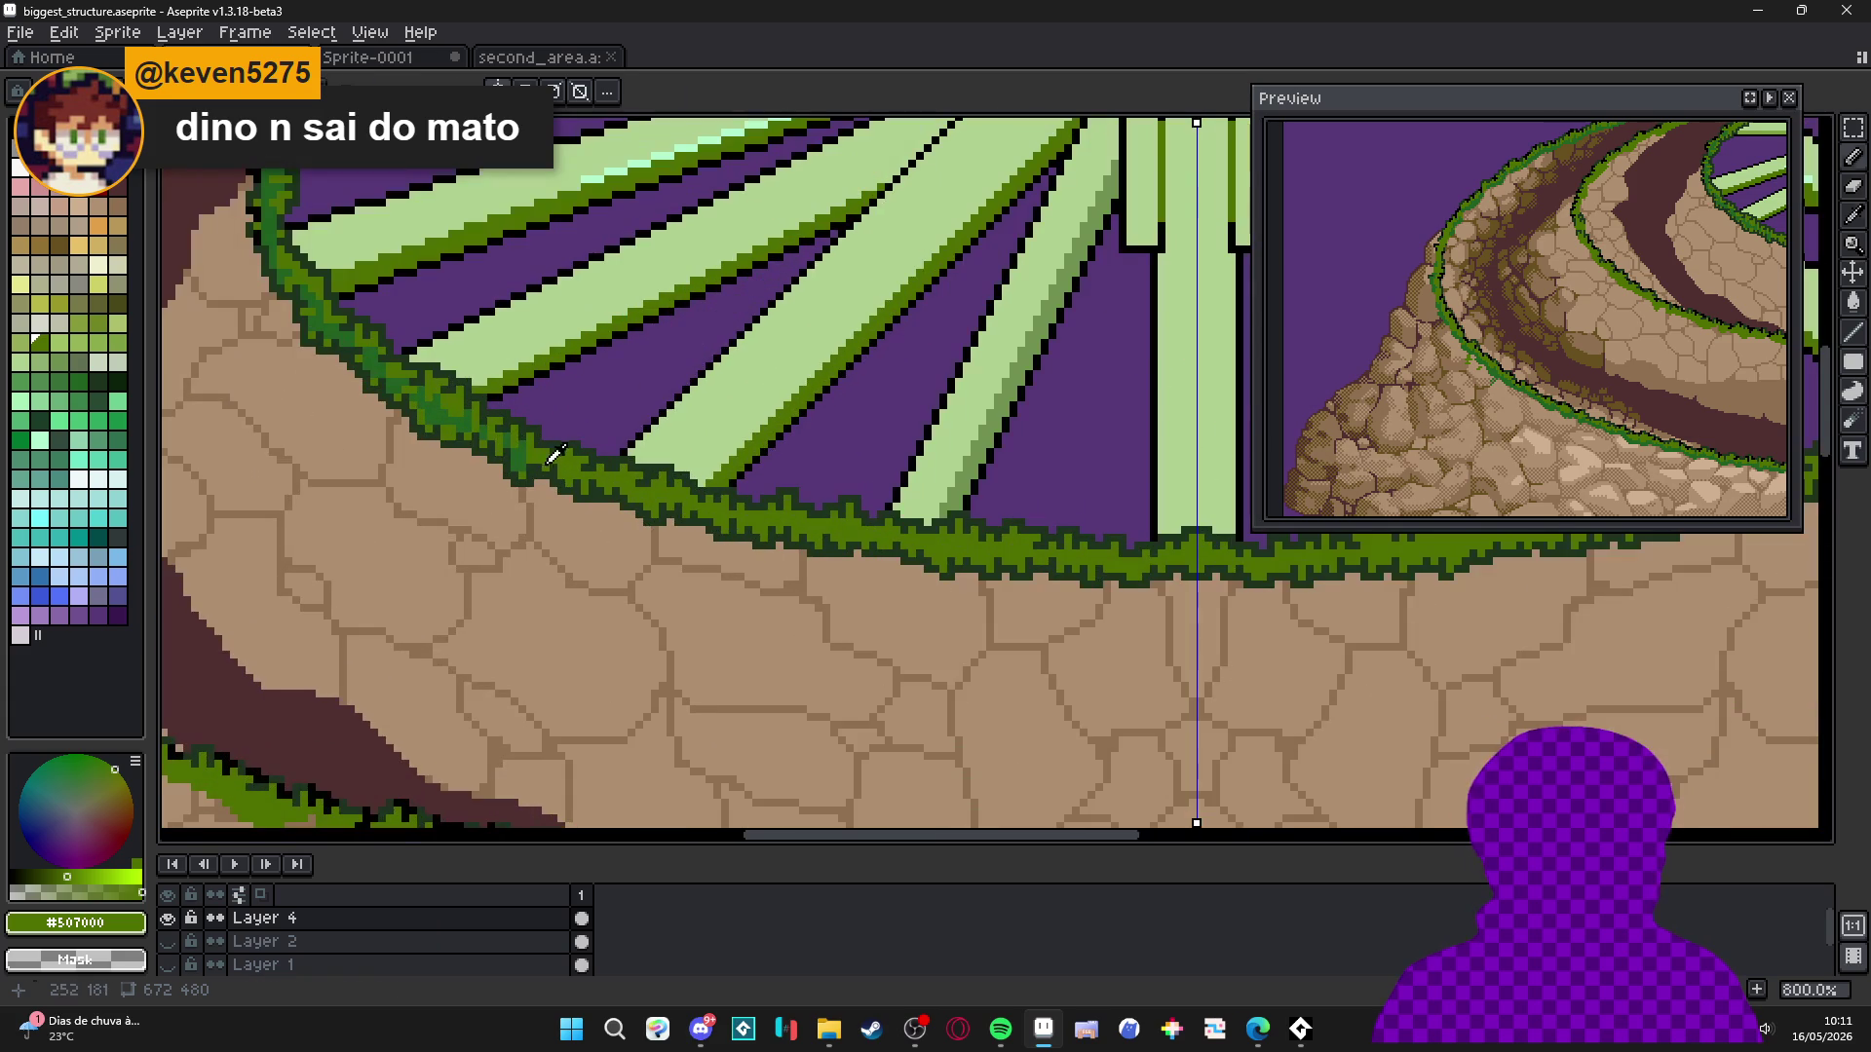
left_click(366, 415, "alt")
scroll(366, 416, "up", 3)
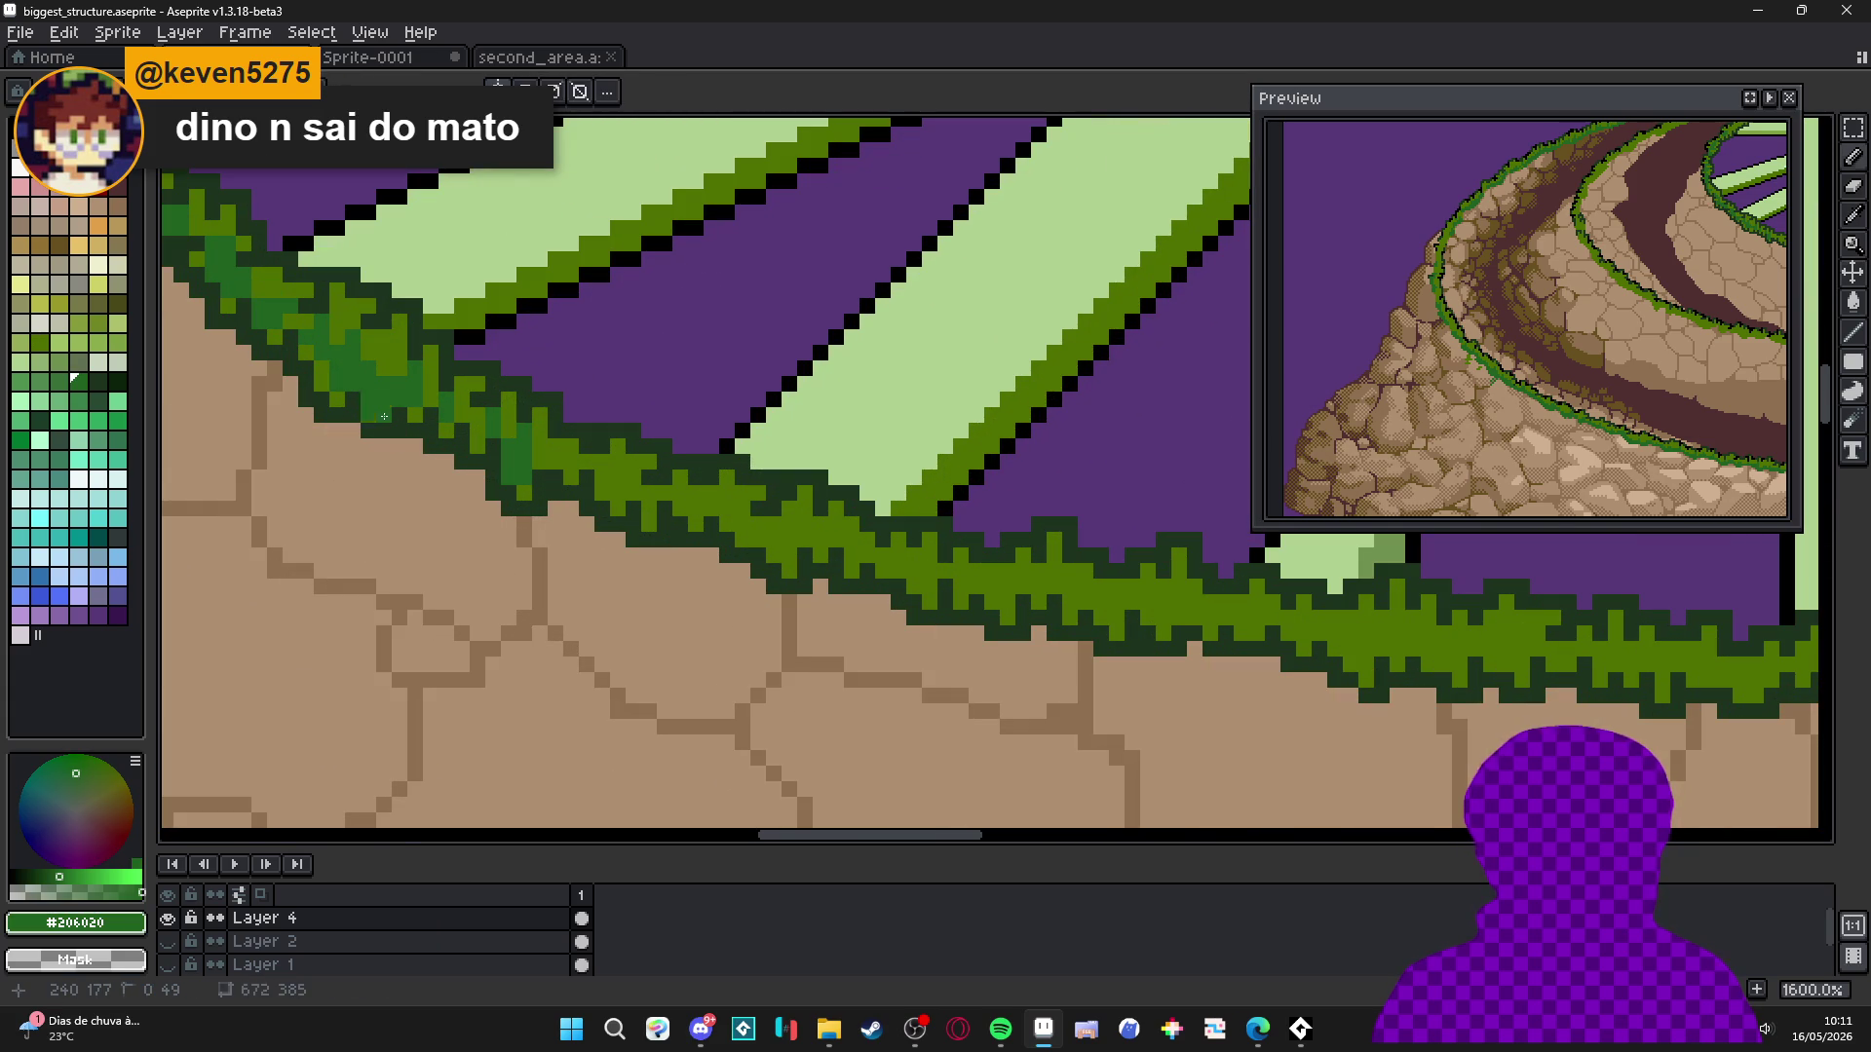
scroll(461, 484, "down", 3)
scroll(467, 487, "up", 2)
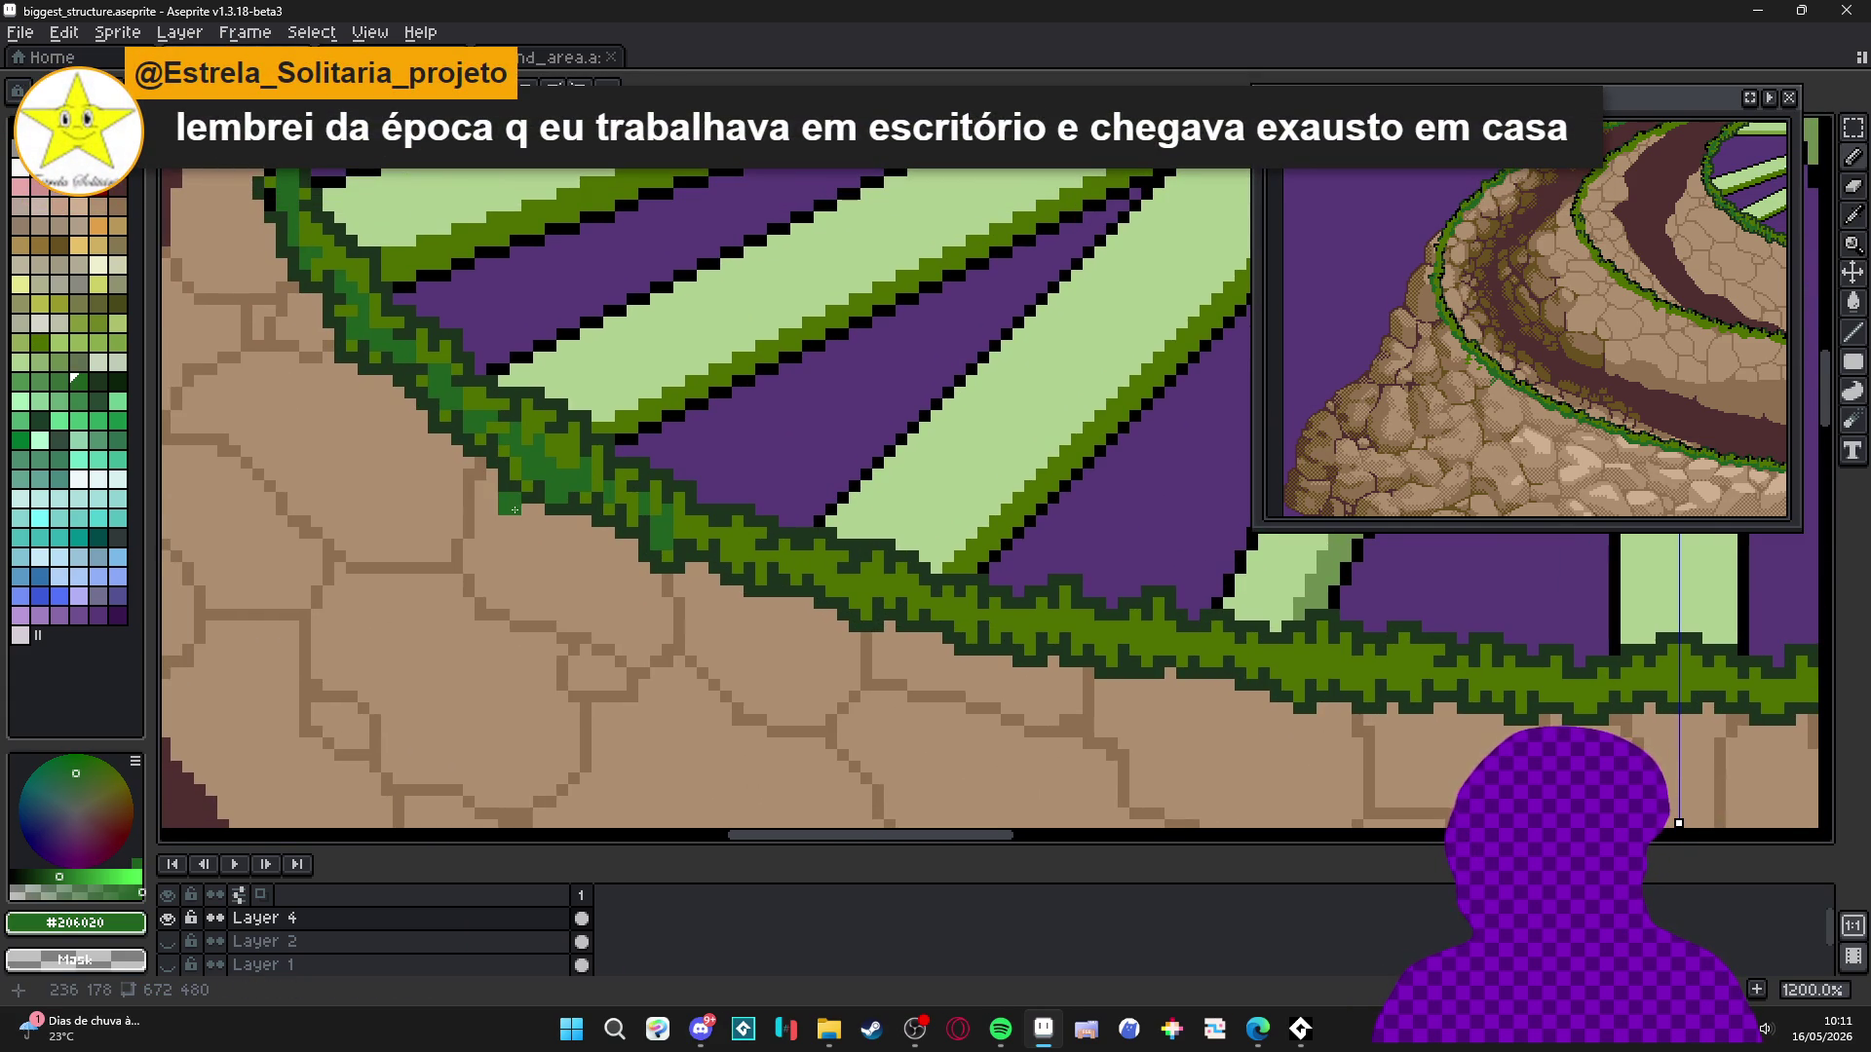
Paint #206020 clumps down the lower grass ring and rightward along the band.
scroll(514, 509, "up", 3)
mouse_move(514, 467)
left_mouse_down()
mouse_move(484, 371)
mouse_move(439, 370)
mouse_move(355, 308)
left_mouse_up()
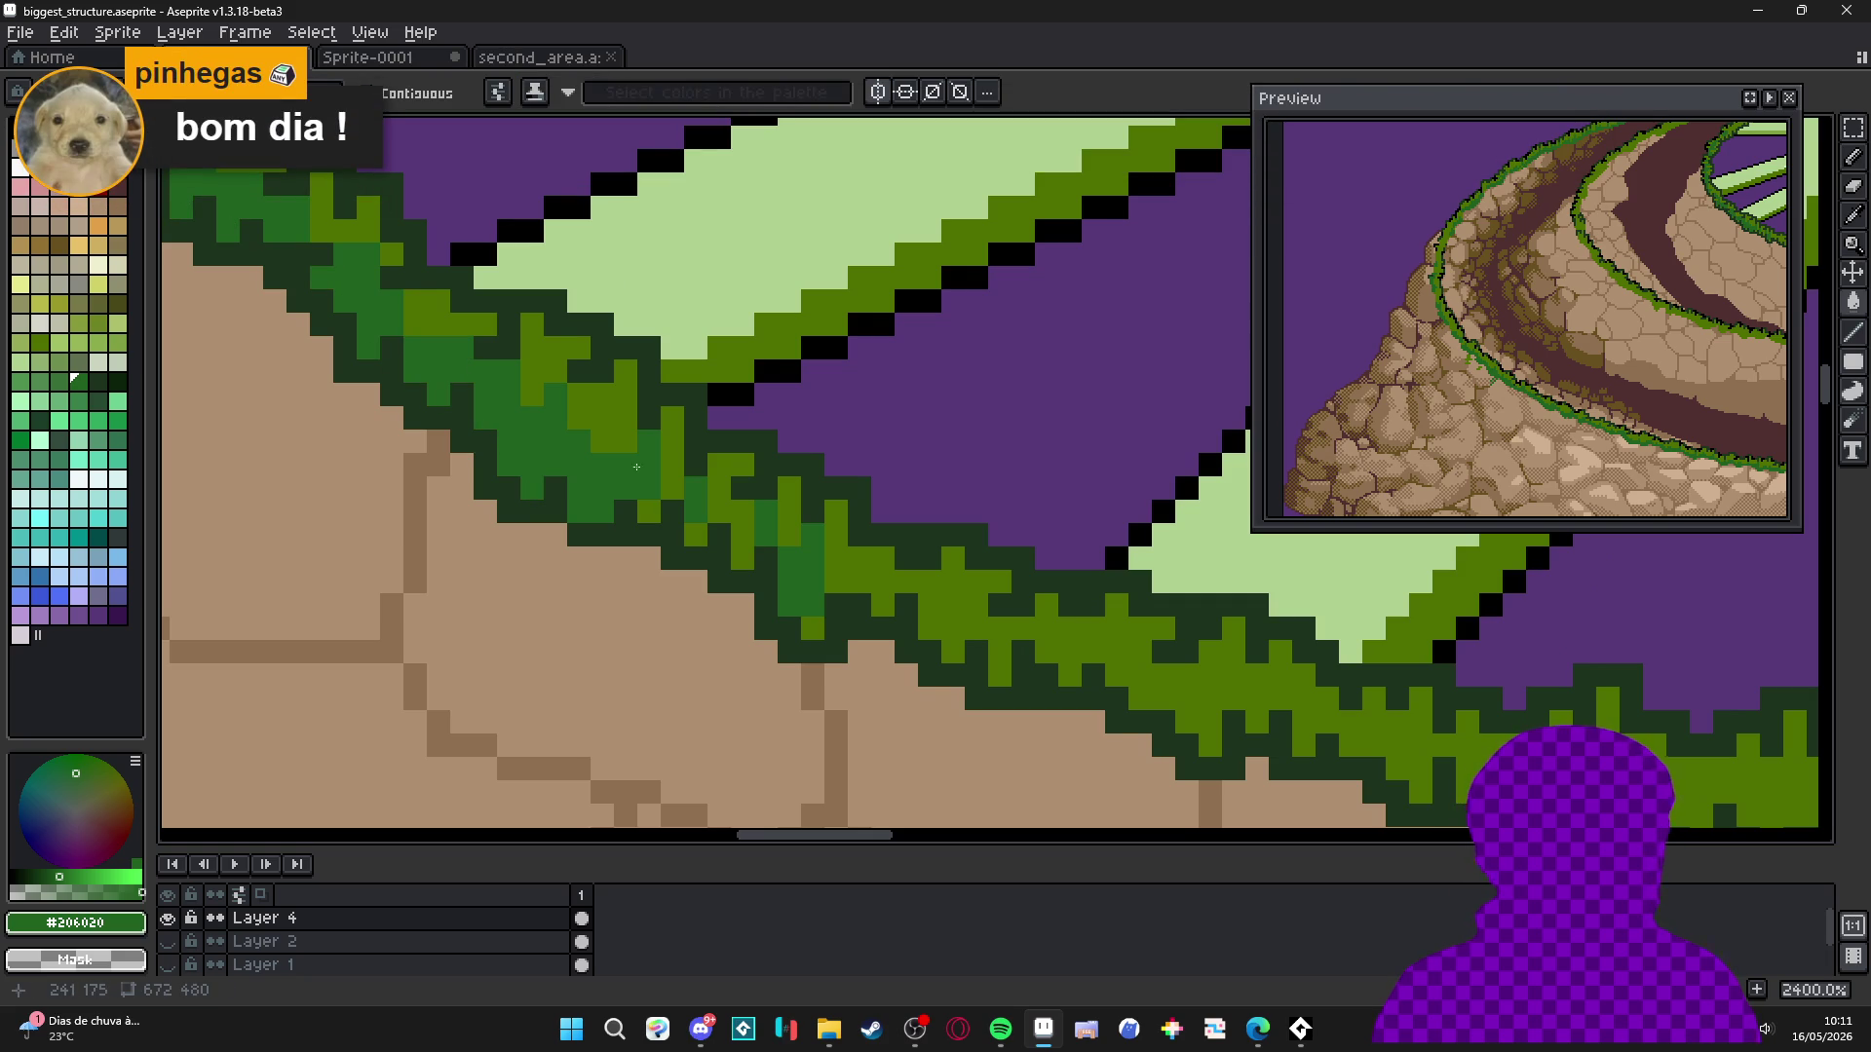
left_click_drag(648, 512, 735, 550)
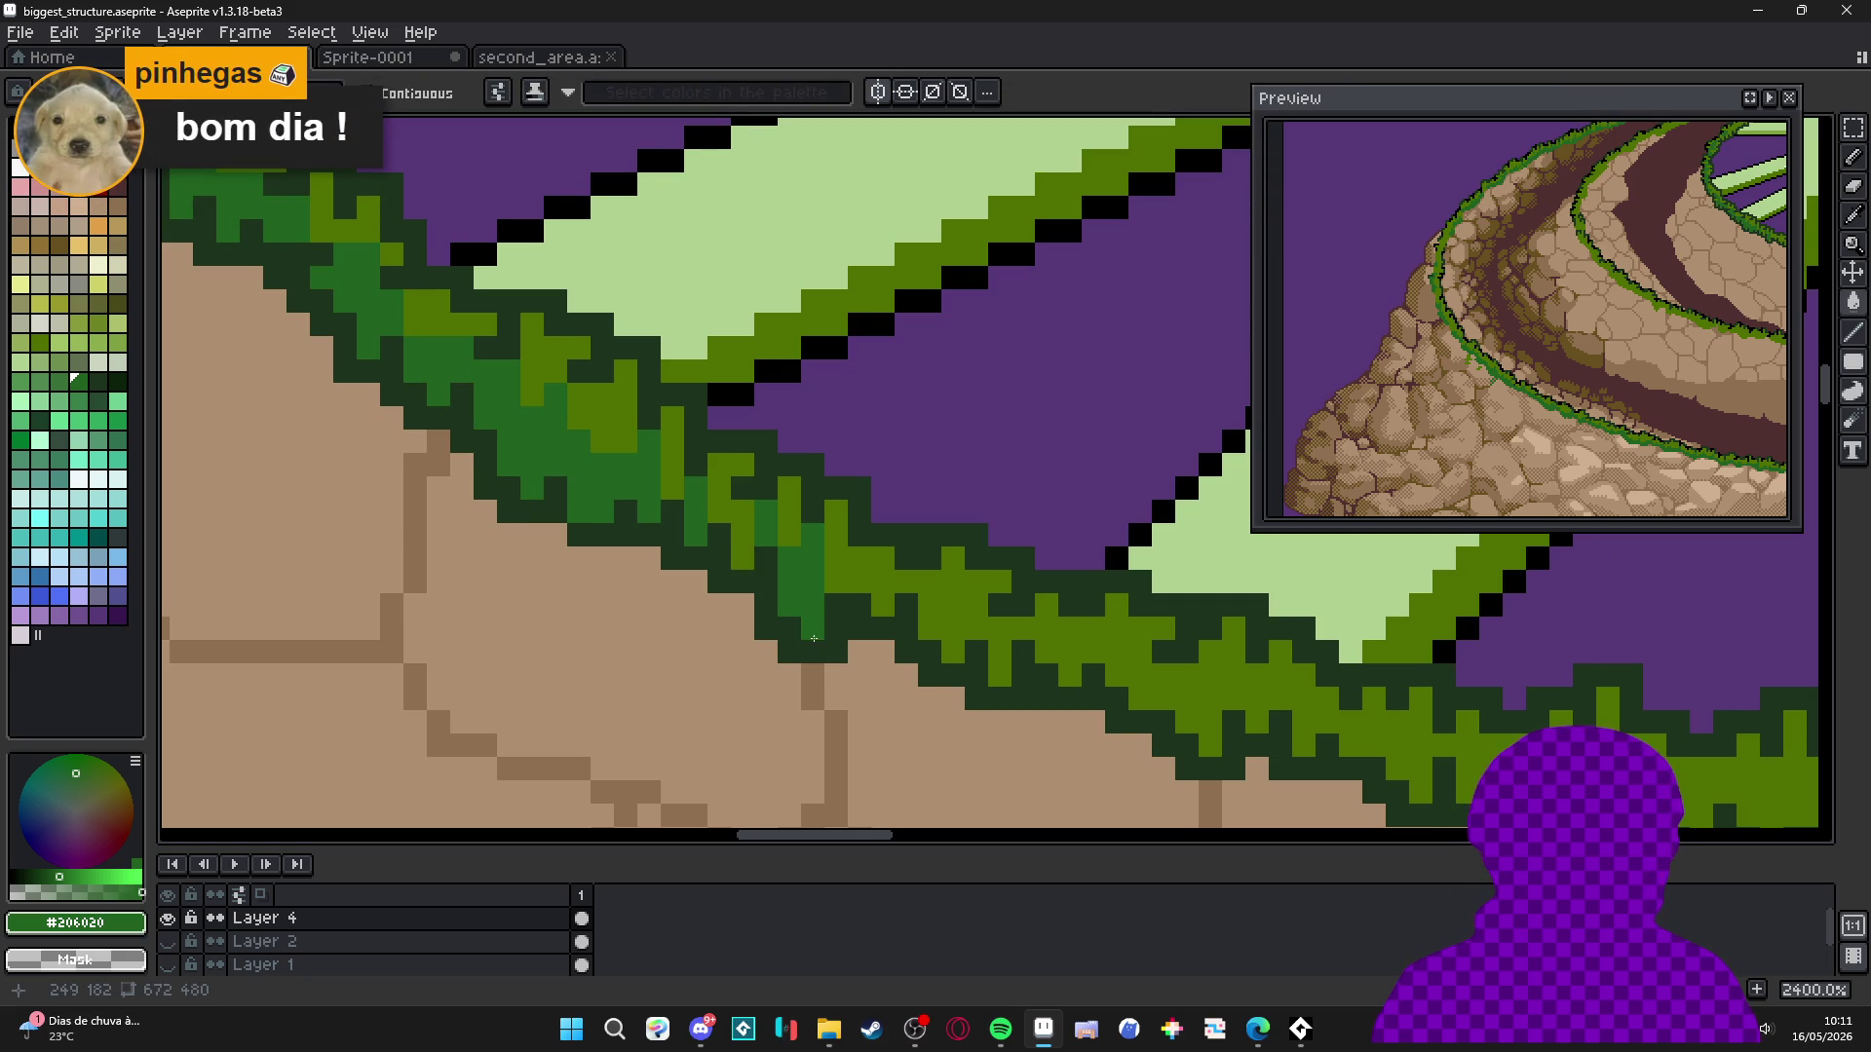
scroll(814, 638, "right", 3)
mouse_move(762, 555)
left_mouse_down()
mouse_move(791, 553)
mouse_move(791, 575)
mouse_move(836, 552)
mouse_move(839, 582)
mouse_move(931, 599)
mouse_move(979, 643)
mouse_move(1026, 622)
mouse_move(1096, 669)
mouse_move(1072, 670)
mouse_move(1164, 645)
mouse_move(1121, 708)
mouse_move(1260, 692)
mouse_move(1306, 716)
mouse_move(1330, 692)
mouse_move(1287, 726)
mouse_move(1360, 727)
mouse_move(1342, 758)
mouse_move(1124, 726)
left_mouse_up()
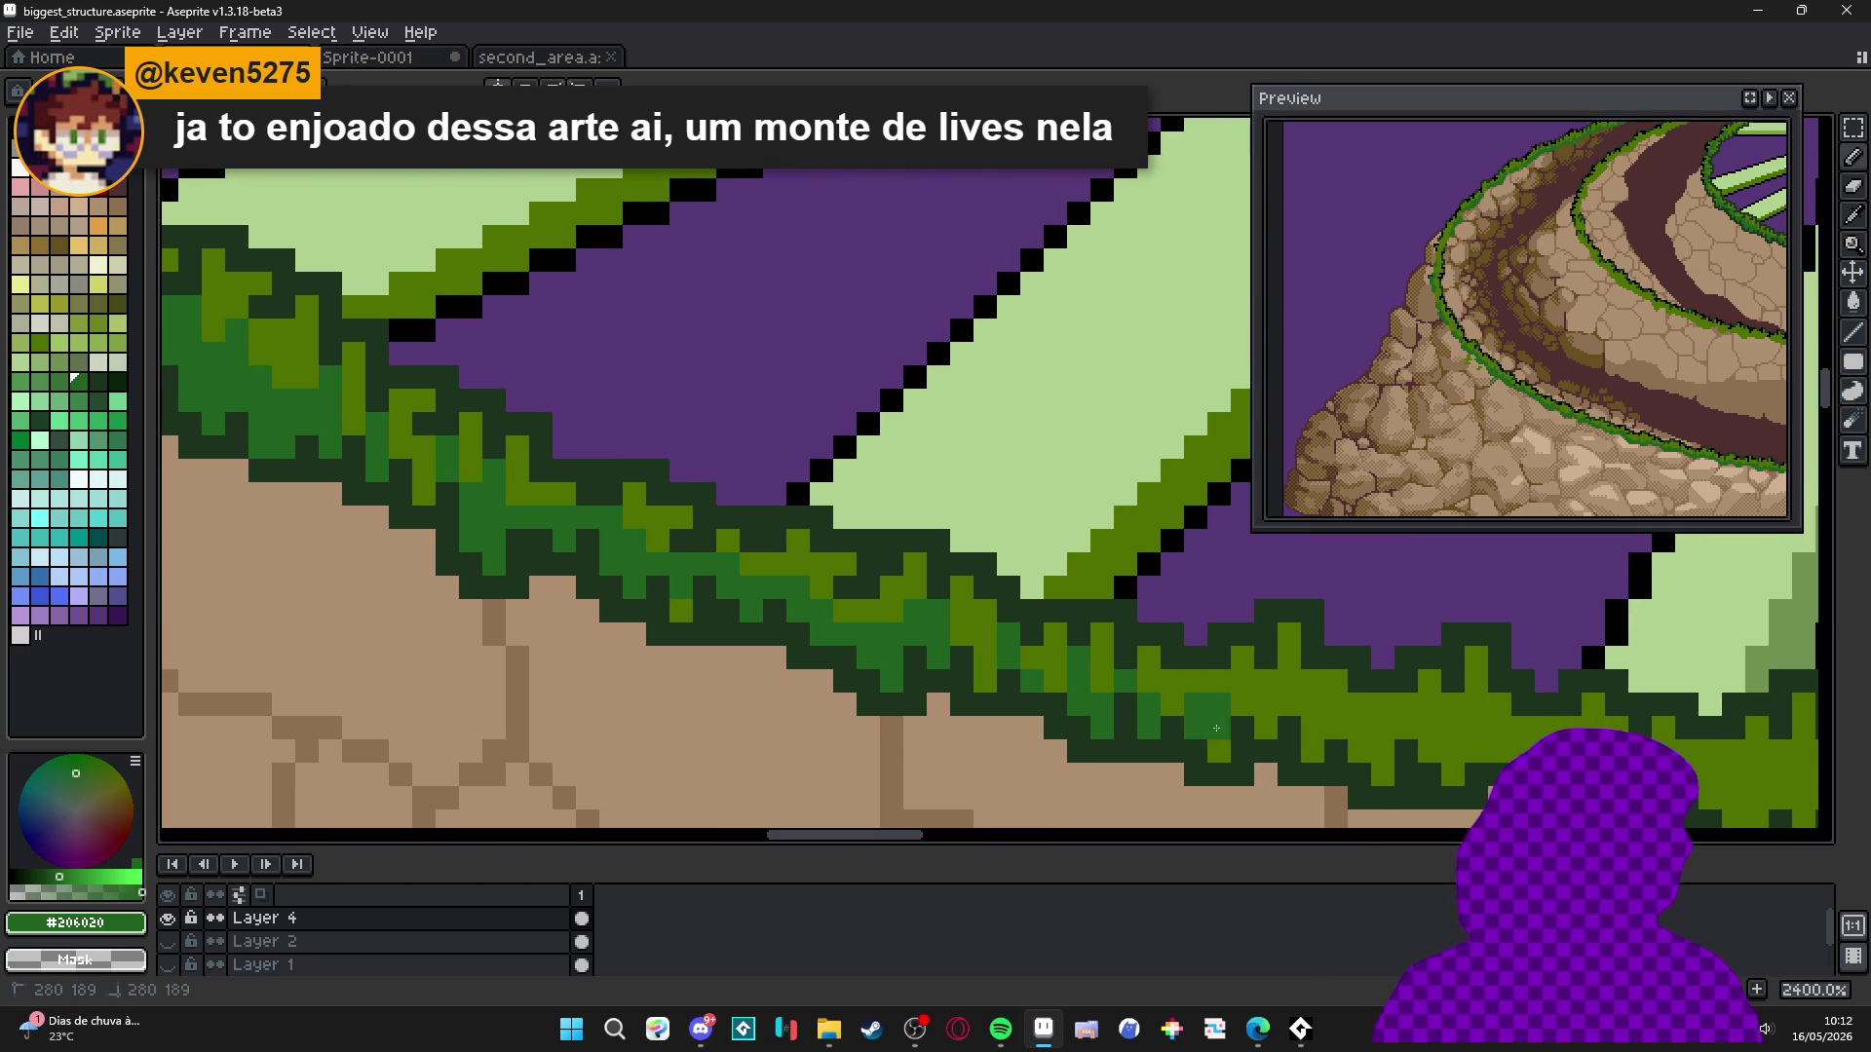
mouse_move(1256, 721)
left_mouse_down()
mouse_move(1219, 752)
mouse_move(952, 681)
left_mouse_up()
Save biggest_structure.aseprite and add another dark-green clump beneath the pale-green spoke.
key("ctrl+s")
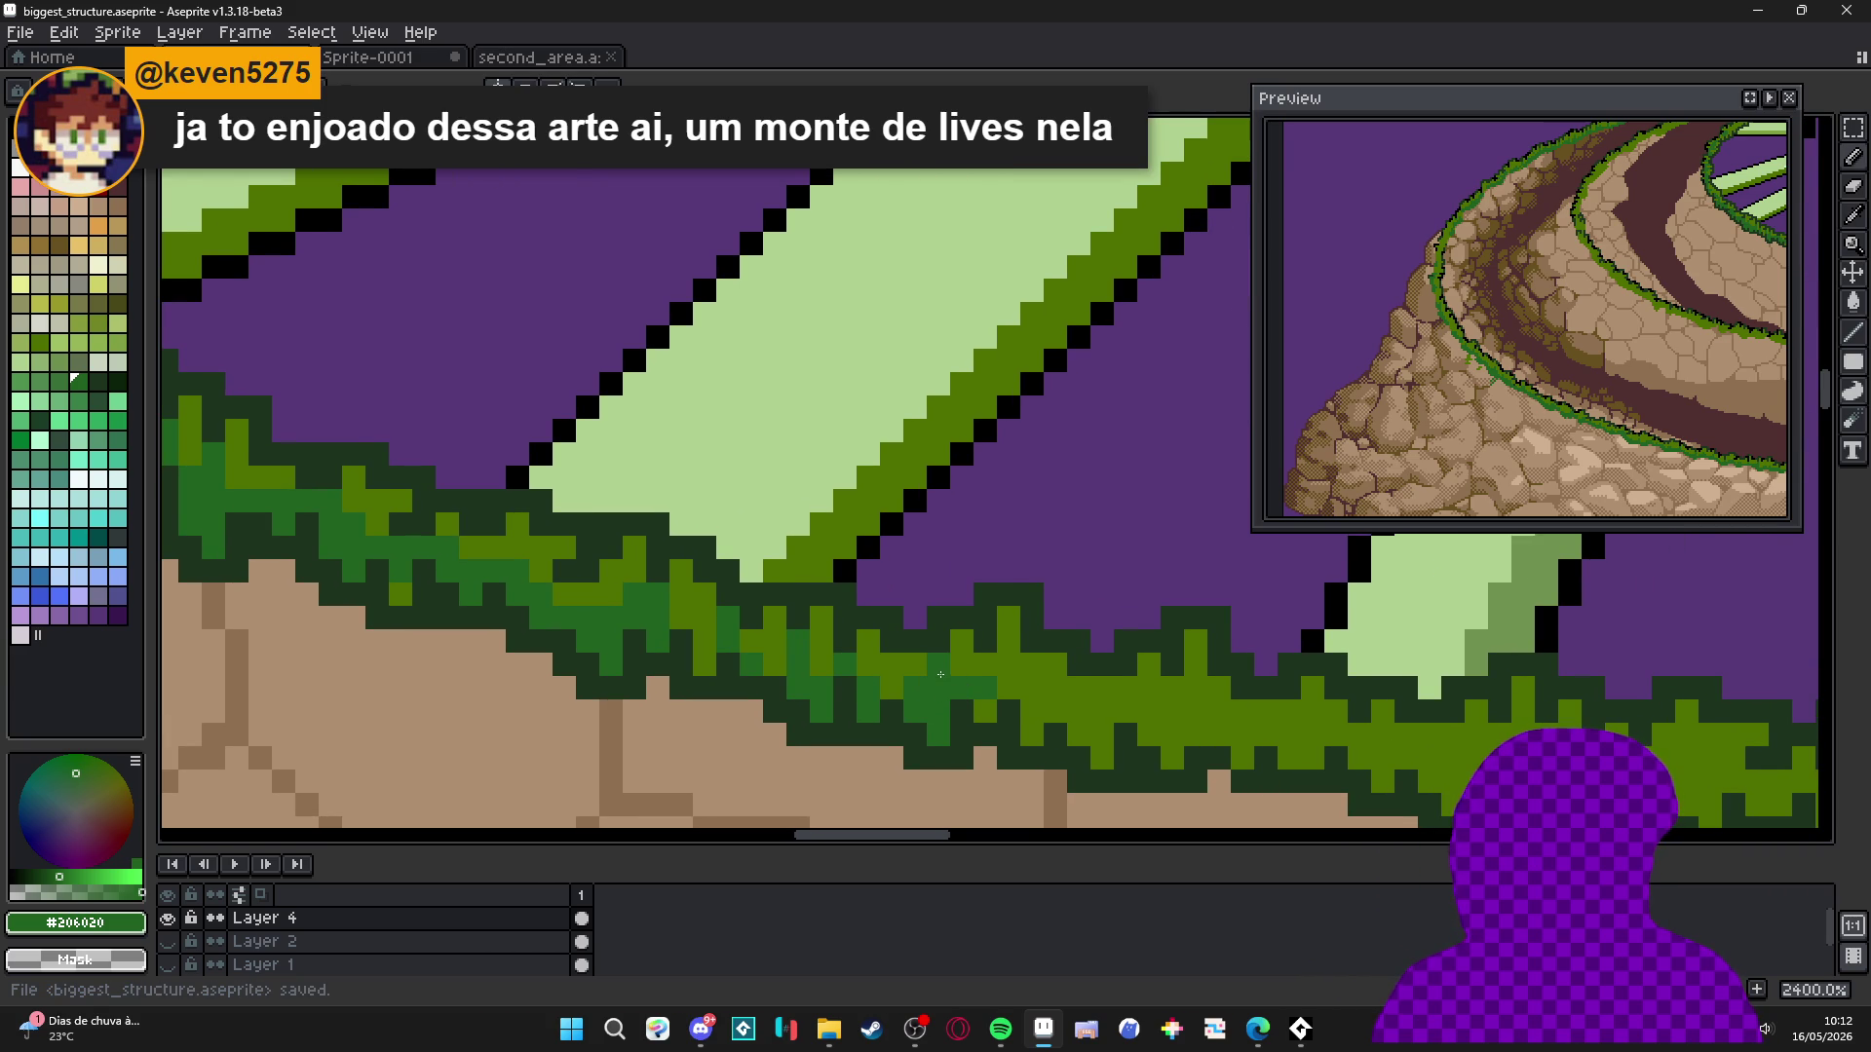
scroll(940, 677, "up", 1)
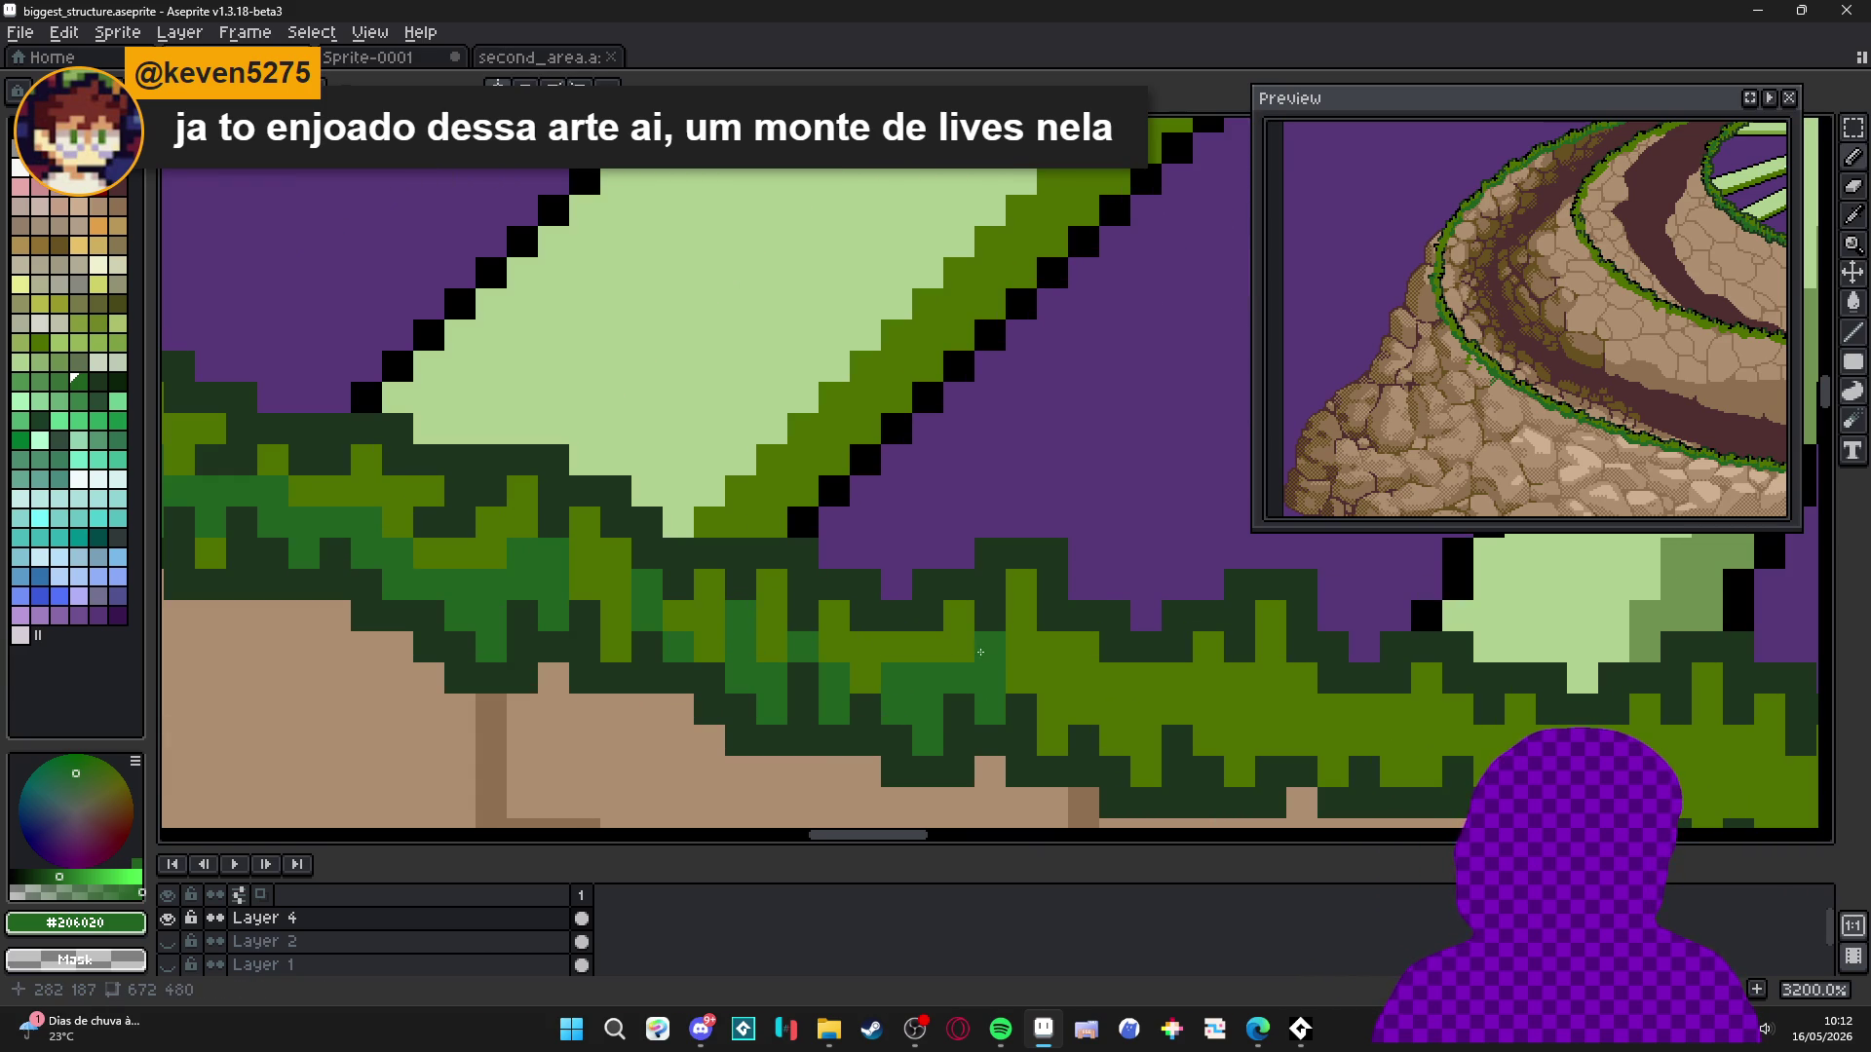
mouse_move(1036, 687)
left_mouse_down()
mouse_move(1053, 741)
mouse_move(1082, 710)
mouse_move(1146, 771)
mouse_move(1177, 708)
mouse_move(1173, 735)
mouse_move(1198, 720)
left_mouse_up()
scroll(1222, 718, "right", 1)
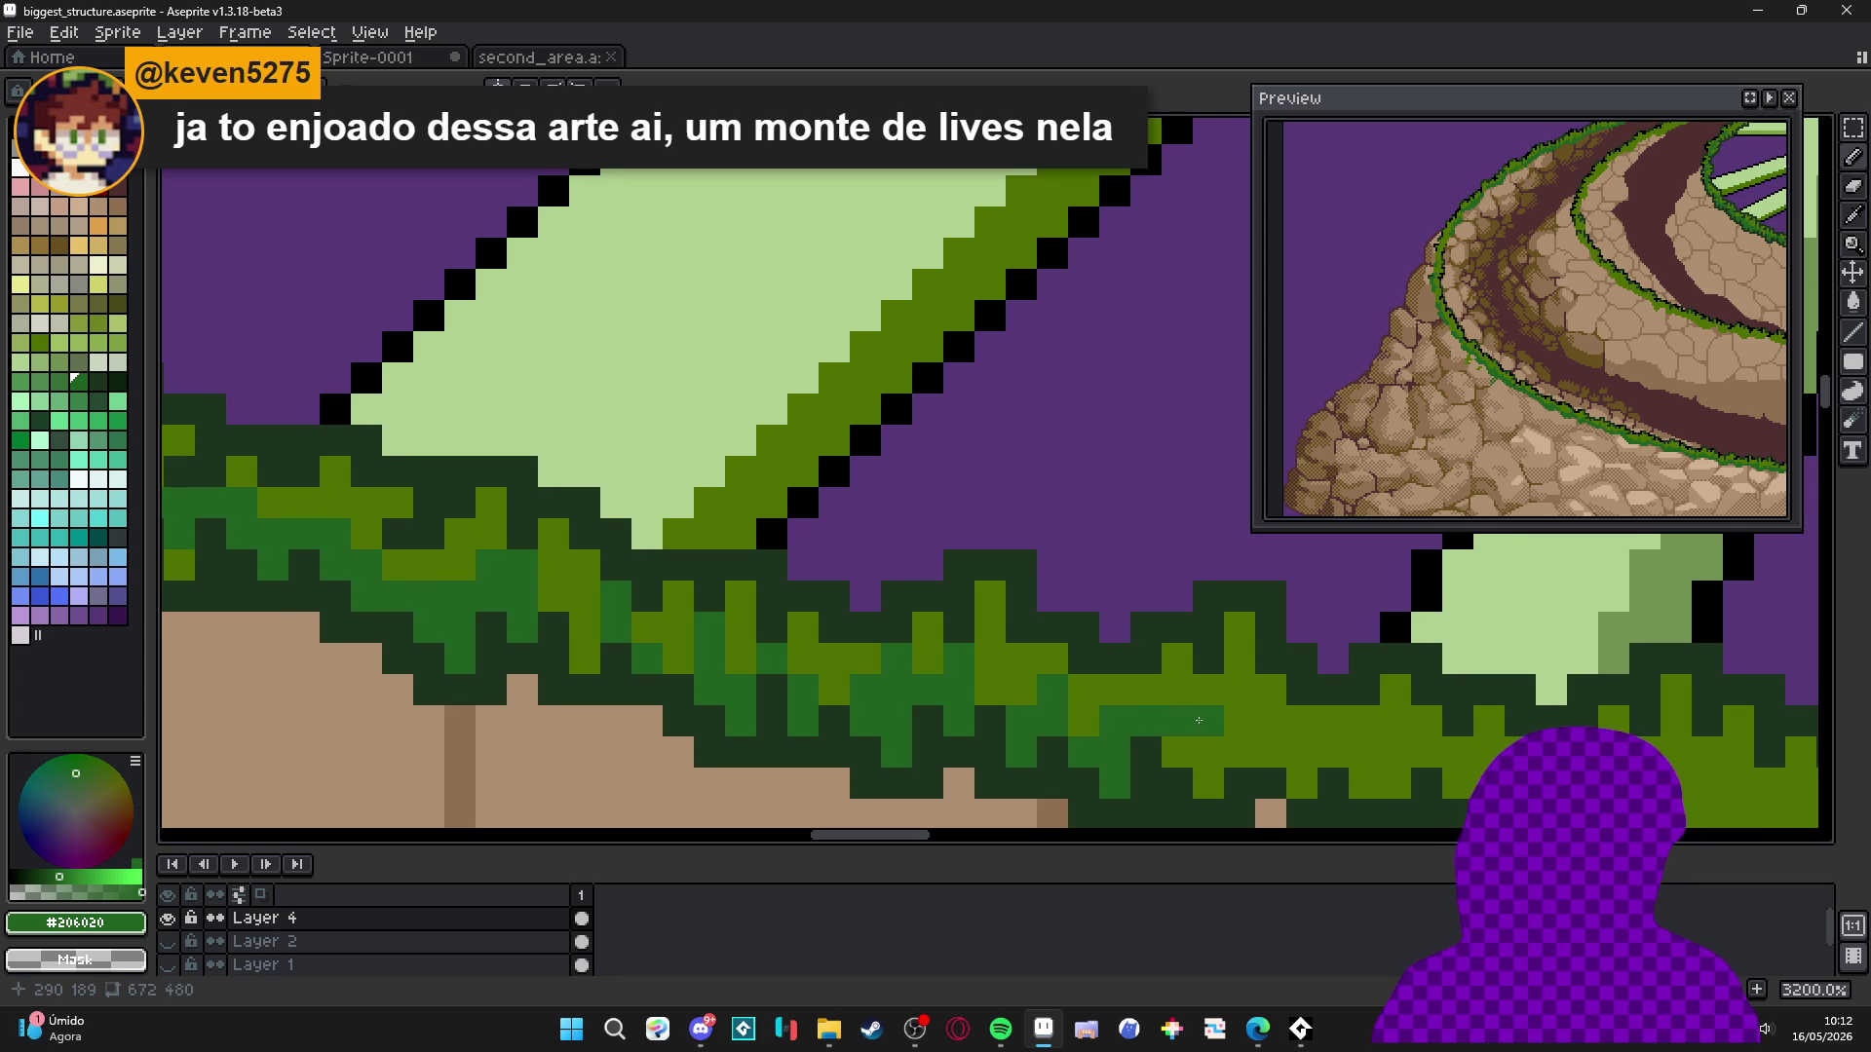
scroll(1183, 717, "right", 2)
left_click(1115, 700)
scroll(1111, 694, "up", 2)
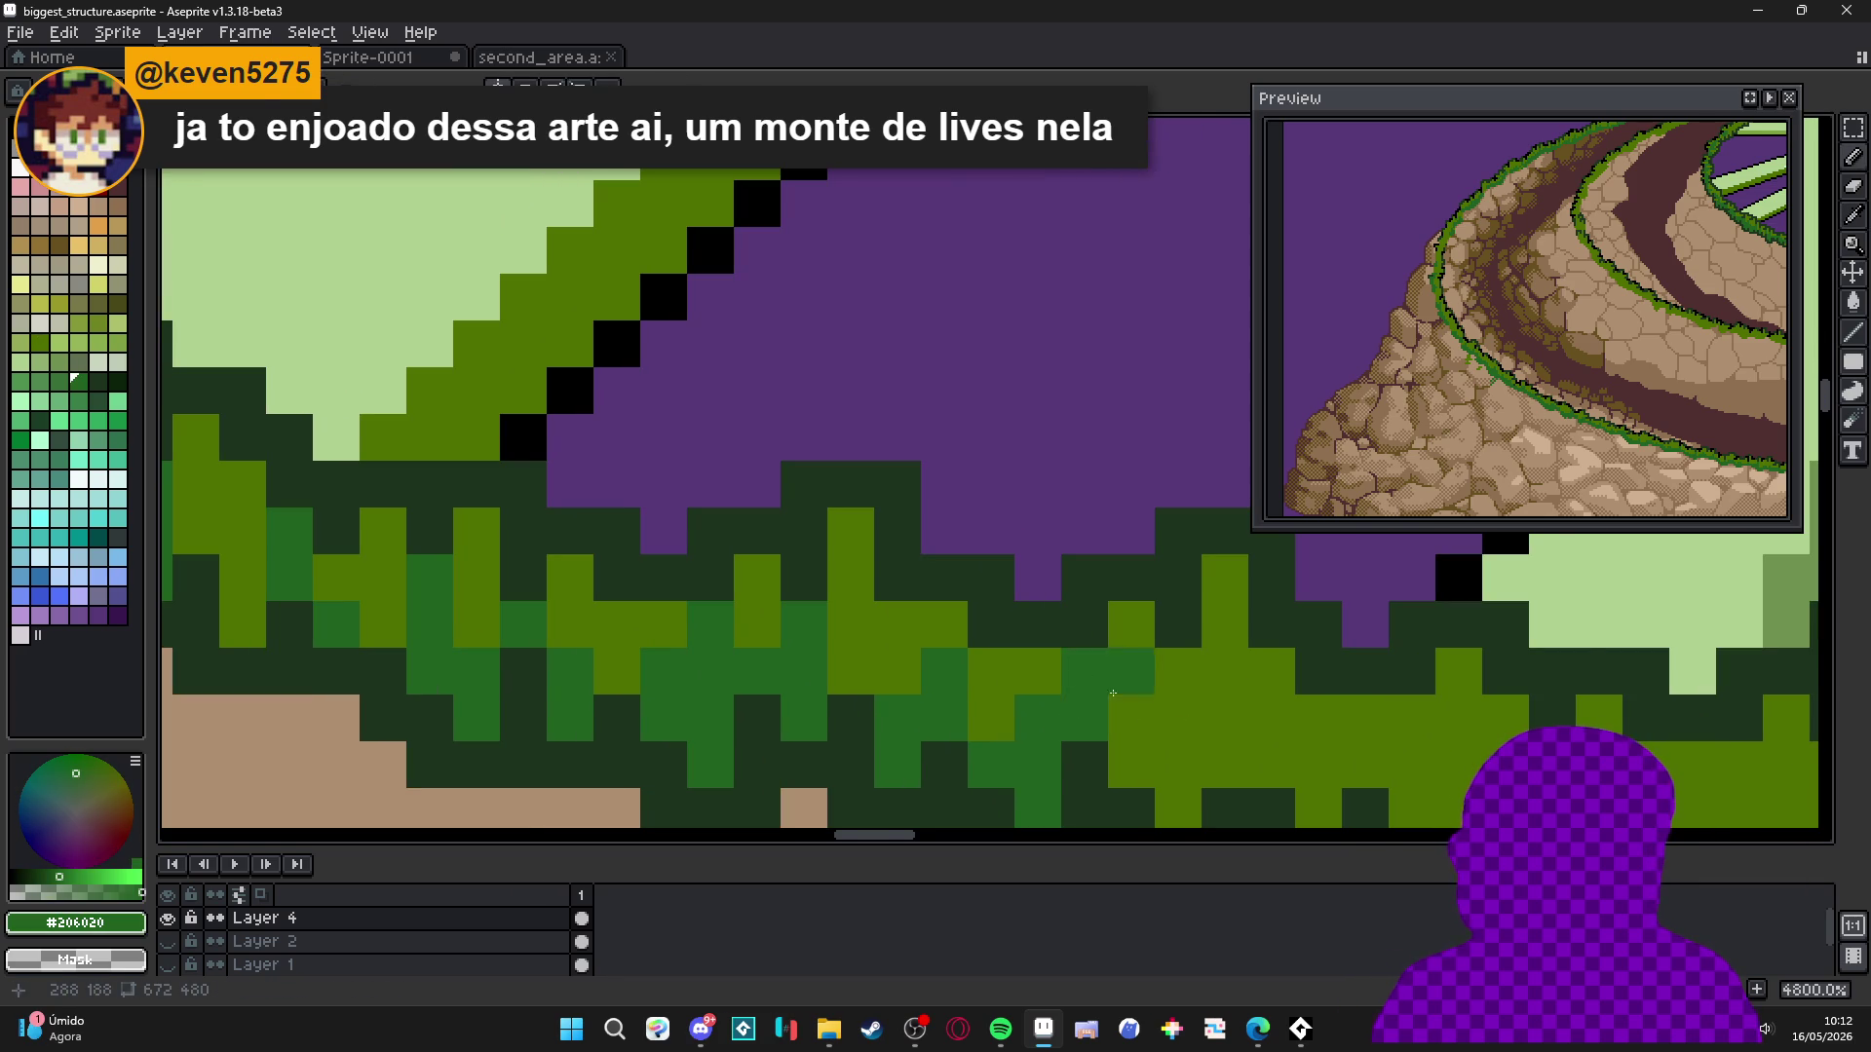
Dot small #206020 dark-green clumps into the grass band, sampling colours from the grass.
scroll(1087, 674, "up", 1)
left_click(1038, 716)
left_click(1060, 772, "alt")
left_click(1043, 717, "alt")
left_click(1041, 780)
left_click(1105, 717)
left_click(1105, 655)
left_click(1105, 593)
left_click(1155, 692)
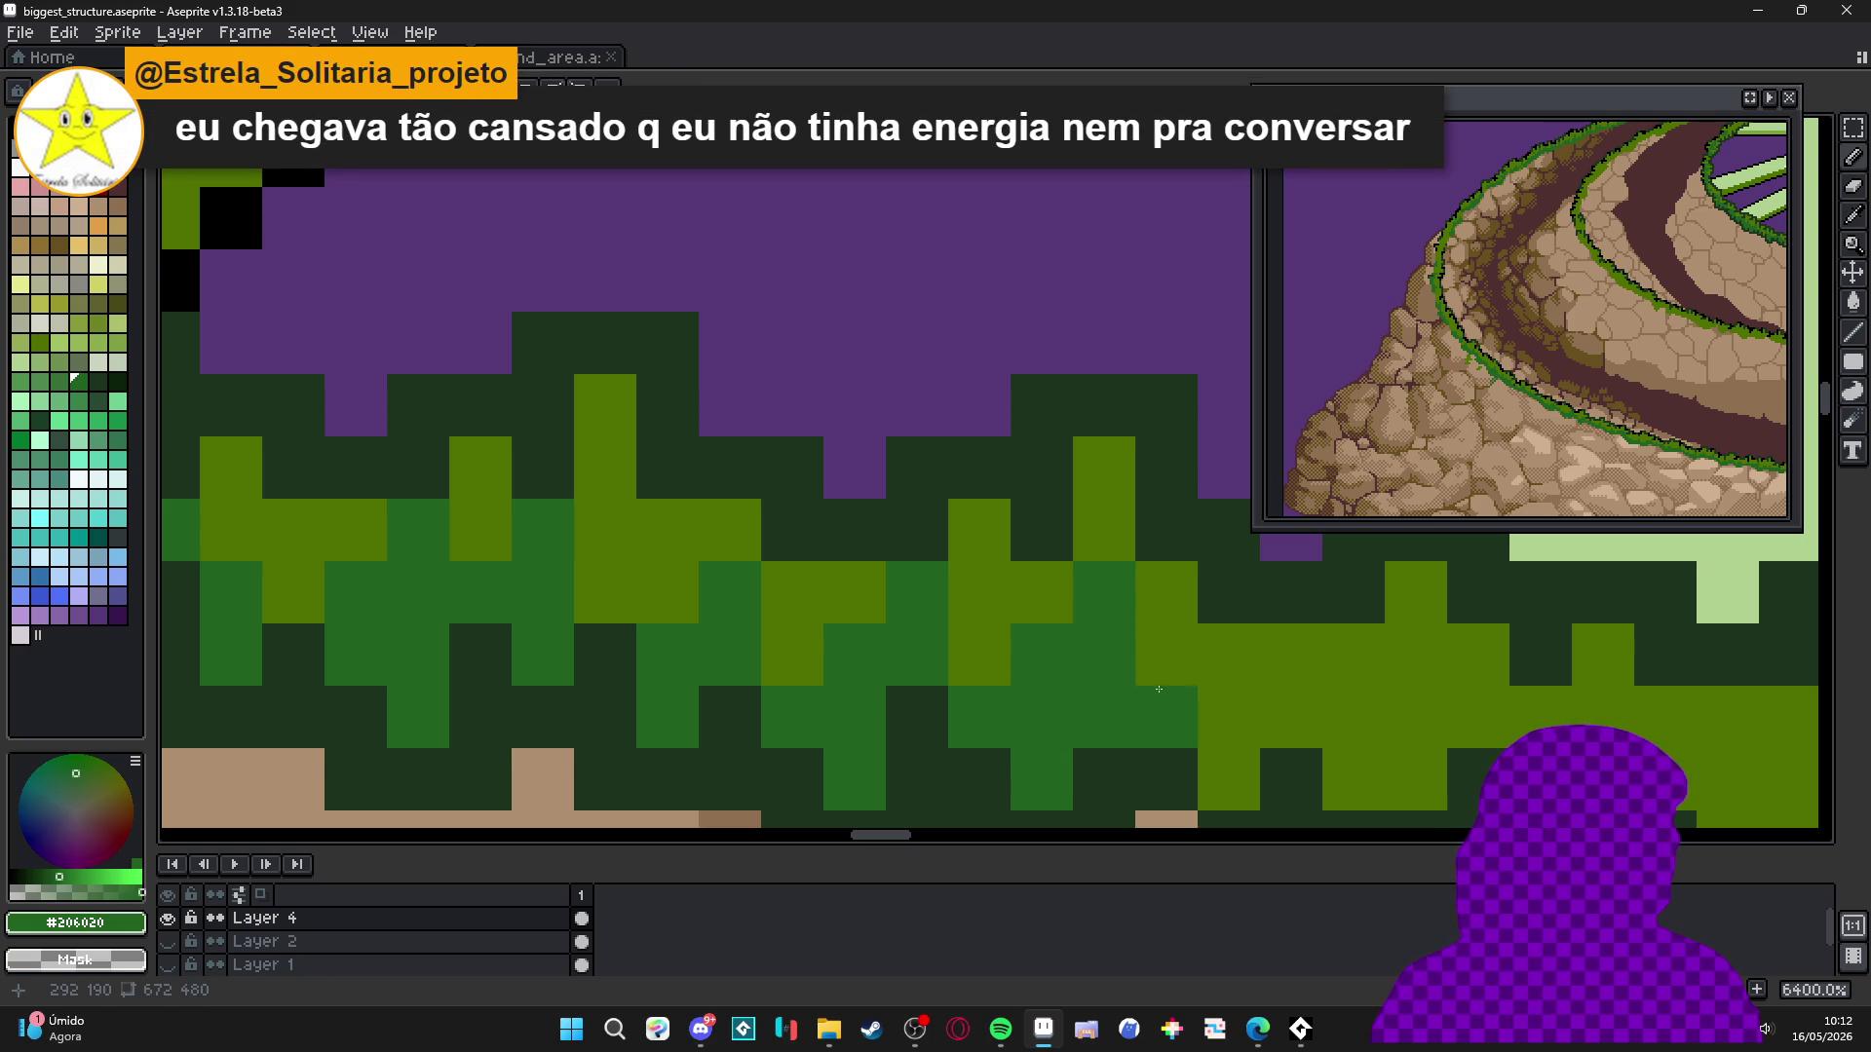
left_click(1291, 655)
left_click(1291, 718)
Break up the dark clump with four #507000 olive-green highlight pixels and darken one light pixel.
mouse_move(1357, 729)
left_mouse_down()
mouse_move(1131, 711)
mouse_move(1157, 722)
mouse_move(1098, 702)
mouse_move(1076, 668)
left_mouse_up()
left_click(1126, 699)
left_click(1190, 699)
left_click(1190, 761)
left_click(1252, 699)
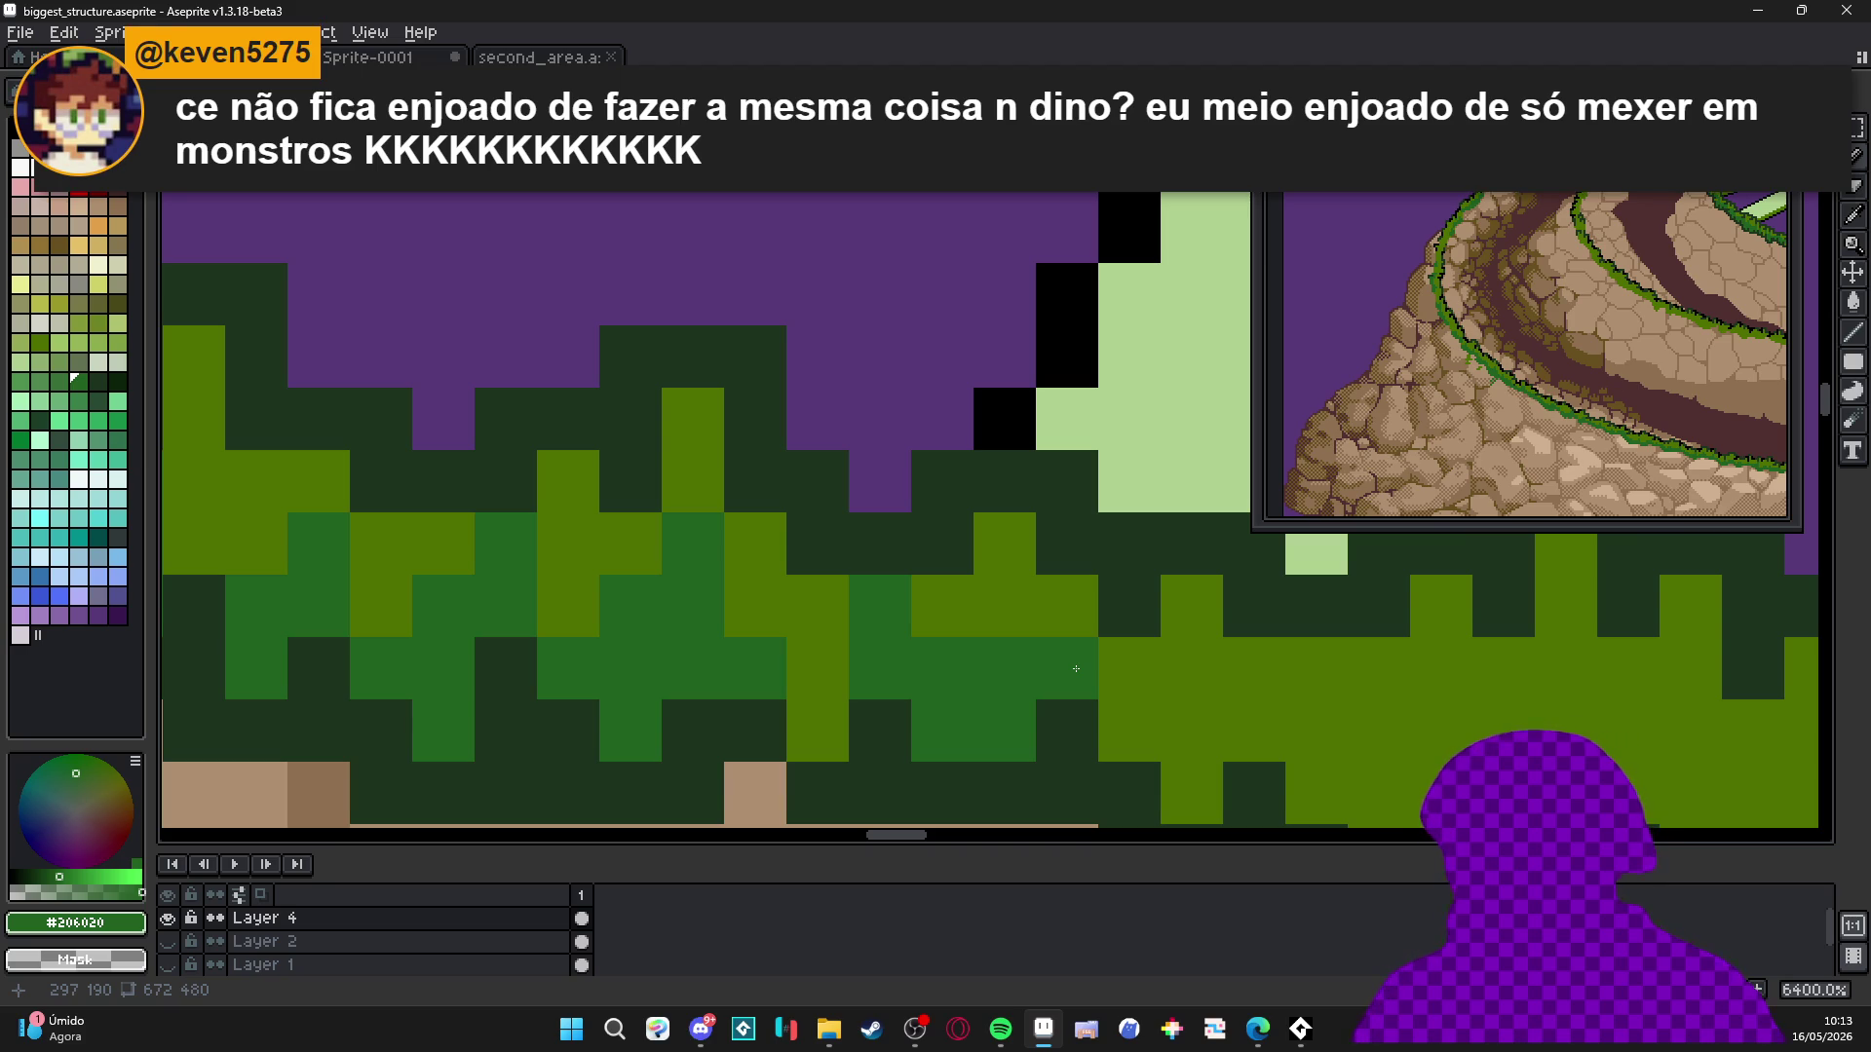
left_click(1114, 659)
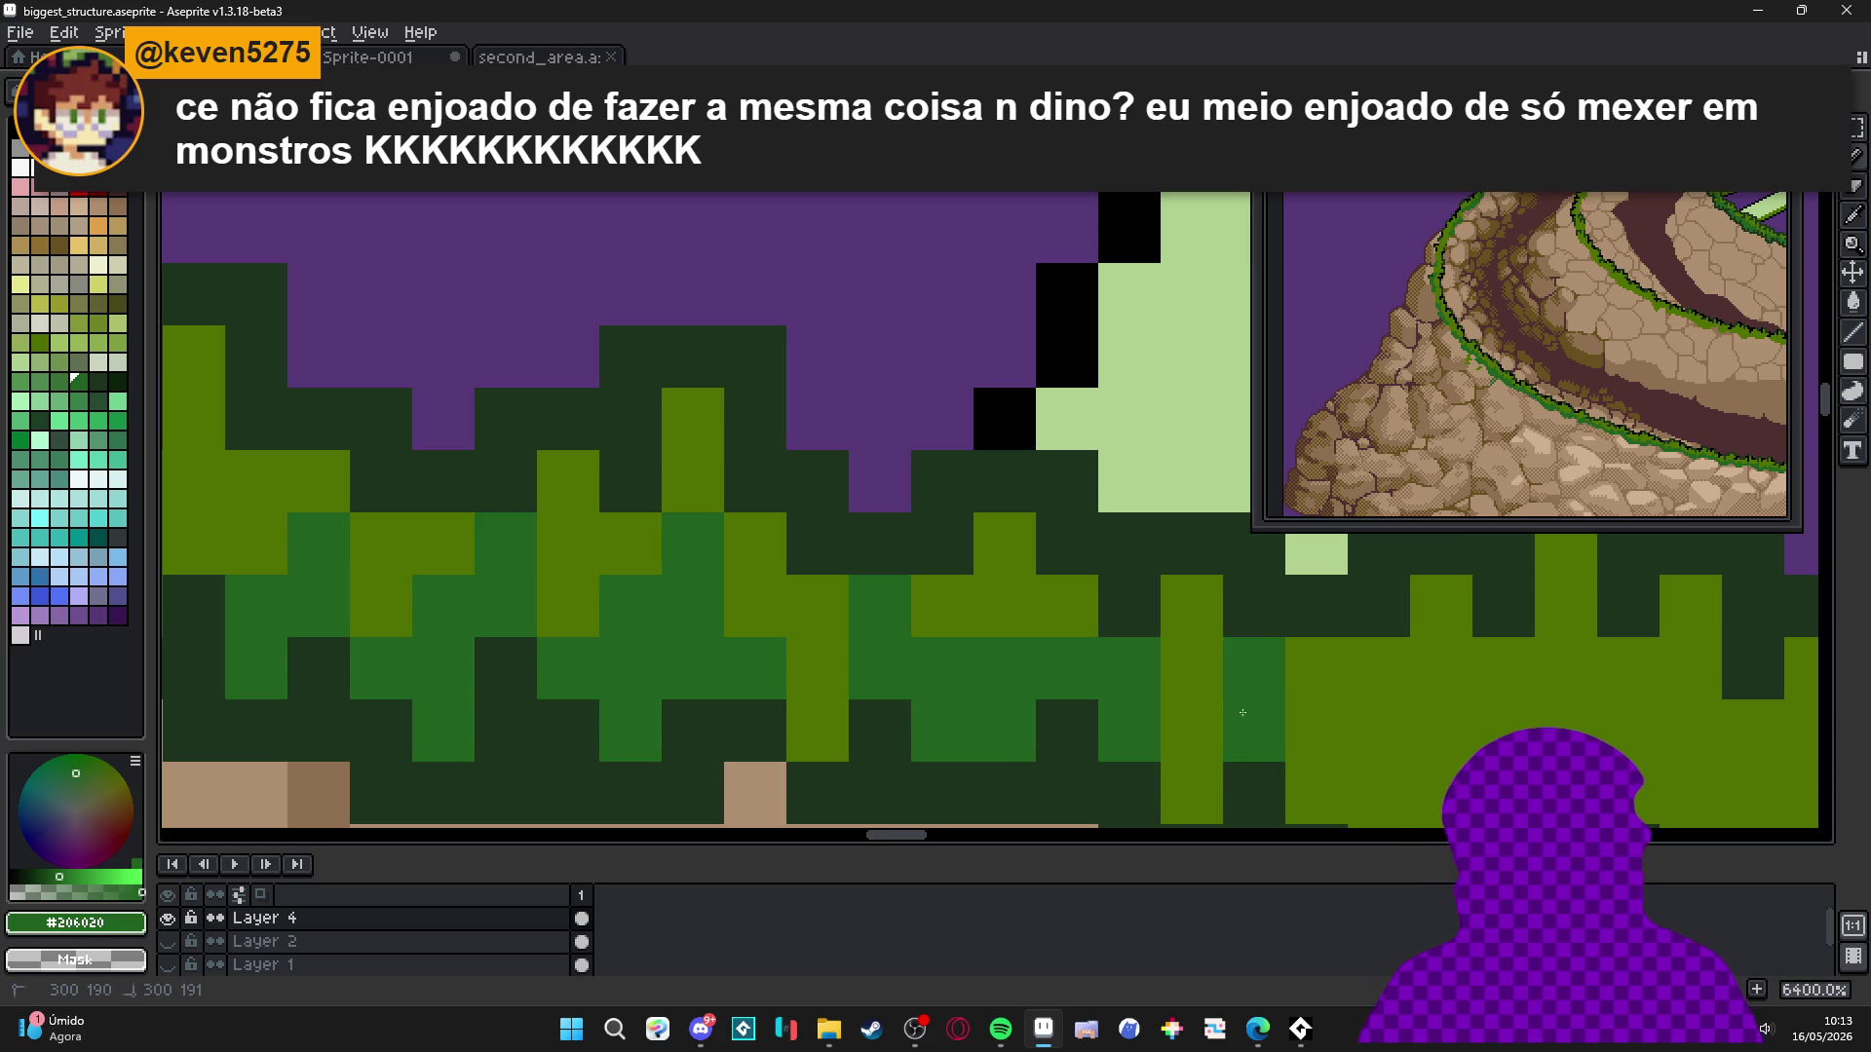
Paint a dark-green patch and a four-pixel dark-green column farther along the band.
left_click_drag(1255, 715, 969, 584)
left_click(906, 601)
left_click(906, 663)
left_click(1031, 662)
left_click(1031, 600)
left_click(1093, 725)
left_click(1093, 659)
left_click(1155, 725)
left_click(1156, 784)
left_click(1156, 663)
left_click(1156, 601)
Add a vertical cluster of dark-green pixels in the next stretch of grass.
left_click_drag(1169, 609, 988, 578)
left_click(1024, 638)
left_click(1099, 631)
left_click(1099, 693)
left_click(1099, 569)
left_click_drag(1131, 624, 1030, 610)
left_click(1062, 618)
Scatter more dark-green pixels along the band, undoing one misplaced pixel and repainting it below.
left_click(1148, 639)
left_click(1185, 619)
left_click(1185, 679)
left_click(1123, 679)
left_click_drag(1124, 679, 764, 698)
left_click(960, 612)
left_click(909, 664)
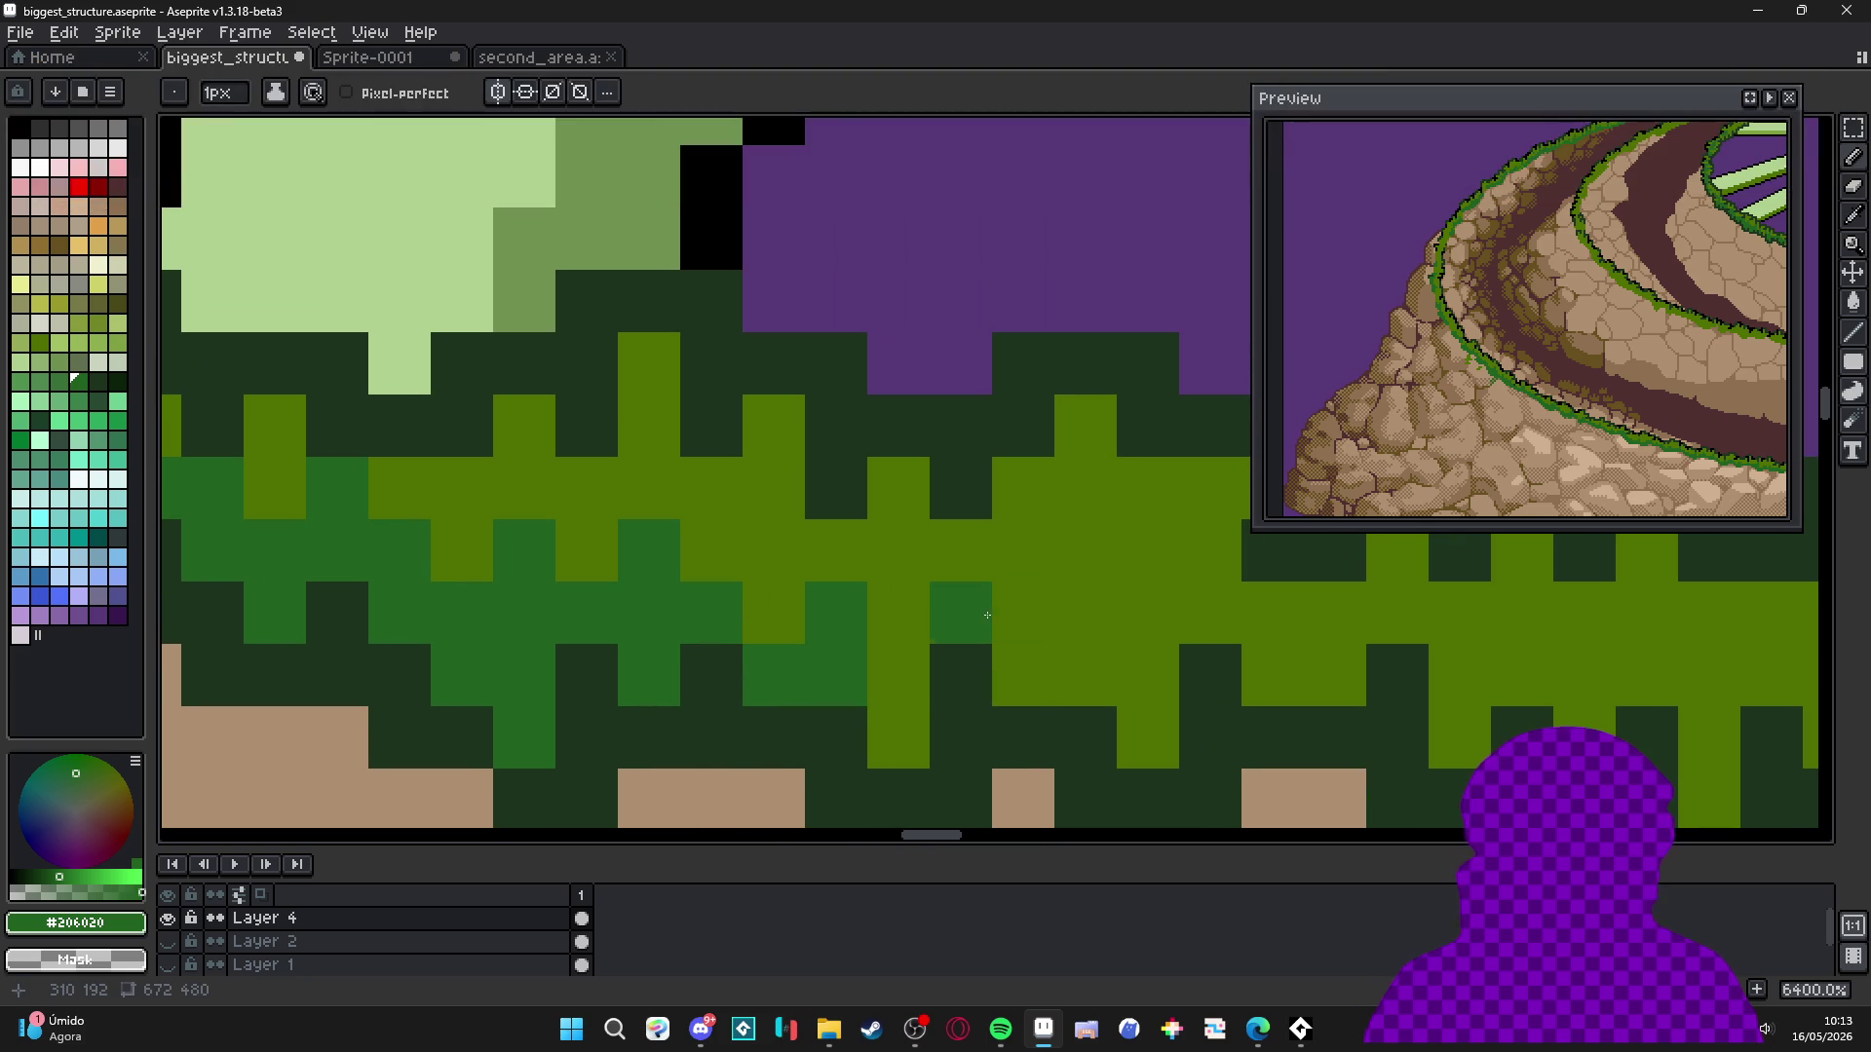
key("ctrl+z")
left_click(873, 716)
Dot a short column of olive-green highlight pixels into the grass band.
left_click(899, 675)
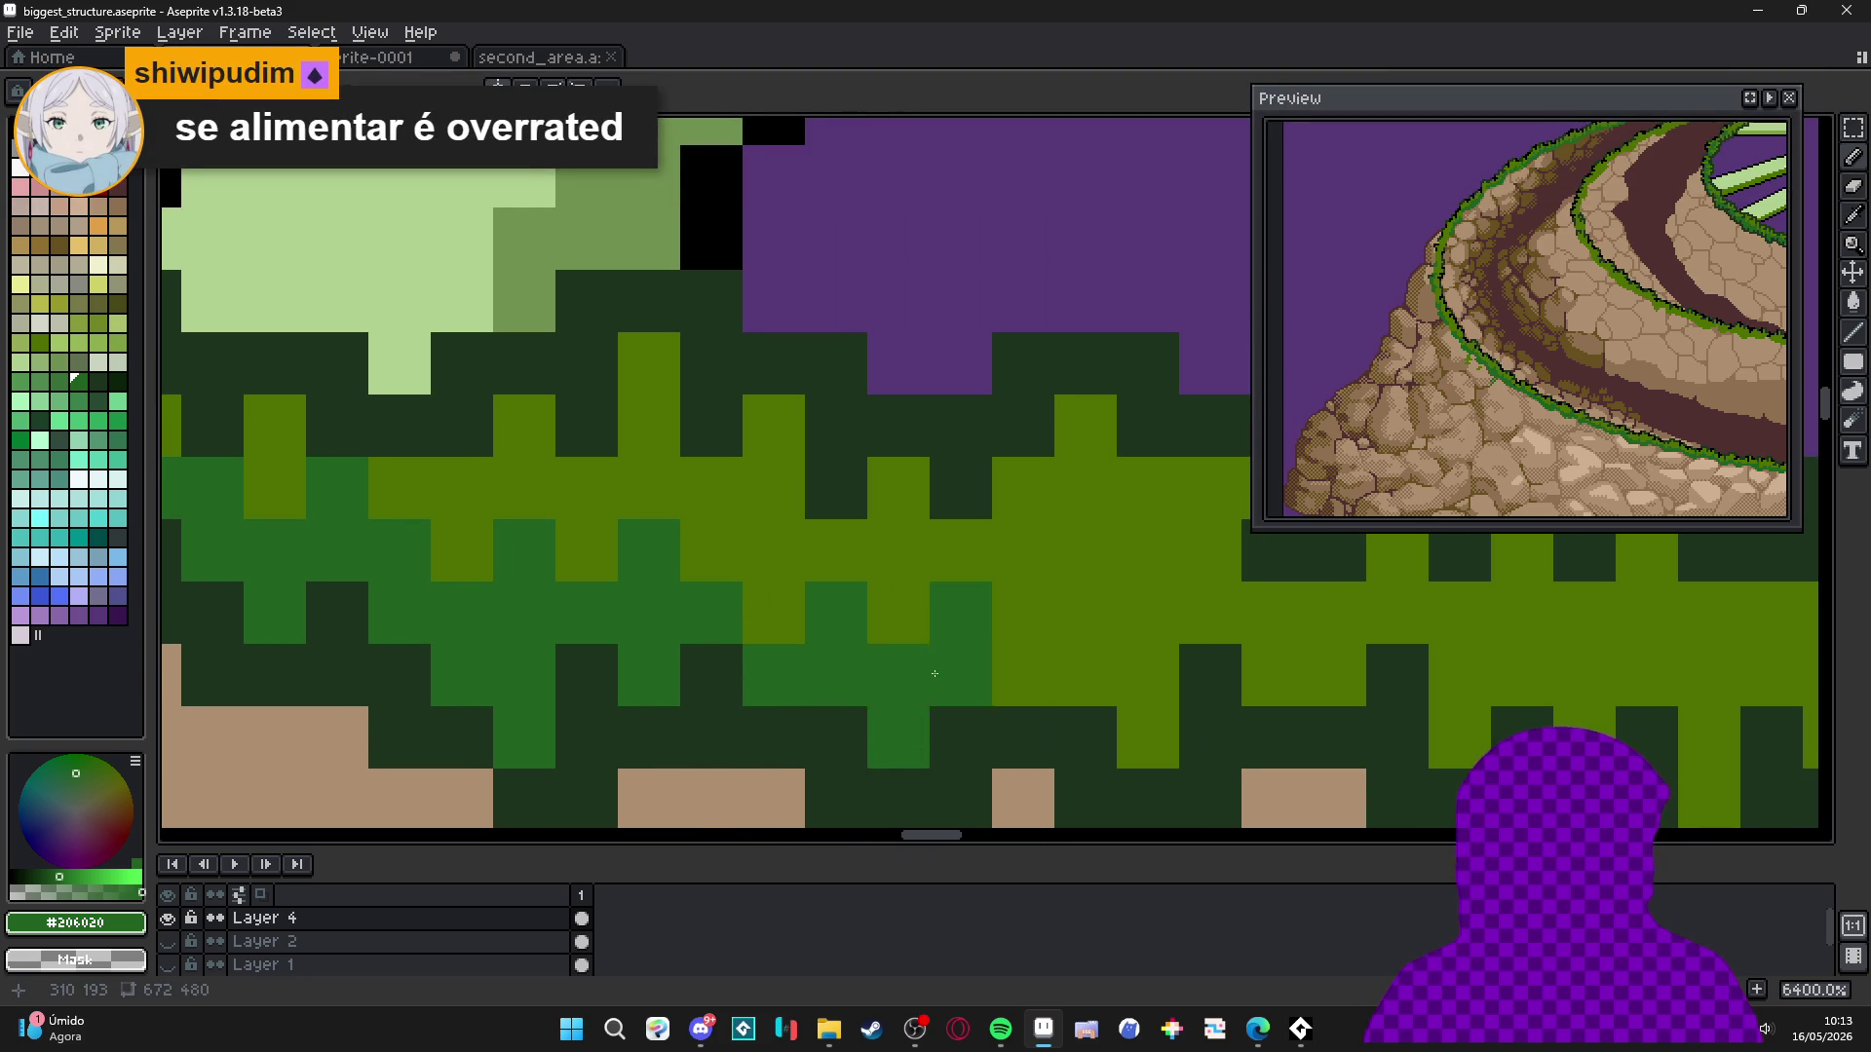
left_click_drag(898, 675, 802, 665)
left_click(928, 667)
left_click(990, 666)
left_click(990, 604)
left_click(991, 542)
left_click(927, 604)
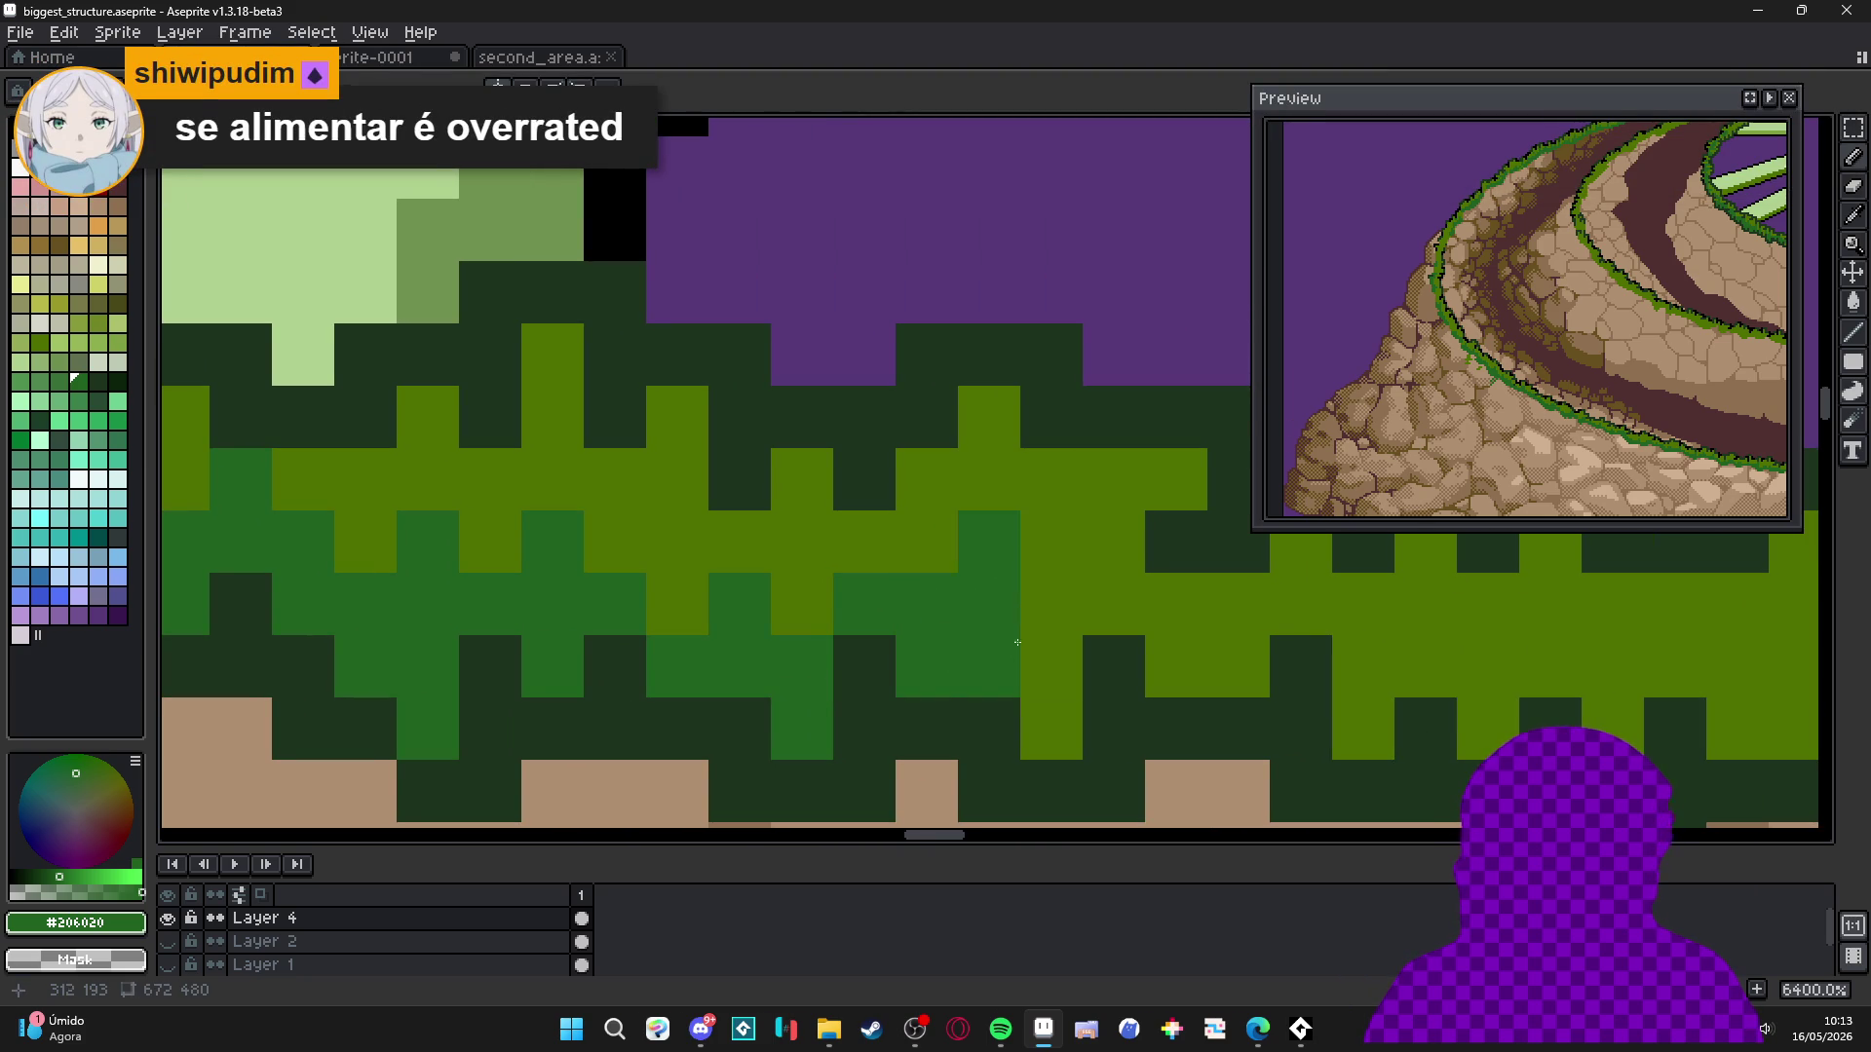
Add a small block of green texture pixels, undoing one misplaced dot.
left_click_drag(926, 605, 830, 584)
left_click(1018, 521)
left_click(1080, 584)
key("ctrl+z")
left_click(1085, 648)
left_click(1141, 647)
left_click(1080, 585)
left_click(1141, 584)
Place two short olive-green pixel columns farther left along the band.
left_click_drag(1145, 589, 949, 594)
left_click(1132, 590)
left_click(1070, 652)
left_click(1070, 714)
left_click(1257, 652)
left_click(1257, 590)
Build a larger olive-green cluster of about seven pixels in the next grass section.
left_click_drag(1267, 590, 1018, 578)
left_click(948, 638)
left_click(947, 701)
left_click(1072, 702)
left_click(1072, 641)
left_click(1072, 765)
left_click(1134, 640)
left_click(1134, 577)
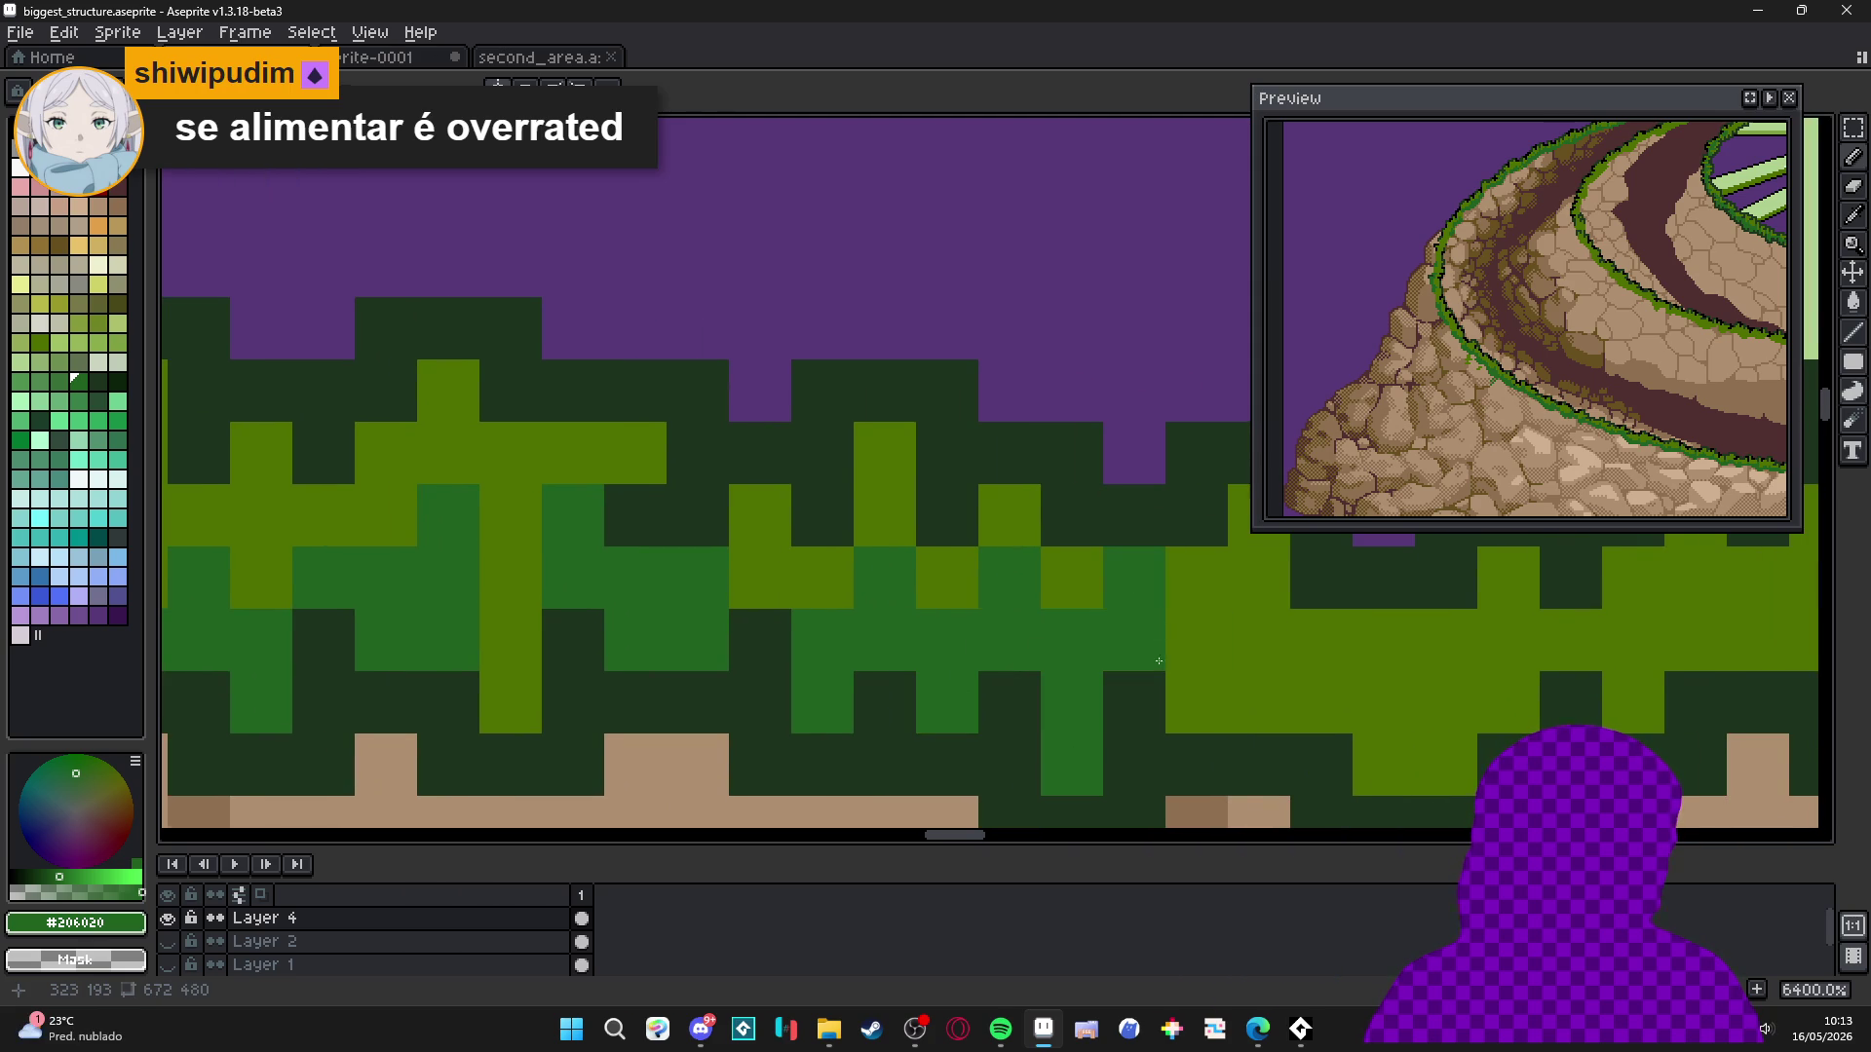
Finish with a three-pixel green column and two olive-green pixels beside it.
left_click_drag(1258, 699, 975, 672)
left_click(913, 674)
left_click(914, 612)
left_click(913, 551)
left_click(1038, 612)
left_click(1037, 675)
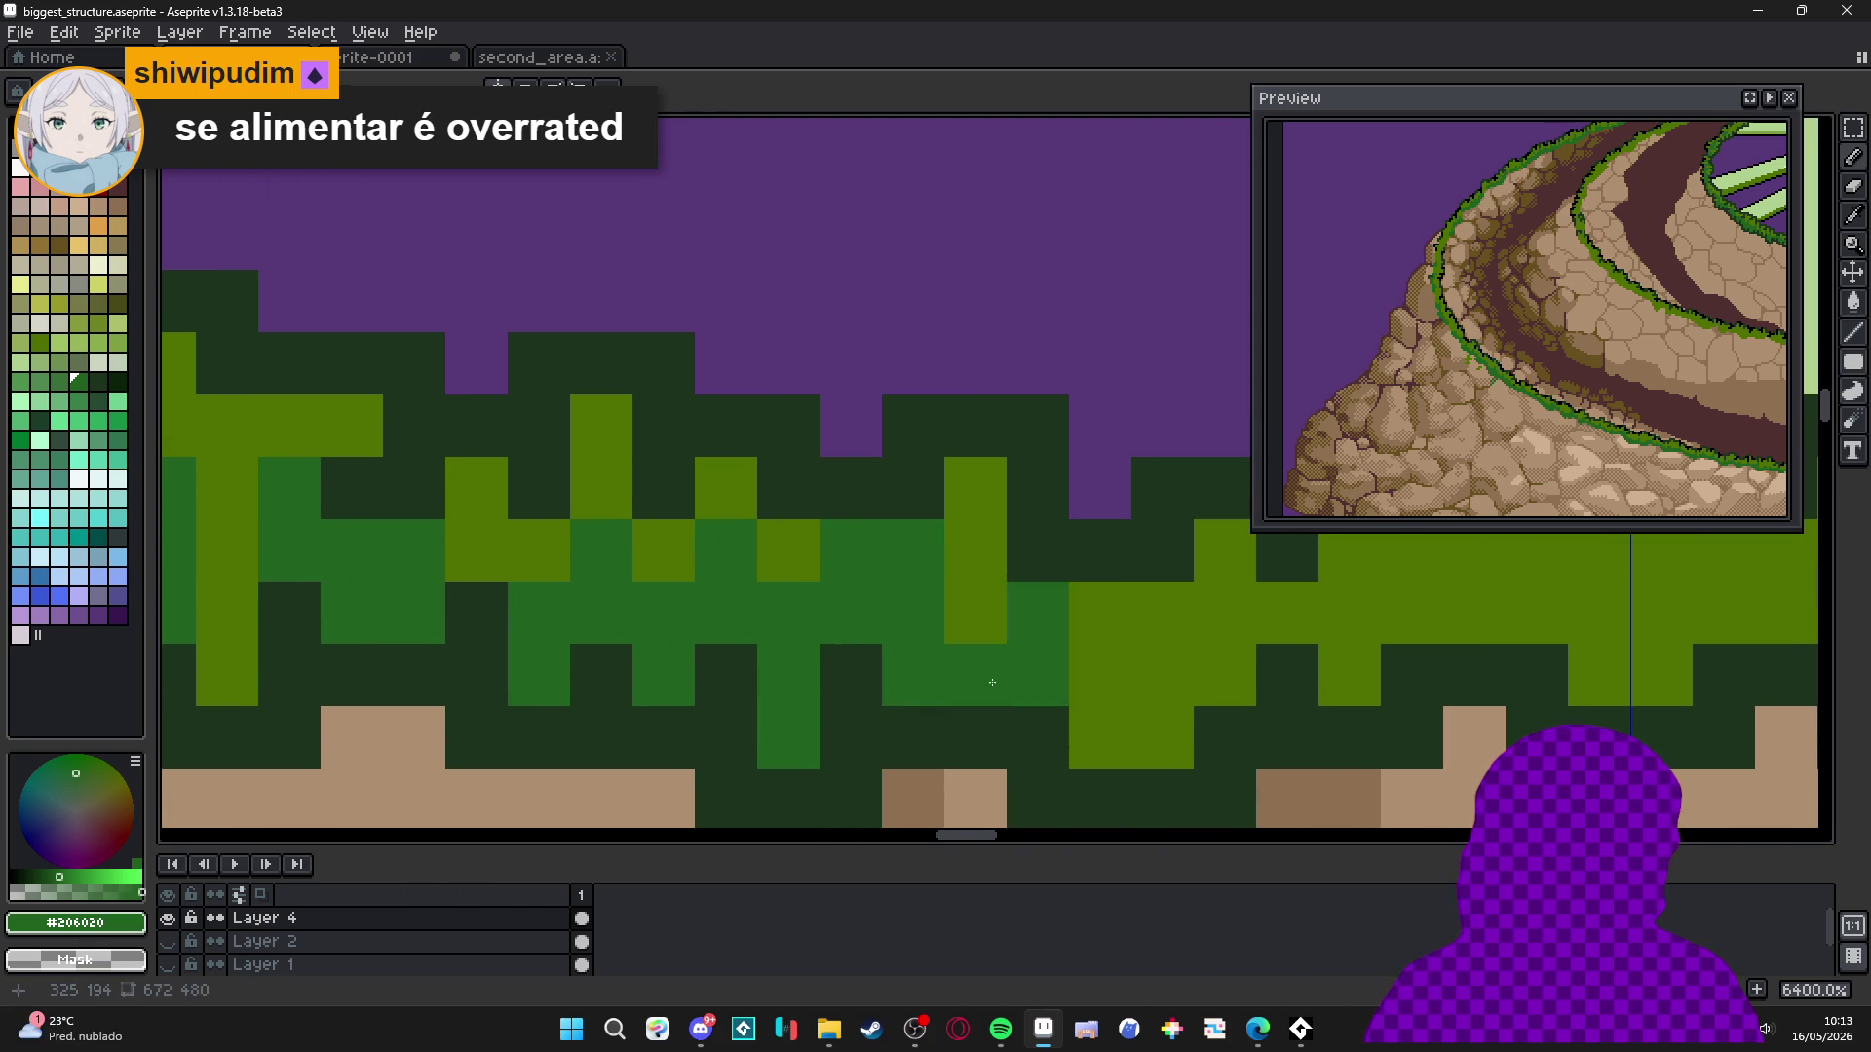
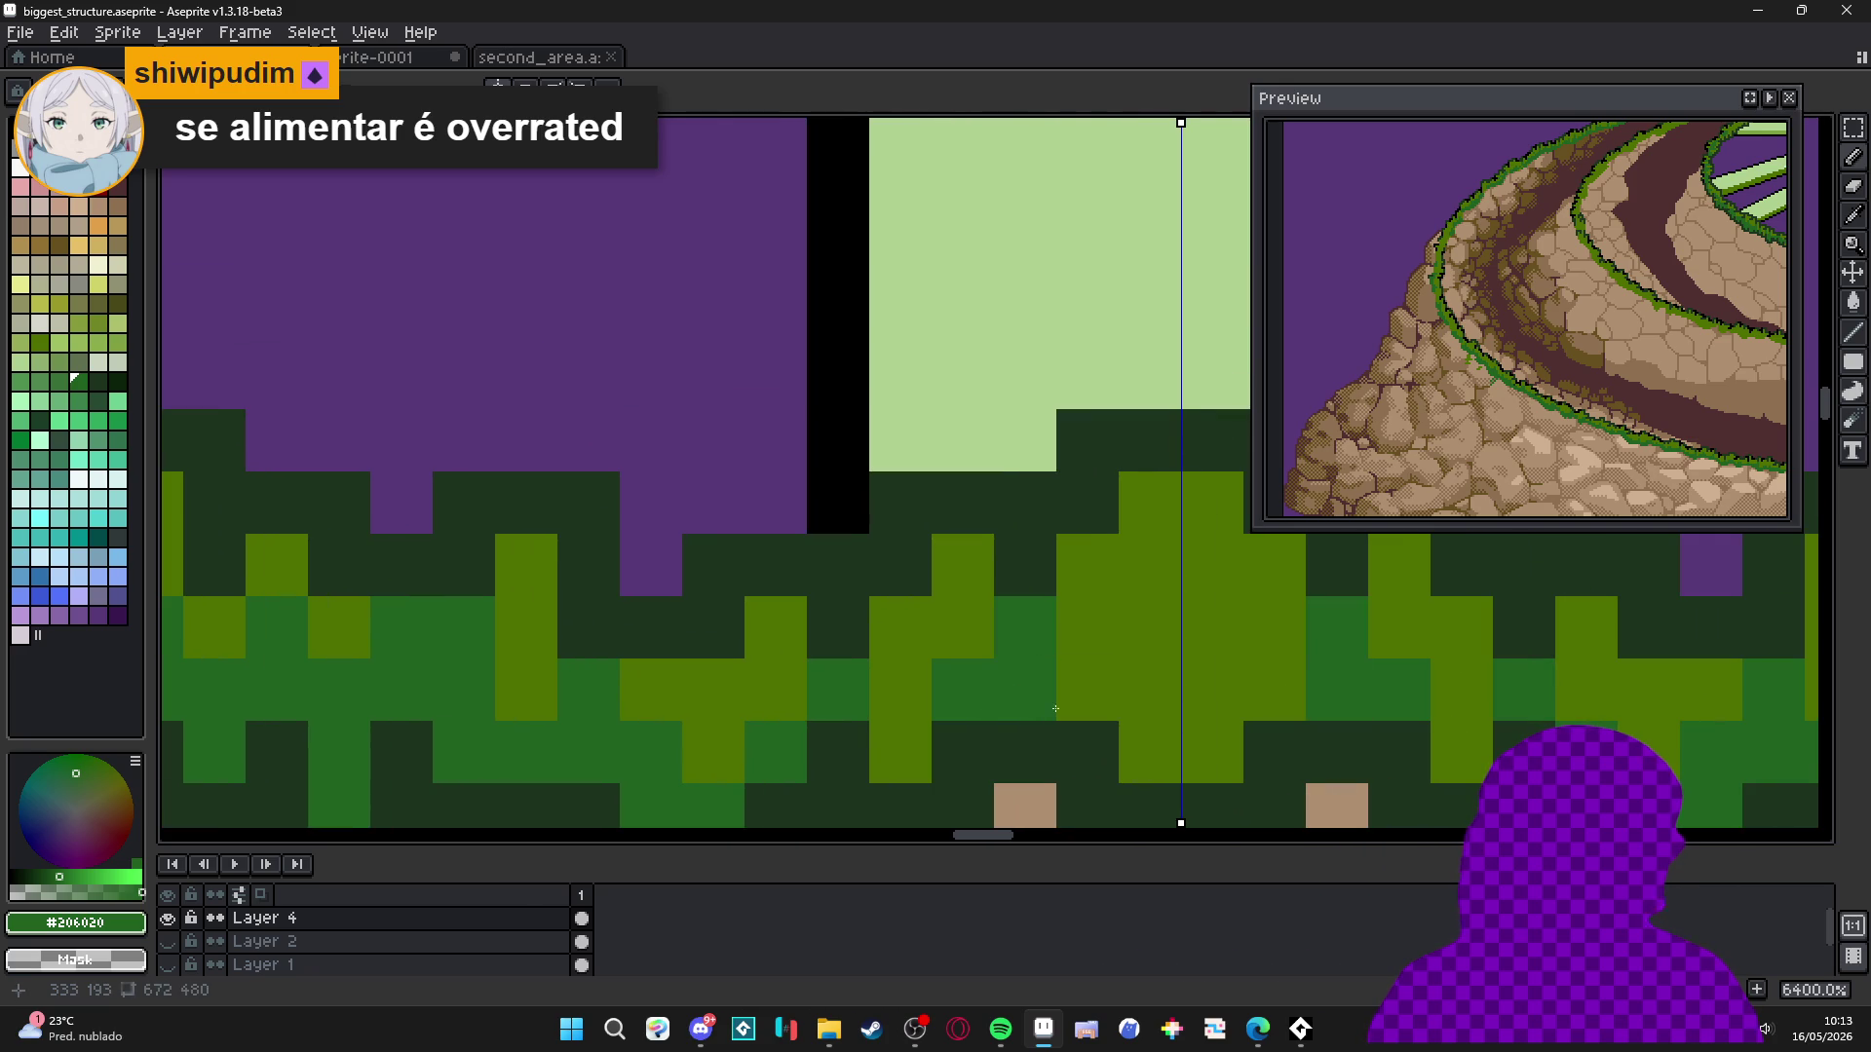
Paint mirrored medium-green grass pixels around the terrace rim with symmetry on.
left_click(1088, 690)
left_click(1150, 690)
left_click(1150, 627)
left_click(1150, 752)
left_click(901, 753)
Zoom out, then back in to 1600% on the inner ring's lower-left grass edge.
scroll(930, 724, "down", 11)
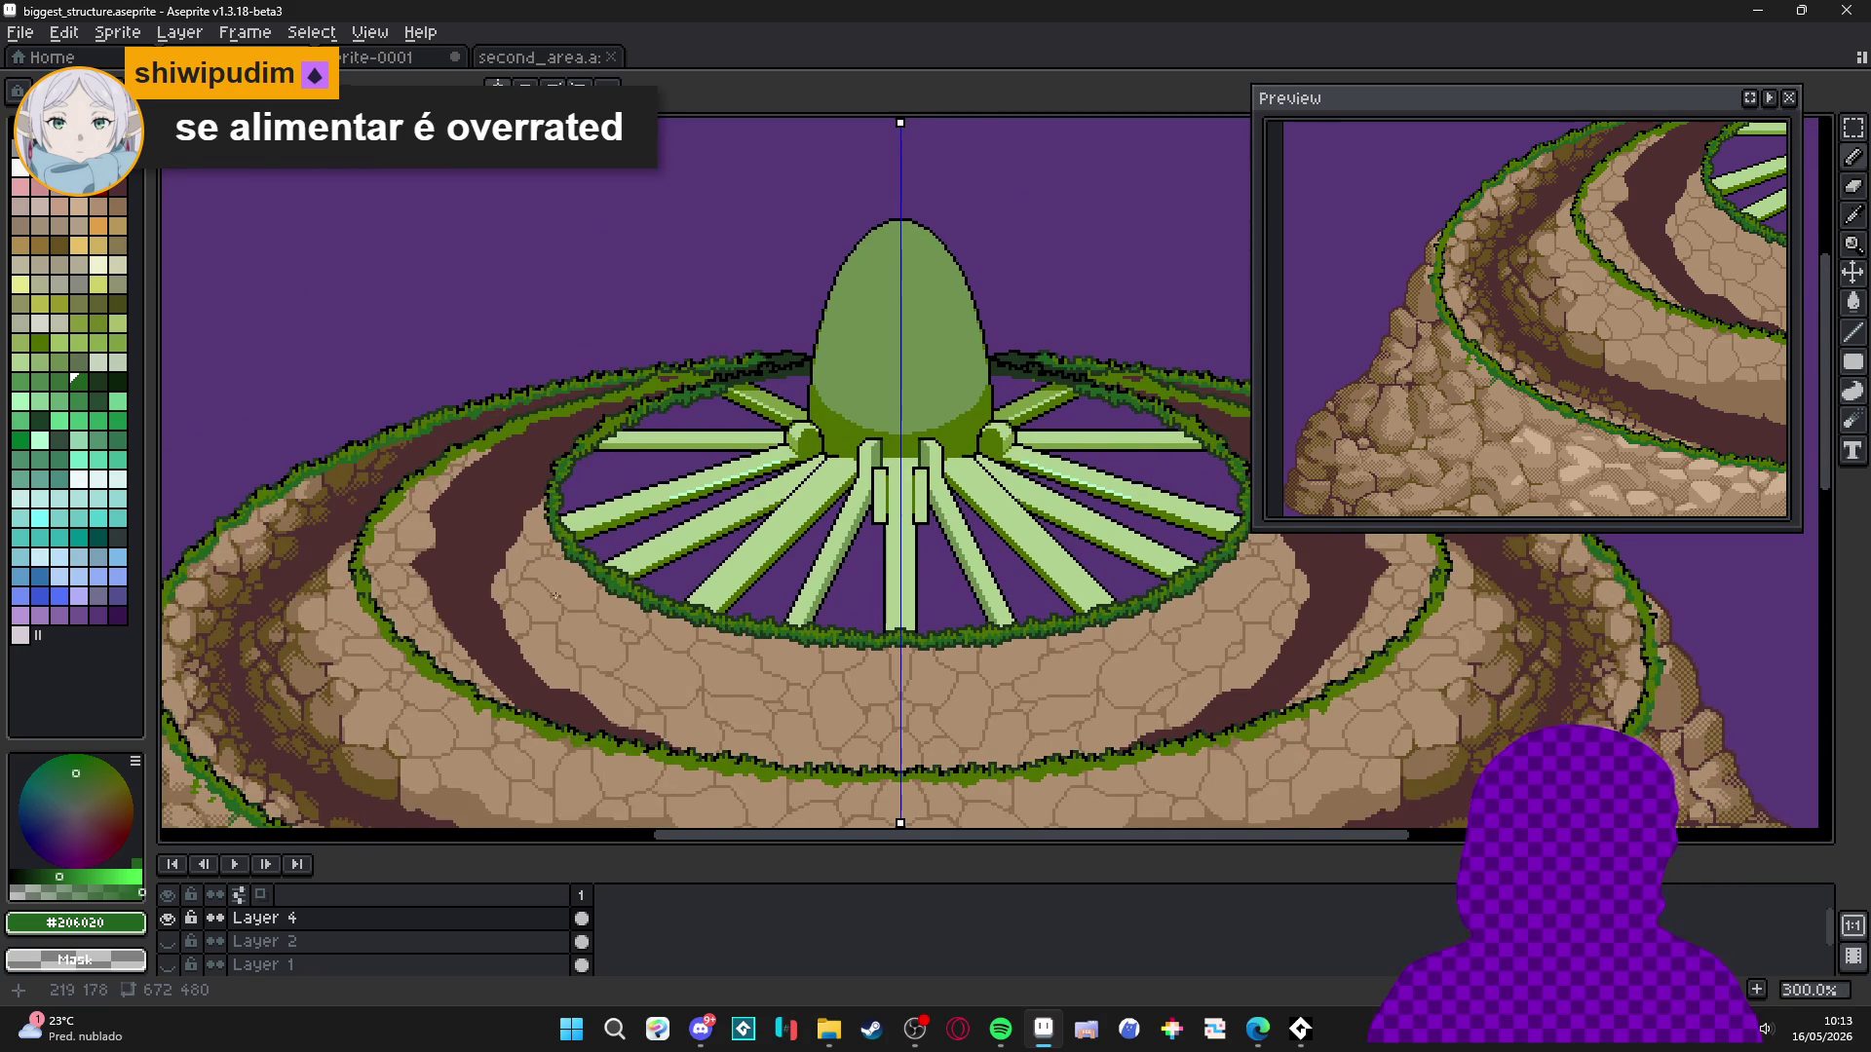
scroll(724, 657, "down", 2)
scroll(526, 556, "up", 2)
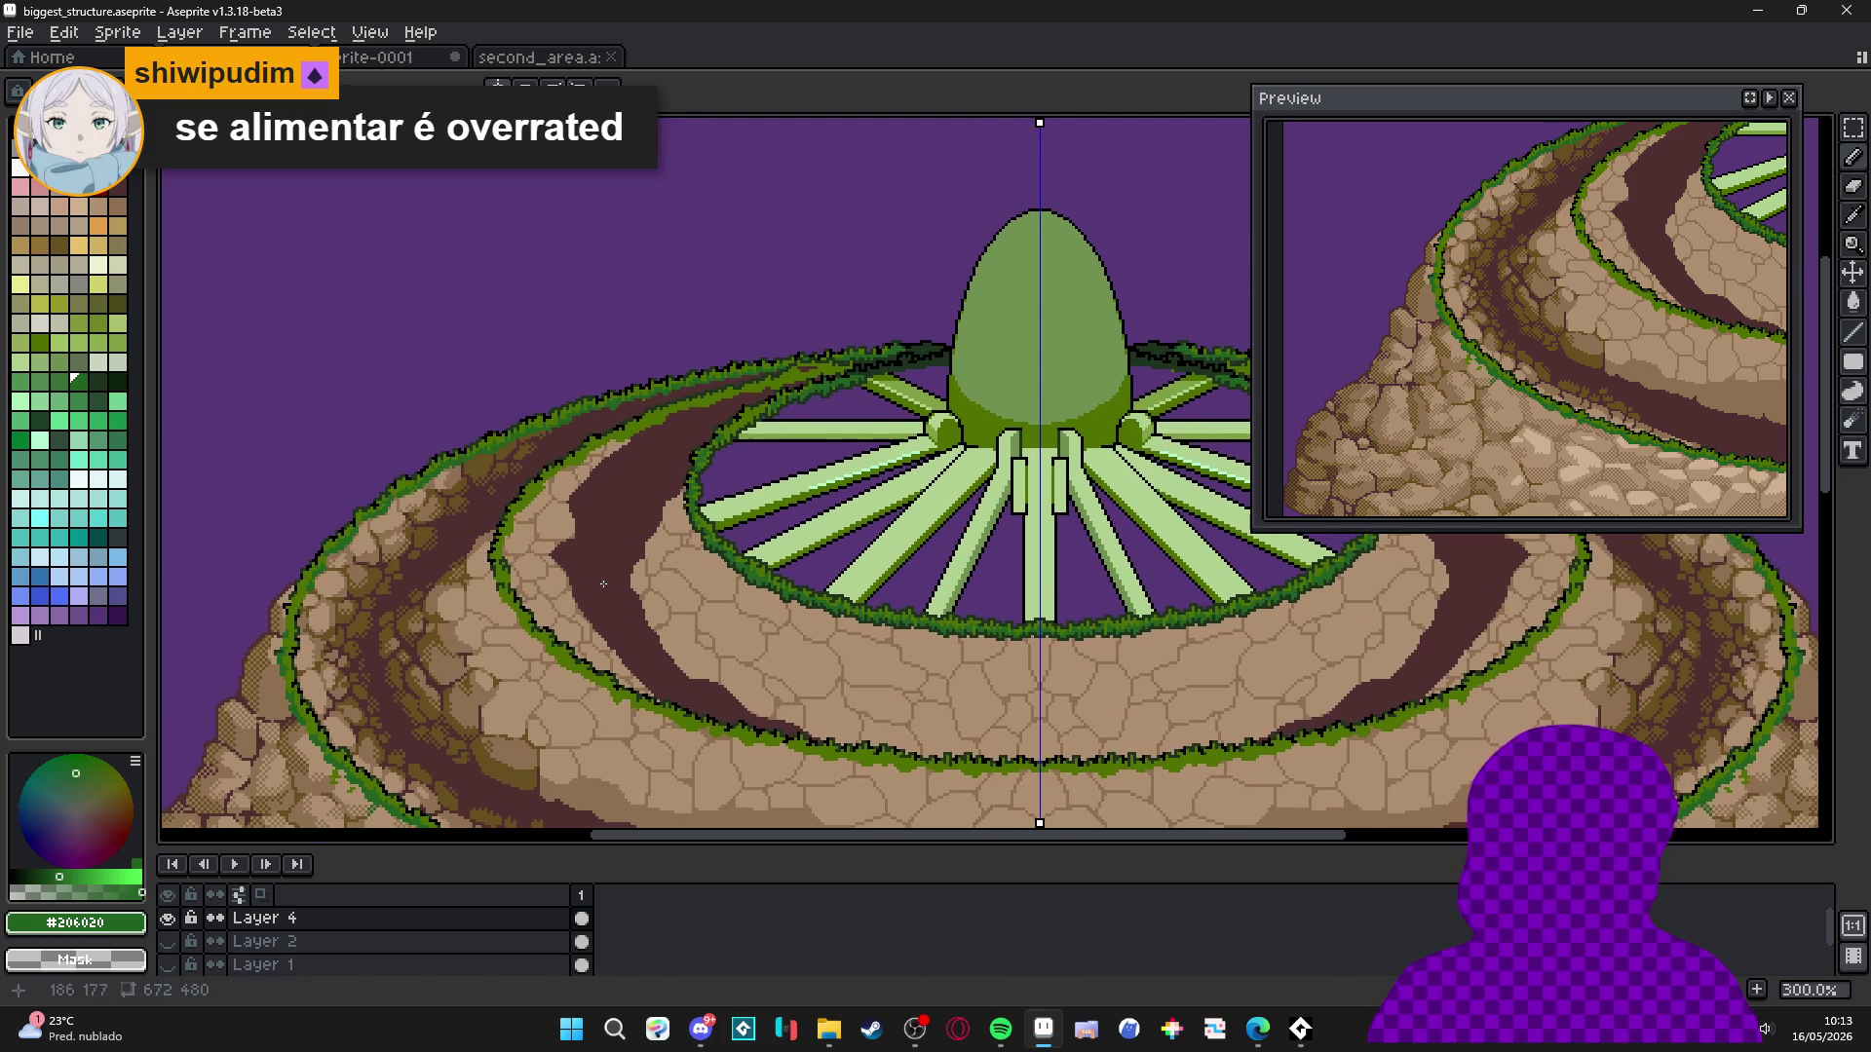
scroll(838, 586, "up", 6)
scroll(838, 587, "up", 1)
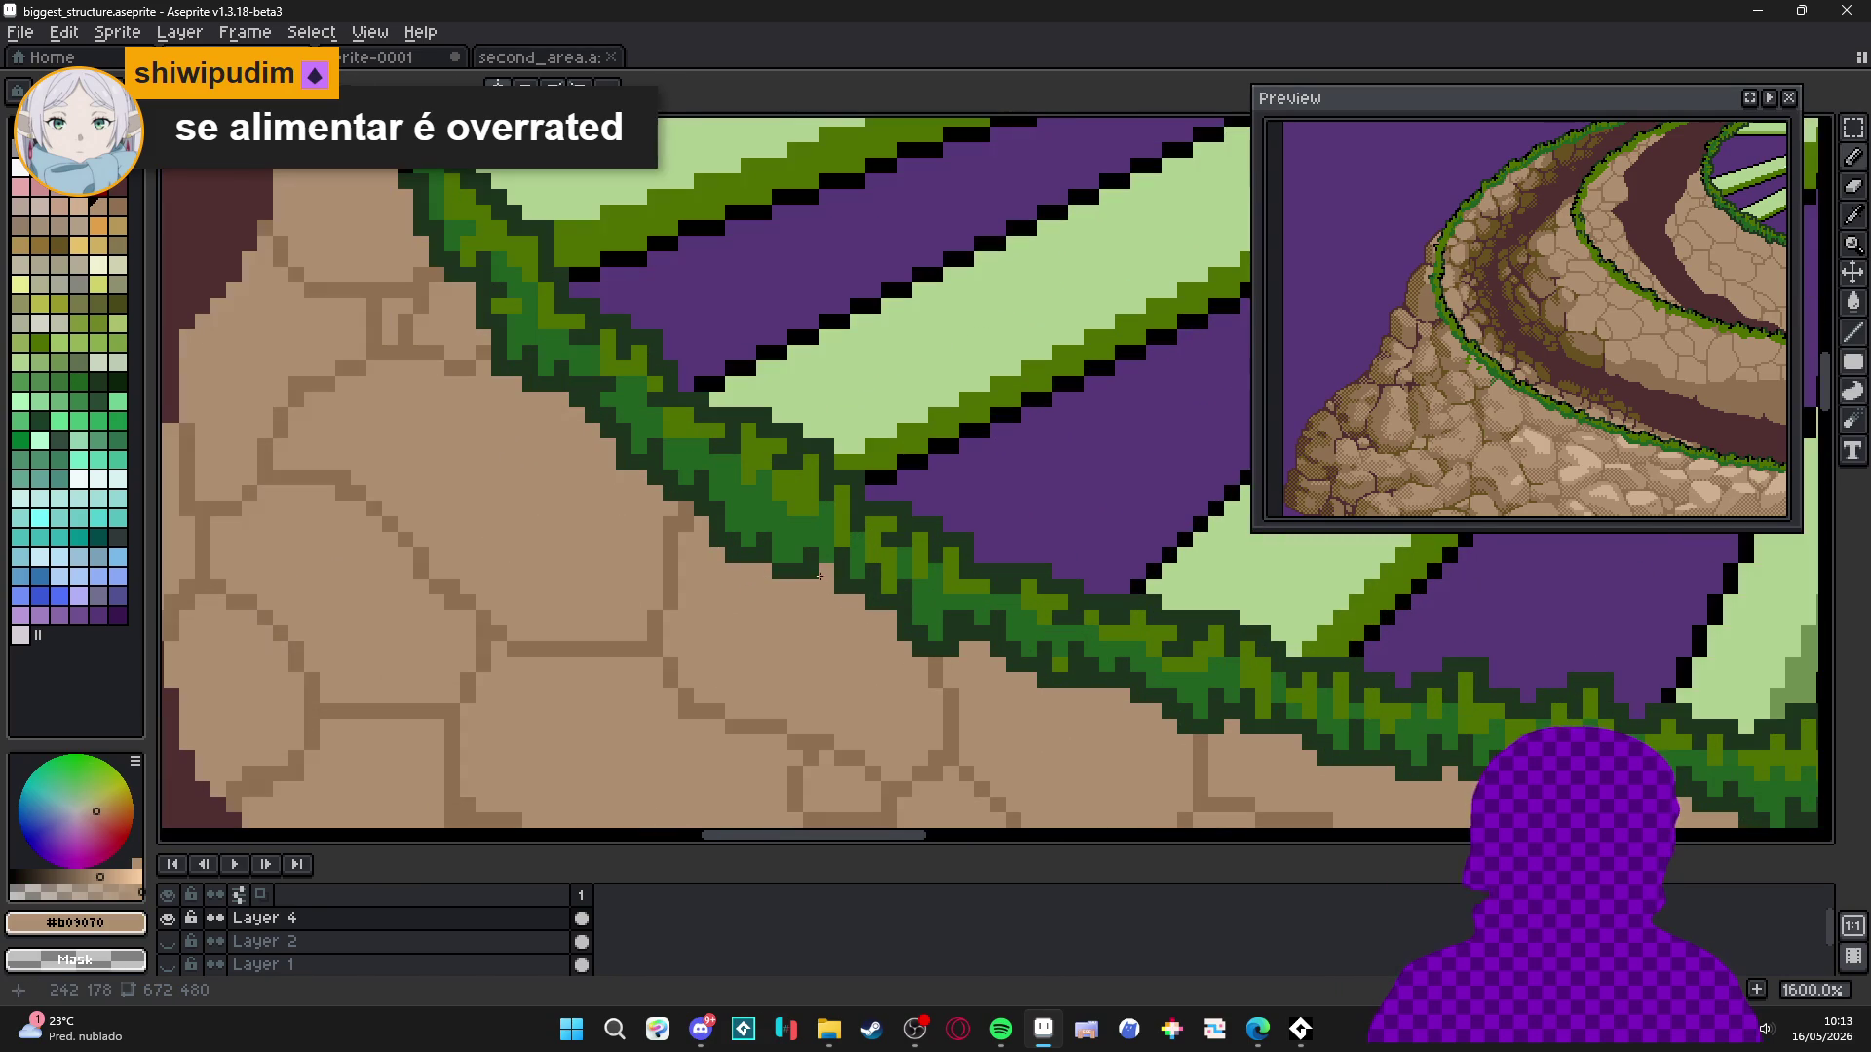
Recolor the stray dark-green outline pixel tan and begin rectangle-selecting the strip along the grass edge.
left_click(824, 582)
key("m")
mouse_move(429, 243)
left_mouse_down()
mouse_move(524, 392)
mouse_move(575, 438)
mouse_move(651, 463)
mouse_move(789, 602)
left_mouse_up()
left_click_drag(789, 532, 897, 656)
left_click_drag(960, 595, 838, 716)
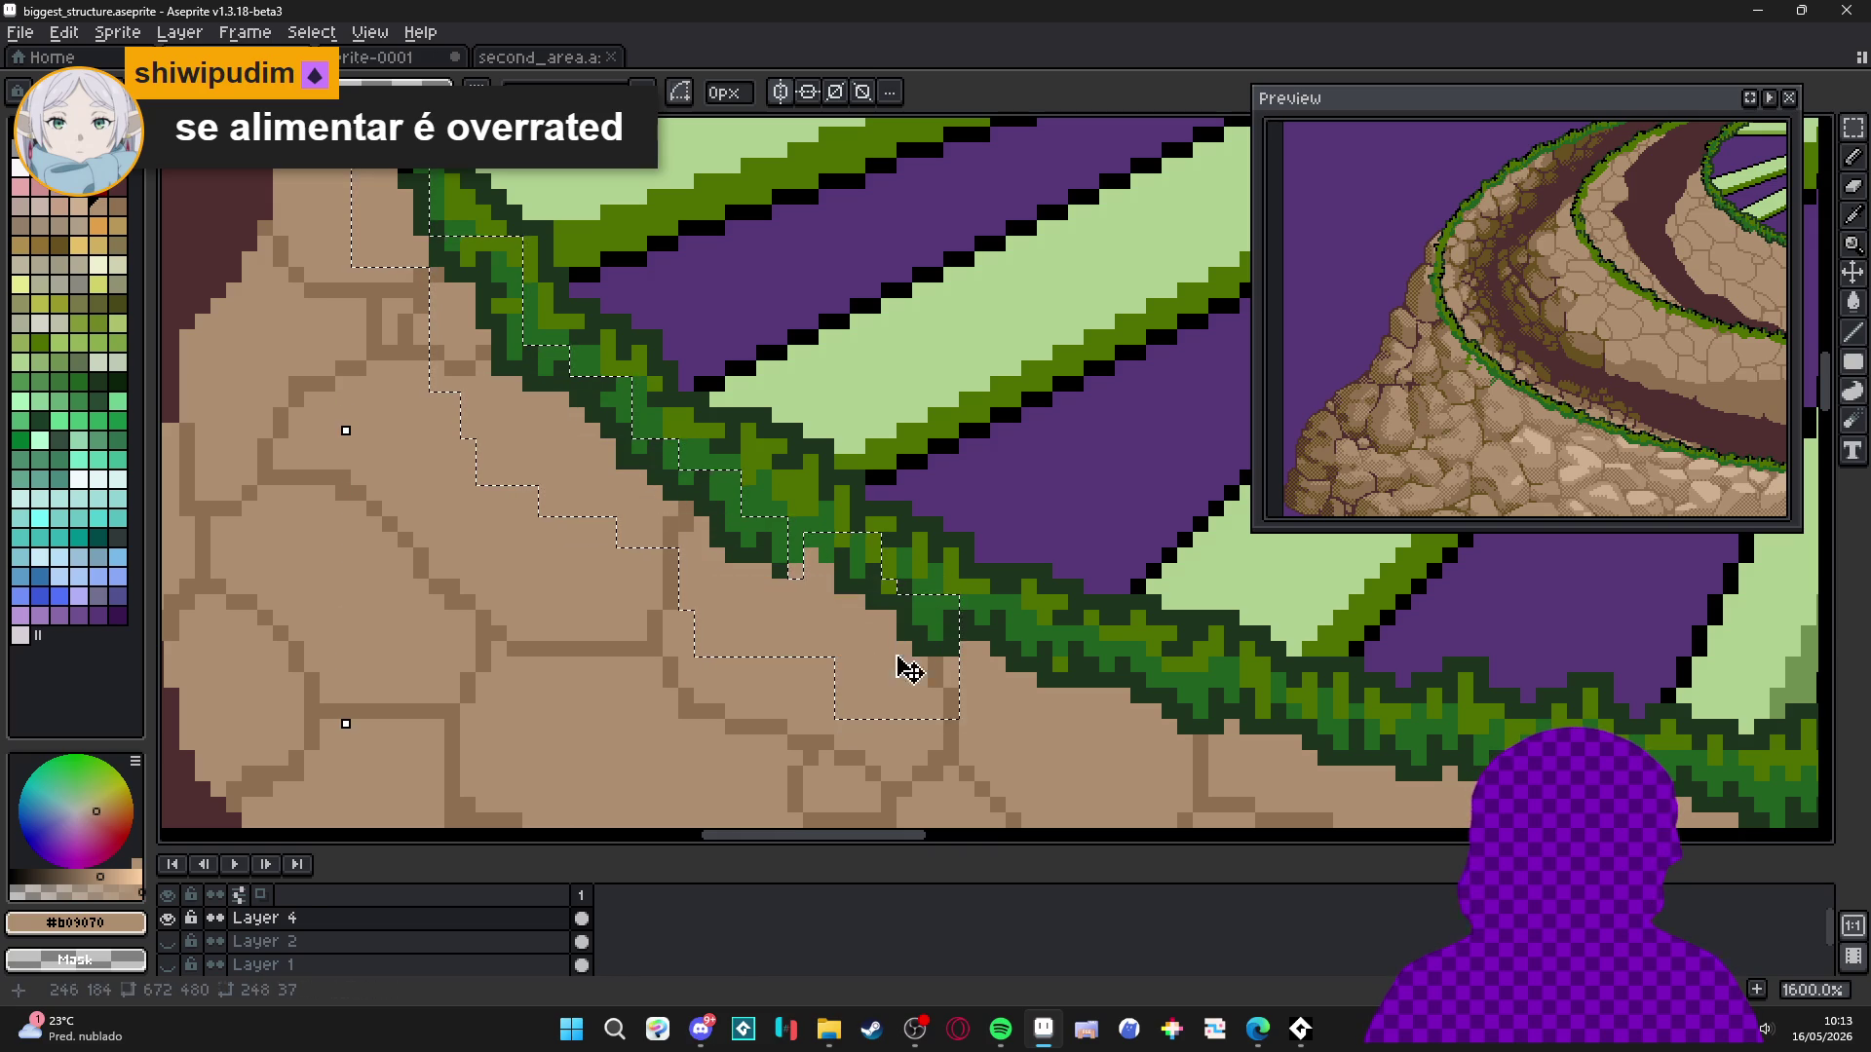
Extend the selection along the rest of the inner ring's grass-edge stone strip.
mouse_move(1038, 609)
left_mouse_down()
mouse_move(939, 718)
mouse_move(882, 736)
left_mouse_up()
mouse_move(928, 750)
left_mouse_down()
mouse_move(1099, 656)
mouse_move(1174, 677)
left_mouse_up()
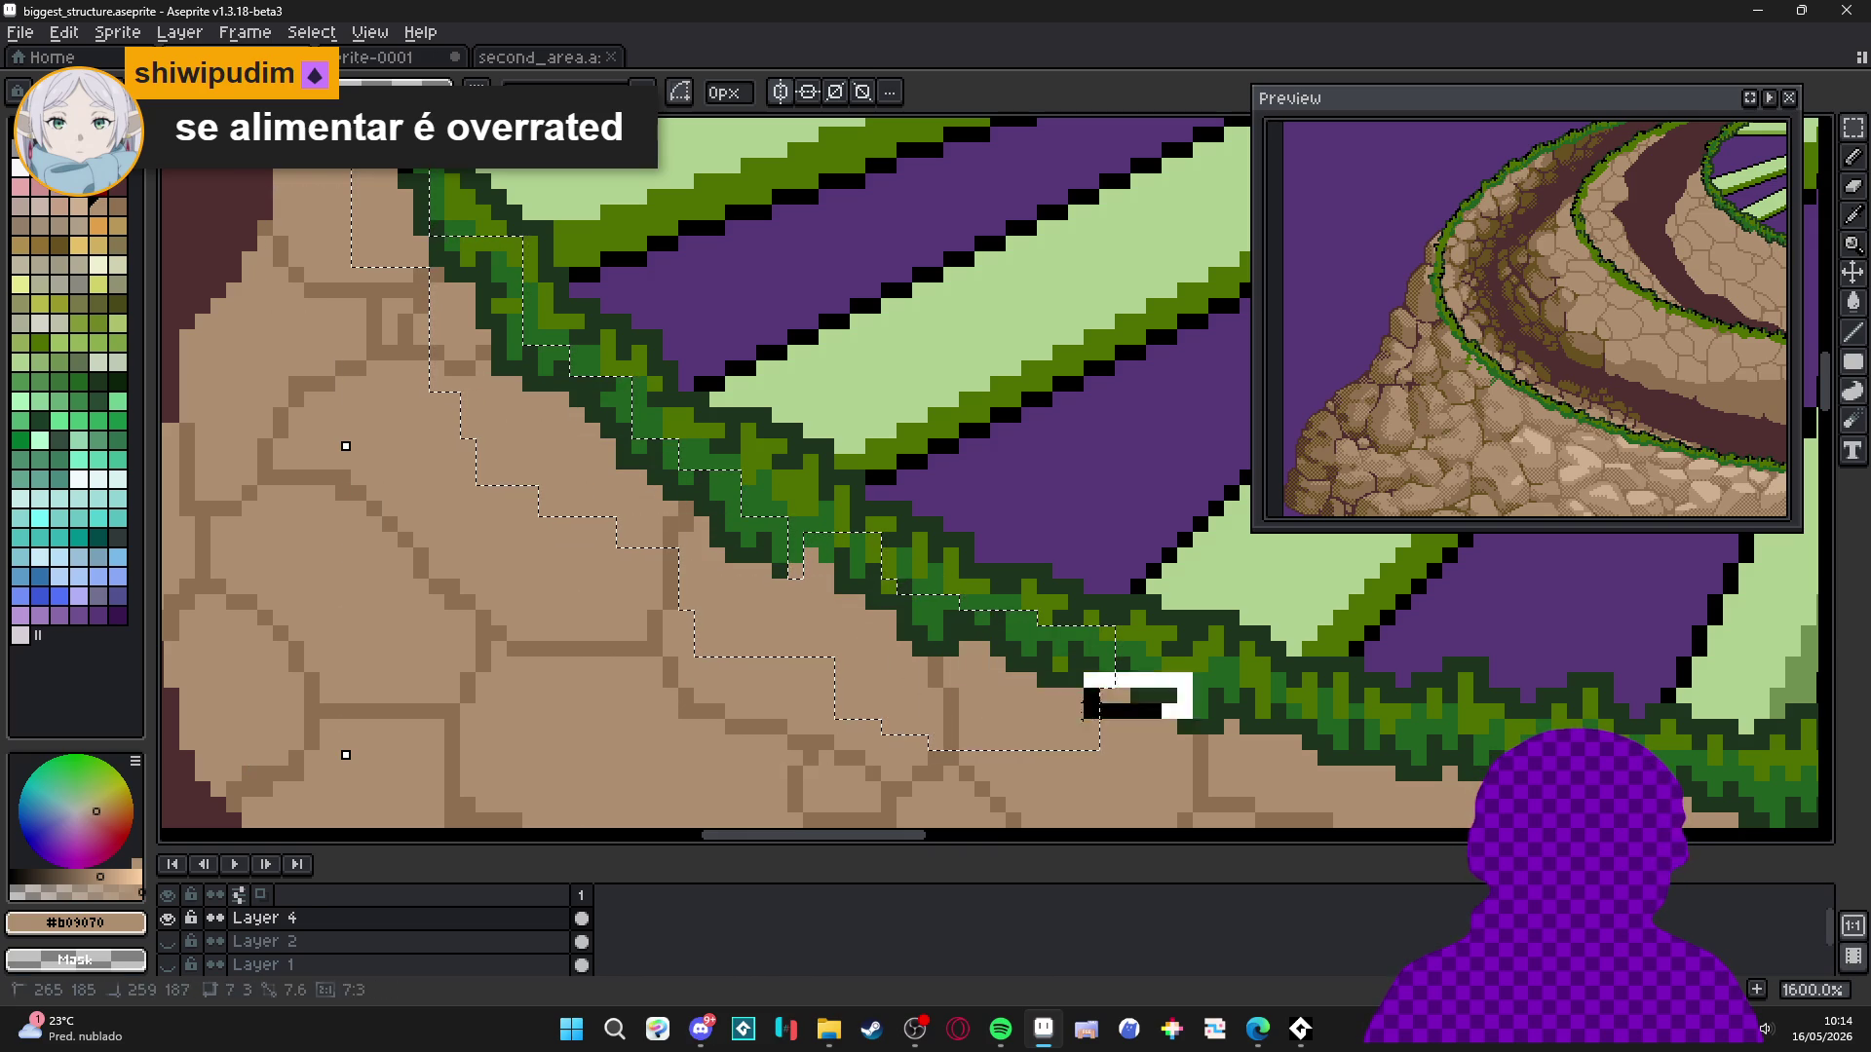
mouse_move(1286, 687)
left_mouse_down()
mouse_move(1077, 717)
mouse_move(1020, 765)
left_mouse_up()
mouse_move(1157, 770)
left_mouse_down()
mouse_move(981, 677)
mouse_move(886, 692)
mouse_move(941, 686)
left_mouse_up()
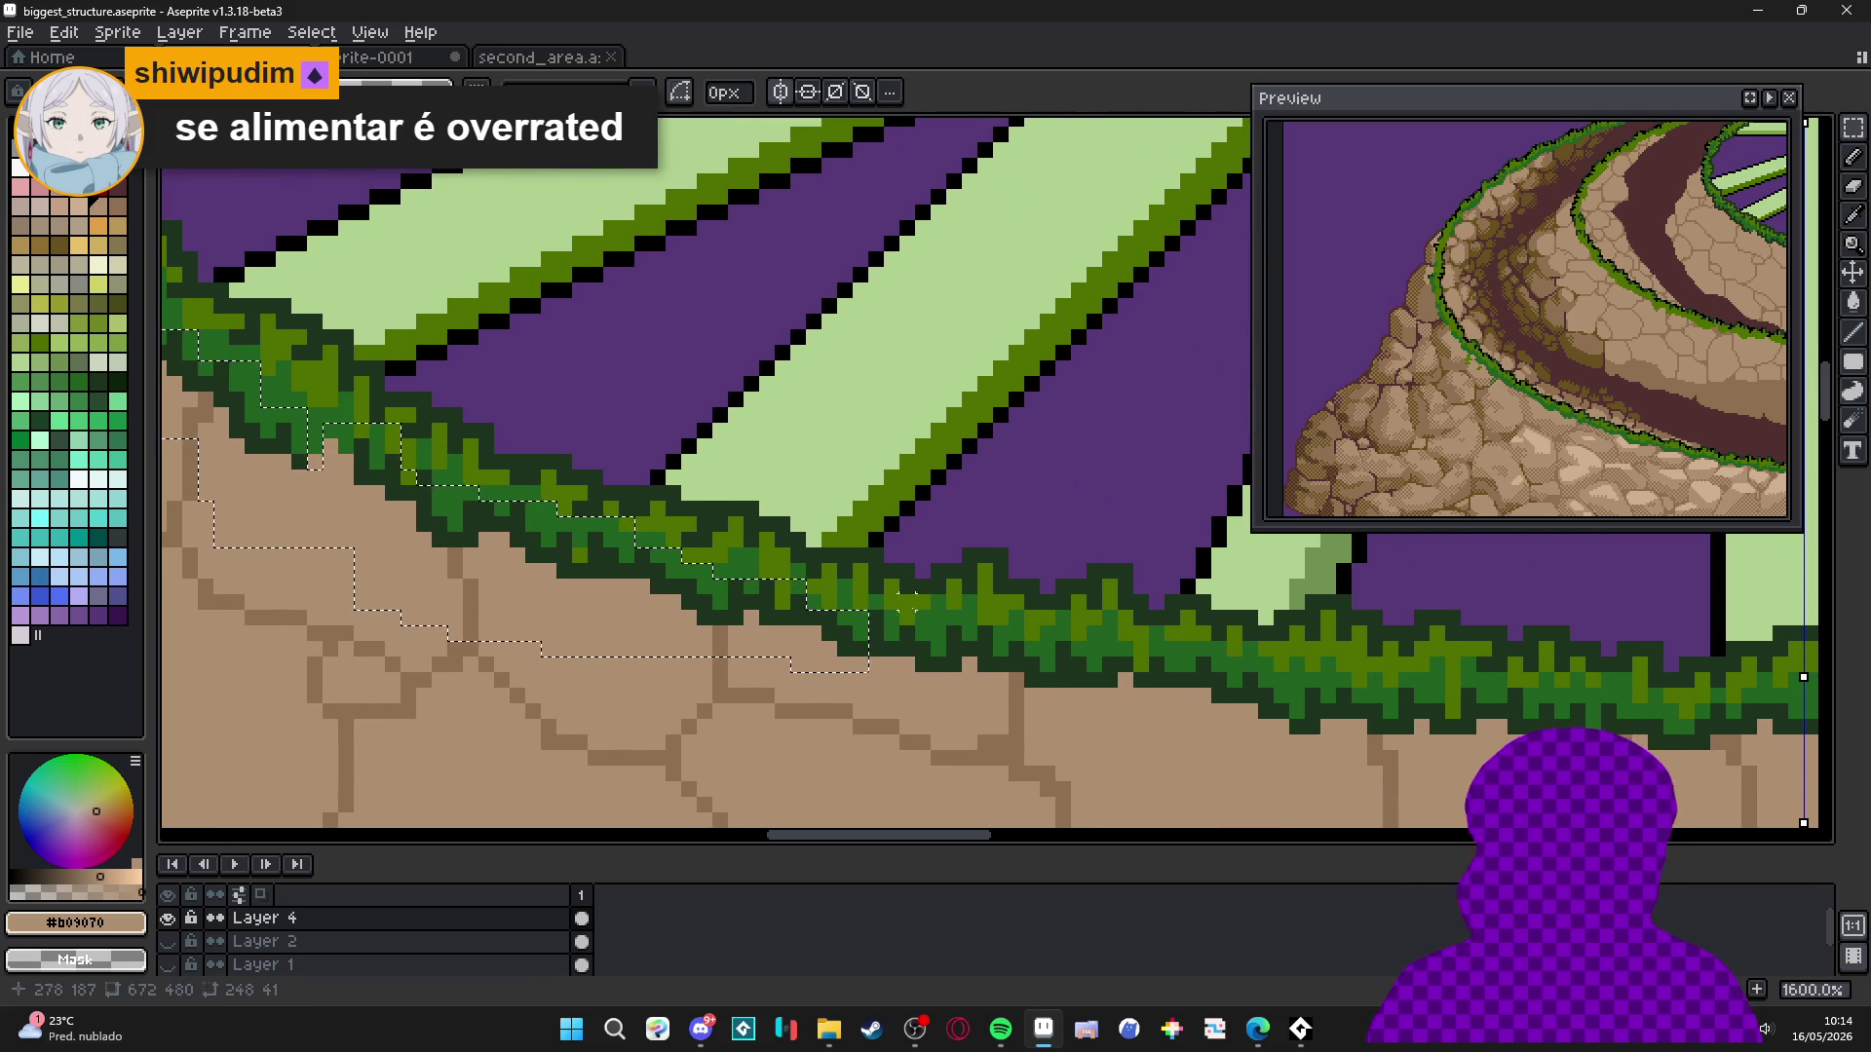
left_click_drag(751, 614, 939, 689)
left_click(1031, 634)
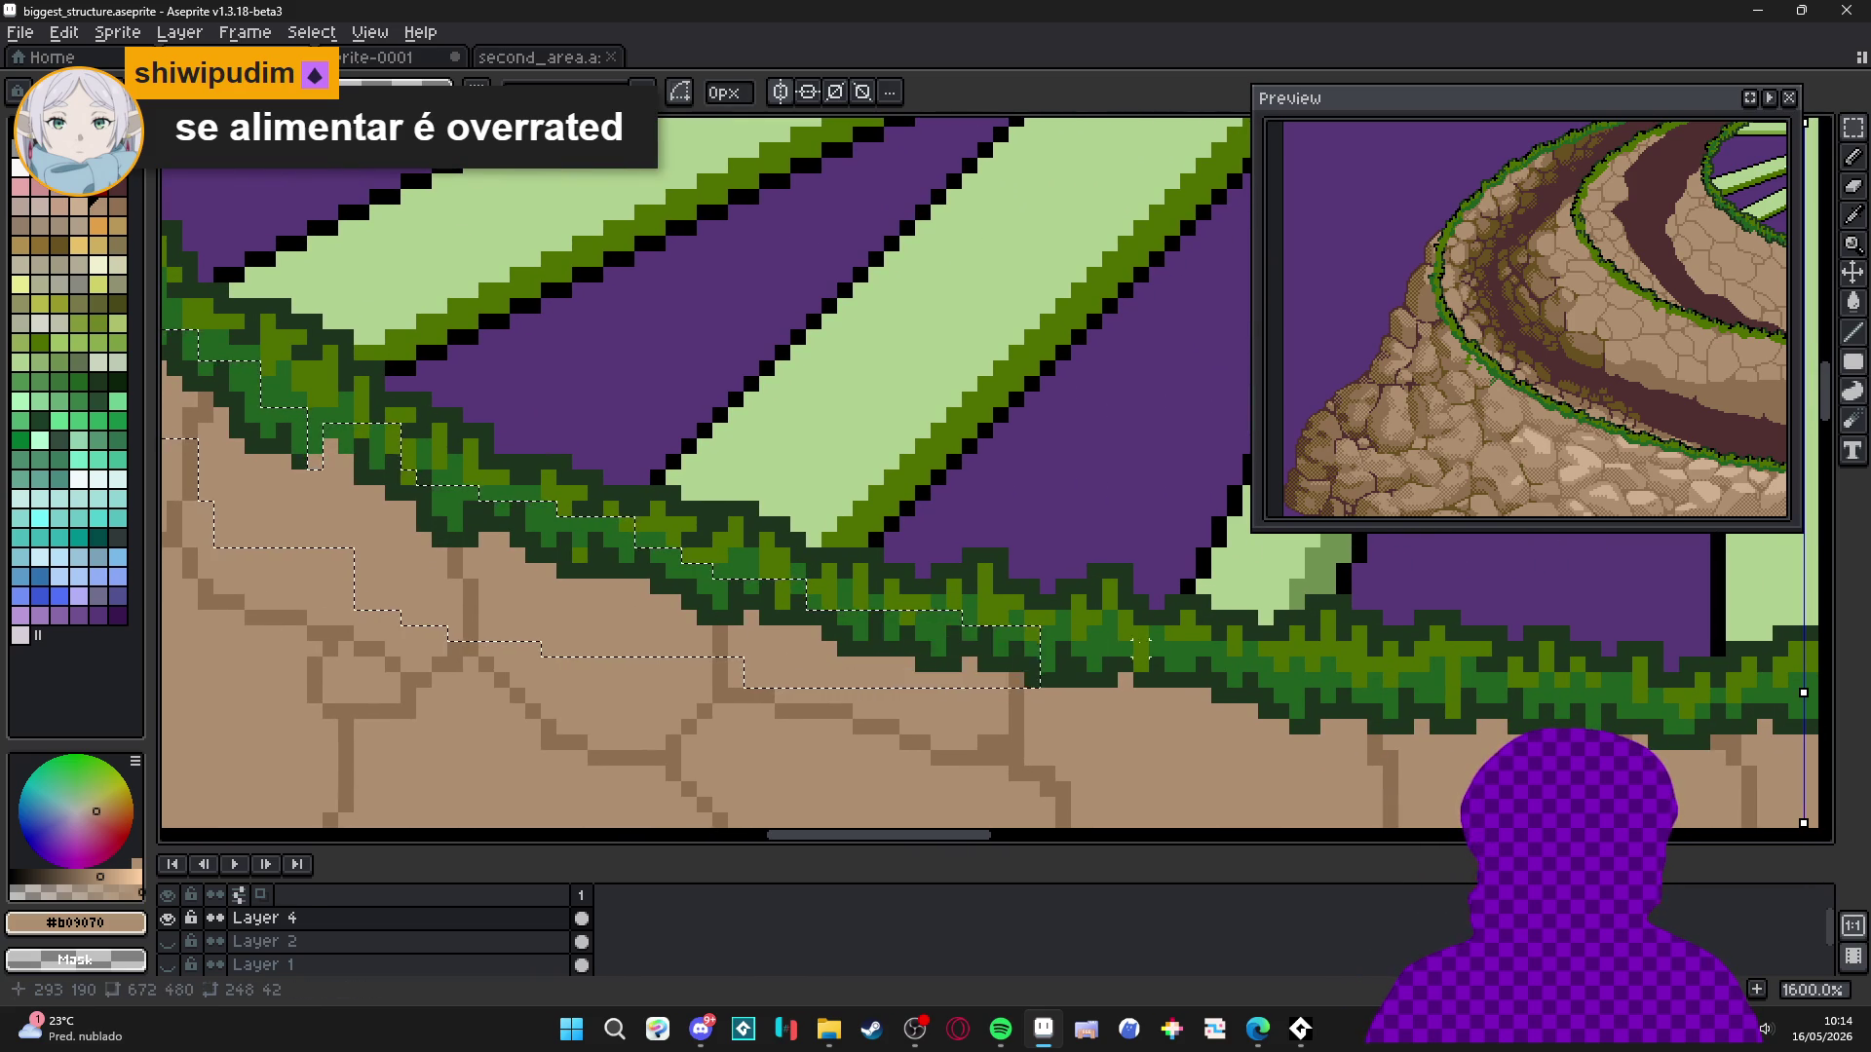
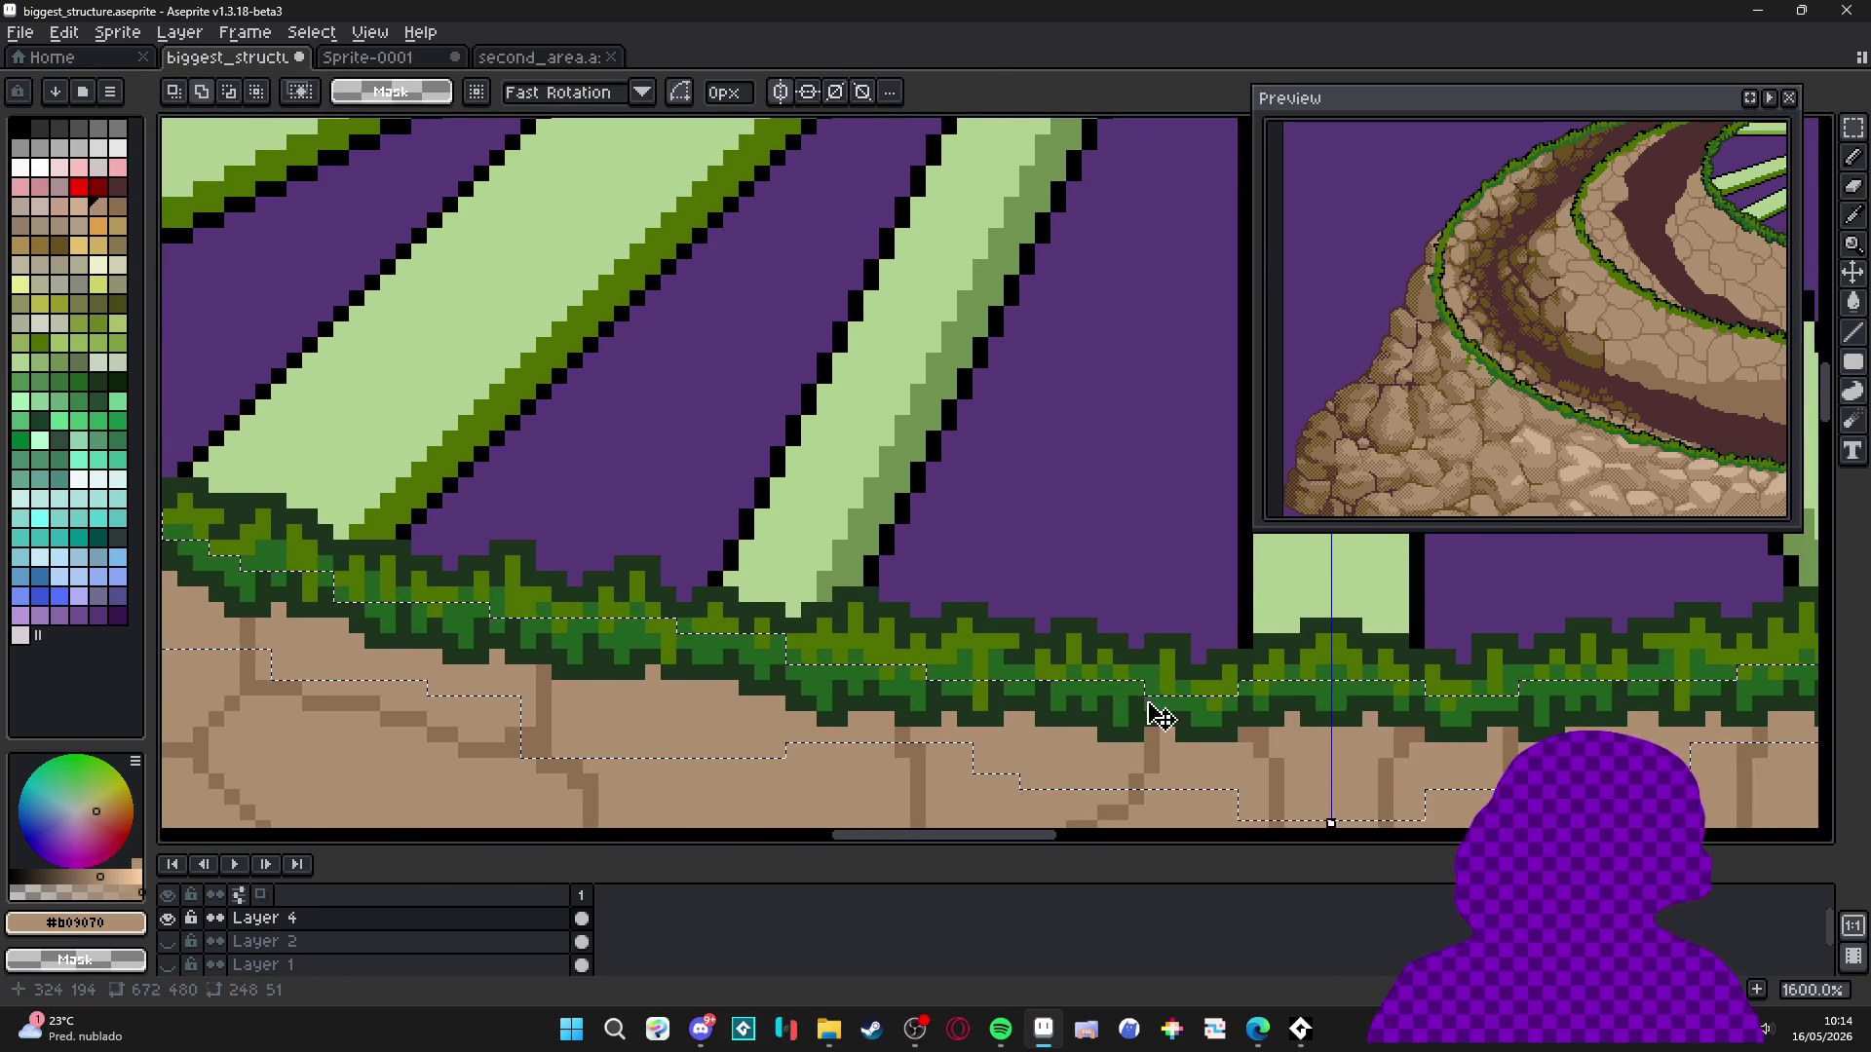
Replace the dark green grass-edge pixels with medium brown #907050 inside the selection.
scroll(1154, 707, "up", 2)
key("i")
left_click(1072, 768)
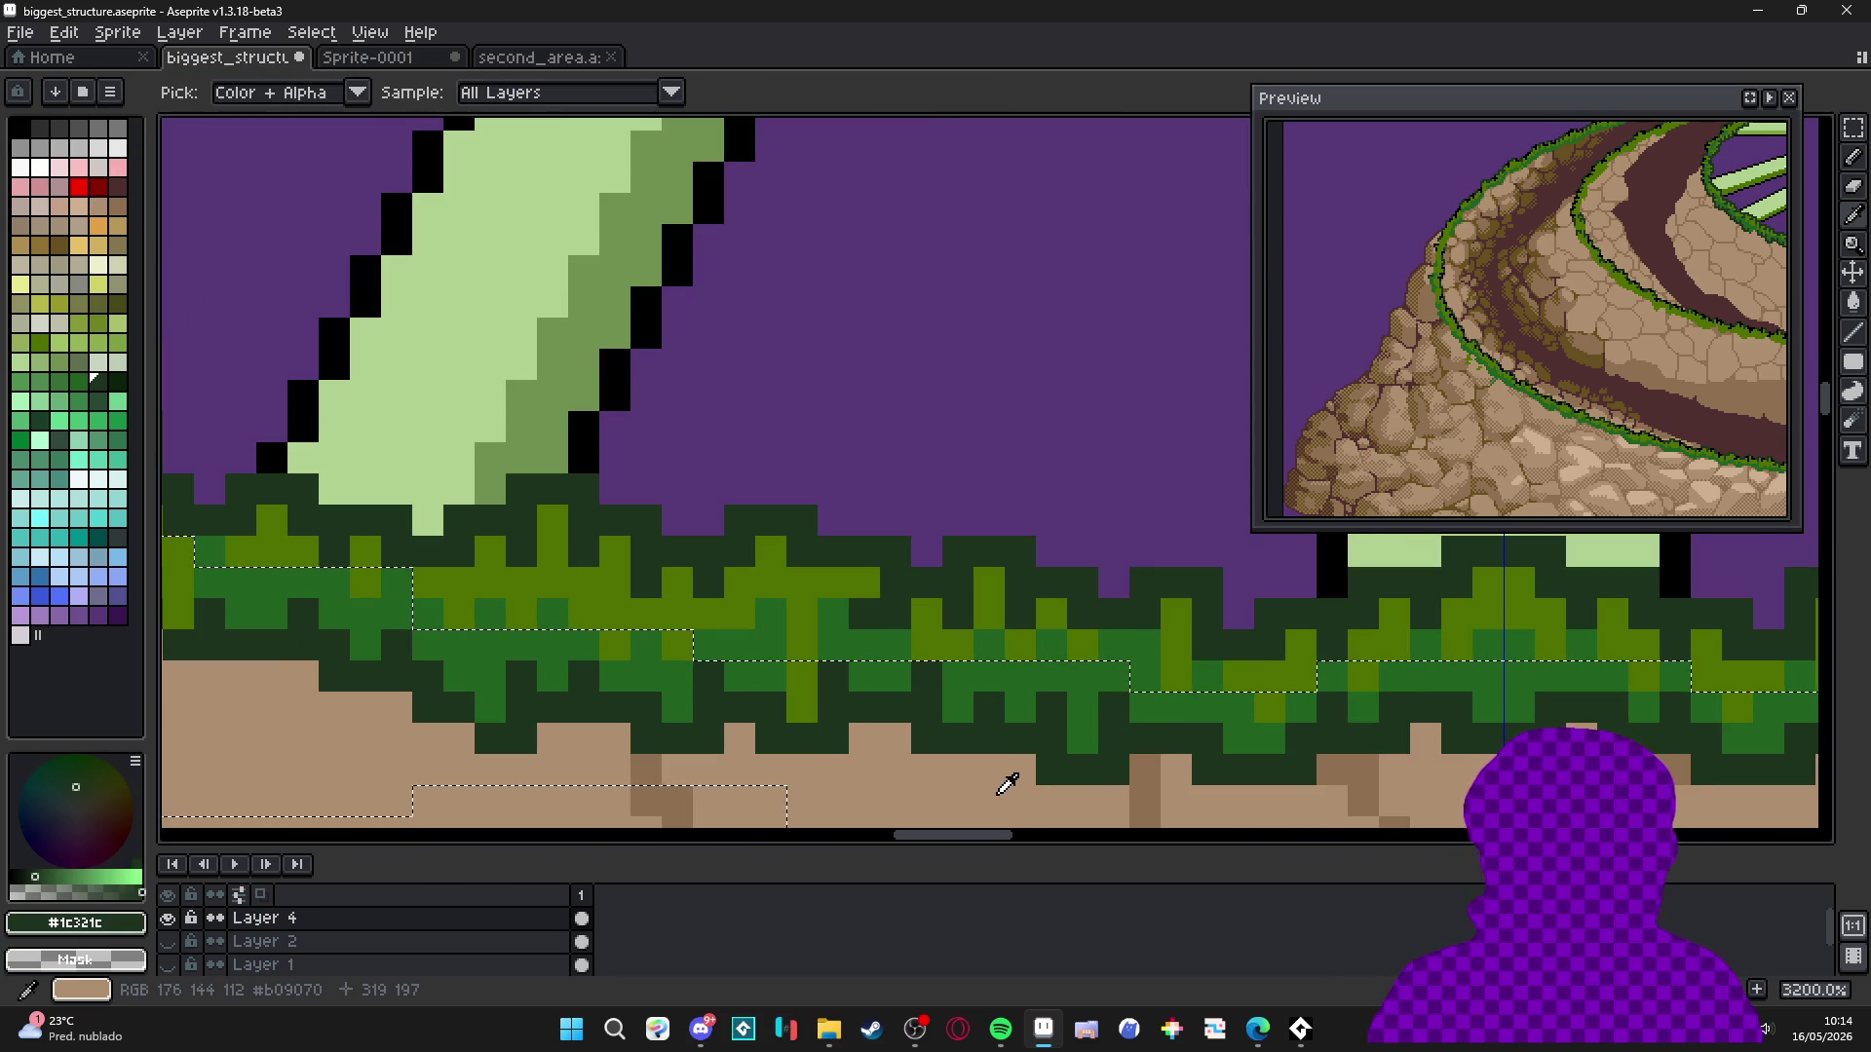
right_click(1004, 782)
key("shift+r")
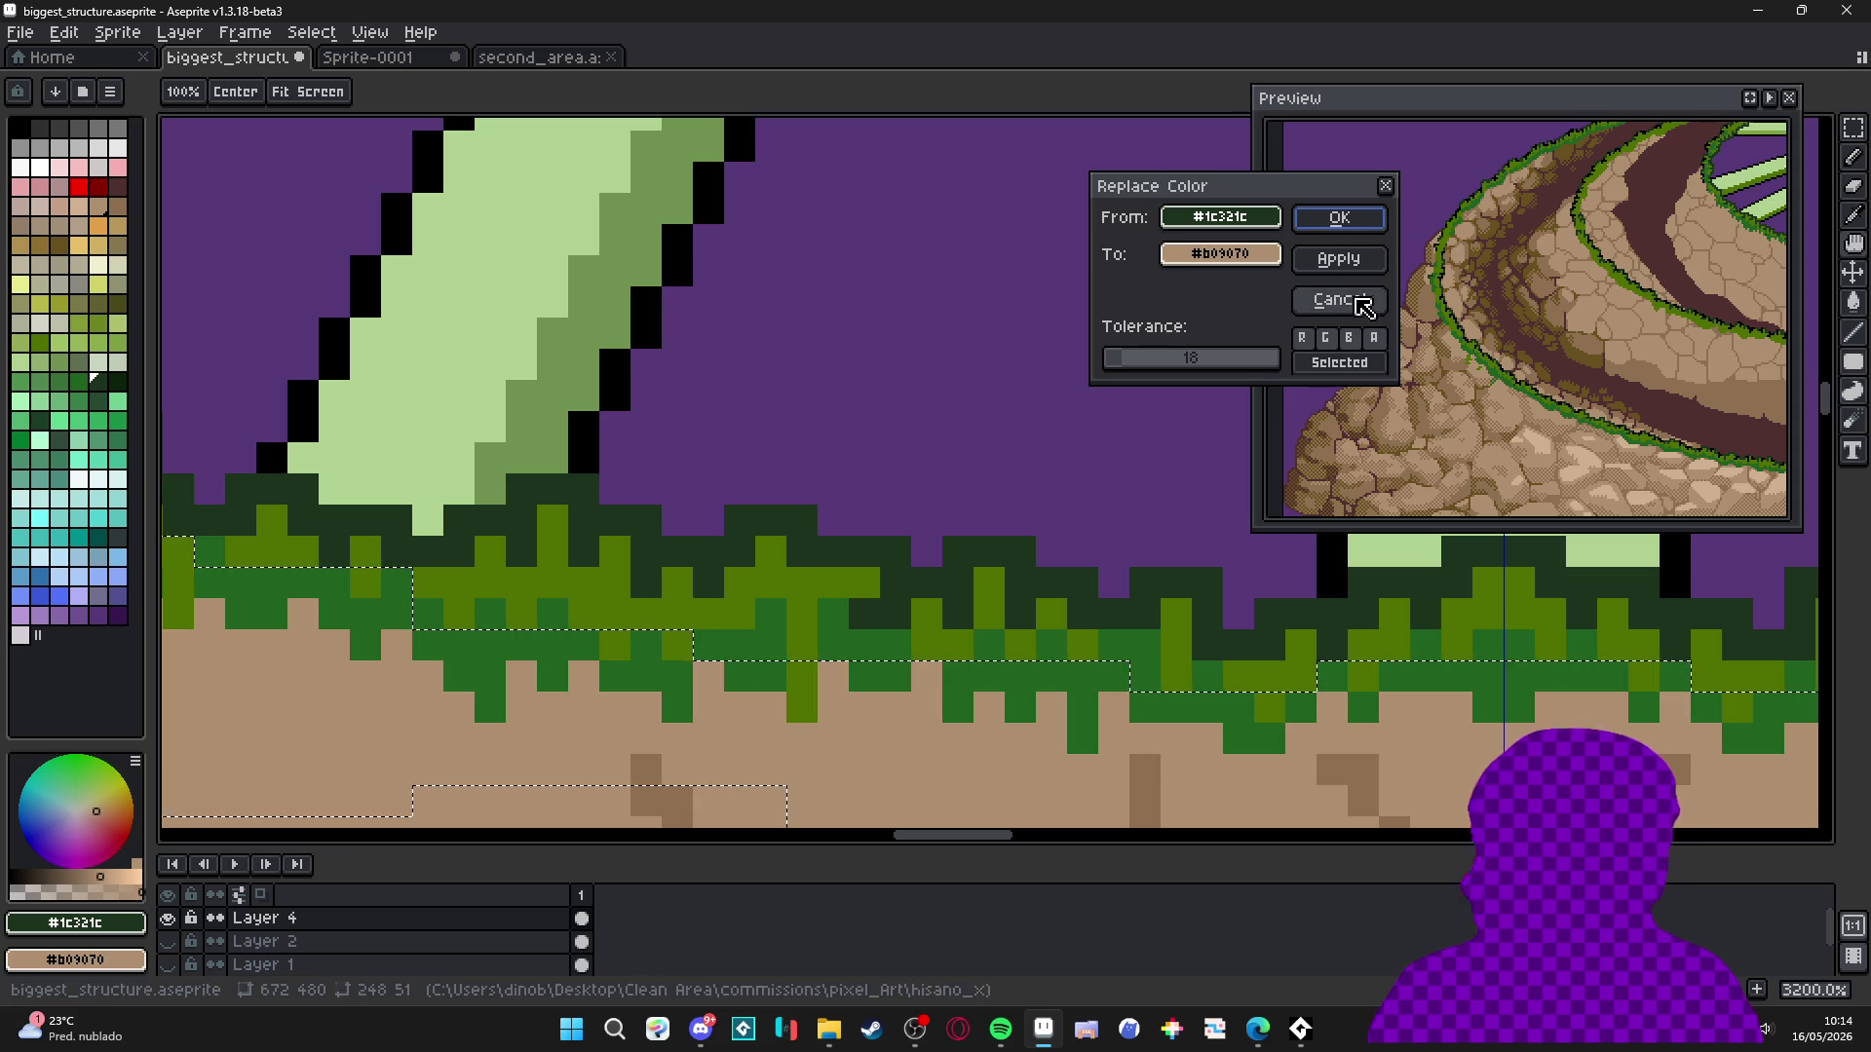
left_click(1360, 300)
right_click(1145, 789, "alt")
scroll(1145, 789, "down", 3)
key("shift+r")
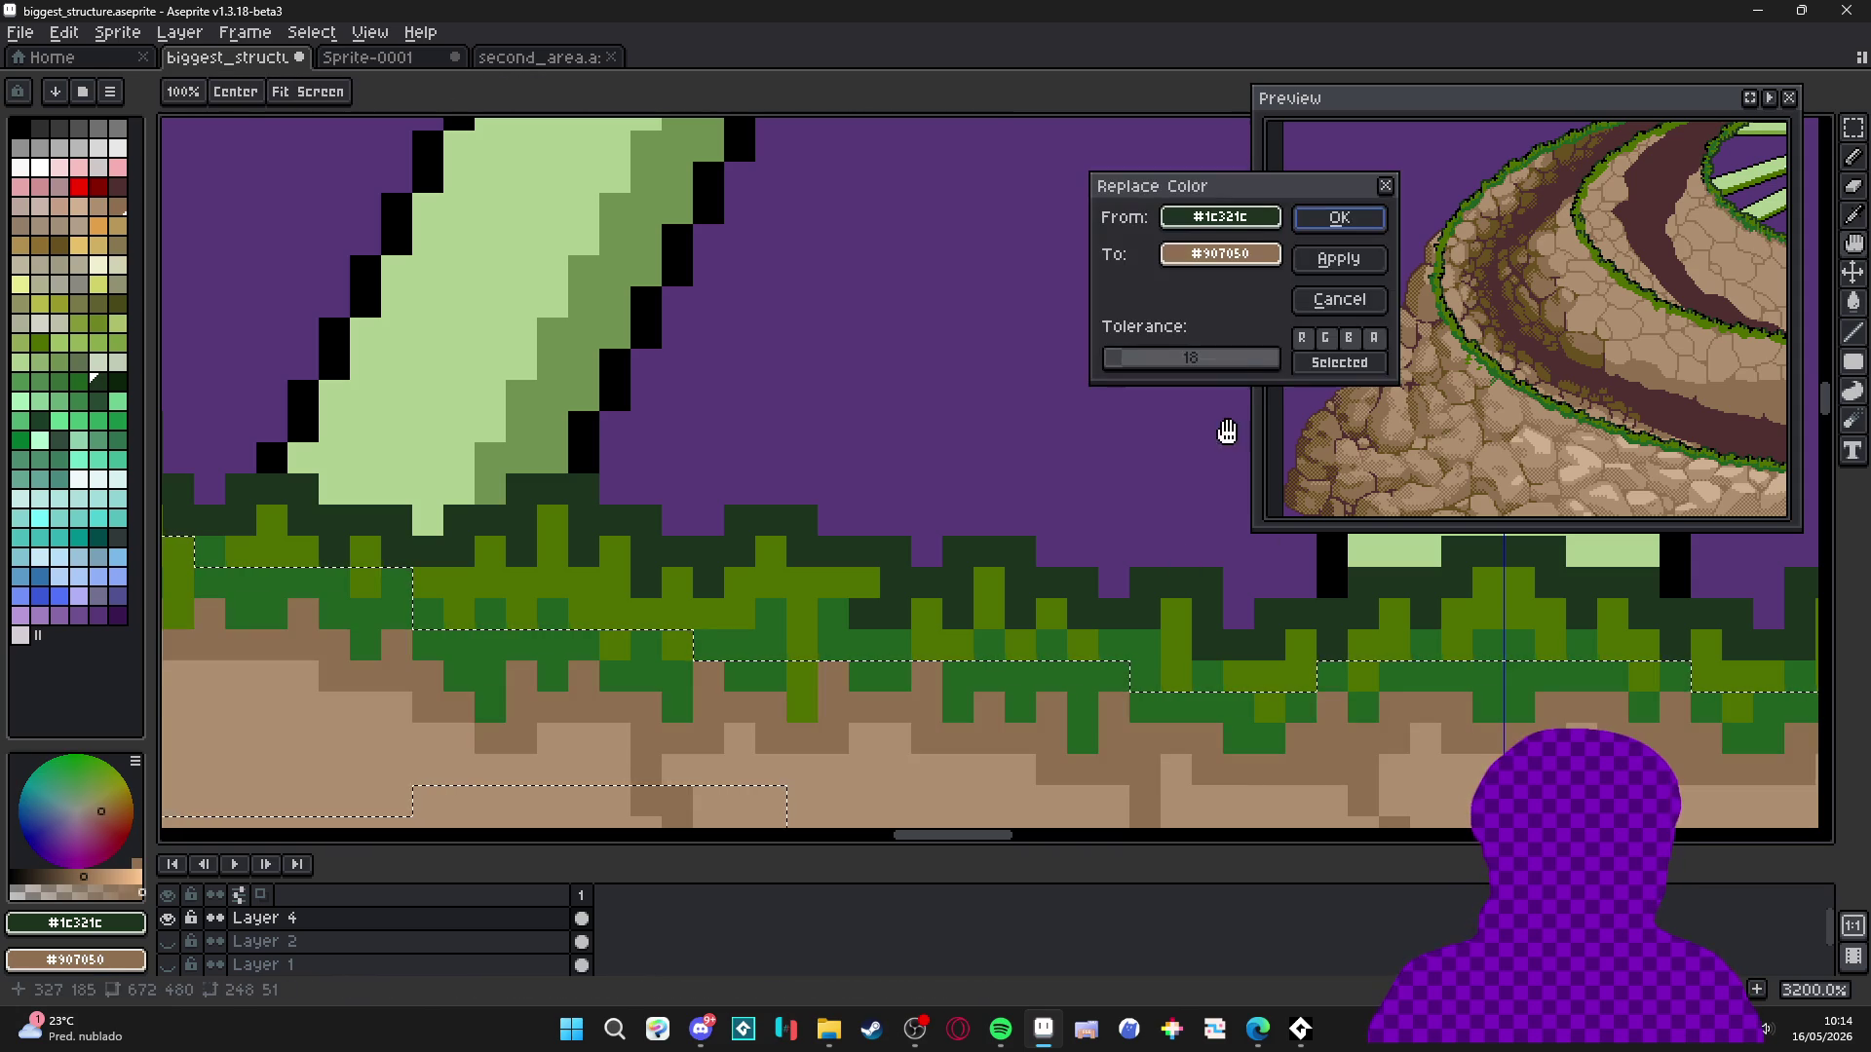
left_click(1345, 229)
Switch back to the Pencil and save biggest_structure.aseprite.
scroll(685, 644, "down", 6)
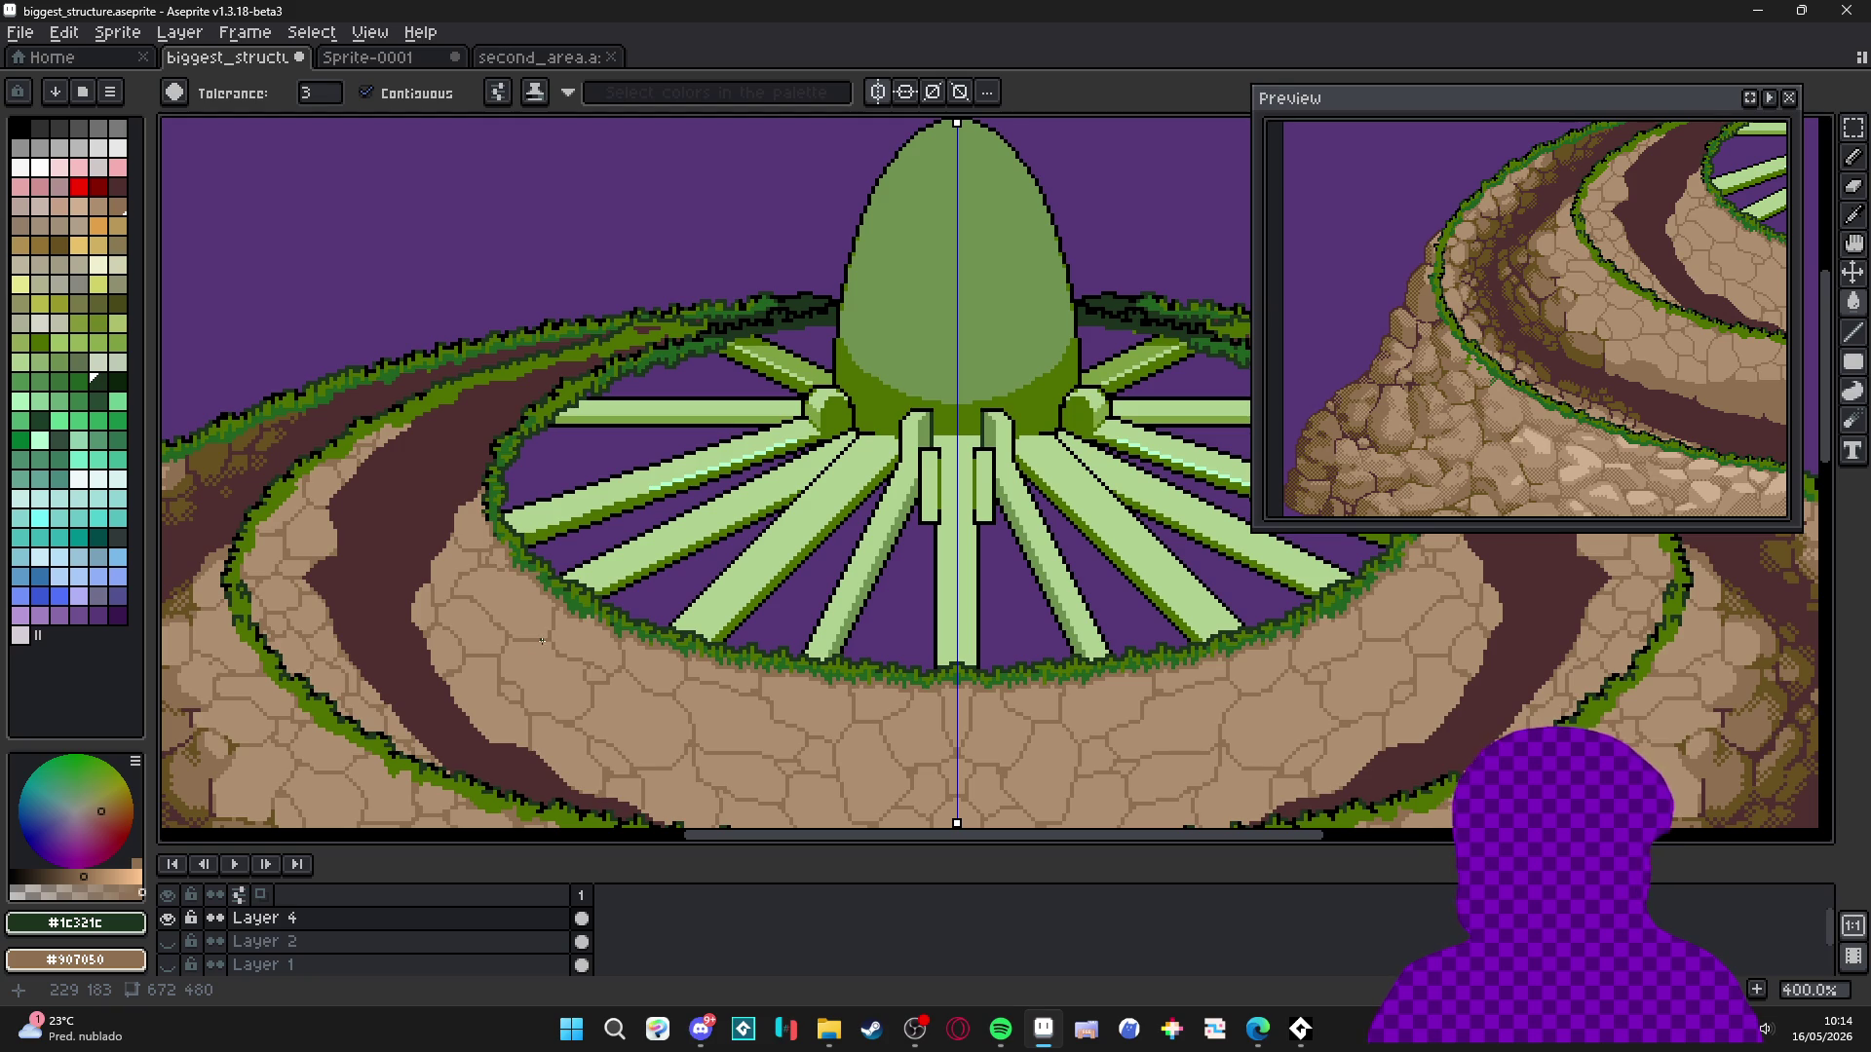
scroll(572, 618, "left", 5)
scroll(604, 595, "down", 1)
scroll(634, 581, "up", 1)
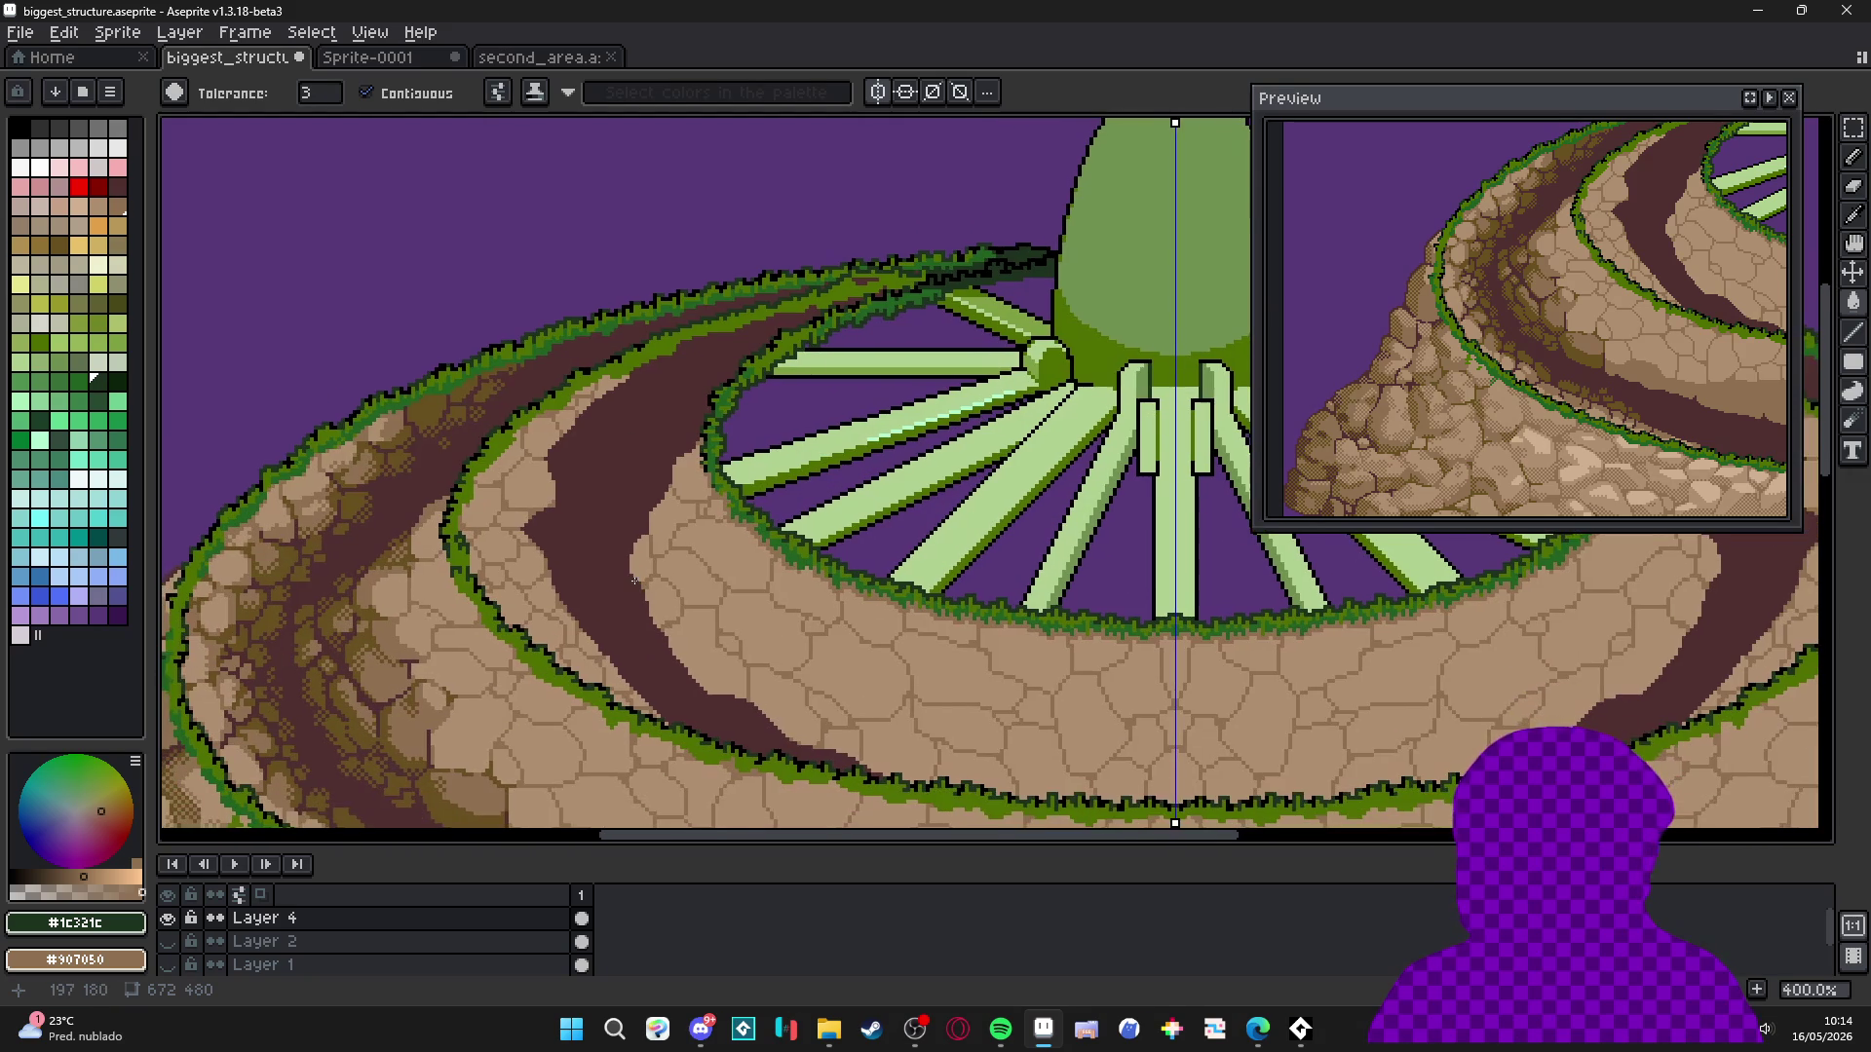
key("b")
scroll(634, 581, "down", 2)
scroll(576, 429, "up", 1)
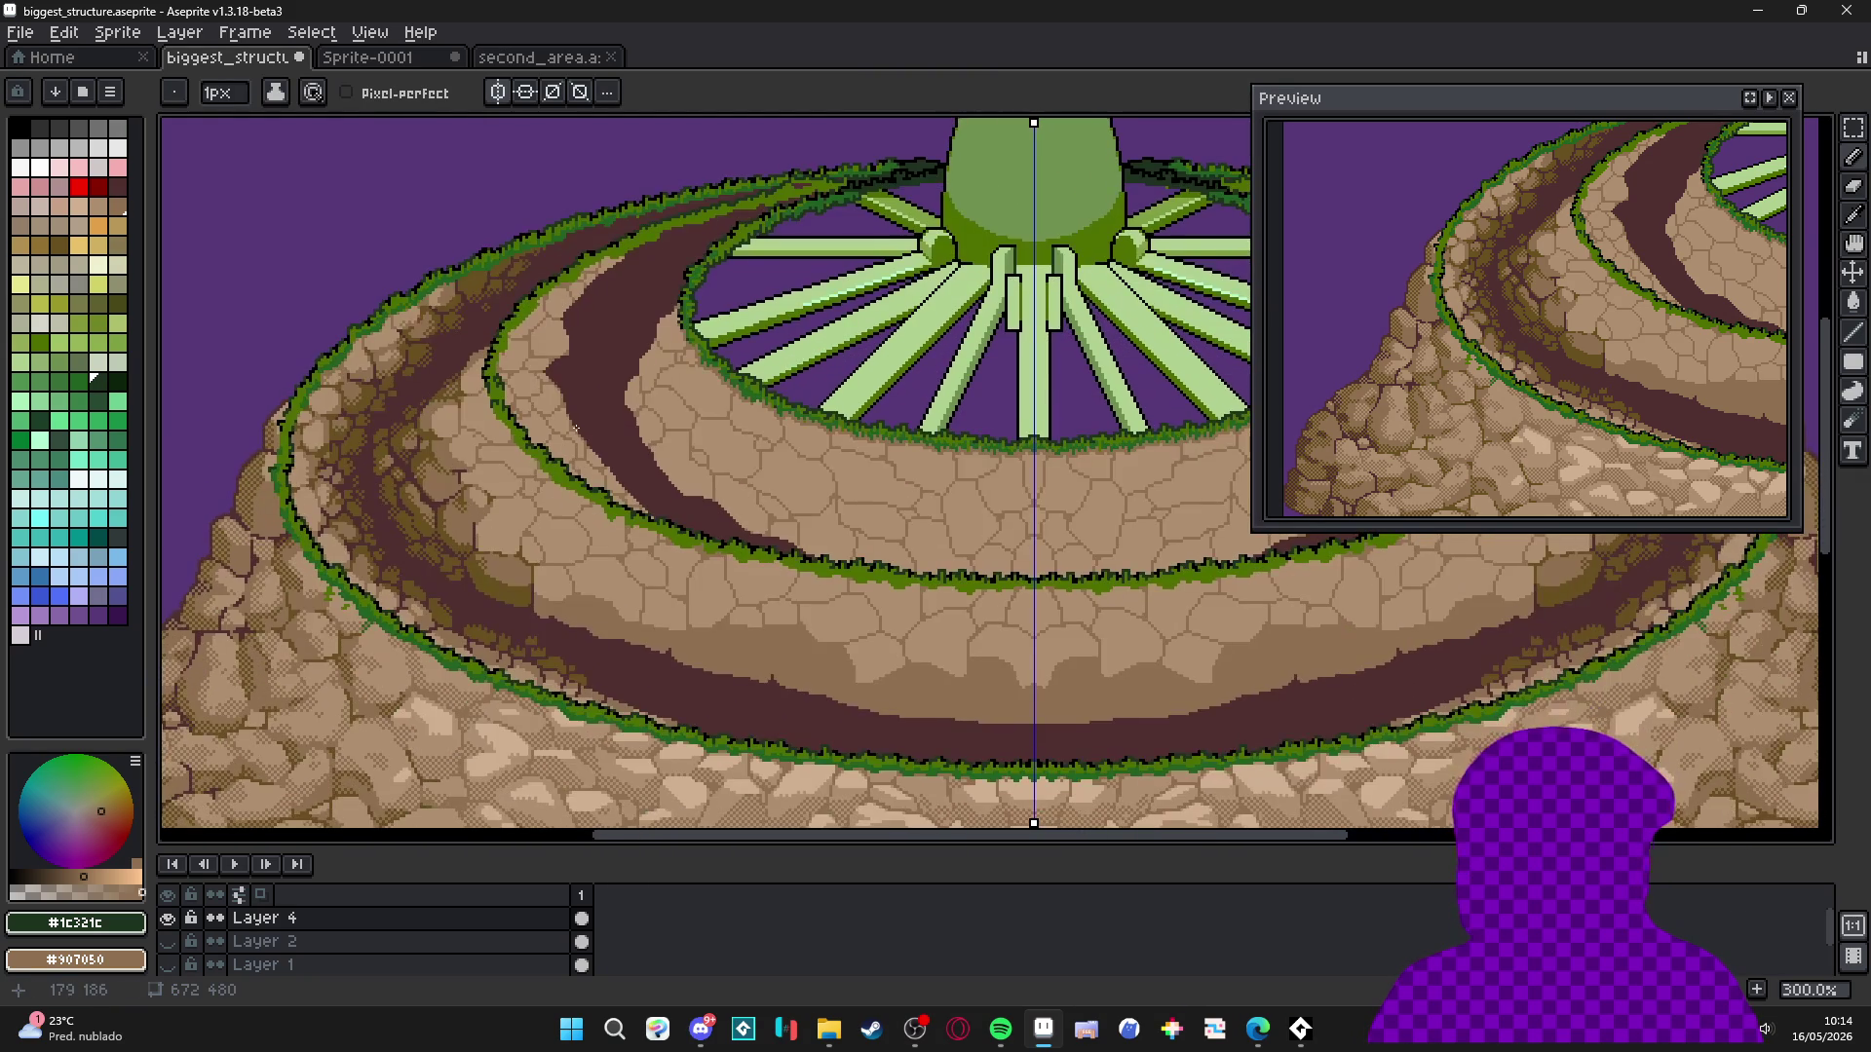
scroll(514, 428, "right", 4)
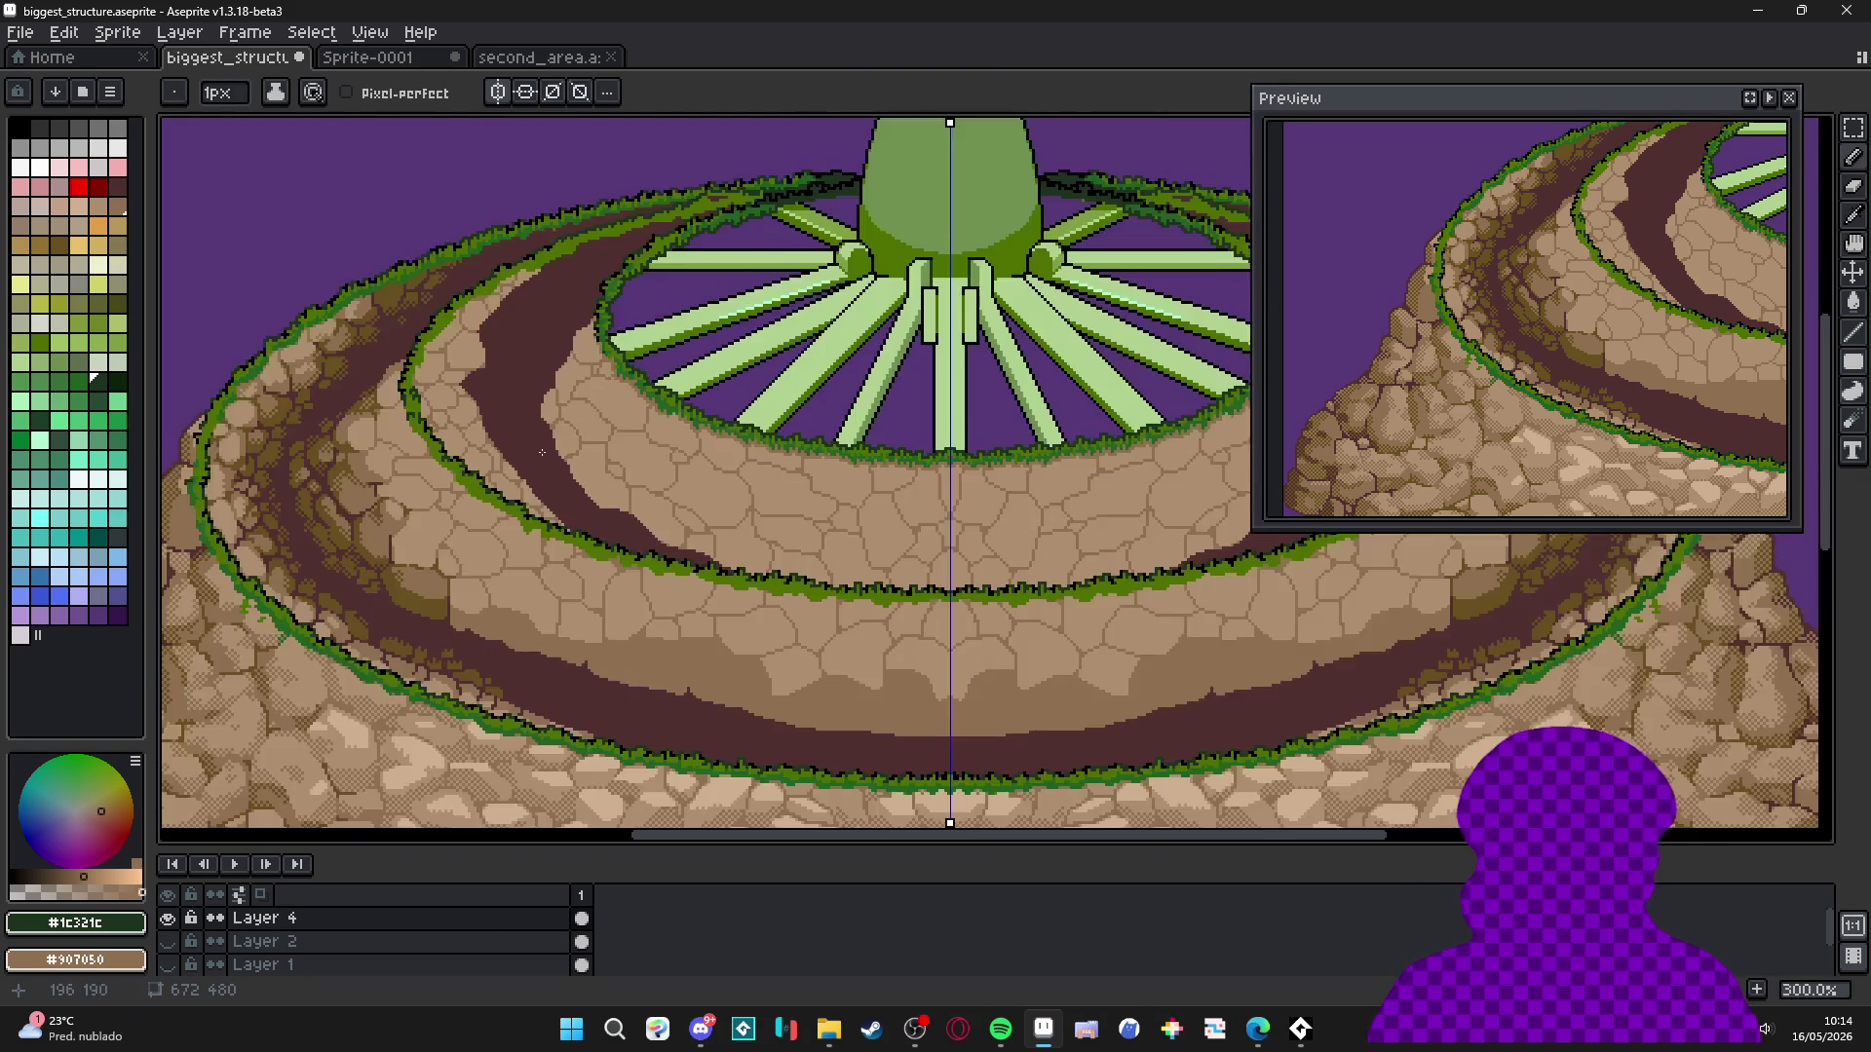
key("ctrl+s")
scroll(582, 470, "left", 3)
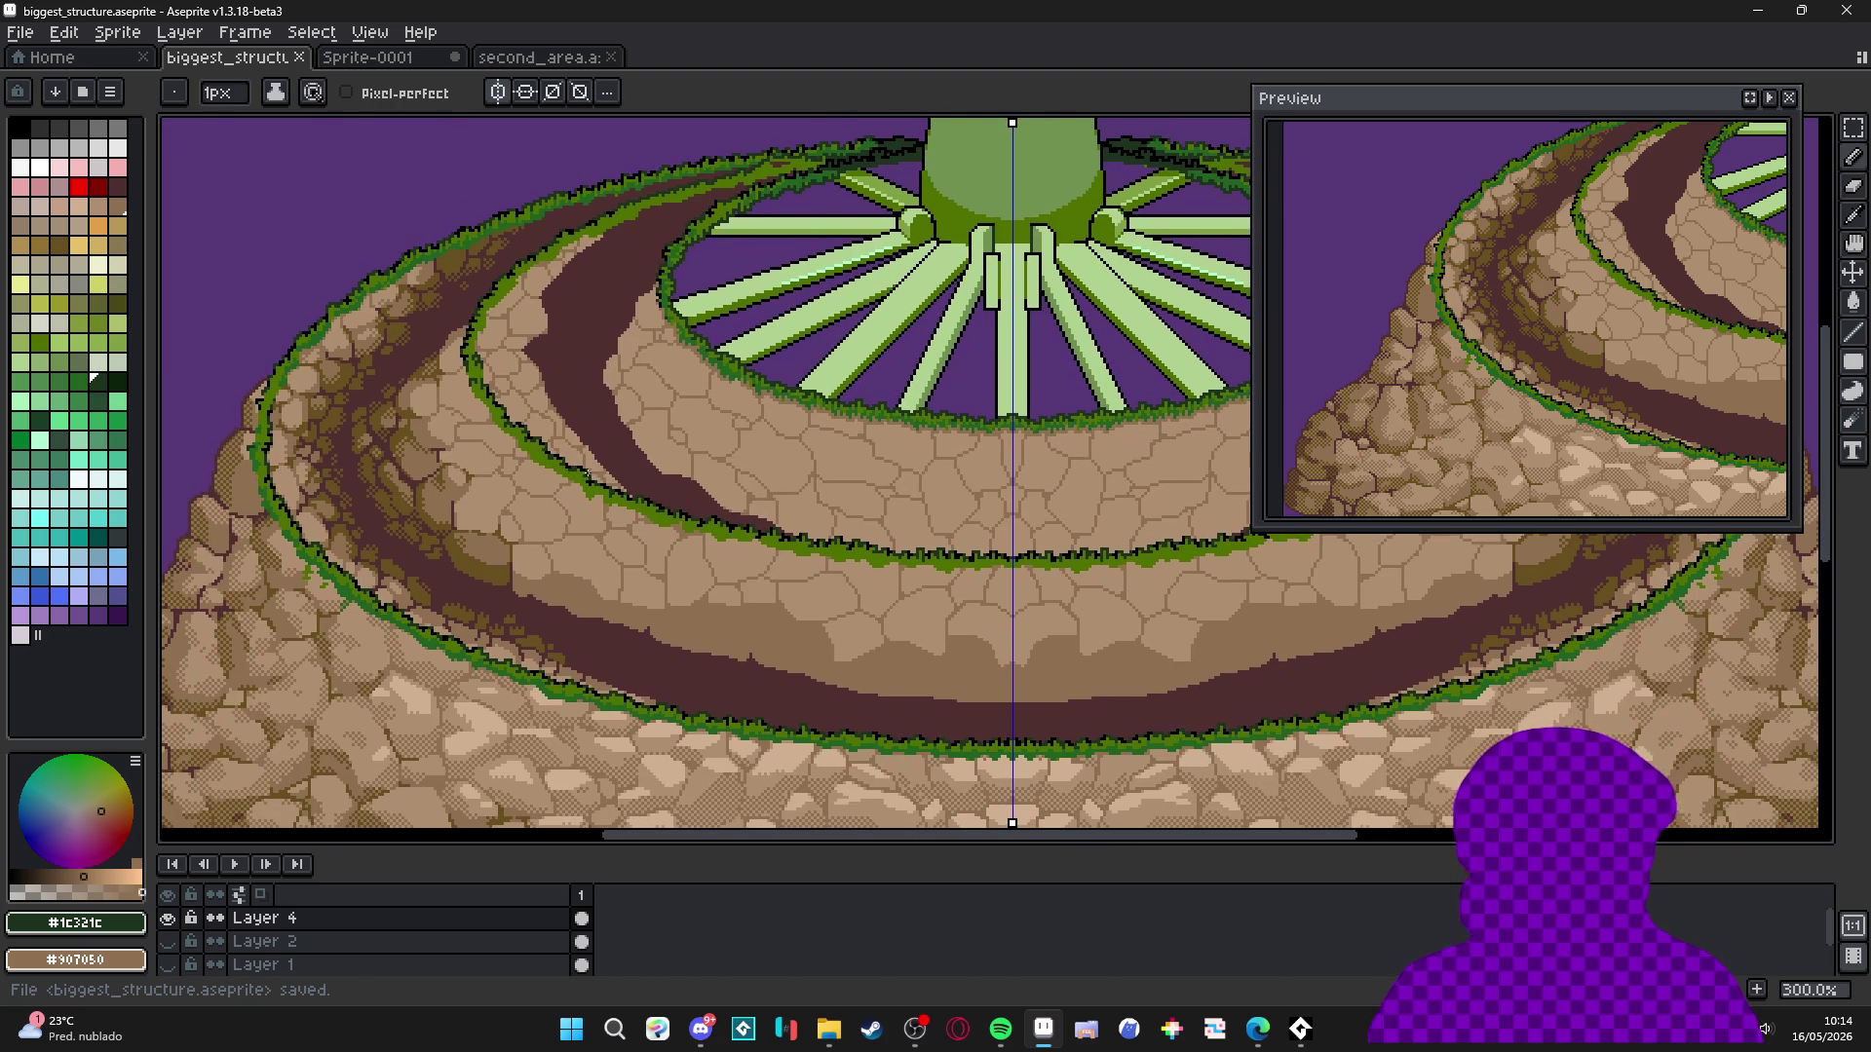
scroll(435, 378, "up", 9)
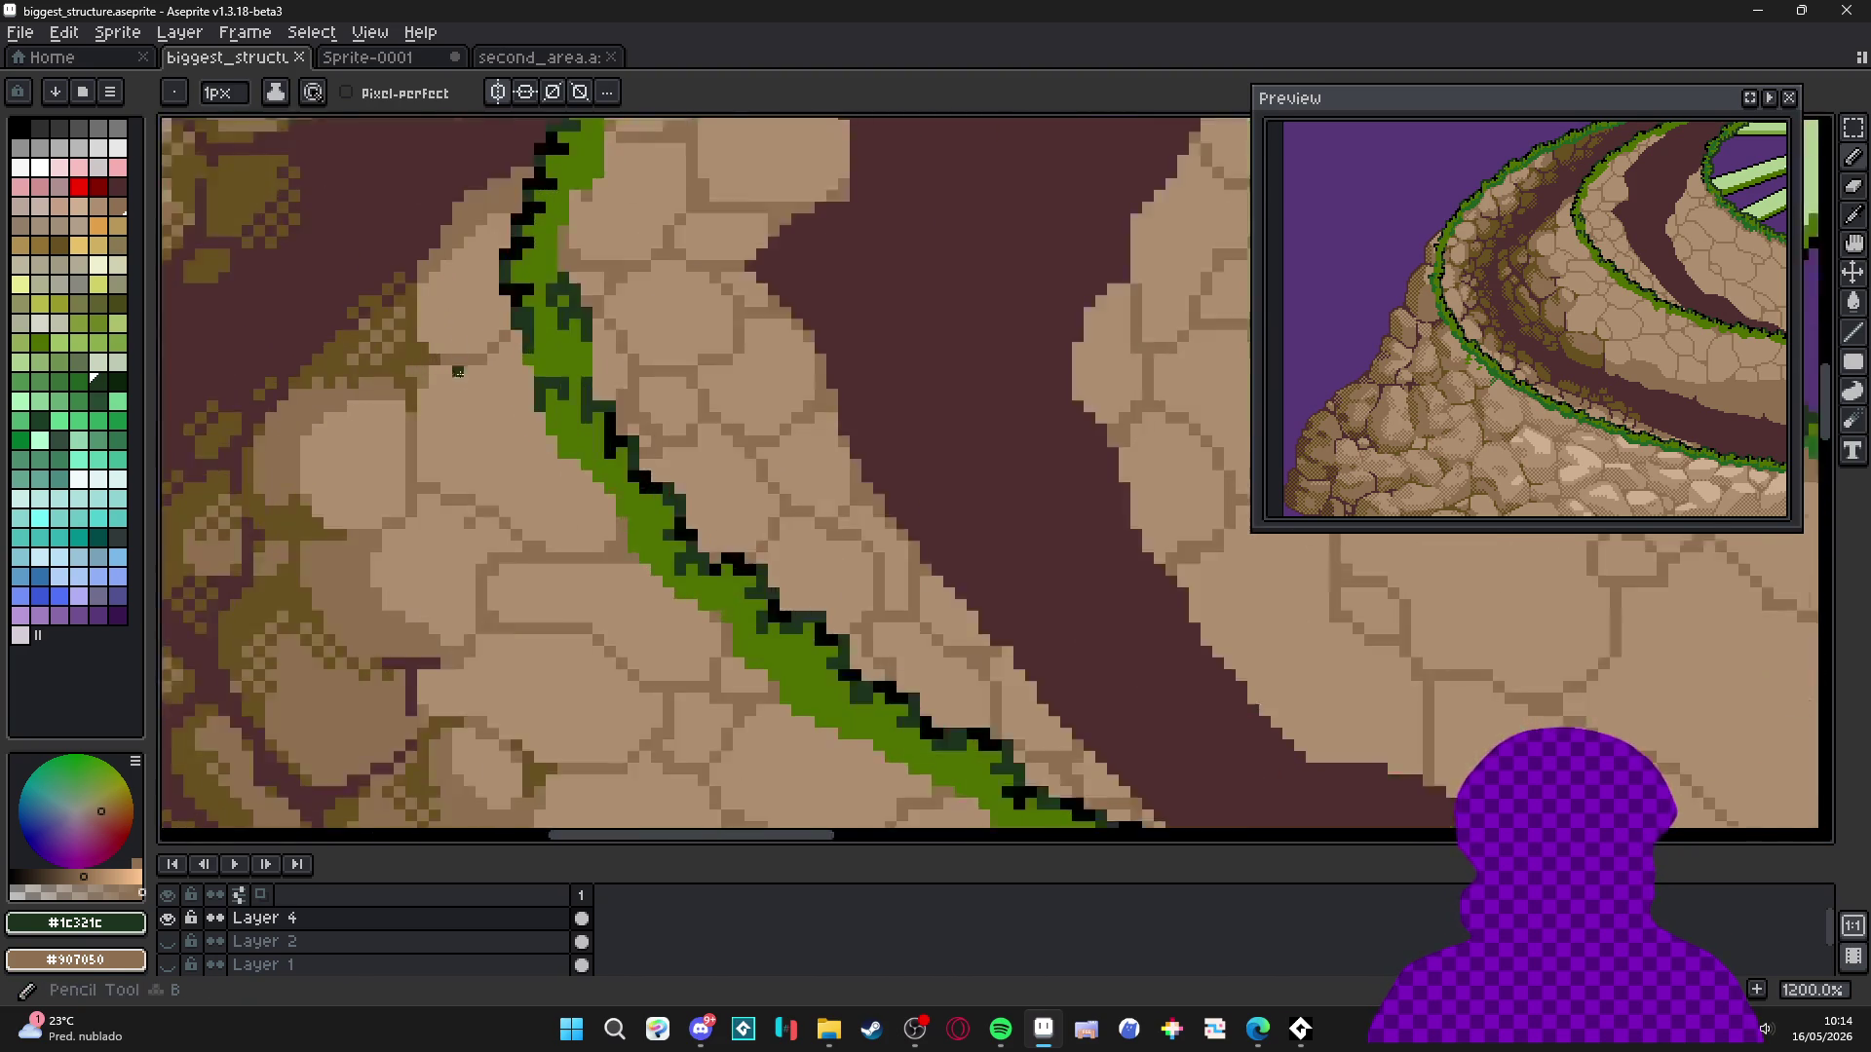
Stroke medium brown across a stone and bucket-fill one stone area brown.
left_click(509, 363, "alt")
mouse_move(572, 388)
left_mouse_down()
mouse_move(487, 545)
mouse_move(478, 634)
left_mouse_up()
key("g")
left_click(467, 543)
scroll(468, 543, "down", 5)
scroll(467, 543, "left", 3)
key("b")
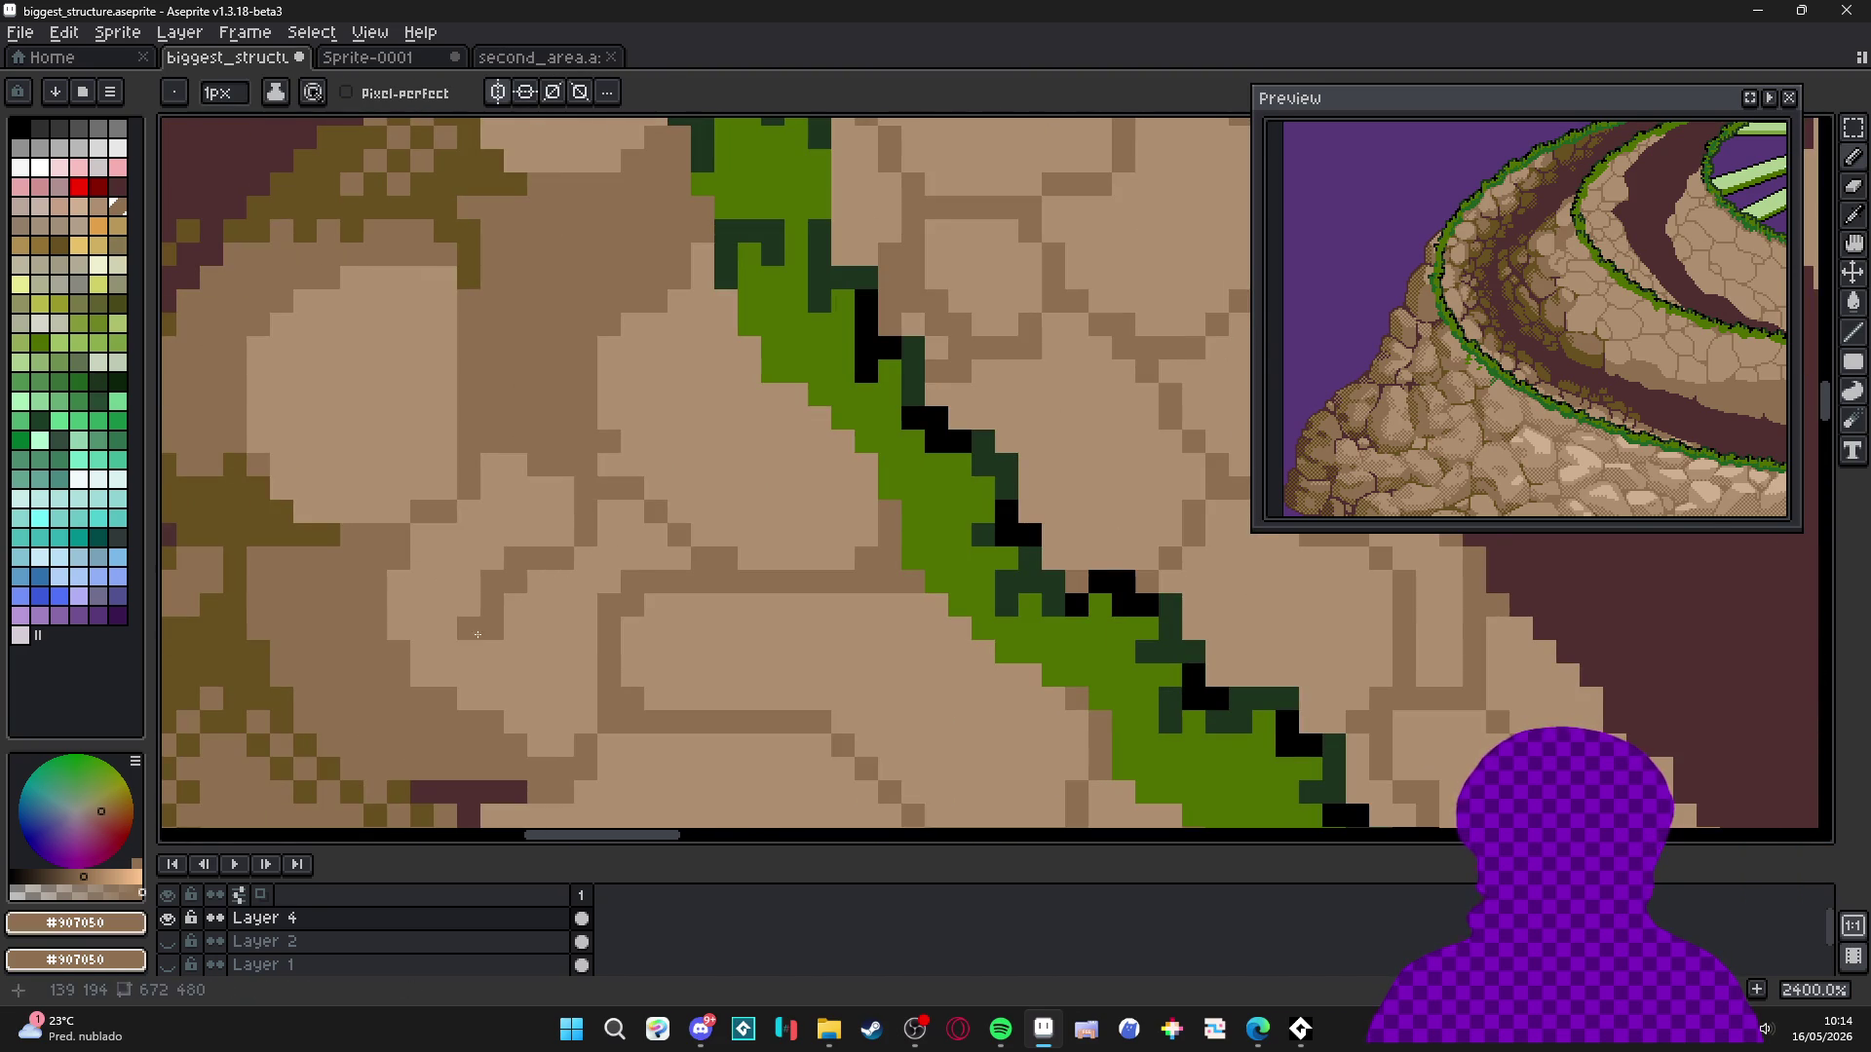
scroll(352, 513, "left", 1)
Draw olive crack lines across and down the lower stones.
left_click(382, 534, "alt")
mouse_move(382, 534)
left_mouse_down()
mouse_move(453, 538)
mouse_move(524, 445)
mouse_move(592, 466)
left_mouse_up()
left_click(443, 547)
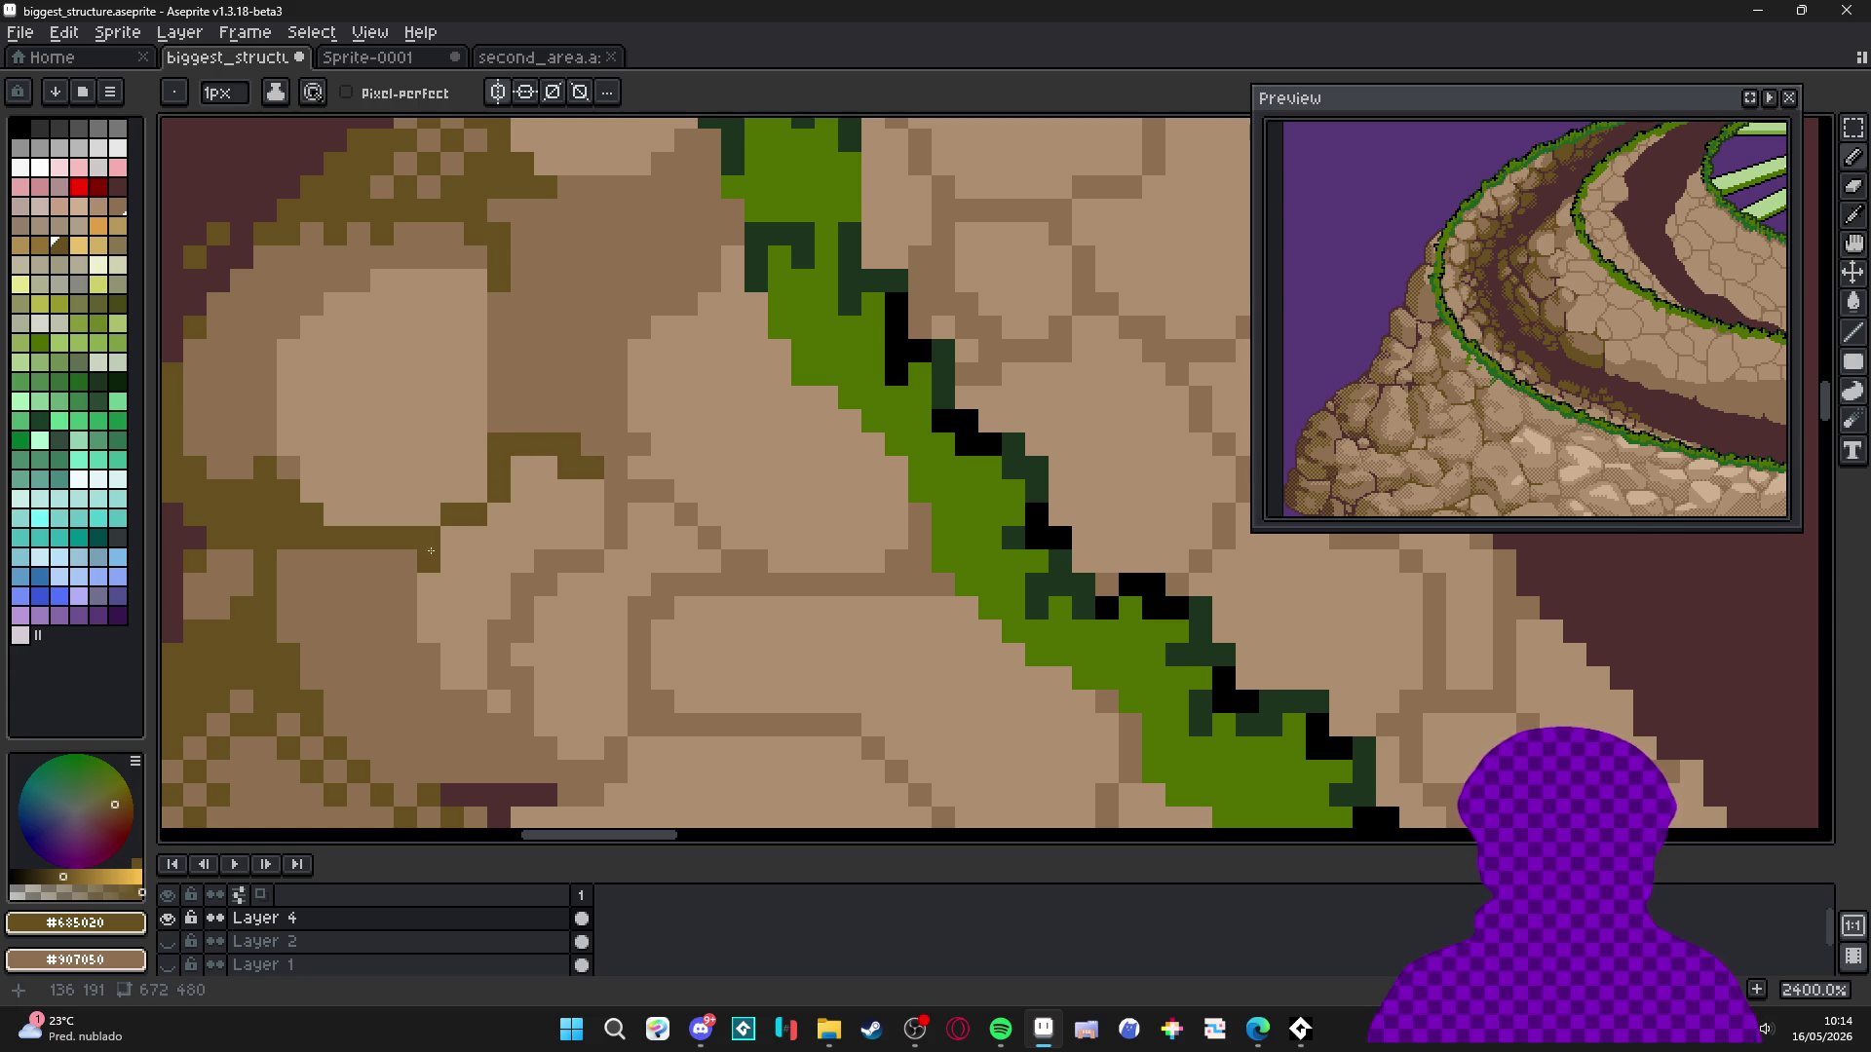
left_click_drag(402, 566, 419, 659)
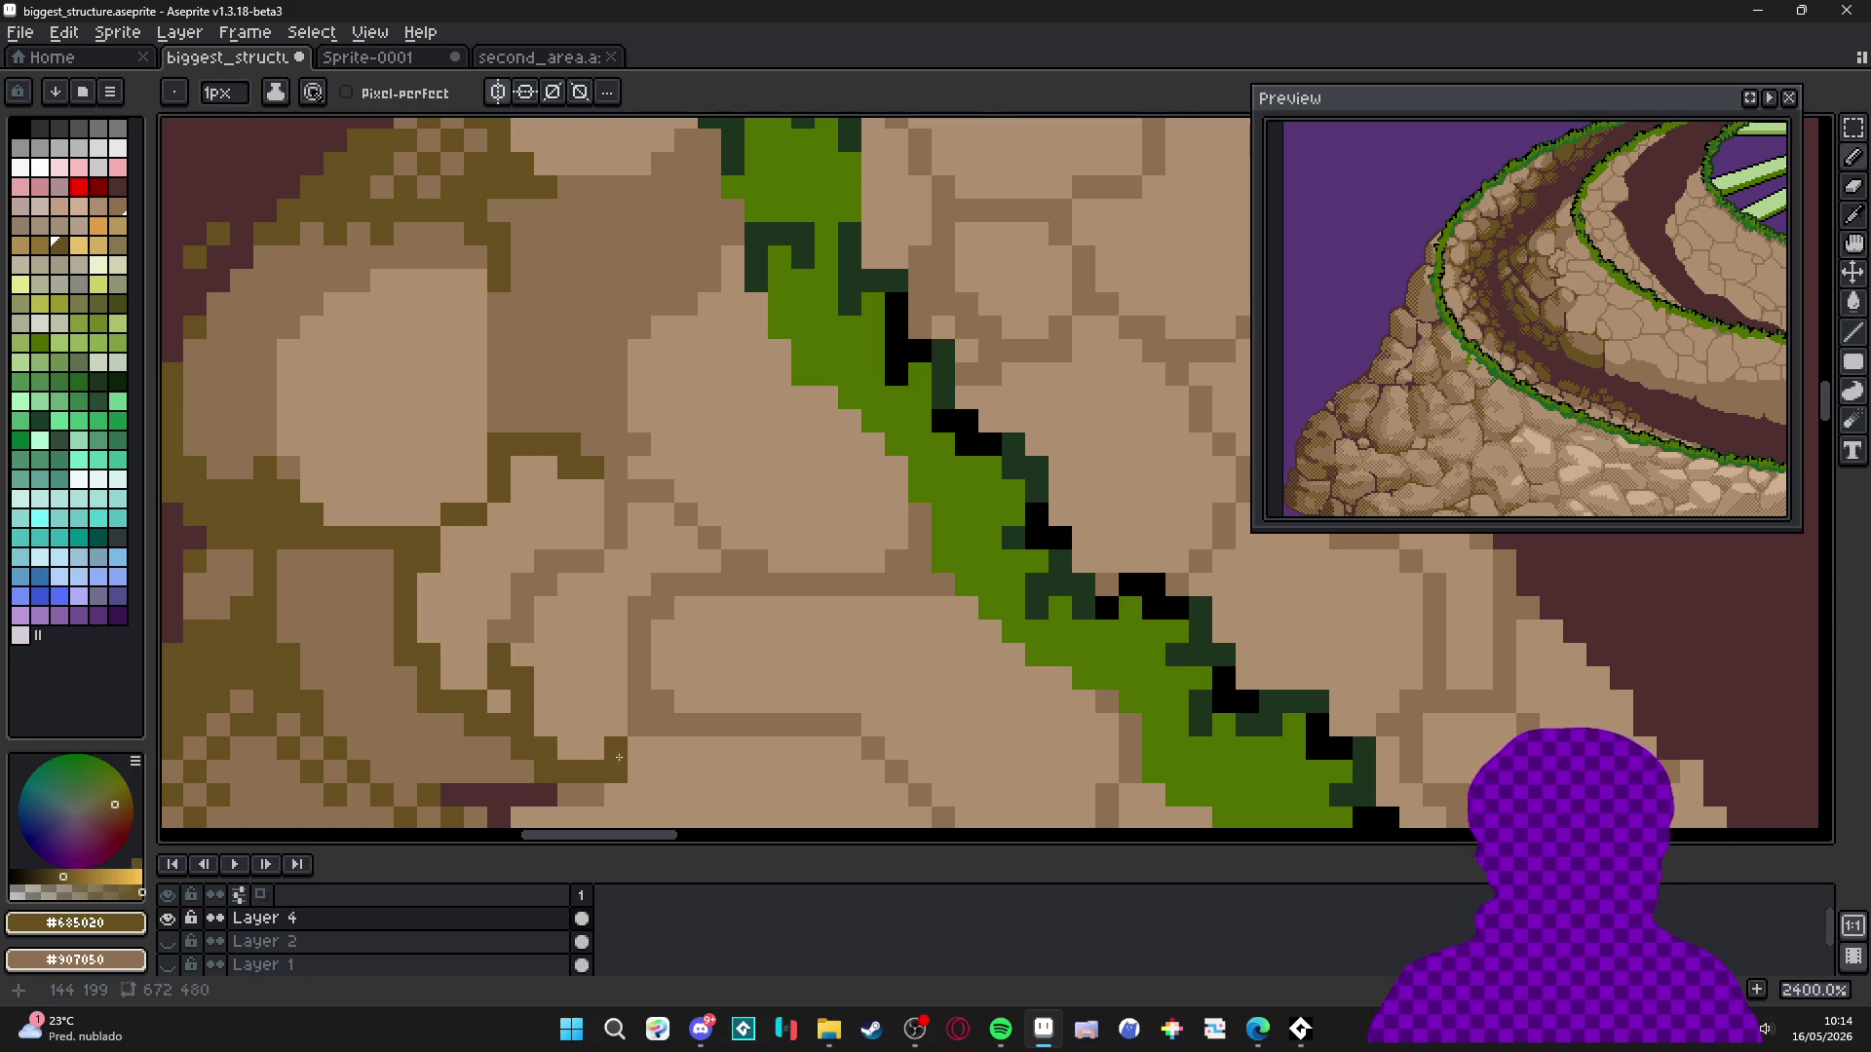
scroll(580, 670, "down", 4)
left_click(576, 535, "alt")
scroll(576, 535, "up", 3)
key("g")
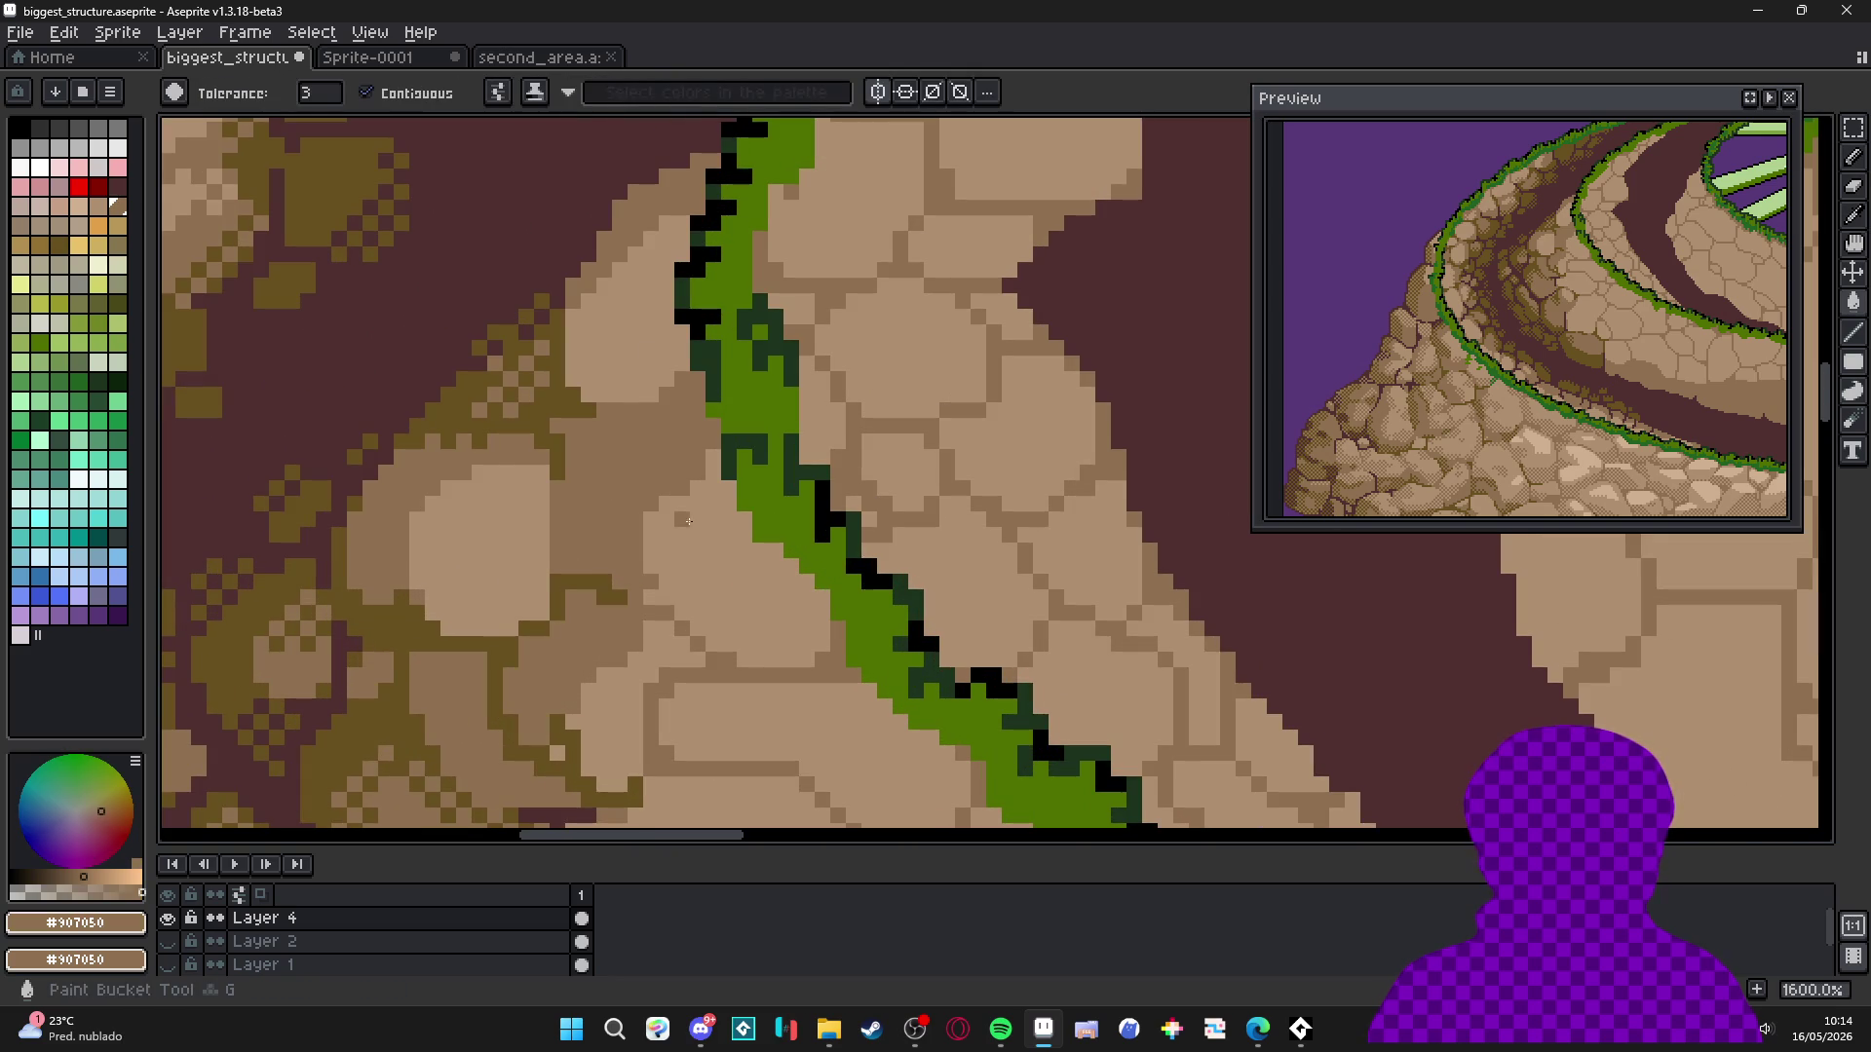
scroll(646, 380, "down", 4)
scroll(626, 471, "up", 3)
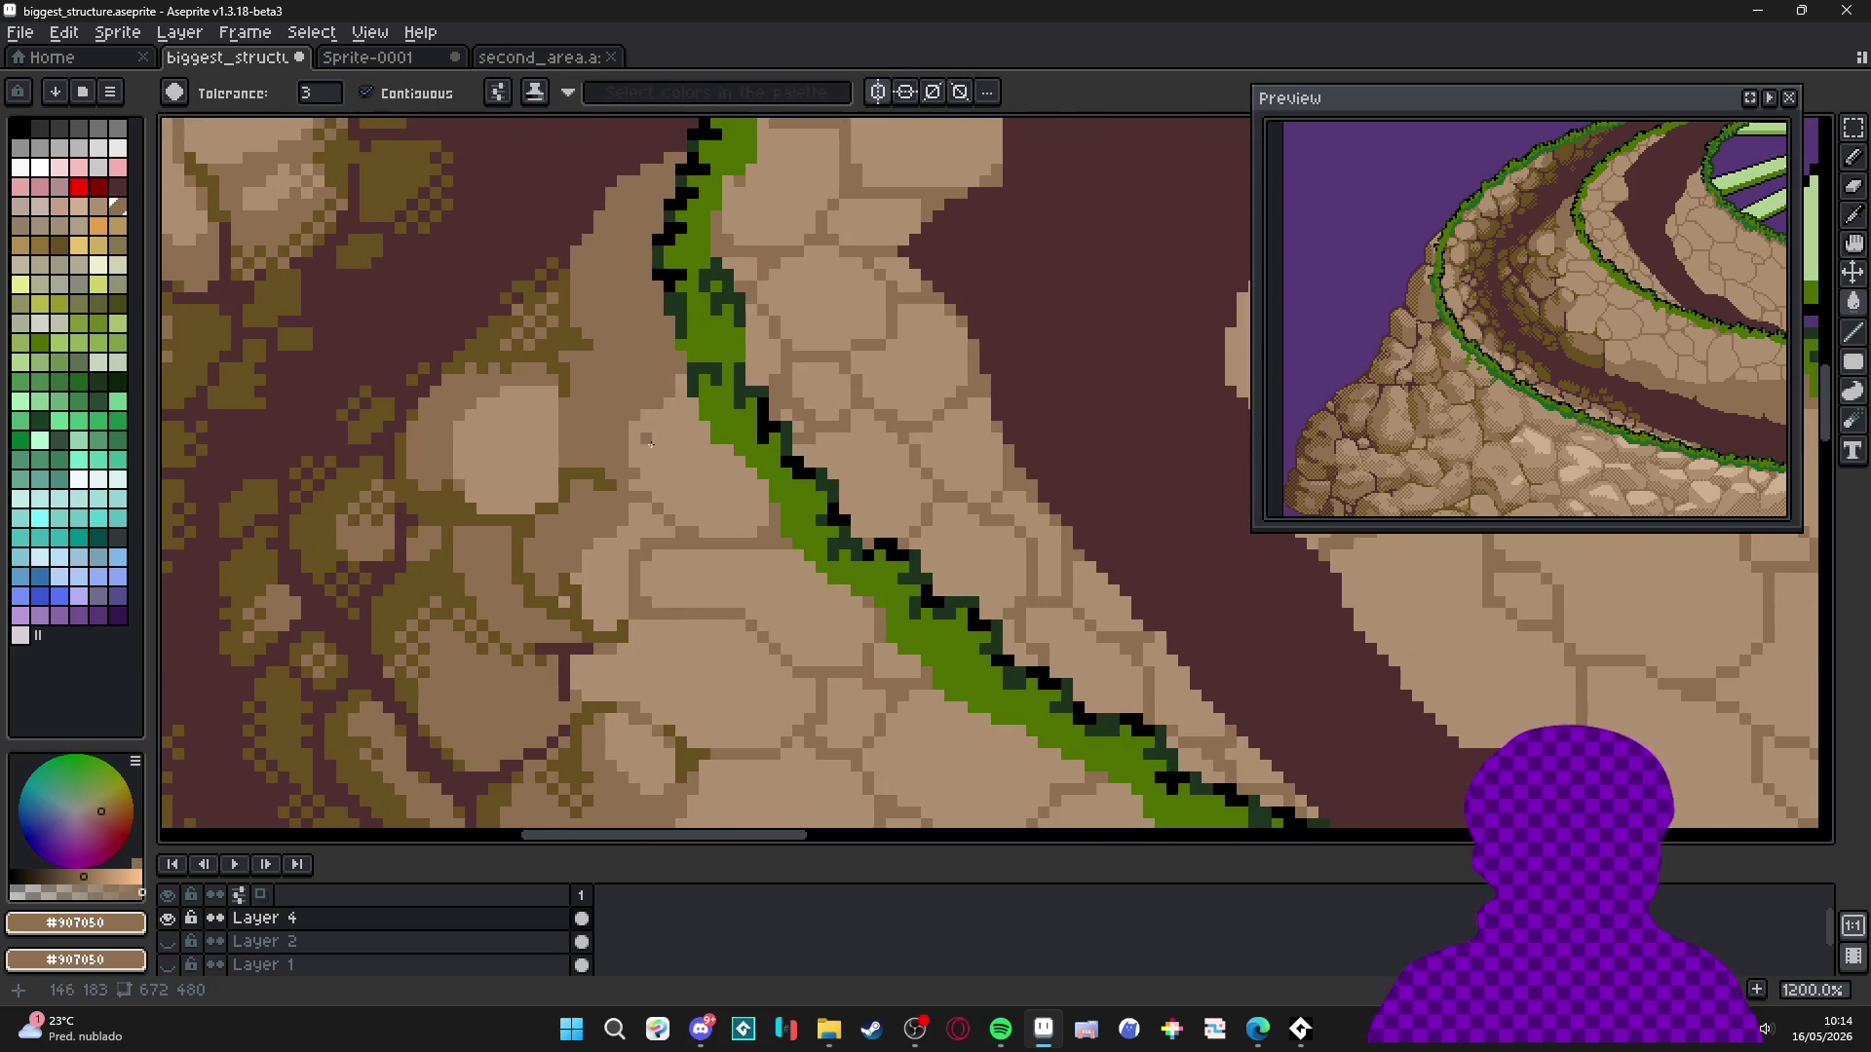
scroll(648, 454, "up", 2)
Draw a vertical olive crack line and darken a single stone pixel.
left_click(595, 487, "alt")
key("b")
left_click_drag(616, 477, 617, 370)
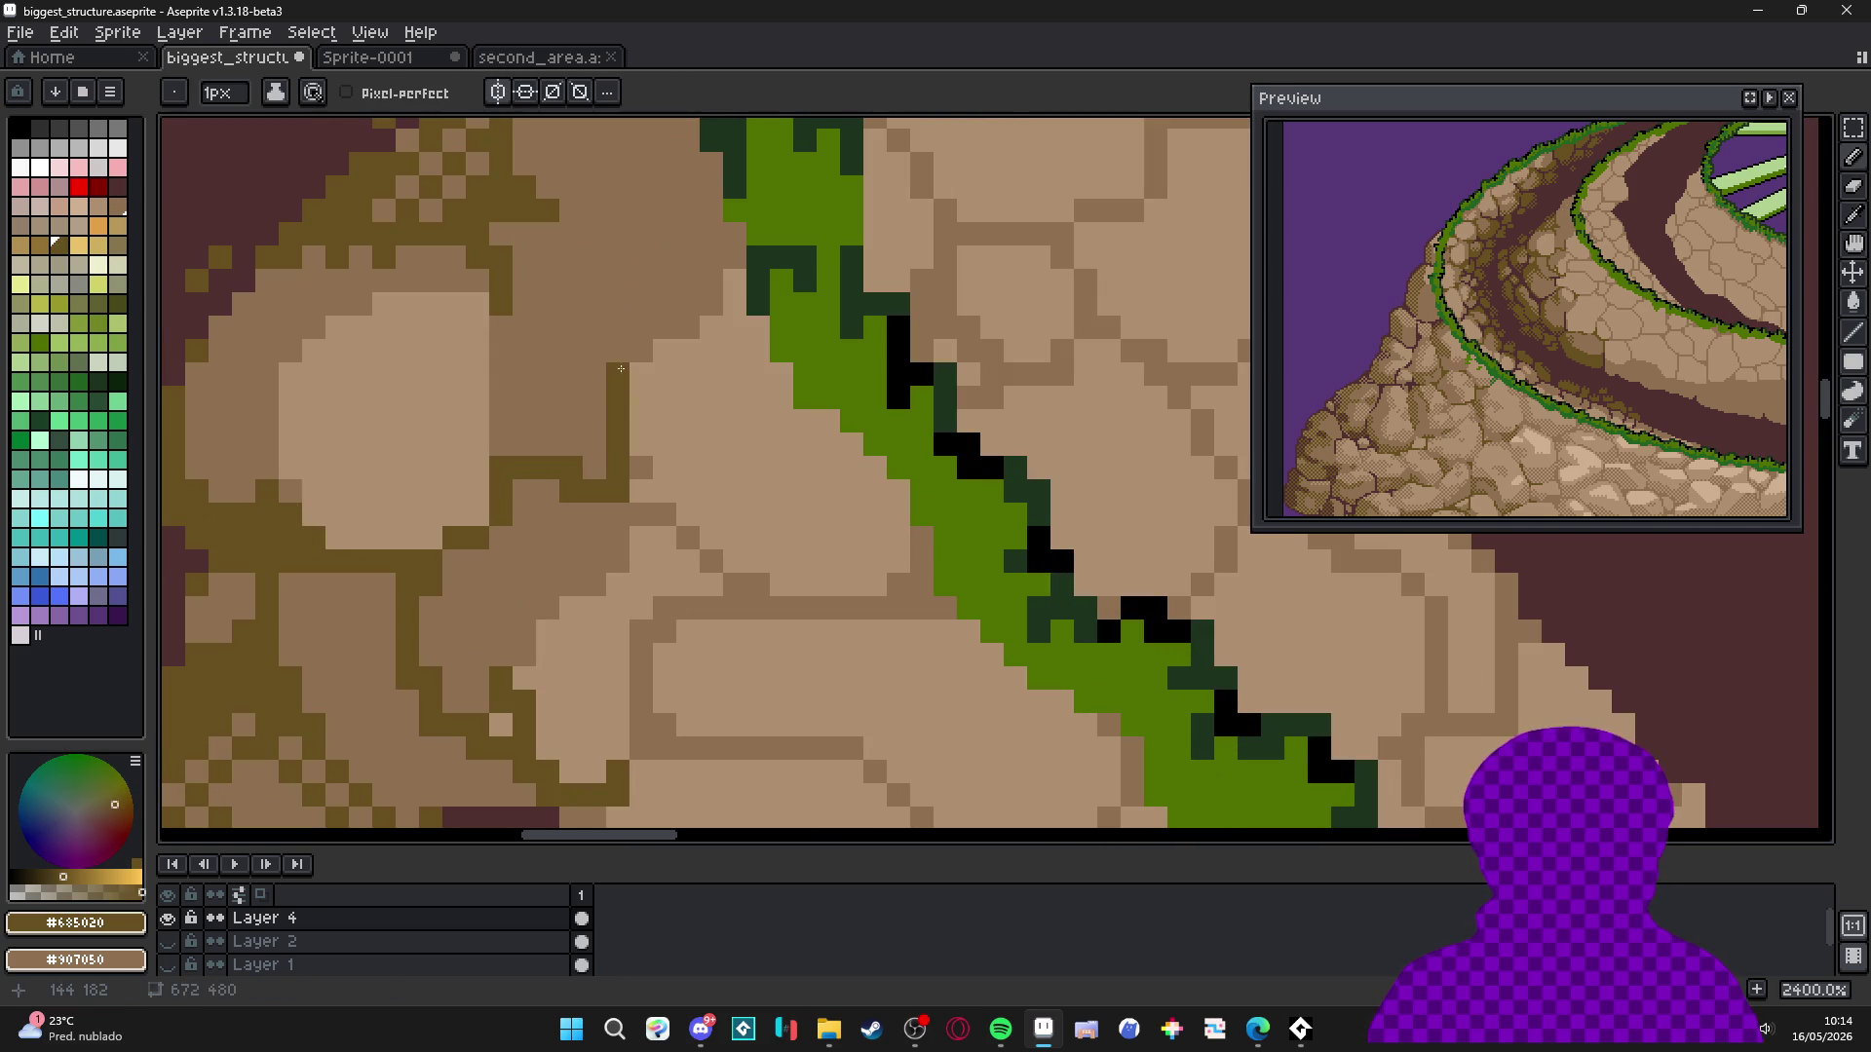
left_click(712, 281)
scroll(712, 280, "down", 5)
scroll(704, 296, "up", 2)
scroll(672, 281, "down", 3)
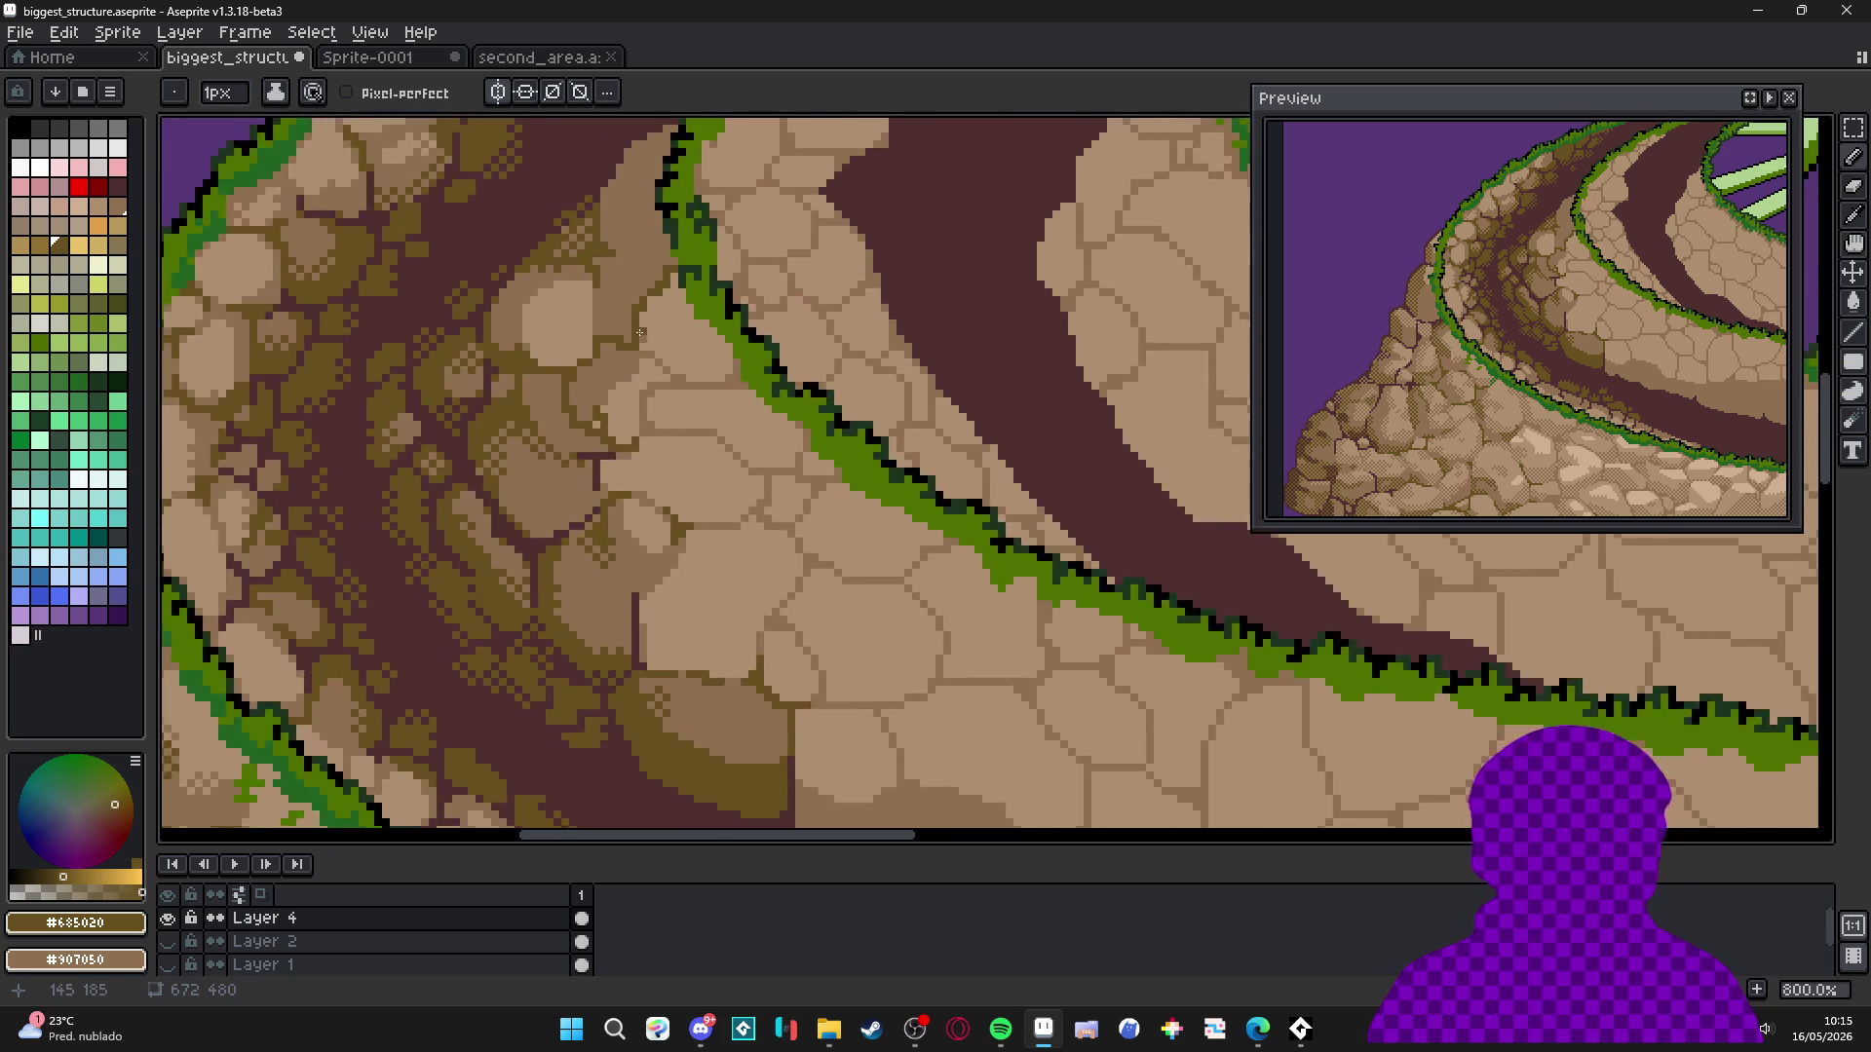
scroll(650, 365, "up", 4)
Outline and fill the light stone left of the grass rim with medium brown.
left_click(672, 365, "alt")
mouse_move(702, 357)
left_mouse_down()
mouse_move(701, 297)
mouse_move(759, 297)
left_mouse_up()
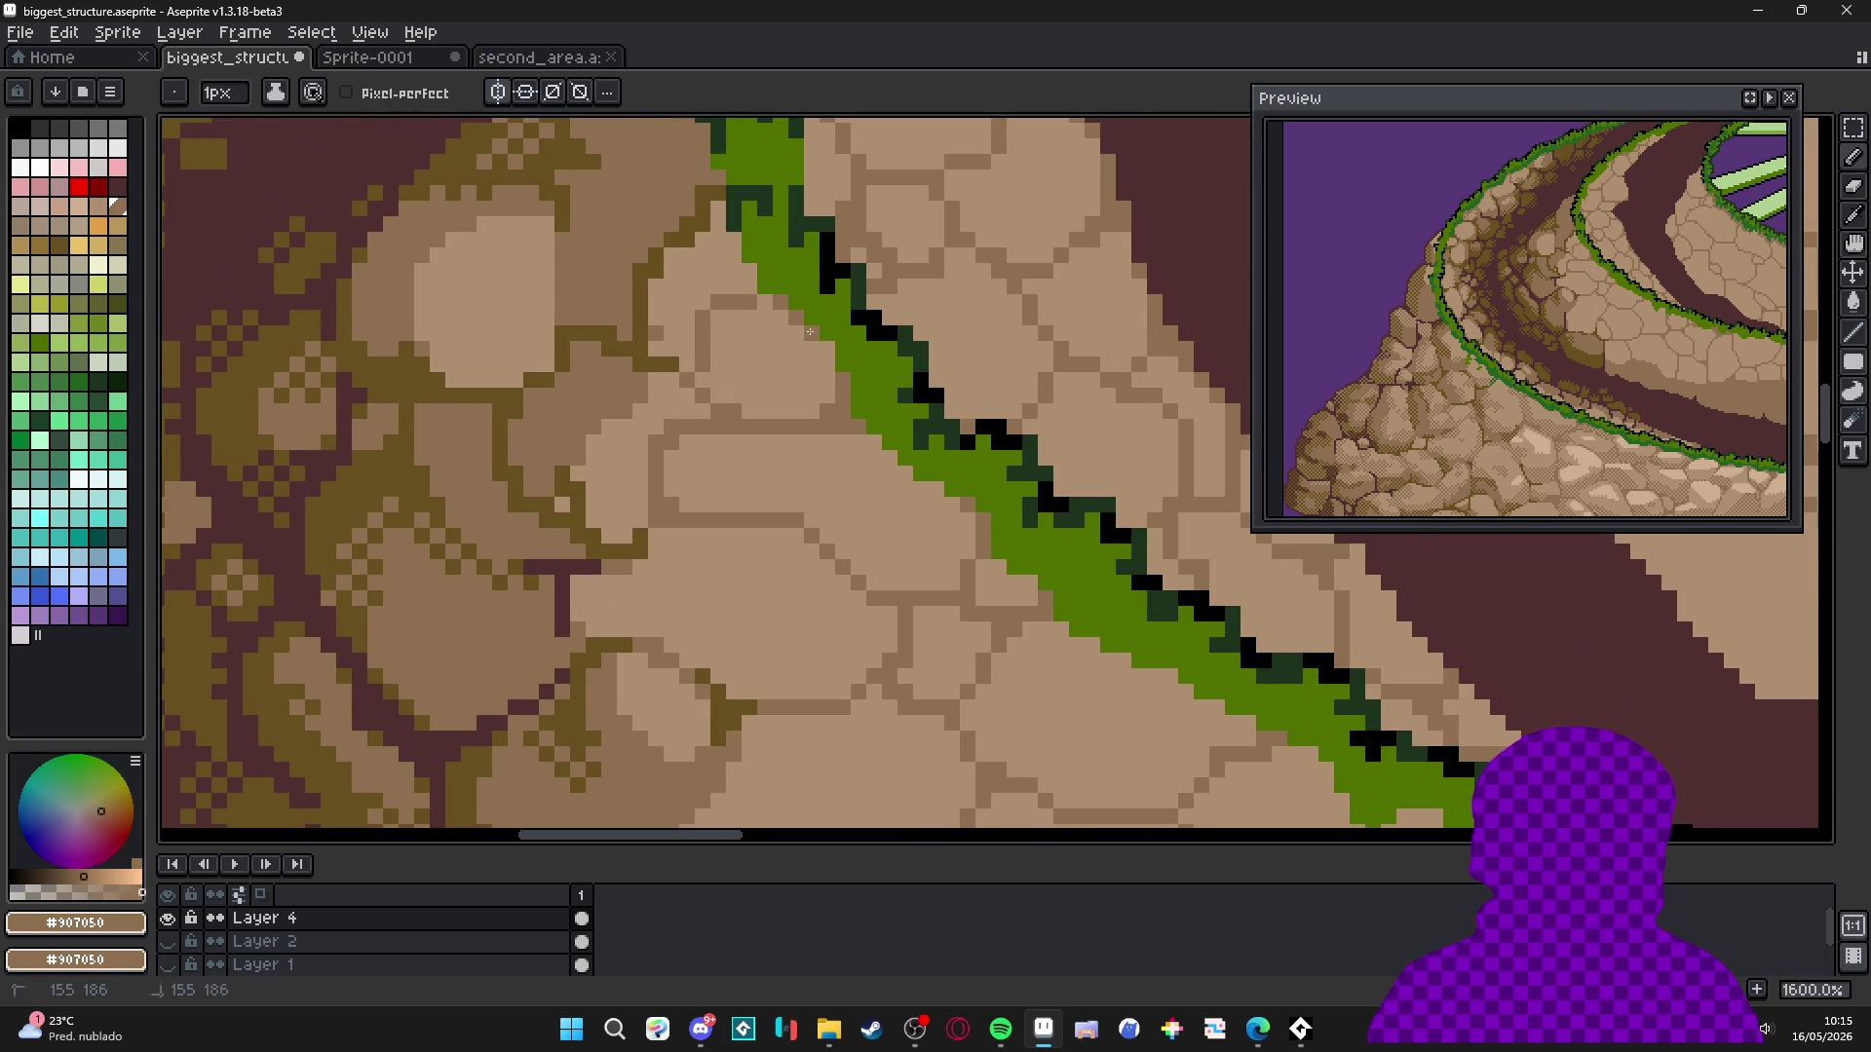
key("g")
left_click(702, 351)
key("b")
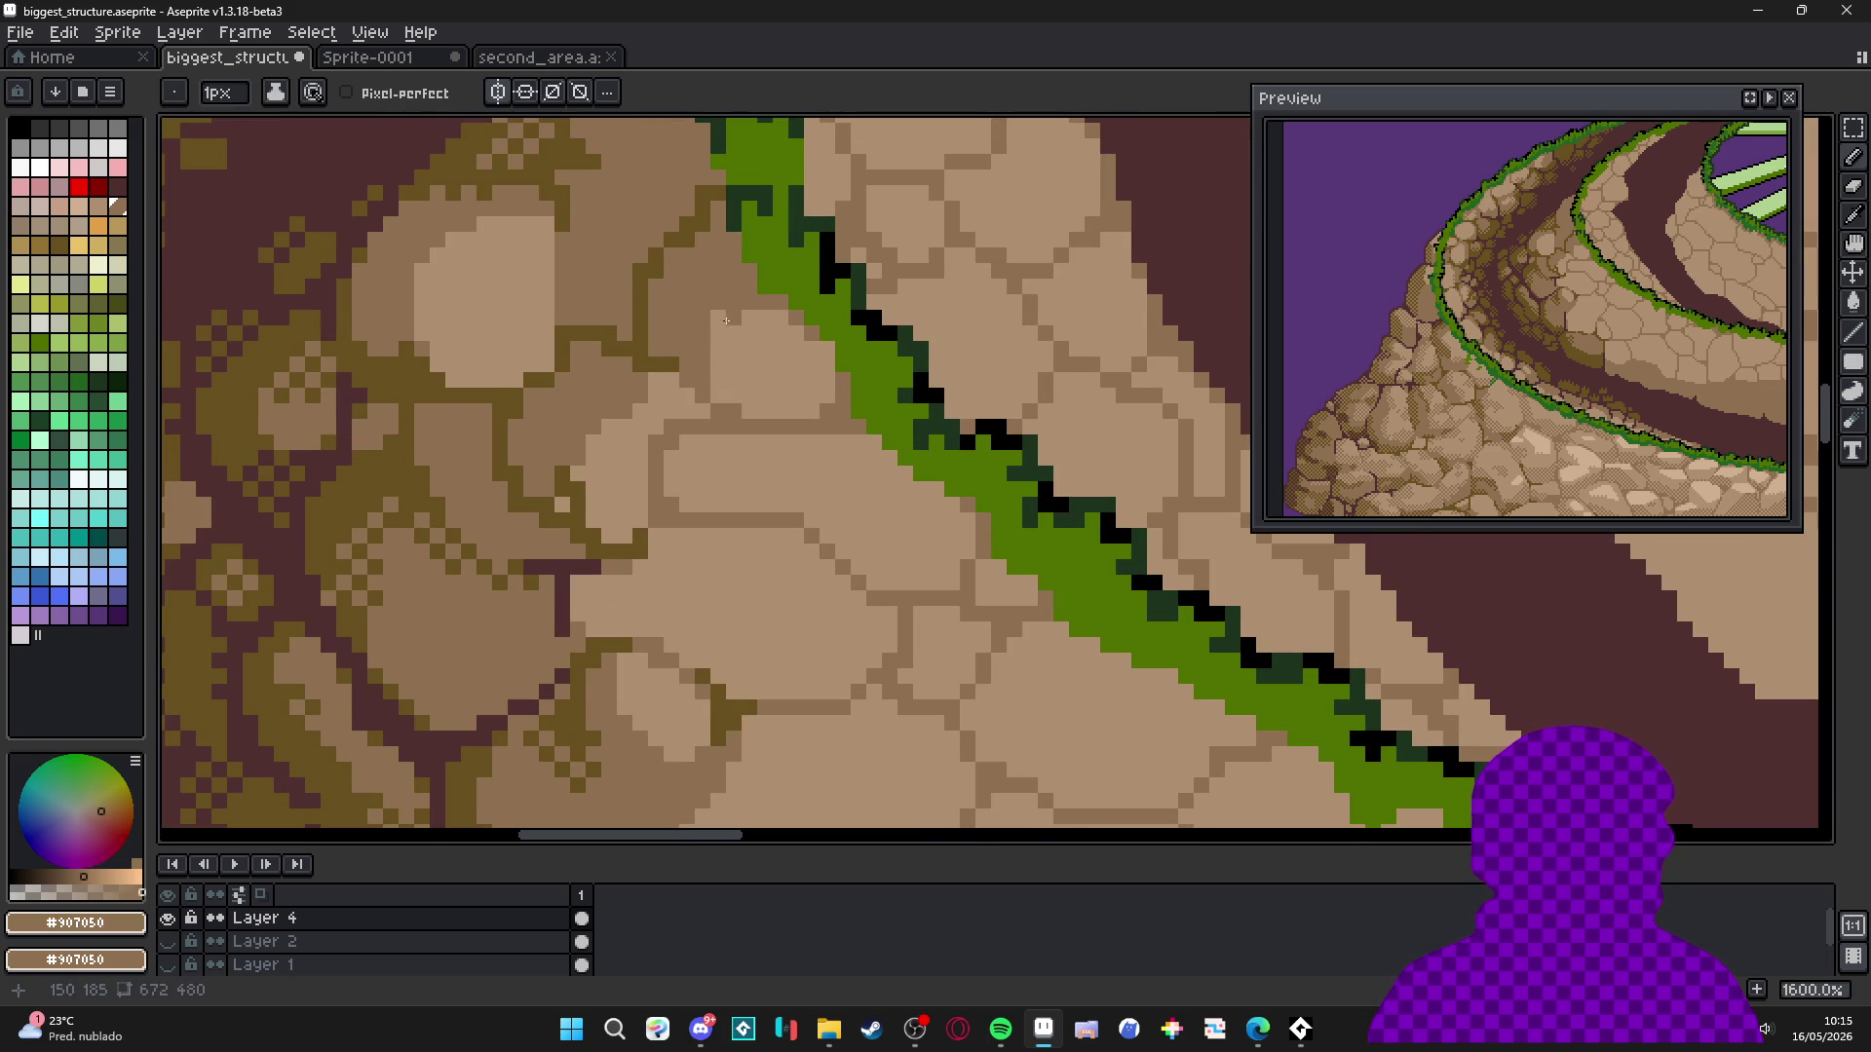
scroll(693, 451, "down", 3)
scroll(792, 375, "up", 3)
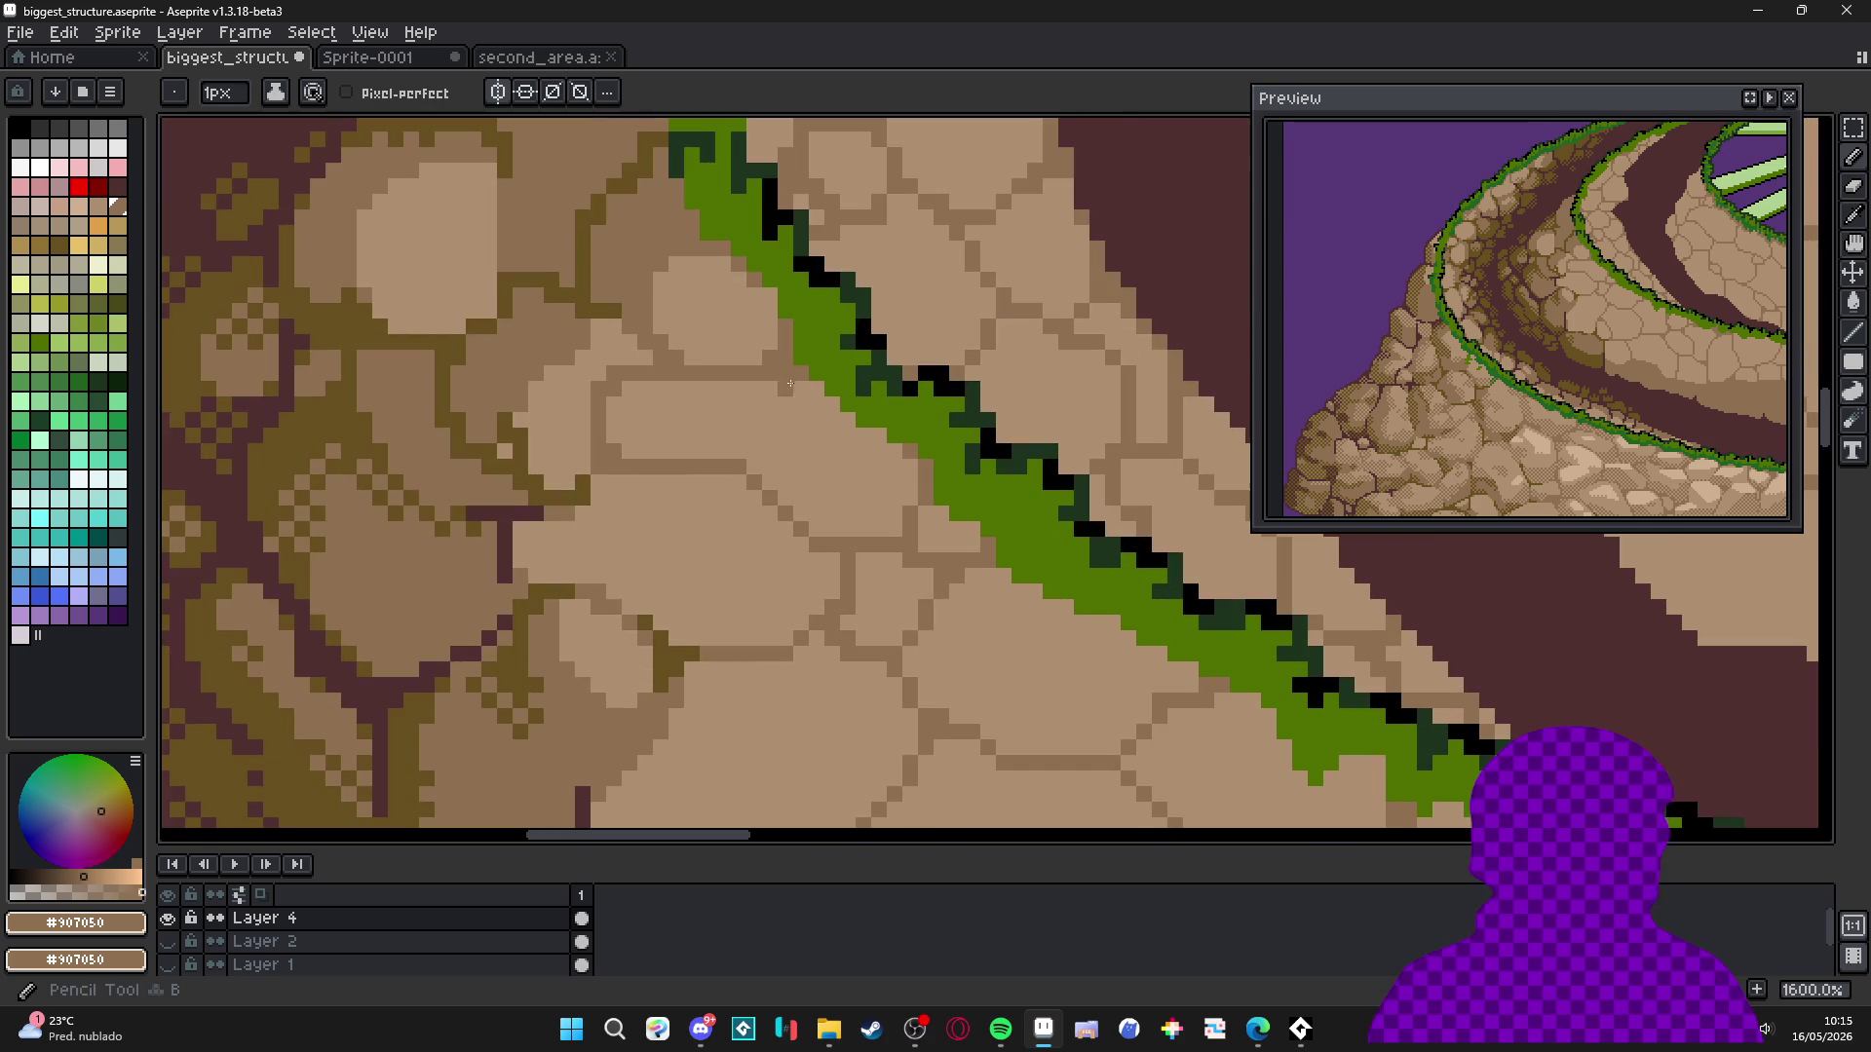
scroll(884, 449, "down", 4)
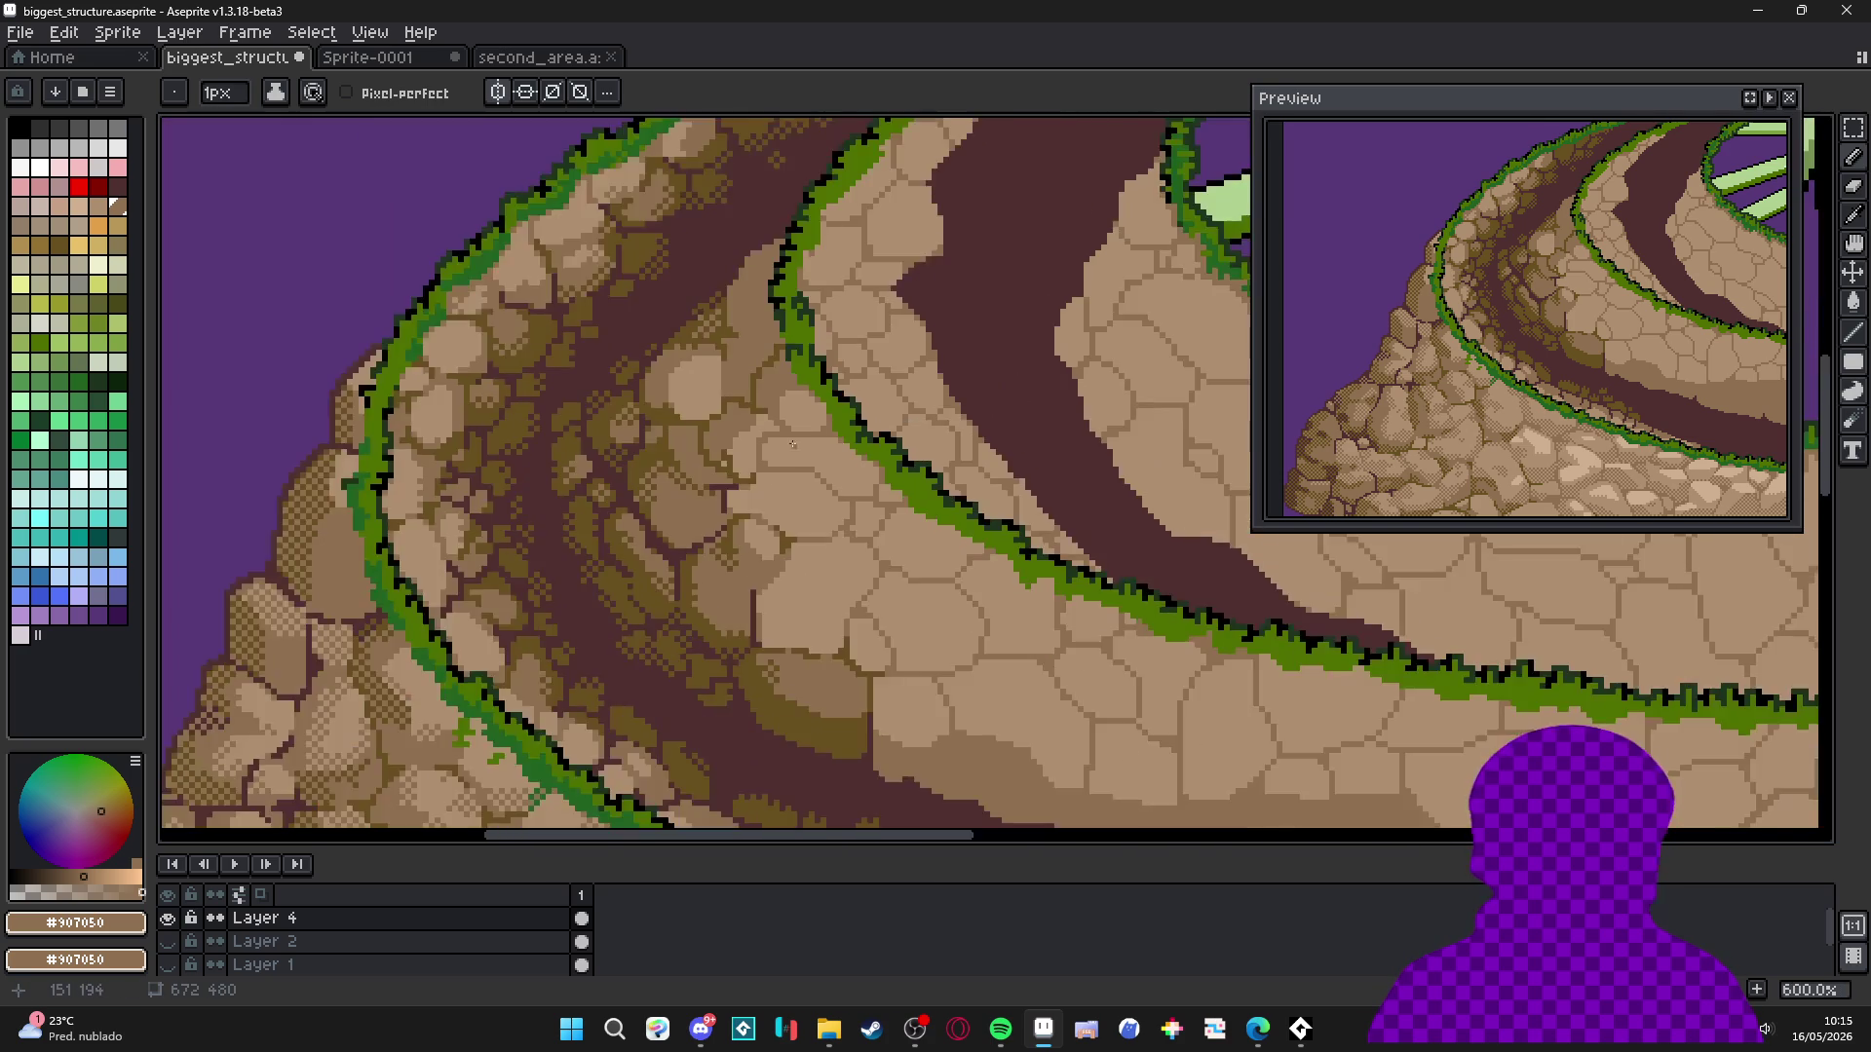
Shrink the Pencil brush to 1 pixel and pick the olive crack colour.
scroll(743, 472, "up", 3)
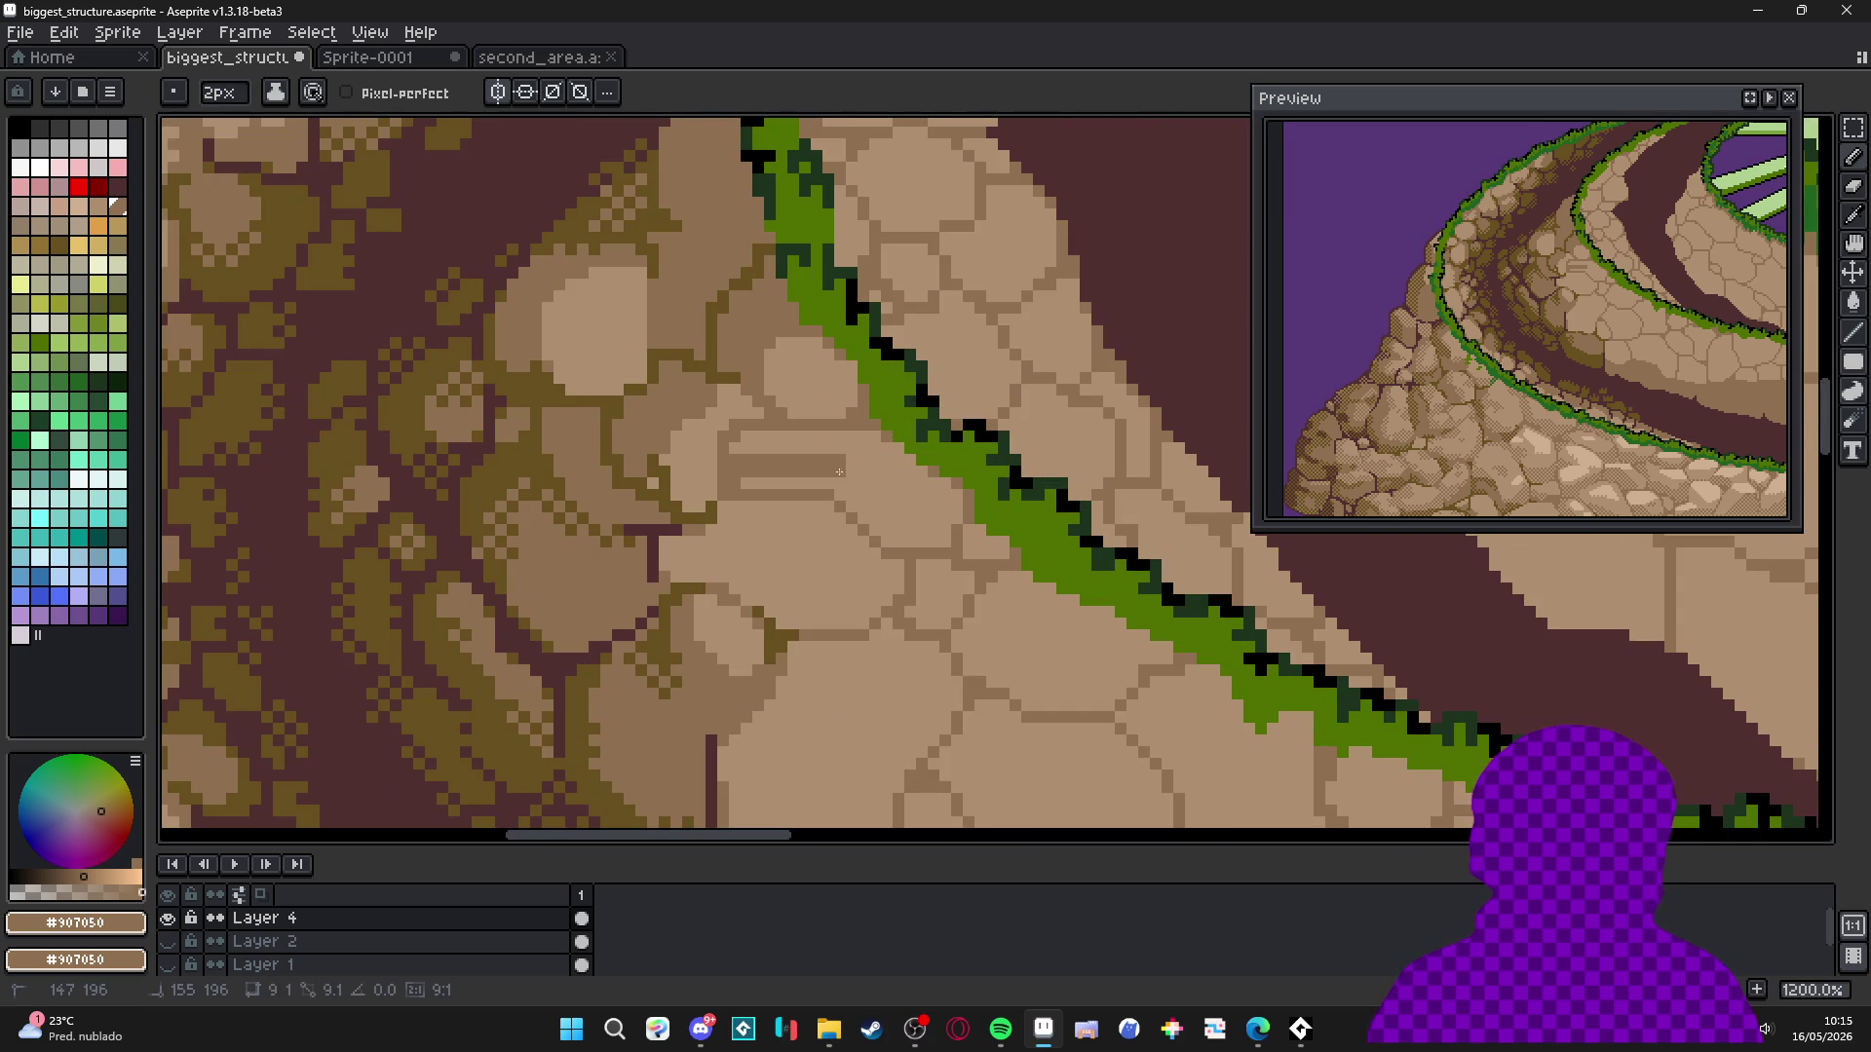
key("g")
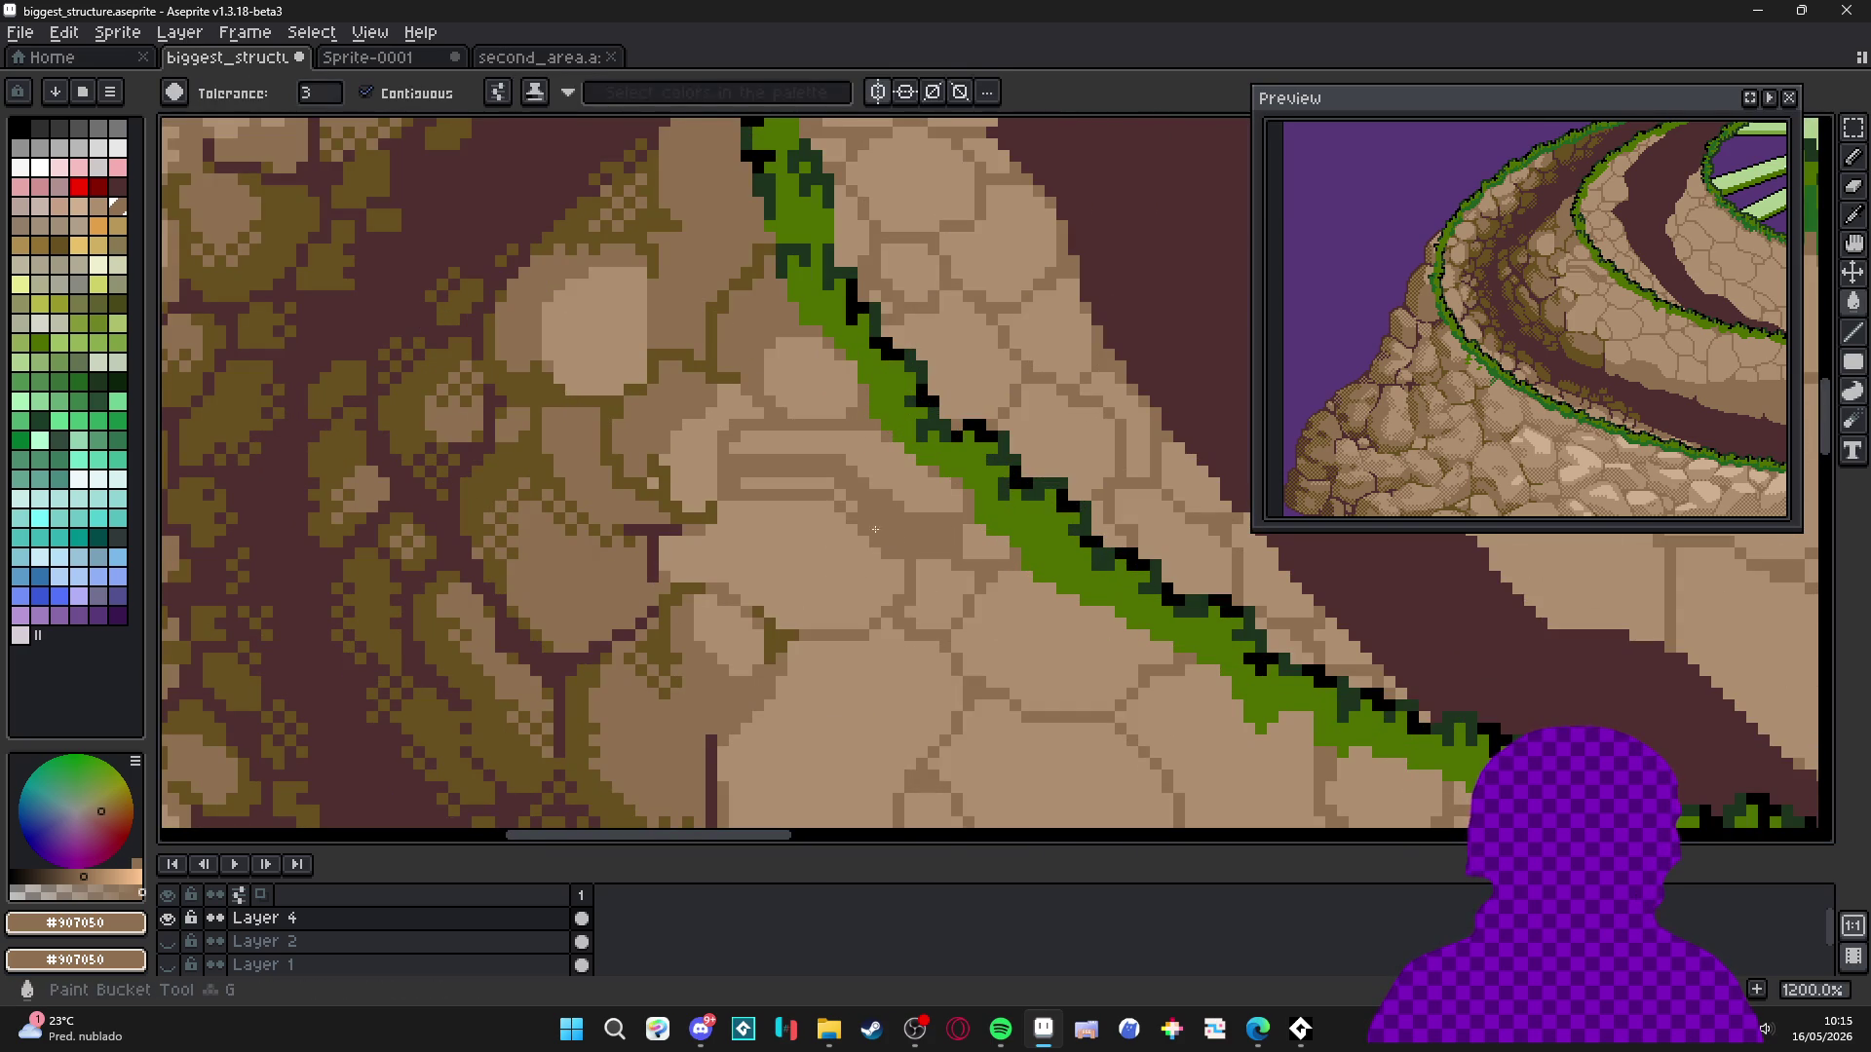
key("b")
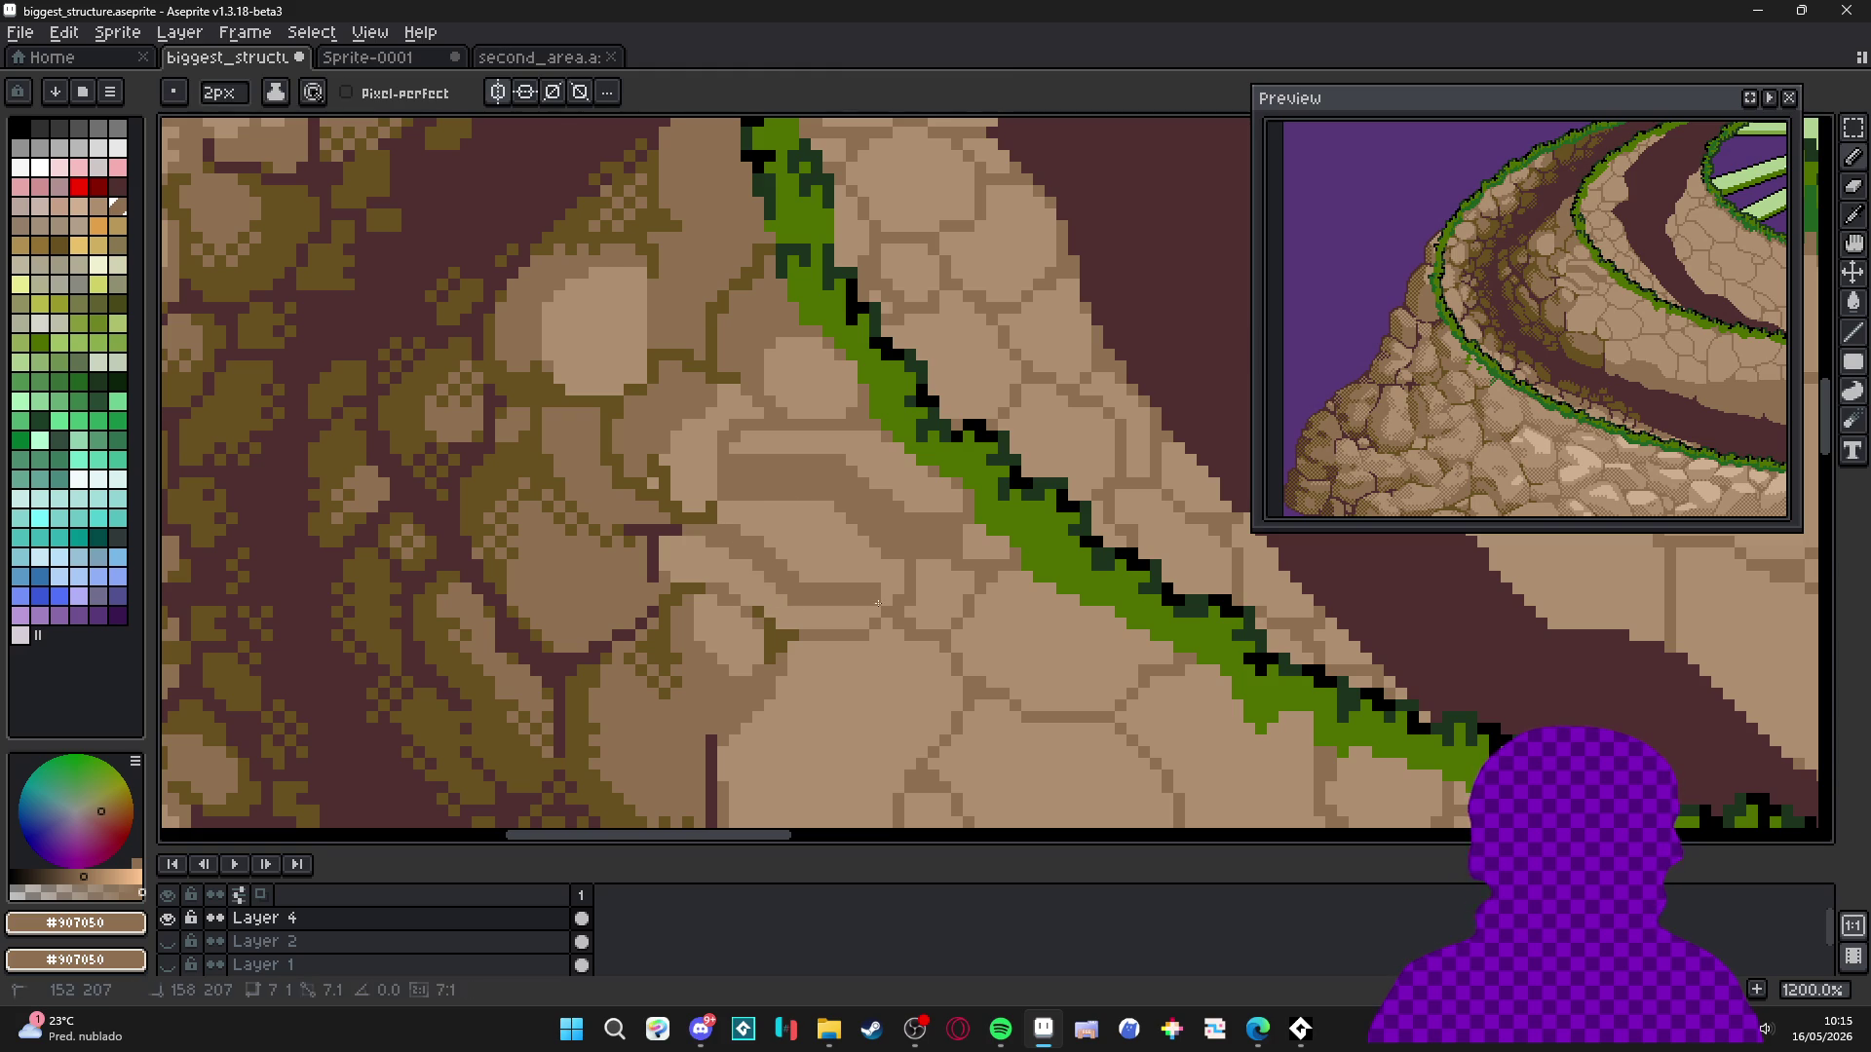
scroll(718, 517, "down", 4)
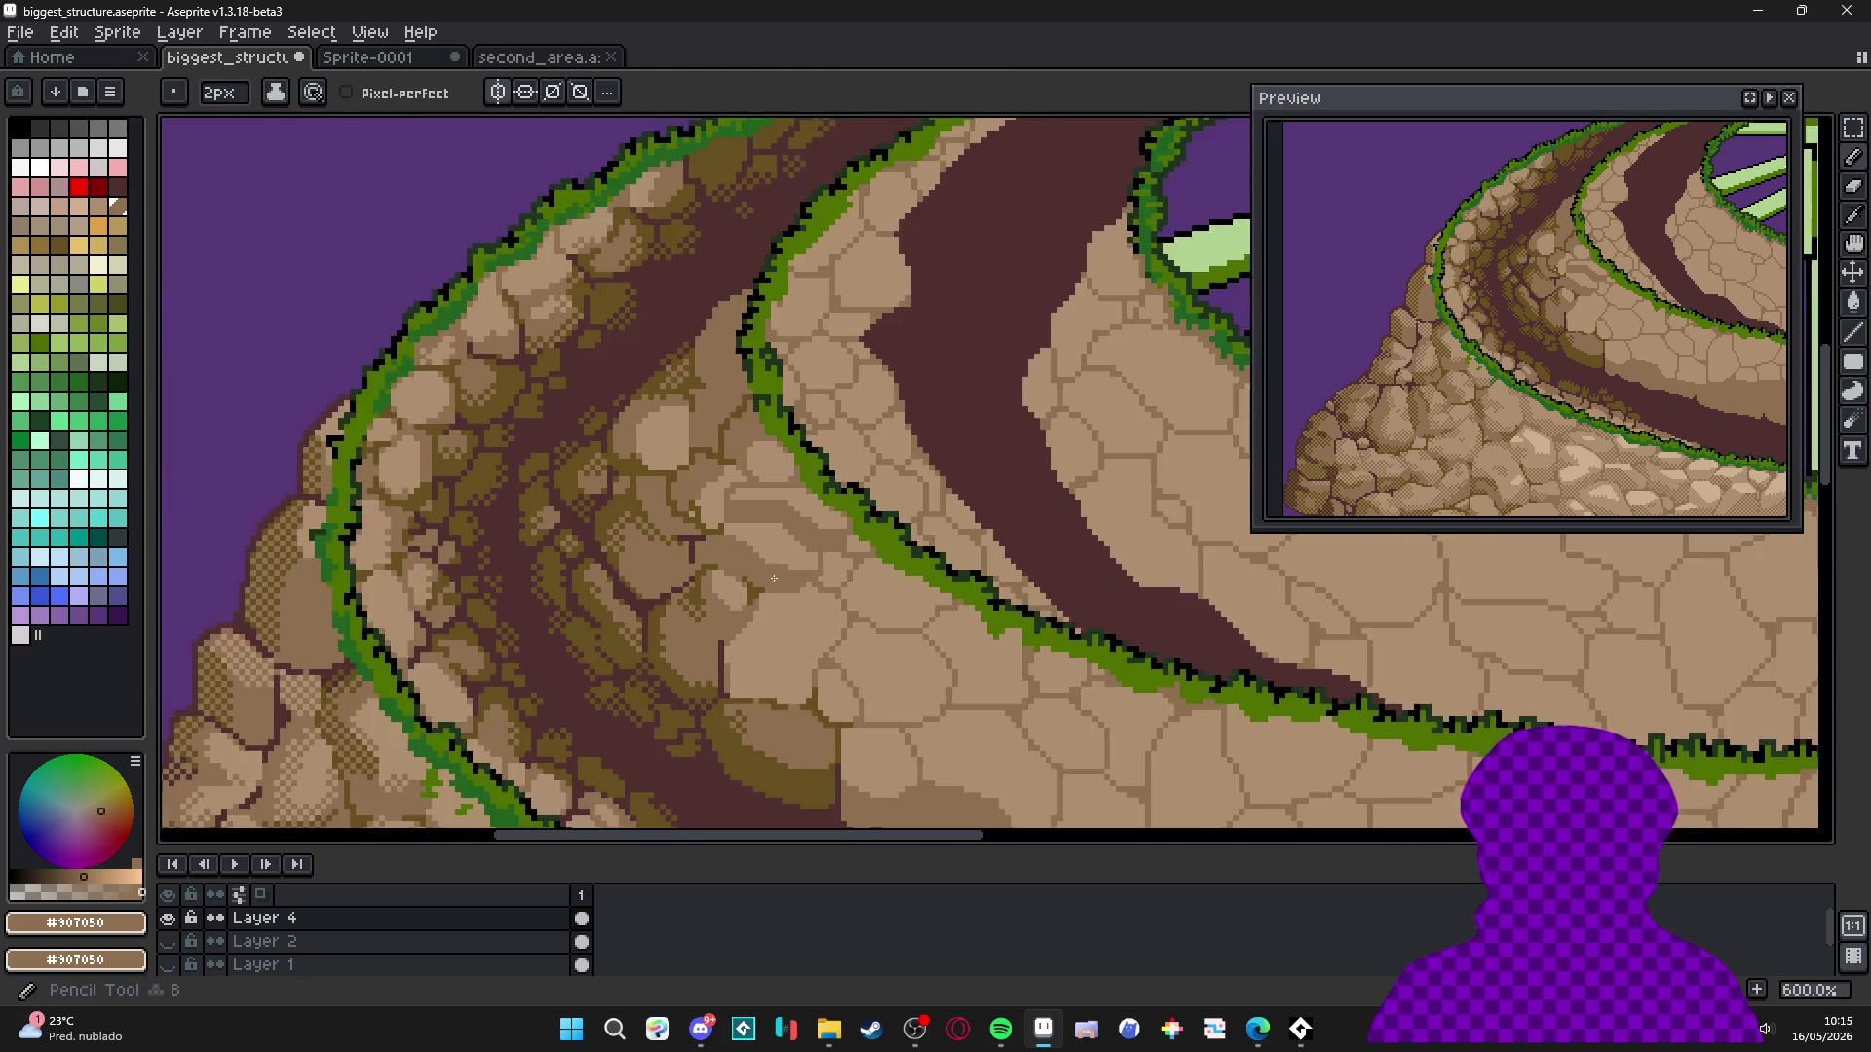
scroll(717, 516, "up", 4)
key("minus")
left_click(668, 451, "alt")
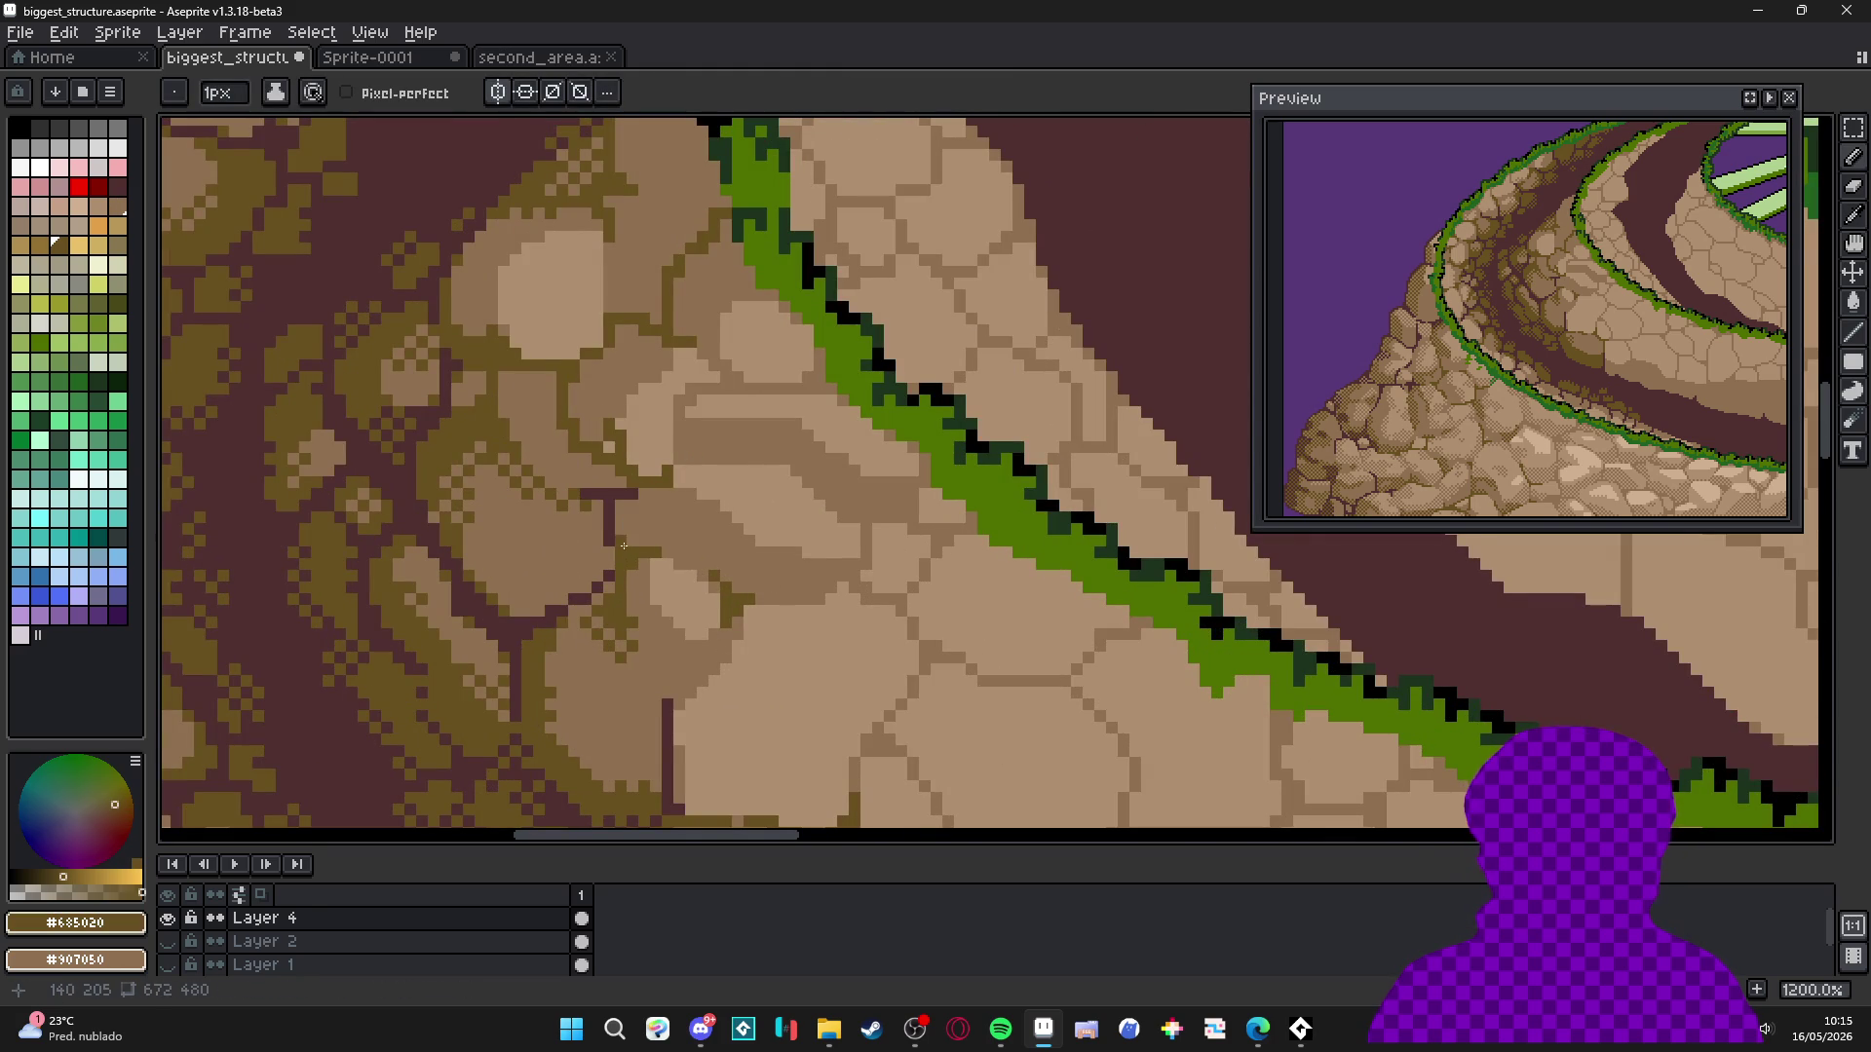
scroll(623, 546, "down", 3)
scroll(623, 546, "up", 4)
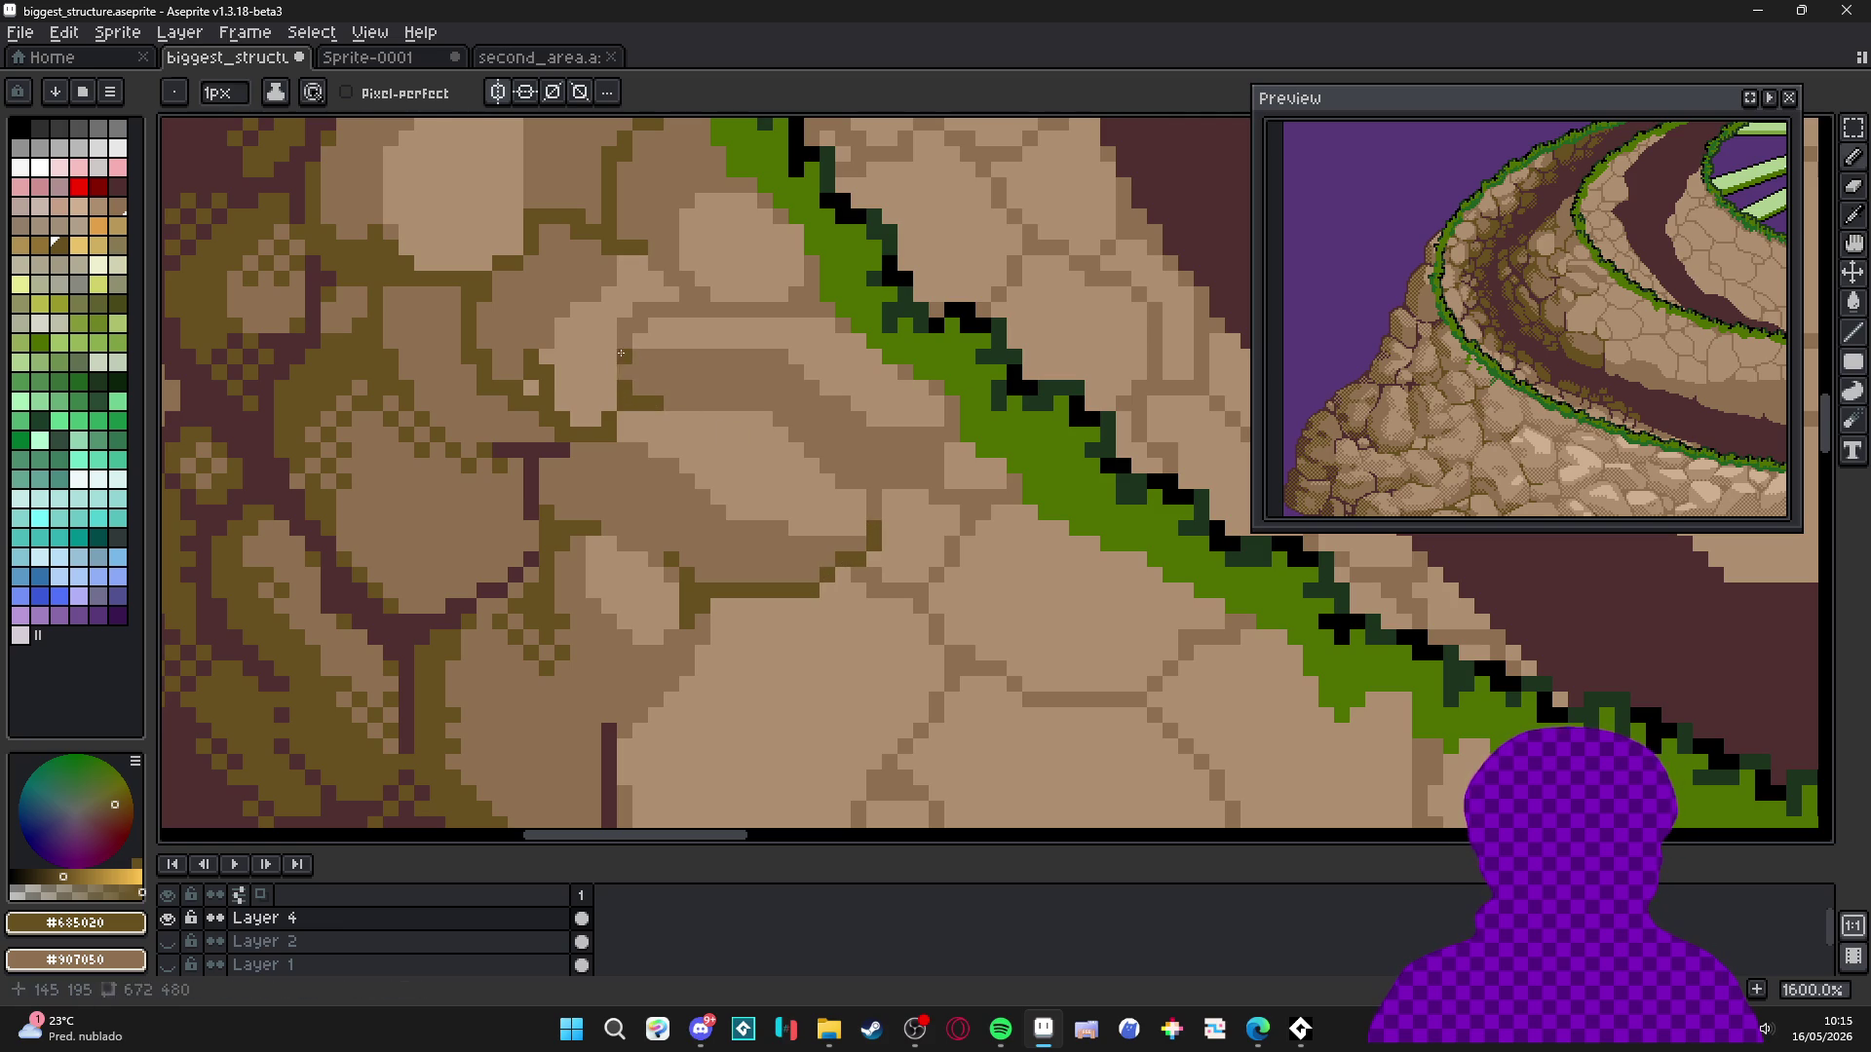
scroll(632, 407, "down", 1)
scroll(631, 406, "down", 3)
scroll(693, 367, "up", 4)
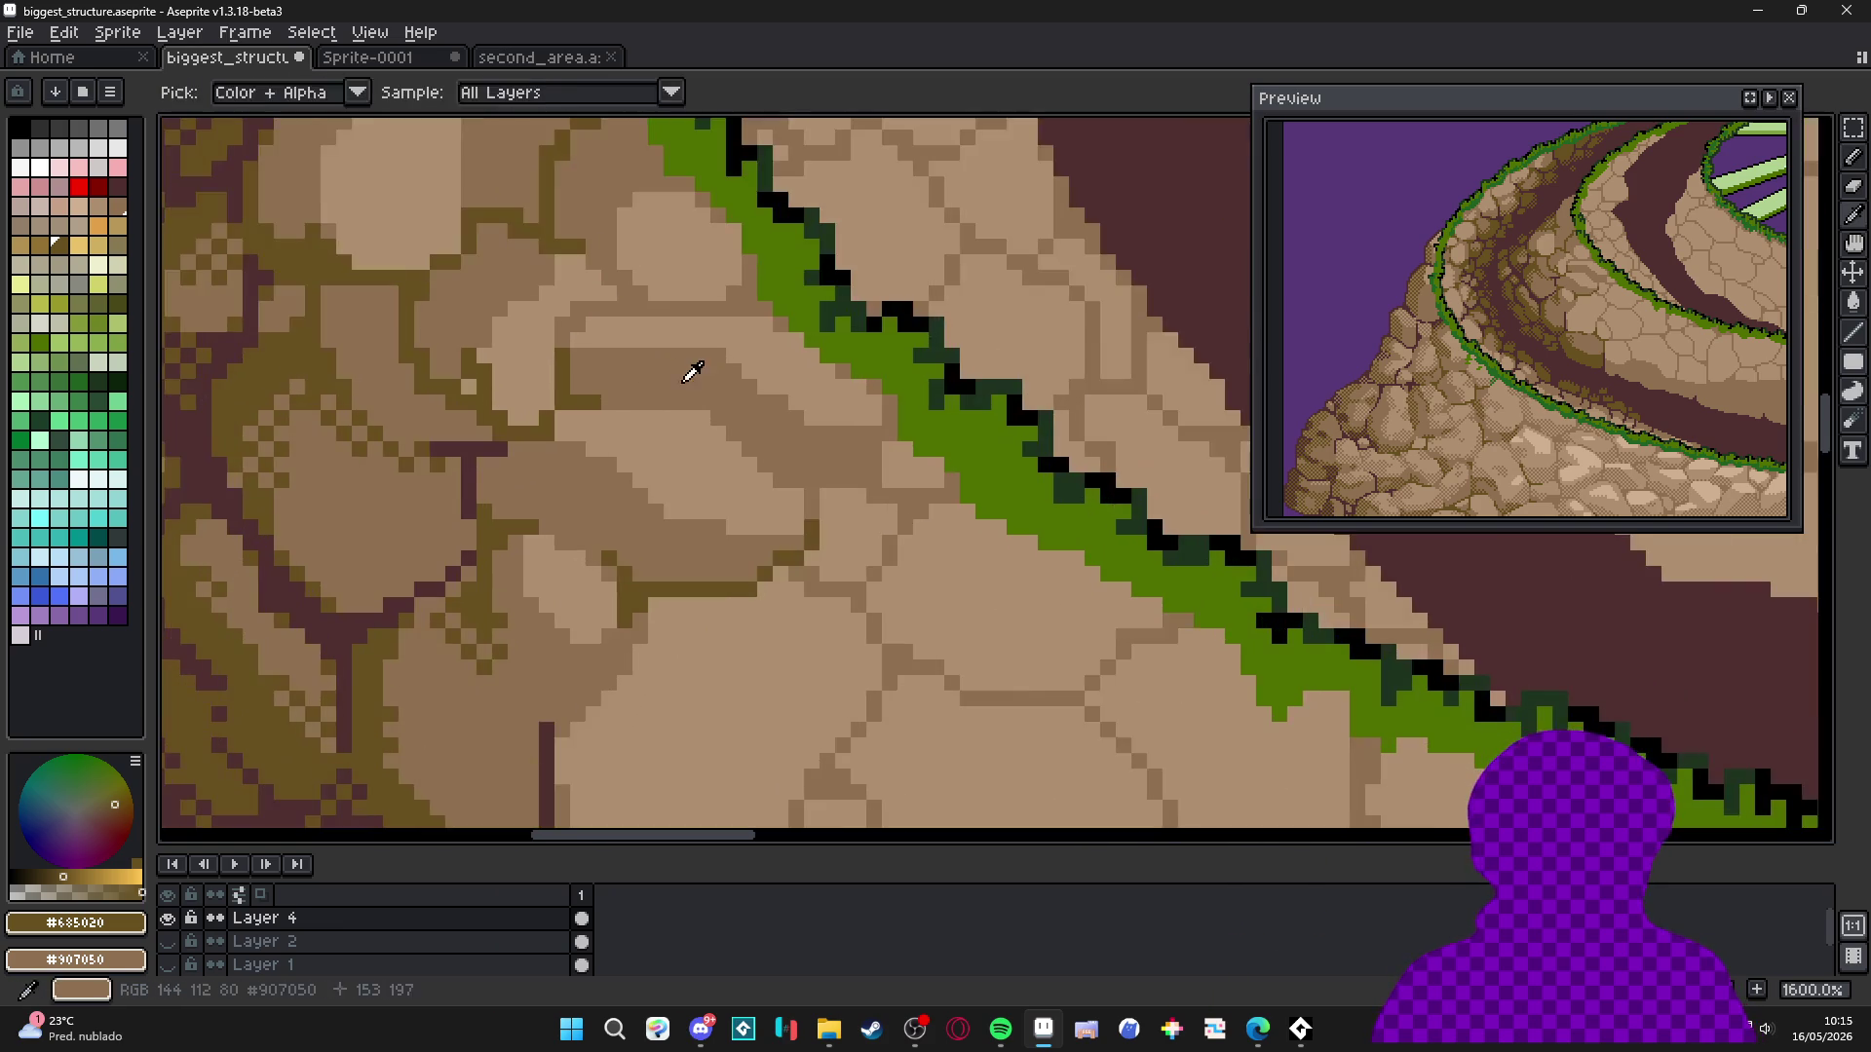
Sample the light tan stone colour from the rocks.
left_click(693, 367, "alt")
scroll(624, 390, "up", 3)
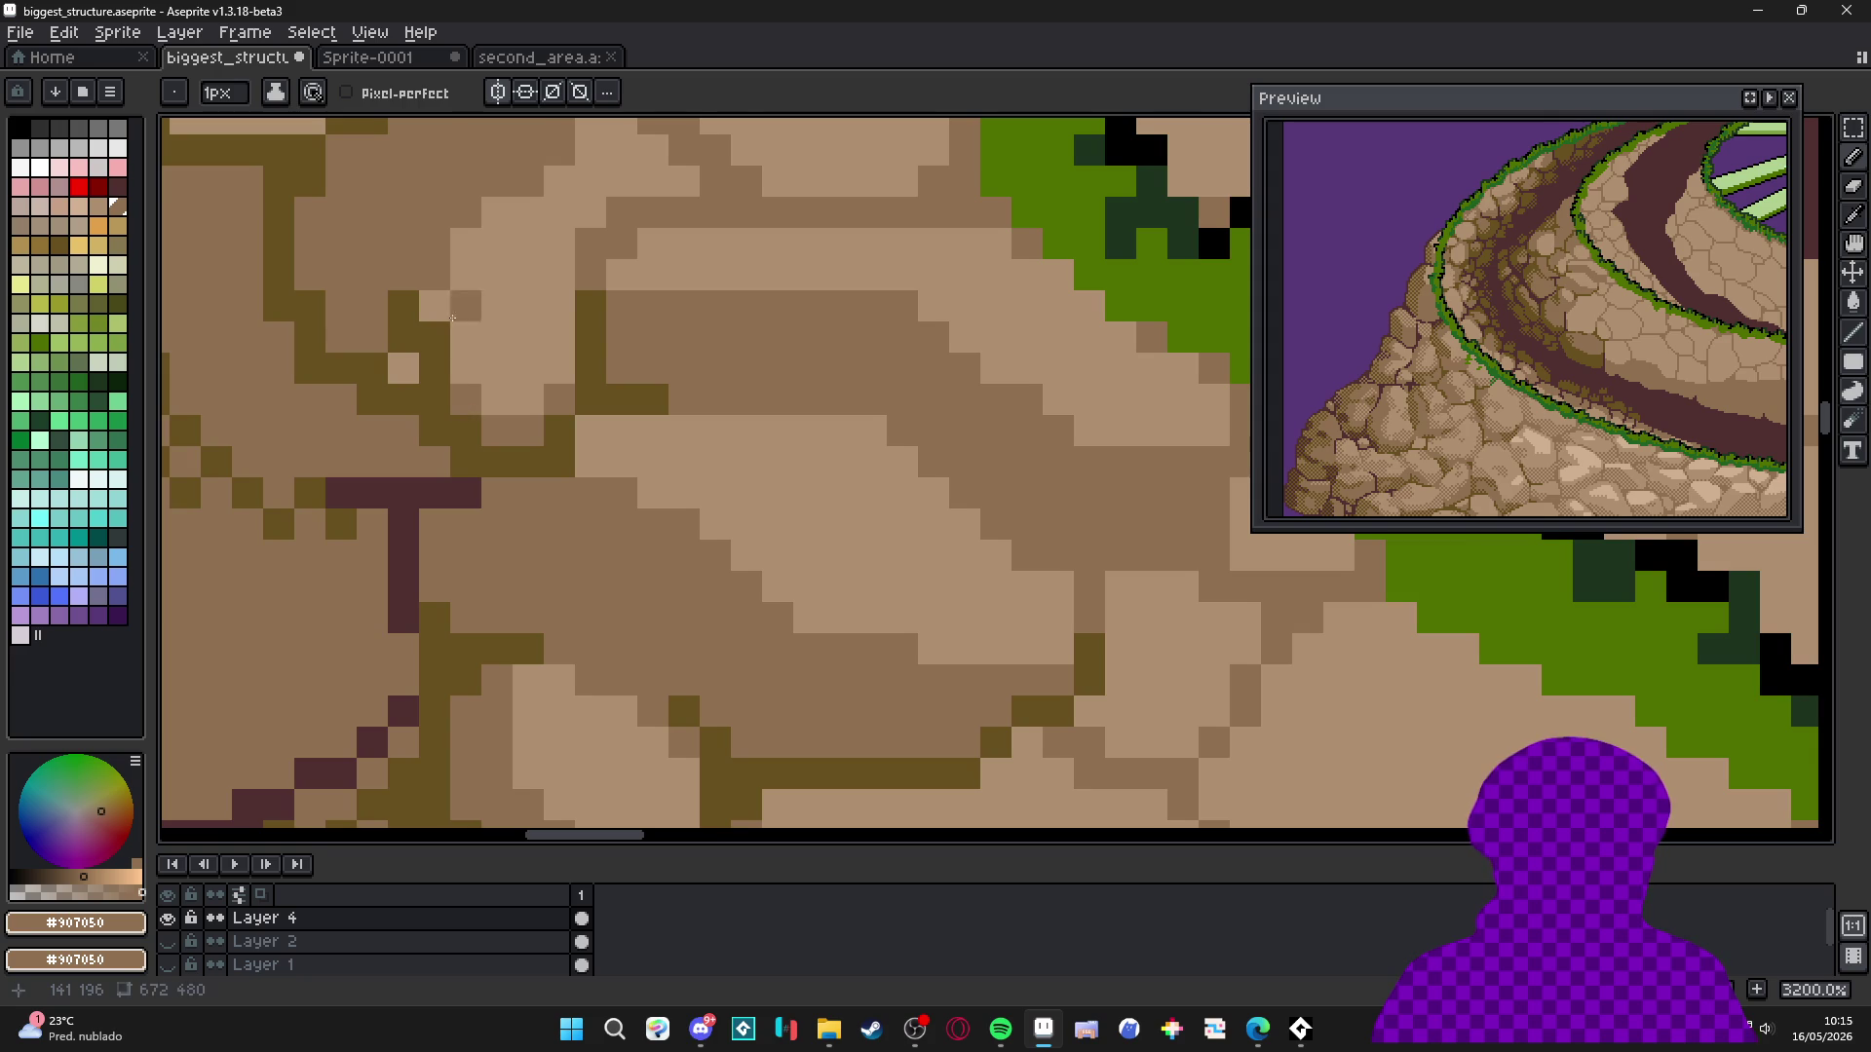
scroll(459, 335, "down", 5)
scroll(503, 386, "up", 4)
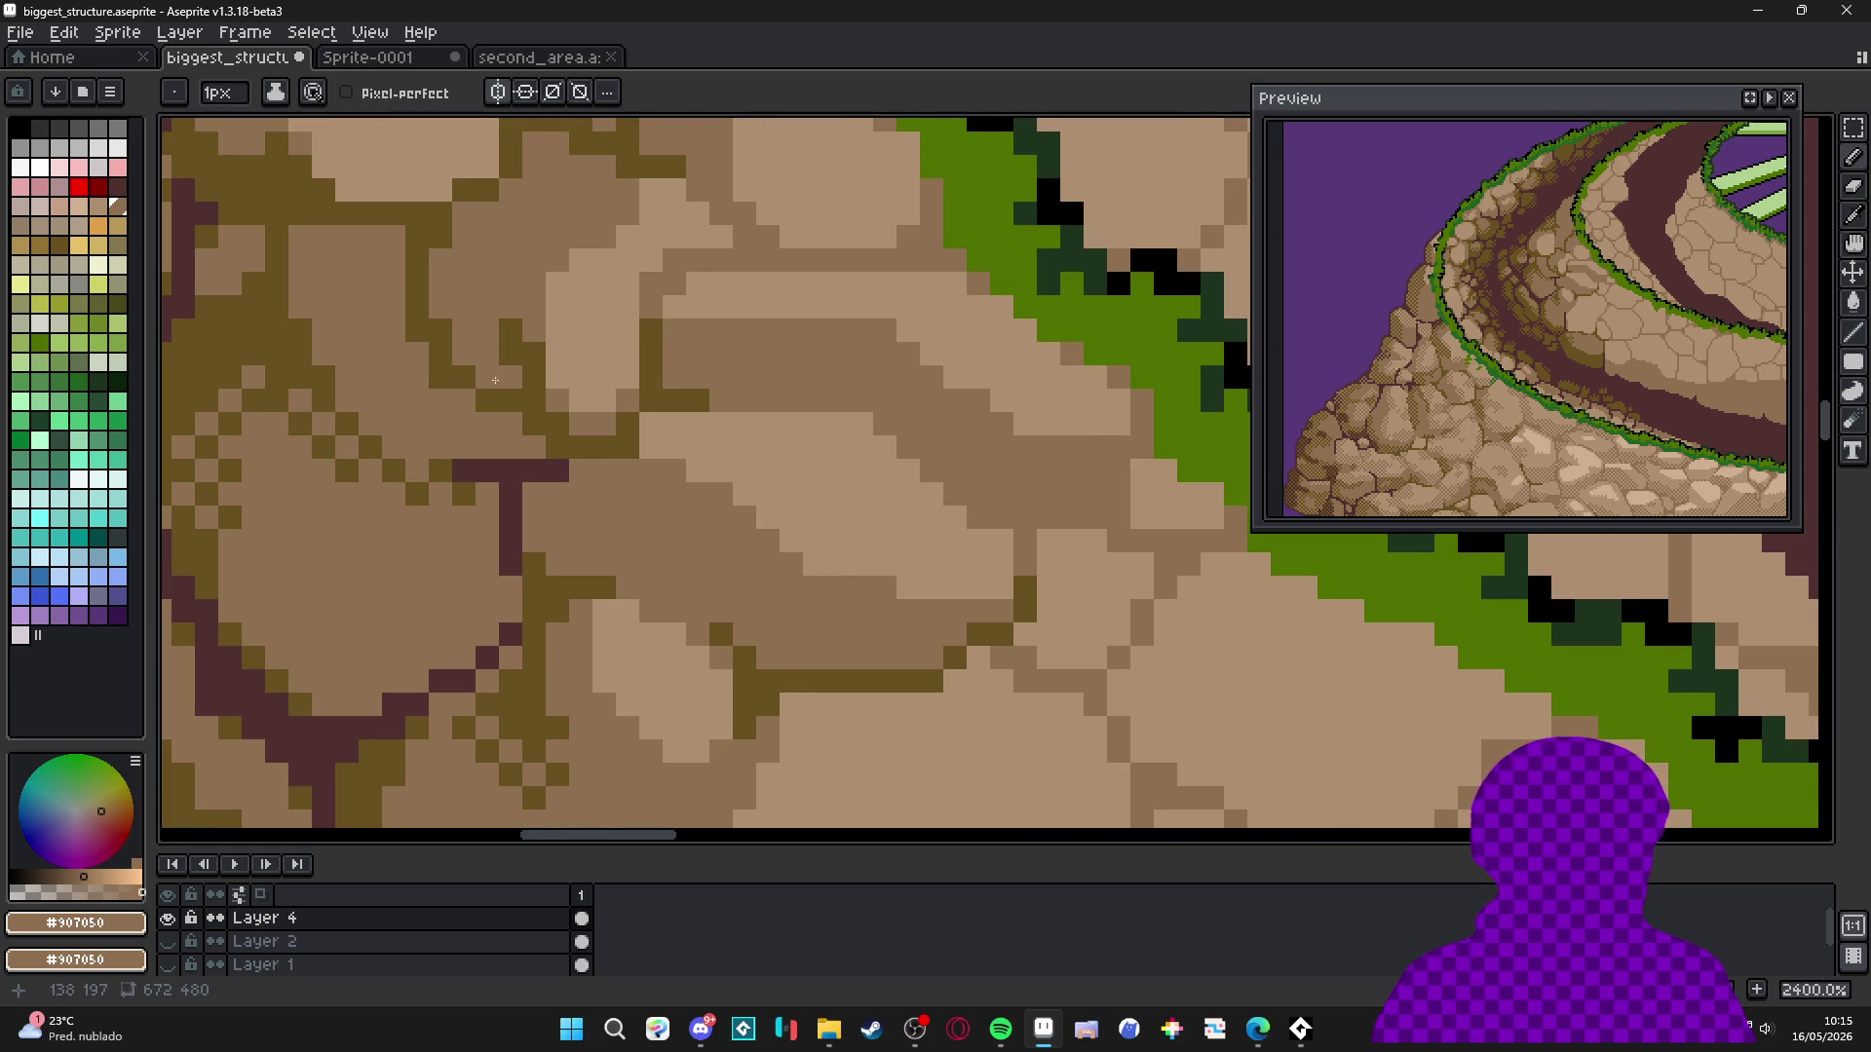
scroll(498, 379, "down", 10)
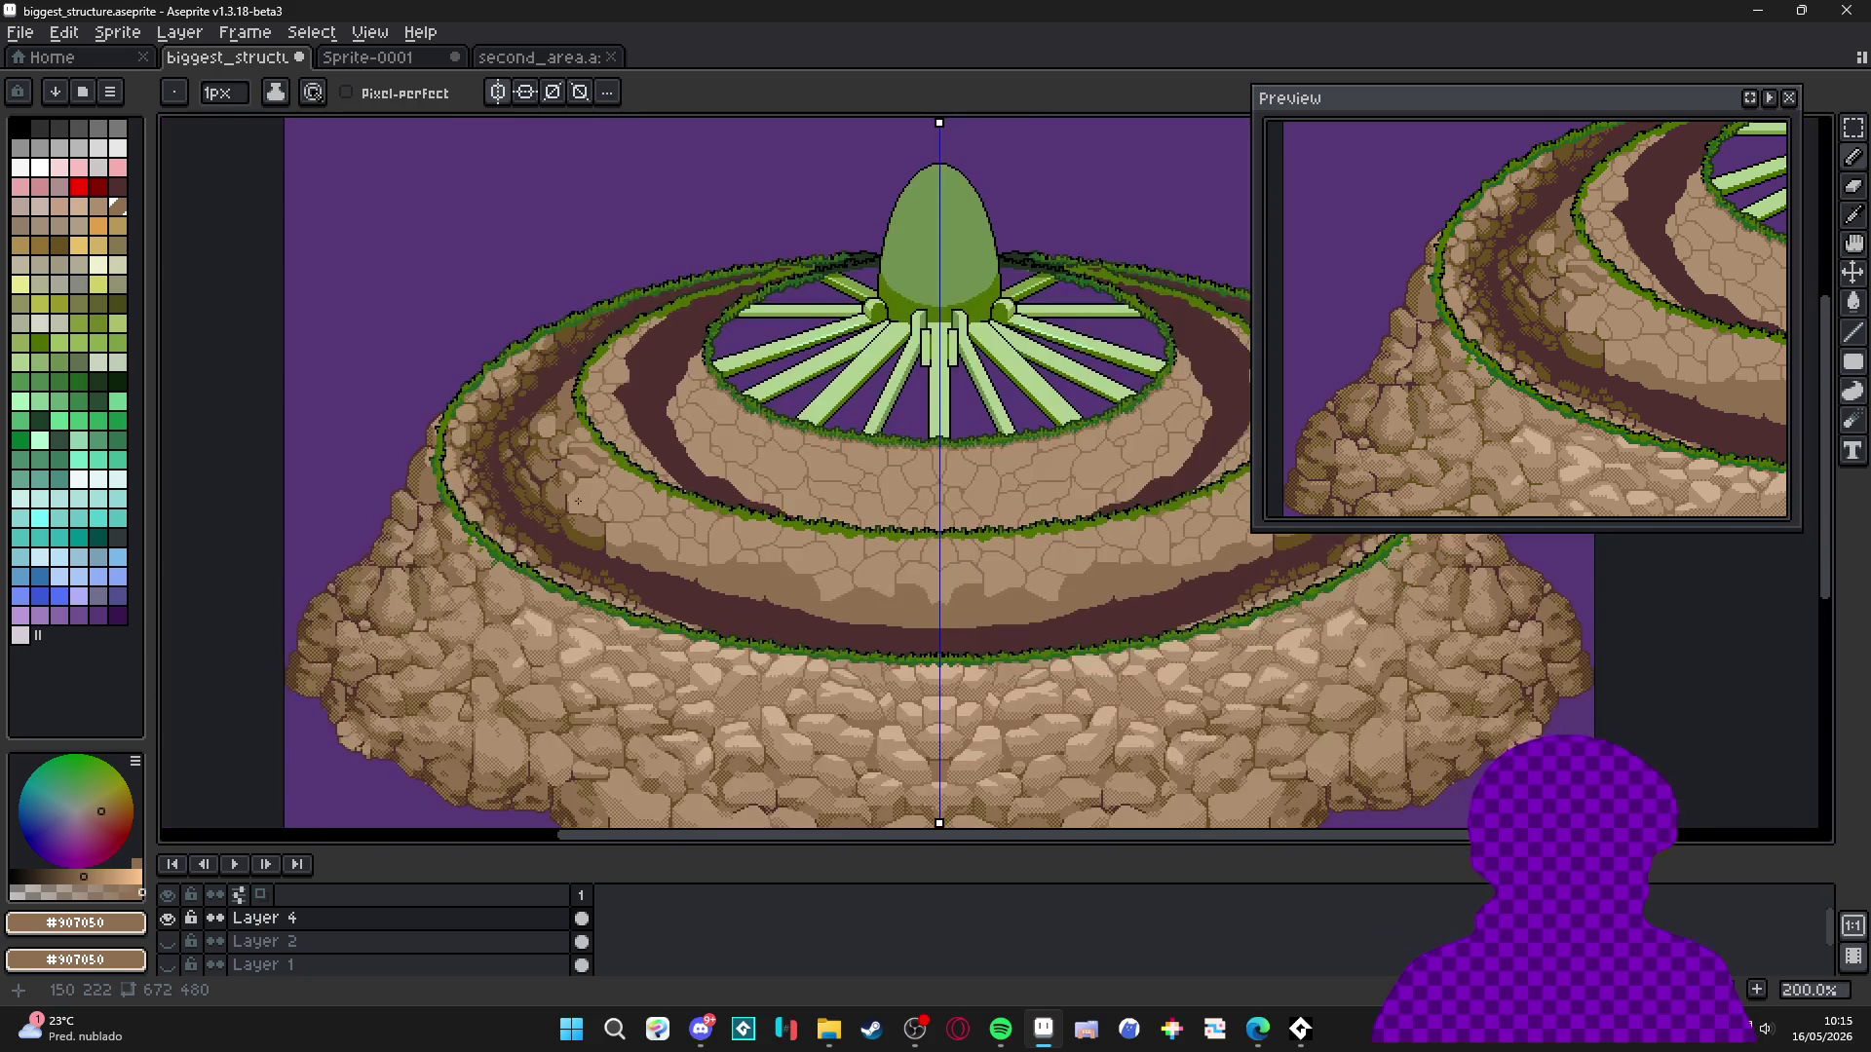
scroll(583, 468, "up", 2)
scroll(588, 432, "down", 2)
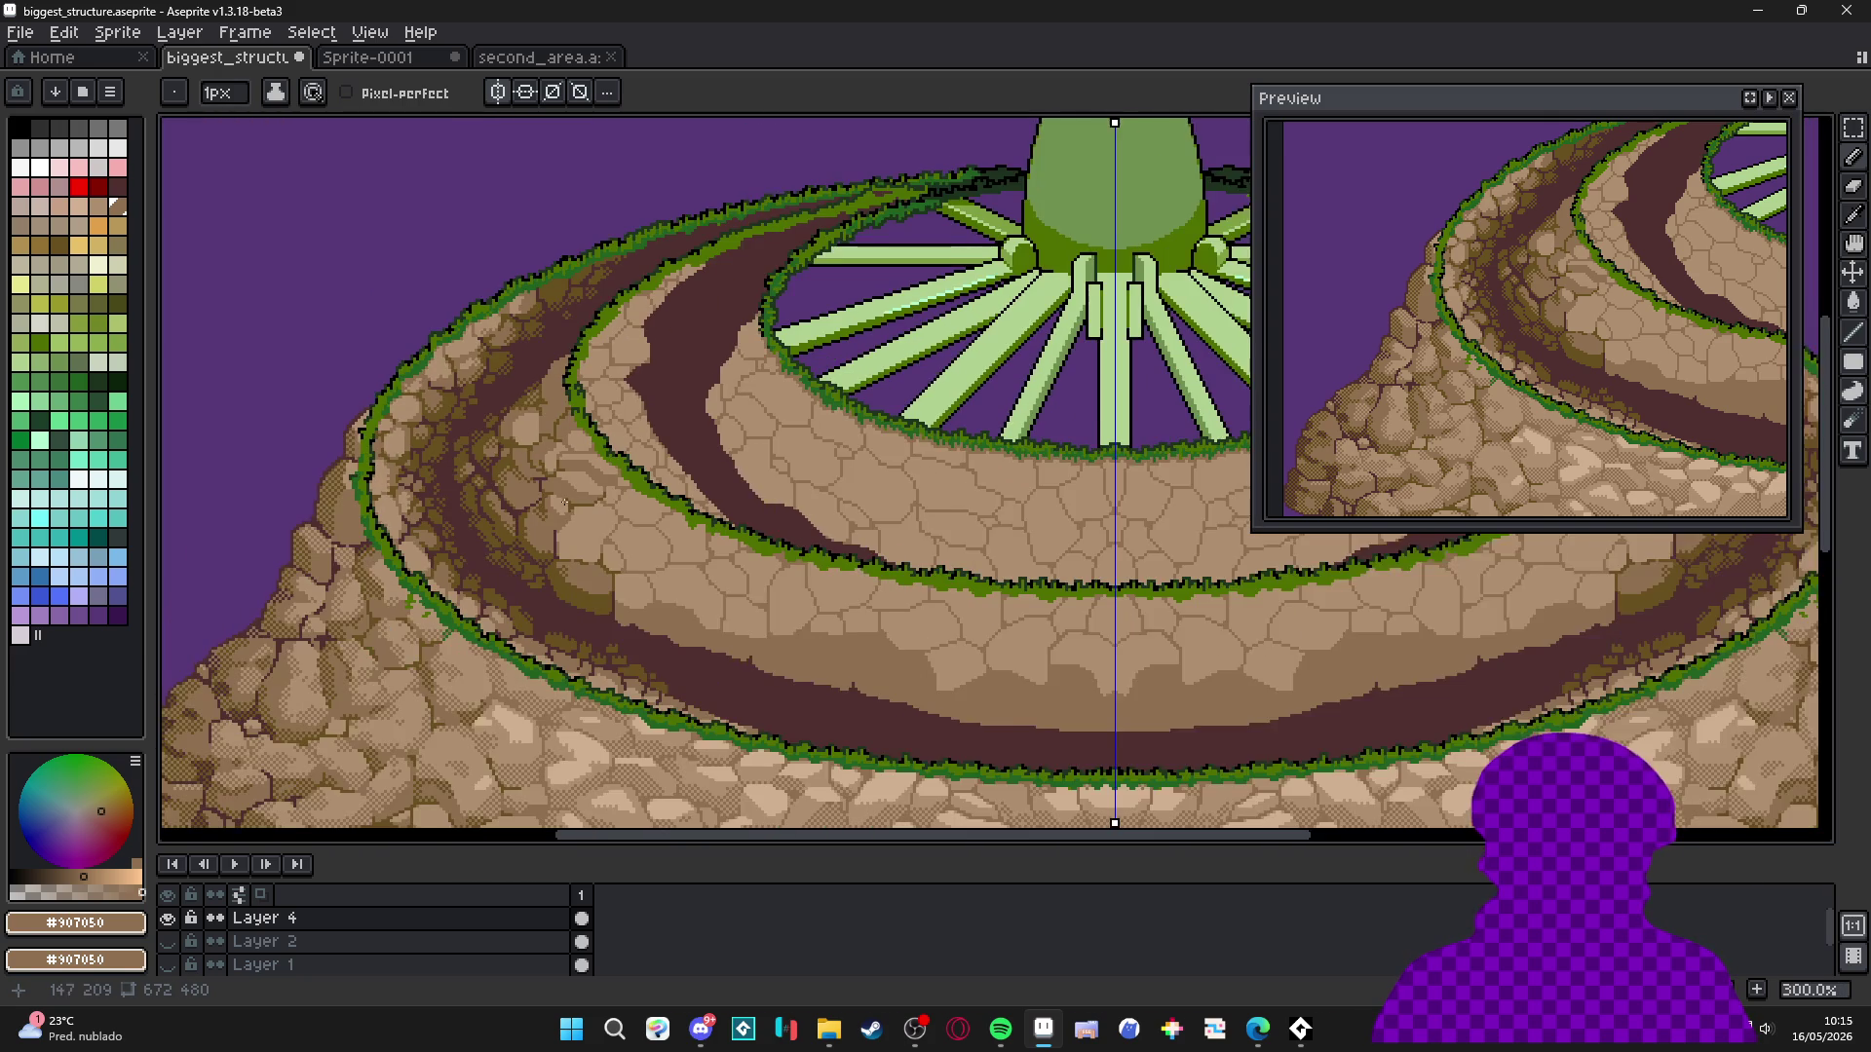
scroll(574, 344, "up", 7)
Draw an olive crack line along the tan rock edge.
key("alt")
left_click(568, 352)
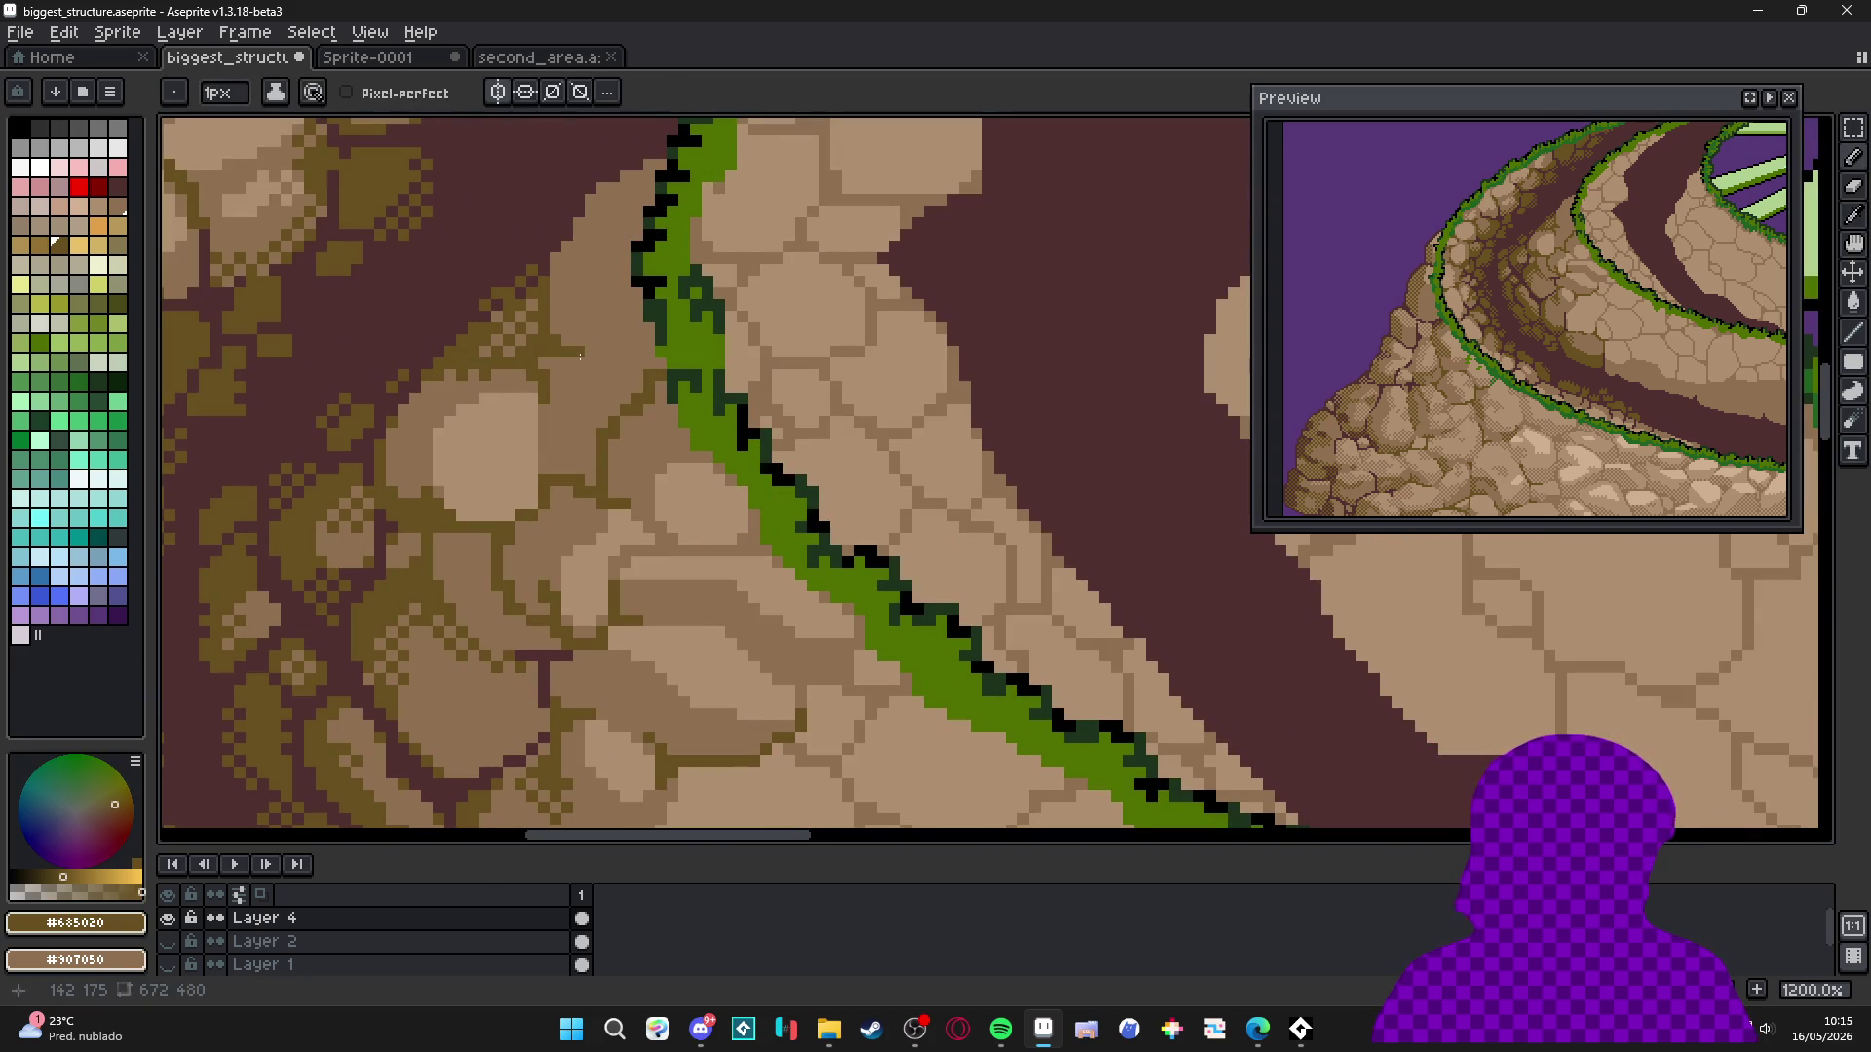
left_click(544, 271, "alt")
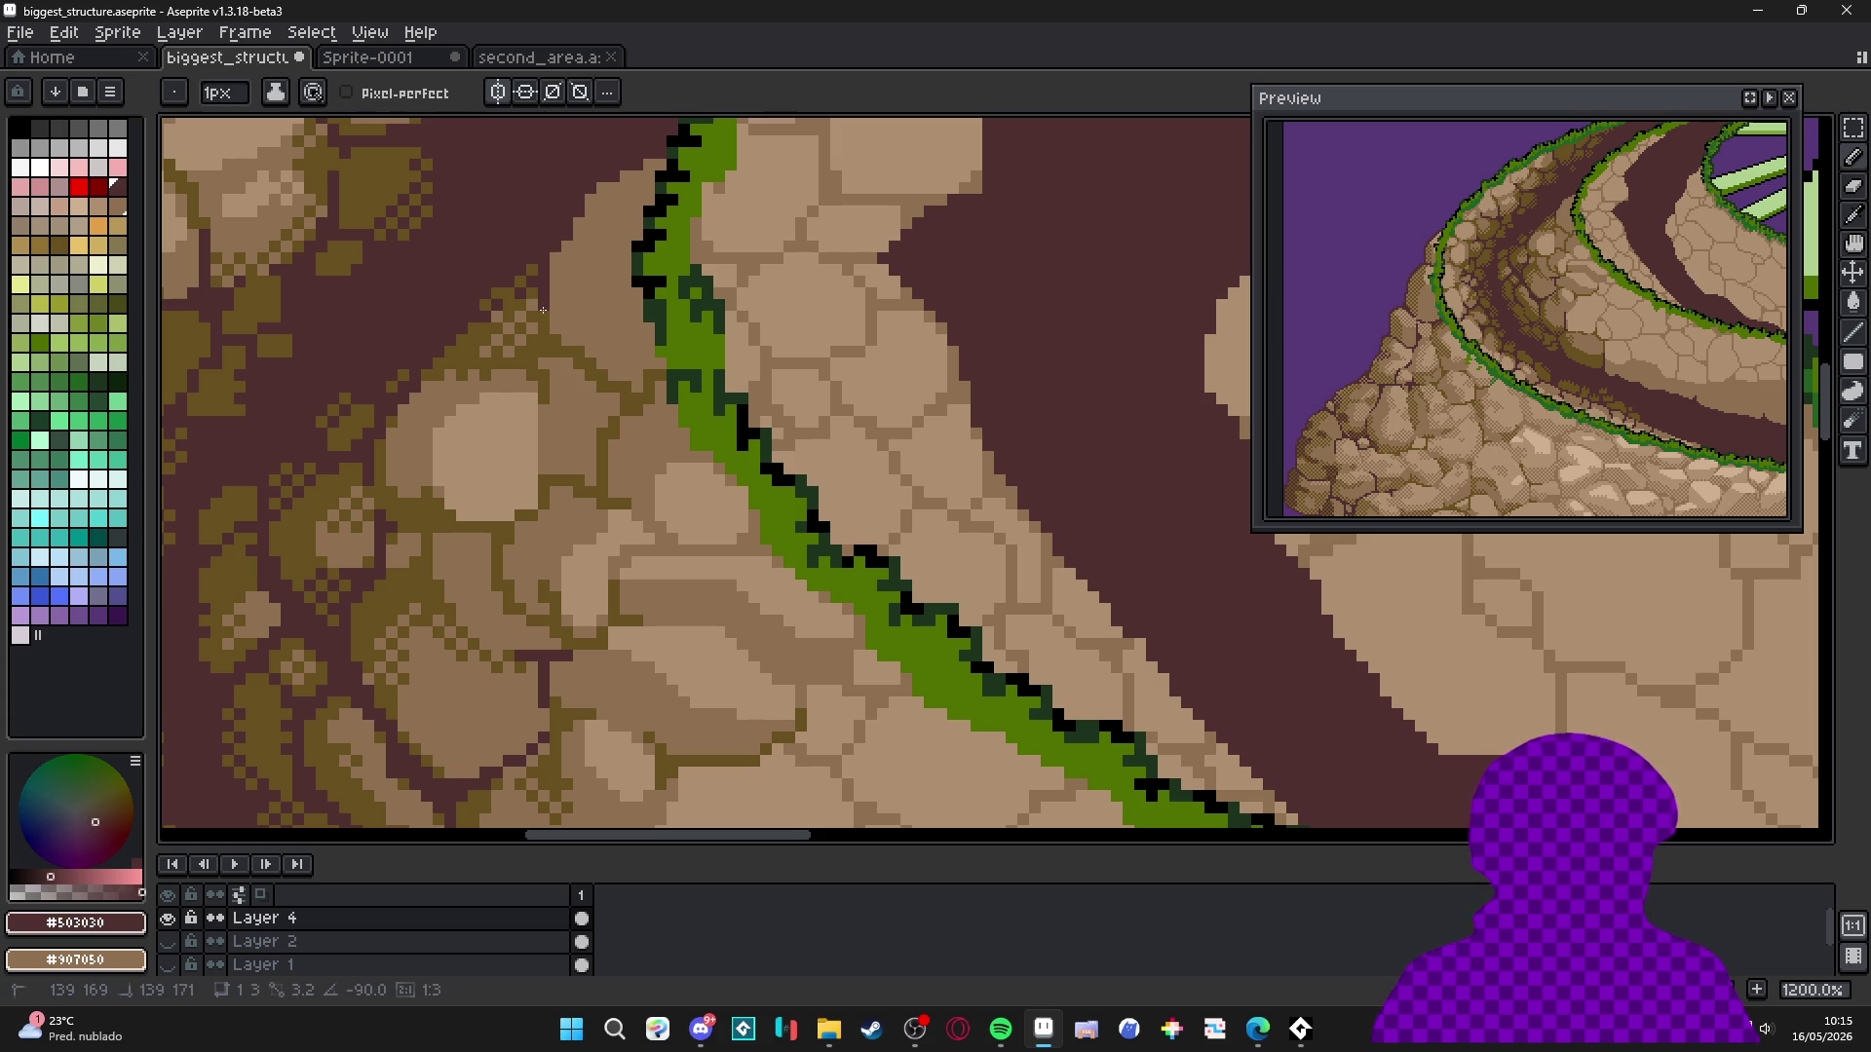
left_click(552, 261, "alt")
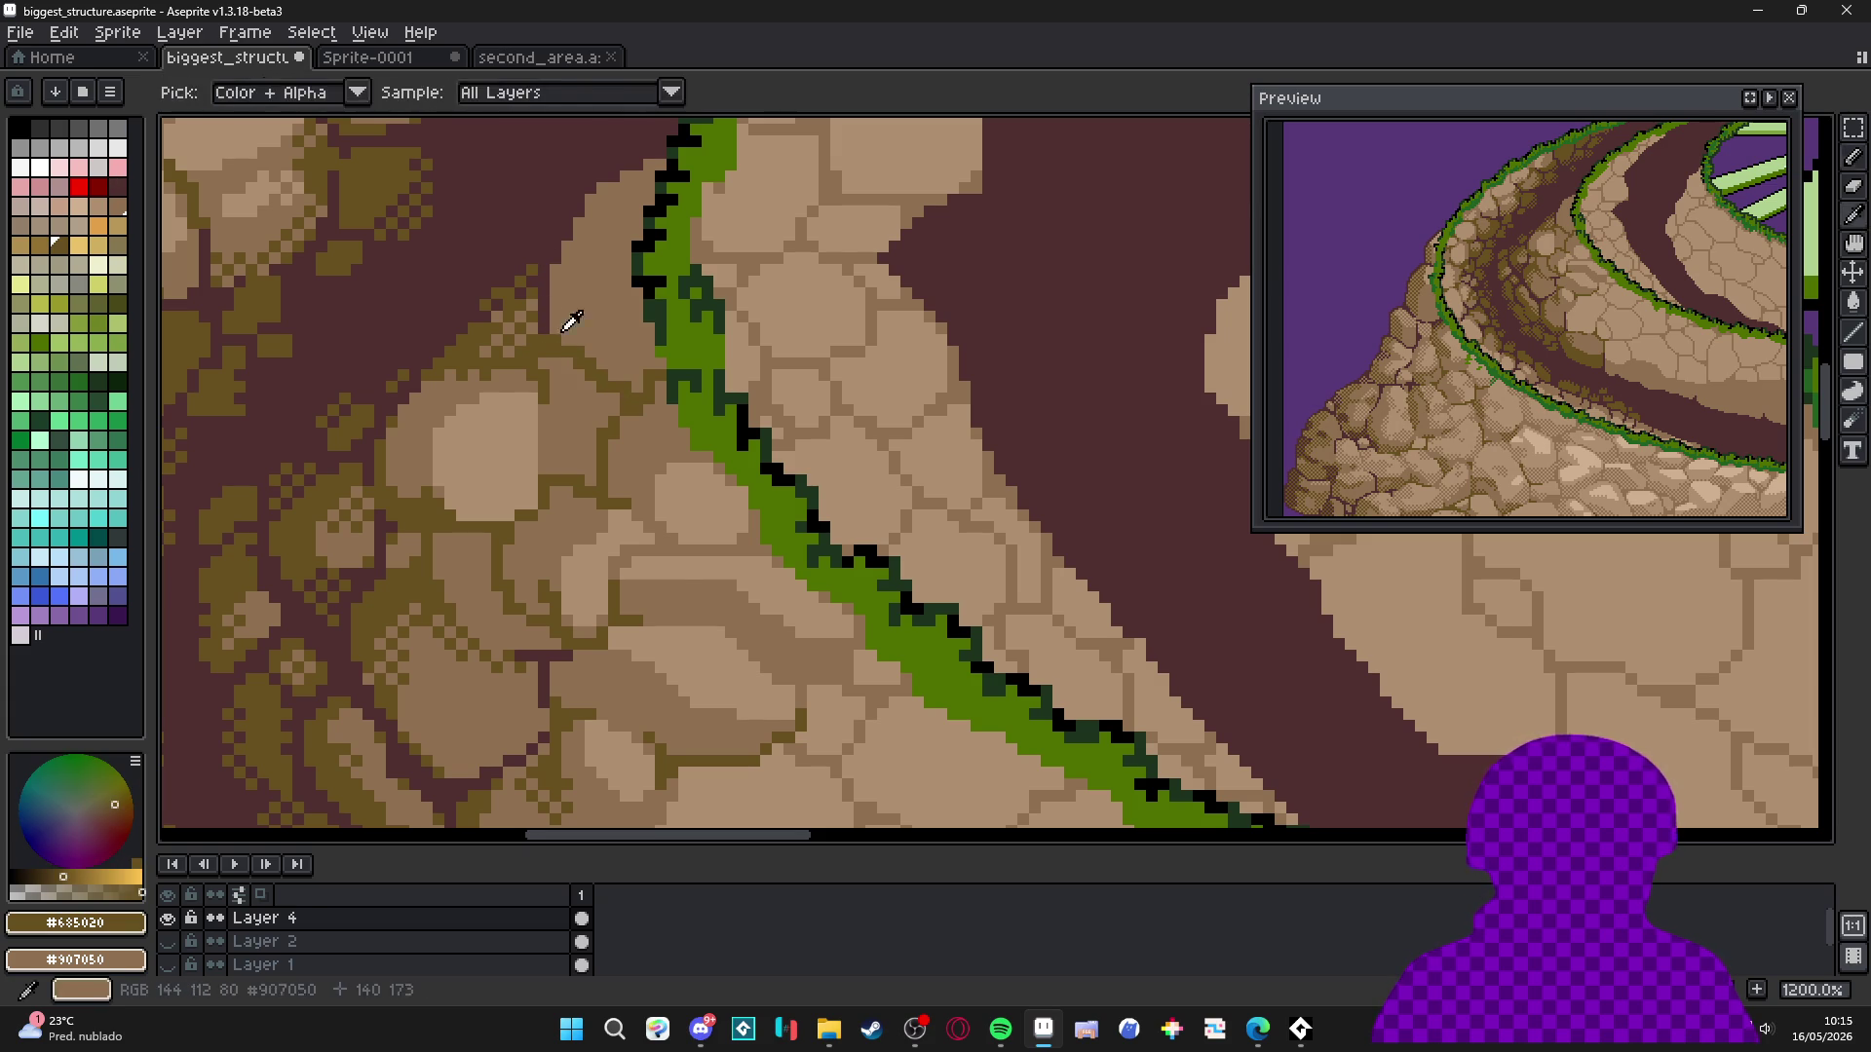
scroll(555, 270, "up", 3)
left_click(605, 196)
mouse_move(606, 196)
left_mouse_down()
mouse_move(623, 394)
mouse_move(670, 314)
mouse_move(786, 267)
left_mouse_up()
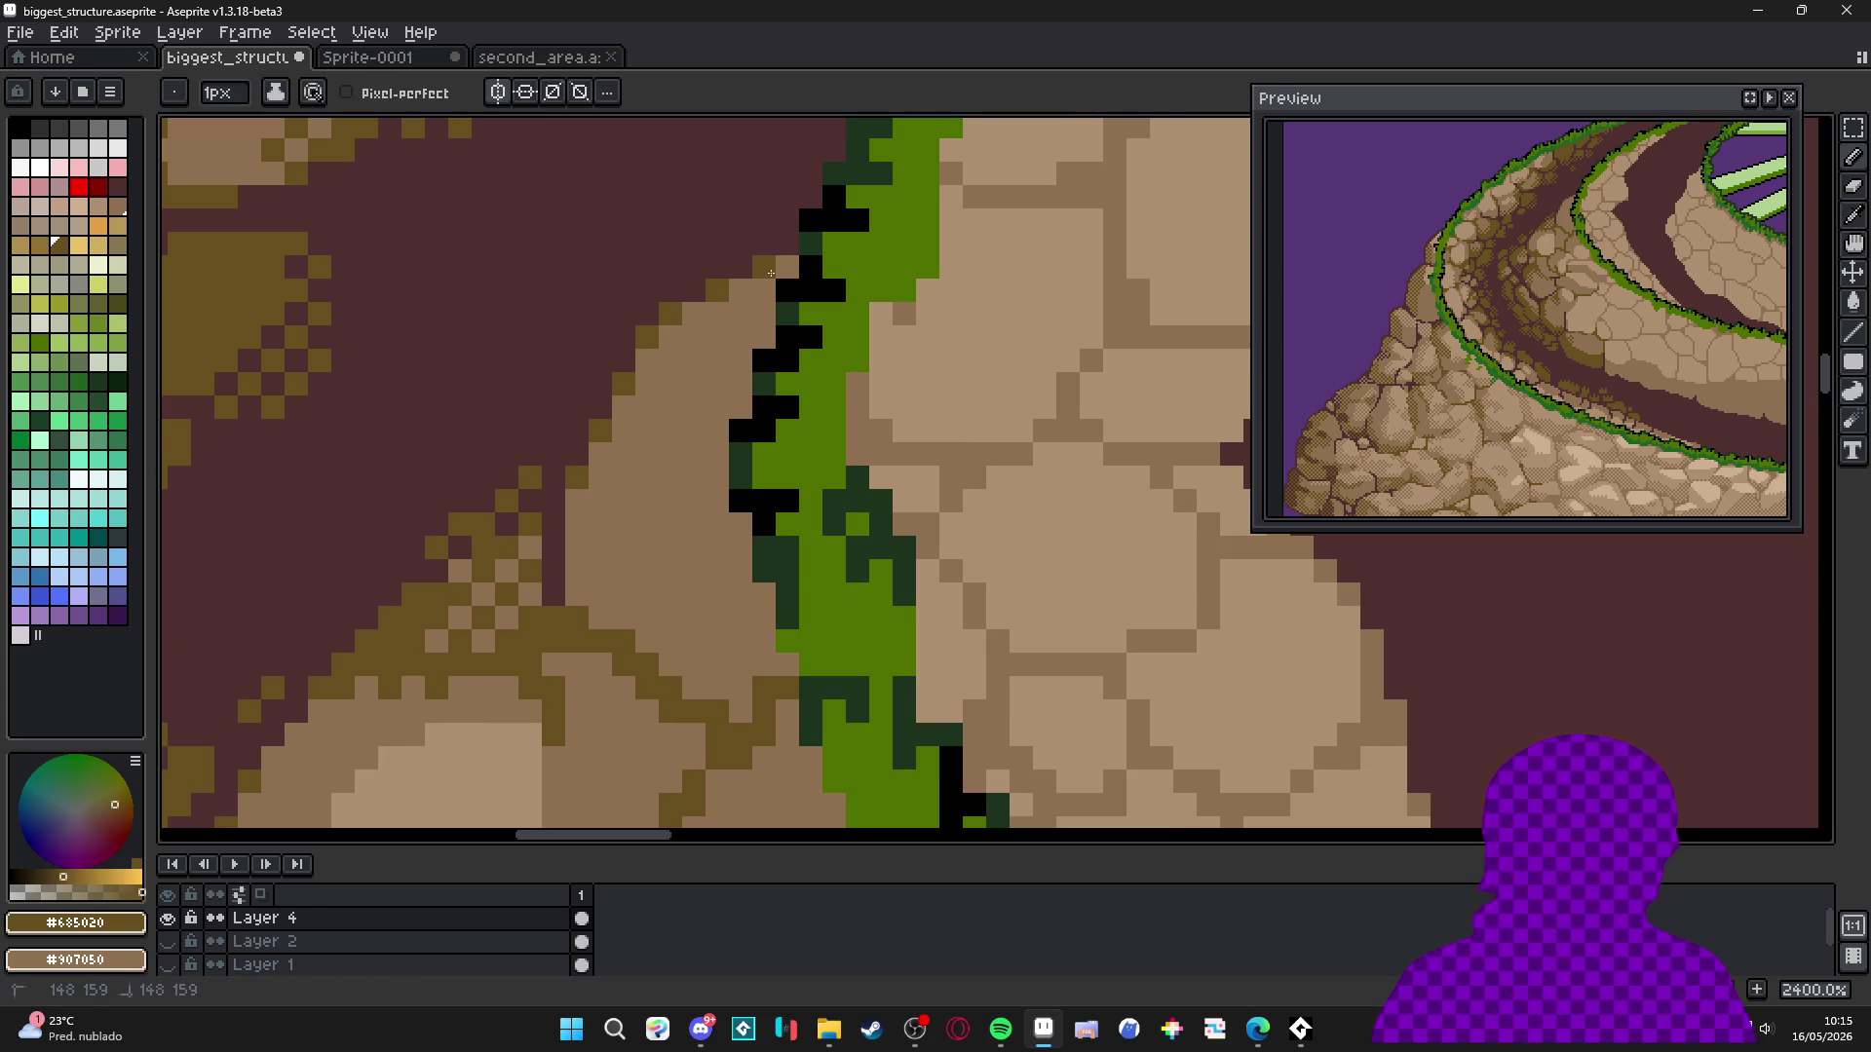
Save the rock plateau artwork with the new olive crack.
scroll(696, 382, "down", 7)
scroll(696, 382, "down", 2)
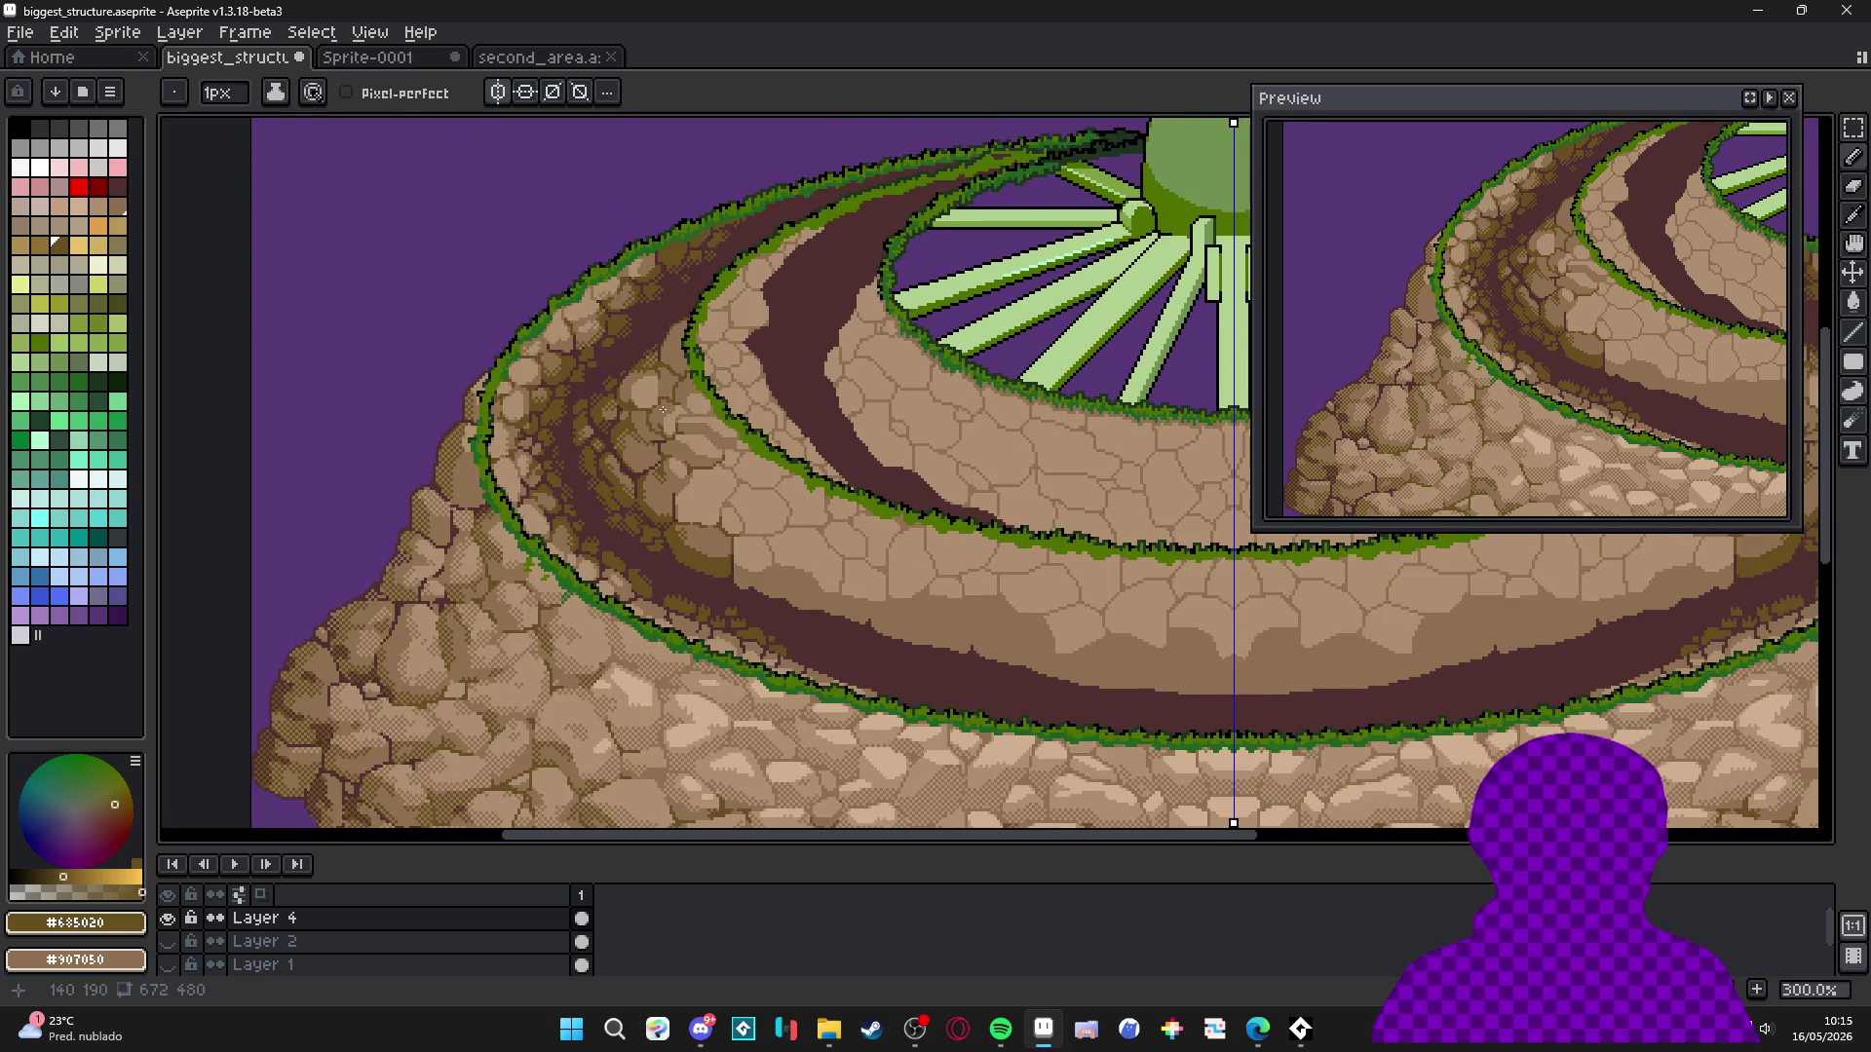
scroll(670, 341, "up", 1)
scroll(581, 583, "down", 1)
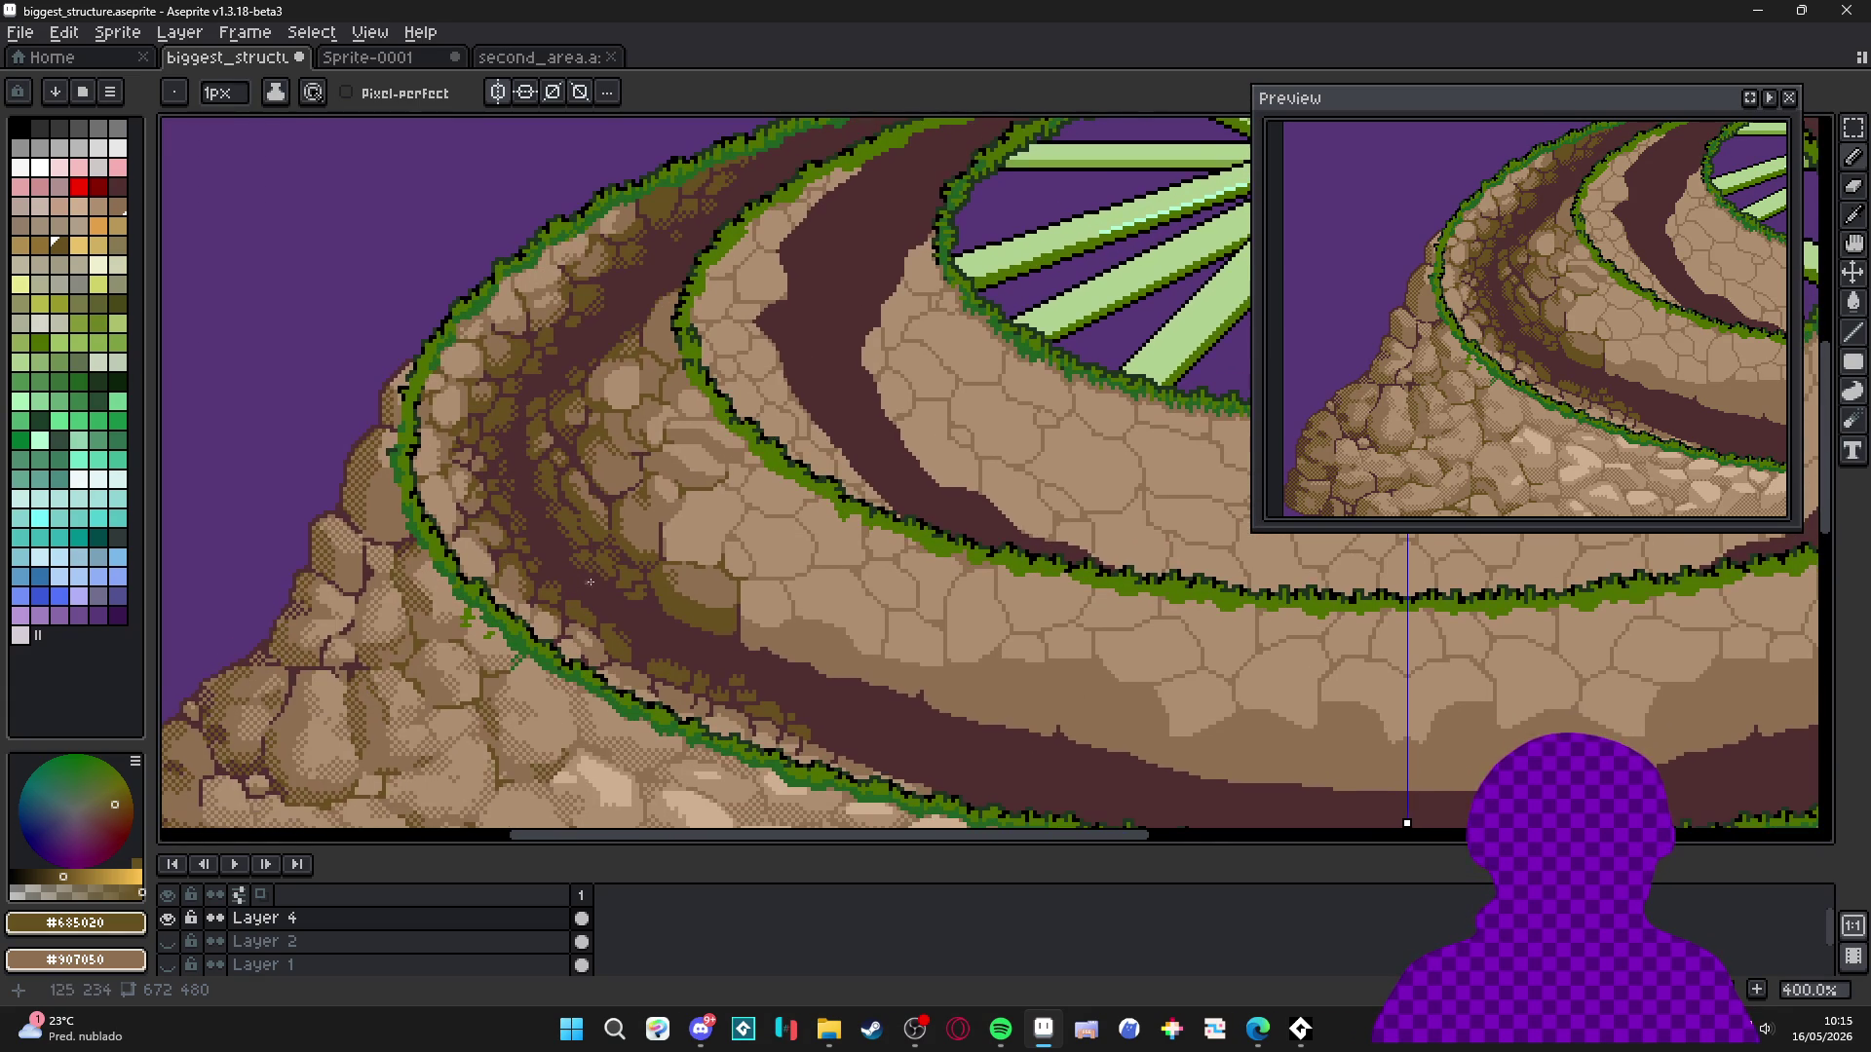
scroll(683, 411, "up", 6)
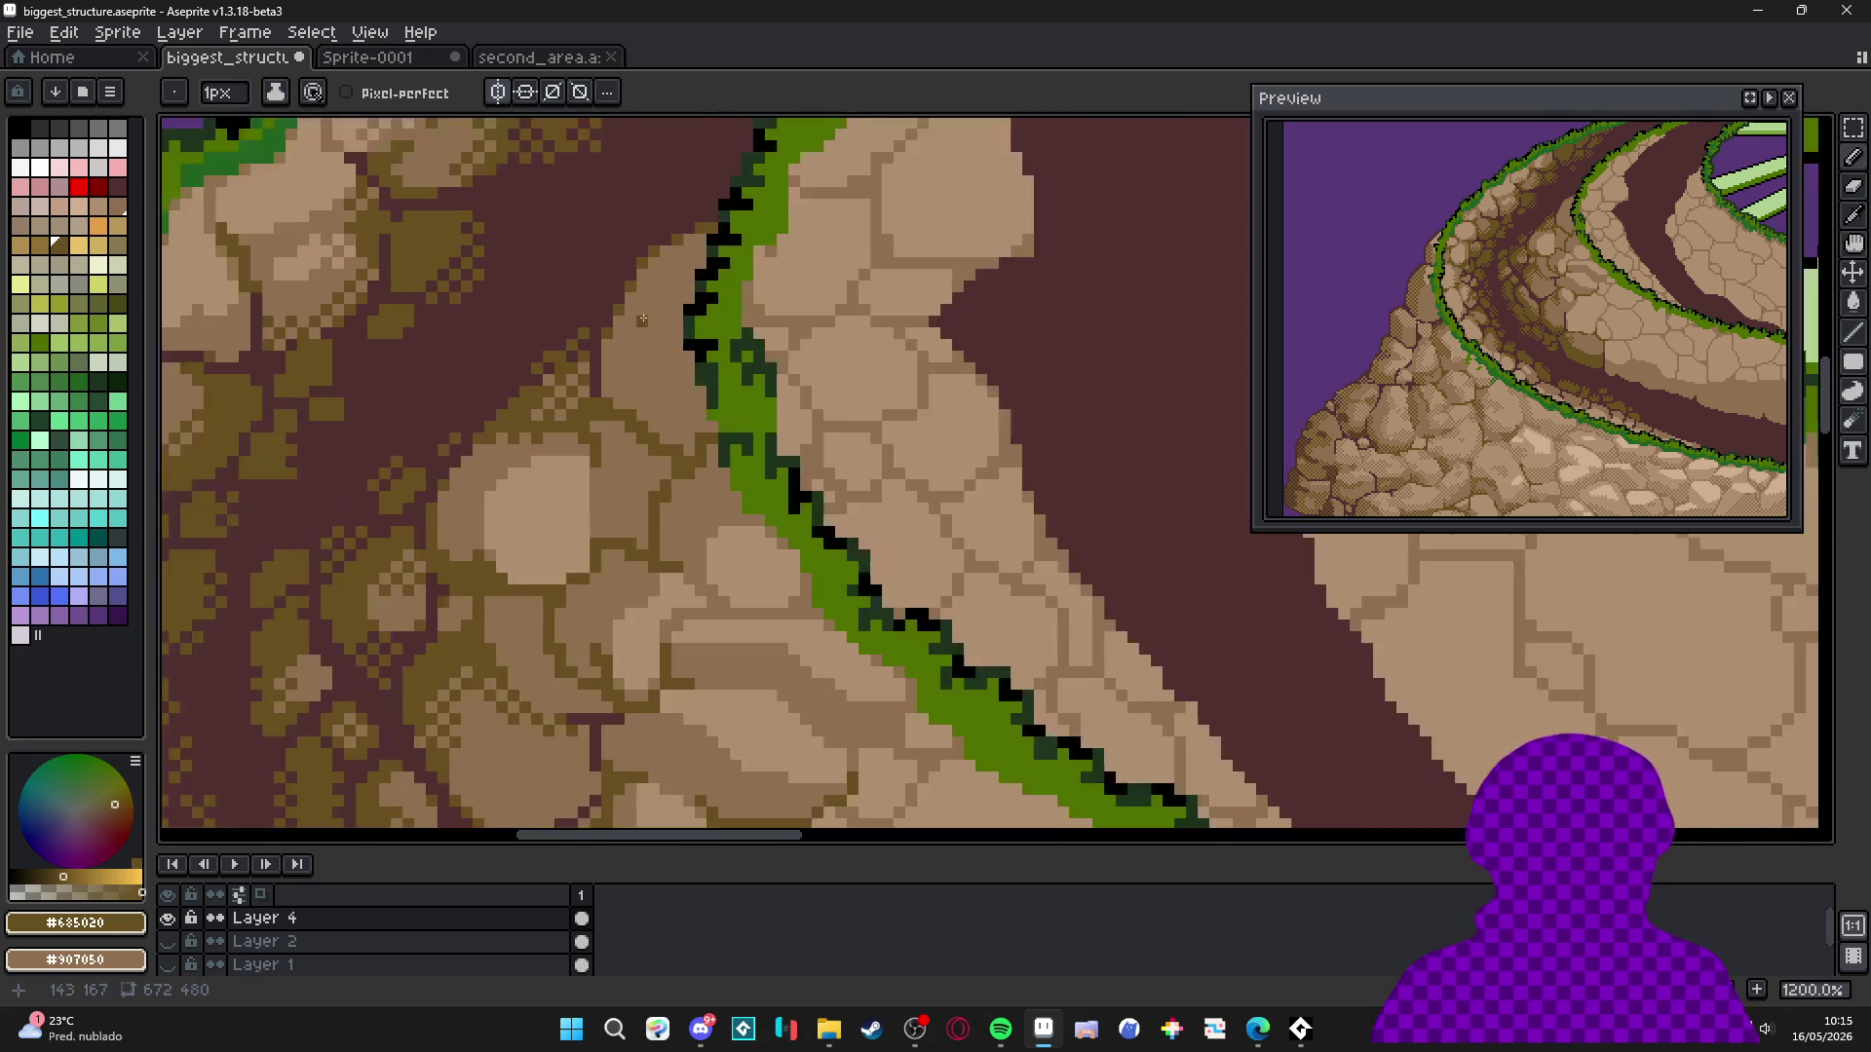
key("g")
key("b")
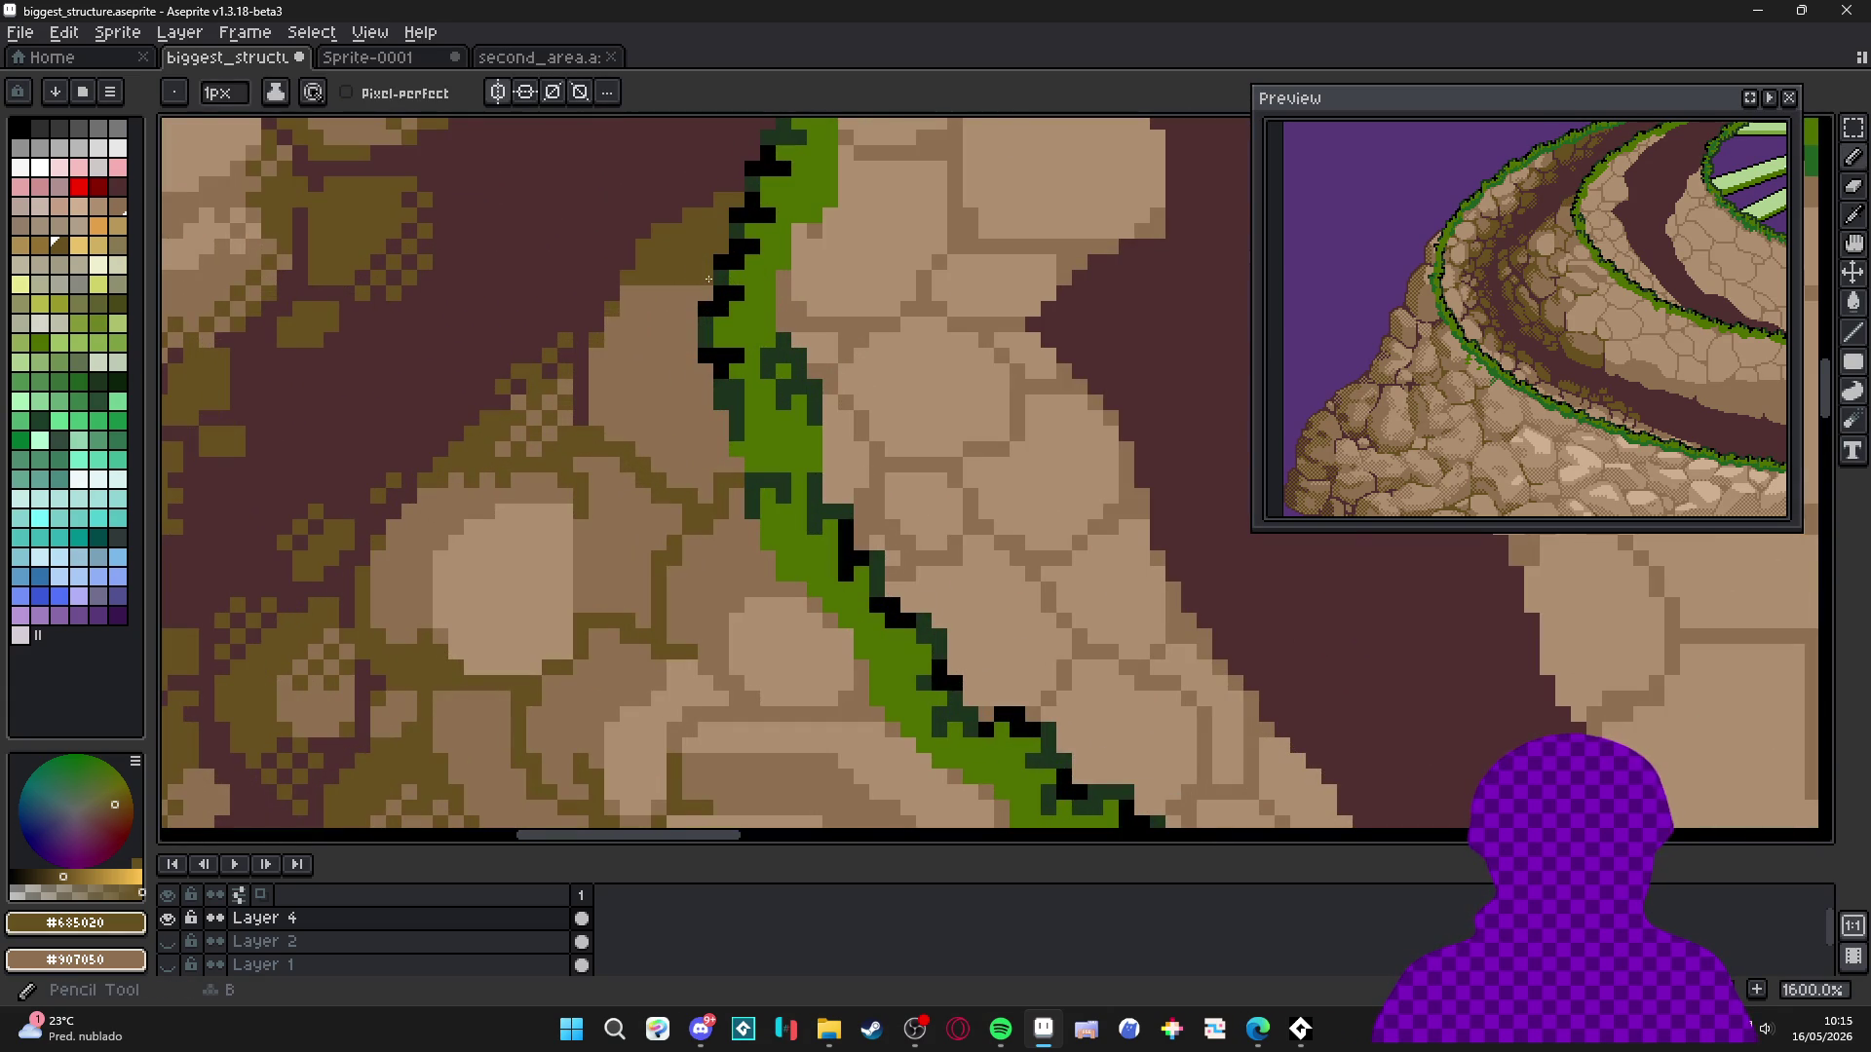
scroll(631, 310, "down", 6)
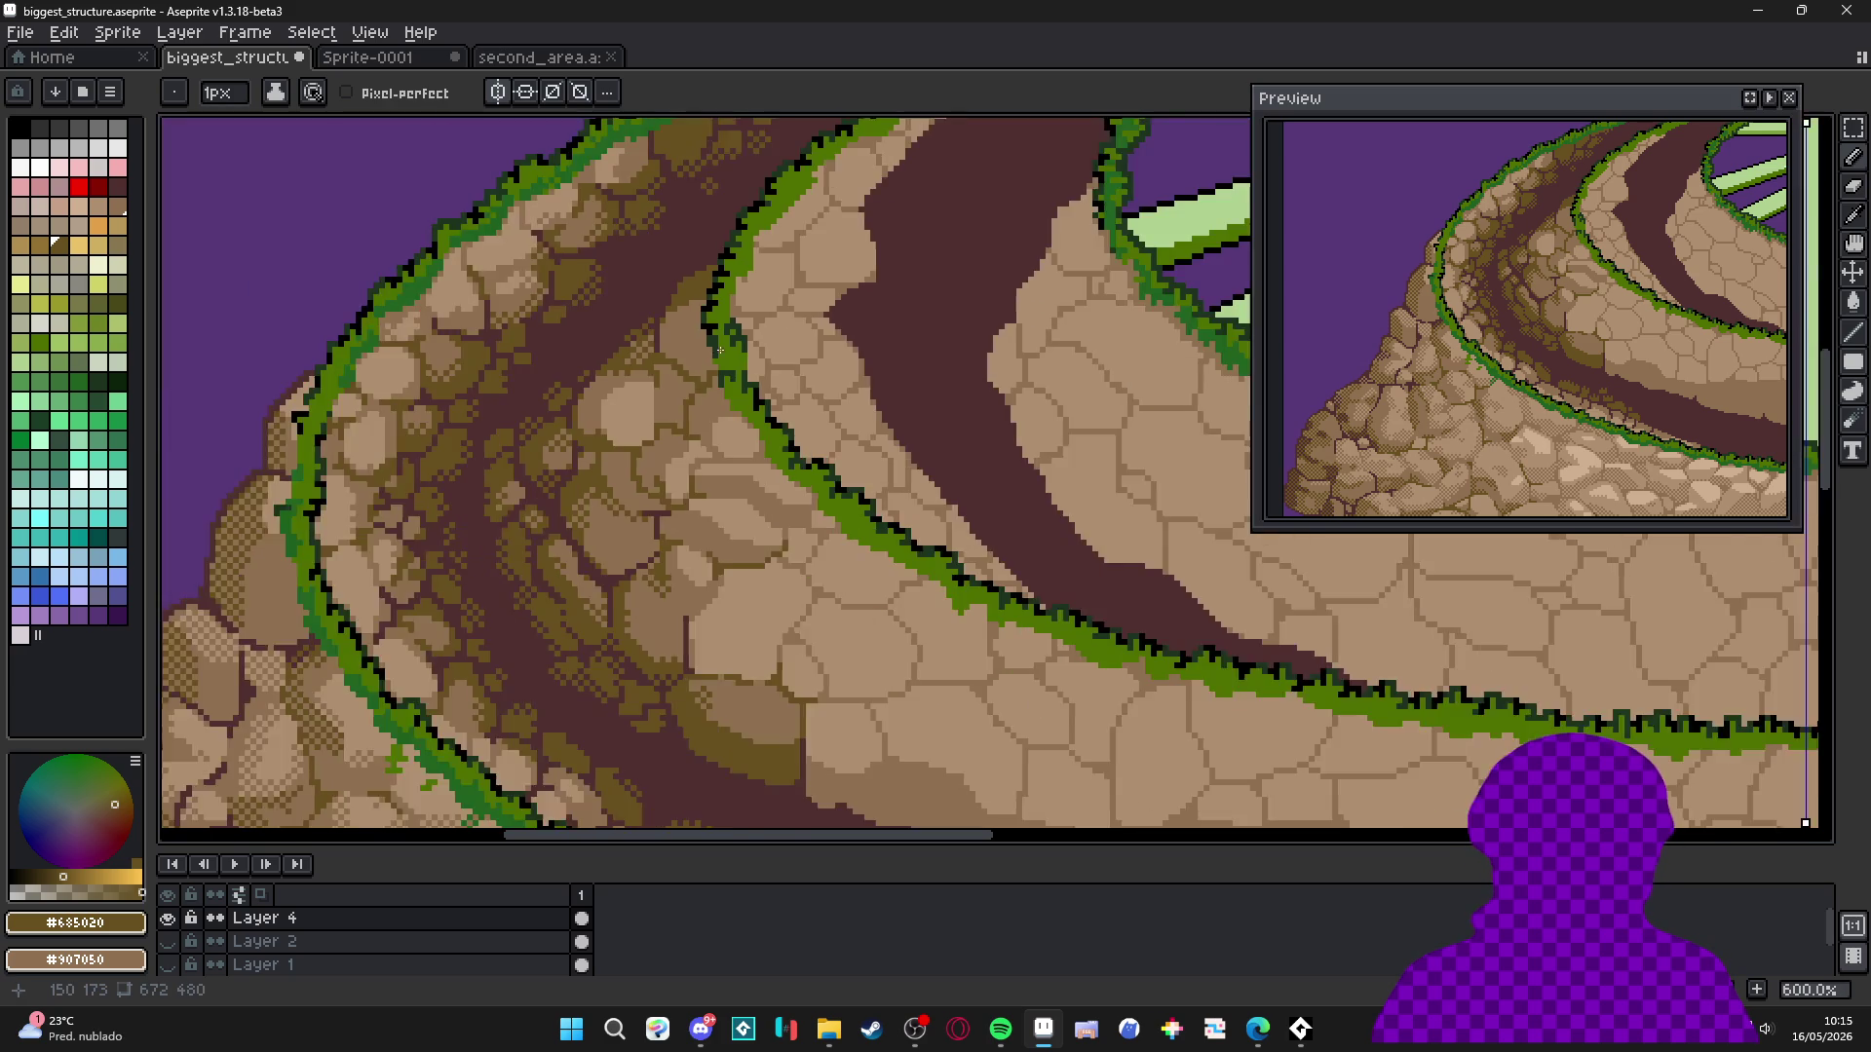
scroll(679, 350, "up", 5)
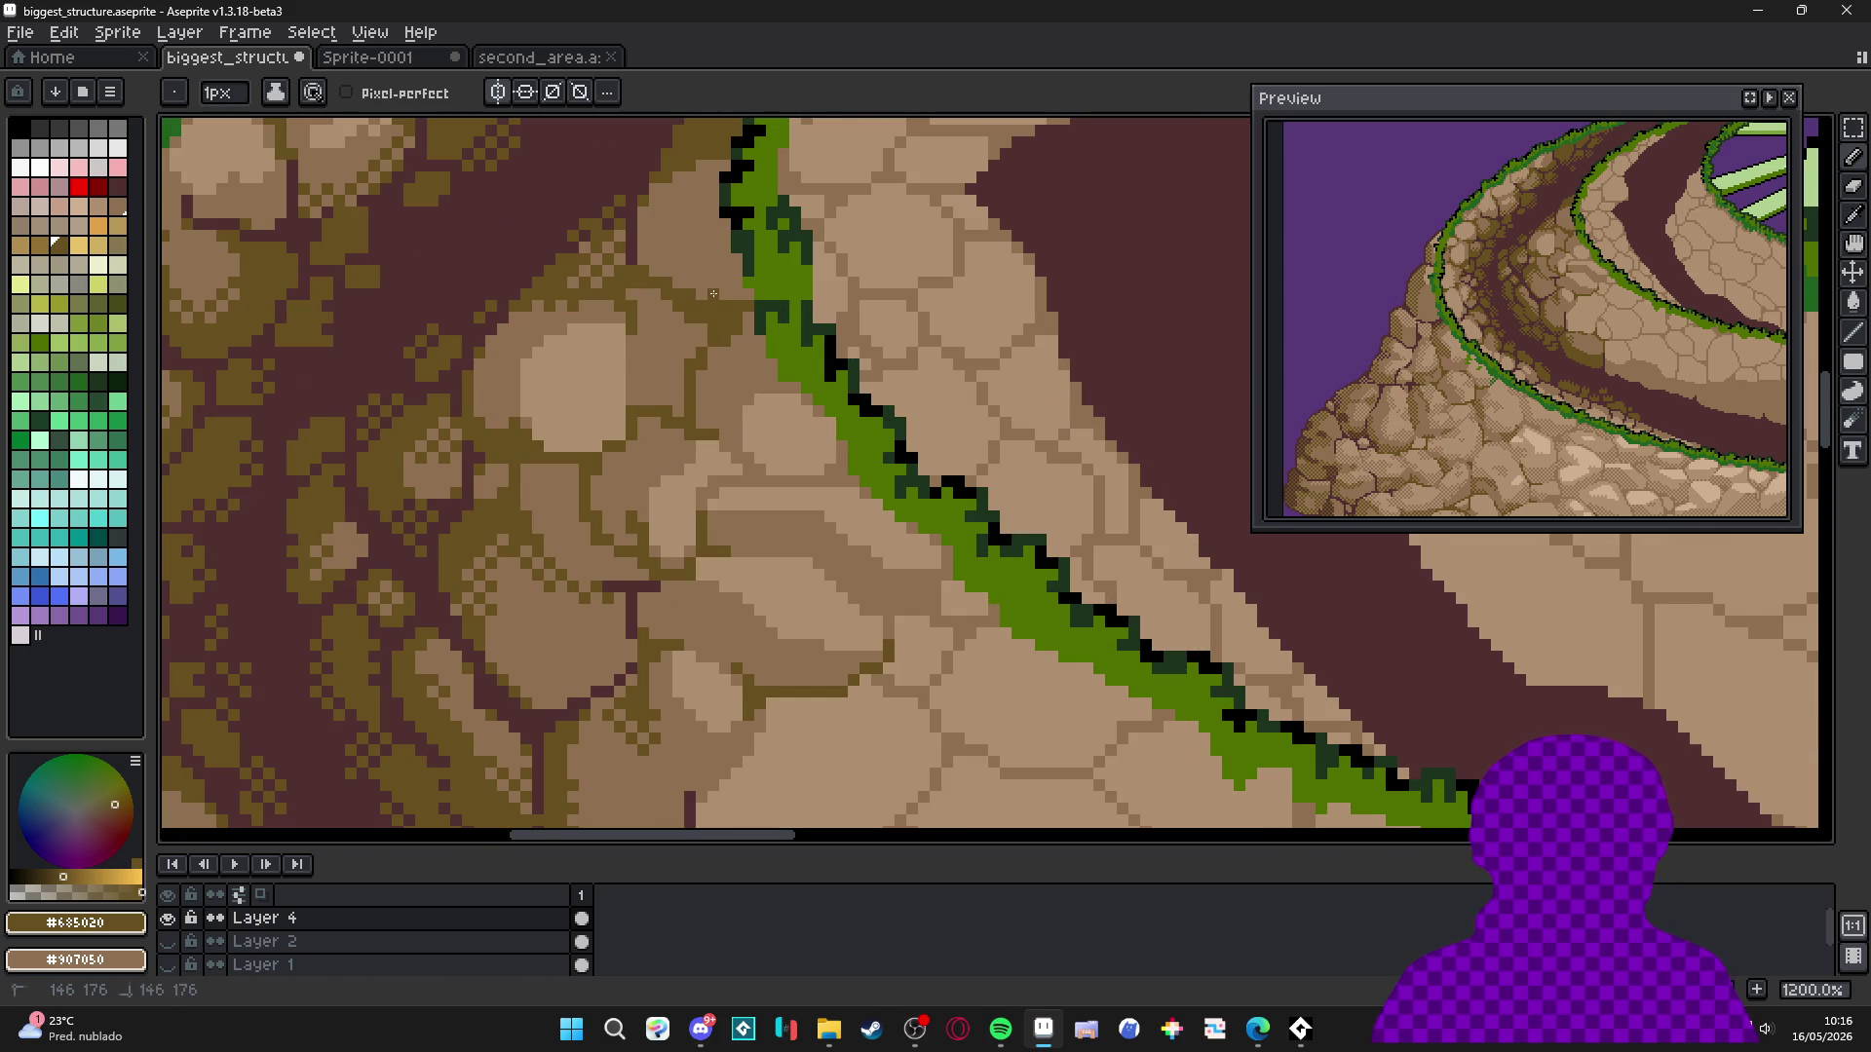
scroll(732, 294, "down", 4)
key("ctrl+s")
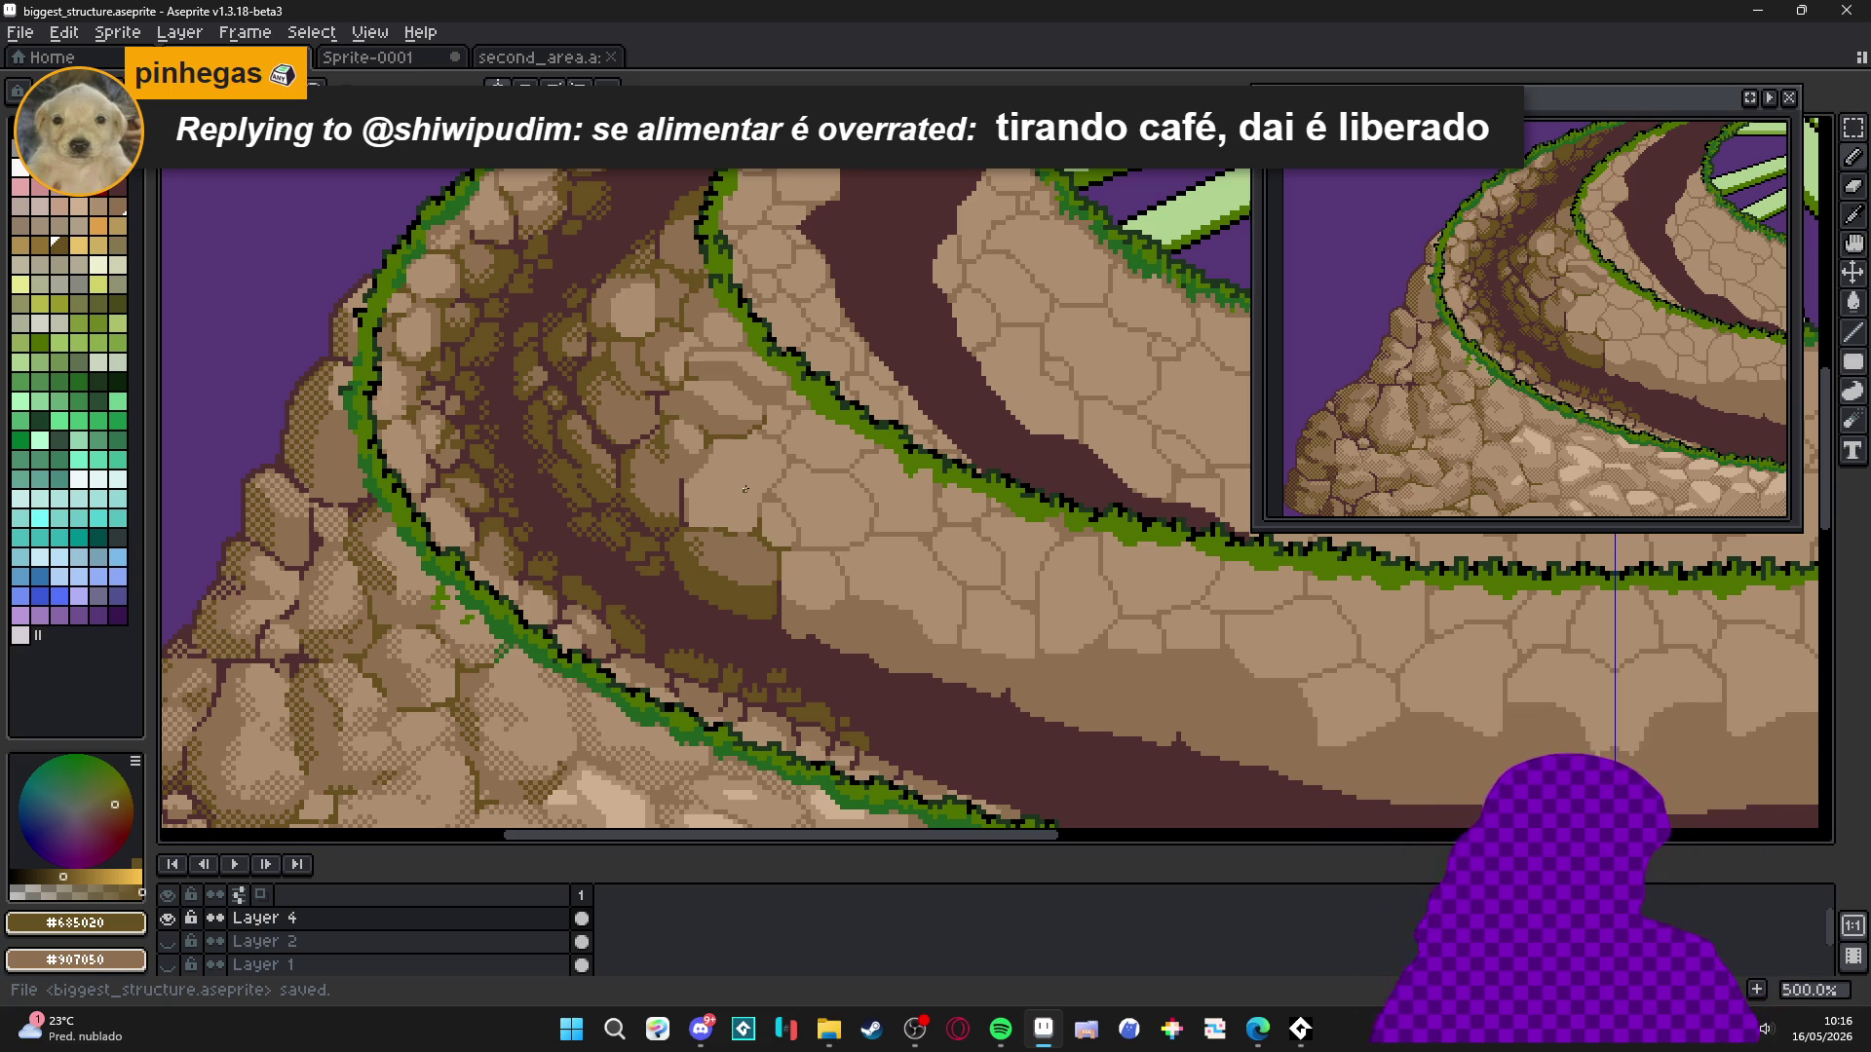
Sample the tan stone colour and bring the left terrace slope into view.
scroll(652, 313, "up", 6)
scroll(652, 313, "up", 1)
left_click(652, 312, "alt")
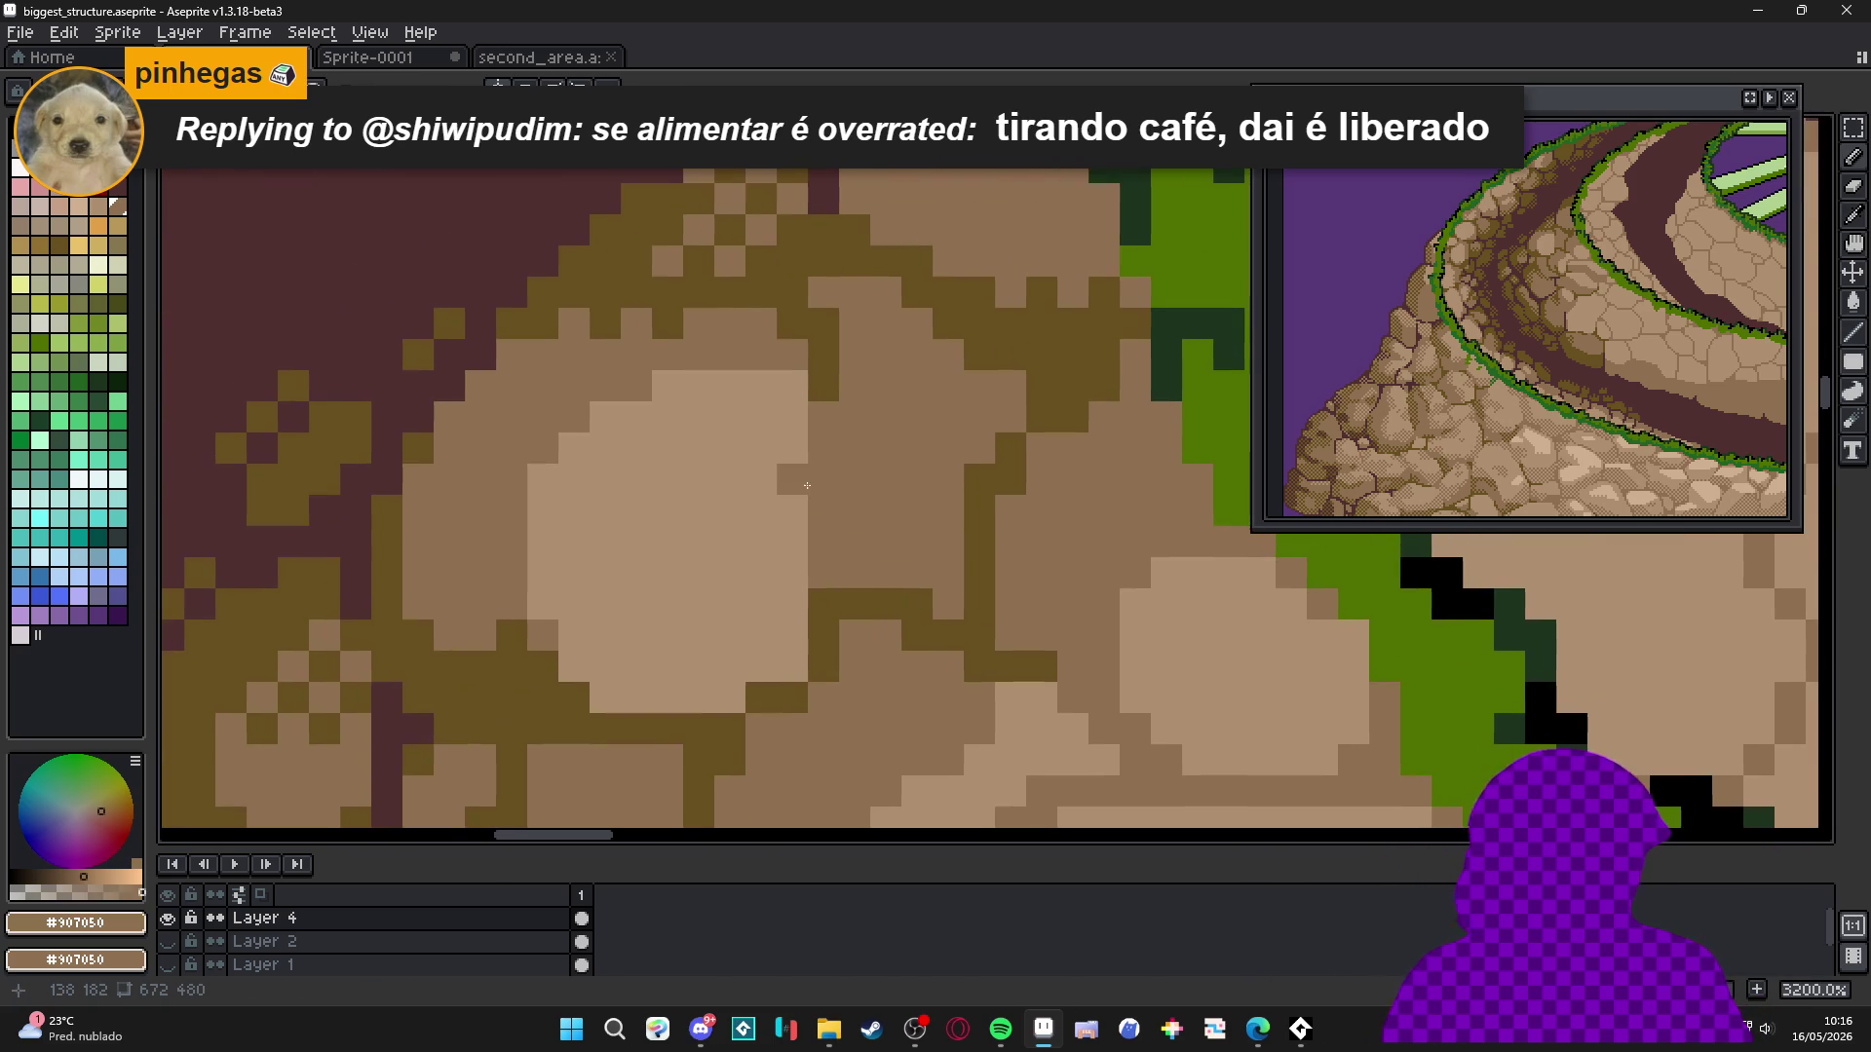
scroll(802, 503, "down", 7)
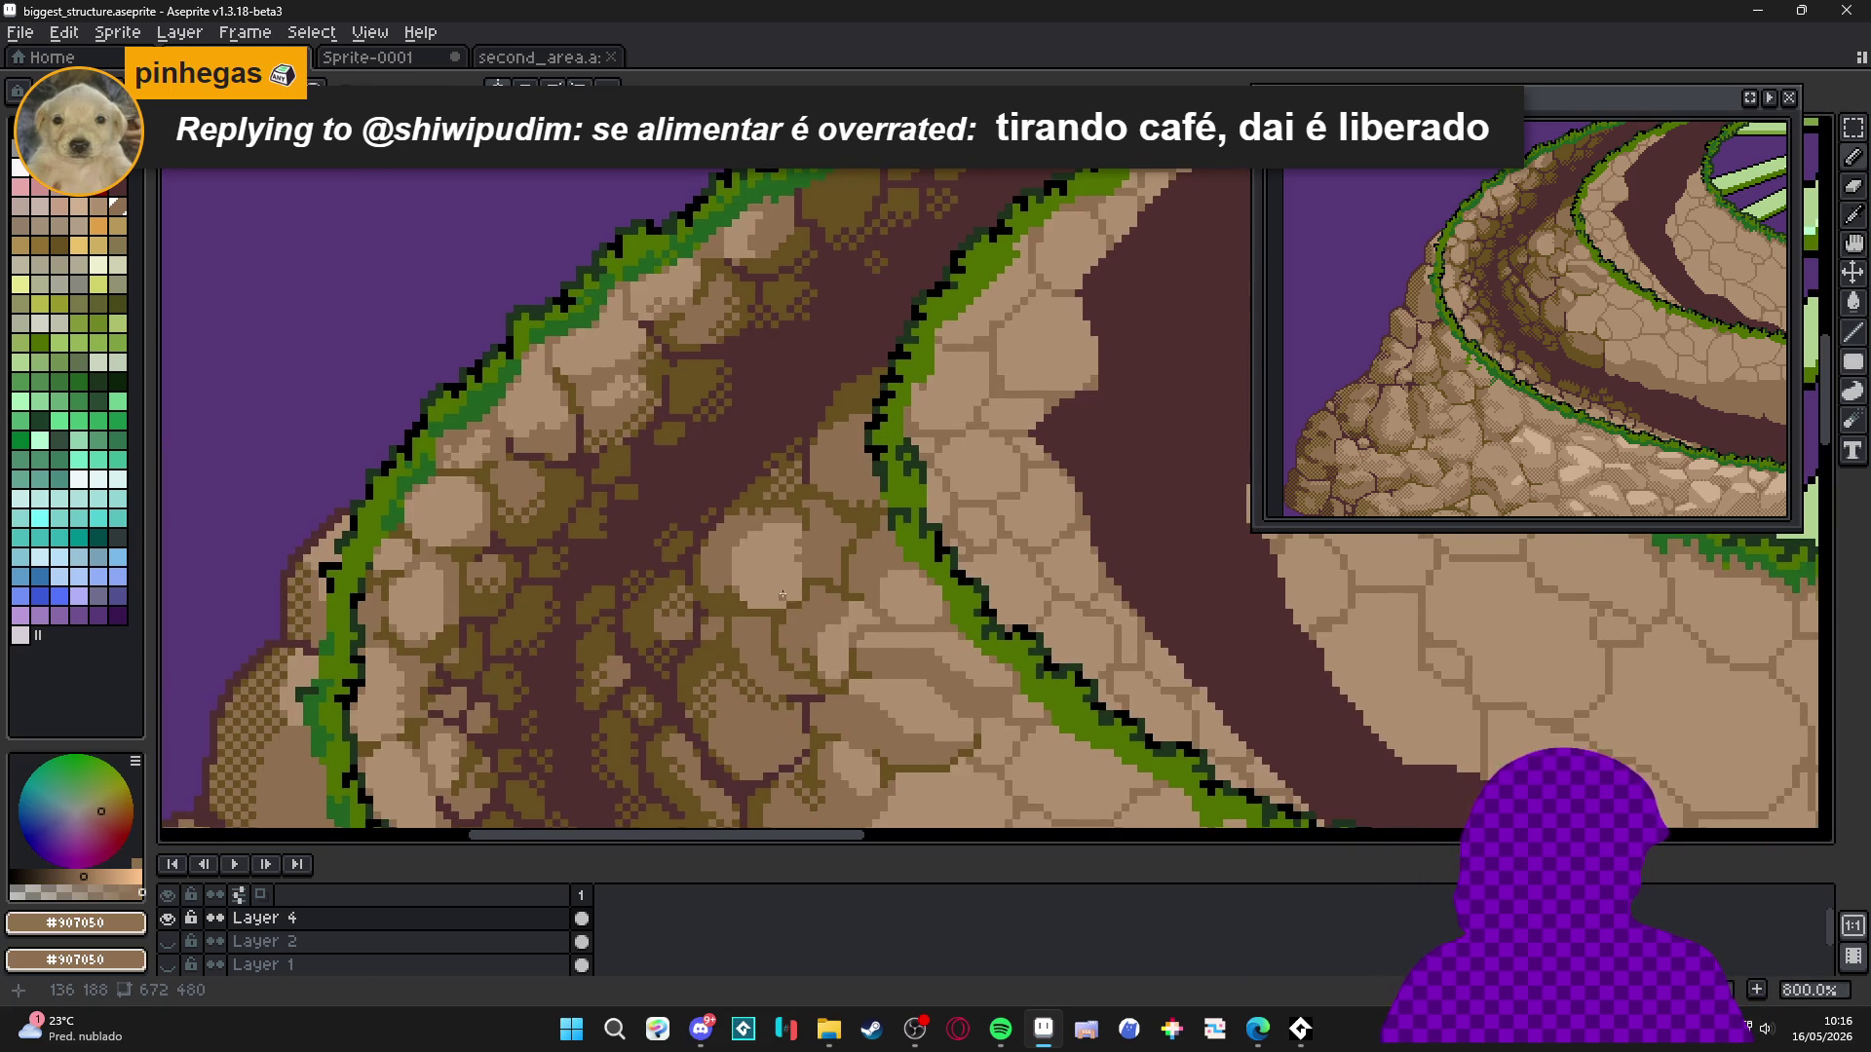
scroll(806, 620, "down", 1)
left_click_drag(807, 620, 700, 520)
scroll(700, 494, "up", 3)
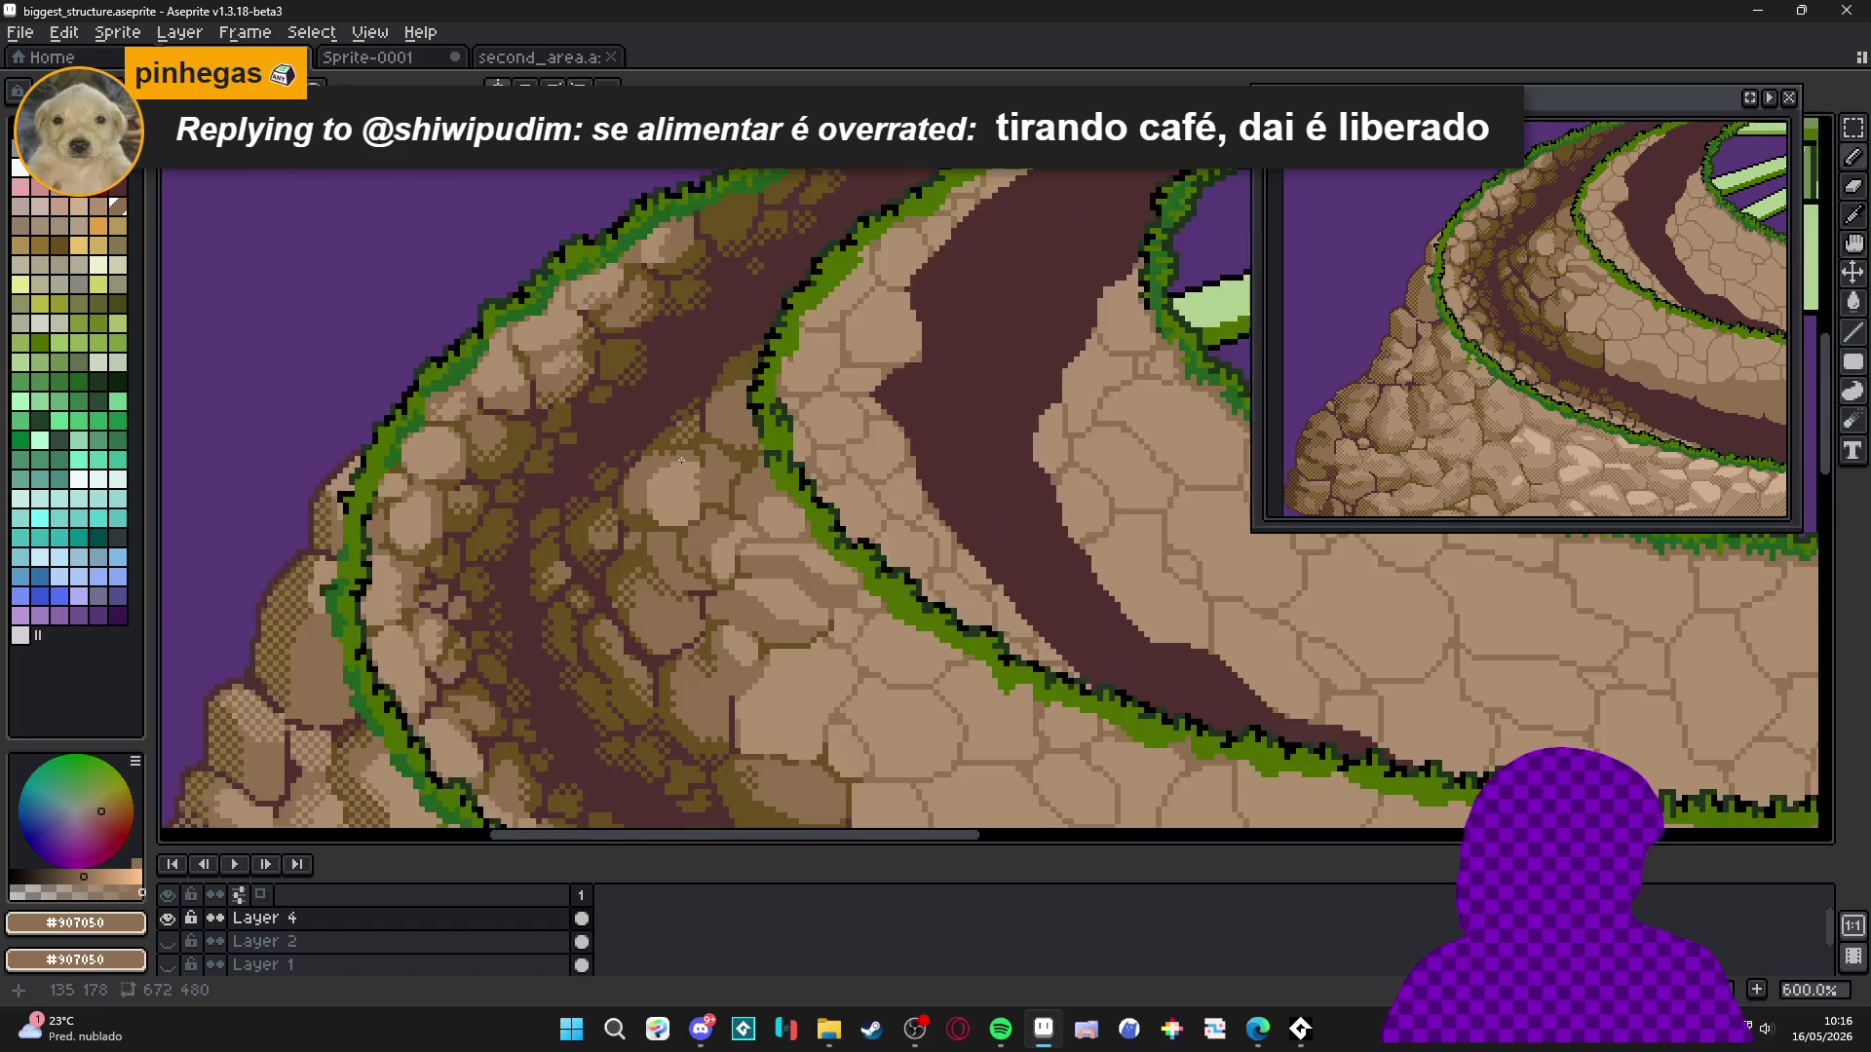
Paint one olive pixel back to tan stone and save again.
key("g")
scroll(711, 525, "up", 2)
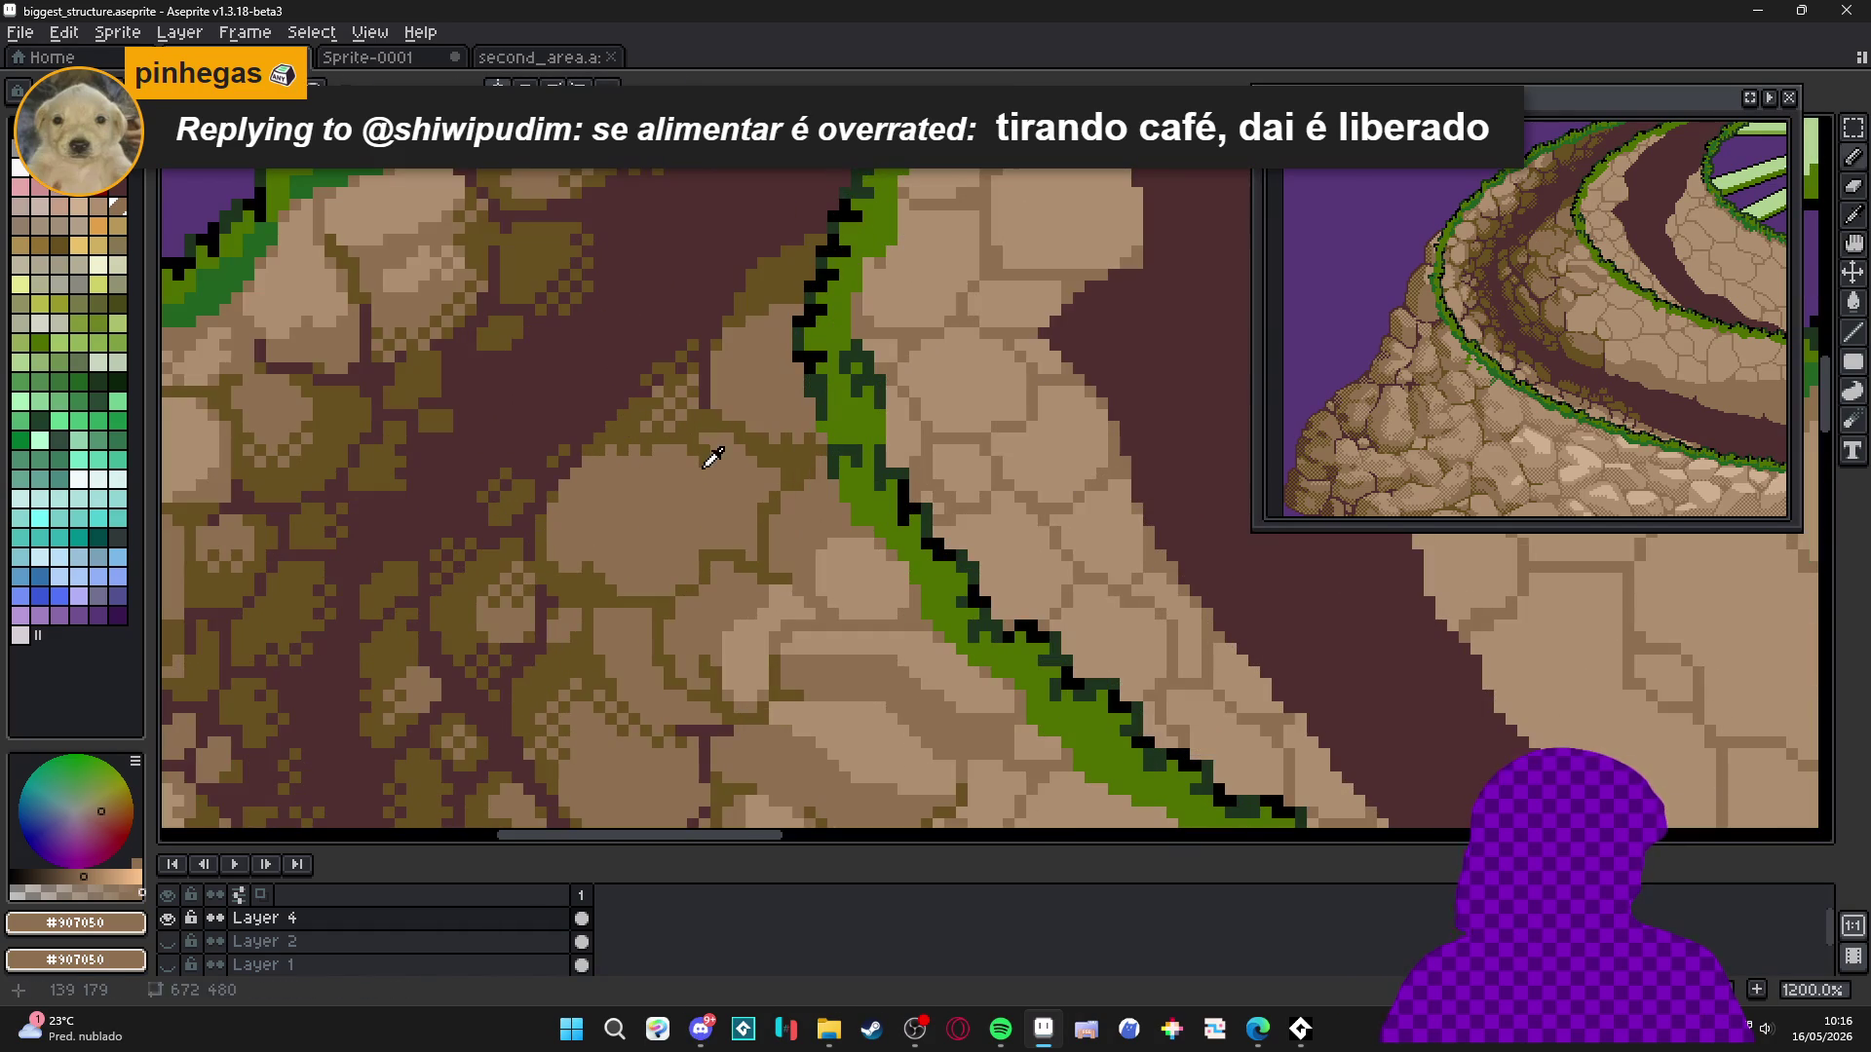
left_click(709, 479, "alt")
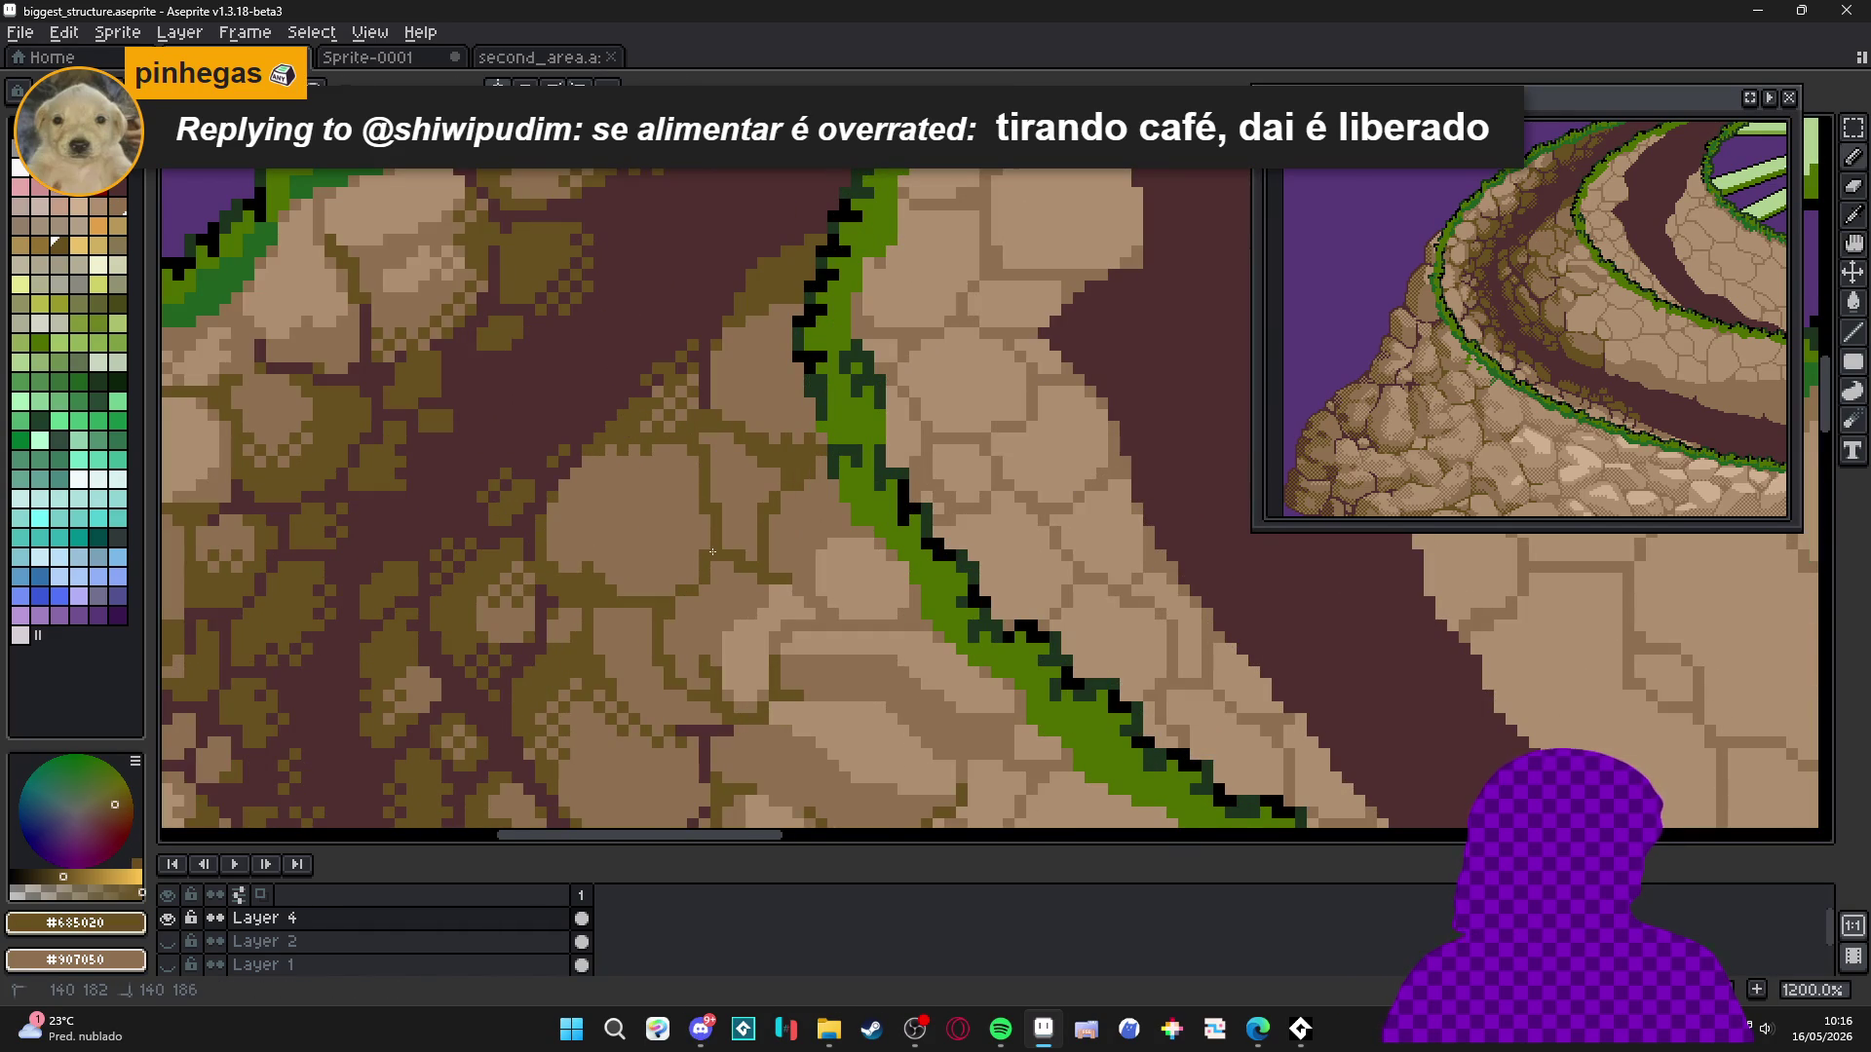
scroll(713, 548, "down", 2)
scroll(593, 543, "up", 5)
key("b")
right_click(685, 440)
key("ctrl+s")
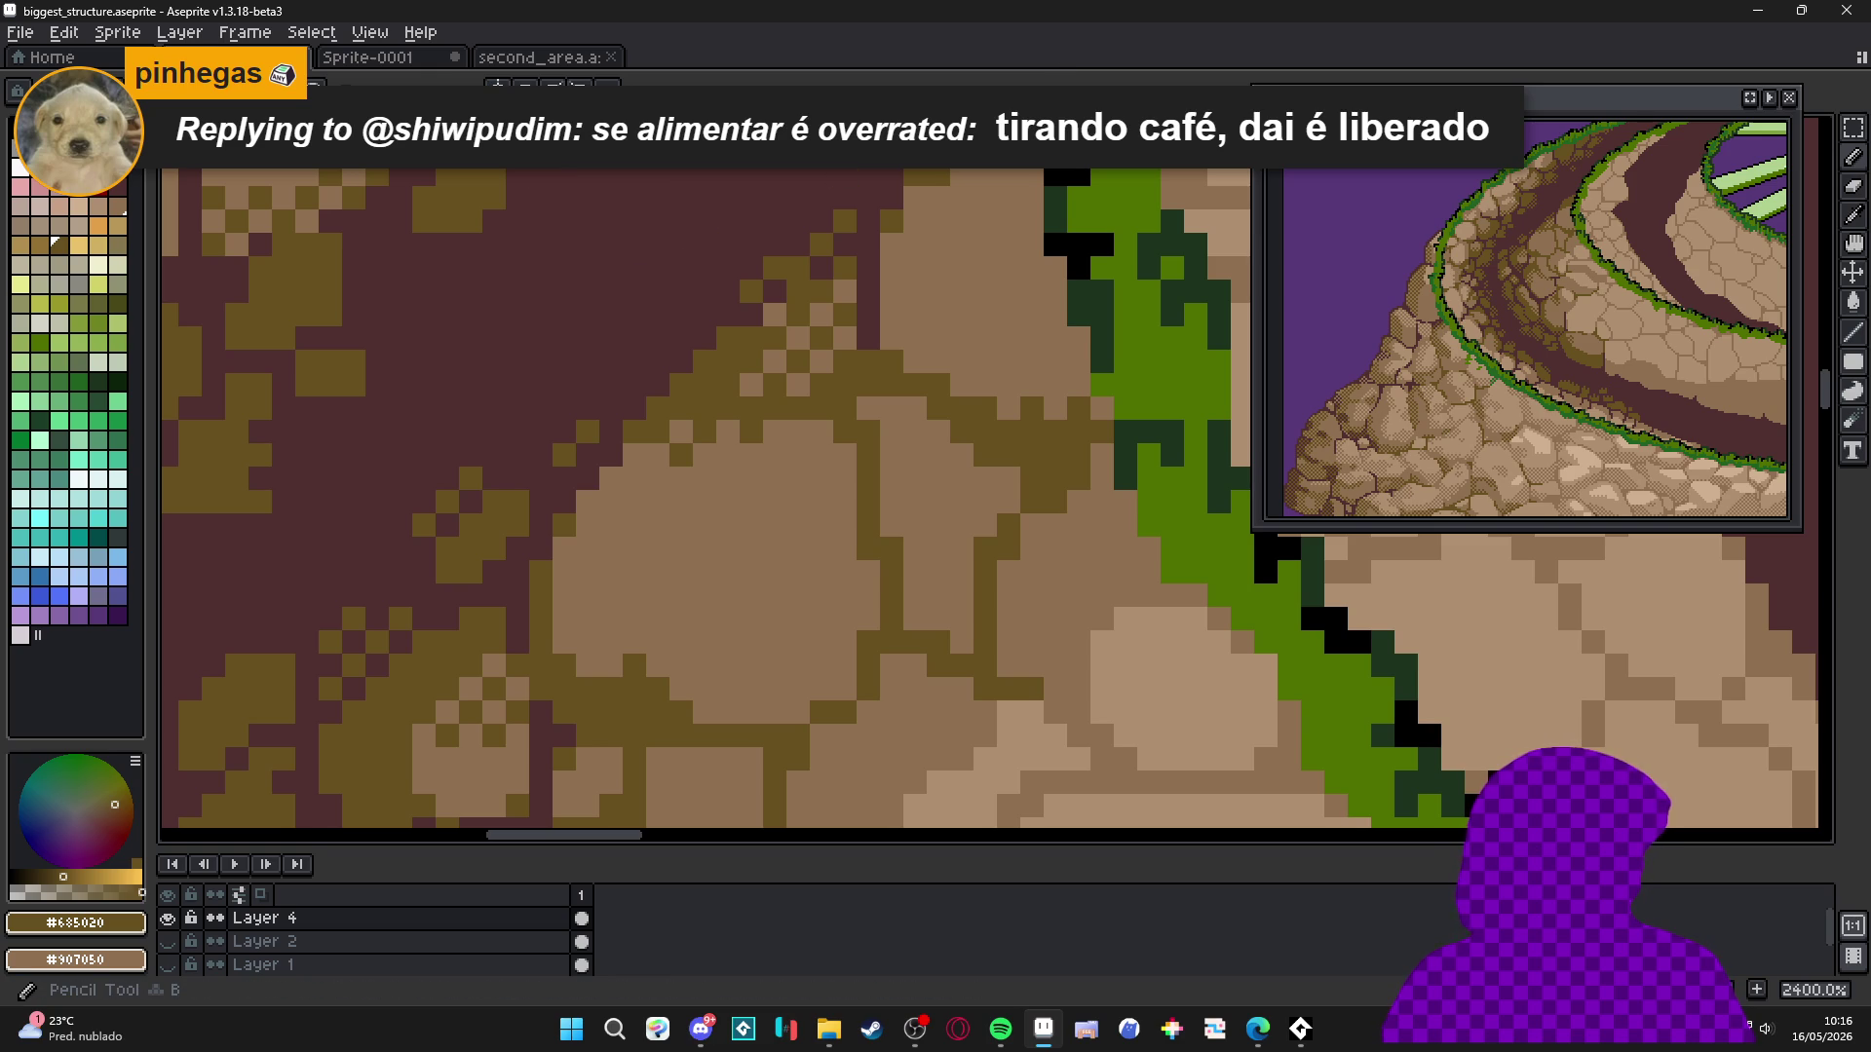
Make a rectangular selection over the shadowed stones left of the grass rim.
scroll(341, 424, "down", 4)
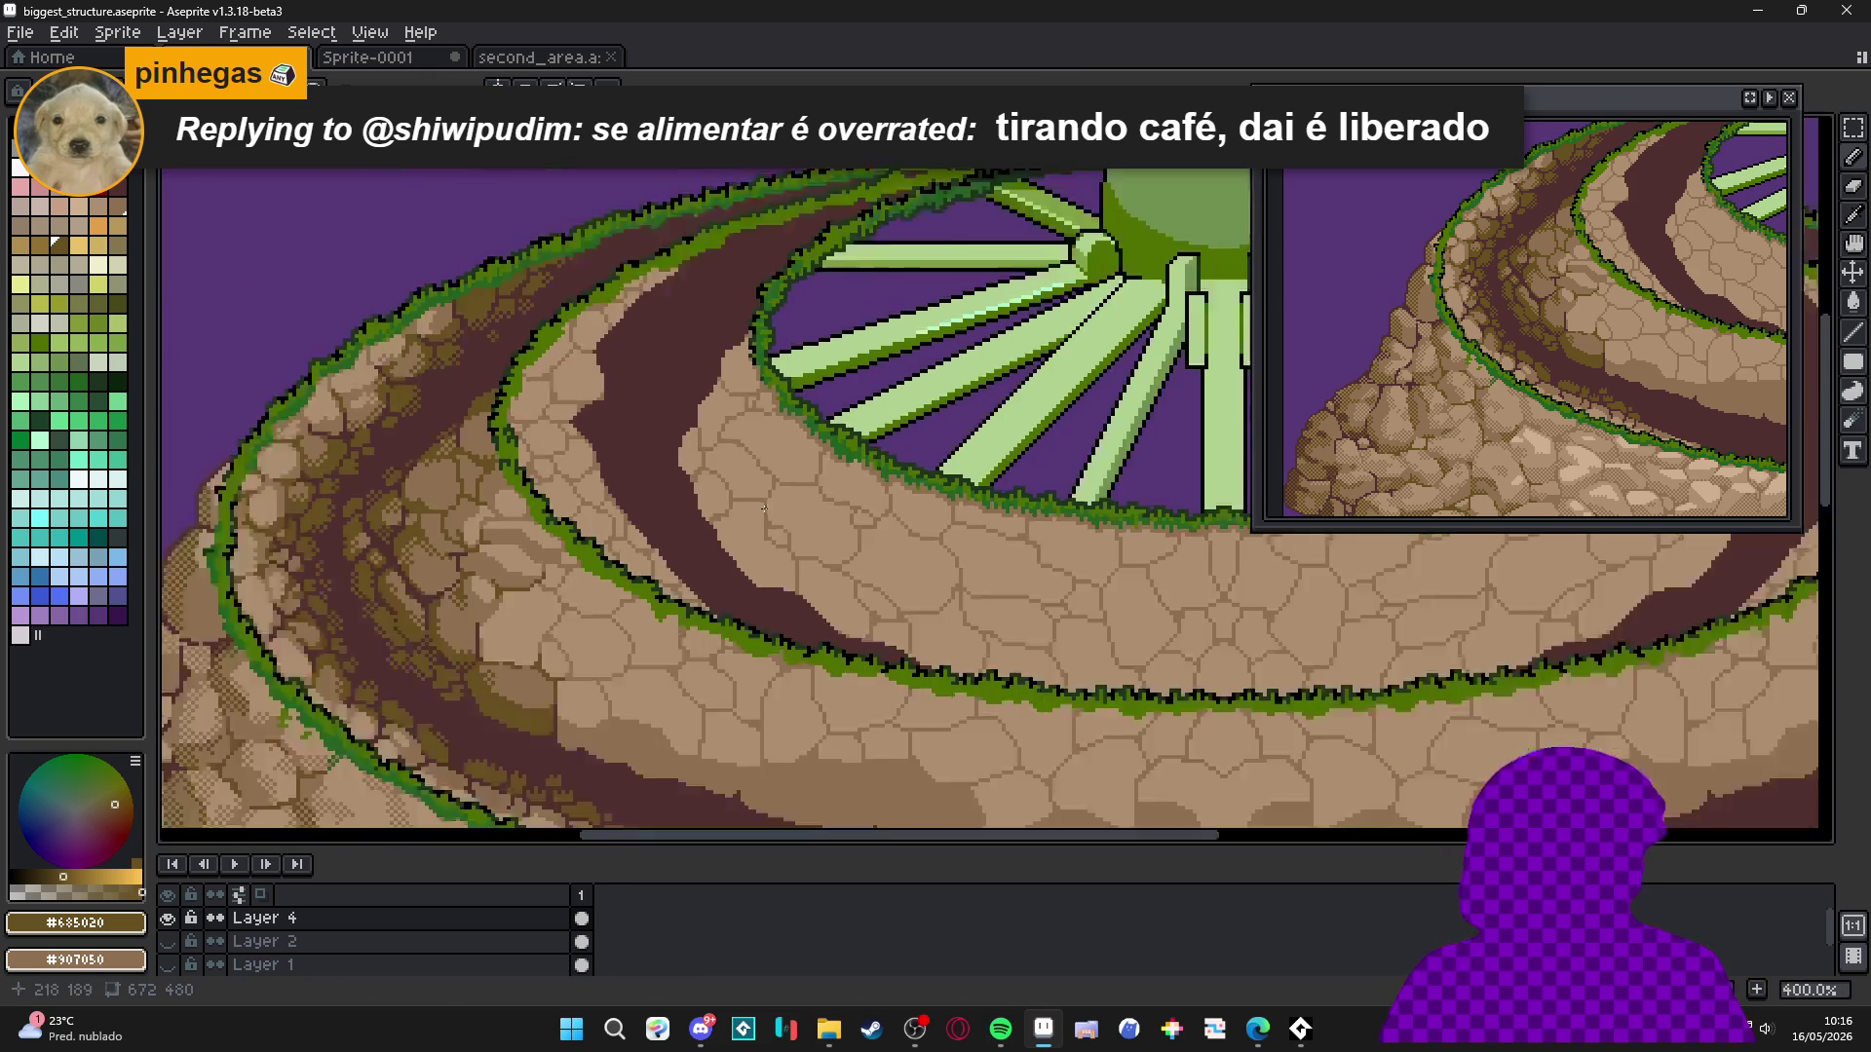
scroll(341, 424, "up", 2)
scroll(743, 492, "up", 4)
key("m")
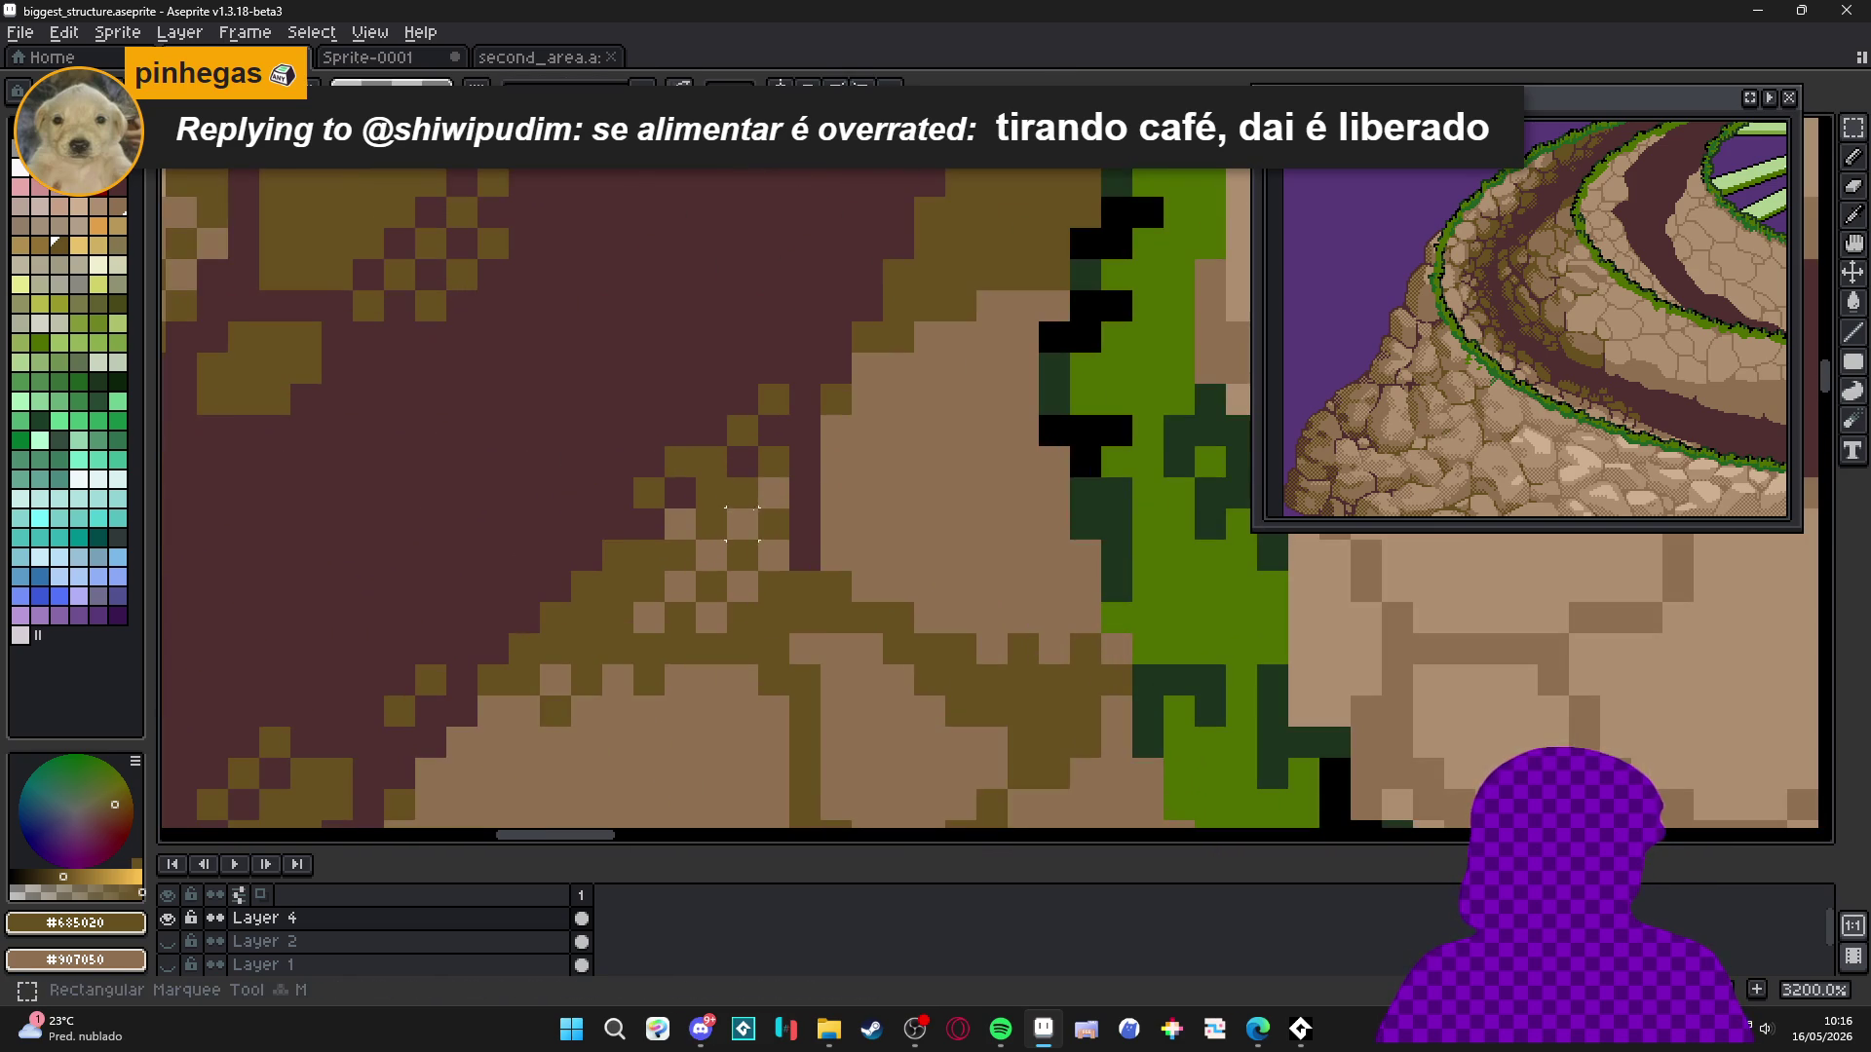
scroll(743, 492, "down", 1)
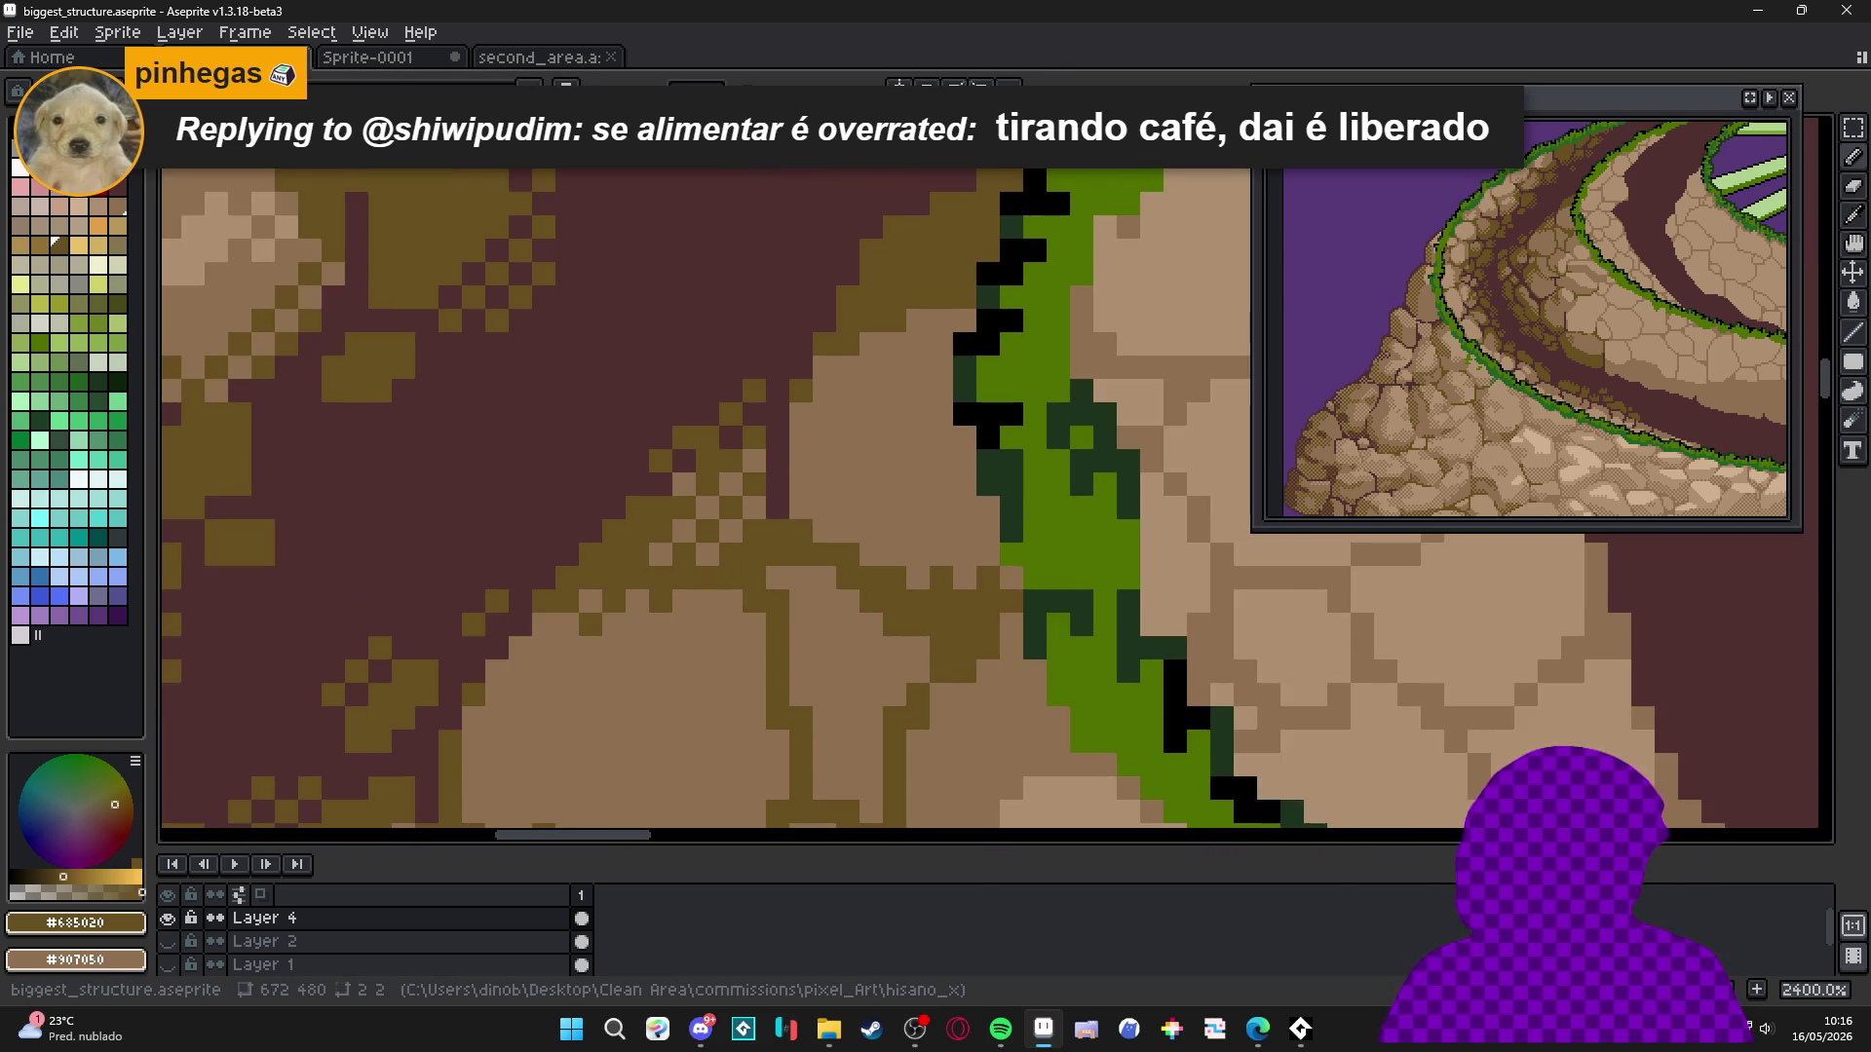
mouse_move(942, 432)
left_mouse_down()
mouse_move(493, 414)
mouse_move(552, 412)
mouse_move(565, 369)
left_mouse_up()
Dither the shadowed stones with olive and tan checkerboard pixels.
left_click(552, 325)
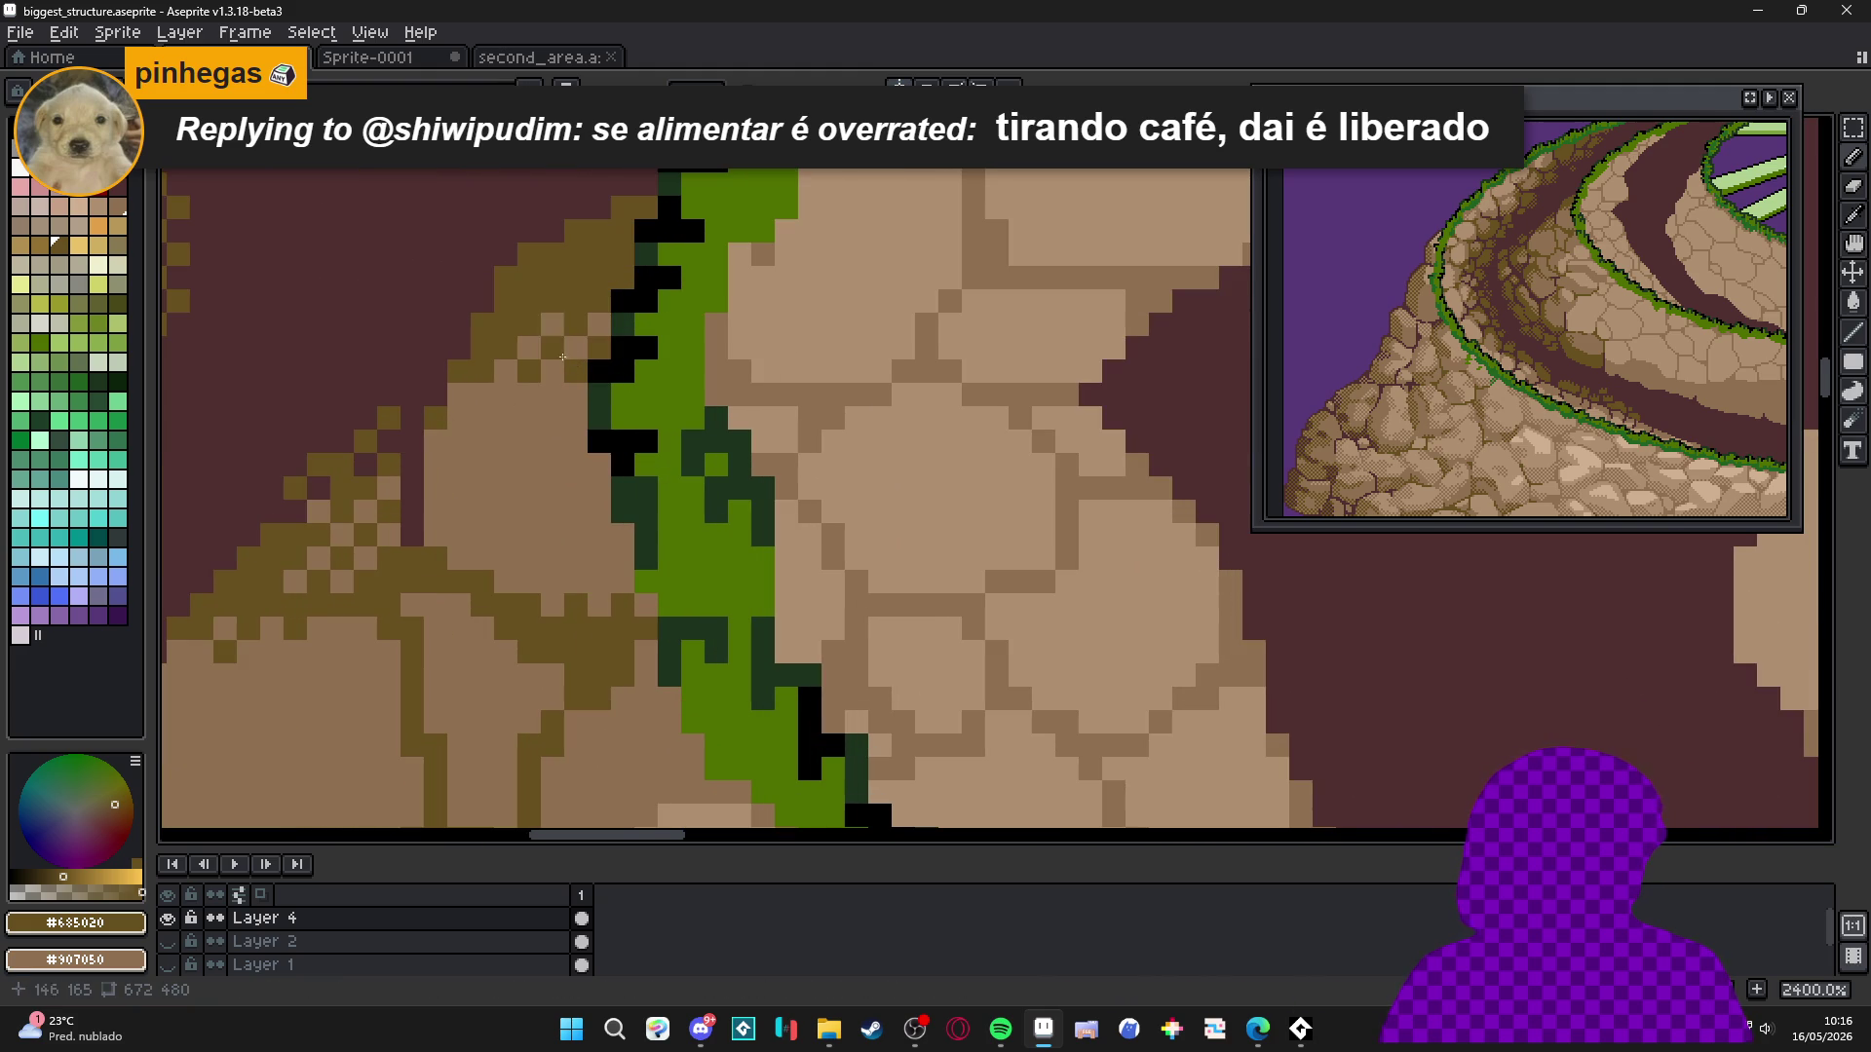
left_click(506, 395)
left_click(529, 418)
left_click(483, 418)
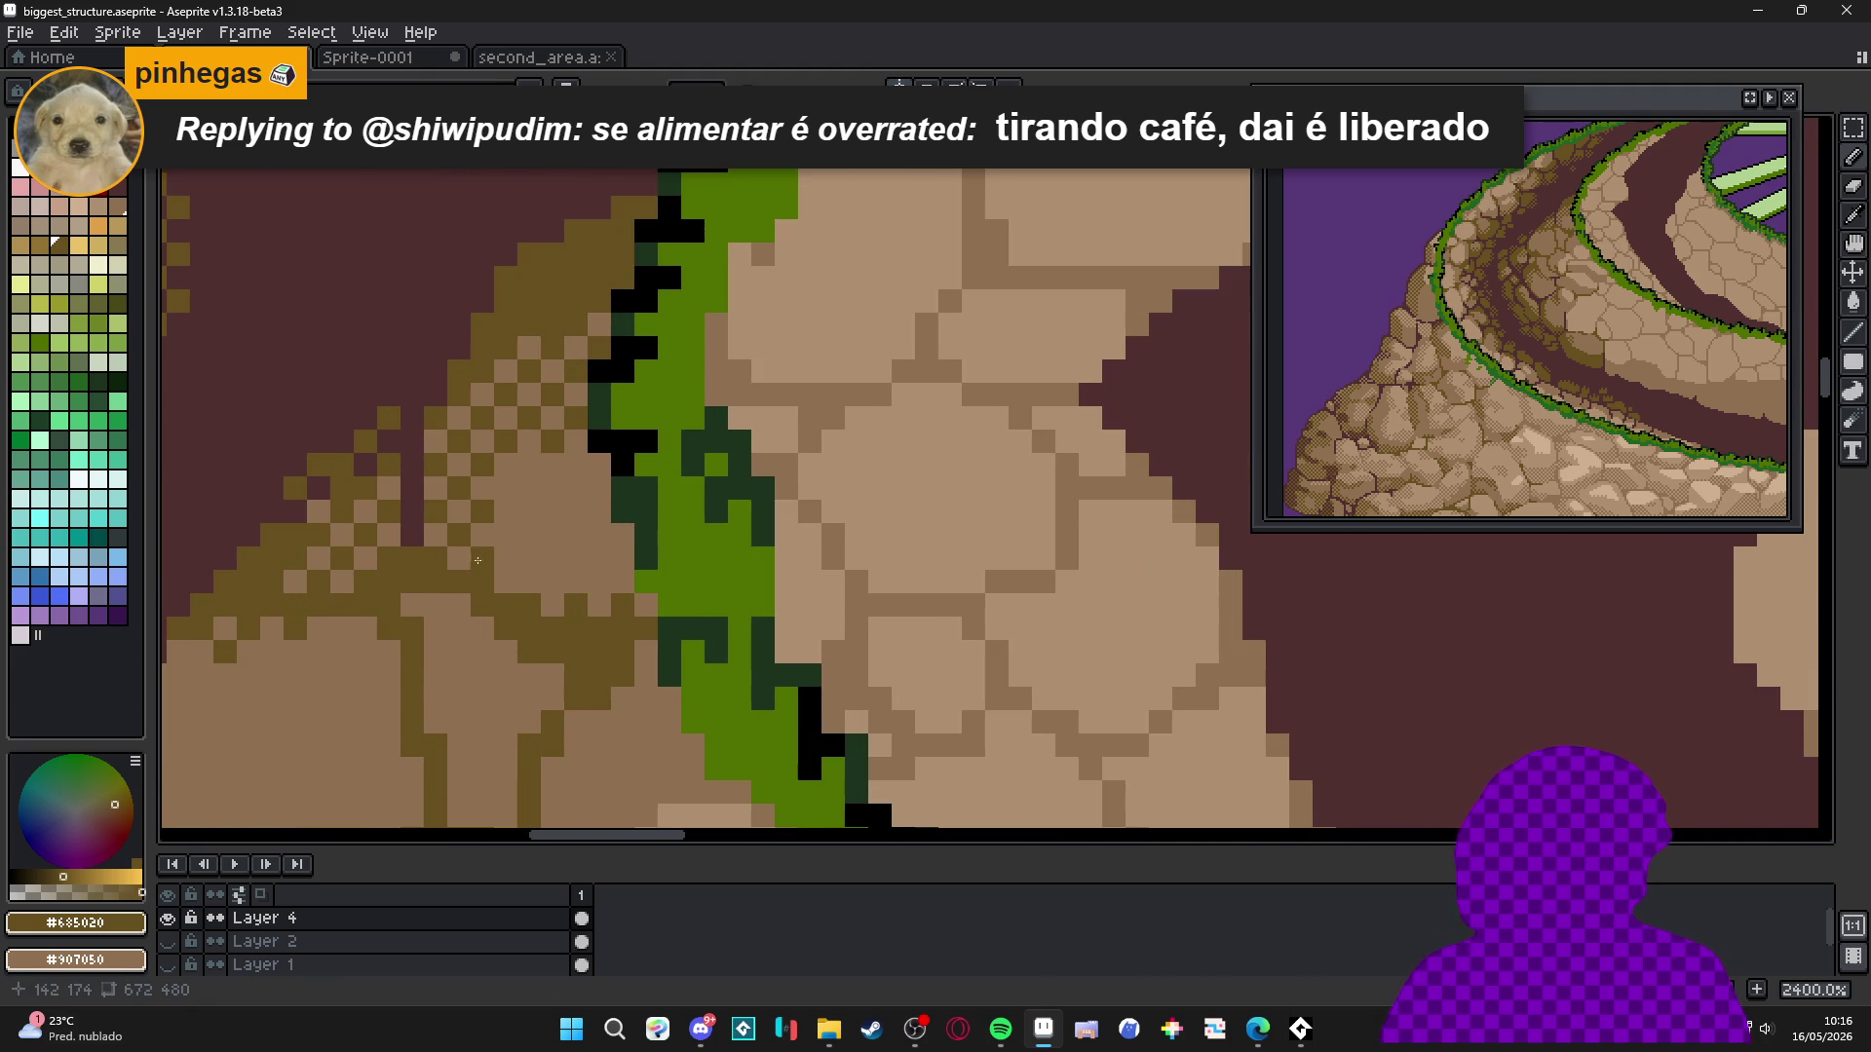
scroll(481, 558, "down", 2)
scroll(546, 570, "left", 3)
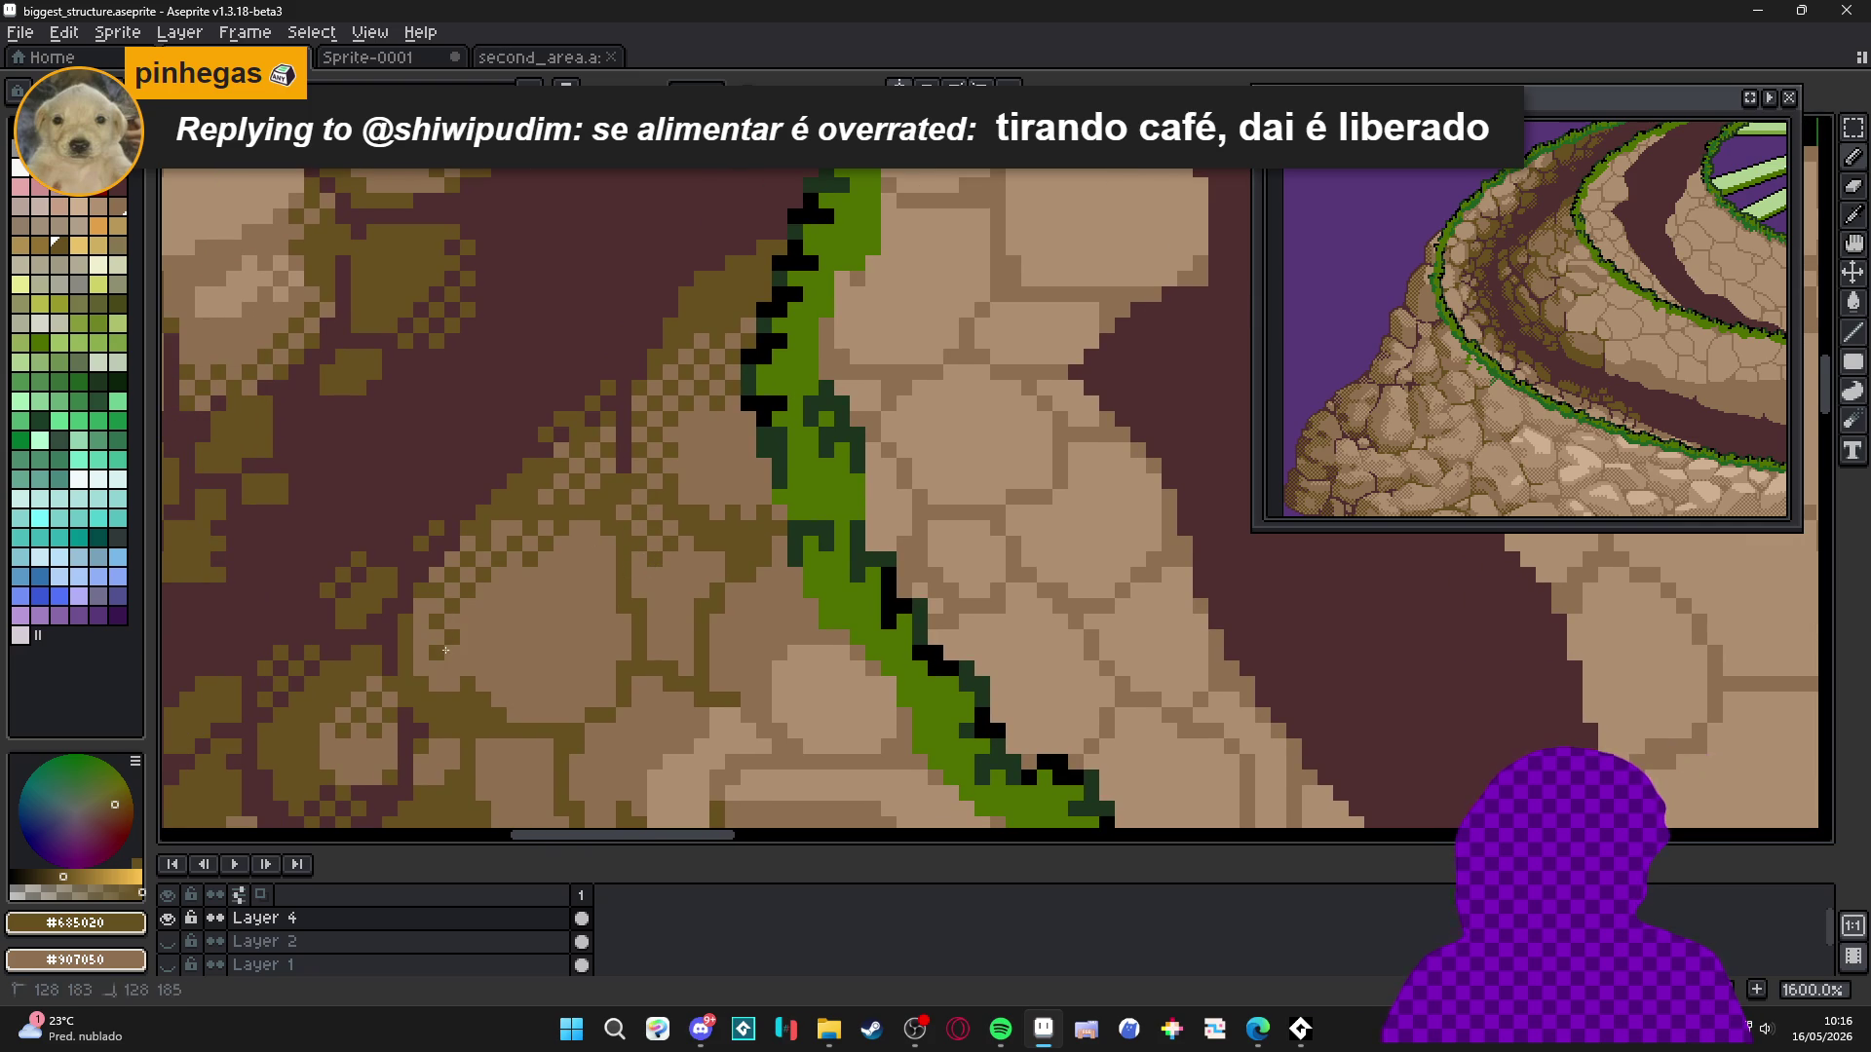
left_click(484, 606)
Dither the solid stone block with a checker of brown #907050 and light tan #b09070.
right_click(491, 521)
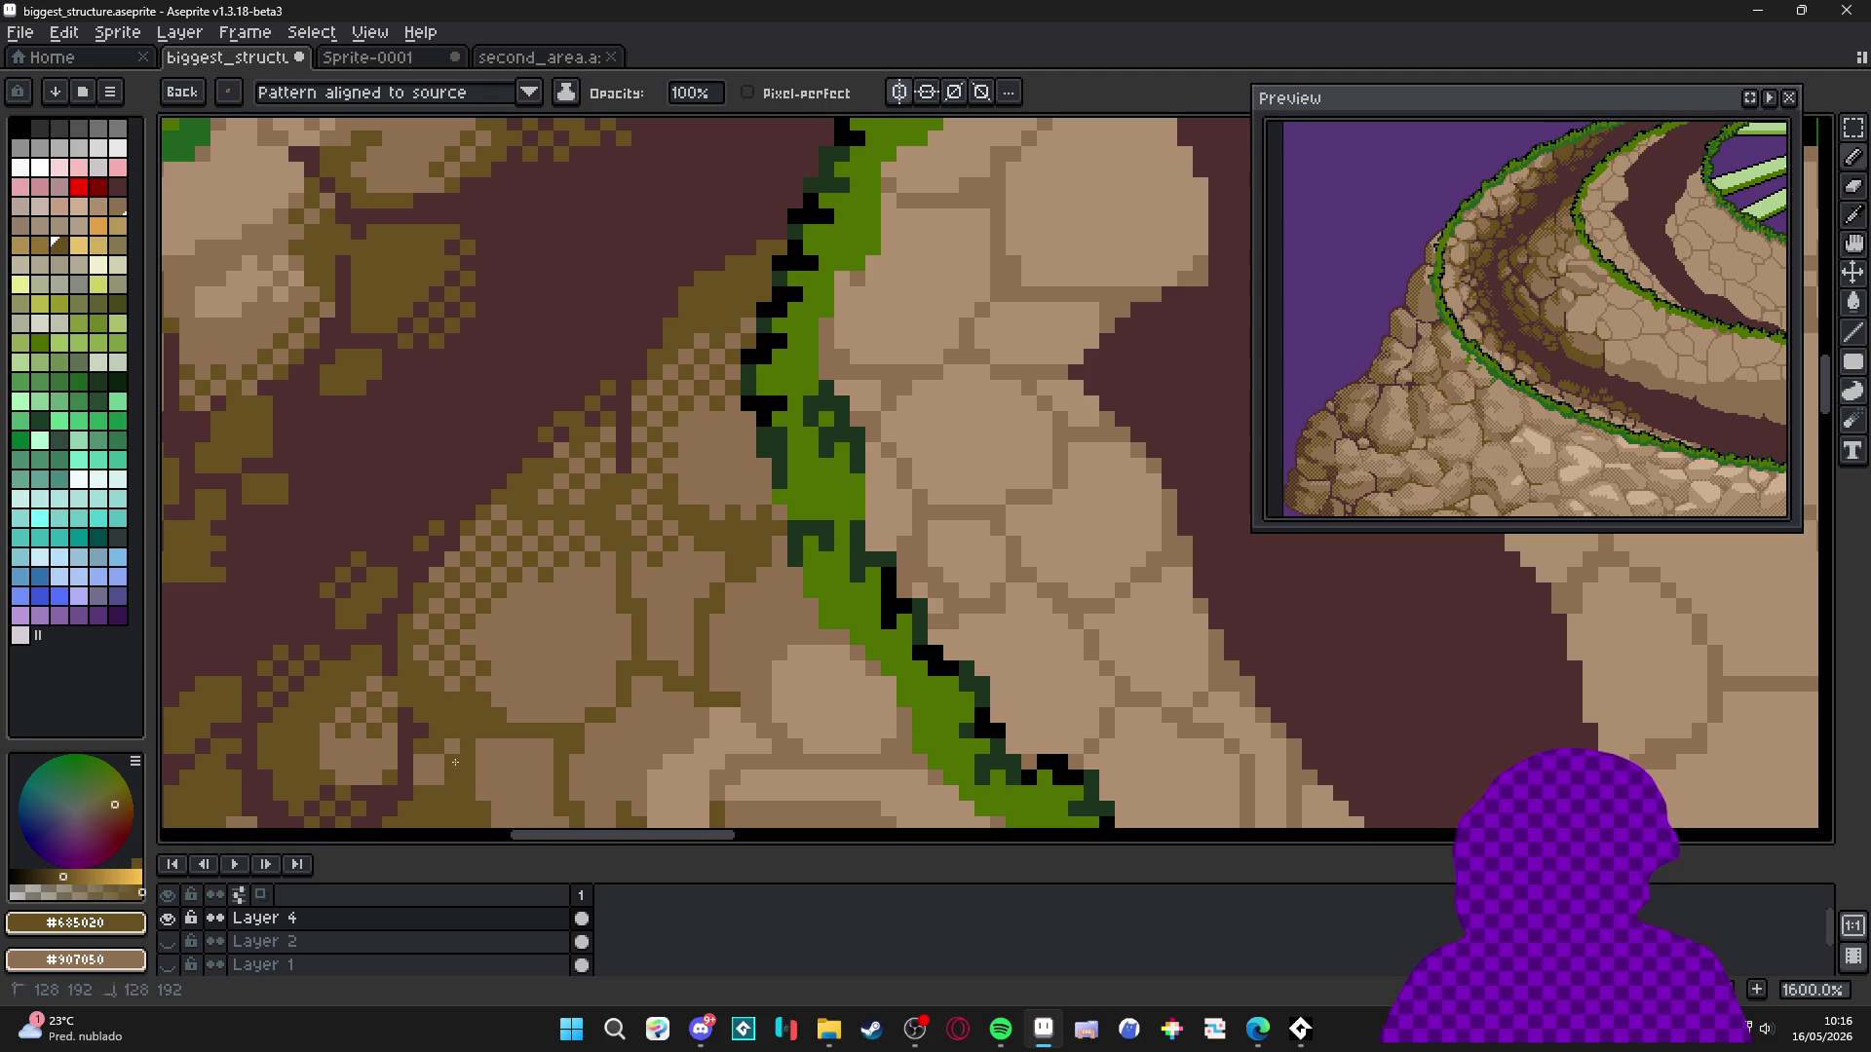
scroll(535, 639, "down", 2)
scroll(638, 510, "up", 4)
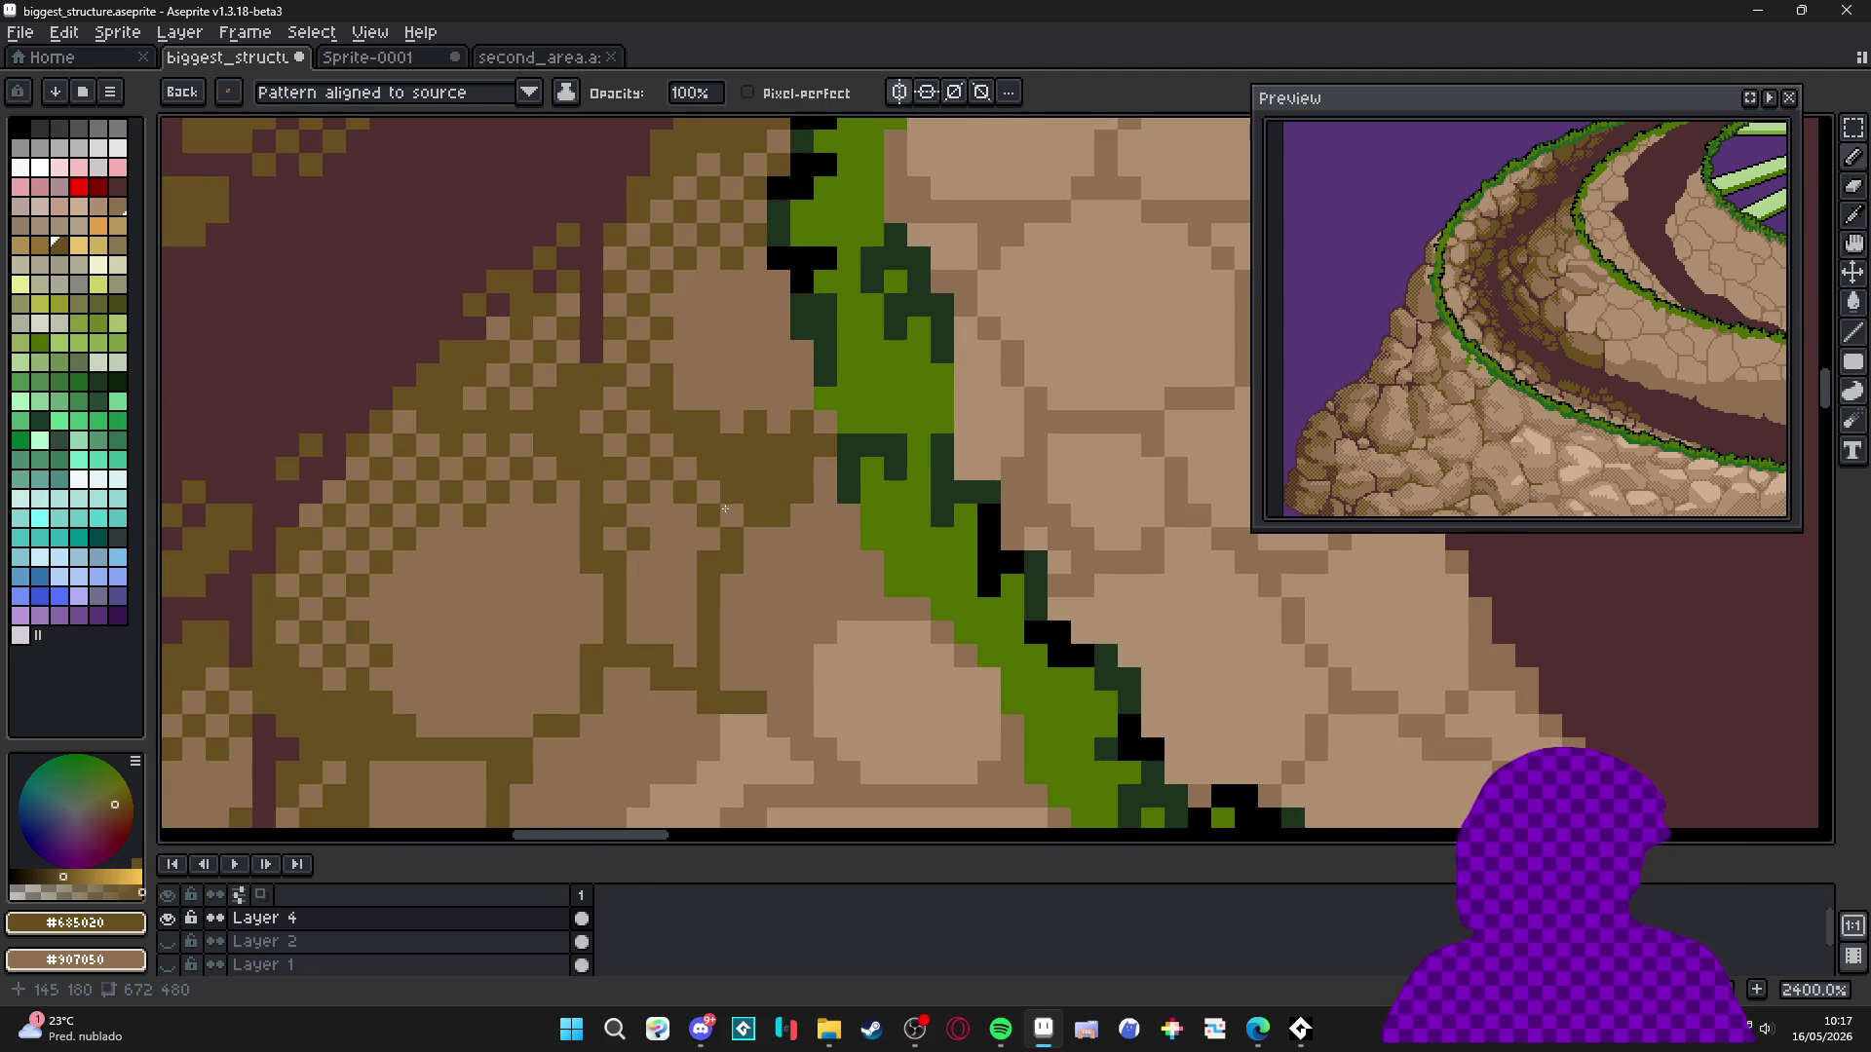
scroll(670, 361, "down", 8)
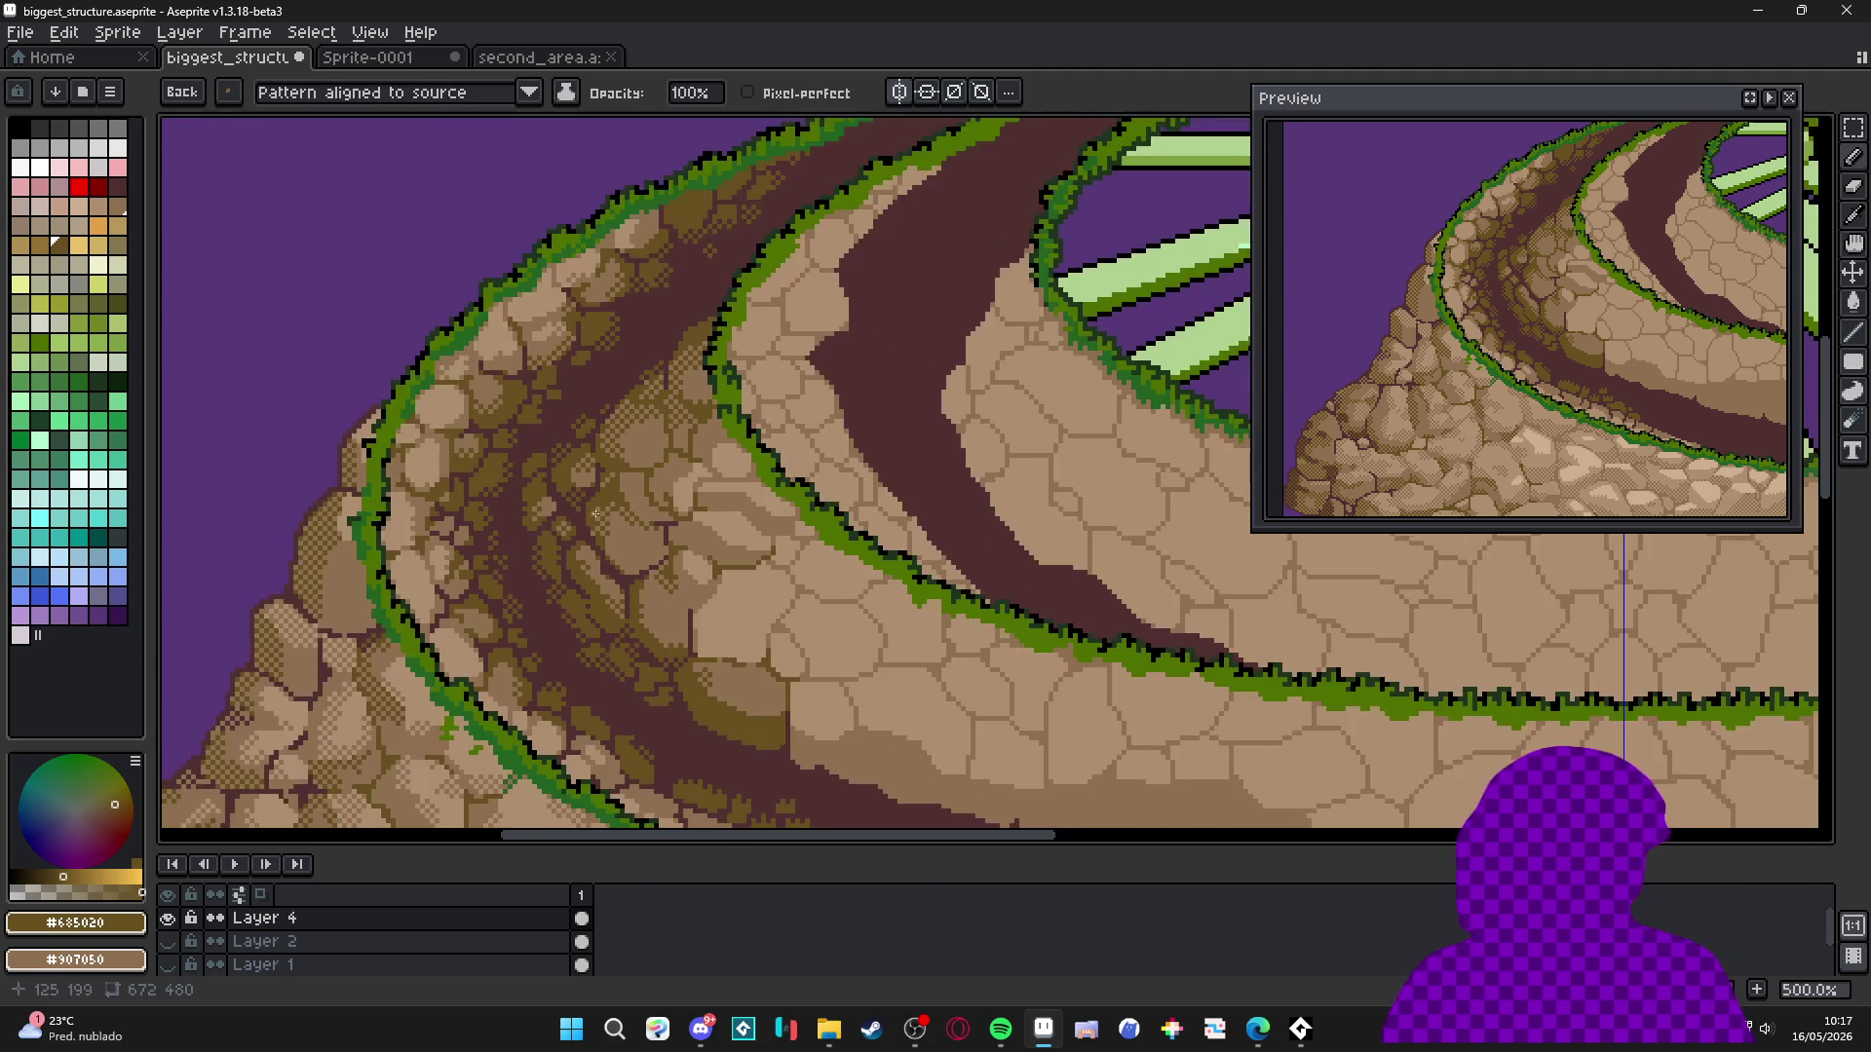
scroll(648, 492, "up", 5)
scroll(624, 487, "down", 3)
scroll(677, 561, "up", 1)
scroll(726, 539, "down", 1)
scroll(731, 546, "up", 1)
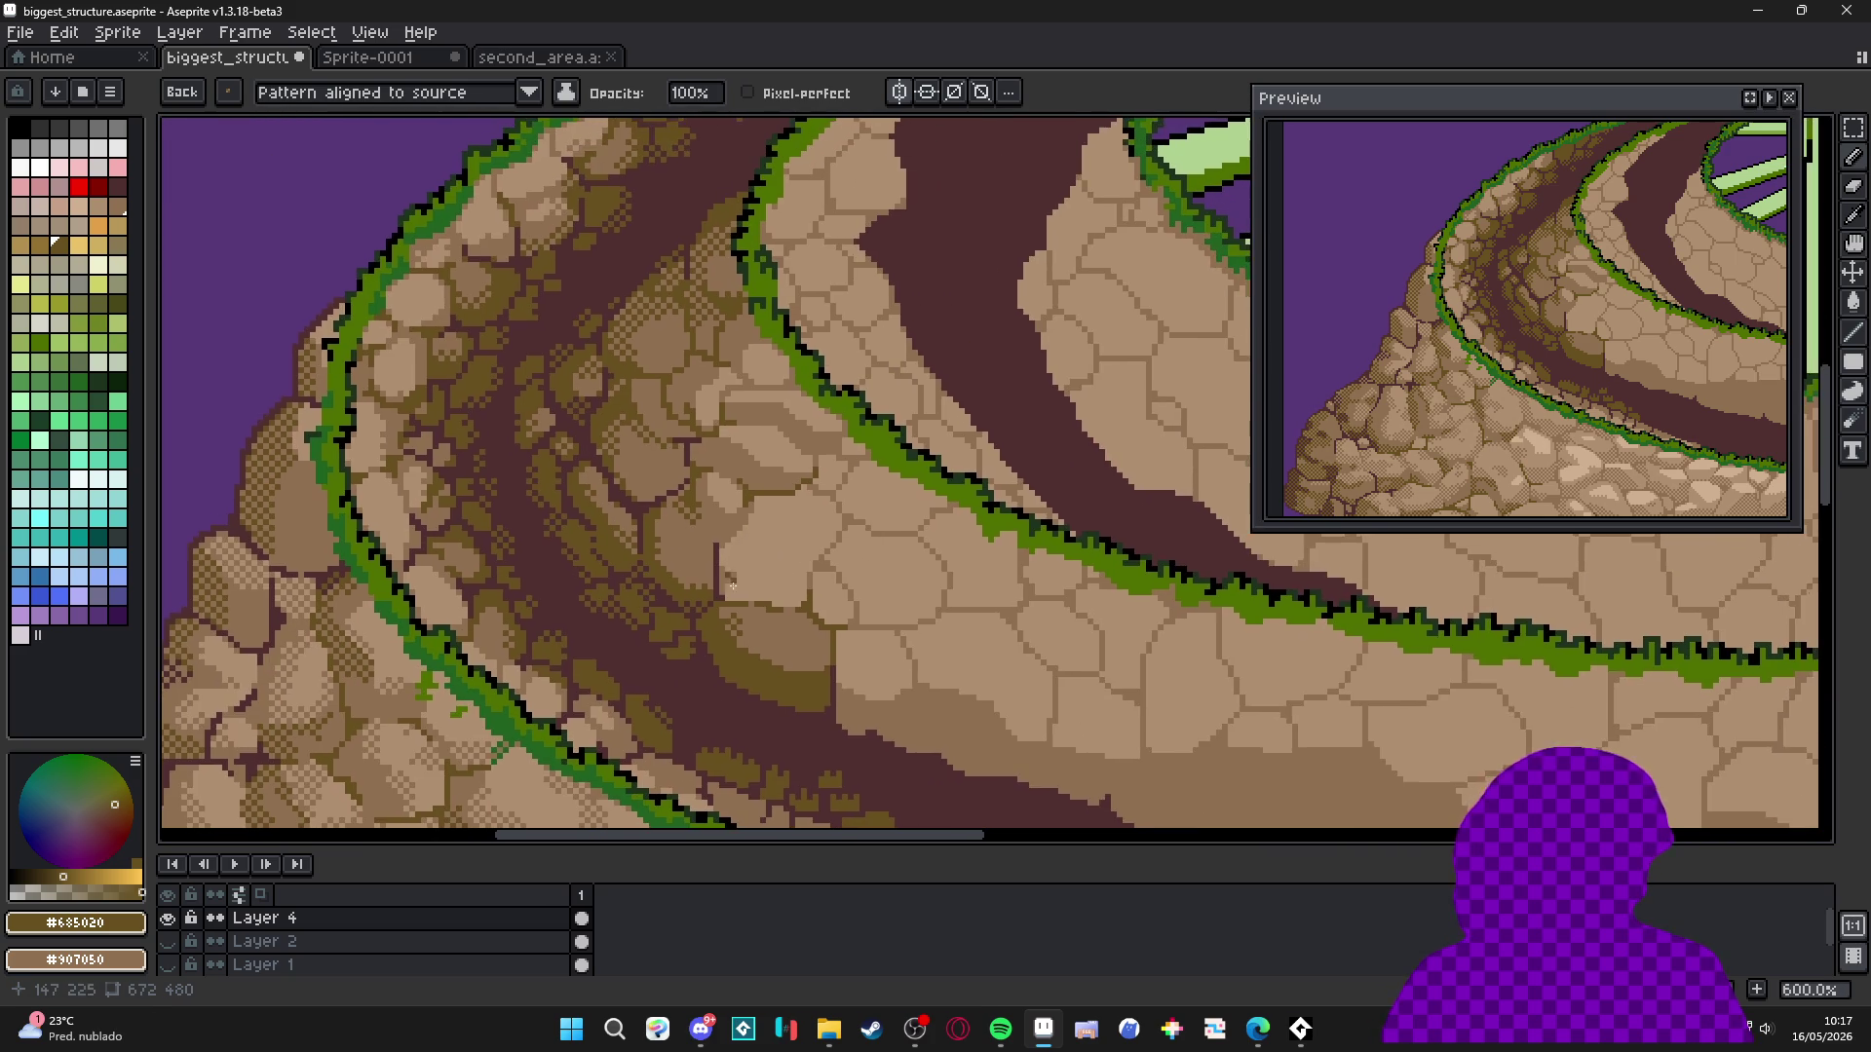
scroll(731, 560, "up", 2)
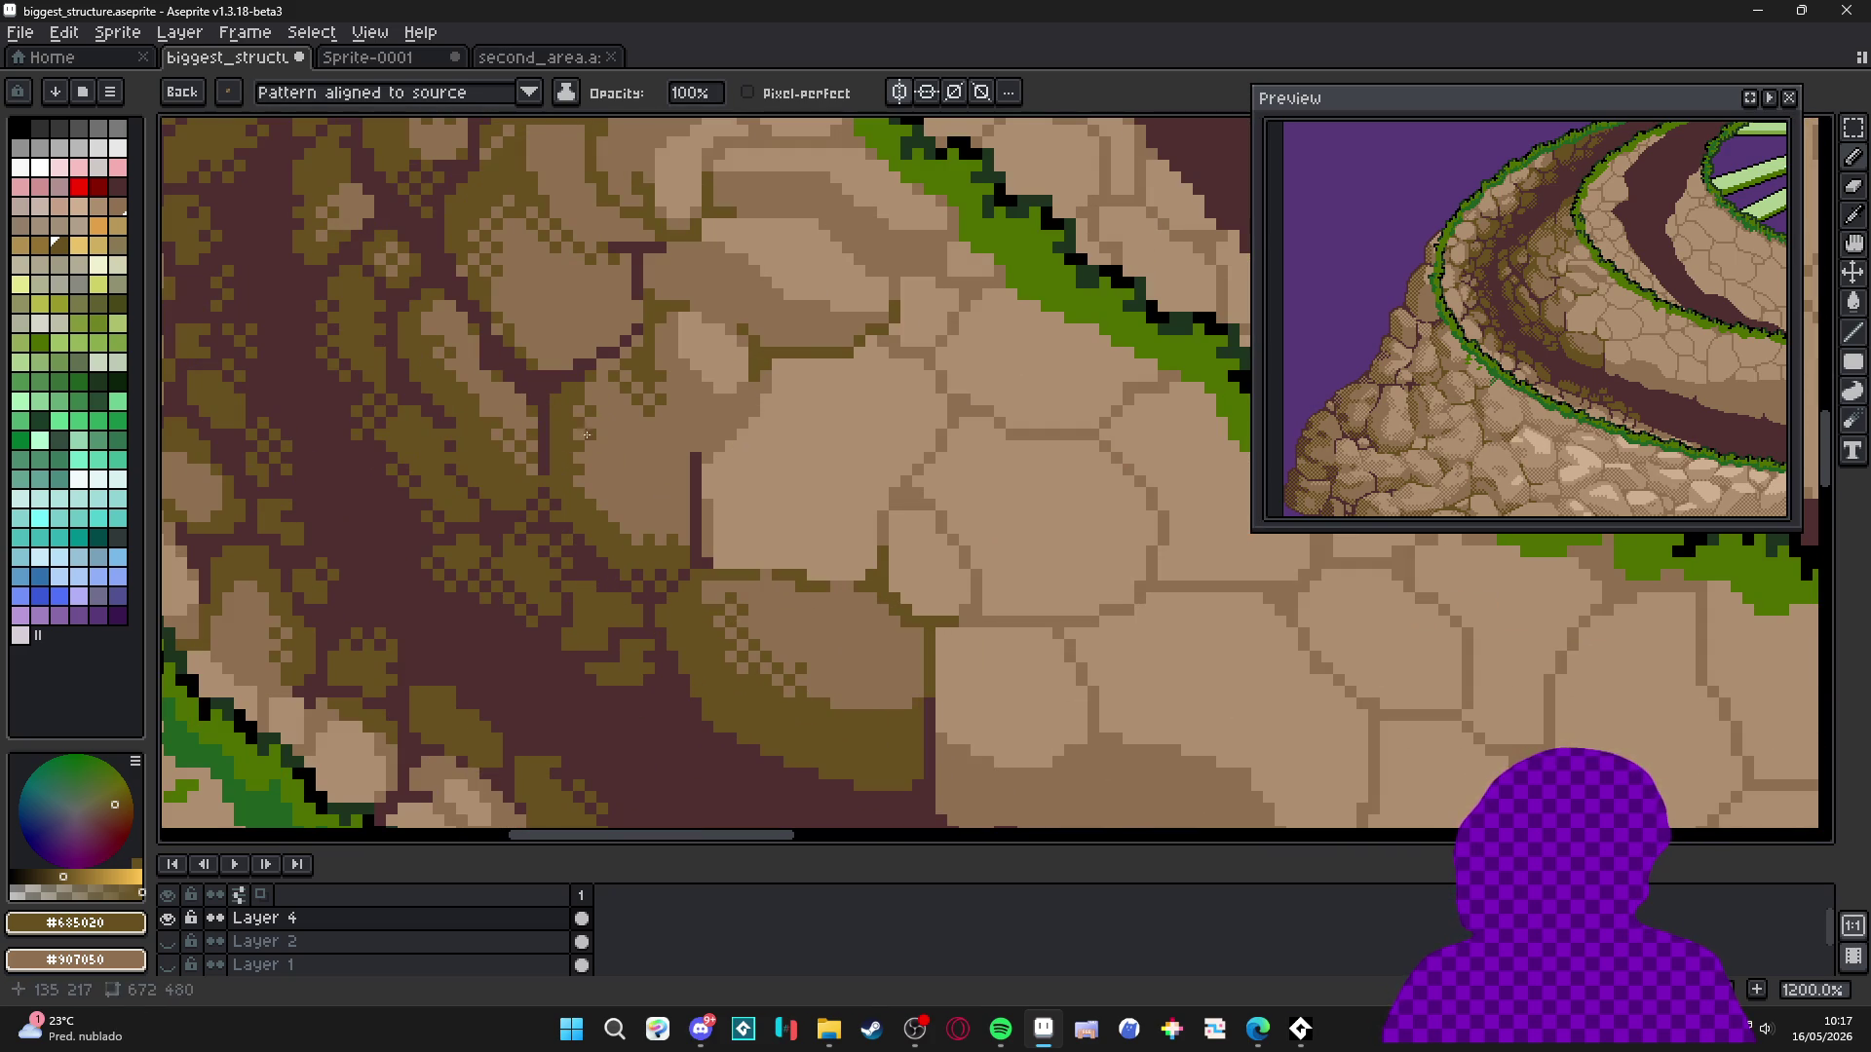
scroll(608, 510, "down", 3)
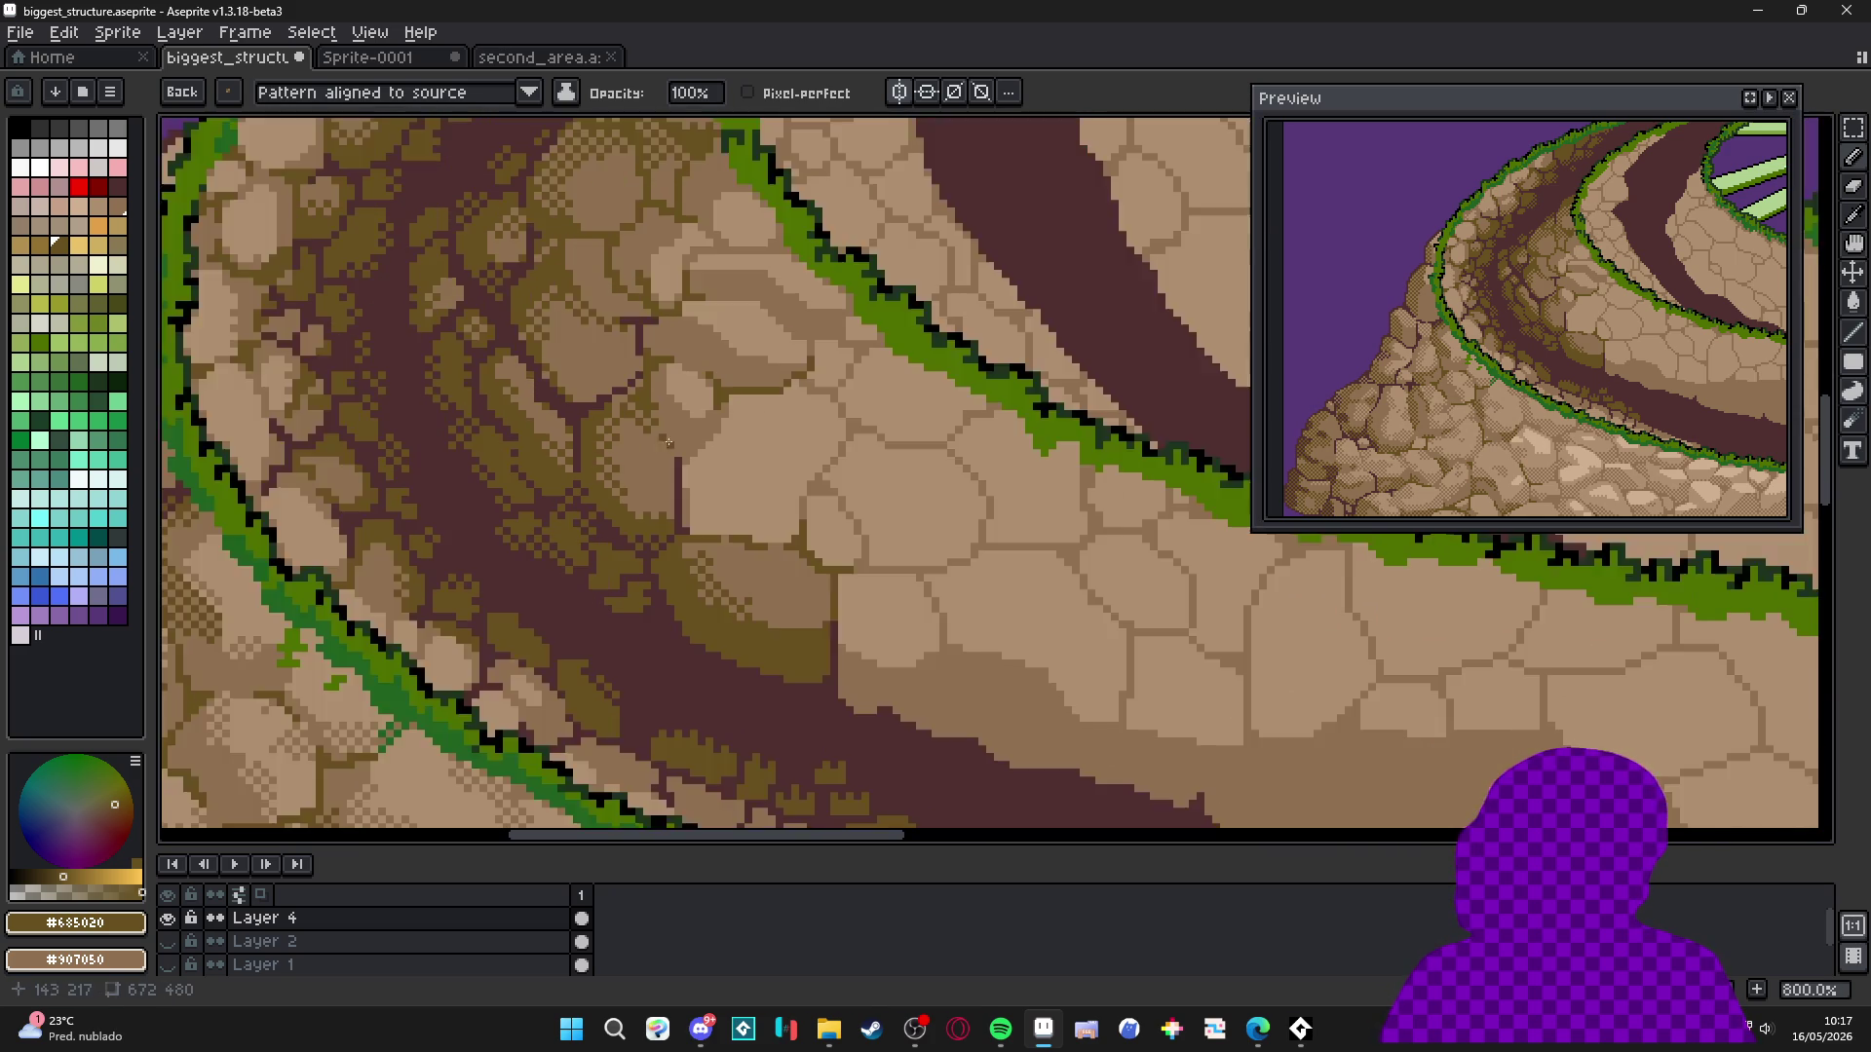
scroll(682, 400, "up", 4)
left_click(659, 425, "alt")
right_click(654, 388)
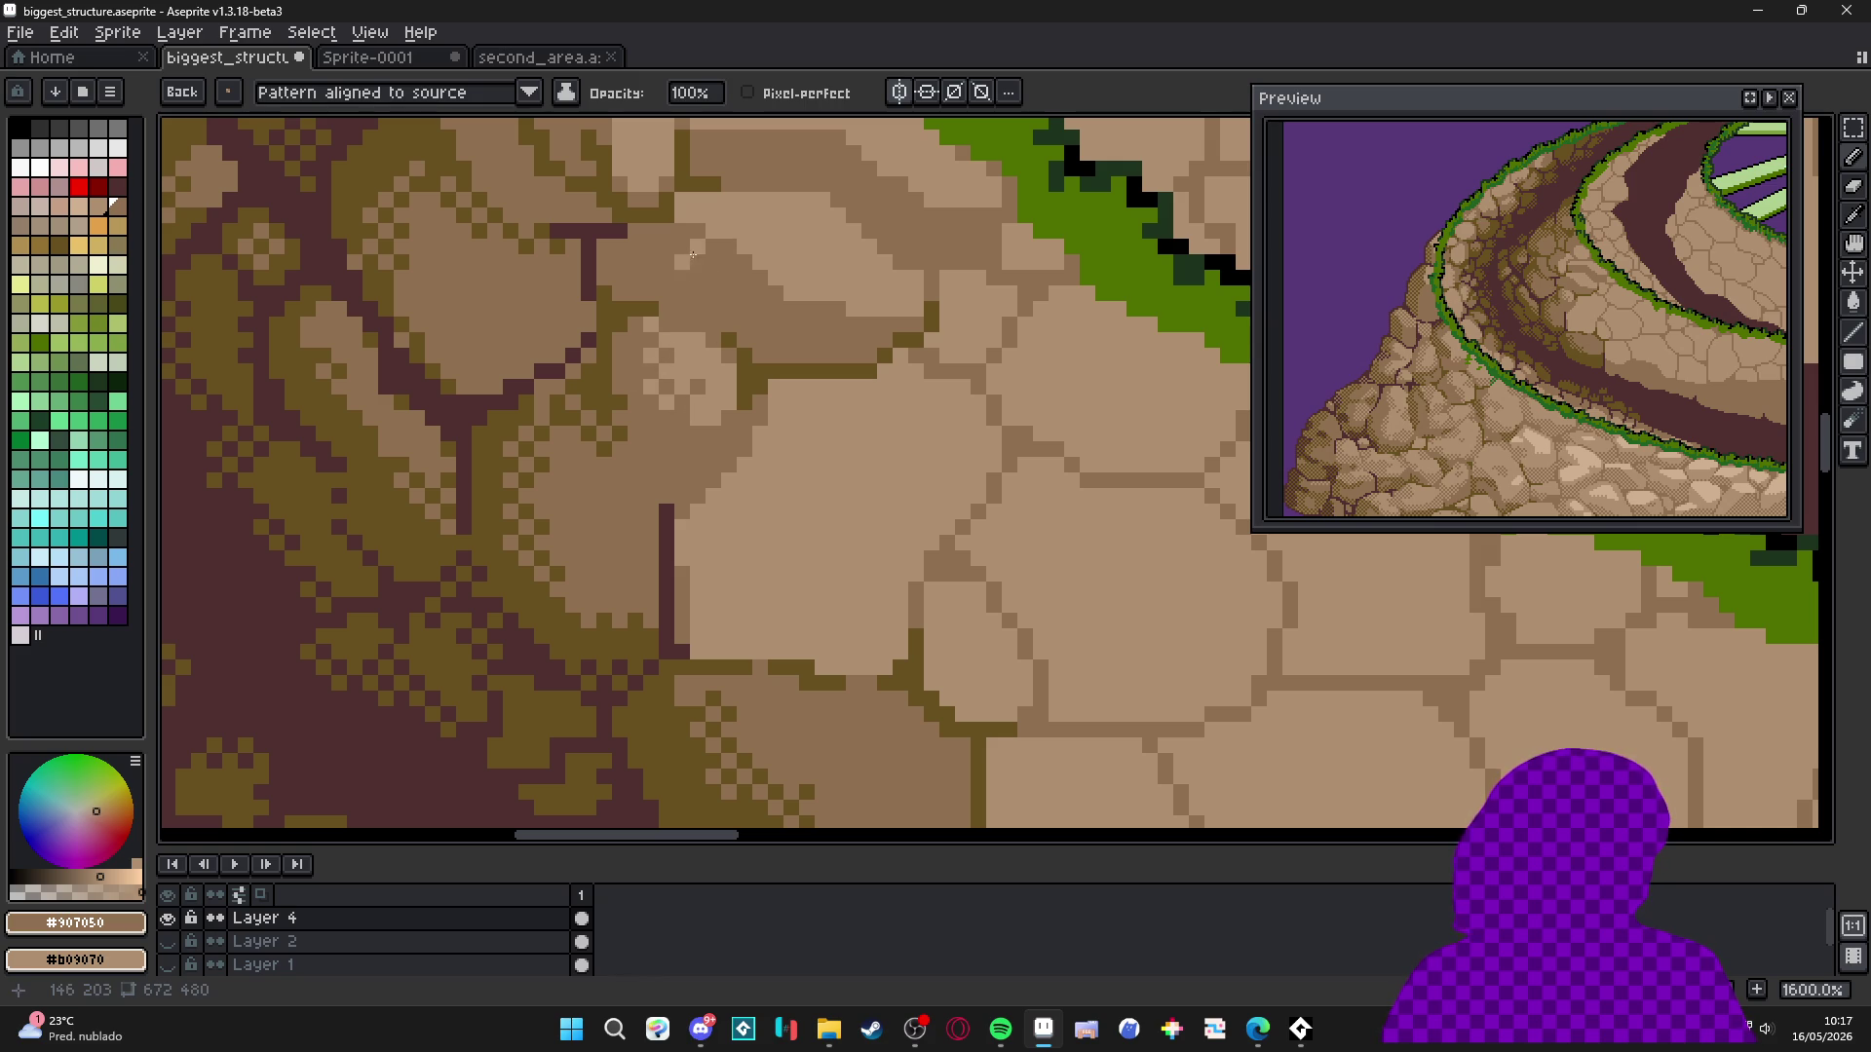
left_click_drag(785, 249, 778, 380)
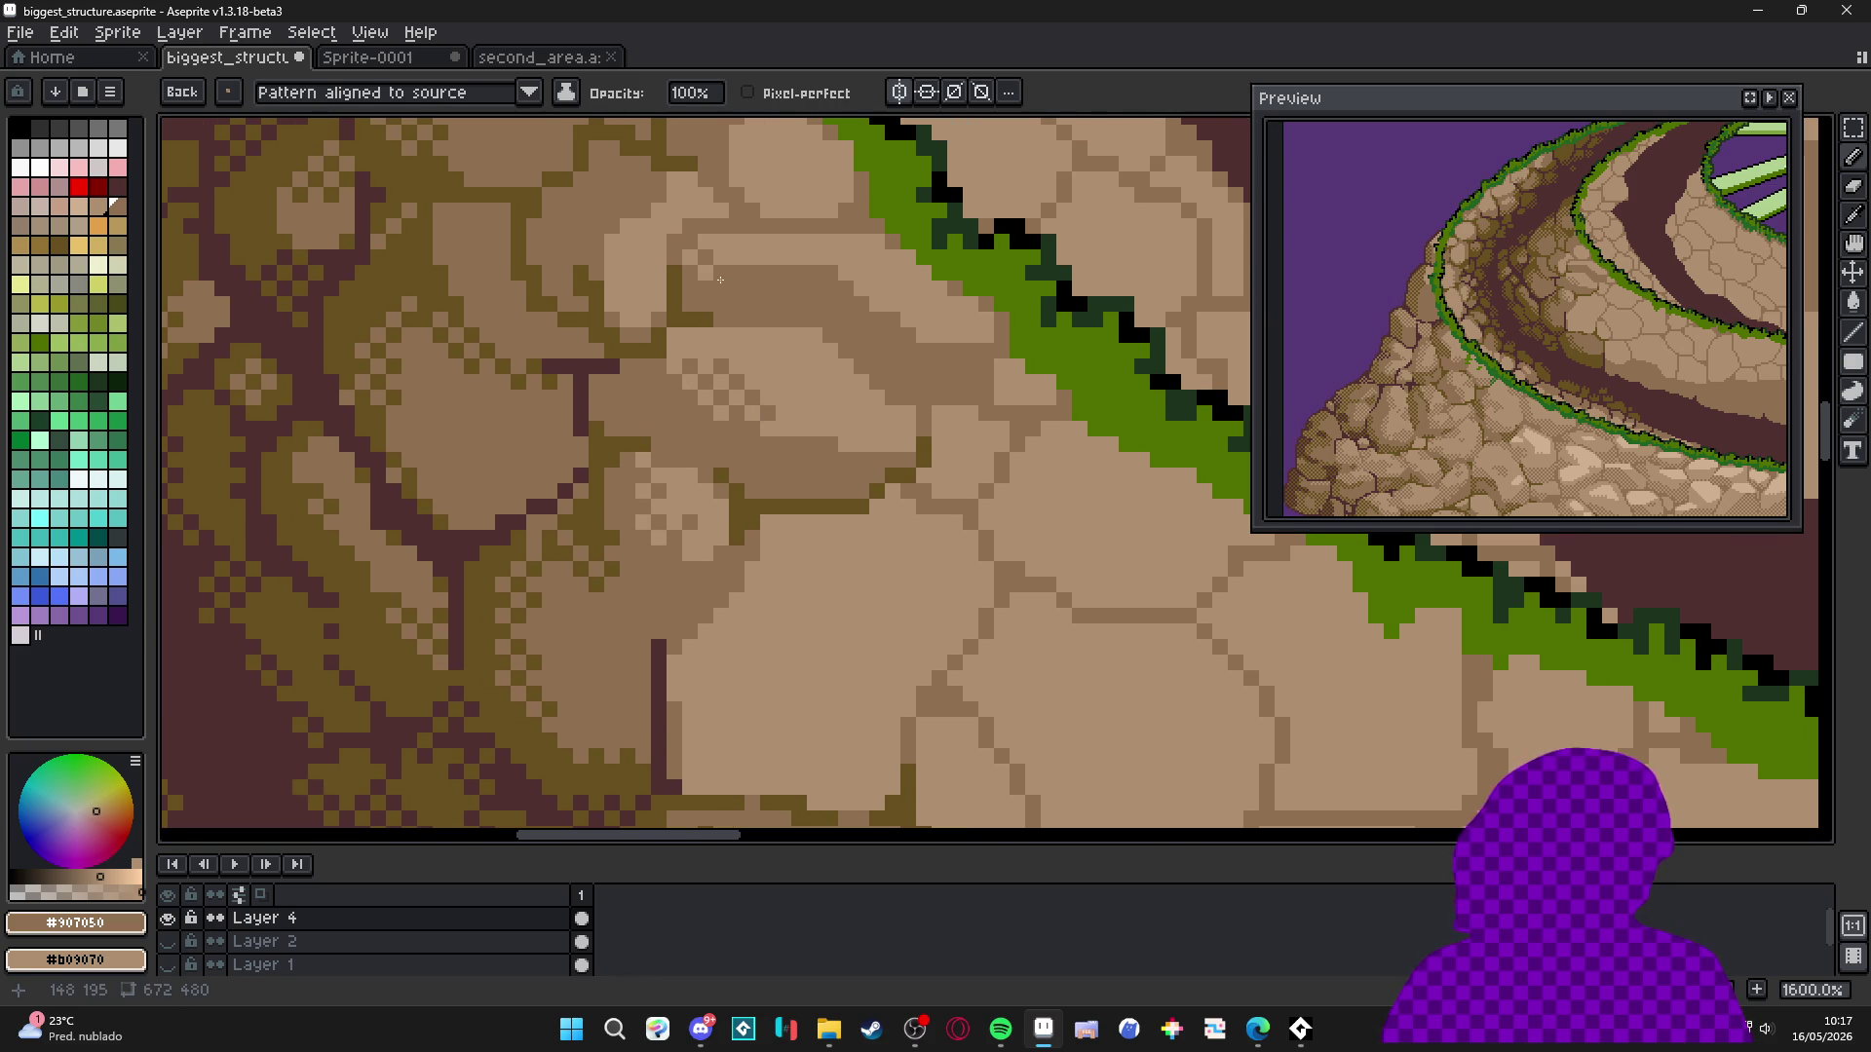
left_click_drag(715, 260, 621, 260)
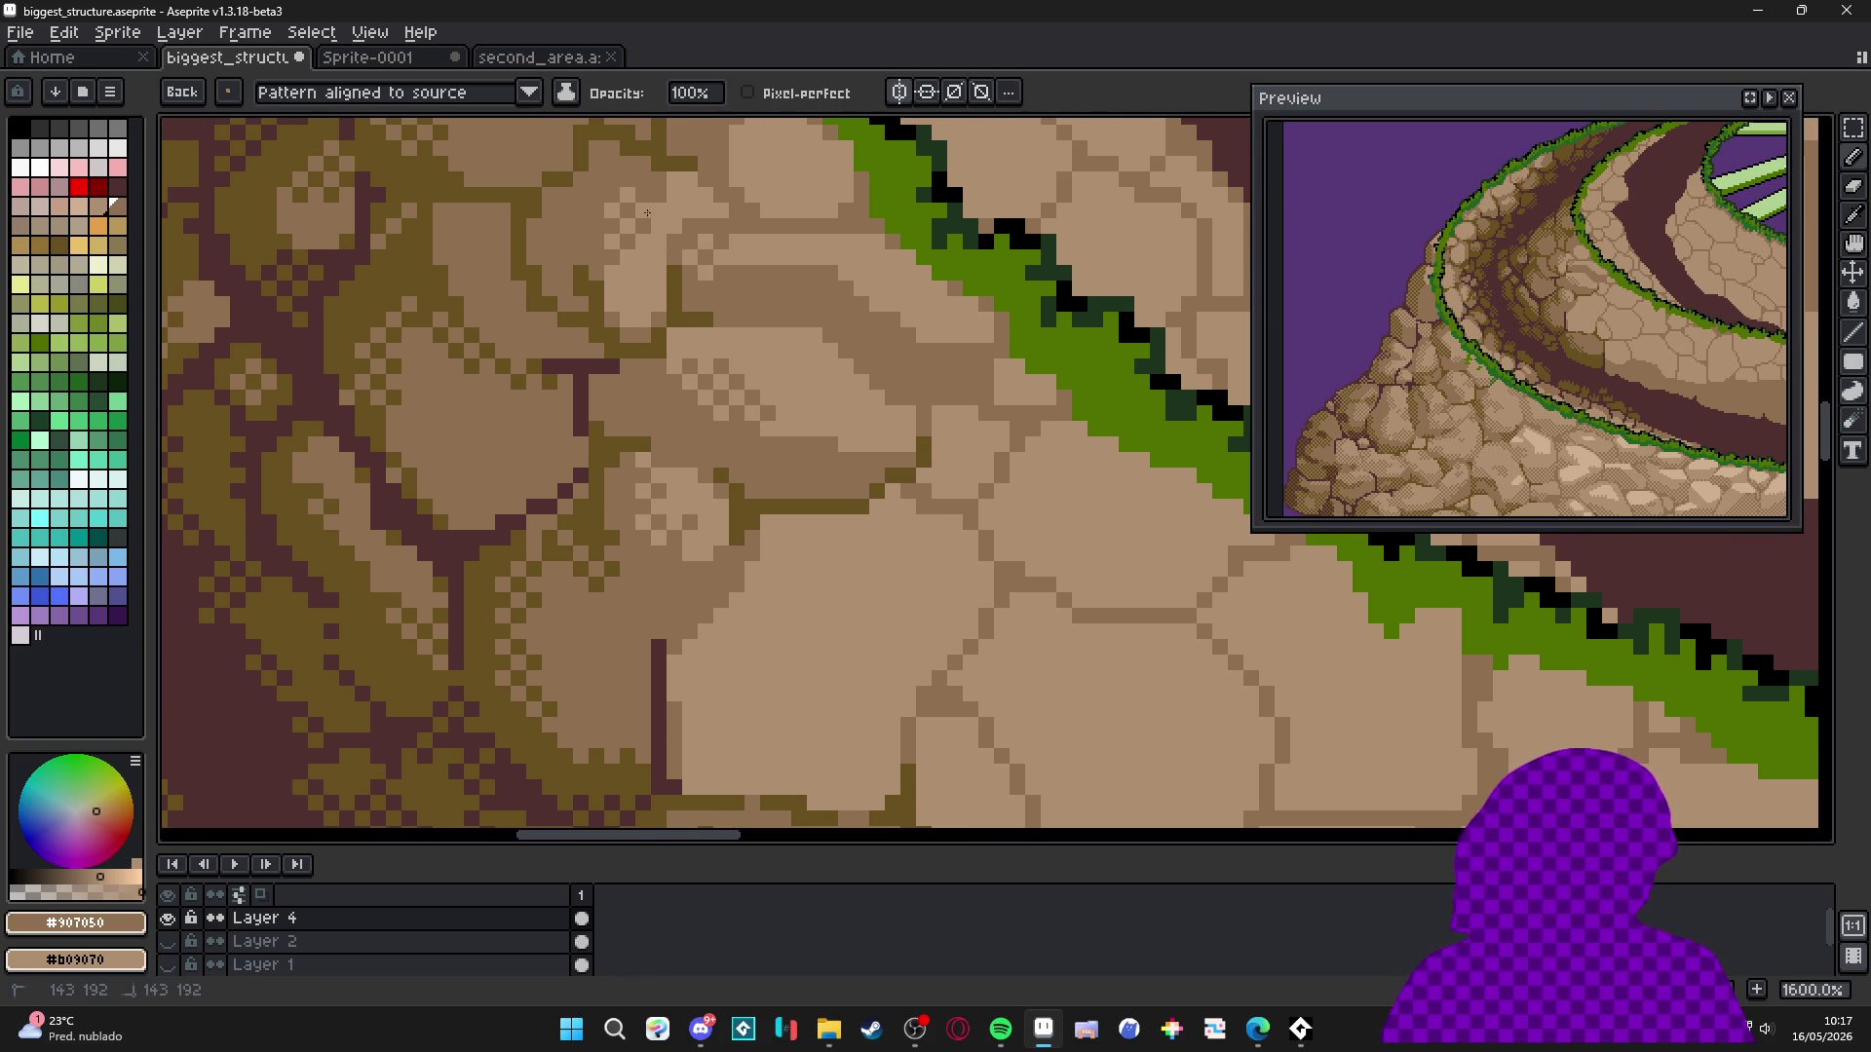
Dot dark olive #685020 pixels along a crack in the upper stone.
scroll(686, 230, "up", 3)
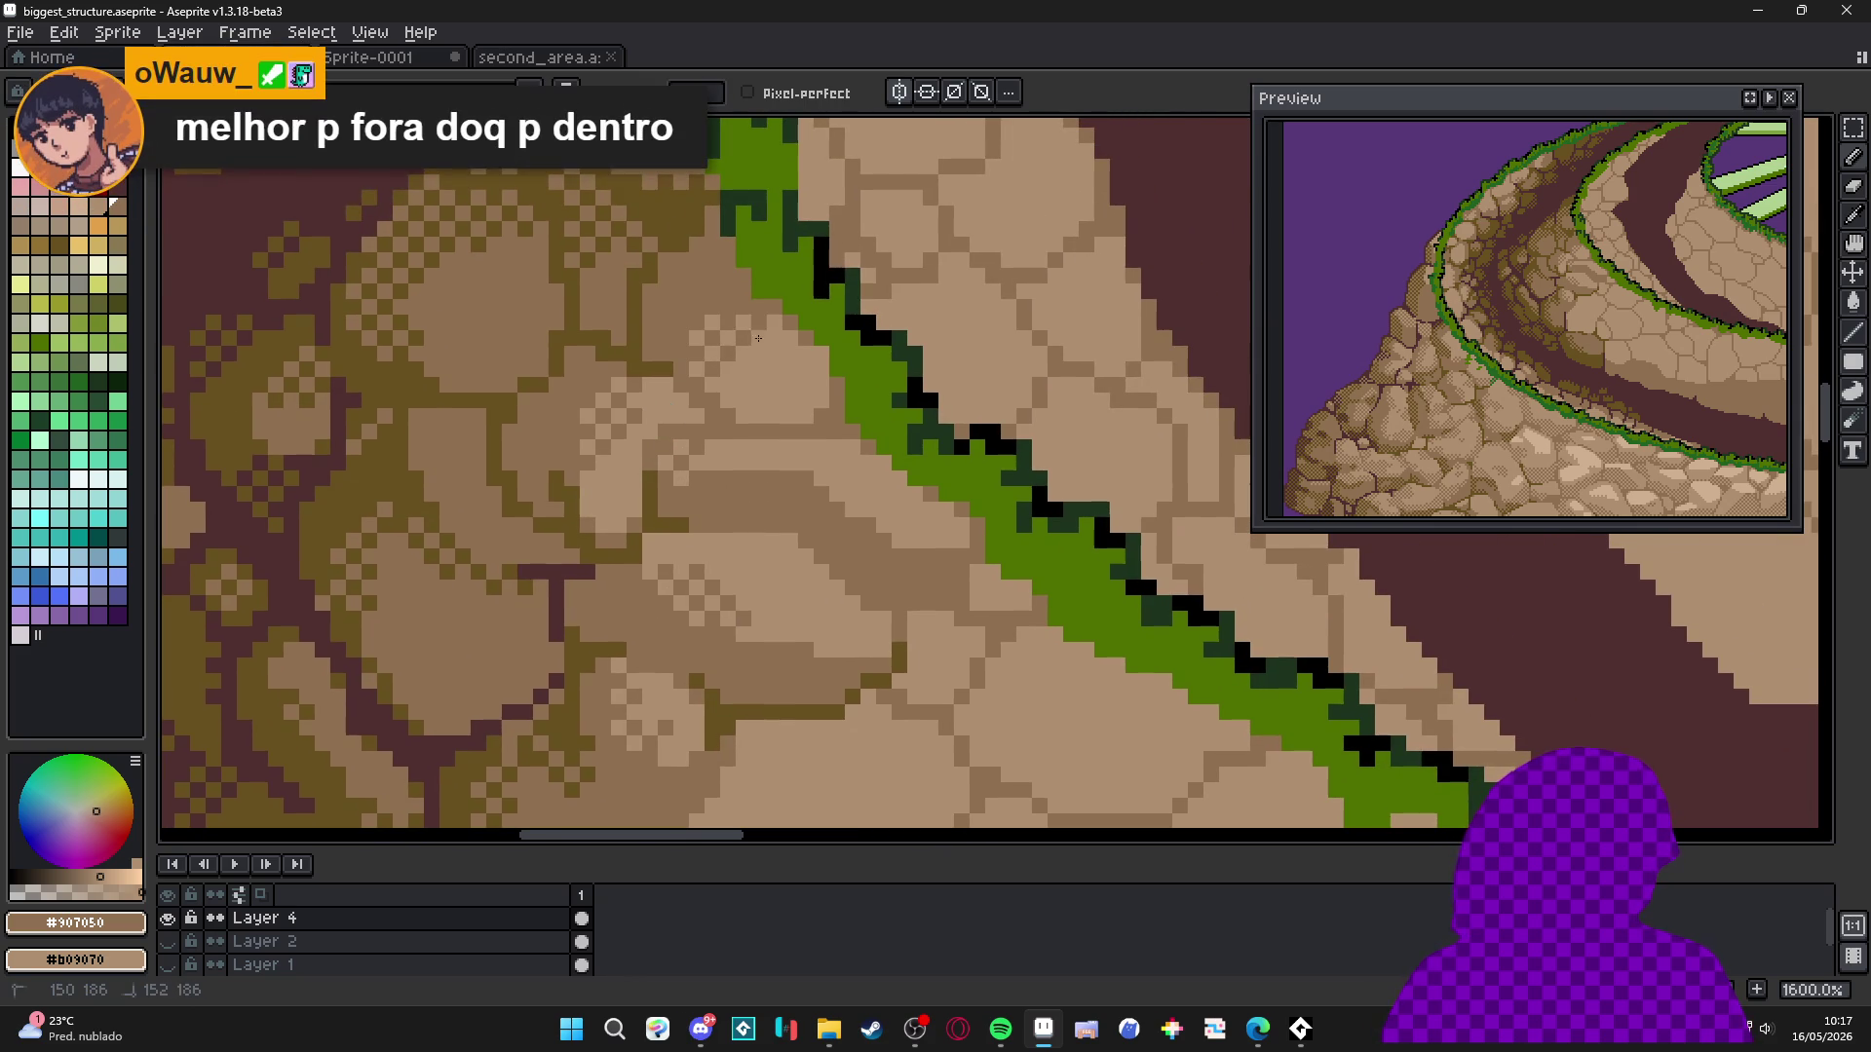
scroll(759, 338, "down", 6)
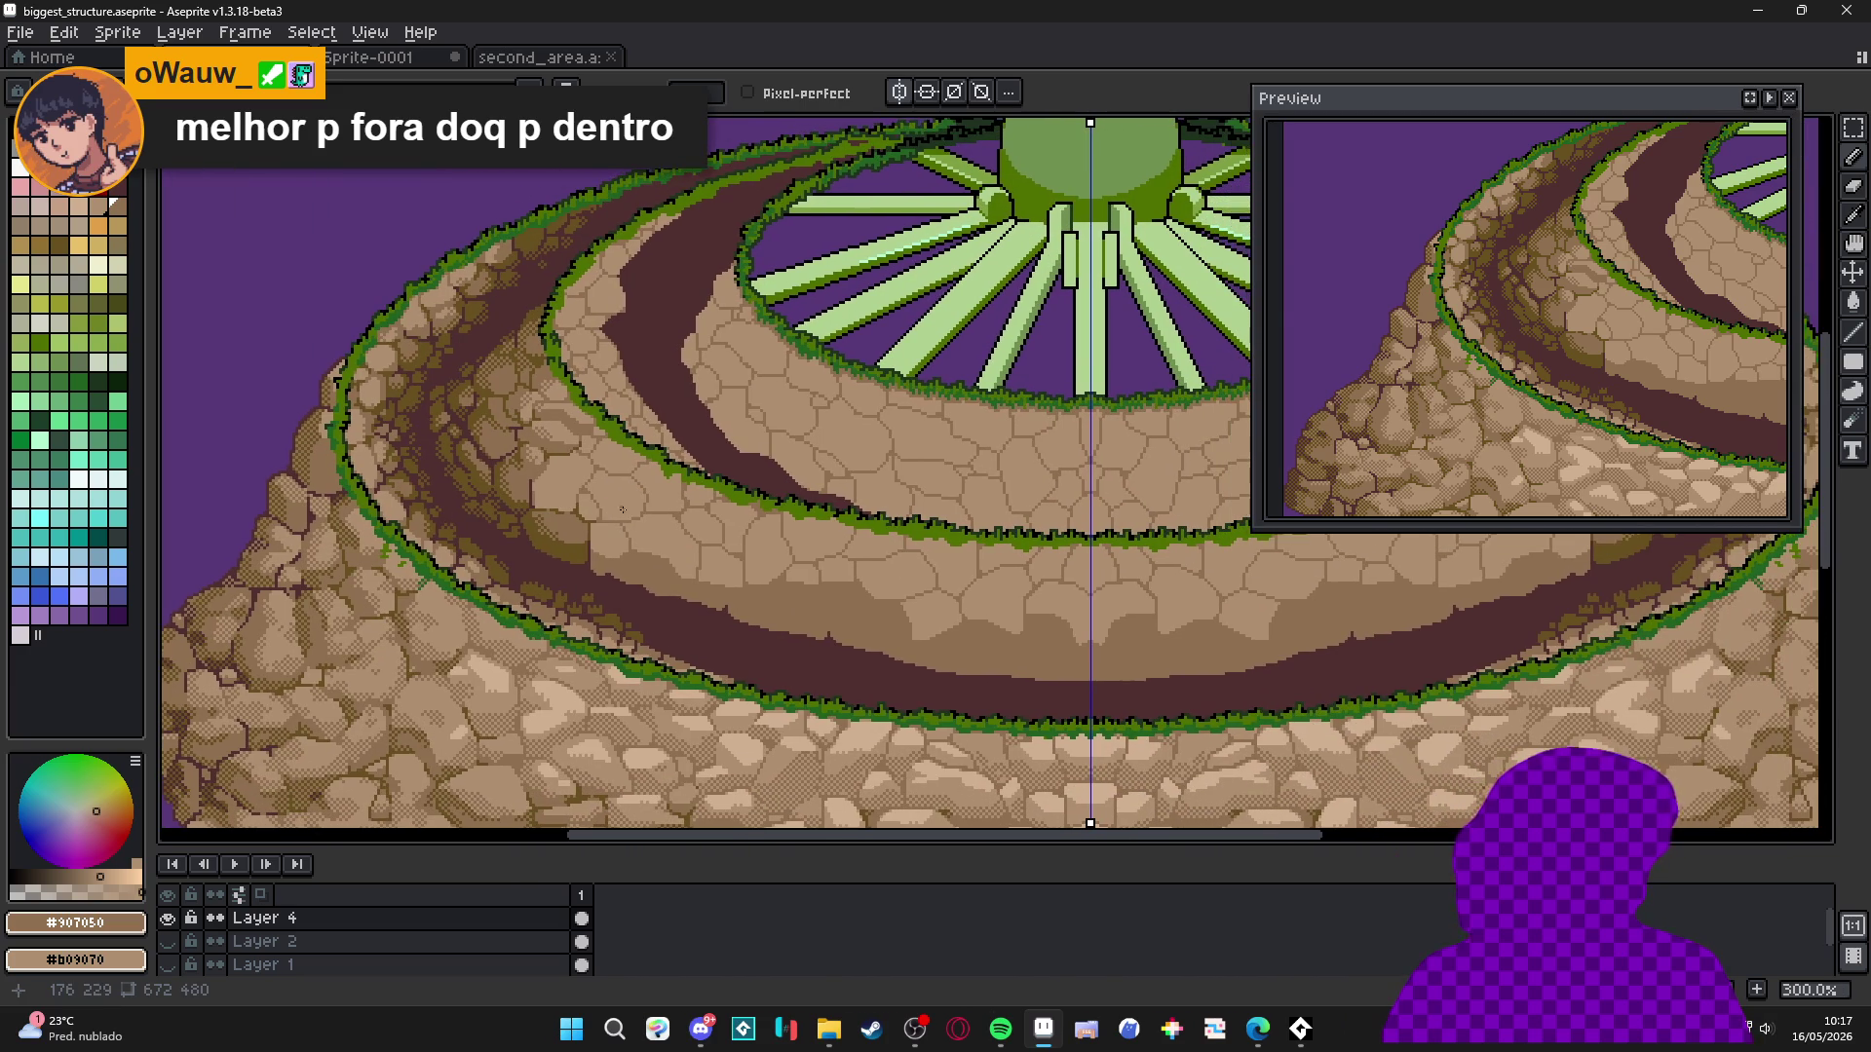
scroll(598, 479, "up", 7)
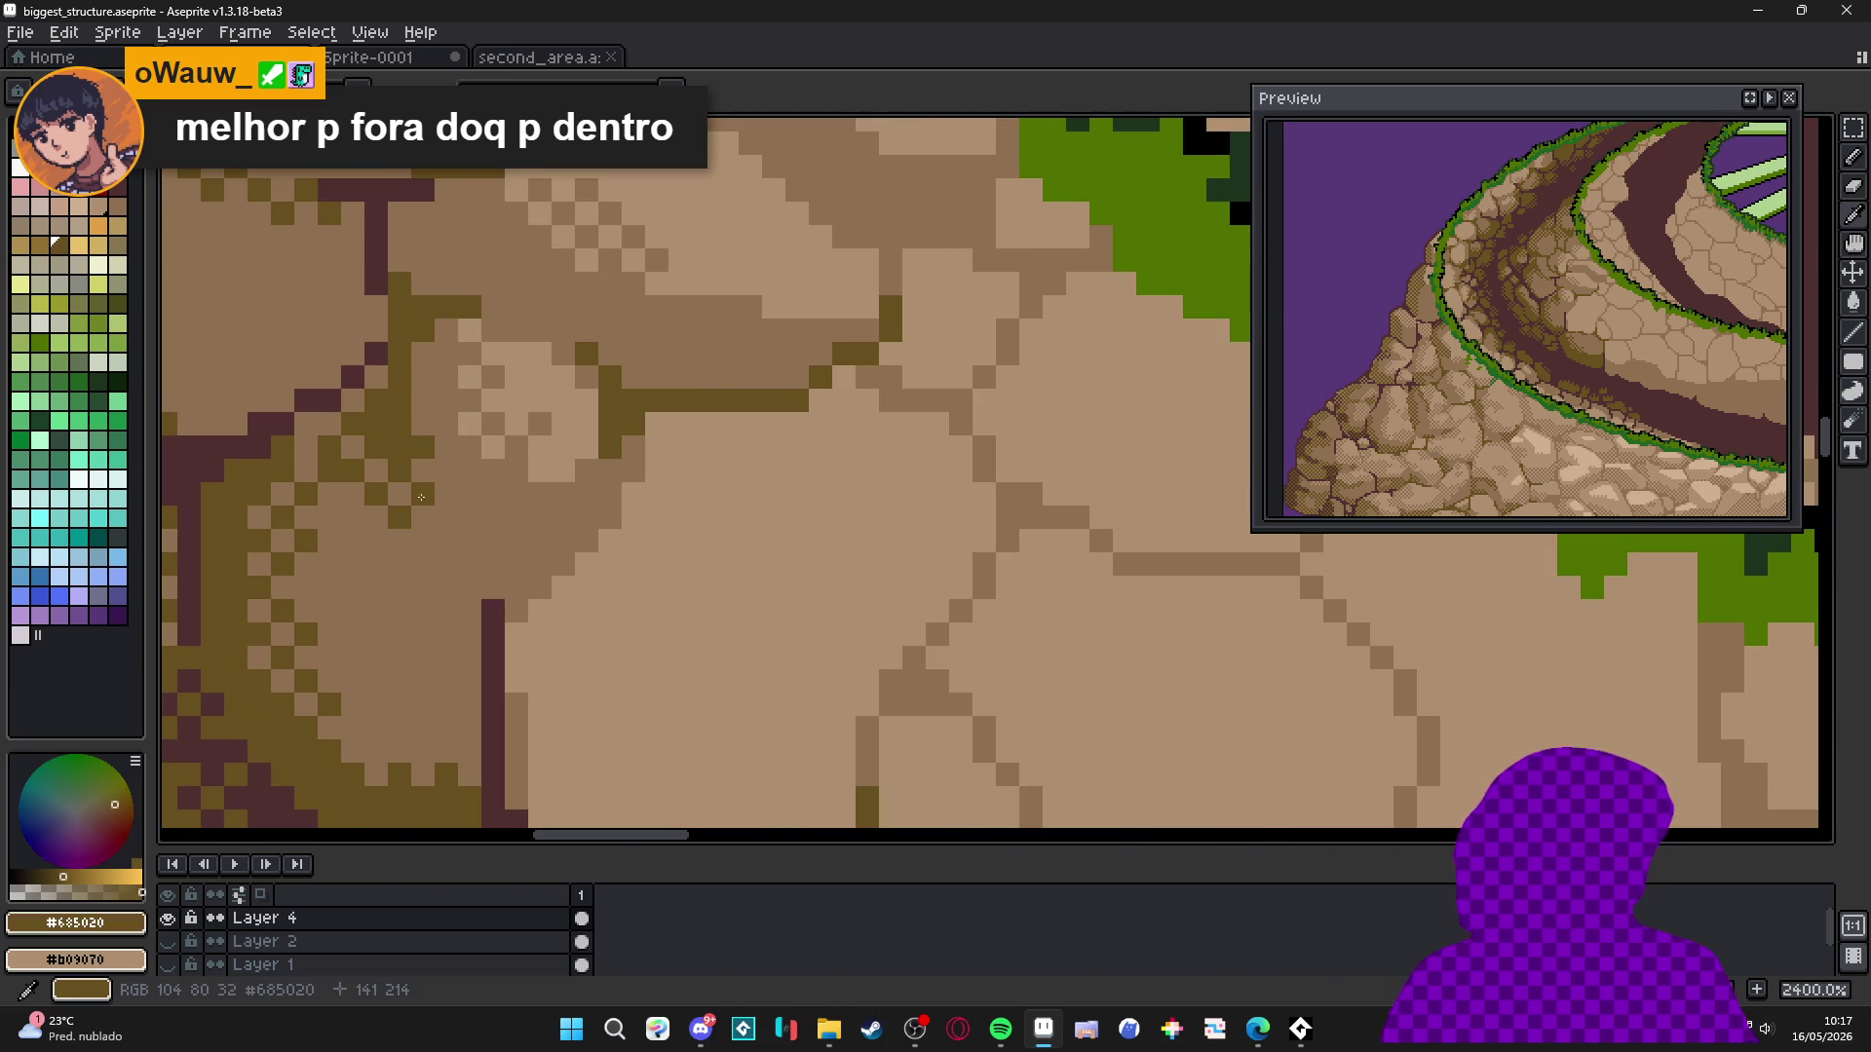
scroll(421, 497, "up", 3)
left_click(729, 250)
left_click(688, 256)
left_click(758, 279)
left_click(782, 255)
left_click(781, 303)
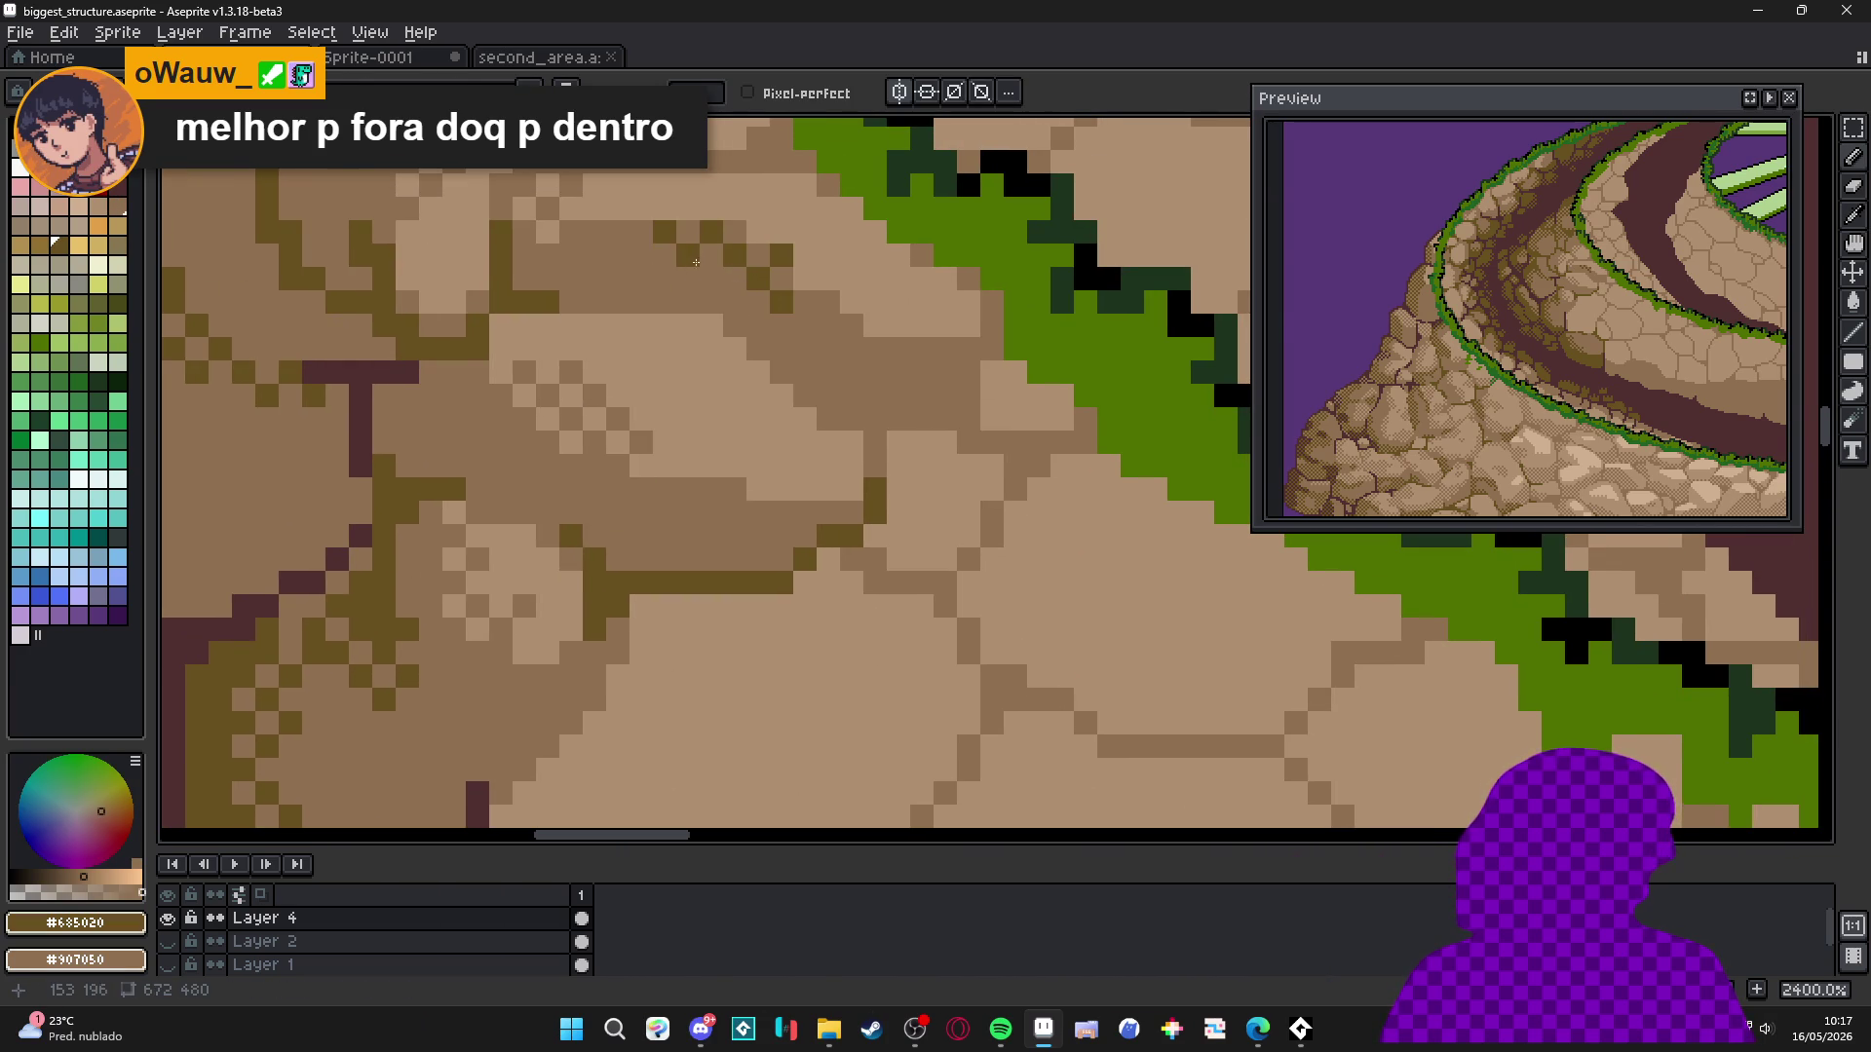
Draw an olive #685020 crack running diagonally up-right along the stone edge.
scroll(672, 341, "down", 3)
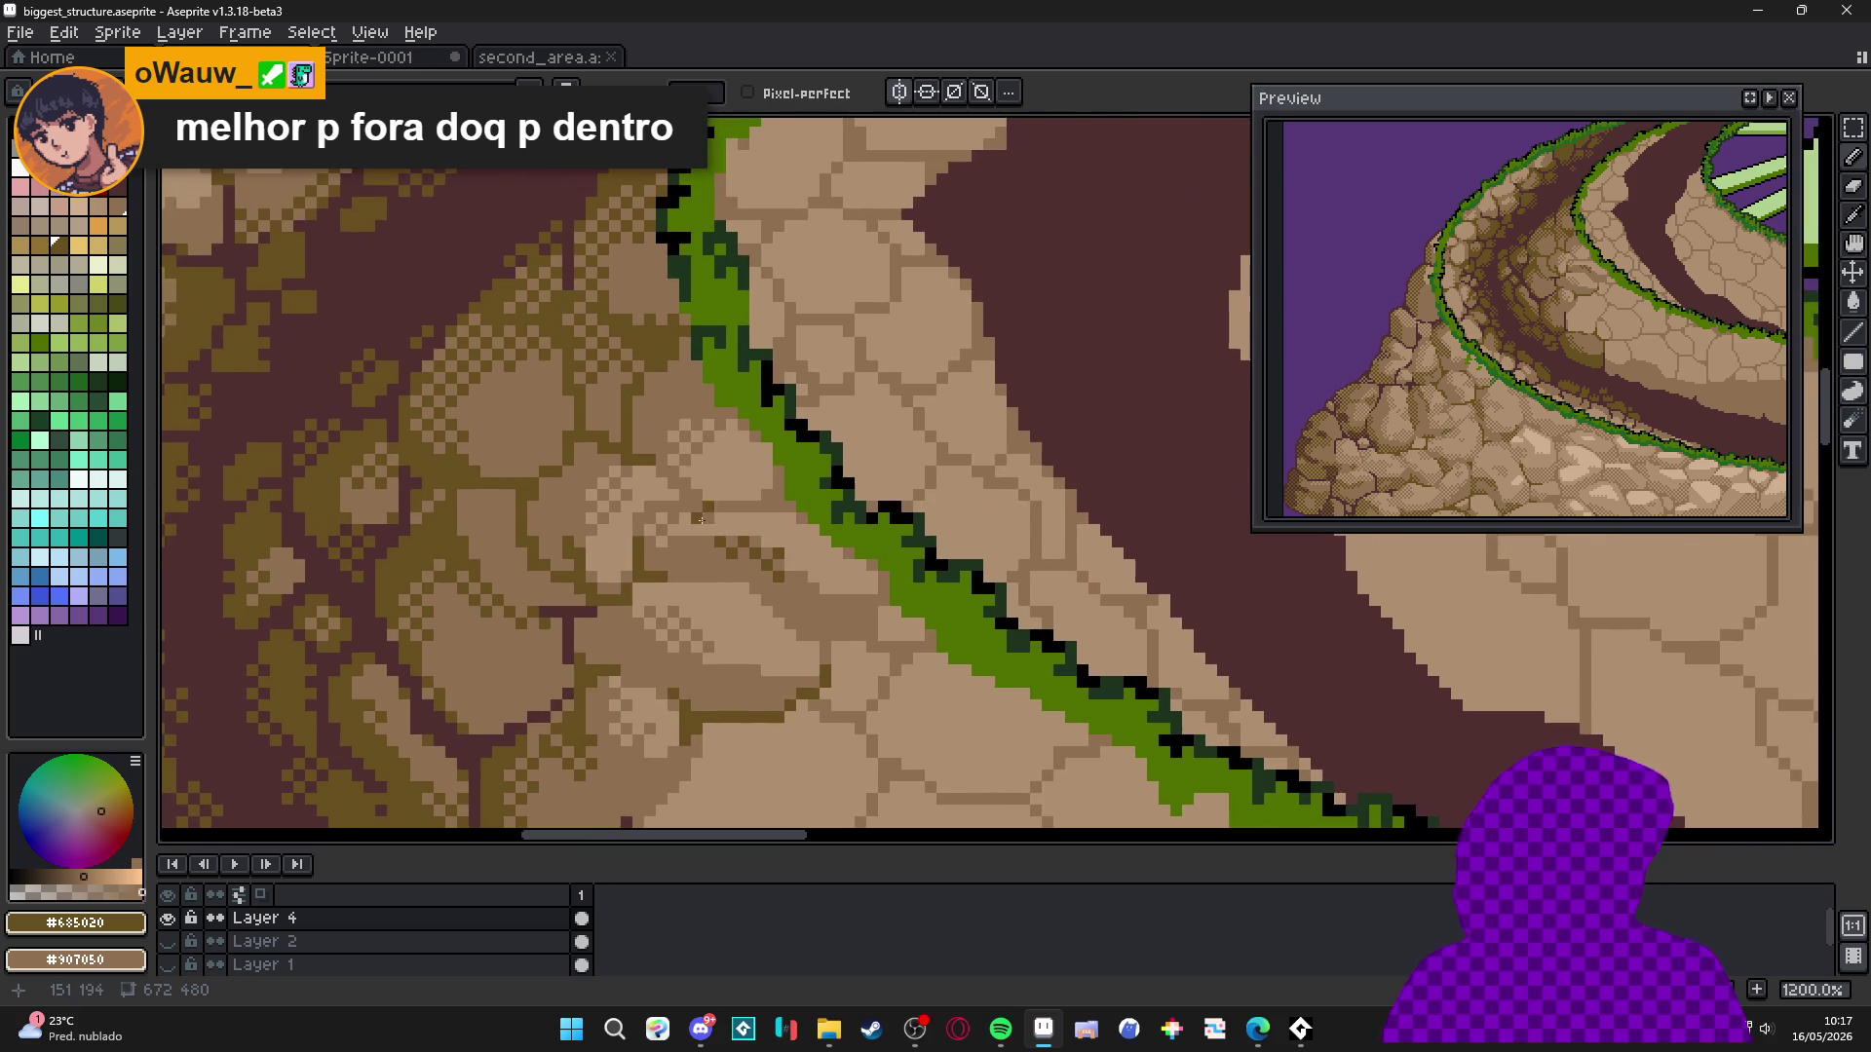
scroll(685, 390, "up", 3)
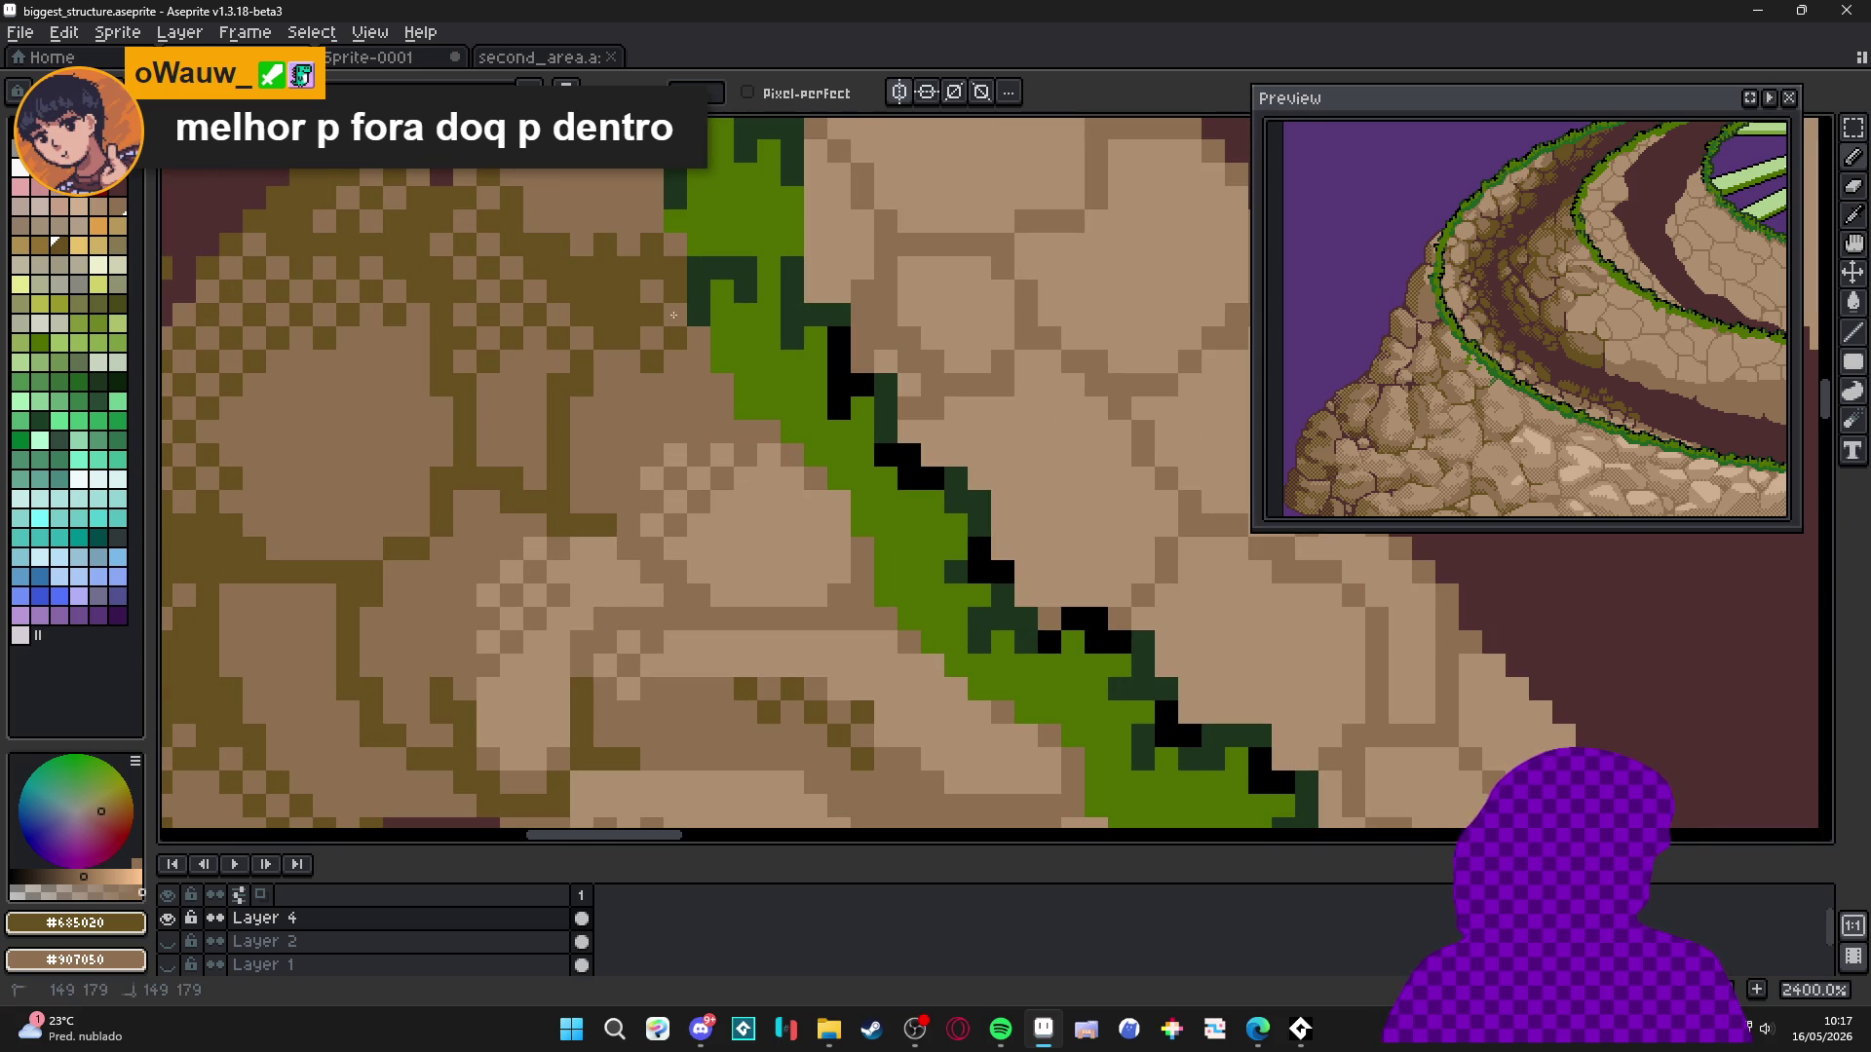
scroll(701, 365, "down", 3)
scroll(698, 399, "up", 2)
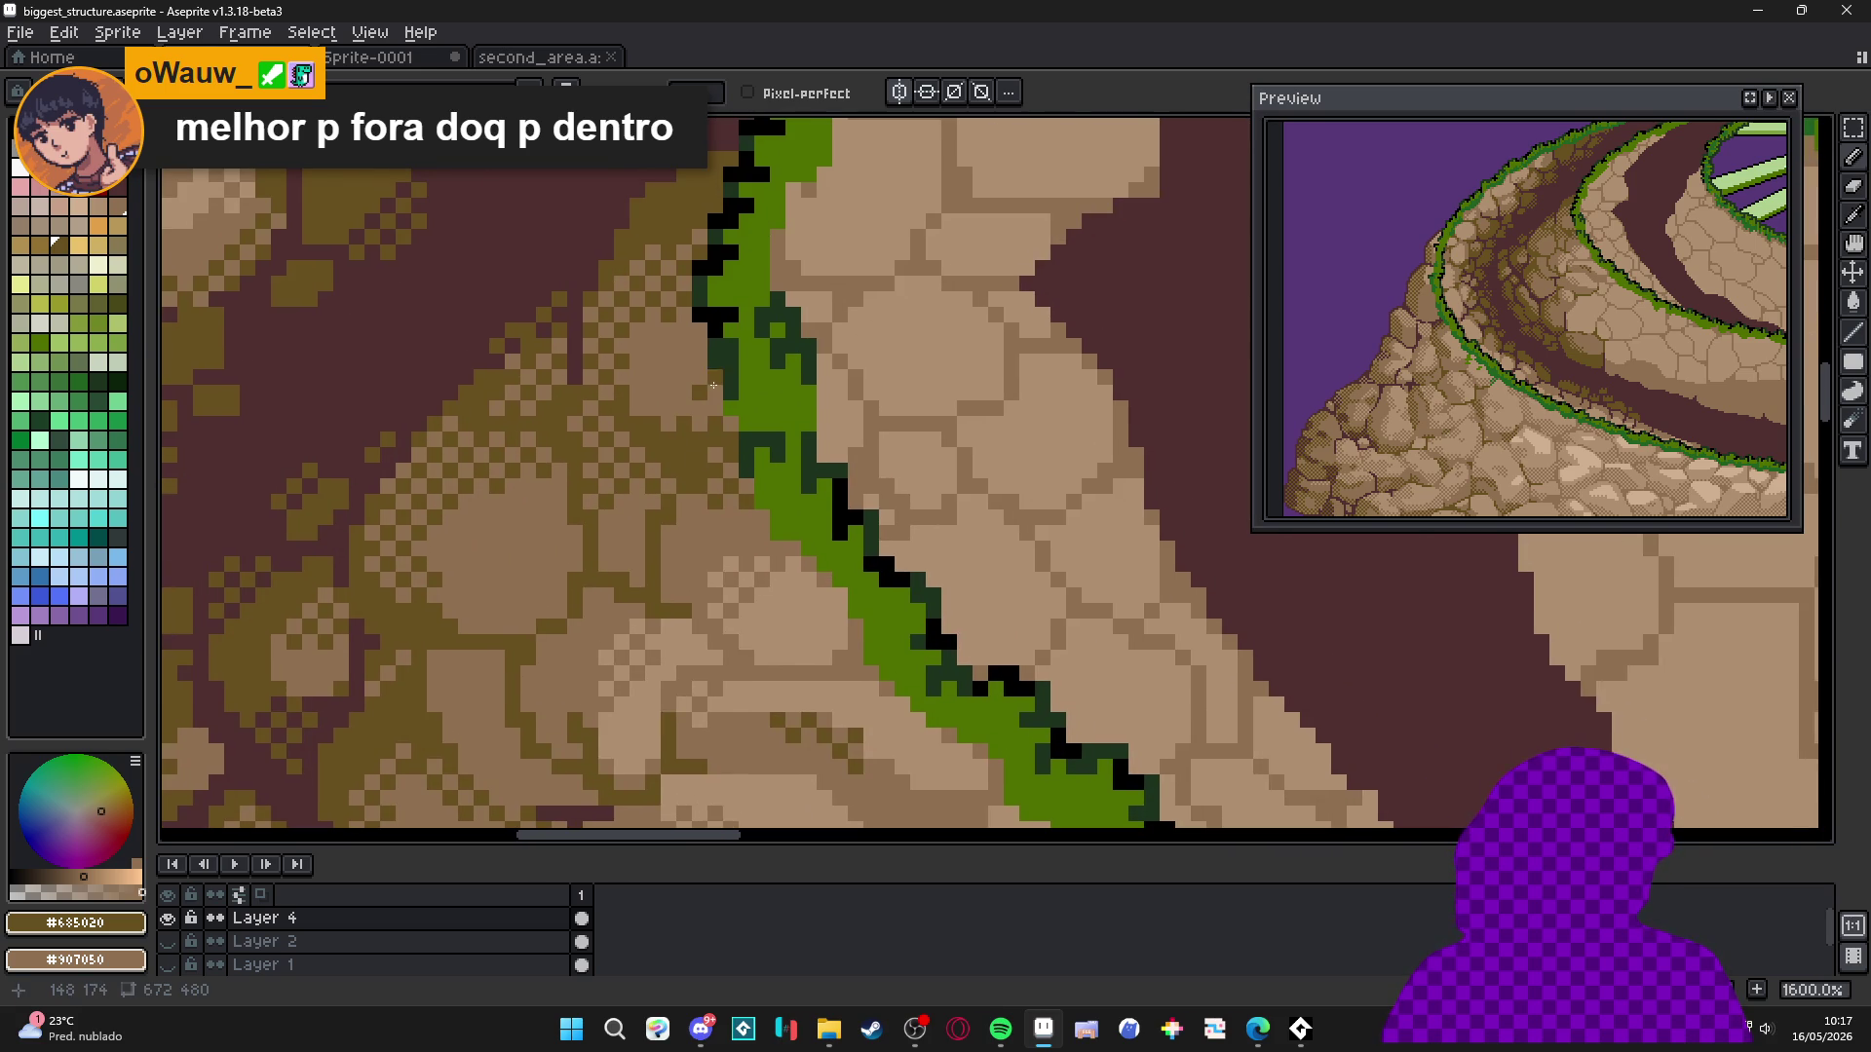
scroll(701, 347, "down", 5)
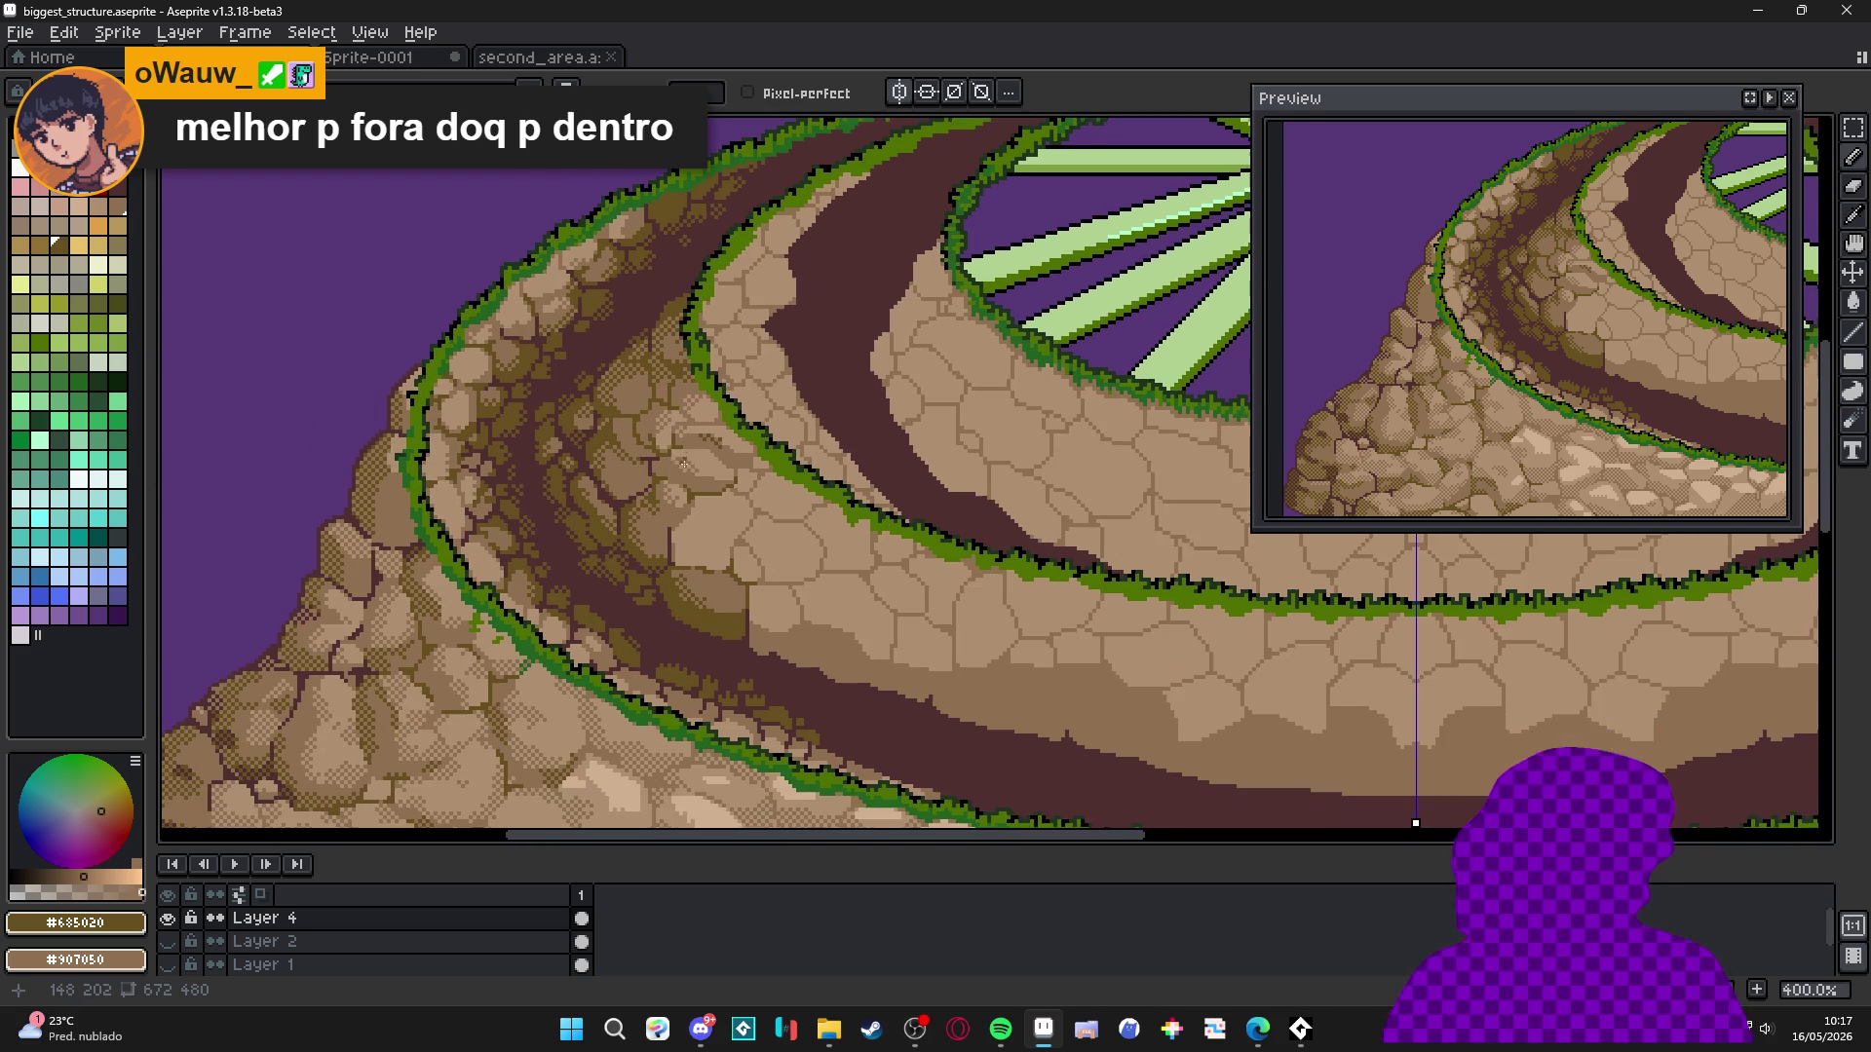
scroll(683, 558, "up", 3)
scroll(695, 573, "down", 4)
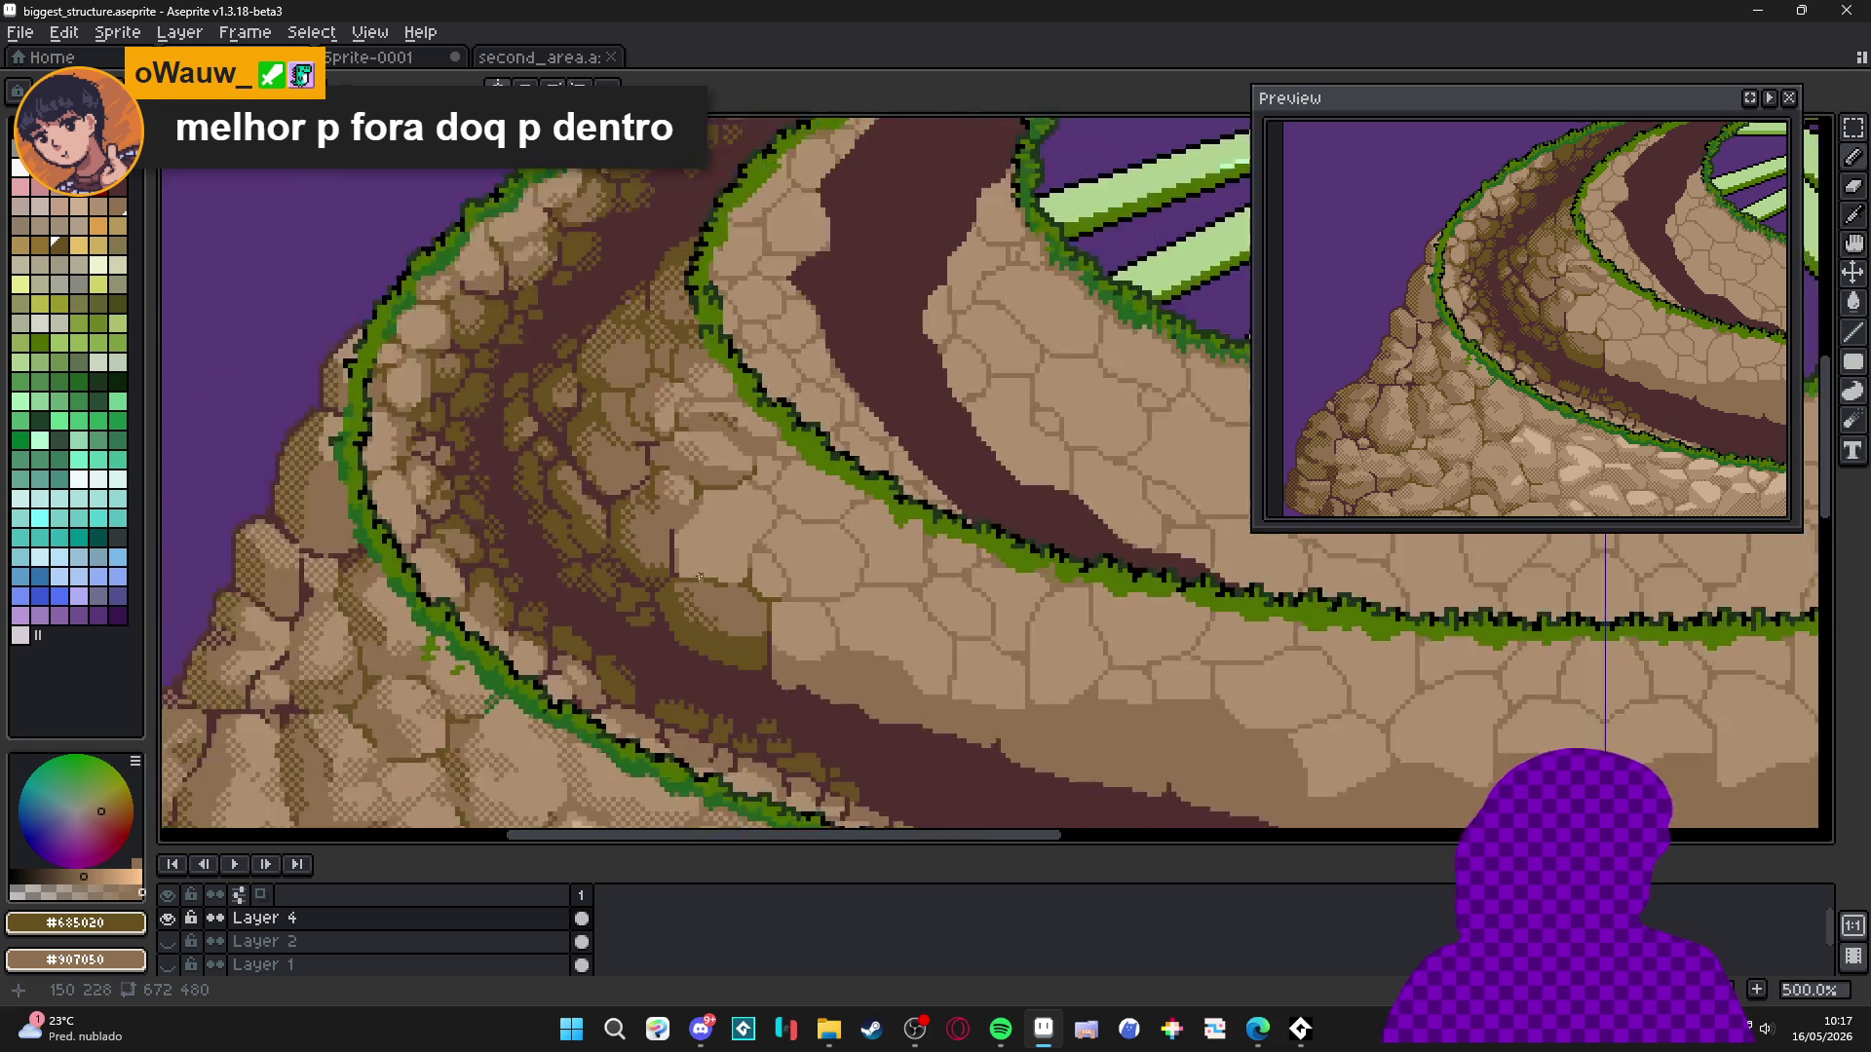
scroll(693, 546, "up", 1)
left_click(693, 532, "alt")
scroll(693, 532, "up", 4)
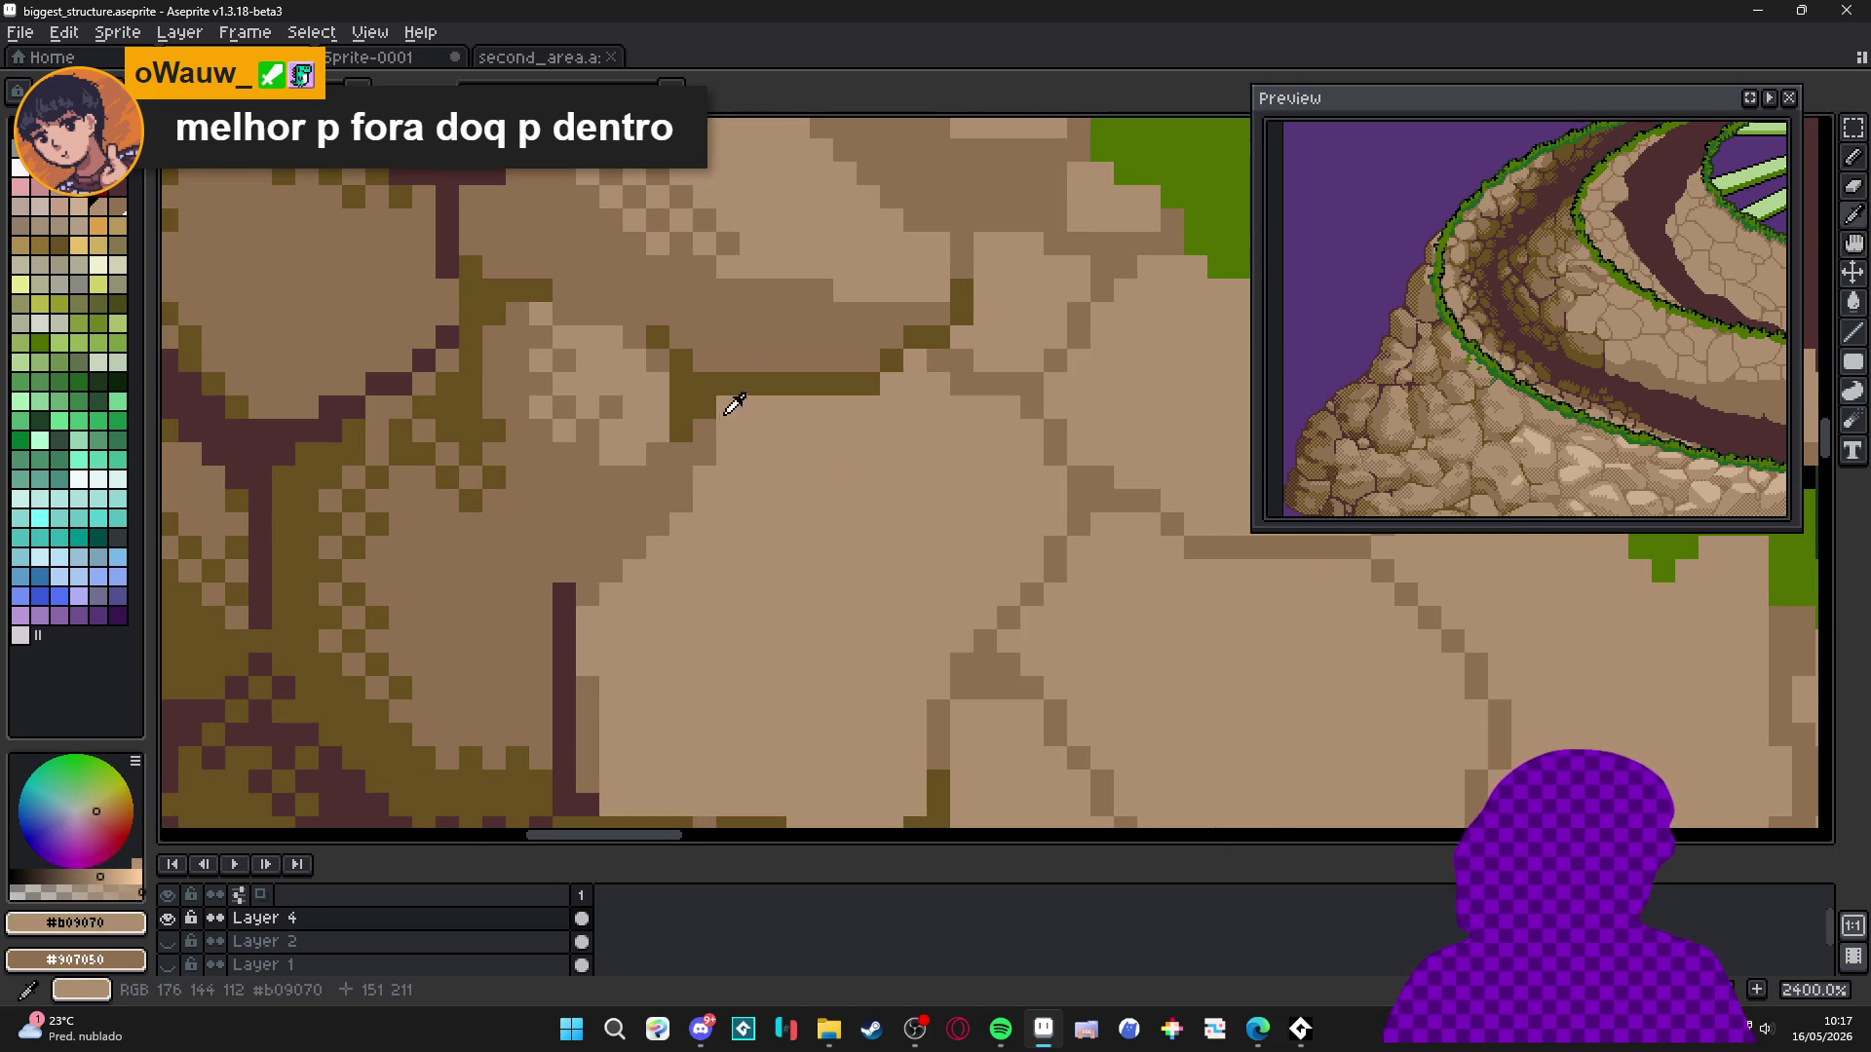
left_click(729, 390, "alt")
left_click(629, 549)
left_click_drag(584, 587, 616, 548)
left_click(657, 523)
scroll(604, 555, "down", 3)
scroll(599, 563, "up", 3)
Add mid brown #907050 shading lines and a stepped diagonal crack across the stone.
left_click(599, 563, "alt")
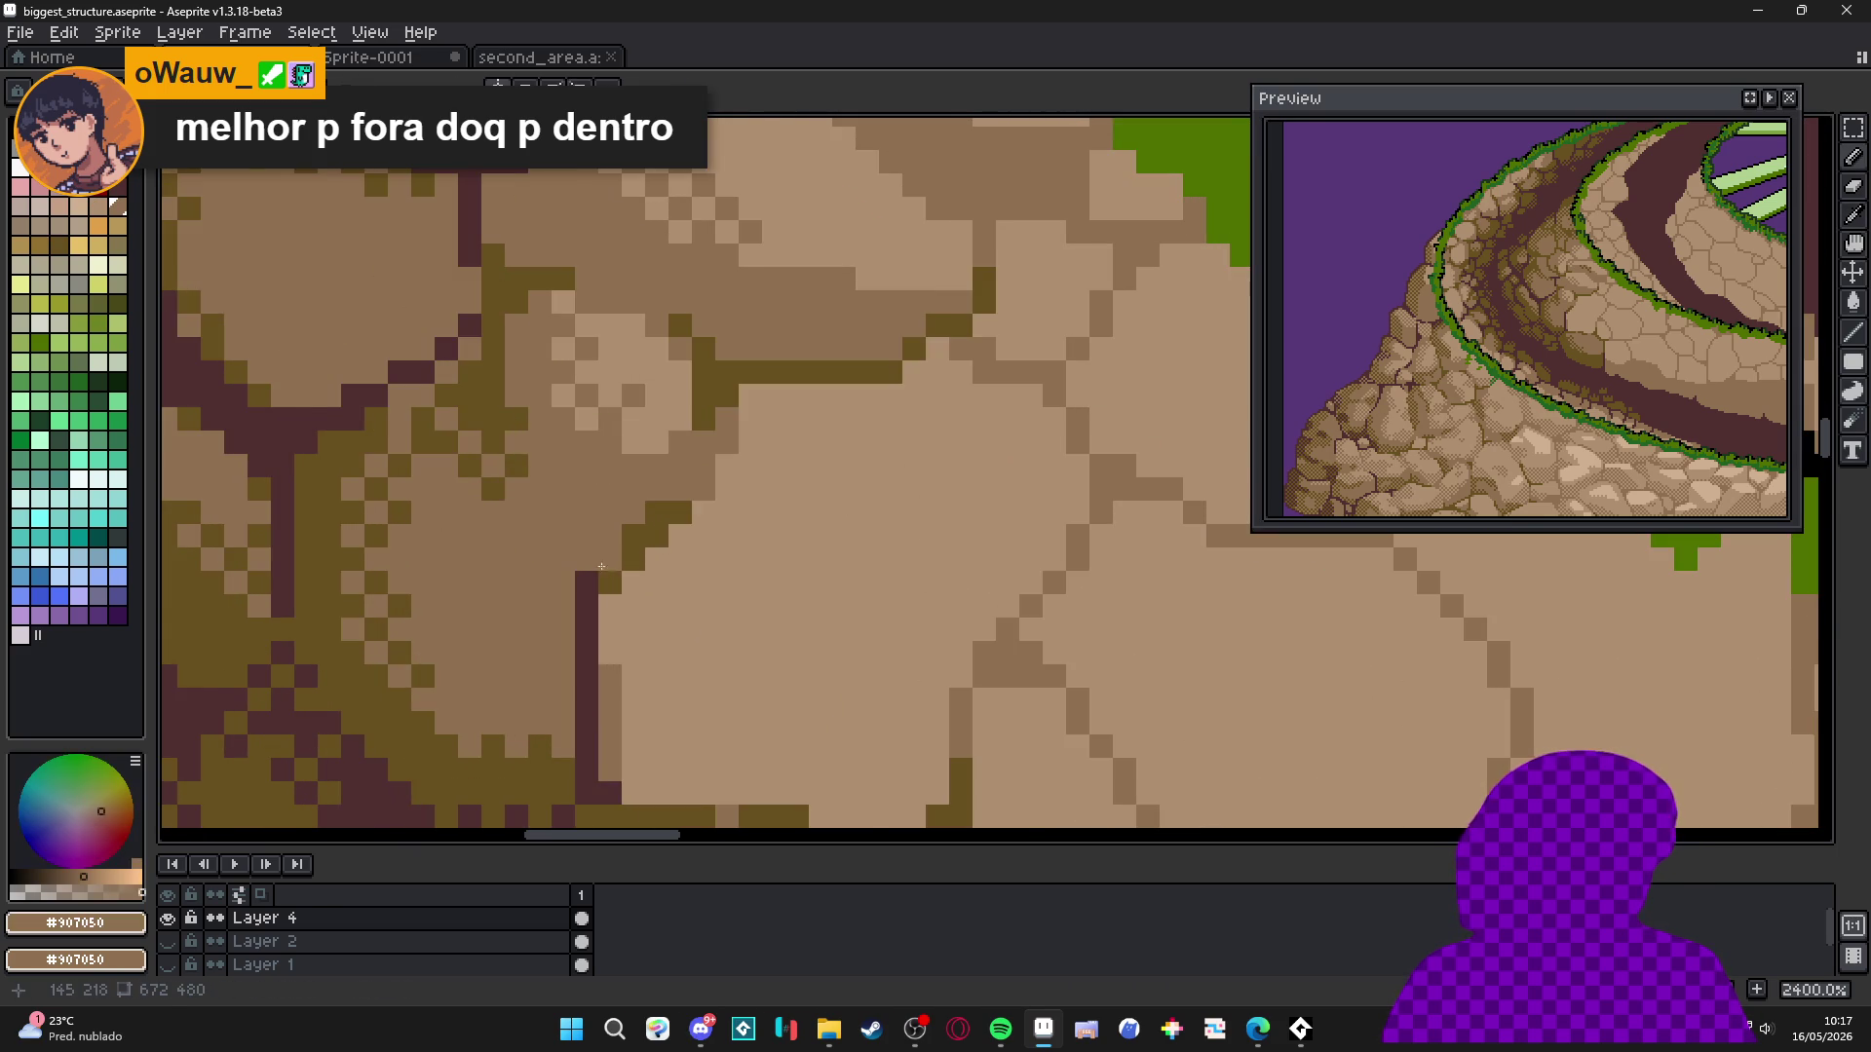
scroll(600, 563, "down", 3)
scroll(667, 577, "up", 3)
scroll(702, 594, "down", 3)
scroll(767, 602, "up", 3)
mouse_move(723, 542)
left_mouse_down()
mouse_move(824, 531)
mouse_move(940, 595)
mouse_move(829, 635)
mouse_move(629, 573)
mouse_move(831, 577)
left_mouse_up()
scroll(830, 577, "down", 2)
scroll(830, 577, "up", 3)
mouse_move(674, 419)
left_mouse_down()
mouse_move(685, 505)
mouse_move(590, 606)
left_mouse_up()
scroll(721, 633, "down", 4)
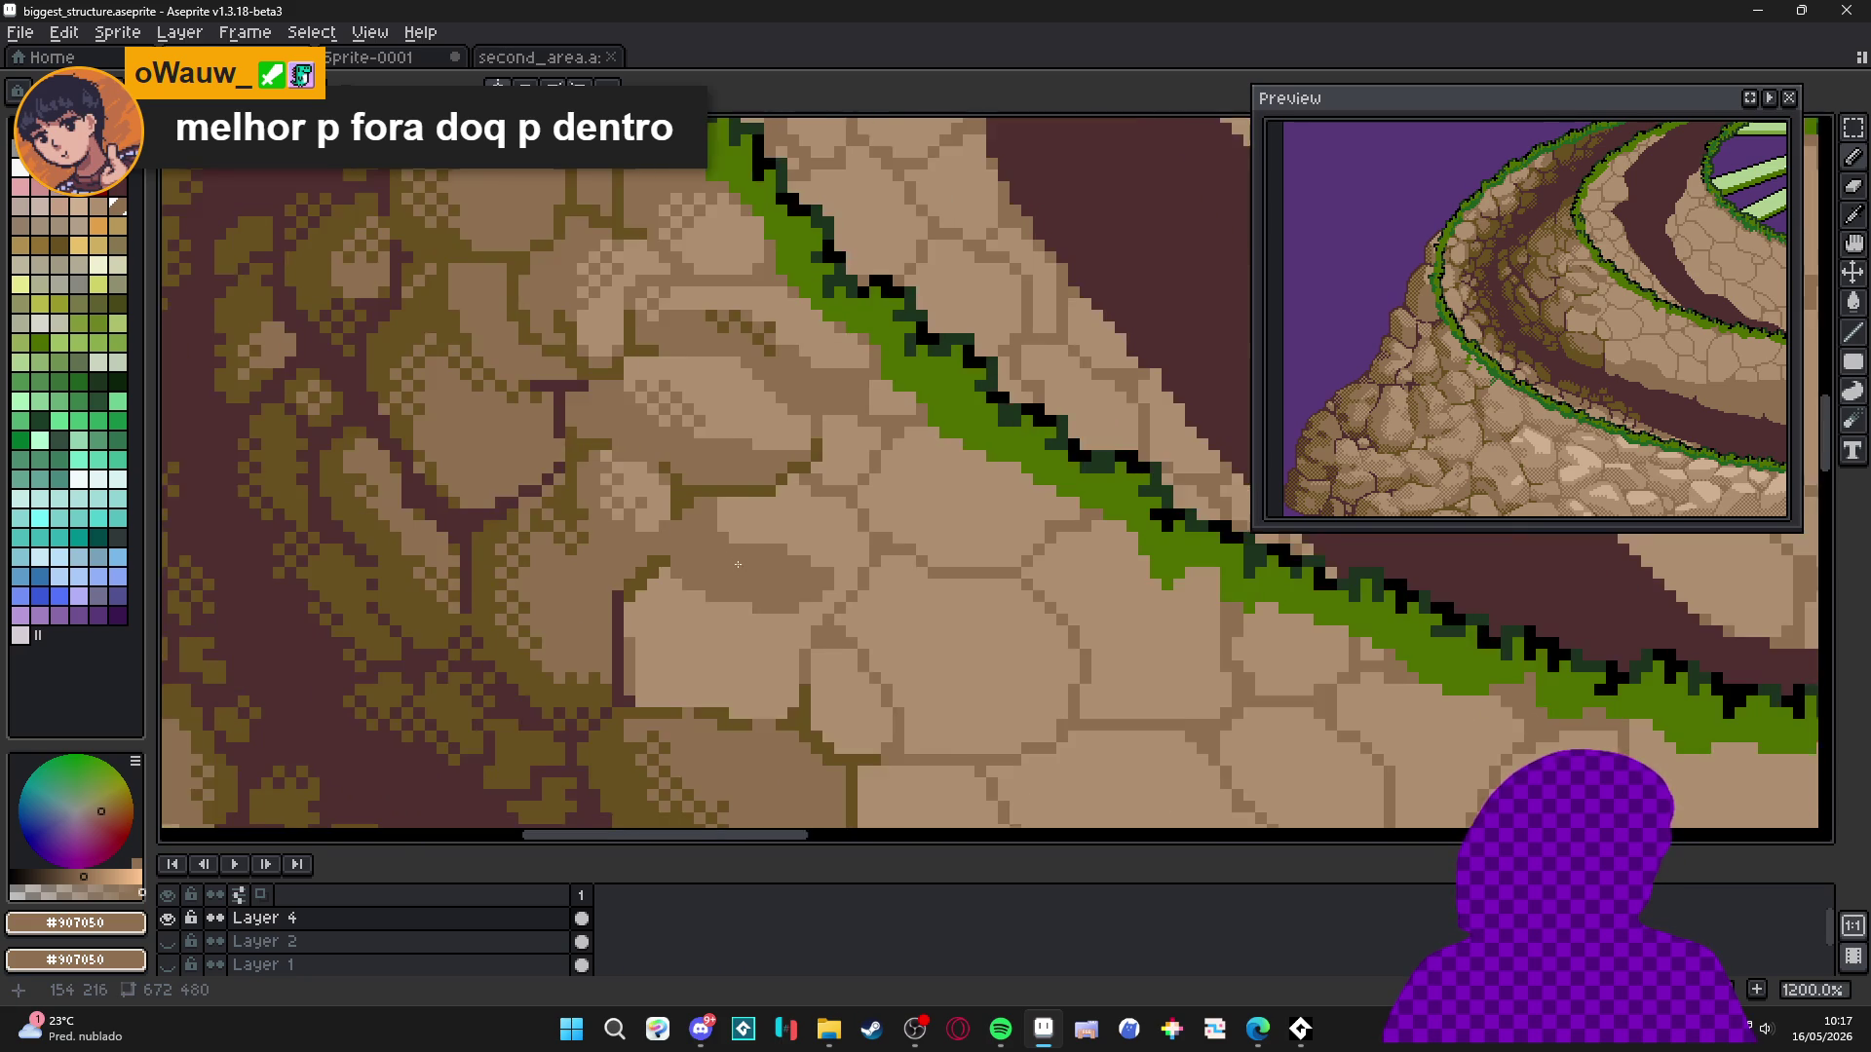
scroll(721, 633, "down", 2)
scroll(655, 596, "up", 5)
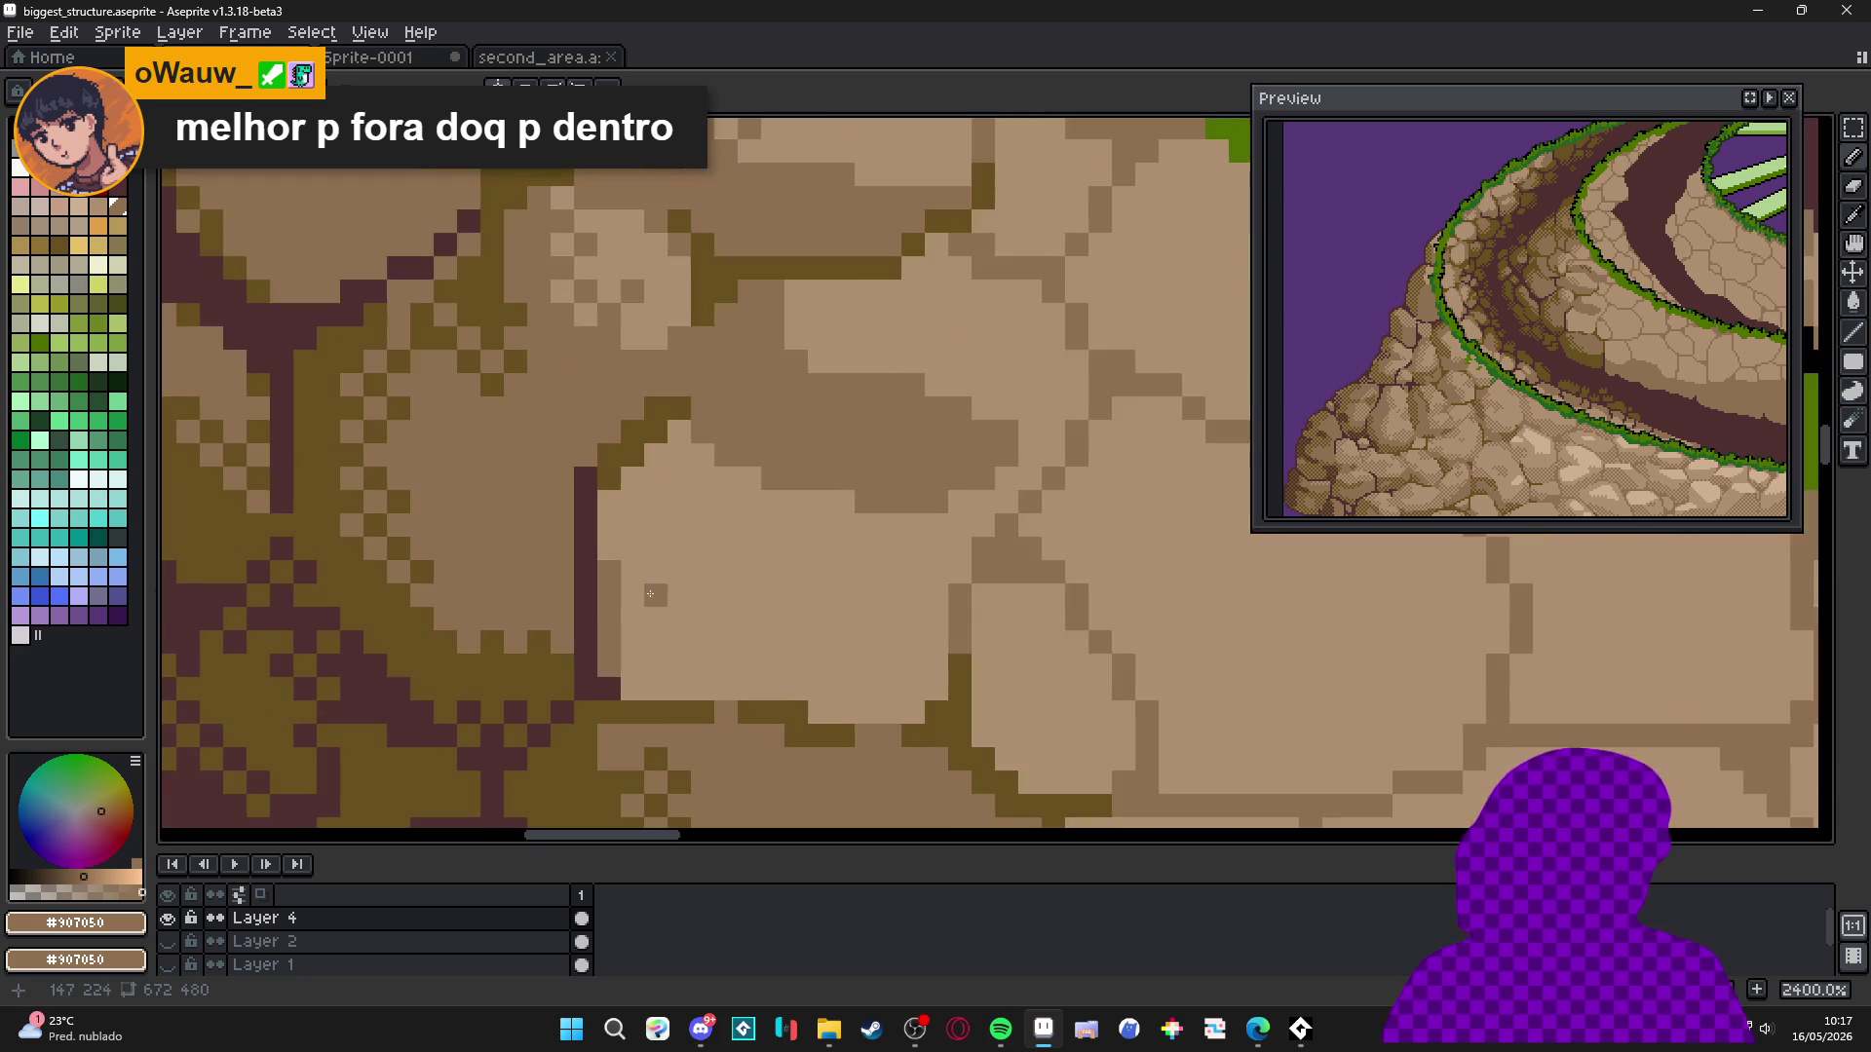
mouse_move(617, 571)
left_mouse_down()
mouse_move(687, 575)
mouse_move(912, 687)
left_mouse_up()
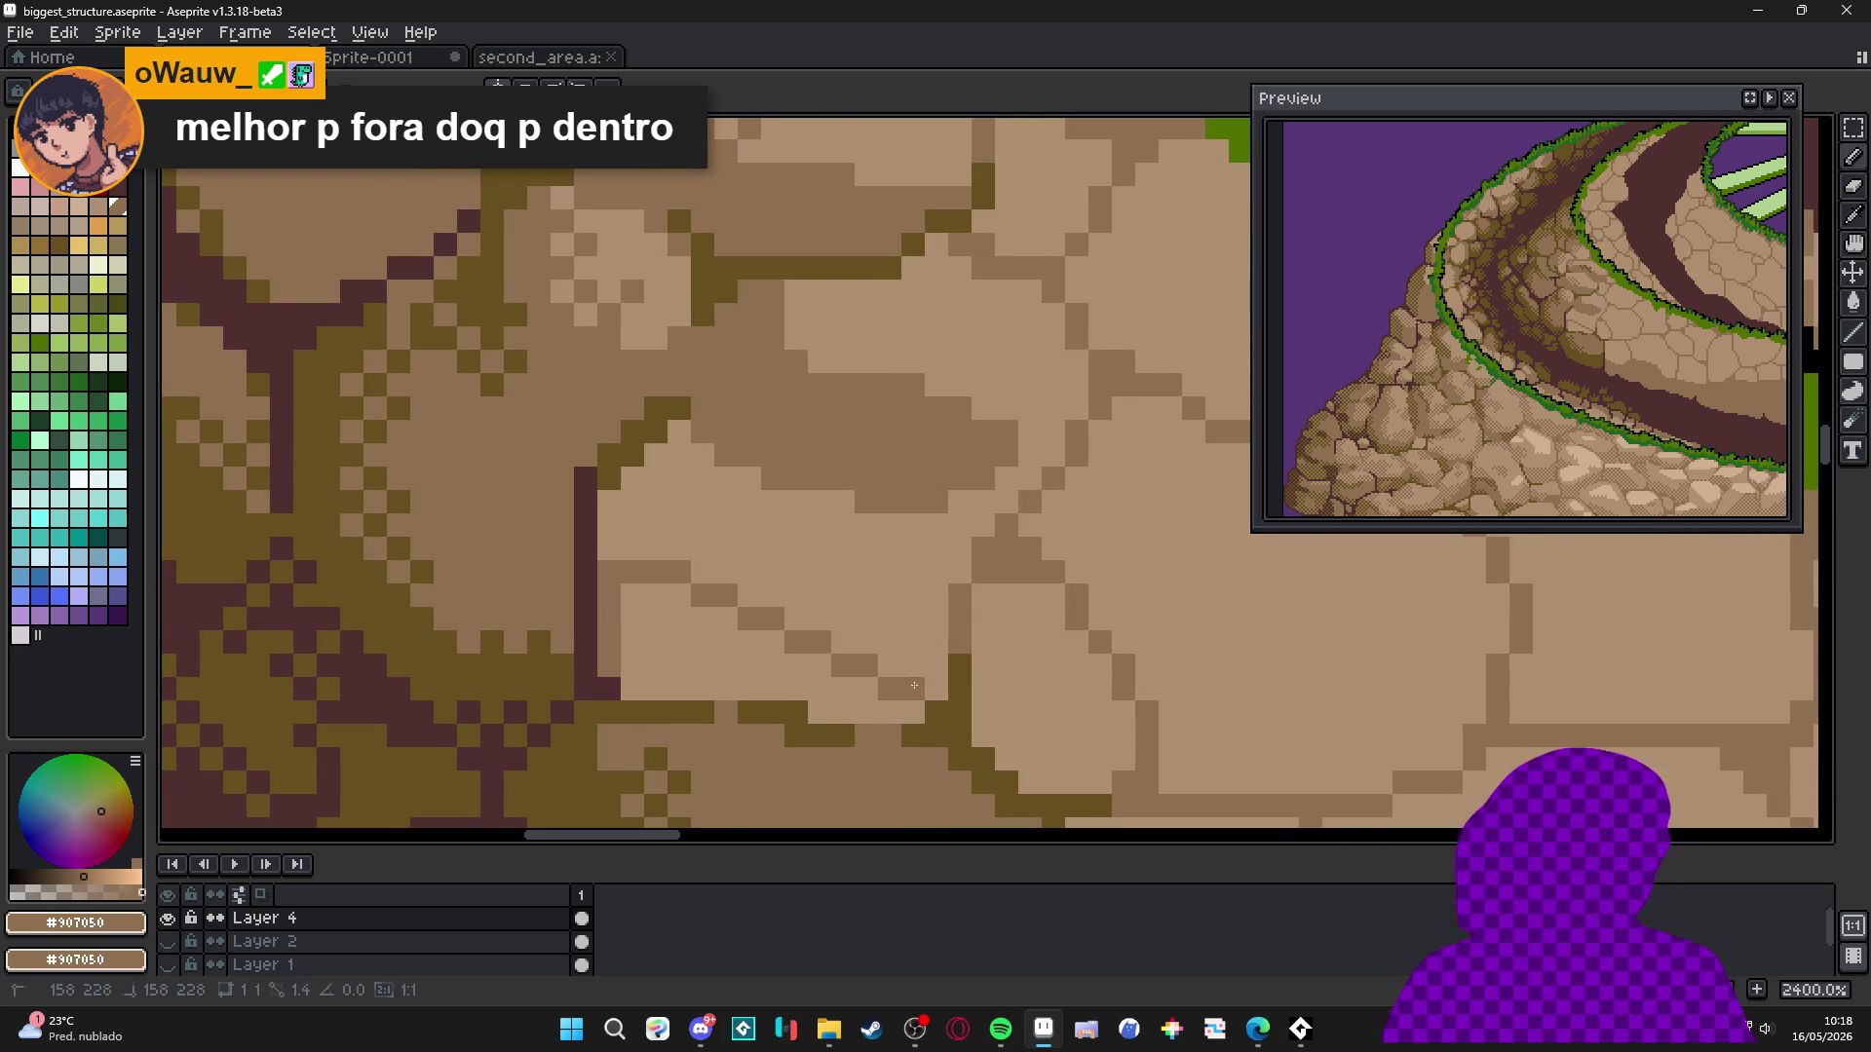
scroll(696, 618, "down", 4)
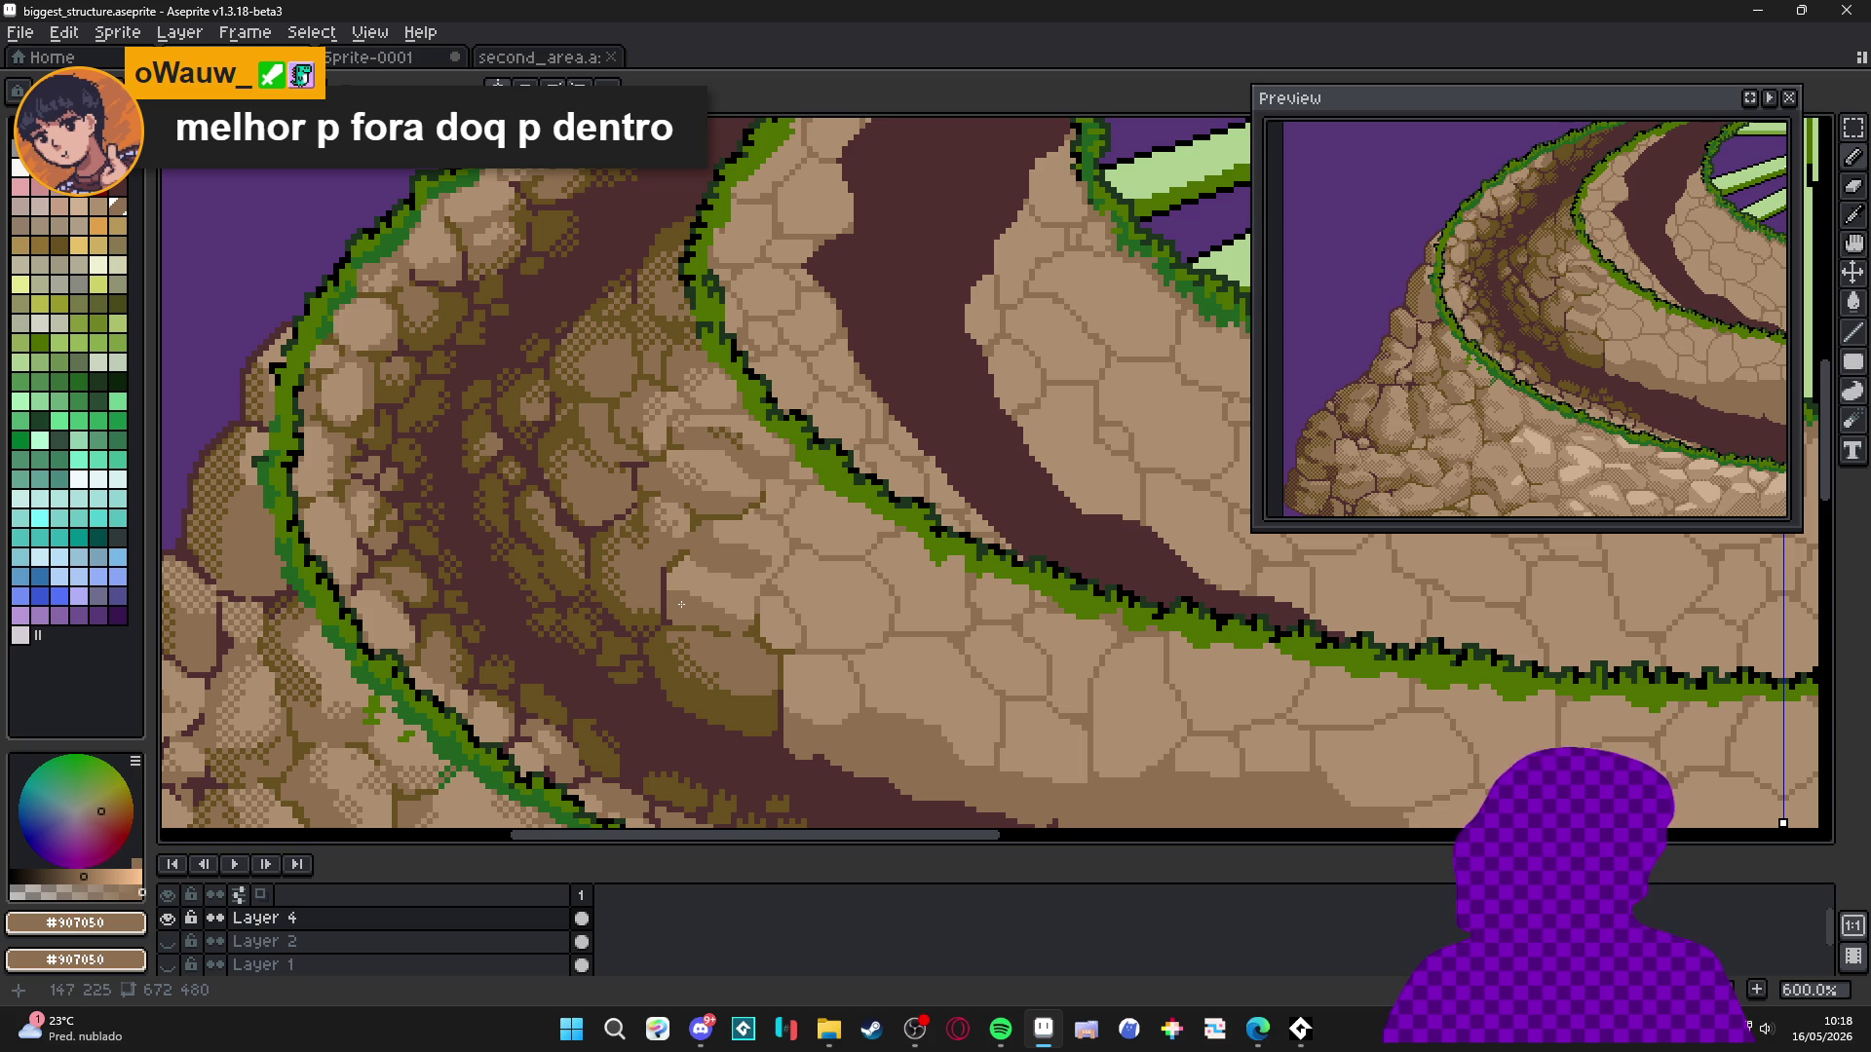
scroll(692, 611, "down", 2)
scroll(726, 626, "up", 5)
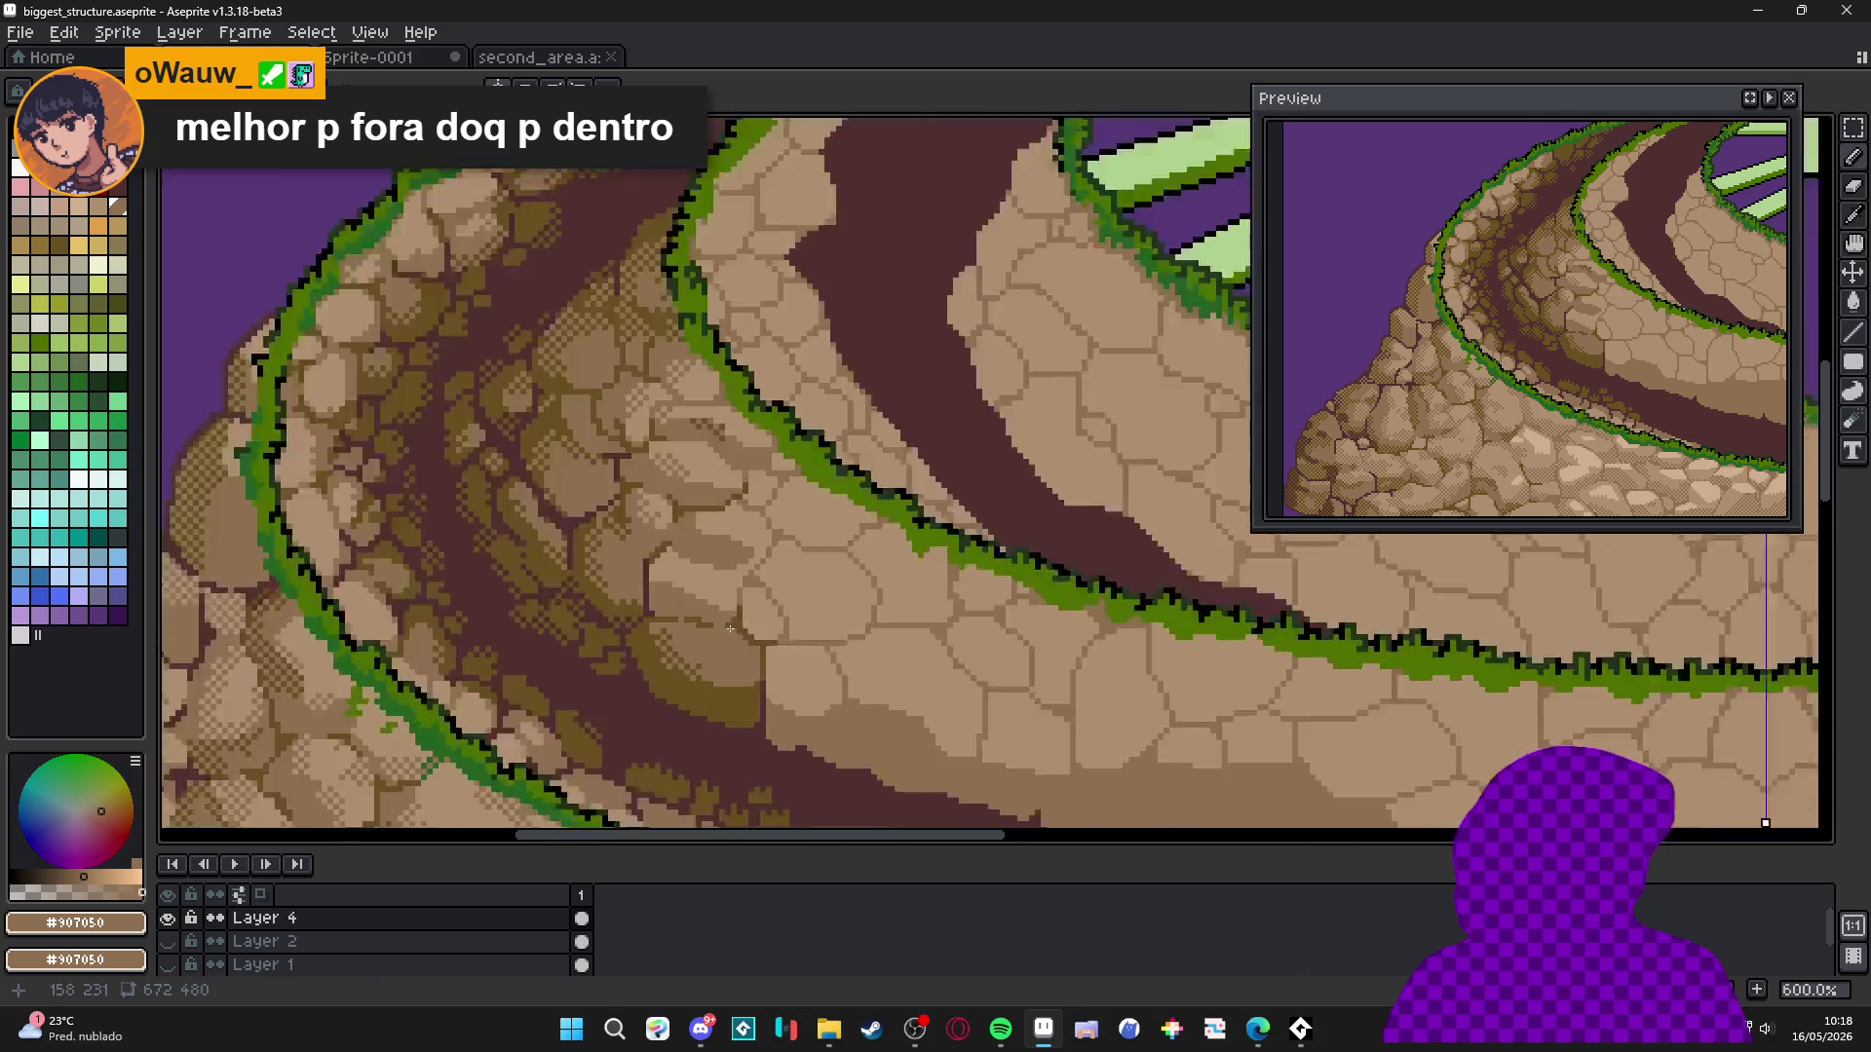
Draw a dark crack line and extend the olive outline upward along the stone edge.
left_click_drag(794, 590, 839, 650)
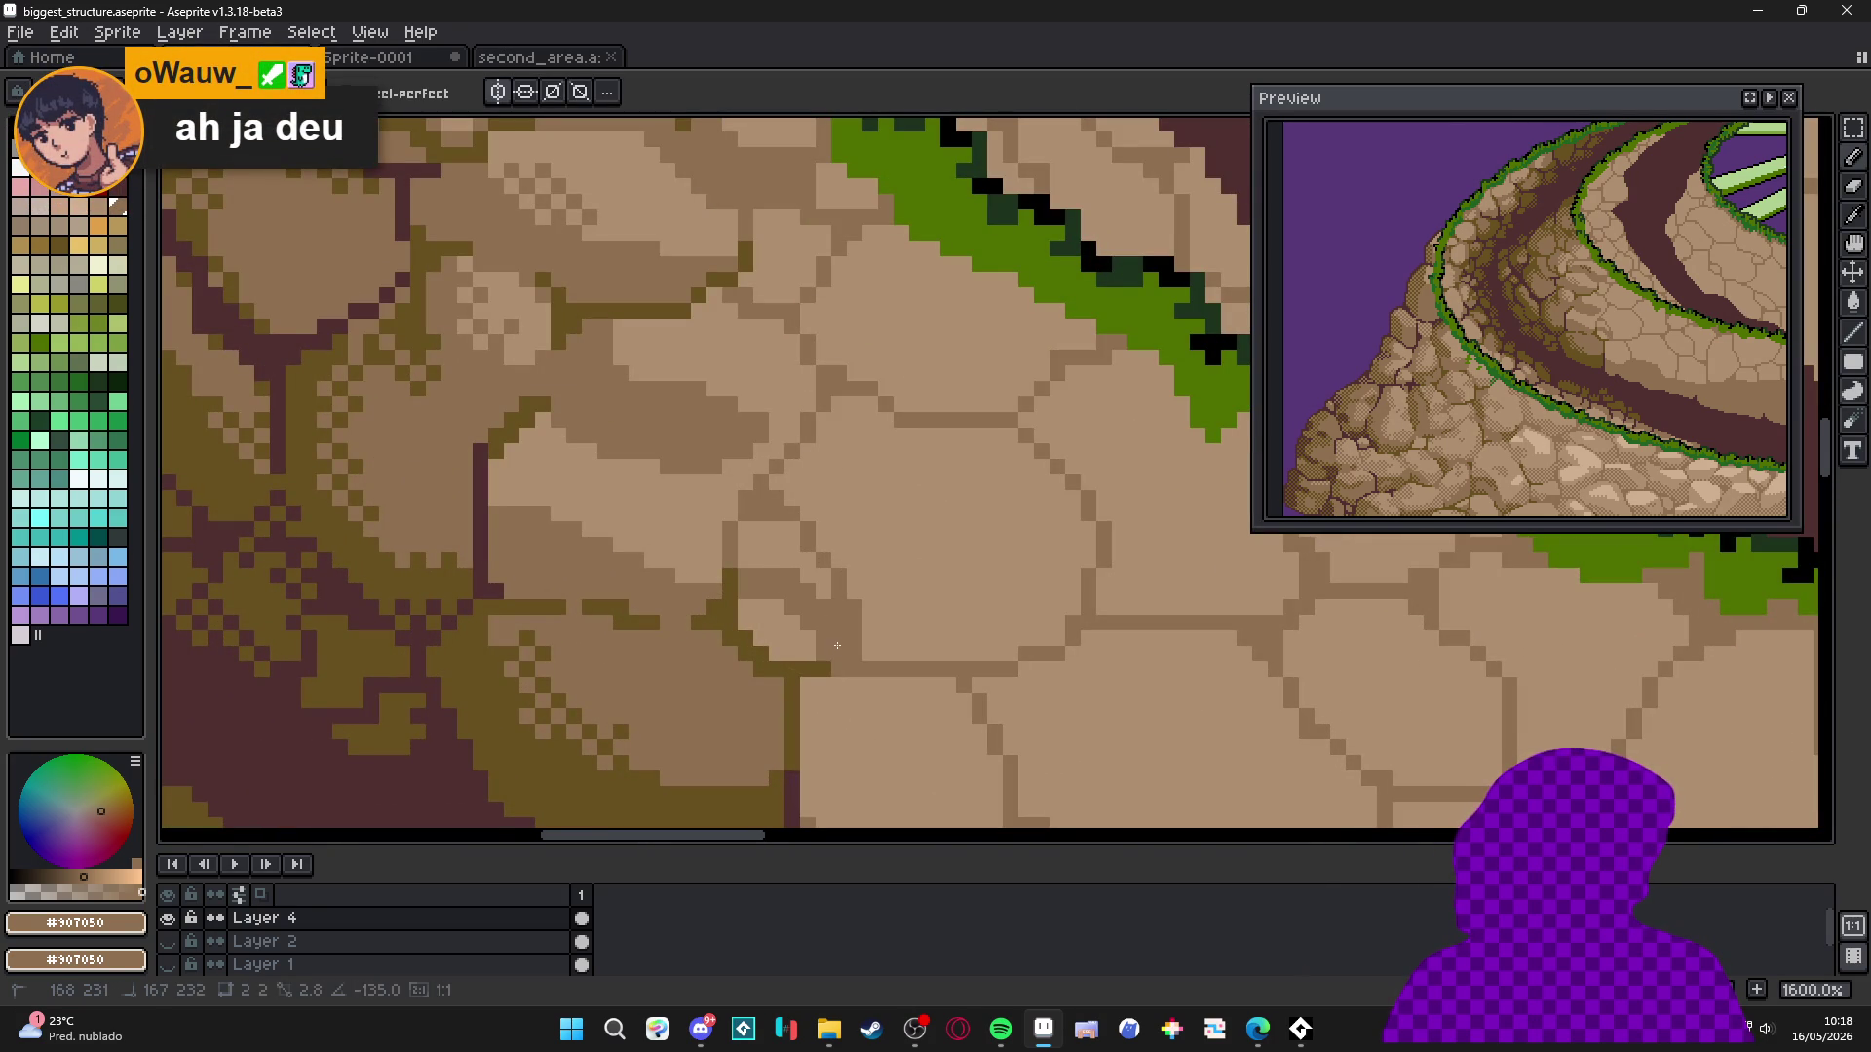
scroll(813, 641, "down", 5)
scroll(813, 641, "down", 1)
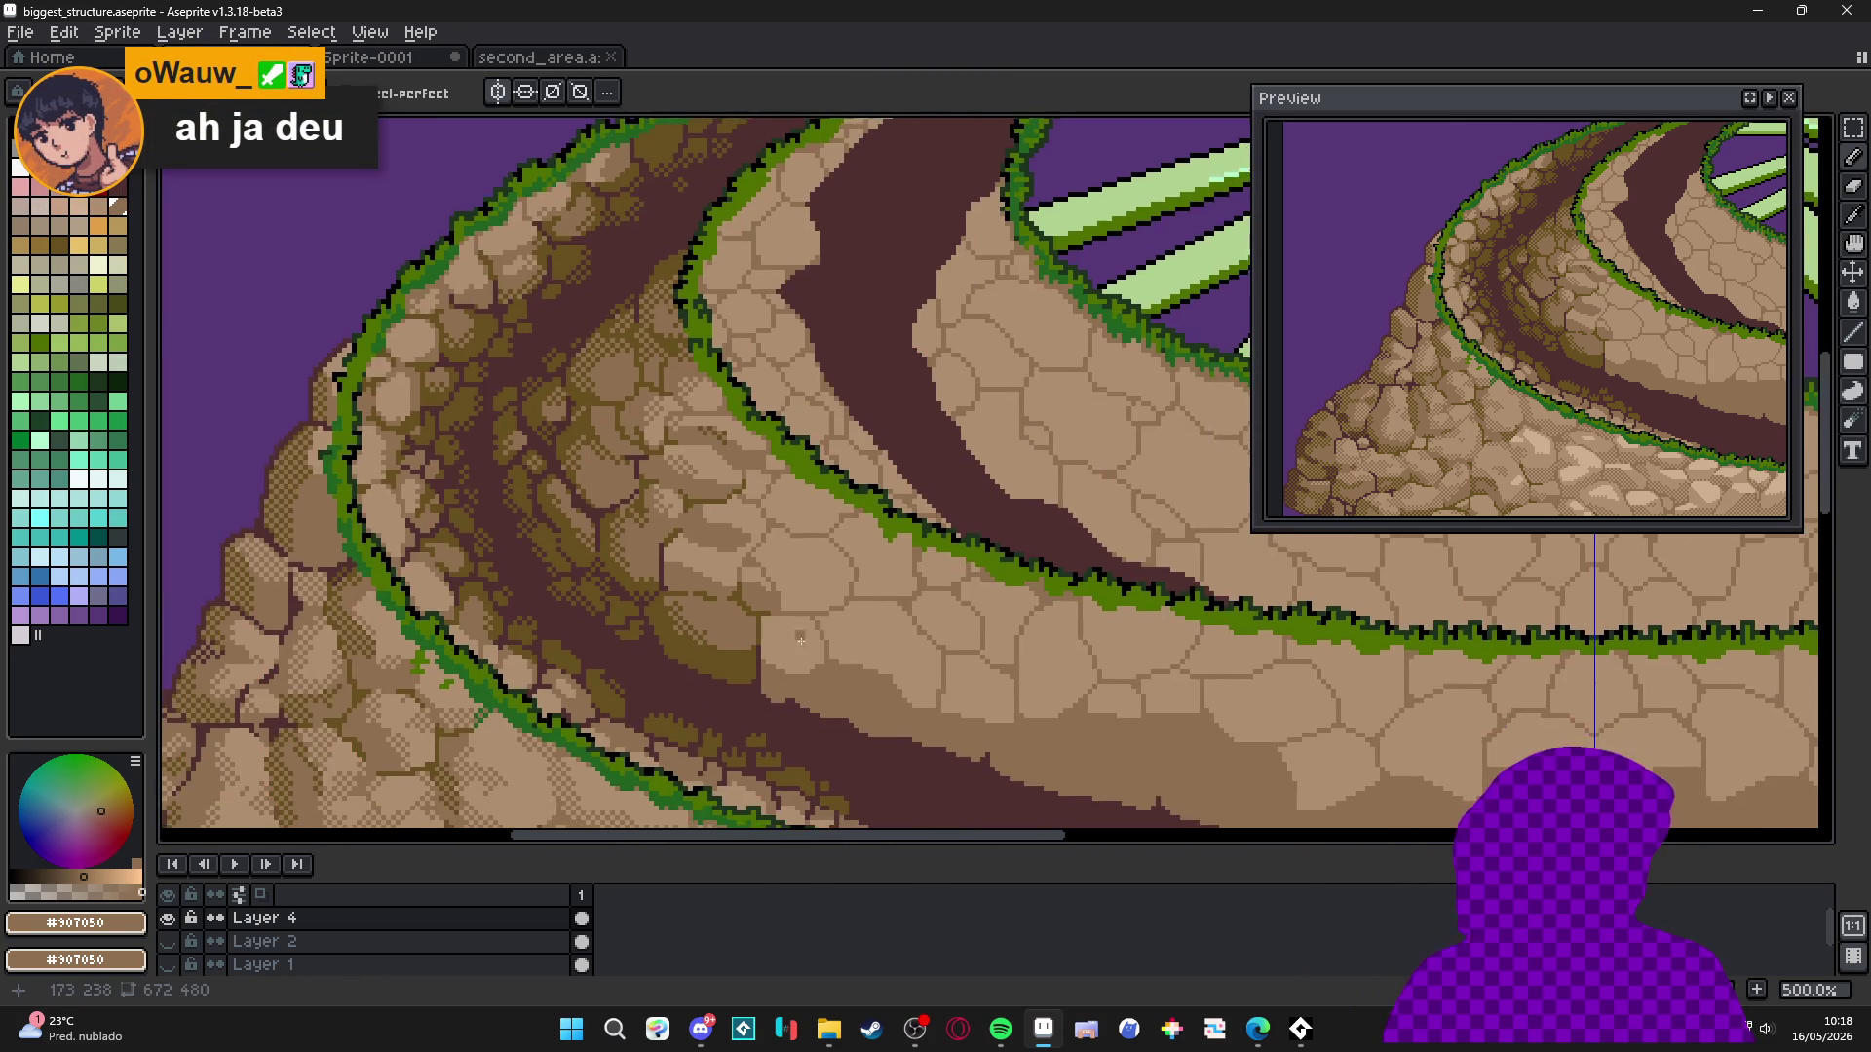
scroll(807, 614, "up", 3)
scroll(802, 589, "down", 2)
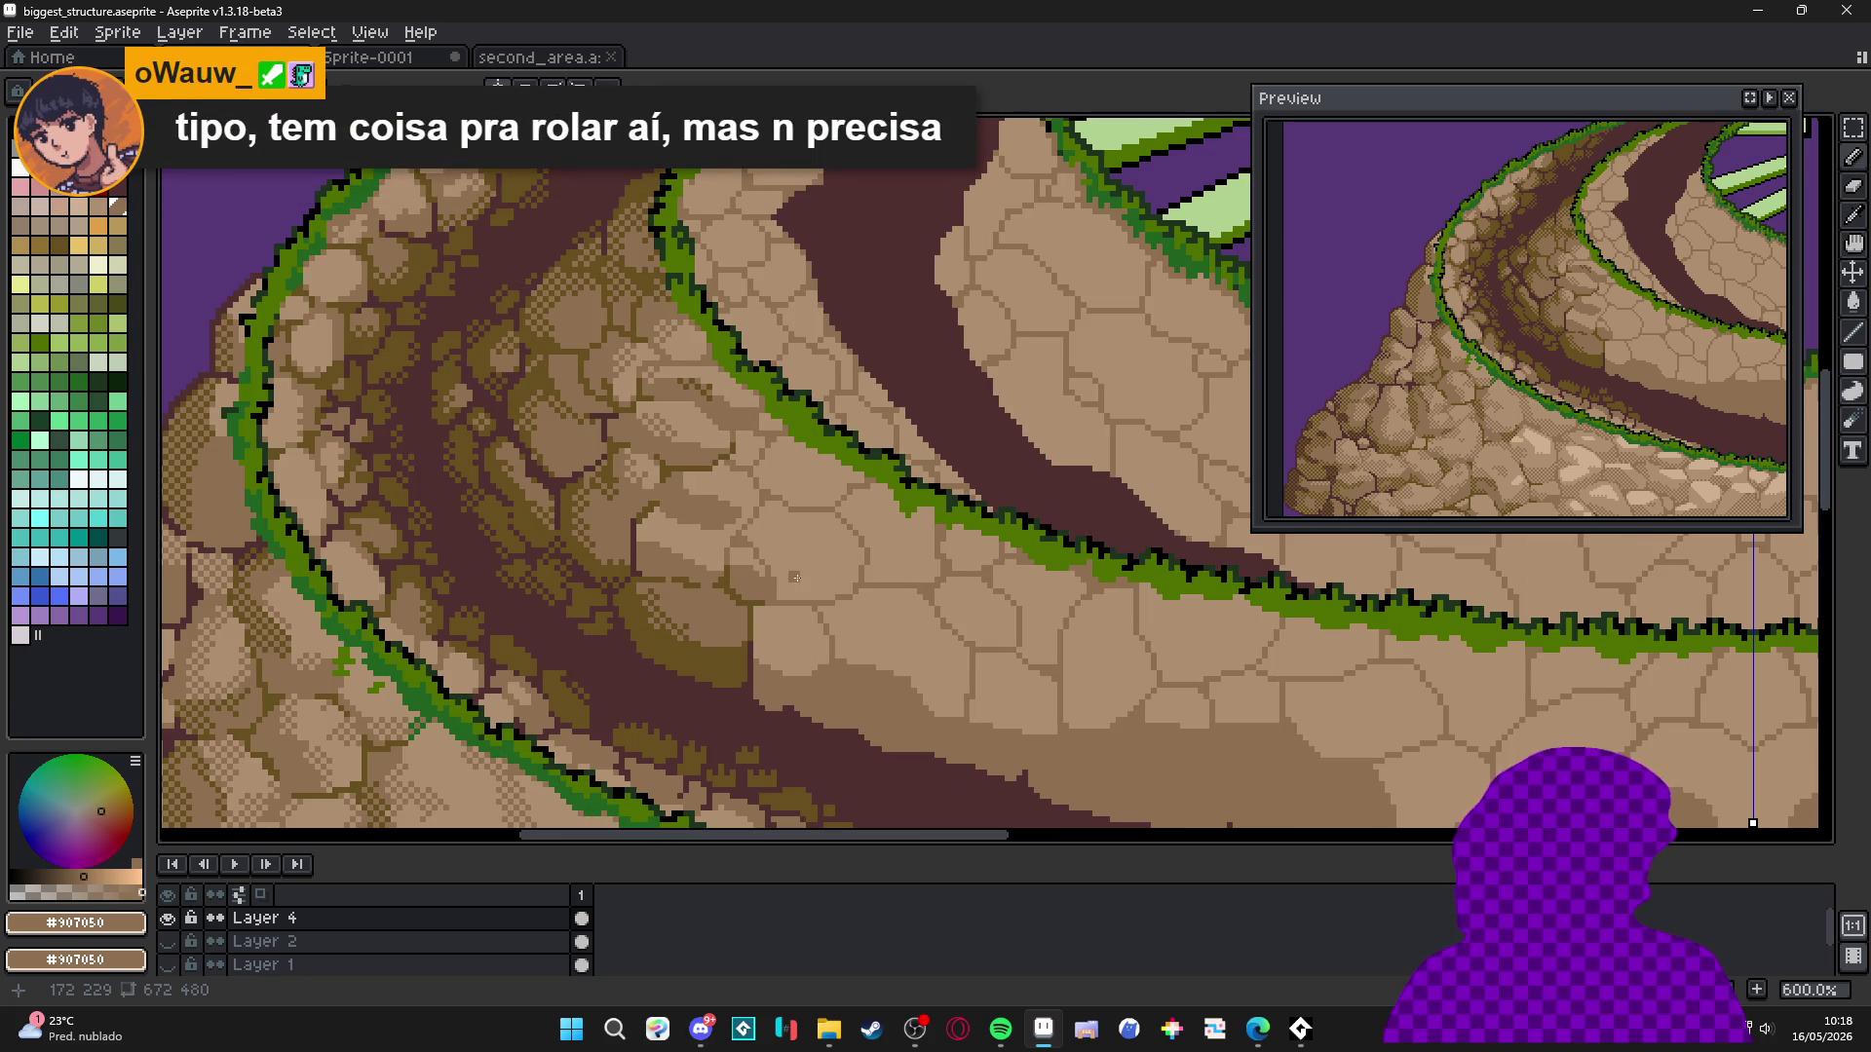
scroll(797, 578, "up", 5)
left_click(726, 638, "alt")
left_click_drag(743, 632, 722, 538)
Save the drawing to biggest_structure.aseprite.
scroll(756, 663, "down", 3)
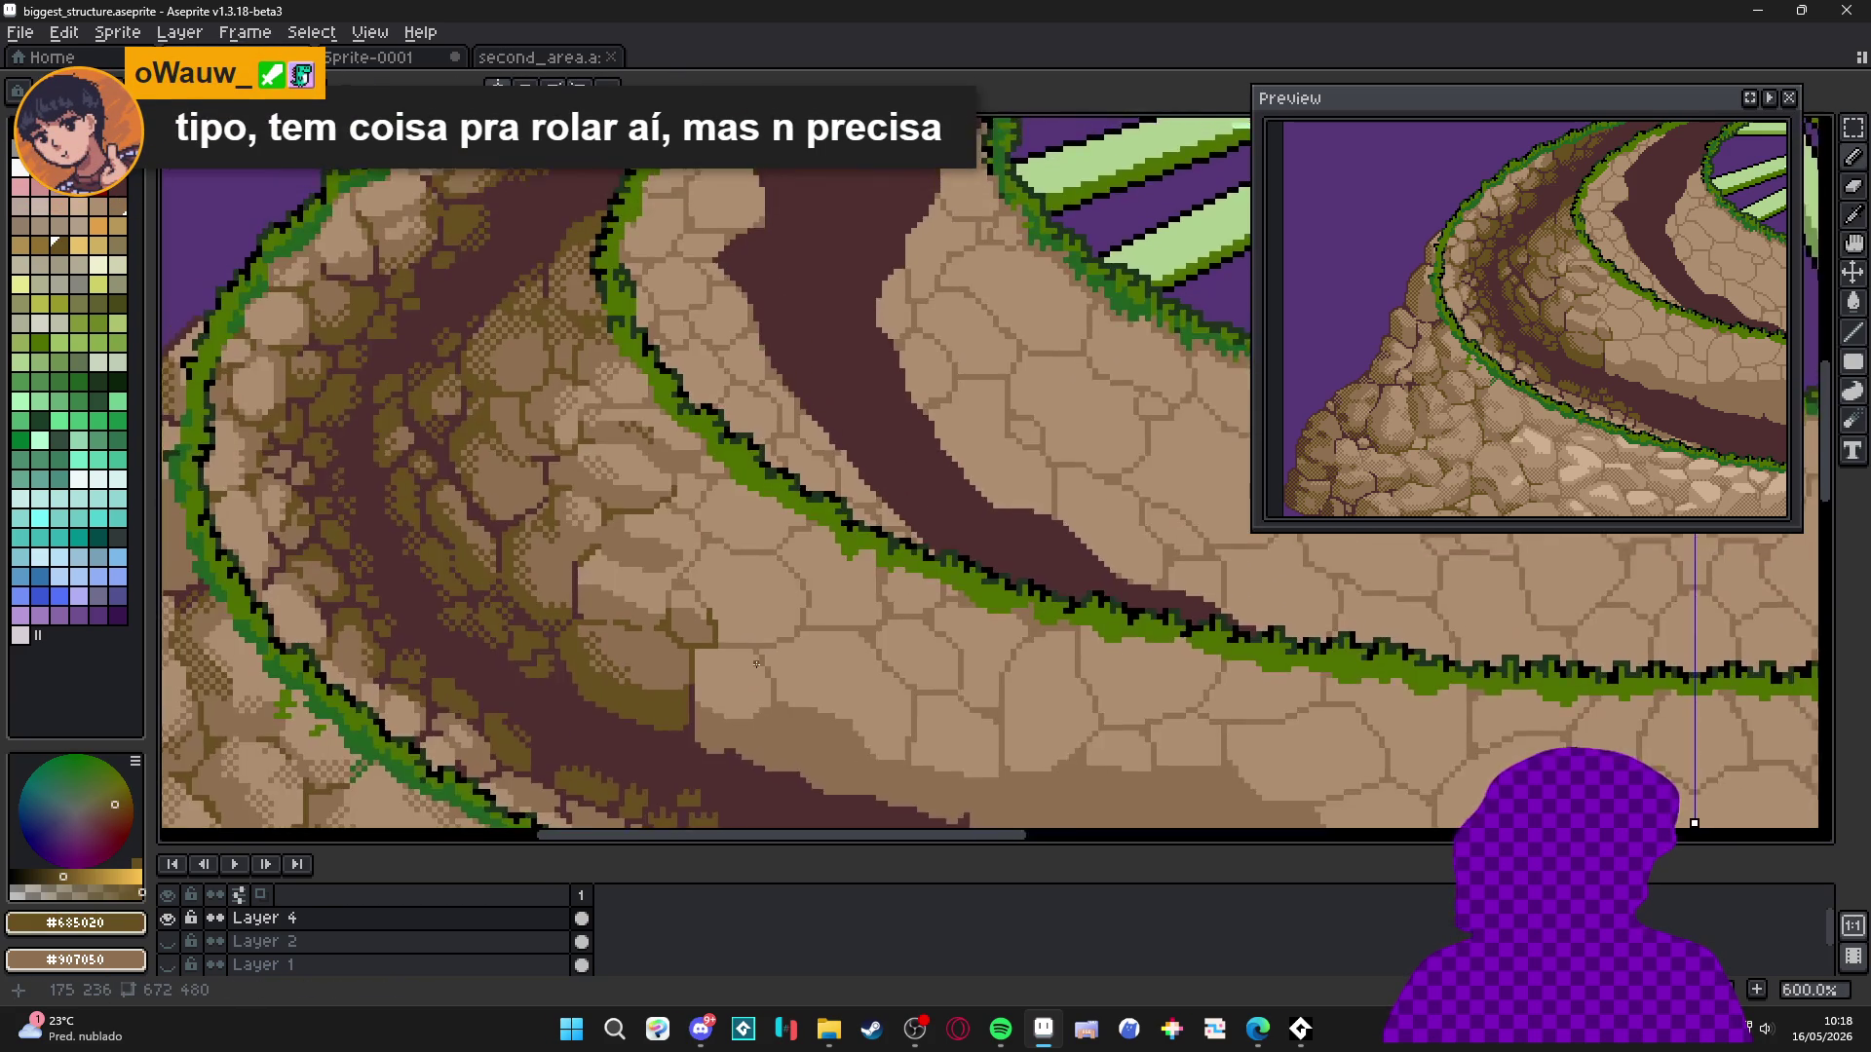
scroll(756, 664, "down", 3)
key("ctrl+s")
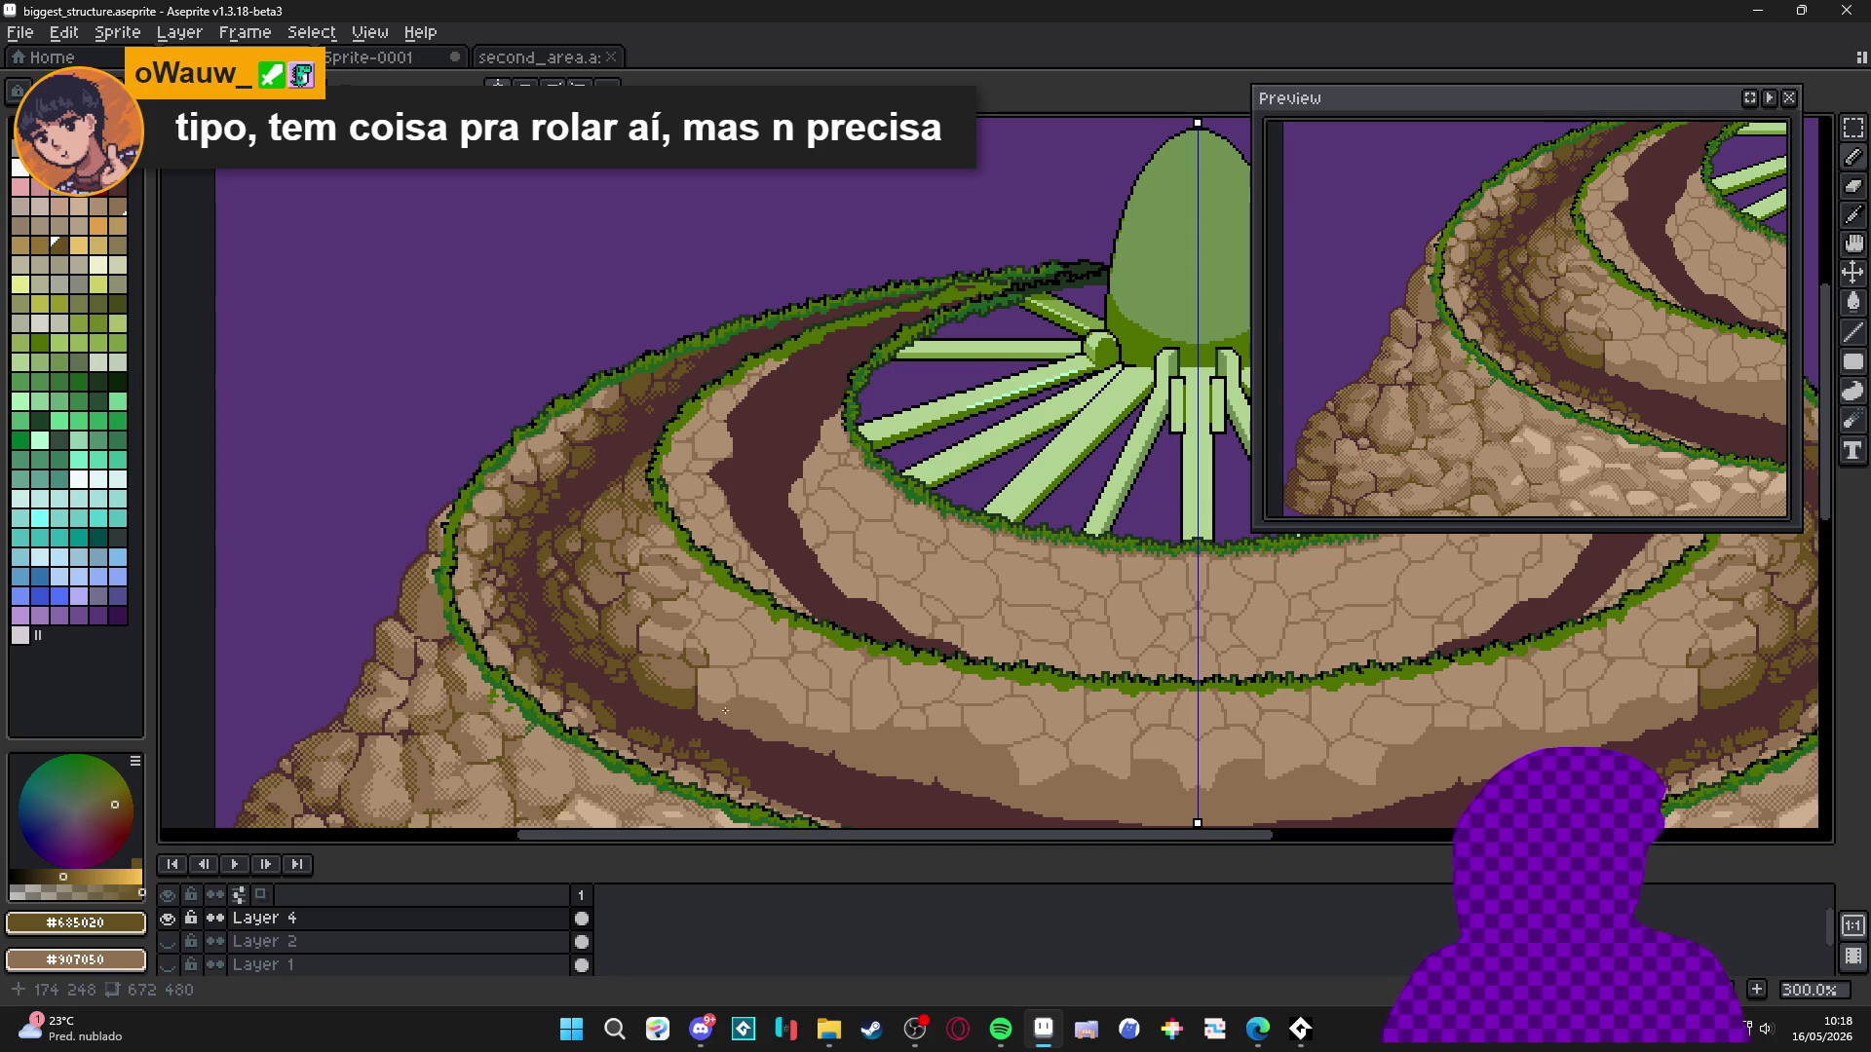
Draw an olive staircase crack below the grass rim, trim two pixels in mid tan, and extend it leftward.
scroll(718, 712, "up", 6)
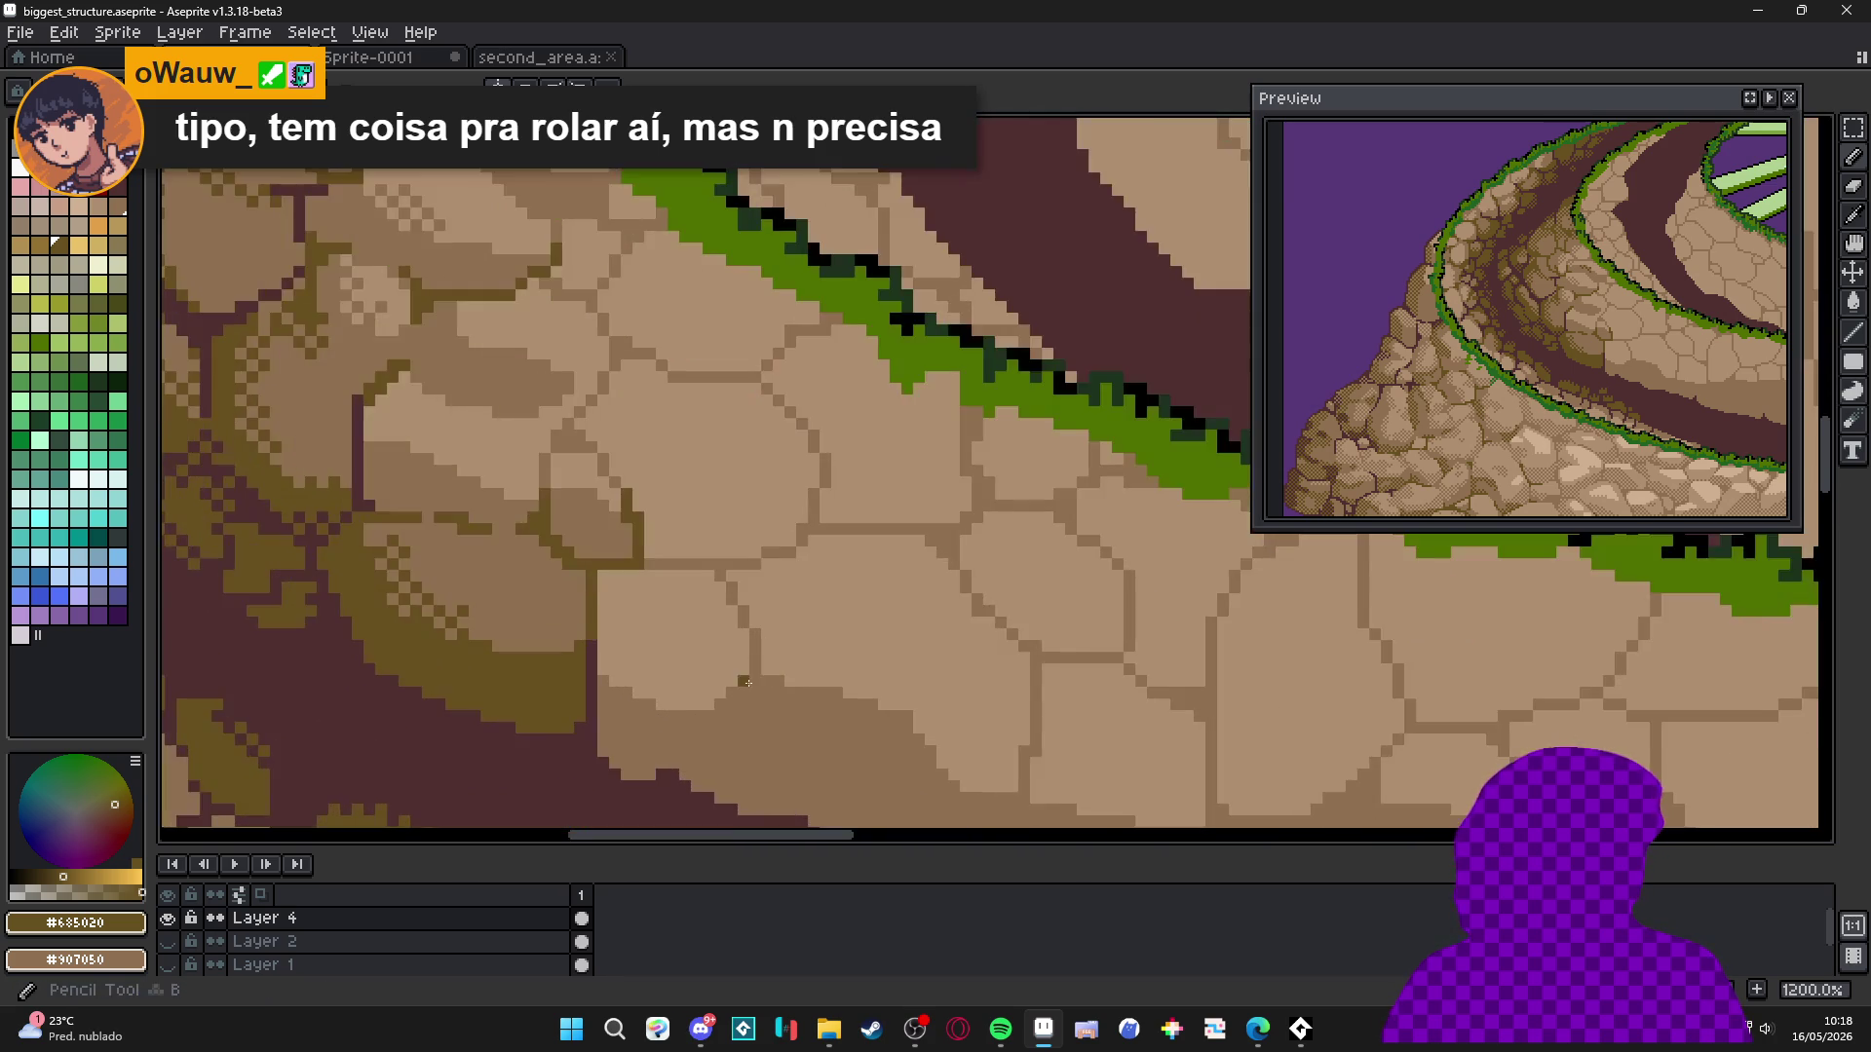
mouse_move(743, 681)
left_mouse_down()
mouse_move(789, 569)
mouse_move(974, 489)
mouse_move(1048, 484)
mouse_move(1002, 478)
left_mouse_up()
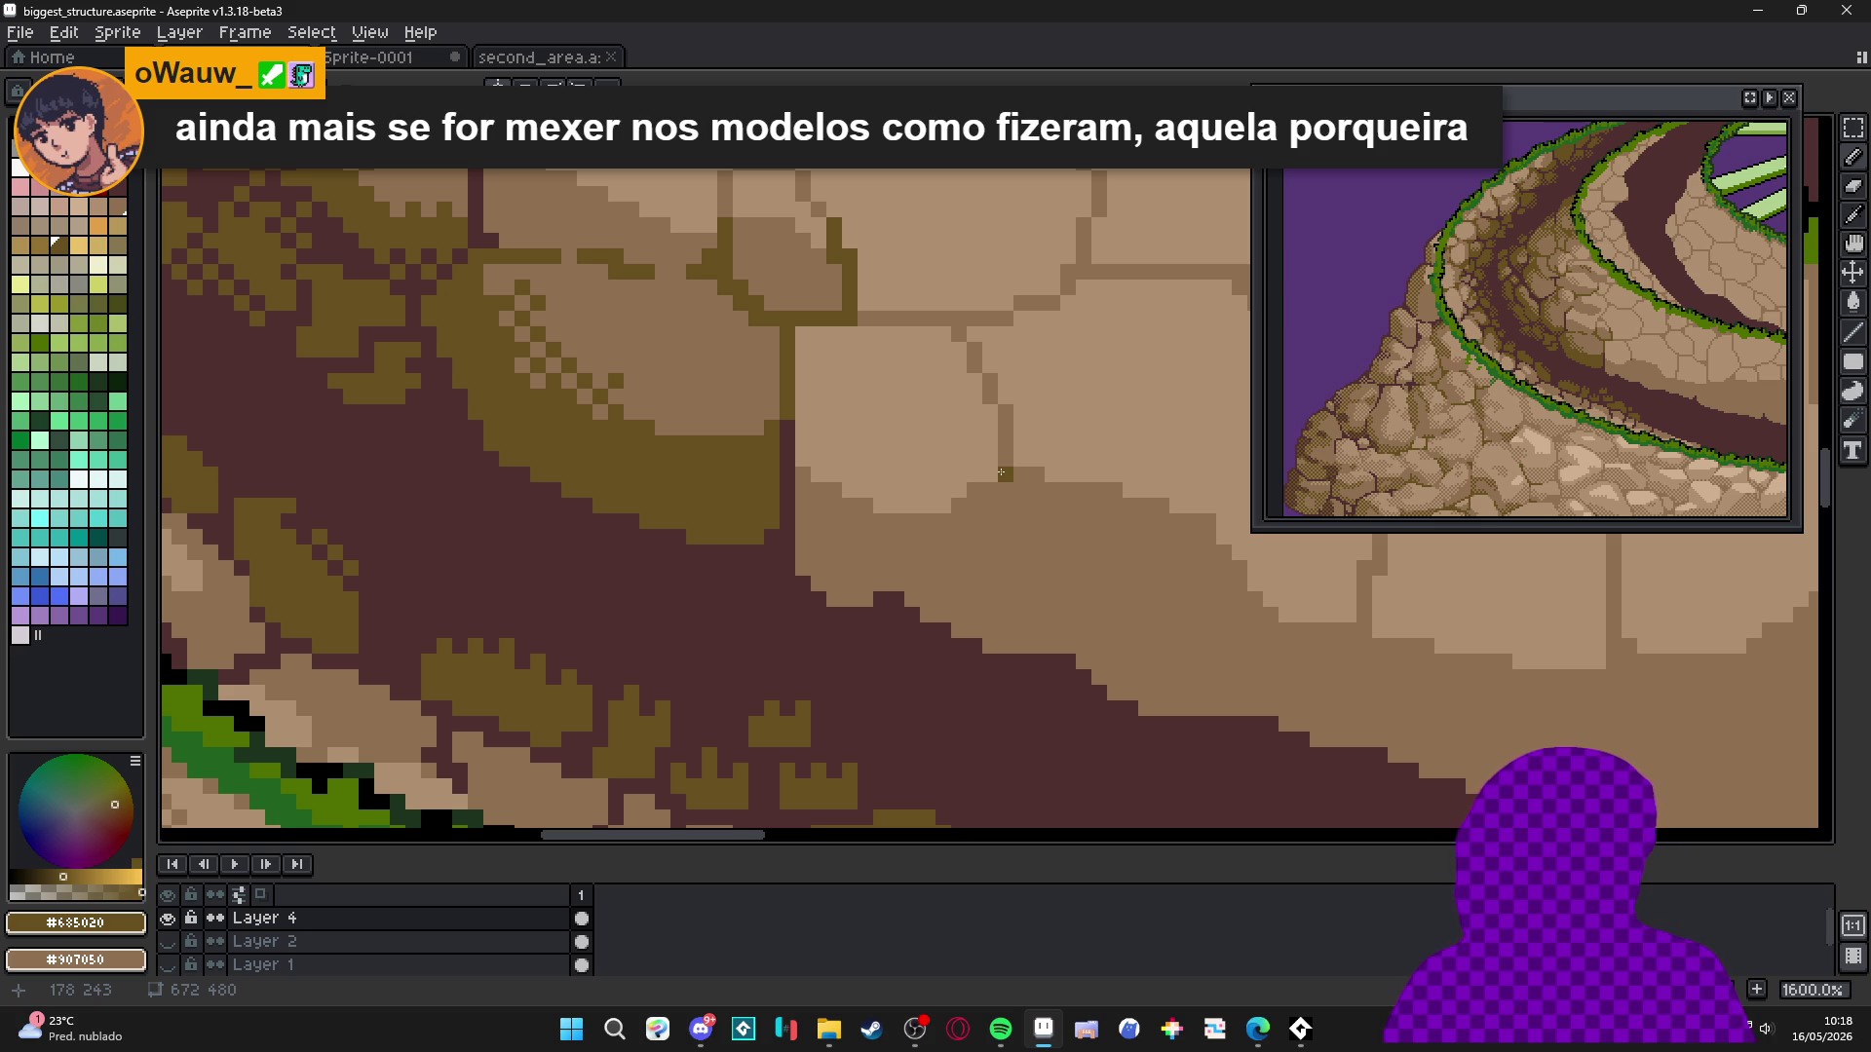
scroll(990, 458, "up", 2)
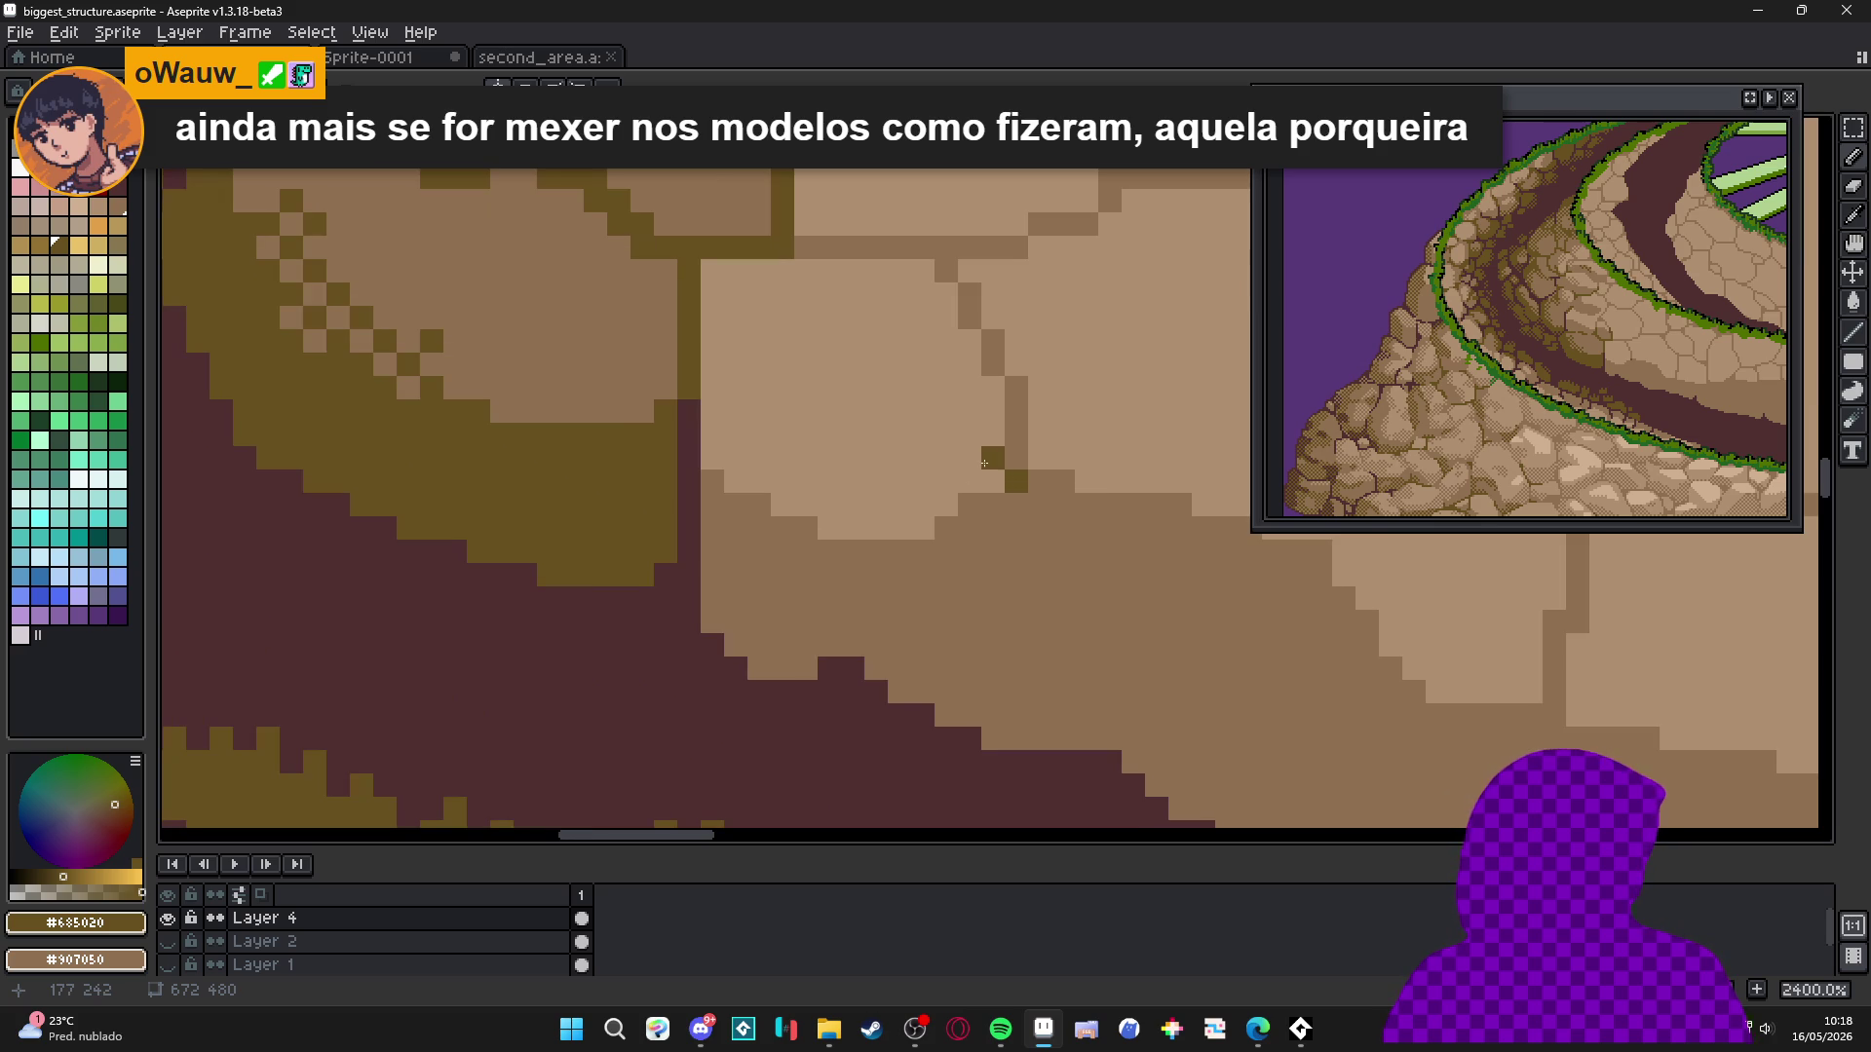
mouse_move(1017, 487)
left_mouse_down()
mouse_move(984, 558)
mouse_move(896, 640)
left_mouse_up()
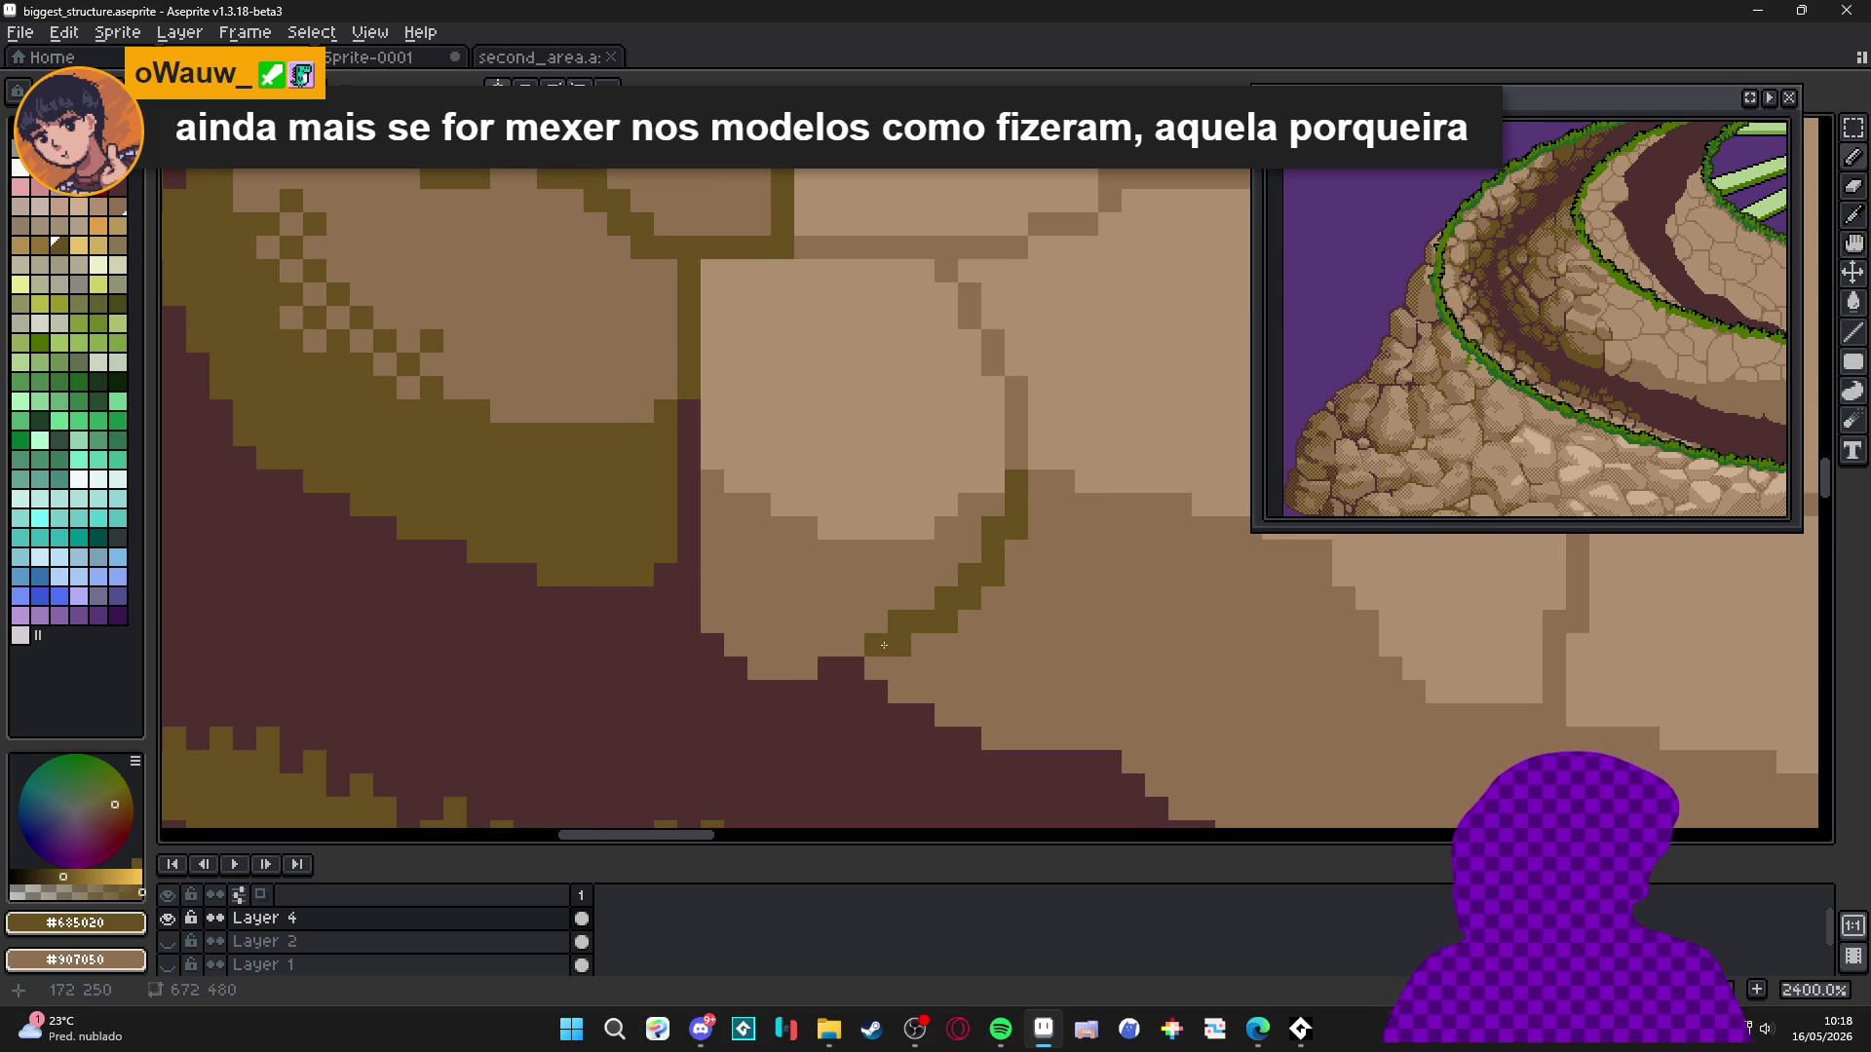
left_click(992, 587, "alt")
left_click(947, 620)
left_click(900, 644)
left_click(919, 618, "alt")
left_click_drag(842, 664, 740, 653)
Touch up the stone edge with a mid tan pixel and an olive #685020 crack pixel.
scroll(716, 625, "down", 3)
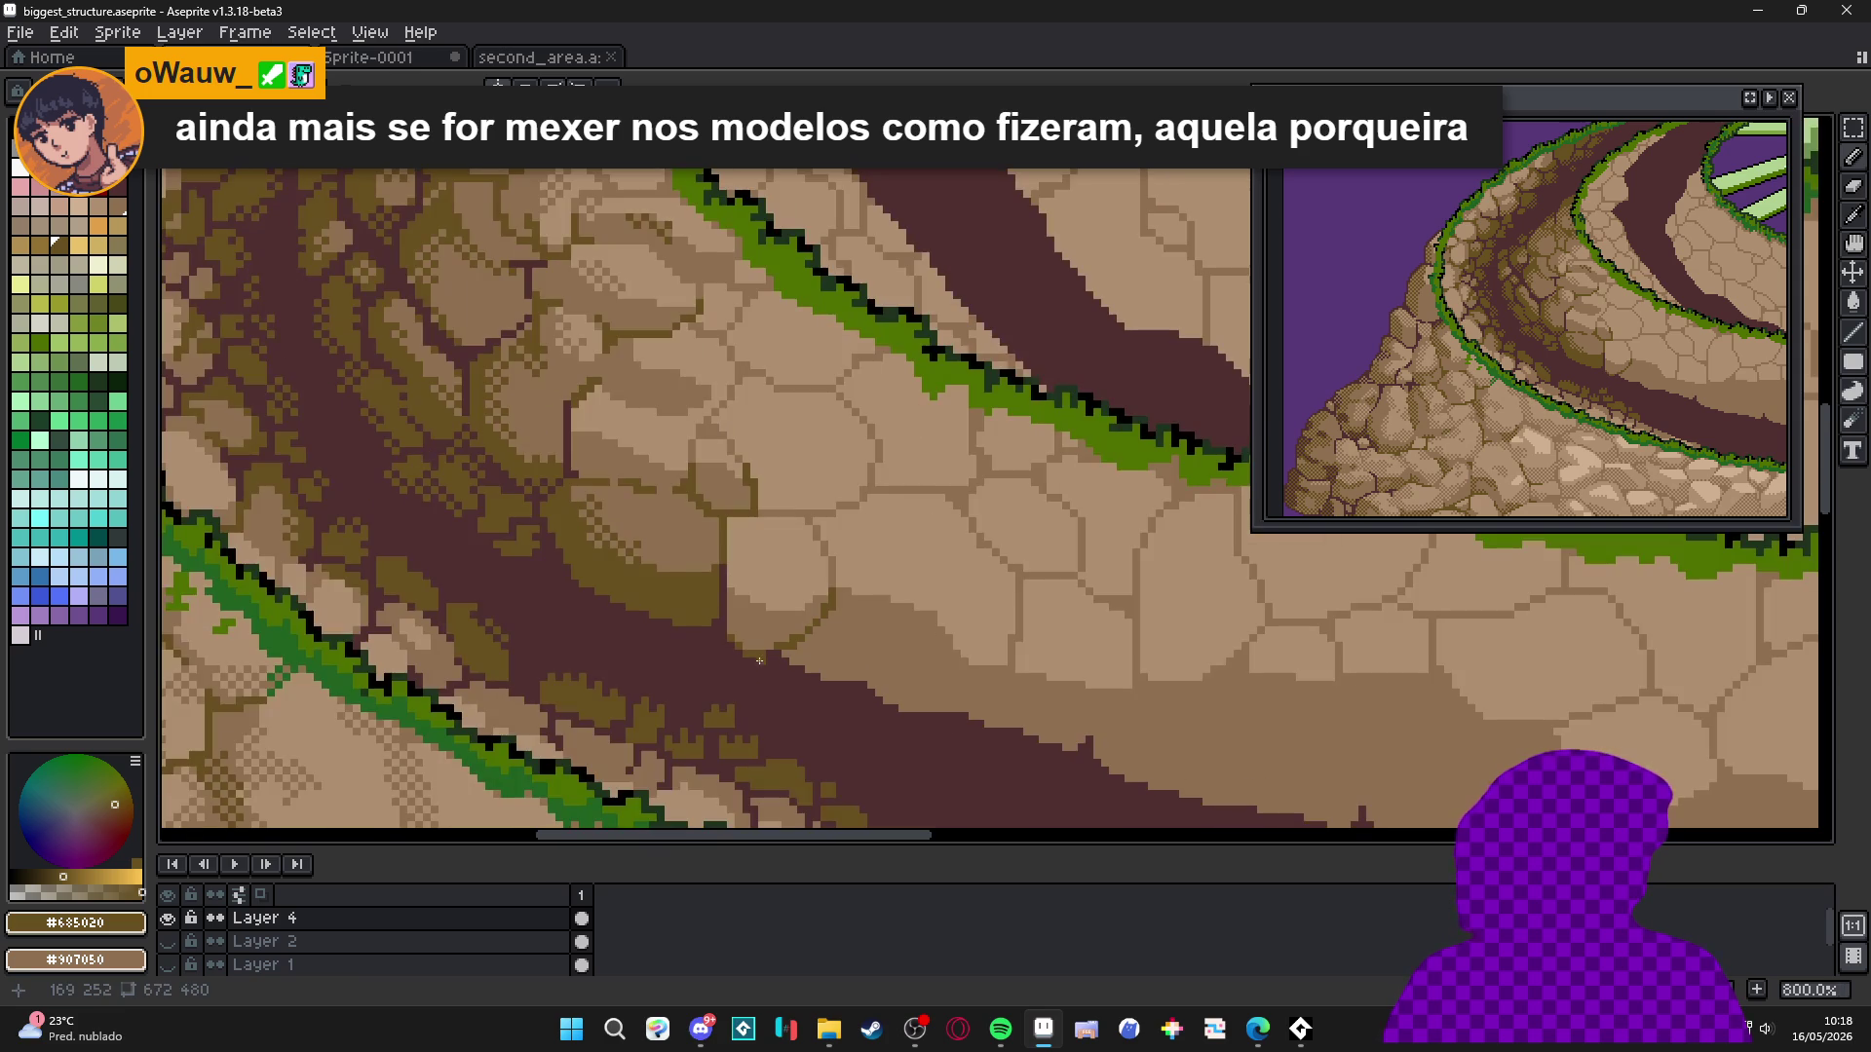
scroll(796, 606, "up", 2)
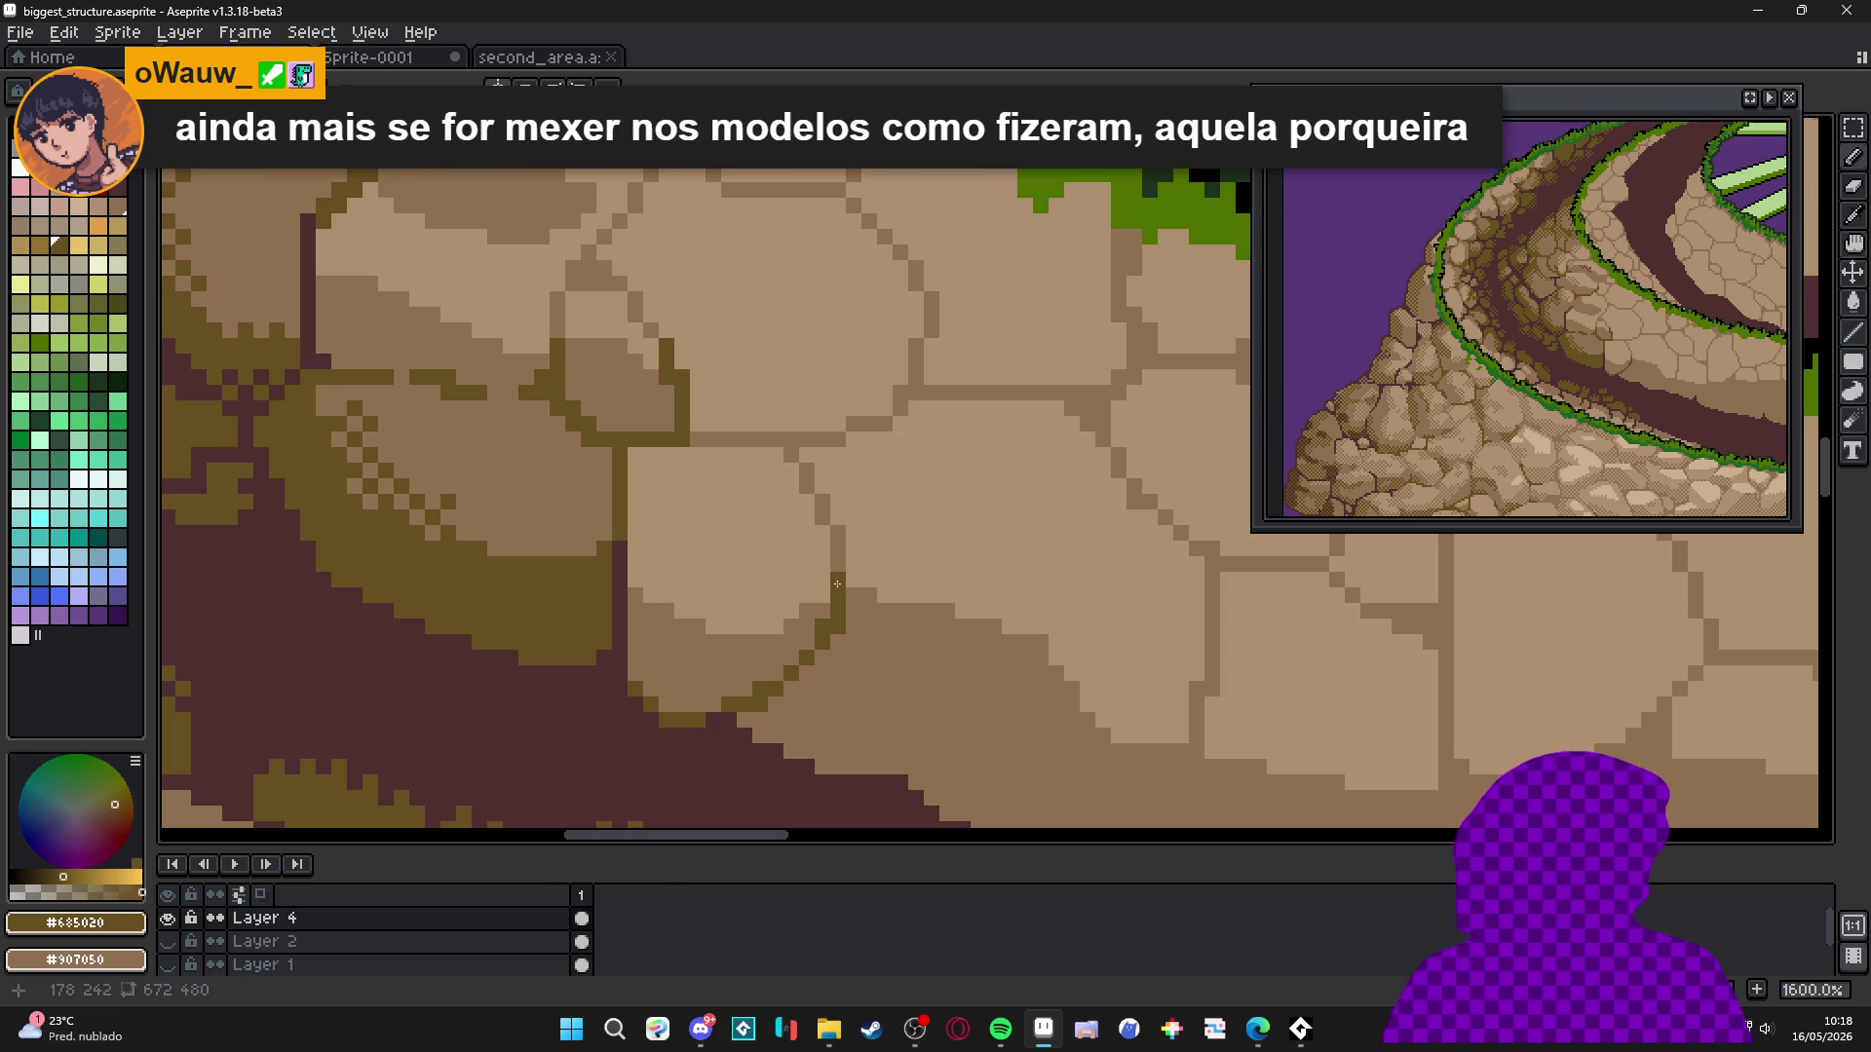
left_click(713, 626, "alt")
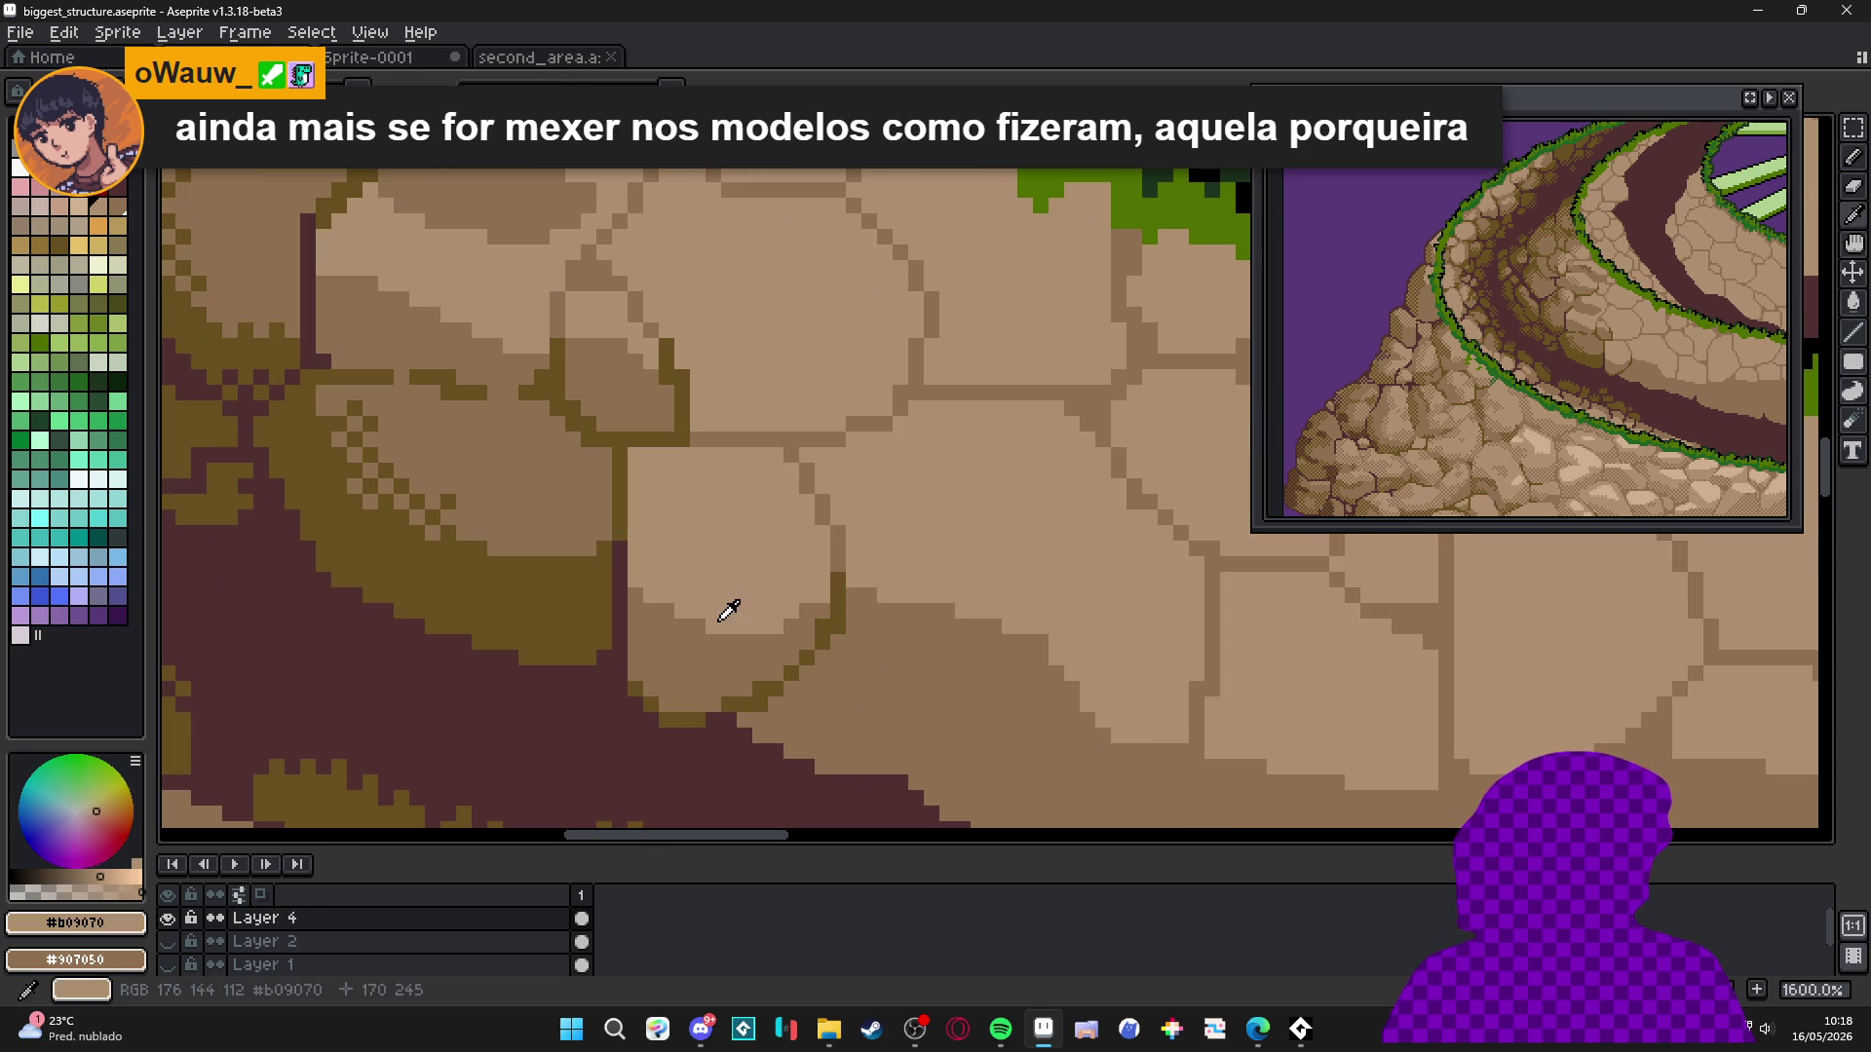
left_click(660, 625, "alt")
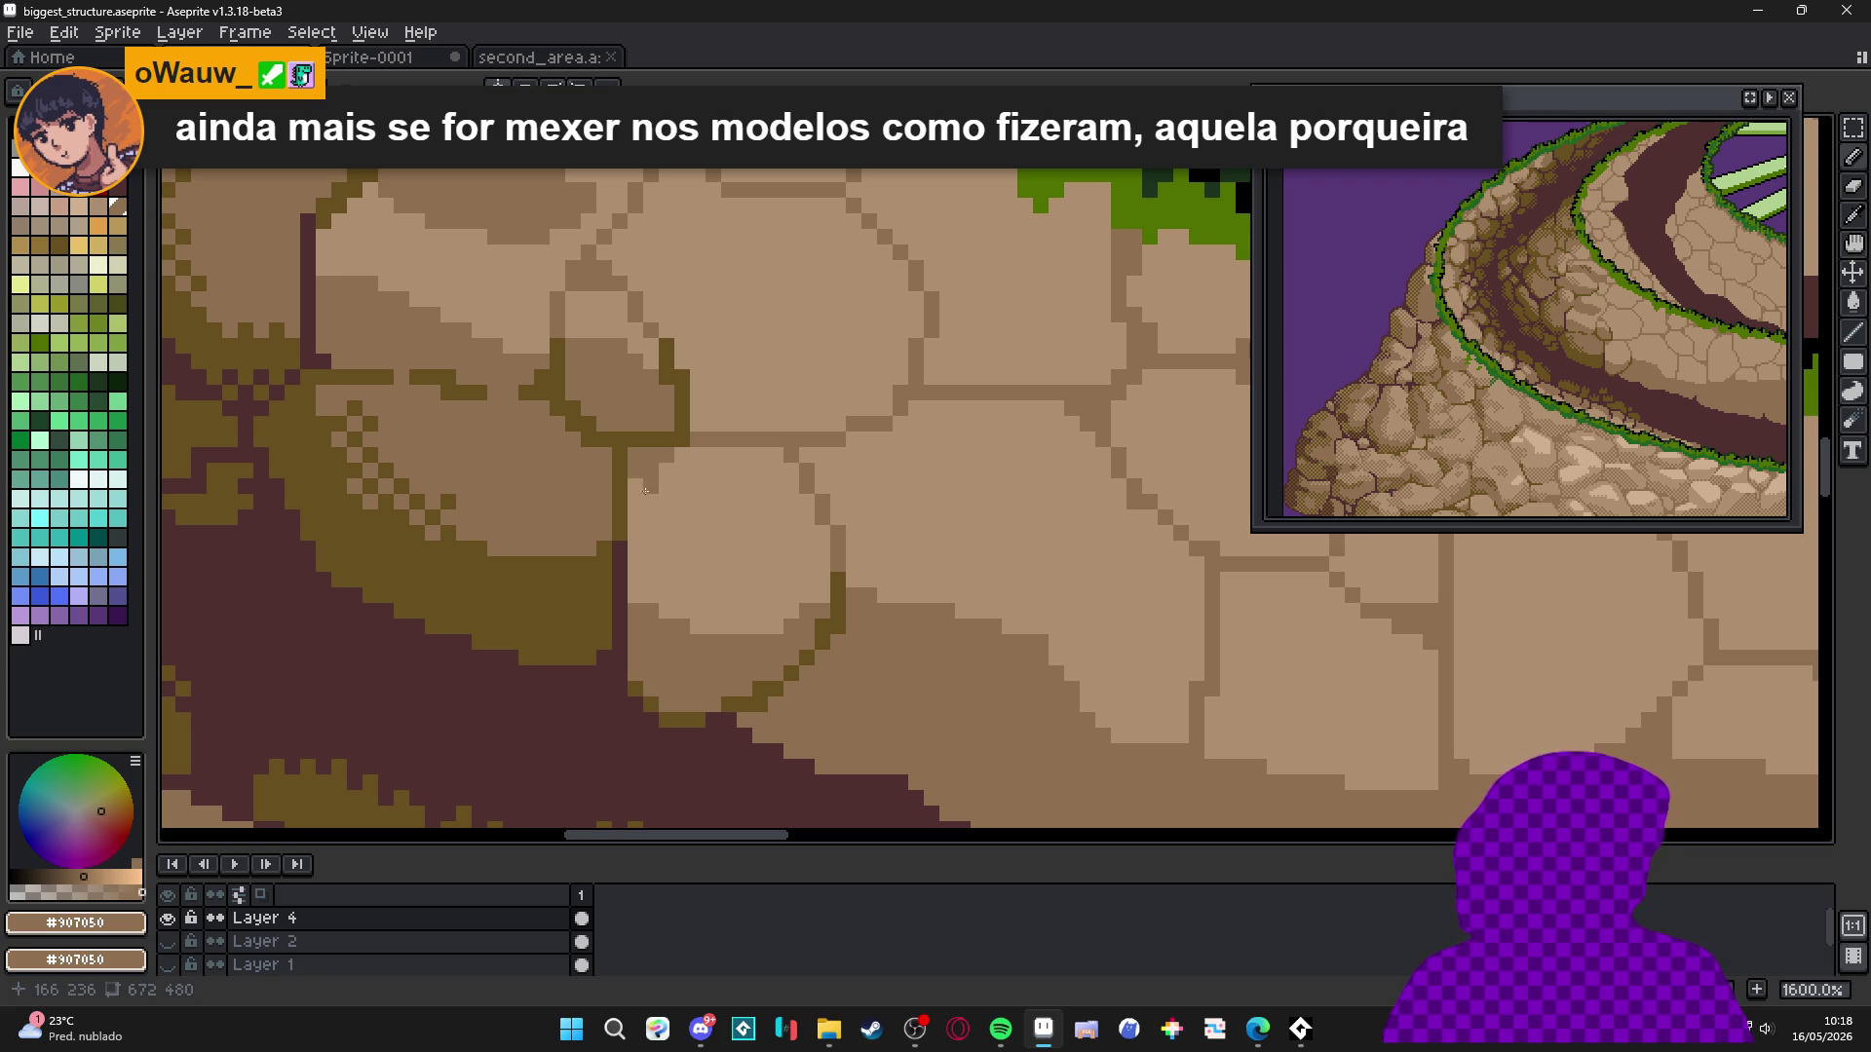
left_click(626, 483, "alt")
scroll(680, 517, "down", 4)
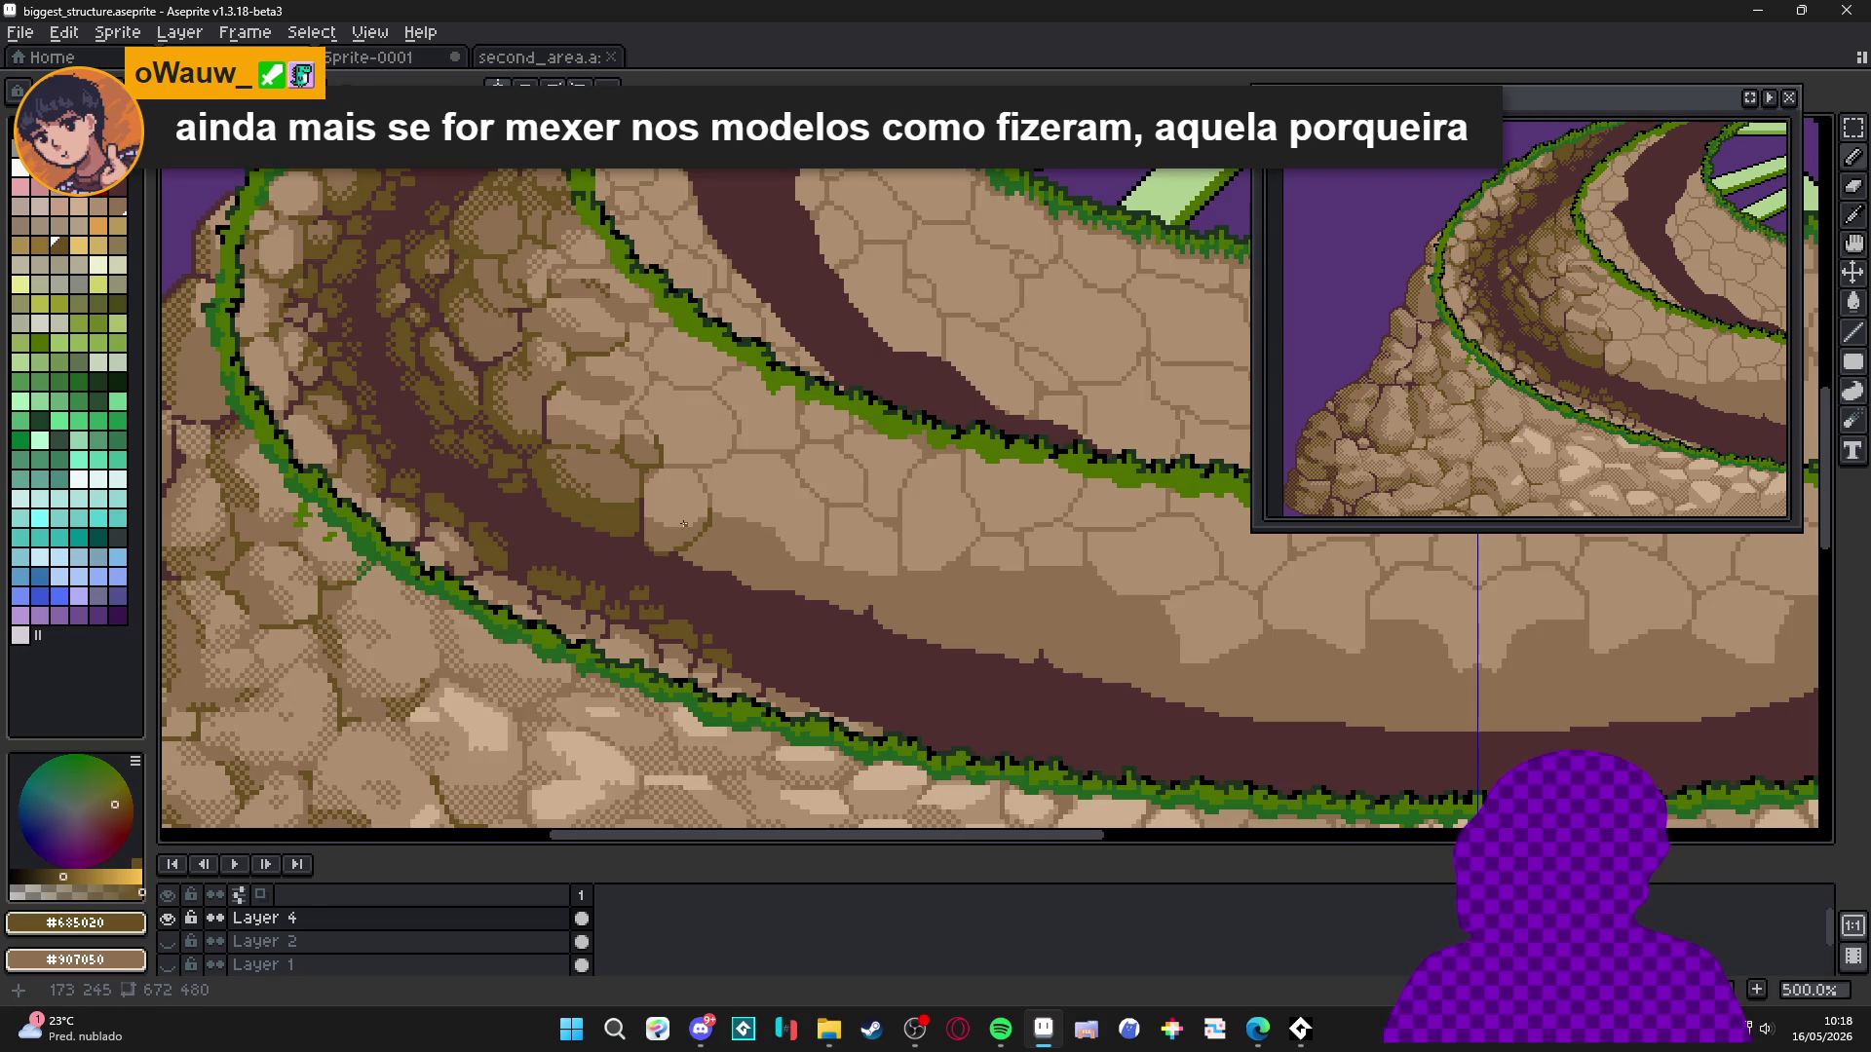
scroll(683, 524, "up", 7)
left_click(682, 502, "alt")
left_click(682, 502)
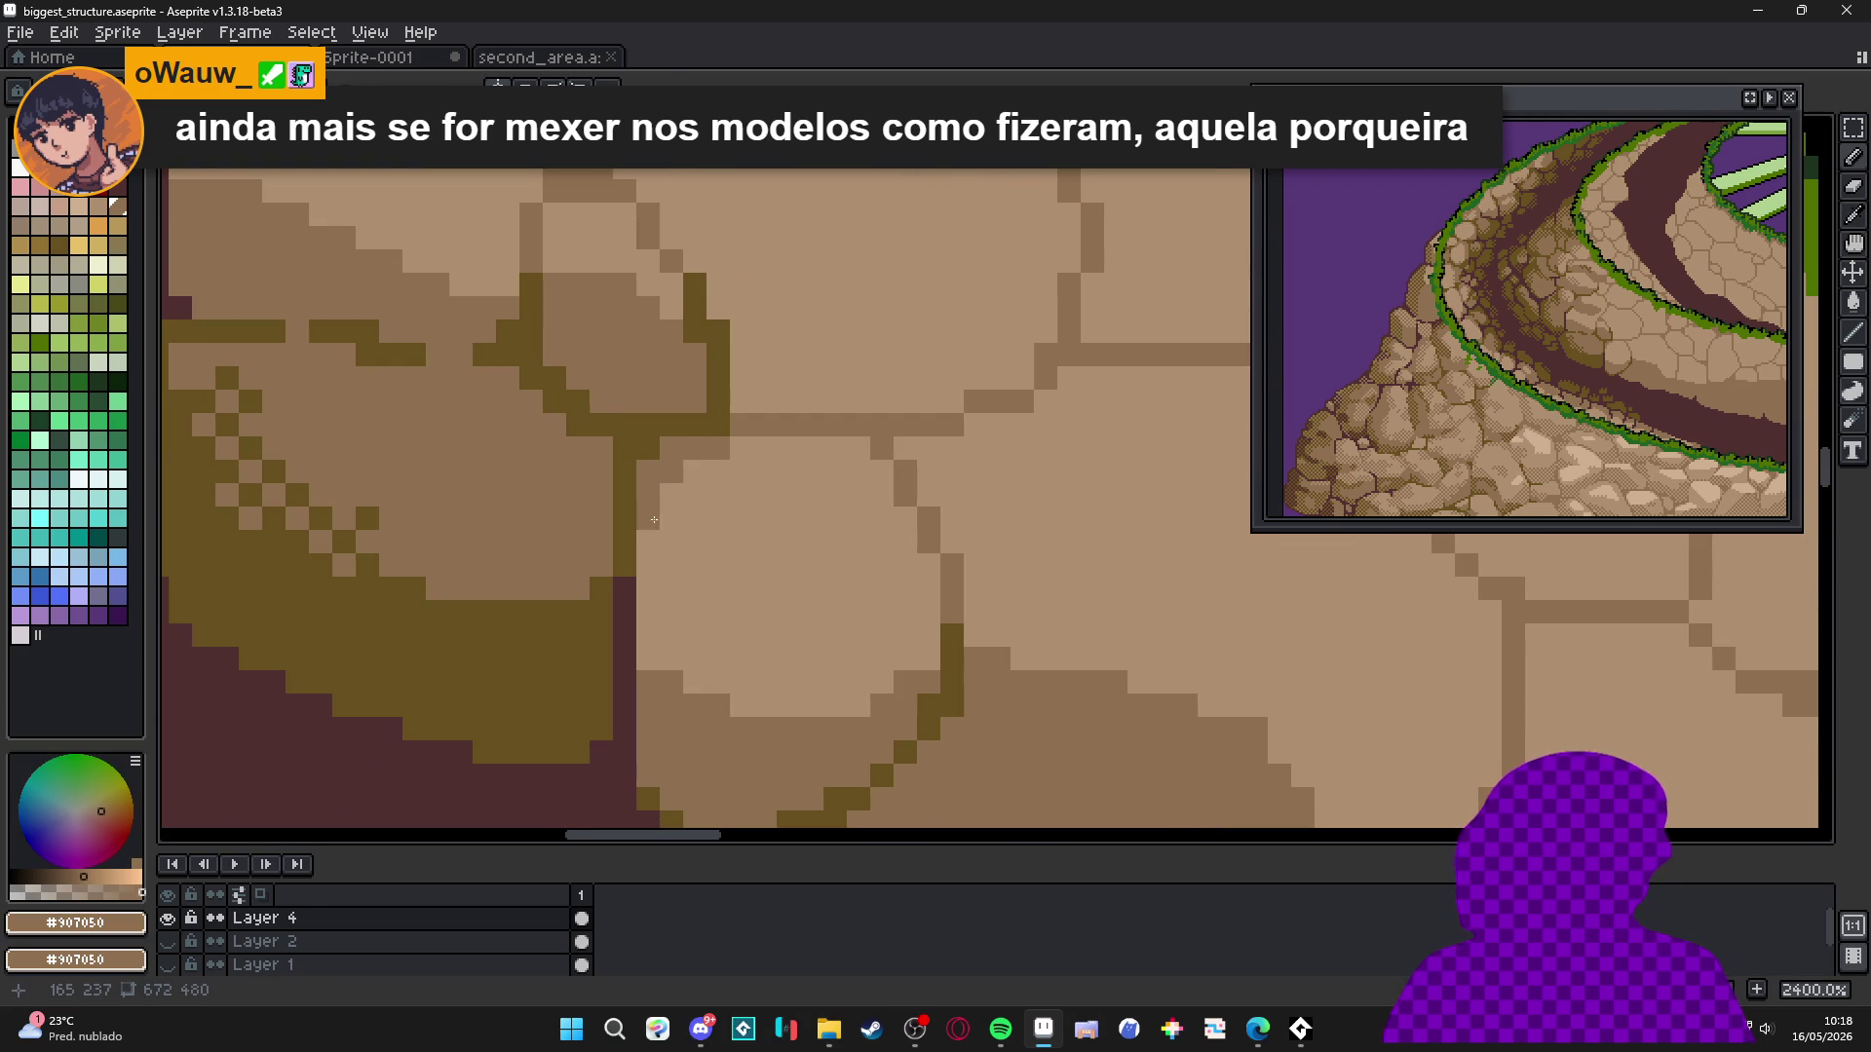
scroll(653, 520, "down", 3)
scroll(643, 507, "up", 3)
left_click(576, 488, "alt")
left_click(642, 506)
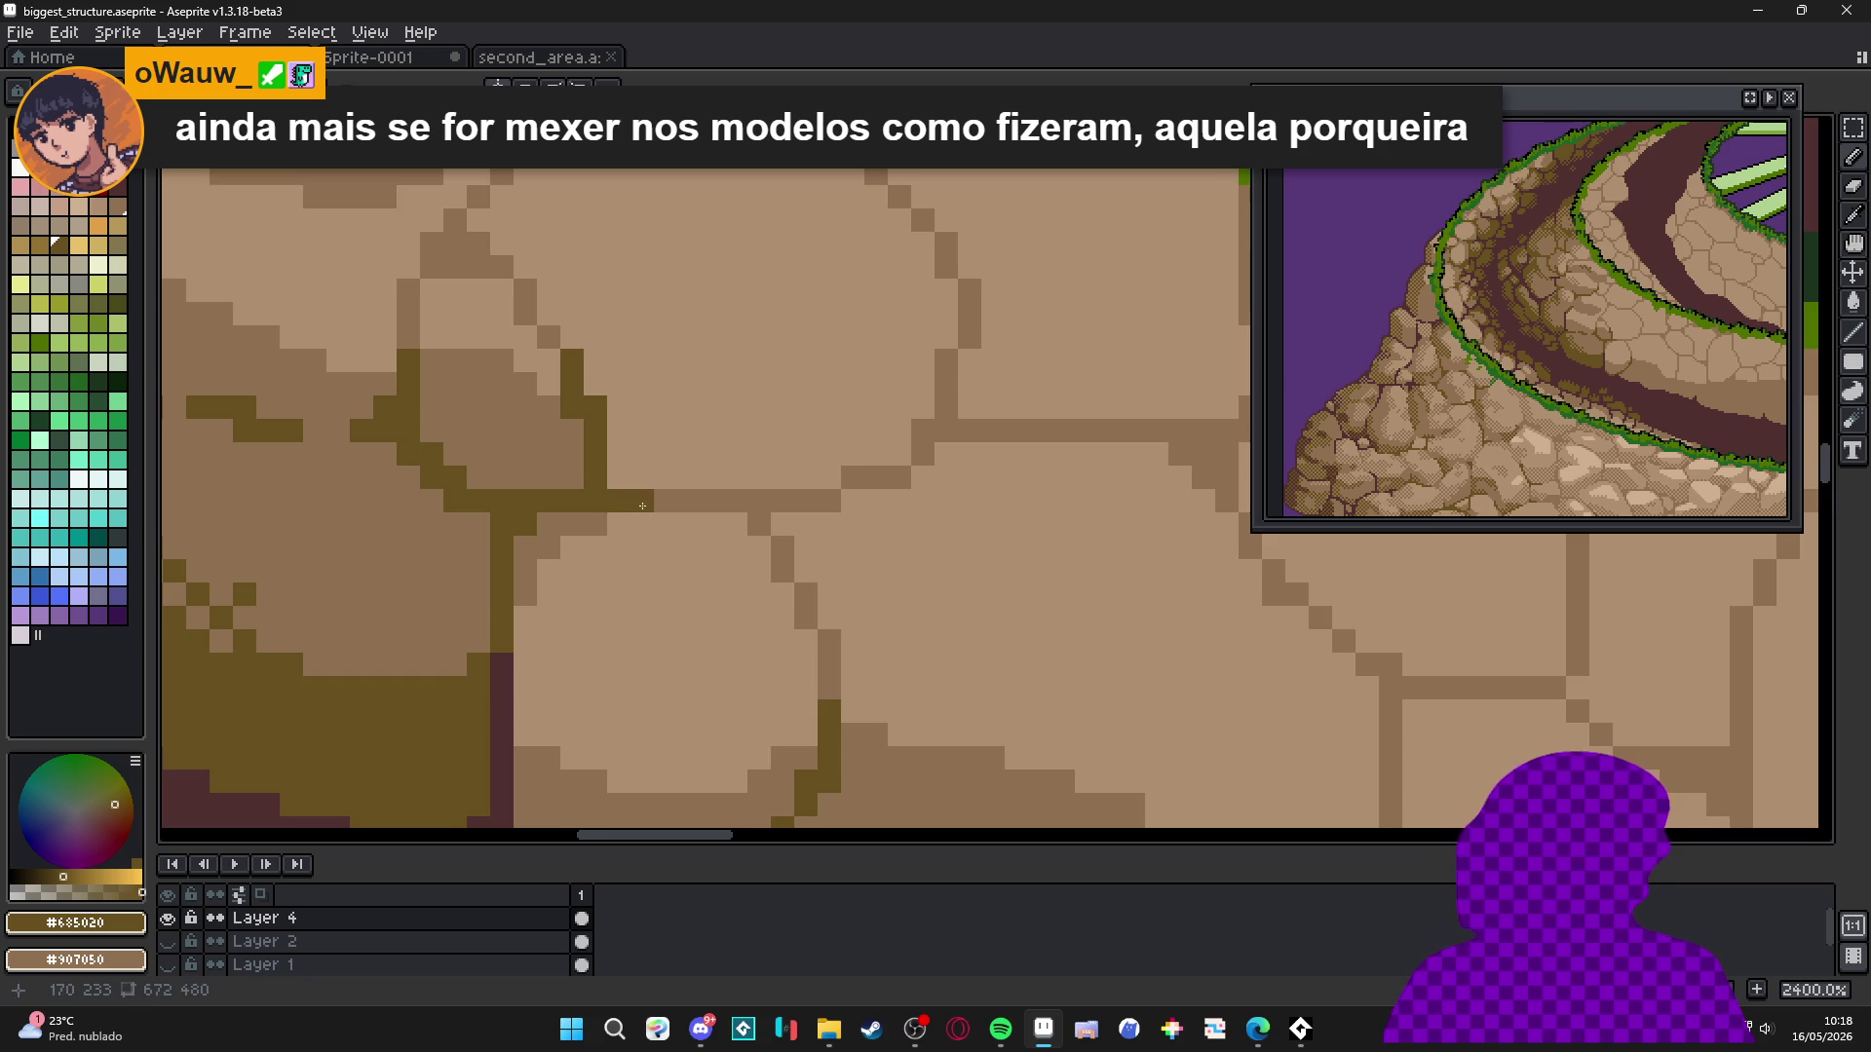
Reshape the stone by painting mid tan #907050 over several patches.
left_click(673, 546, "alt")
scroll(682, 565, "down", 3)
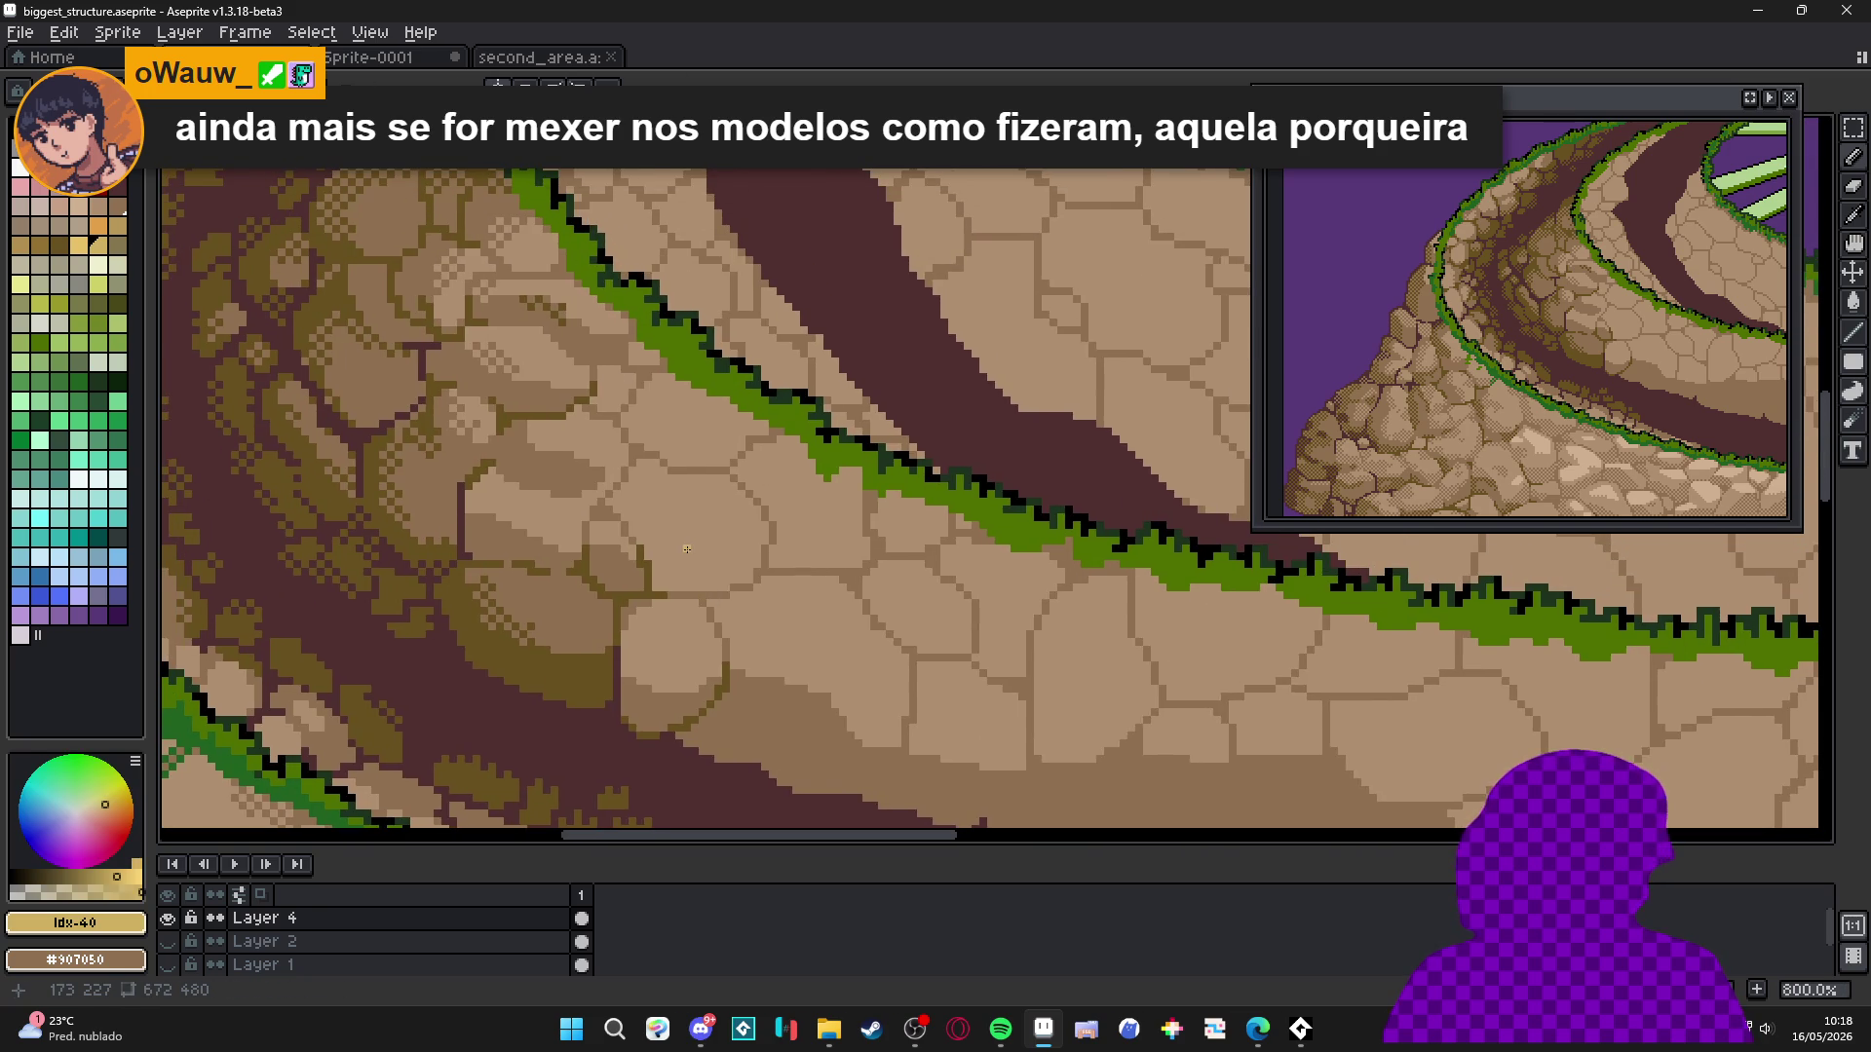
scroll(687, 549, "up", 2)
left_click(716, 611, "alt")
scroll(672, 541, "up", 1)
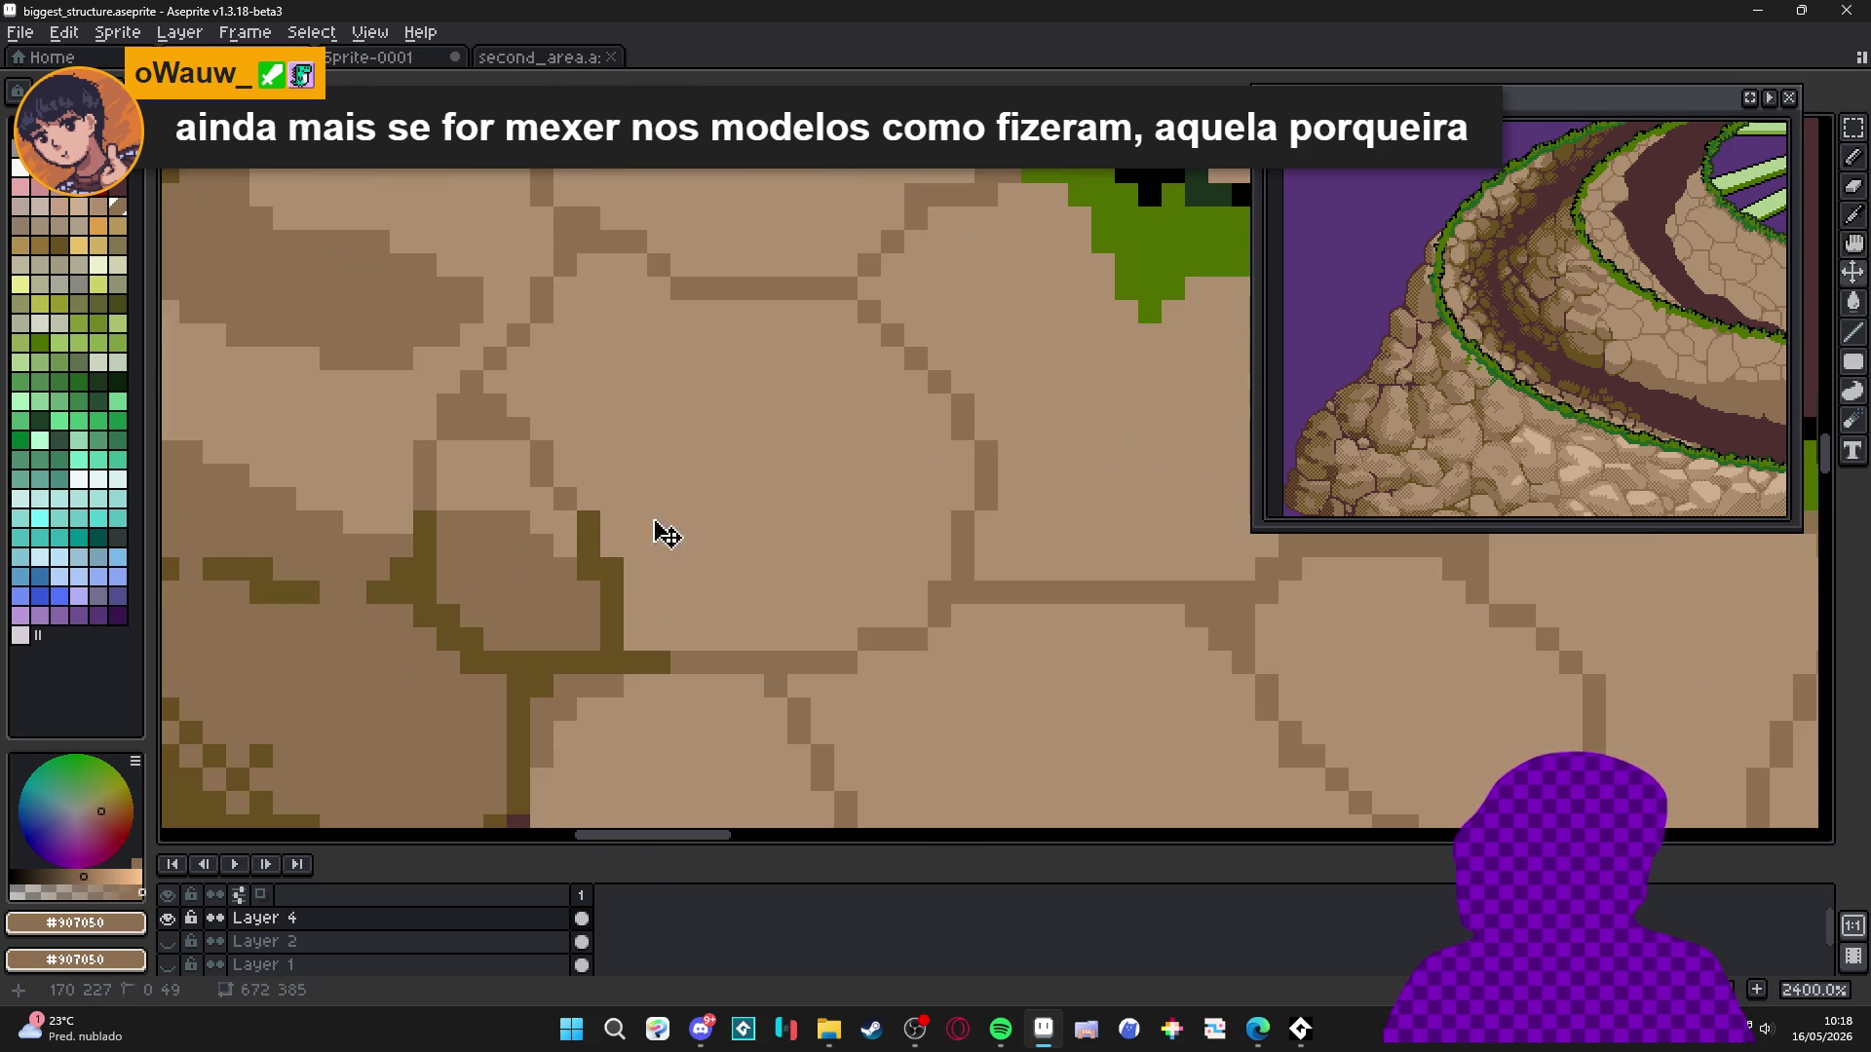
mouse_move(560, 463)
left_mouse_down()
mouse_move(687, 453)
mouse_move(906, 604)
mouse_move(634, 546)
left_mouse_up()
scroll(741, 542, "down", 3)
scroll(740, 542, "up", 2)
scroll(740, 542, "down", 2)
scroll(740, 541, "up", 3)
mouse_move(708, 419)
left_mouse_down()
mouse_move(721, 332)
mouse_move(745, 322)
mouse_move(815, 497)
mouse_move(719, 458)
mouse_move(696, 360)
left_mouse_up()
scroll(814, 478, "down", 4)
scroll(815, 477, "up", 3)
left_click_drag(814, 478, 843, 487)
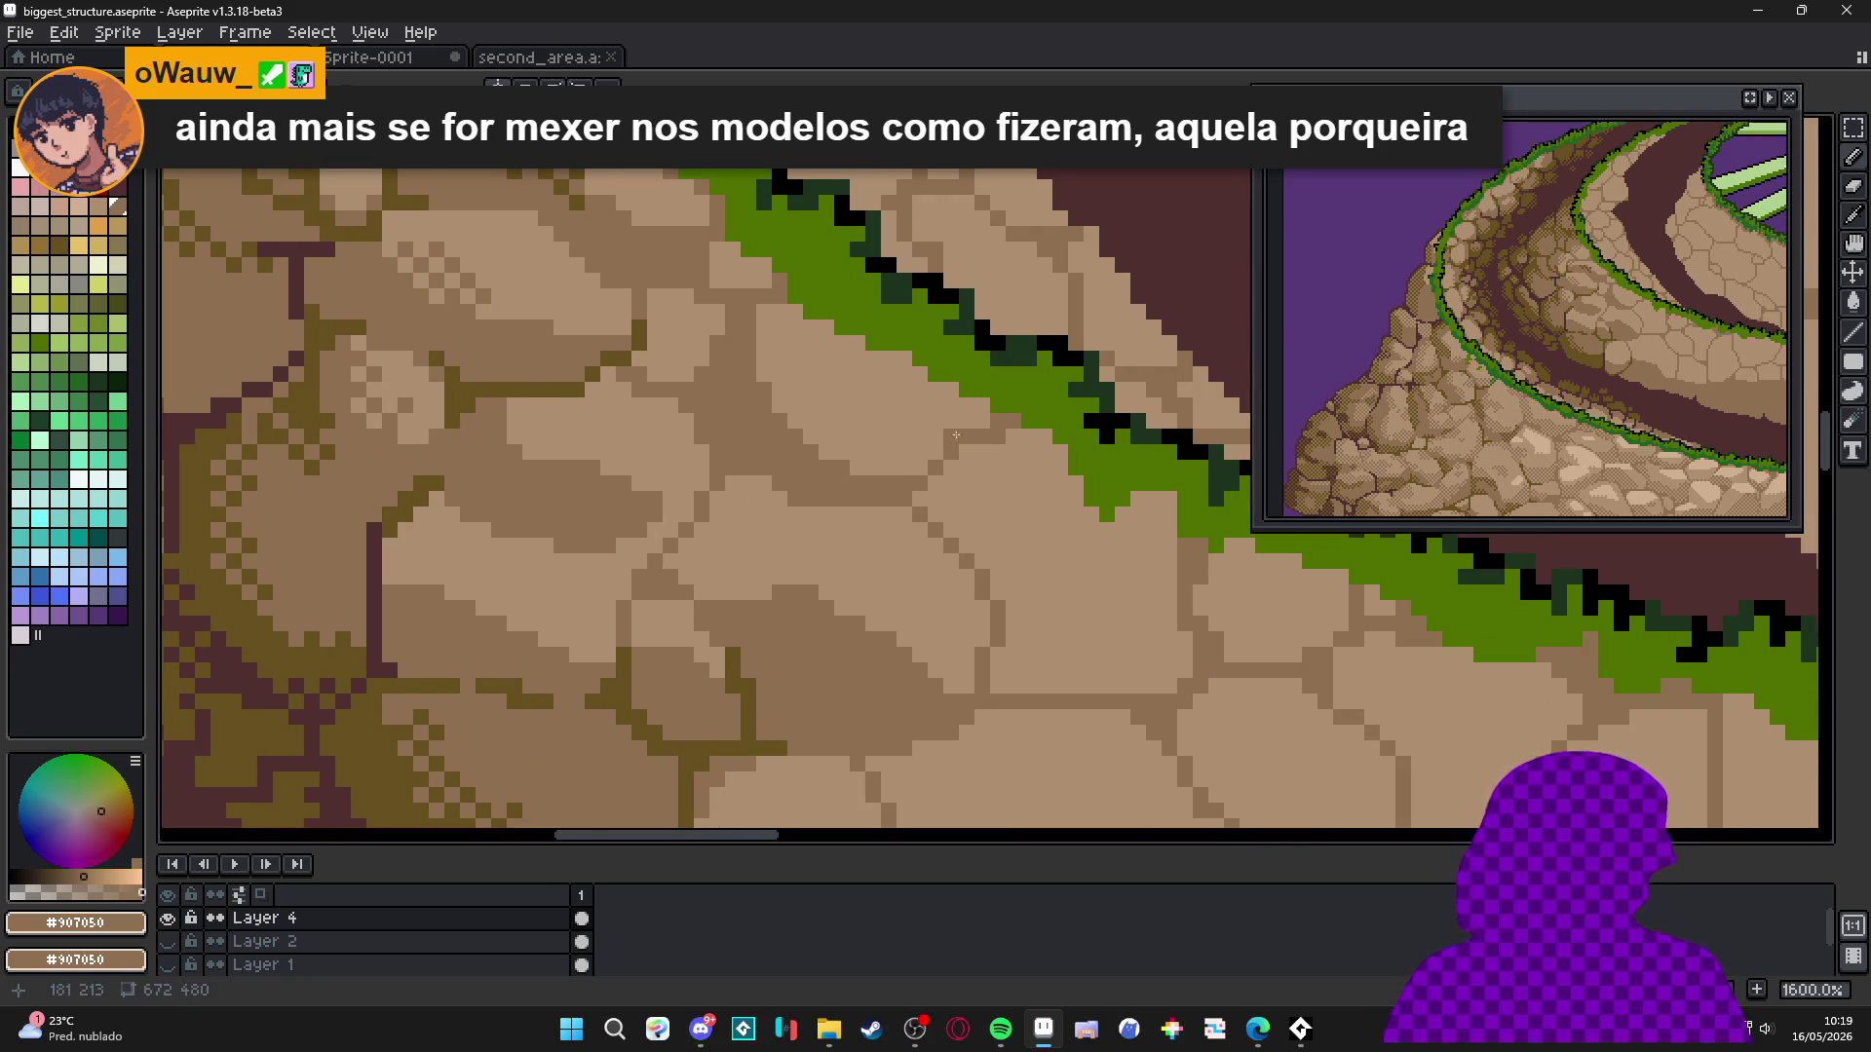
Save the updated terraces to biggest_structure.aseprite.
scroll(953, 388, "down", 4)
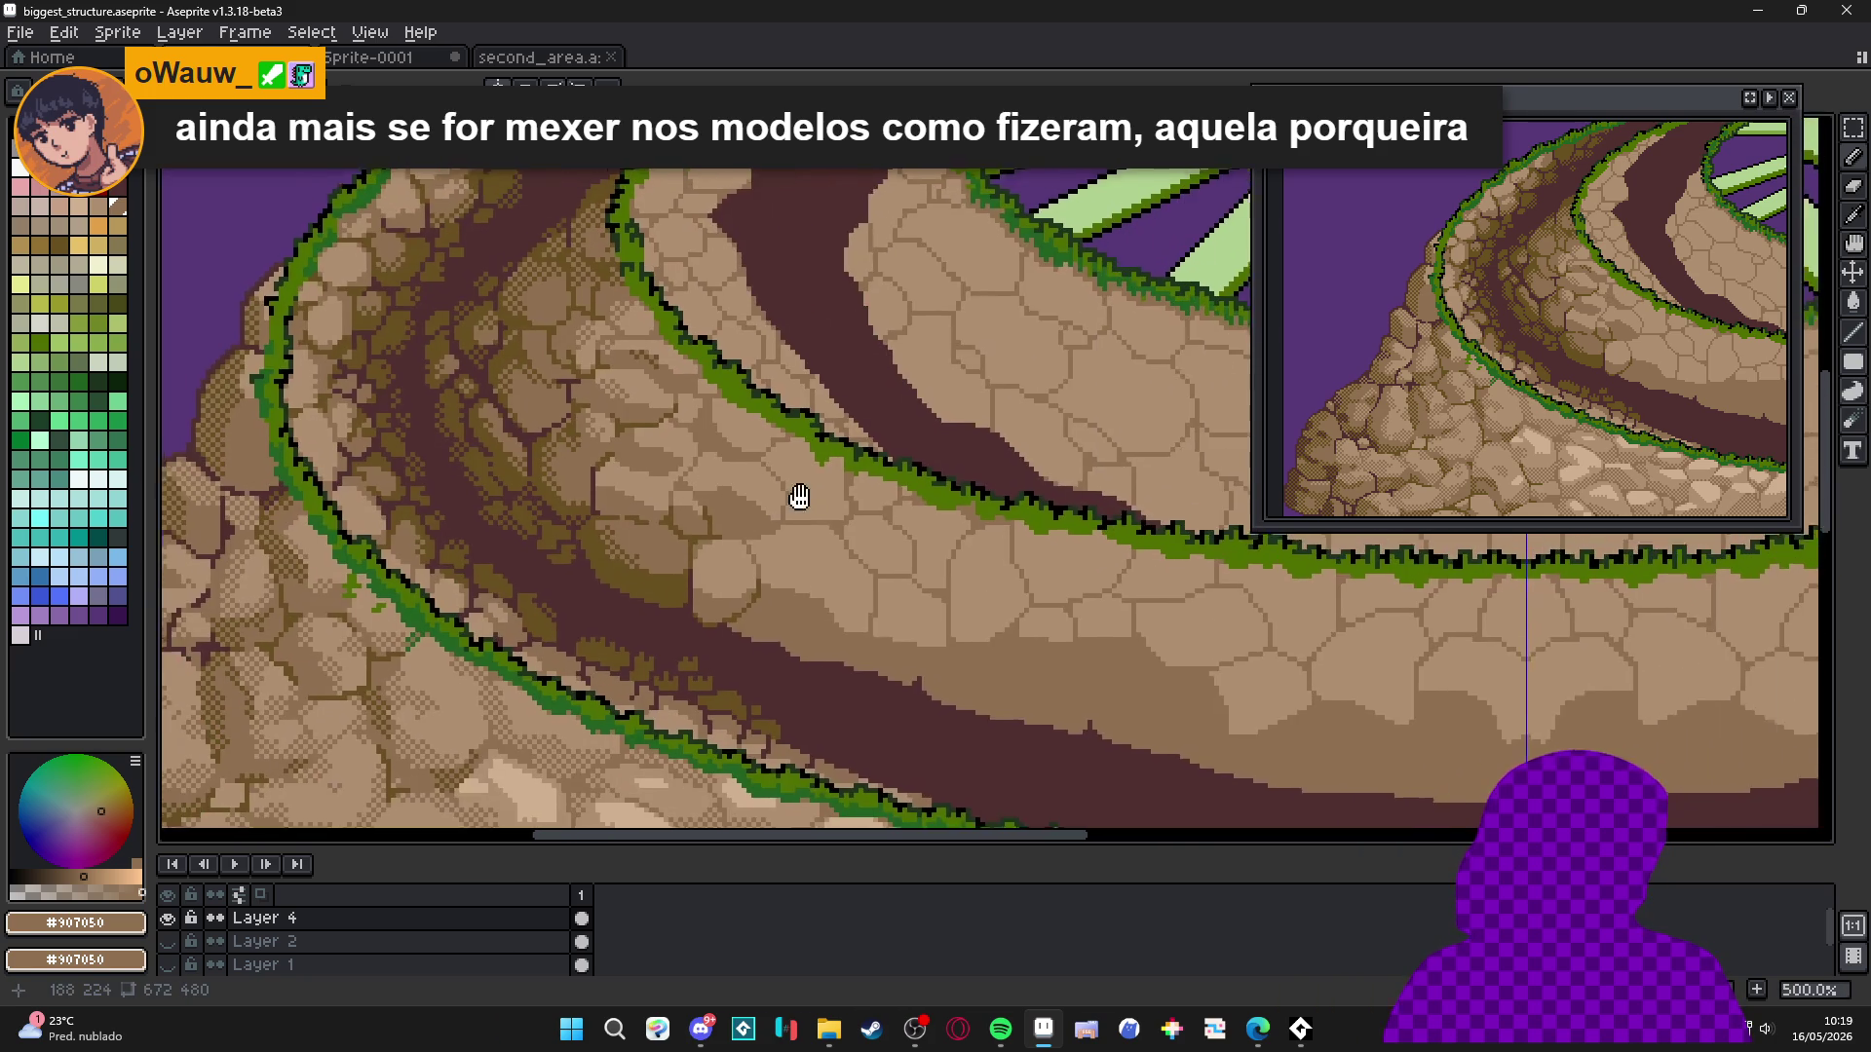
mouse_move(718, 402)
left_mouse_down()
mouse_move(662, 585)
mouse_move(741, 507)
mouse_move(682, 409)
mouse_move(604, 584)
mouse_move(634, 585)
left_mouse_up()
key("ctrl+s")
scroll(663, 445, "up", 5)
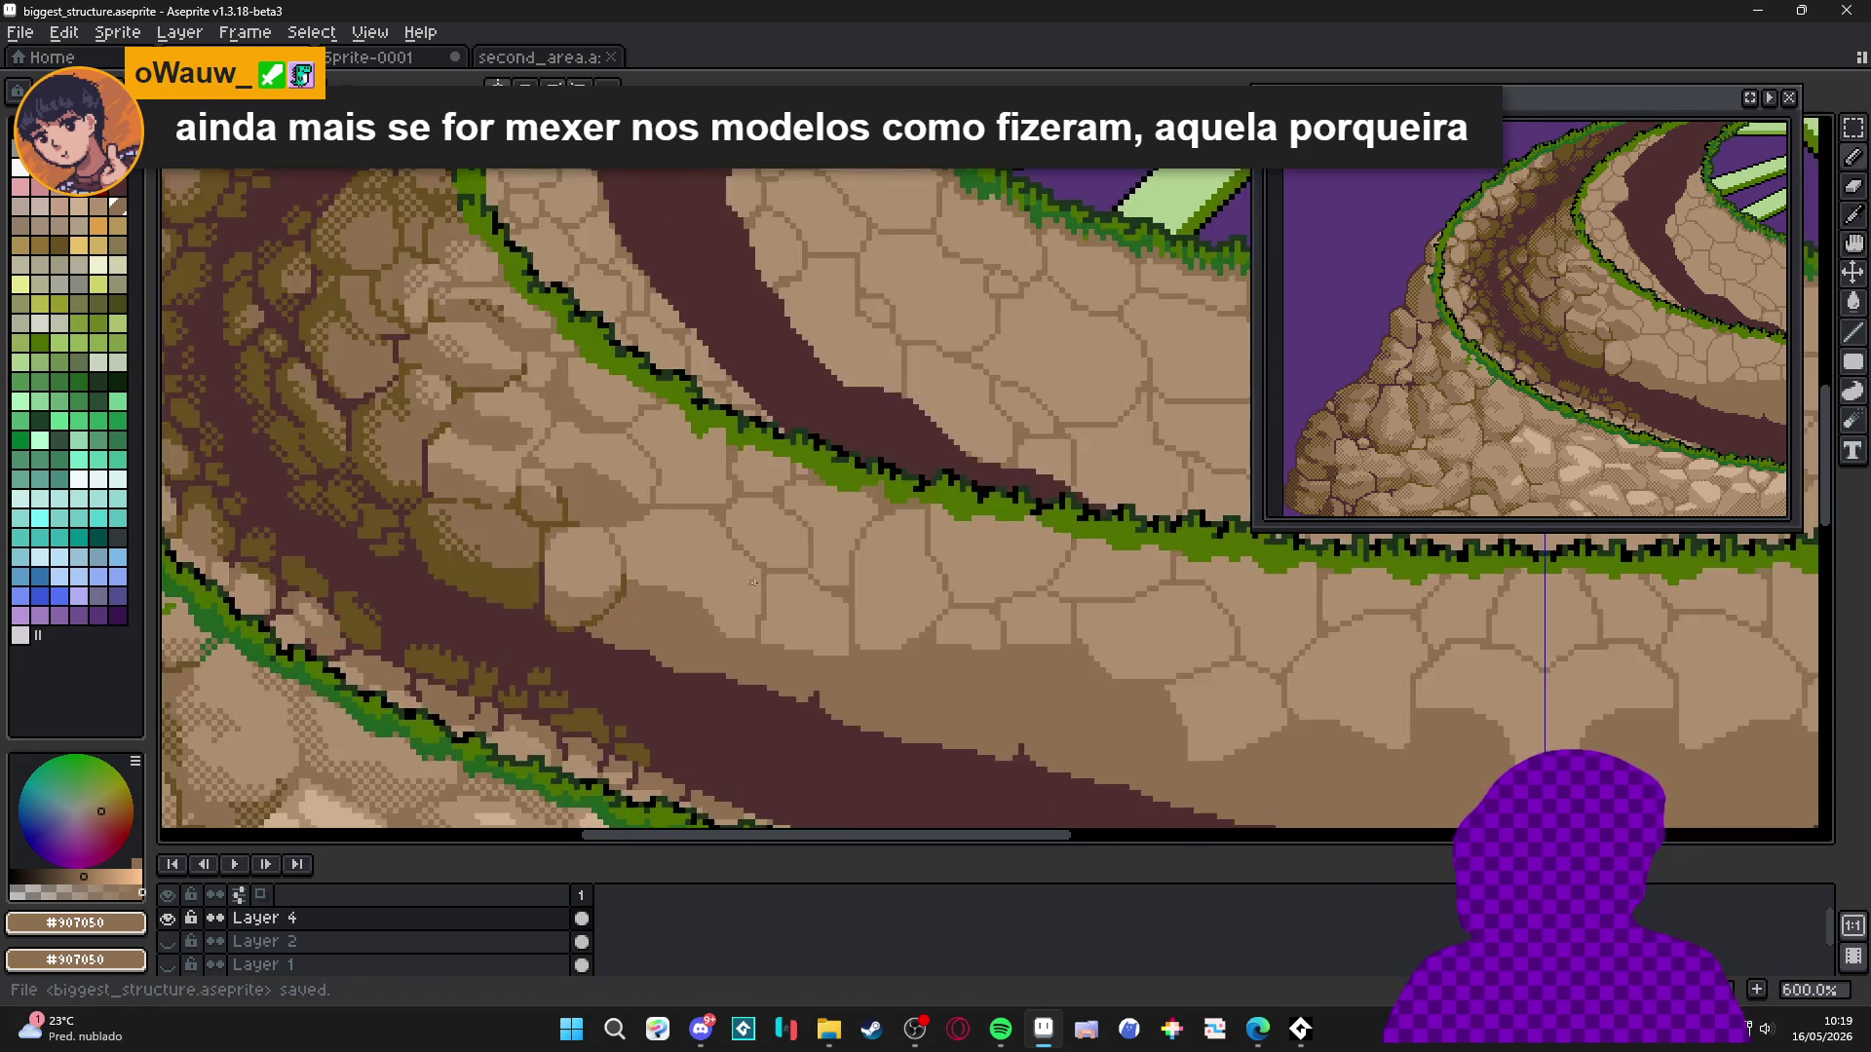
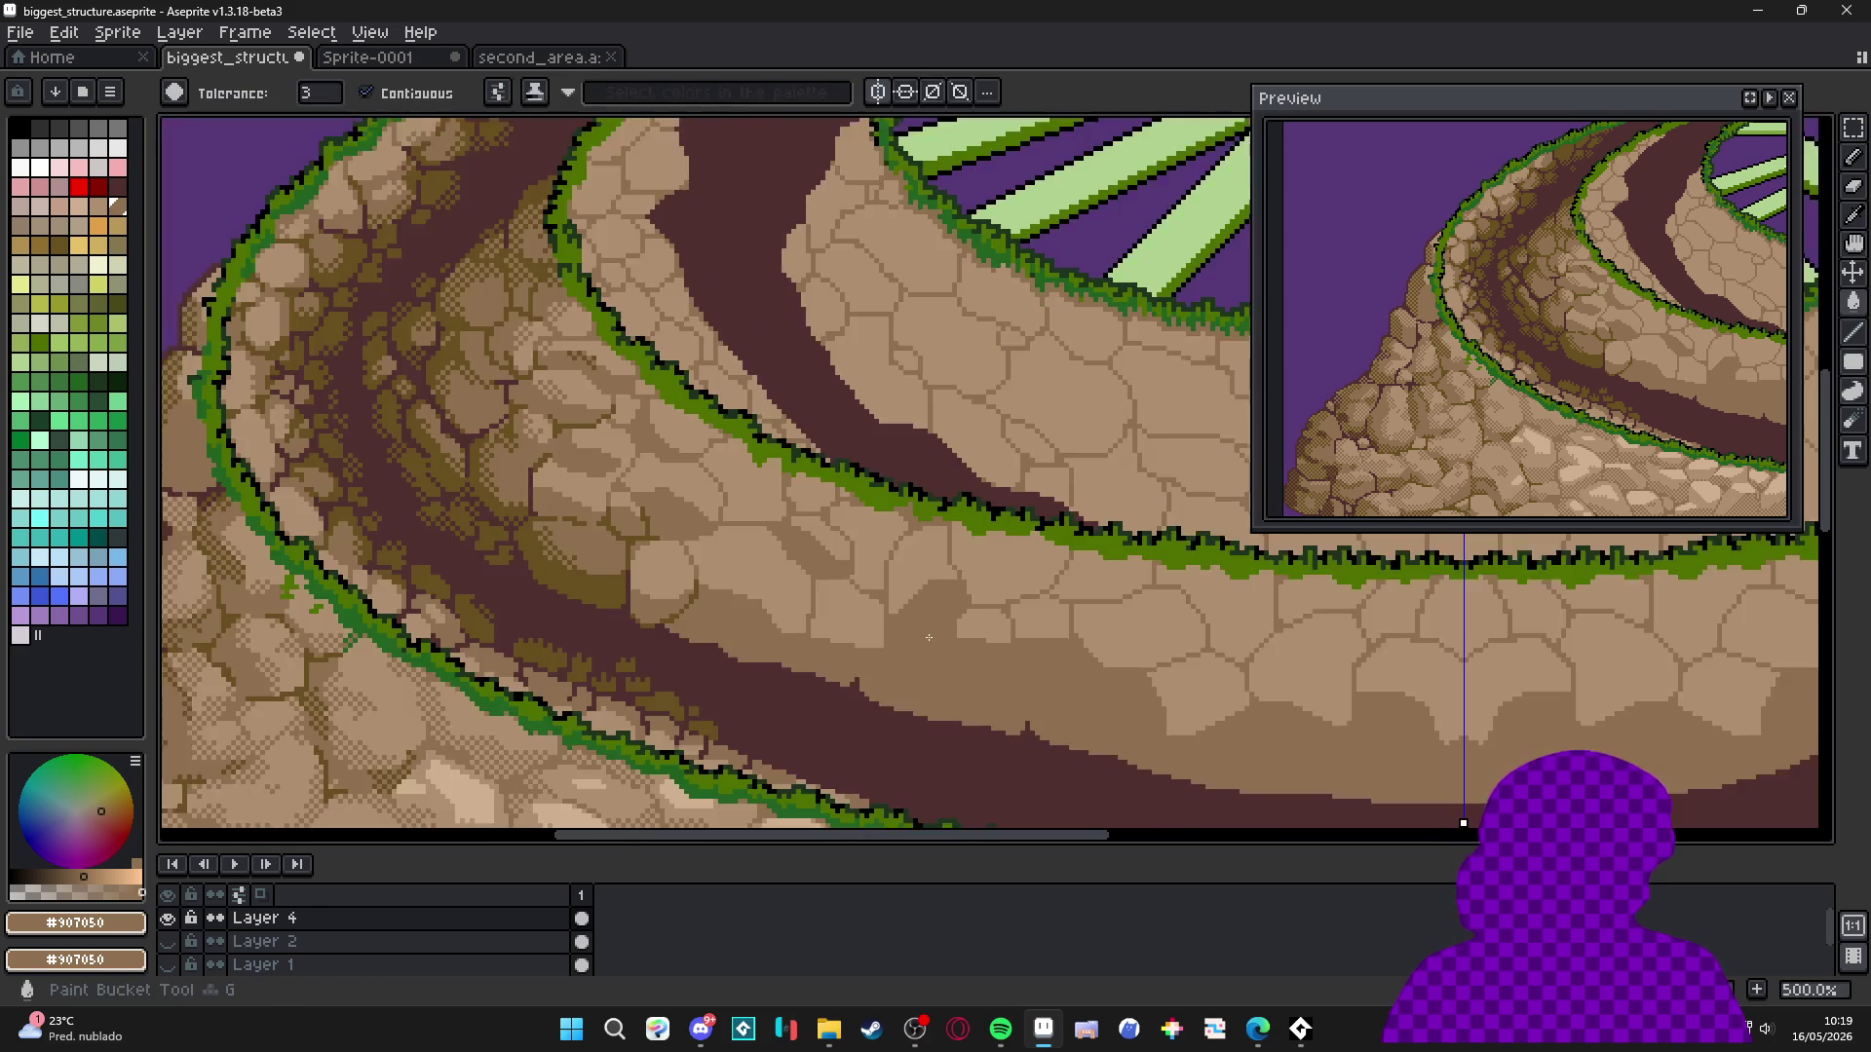
Save the file, then undo the last paint-bucket fill and two pencil strokes.
key("ctrl+s")
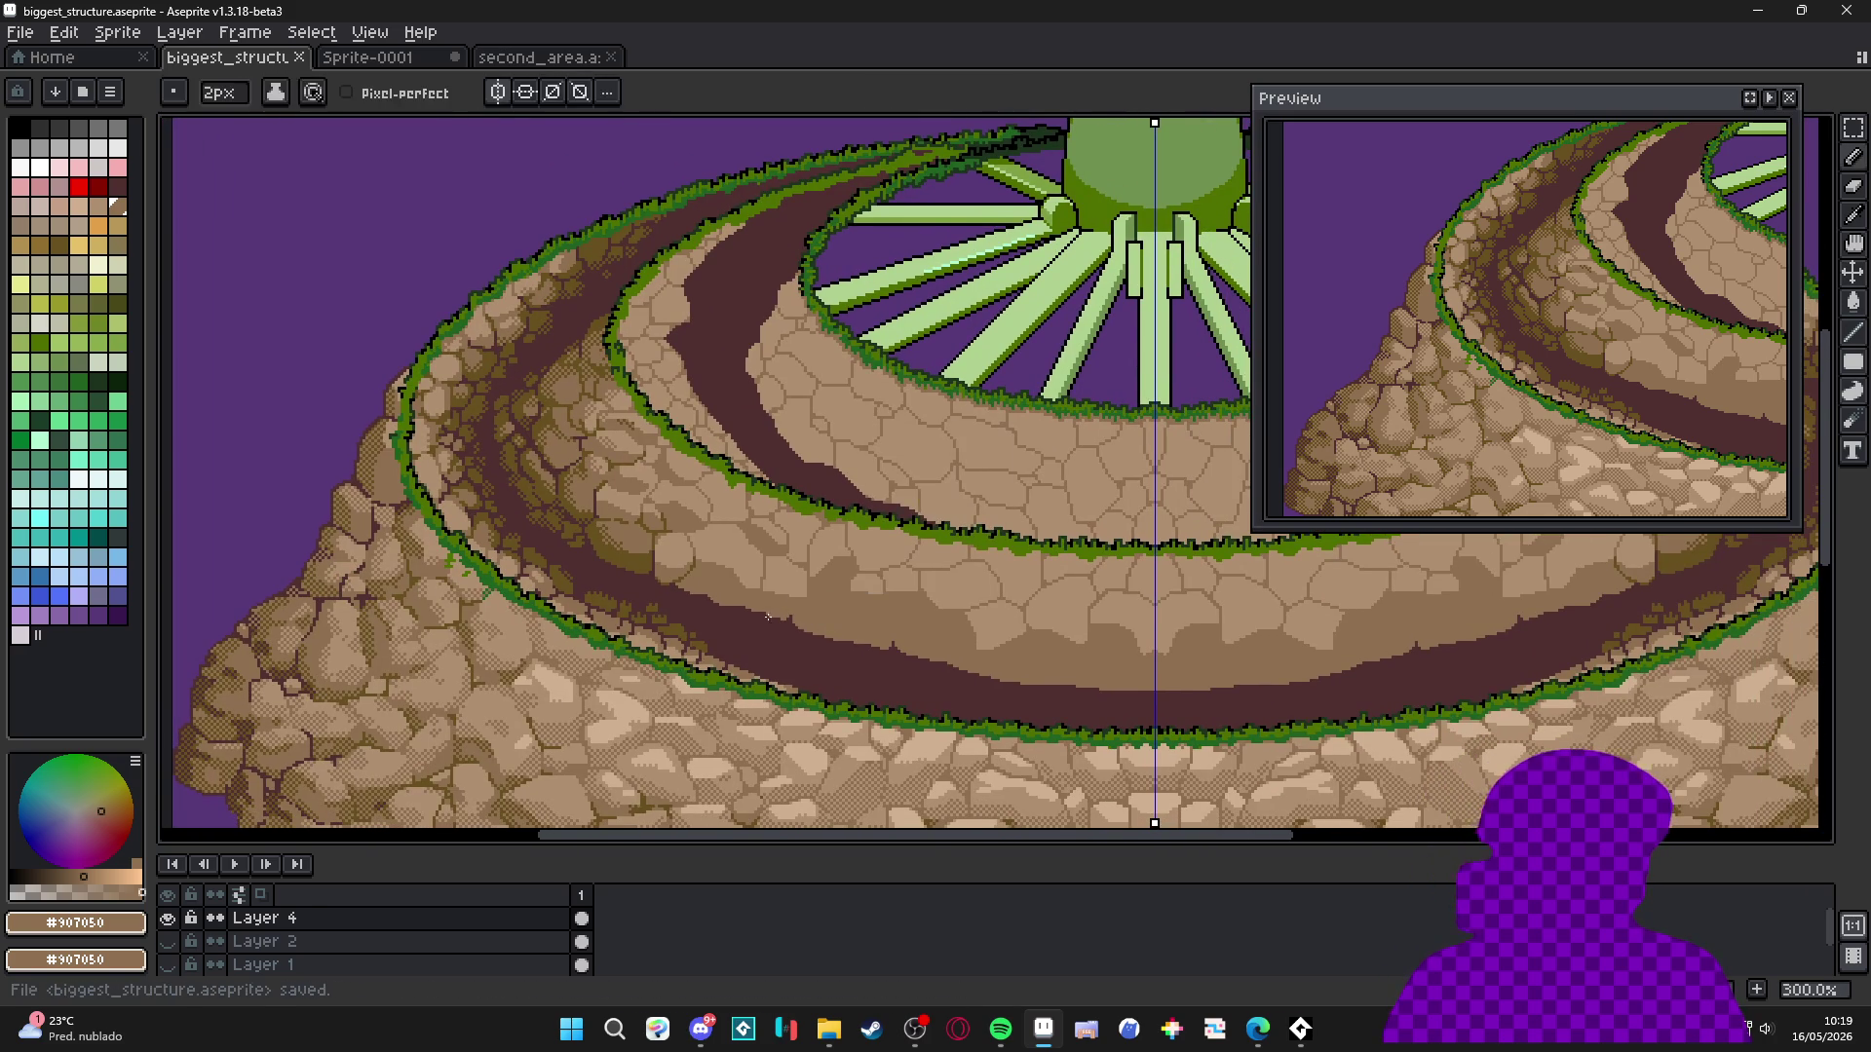
key("ctrl+z")
scroll(851, 620, "down", 1)
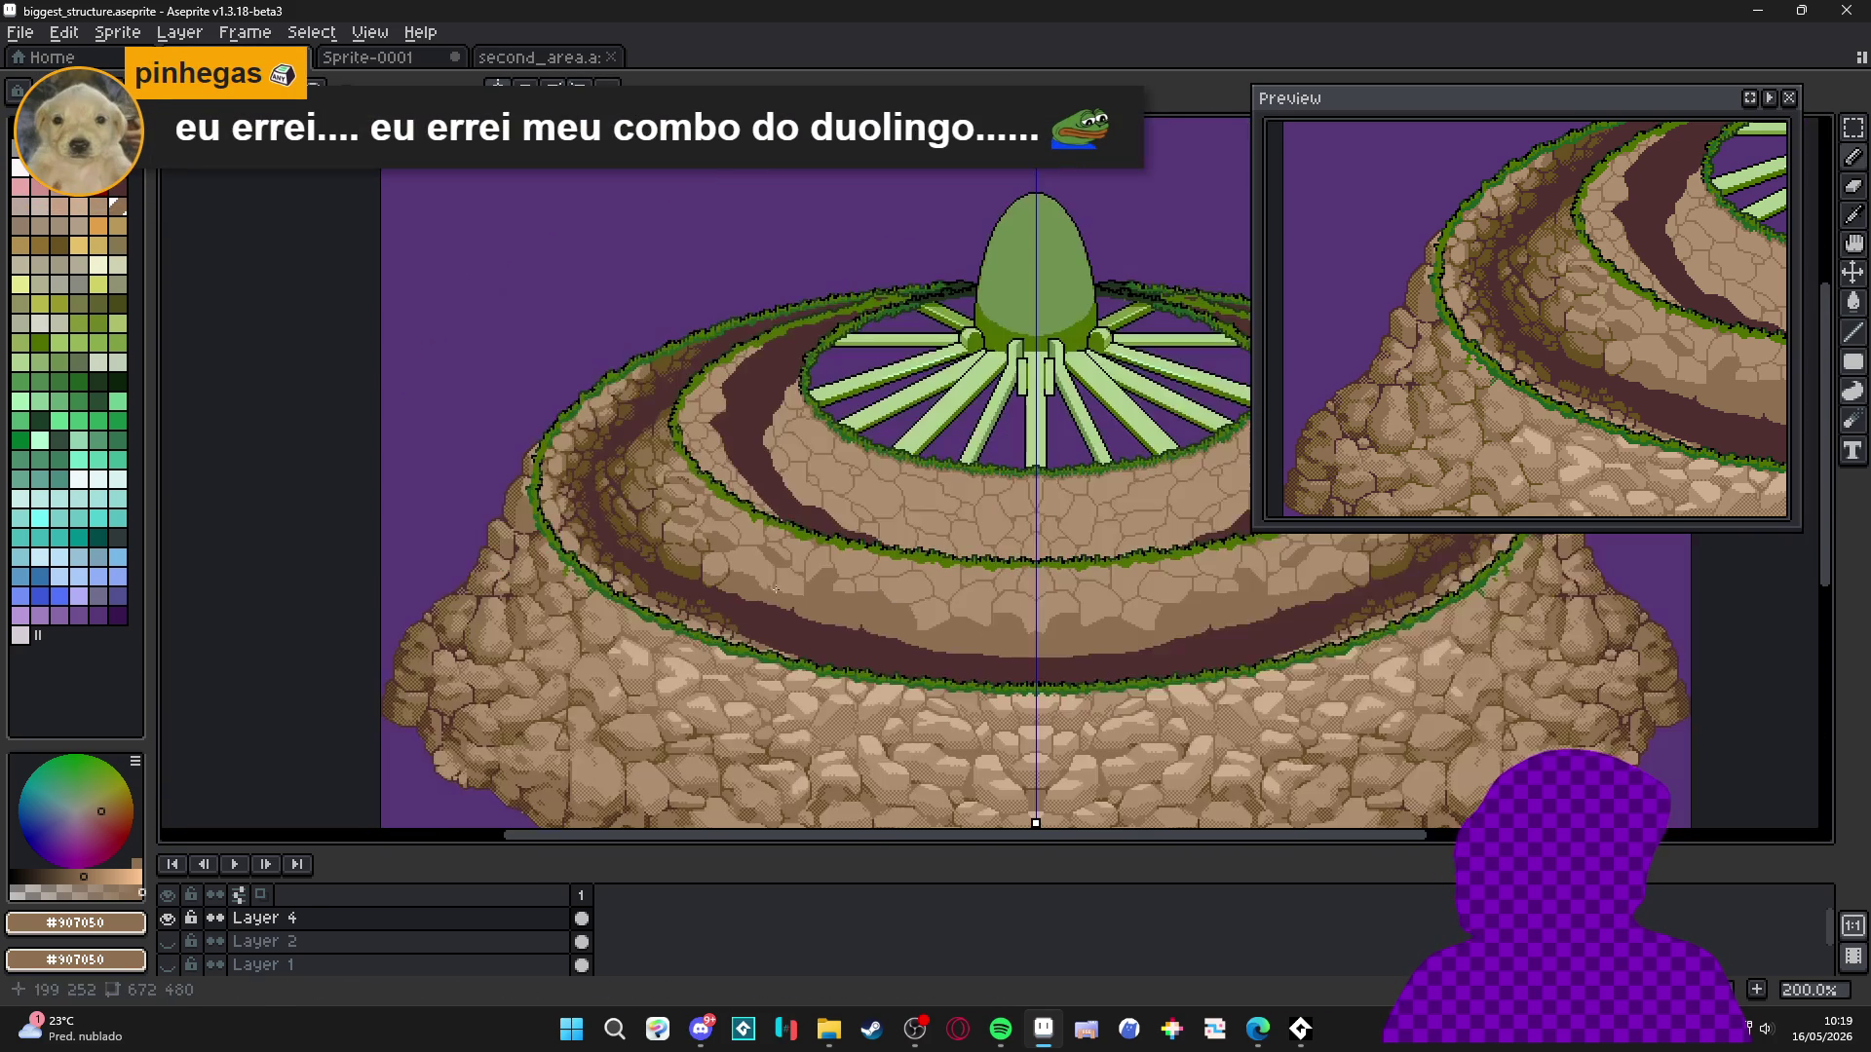
key("ctrl+z")
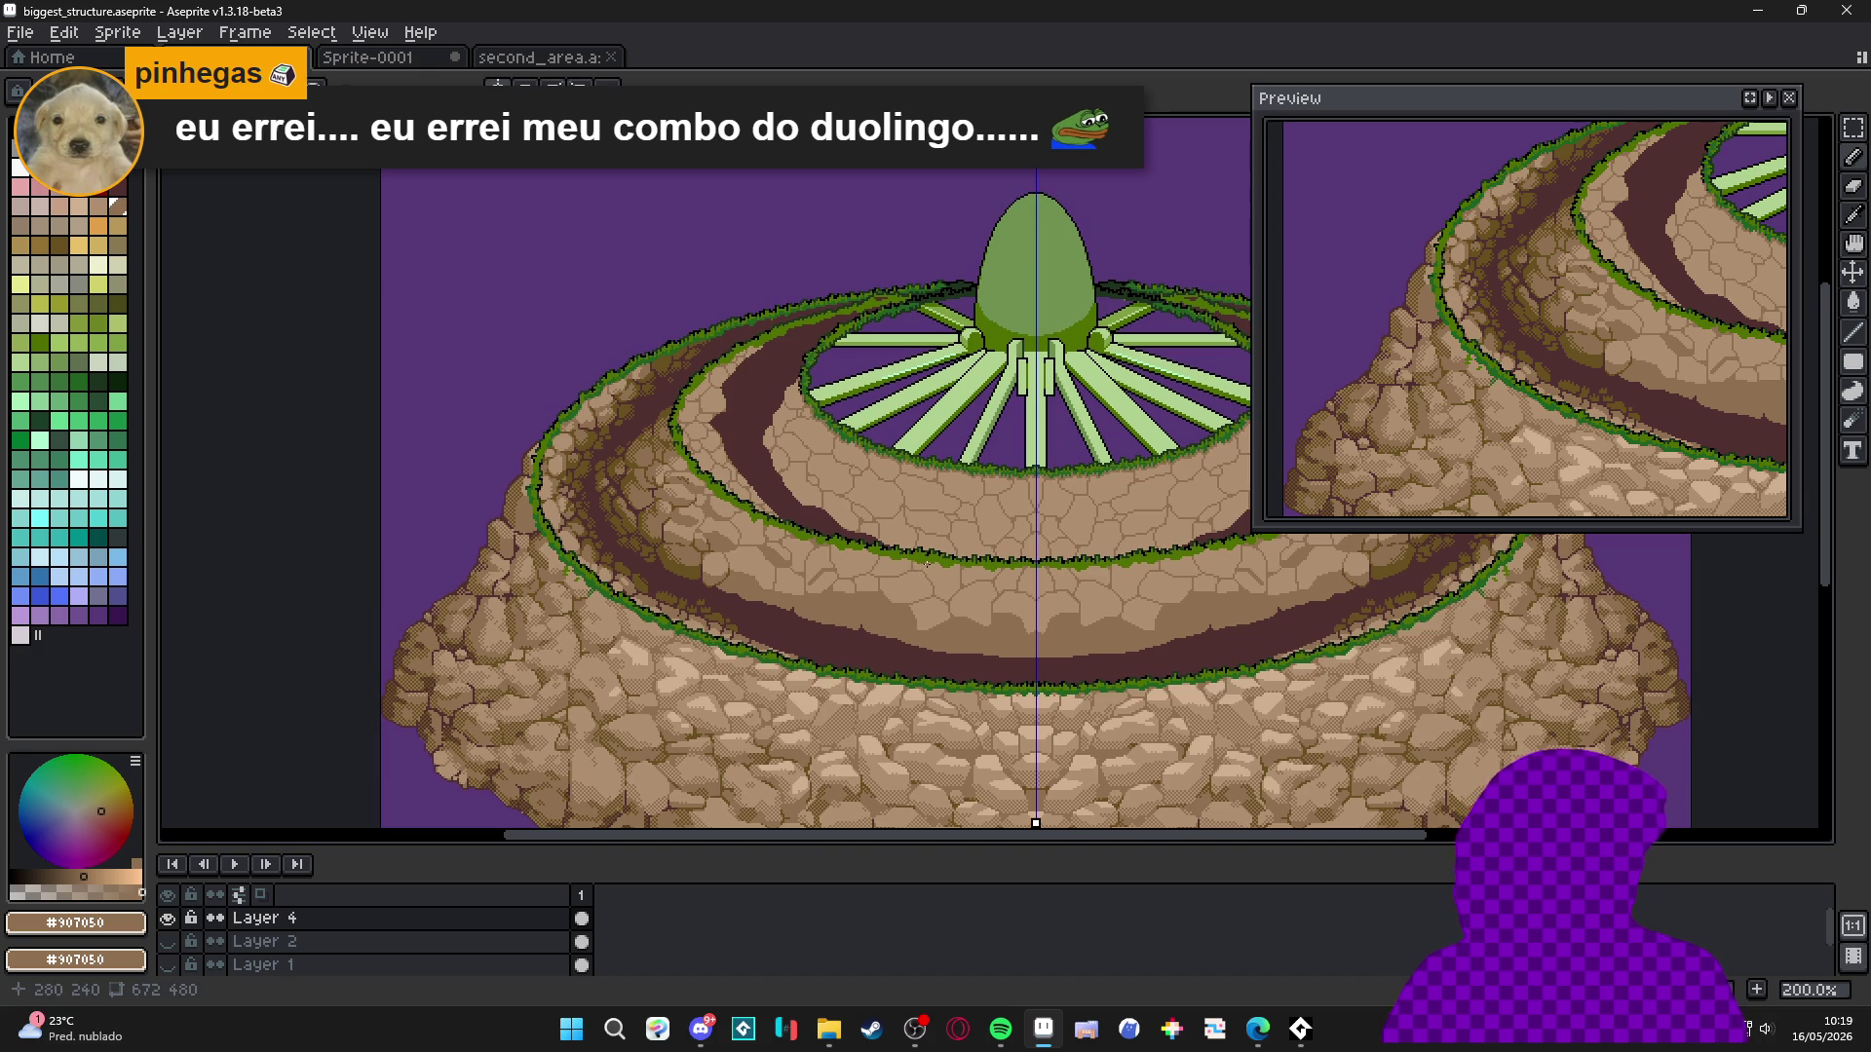
key("ctrl+z")
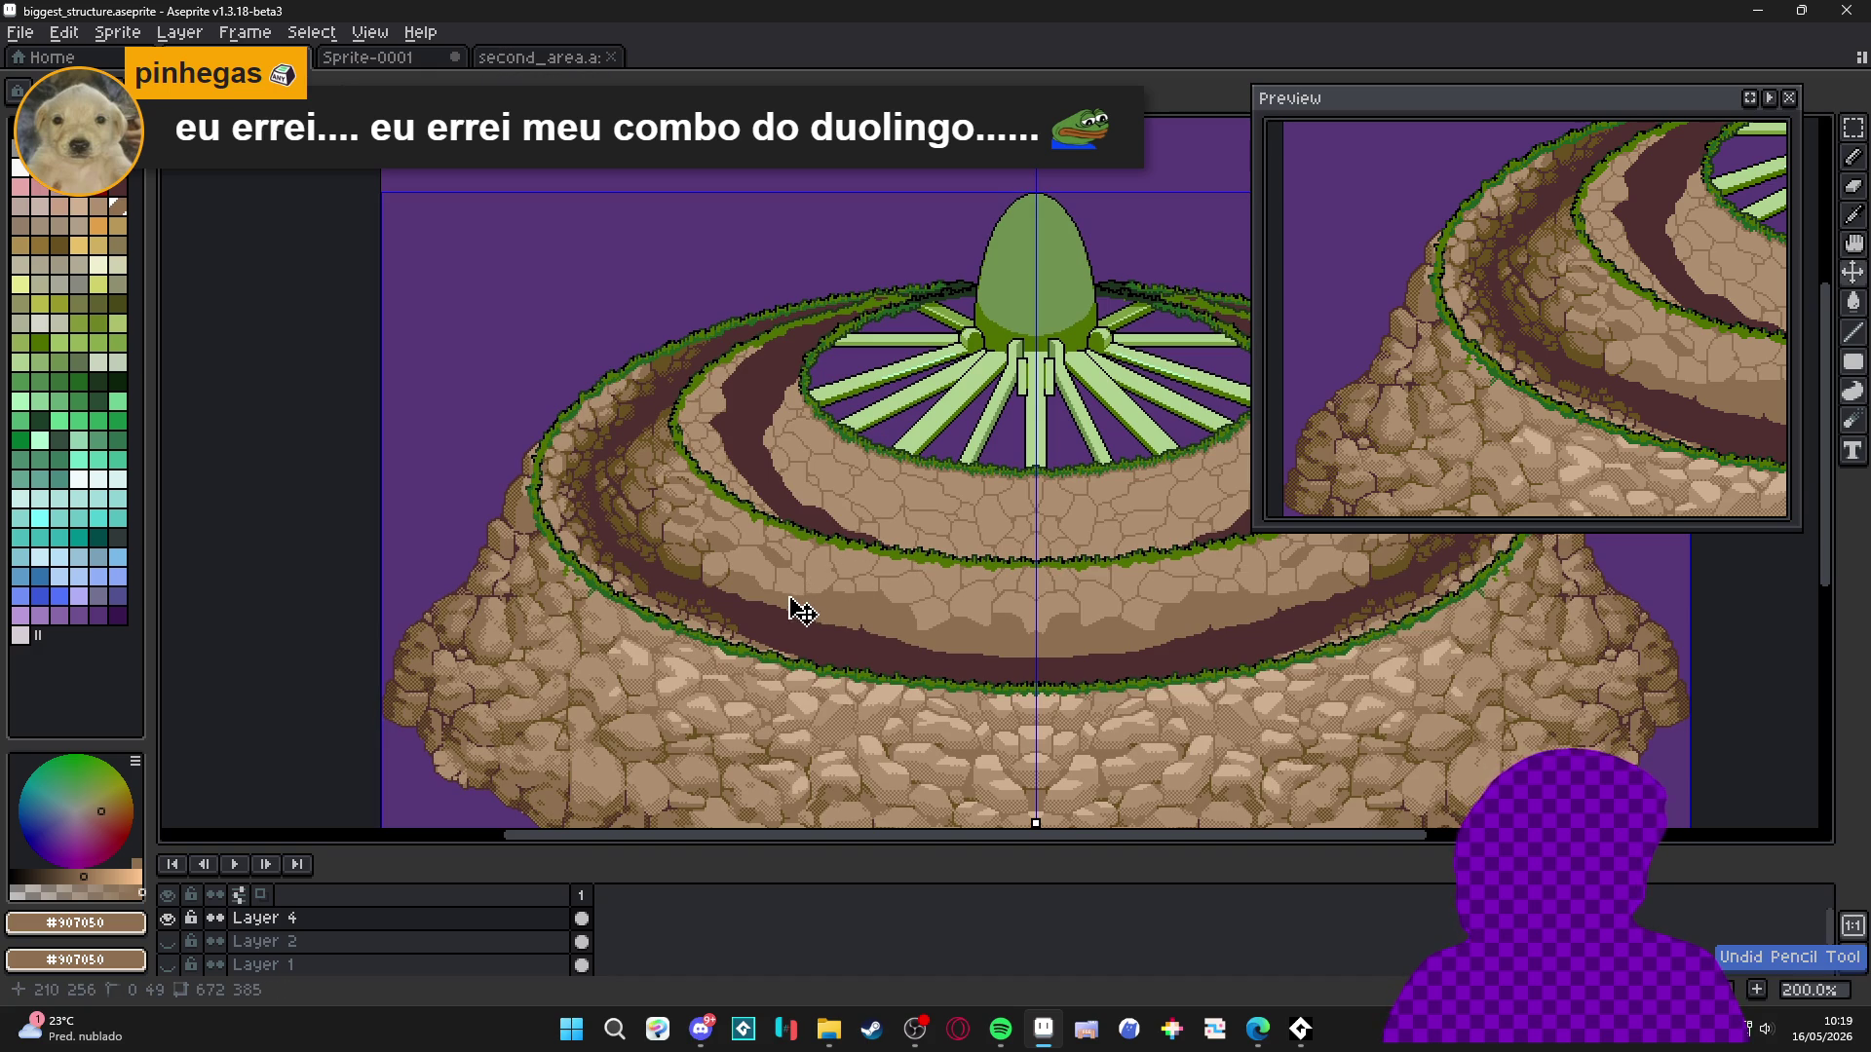
Pick olive from the artwork and draw olive crack lines on the middle-tier stone.
scroll(677, 539, "up", 4)
scroll(677, 539, "up", 5)
left_click(764, 546, "alt")
mouse_move(861, 545)
left_mouse_down()
mouse_move(860, 497)
mouse_move(902, 506)
mouse_move(813, 458)
mouse_move(912, 487)
left_mouse_up()
scroll(912, 499, "down", 5)
scroll(883, 469, "up", 5)
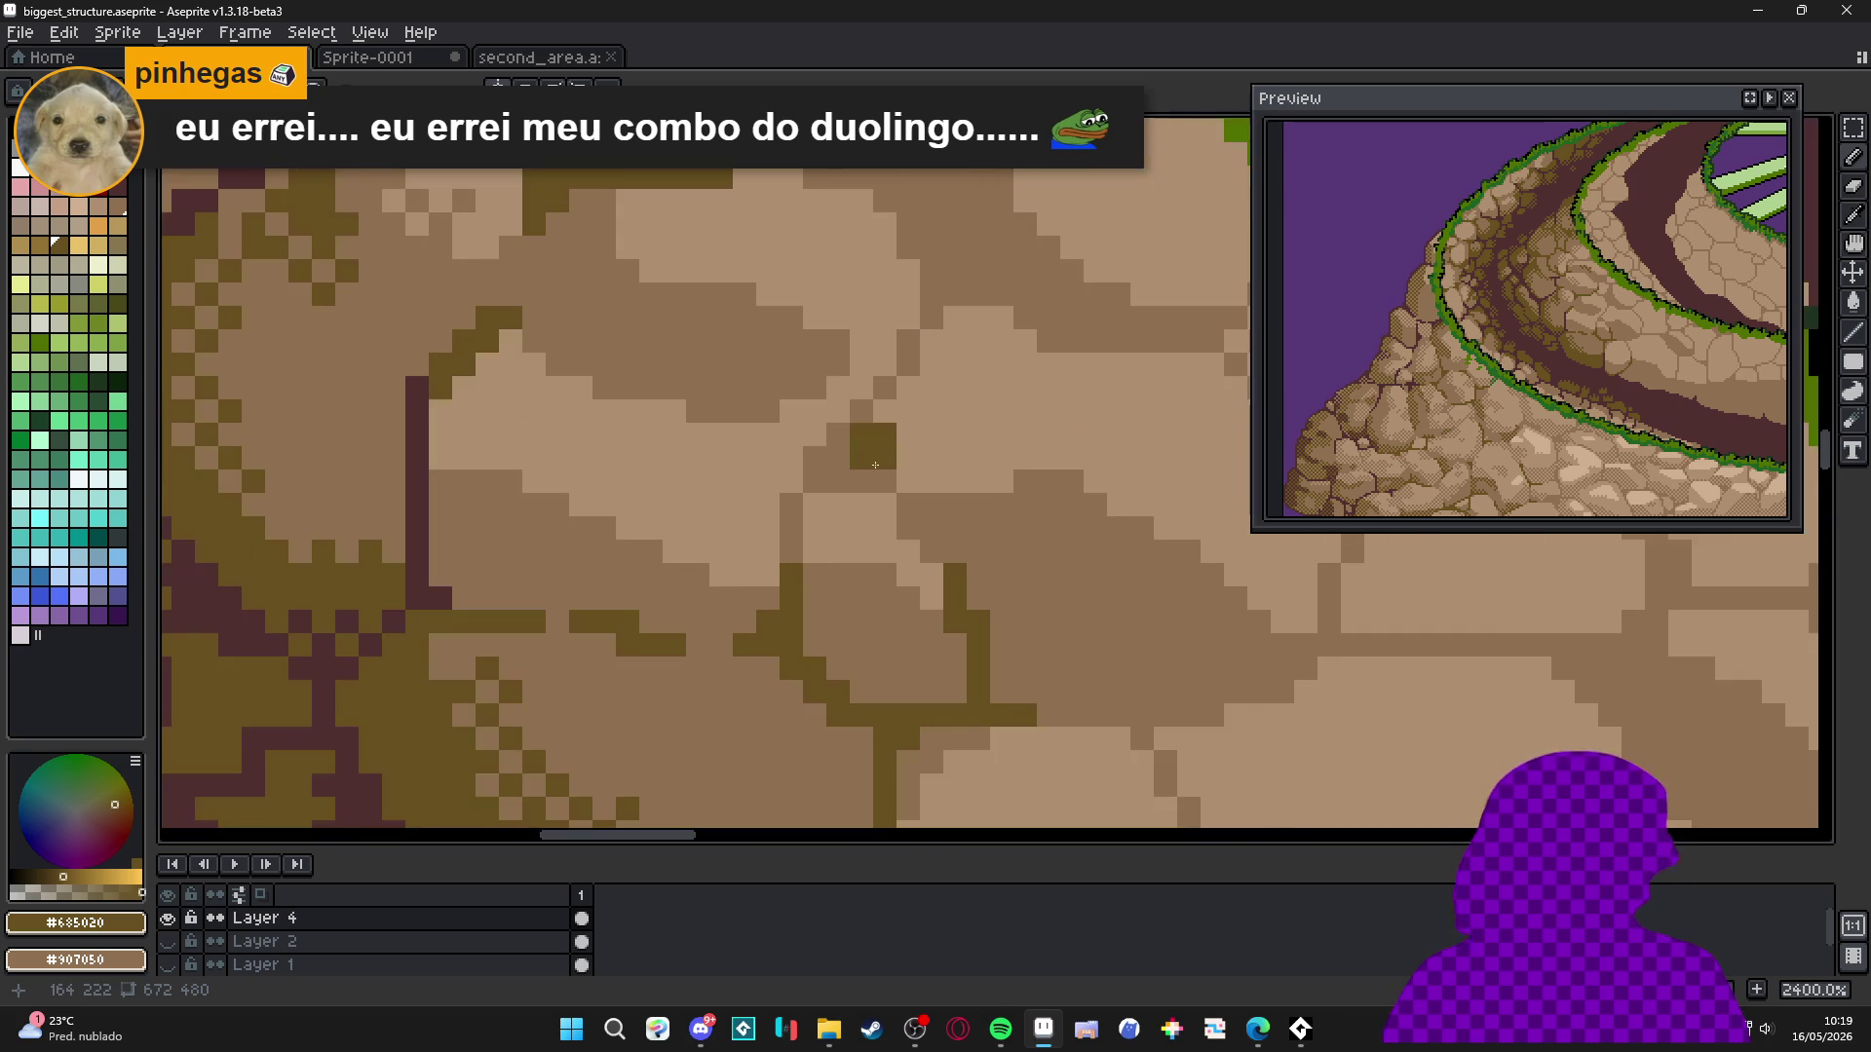
left_click_drag(815, 482, 865, 477)
key("ctrl+z")
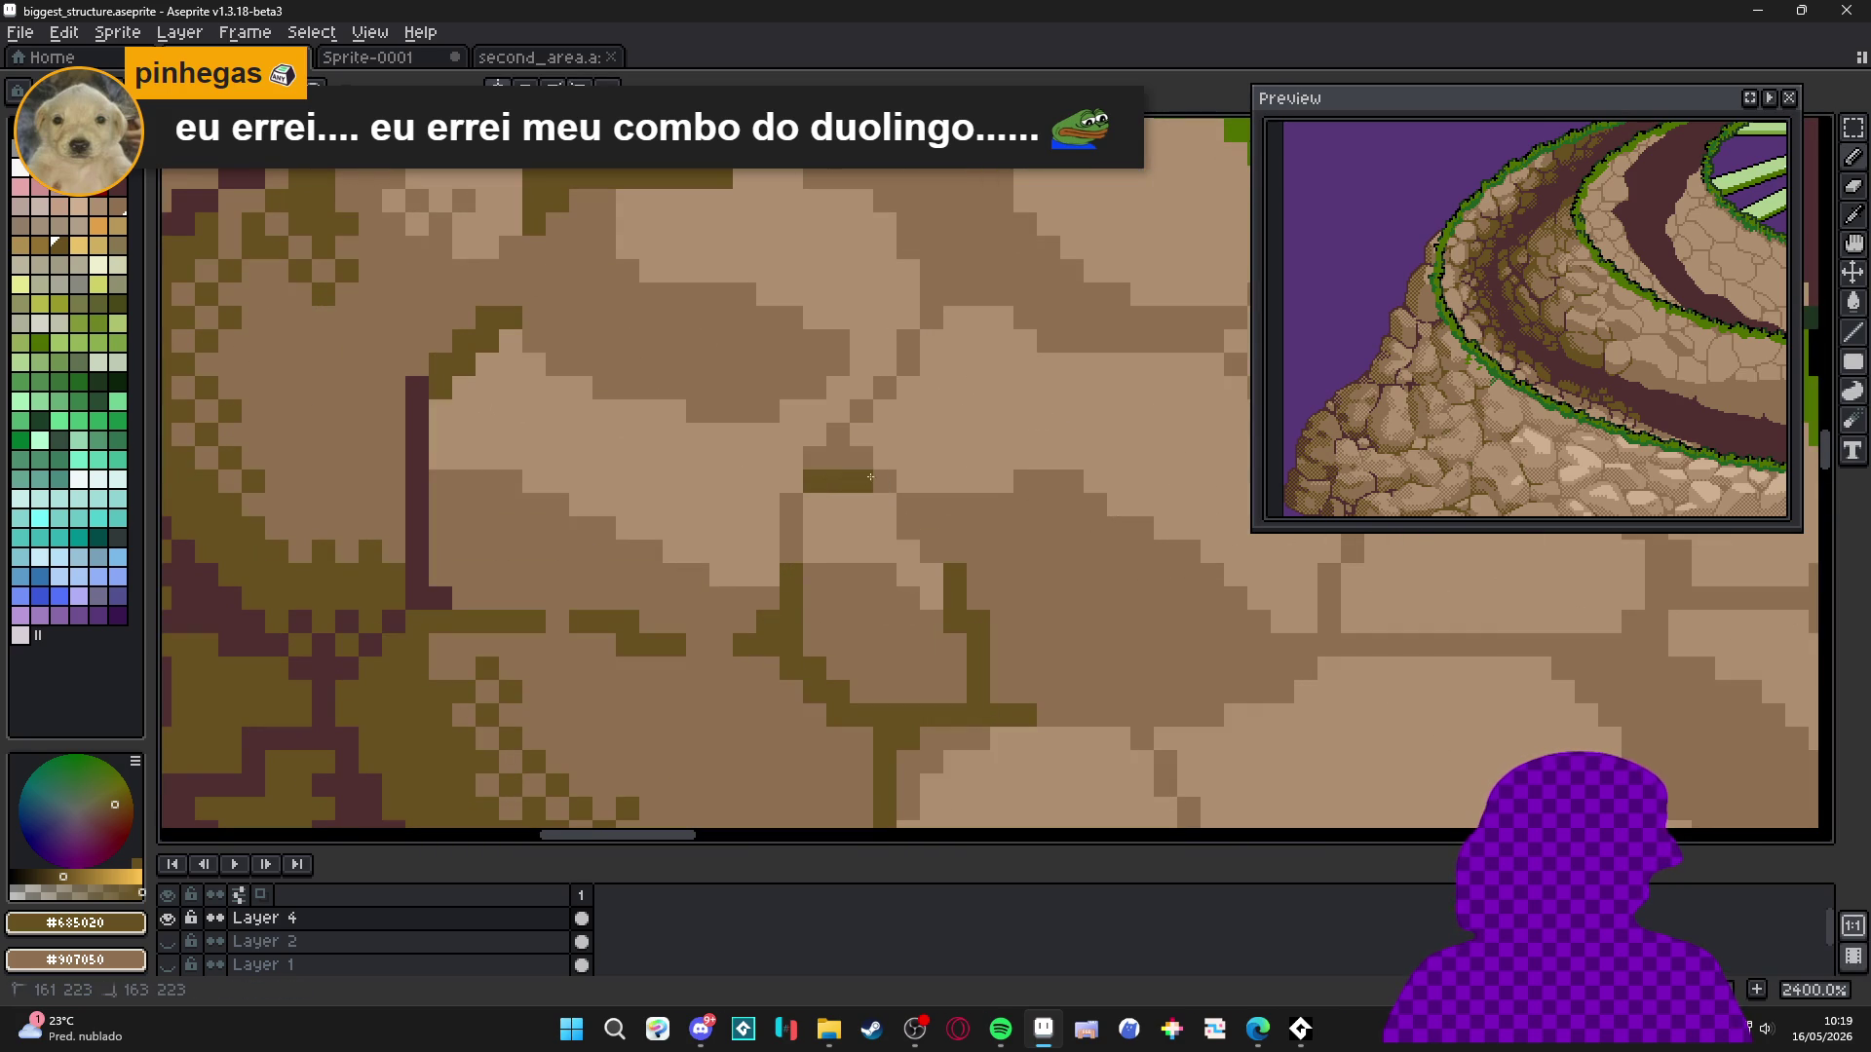
Repaint stray olive pixels brown and add a pixel to continue the crack line.
right_click(799, 543)
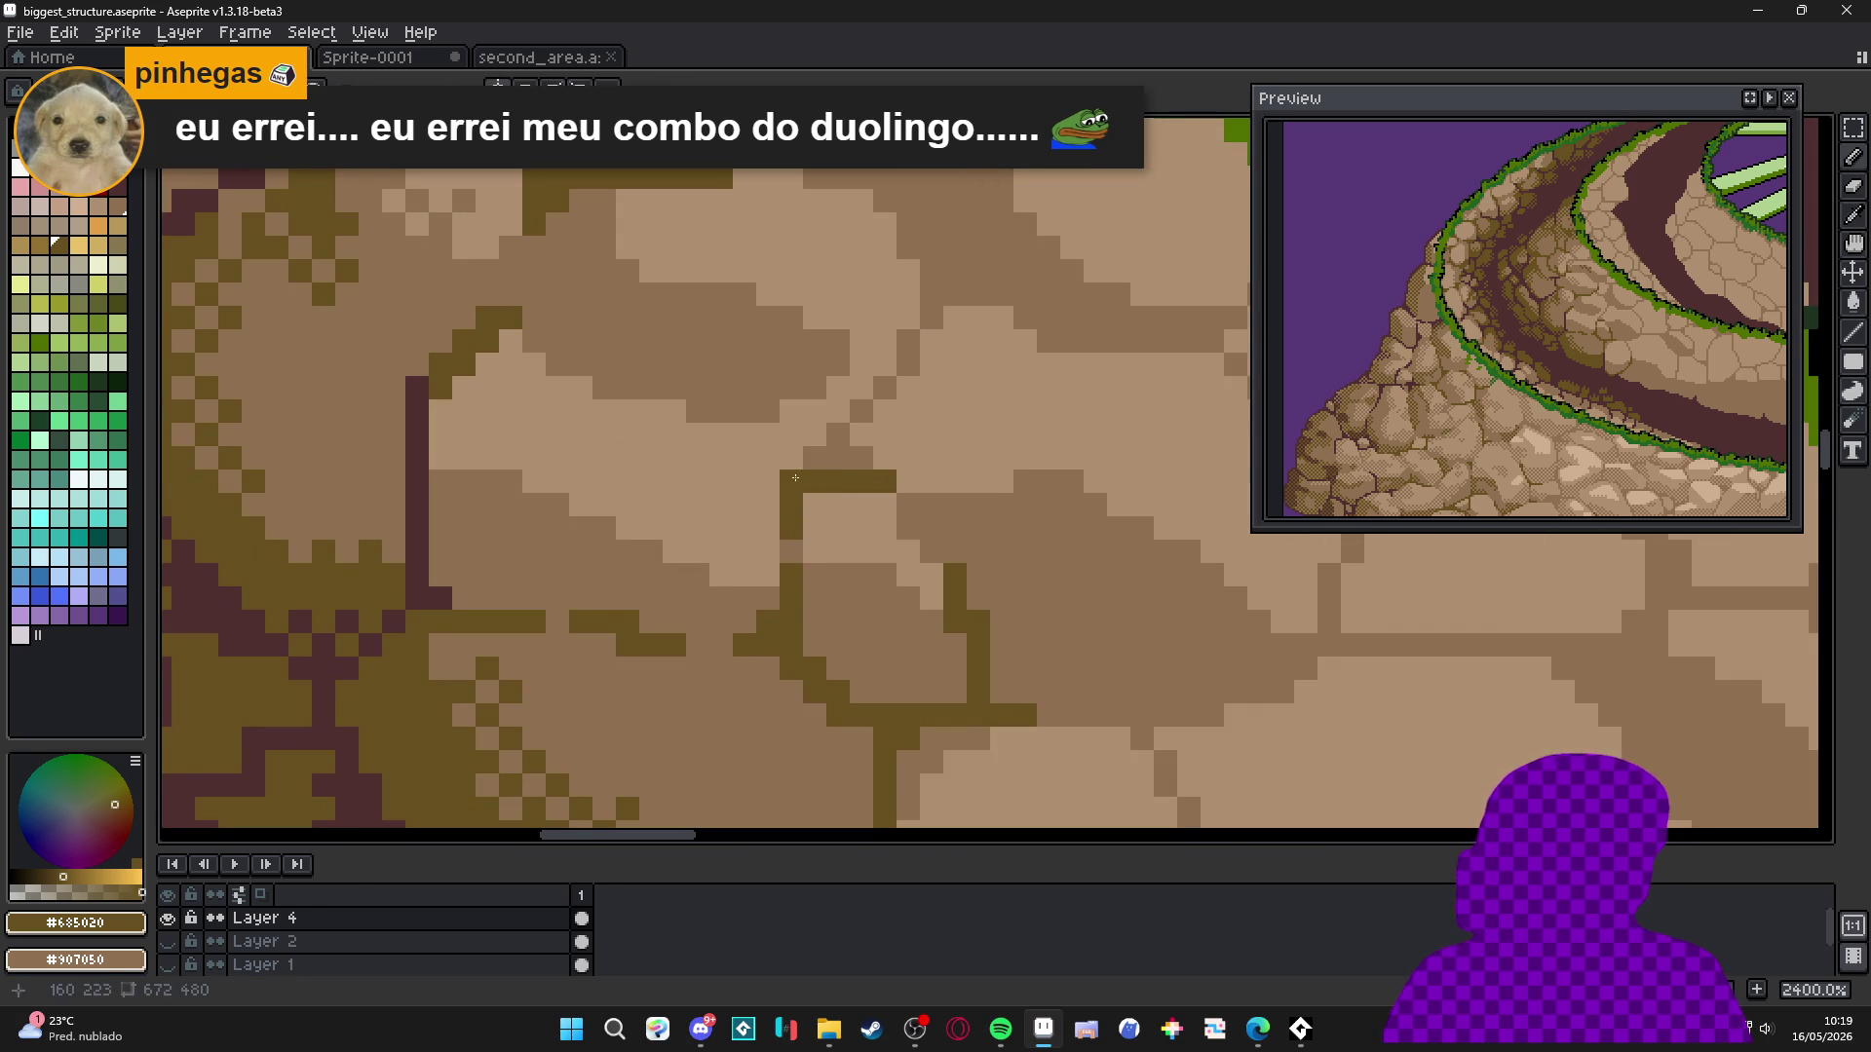
right_click(792, 482)
right_click(815, 482)
left_click(827, 462)
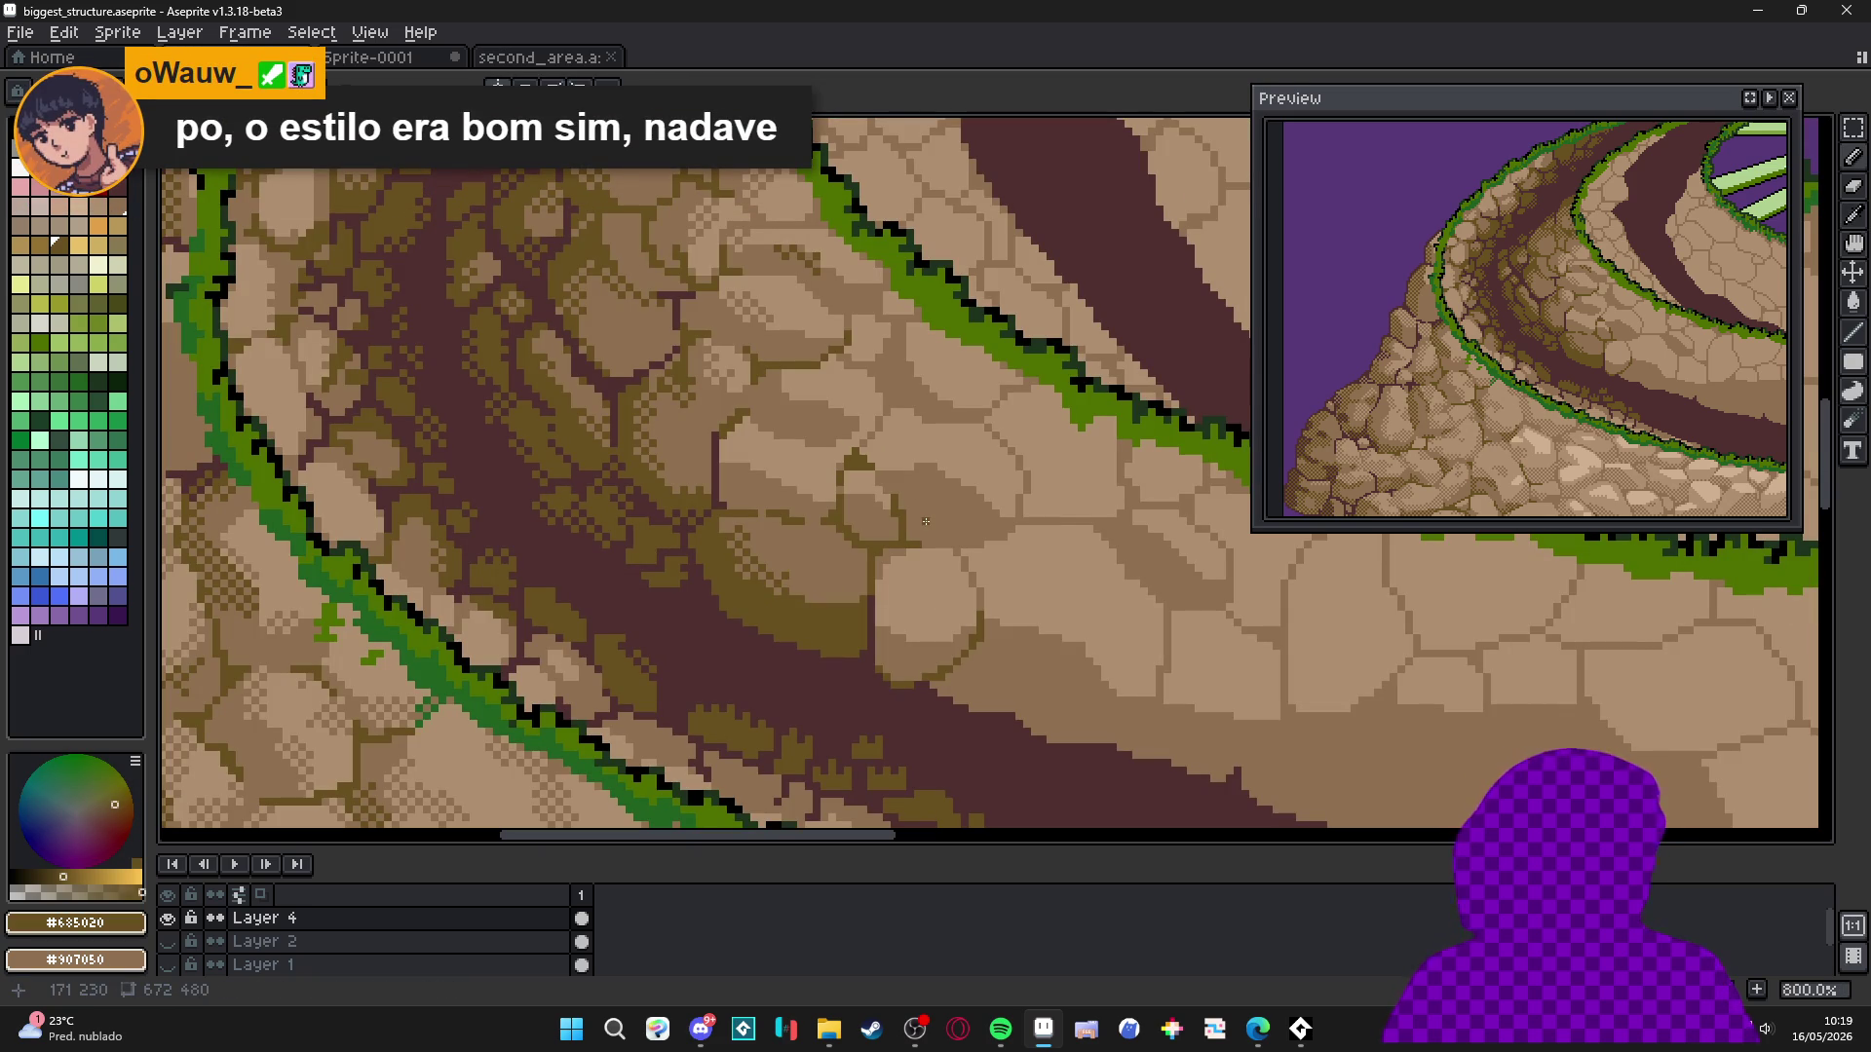
scroll(828, 414, "left", 2)
scroll(774, 406, "down", 3)
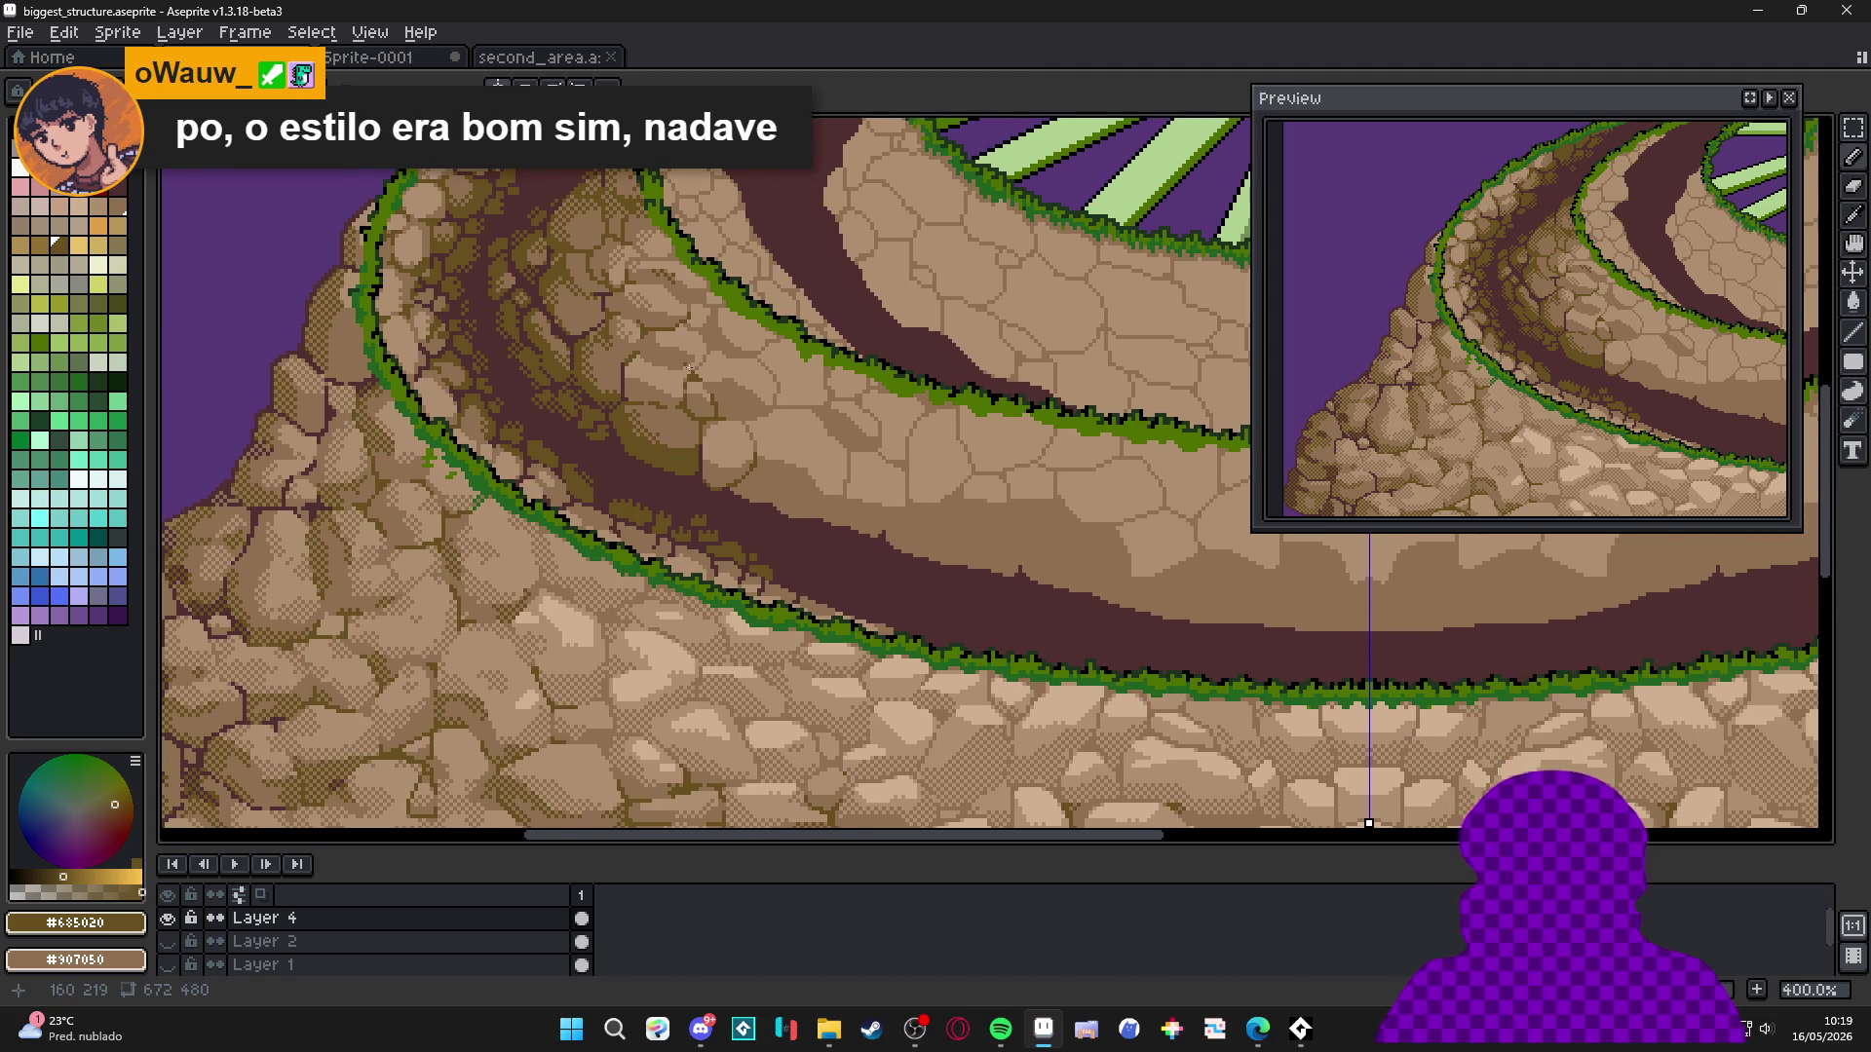
scroll(680, 361, "down", 1)
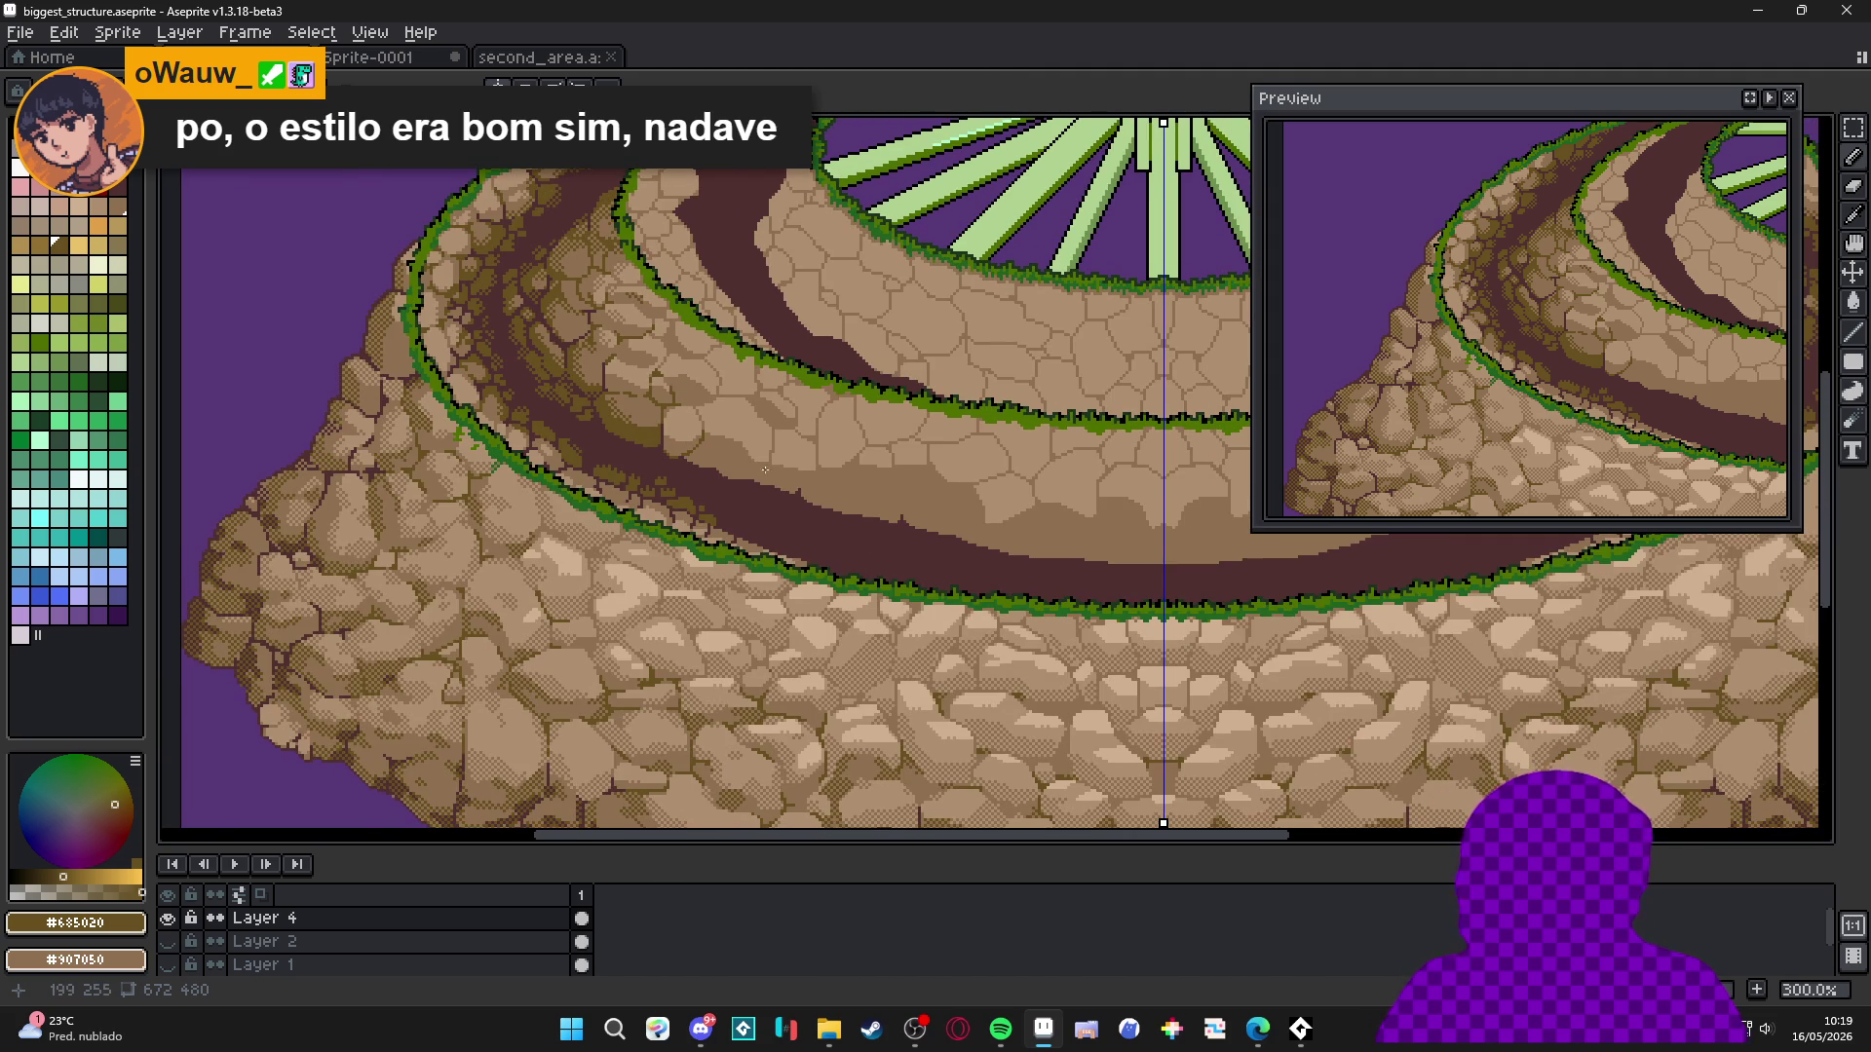
scroll(764, 468, "up", 4)
Pick dark brown #503030 and draw diagonal and curved crack lines between the stones.
left_click(764, 472, "alt")
scroll(764, 471, "up", 3)
left_click(869, 469)
key("ctrl+z")
mouse_move(892, 474)
left_mouse_down()
mouse_move(824, 534)
mouse_move(834, 561)
left_mouse_up()
scroll(834, 561, "down", 5)
scroll(899, 577, "up", 4)
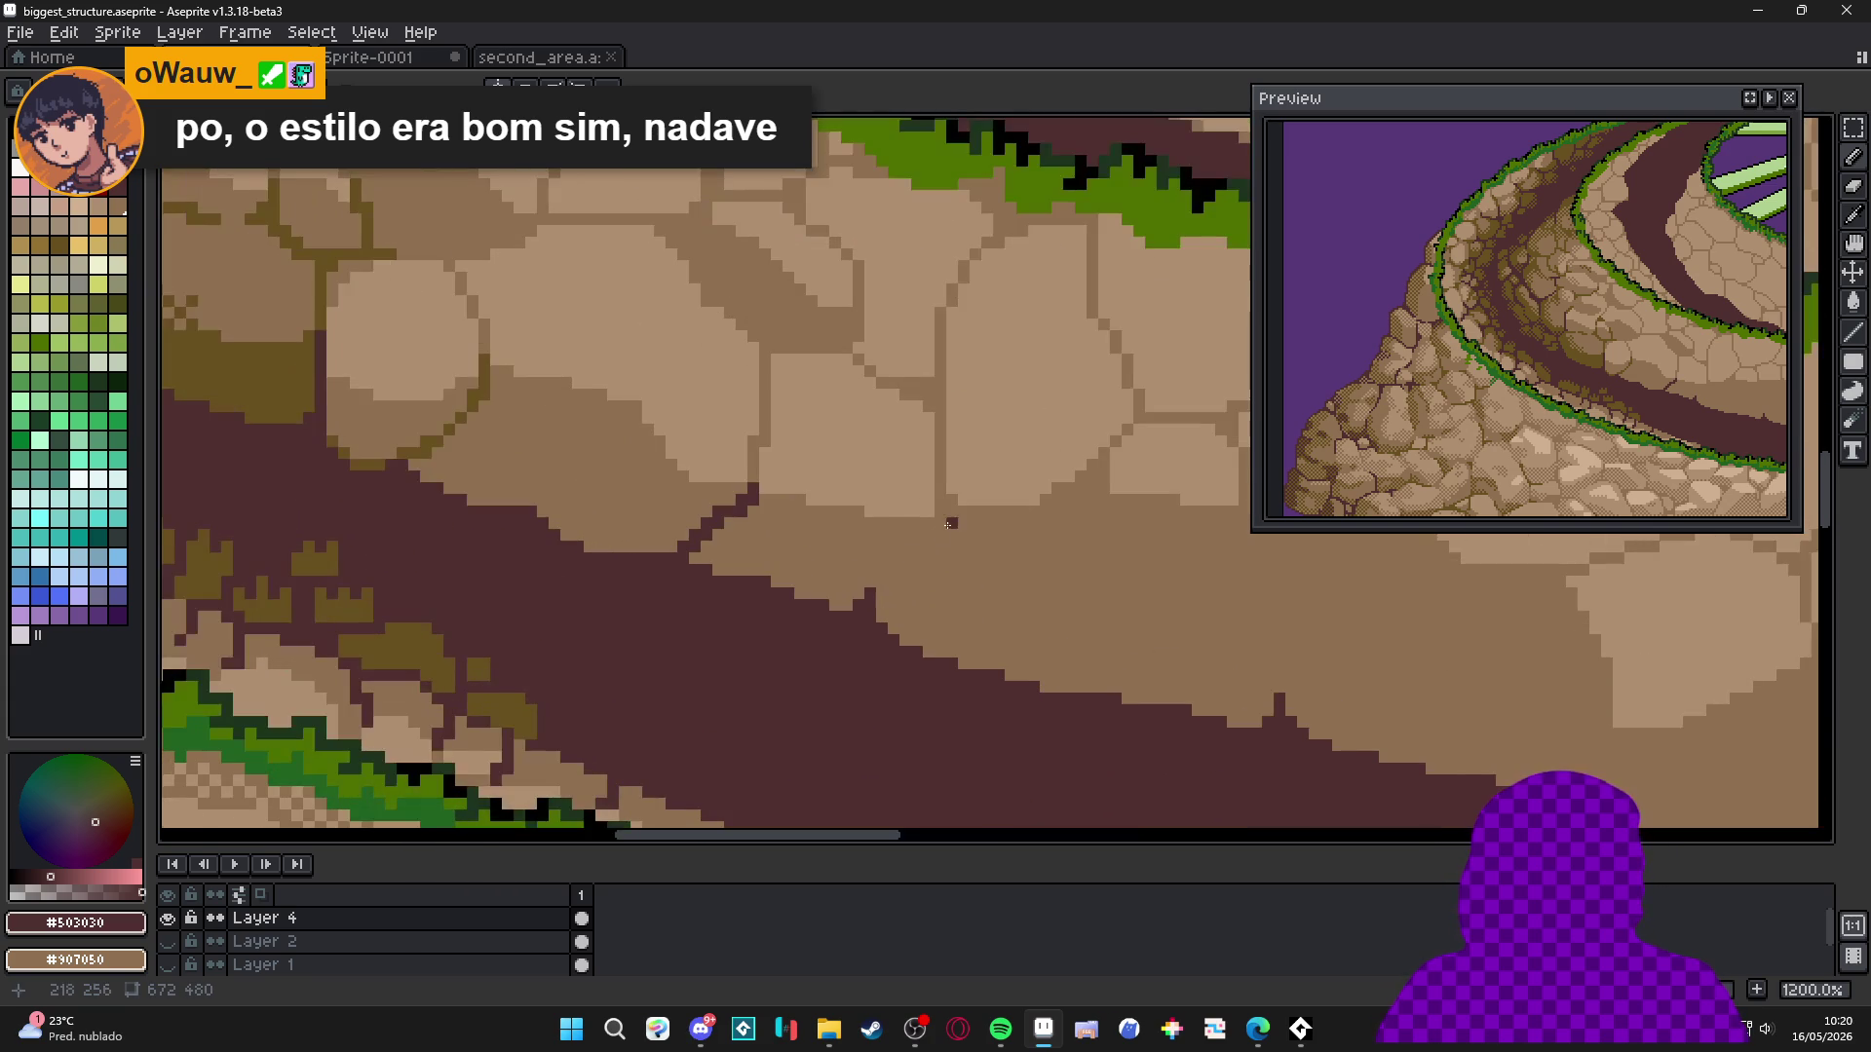
left_click_drag(953, 606, 669, 639)
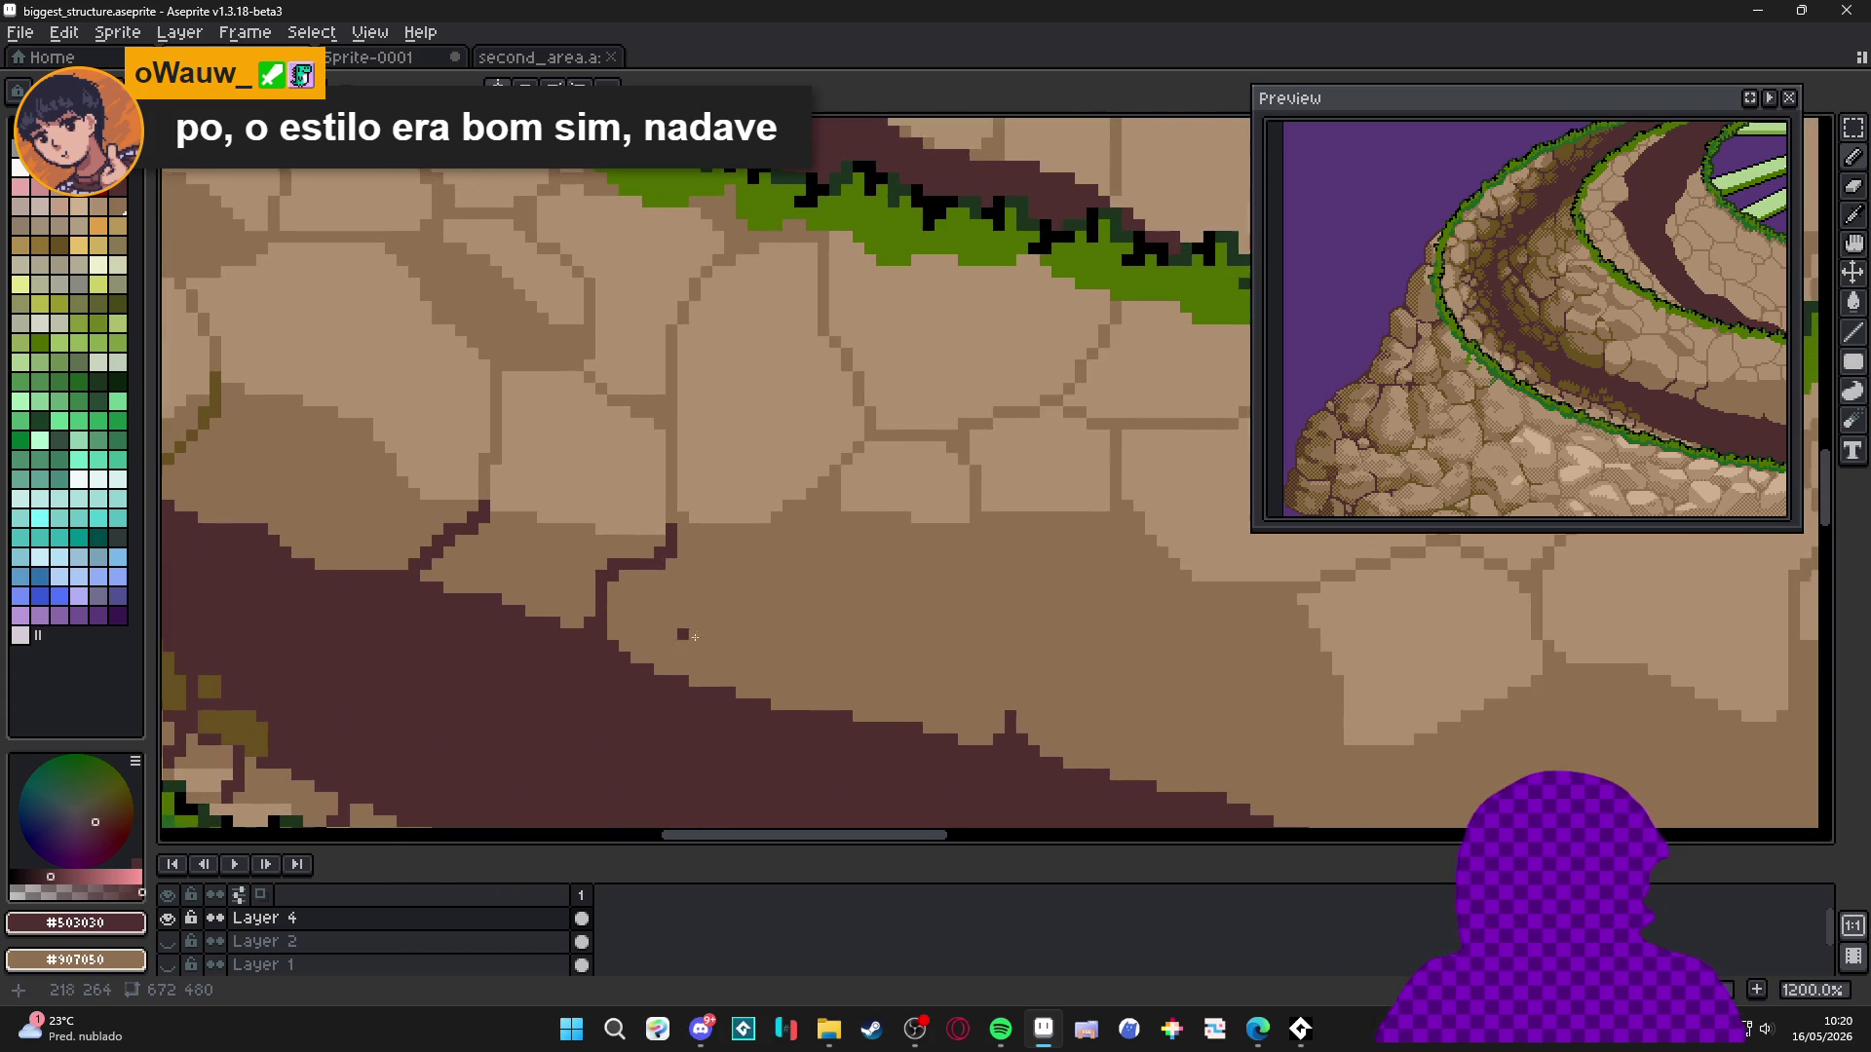
left_click_drag(1013, 723, 959, 527)
mouse_move(776, 526)
left_mouse_down()
mouse_move(805, 565)
mouse_move(816, 657)
left_mouse_up()
Extend the dark cracks down to the band, adding a mirrored crack on the other side.
scroll(827, 705, "down", 3)
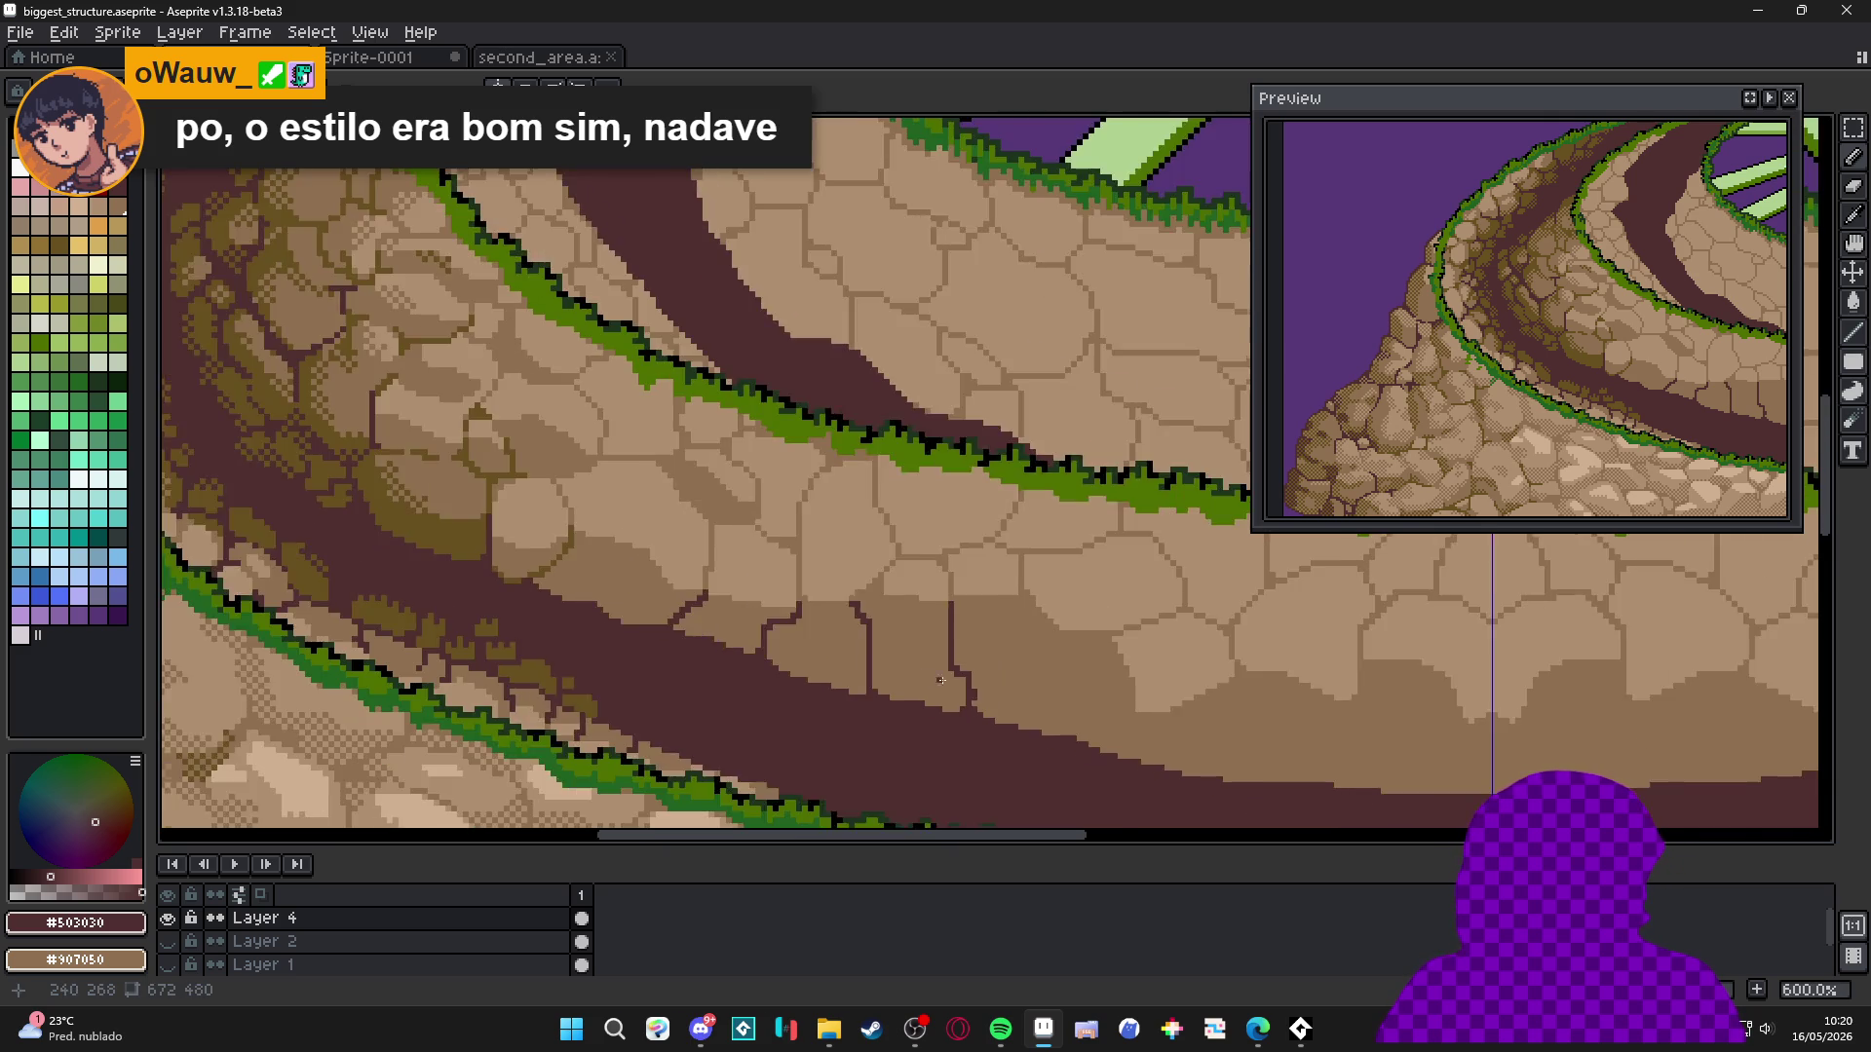
scroll(989, 686, "up", 3)
left_click_drag(987, 682, 923, 744)
left_click(1094, 736)
left_click_drag(1111, 733, 704, 569)
mouse_move(801, 434)
left_mouse_down()
mouse_move(792, 510)
mouse_move(745, 578)
left_mouse_up()
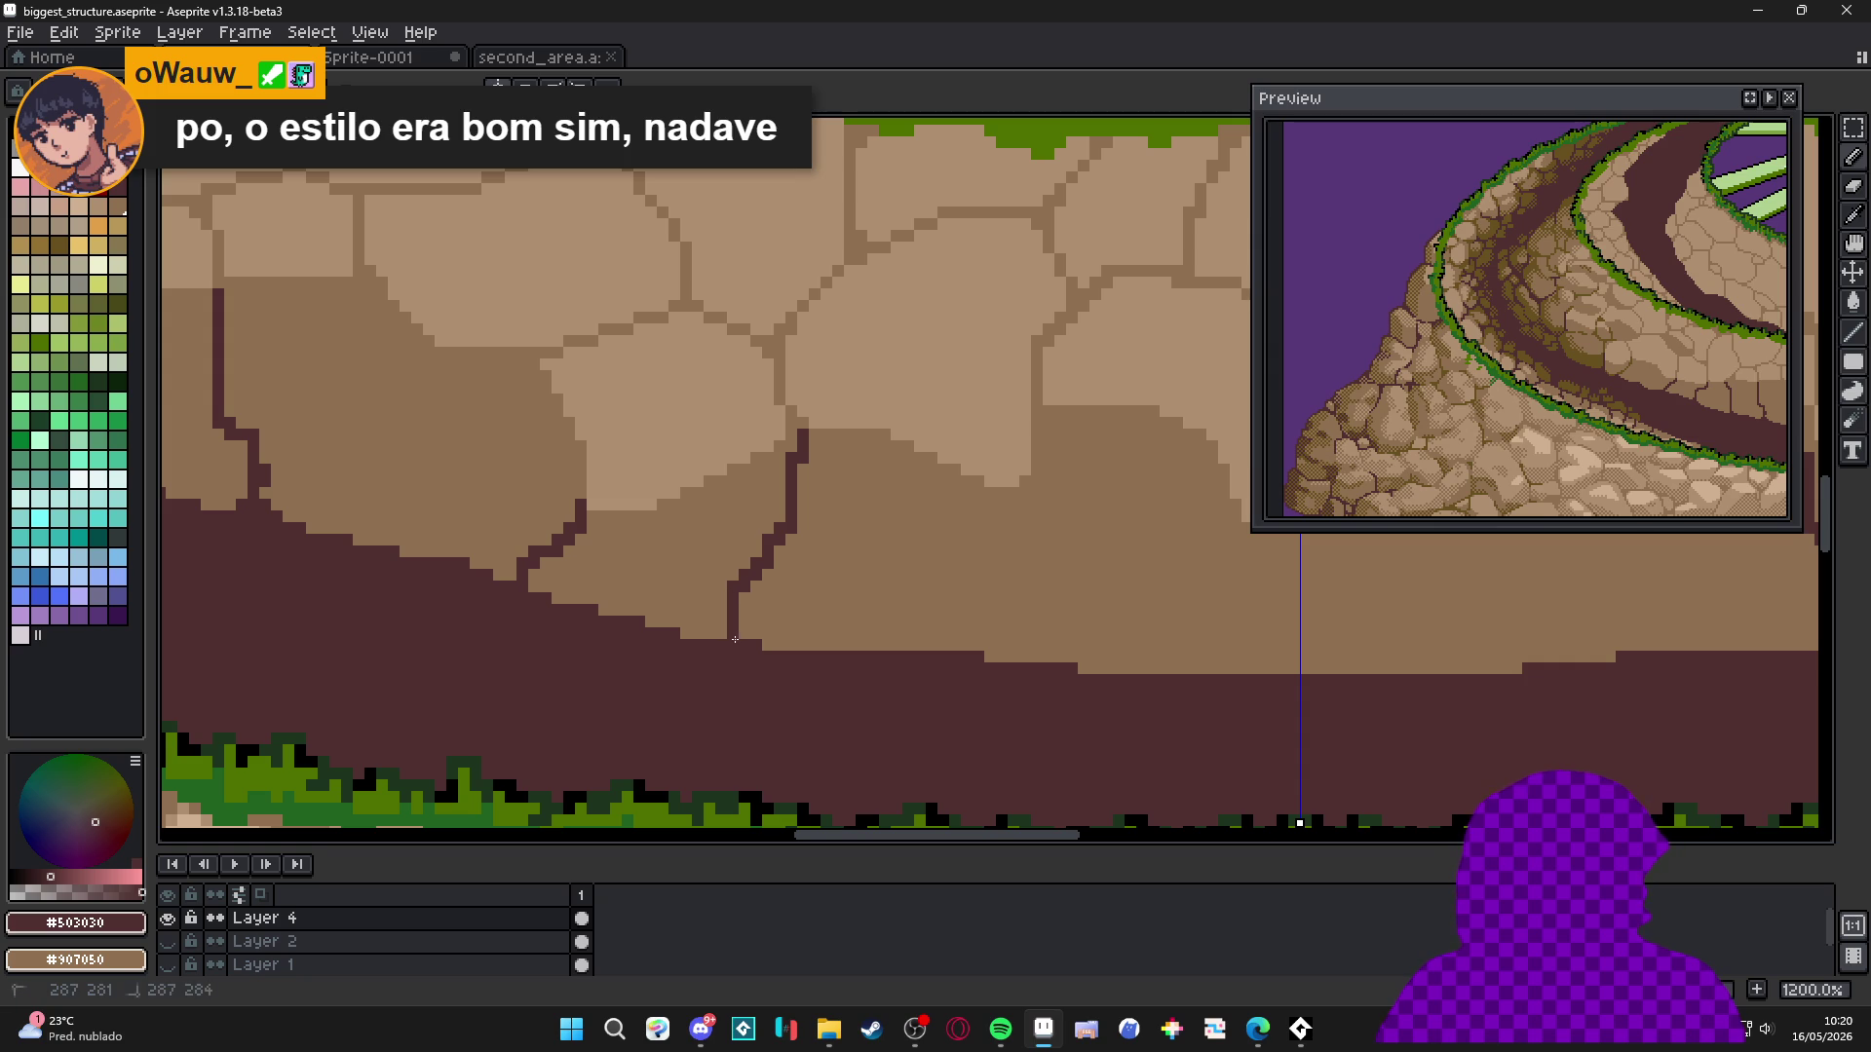
mouse_move(1037, 483)
left_mouse_down()
mouse_move(1038, 568)
mouse_move(1067, 634)
mouse_move(1121, 648)
mouse_move(1117, 671)
left_mouse_up()
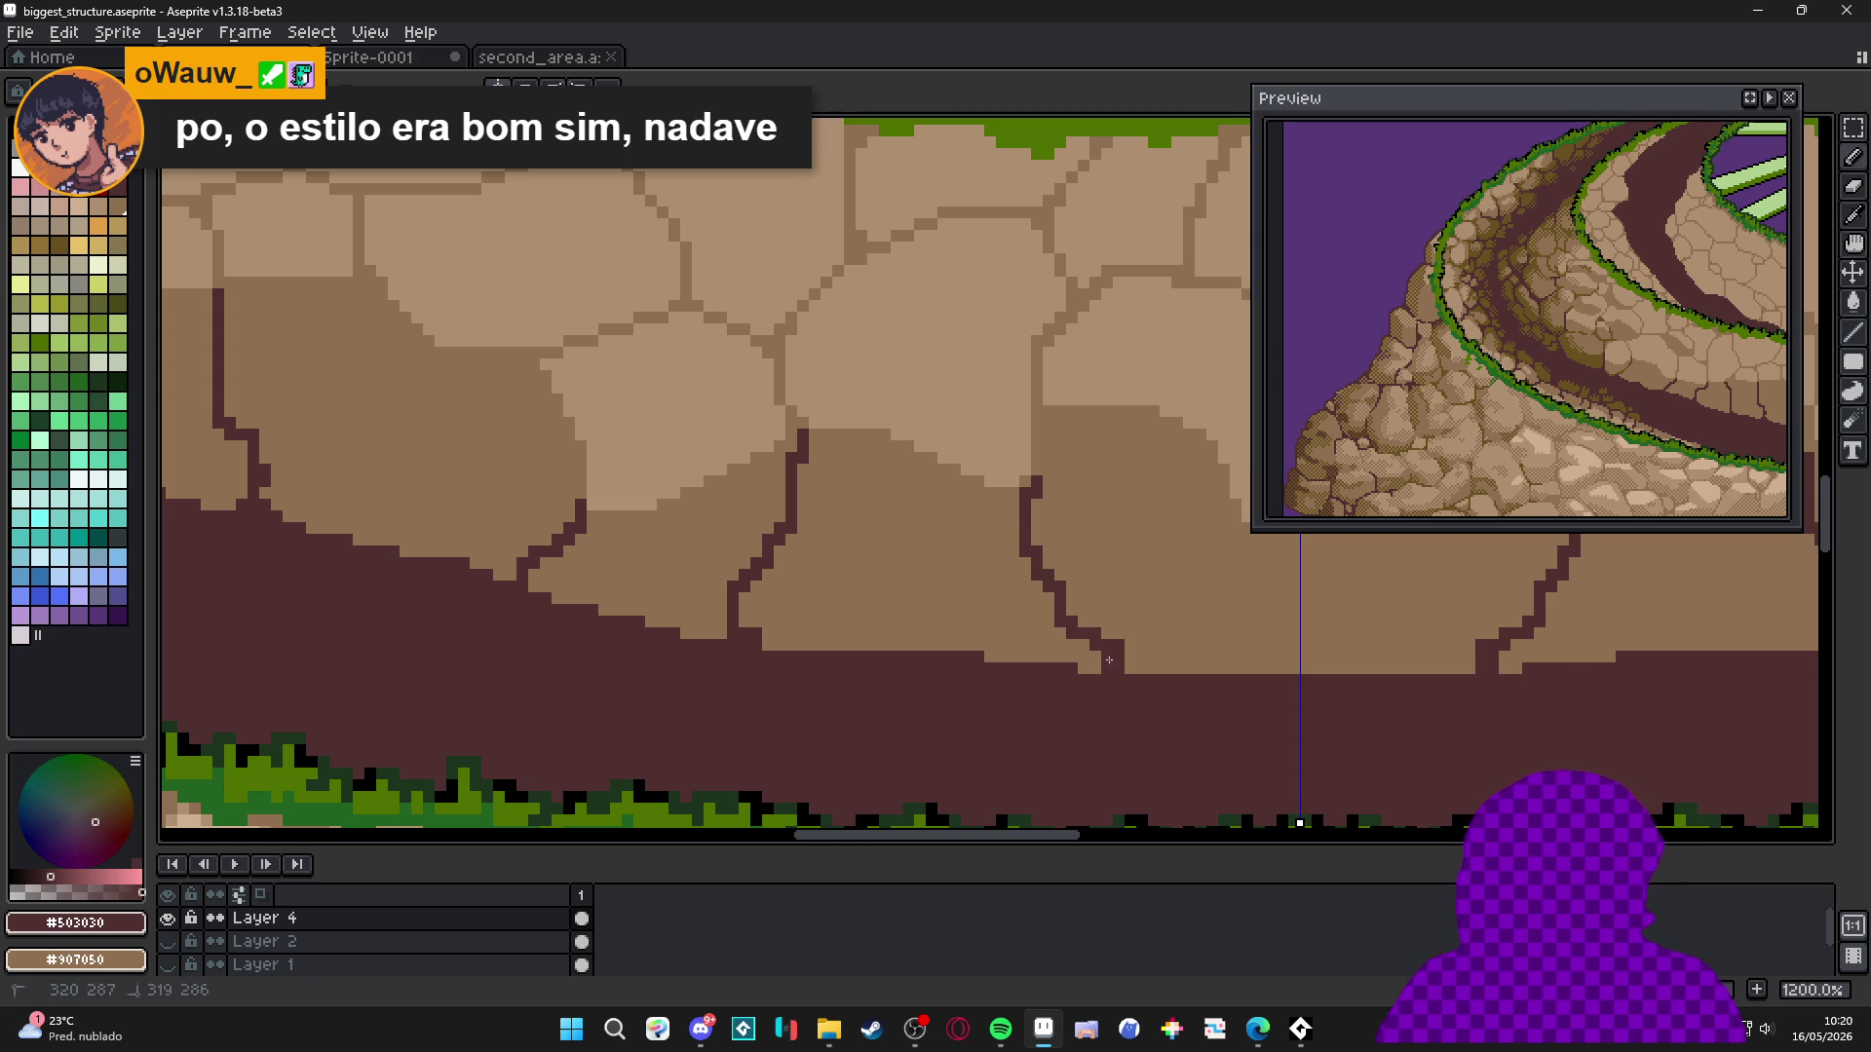
Paint light brown #907050 over excess dark pixels along the crack edges.
scroll(1109, 660, "down", 1)
scroll(1109, 660, "up", 1)
scroll(718, 644, "down", 1)
scroll(718, 644, "up", 1)
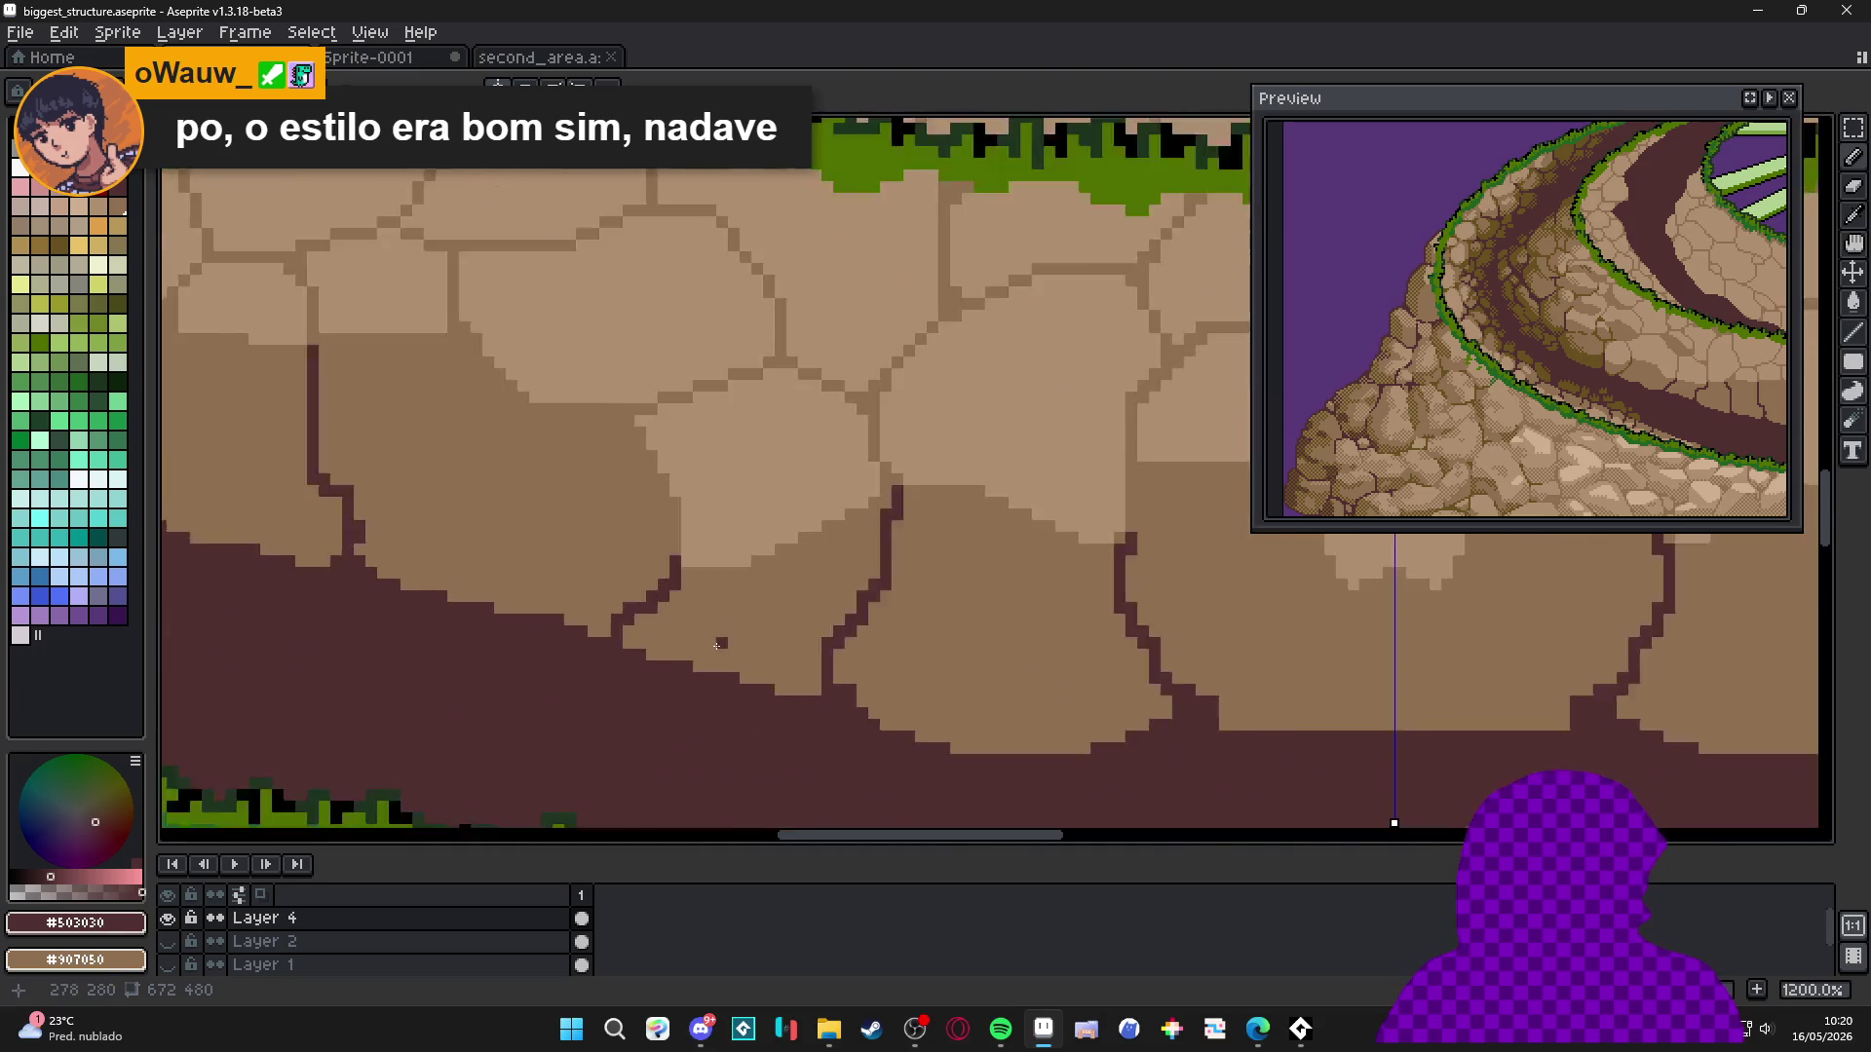
scroll(719, 644, "up", 1)
left_click(785, 660, "alt")
mouse_move(741, 750)
left_mouse_down()
mouse_move(672, 751)
mouse_move(585, 702)
mouse_move(600, 652)
mouse_move(795, 750)
left_mouse_up()
left_click_drag(653, 716, 784, 750)
left_click(712, 770, "alt")
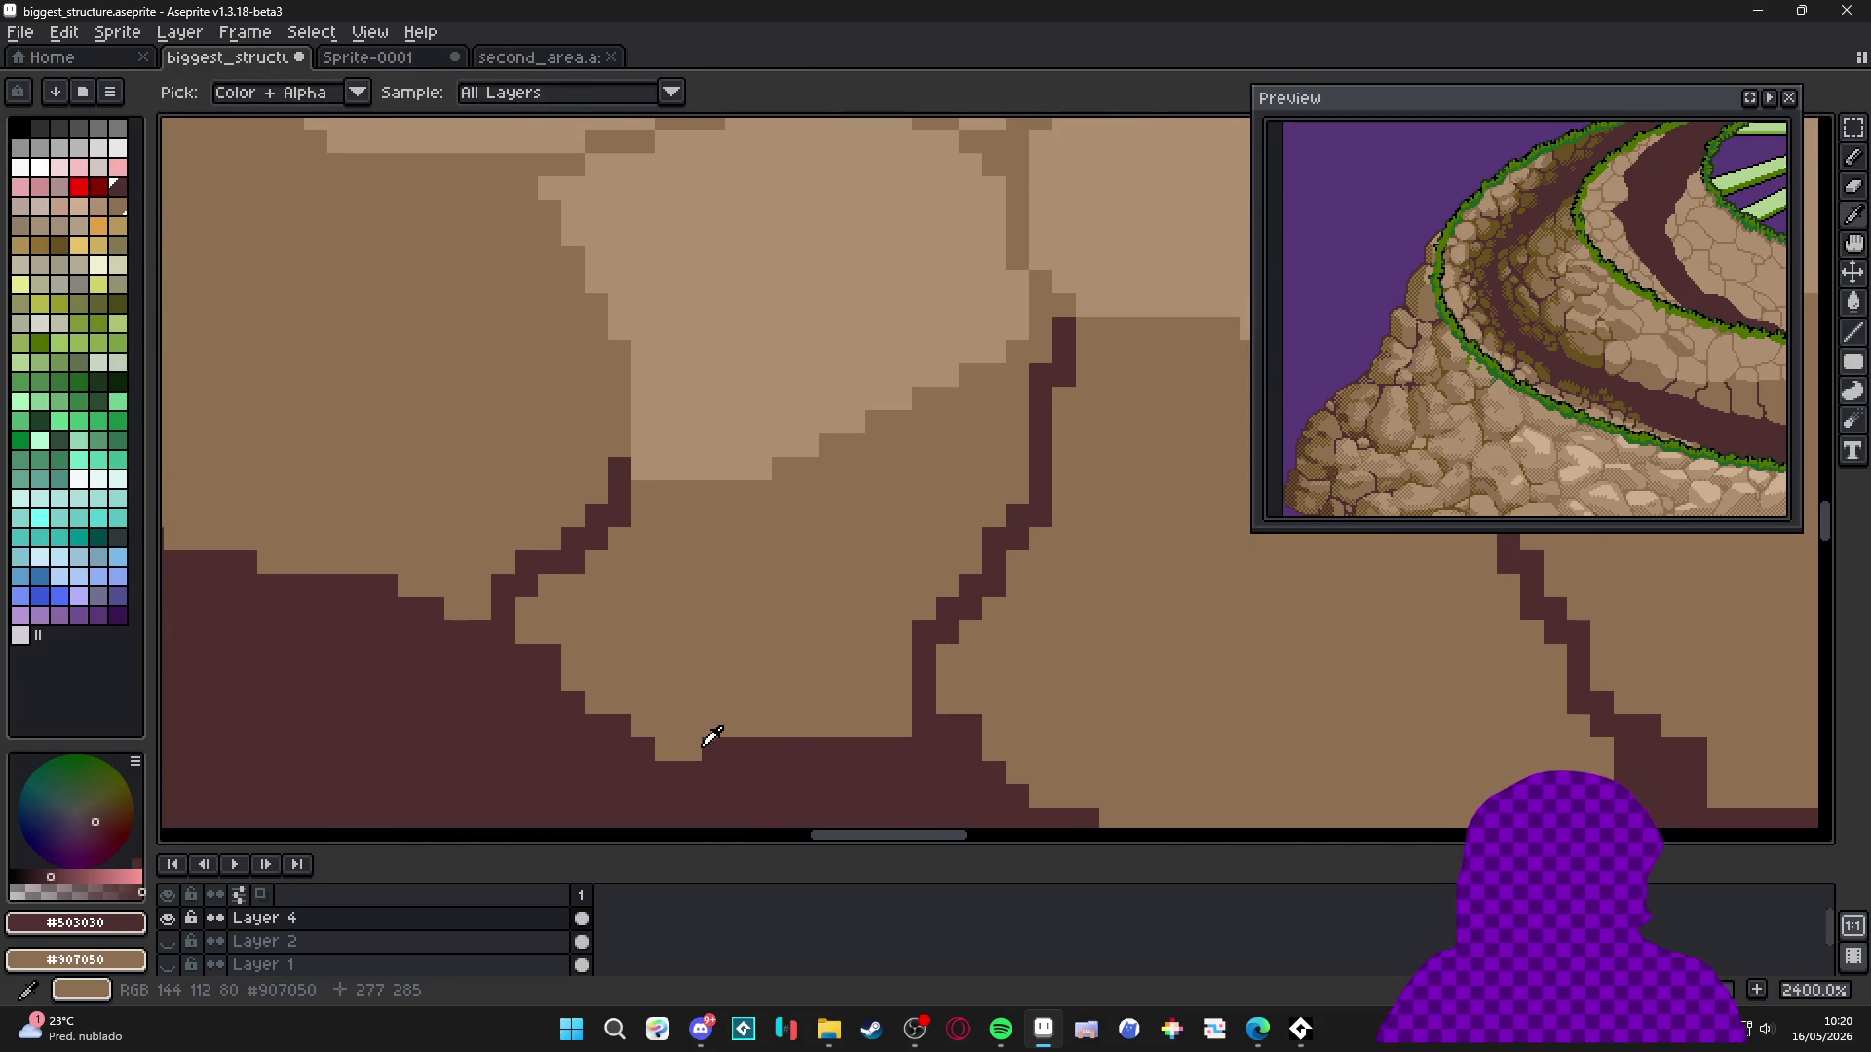
Repaint the dark strip and pixel row beneath the stones in light brown.
scroll(911, 720, "down", 4)
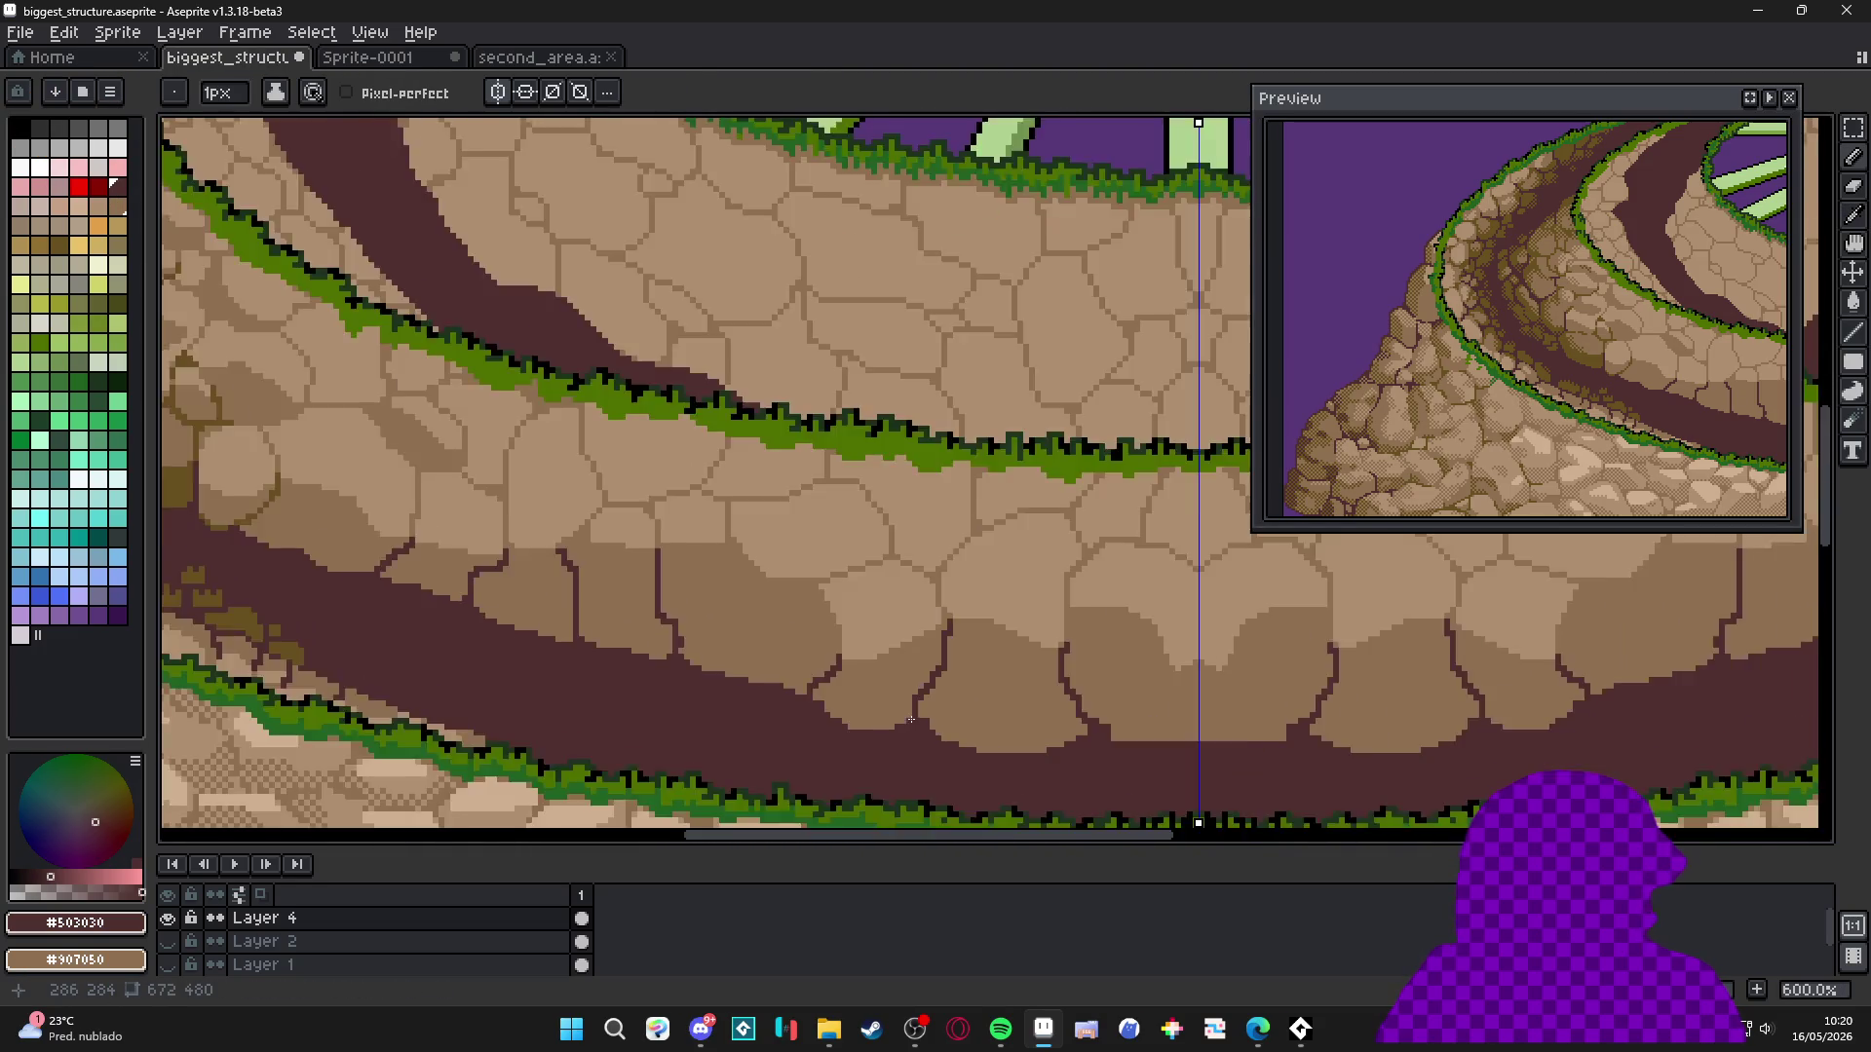
scroll(911, 720, "down", 4)
scroll(1044, 663, "up", 5)
left_click(1044, 676, "alt")
scroll(1013, 697, "up", 1)
mouse_move(1011, 702)
left_mouse_down()
mouse_move(1000, 683)
mouse_move(1539, 682)
left_mouse_up()
left_click_drag(1150, 701, 1462, 702)
left_click_drag(1286, 682, 1501, 682)
key("g")
key("b")
left_click_drag(1413, 726, 1059, 701)
Recolour the remaining dark stair pixels light brown.
left_click(1152, 726)
left_click(1035, 680)
left_click(1128, 726)
left_click(1106, 726)
left_click(1011, 679)
scroll(950, 702, "up", 1)
left_click(950, 645, "alt")
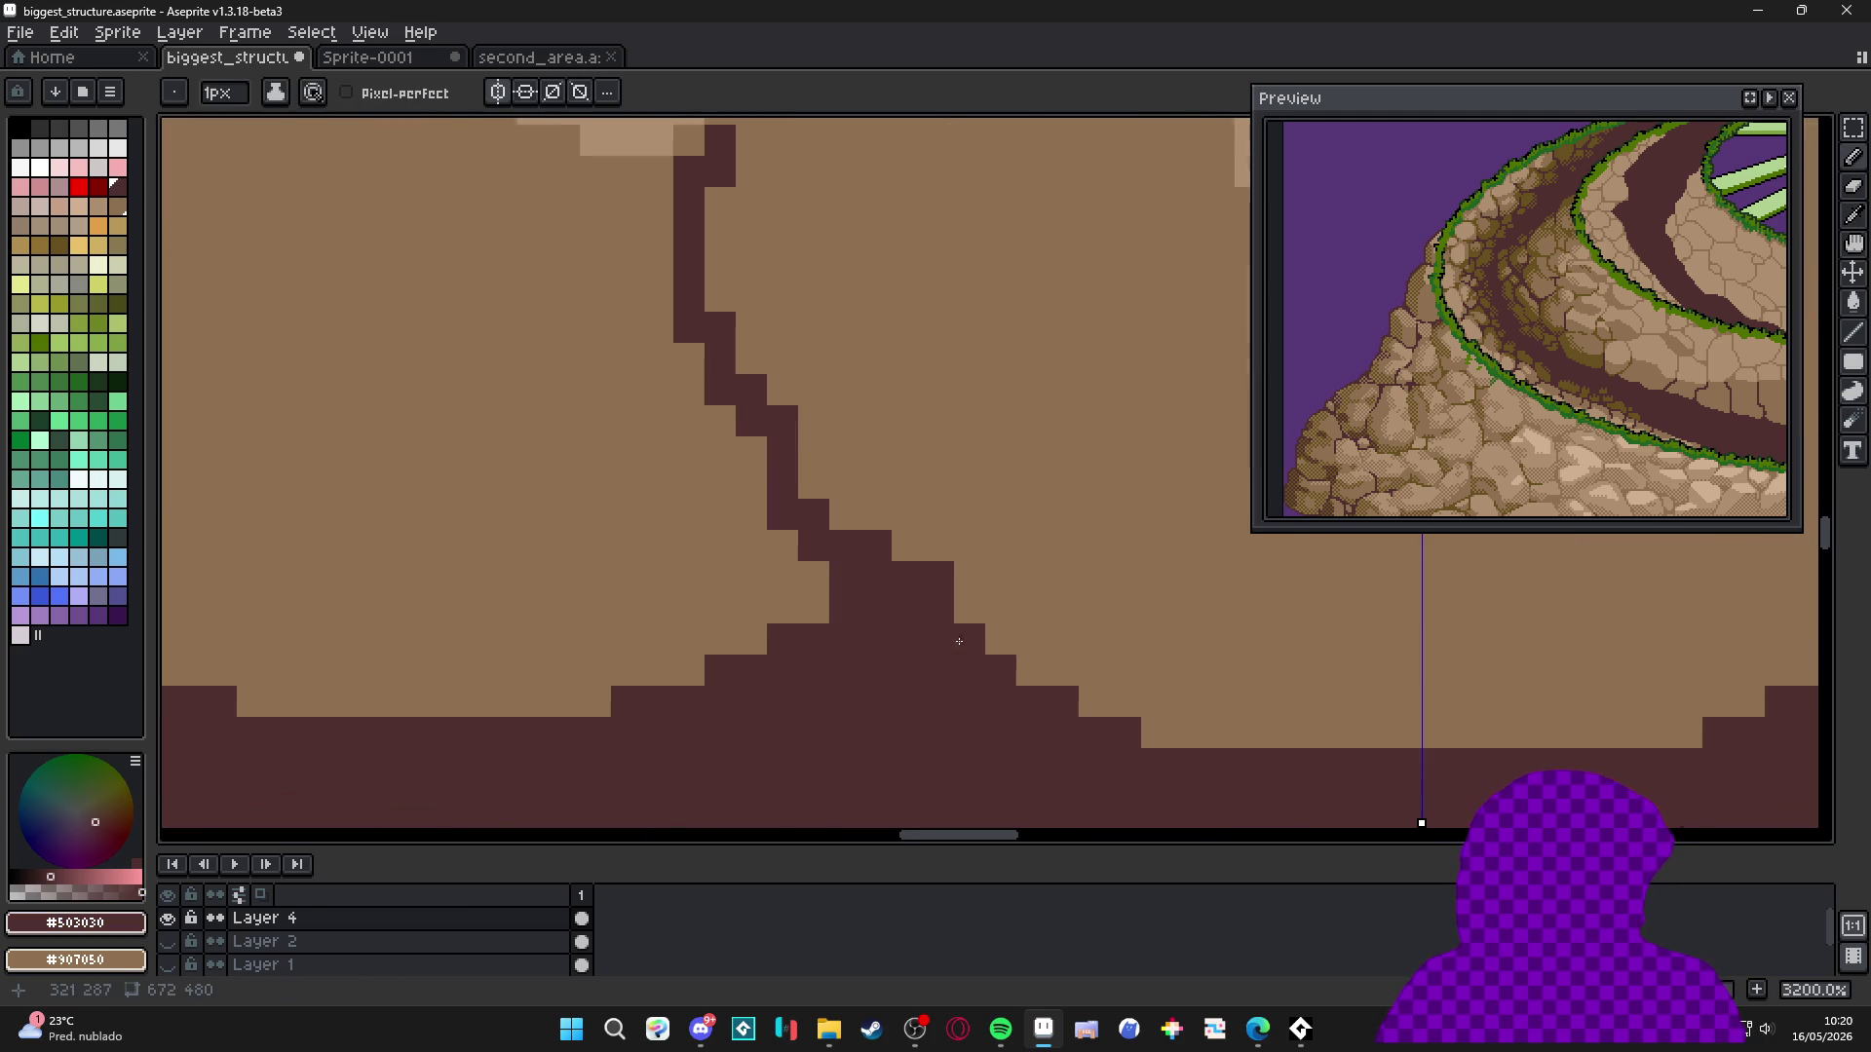
scroll(955, 643, "down", 5)
scroll(827, 618, "up", 3)
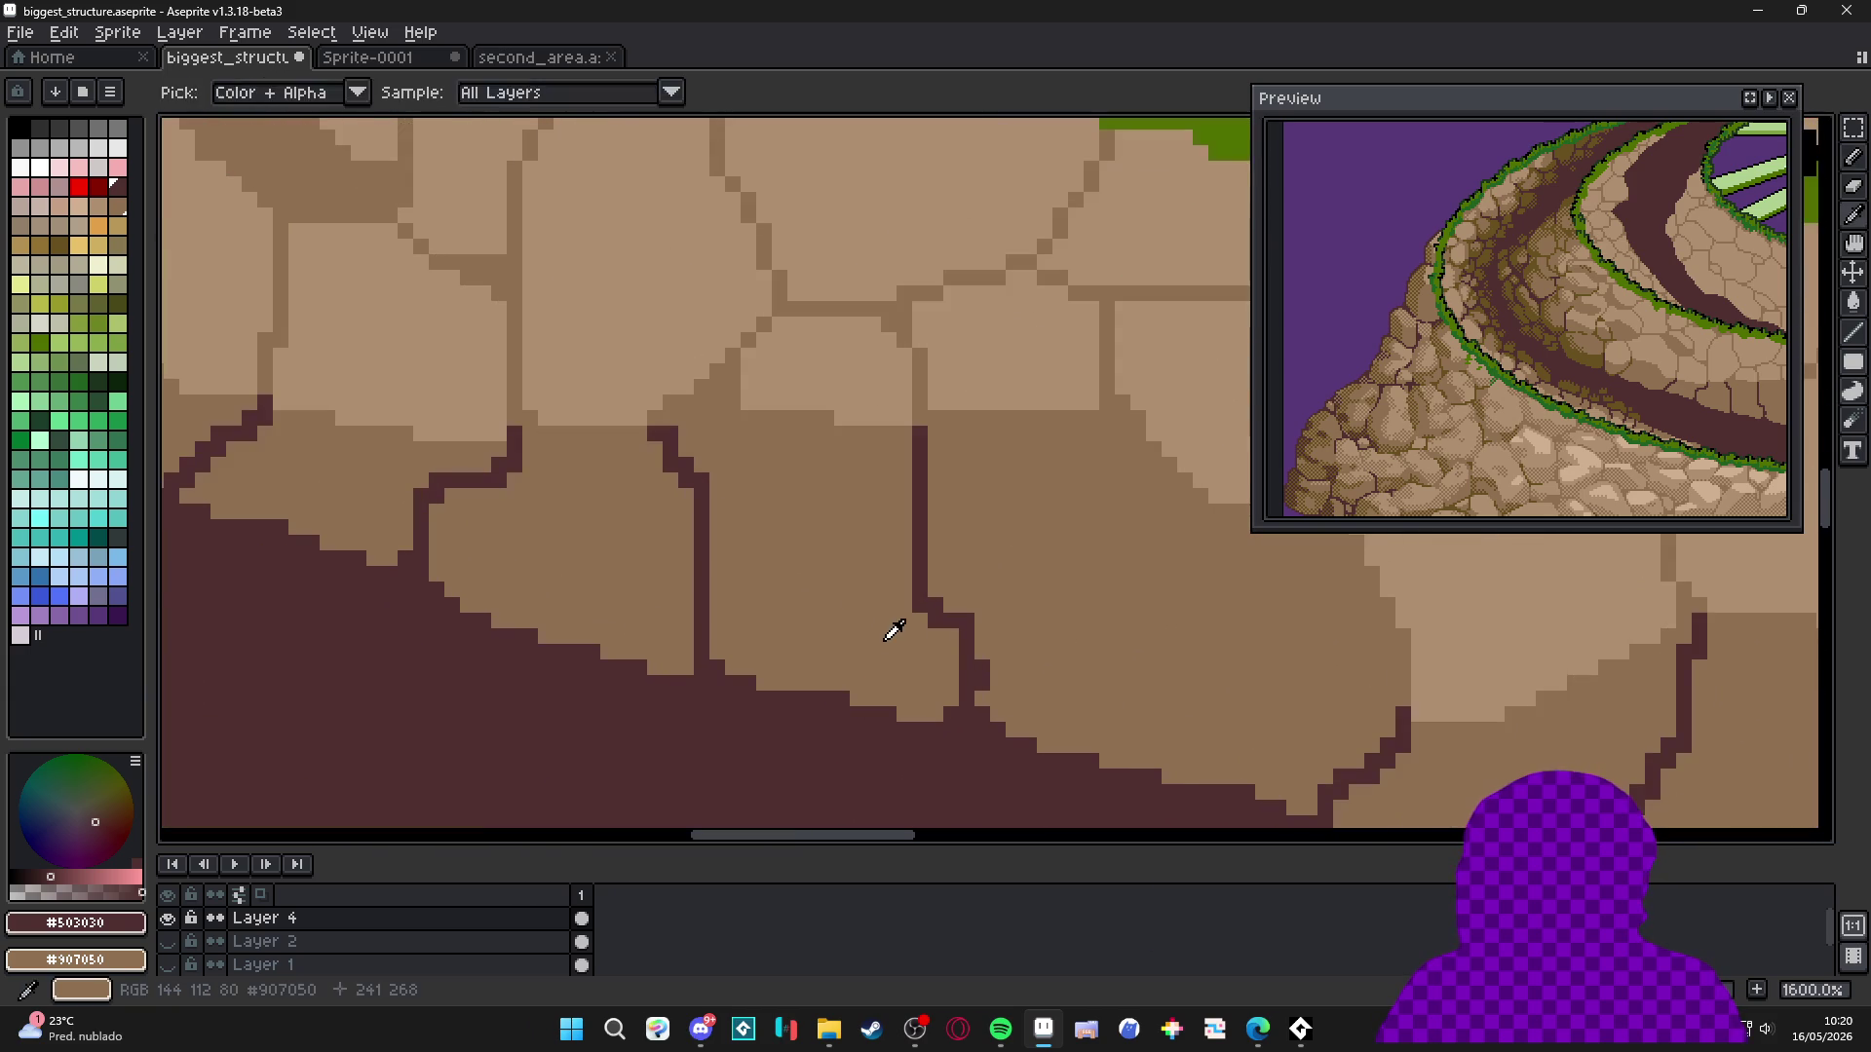
Tidy the crack's lower end, moving its step one pixel higher, and pick olive.
left_click(894, 631, "alt")
scroll(895, 632, "up", 2)
mouse_move(957, 563)
left_mouse_down()
mouse_move(908, 567)
mouse_move(868, 535)
mouse_move(921, 559)
left_mouse_up()
left_click(877, 508, "alt")
left_click(895, 501)
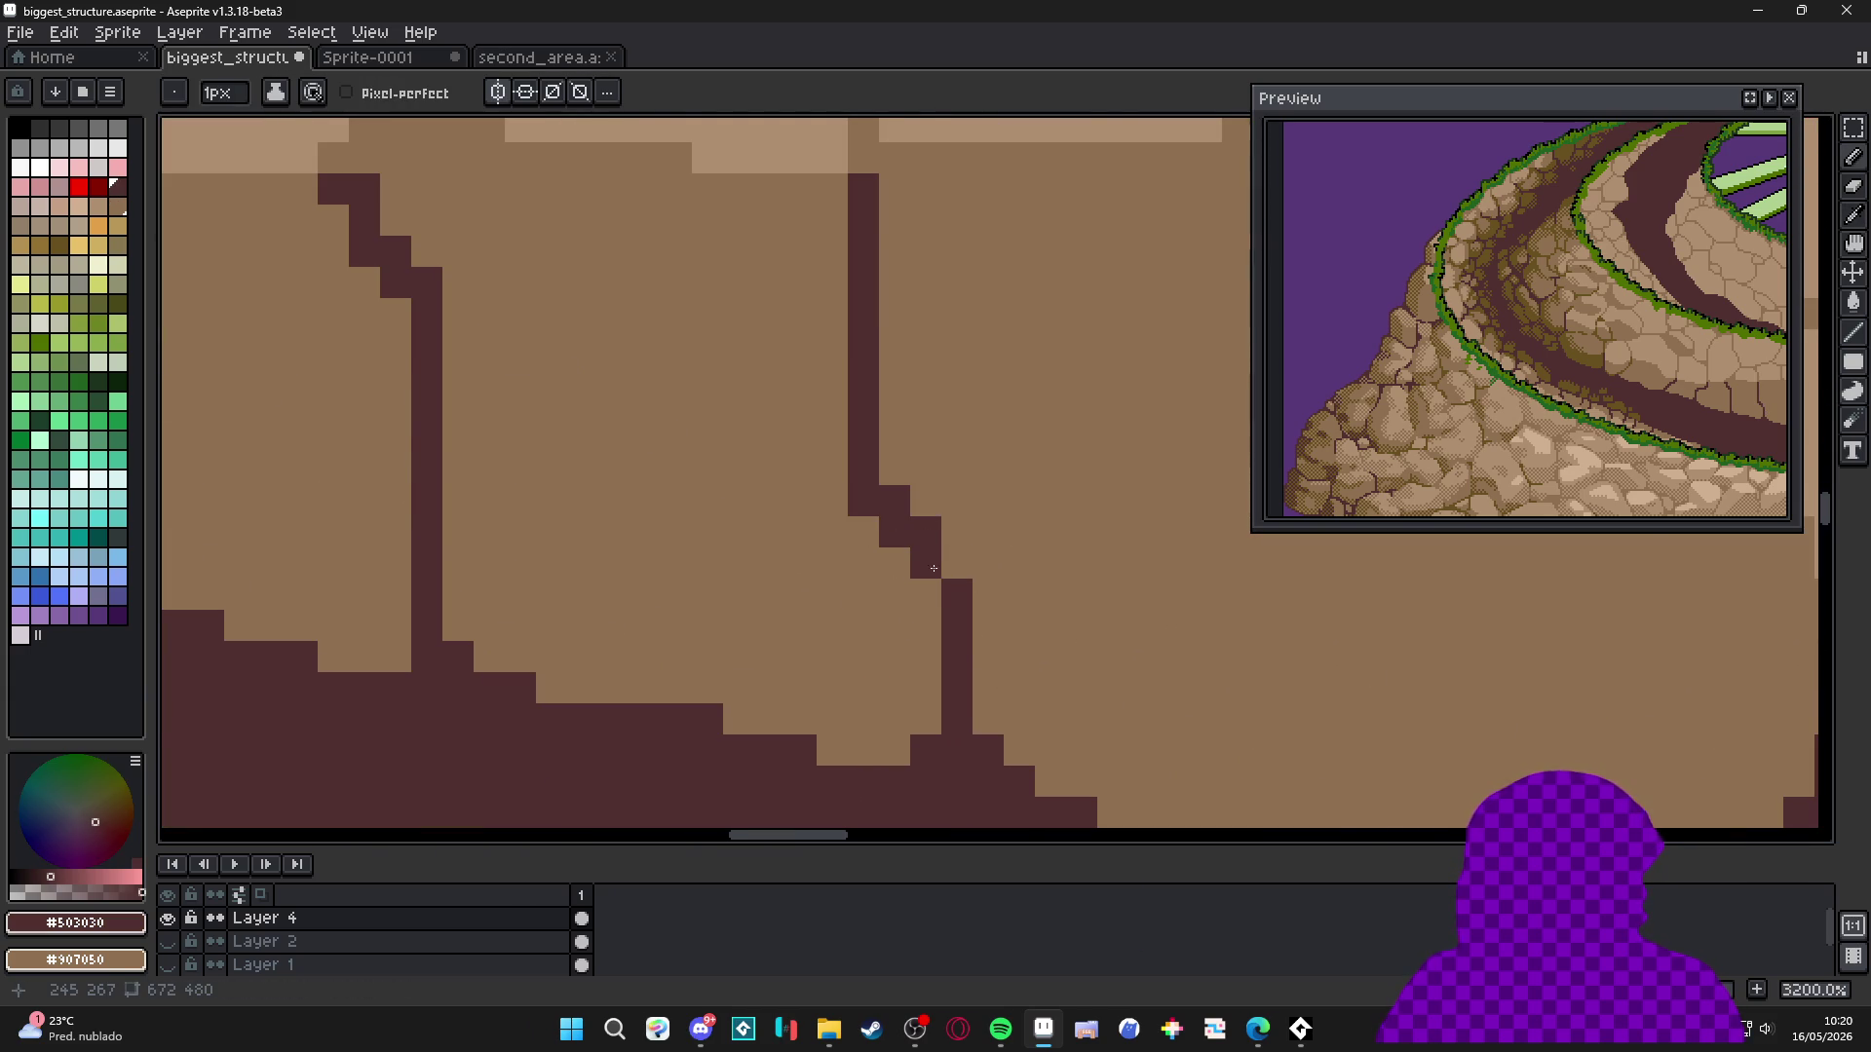
scroll(921, 559, "down", 5)
scroll(772, 614, "up", 2)
scroll(857, 539, "up", 1)
scroll(599, 546, "down", 3)
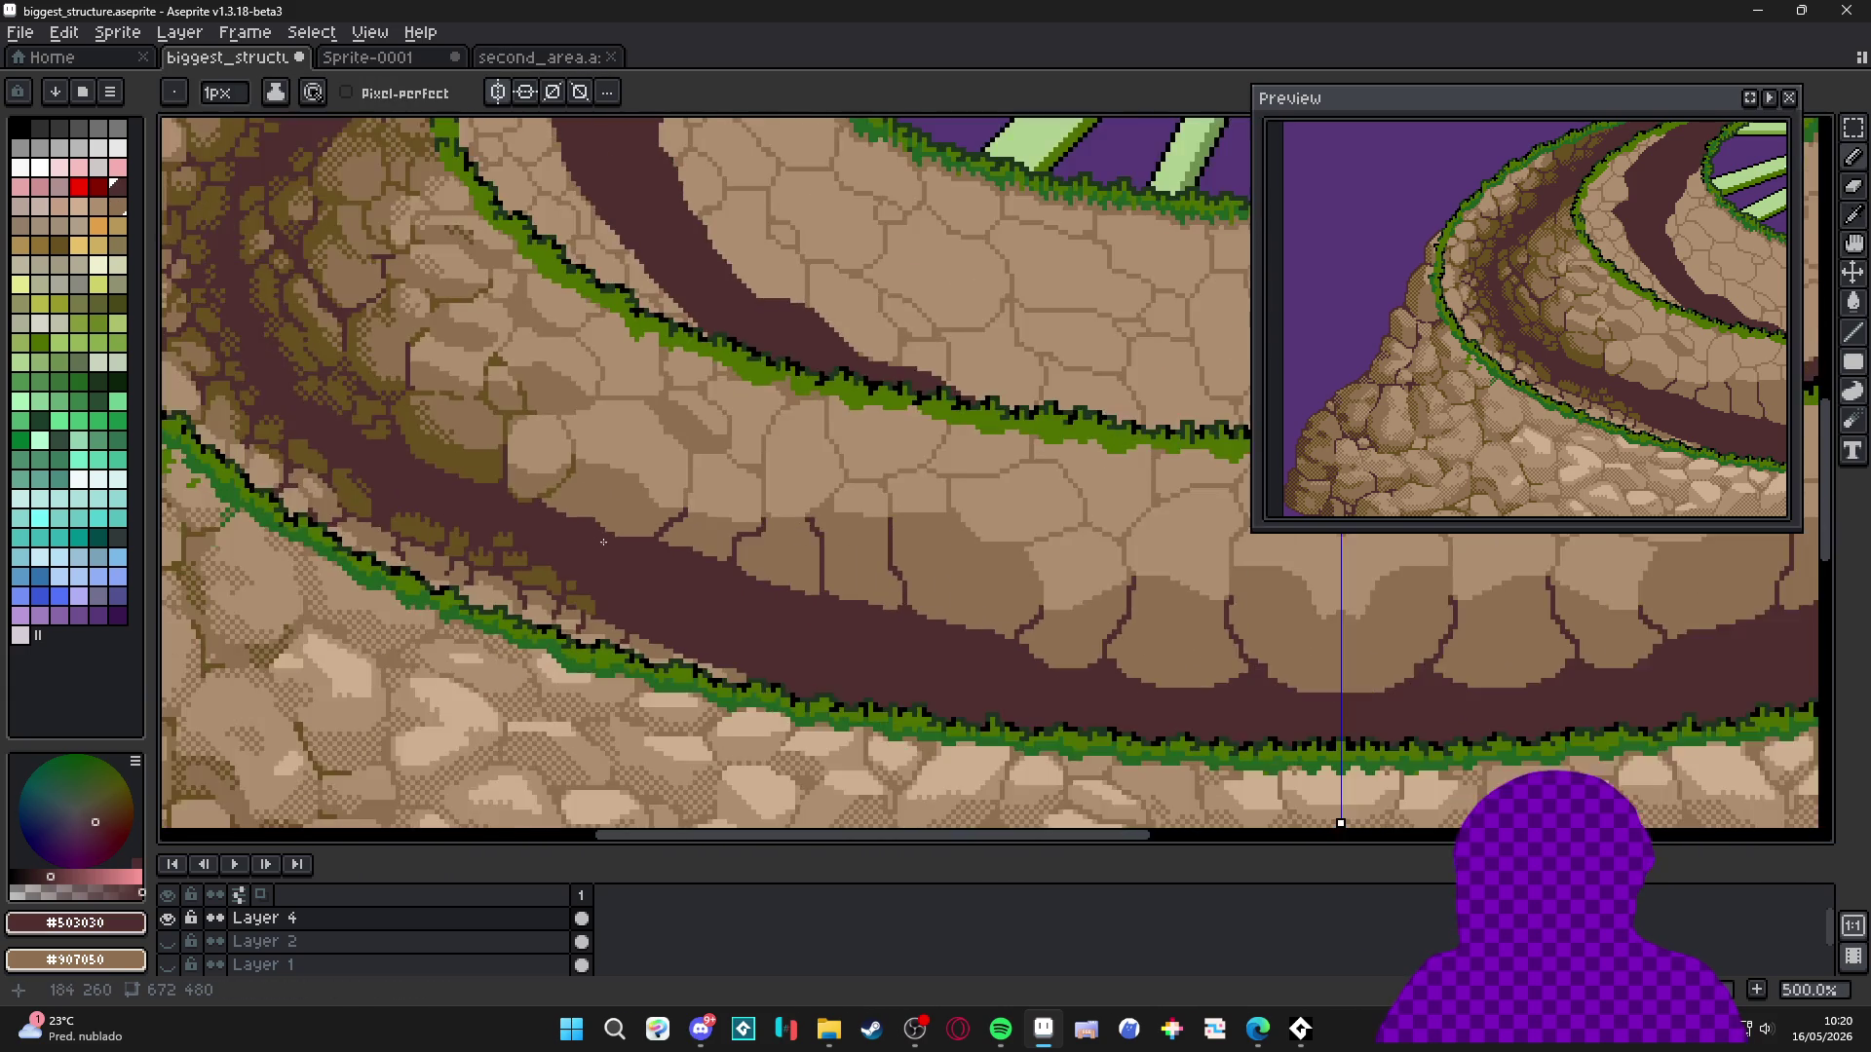
scroll(599, 546, "up", 7)
left_click(546, 459, "alt")
Draw a short olive diagonal edge on the stone beside the dark band.
left_click_drag(670, 648, 427, 668)
left_click_drag(786, 698, 746, 700)
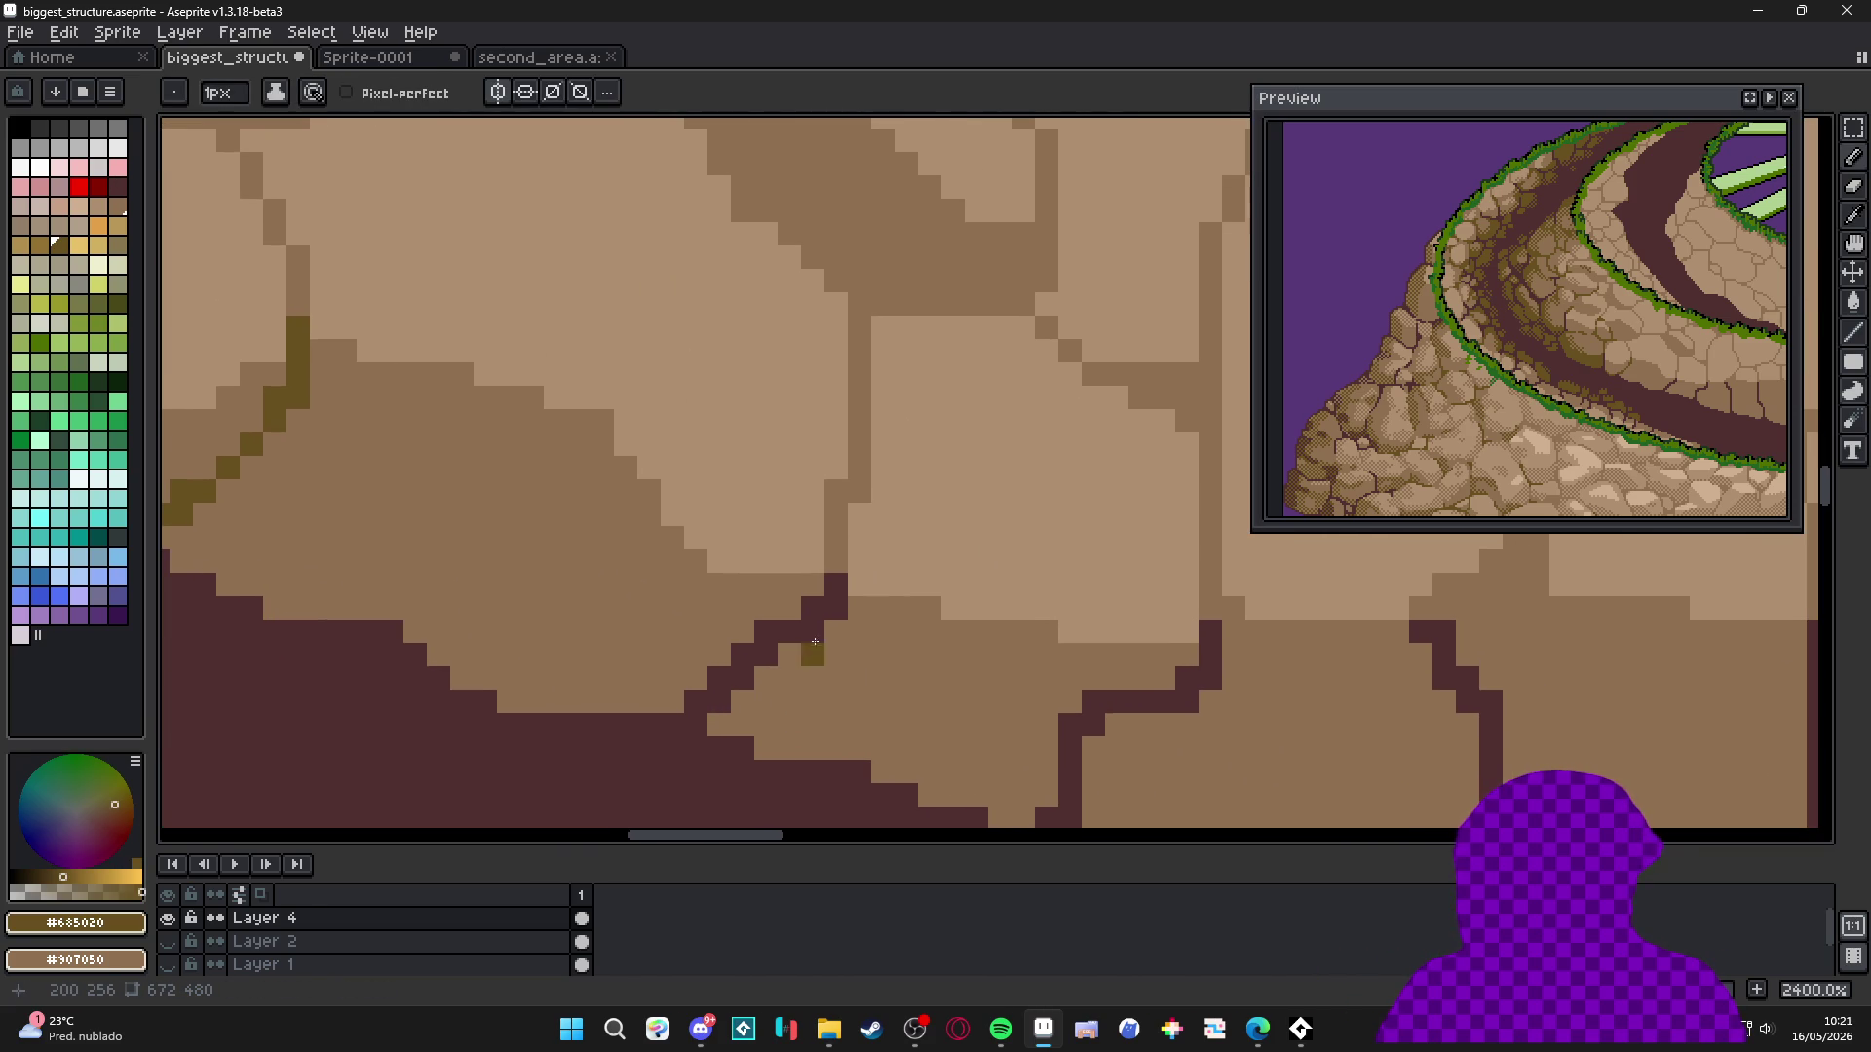
left_click_drag(762, 639, 728, 669)
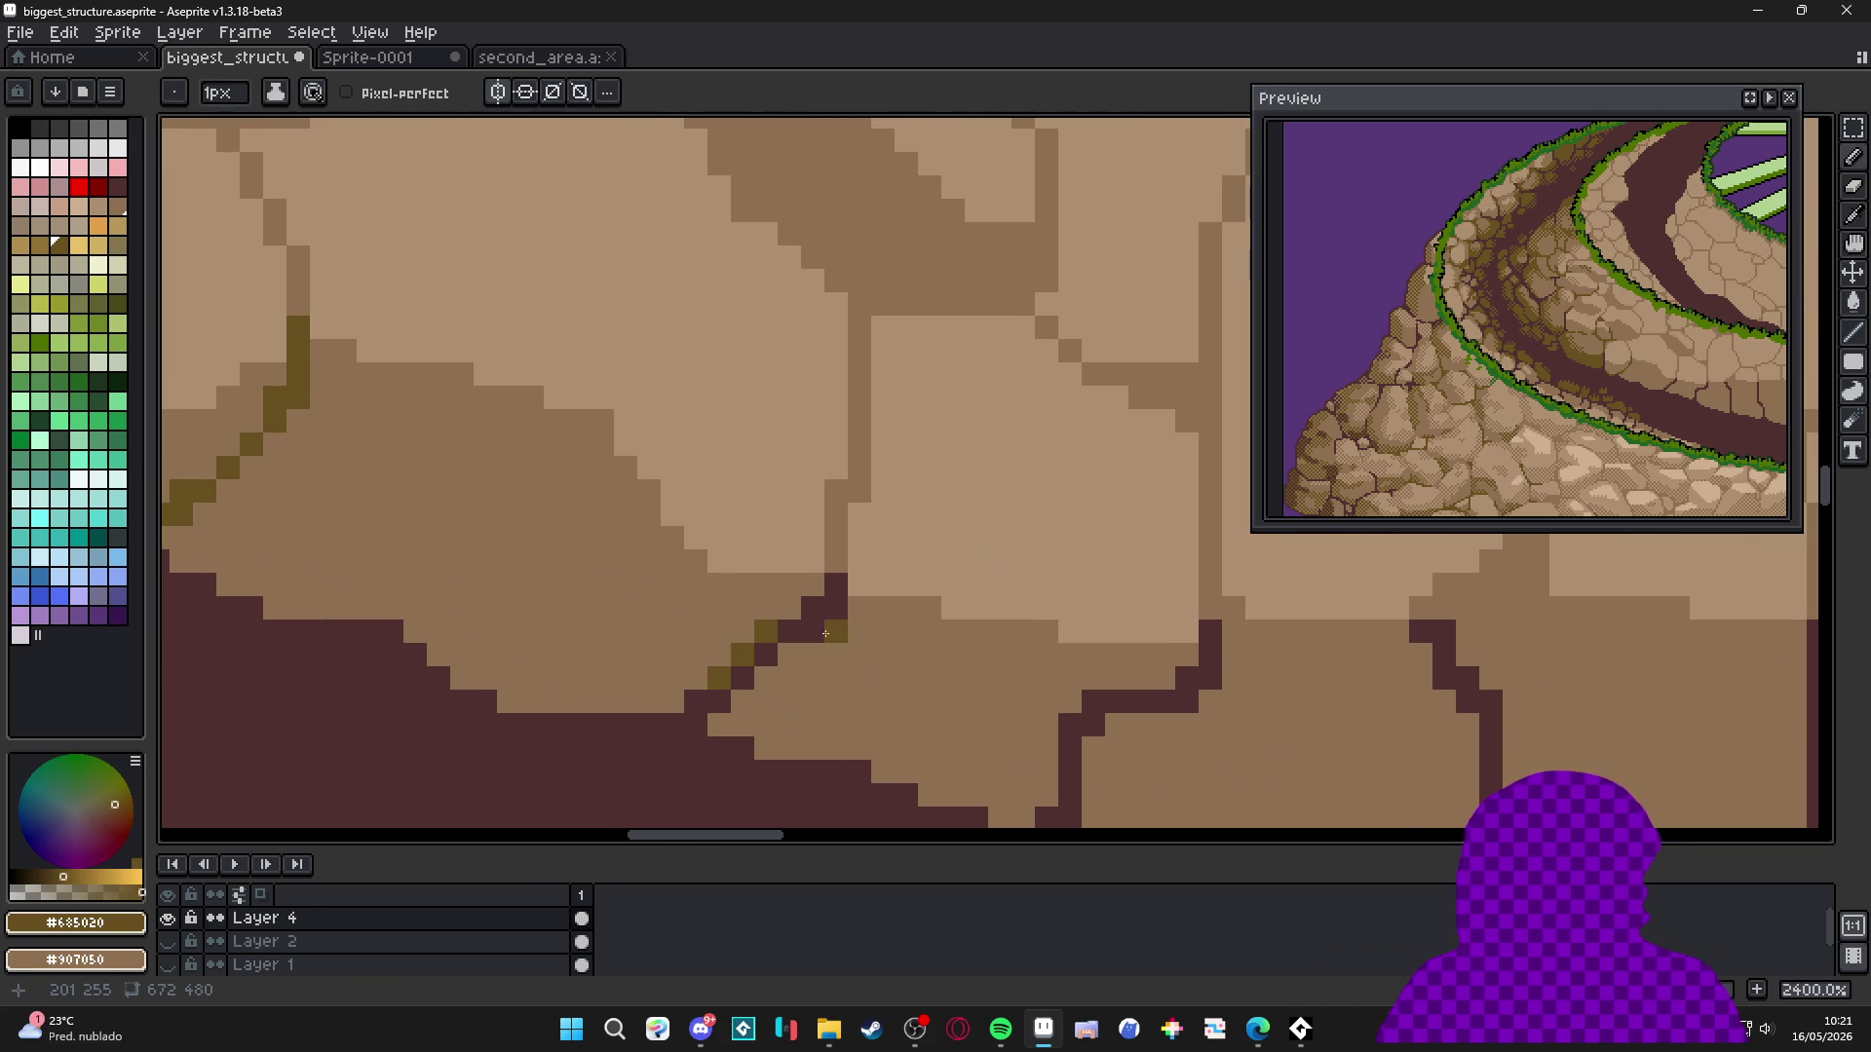
scroll(844, 704, "down", 6)
scroll(844, 704, "down", 2)
scroll(765, 681, "up", 5)
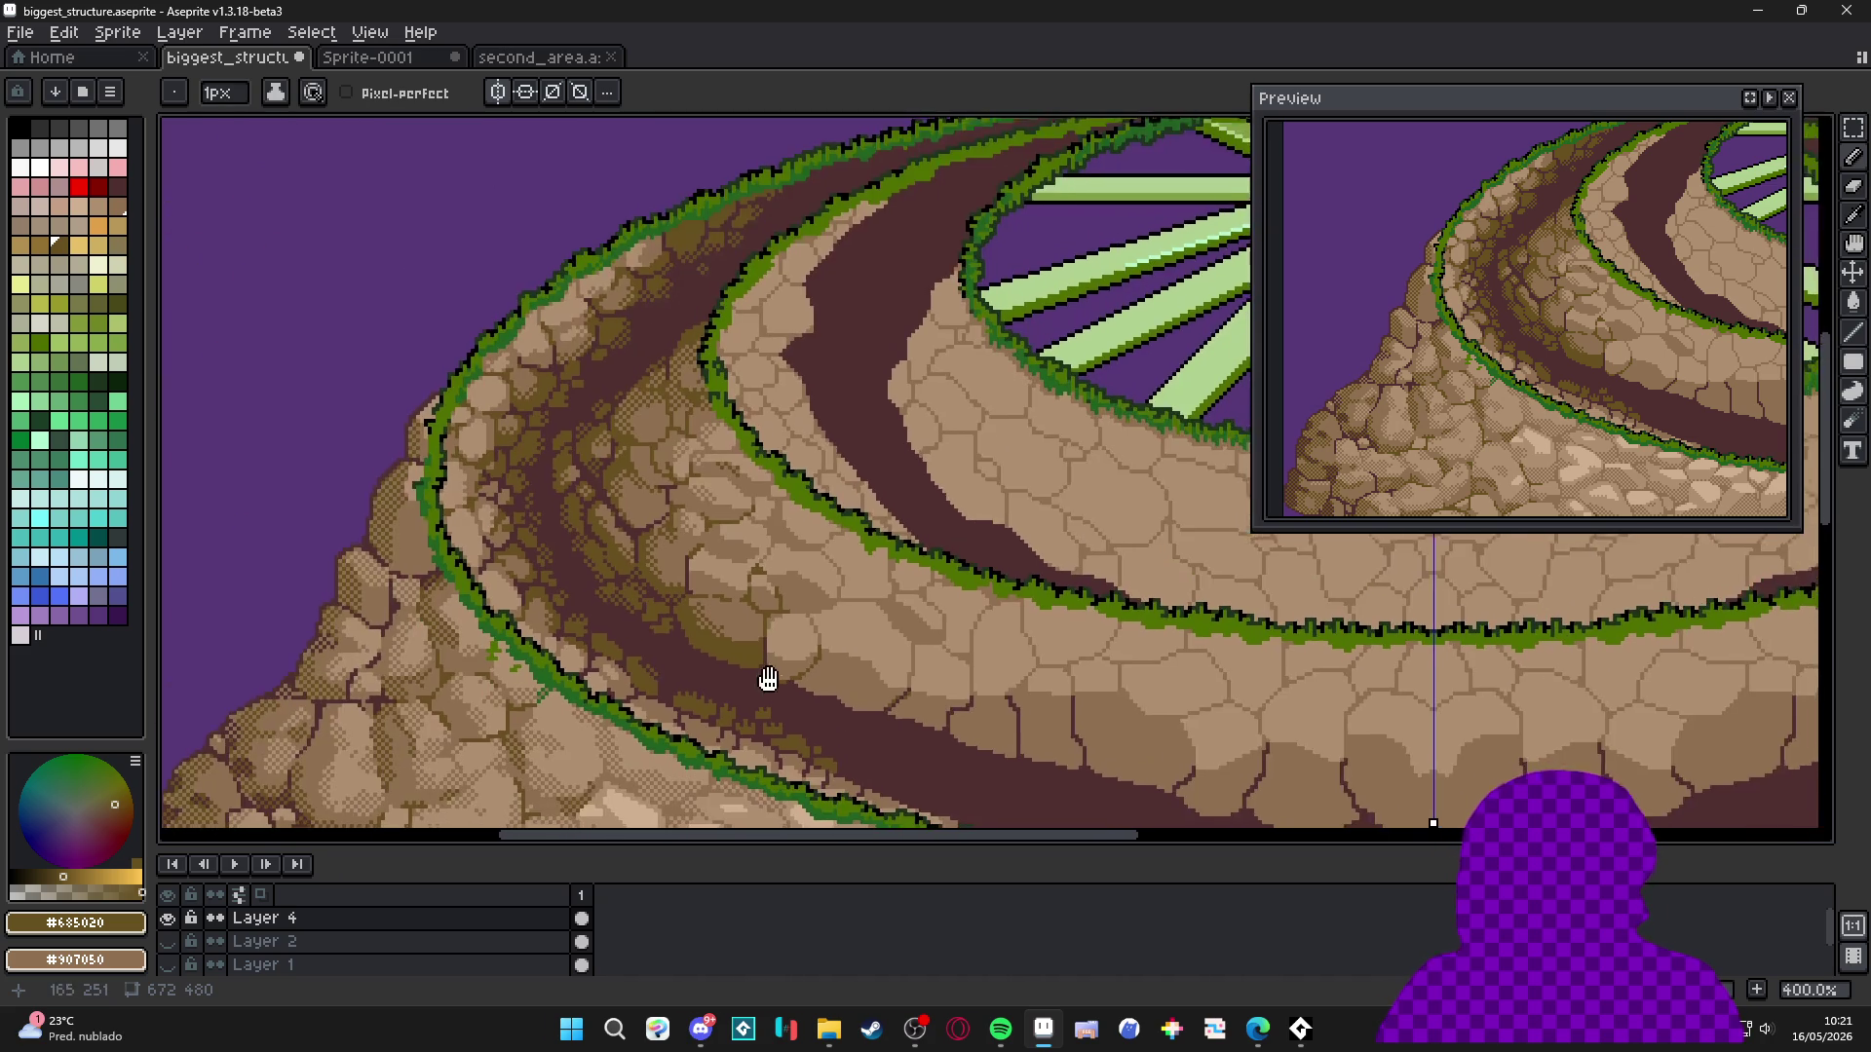
Zoom out to review the structure and save the drawing.
scroll(809, 629, "right", 3)
scroll(757, 676, "down", 1)
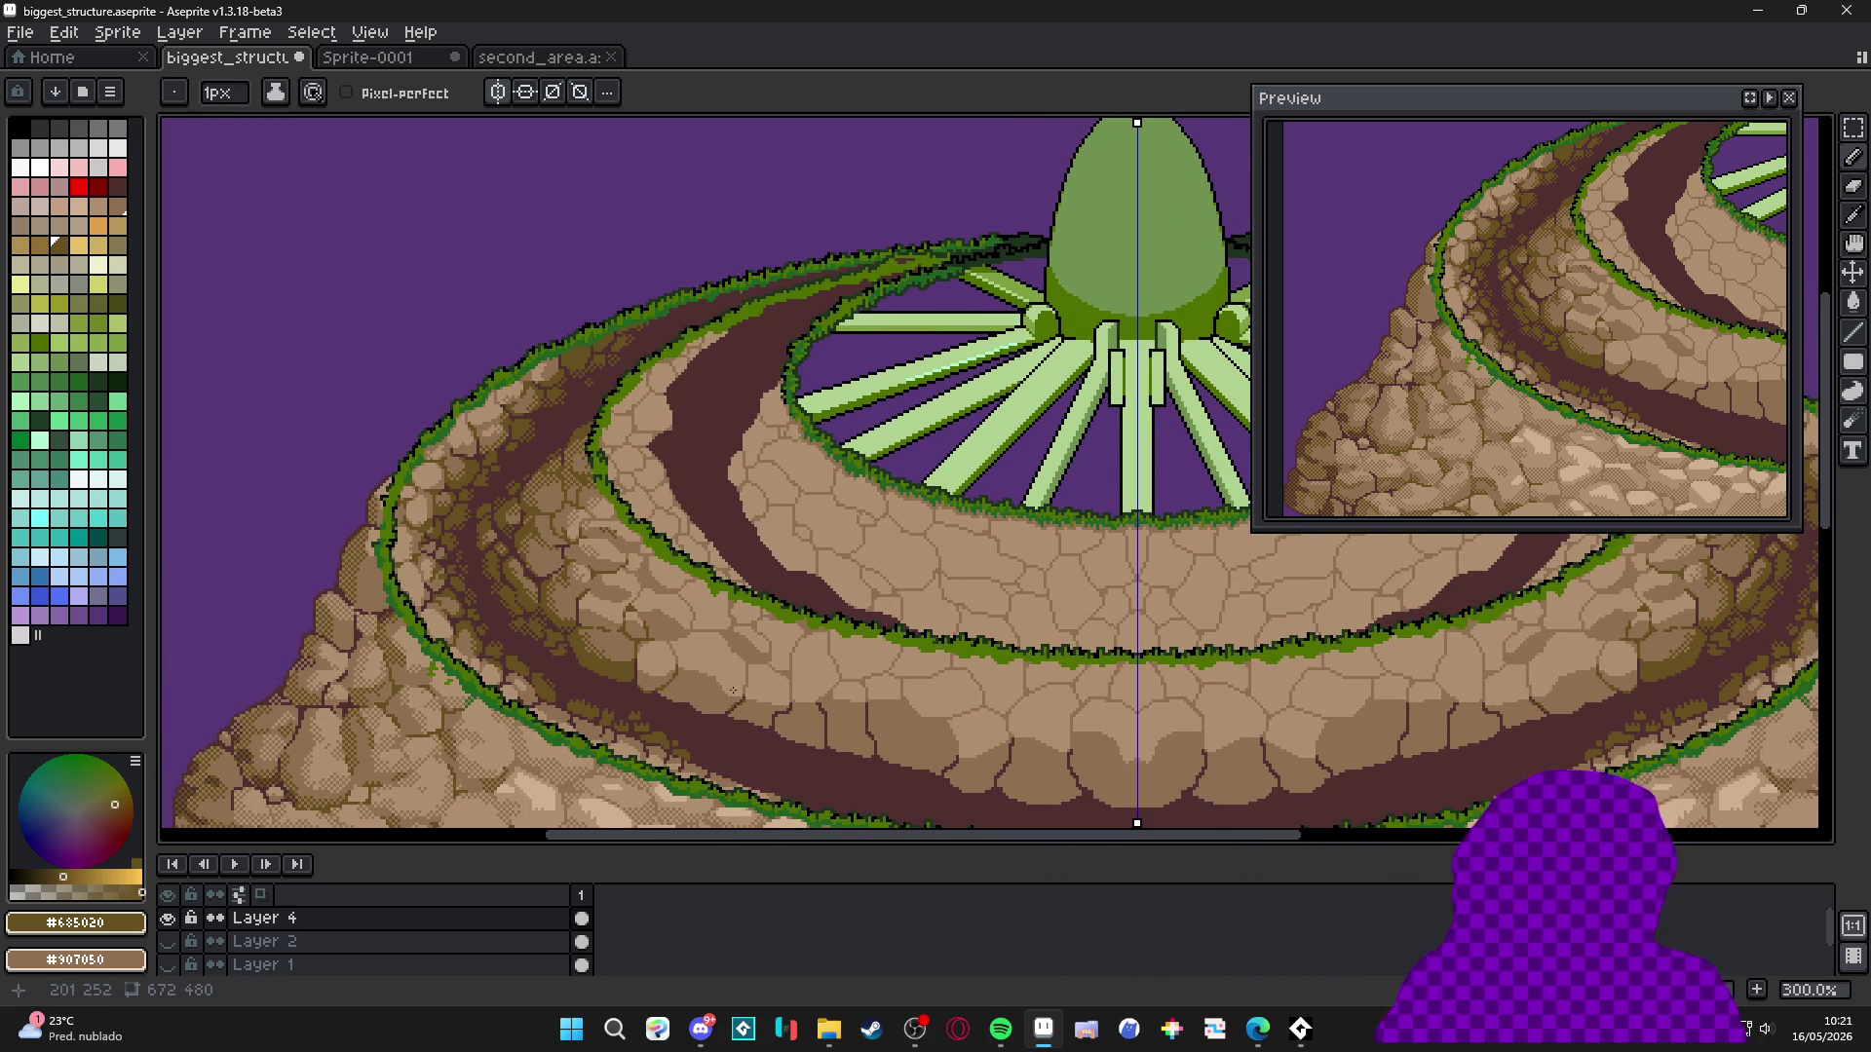
scroll(773, 712, "up", 1)
scroll(614, 539, "down", 2)
key("ctrl+s")
scroll(631, 552, "up", 1)
mouse_move(631, 551)
left_mouse_down()
mouse_move(660, 561)
mouse_move(644, 393)
left_mouse_up()
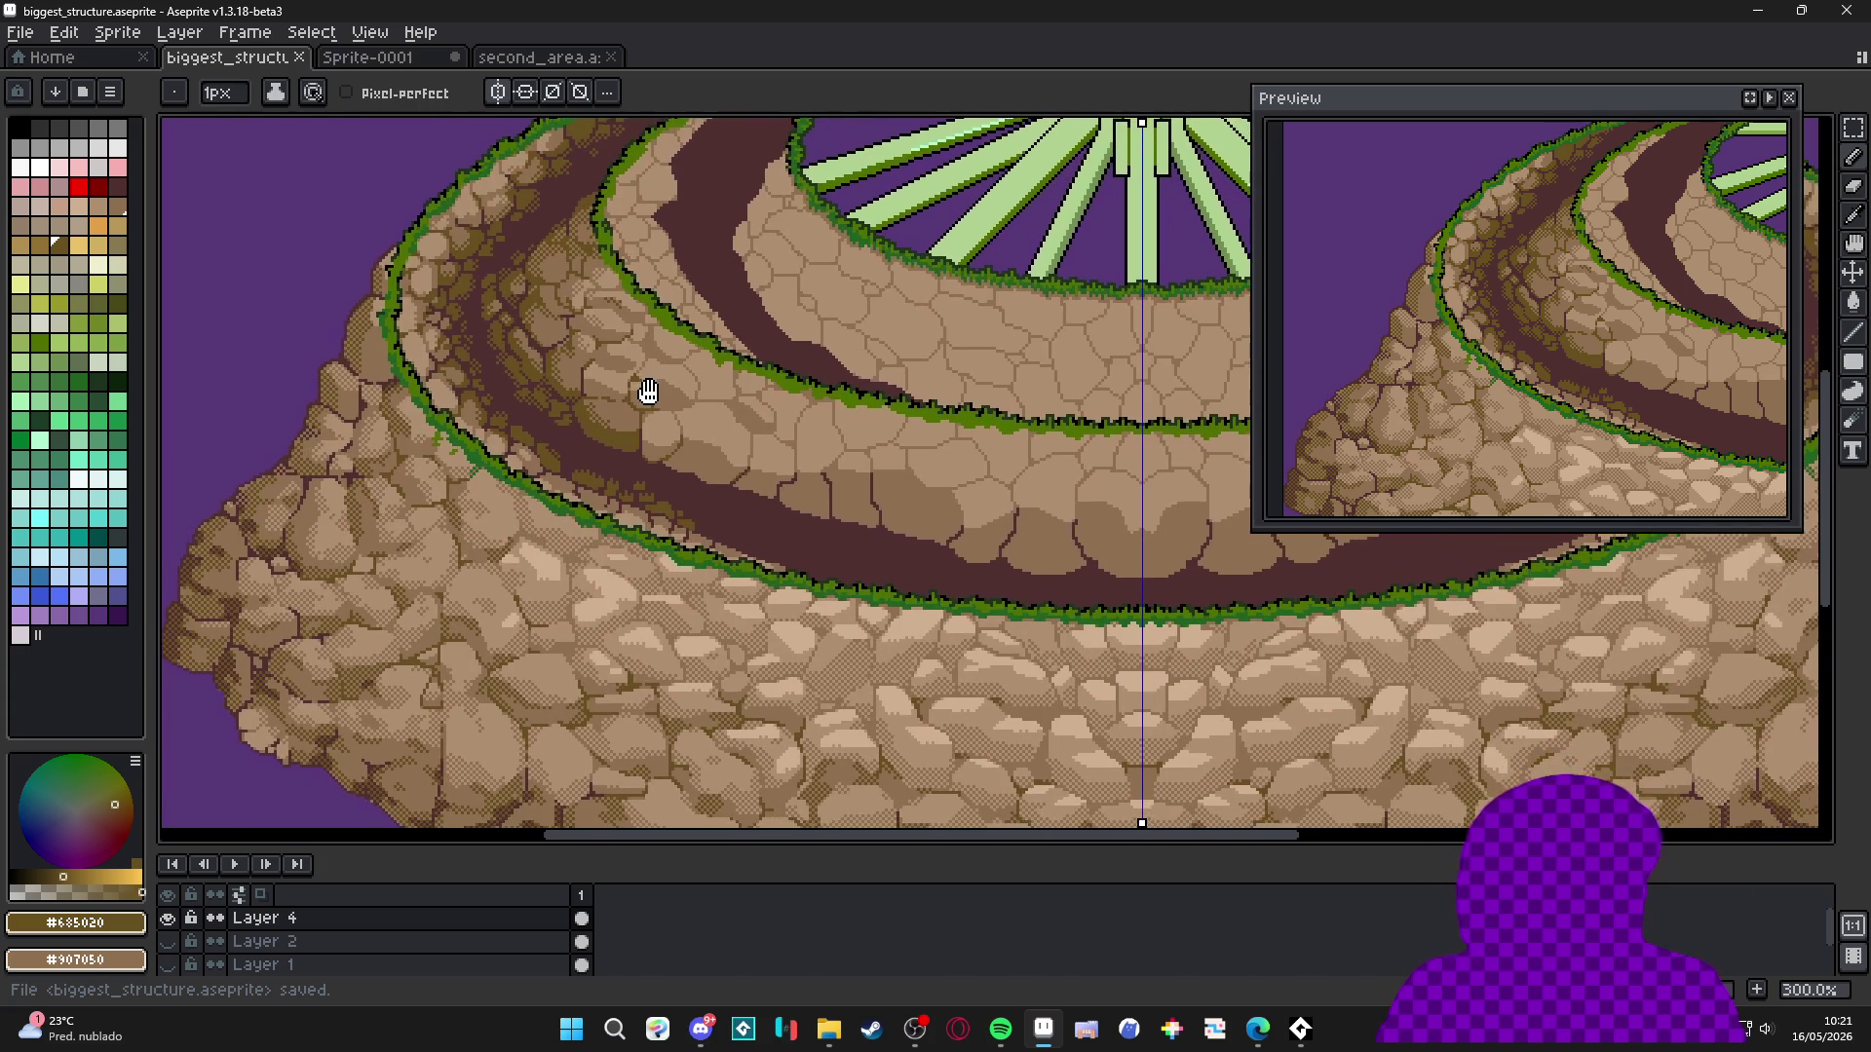
scroll(645, 400, "down", 1)
key("ctrl+s")
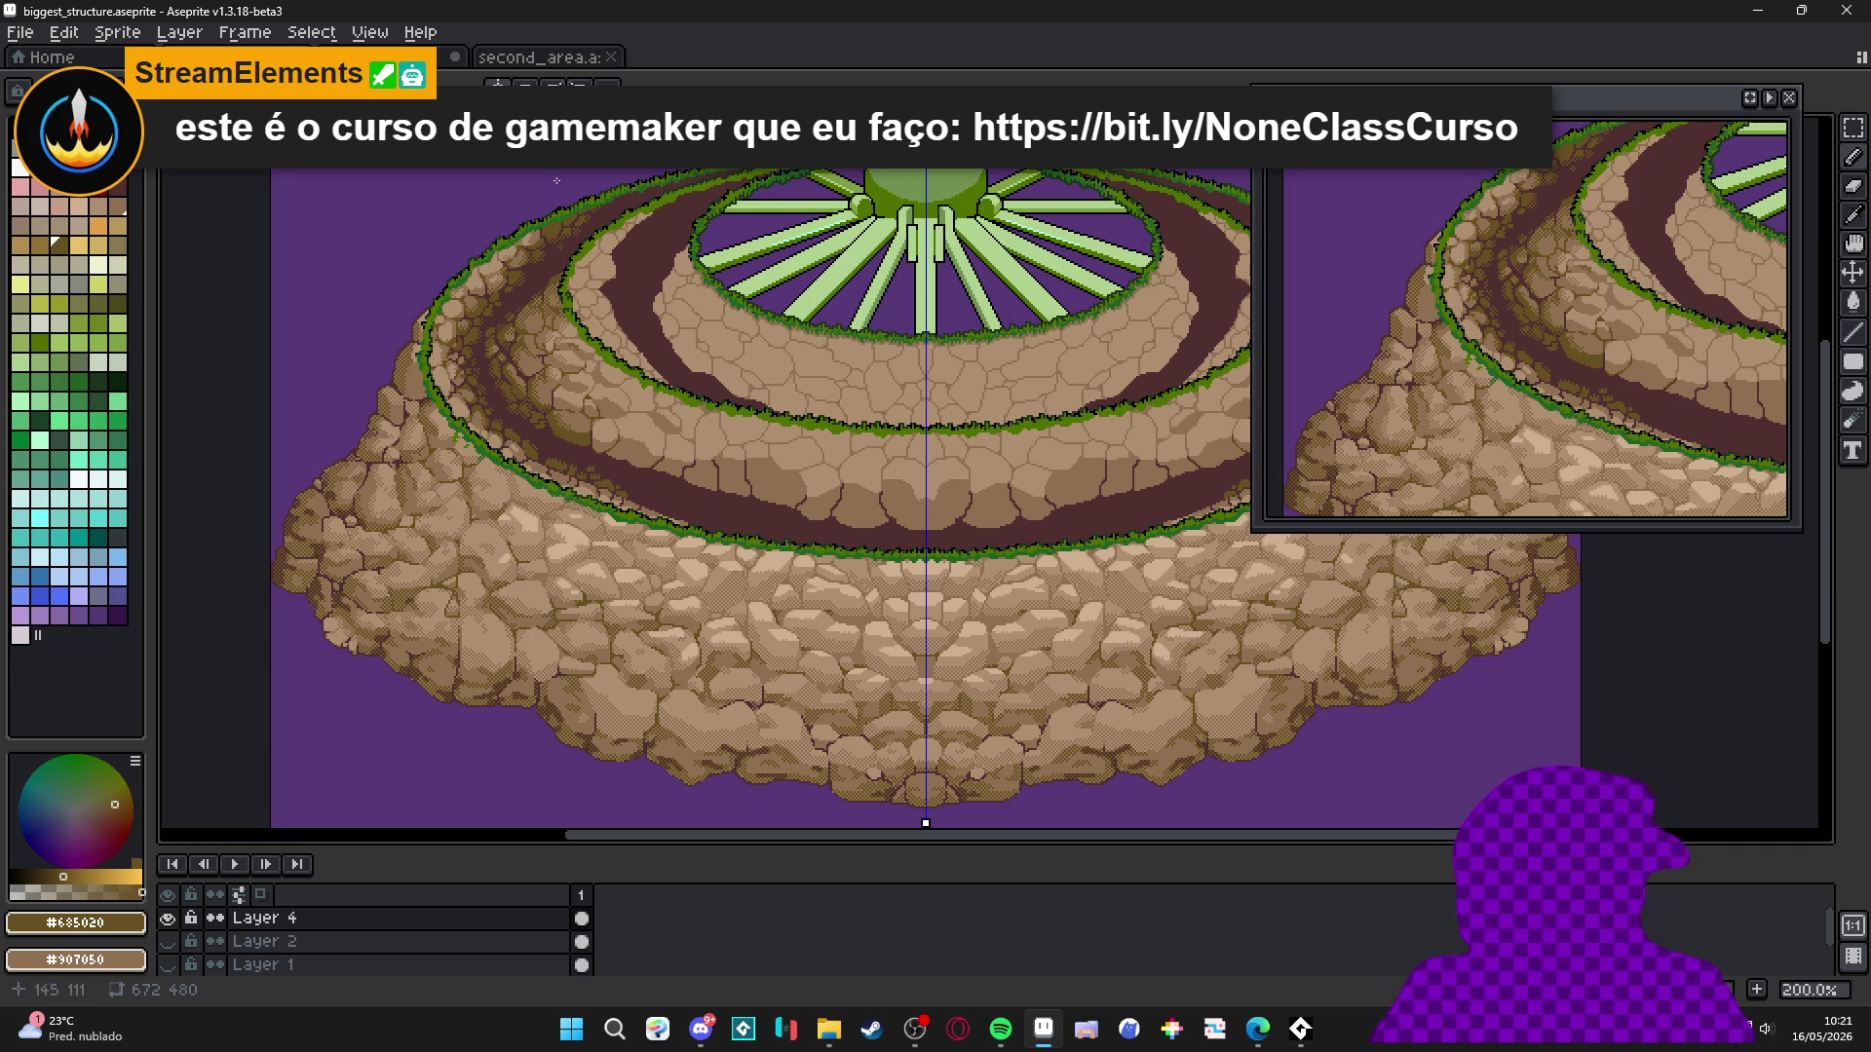
Zoom out and pan across the whole plateau, then save the .aseprite file.
scroll(576, 399, "up", 2)
scroll(548, 402, "up", 2)
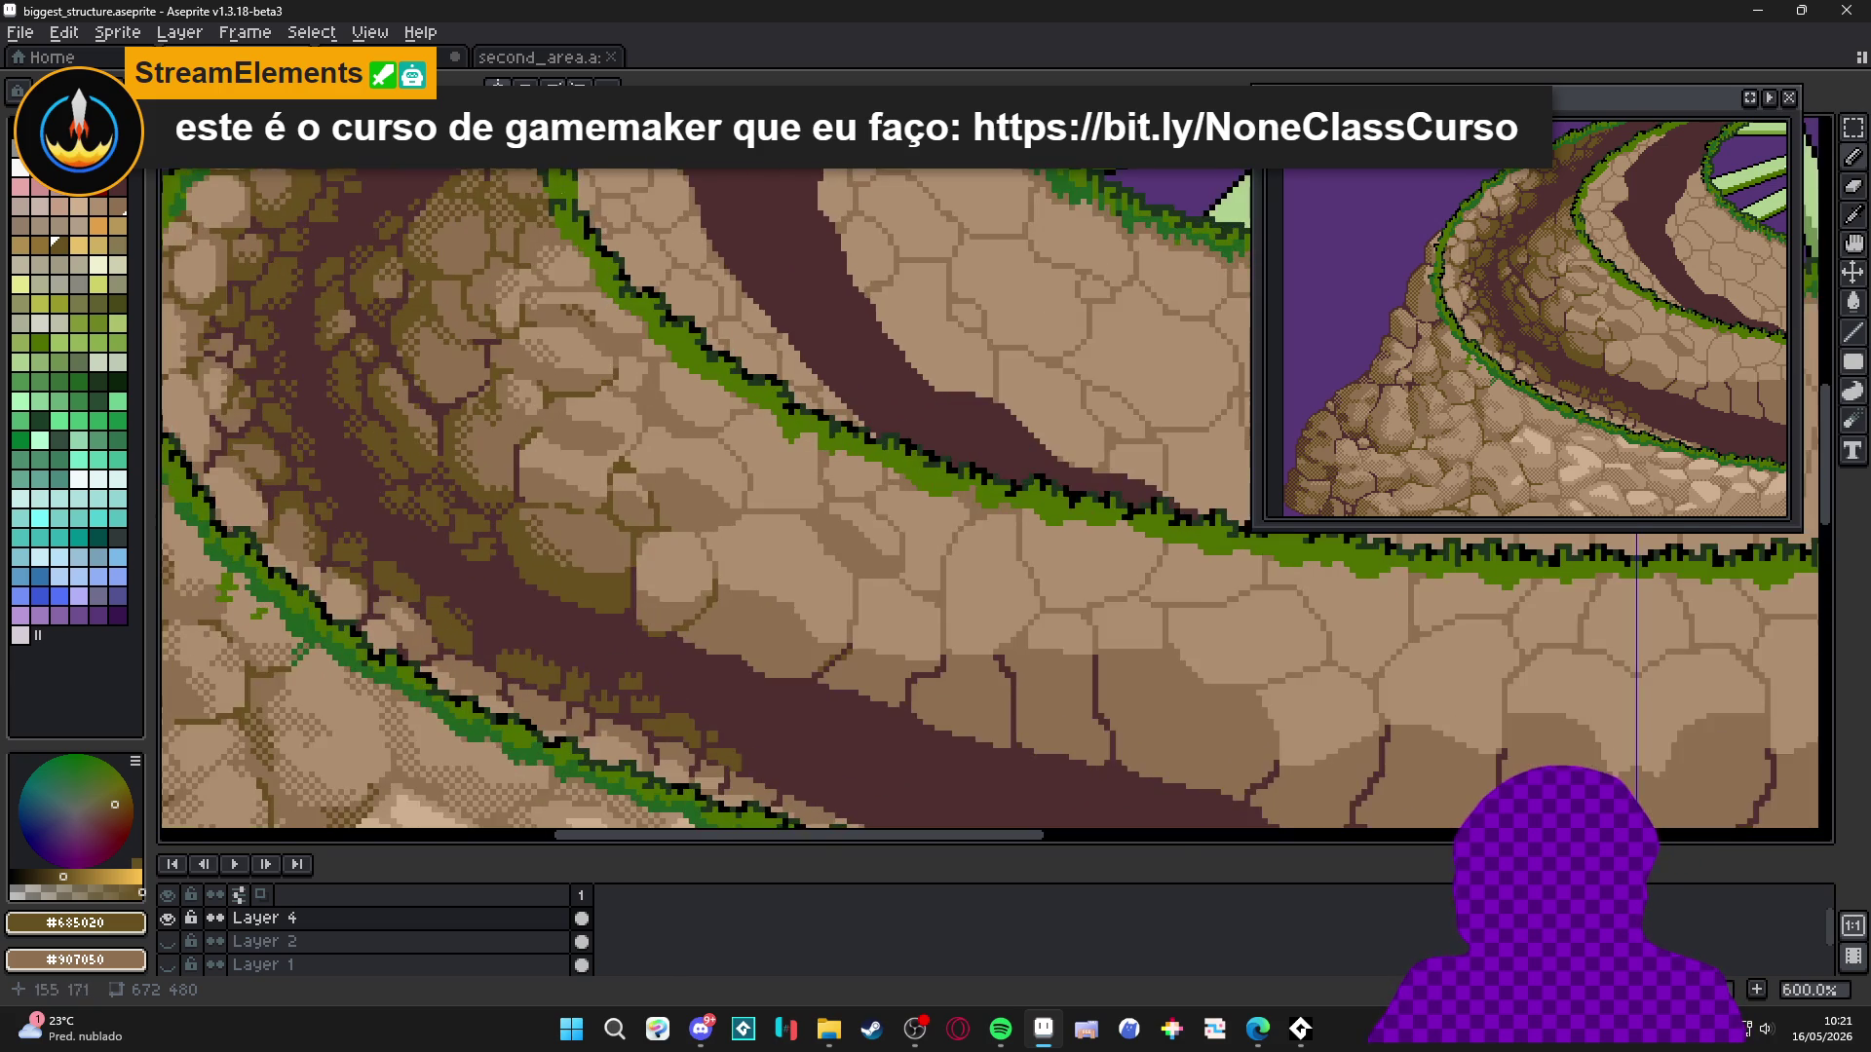
scroll(559, 388, "up", 4)
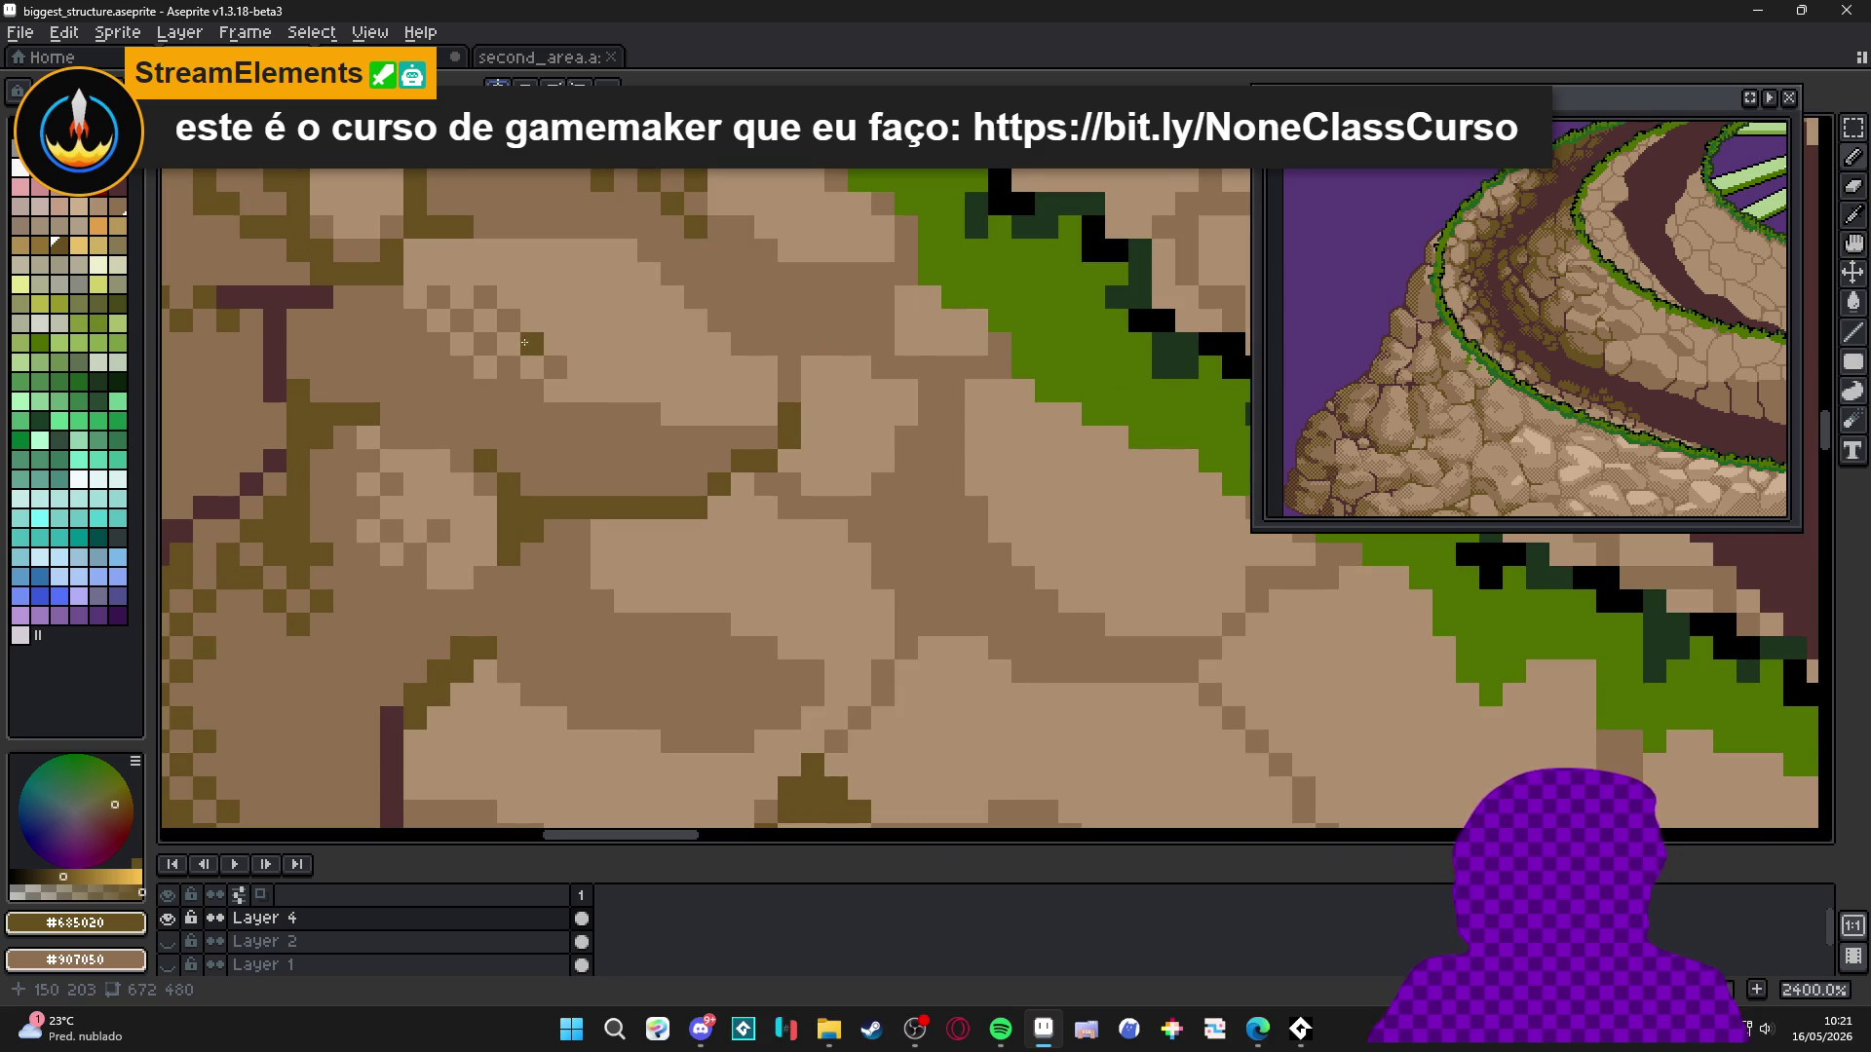
scroll(523, 341, "down", 8)
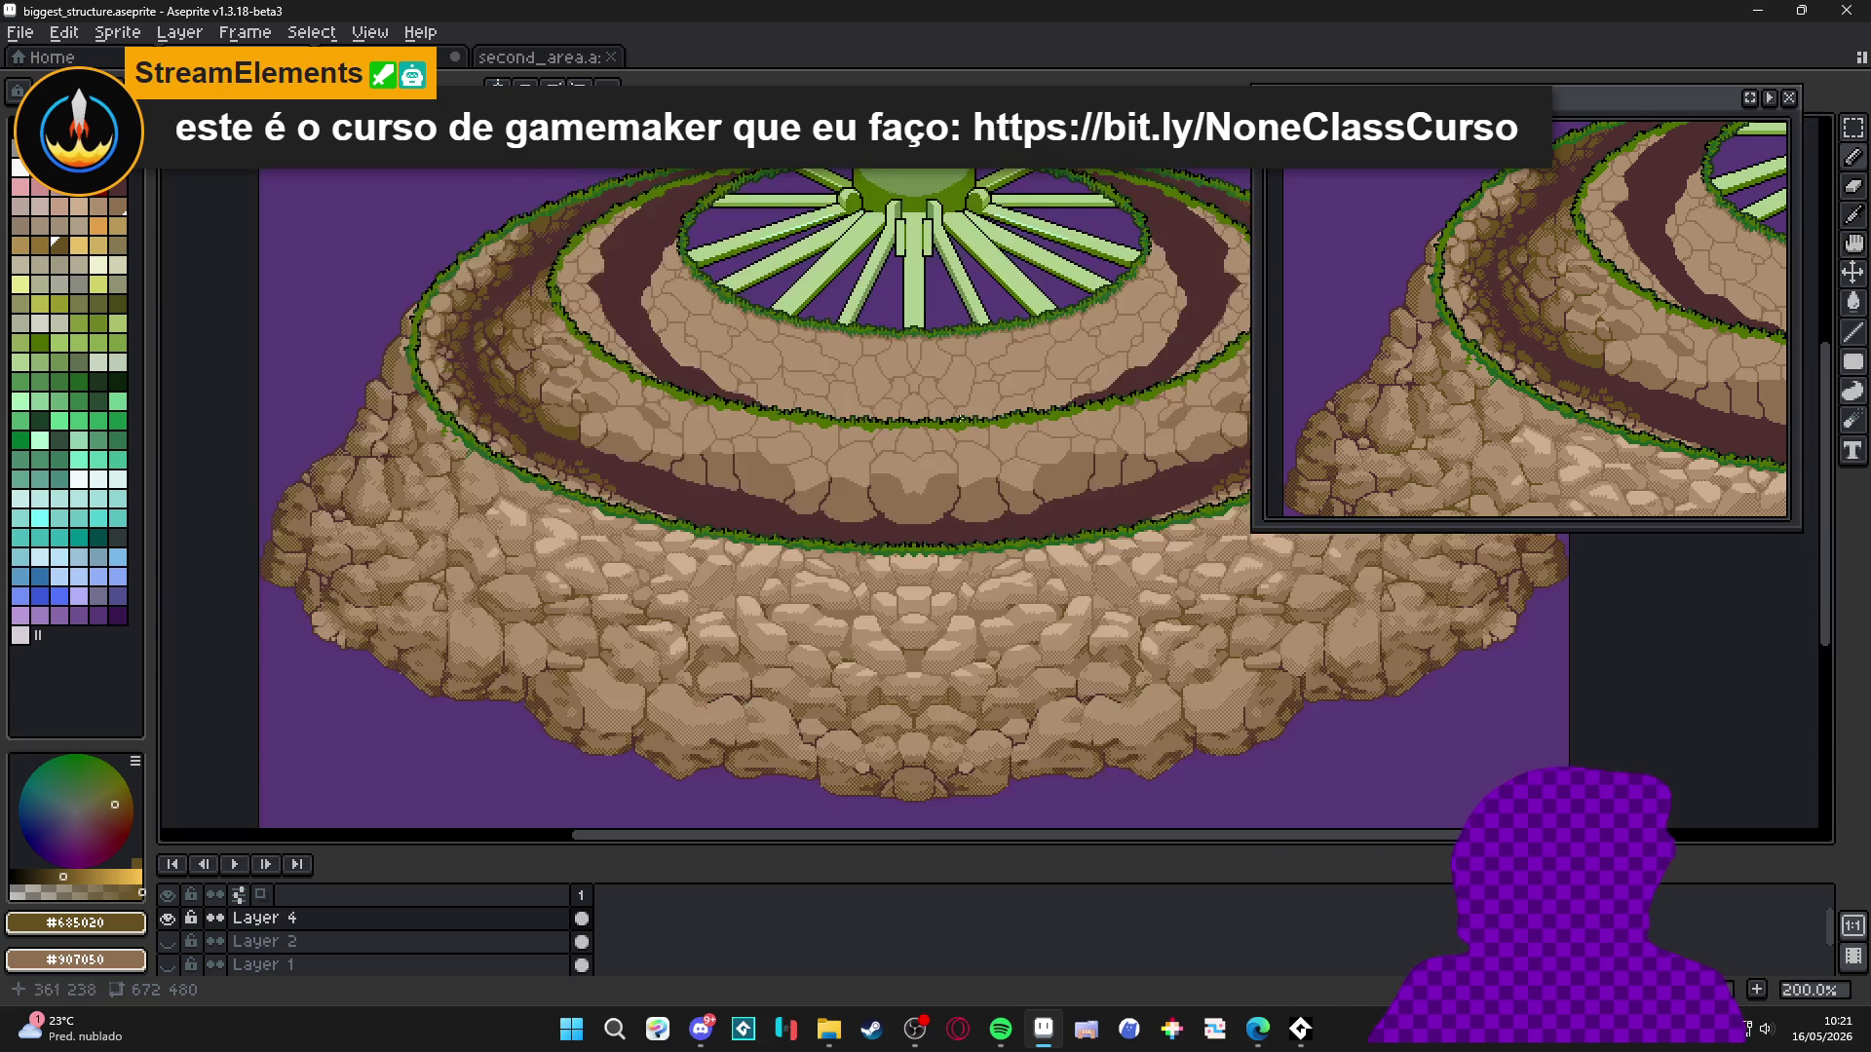
left_click_drag(922, 404, 900, 437)
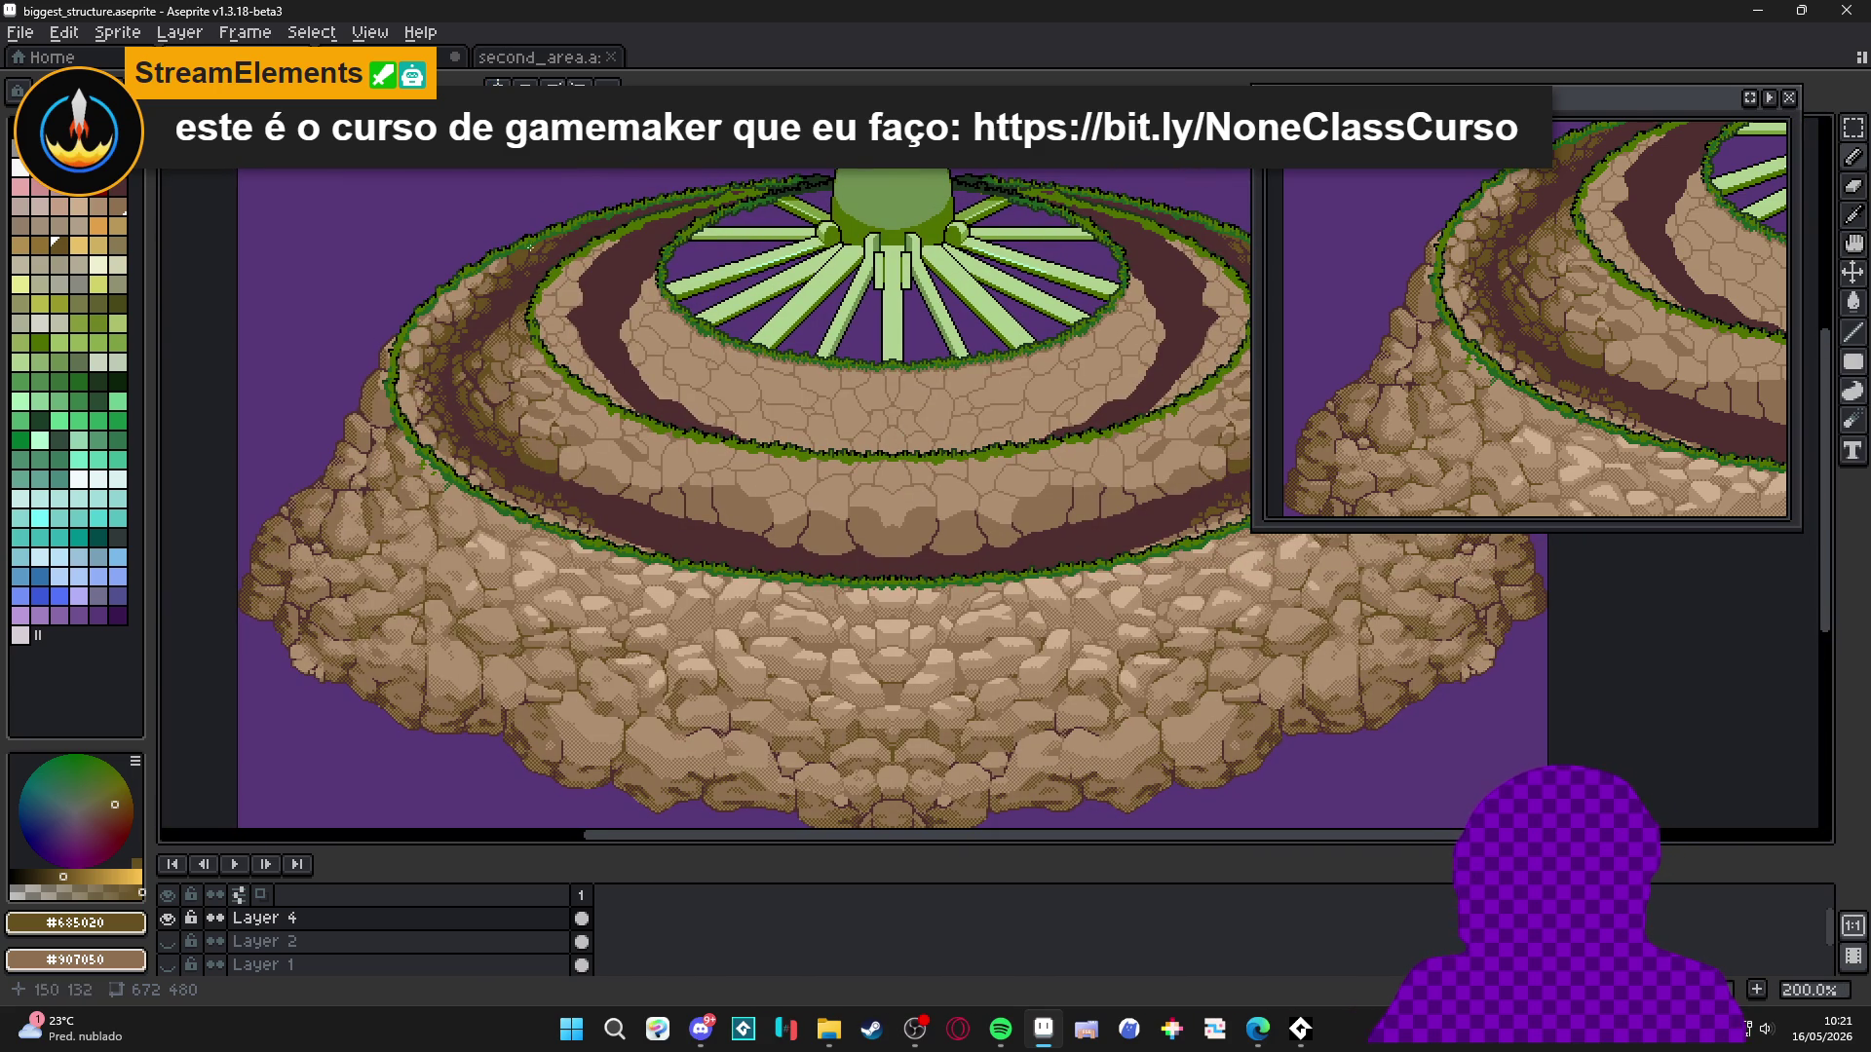
left_click_drag(560, 475, 607, 400)
key("ctrl+s")
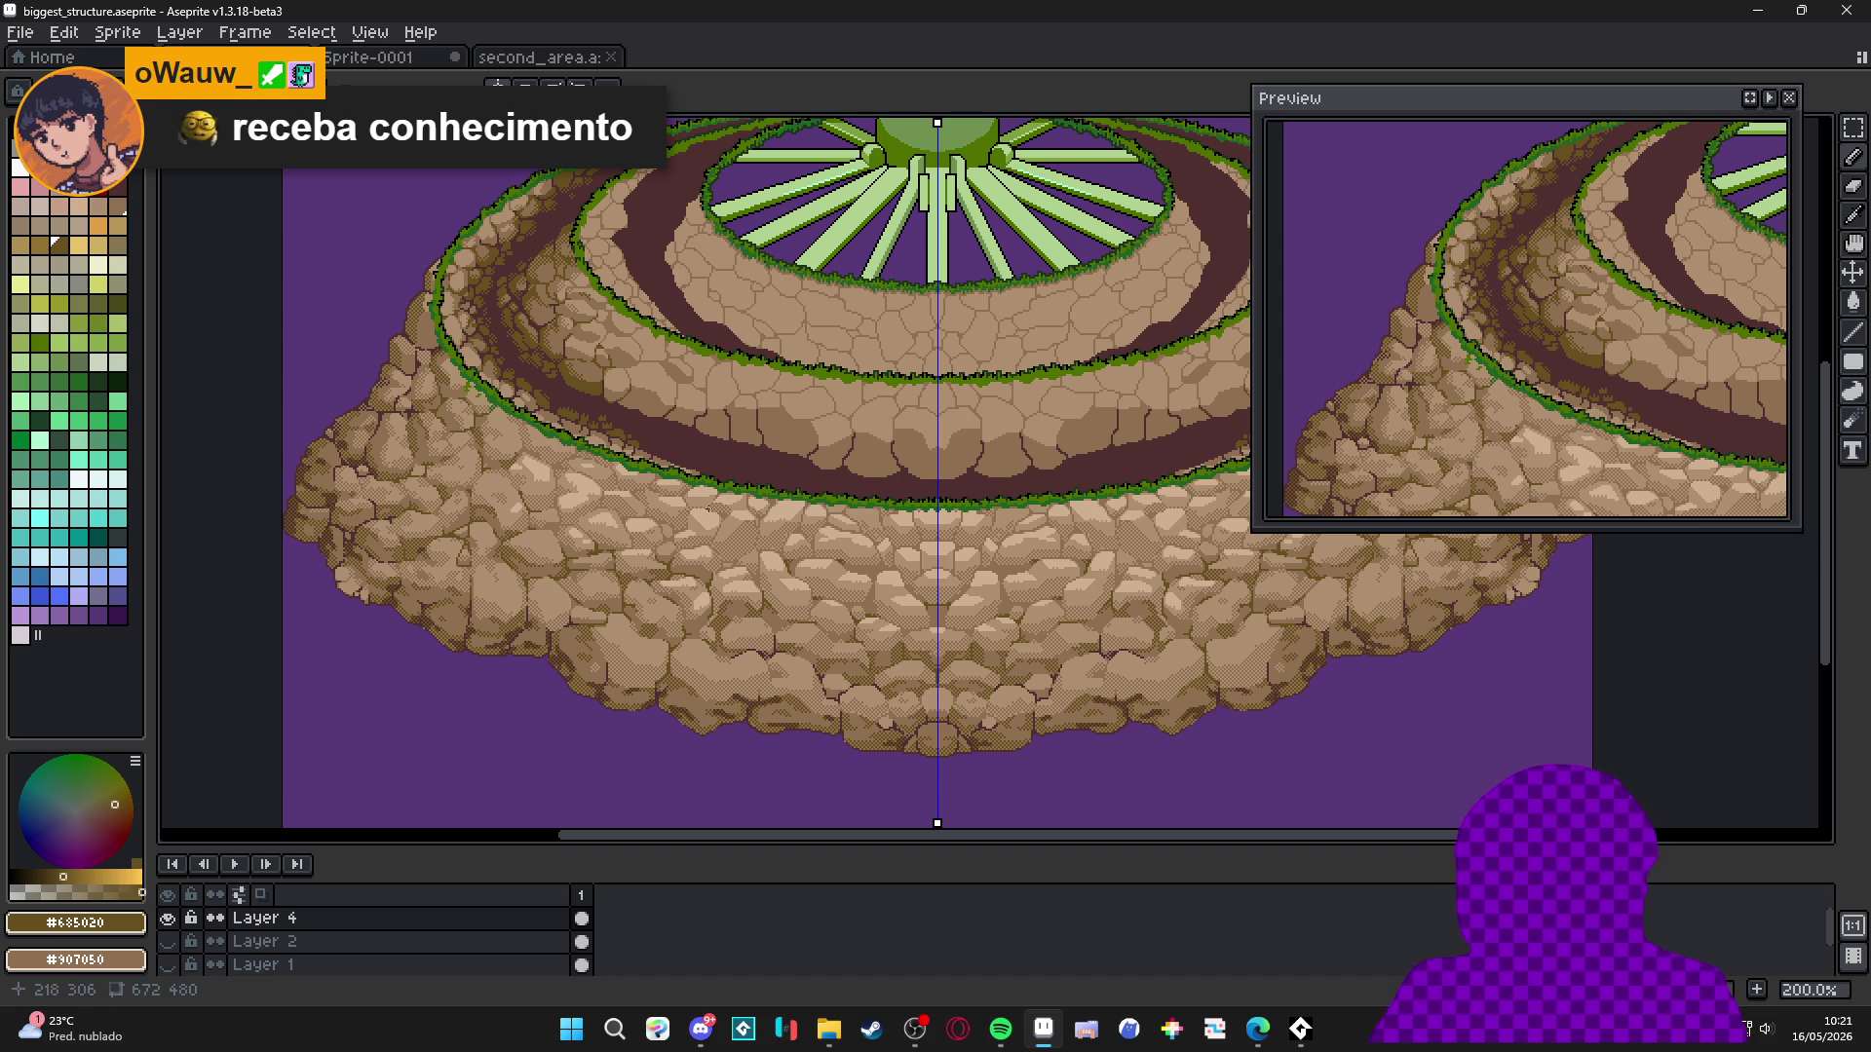
scroll(721, 477, "up", 2)
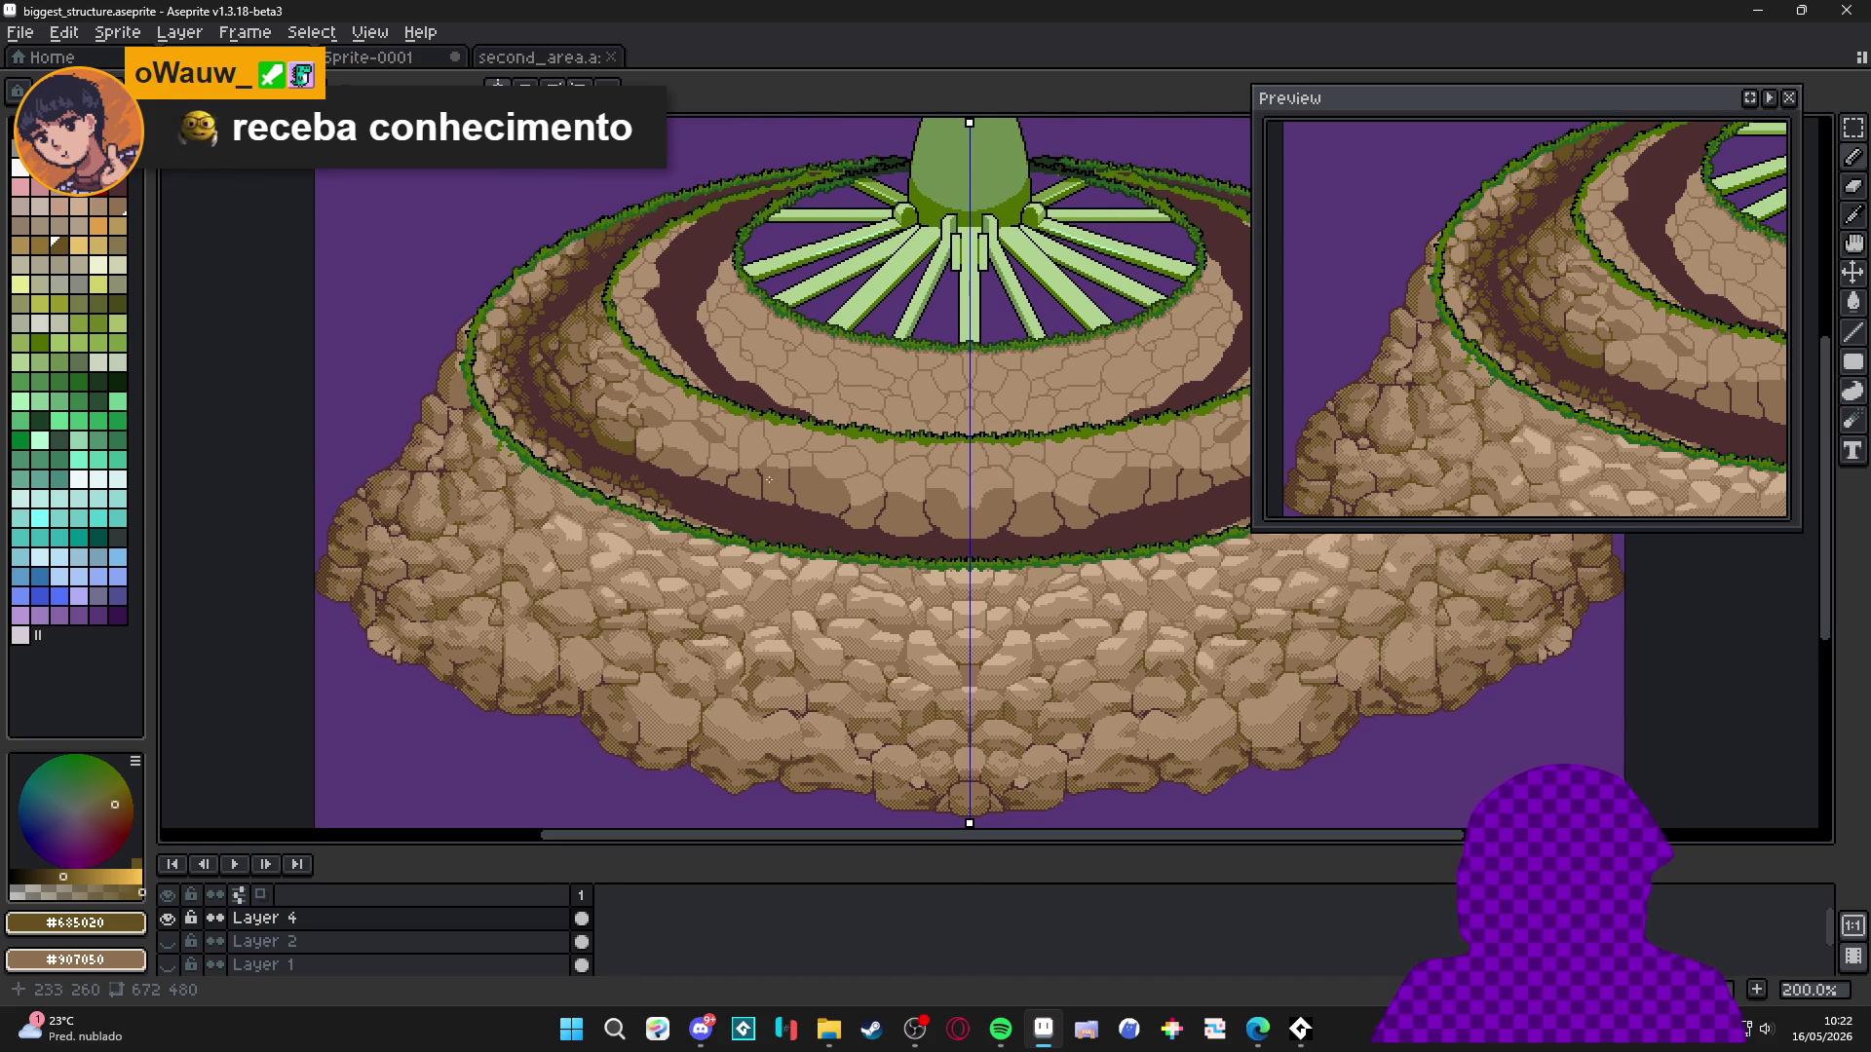
scroll(693, 442, "up", 2)
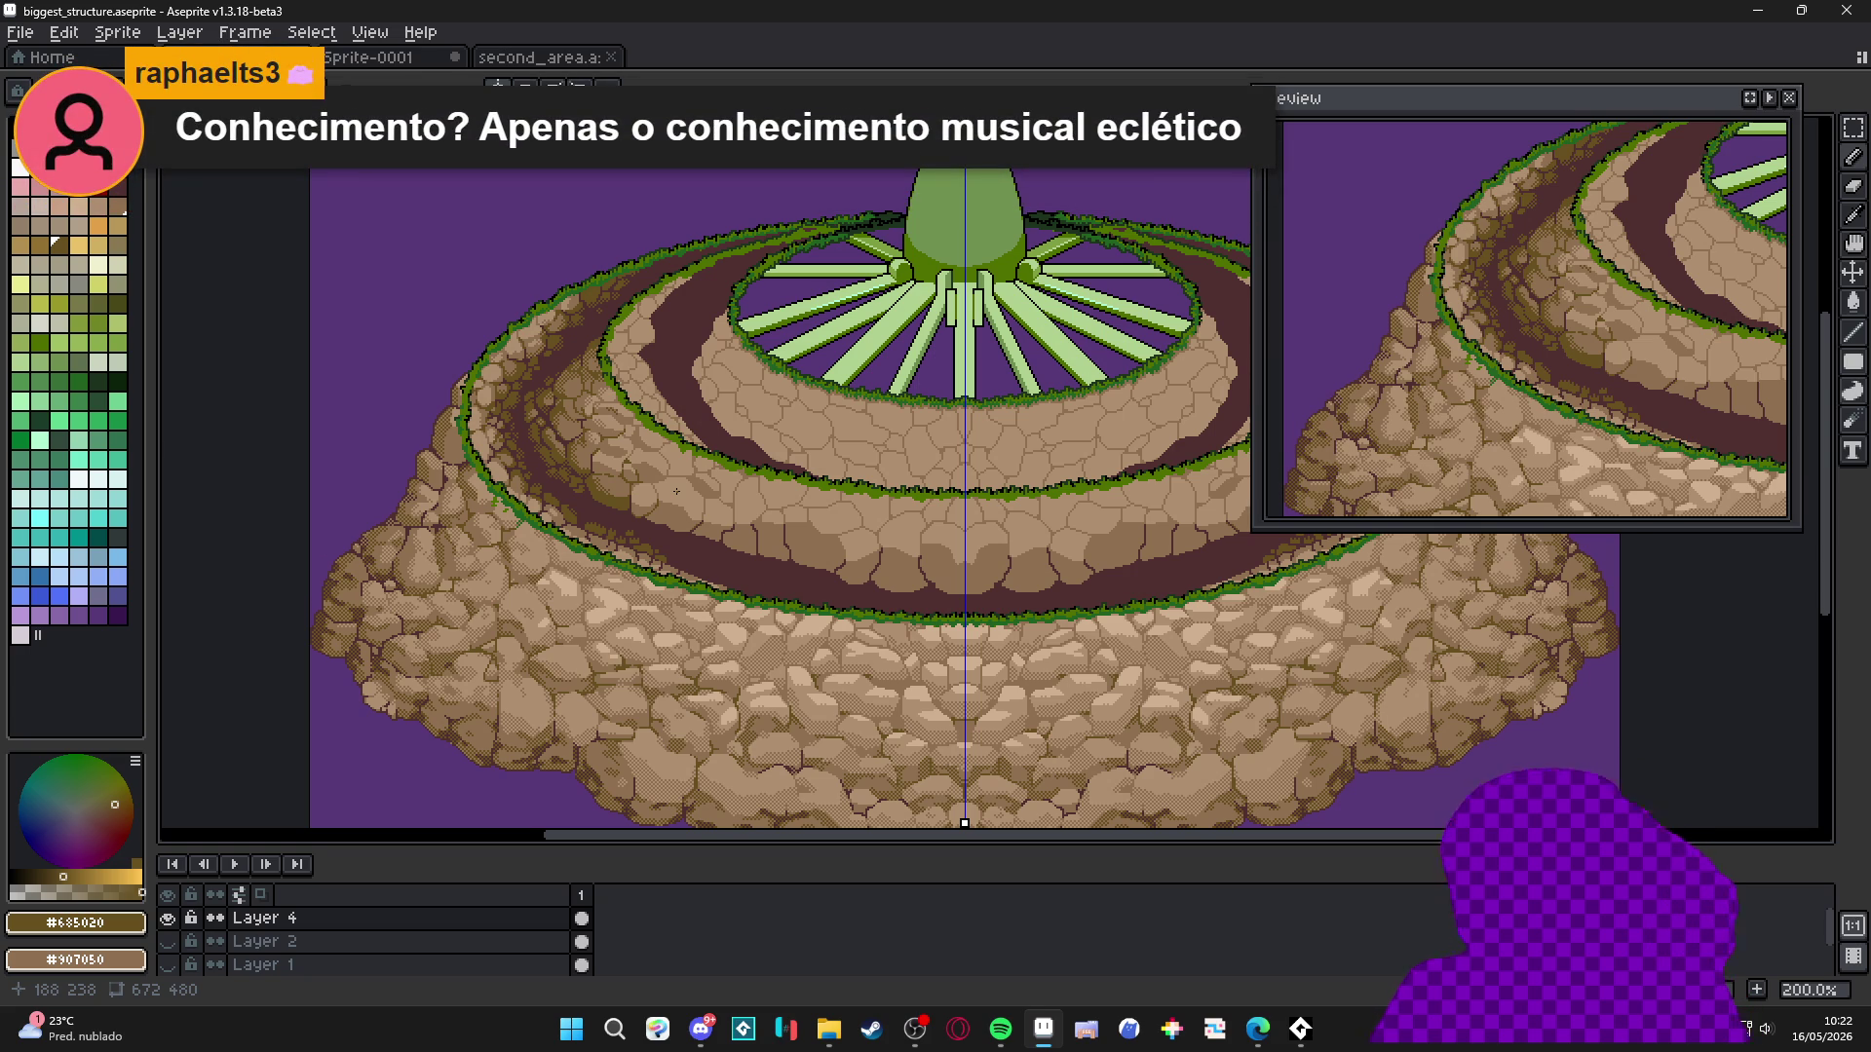
Widen the olive shadow on a stone's lower edge and repaint its edge in maroon.
scroll(622, 526, "up", 3)
scroll(622, 527, "up", 7)
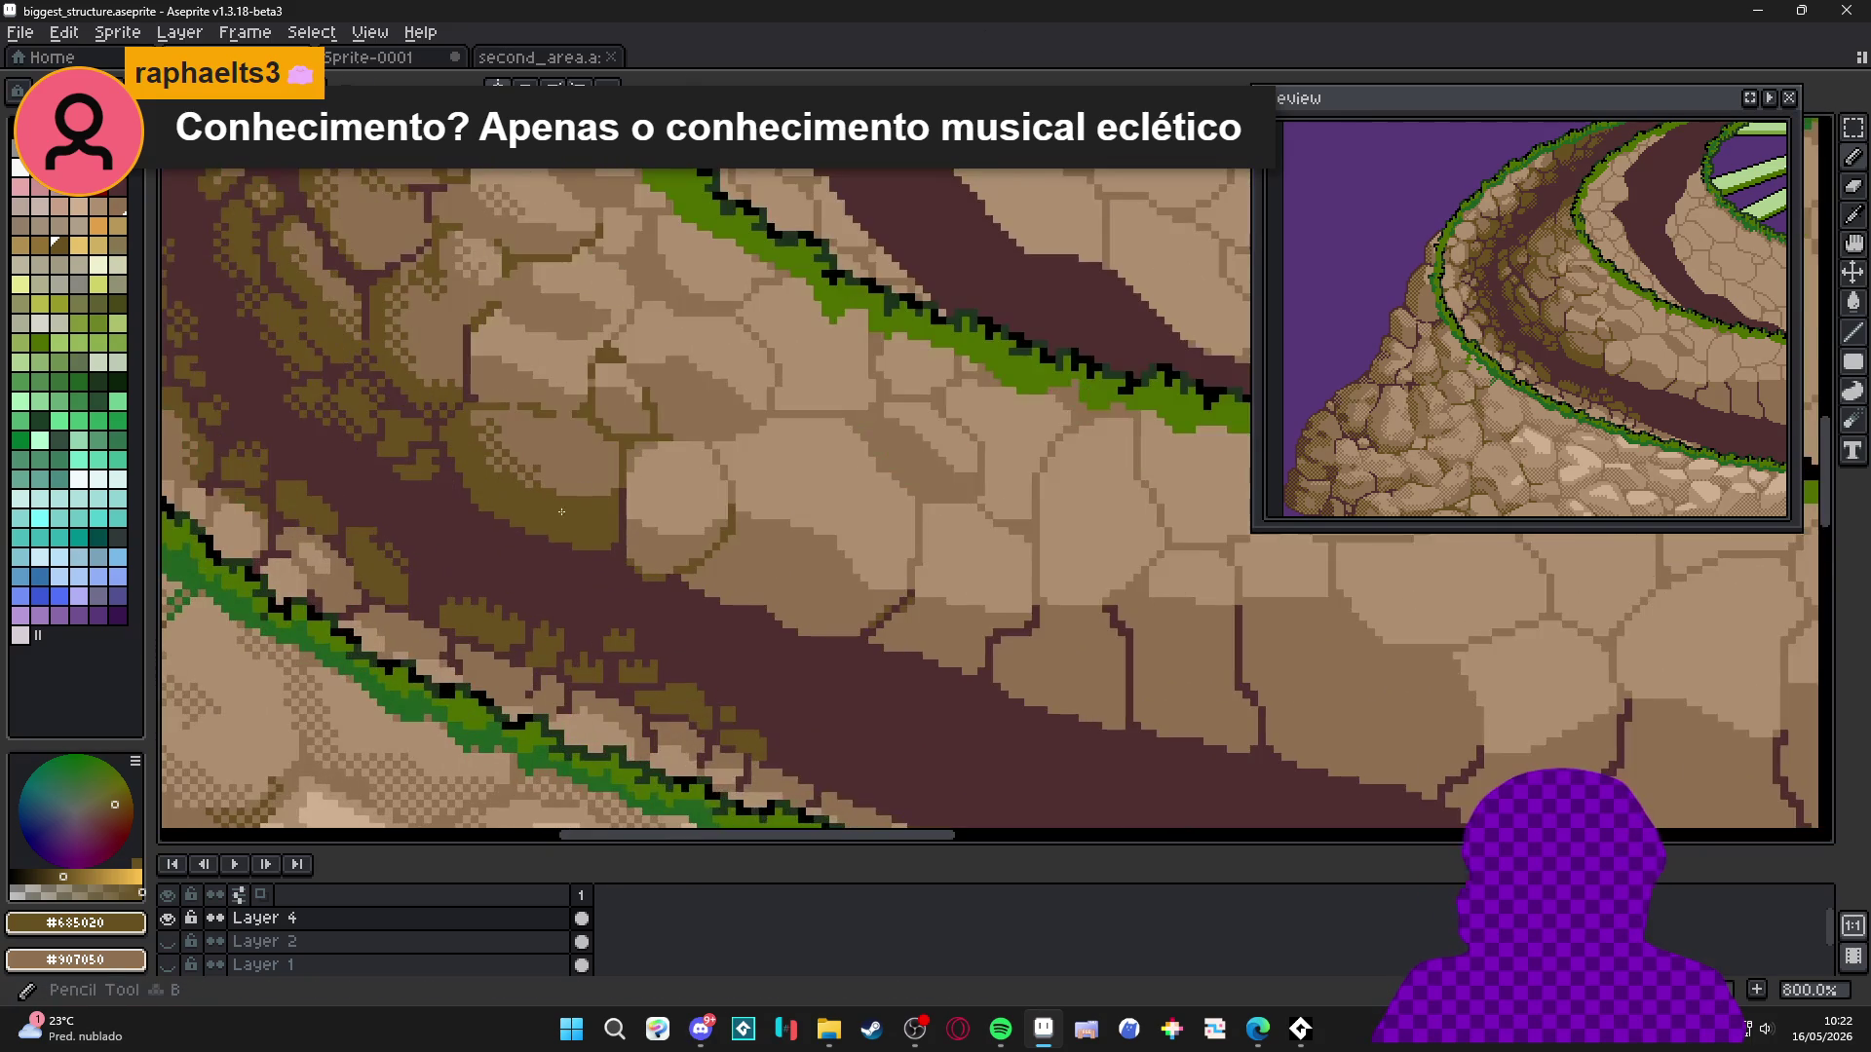
mouse_move(583, 499)
left_mouse_down()
mouse_move(667, 531)
mouse_move(570, 544)
mouse_move(600, 543)
mouse_move(590, 590)
mouse_move(634, 616)
mouse_move(637, 569)
mouse_move(700, 605)
mouse_move(775, 570)
mouse_move(825, 498)
mouse_move(778, 522)
mouse_move(848, 475)
left_mouse_up()
scroll(848, 475, "down", 3)
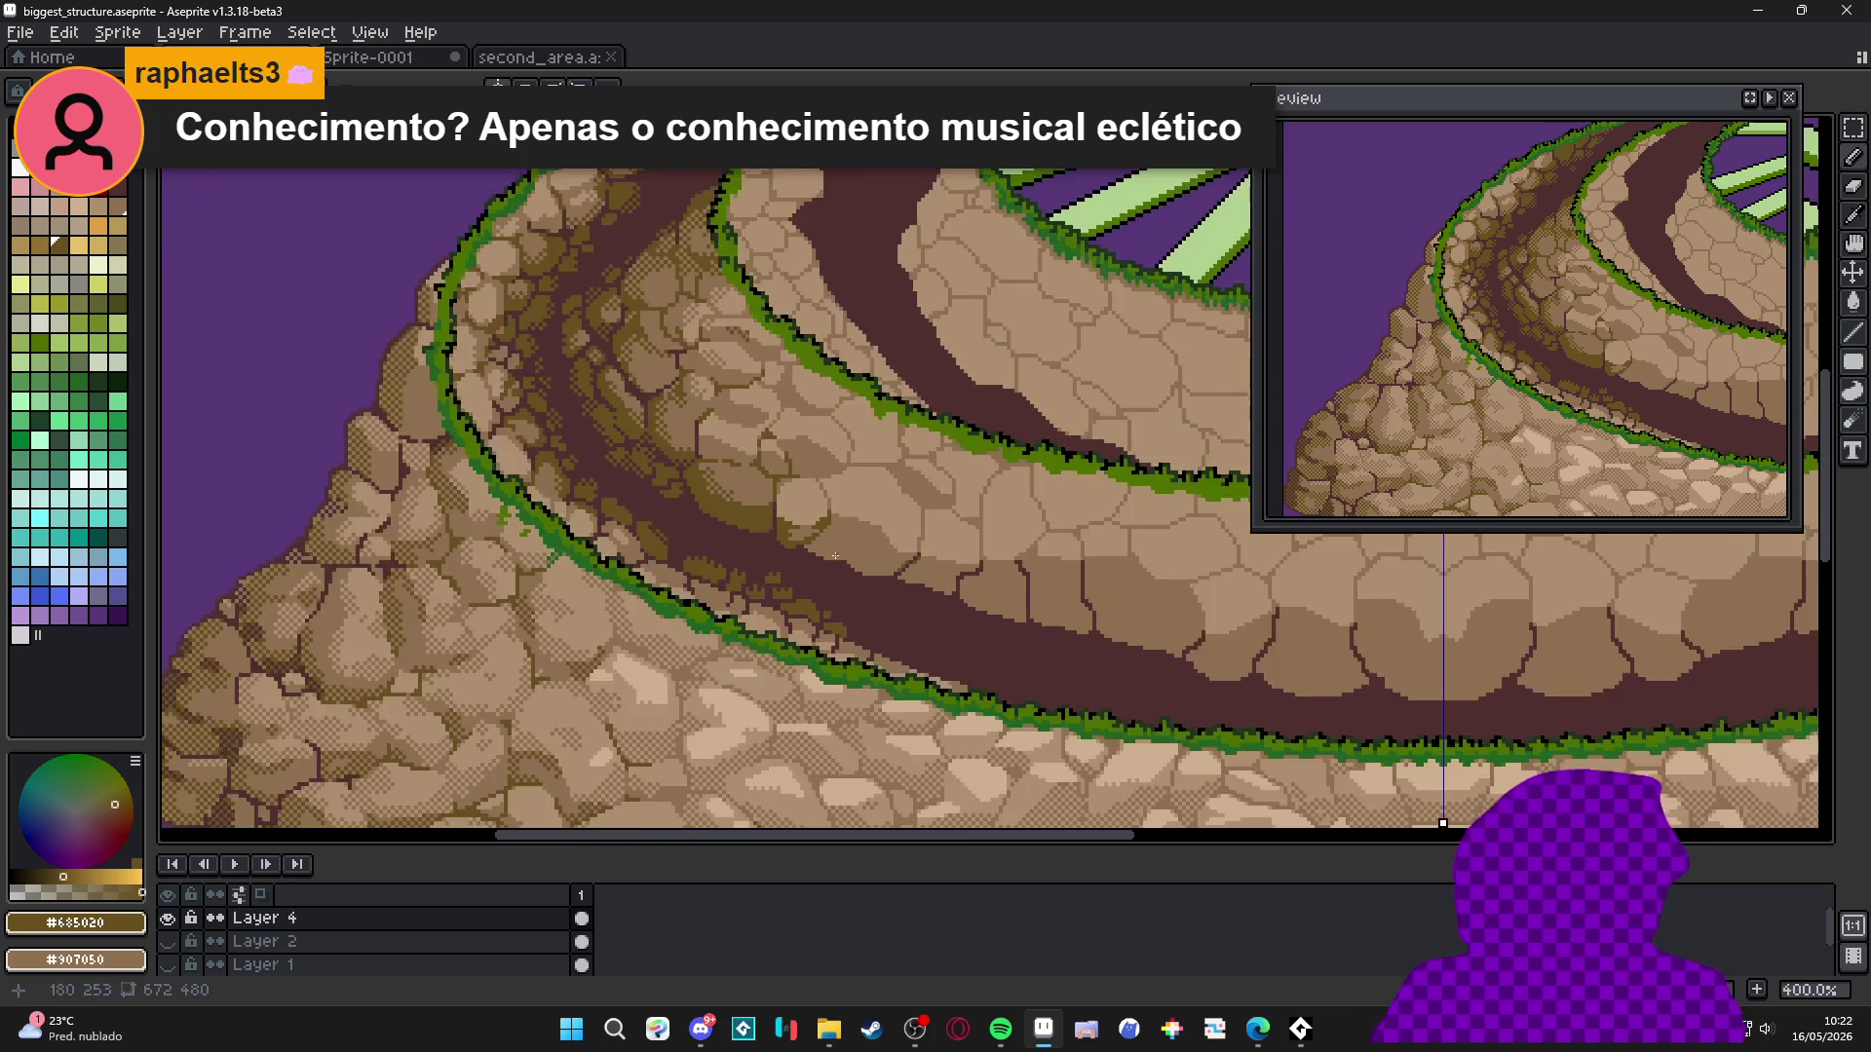
scroll(804, 539, "up", 2)
left_click(813, 515)
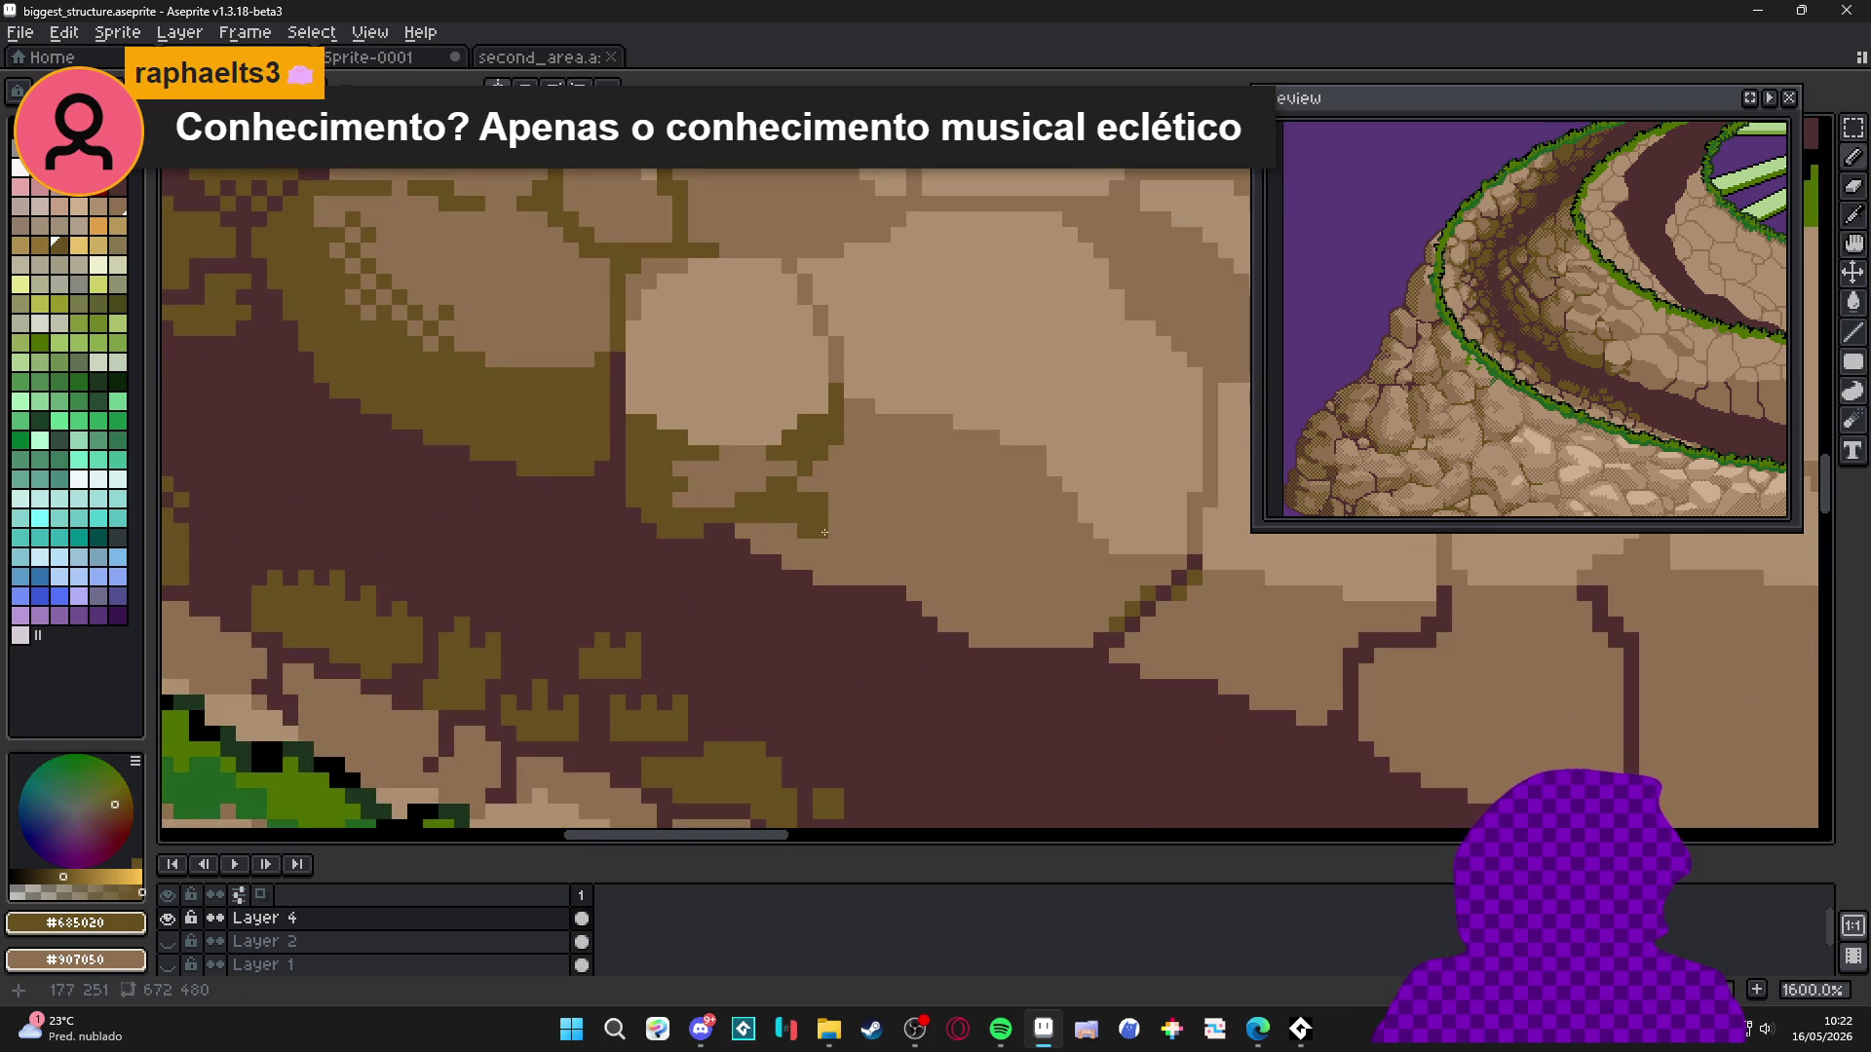
left_click(749, 590, "alt")
mouse_move(770, 506)
left_mouse_down()
mouse_move(743, 511)
mouse_move(797, 570)
mouse_move(828, 553)
mouse_move(907, 570)
mouse_move(839, 533)
mouse_move(945, 585)
mouse_move(926, 541)
mouse_move(978, 540)
mouse_move(1013, 609)
mouse_move(1111, 624)
mouse_move(1004, 628)
left_mouse_up()
Pick olive #685020 again, fill the shadow shape and extend its outline.
left_click(794, 505, "alt")
key("g")
left_click(936, 585)
key("b")
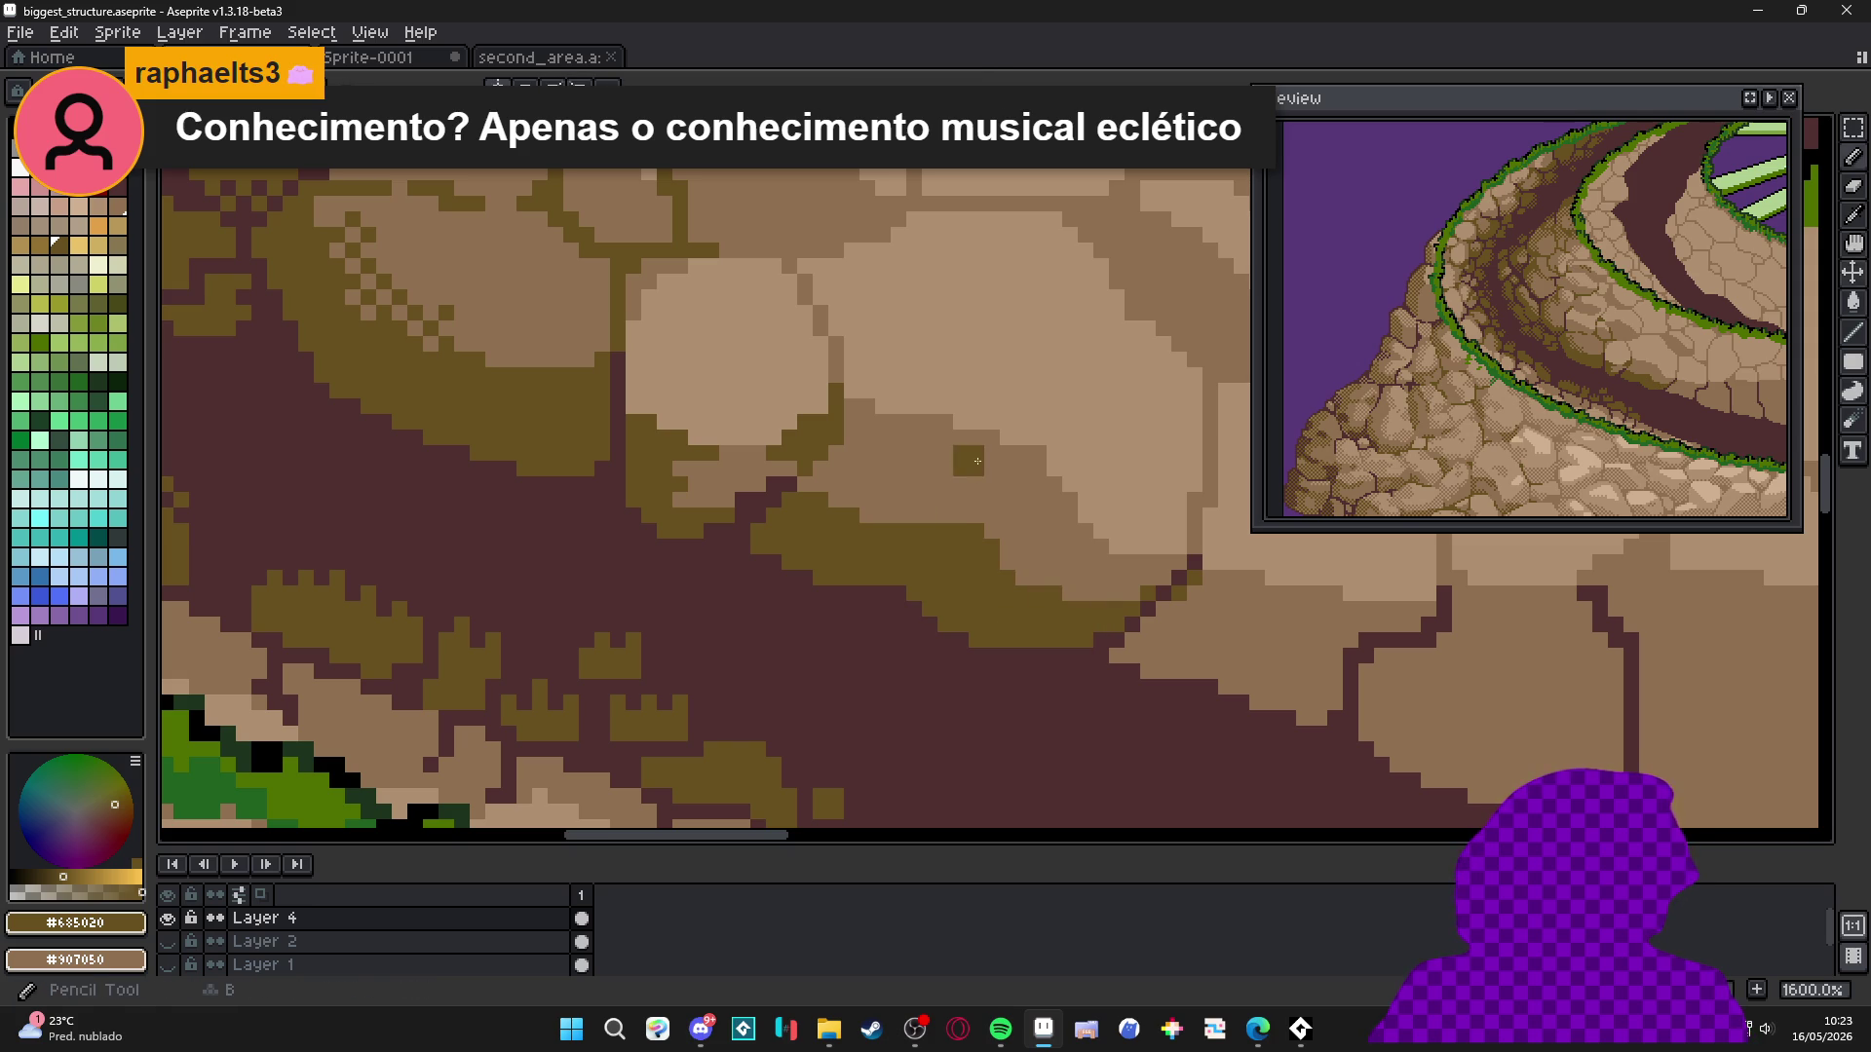
scroll(1121, 564, "up", 3)
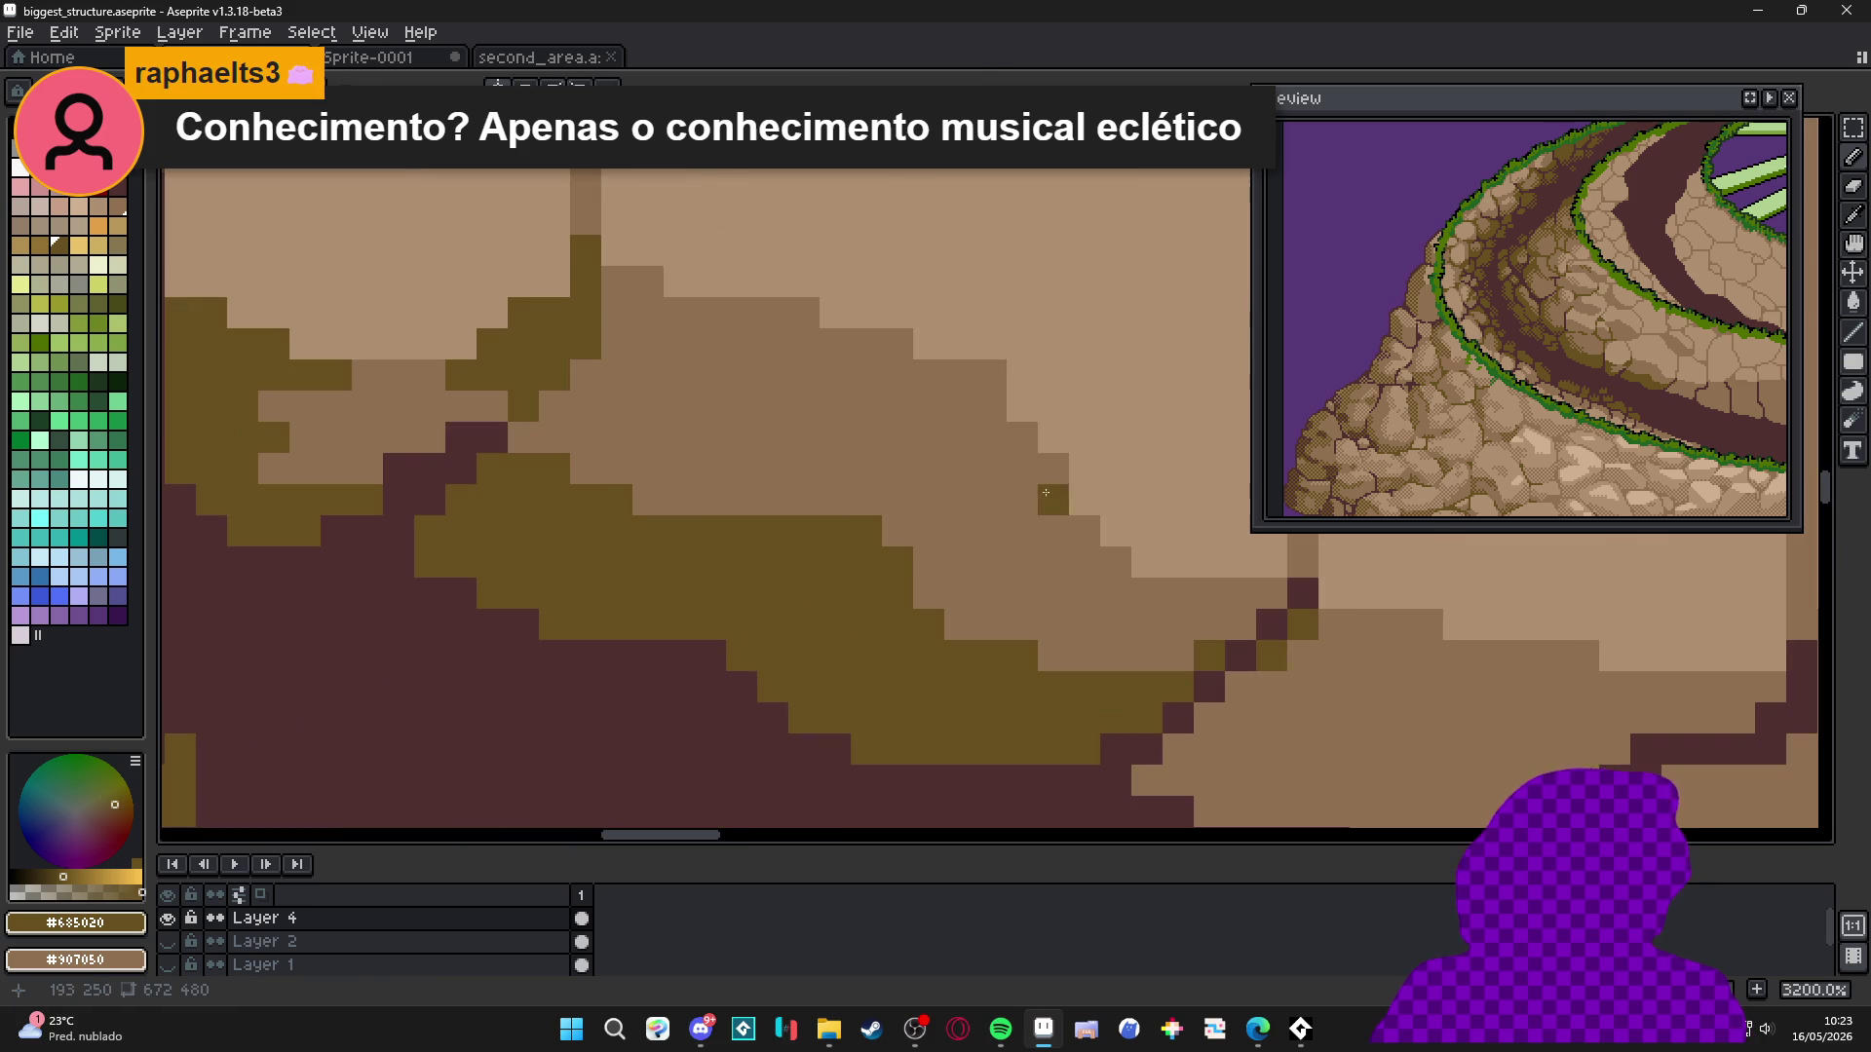
left_click_drag(978, 414, 1019, 469)
left_click_drag(928, 375, 907, 372)
left_click_drag(1033, 476, 1053, 499)
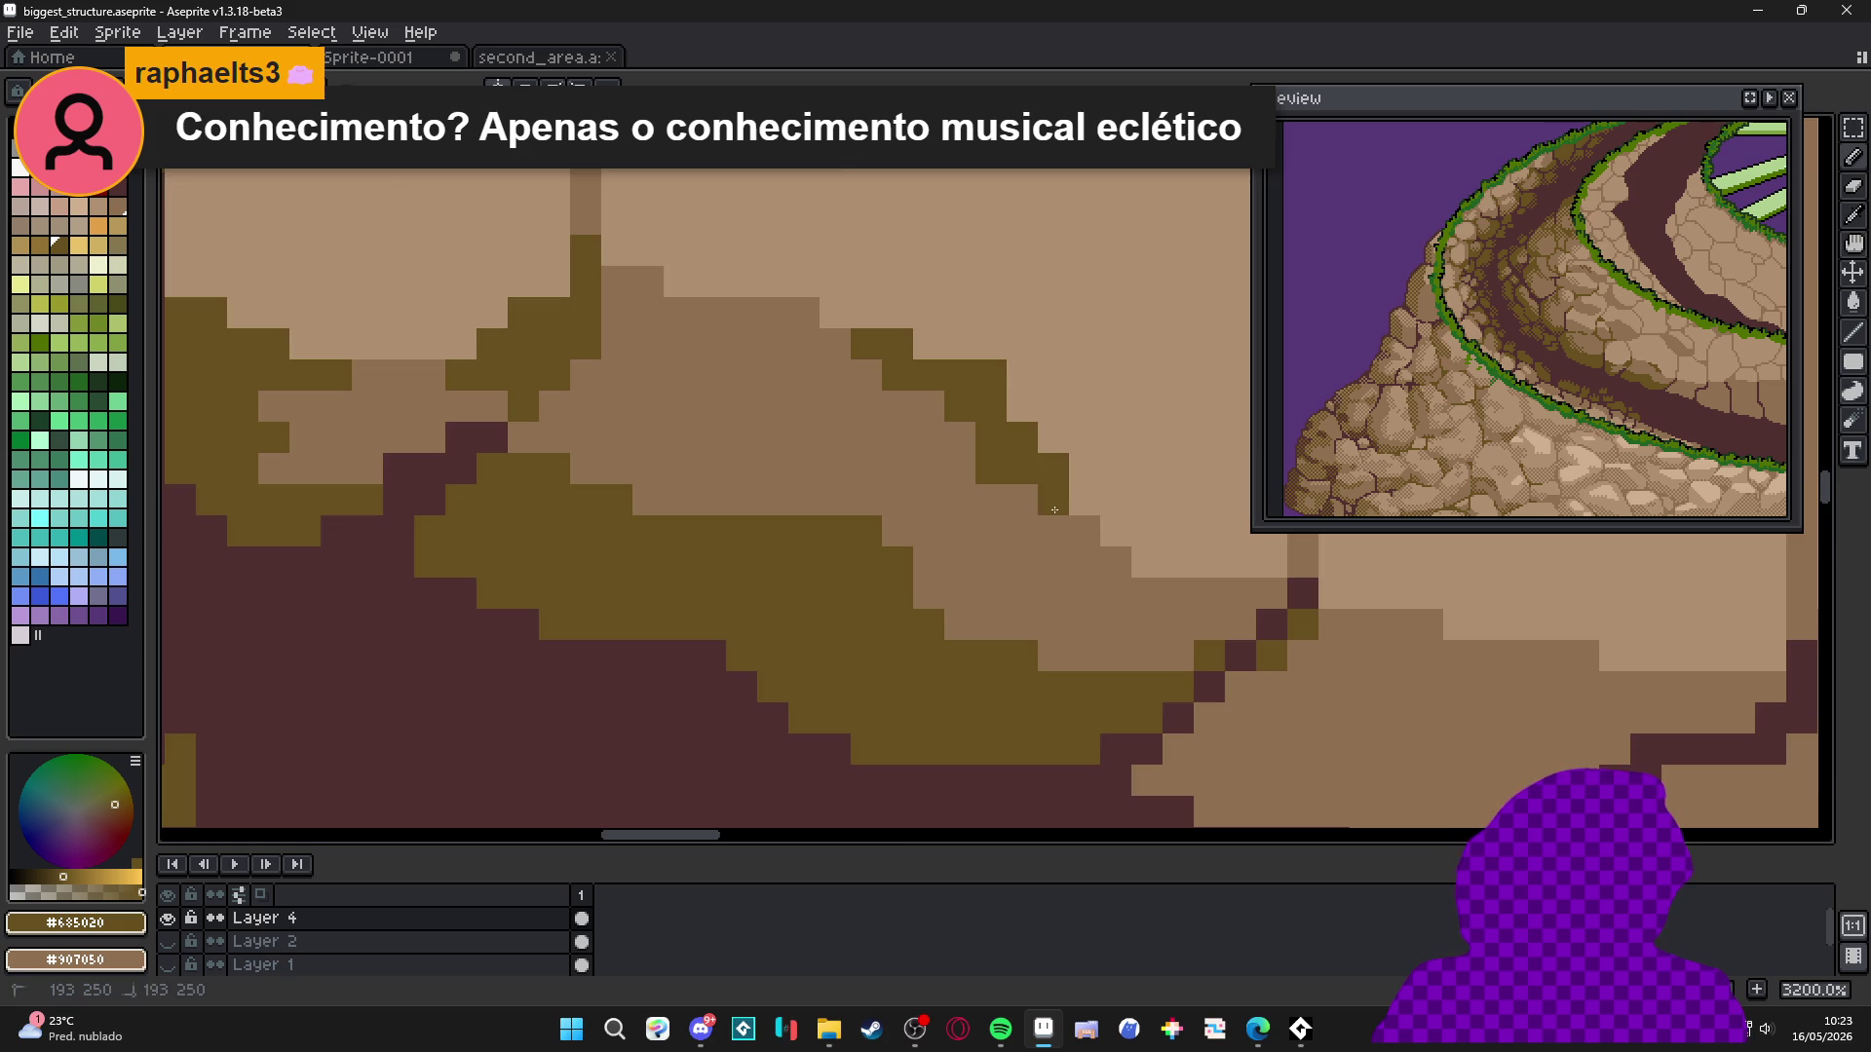
Fill gaps in the olive shadow, undo a stray diagonal, and set brush size 1.
scroll(906, 532, "down", 8)
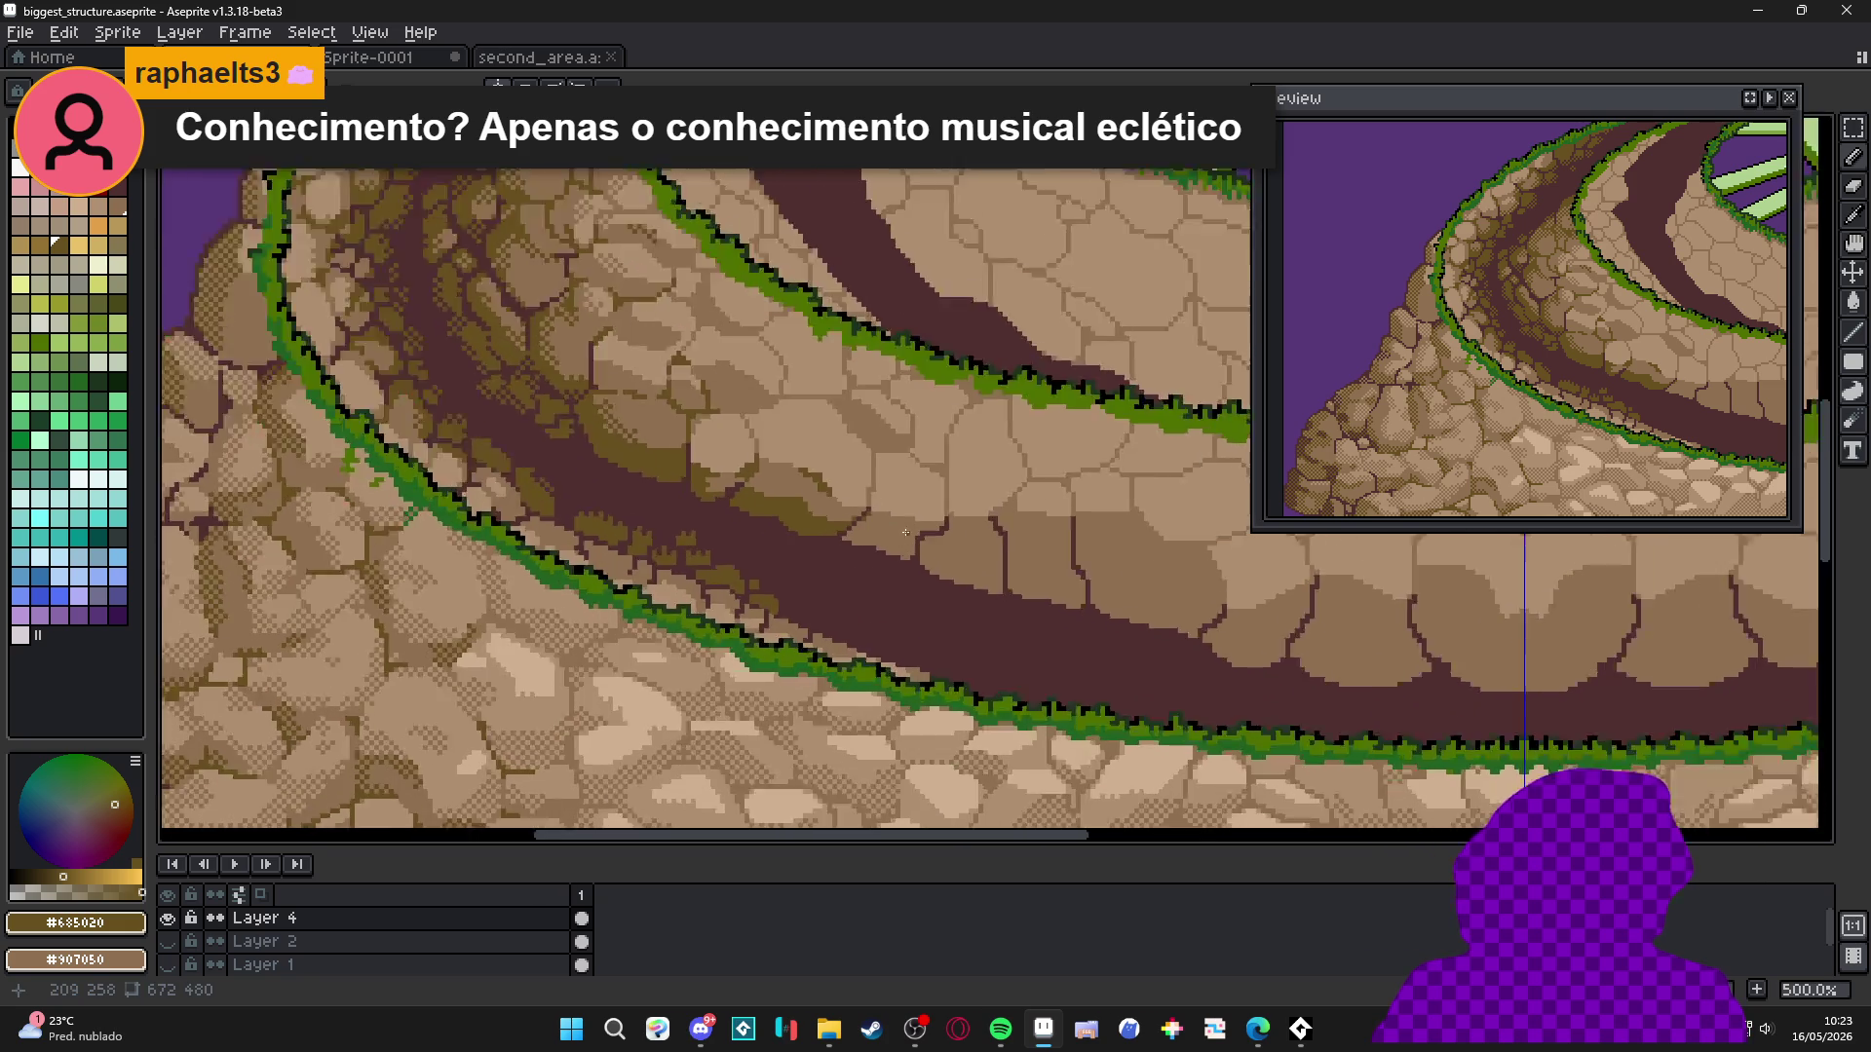
scroll(905, 532, "up", 5)
left_click(937, 506)
left_click(1000, 523)
mouse_move(1002, 534)
left_mouse_down()
mouse_move(960, 531)
mouse_move(1039, 527)
left_mouse_up()
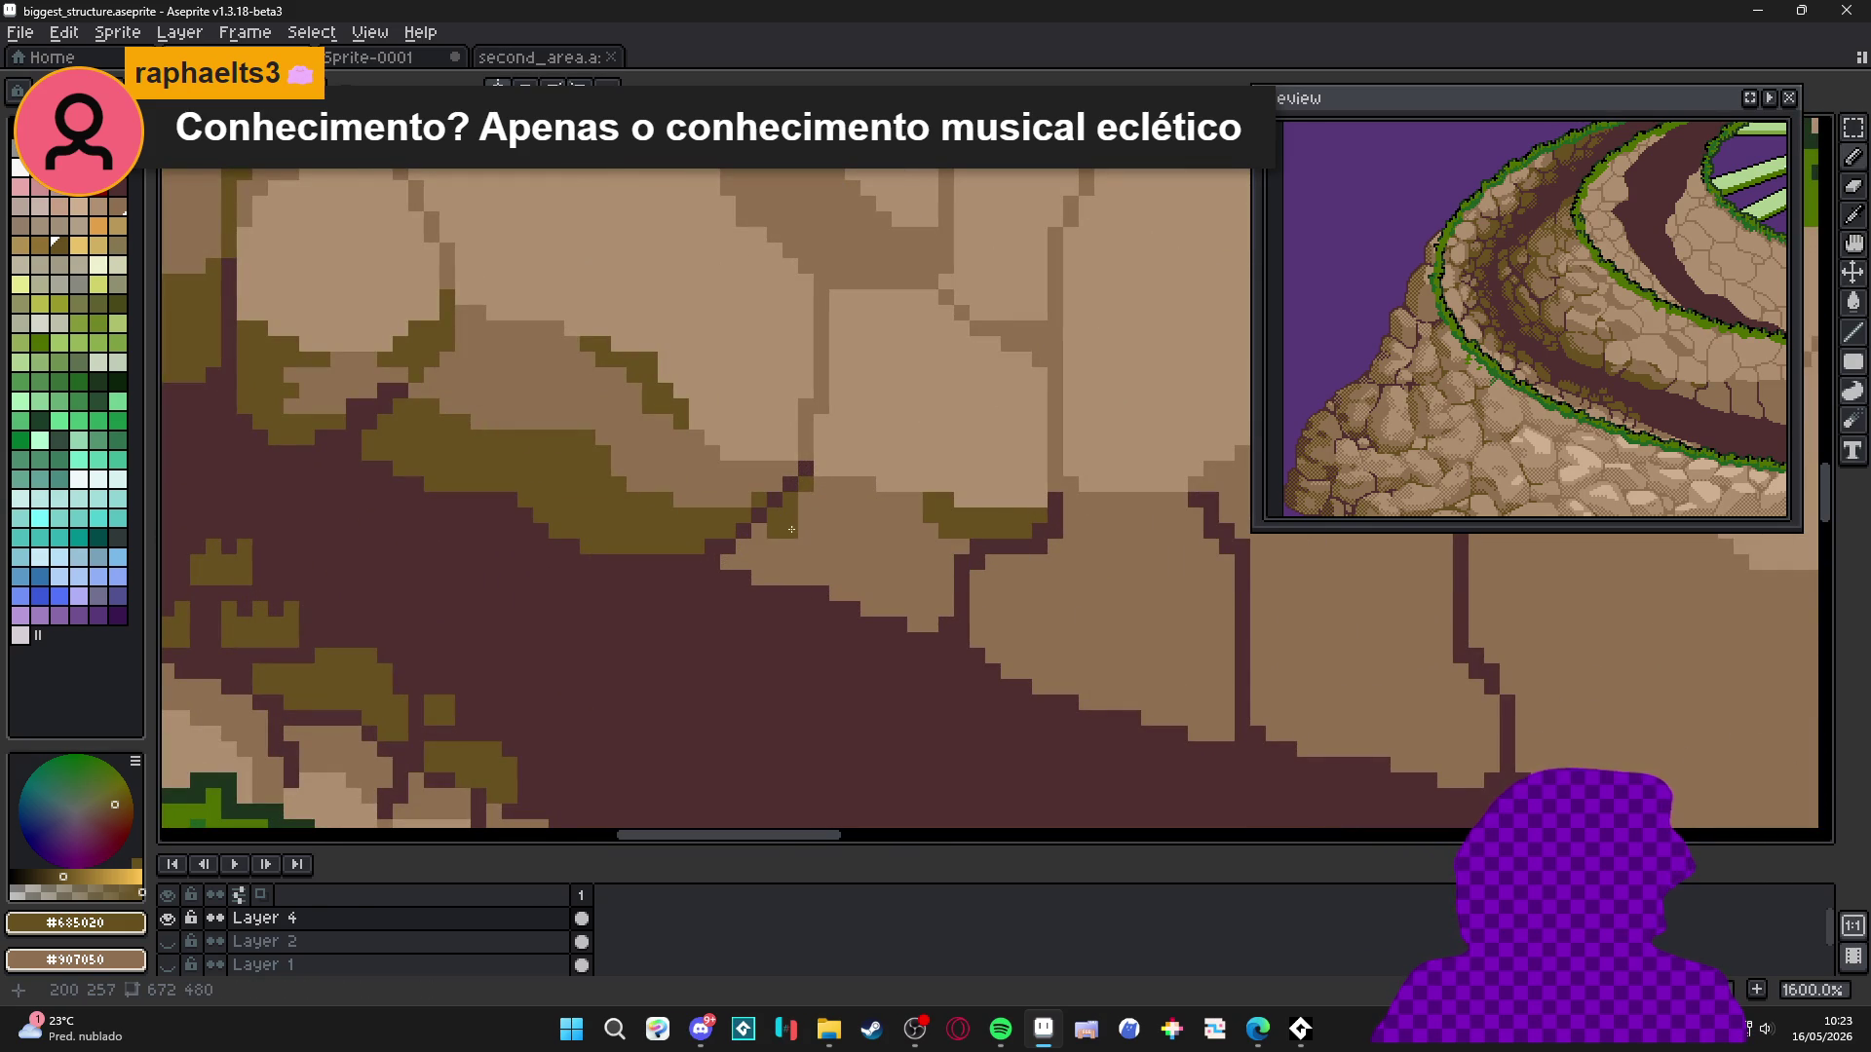
mouse_move(792, 530)
left_mouse_down()
mouse_move(960, 570)
mouse_move(931, 594)
left_mouse_up()
key("ctrl+z")
key("minus")
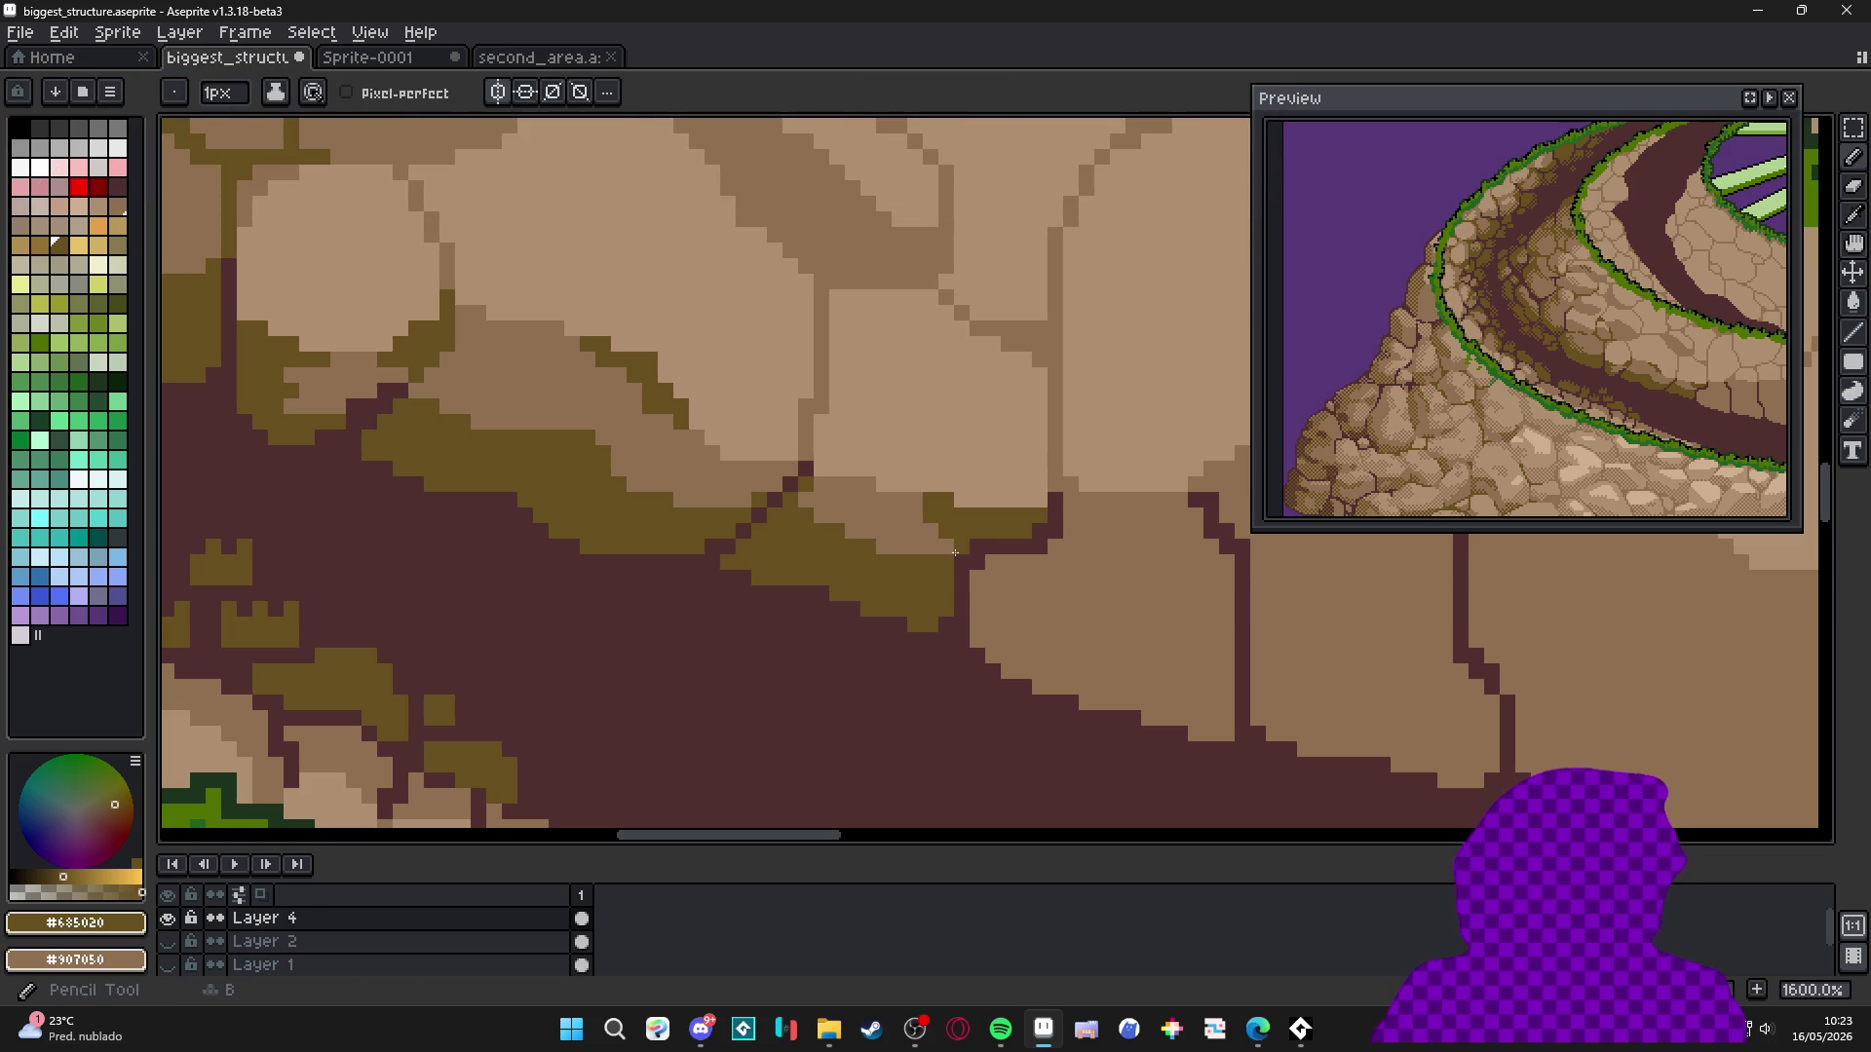
scroll(818, 483, "down", 7)
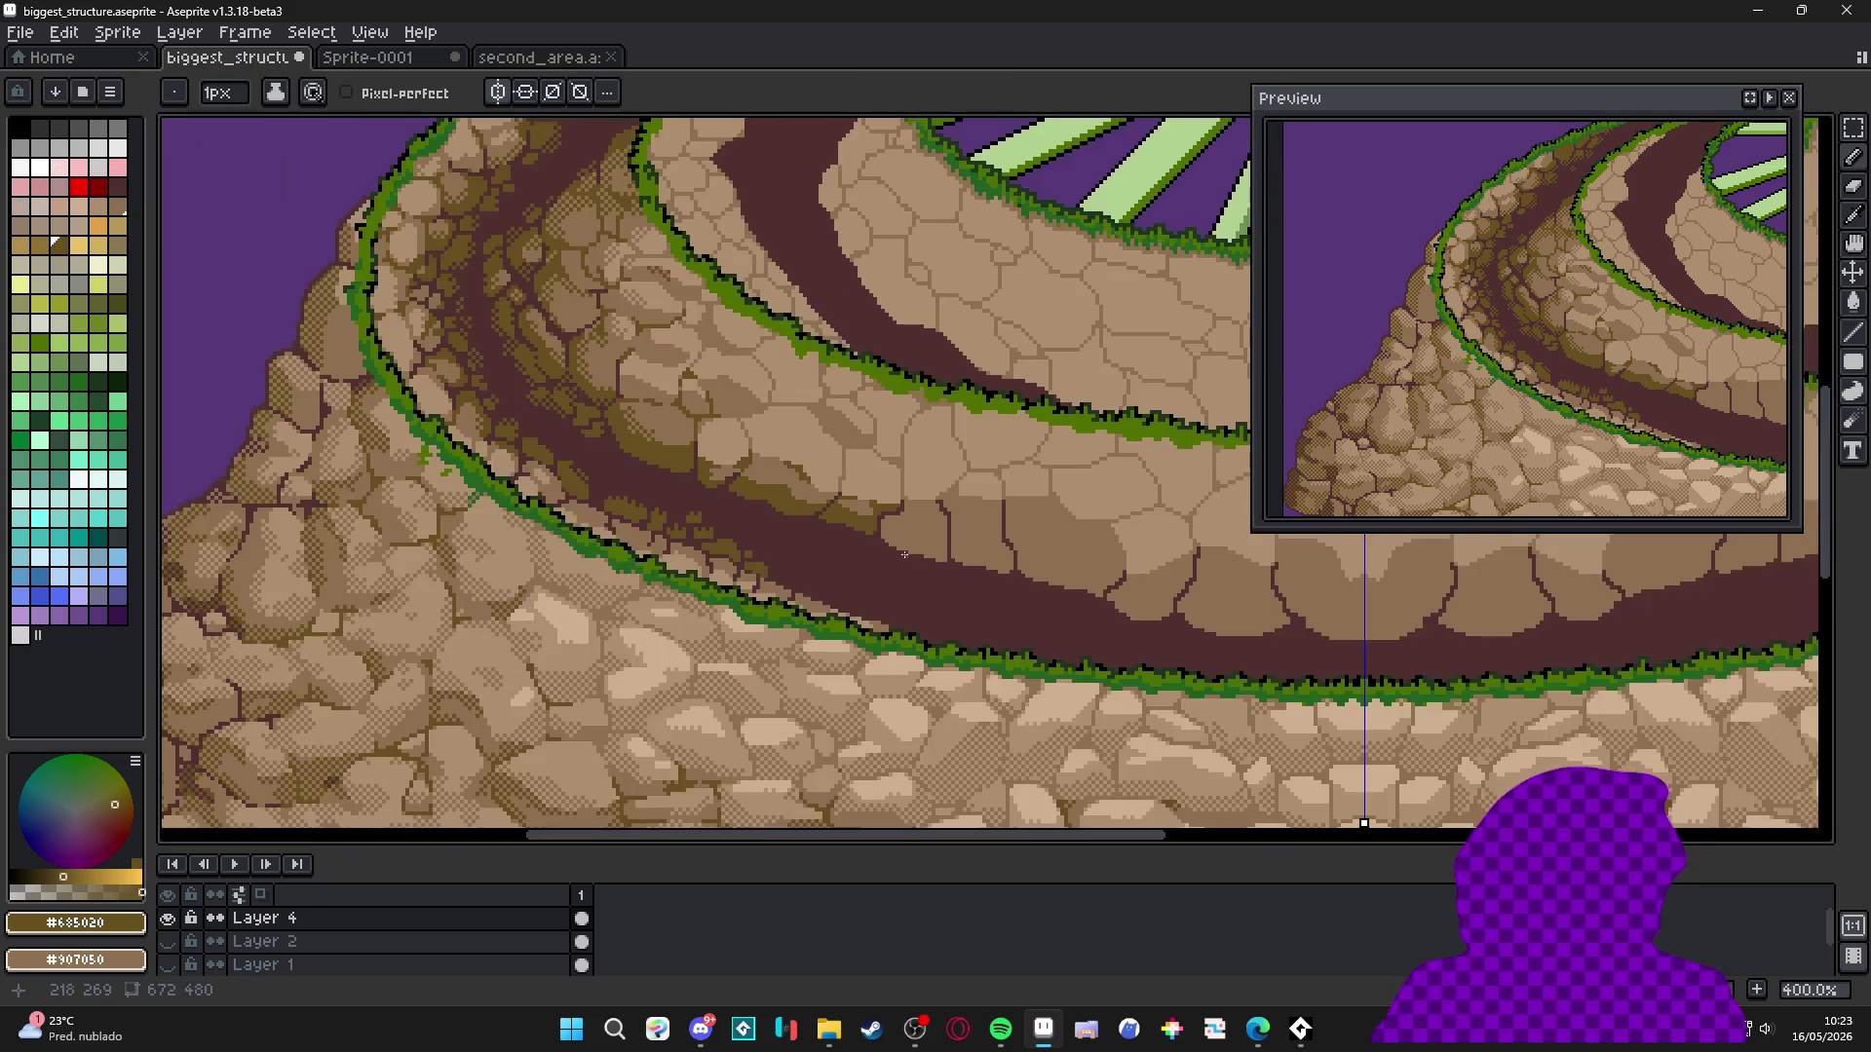
Shade the first stone's lower part olive with a 2px line, a bucket fill and 1px touch-ups.
scroll(856, 617, "up", 7)
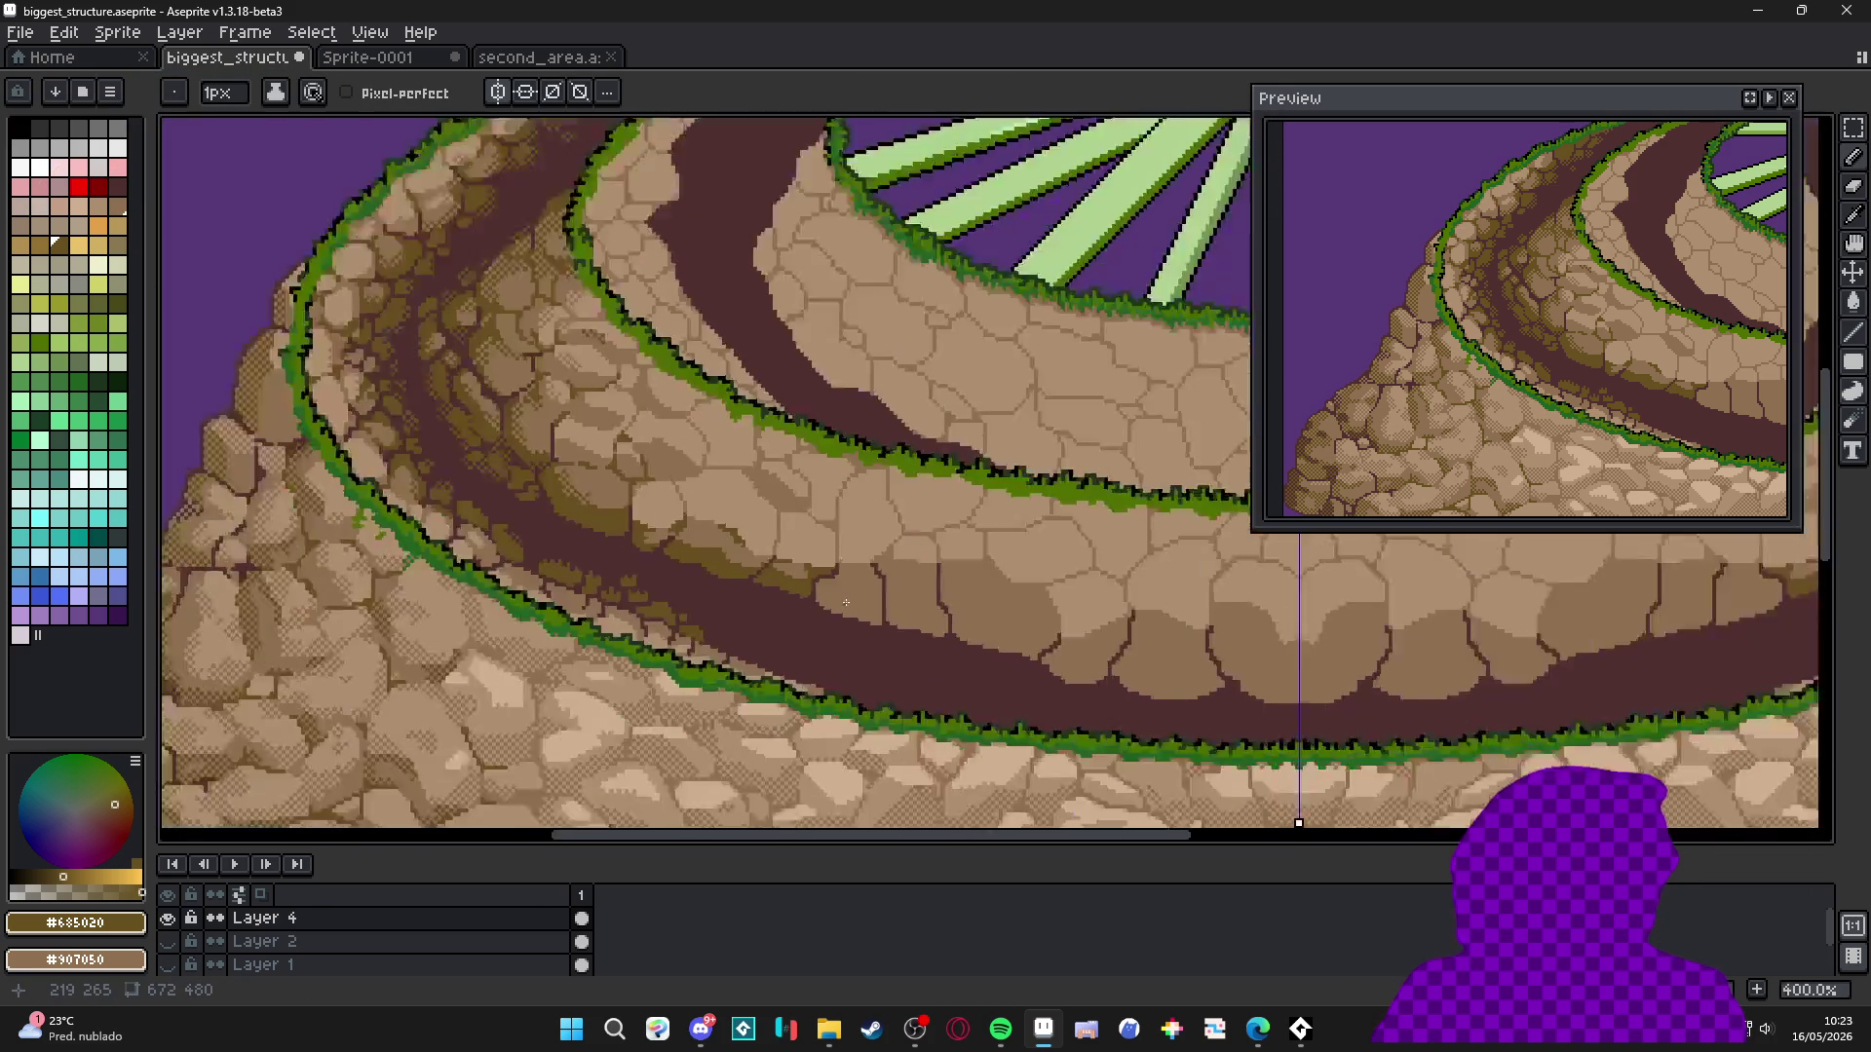
key("plus")
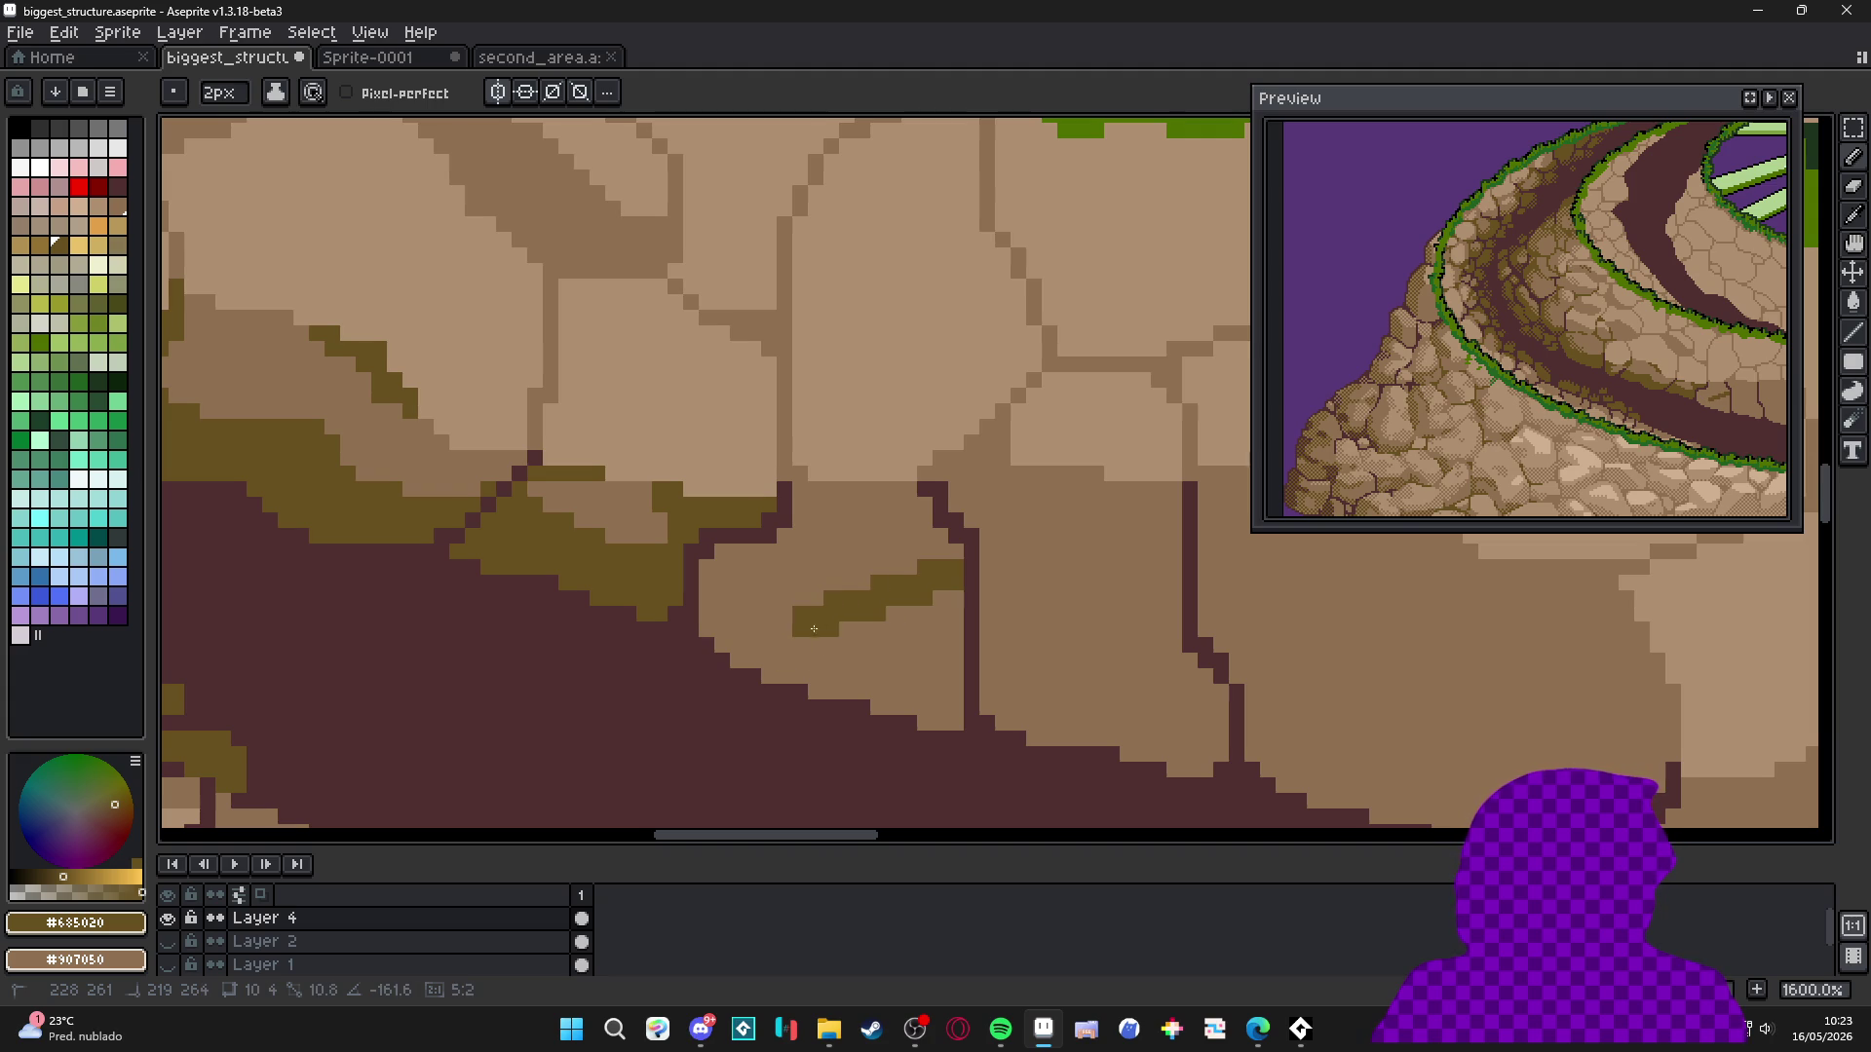
left_click(707, 606, "shift")
key("g")
left_click(841, 638)
mouse_move(798, 497)
left_mouse_down()
mouse_move(906, 497)
mouse_move(922, 517)
mouse_move(800, 517)
left_mouse_up()
key("minus")
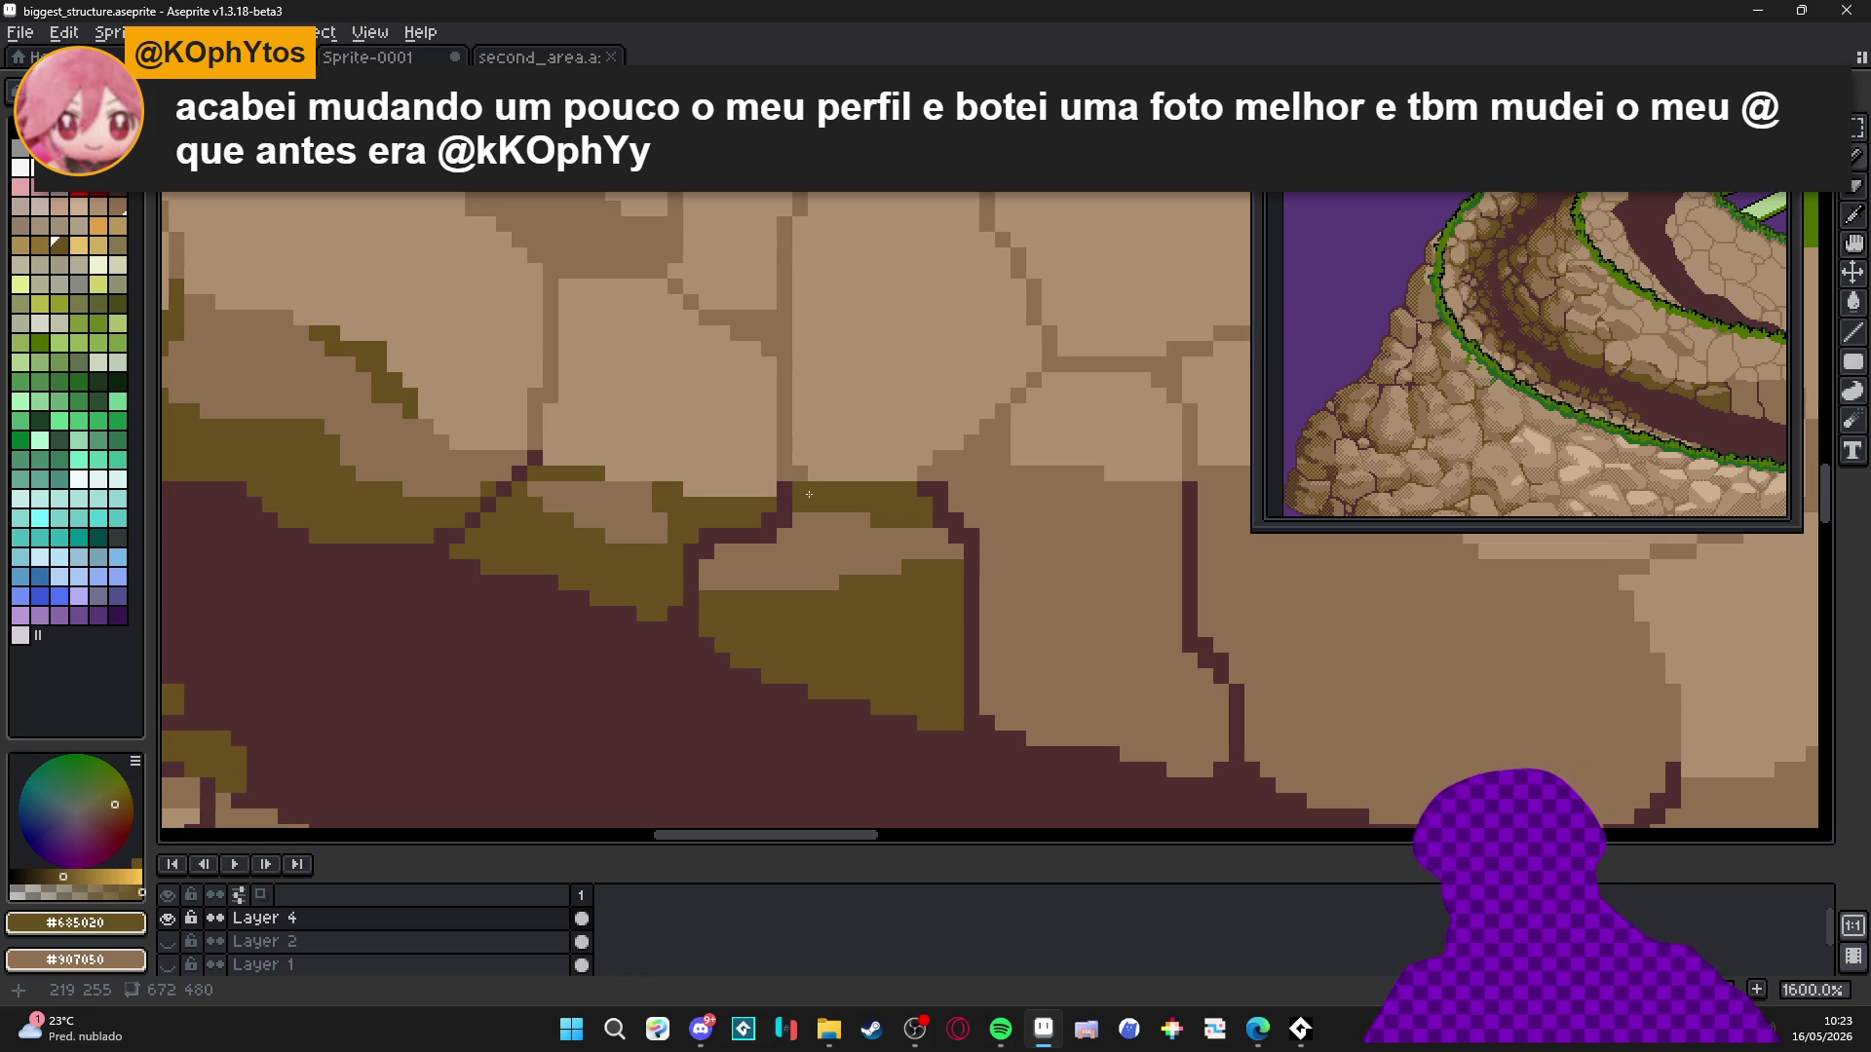
left_click(819, 517)
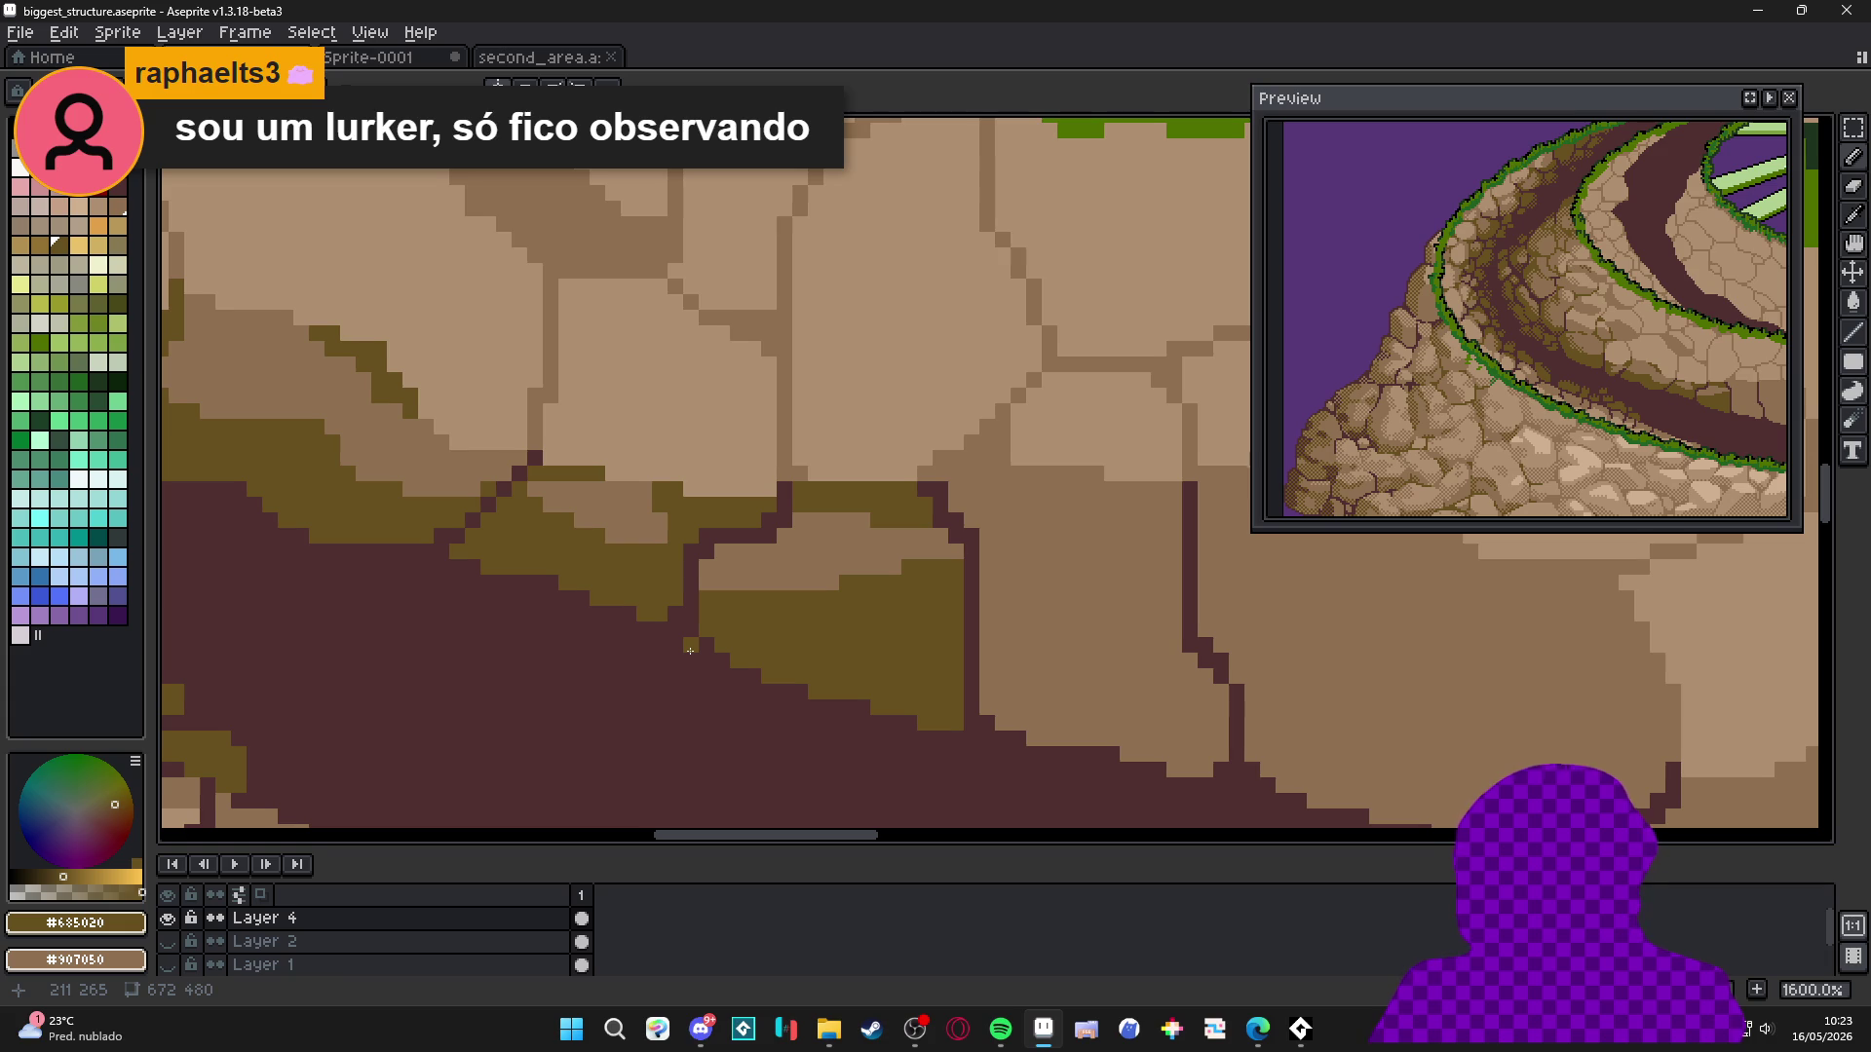
Check the browser reference, then edge the shadow's top with mid-brown #907050 pixels.
key("alt+Tab")
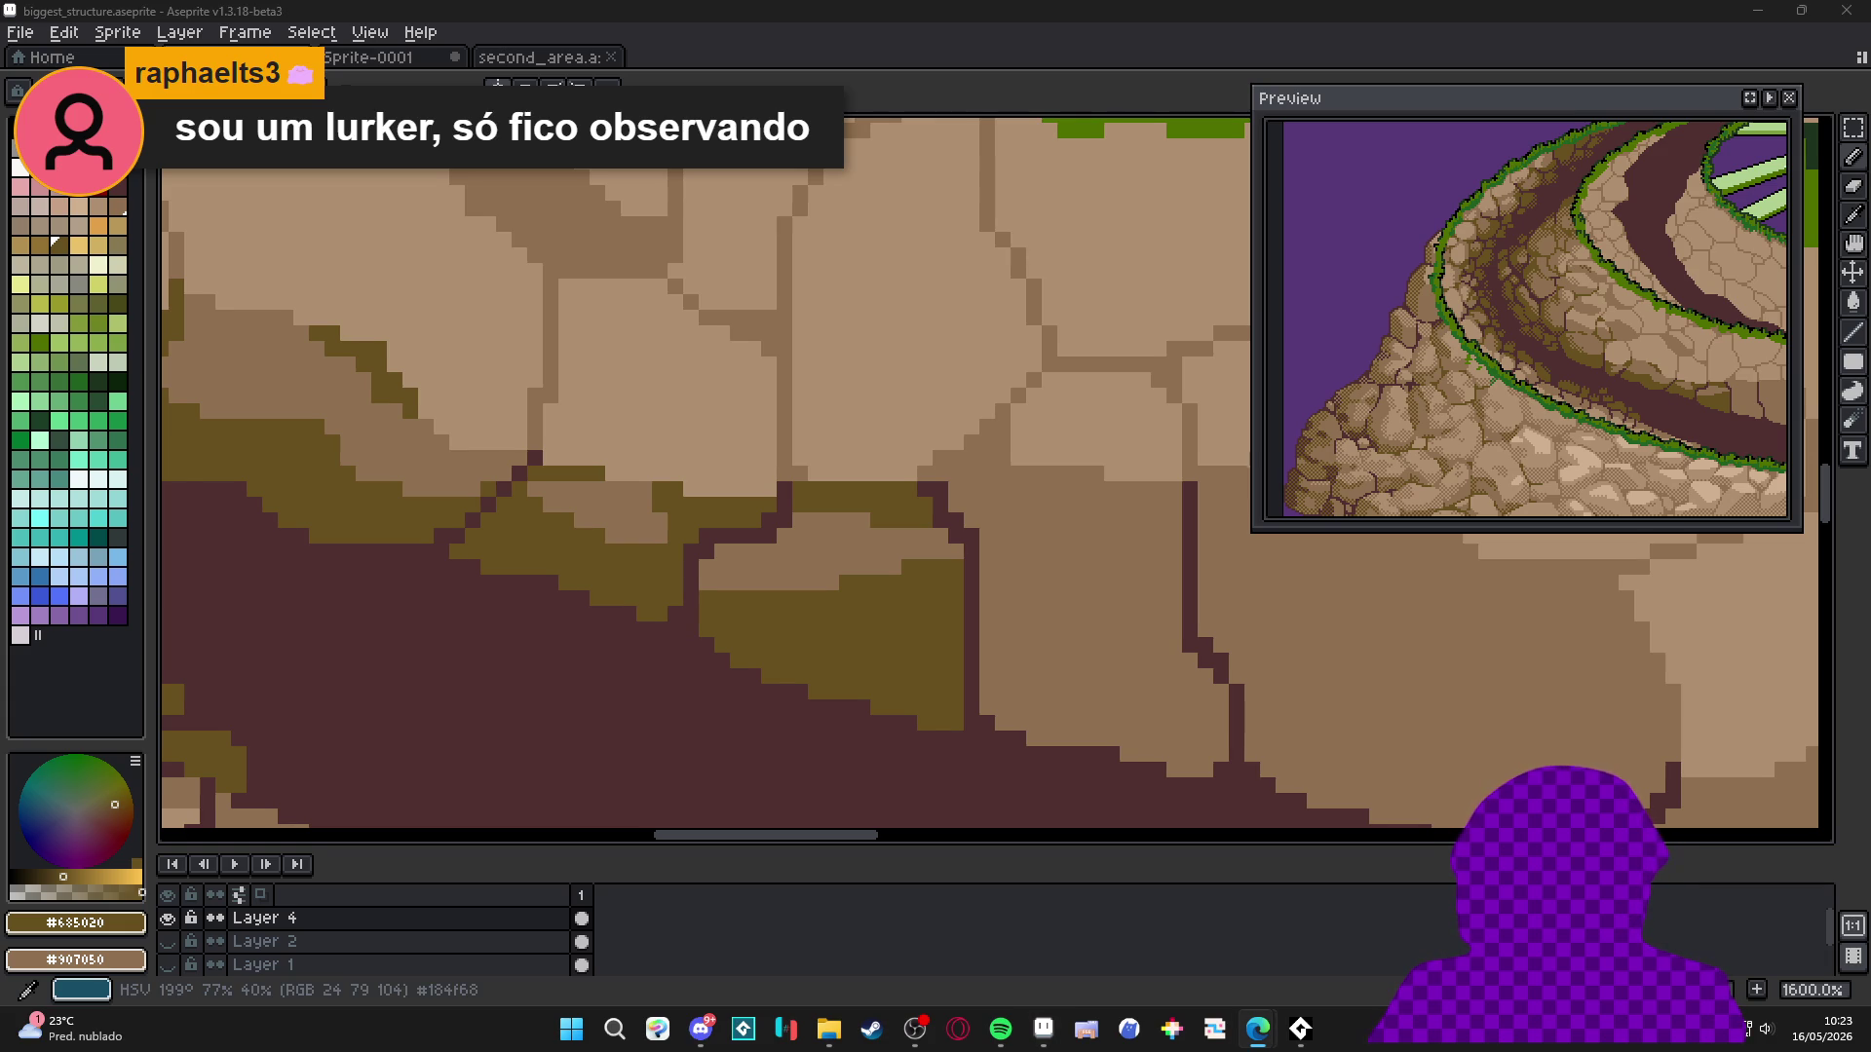
key("alt+Tab")
scroll(845, 571, "down", 3)
scroll(845, 571, "up", 3)
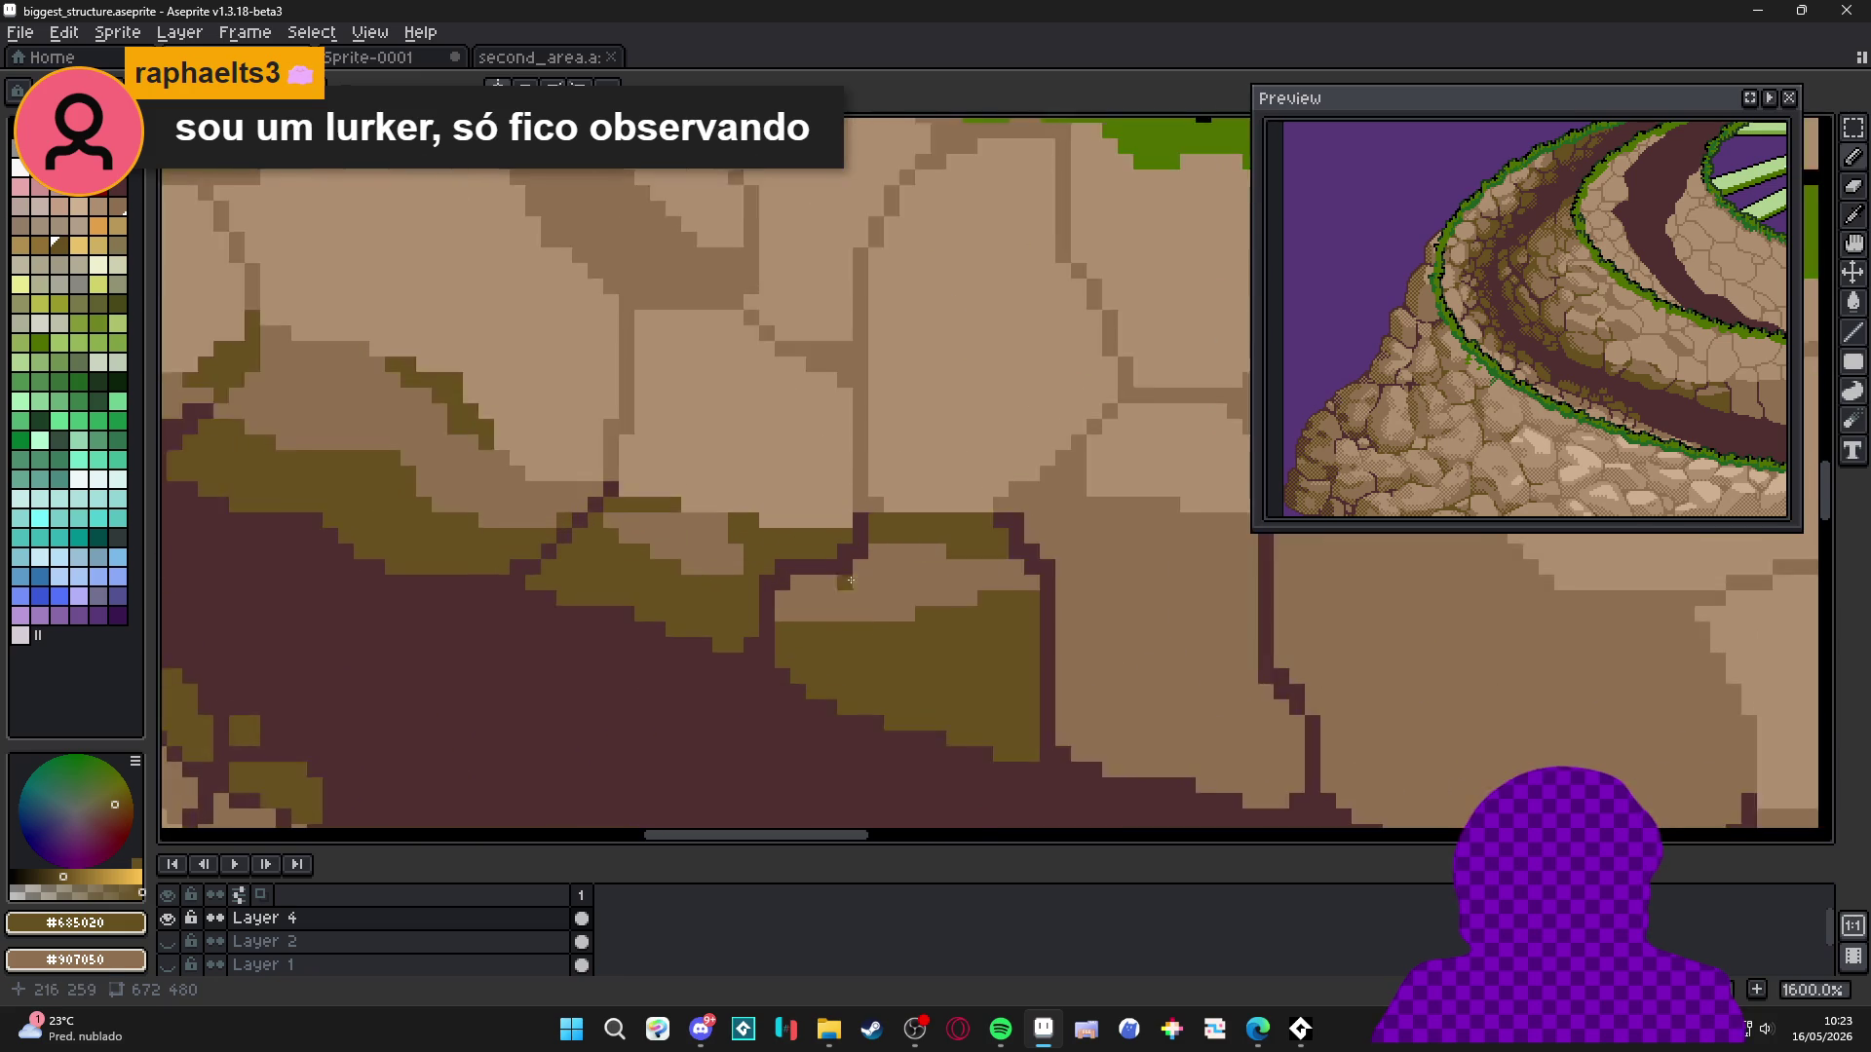
scroll(845, 571, "up", 2)
left_click(845, 571, "alt")
left_click(792, 652)
left_click(839, 651)
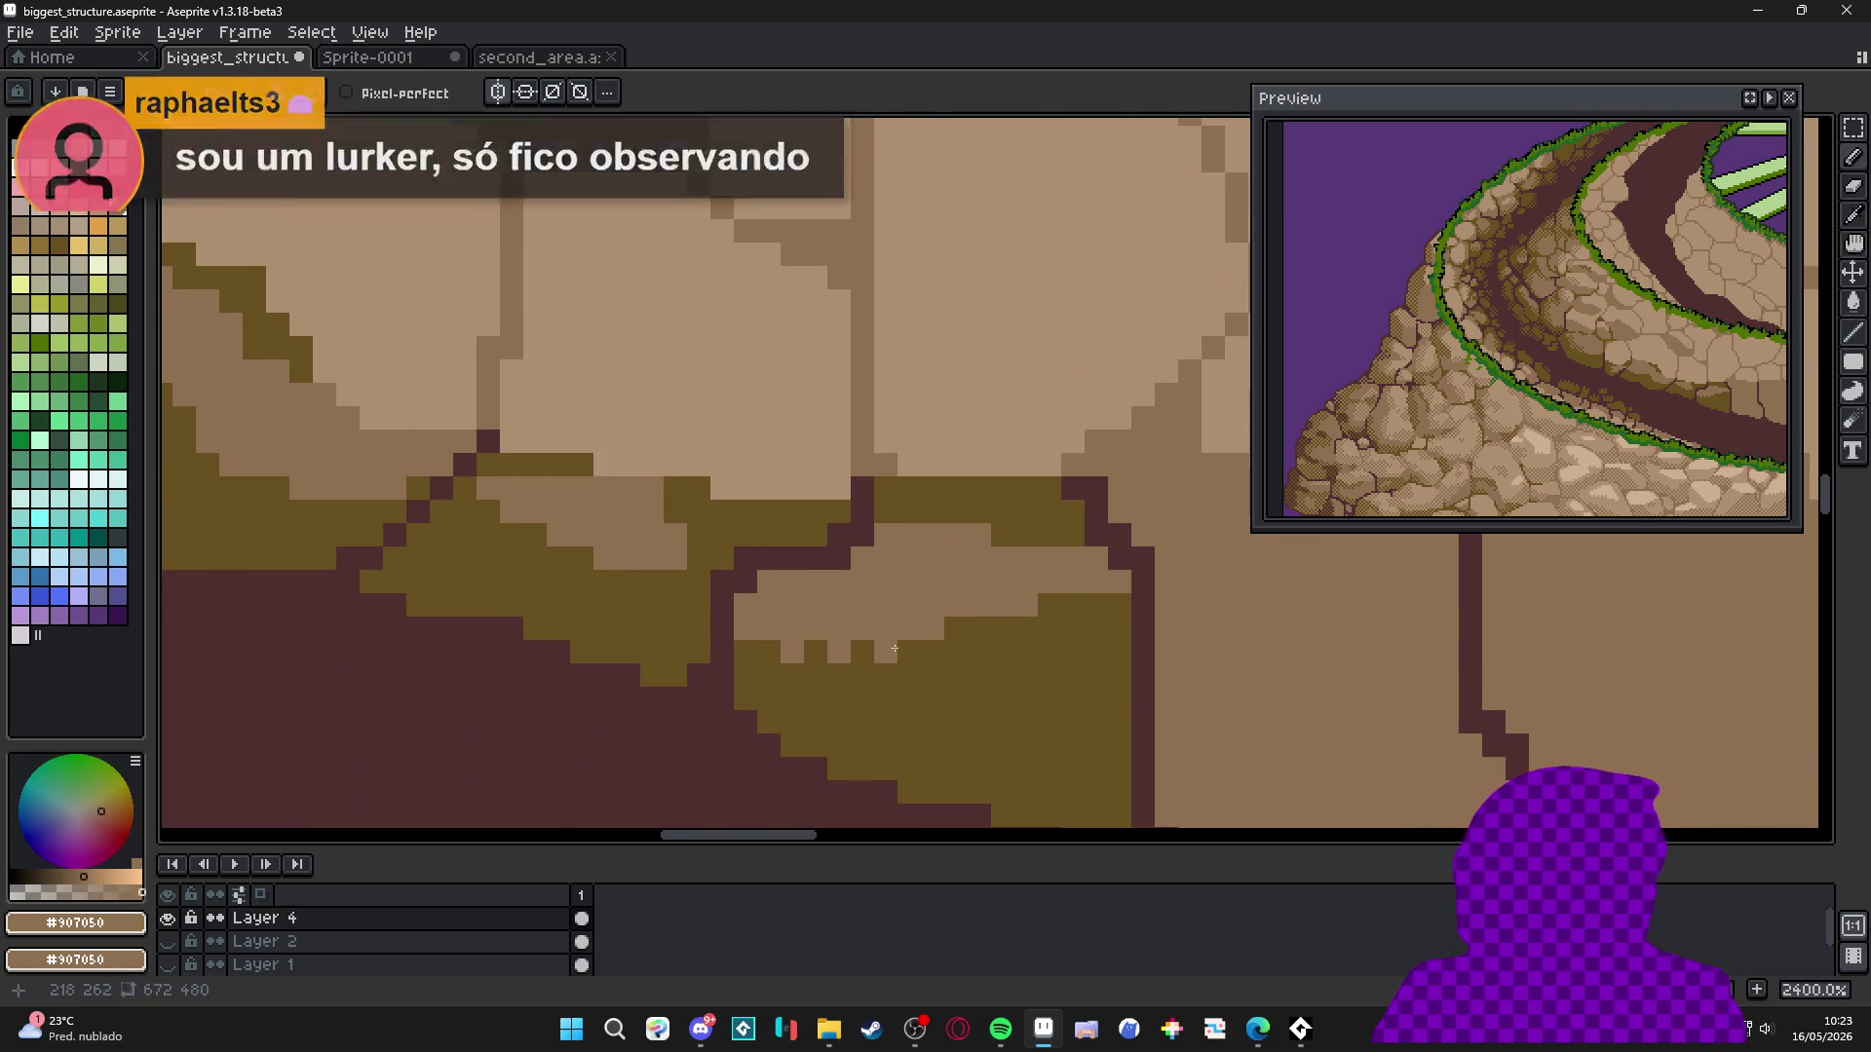
Re-sample olive #685020 and shade the next stone's lower half with a diagonal line and fill.
scroll(894, 646, "down", 6)
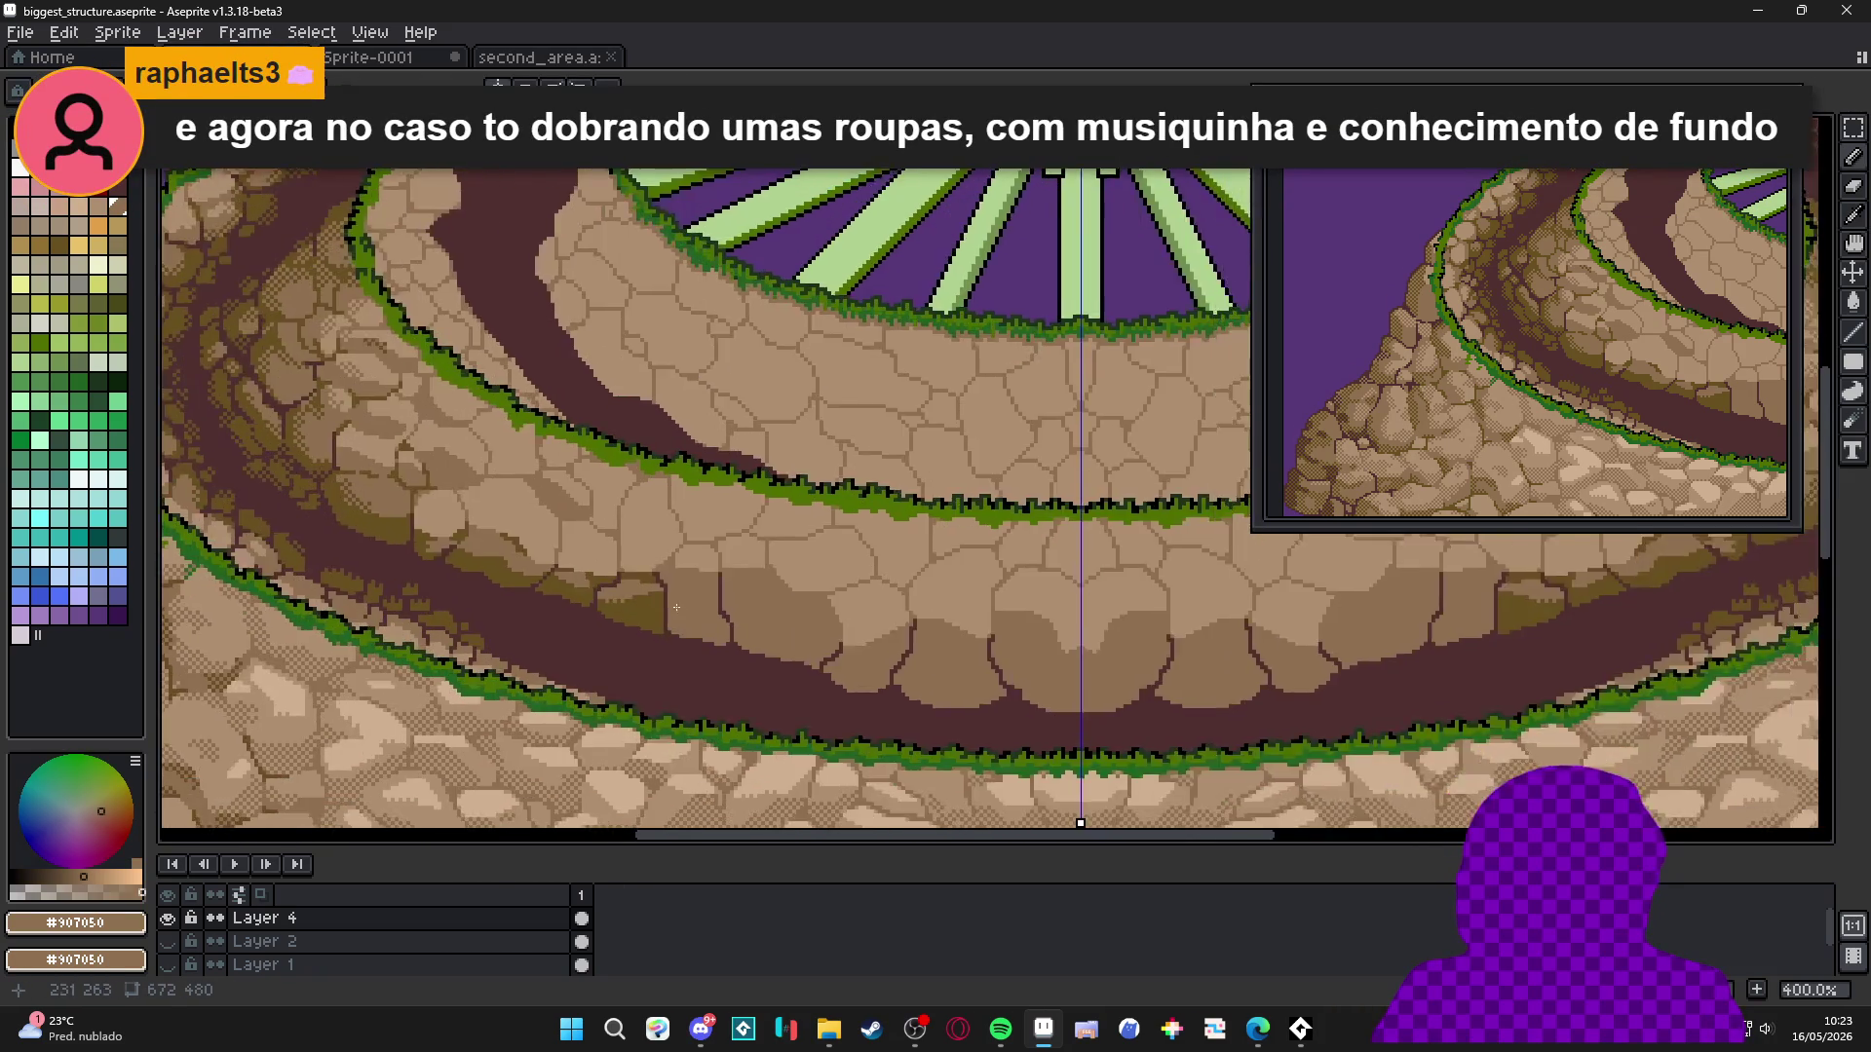
left_click(667, 599, "alt")
scroll(667, 599, "up", 6)
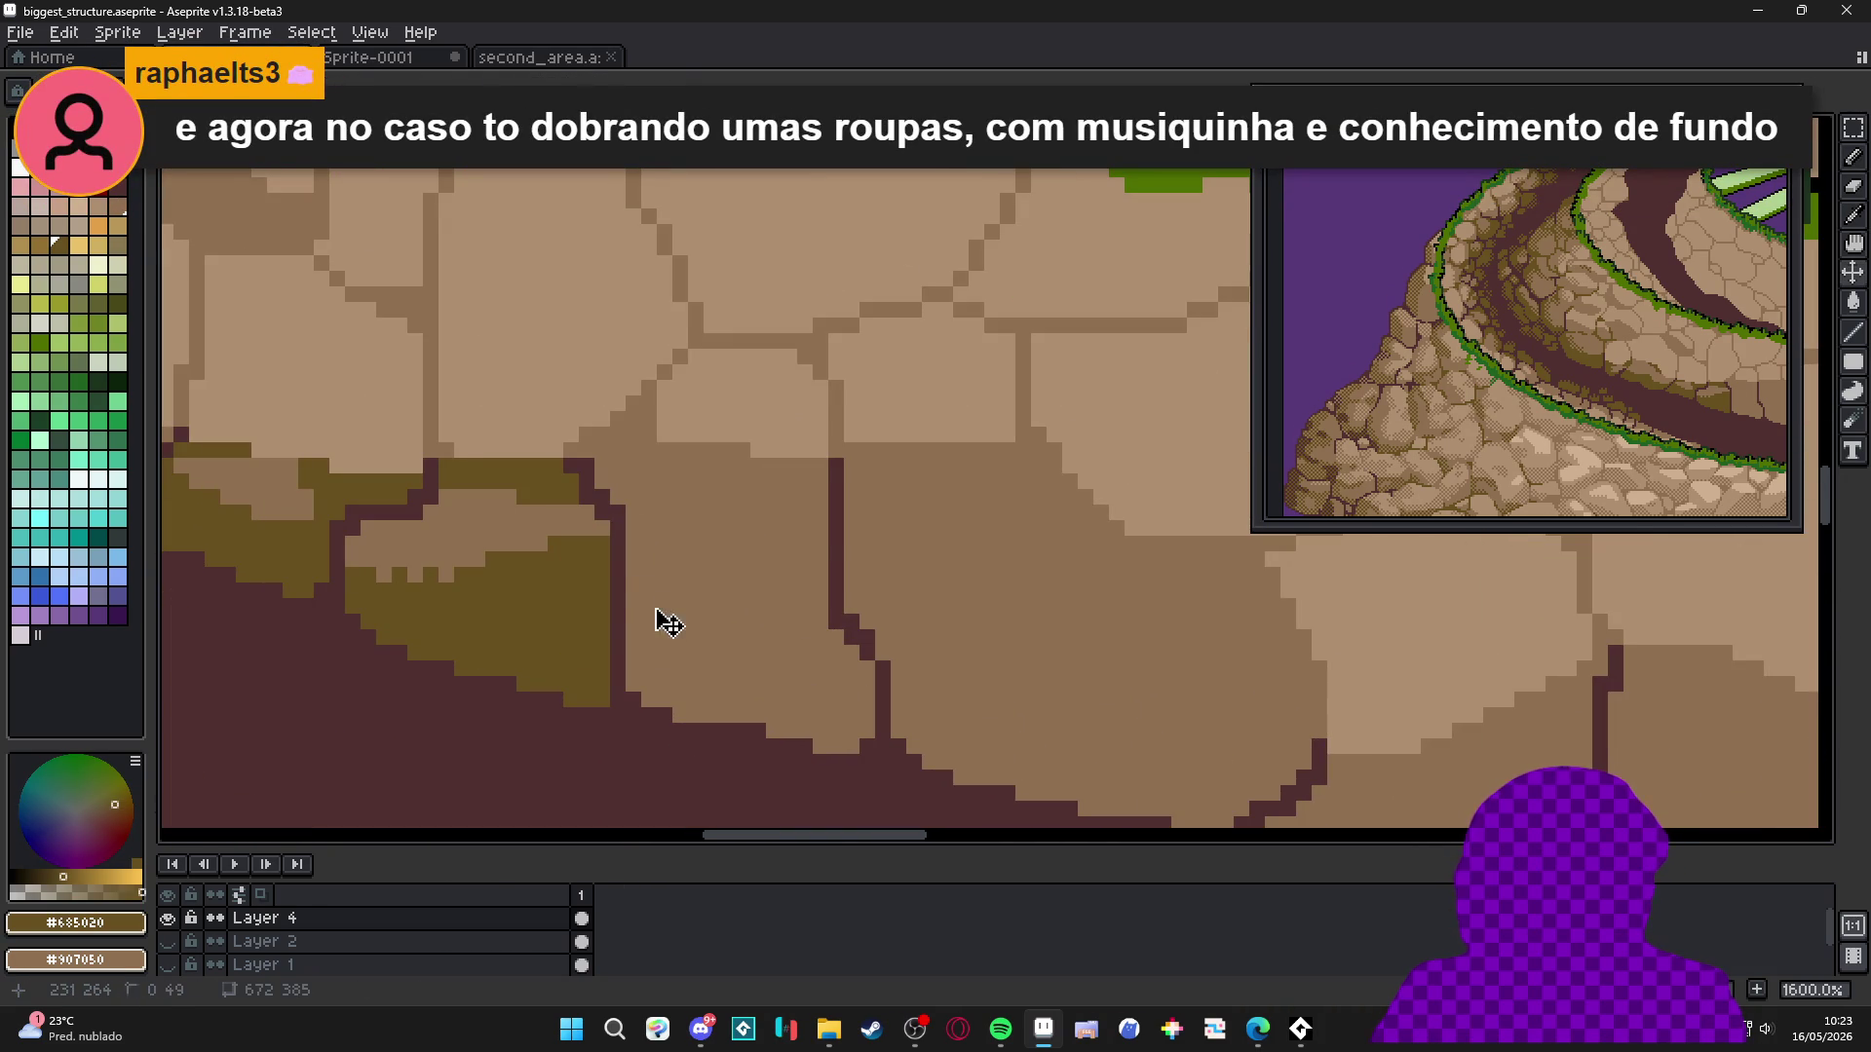
mouse_move(647, 588)
left_mouse_down()
mouse_move(832, 532)
mouse_move(809, 624)
mouse_move(643, 632)
mouse_move(741, 585)
left_mouse_up()
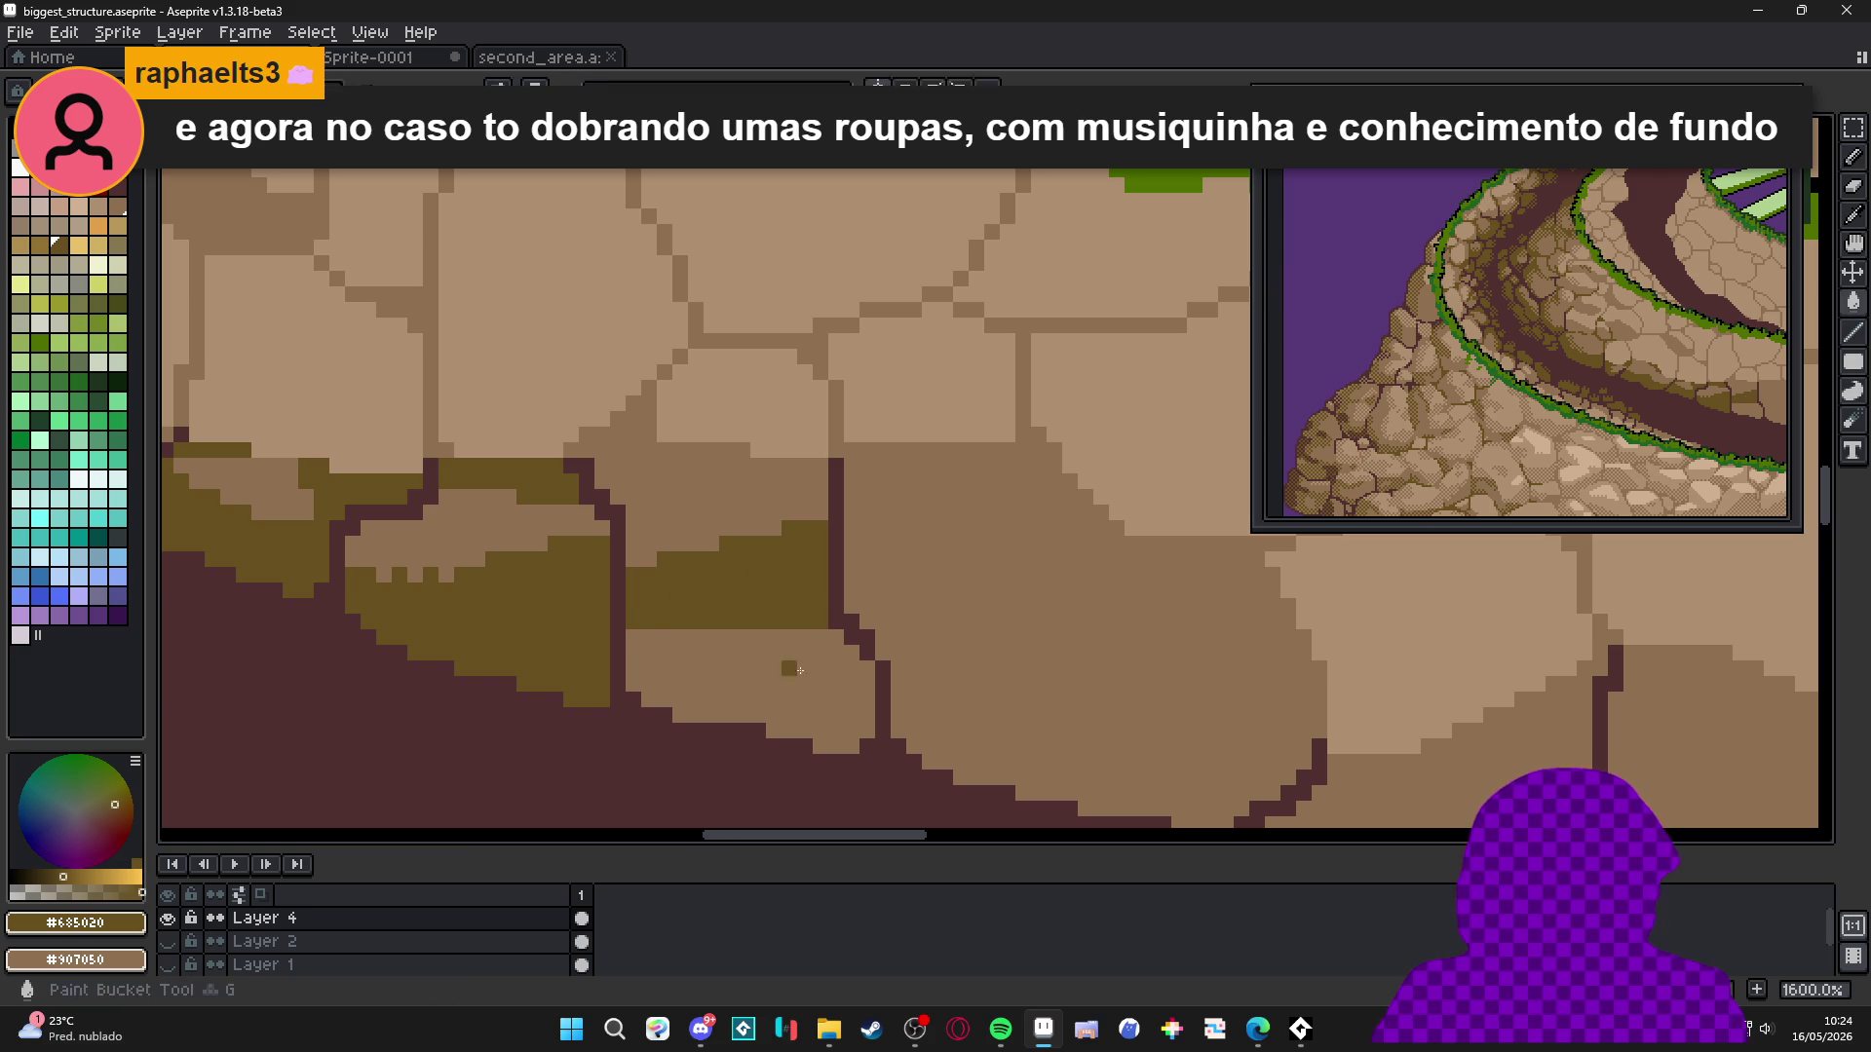
mouse_move(867, 696)
left_mouse_down()
mouse_move(710, 699)
mouse_move(641, 643)
mouse_move(750, 716)
mouse_move(858, 721)
left_mouse_up()
scroll(867, 724, "down", 5)
scroll(867, 724, "up", 2)
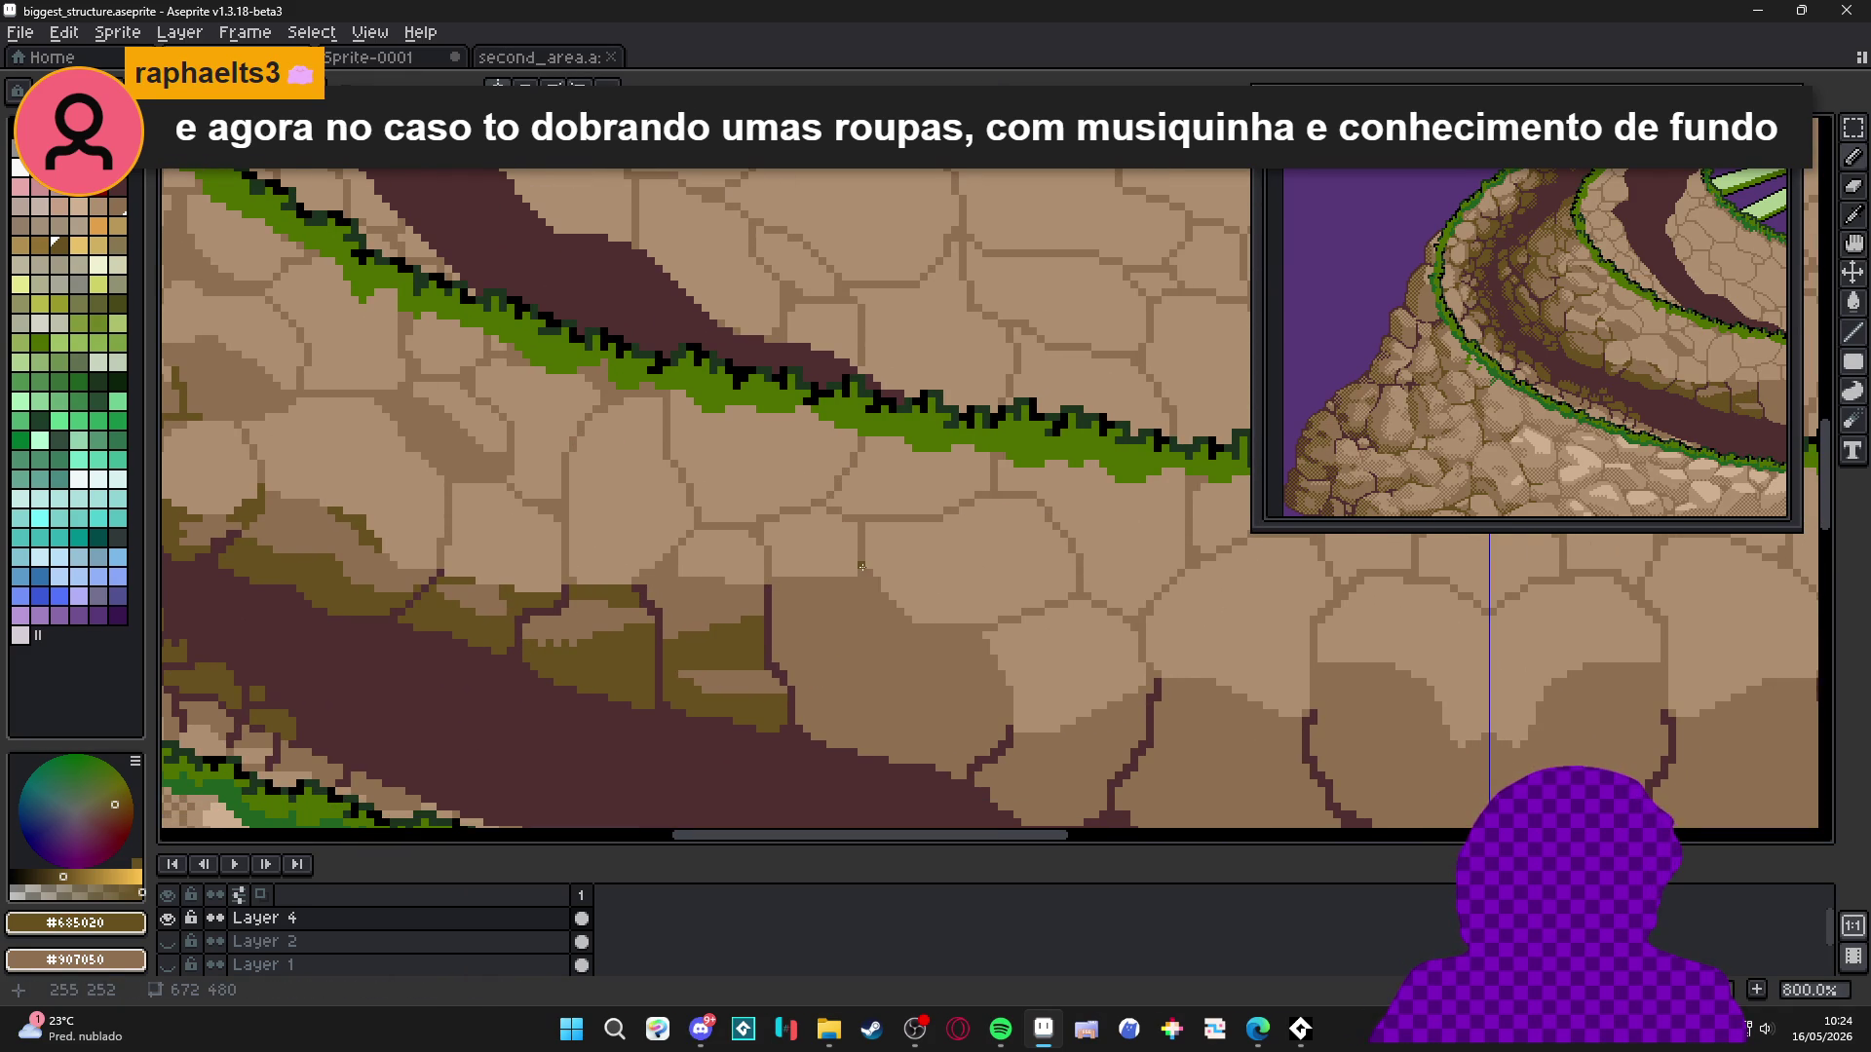
Draw vertical olive shadow lines down the edges of the next stones.
mouse_move(861, 565)
left_mouse_down()
mouse_move(886, 688)
mouse_move(968, 696)
mouse_move(978, 636)
left_mouse_up()
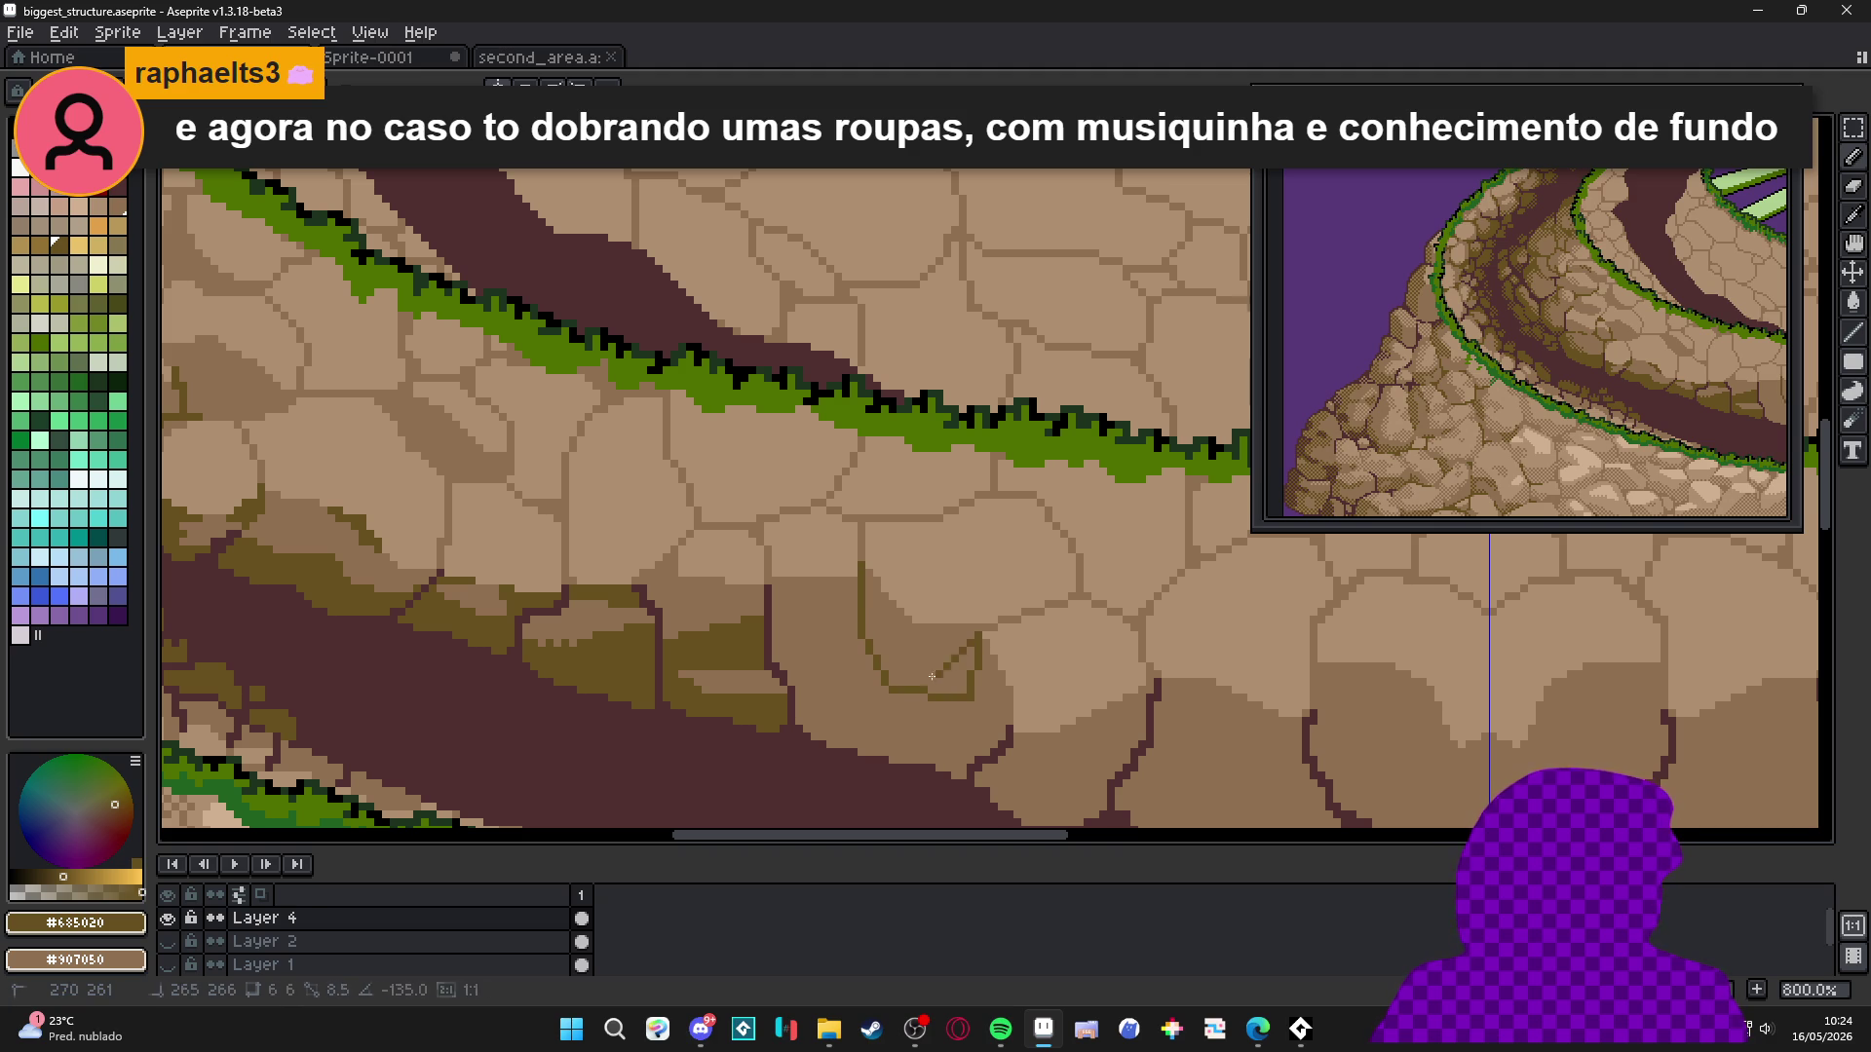
left_click_drag(888, 692, 889, 756)
left_click_drag(972, 706, 980, 750)
scroll(962, 707, "up", 2)
scroll(963, 707, "down", 2)
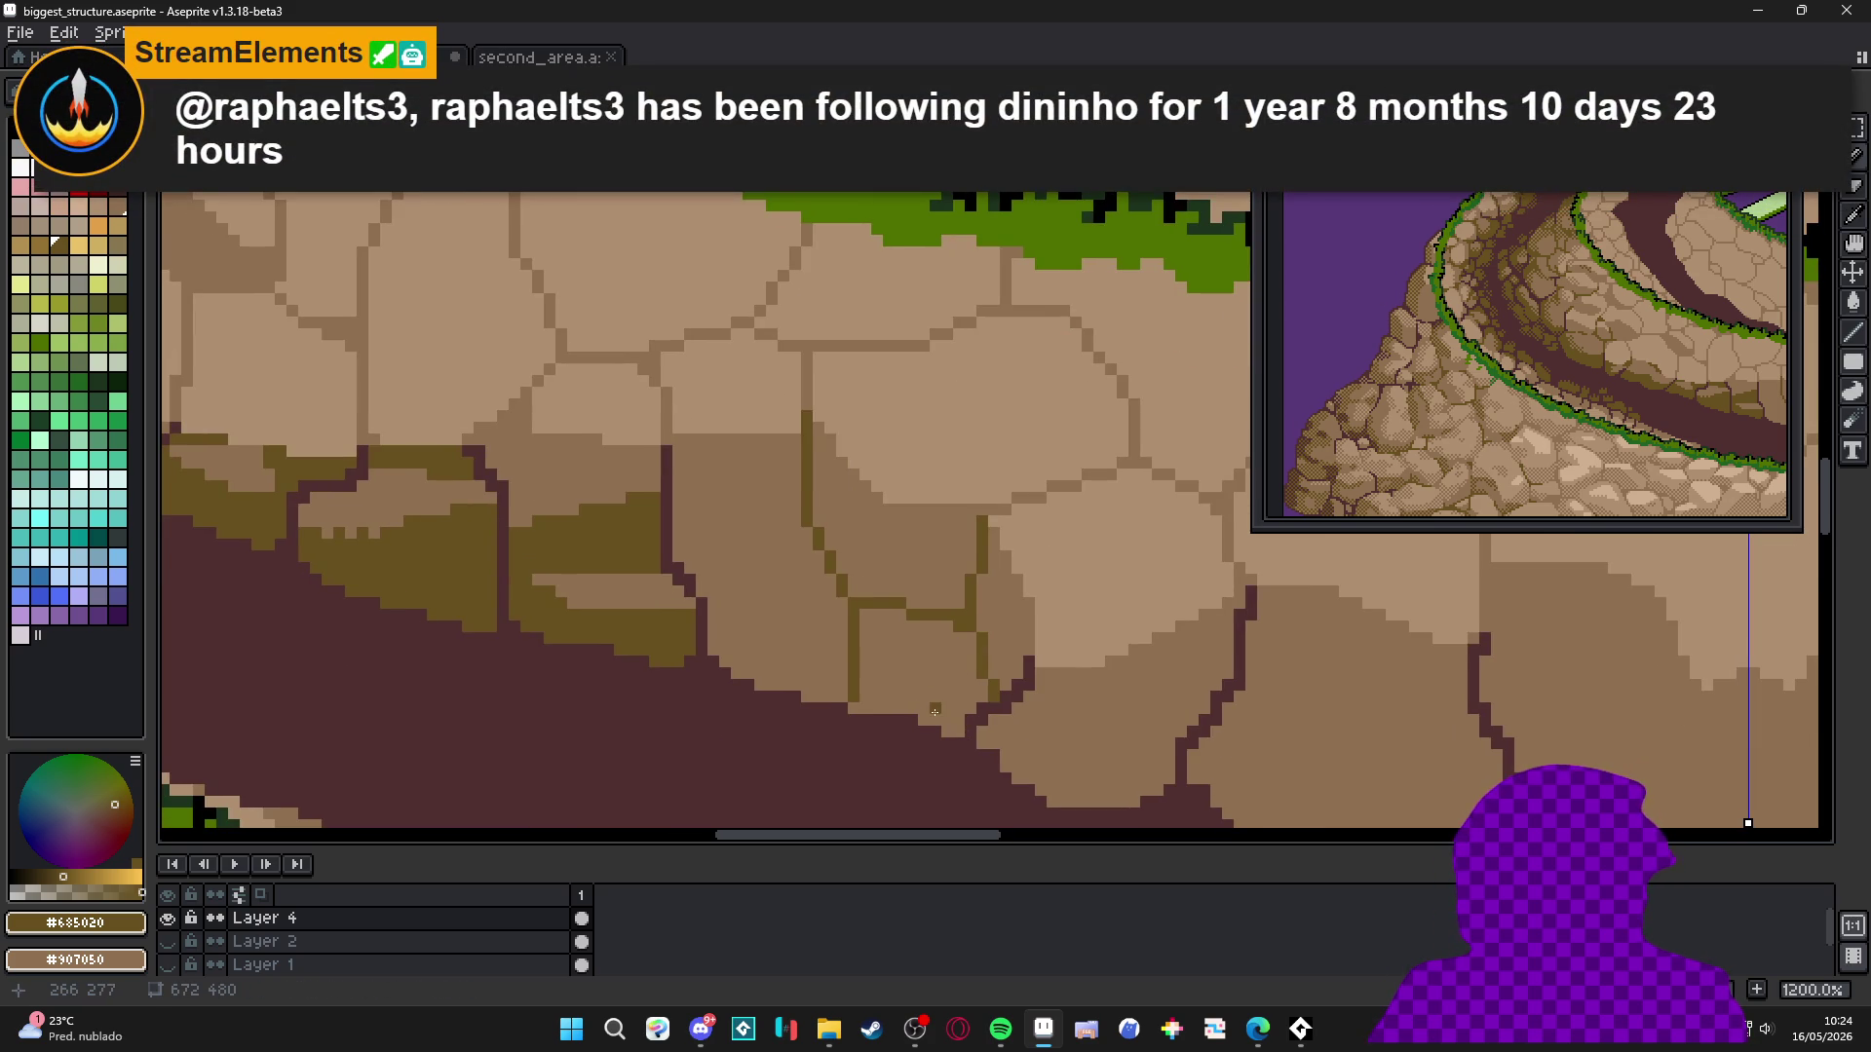
scroll(916, 696, "up", 3)
Add diagonal 2-pixel olive shadow strokes across the stone bottoms.
mouse_move(810, 571)
left_mouse_down()
mouse_move(986, 694)
mouse_move(989, 752)
mouse_move(919, 682)
left_mouse_up()
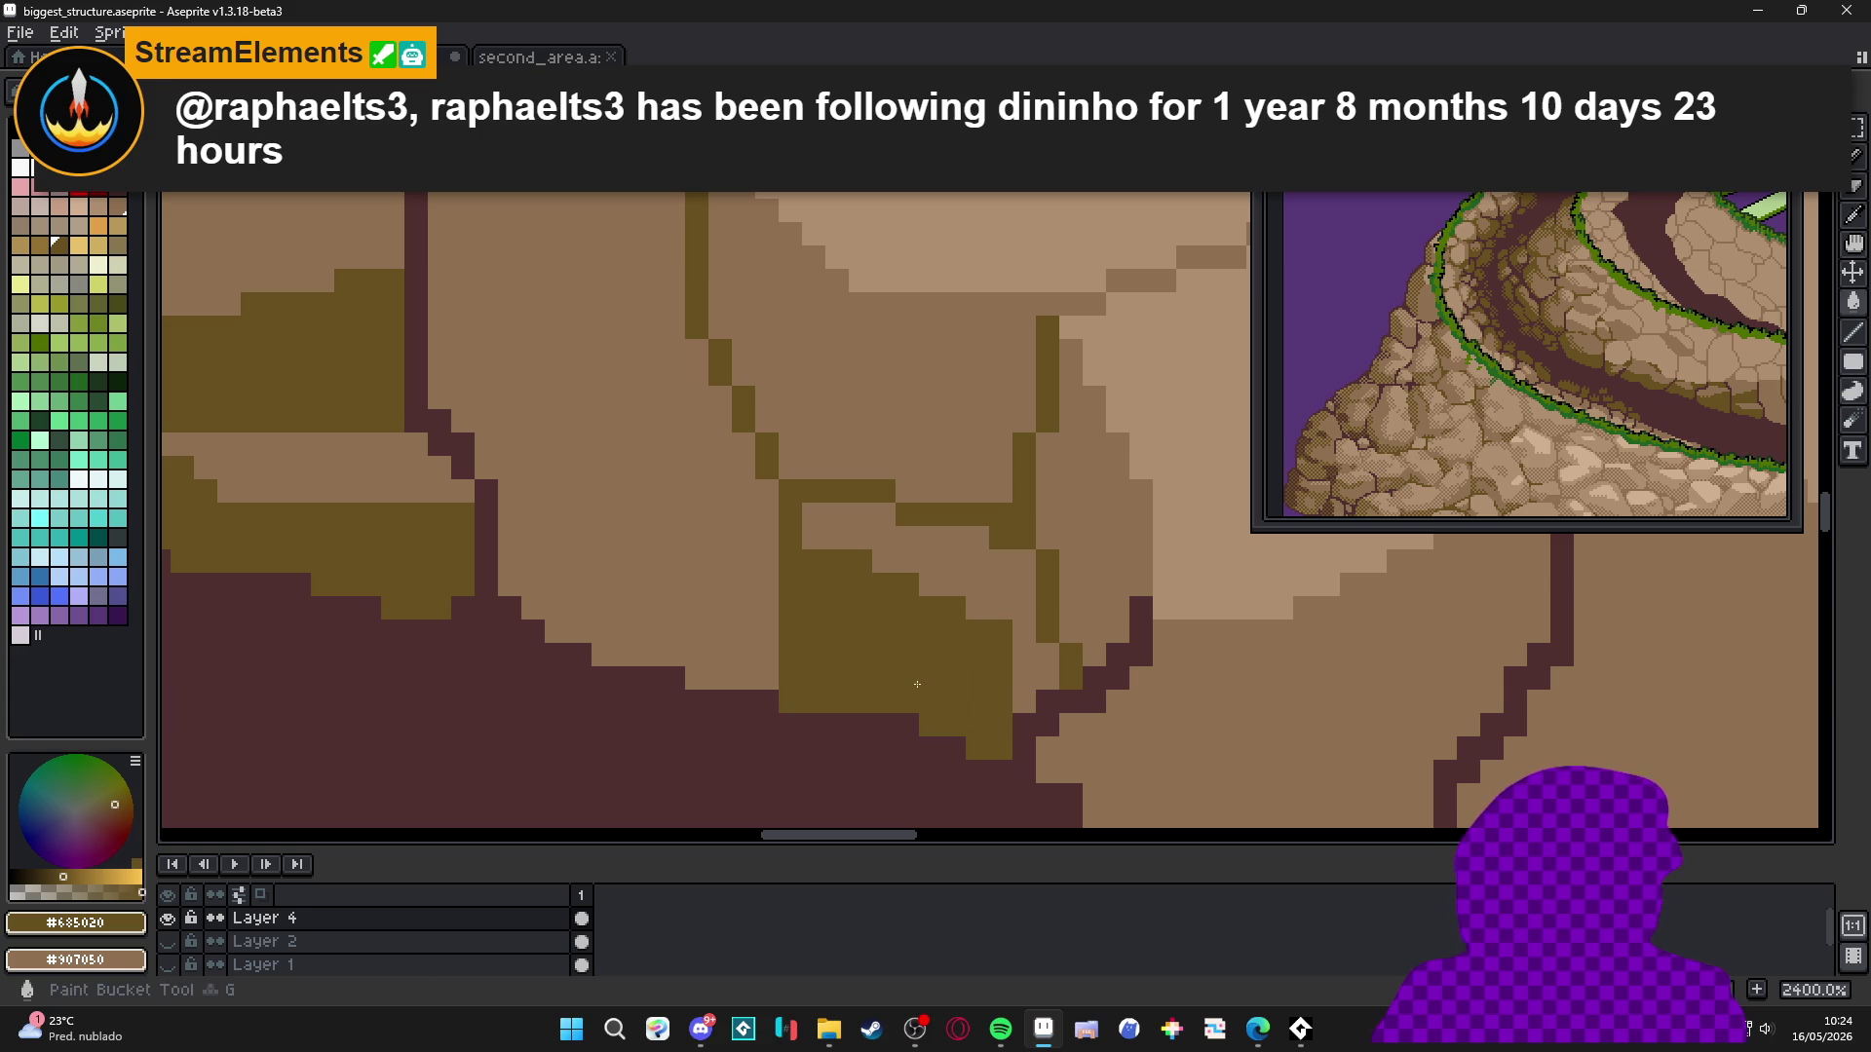
scroll(952, 637, "down", 5)
scroll(906, 604, "up", 2)
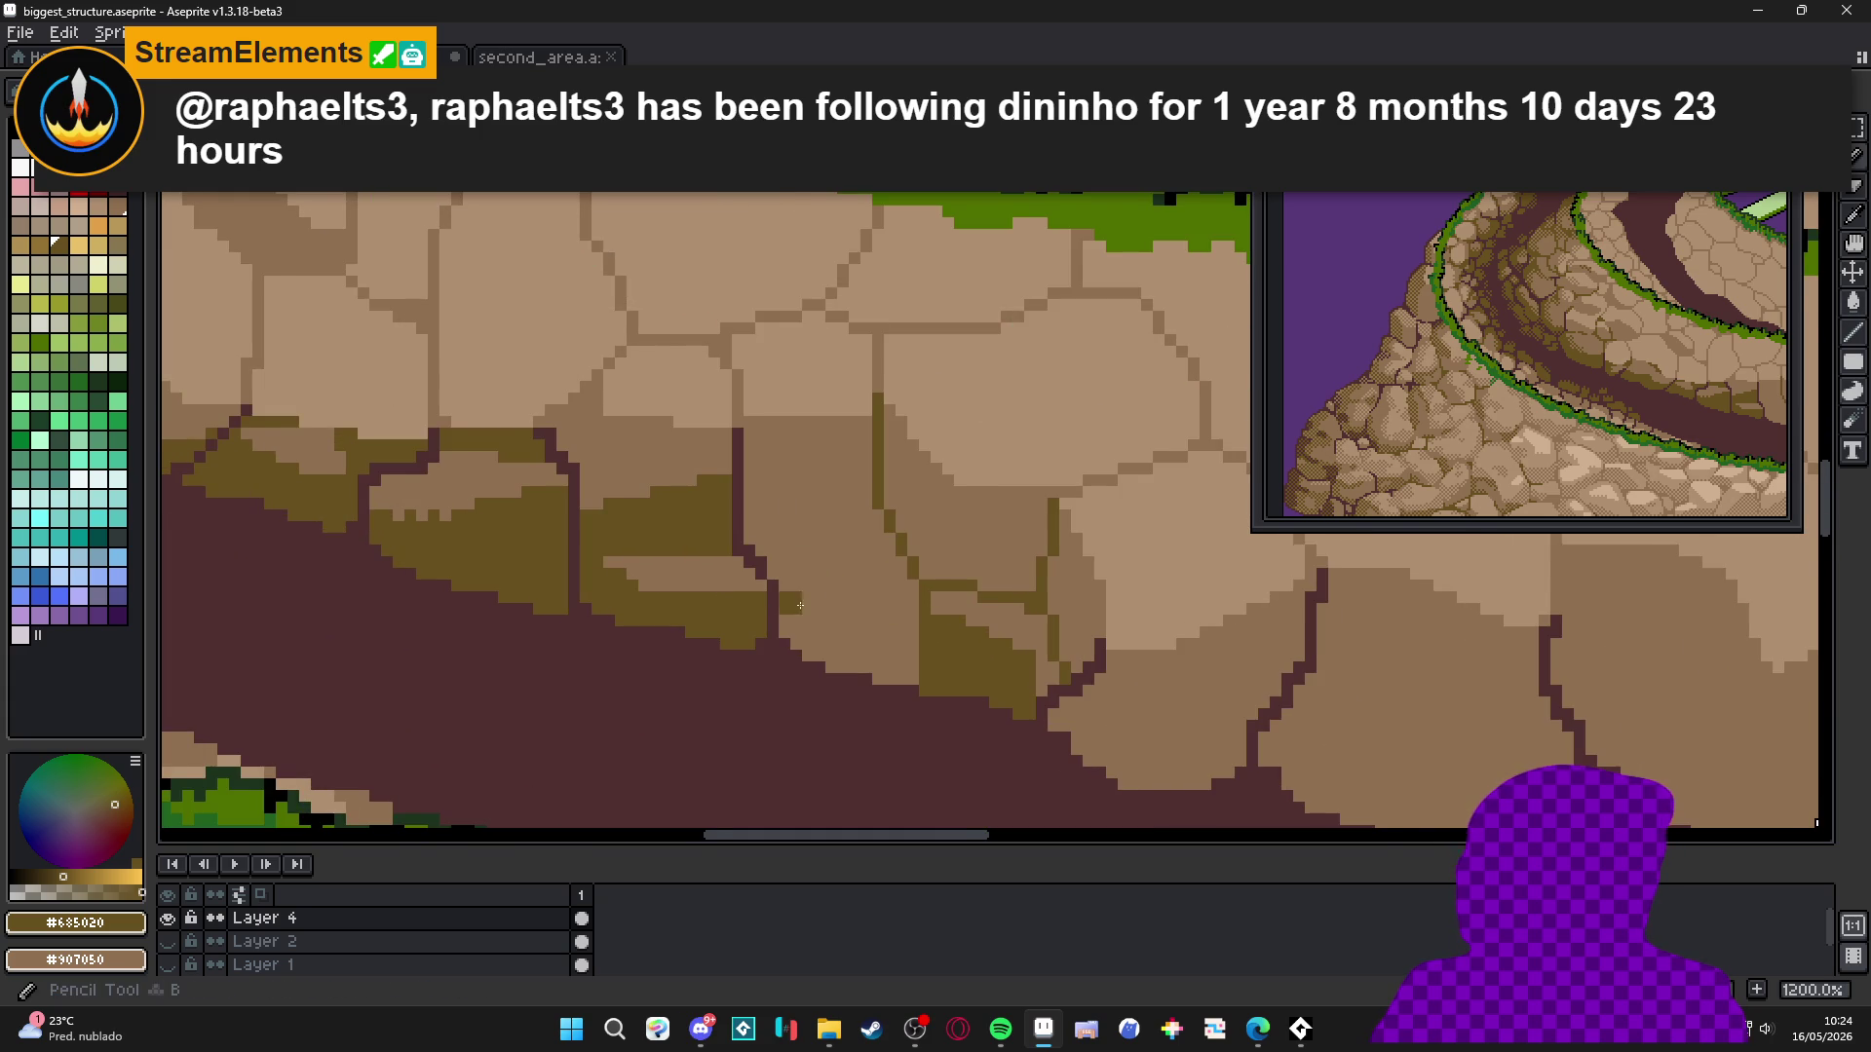
scroll(794, 585, "up", 1)
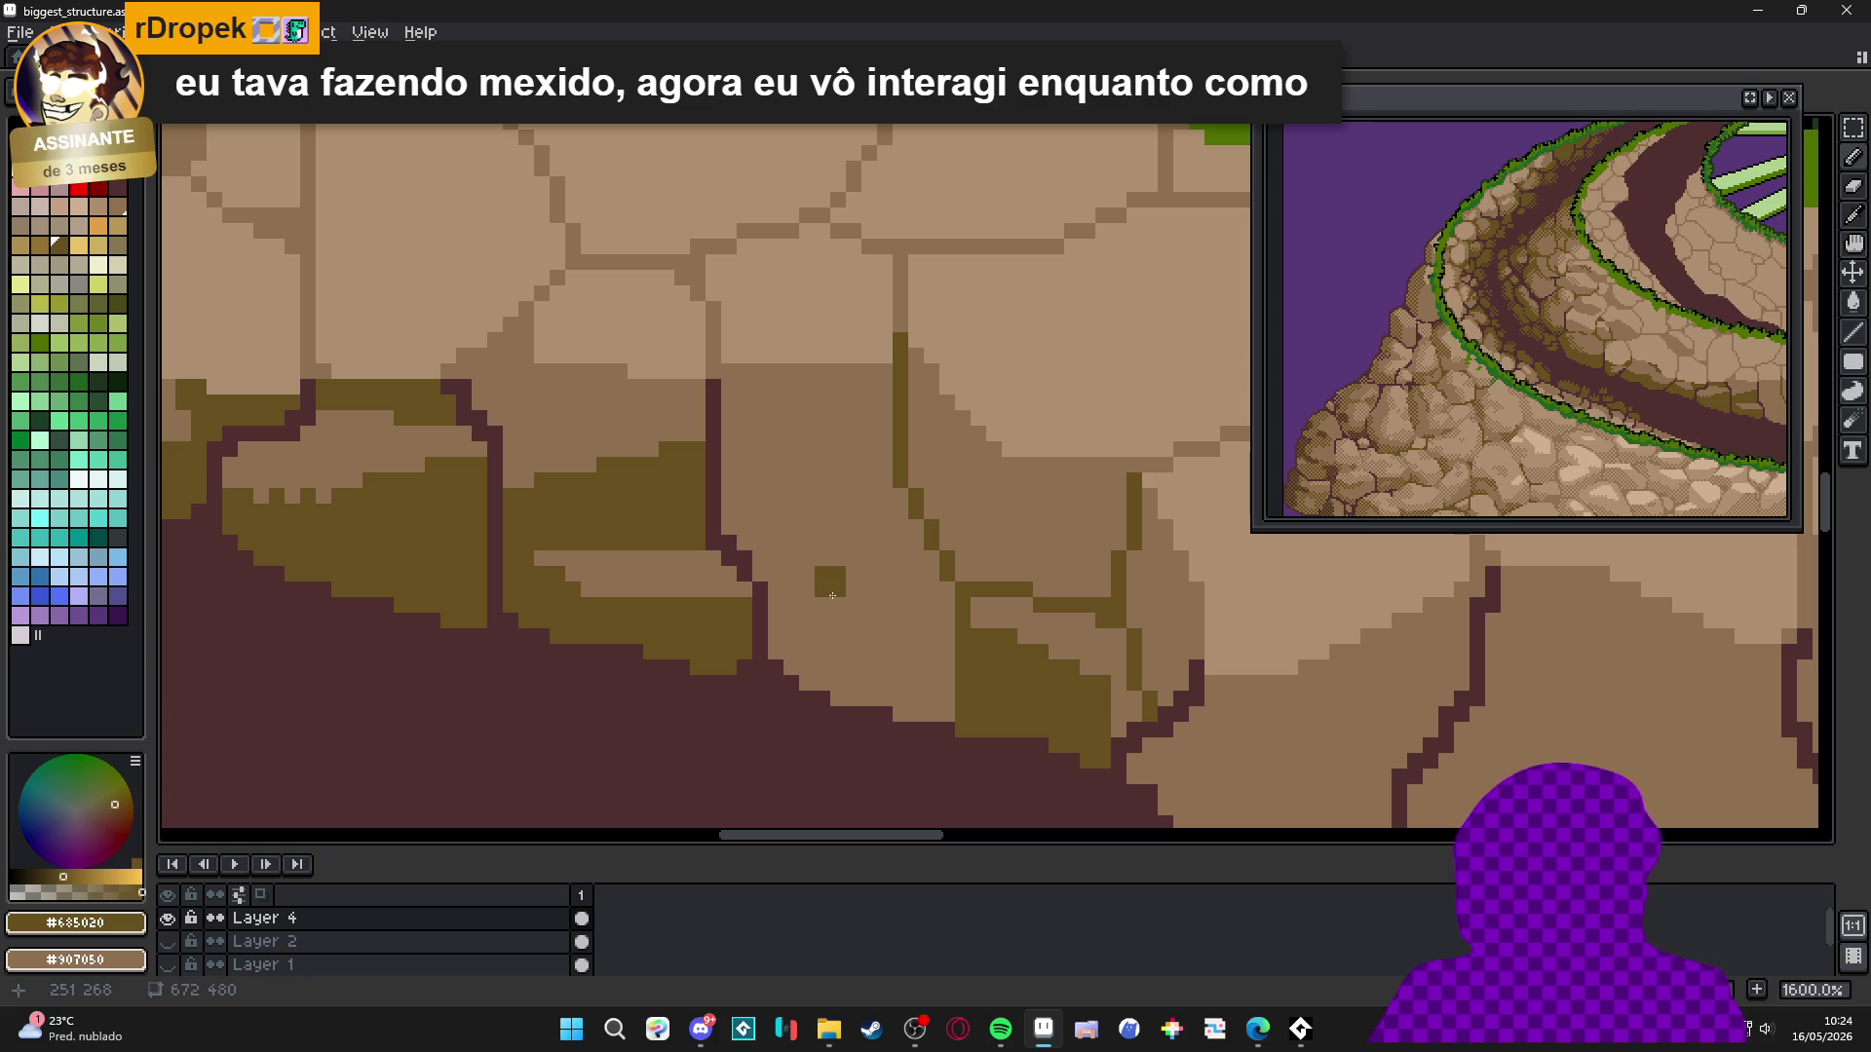
scroll(777, 599, "up", 1)
left_click_drag(770, 592, 1010, 703)
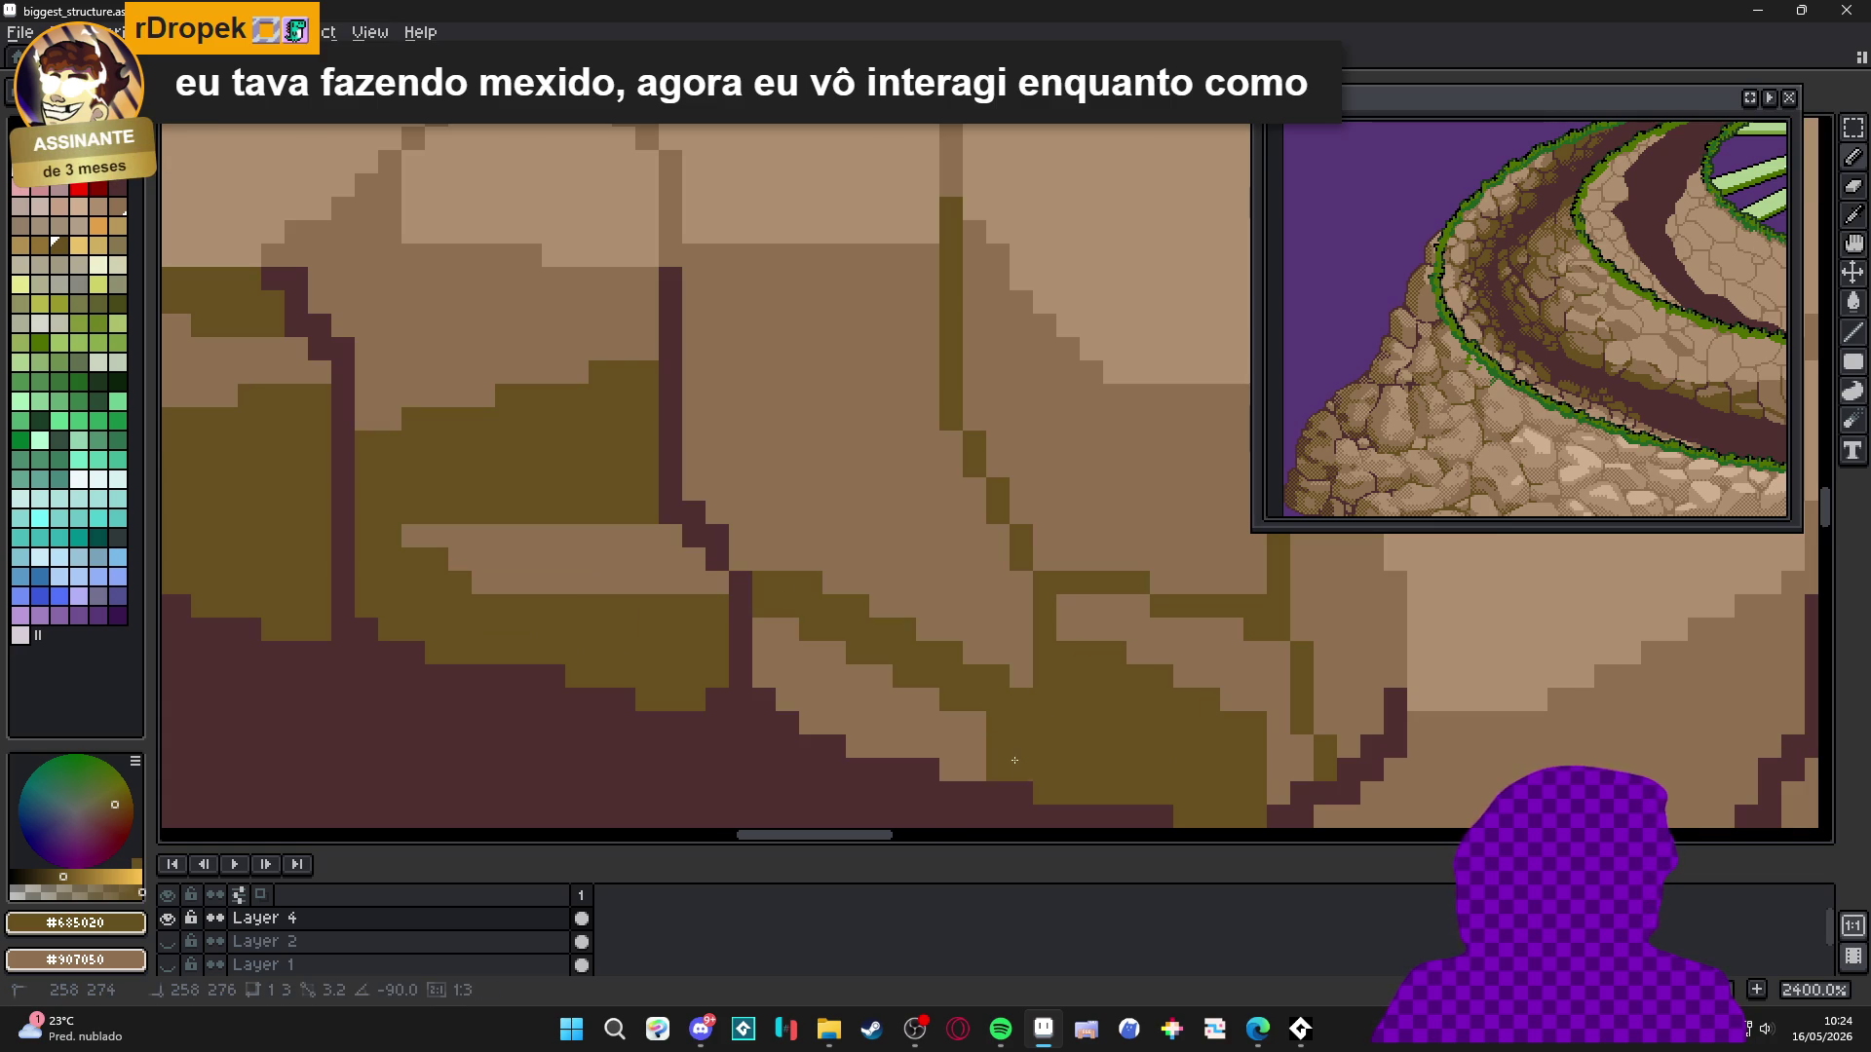
scroll(902, 614, "down", 3)
scroll(903, 614, "down", 1)
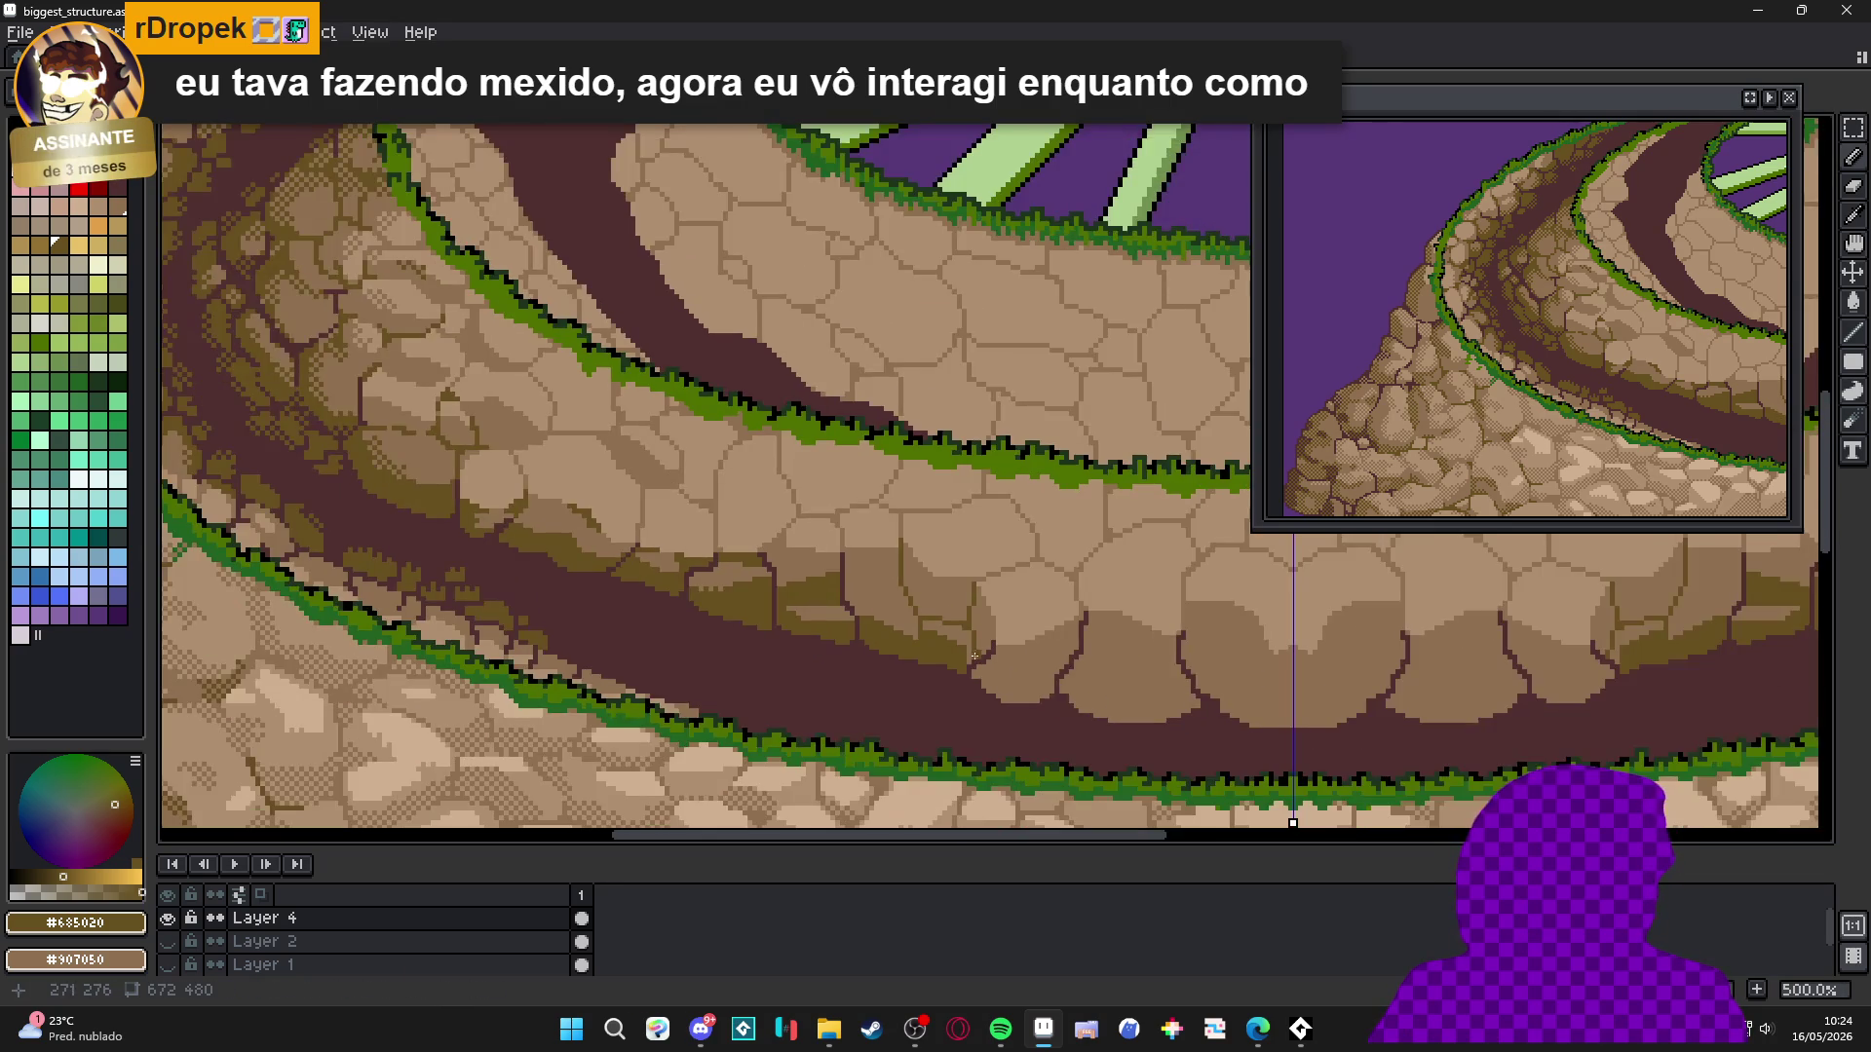
scroll(912, 622, "up", 3)
Sample the dark crack colour, inspect the stones, then re-sample the olive #685020 shadow colour.
left_click(916, 625, "alt")
scroll(916, 626, "up", 1)
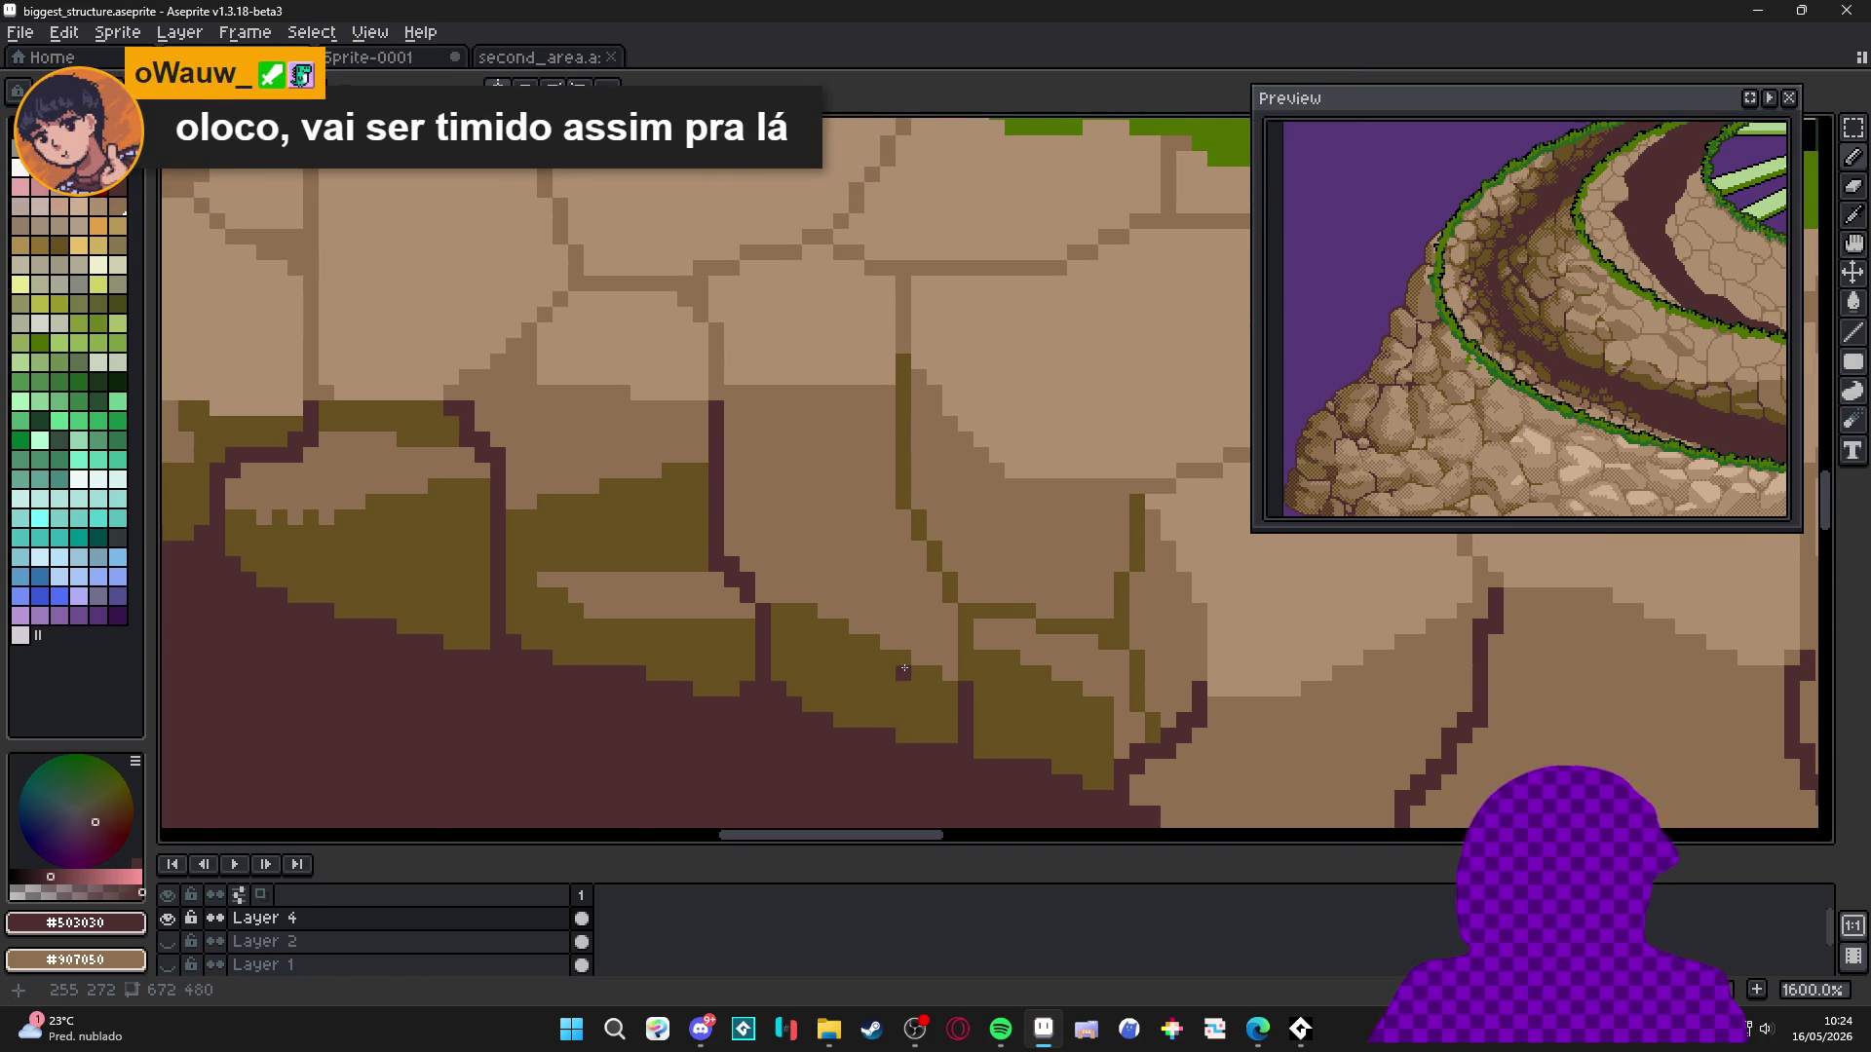
scroll(984, 757, "down", 2)
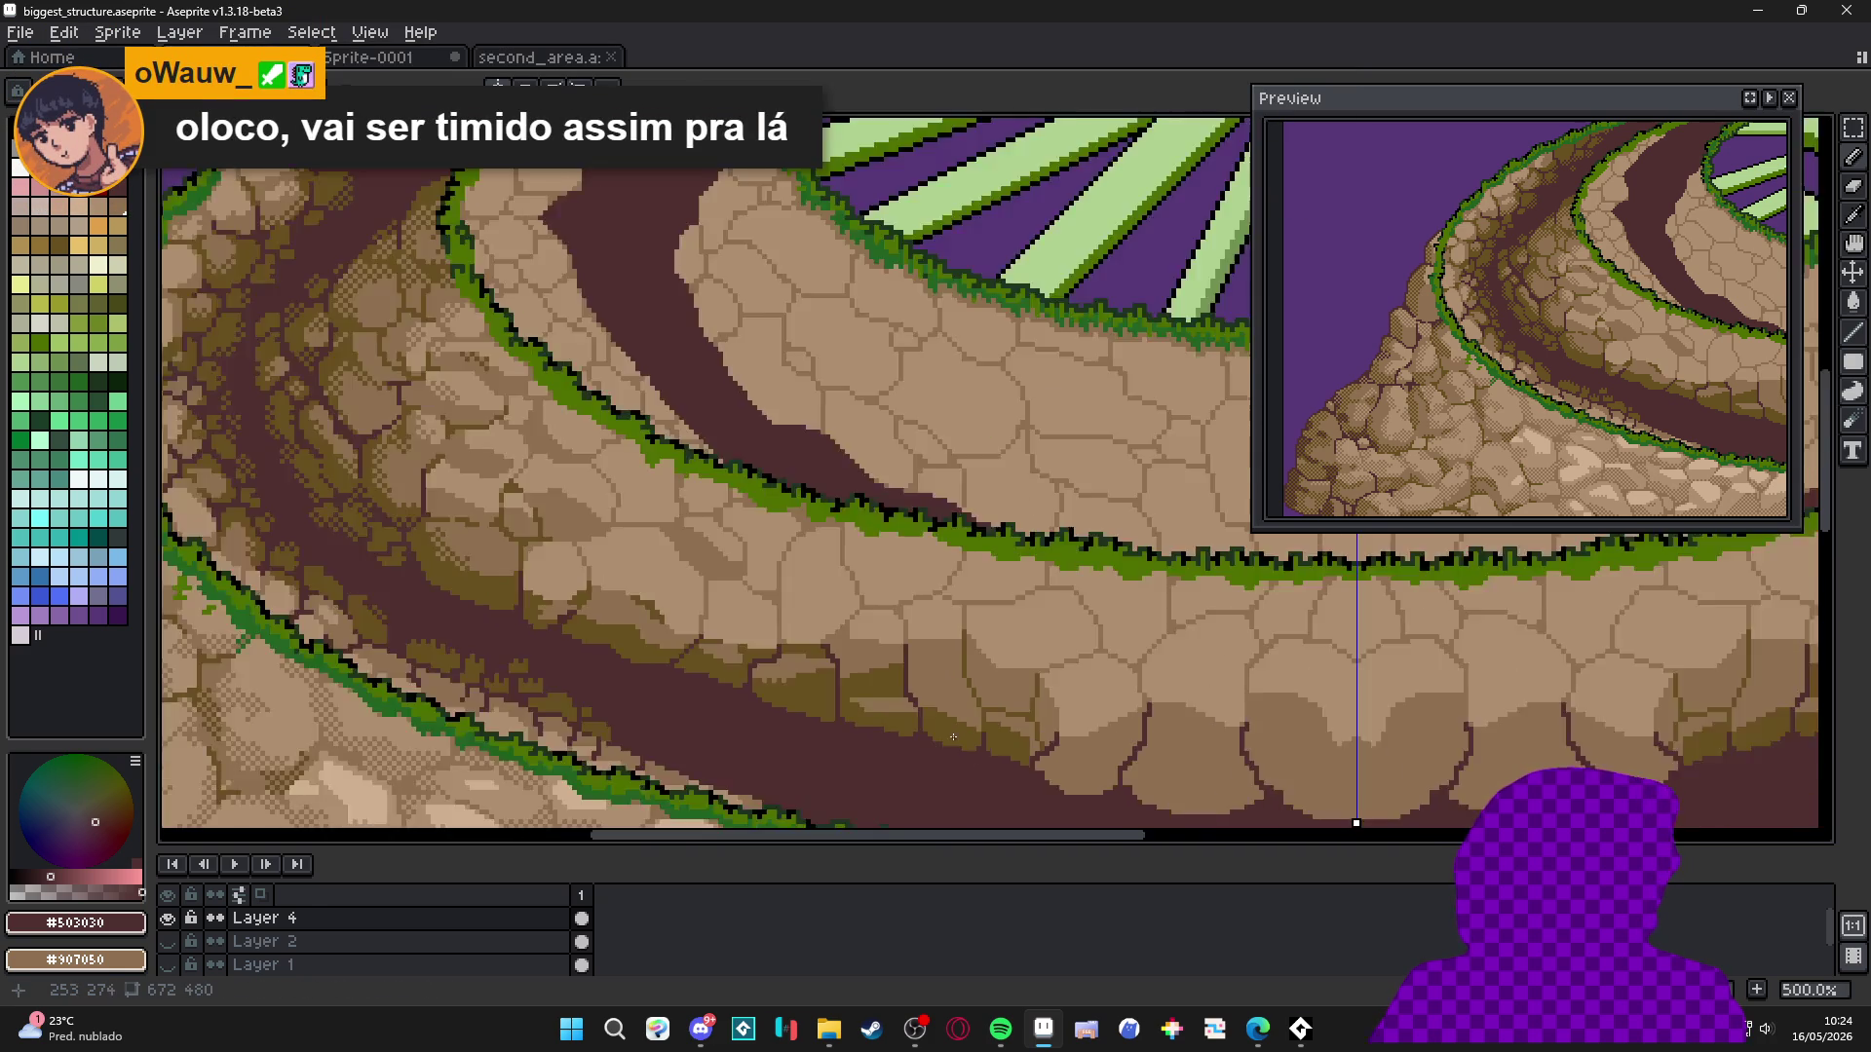
left_click(925, 643, "alt")
scroll(926, 643, "up", 2)
scroll(989, 624, "down", 2)
scroll(996, 635, "down", 4)
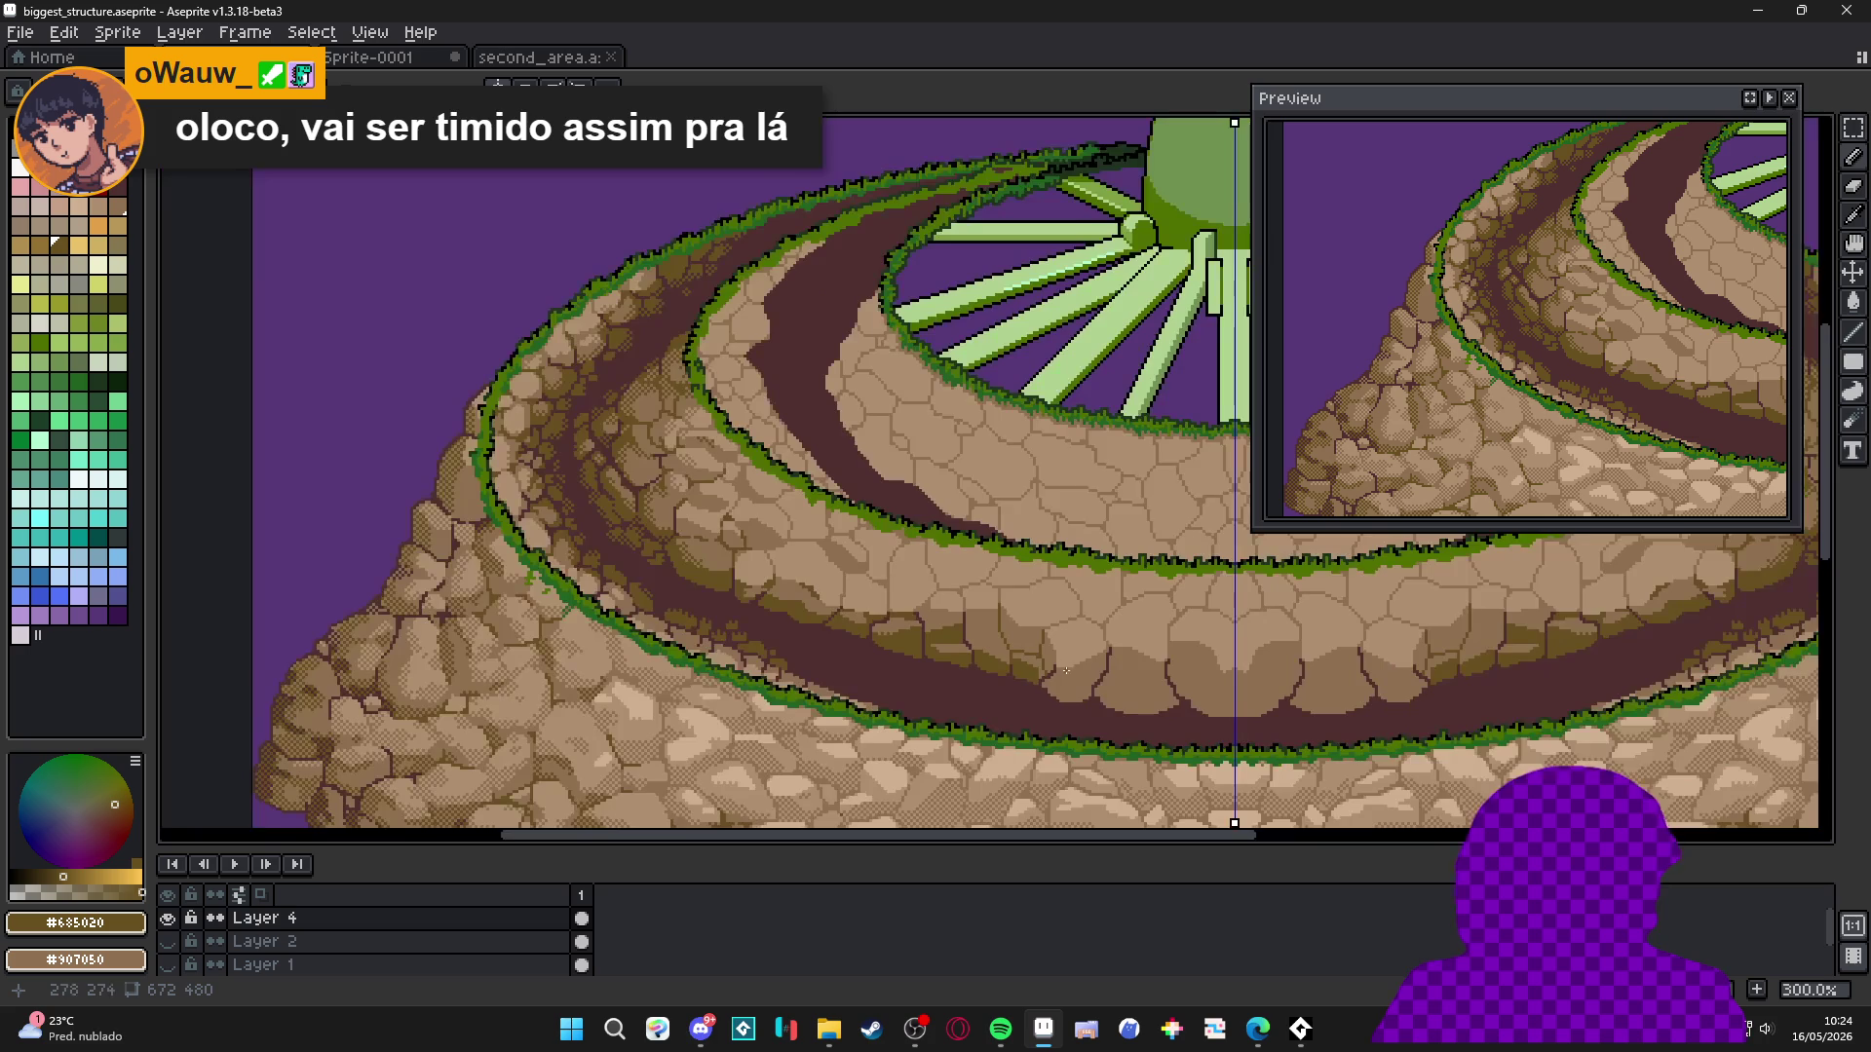
Outline a diagonal shadow on a stone, bucket-fill it olive, and touch it up with pixels.
scroll(938, 635, "up", 7)
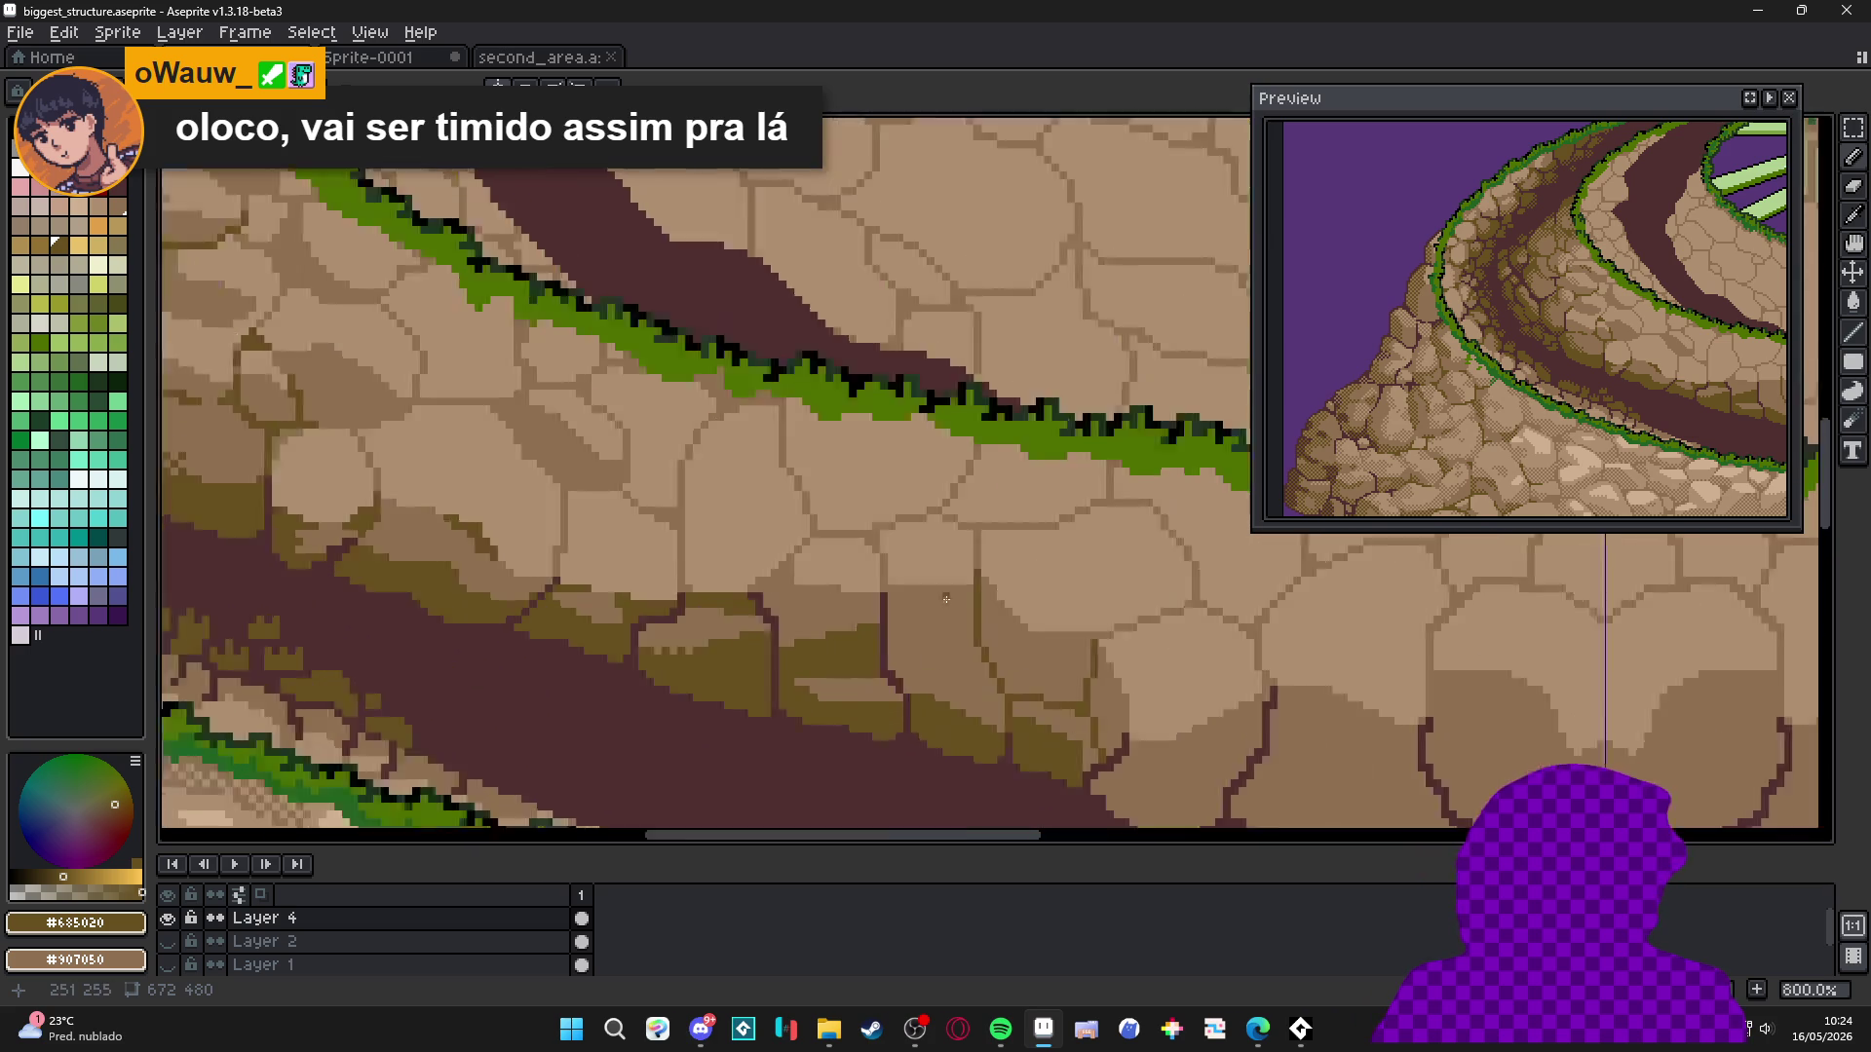
mouse_move(982, 631)
left_mouse_down()
mouse_move(871, 699)
mouse_move(1004, 699)
left_mouse_up()
key("g")
left_click(907, 686)
key("b")
left_click(886, 667)
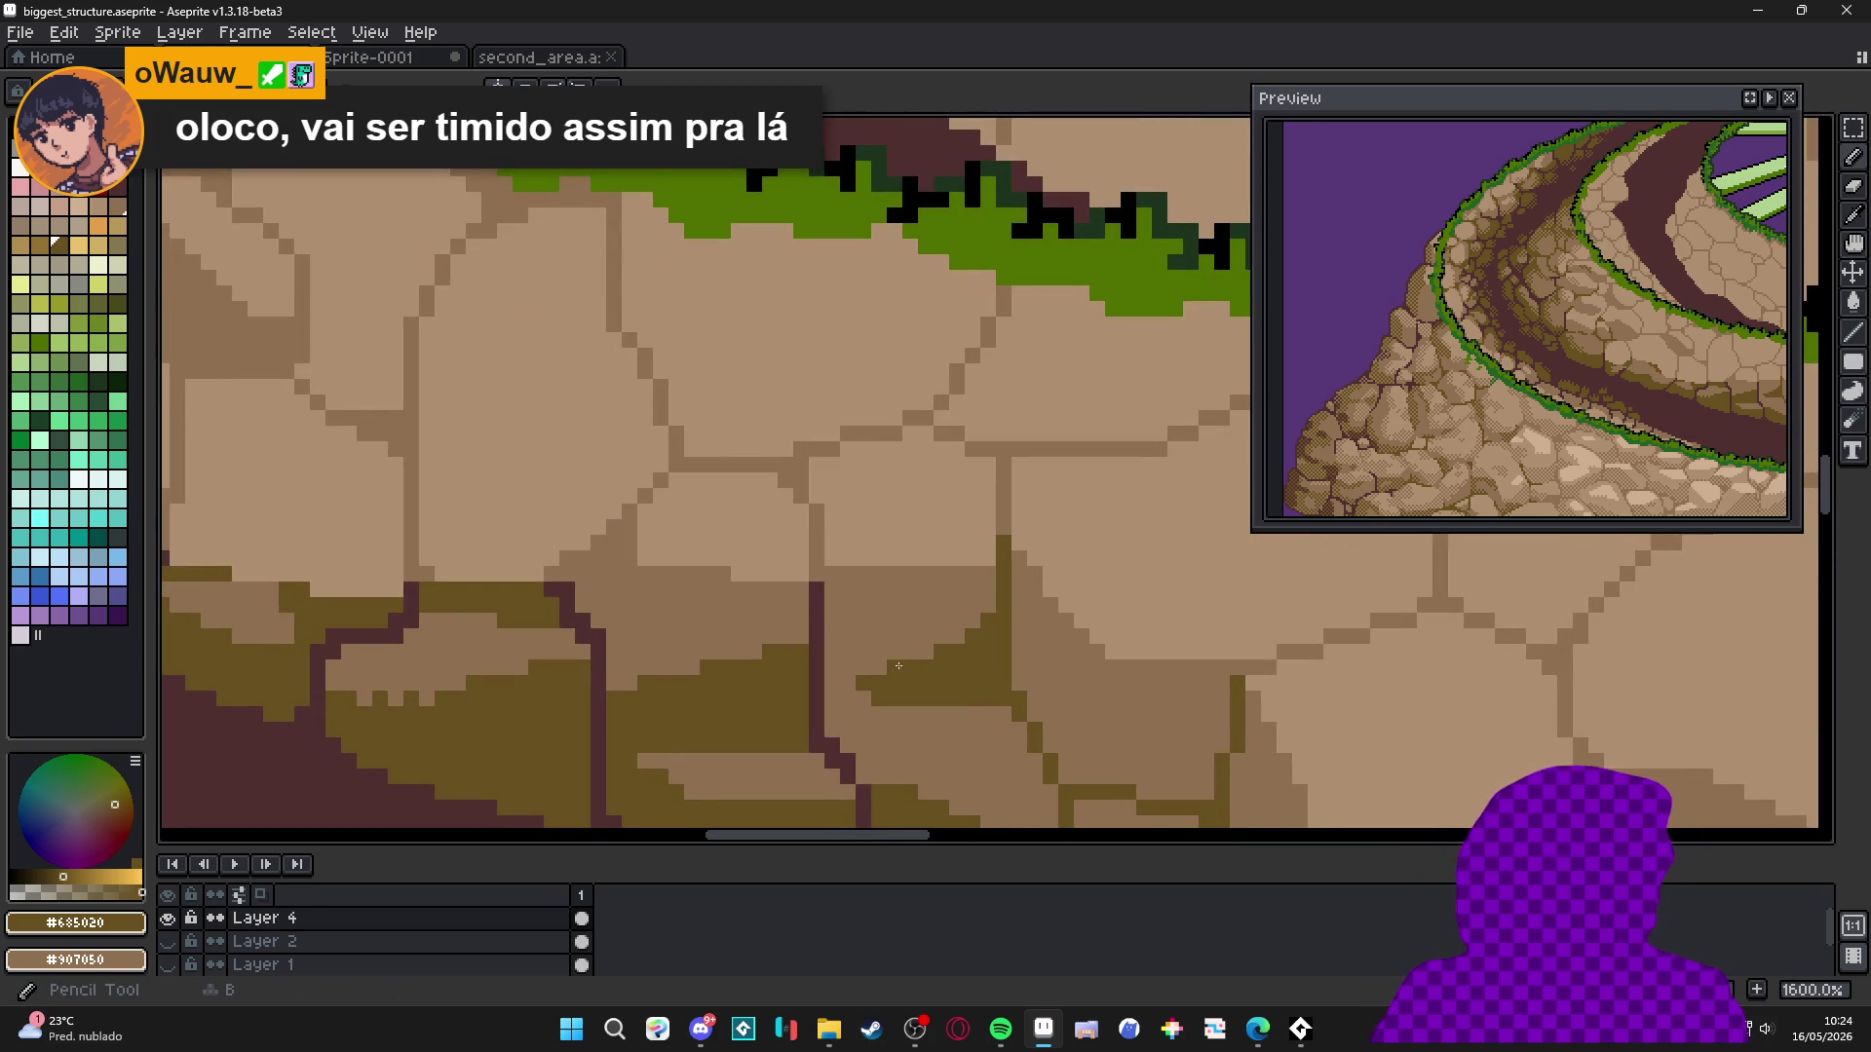
left_click(848, 699)
left_click_drag(847, 685, 864, 650)
left_click(848, 651)
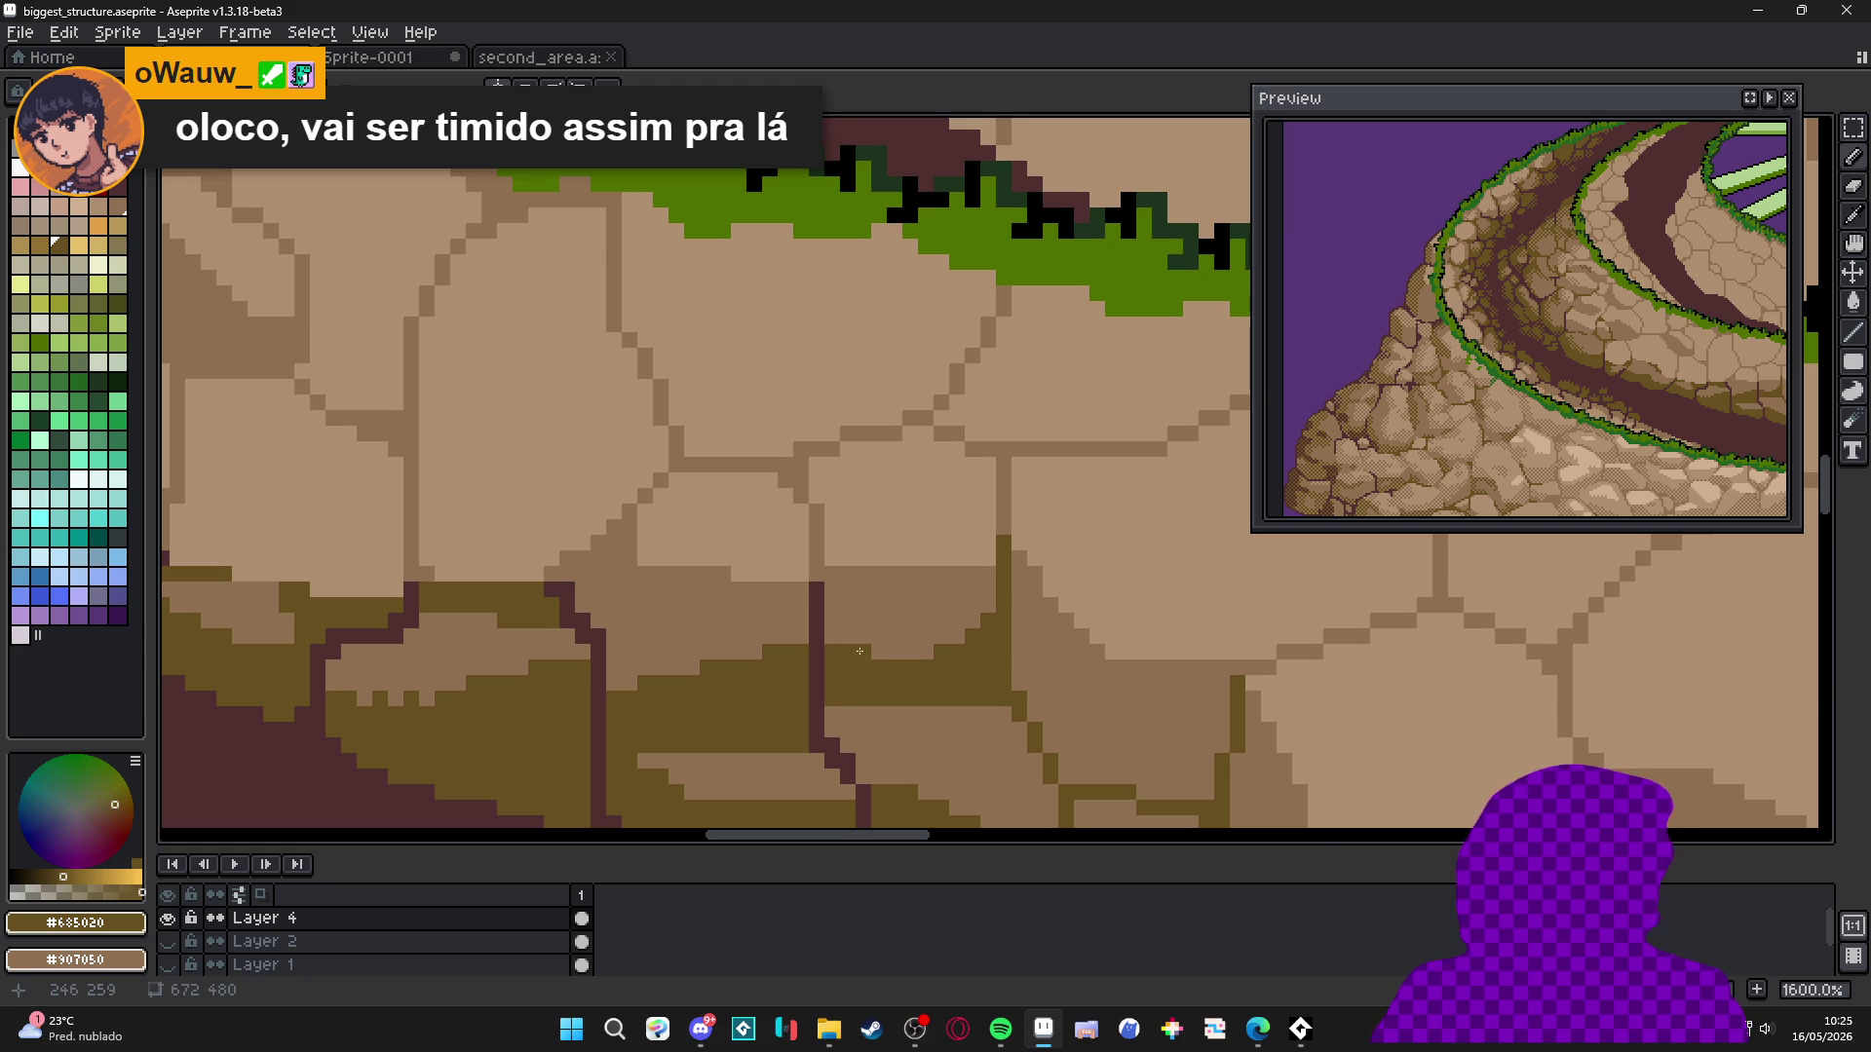
Draw dark #503030 crack lines down a stone and upward between neighbouring stones.
scroll(890, 641, "down", 2)
scroll(891, 641, "right", 2)
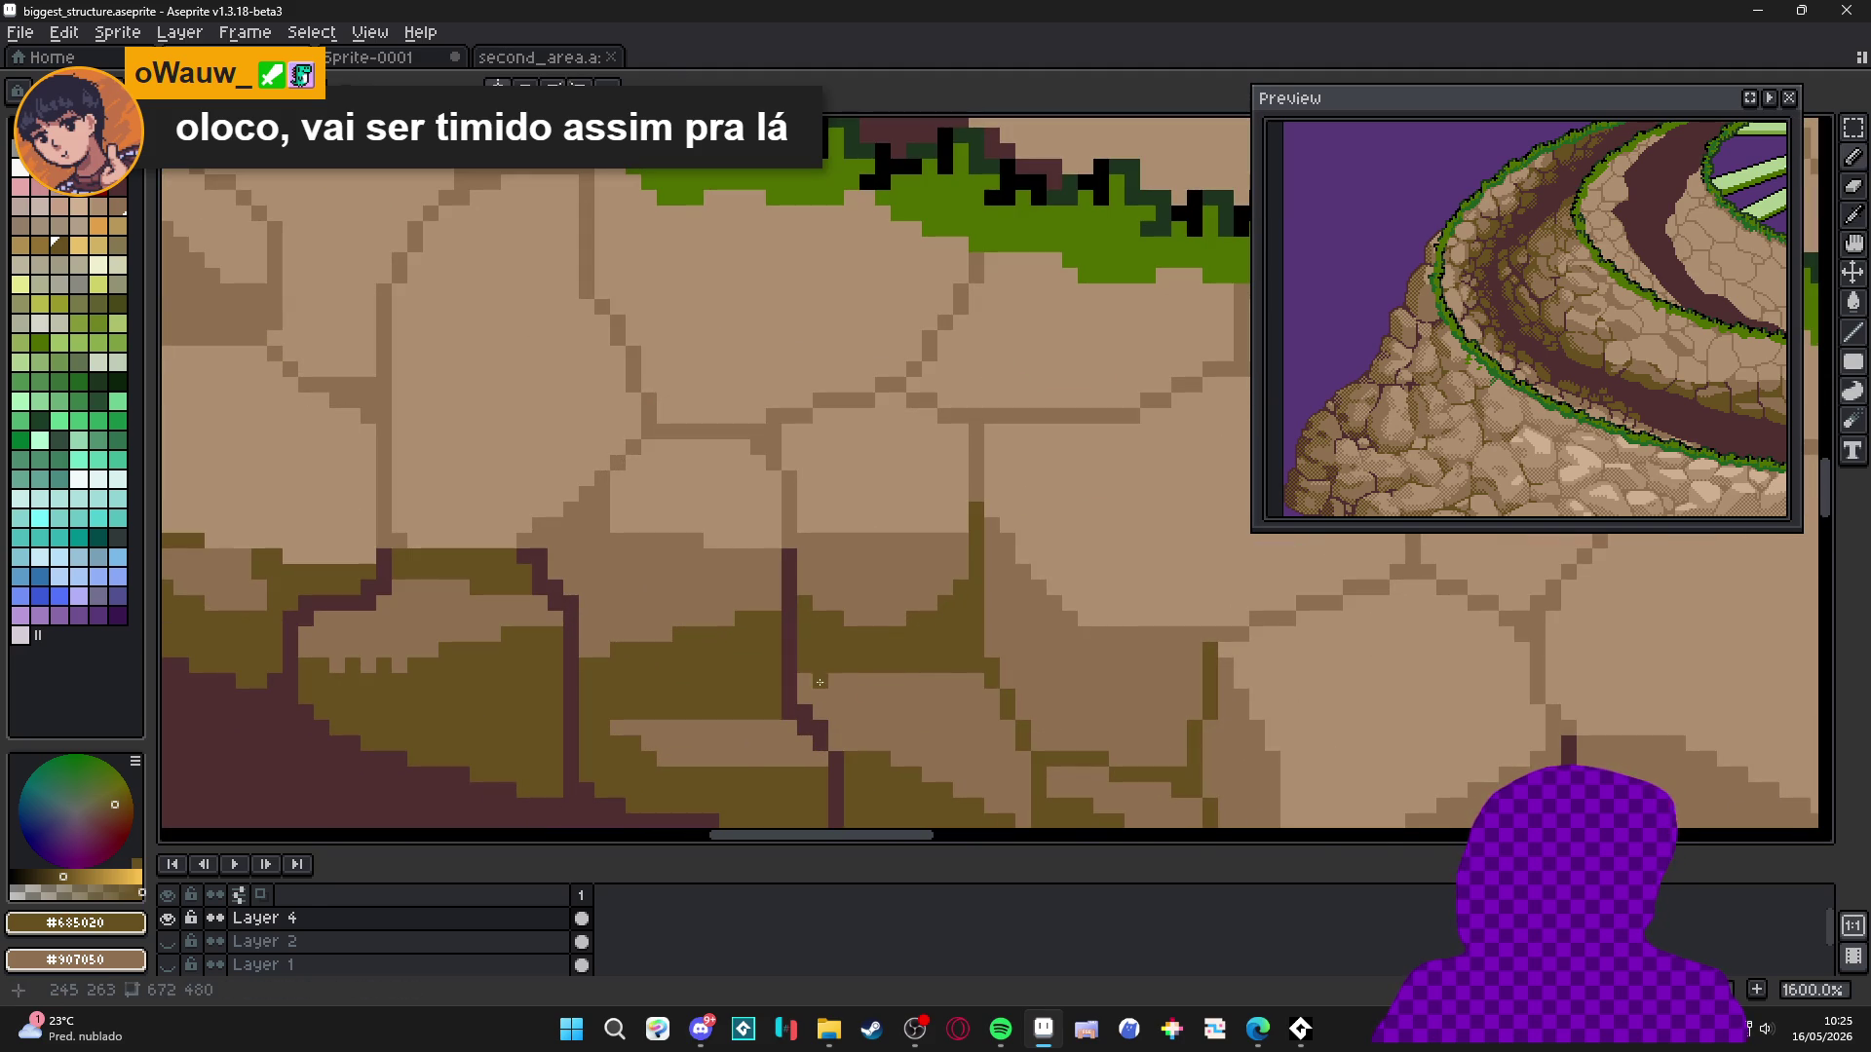
scroll(877, 675, "down", 6)
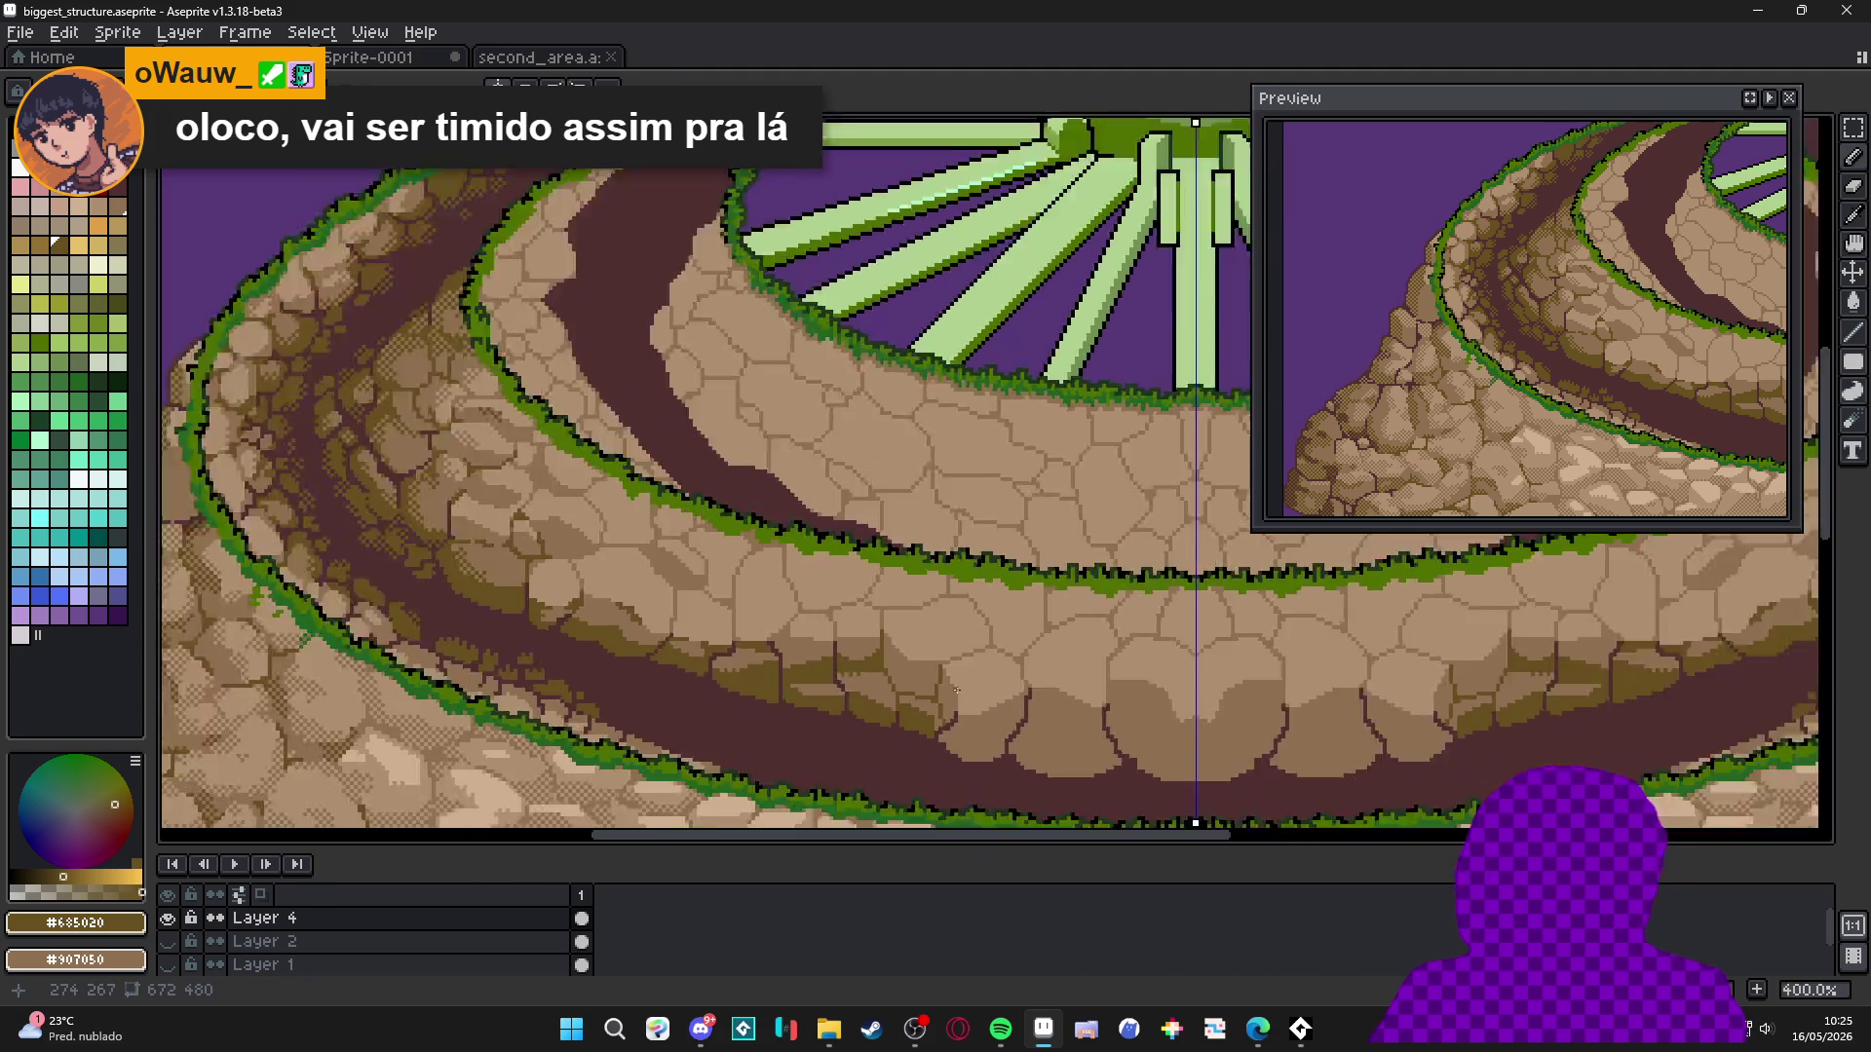
scroll(915, 671, "up", 6)
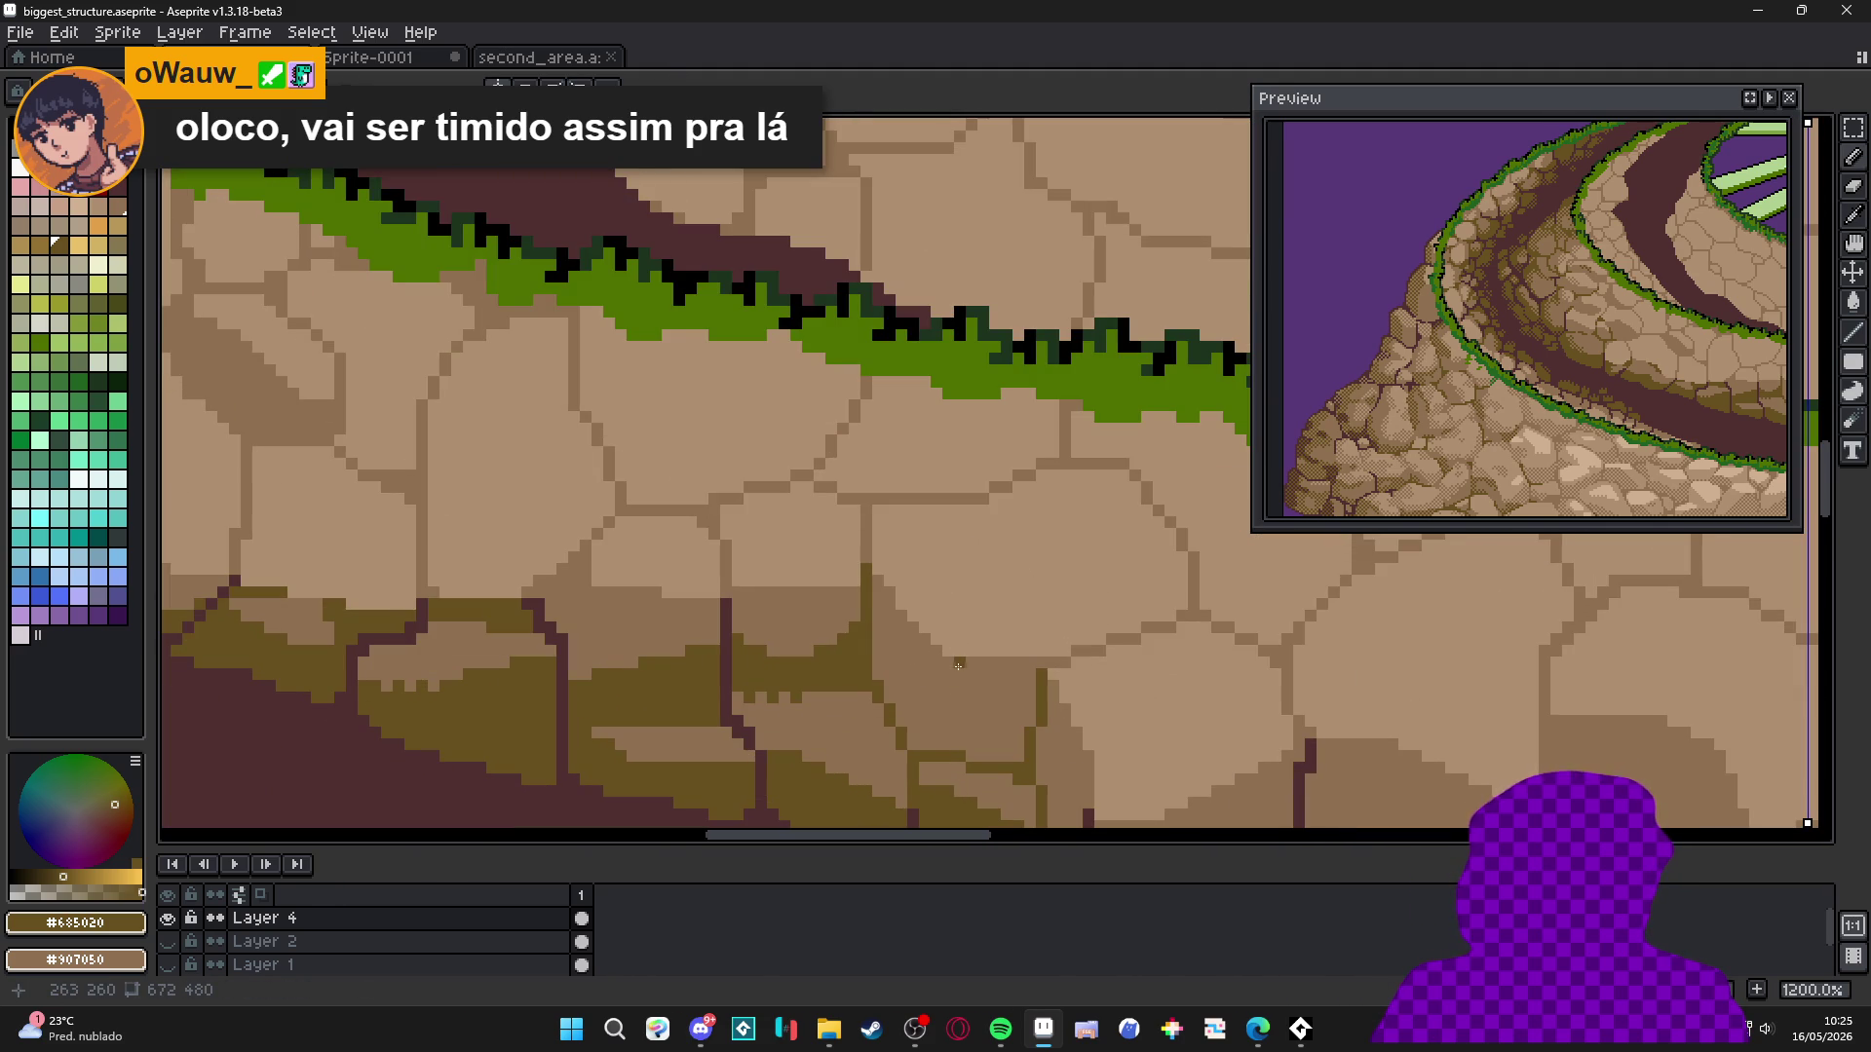
left_click_drag(952, 664, 951, 748)
left_click(1029, 673)
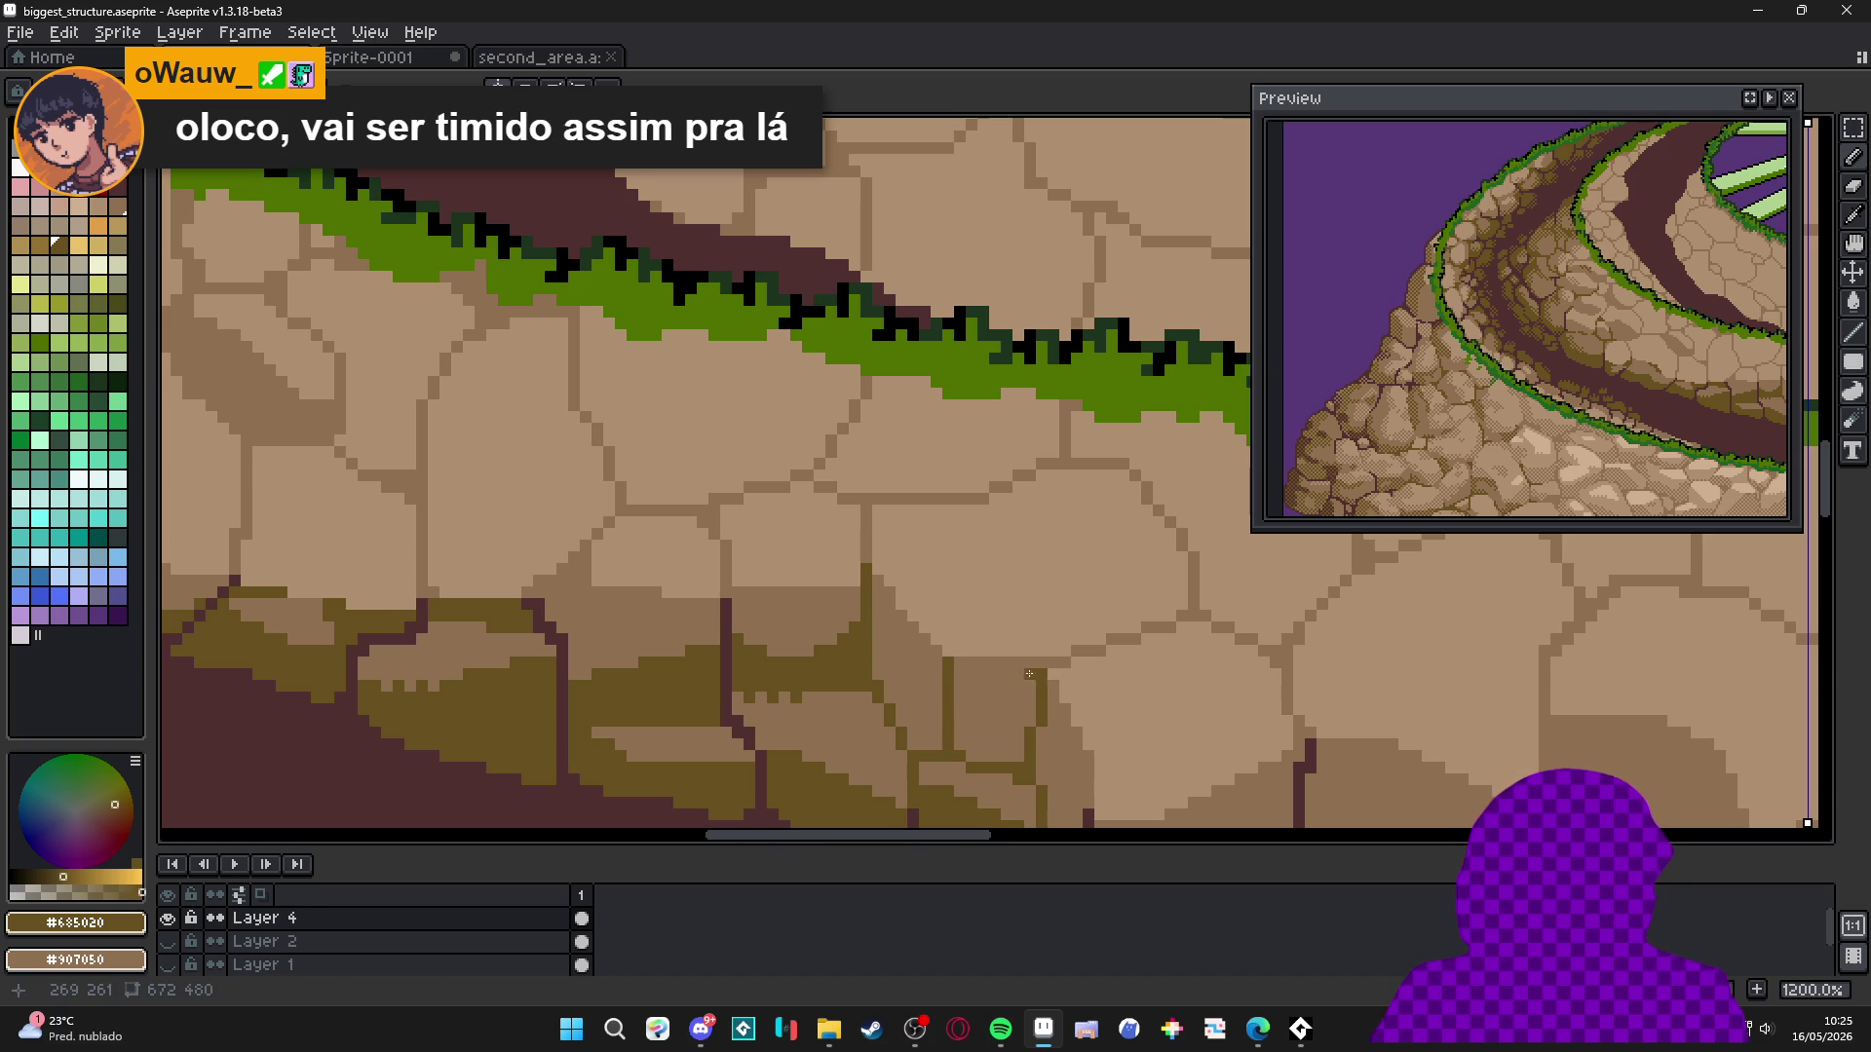
scroll(1073, 702, "up", 1)
left_click(1073, 702, "alt")
left_click_drag(1073, 702, 988, 527)
left_click(999, 688, "alt")
left_click(982, 684)
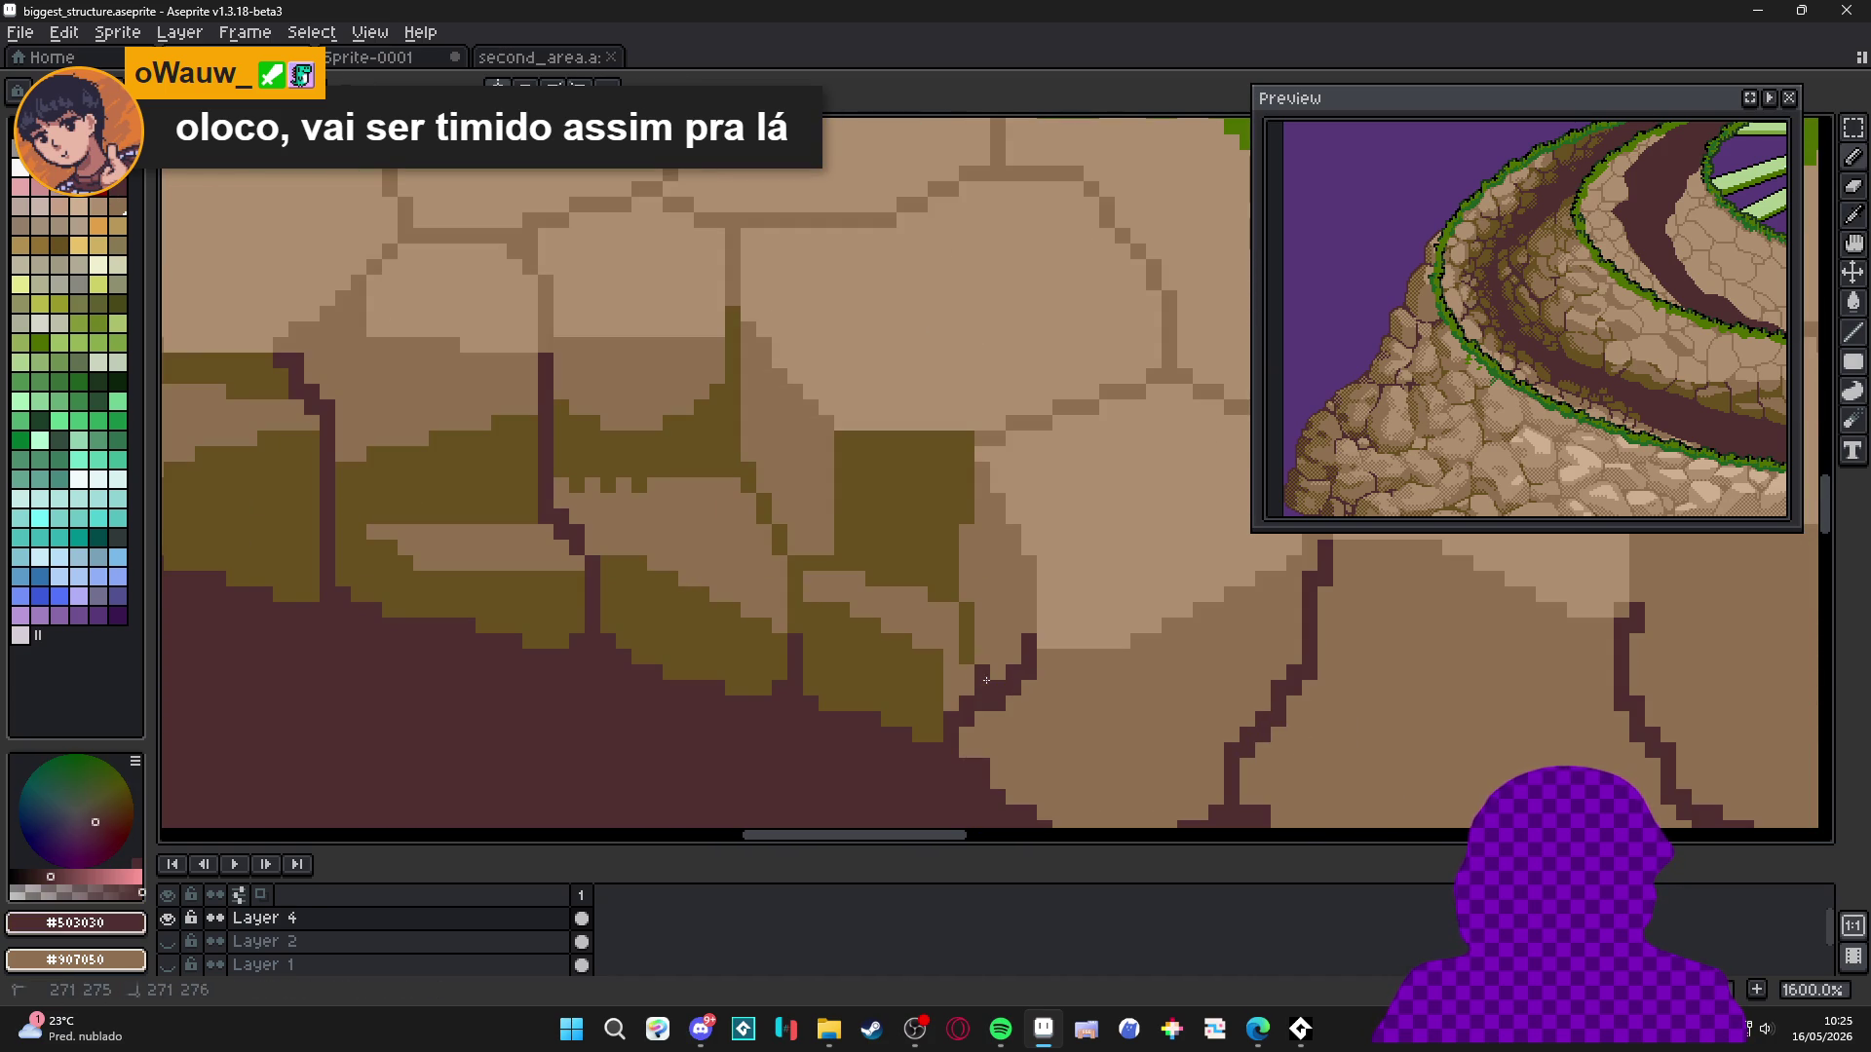
mouse_move(970, 666)
left_mouse_down()
mouse_move(951, 609)
mouse_move(968, 434)
left_mouse_up()
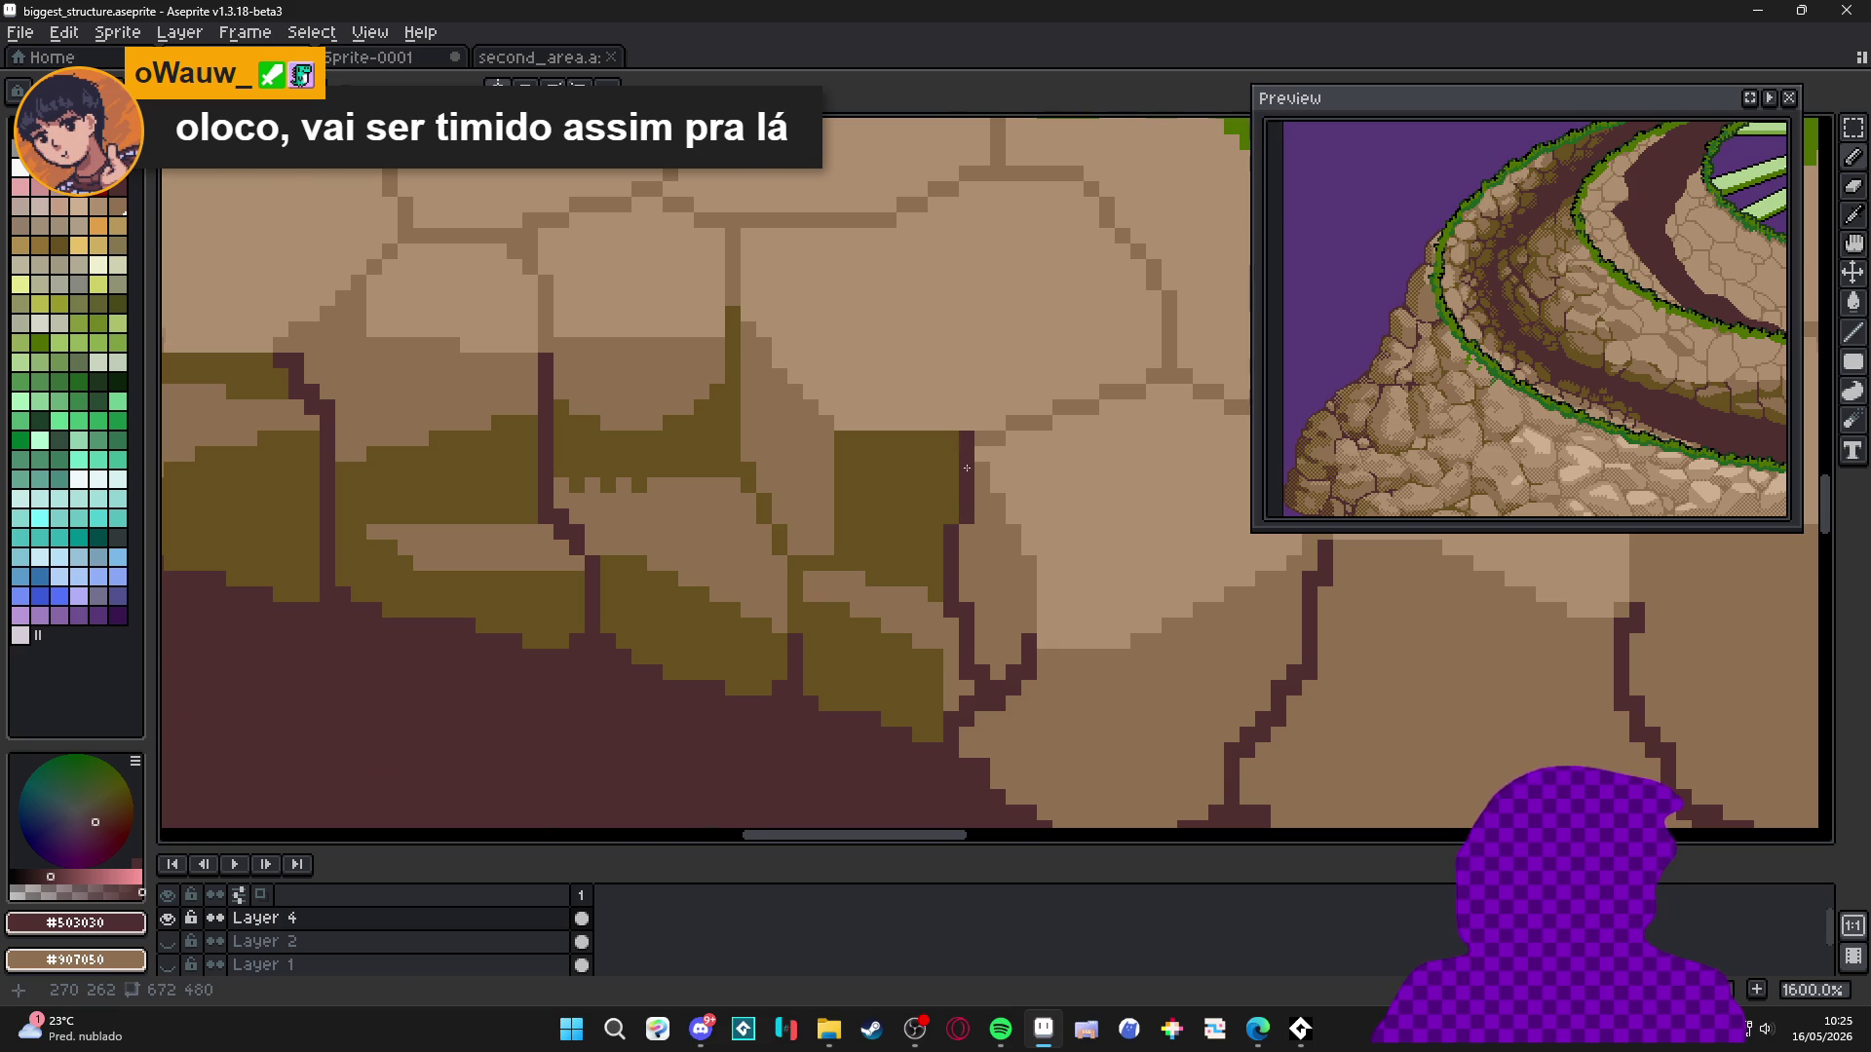
Paint stepped olive shadow edges and a filled olive band under the stones.
scroll(974, 526, "down", 4)
scroll(976, 528, "up", 3)
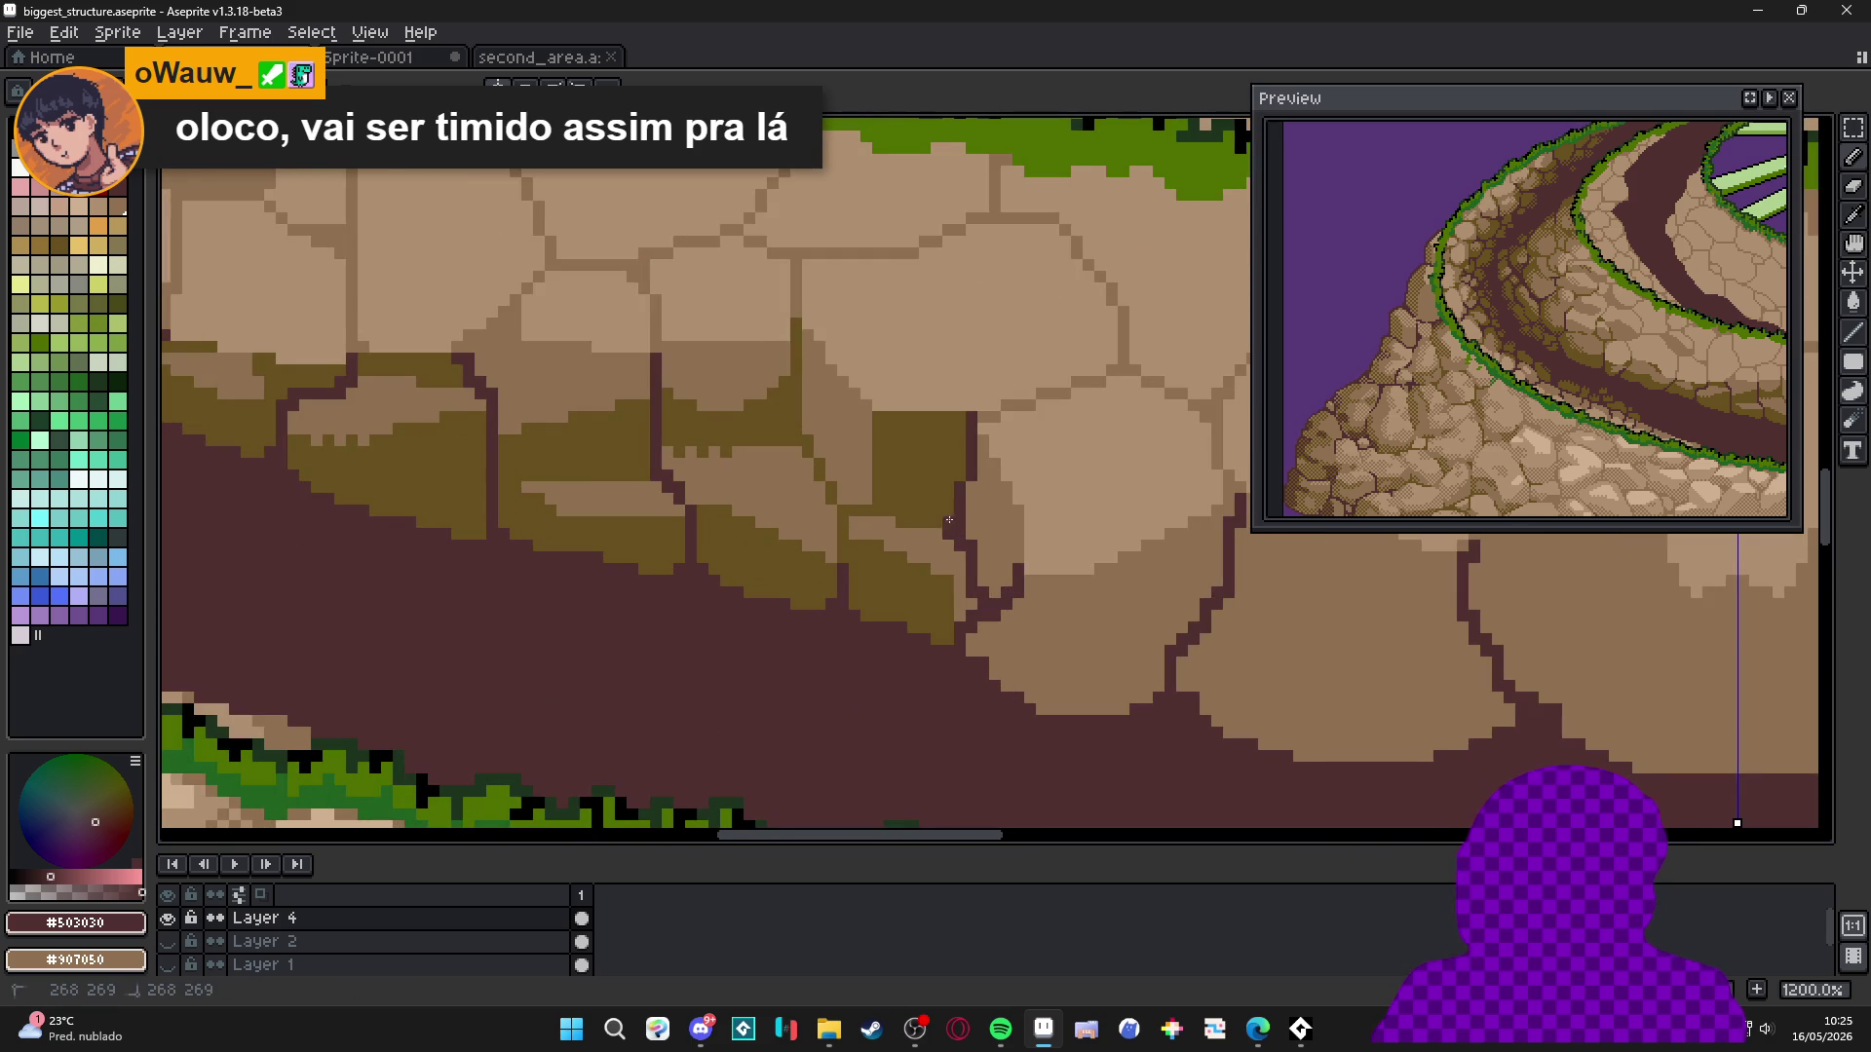
scroll(940, 526, "down", 6)
scroll(933, 690, "up", 4)
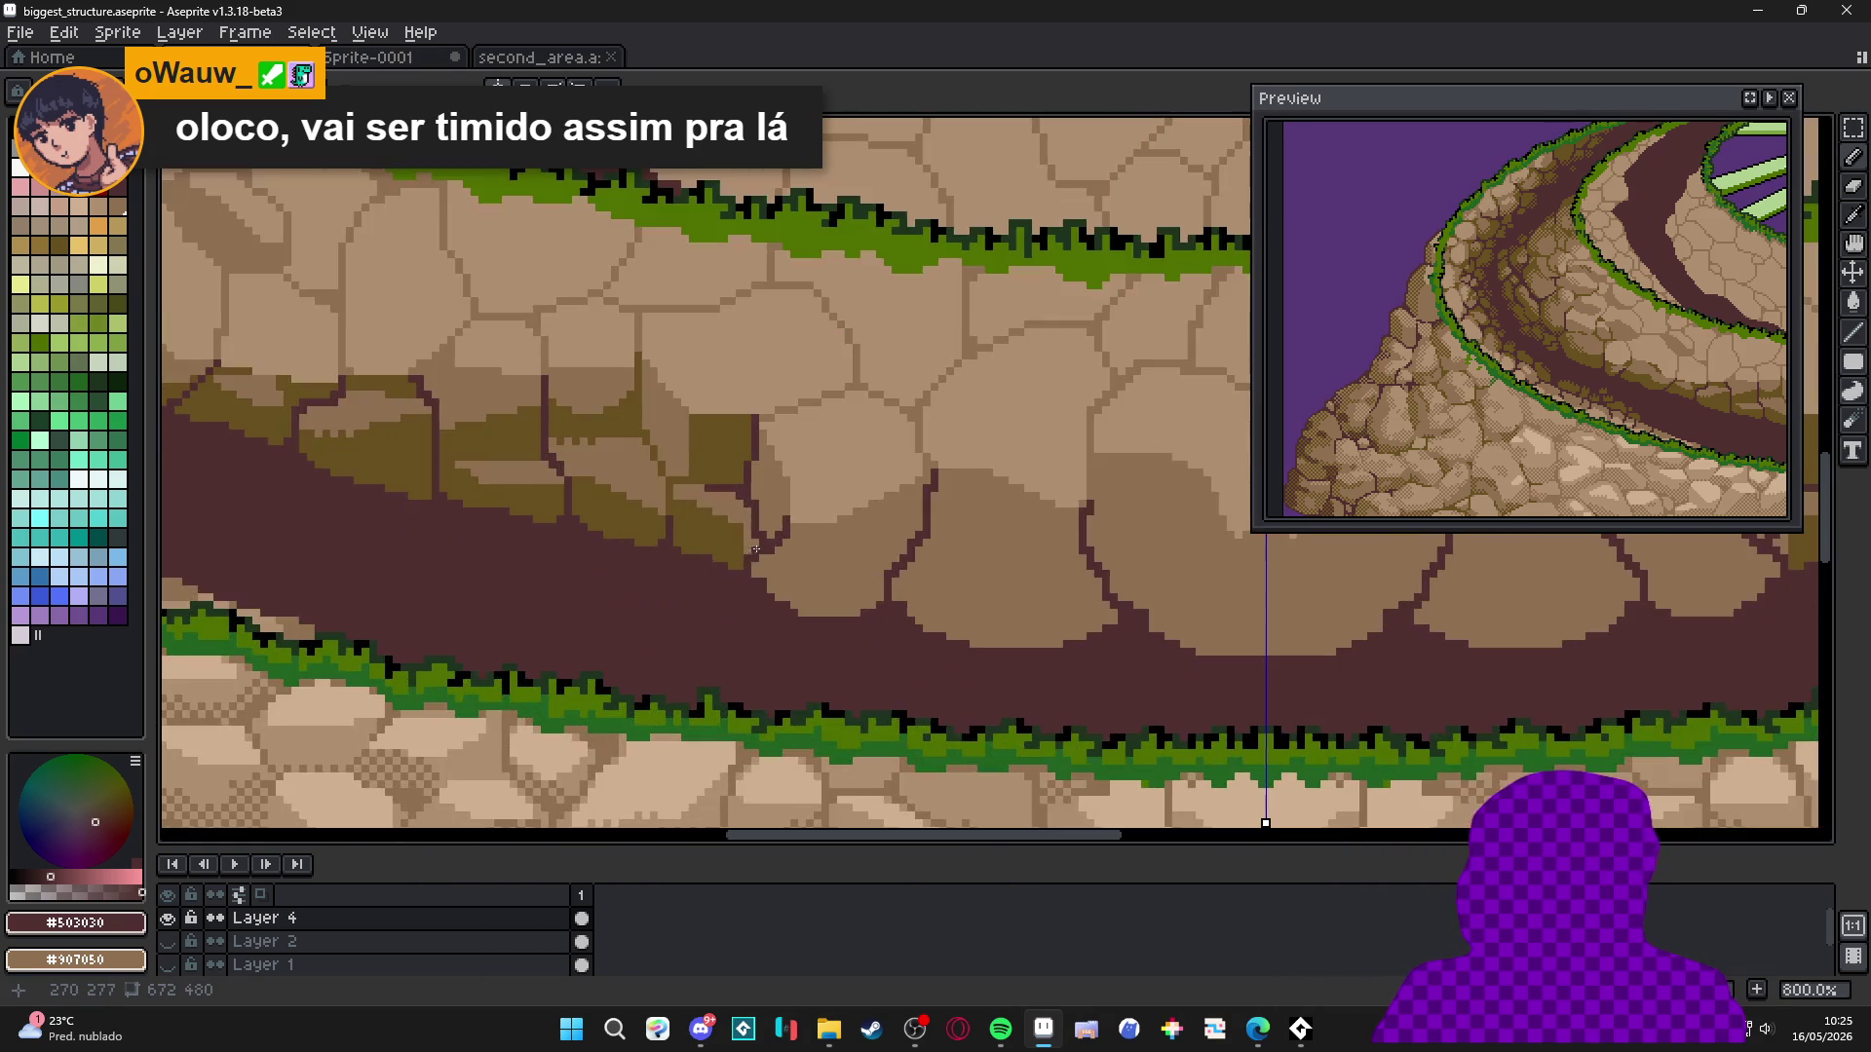
left_click(802, 565, "alt")
scroll(802, 565, "up", 1)
mouse_move(1023, 483)
left_mouse_down()
mouse_move(797, 564)
mouse_move(955, 614)
mouse_move(1013, 507)
left_mouse_up()
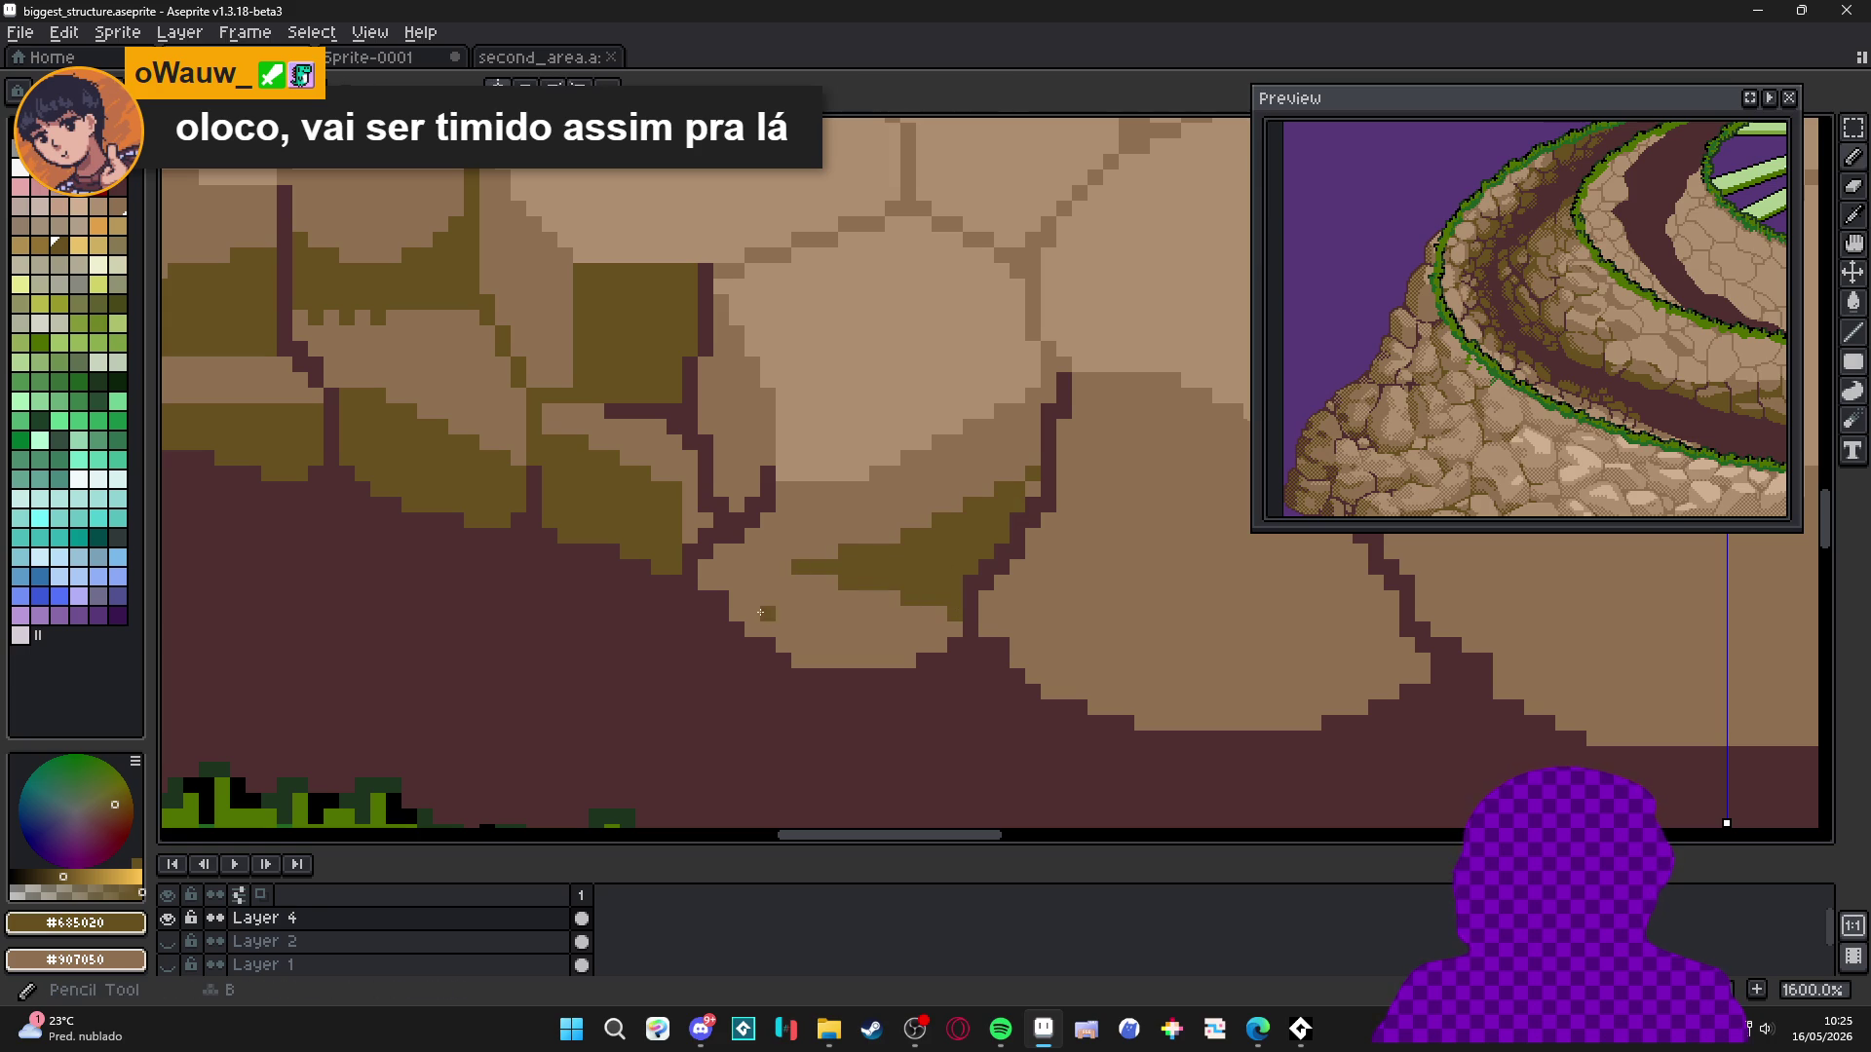
left_click_drag(776, 613, 916, 629)
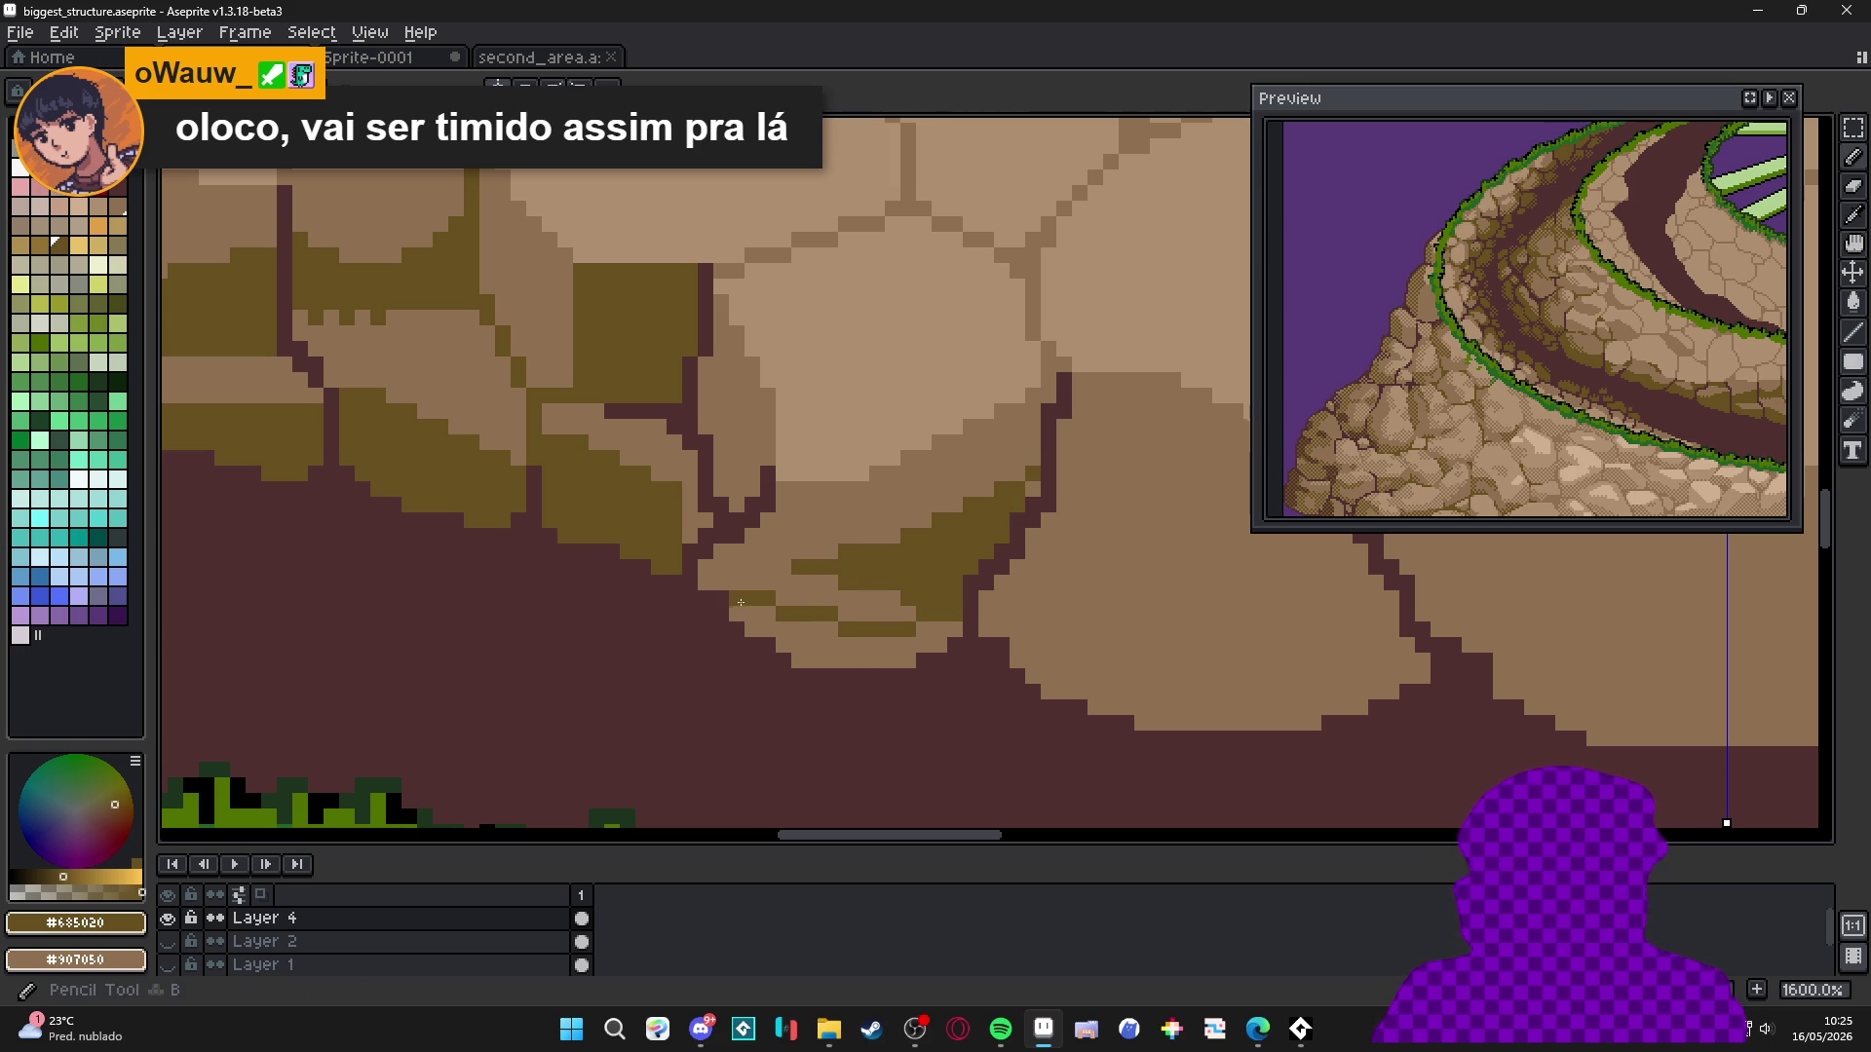
left_click_drag(741, 601, 877, 648)
mouse_move(735, 589)
left_mouse_down()
mouse_move(726, 575)
mouse_move(877, 589)
left_mouse_up()
left_click_drag(741, 556, 764, 540)
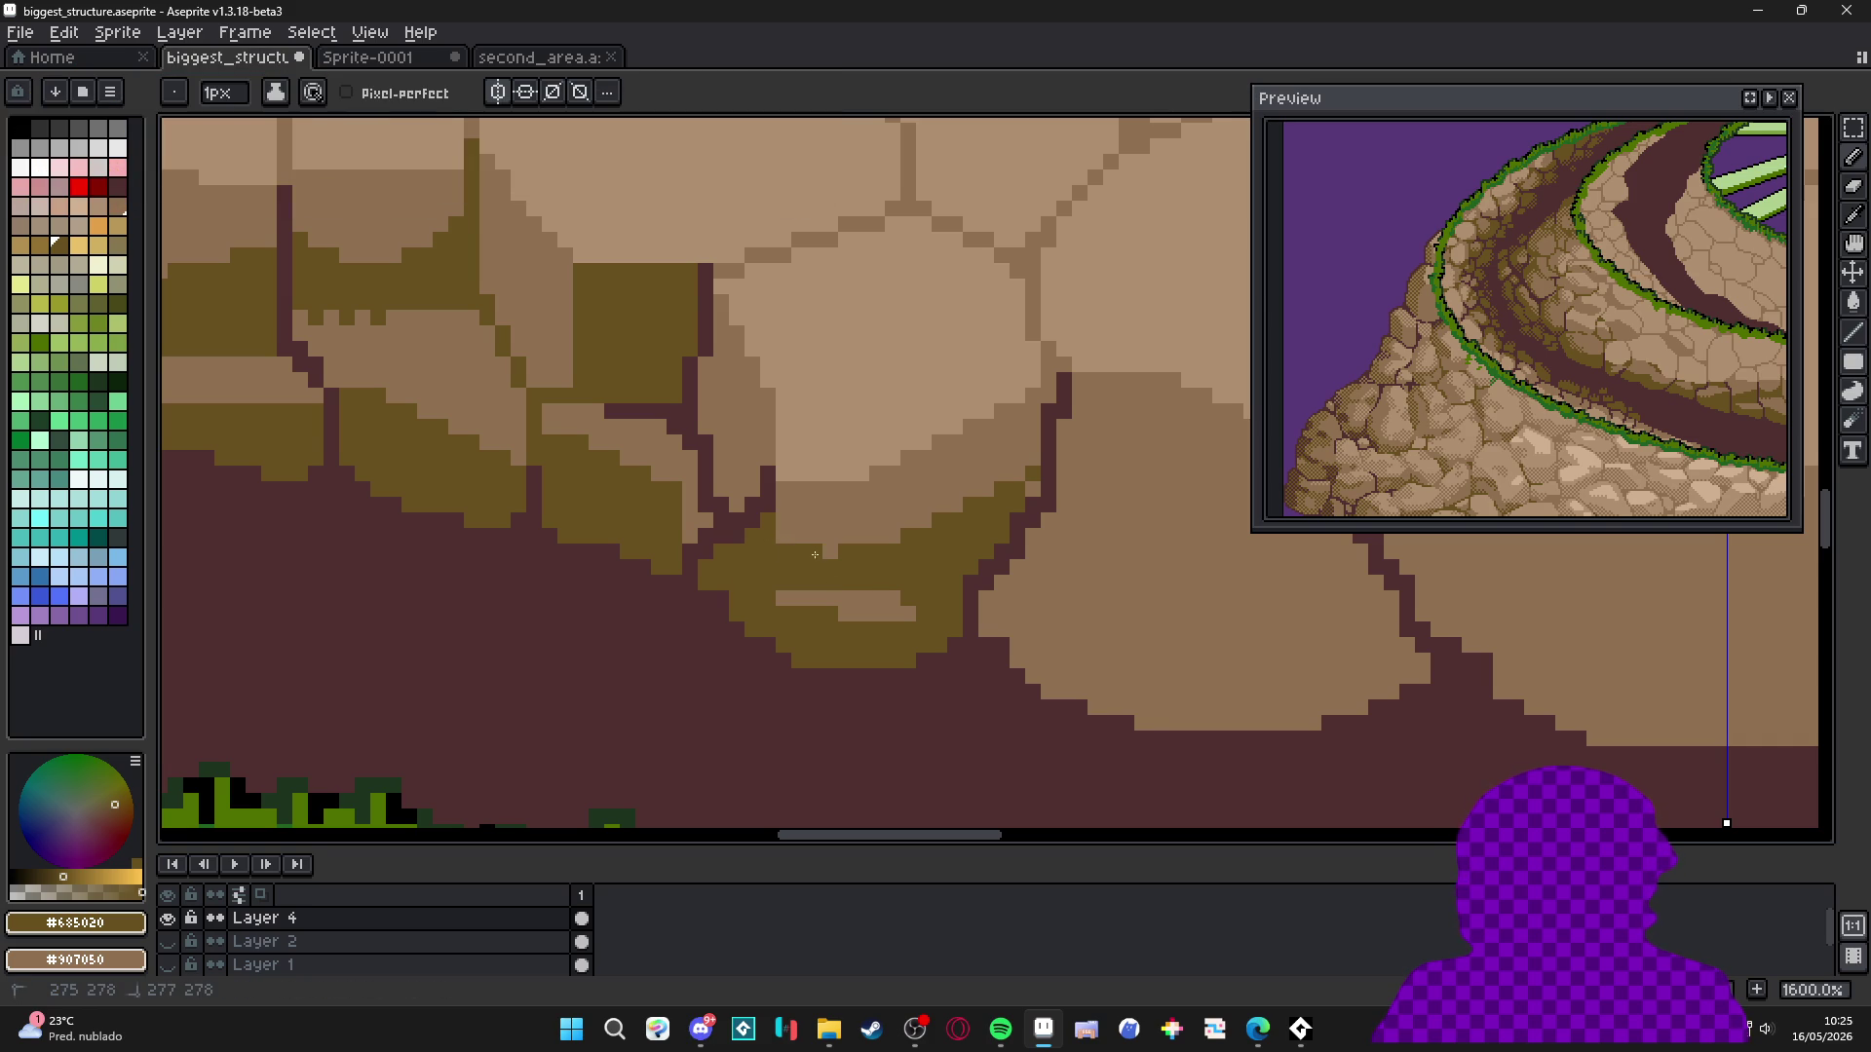
scroll(857, 583, "down", 3)
scroll(835, 585, "up", 3)
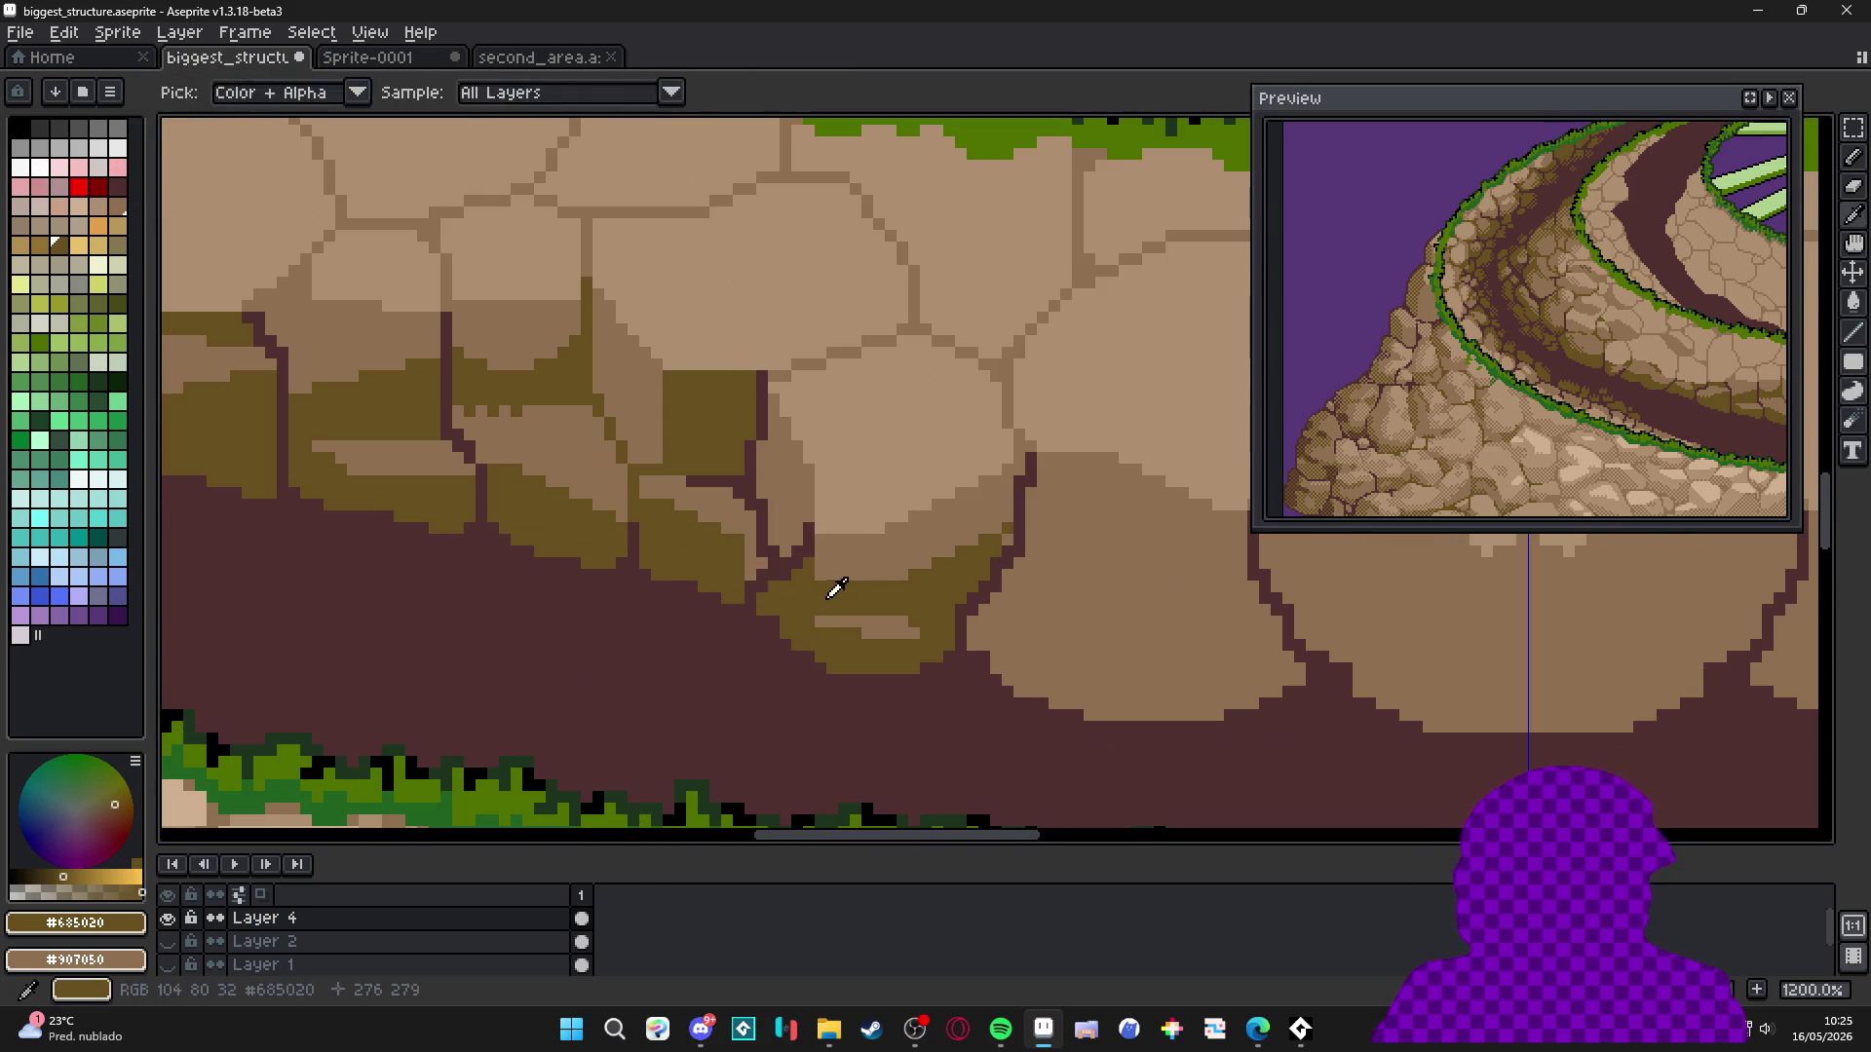
mouse_move(763, 490)
left_mouse_down()
mouse_move(812, 494)
mouse_move(801, 422)
left_mouse_up()
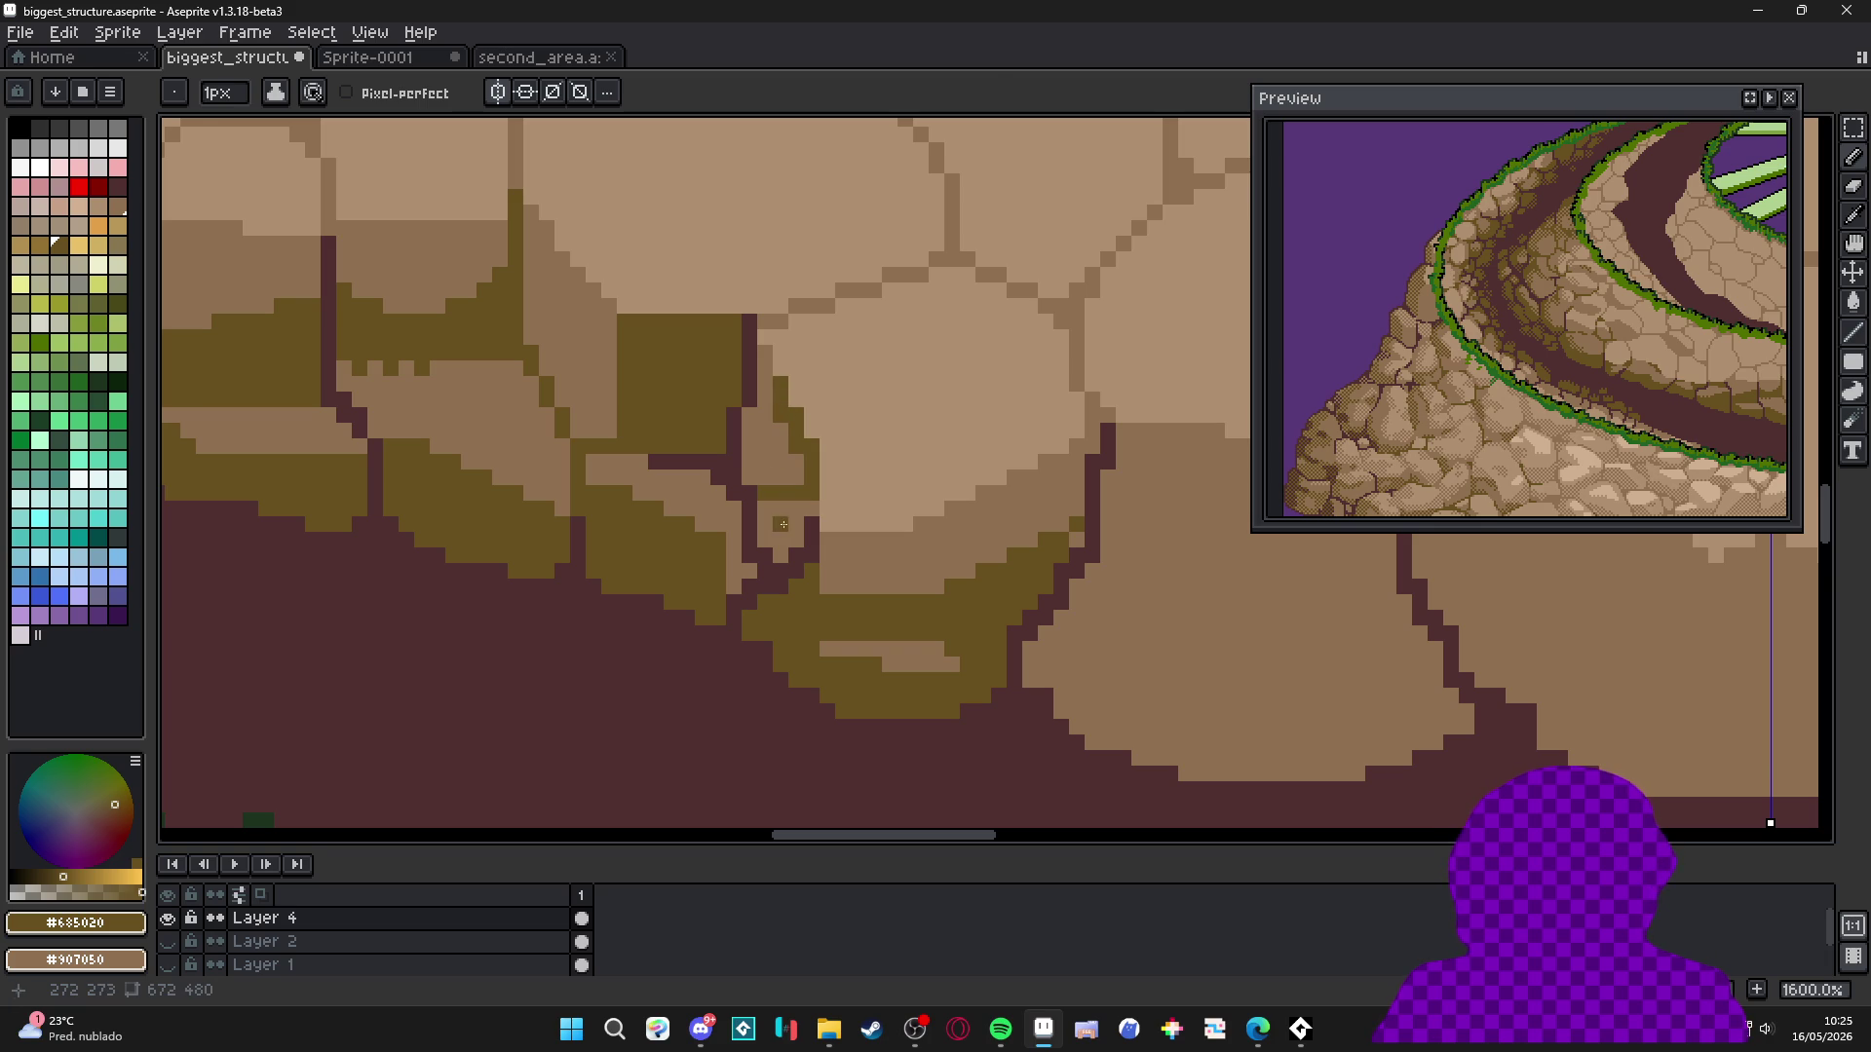
Outline a stepped shadow across the next stone, fill it dark olive, and shade beside the crack.
scroll(780, 523, "down", 3)
scroll(883, 556, "up", 3)
scroll(883, 555, "down", 4)
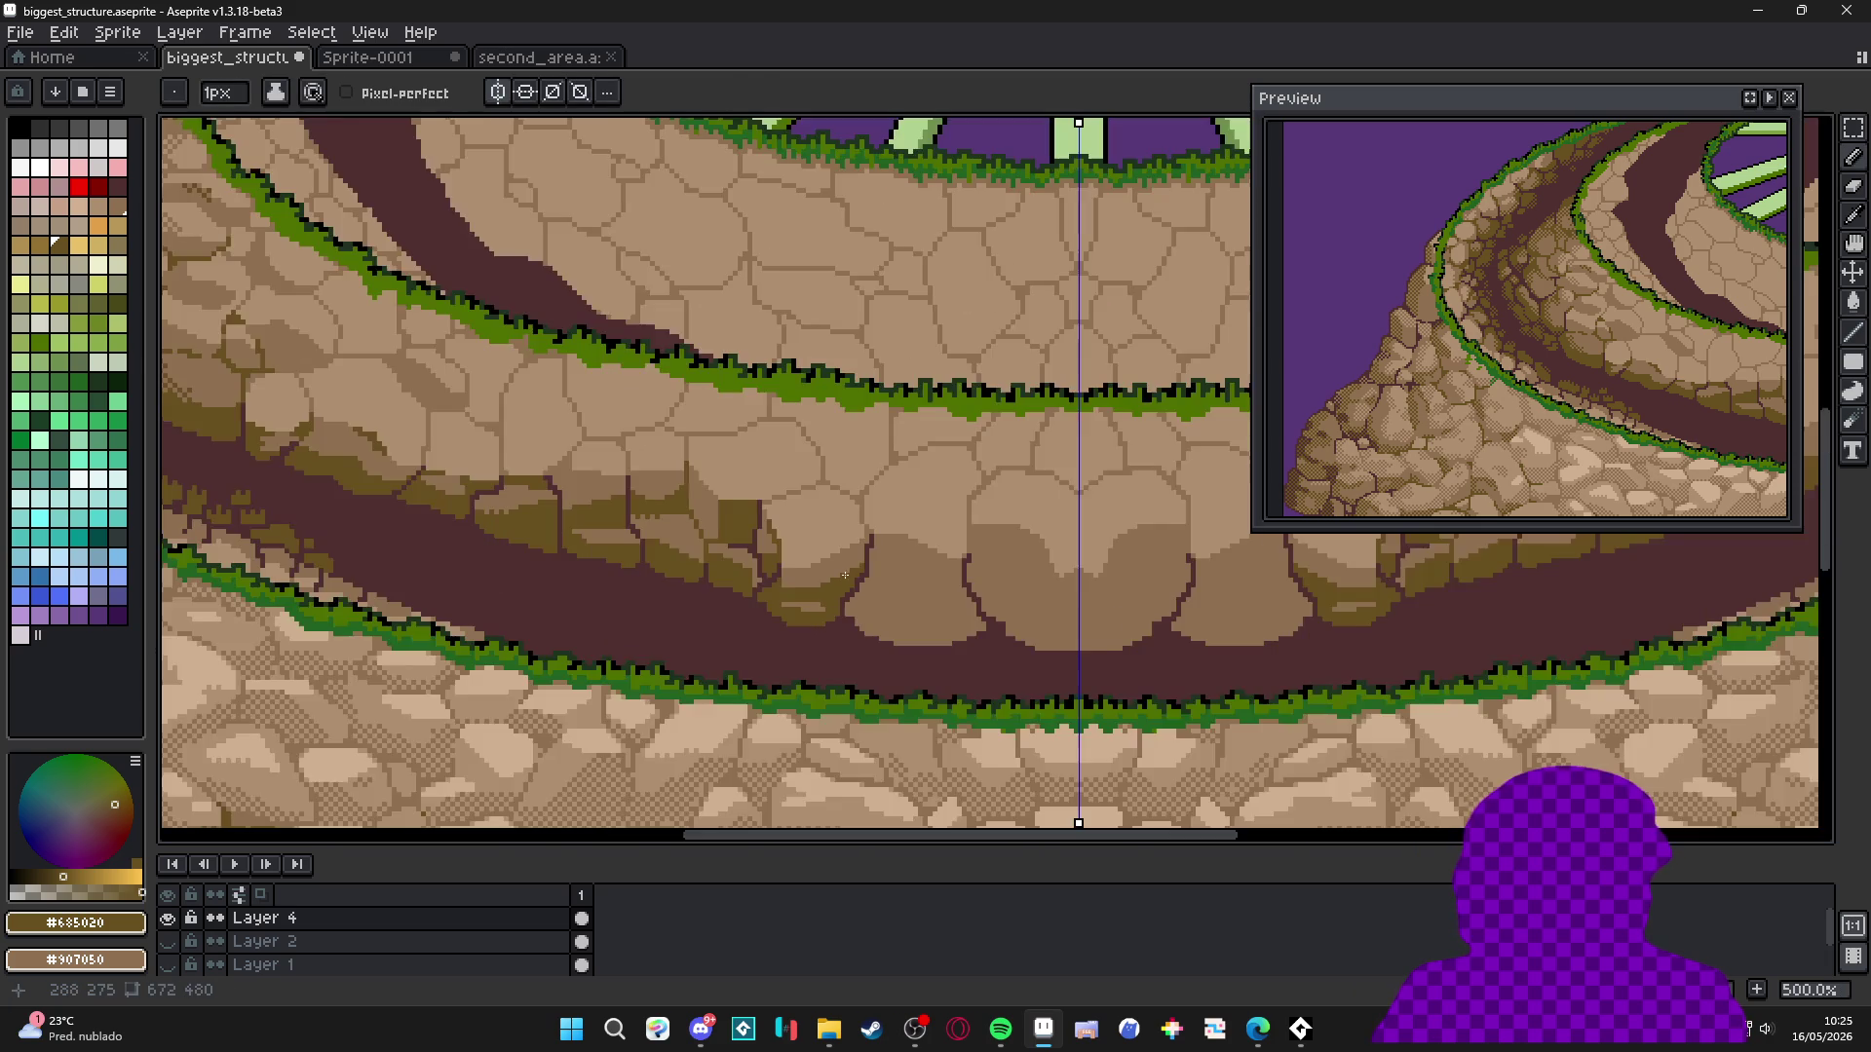
scroll(752, 595, "up", 3)
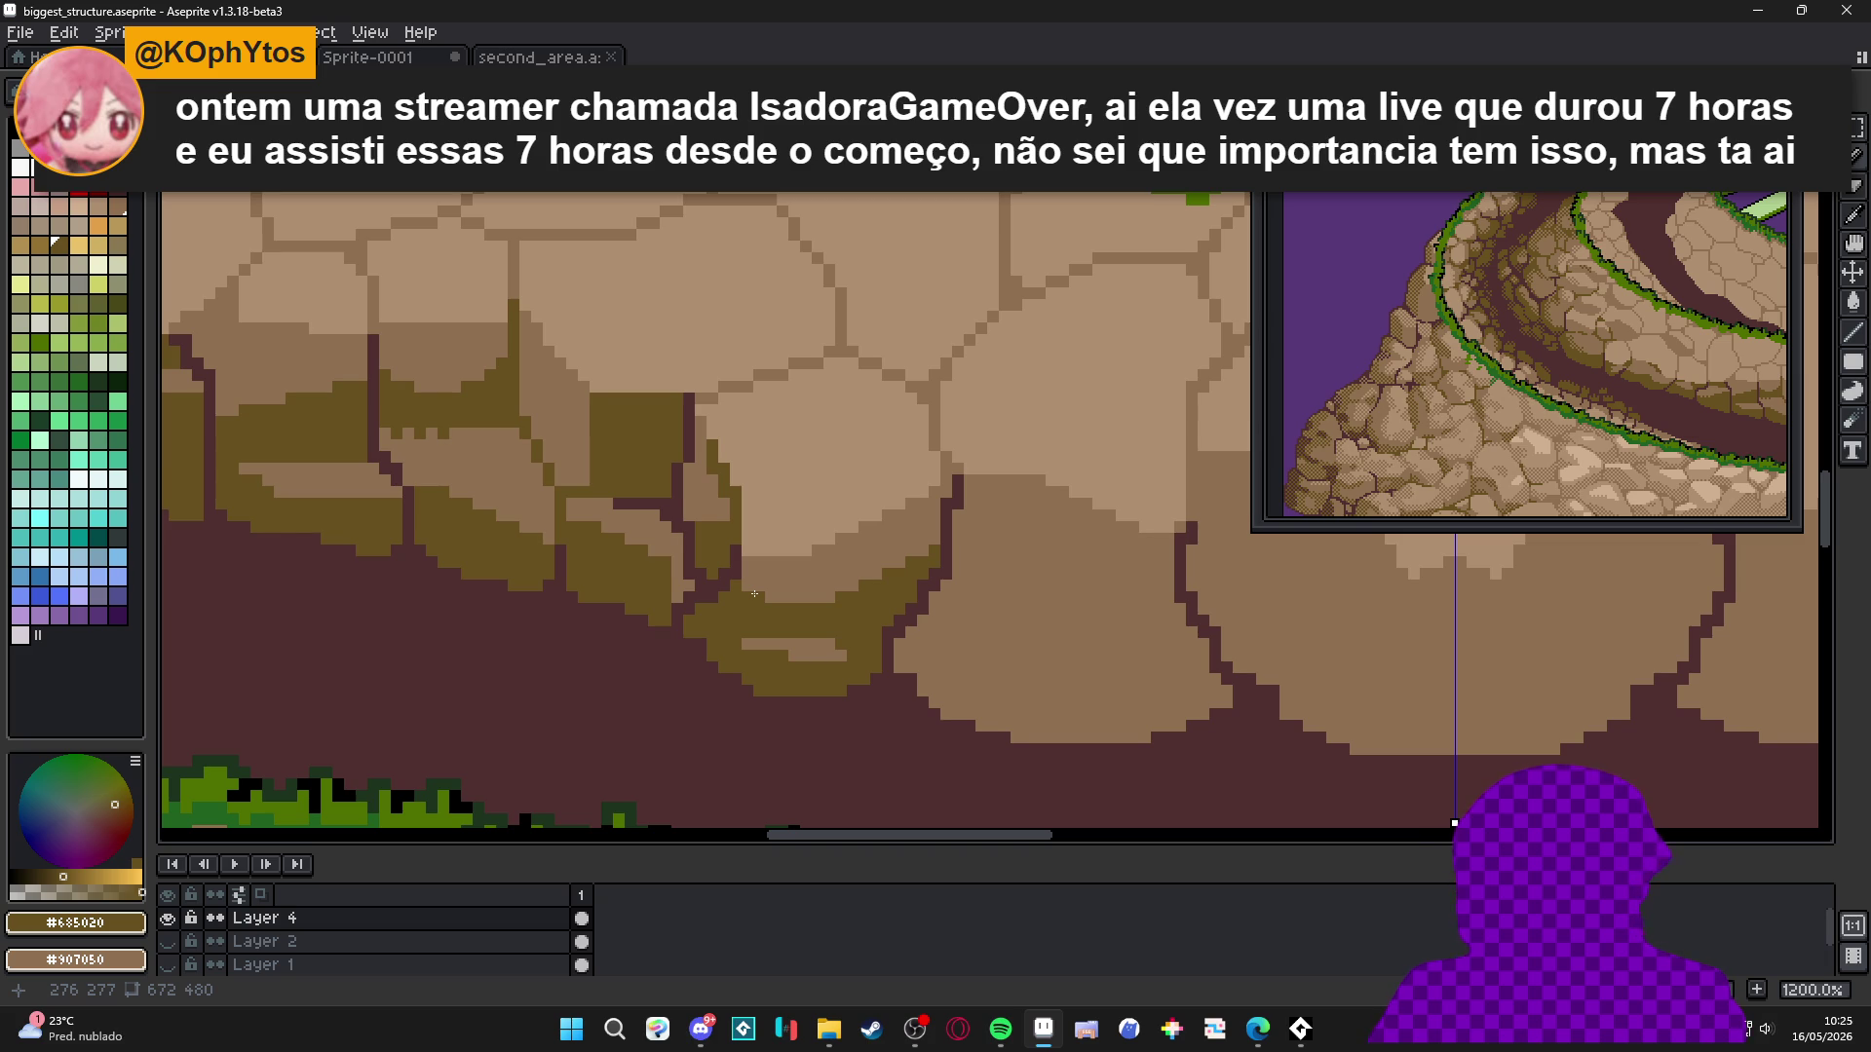
scroll(753, 593, "down", 4)
scroll(827, 578, "up", 2)
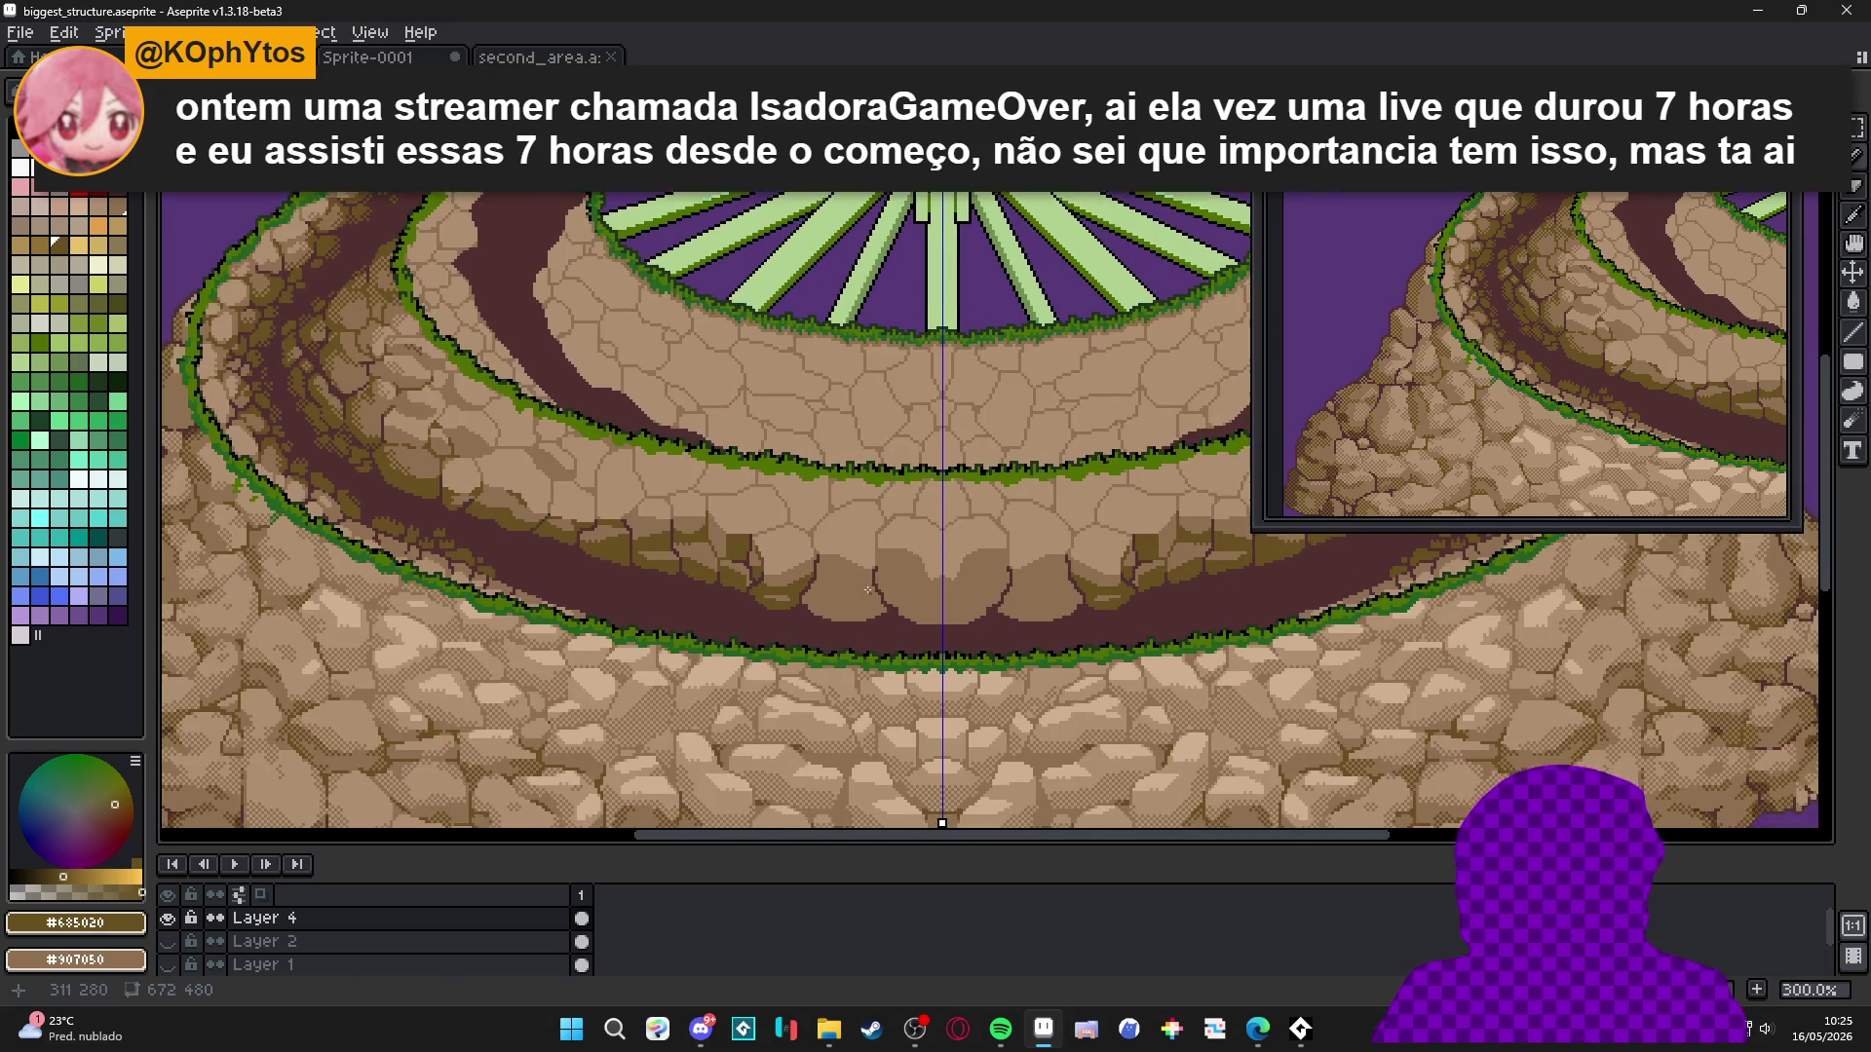
scroll(828, 578, "up", 3)
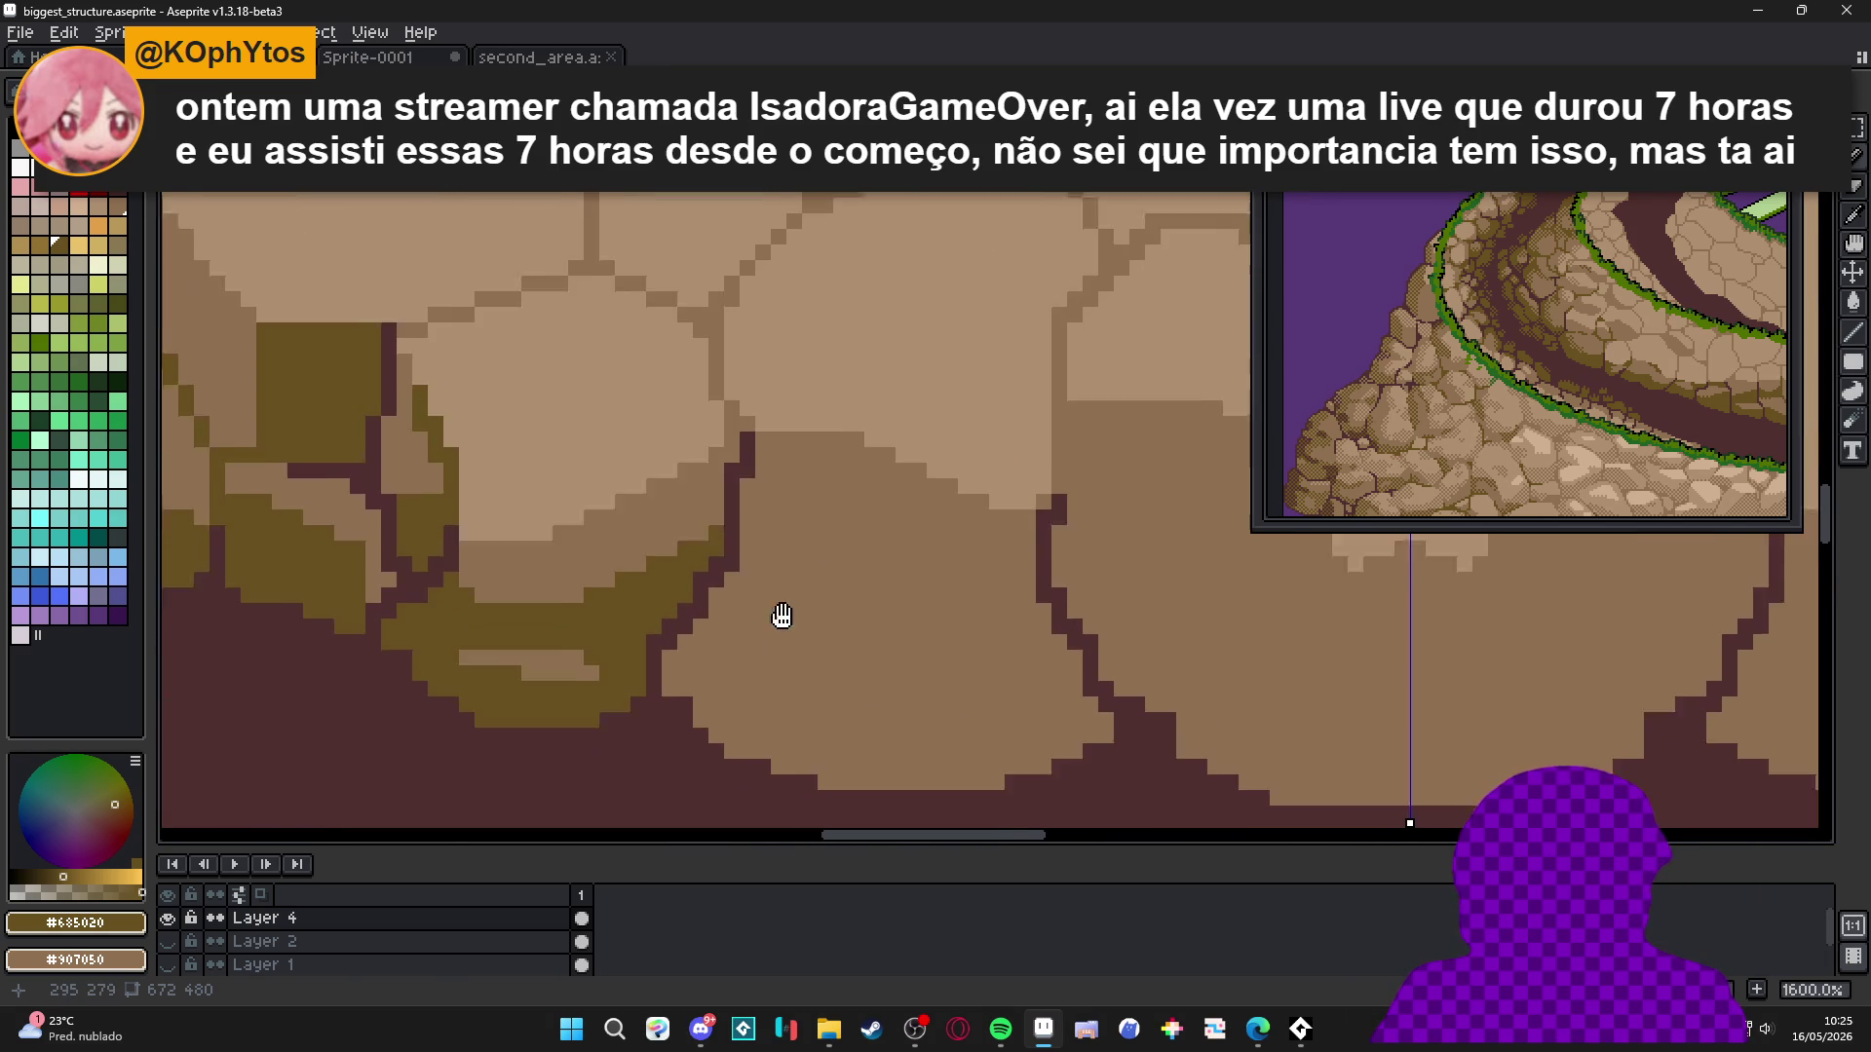
mouse_move(760, 509)
left_mouse_down()
mouse_move(862, 517)
mouse_move(1025, 628)
mouse_move(1092, 643)
left_mouse_up()
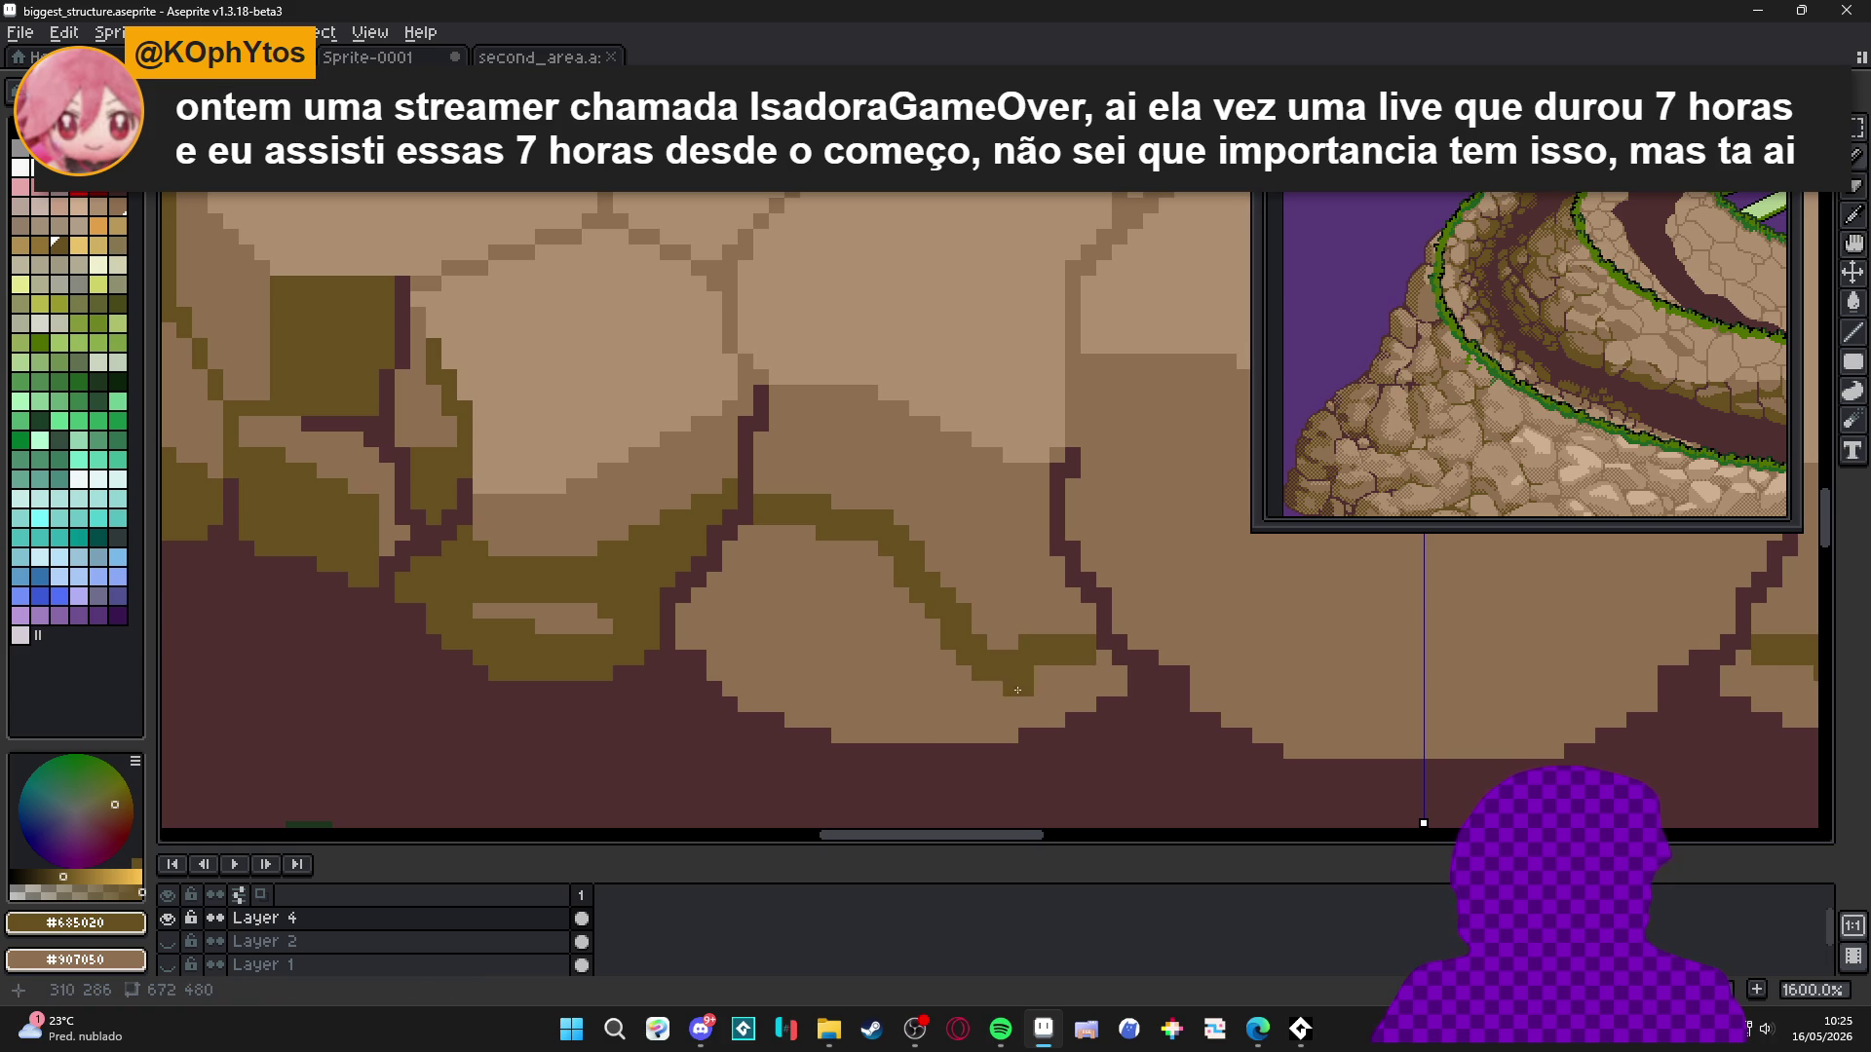
key("g")
left_click(902, 712)
scroll(902, 713, "down", 5)
scroll(950, 693, "up", 7)
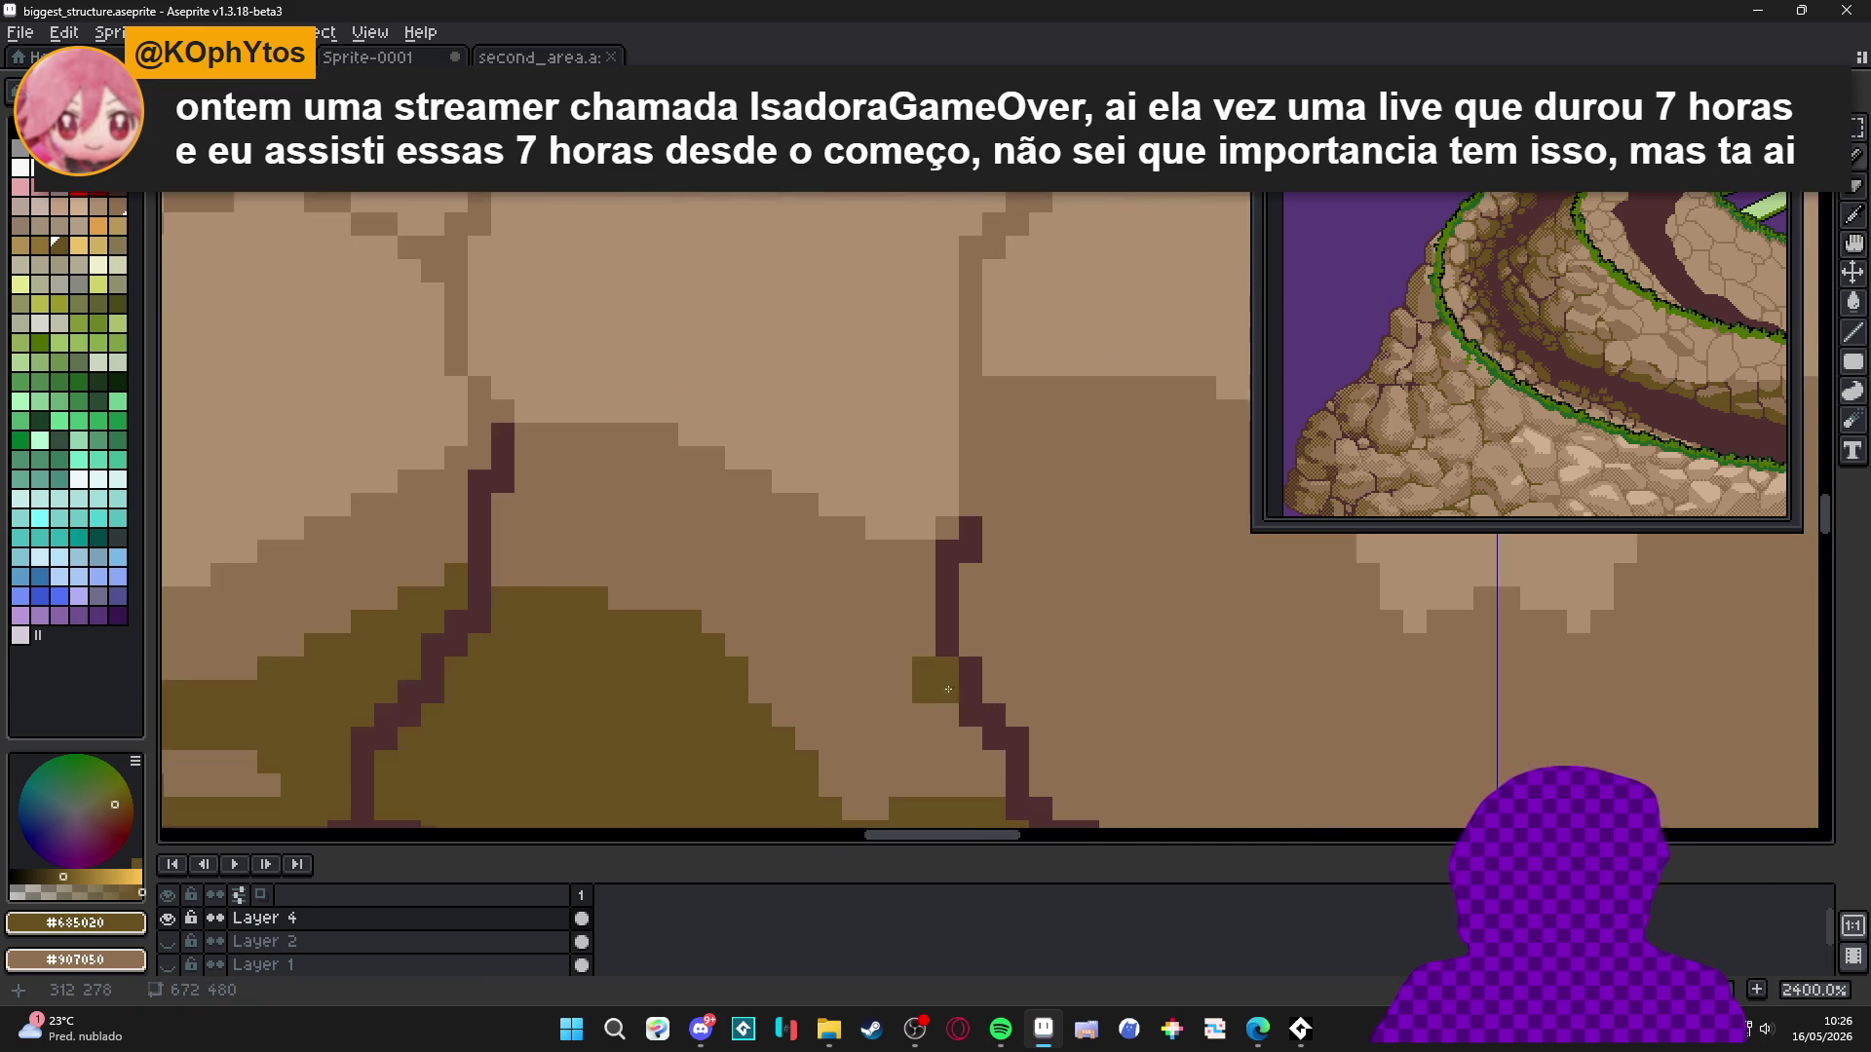
mouse_move(950, 693)
left_mouse_down()
mouse_move(970, 788)
mouse_move(994, 740)
left_mouse_up()
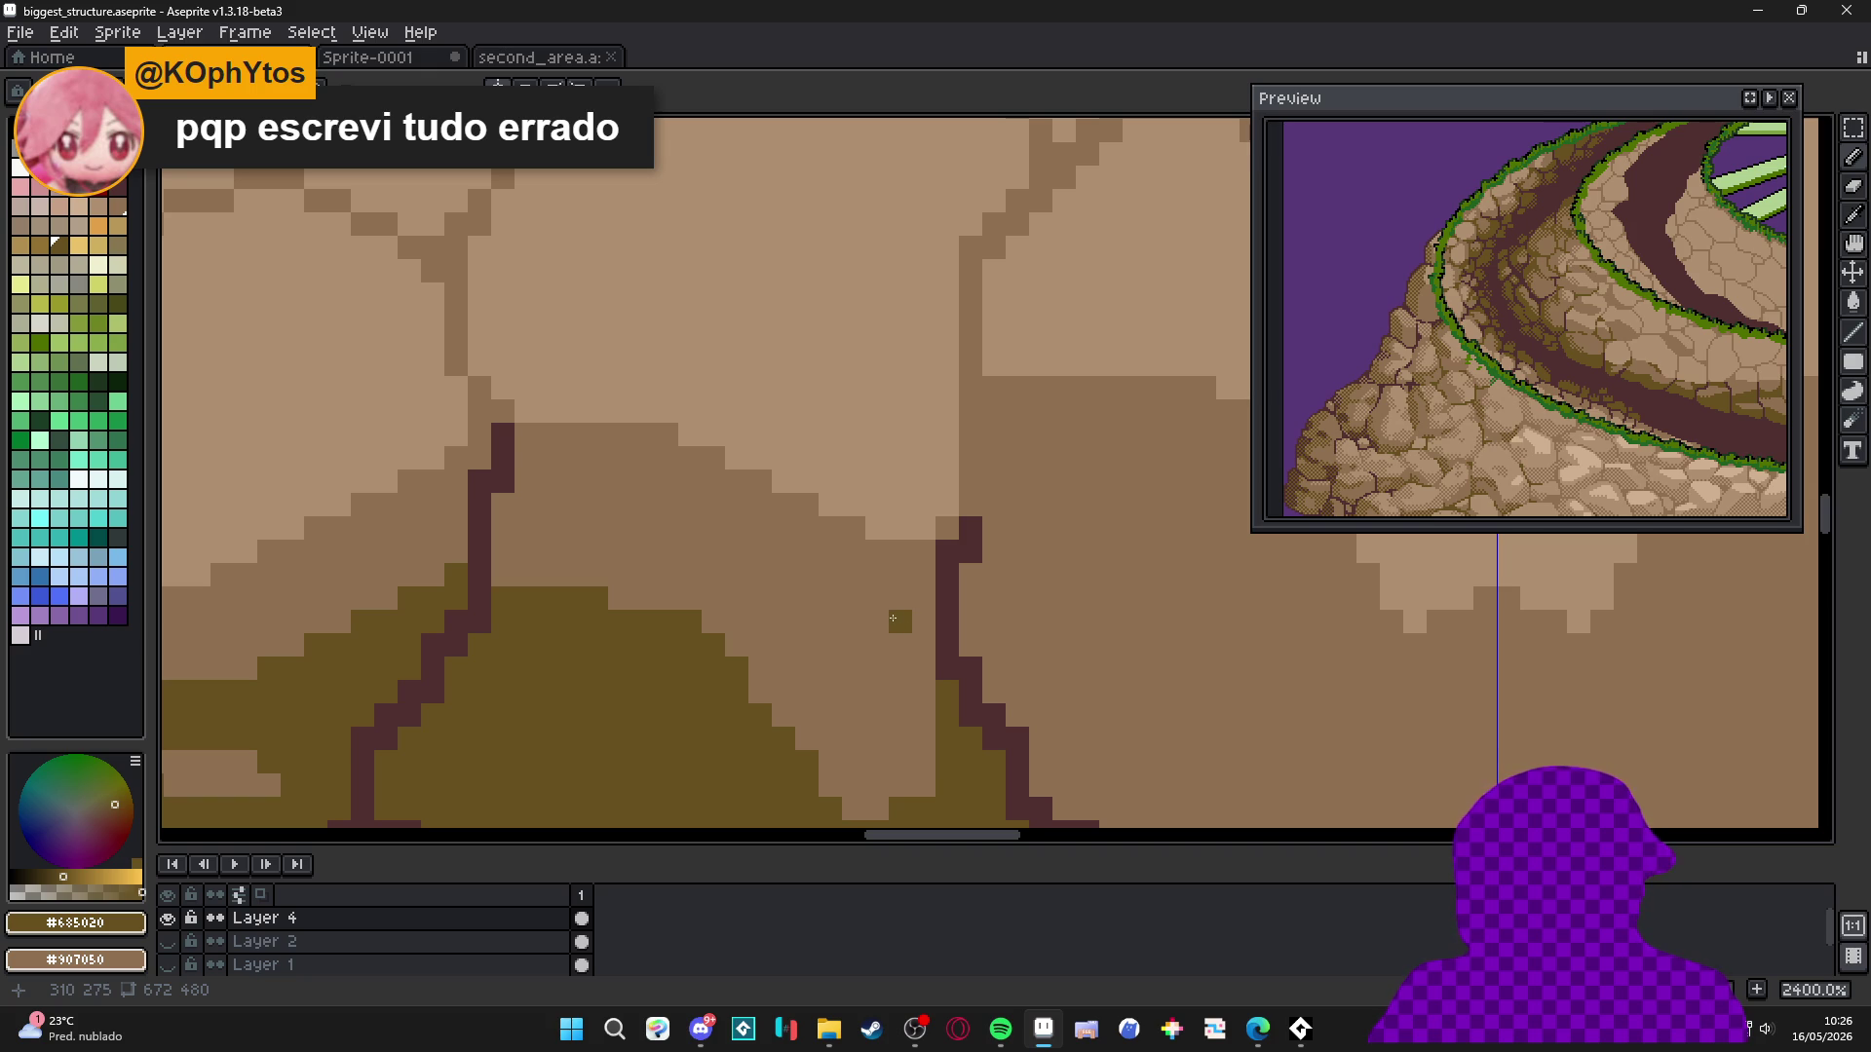
Draw and fill the centre stone's olive shadow with symmetry mirroring both sides.
scroll(893, 618, "down", 6)
scroll(906, 628, "up", 4)
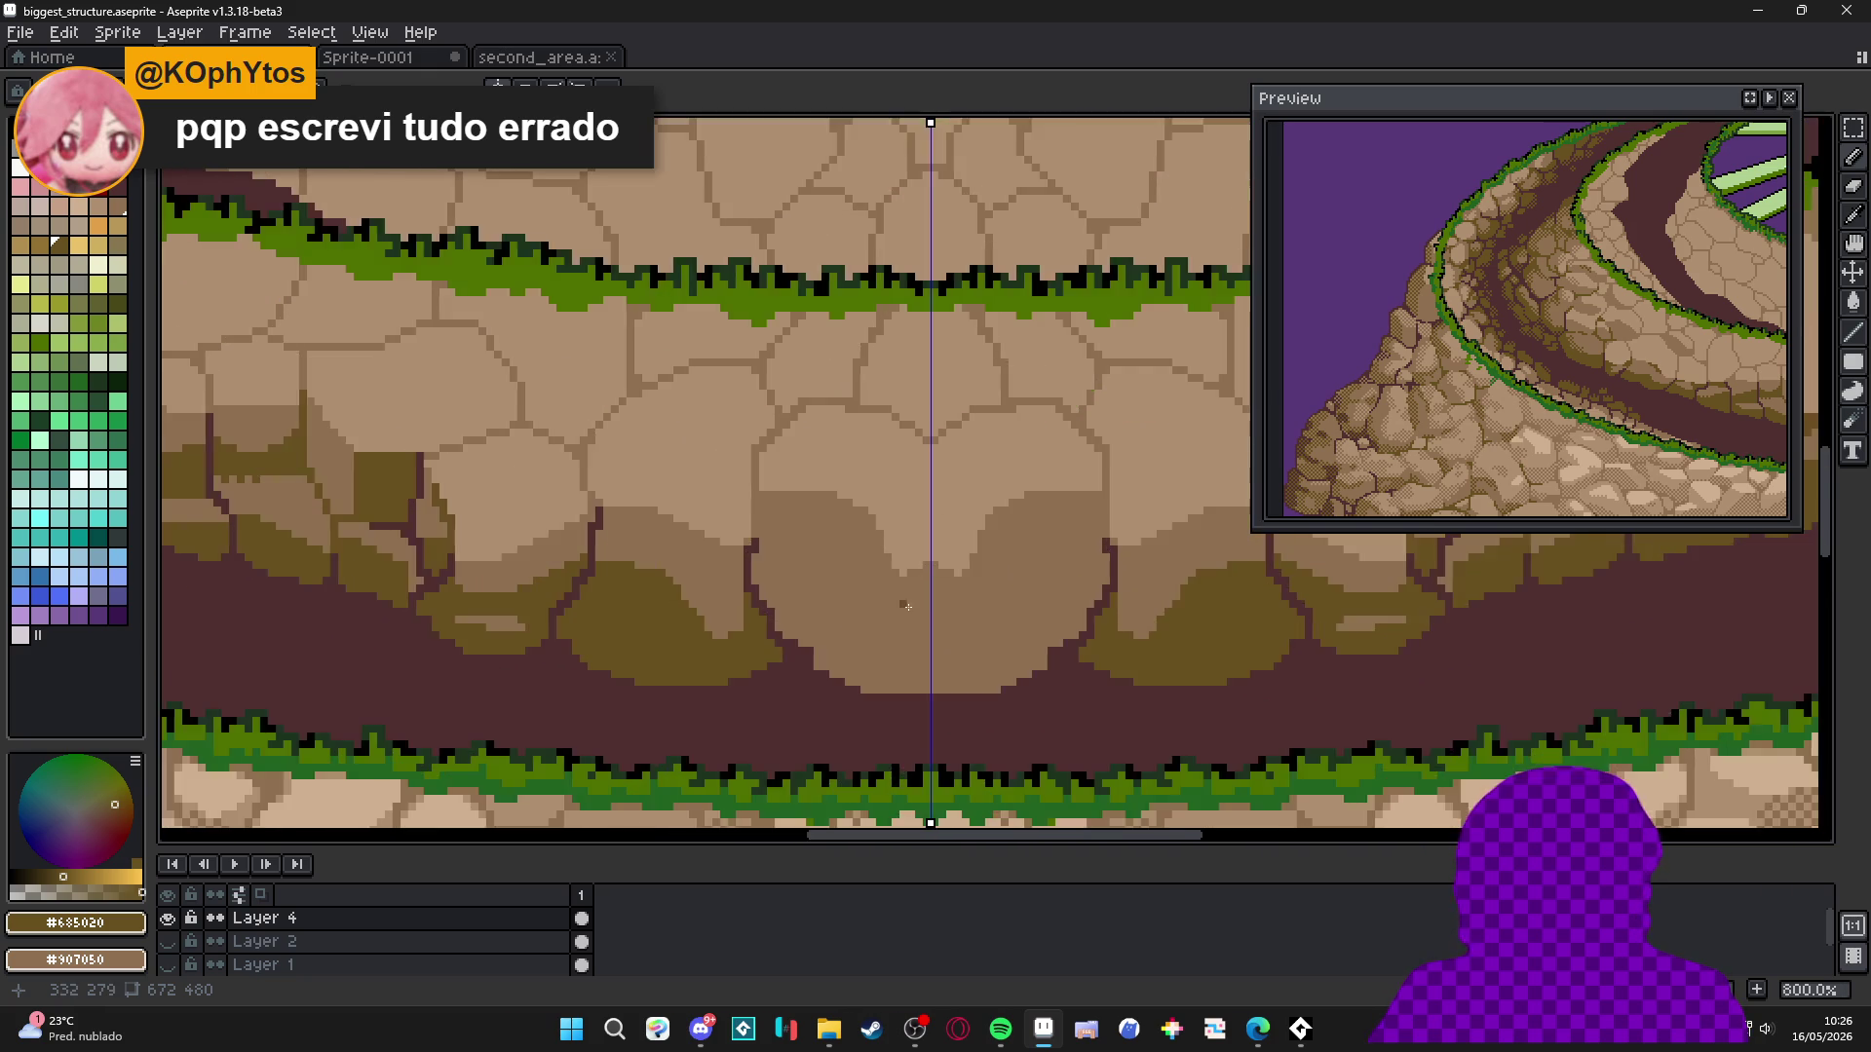
mouse_move(917, 643)
left_mouse_down()
mouse_move(785, 640)
mouse_move(719, 514)
mouse_move(744, 517)
mouse_move(621, 523)
left_mouse_up()
scroll(556, 528, "down", 4)
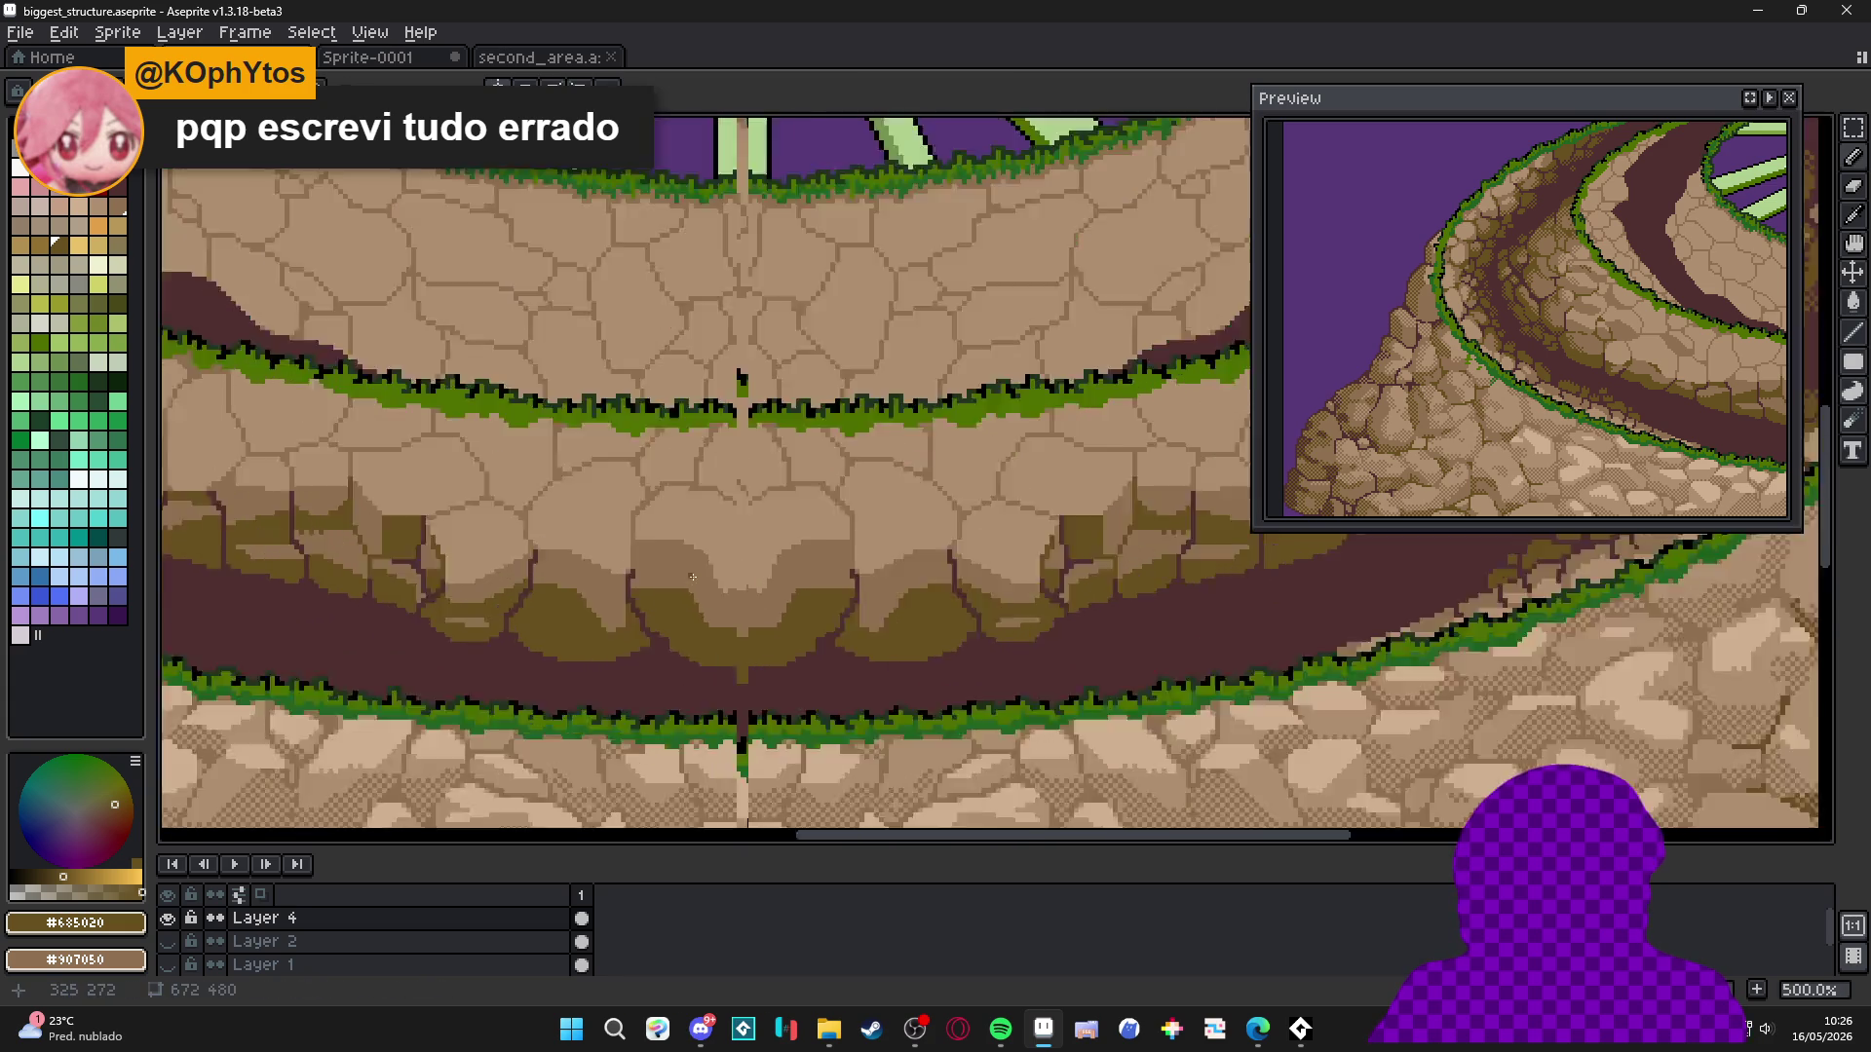
scroll(692, 577, "up", 5)
mouse_move(624, 507)
left_mouse_down()
mouse_move(687, 507)
mouse_move(779, 565)
mouse_move(757, 577)
left_mouse_up()
scroll(758, 577, "down", 4)
scroll(749, 693, "down", 2)
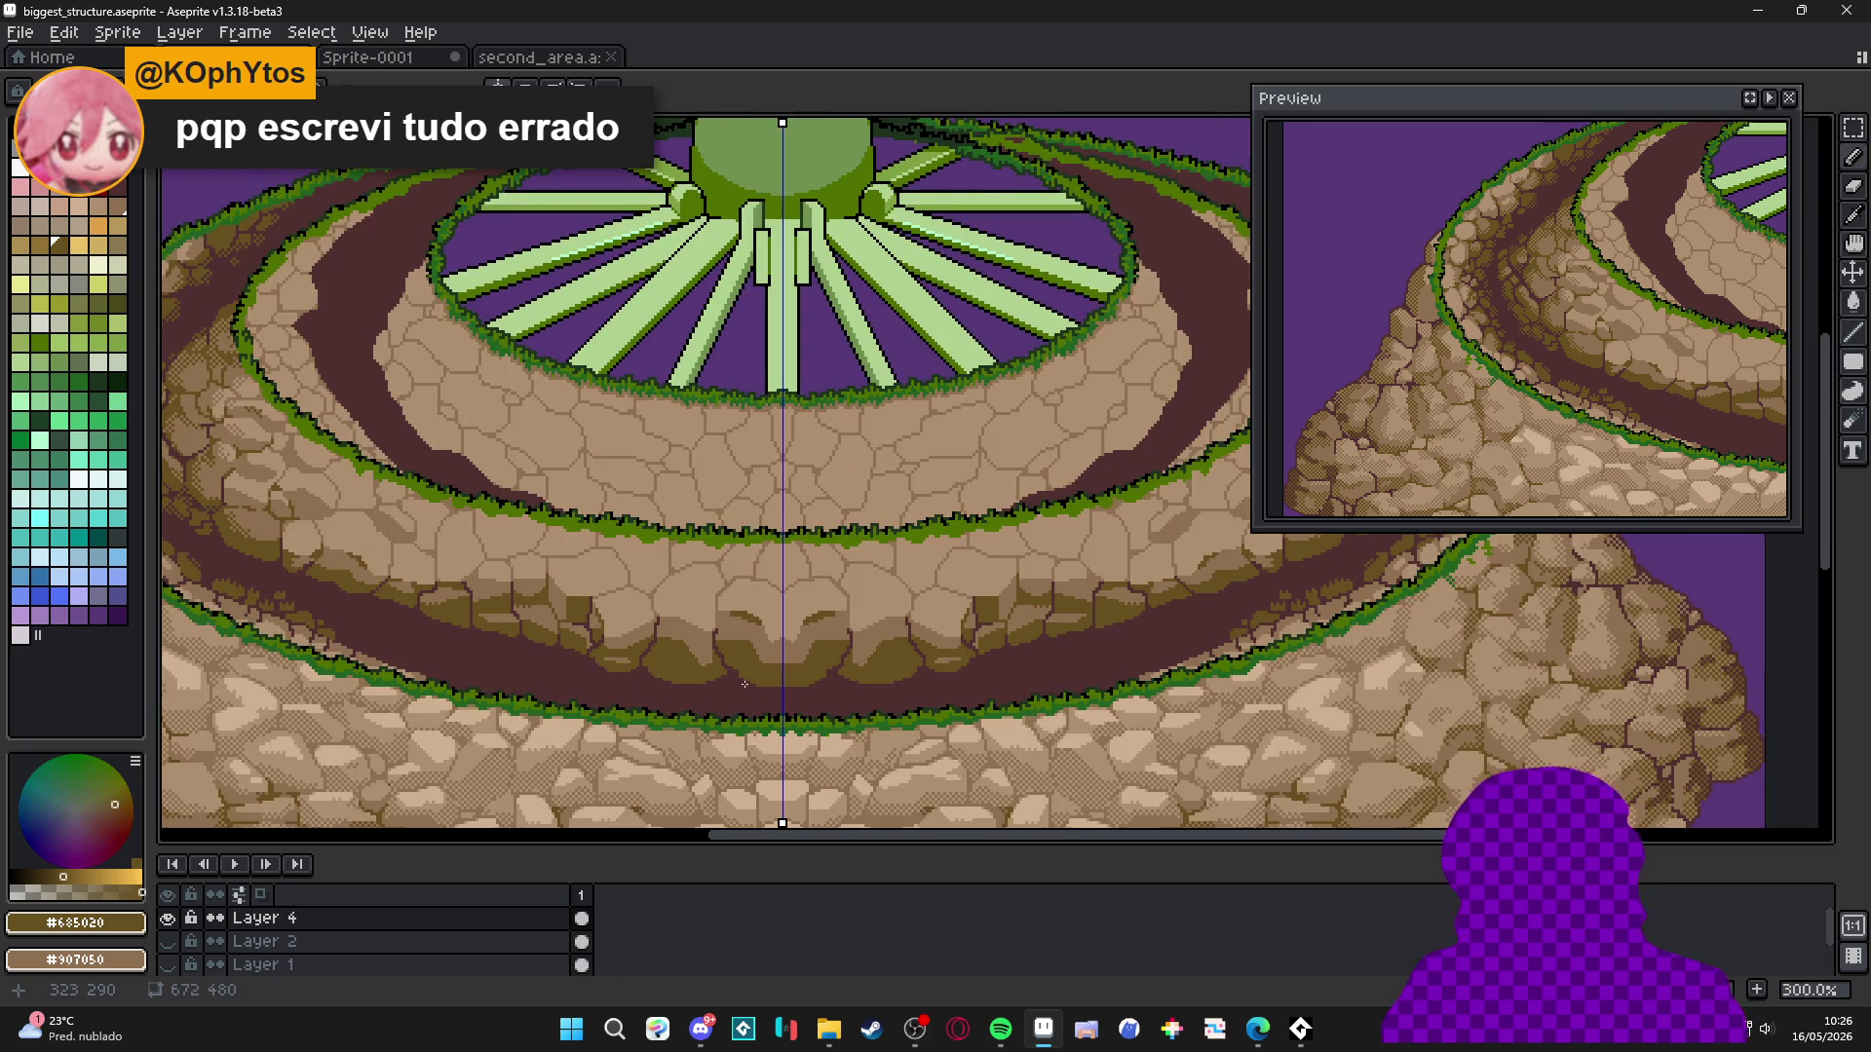
On the plateau's left side, draw a new crack and fill the enclosed stone piece darker.
scroll(745, 684, "down", 2)
scroll(716, 663, "up", 2)
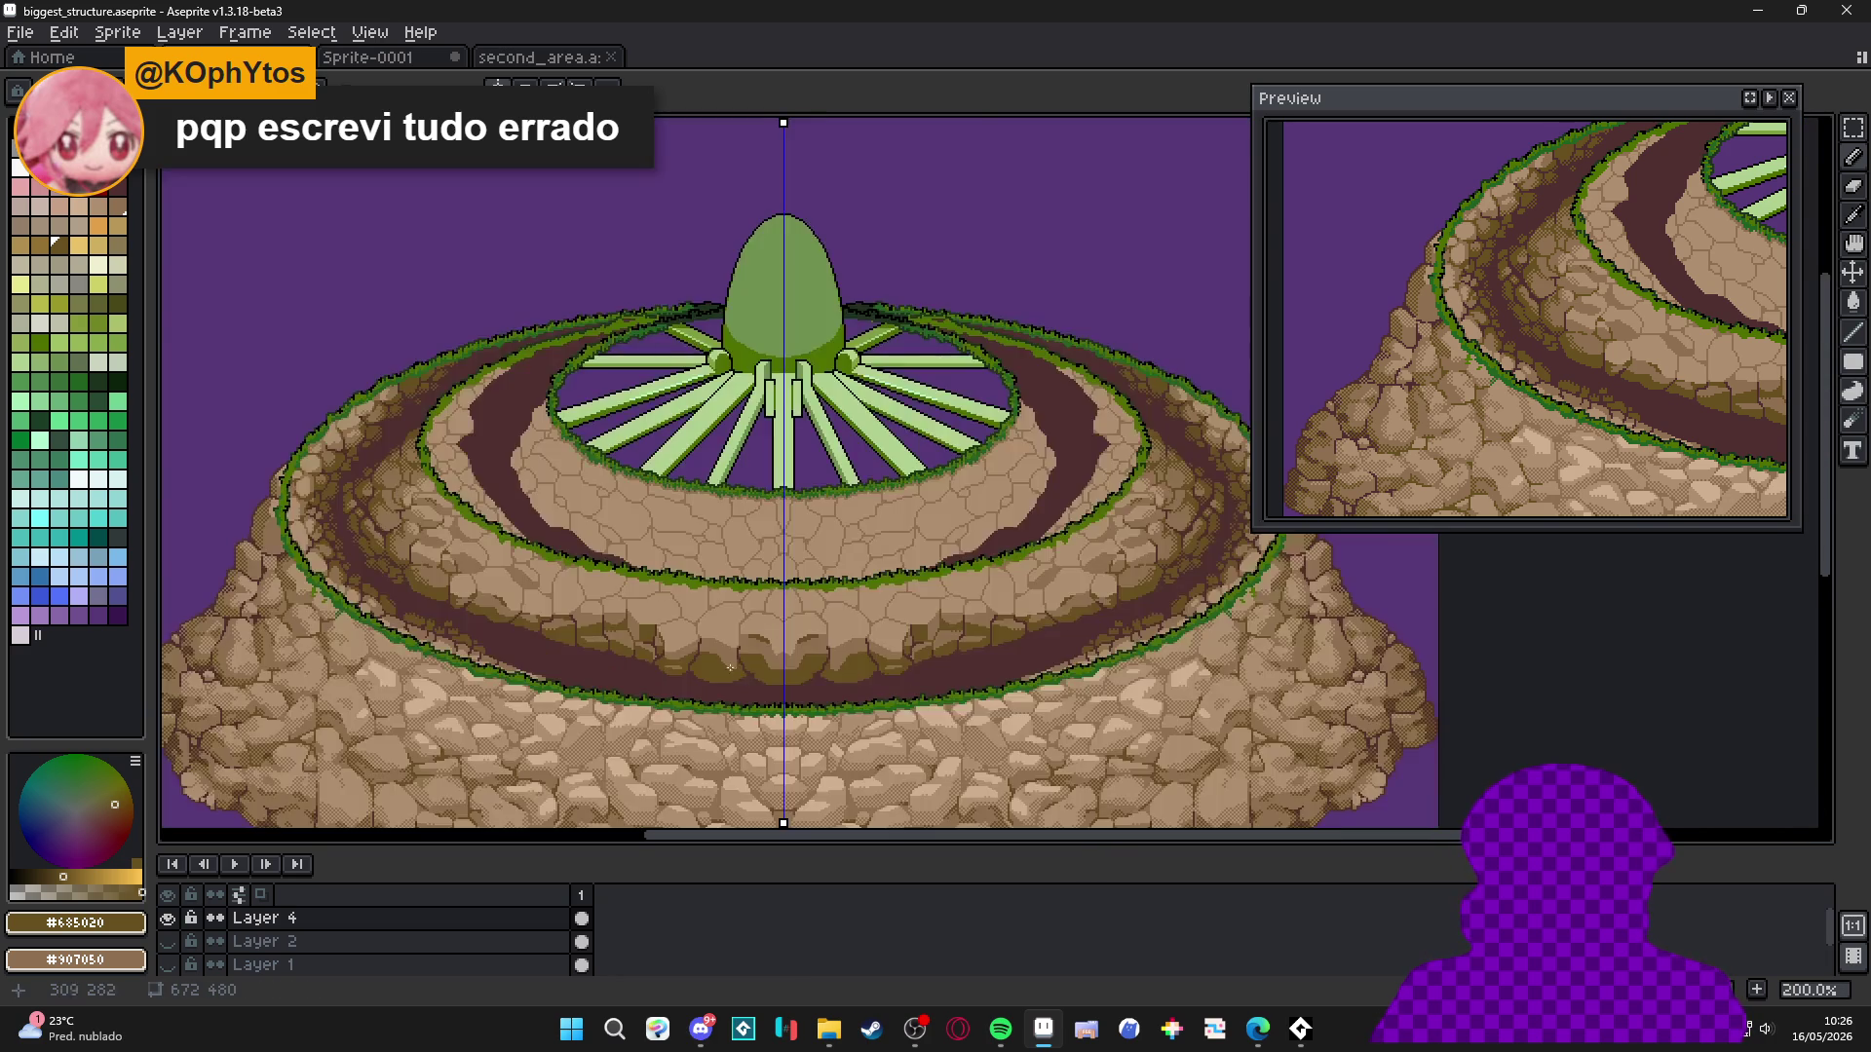
left_click_drag(703, 486, 747, 504)
left_click_drag(581, 605, 665, 615)
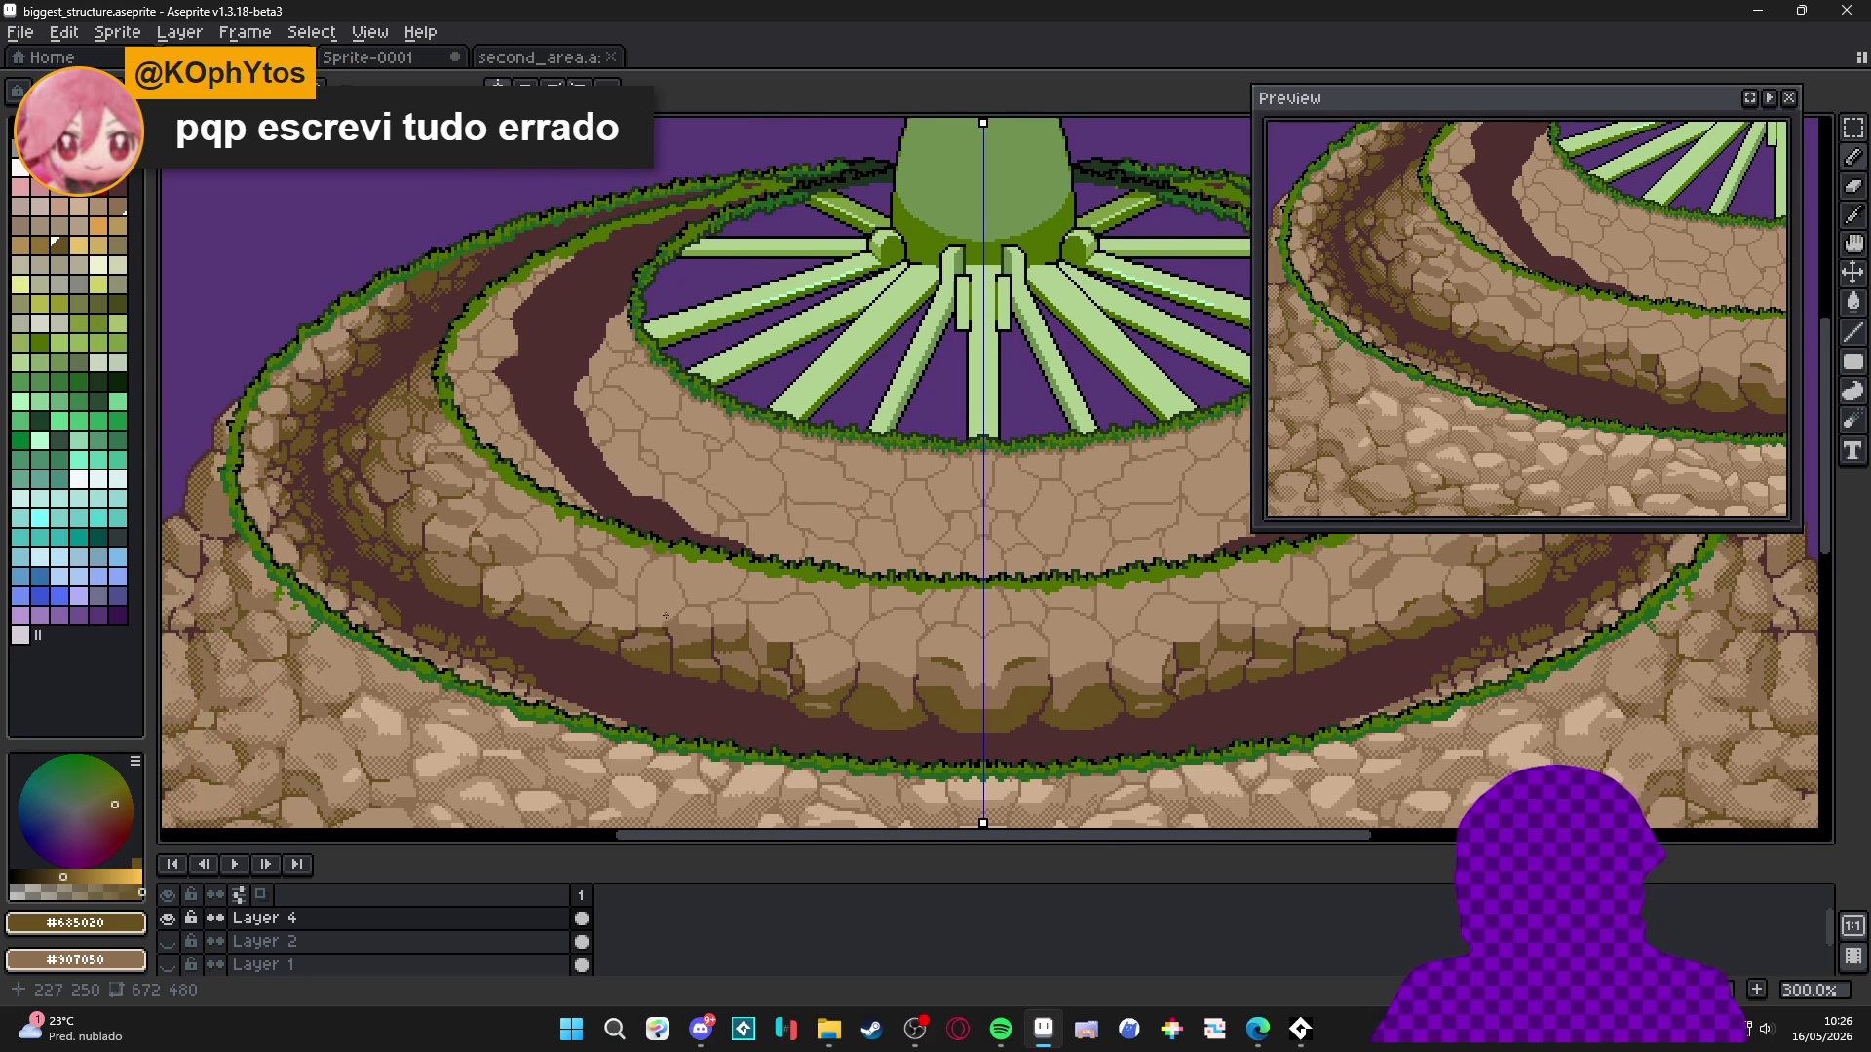
scroll(667, 625, "up", 7)
left_click(613, 511, "alt")
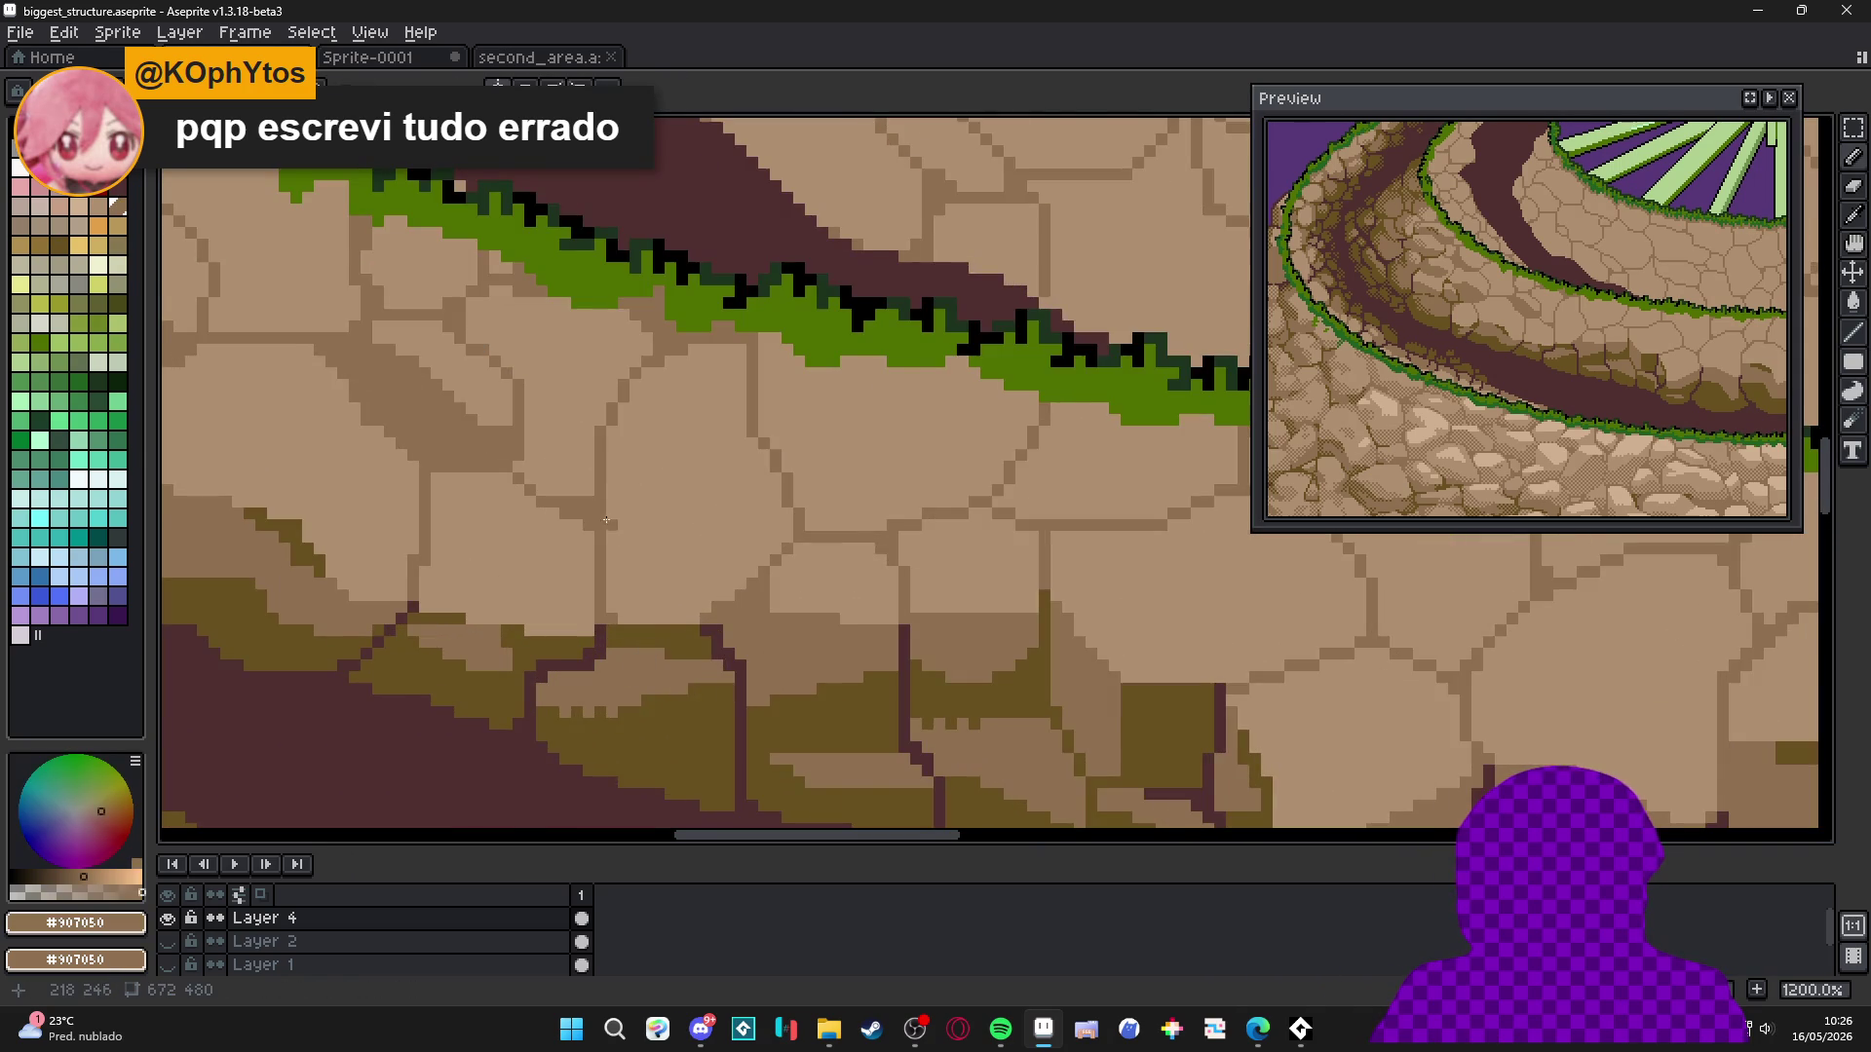
mouse_move(613, 511)
left_mouse_down()
mouse_move(716, 590)
mouse_move(803, 583)
mouse_move(753, 655)
left_mouse_up()
left_click(705, 624)
Pencil dark olive crack lines into the left-side stones and extend them.
left_click(751, 645, "alt")
mouse_move(598, 659)
left_mouse_down()
mouse_move(593, 477)
mouse_move(614, 531)
mouse_move(705, 569)
left_mouse_up()
scroll(522, 493, "down", 5)
scroll(705, 569, "up", 5)
left_click_drag(708, 420, 745, 450)
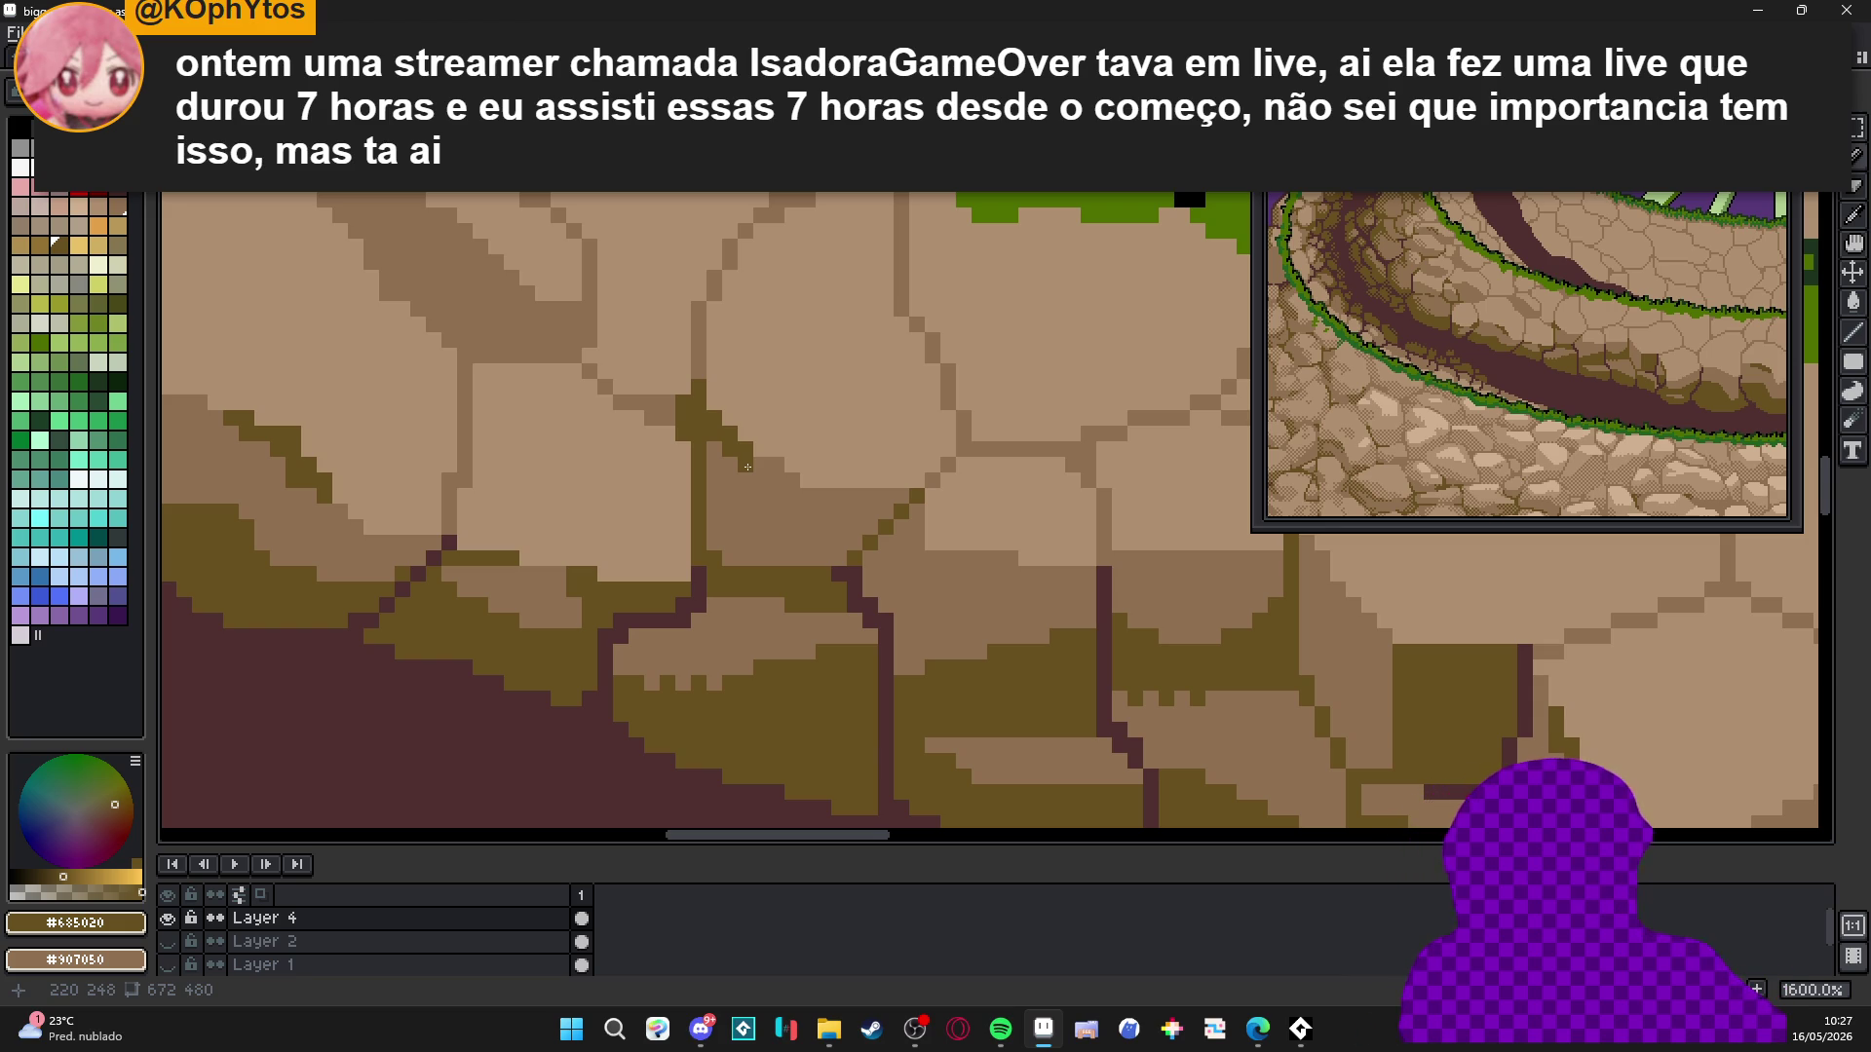
scroll(760, 467, "up", 1)
left_click(773, 465)
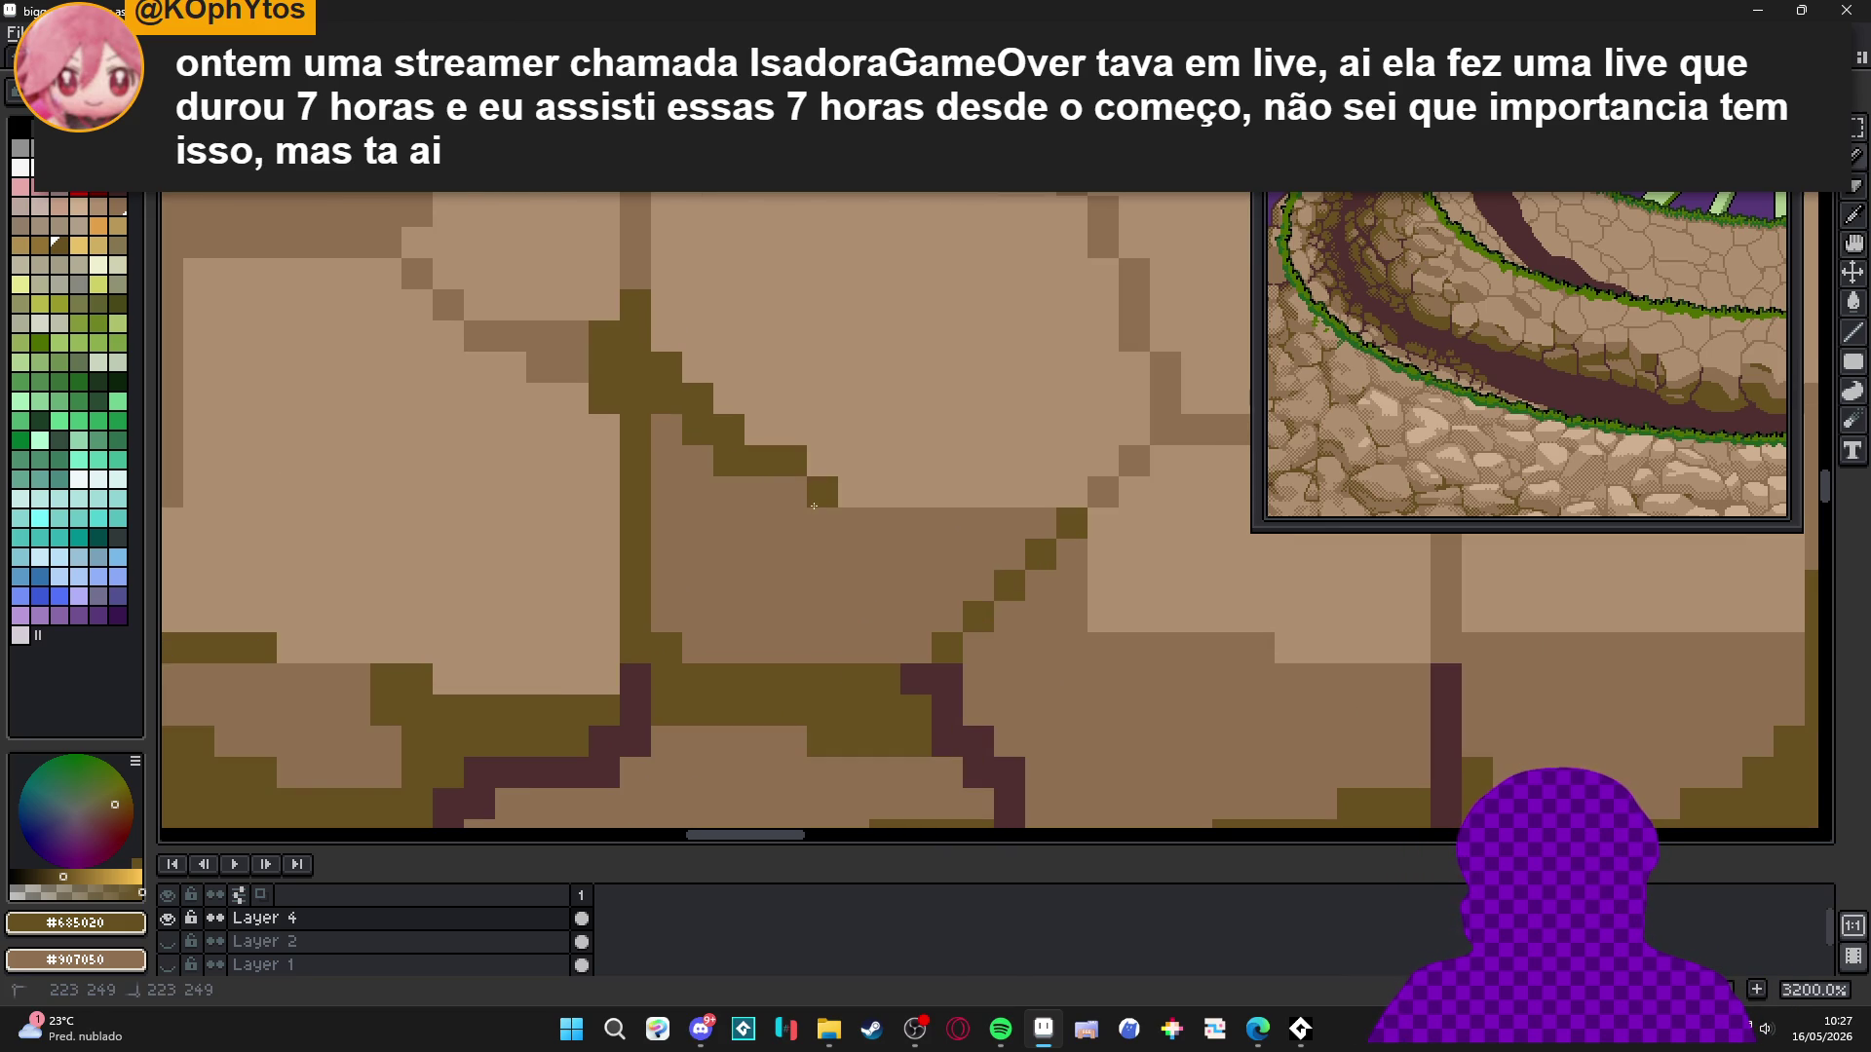
scroll(755, 566, "down", 5)
scroll(780, 549, "up", 4)
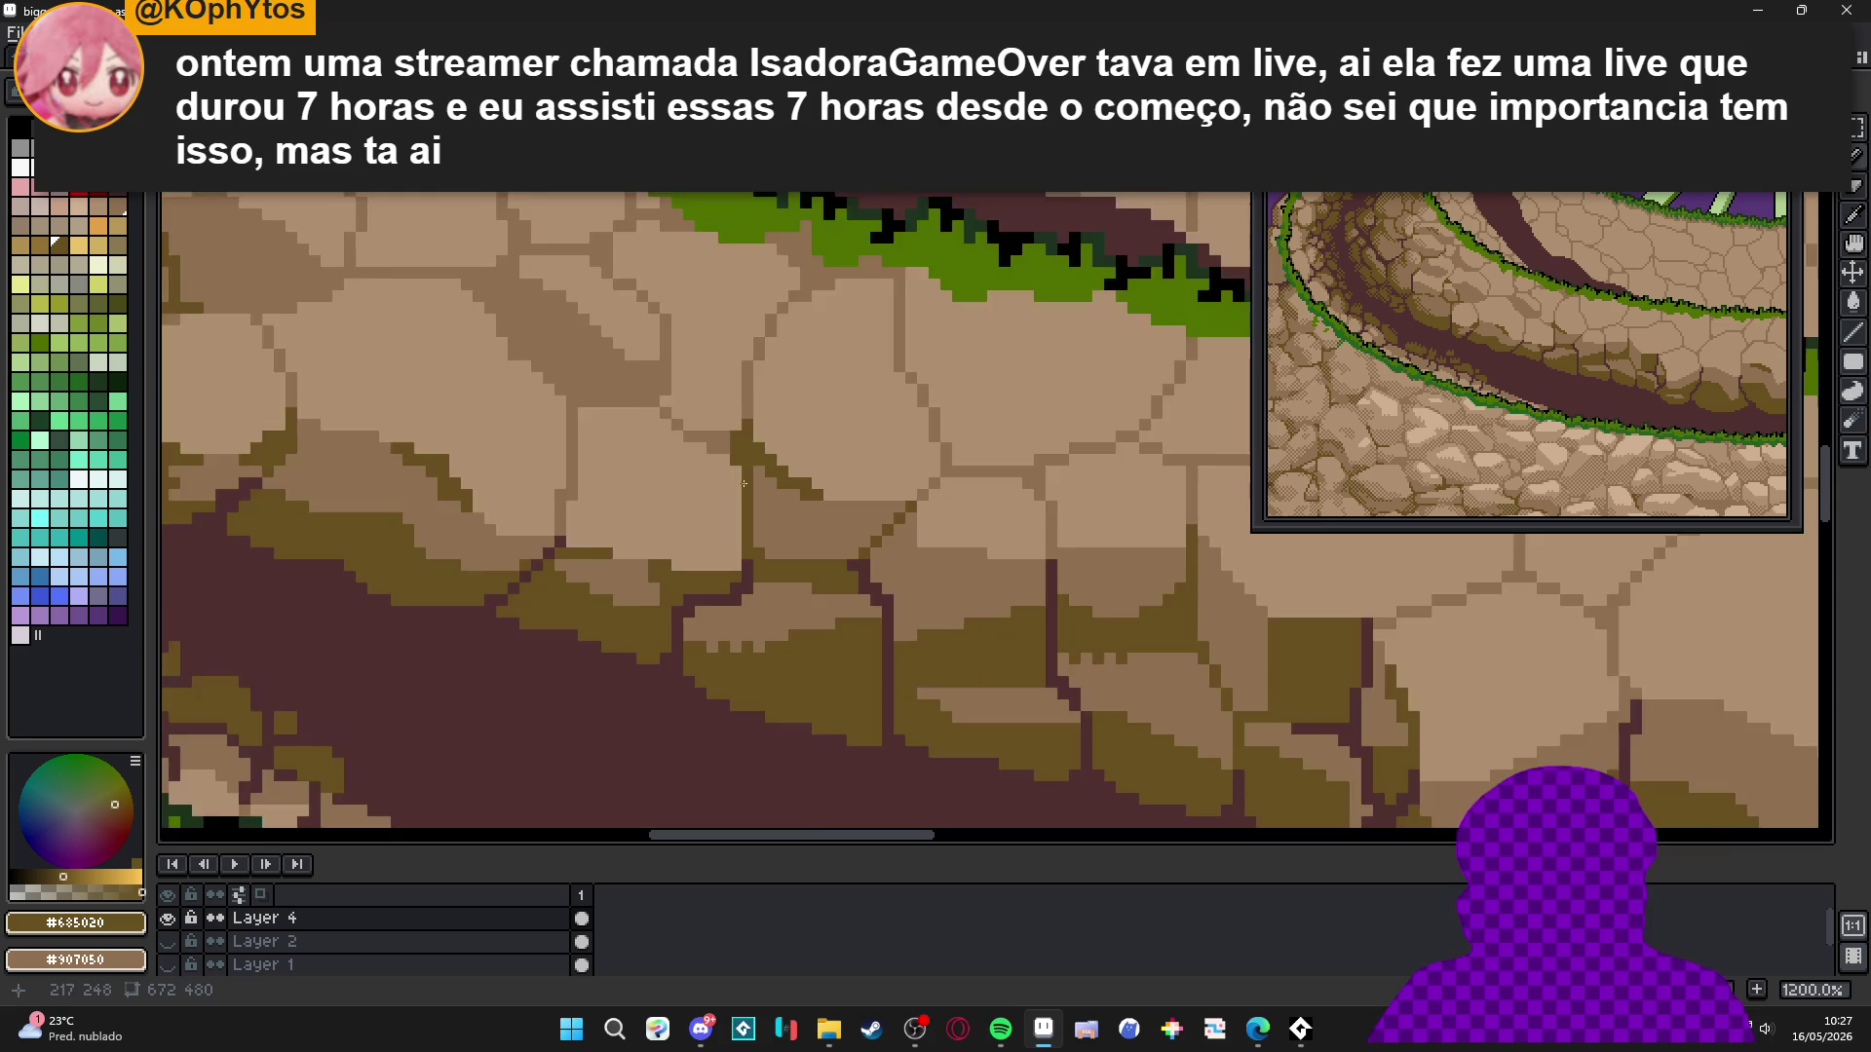
Refine the crack pixel by pixel, swapping stray pixels between dark olive and light stone.
right_click(797, 495)
left_click(797, 517)
left_click(844, 518)
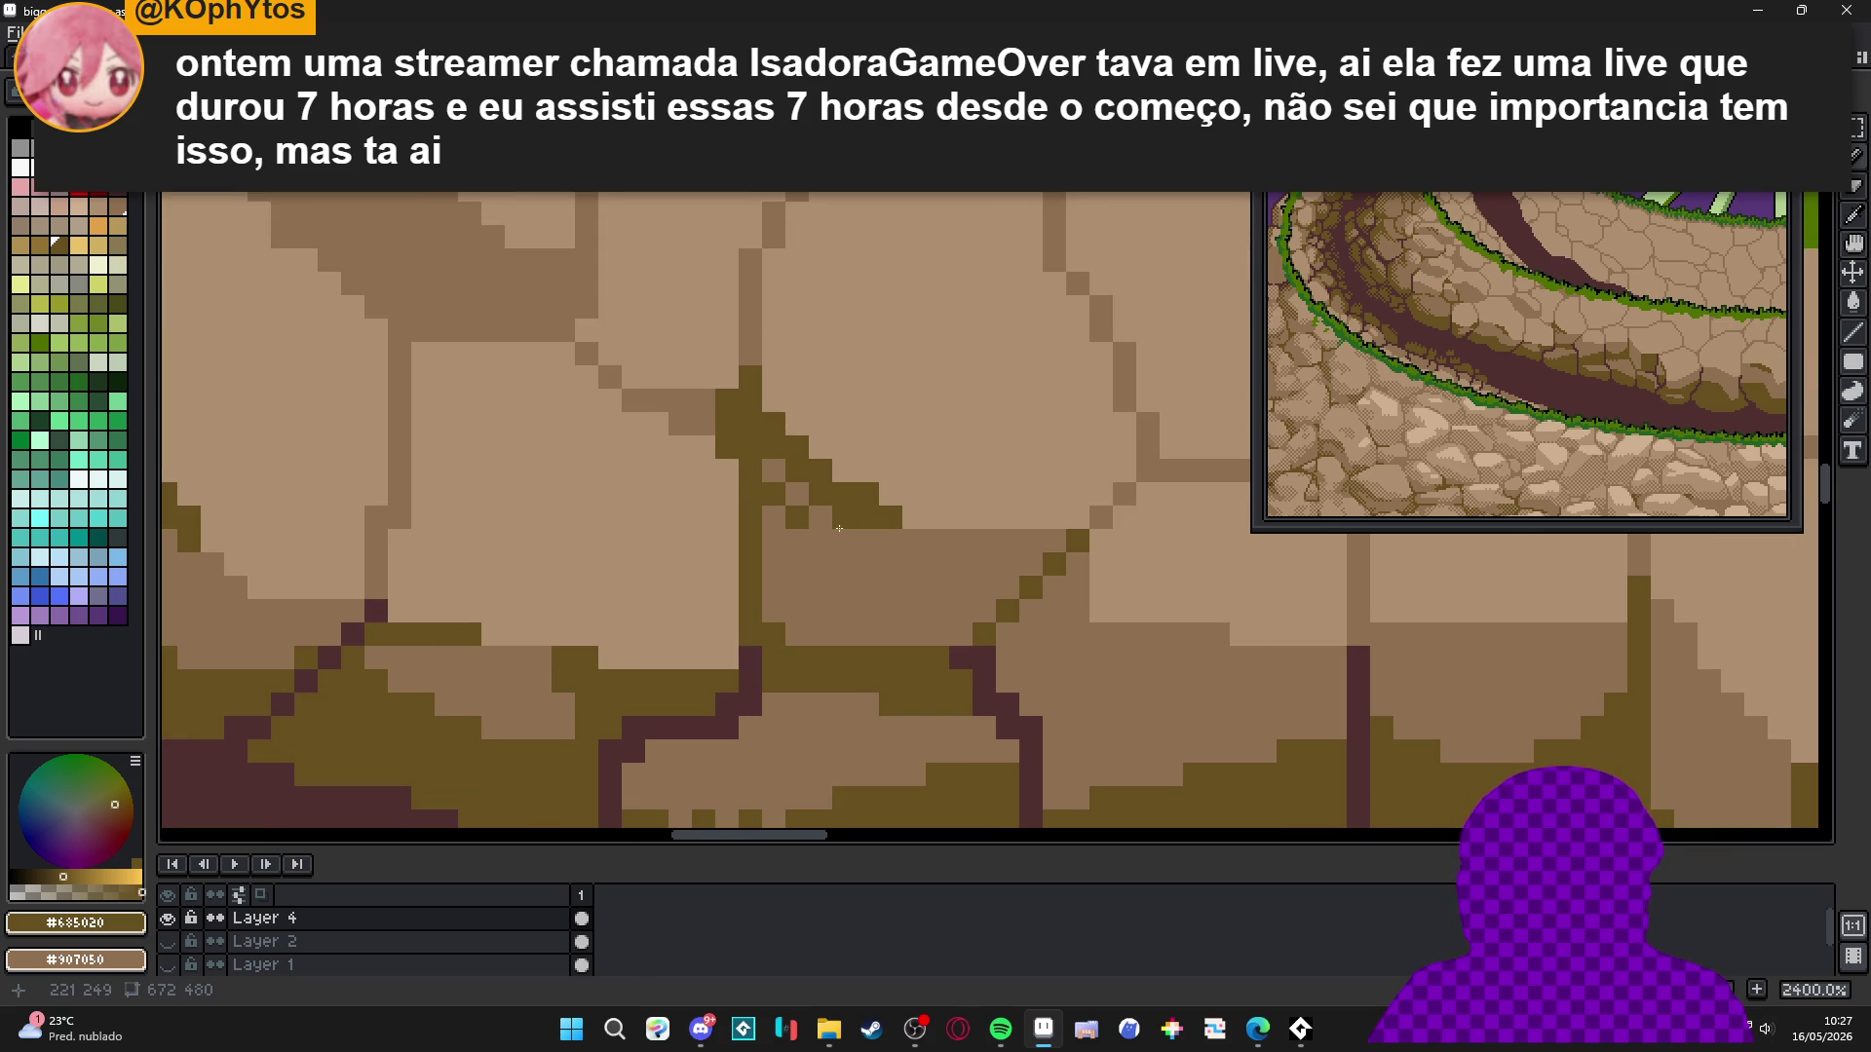
left_click(826, 540)
right_click(797, 540)
scroll(773, 547, "down", 3)
scroll(801, 550, "up", 2)
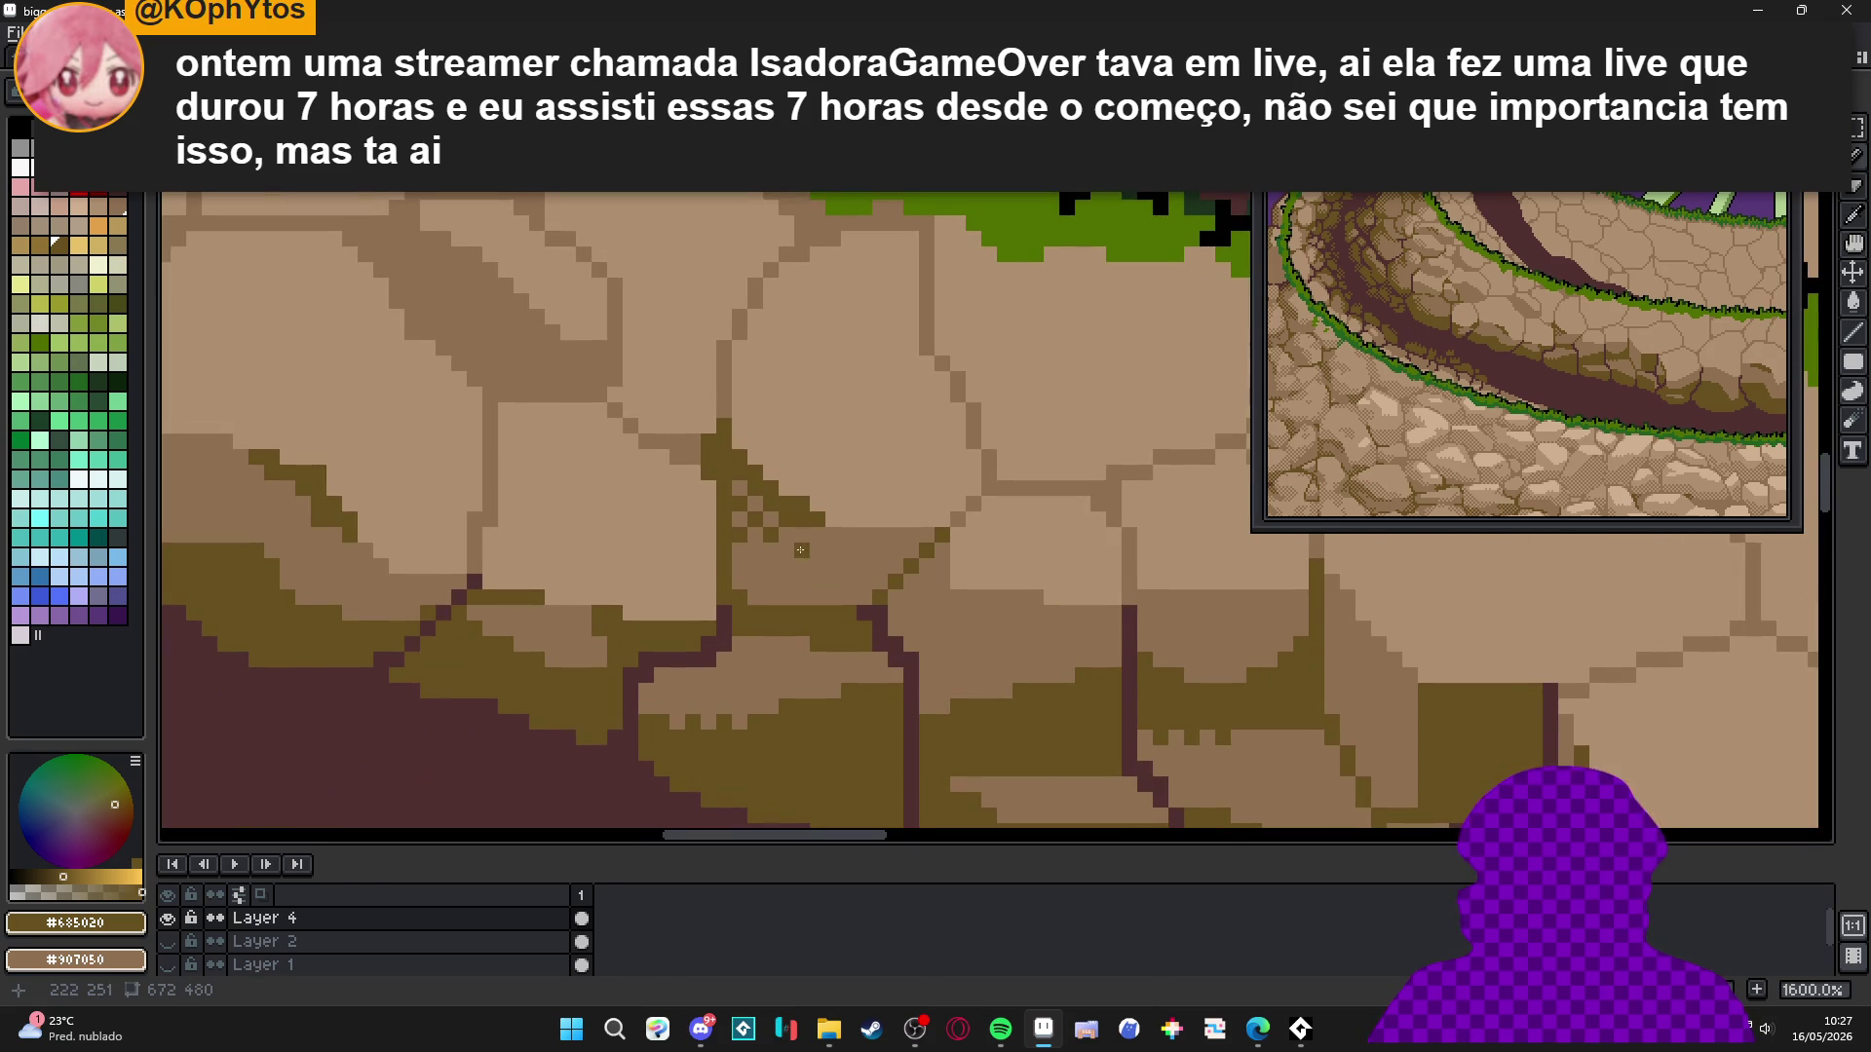
left_click(829, 525, "alt")
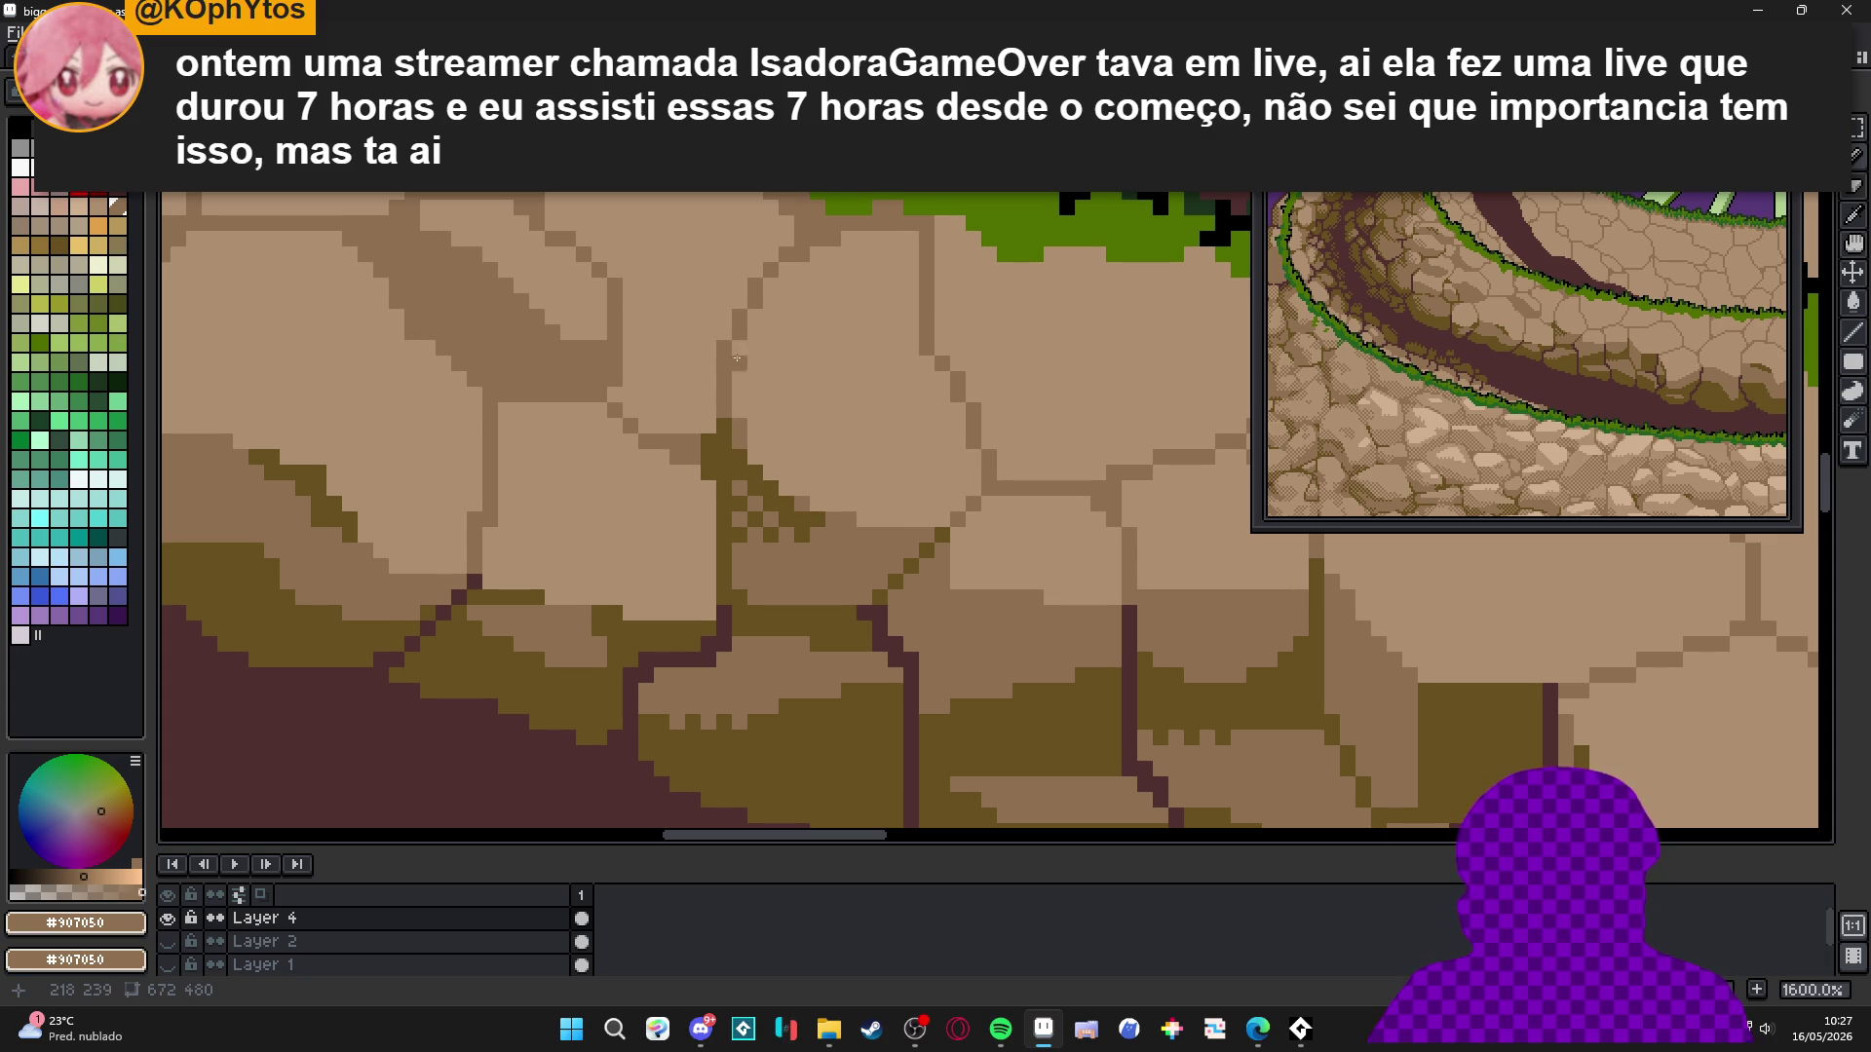
Draw a dark olive vertical crack through the upper stone.
scroll(737, 360, "down", 5)
scroll(778, 484, "up", 1)
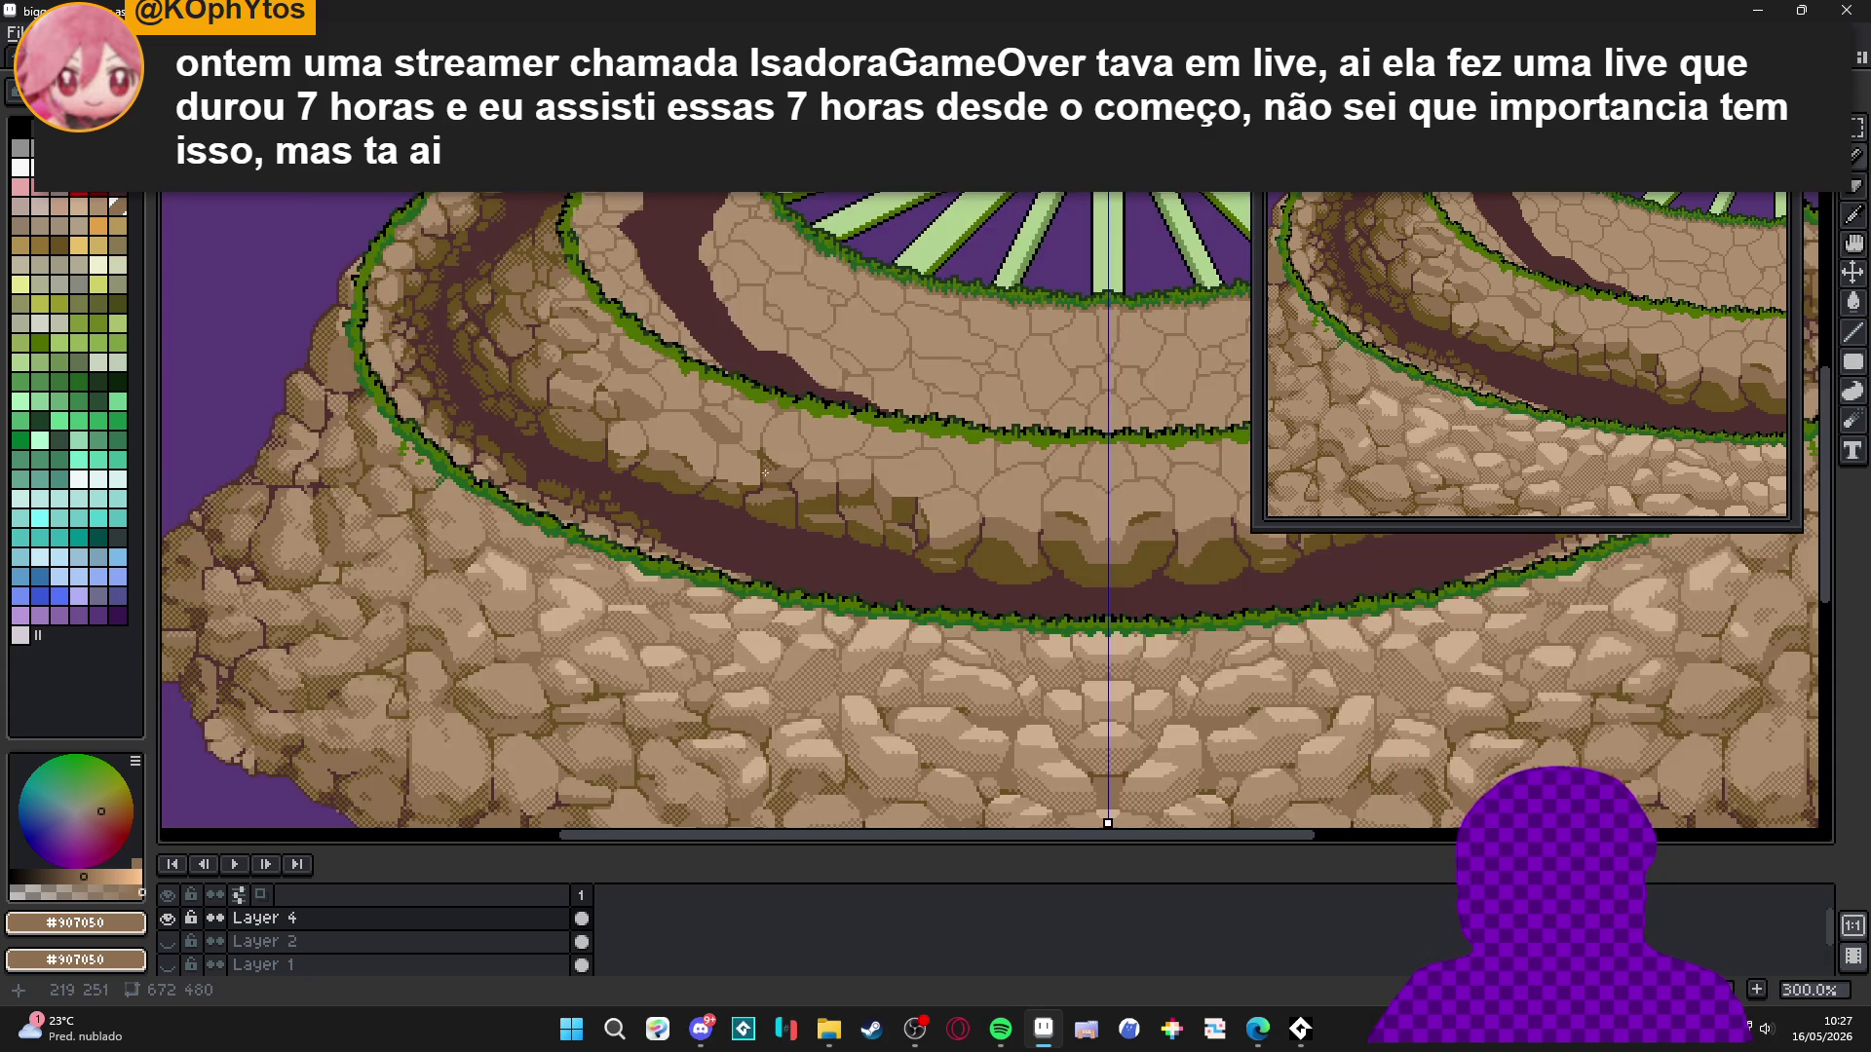
scroll(766, 473, "up", 5)
left_click(804, 471, "alt")
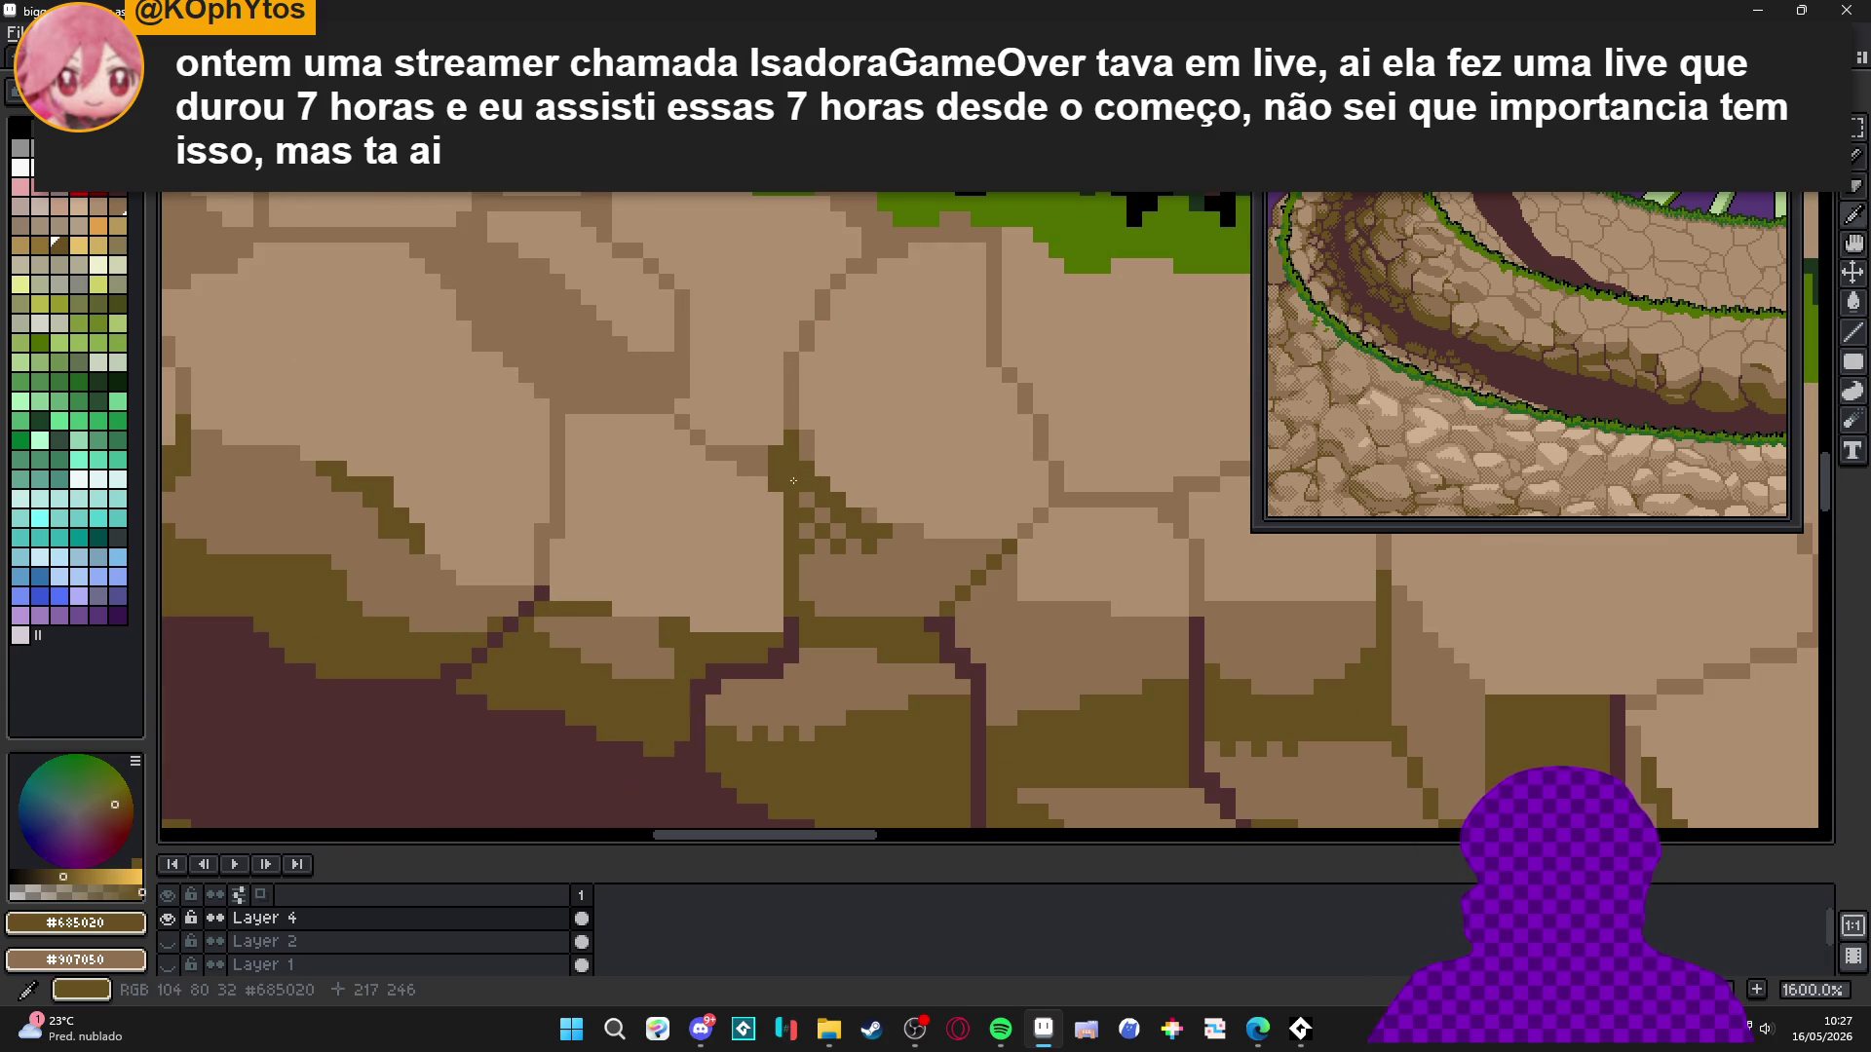
key("ctrl+z")
mouse_move(682, 327)
left_mouse_down()
mouse_move(682, 390)
mouse_move(660, 397)
mouse_move(555, 405)
mouse_move(516, 360)
left_mouse_up()
scroll(552, 408, "down", 1)
scroll(554, 426, "down", 7)
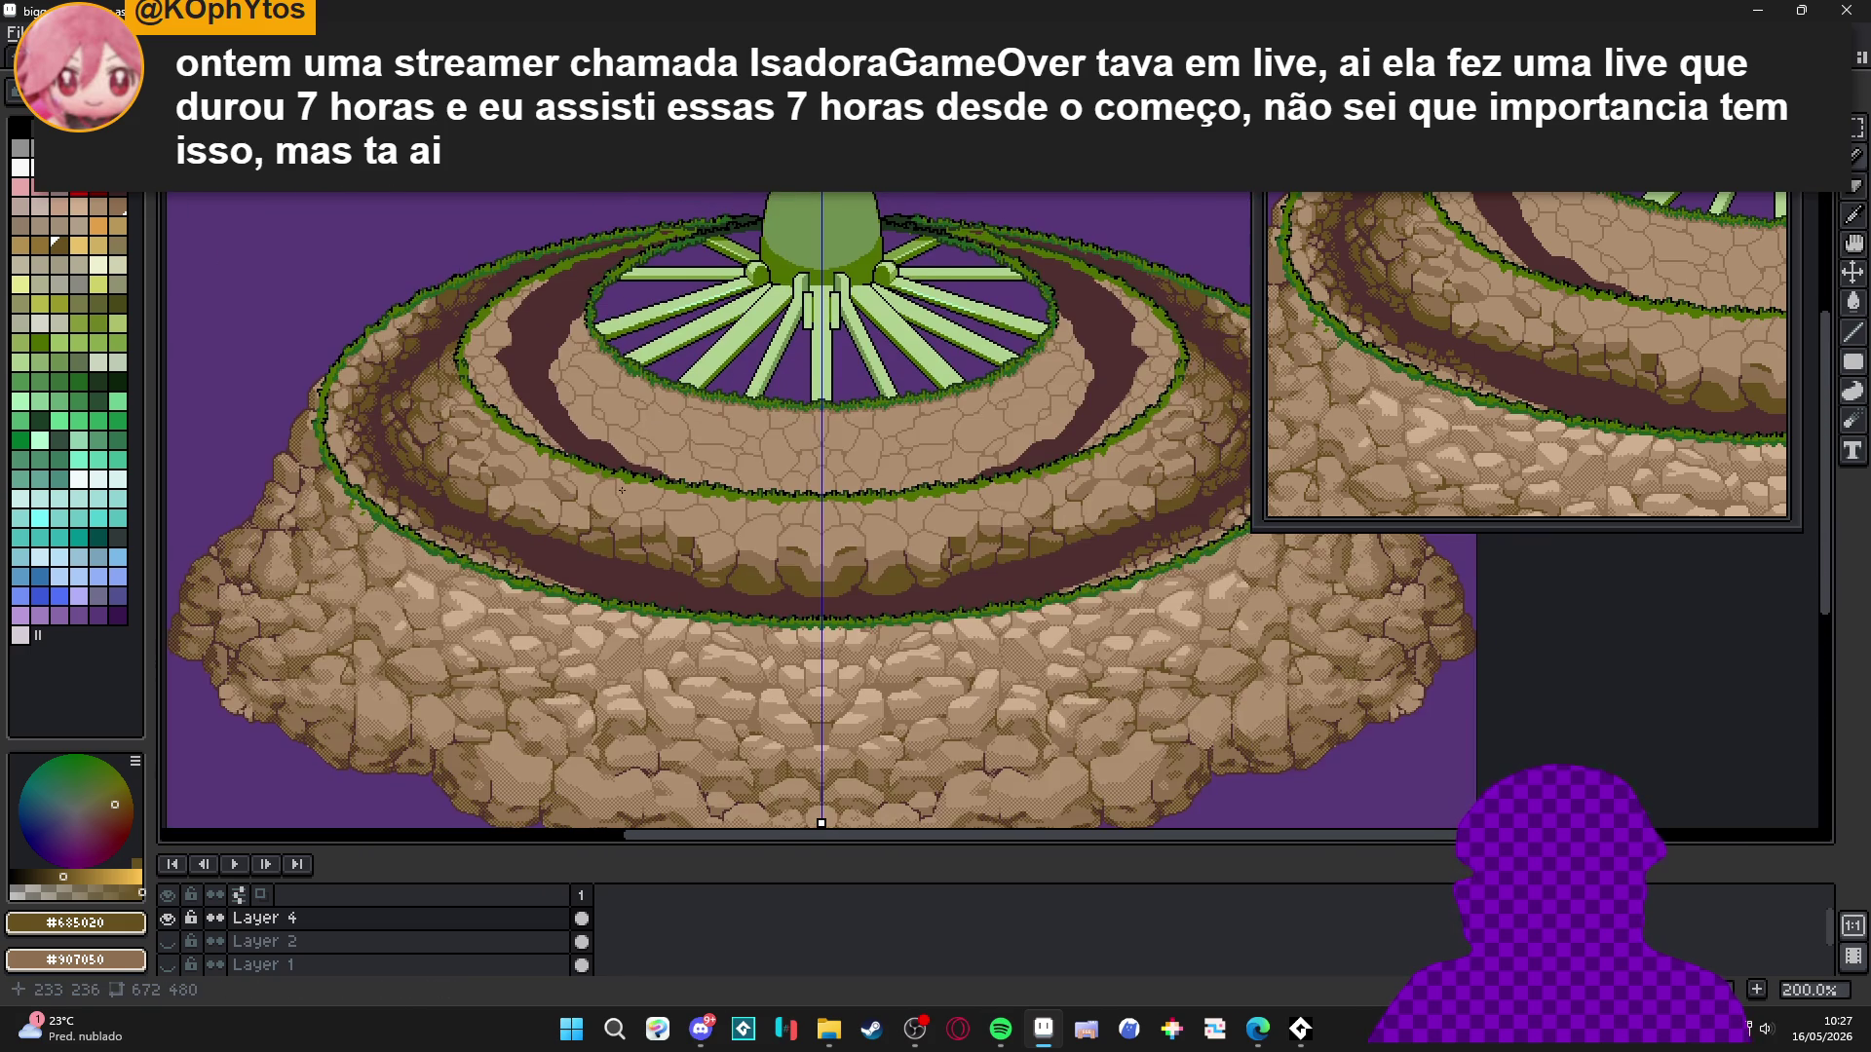
scroll(621, 490, "up", 2)
scroll(659, 553, "down", 2)
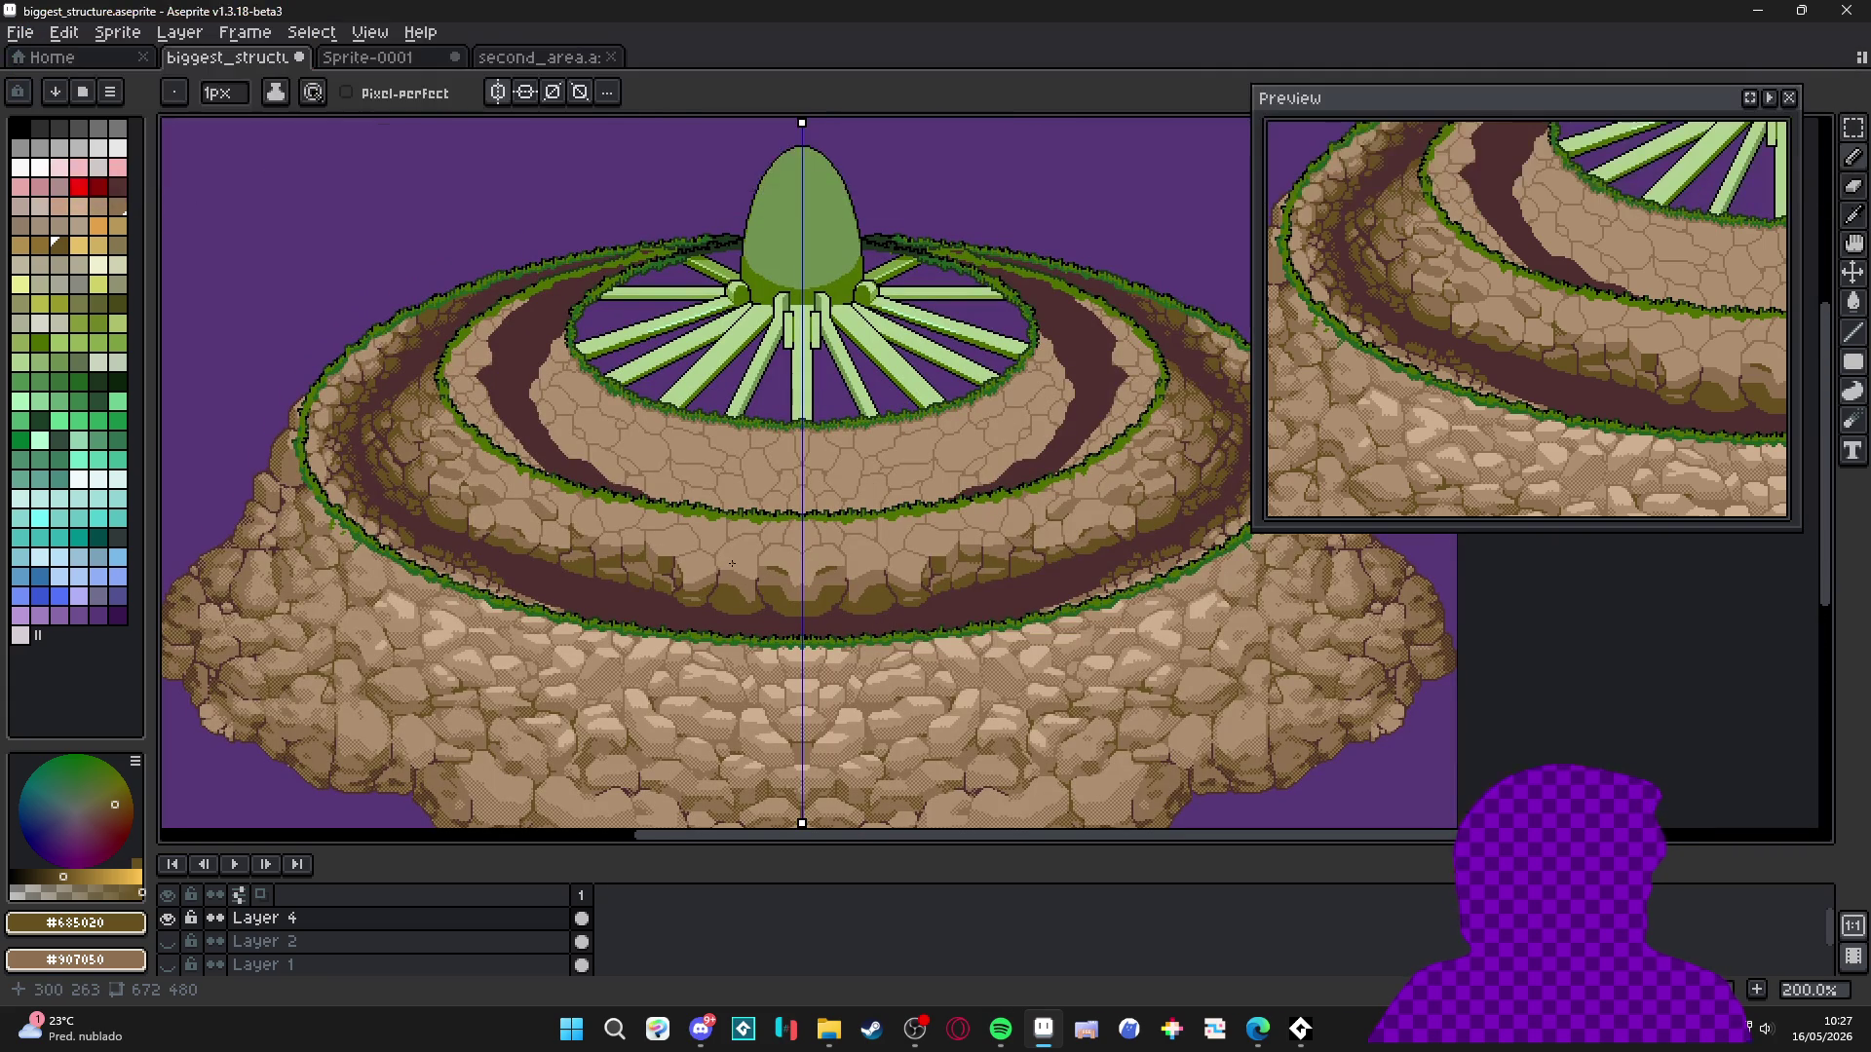
scroll(702, 551, "up", 2)
Draw a darker brown crack across the stones and fill the enclosed triangular piece darker.
scroll(665, 548, "up", 3)
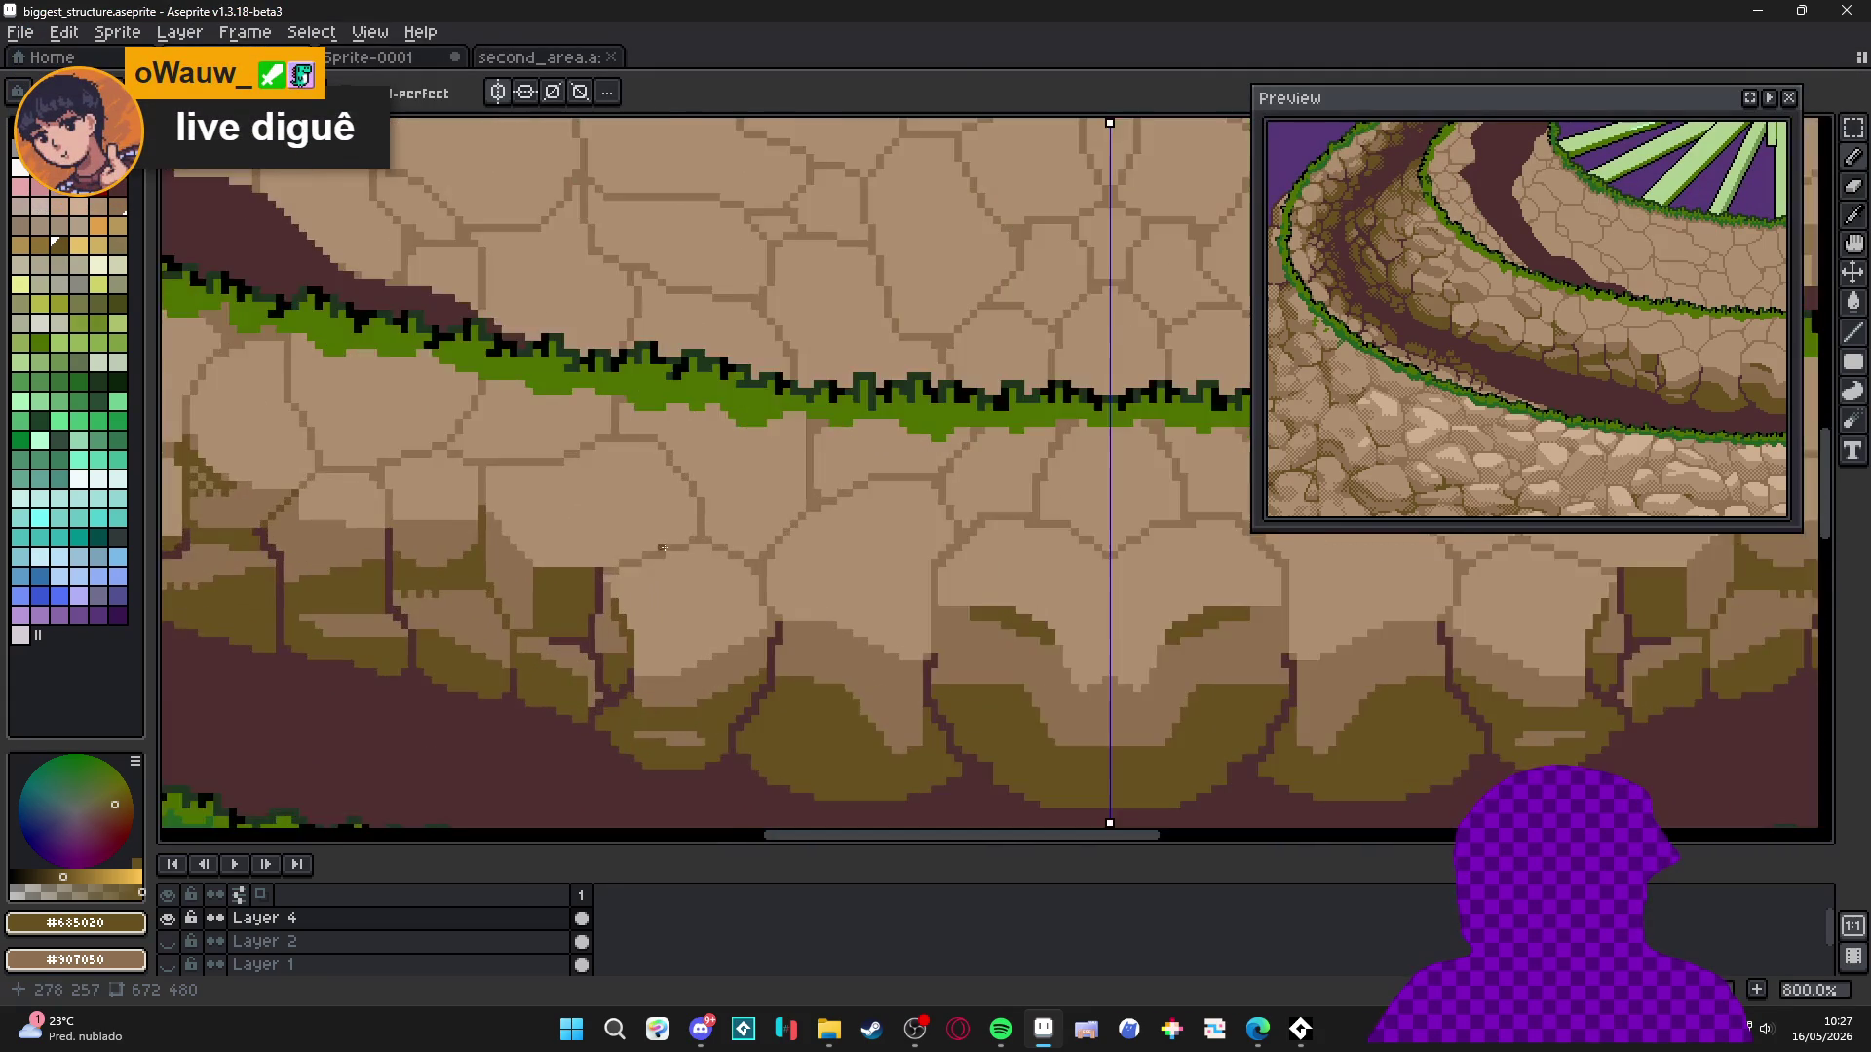
scroll(704, 633, "up", 2)
left_click(738, 668, "alt")
scroll(738, 667, "up", 1)
mouse_move(715, 457)
left_mouse_down()
mouse_move(809, 468)
mouse_move(994, 421)
left_mouse_up()
key("g")
left_click(903, 494)
Edge the stone with dark olive crack lines and brown outline pixels.
key("b")
left_click(919, 802, "alt")
scroll(919, 802, "down", 3)
left_click(584, 594, "alt")
scroll(785, 443, "up", 3)
mouse_move(779, 448)
left_mouse_down()
mouse_move(779, 414)
mouse_move(920, 541)
mouse_move(983, 521)
mouse_move(1066, 425)
mouse_move(1106, 307)
left_mouse_up()
left_click_drag(964, 589, 962, 567)
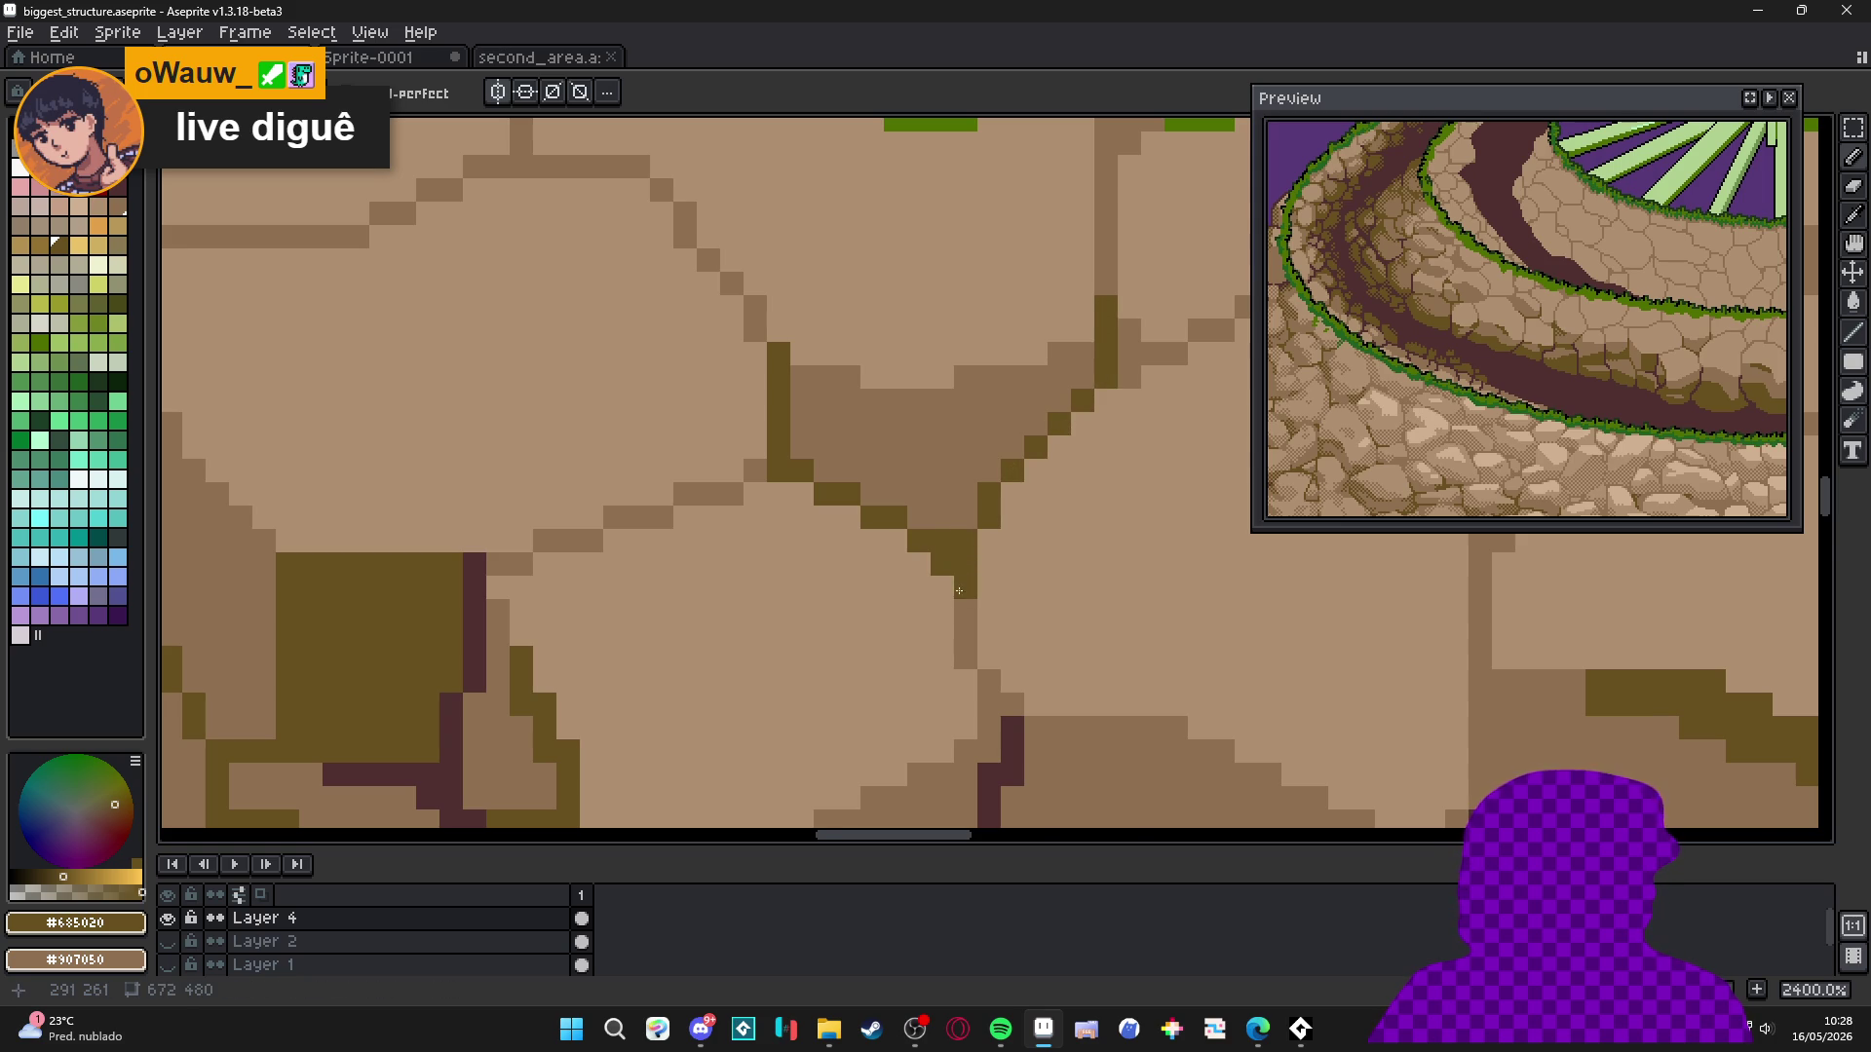
scroll(959, 591, "down", 9)
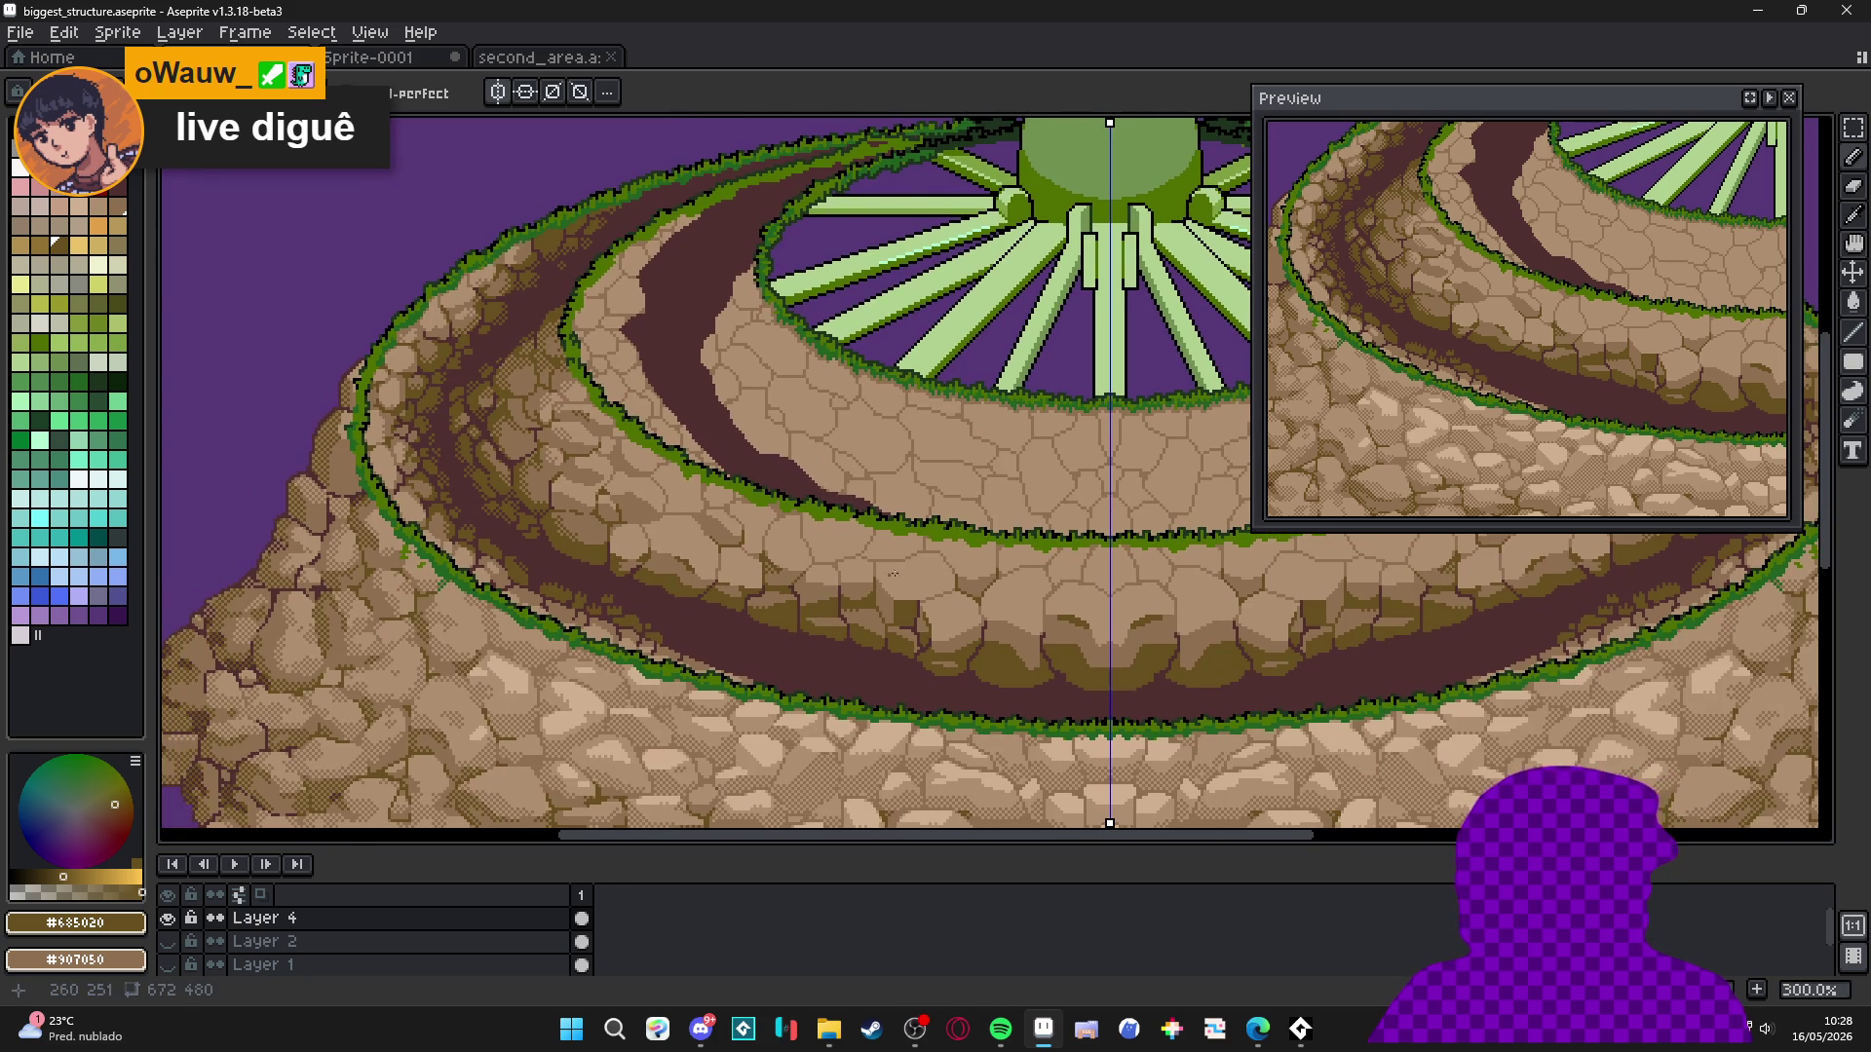
scroll(869, 586, "up", 9)
mouse_move(848, 492)
left_mouse_down()
mouse_move(841, 568)
mouse_move(828, 468)
mouse_move(1034, 468)
mouse_move(1081, 515)
mouse_move(572, 597)
mouse_move(790, 542)
left_mouse_up()
scroll(649, 589, "down", 5)
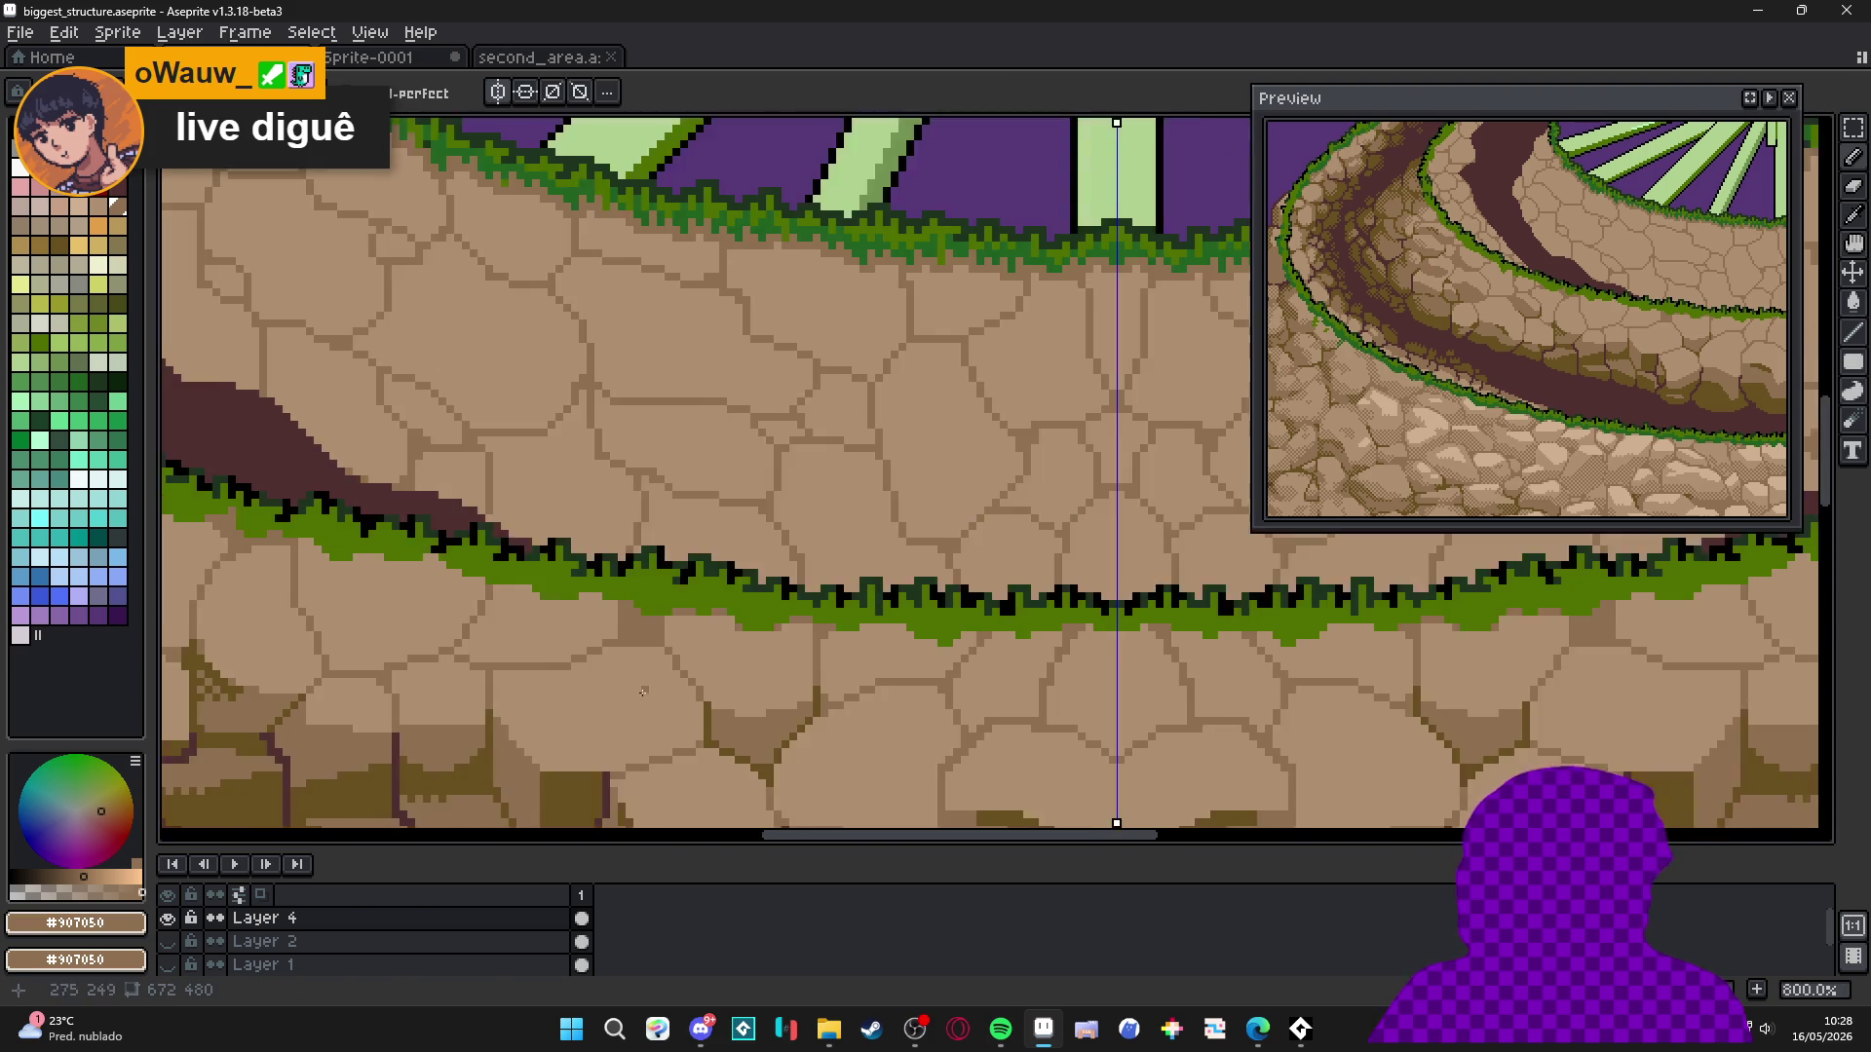
Paint a row of brown stone pixels beneath the grass edge.
scroll(672, 483, "up", 6)
mouse_move(672, 482)
left_mouse_down()
mouse_move(881, 525)
mouse_move(620, 488)
mouse_move(495, 519)
left_mouse_up()
left_click(593, 515)
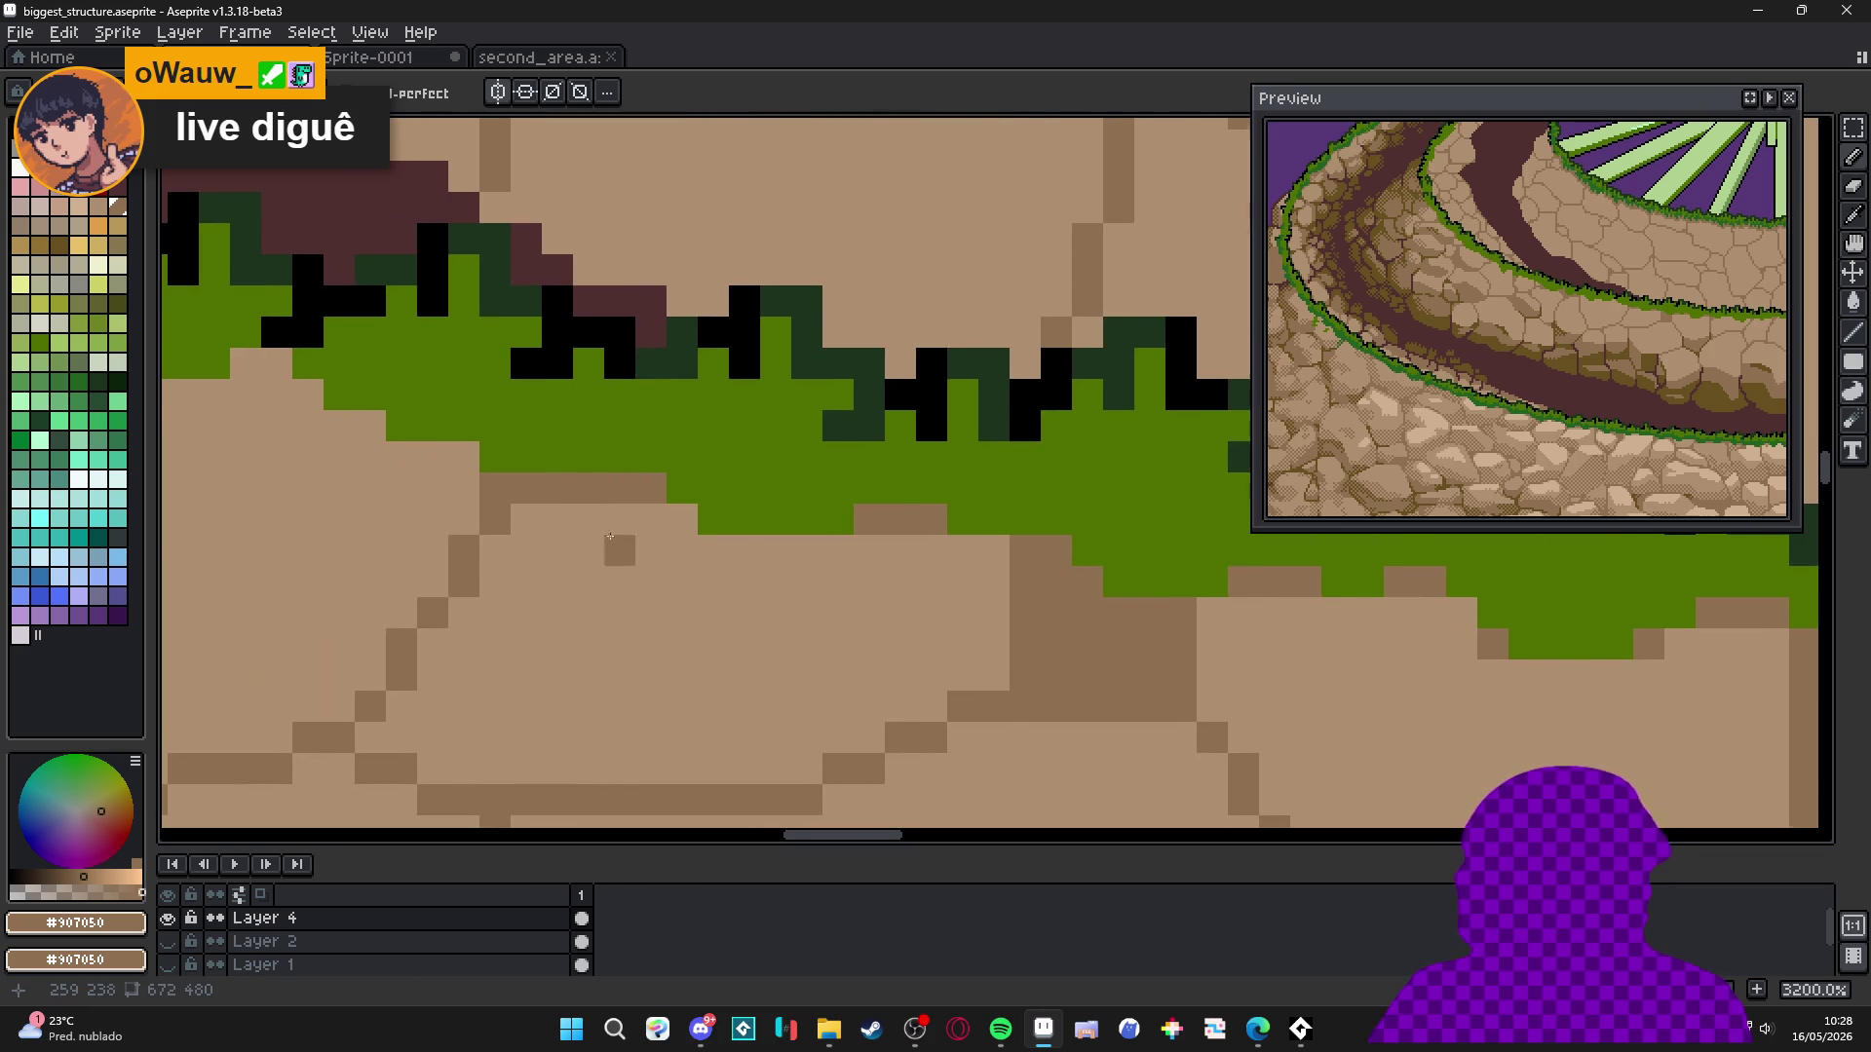
scroll(593, 516, "down", 4)
scroll(775, 518, "up", 4)
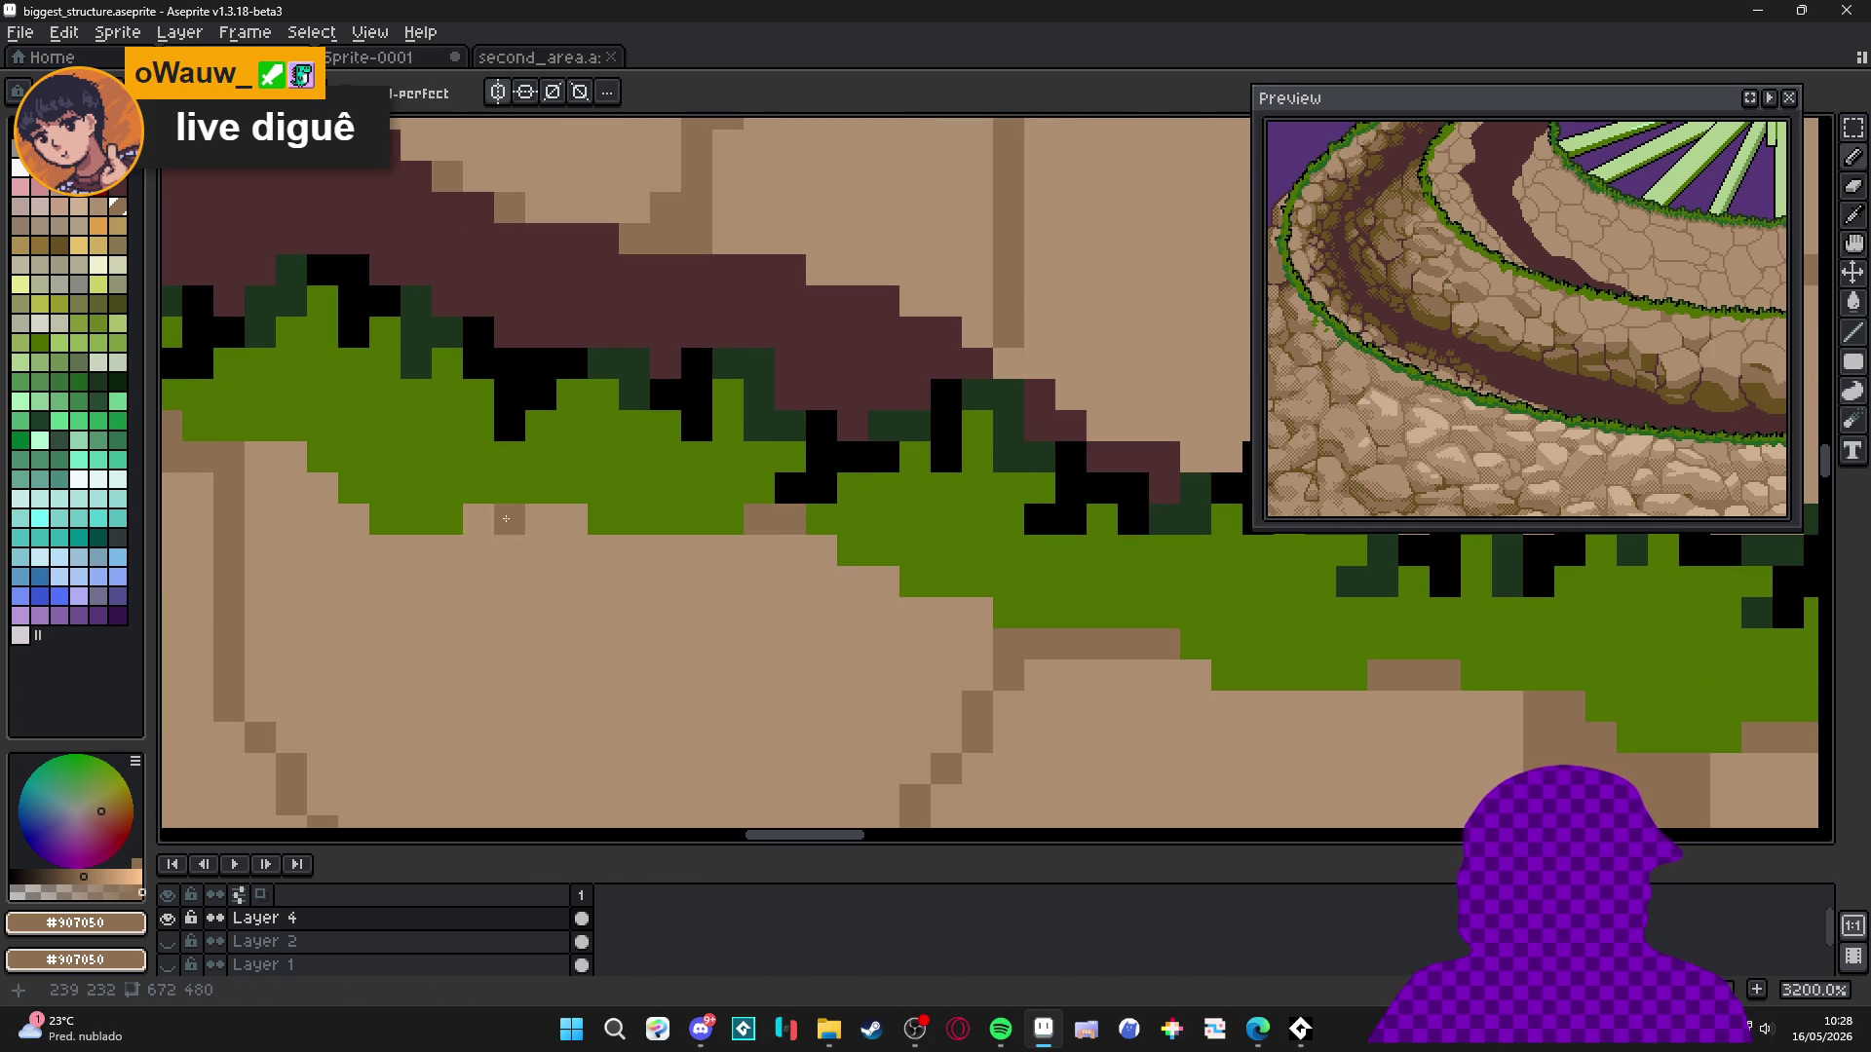
left_click_drag(479, 519, 541, 519)
left_click(821, 551)
left_click_drag(884, 581, 909, 581)
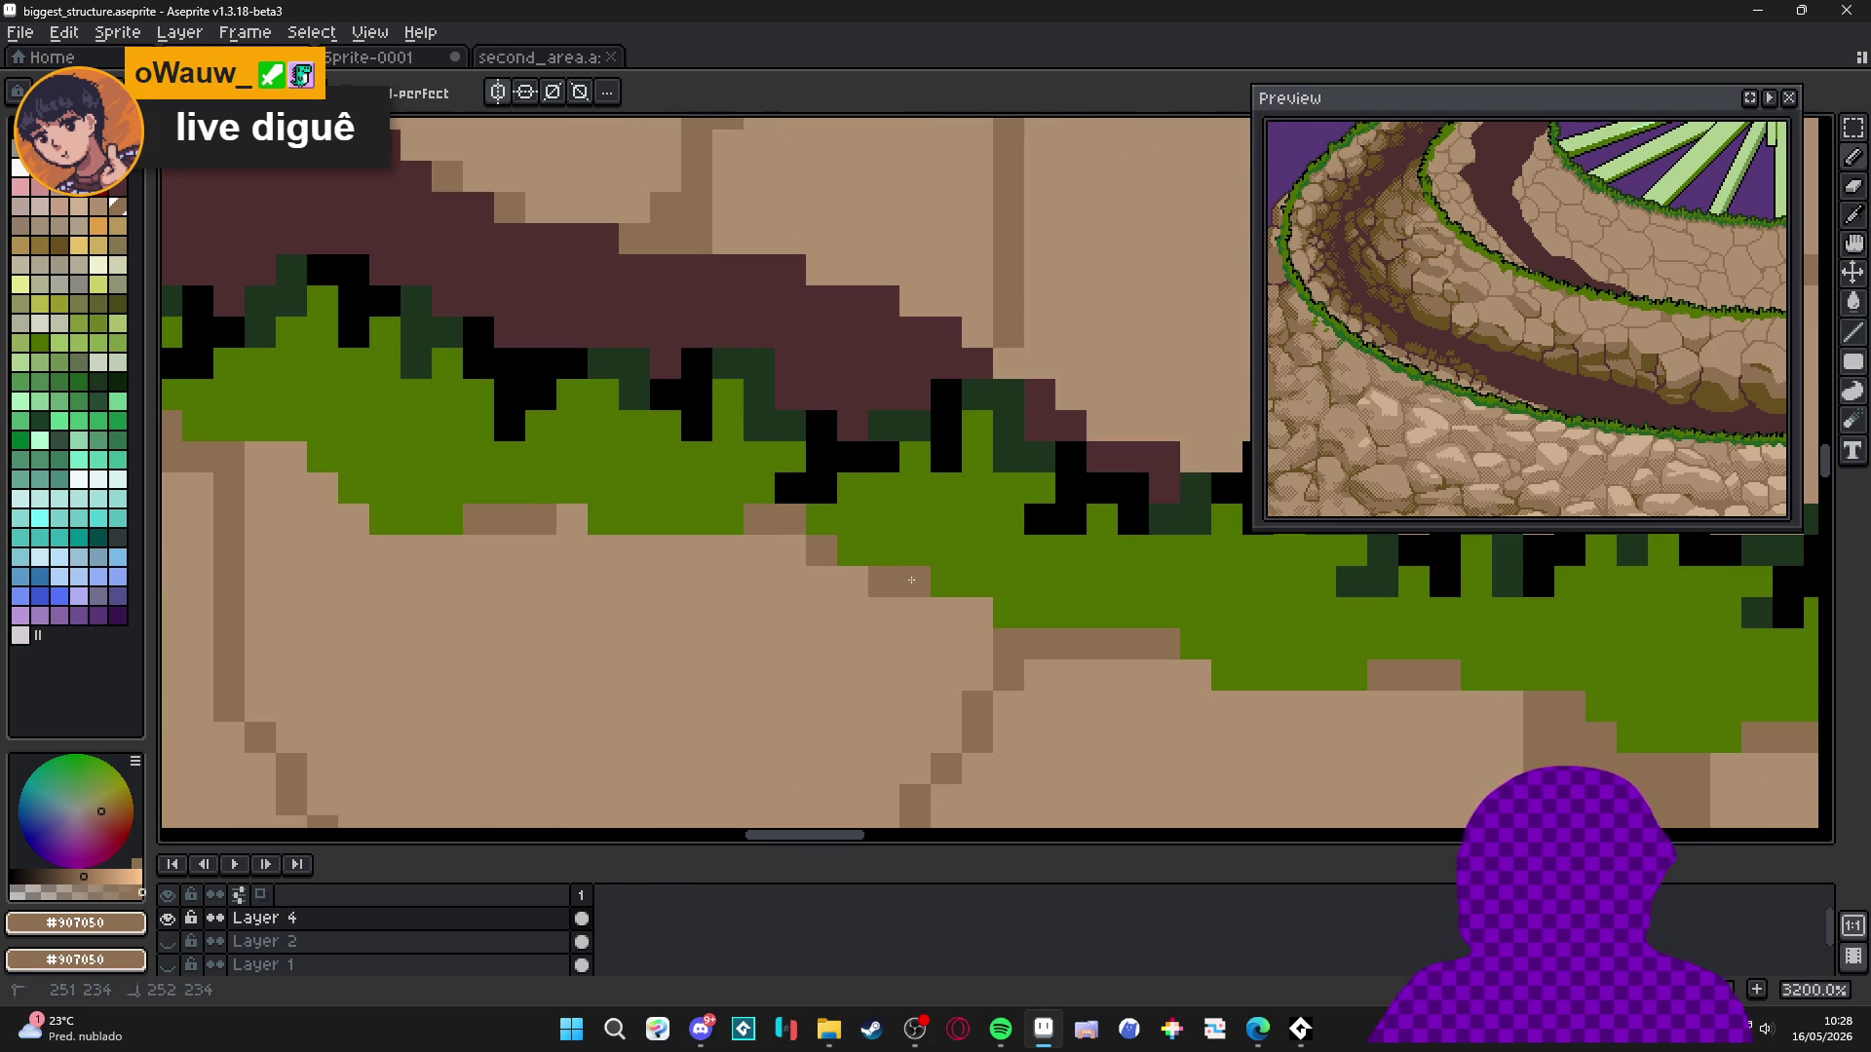
scroll(990, 647, "down", 3)
scroll(763, 590, "up", 3)
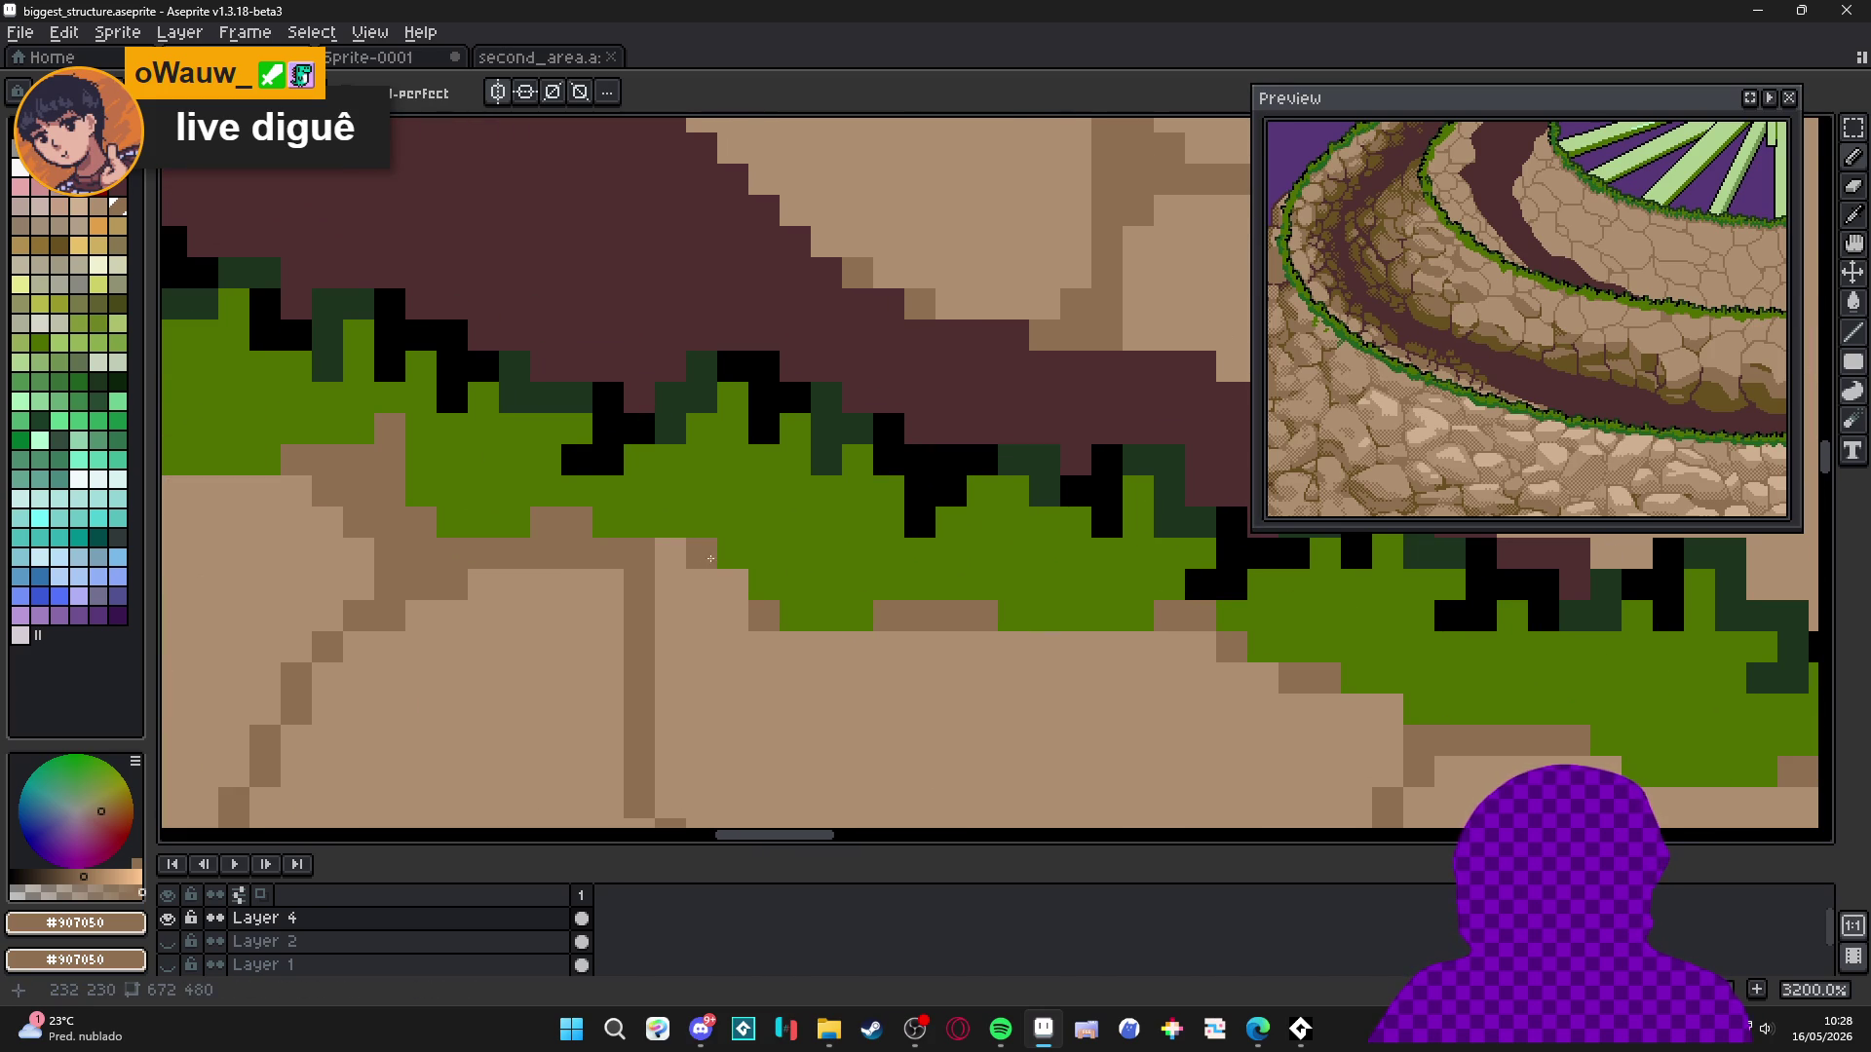
scroll(710, 559, "down", 8)
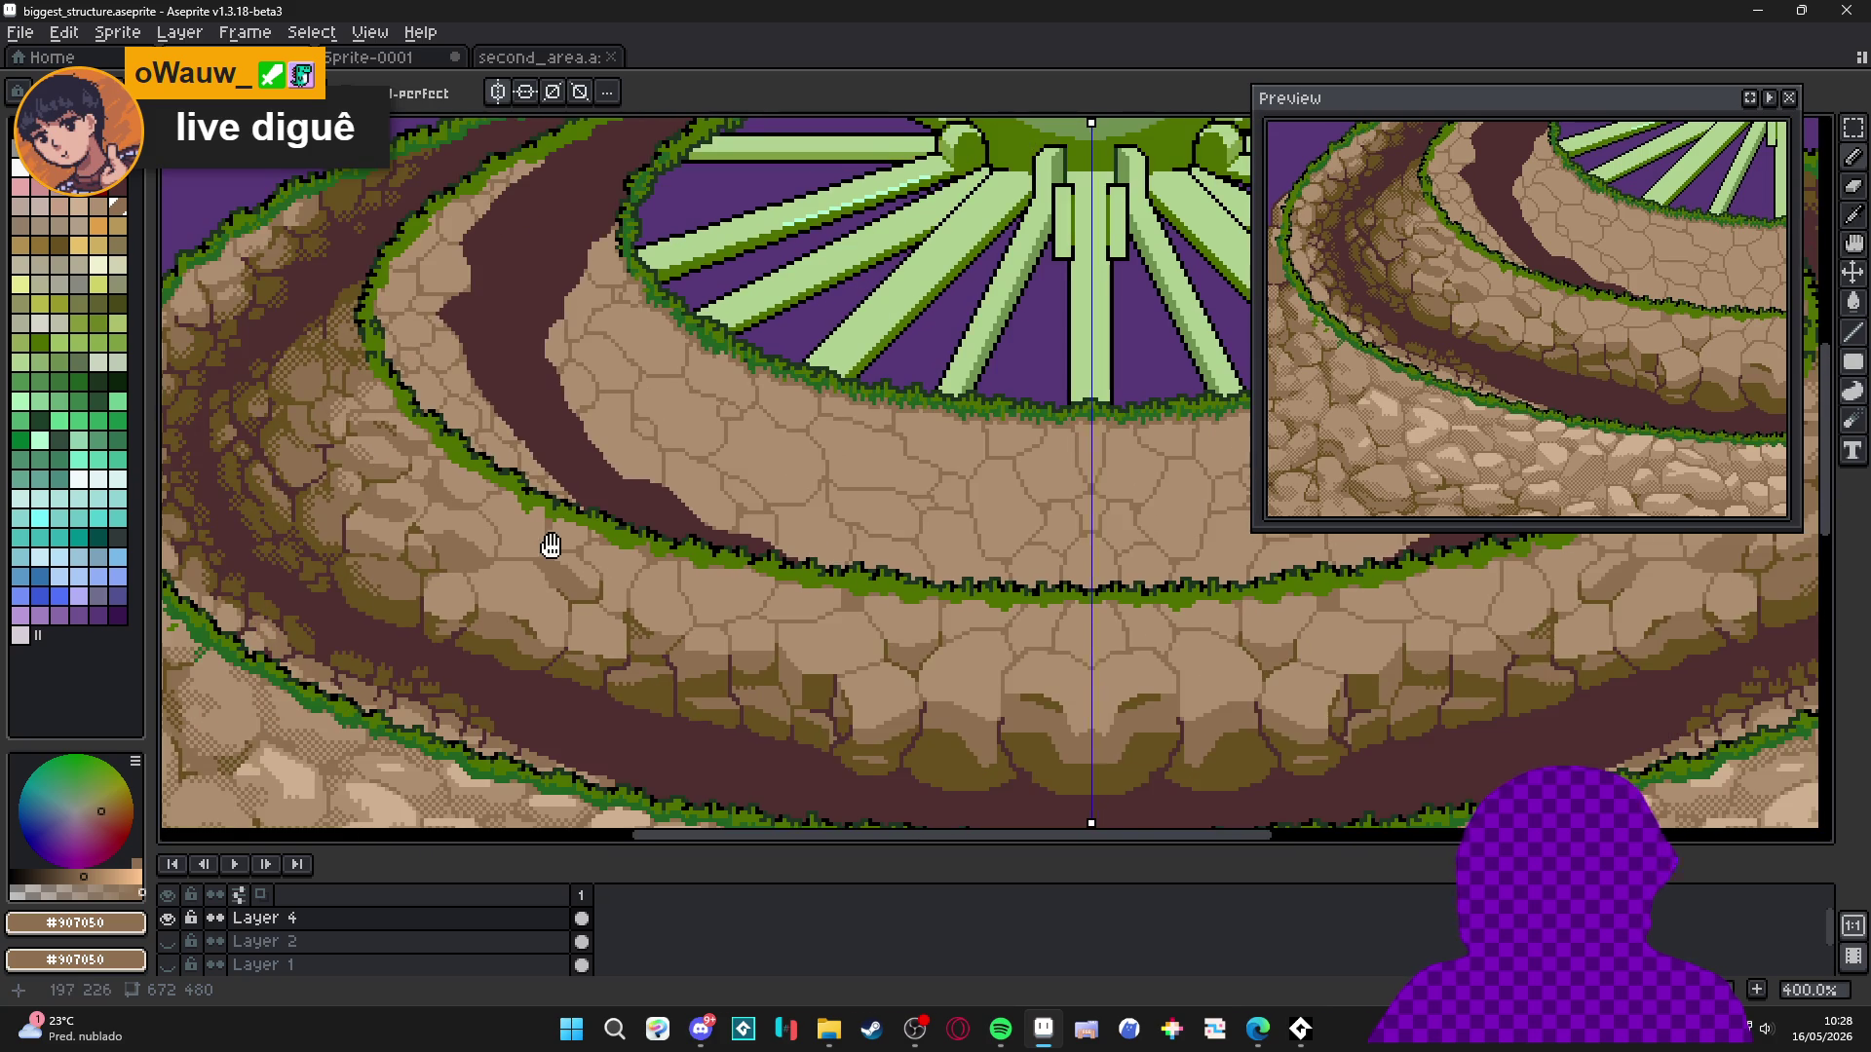
scroll(551, 545, "up", 7)
Add a dark brown pixel and a diagonal dark brown crack line in the stone.
left_click(693, 545)
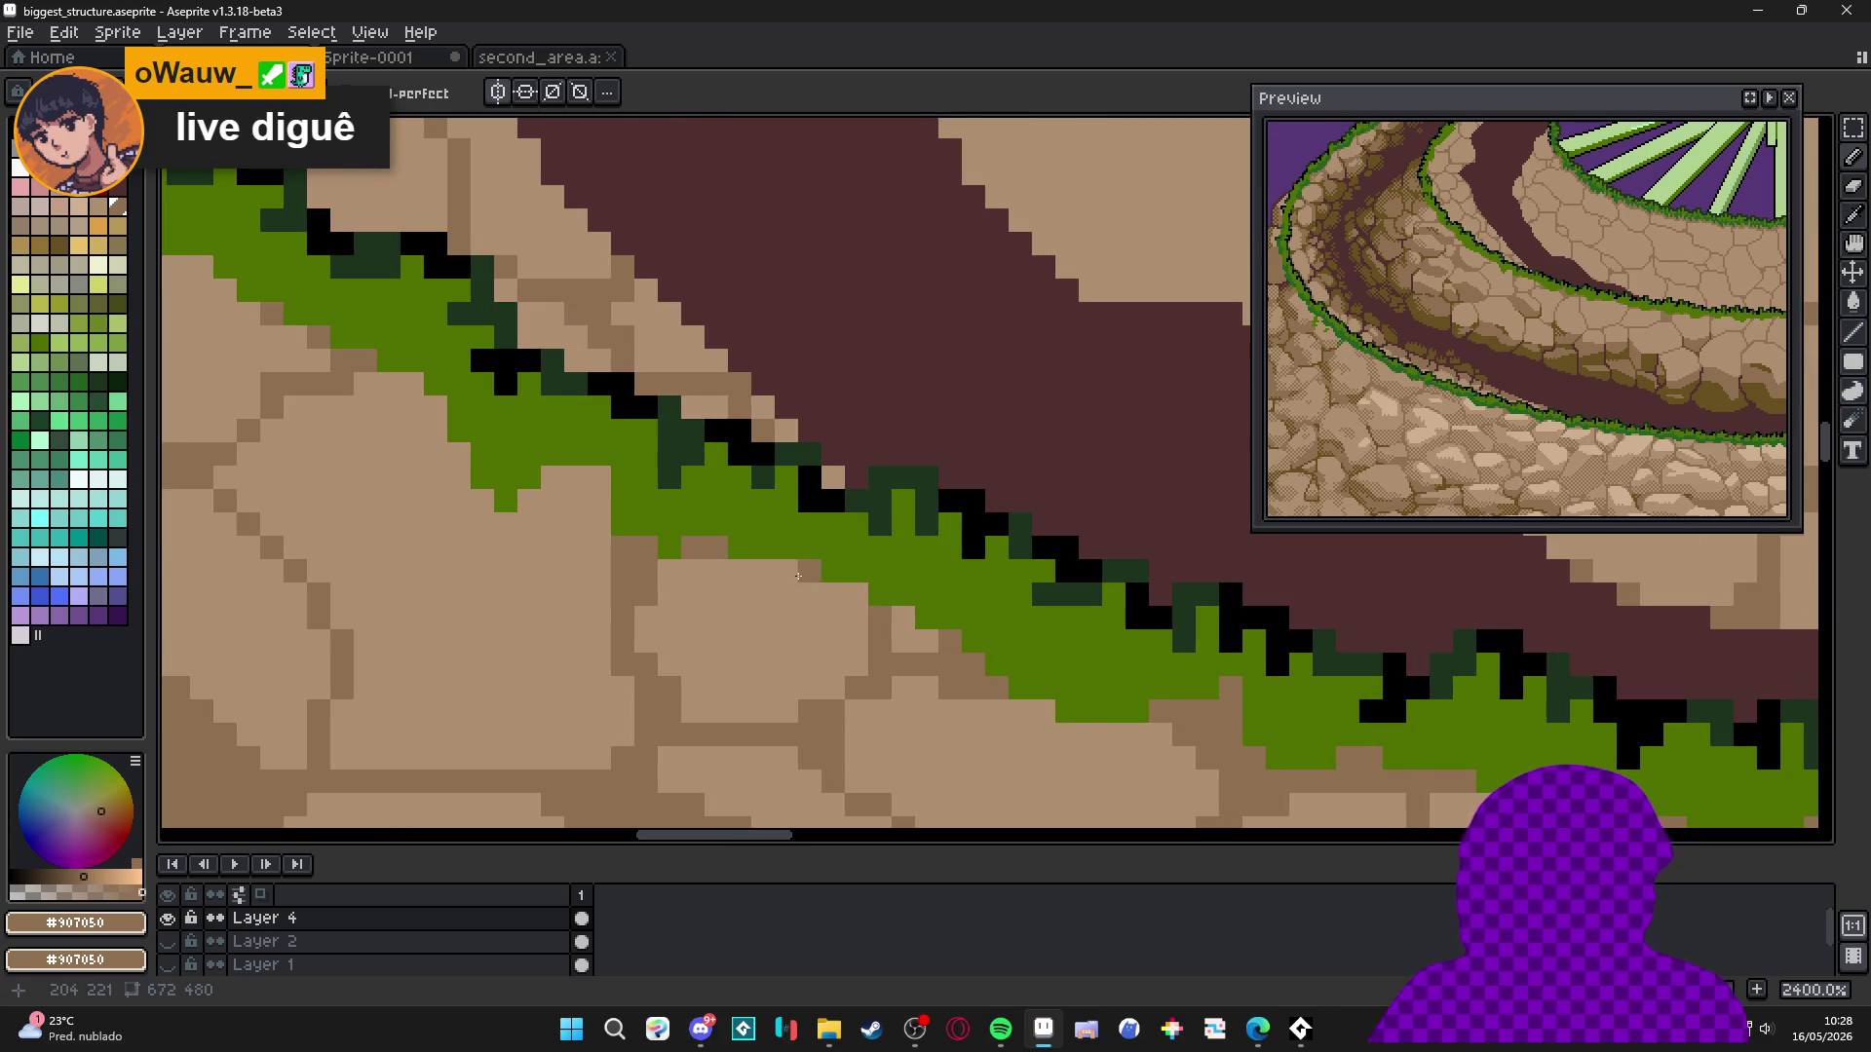
scroll(785, 602, "down", 3)
scroll(656, 596, "up", 3)
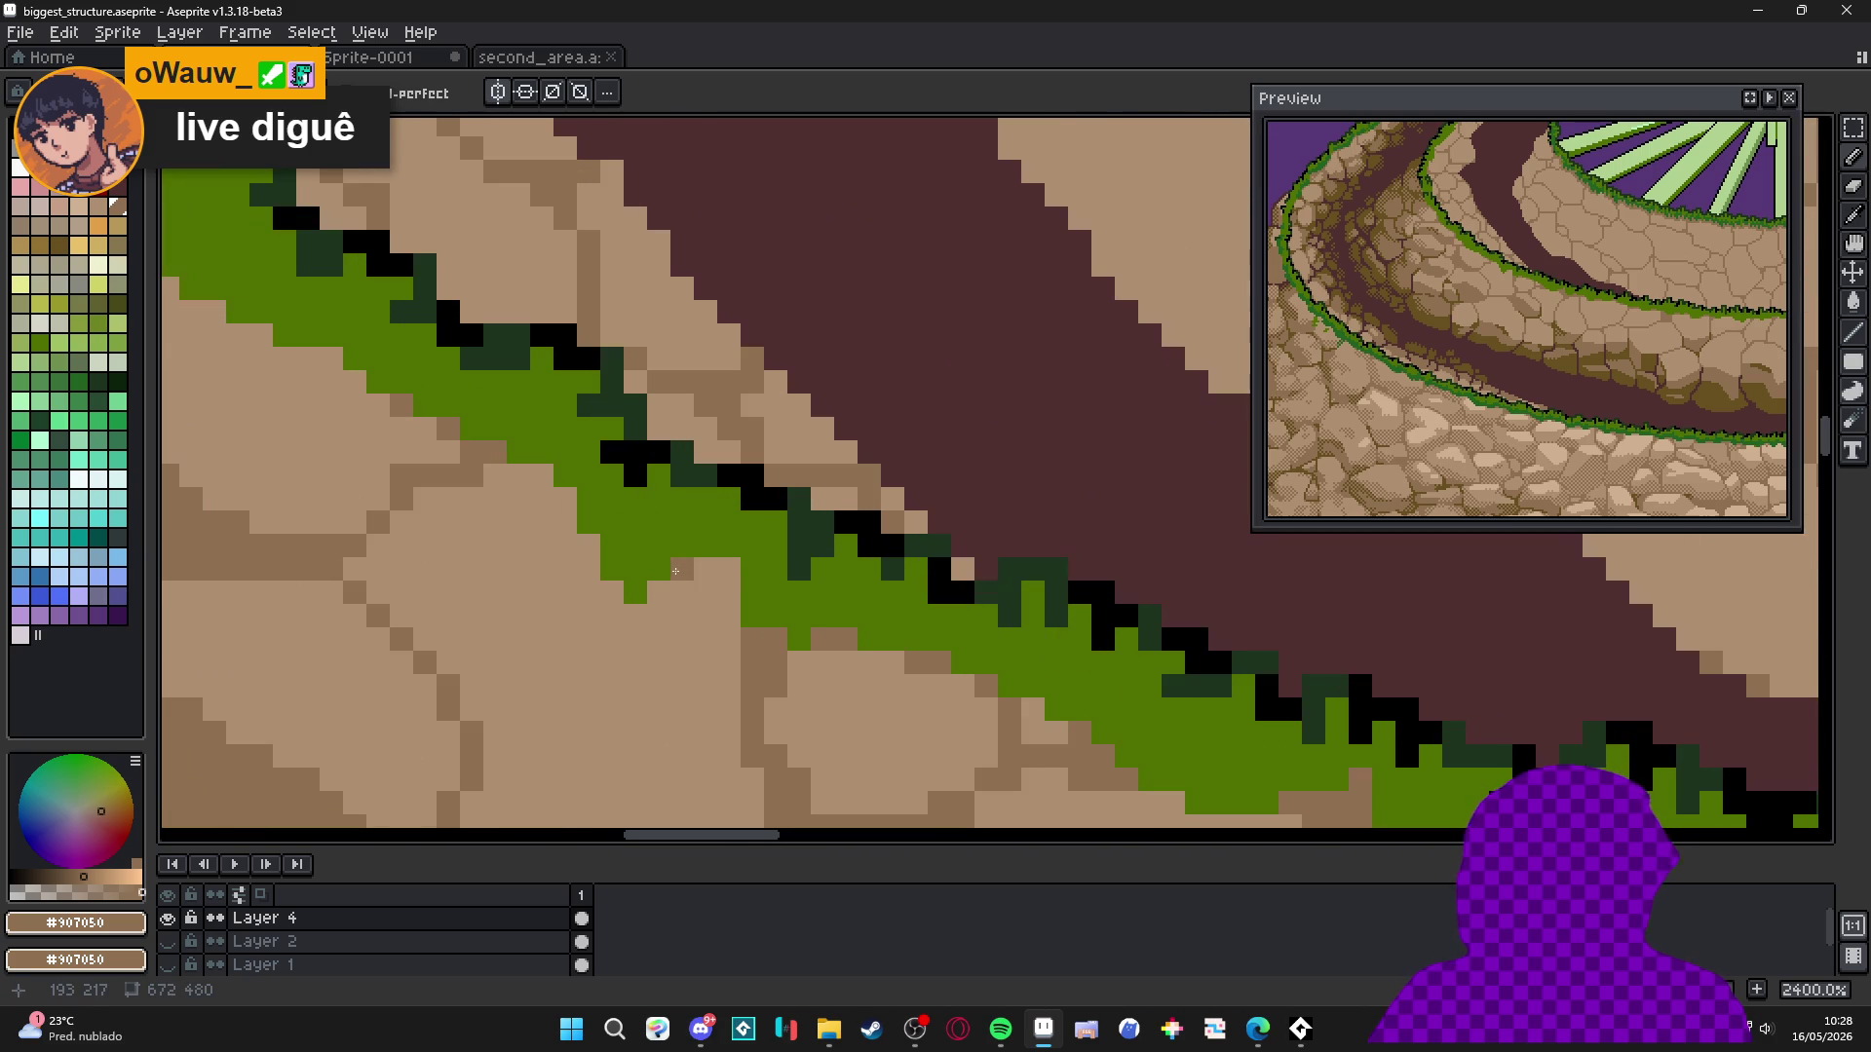
mouse_move(588, 546)
left_mouse_down()
mouse_move(565, 497)
mouse_move(518, 475)
mouse_move(603, 517)
left_mouse_up()
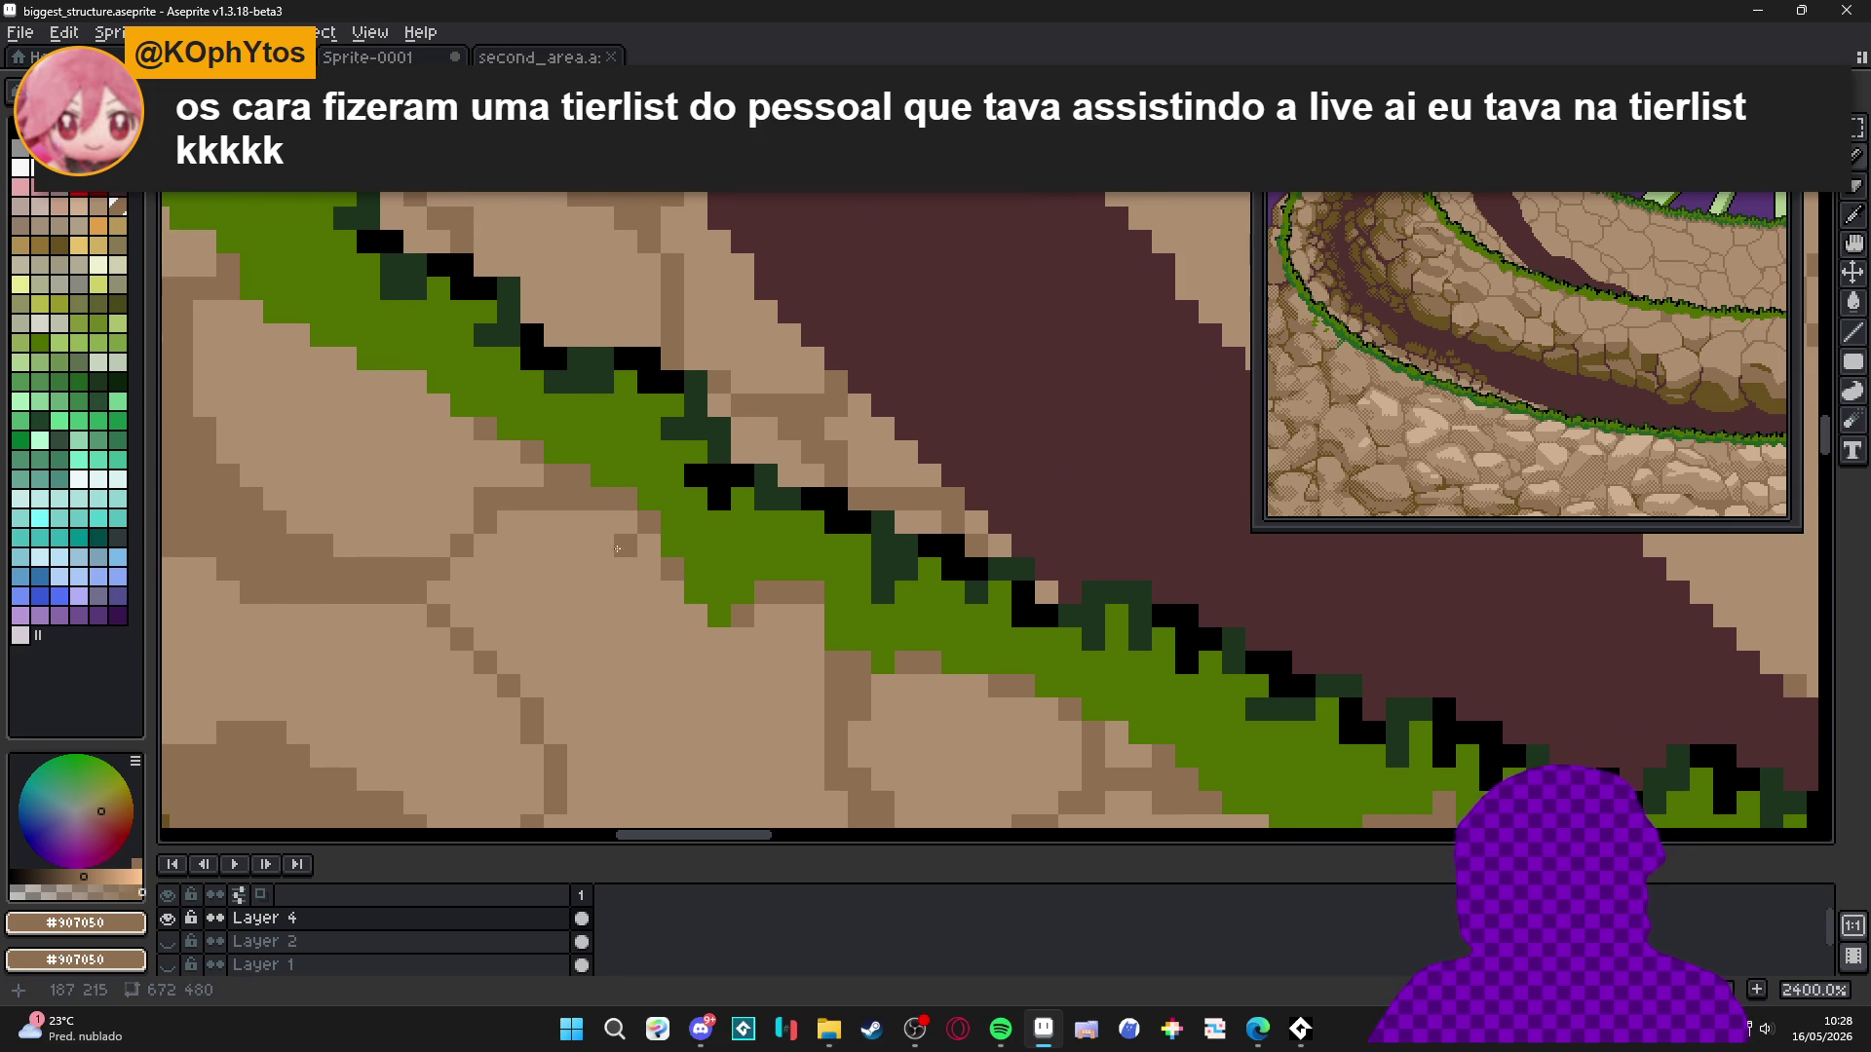
scroll(616, 549, "down", 3)
scroll(618, 495, "up", 5)
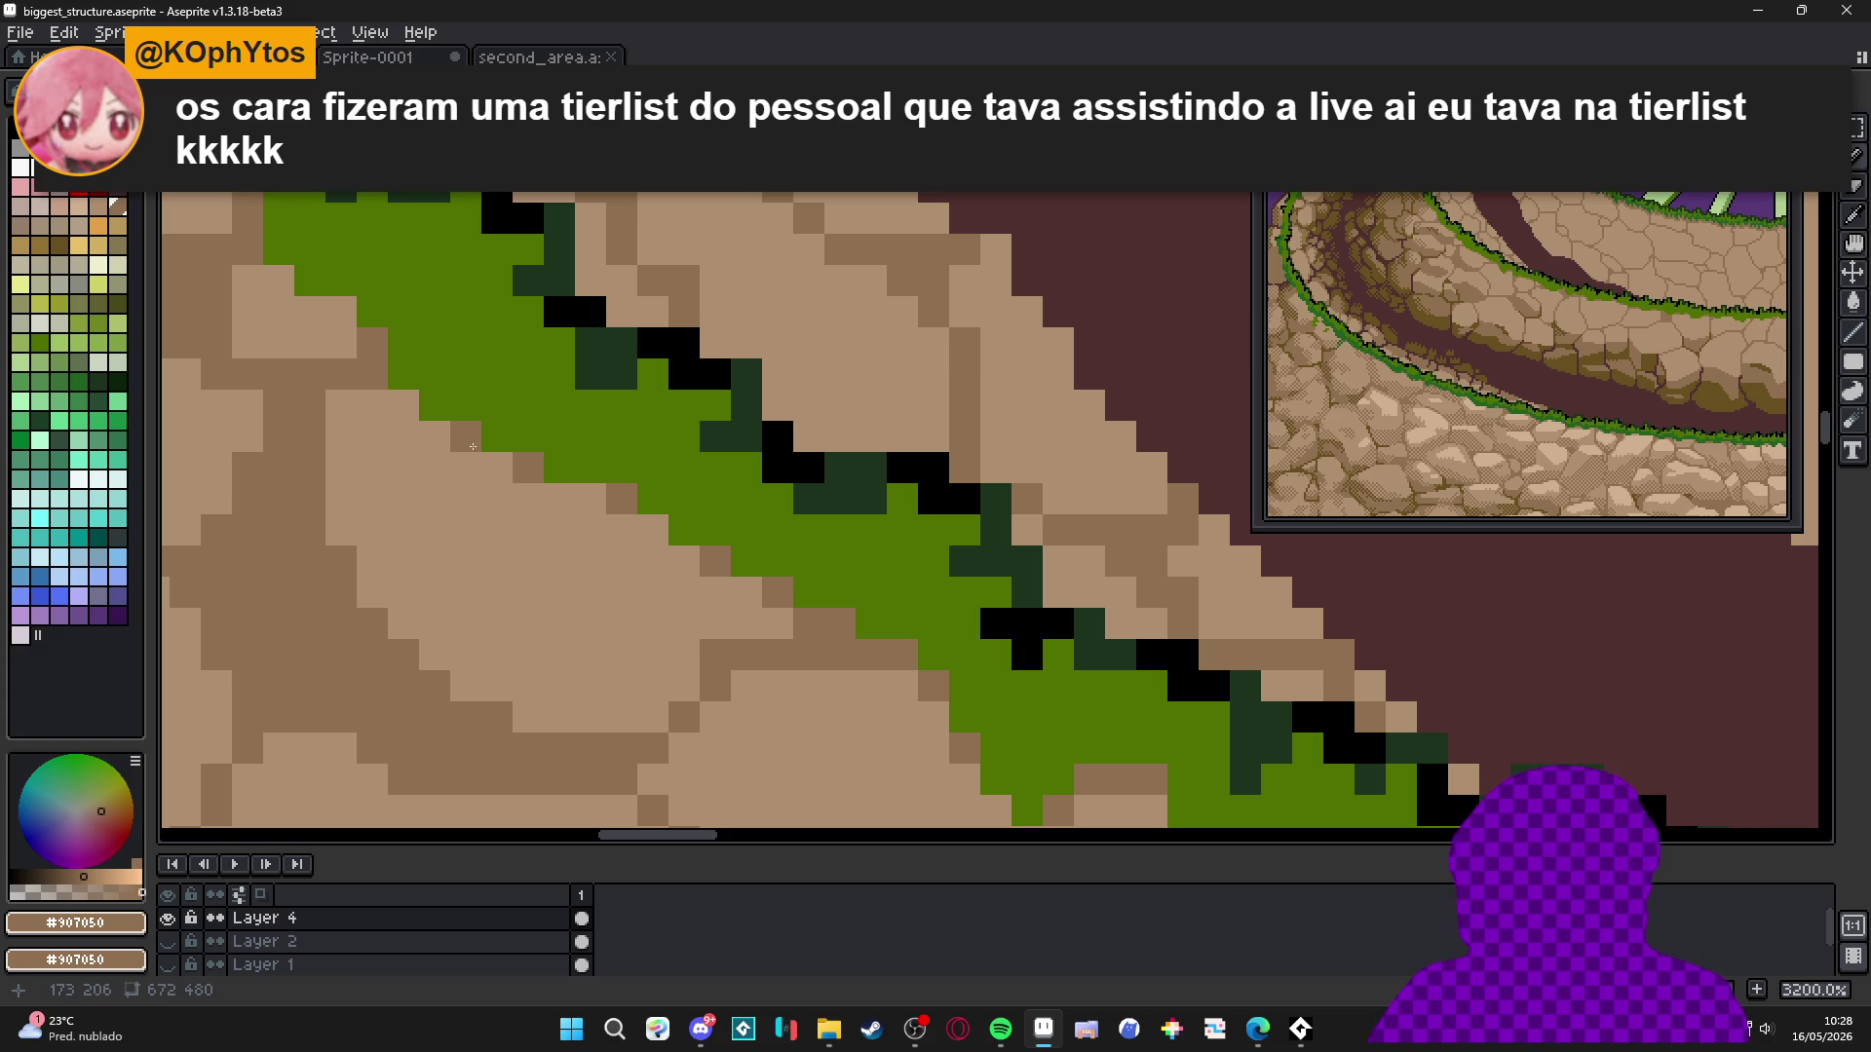
scroll(356, 405, "down", 4)
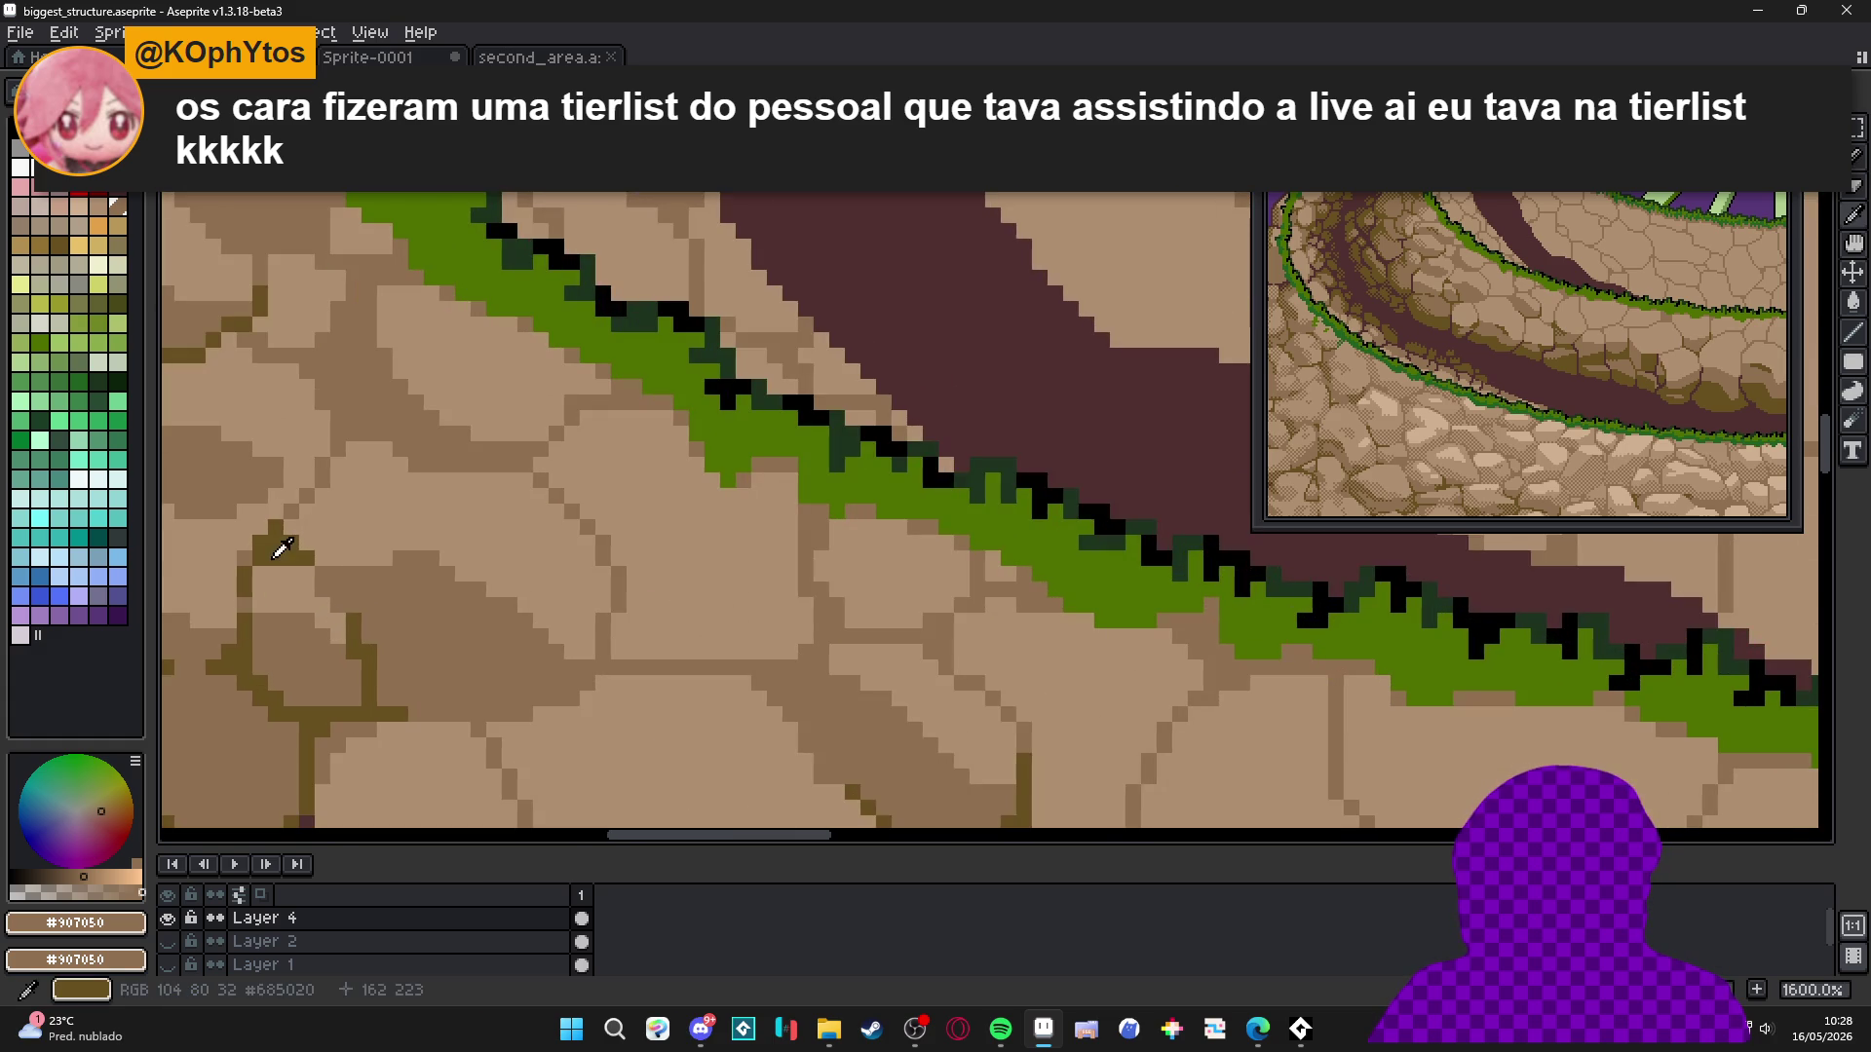
Pick dark olive #685020 and add three olive pixels to the crack.
left_click(281, 548, "alt")
scroll(282, 547, "up", 3)
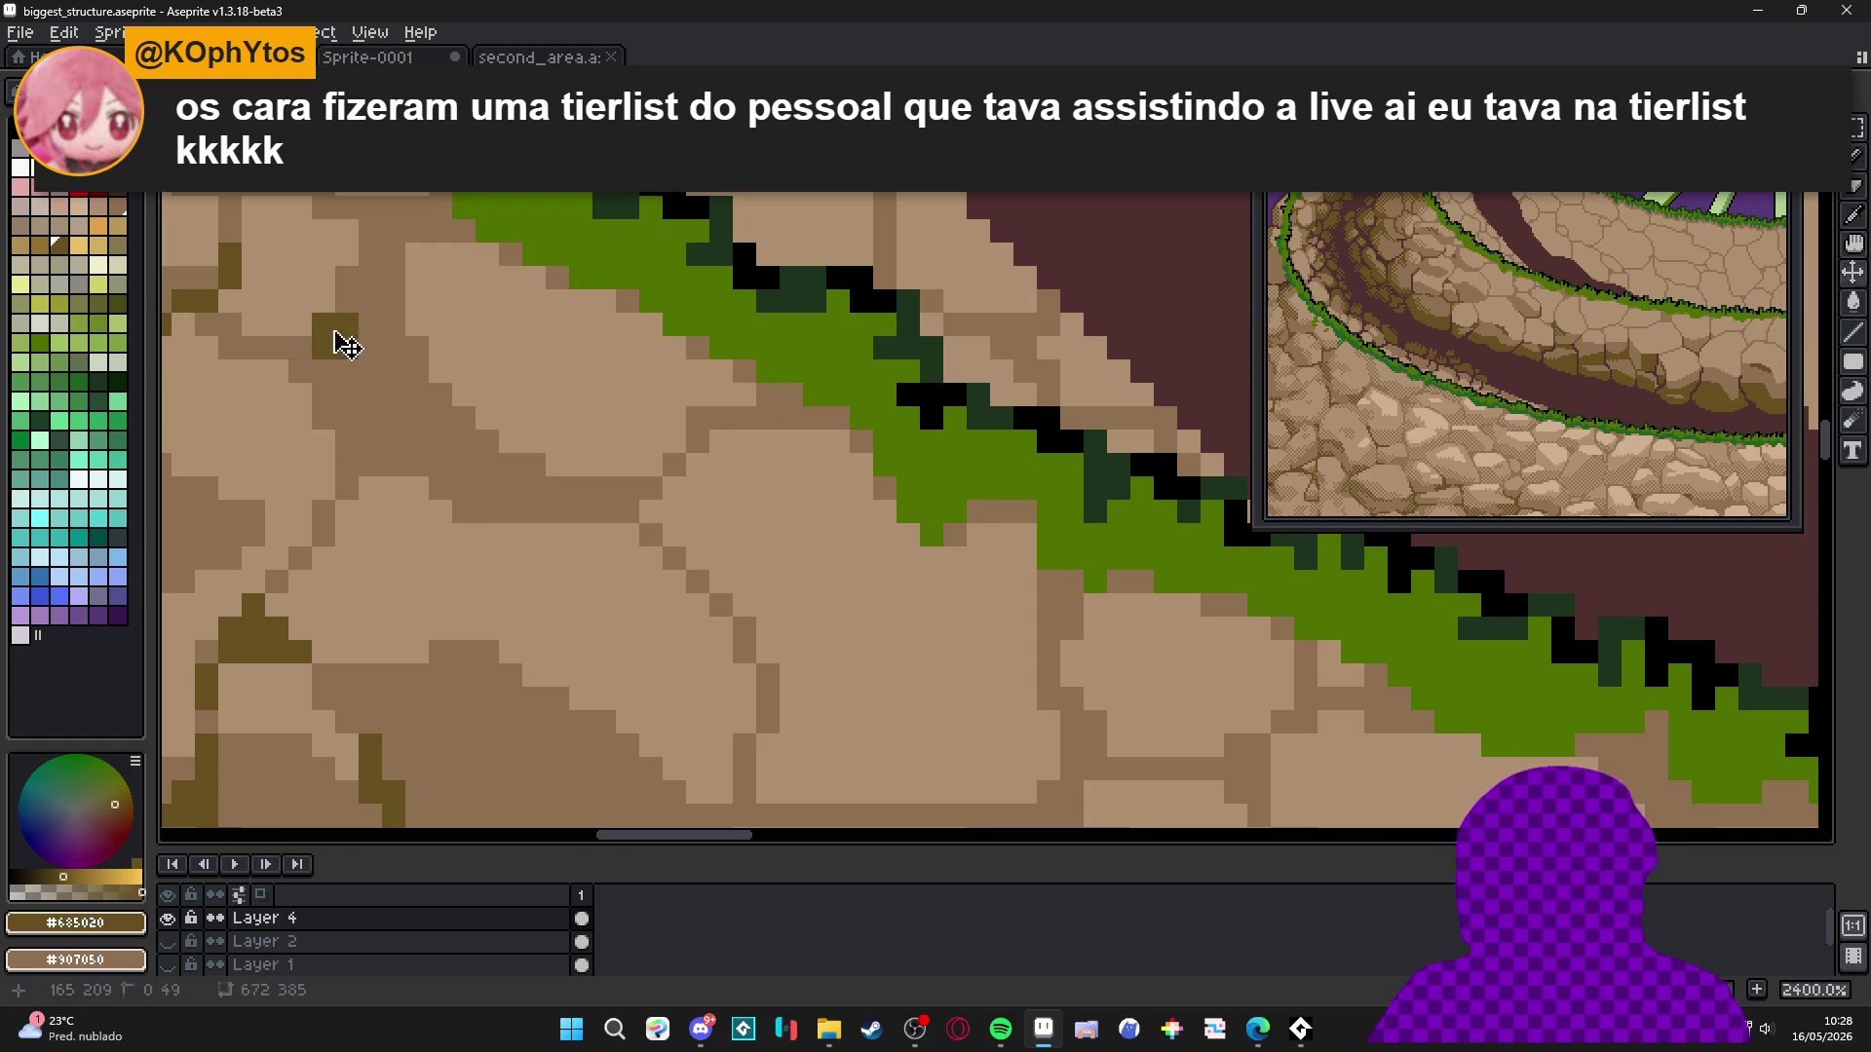
left_click(370, 255)
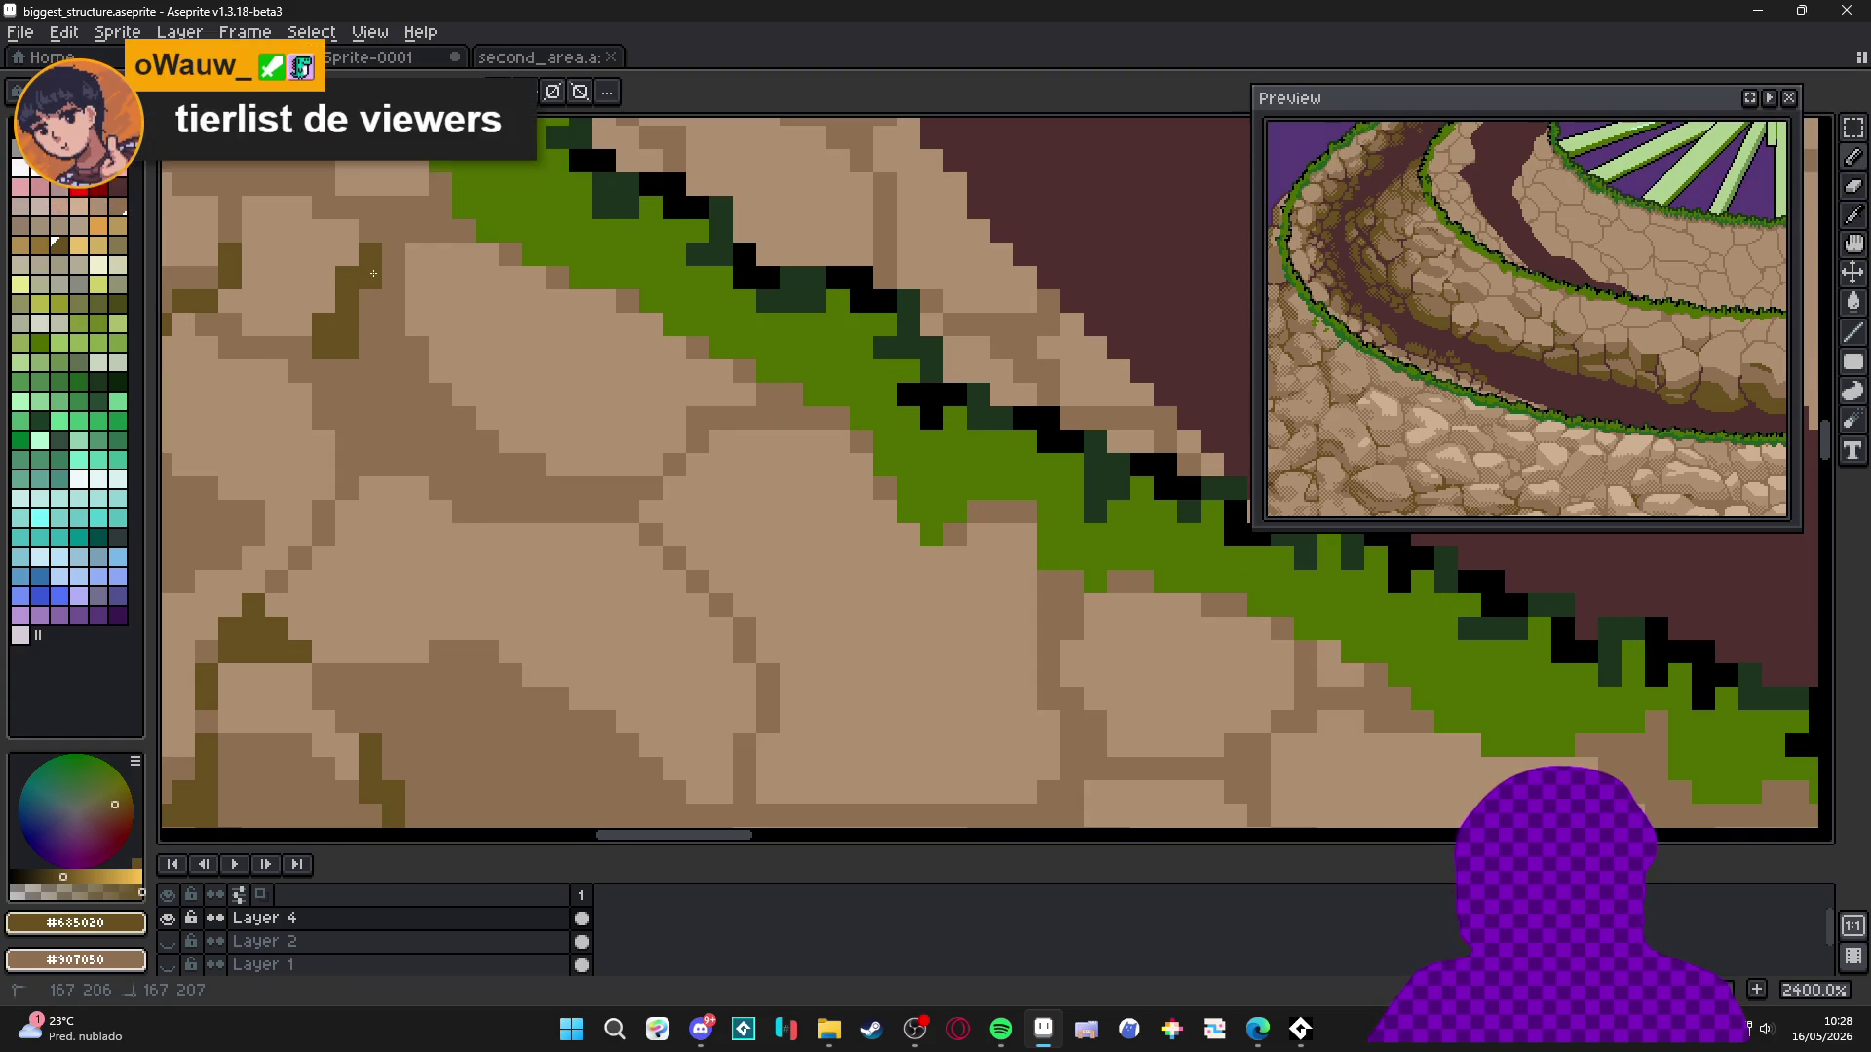
left_click_drag(370, 231, 386, 241)
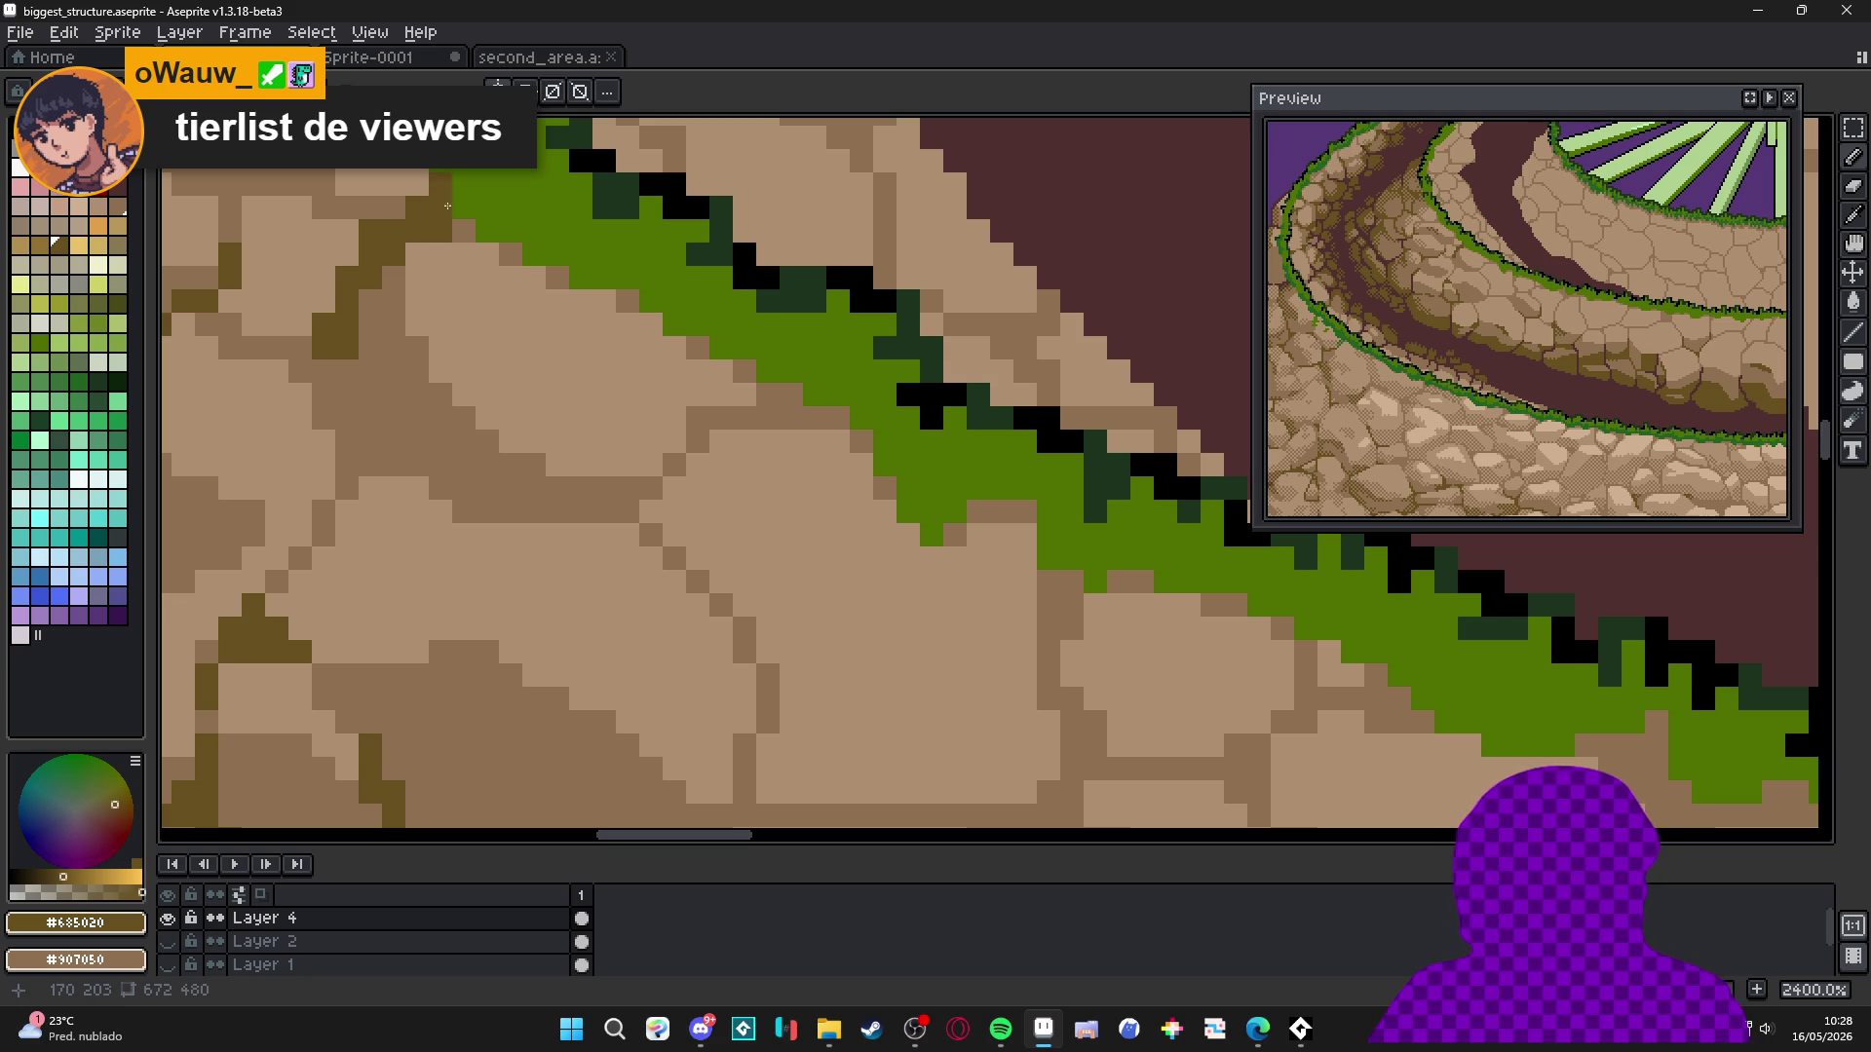
scroll(458, 266, "down", 2)
scroll(462, 268, "down", 2)
scroll(429, 285, "up", 2)
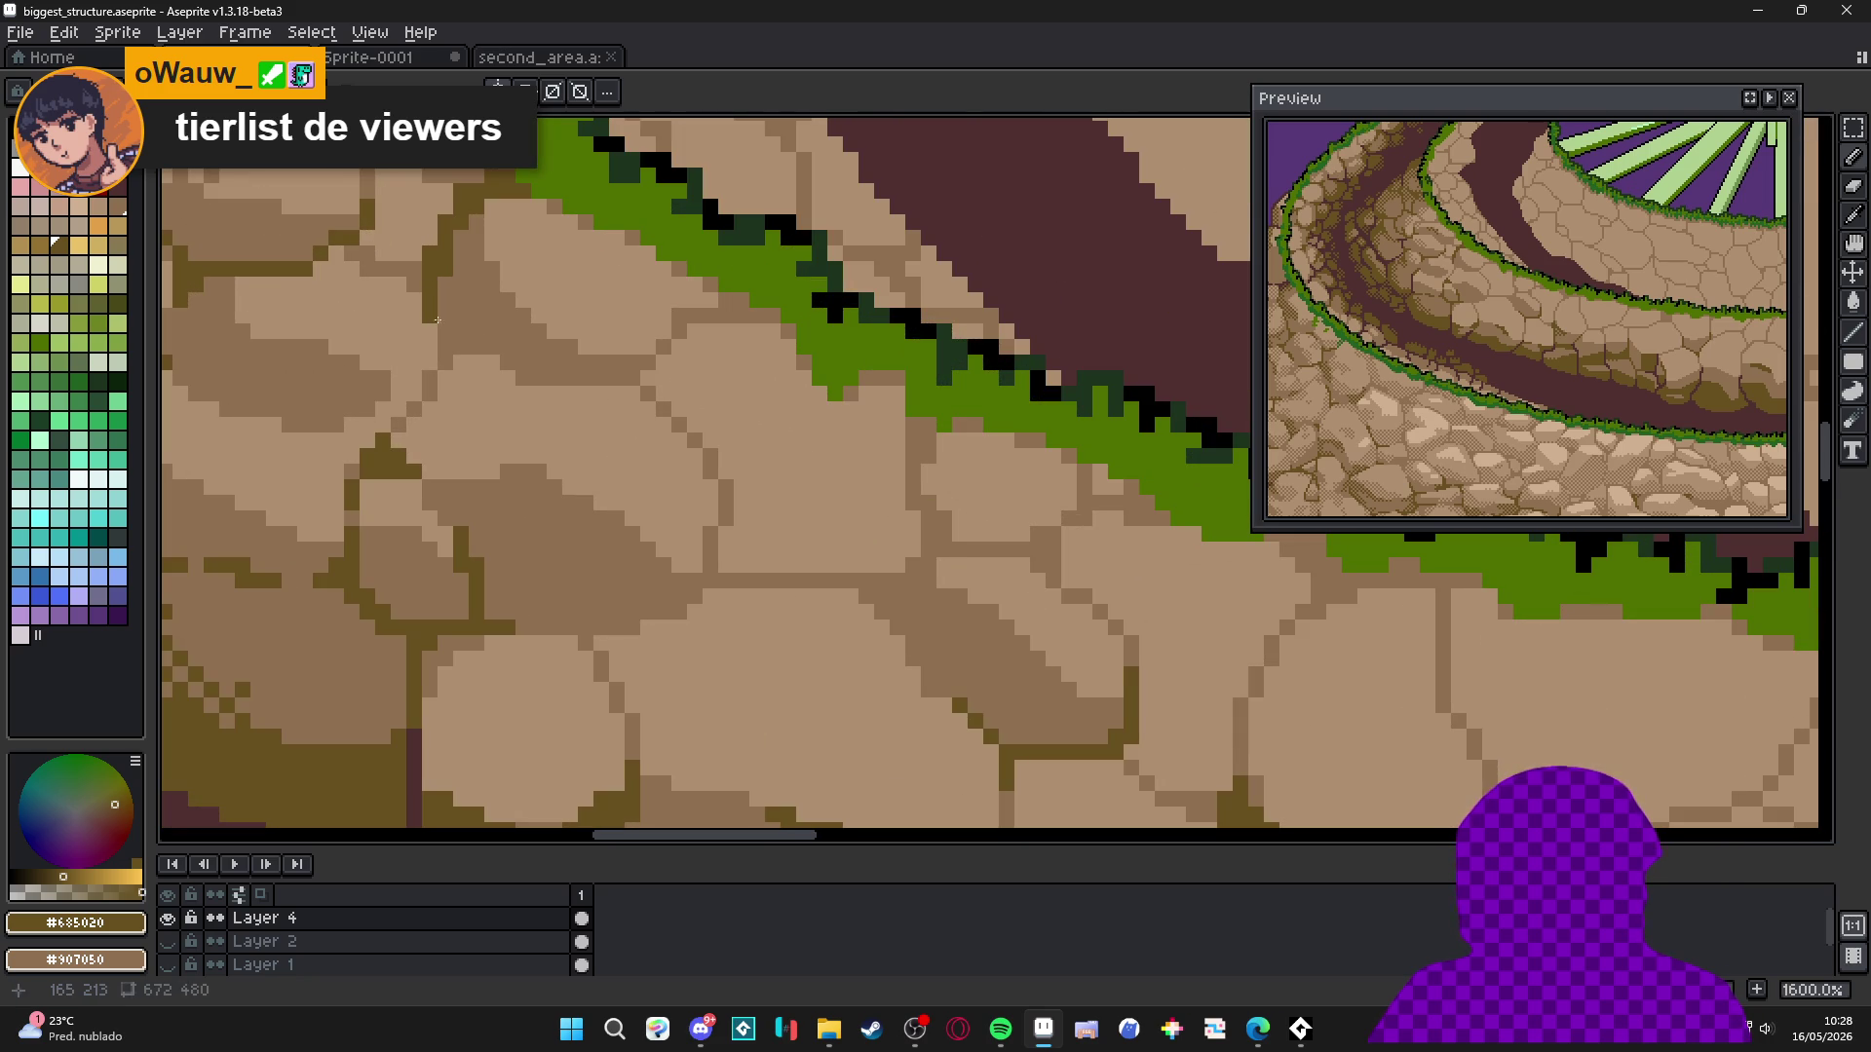
scroll(445, 328, "down", 5)
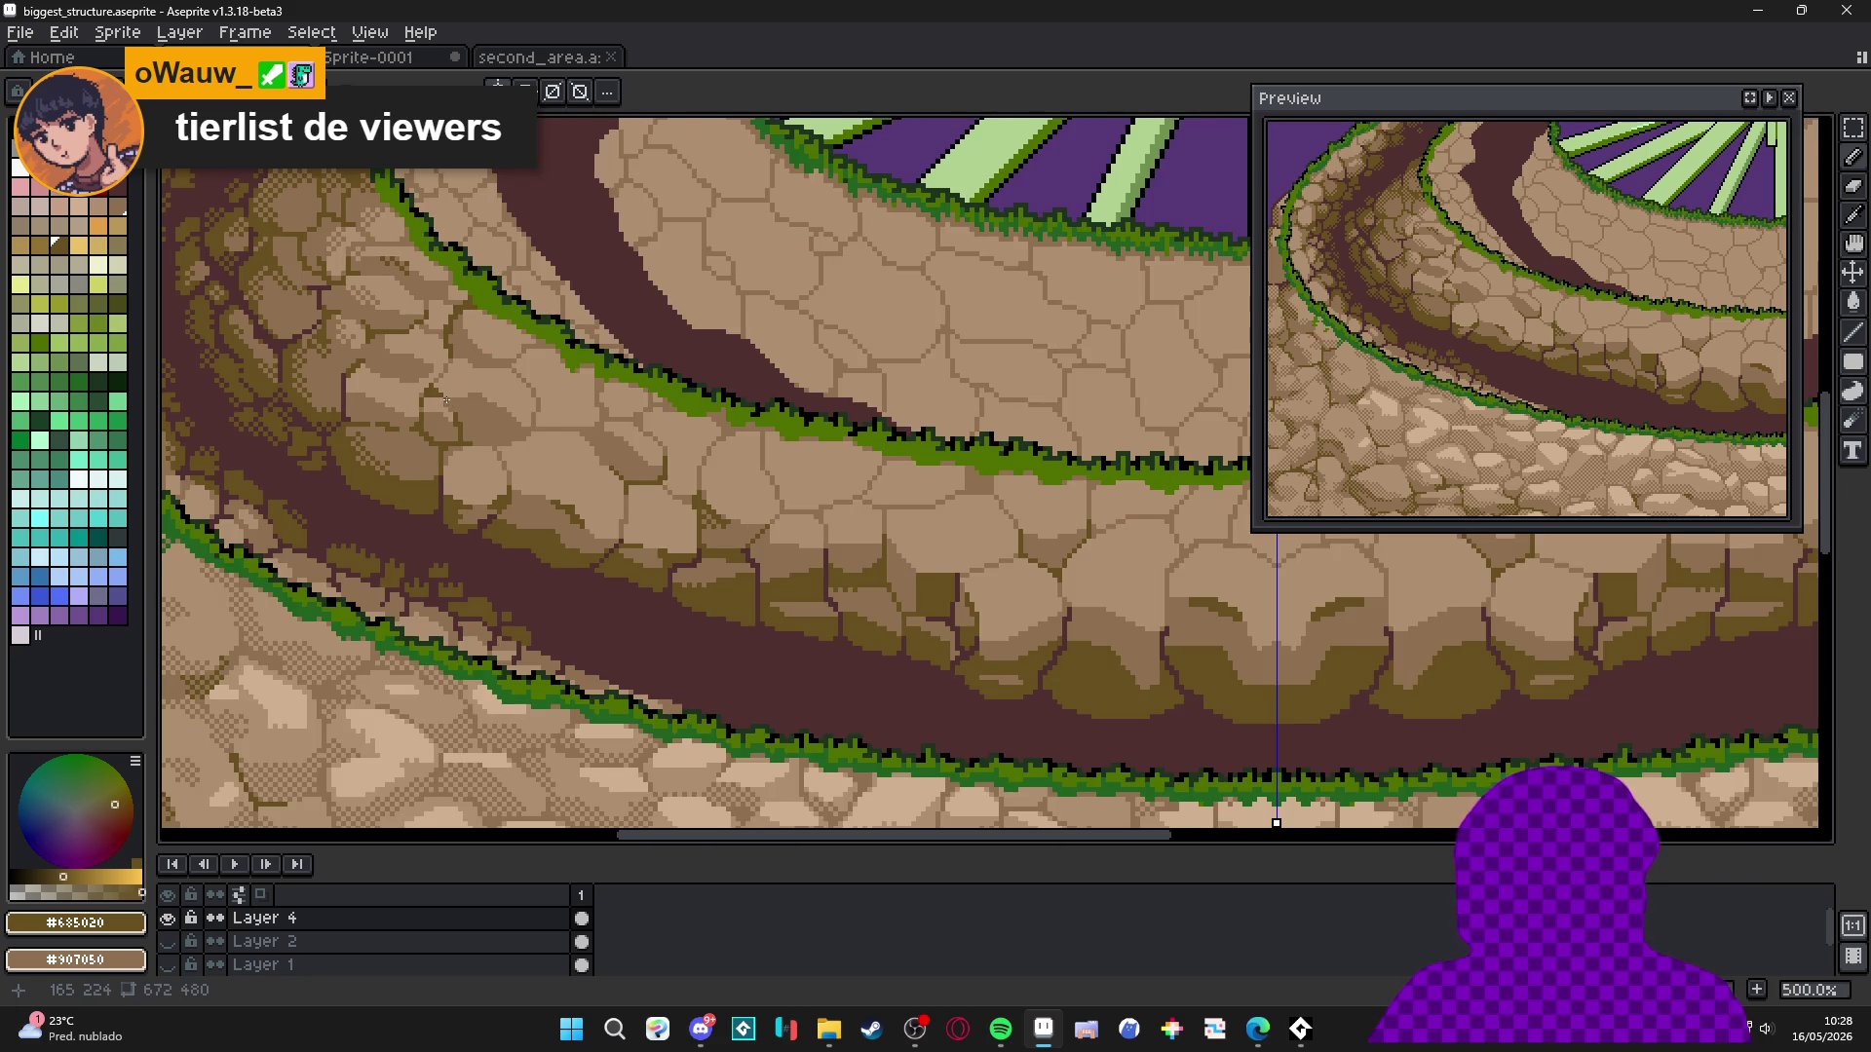
scroll(446, 399, "up", 2)
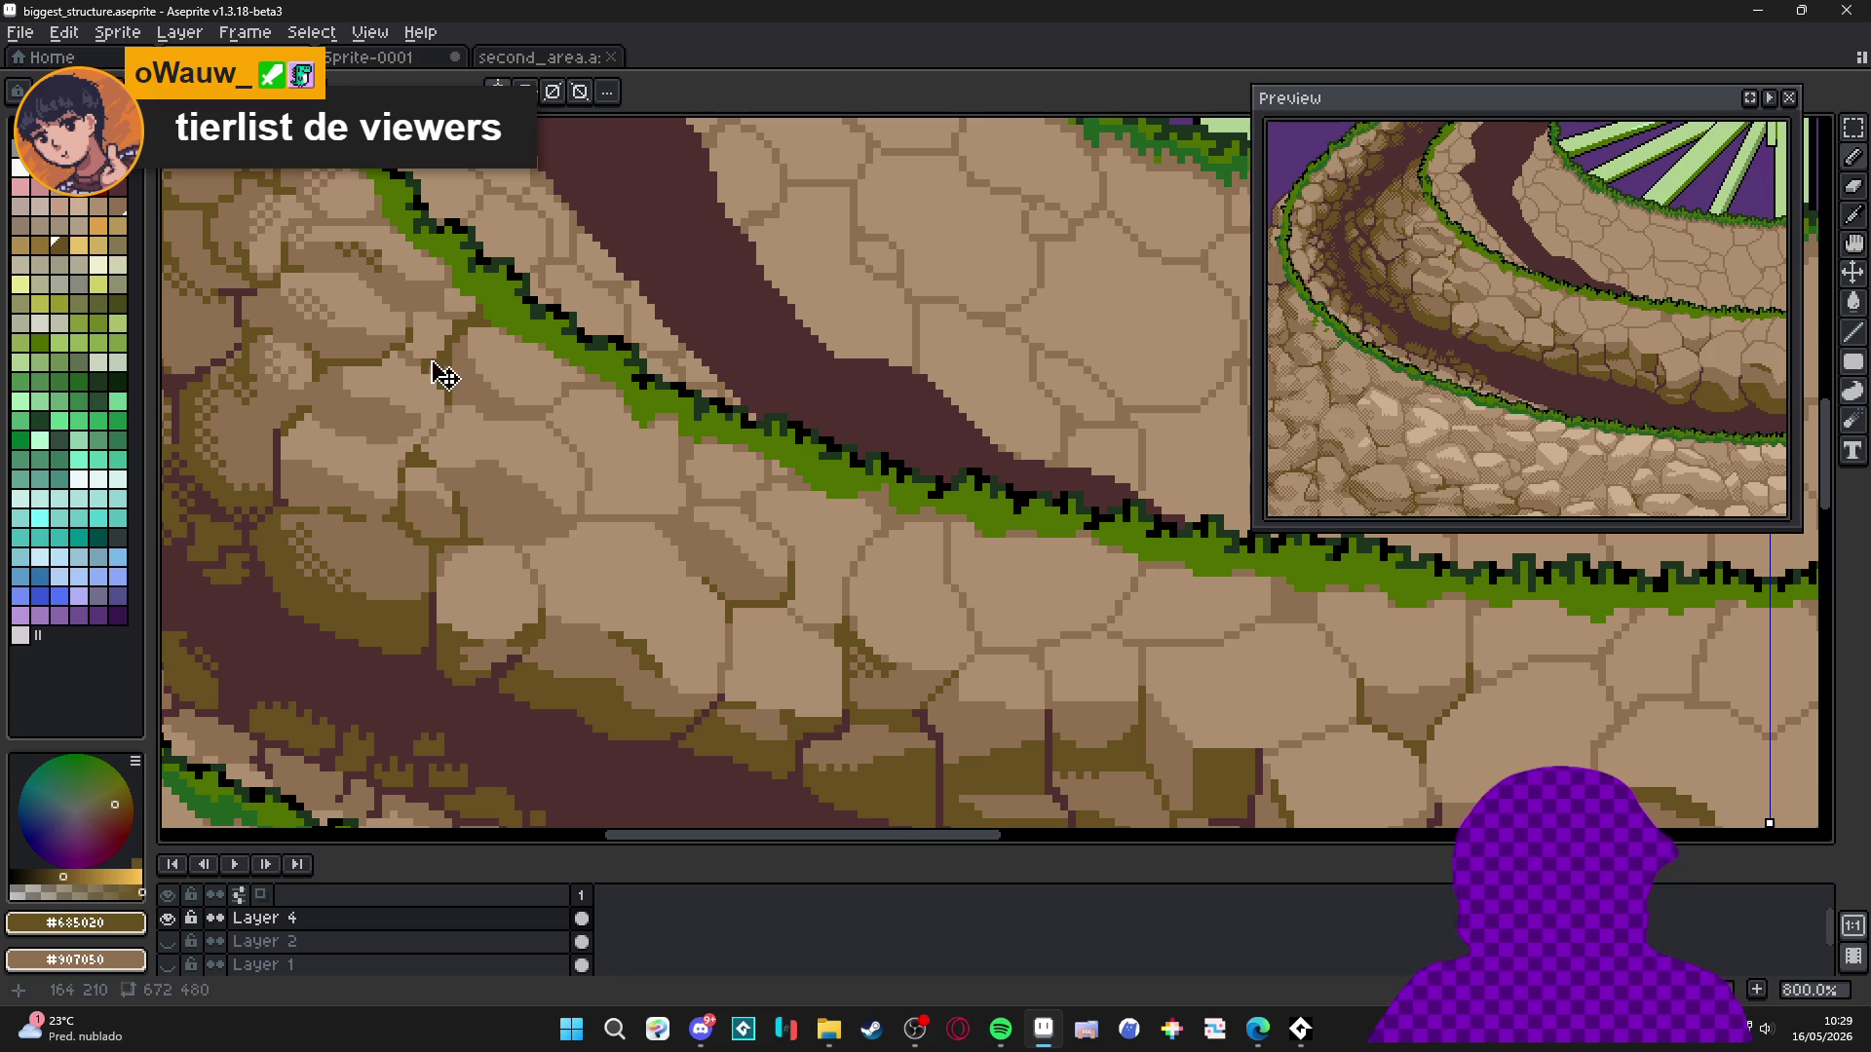
scroll(430, 356, "up", 3)
Extend the dark olive crack further upward between the stones.
left_click(429, 338, "alt")
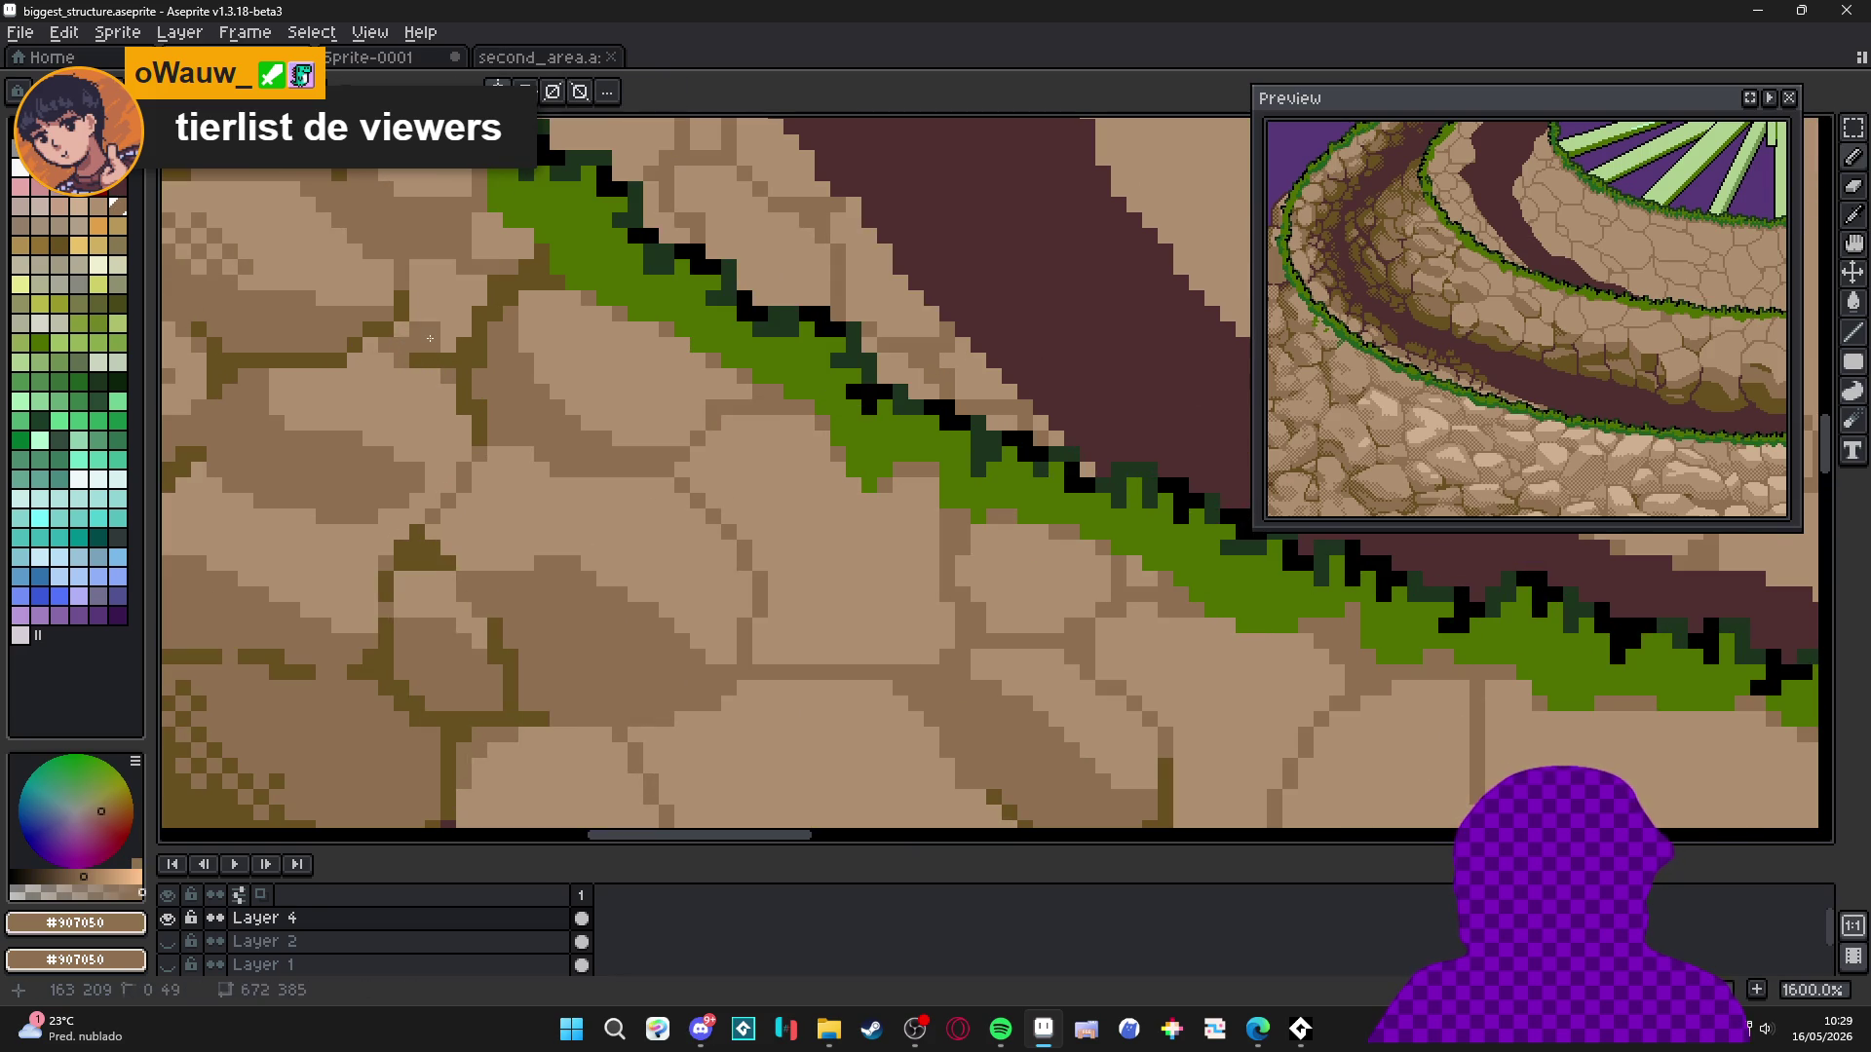
scroll(419, 336, "down", 1)
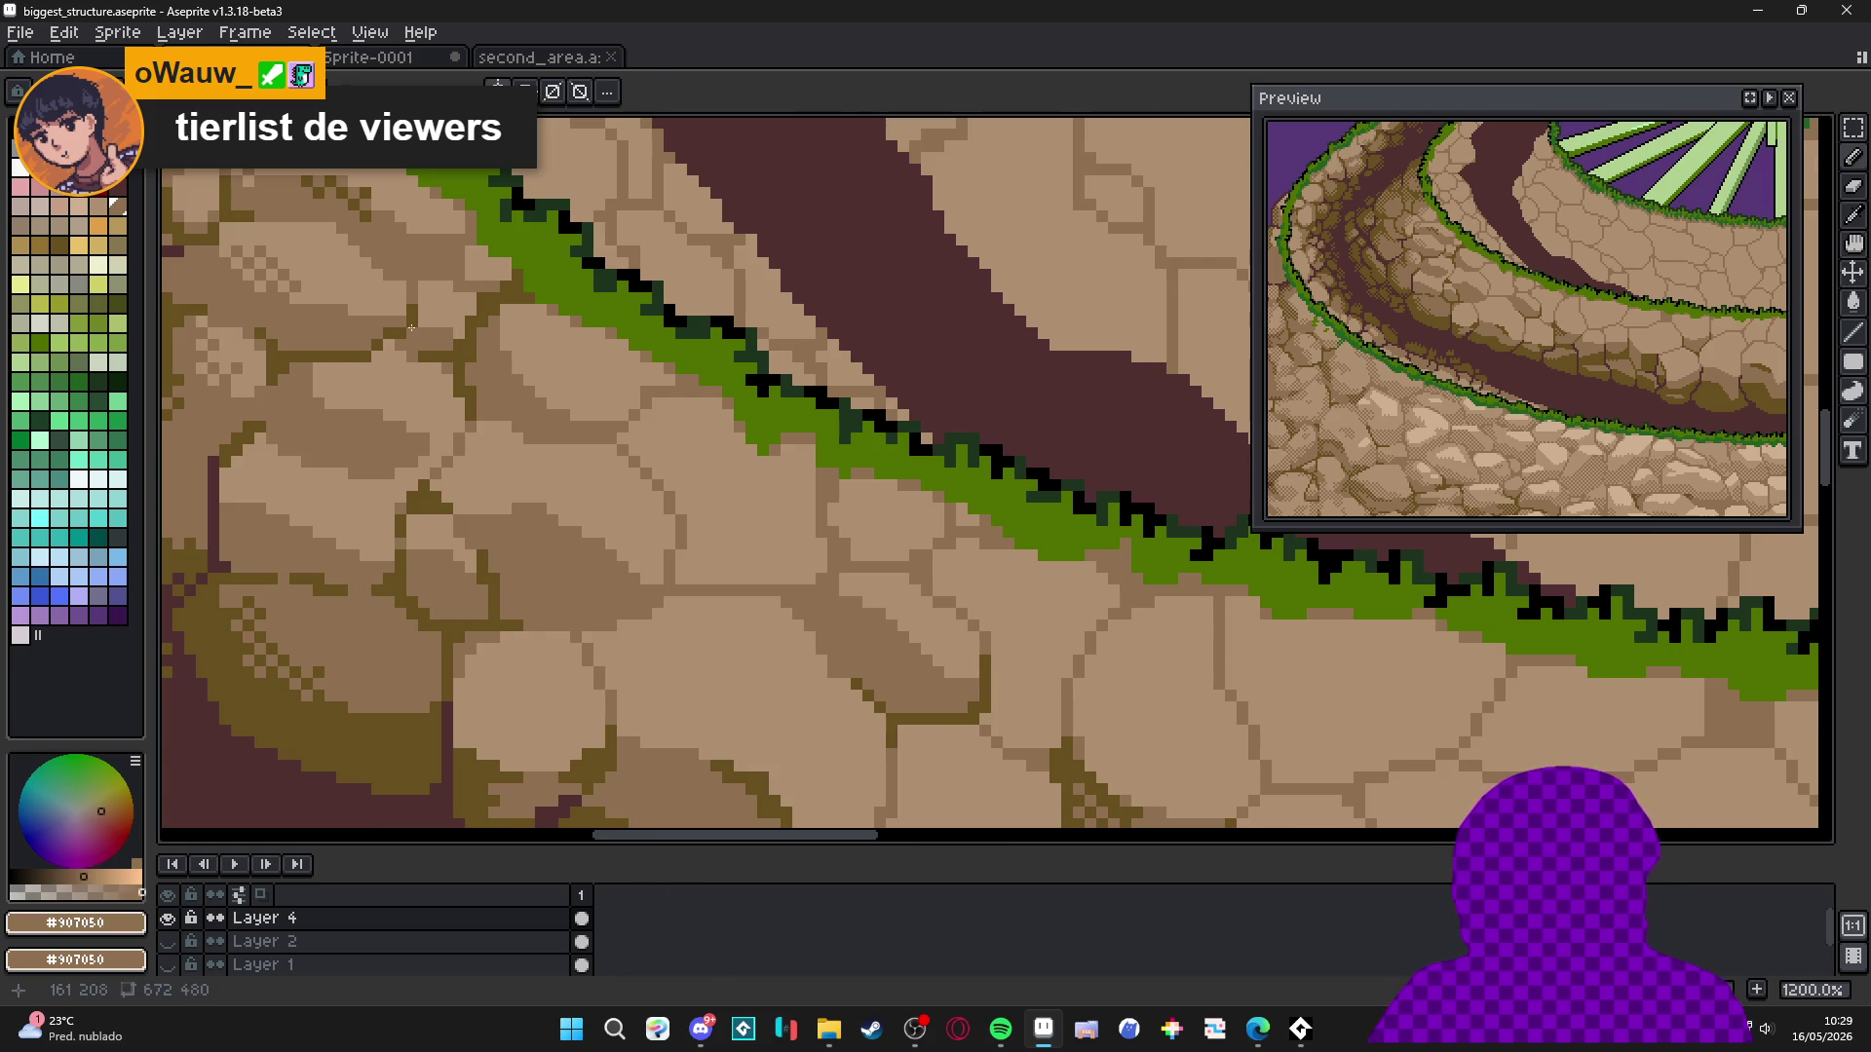
scroll(427, 312, "down", 3)
scroll(421, 292, "up", 4)
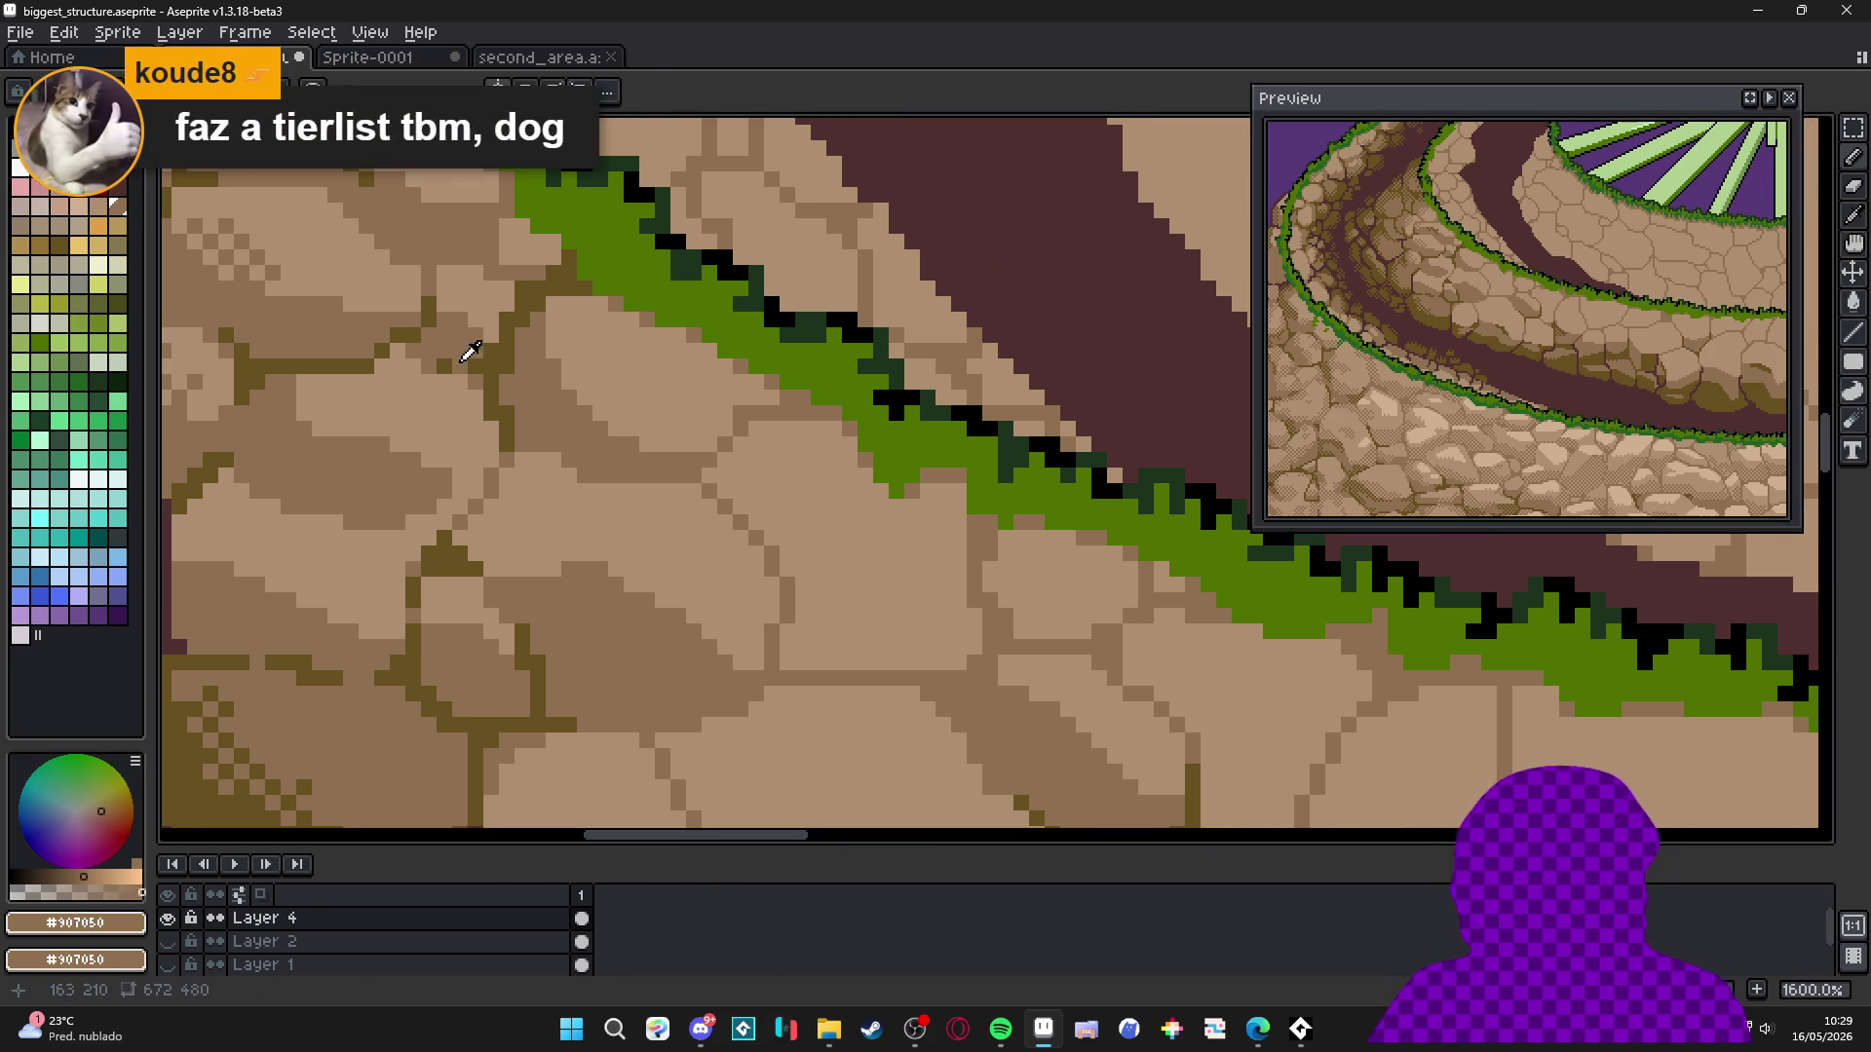
left_click(417, 276, "alt")
left_click_drag(431, 259, 413, 207)
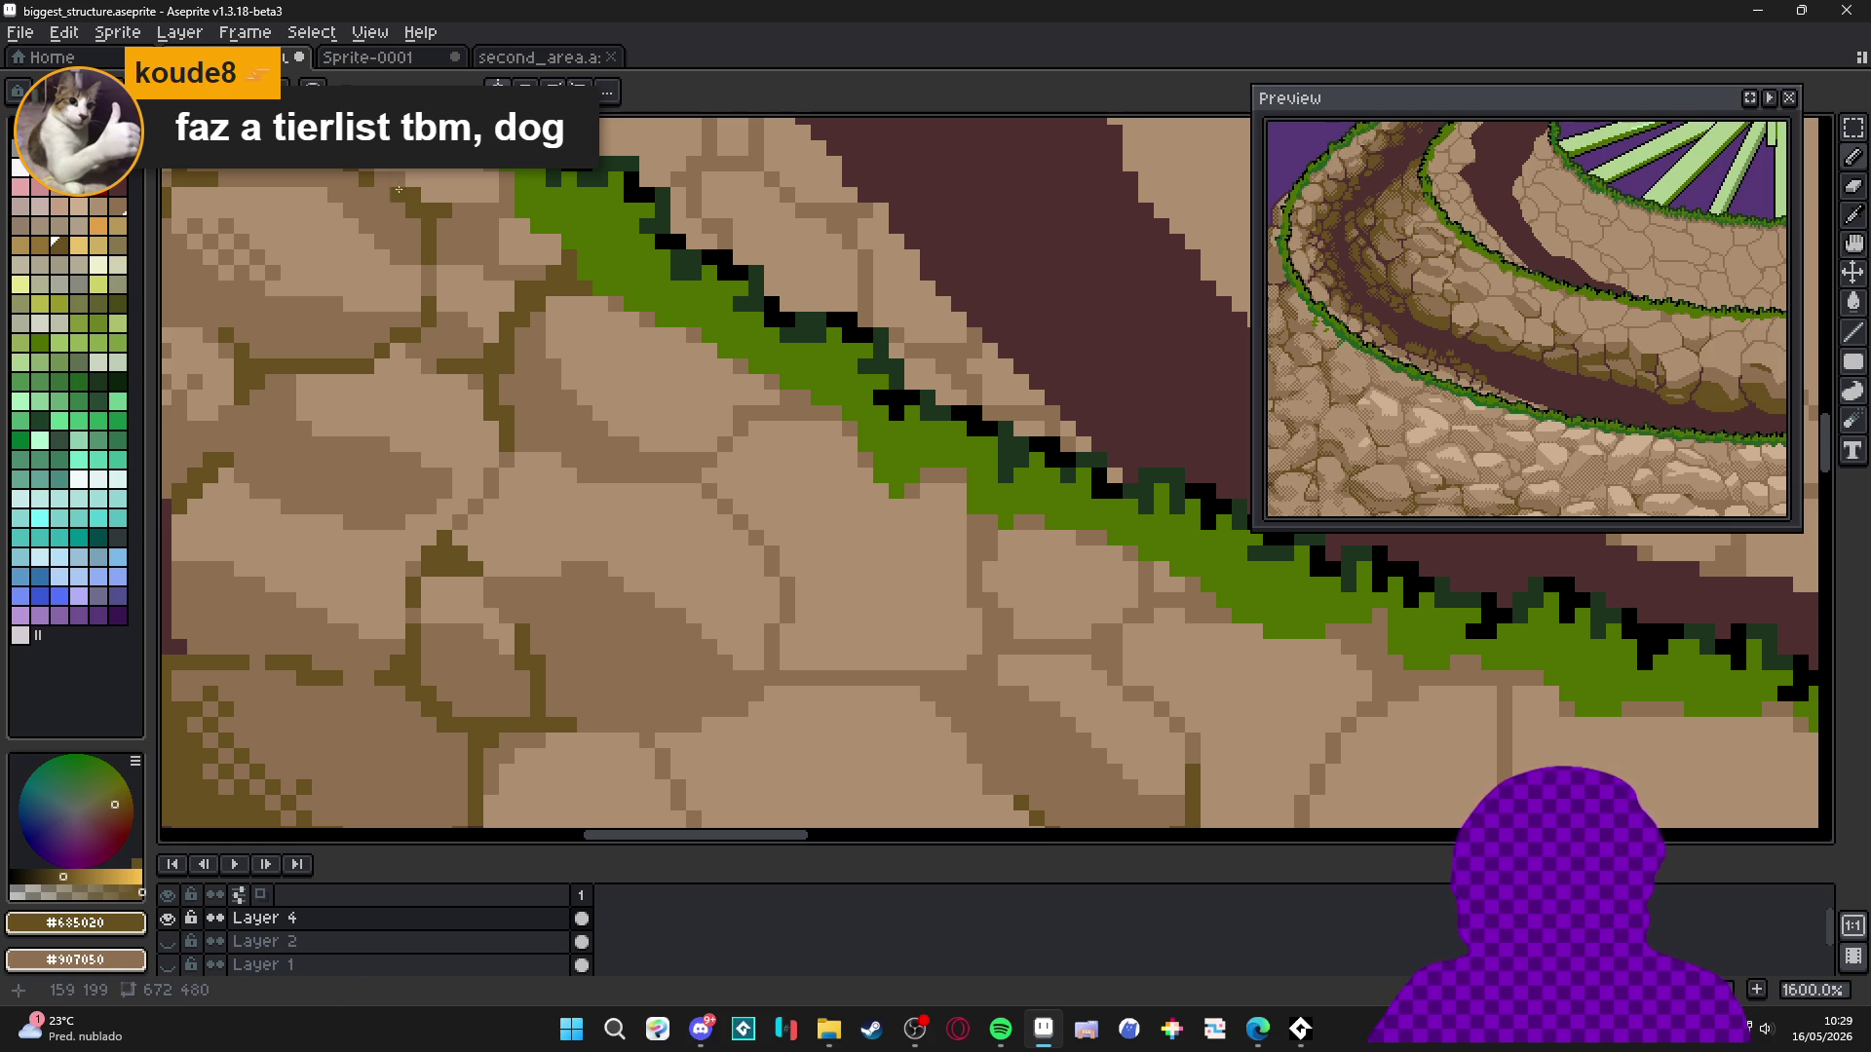
scroll(379, 182, "down", 5)
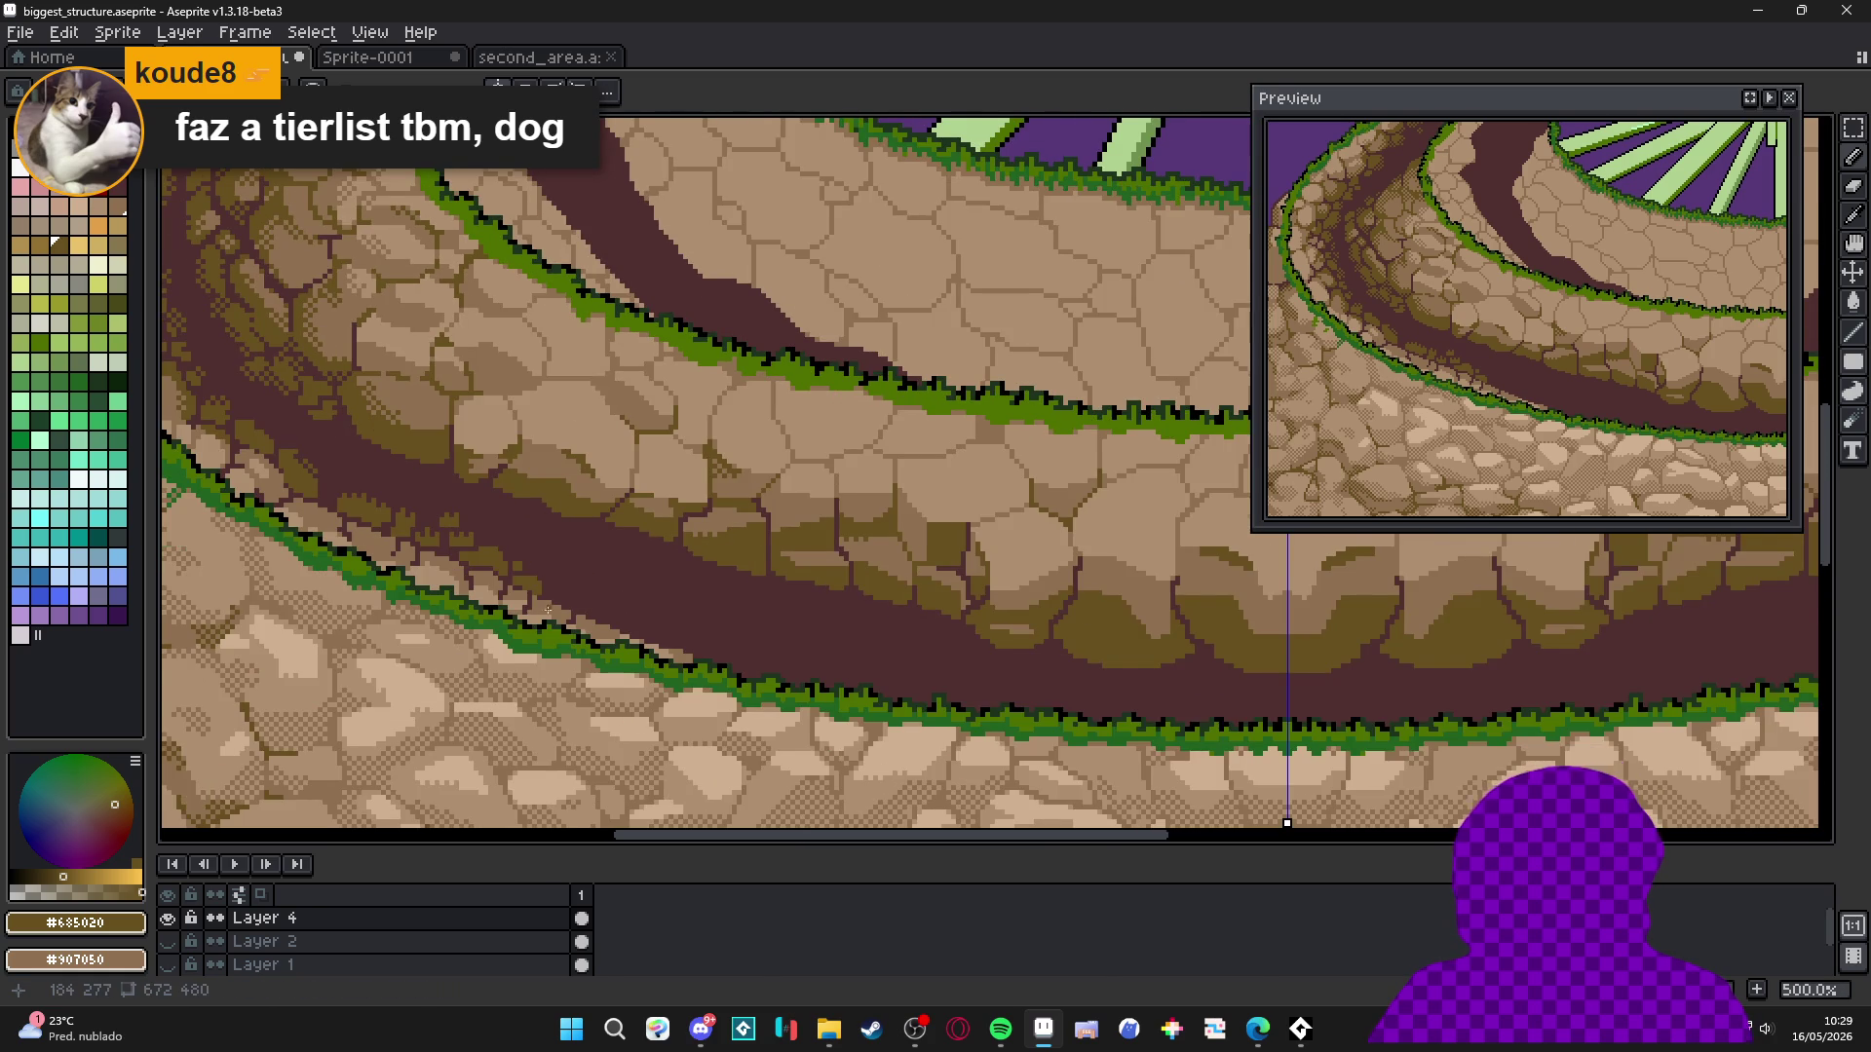
Pan across the whole plateau to review it and pick mid-brown #907050 from a stone.
left_click_drag(544, 597, 599, 729)
scroll(461, 500, "down", 2)
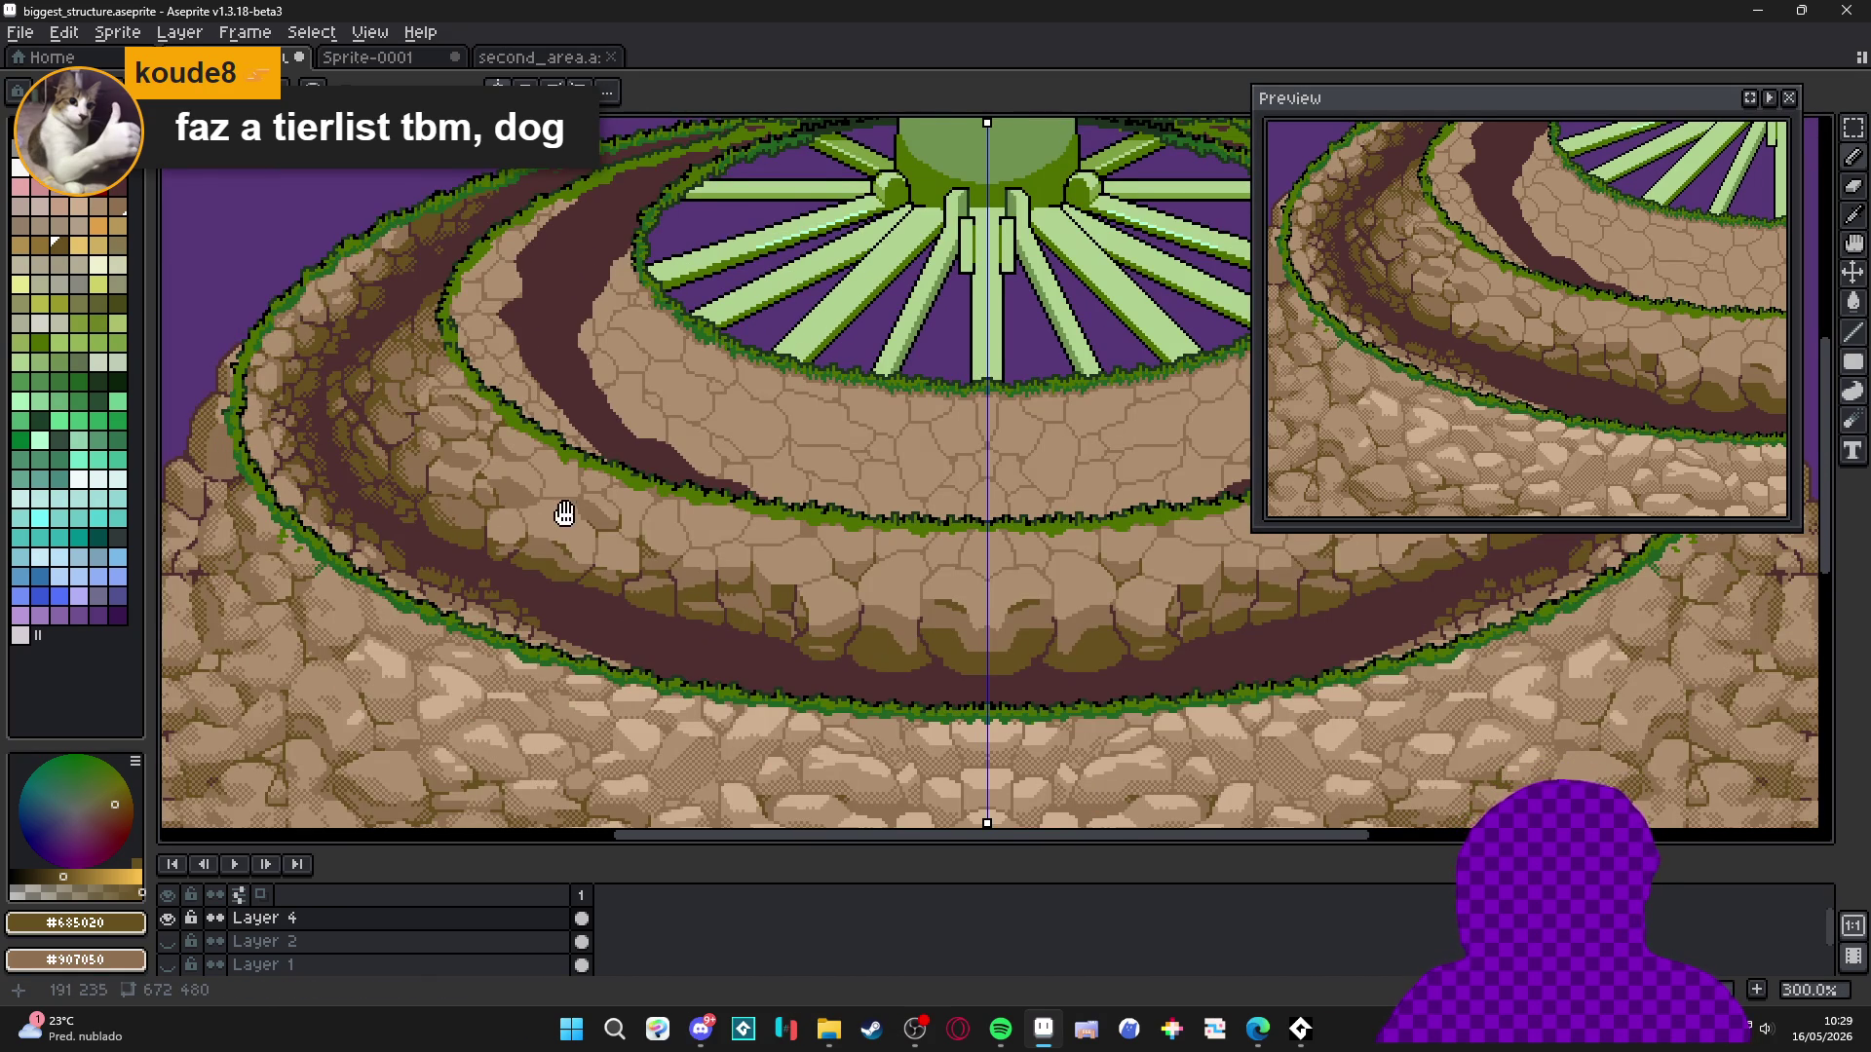
scroll(570, 517, "up", 2)
mouse_move(712, 429)
left_mouse_down()
mouse_move(631, 551)
mouse_move(716, 575)
left_mouse_up()
scroll(692, 594, "up", 3)
left_click(684, 614, "alt")
scroll(684, 614, "down", 3)
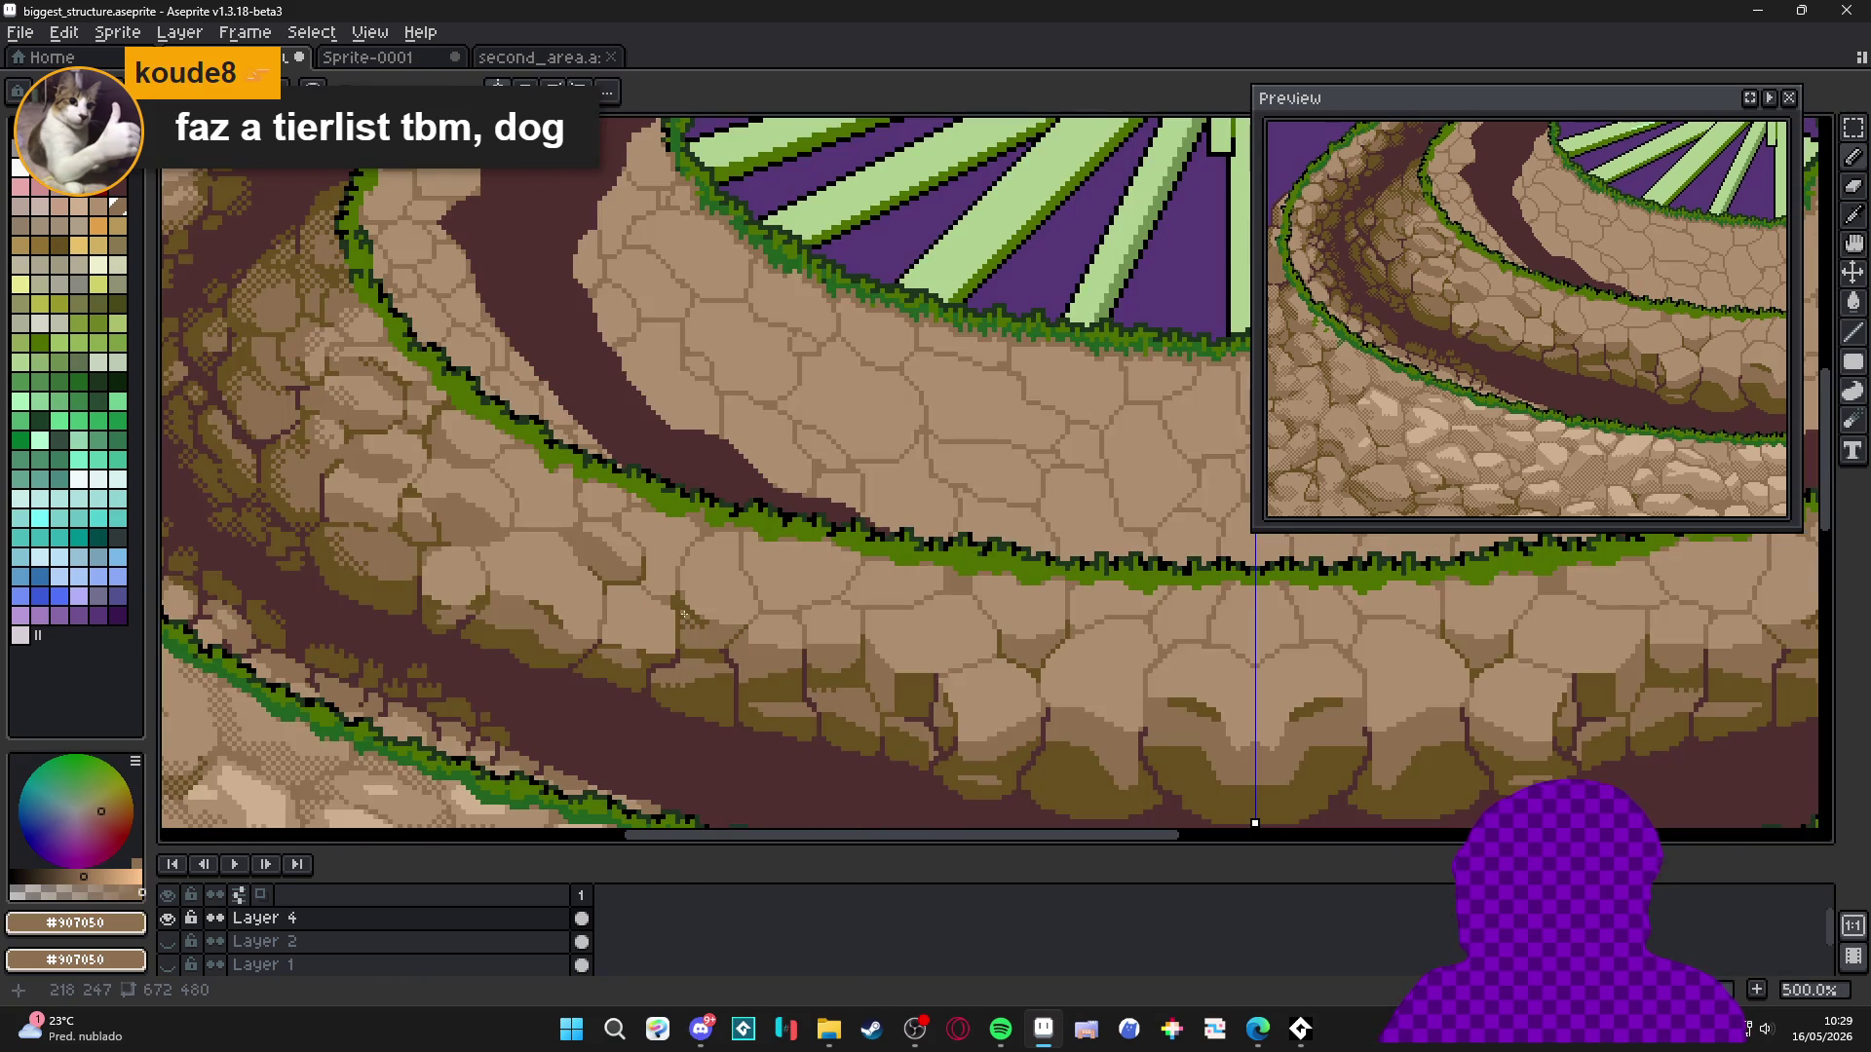
scroll(685, 614, "down", 2)
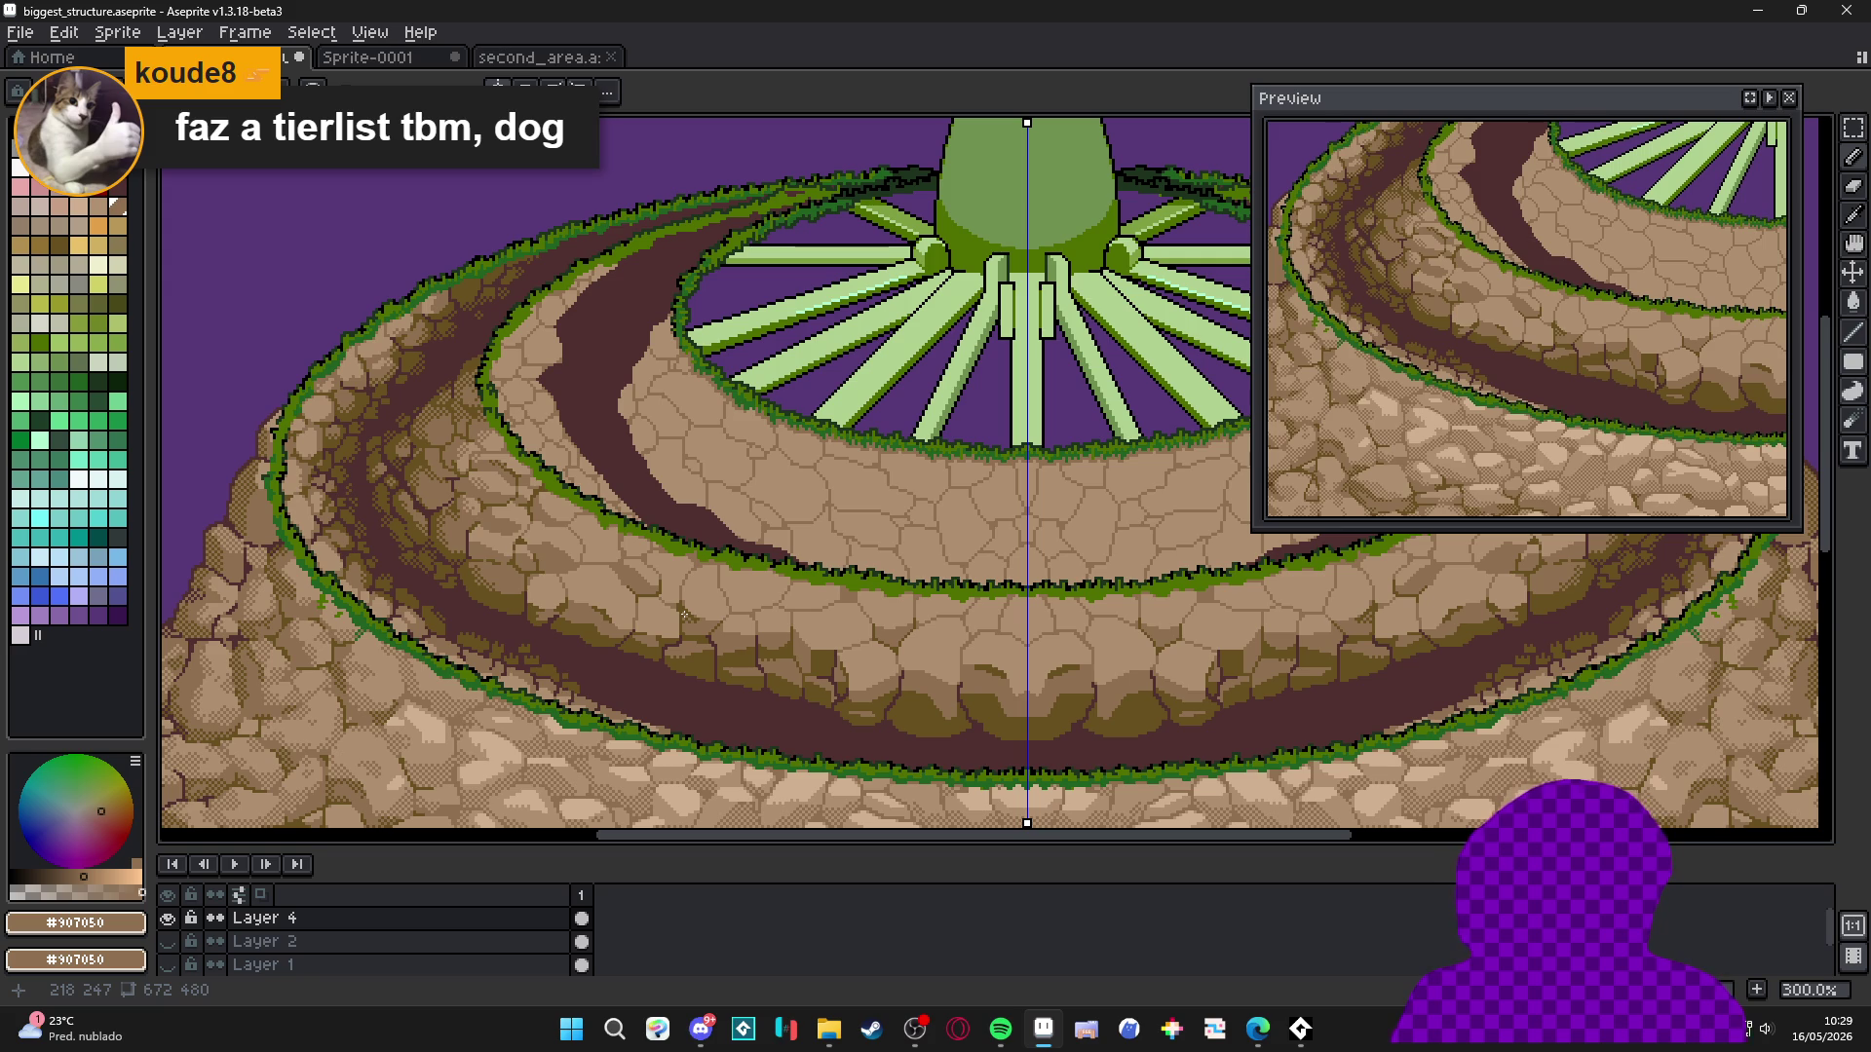
scroll(684, 614, "down", 1)
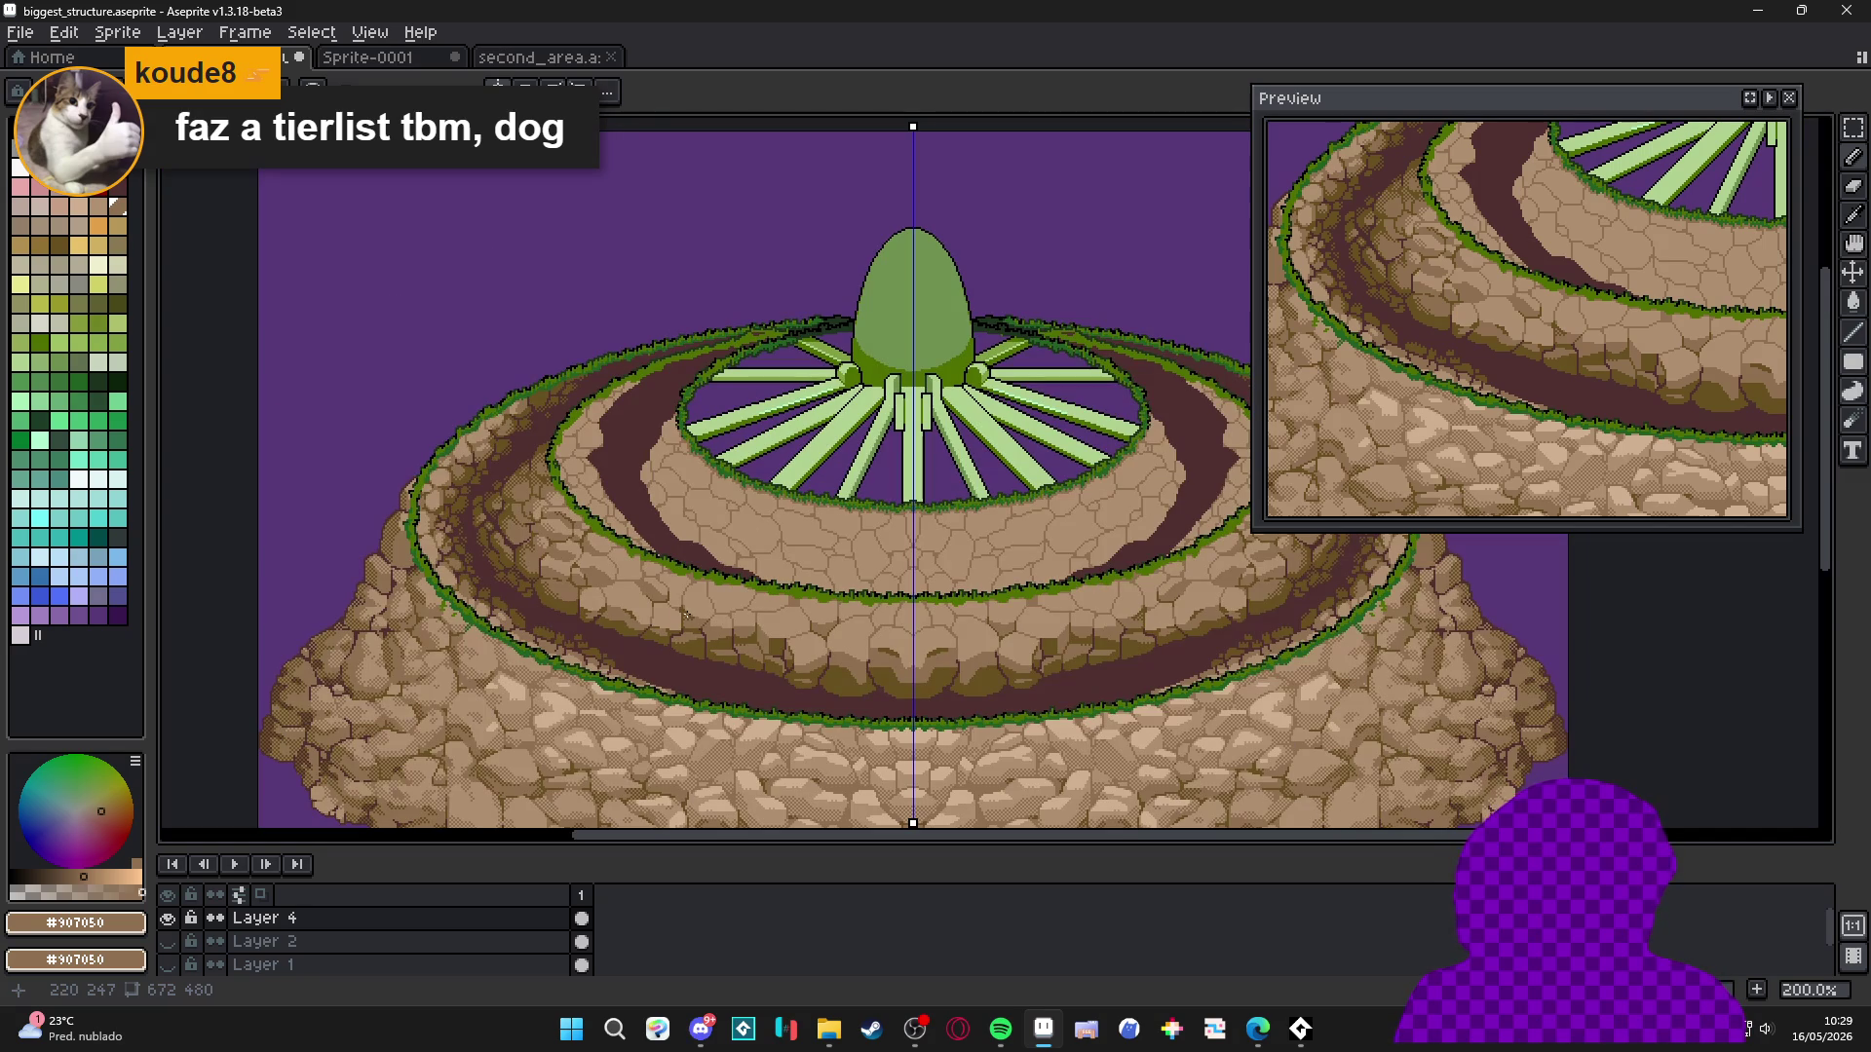
mouse_move(685, 614)
left_mouse_down()
mouse_move(647, 517)
mouse_move(629, 539)
left_mouse_up()
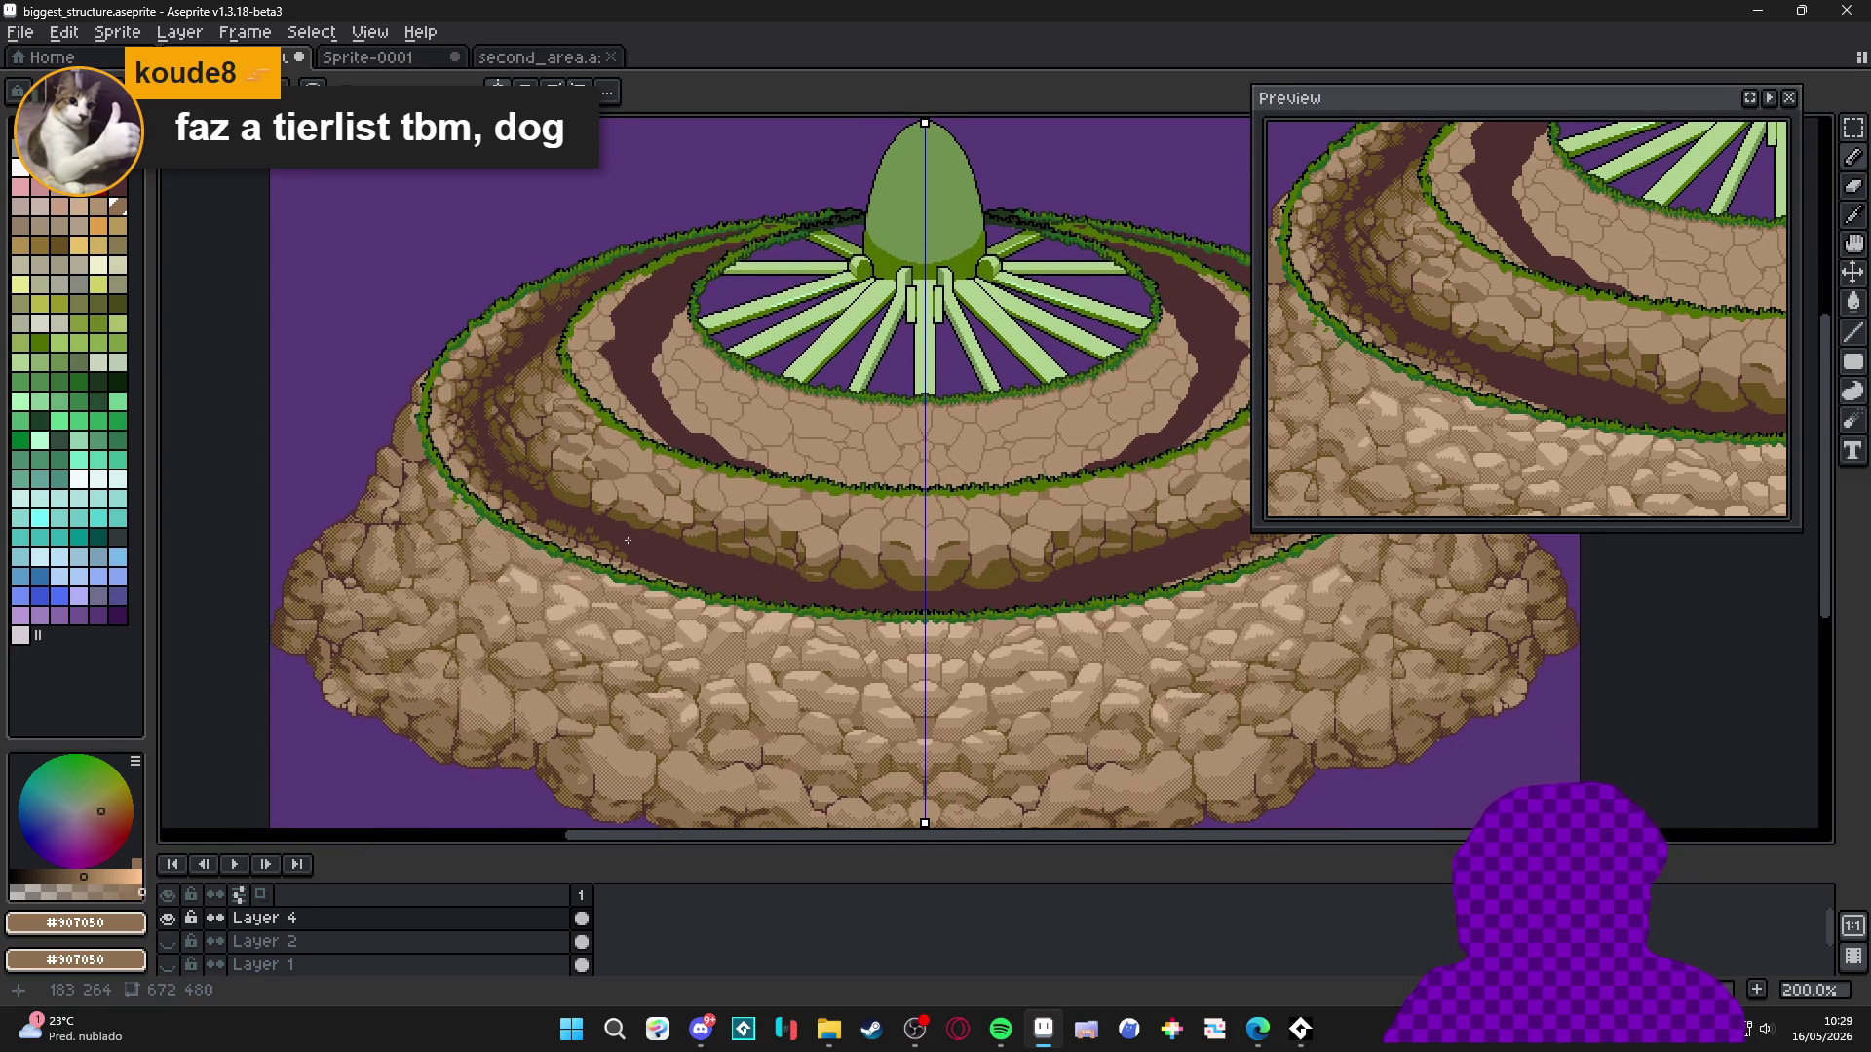
scroll(664, 678, "up", 8)
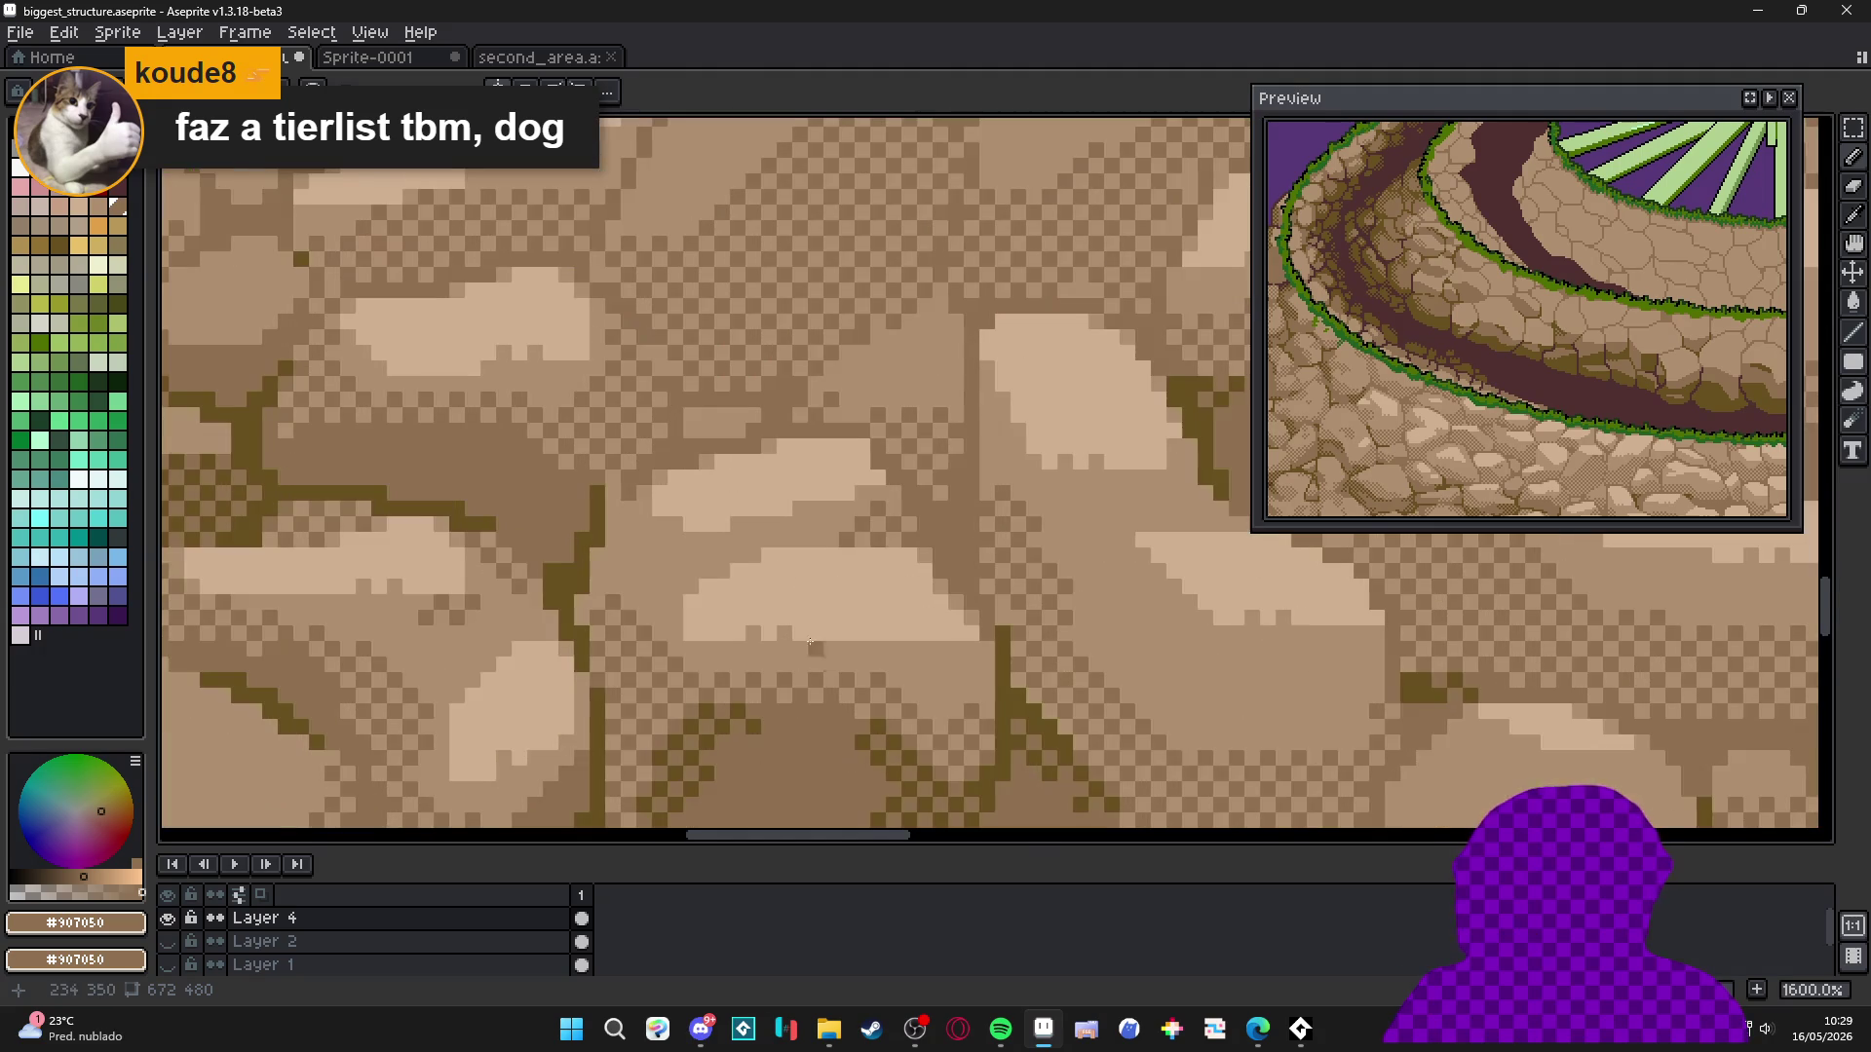
Select a 2x2 stone patch and place two lighter highlight pixels diagonally on the stone.
scroll(676, 445, "up", 3)
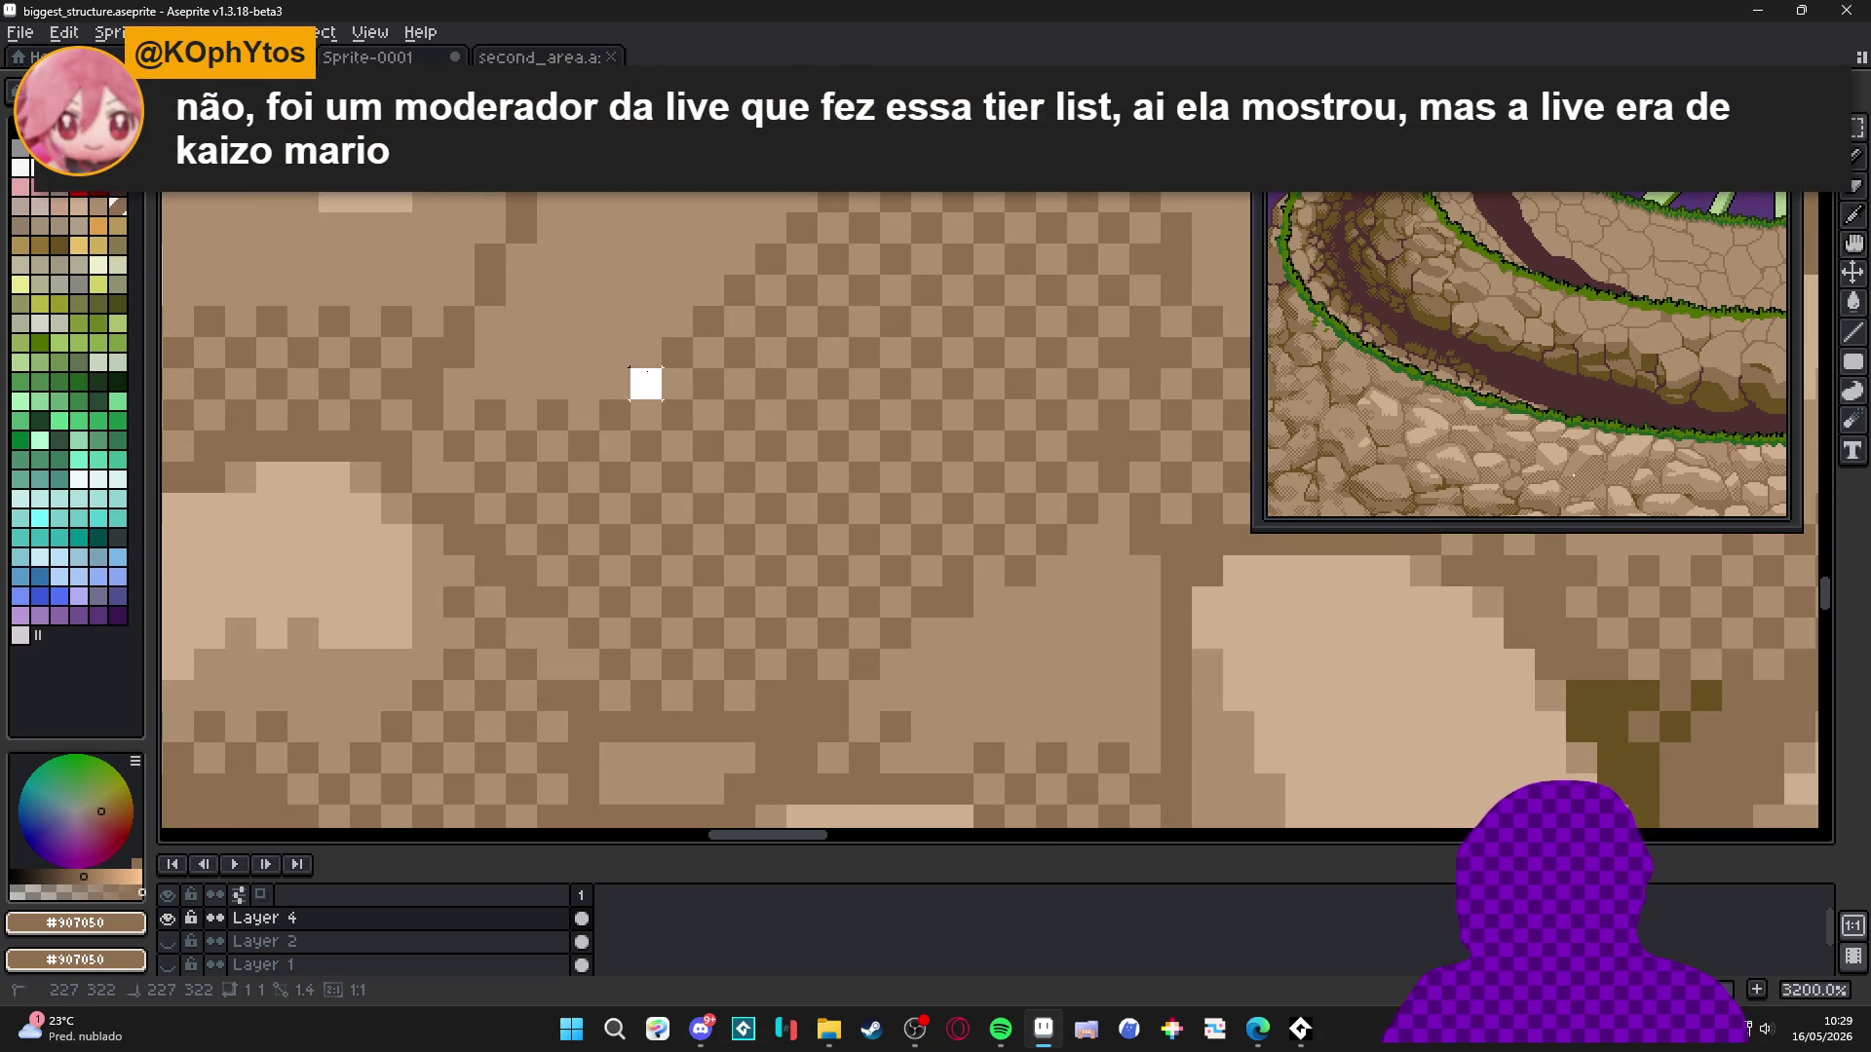
left_click_drag(643, 382, 693, 429)
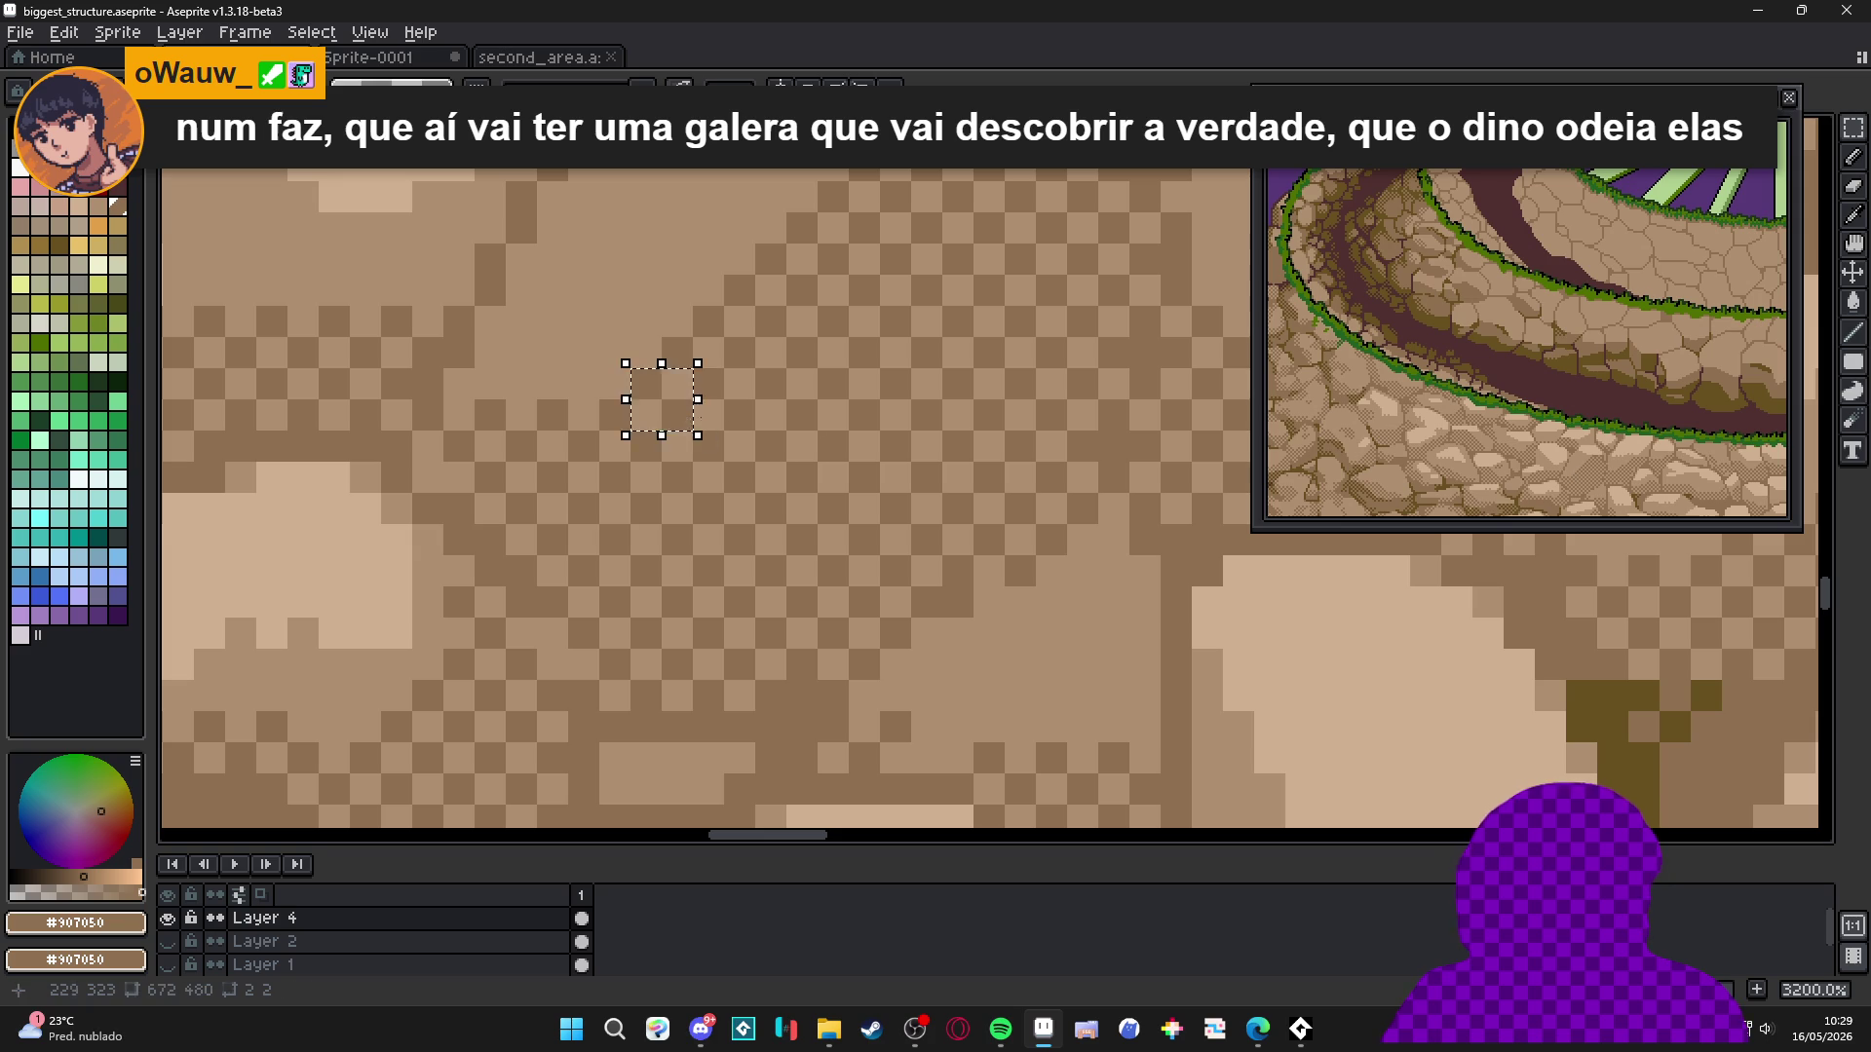
scroll(698, 430, "down", 5)
scroll(698, 430, "down", 5)
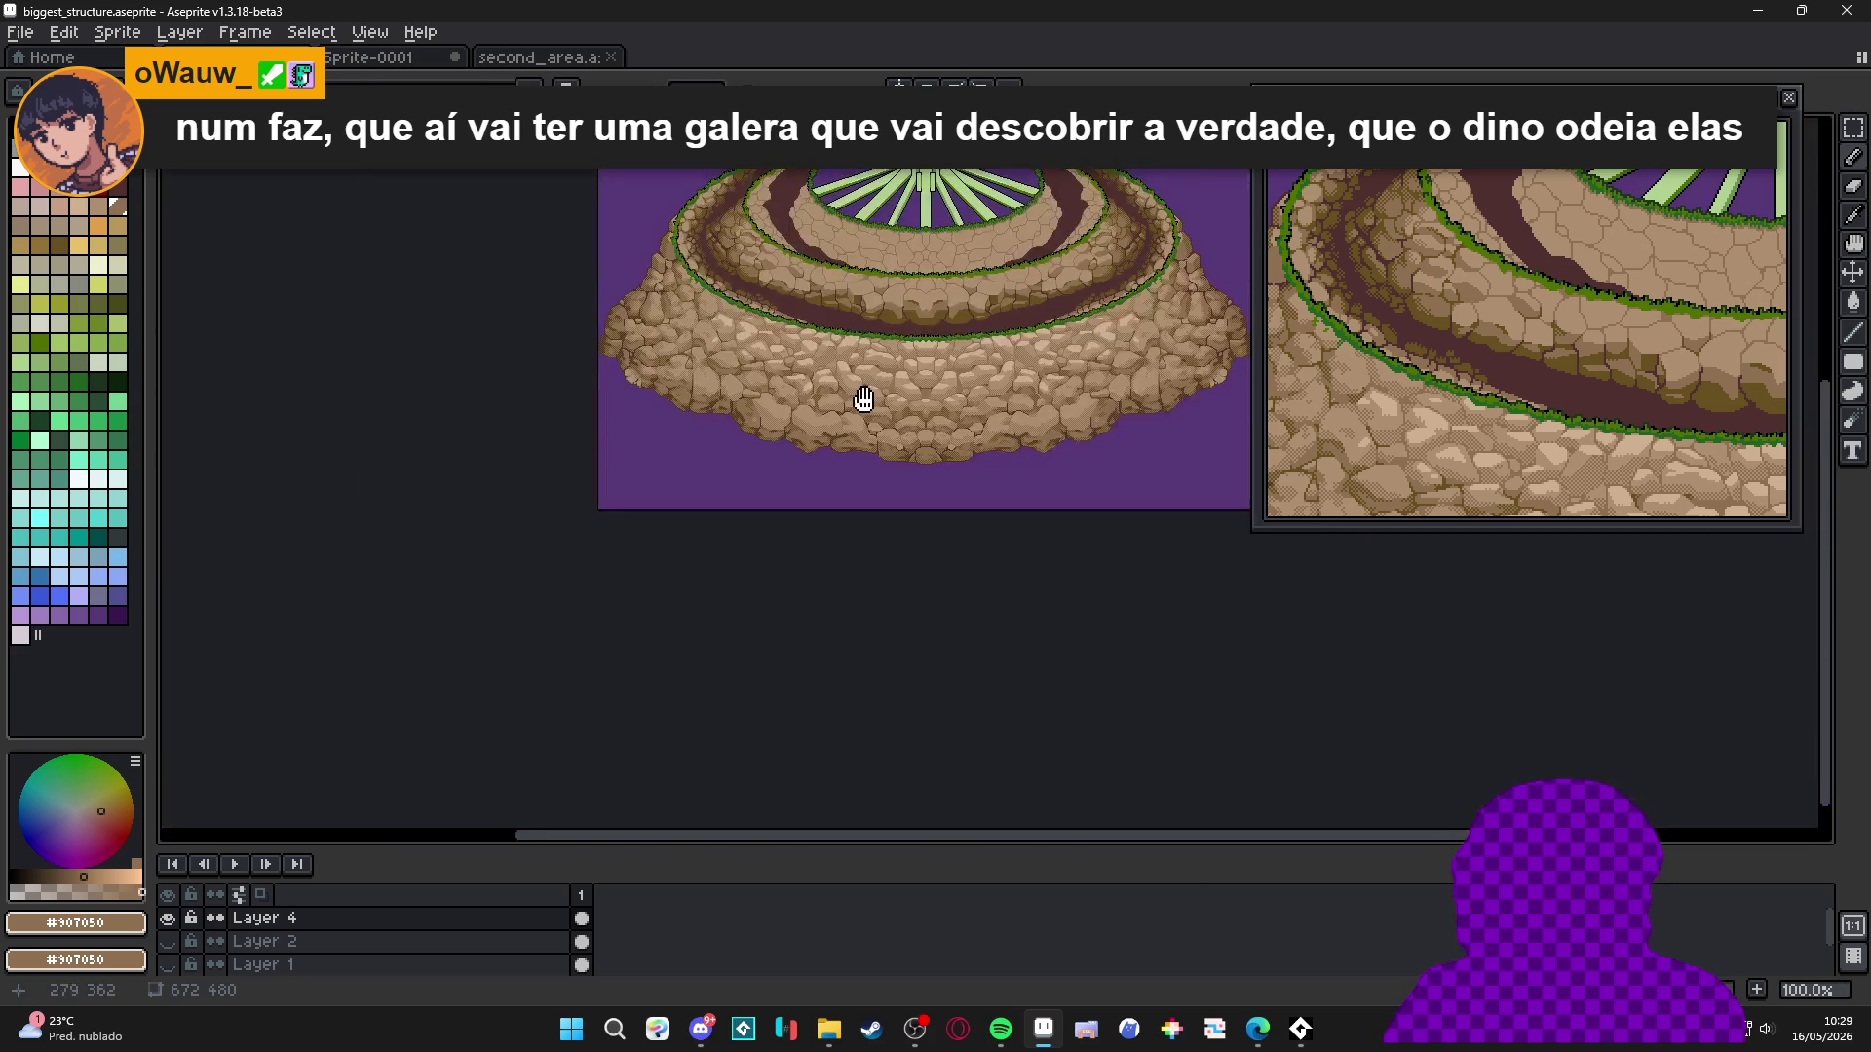
scroll(850, 430, "up", 2)
scroll(698, 405, "up", 9)
key("b")
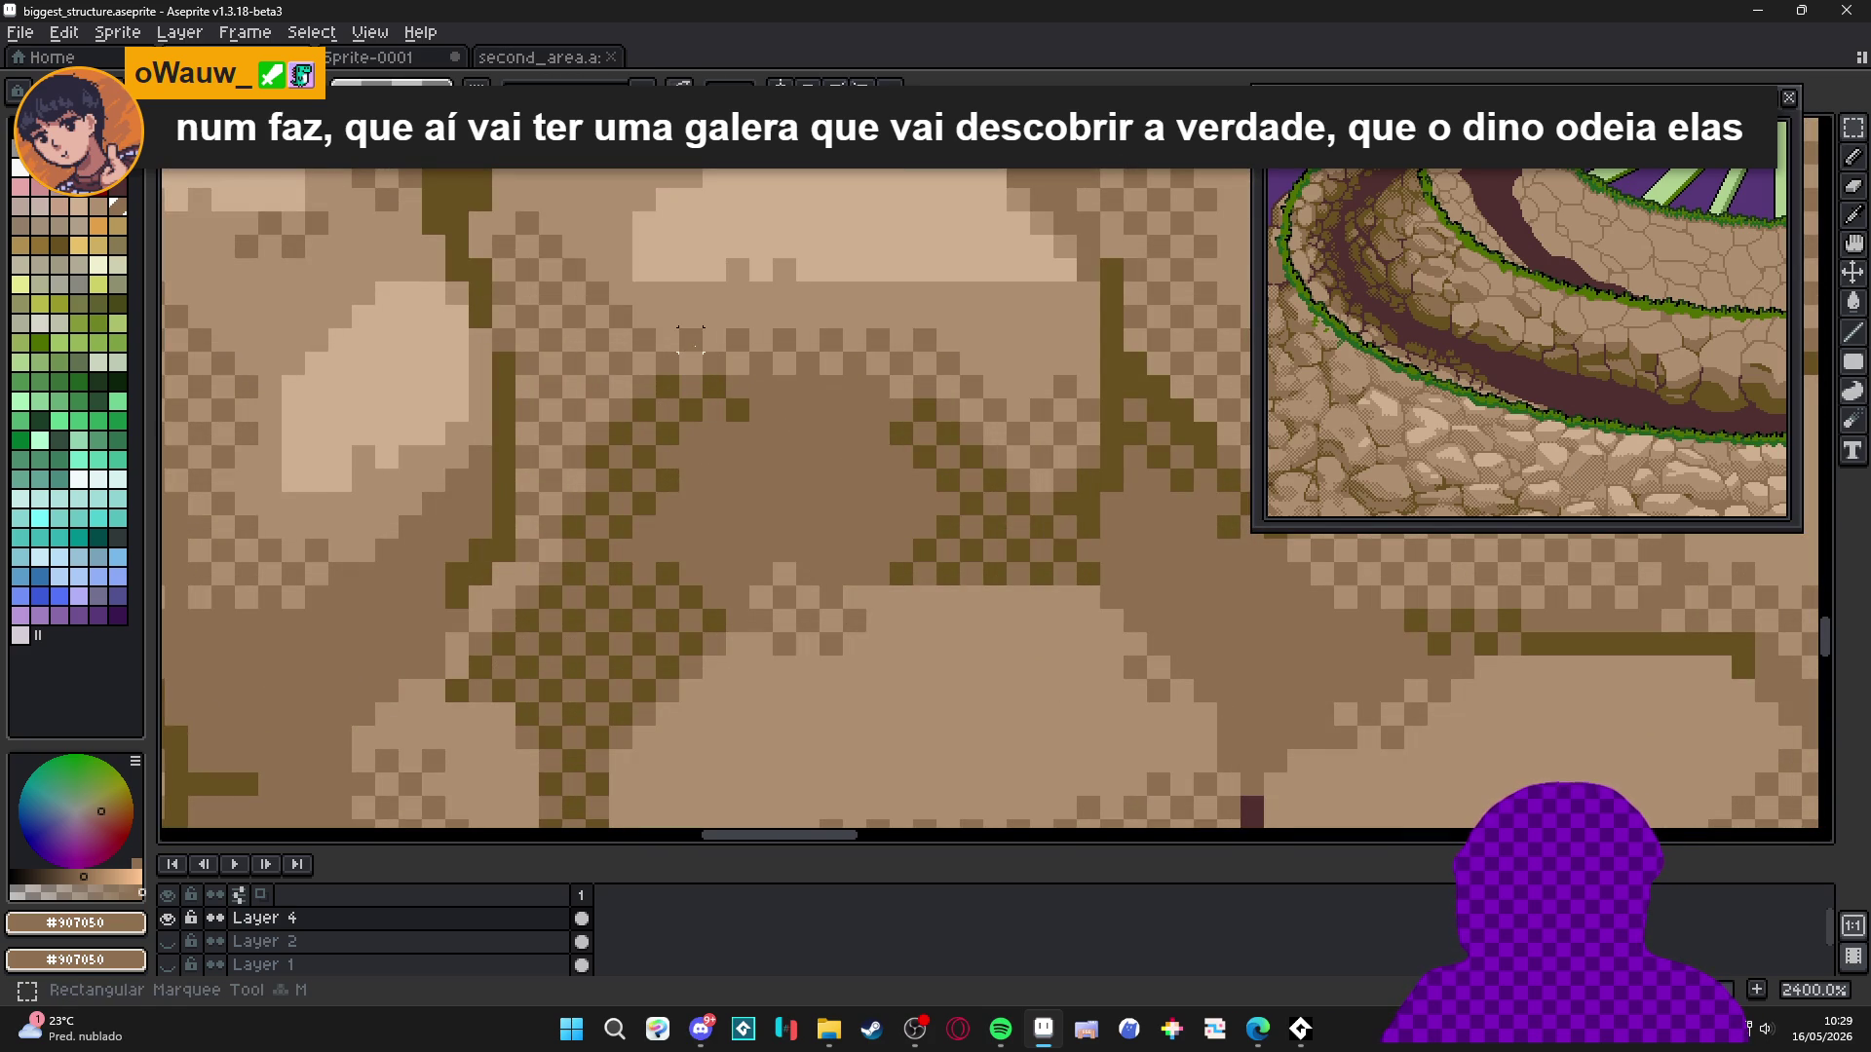
mouse_move(785, 409)
left_mouse_down()
mouse_move(806, 441)
mouse_move(494, 519)
left_mouse_up()
scroll(806, 445, "down", 5)
key("ctrl+v")
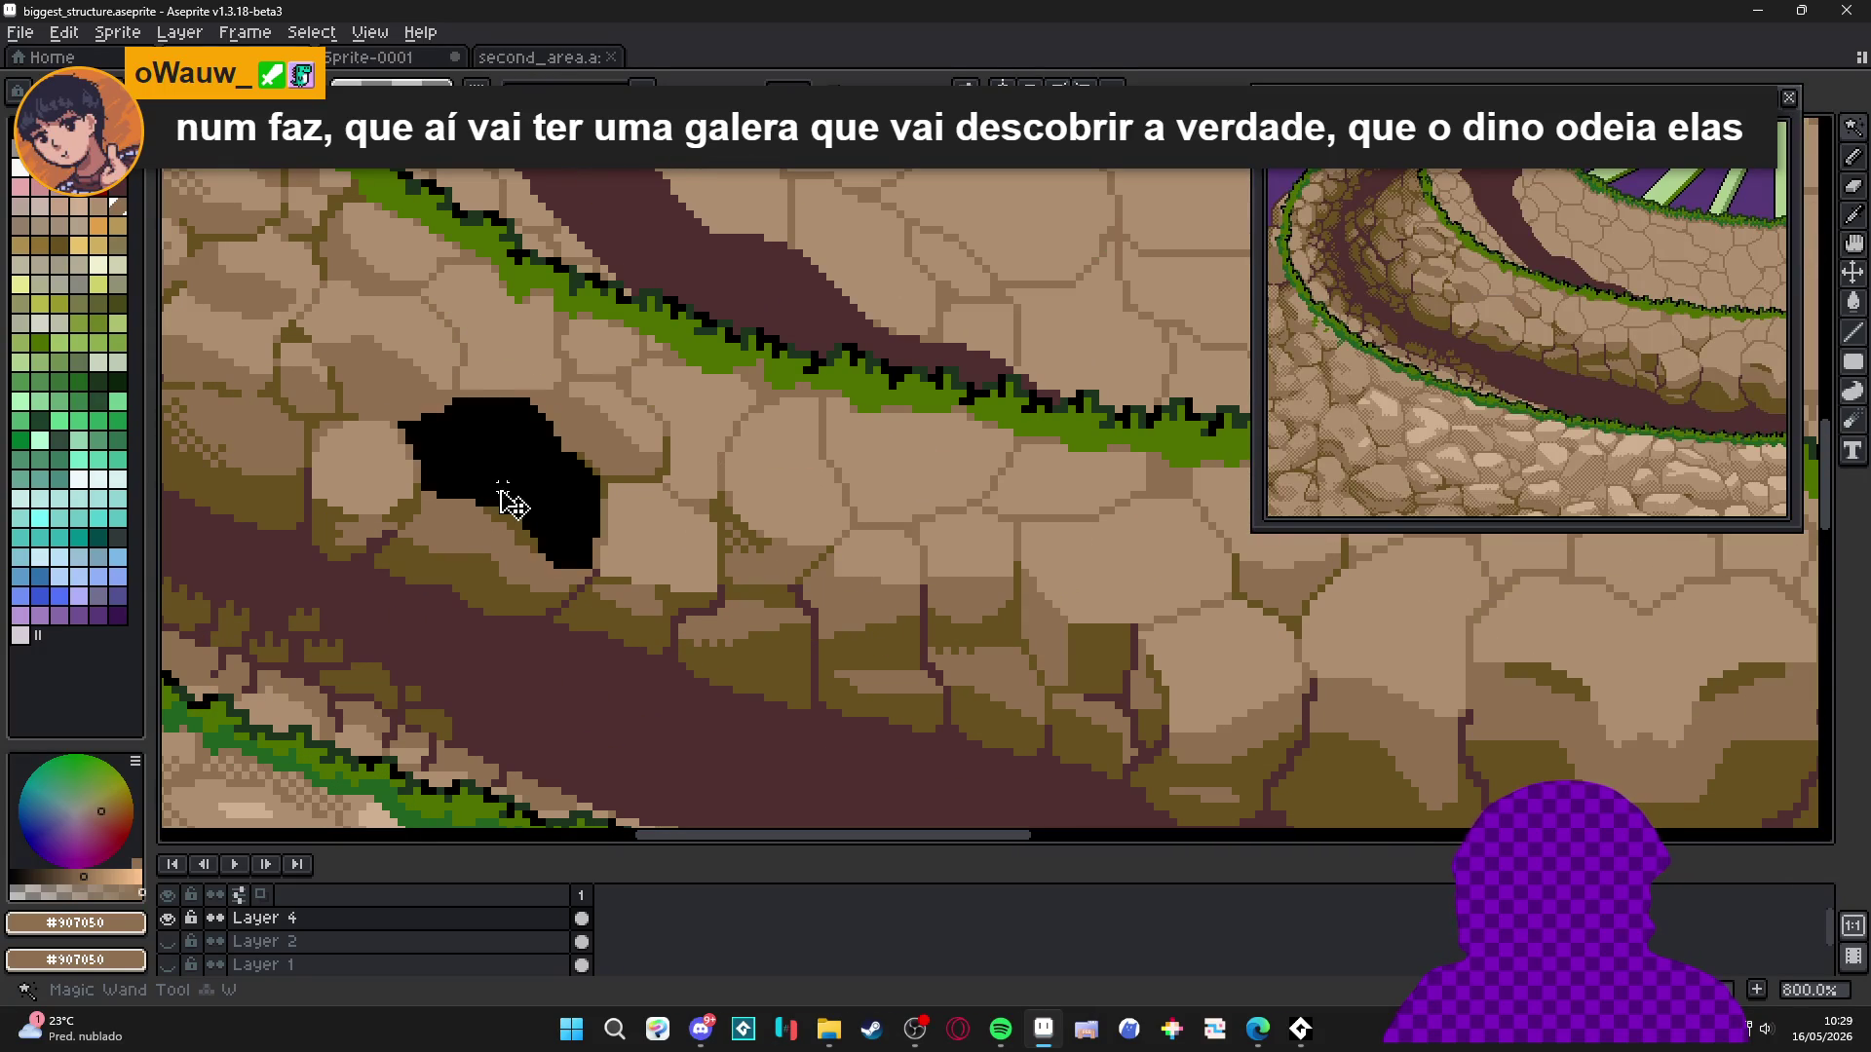
Paint light checkered dither across a stone and a dark olive shadow band on neighbouring stones.
scroll(441, 484, "up", 3)
mouse_move(406, 487)
left_mouse_down()
mouse_move(482, 492)
mouse_move(624, 541)
mouse_move(667, 589)
mouse_move(732, 598)
left_mouse_up()
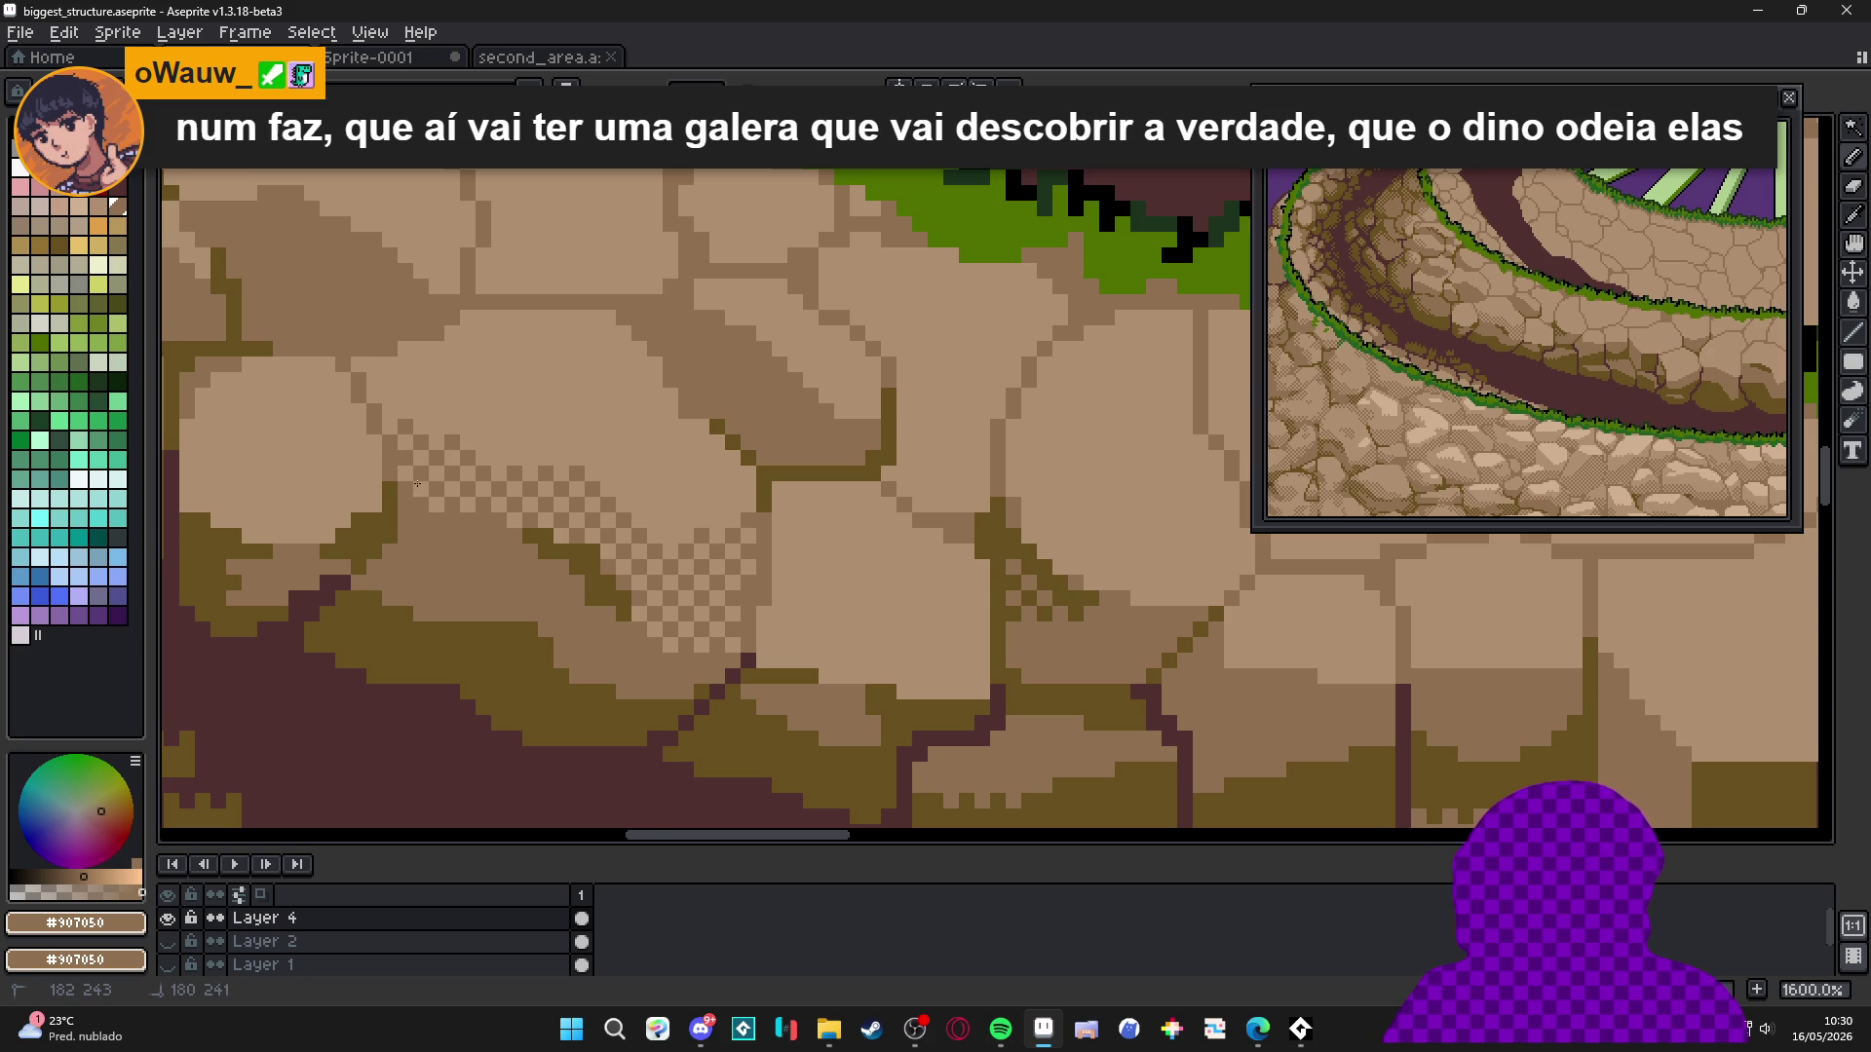
scroll(419, 482, "down", 4)
scroll(841, 675, "up", 3)
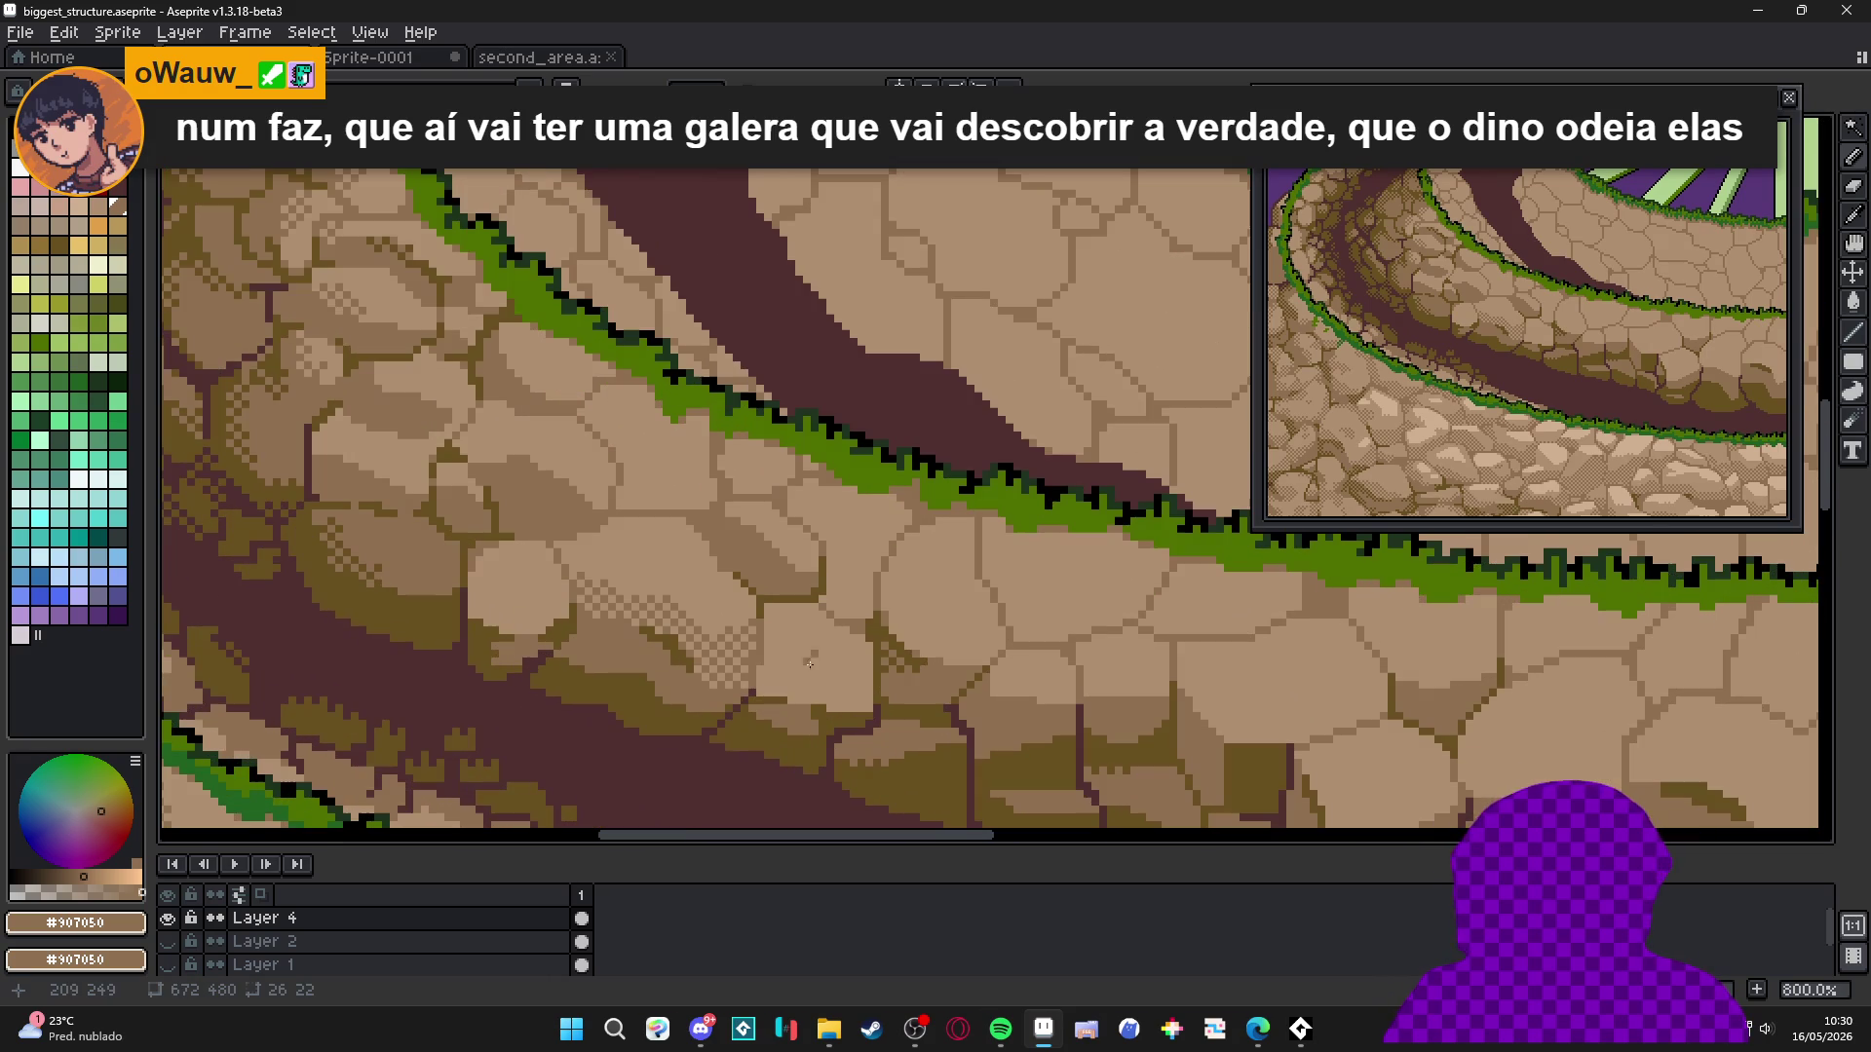
scroll(877, 630, "up", 2)
mouse_move(877, 630)
left_mouse_down()
mouse_move(1004, 670)
mouse_move(1191, 666)
left_mouse_up()
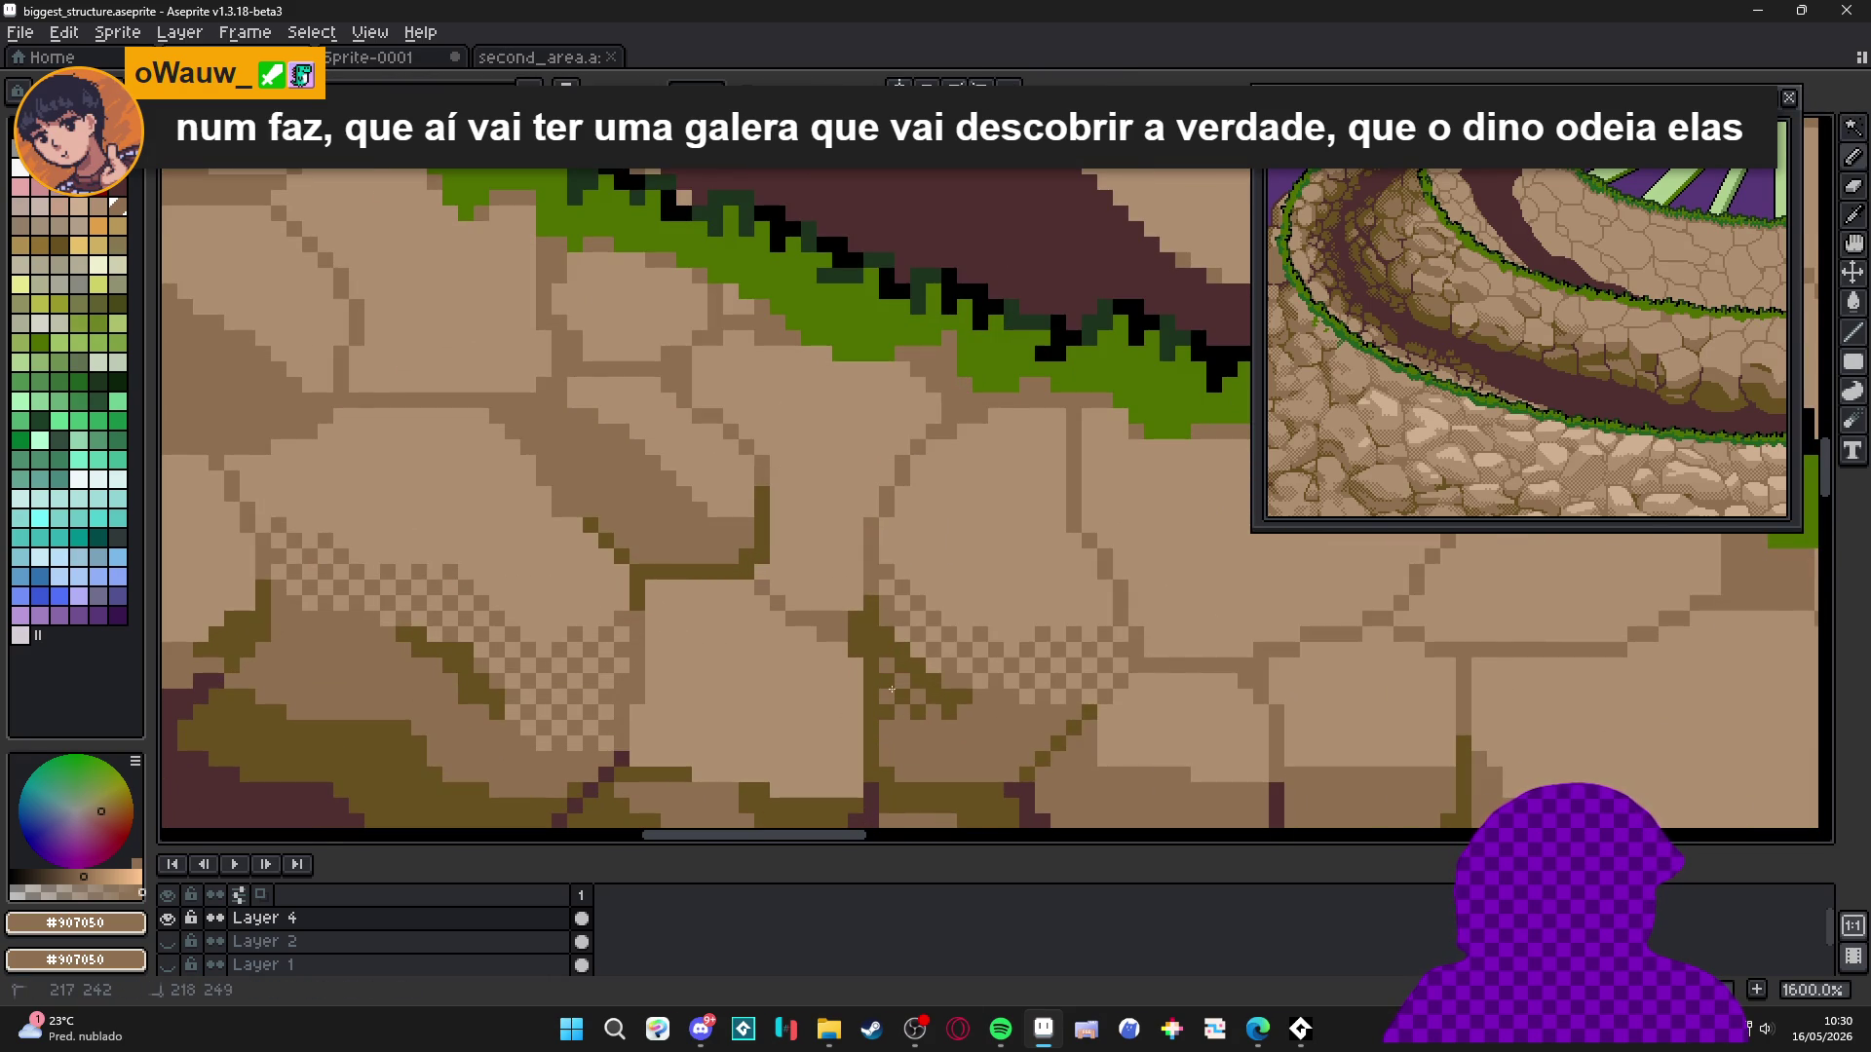
scroll(827, 556, "down", 3)
scroll(781, 594, "up", 2)
Magic-wand a stone region, delete it, then undo the deletion with Ctrl+Z.
key("w")
left_click(780, 594)
key("Delete")
key("ctrl+z")
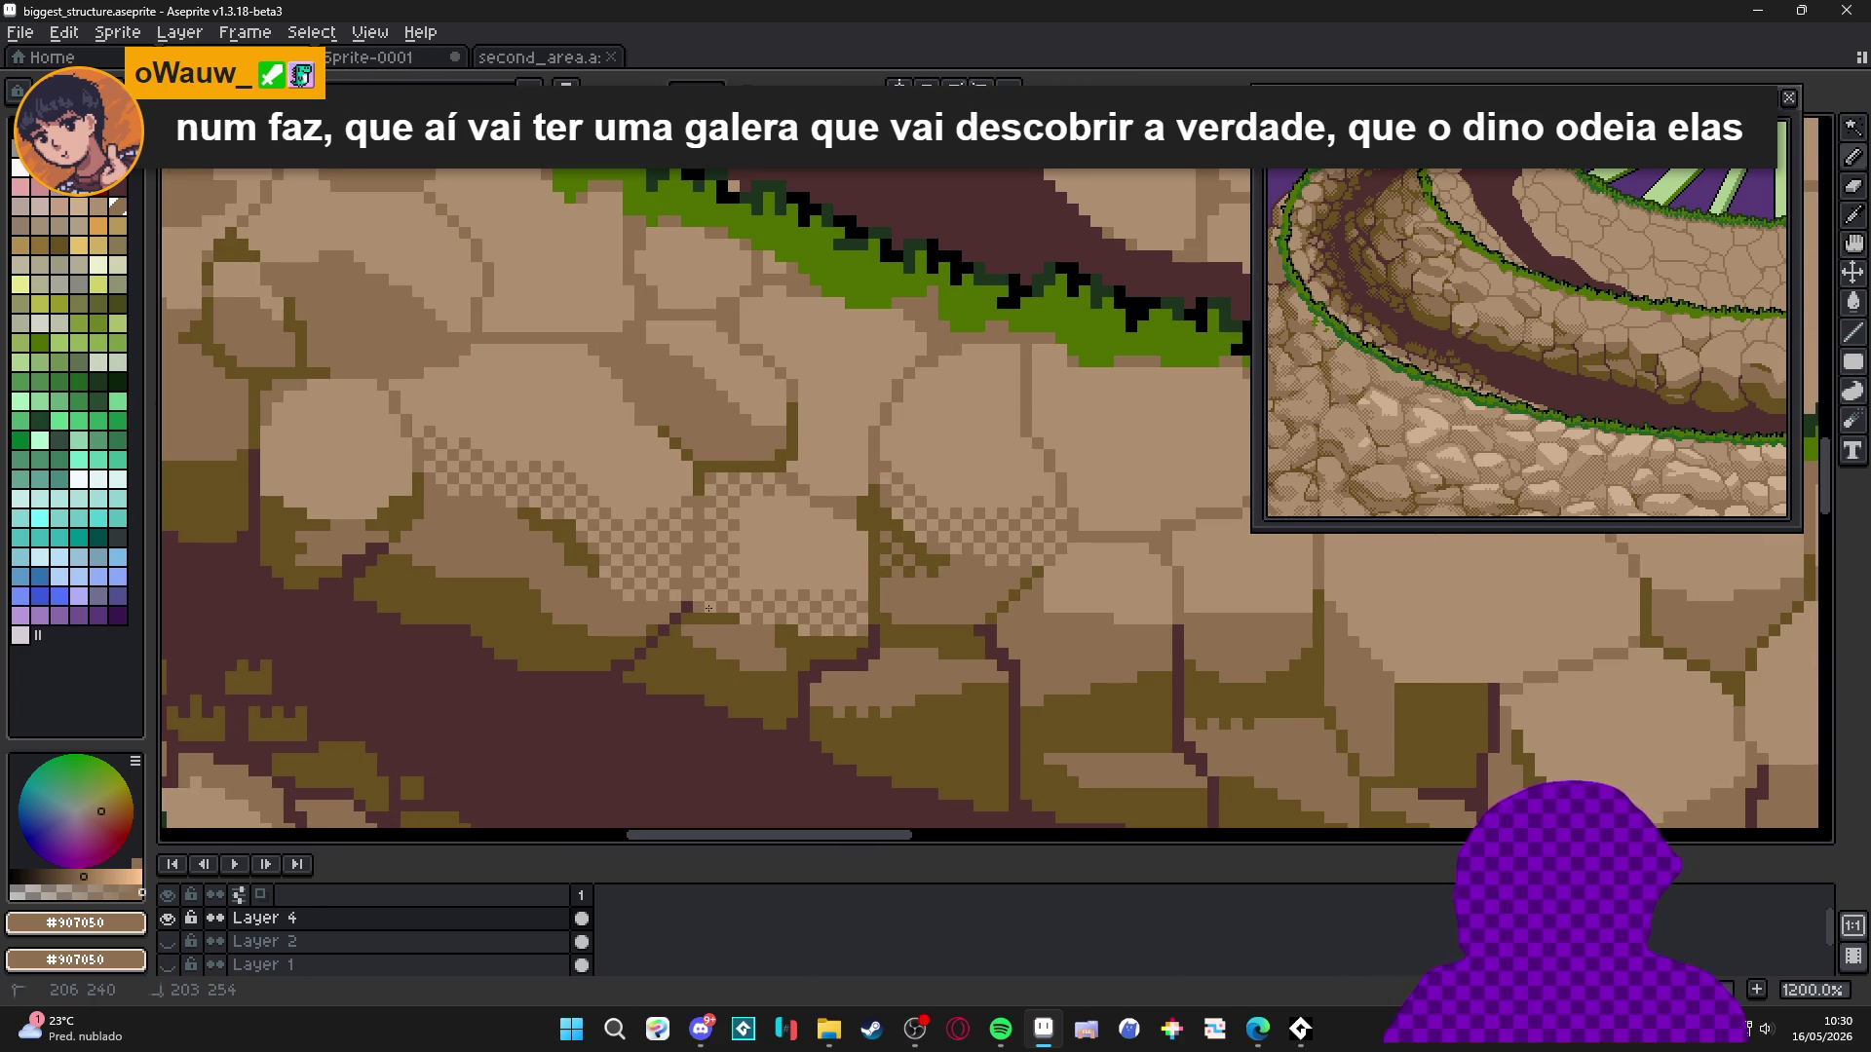
scroll(838, 604, "down", 3)
scroll(846, 622, "up", 2)
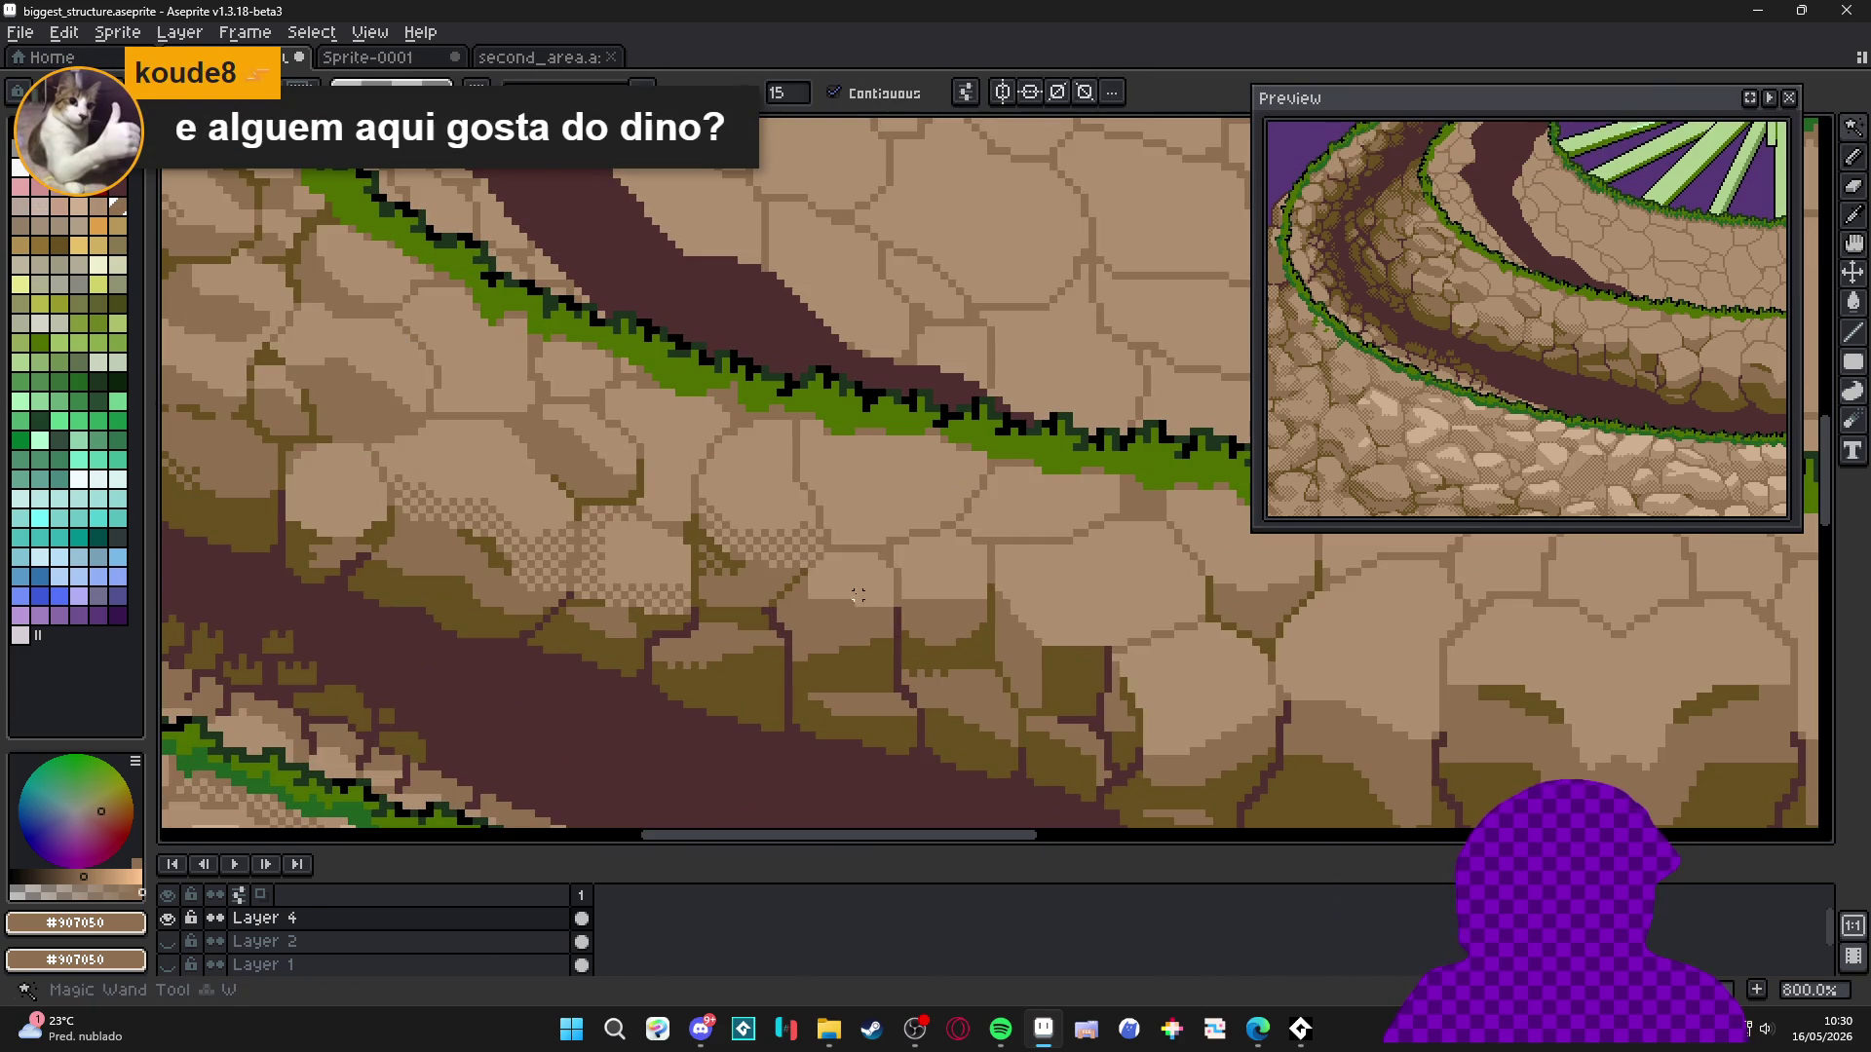
scroll(835, 610, "up", 3)
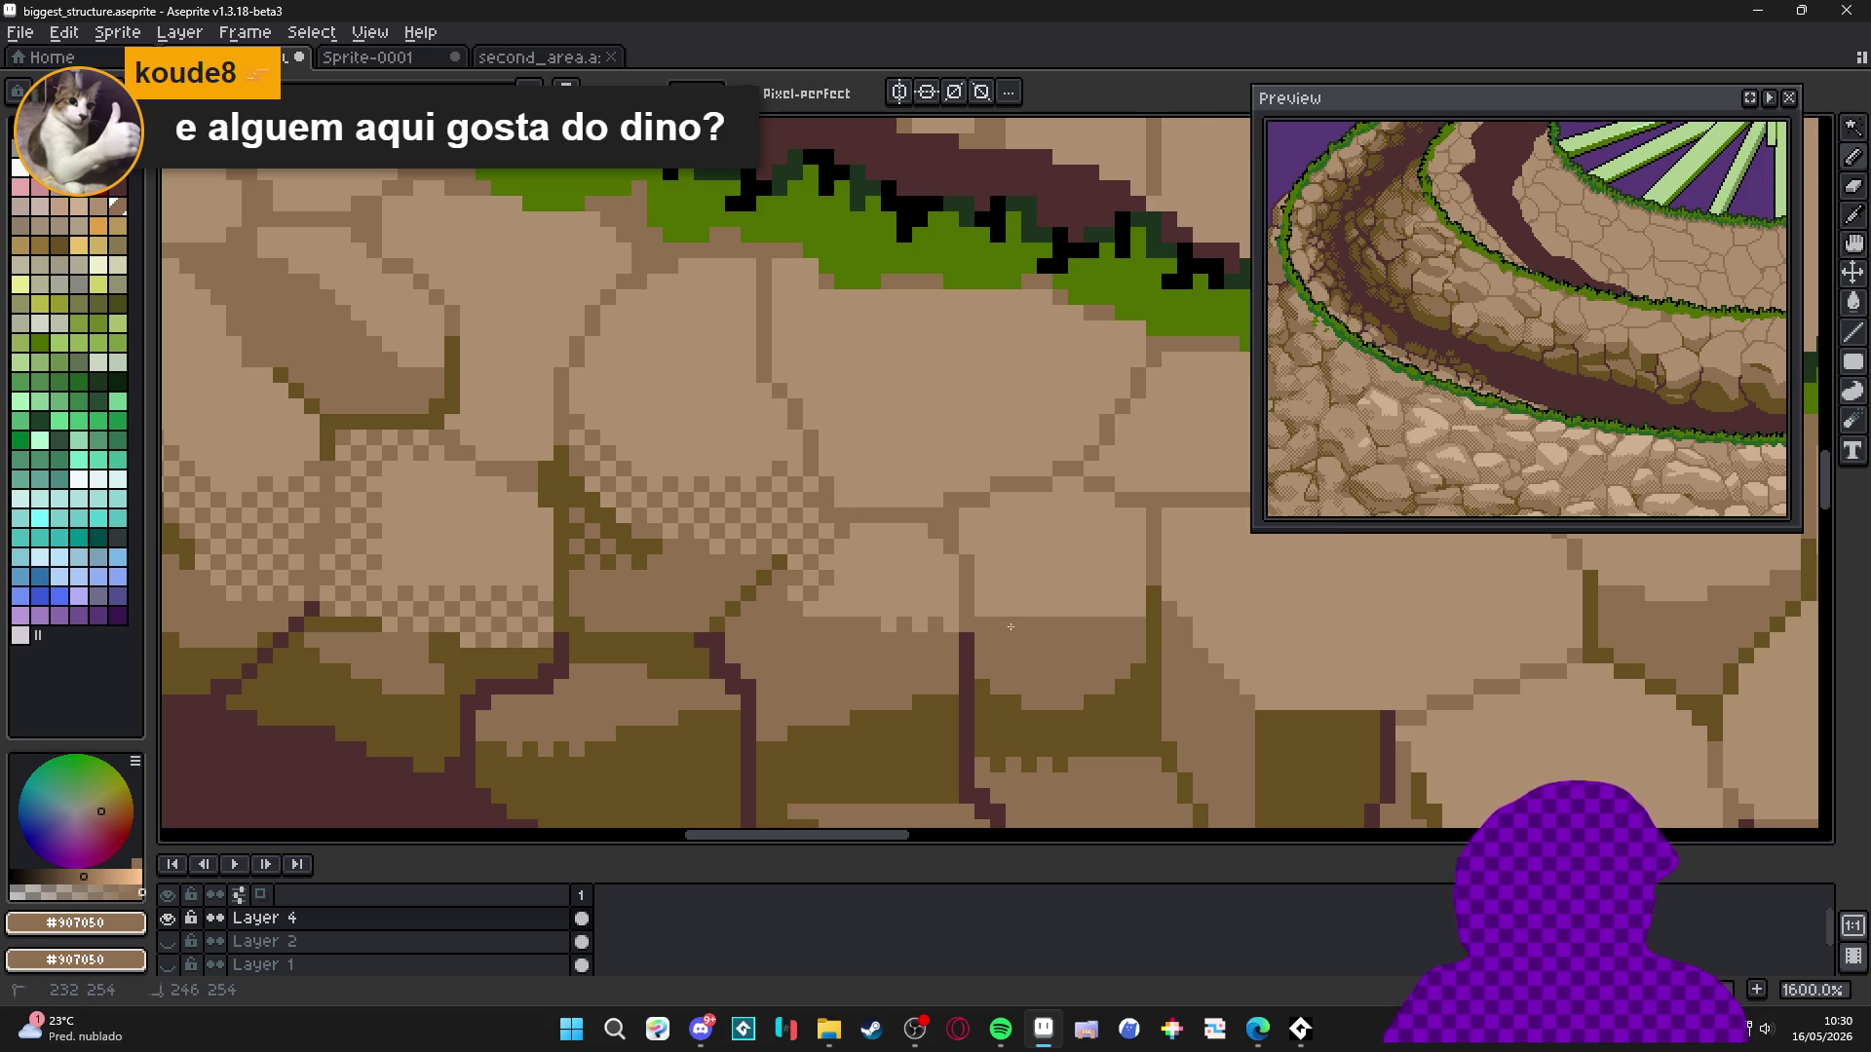
Select a stone area by colour near the grass rim and paint over it with the Pencil.
left_click_drag(777, 627, 530, 675)
key("w")
left_click(798, 672)
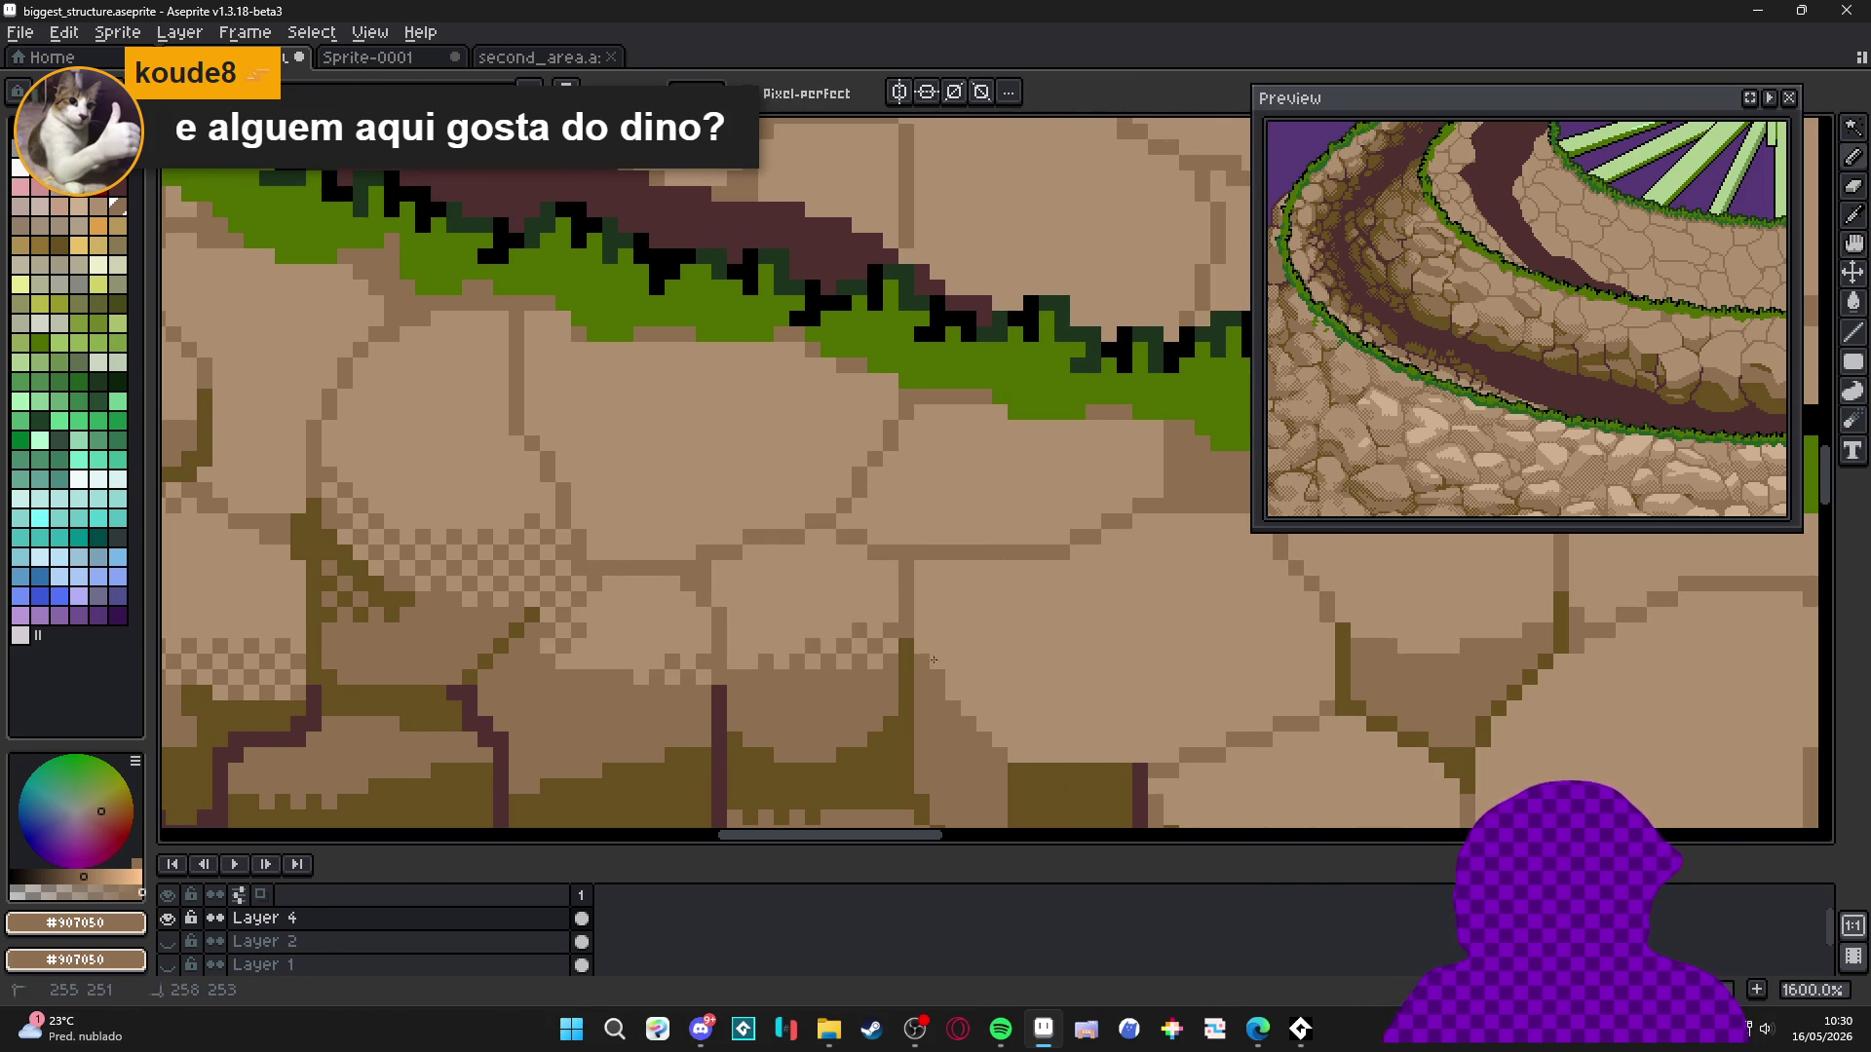
scroll(814, 638, "down", 1)
key("b")
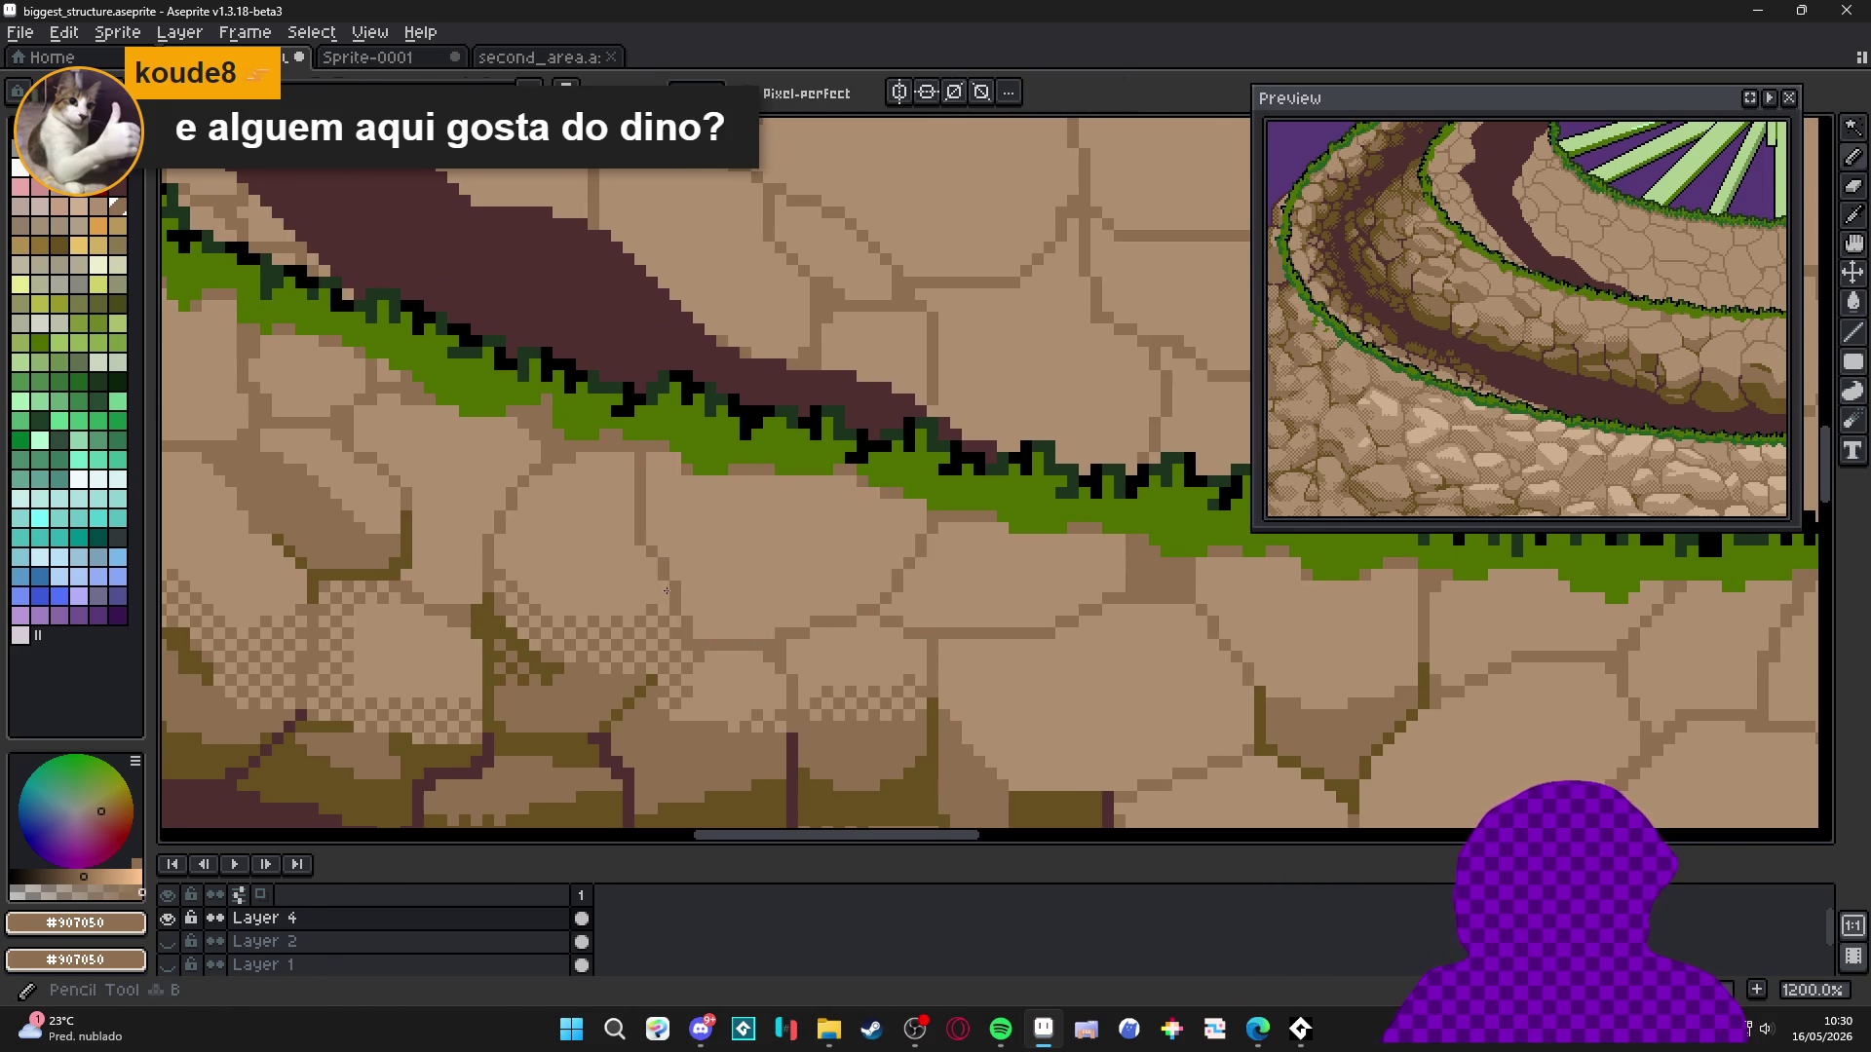
left_click_drag(993, 592, 868, 585)
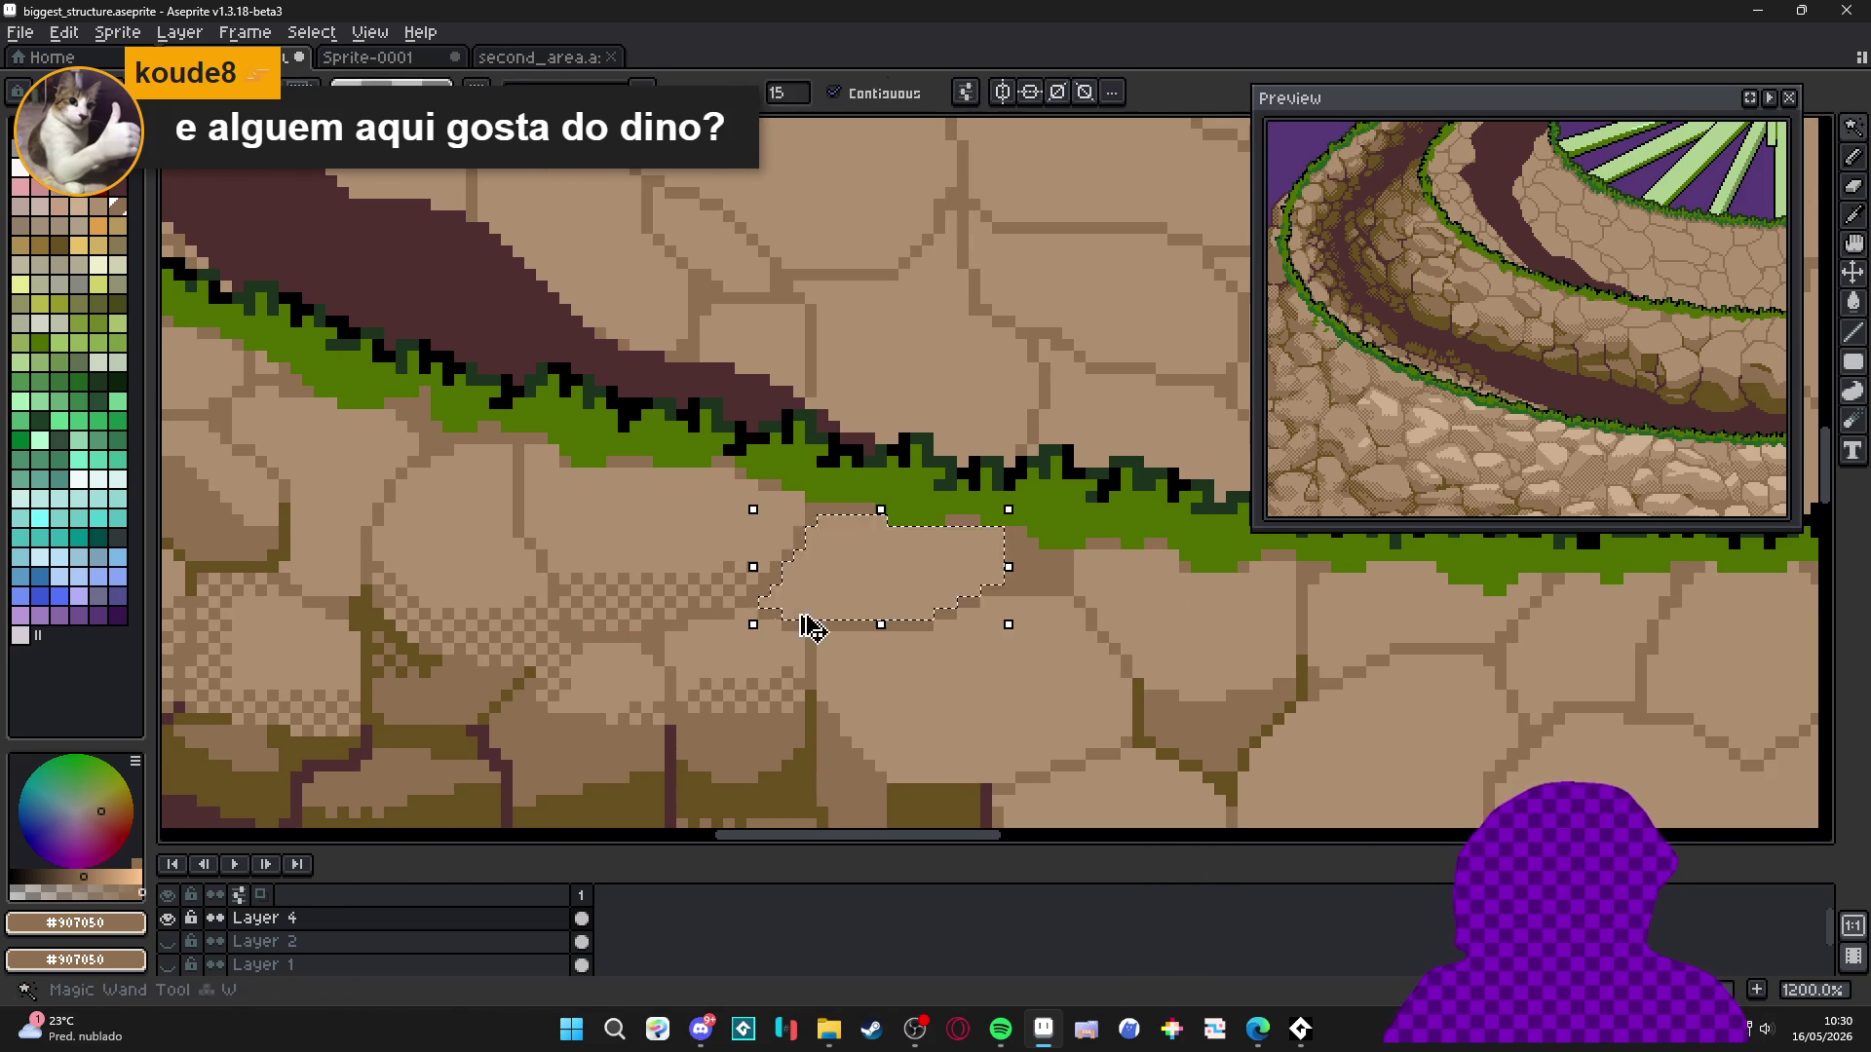
scroll(722, 551, "down", 5)
mouse_move(541, 563)
left_mouse_down()
mouse_move(707, 581)
mouse_move(488, 459)
mouse_move(592, 461)
left_mouse_up()
scroll(707, 581, "down", 1)
scroll(592, 461, "down", 1)
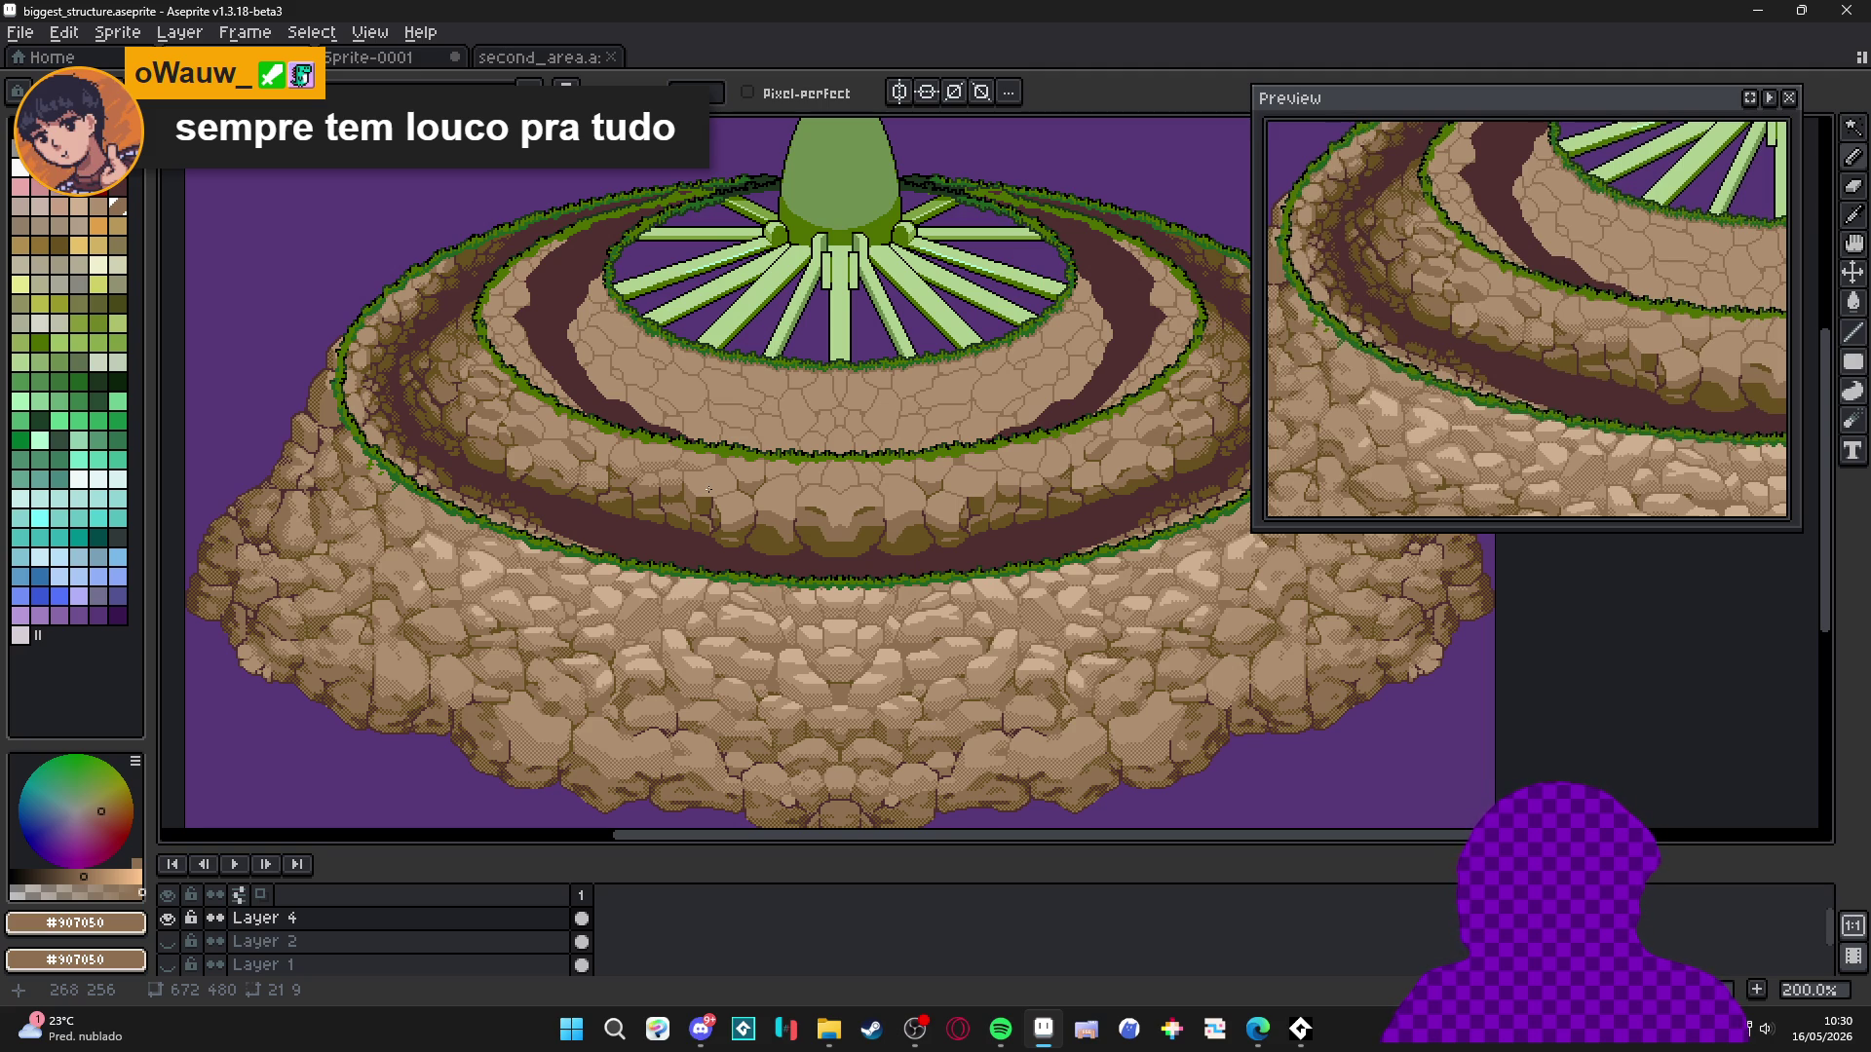
Make a pattern brush from the selection and paint a diagonal dithered stroke across a stone.
scroll(675, 484, "up", 7)
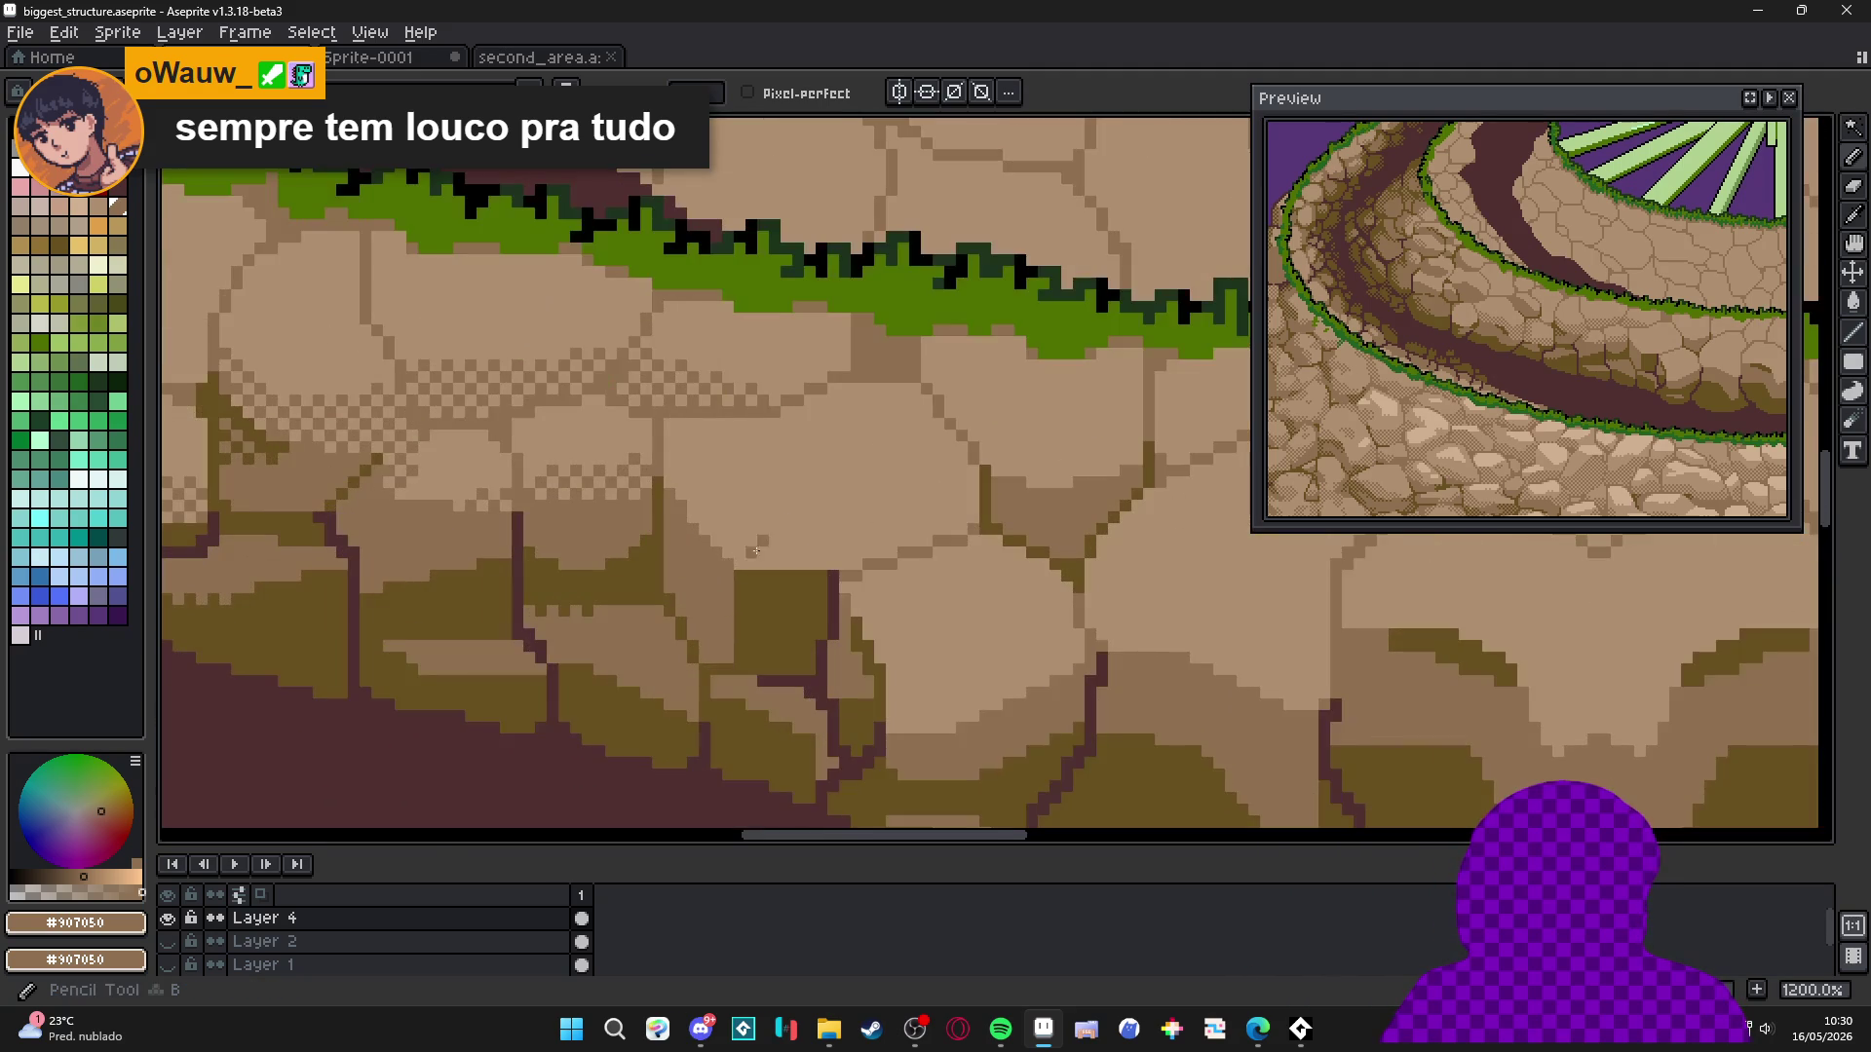
key("ctrl+b")
left_click_drag(721, 473, 789, 550)
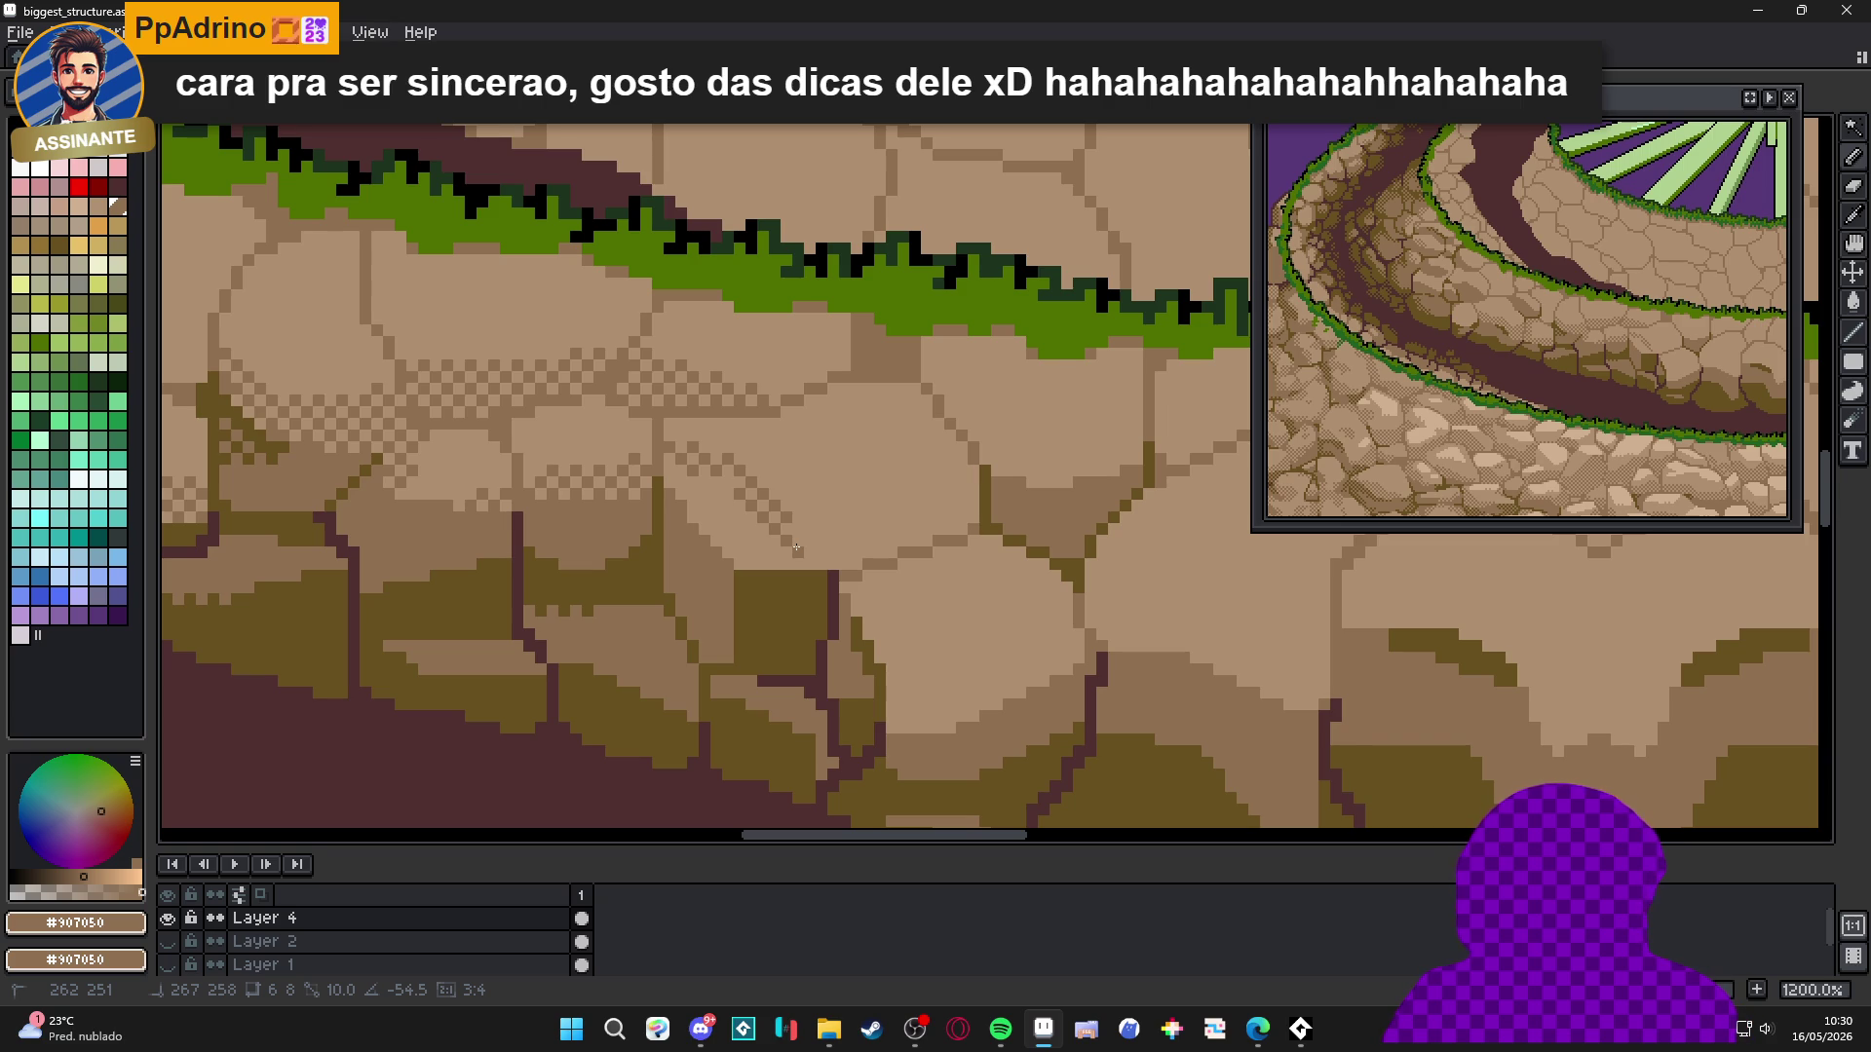
left_click_drag(798, 549, 960, 499)
scroll(783, 528, "down", 4)
scroll(709, 484, "up", 4)
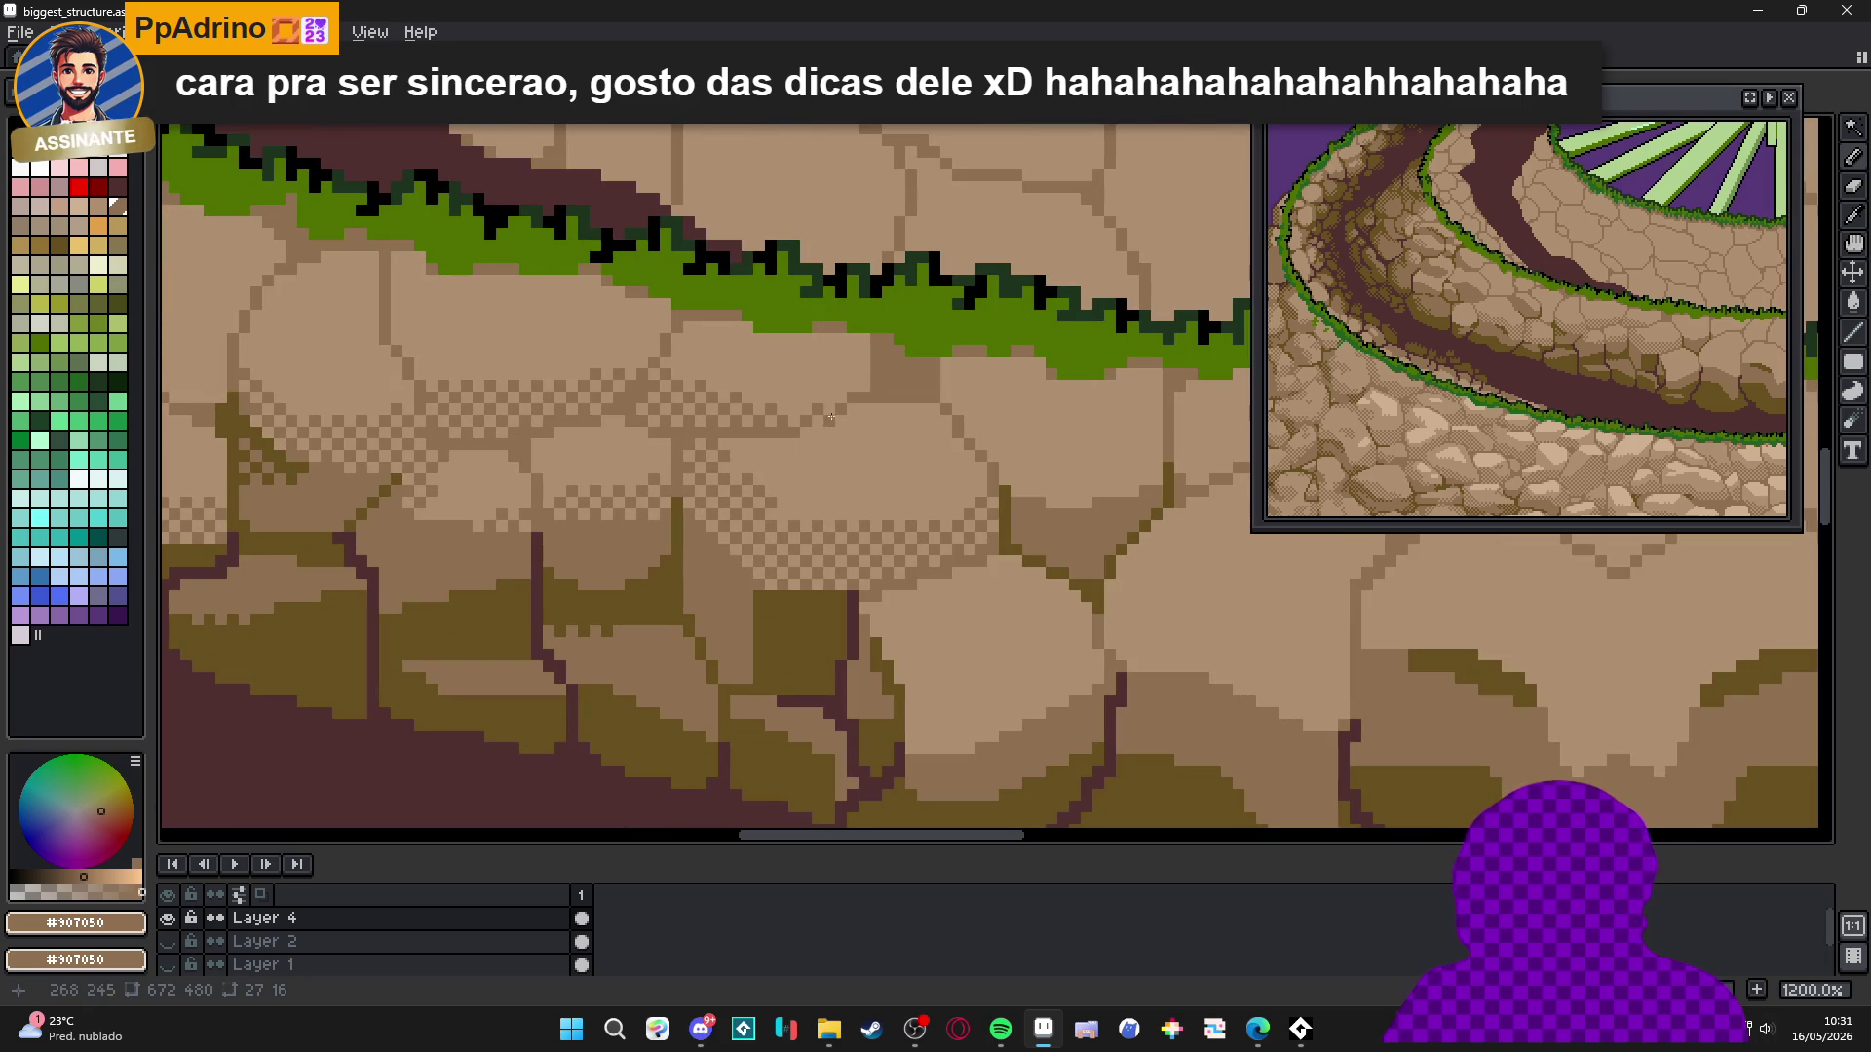
scroll(868, 410, "up", 2)
scroll(970, 428, "down", 4)
scroll(1045, 506, "up", 2)
left_click_drag(1045, 506, 843, 498)
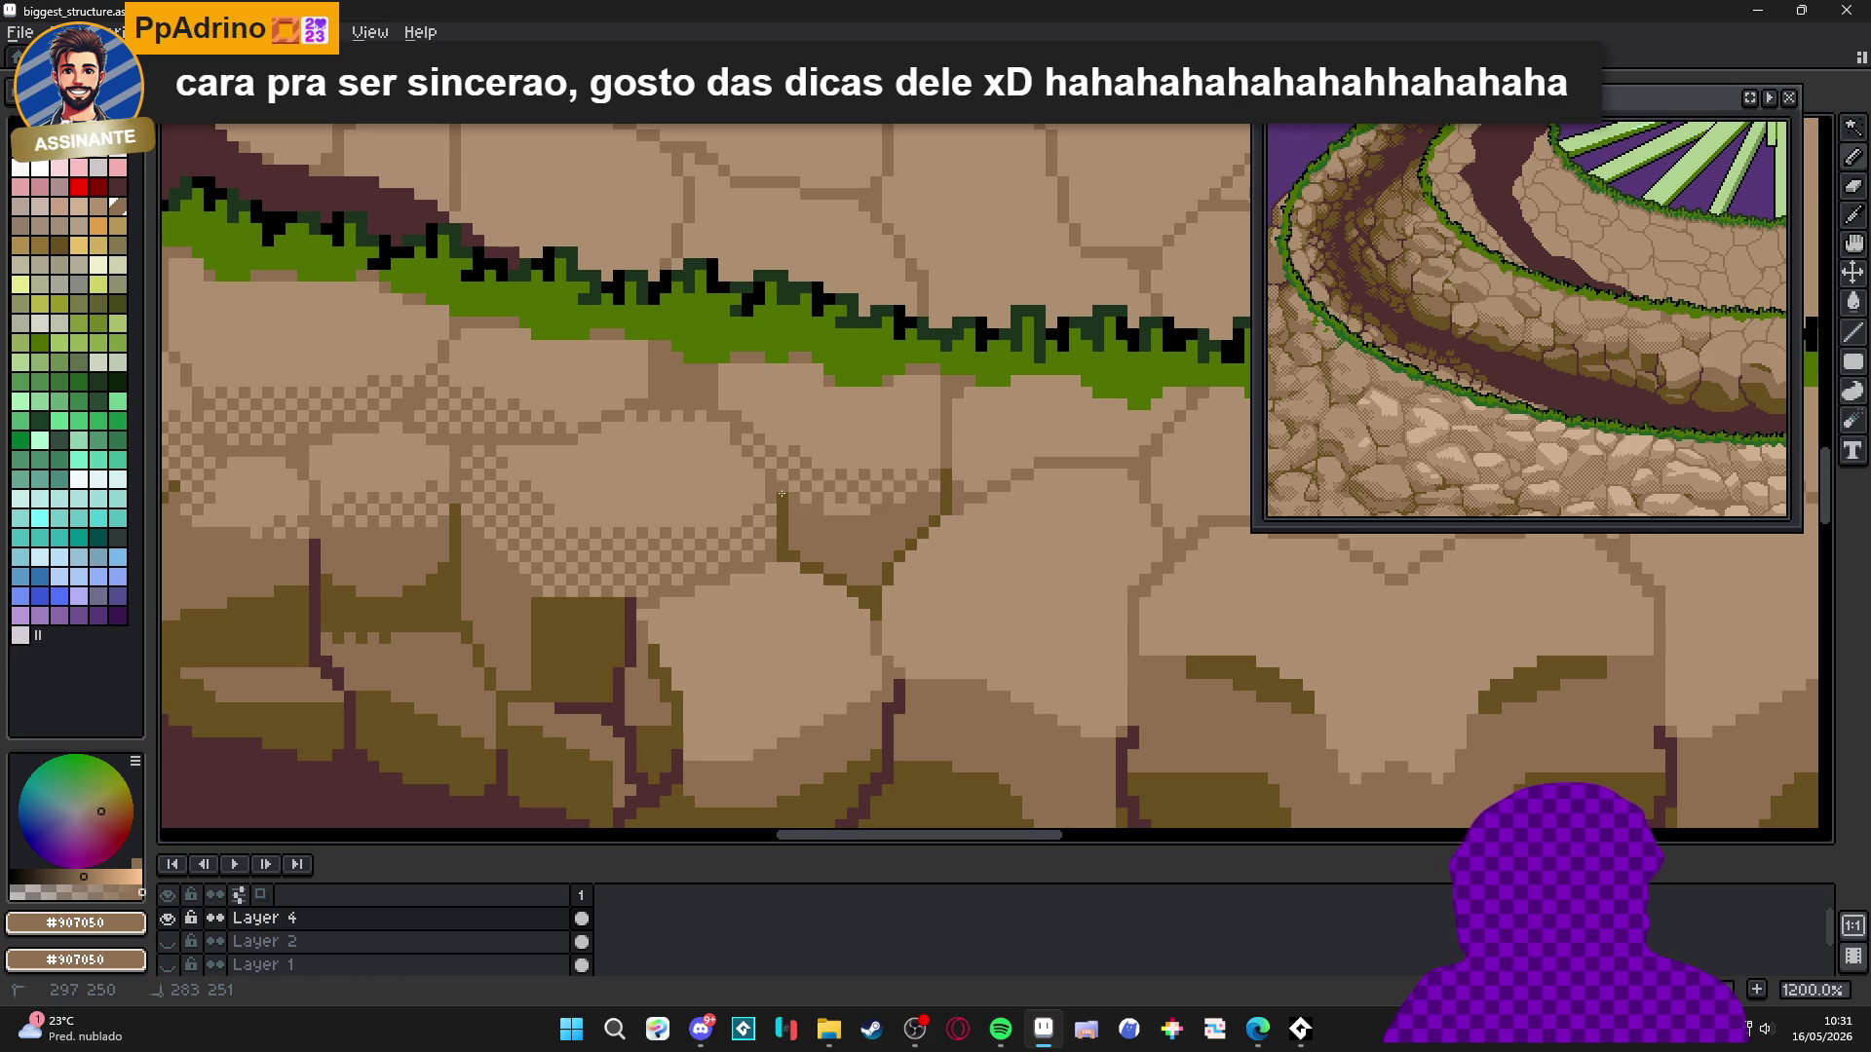
scroll(930, 503, "down", 4)
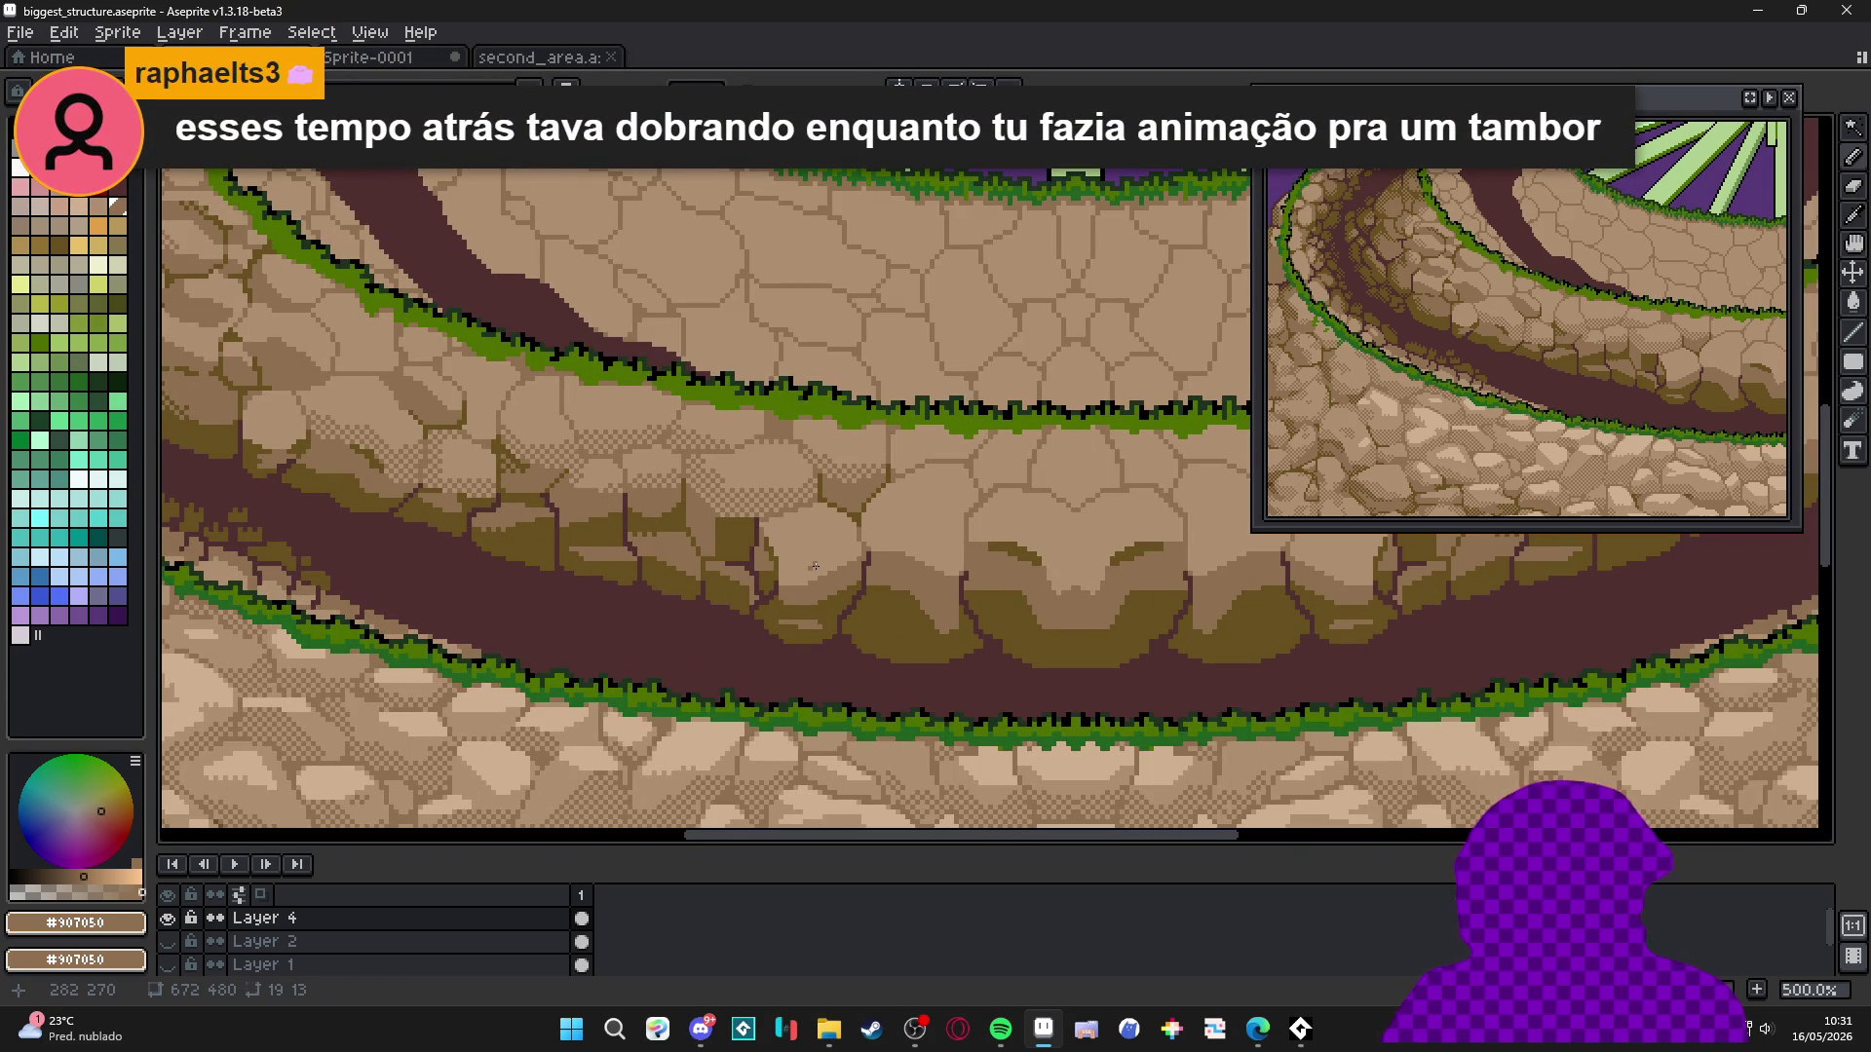
Paint checkered dither shading and dark outline pixels across the stones below the grass rim.
scroll(815, 566, "up", 2)
key("b")
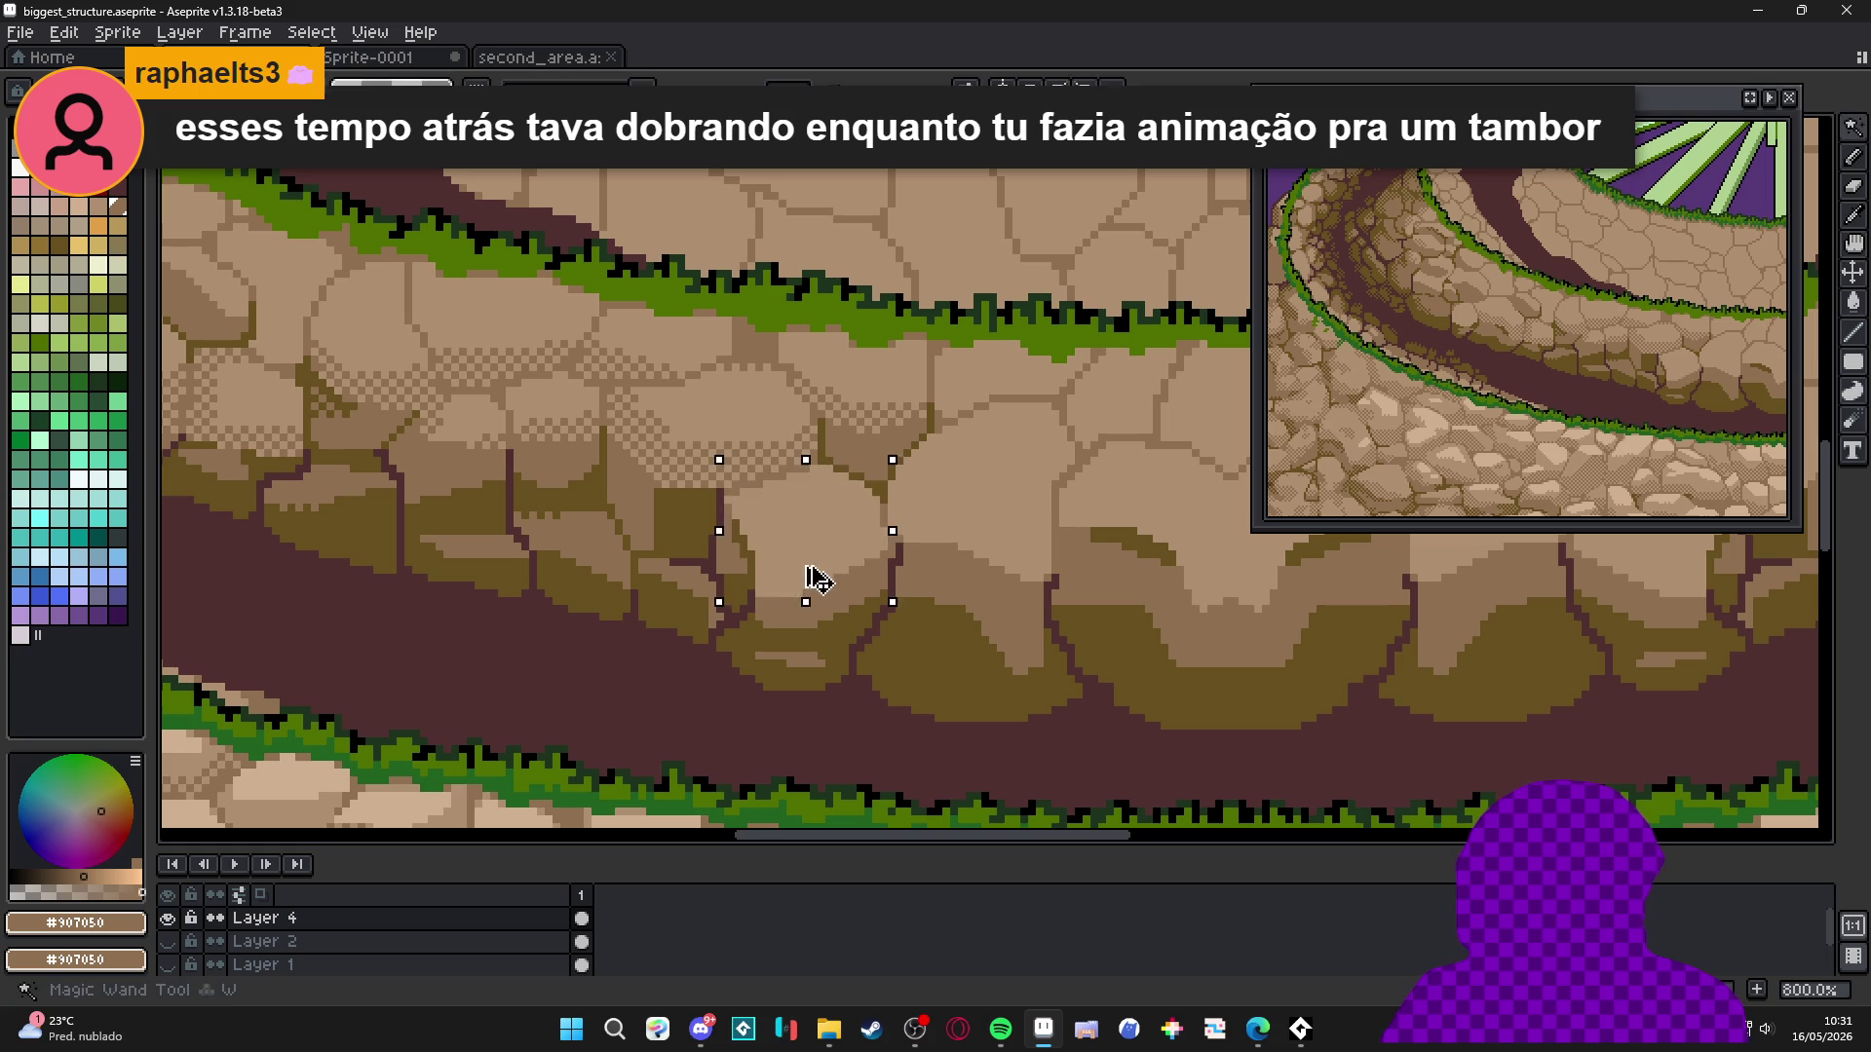
left_click_drag(740, 555, 882, 582)
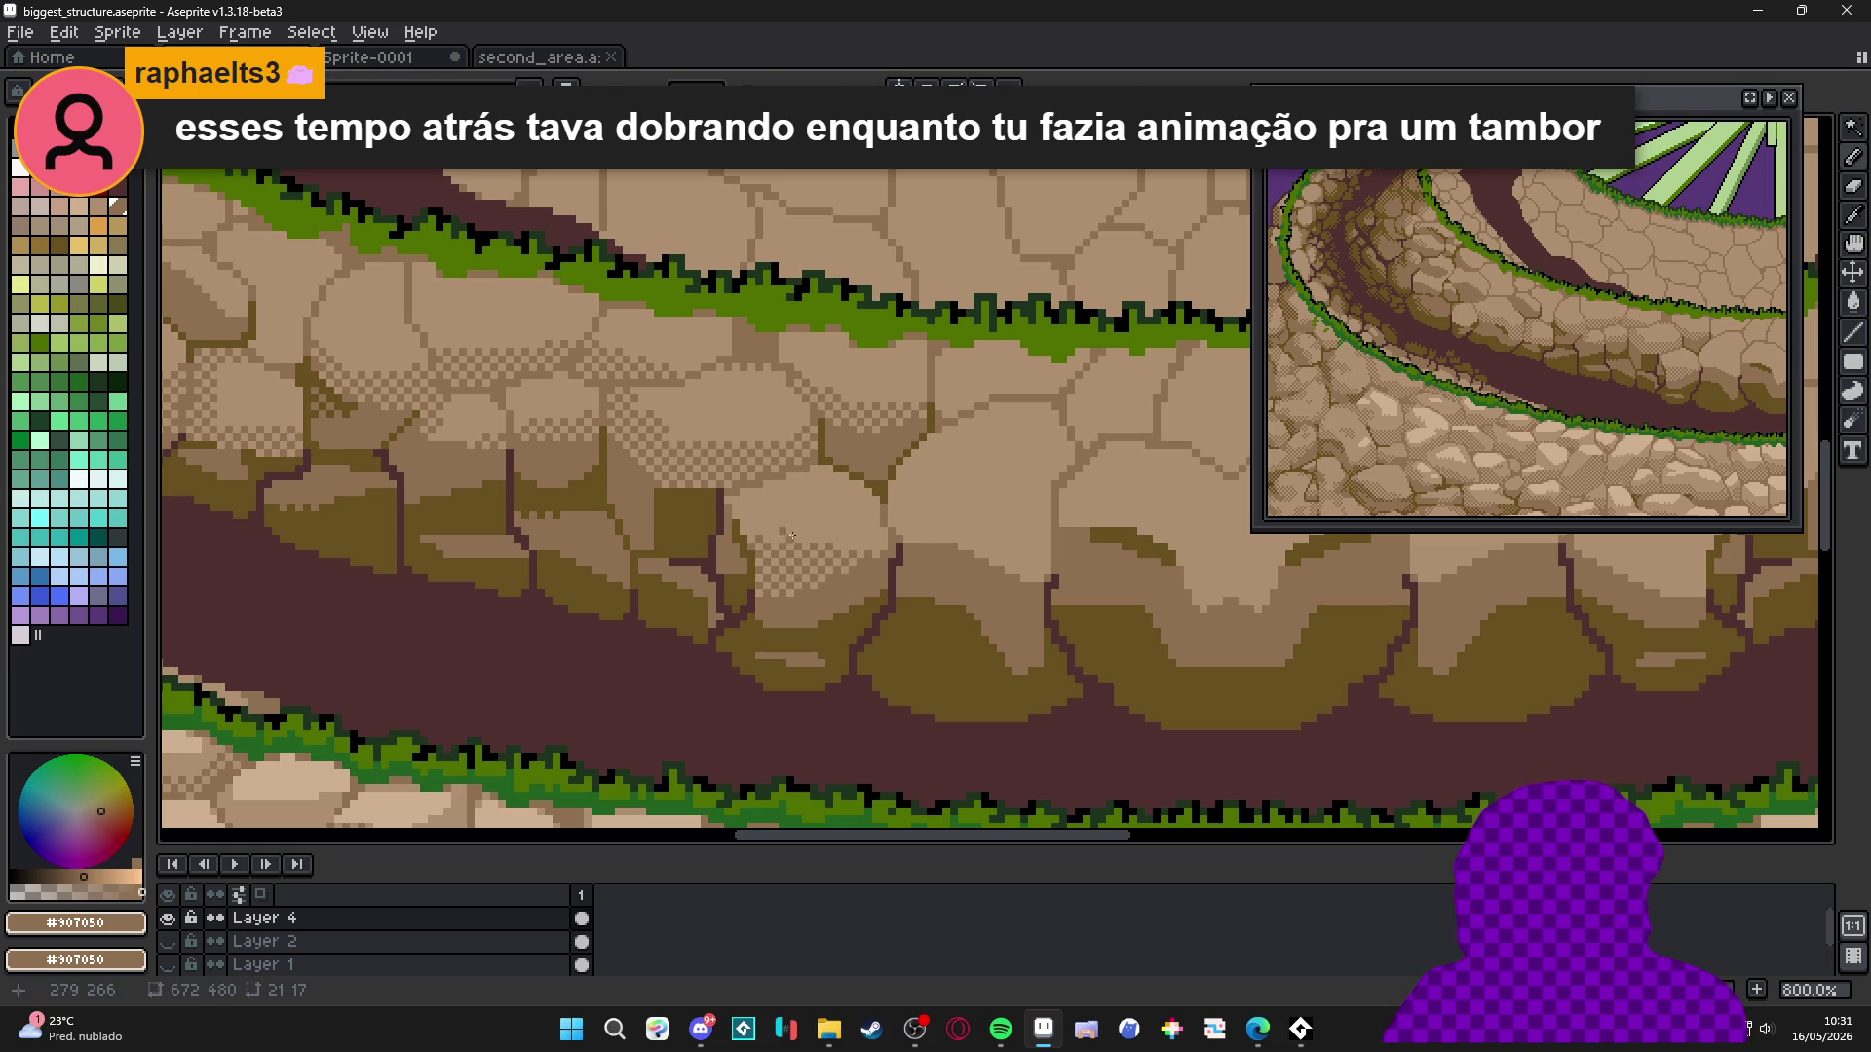
scroll(885, 576, "down", 2)
scroll(885, 576, "down", 3)
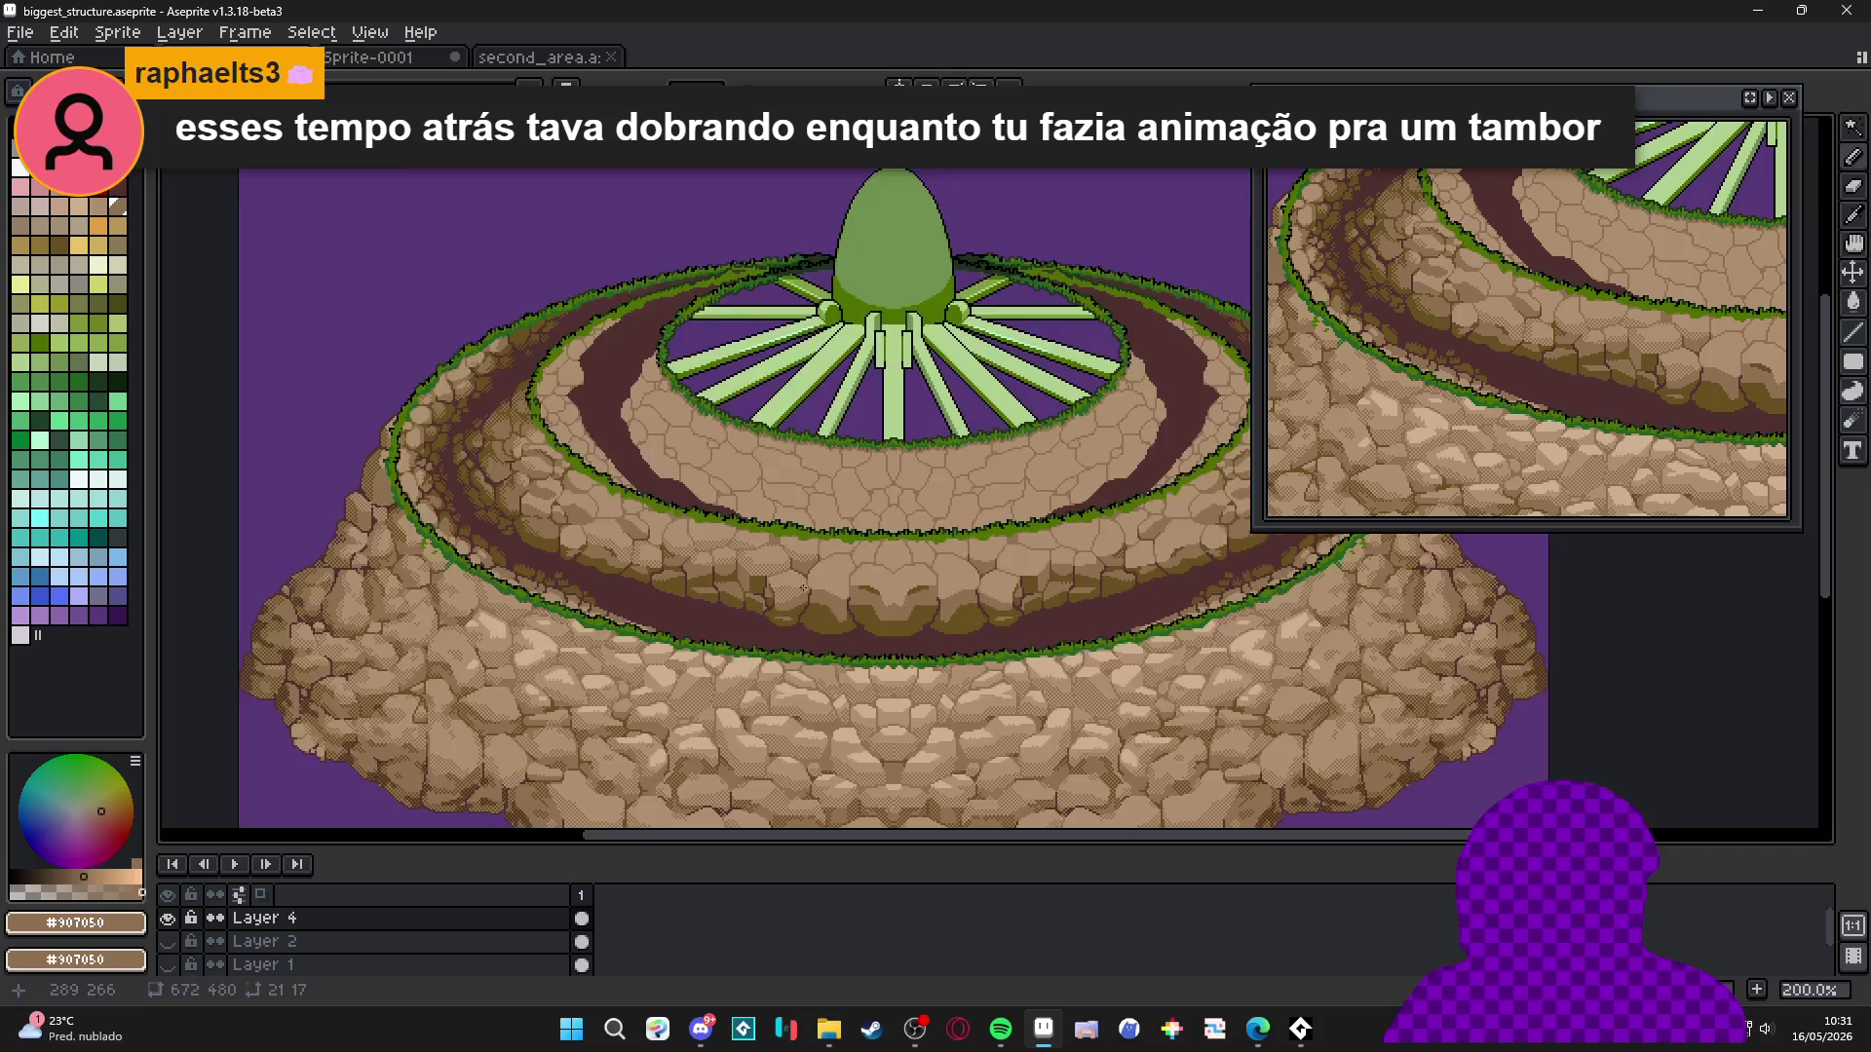
scroll(804, 588, "up", 7)
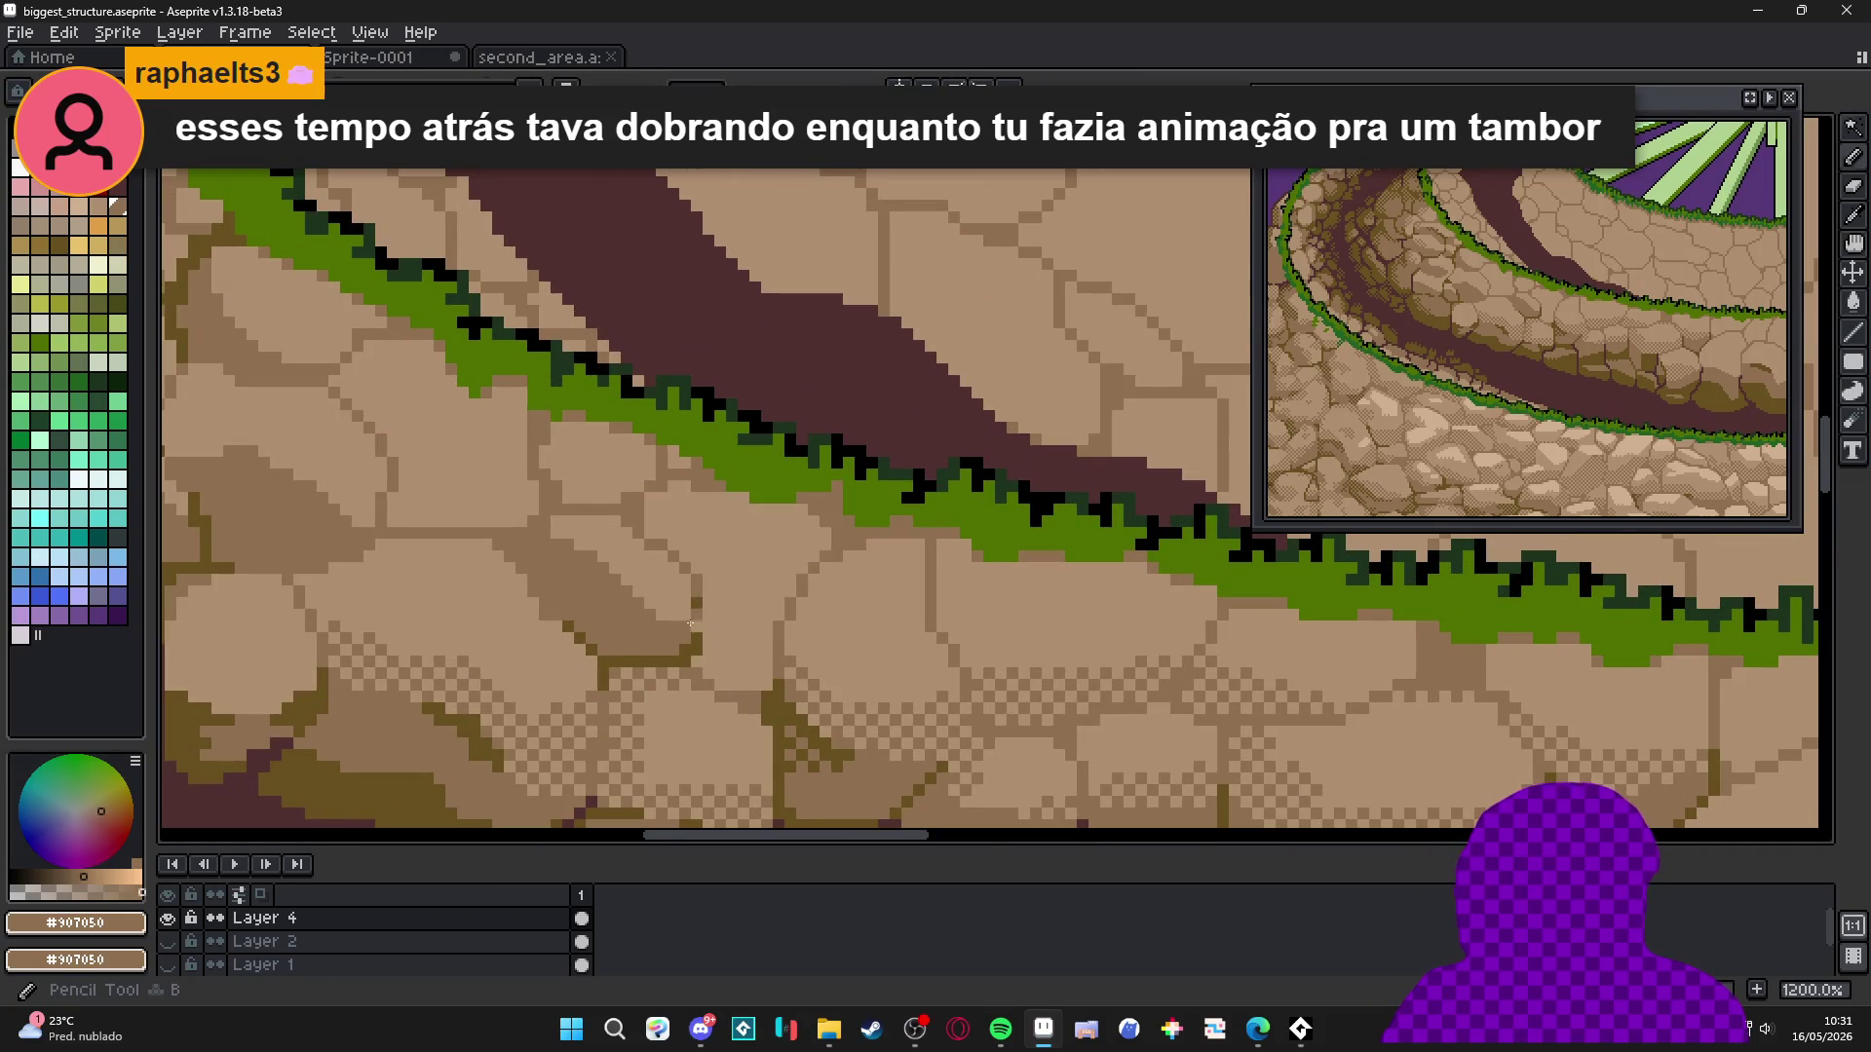
left_click_drag(690, 623, 632, 658)
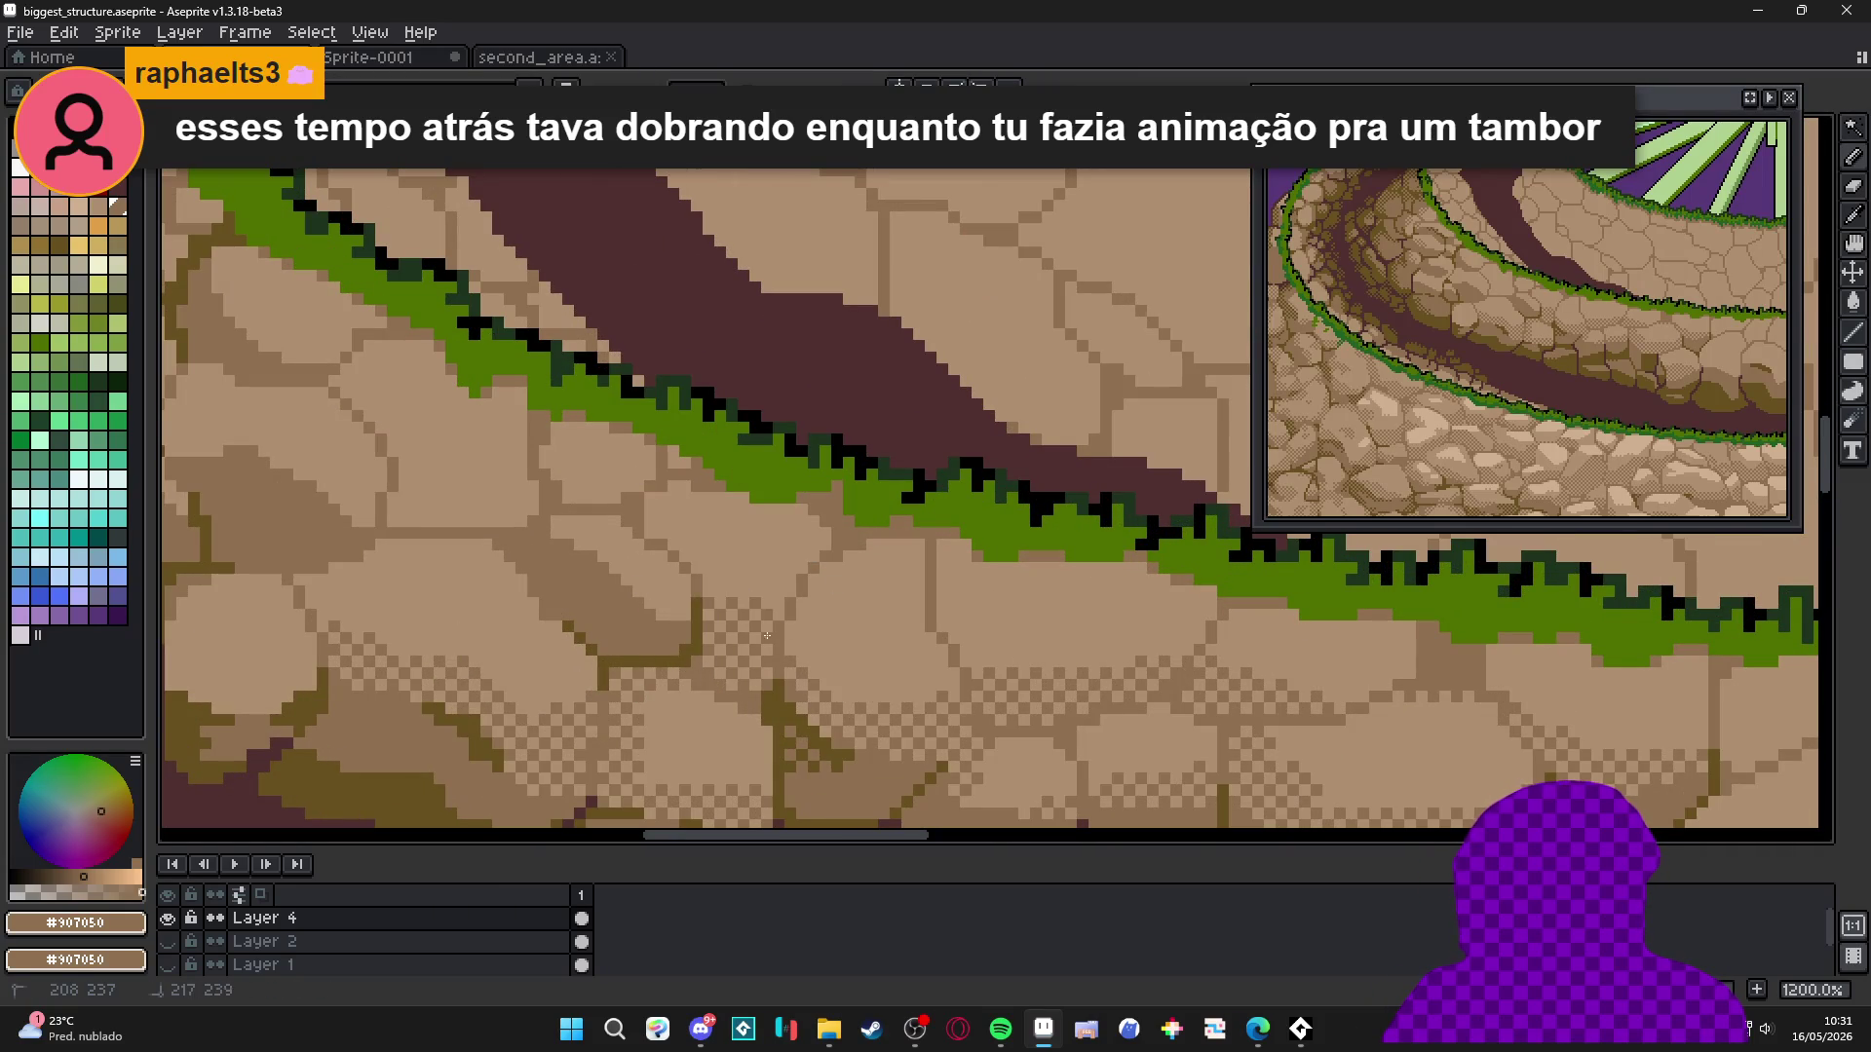
scroll(737, 594, "down", 2)
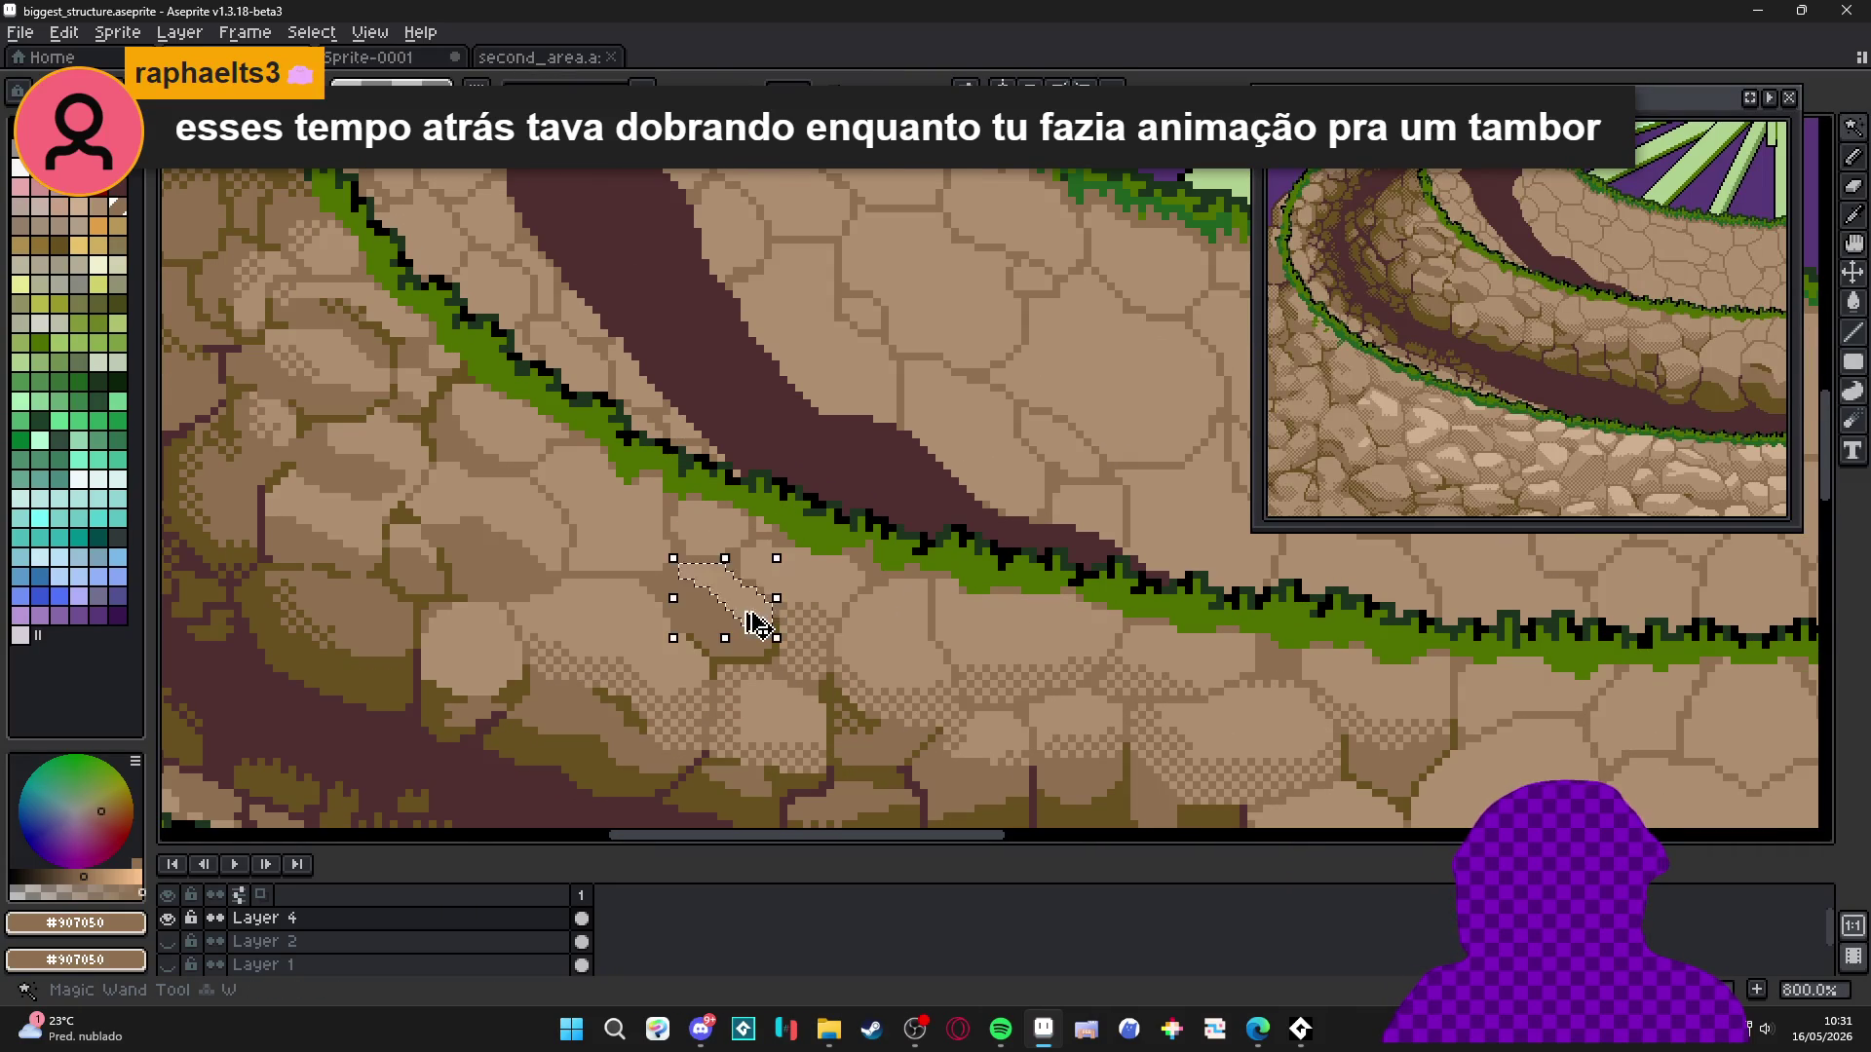
left_click_drag(745, 612, 806, 610)
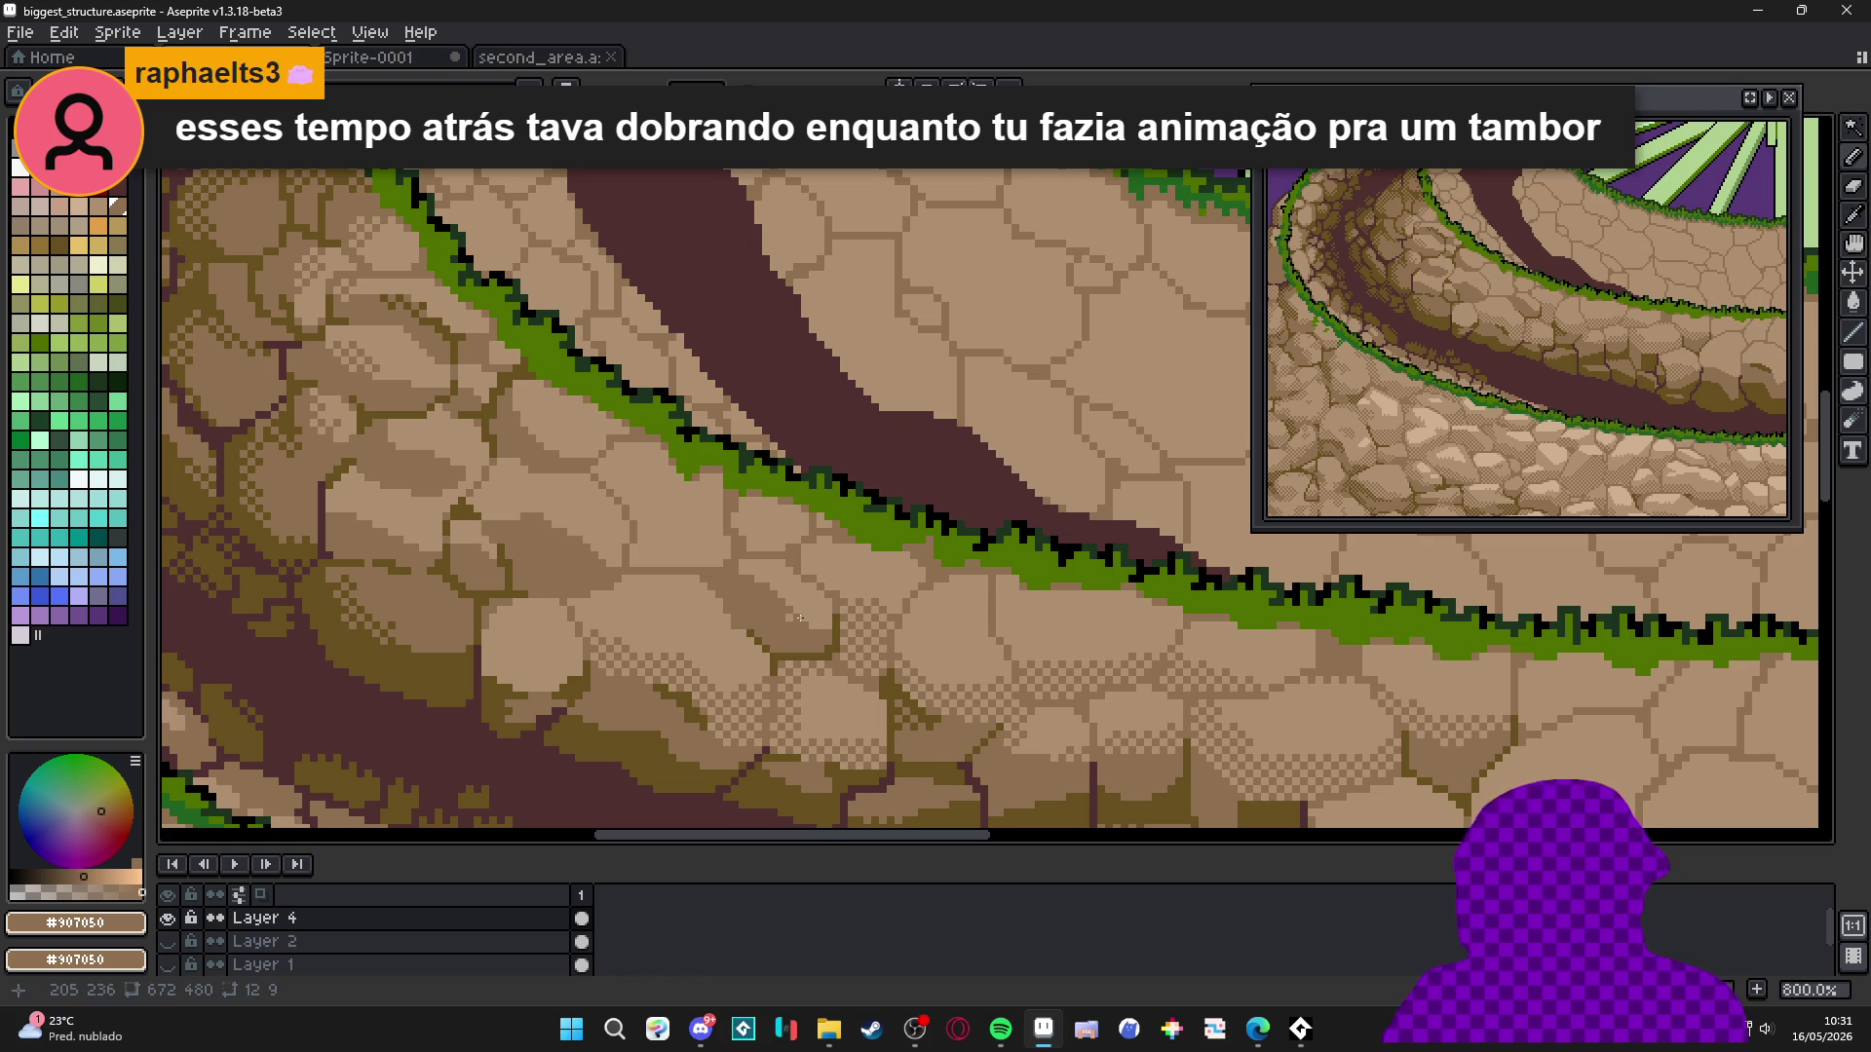
scroll(800, 617, "up", 2)
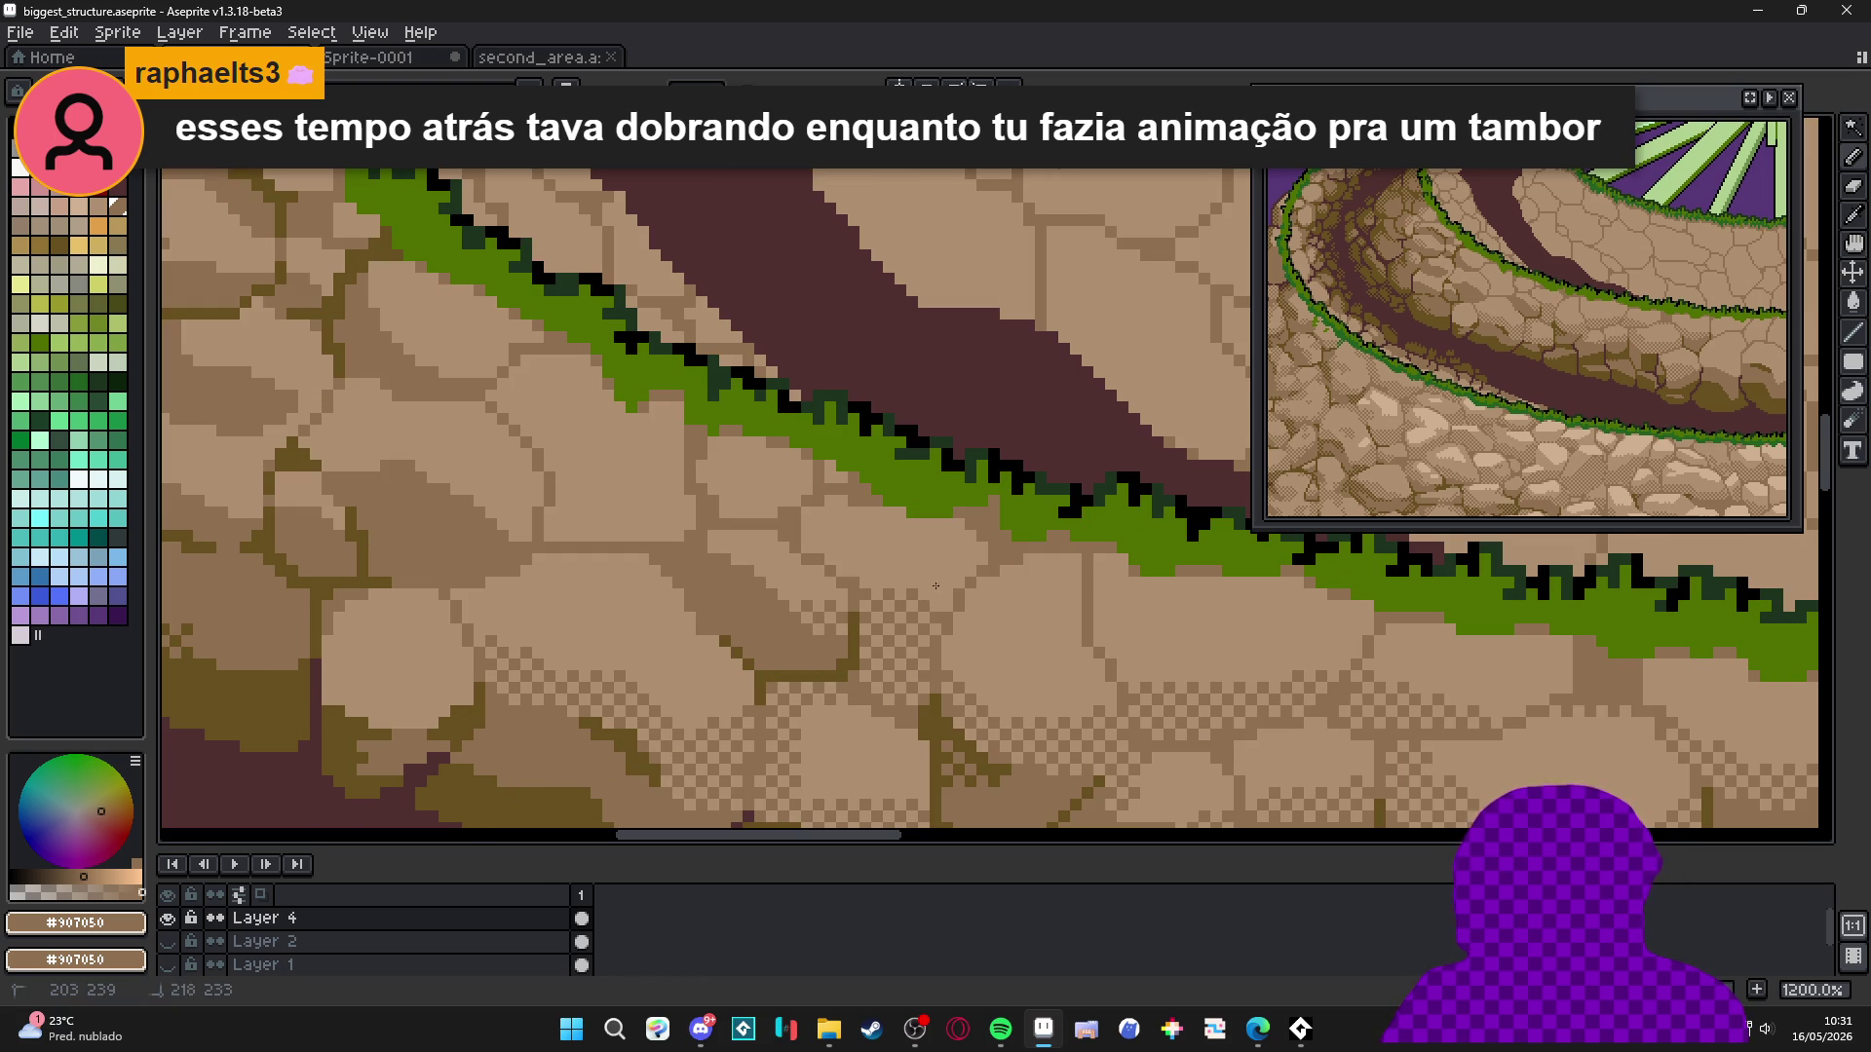
mouse_move(729, 612)
left_mouse_down()
mouse_move(888, 552)
mouse_move(786, 591)
left_mouse_up()
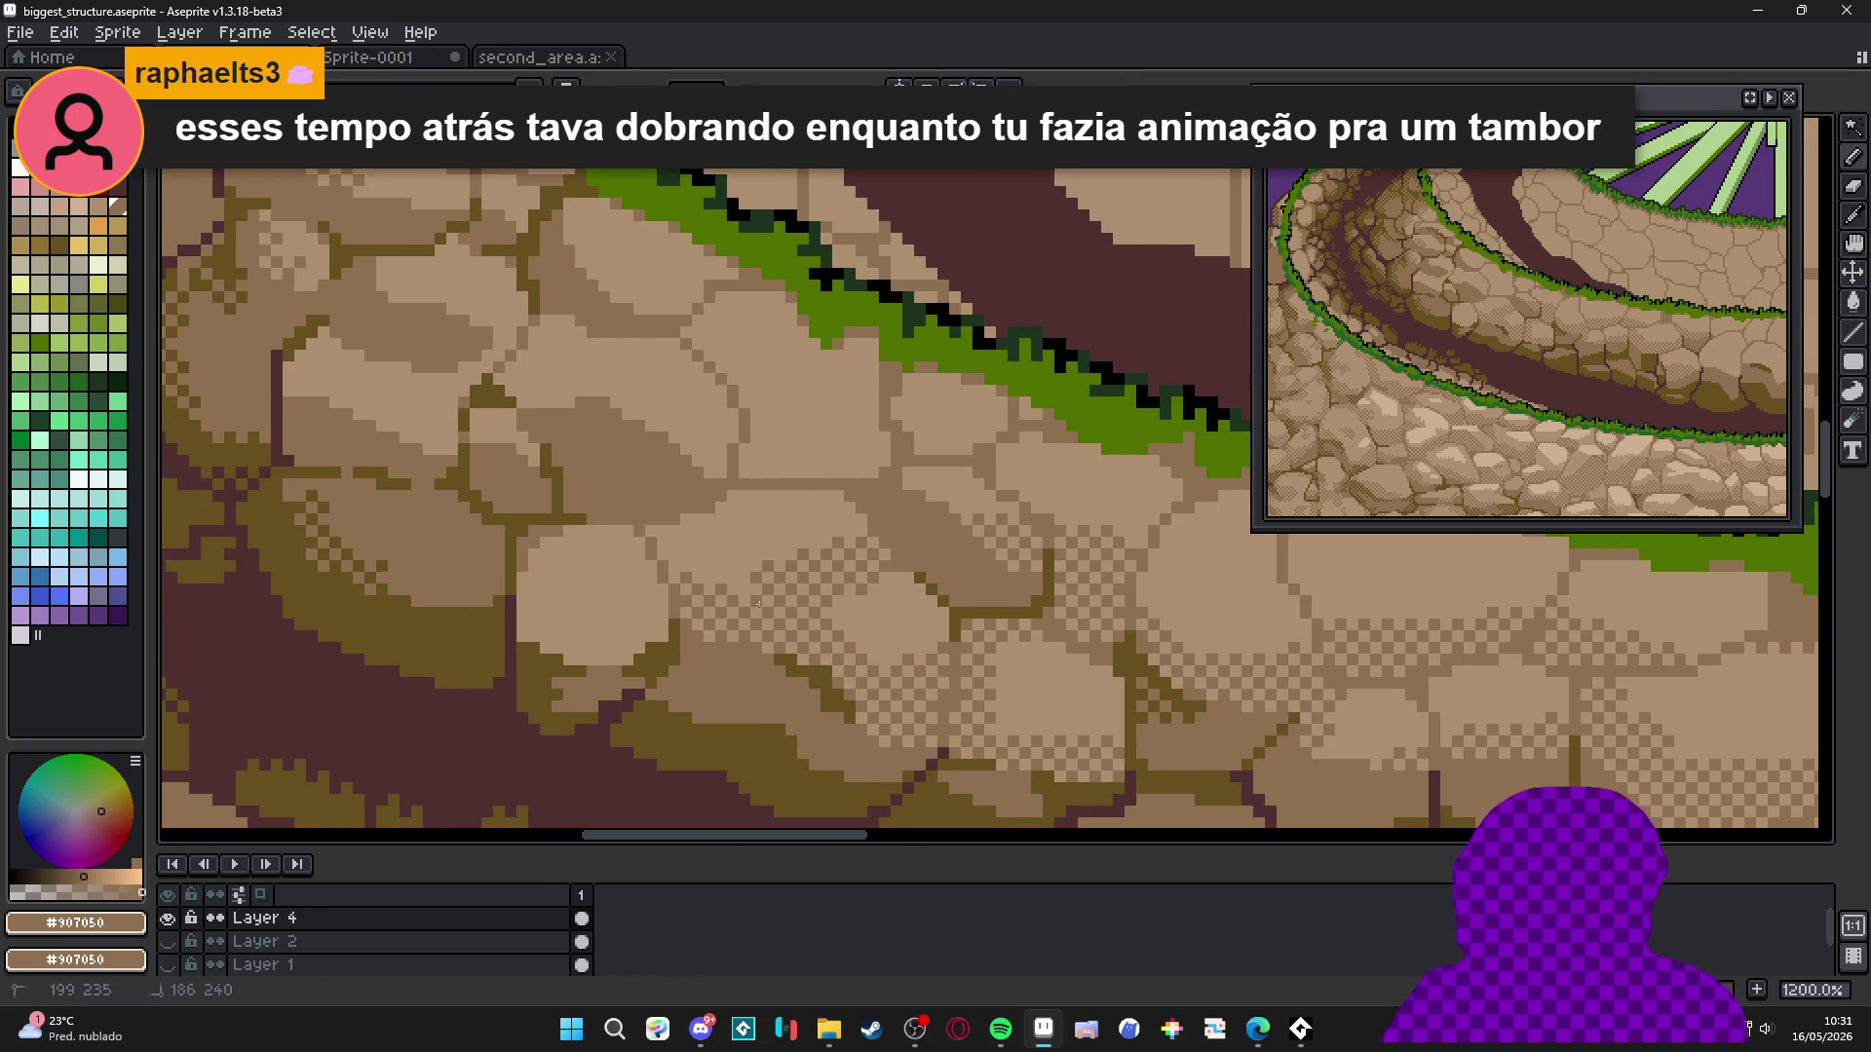
scroll(886, 568, "down", 2)
Isolate single stones, darken one's left edge, add a checkered dither patch, then deselect.
key("w")
left_click(809, 551)
key("b")
left_click_drag(775, 509, 770, 558)
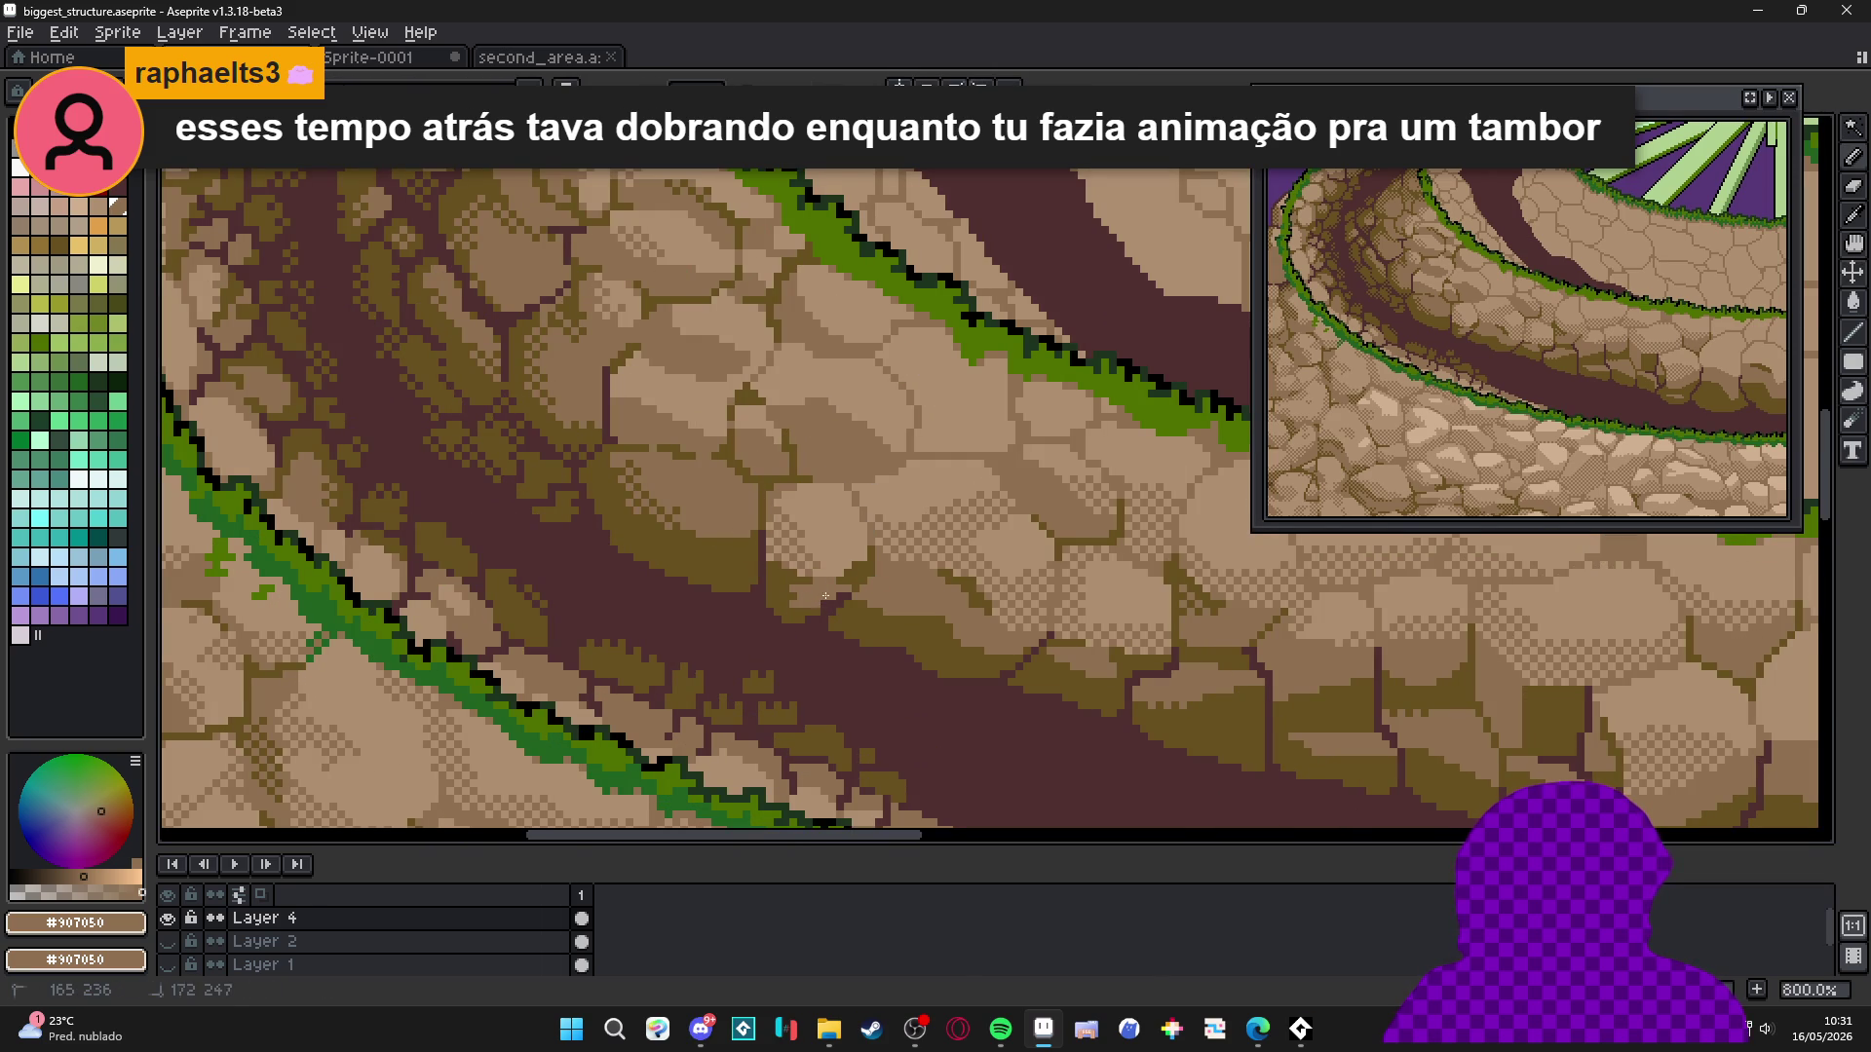
scroll(822, 563, "up", 2)
key("w")
left_click(848, 499)
key("b")
scroll(852, 488, "up", 1)
mouse_move(847, 507)
left_mouse_down()
mouse_move(814, 516)
mouse_move(784, 456)
left_mouse_up()
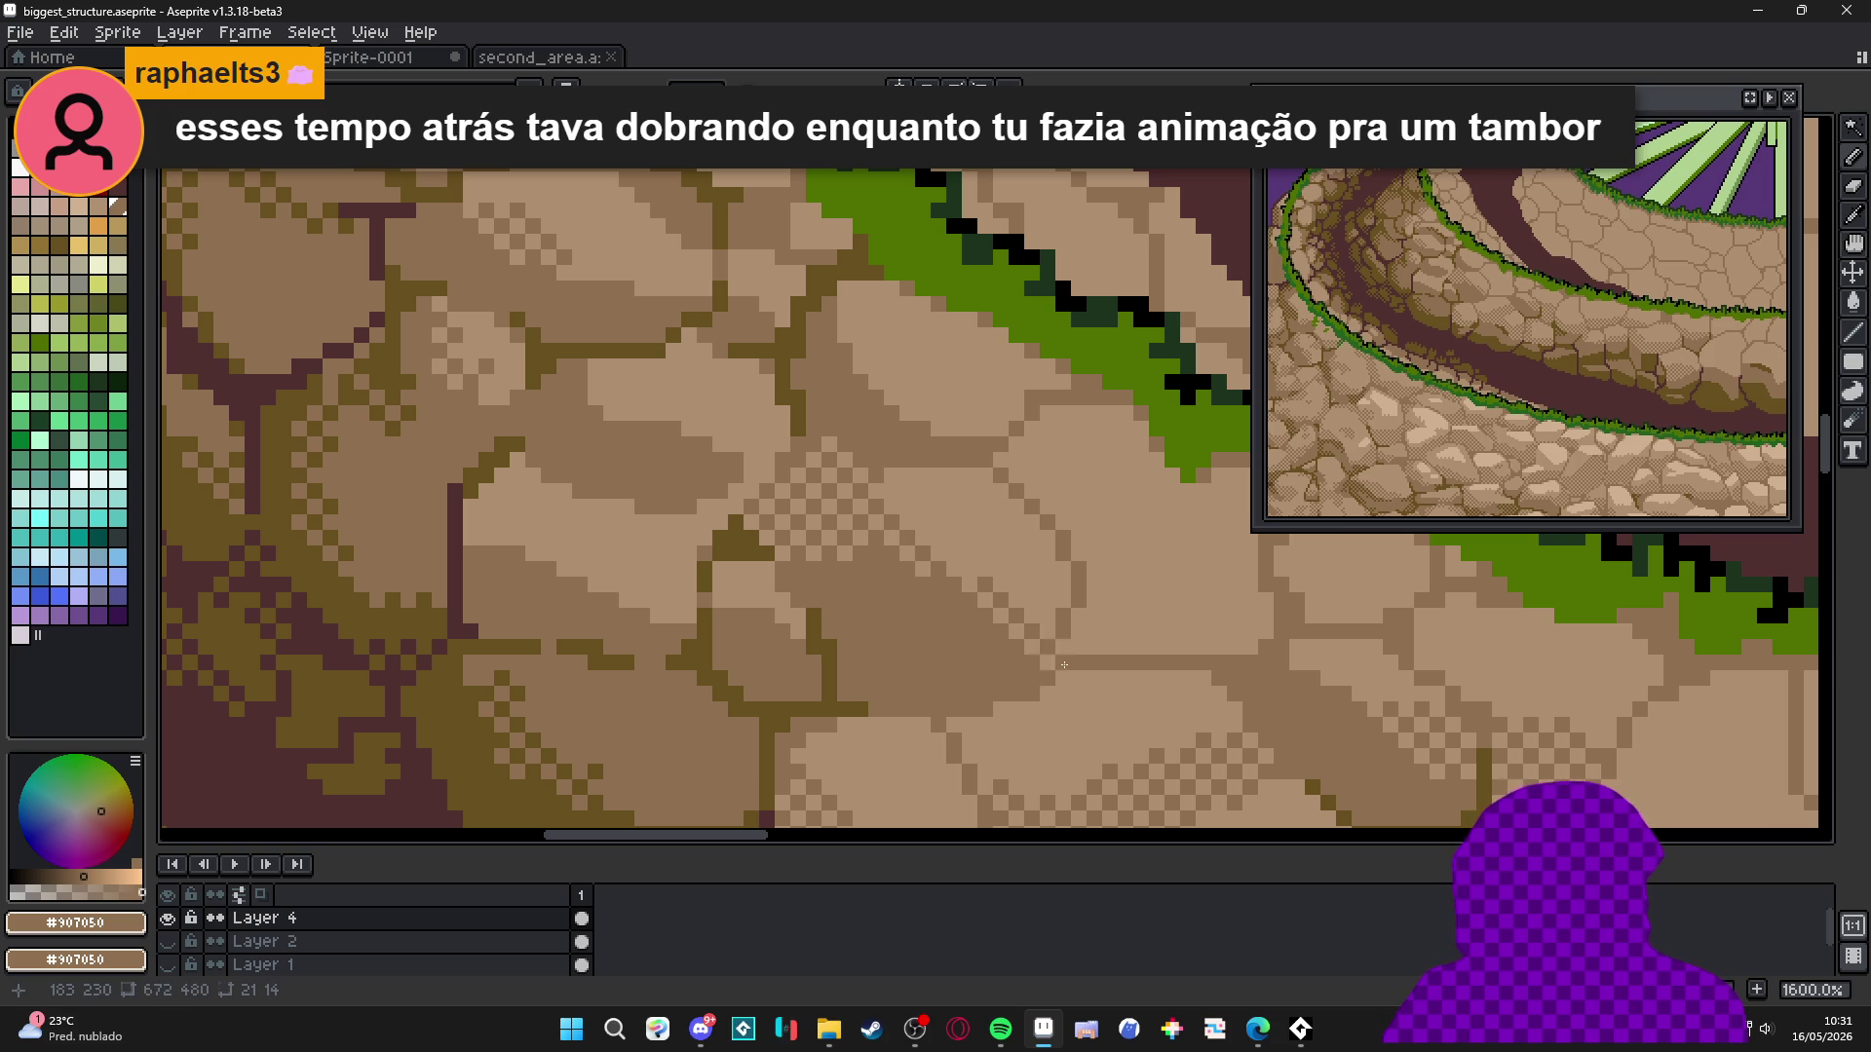
scroll(926, 623, "down", 2)
key("ctrl+d")
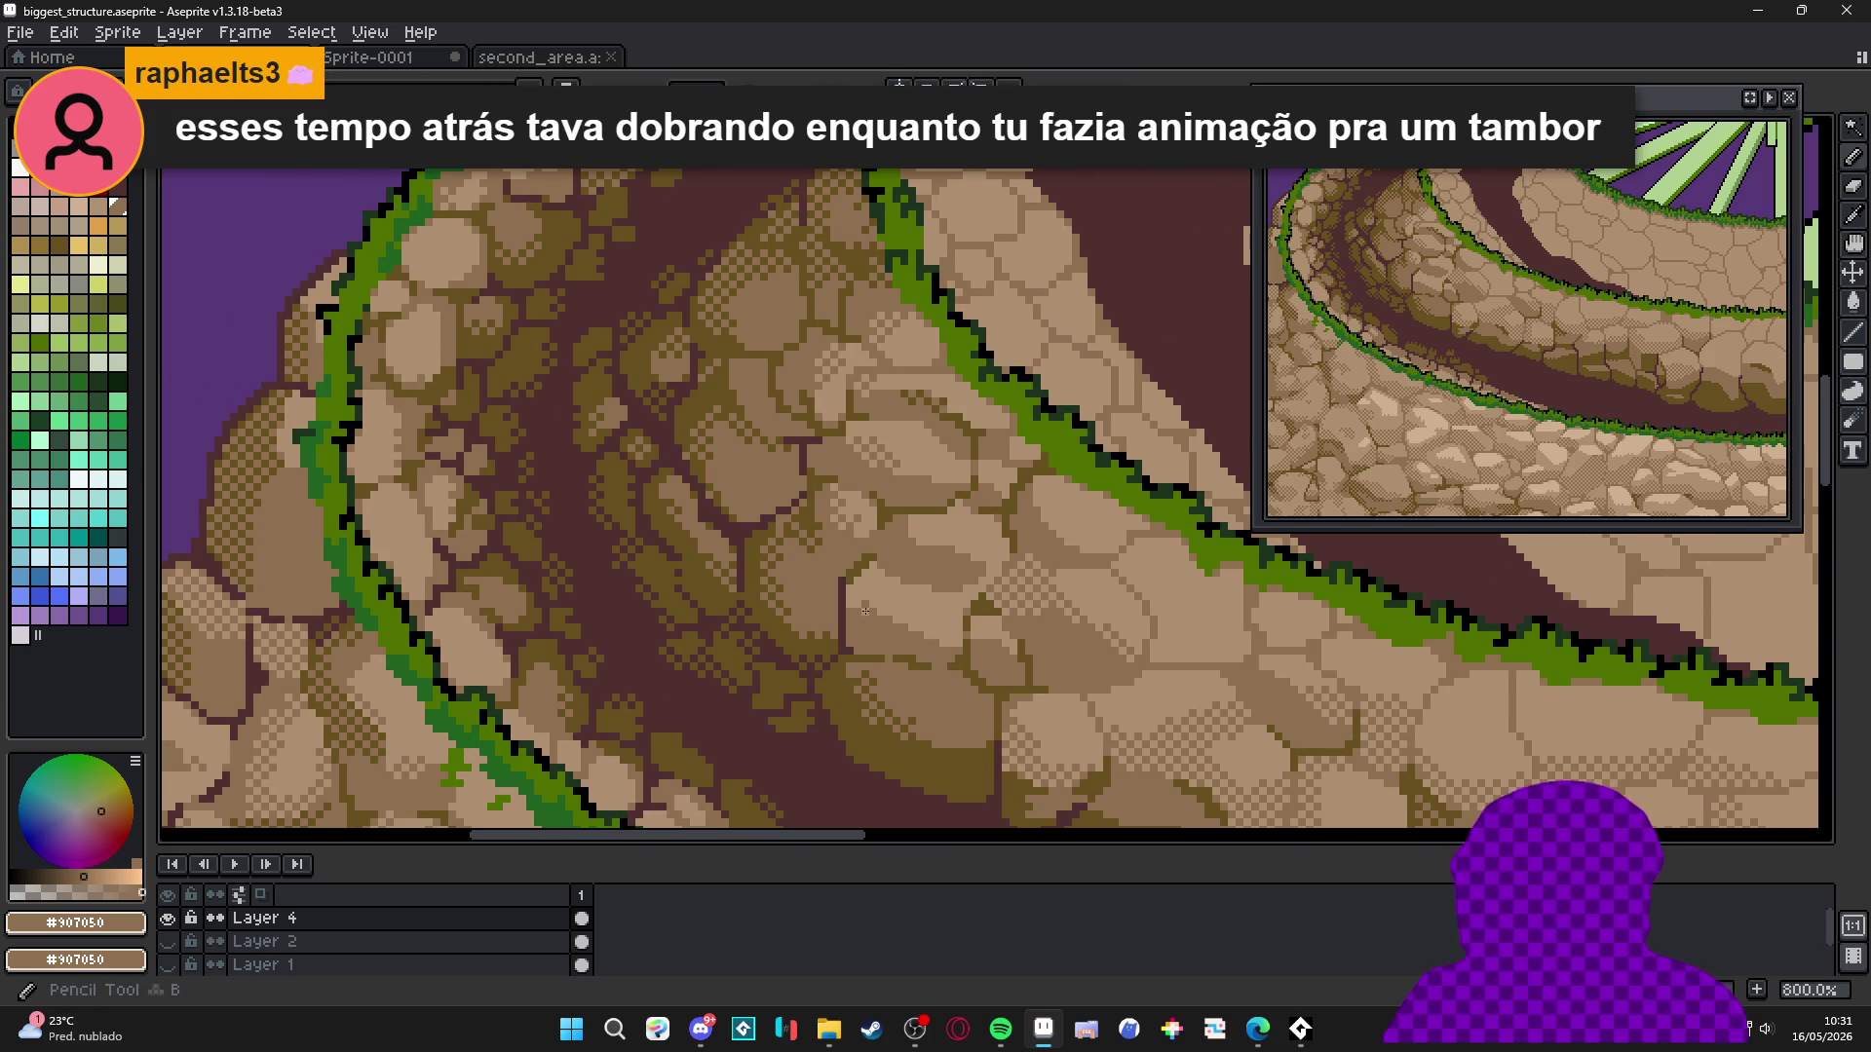
Pan along the curved path to the next stones, selecting and then dropping one stone region.
mouse_move(900, 617)
left_mouse_down()
mouse_move(844, 635)
mouse_move(896, 589)
left_mouse_up()
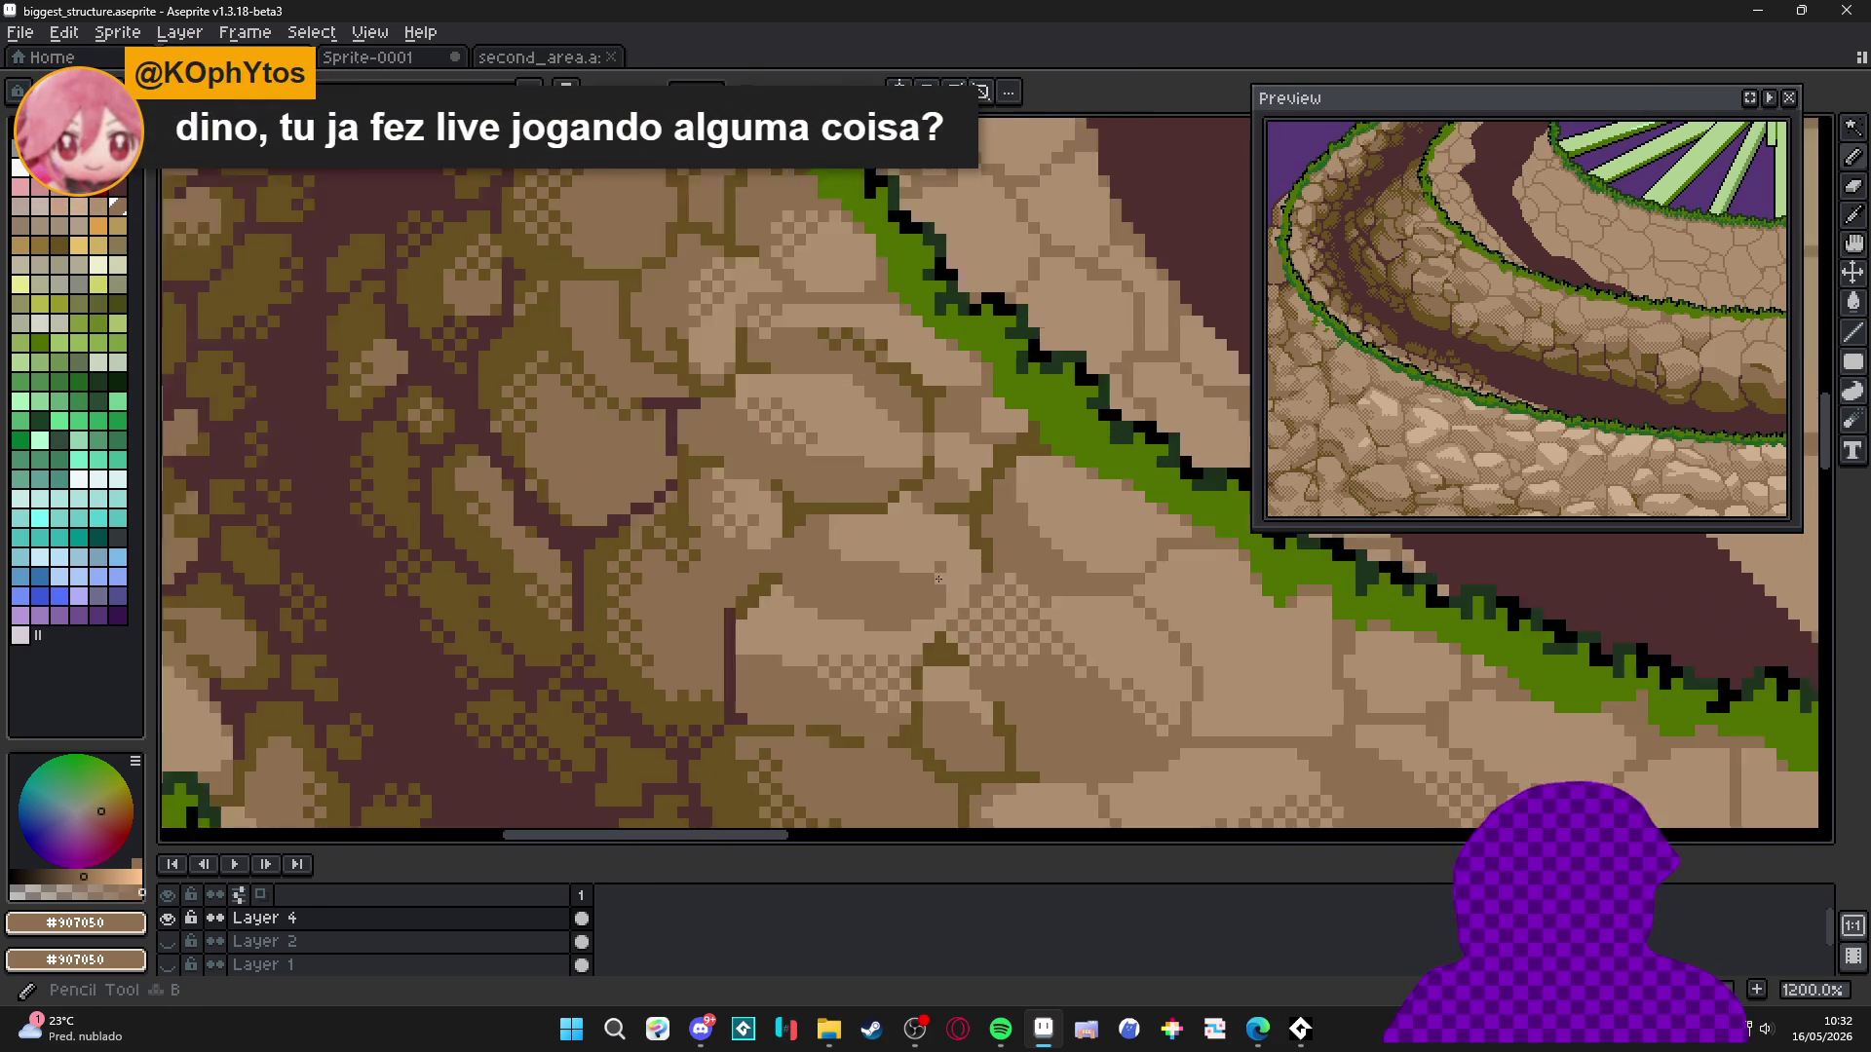
scroll(945, 594, "up", 2)
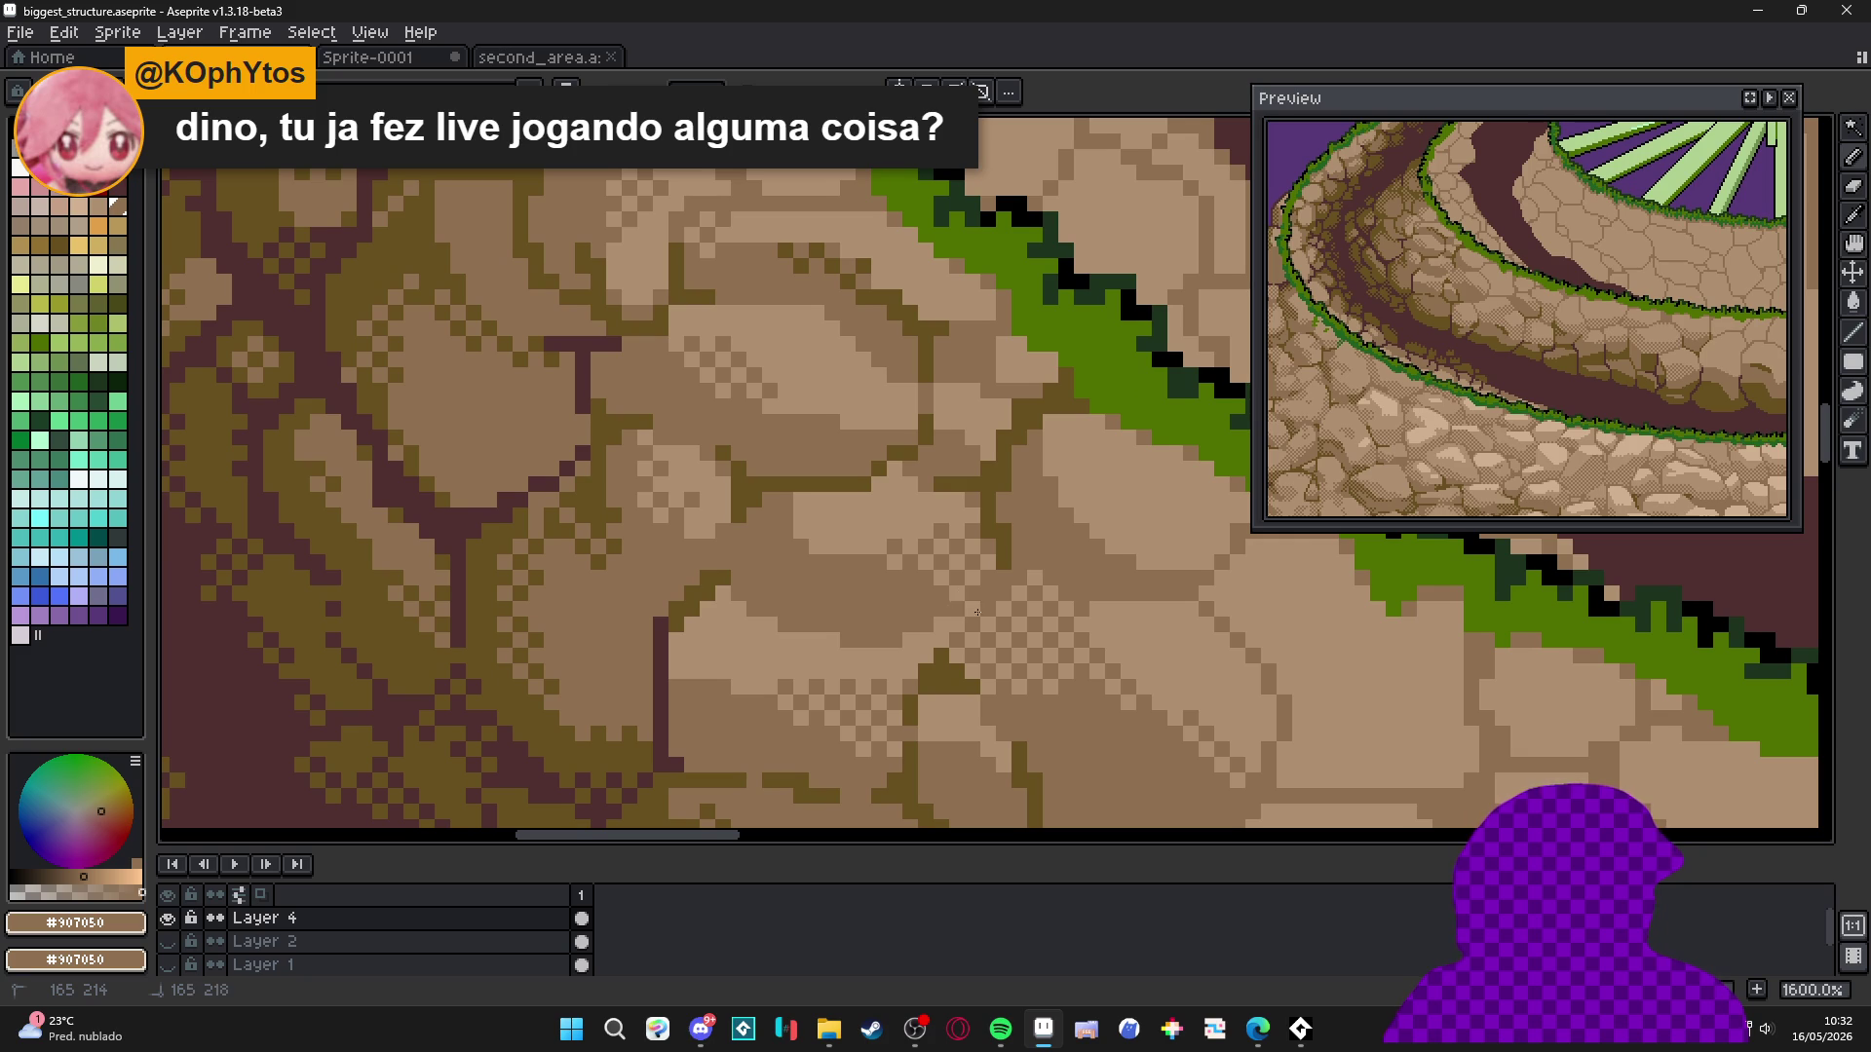
scroll(980, 612, "down", 3)
left_click_drag(936, 585, 886, 561)
scroll(885, 539, "up", 2)
scroll(885, 539, "down", 3)
scroll(885, 472, "up", 4)
key("w")
left_click(885, 460)
key("ctrl+d")
key("b")
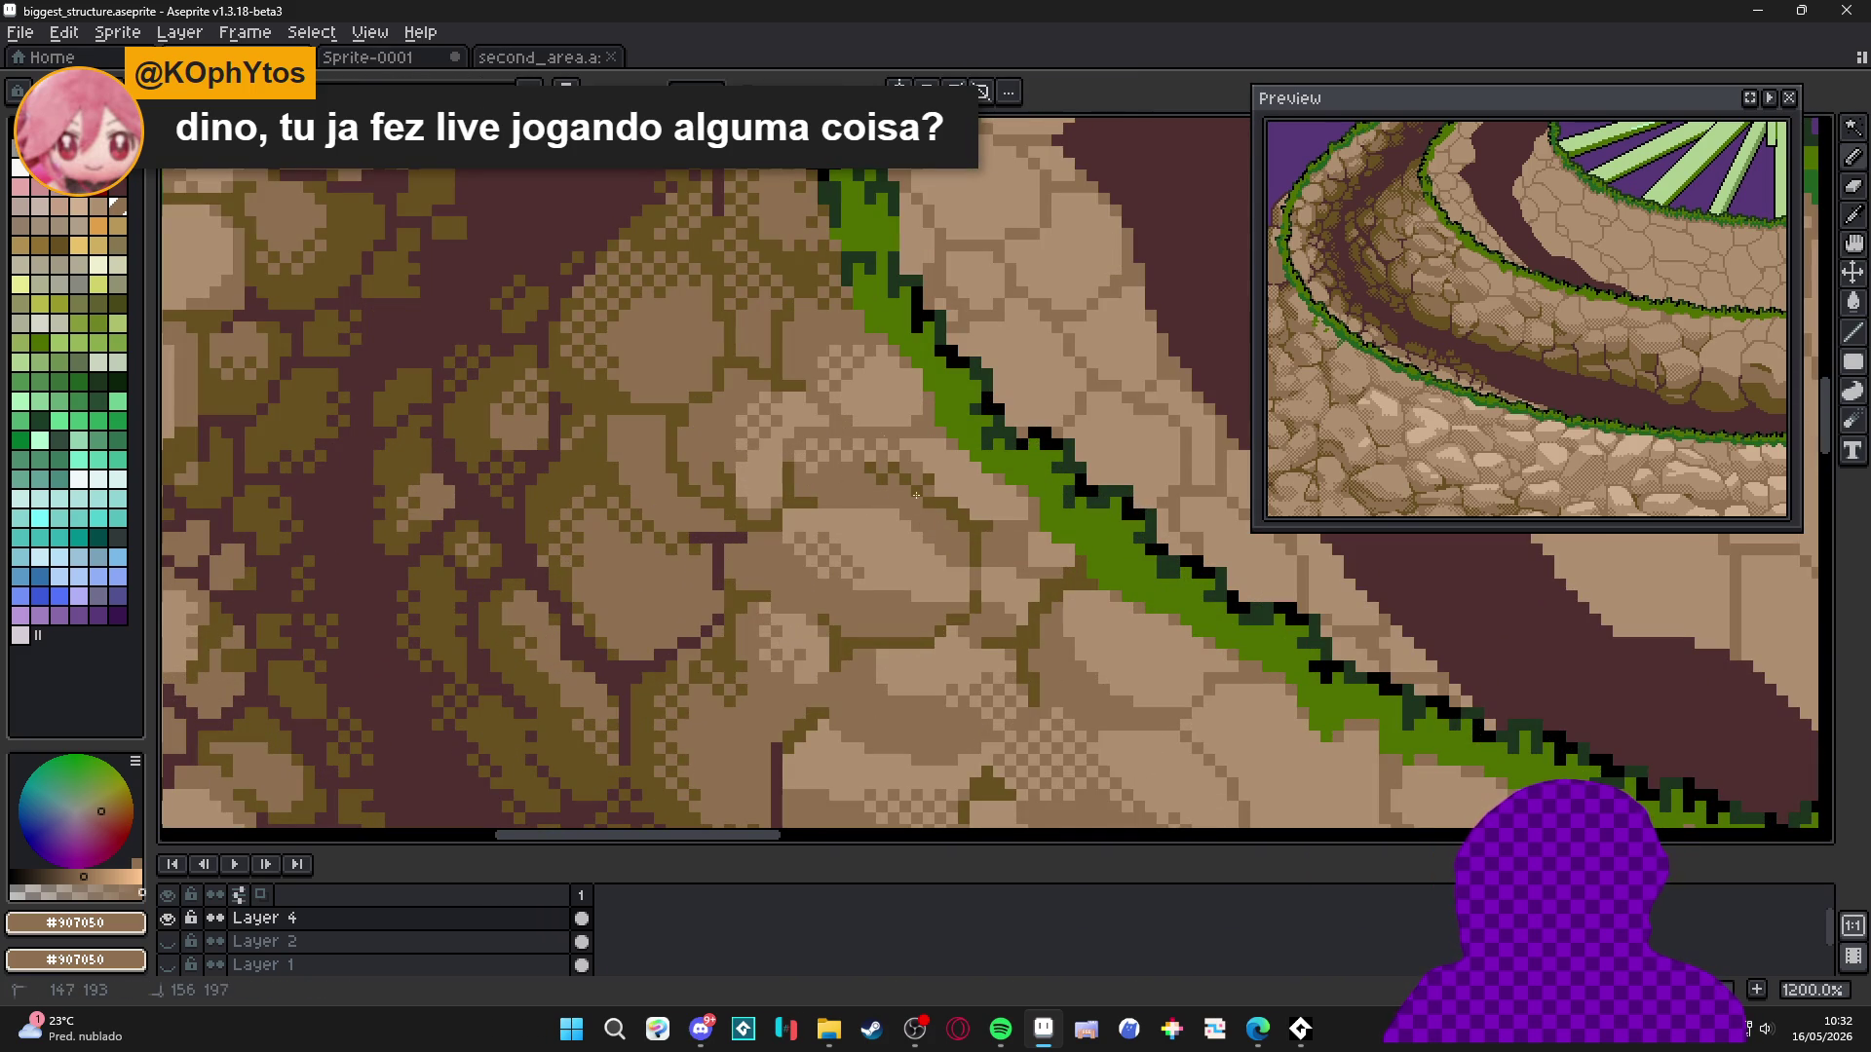
Zoom in and out to inspect the shaded stone band with the Pencil ready.
scroll(811, 549, "down", 2)
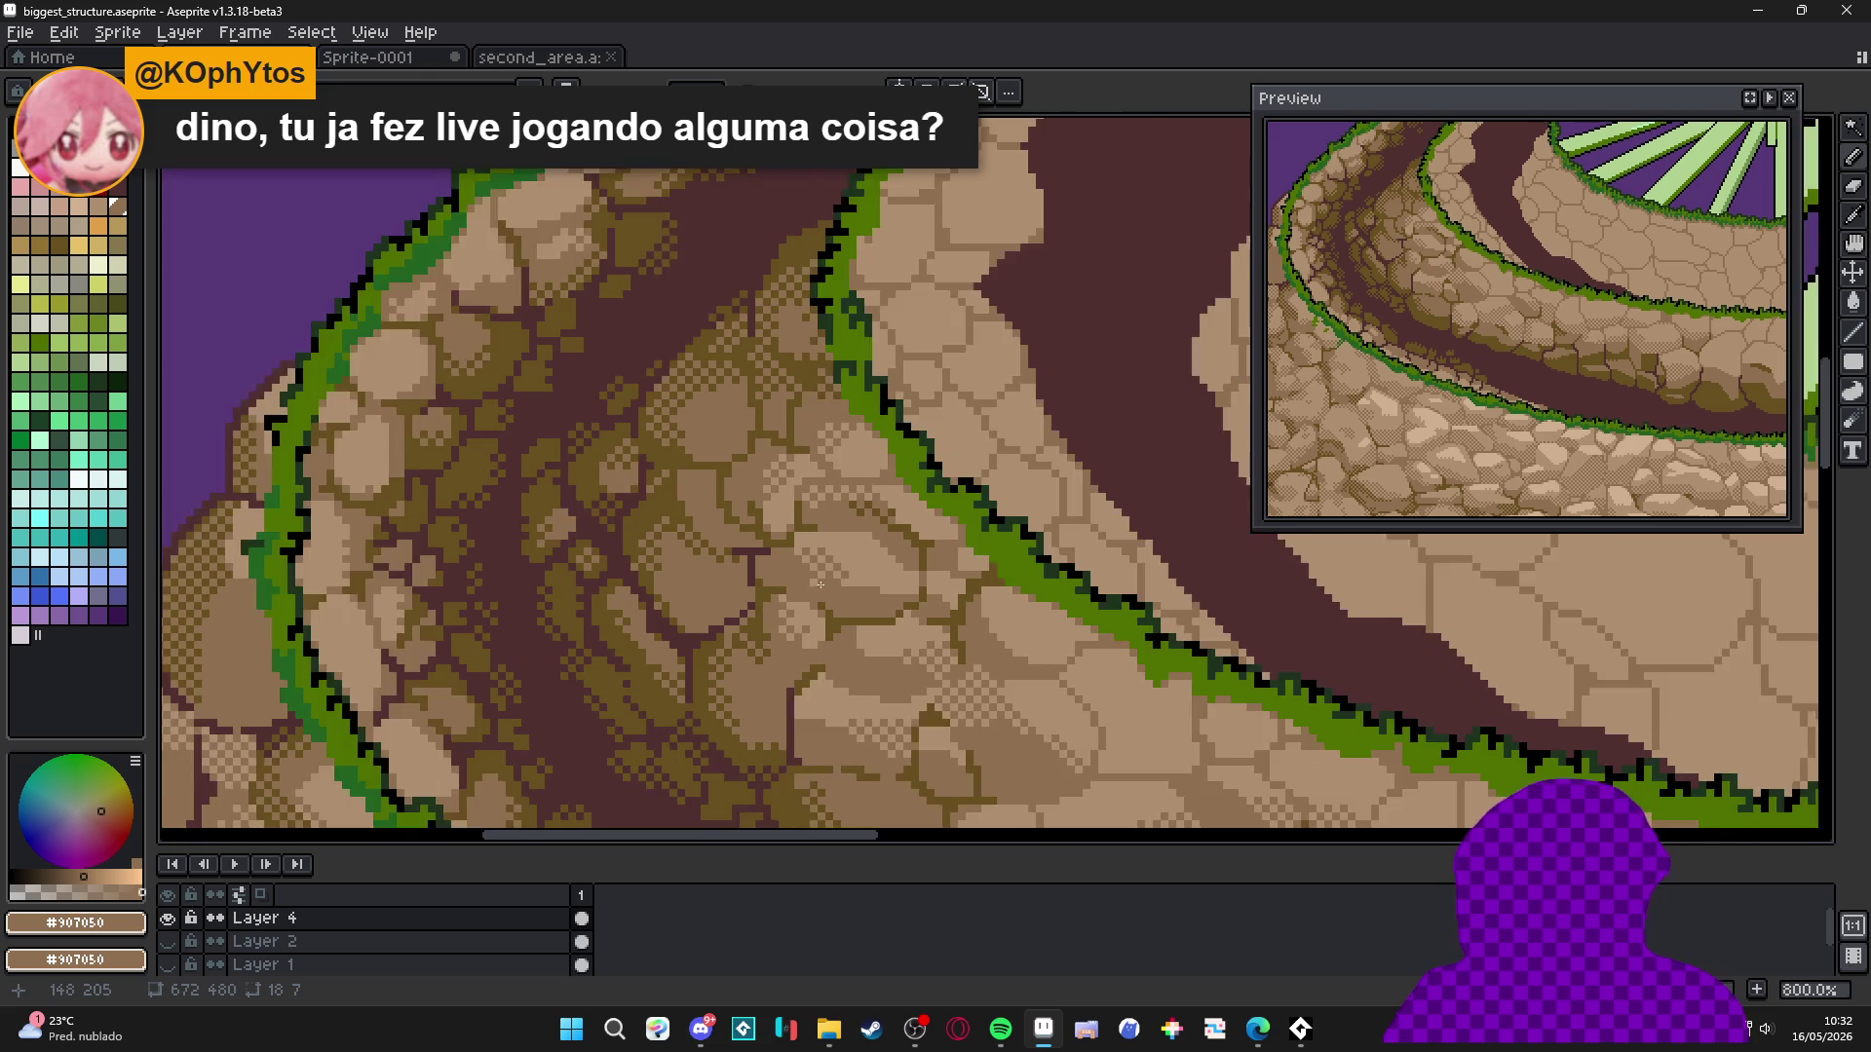
scroll(831, 513, "down", 3)
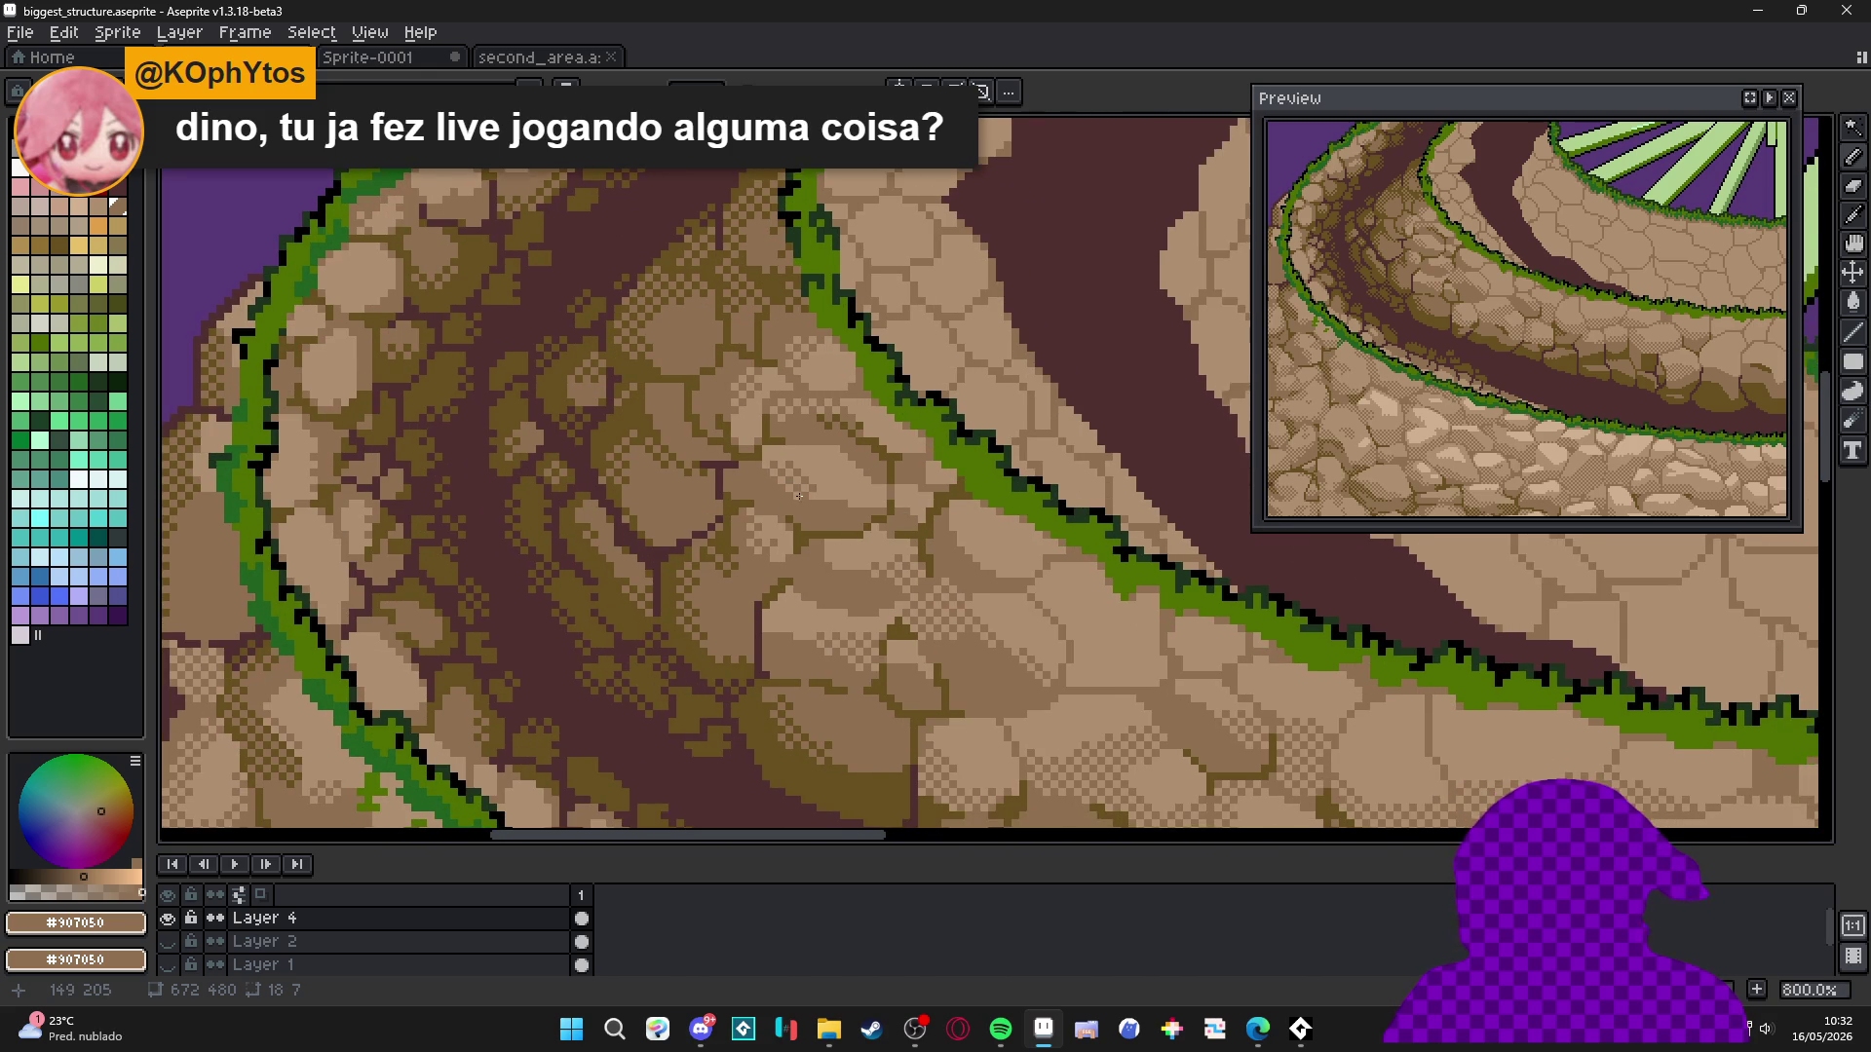
scroll(897, 556, "up", 3)
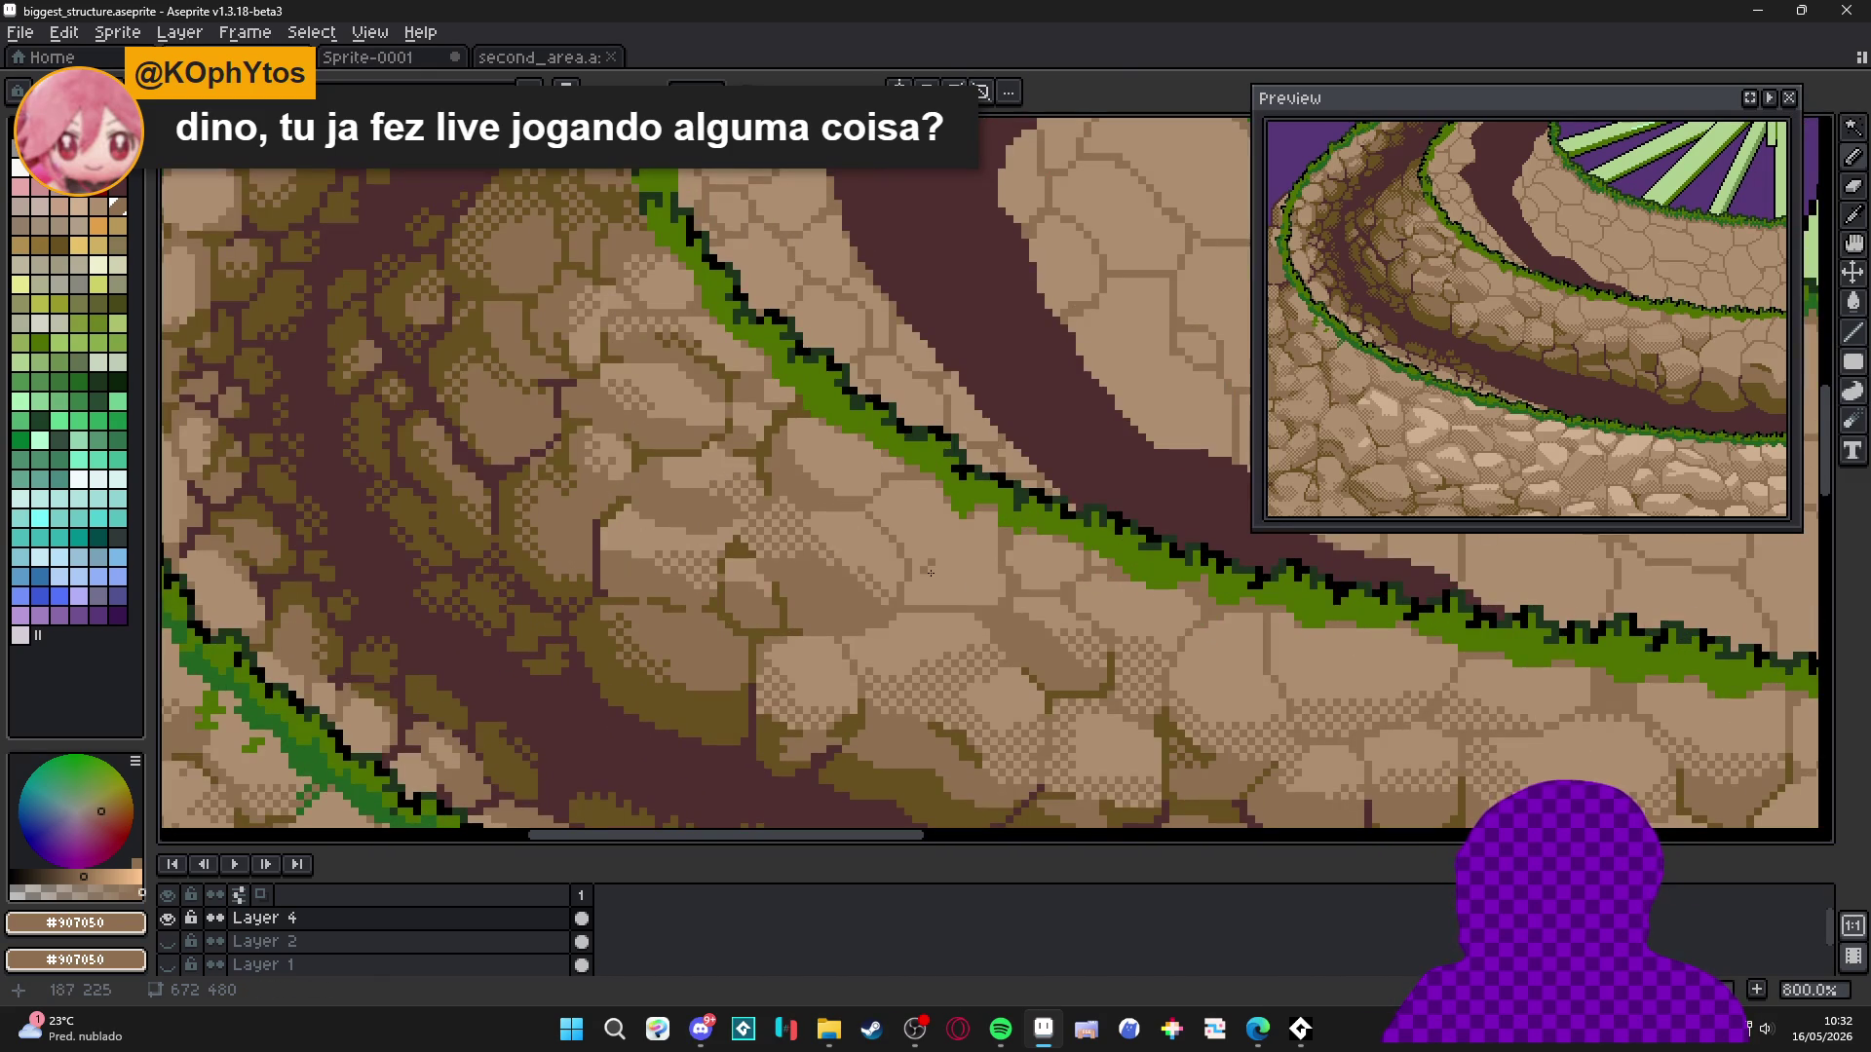
key("b")
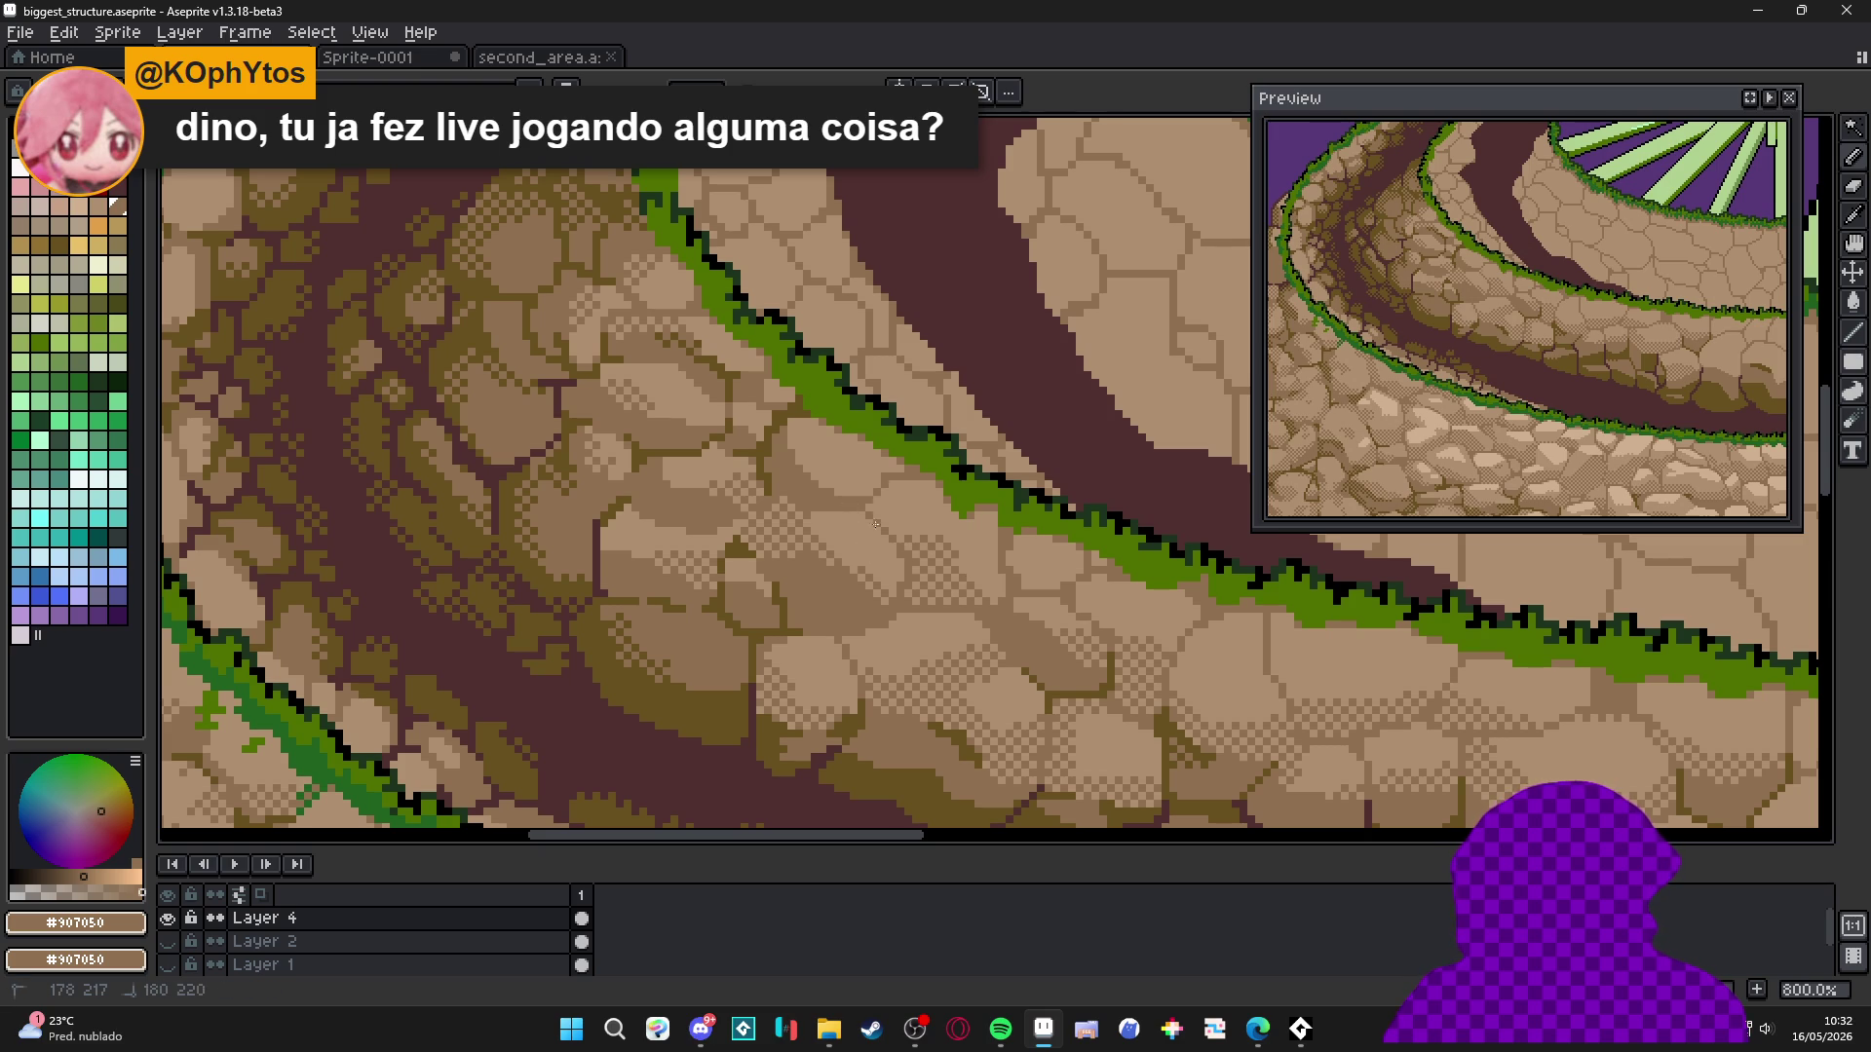
scroll(895, 535, "down", 3)
scroll(852, 543, "up", 5)
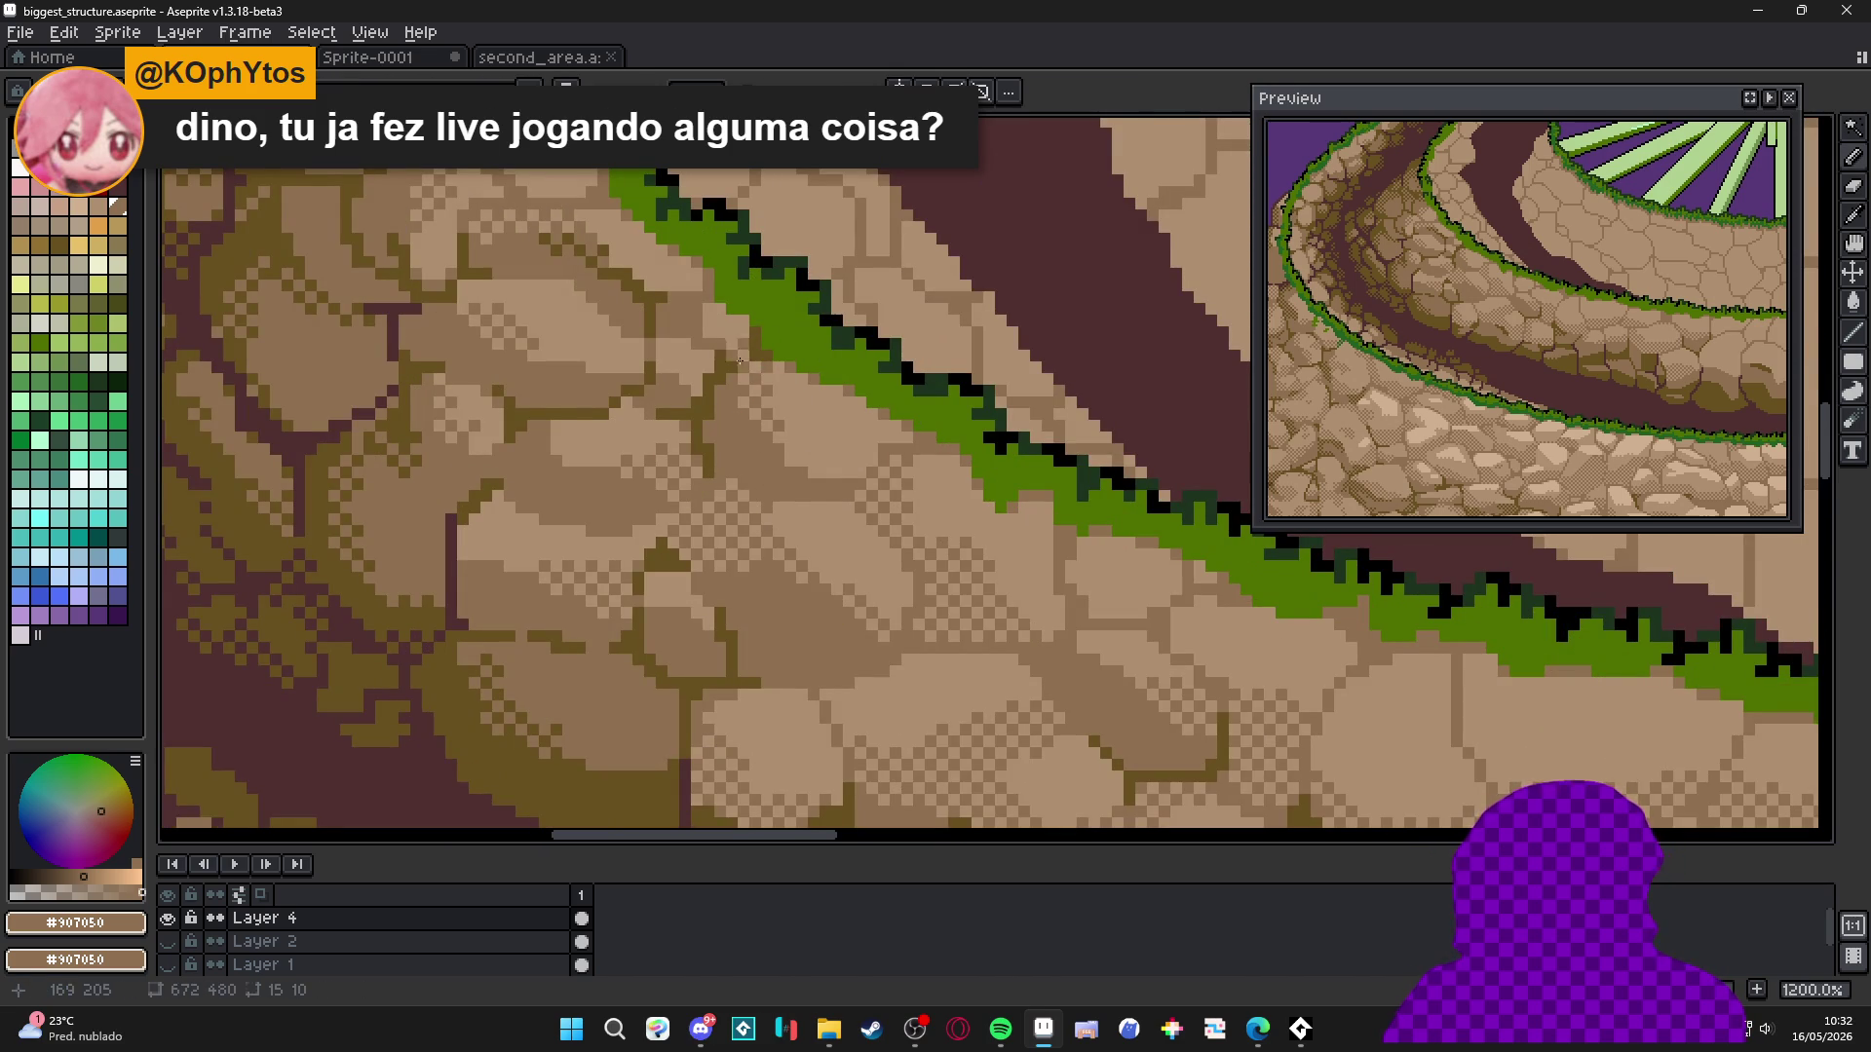
scroll(770, 468, "down", 3)
scroll(779, 528, "up", 3)
scroll(779, 527, "down", 5)
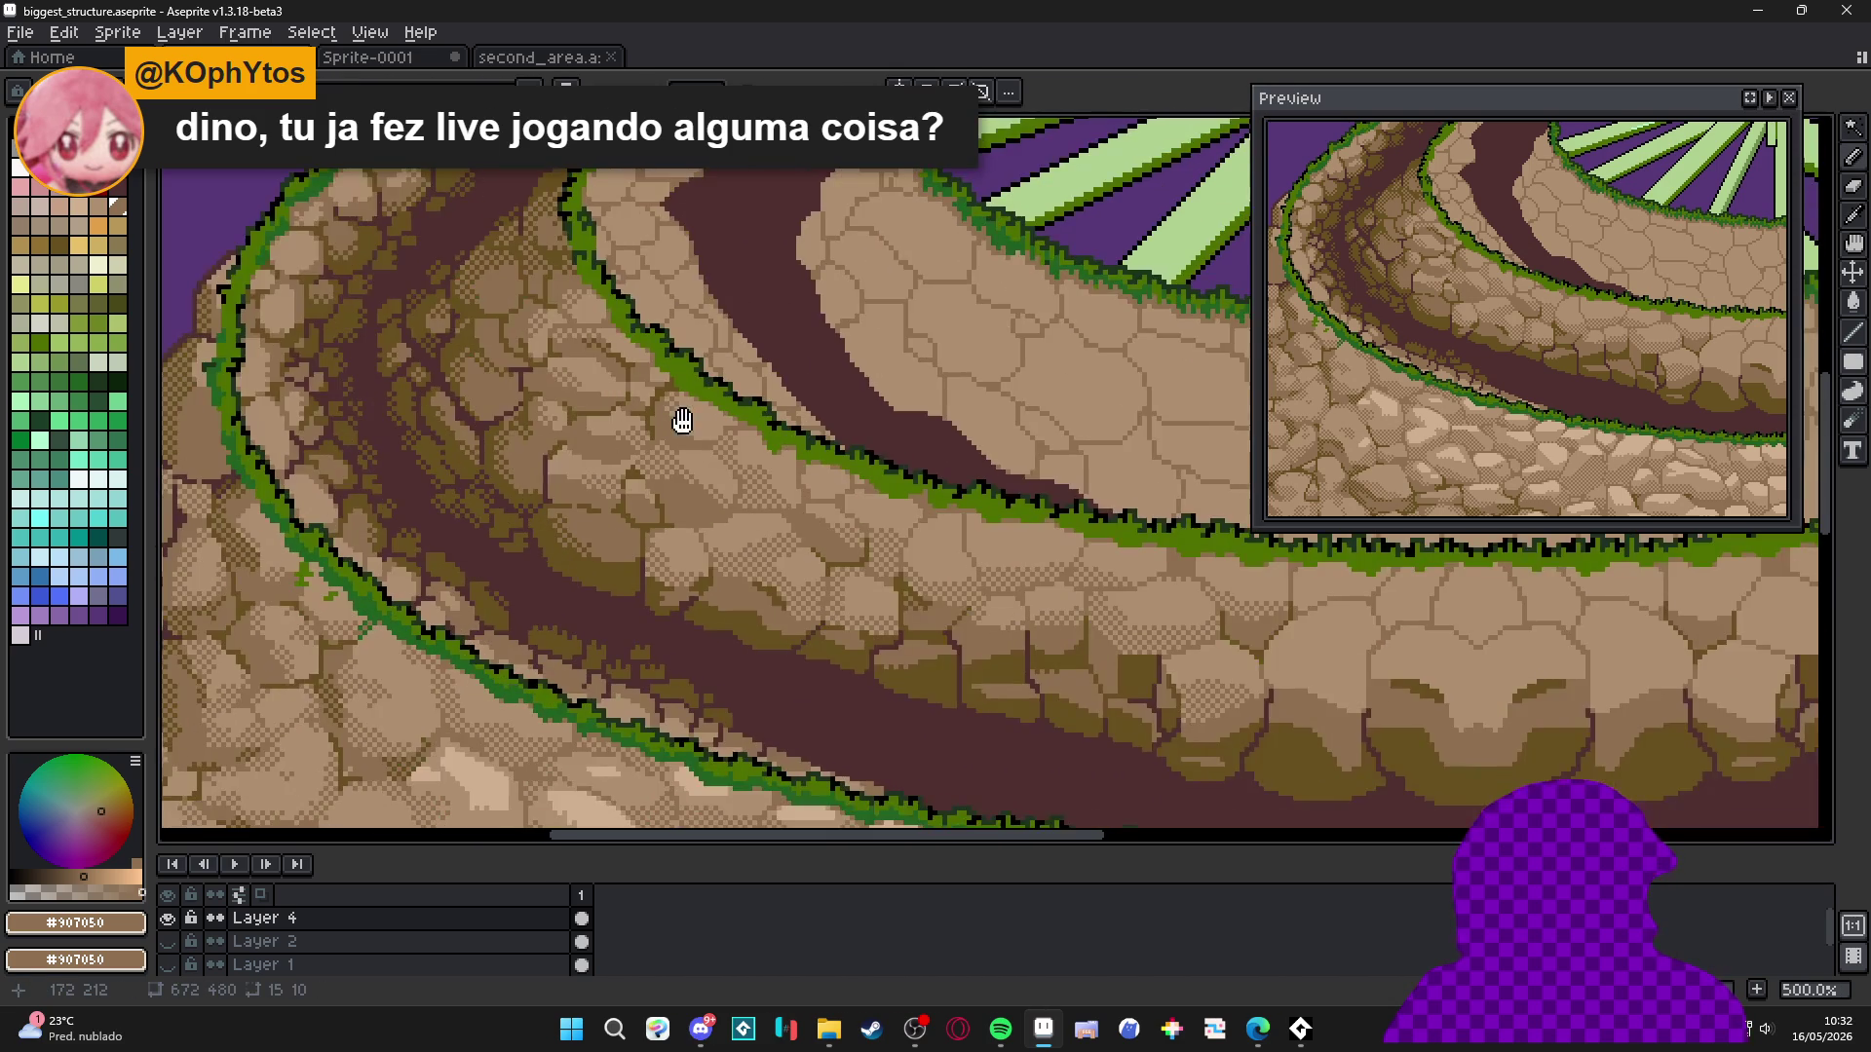
scroll(629, 489, "up", 2)
scroll(542, 447, "up", 2)
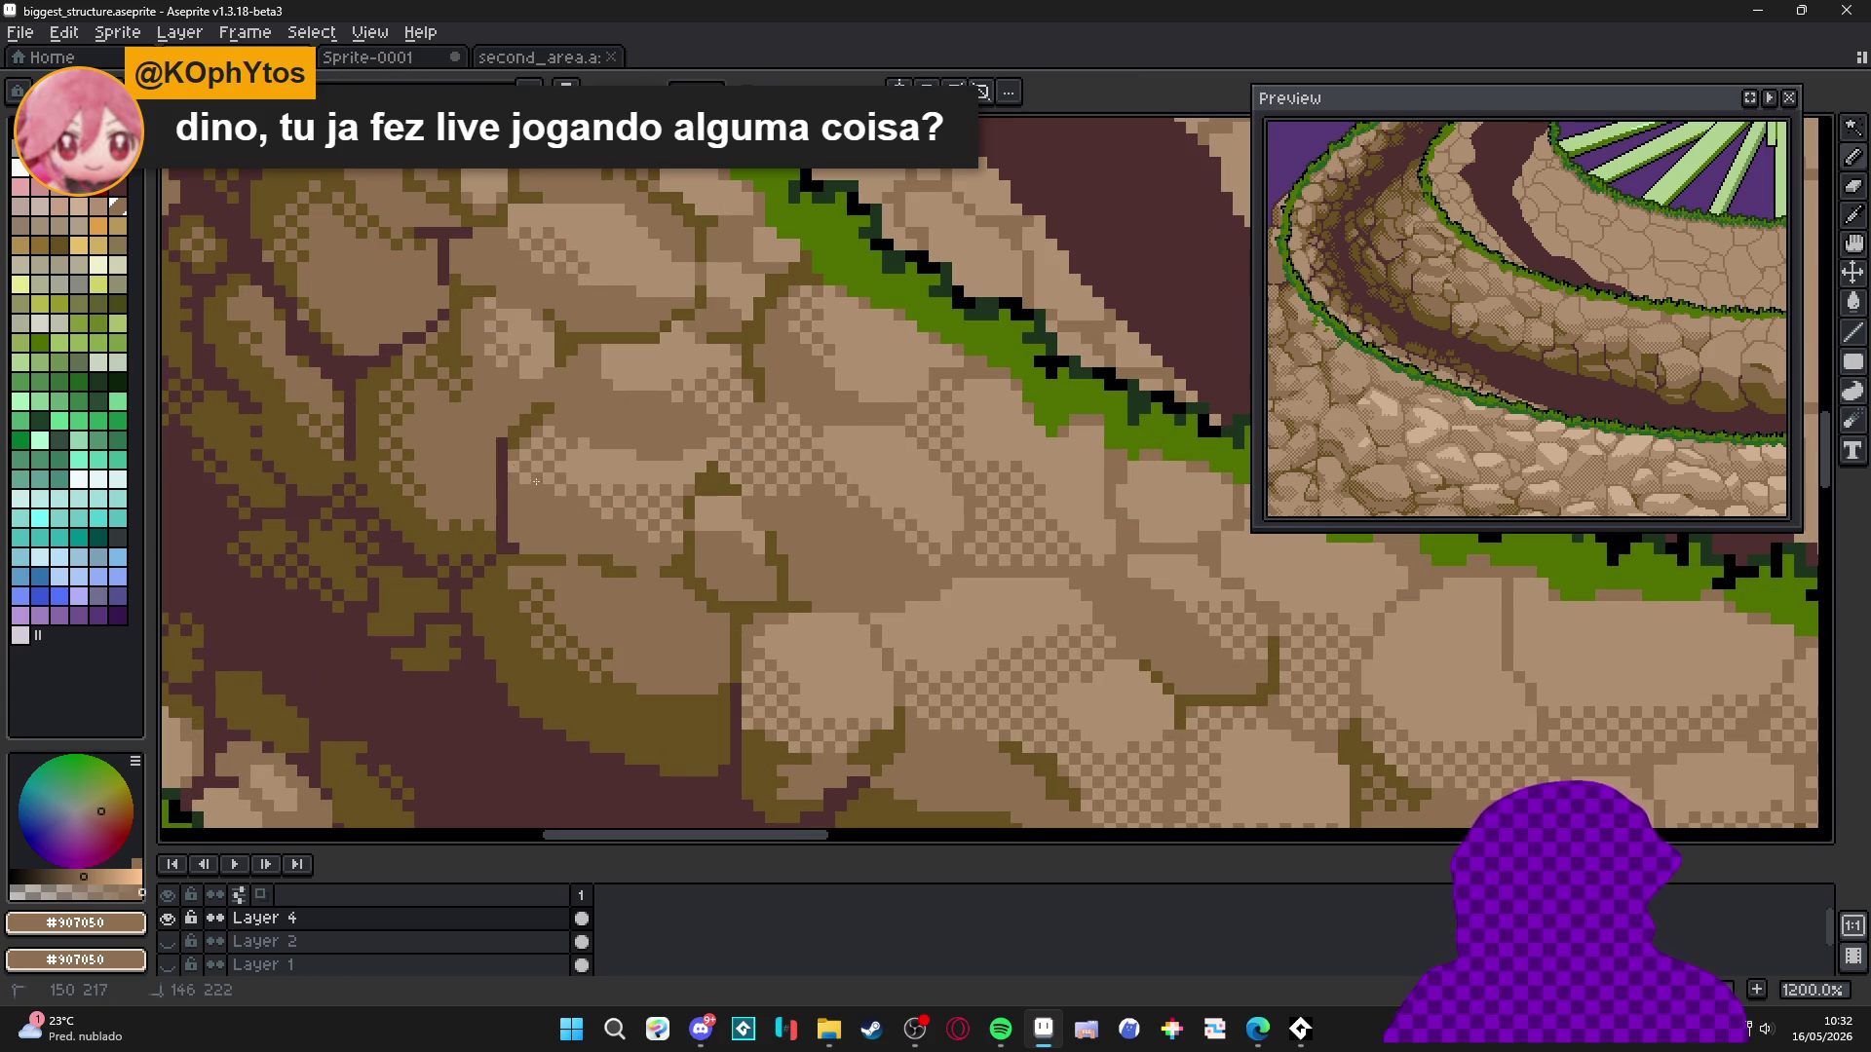
scroll(569, 448, "down", 5)
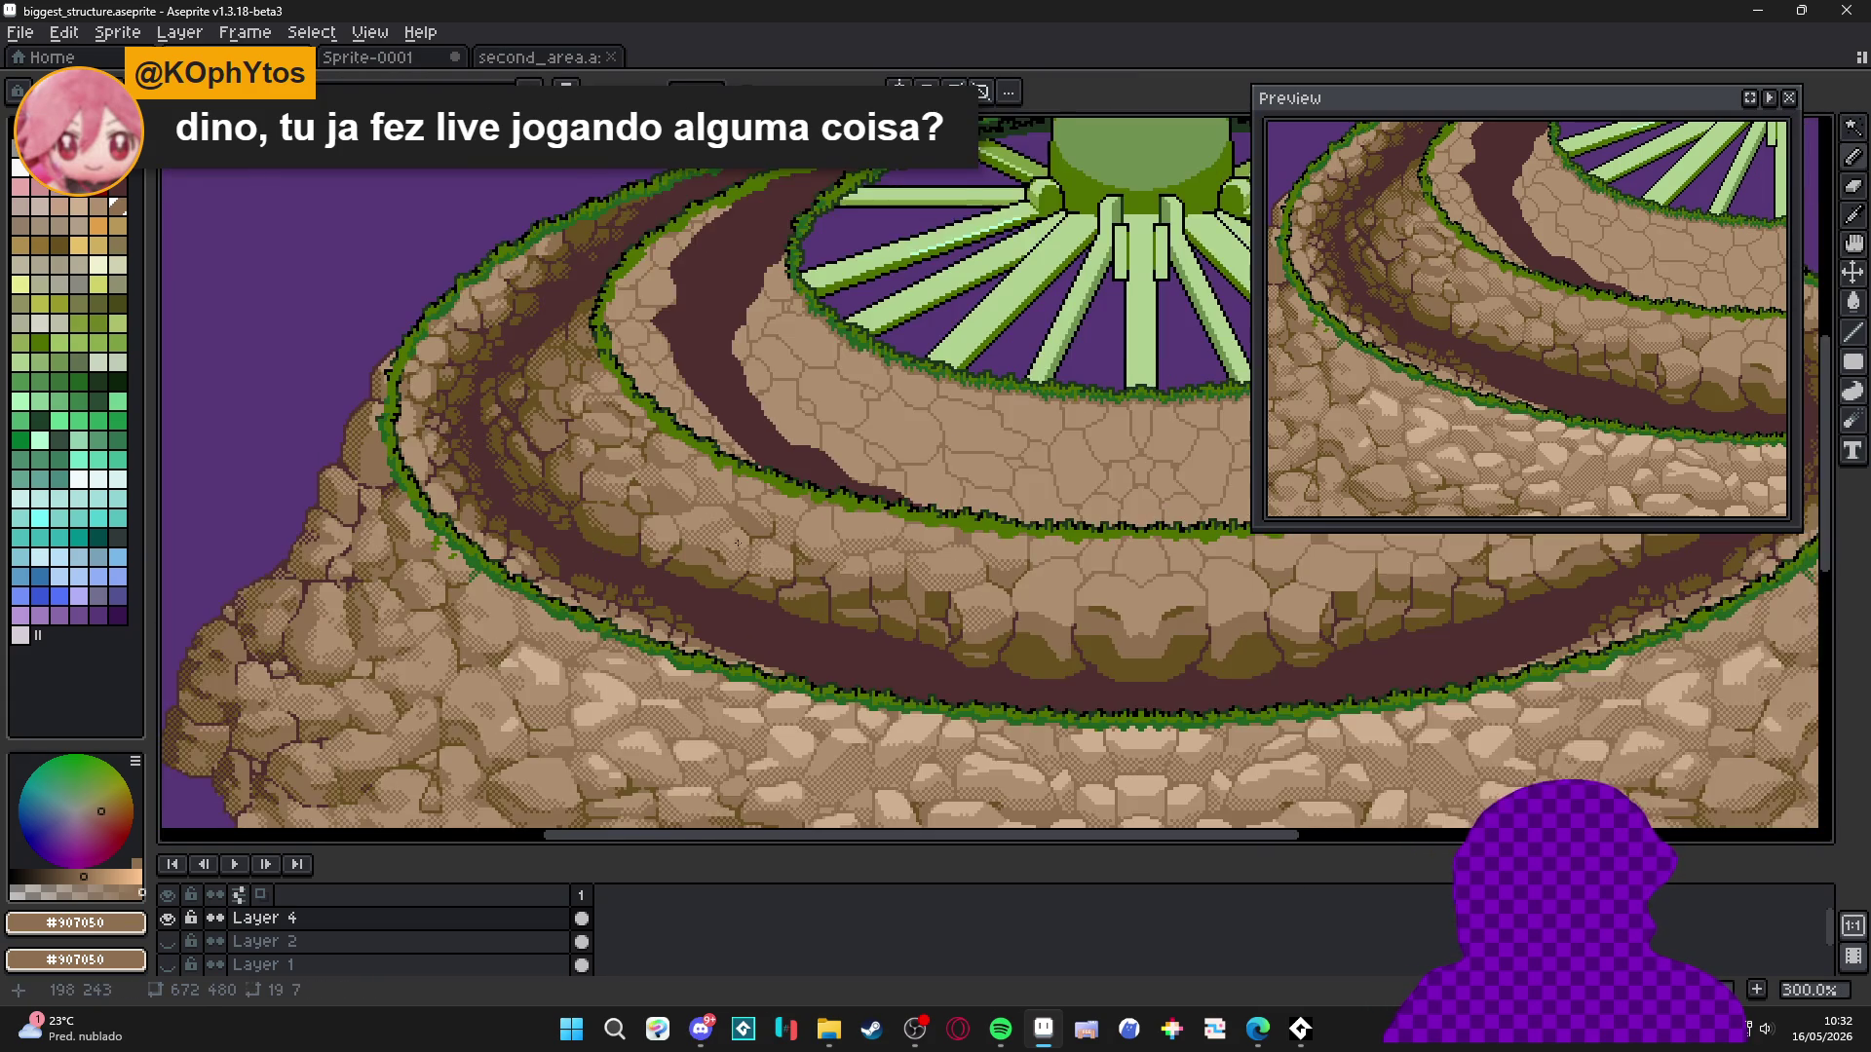
Add more checkered dither above the existing dither on the central stone.
scroll(738, 542, "down", 1)
left_click_drag(807, 588, 745, 559)
scroll(766, 559, "up", 3)
key("ctrl+x")
key("ctrl+v")
scroll(804, 575, "up", 2)
key("b")
left_click_drag(788, 544, 828, 504)
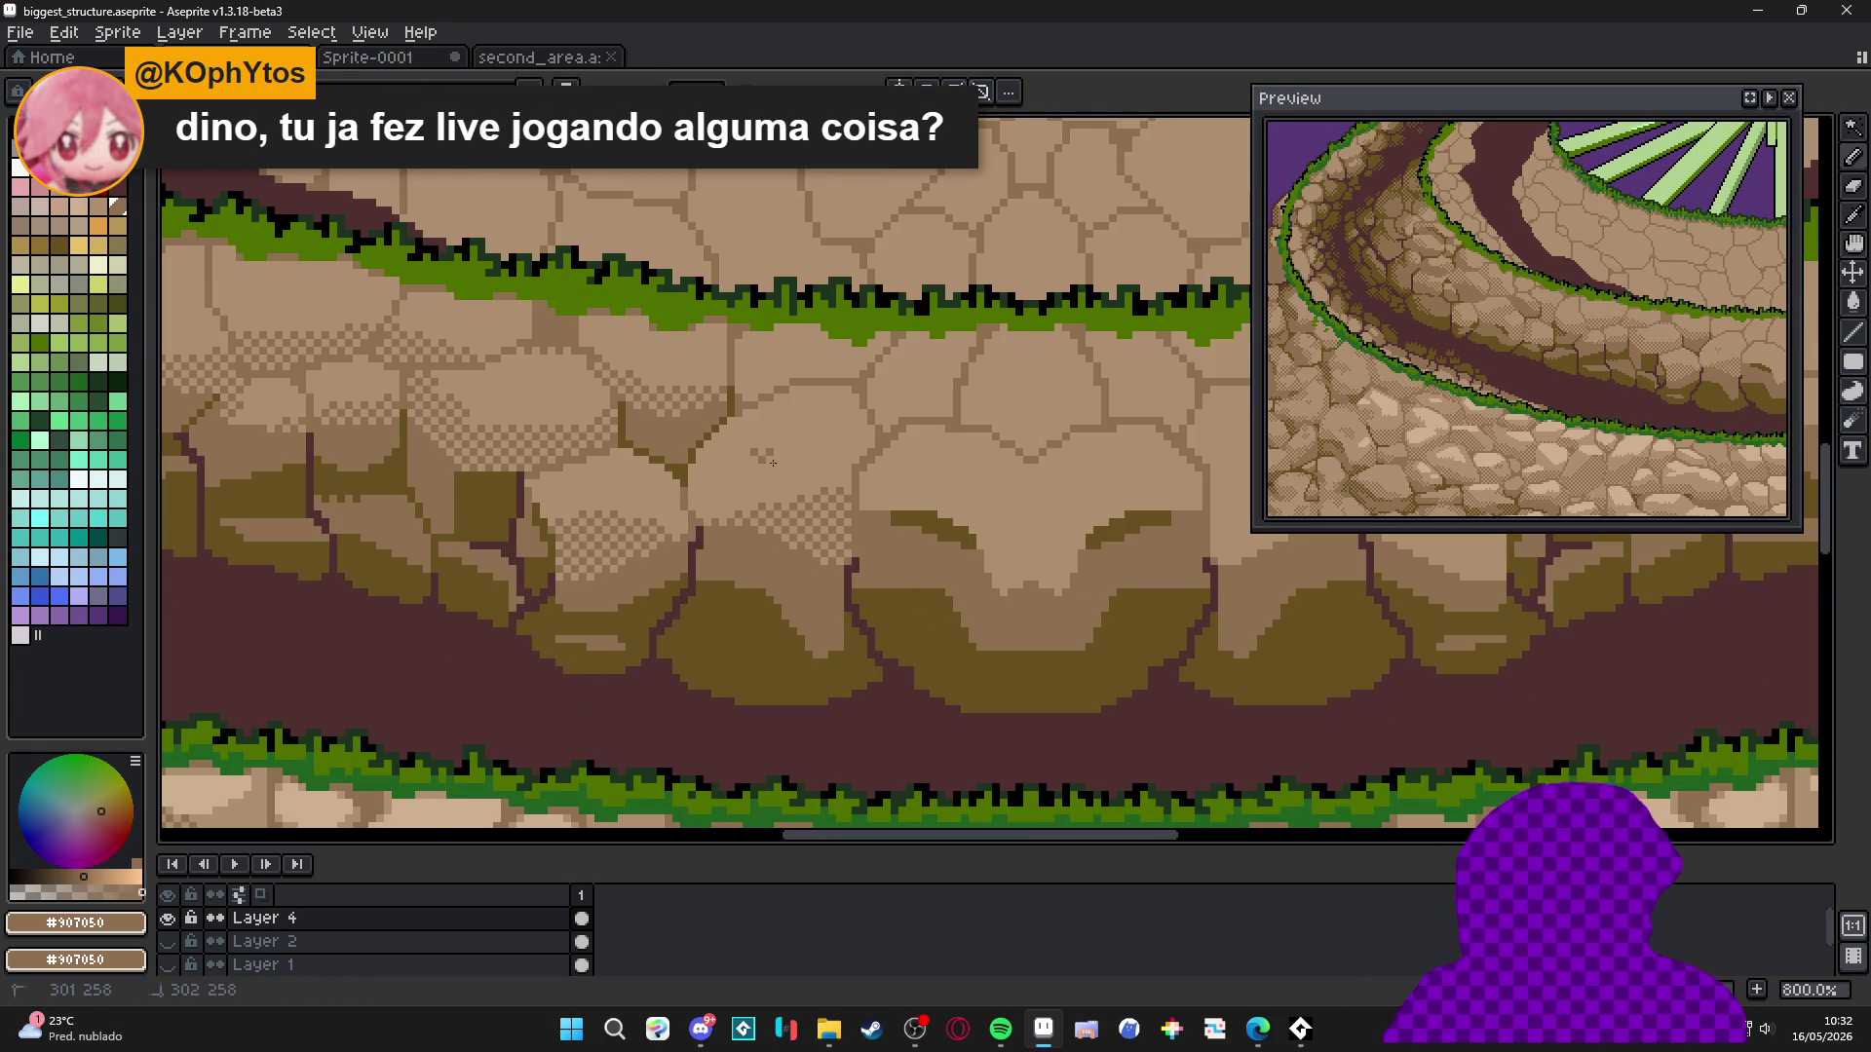
Isolate the left neighbouring front stone and paint checkered dither on it.
scroll(805, 466, "right", 2)
scroll(805, 467, "up", 1)
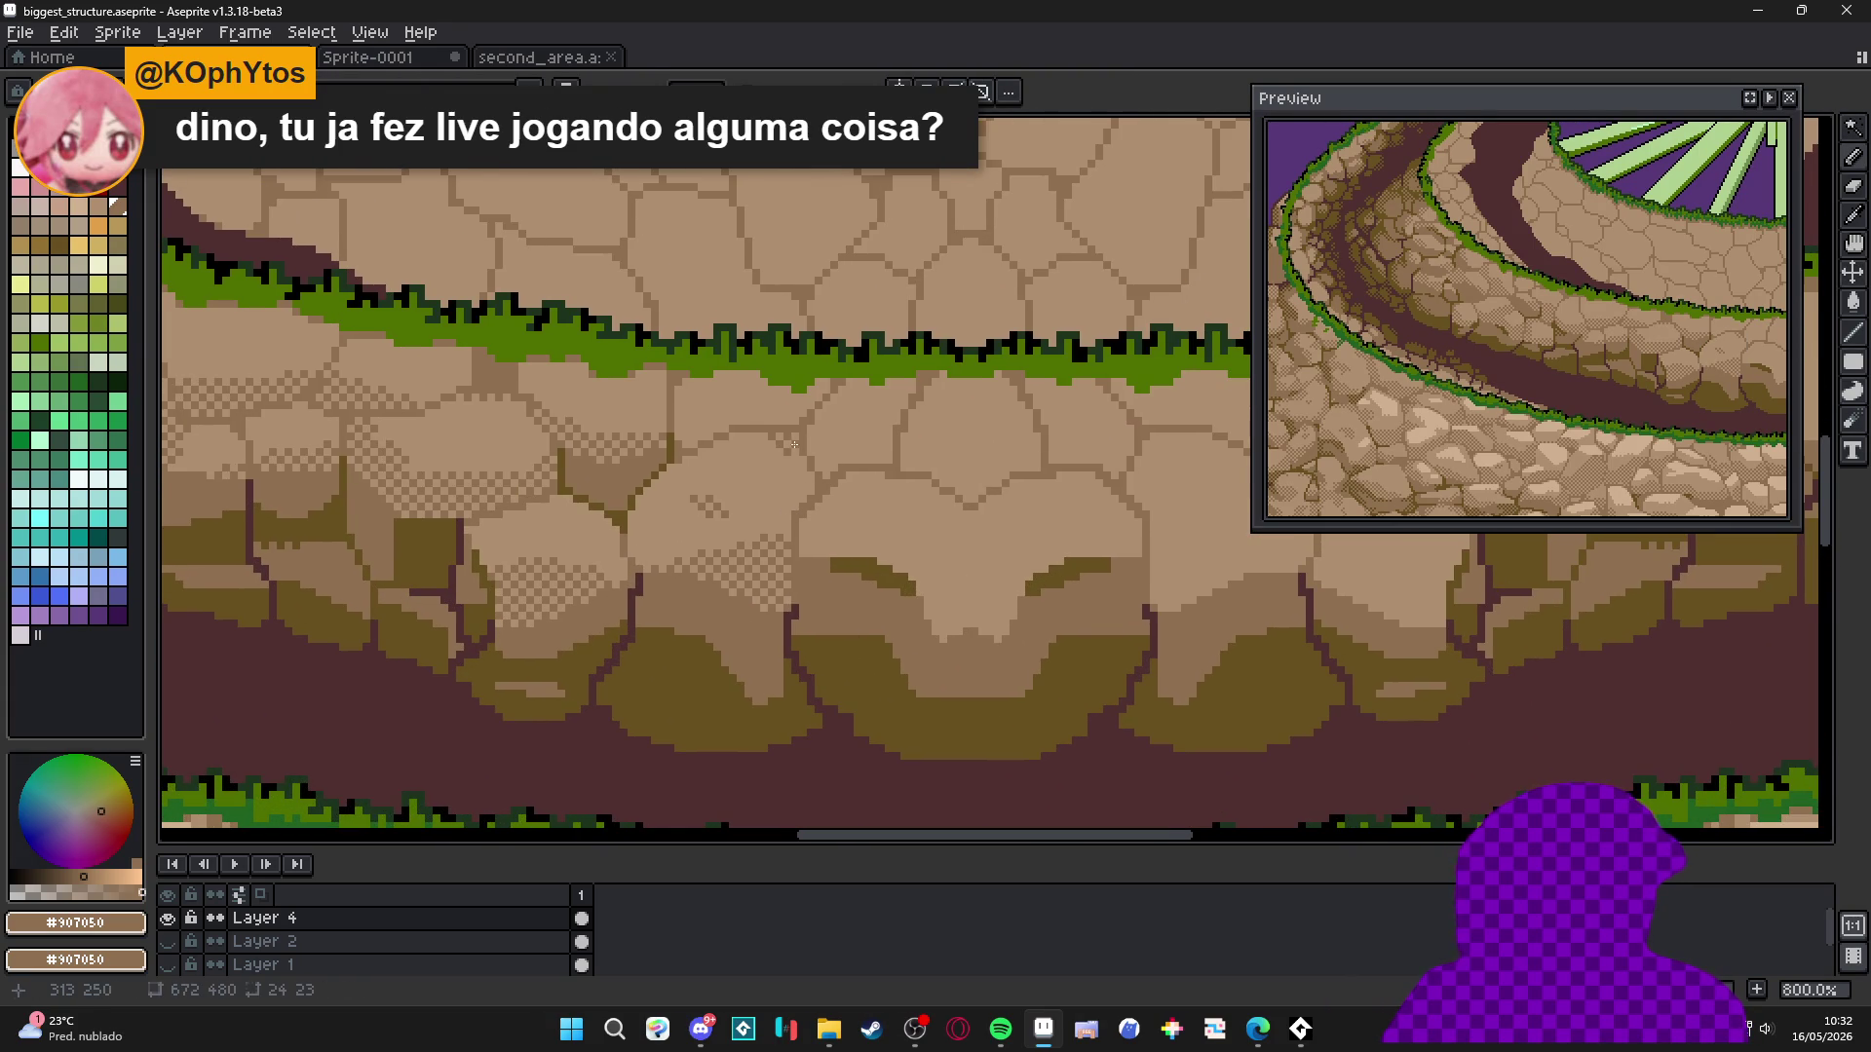
scroll(794, 444, "up", 1)
left_click_drag(769, 509, 906, 508)
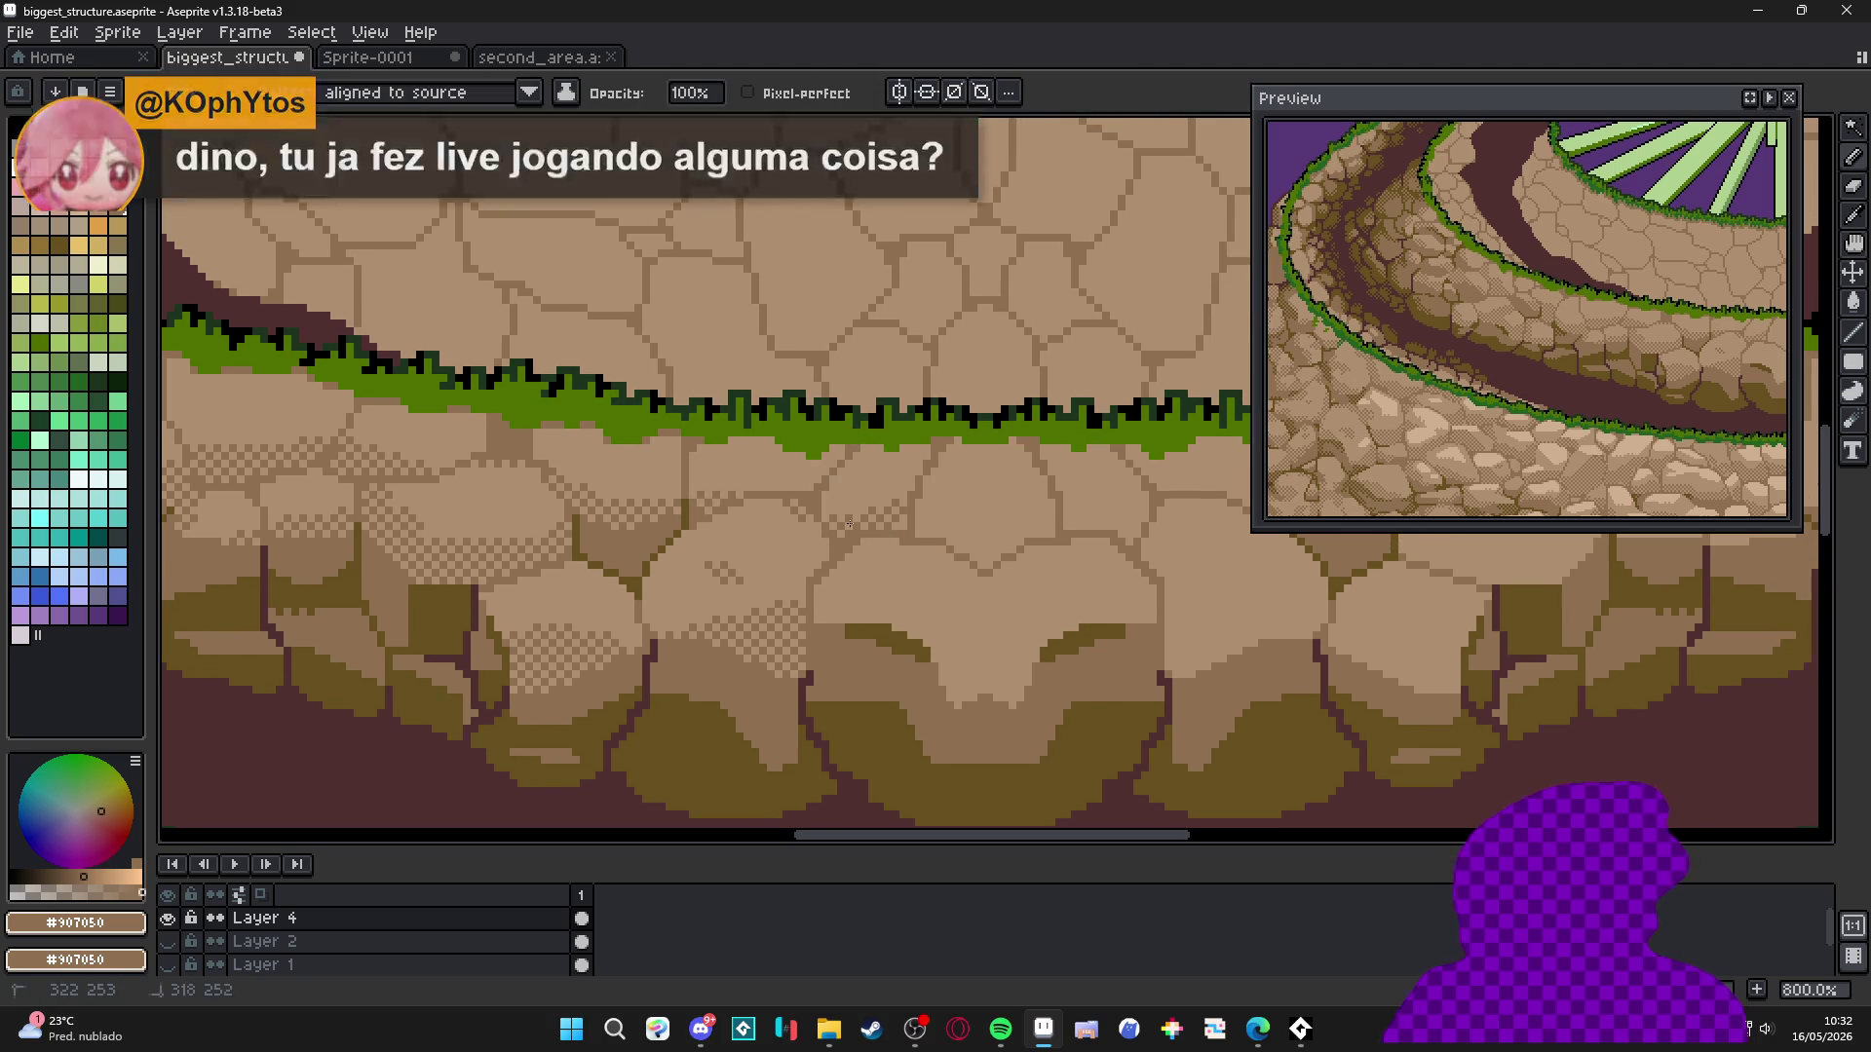
scroll(863, 536, "right", 2)
key("w")
left_click(862, 560)
key("b")
mouse_move(906, 667)
left_mouse_down()
mouse_move(950, 682)
mouse_move(906, 697)
left_mouse_up()
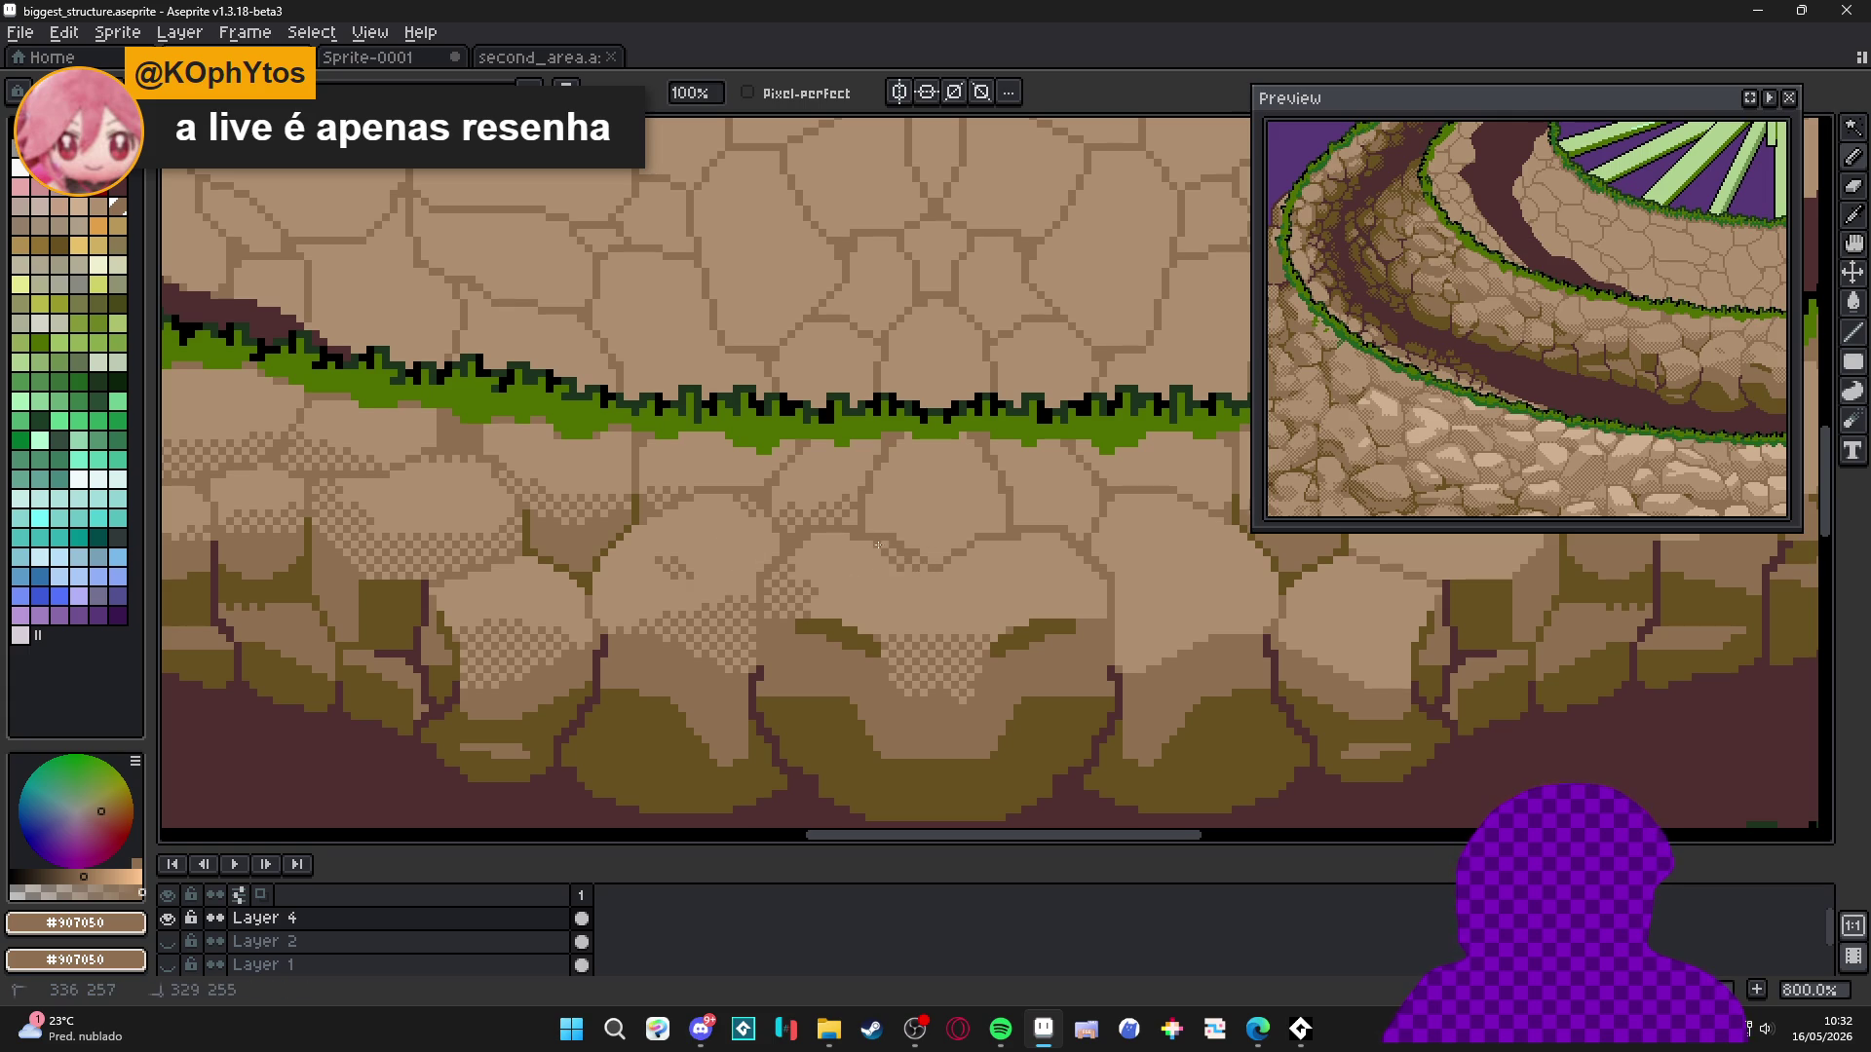
scroll(983, 563, "down", 6)
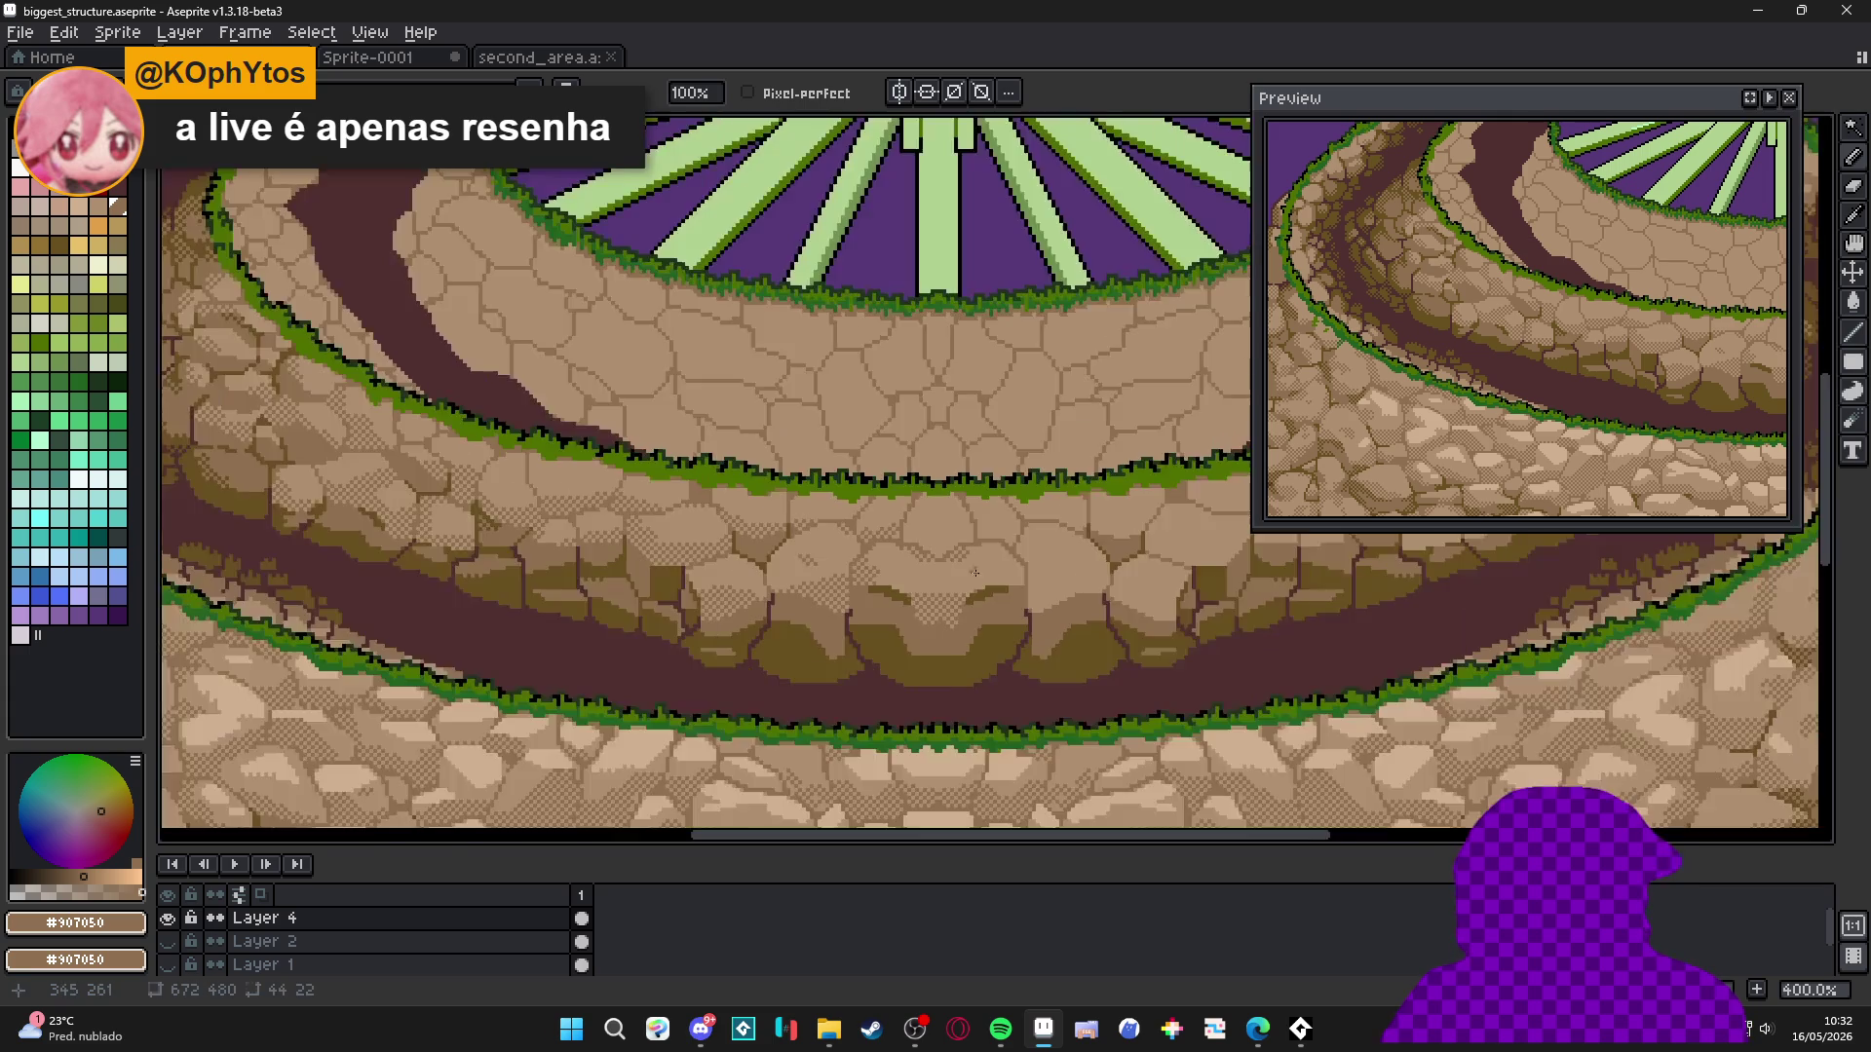
scroll(837, 535, "up", 1)
scroll(838, 535, "down", 1)
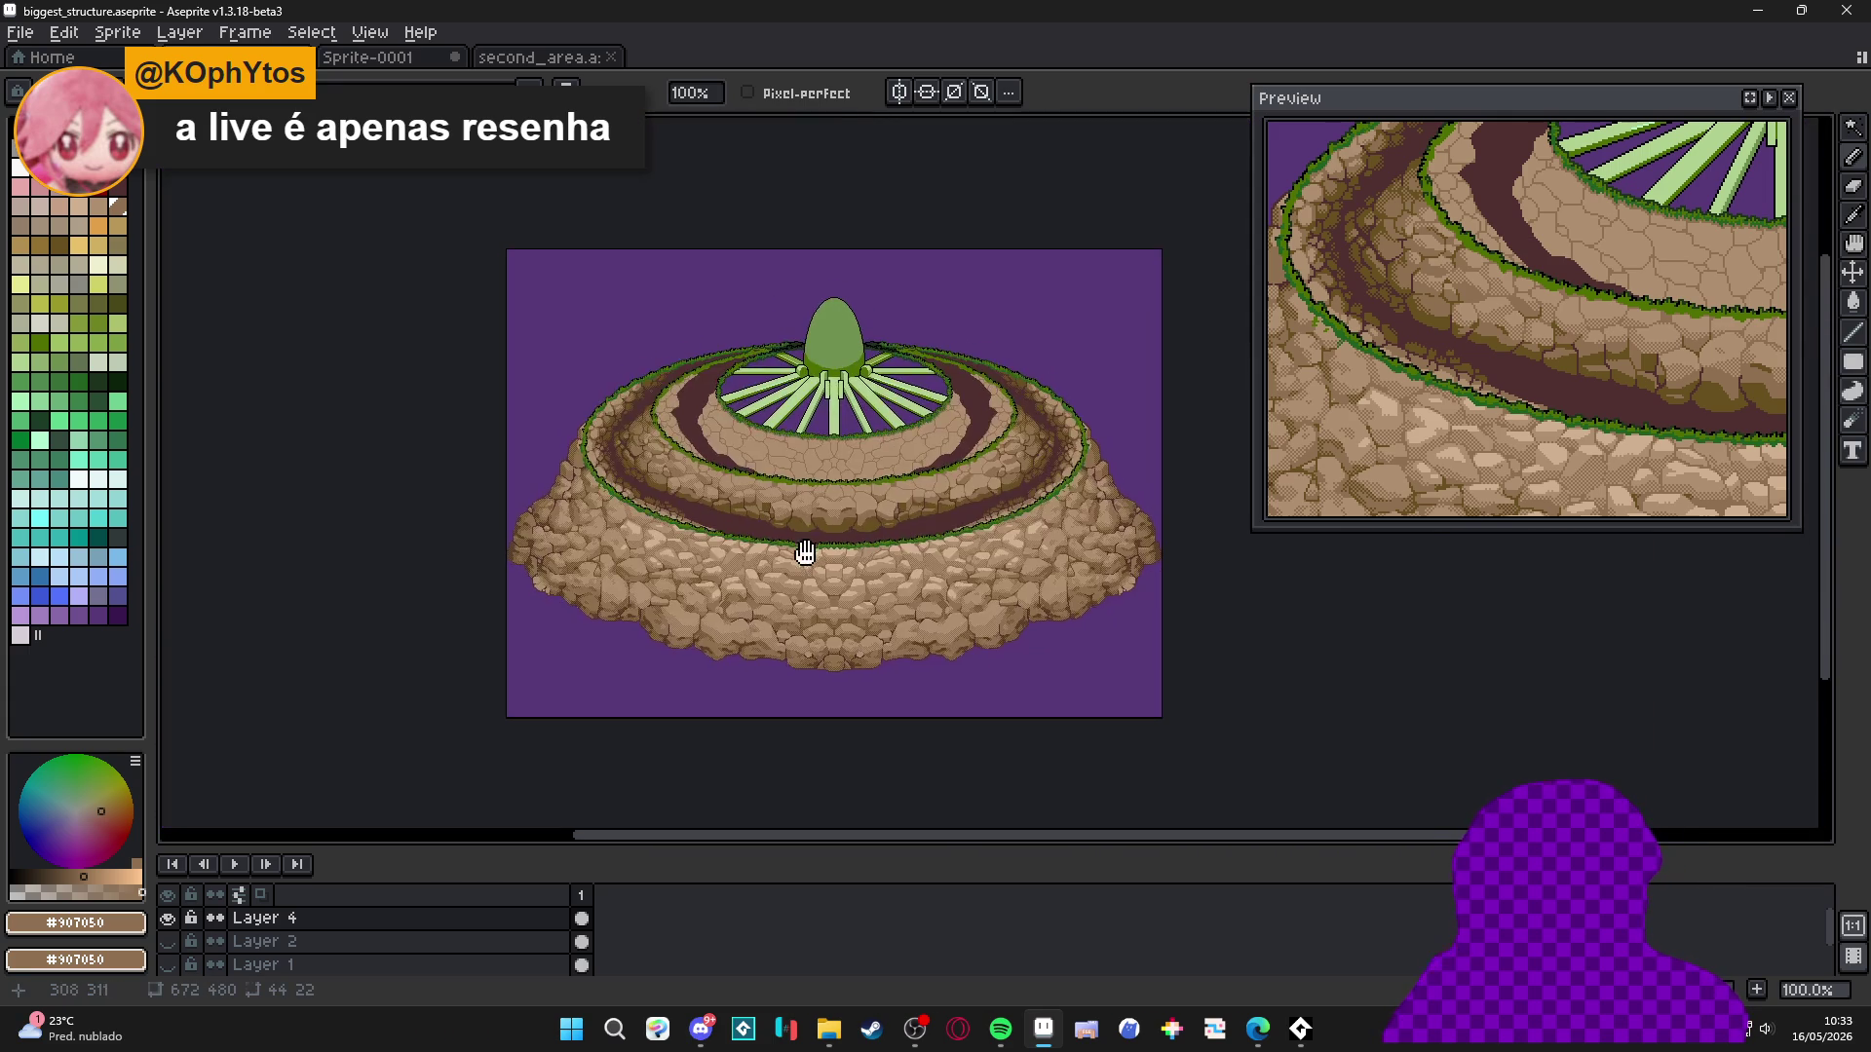
Turn on vertical mirror symmetry and show the pixel grid over the plateau.
scroll(802, 547, "up", 1)
left_click(901, 92)
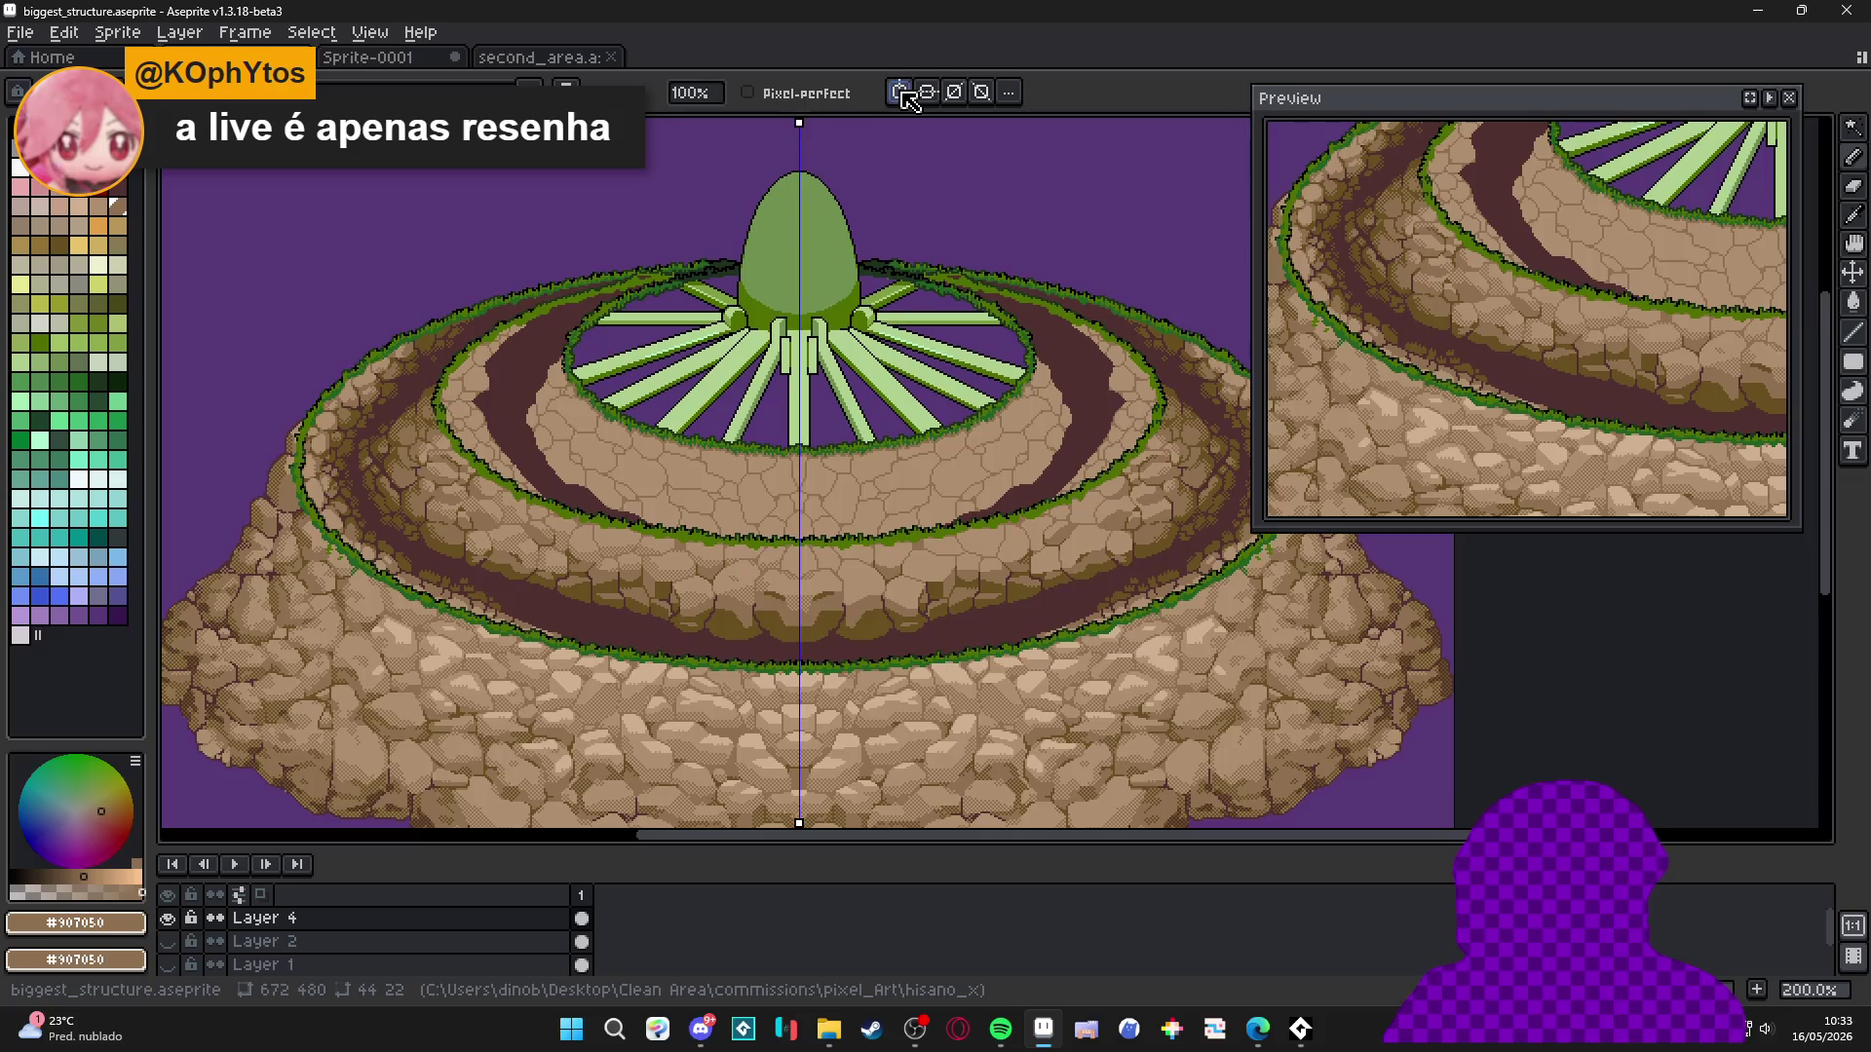
scroll(889, 313, "up", 1)
key("ctrl+apostrophe")
left_click_drag(858, 362, 883, 299)
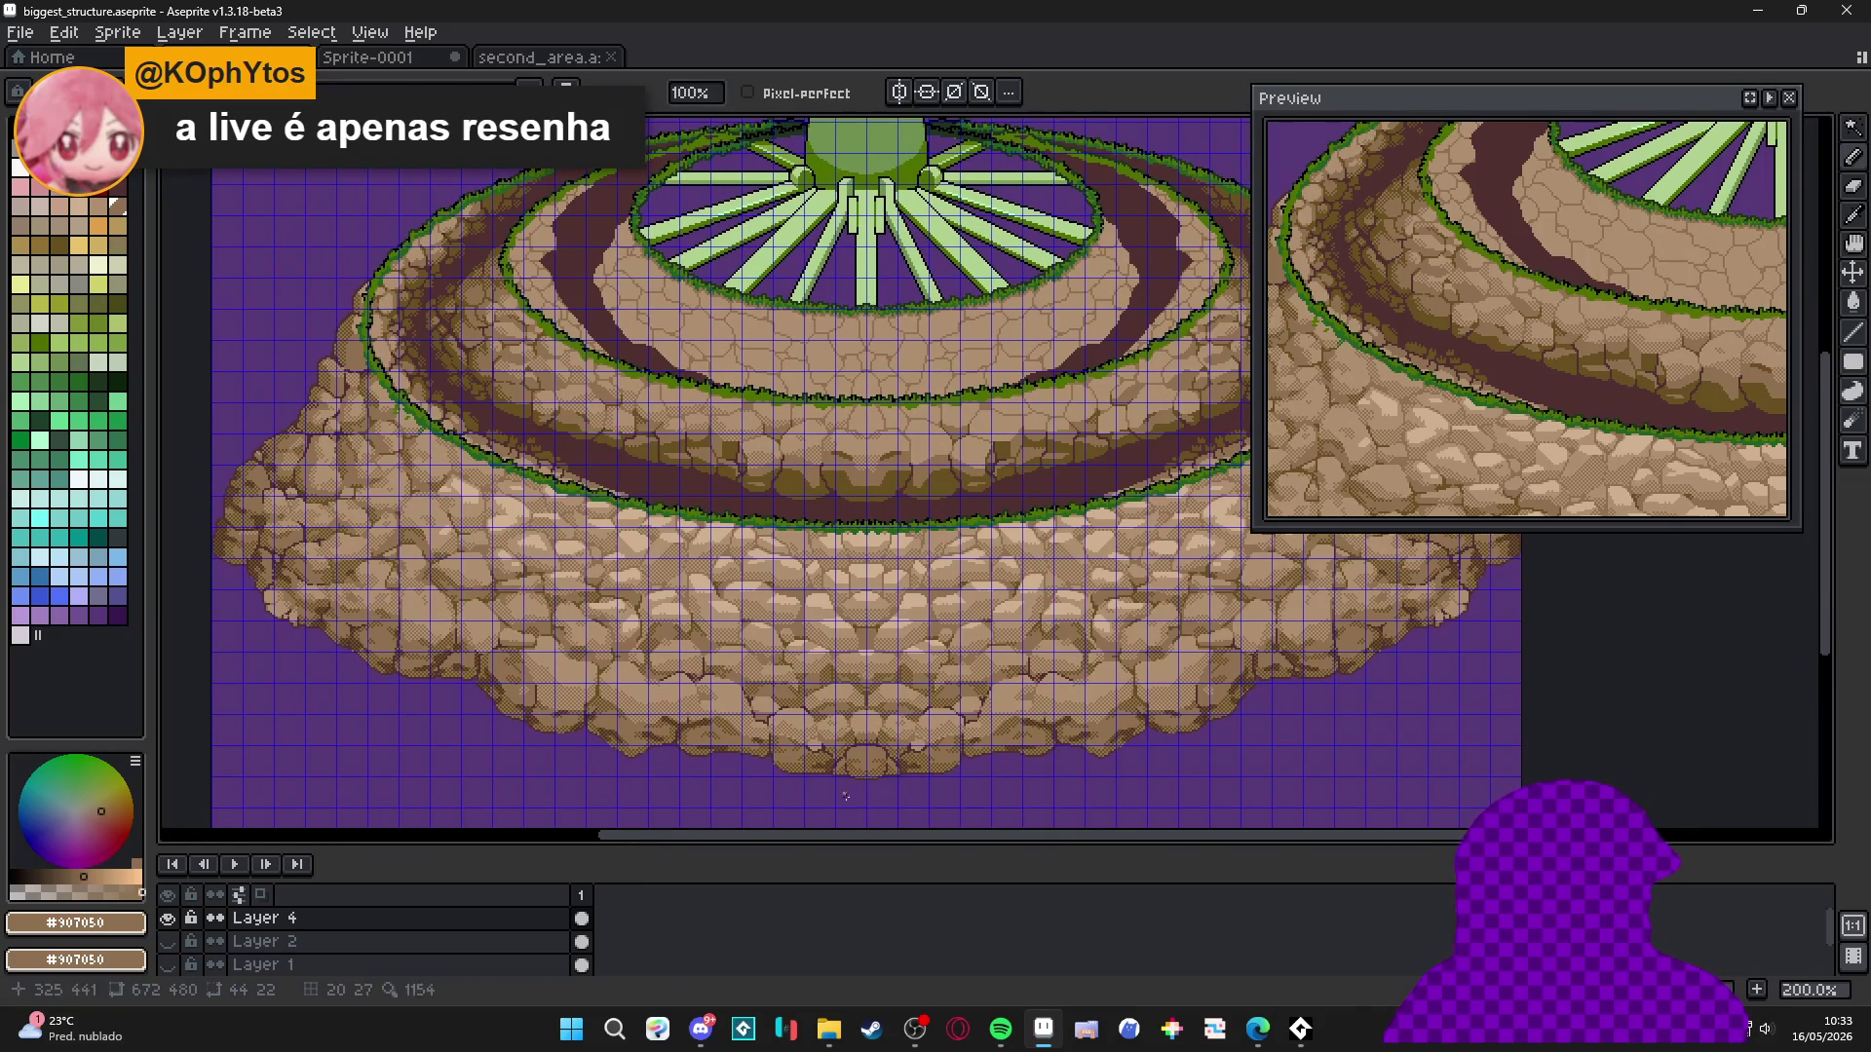
Select a rectangle covering the left half of the plateau structure.
key("m")
left_click_drag(868, 809, 710, 497)
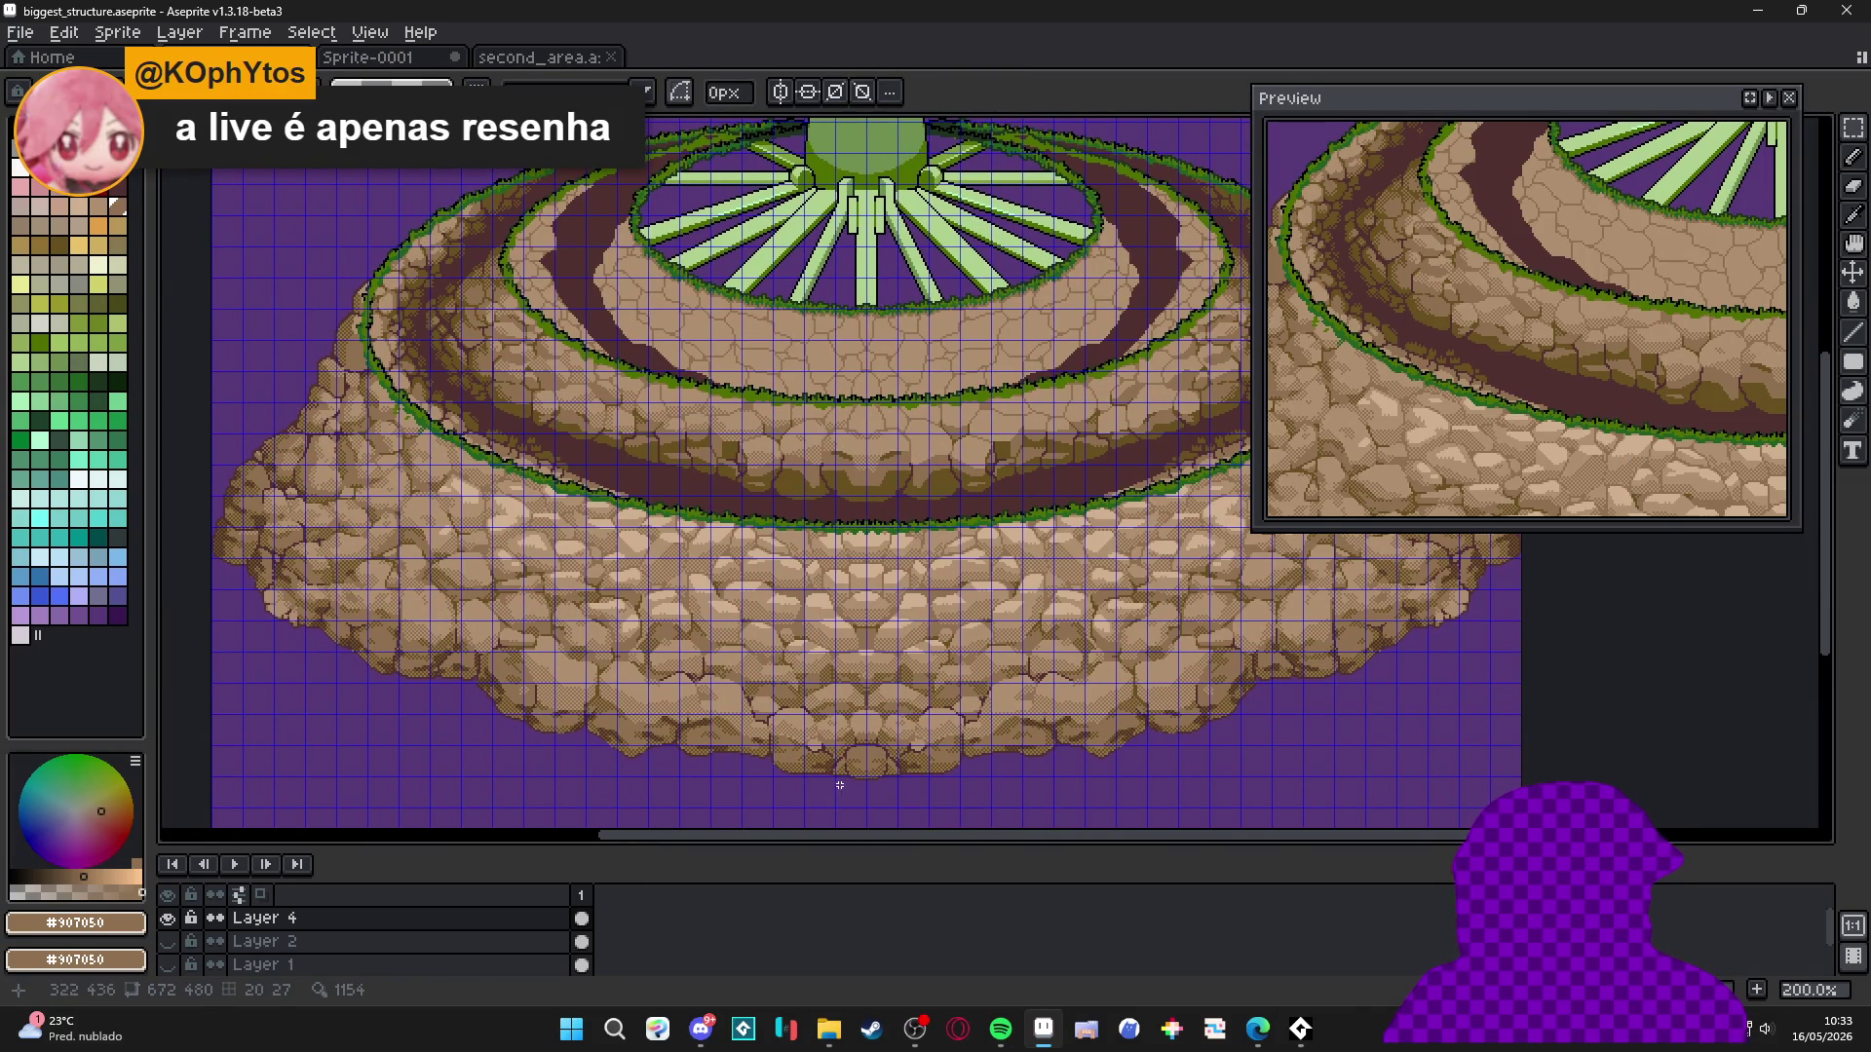
scroll(857, 802, "down", 1)
scroll(531, 488, "up", 1)
left_click_drag(384, 380, 389, 380)
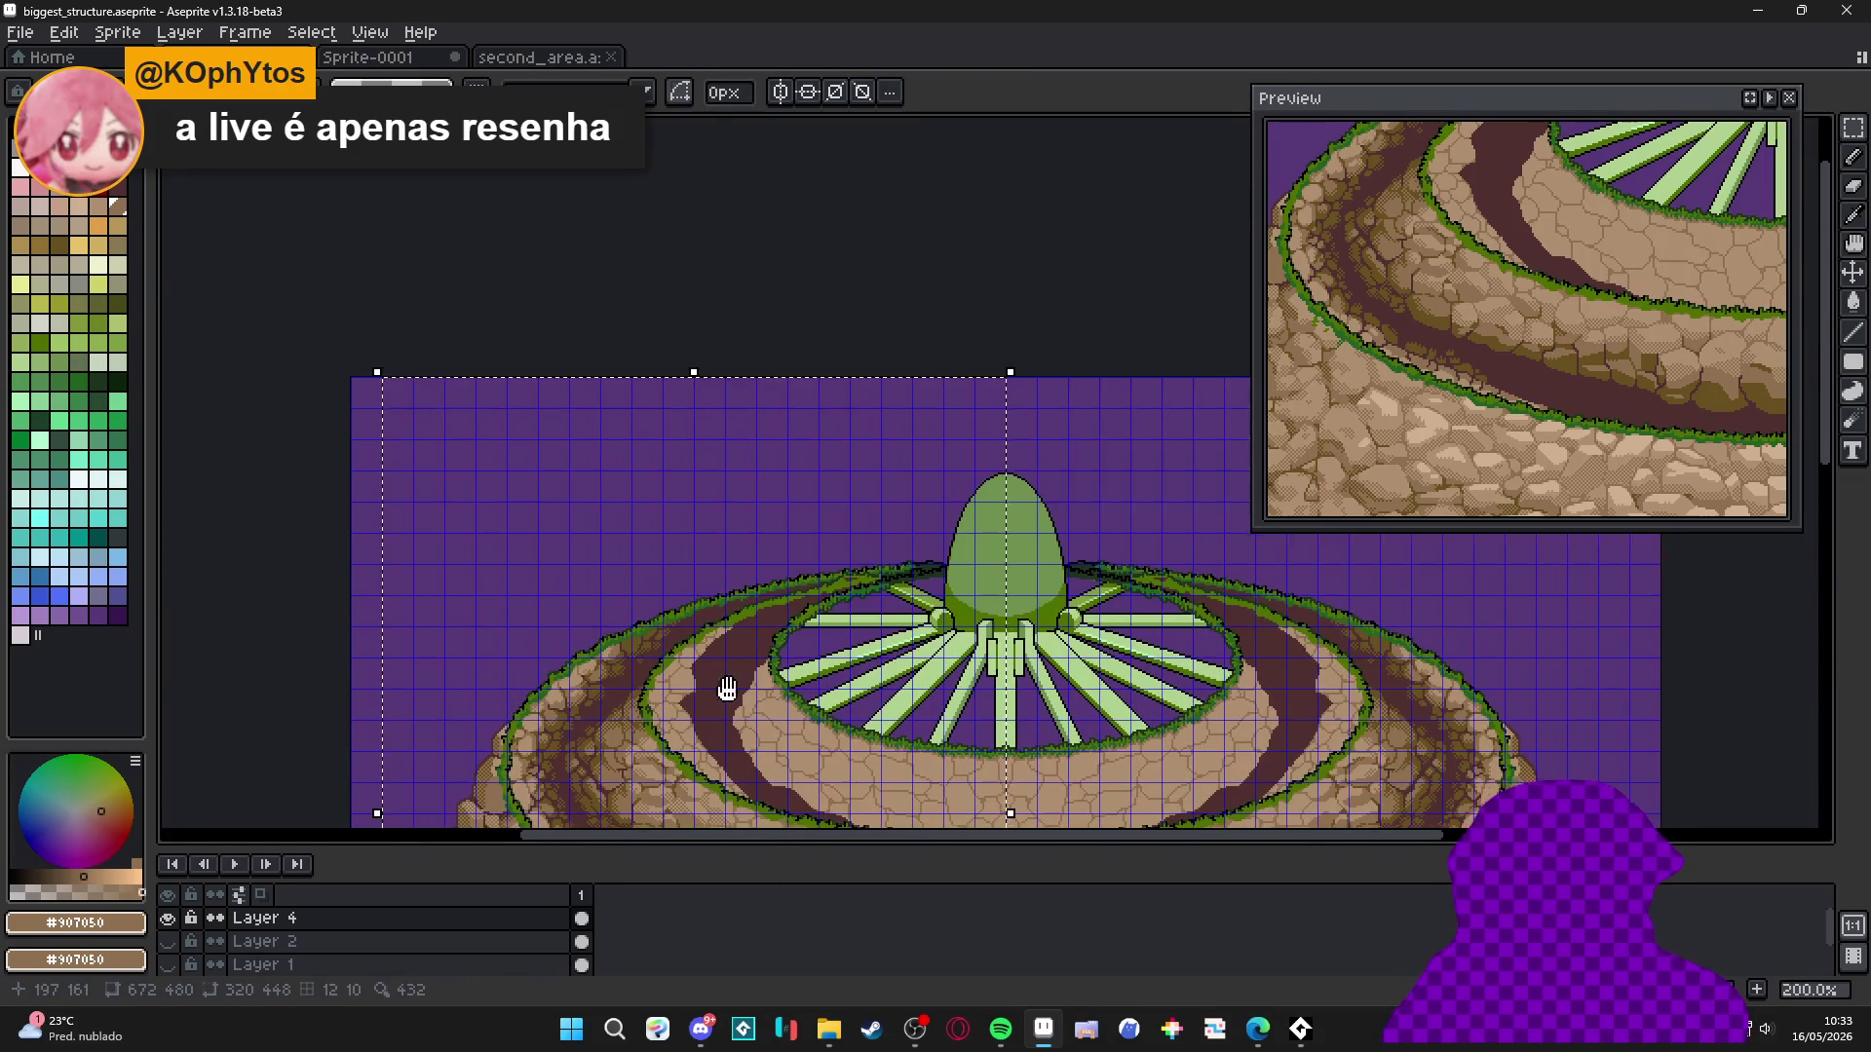
scroll(614, 384, "down", 3)
scroll(543, 593, "down", 2)
scroll(543, 592, "up", 2)
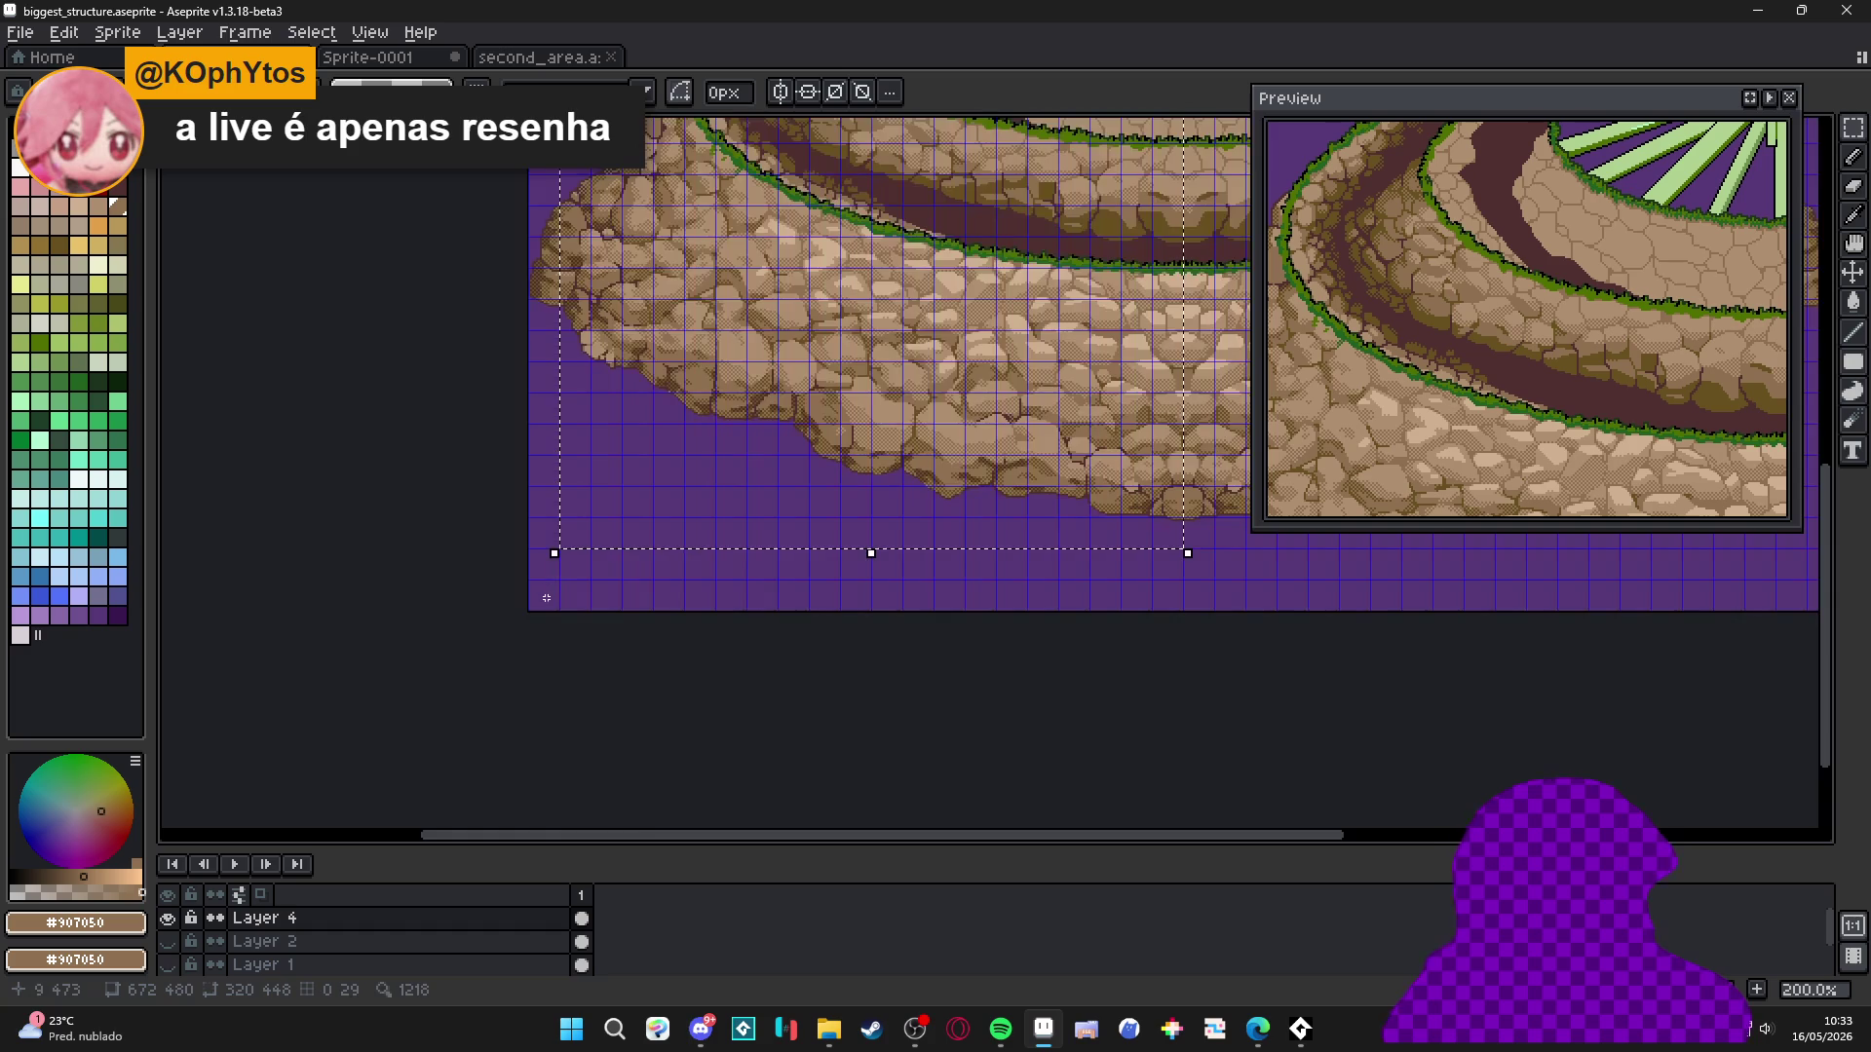
scroll(556, 609, "up", 3)
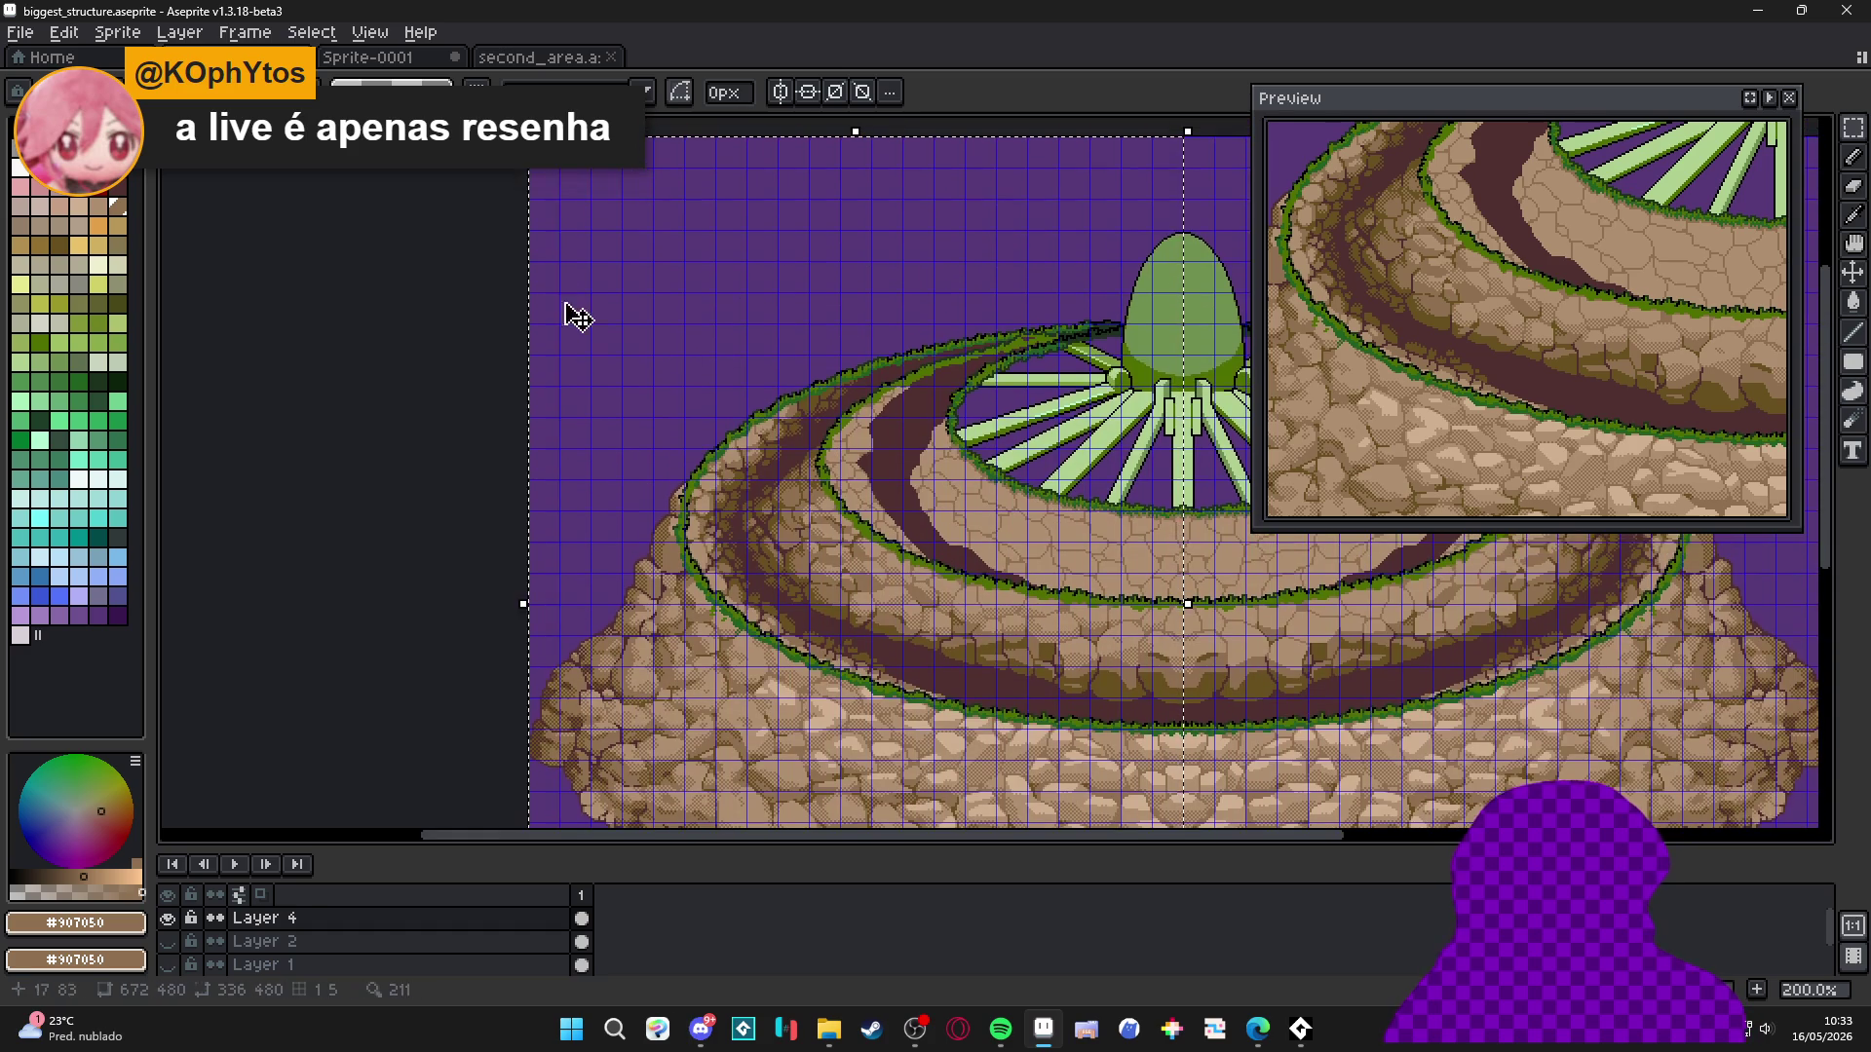
scroll(547, 280, "down", 2)
scroll(689, 501, "up", 4)
Shift the selected half right to line up with the structure, commit, and hide the grid.
mouse_move(725, 487)
left_mouse_down()
mouse_move(689, 501)
mouse_move(780, 409)
mouse_move(682, 486)
mouse_move(806, 413)
mouse_move(744, 413)
mouse_move(735, 517)
mouse_move(692, 498)
left_mouse_up()
key("Return")
key("ctrl+apostrophe")
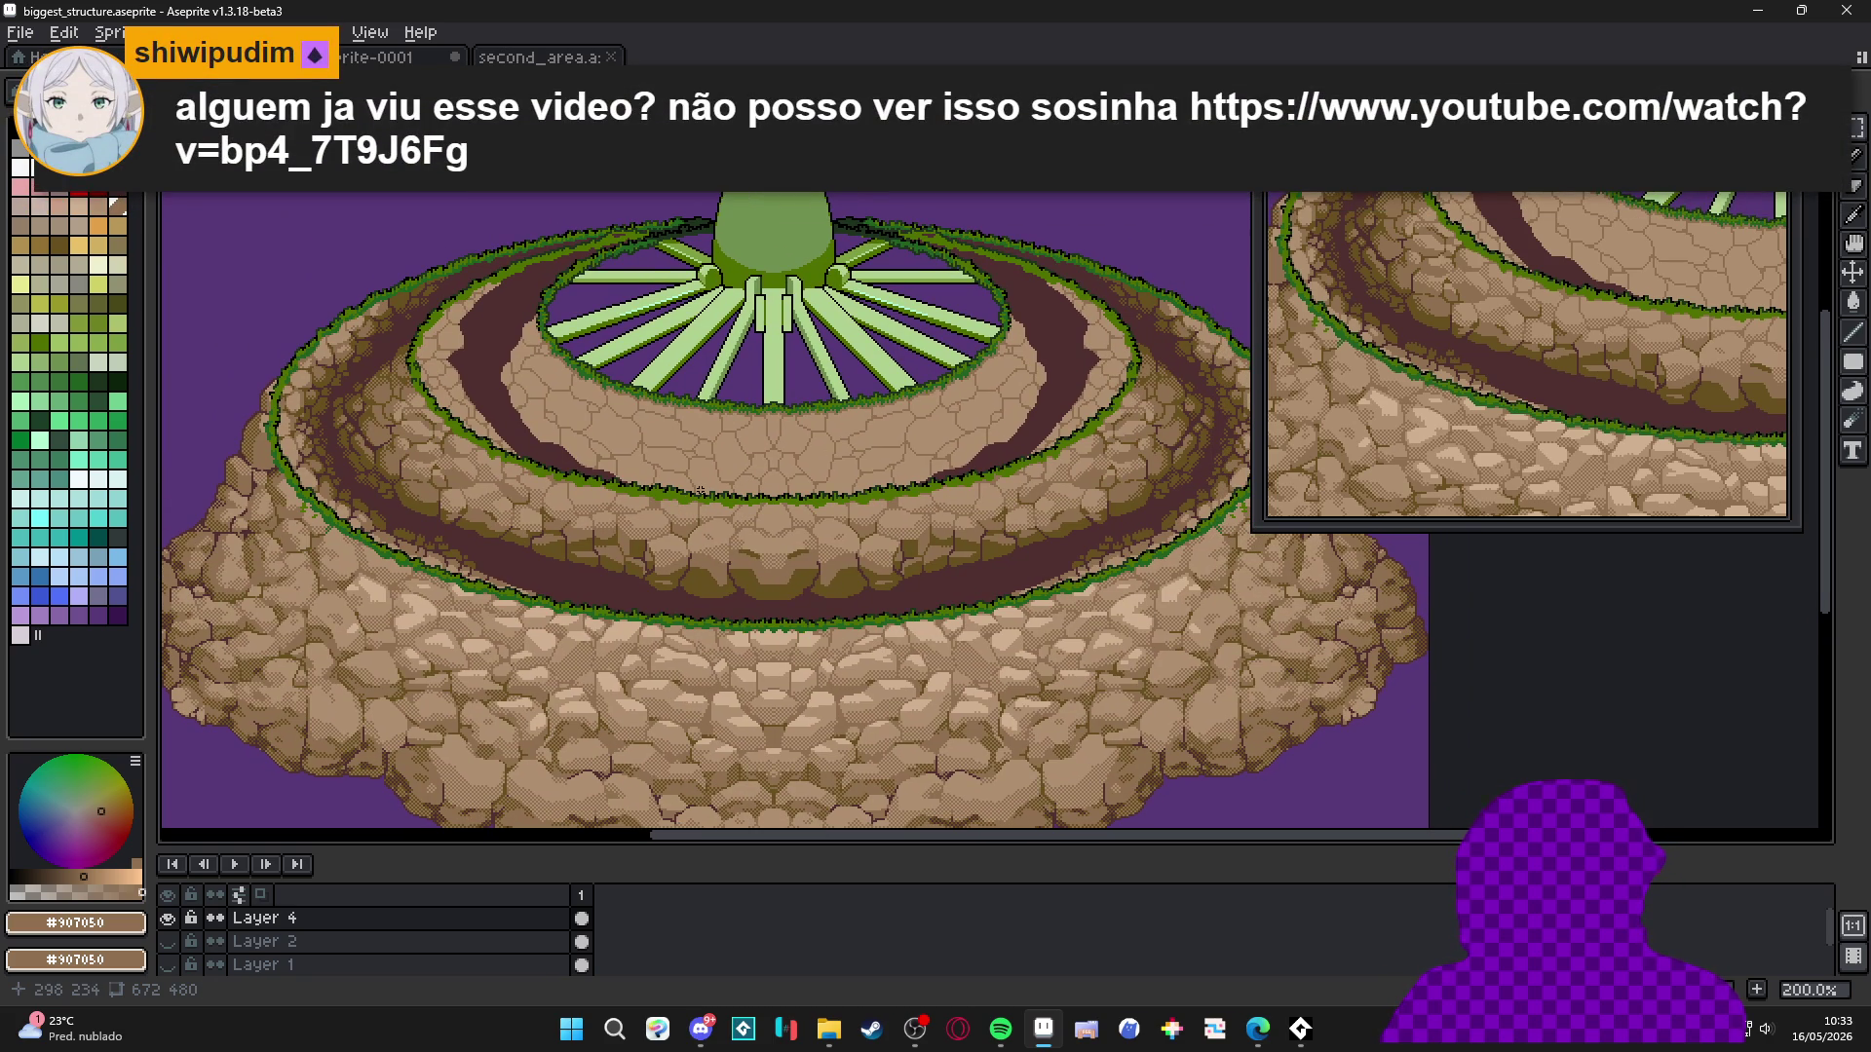
key("alt+Tab")
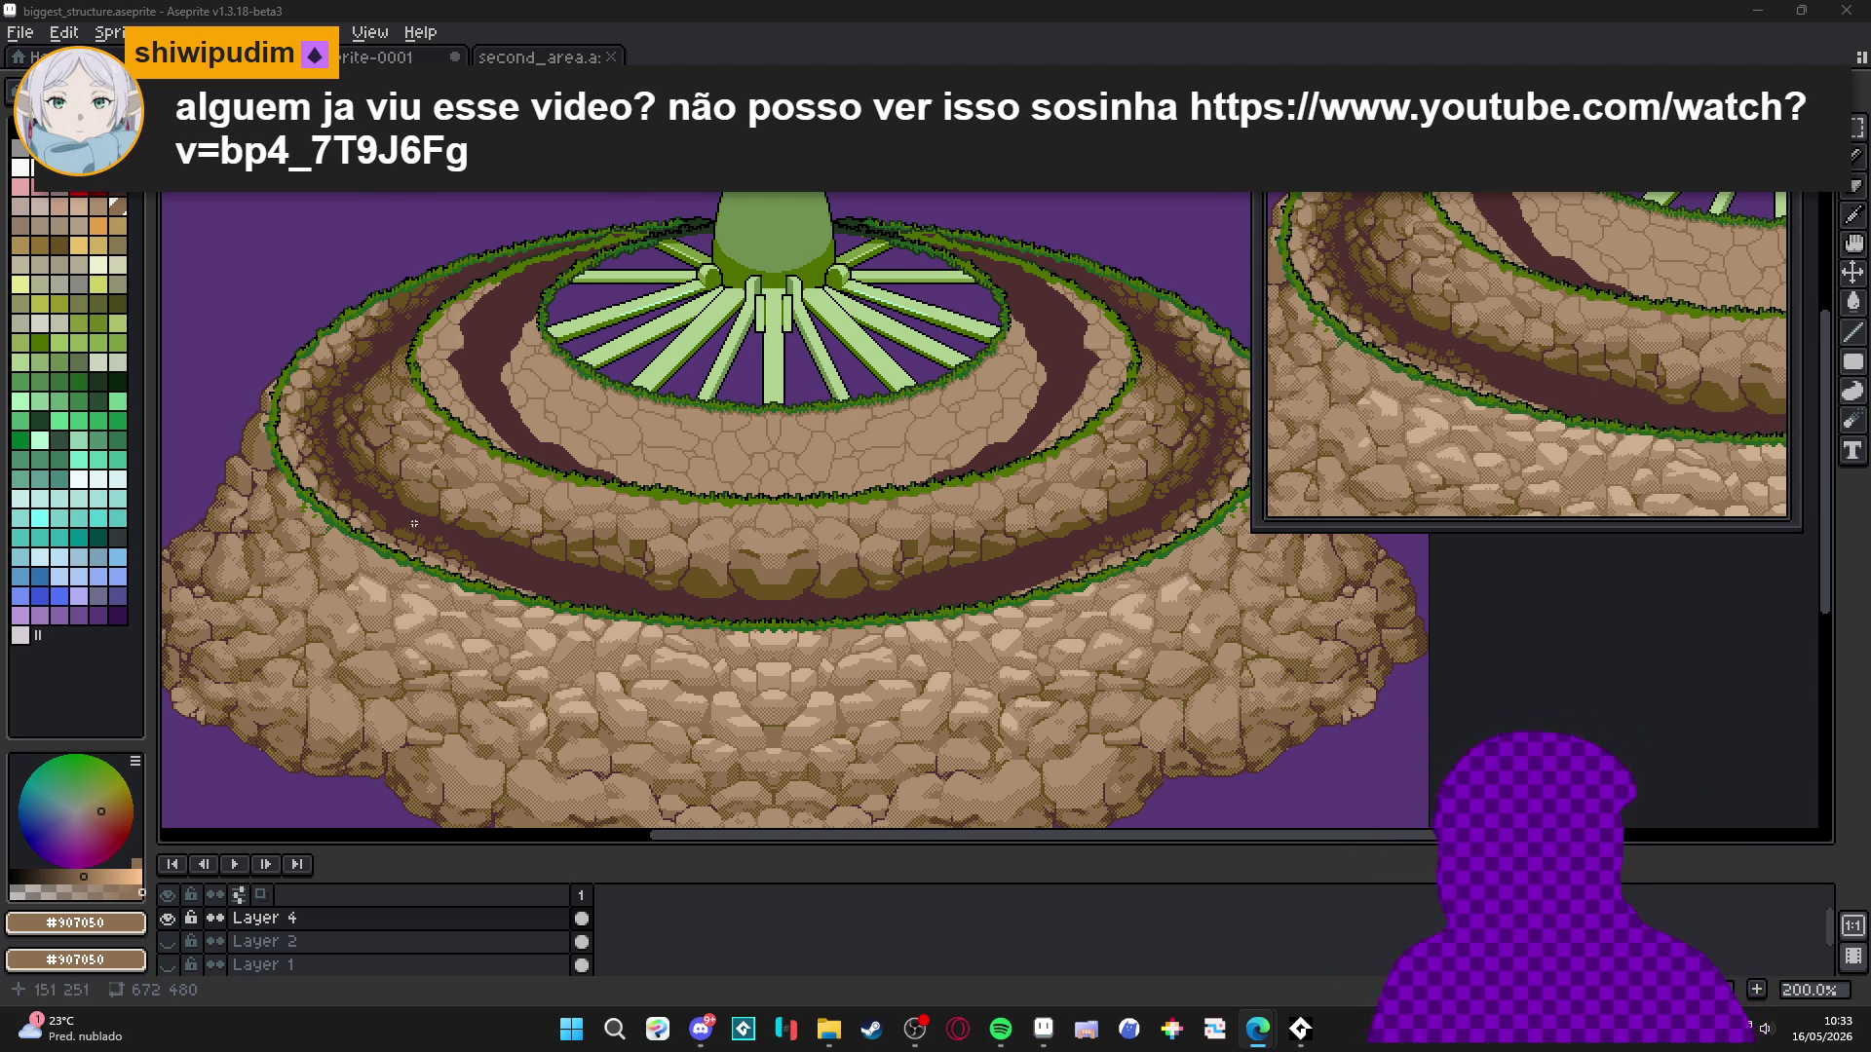
scroll(439, 603, "up", 2)
left_click_drag(439, 603, 575, 444)
scroll(624, 585, "down", 1)
scroll(663, 692, "up", 2)
scroll(685, 726, "down", 2)
scroll(604, 721, "up", 1)
scroll(605, 723, "down", 2)
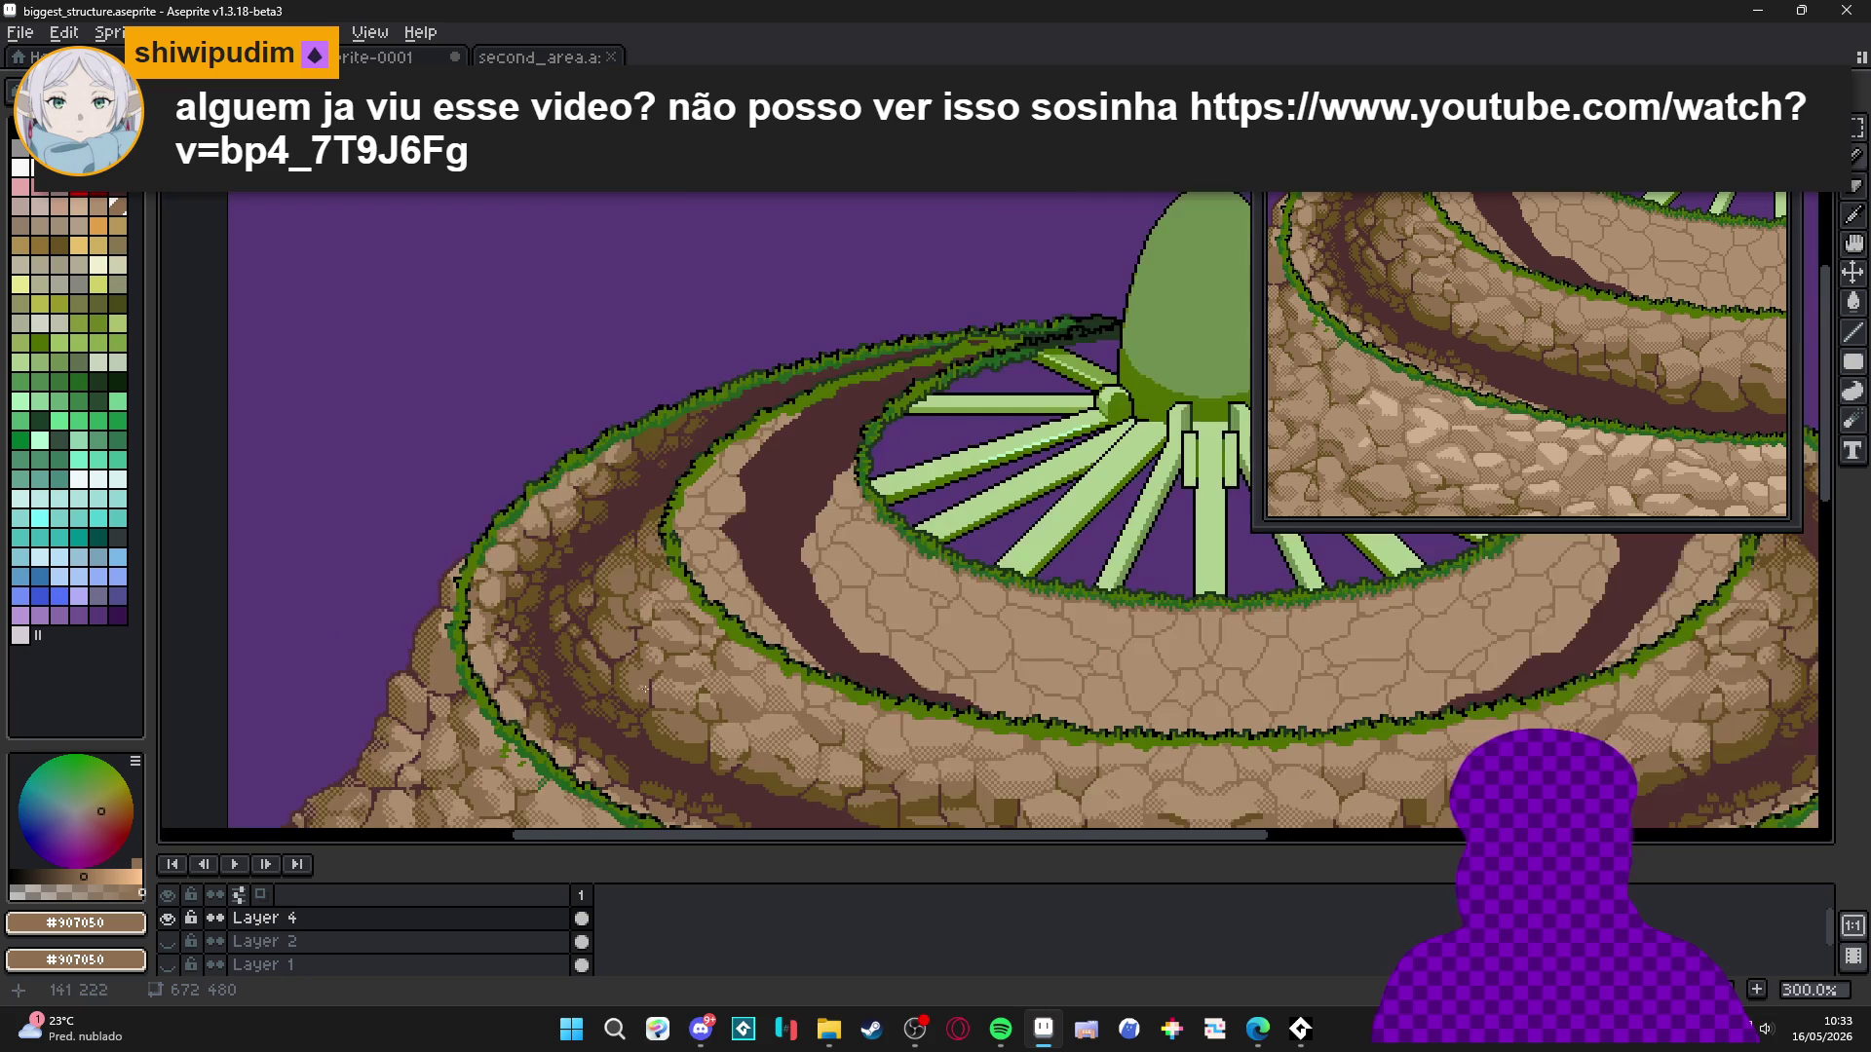
scroll(706, 513, "down", 1)
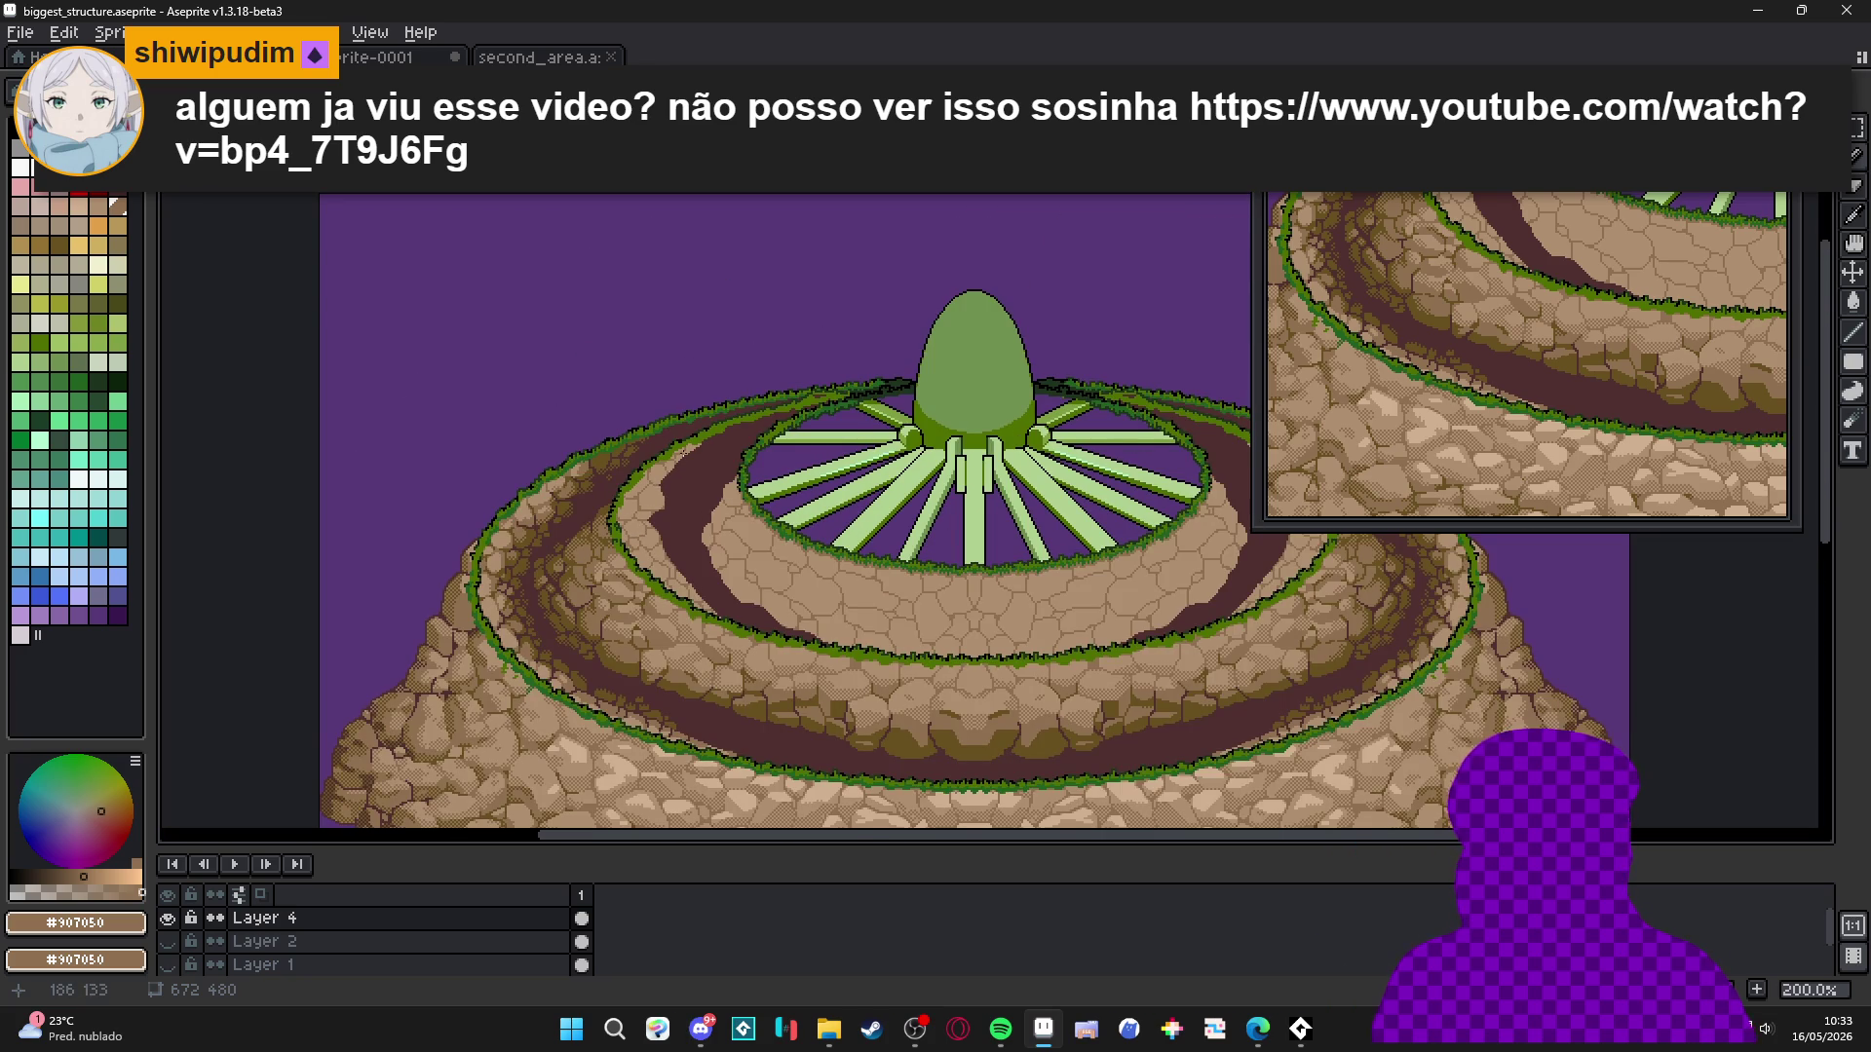
scroll(670, 436, "right", 1)
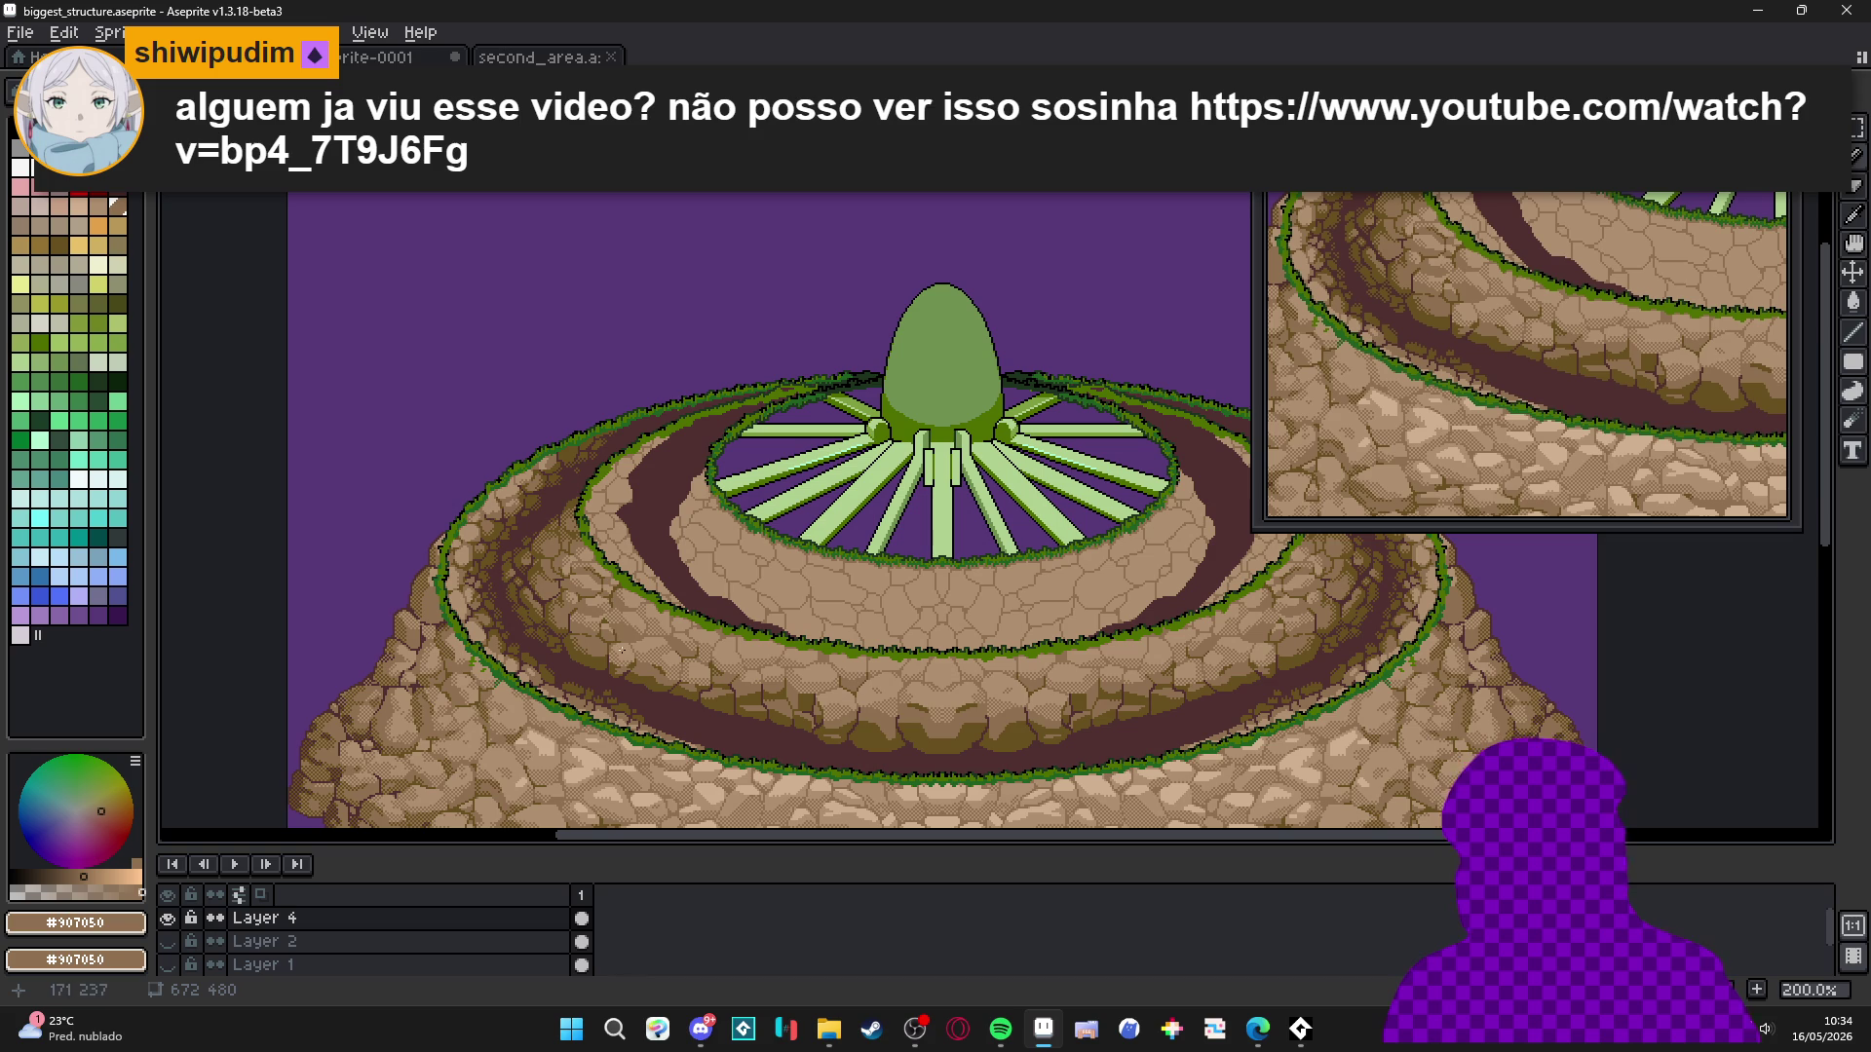
scroll(909, 709, "up", 3)
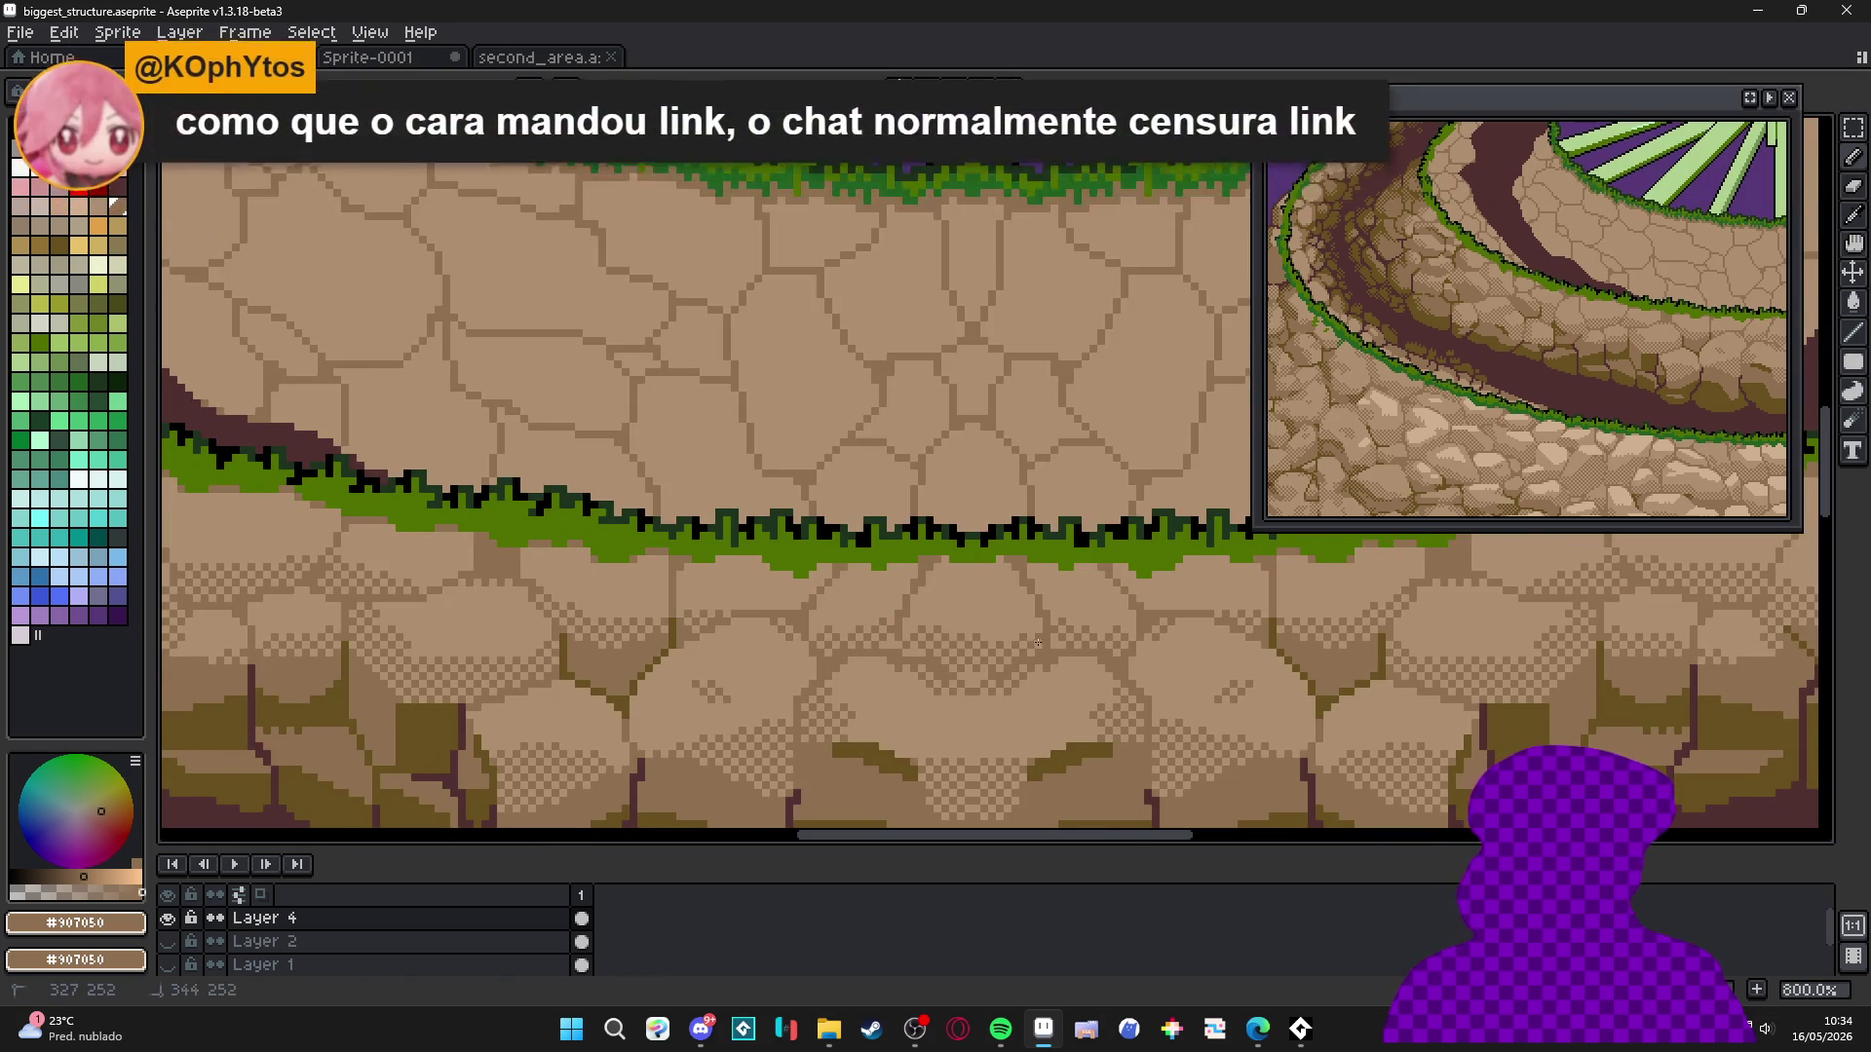
Undo the last pencil stroke and turn on vertical mirror symmetry.
scroll(984, 653, "down", 2)
key("ctrl+z")
left_click(899, 86)
Paint mirrored checkered dither pixels on the stones around the centre line.
scroll(964, 526, "up", 5)
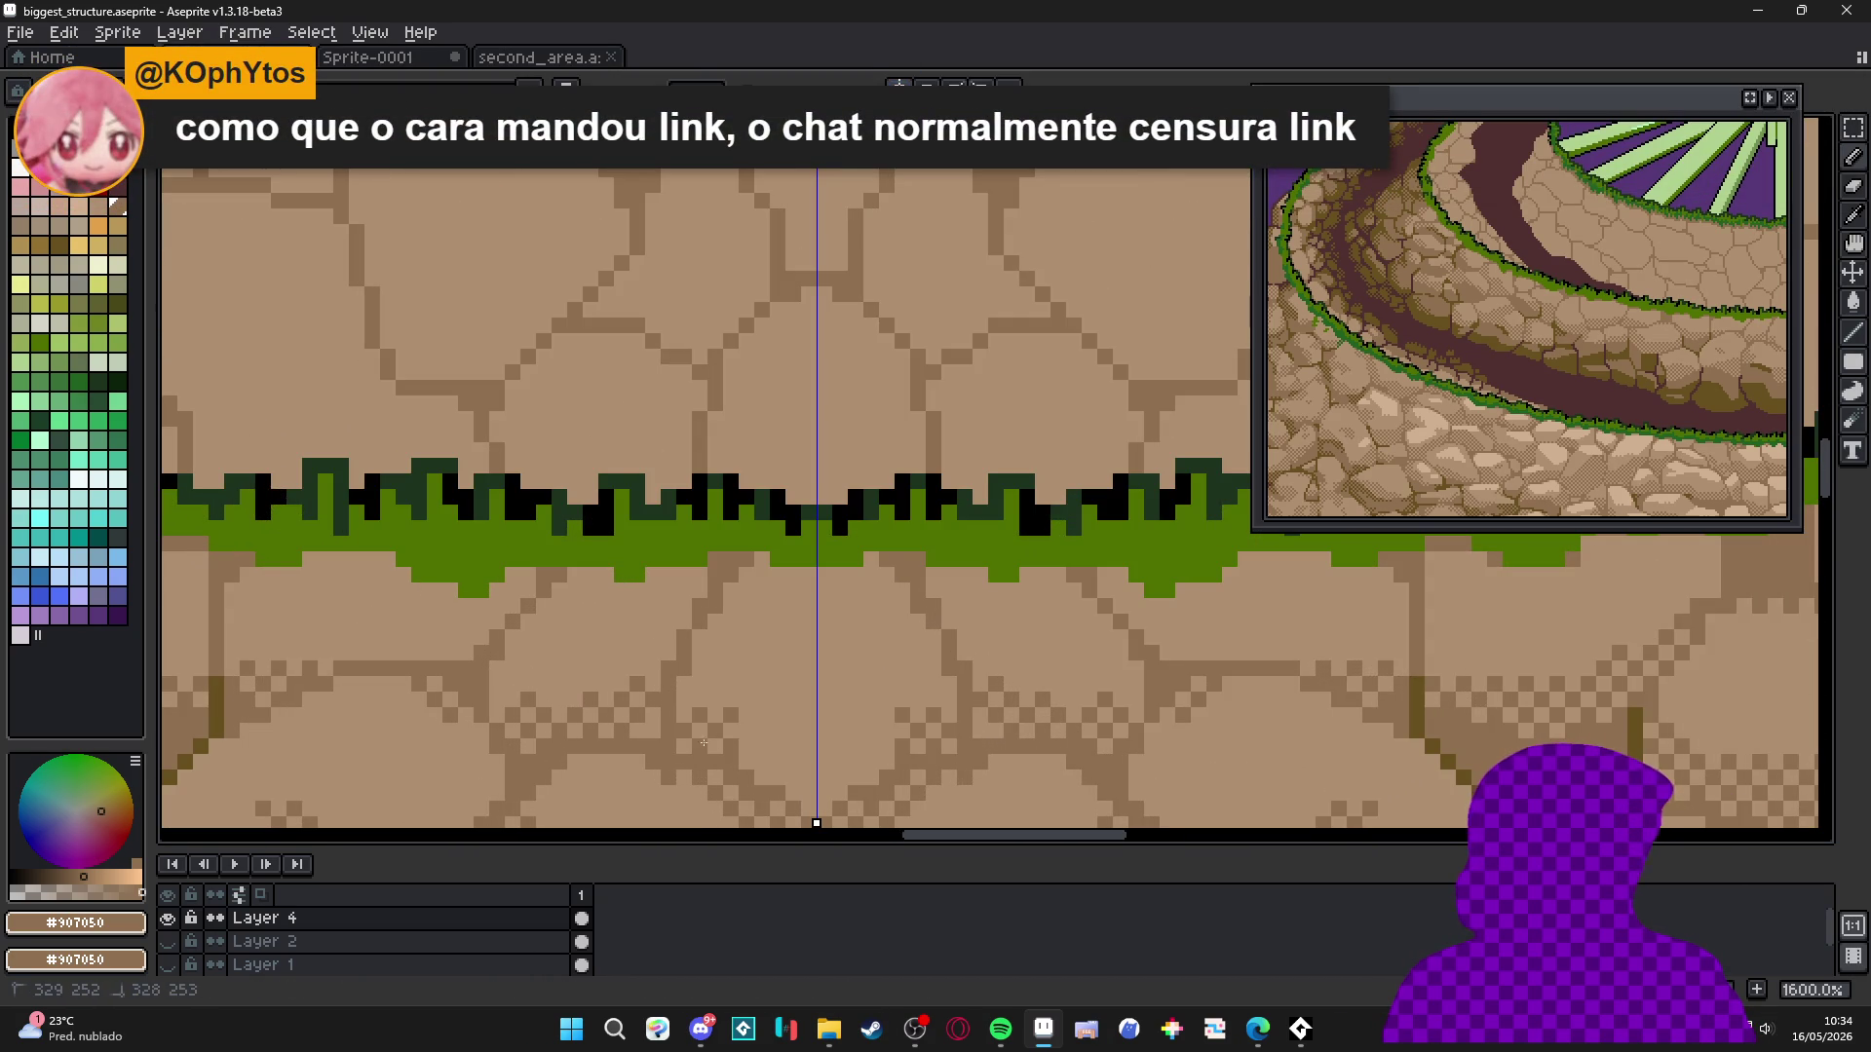
left_click_drag(707, 736, 728, 635)
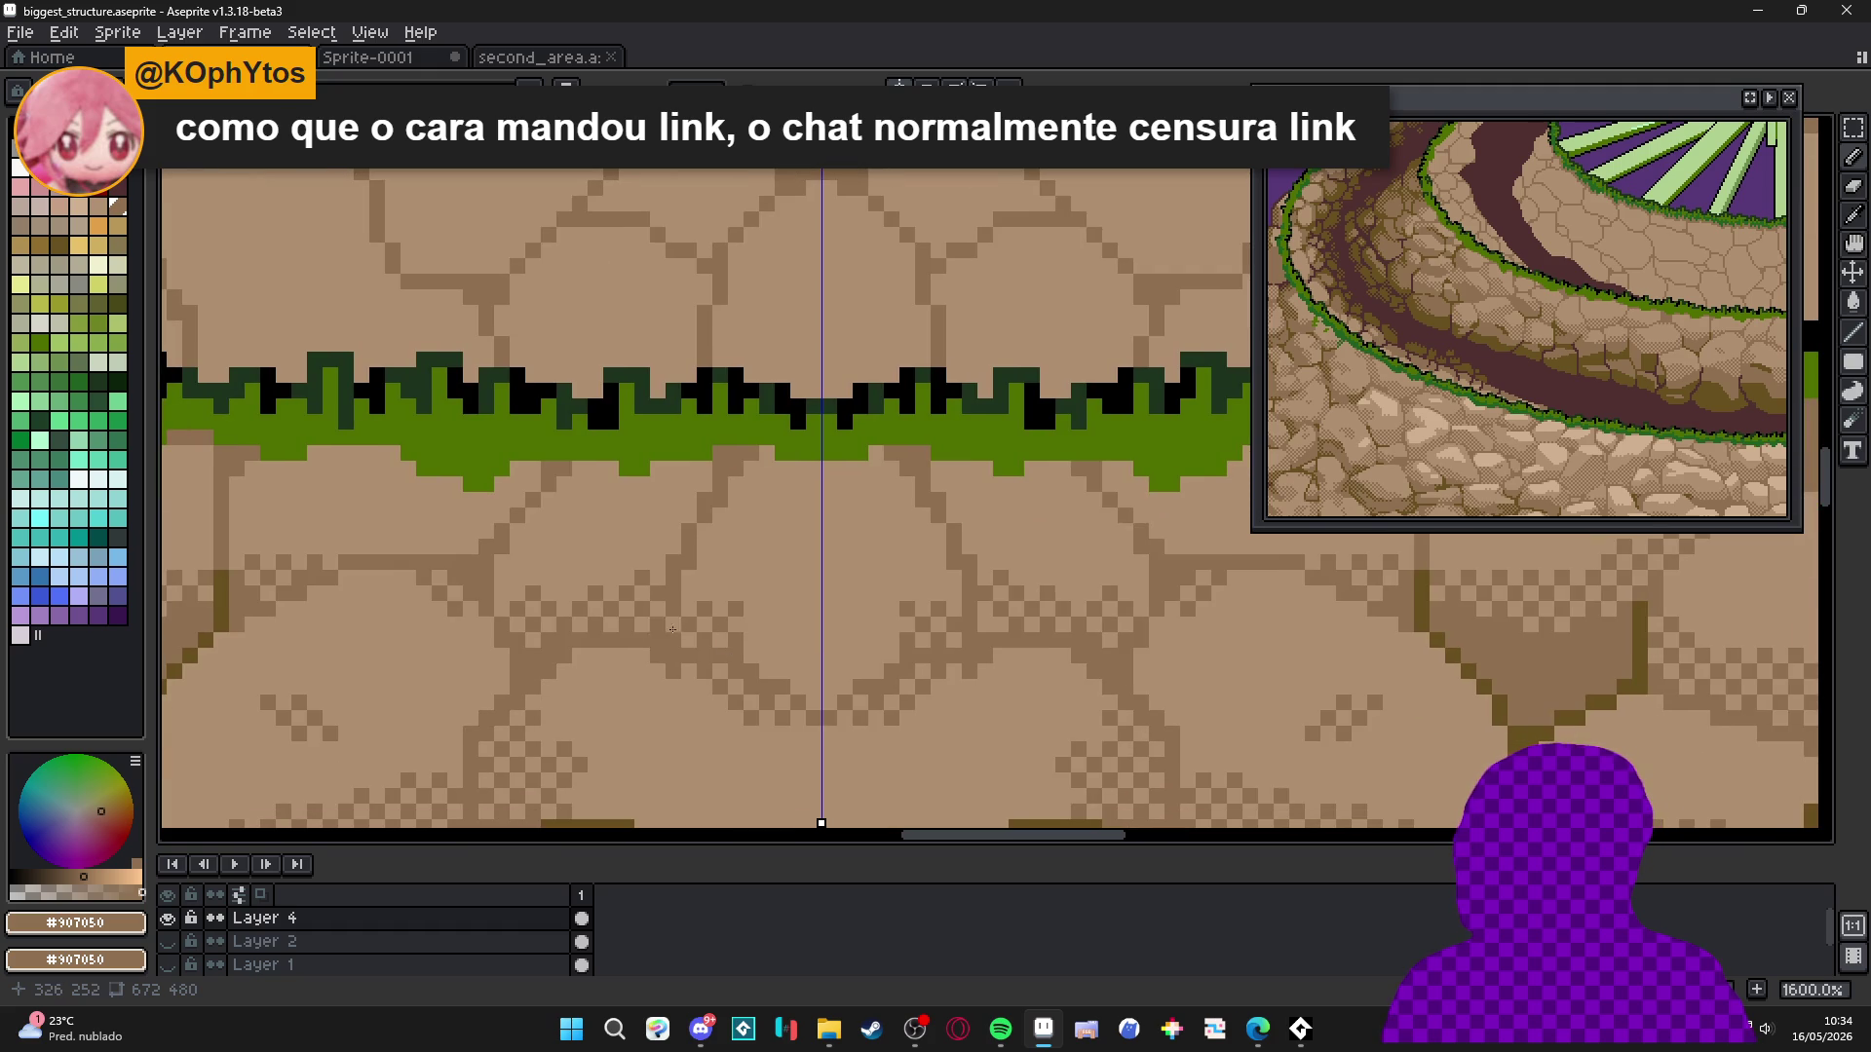
left_click(767, 679)
left_click(799, 672)
left_click(761, 646)
left_click(790, 687)
left_click(814, 687)
left_click(814, 673)
left_click(833, 661)
left_click(797, 650)
left_click(798, 697)
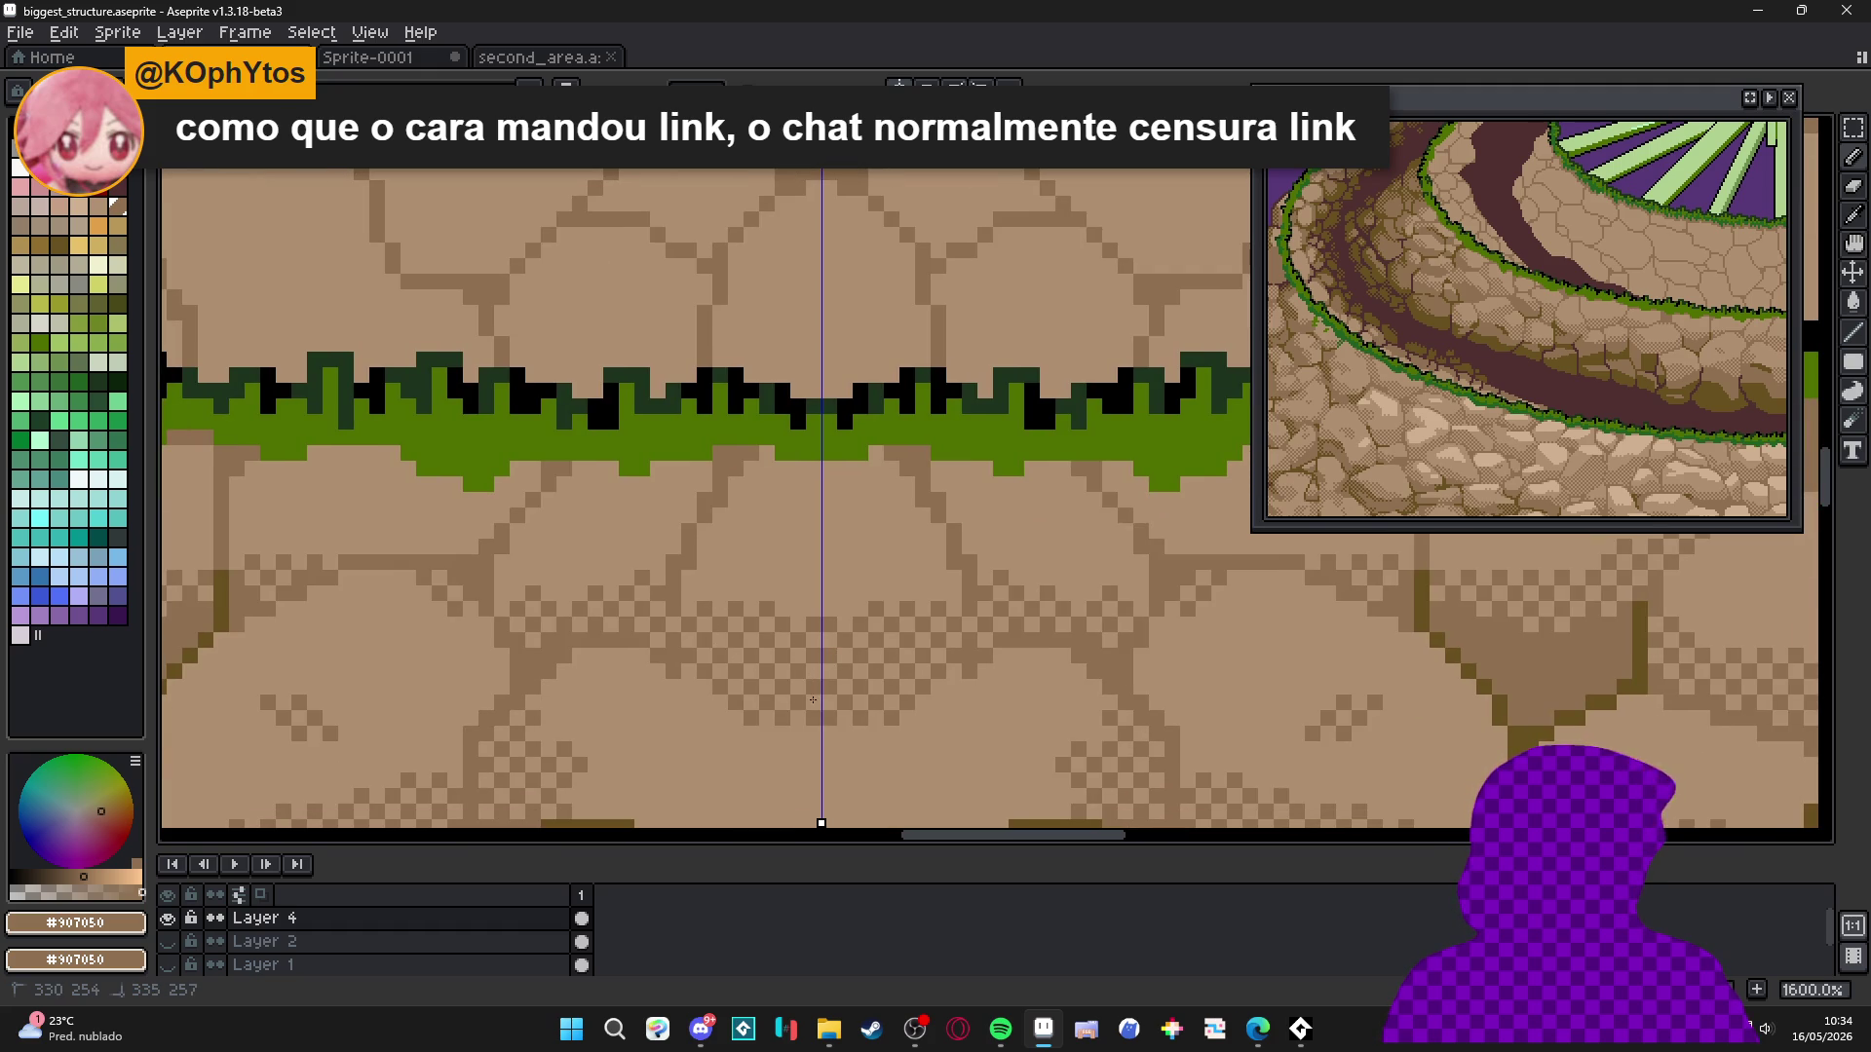
left_click(696, 585)
left_click(751, 593)
scroll(766, 628, "down", 2)
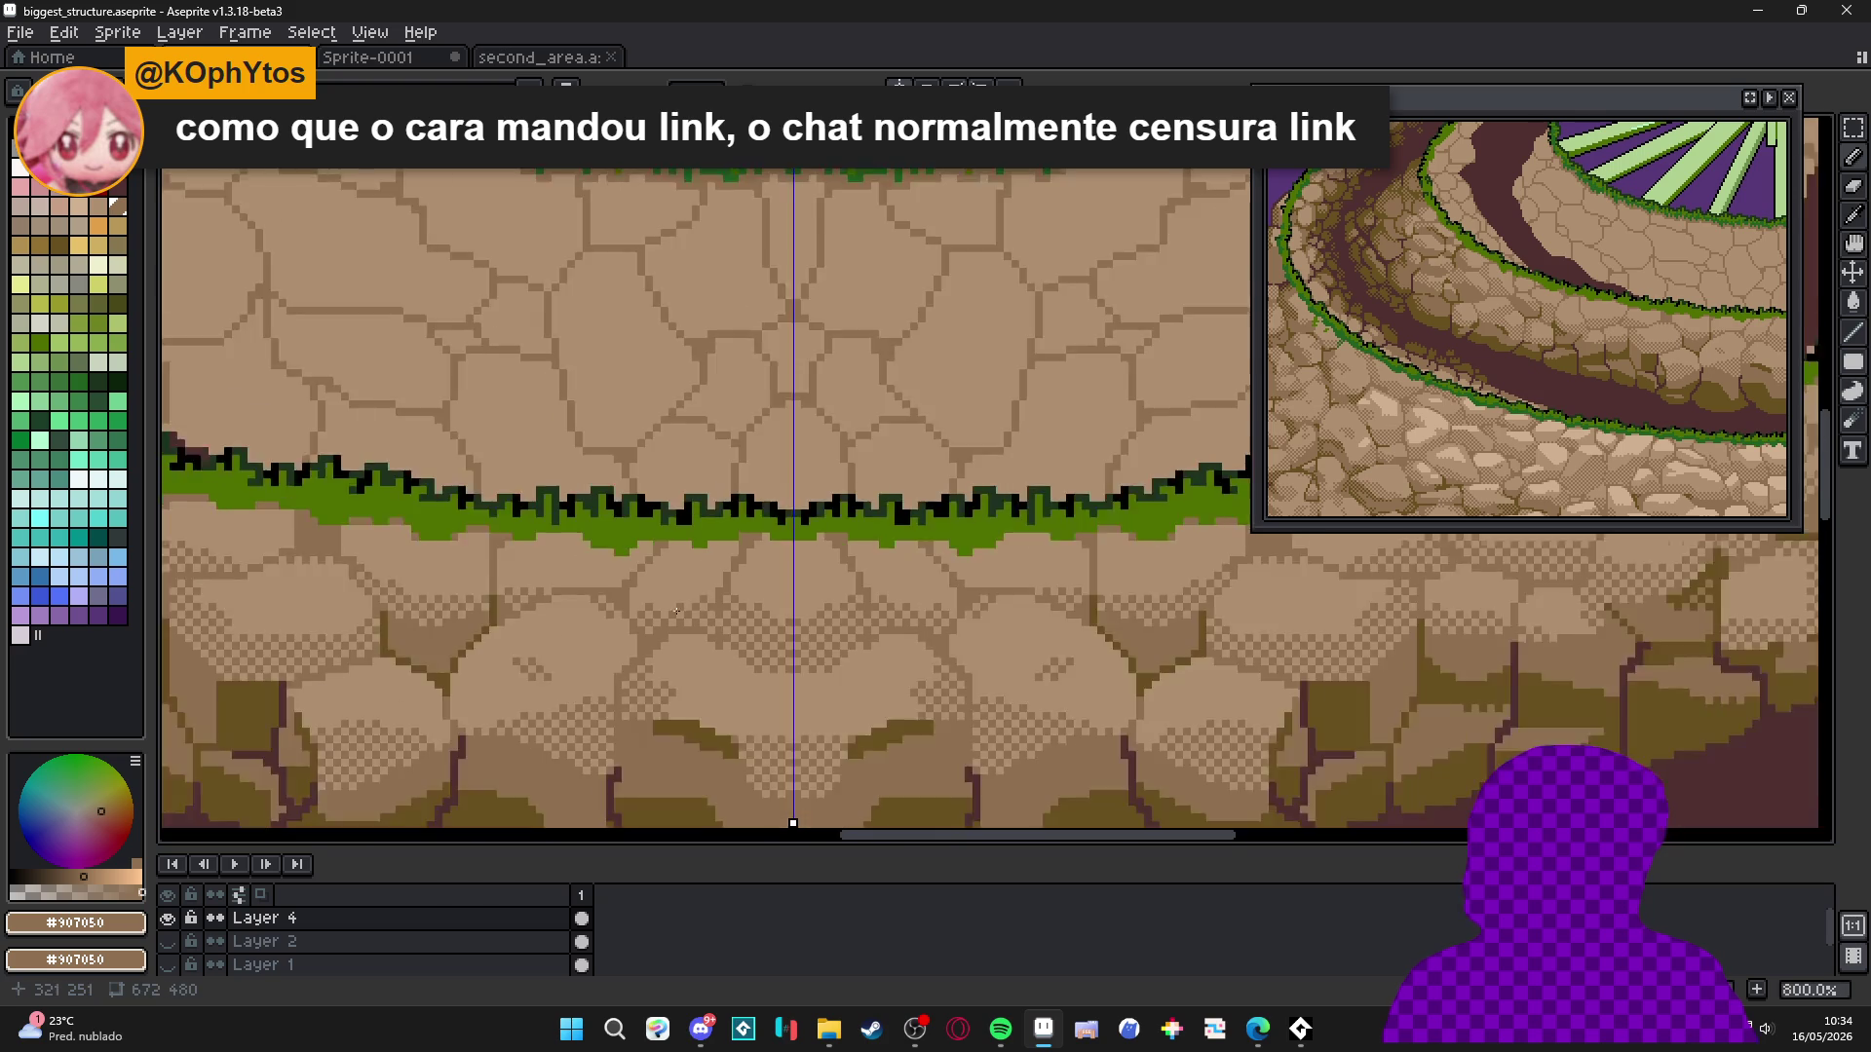
scroll(604, 604, "up", 2)
left_click(658, 602)
left_click(673, 588)
left_click(589, 604)
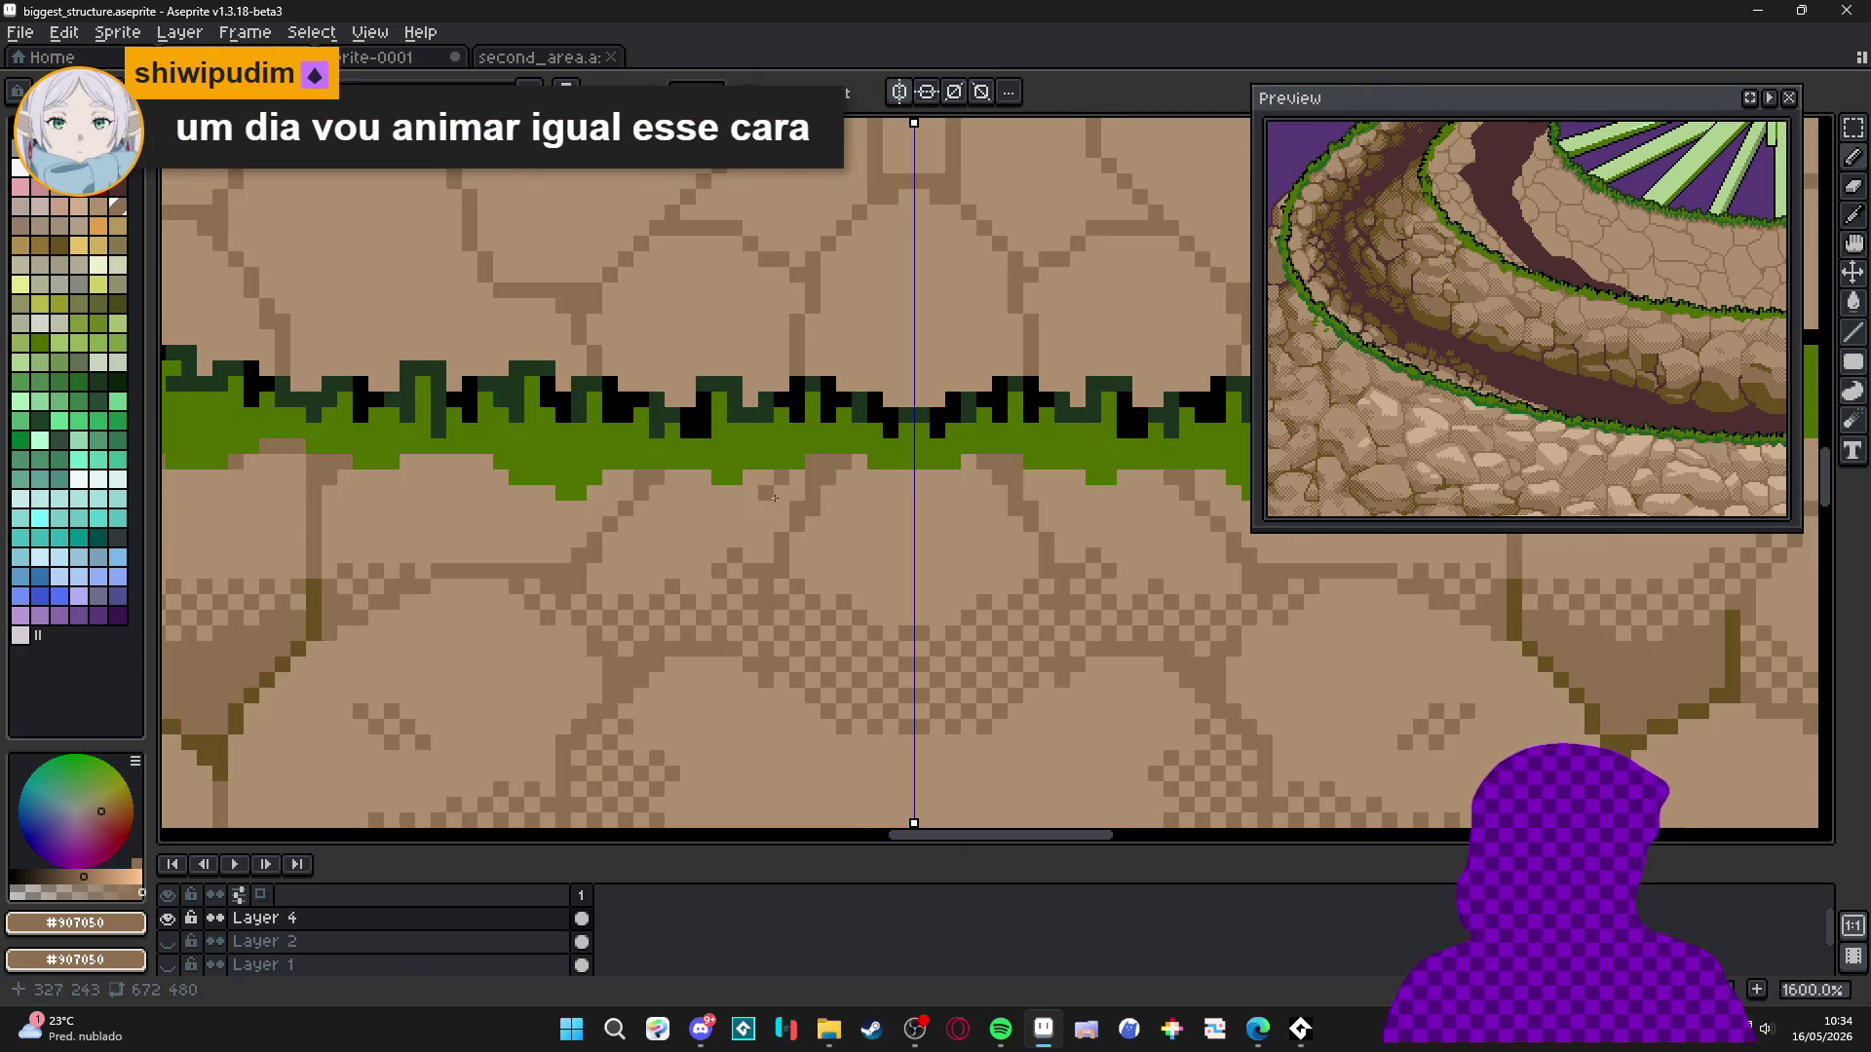
Paint dark-brown pixels along and just under the grass rim edge.
scroll(770, 487, "up", 1)
left_click_drag(606, 485, 554, 487)
left_click_drag(799, 488, 765, 488)
left_click_drag(469, 491, 728, 517)
left_click(658, 545)
left_click(564, 545)
left_click(439, 482)
left_click(415, 483)
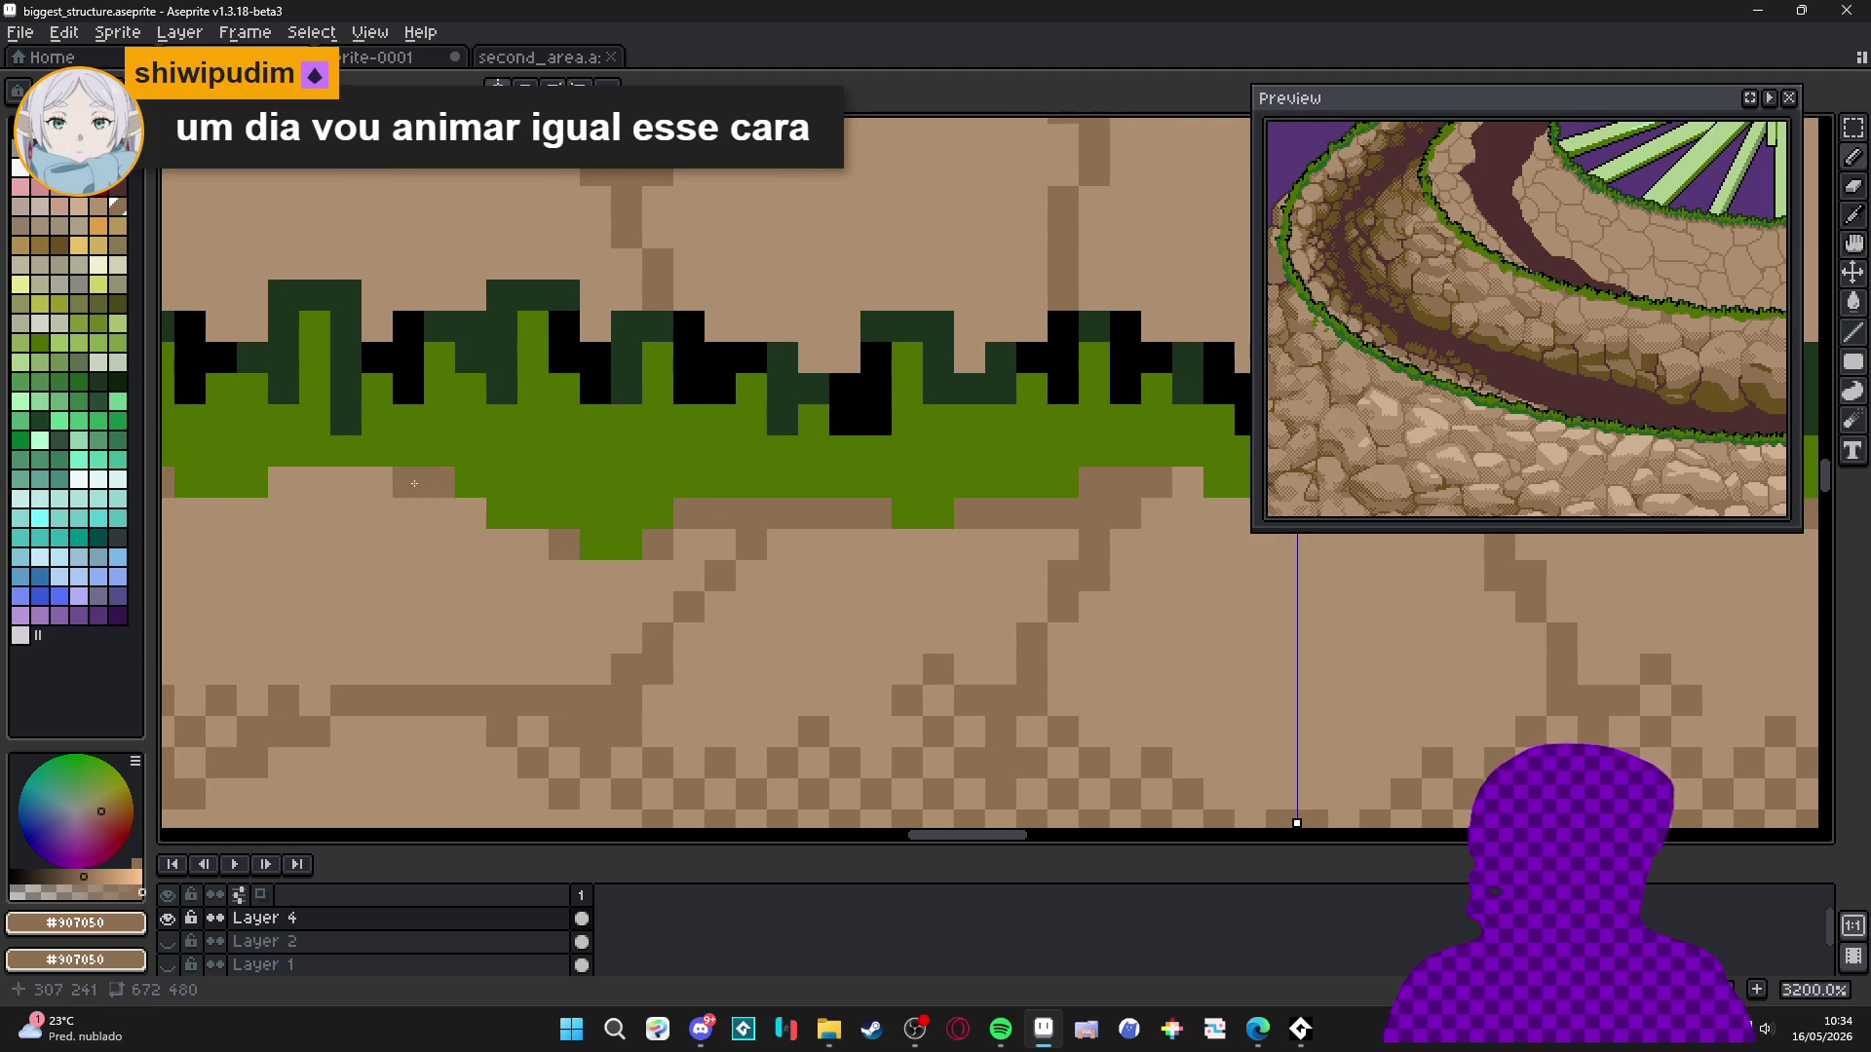
left_click_drag(415, 483, 703, 556)
left_click(602, 556)
left_click(582, 556)
Sample the dark crack colour #685020 and draw a vertical crack line below the rim.
scroll(588, 557, "down", 4)
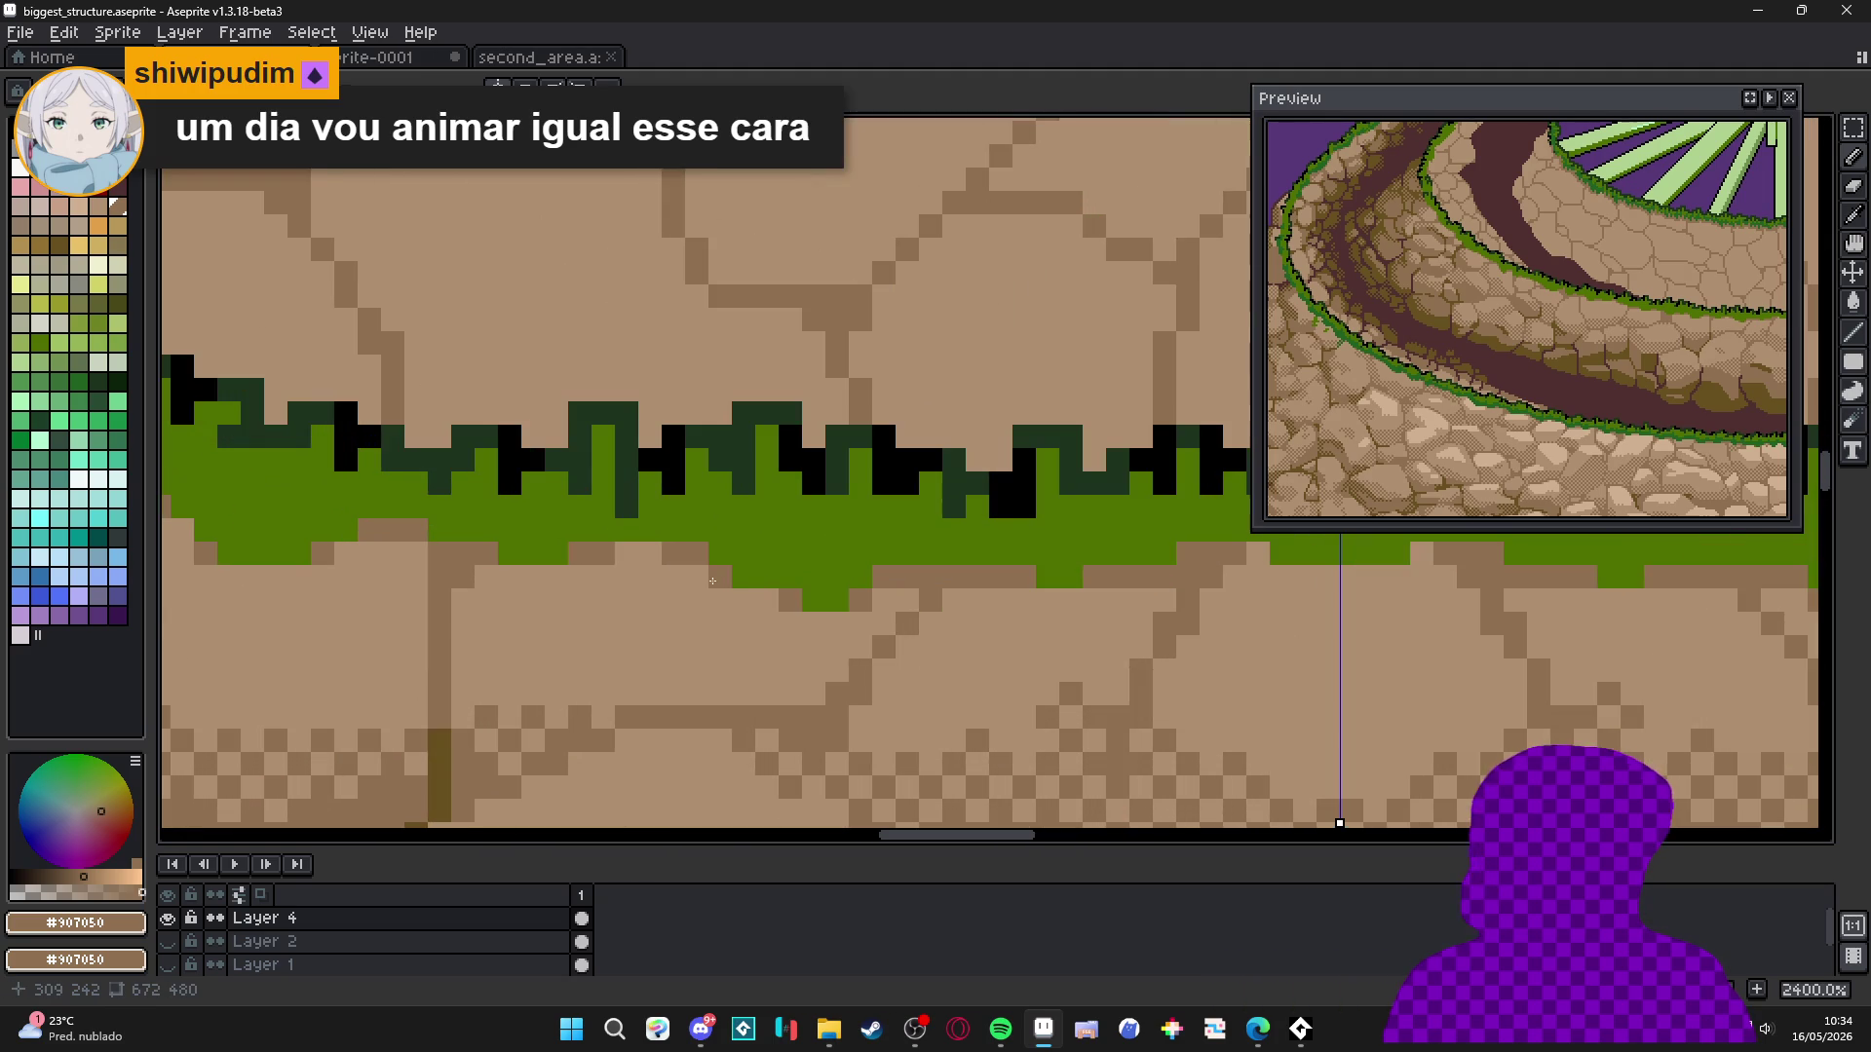
scroll(740, 585, "down", 1)
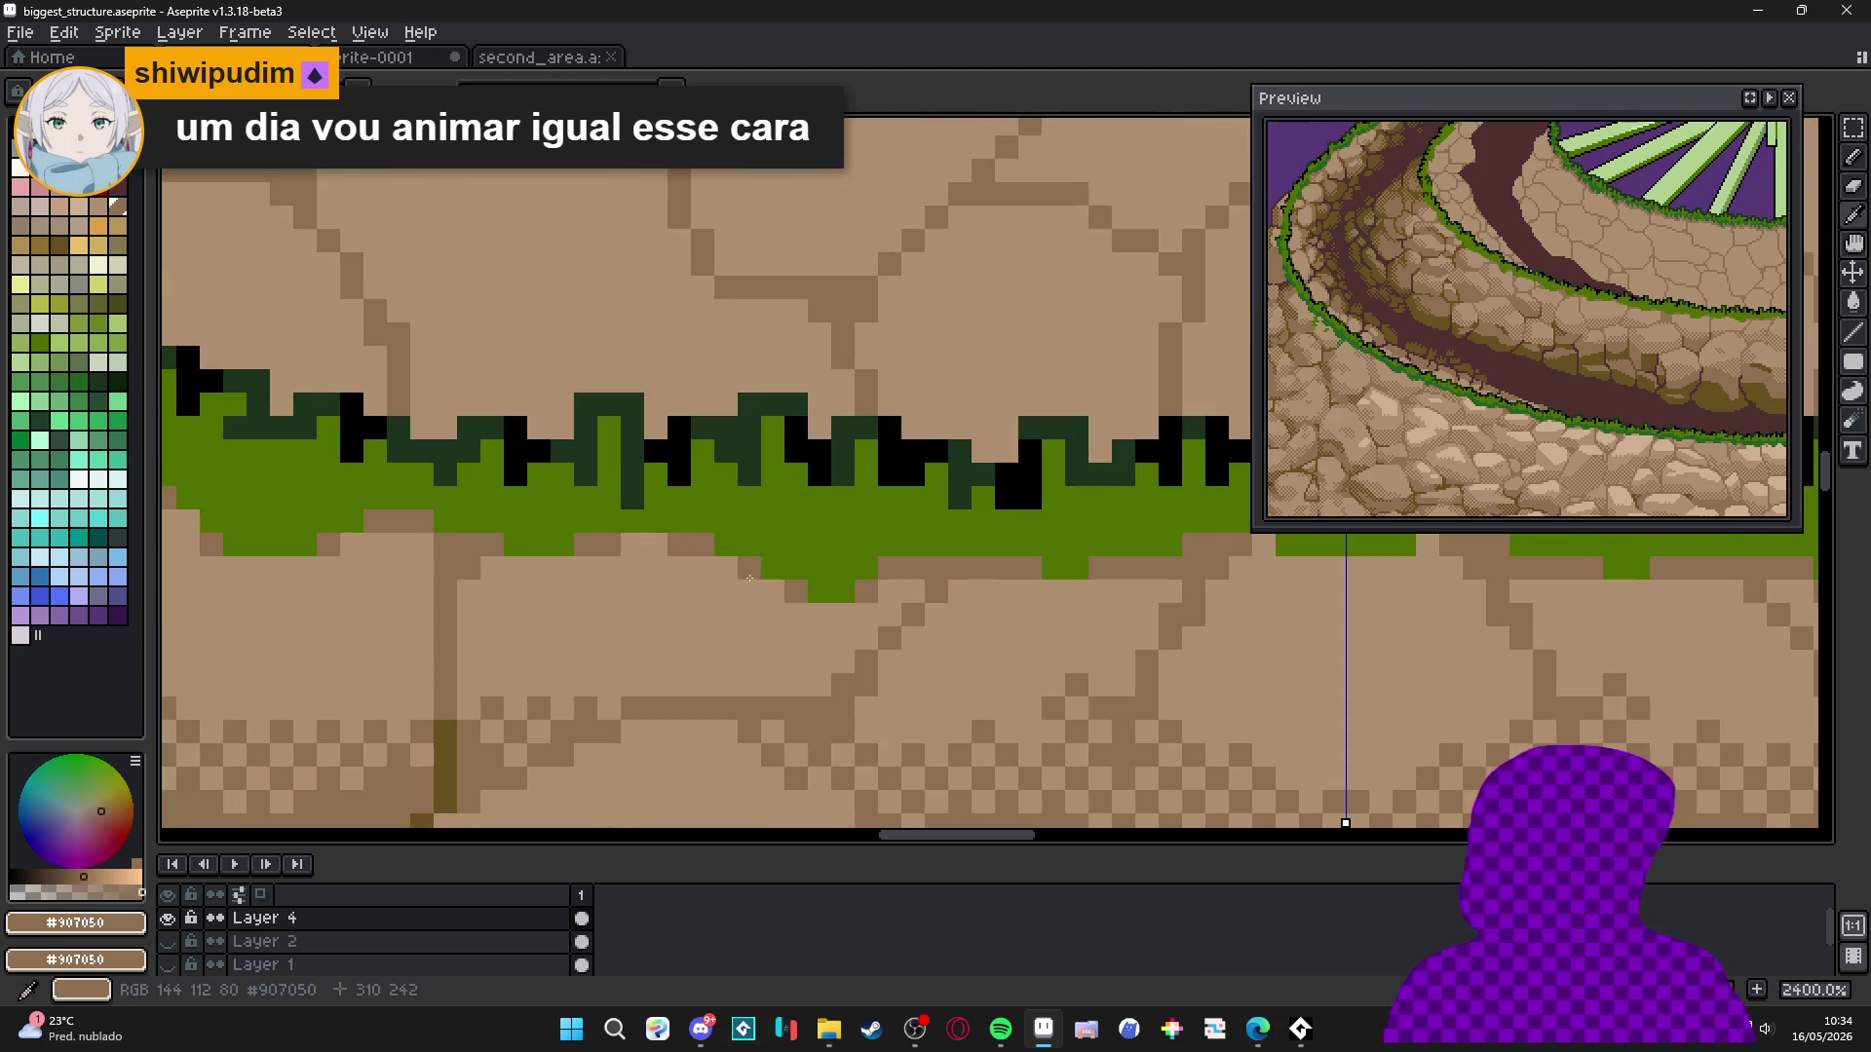
scroll(760, 575, "down", 2)
scroll(702, 624, "up", 3)
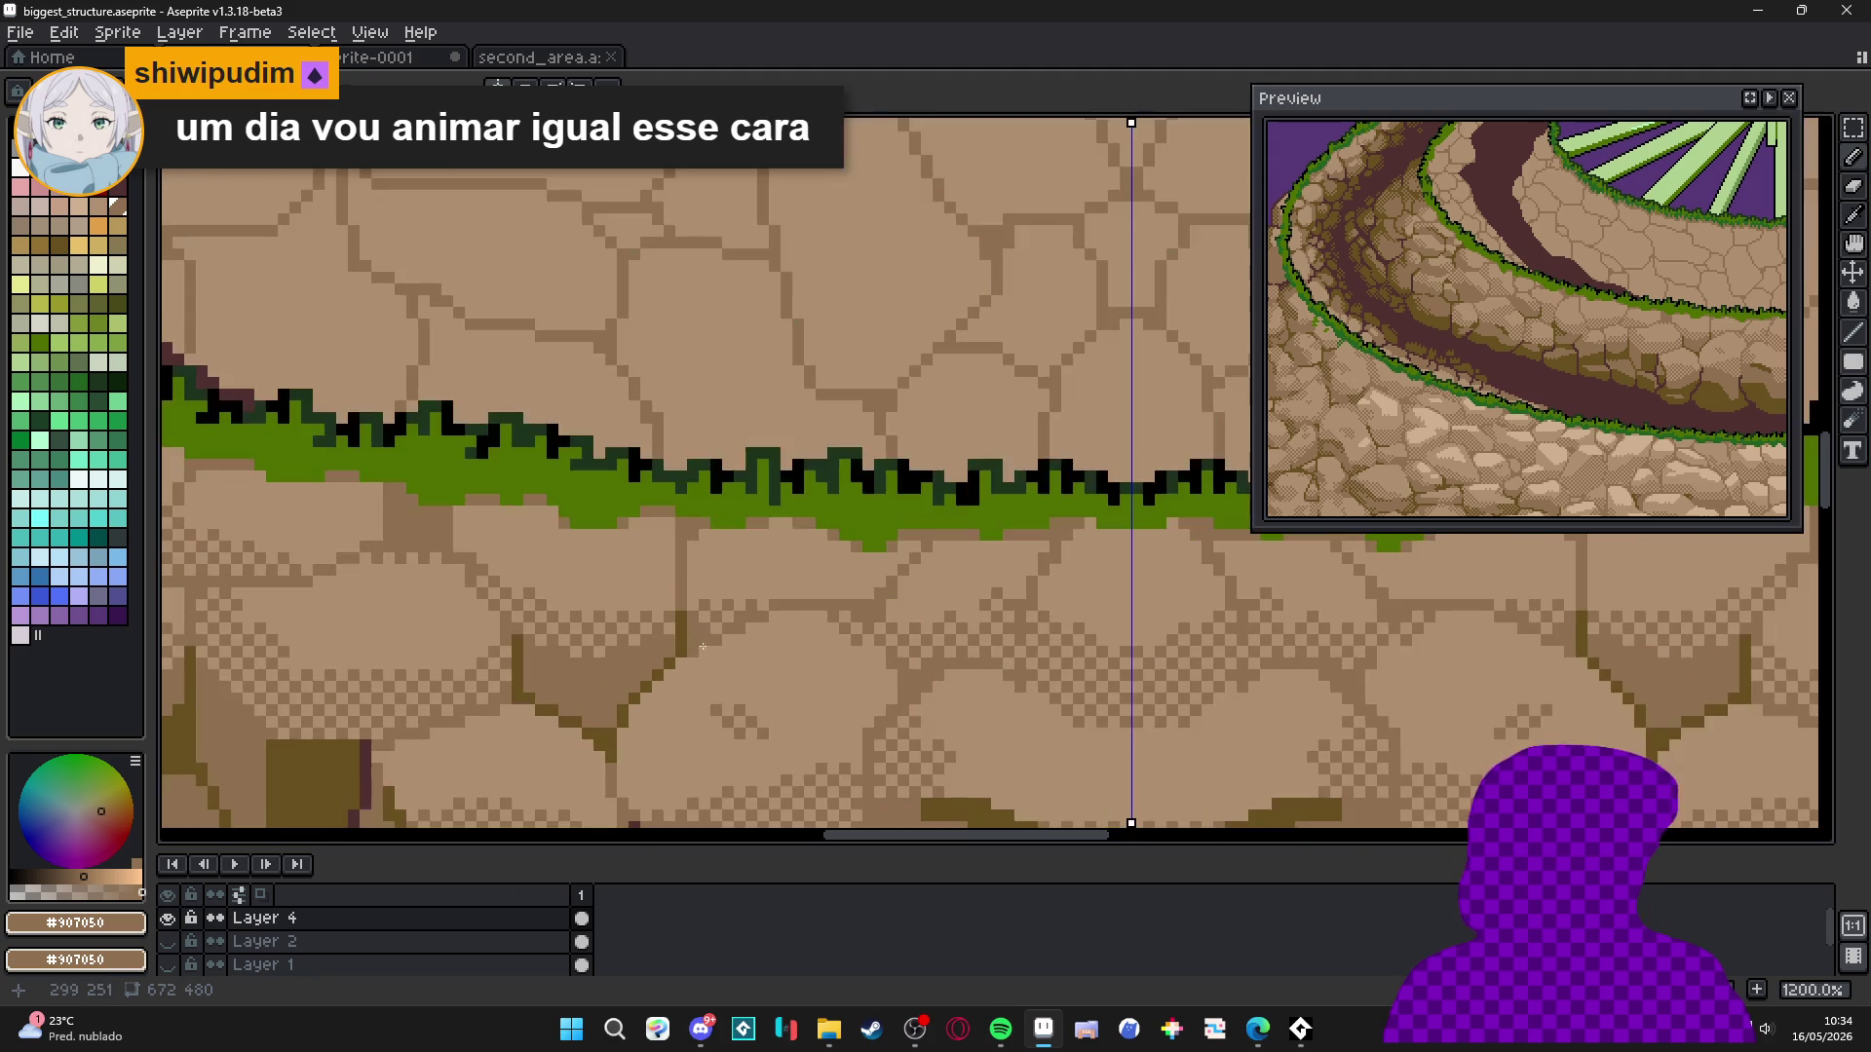
left_click(682, 636, "alt")
scroll(683, 526, "up", 1)
left_click_drag(679, 509, 671, 552)
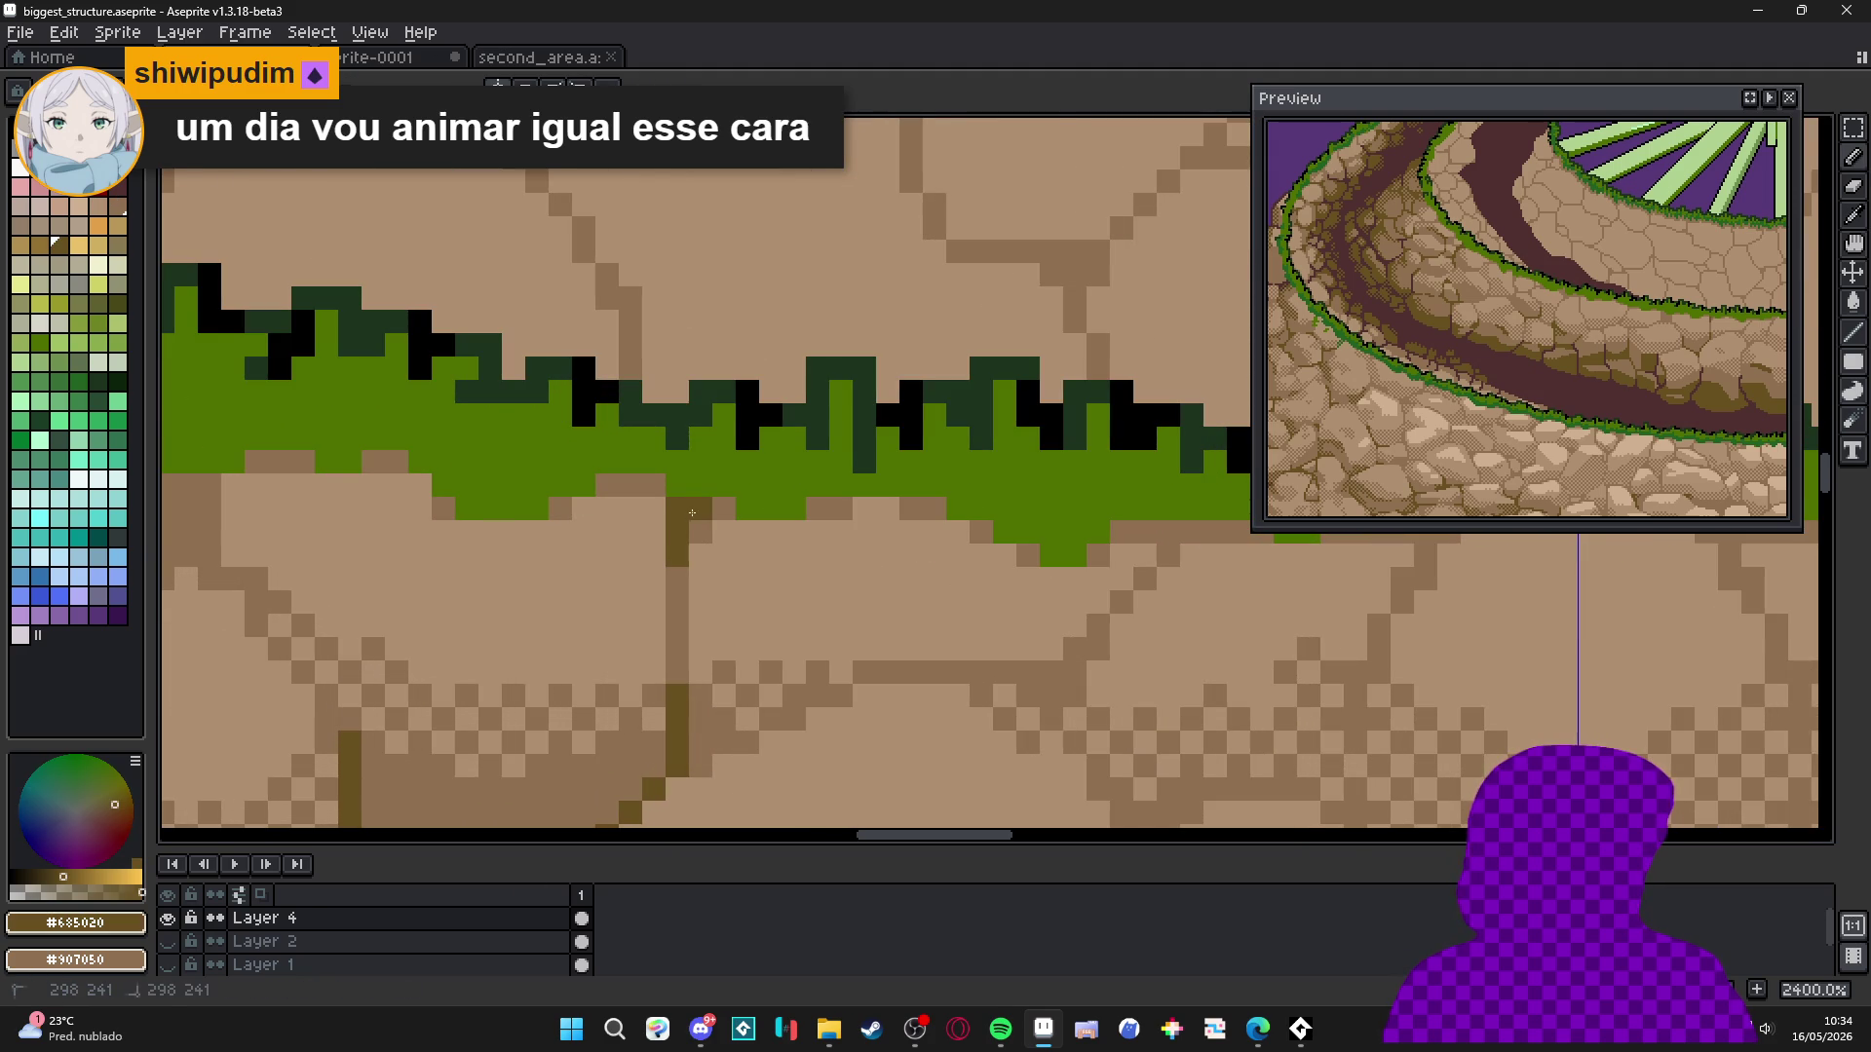
Sample light stone colour #d0b090 and paint highlight pixels along a stone.
scroll(332, 507, "down", 3)
scroll(312, 512, "up", 2)
scroll(296, 514, "down", 2)
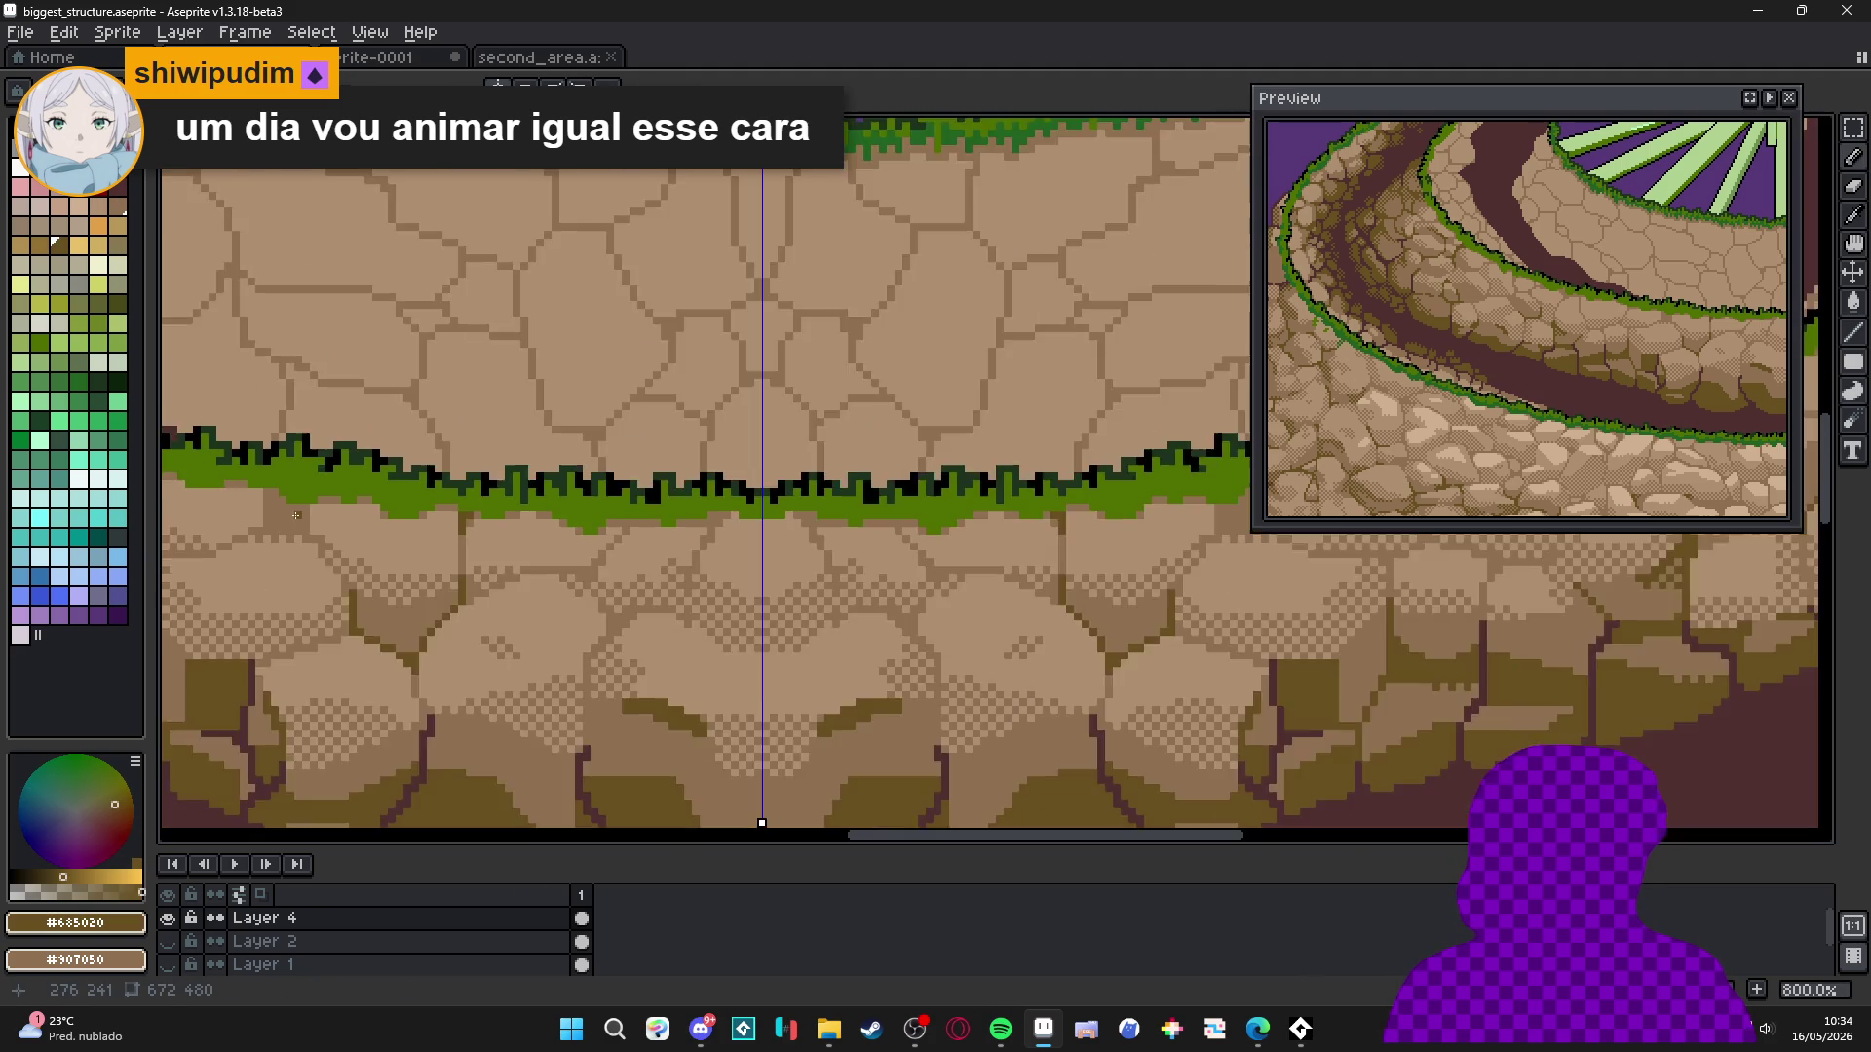
scroll(295, 514, "down", 1)
left_click_drag(367, 535, 617, 556)
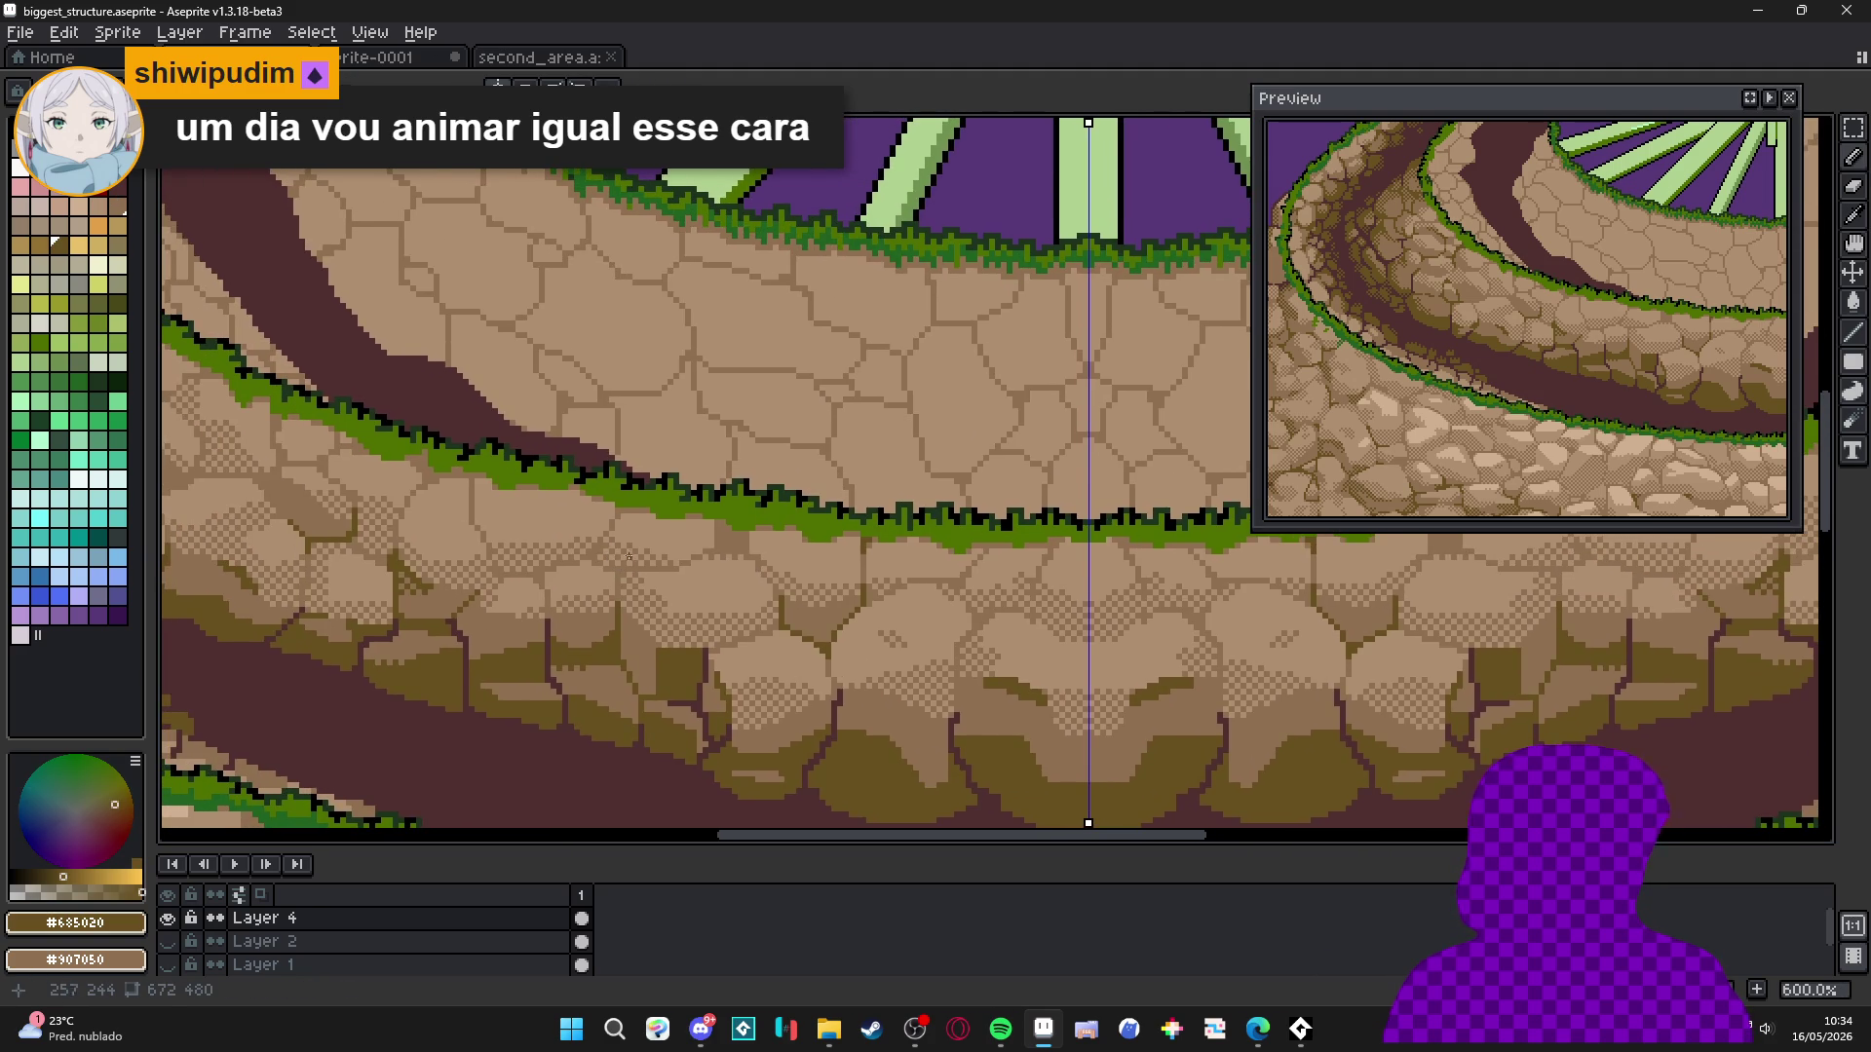
scroll(618, 555, "down", 2)
scroll(570, 527, "down", 1)
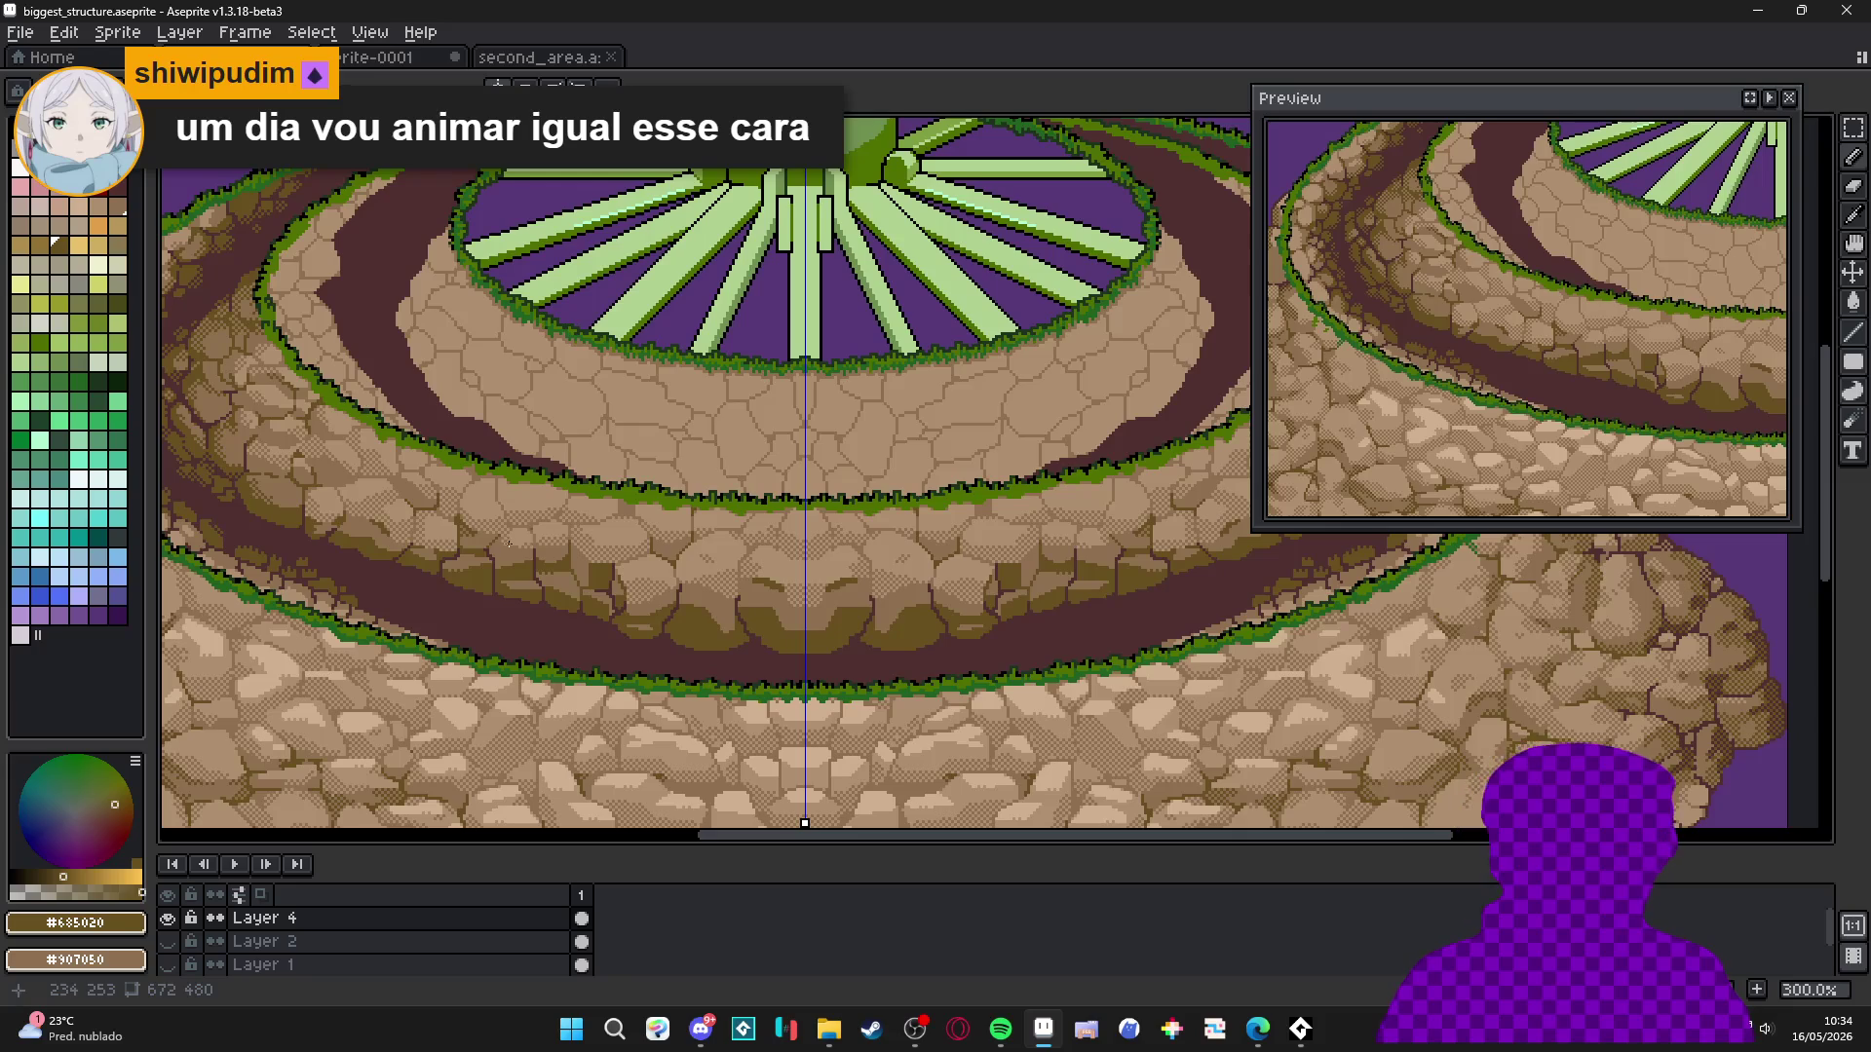
scroll(565, 536, "down", 1)
scroll(559, 553, "up", 4)
left_click(560, 553, "alt")
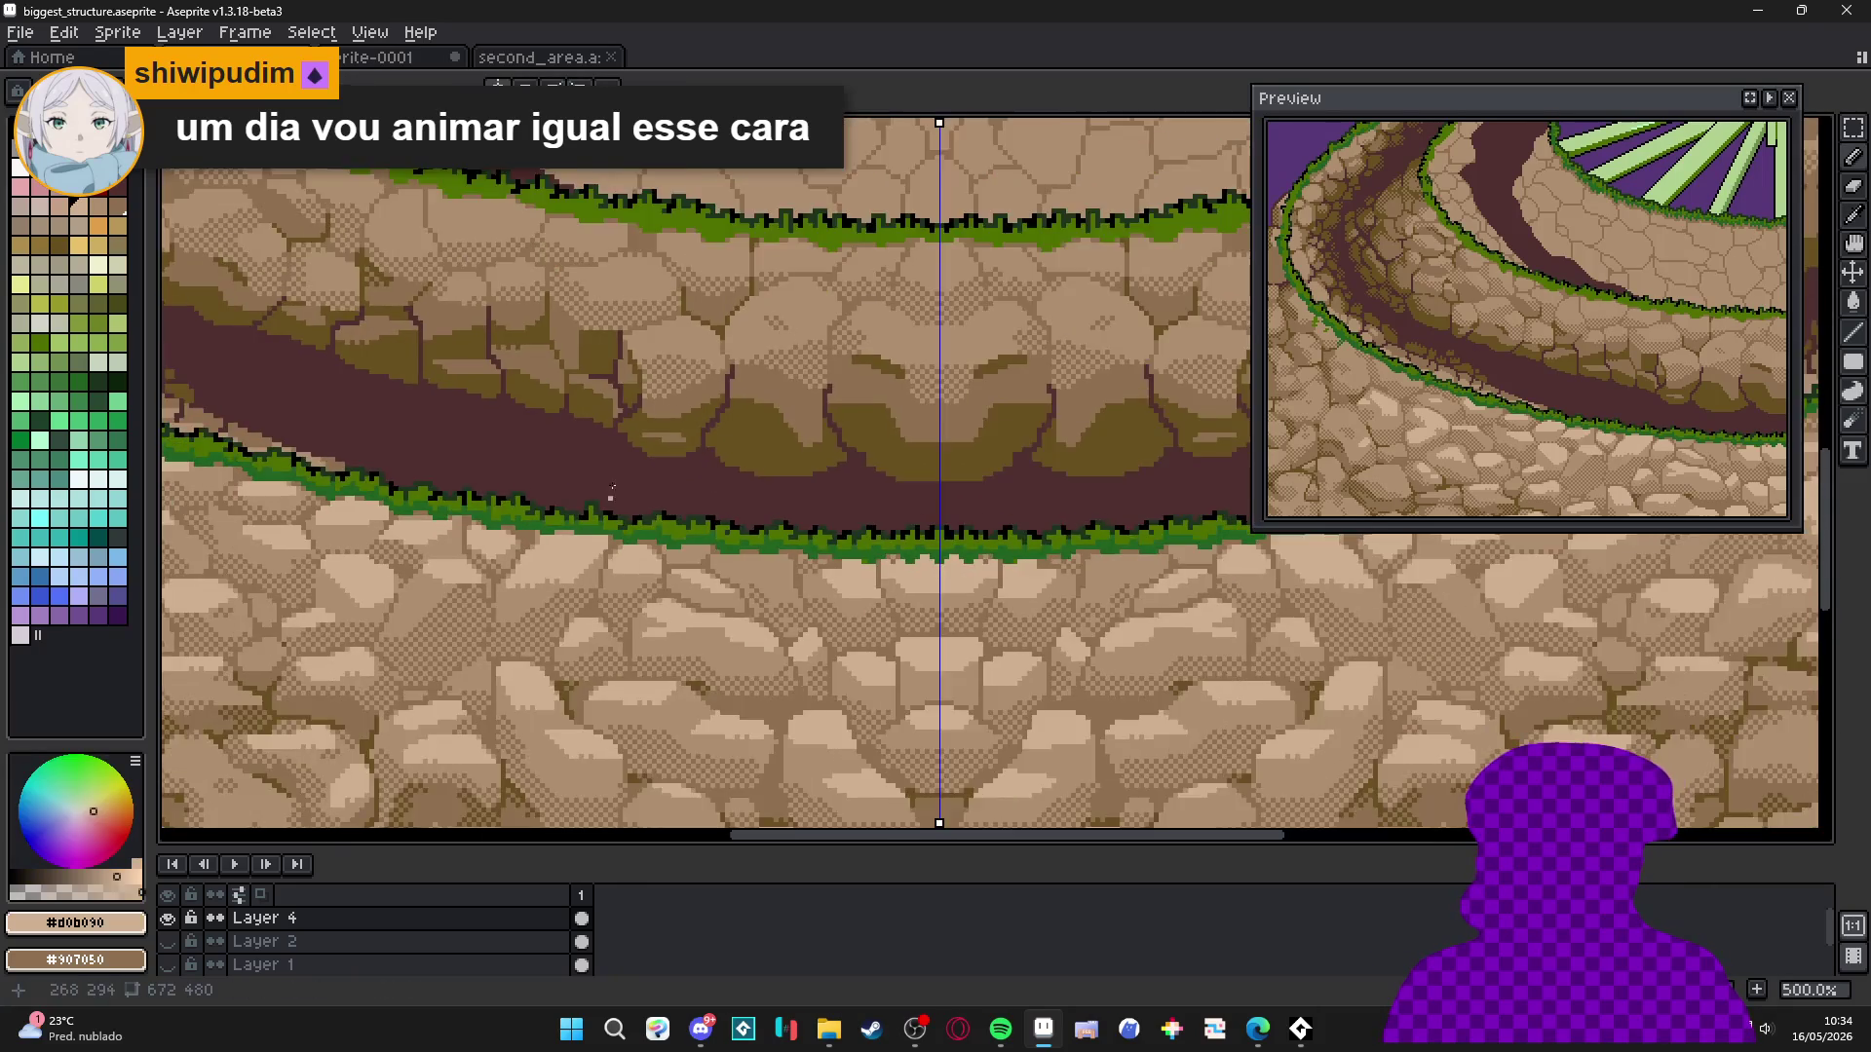
scroll(689, 646, "down", 1)
scroll(701, 588, "up", 3)
scroll(701, 588, "up", 2)
mouse_move(726, 582)
left_mouse_down()
mouse_move(732, 543)
mouse_move(678, 589)
left_mouse_up()
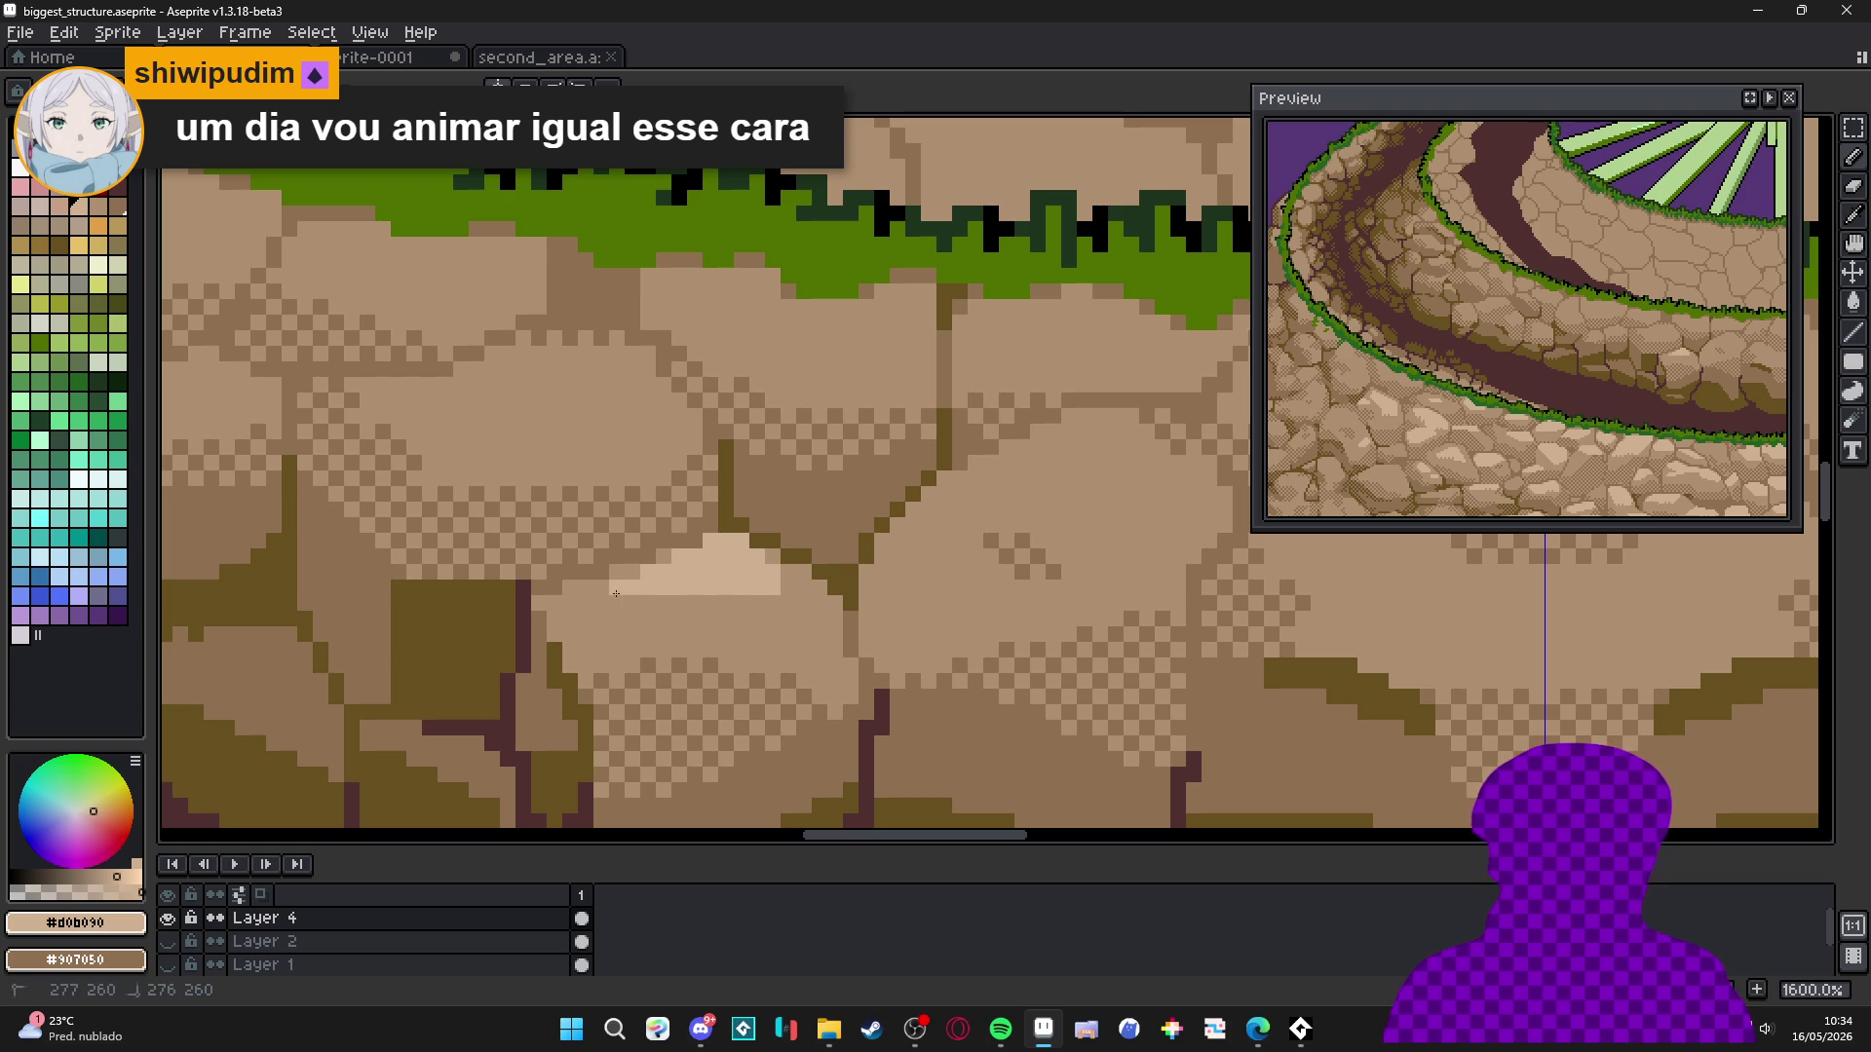
left_click_drag(745, 606, 752, 606)
Paint a mirrored light highlight patch, flood-fill it, and add light pixels along its lower edge.
scroll(697, 598, "down", 5)
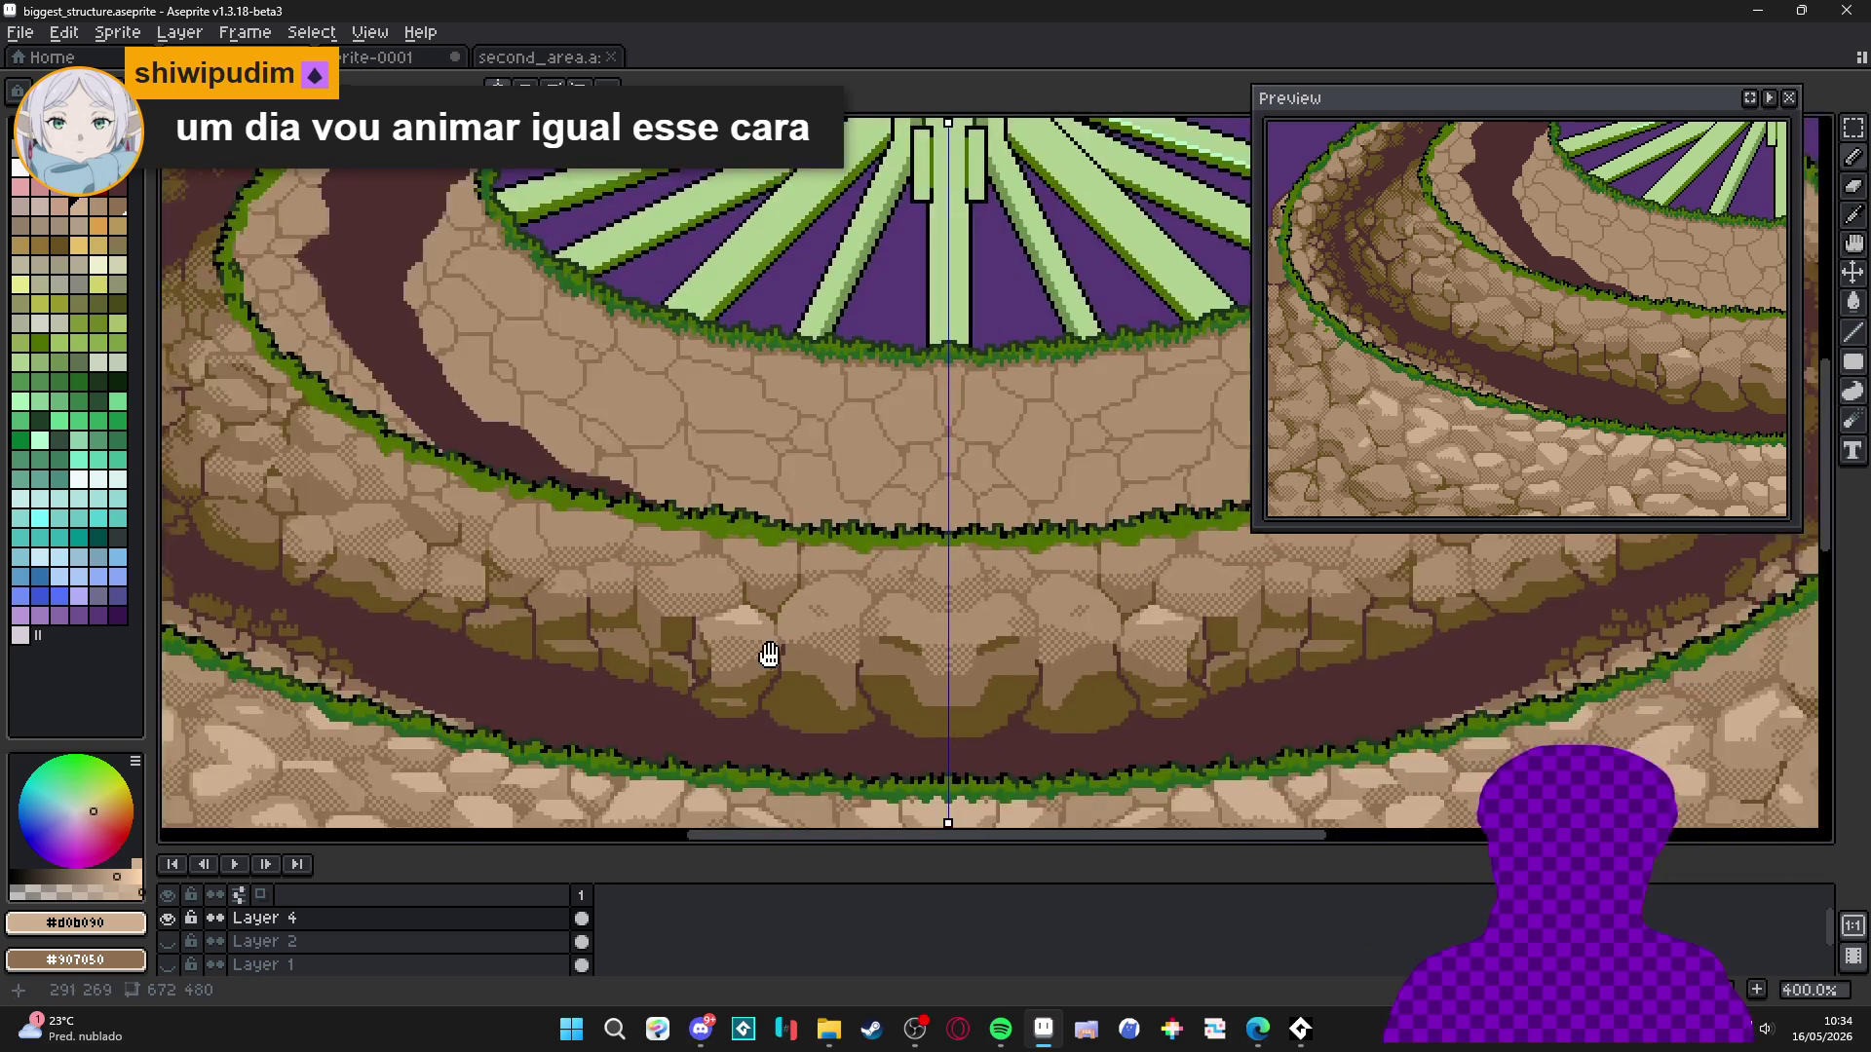
scroll(836, 561, "up", 5)
mouse_move(831, 562)
left_mouse_down()
mouse_move(808, 599)
mouse_move(965, 619)
mouse_move(896, 570)
left_mouse_up()
key("g")
left_click(886, 582)
key("b")
left_click(939, 620)
left_click(971, 622)
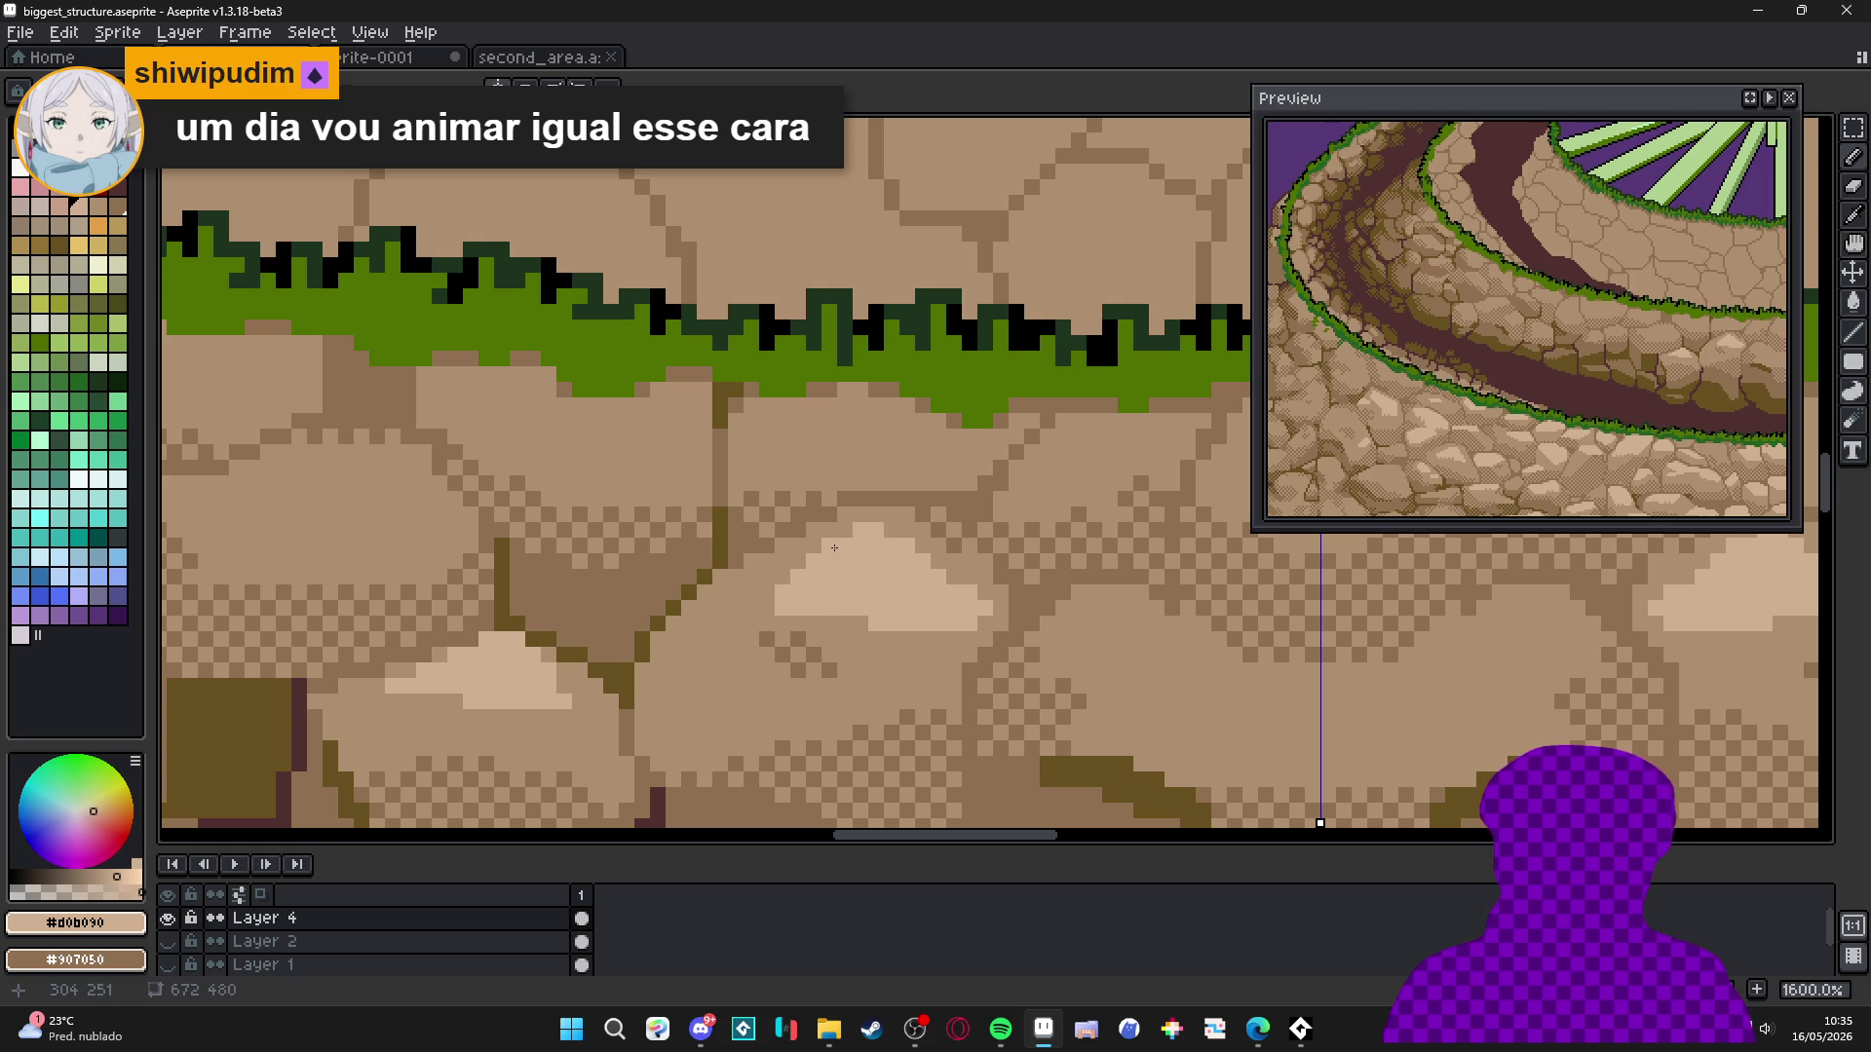
Paint light rectangular highlights across several more stones beneath the rim.
scroll(840, 538, "down", 3)
scroll(785, 618, "down", 1)
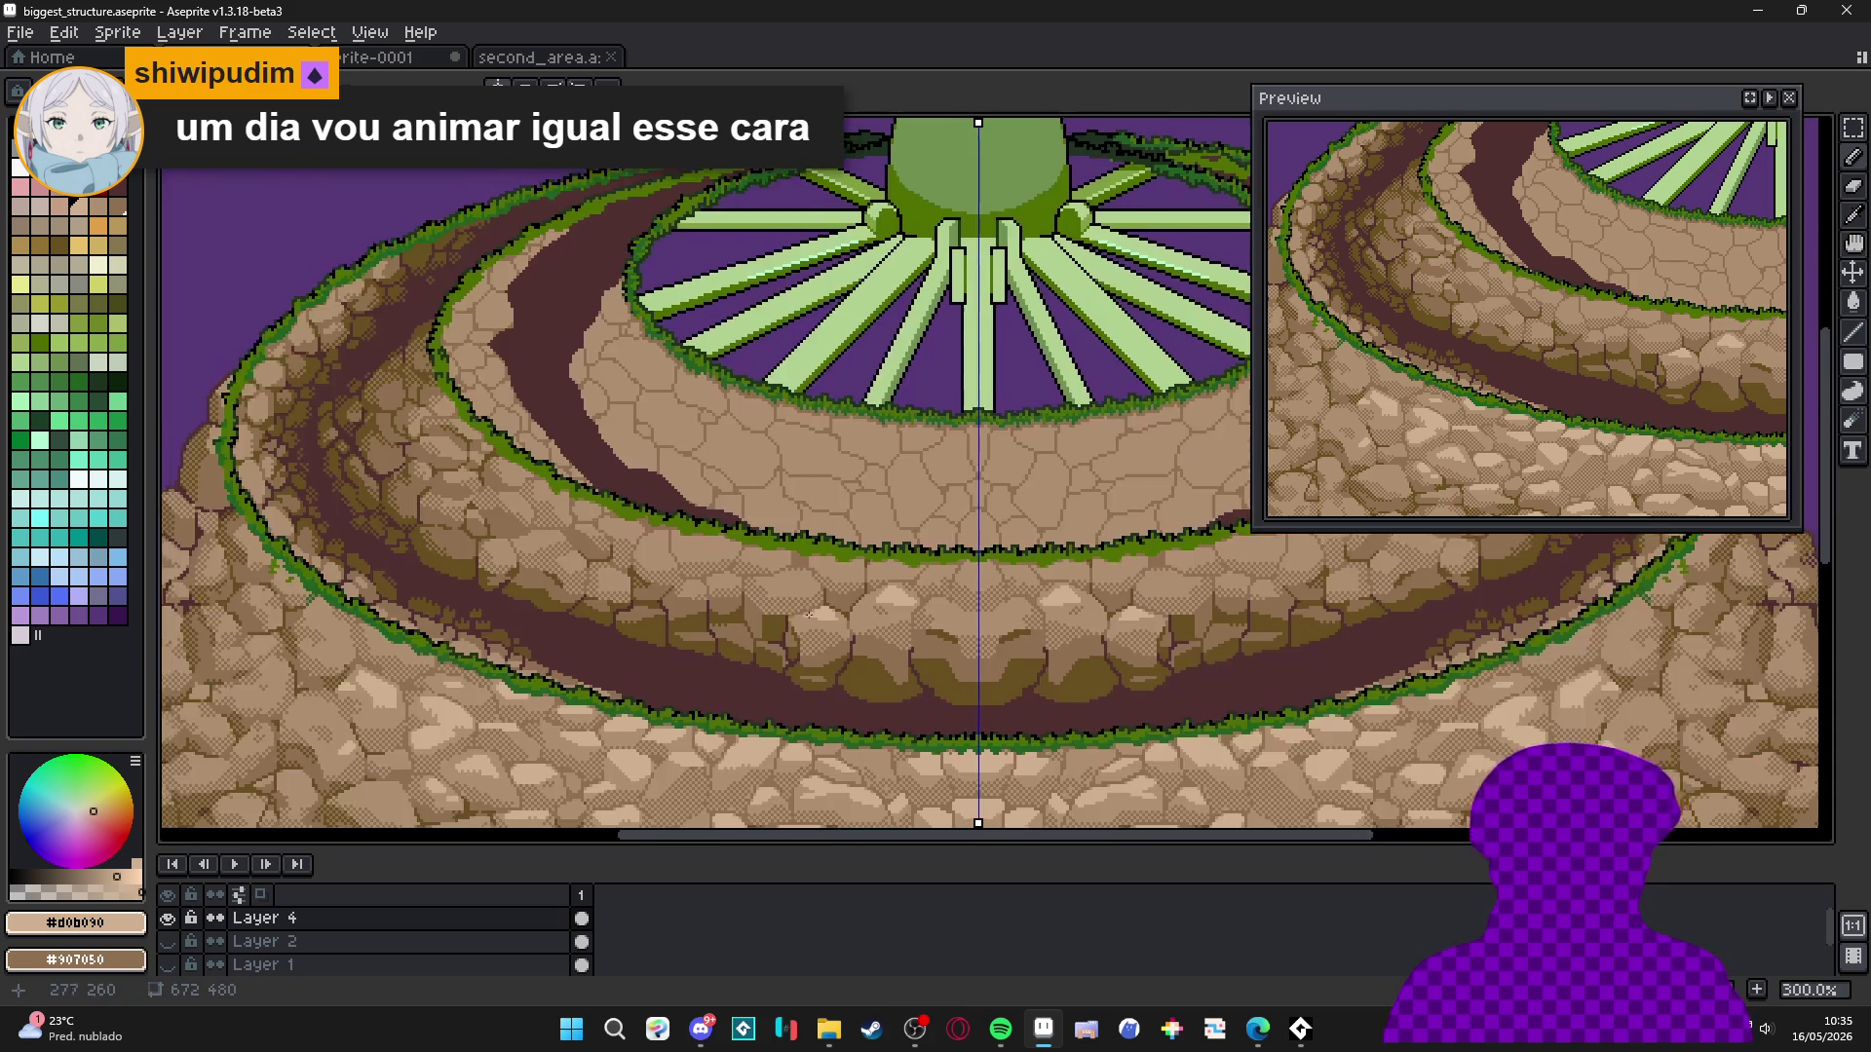
scroll(896, 588, "up", 1)
scroll(896, 588, "up", 3)
mouse_move(890, 601)
left_mouse_down()
mouse_move(891, 585)
mouse_move(939, 623)
left_mouse_up()
scroll(848, 618, "down", 6)
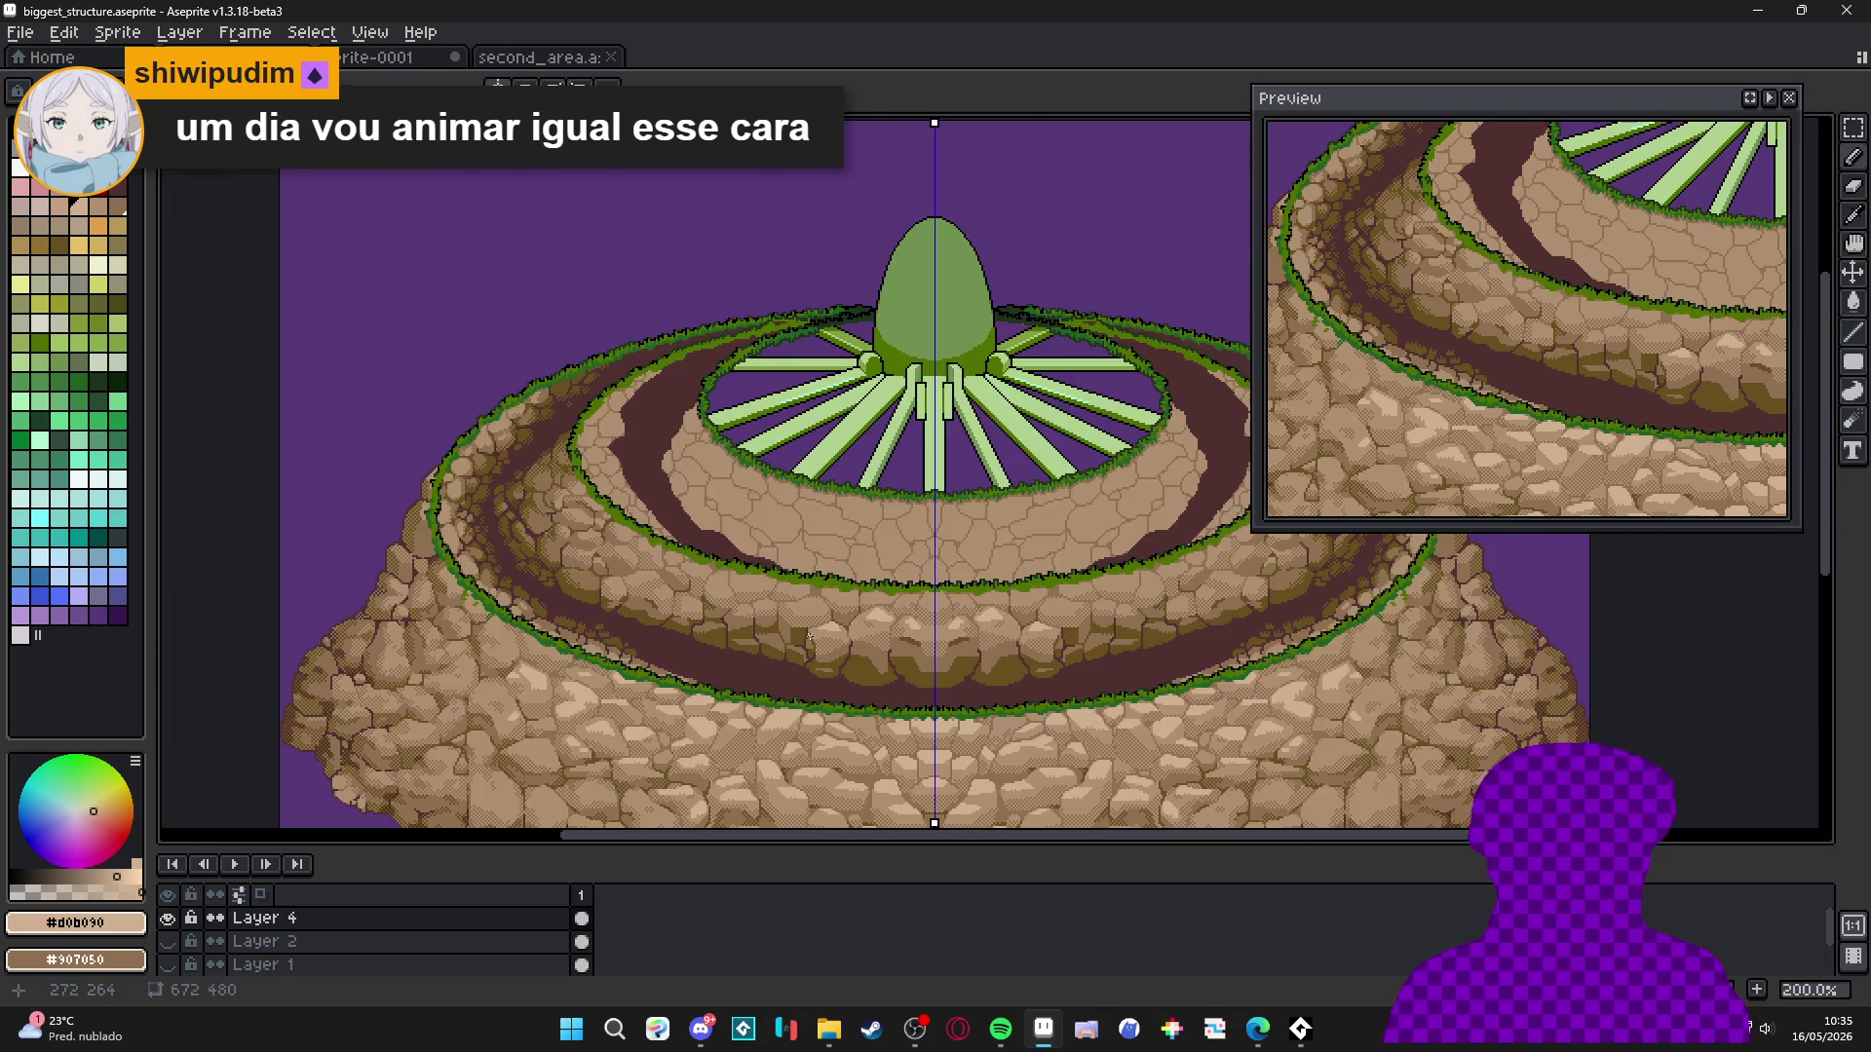
scroll(747, 621, "up", 1)
left_click_drag(747, 621, 818, 644)
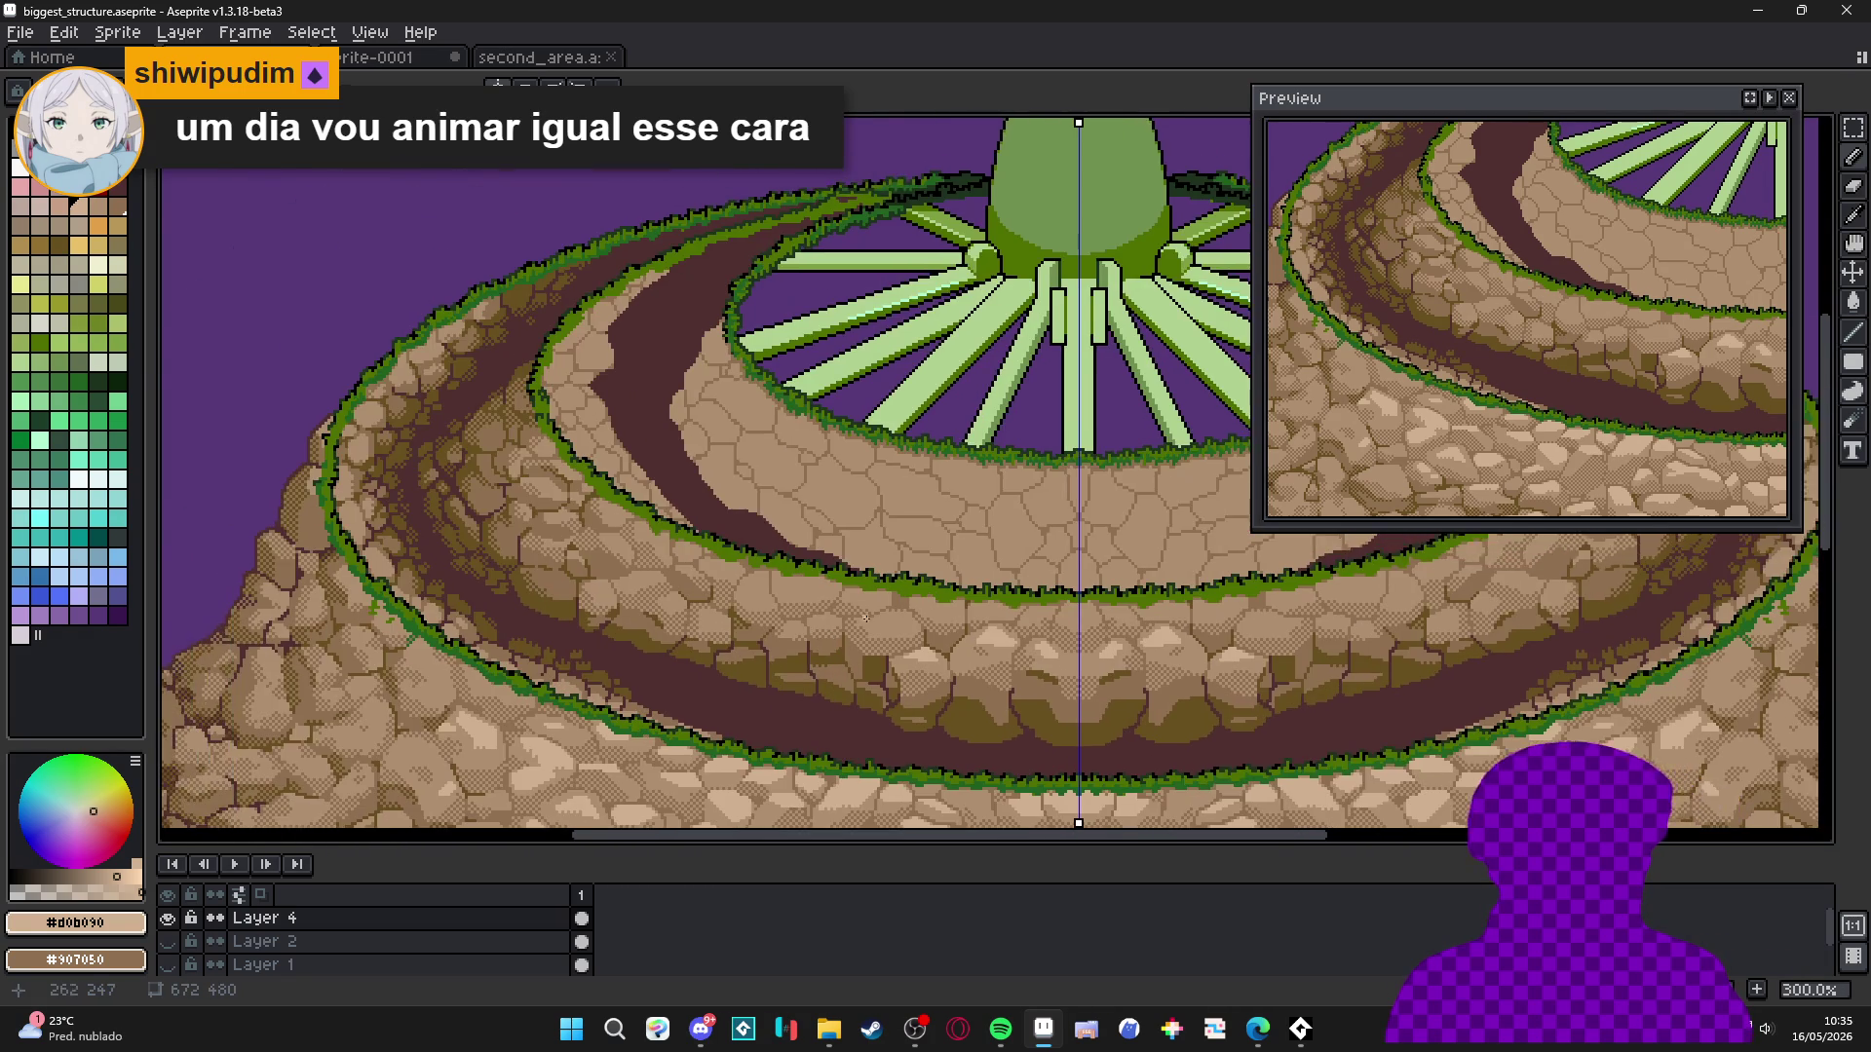
scroll(902, 604, "up", 4)
mouse_move(851, 559)
left_mouse_down()
mouse_move(760, 541)
mouse_move(824, 554)
left_mouse_up()
left_click_drag(675, 553, 890, 572)
left_click(704, 502)
mouse_move(704, 502)
left_mouse_down()
mouse_move(775, 495)
mouse_move(843, 518)
mouse_move(673, 534)
mouse_move(682, 514)
mouse_move(799, 518)
left_mouse_up()
left_click_drag(629, 532, 709, 518)
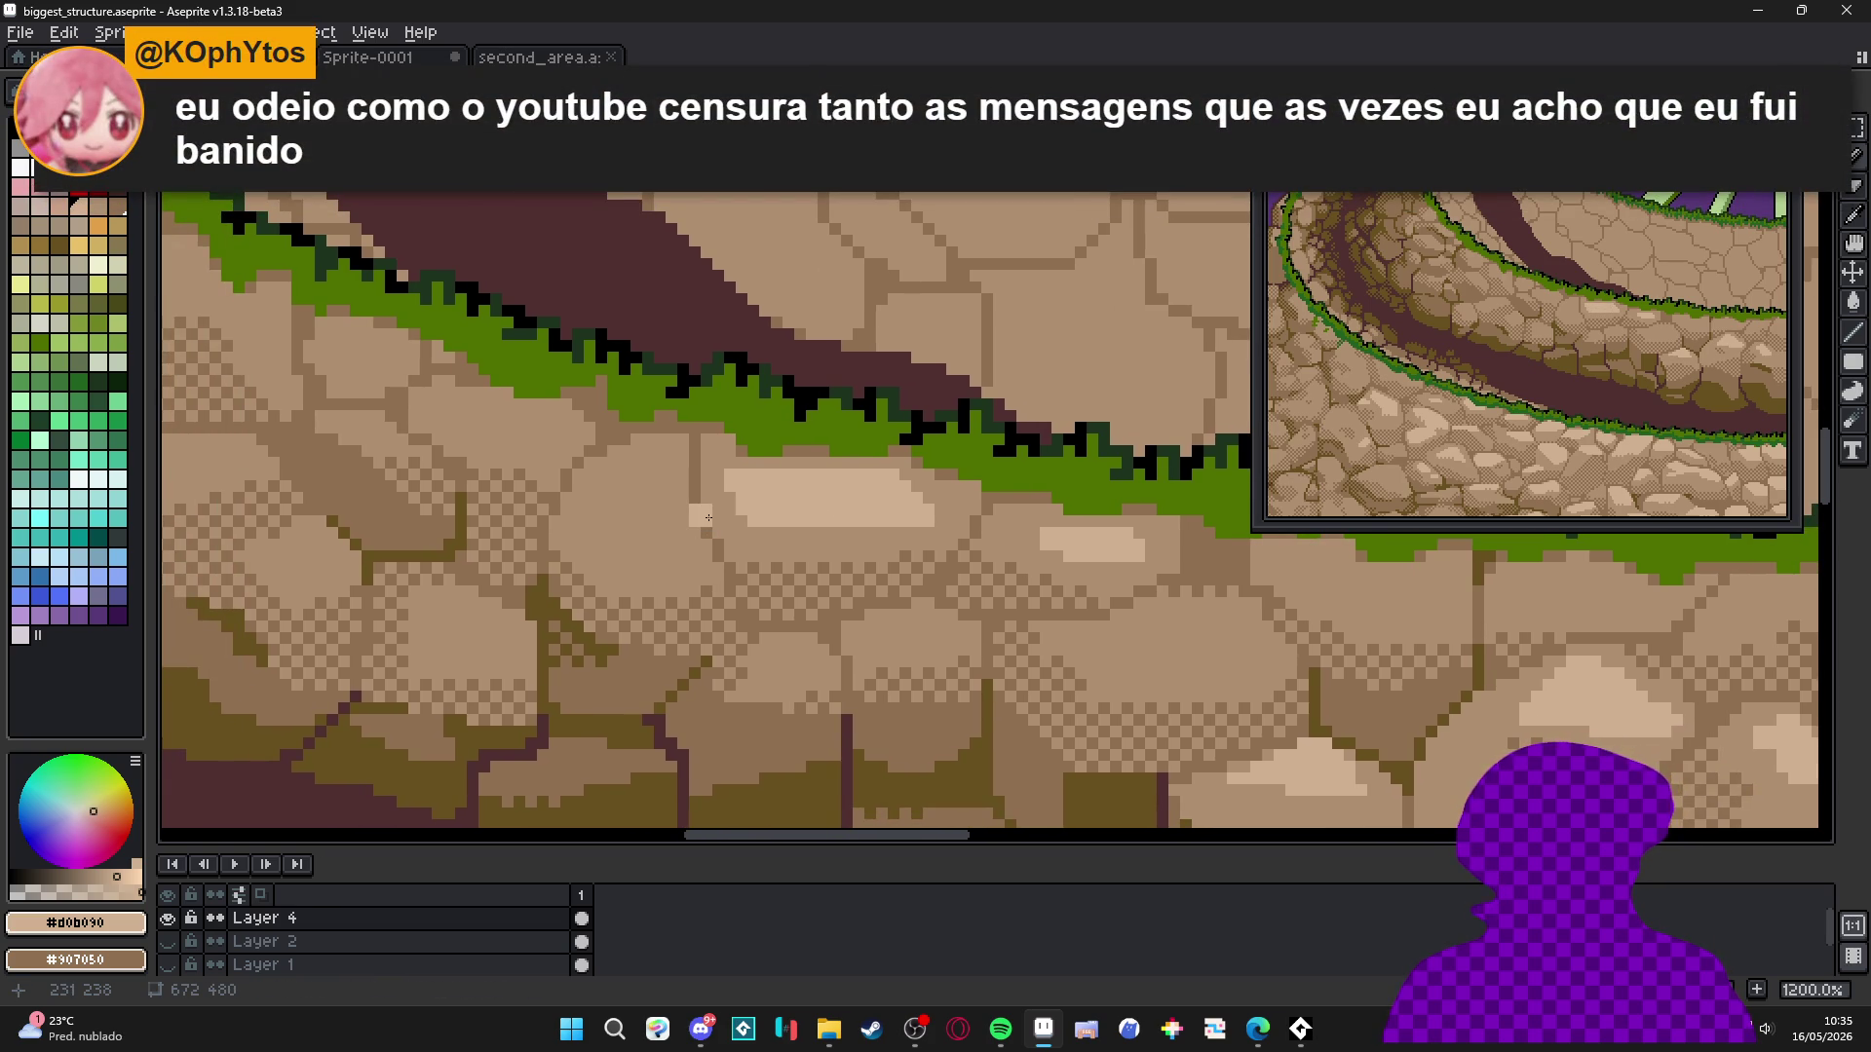
Paint a light vertical highlight down a stone below the grass rim.
scroll(663, 491, "up", 1)
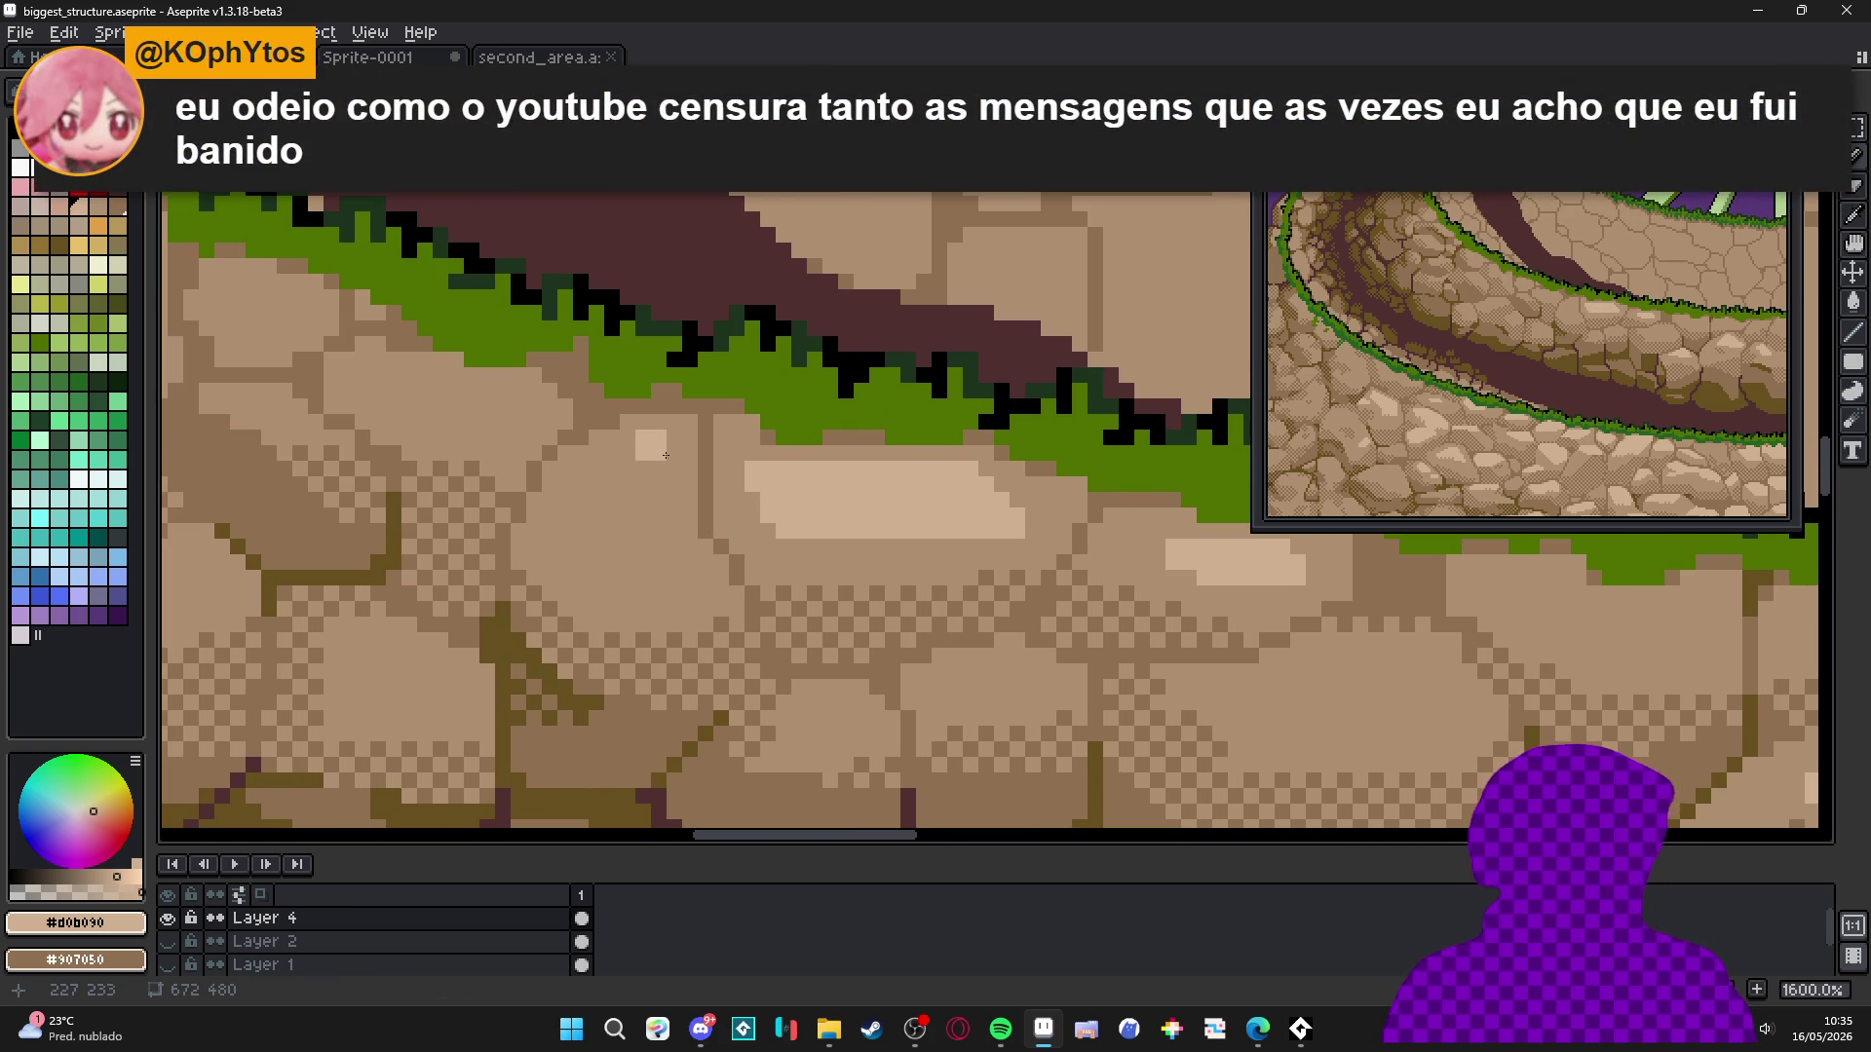
mouse_move(672, 466)
left_mouse_down()
mouse_move(666, 521)
mouse_move(661, 467)
mouse_move(571, 492)
mouse_move(571, 512)
mouse_move(585, 468)
mouse_move(612, 524)
mouse_move(636, 492)
left_mouse_up()
scroll(666, 551, "down", 3)
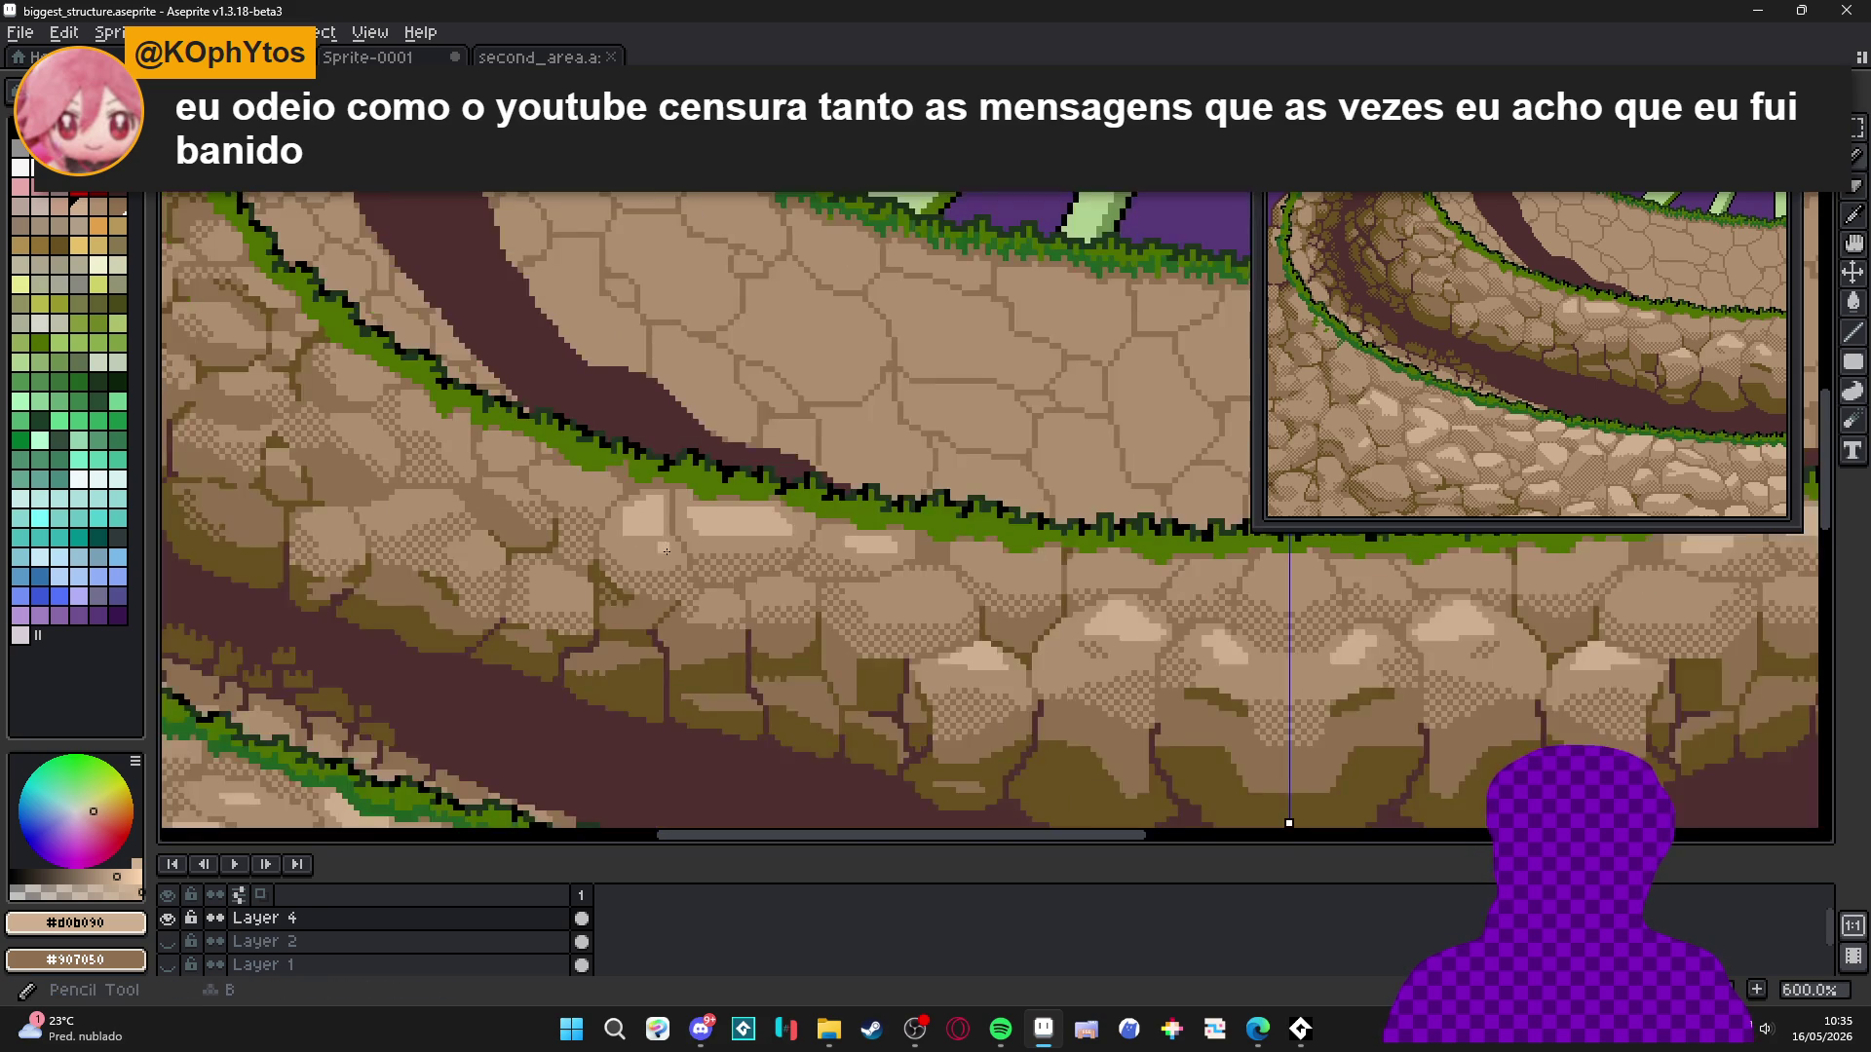
scroll(667, 551, "up", 3)
Re-sample light tan #d0b090 and paint small highlights across two neighbouring stones.
left_click(611, 477, "alt")
scroll(672, 507, "up", 3)
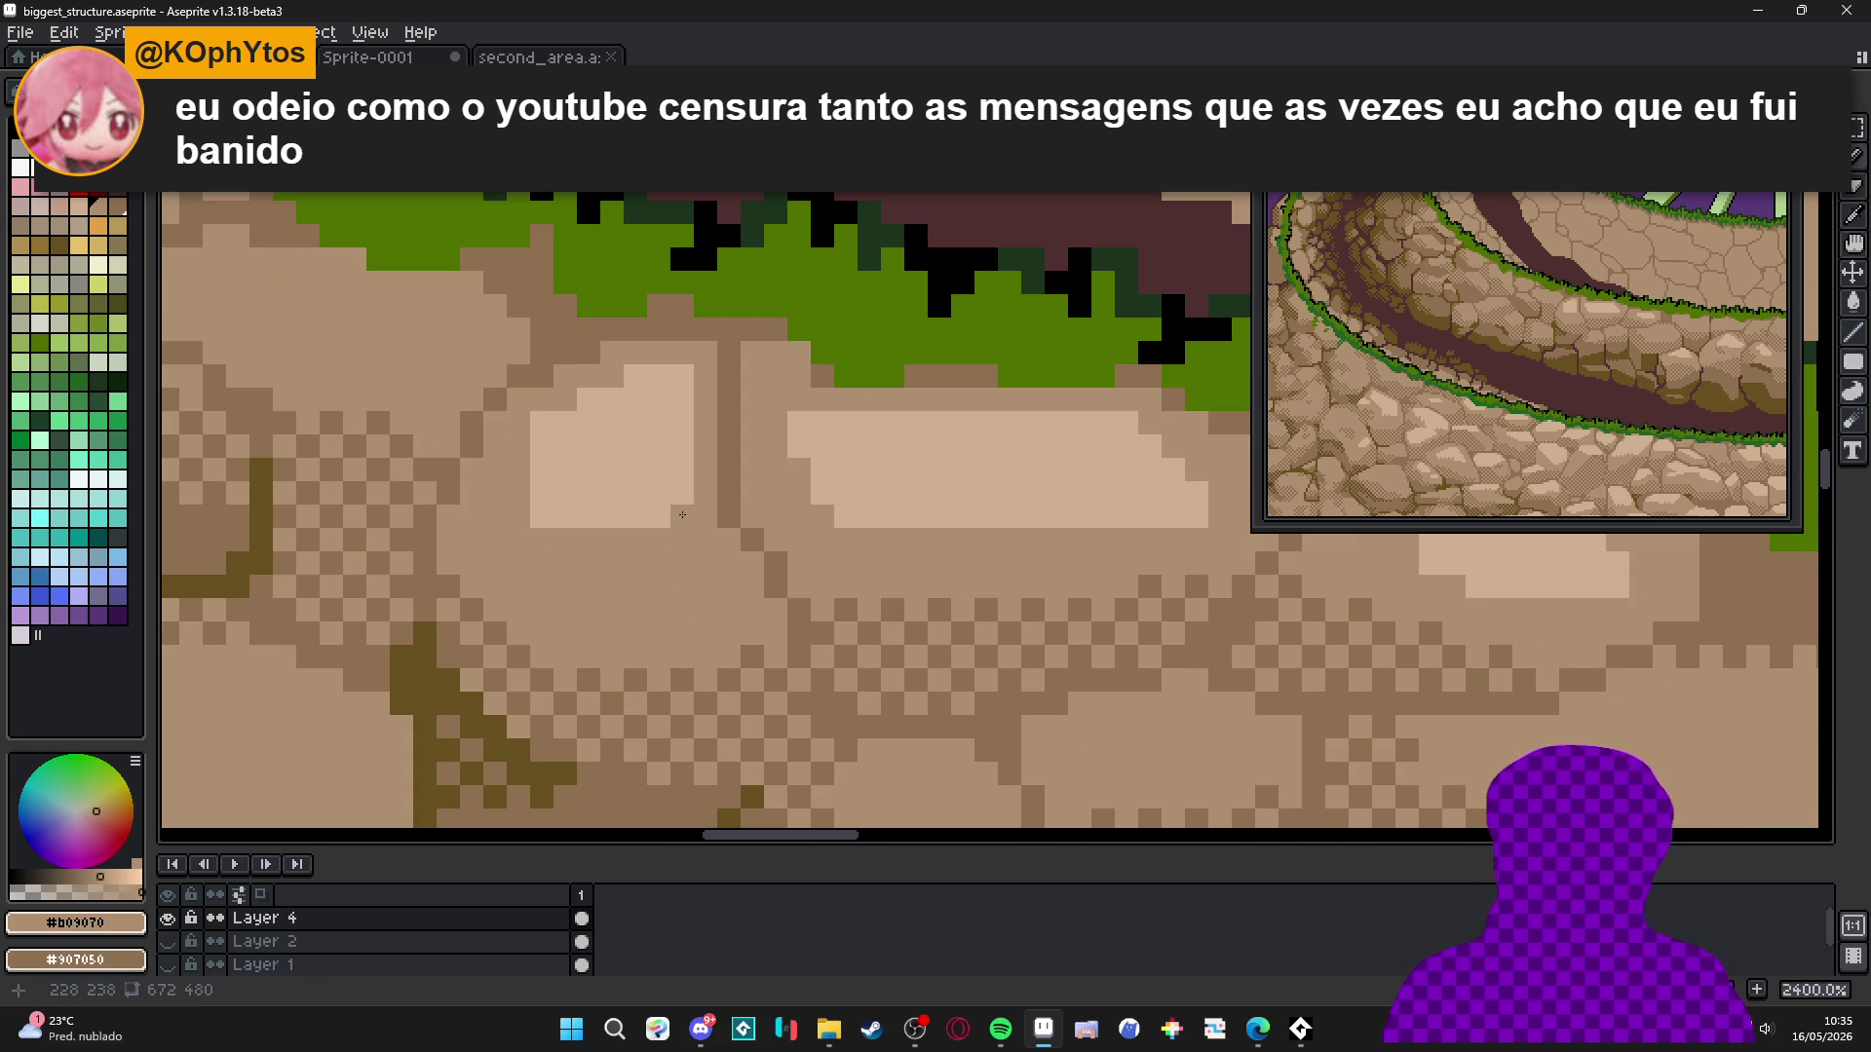
left_click(649, 508)
scroll(649, 508, "down", 3)
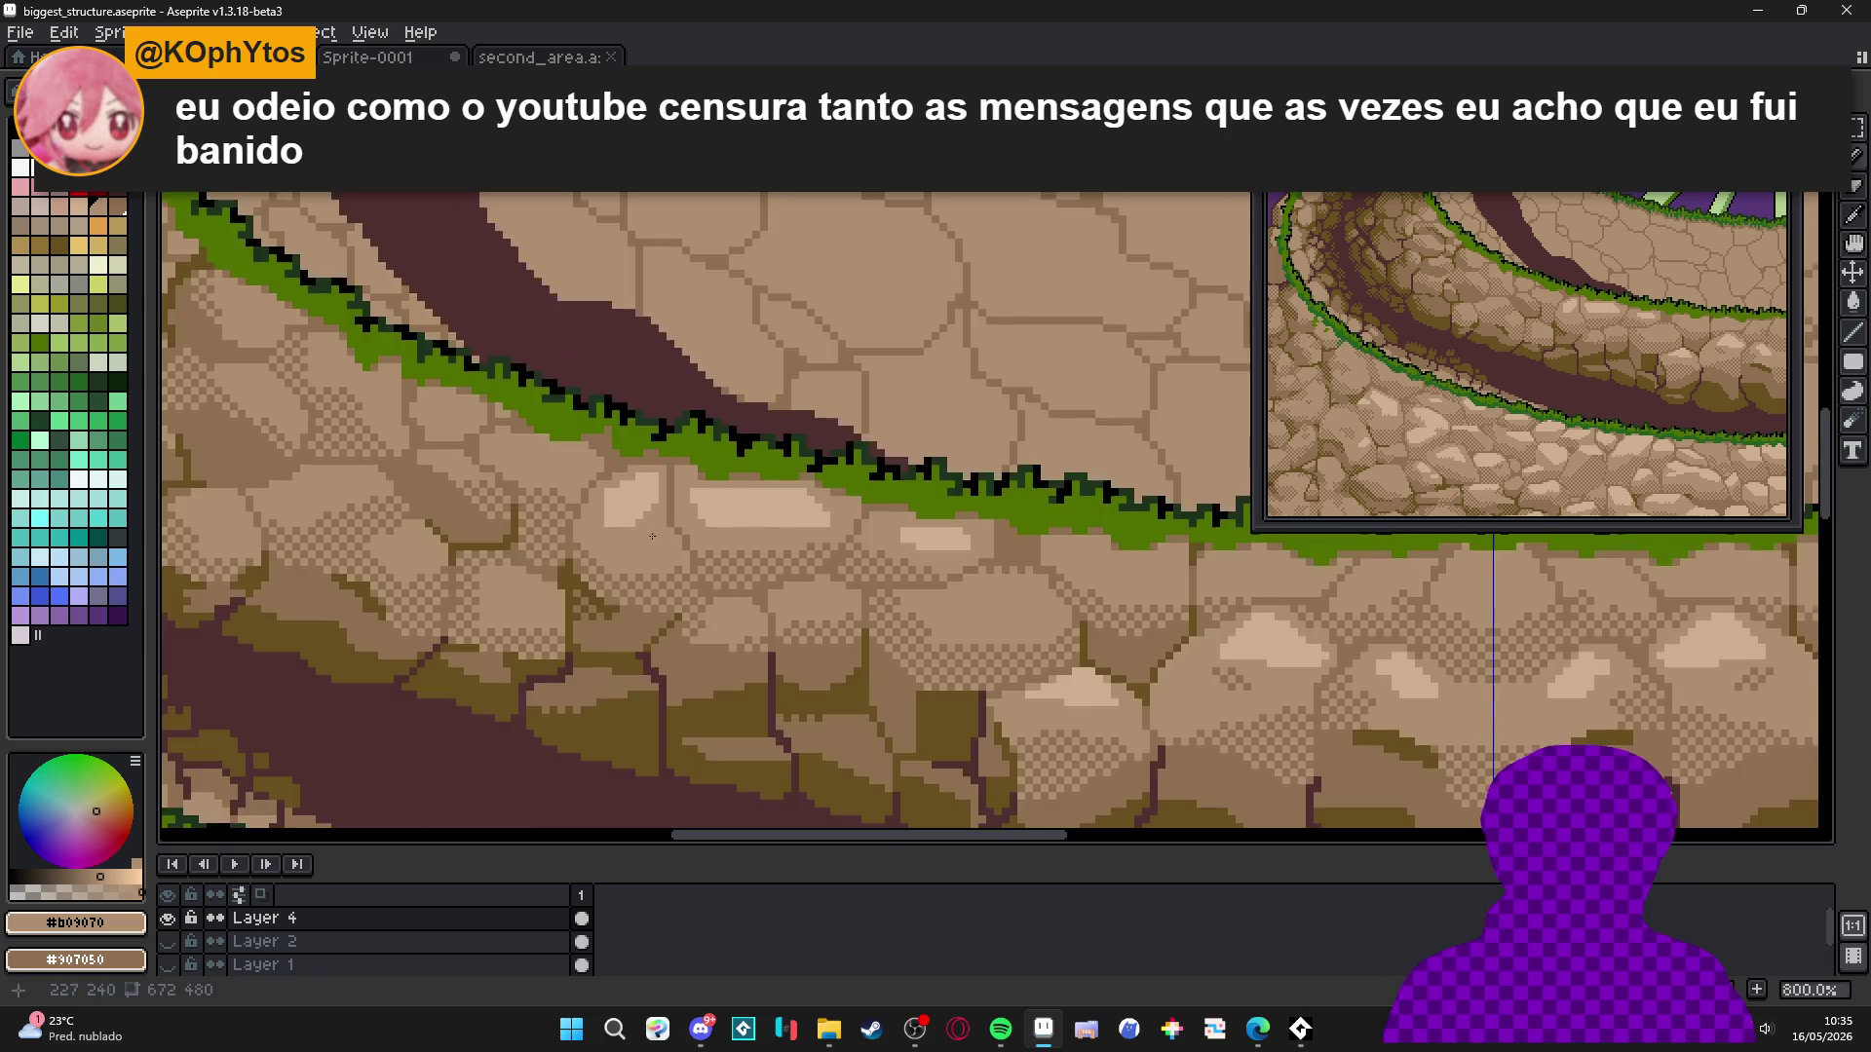
scroll(656, 513, "up", 1)
left_click(656, 514, "alt")
scroll(685, 577, "up", 2)
mouse_move(685, 531)
left_mouse_down()
mouse_move(673, 506)
mouse_move(654, 529)
left_mouse_up()
scroll(682, 536, "down", 3)
scroll(648, 512, "up", 1)
scroll(643, 507, "up", 1)
left_click_drag(613, 488, 582, 469)
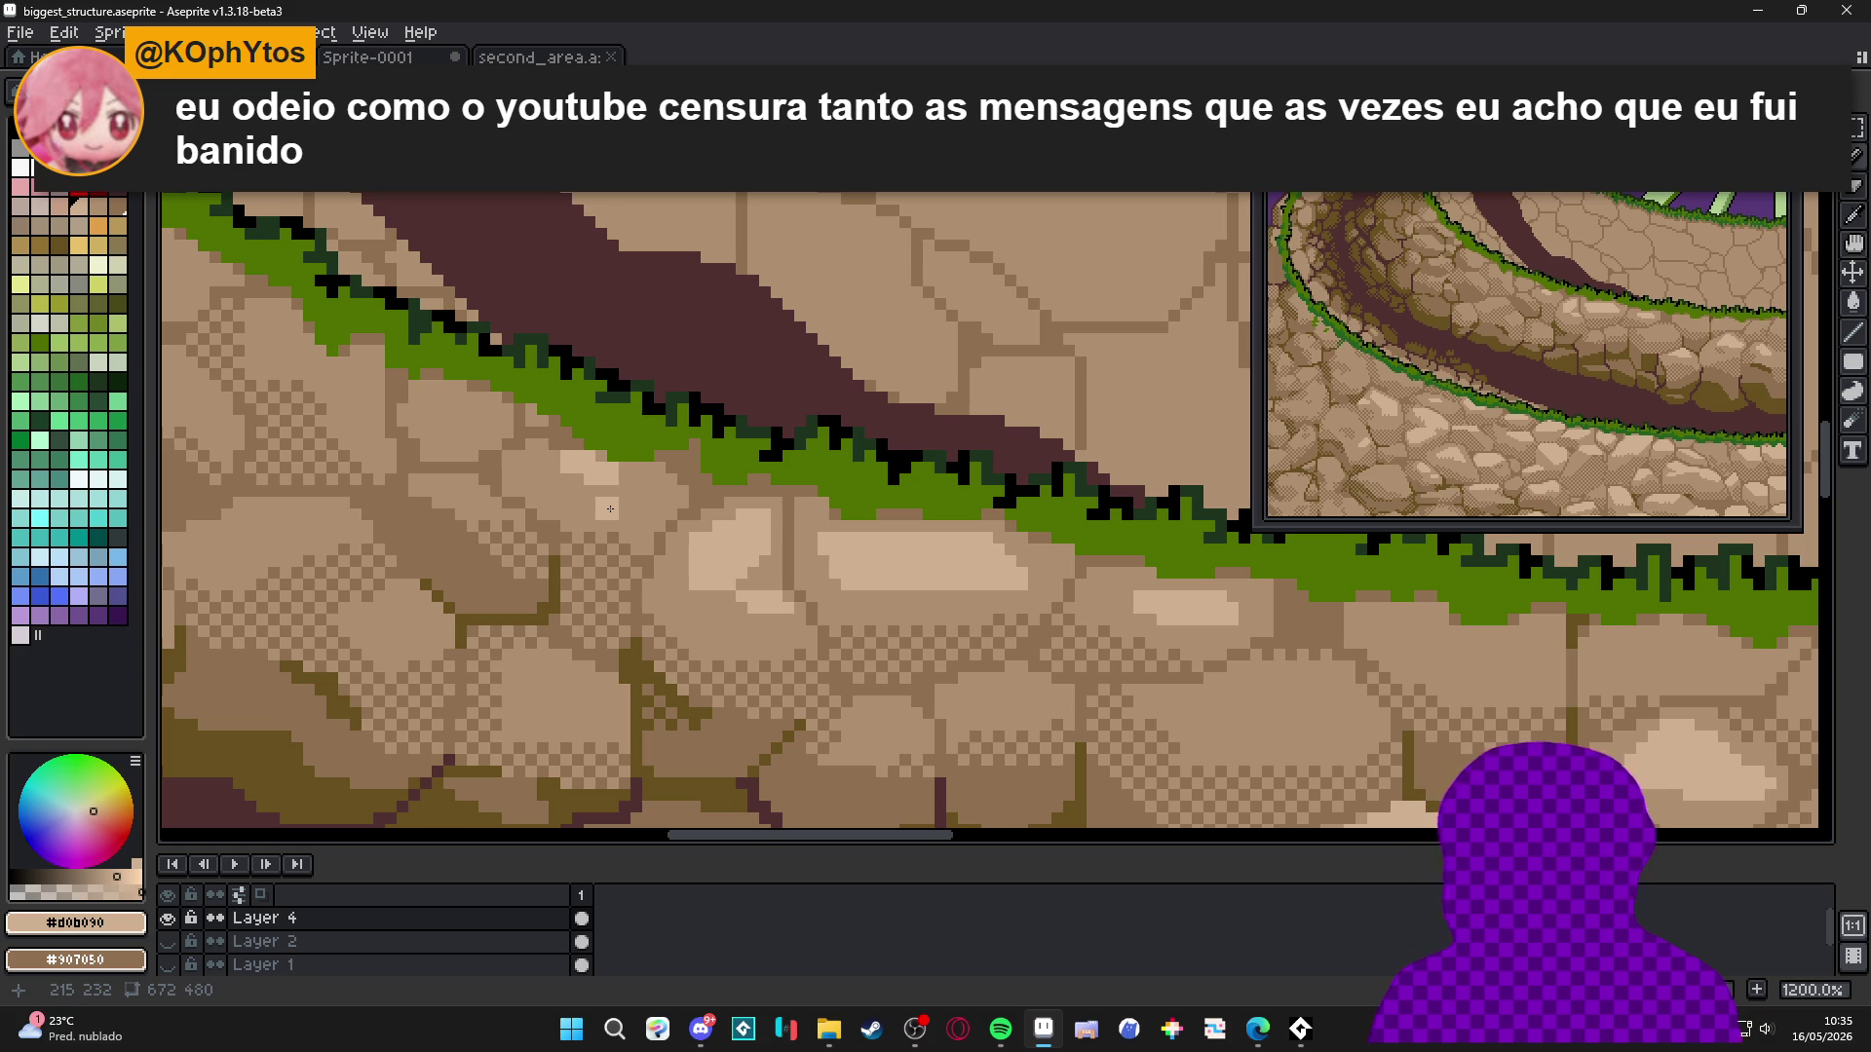
Paint two rows of light tan highlight, then darken a few pixels with mid tan #b09070.
scroll(610, 509, "down", 4)
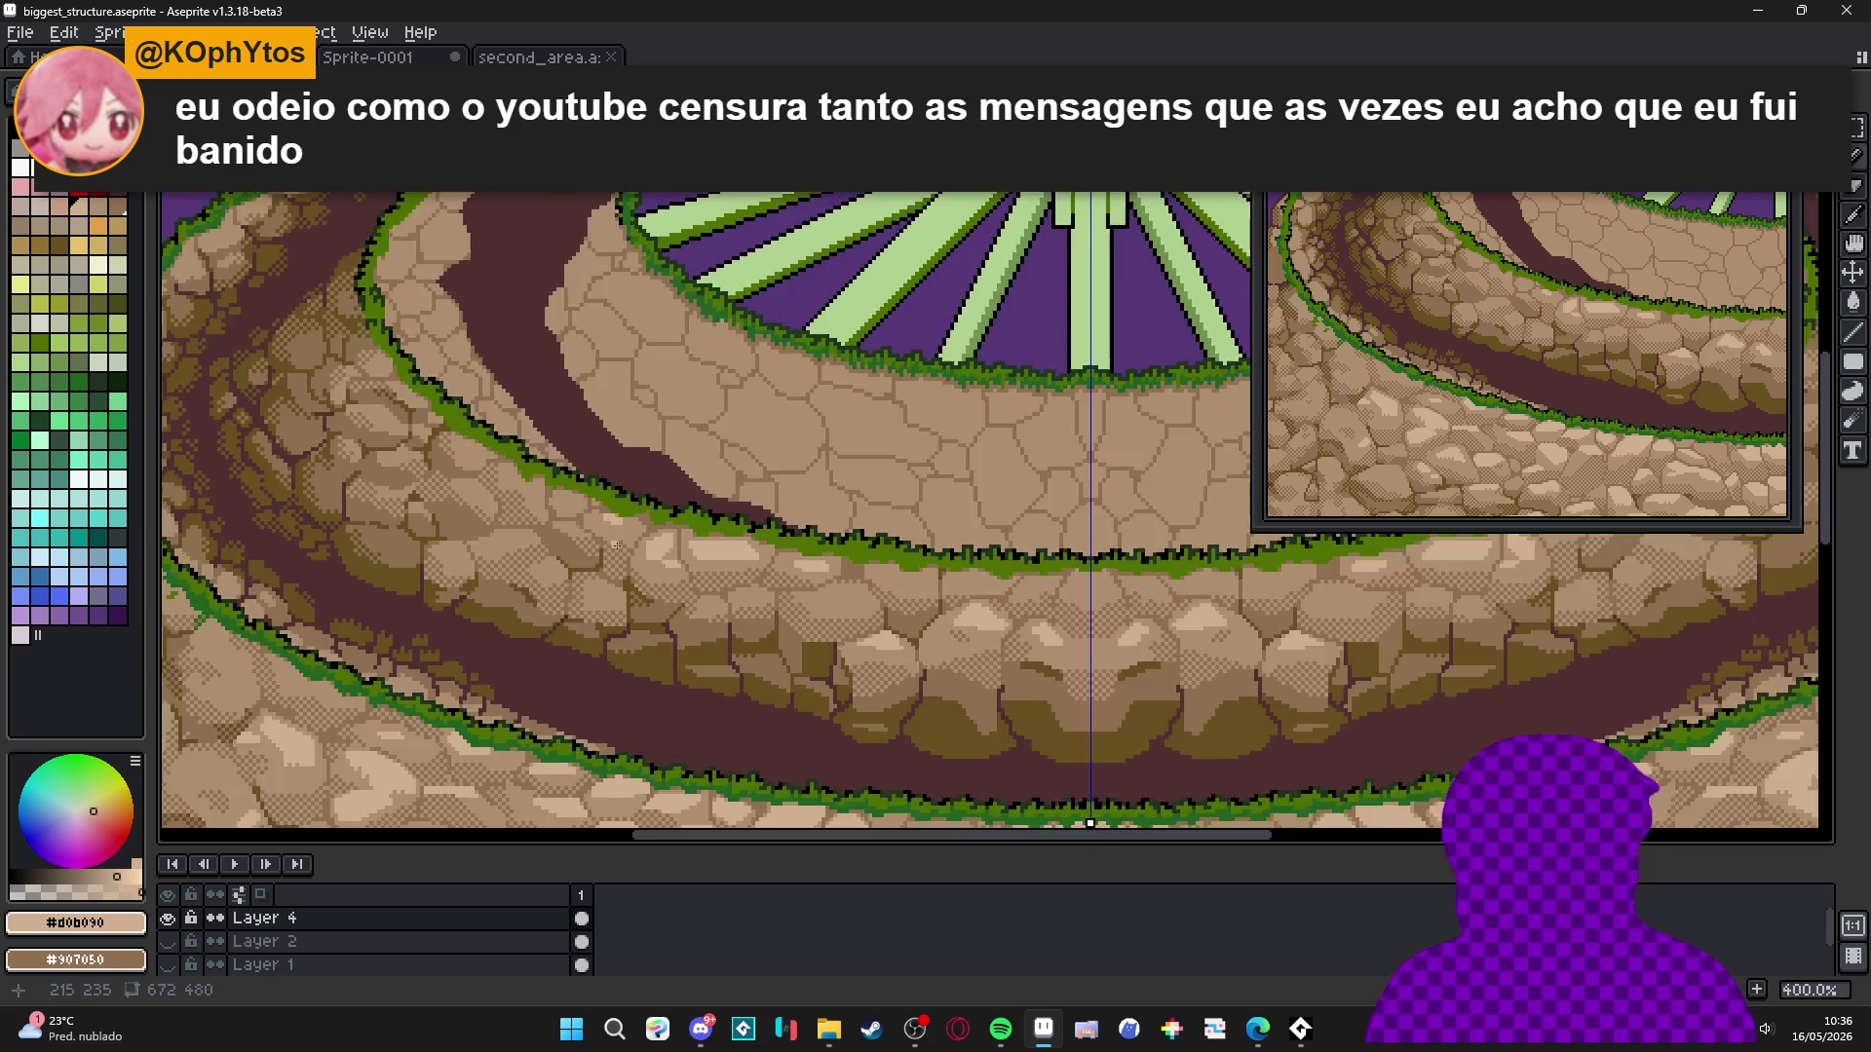
scroll(706, 629, "up", 6)
mouse_move(665, 627)
left_mouse_down()
mouse_move(618, 628)
mouse_move(680, 659)
mouse_move(534, 660)
mouse_move(721, 659)
left_mouse_up()
left_click(612, 685, "alt")
scroll(542, 664, "up", 5)
scroll(721, 659, "down", 5)
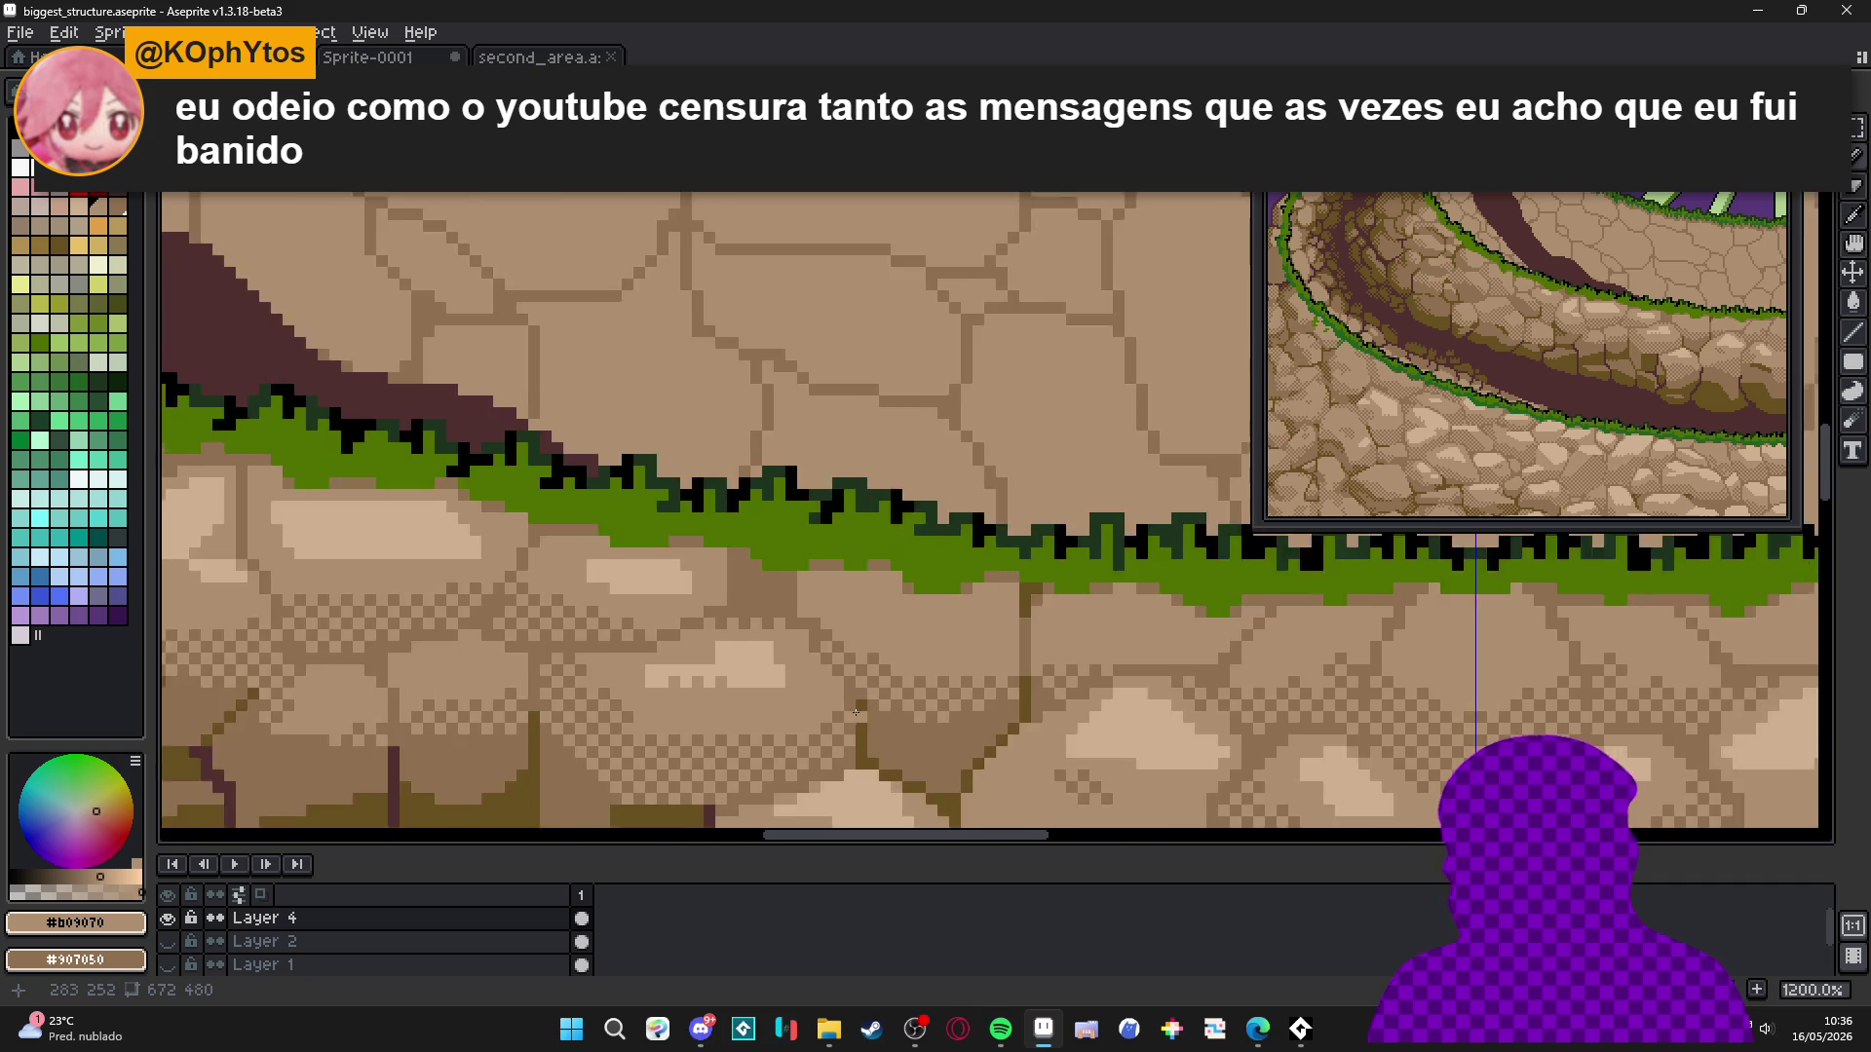
left_click(855, 654, "alt")
scroll(855, 655, "down", 1)
scroll(855, 655, "down", 2)
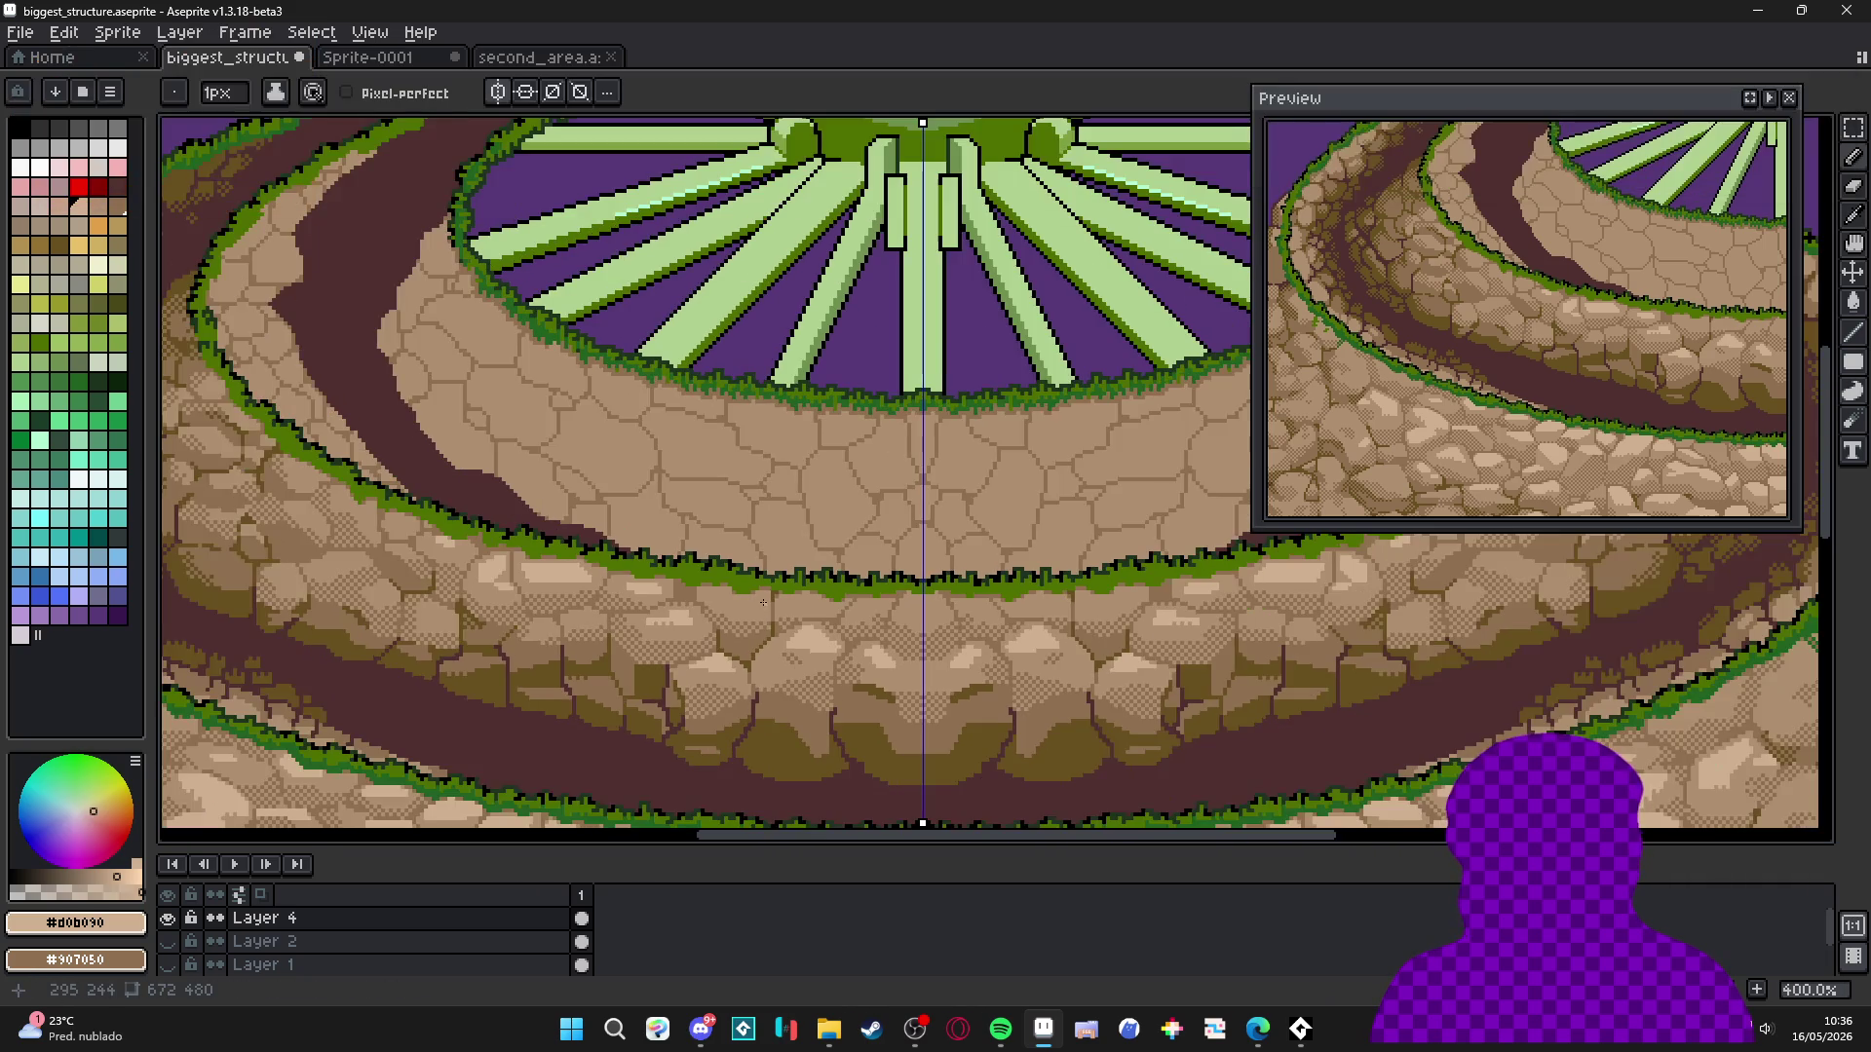
Paint a large 2px highlight on a stone, sample mid tan #b09070, and return to 1px.
scroll(753, 607, "down", 1)
scroll(754, 607, "up", 6)
key("plus")
mouse_move(860, 607)
left_mouse_down()
mouse_move(745, 570)
mouse_move(828, 622)
mouse_move(753, 614)
left_mouse_up()
left_click(757, 634, "alt")
key("minus")
scroll(729, 600, "up", 3)
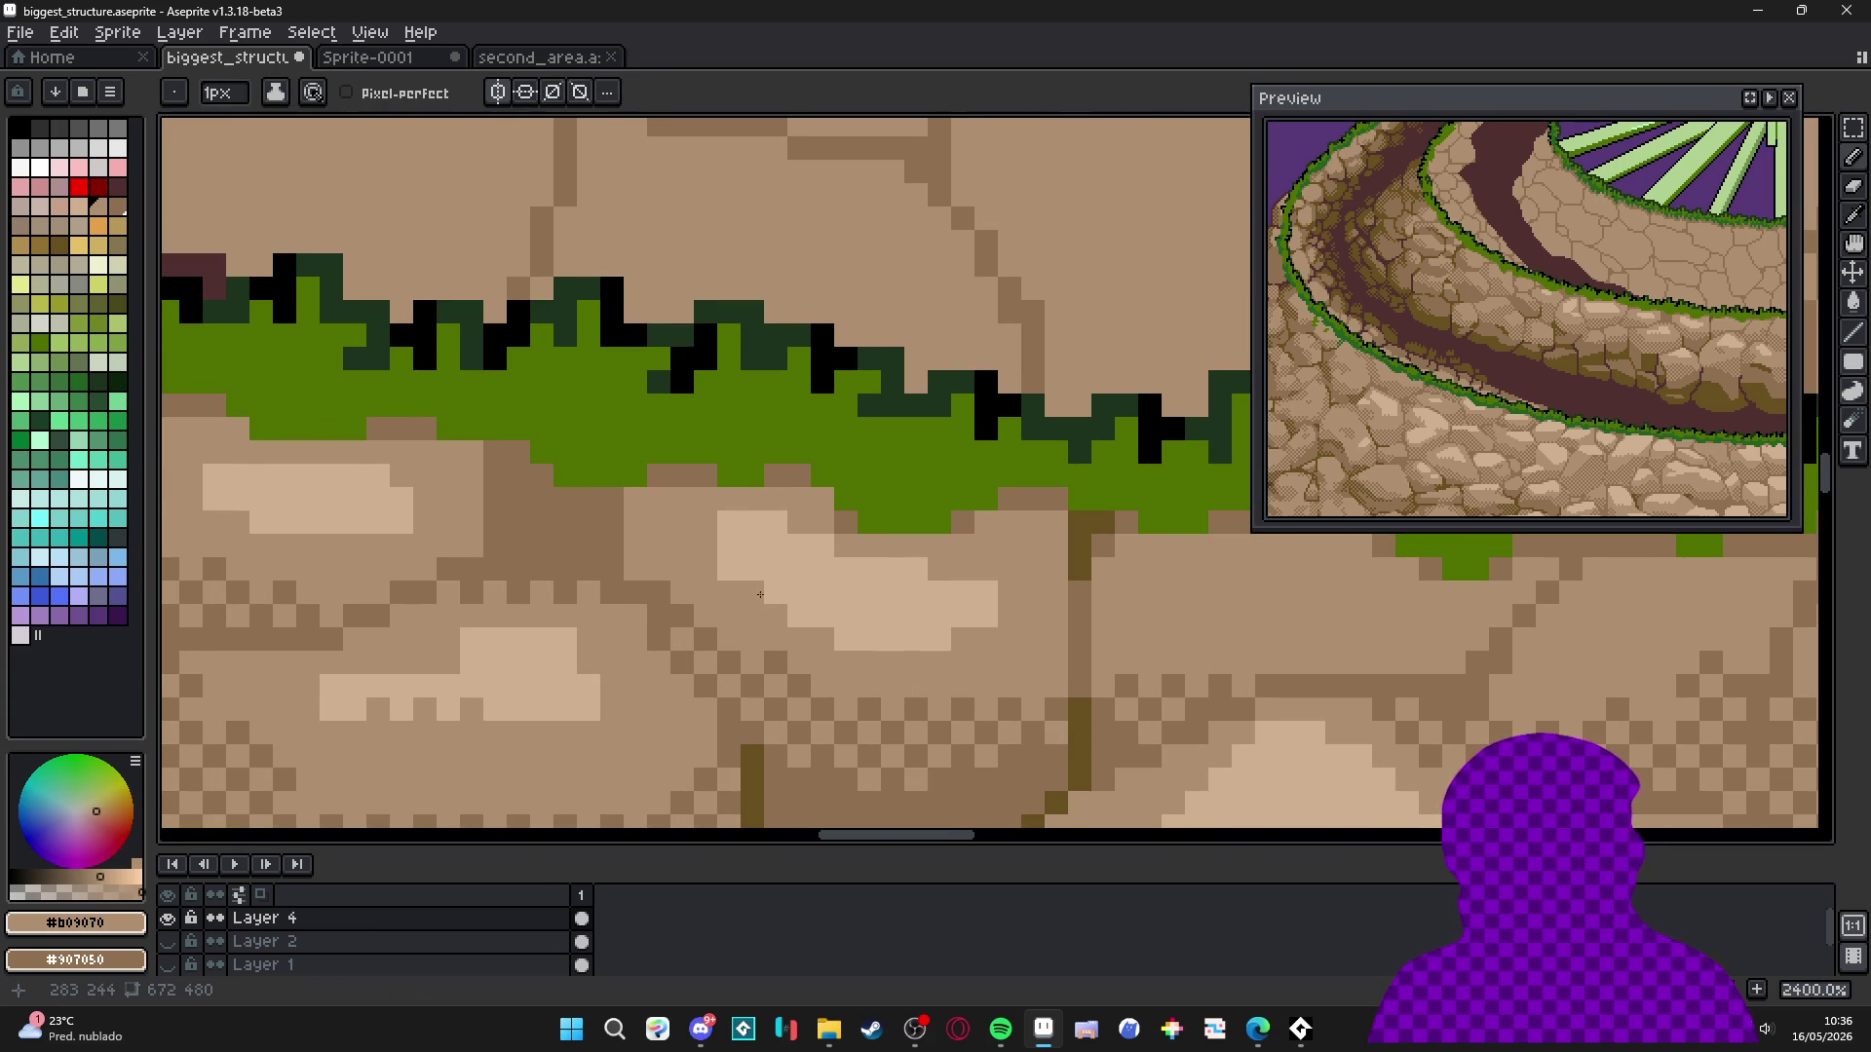
scroll(795, 603, "down", 3)
Re-pick light tan #d0b090 and paint a 2px highlight stroke on another stone.
left_click(813, 672, "alt")
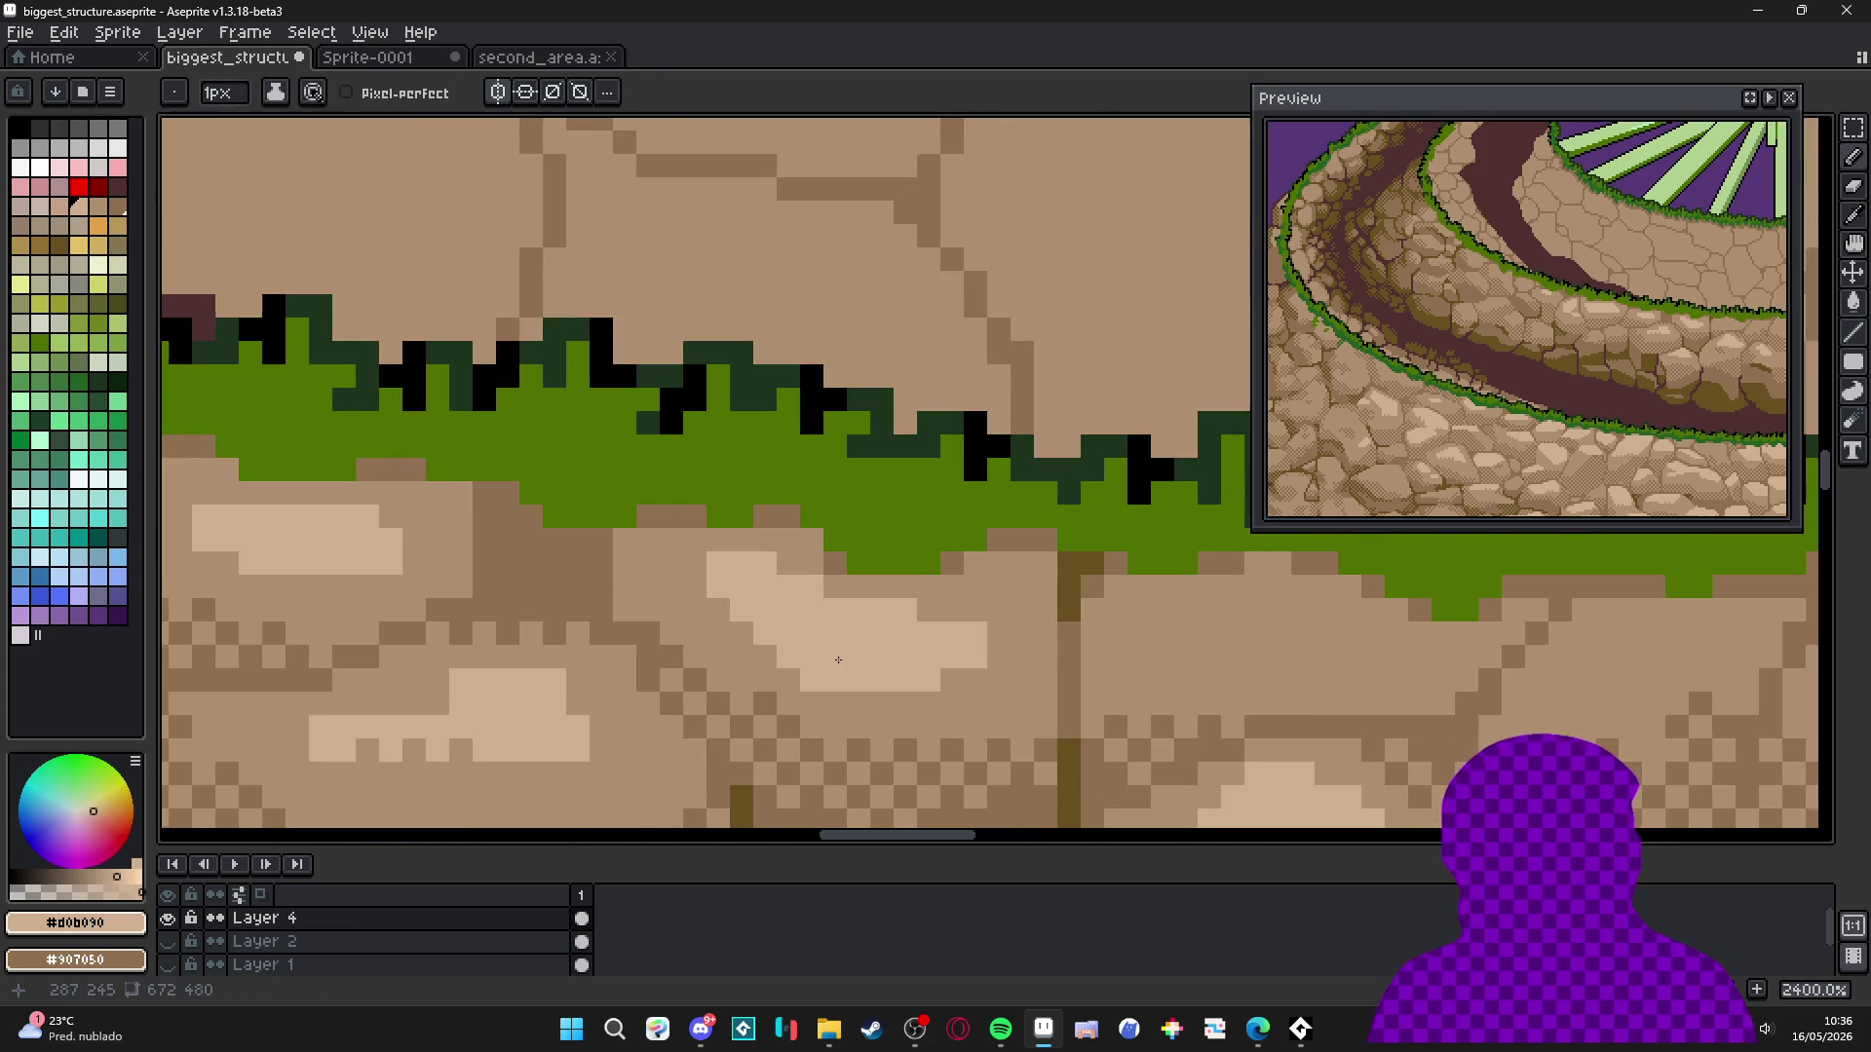
scroll(881, 667, "down", 2)
scroll(880, 667, "up", 3)
key("plus")
scroll(848, 627, "up", 2)
mouse_move(889, 604)
left_mouse_down()
mouse_move(1050, 630)
mouse_move(1087, 604)
mouse_move(917, 626)
left_mouse_up()
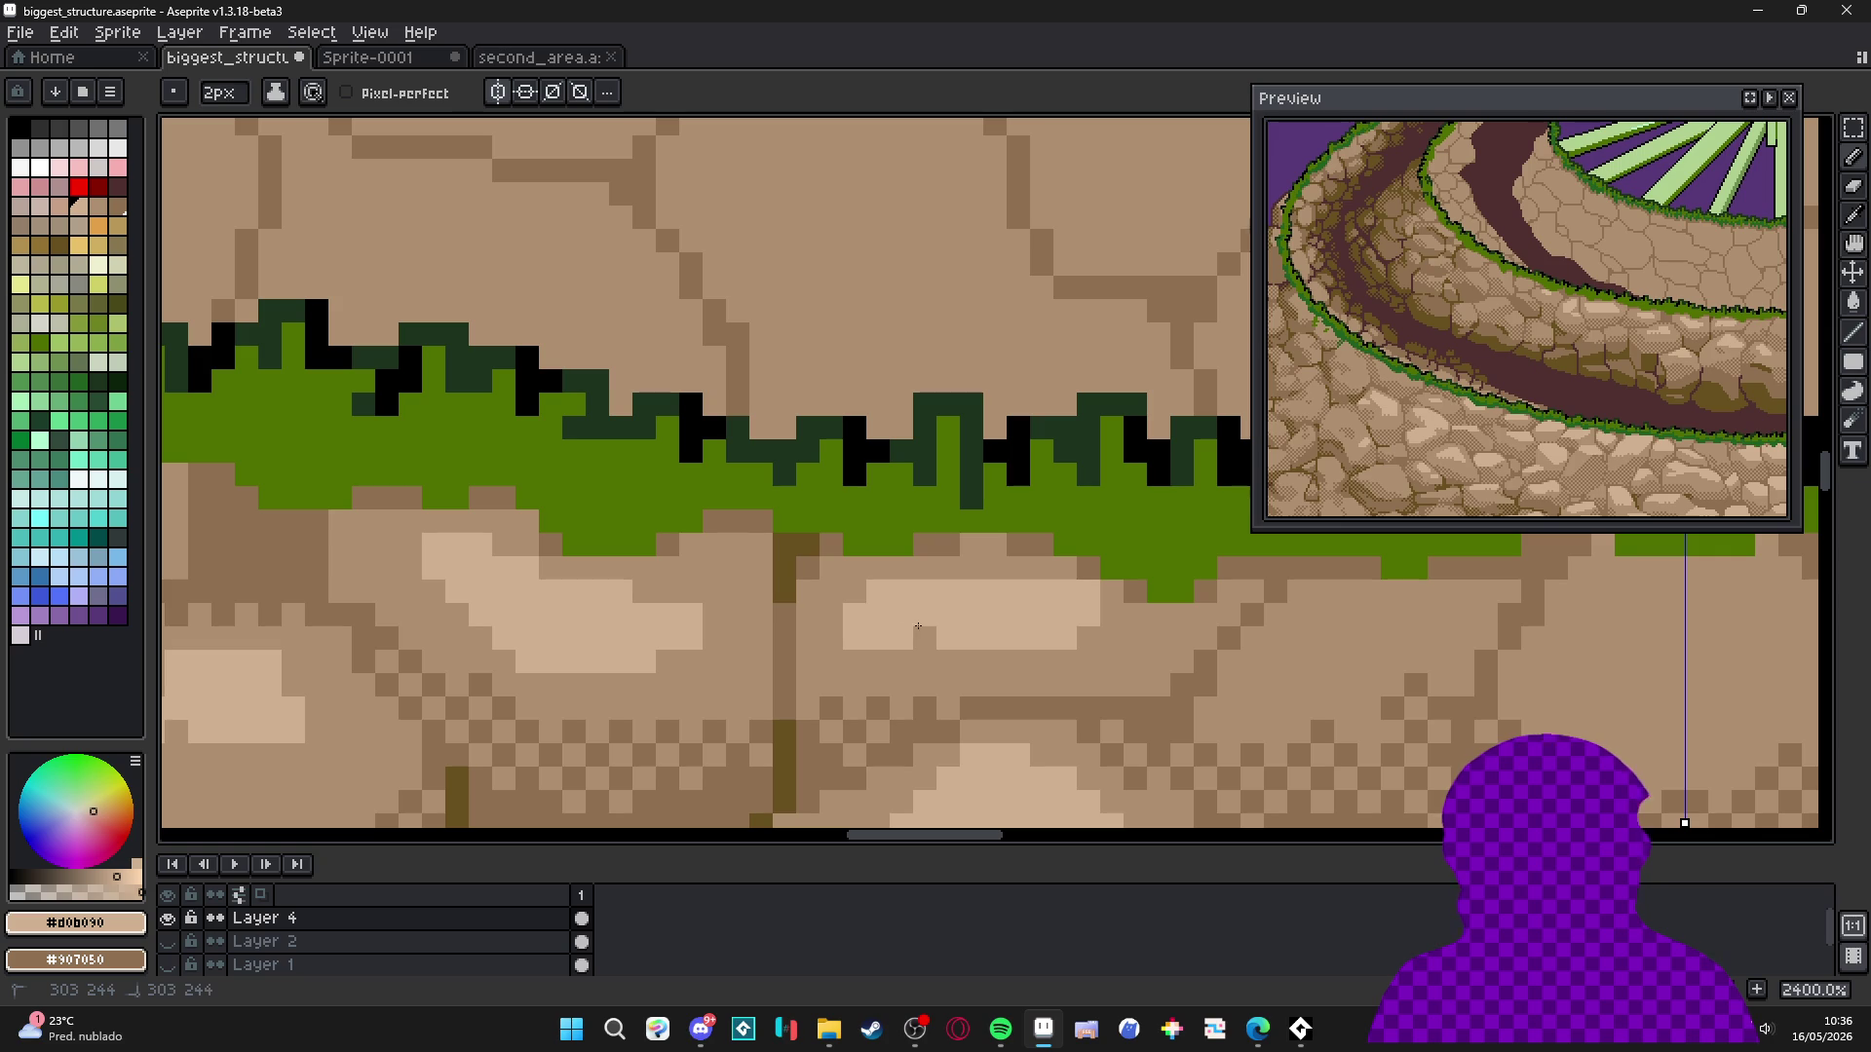
scroll(912, 640, "down", 2)
scroll(939, 669, "up", 2)
key("minus")
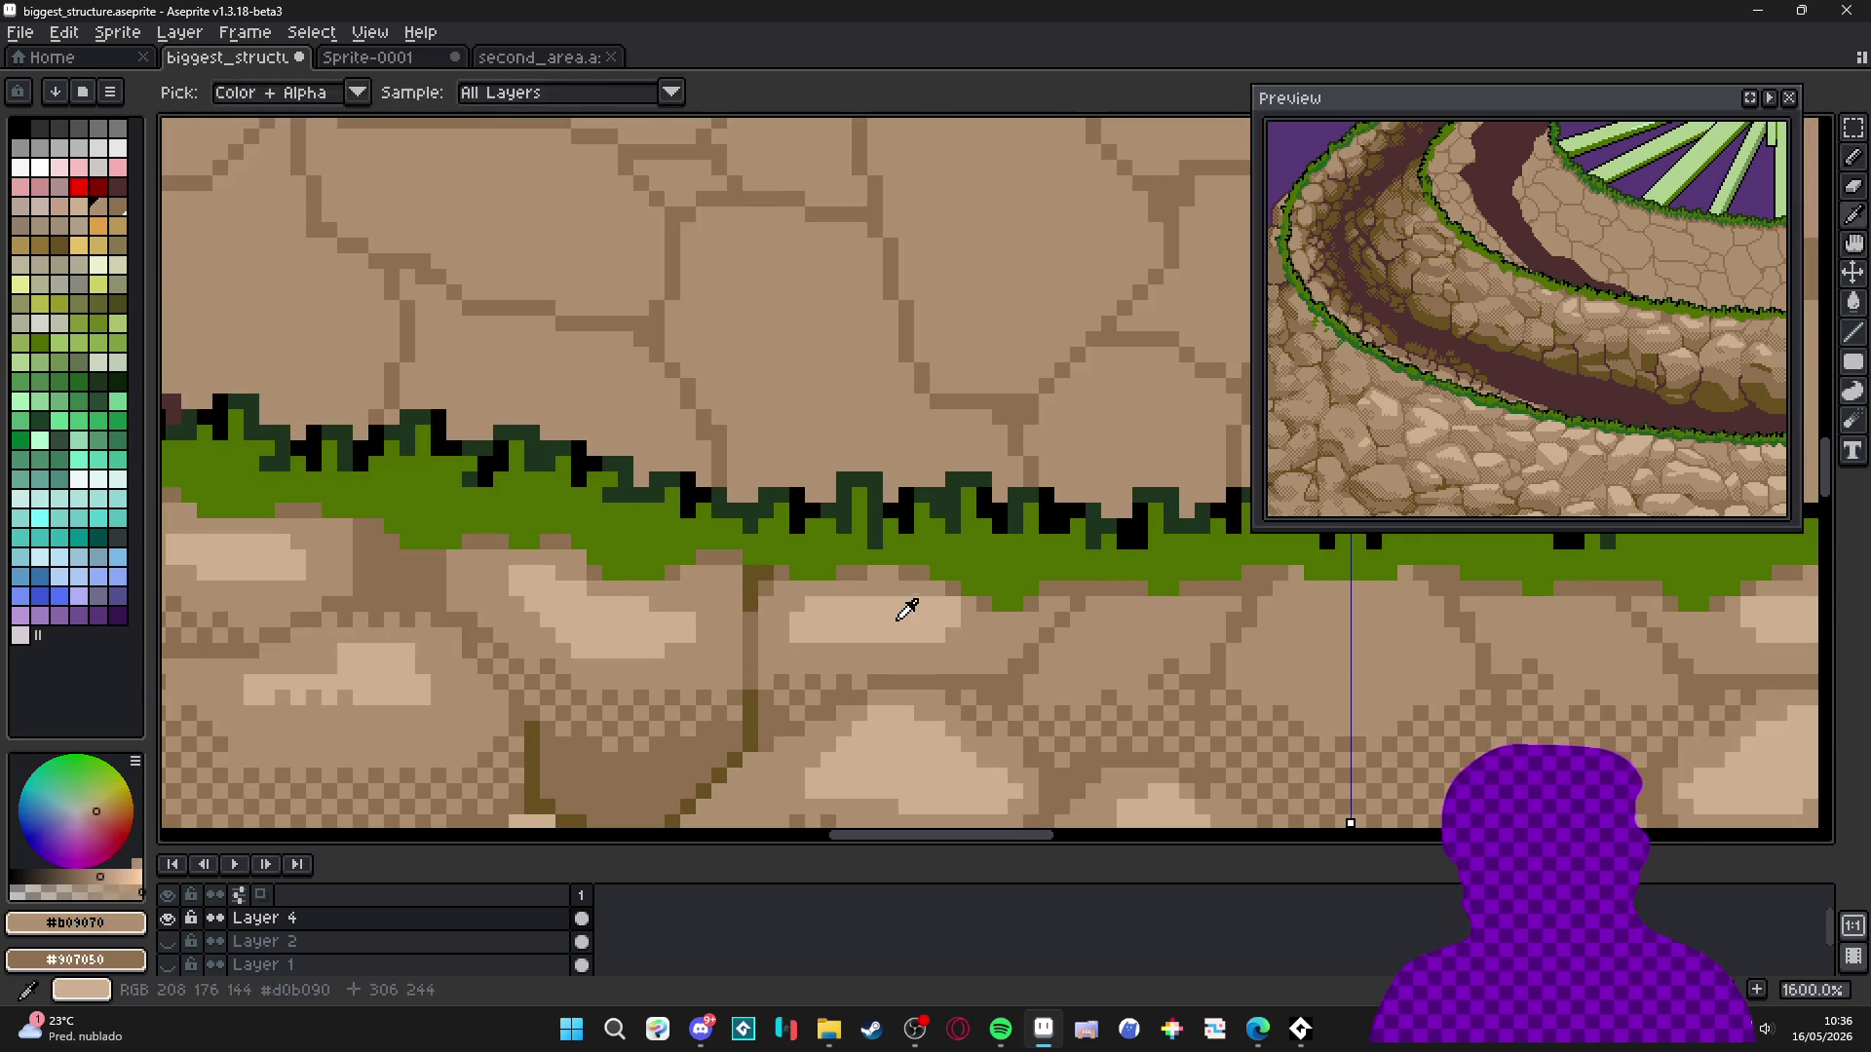
left_click_drag(1036, 614, 851, 630)
scroll(1045, 606, "up", 2)
Paint mirrored 2px highlight blocks across the centre with a darker left edge, then touch up at 1px.
key("plus")
mouse_move(1036, 550)
left_mouse_down()
mouse_move(1186, 610)
mouse_move(1095, 599)
left_mouse_up()
left_click_drag(814, 580, 723, 593)
right_click(694, 576)
key("minus")
left_click_drag(836, 590, 834, 575)
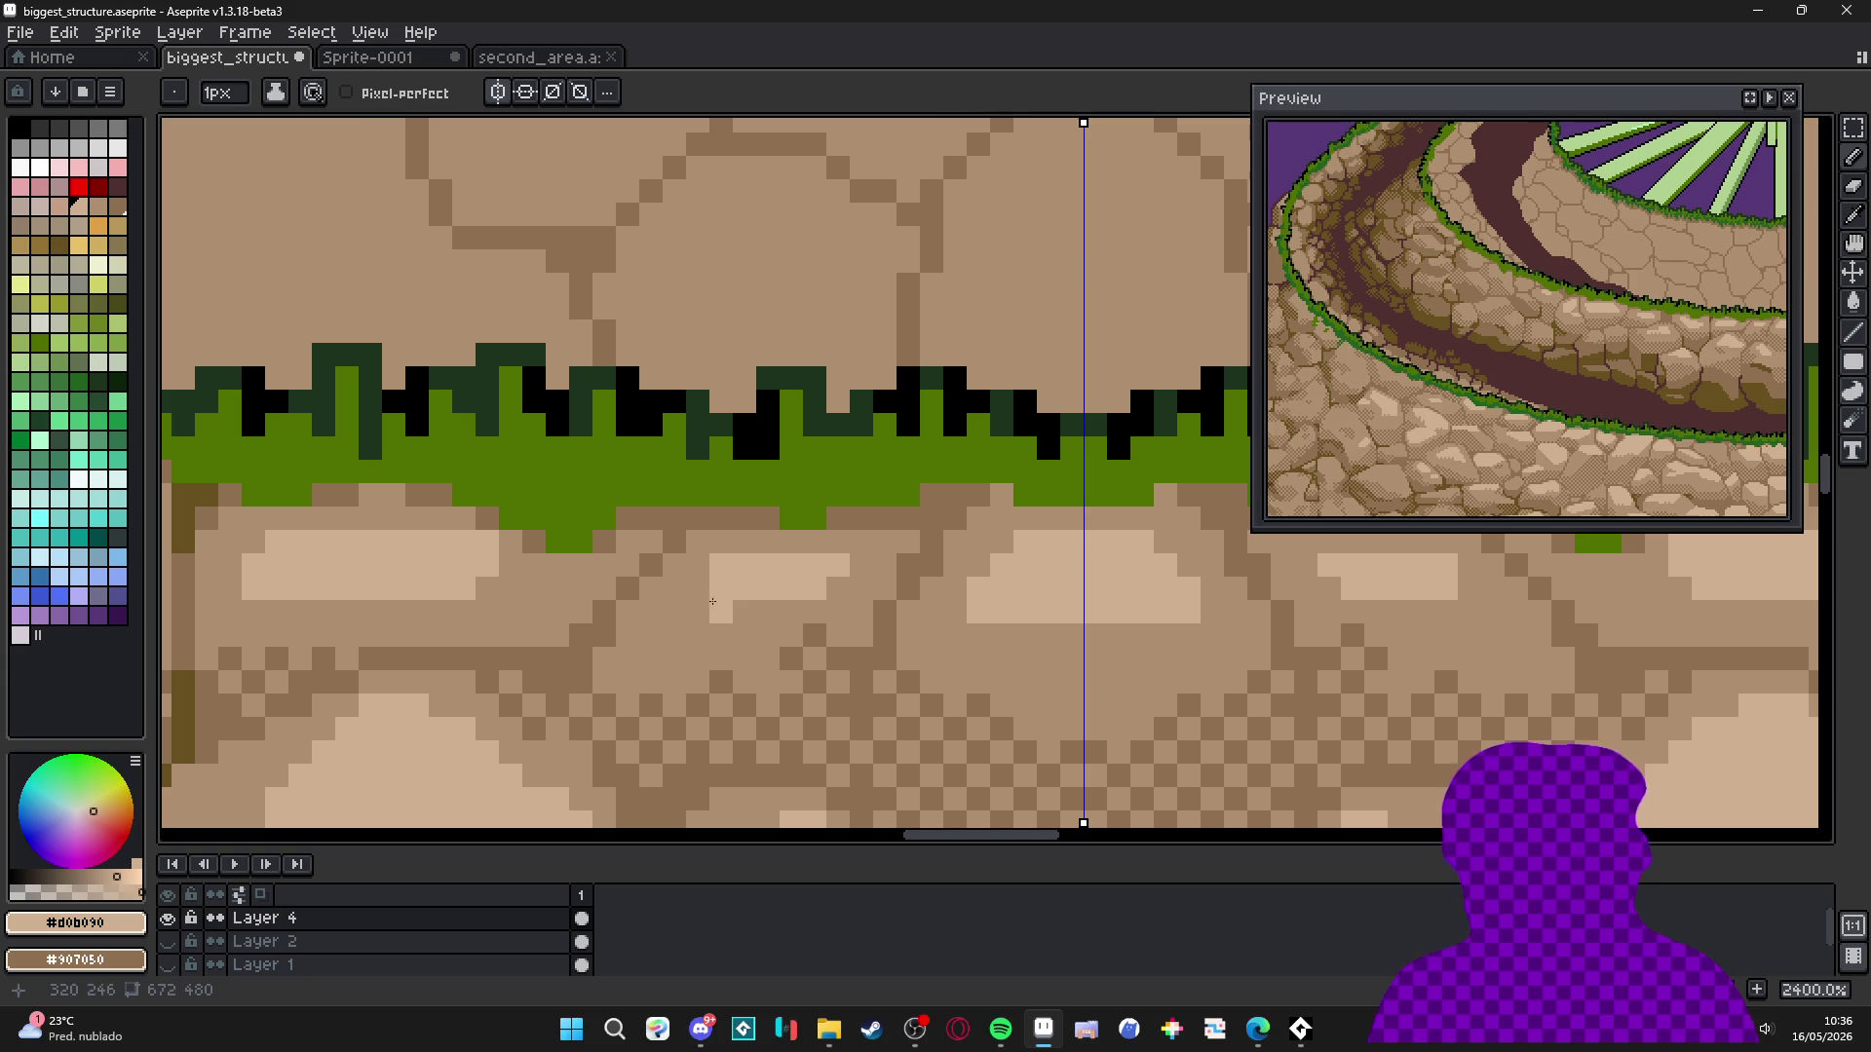
scroll(714, 601, "down", 8)
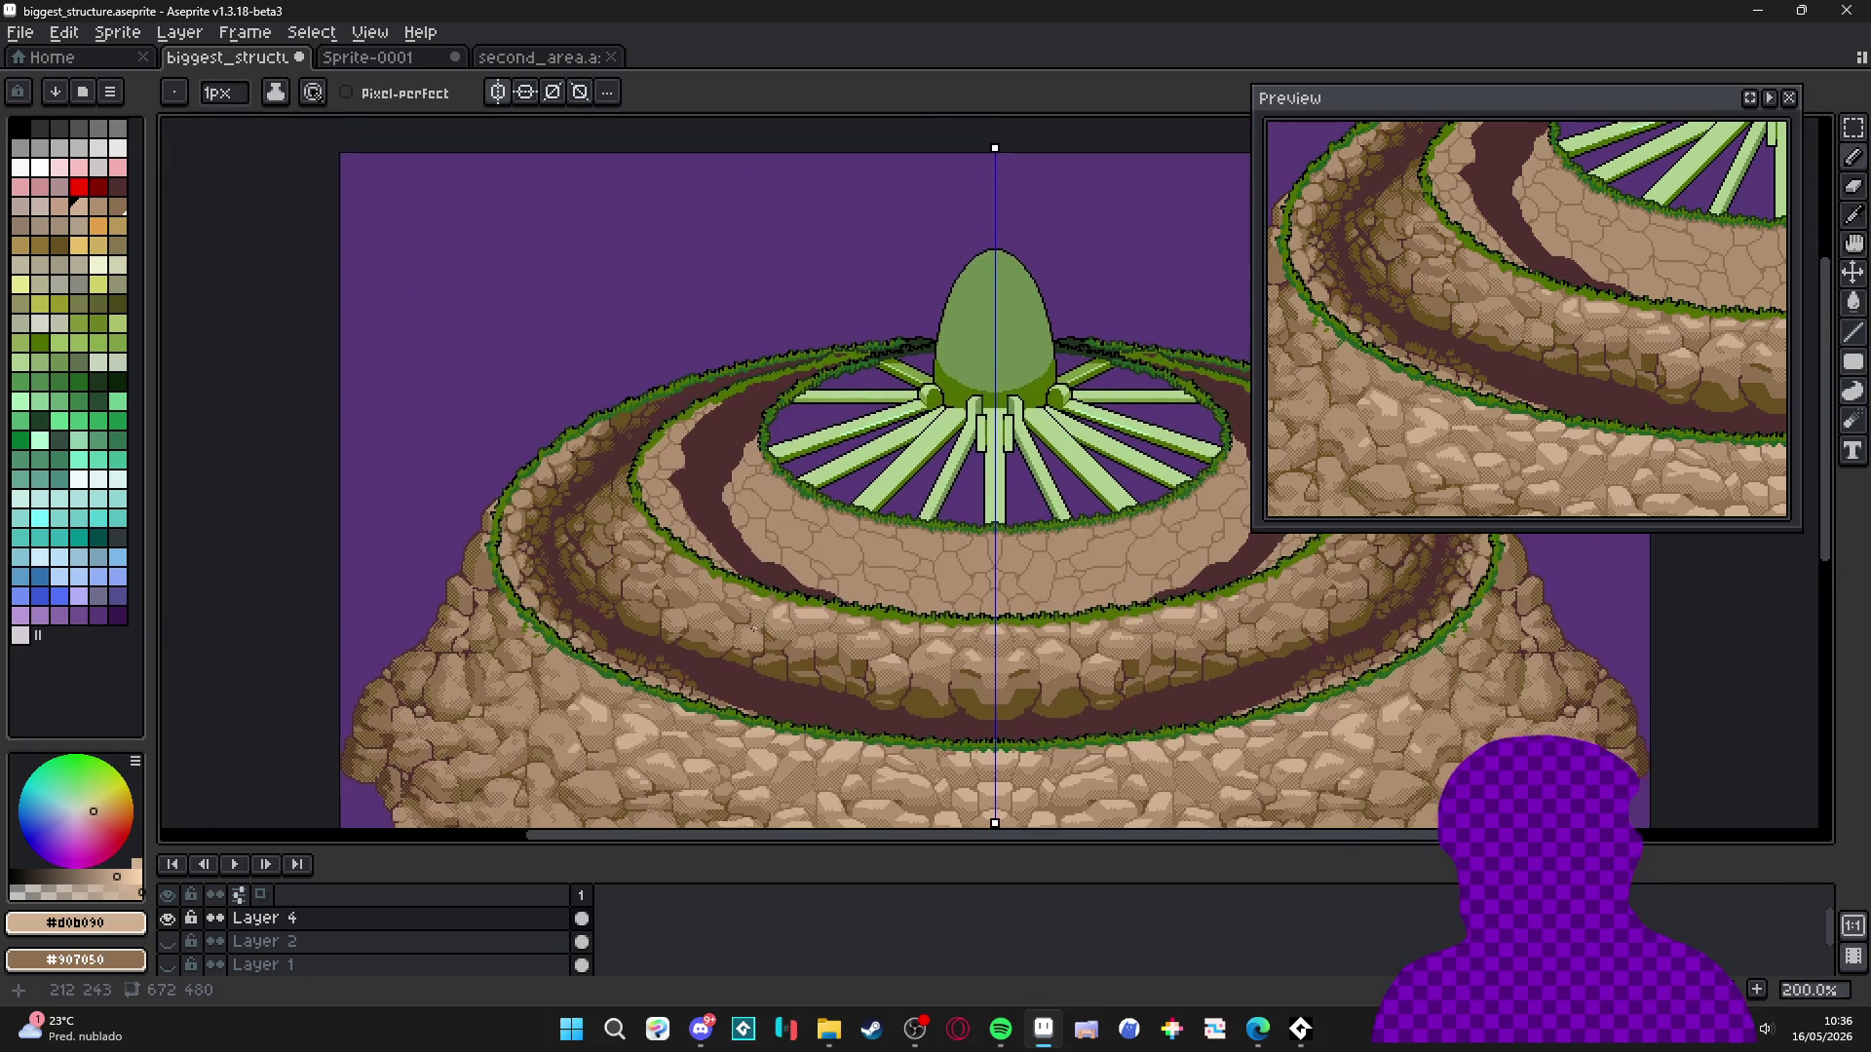
scroll(753, 625, "up", 7)
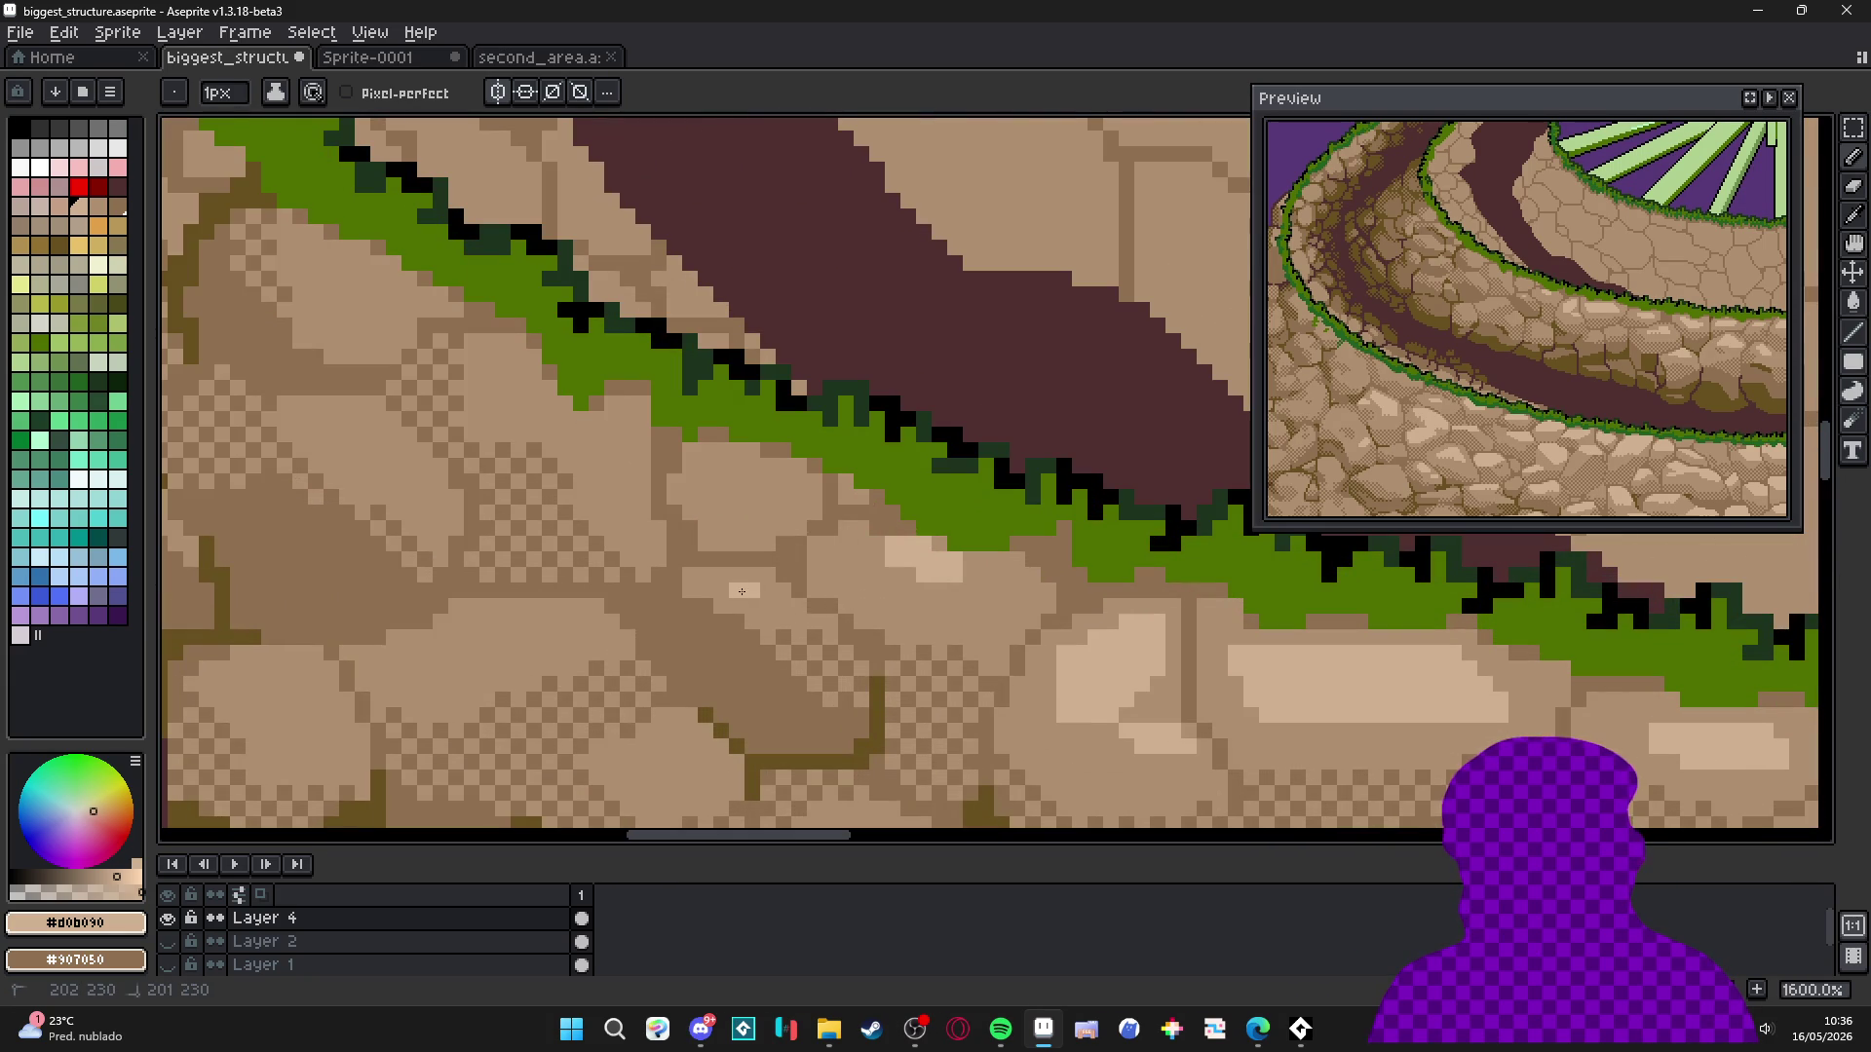
scroll(742, 592, "down", 5)
scroll(823, 602, "down", 1)
scroll(858, 612, "up", 6)
key("v")
key("b")
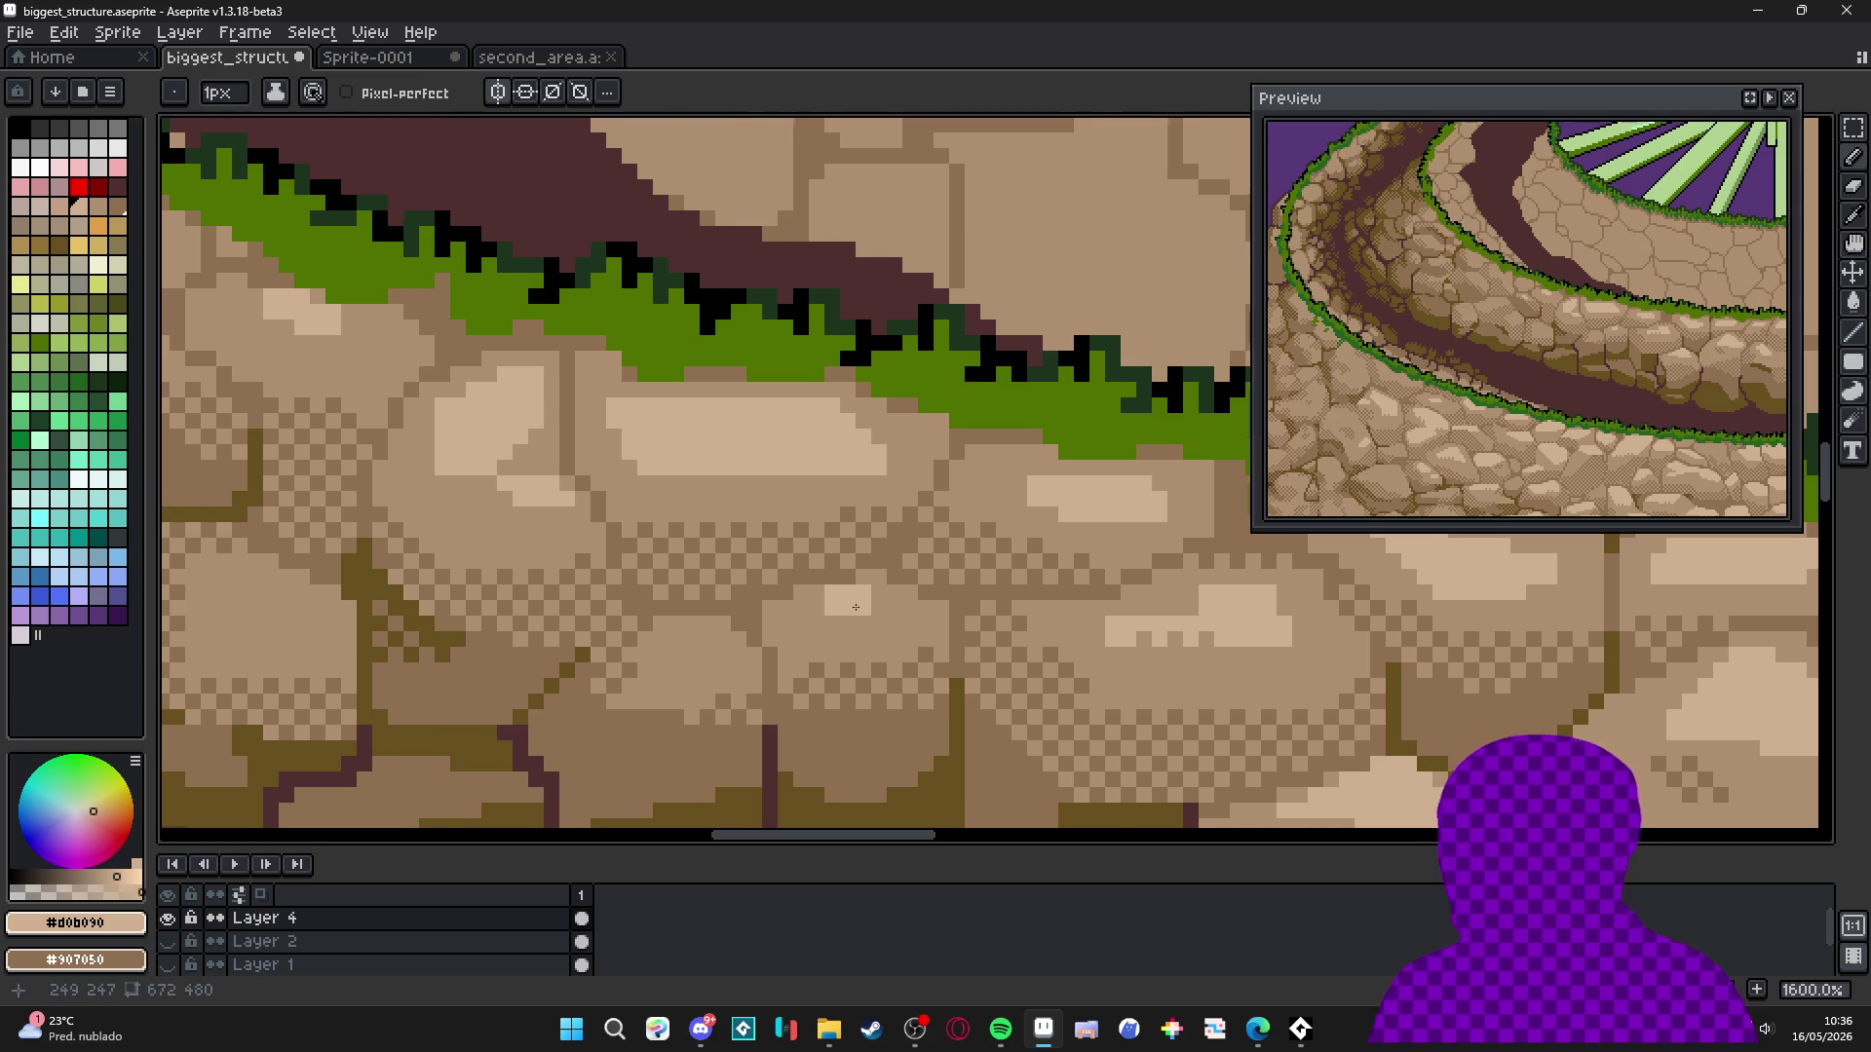
scroll(855, 607, "down", 5)
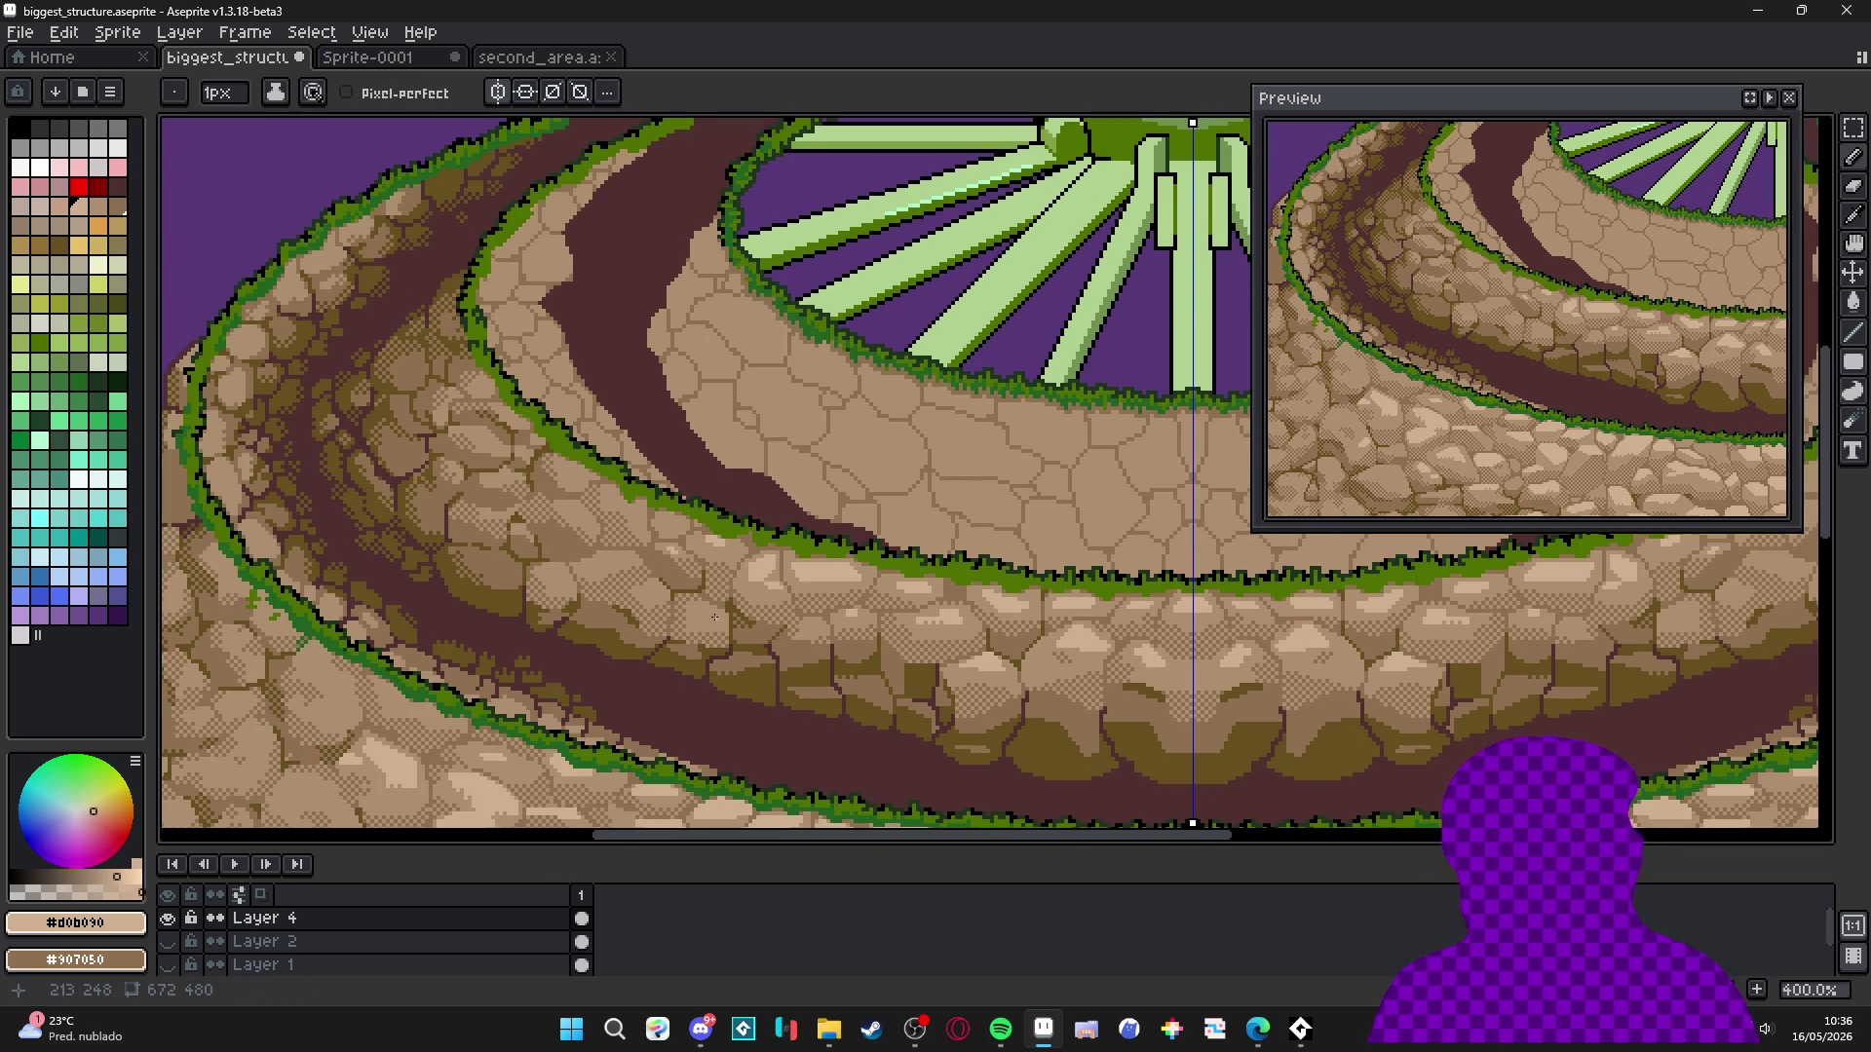
scroll(714, 617, "down", 2)
scroll(760, 621, "left", 2)
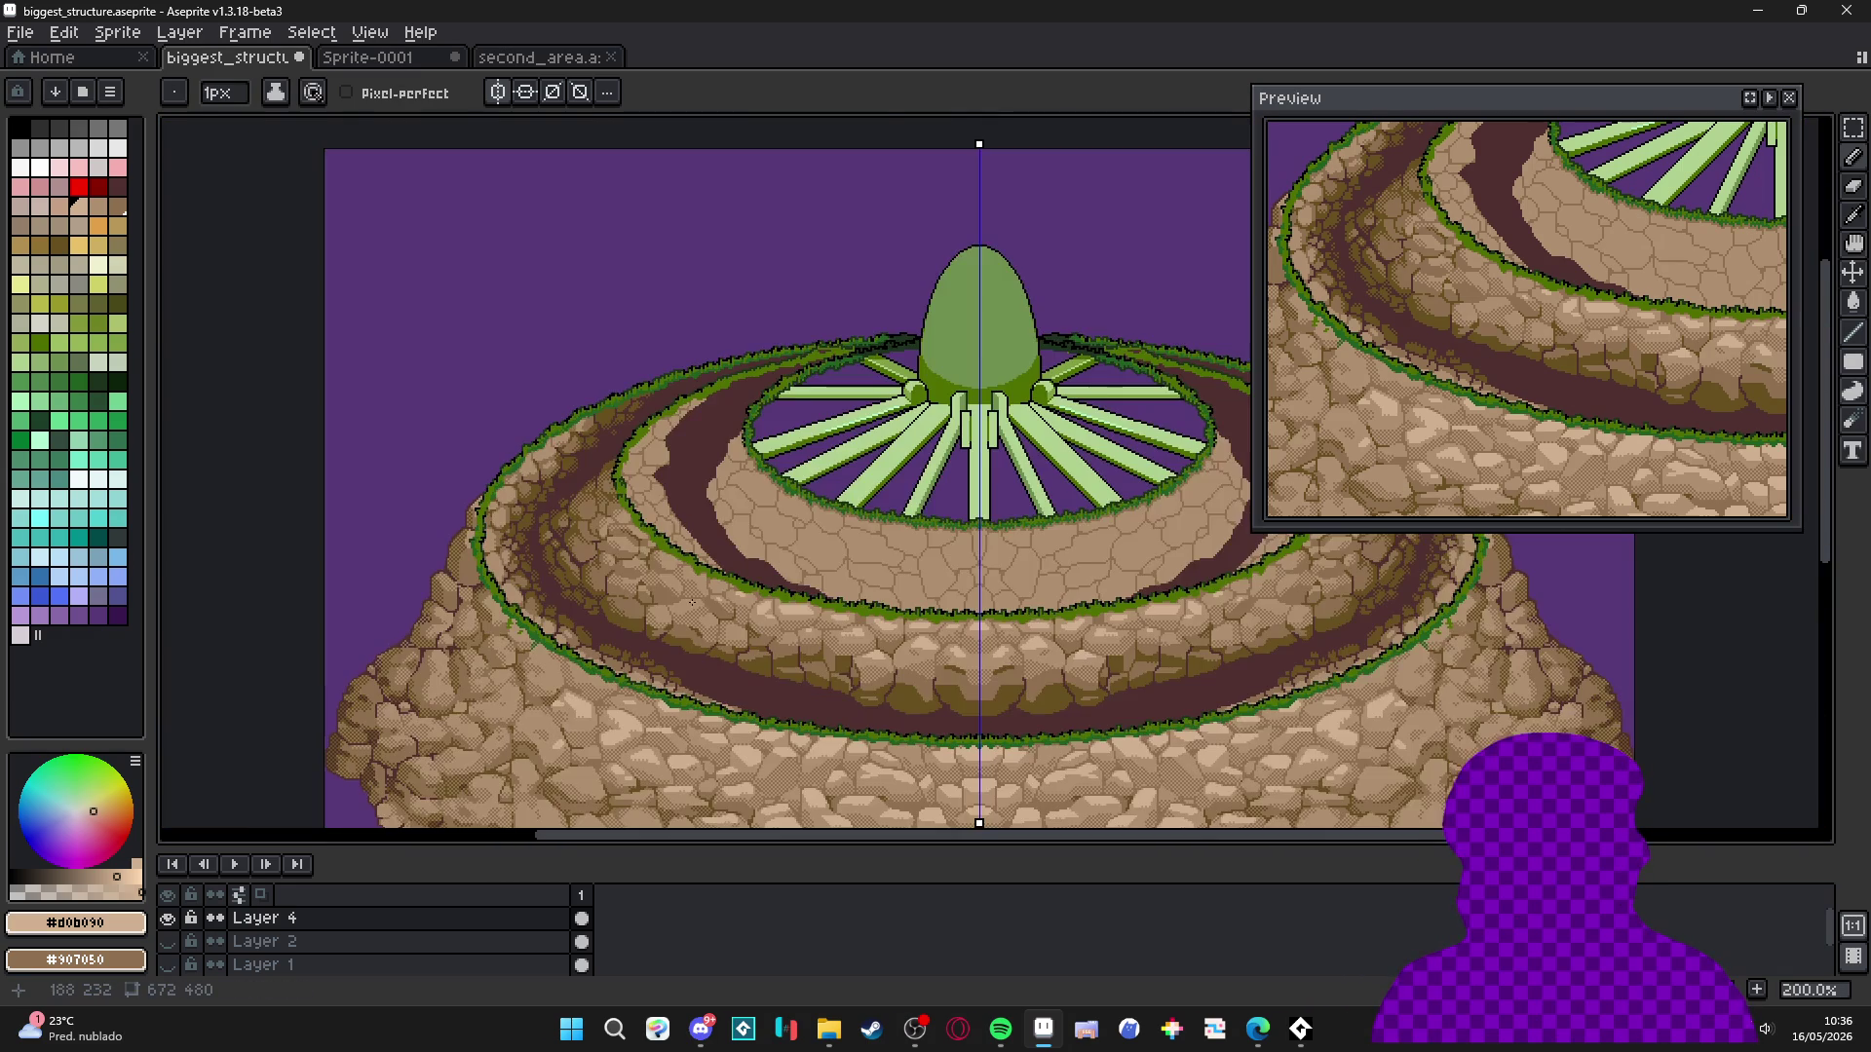
scroll(844, 608, "right", 3)
scroll(737, 611, "right", 2)
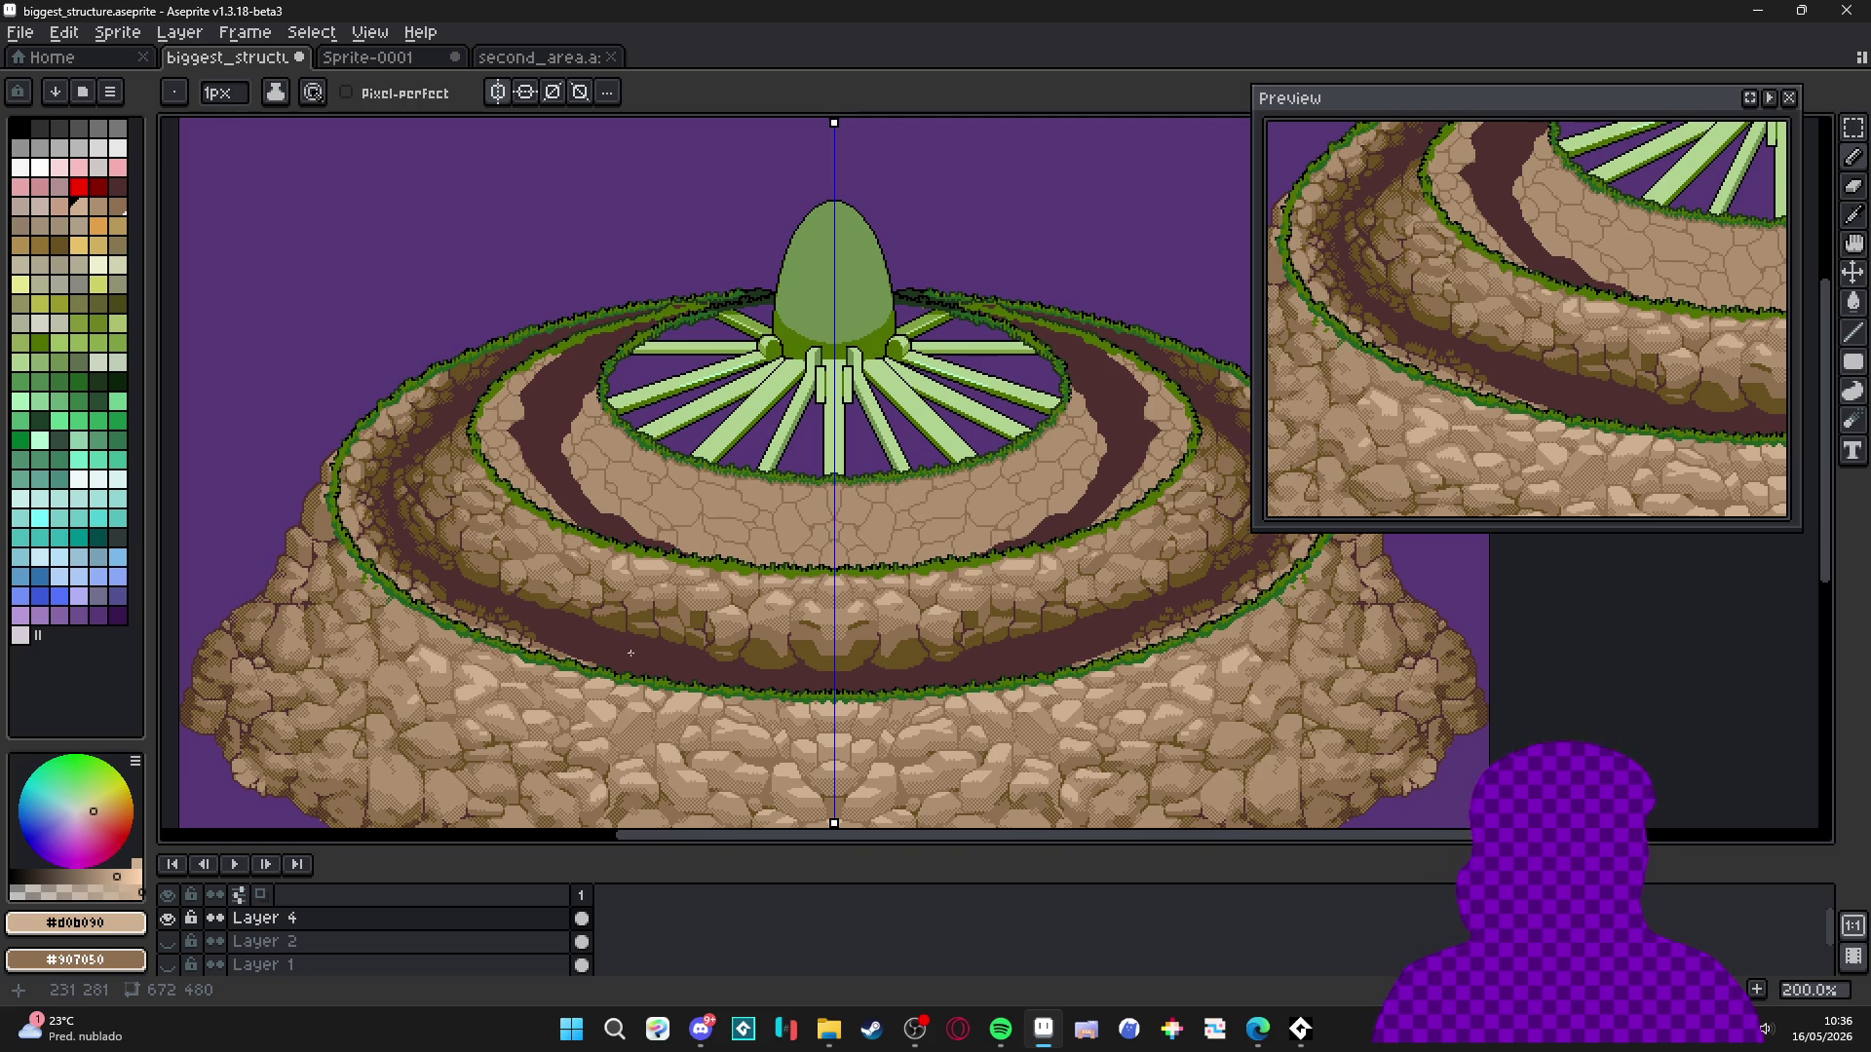
left_click_drag(648, 667, 646, 538)
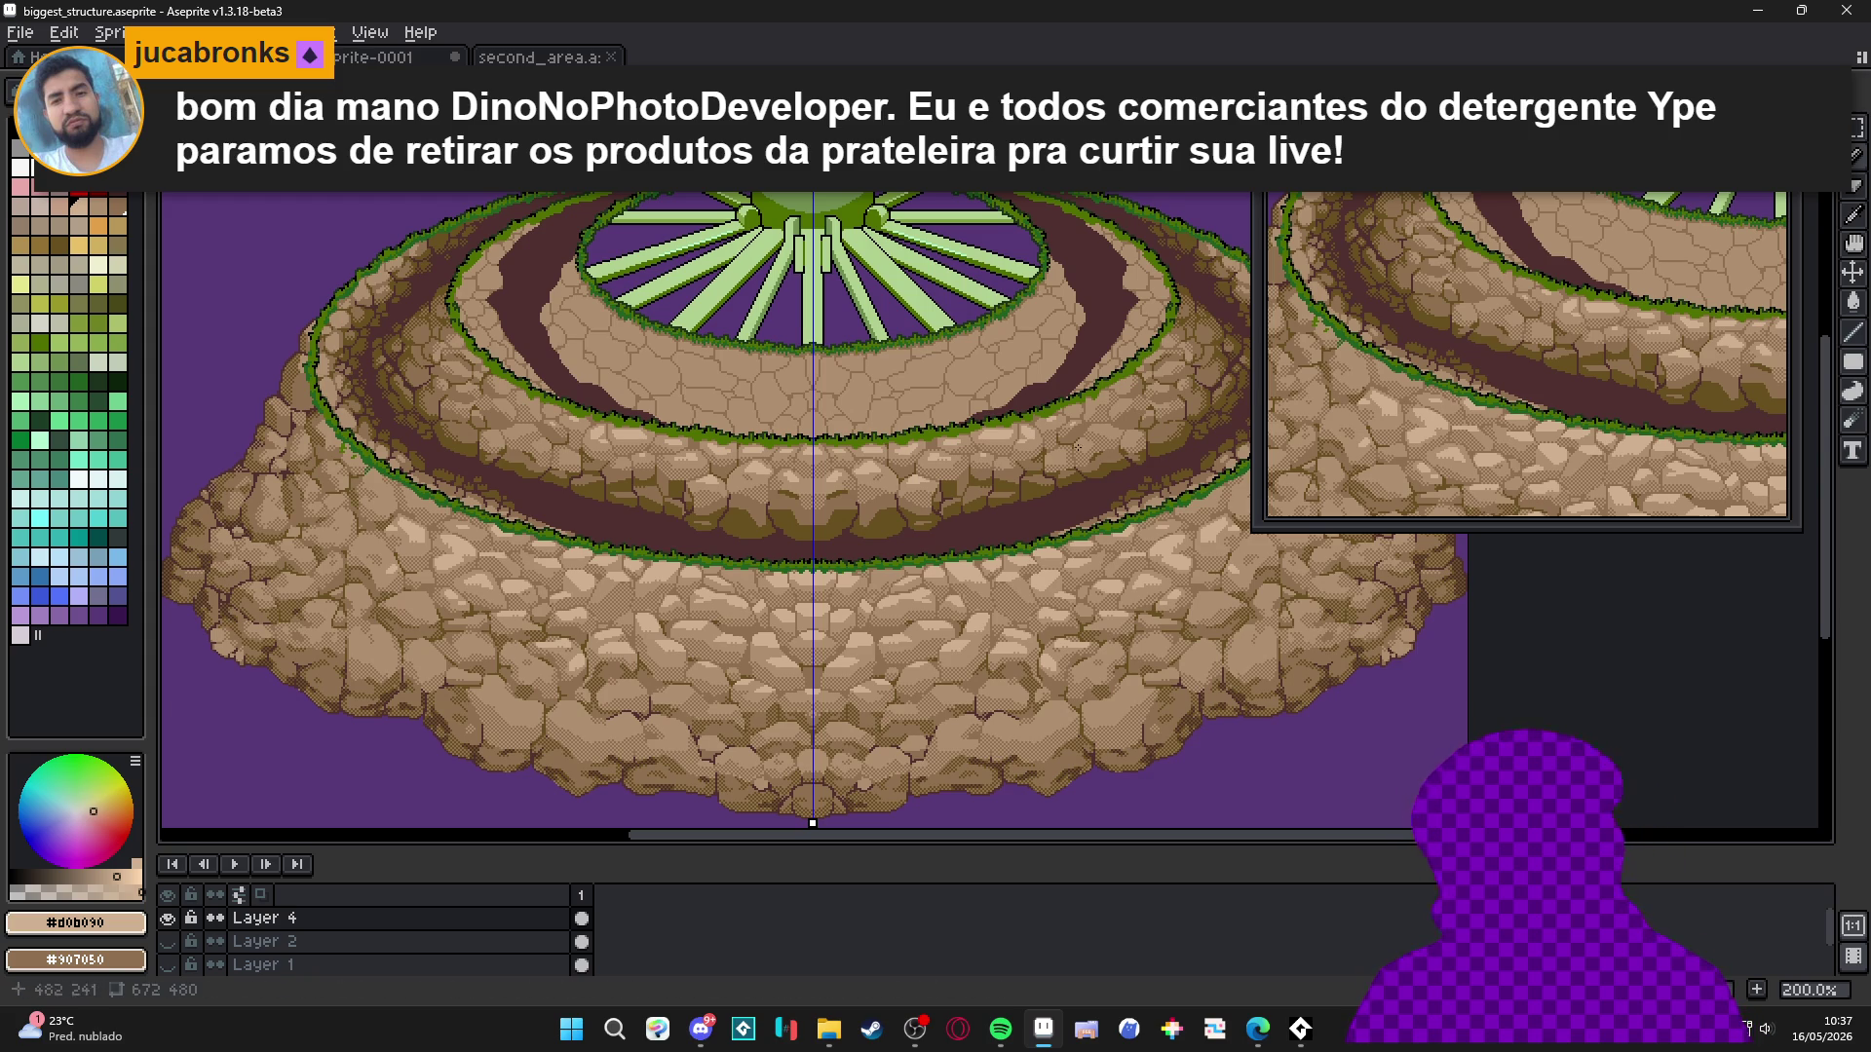
Sample olive #685020 from the canvas and paint a diagonal staircase shadow along the stones.
scroll(690, 495, "up", 10)
left_click(673, 476, "alt")
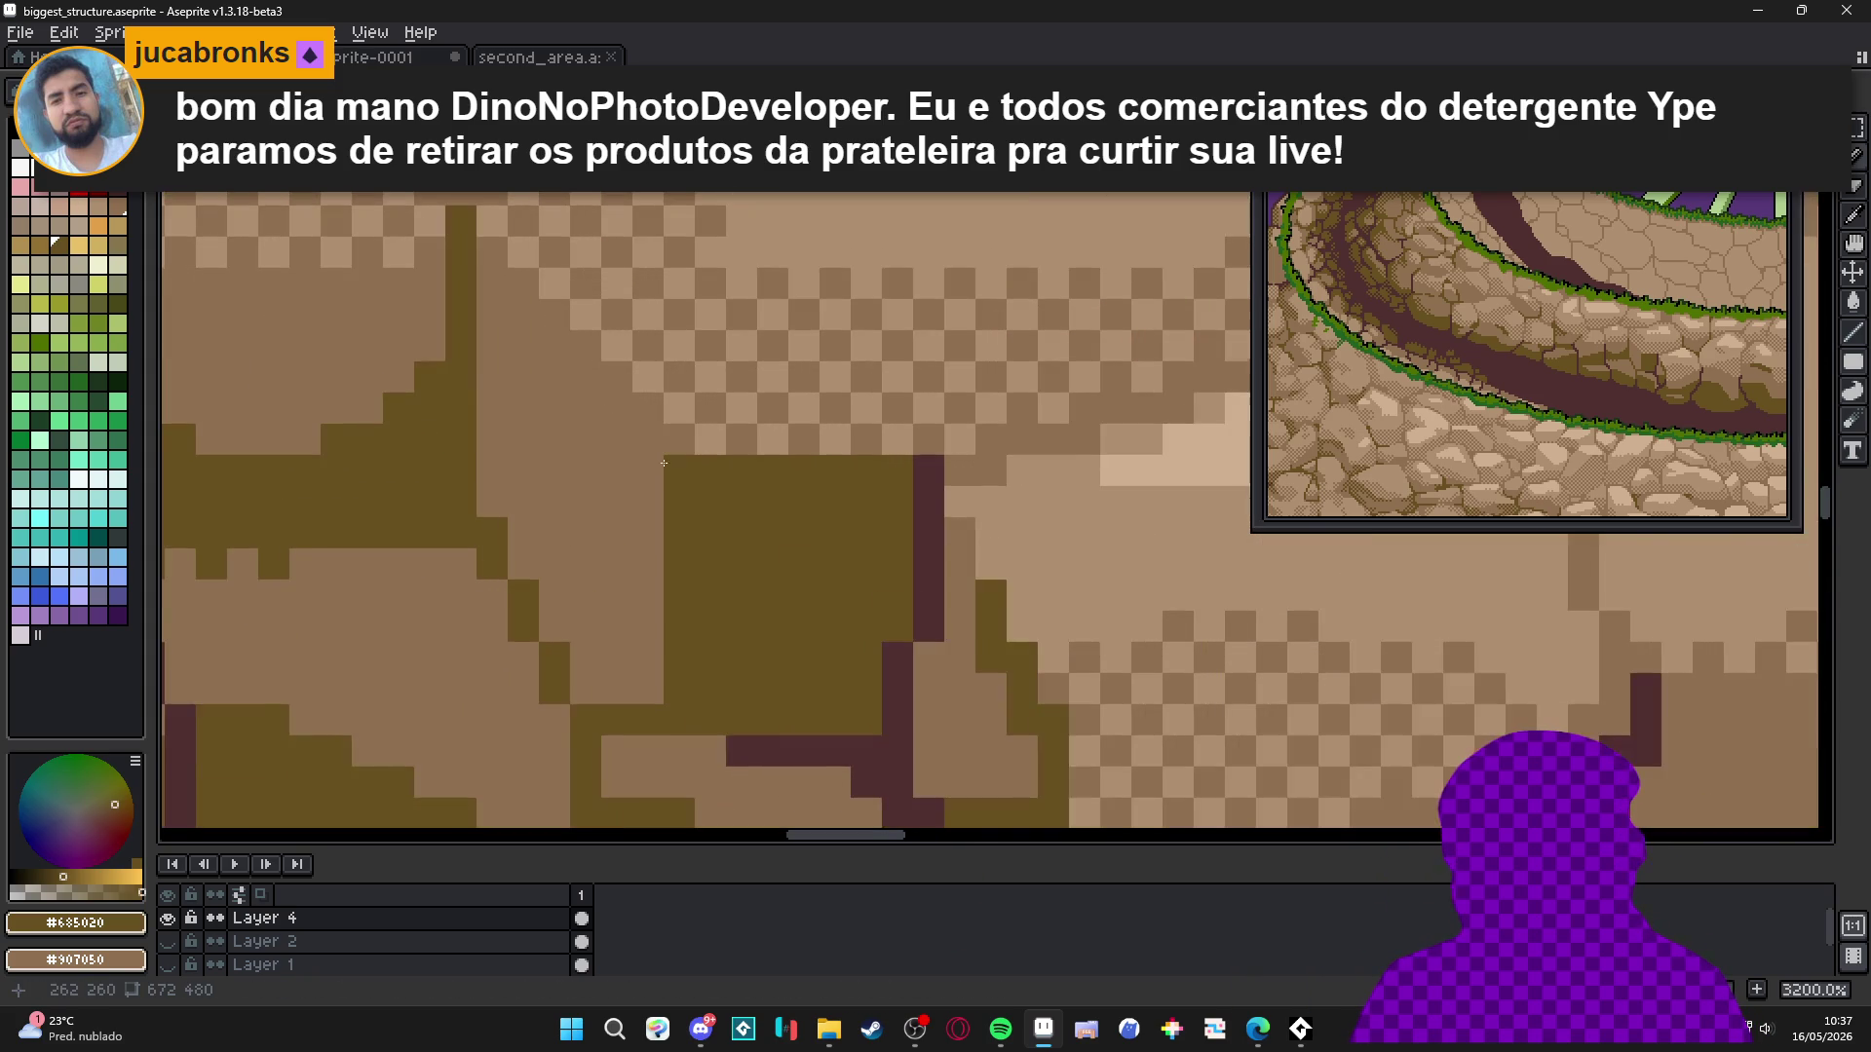
left_click_drag(668, 467, 558, 344)
Add a column of olive dither pixels to the stones' lighter upper faces.
scroll(558, 344, "down", 5)
scroll(604, 419, "up", 4)
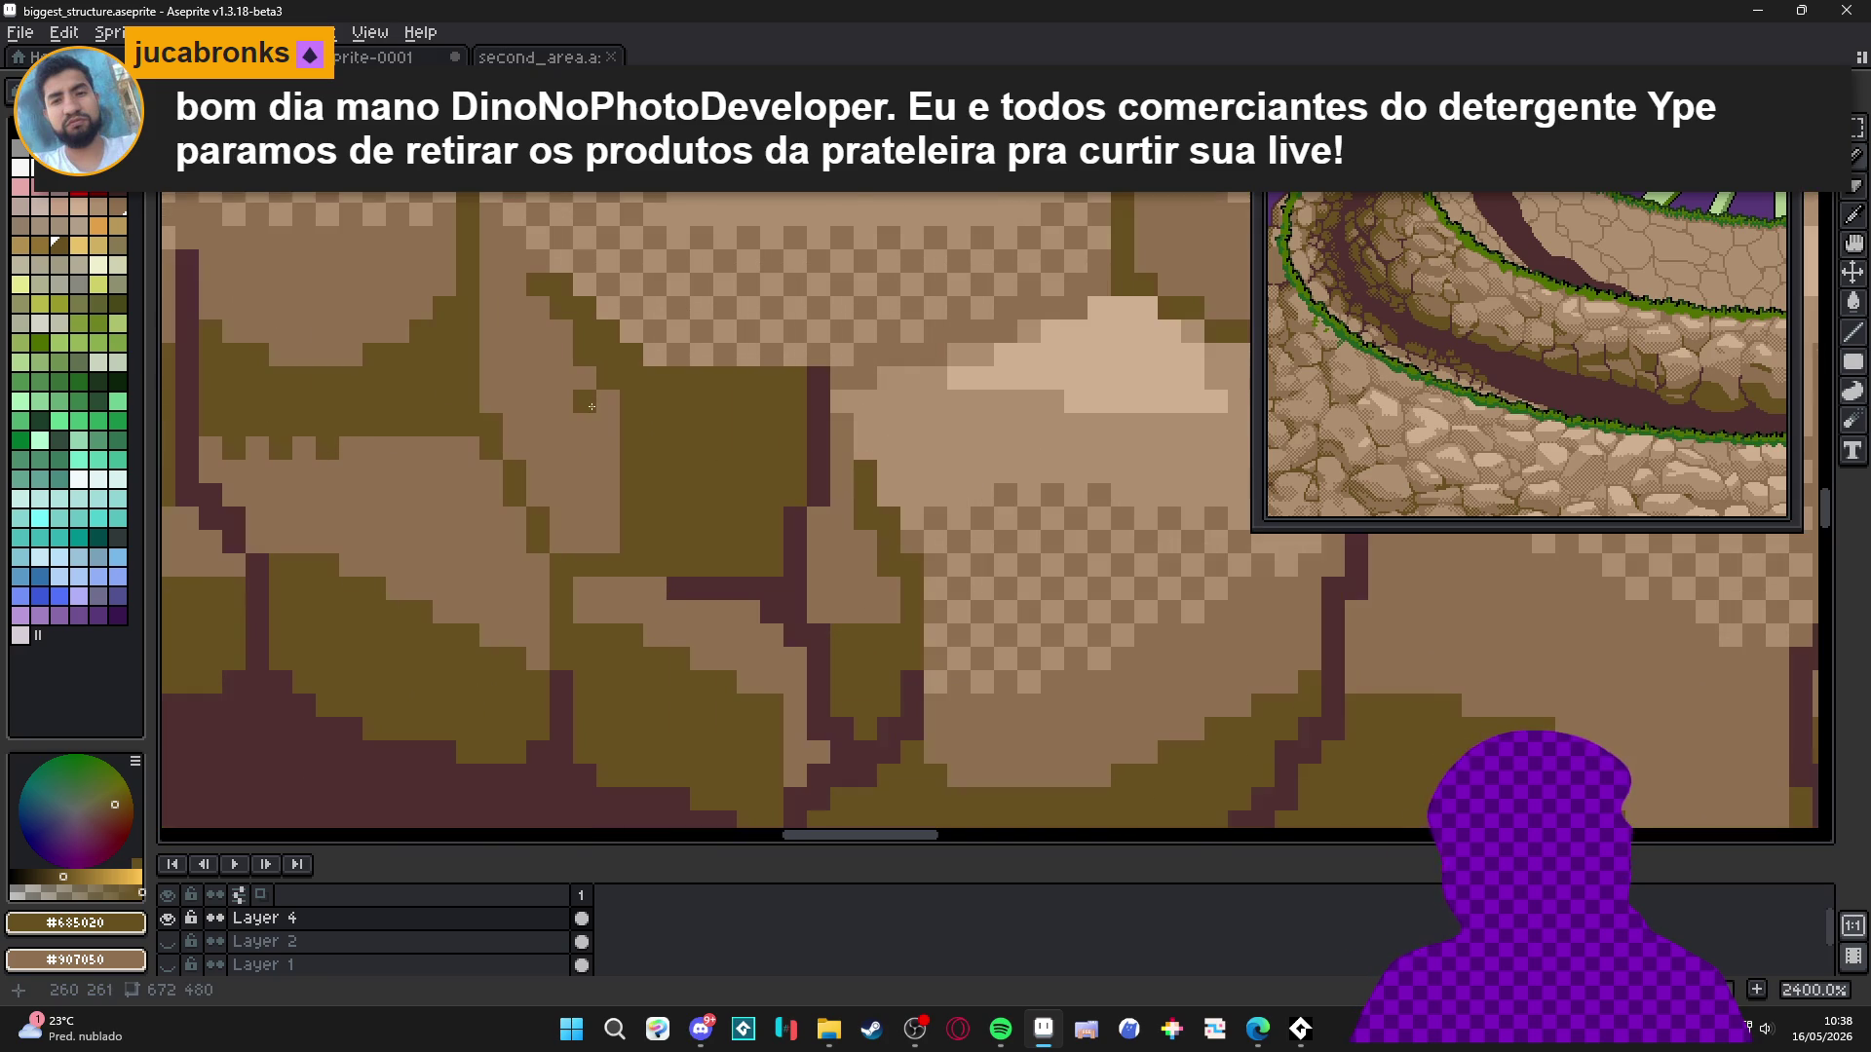
left_click(585, 447)
left_click(608, 471)
left_click(585, 494)
left_click(601, 510)
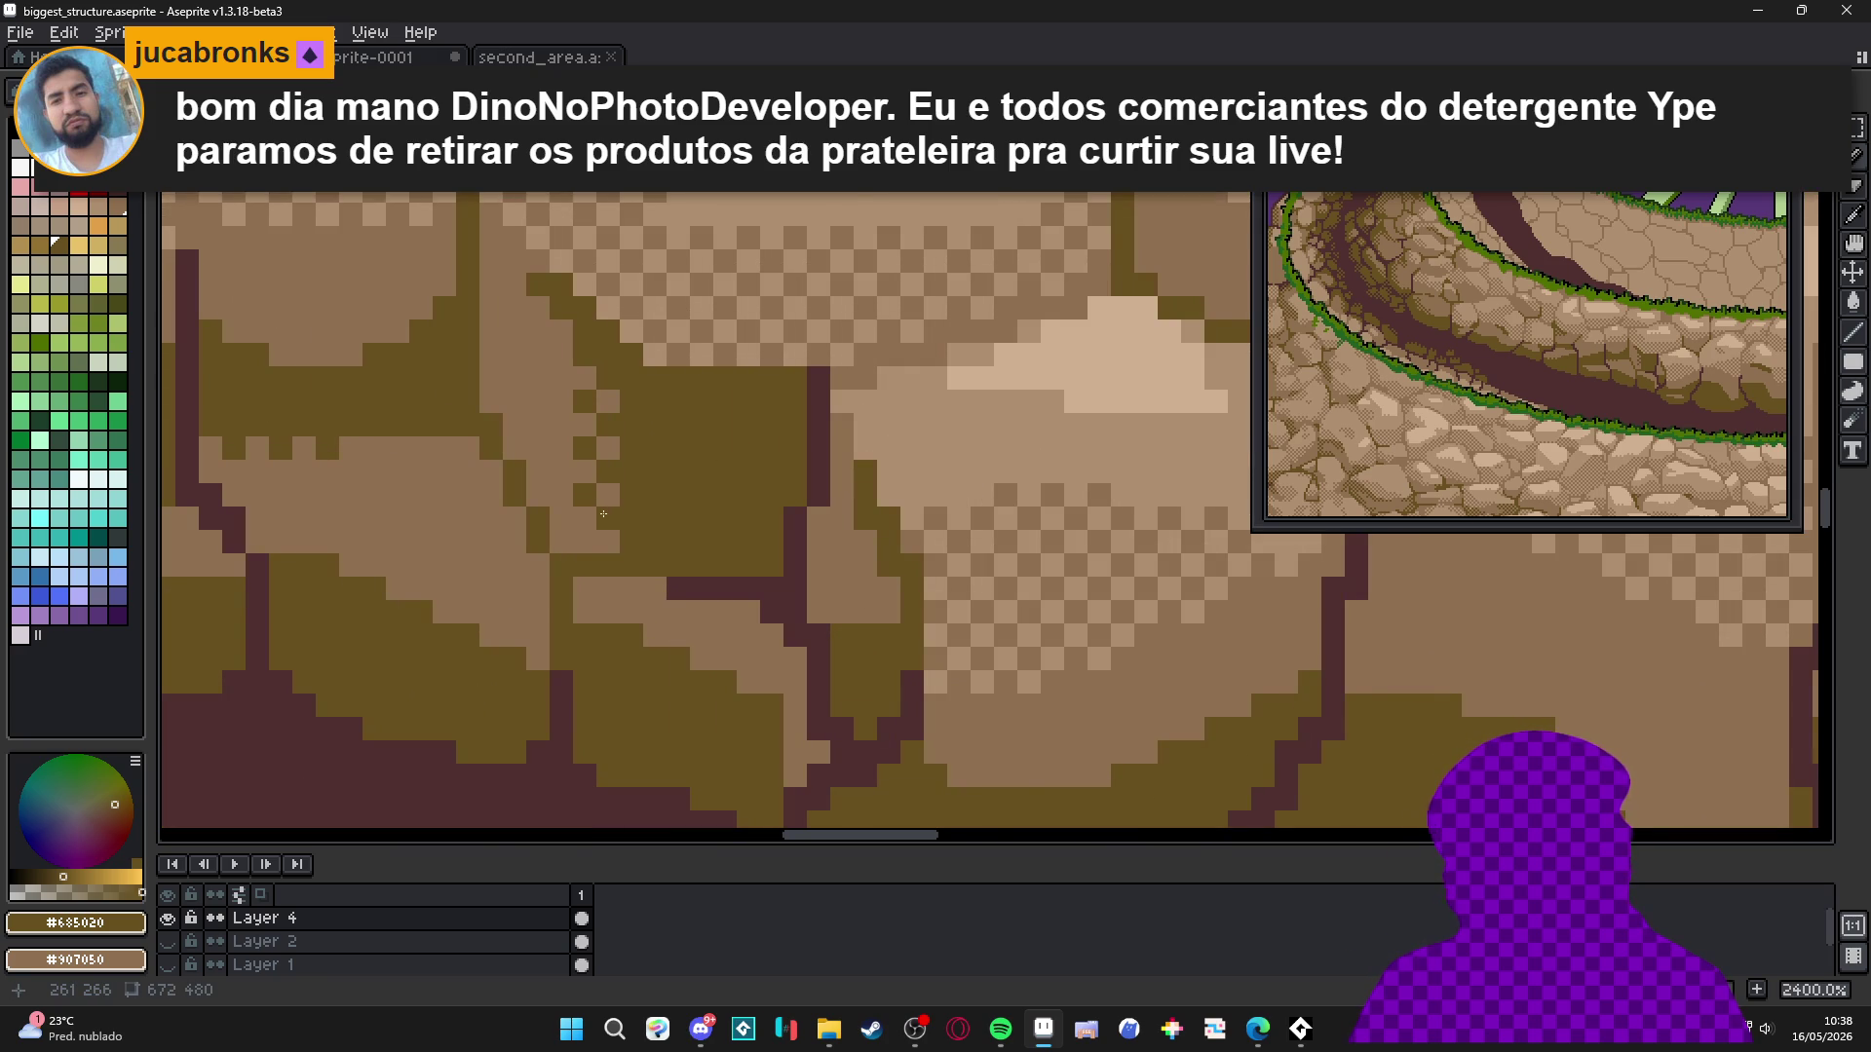
Zoom and pan across the cobblestone rings to check the new olive shading.
scroll(579, 542, "down", 5)
scroll(624, 575, "down", 2)
scroll(672, 606, "up", 2)
scroll(671, 606, "down", 3)
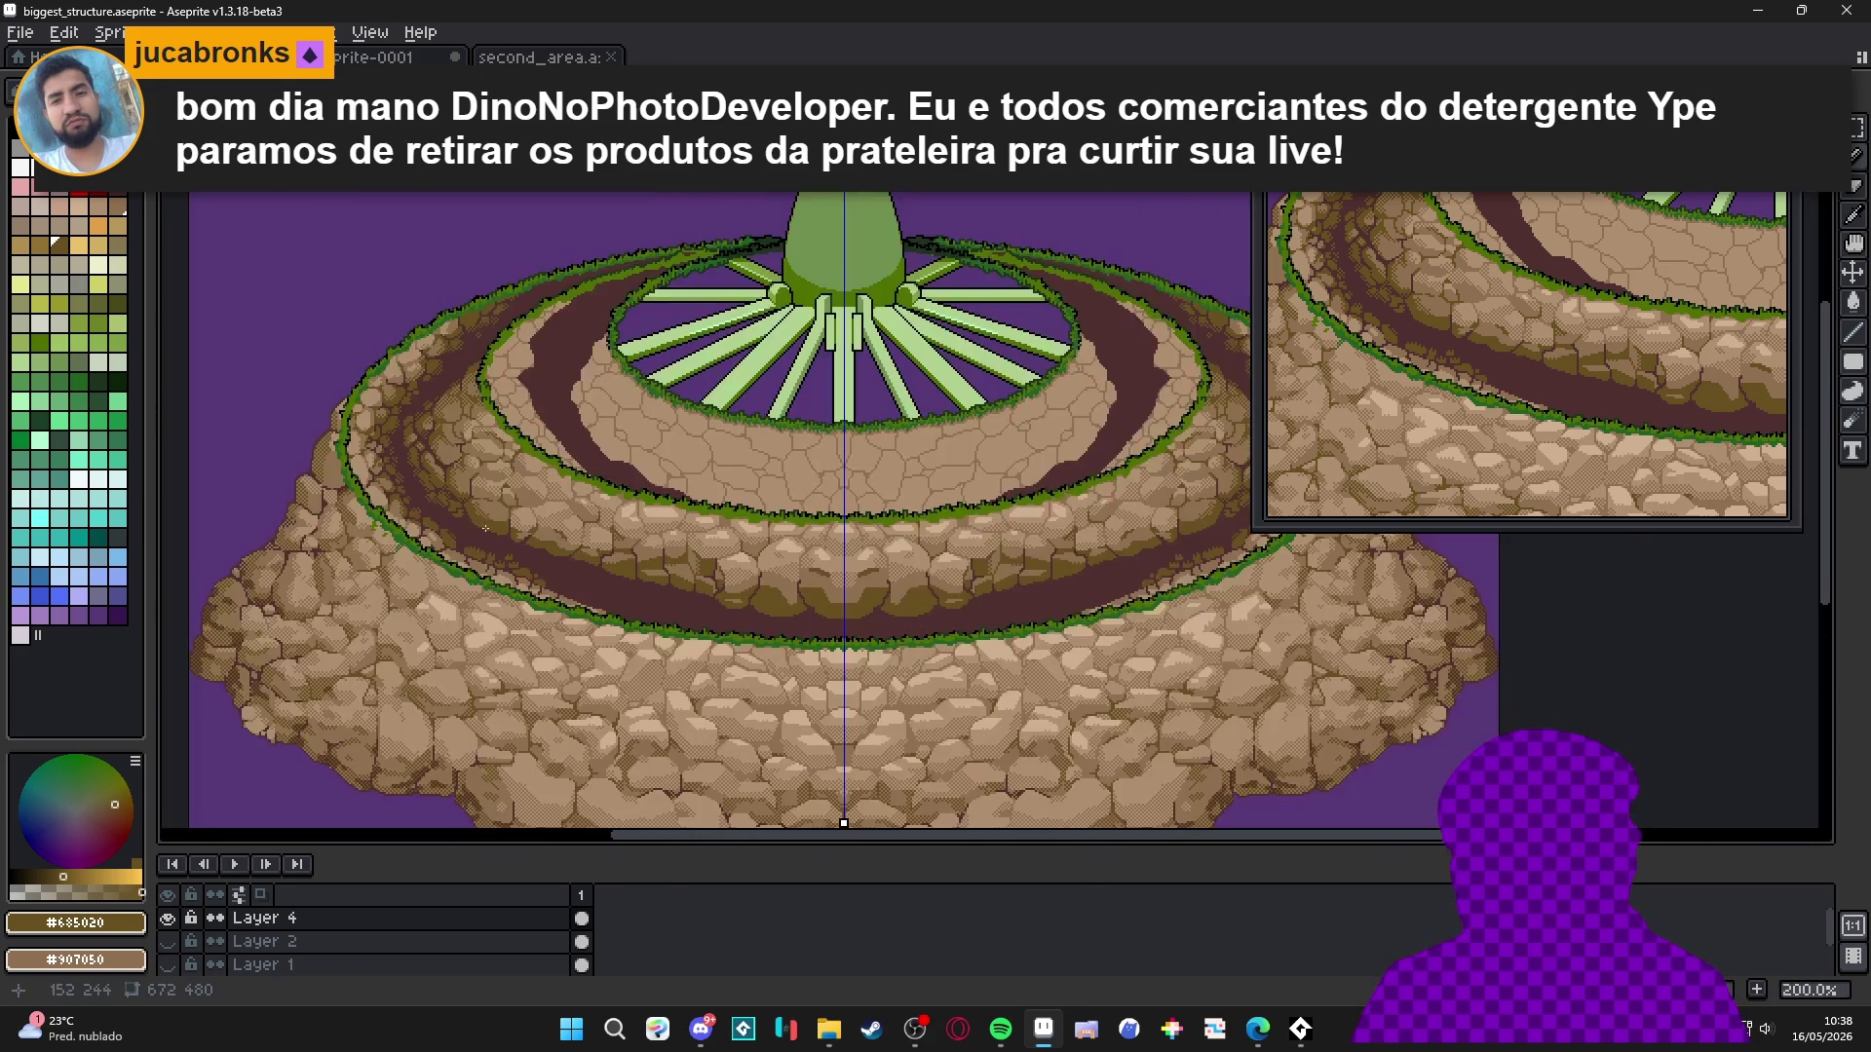
scroll(588, 521, "up", 1)
left_click_drag(526, 519, 594, 546)
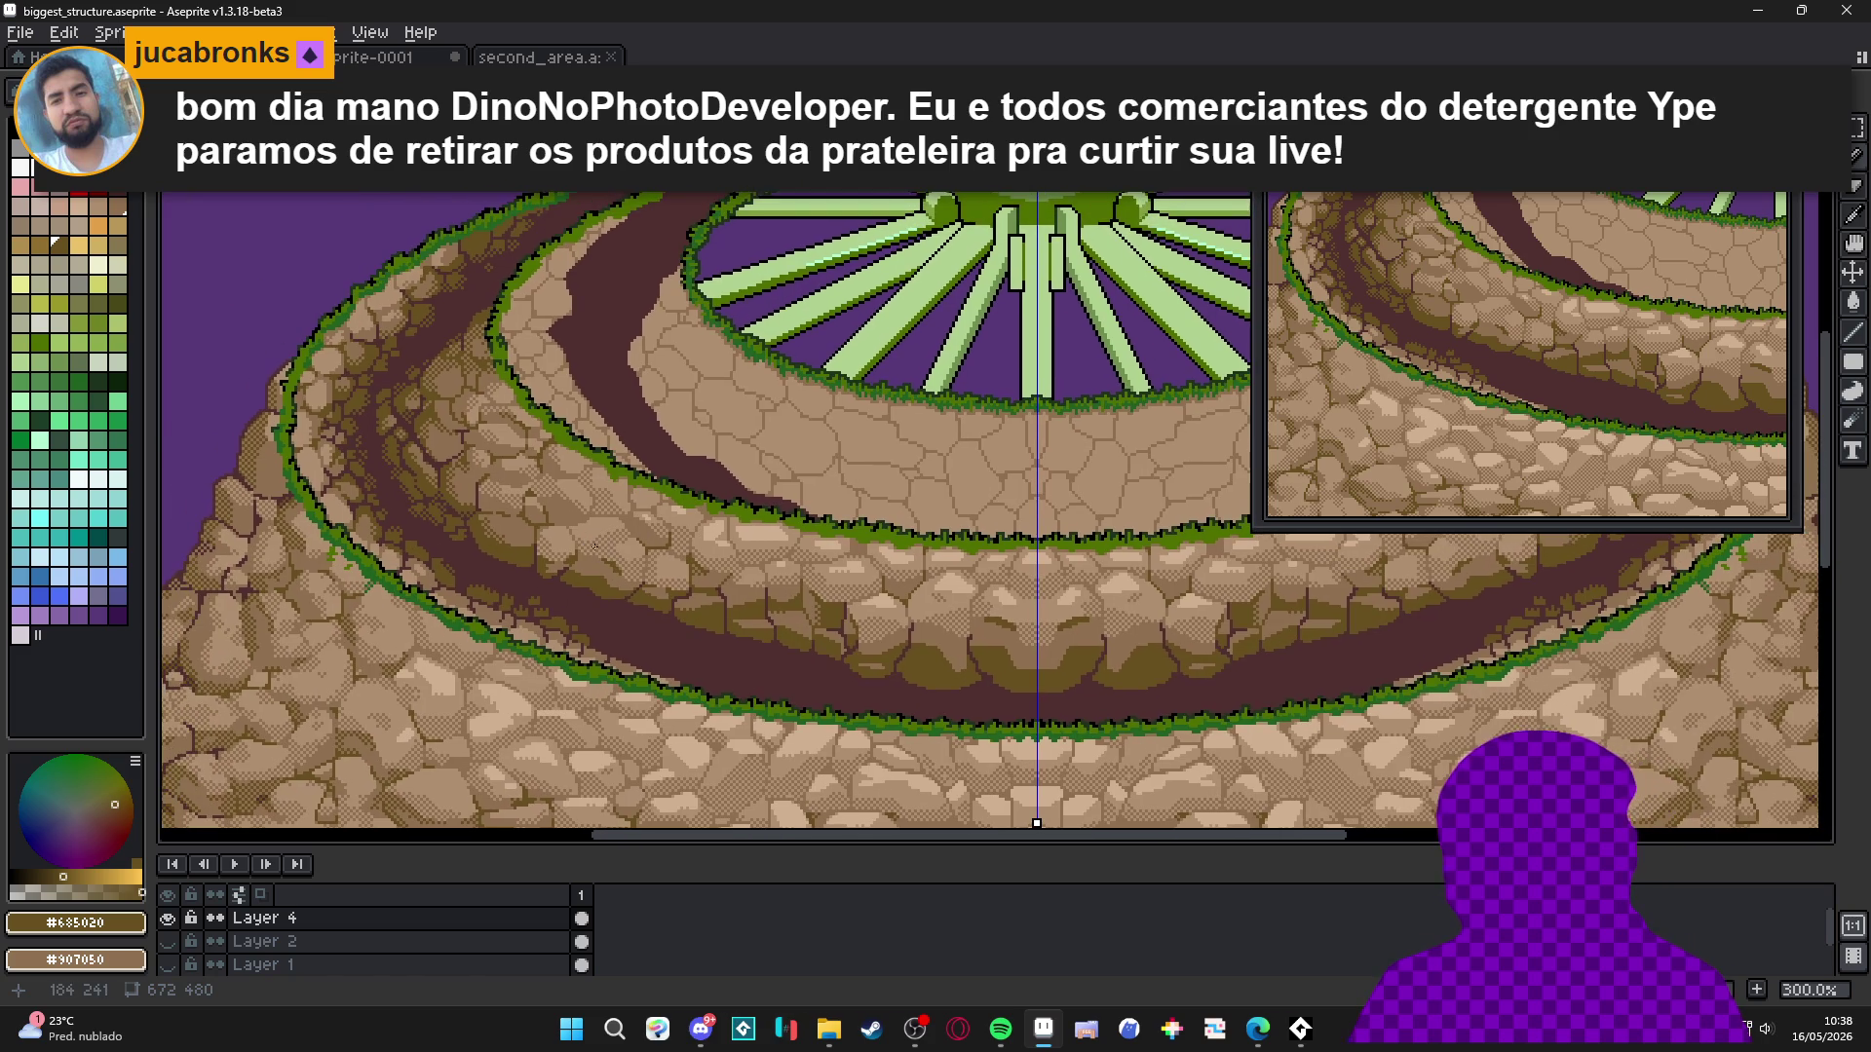
scroll(724, 596, "down", 3)
scroll(732, 605, "up", 5)
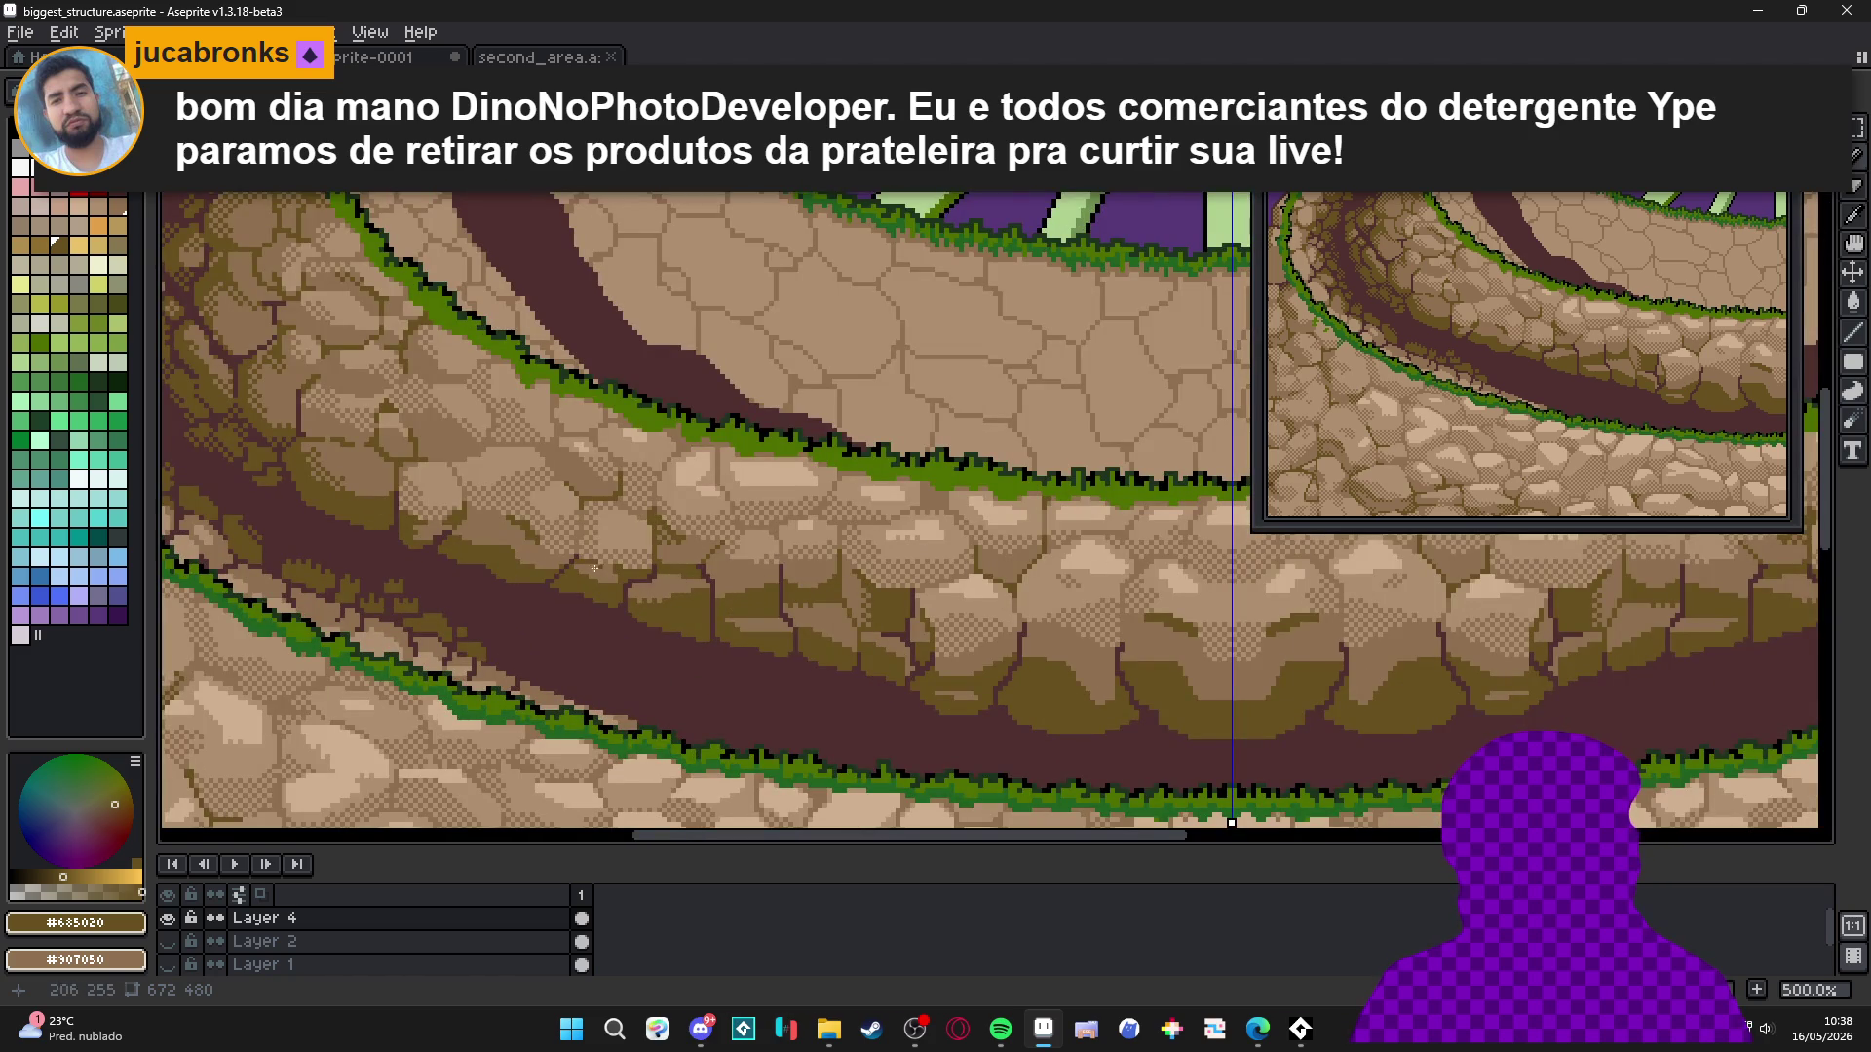
scroll(634, 573, "up", 4)
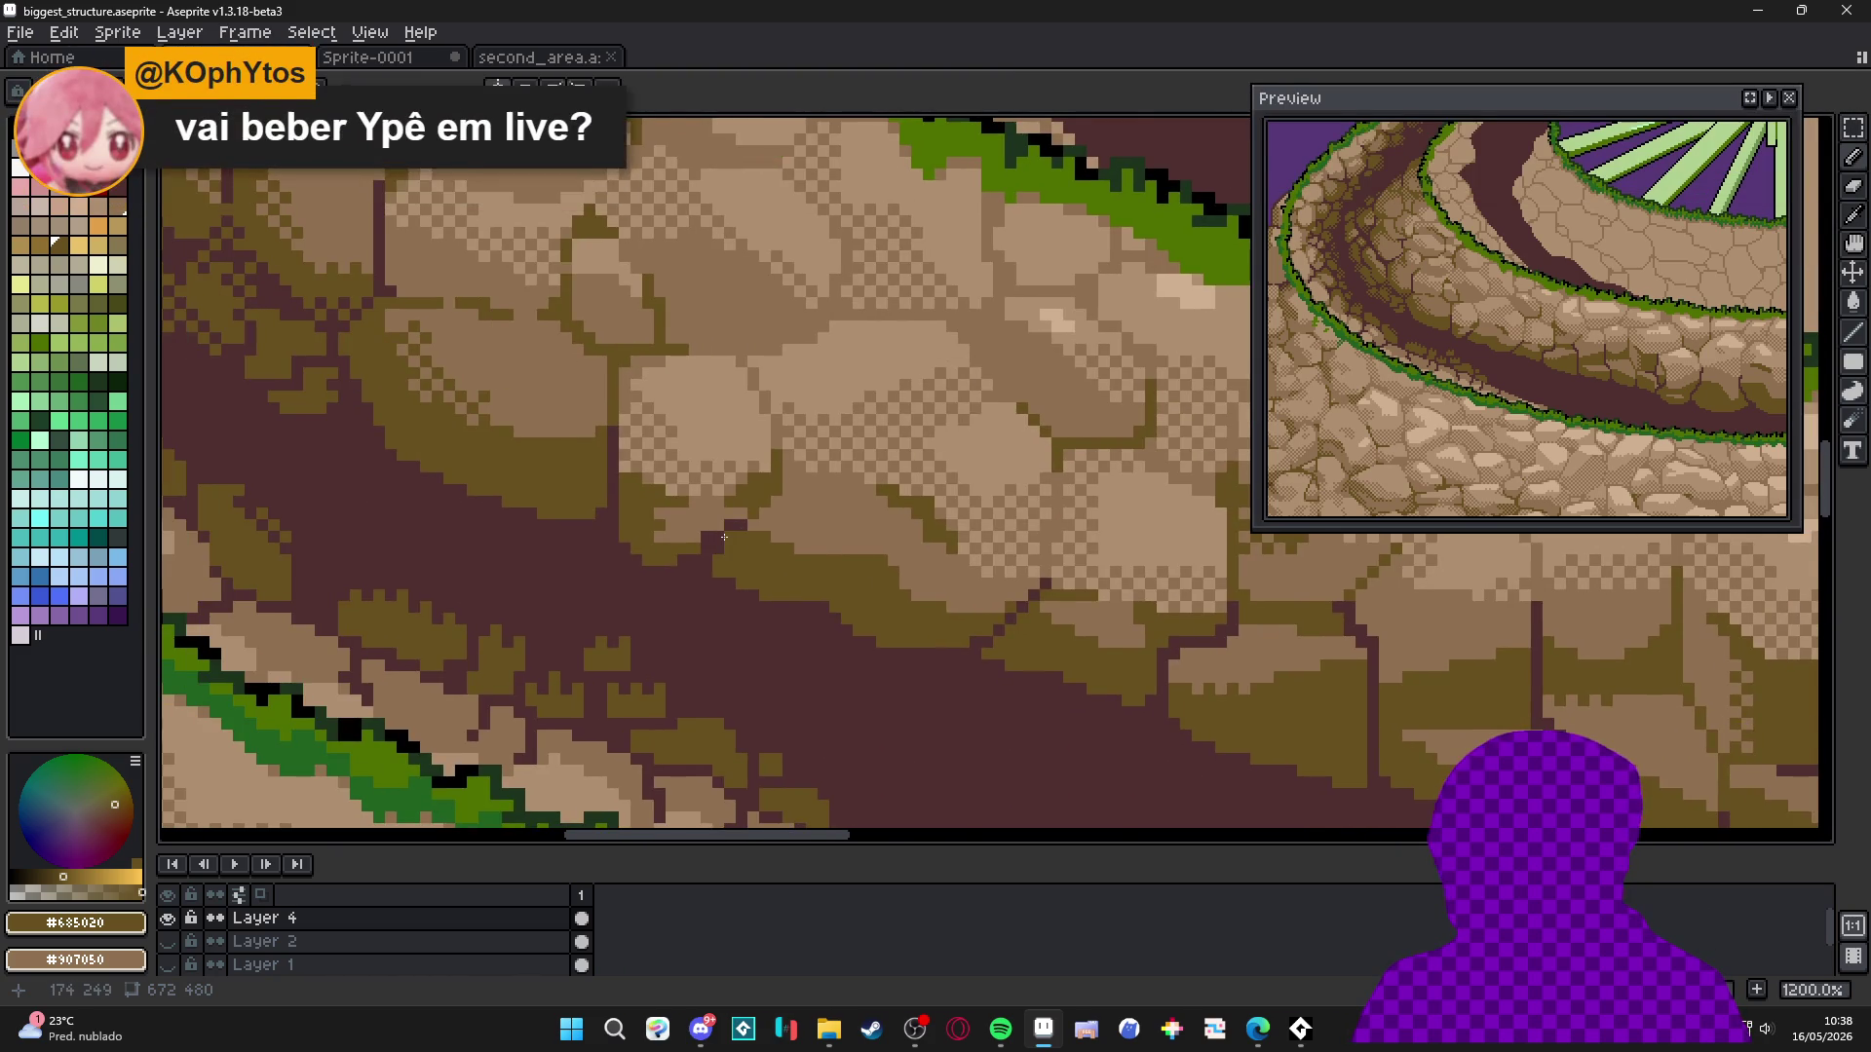
scroll(724, 537, "down", 3)
scroll(441, 263, "up", 7)
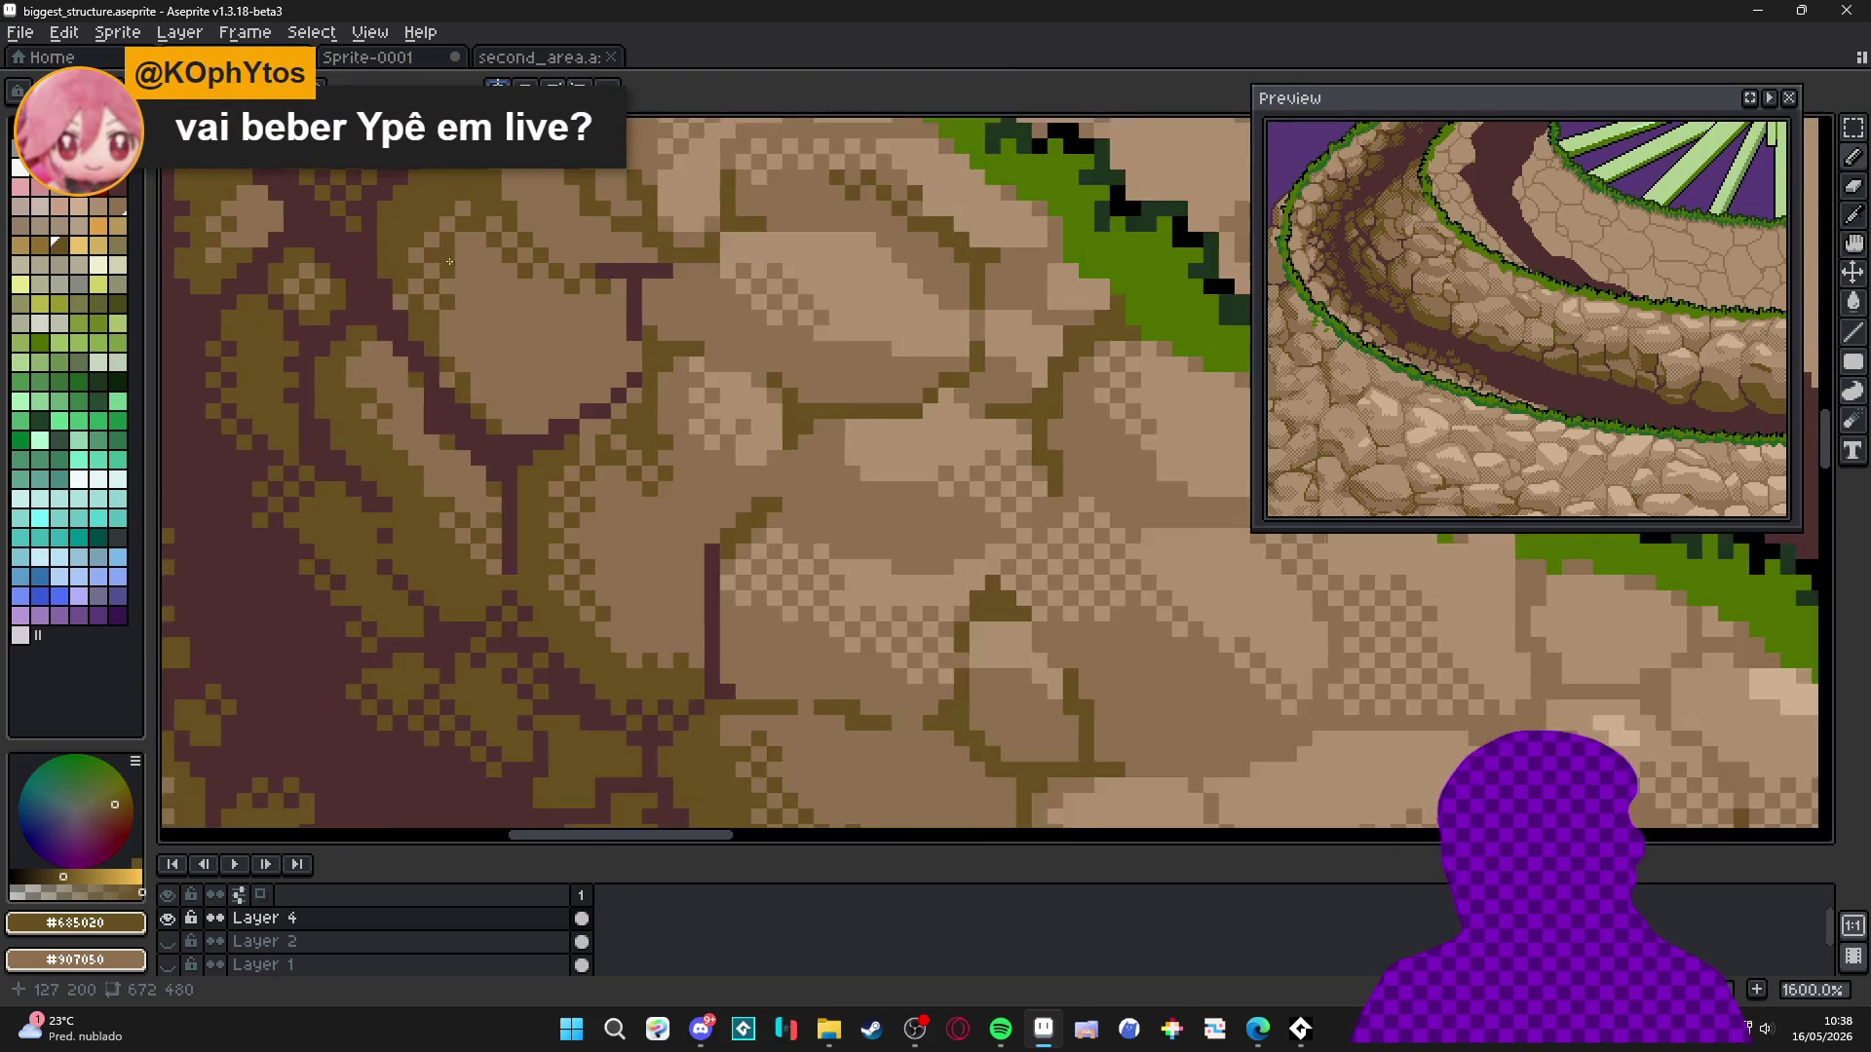
Return to the Pencil and pan along the stone path to the next stones.
key("b")
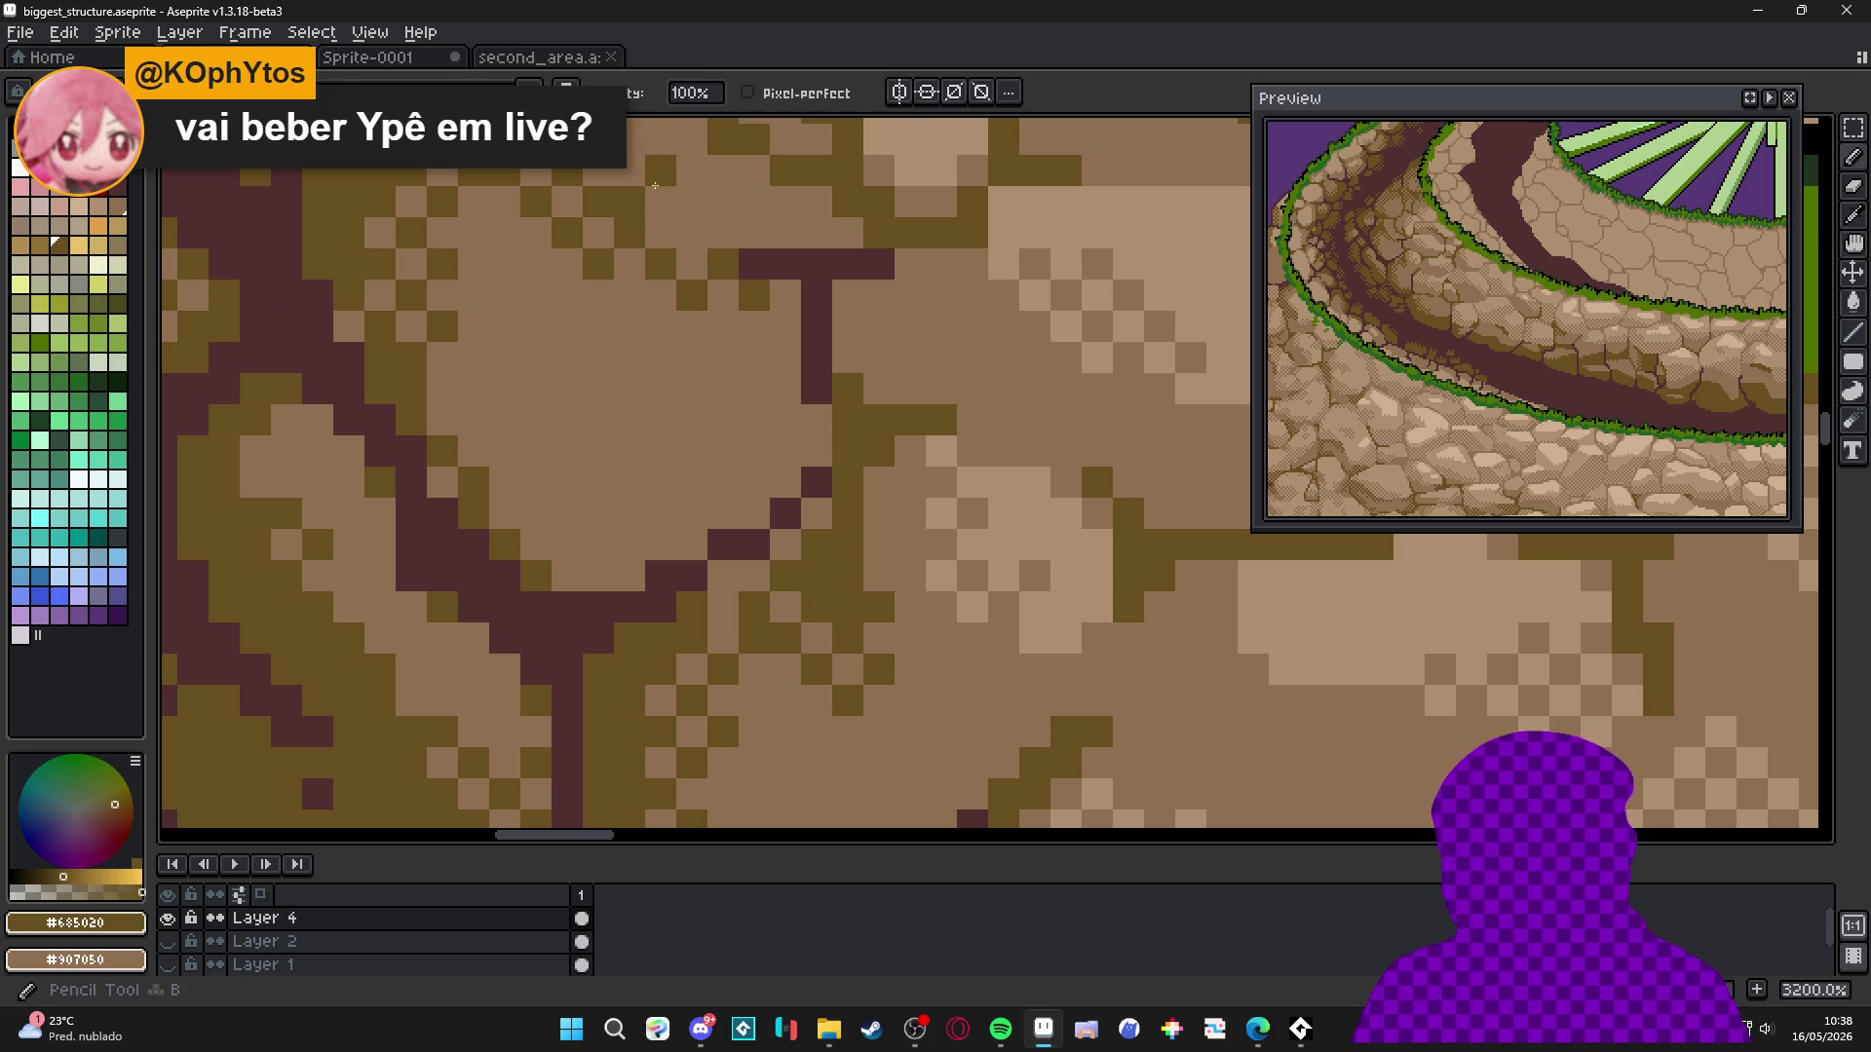
scroll(810, 384, "down", 5)
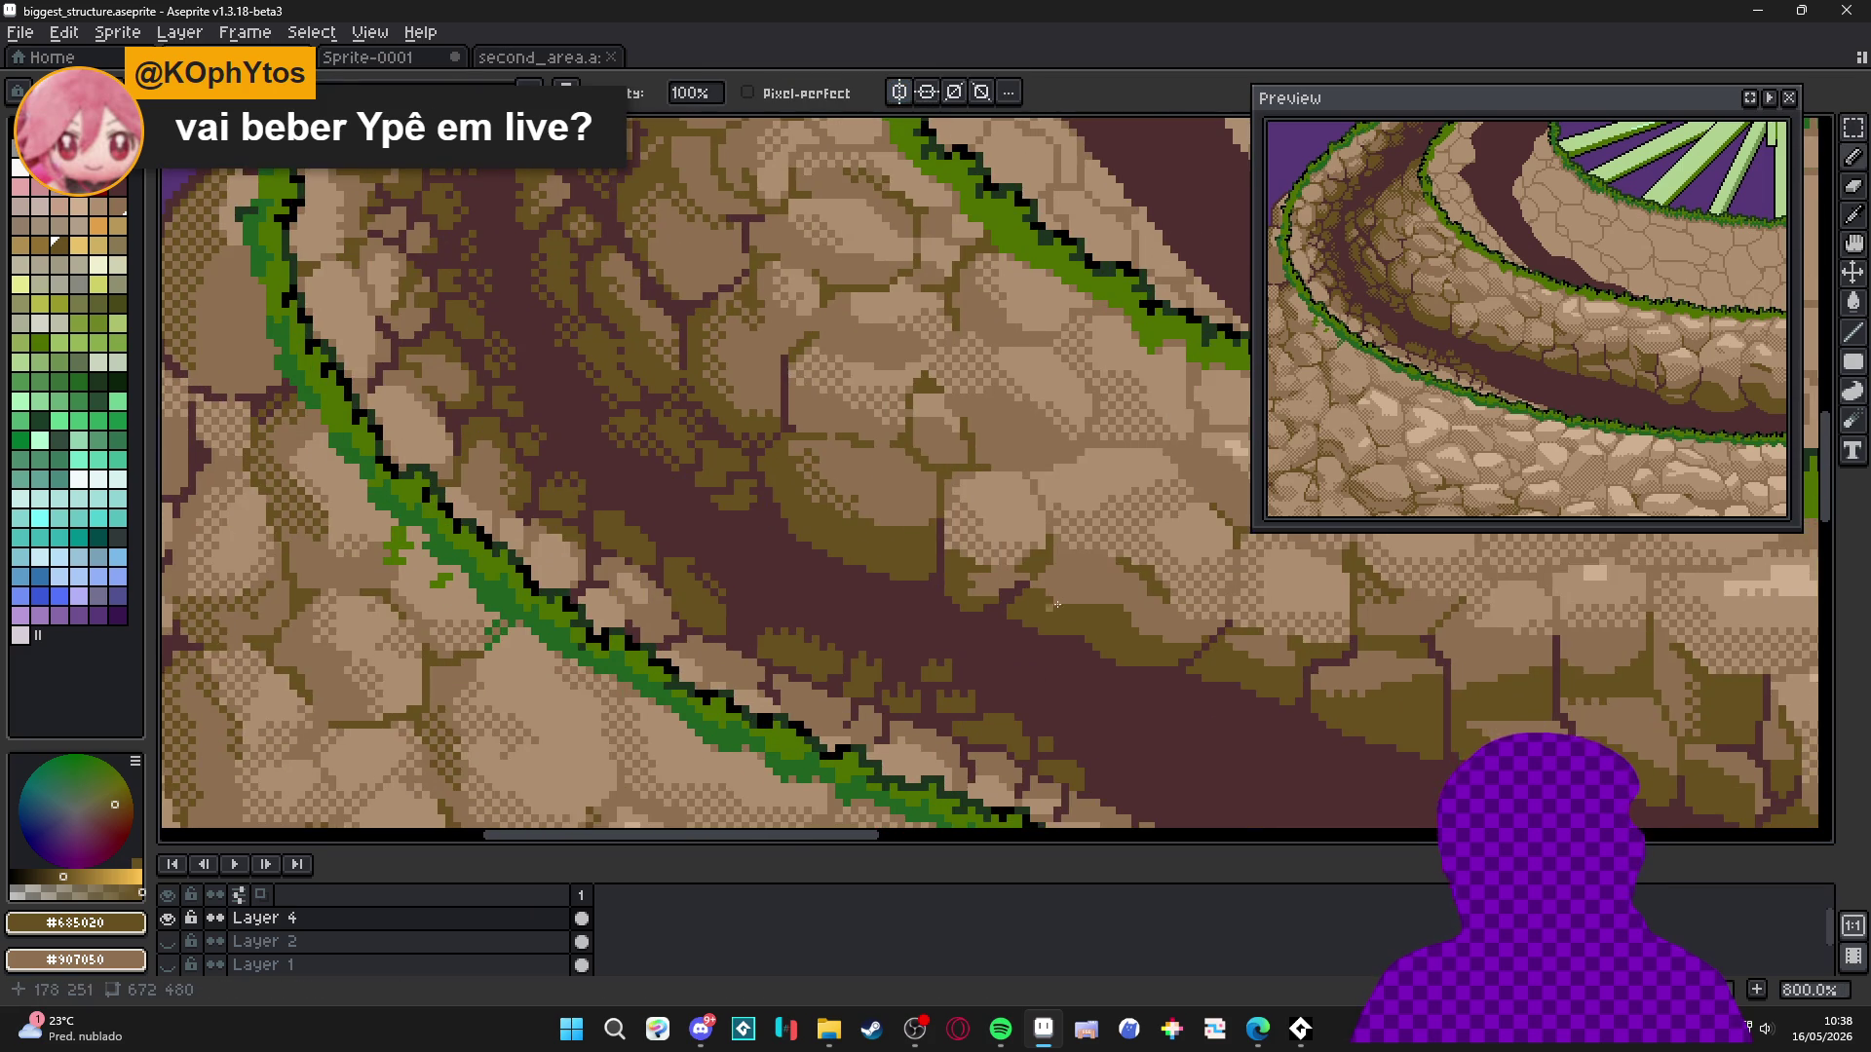
scroll(1107, 623, "up", 4)
scroll(1019, 610, "down", 3)
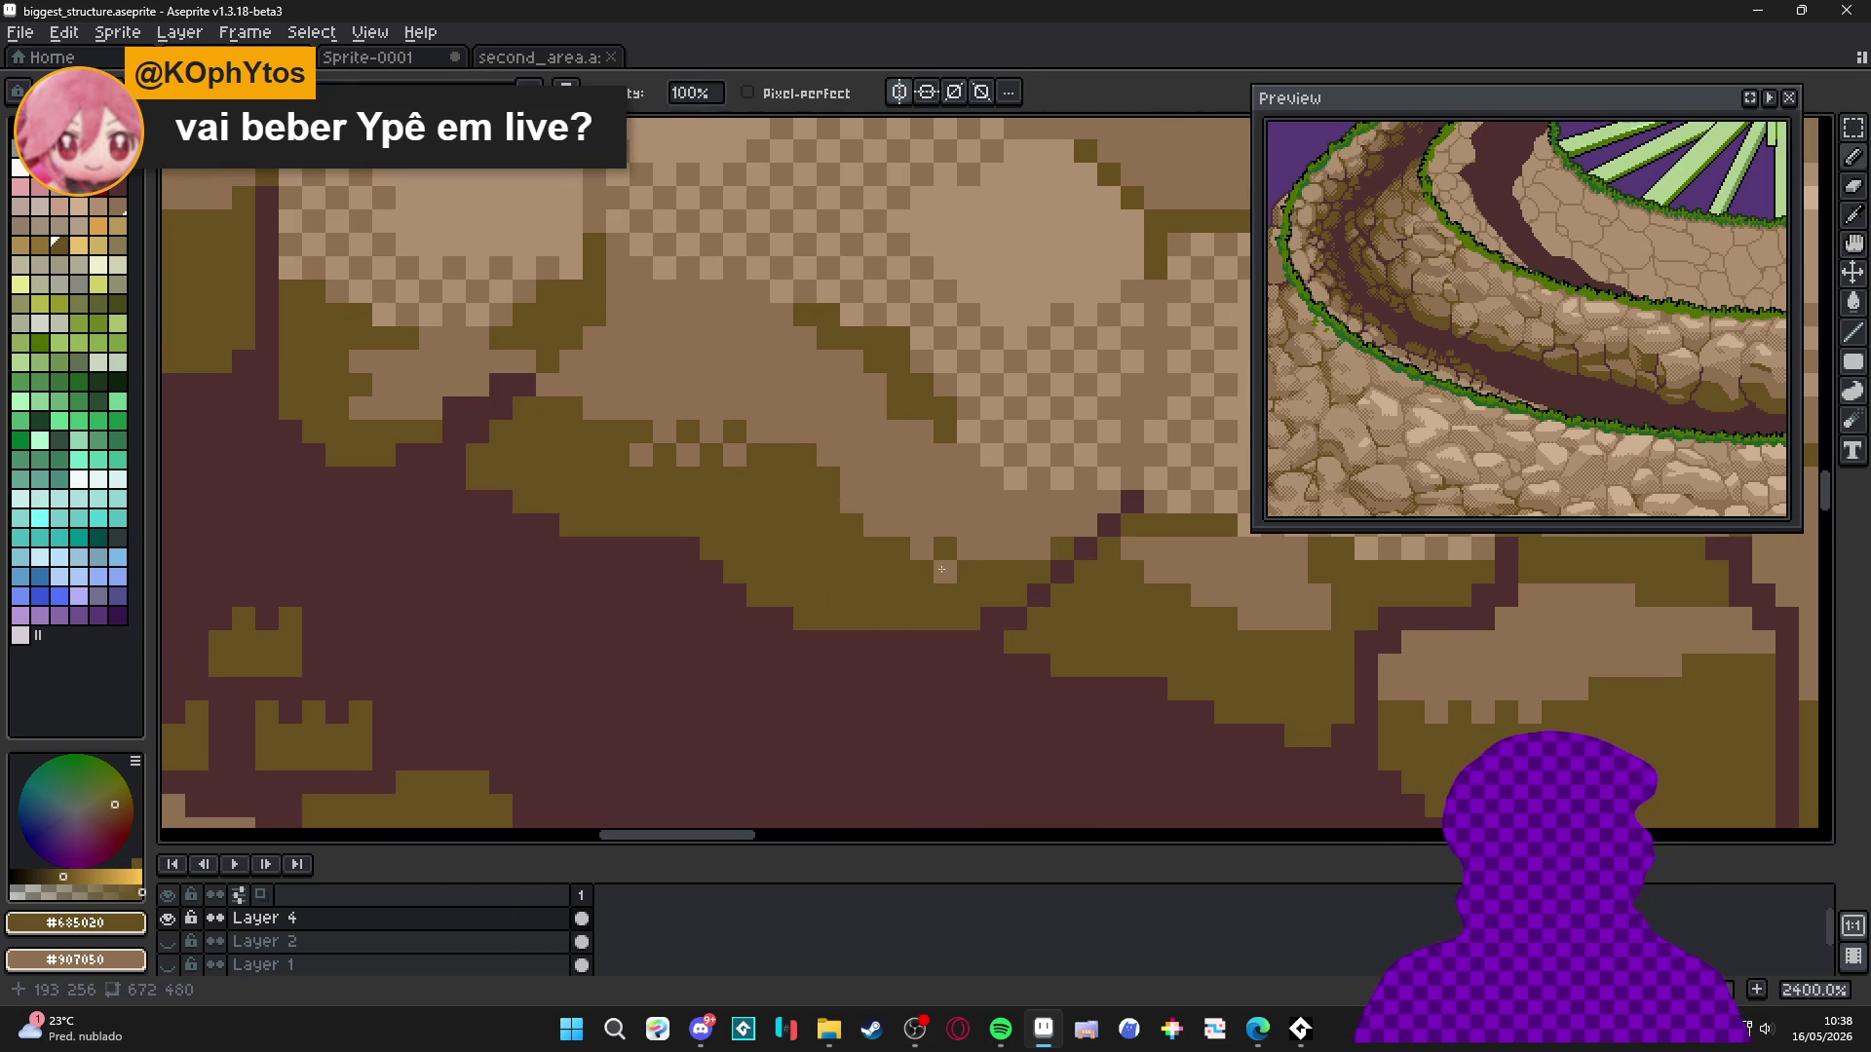
mouse_move(951, 468)
left_mouse_down()
mouse_move(951, 609)
mouse_move(877, 585)
mouse_move(1034, 655)
left_mouse_up()
scroll(802, 618, "up", 3)
scroll(1034, 655, "down", 3)
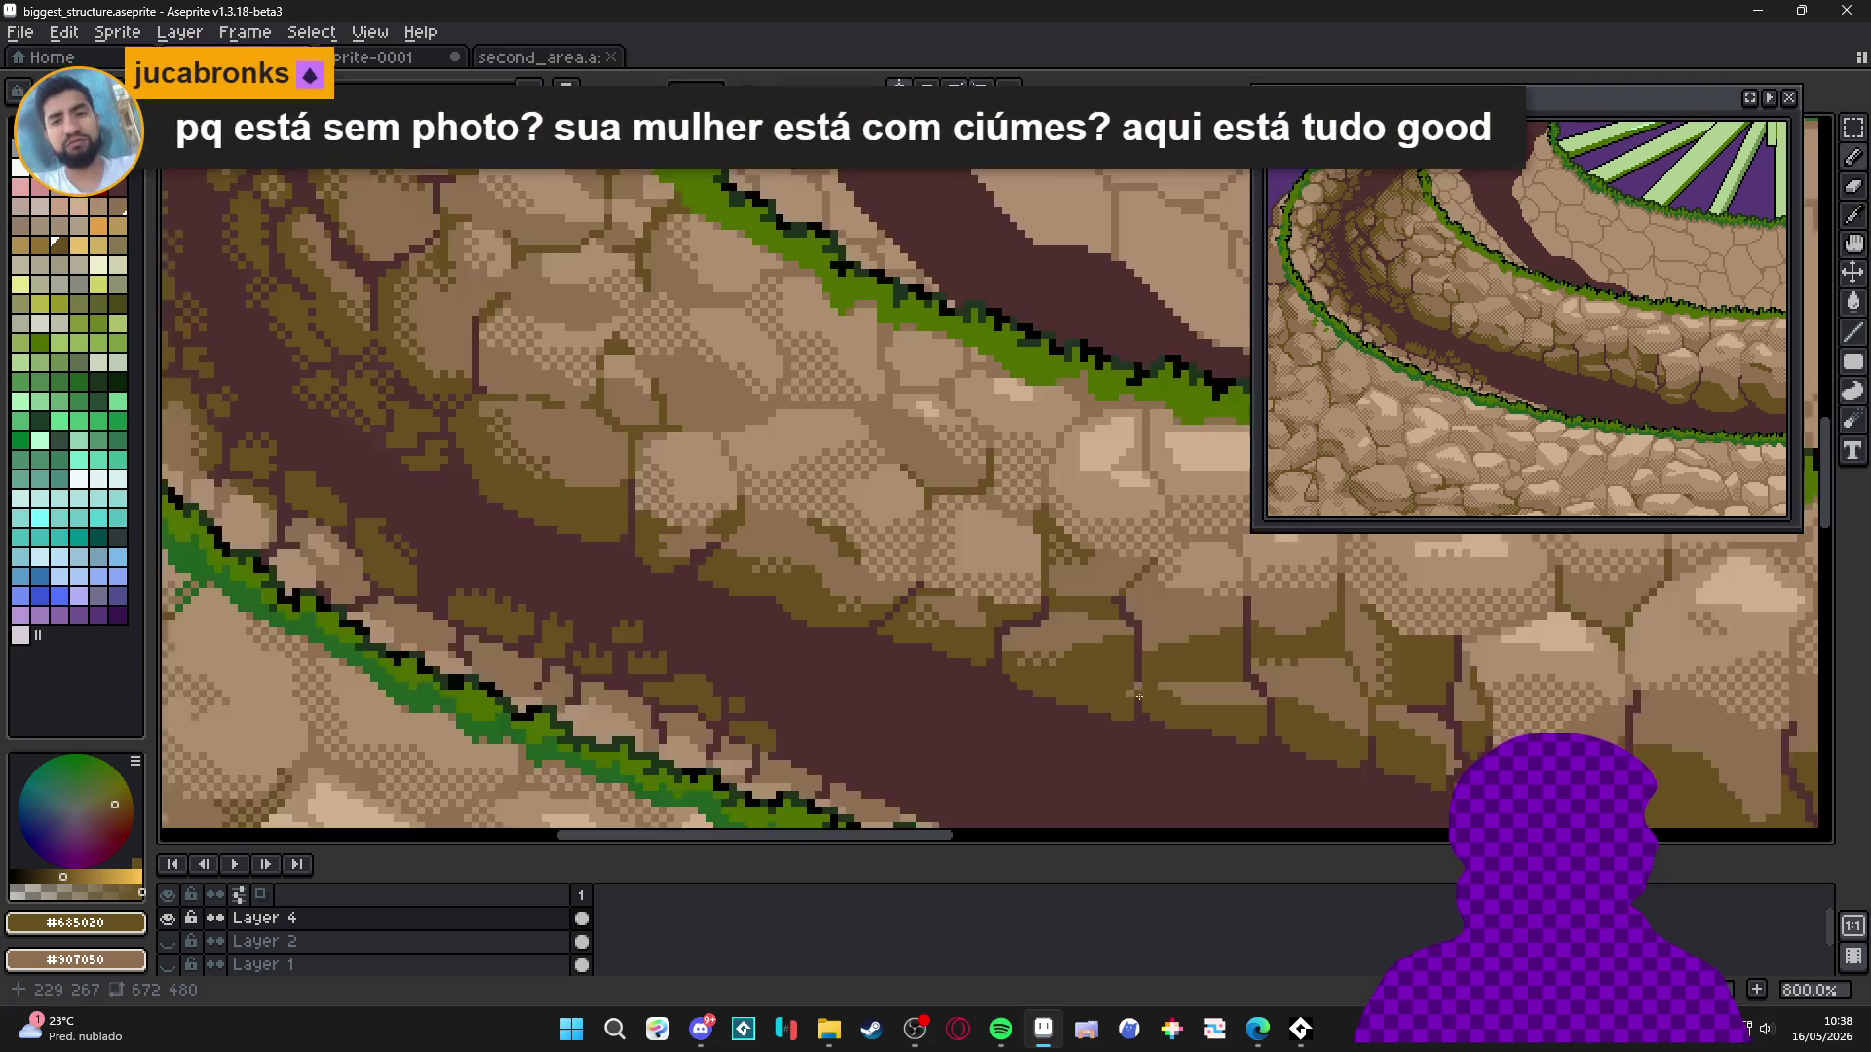
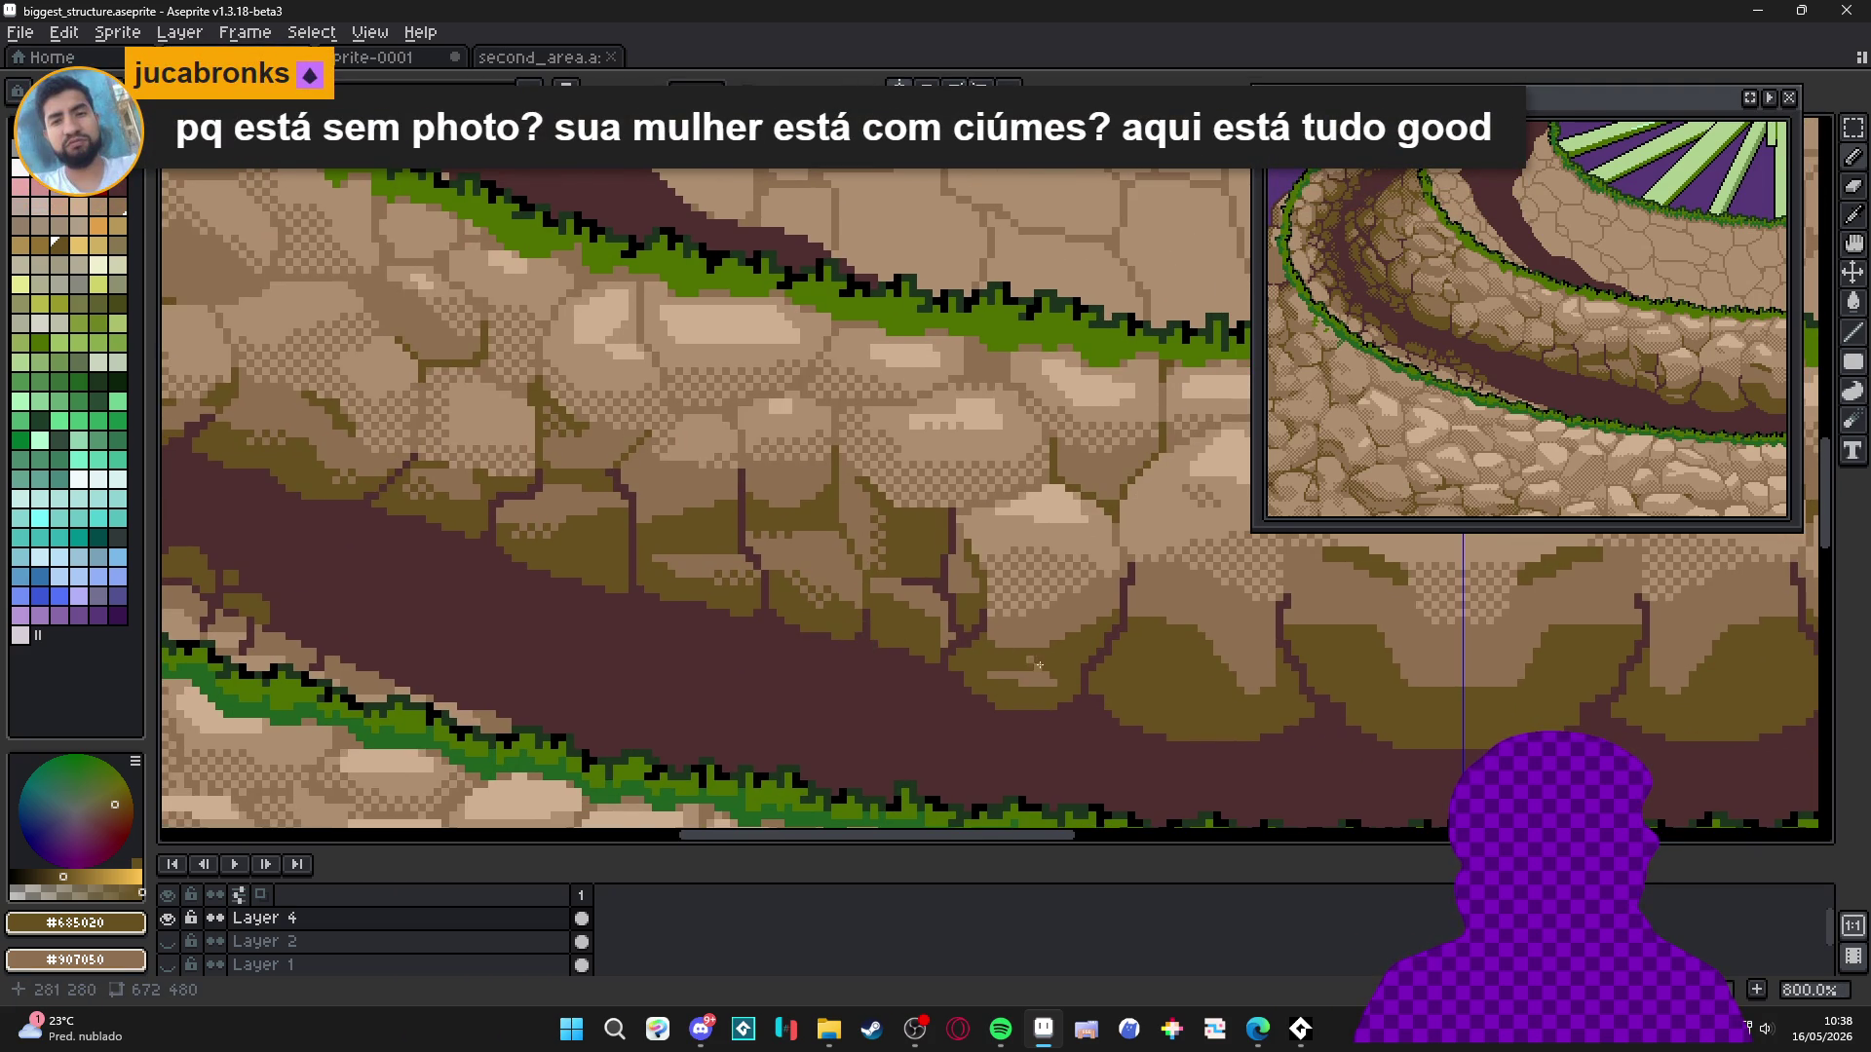
Undo the stray pencil stroke and dither-shade the first stone on the lower ring edge.
scroll(1049, 658, "up", 1)
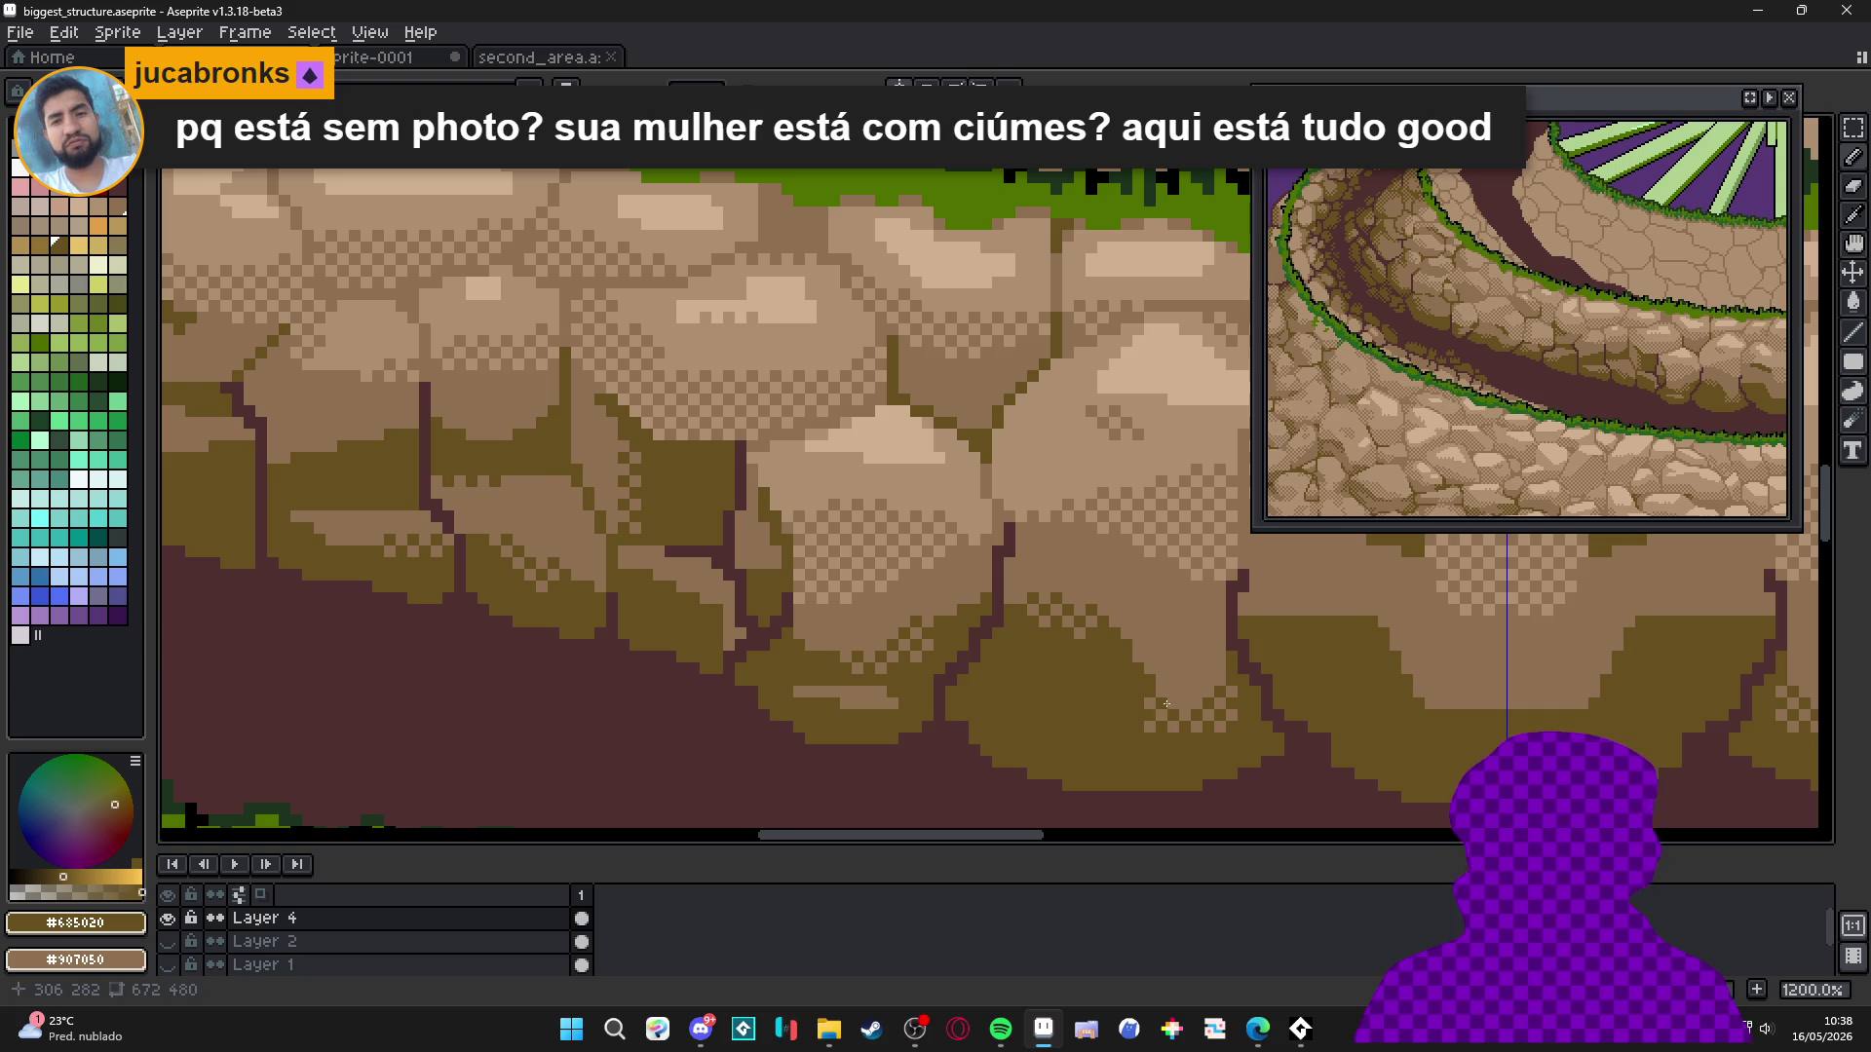
scroll(1120, 673, "up", 1)
key("ctrl+z")
mouse_move(1127, 676)
left_mouse_down()
mouse_move(1087, 672)
mouse_move(1038, 609)
left_mouse_up()
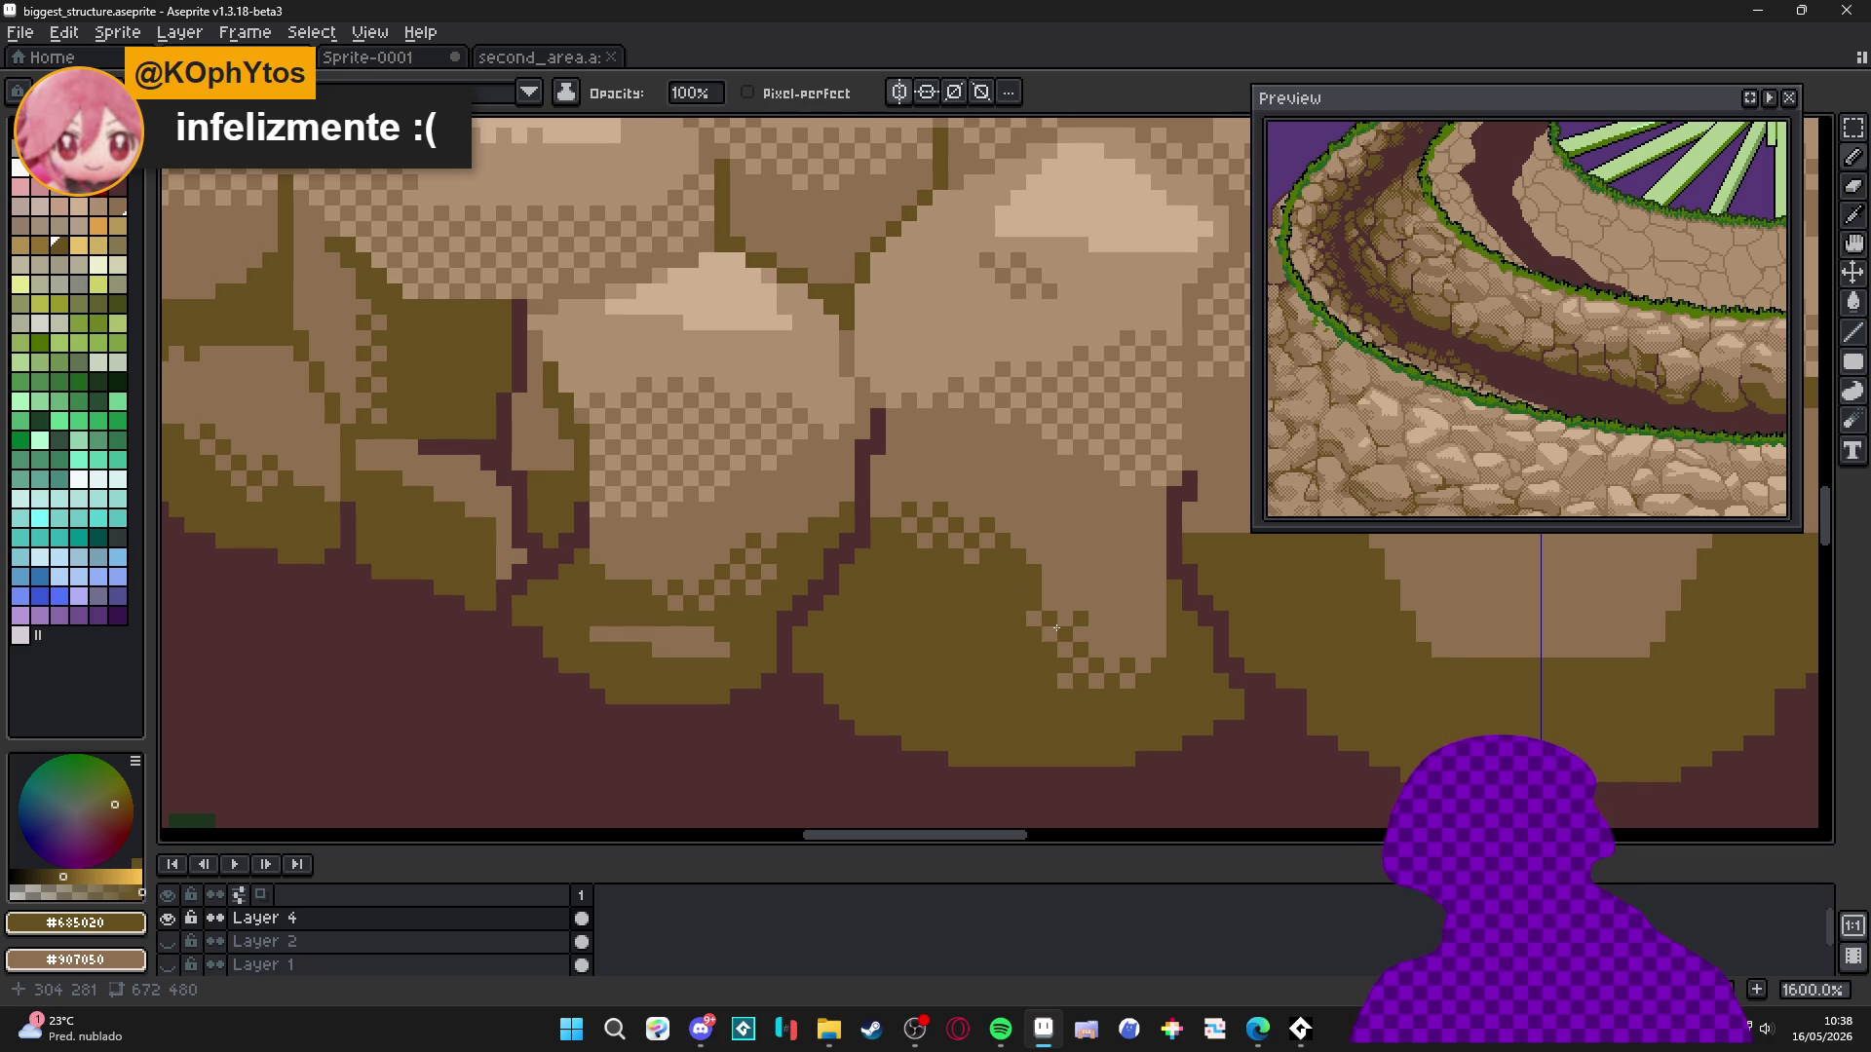
Add checker dither across the next stone's lower shadow.
scroll(739, 545, "down", 3)
scroll(738, 546, "up", 3)
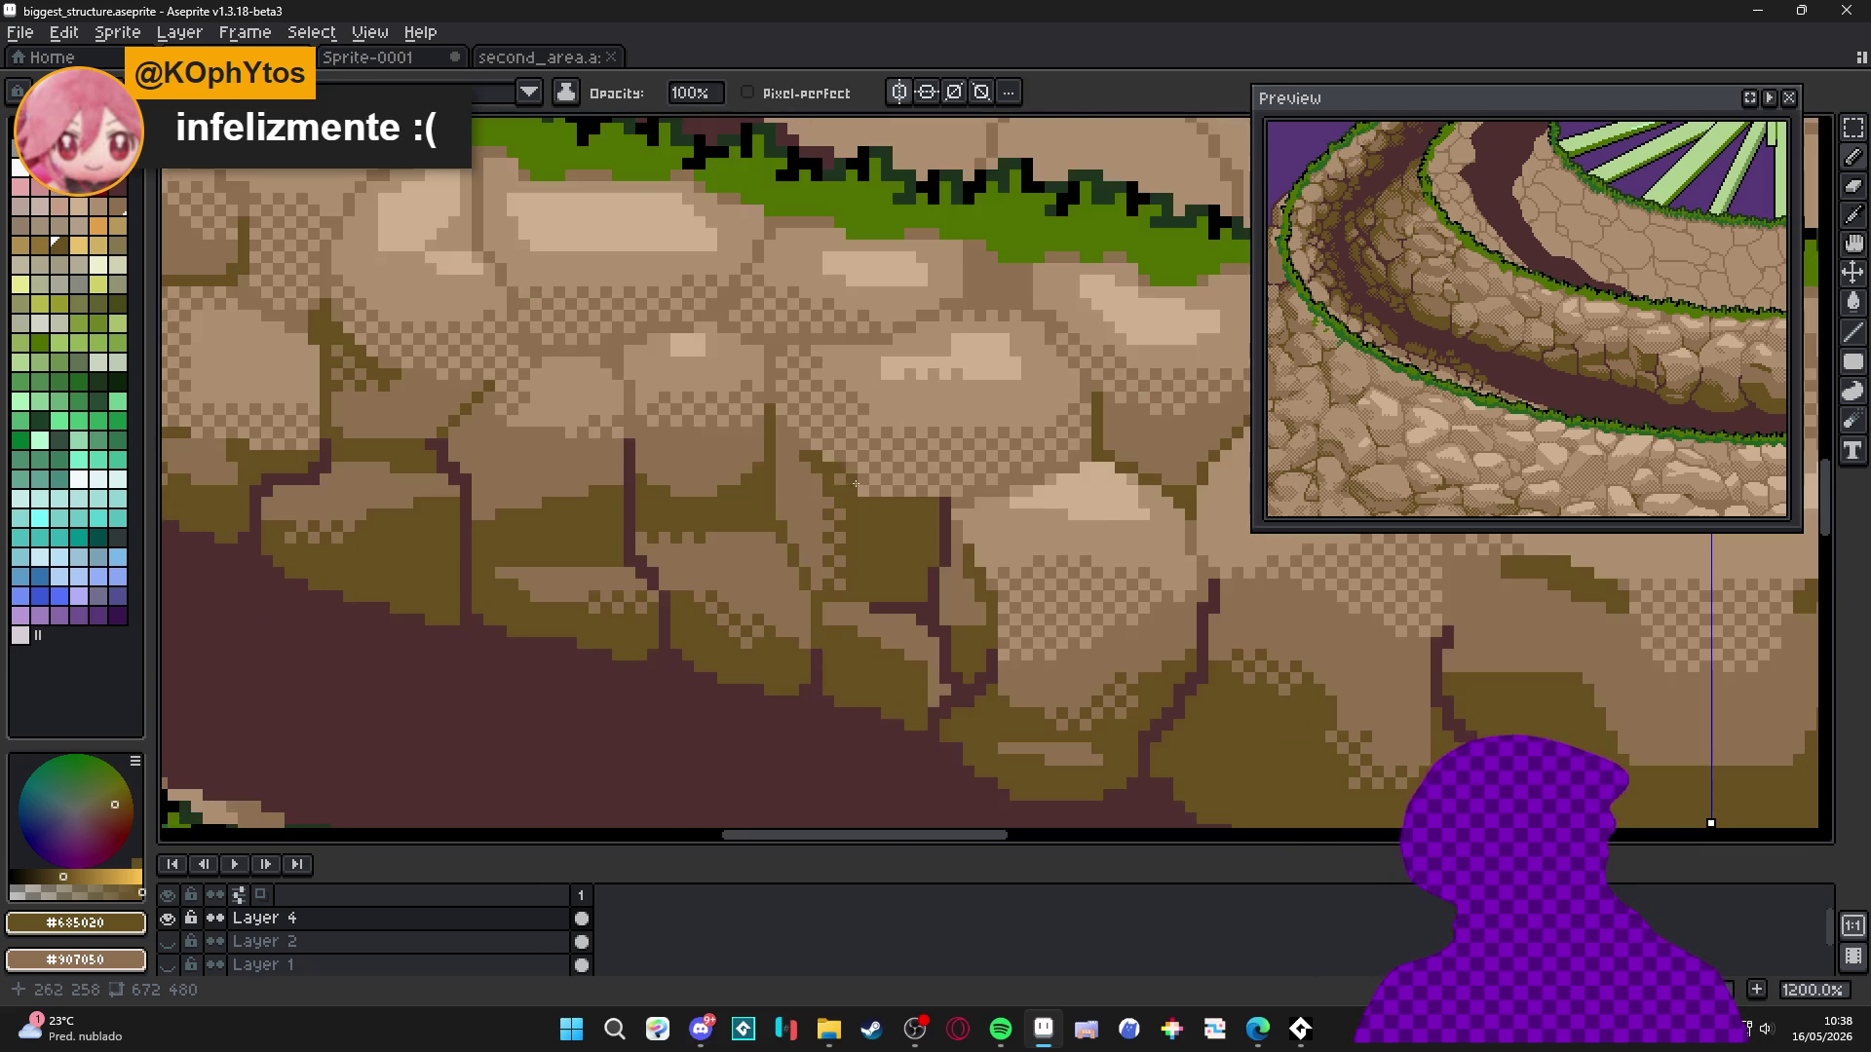
left_click(913, 1033)
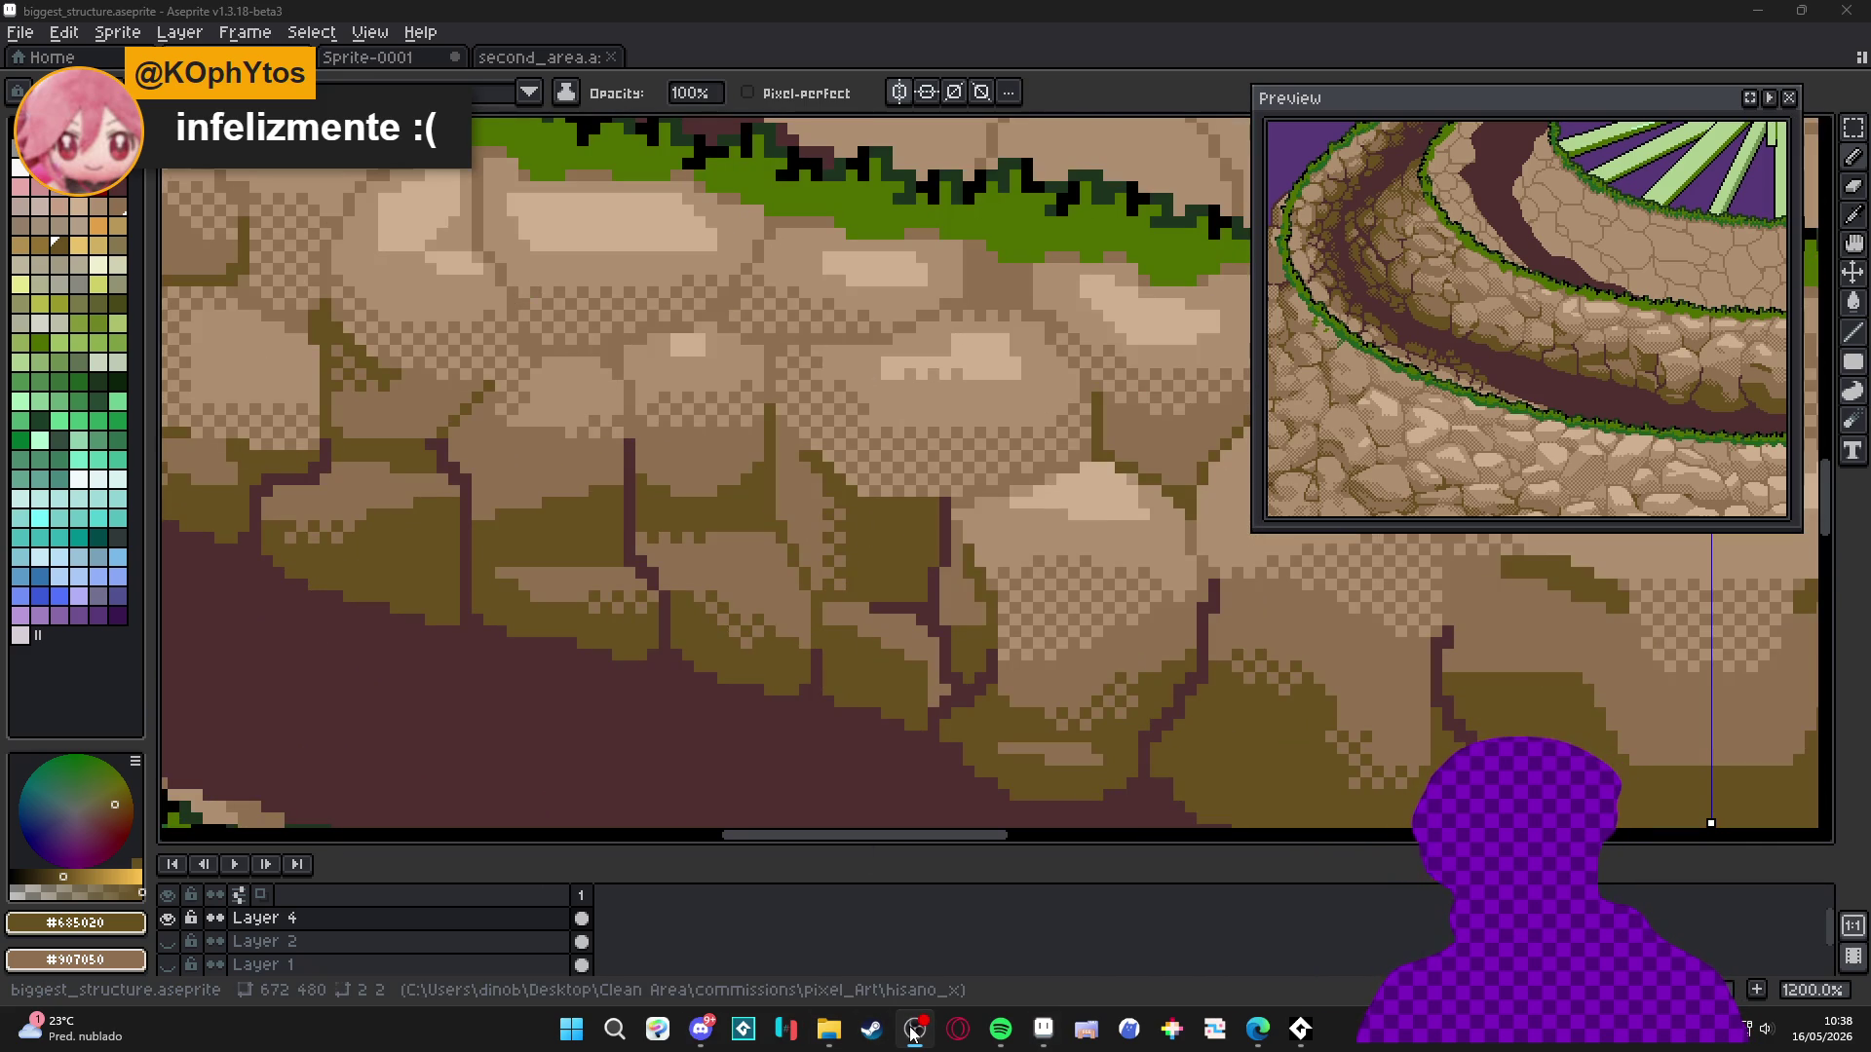
left_click(644, 622)
scroll(594, 564, "up", 3)
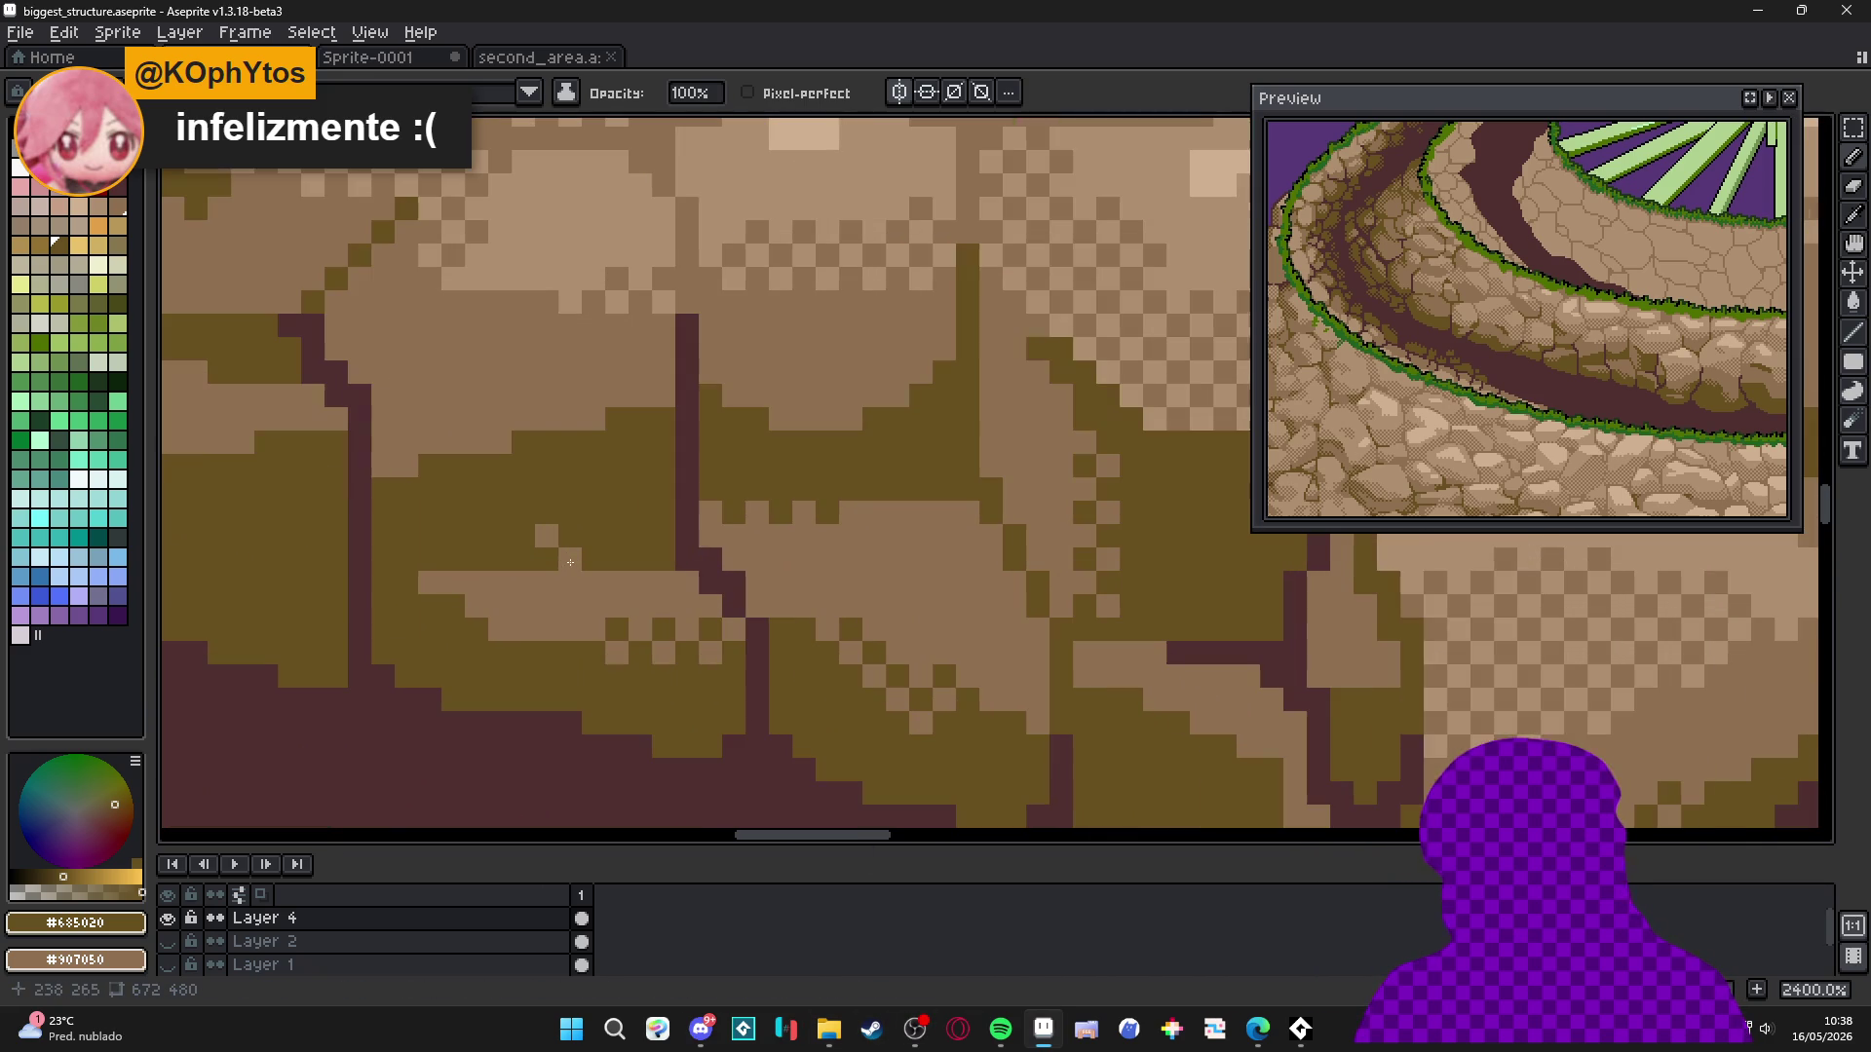
left_click_drag(570, 563, 654, 571)
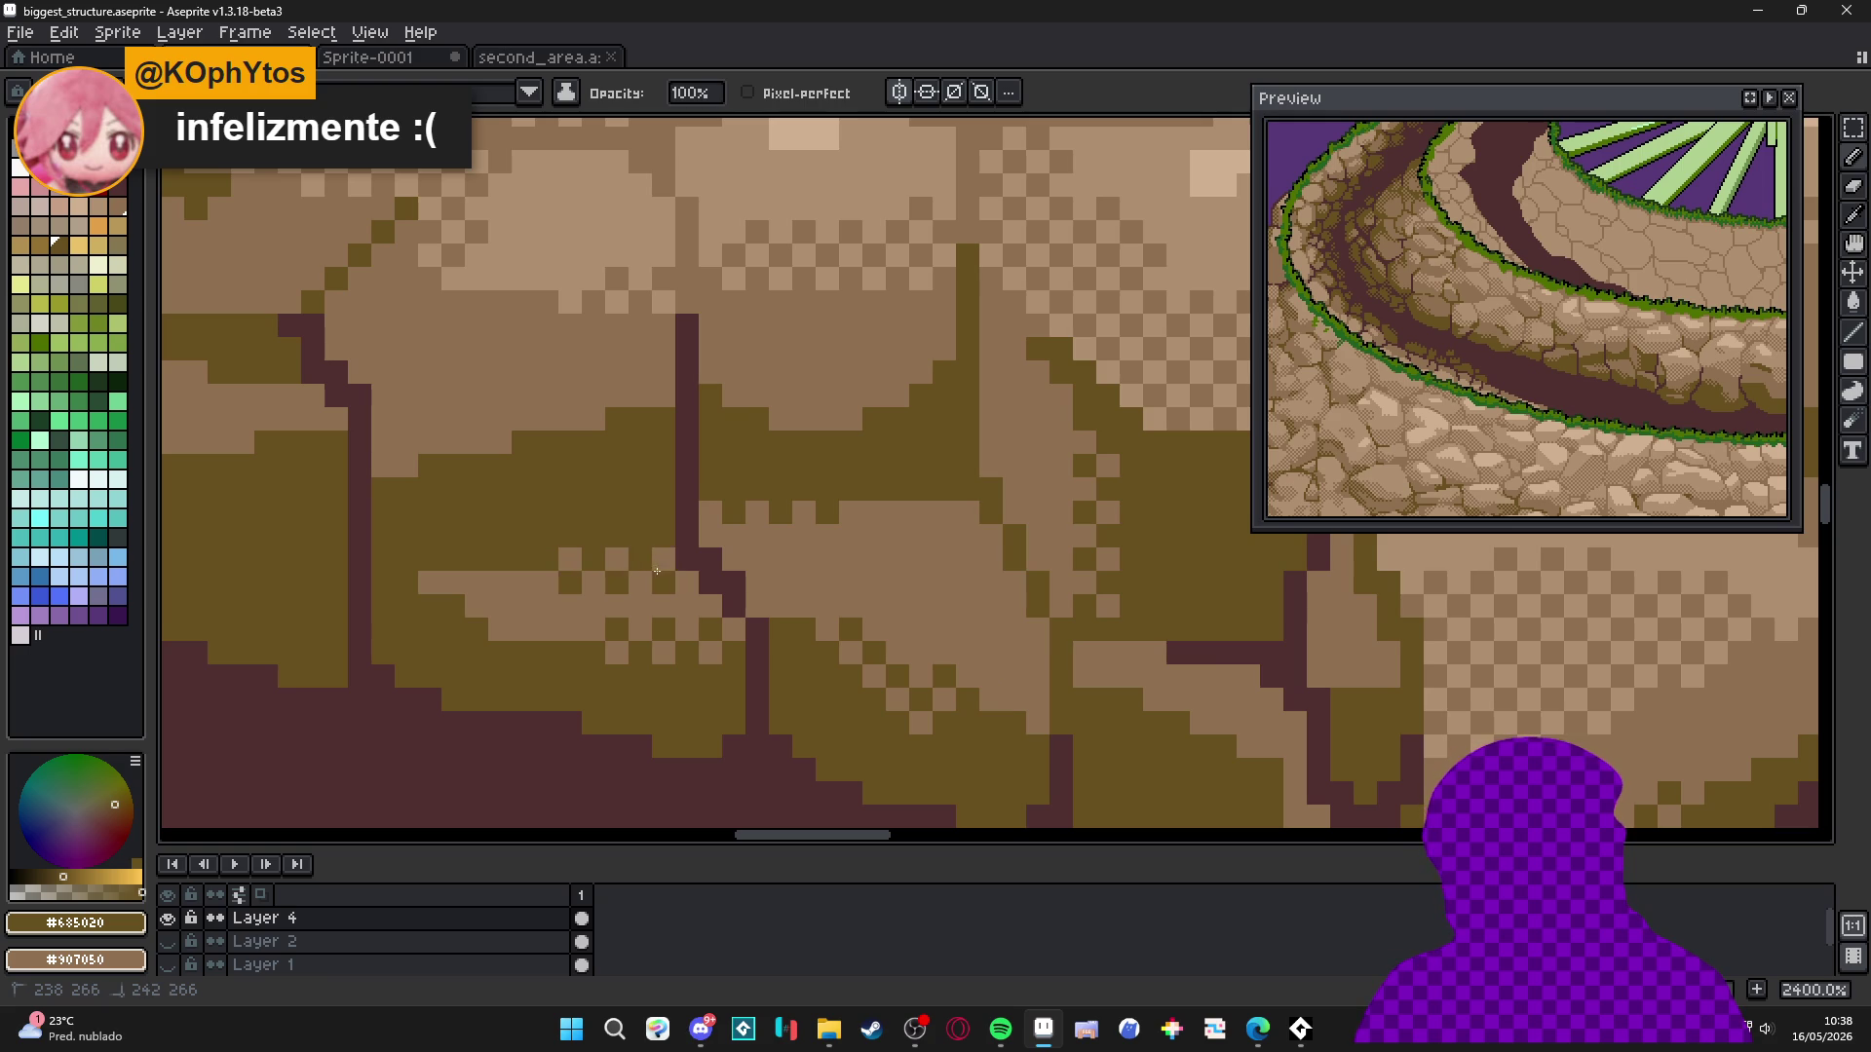
scroll(621, 576, "down", 2)
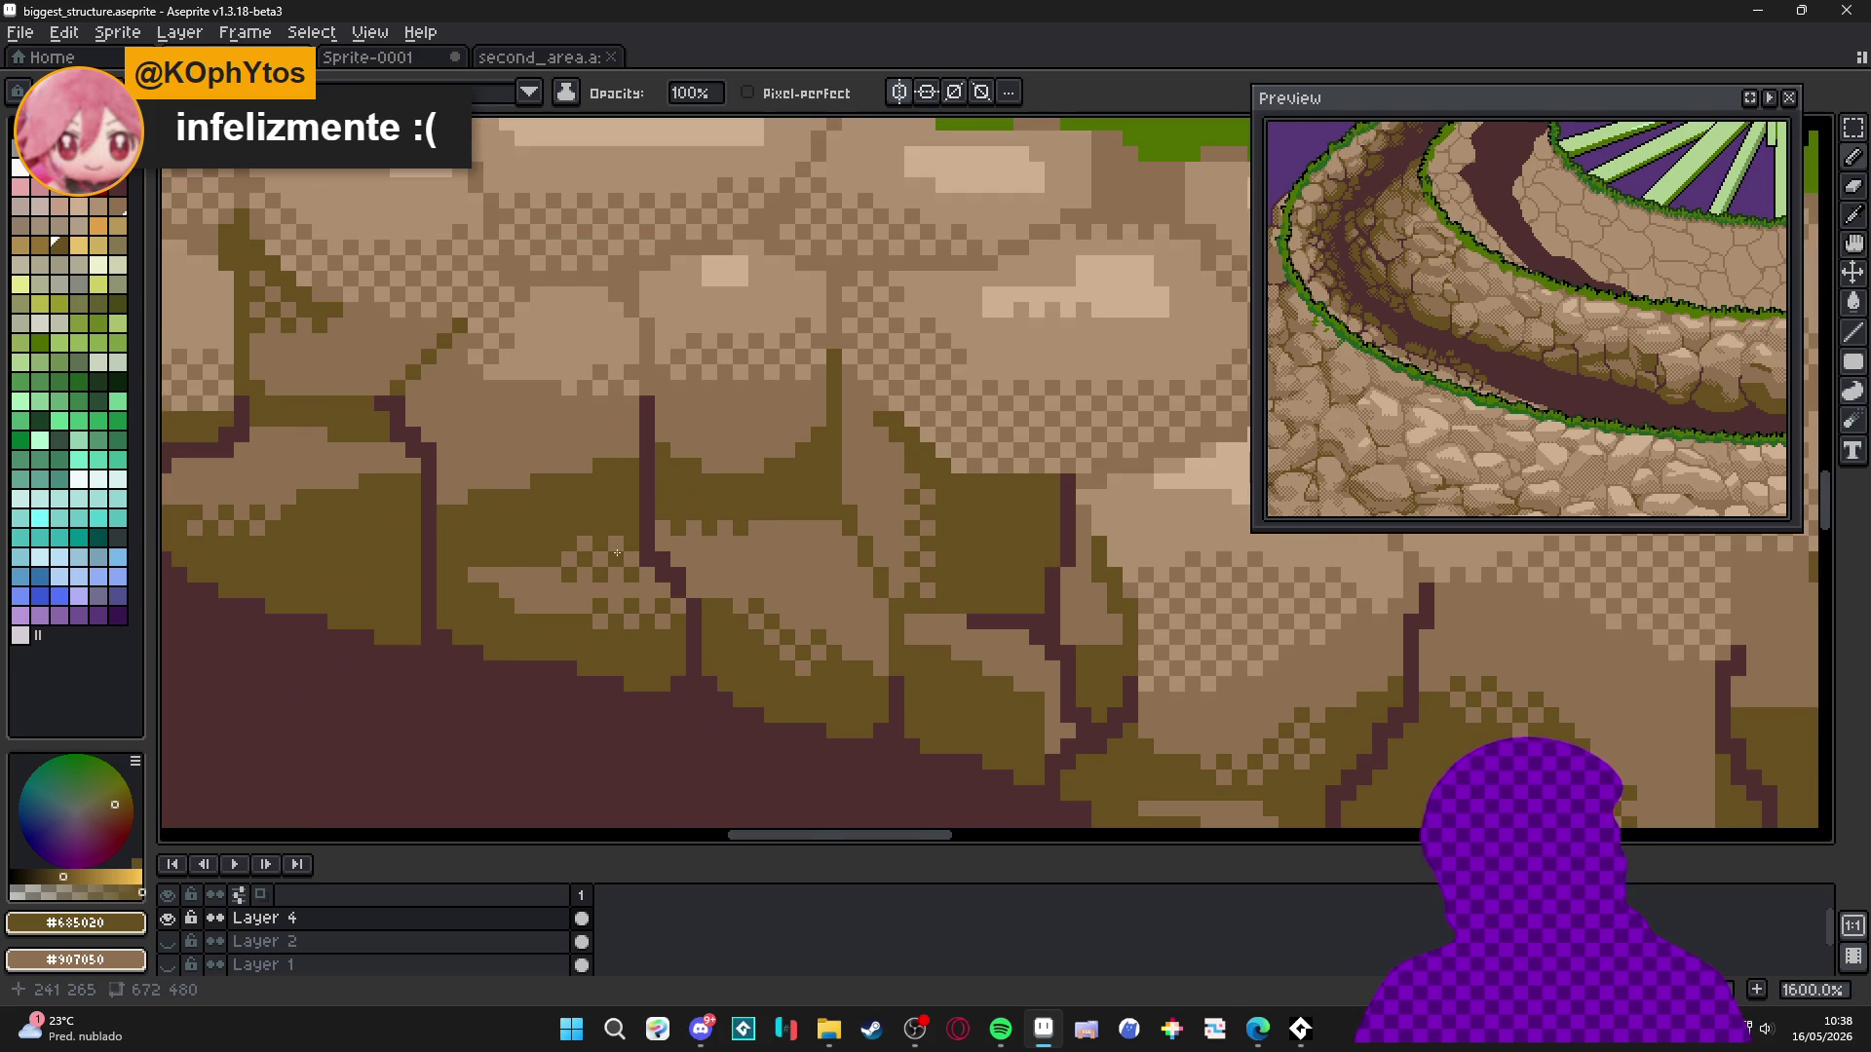
scroll(617, 553, "down", 6)
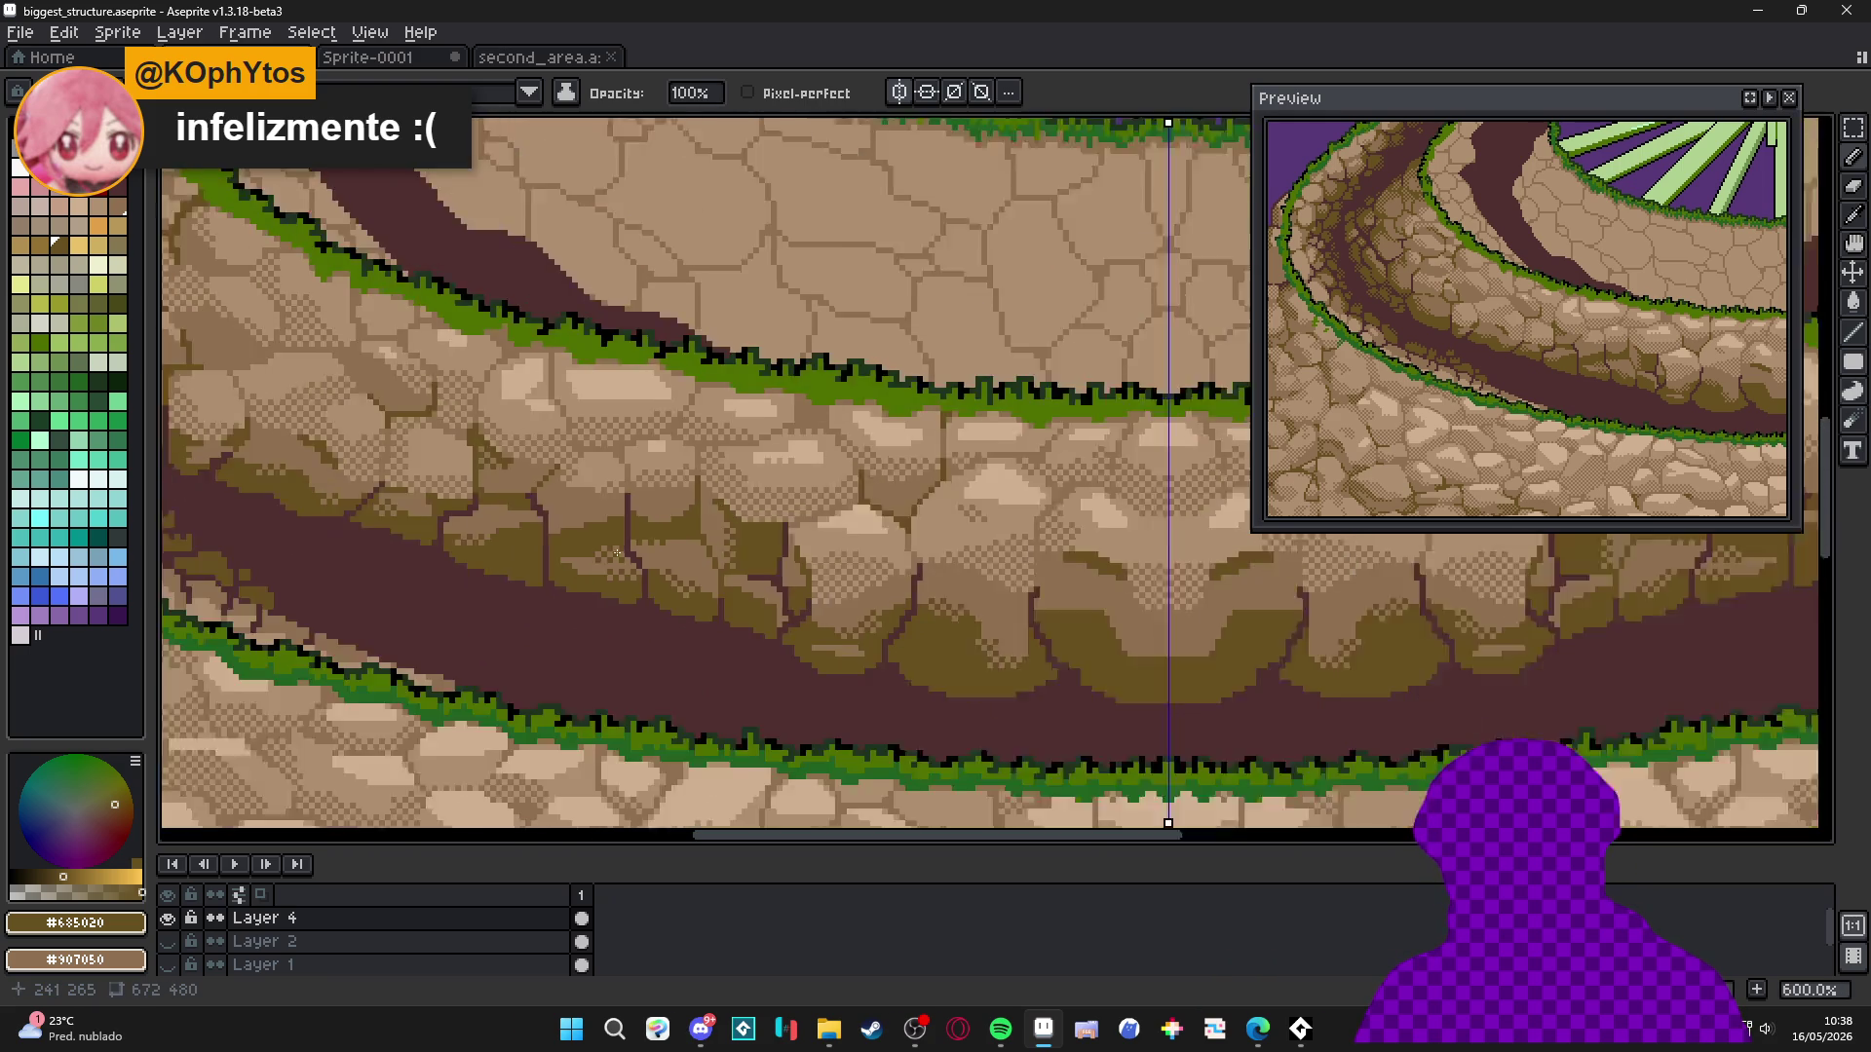
Place eight dark olive dither pixels on the stones, mirrored by symmetry.
scroll(517, 605, "up", 6)
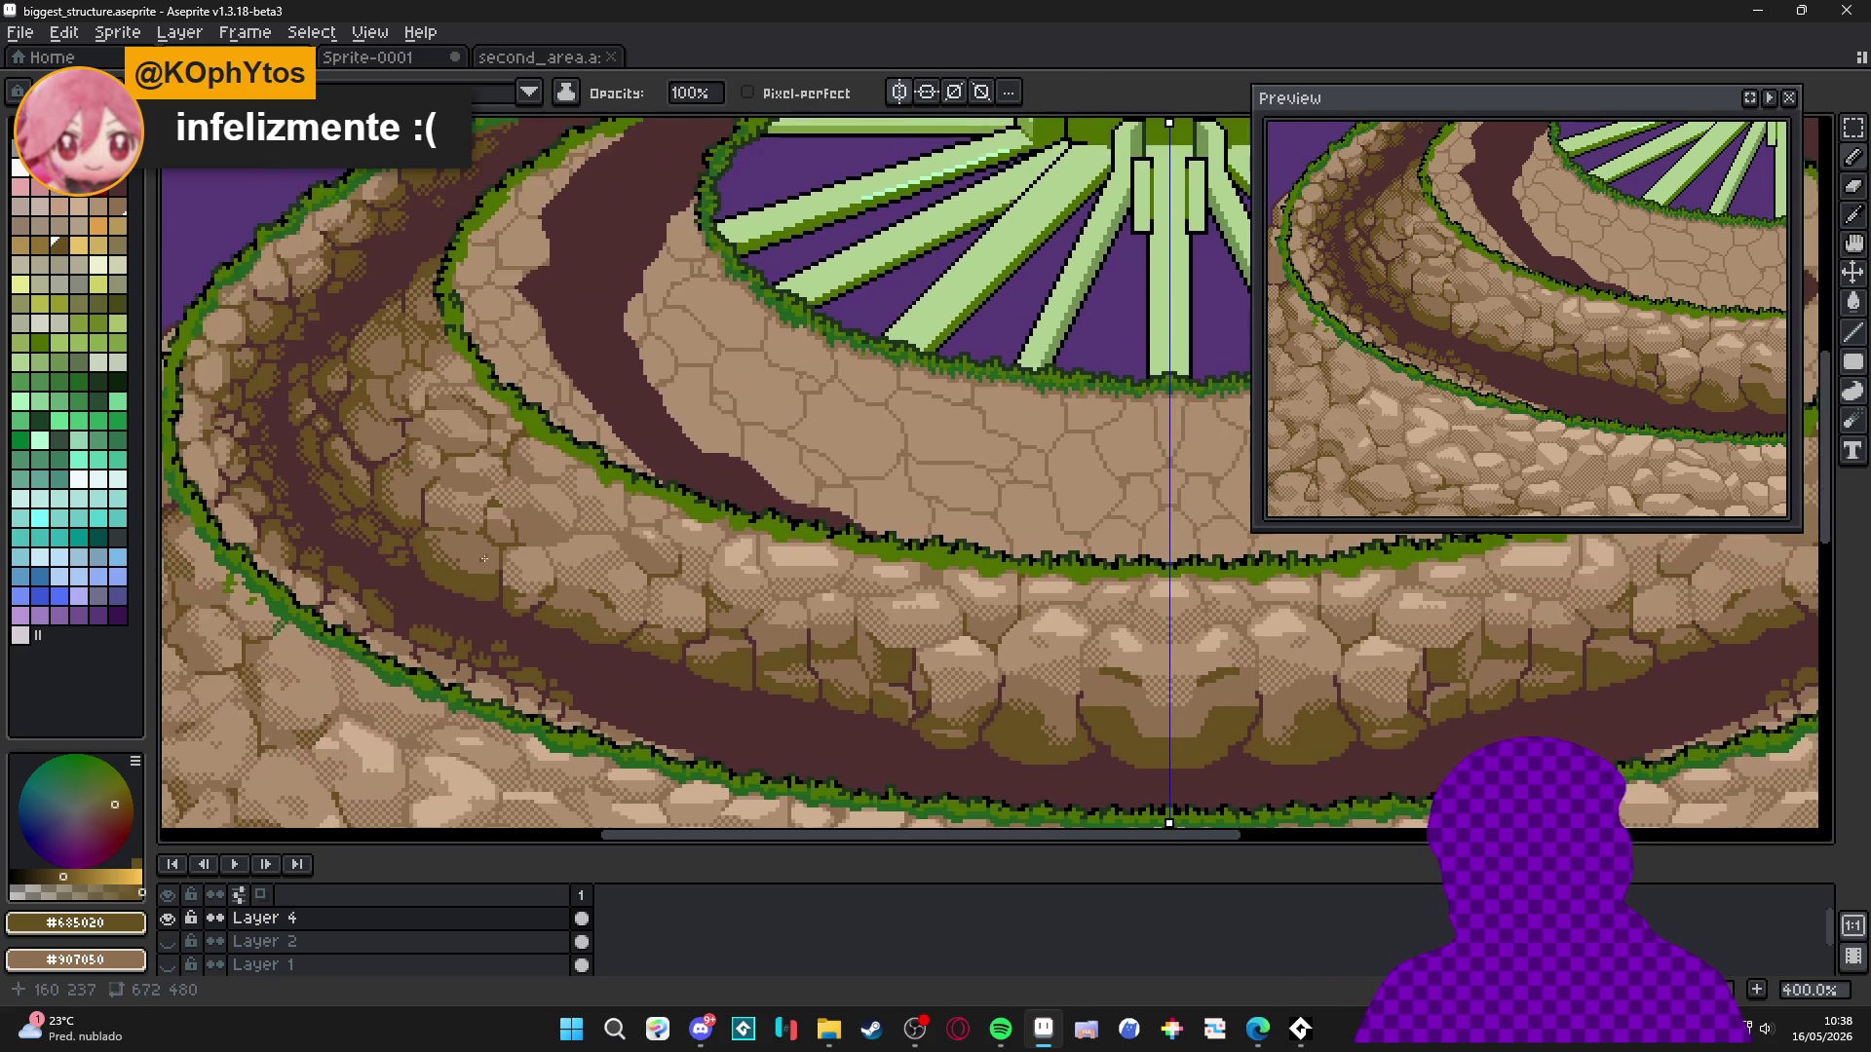
scroll(474, 625, "down", 6)
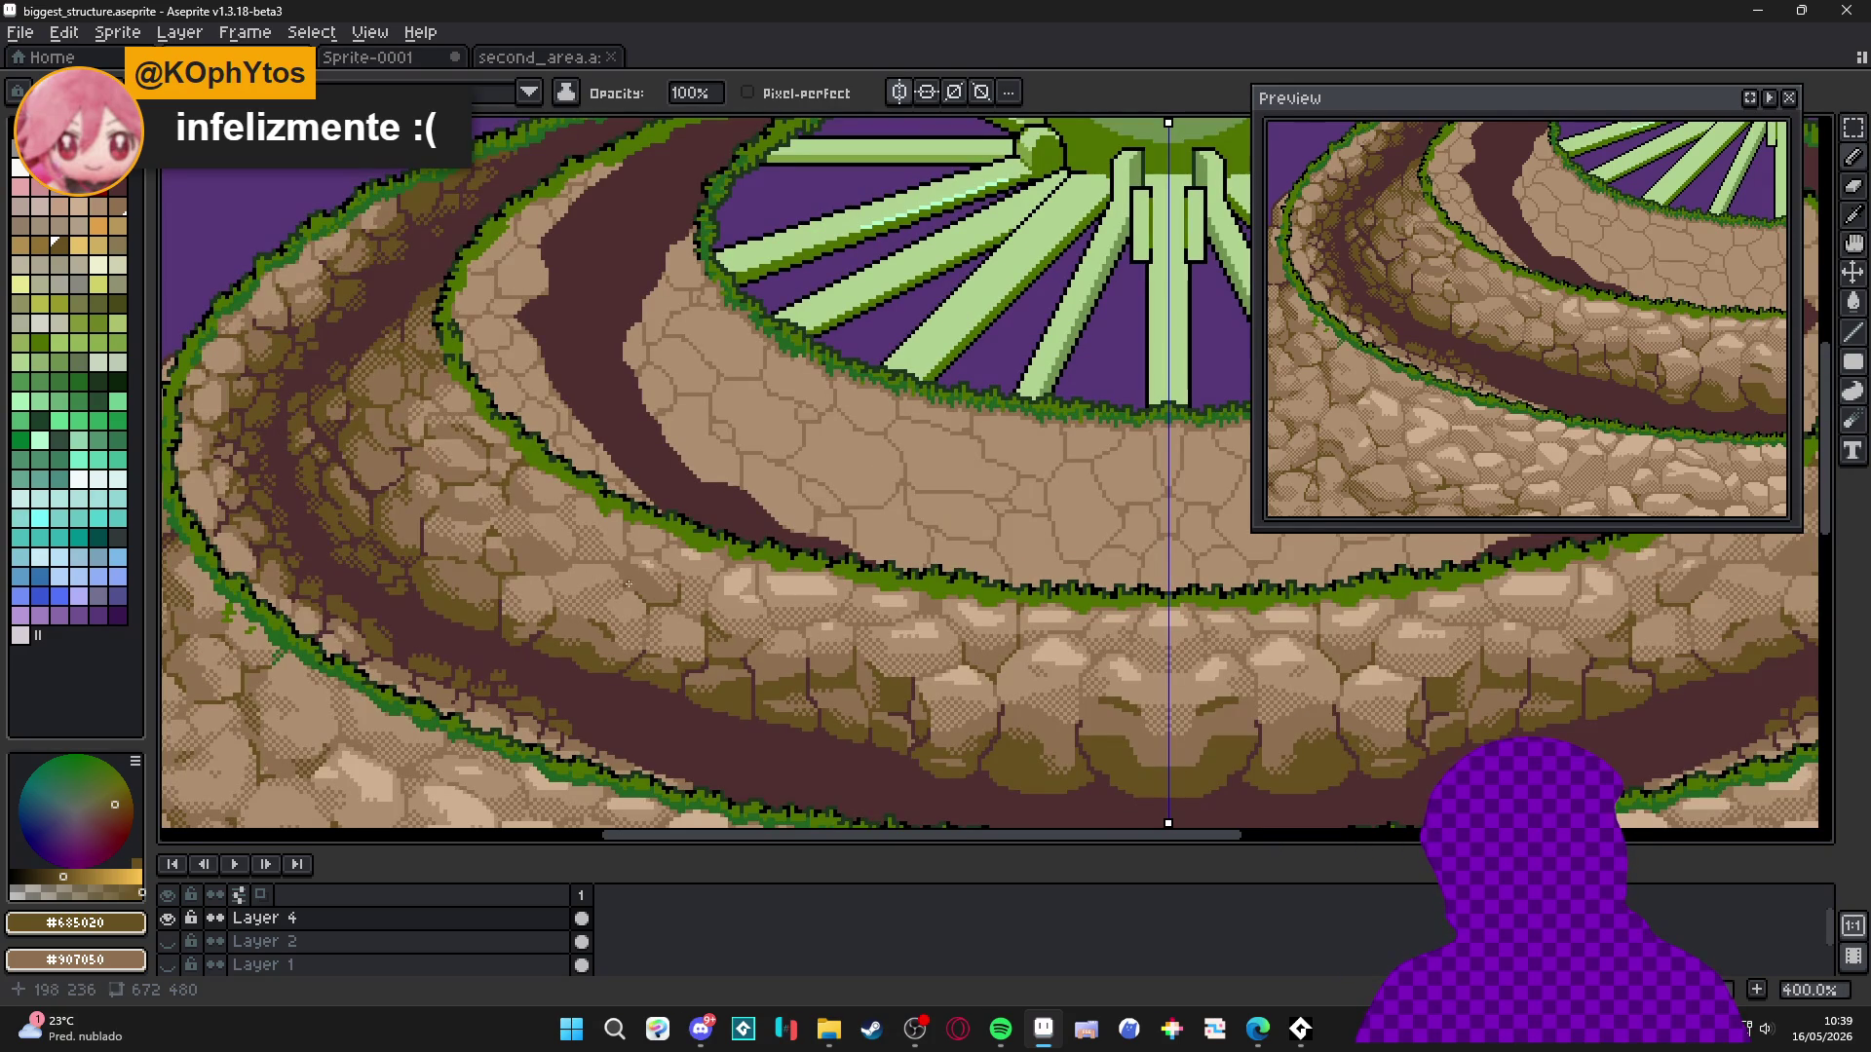
scroll(523, 529, "up", 6)
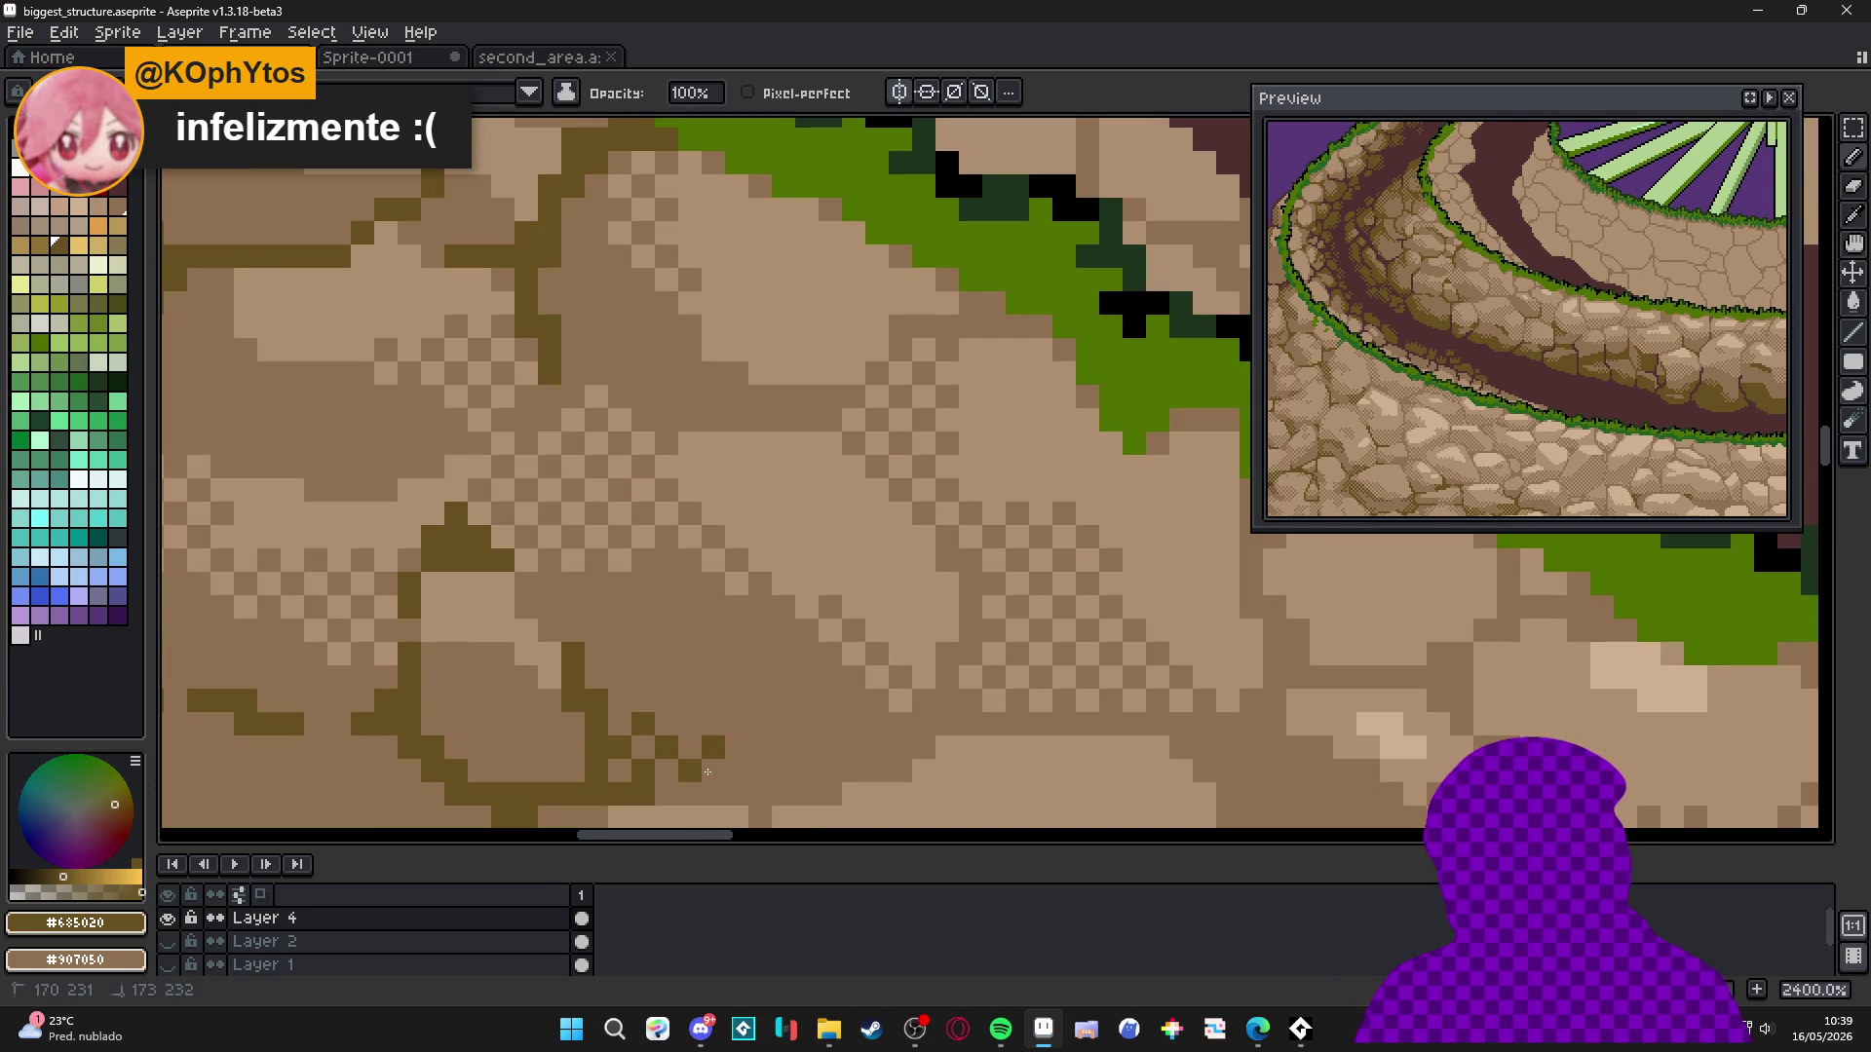
scroll(667, 671, "down", 5)
scroll(666, 671, "up", 7)
left_click(480, 452)
left_click(543, 452)
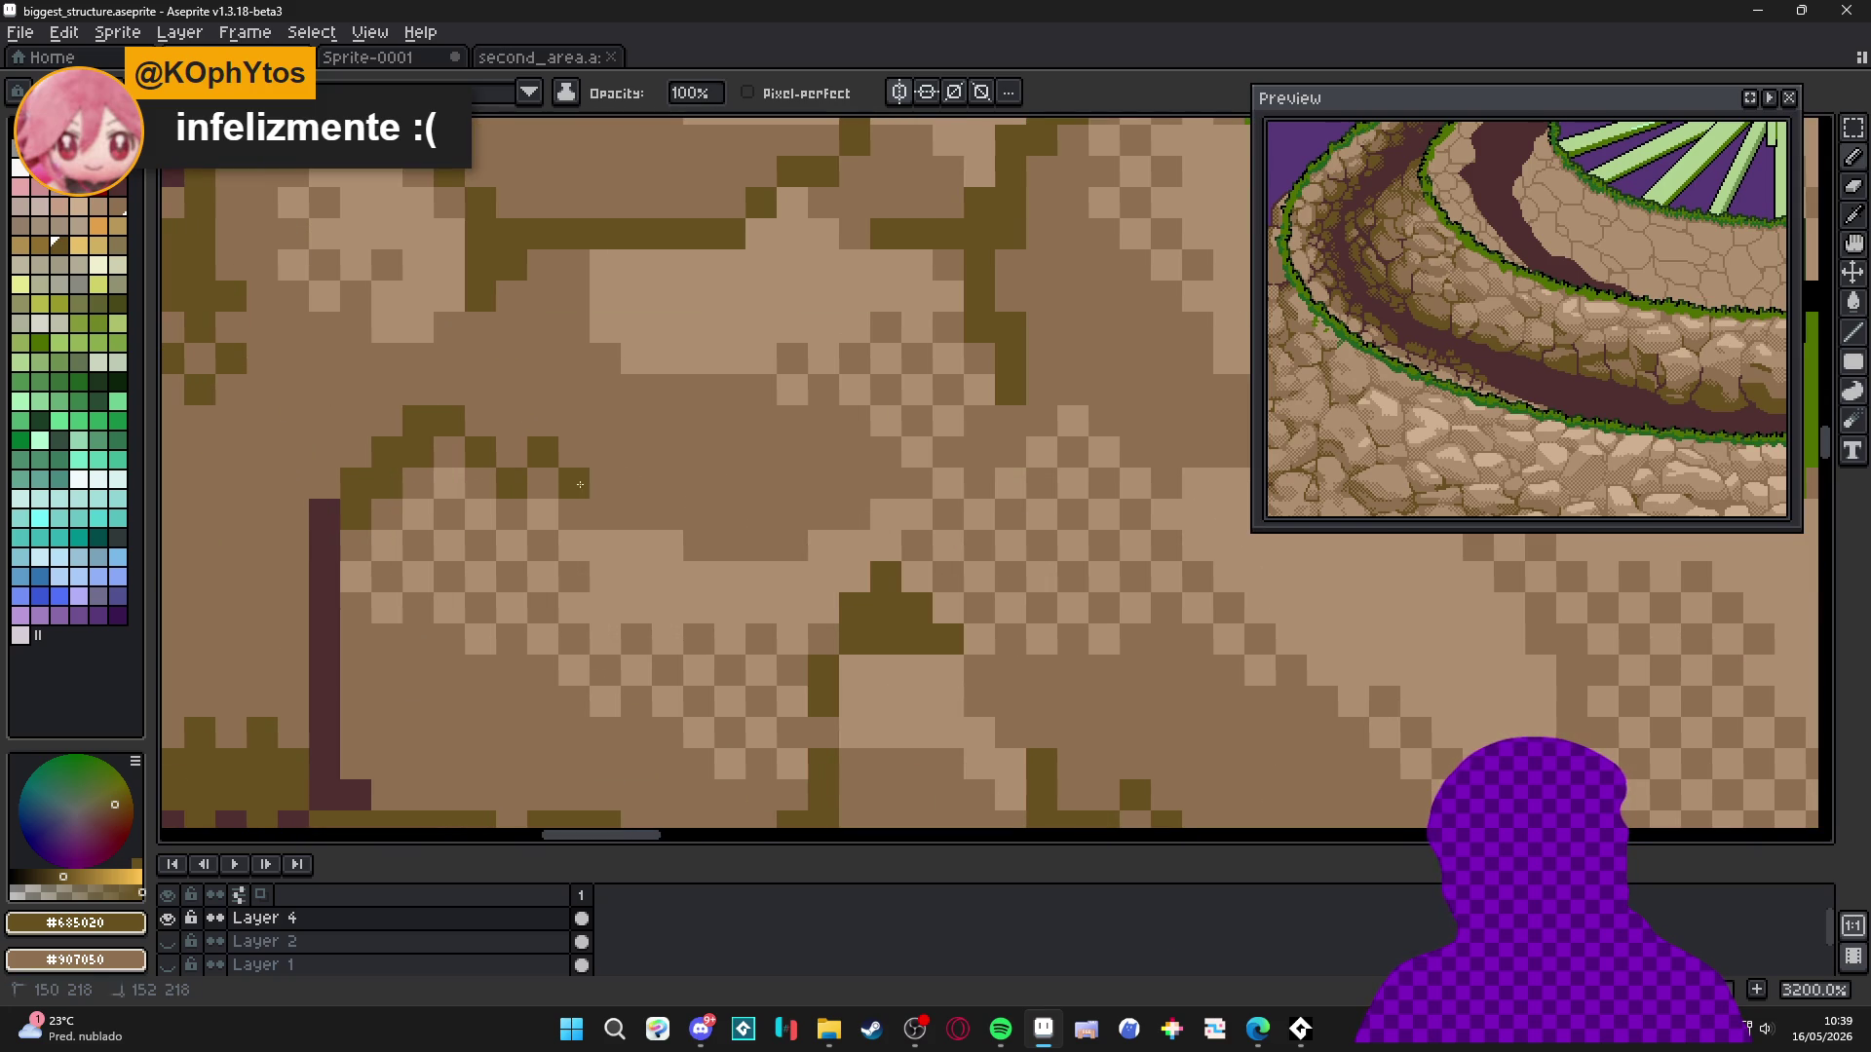
left_click(481, 390)
left_click(543, 390)
left_click(605, 452)
left_click(605, 514)
left_click(668, 452)
left_click(667, 515)
Move along the rings and dither-shade another stone's edge in dark olive.
scroll(660, 514, "down", 6)
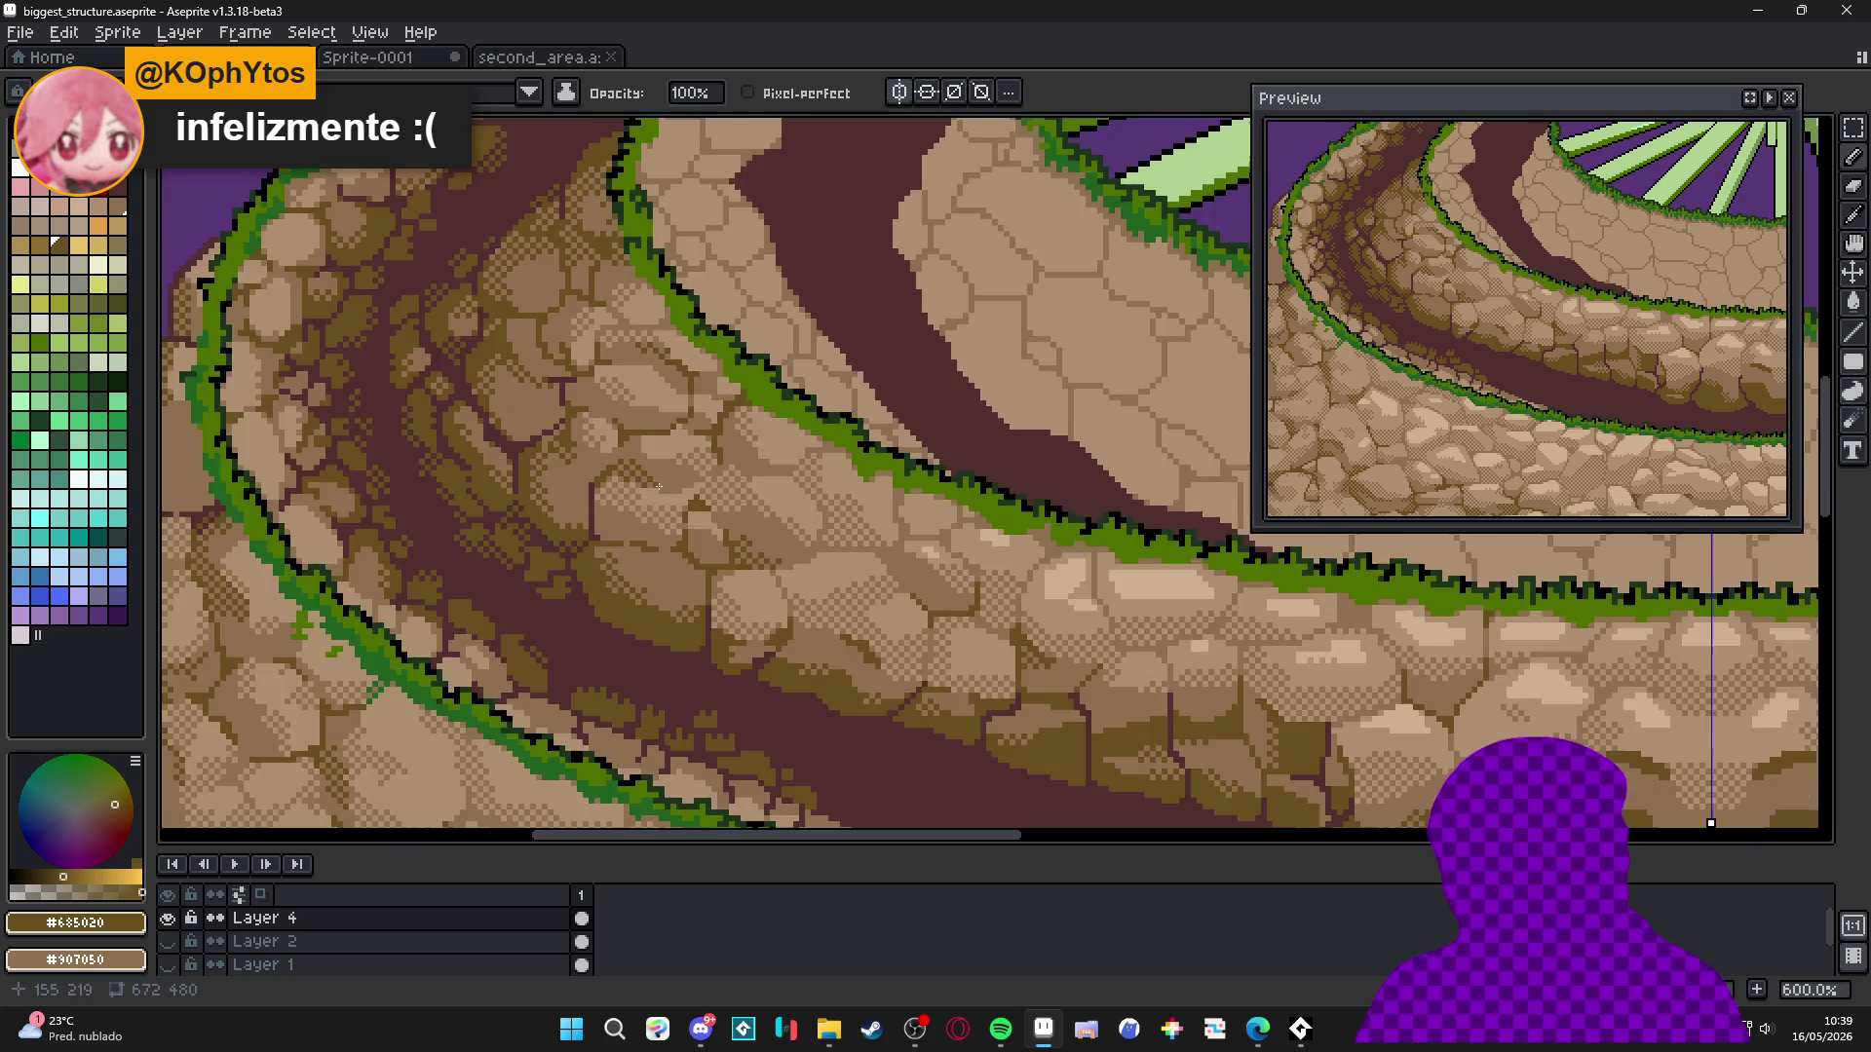
scroll(660, 515, "down", 1)
scroll(698, 506, "up", 8)
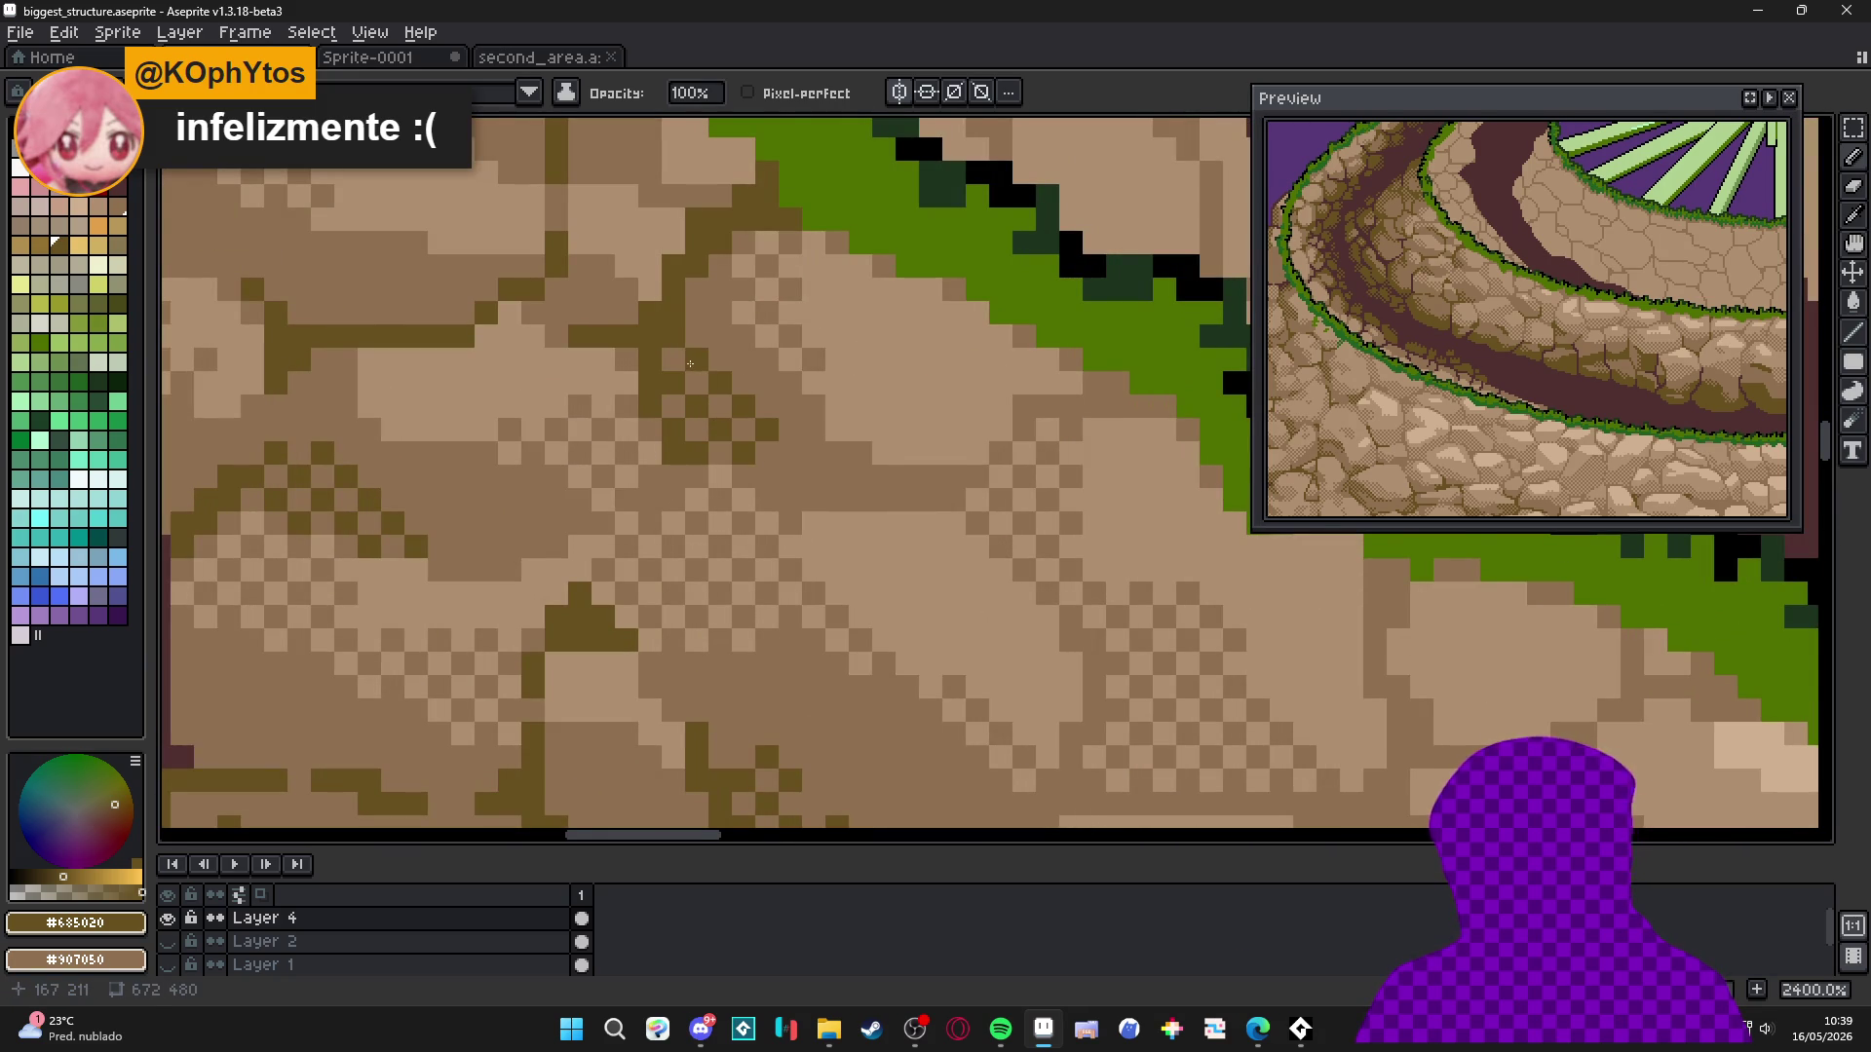
scroll(717, 411, "down", 3)
scroll(716, 410, "down", 3)
scroll(848, 526, "down", 1)
scroll(848, 526, "up", 1)
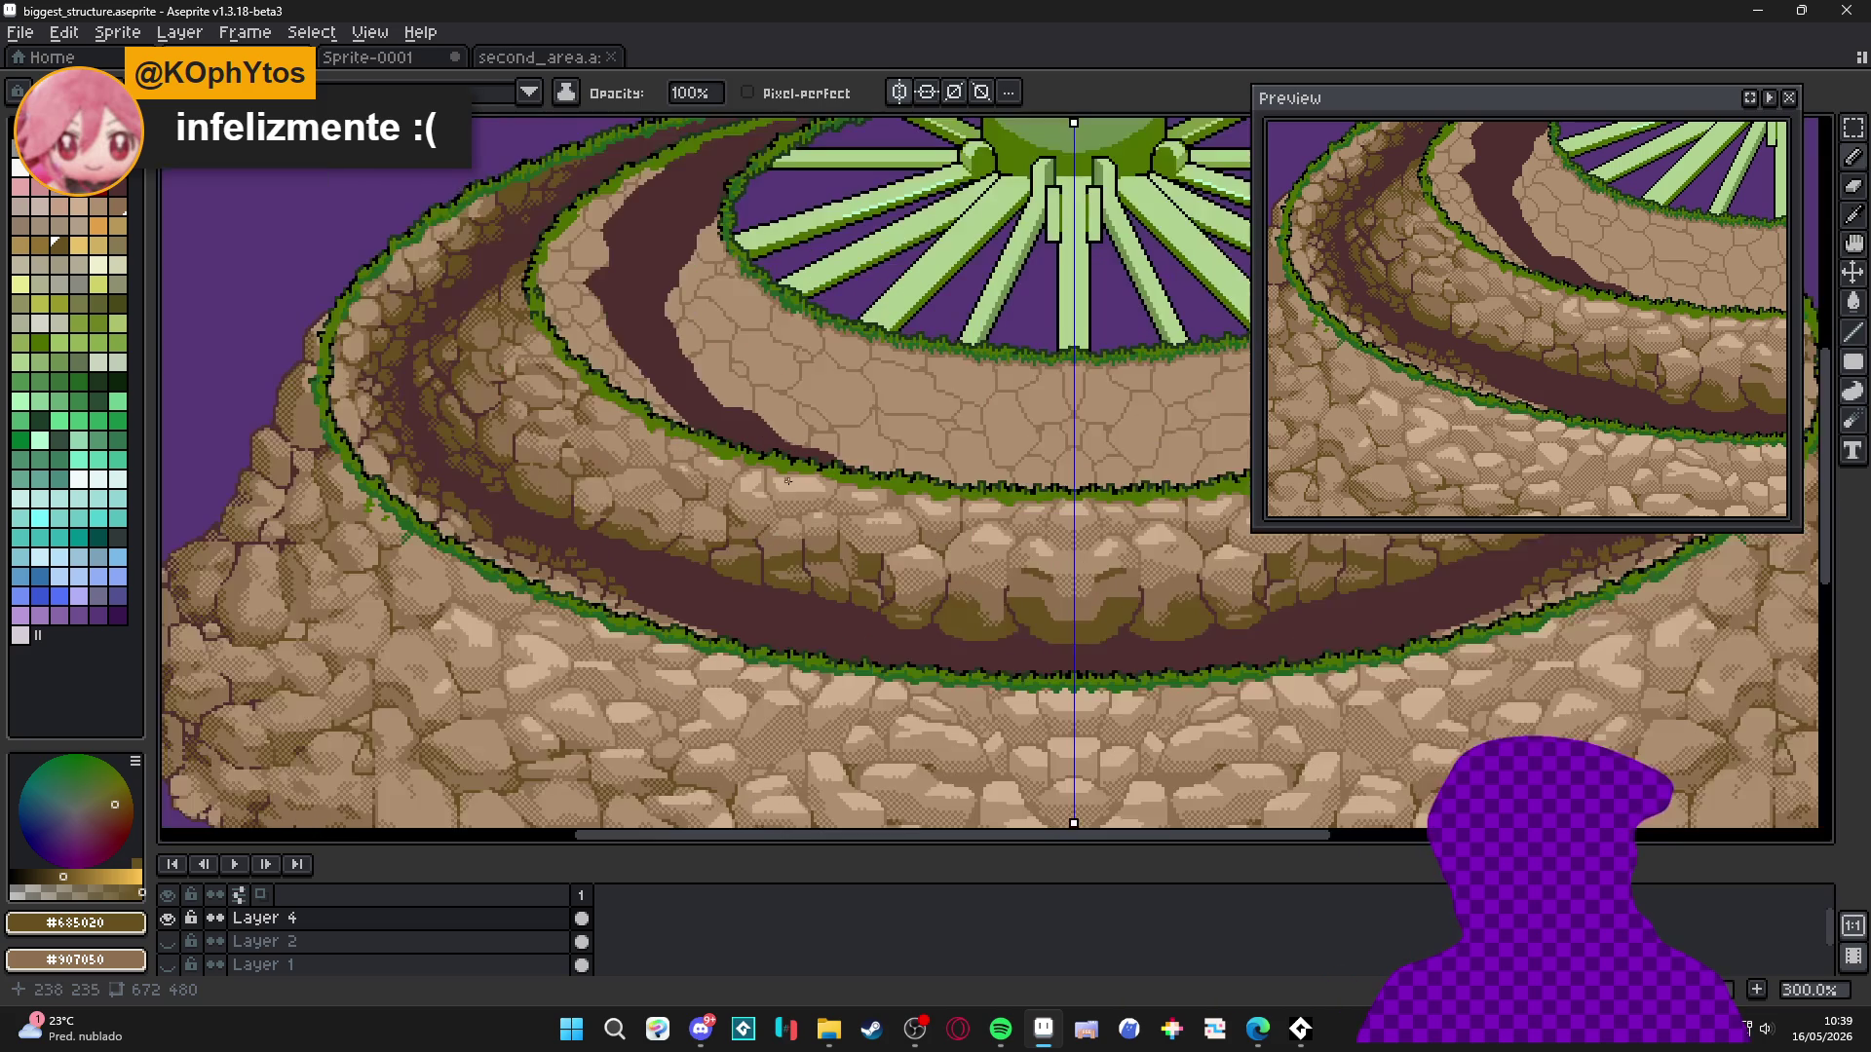
left_click_drag(746, 444, 790, 463)
scroll(901, 526, "right", 2)
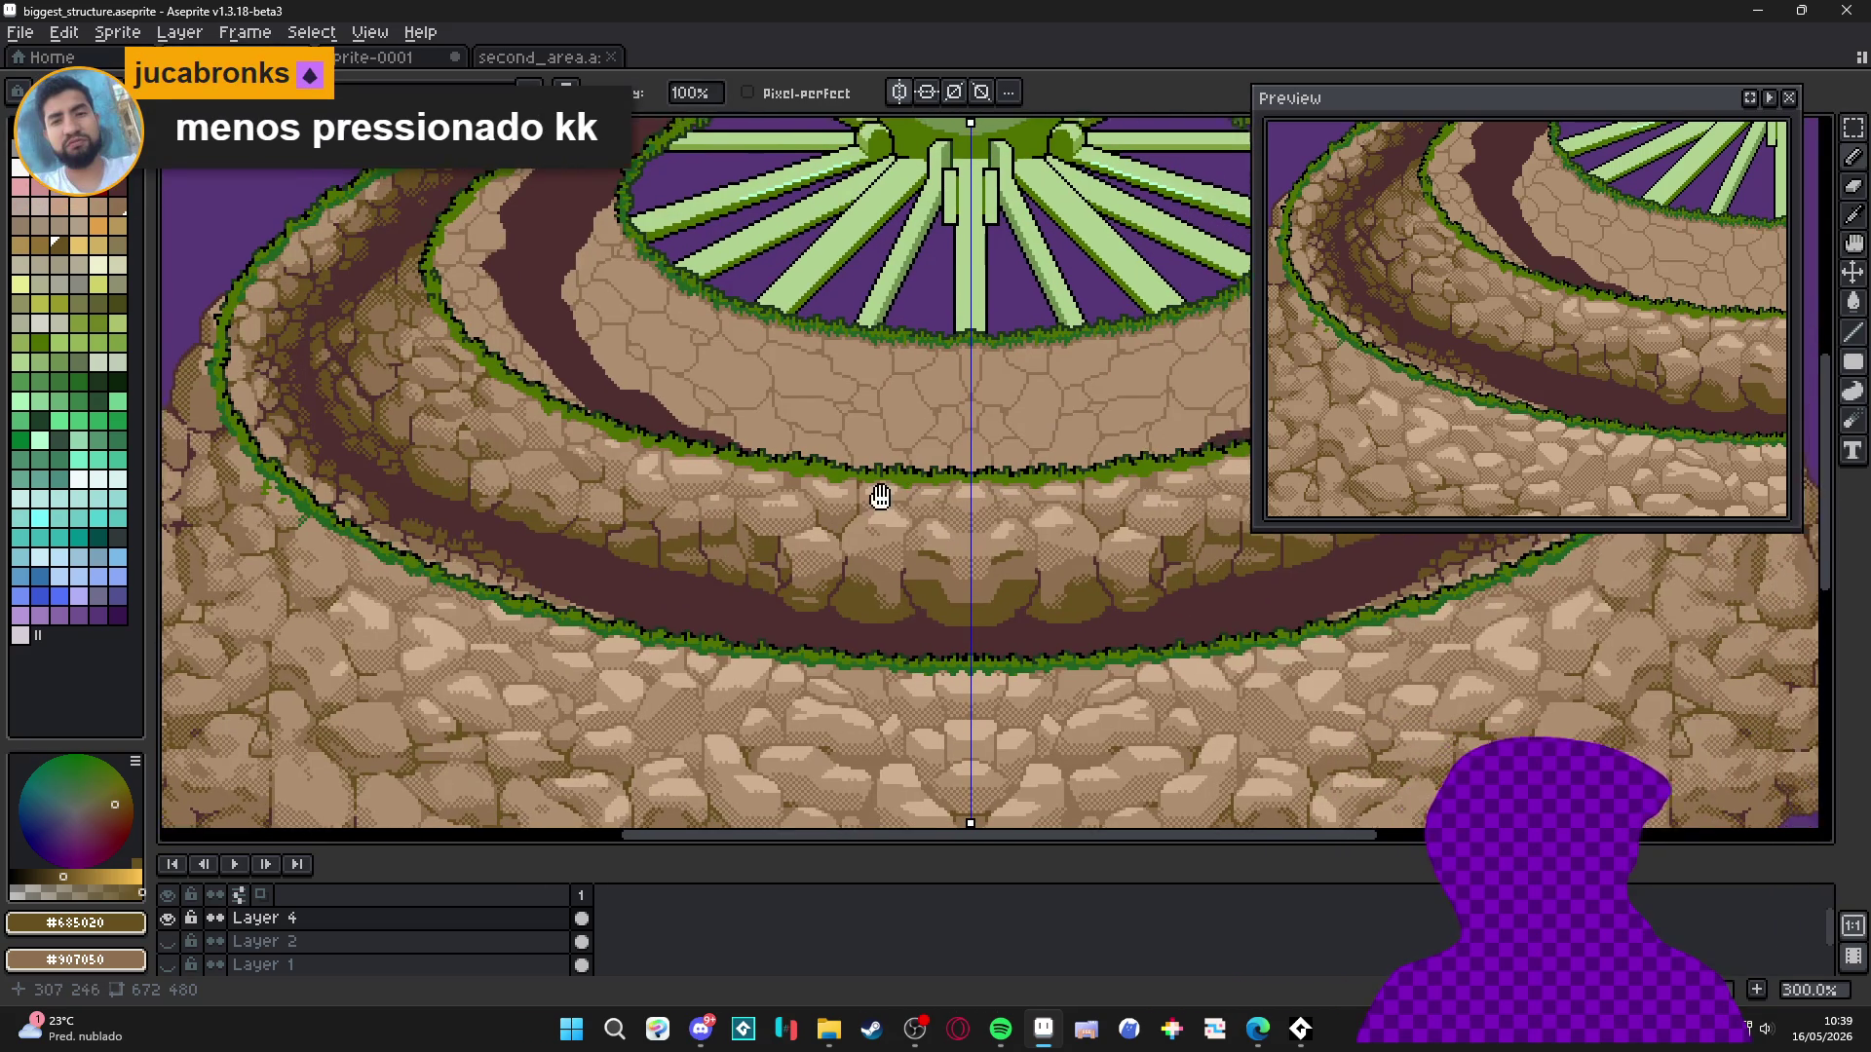
scroll(901, 532, "up", 6)
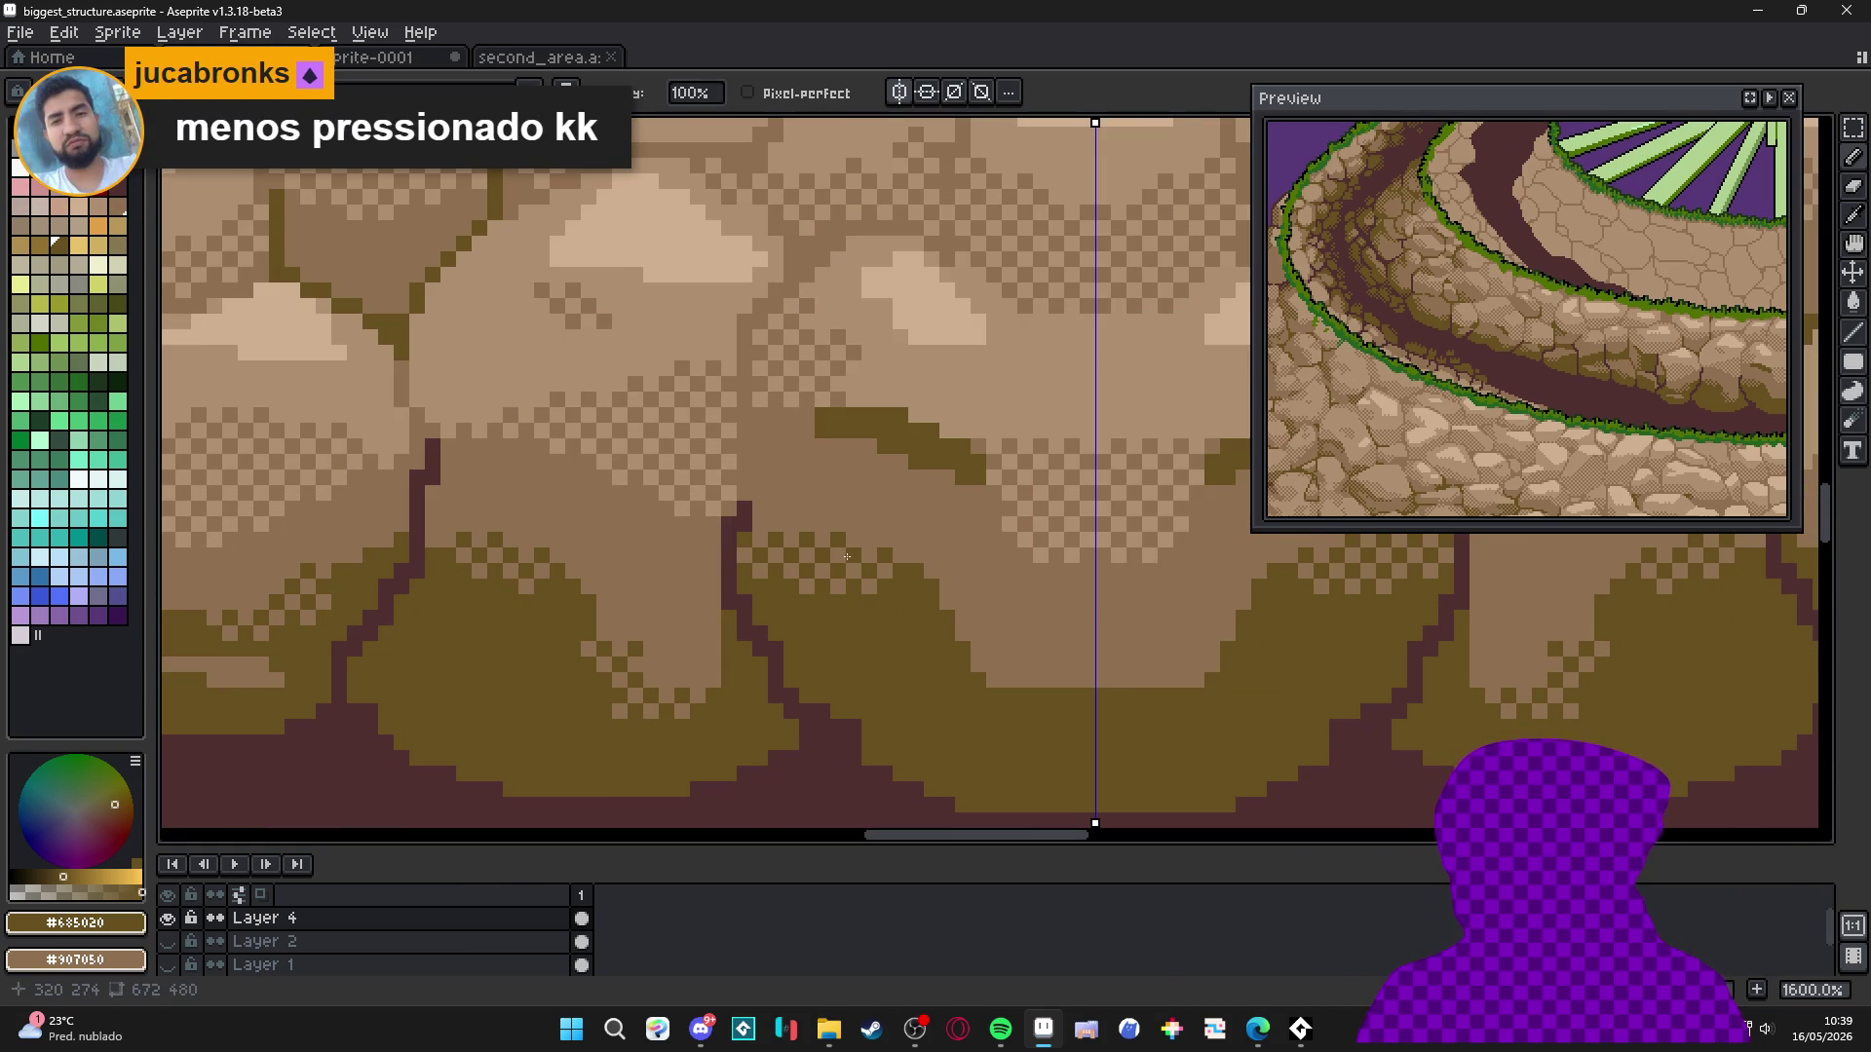
mouse_move(895, 580)
left_mouse_down()
mouse_move(1009, 687)
mouse_move(1130, 701)
mouse_move(1056, 697)
mouse_move(1084, 727)
mouse_move(1009, 692)
left_mouse_up()
scroll(964, 660, "down", 3)
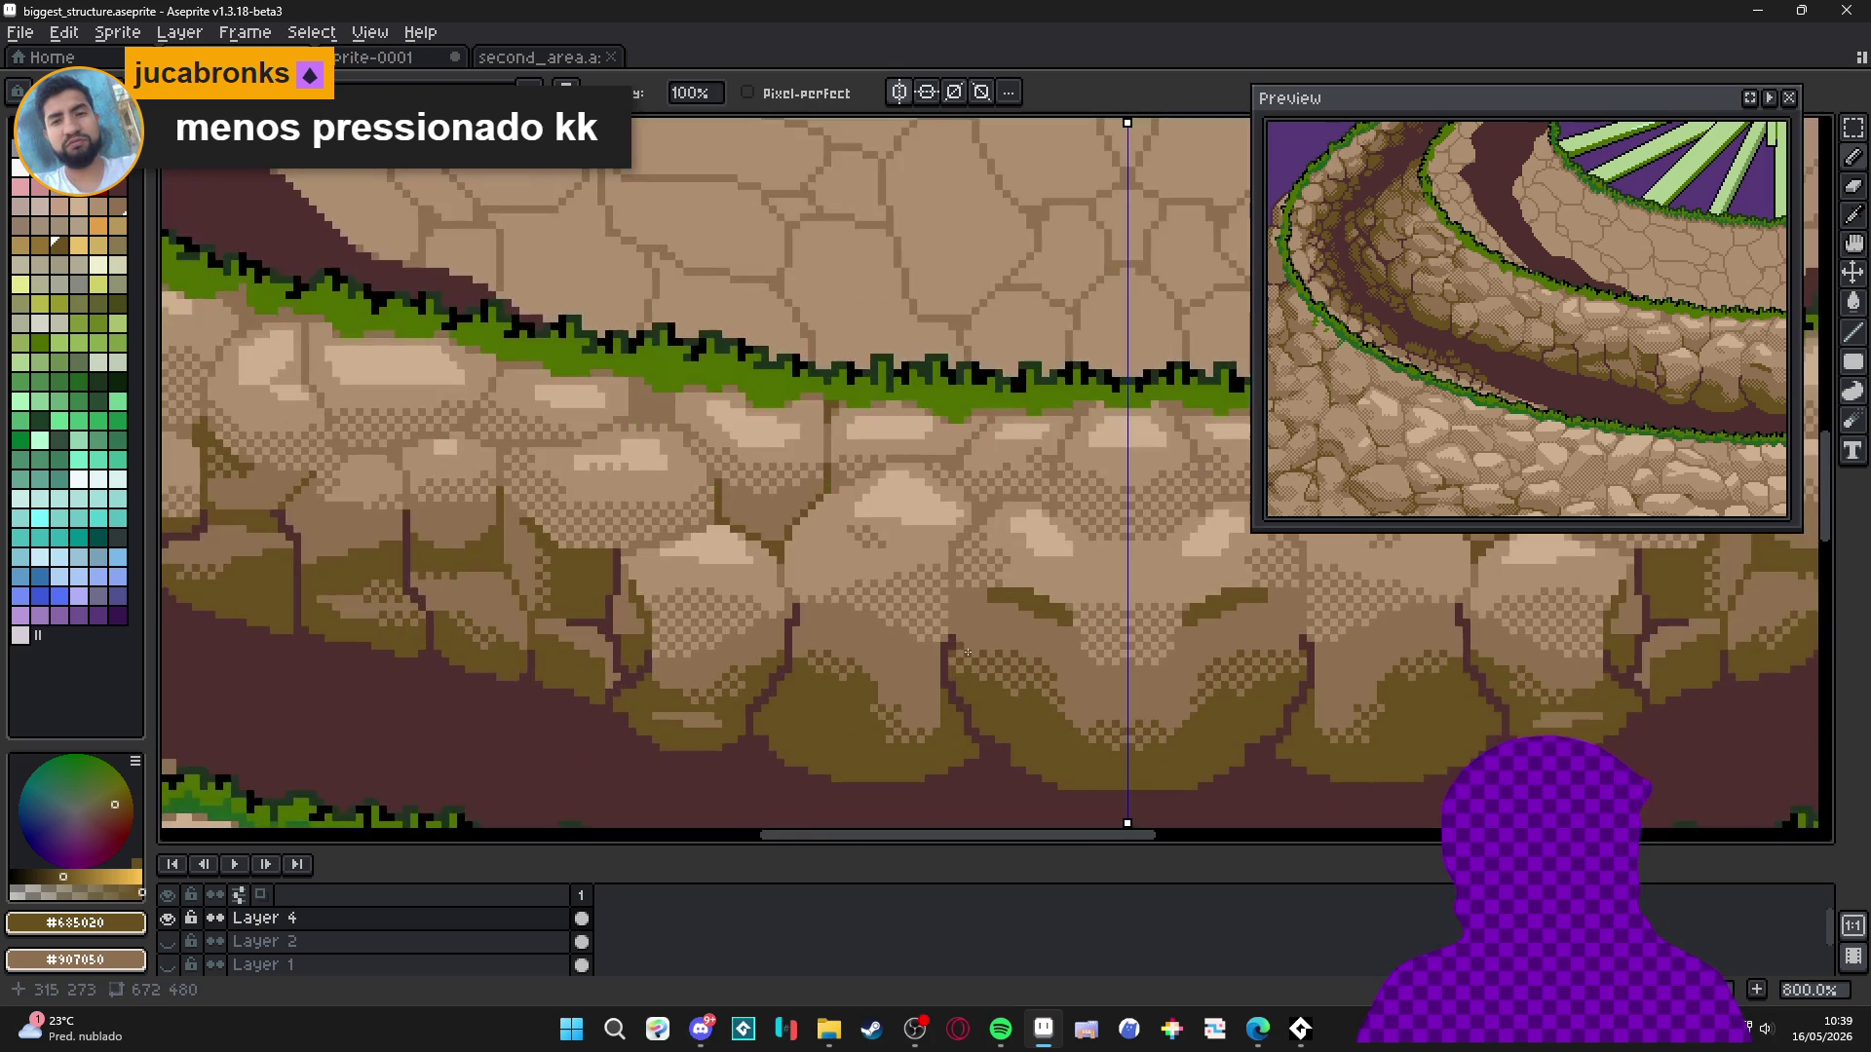
scroll(960, 645, "down", 3)
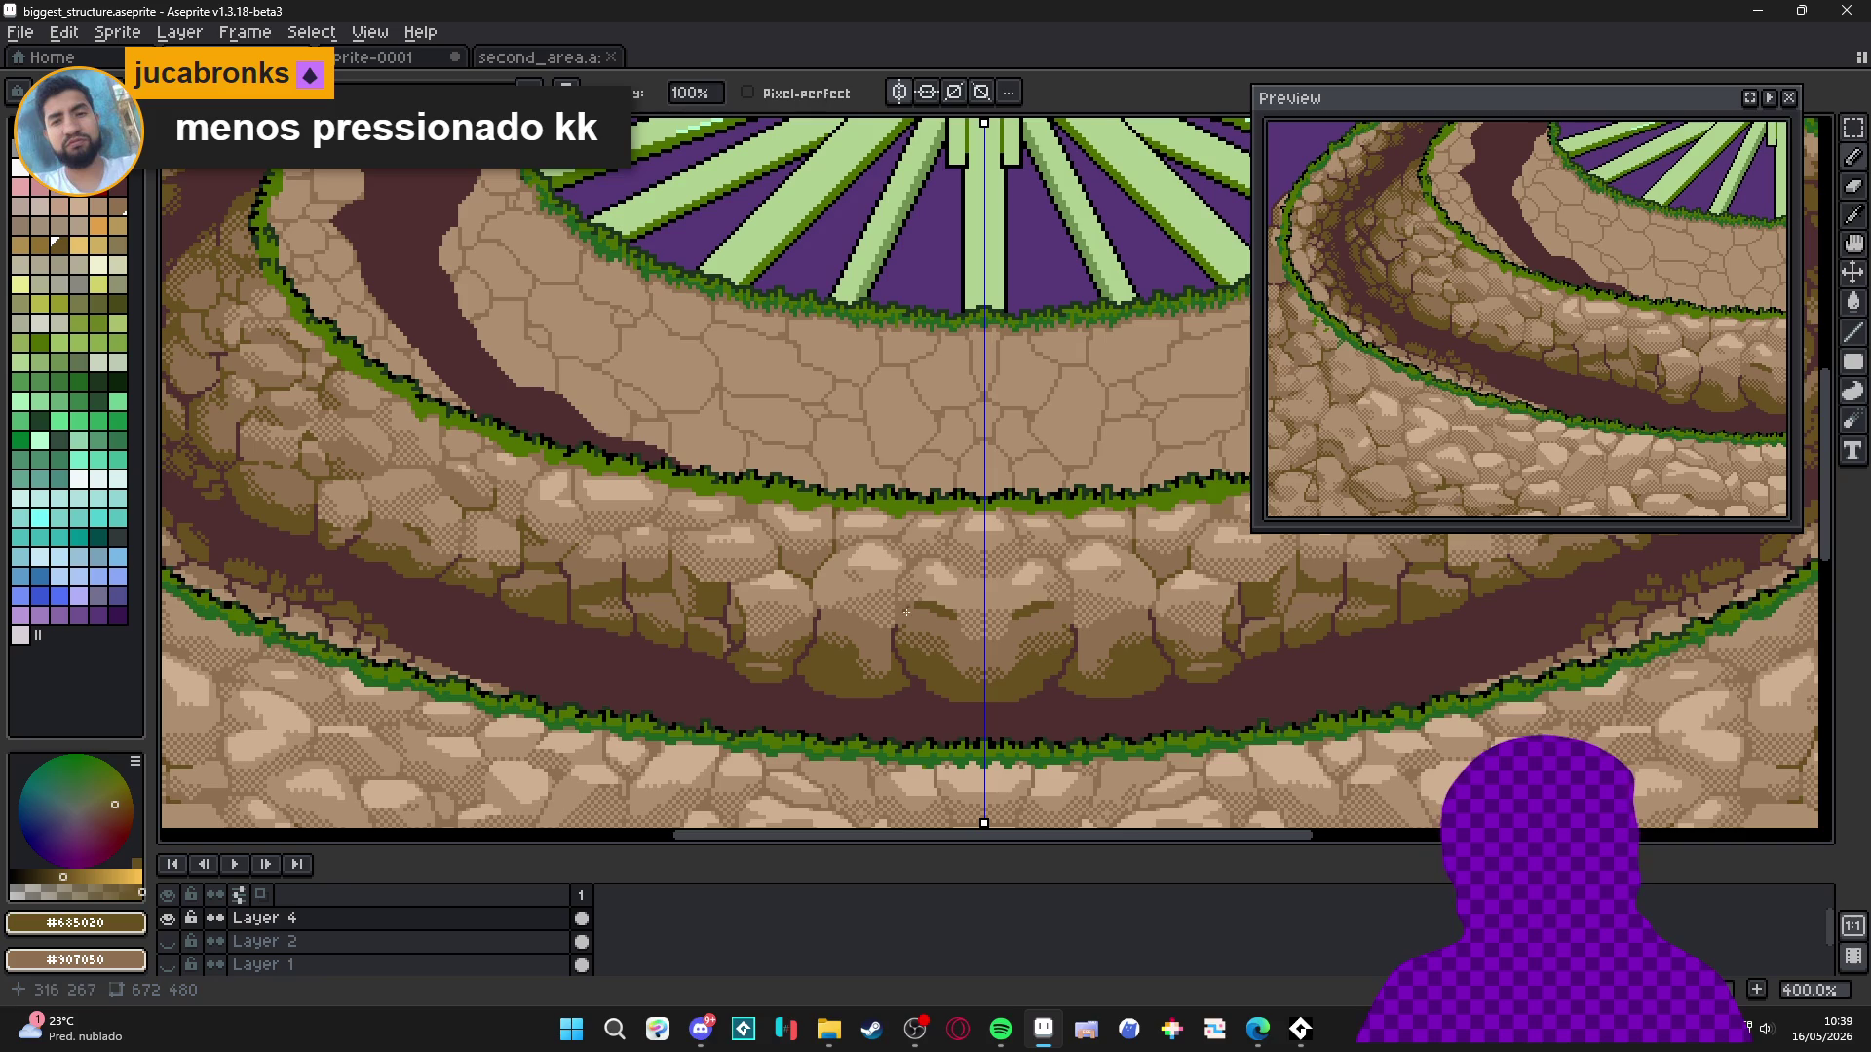
scroll(656, 556, "down", 2)
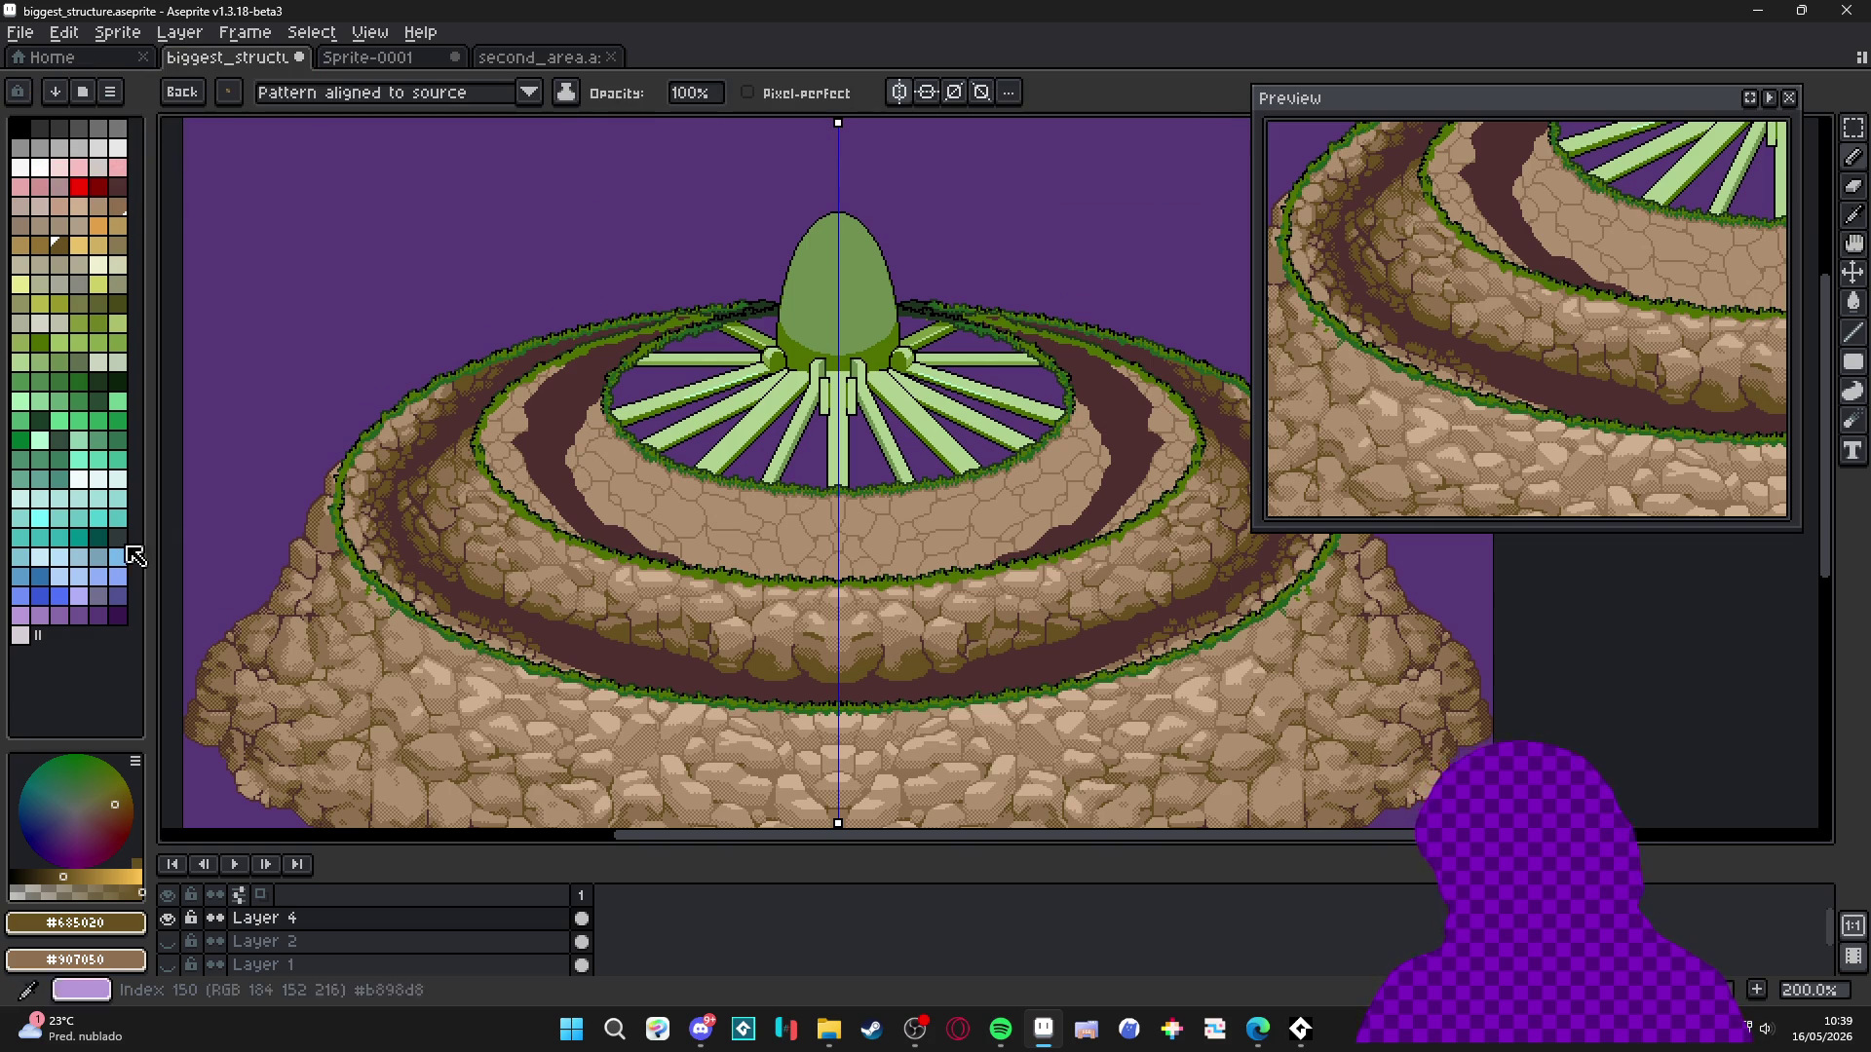
key("alt+Tab")
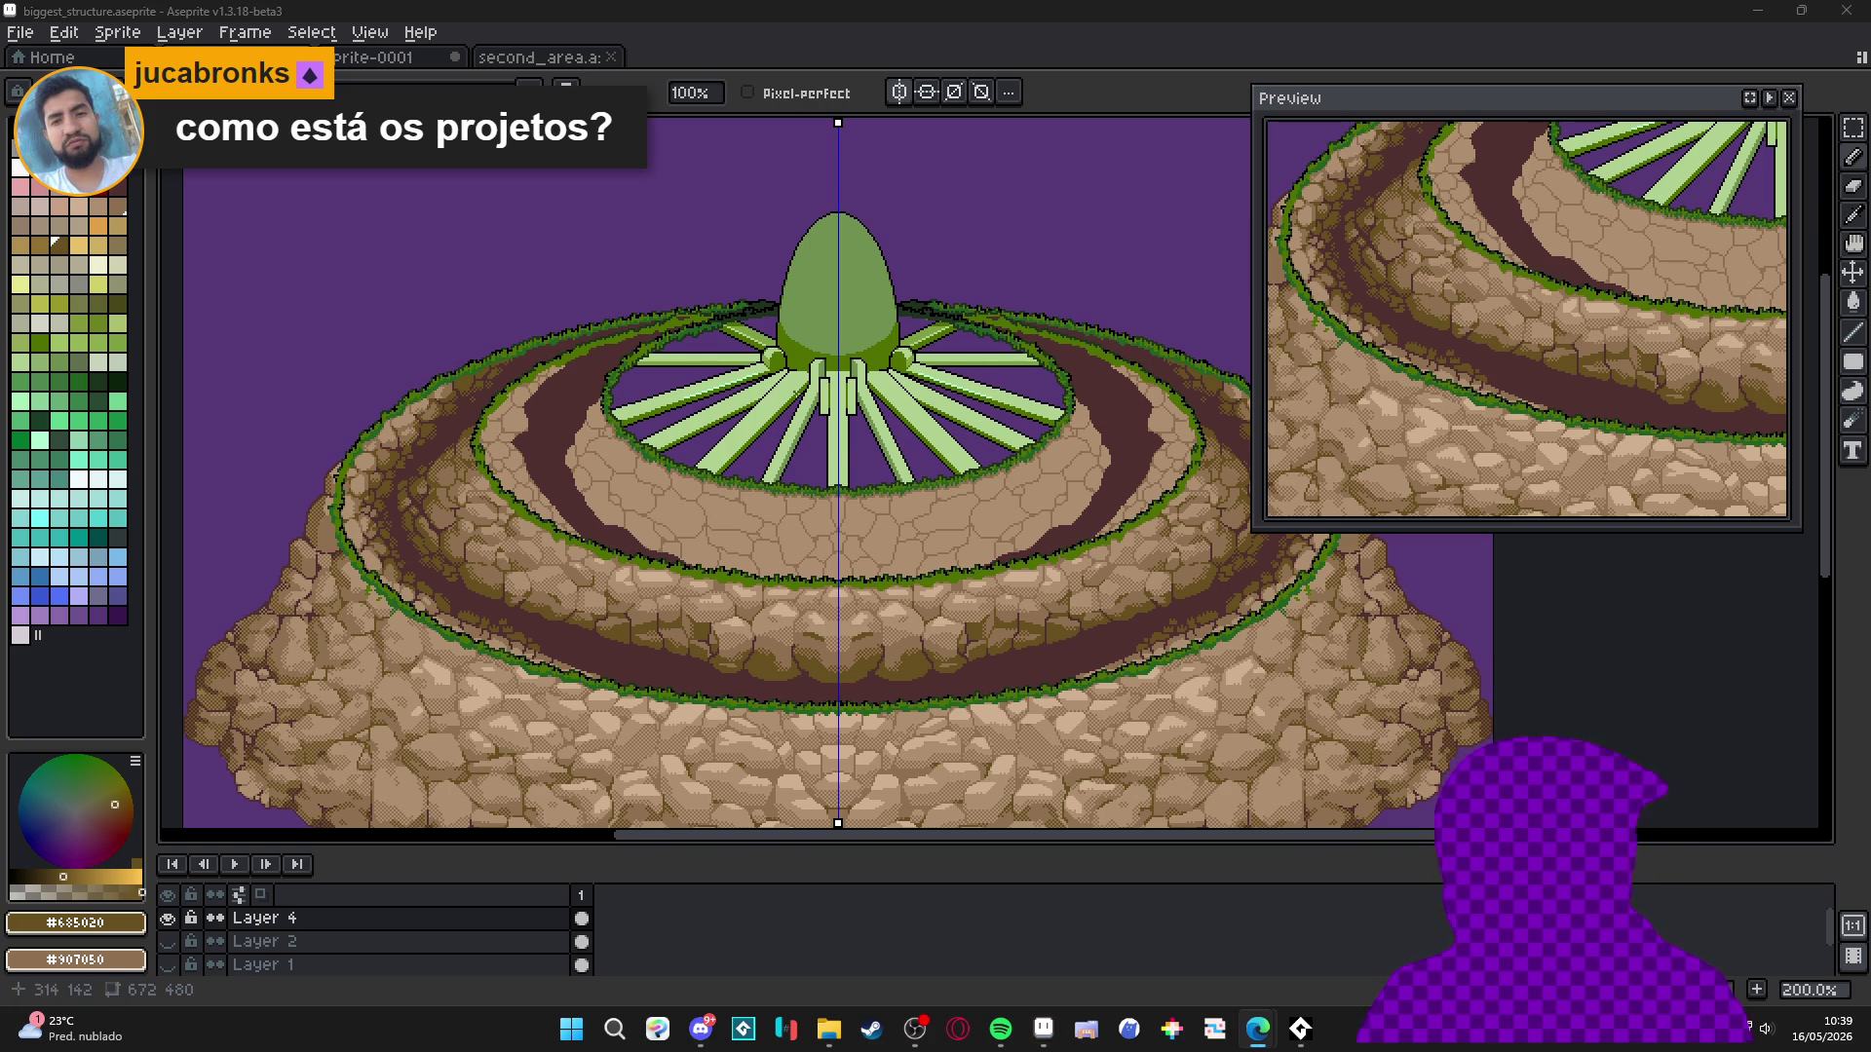
scroll(682, 419, "down", 1)
scroll(682, 419, "up", 2)
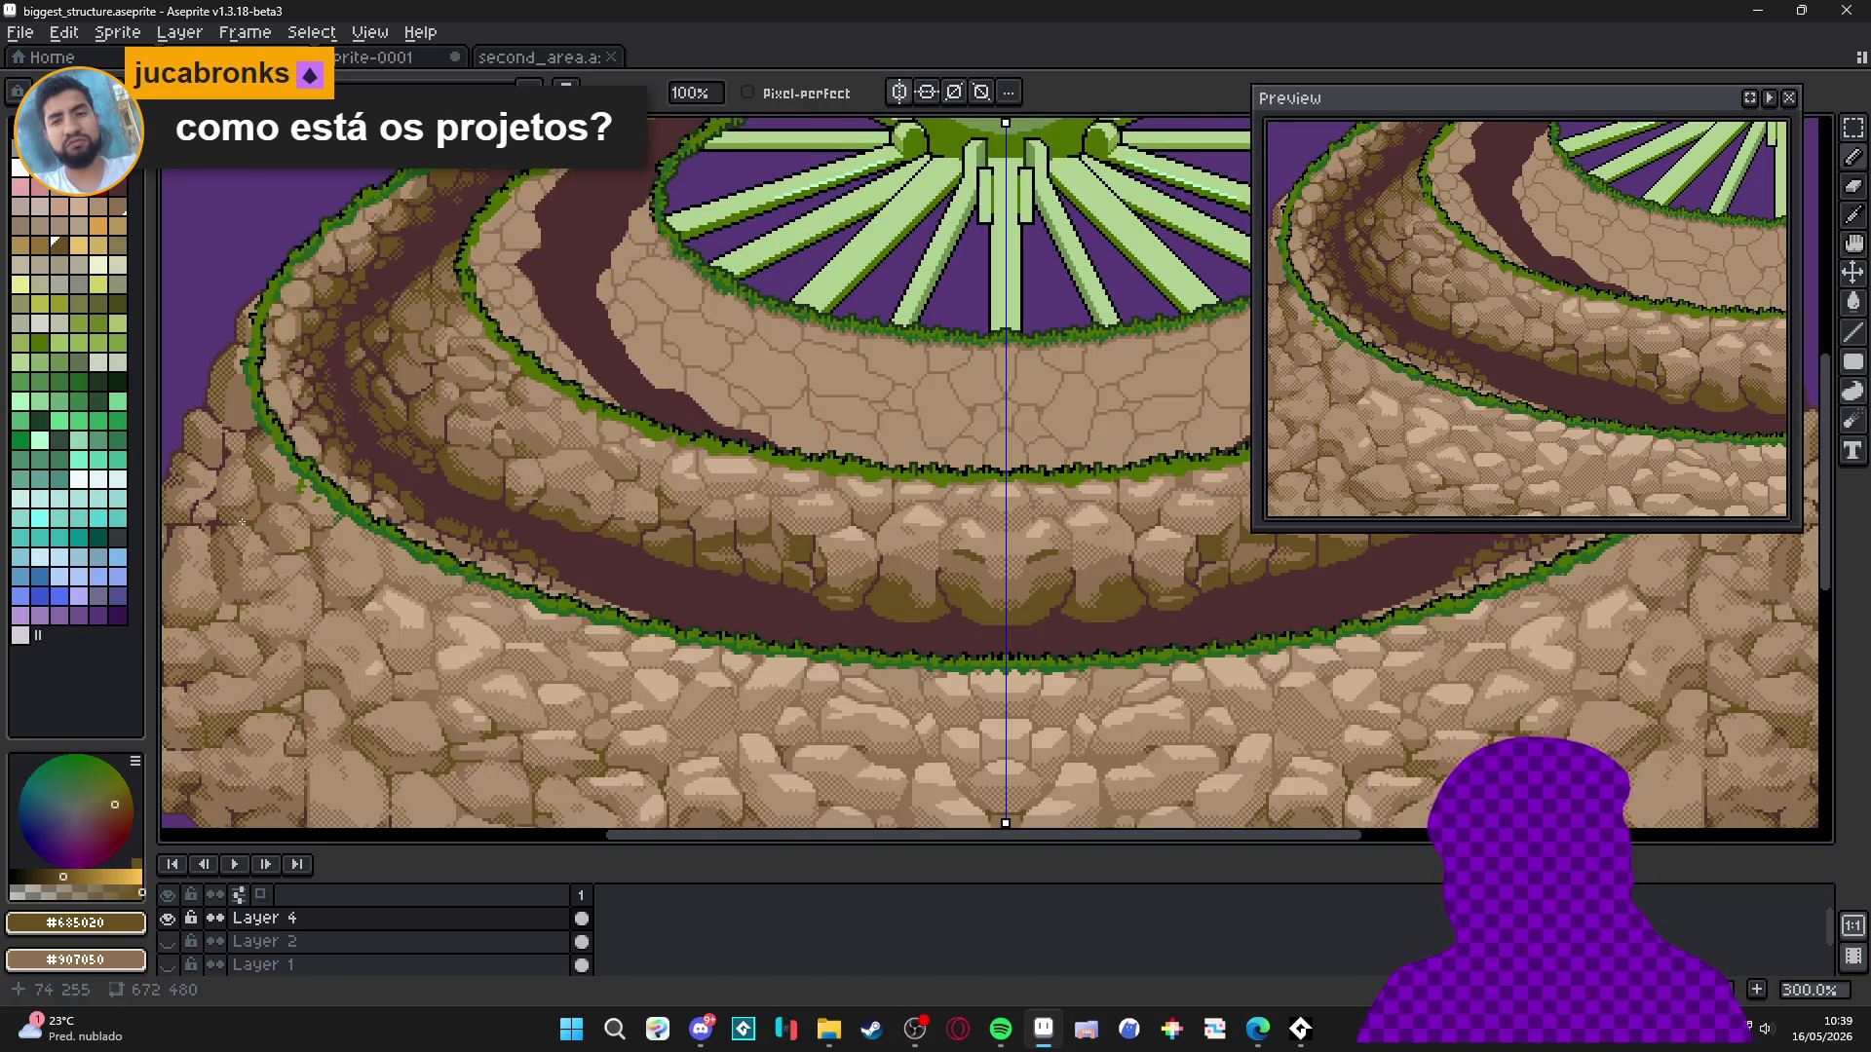
scroll(445, 387, "down", 1)
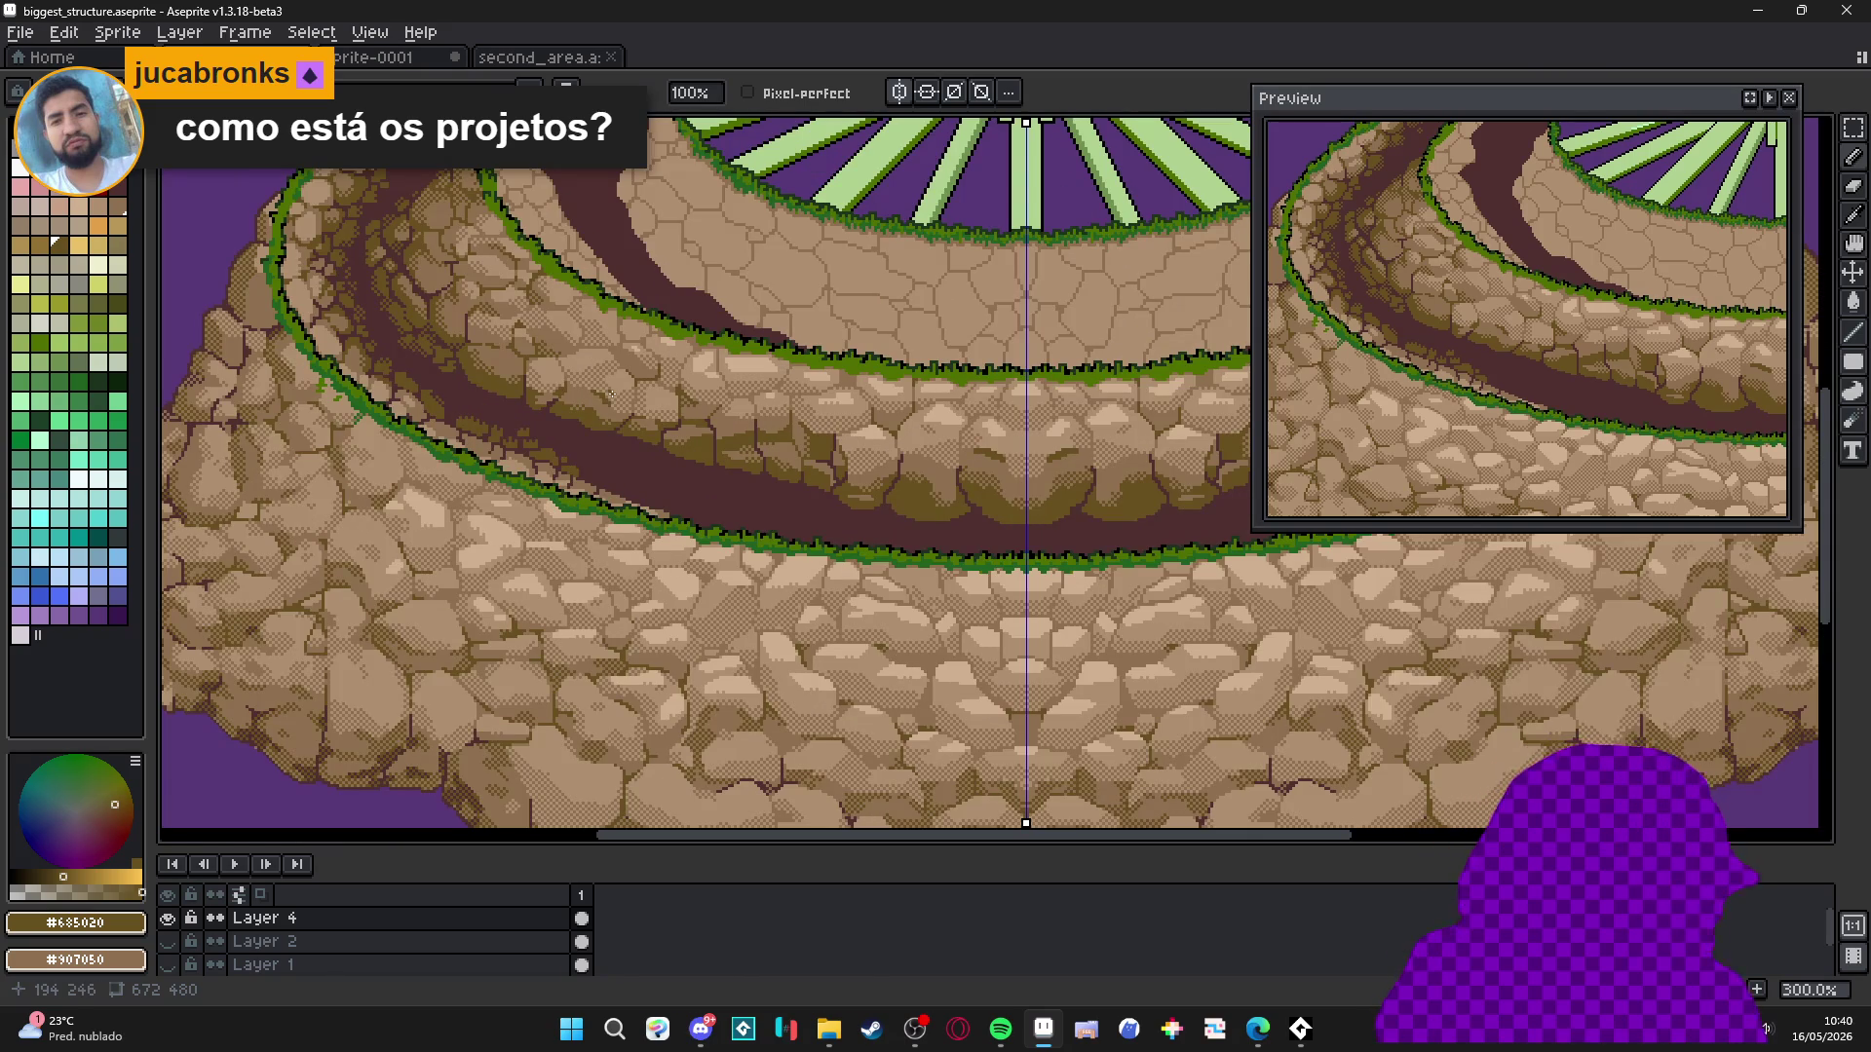
scroll(612, 395, "down", 1)
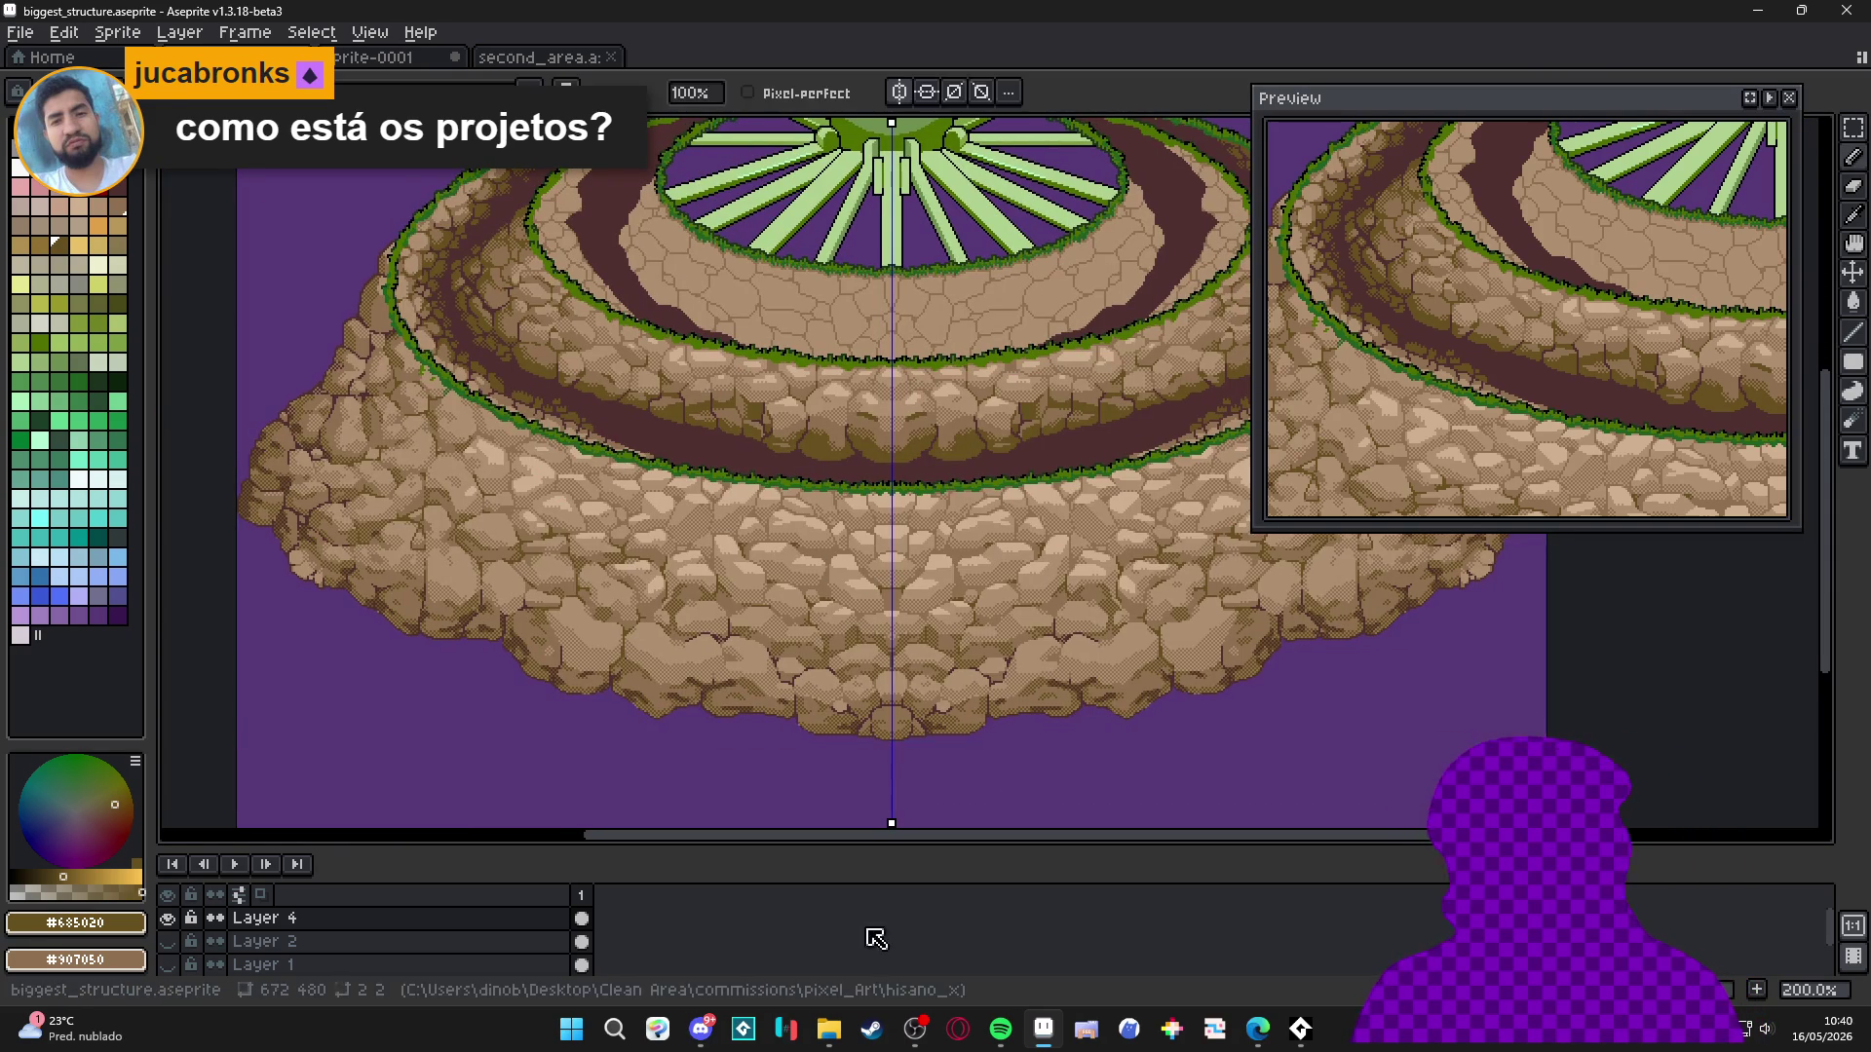
left_click(829, 1031)
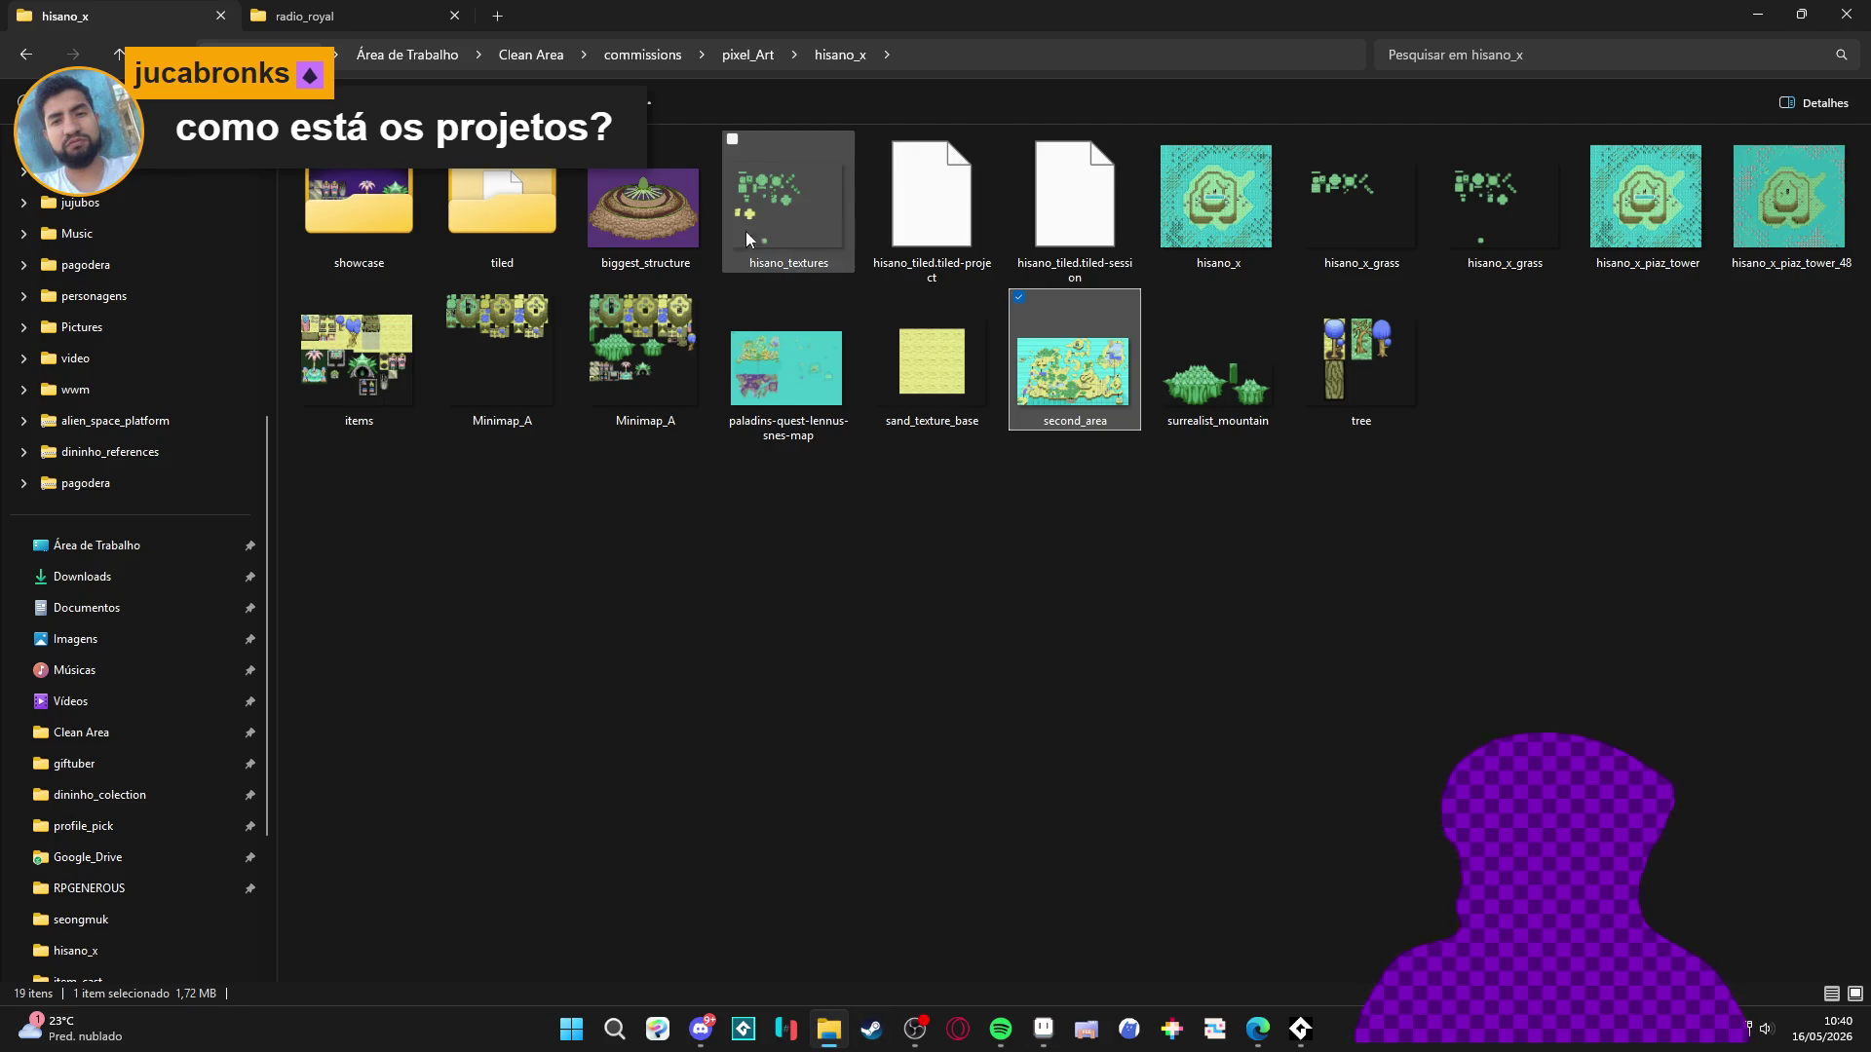
Check biggest_structure's file properties (58.3 KB) in hisano_x, then return to Aseprite.
left_click(667, 212)
right_click(668, 212)
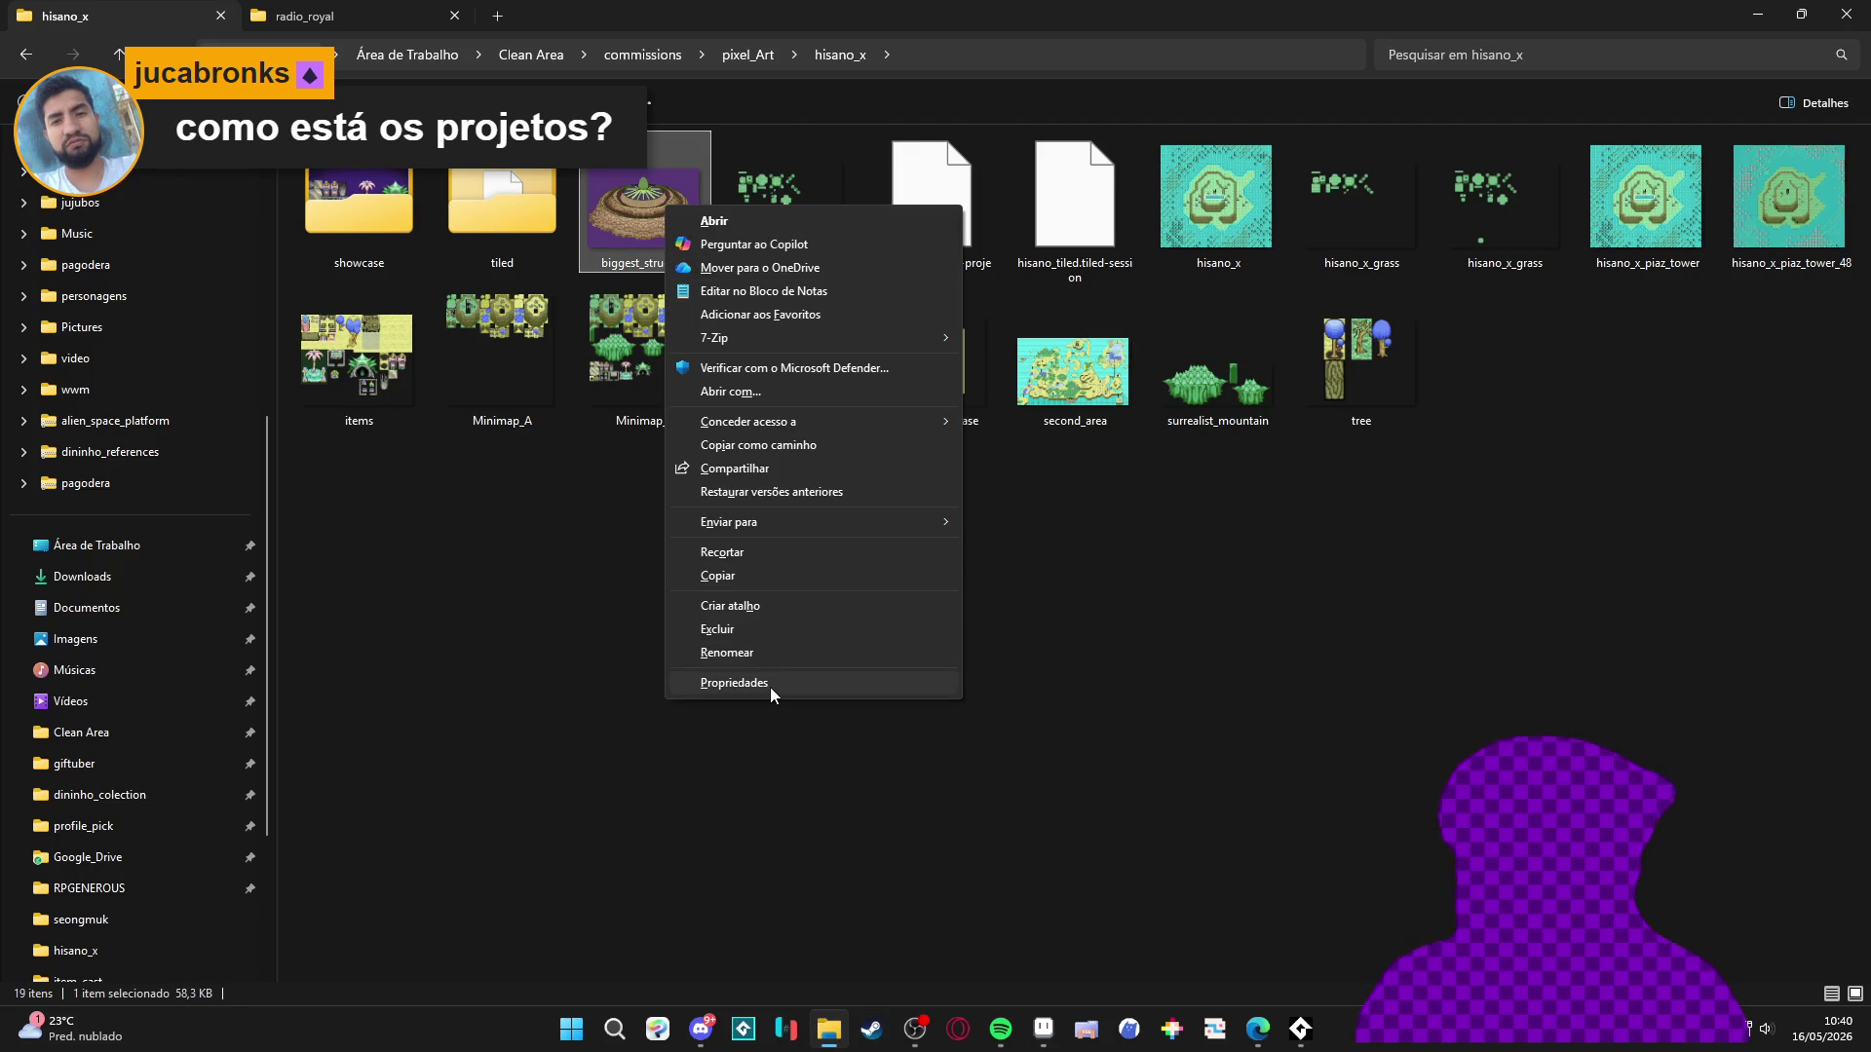
left_click(770, 687)
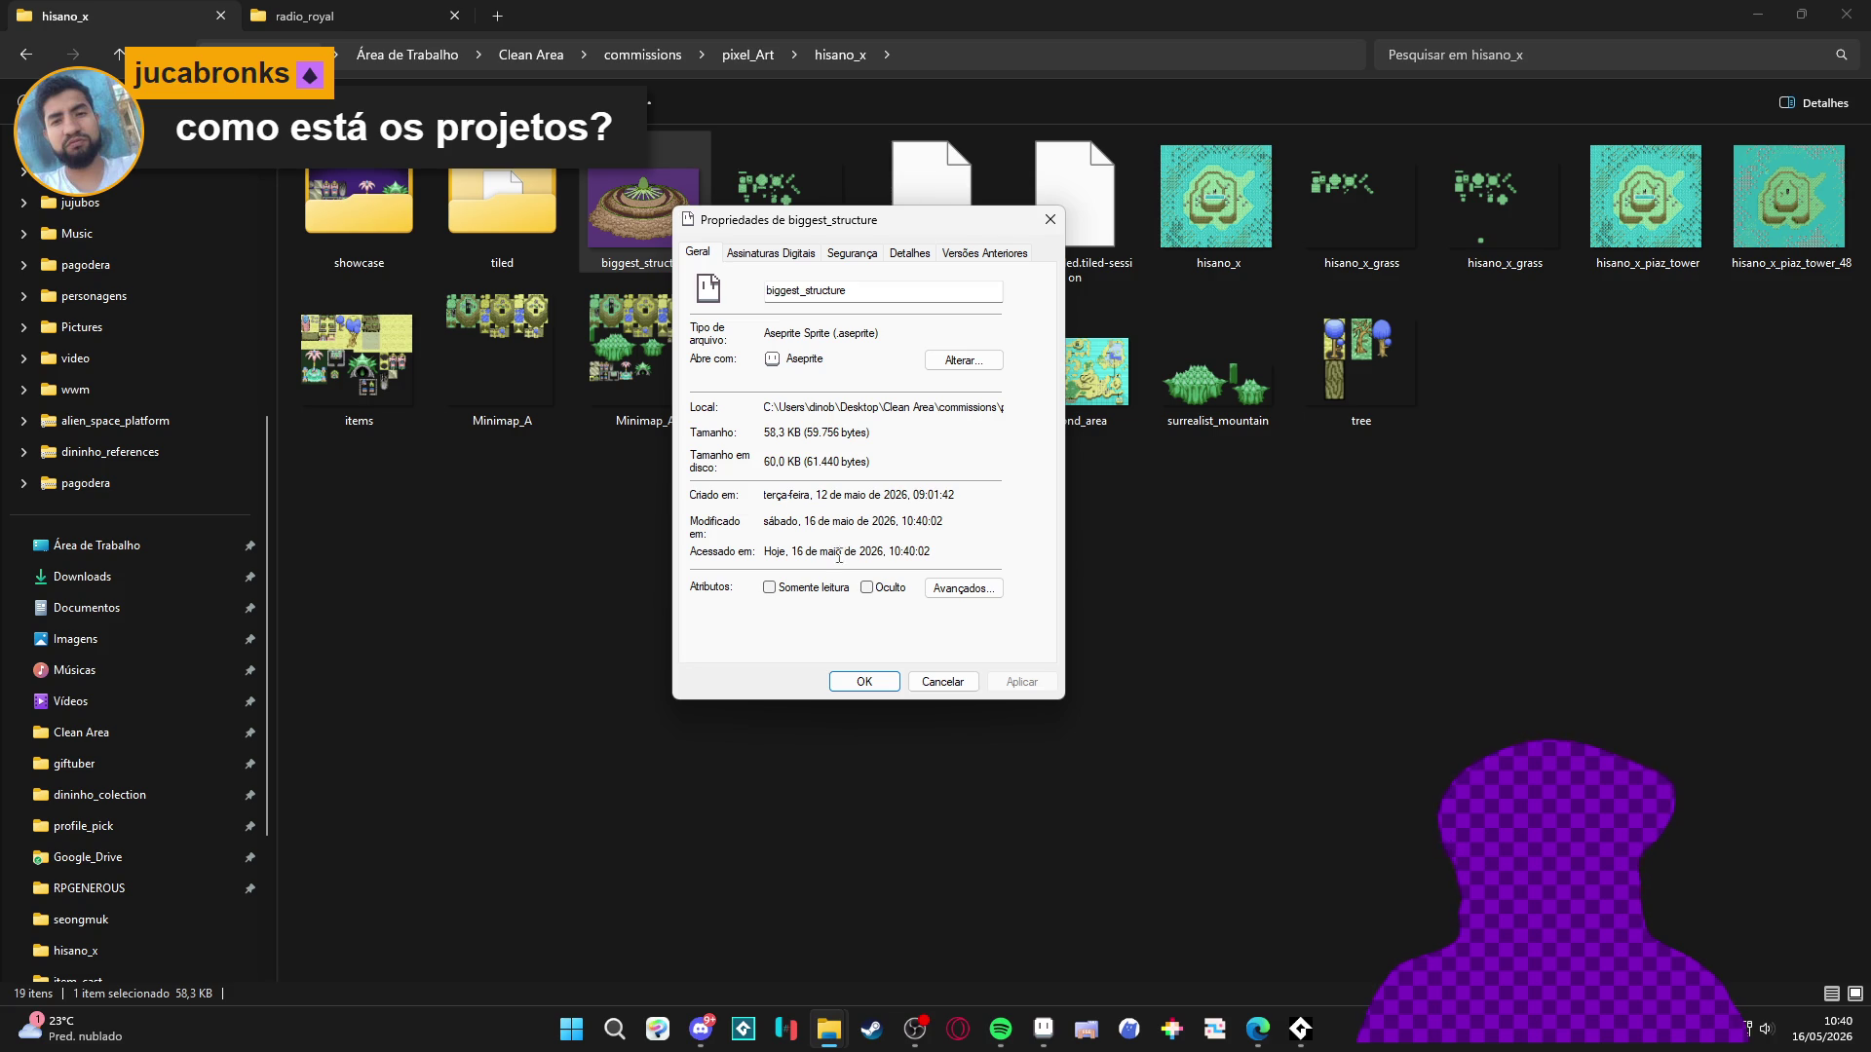
left_click(864, 682)
key("Return")
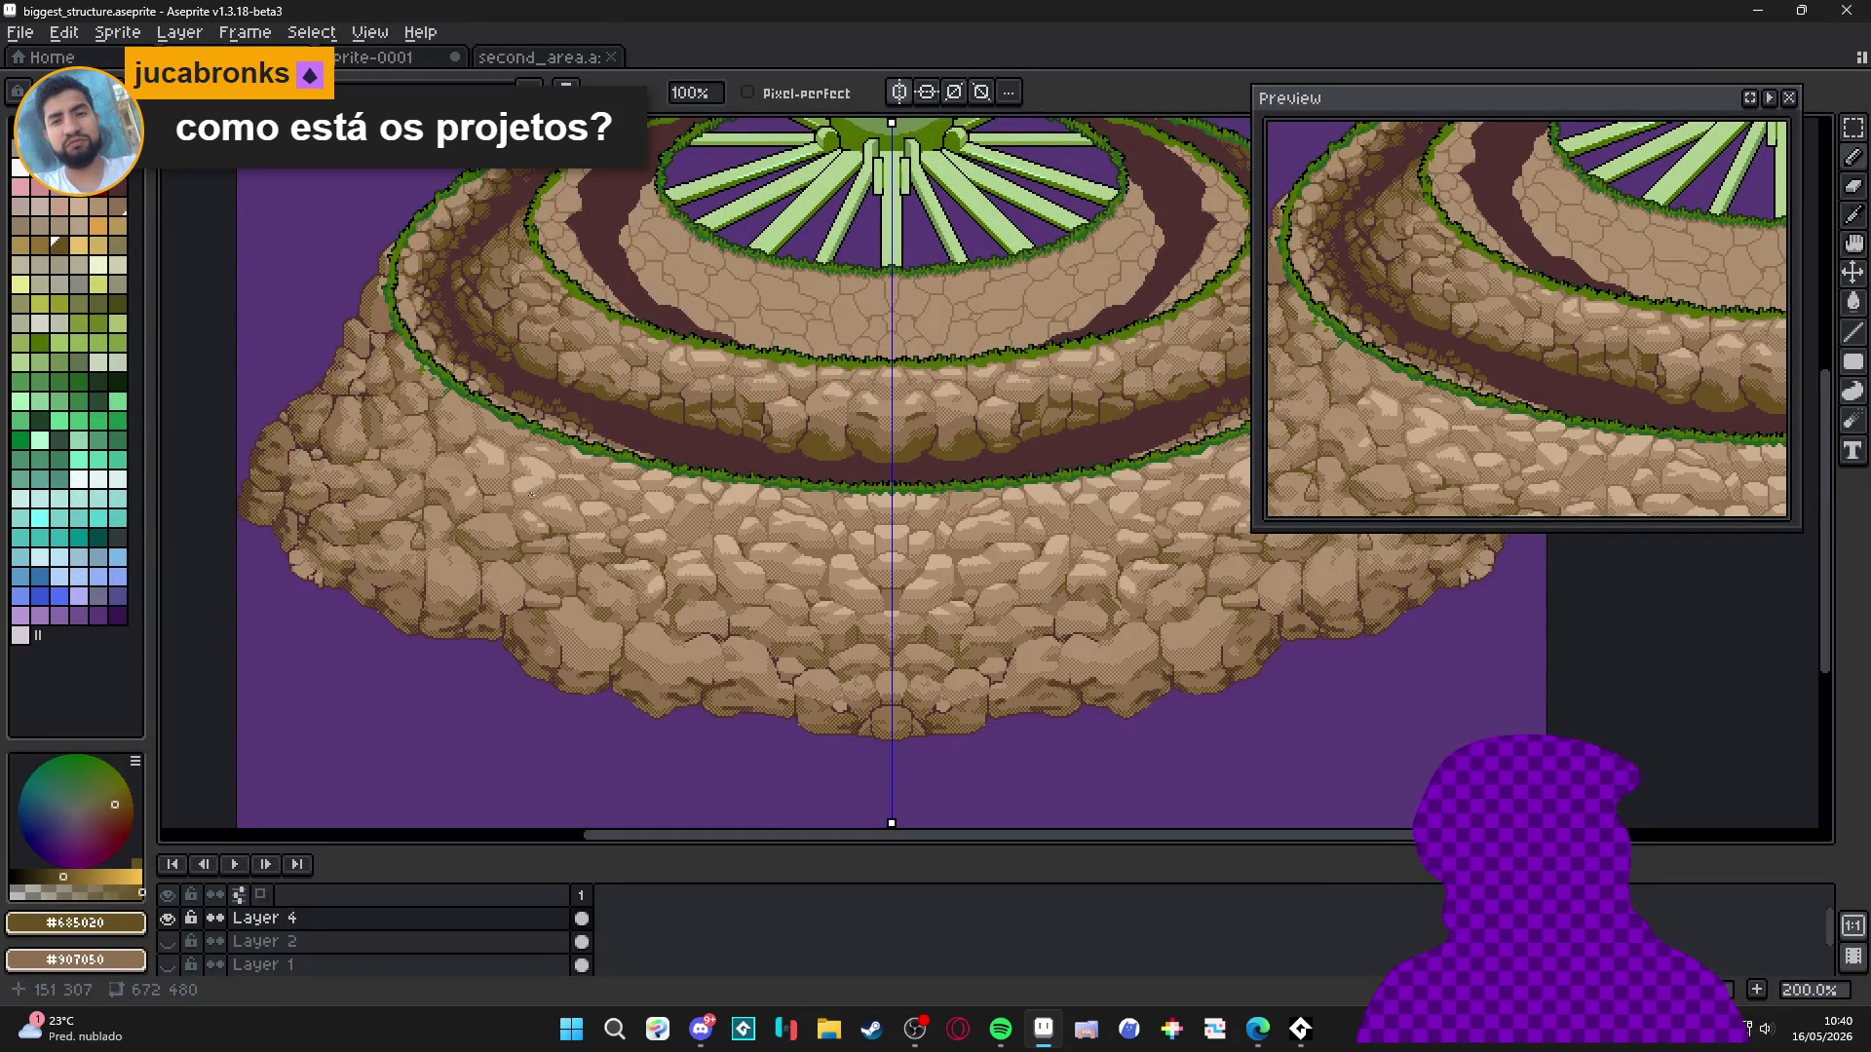
Scroll around the tiered ring artwork to review the dither-shaded cliffs.
scroll(531, 495, "up", 3)
scroll(555, 397, "left", 2)
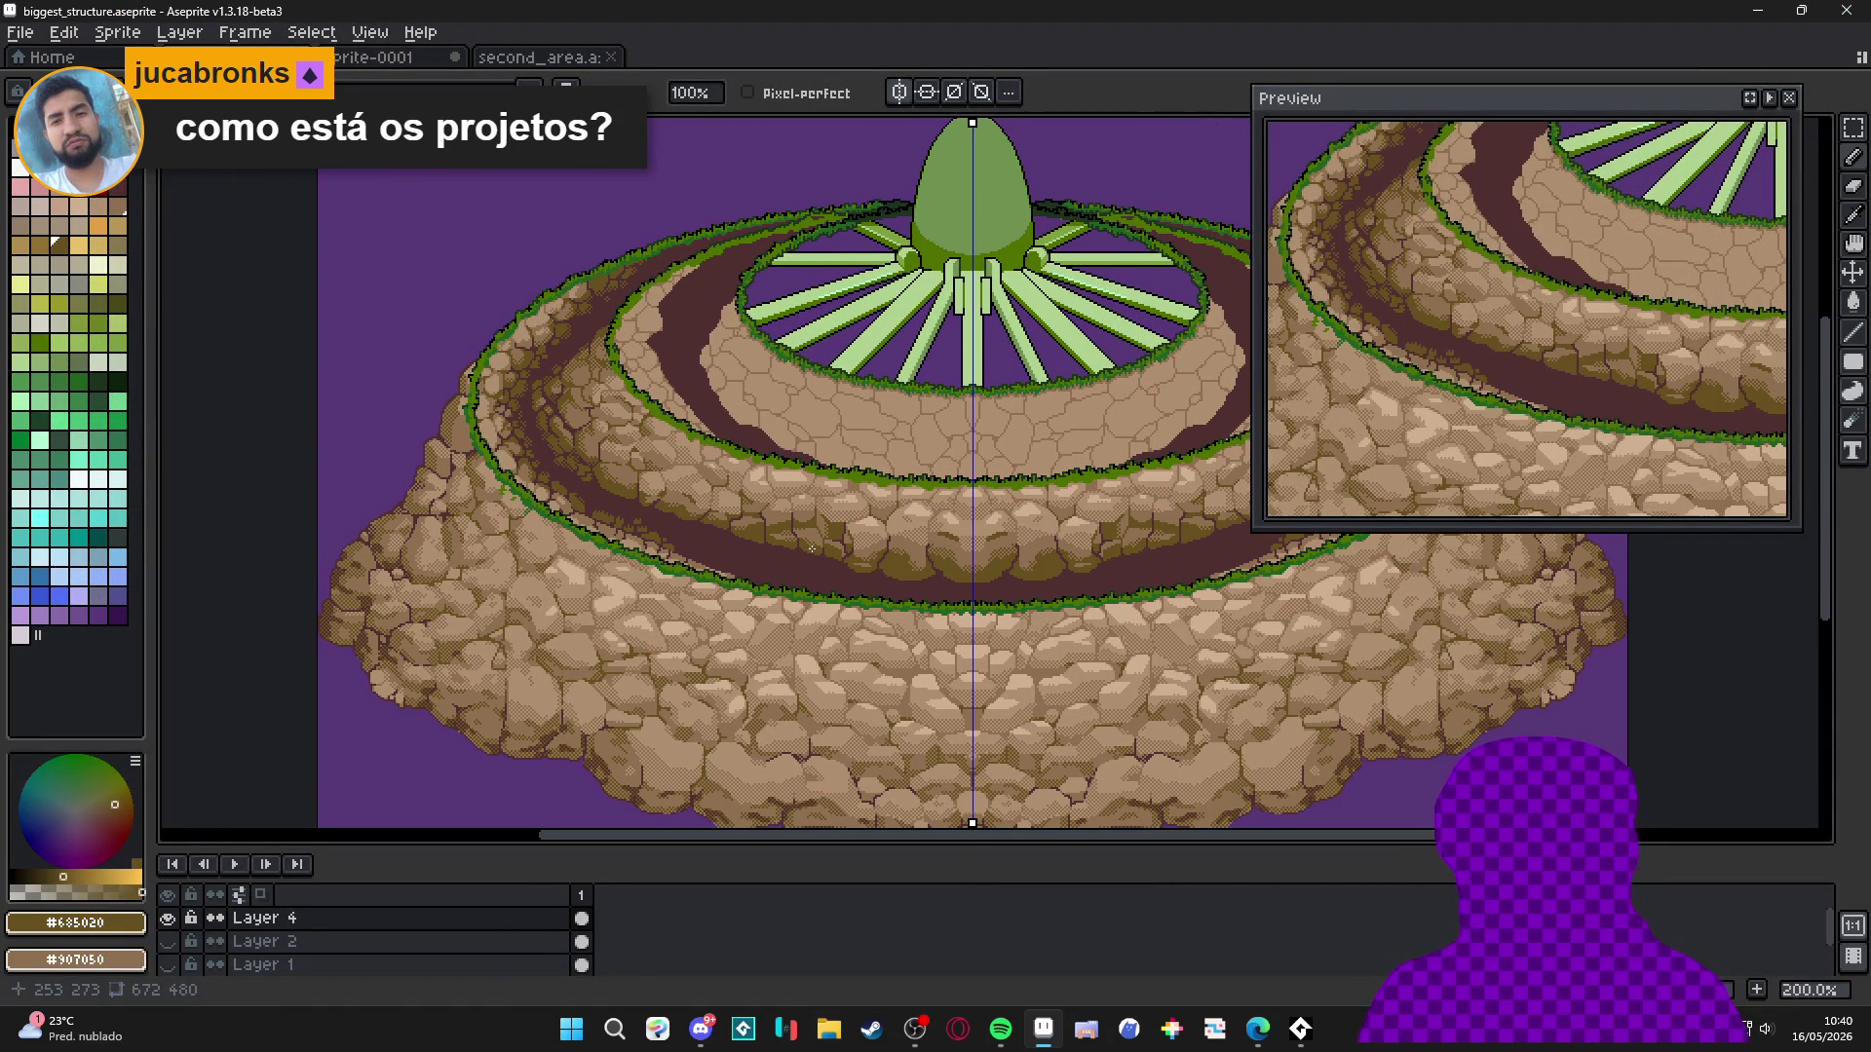
scroll(751, 526, "down", 1)
scroll(697, 508, "right", 3)
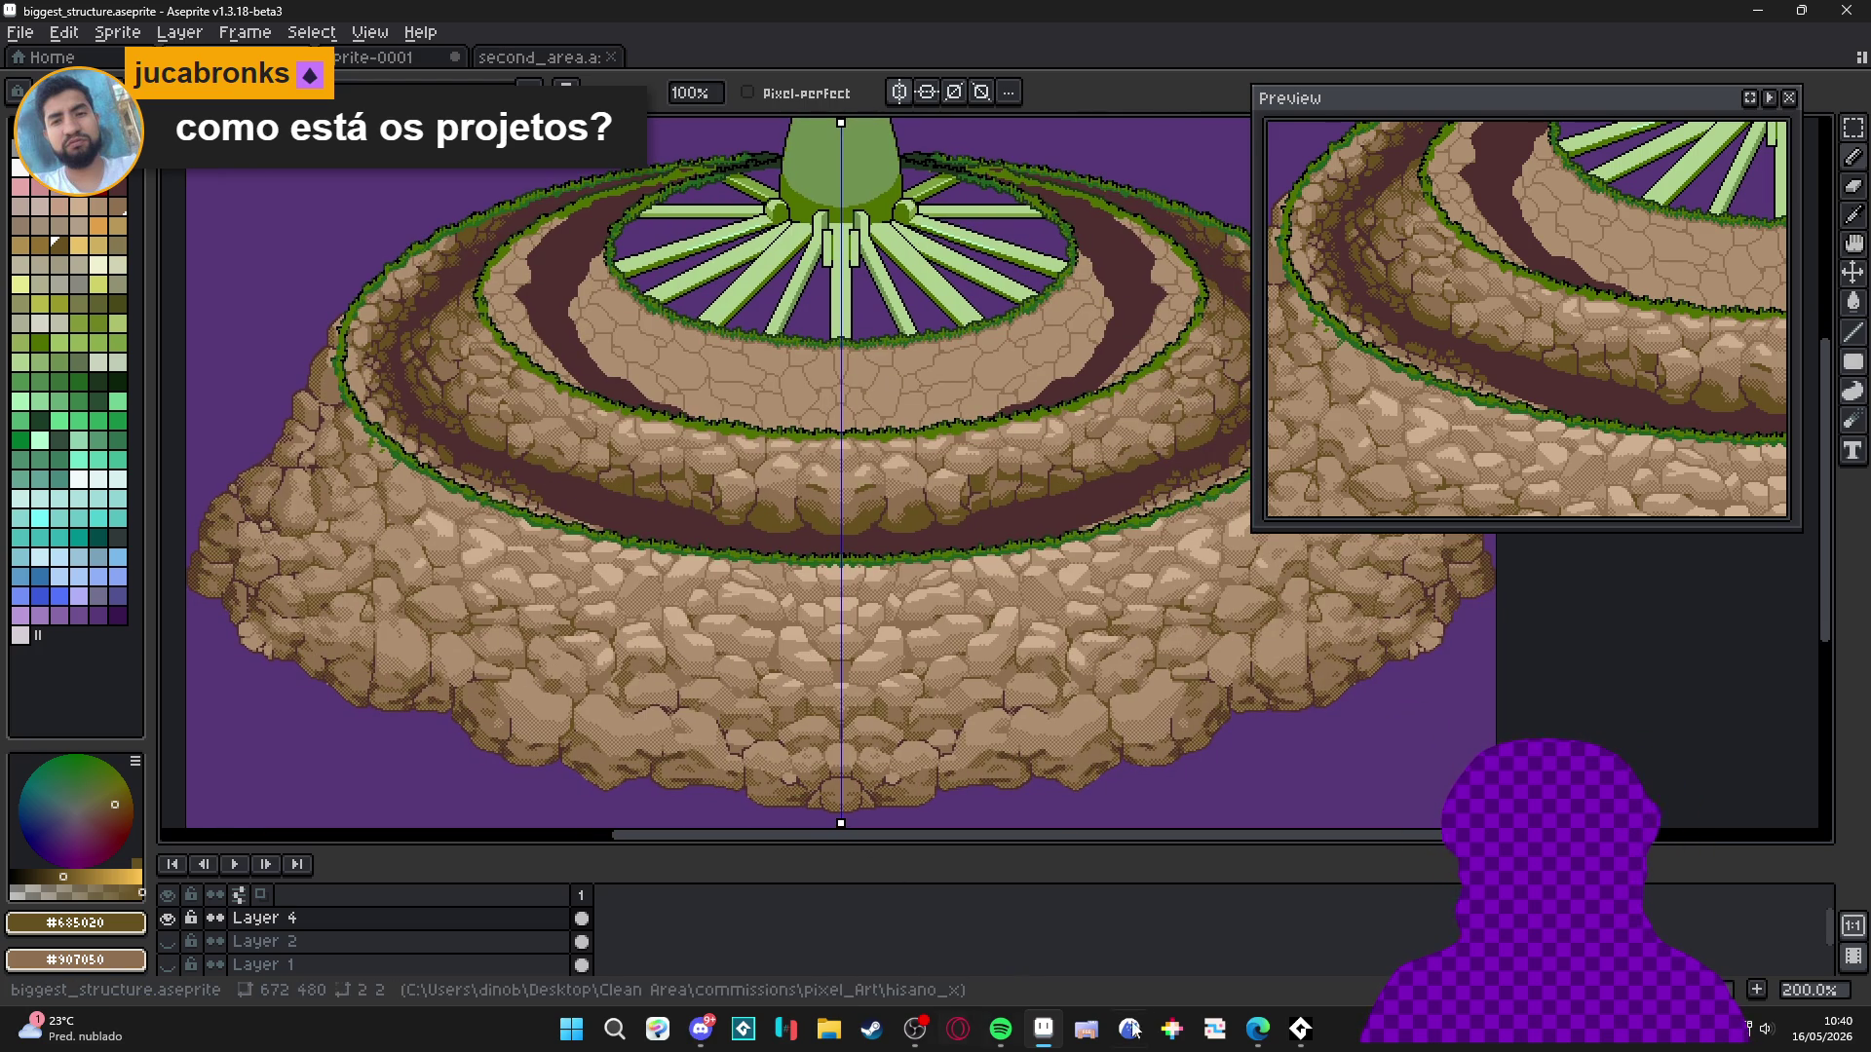
Load the generous_studio Instagram profile via 'gen' autocomplete and browse its posts.
mouse_move(1245, 1043)
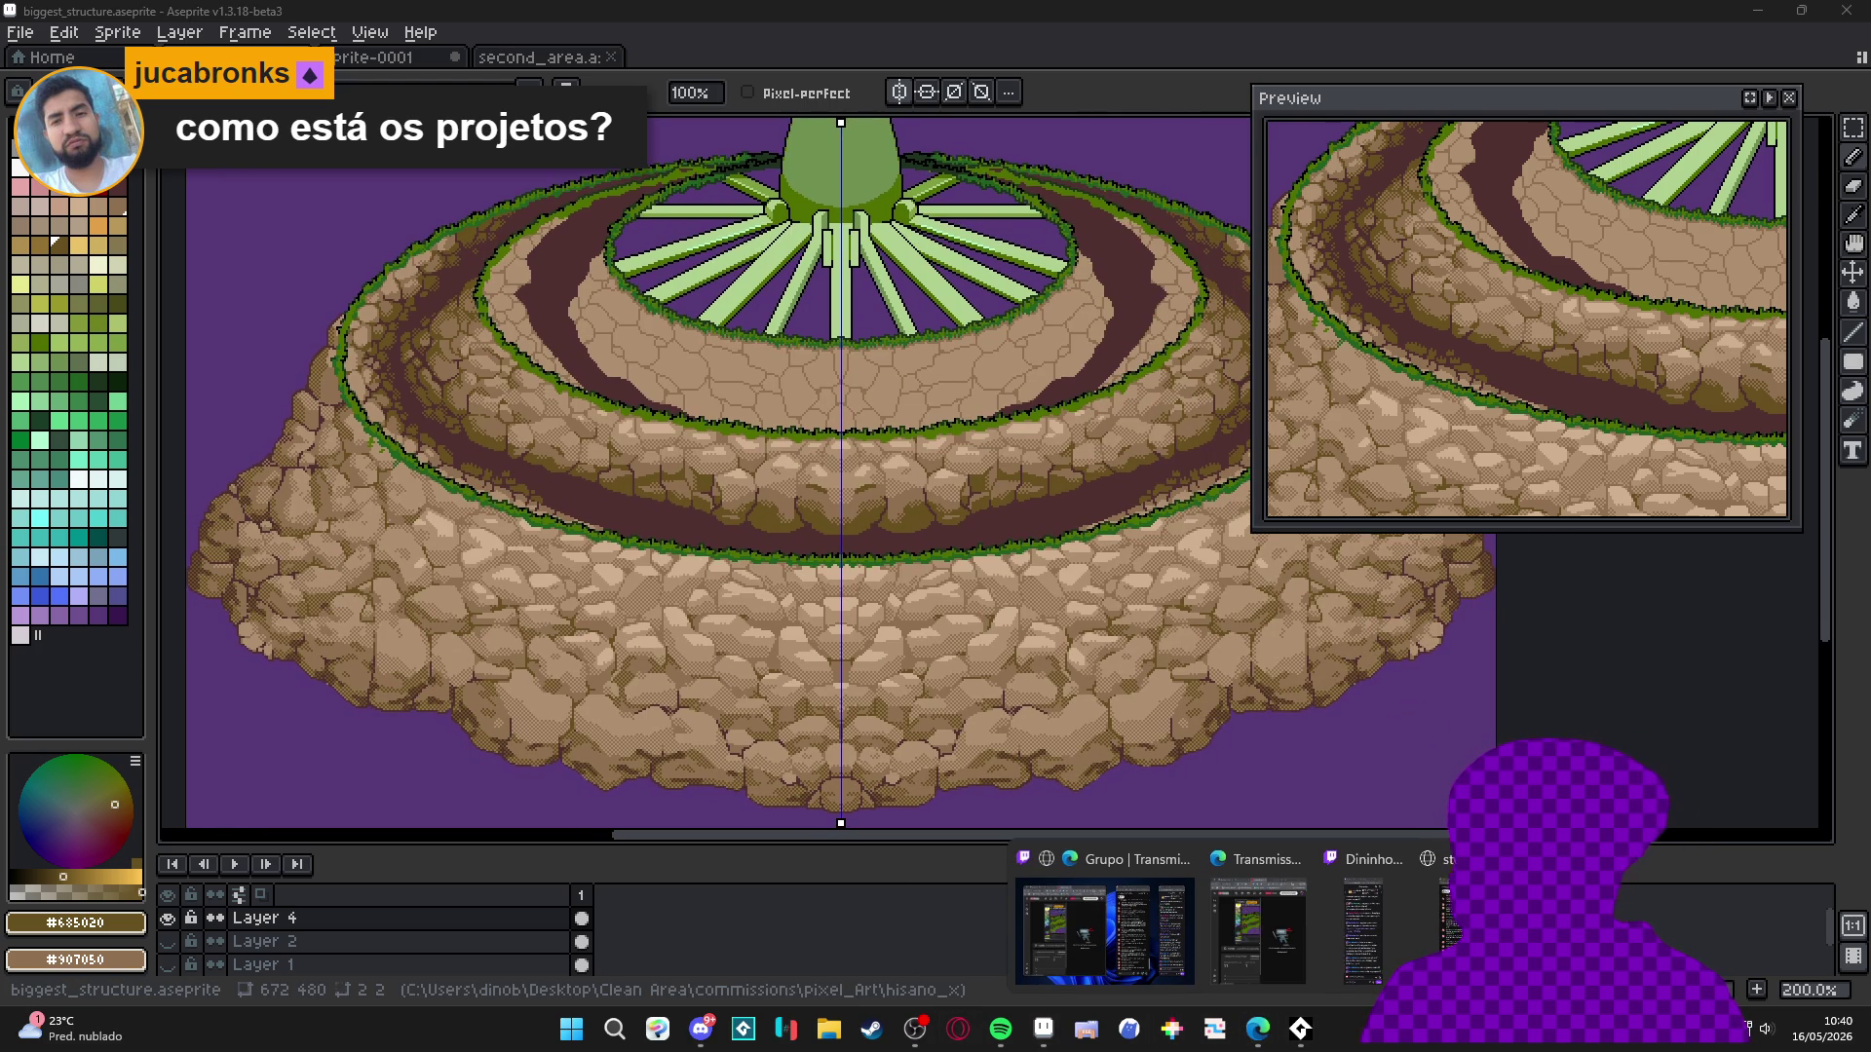
left_click(1249, 921)
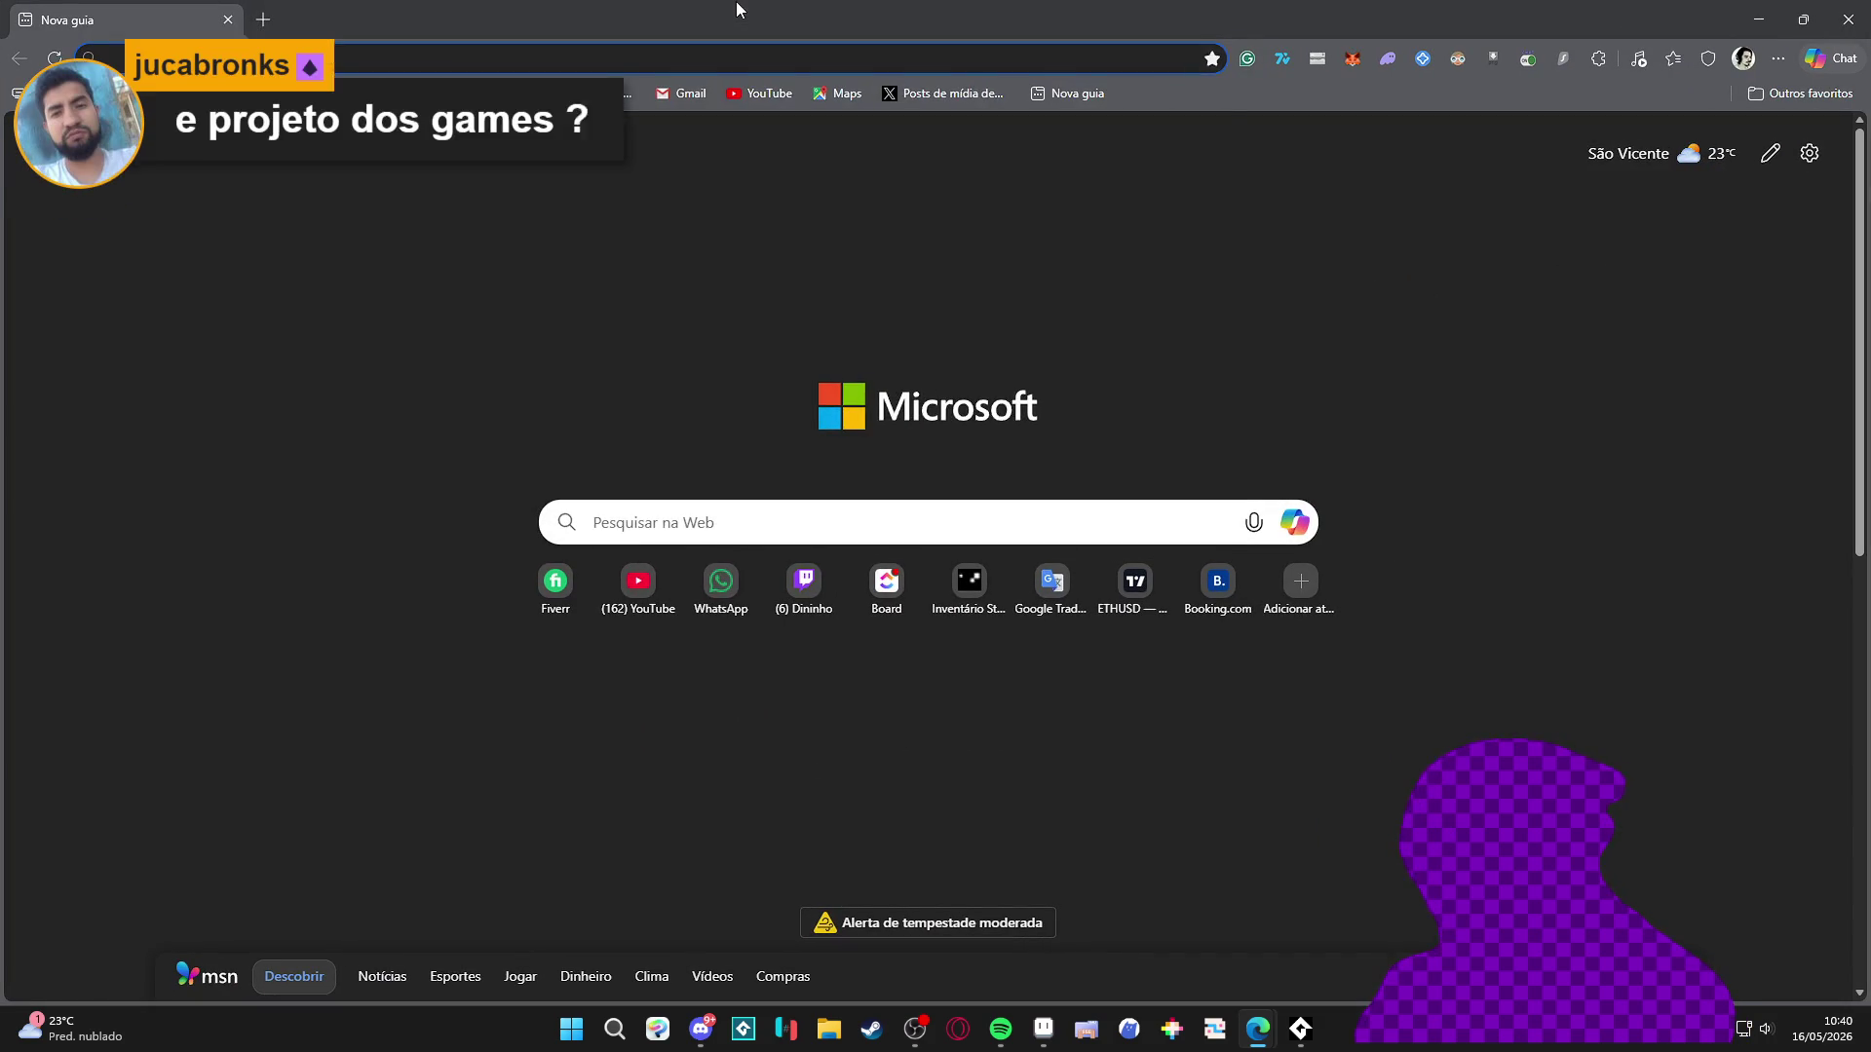
type("gen")
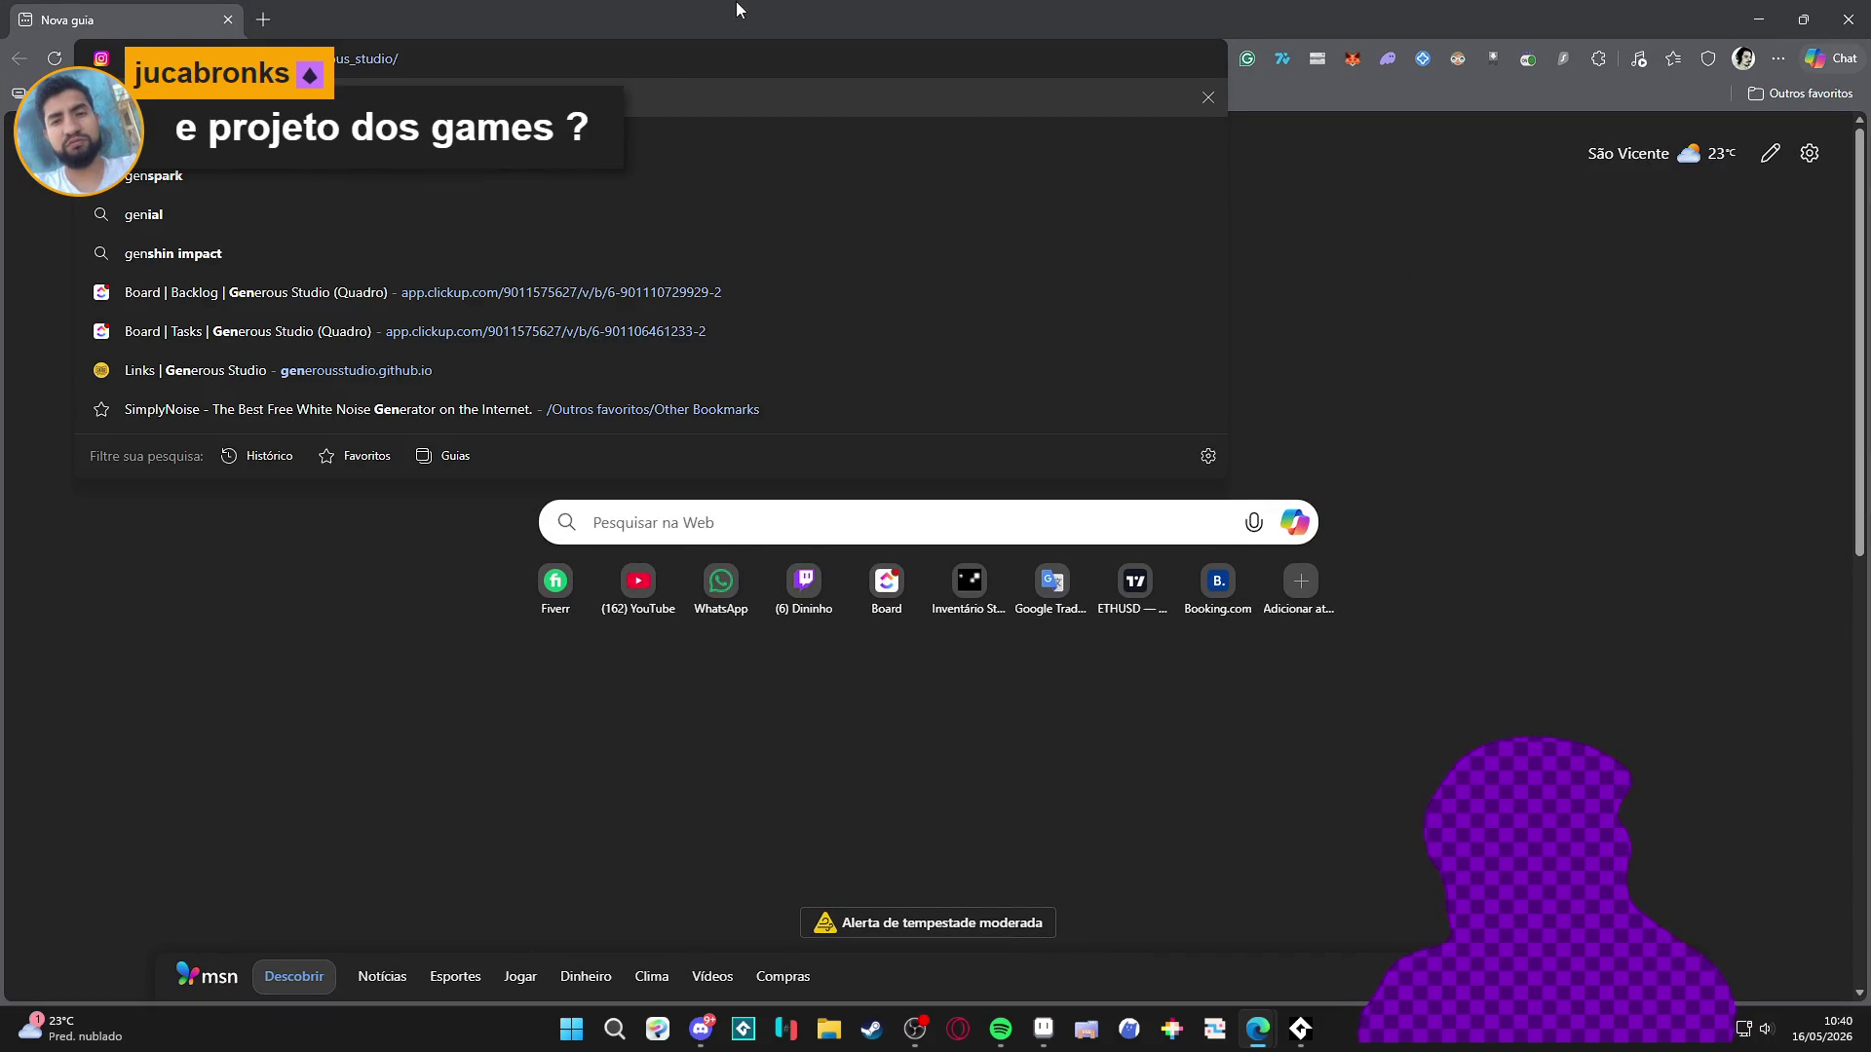
key("Return")
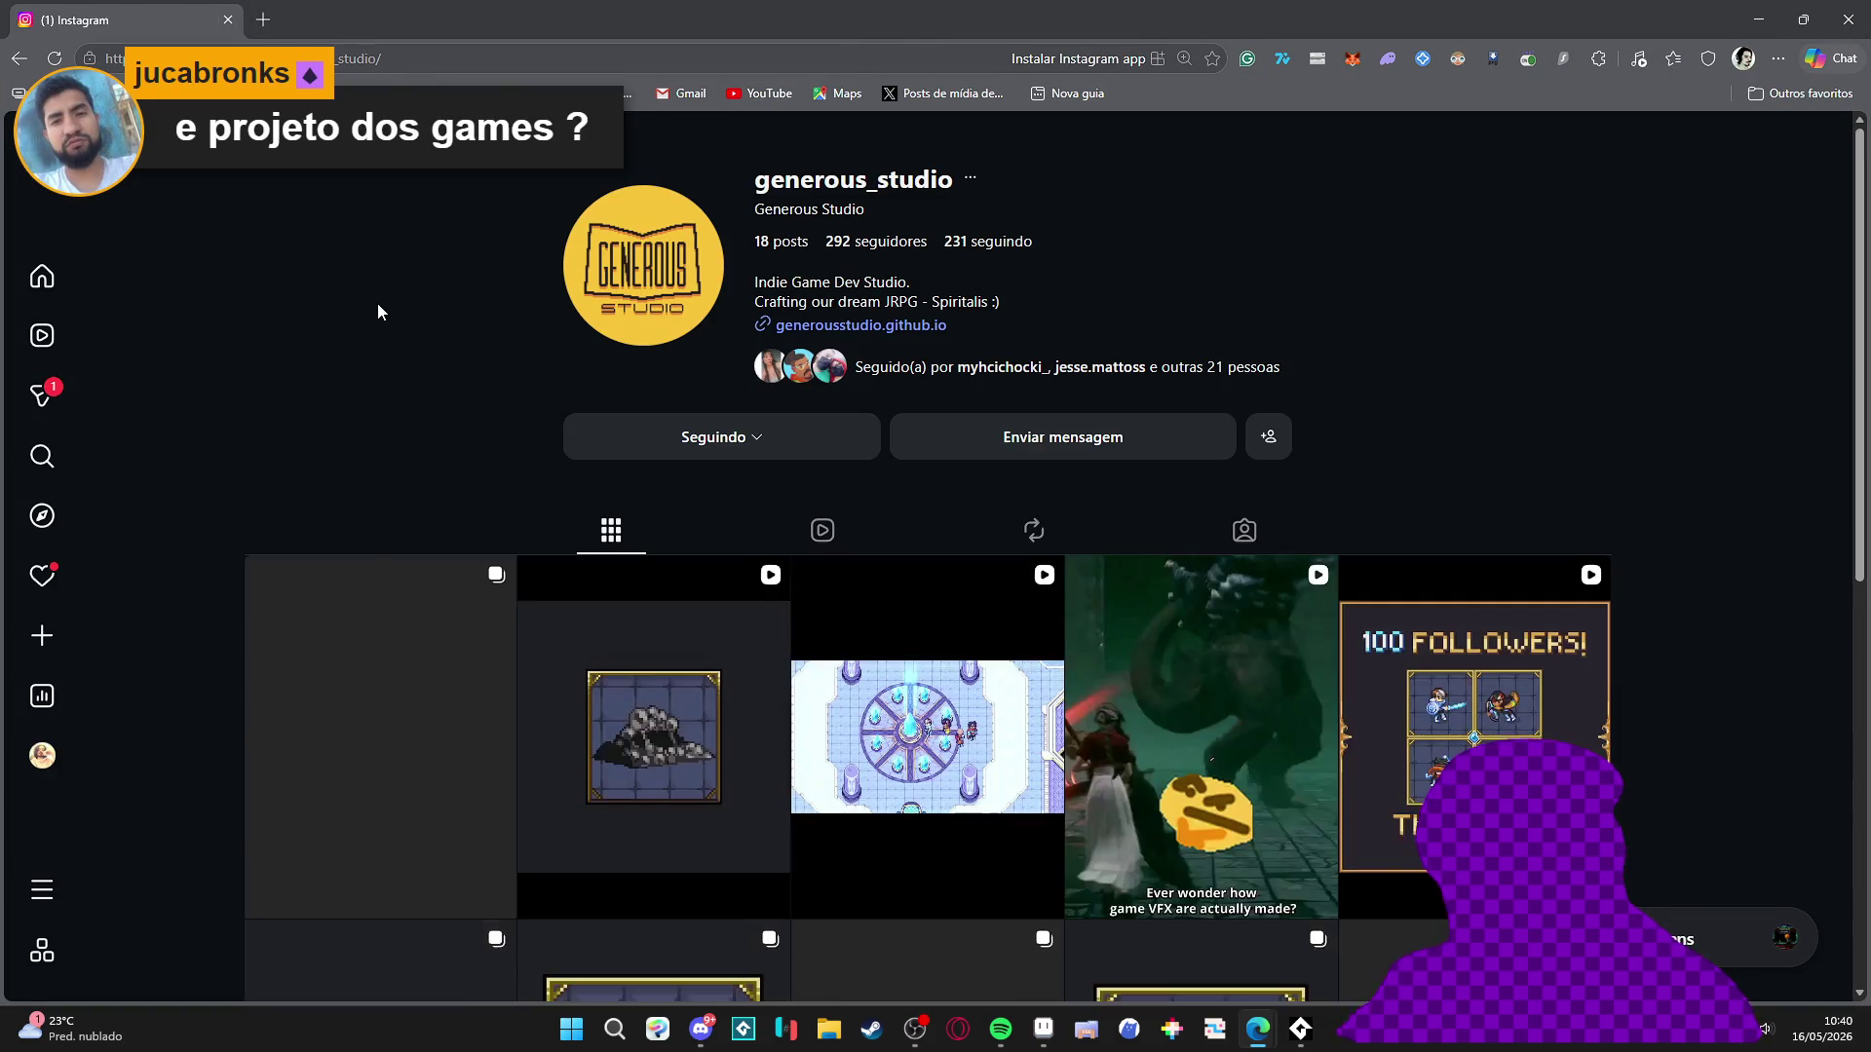
scroll(386, 318, "down", 2)
left_click(388, 64)
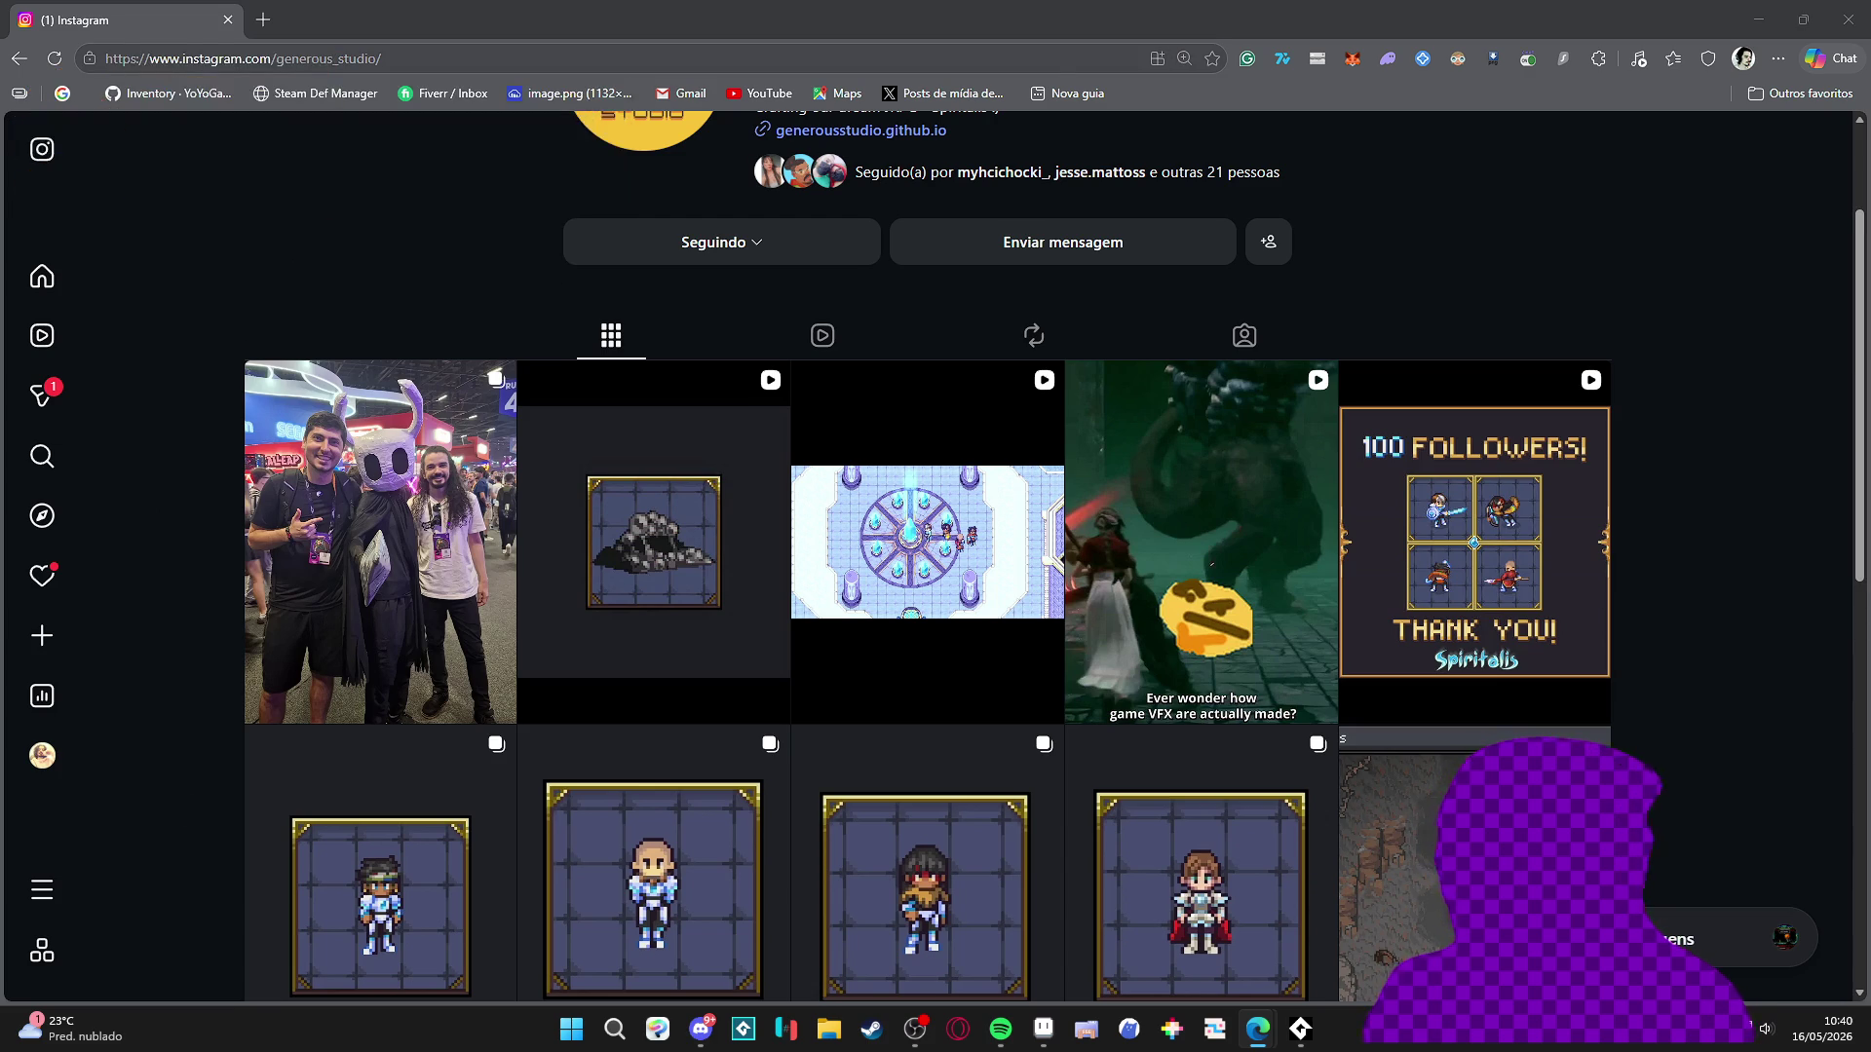
left_click(872, 1029)
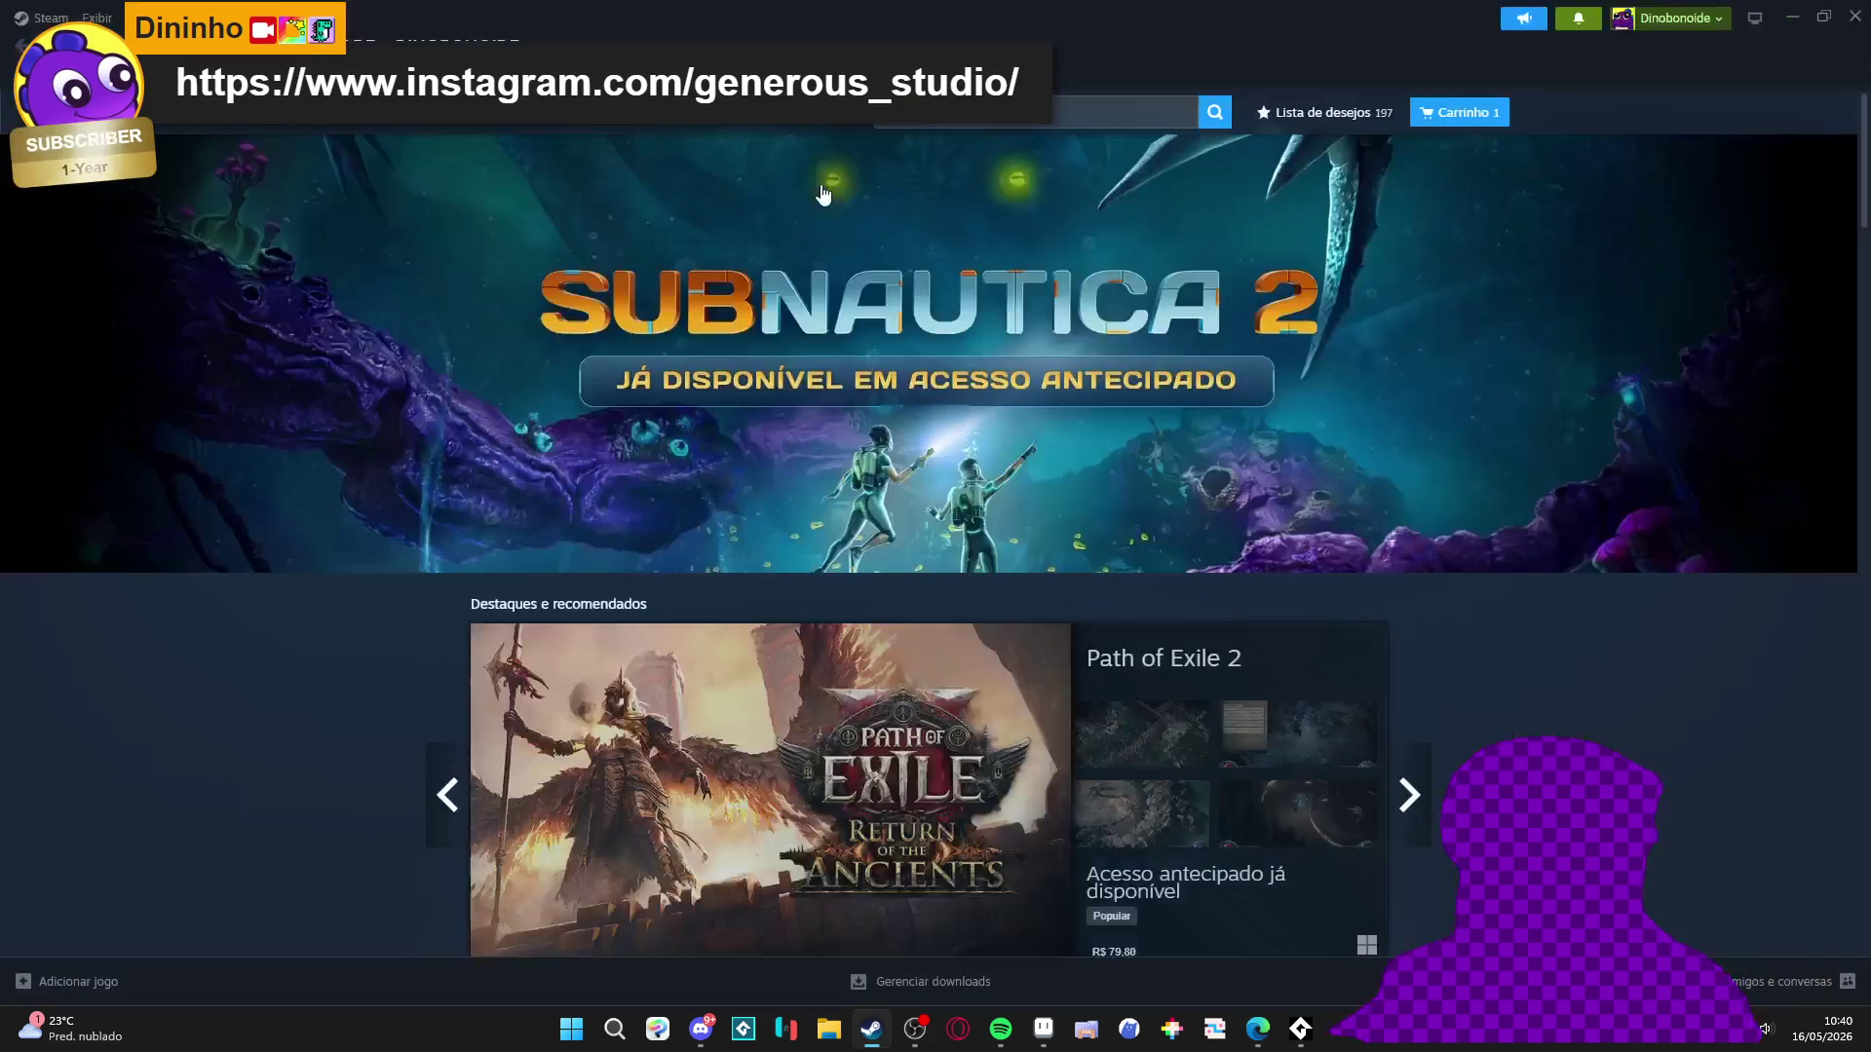
Open My Desktop Friend's store page from the library and reload it.
left_click(199, 44)
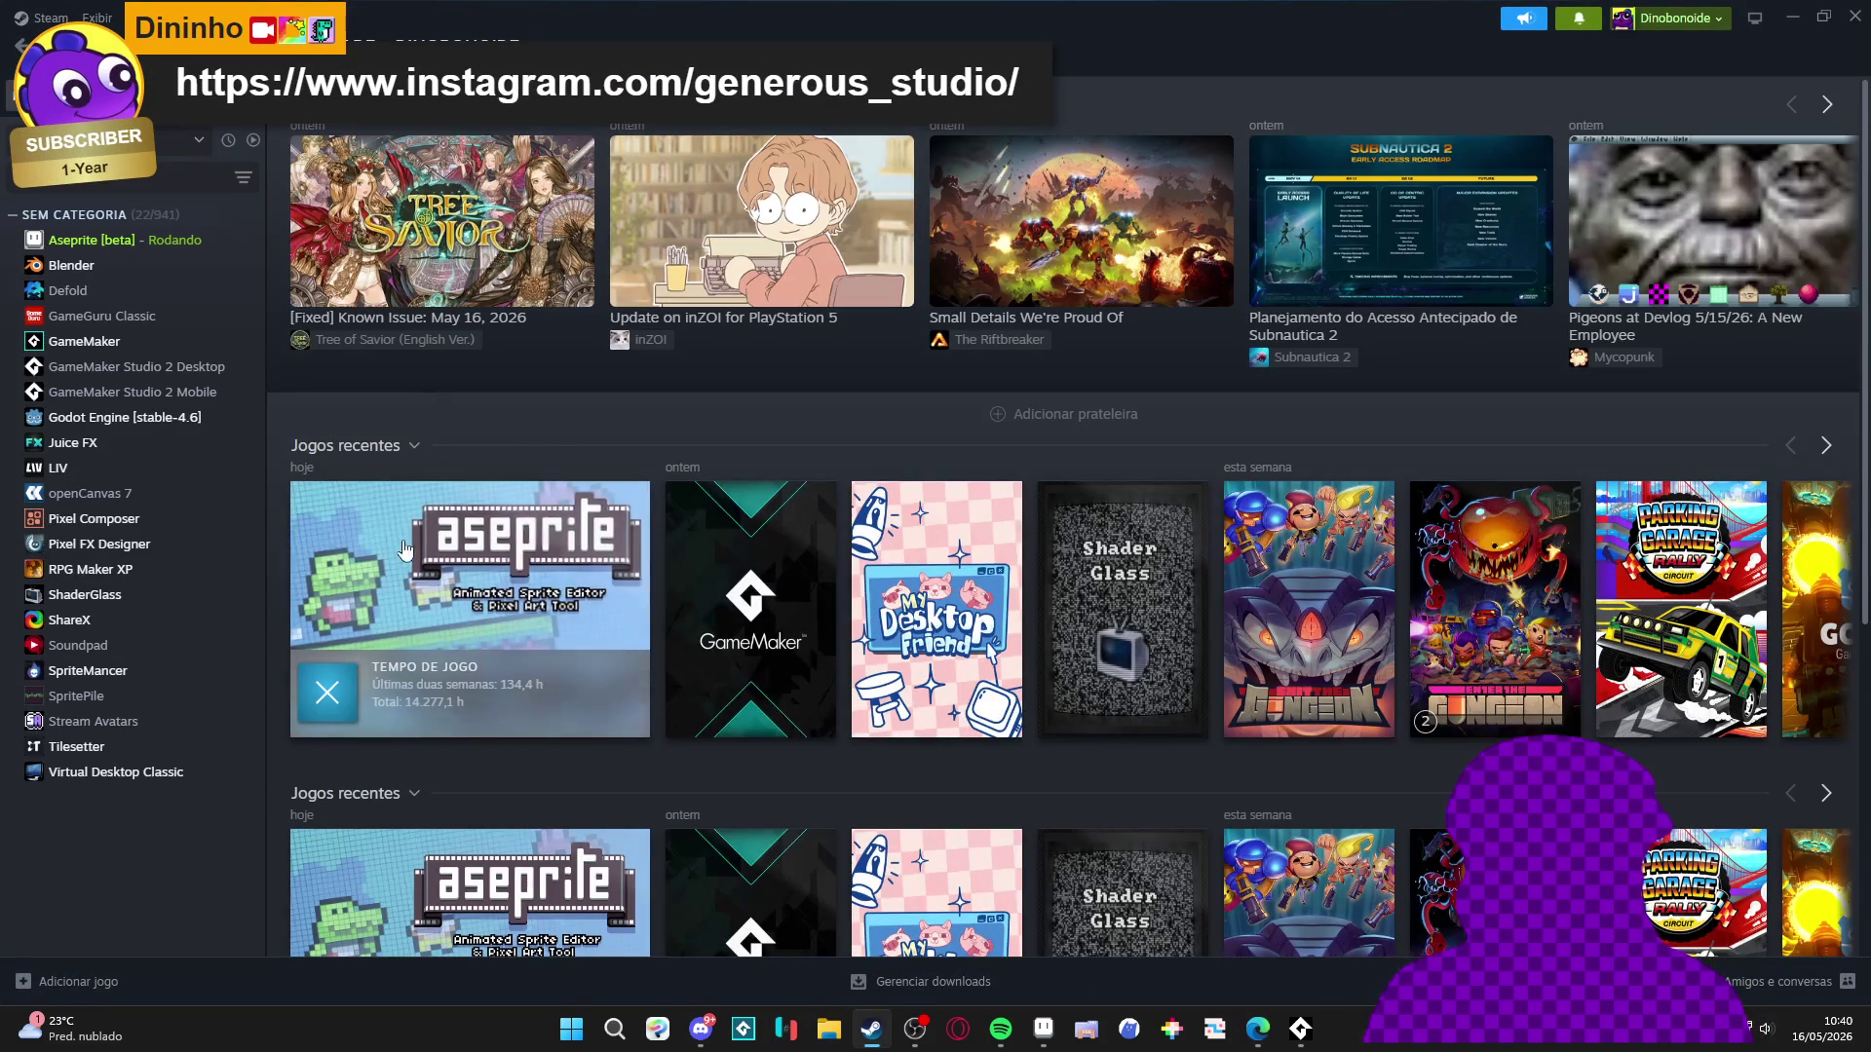
left_click(936, 609)
left_click(346, 492)
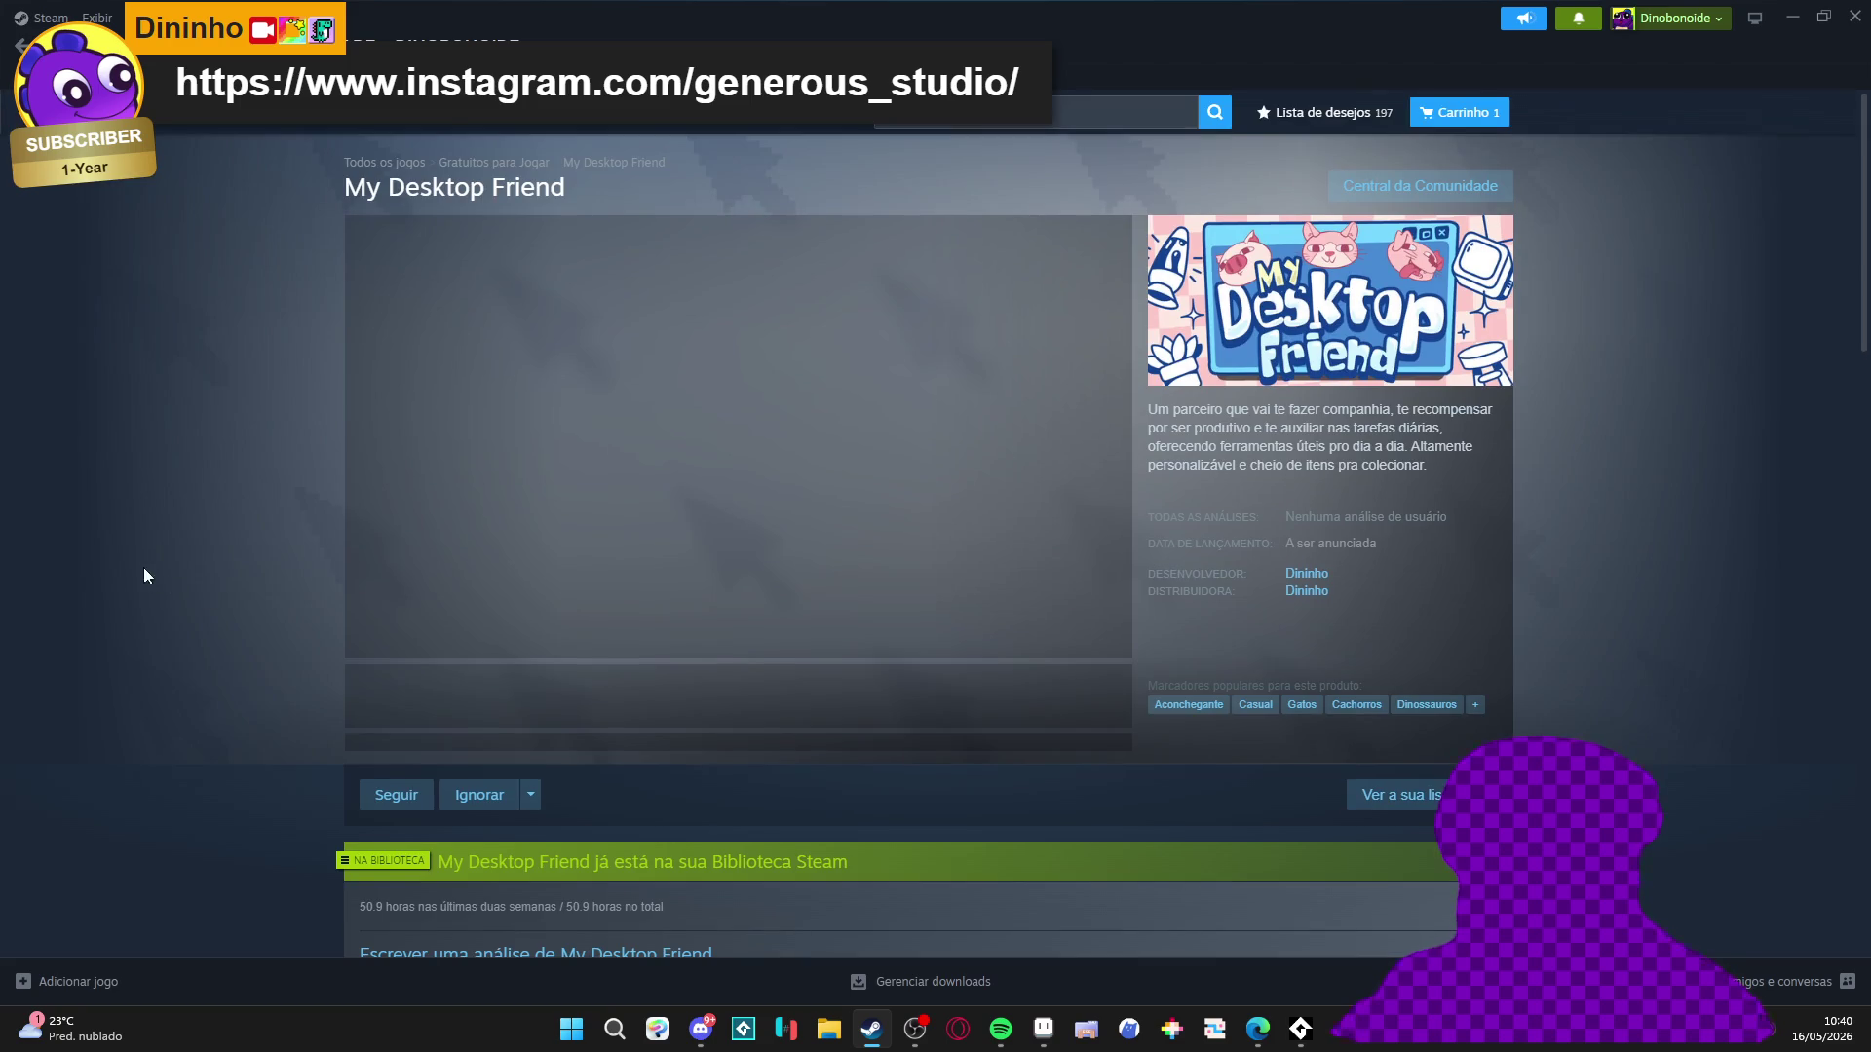
right_click(144, 567)
left_click(227, 660)
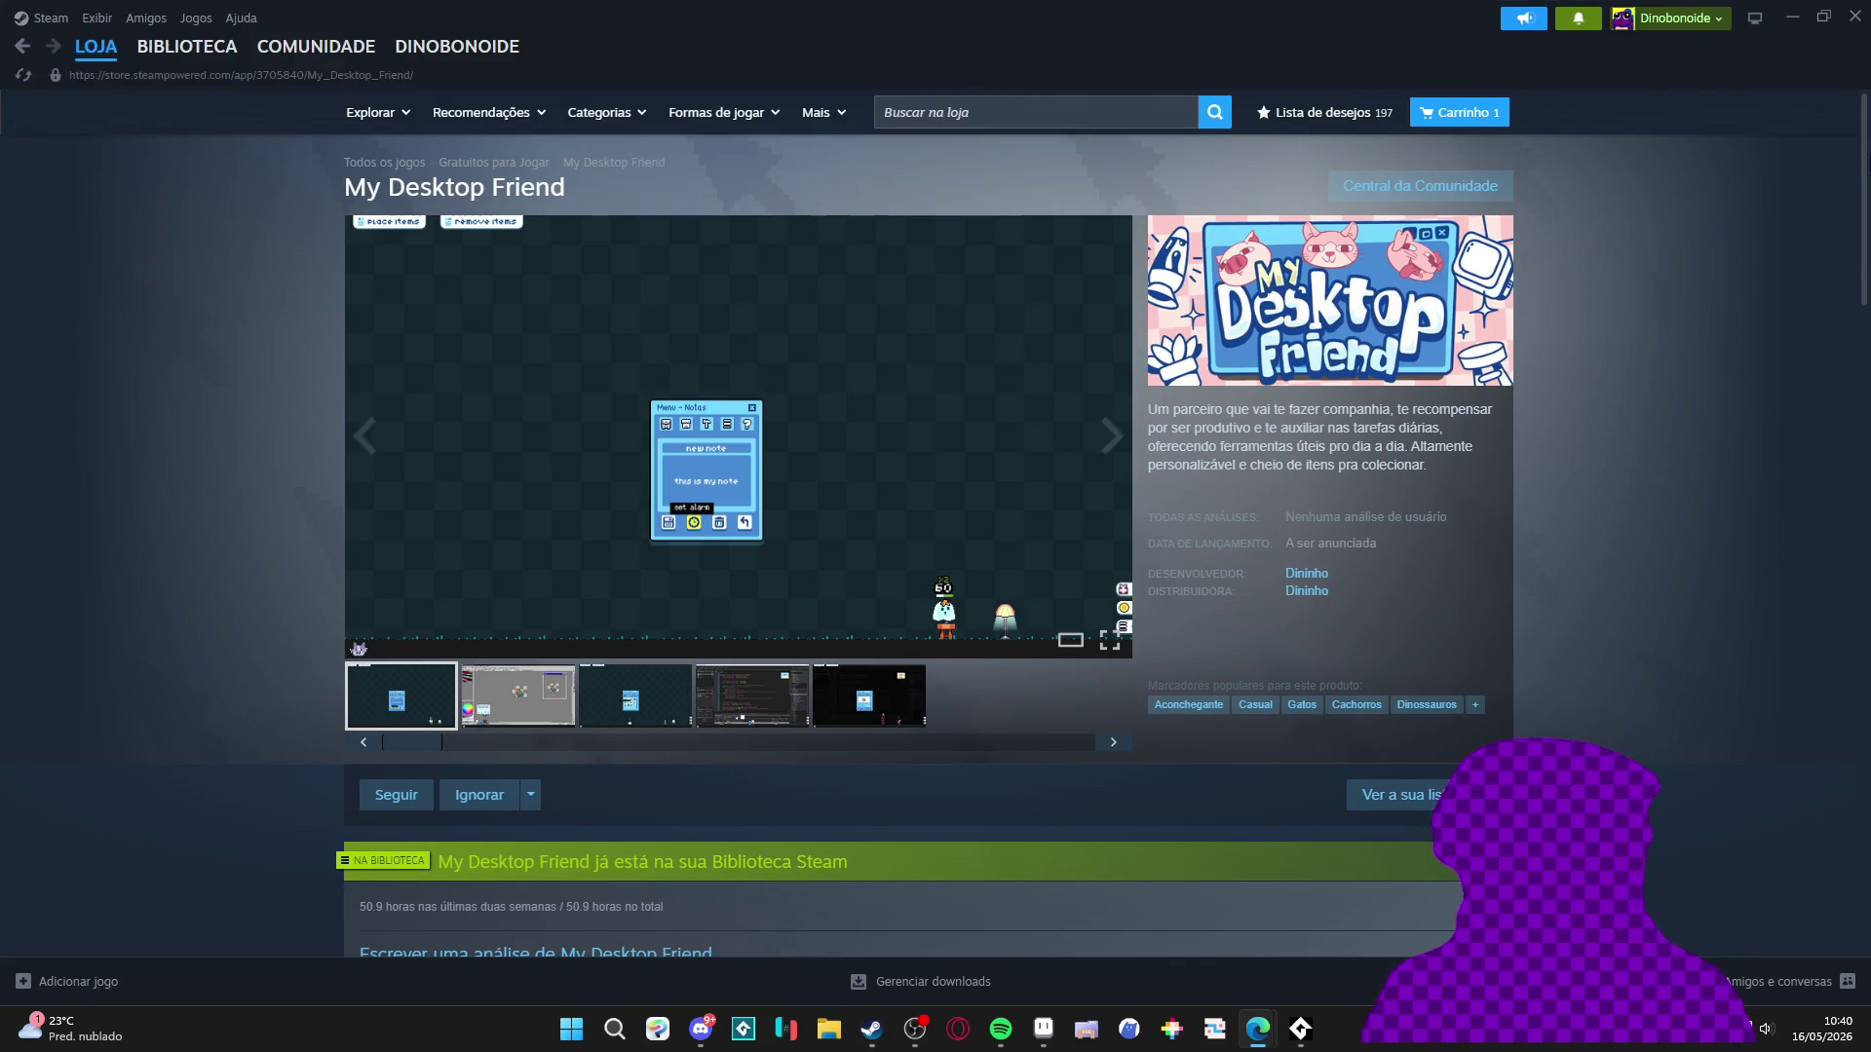
Launch My Desktop Friend from its library page and close the Menu - Guia window.
key("alt+Left")
left_click(366, 421)
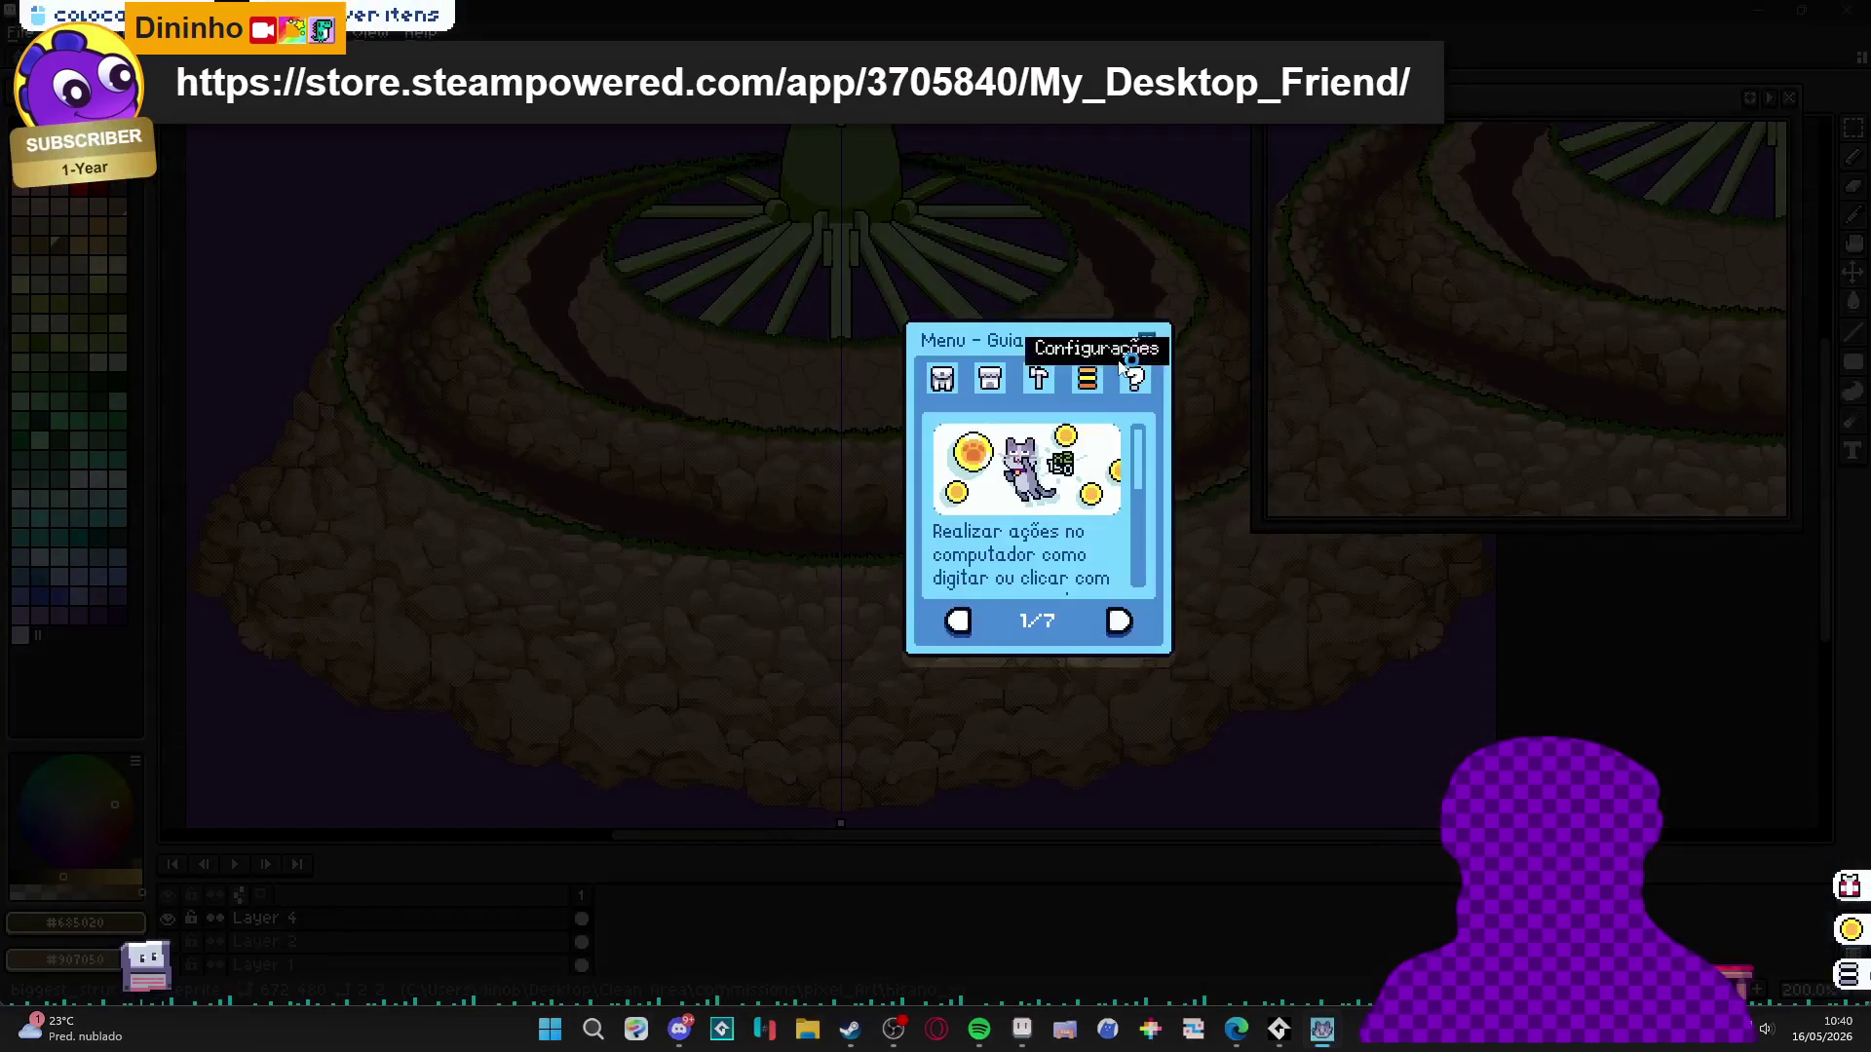
left_click(1148, 343)
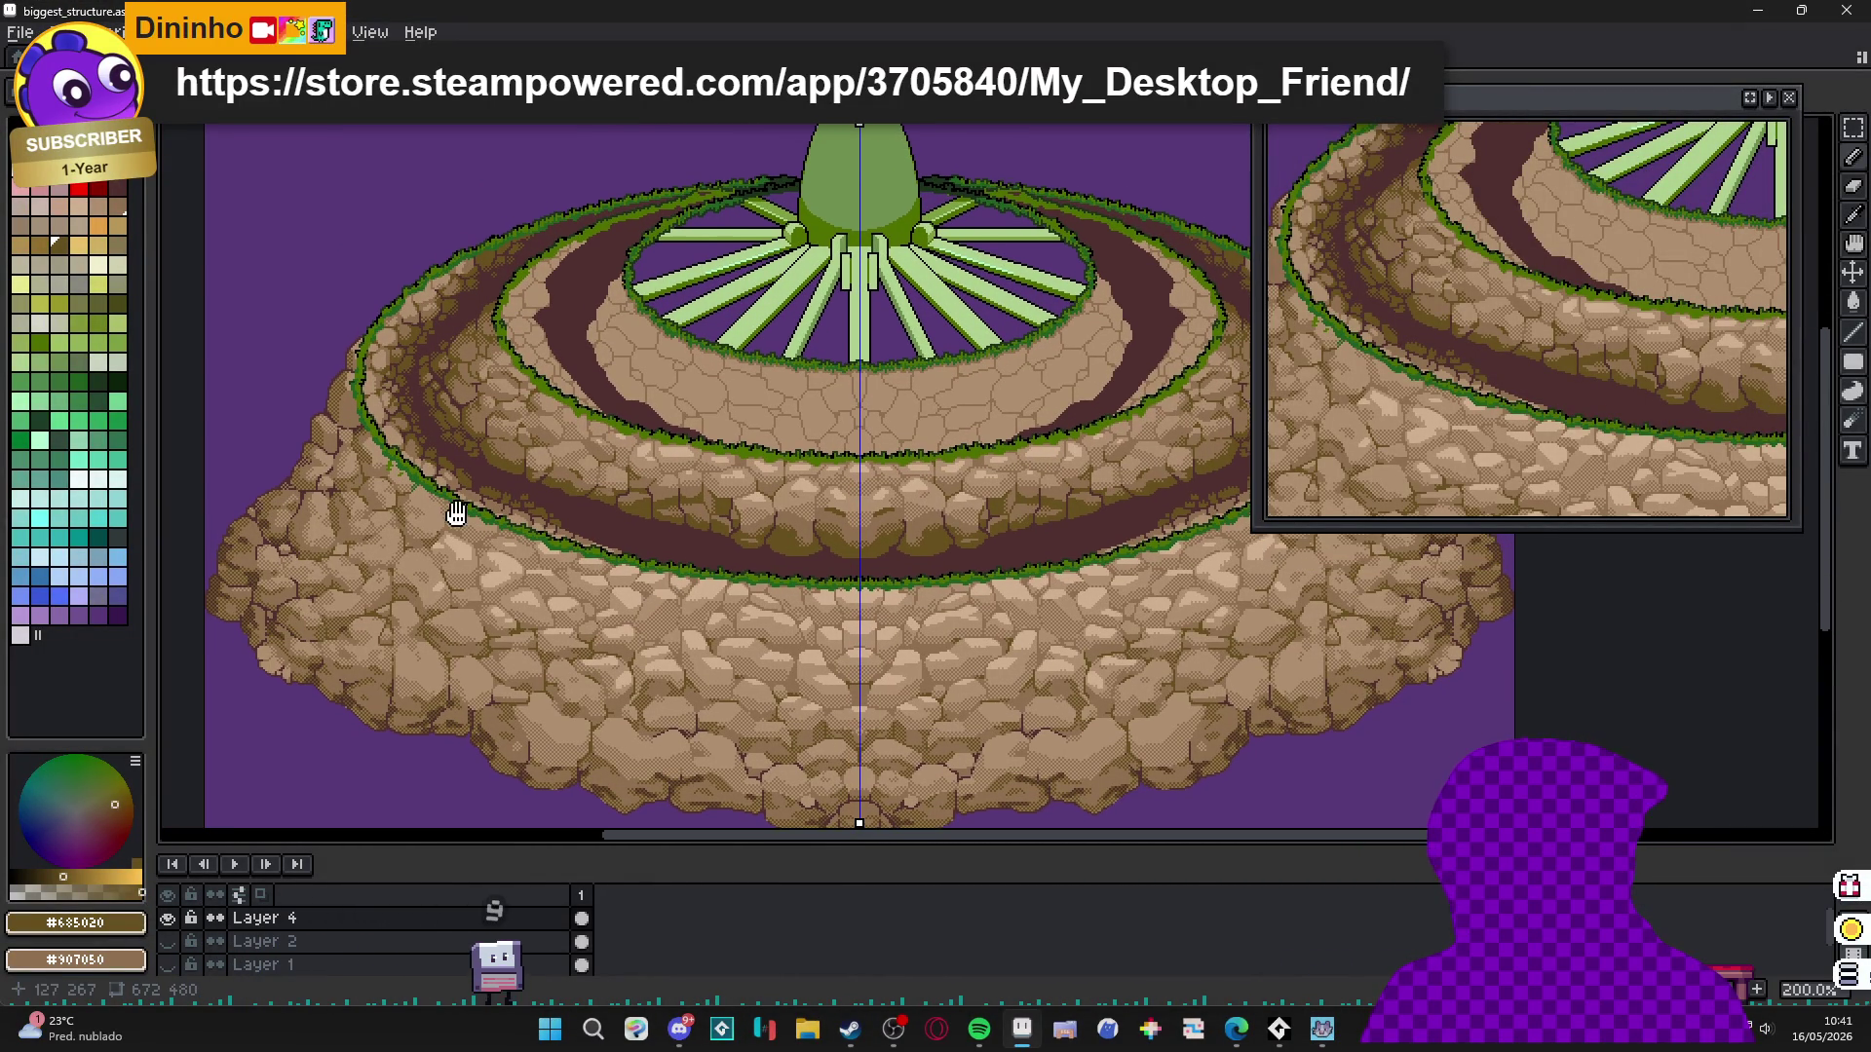
scroll(466, 516, "down", 1)
scroll(585, 556, "up", 1)
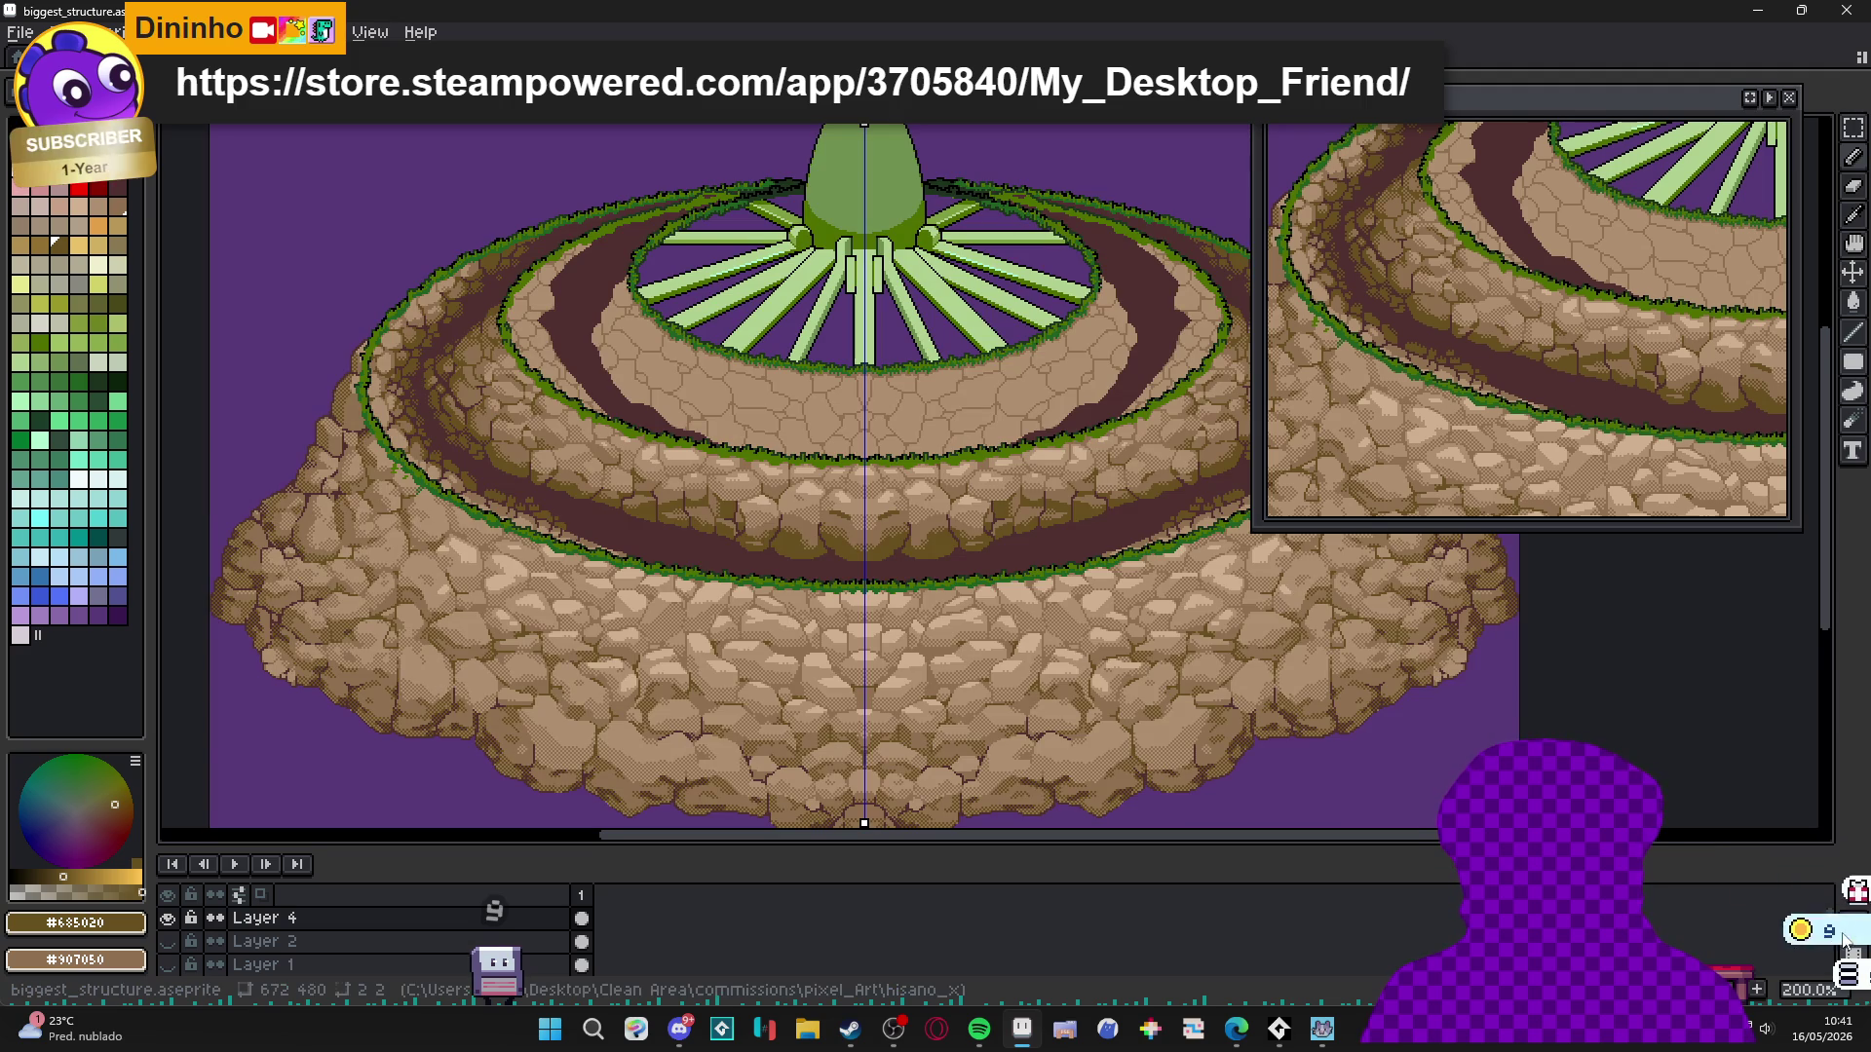
scroll(643, 586, "left", 1)
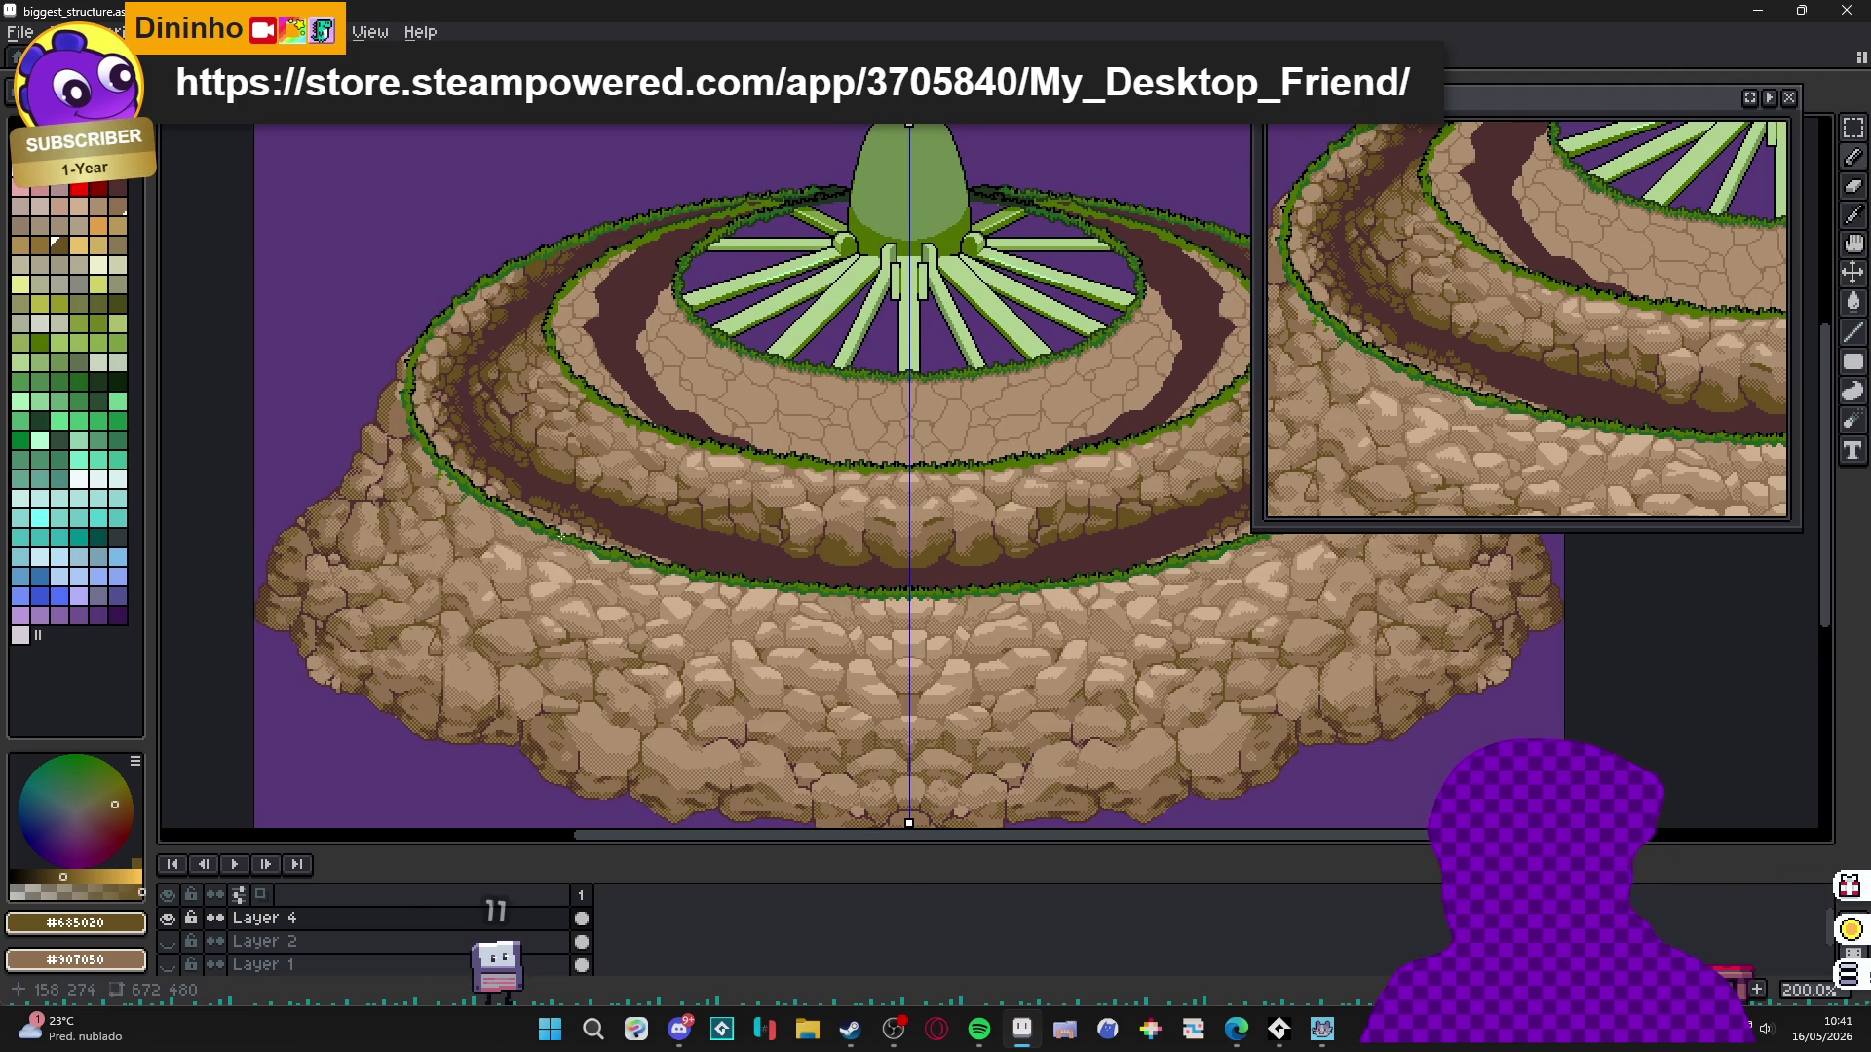
scroll(565, 535, "left", 1)
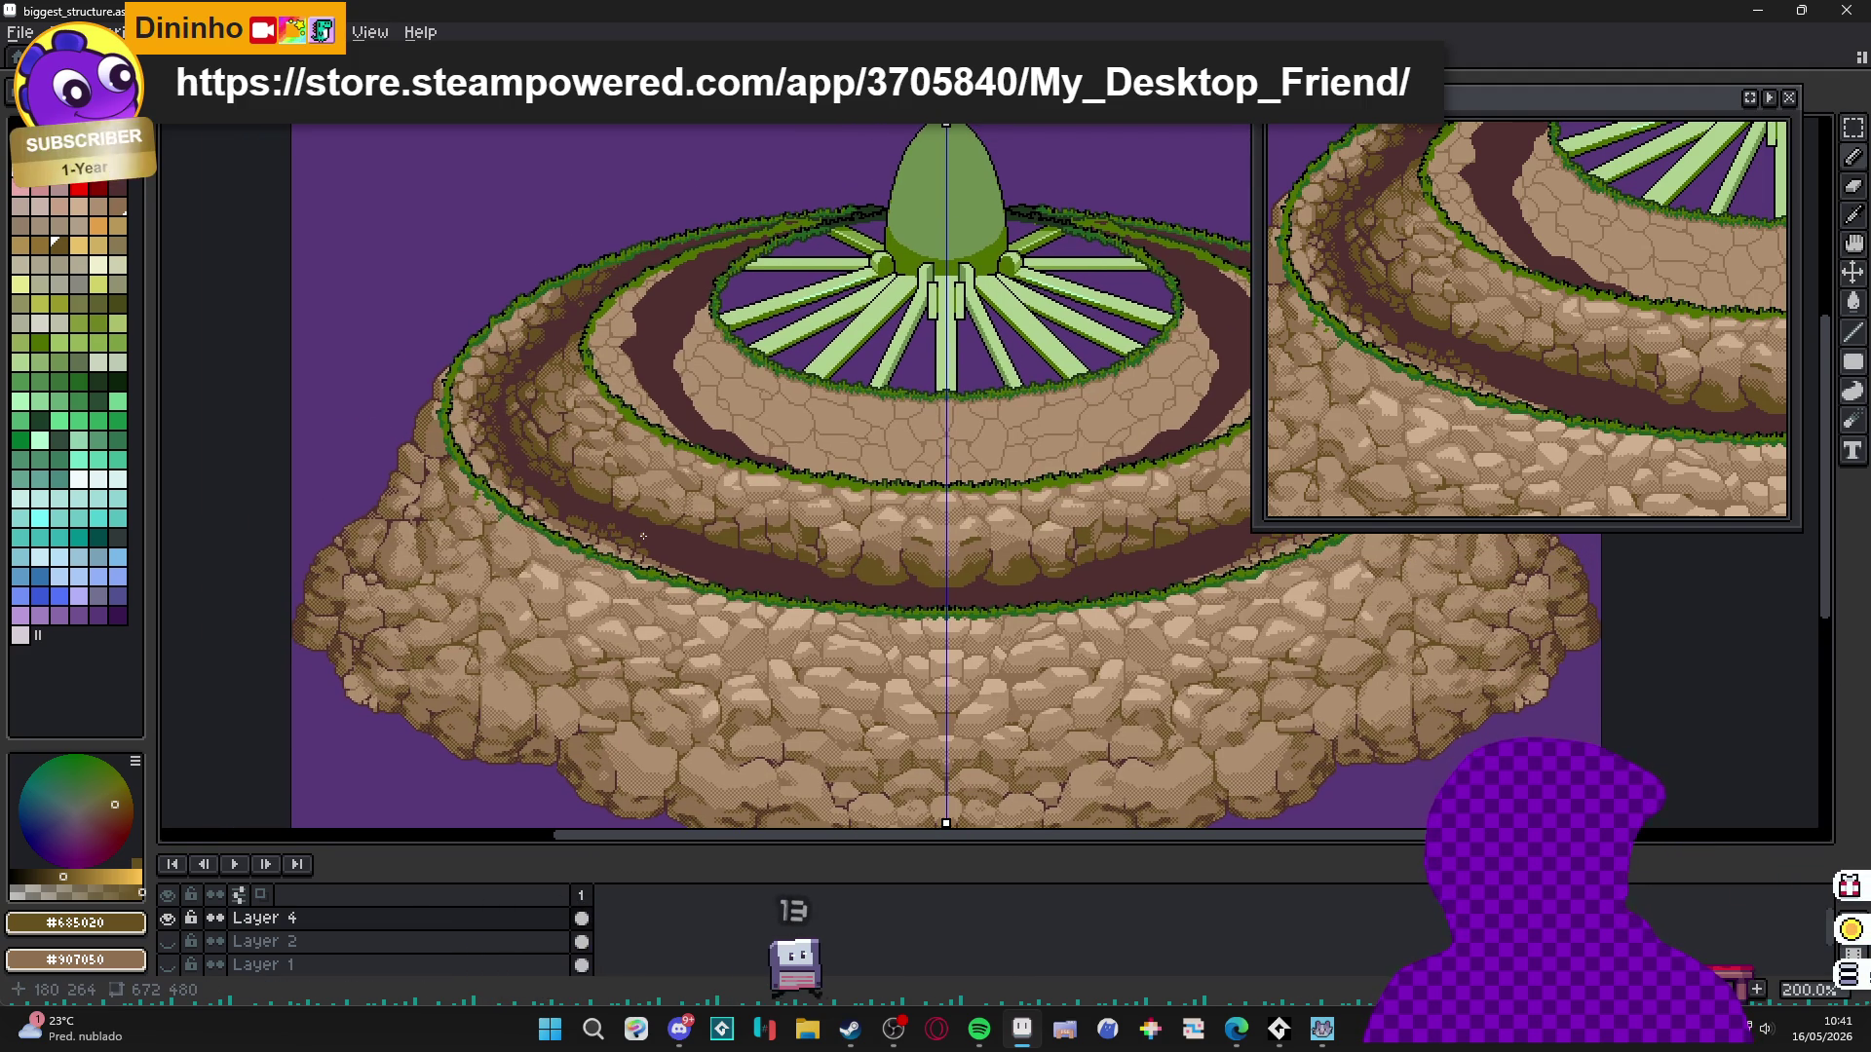
scroll(562, 506, "up", 1)
scroll(563, 506, "up", 1)
scroll(604, 512, "up", 2)
scroll(643, 516, "down", 2)
scroll(690, 521, "up", 1)
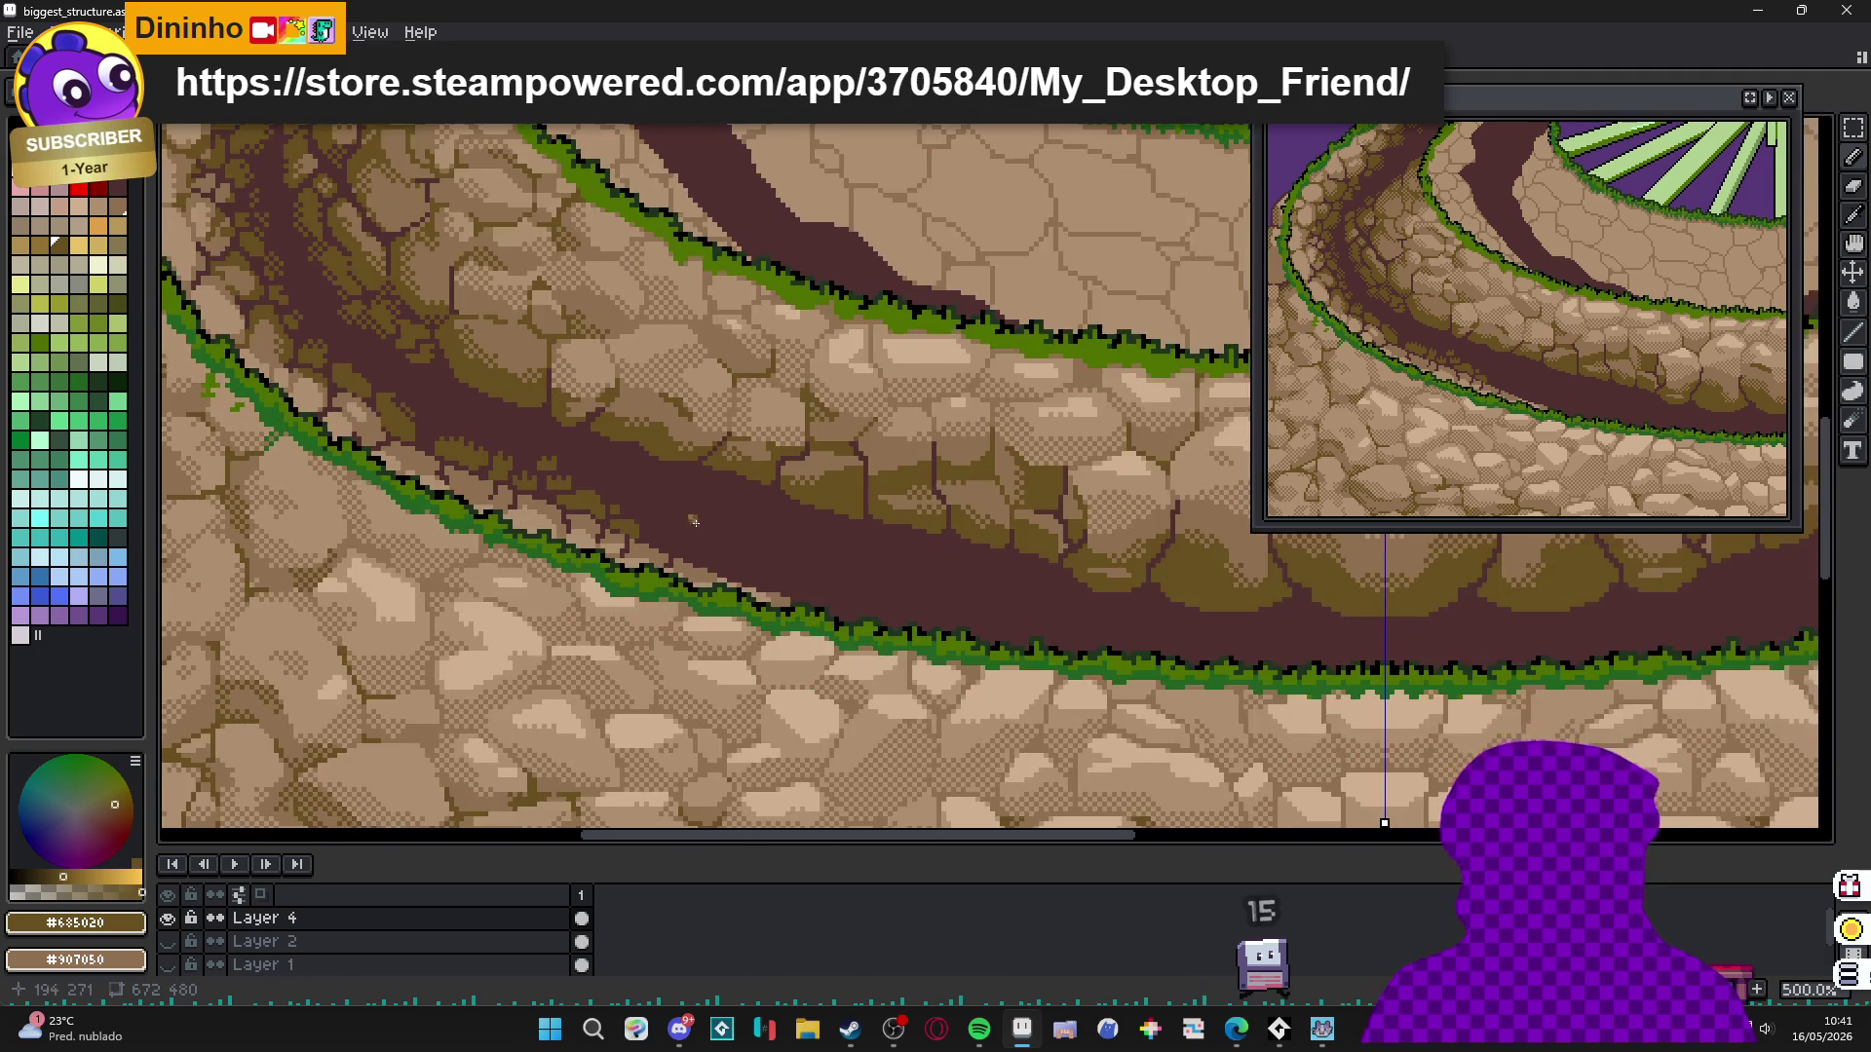
Paint two #685020 olive rock blobs into the dark path, mirrored by symmetry.
scroll(690, 521, "up", 7)
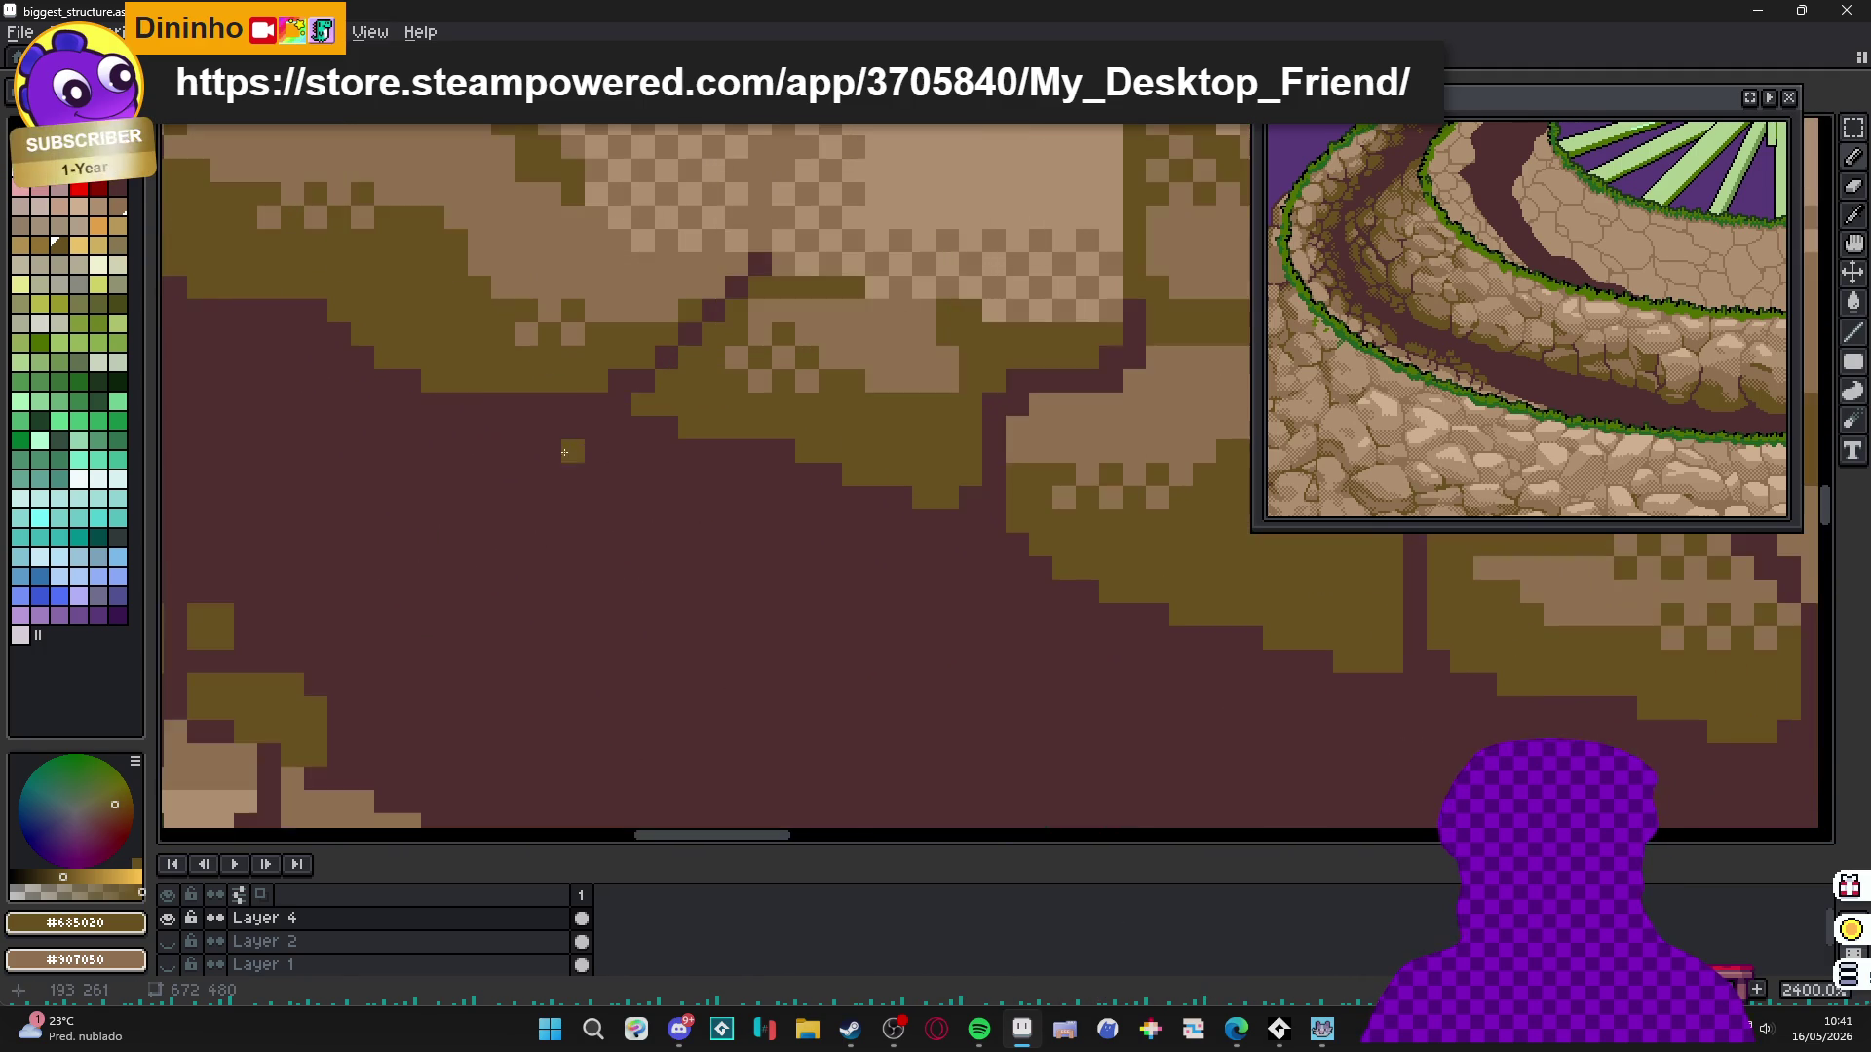
mouse_move(458, 443)
left_mouse_down()
mouse_move(531, 444)
mouse_move(701, 550)
mouse_move(705, 598)
mouse_move(468, 558)
mouse_move(439, 507)
mouse_move(584, 516)
mouse_move(563, 549)
left_mouse_up()
mouse_move(878, 575)
left_mouse_down()
mouse_move(937, 580)
mouse_move(919, 632)
mouse_move(838, 565)
mouse_move(945, 637)
left_mouse_up()
scroll(909, 599, "up", 3)
scroll(909, 598, "left", 5)
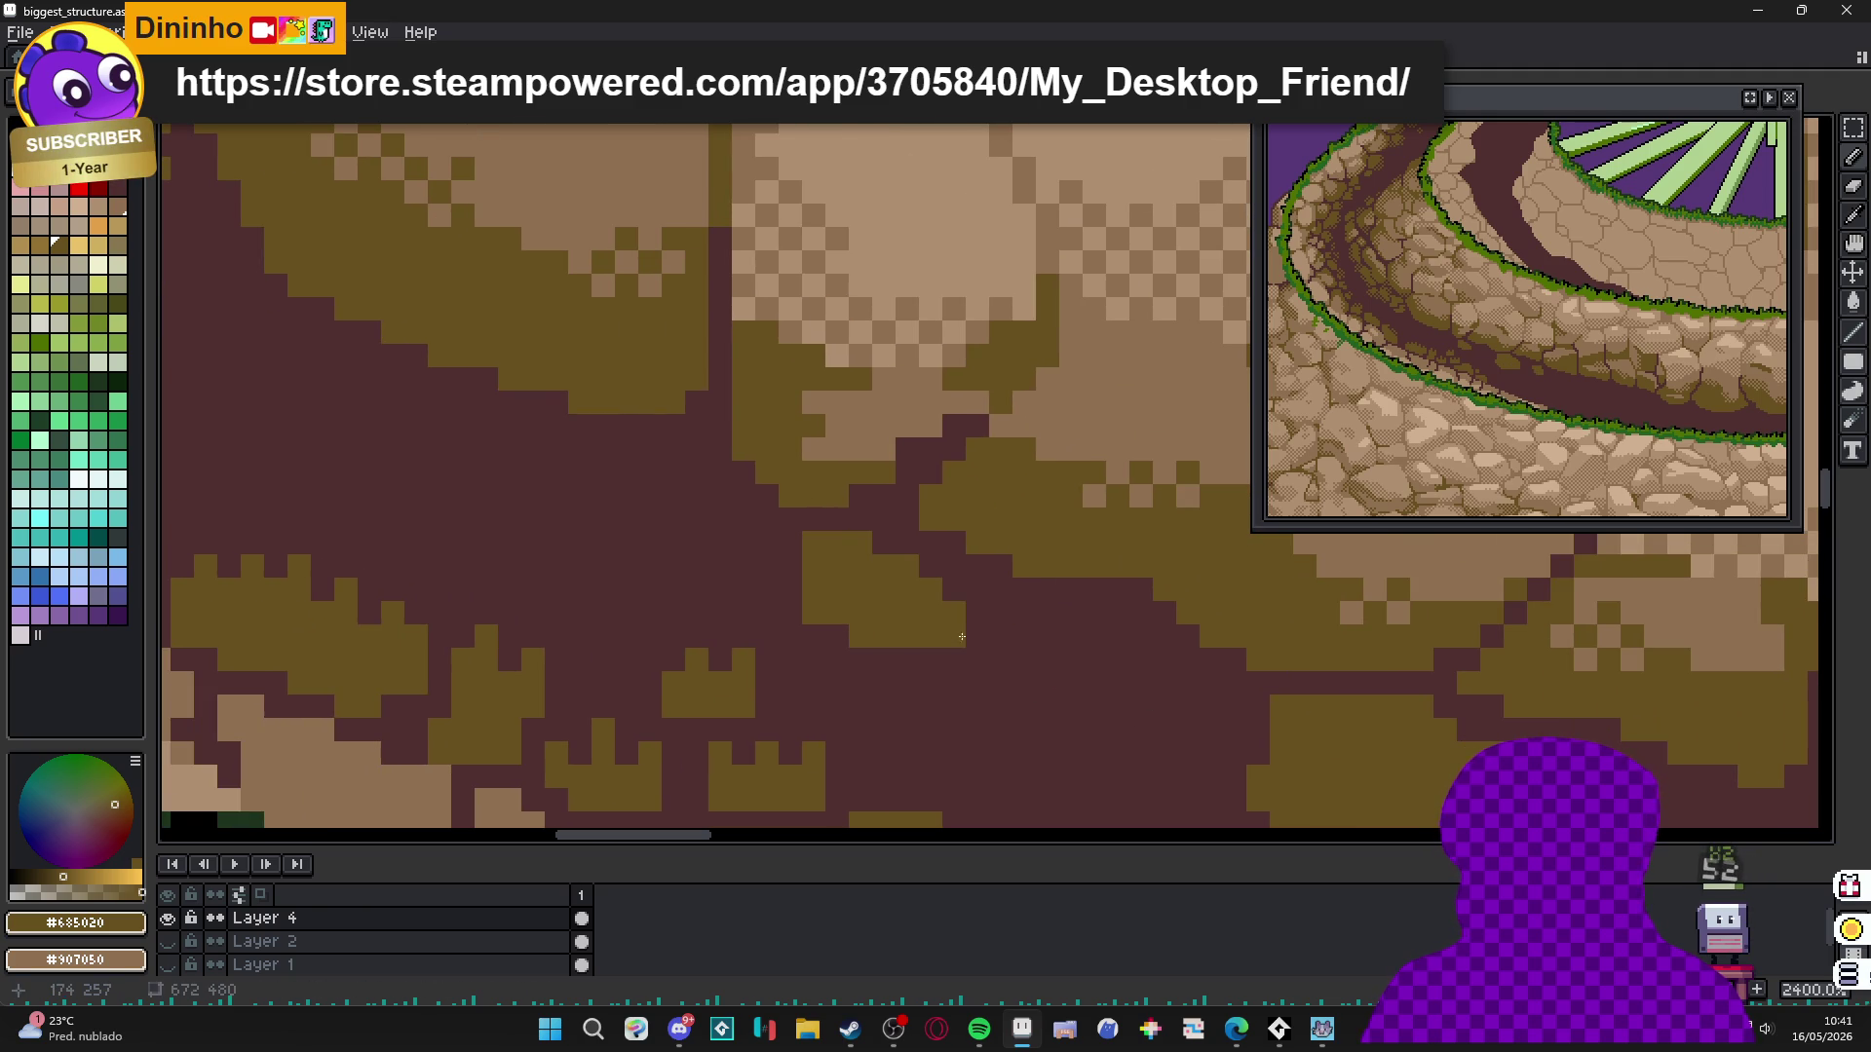
scroll(964, 643, "down", 3)
scroll(973, 644, "up", 1)
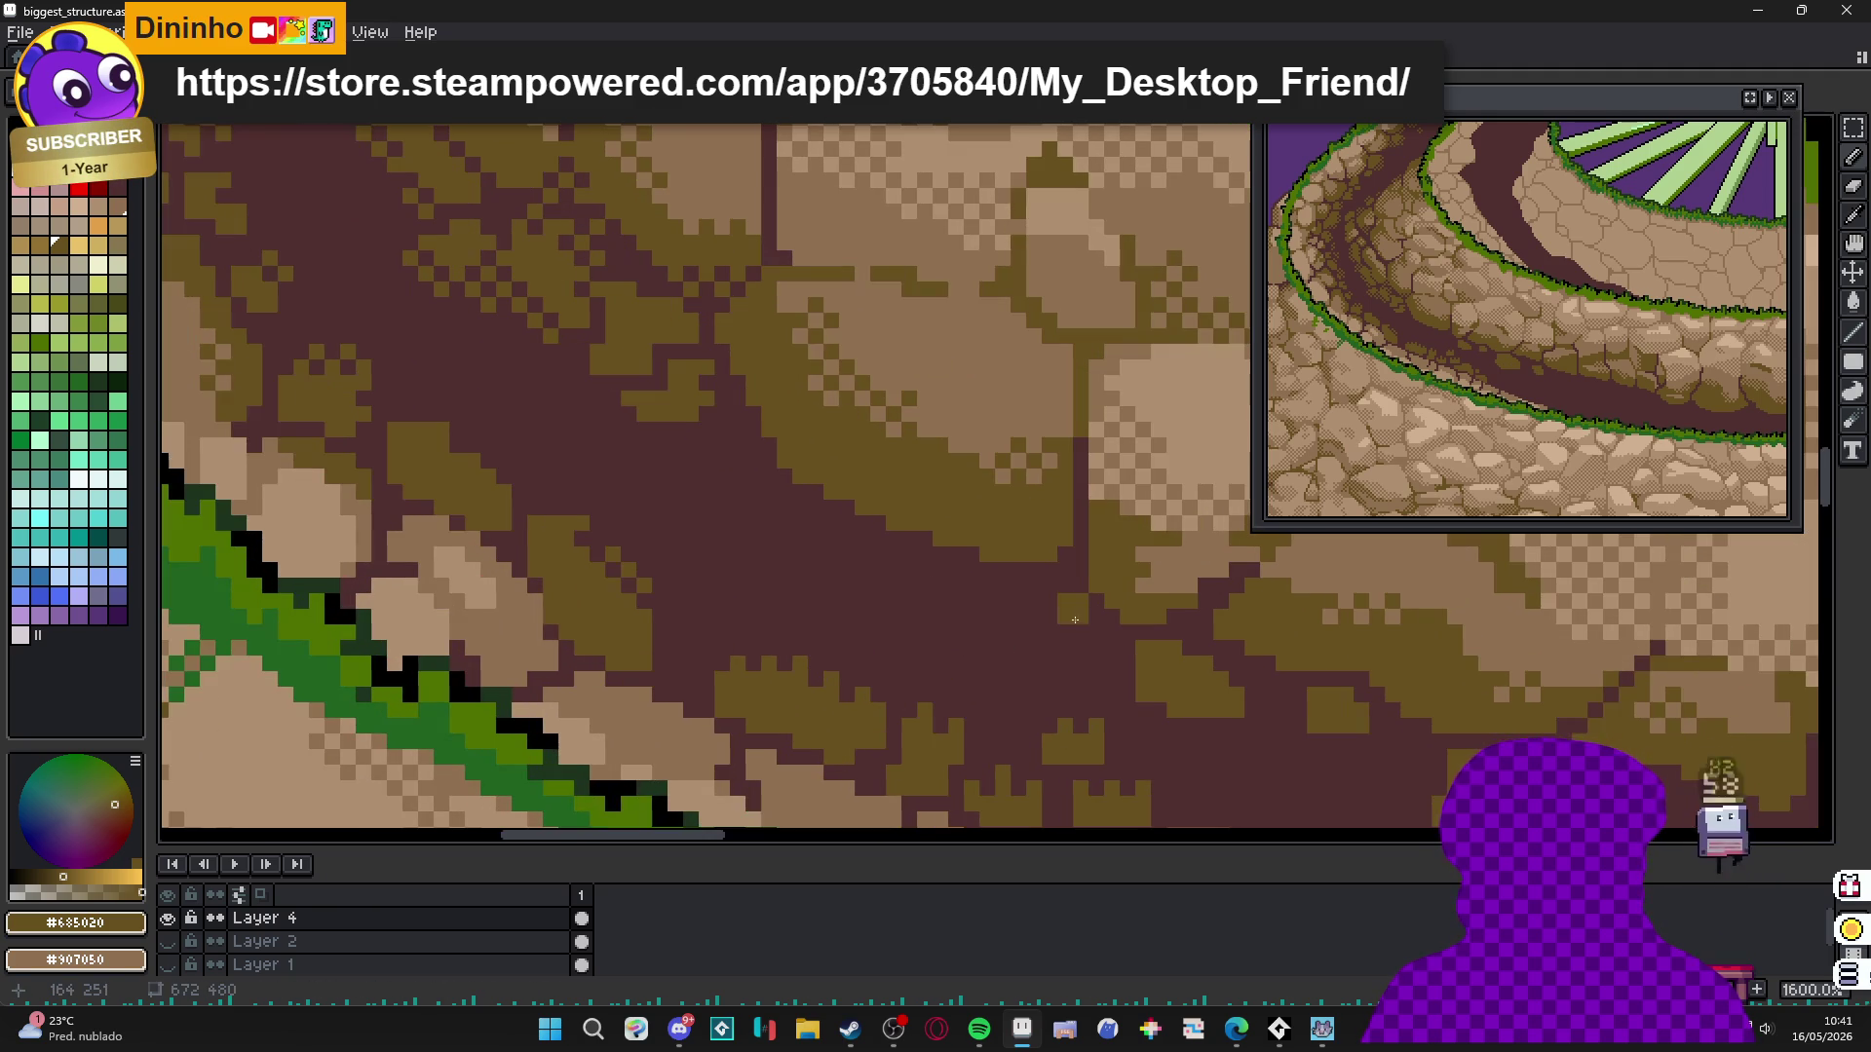
scroll(936, 652, "down", 1)
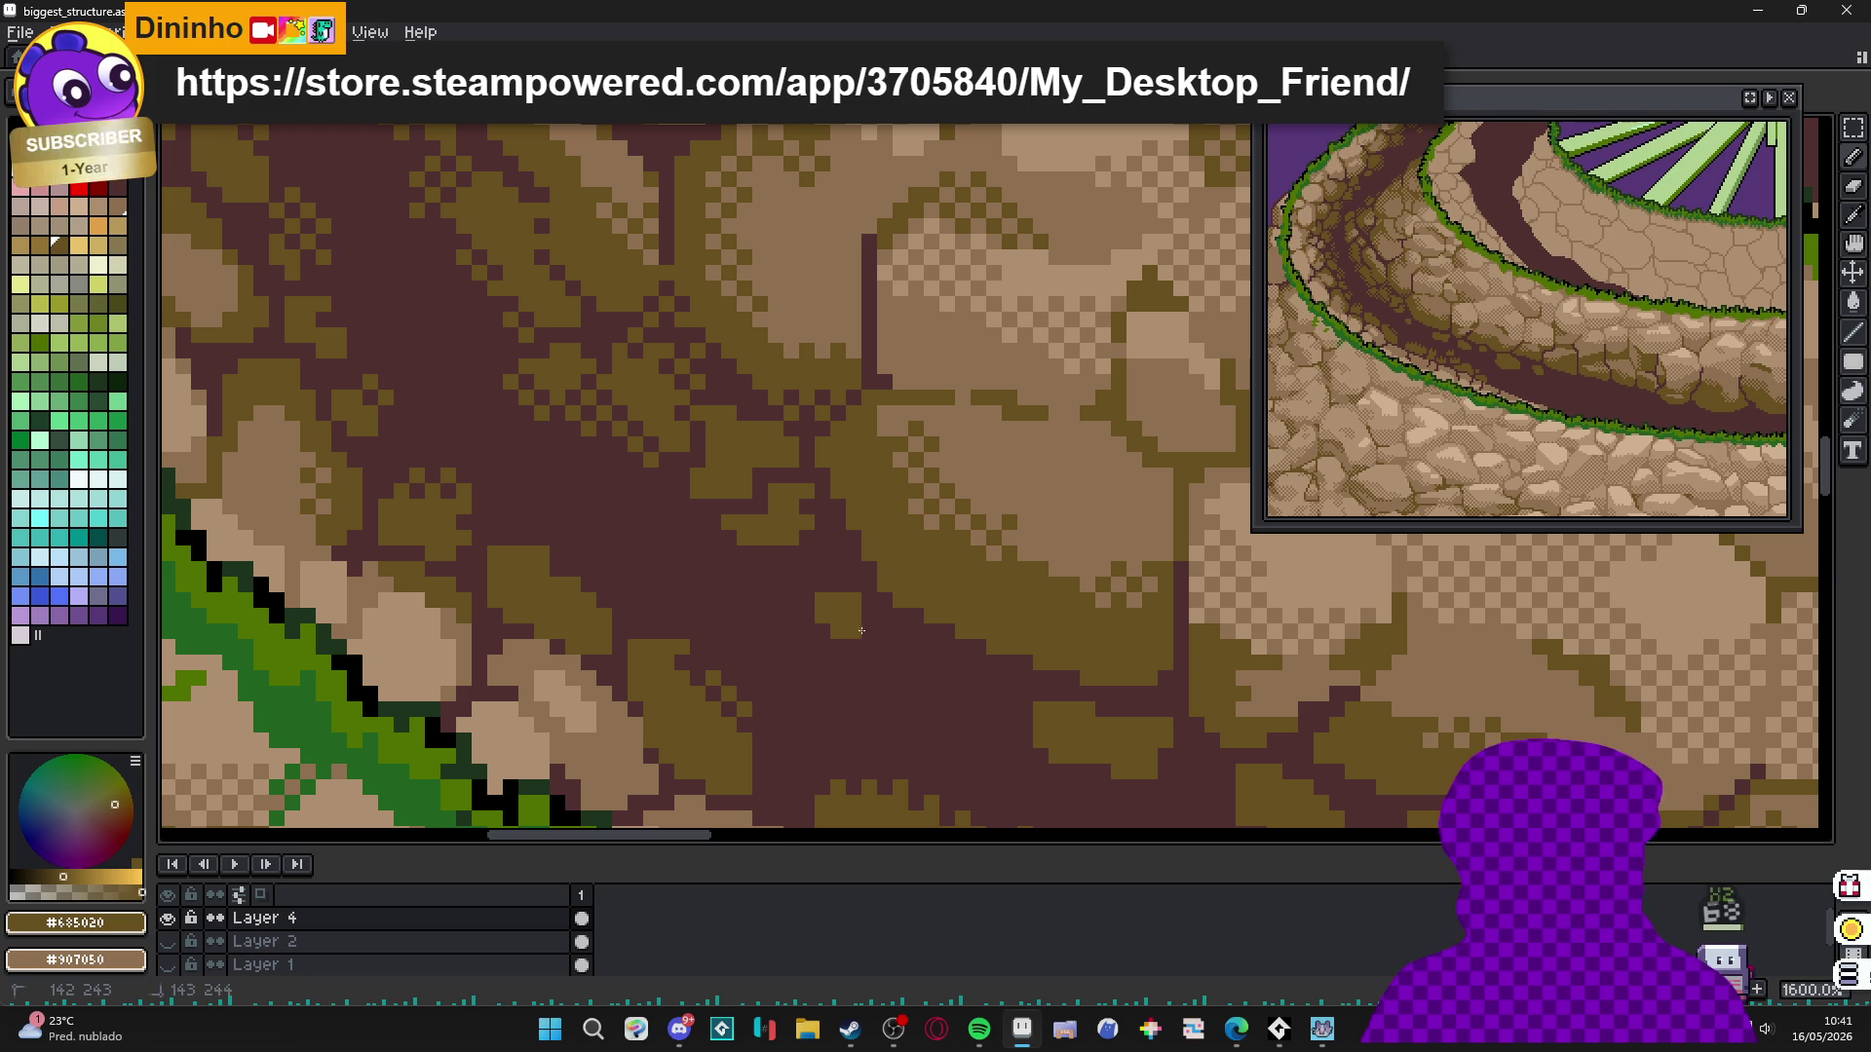
scroll(902, 624, "down", 4)
scroll(902, 593, "up", 6)
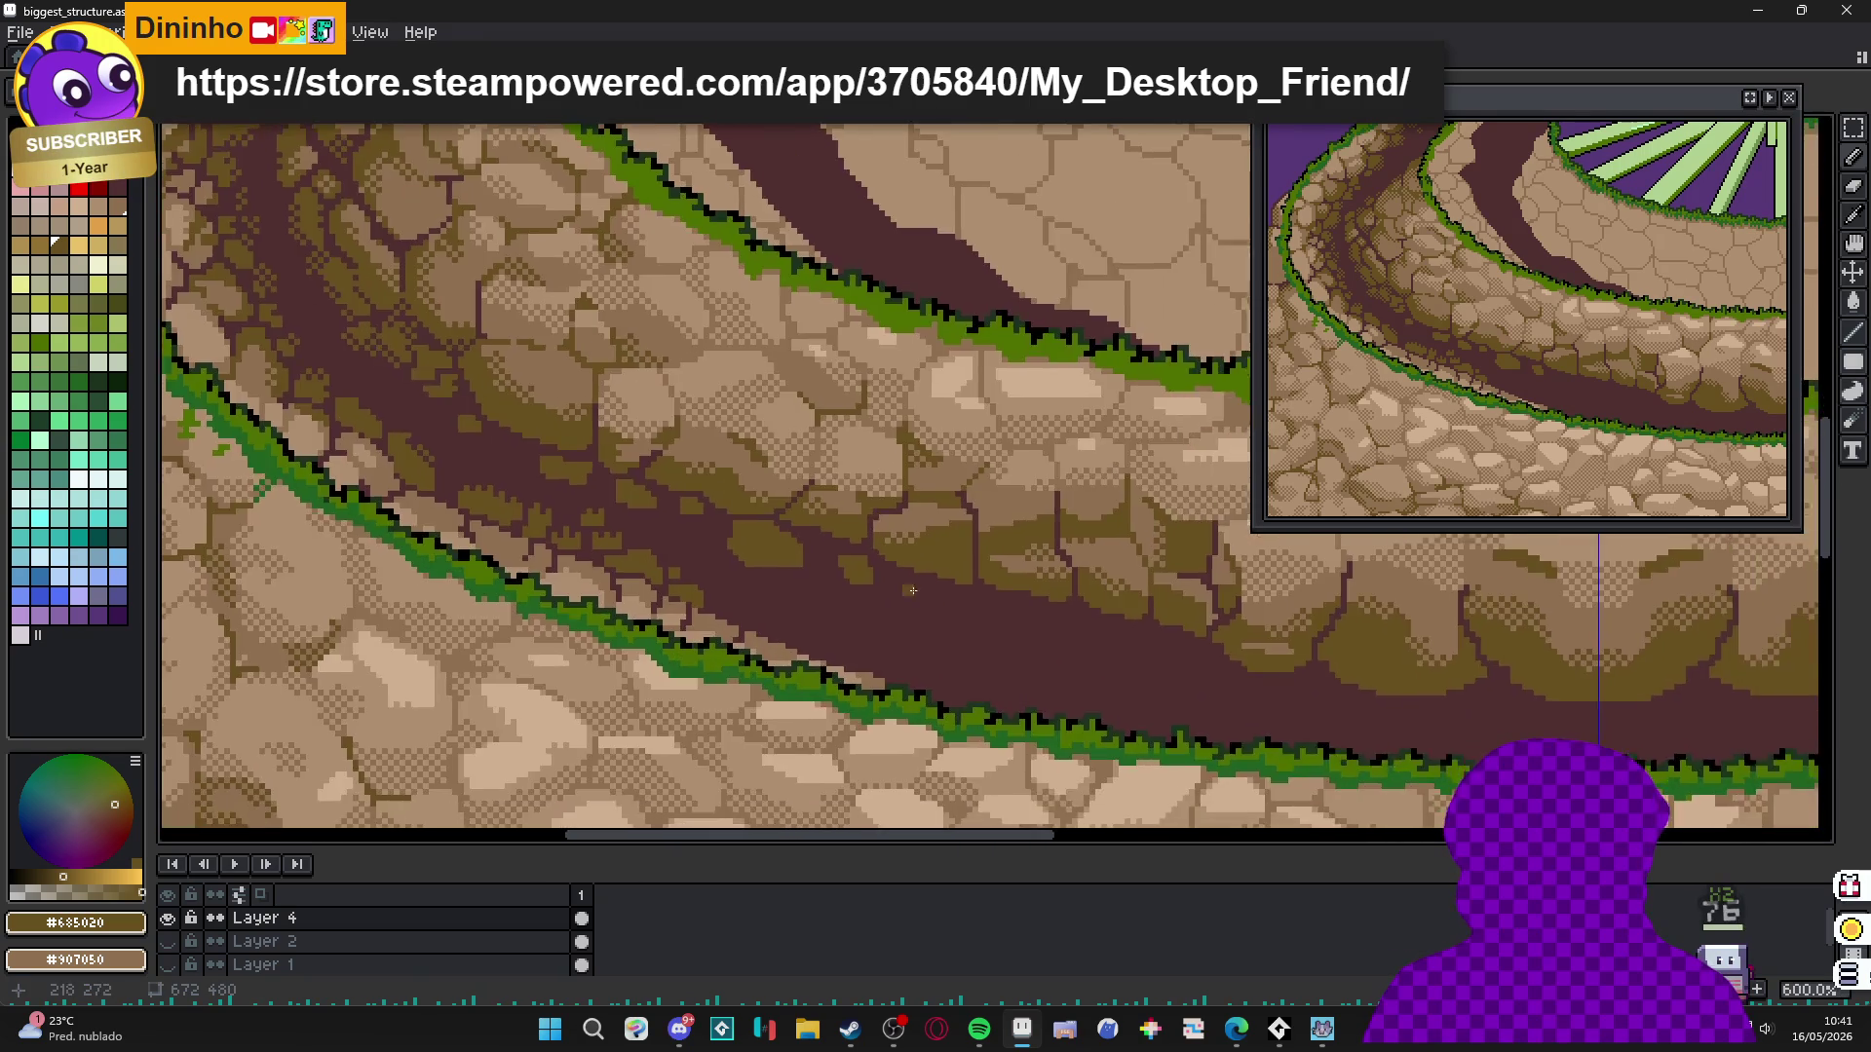
scroll(954, 633, "right", 3)
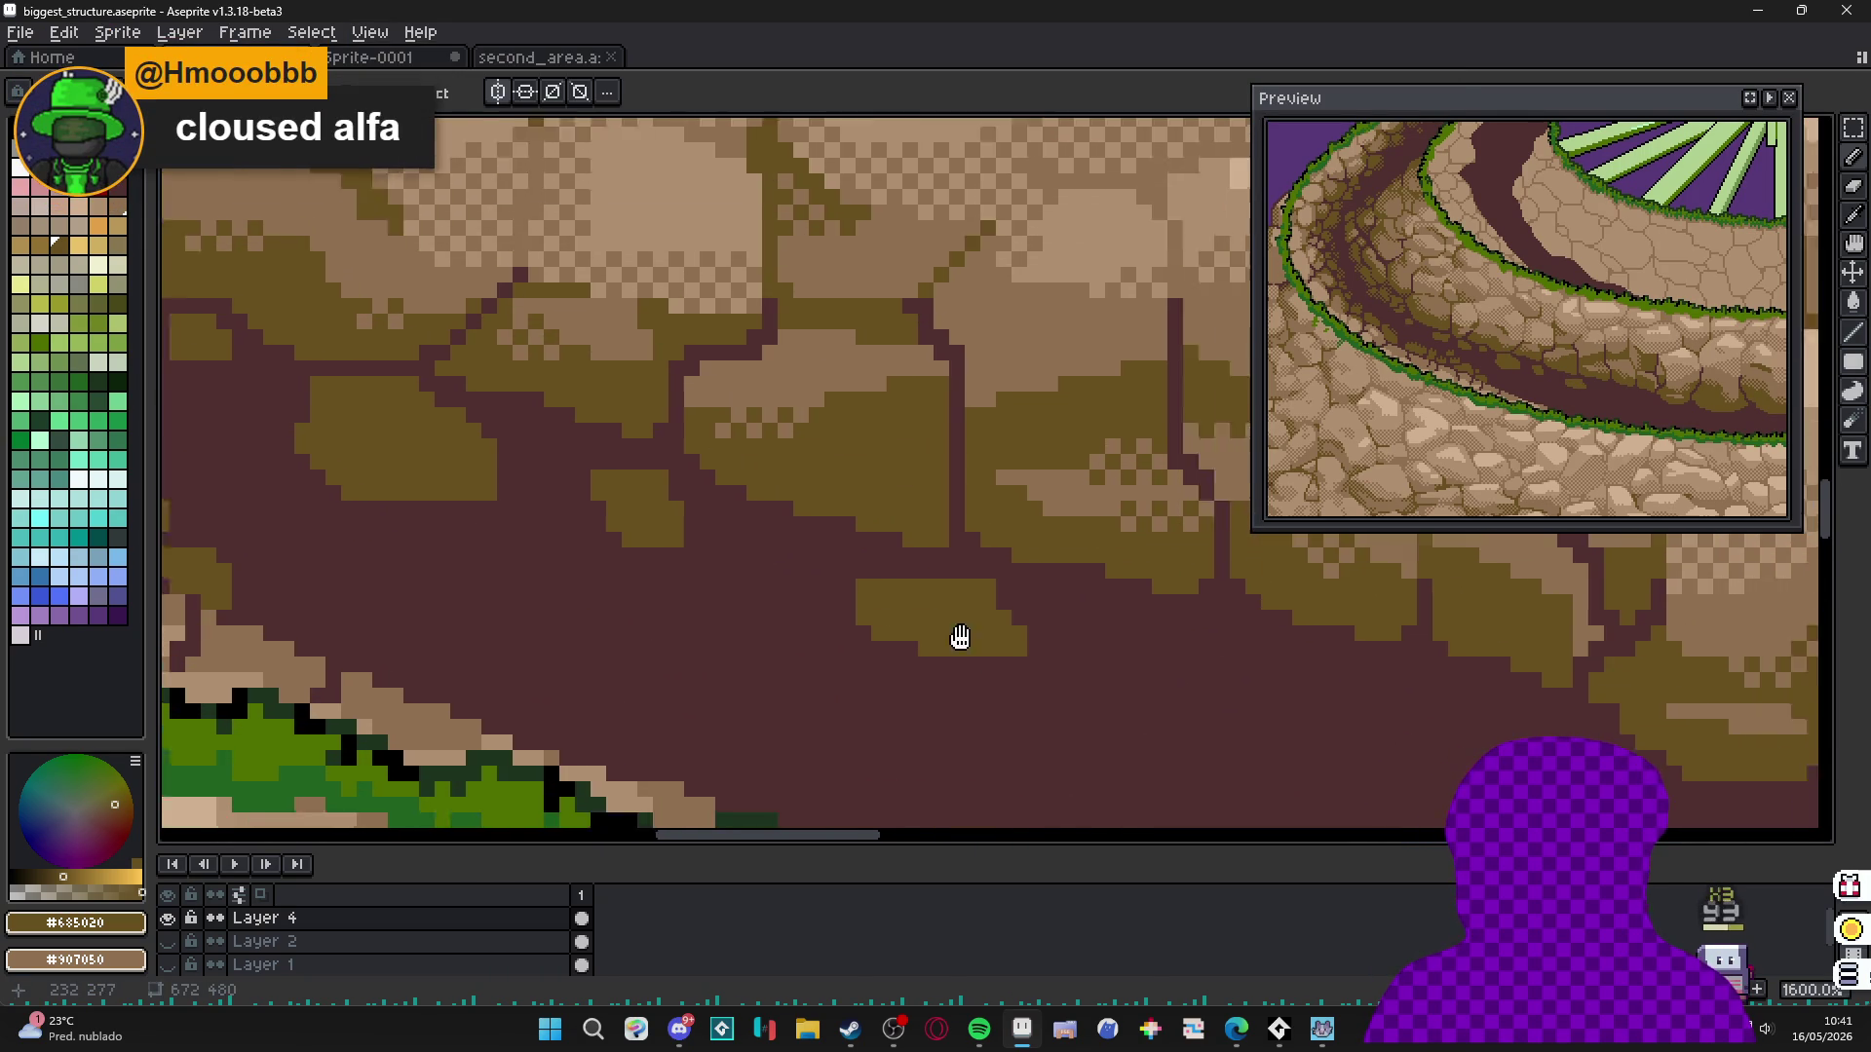
scroll(968, 583, "up", 2)
Enlarge the rock and add several small olive rocks further along the path.
mouse_move(1013, 604)
left_mouse_down()
mouse_move(1023, 546)
mouse_move(878, 594)
mouse_move(1015, 626)
mouse_move(1044, 587)
left_mouse_up()
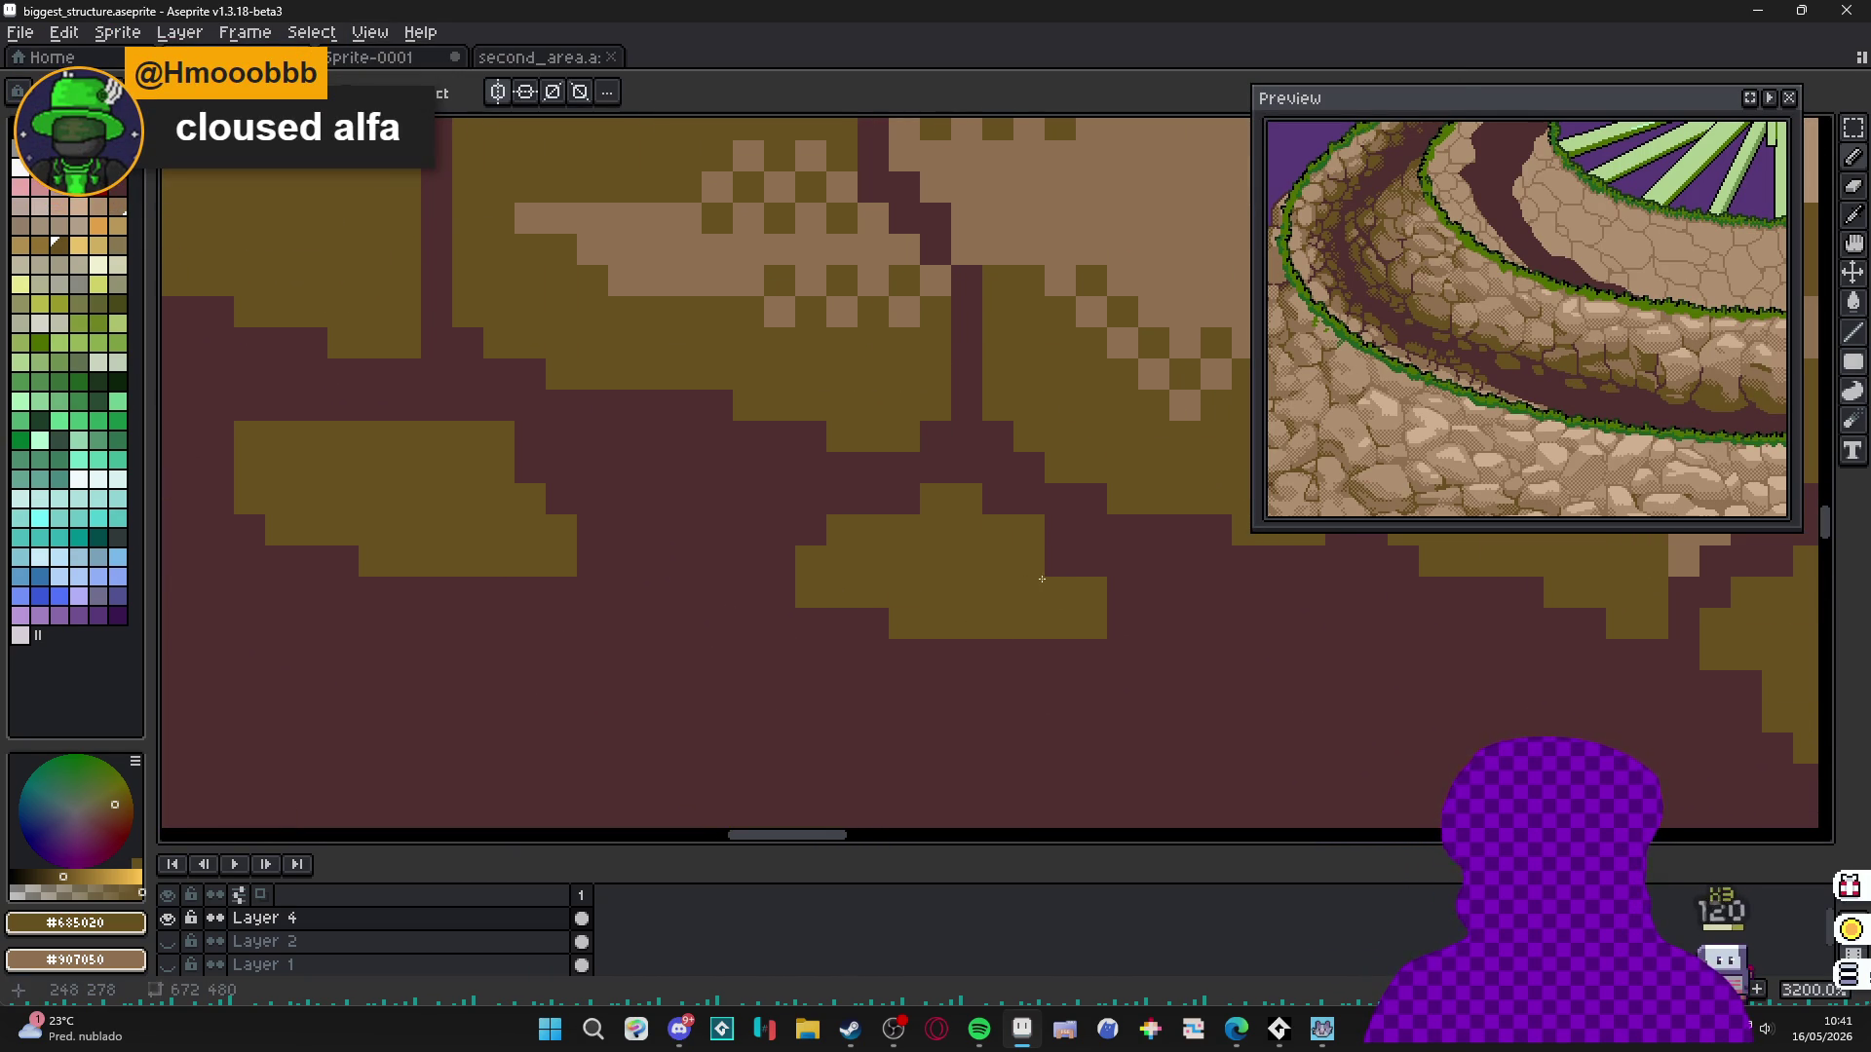
scroll(1082, 583, "down", 3)
scroll(864, 593, "up", 2)
scroll(848, 596, "down", 2)
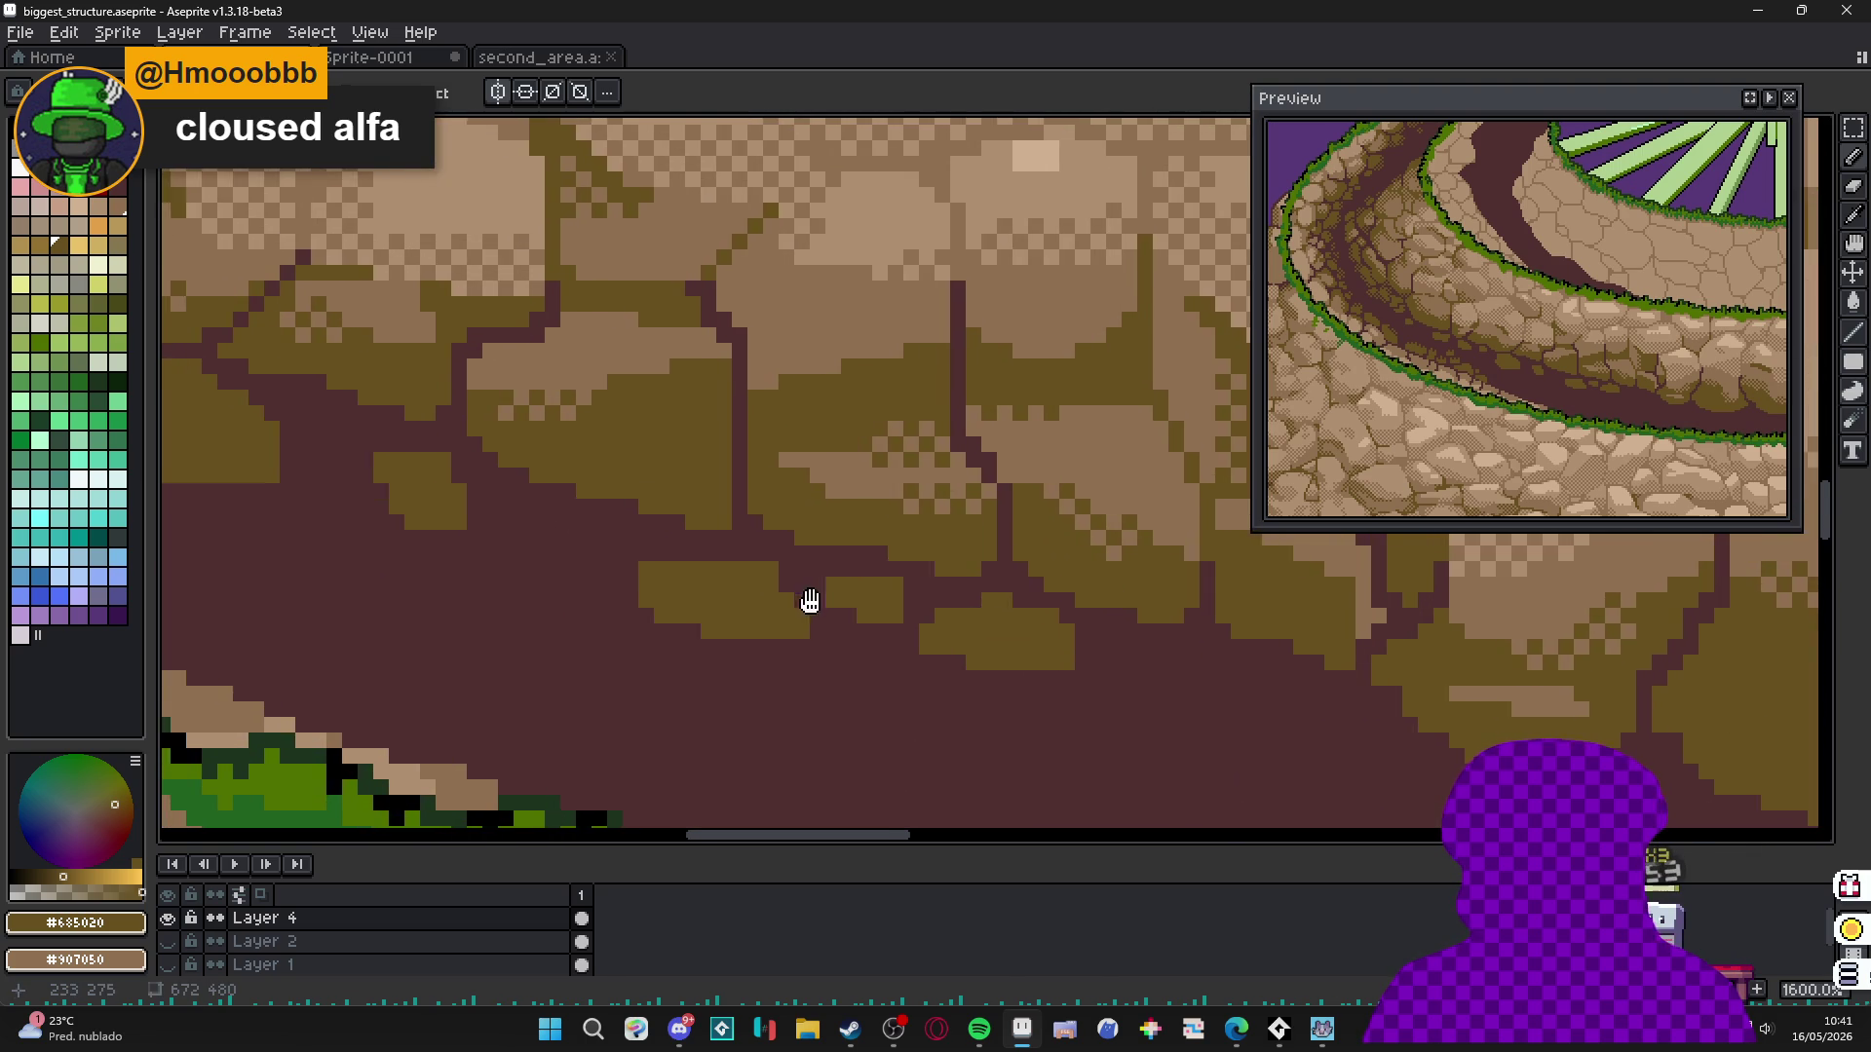
scroll(858, 575, "up", 2)
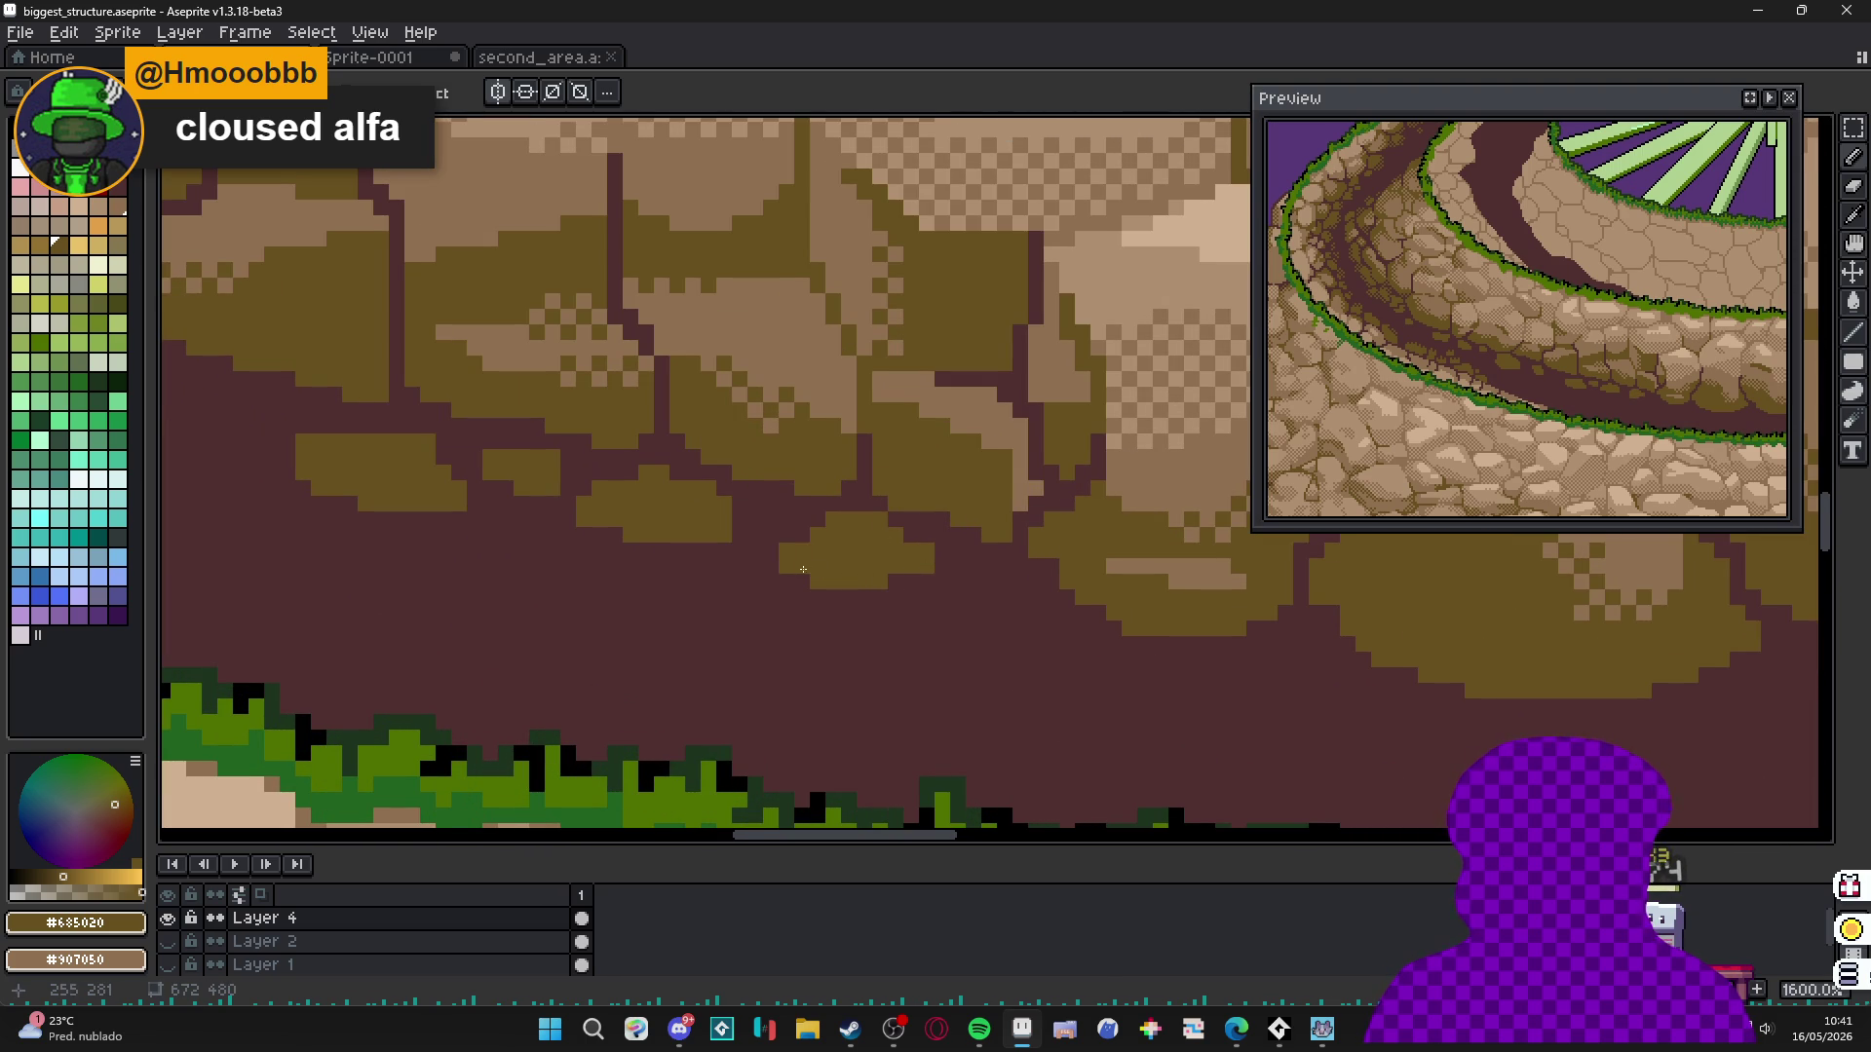
left_click_drag(786, 577, 744, 593)
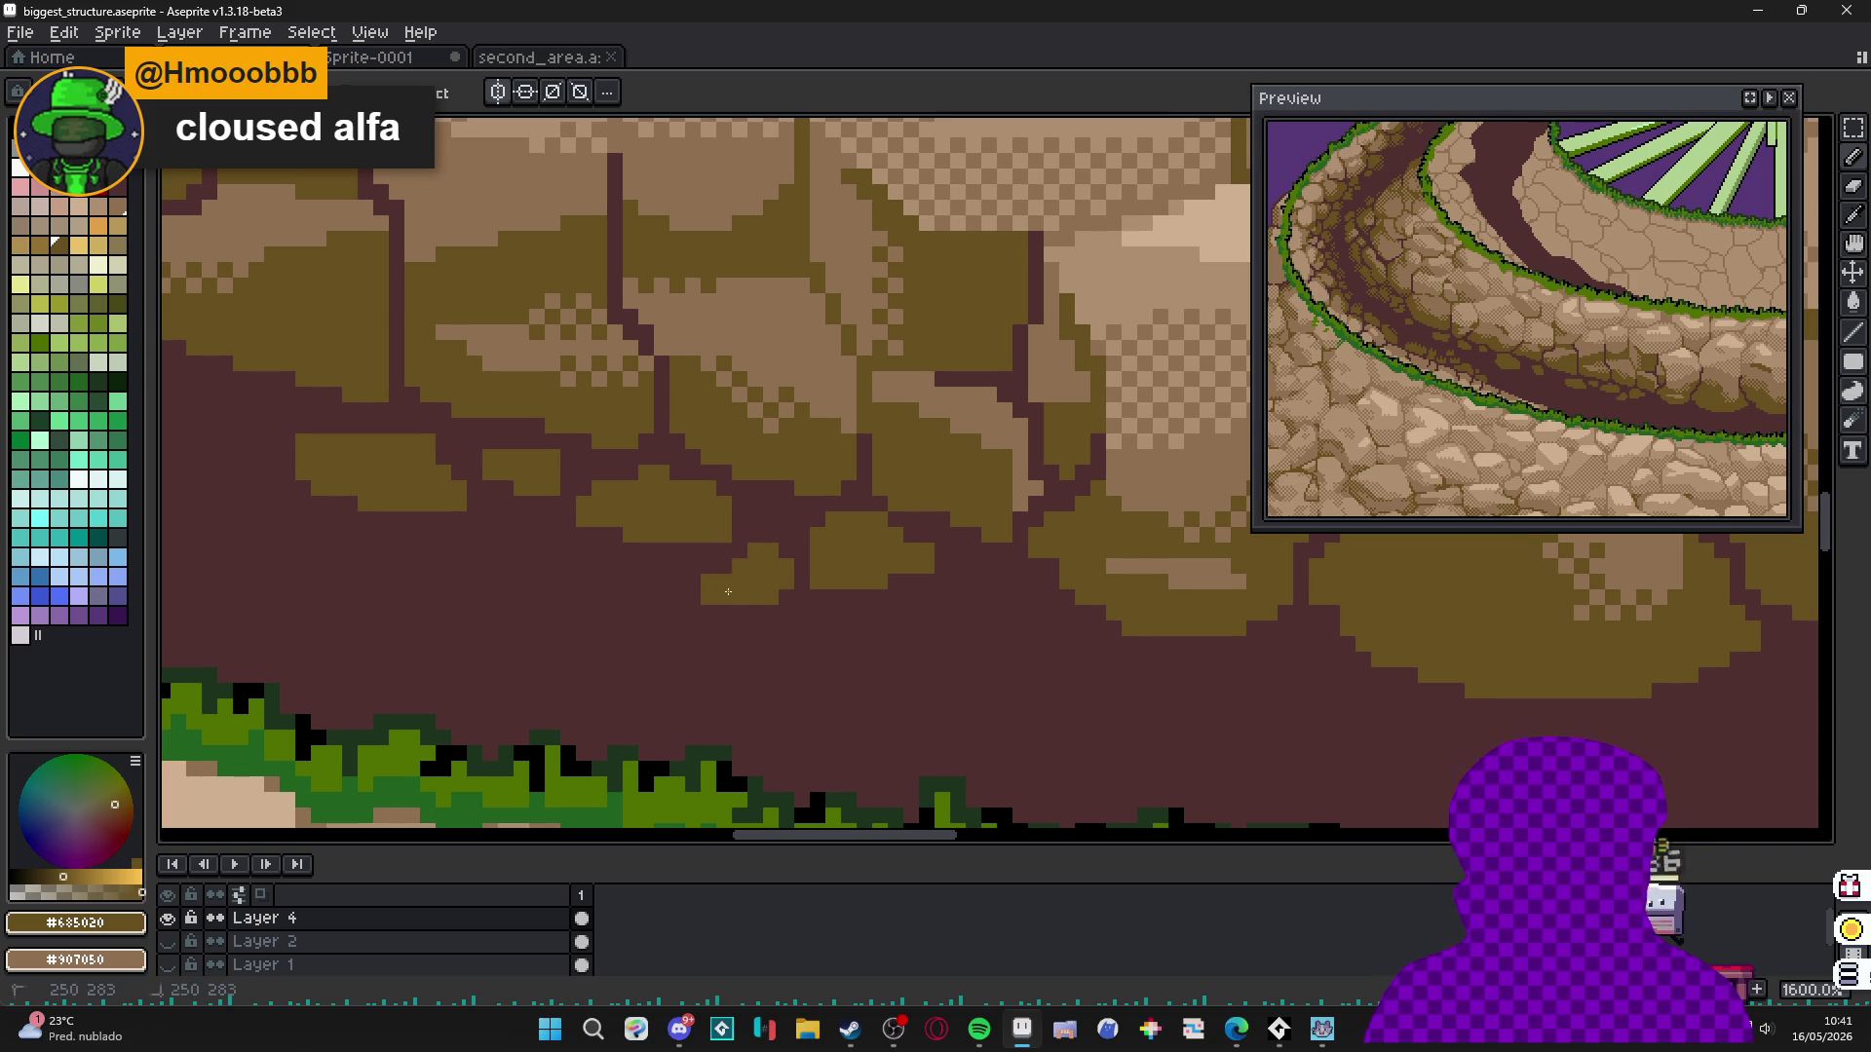
scroll(738, 581, "down", 2)
scroll(857, 585, "up", 2)
left_click_drag(858, 583, 891, 629)
left_click_drag(1187, 692, 957, 635)
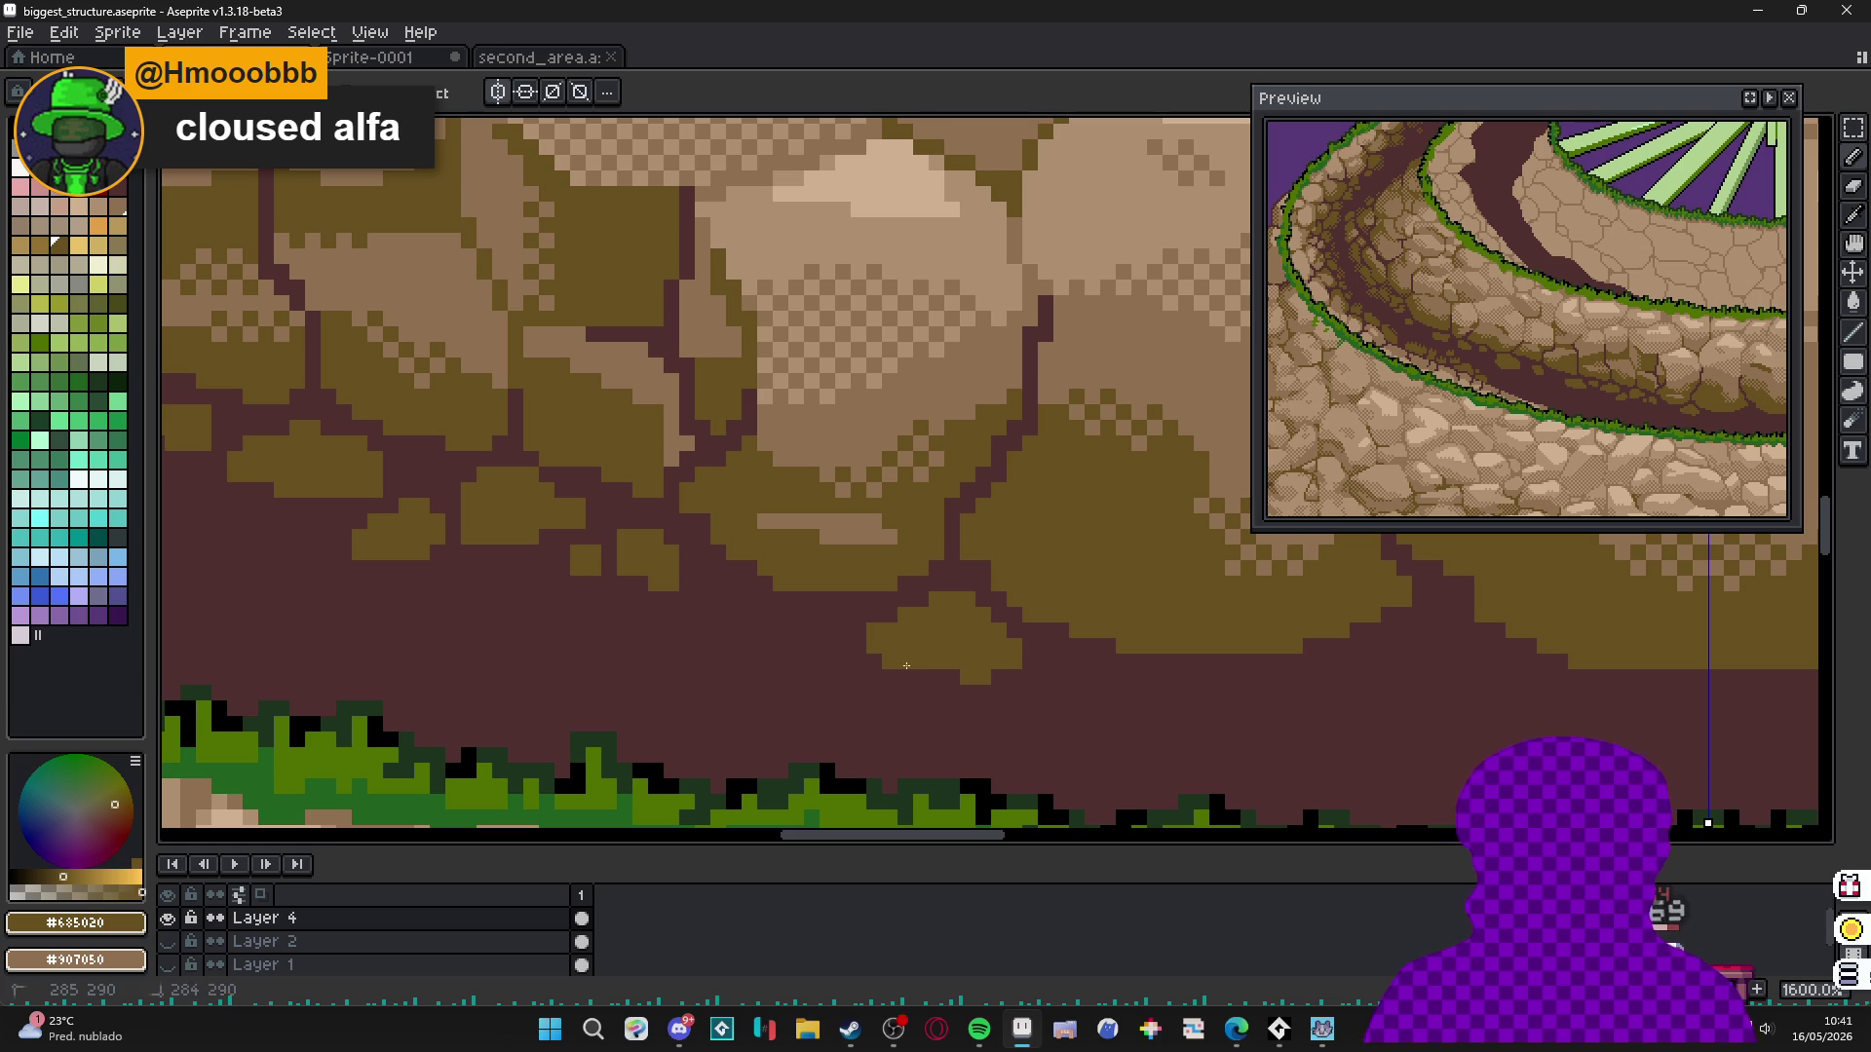
left_click(928, 665)
mouse_move(1092, 694)
left_mouse_down()
mouse_move(928, 664)
mouse_move(1072, 633)
mouse_move(1031, 665)
left_mouse_up()
scroll(1030, 688, "right", 2)
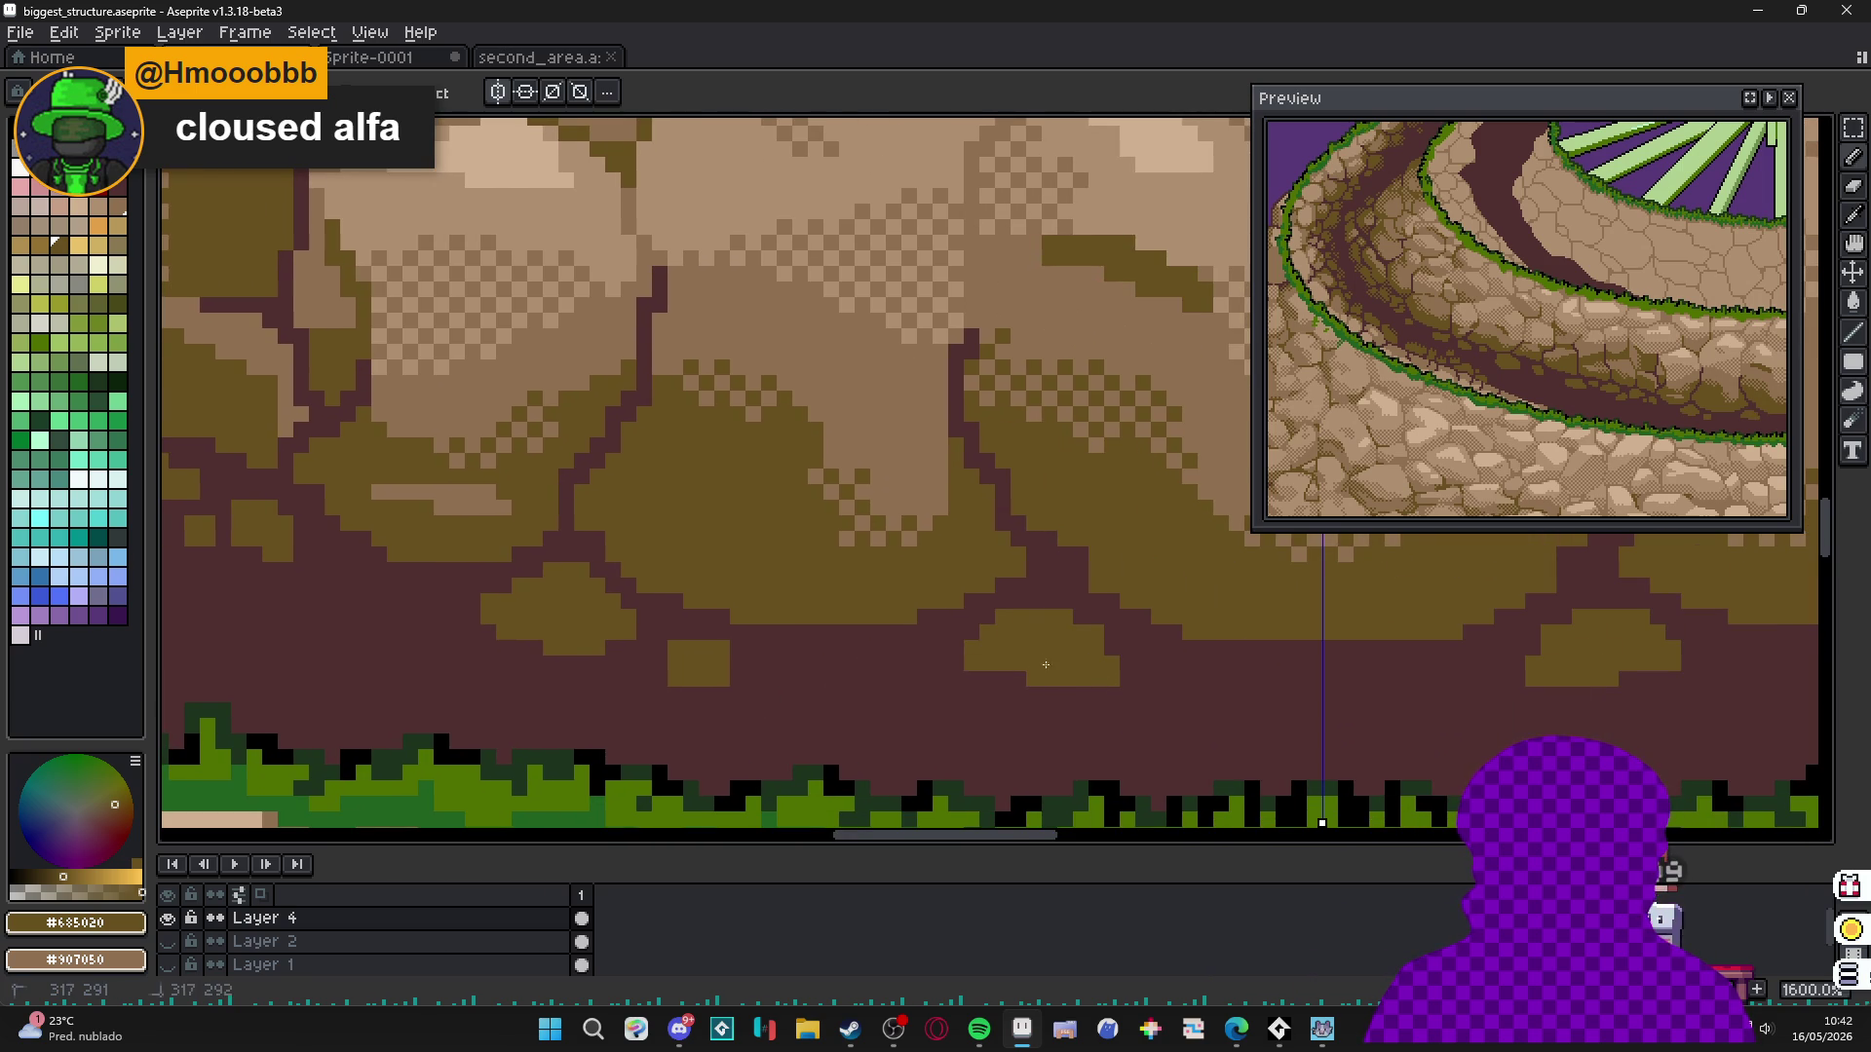
Paint more mirrored olive rocks, trimming an edge with the #503030 path colour.
left_click_drag(1265, 705, 1342, 691)
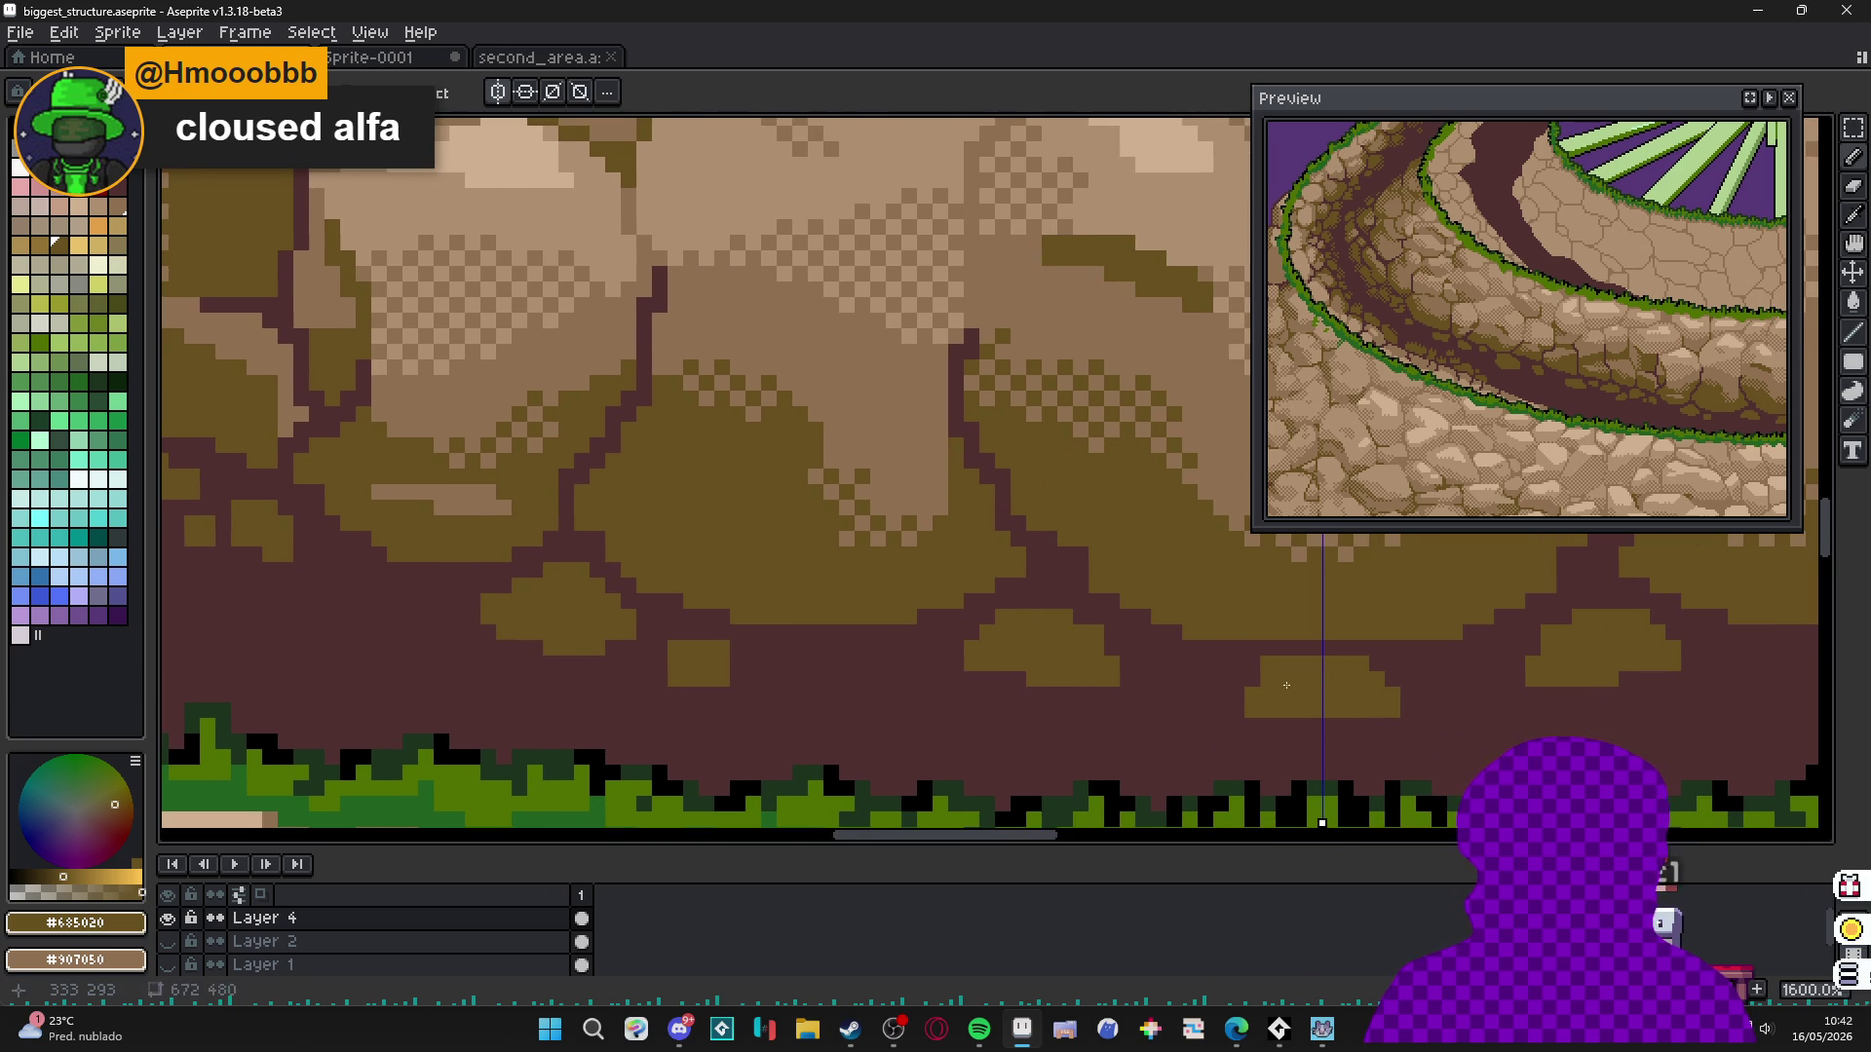
left_click_drag(1196, 696, 1203, 699)
mouse_move(933, 671)
left_mouse_down()
mouse_move(848, 663)
mouse_move(940, 694)
mouse_move(838, 694)
left_mouse_up()
left_click(994, 733, "alt")
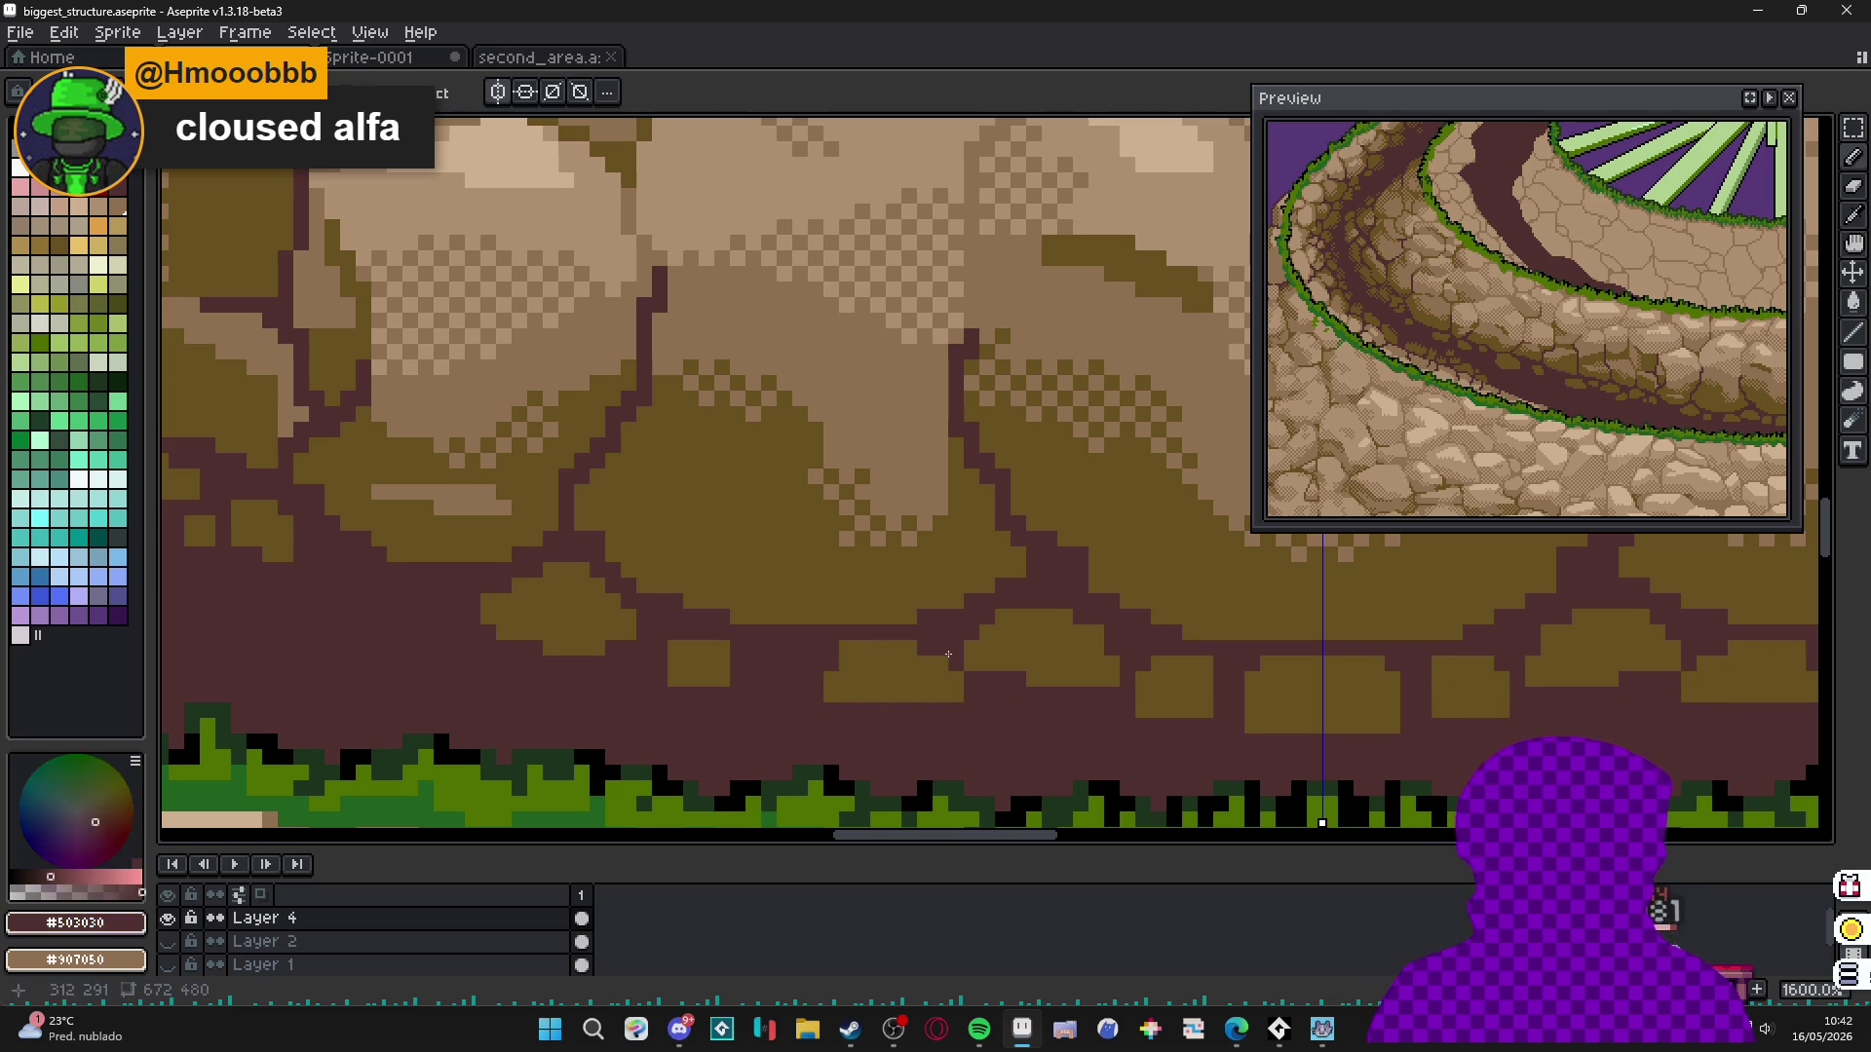
left_click_drag(948, 663, 941, 699)
left_click(923, 660, "alt")
left_click_drag(814, 648, 837, 669)
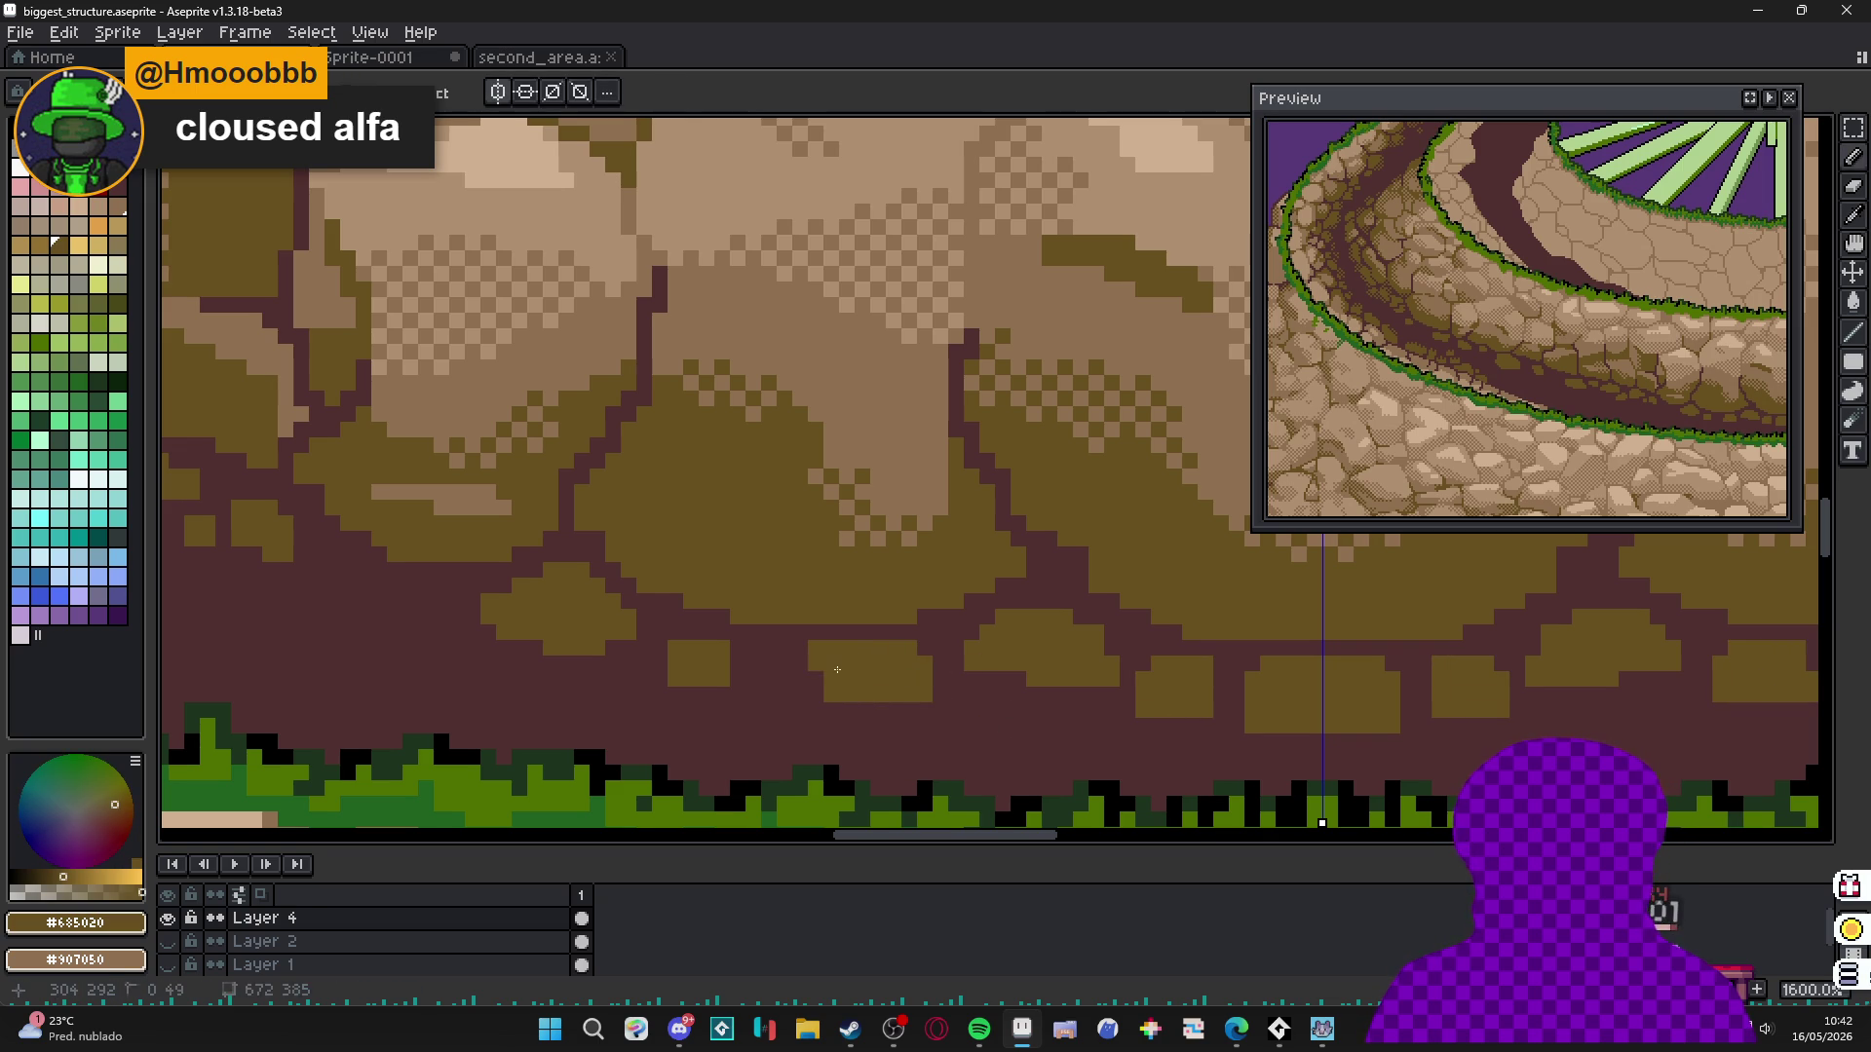
scroll(858, 714, "down", 5)
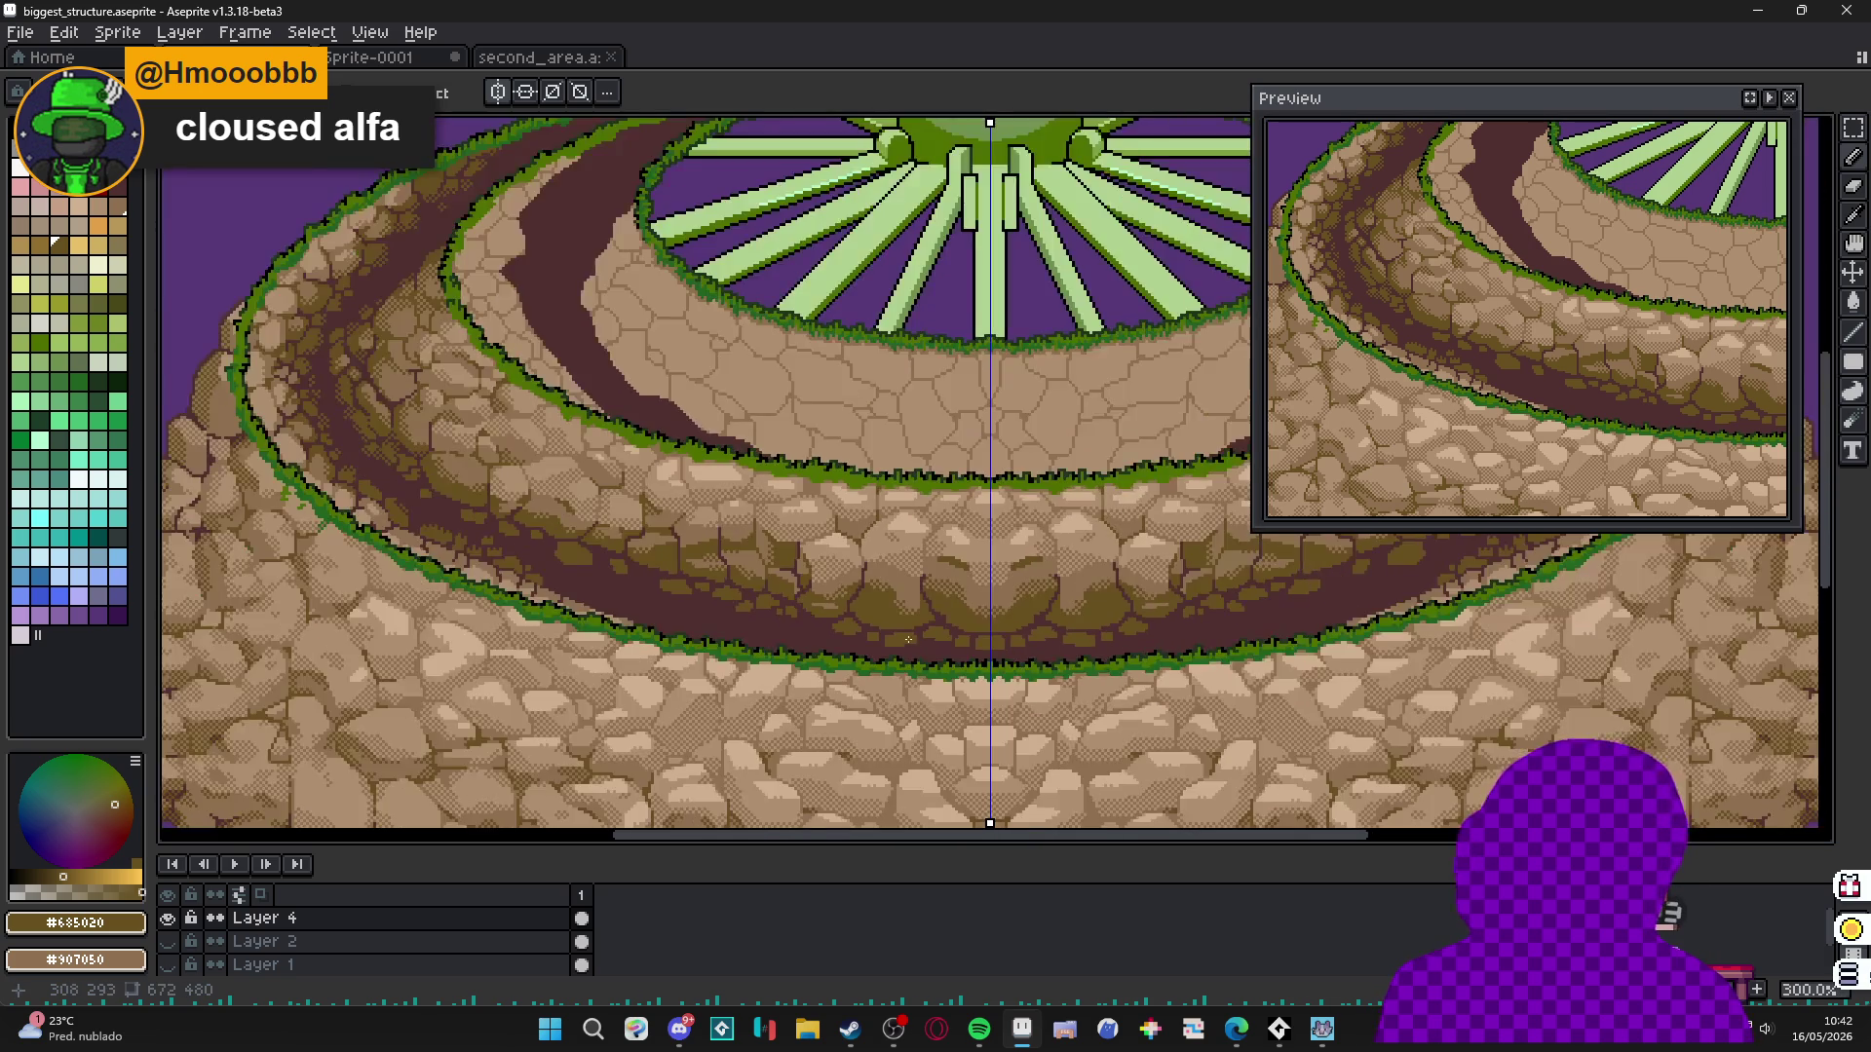
Add an olive texture pixel on the outer ring's dark path.
scroll(947, 656, "up", 3)
left_click(921, 647)
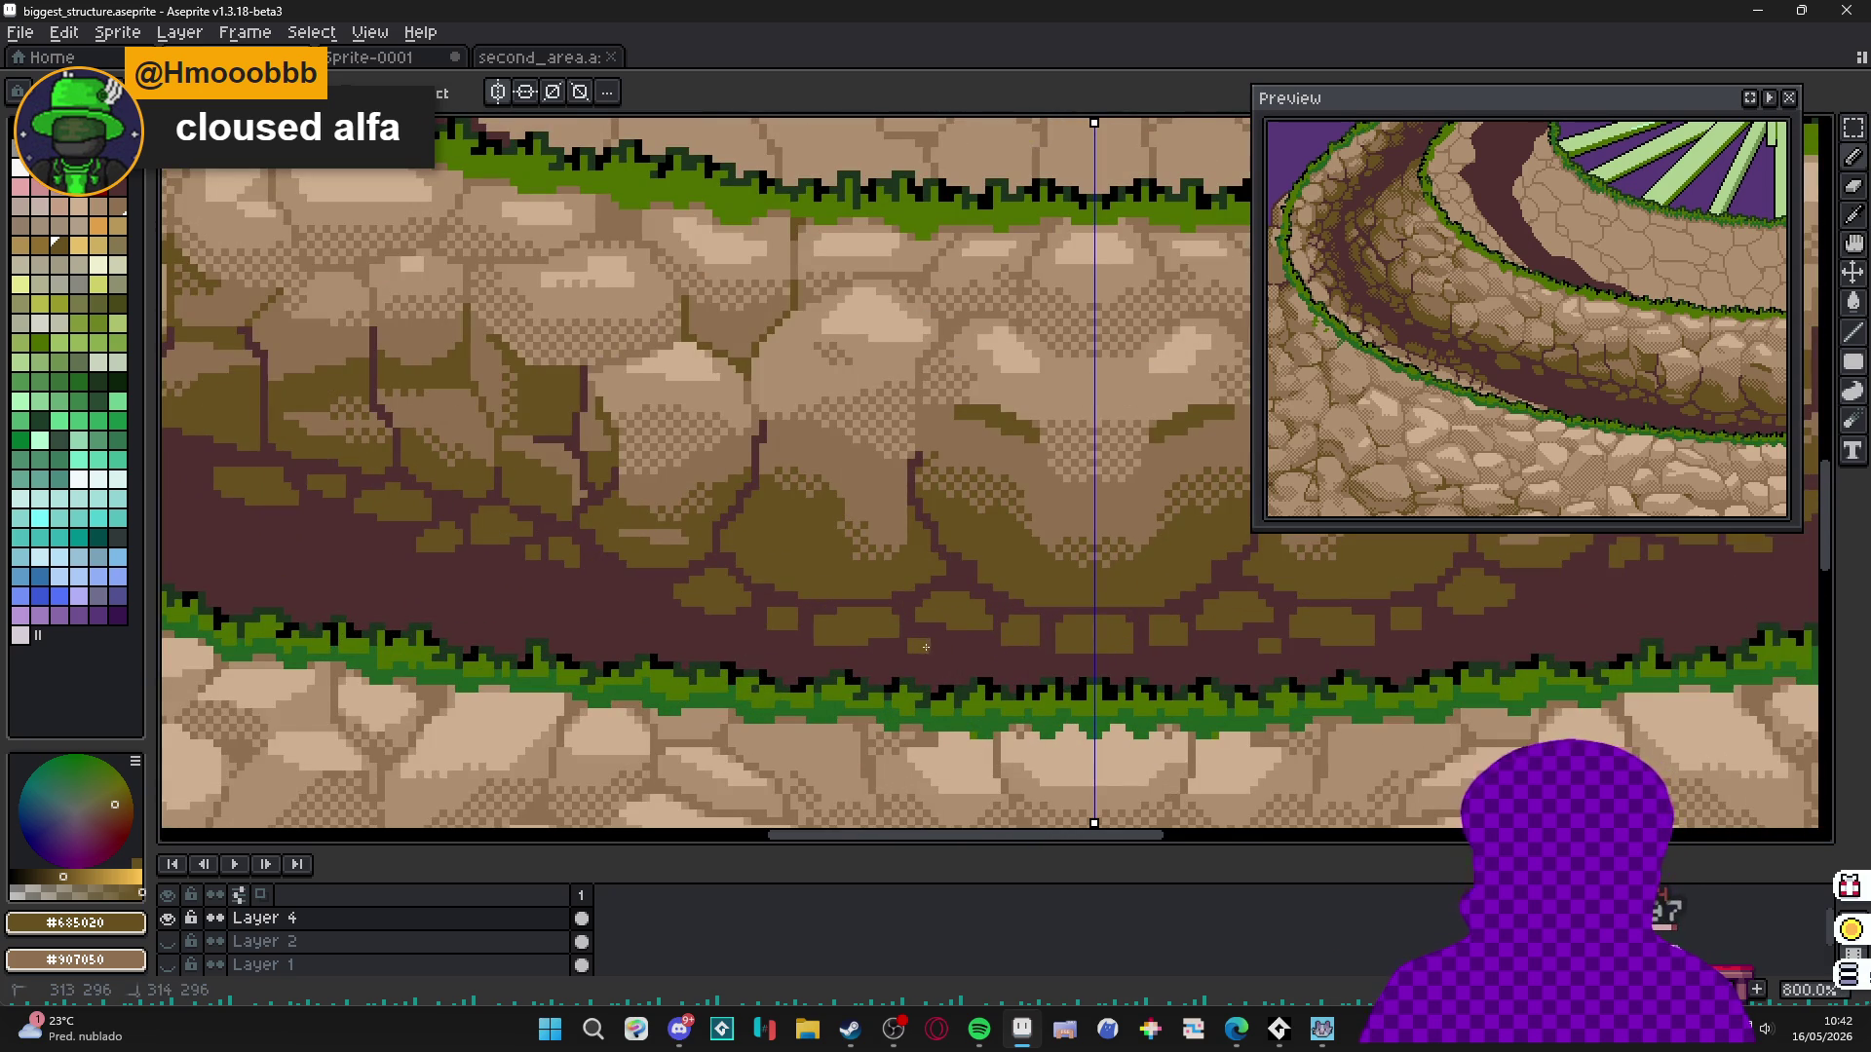
scroll(980, 648, "up", 2)
scroll(696, 634, "down", 4)
left_click_drag(695, 634, 780, 662)
scroll(779, 662, "down", 1)
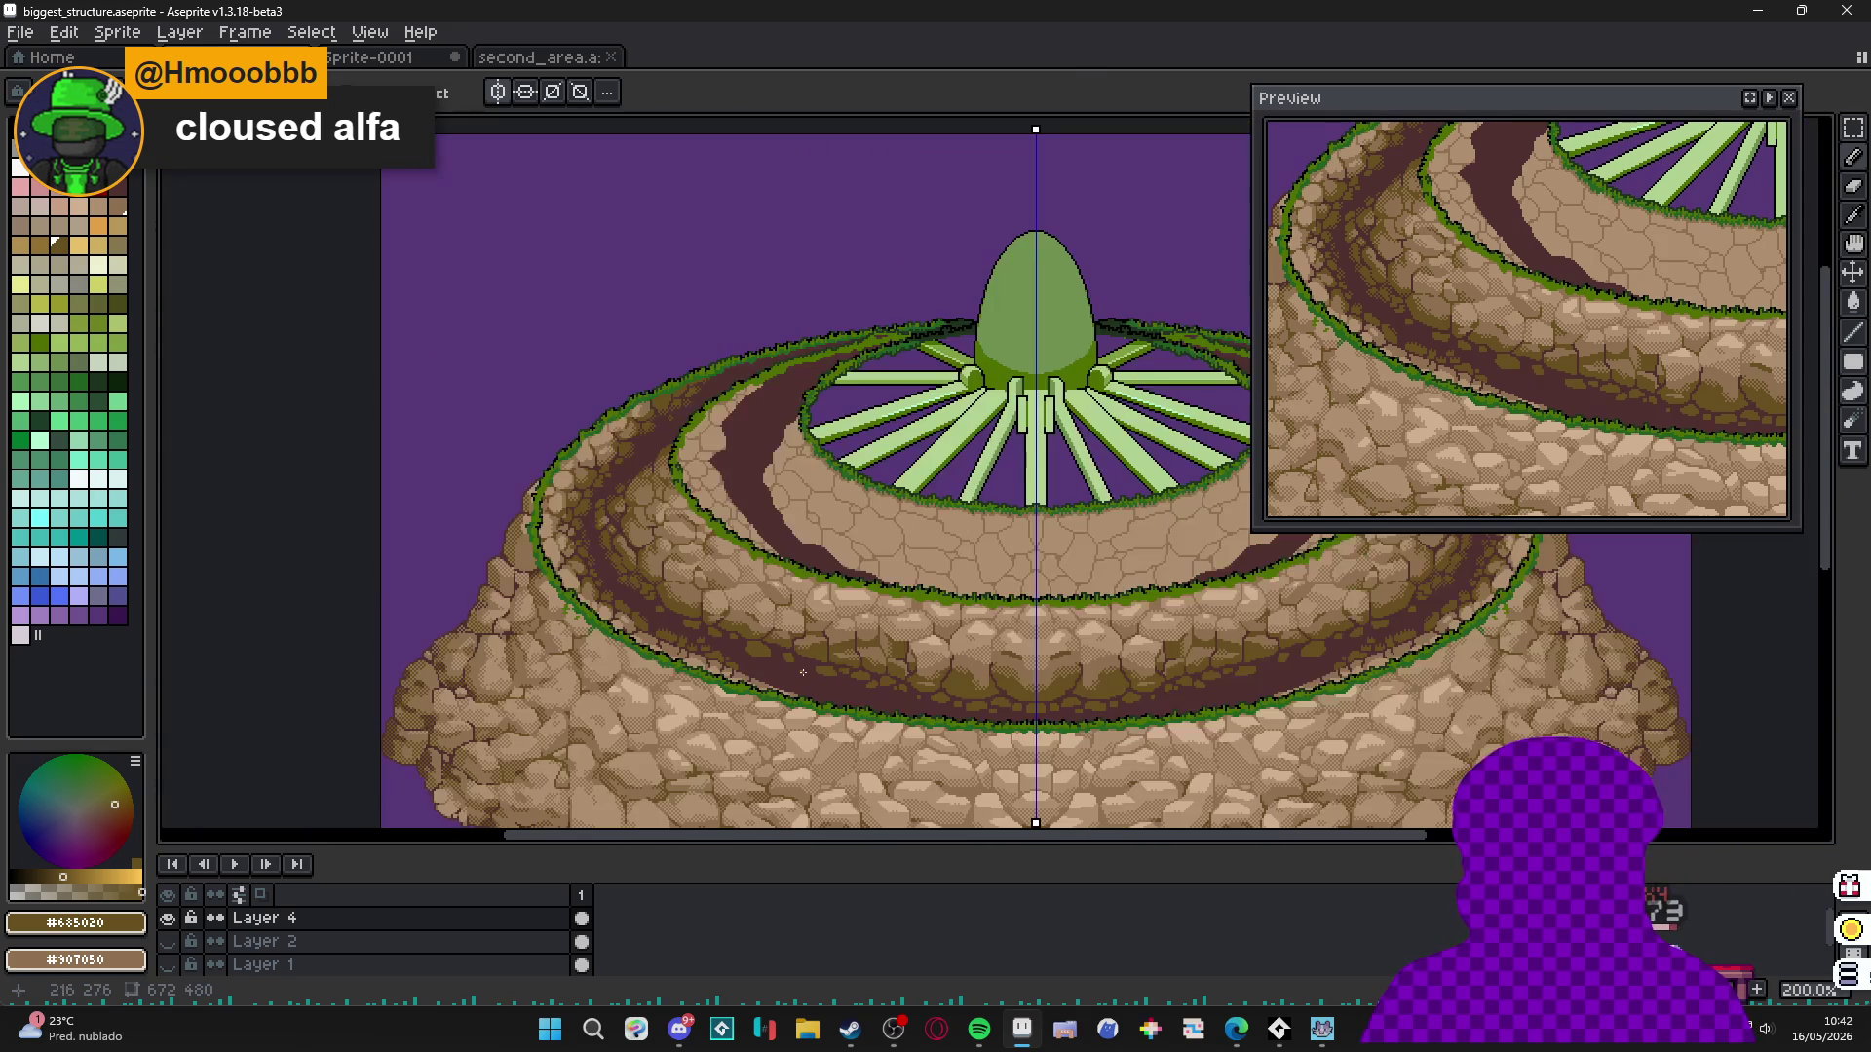
scroll(794, 658, "up", 5)
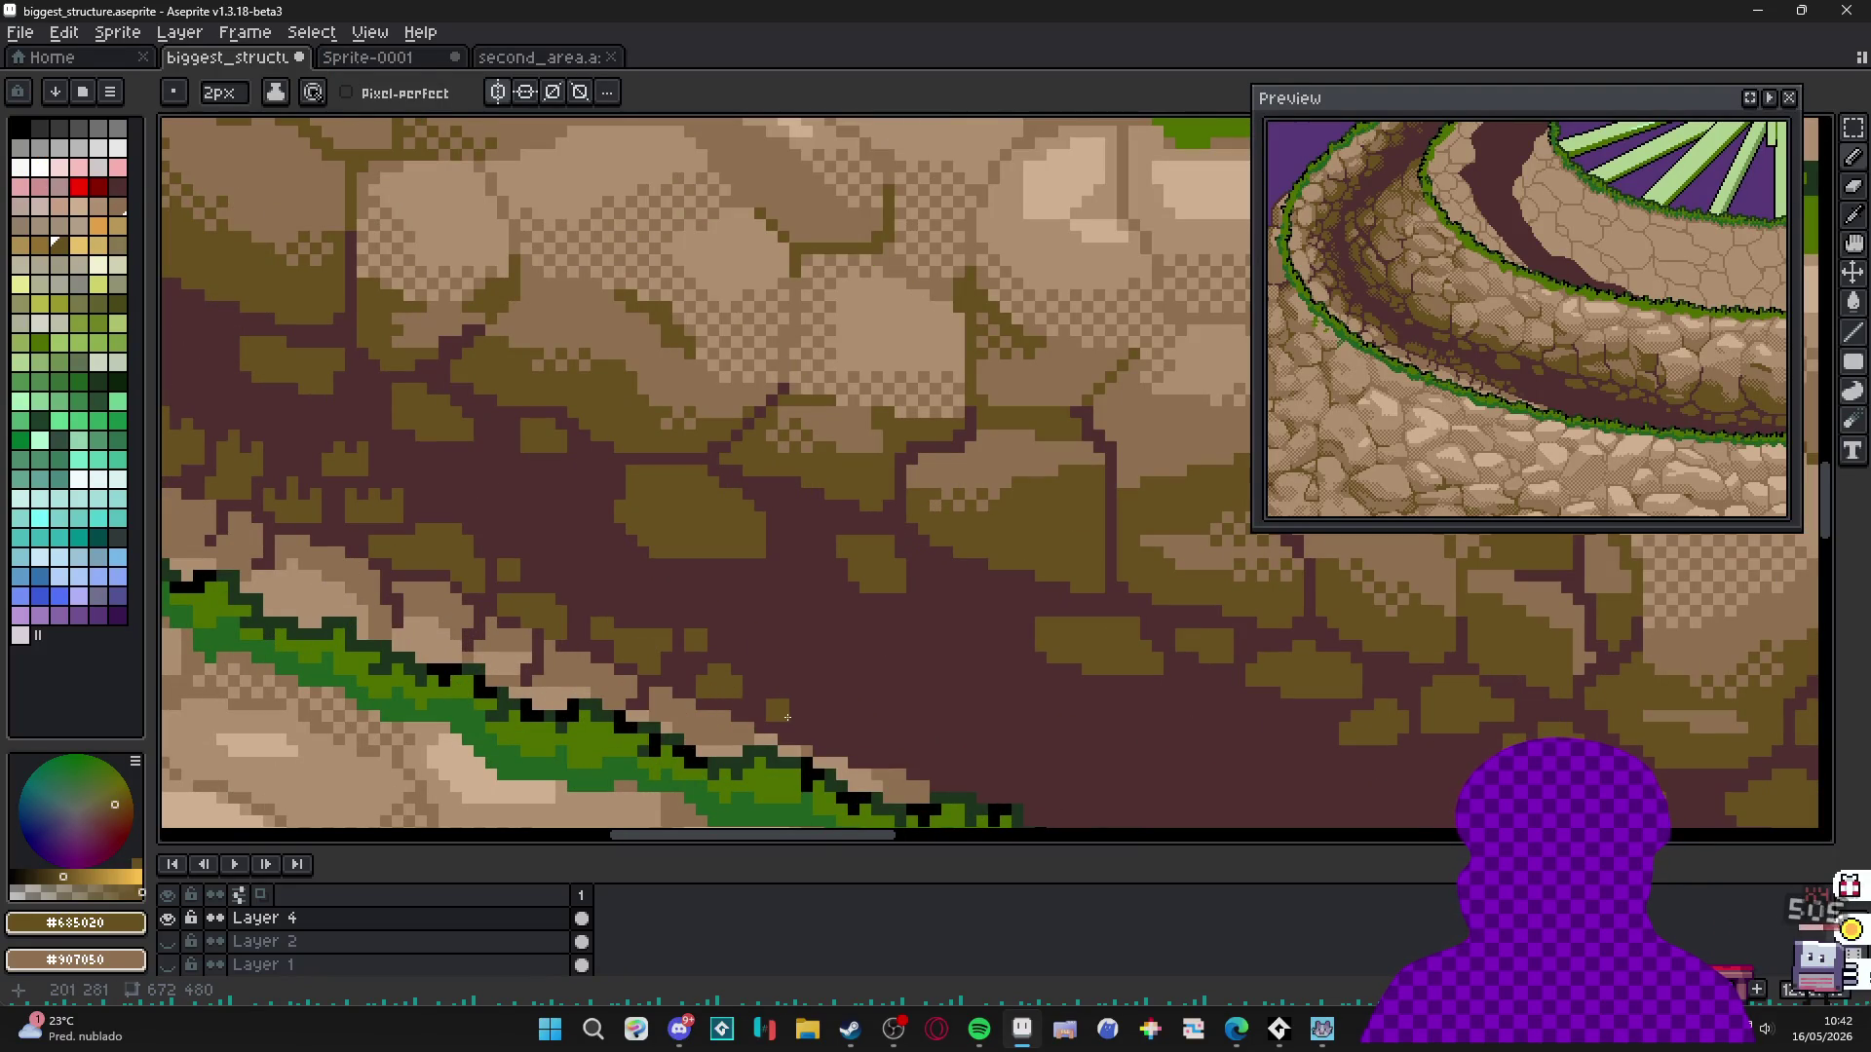
scroll(770, 713, "down", 4)
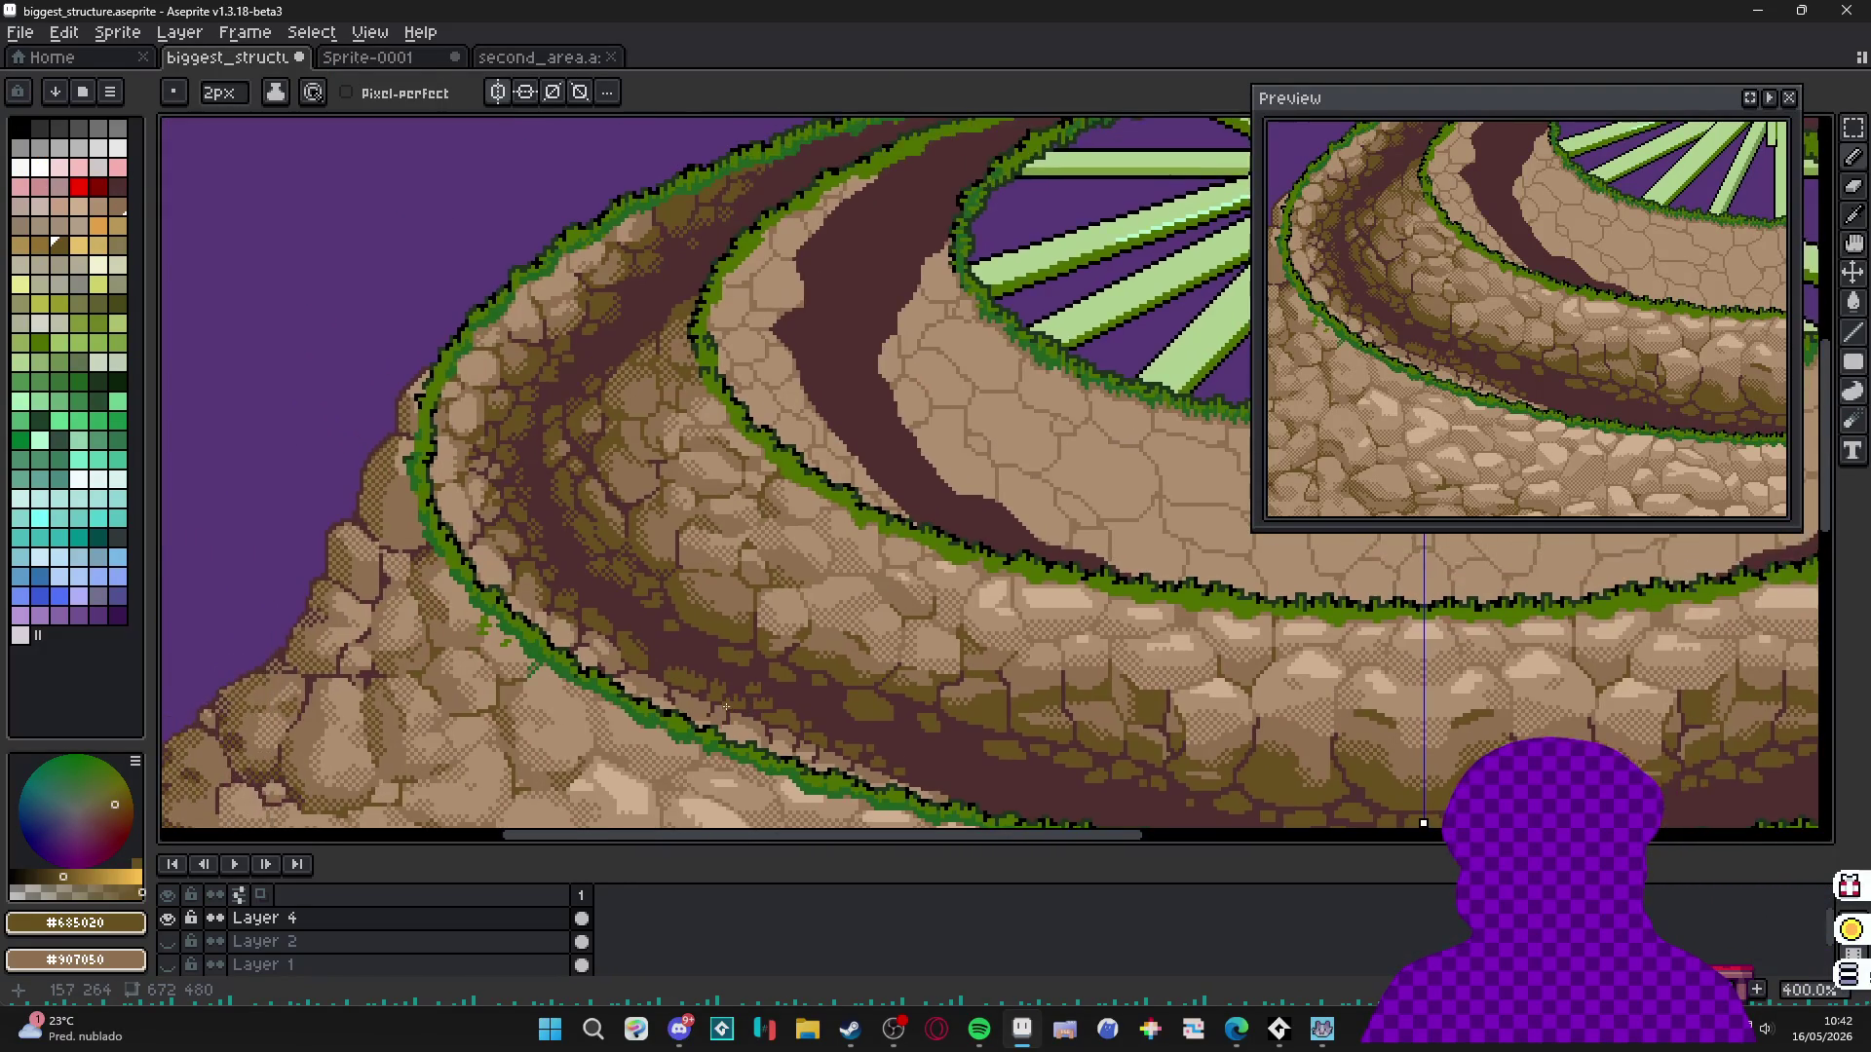
scroll(726, 707, "down", 2)
scroll(736, 335, "up", 8)
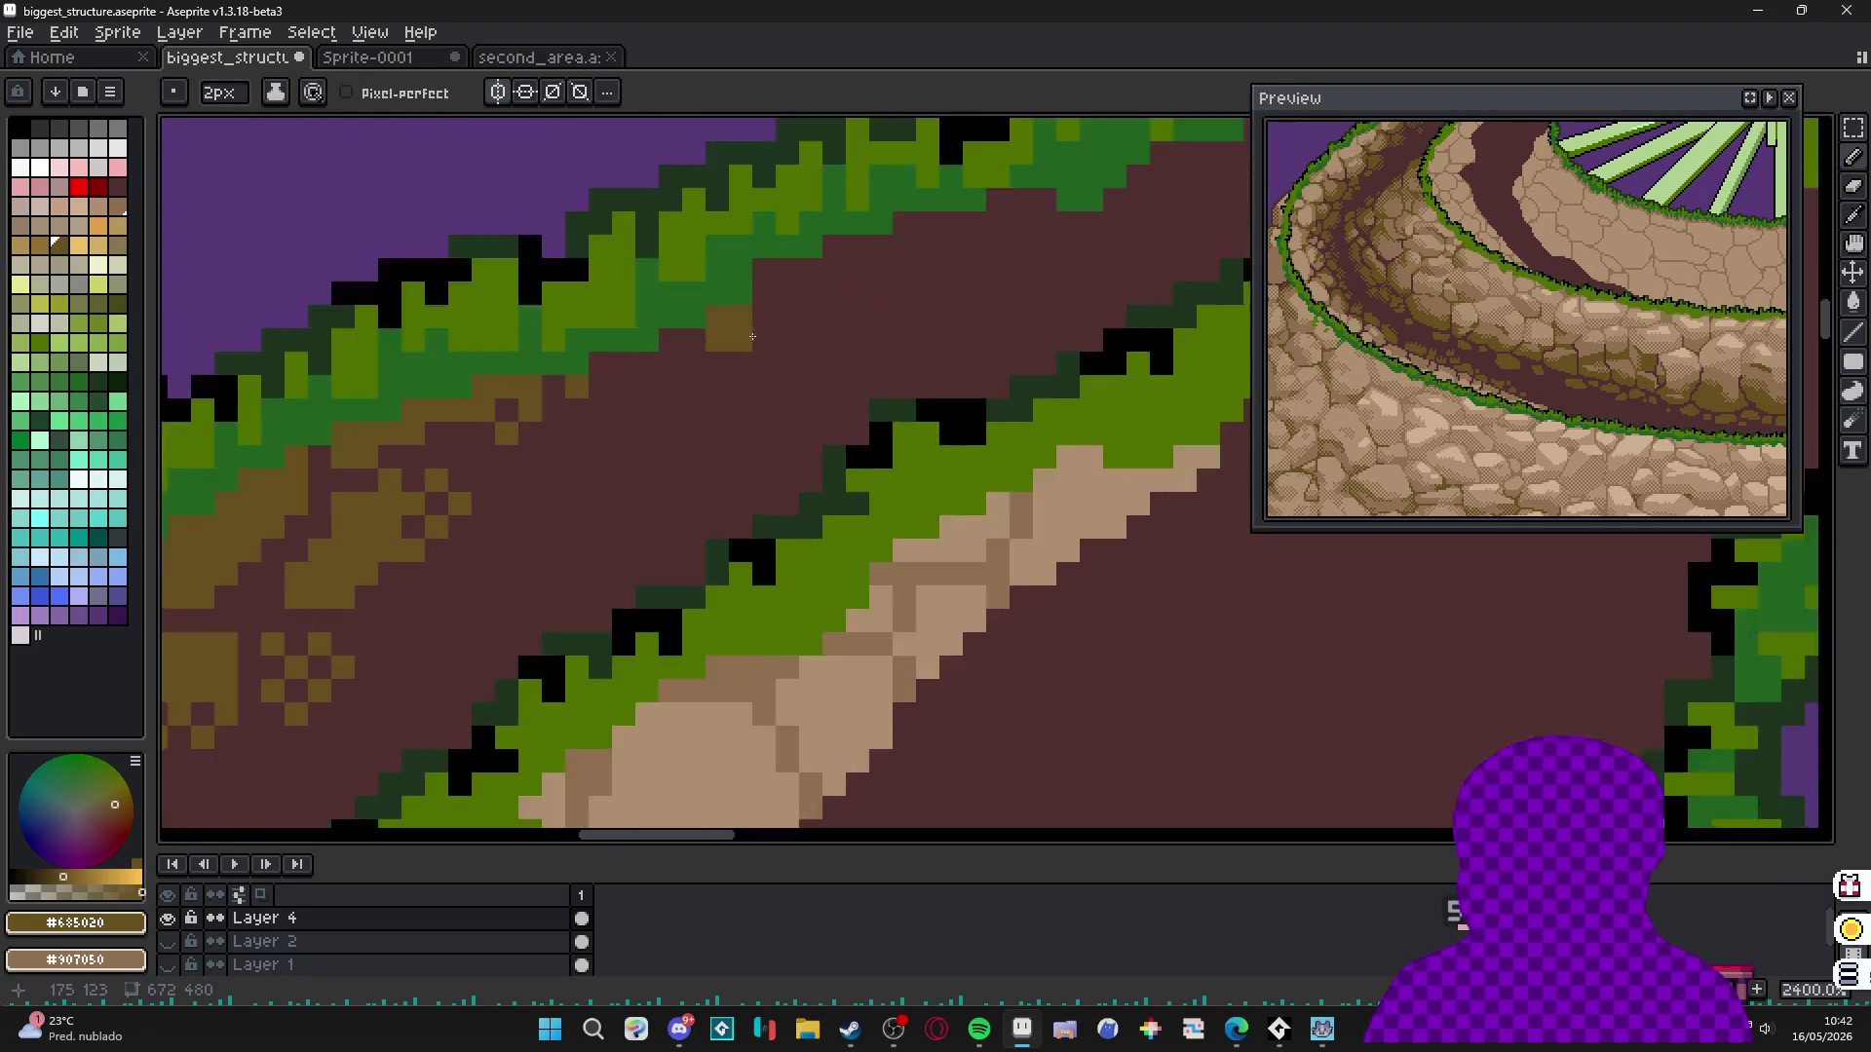
Add a 2px brown block and a 1px brown pixel along the path edge.
left_click(799, 304)
scroll(795, 342, "down", 3)
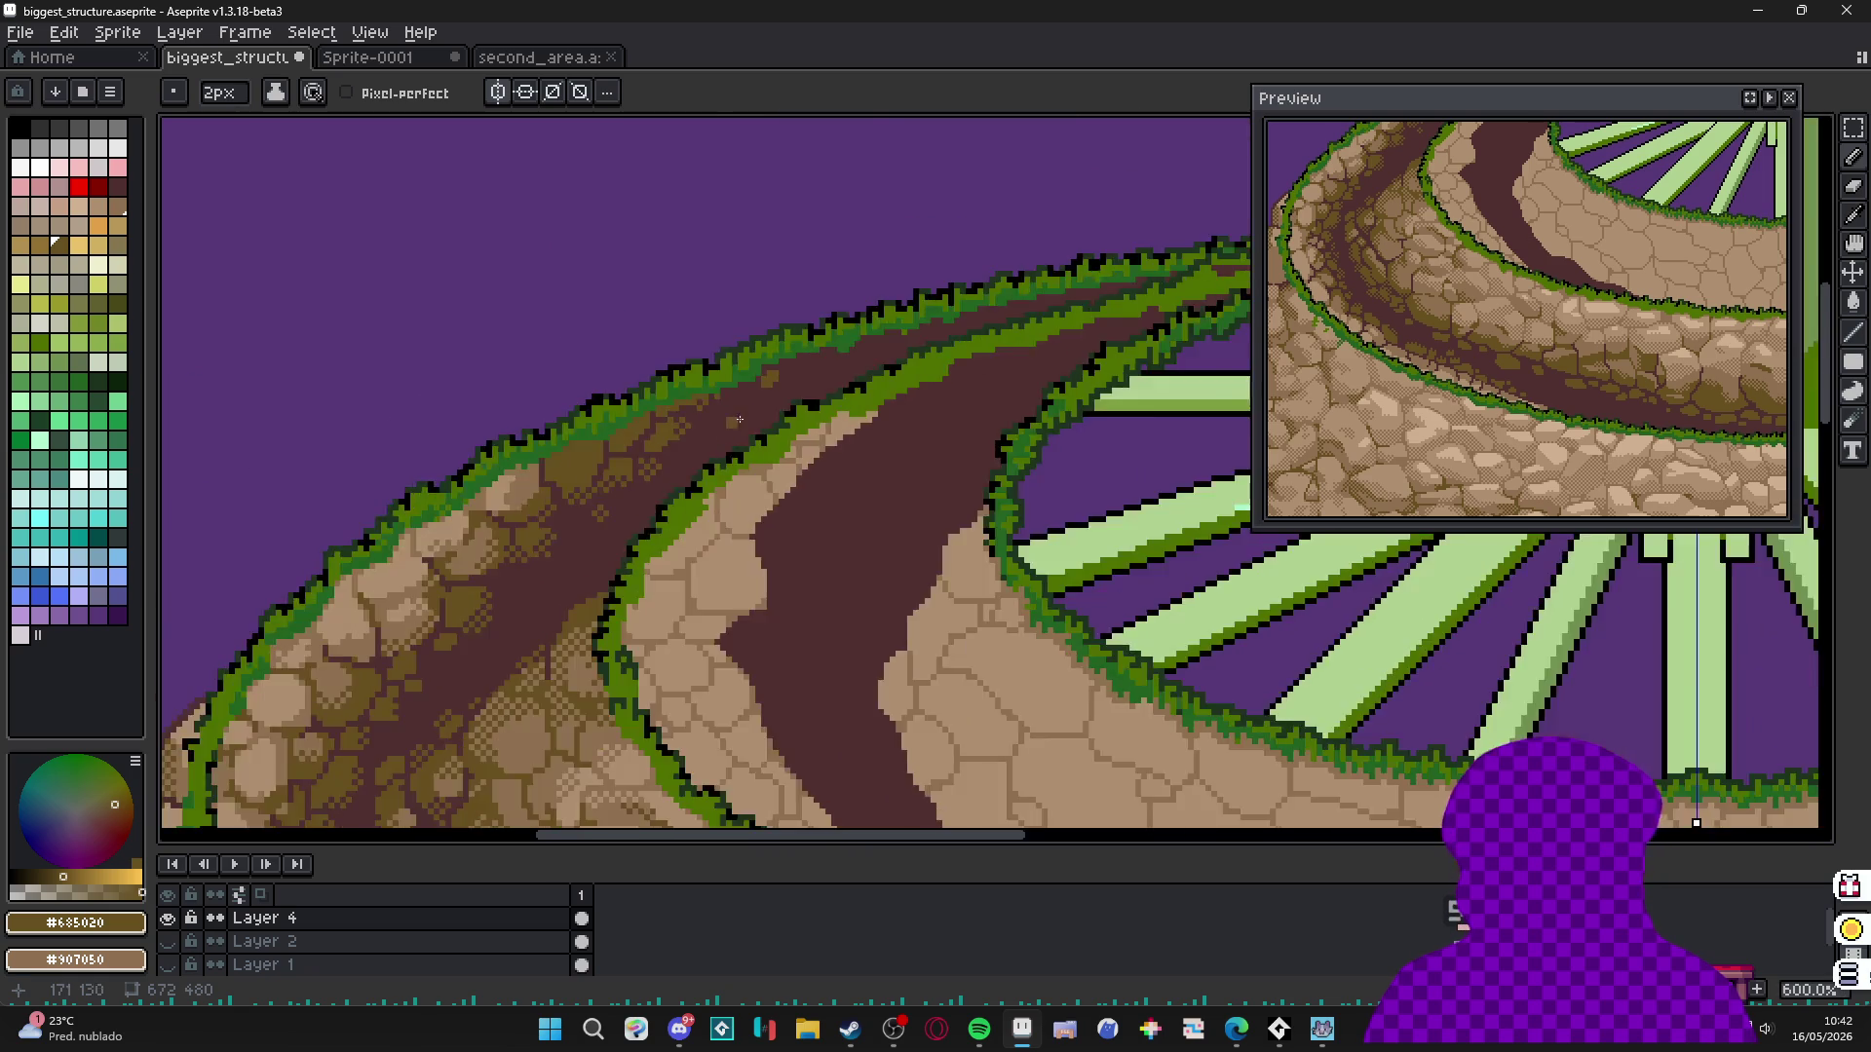
scroll(764, 355, "up", 3)
key("minus")
left_click(764, 353)
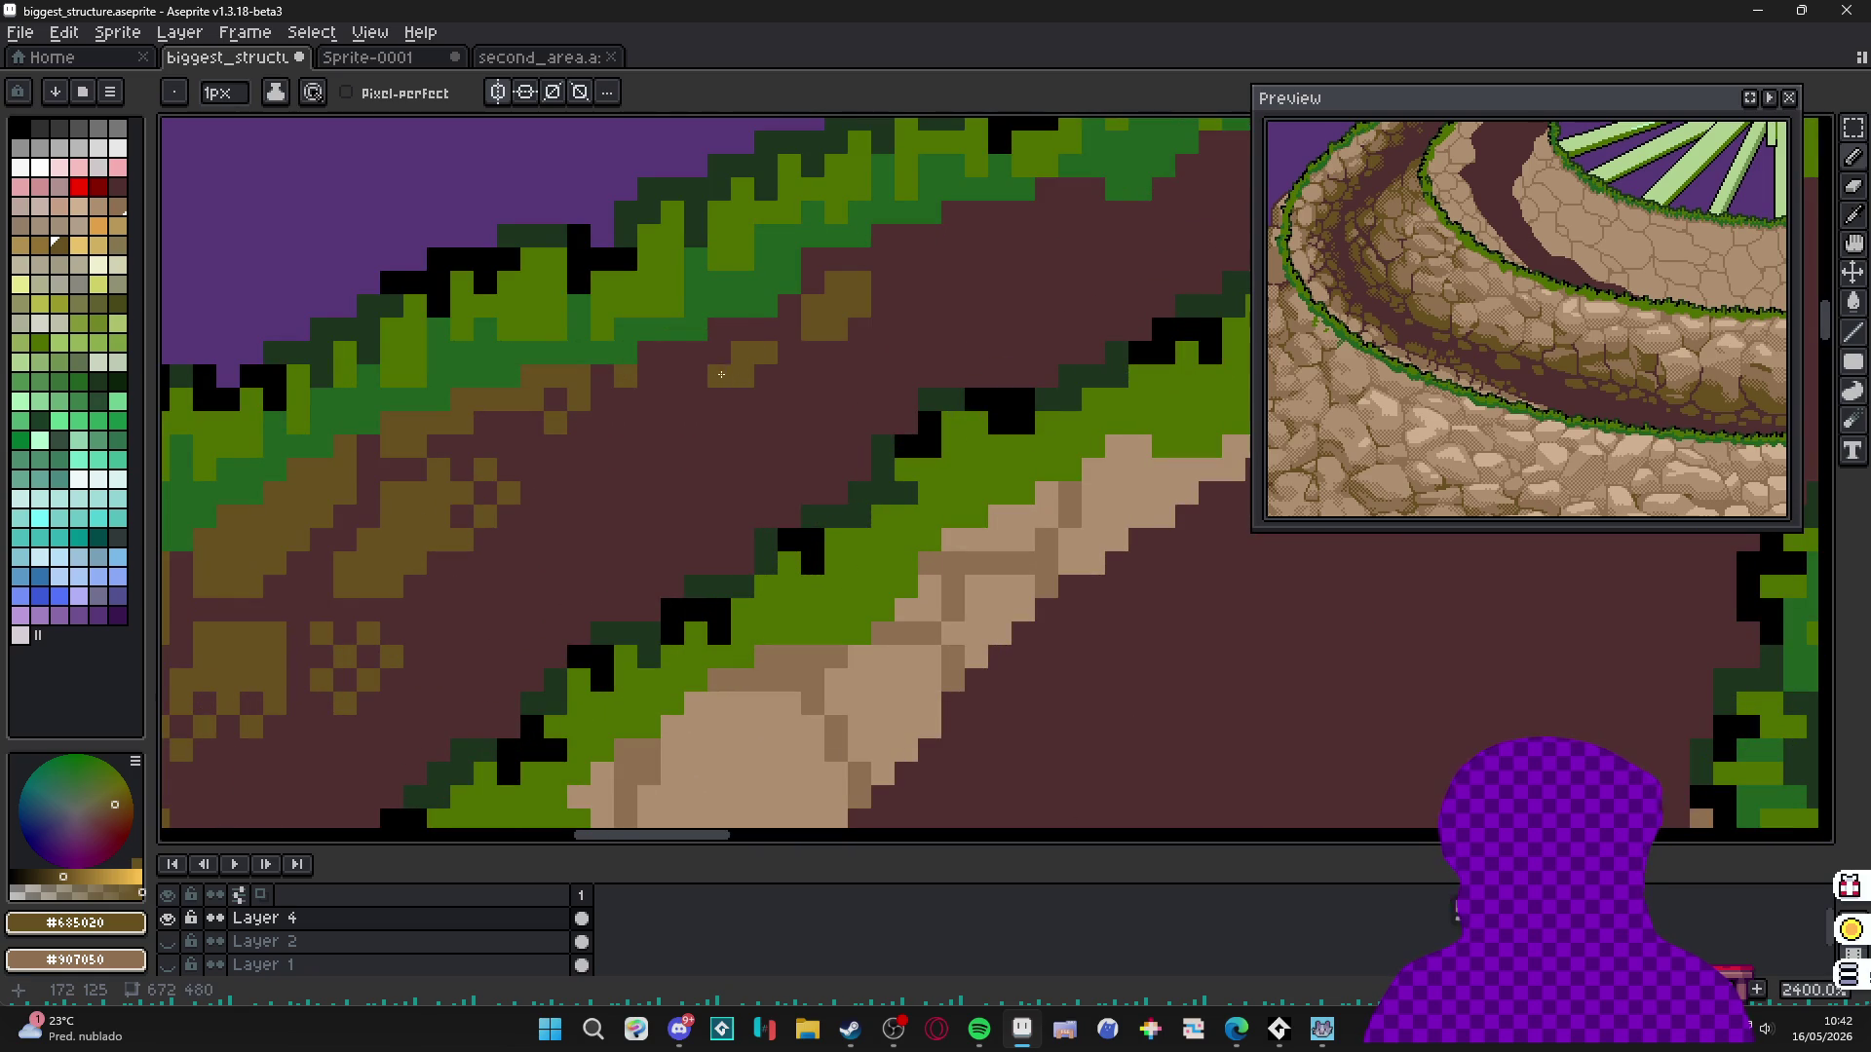
scroll(721, 374, "down", 8)
scroll(773, 409, "up", 4)
key("plus")
Place another 2px texture pixel on the path, then set the brush to 1px.
scroll(788, 458, "down", 2)
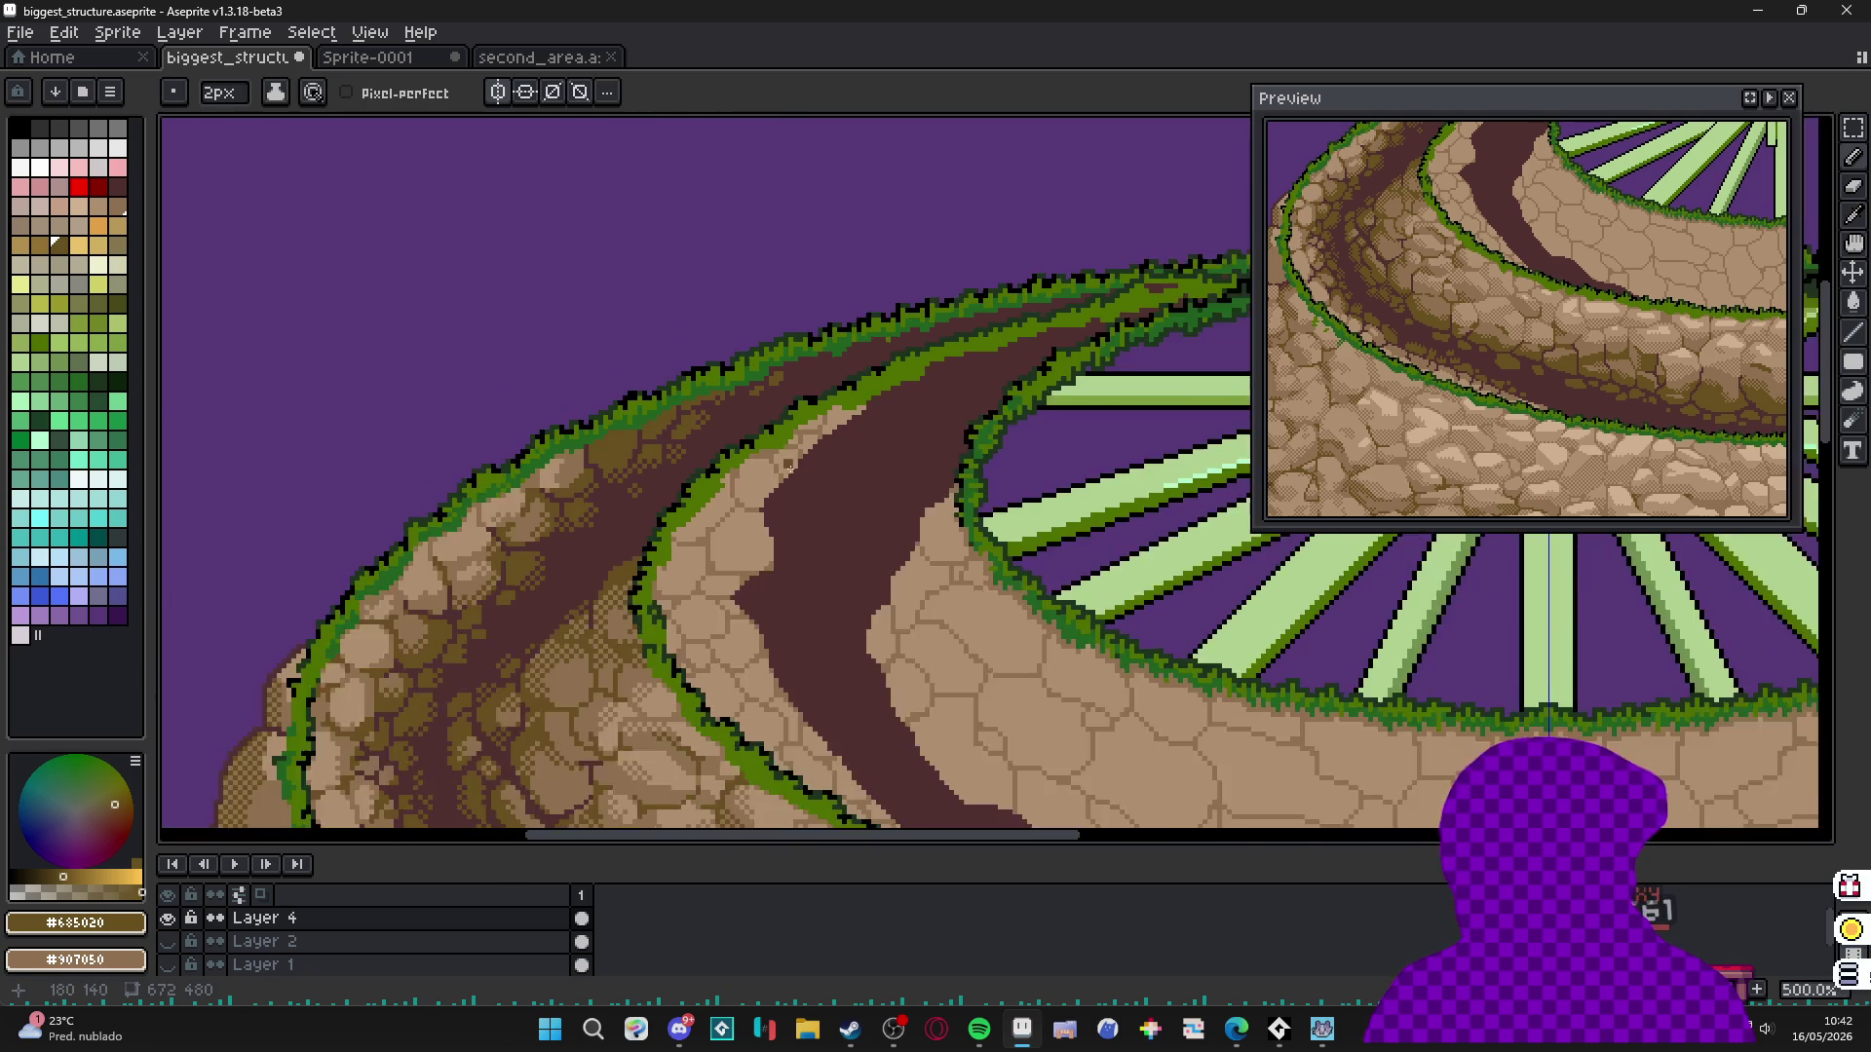
scroll(787, 458, "down", 3)
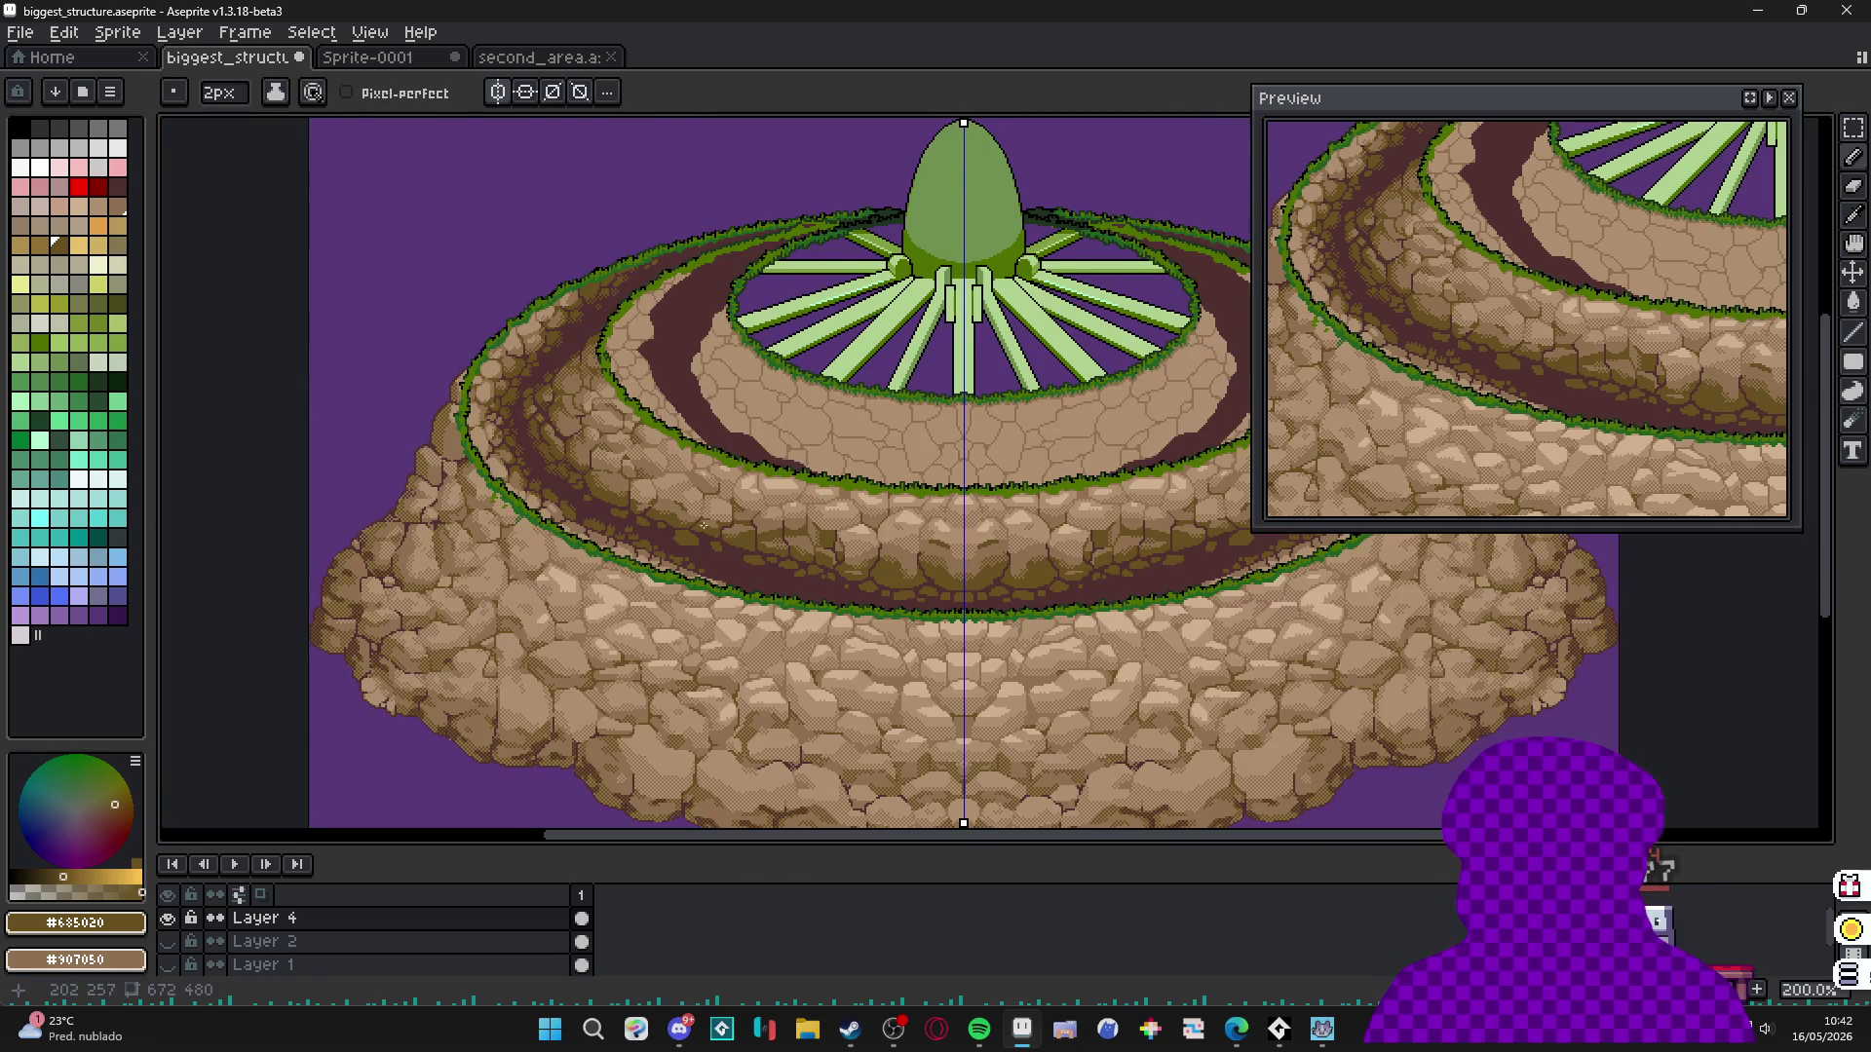
scroll(670, 526, "up", 8)
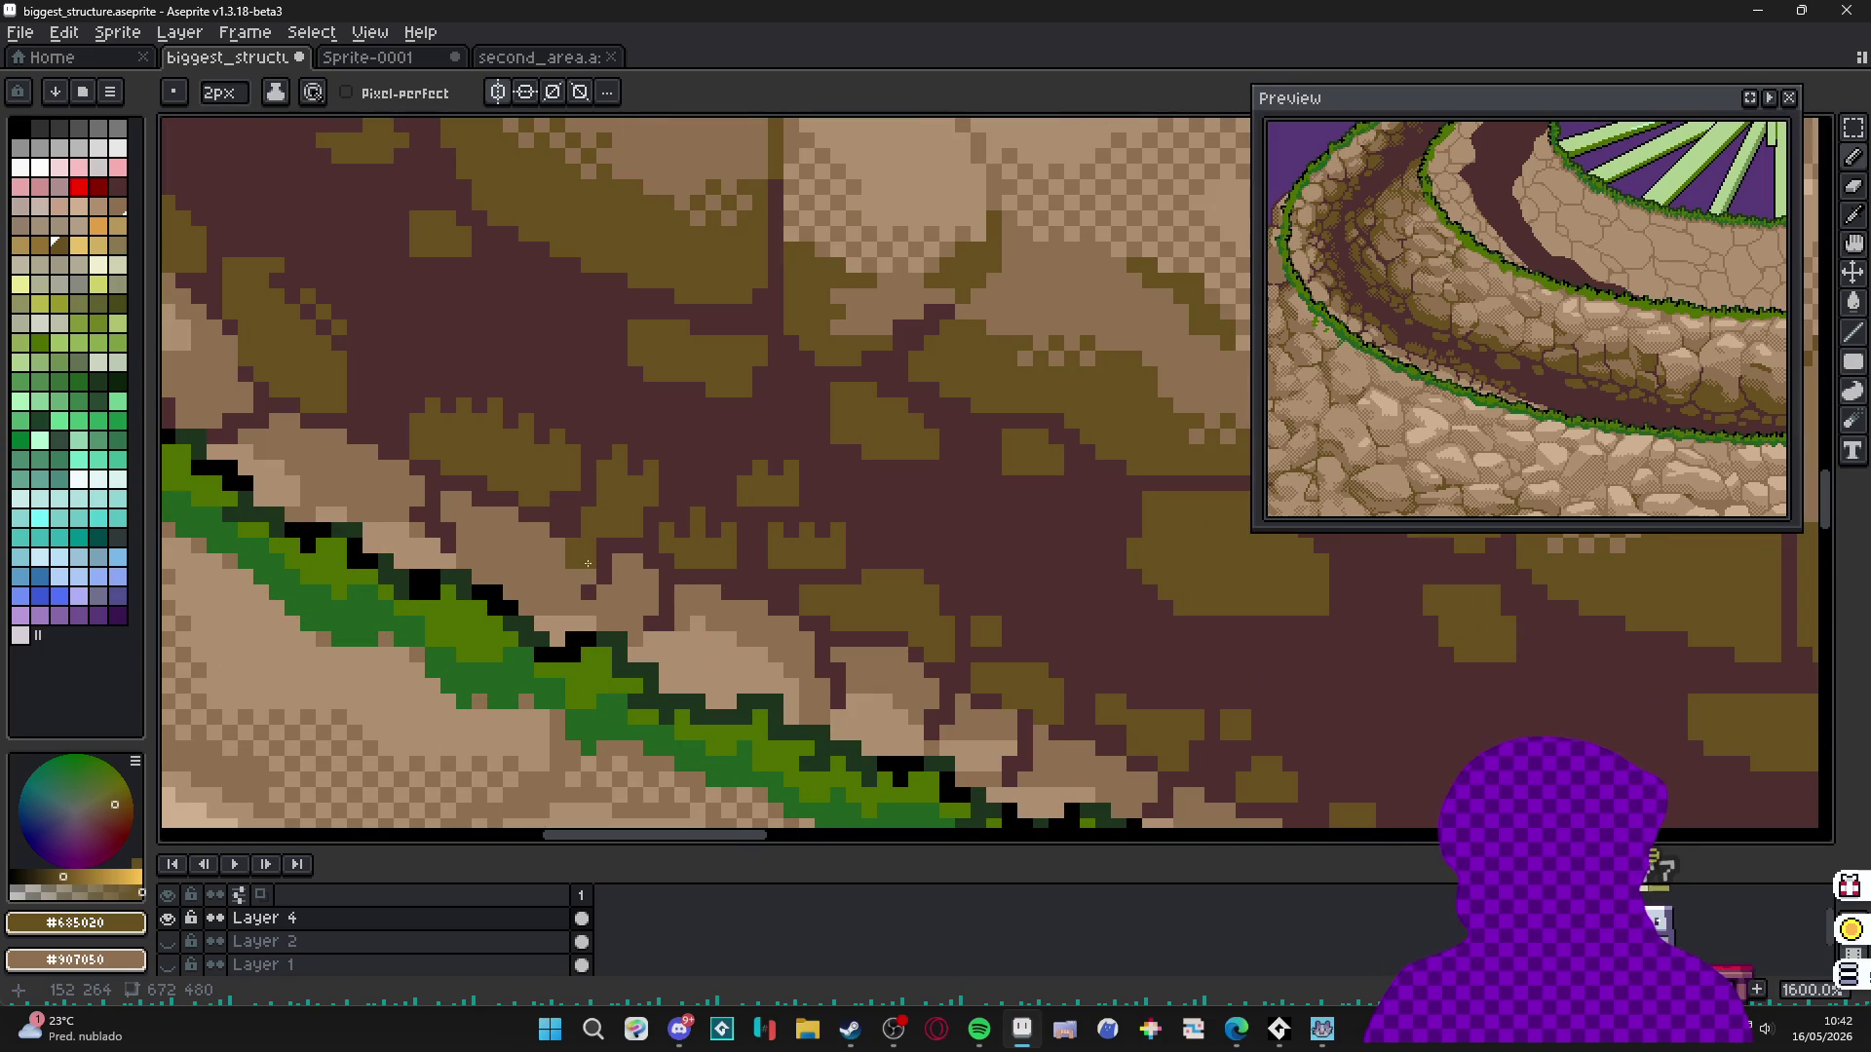
left_click(521, 551)
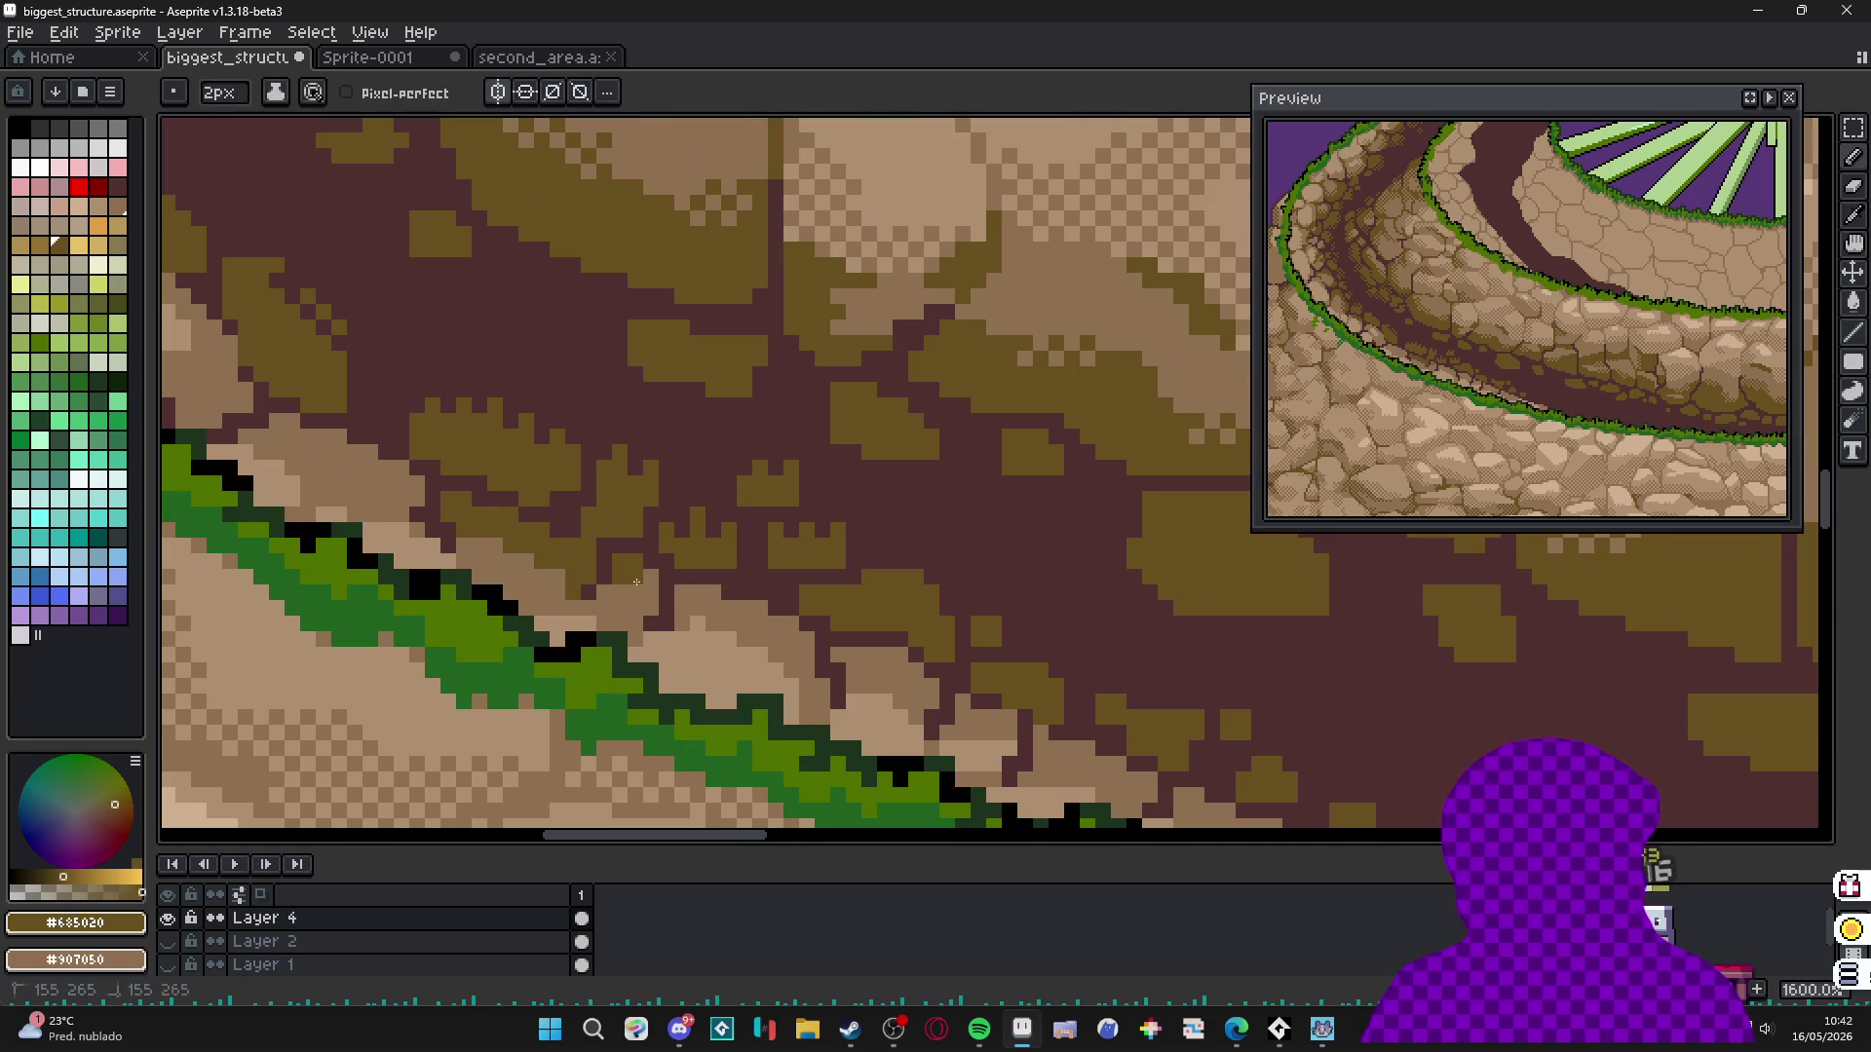
scroll(649, 588, "down", 2)
scroll(701, 611, "up", 4)
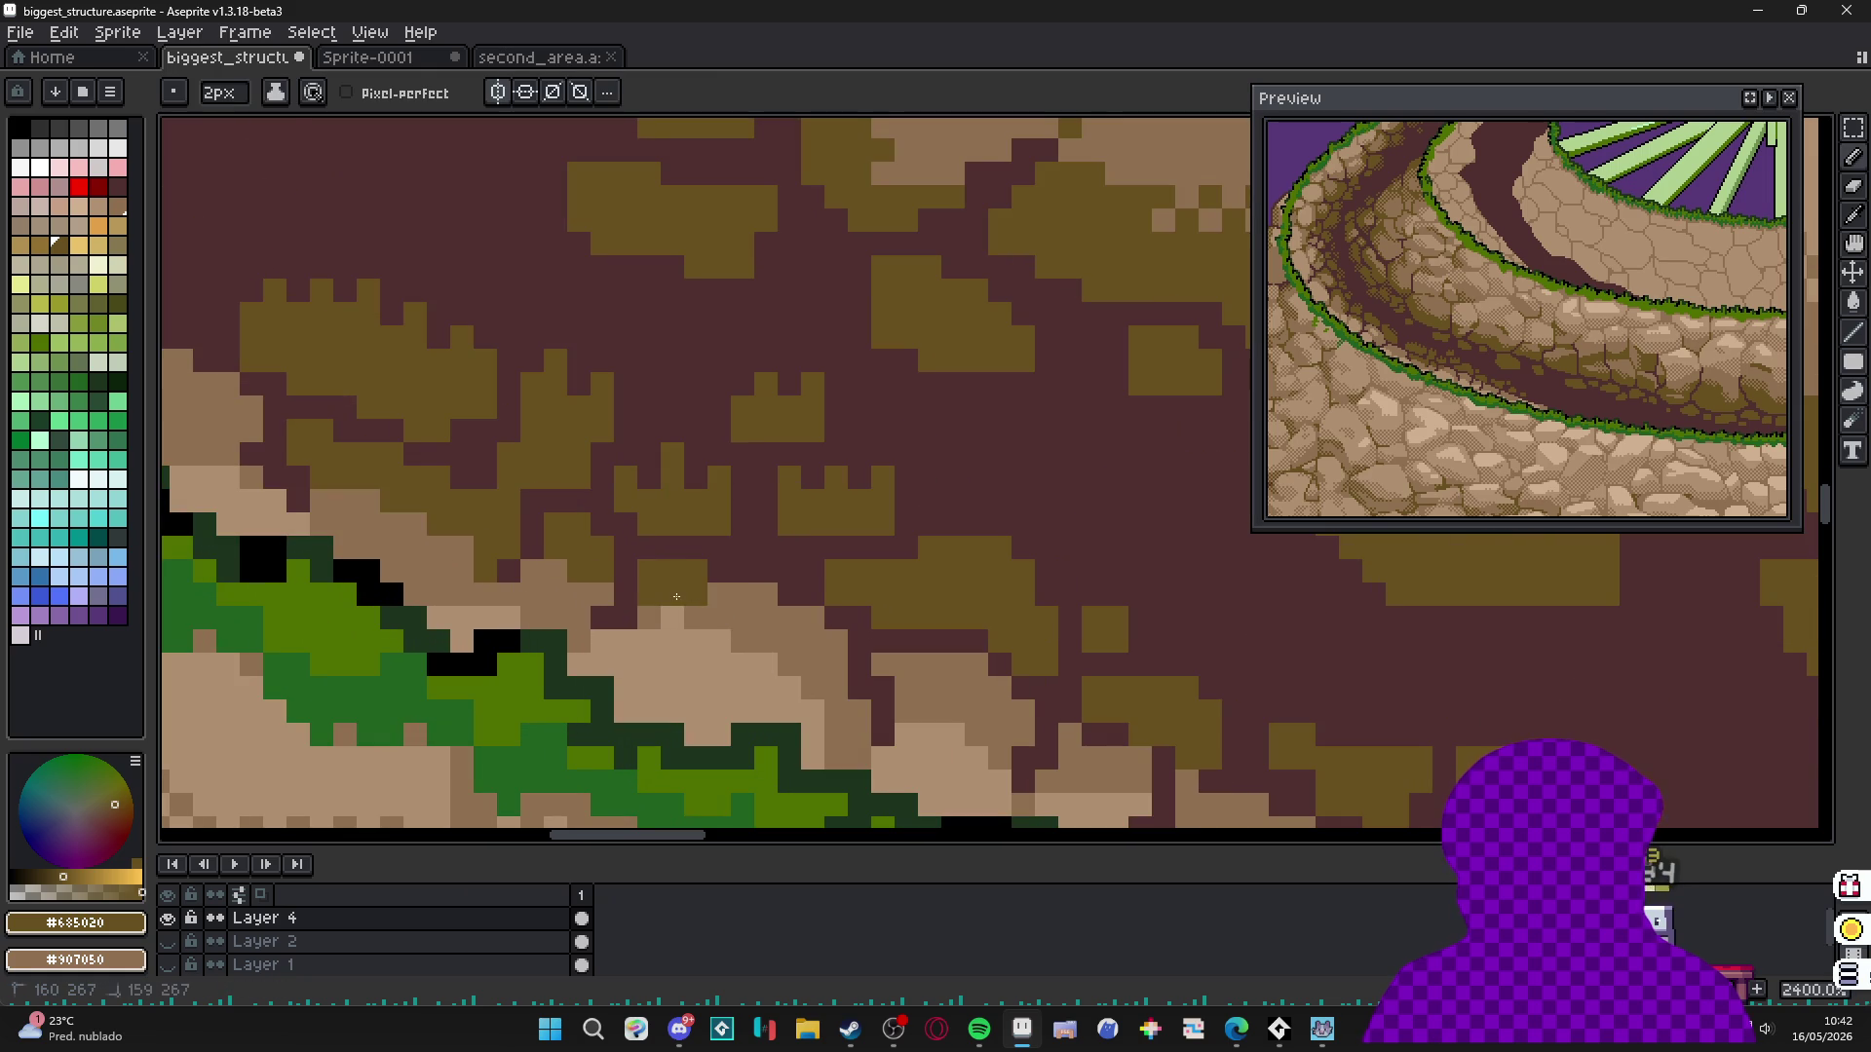
key("minus")
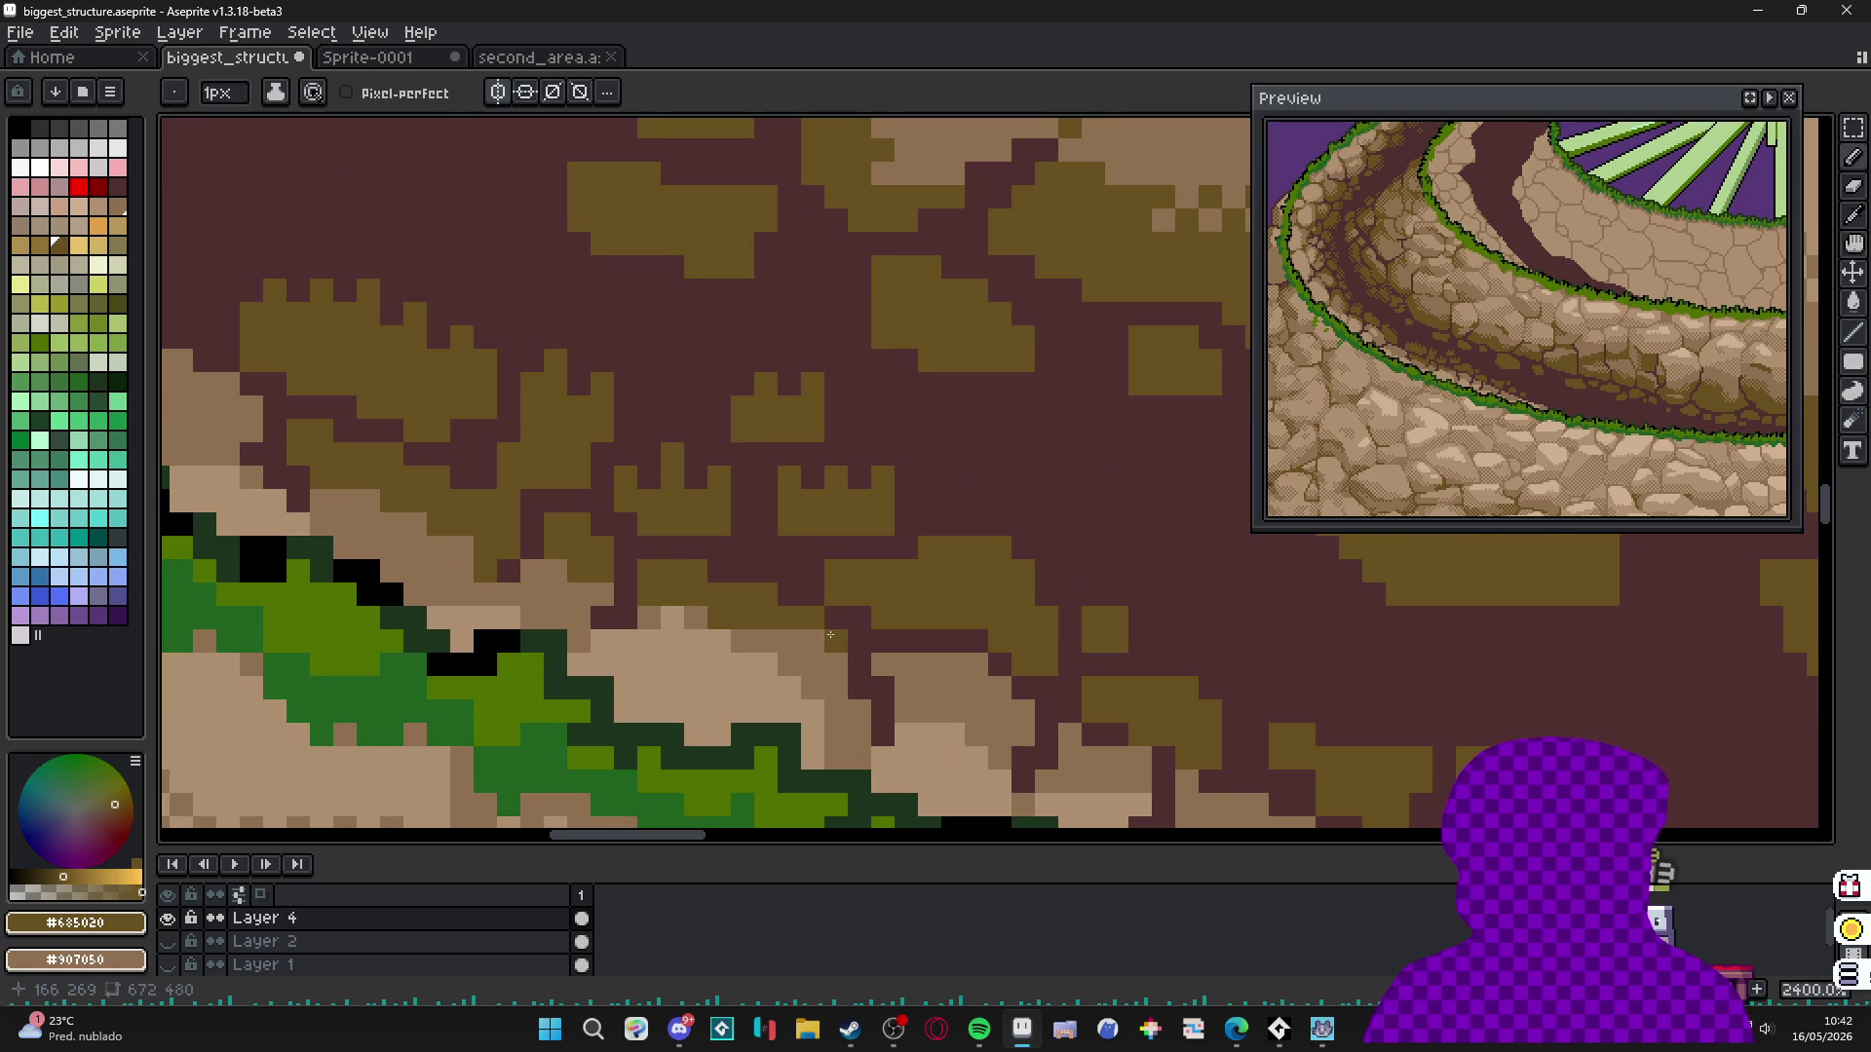
scroll(701, 510, "down", 5)
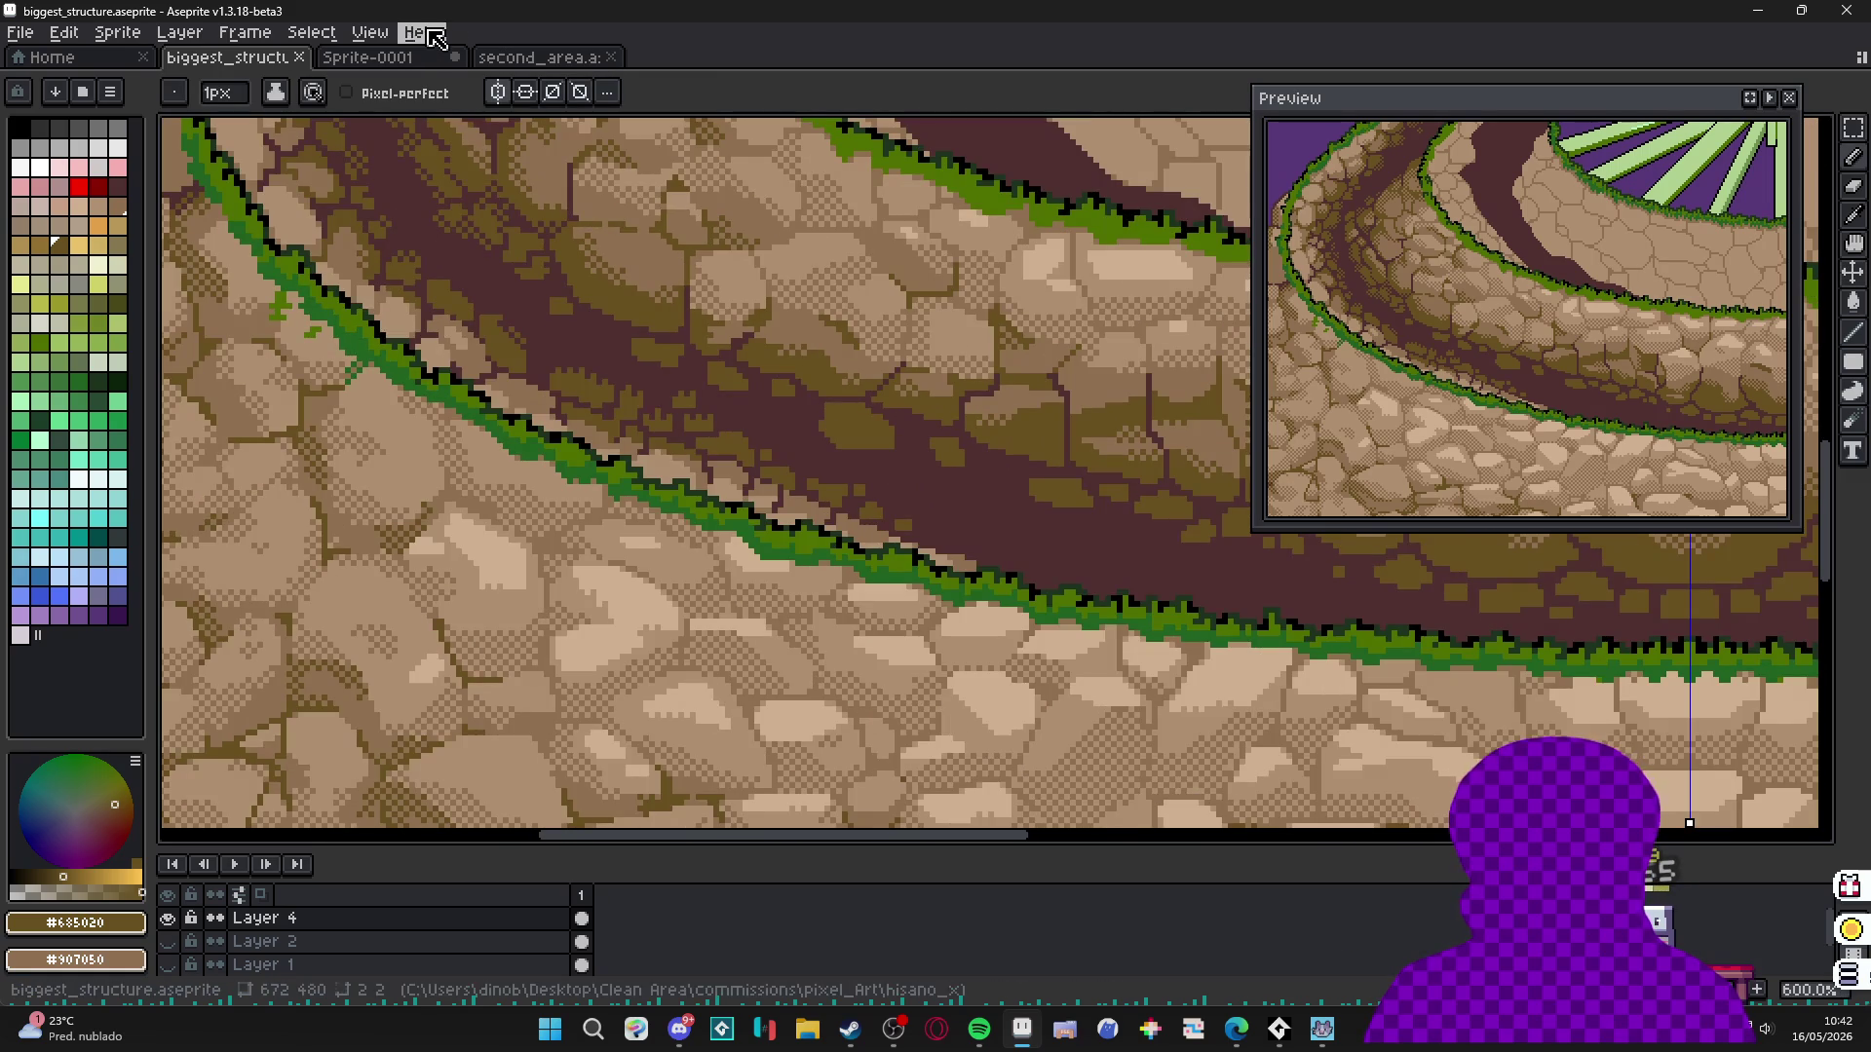
scroll(908, 380, "down", 1)
scroll(861, 505, "down", 2)
scroll(924, 486, "up", 1)
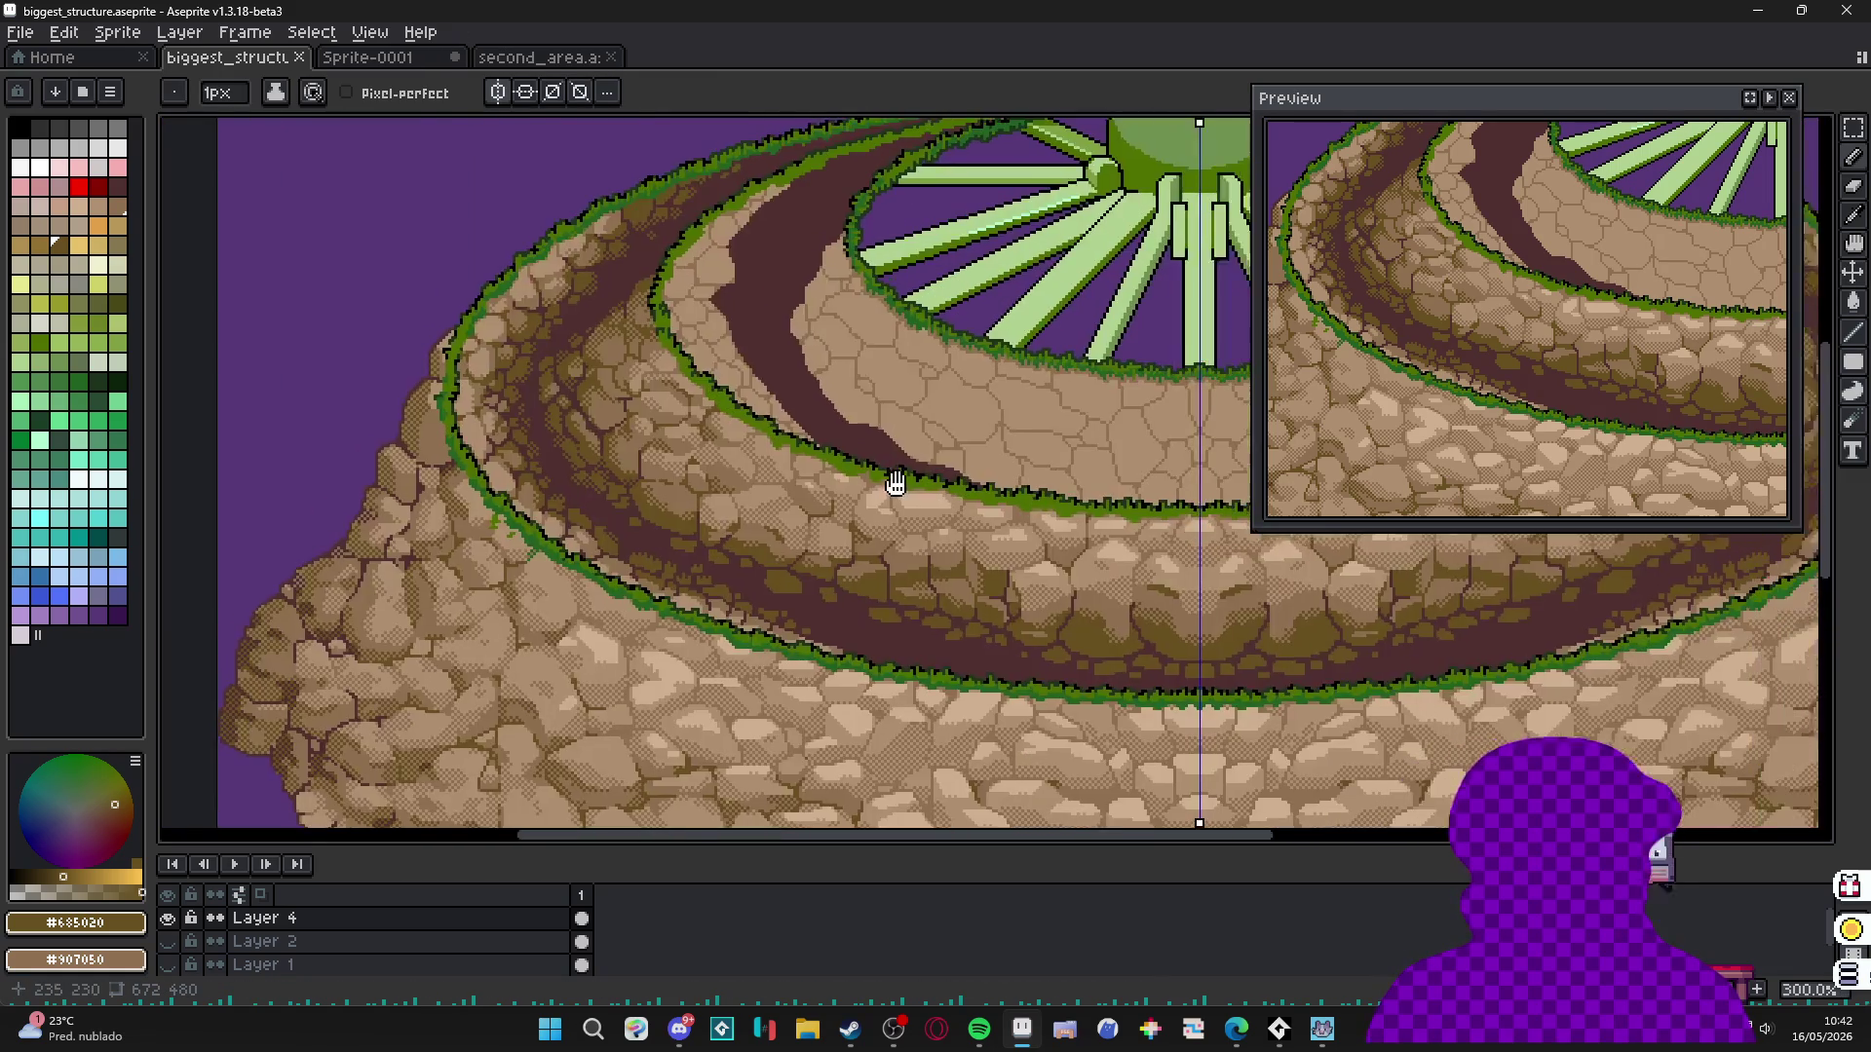
scroll(977, 569, "up", 2)
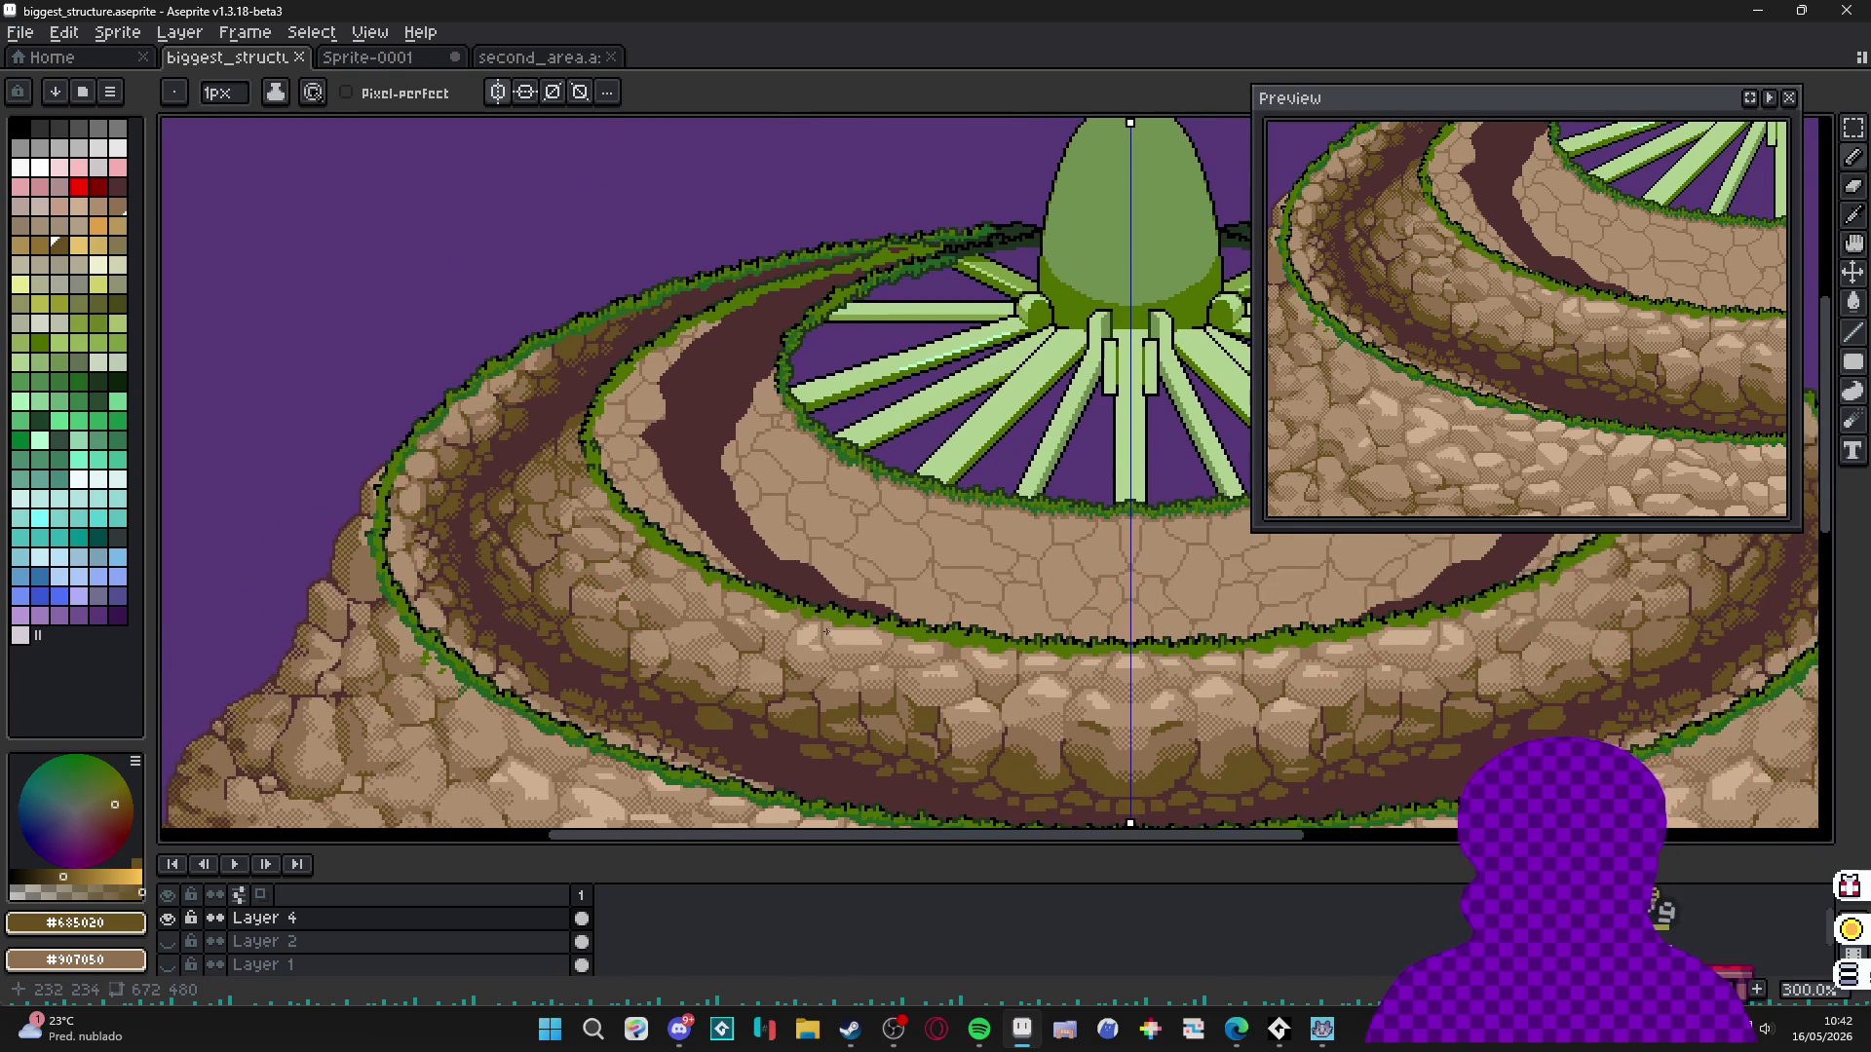
scroll(752, 611, "down", 1)
scroll(770, 614, "up", 2)
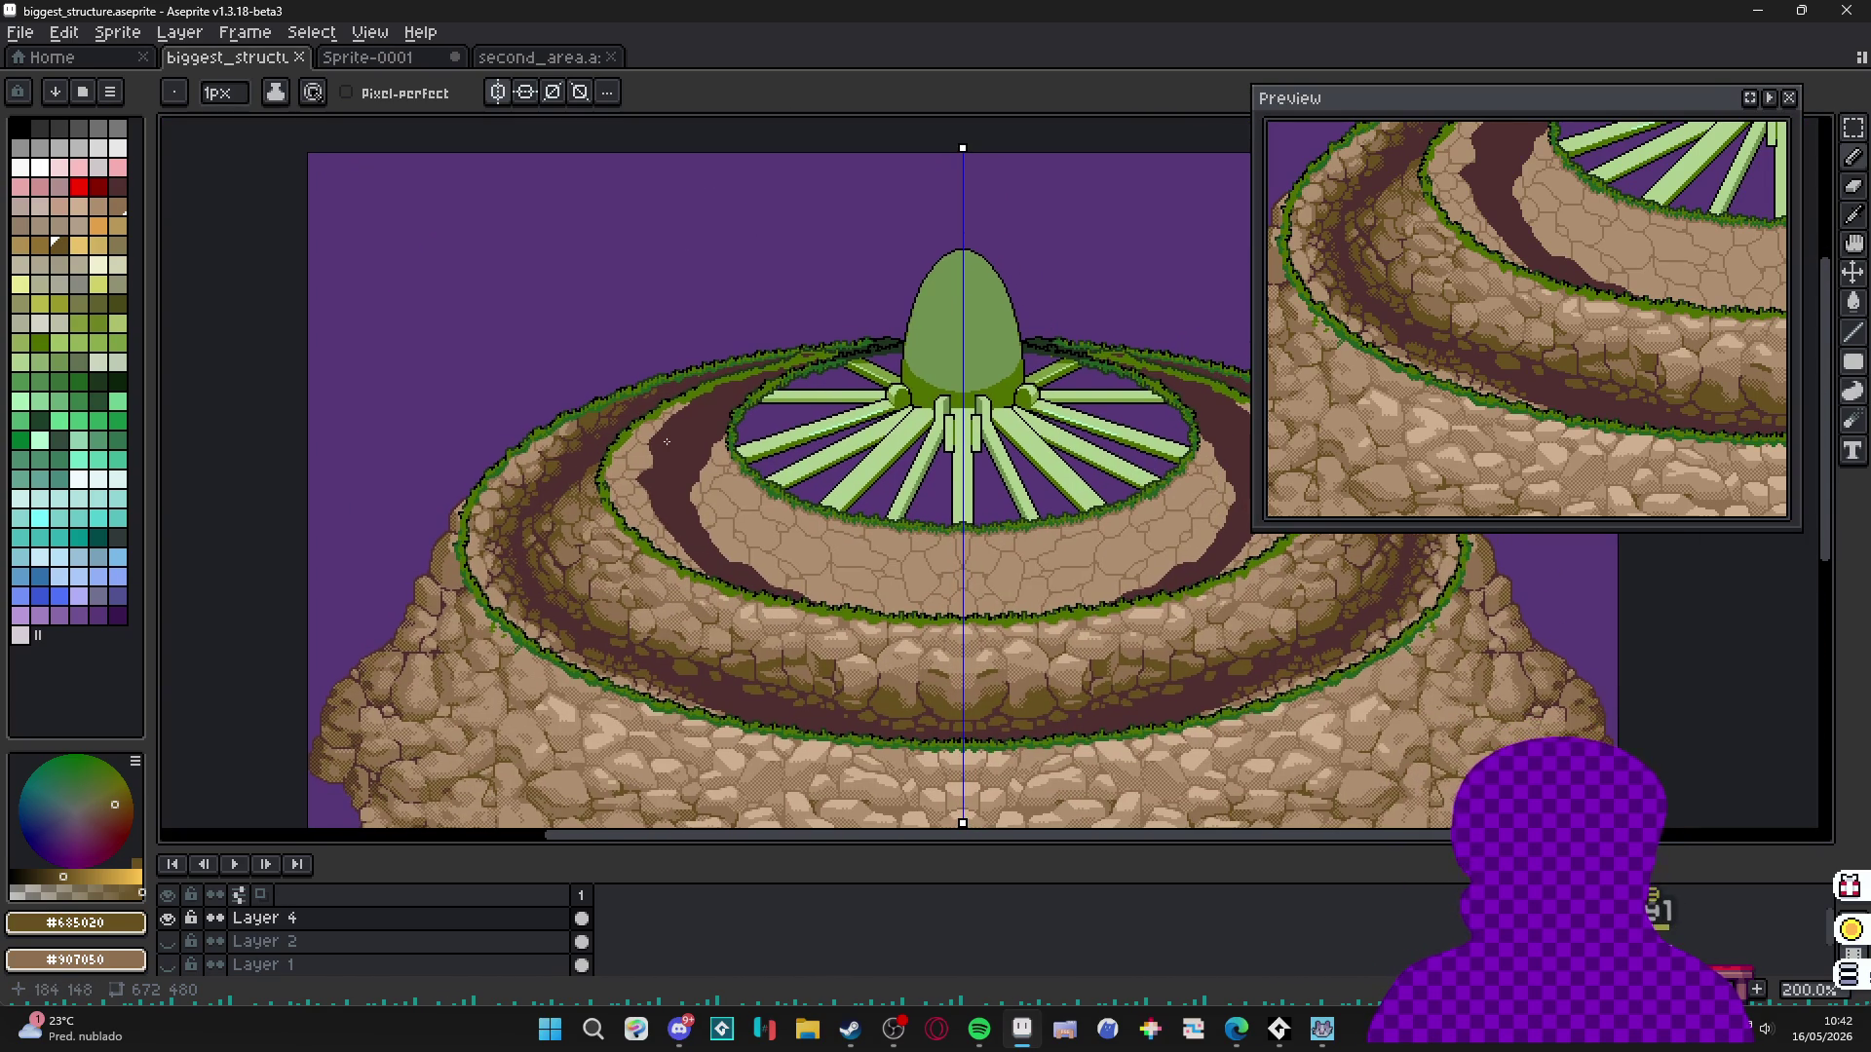
scroll(624, 469, "down", 2)
scroll(624, 521, "up", 1)
scroll(642, 511, "down", 1)
left_click_drag(624, 604, 491, 497)
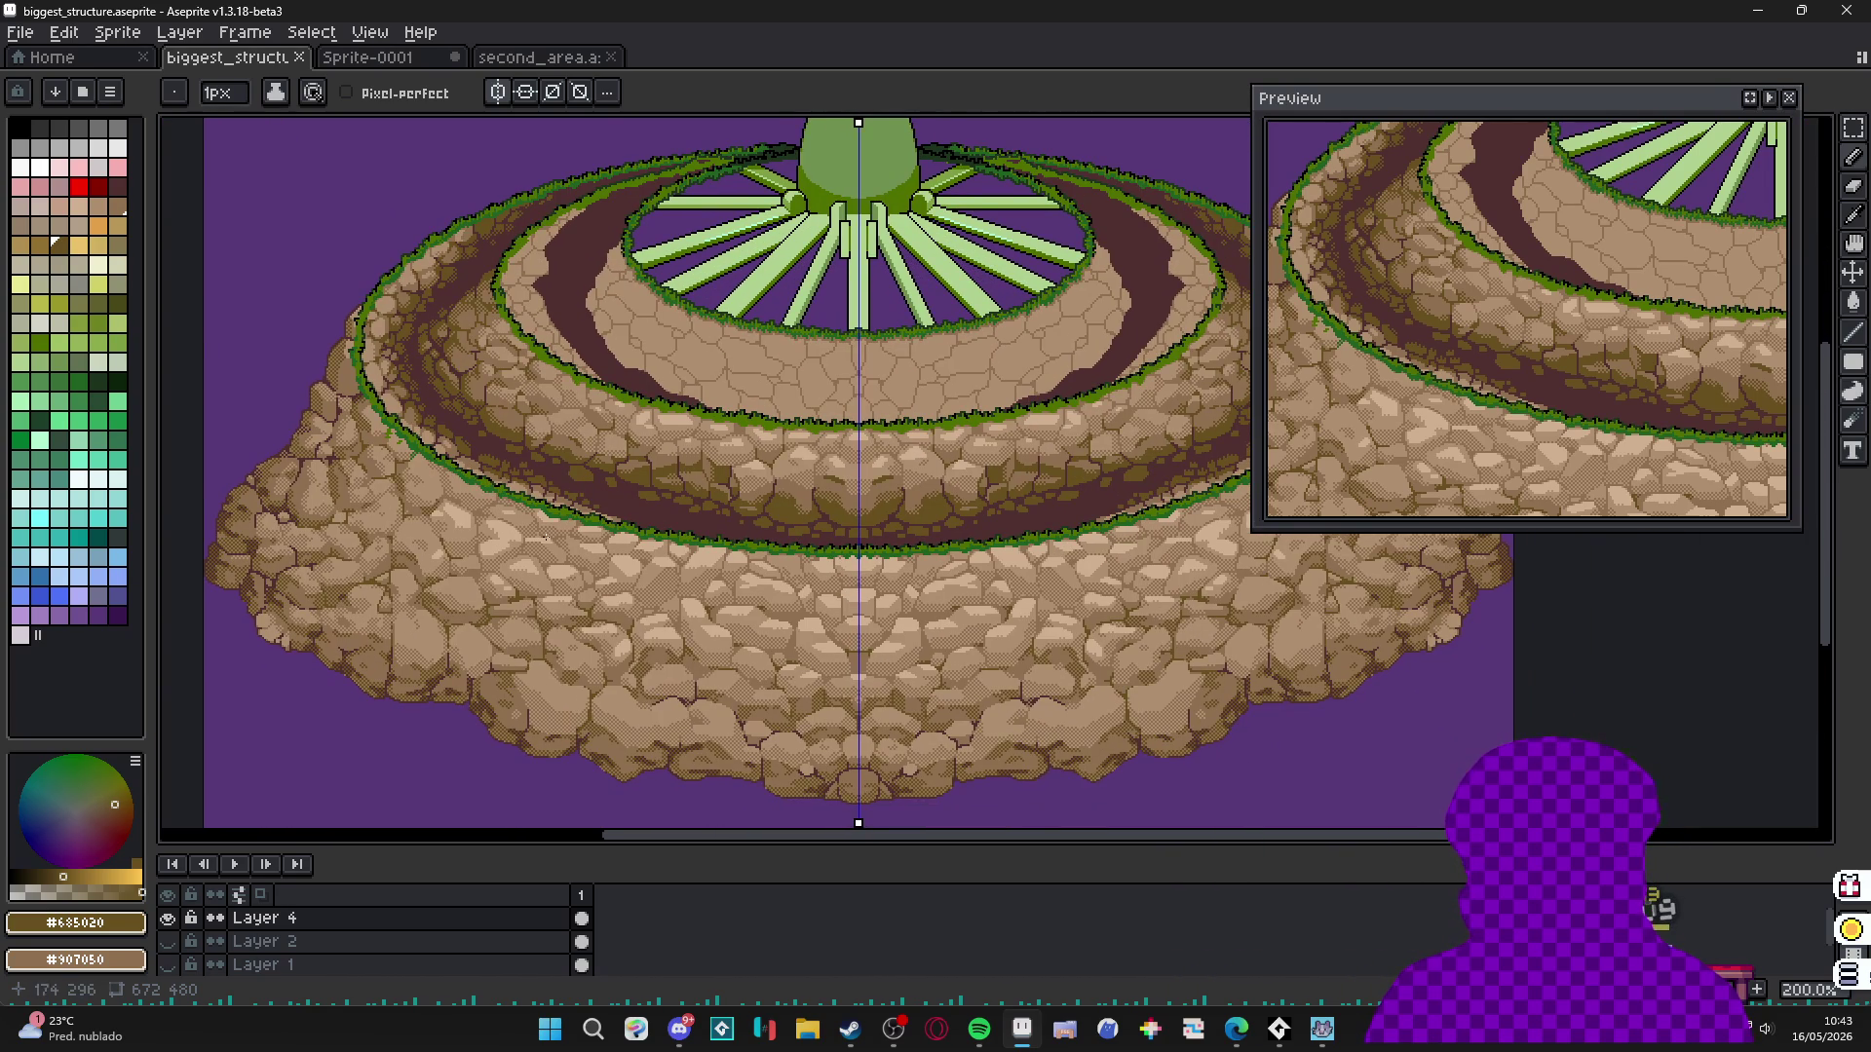
scroll(568, 584, "up", 1)
scroll(629, 613, "down", 1)
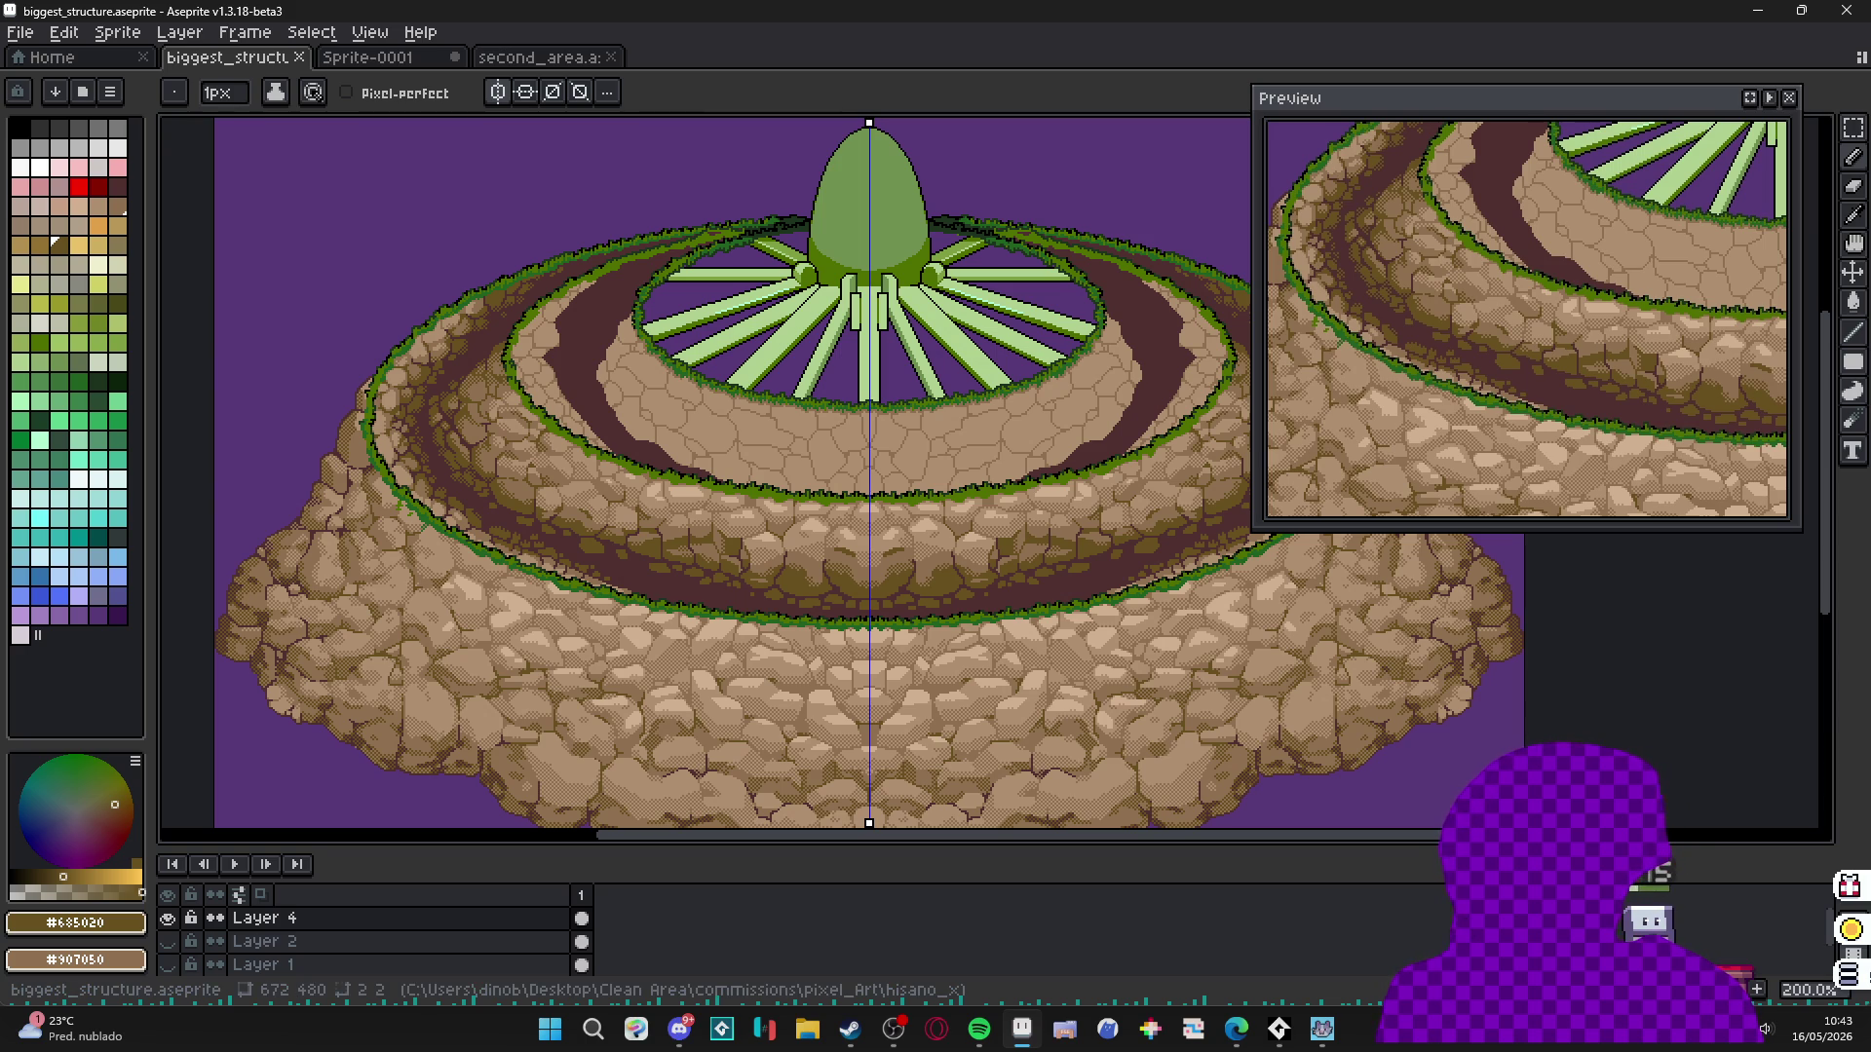
key("alt+Tab")
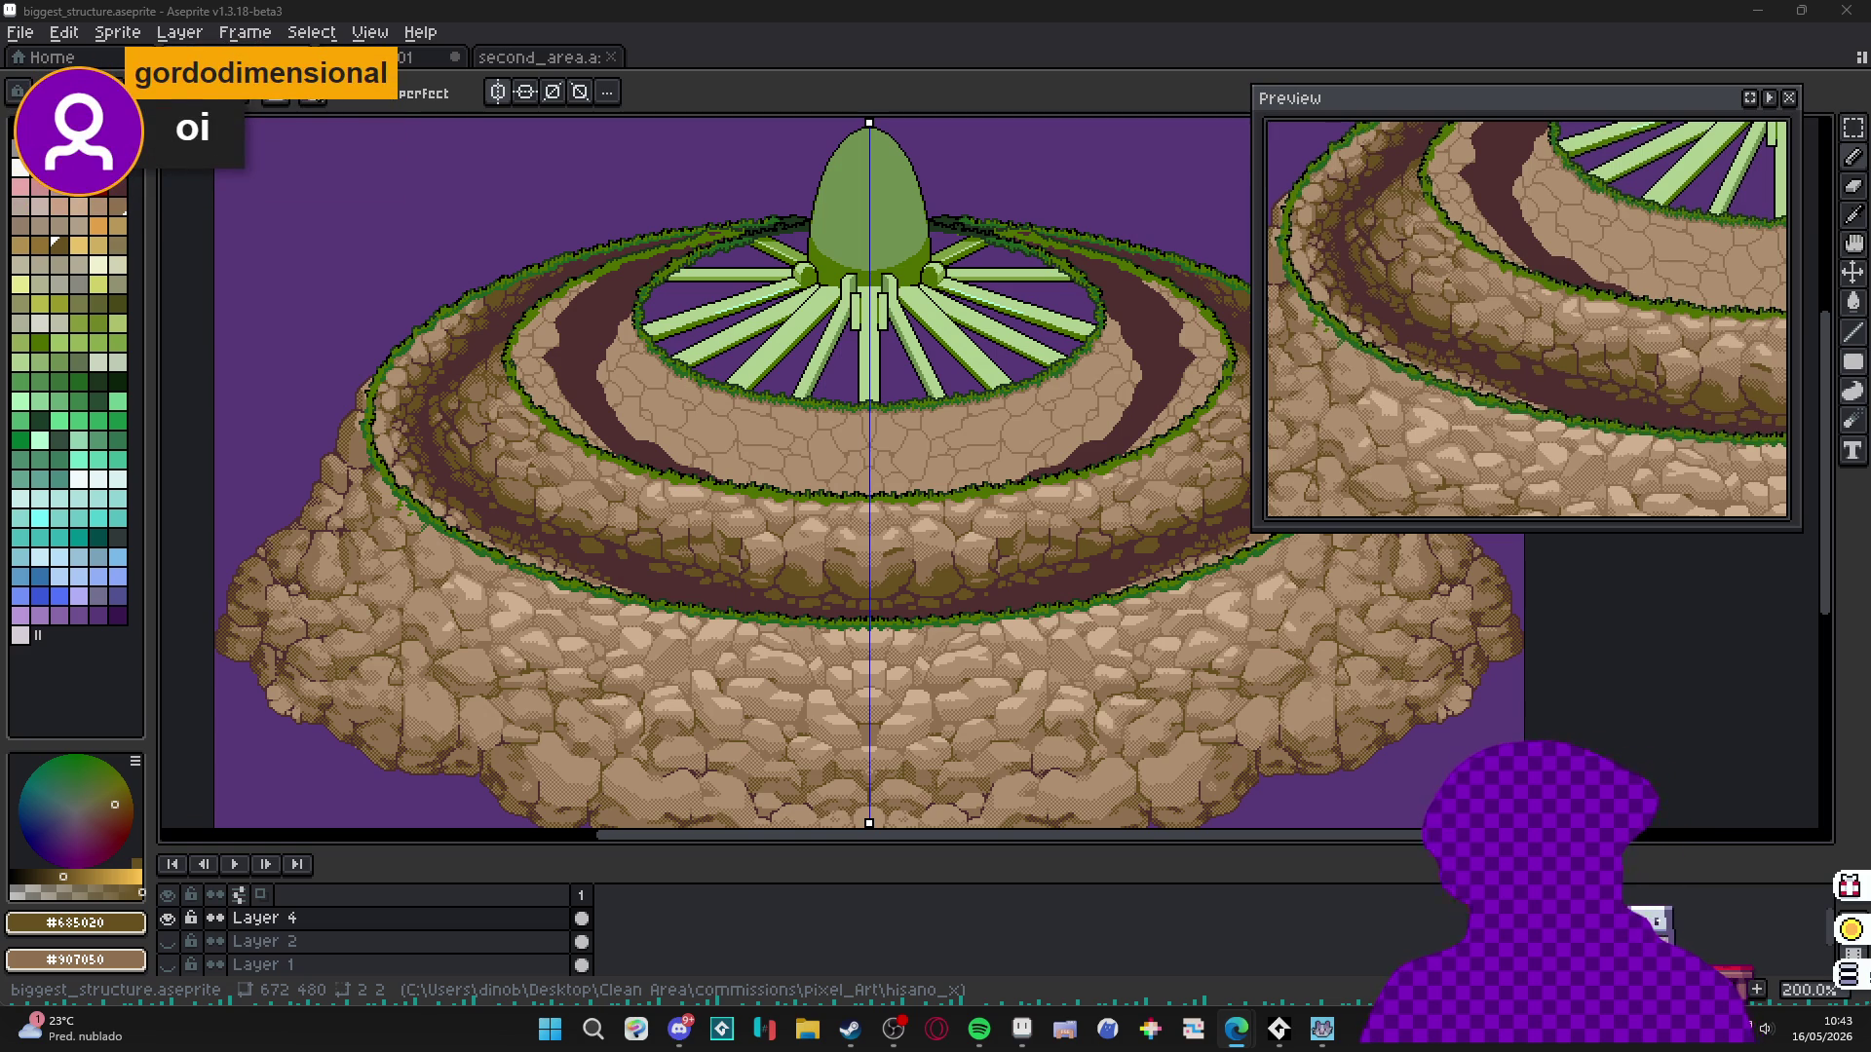
scroll(744, 565, "up", 5)
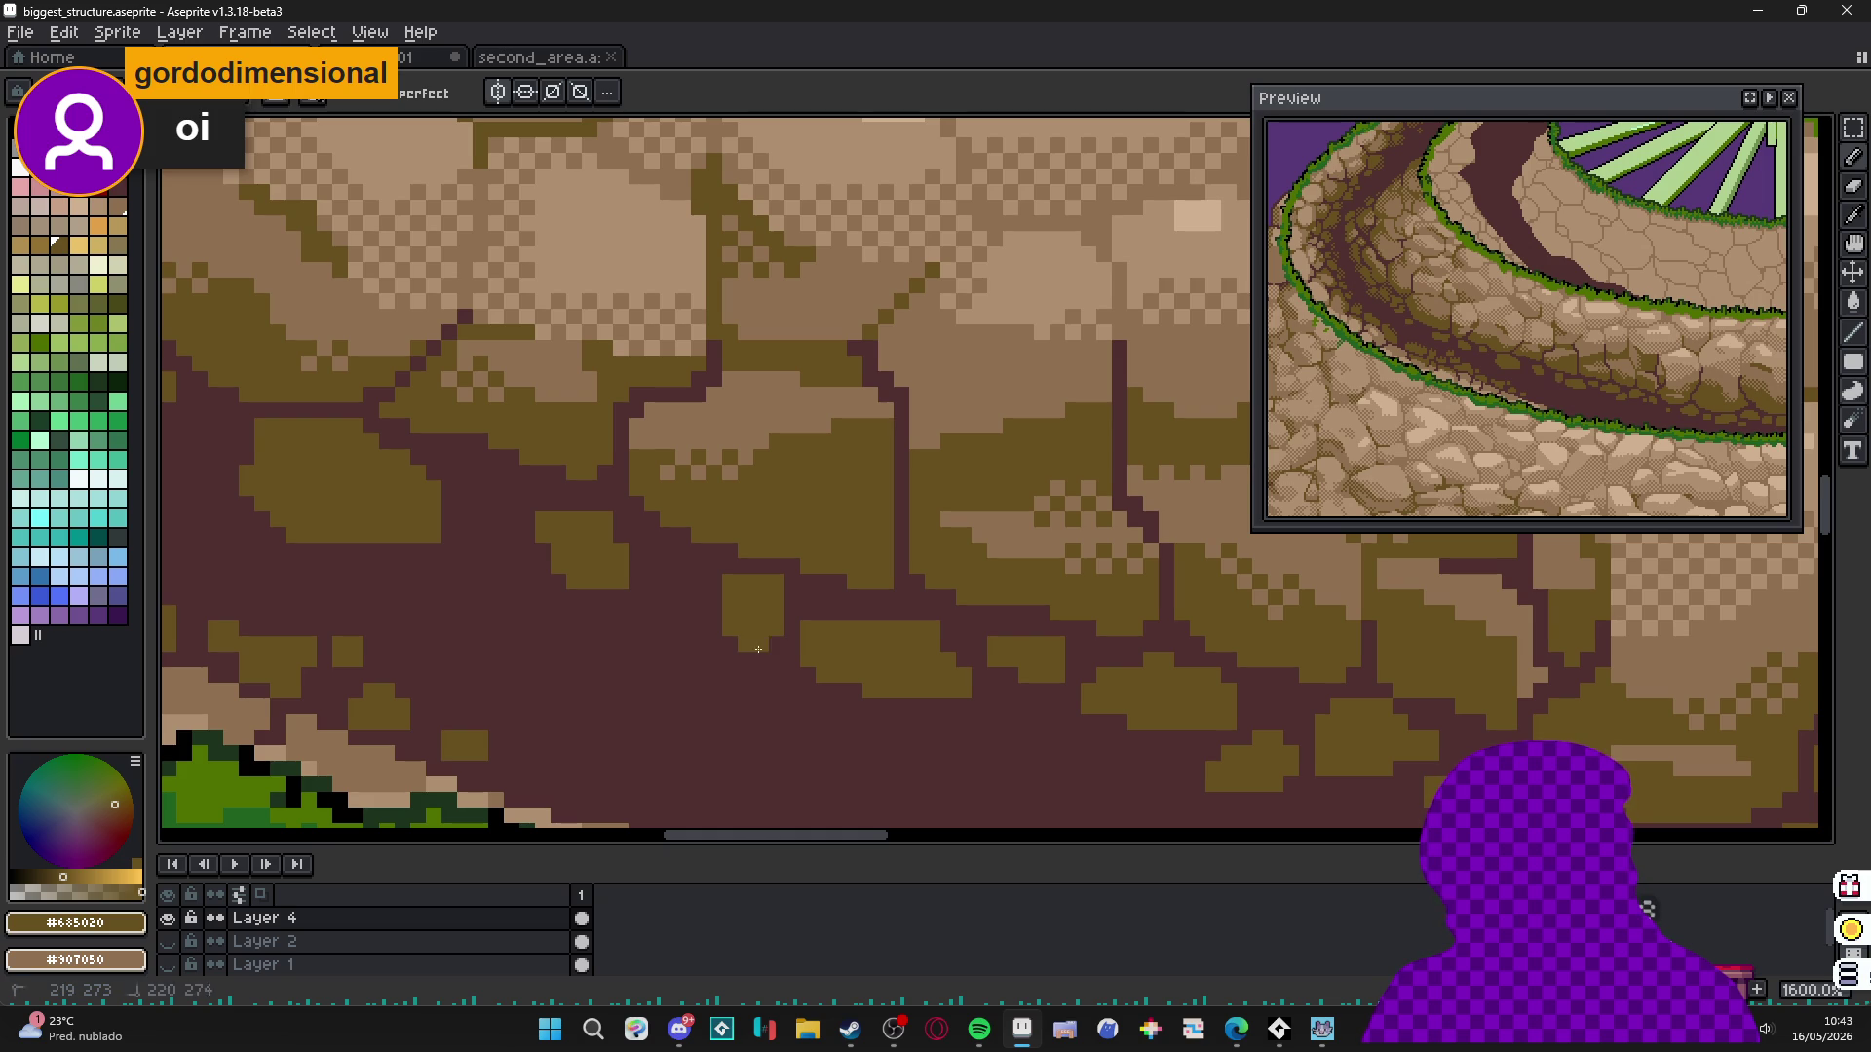
scroll(770, 656, "down", 6)
left_click_drag(487, 590, 663, 648)
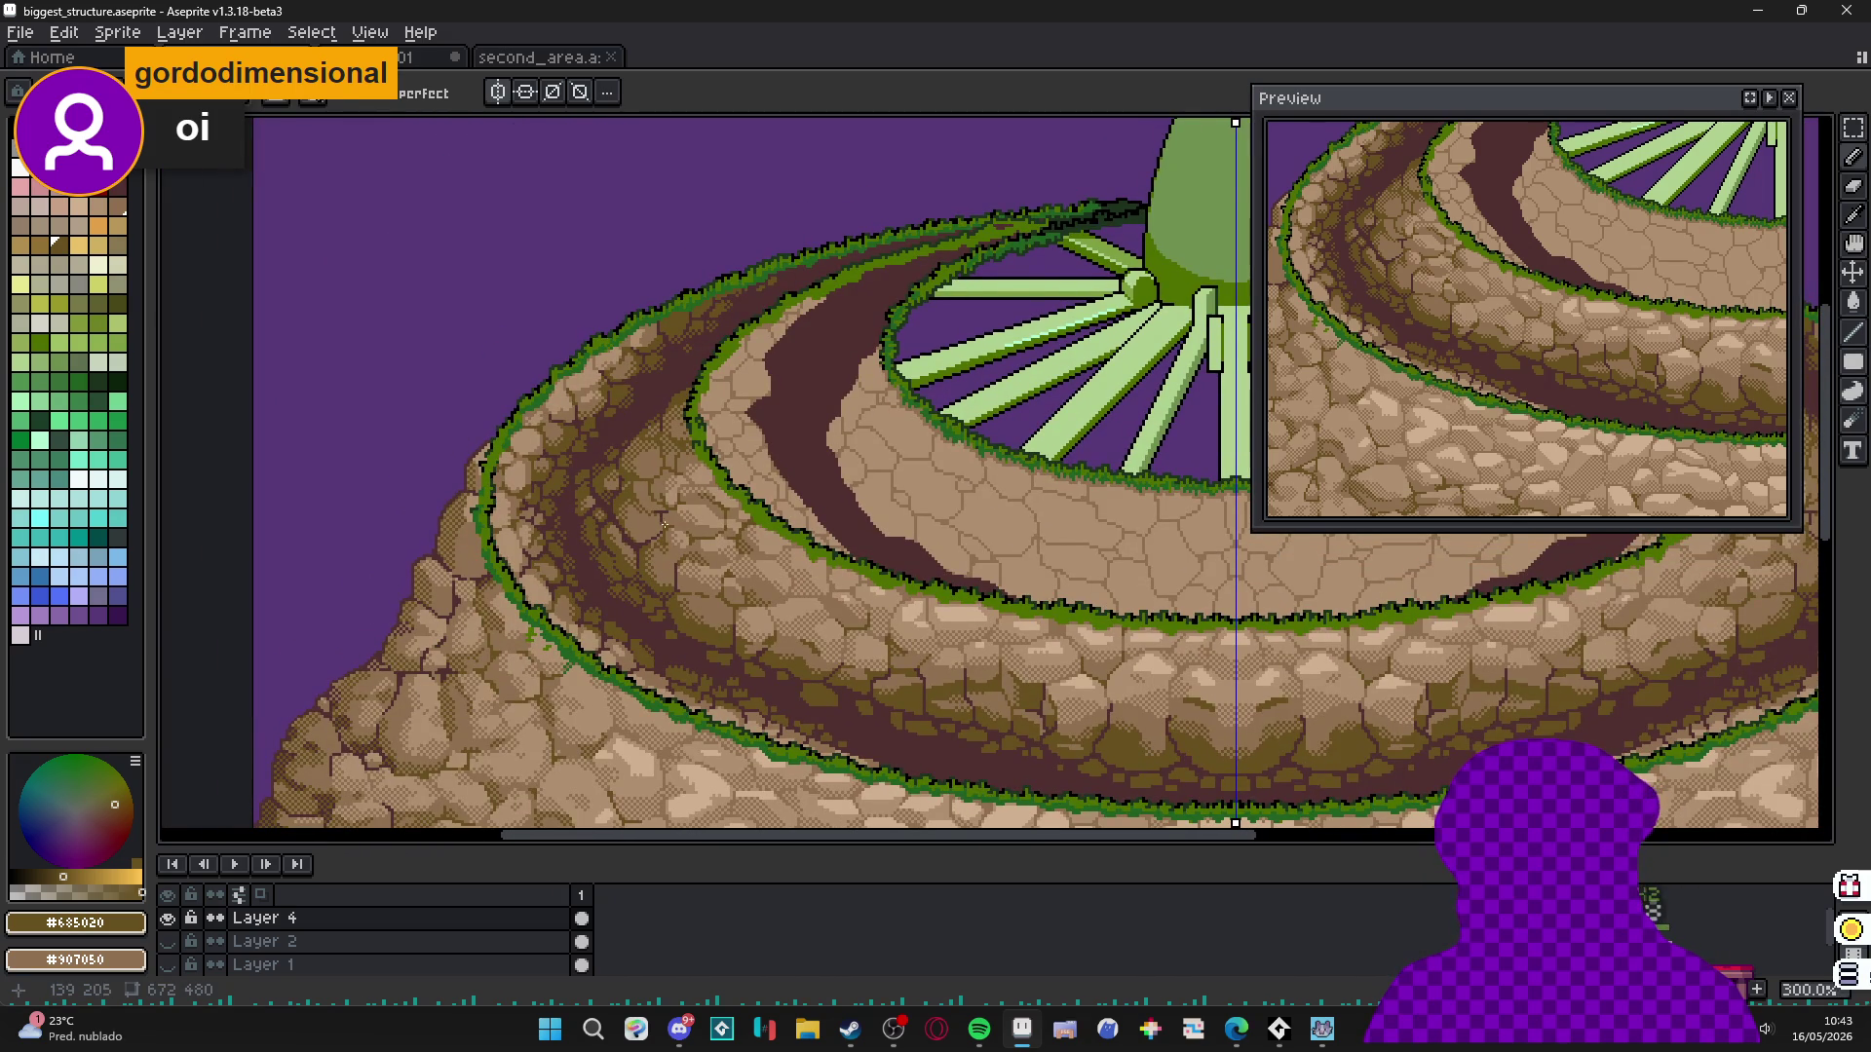
scroll(663, 517, "down", 2)
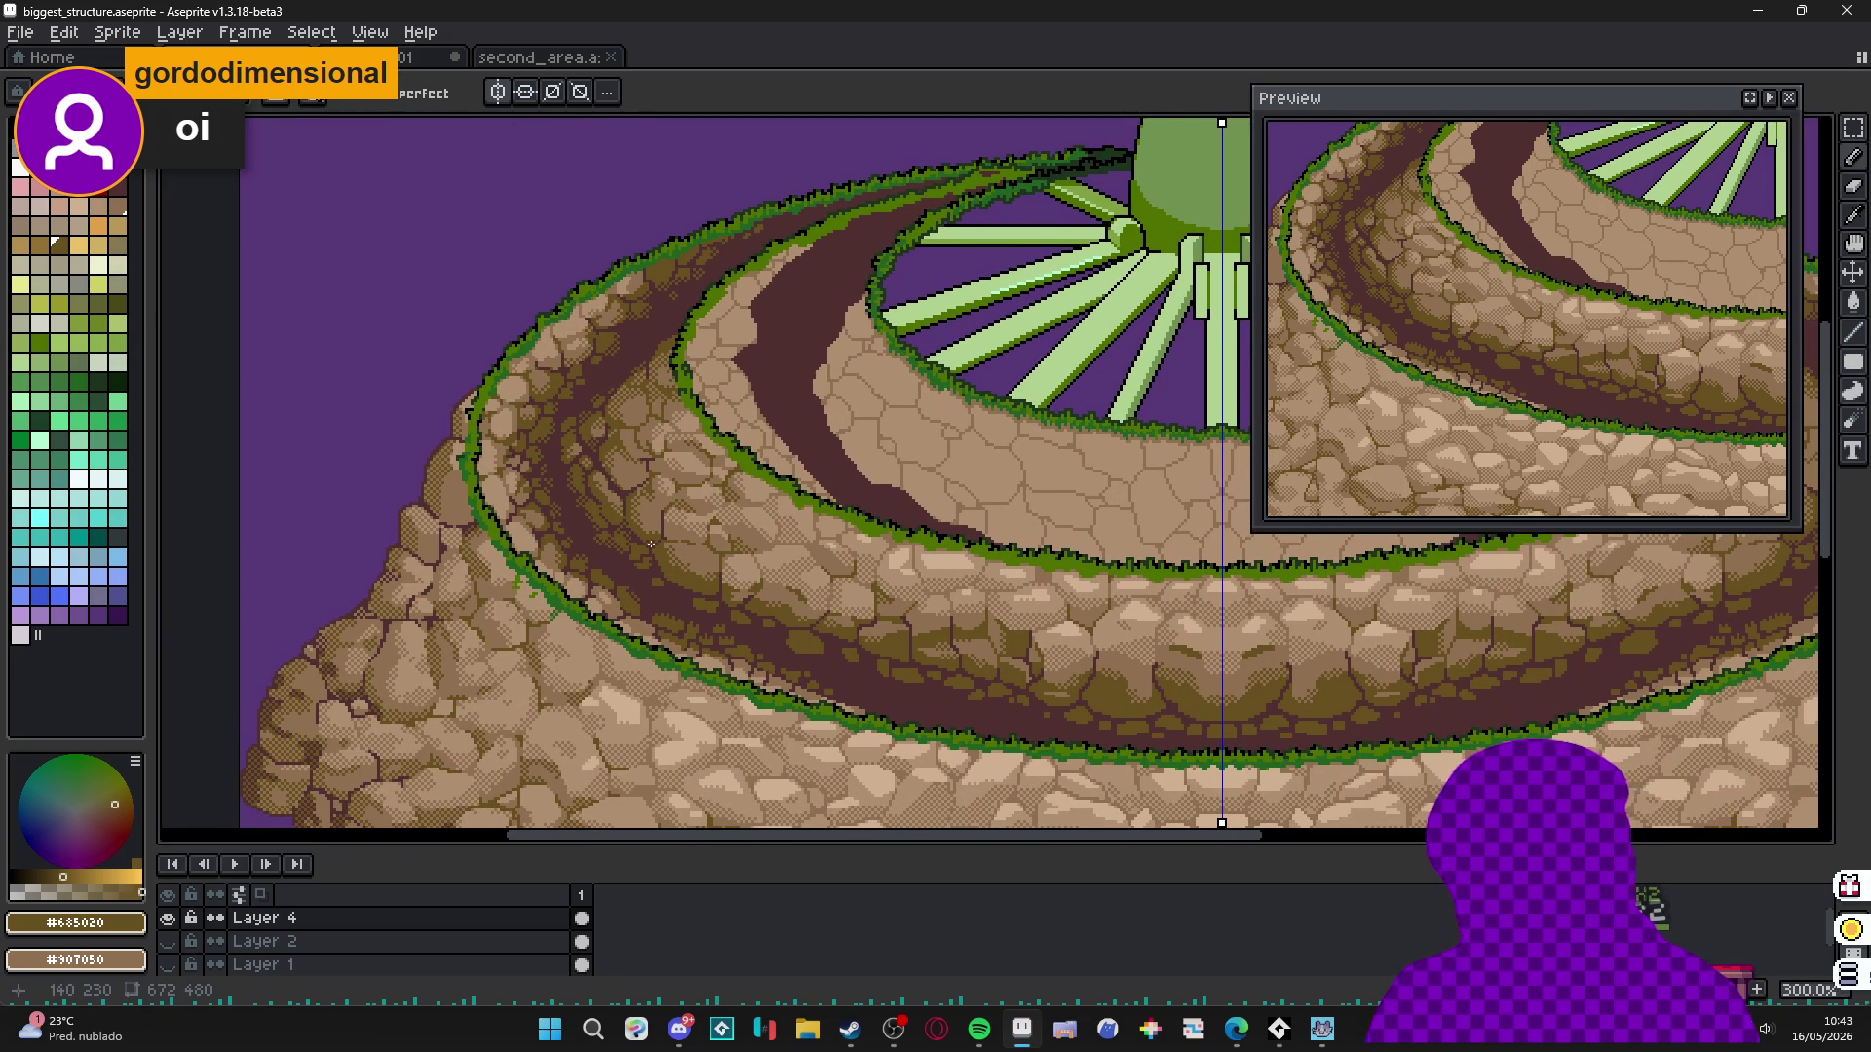
scroll(651, 544, "down", 2)
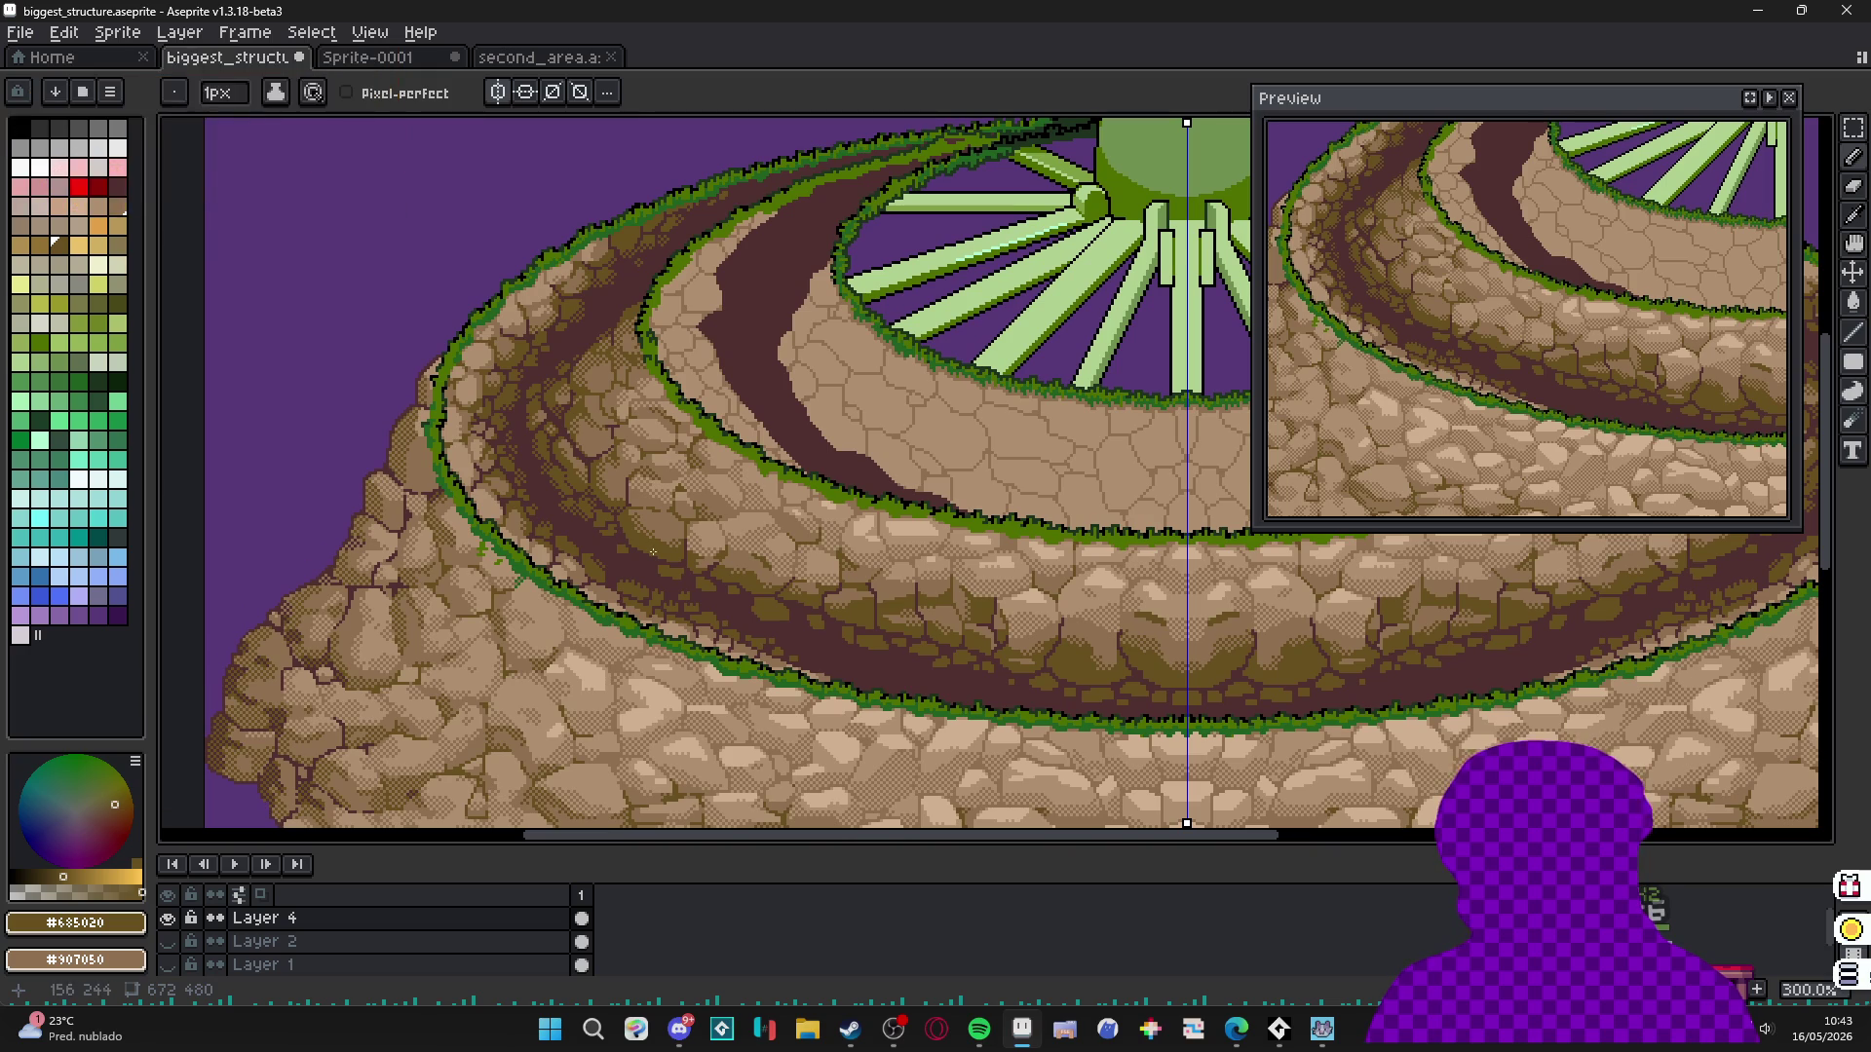
left_click(498, 91)
scroll(743, 468, "up", 9)
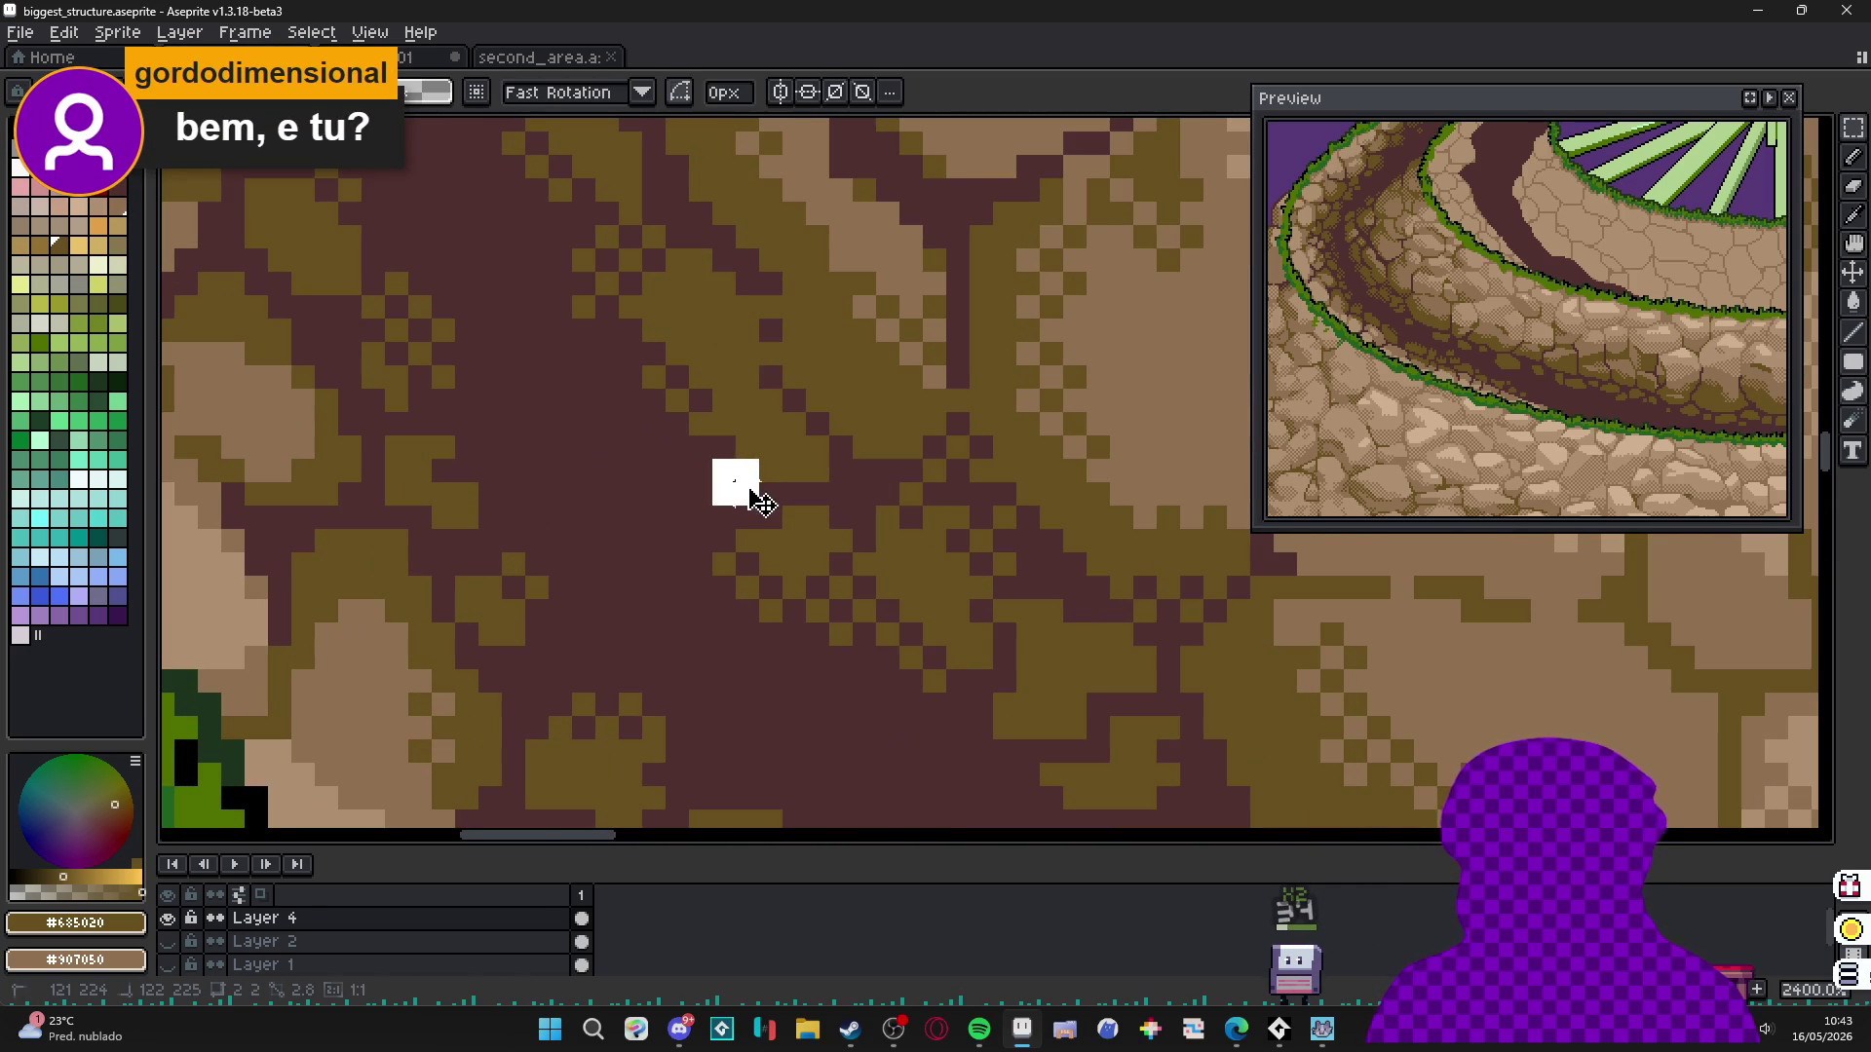
scroll(741, 521, "down", 3)
scroll(738, 527, "down", 3)
left_click(833, 97)
scroll(607, 301, "down", 3)
scroll(607, 300, "up", 2)
scroll(882, 488, "up", 3)
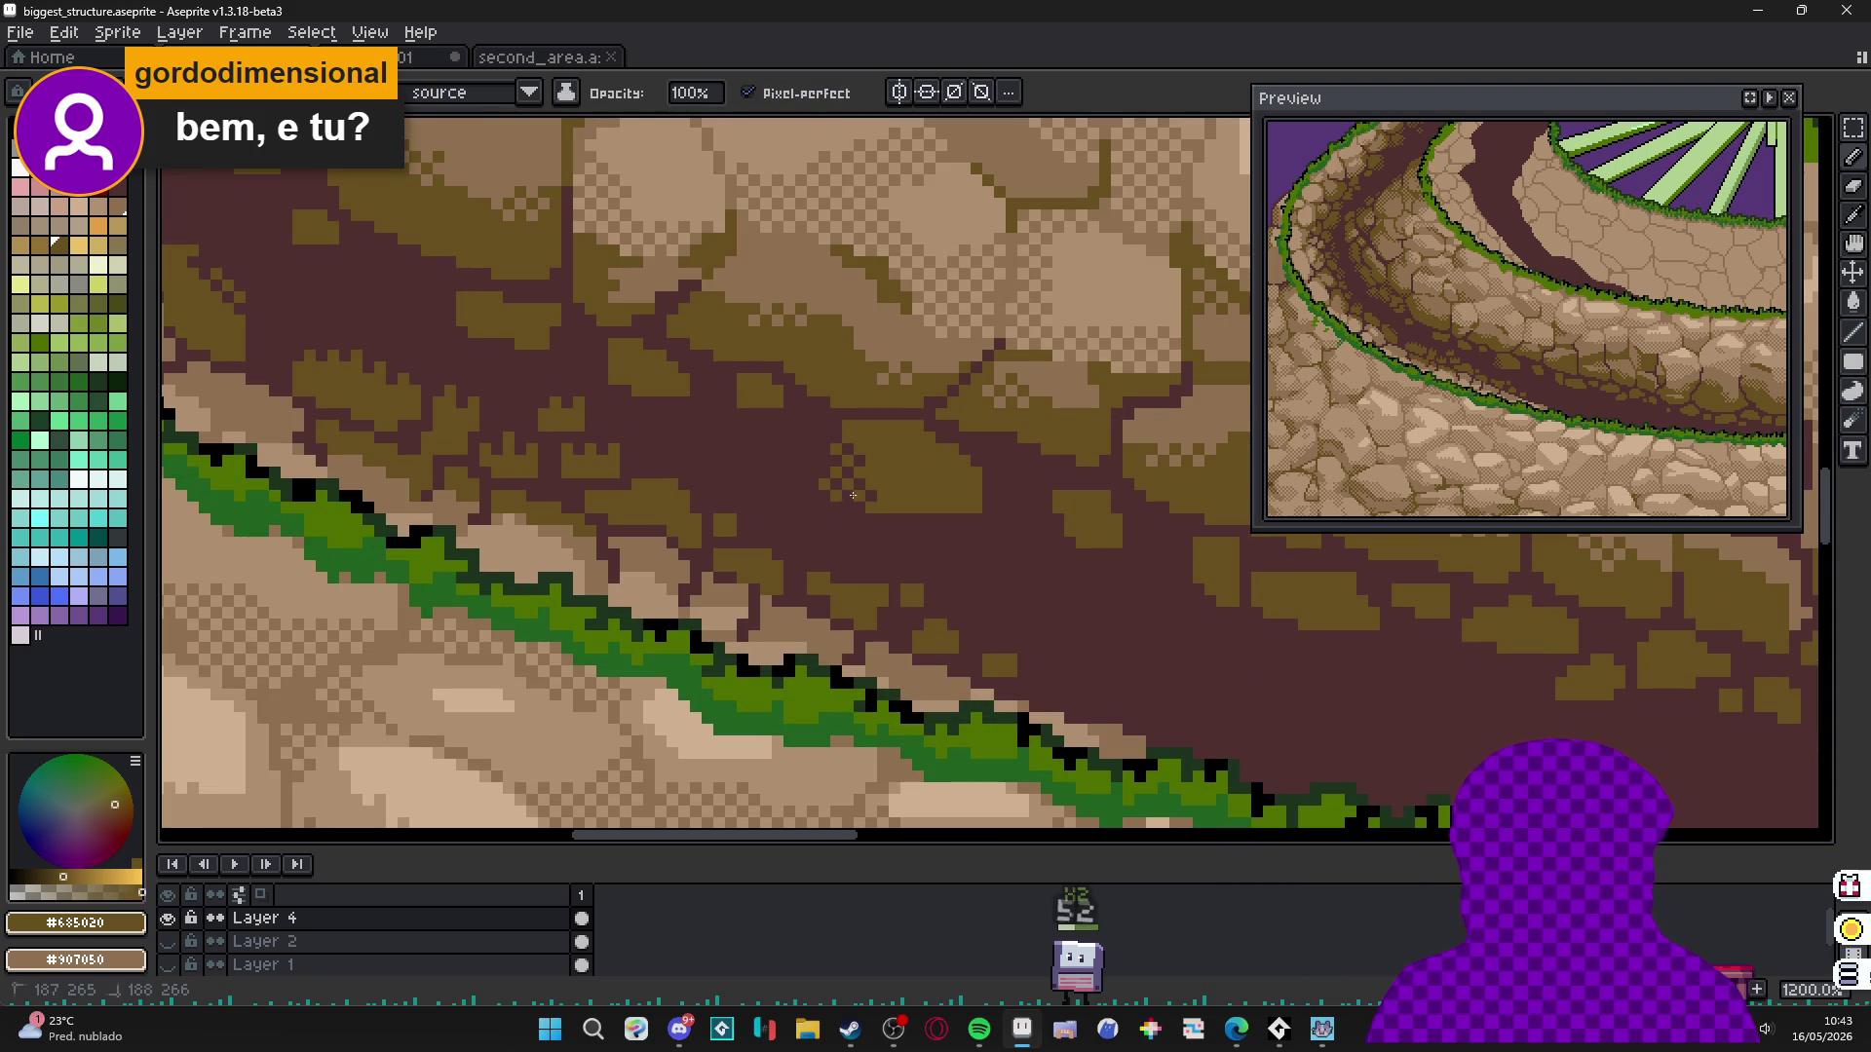
scroll(926, 507, "right", 2)
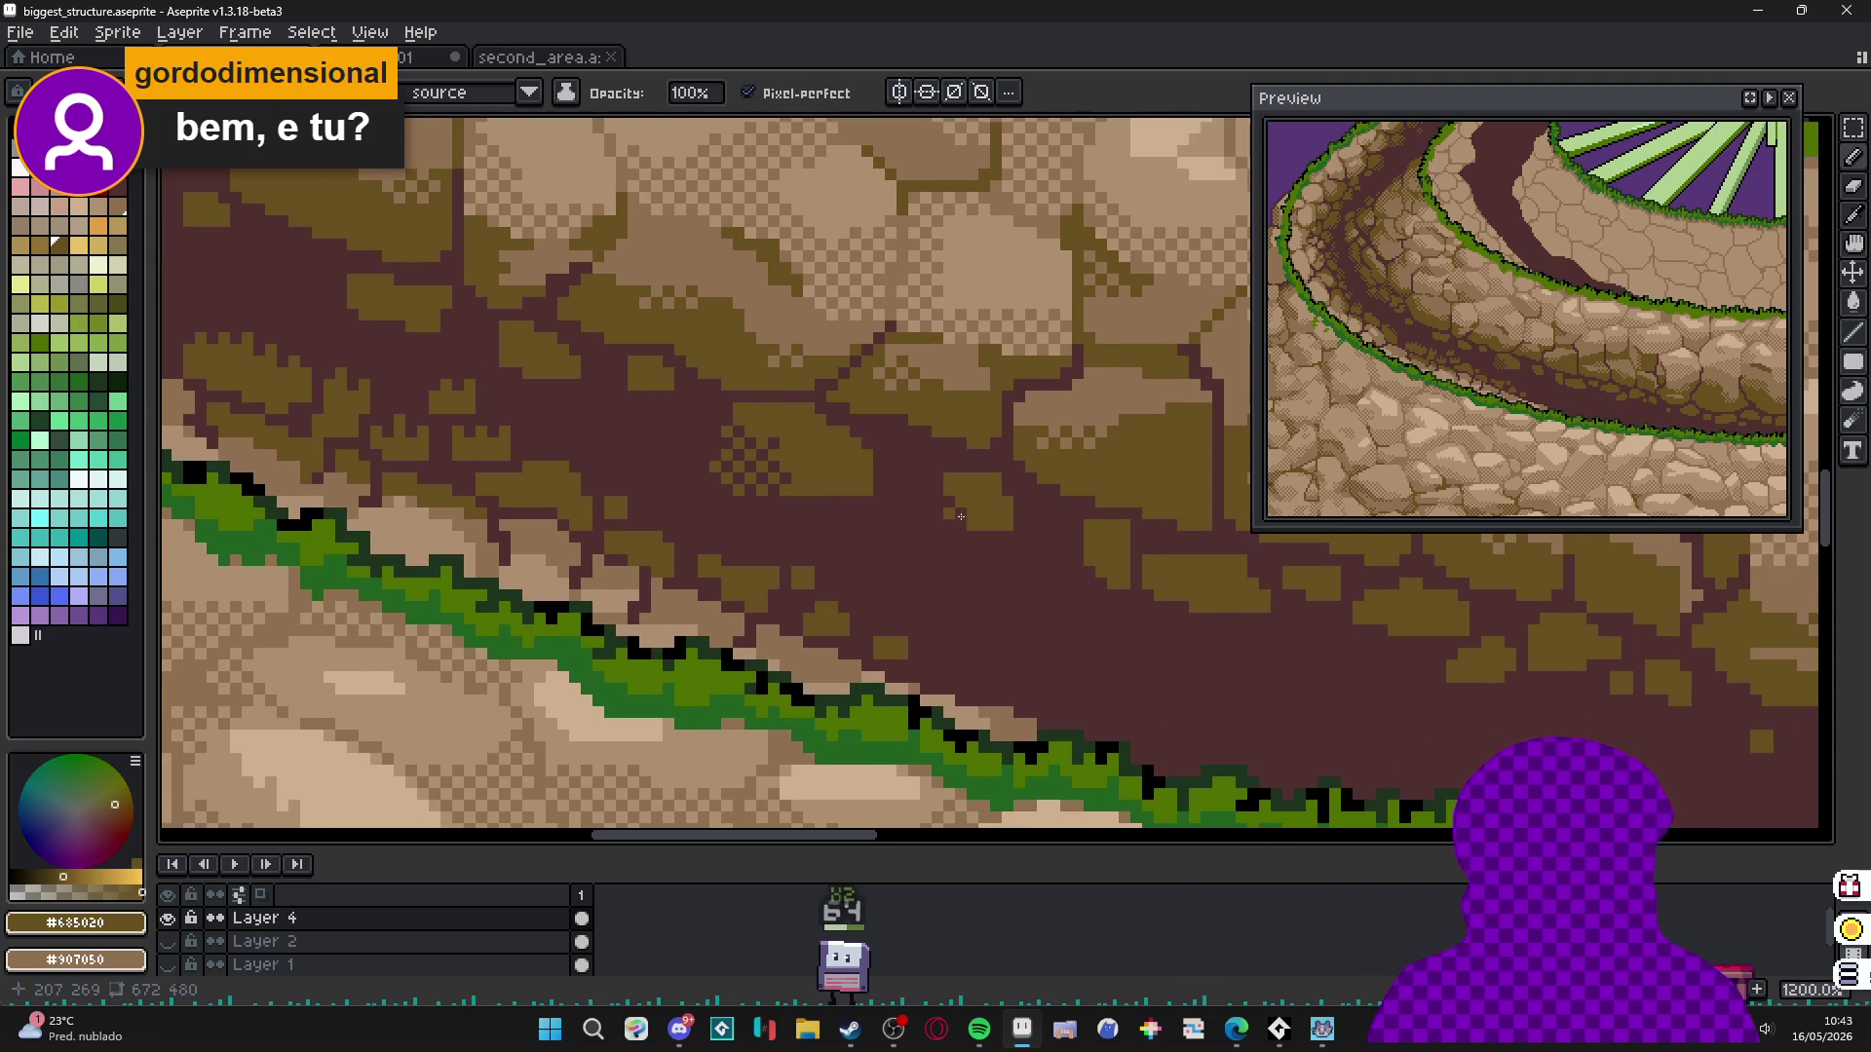
scroll(957, 522, "up", 1)
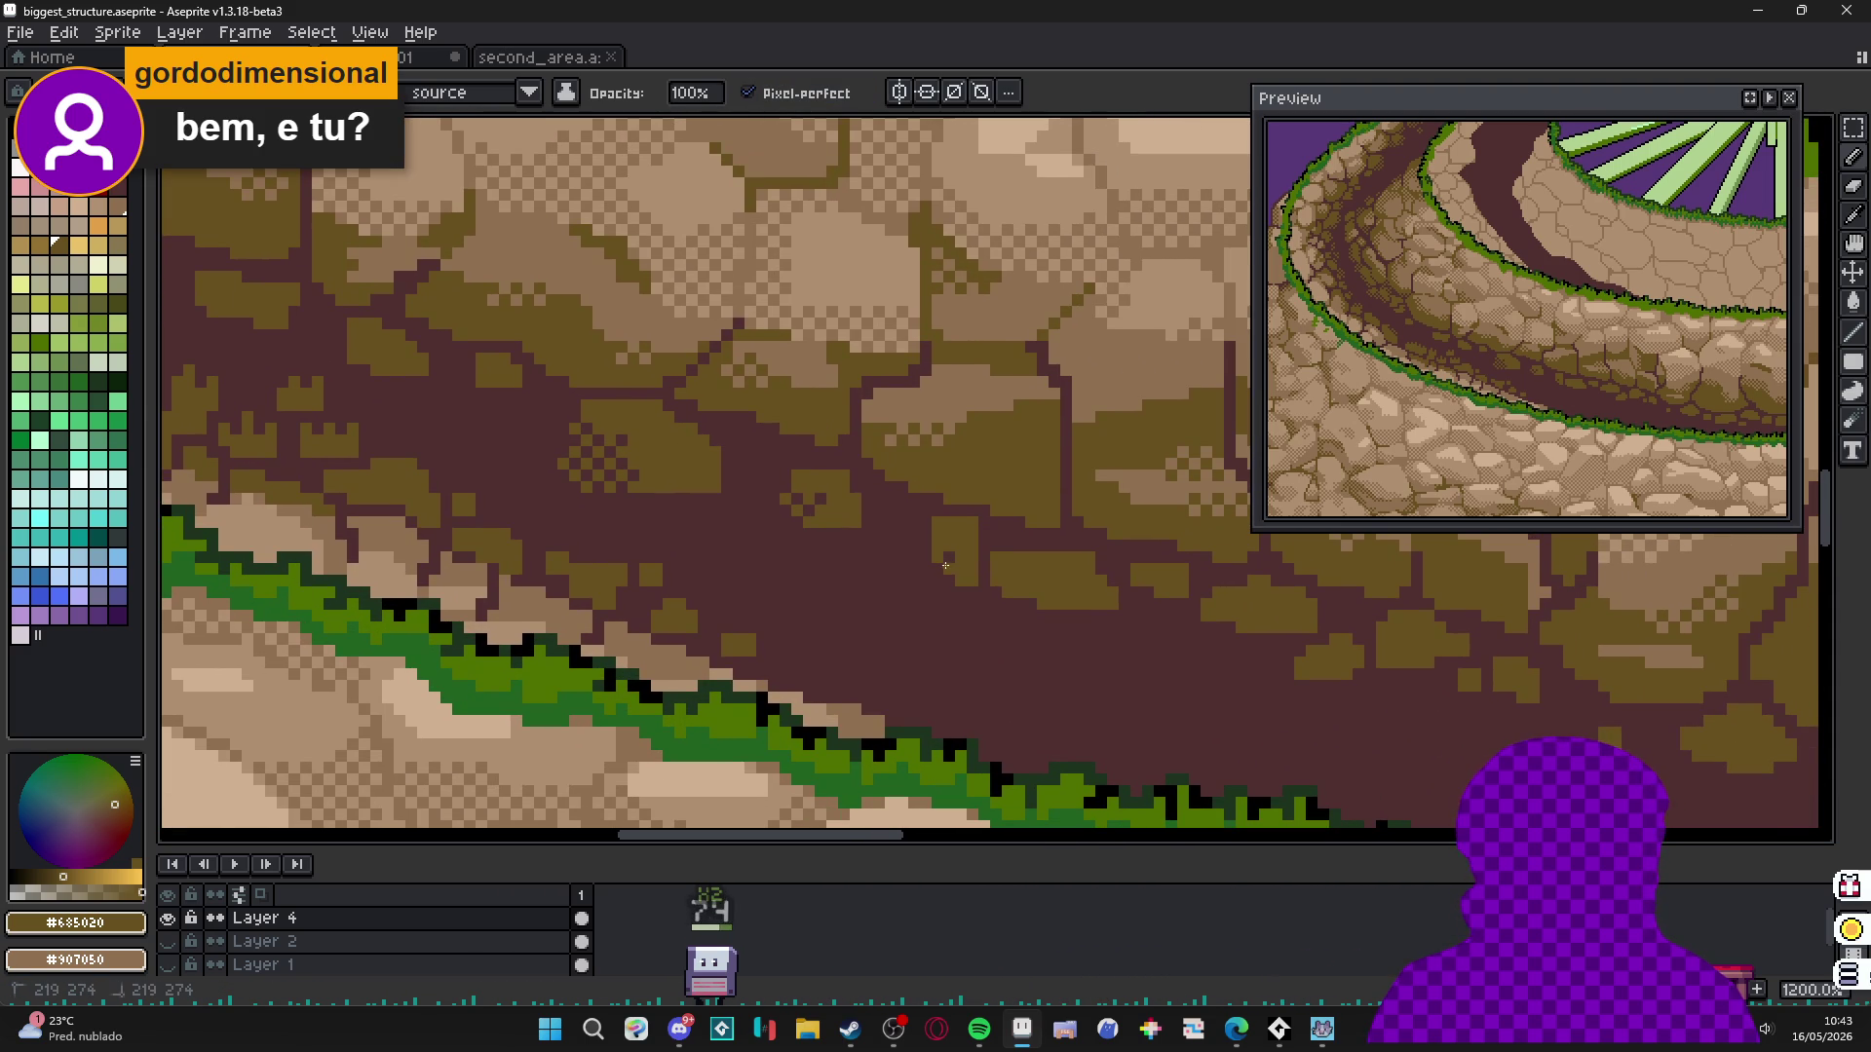
left_click(919, 575)
left_click(887, 546)
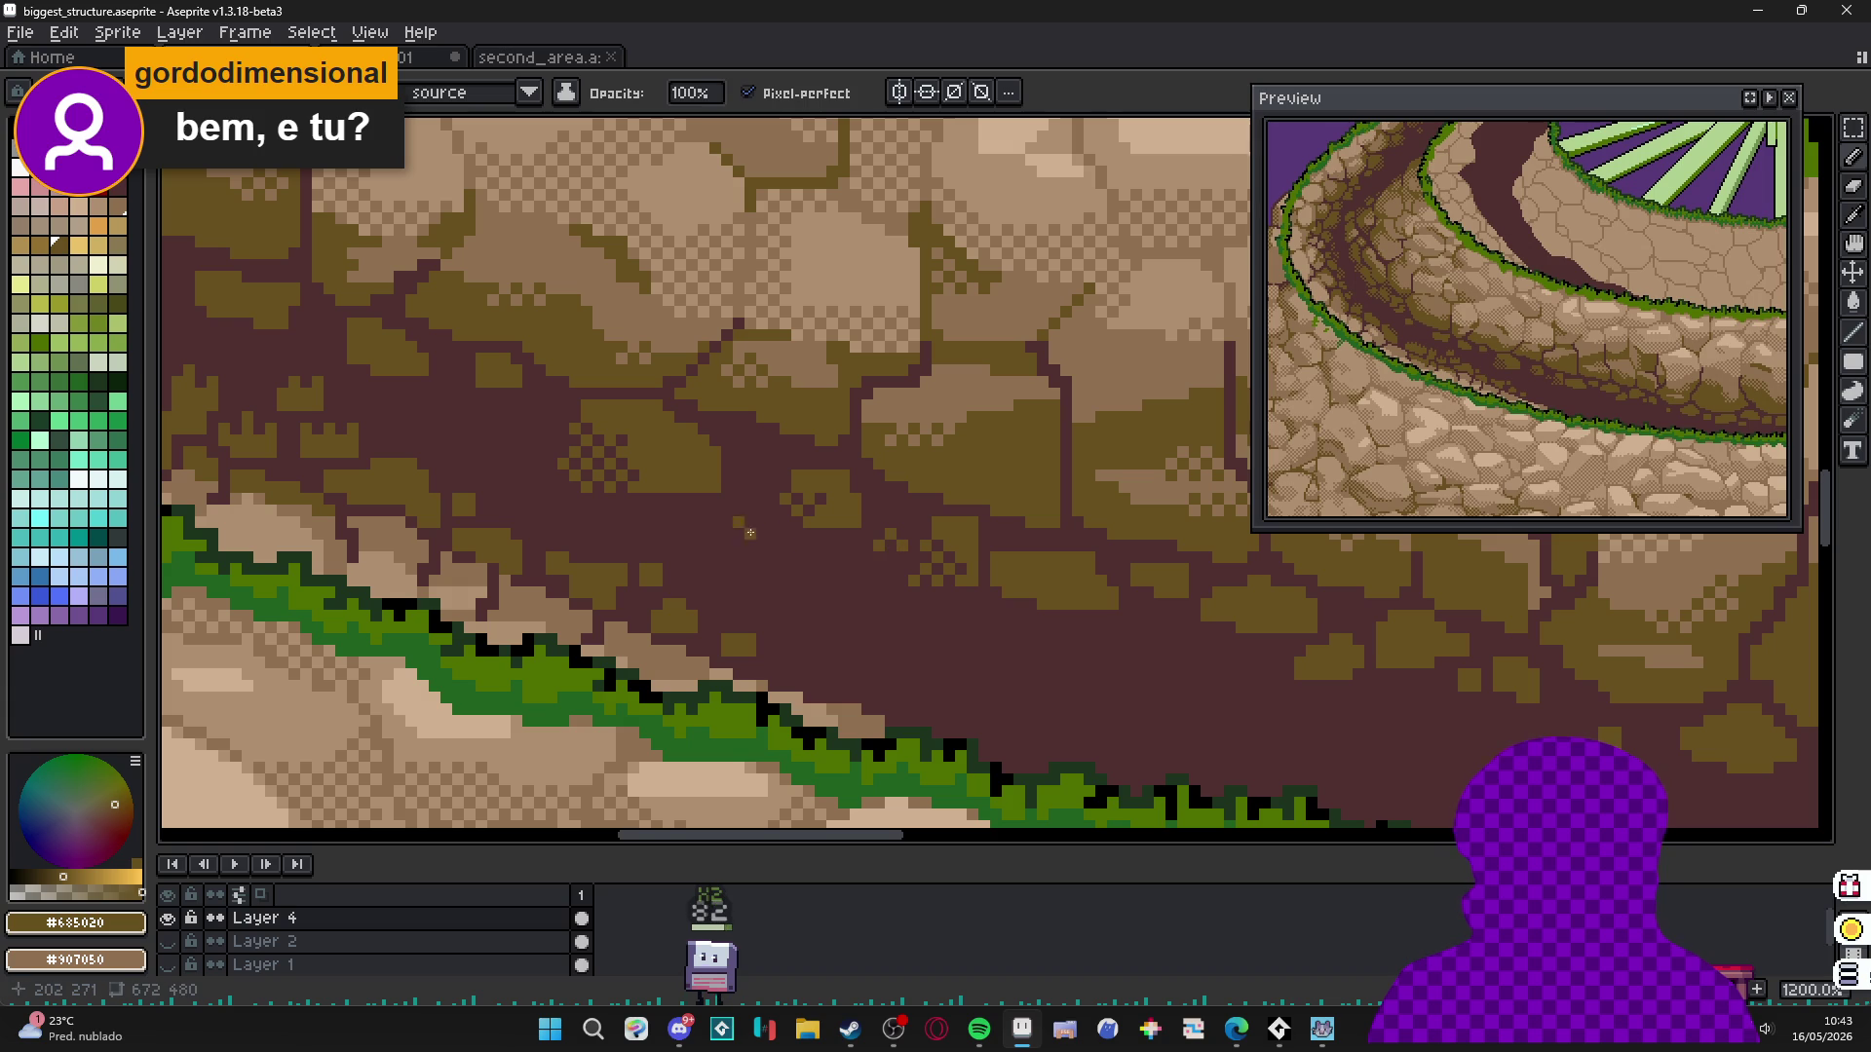
left_click(731, 510)
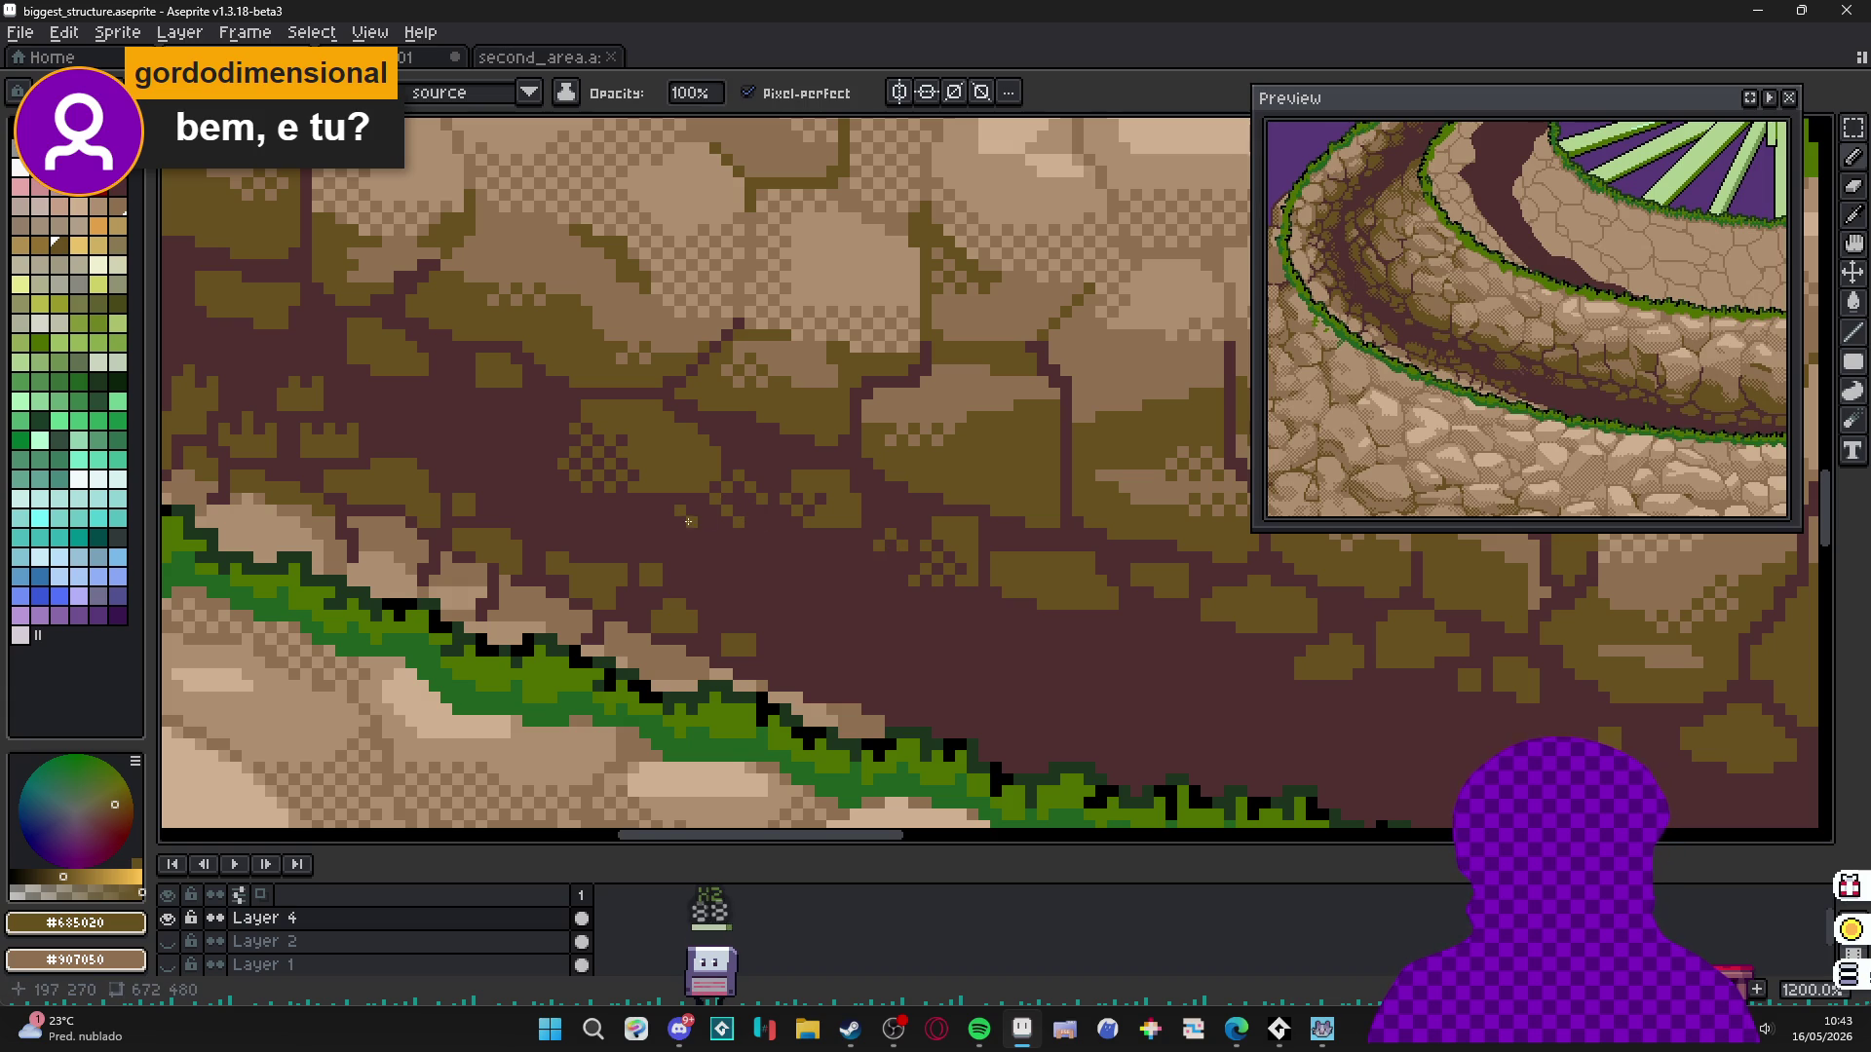
scroll(901, 541, "down", 1)
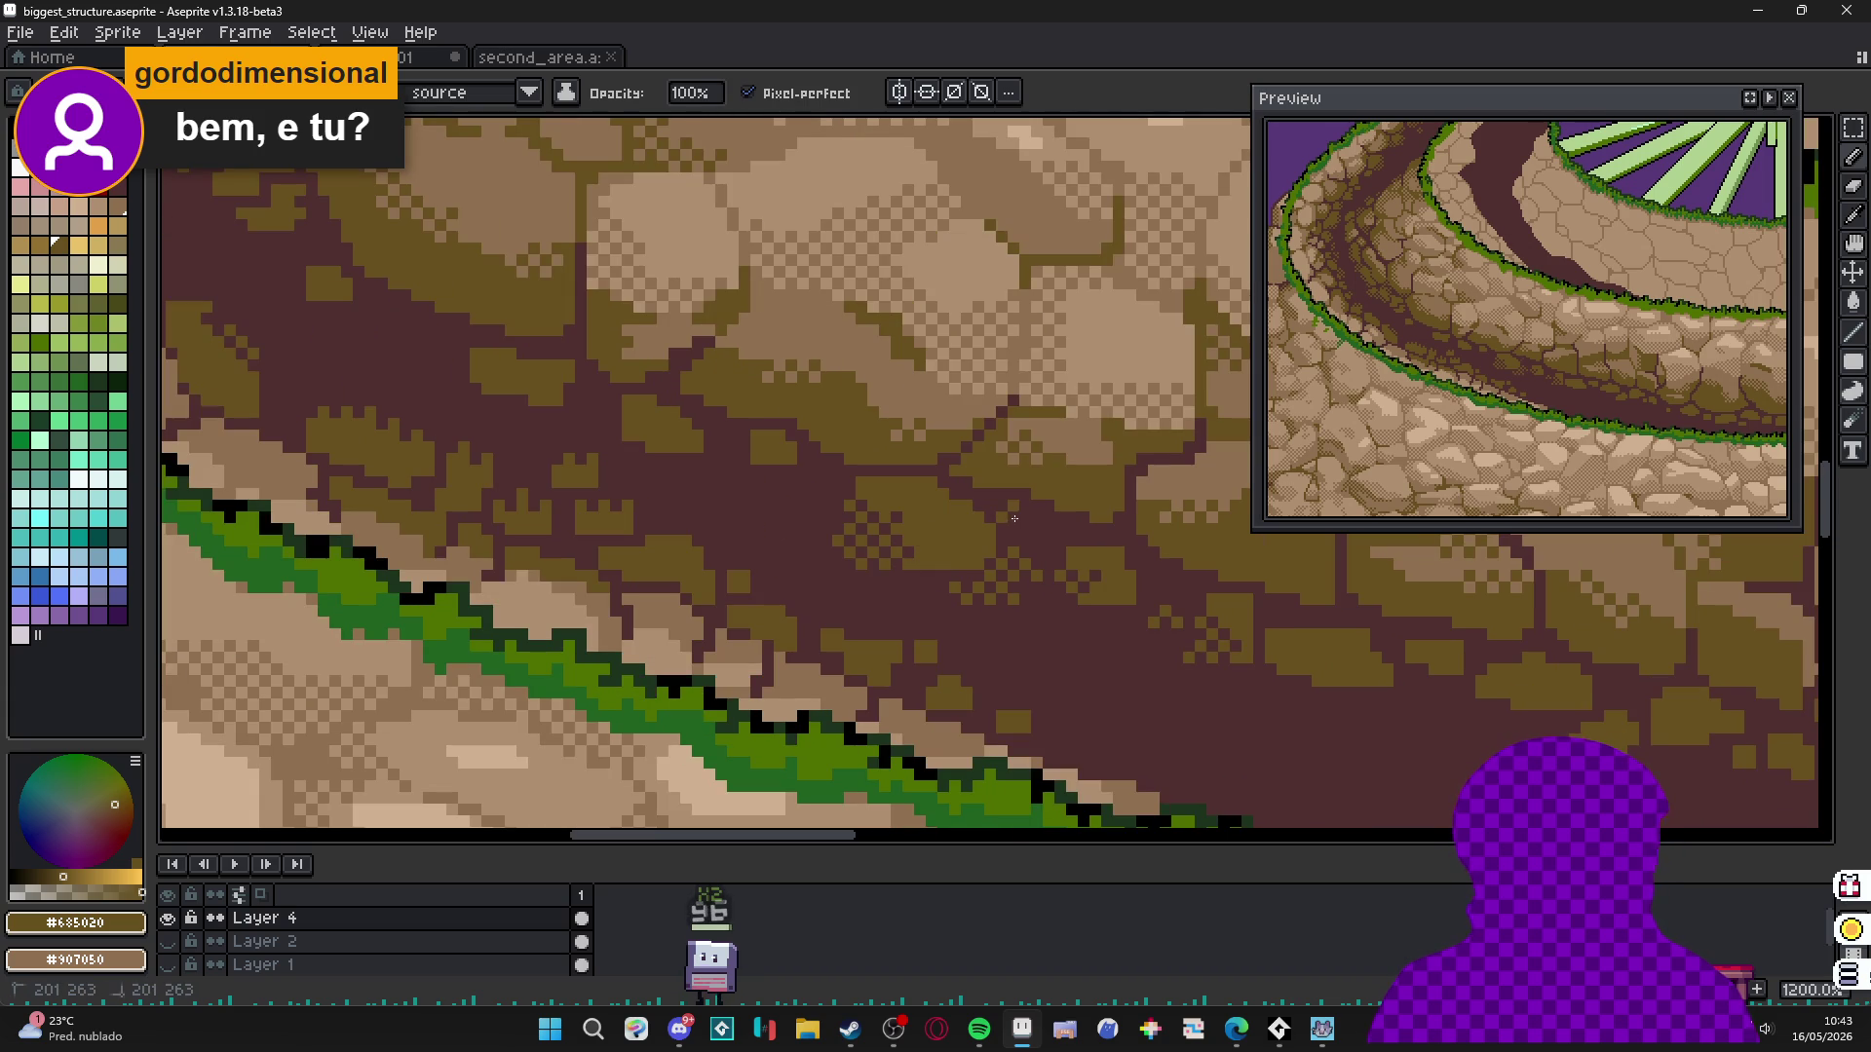
scroll(918, 531, "up", 1)
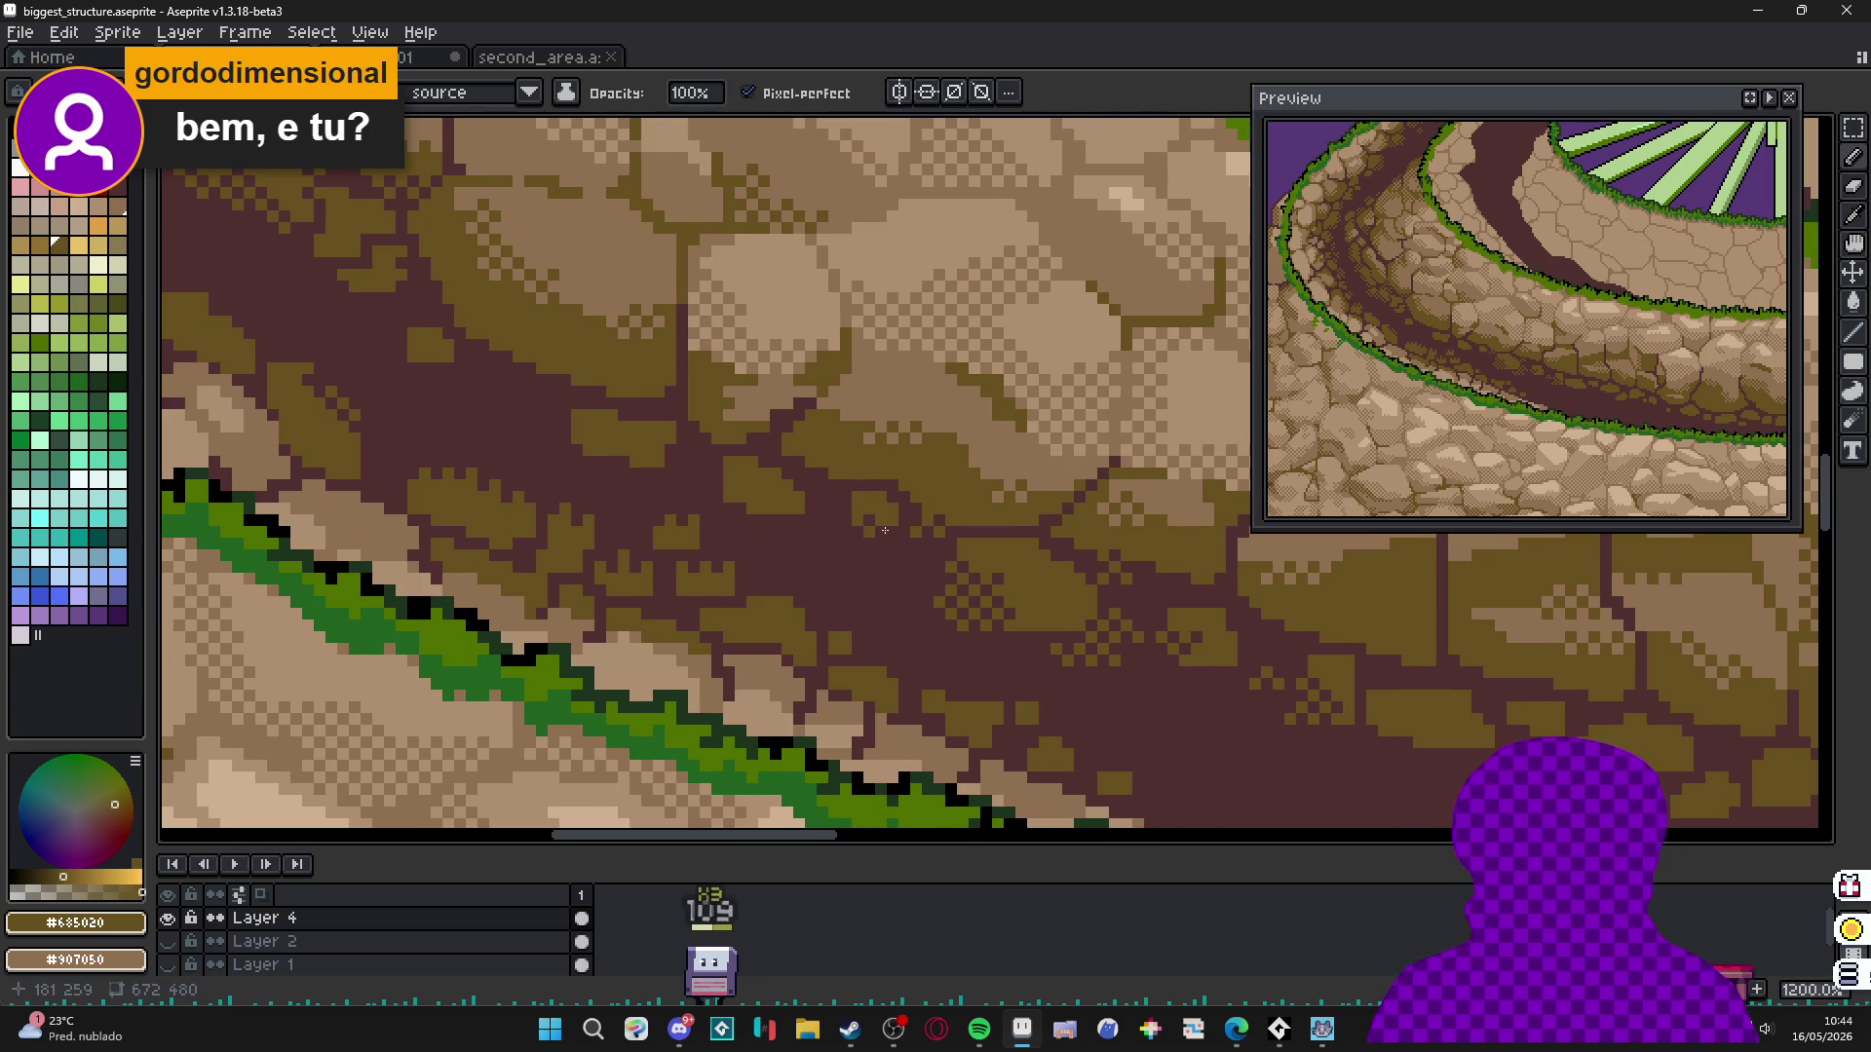
scroll(828, 517, "up", 1)
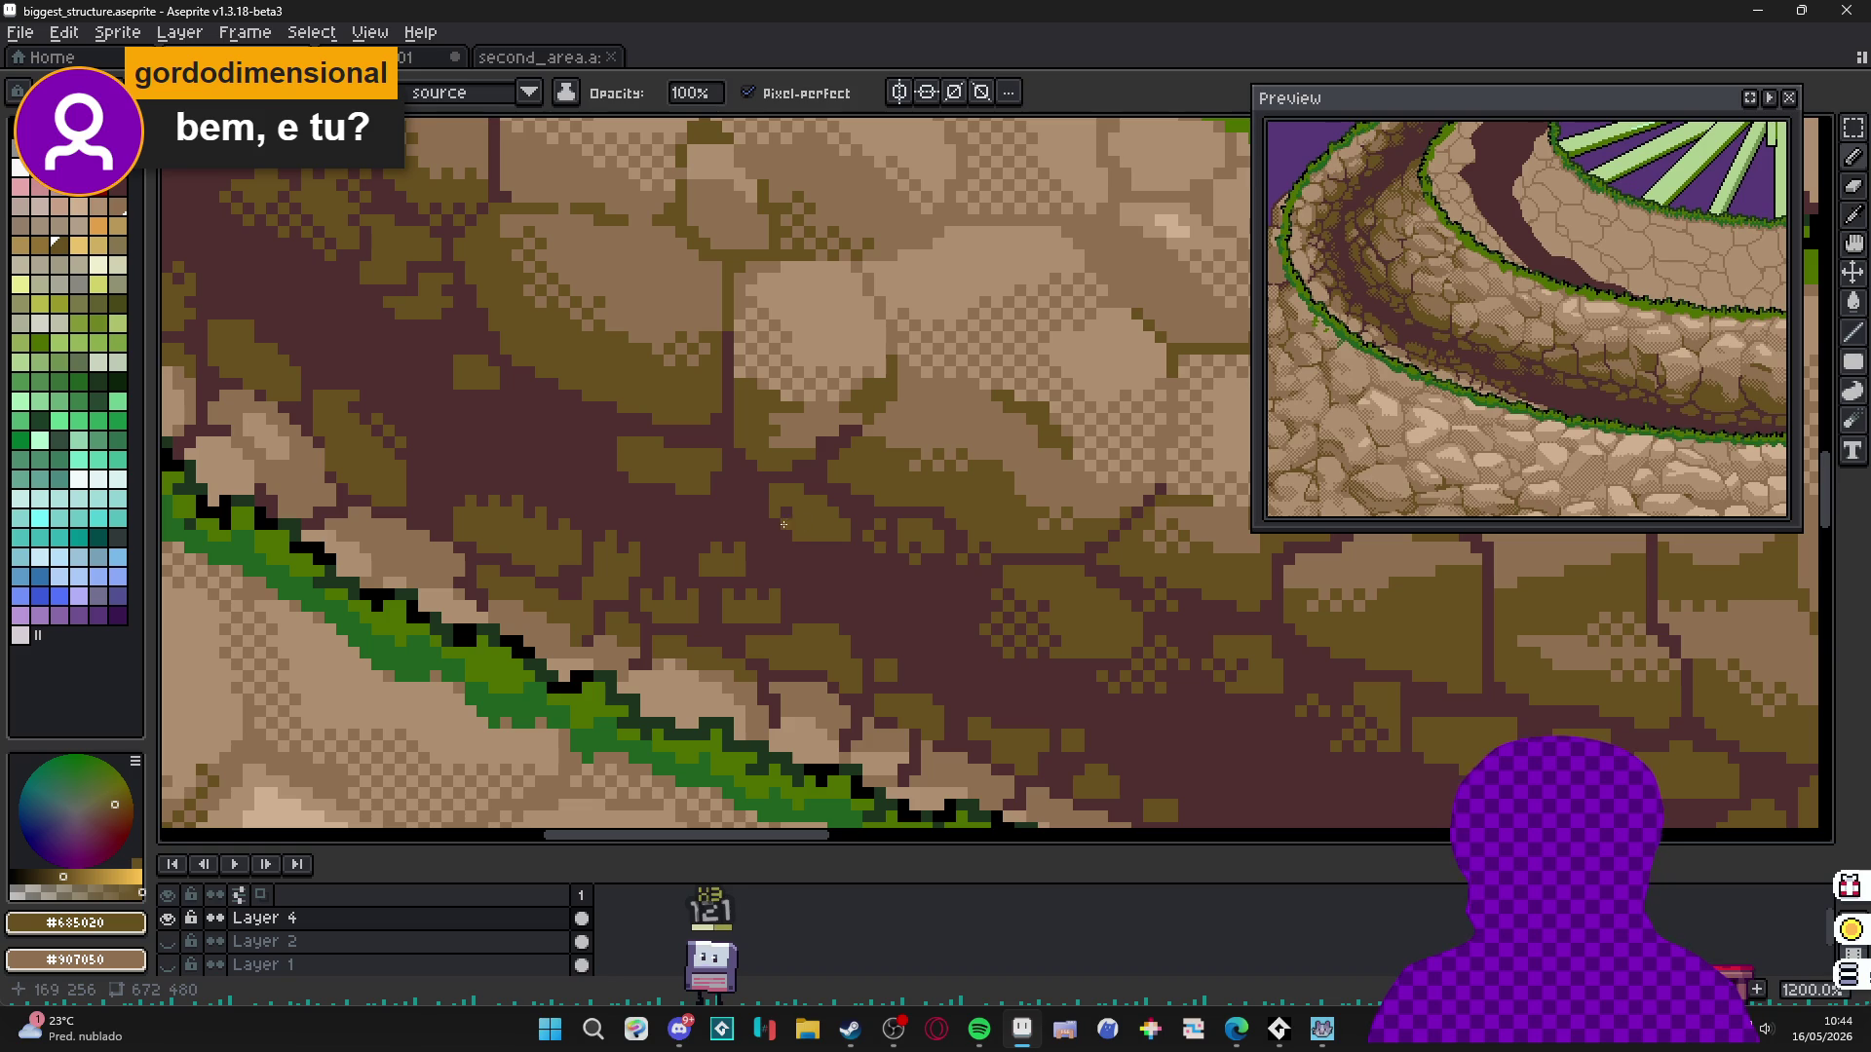
scroll(783, 532, "up", 1)
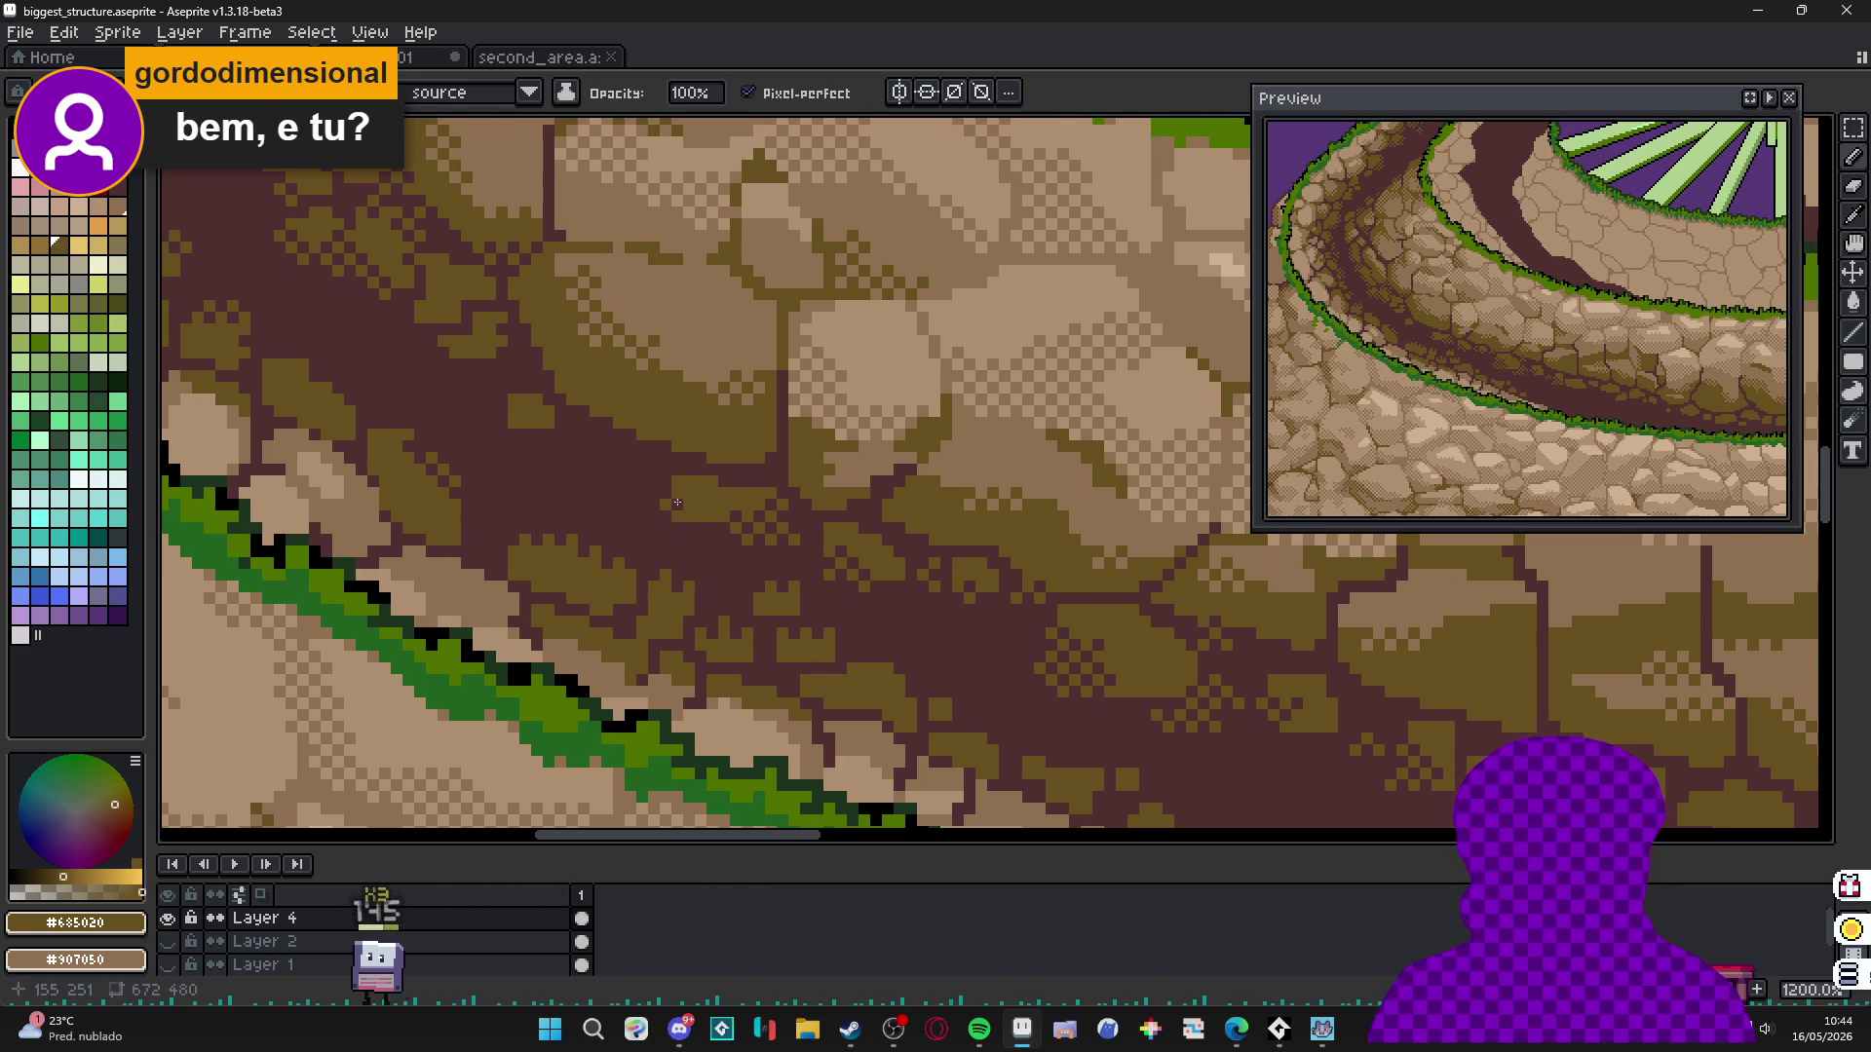
scroll(782, 547, "up", 3)
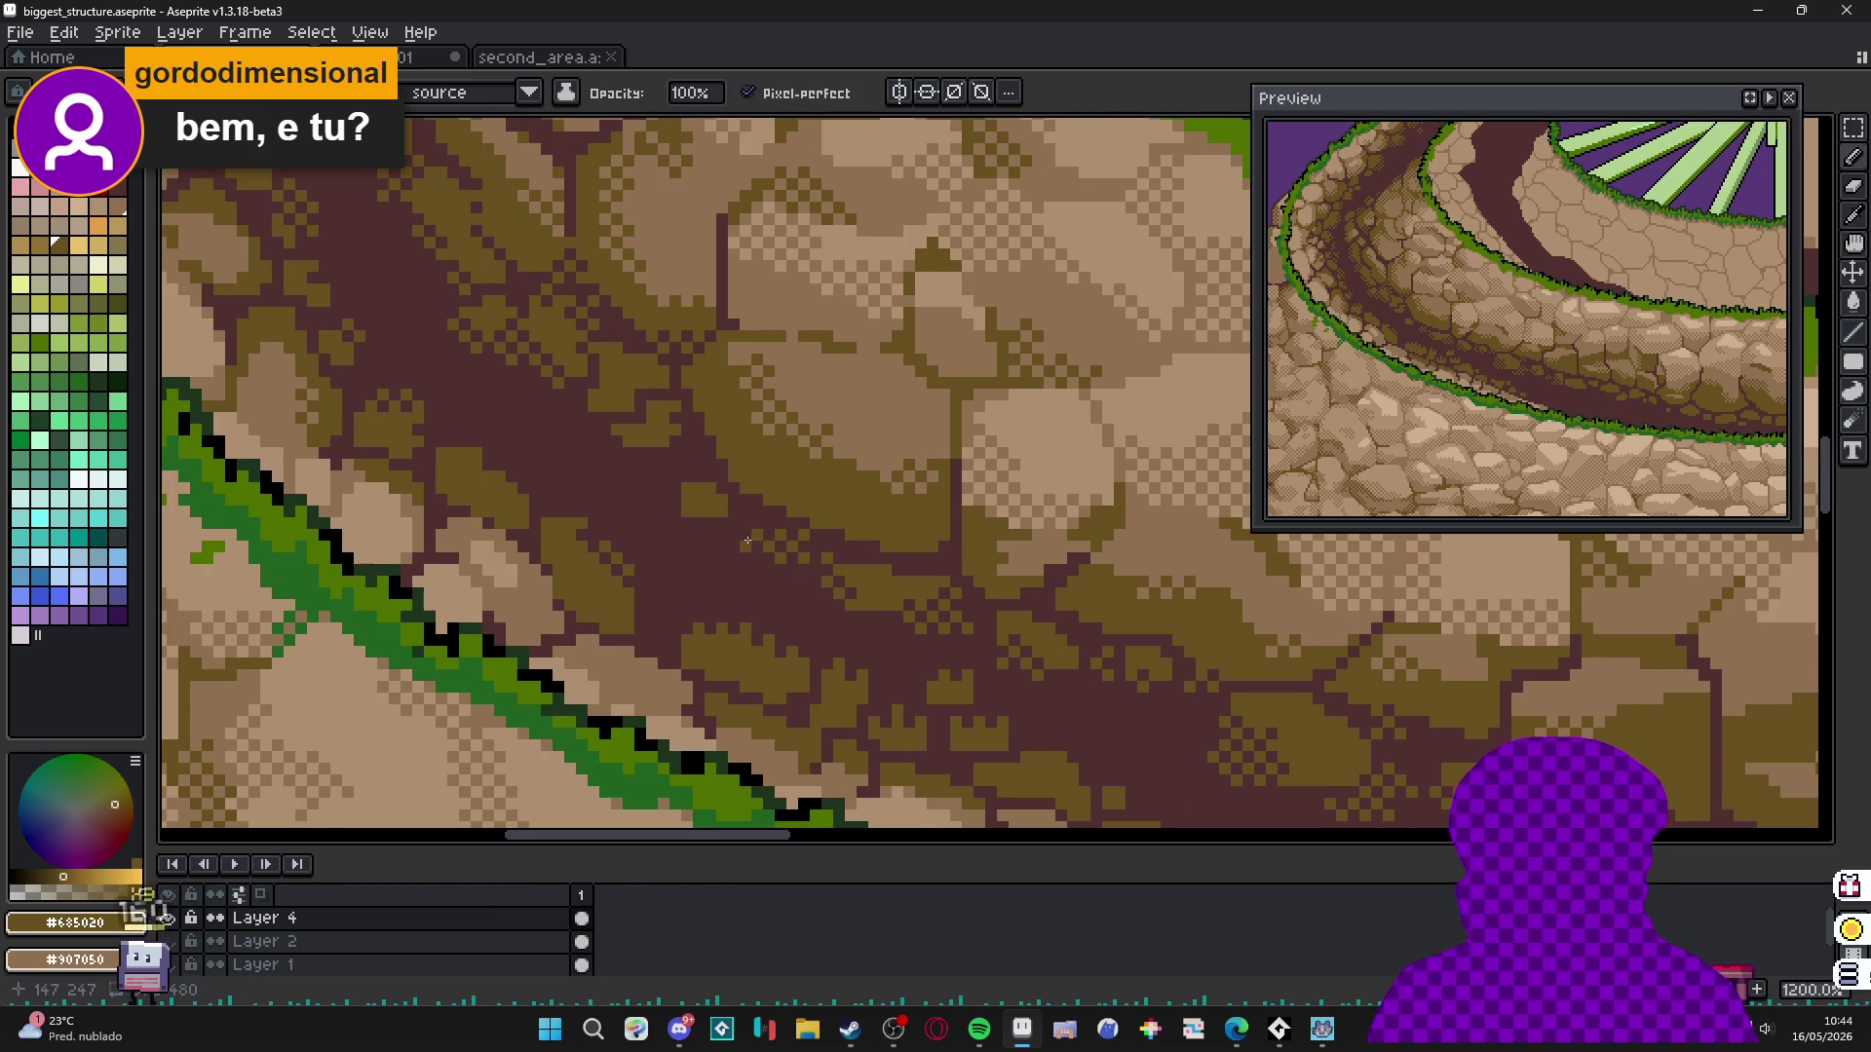
scroll(782, 546, "up", 1)
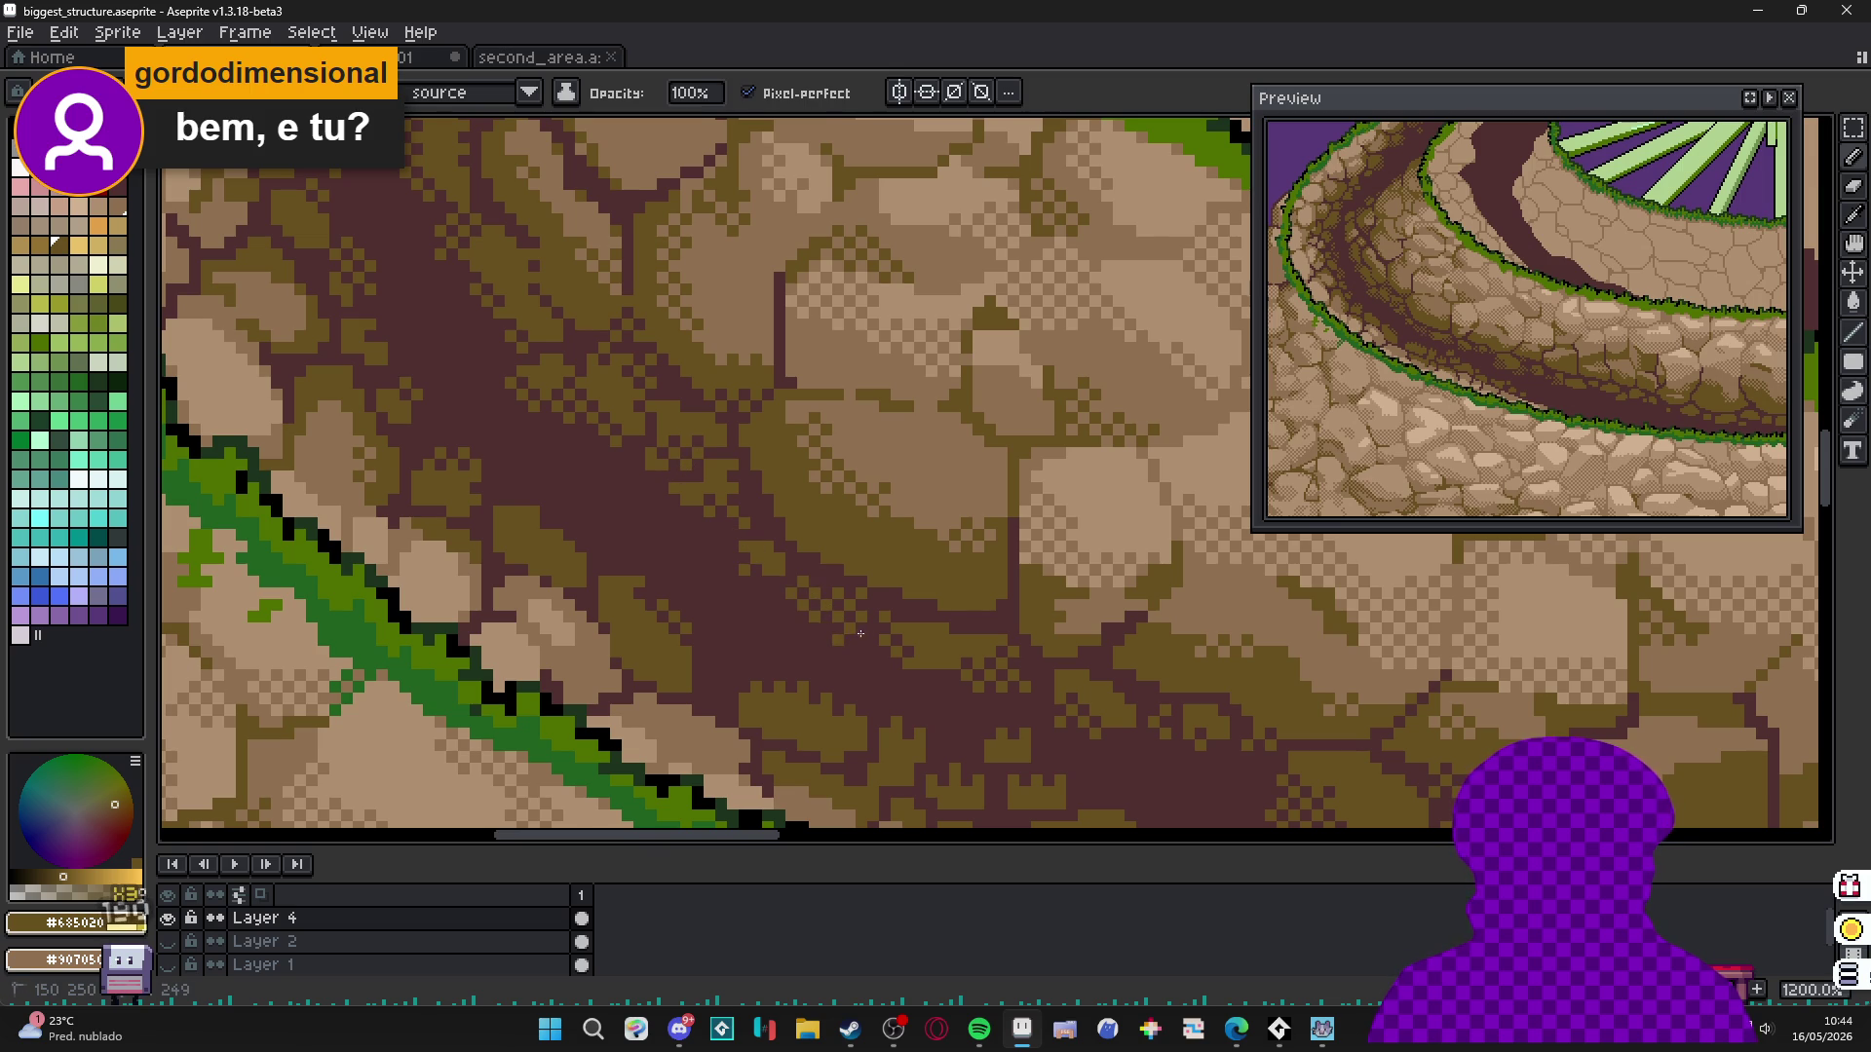
scroll(827, 653, "down", 1)
scroll(785, 496, "down", 3)
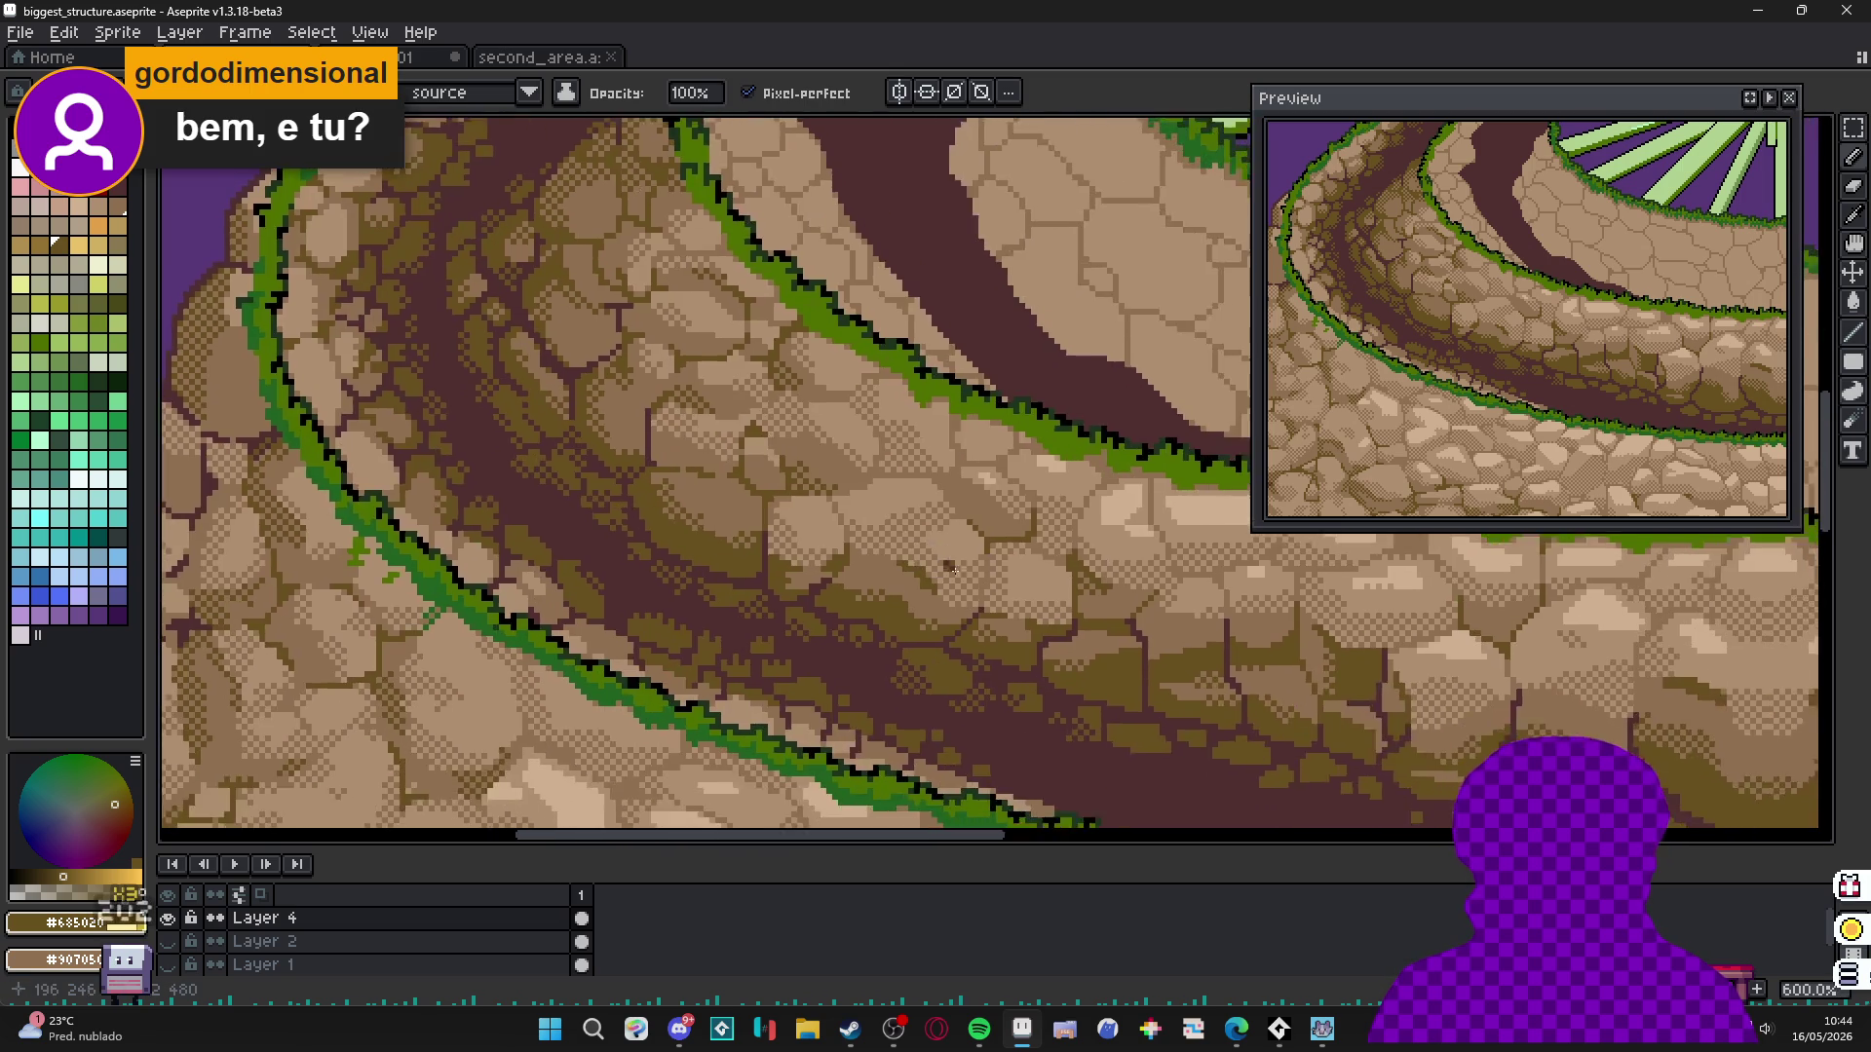
scroll(791, 570, "up", 4)
scroll(772, 562, "up", 1)
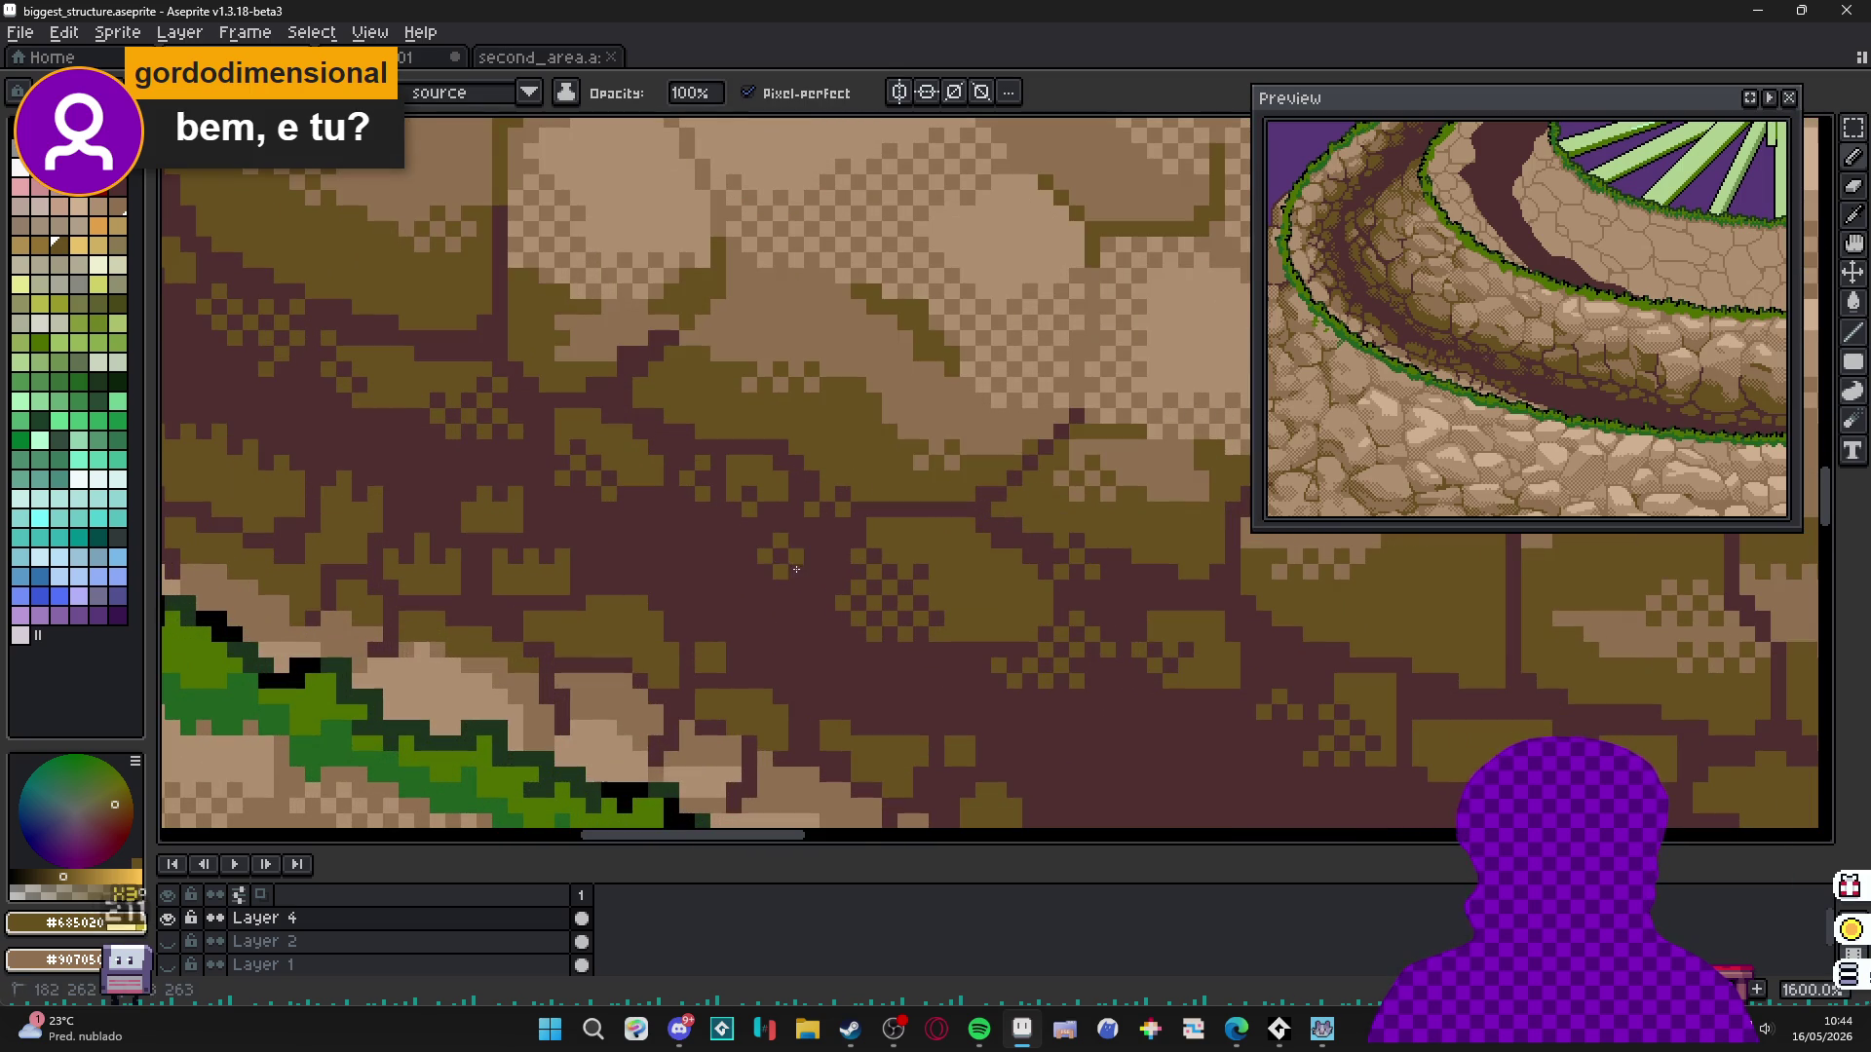
scroll(796, 569, "down", 3)
scroll(842, 594, "up", 3)
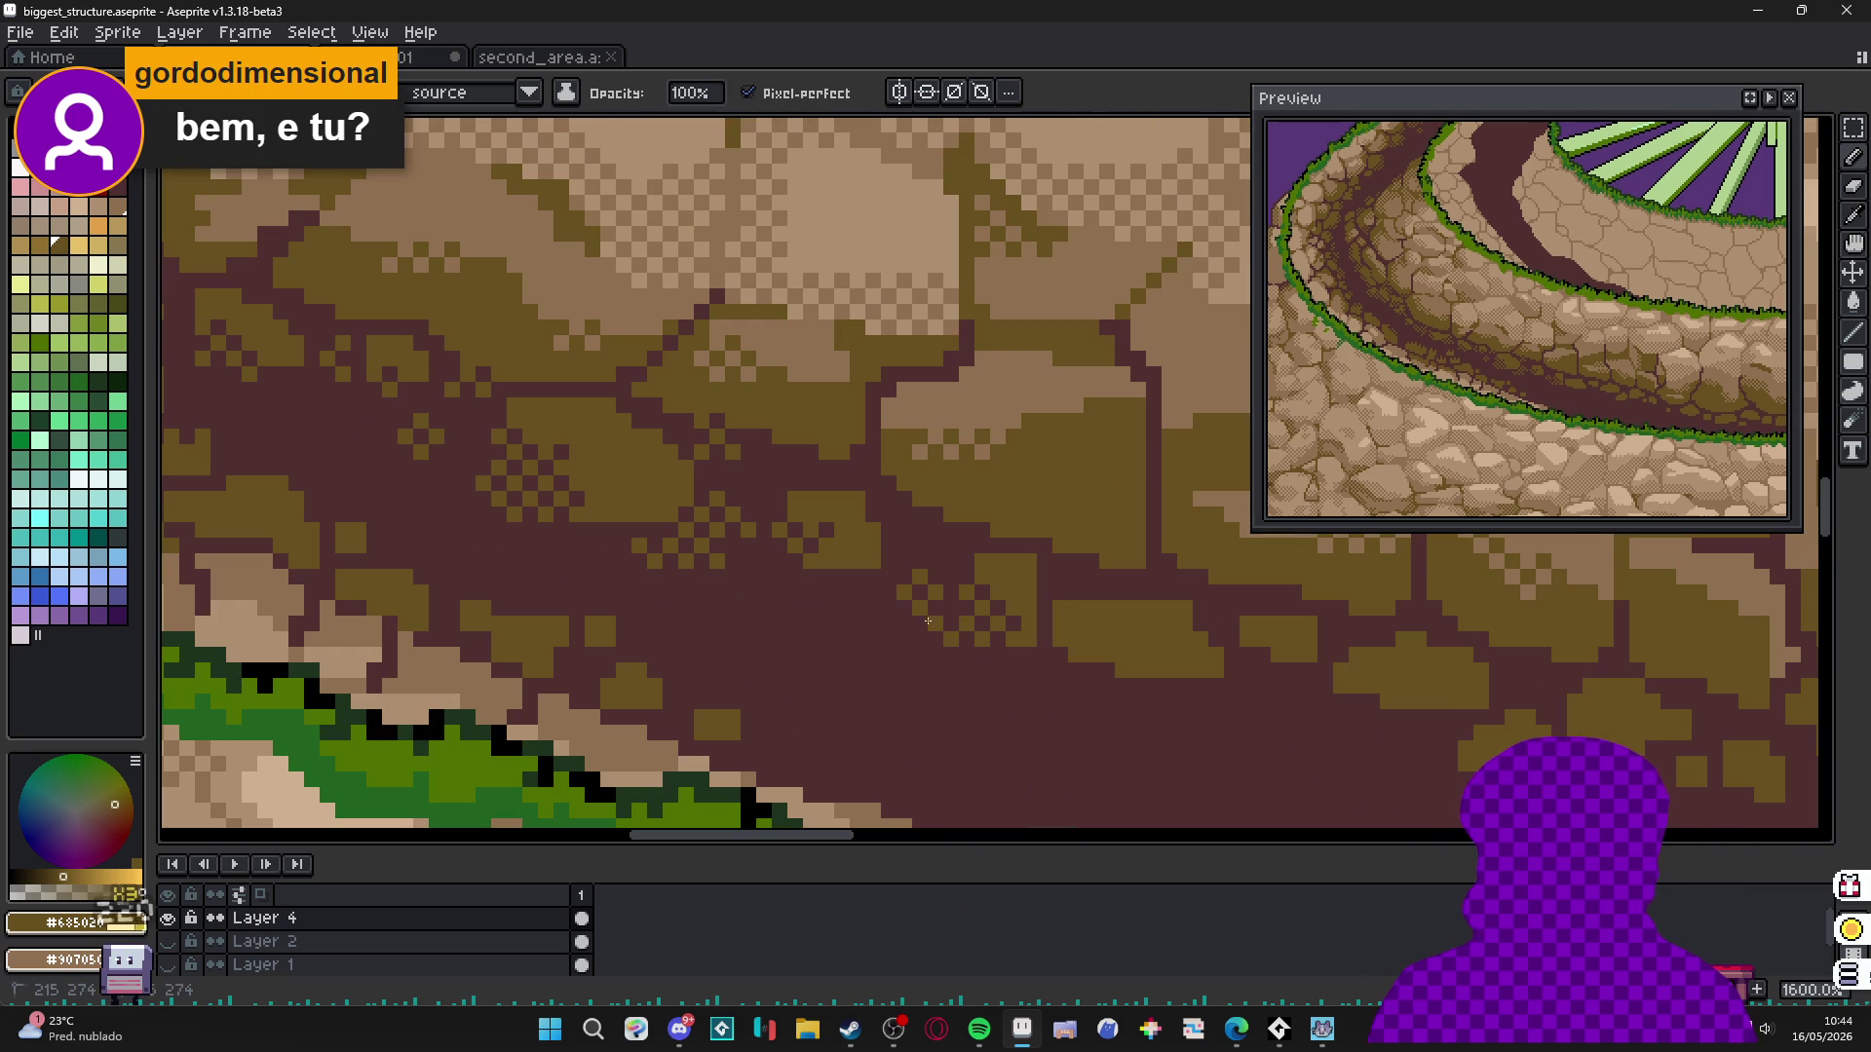
scroll(899, 626, "down", 5)
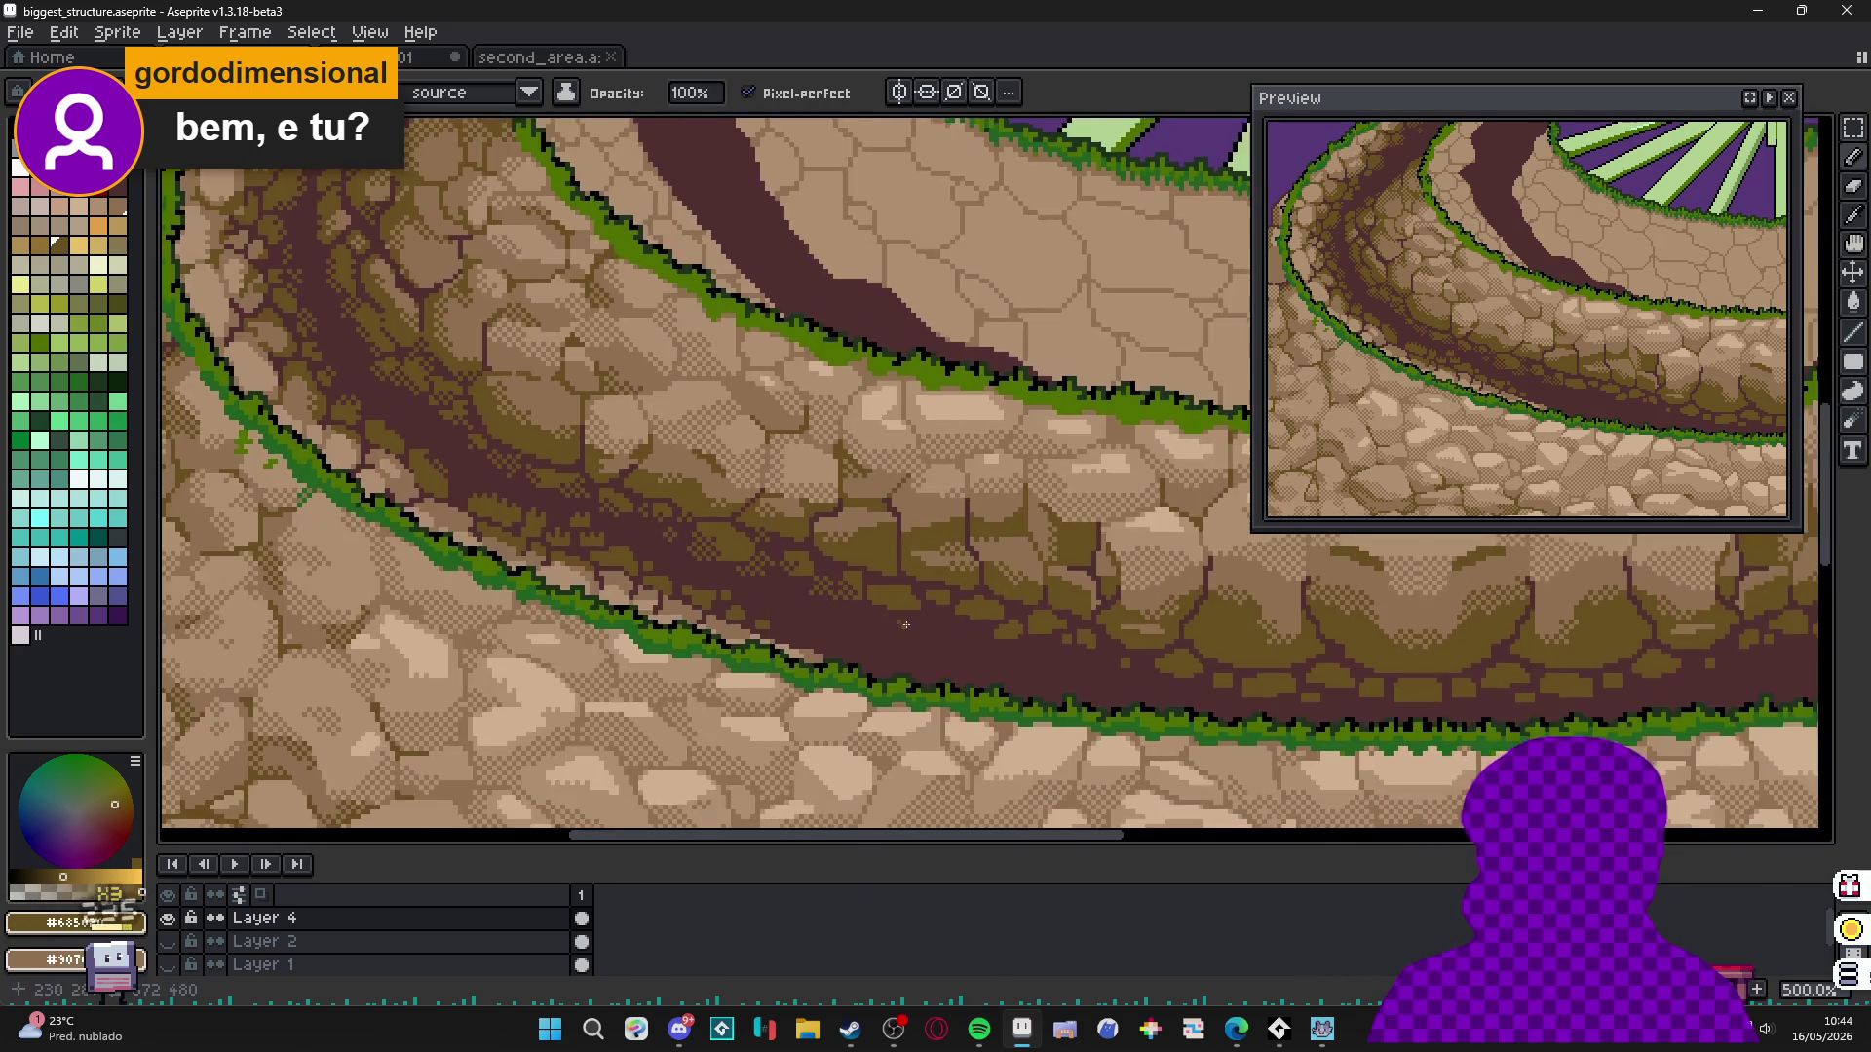
scroll(899, 625, "up", 4)
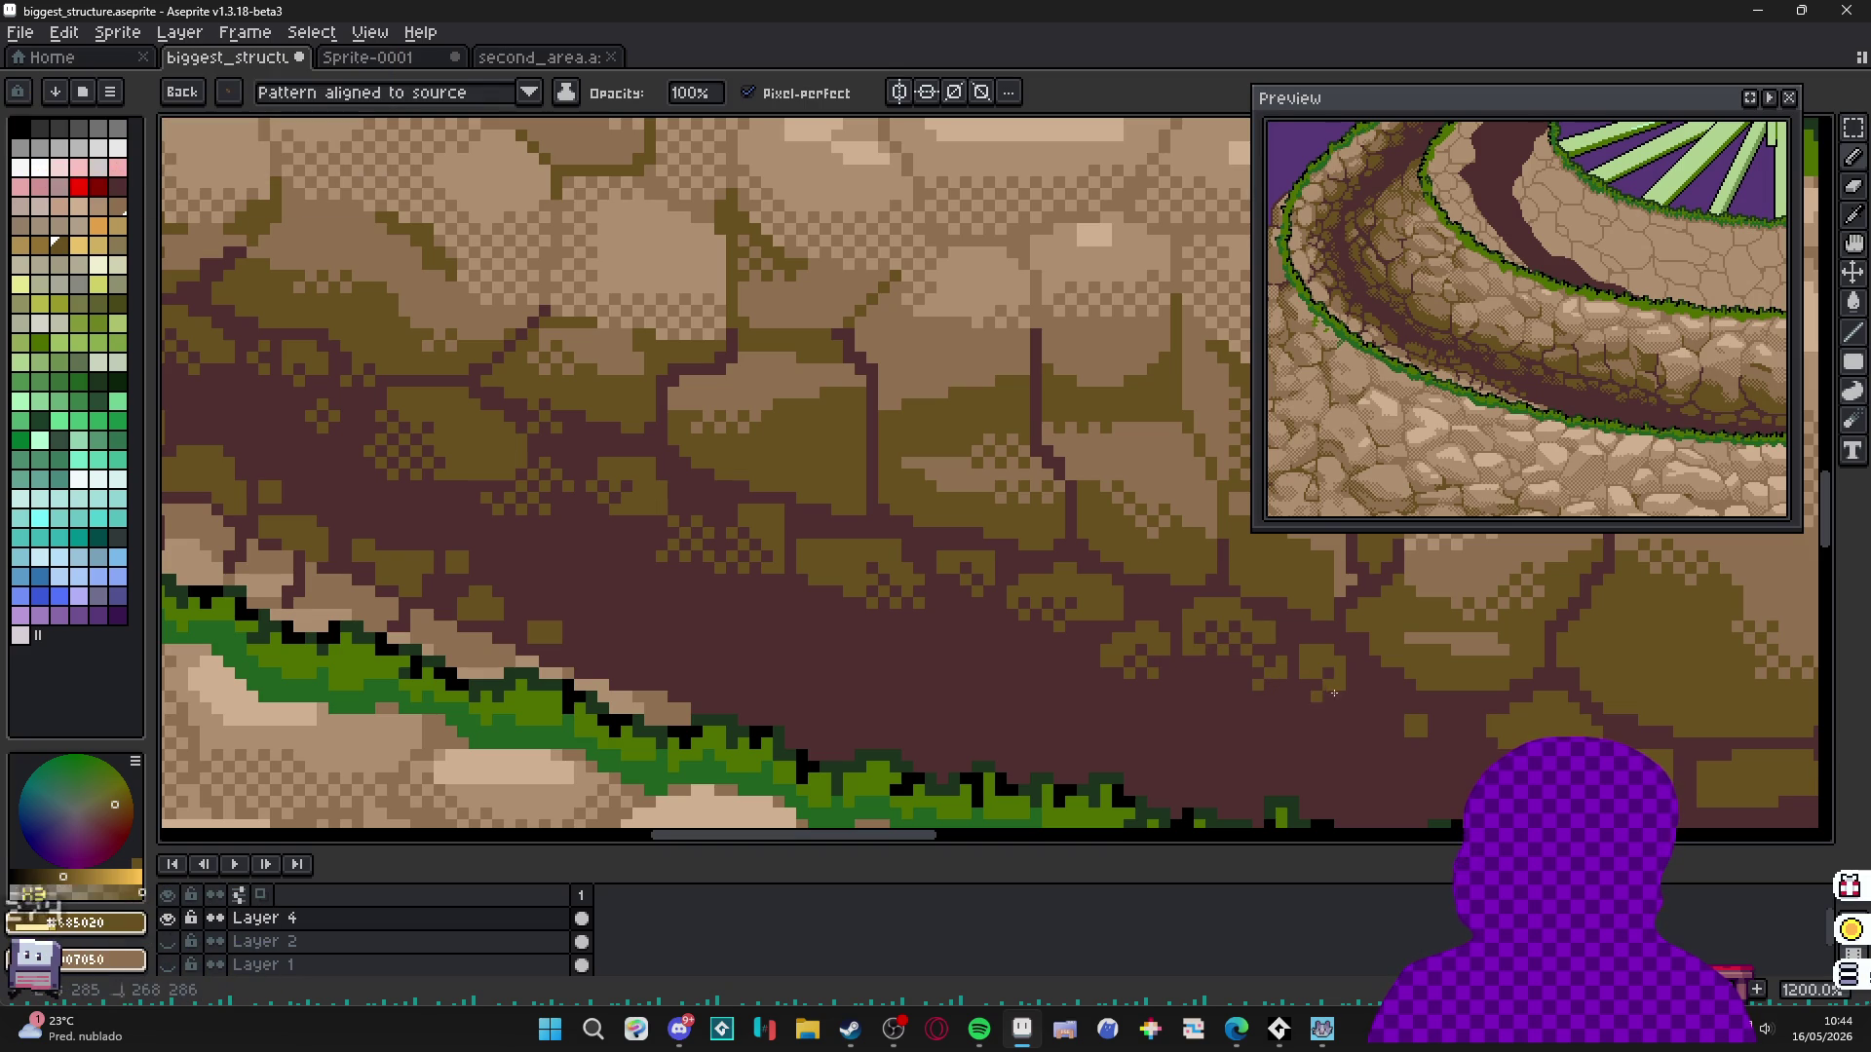
left_click_drag(1334, 693, 1108, 627)
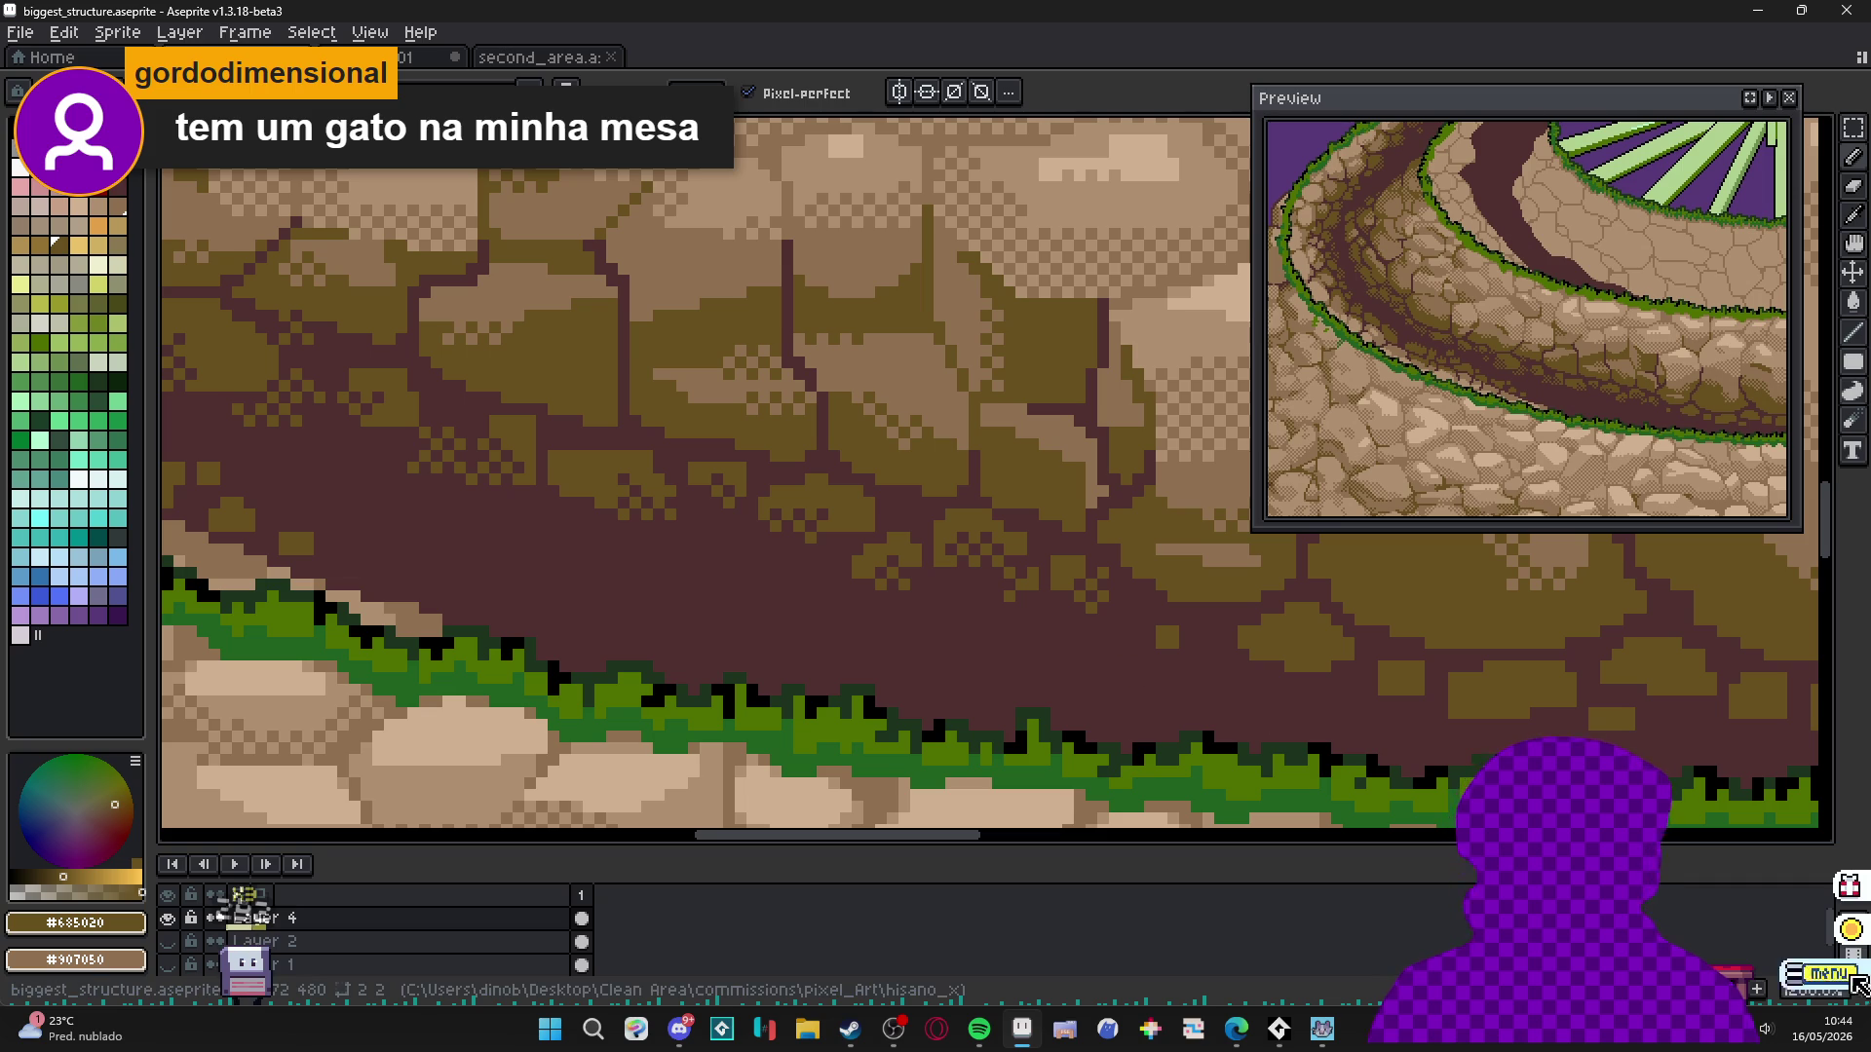
left_click(1848, 975)
left_click(1003, 466)
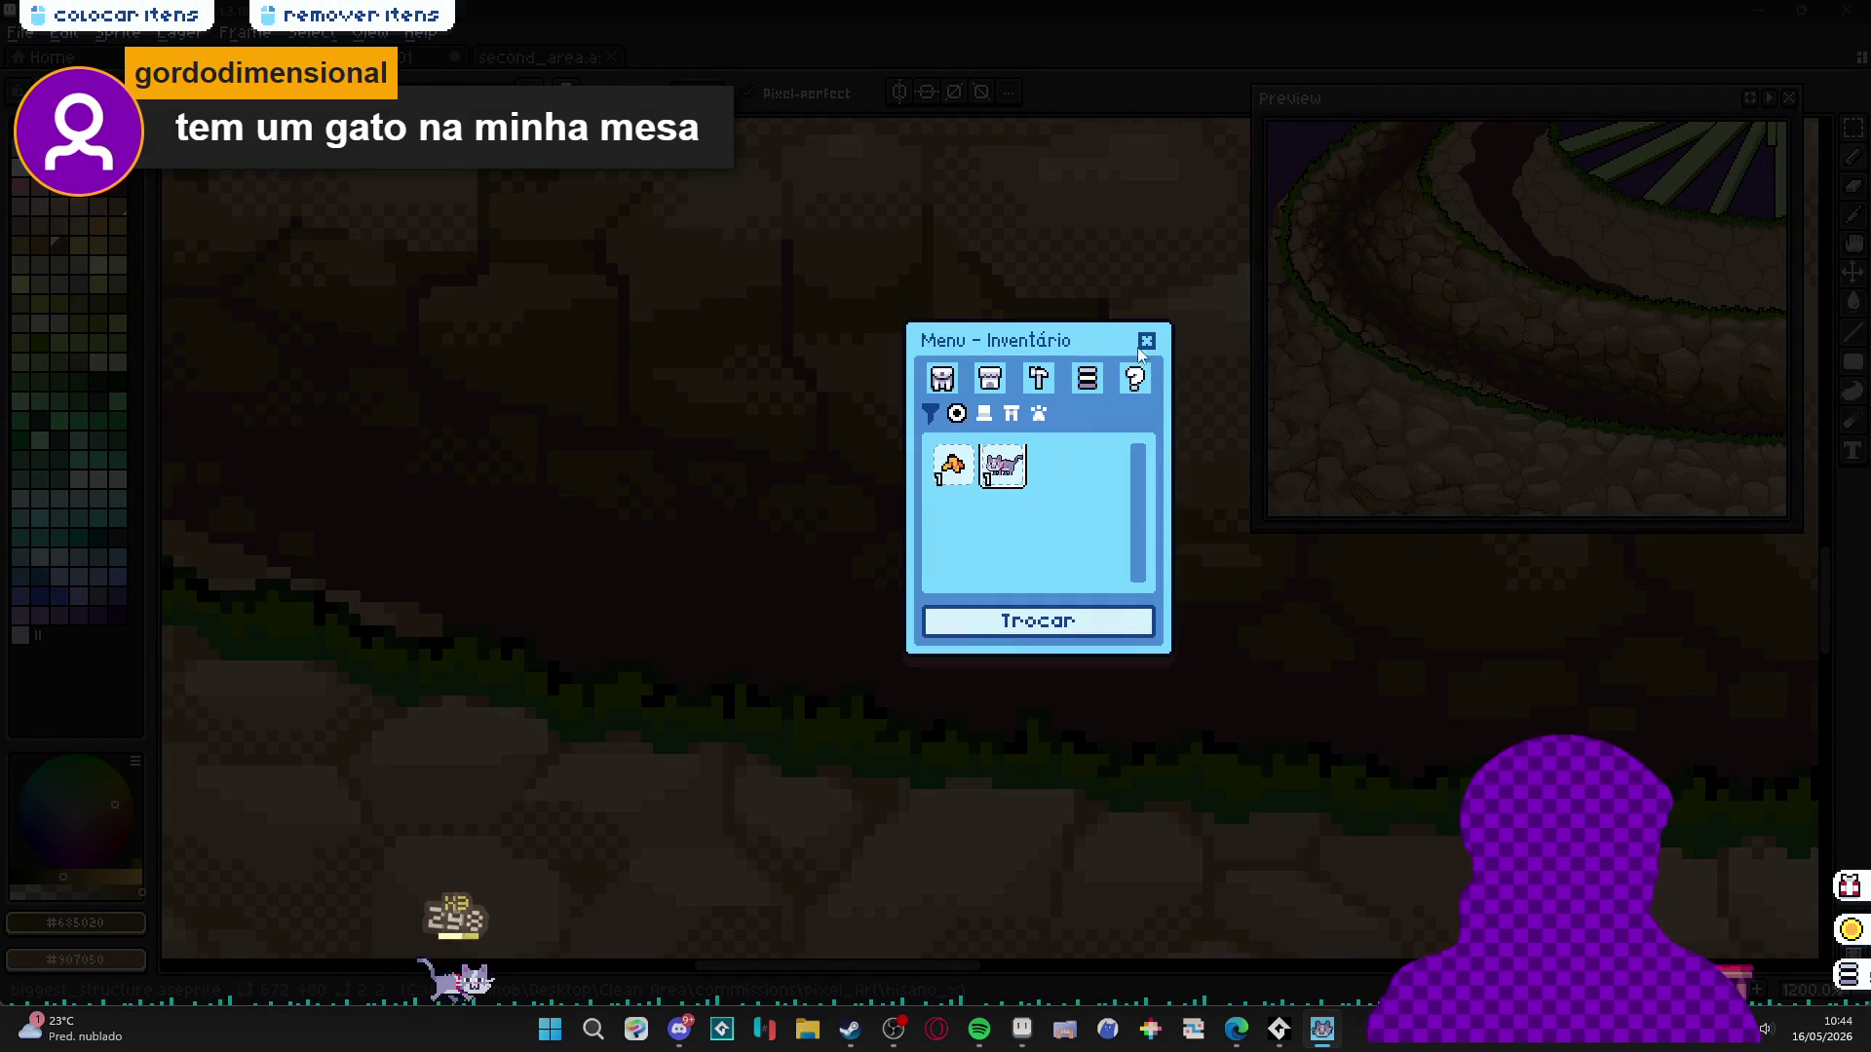
left_click(1146, 340)
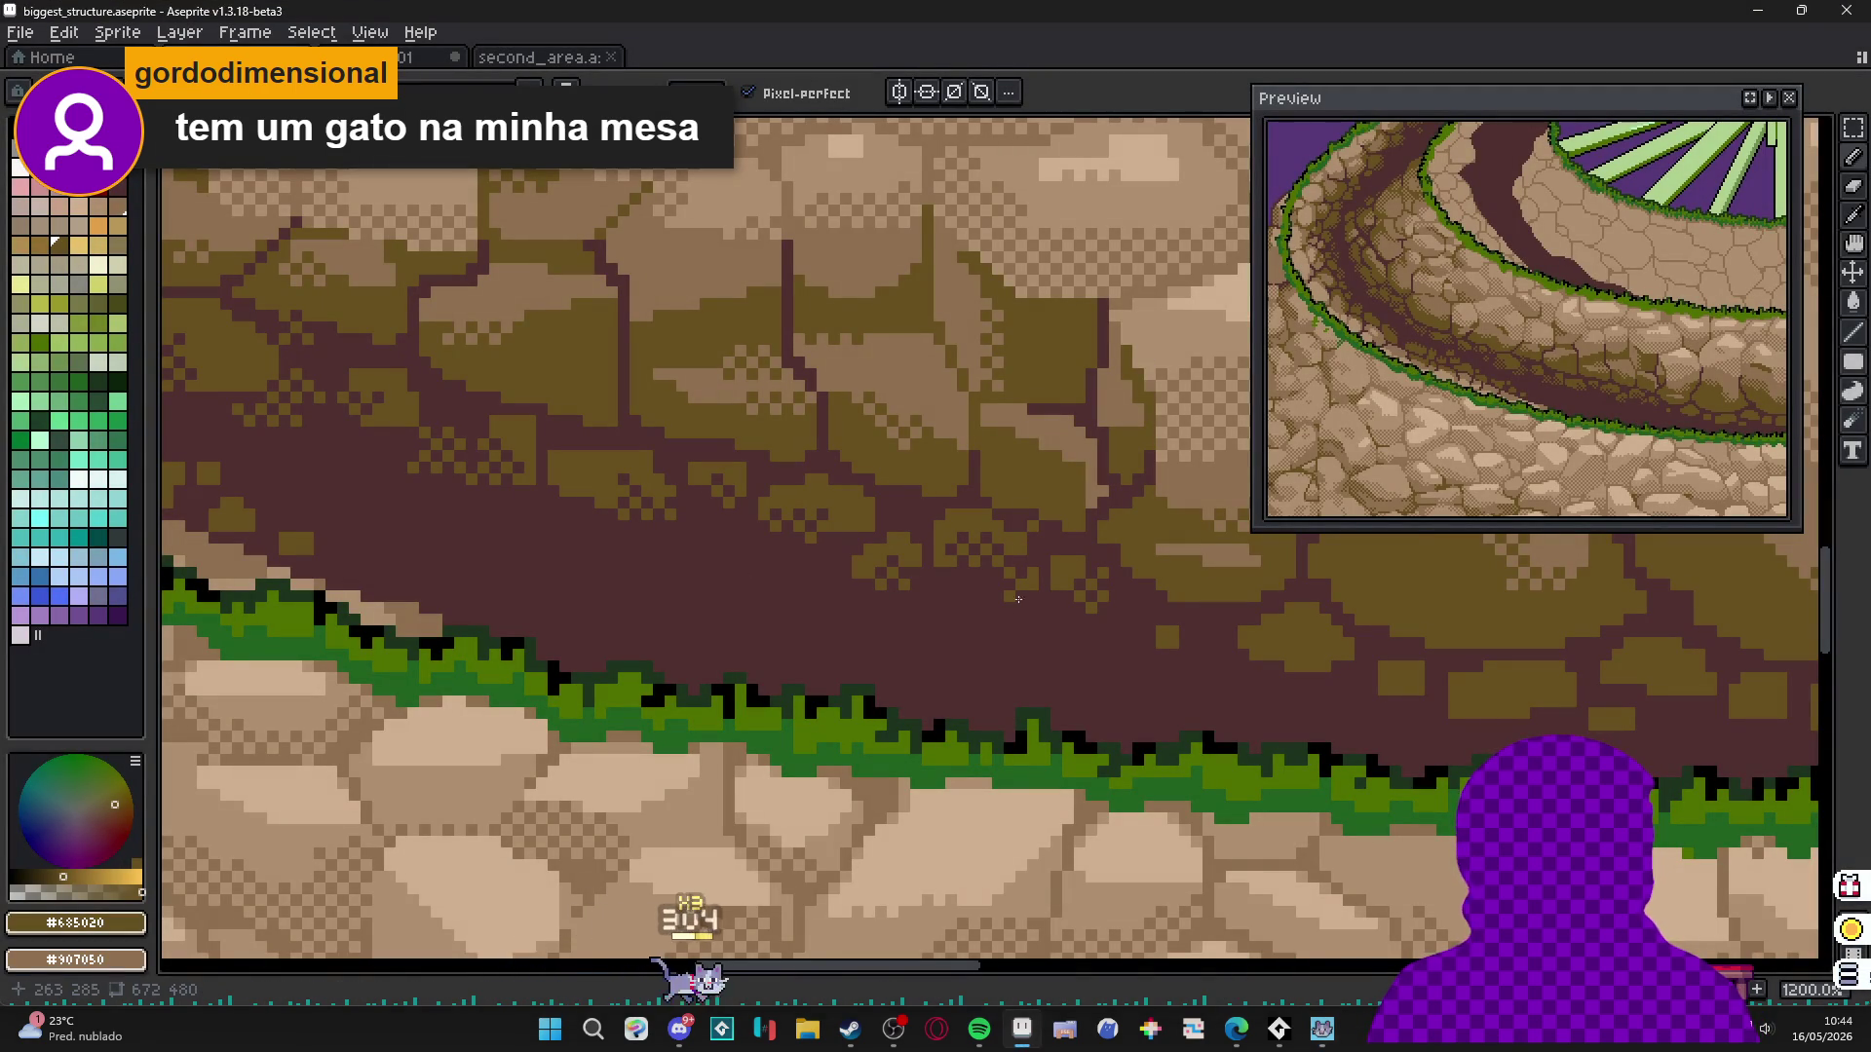
scroll(1091, 658, "right", 3)
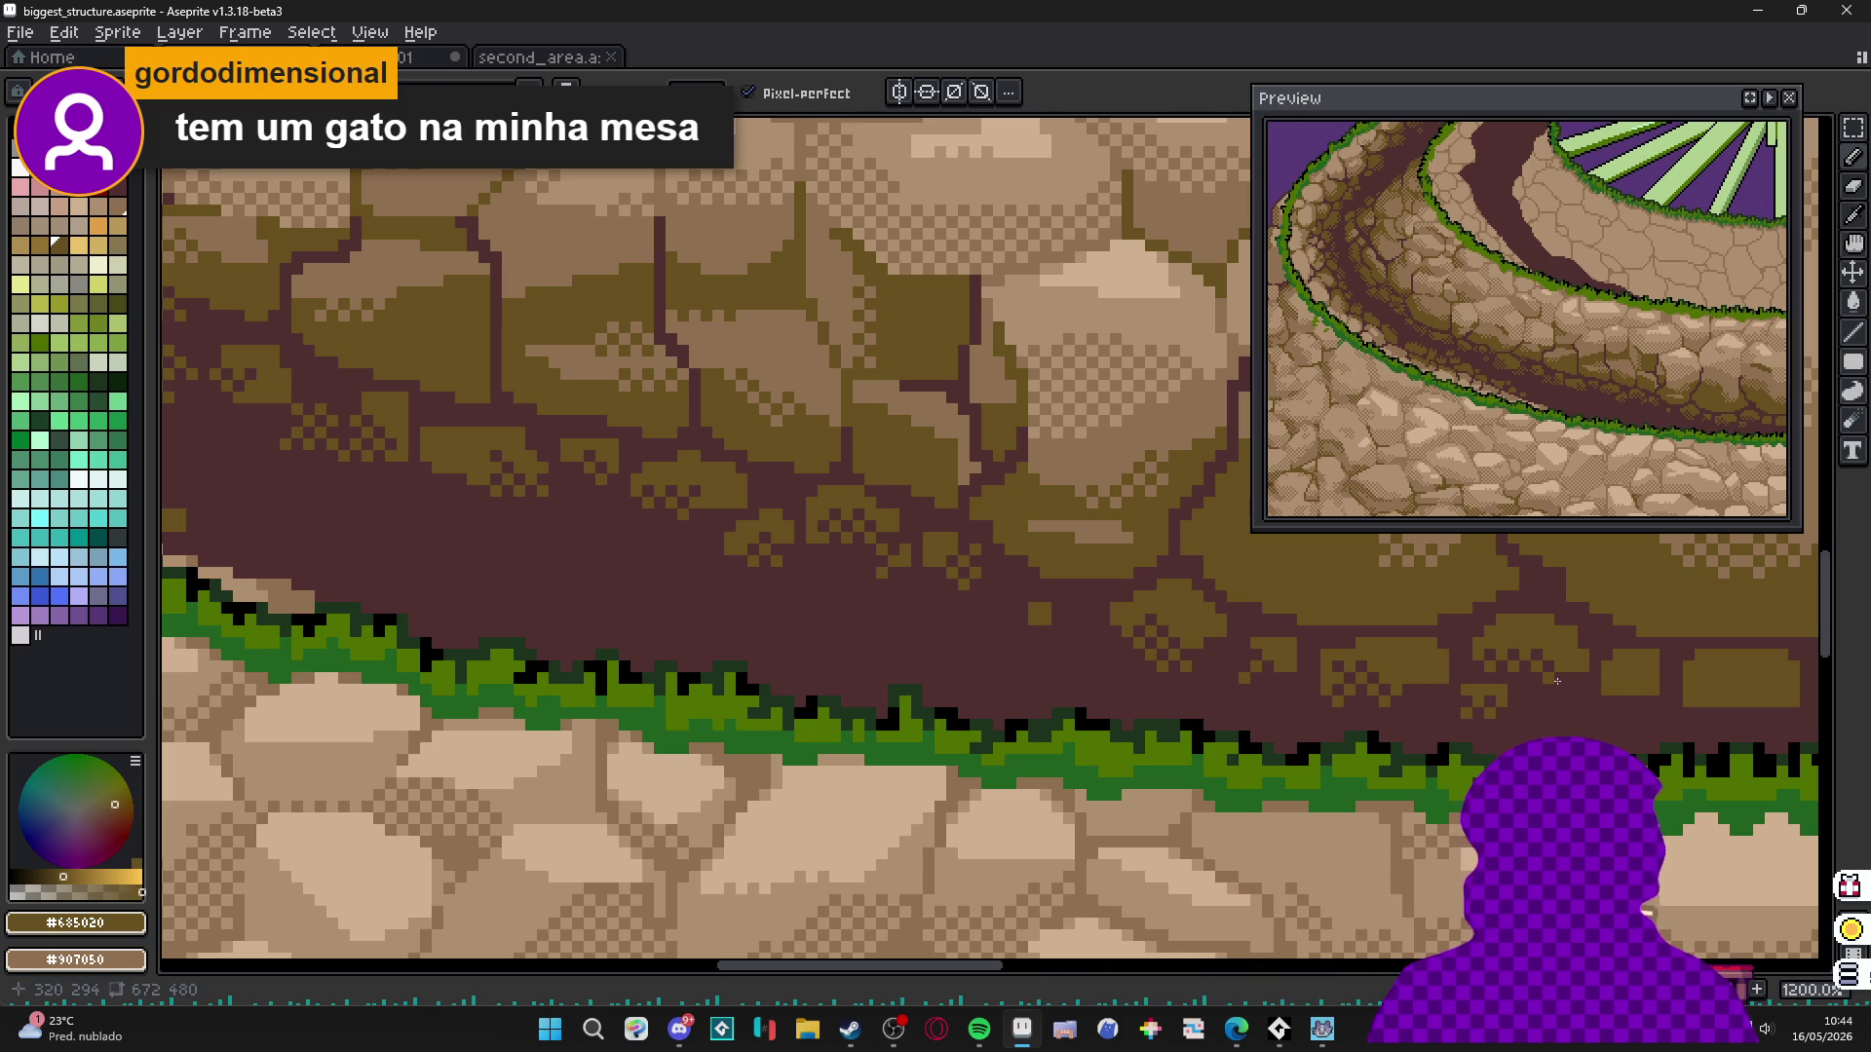
scroll(1620, 699, "right", 2)
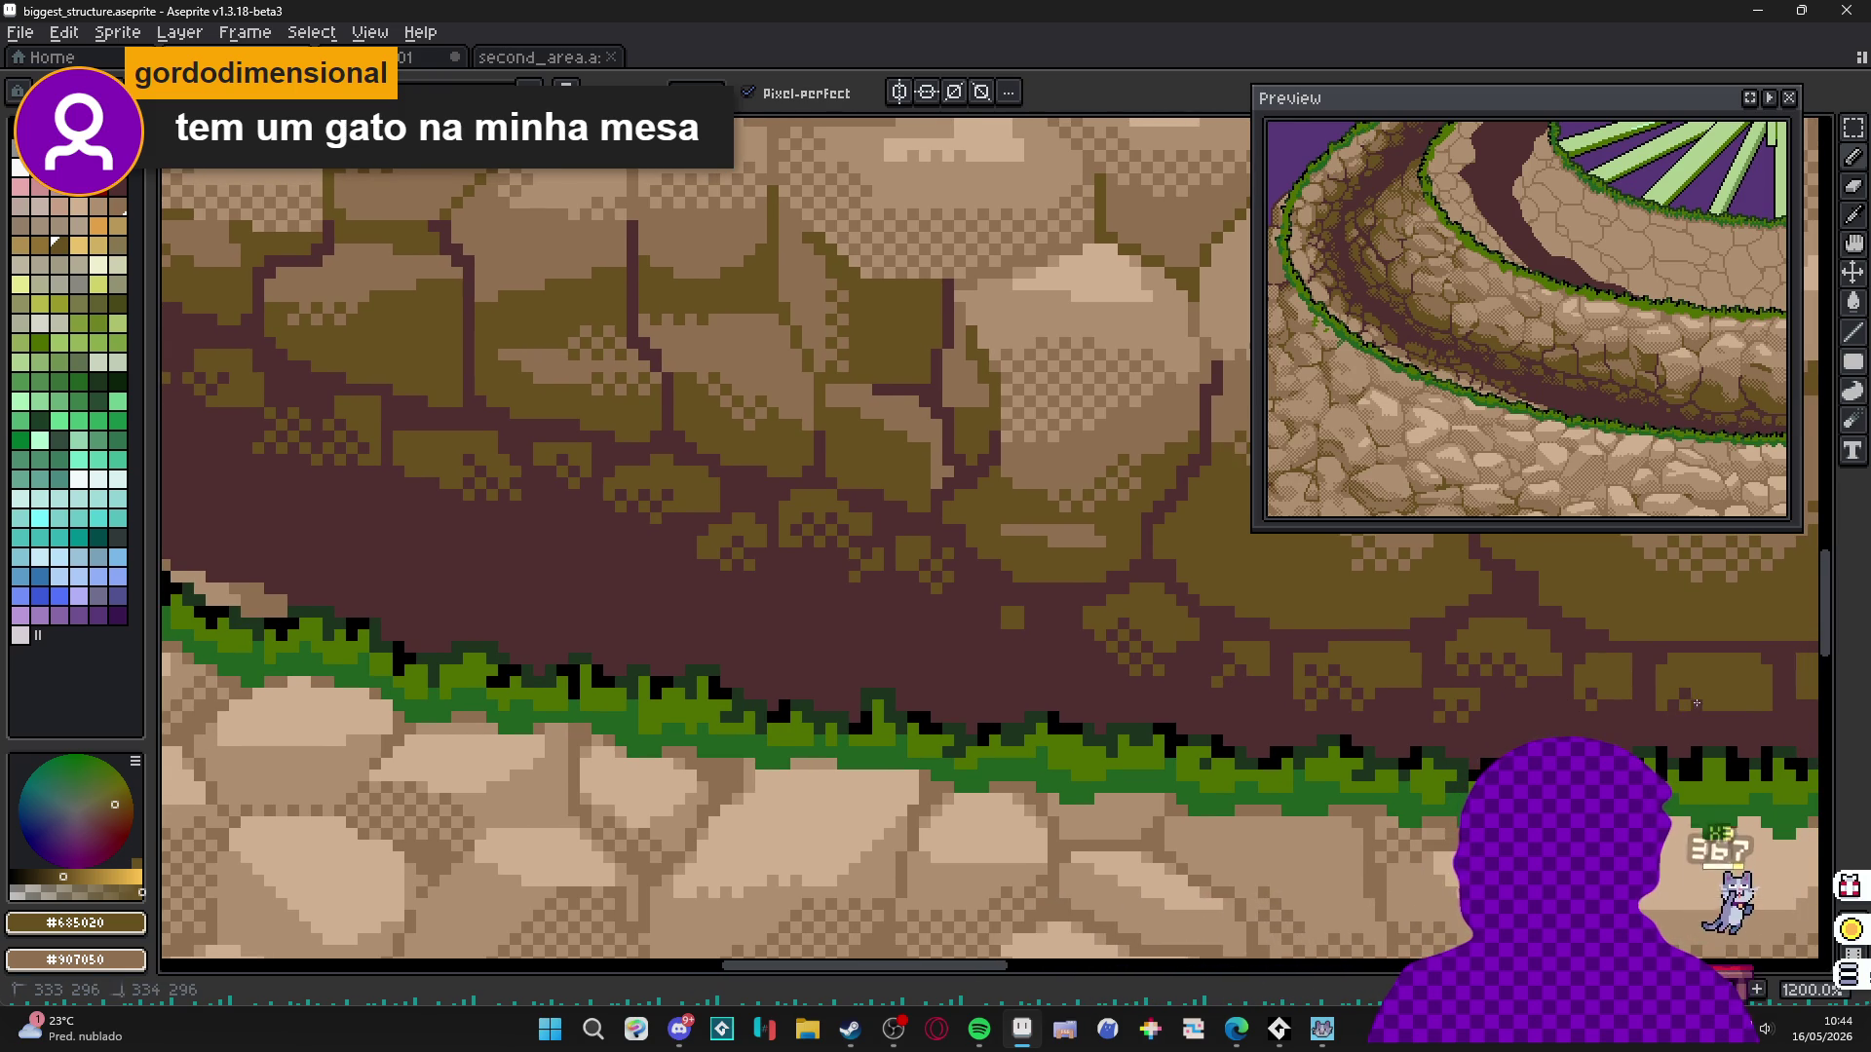
scroll(1425, 702, "right", 4)
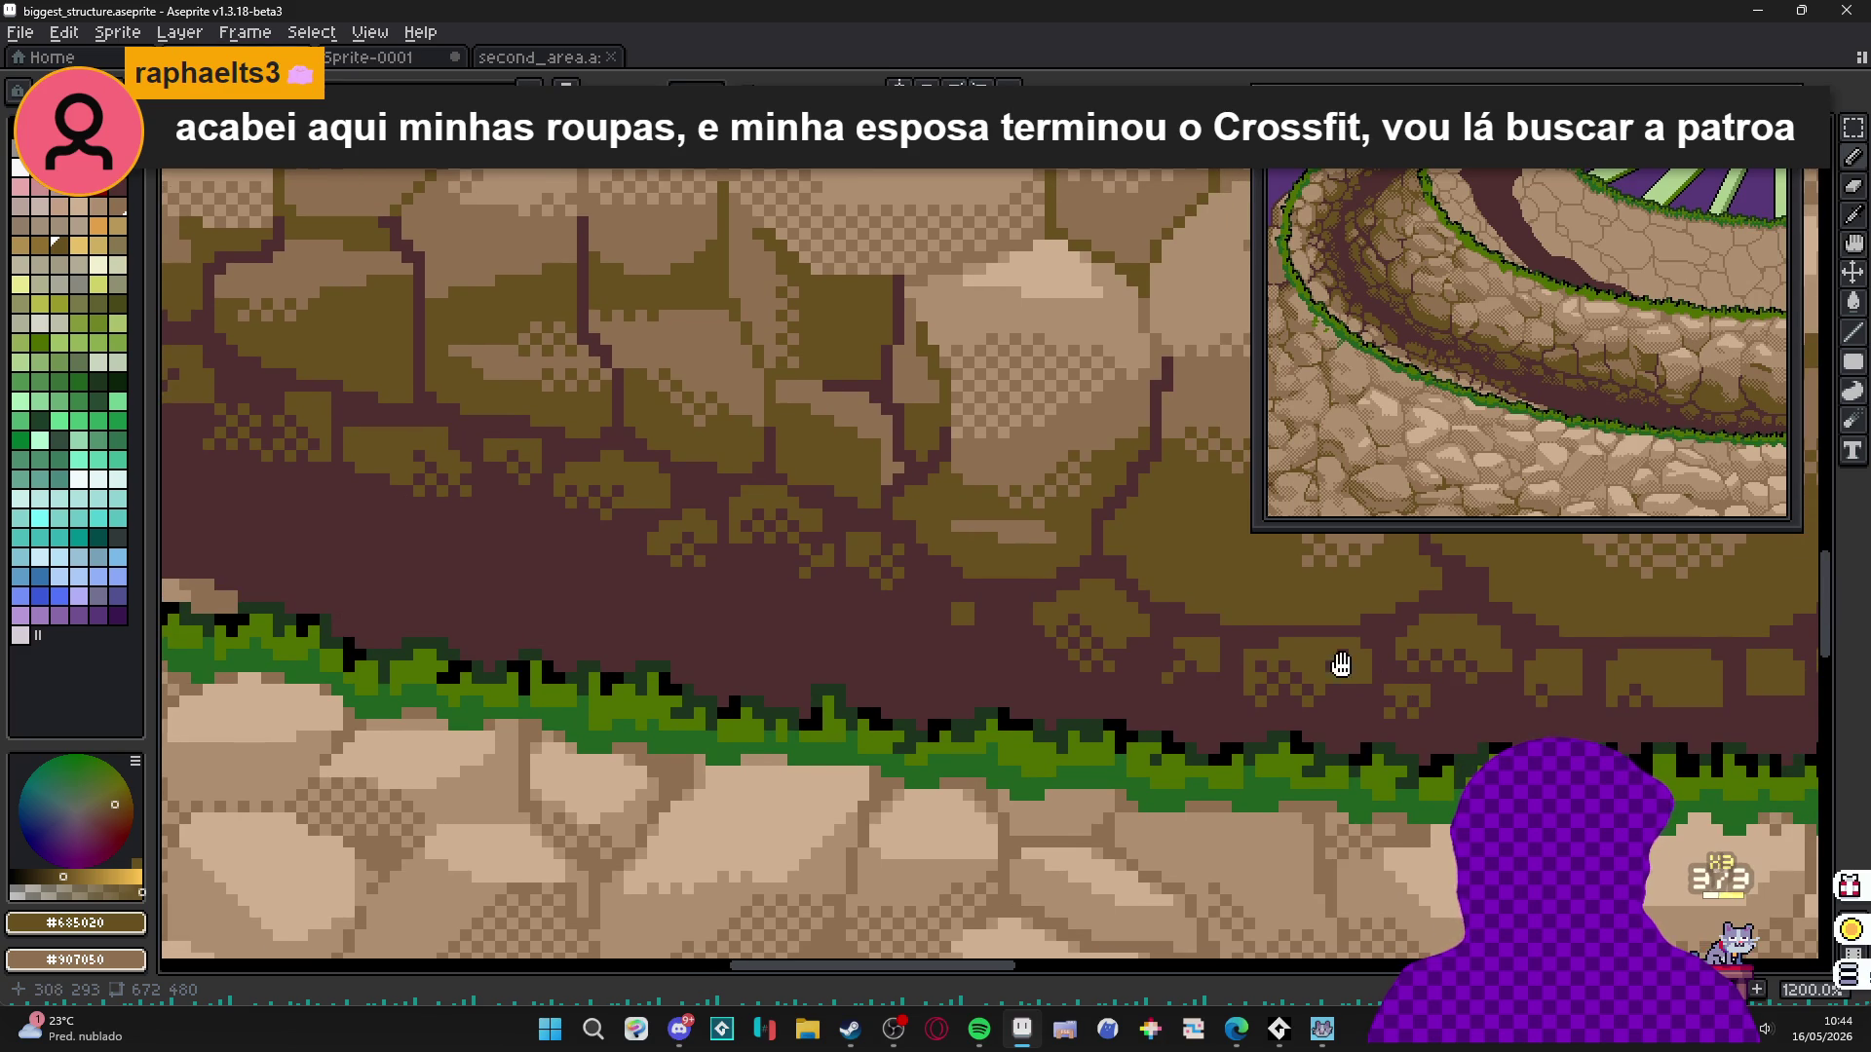
scroll(1358, 665, "right", 10)
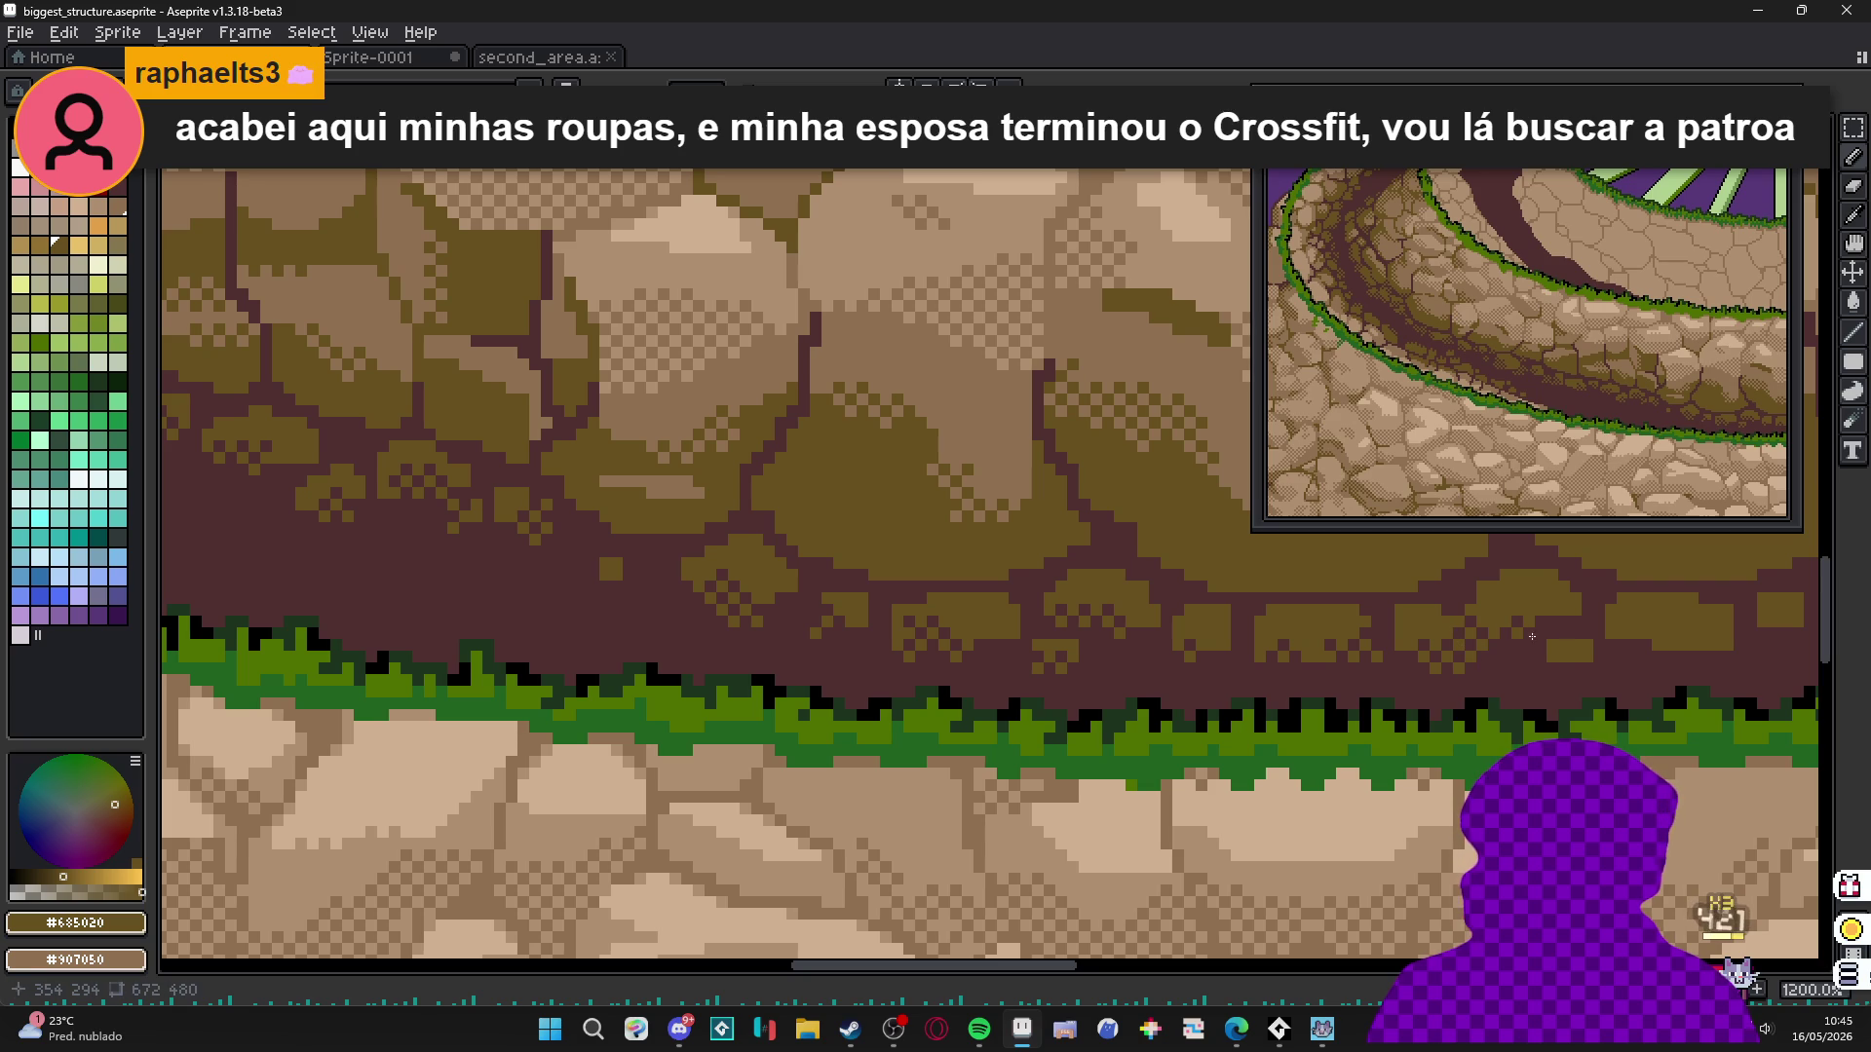
scroll(1195, 702, "right", 5)
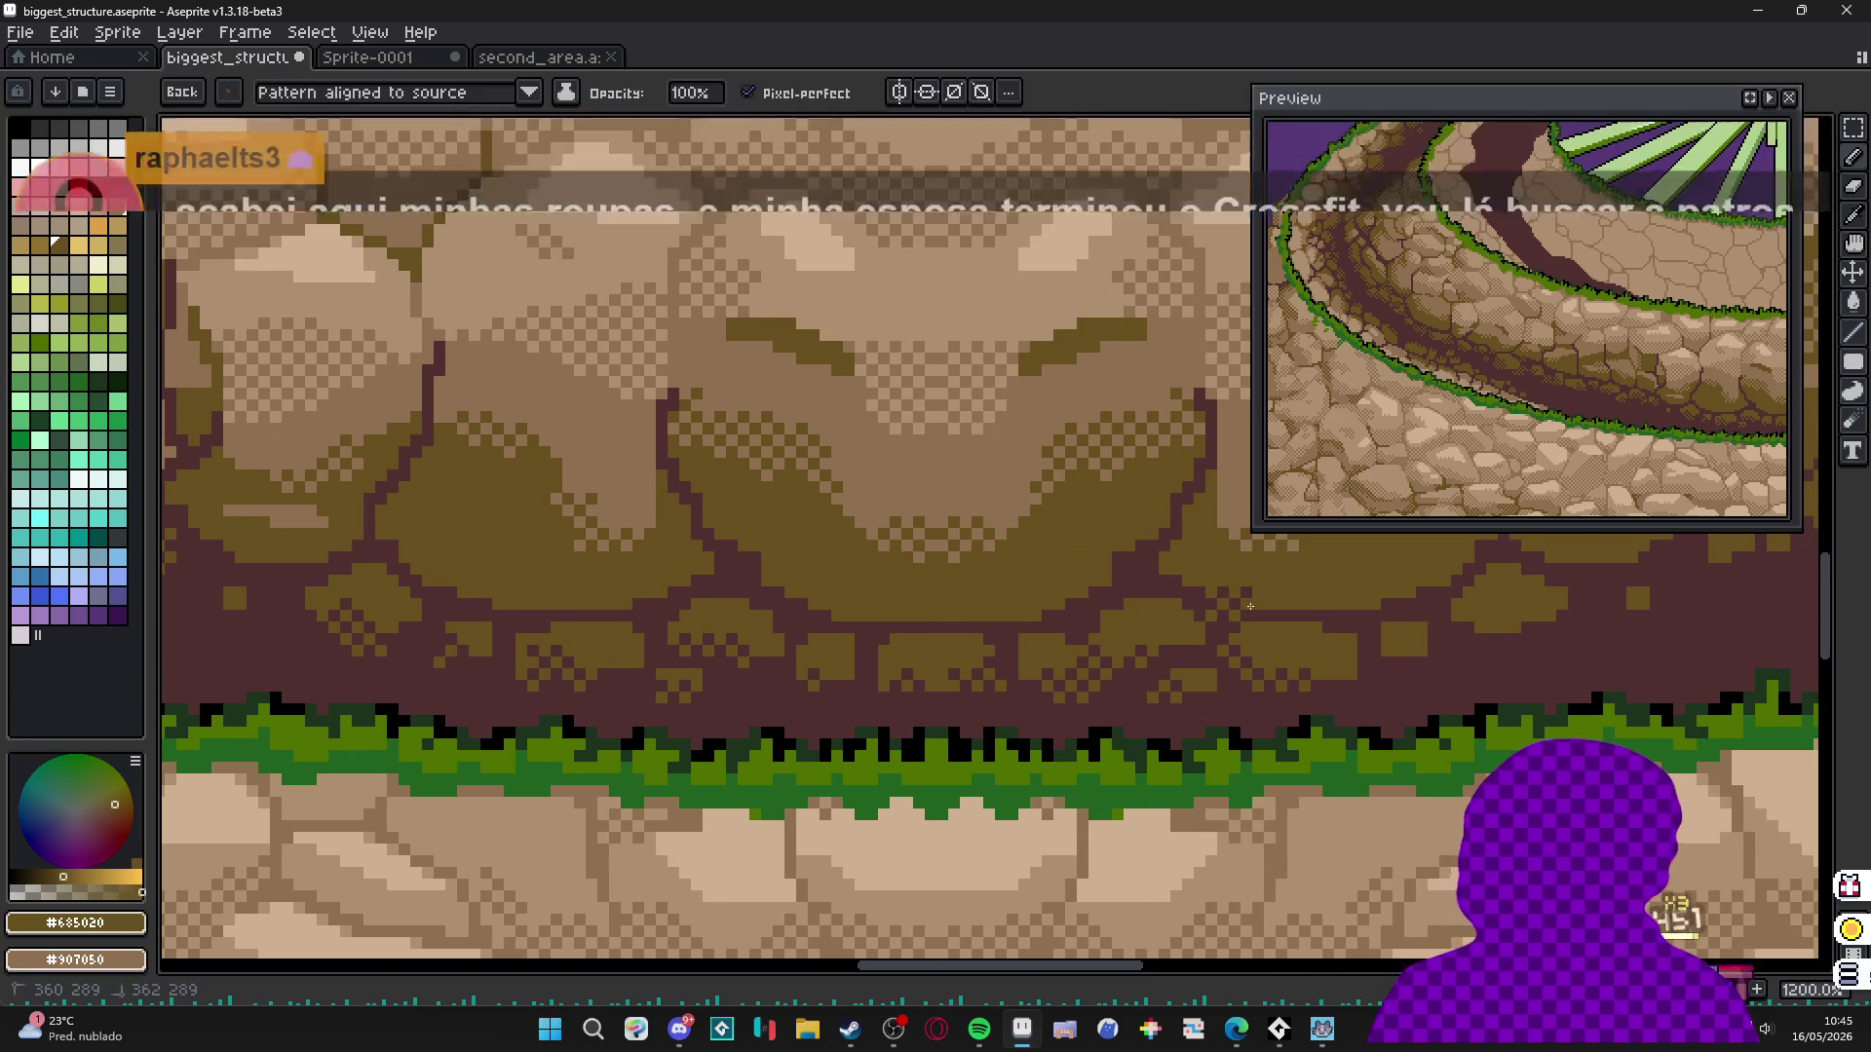
left_click_drag(1249, 622, 1094, 620)
scroll(1094, 619, "right", 2)
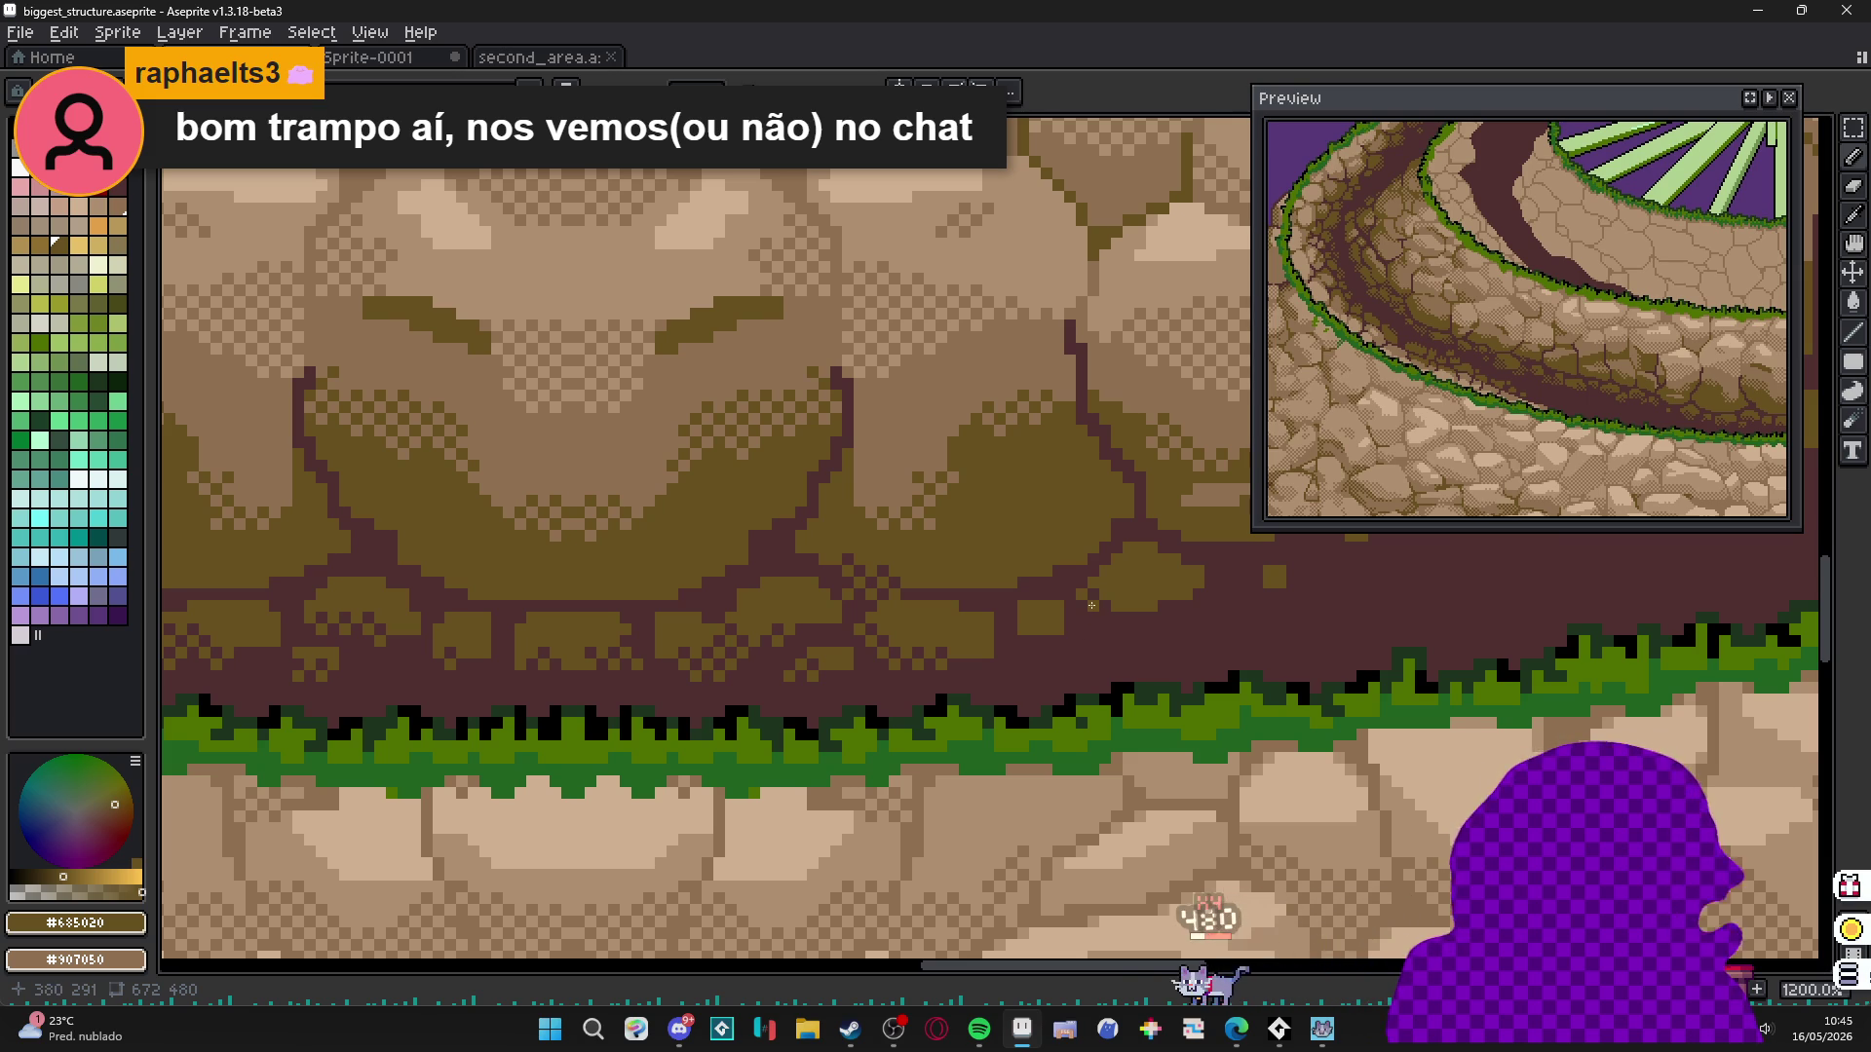
left_click(1084, 615)
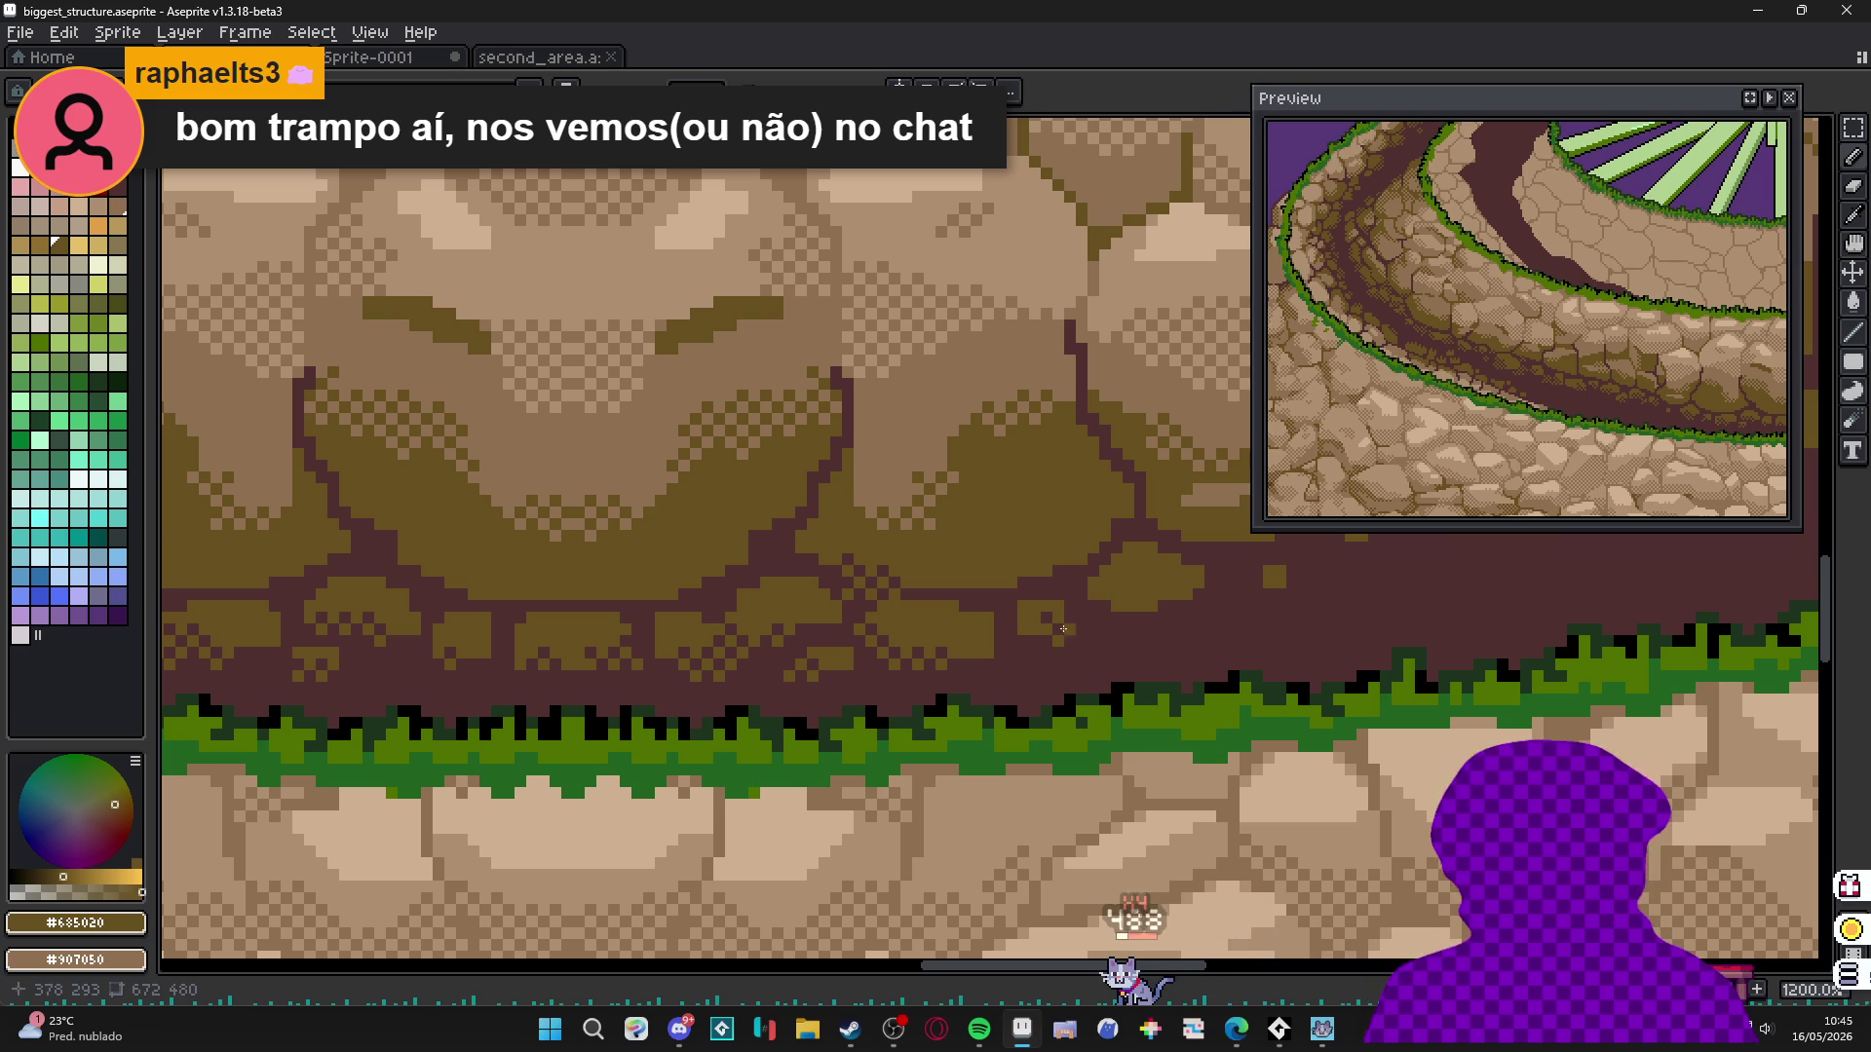
mouse_move(1136, 597)
left_mouse_down()
mouse_move(1221, 591)
mouse_move(983, 648)
left_mouse_up()
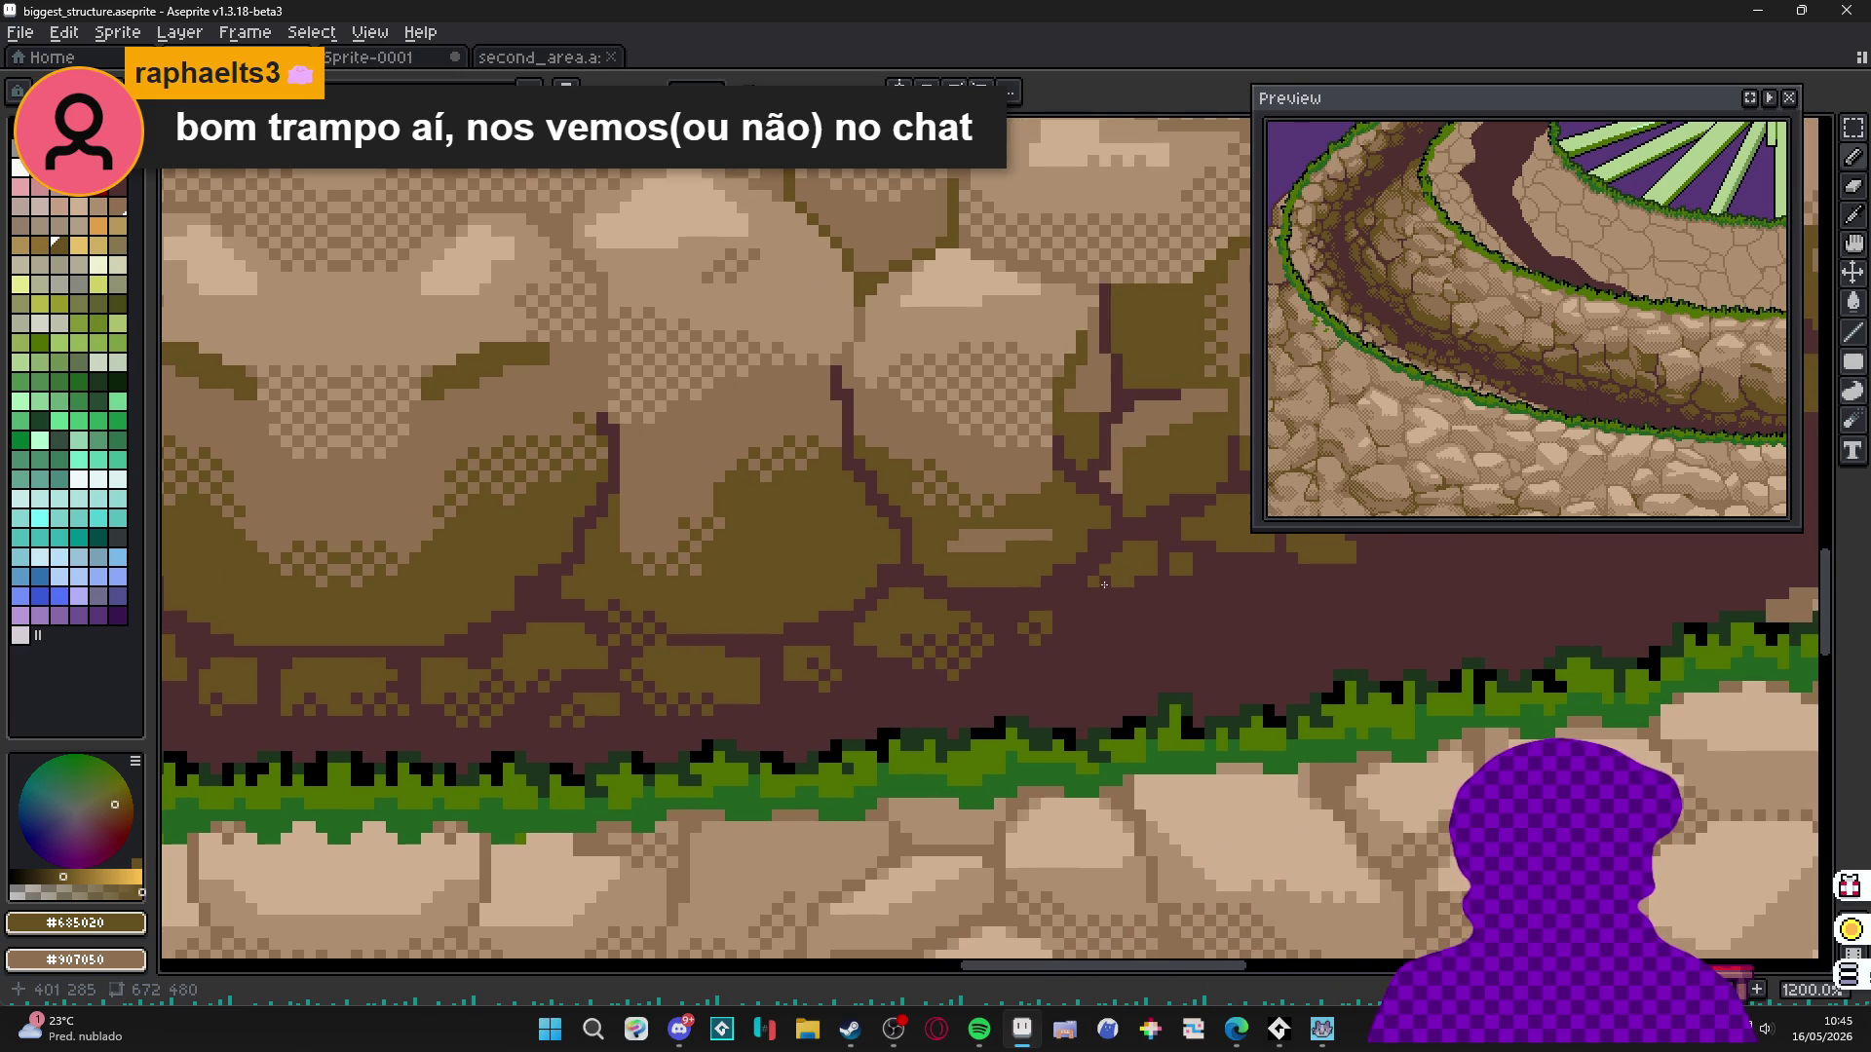
mouse_move(1145, 610)
left_mouse_down()
mouse_move(1077, 637)
mouse_move(1106, 635)
mouse_move(1036, 689)
mouse_move(1125, 670)
left_mouse_up()
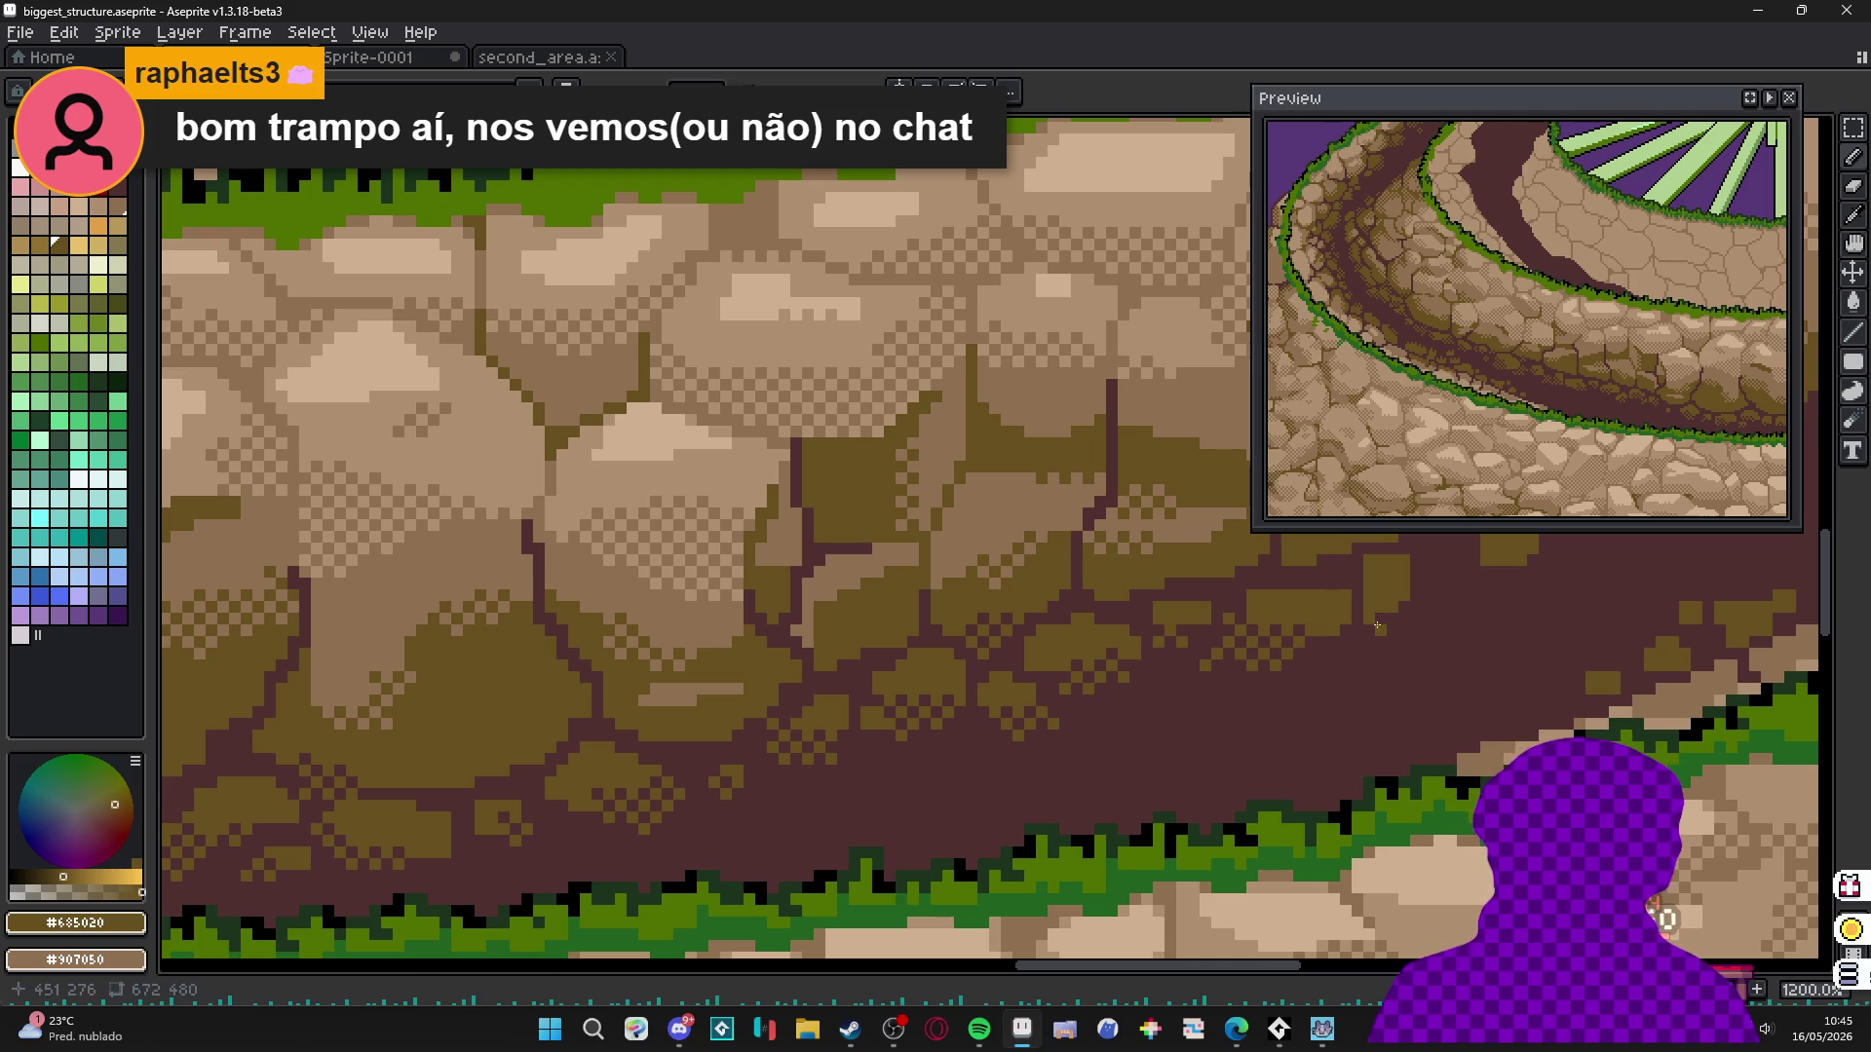
left_click_drag(1407, 605, 1105, 769)
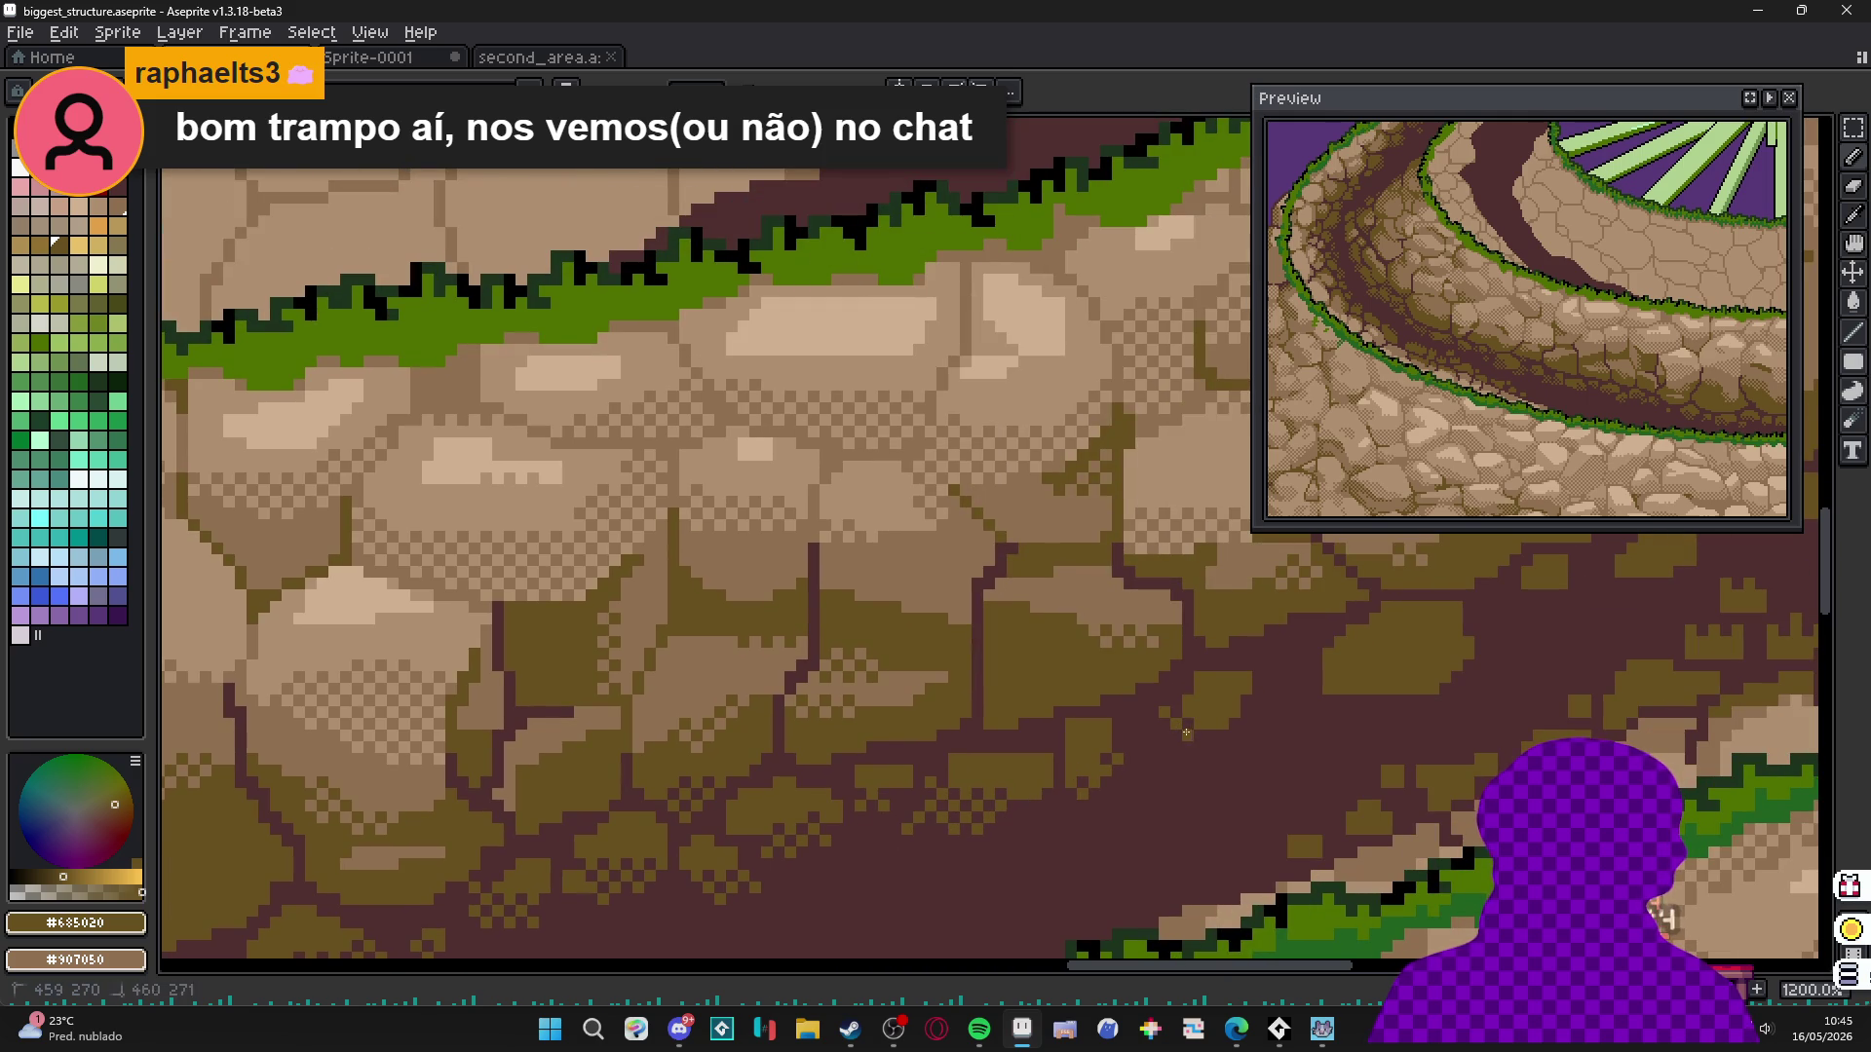
left_click_drag(1140, 726, 916, 770)
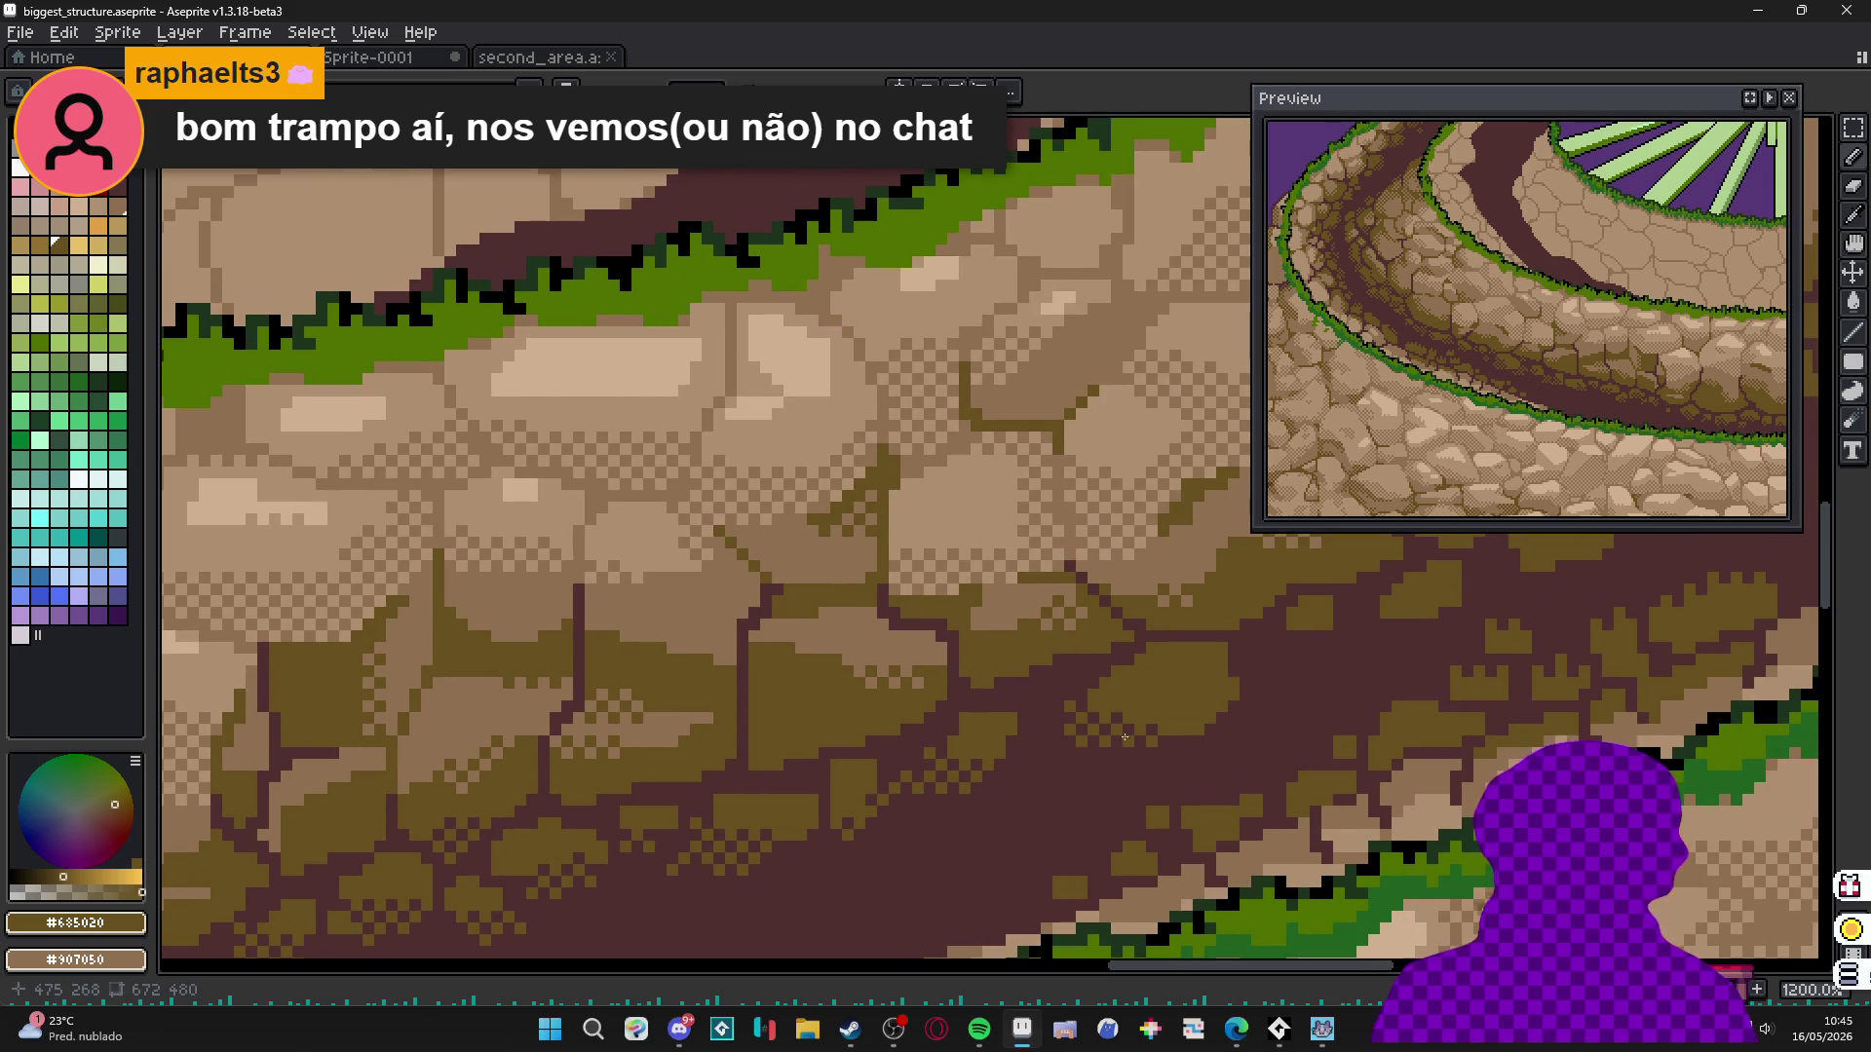
scroll(1054, 694, "down", 3)
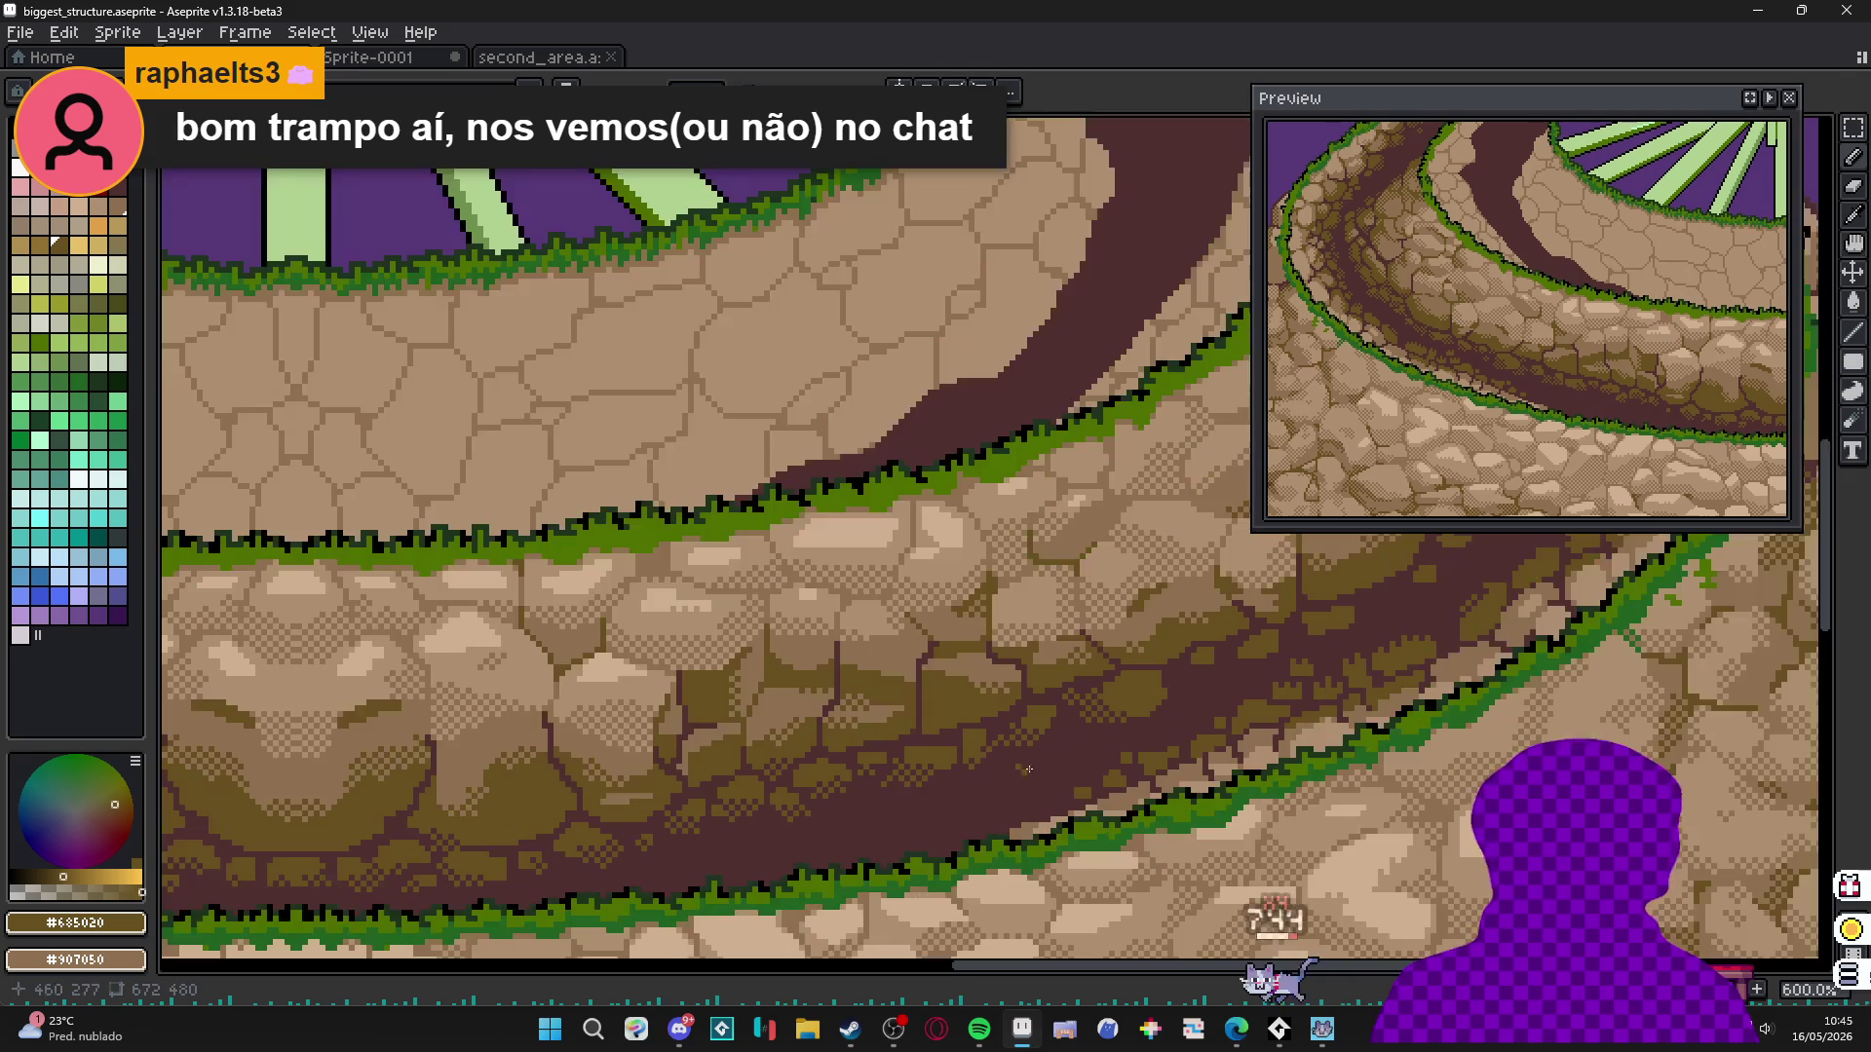
scroll(864, 811, "left", 2)
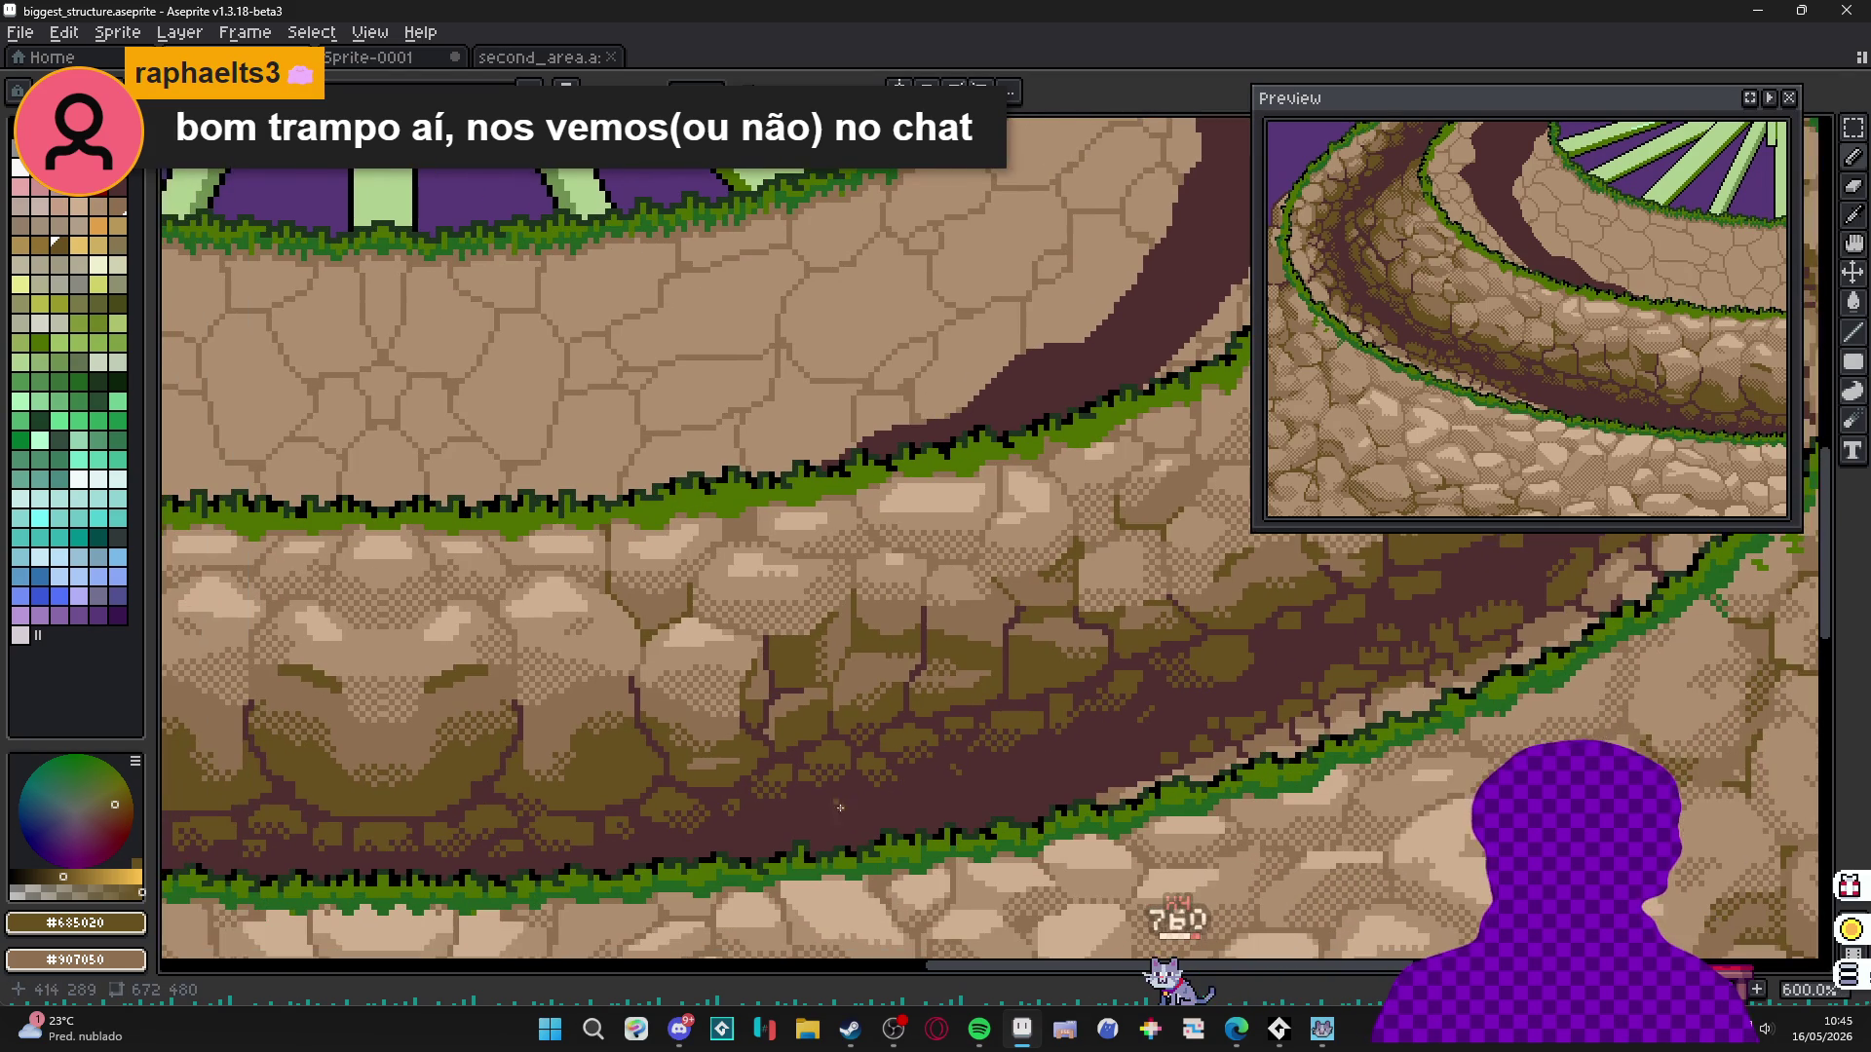
scroll(890, 806, "down", 2)
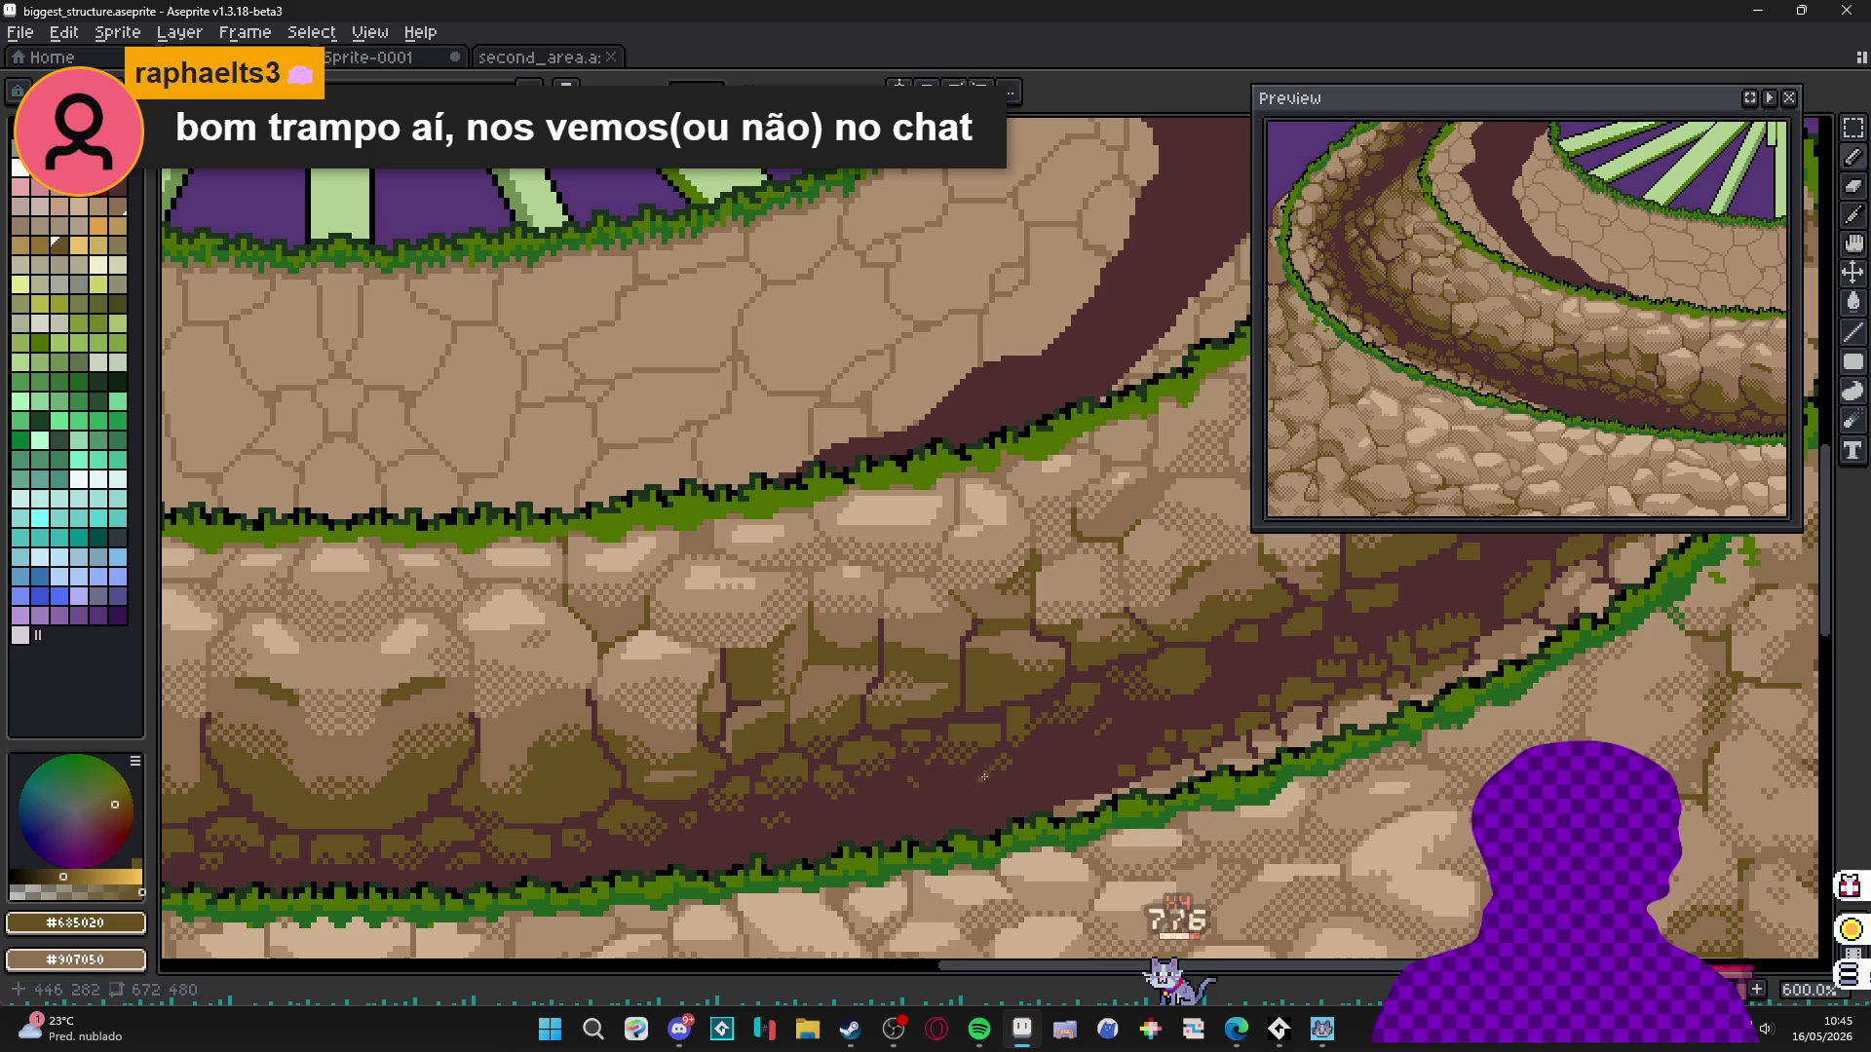
left_click_drag(890, 806, 1076, 702)
scroll(968, 737, "up", 1)
scroll(968, 741, "down", 2)
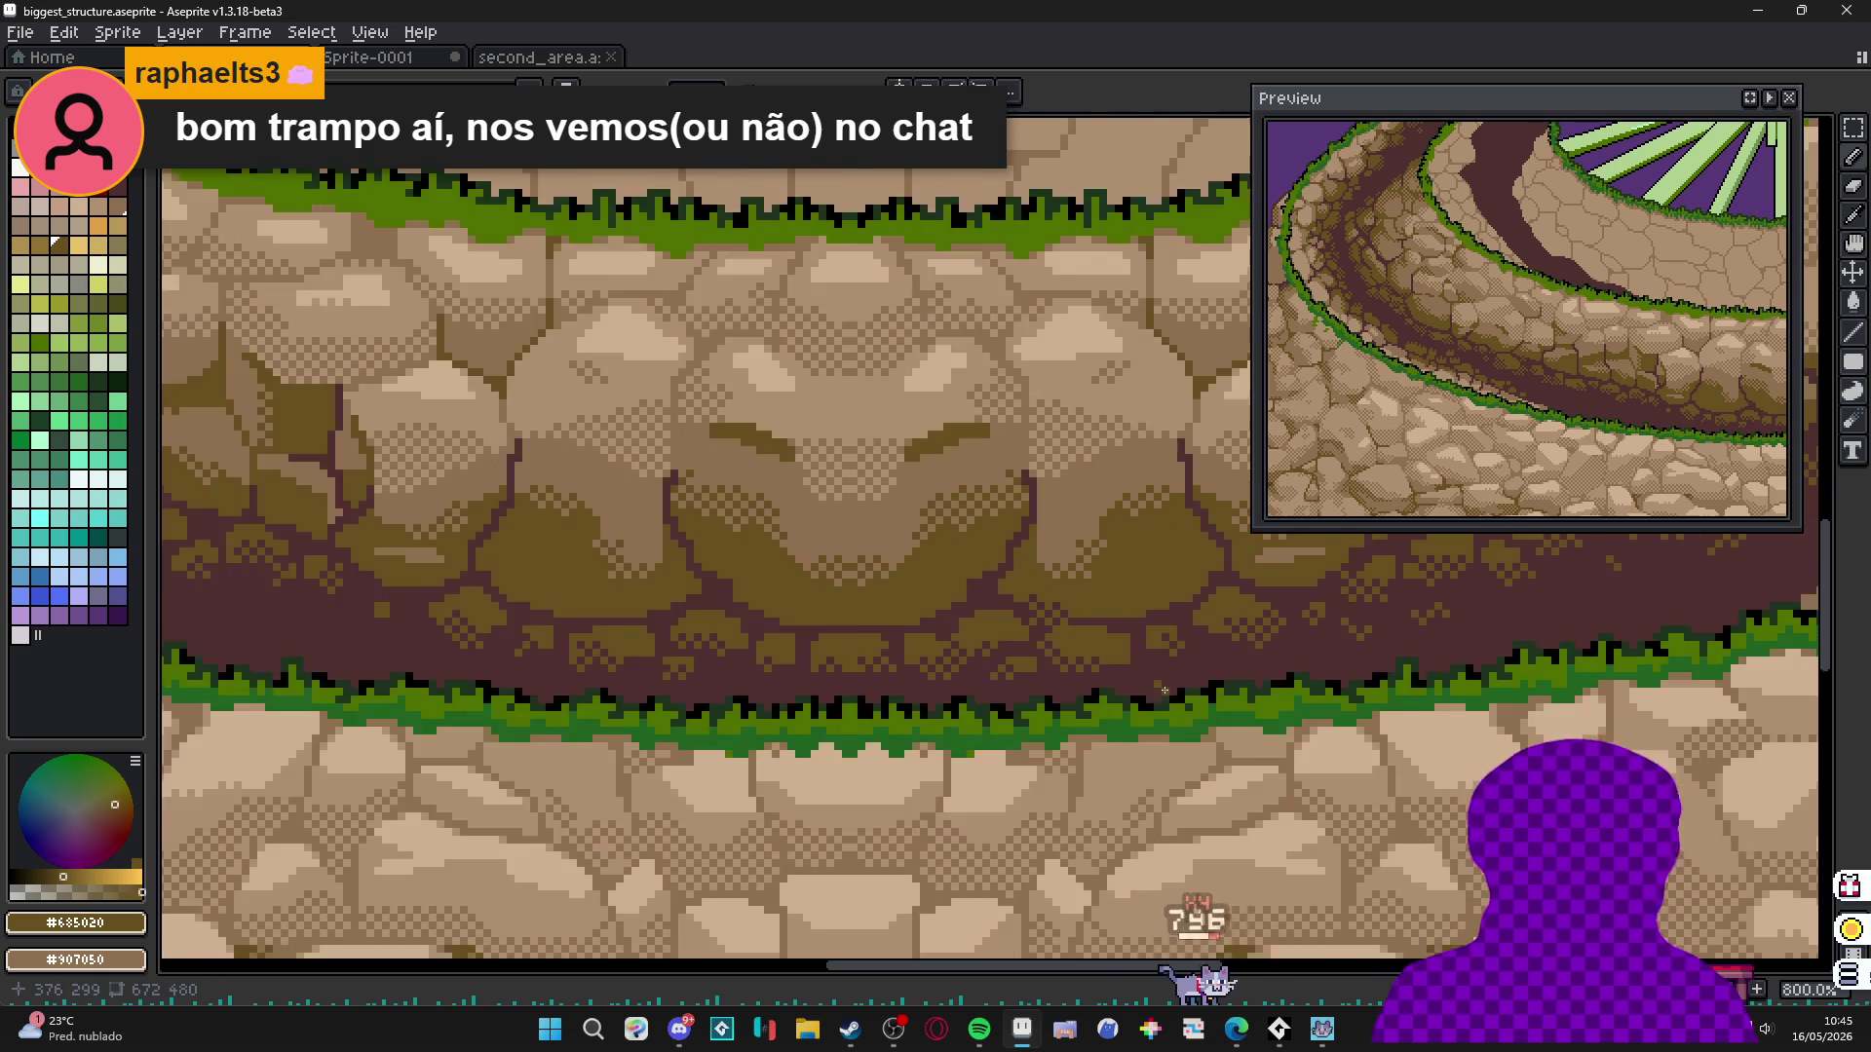
scroll(1047, 582, "up", 5)
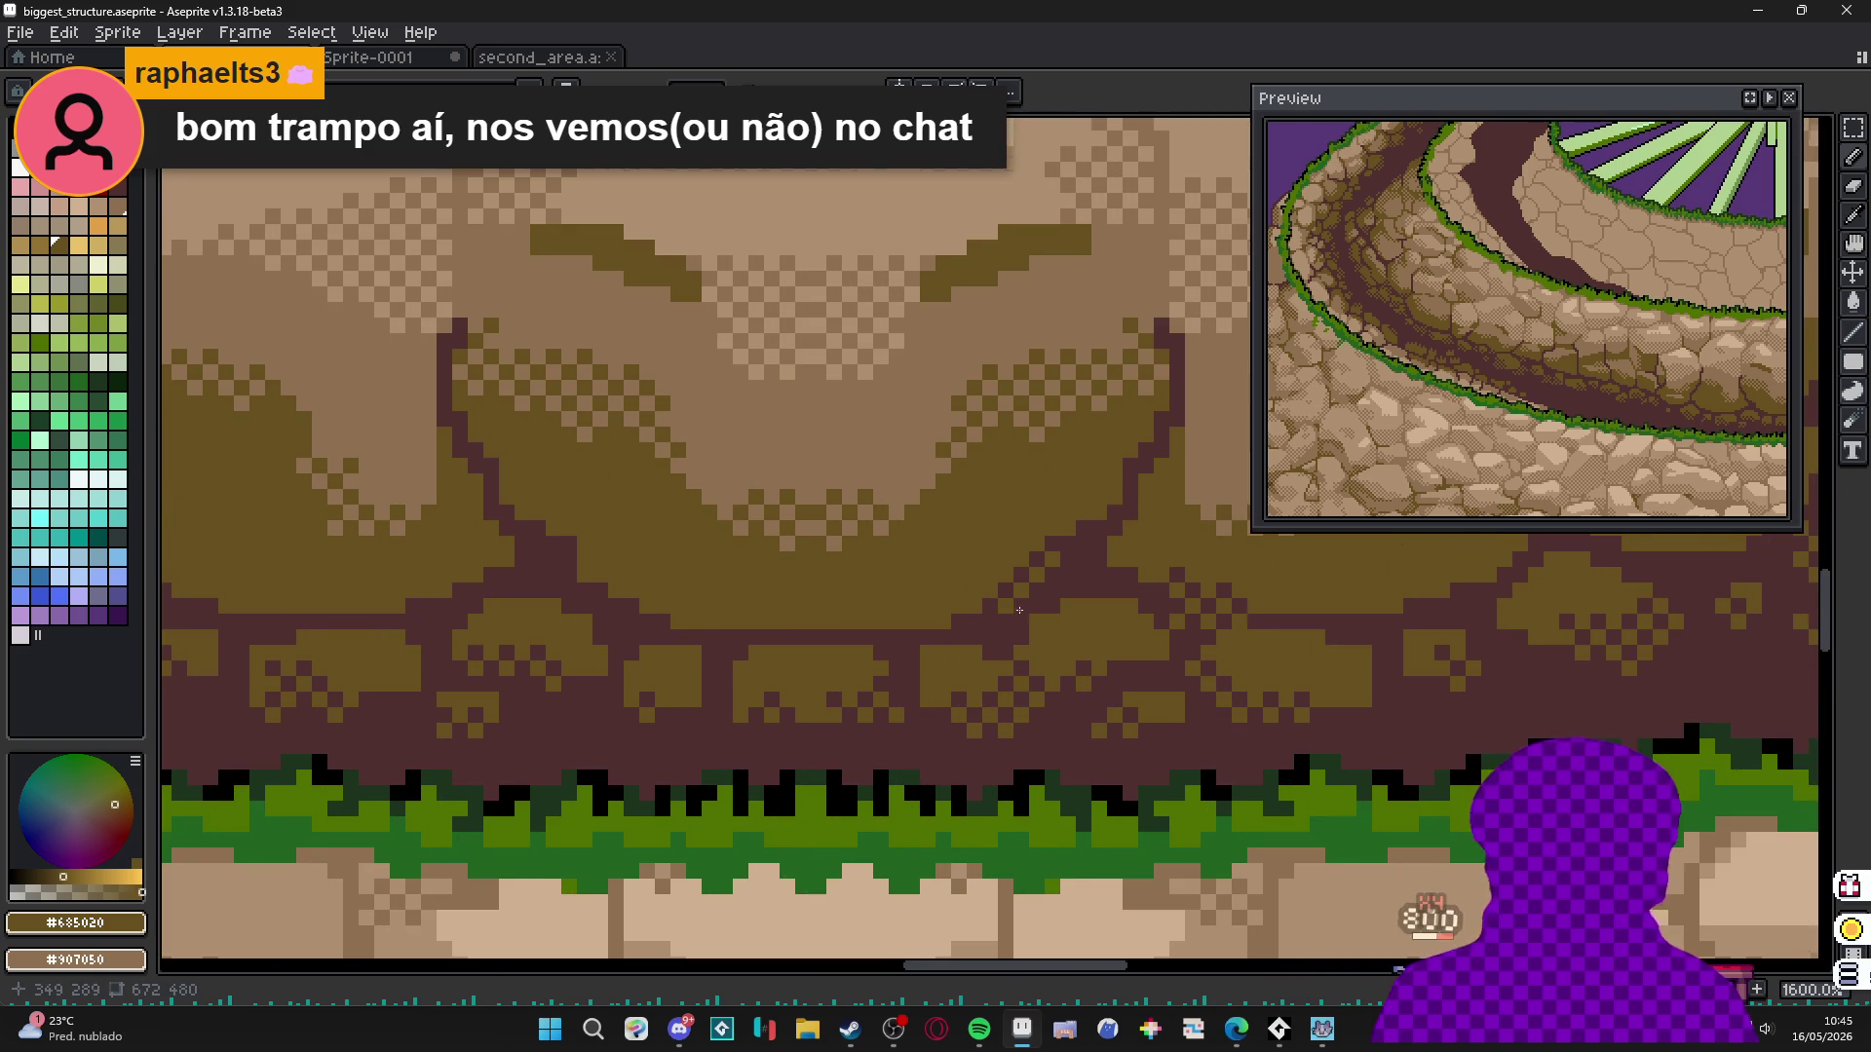
scroll(793, 658, "down", 6)
scroll(678, 655, "up", 3)
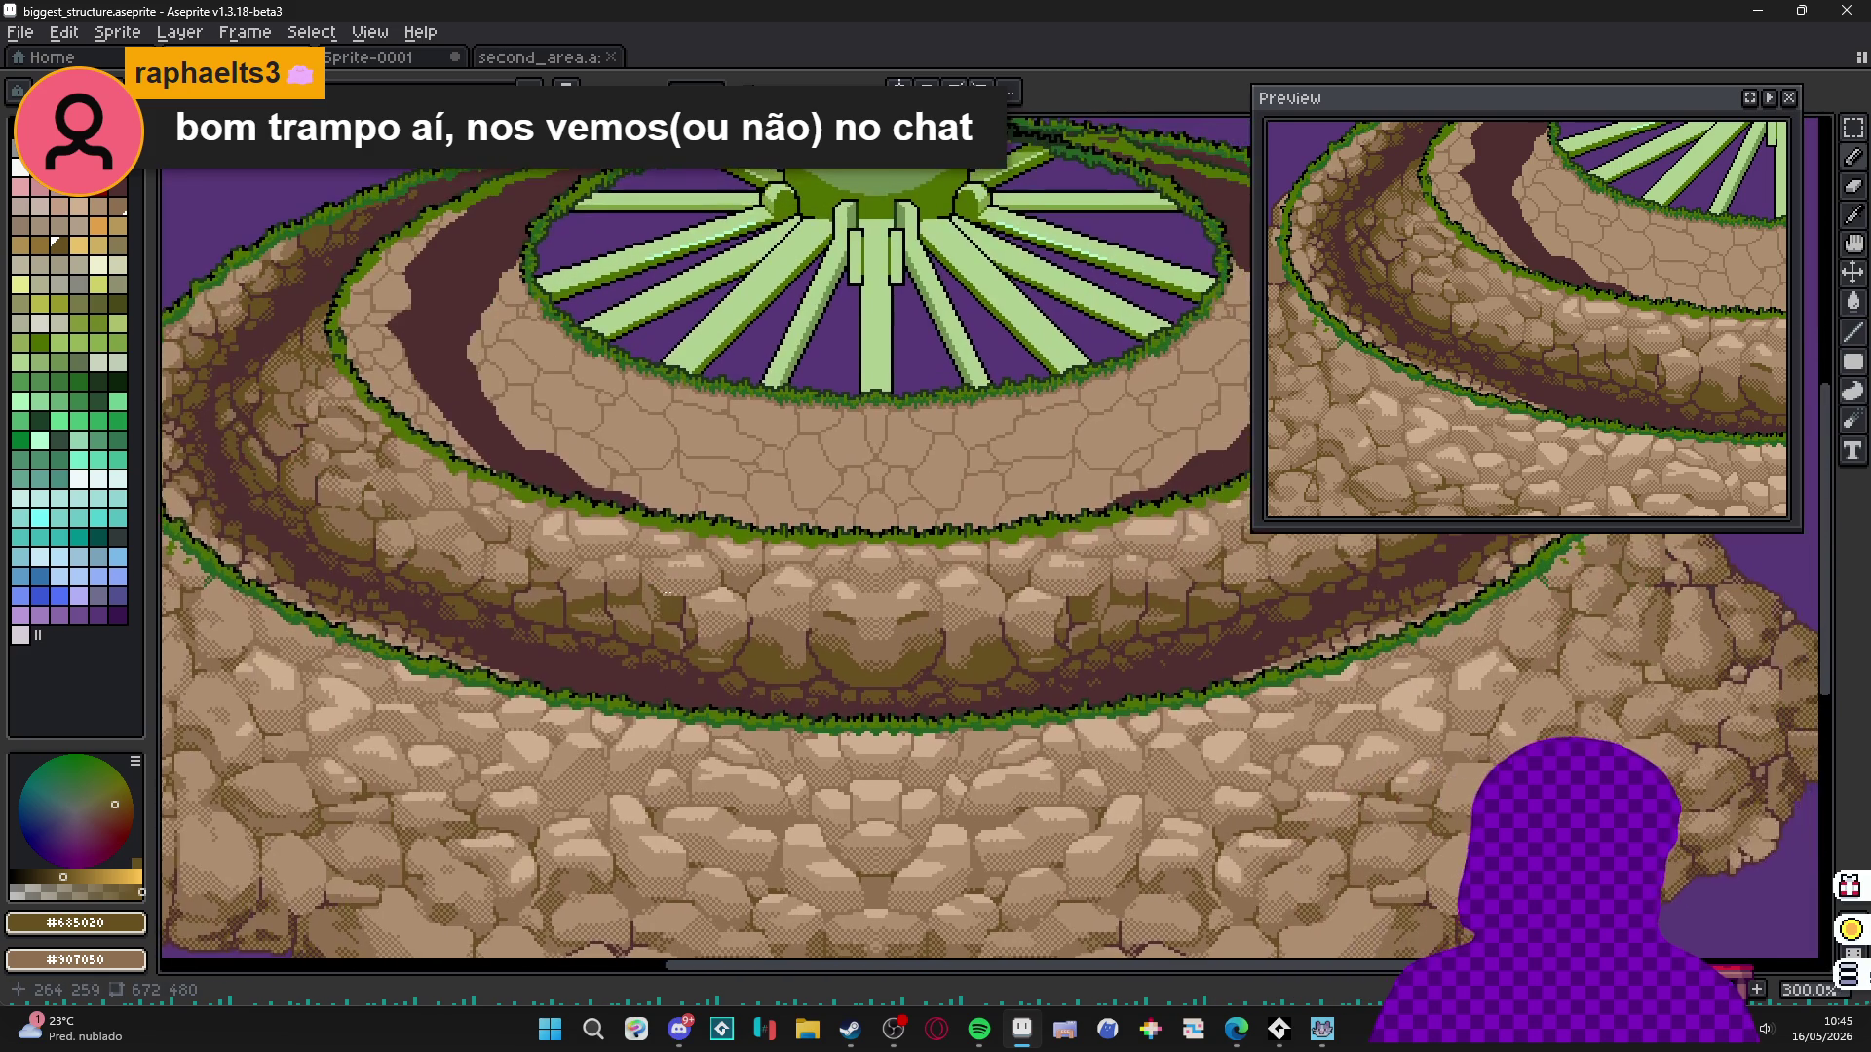
scroll(863, 666, "up", 3)
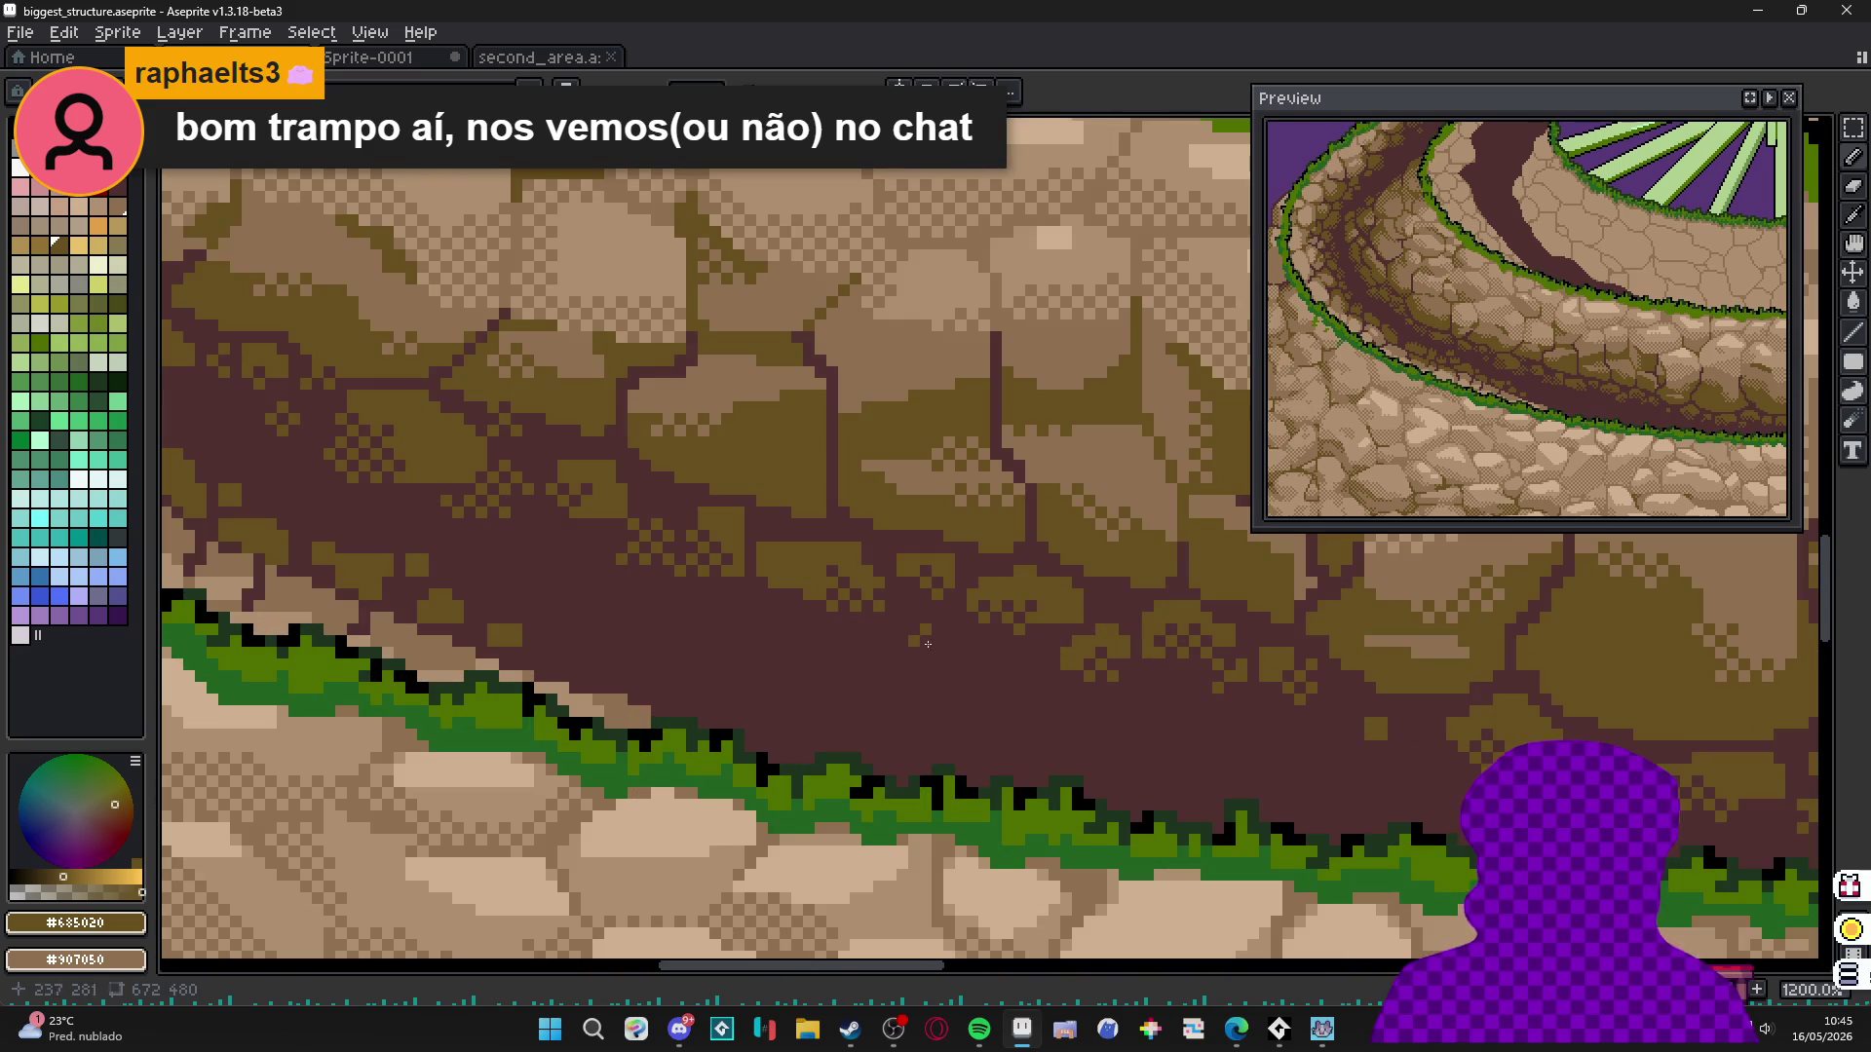
left_click_drag(751, 618, 806, 639)
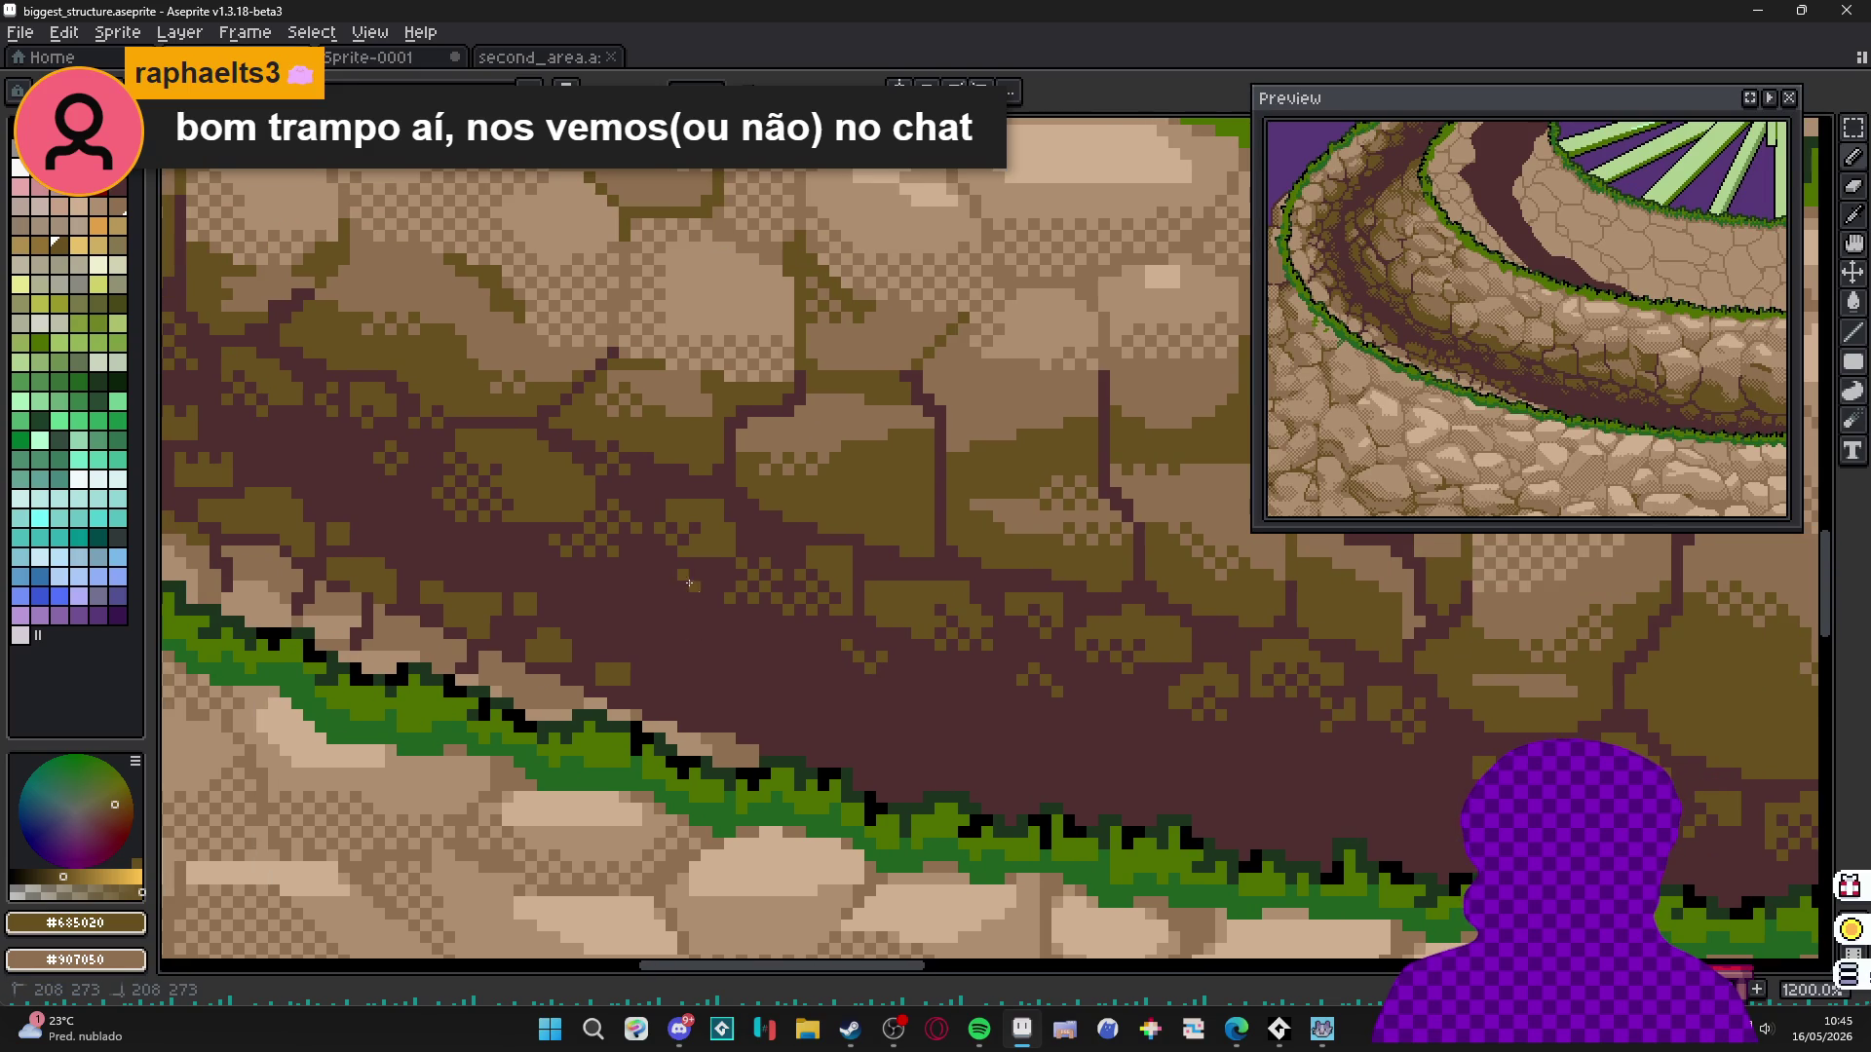
left_click_drag(680, 596, 612, 597)
scroll(590, 590, "down", 1)
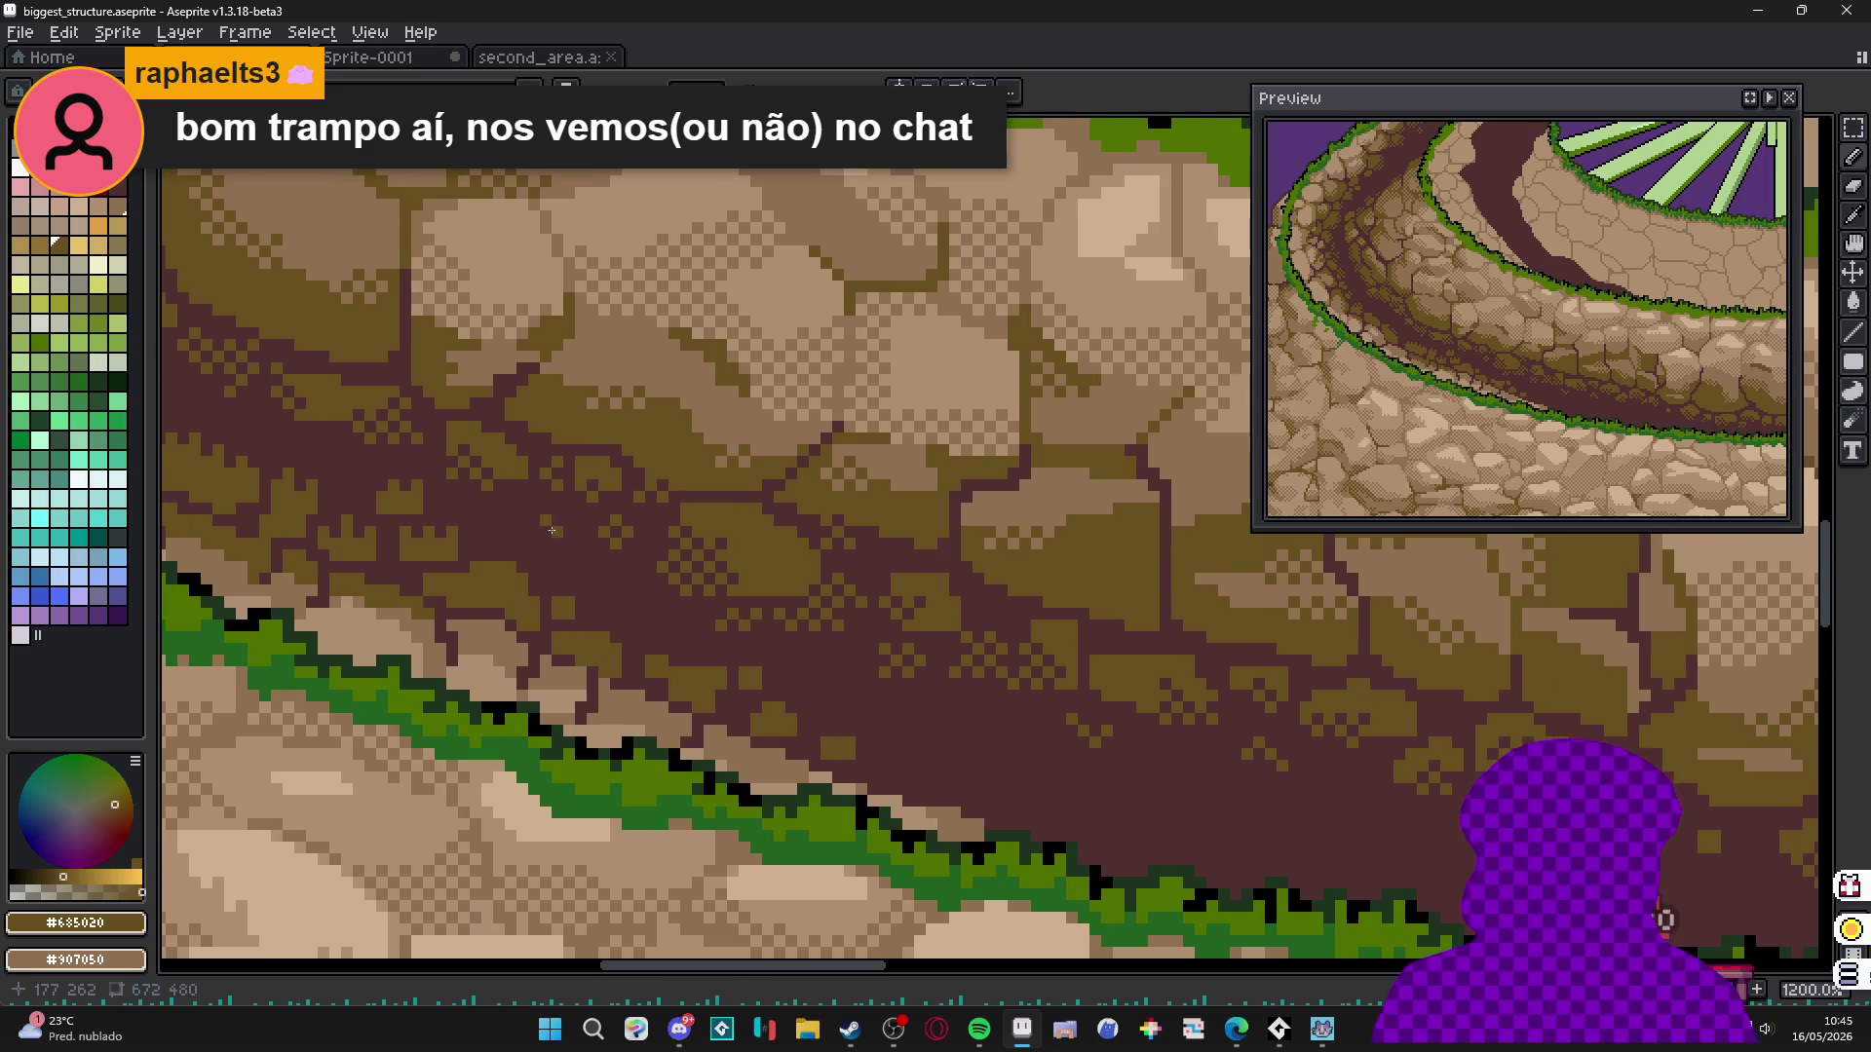
scroll(589, 589, "down", 1)
scroll(848, 688, "up", 1)
scroll(992, 714, "up", 2)
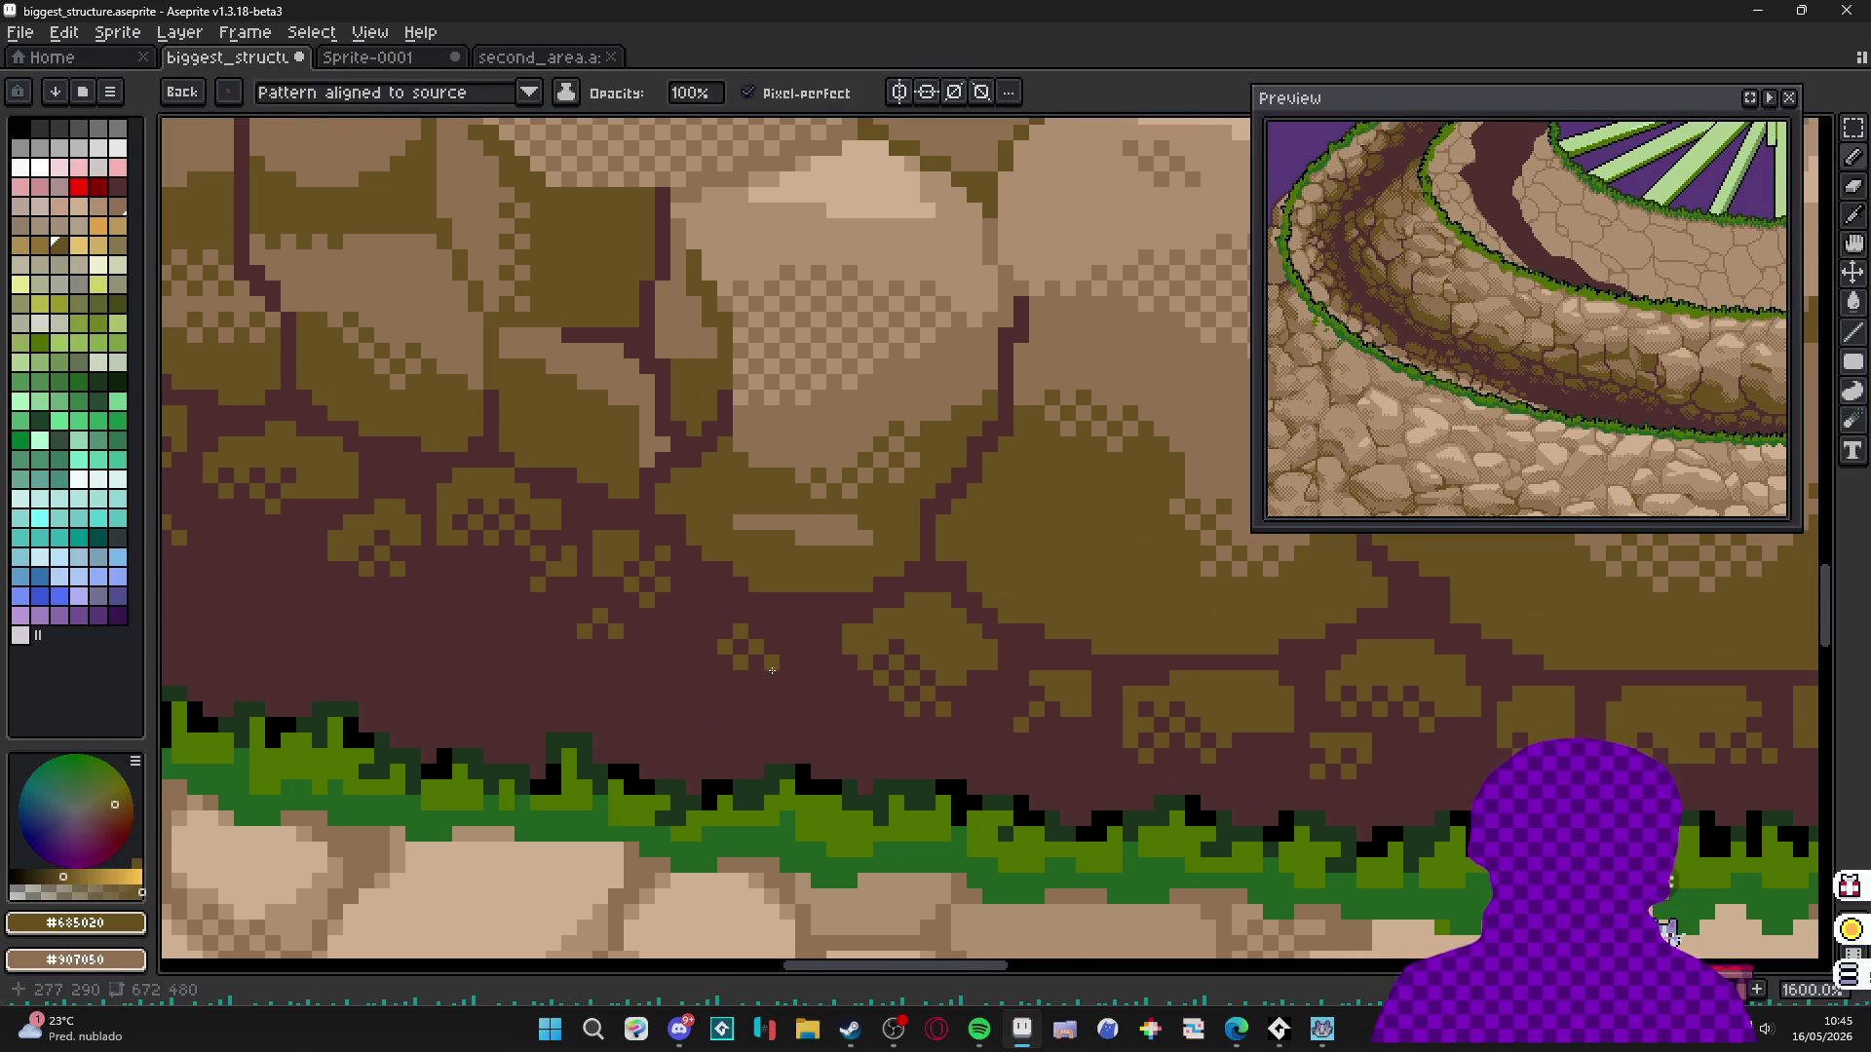
scroll(779, 653, "right", 2)
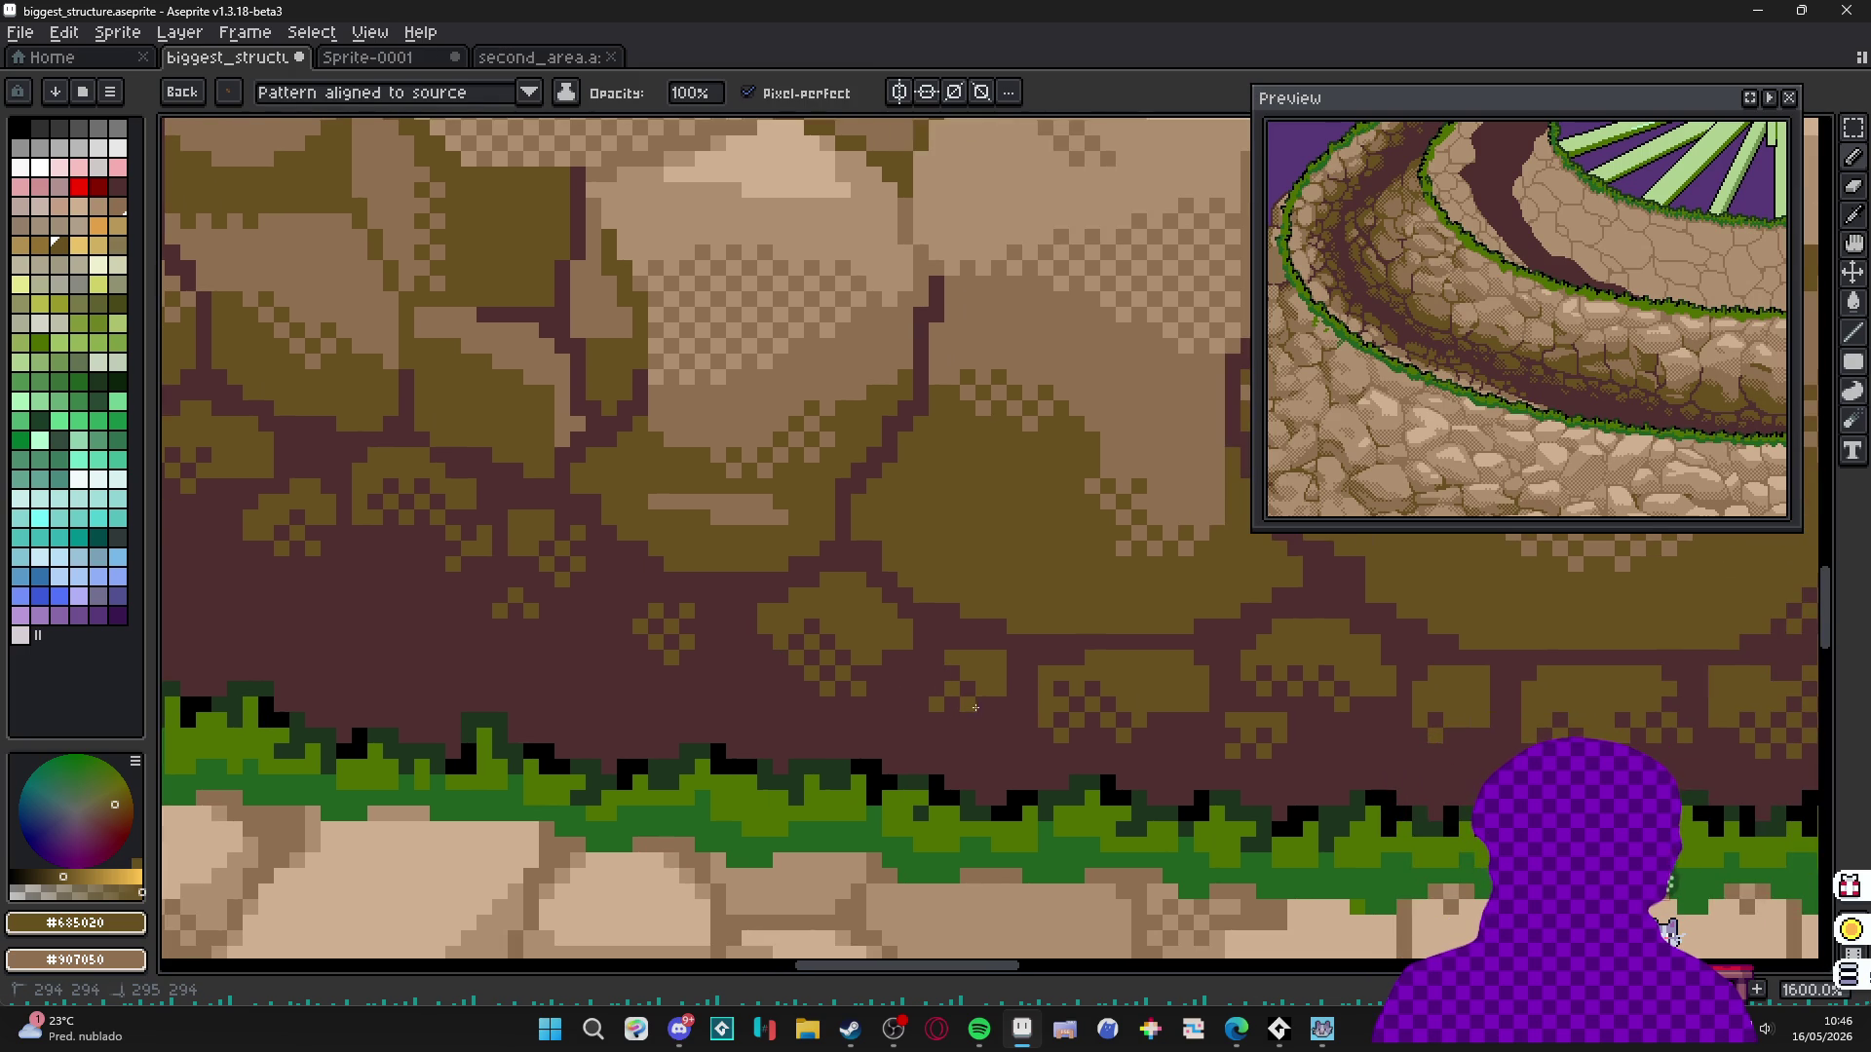
scroll(990, 698, "right", 3)
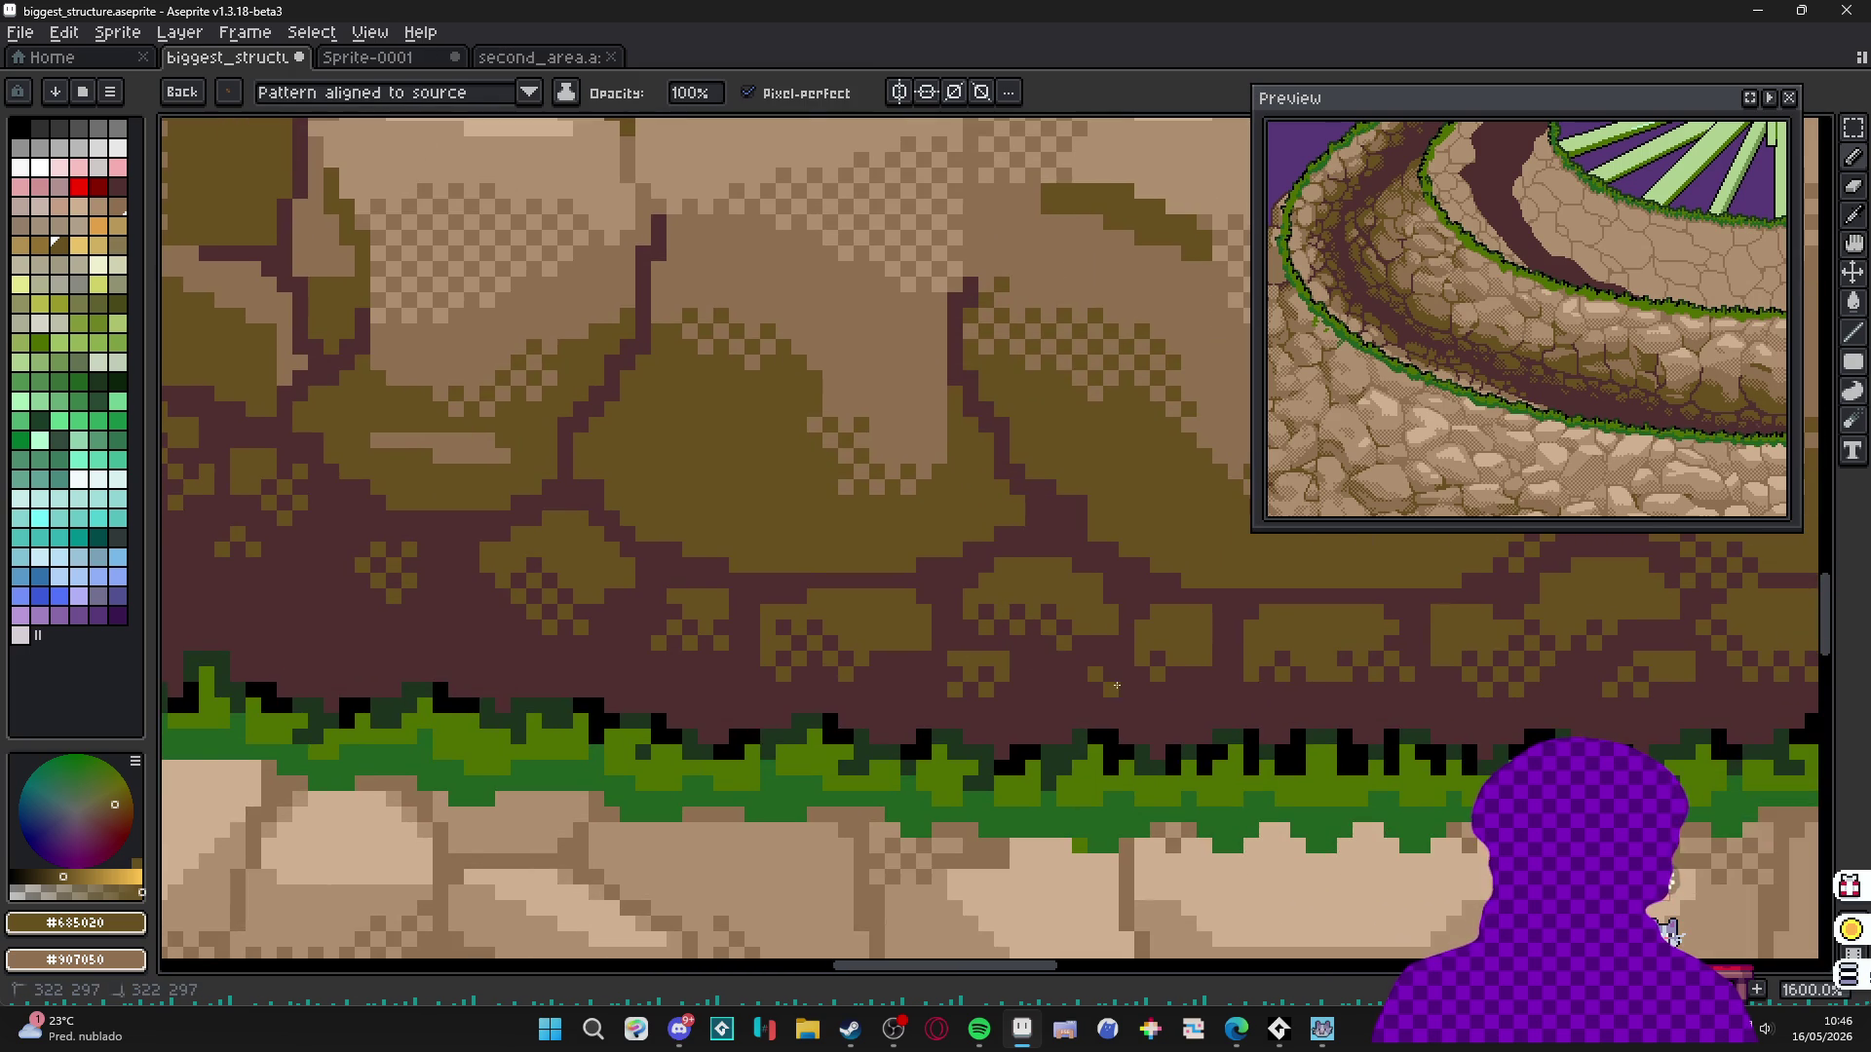
scroll(990, 669, "right", 3)
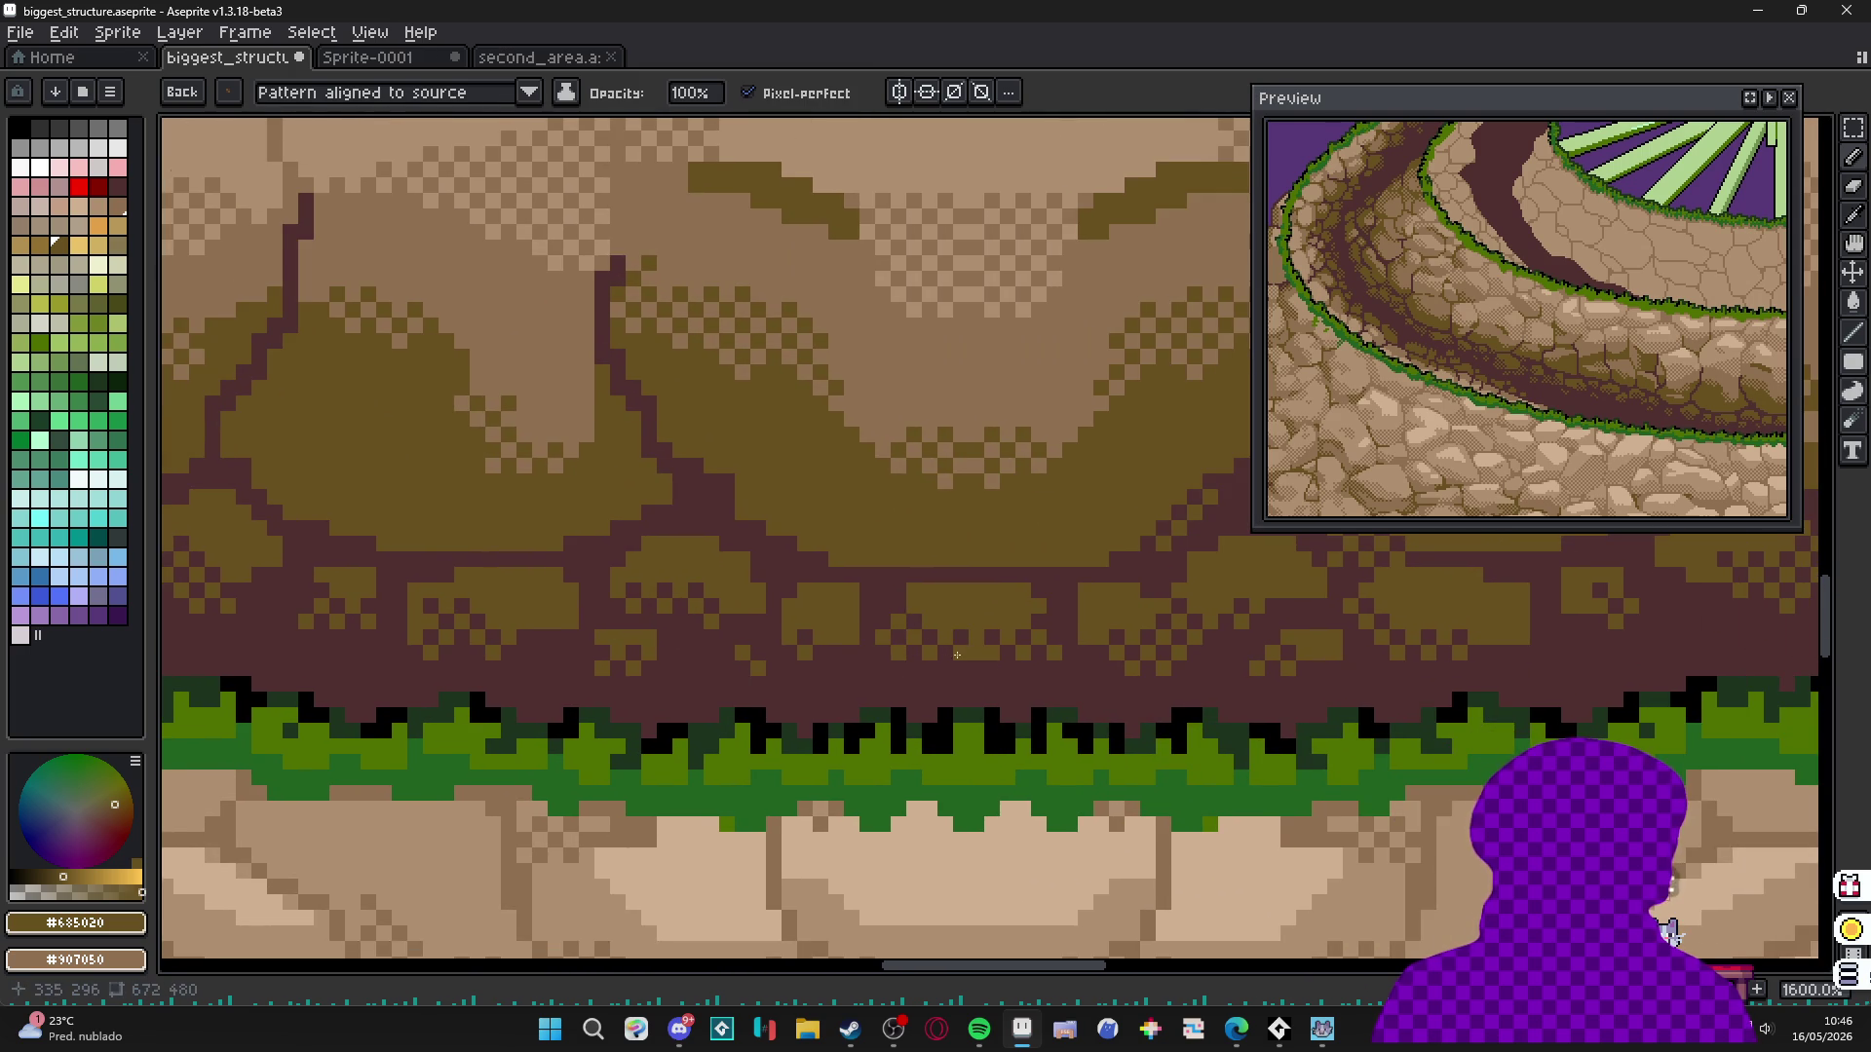
scroll(975, 650, "right", 3)
scroll(913, 616, "right", 3)
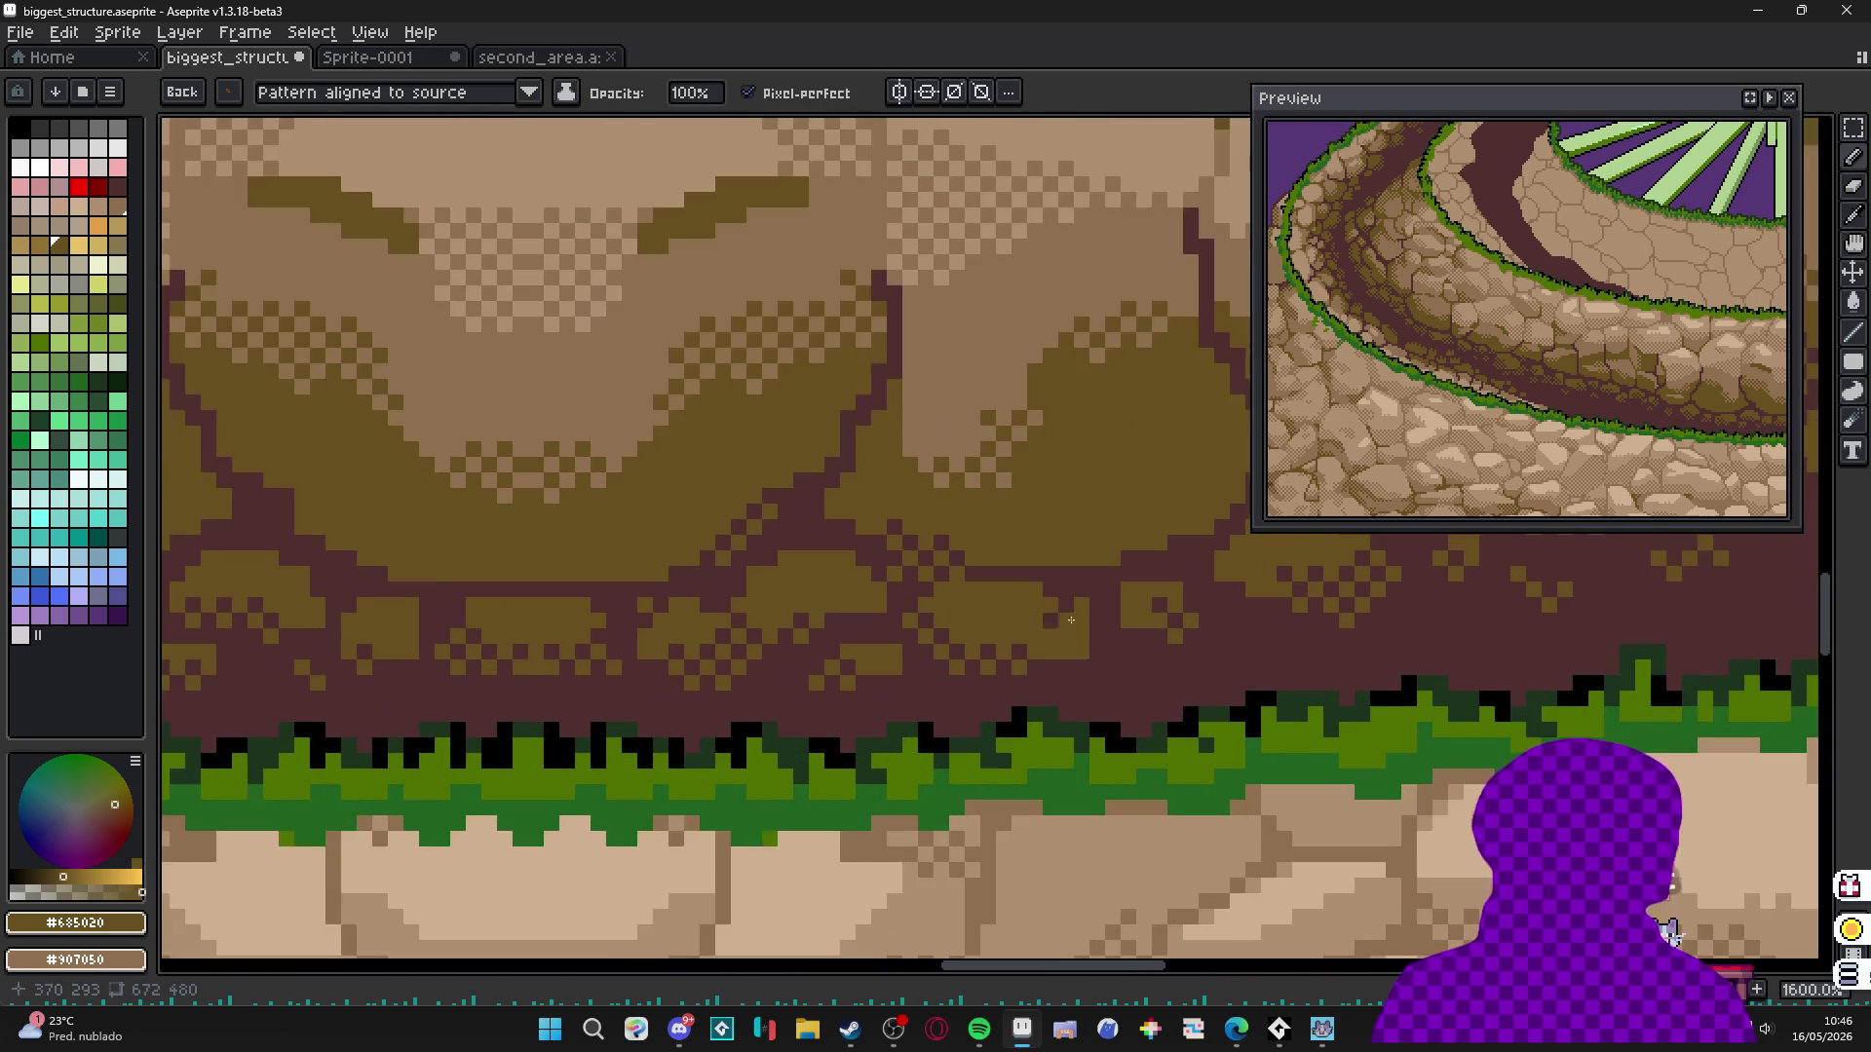
scroll(990, 663, "right", 2)
scroll(990, 672, "up", 1)
scroll(1046, 673, "down", 2)
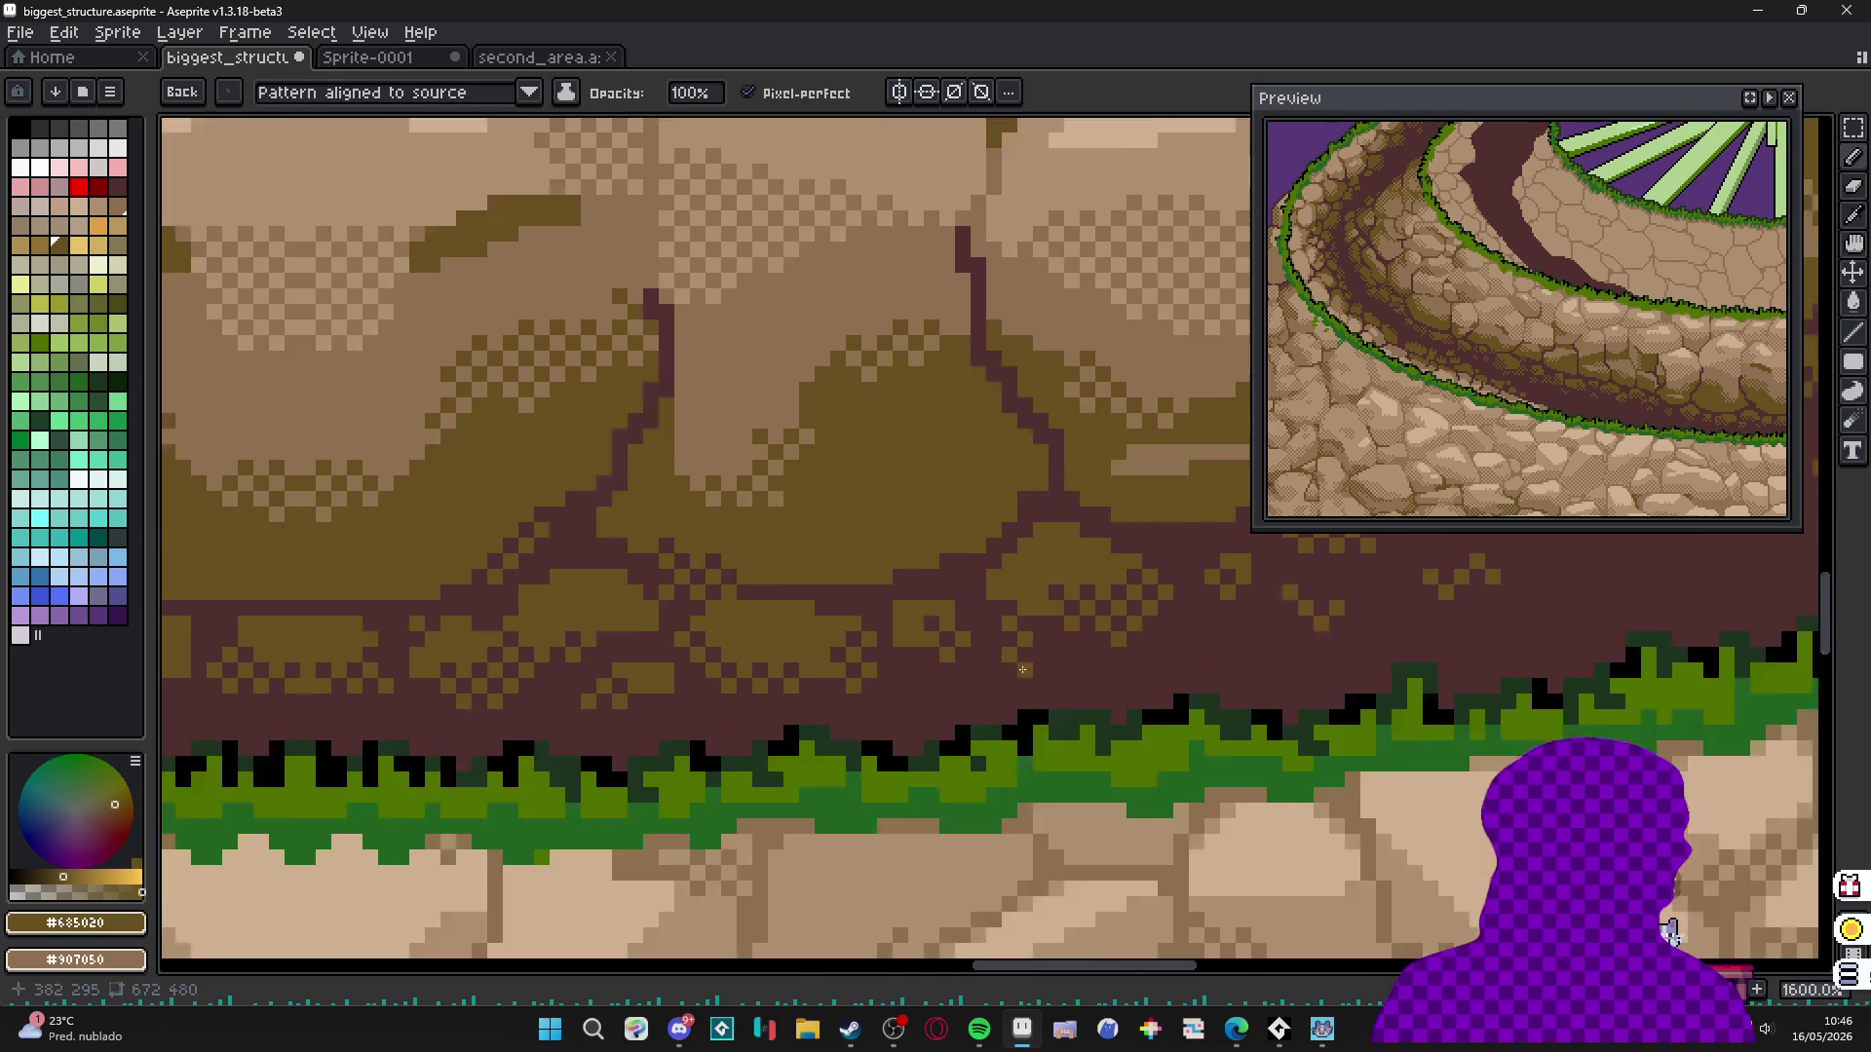
scroll(1046, 673, "down", 6)
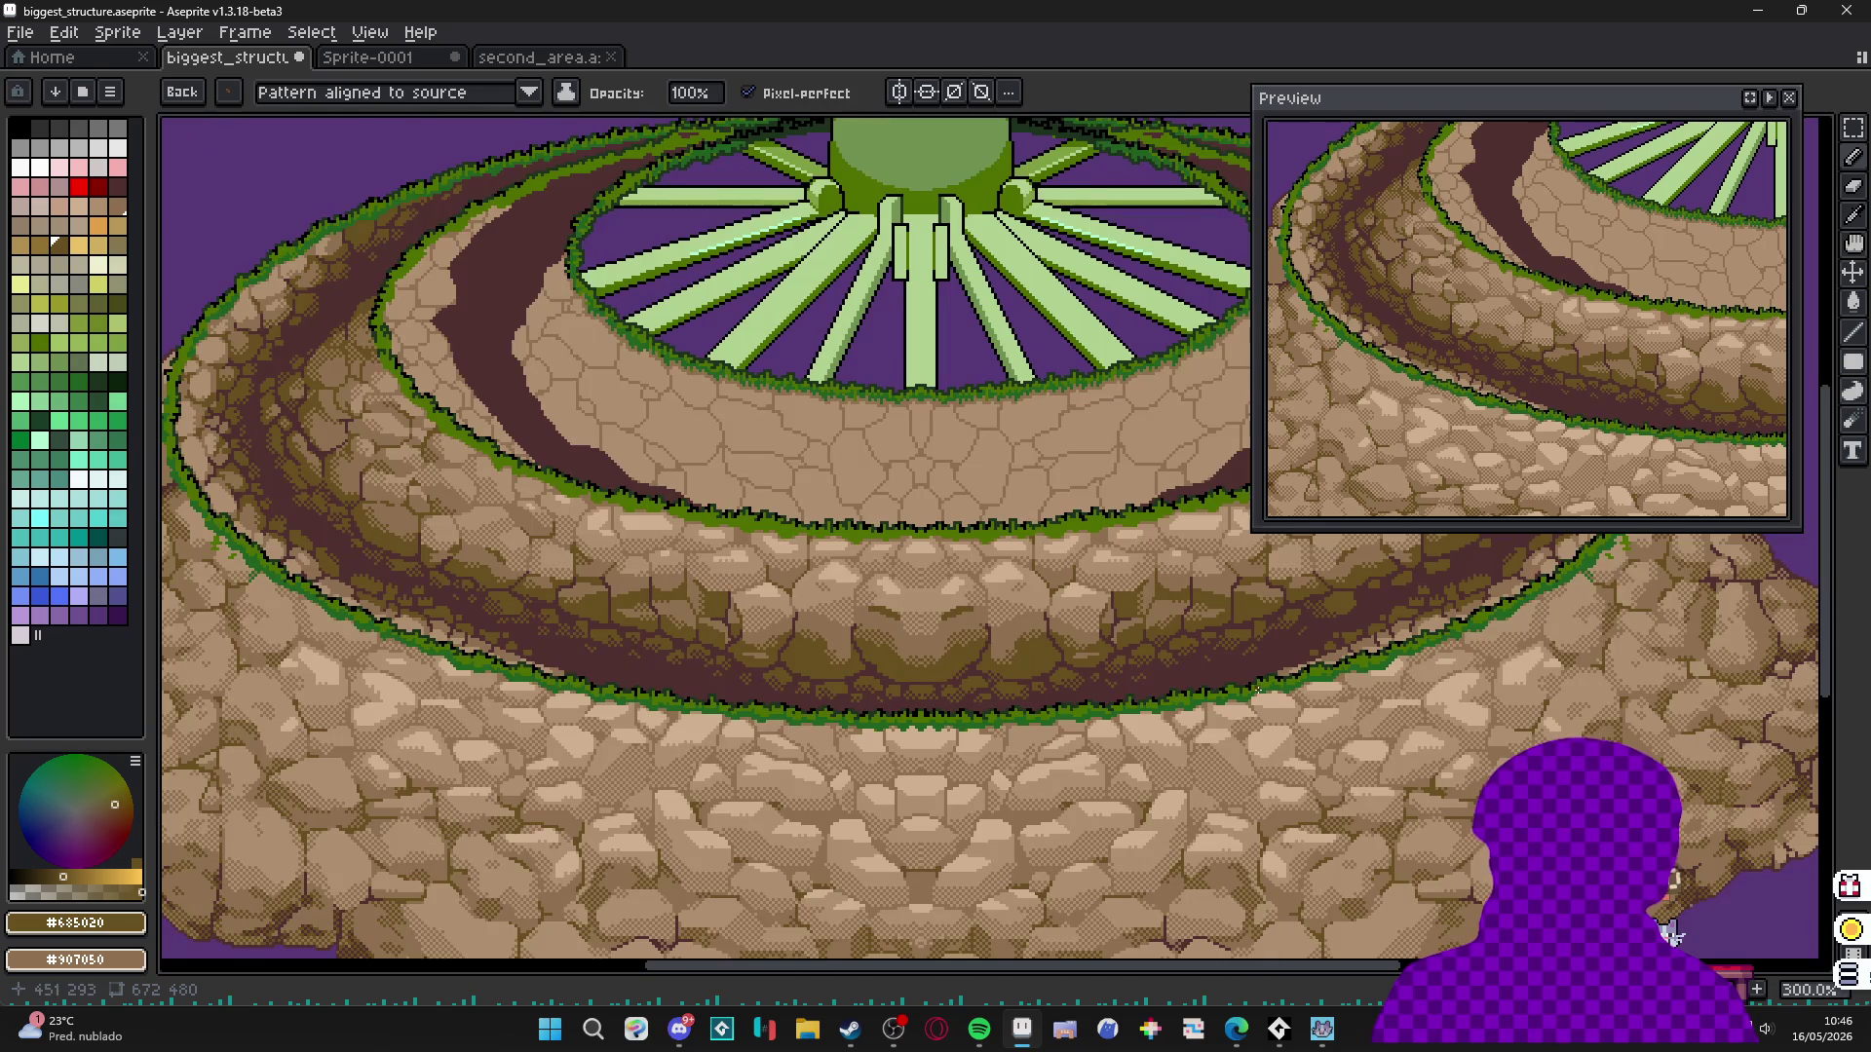
left_click_drag(1172, 677, 915, 685)
Show the pixel grid and switch to the Rectangular Marquee.
scroll(915, 685, "down", 2)
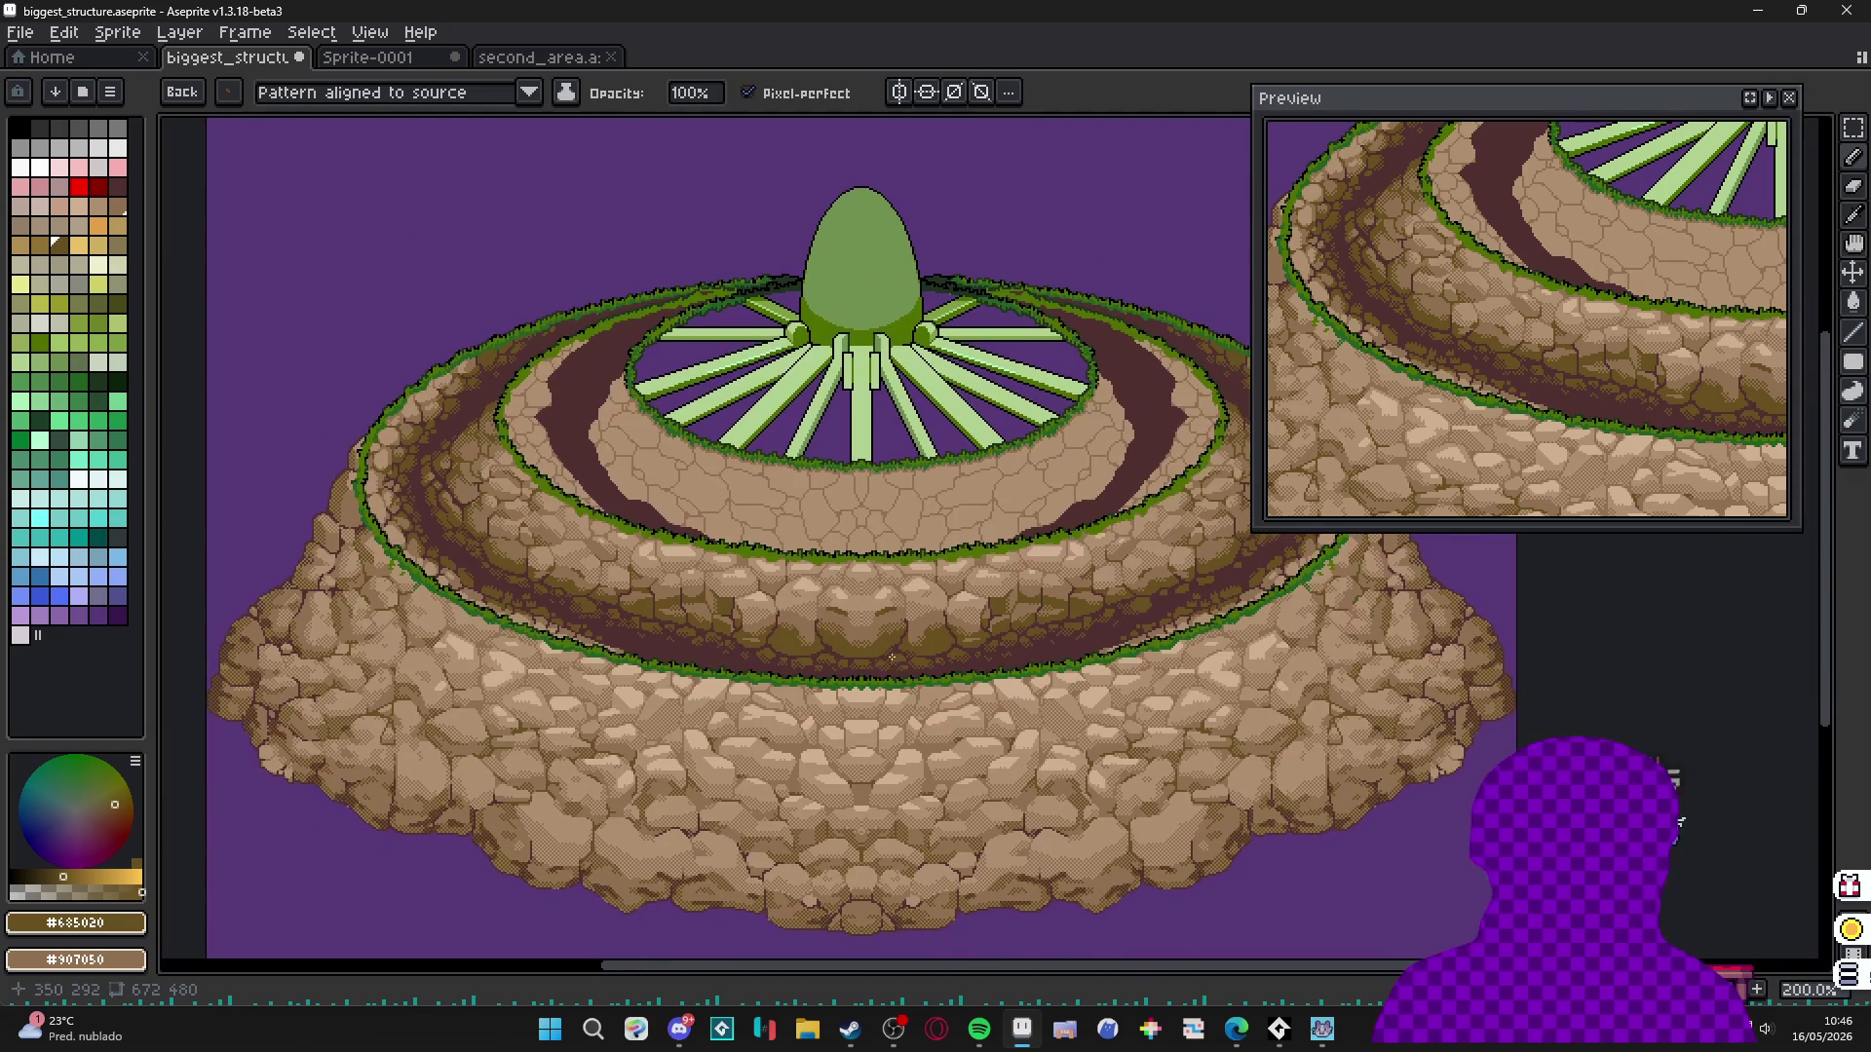
scroll(796, 670, "down", 3)
scroll(815, 405, "left", 2)
key("ctrl+apostrophe")
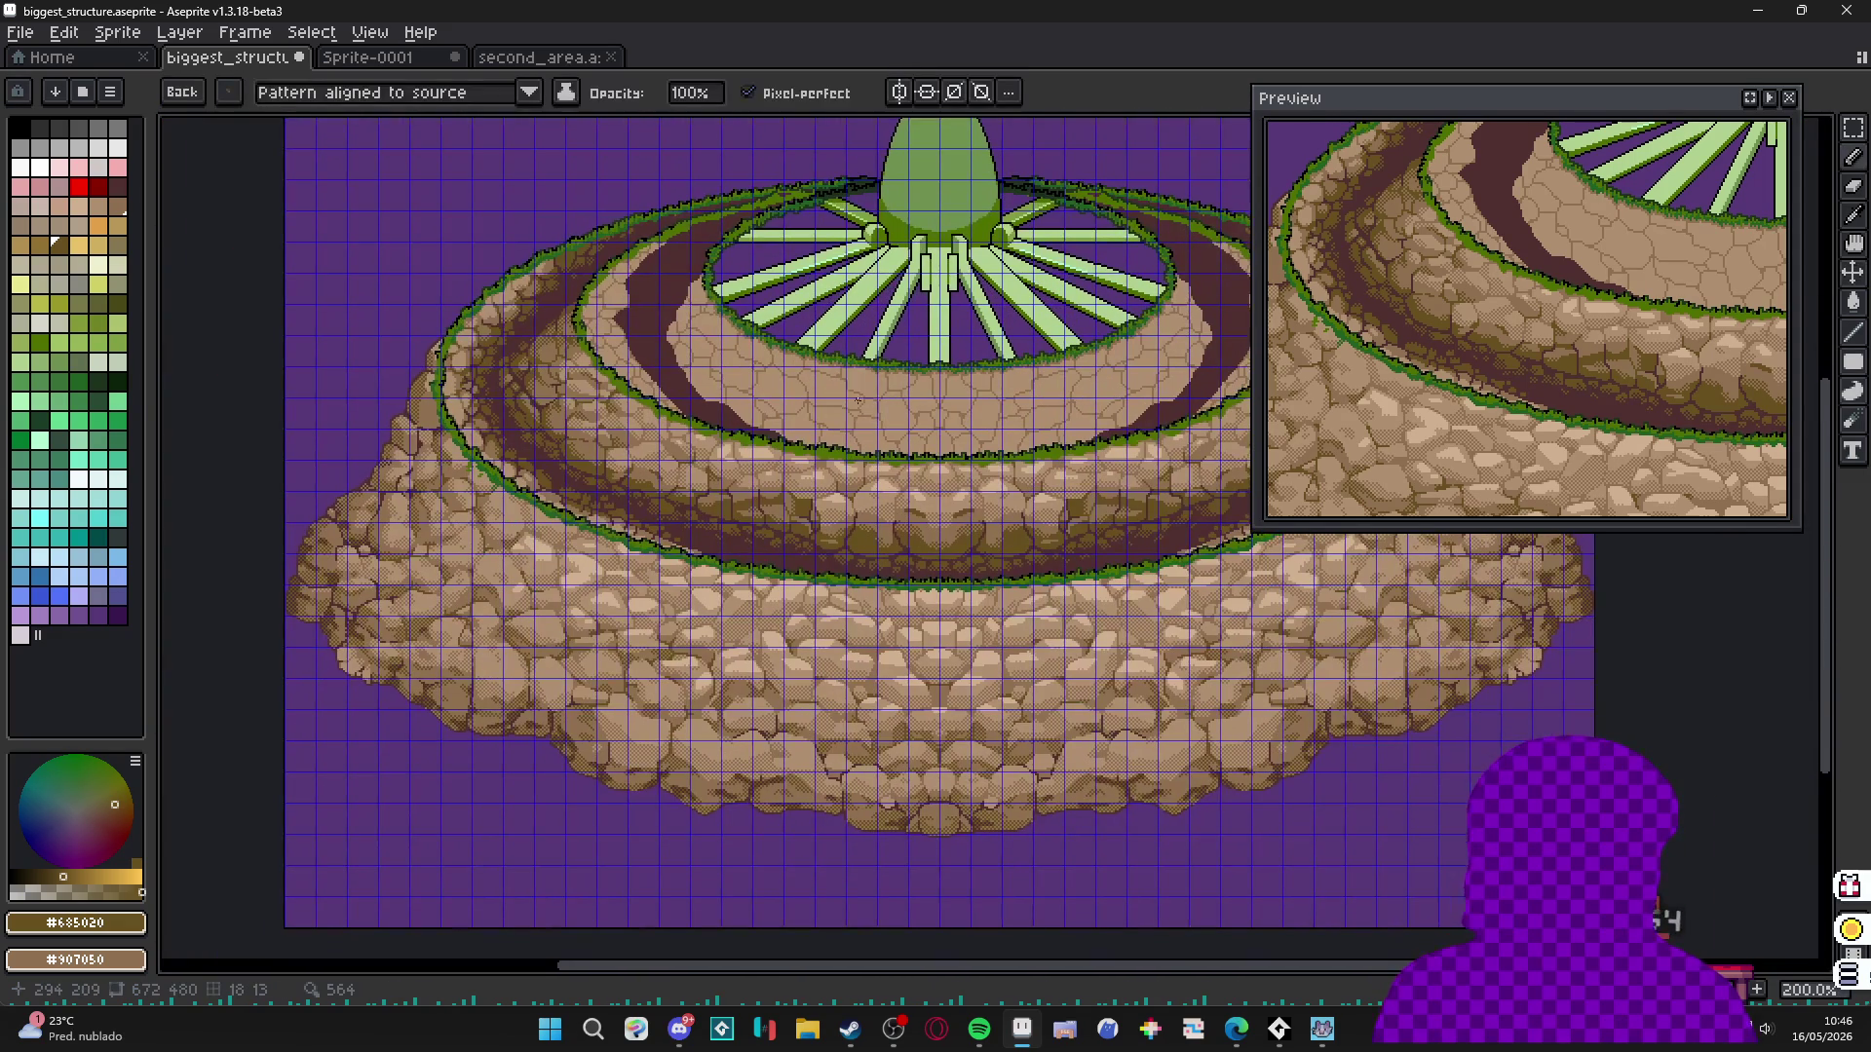
key("m")
Paste the 336×448 block, align it at X 336 with the dome, and commit.
key("ctrl+v")
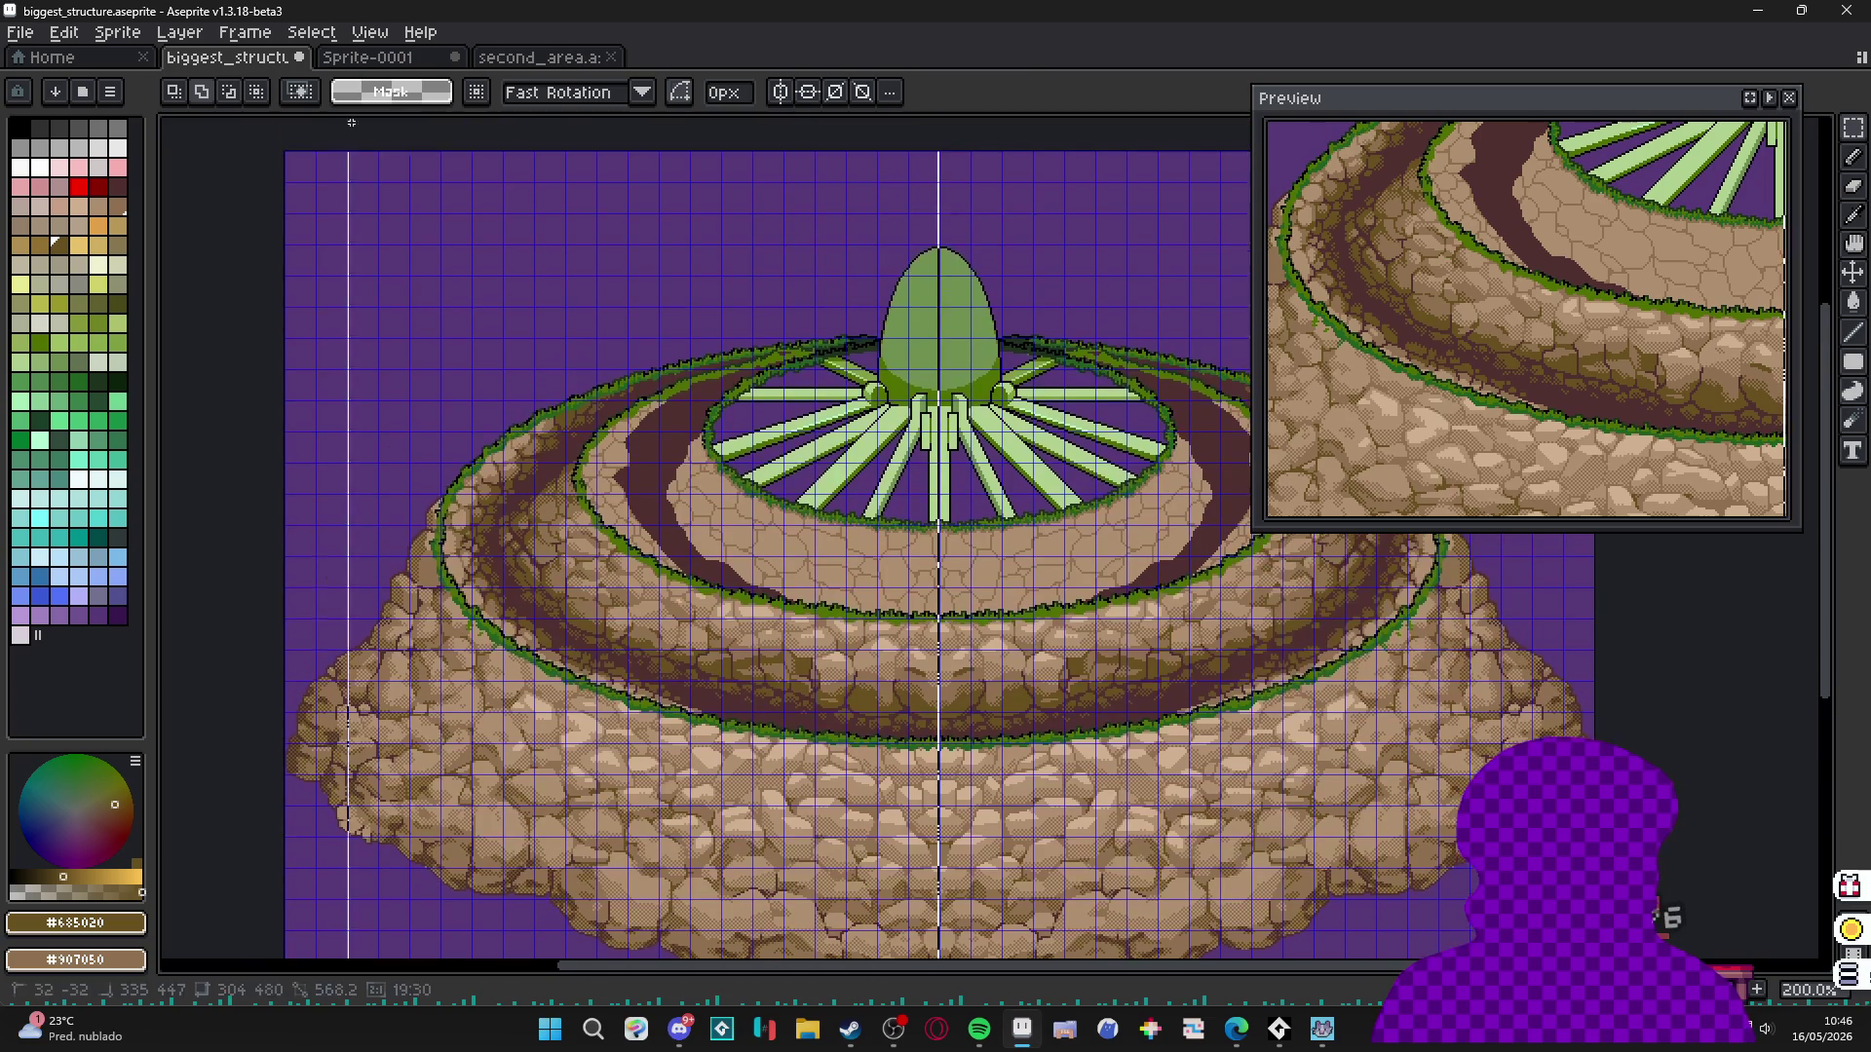
key("shift+Right")
key("shift+Right")
key("shift+Right")
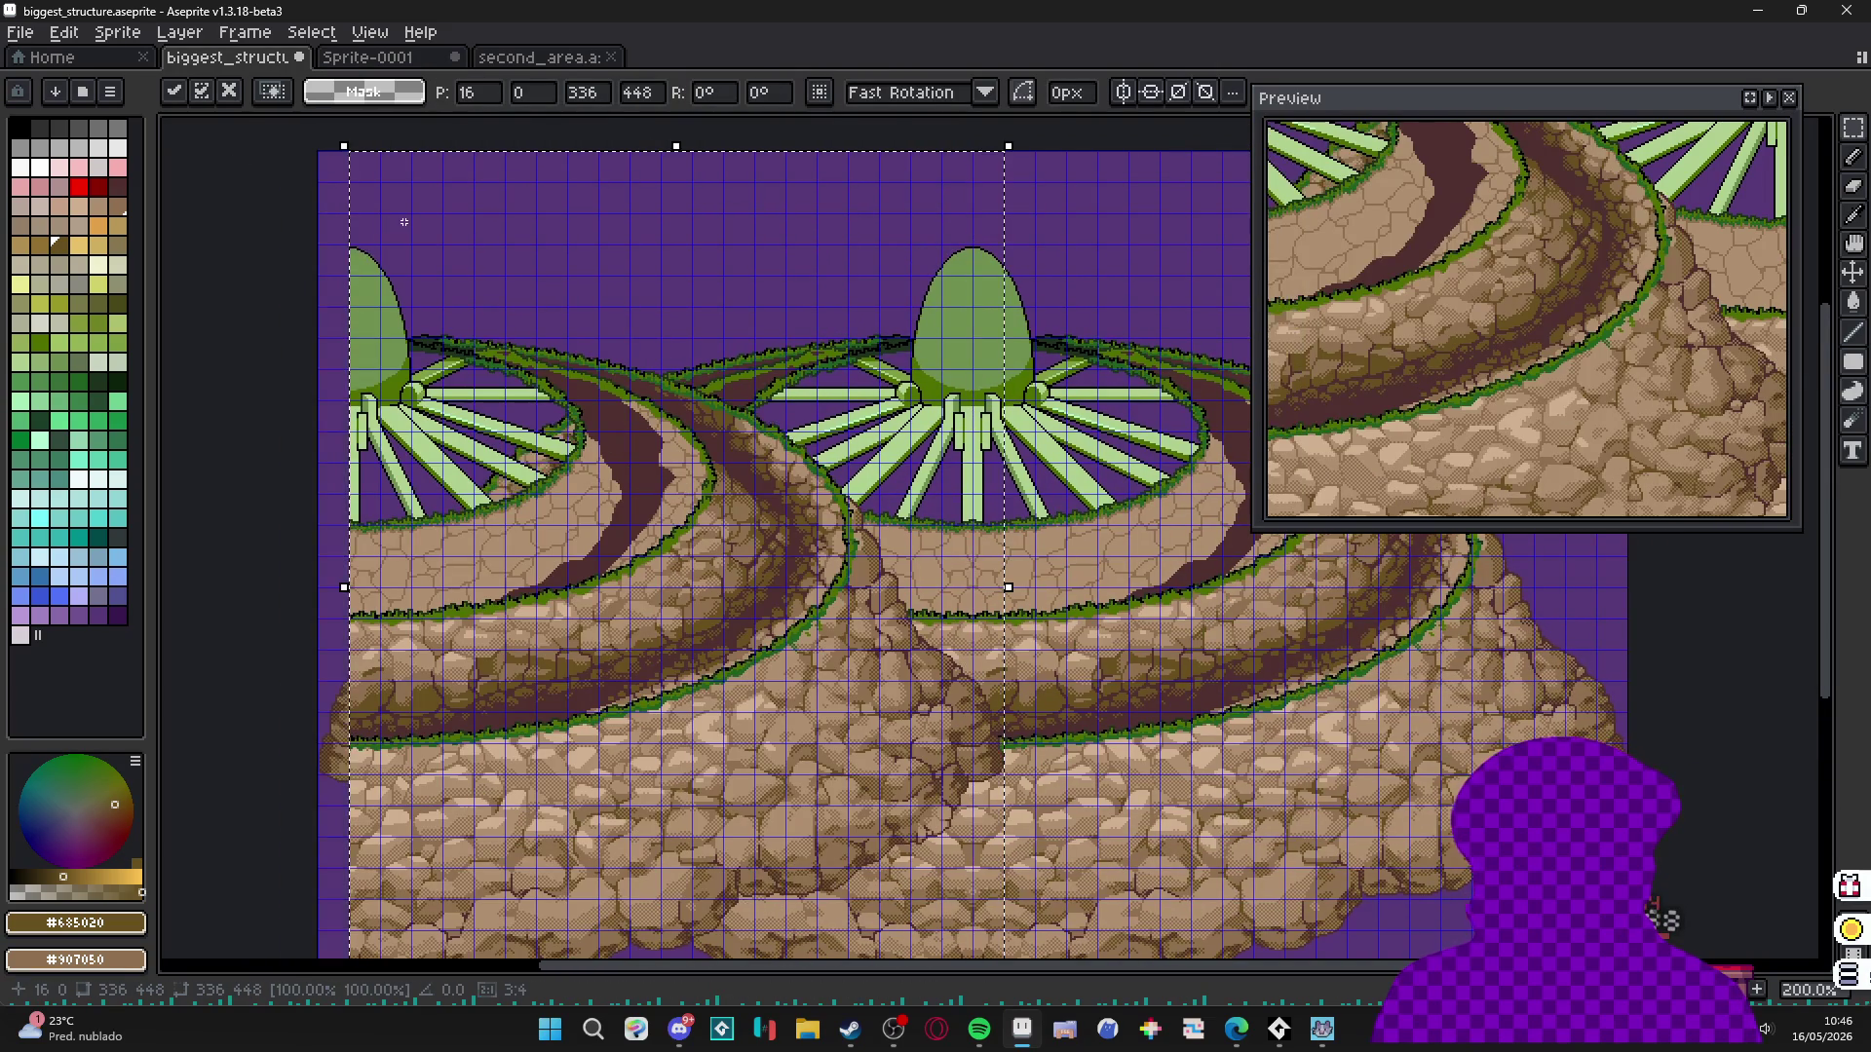
key("shift+Left")
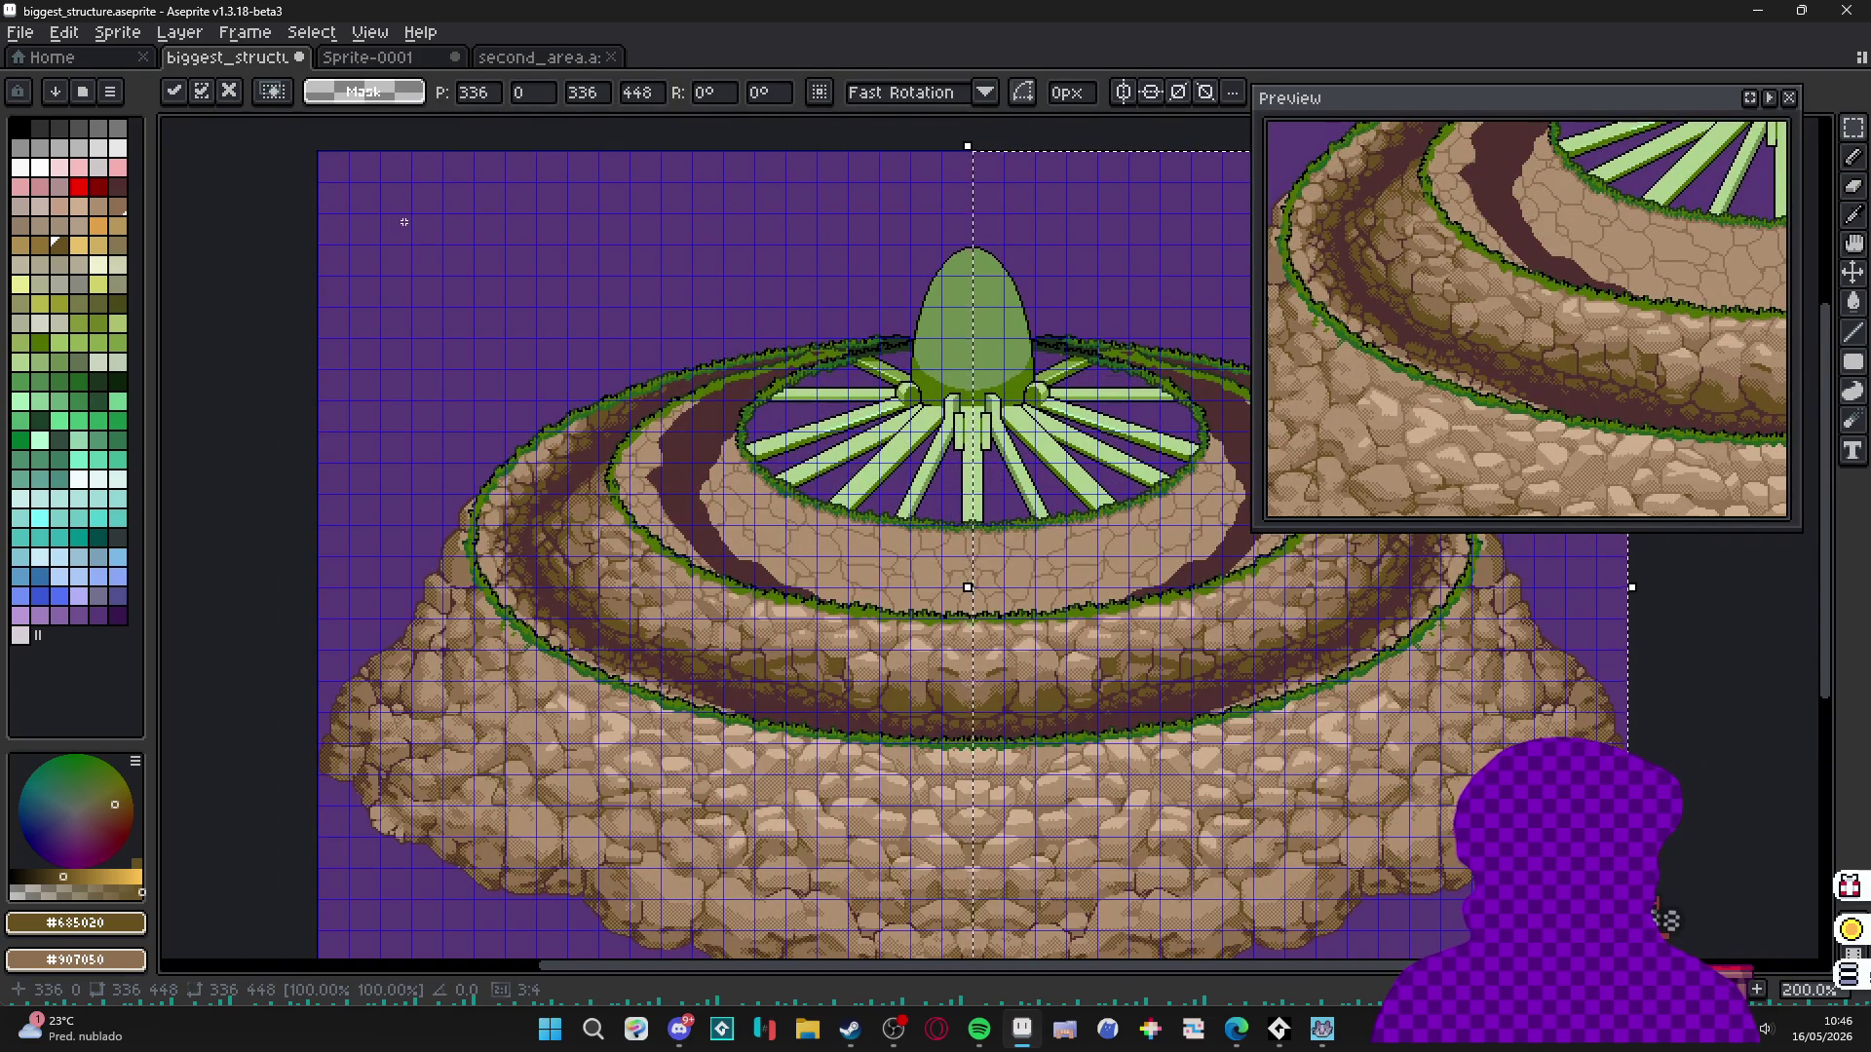
key("Return")
key("b")
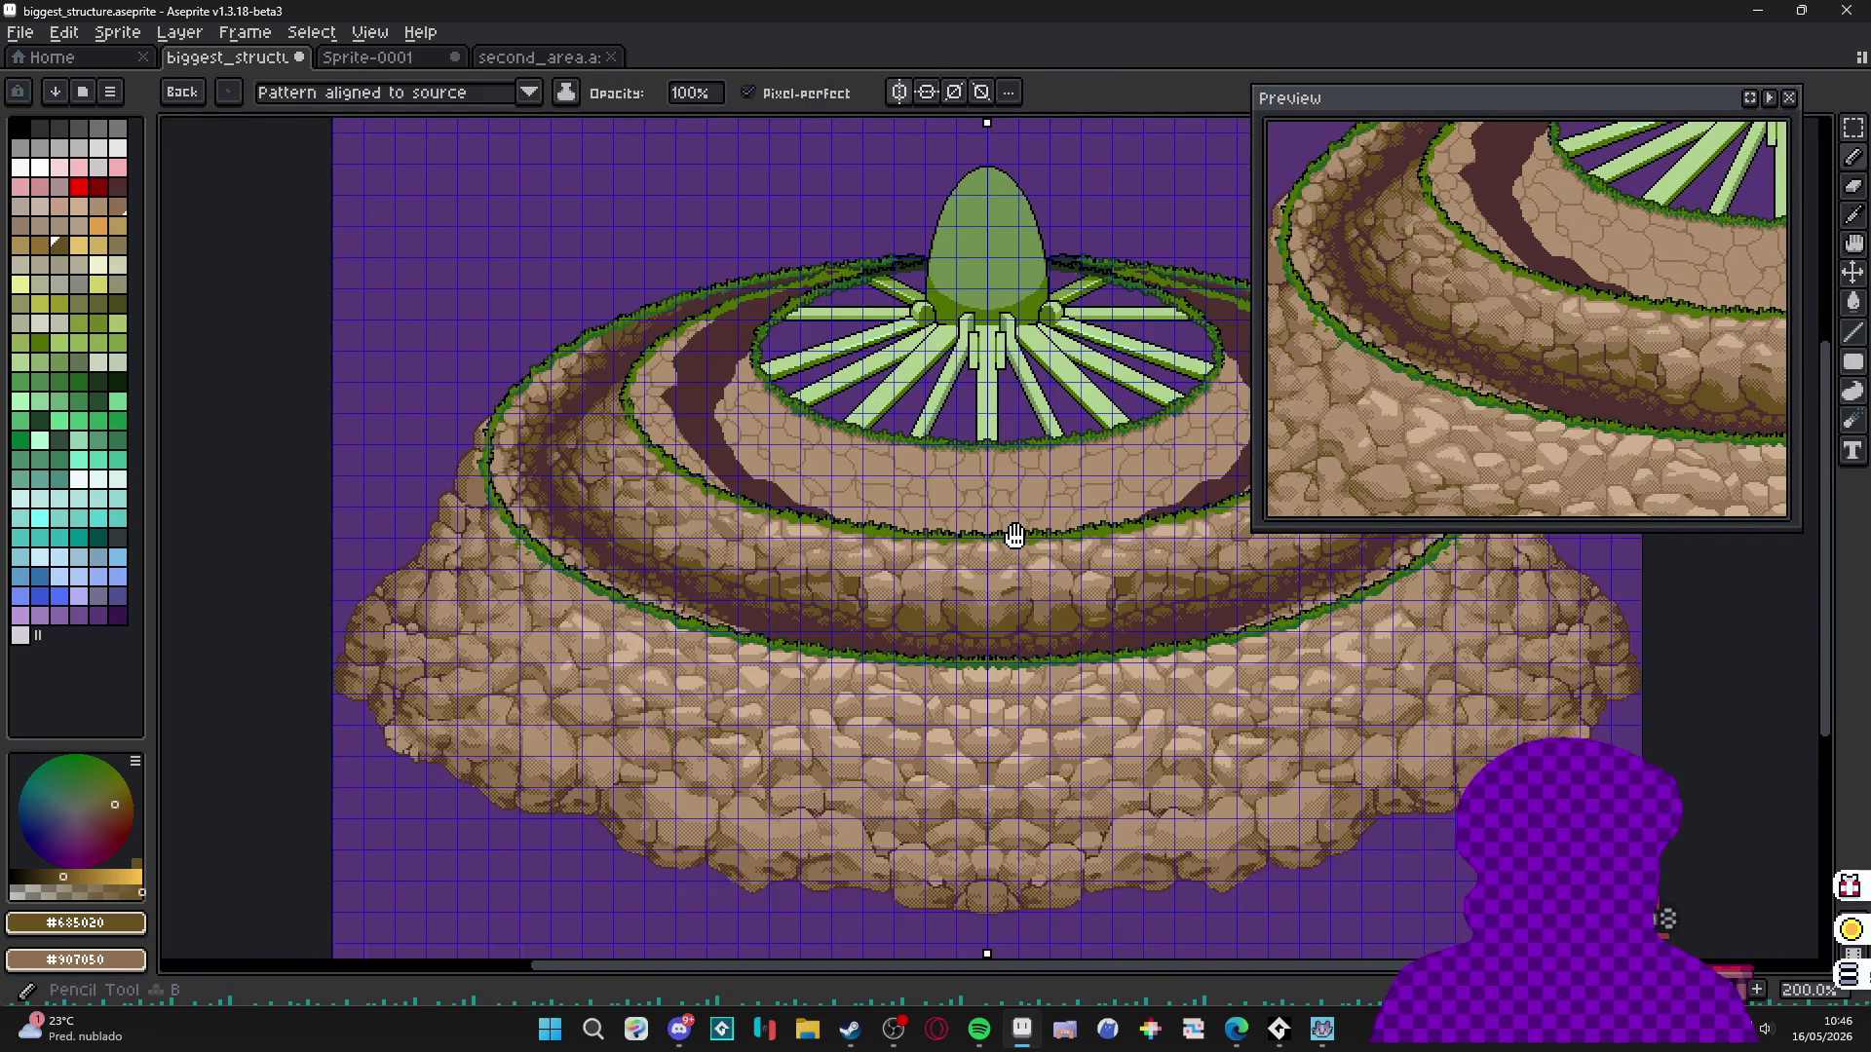
scroll(1022, 621, "up", 3)
scroll(1046, 575, "down", 2)
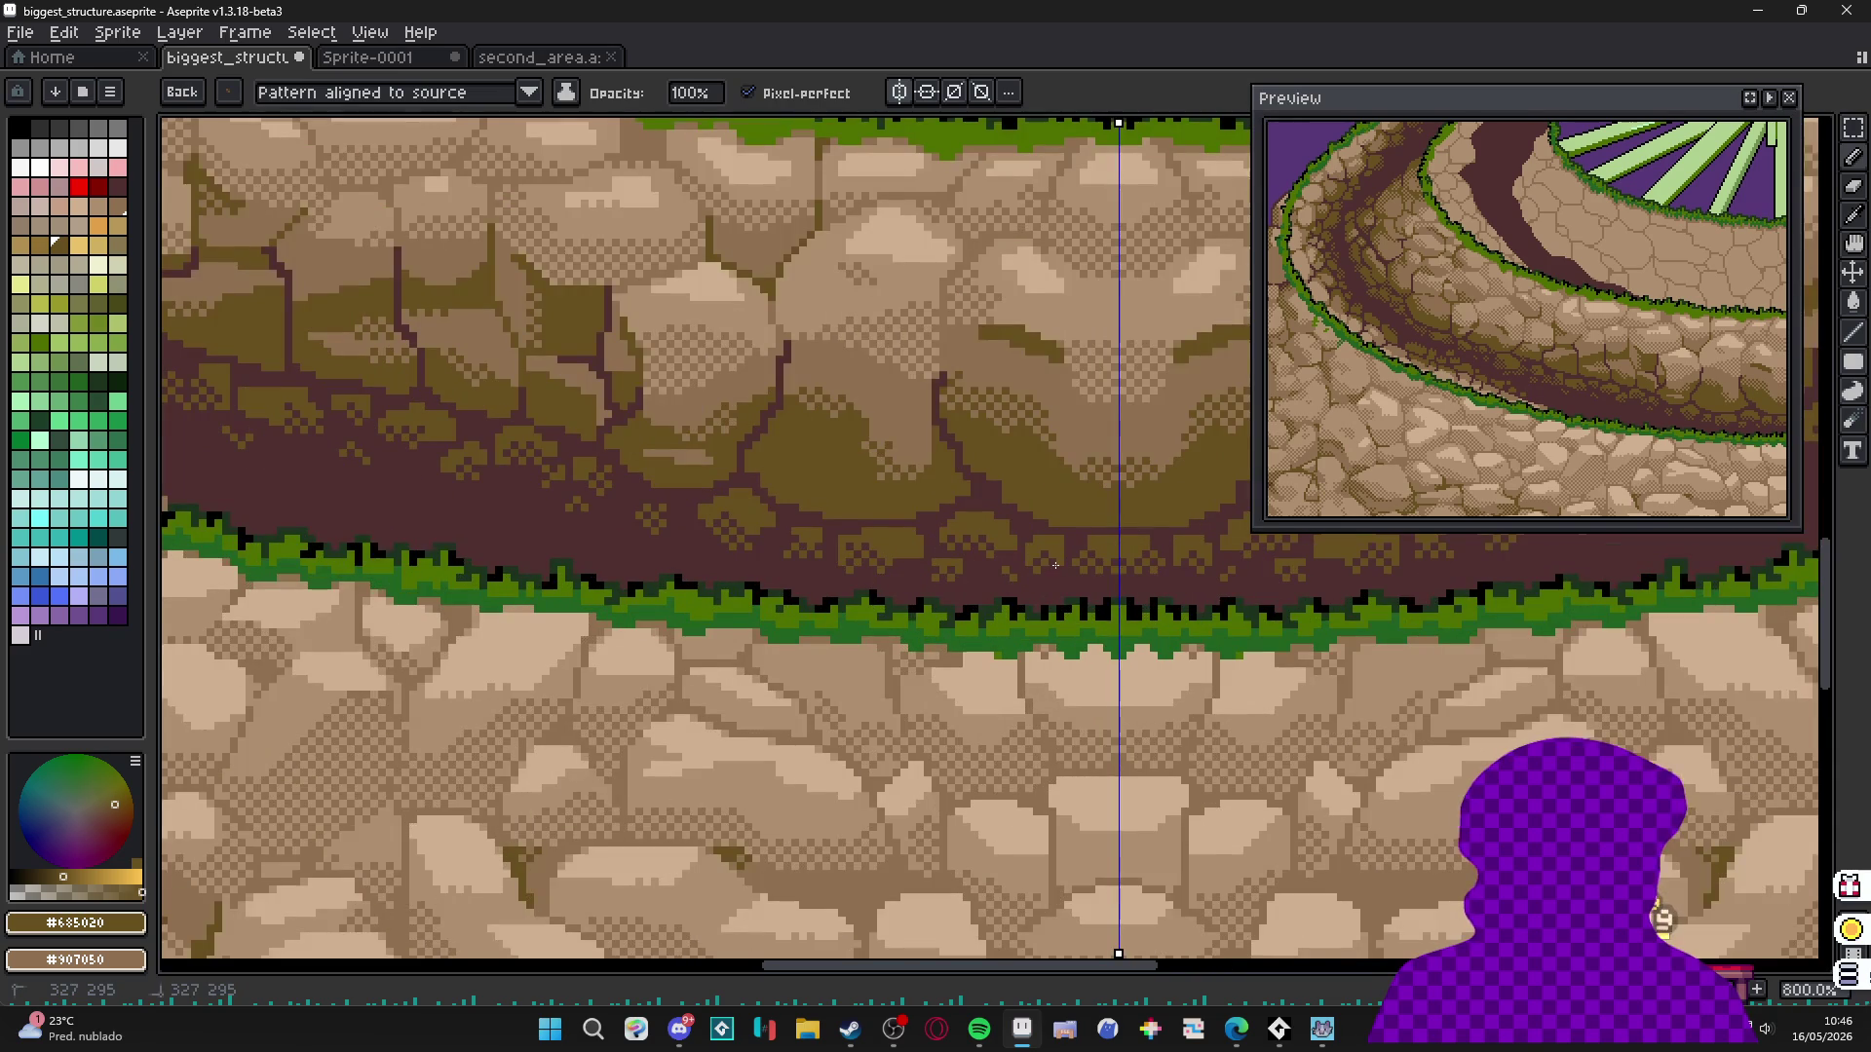
scroll(1046, 575, "up", 5)
scroll(782, 611, "down", 2)
scroll(783, 611, "up", 4)
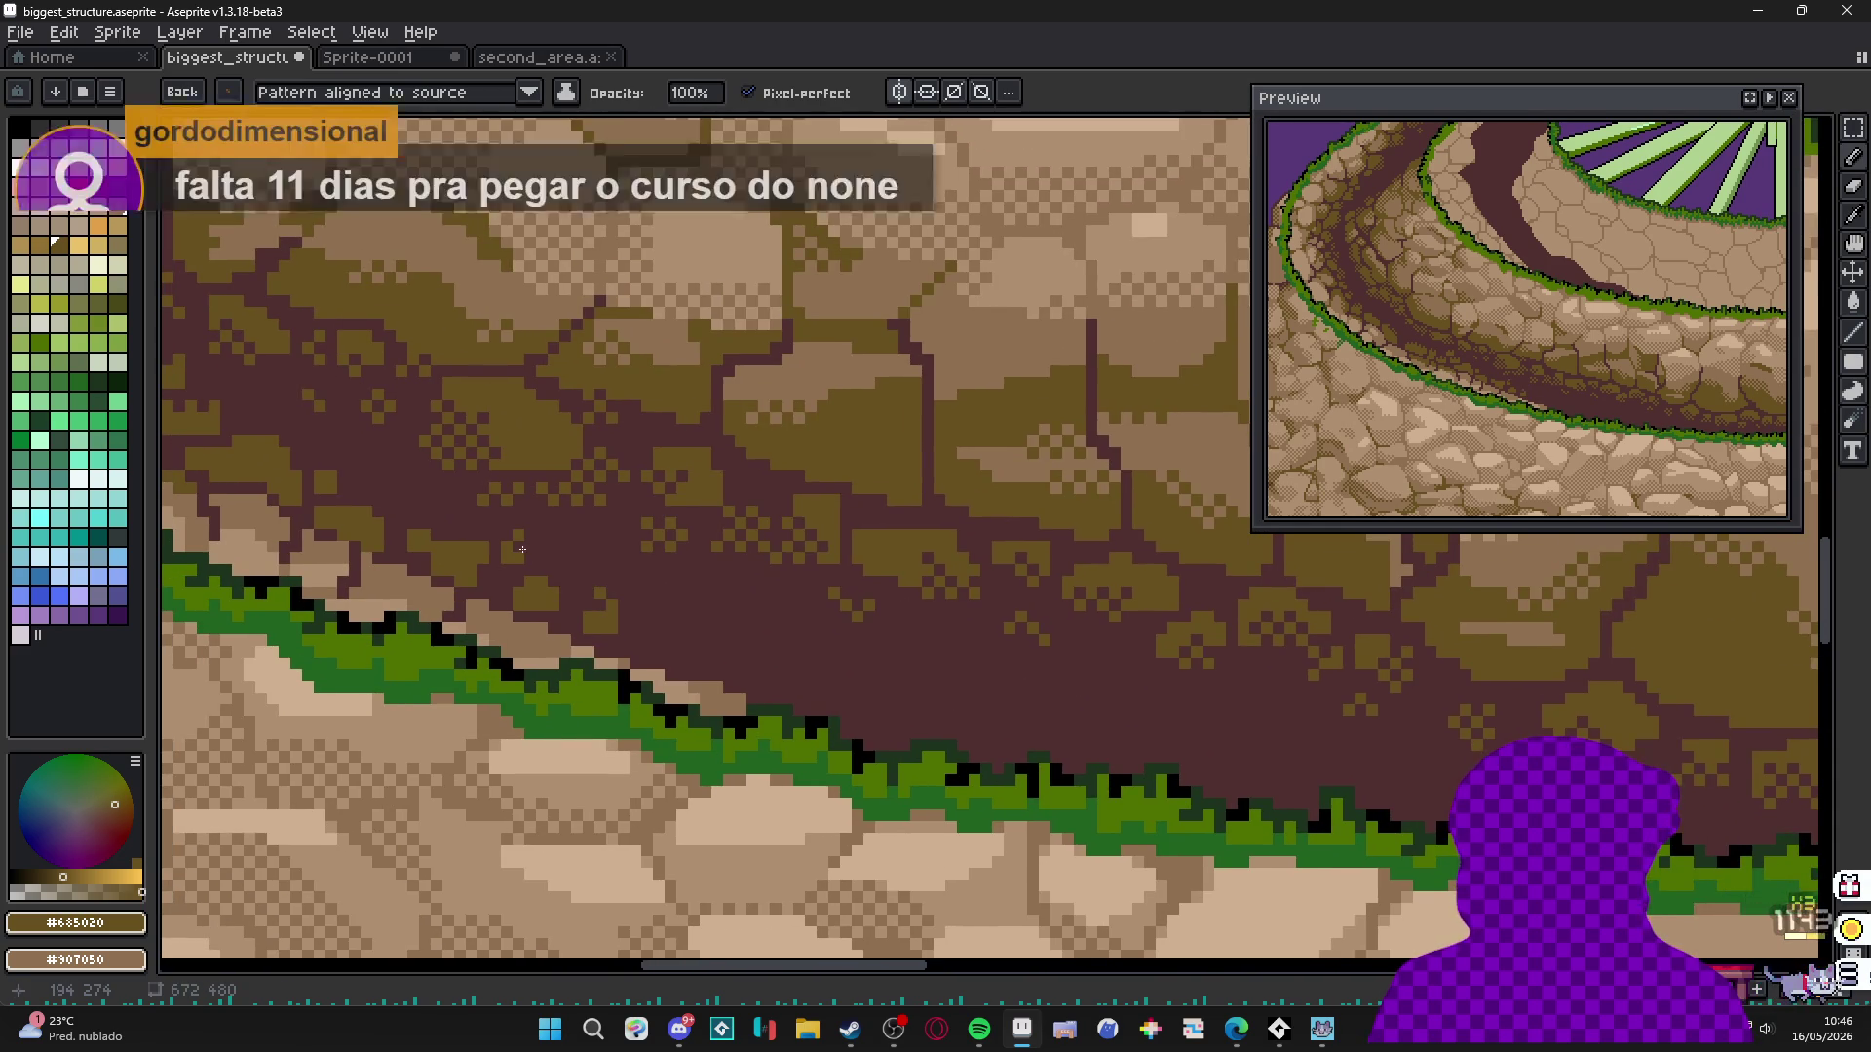
left_click_drag(540, 565, 698, 623)
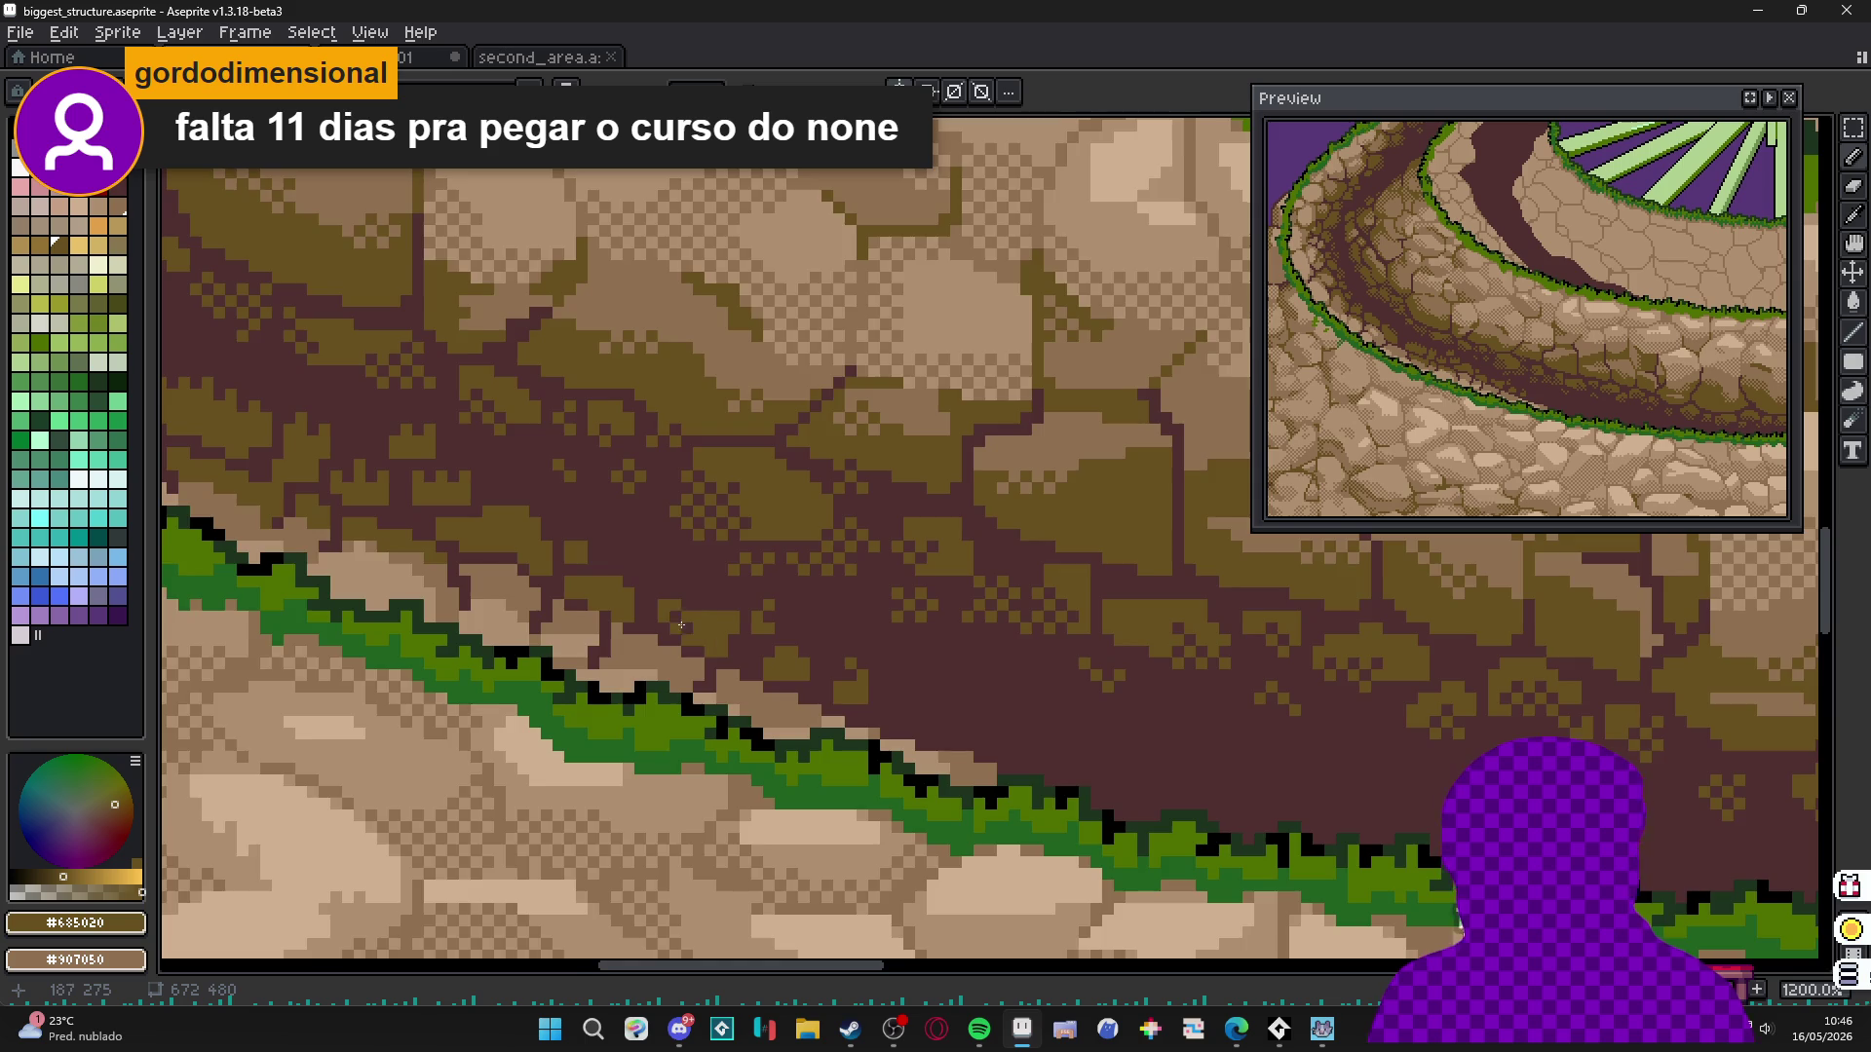
scroll(693, 637, "up", 3)
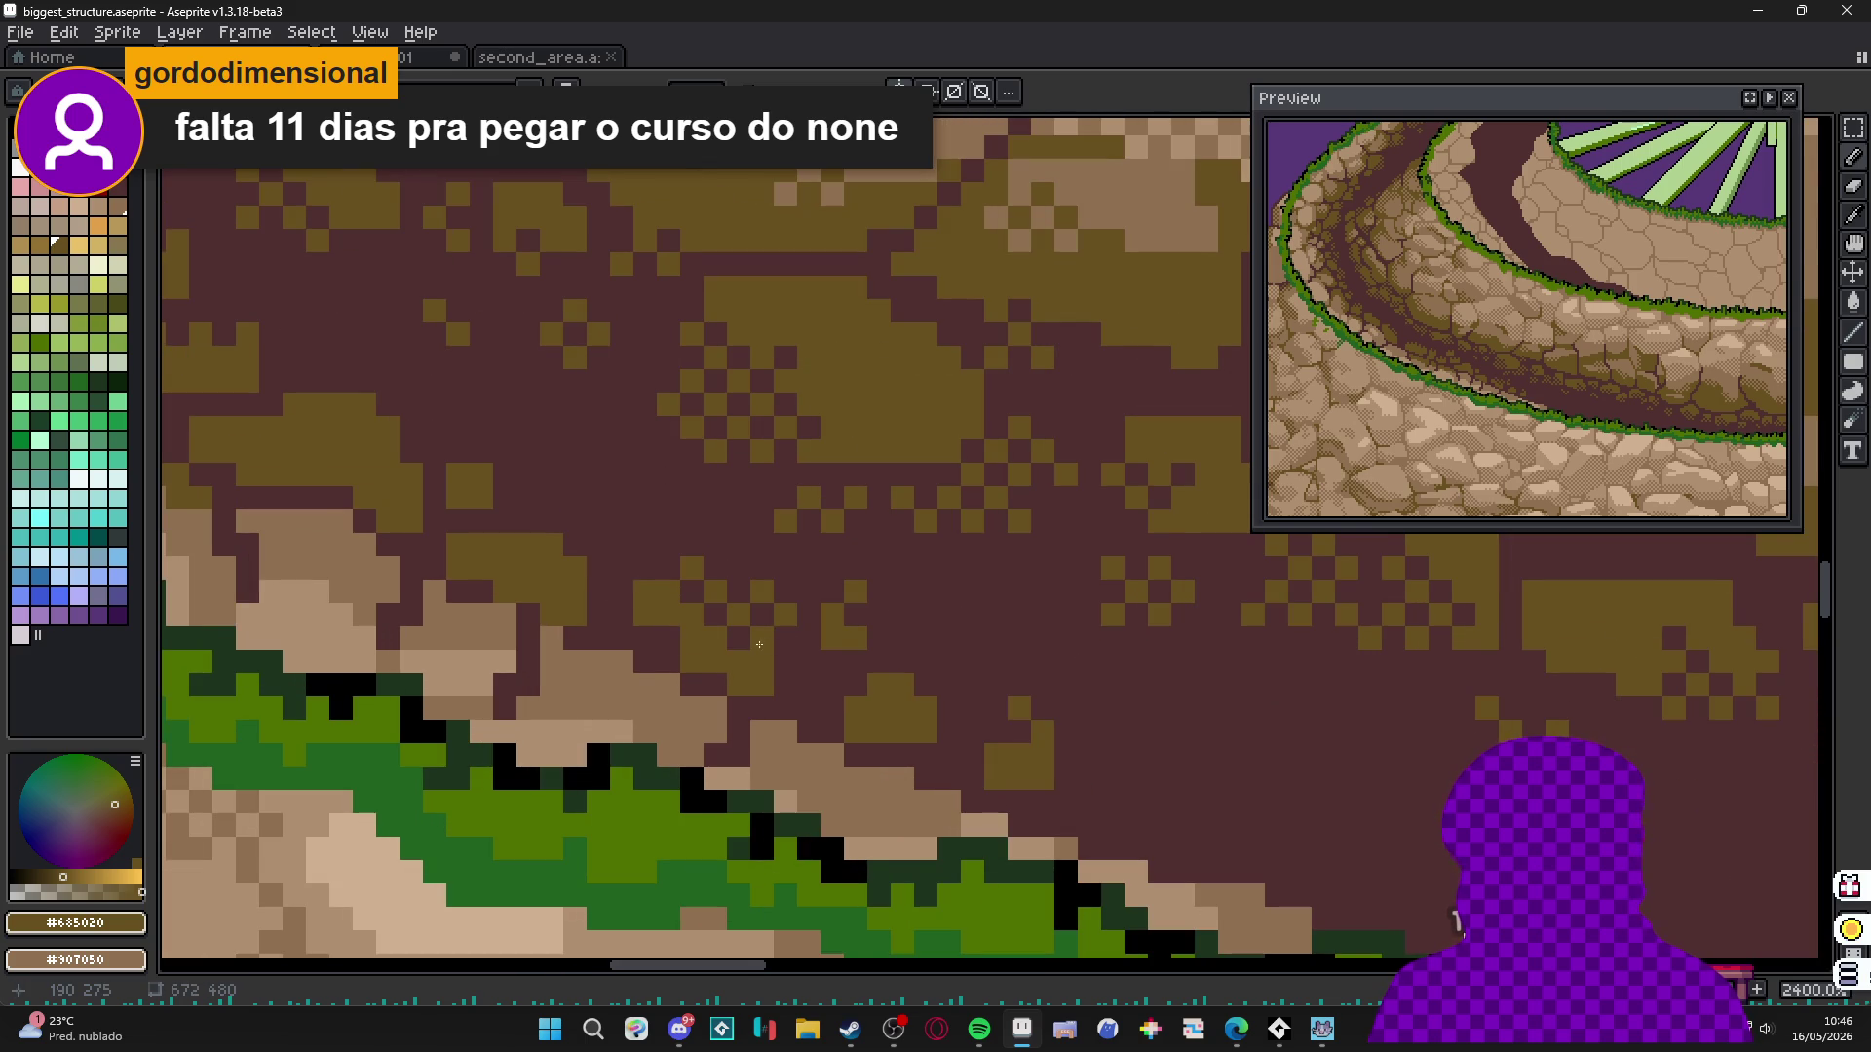
left_click_drag(760, 644, 867, 702)
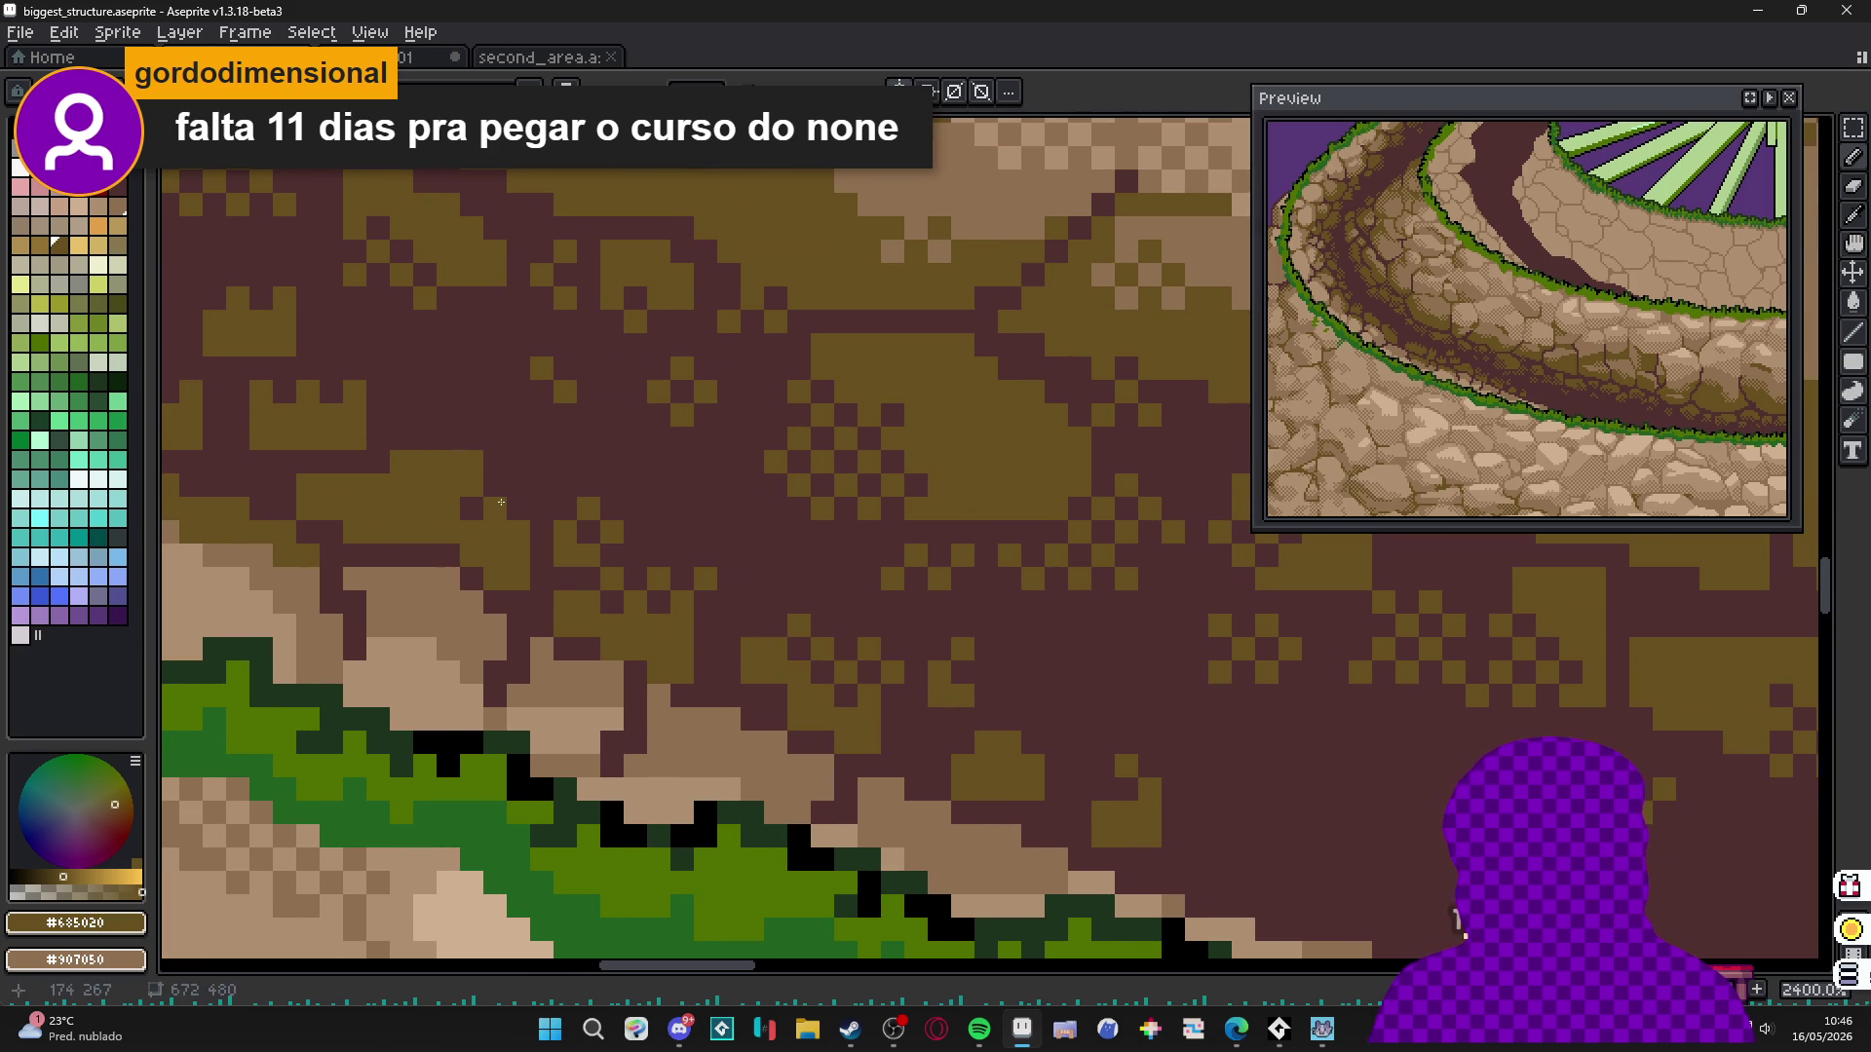
left_click_drag(459, 464, 546, 469)
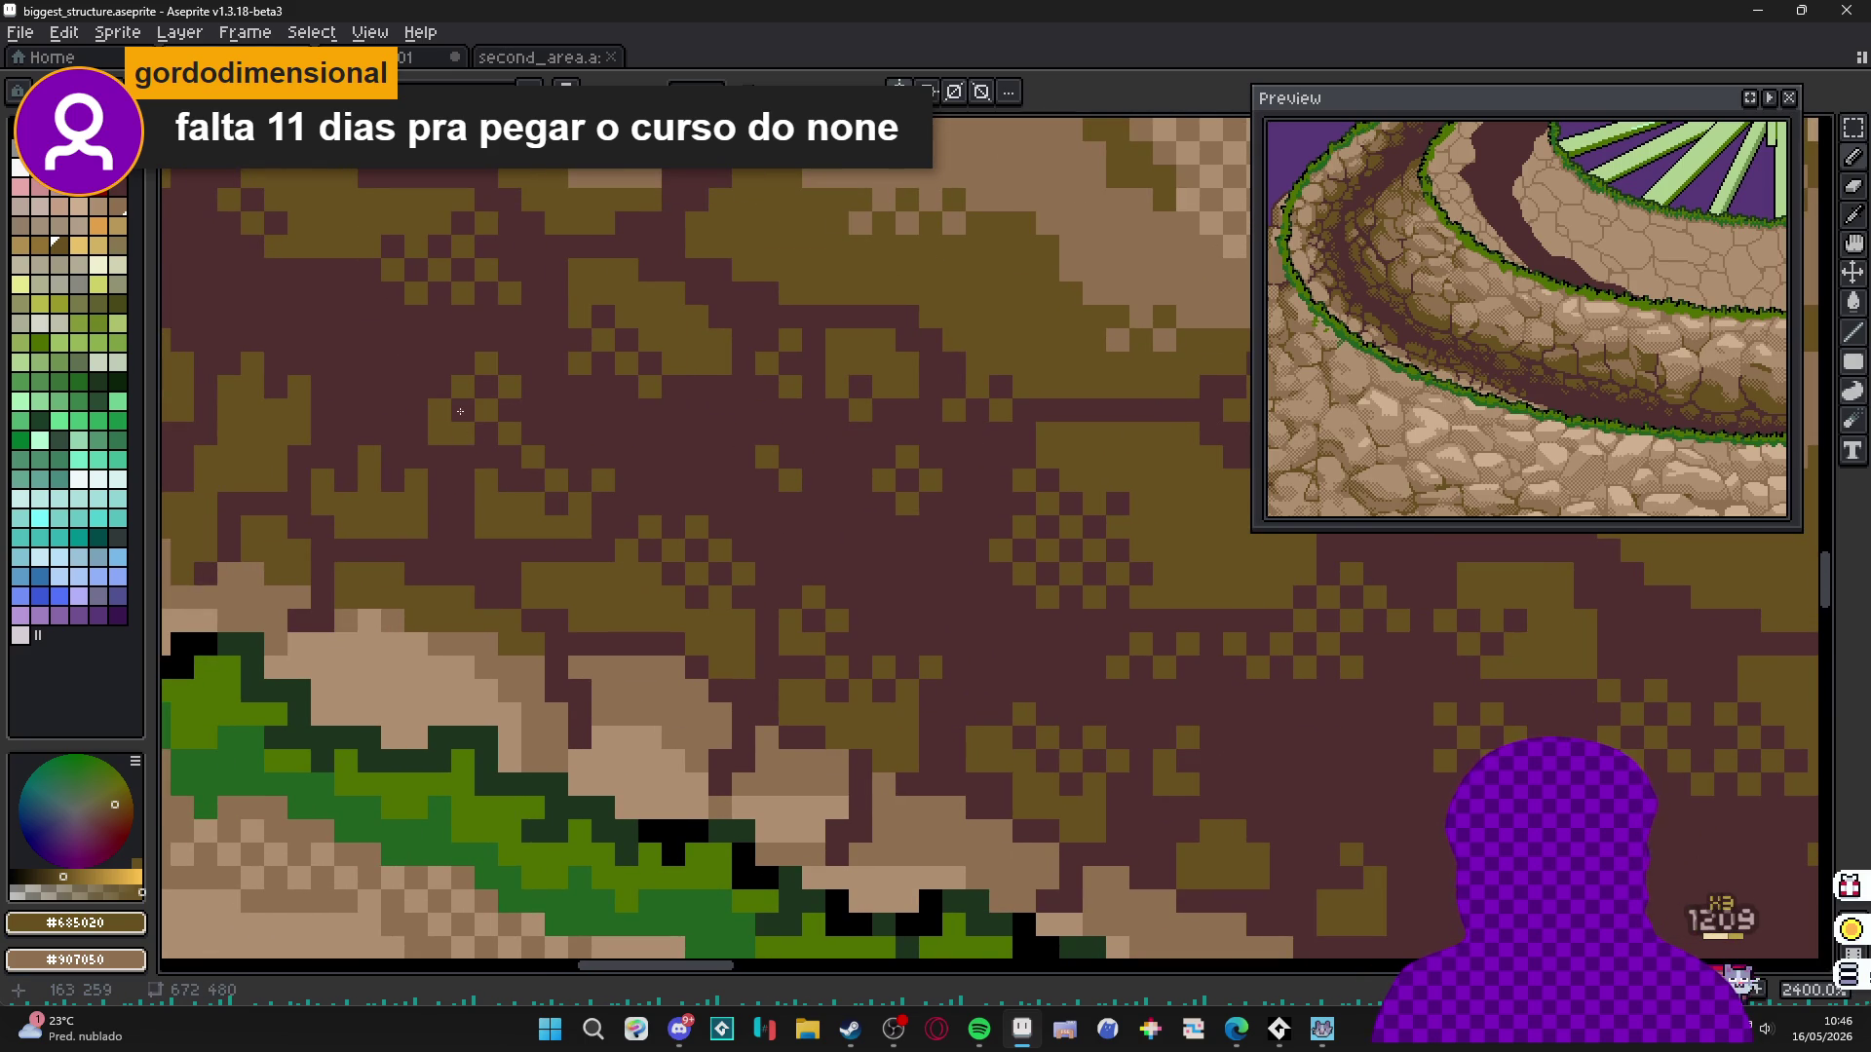
left_click_drag(538, 437, 691, 546)
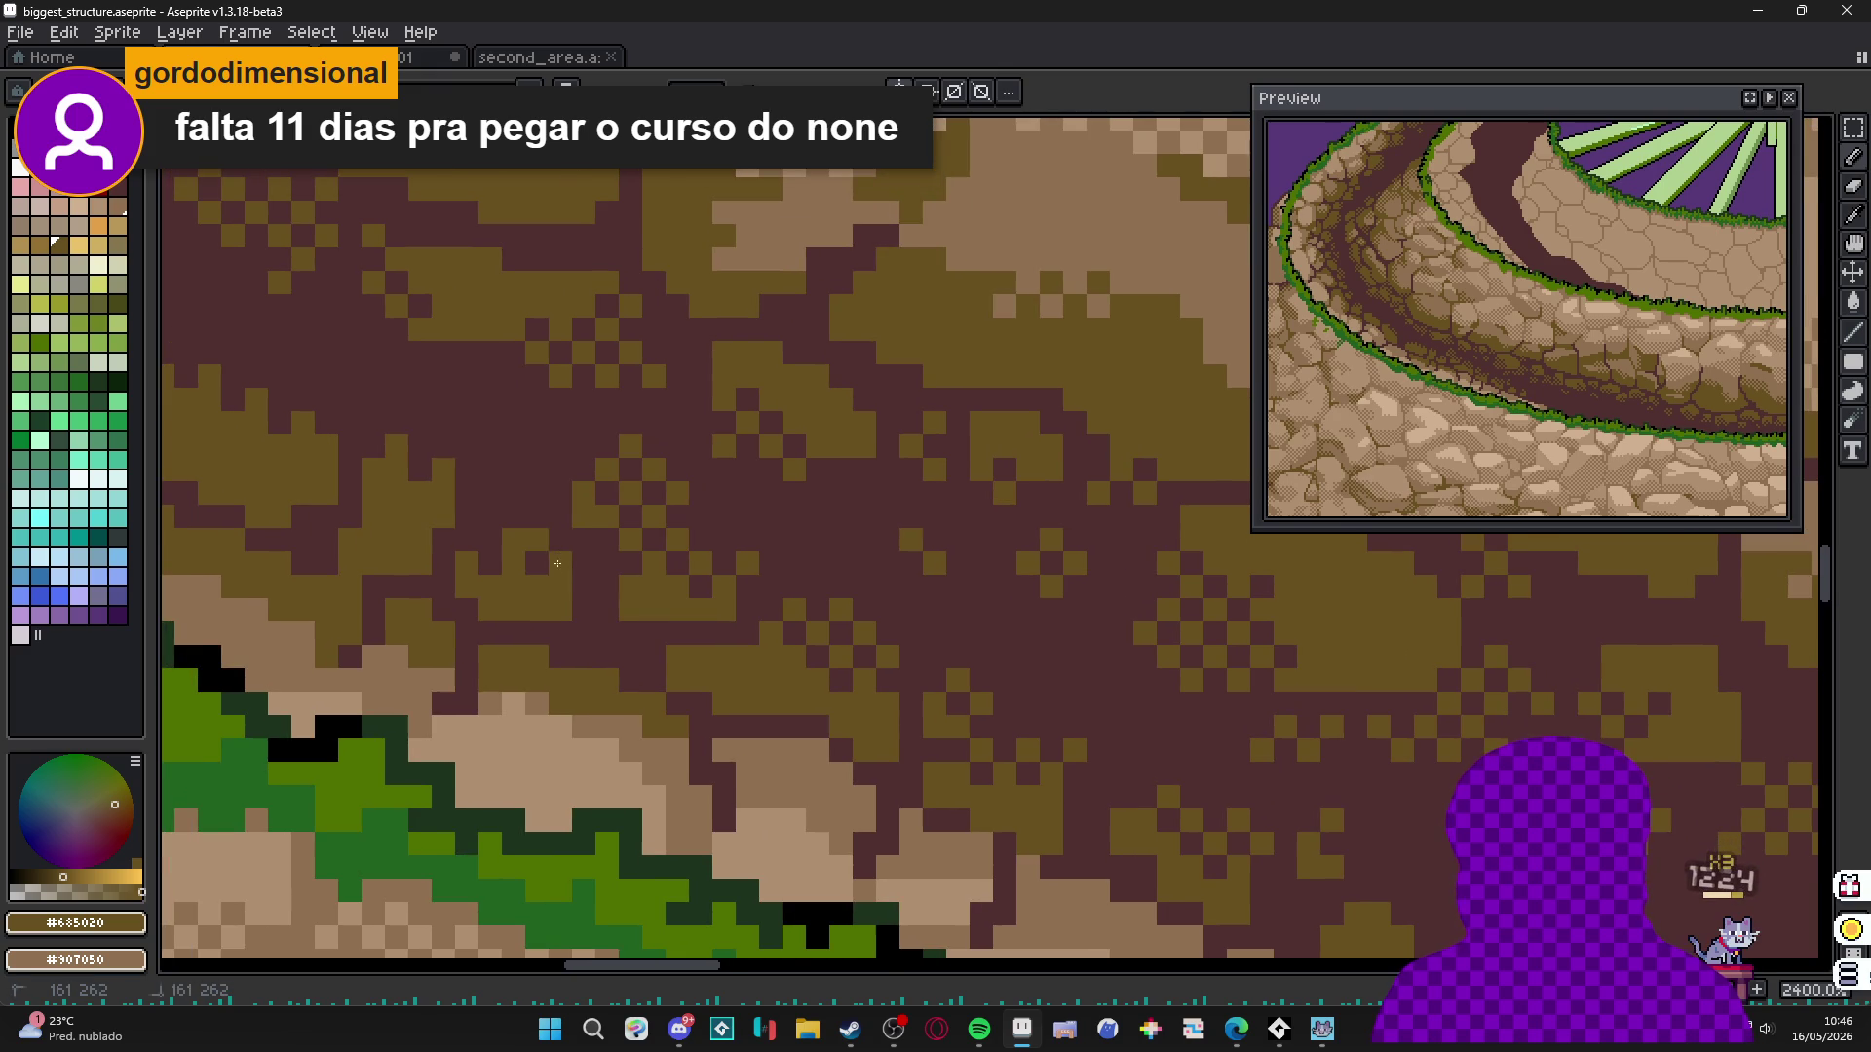
left_click_drag(415, 484, 542, 552)
scroll(584, 585, "down", 1)
scroll(604, 599, "up", 1)
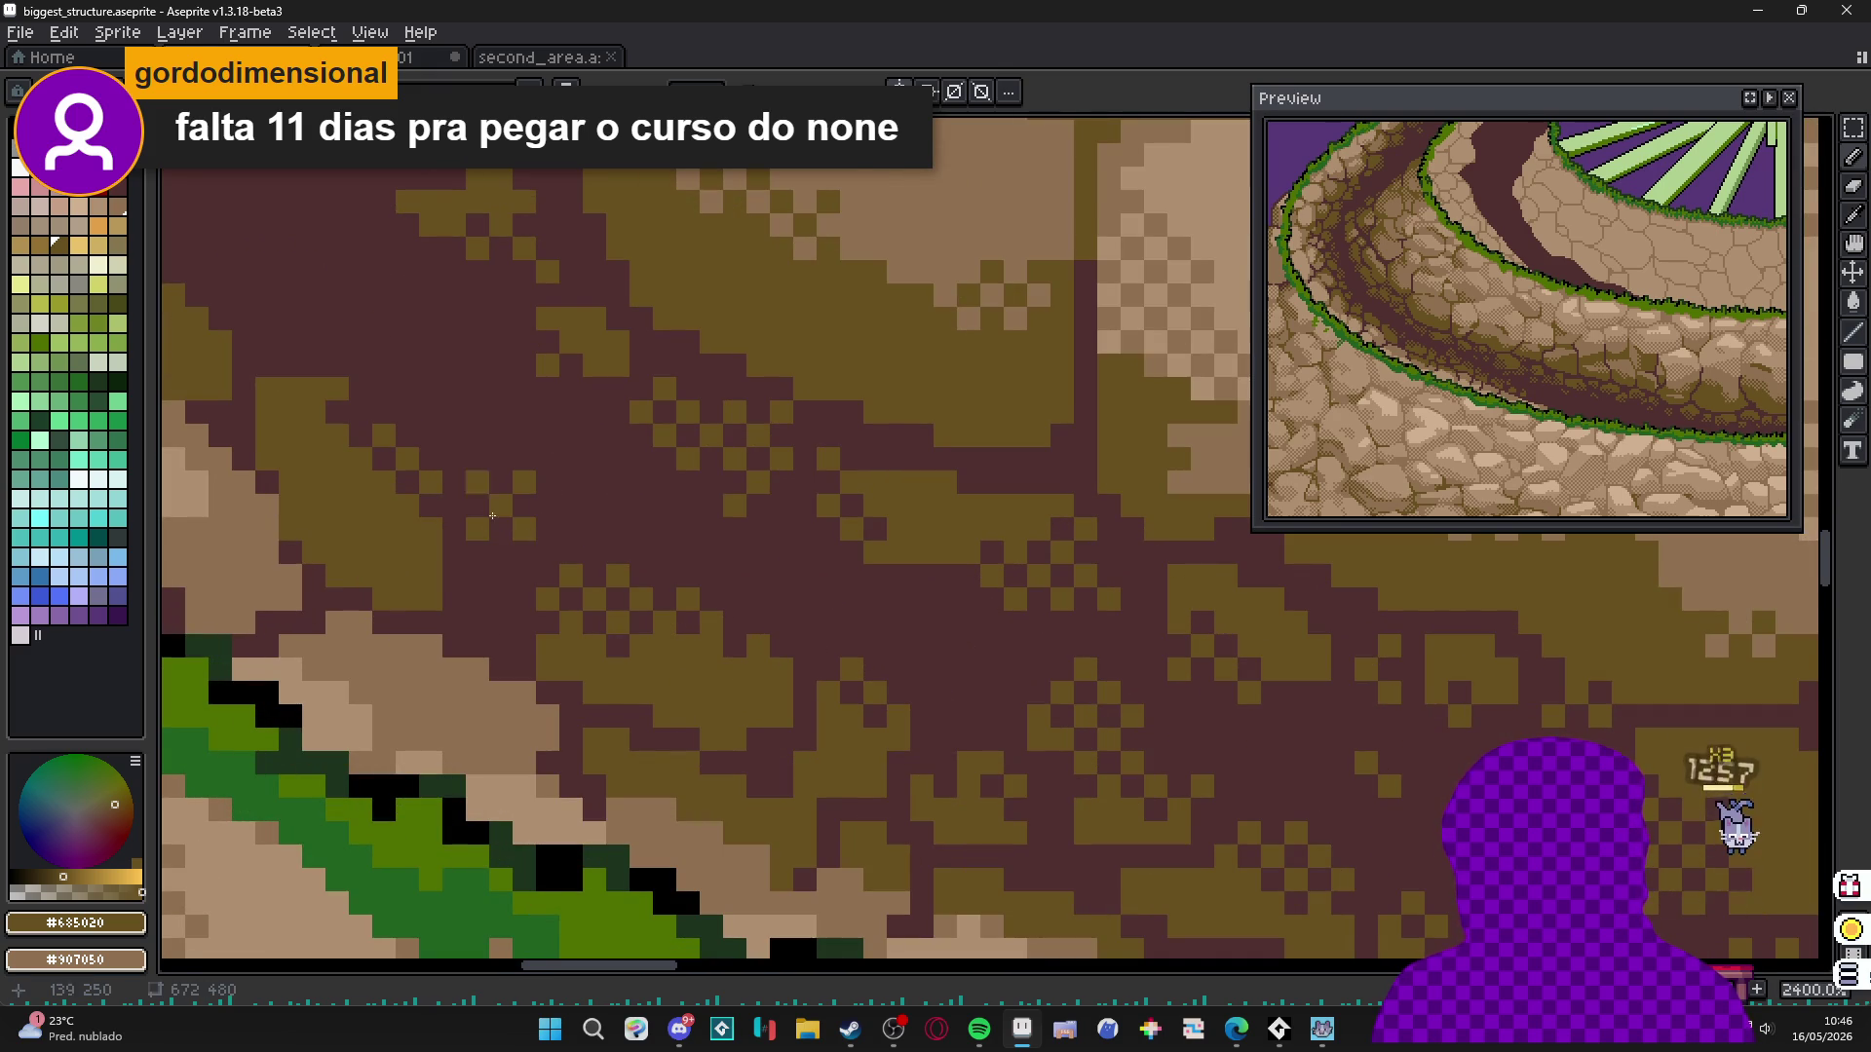
left_click_drag(559, 512, 629, 664)
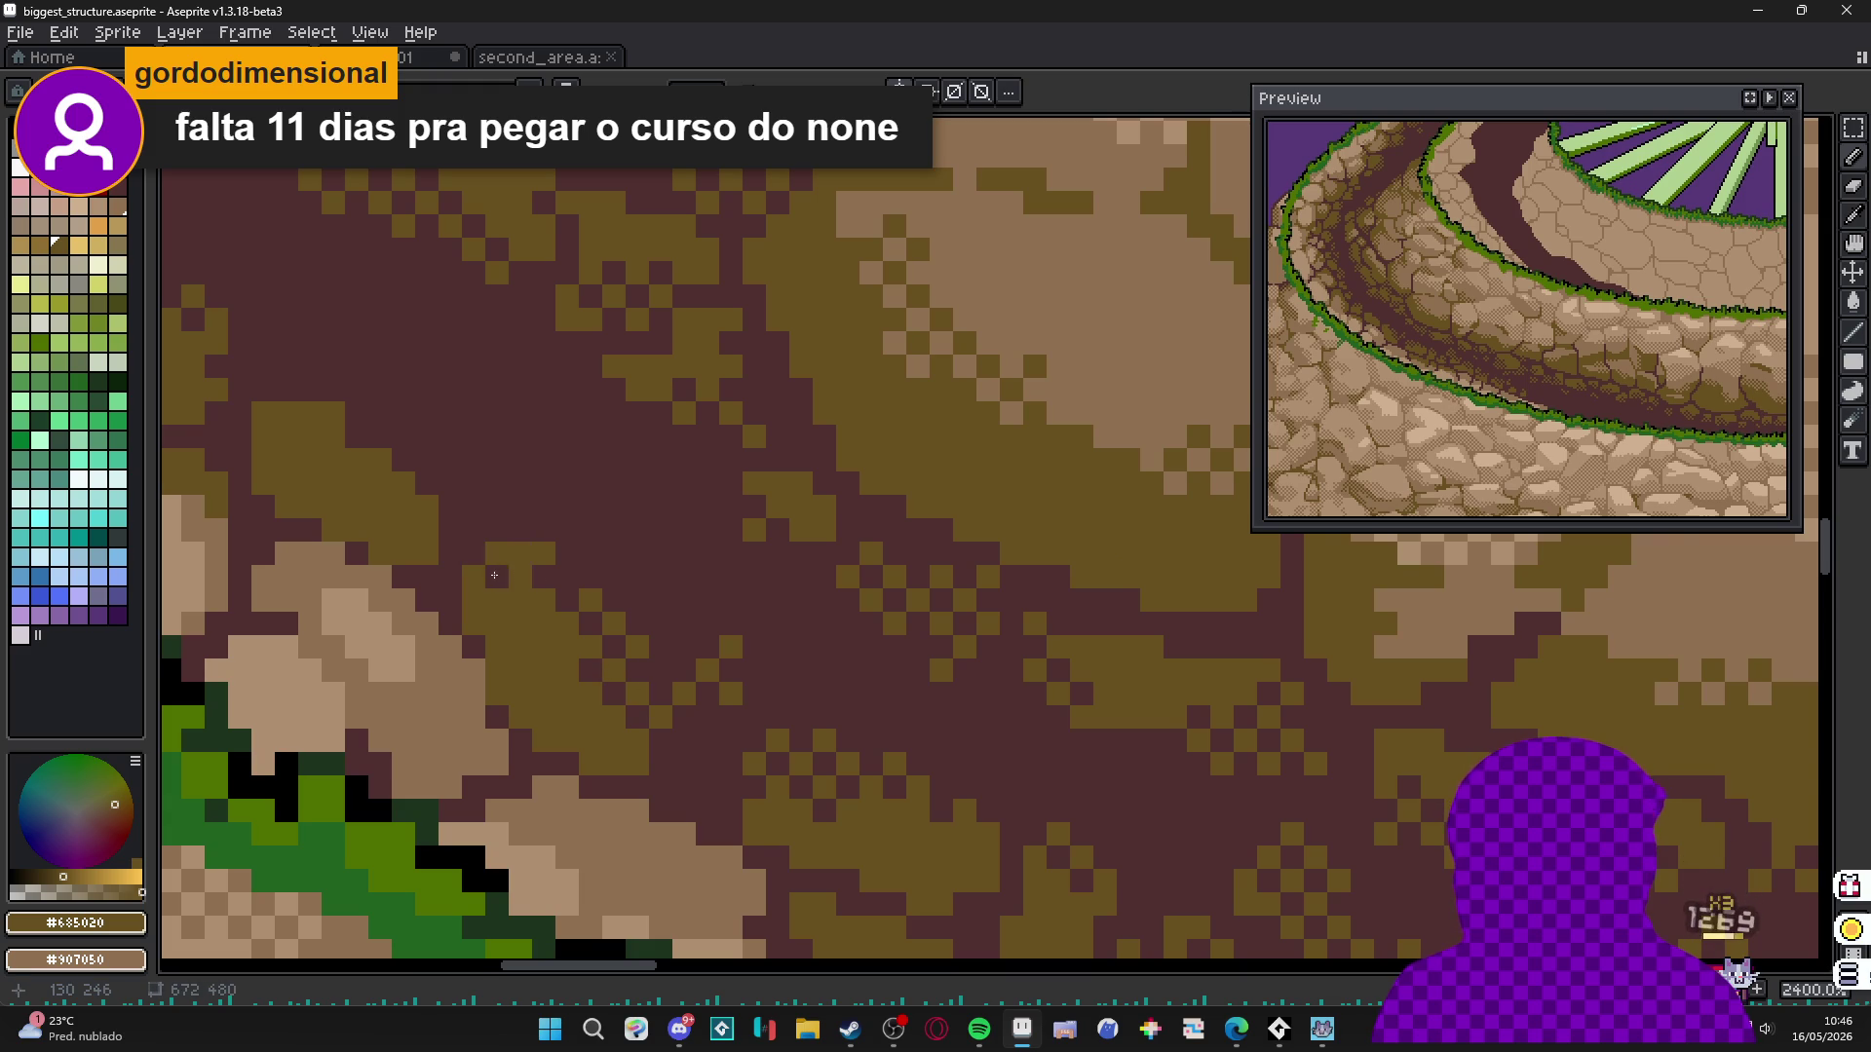
left_click_drag(474, 536, 638, 665)
mouse_move(480, 554)
left_mouse_down()
mouse_move(614, 616)
mouse_move(646, 679)
left_mouse_up()
scroll(636, 654, "down", 1)
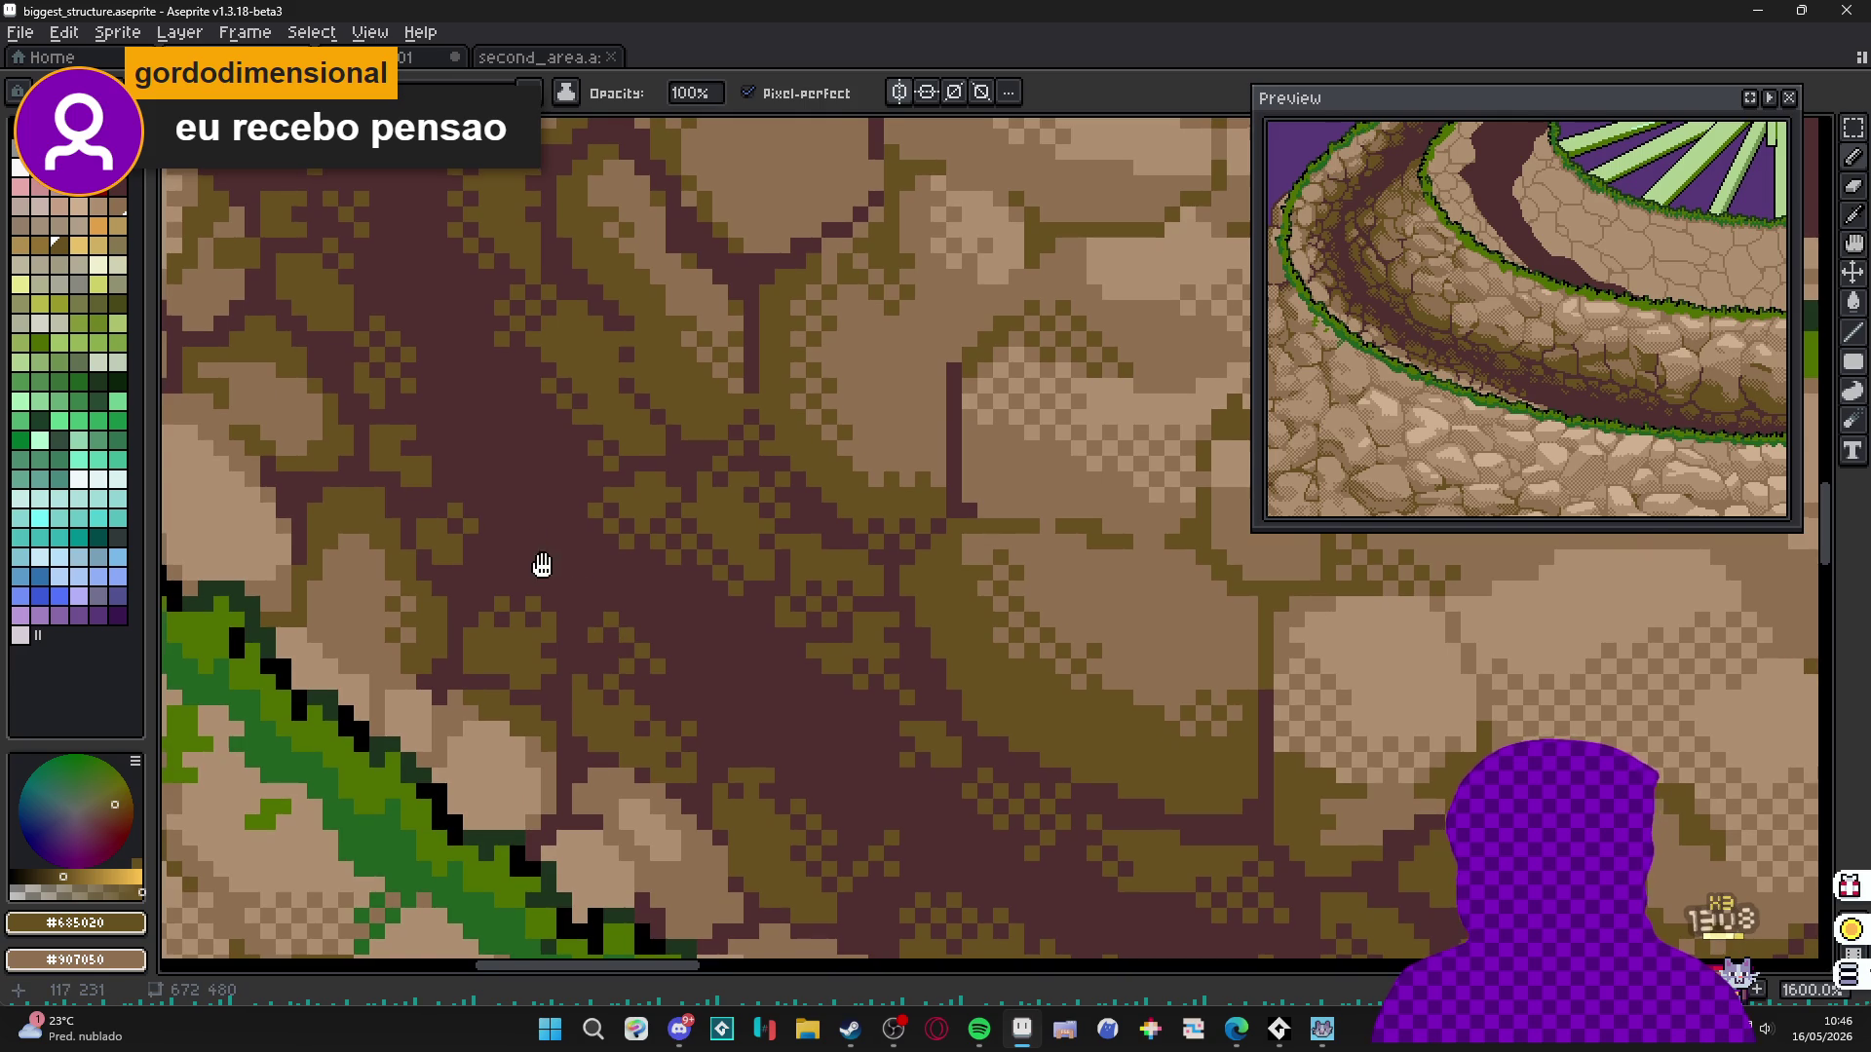
left_click_drag(495, 548, 562, 589)
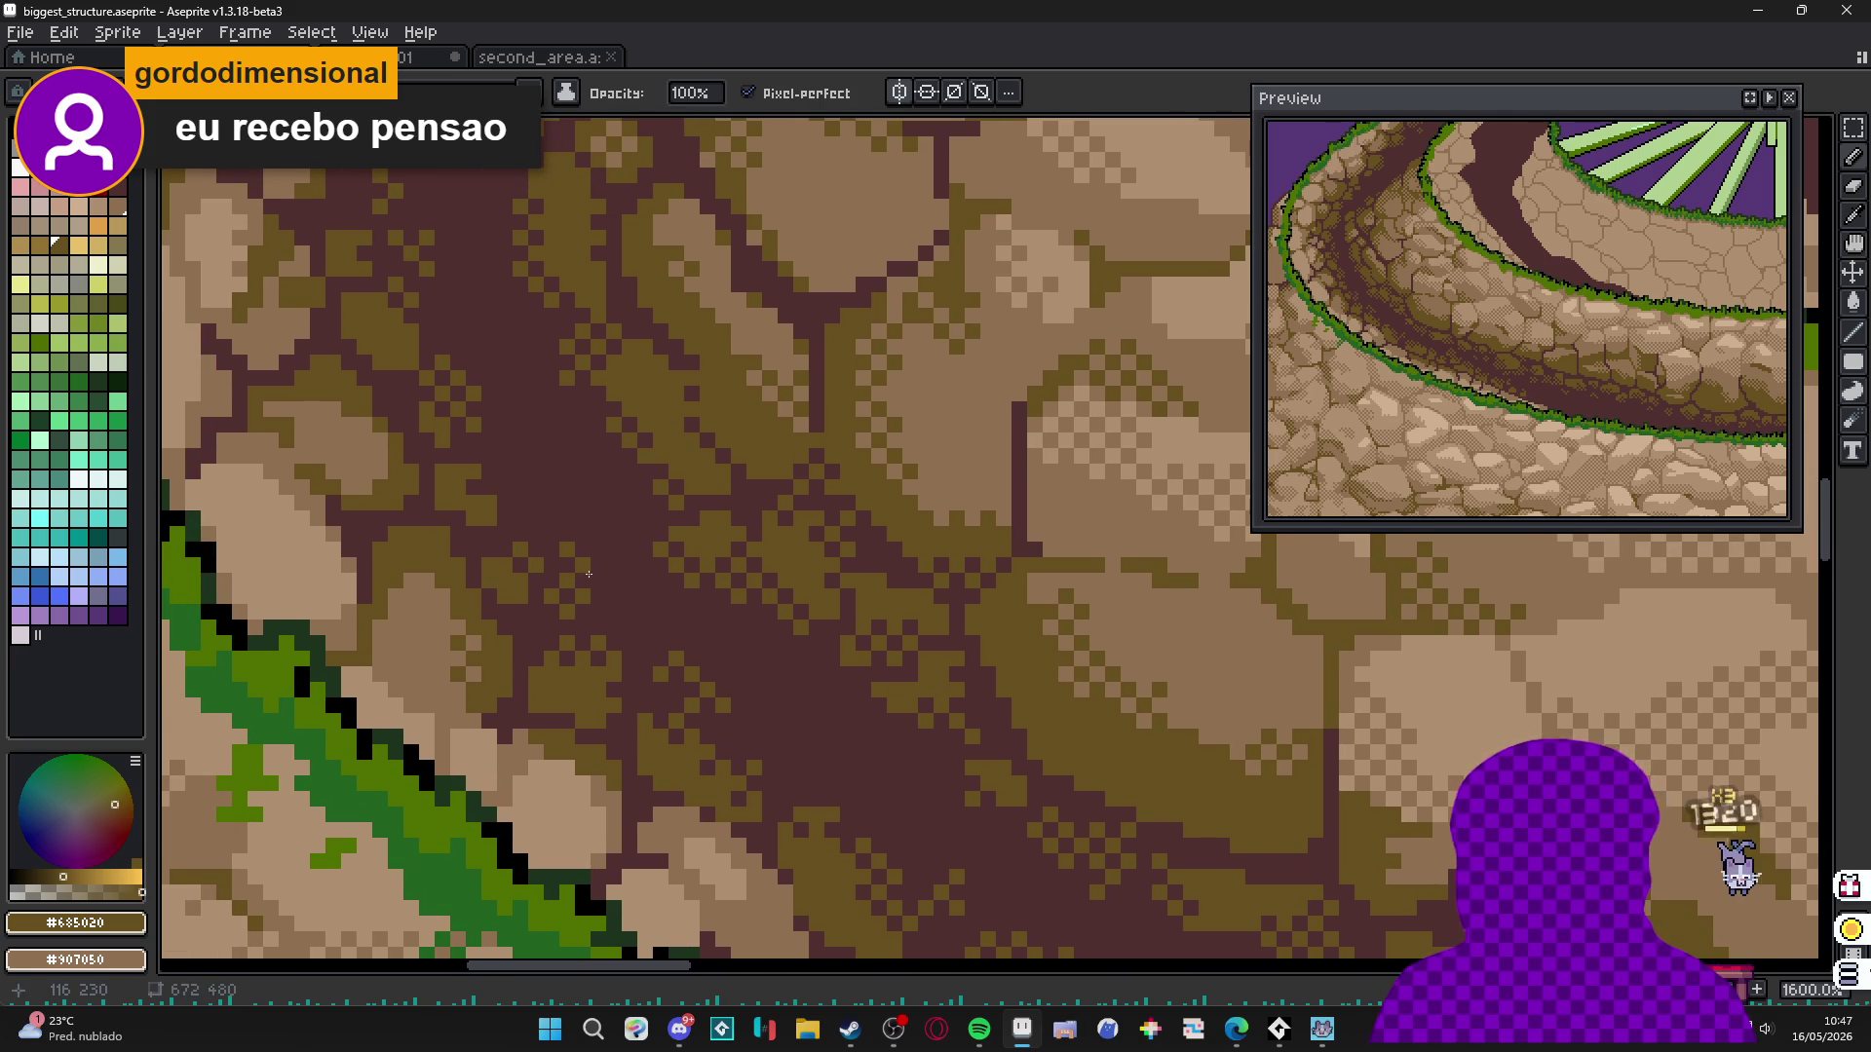
left_click_drag(541, 526, 568, 562)
scroll(557, 551, "down", 1)
scroll(556, 552, "down", 3)
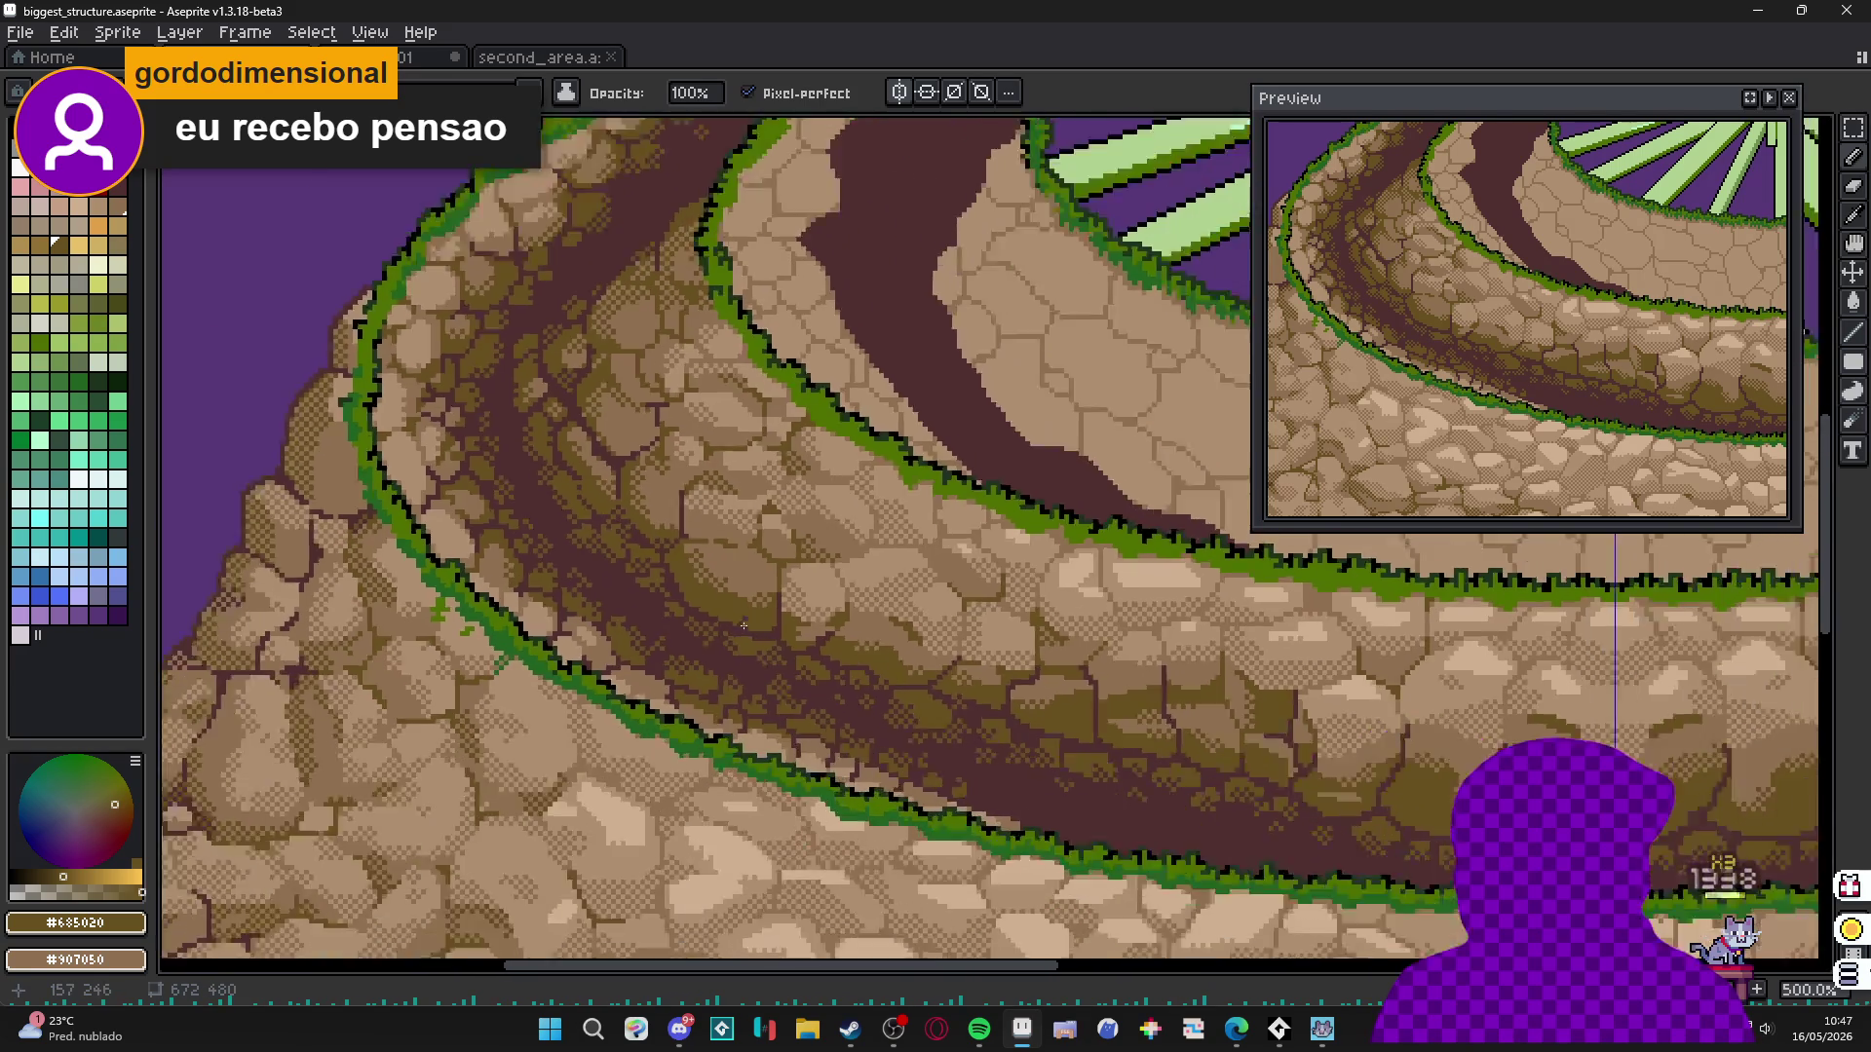
scroll(683, 633, "up", 1)
left_click_drag(833, 834, 833, 716)
scroll(833, 716, "up", 5)
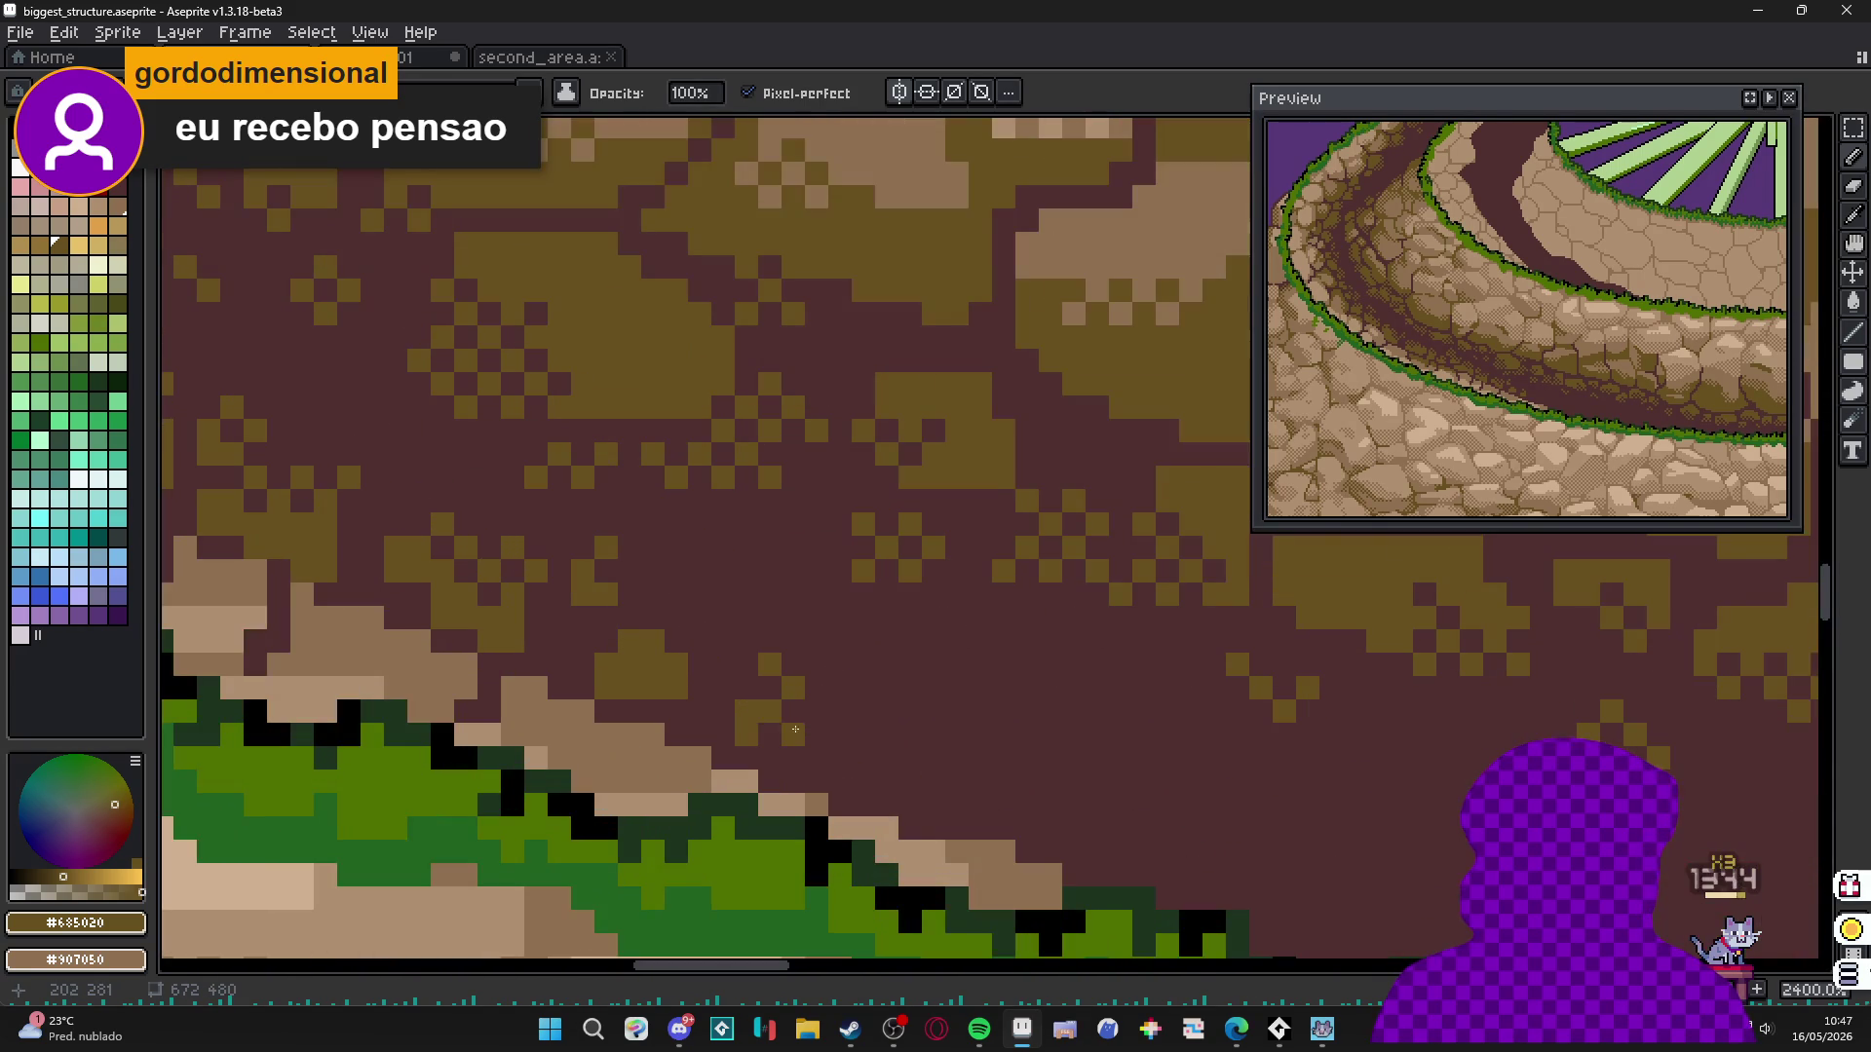
left_click_drag(938, 802, 802, 719)
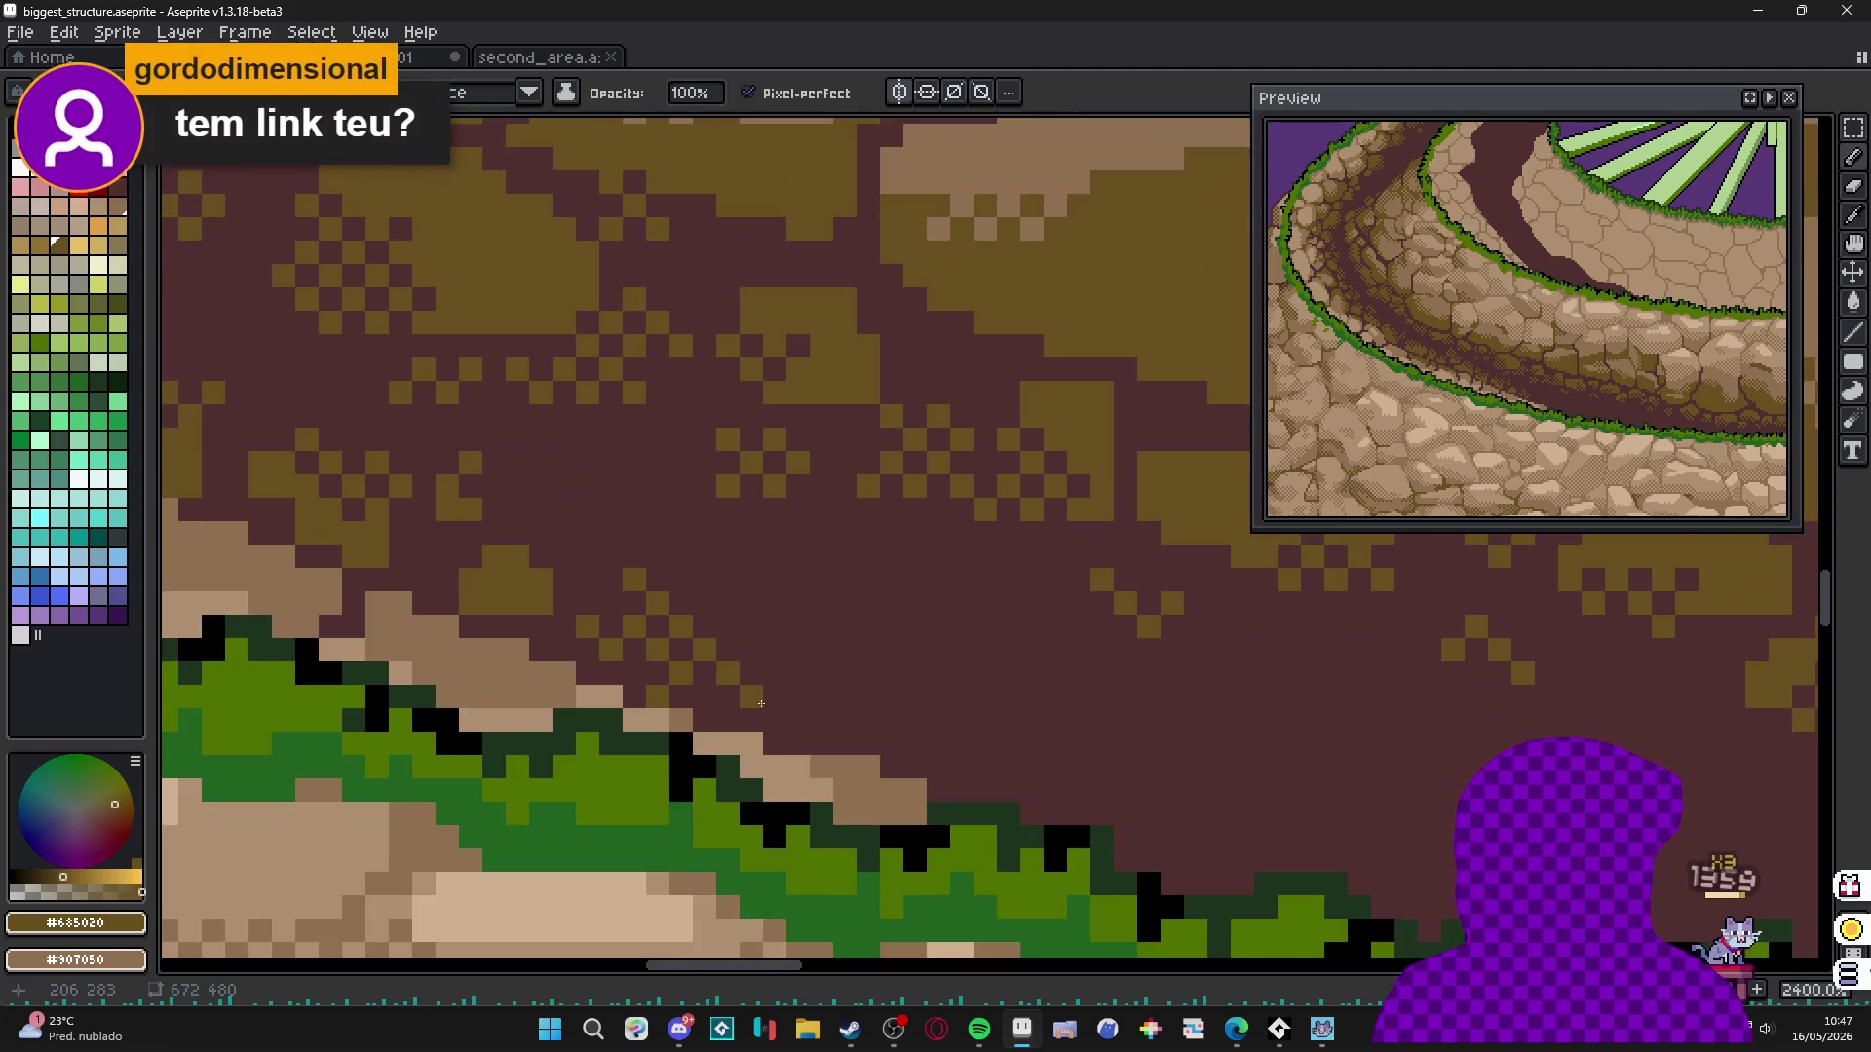
left_click_drag(925, 731, 711, 626)
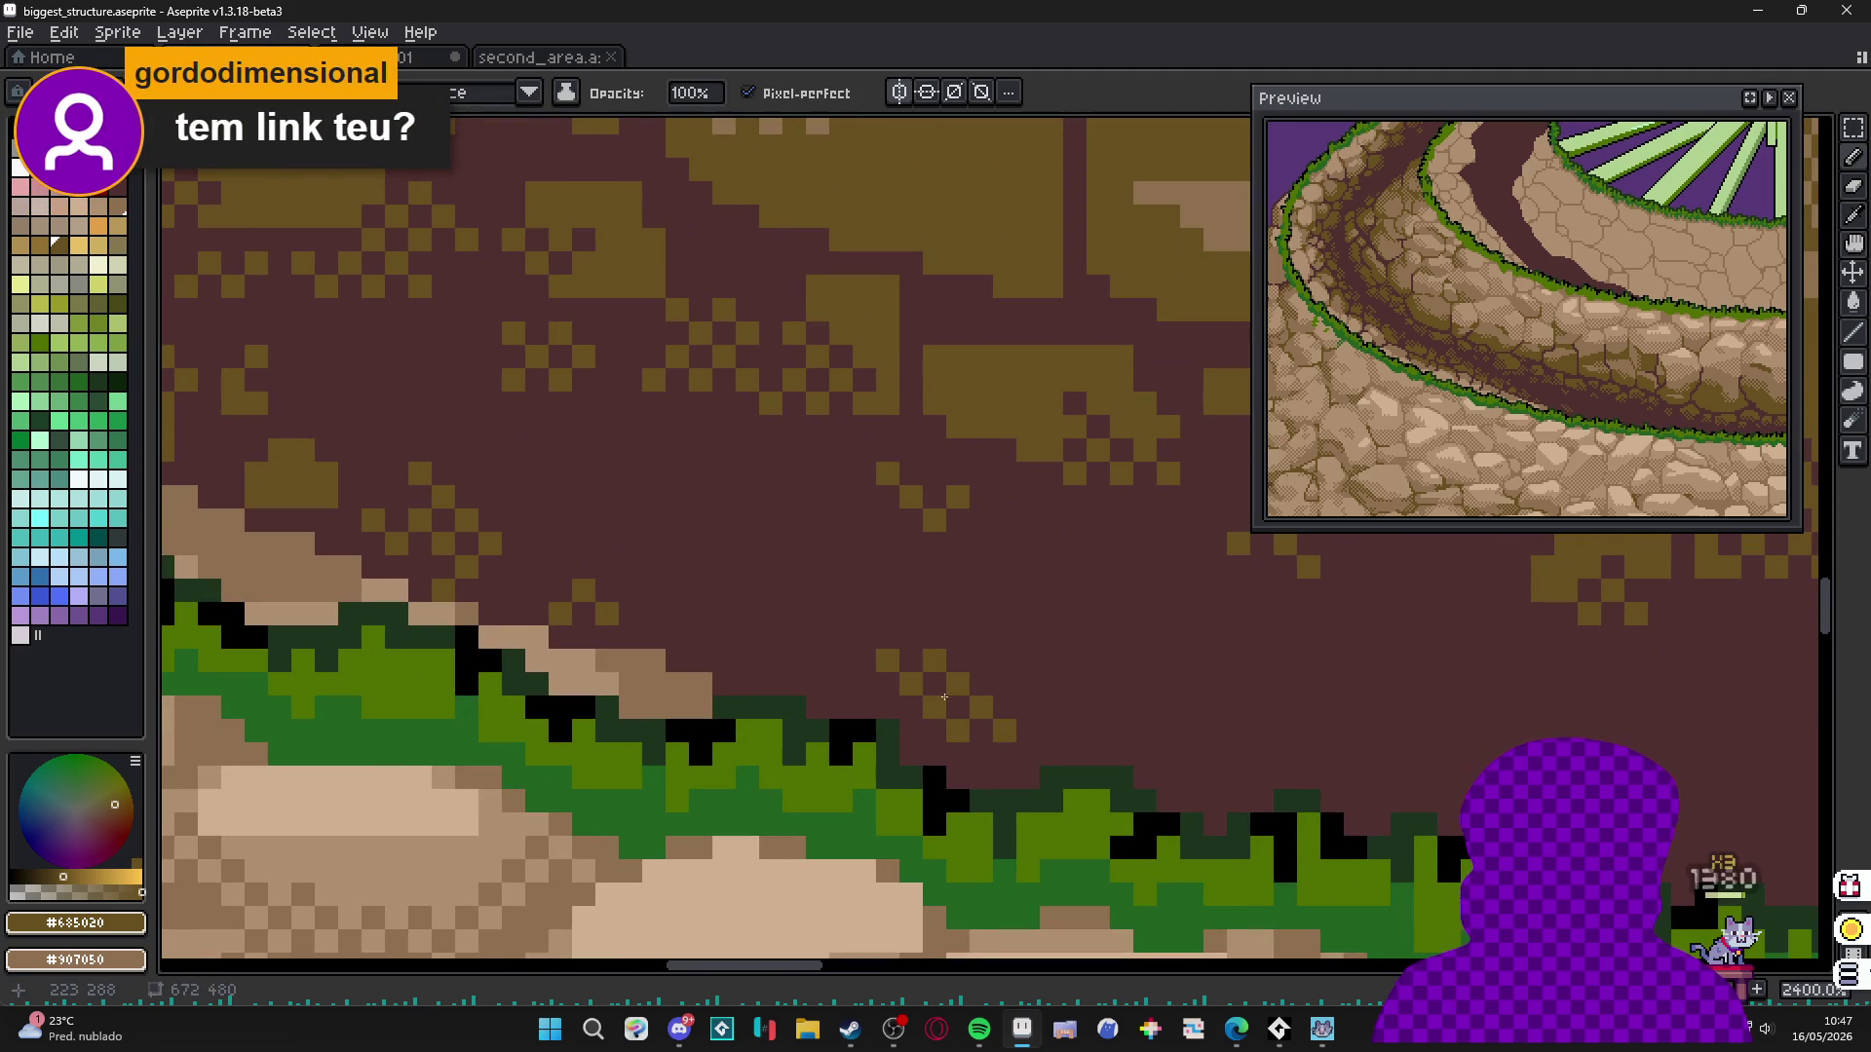
scroll(863, 733, "down", 3)
scroll(863, 733, "down", 5)
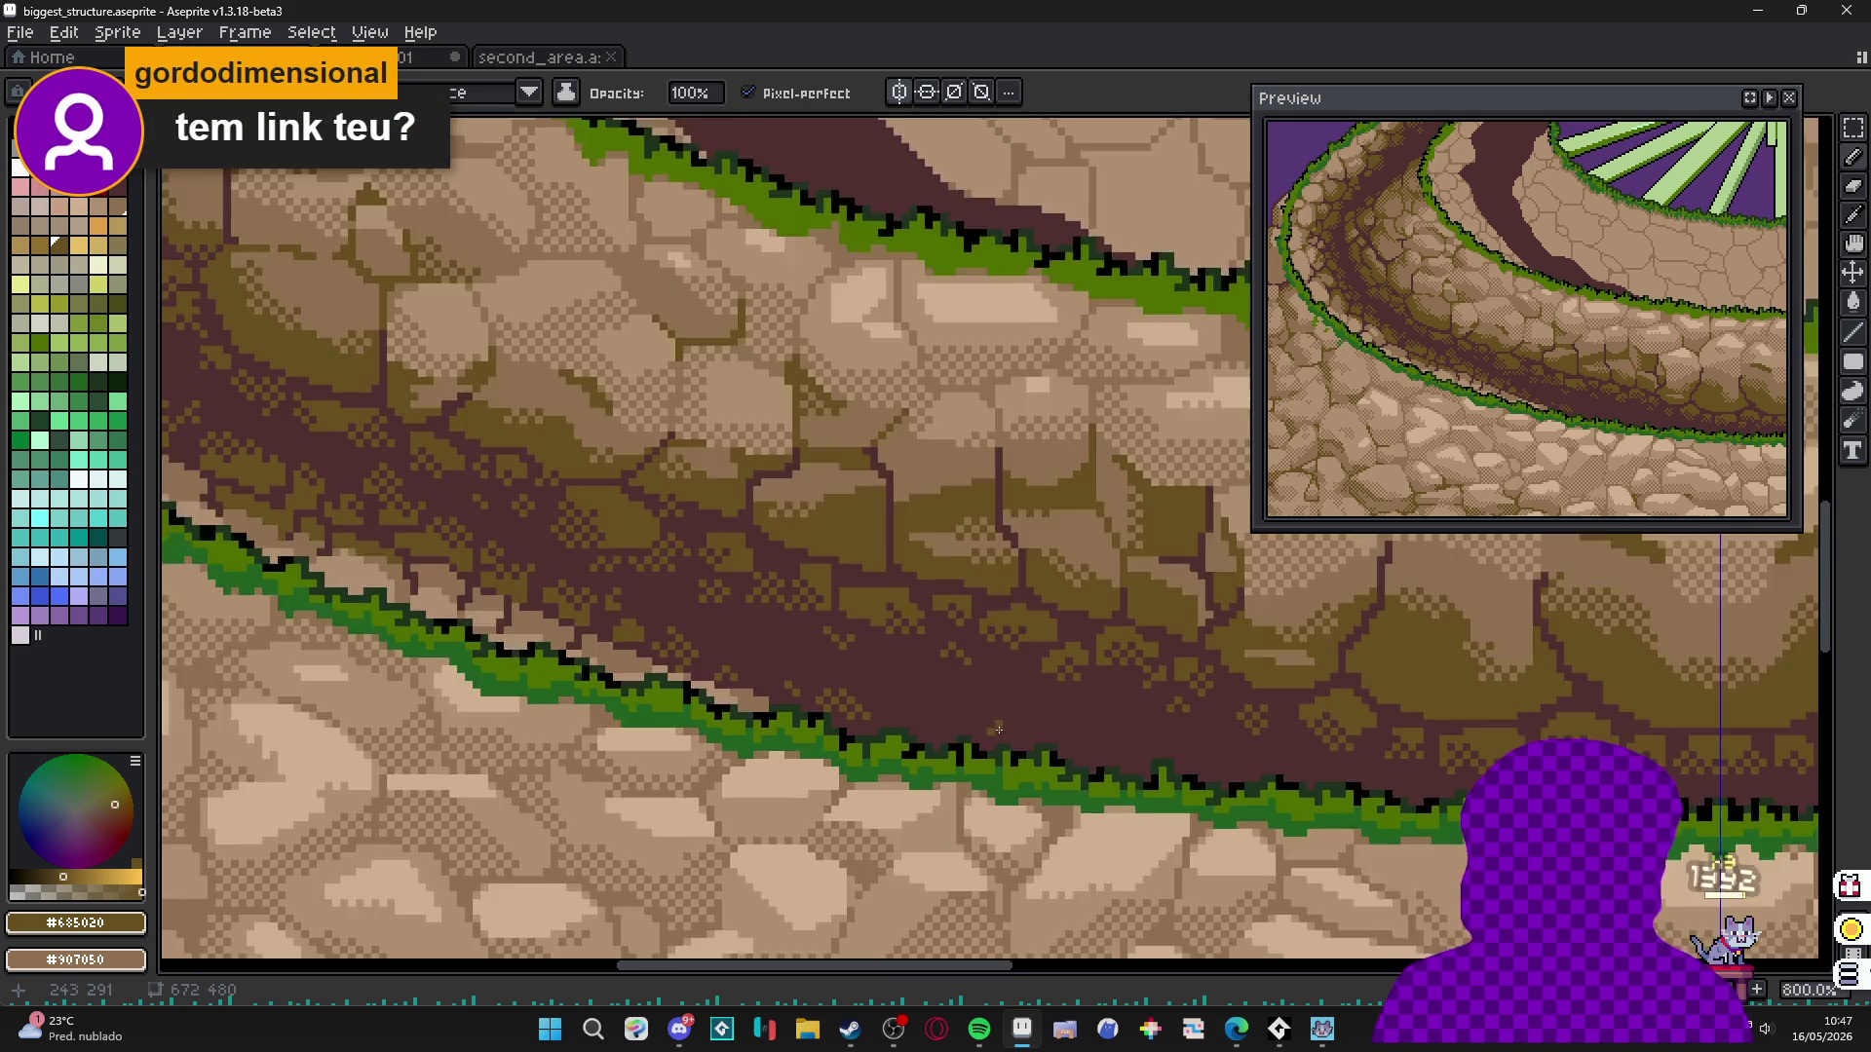
scroll(858, 735, "up", 8)
left_click_drag(857, 736, 892, 733)
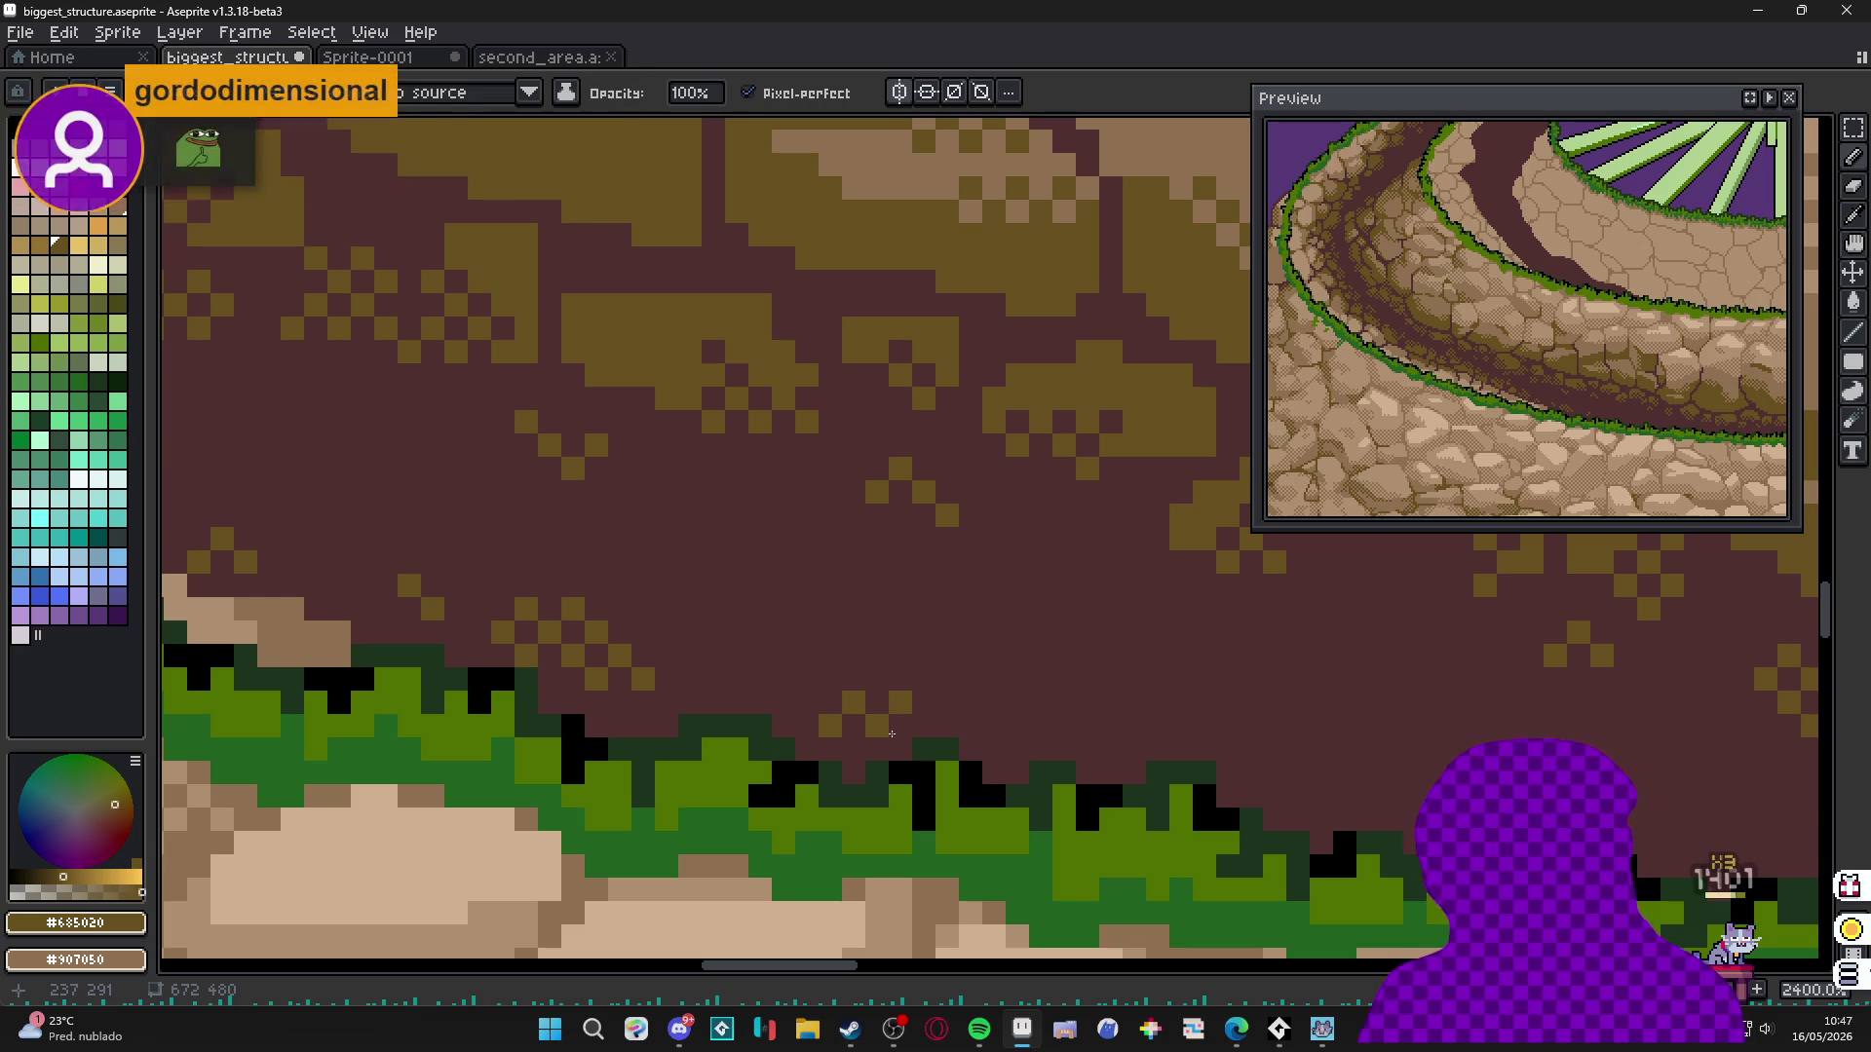
scroll(892, 732, "down", 8)
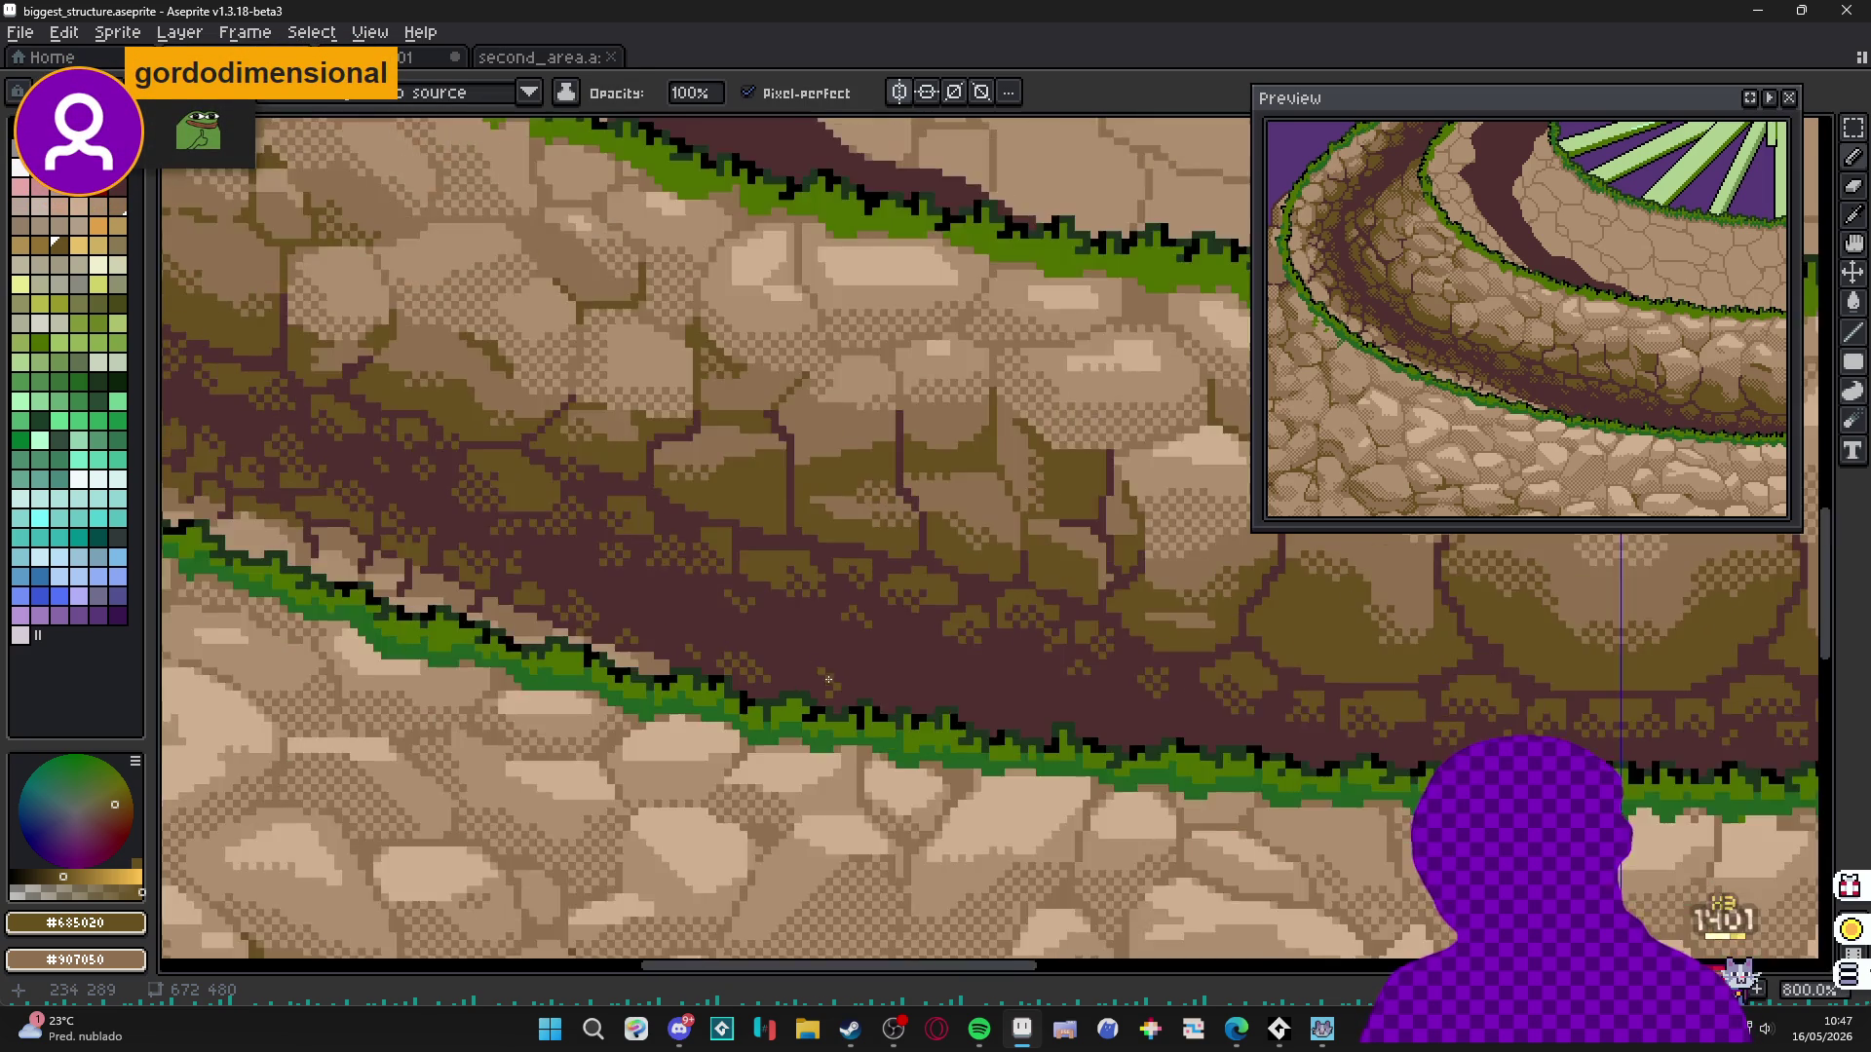
scroll(958, 704, "down", 2)
scroll(965, 702, "up", 2)
scroll(972, 700, "down", 1)
scroll(936, 710, "down", 3)
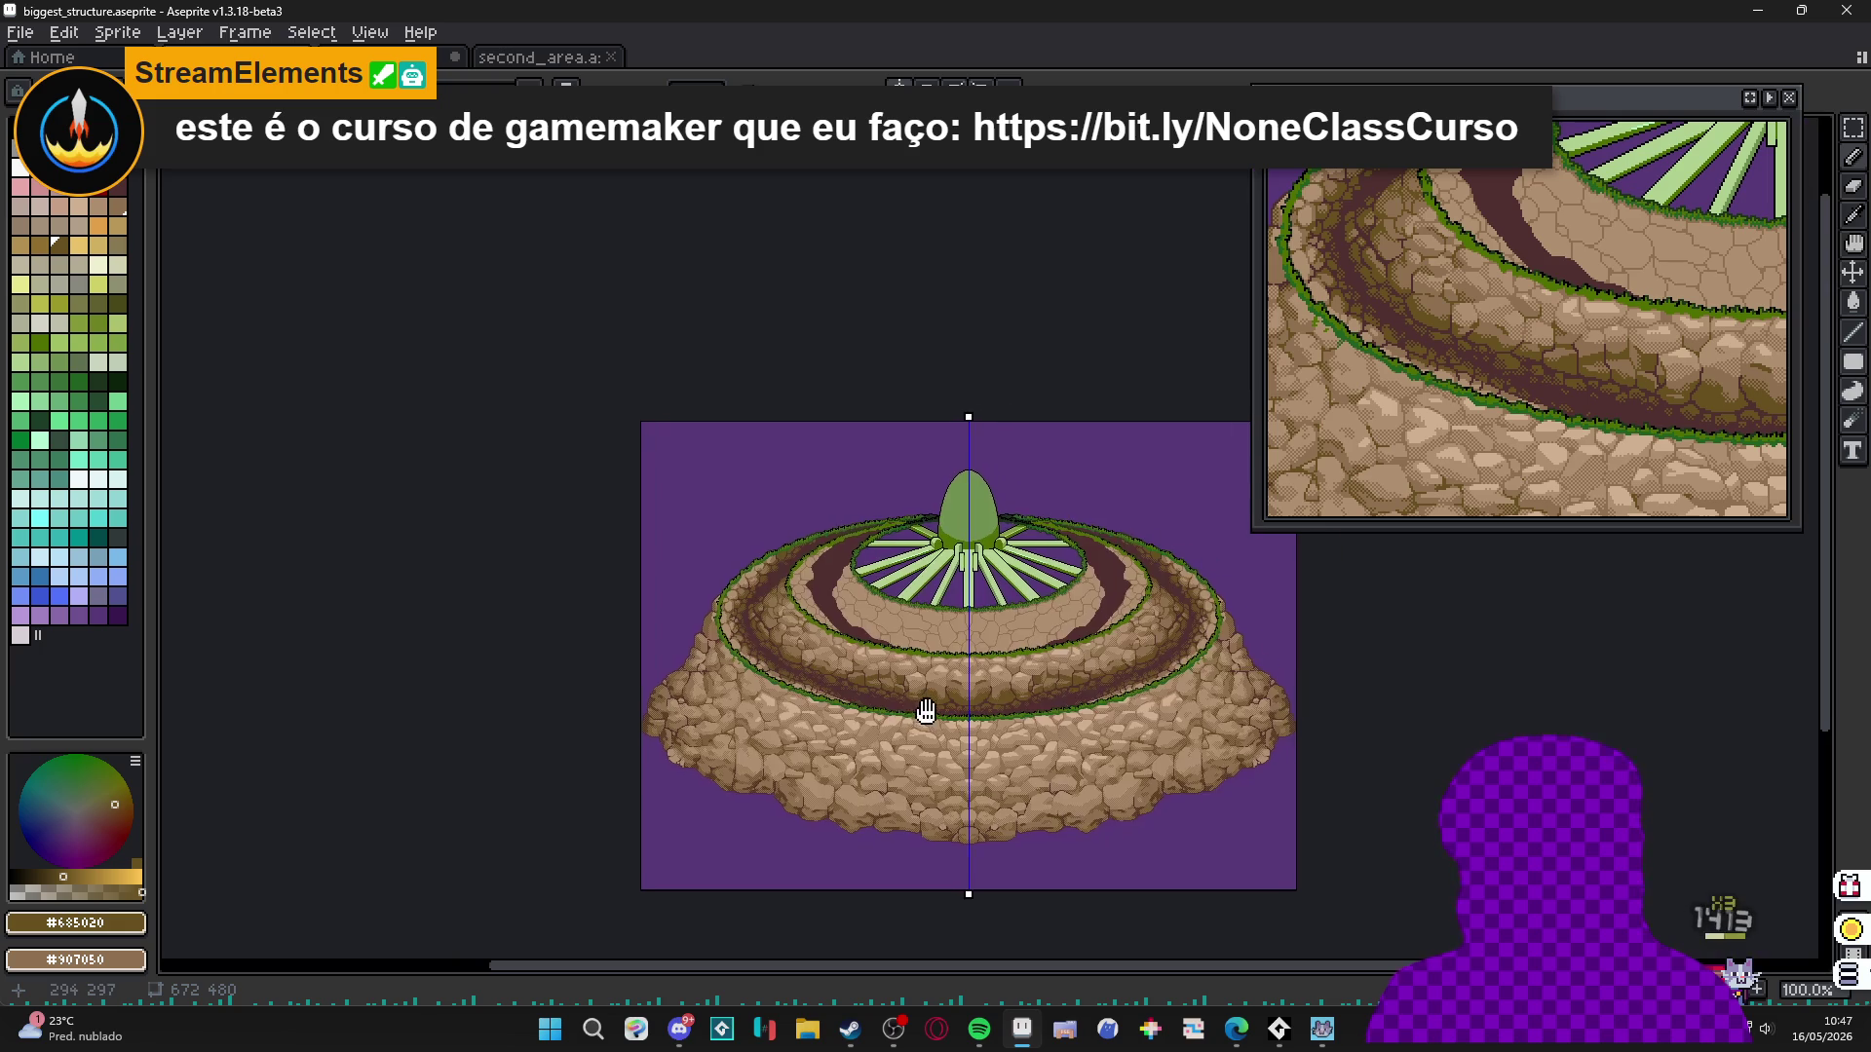
scroll(936, 711, "up", 3)
scroll(907, 772, "up", 7)
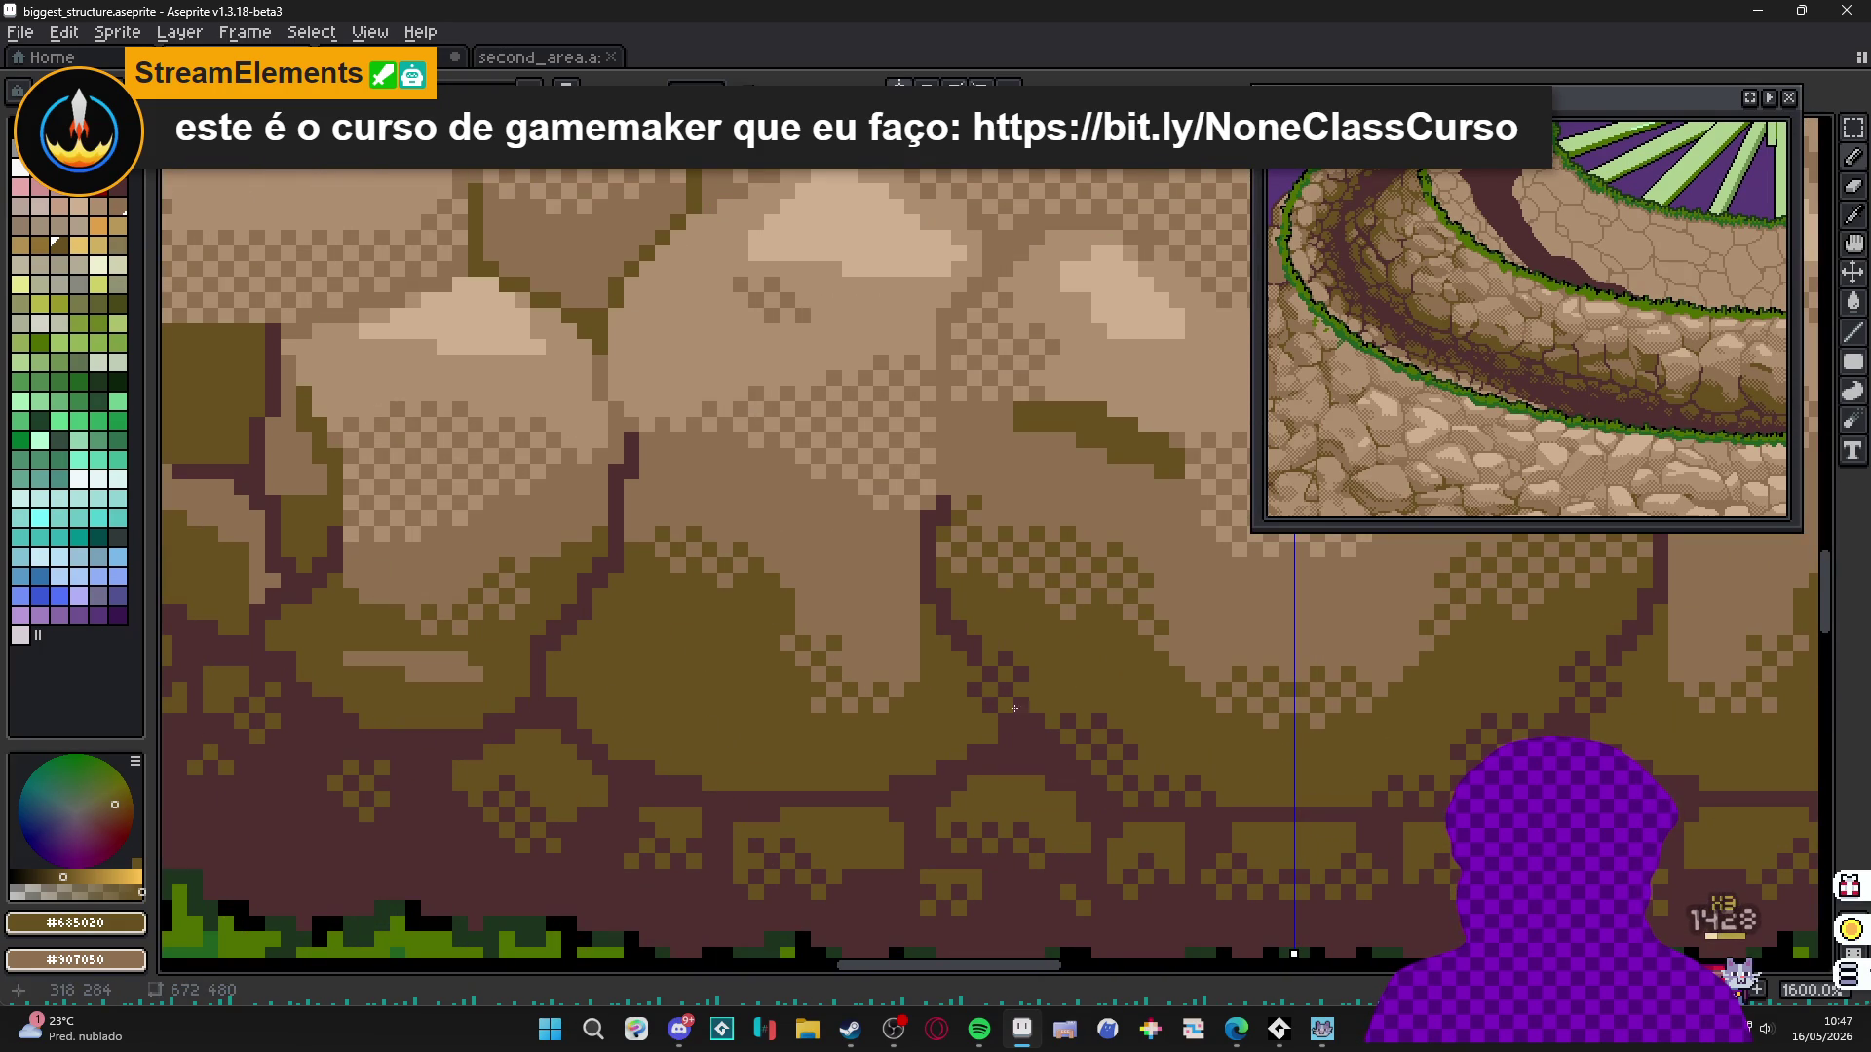
scroll(953, 725, "down", 3)
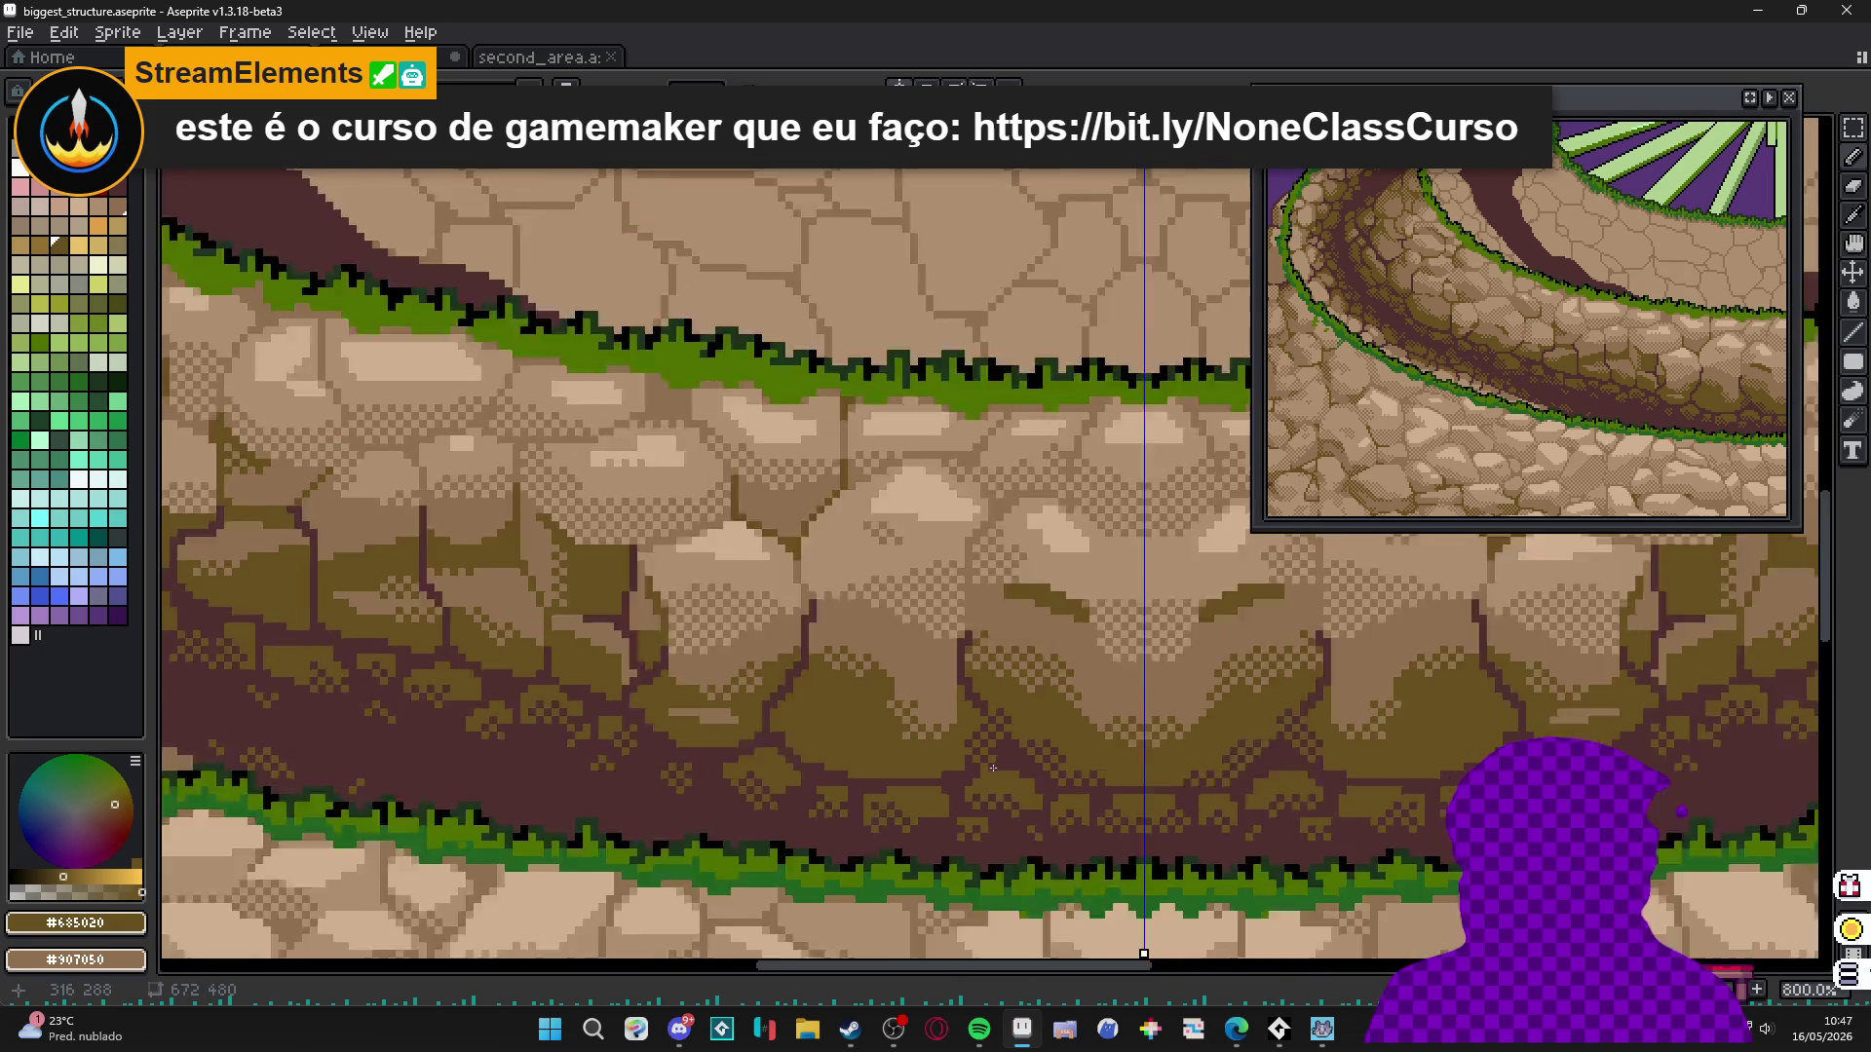
scroll(992, 761, "up", 2)
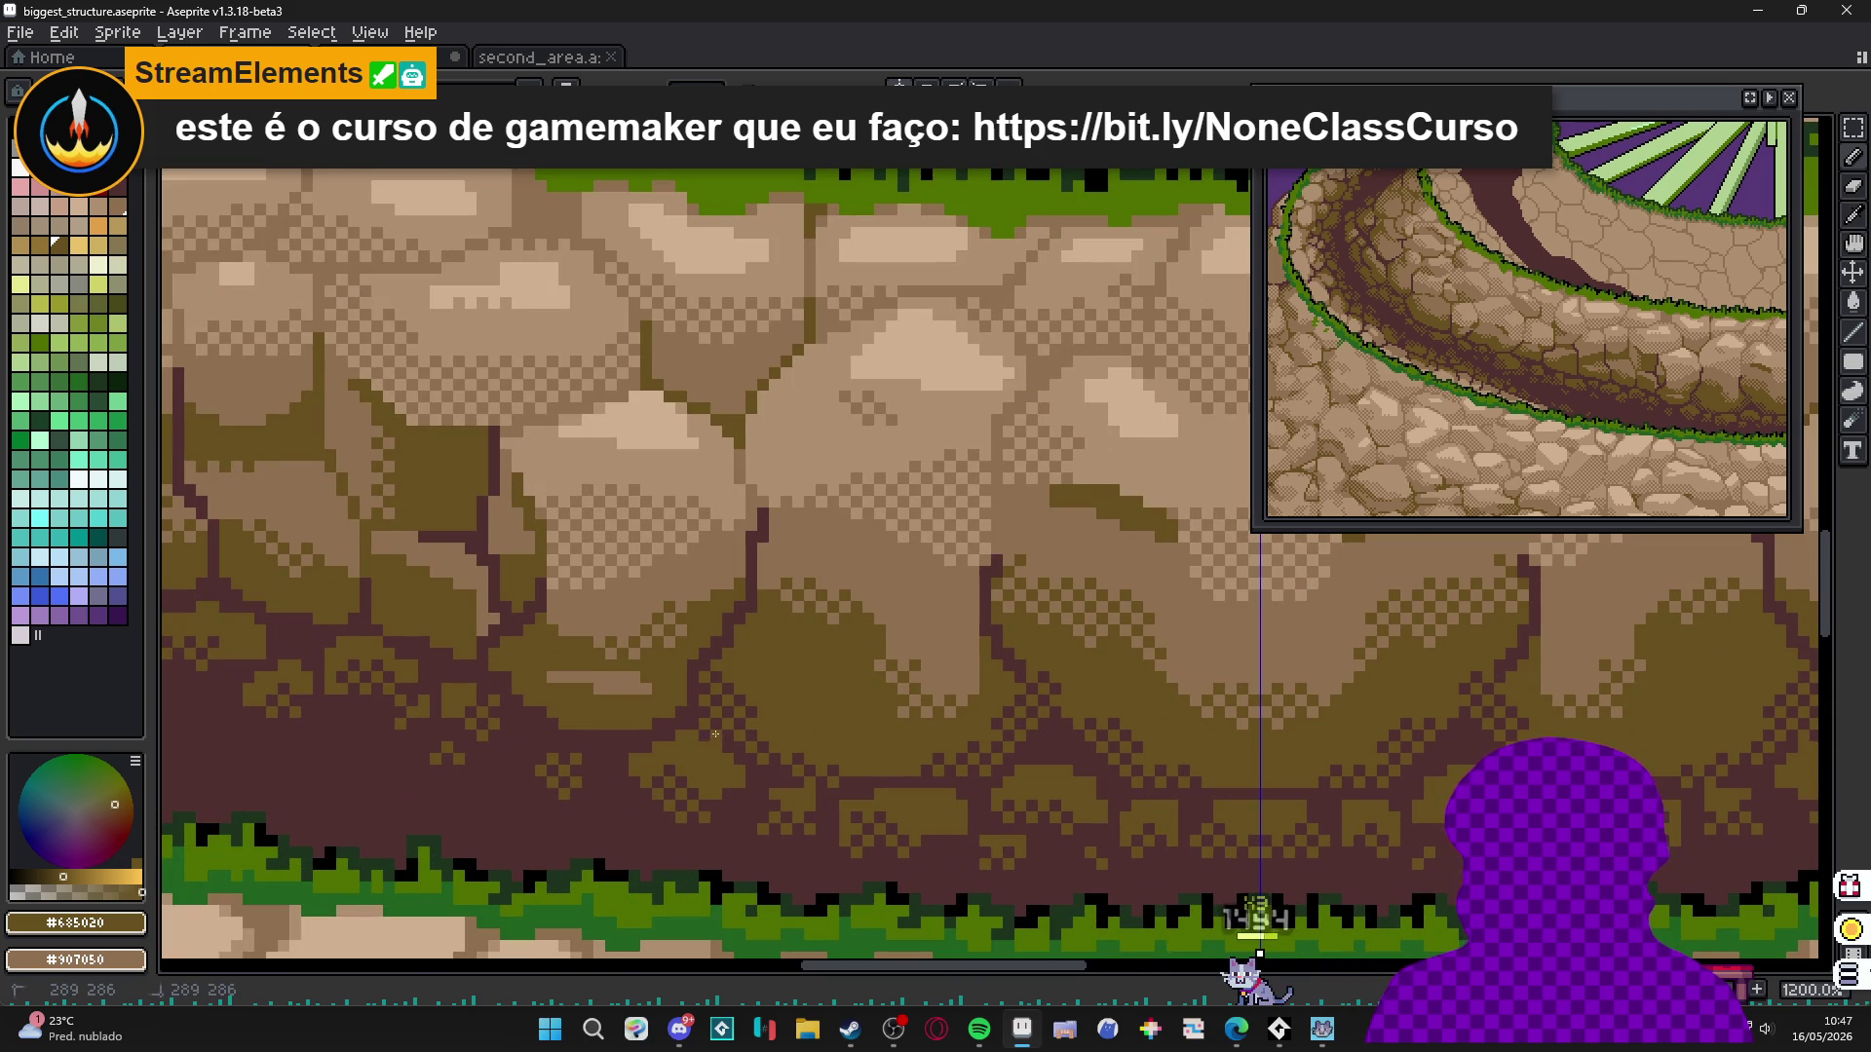
scroll(697, 756, "down", 5)
left_click_drag(693, 761, 858, 768)
scroll(813, 768, "up", 1)
scroll(813, 768, "down", 1)
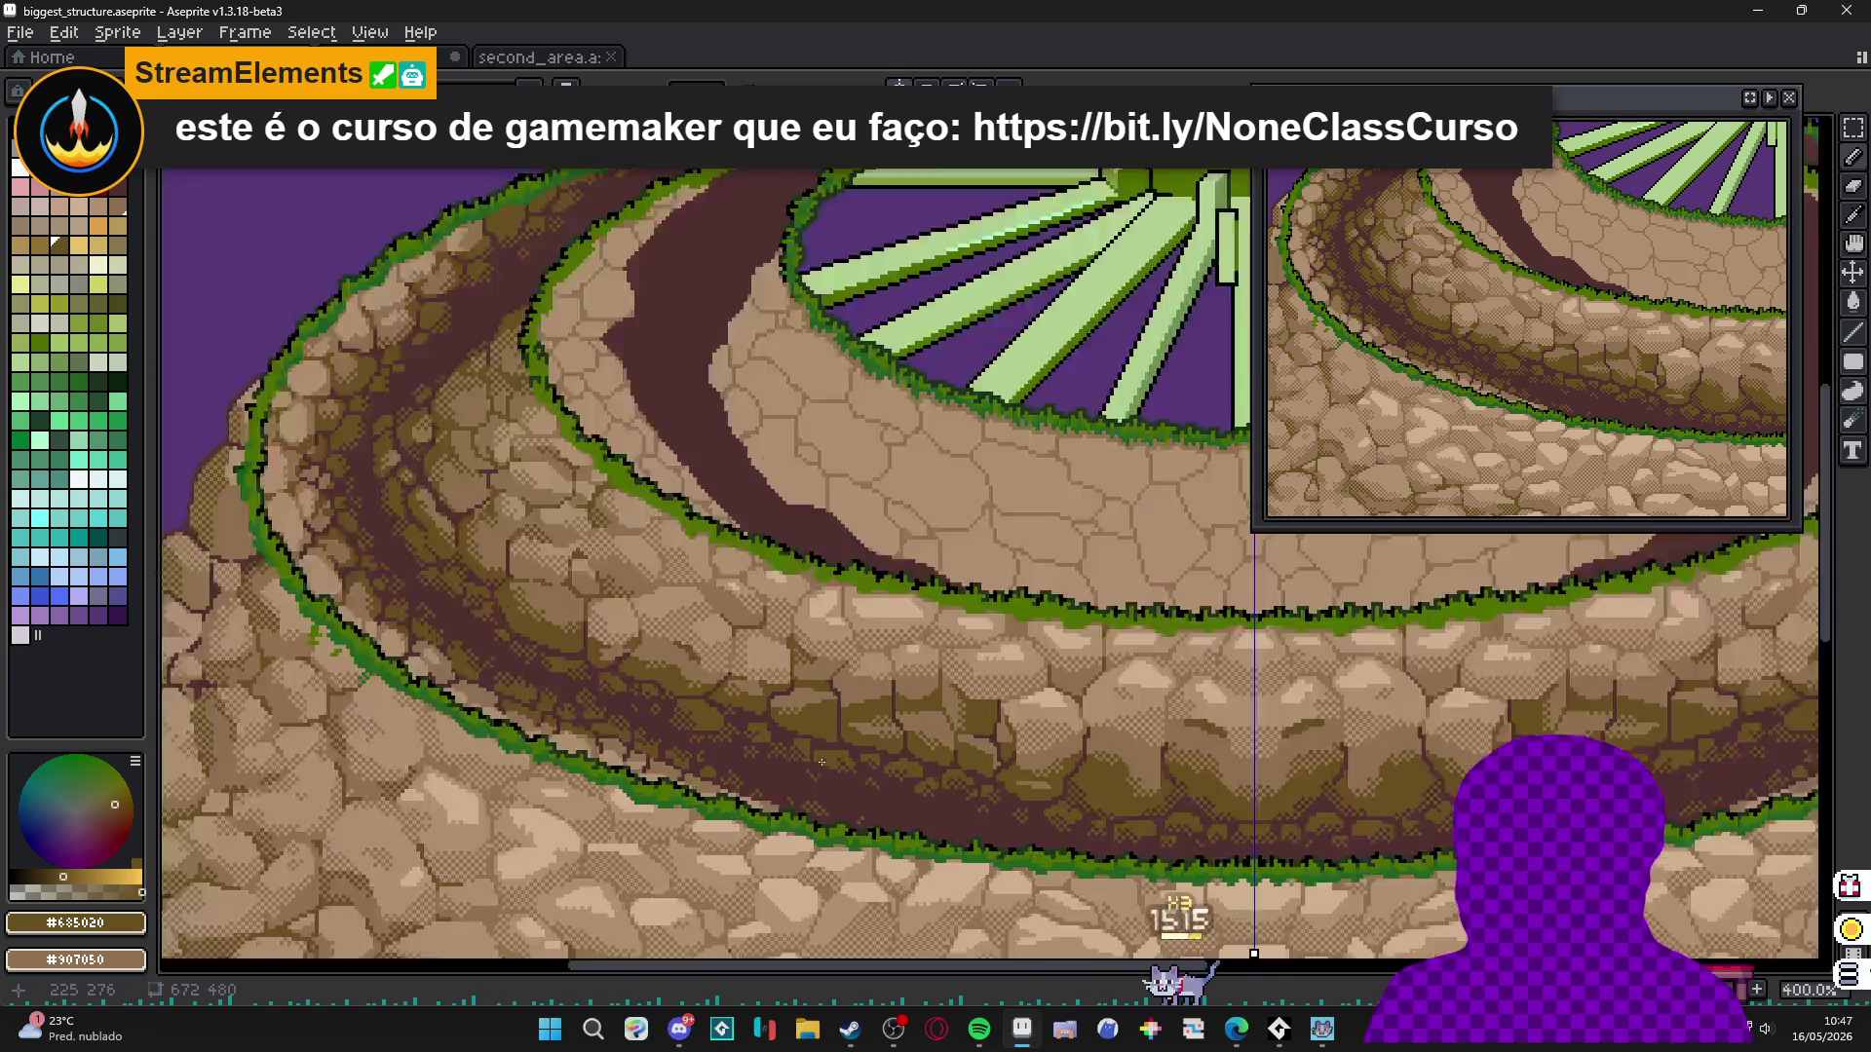
scroll(859, 726, "up", 4)
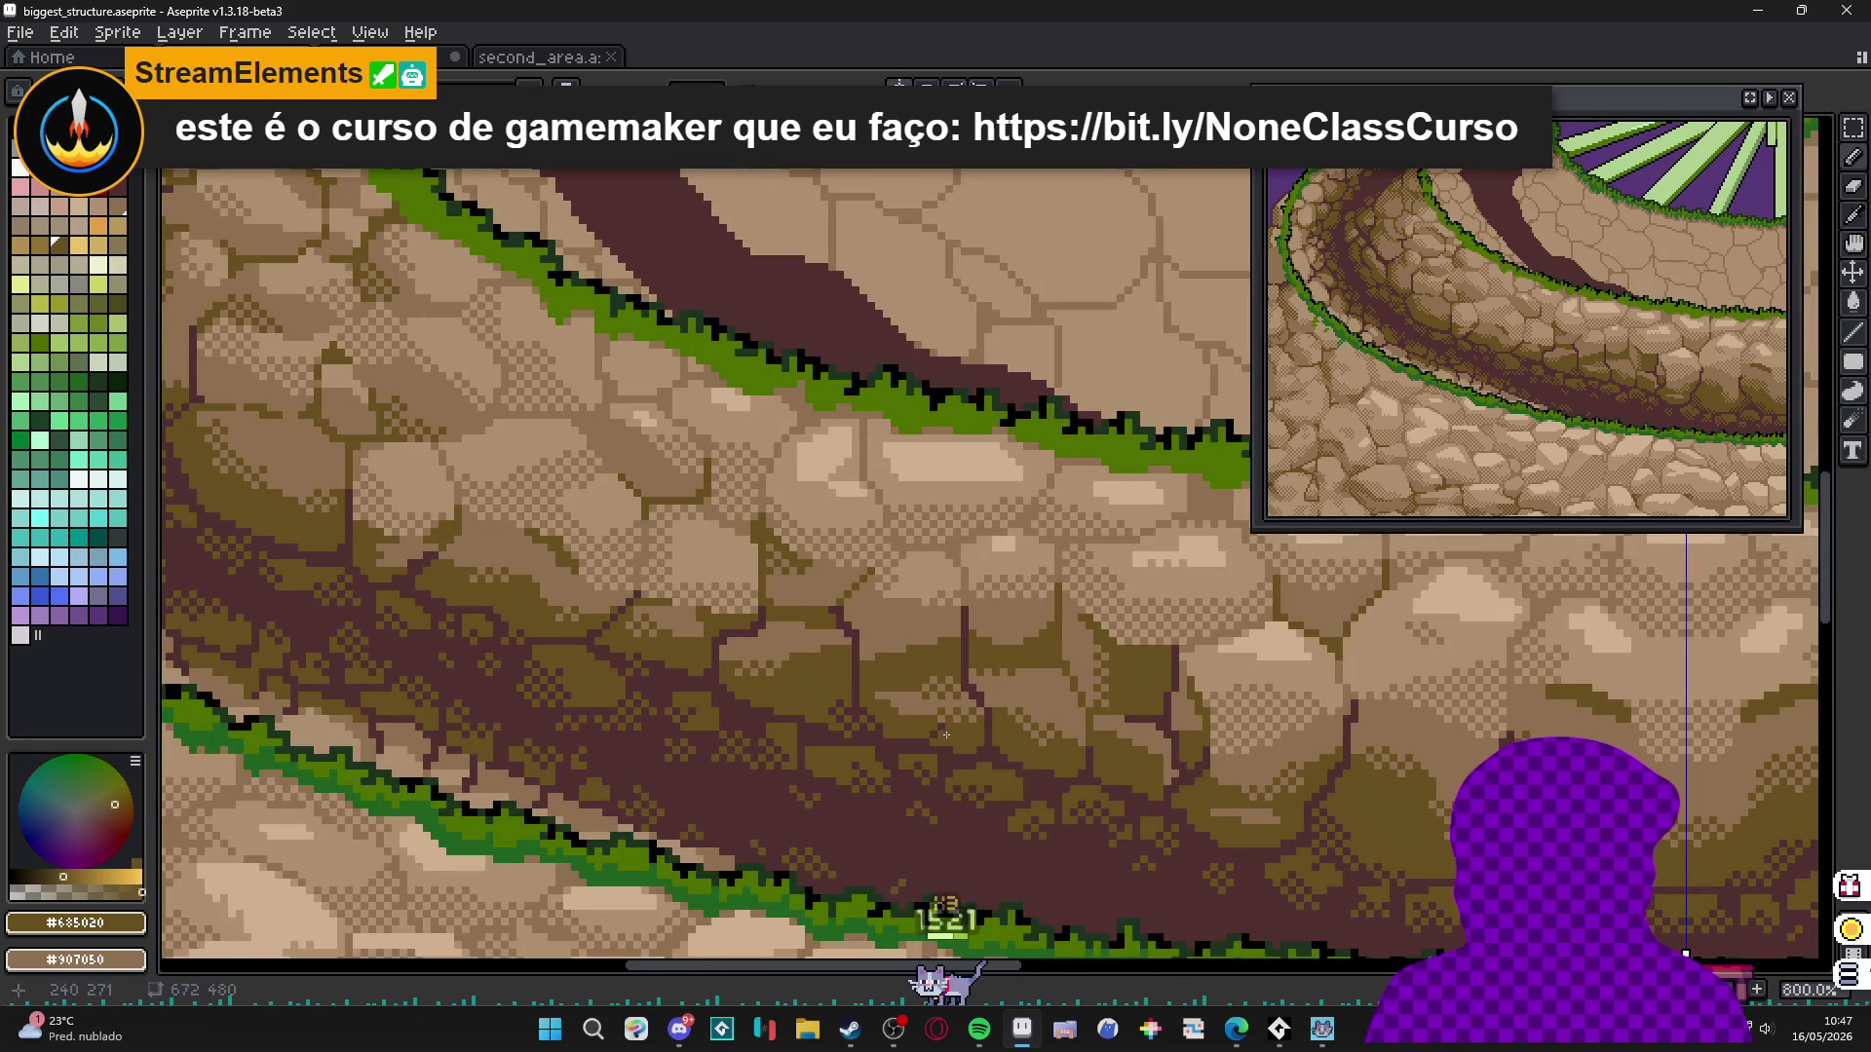
scroll(971, 755, "down", 2)
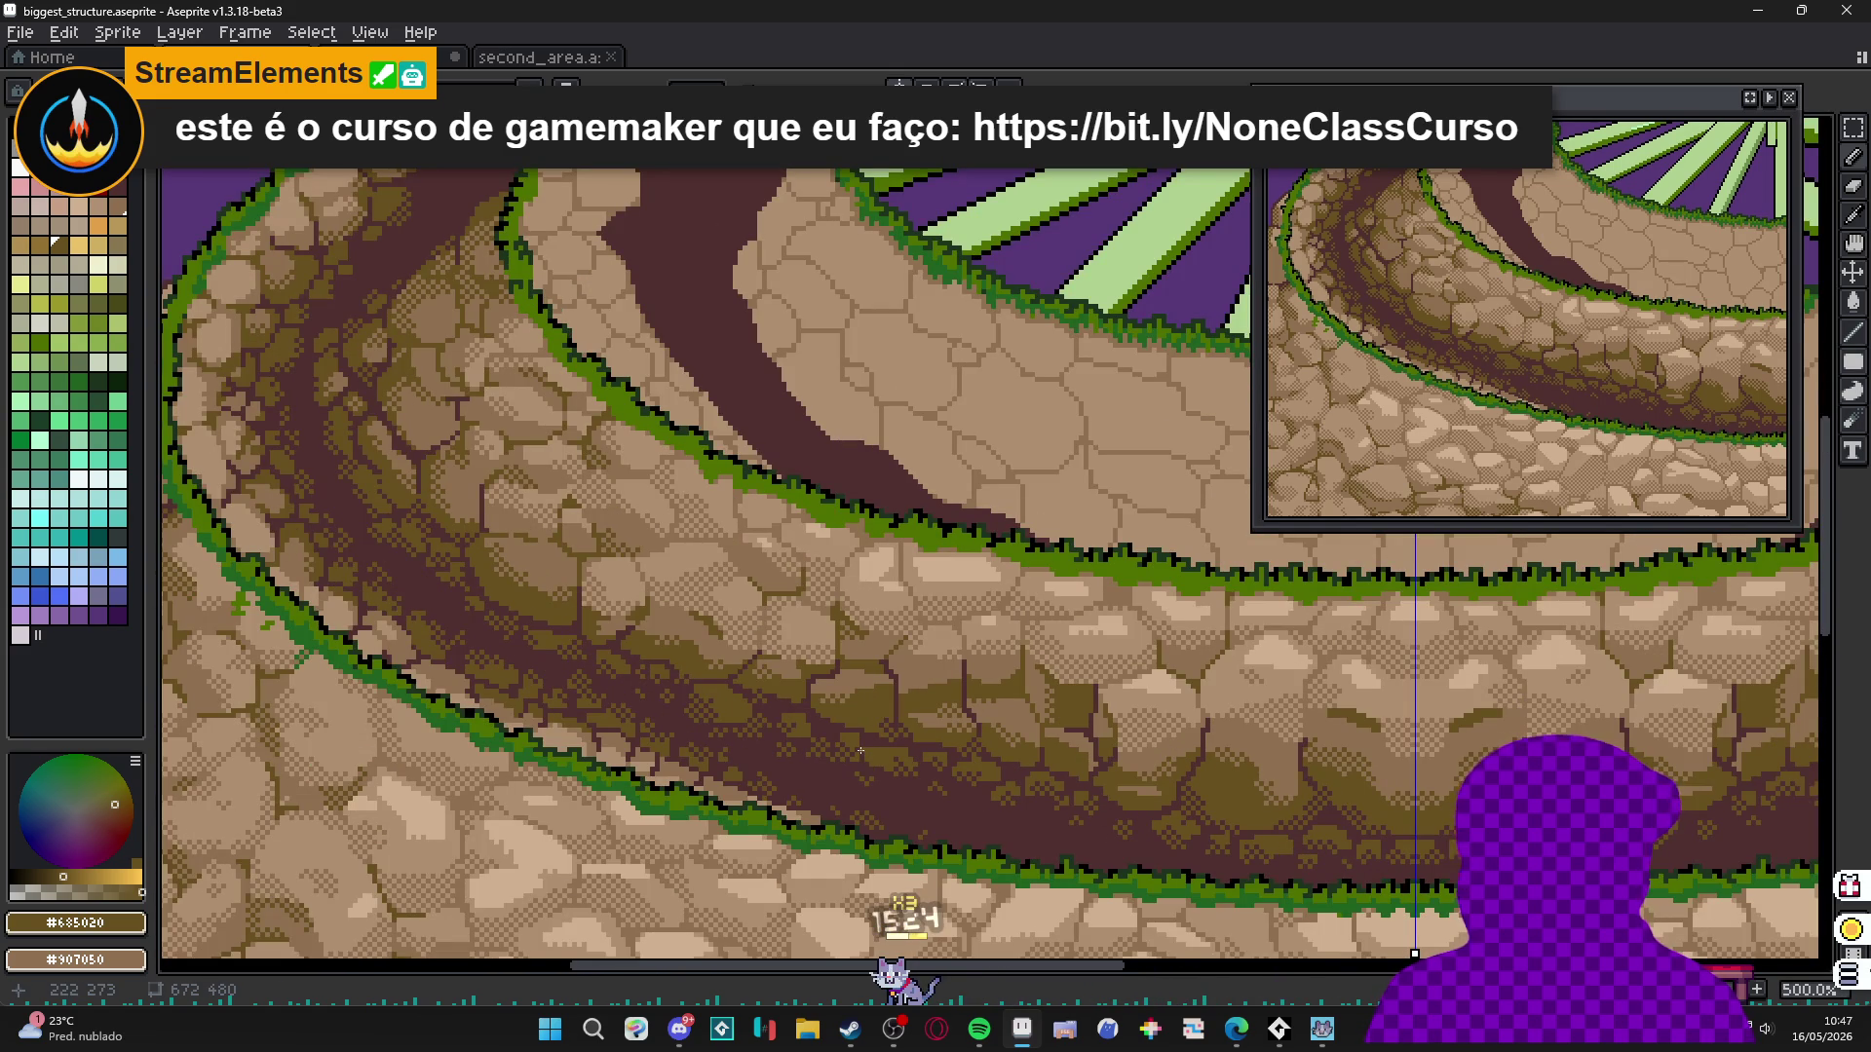
scroll(974, 483, "up", 2)
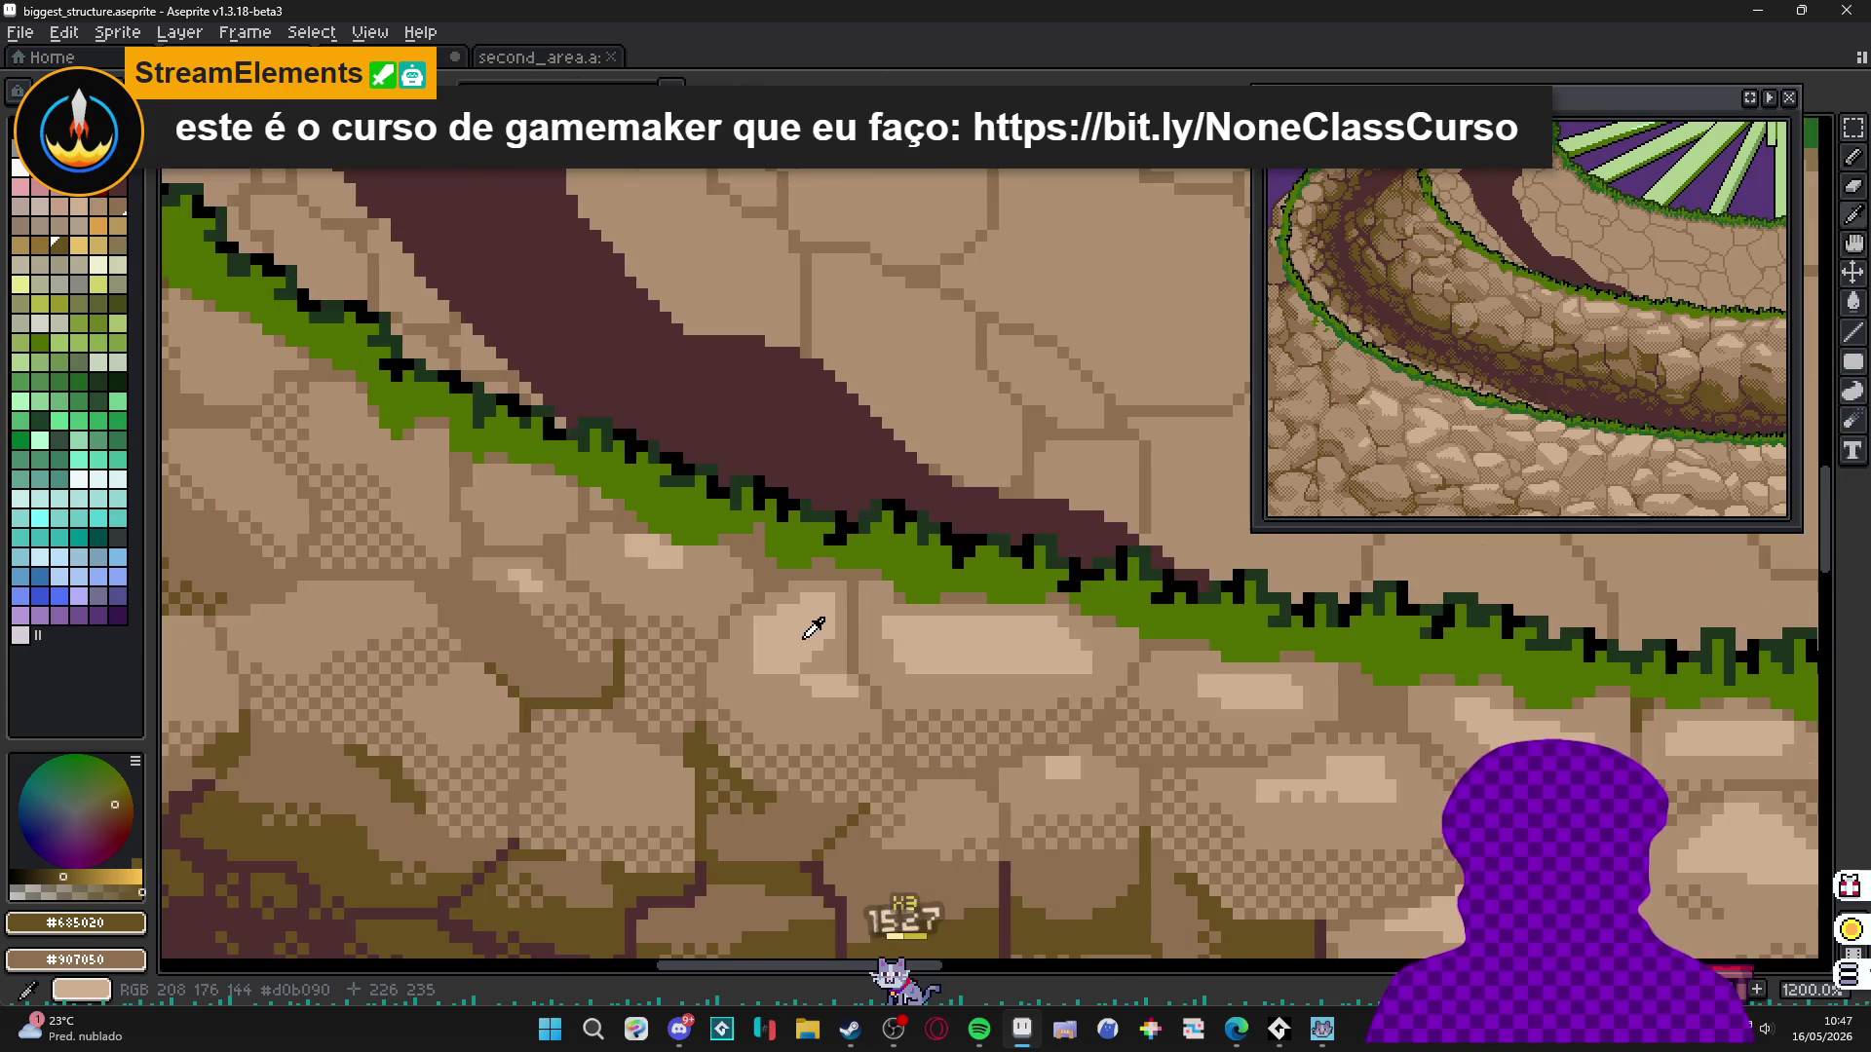
Sample rock pixels to make #d0b090 the foreground and #b09070 the background colour.
left_click(793, 622, "alt")
right_click(798, 653, "alt")
scroll(798, 653, "up", 3)
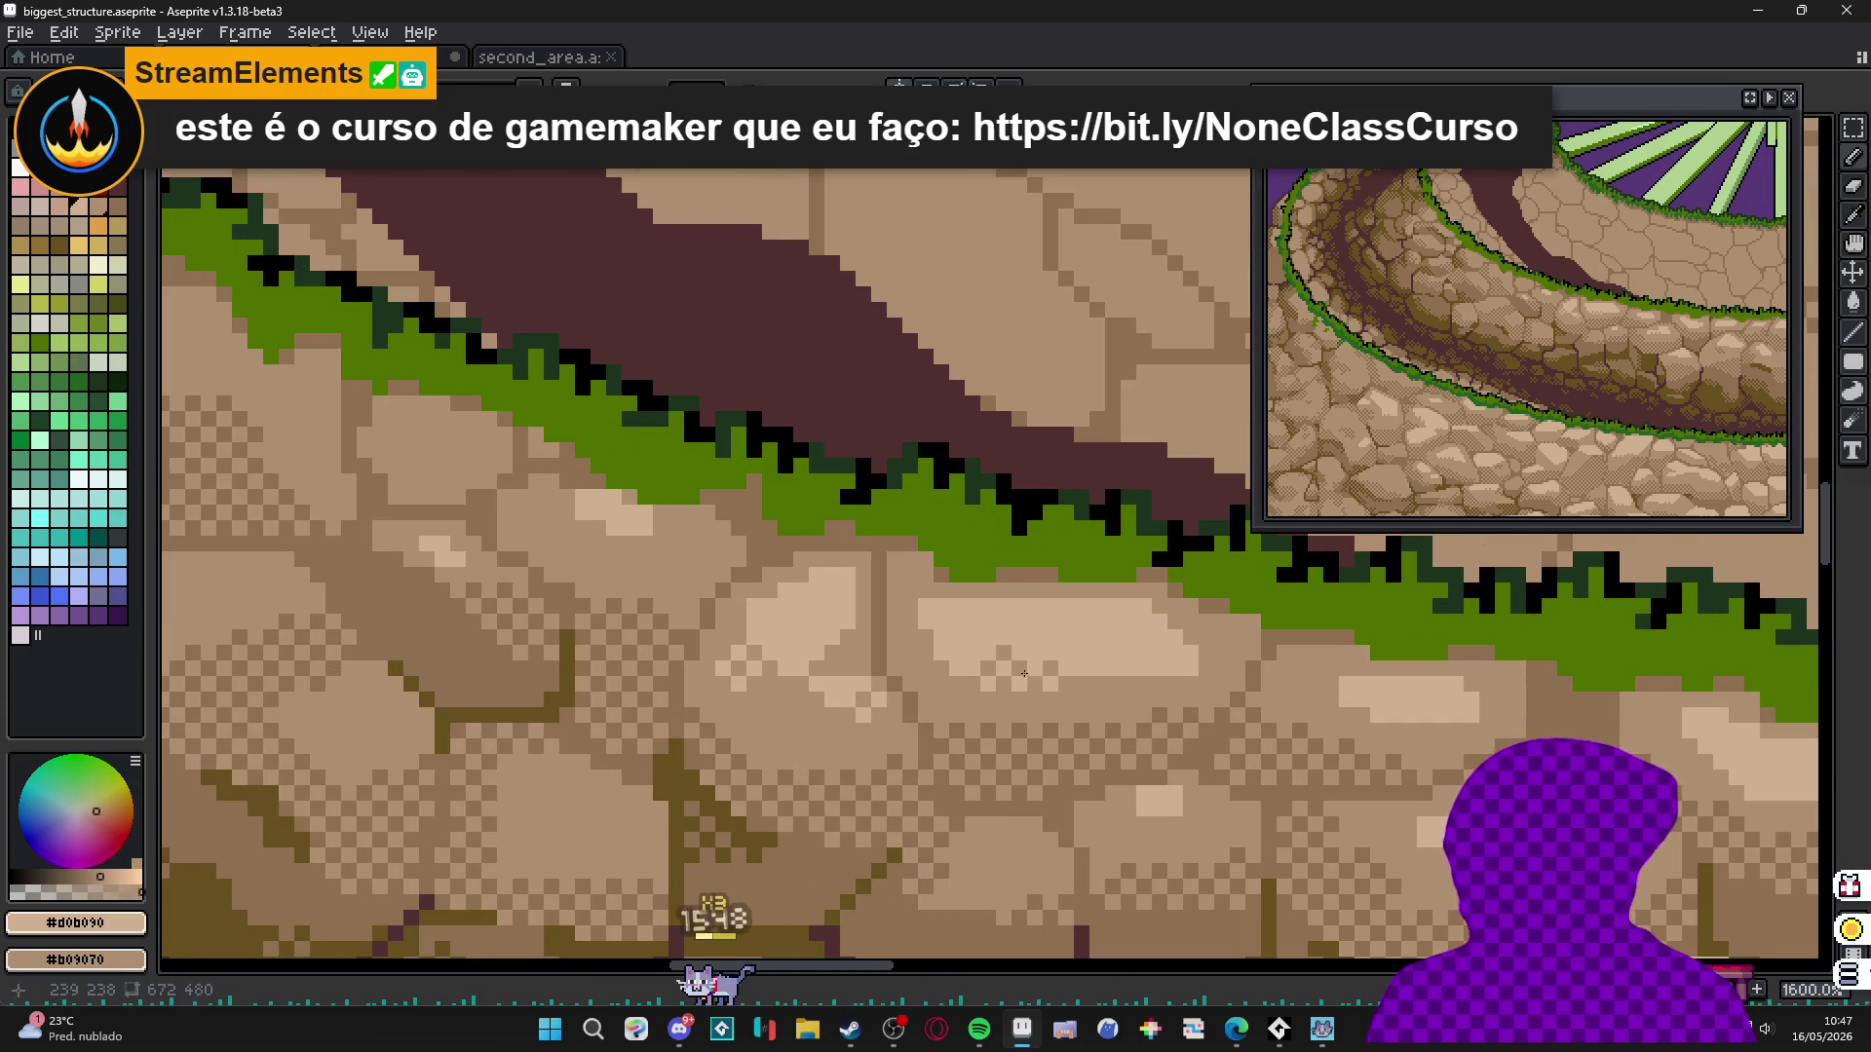
Survey the structure, then dab a small tan touch onto the stone wall.
scroll(1056, 681, "right", 1)
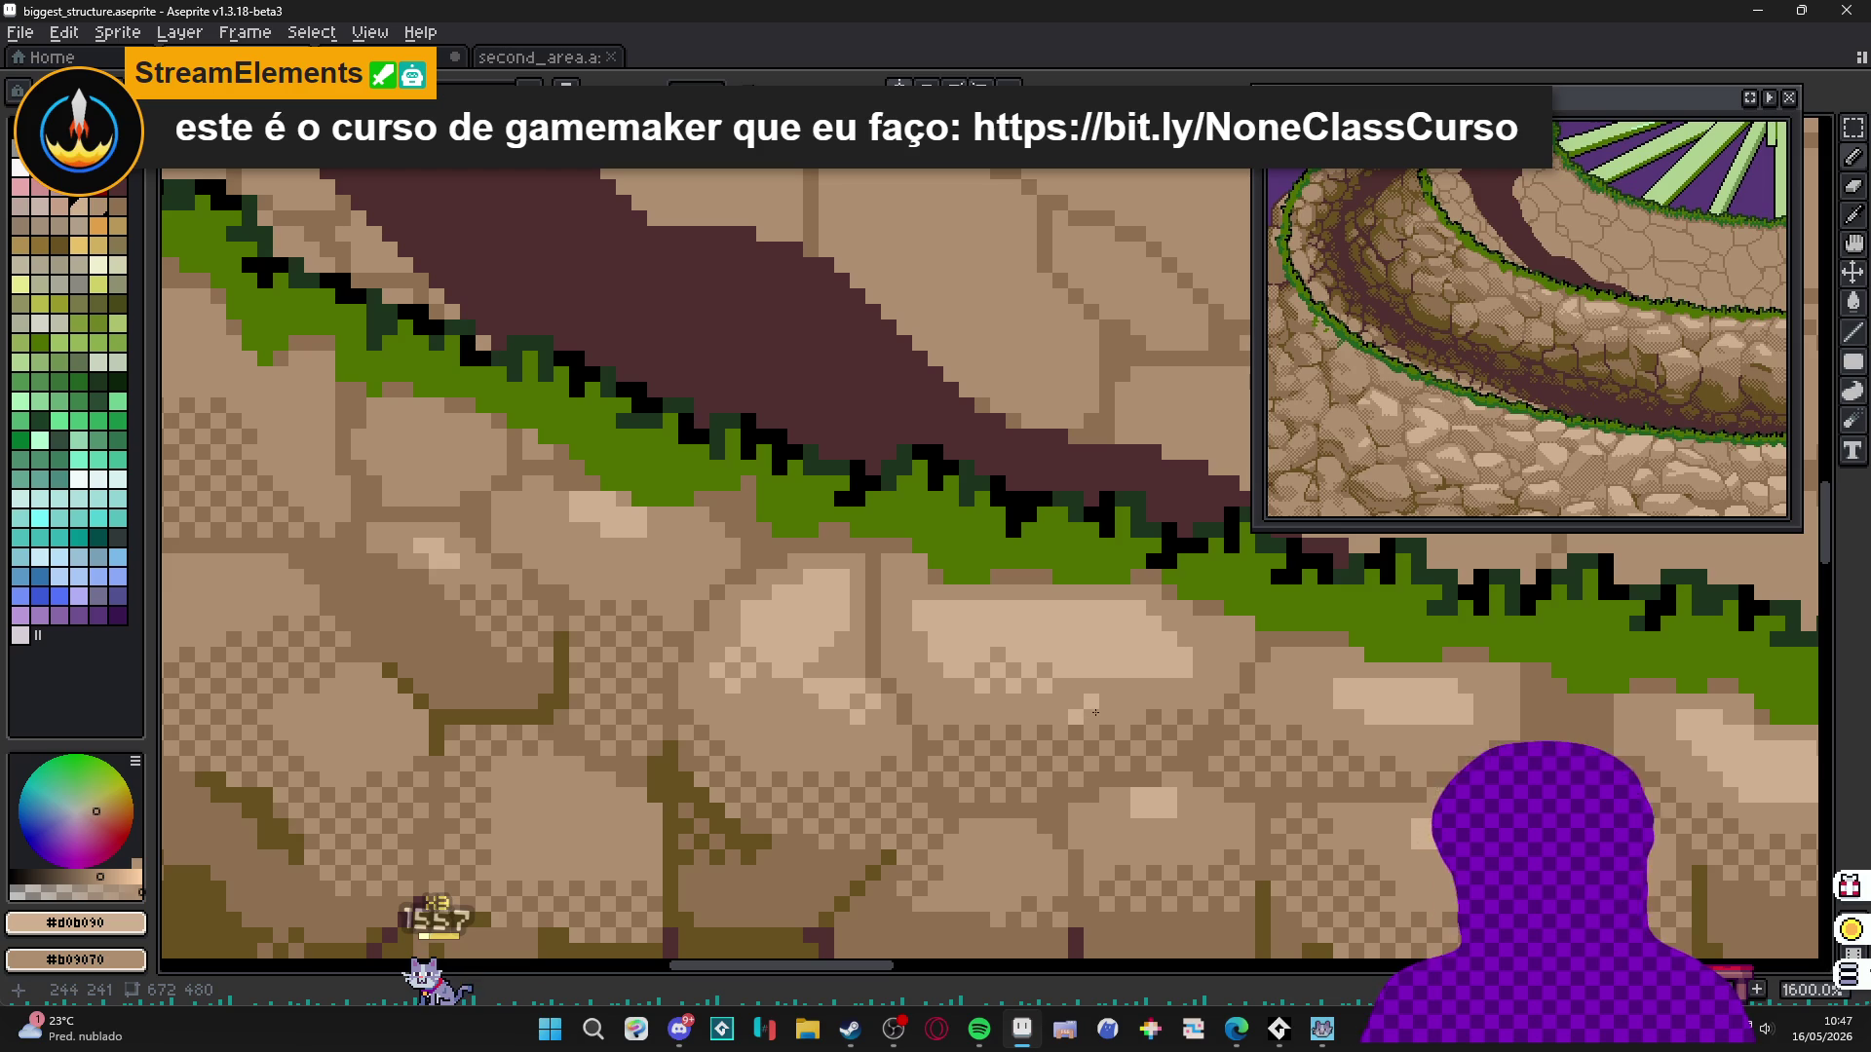
scroll(1361, 717, "right", 5)
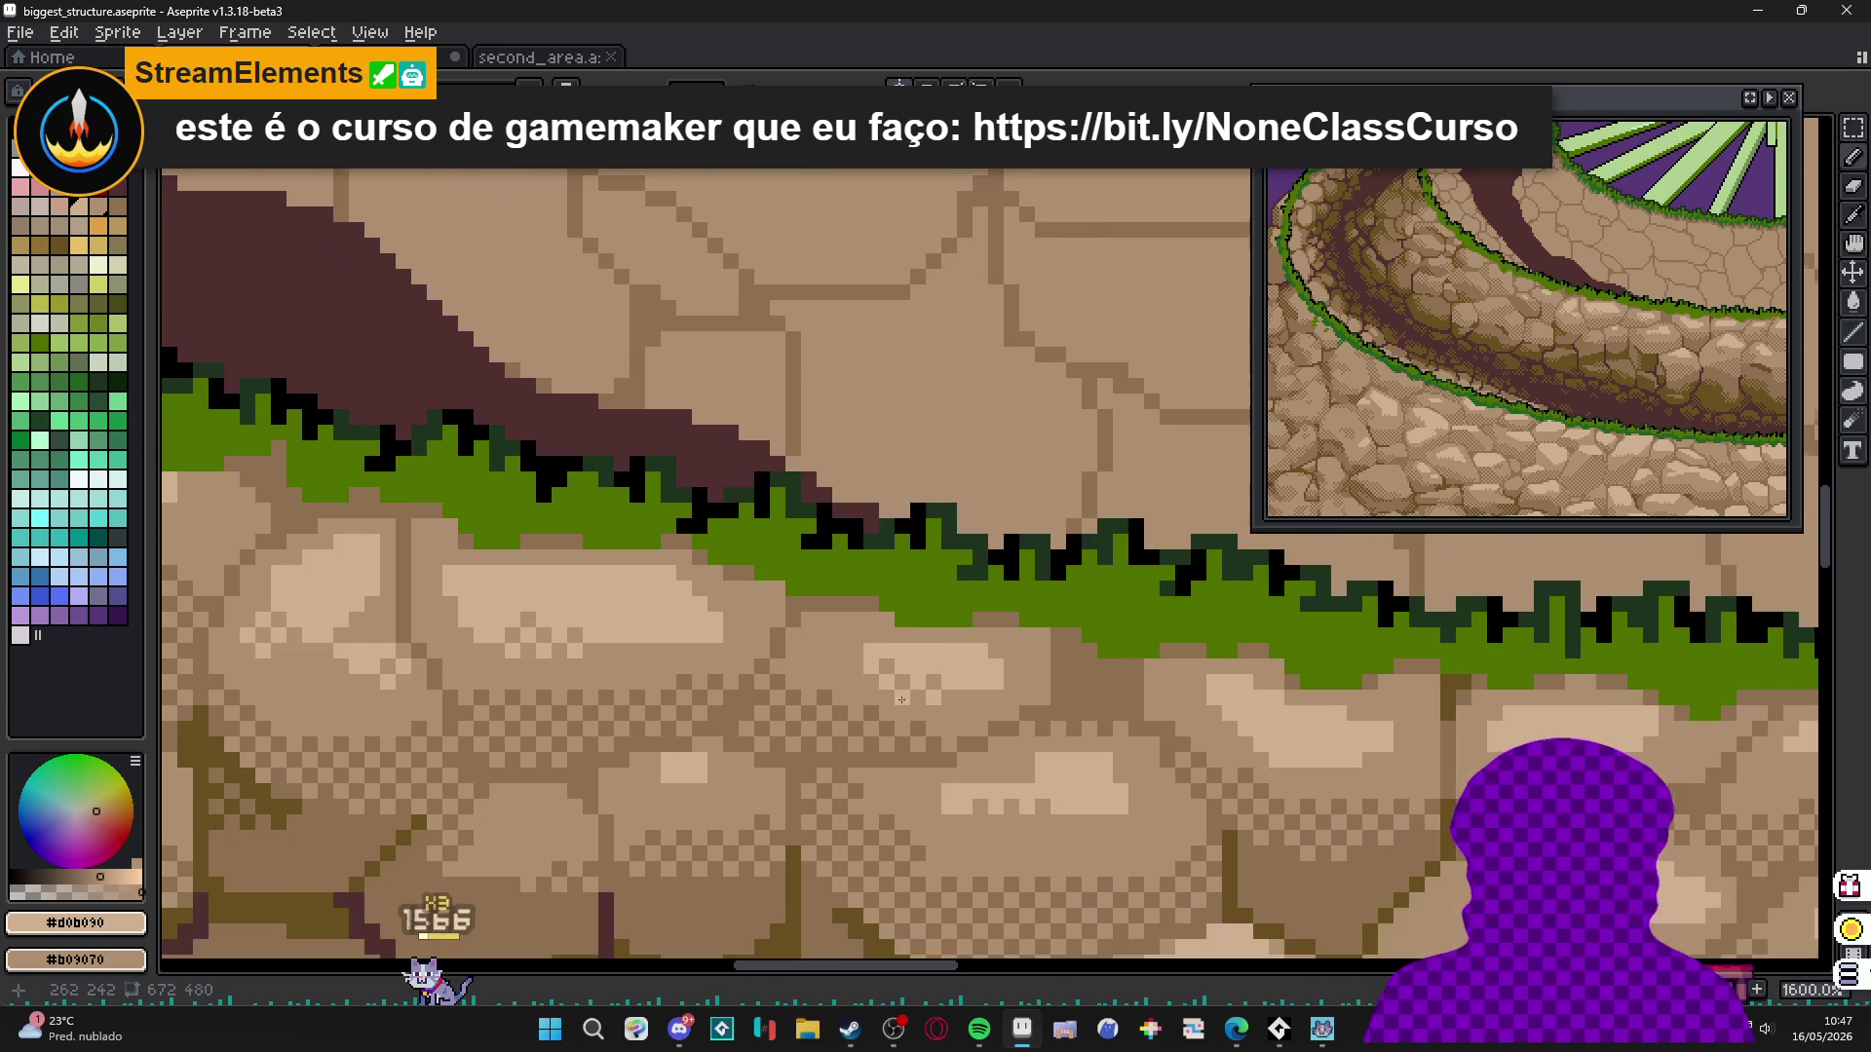
scroll(1277, 731, "right", 5)
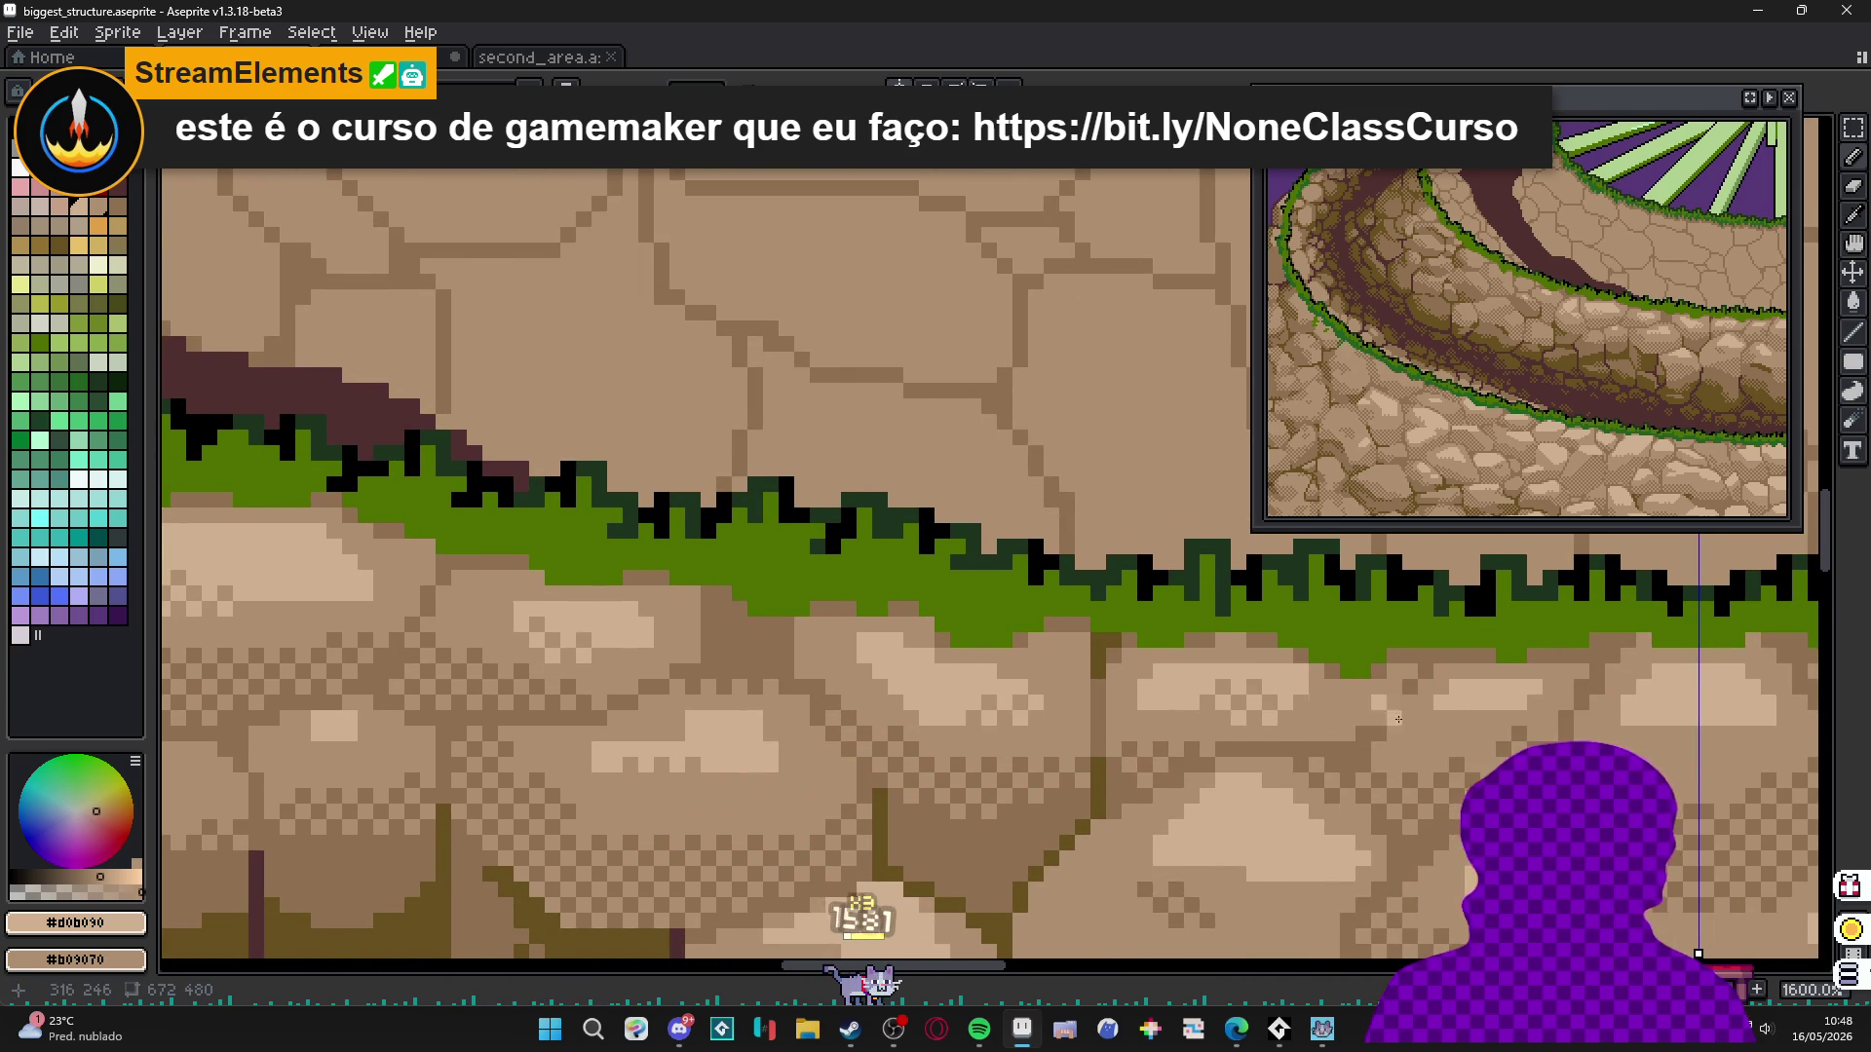
scroll(1306, 710, "right", 1)
scroll(1286, 716, "down", 2)
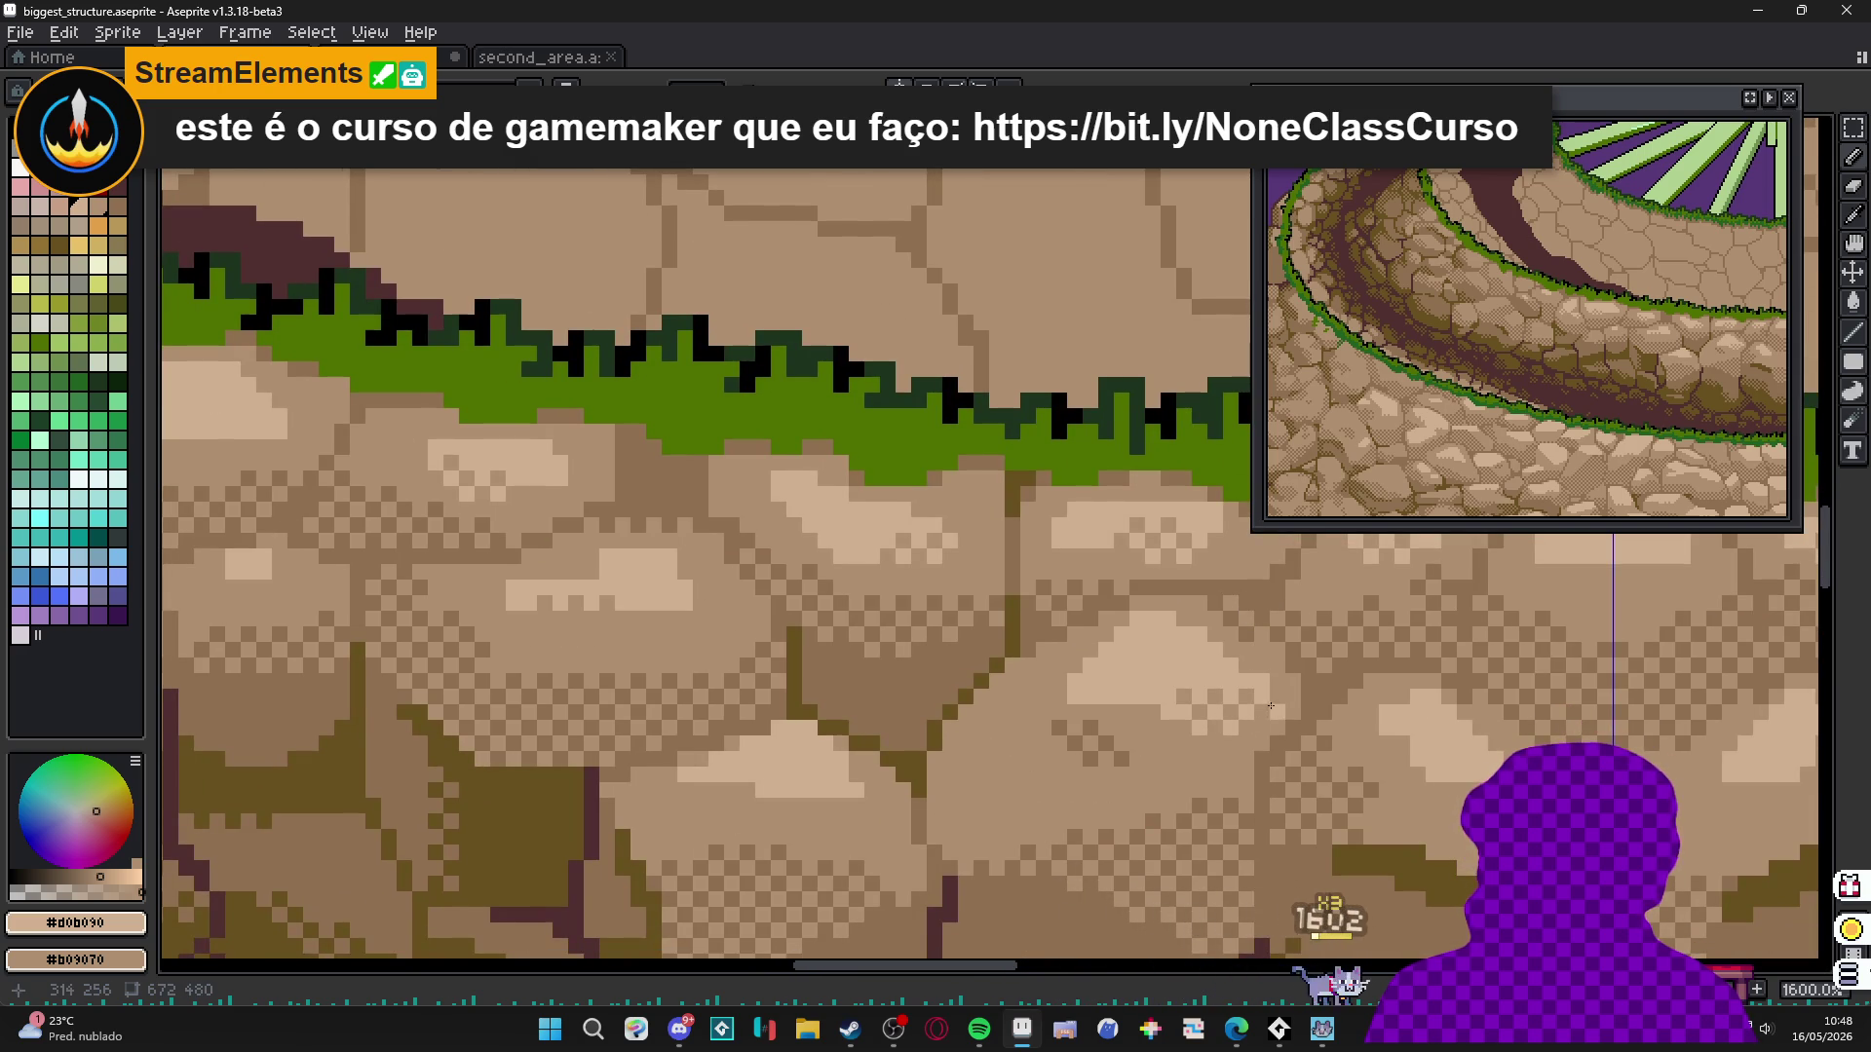
scroll(1267, 770, "right", 1)
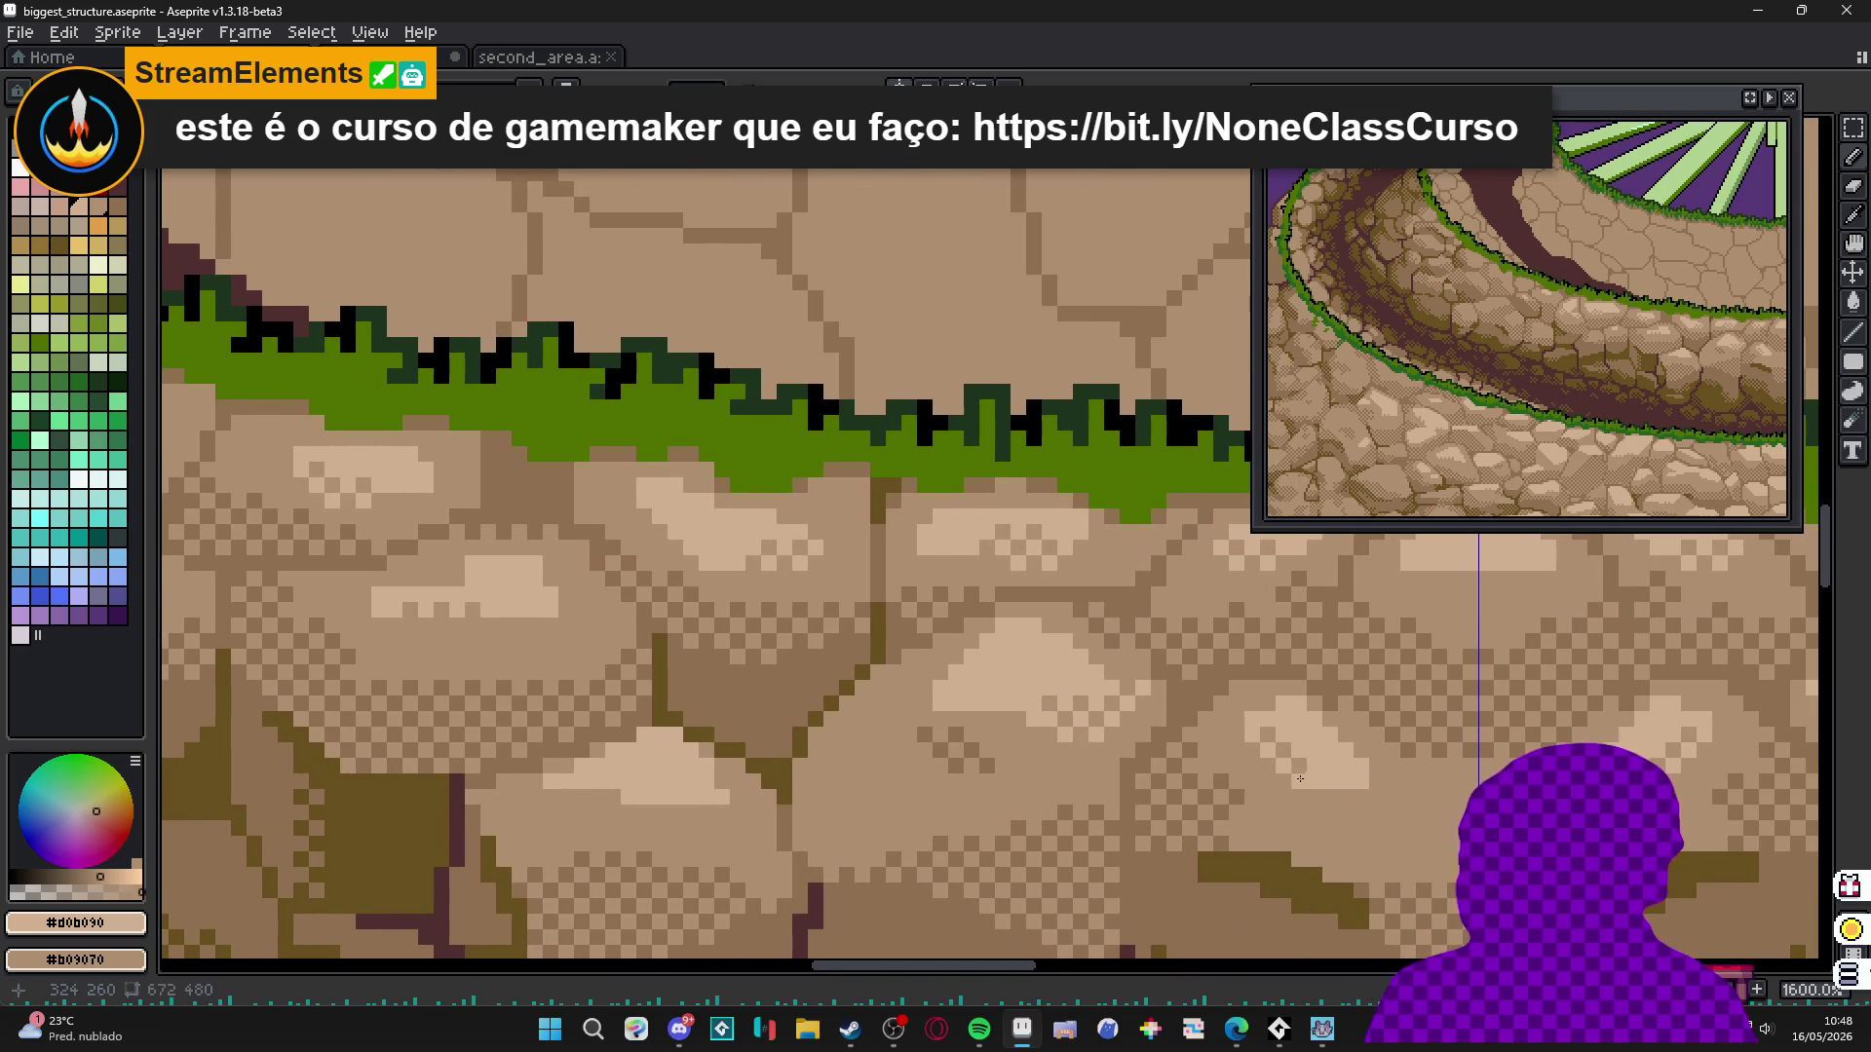
scroll(1267, 751, "right", 1)
scroll(1267, 751, "up", 1)
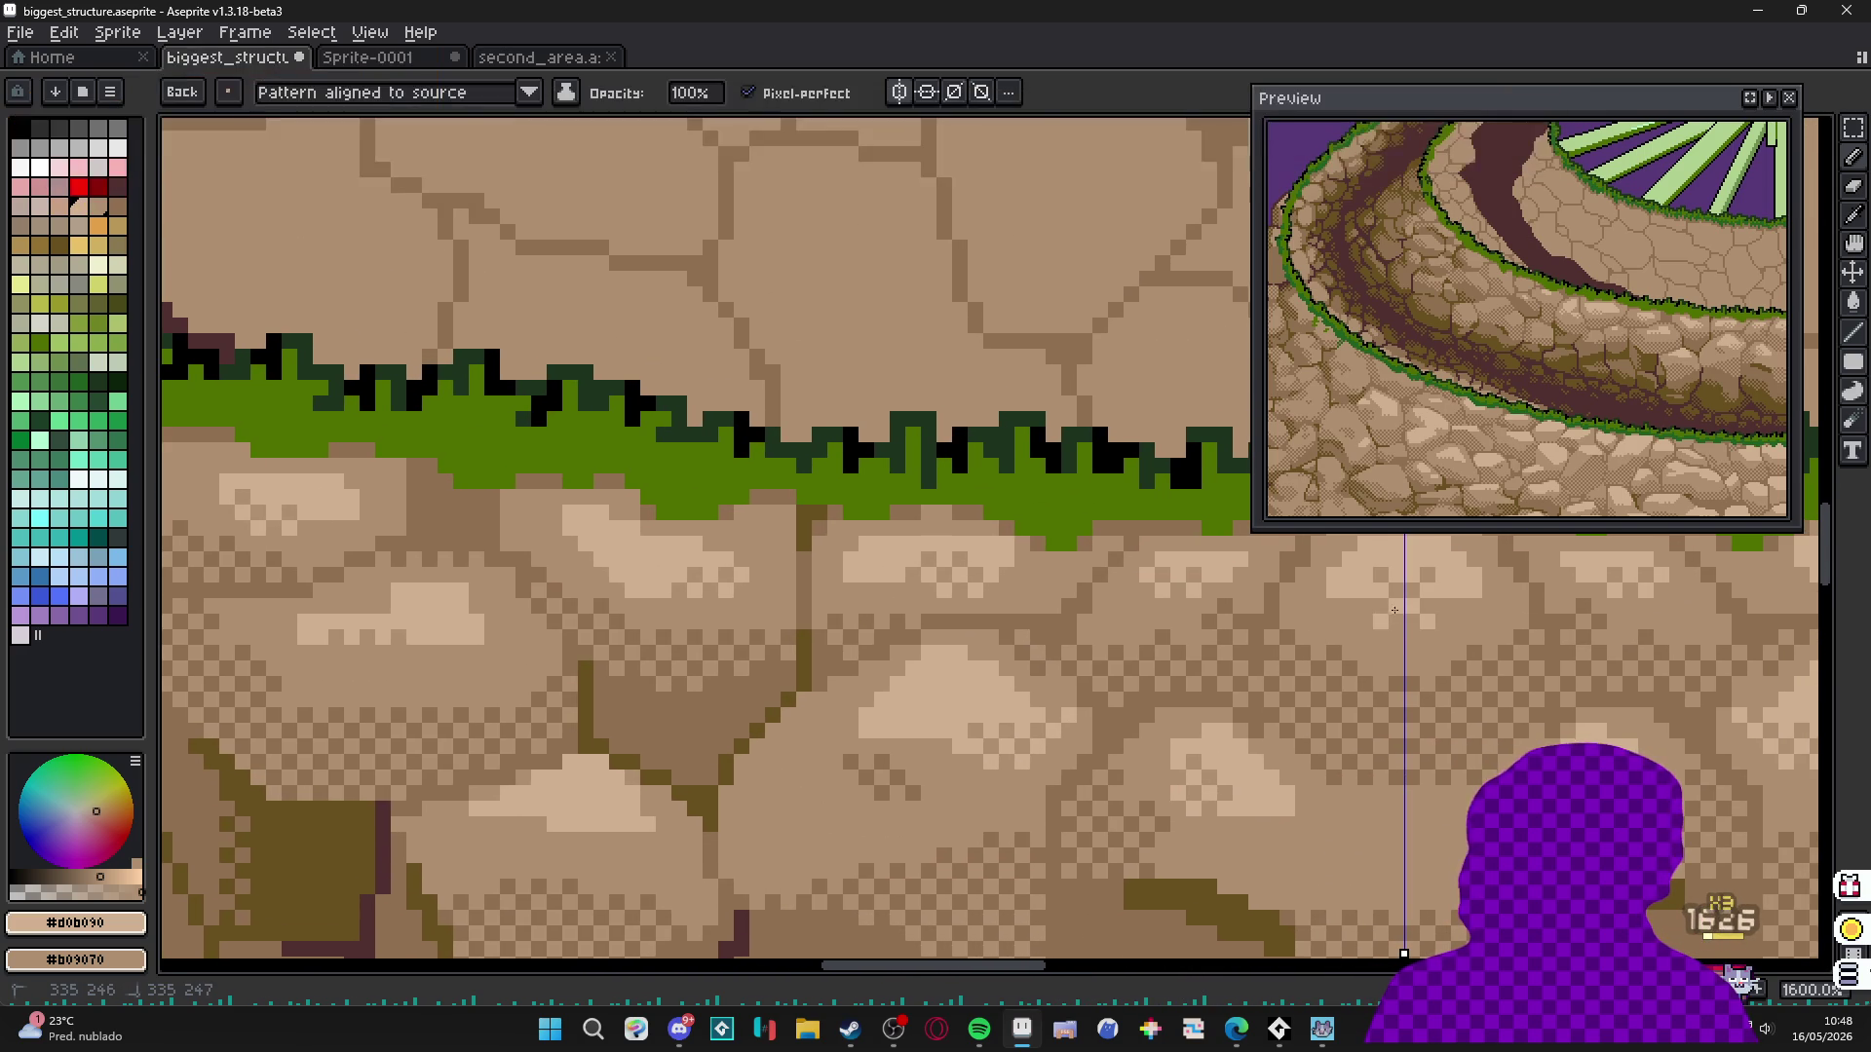
scroll(1376, 601, "down", 3)
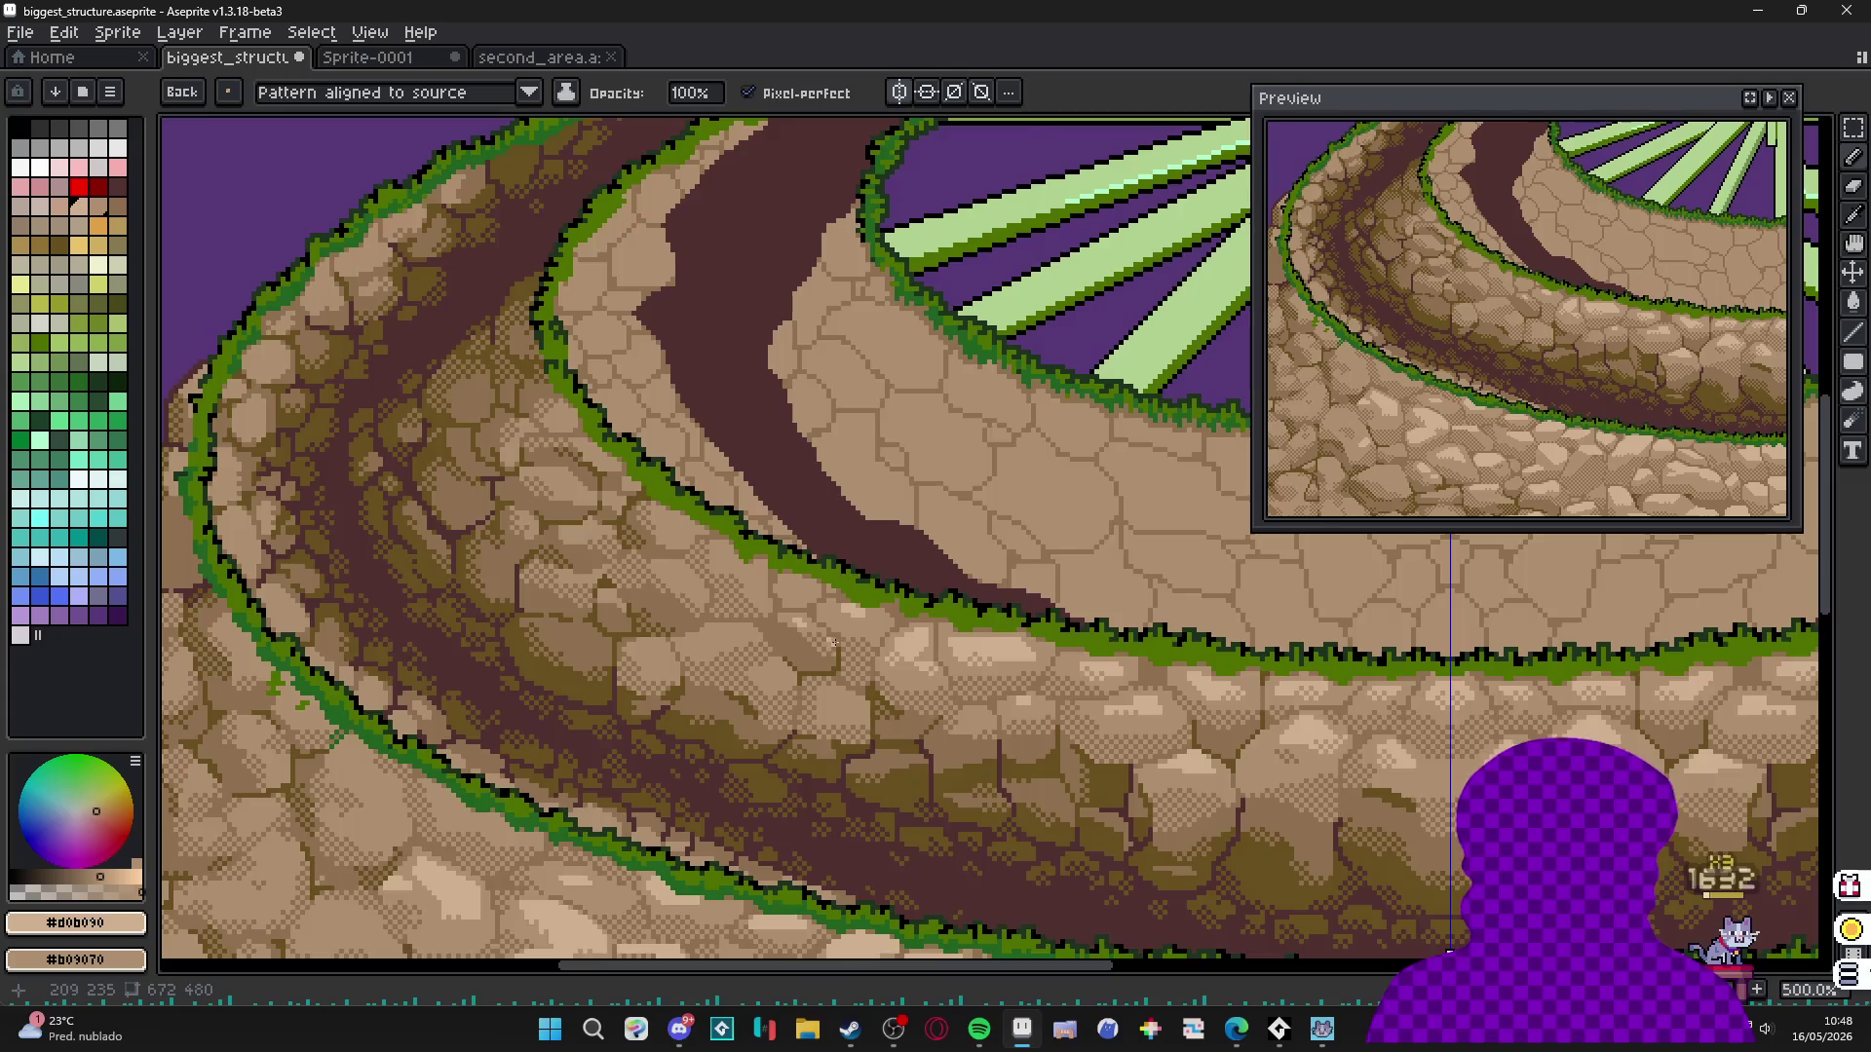
scroll(854, 581, "up", 2)
scroll(855, 581, "down", 4)
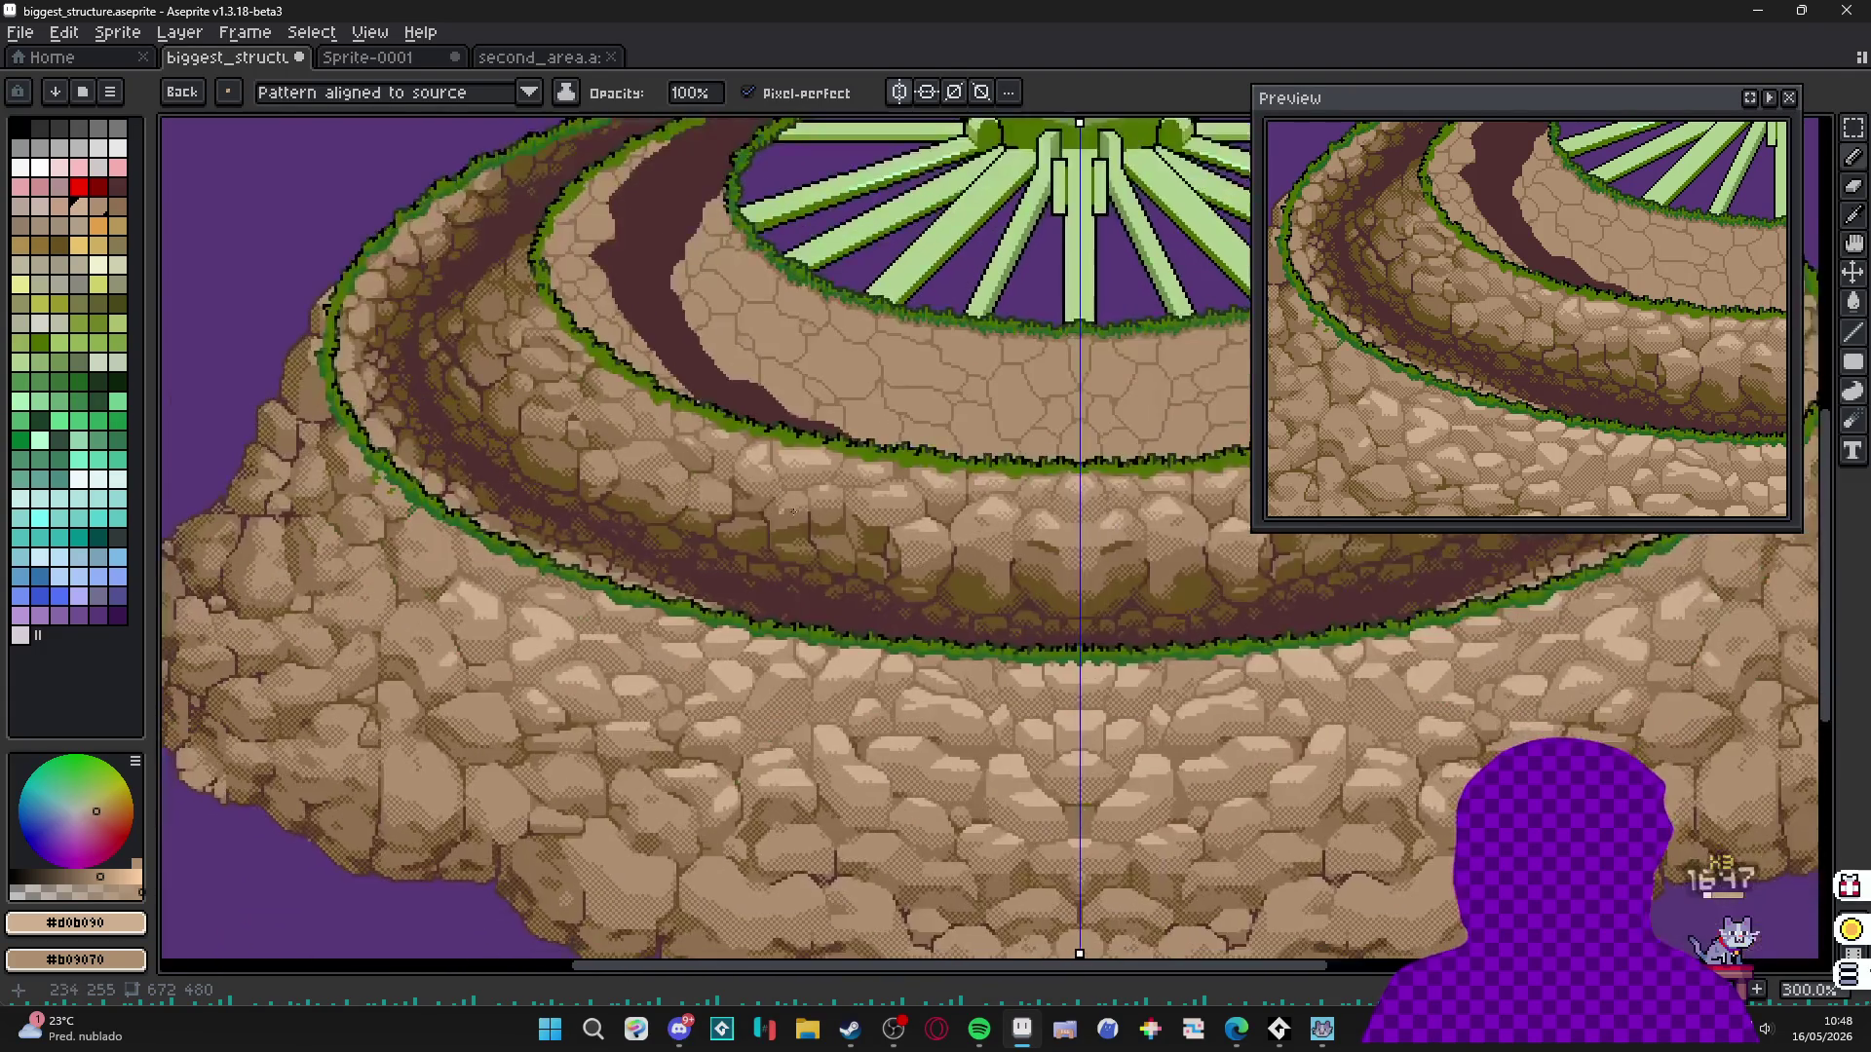
scroll(874, 651, "up", 3)
scroll(874, 651, "up", 2)
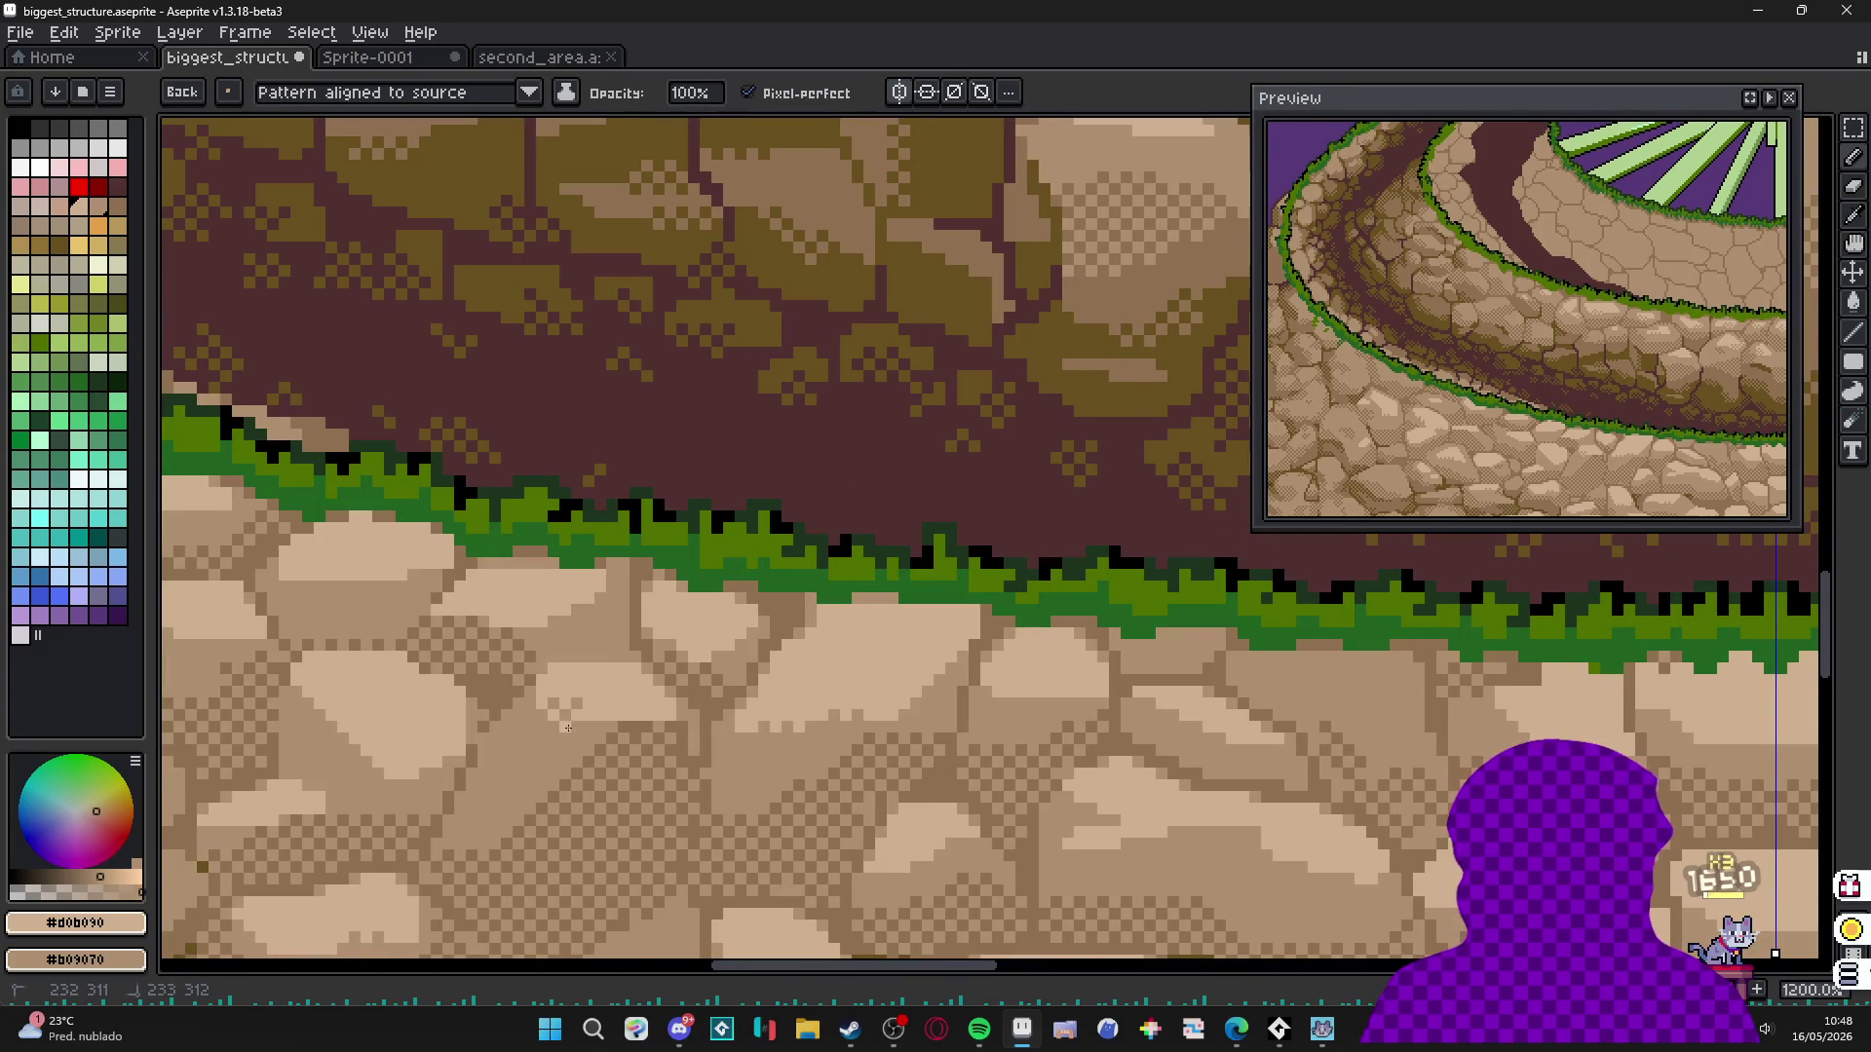
scroll(542, 726, "down", 1)
scroll(709, 651, "up", 1)
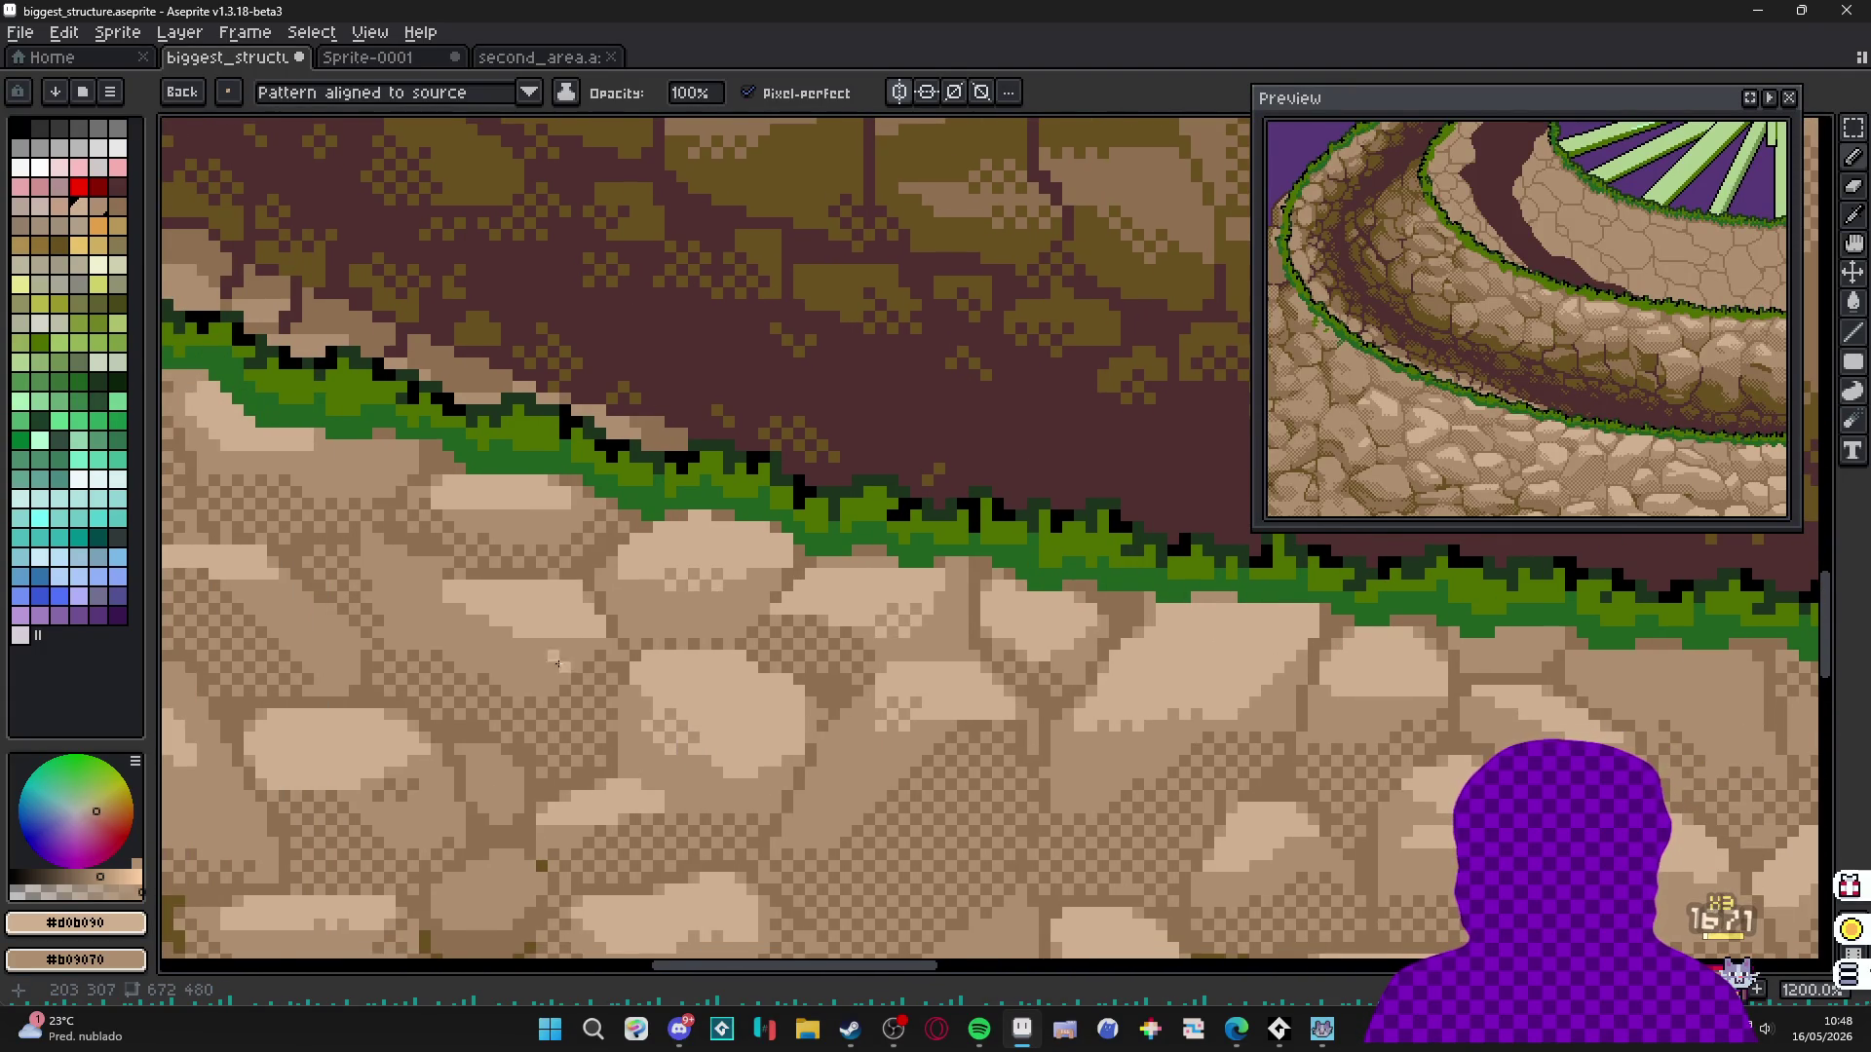
scroll(624, 661, "down", 1)
scroll(835, 718, "up", 1)
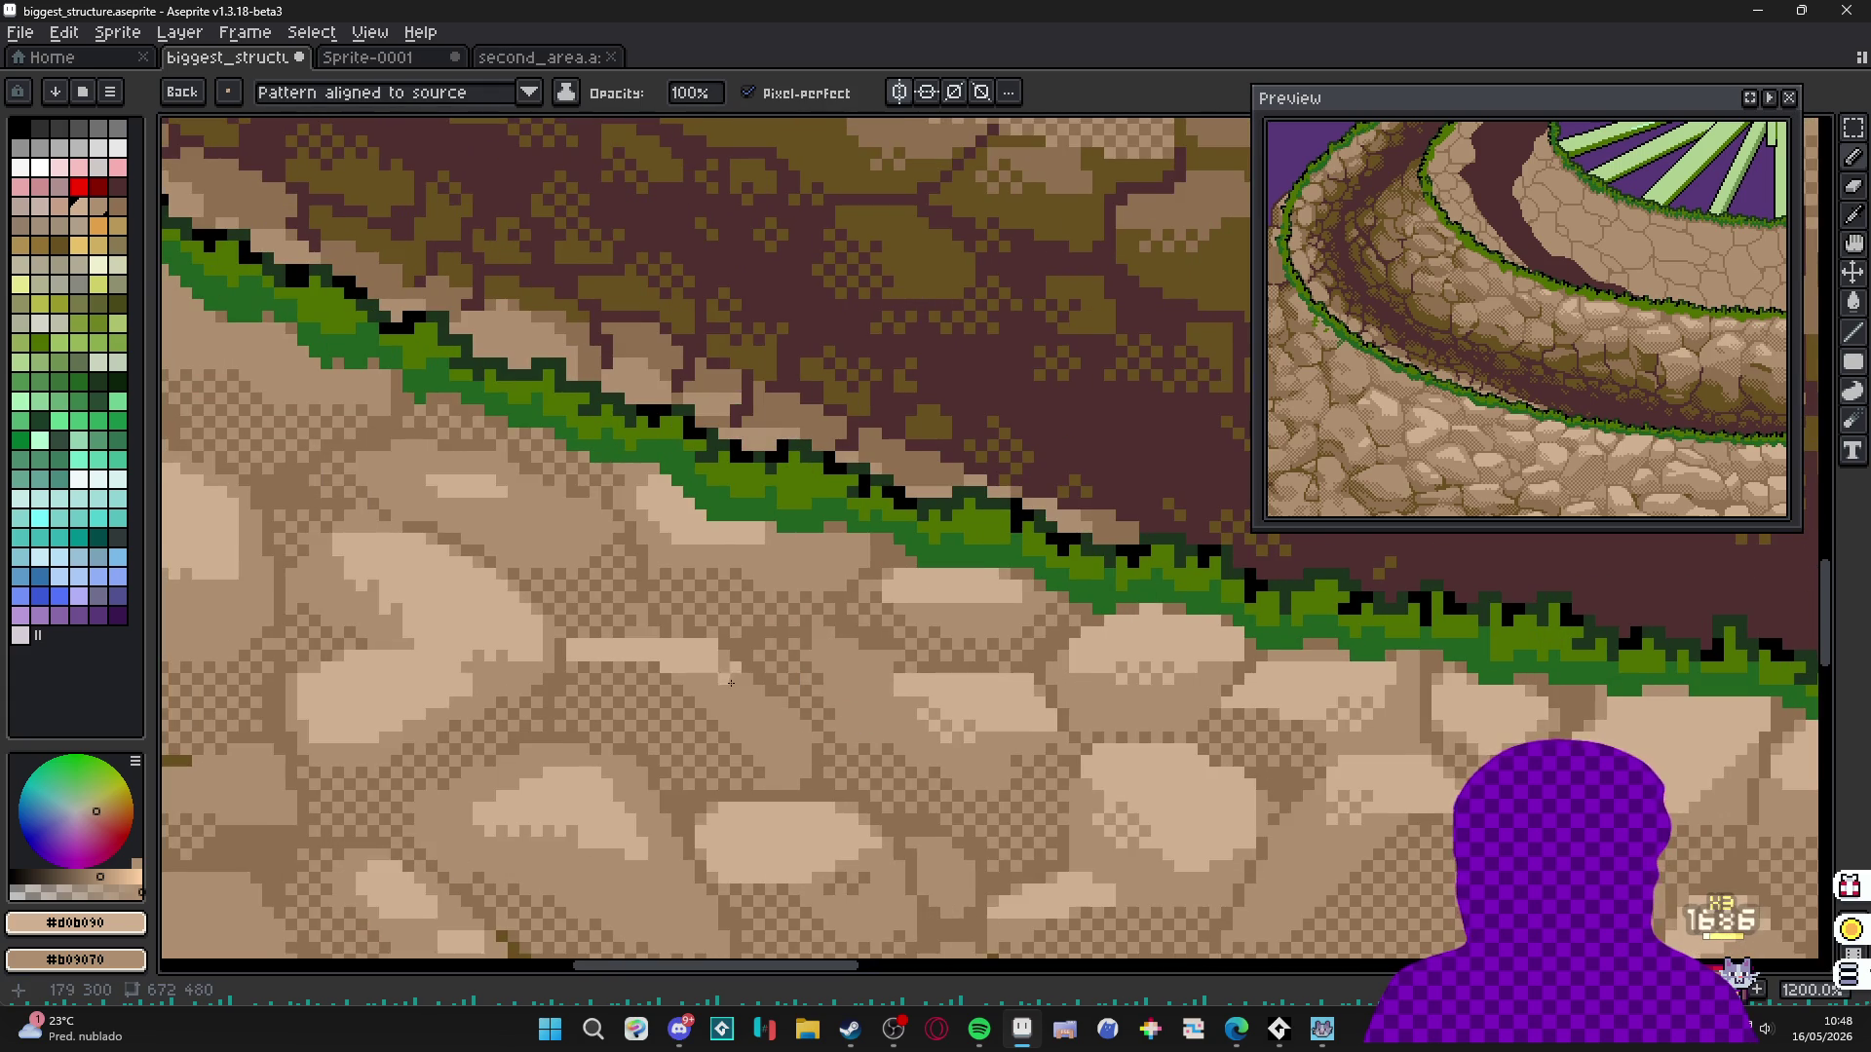
scroll(706, 687, "left", 3)
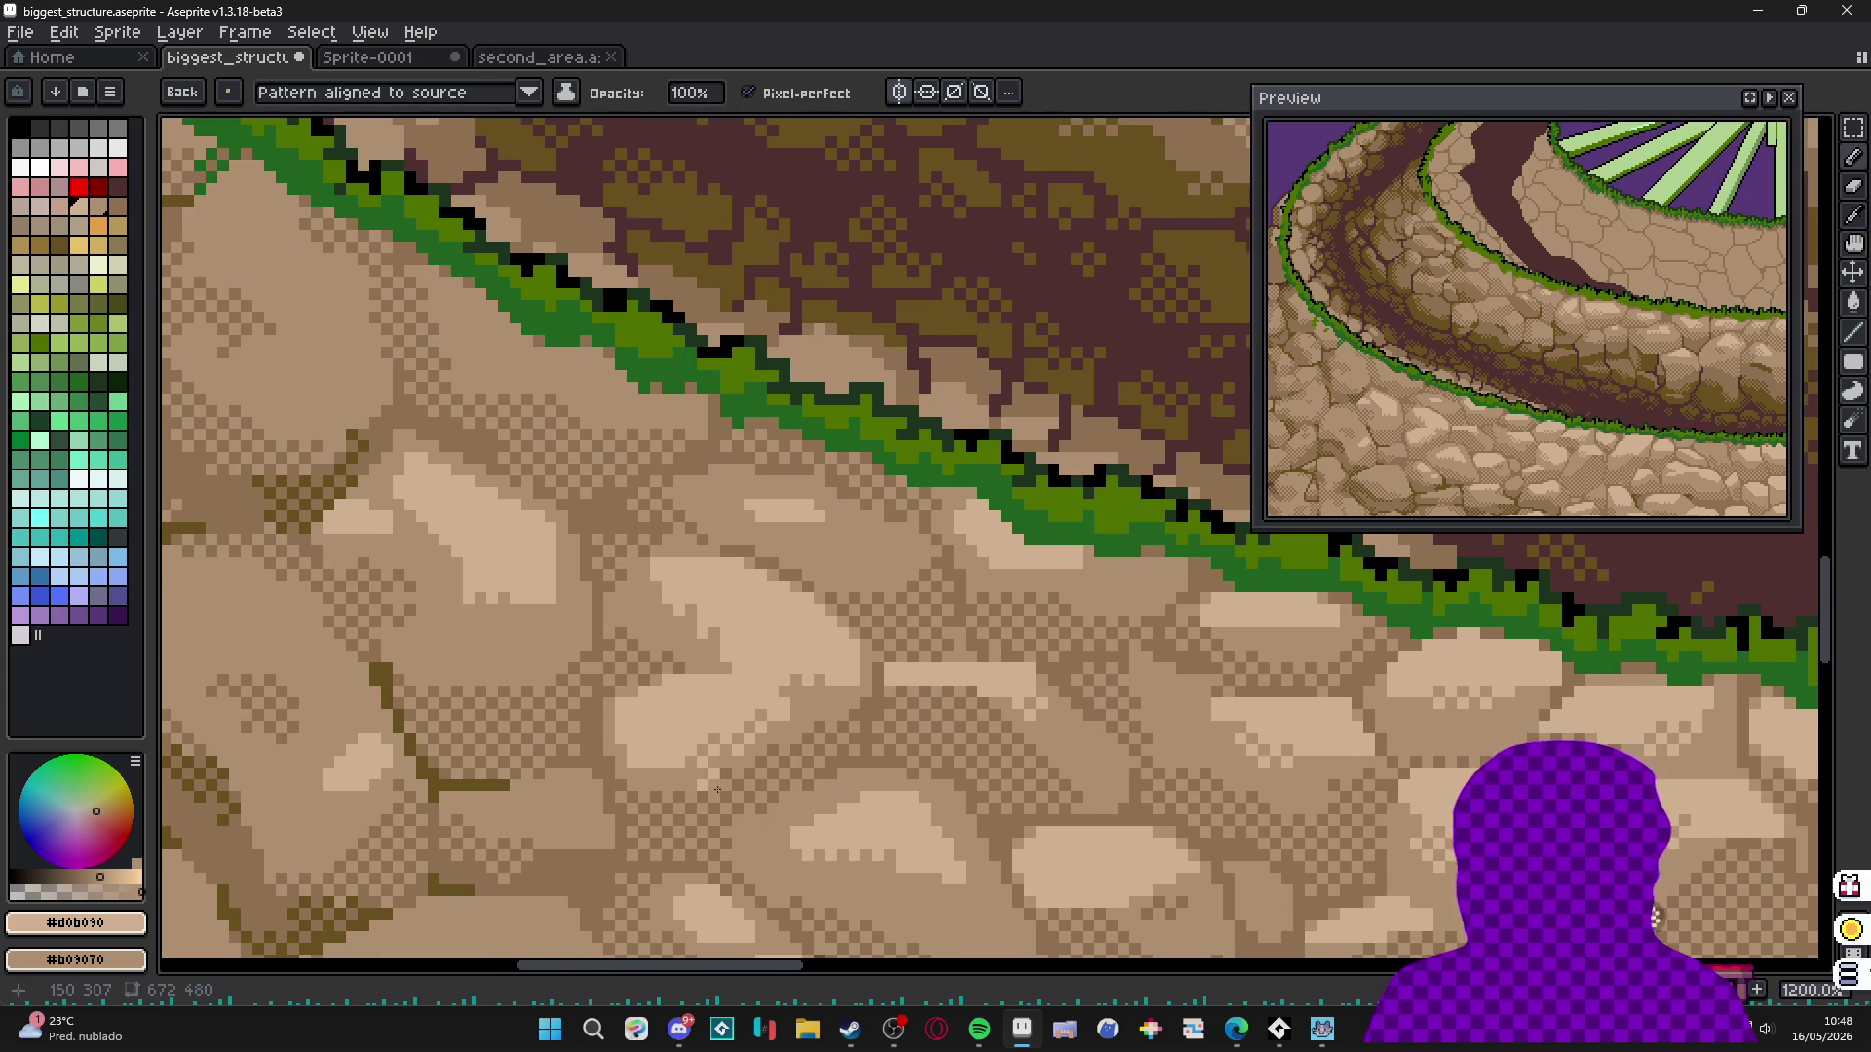
scroll(634, 663, "down", 1)
scroll(580, 546, "up", 1)
scroll(561, 527, "down", 4)
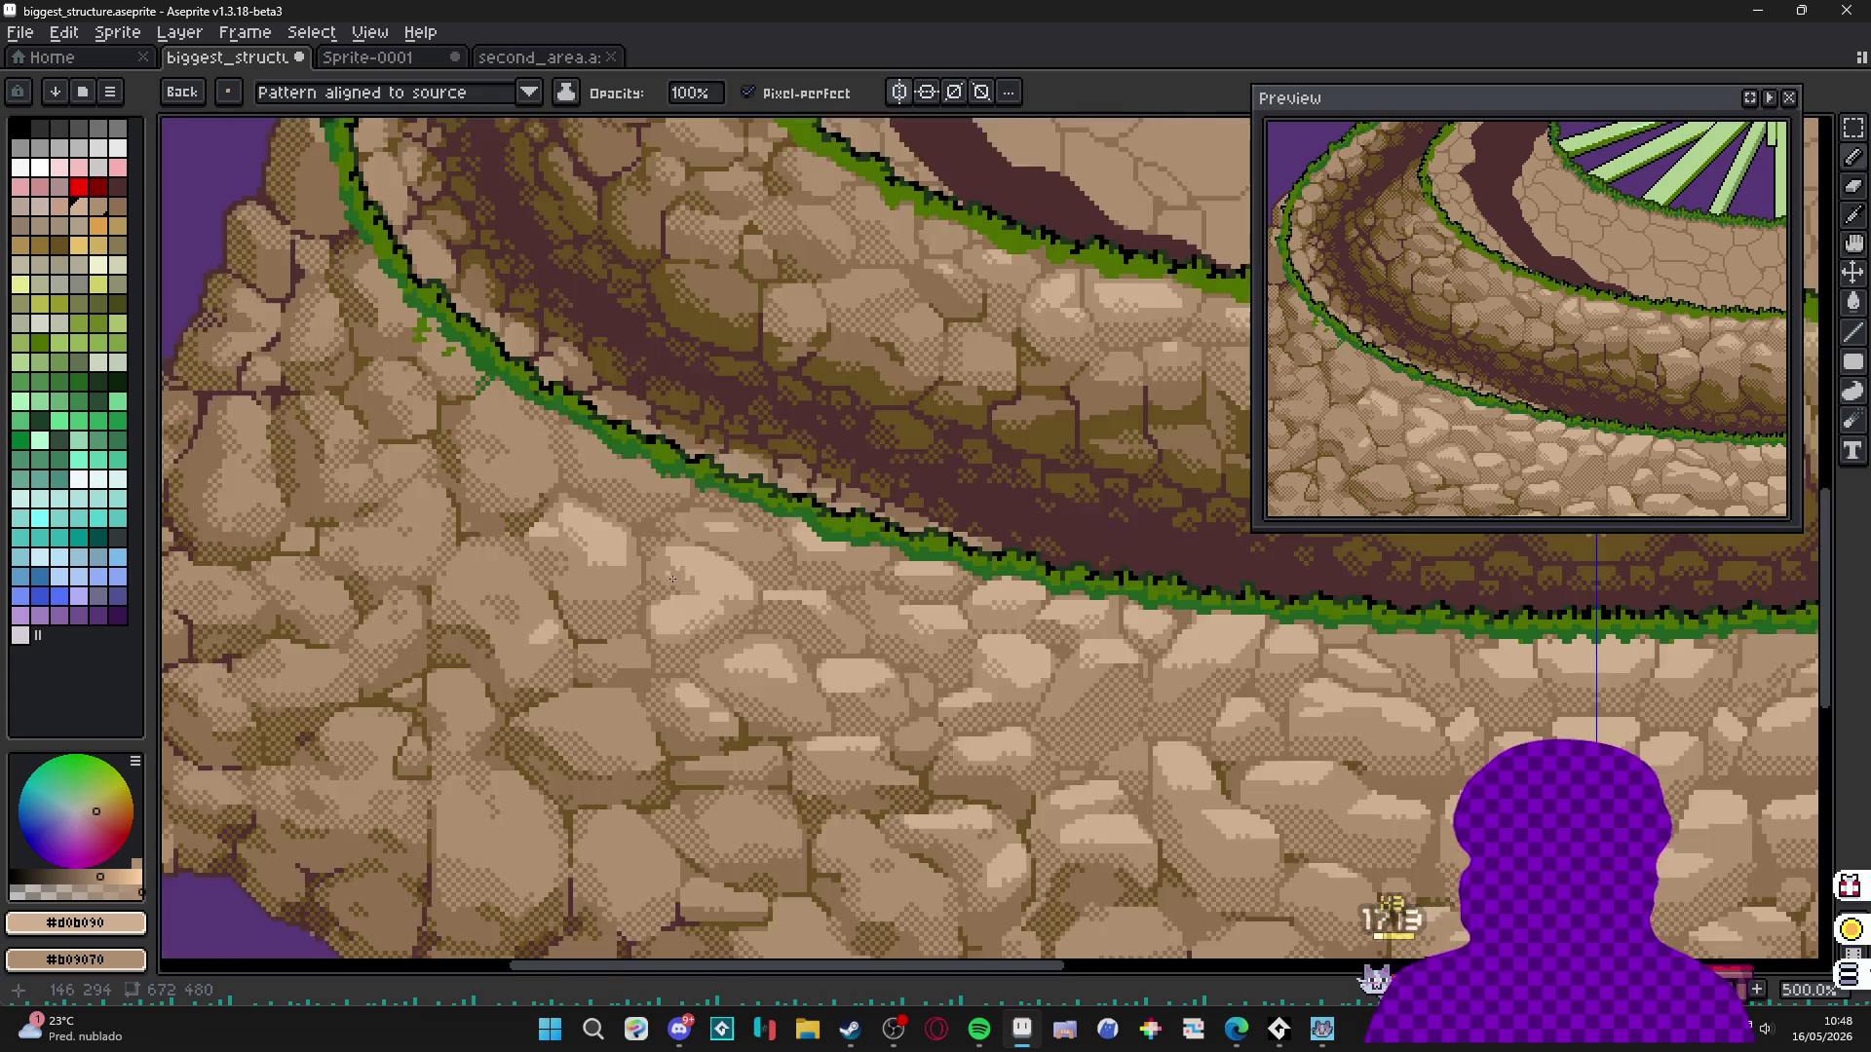
scroll(940, 748, "up", 3)
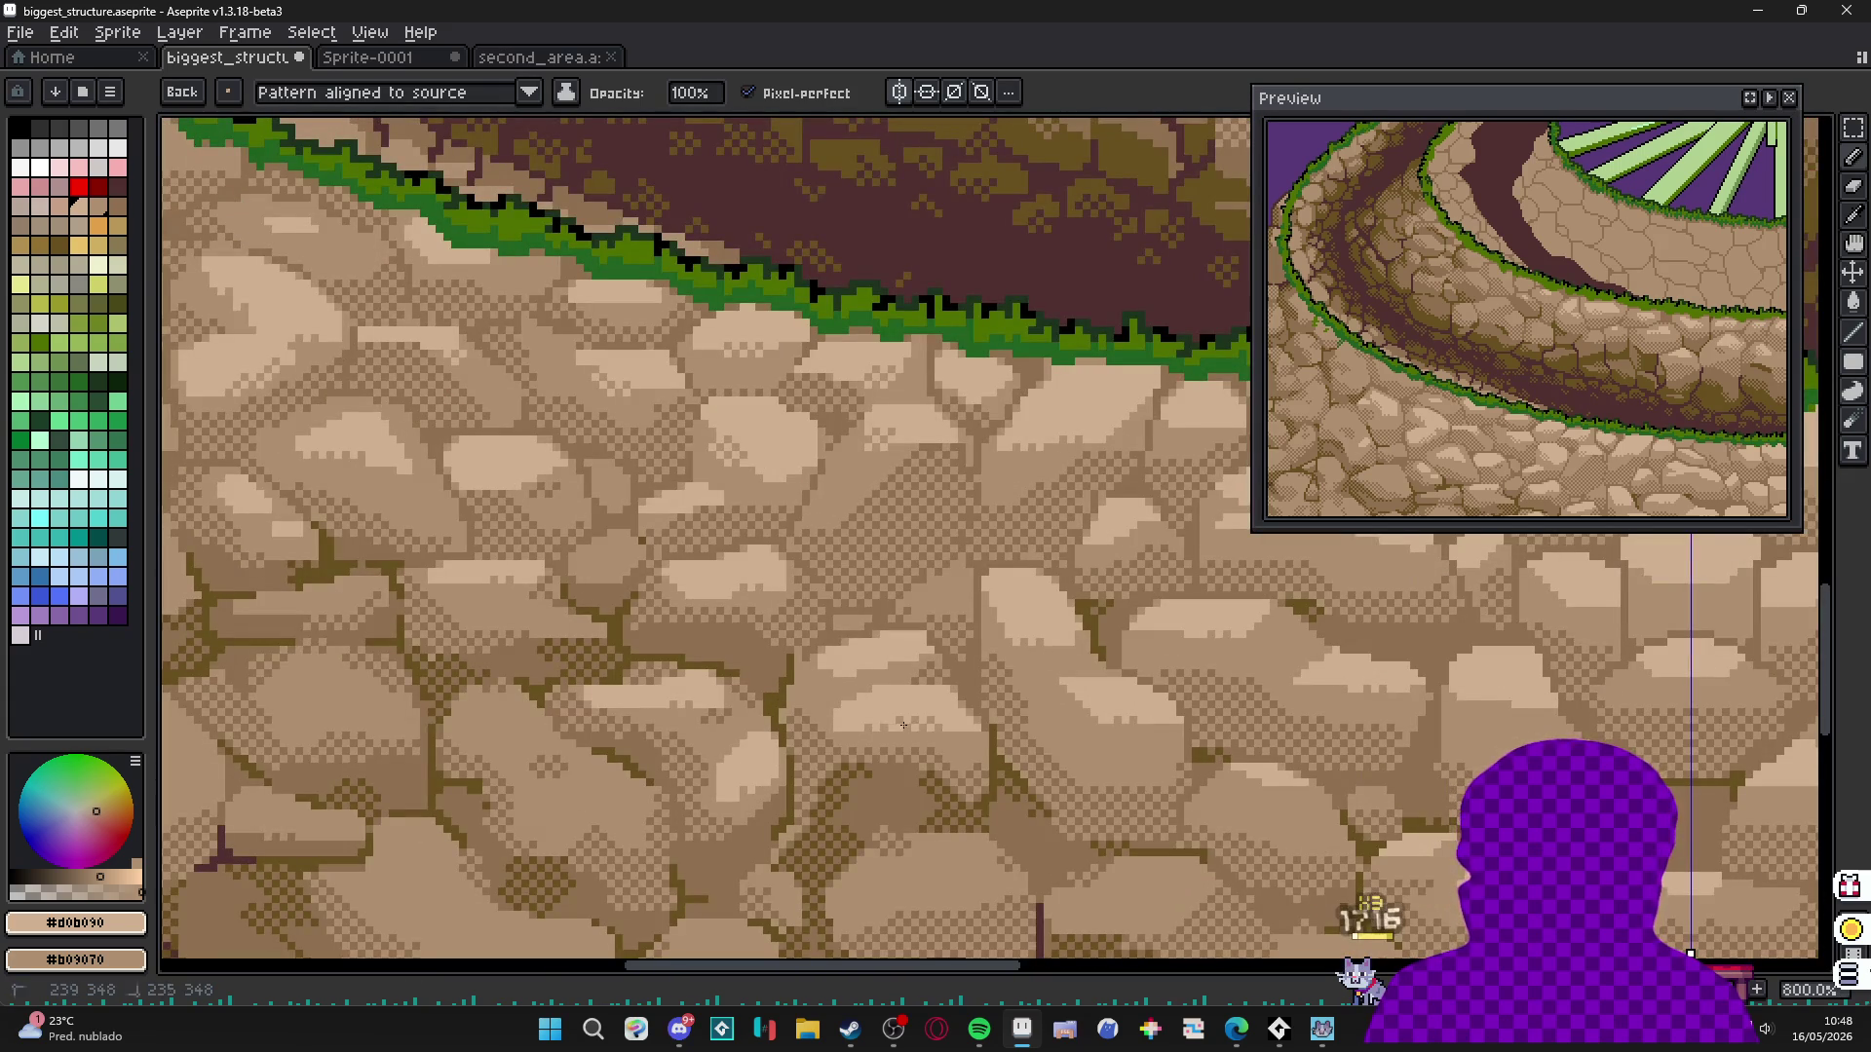
left_click_drag(909, 713, 931, 722)
scroll(950, 737, "down", 3)
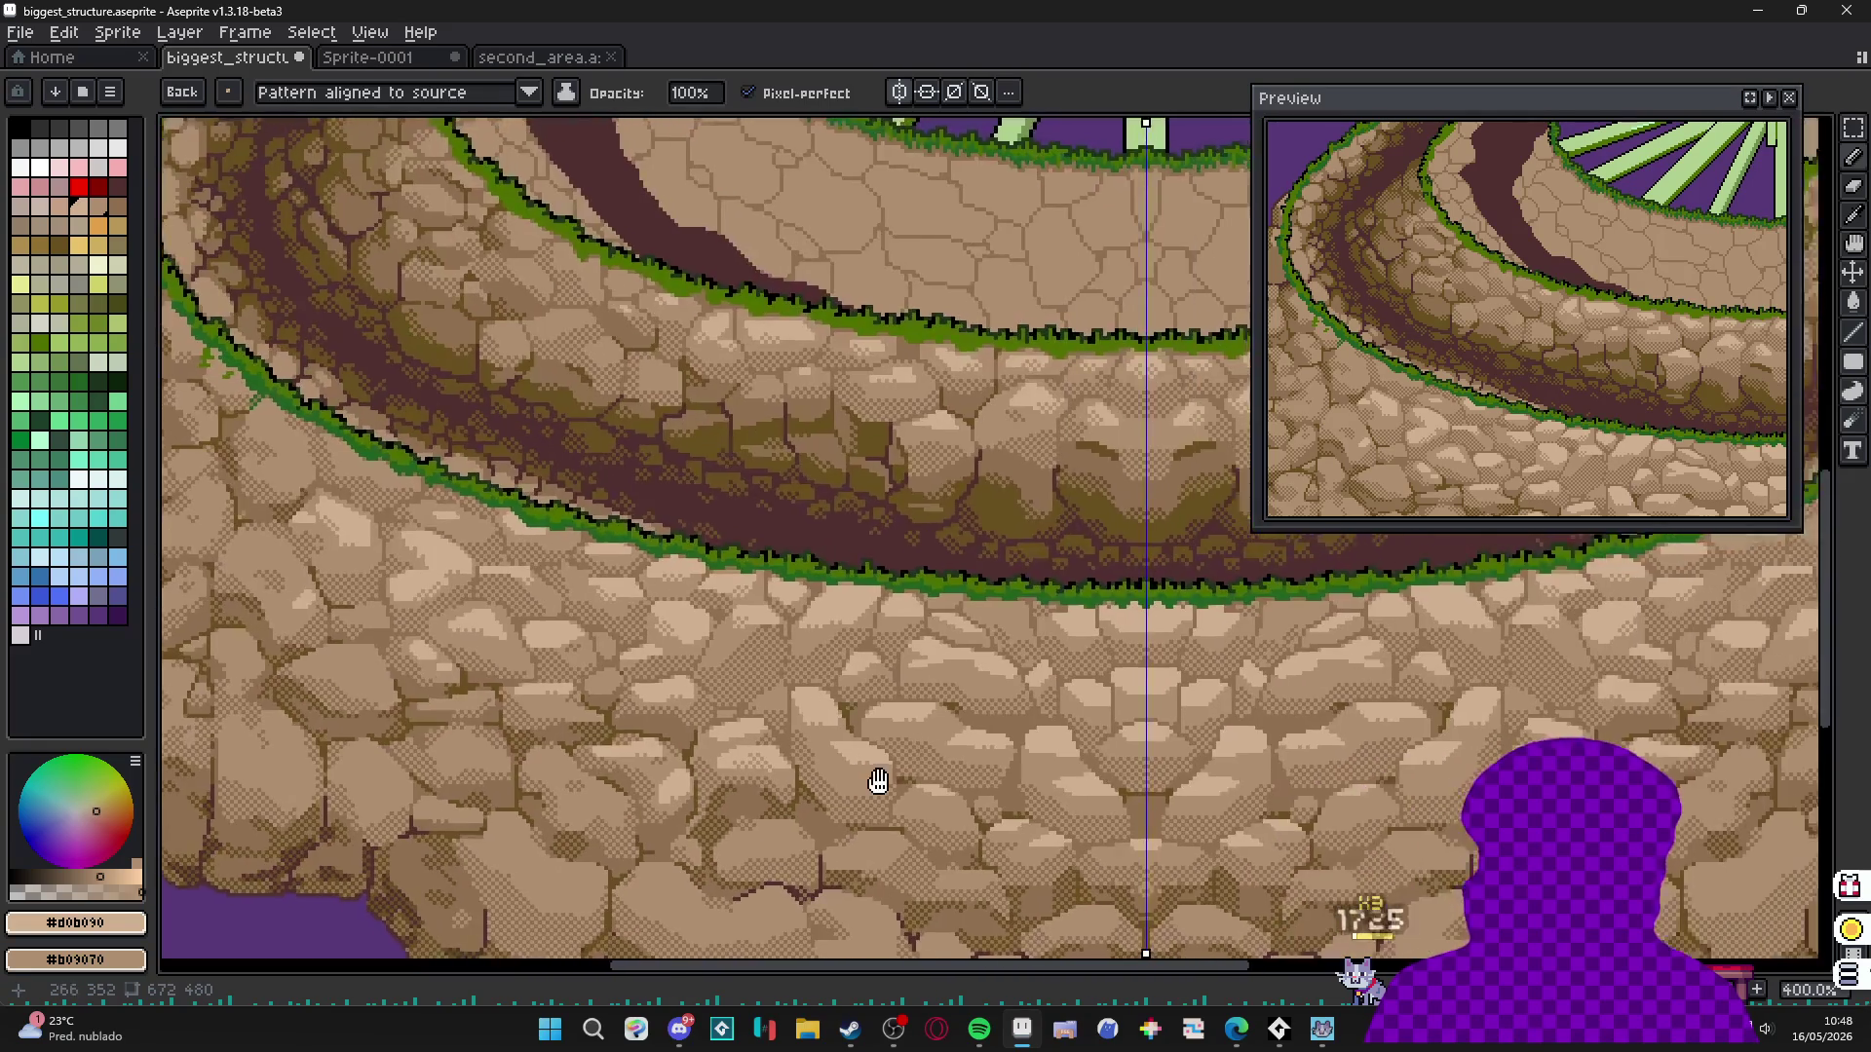
scroll(877, 780, "up", 3)
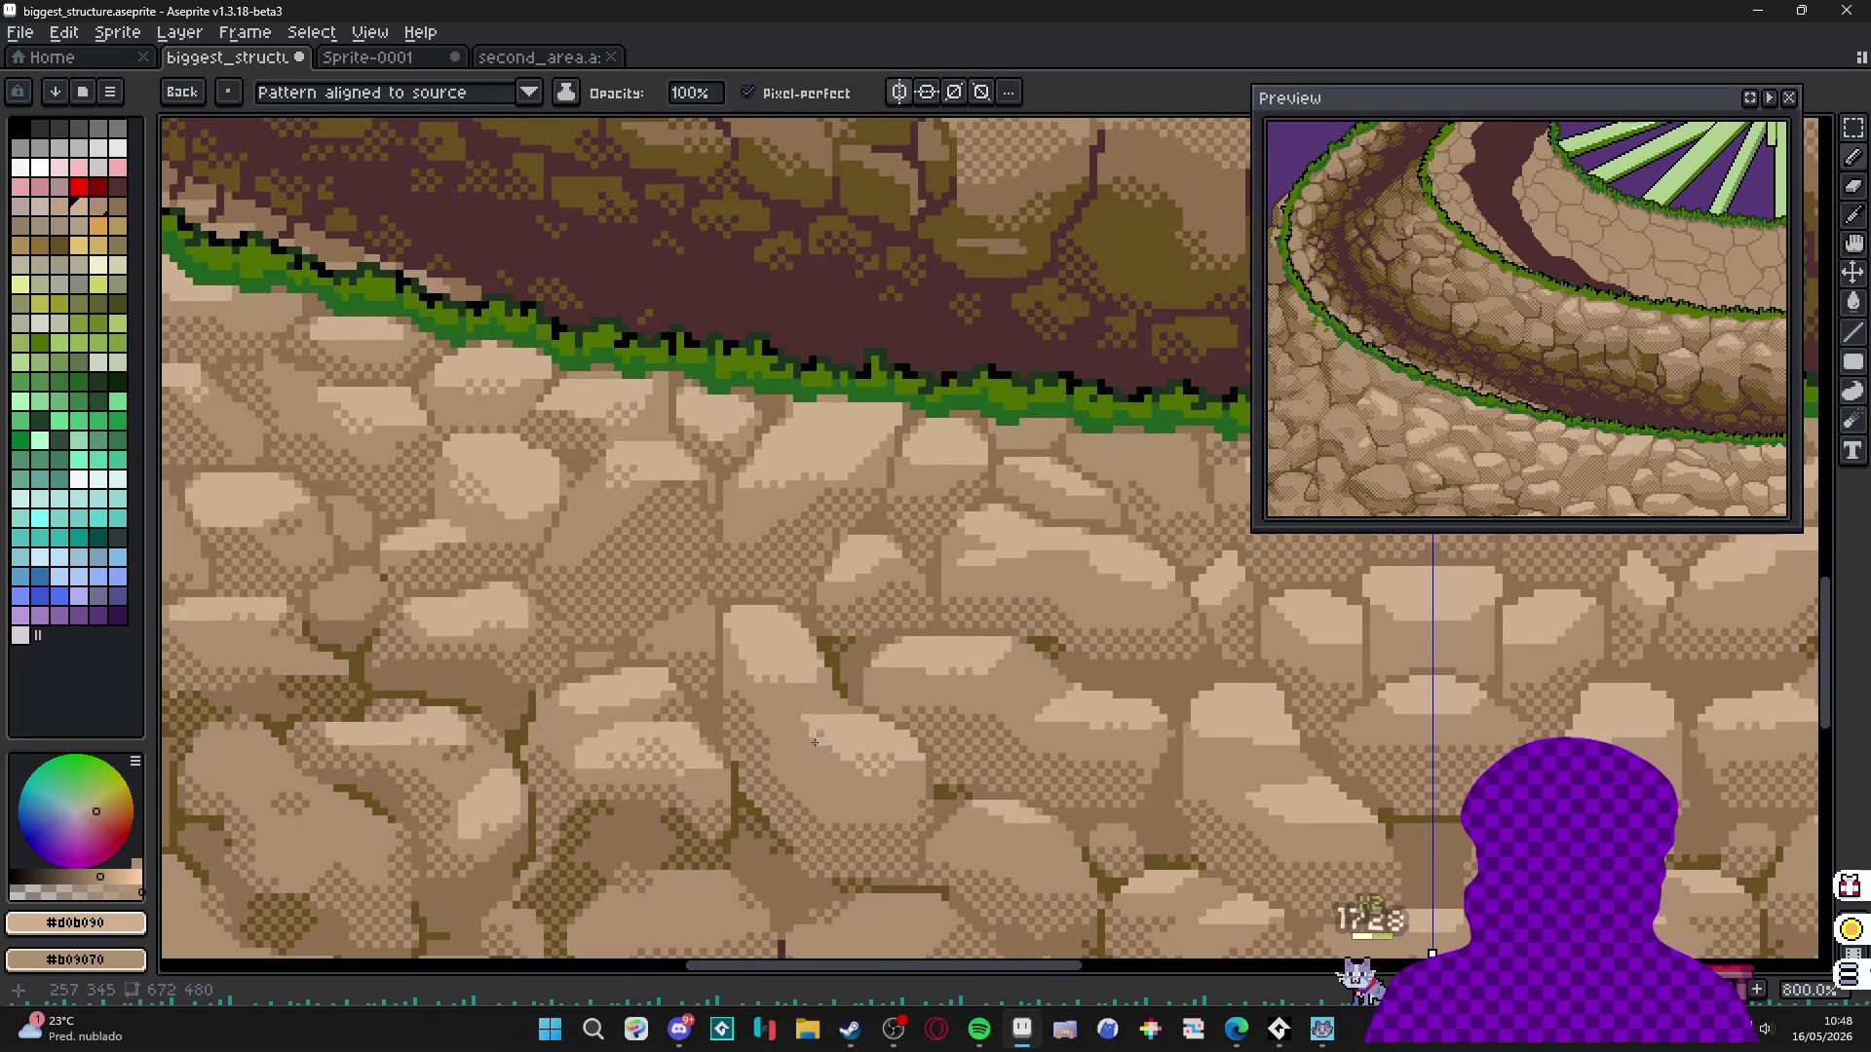
left_click_drag(794, 685, 792, 699)
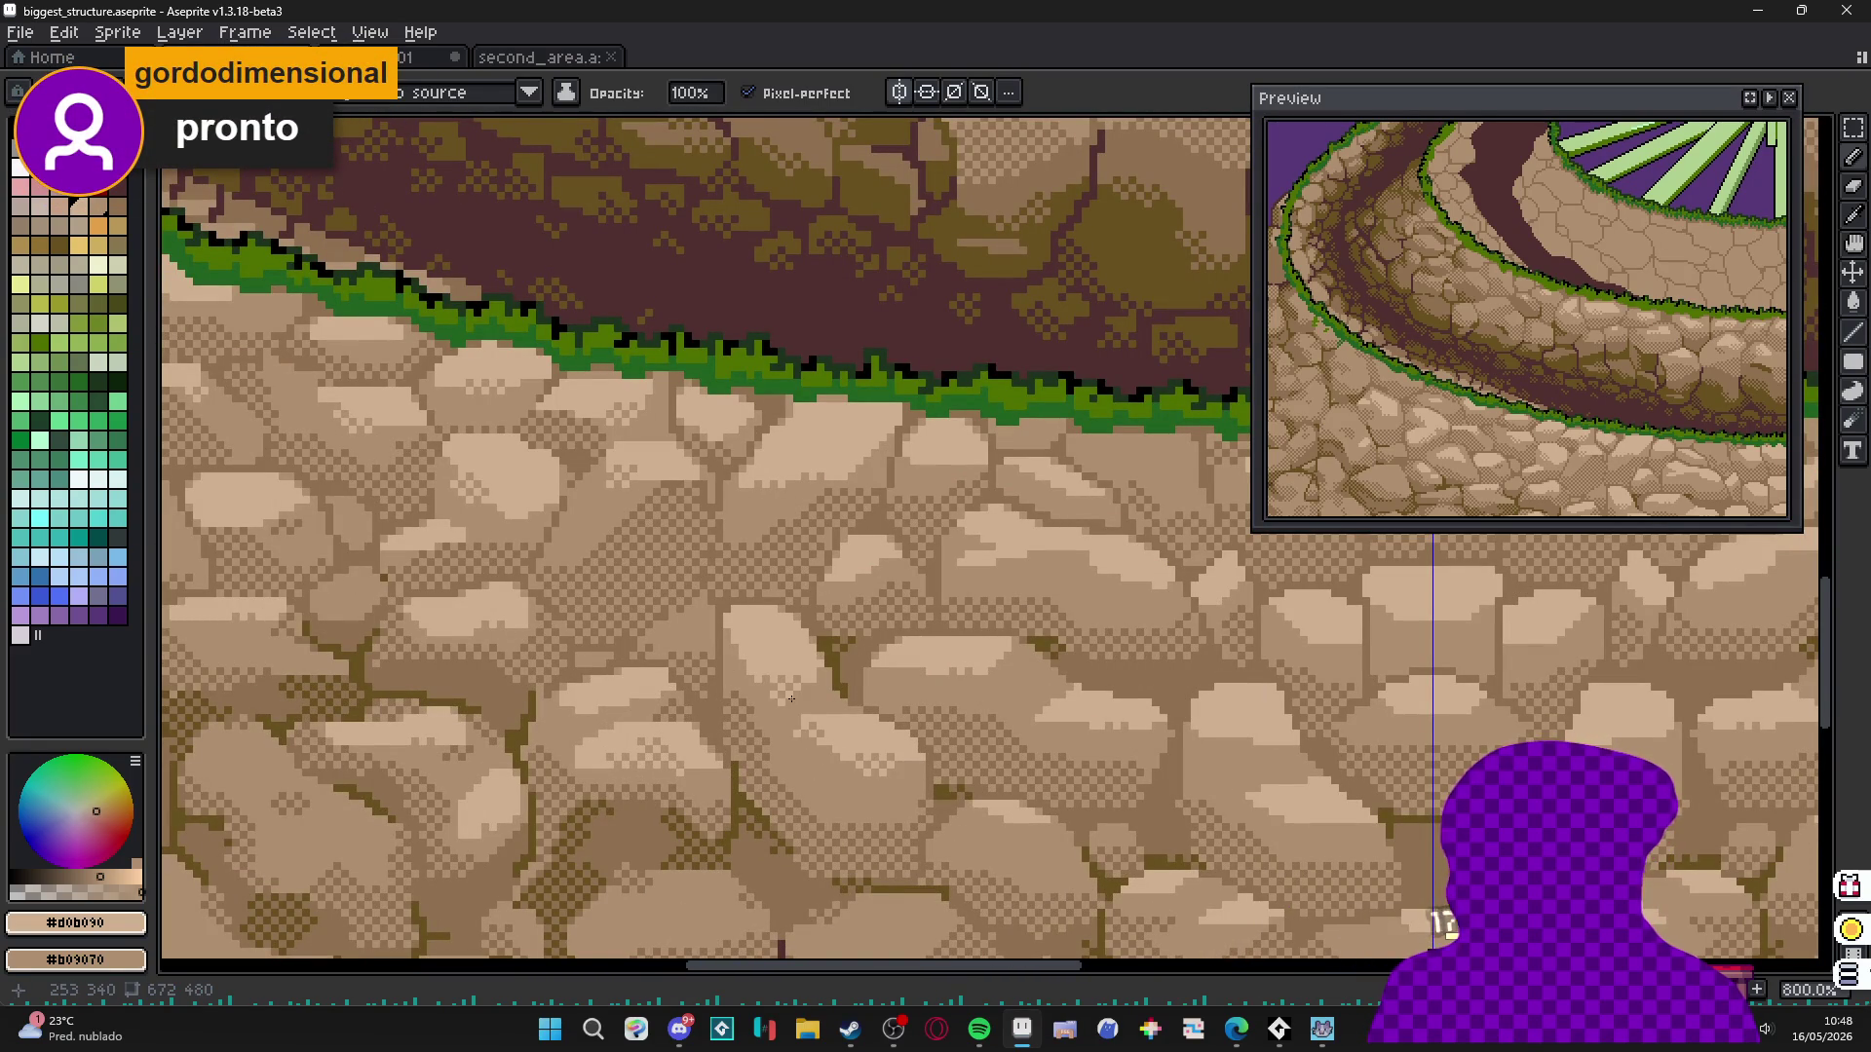
scroll(1194, 725, "up", 2)
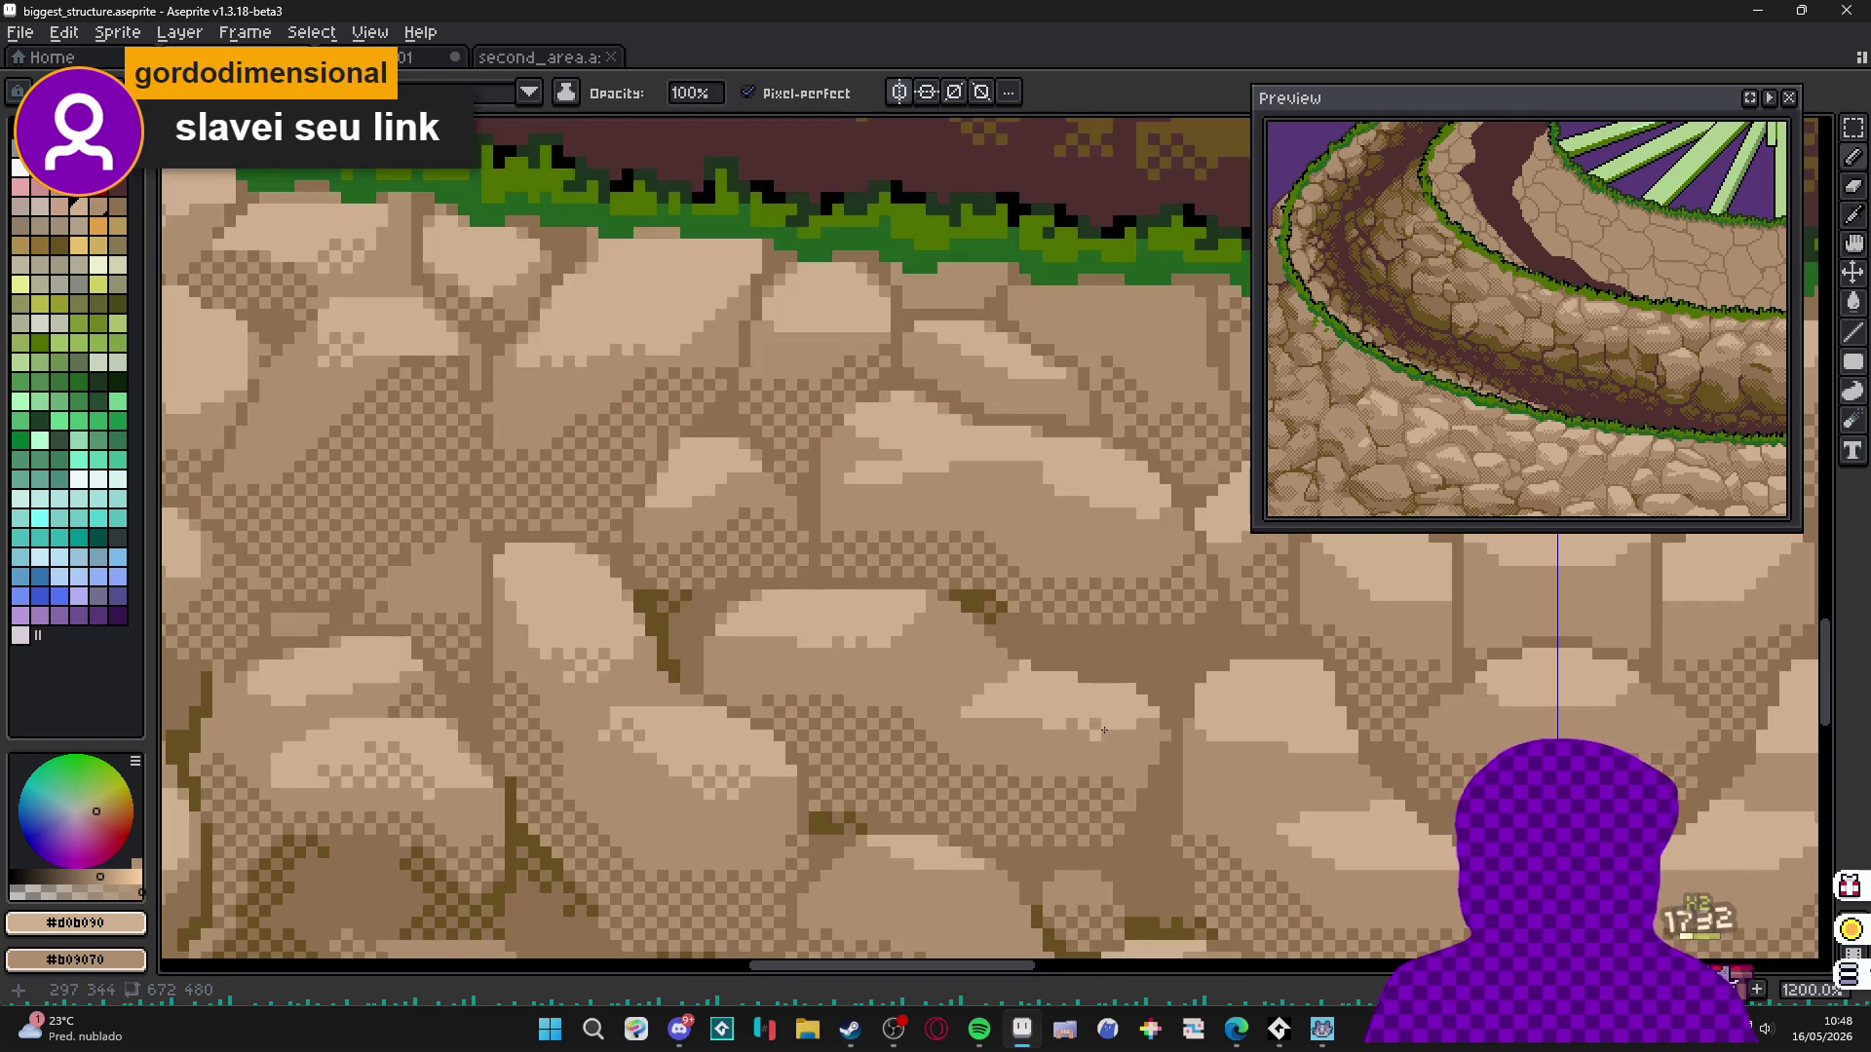
left_click_drag(1287, 751, 1289, 759)
left_click_drag(1304, 861, 1307, 866)
scroll(1339, 865, "down", 5)
scroll(1459, 816, "up", 6)
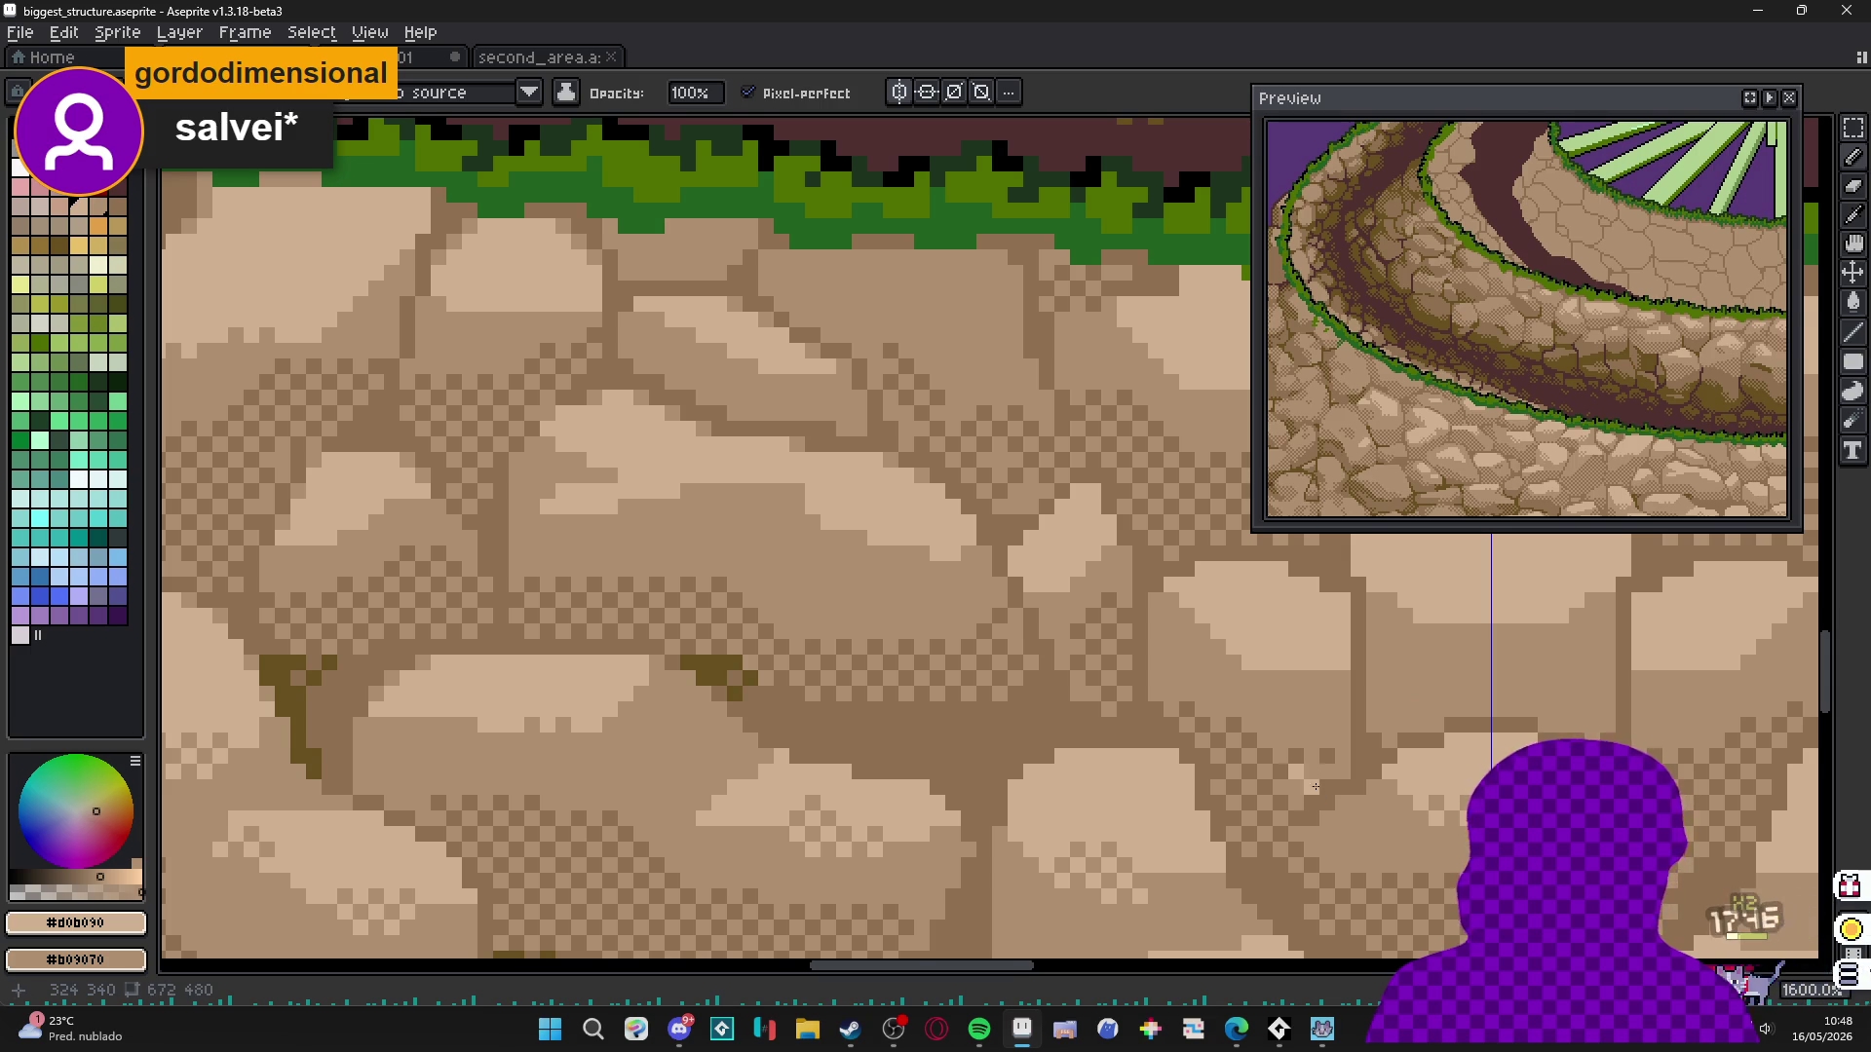
scroll(1248, 686, "right", 1)
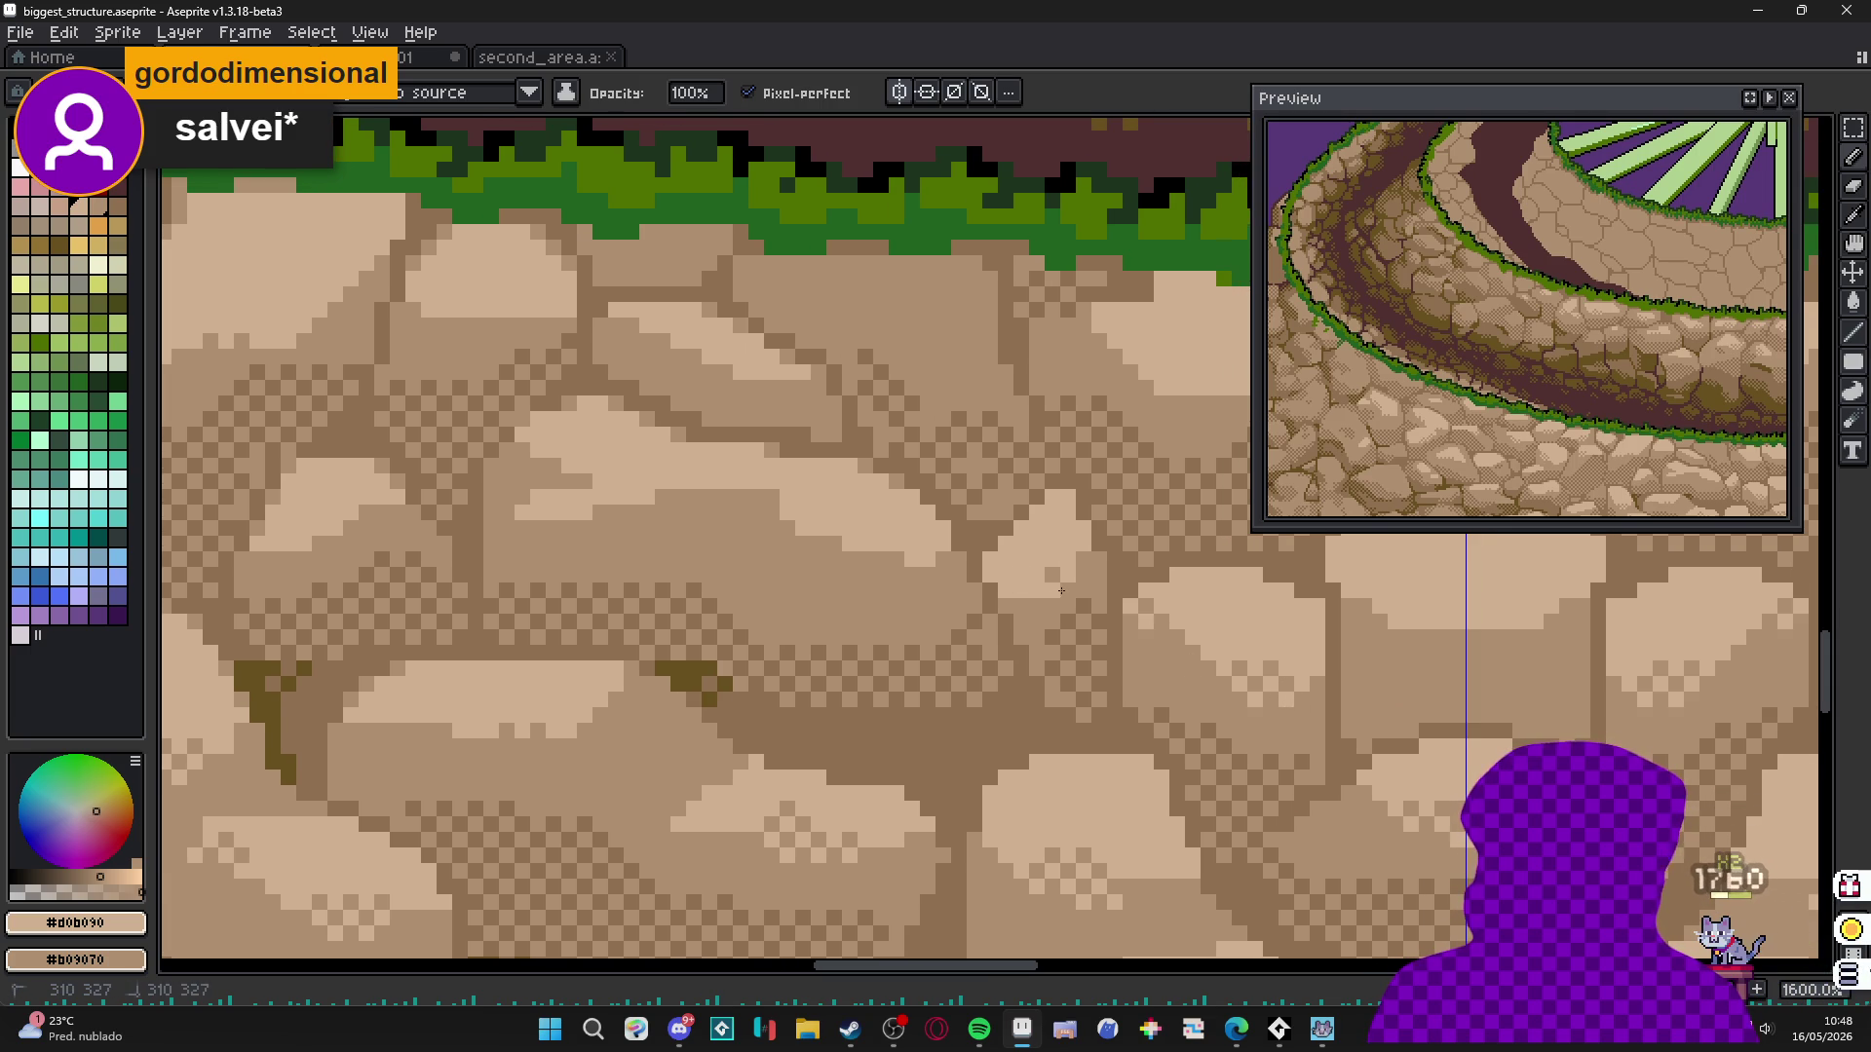
scroll(975, 594, "up", 1)
scroll(974, 595, "left", 1)
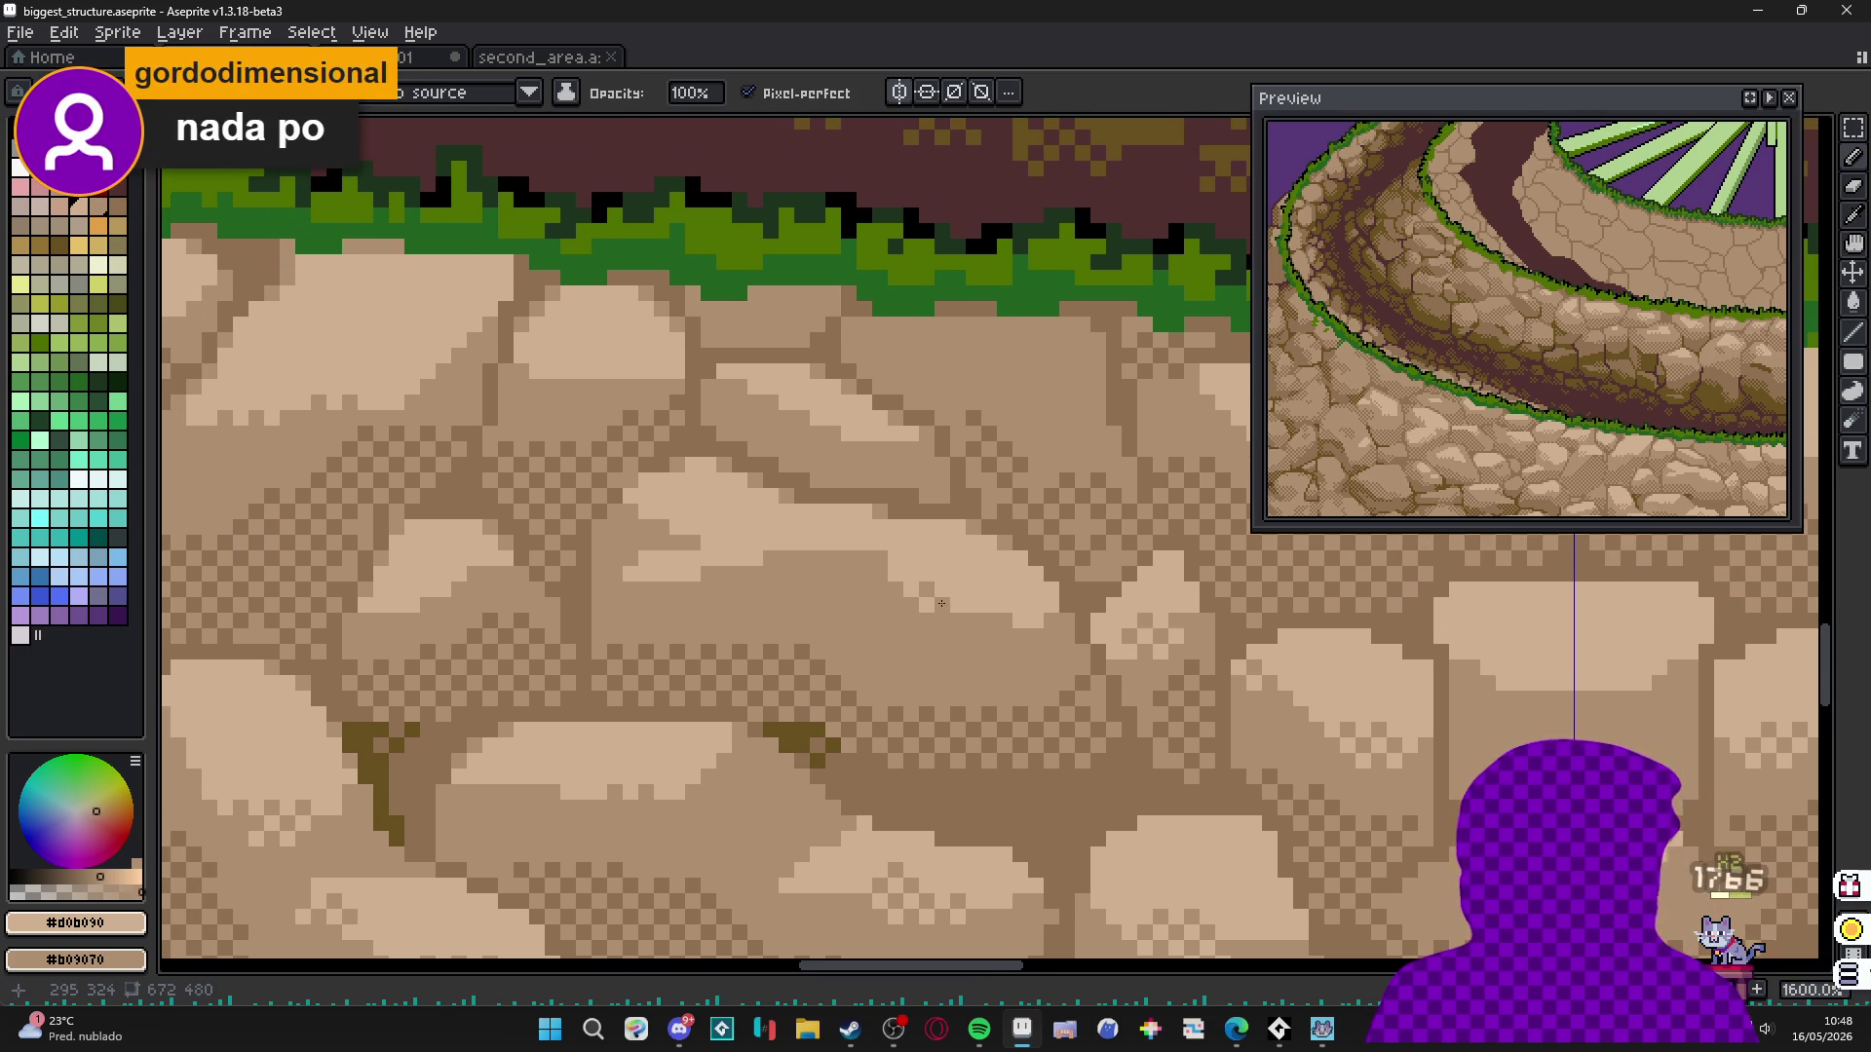
left_click_drag(790, 578, 843, 594)
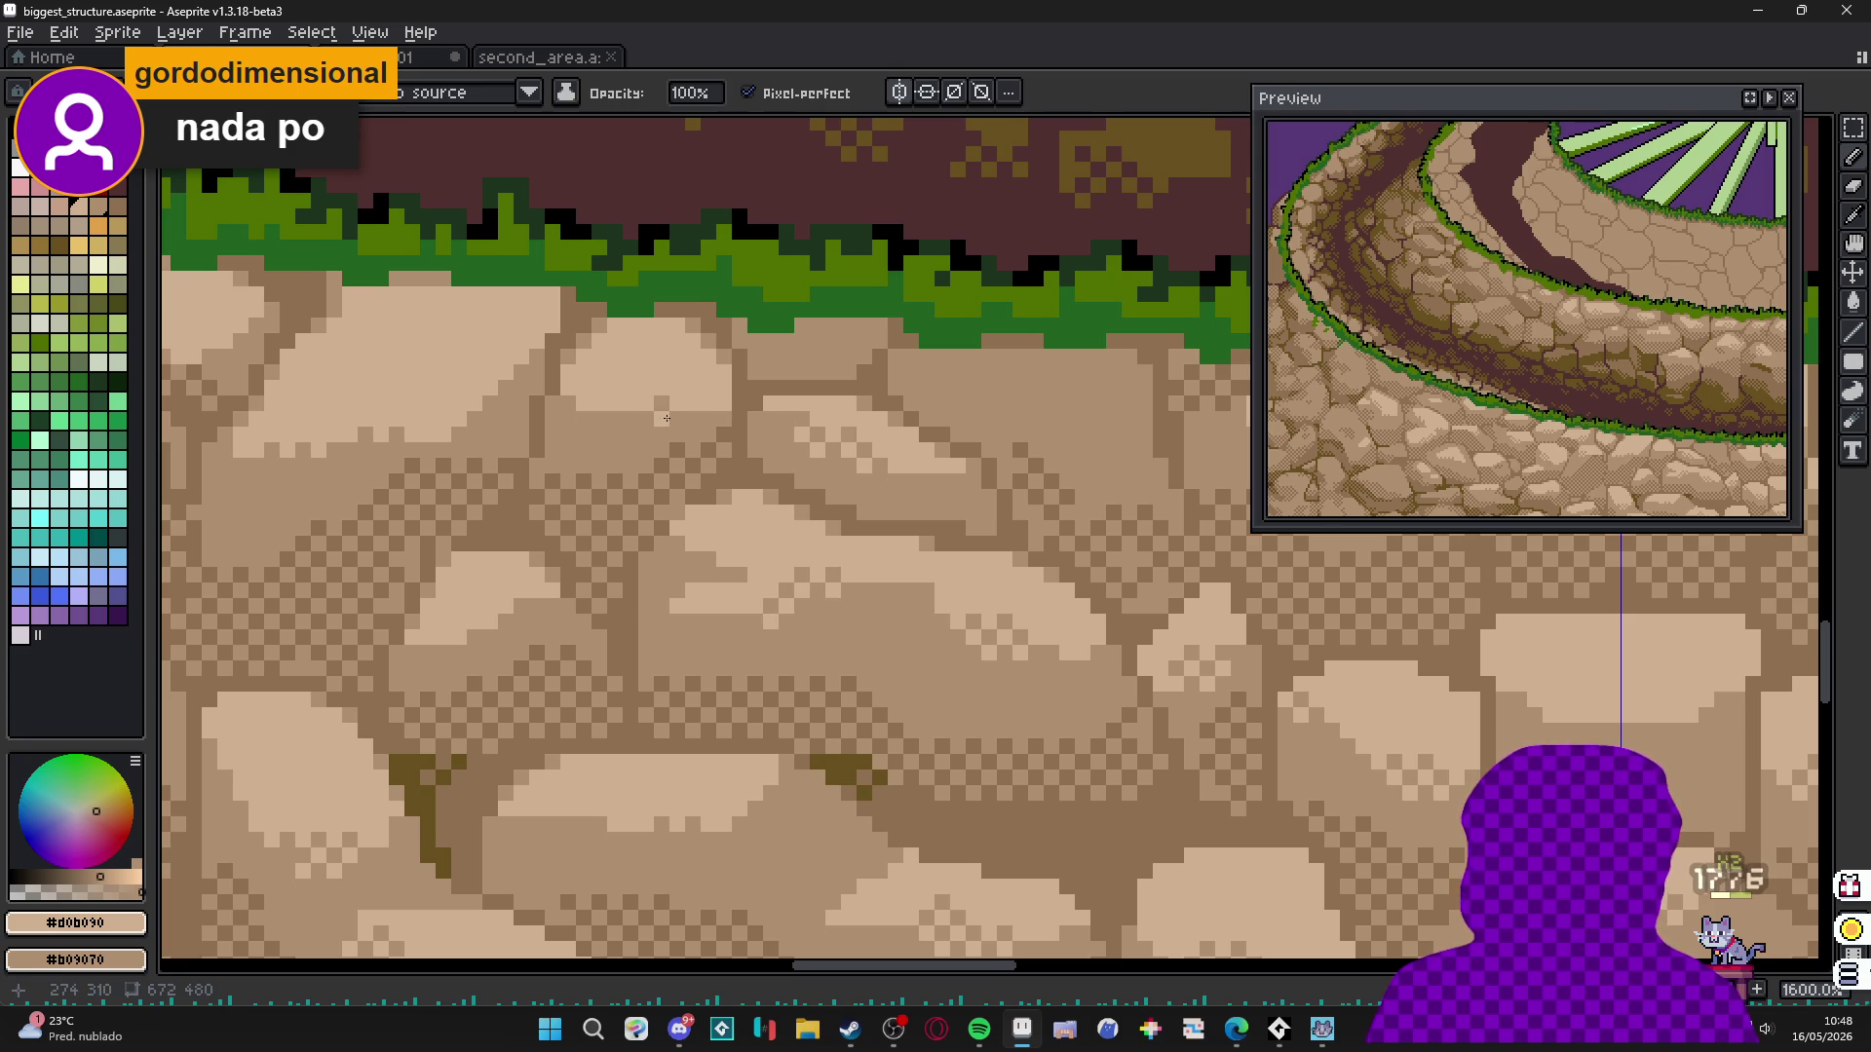
scroll(676, 410, "down", 3)
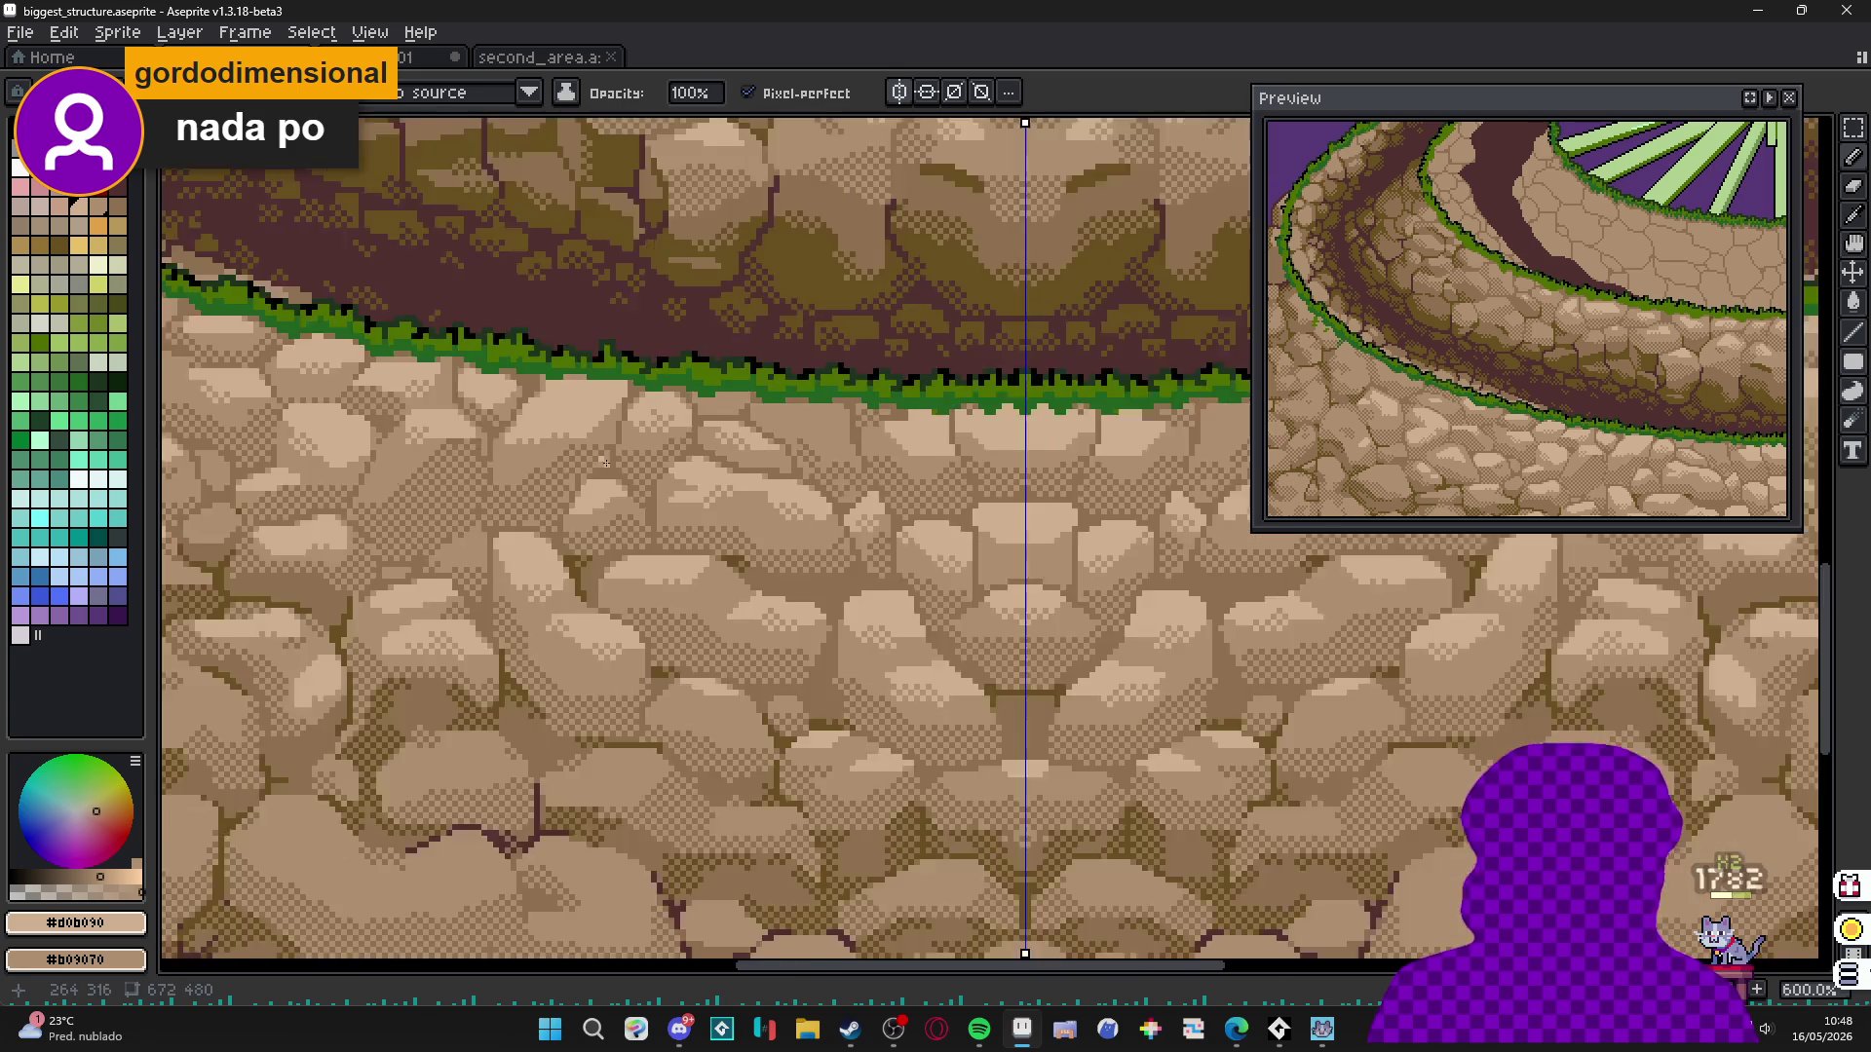
scroll(595, 407, "up", 2)
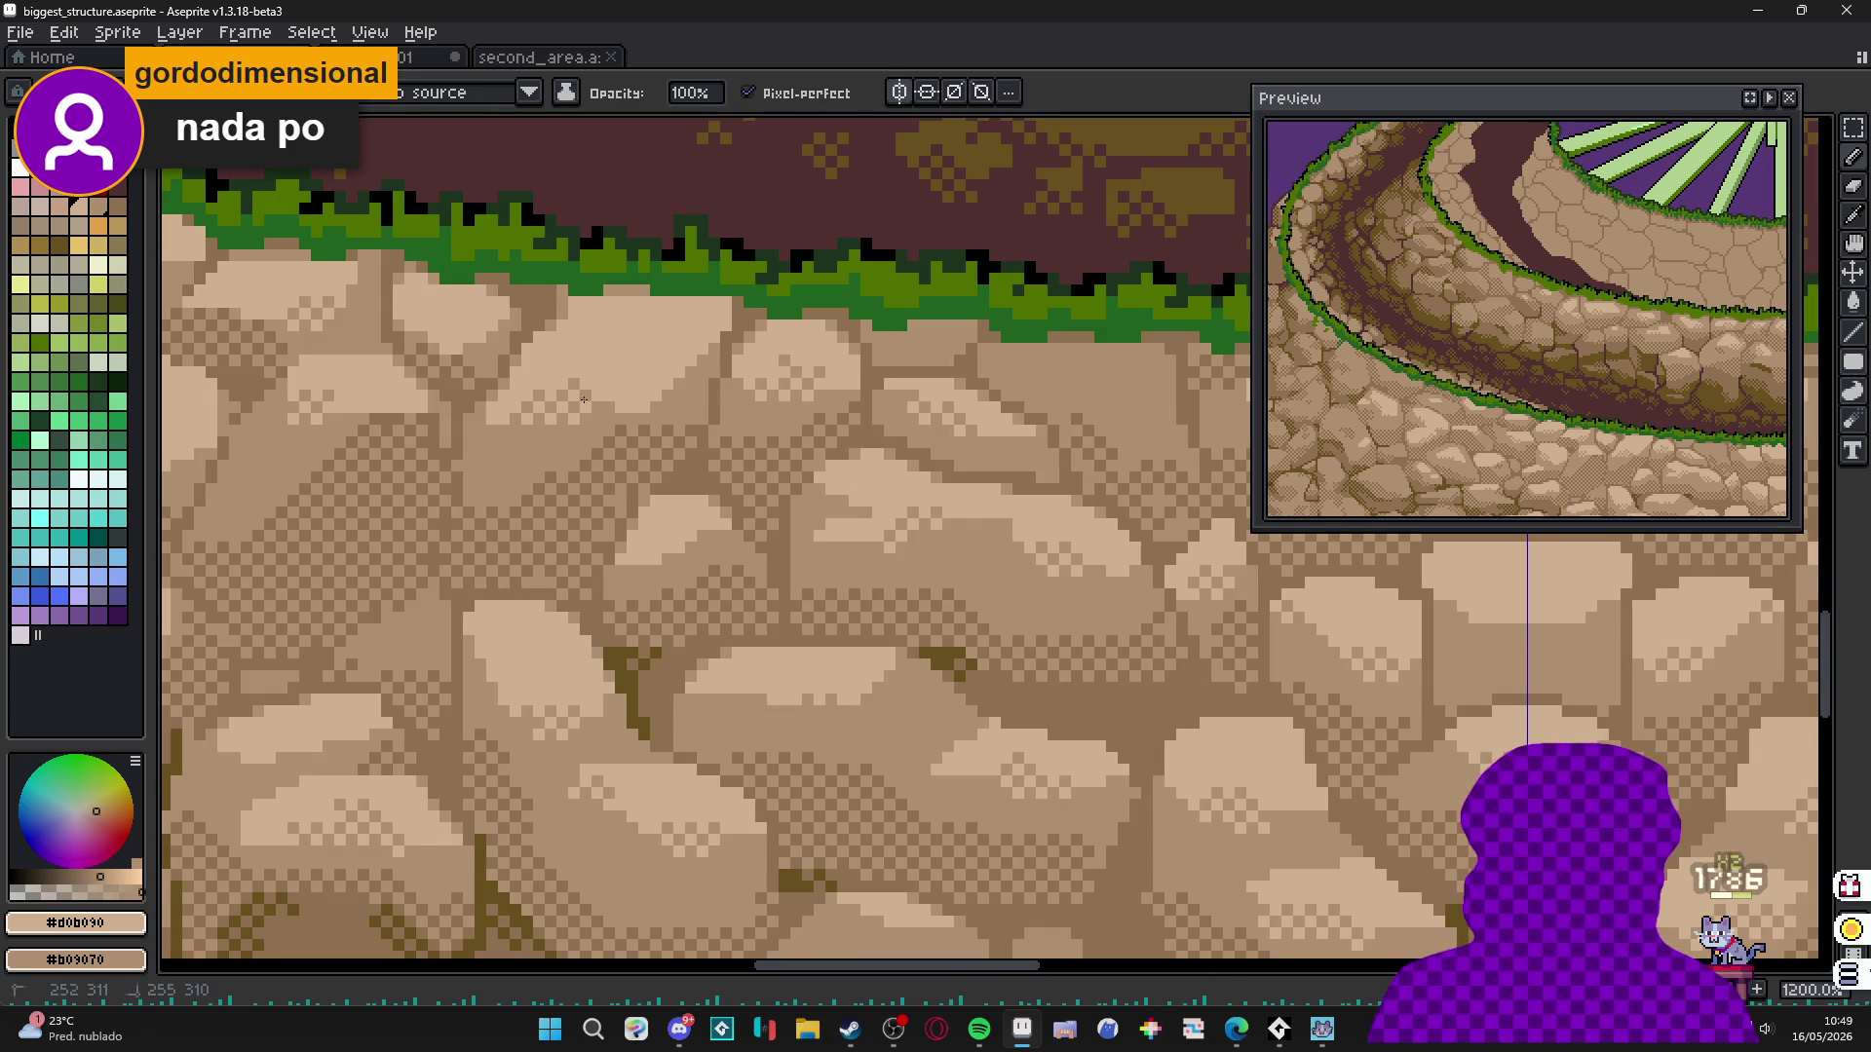
scroll(548, 441, "down", 6)
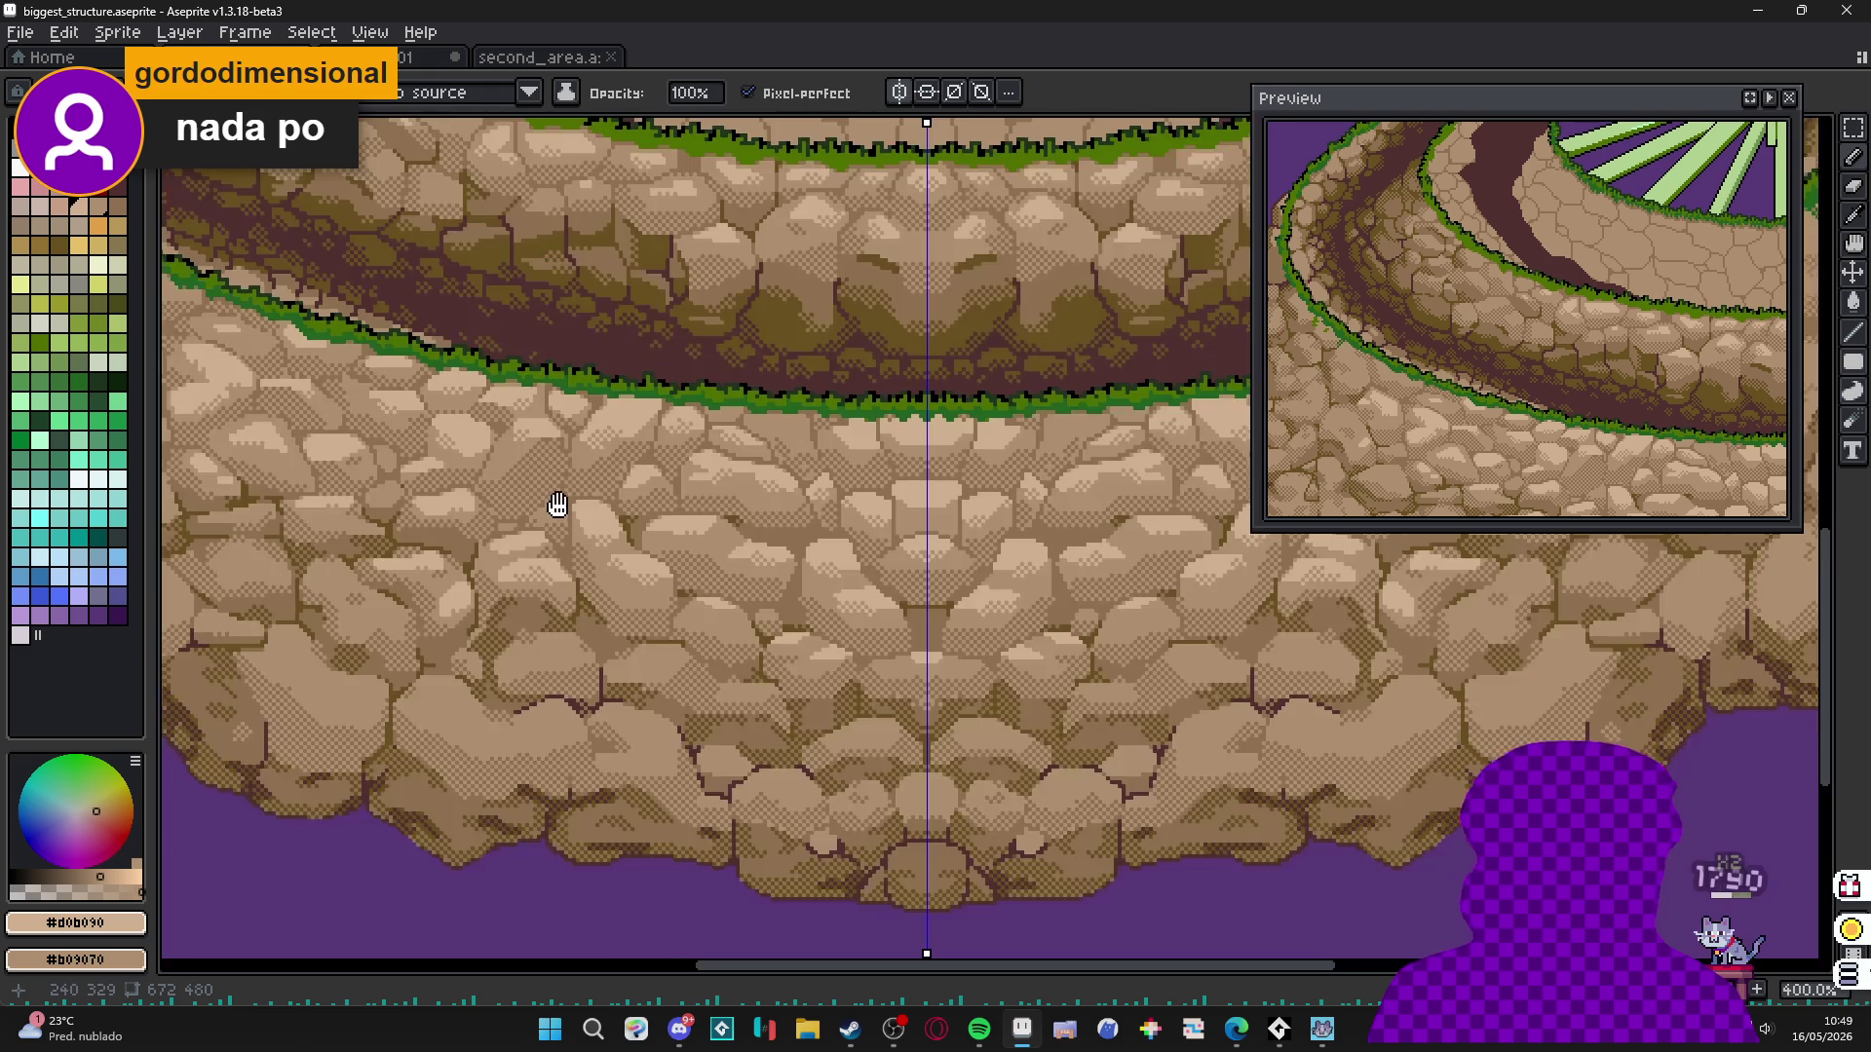
scroll(673, 599, "up", 2)
left_click_drag(672, 599, 747, 646)
scroll(752, 590, "up", 3)
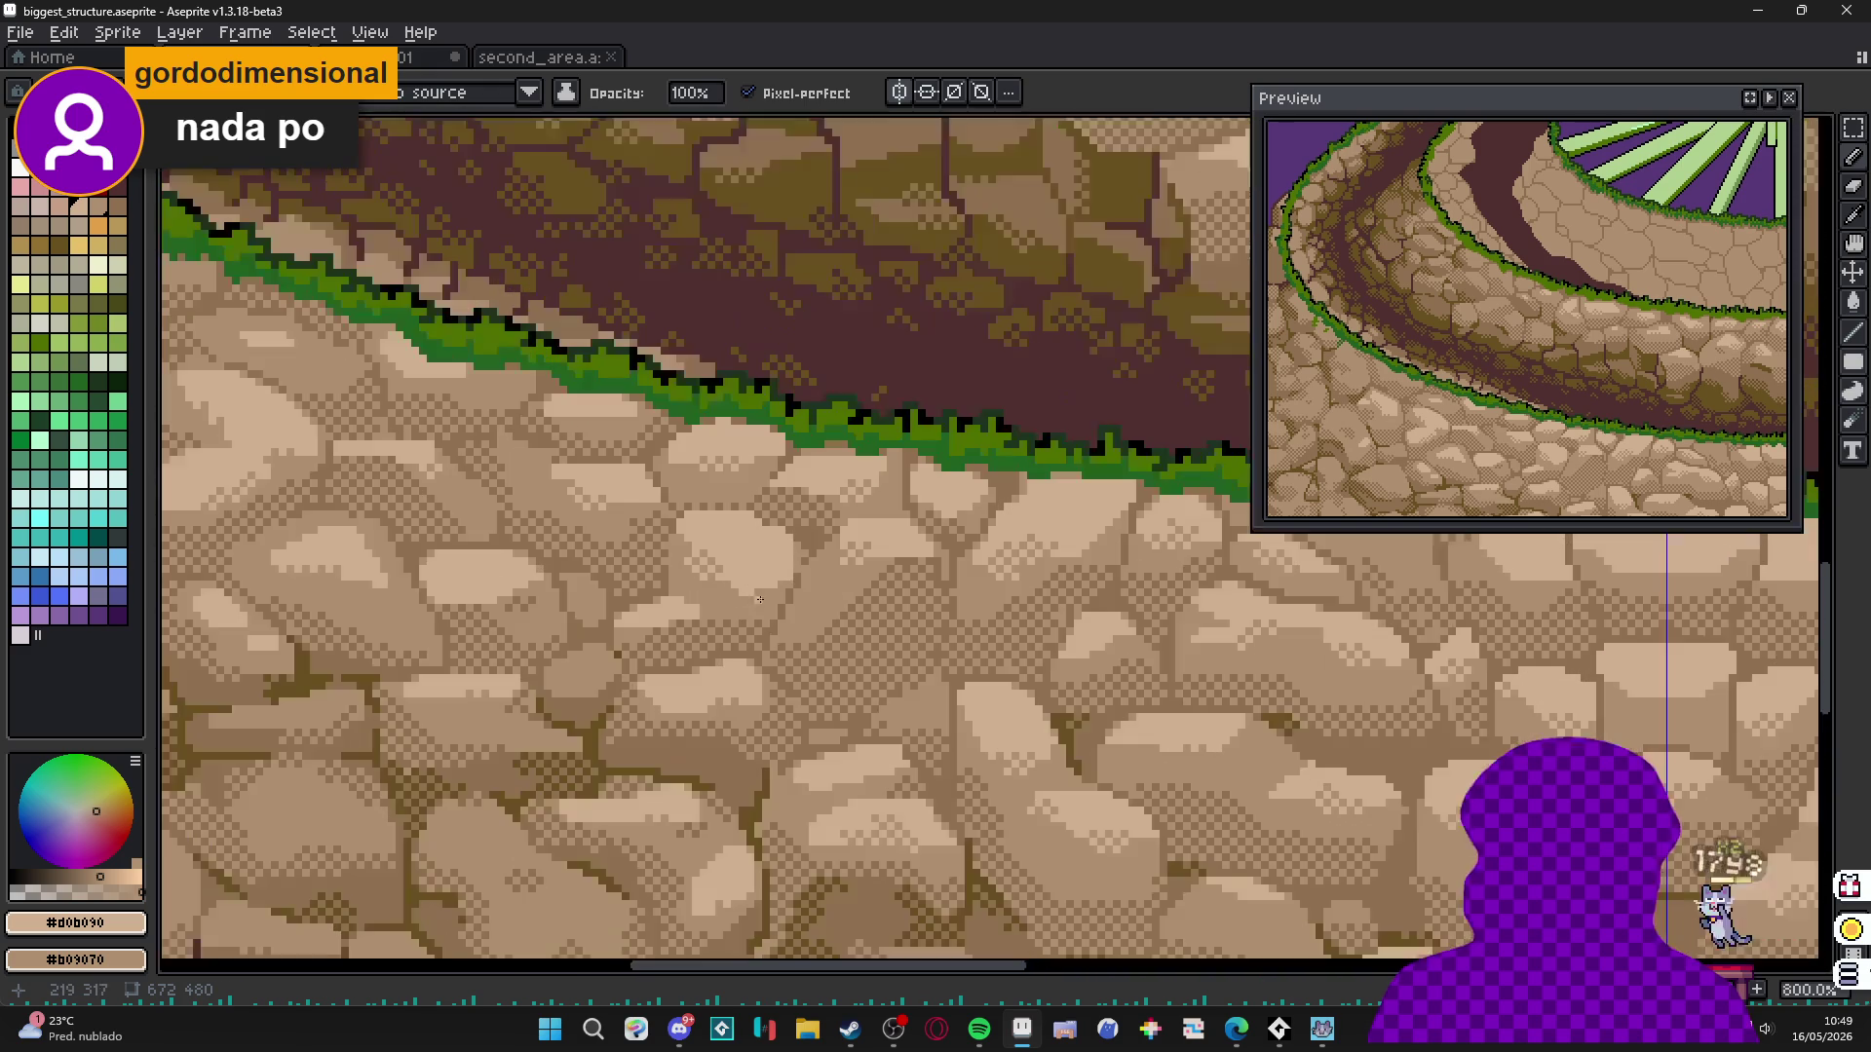
scroll(759, 574, "down", 4)
scroll(746, 621, "up", 1)
scroll(745, 621, "down", 1)
left_click_drag(731, 600, 676, 578)
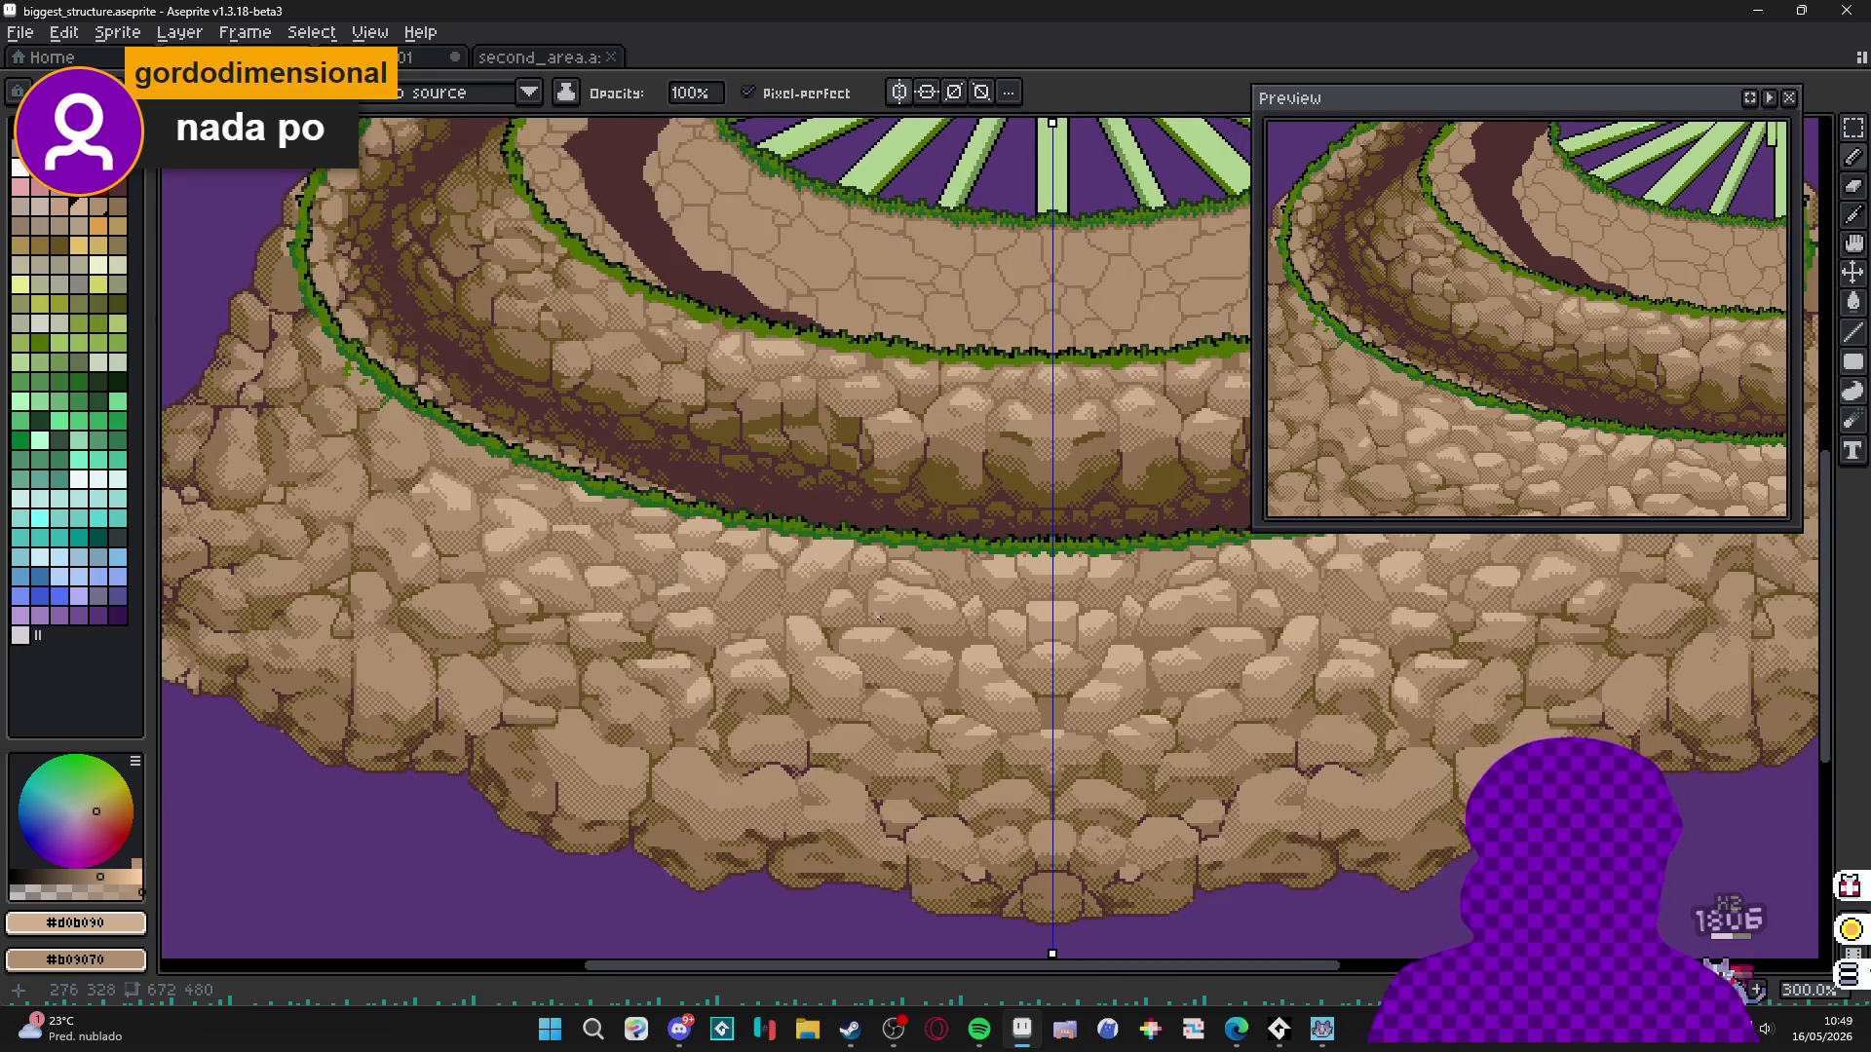
scroll(913, 632, "down", 1)
mouse_move(912, 631)
left_mouse_down()
mouse_move(863, 661)
mouse_move(794, 627)
left_mouse_up()
scroll(866, 620, "up", 1)
scroll(867, 620, "down", 2)
scroll(793, 627, "up", 3)
scroll(789, 549, "up", 2)
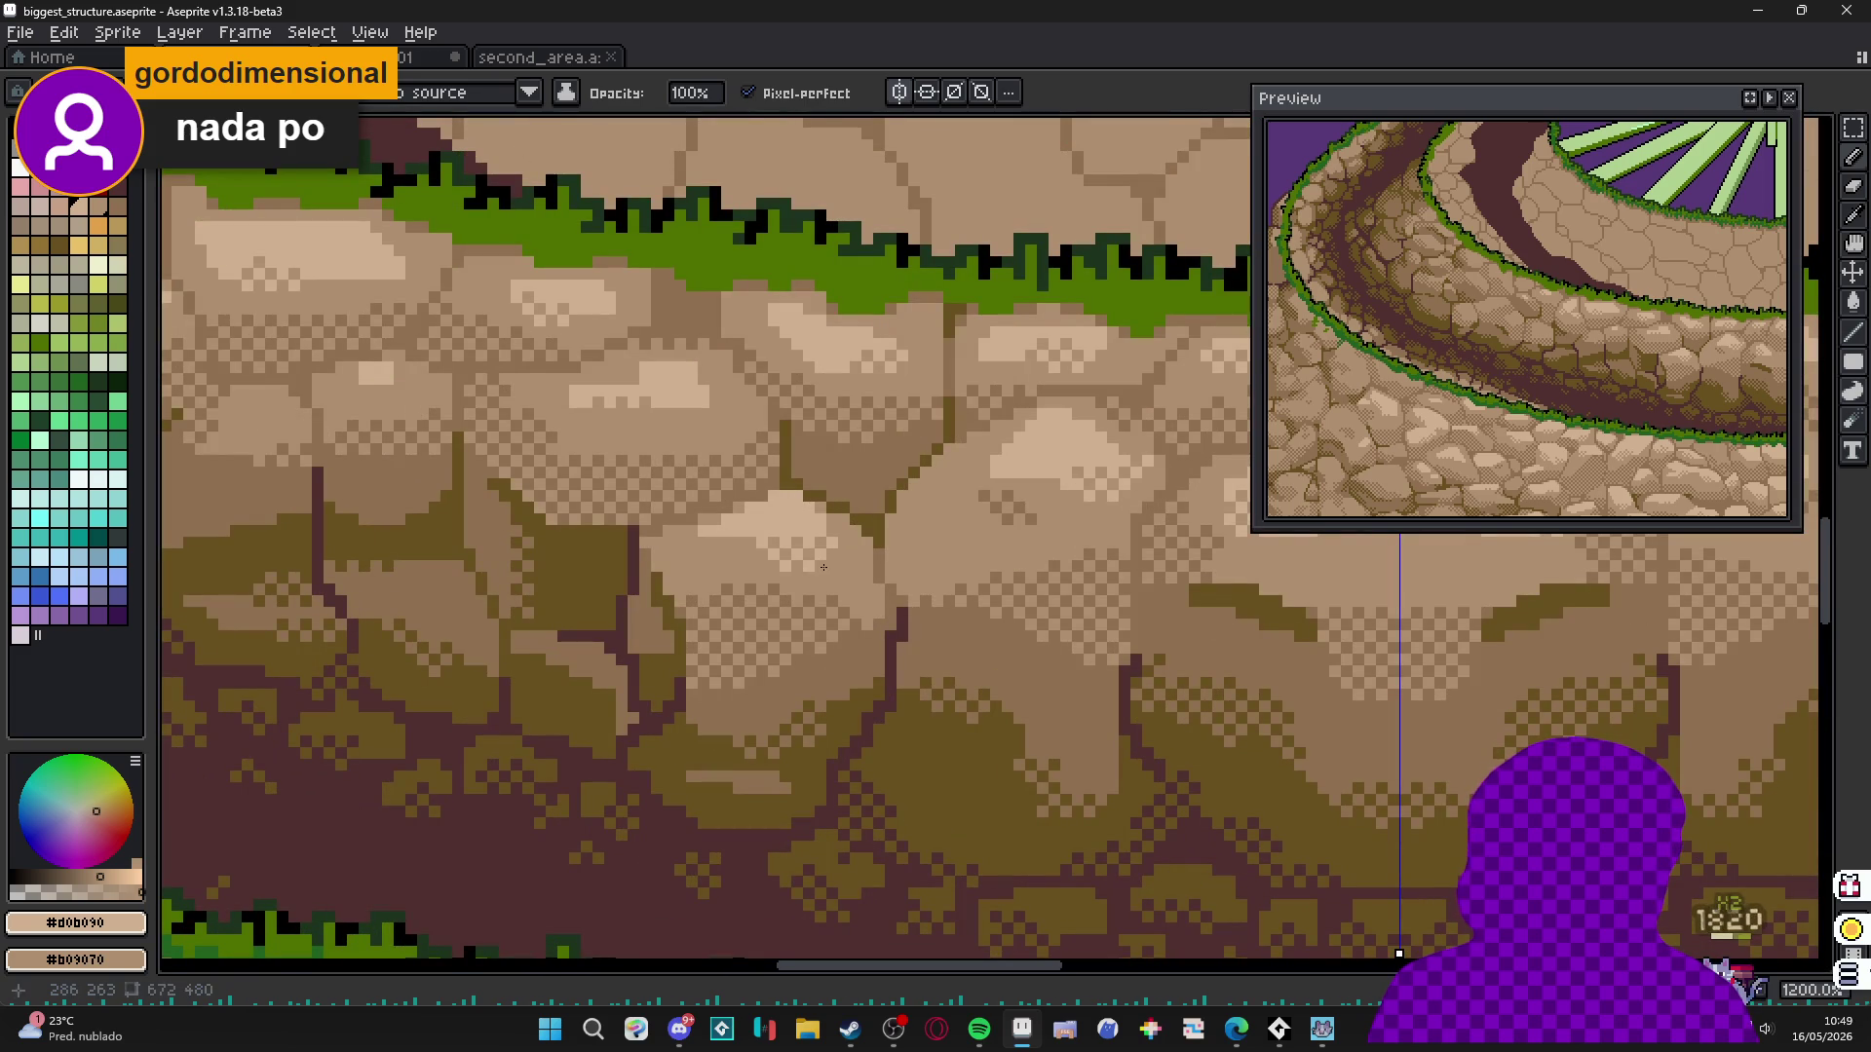
scroll(752, 544, "down", 5)
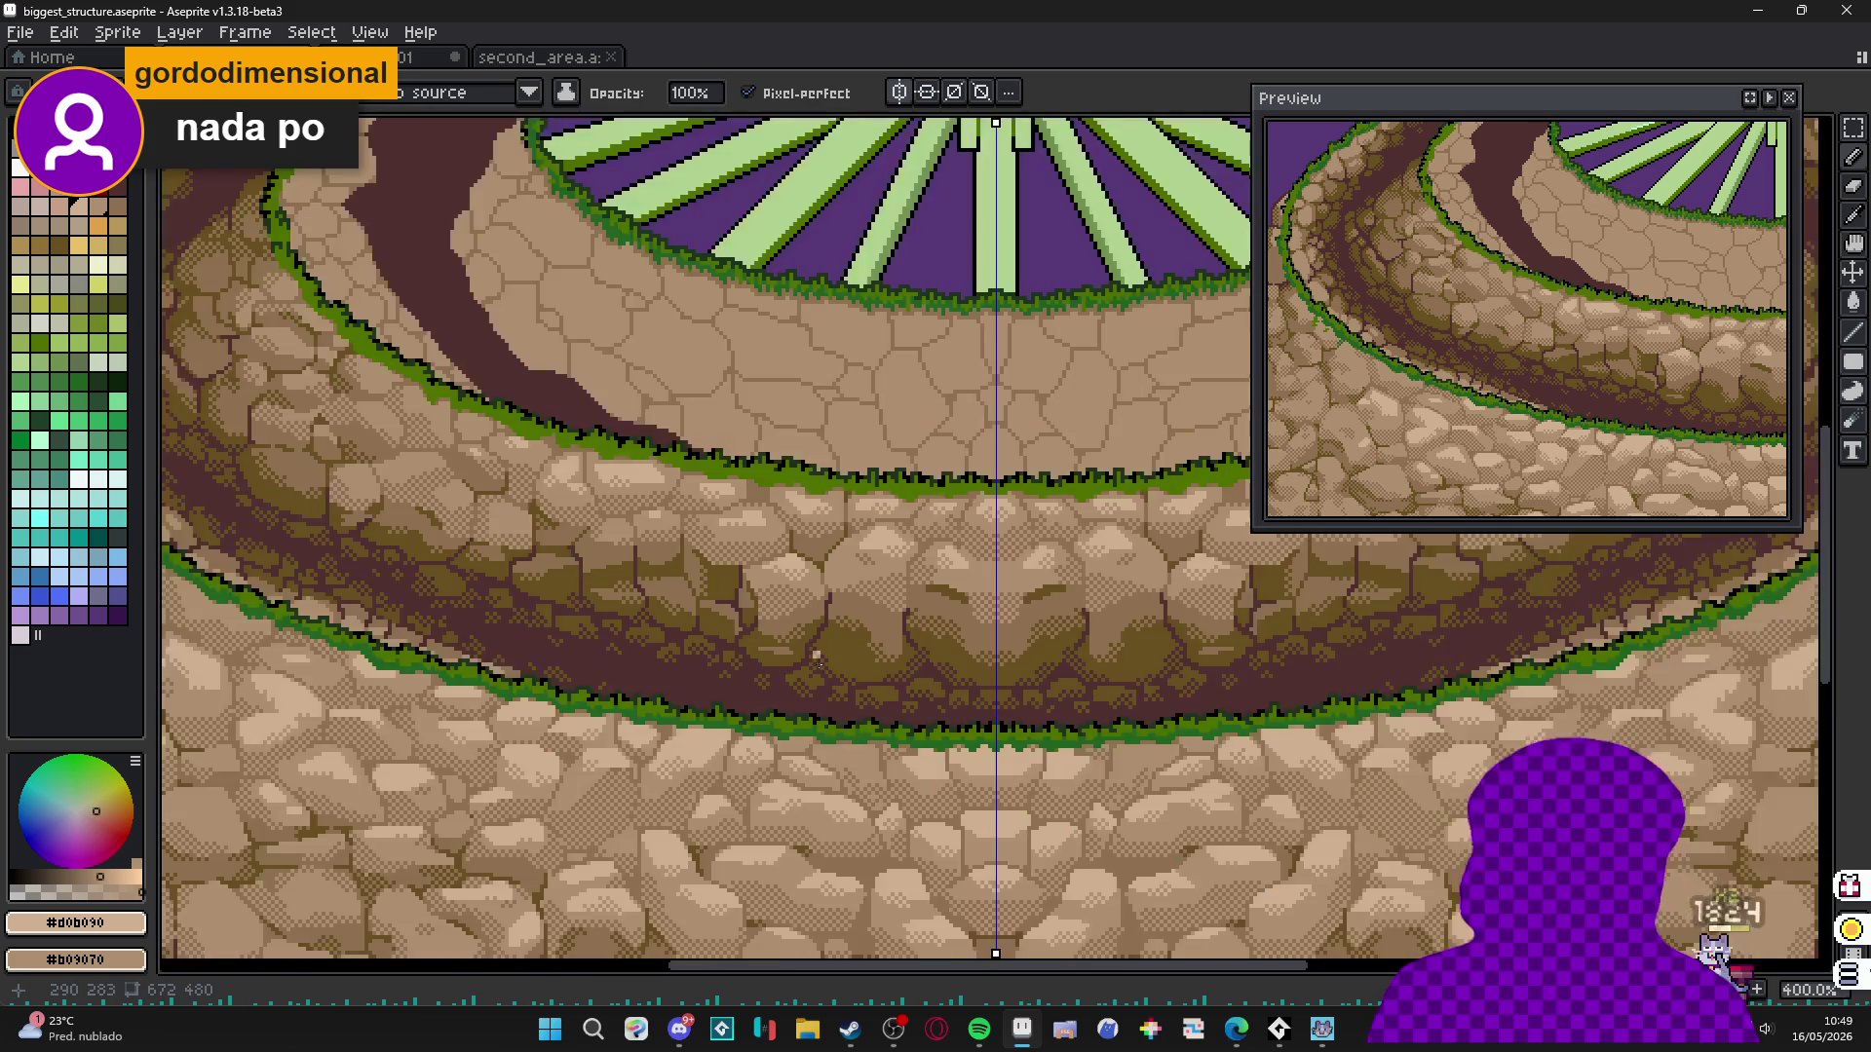
scroll(748, 604, "down", 1)
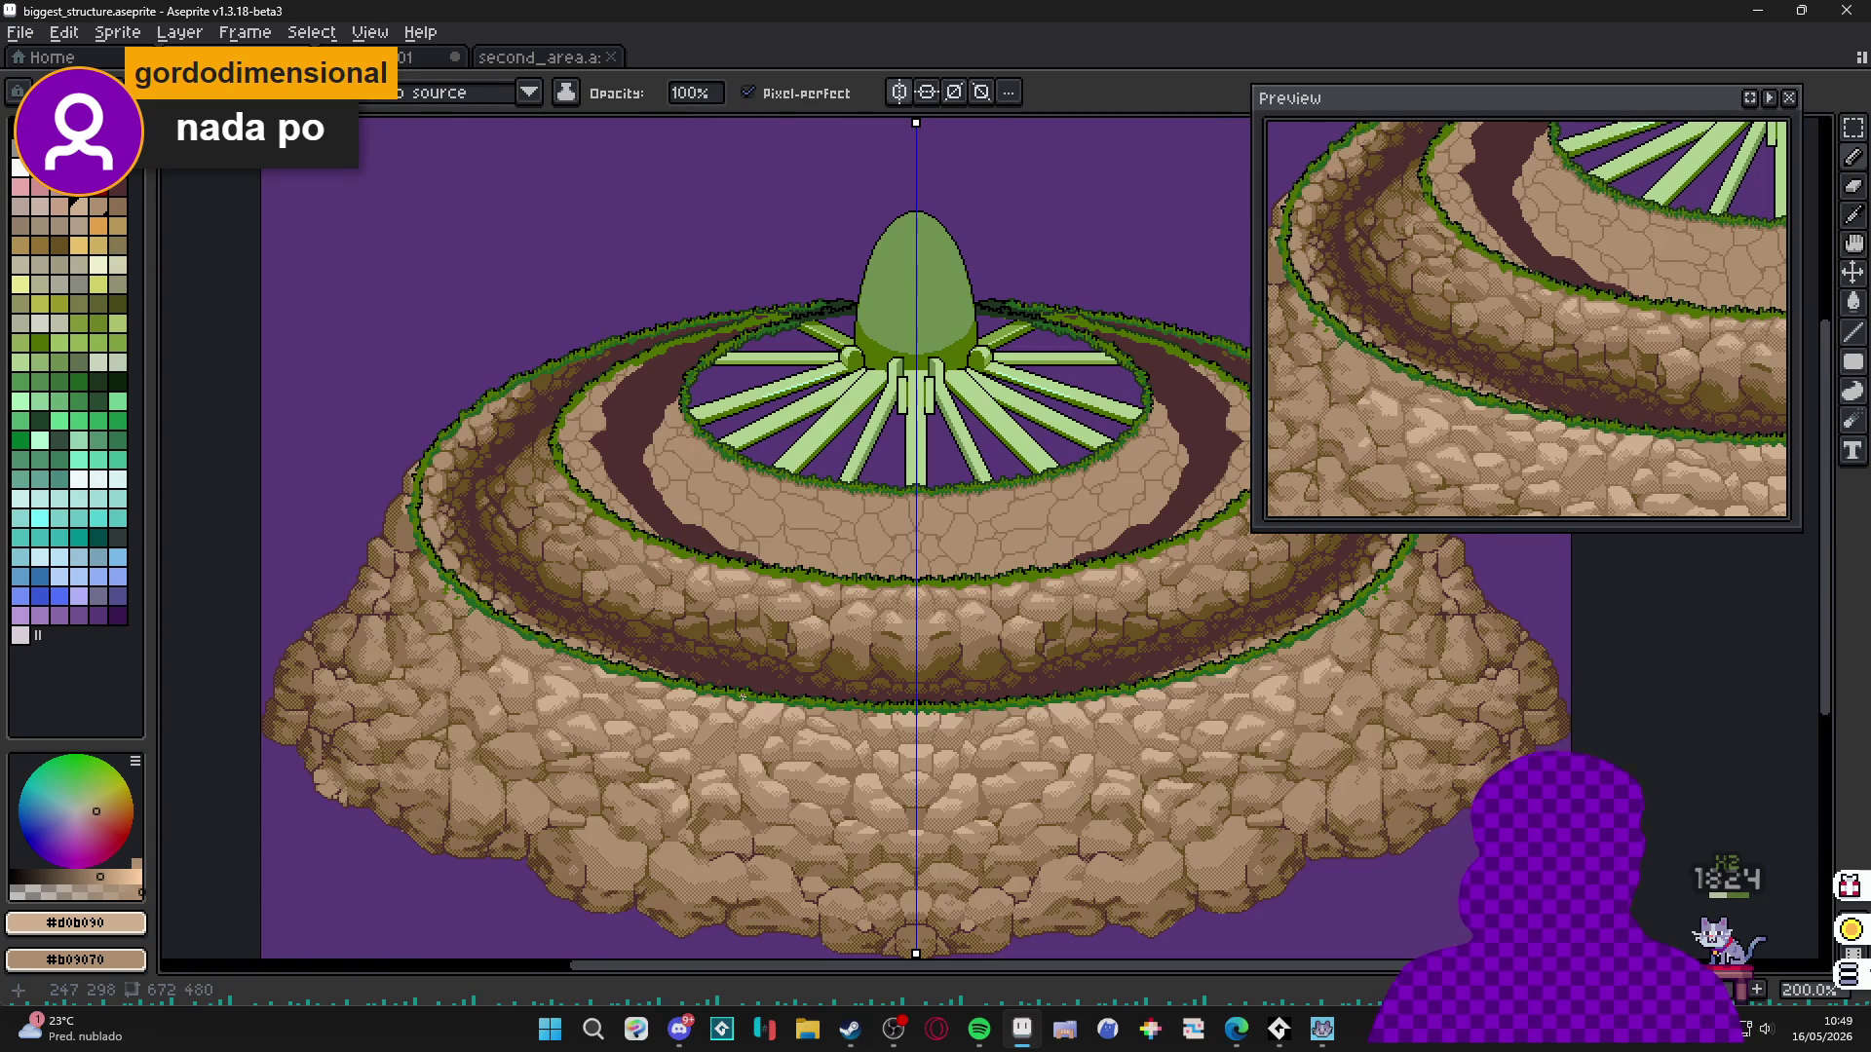
left_click_drag(747, 705, 719, 717)
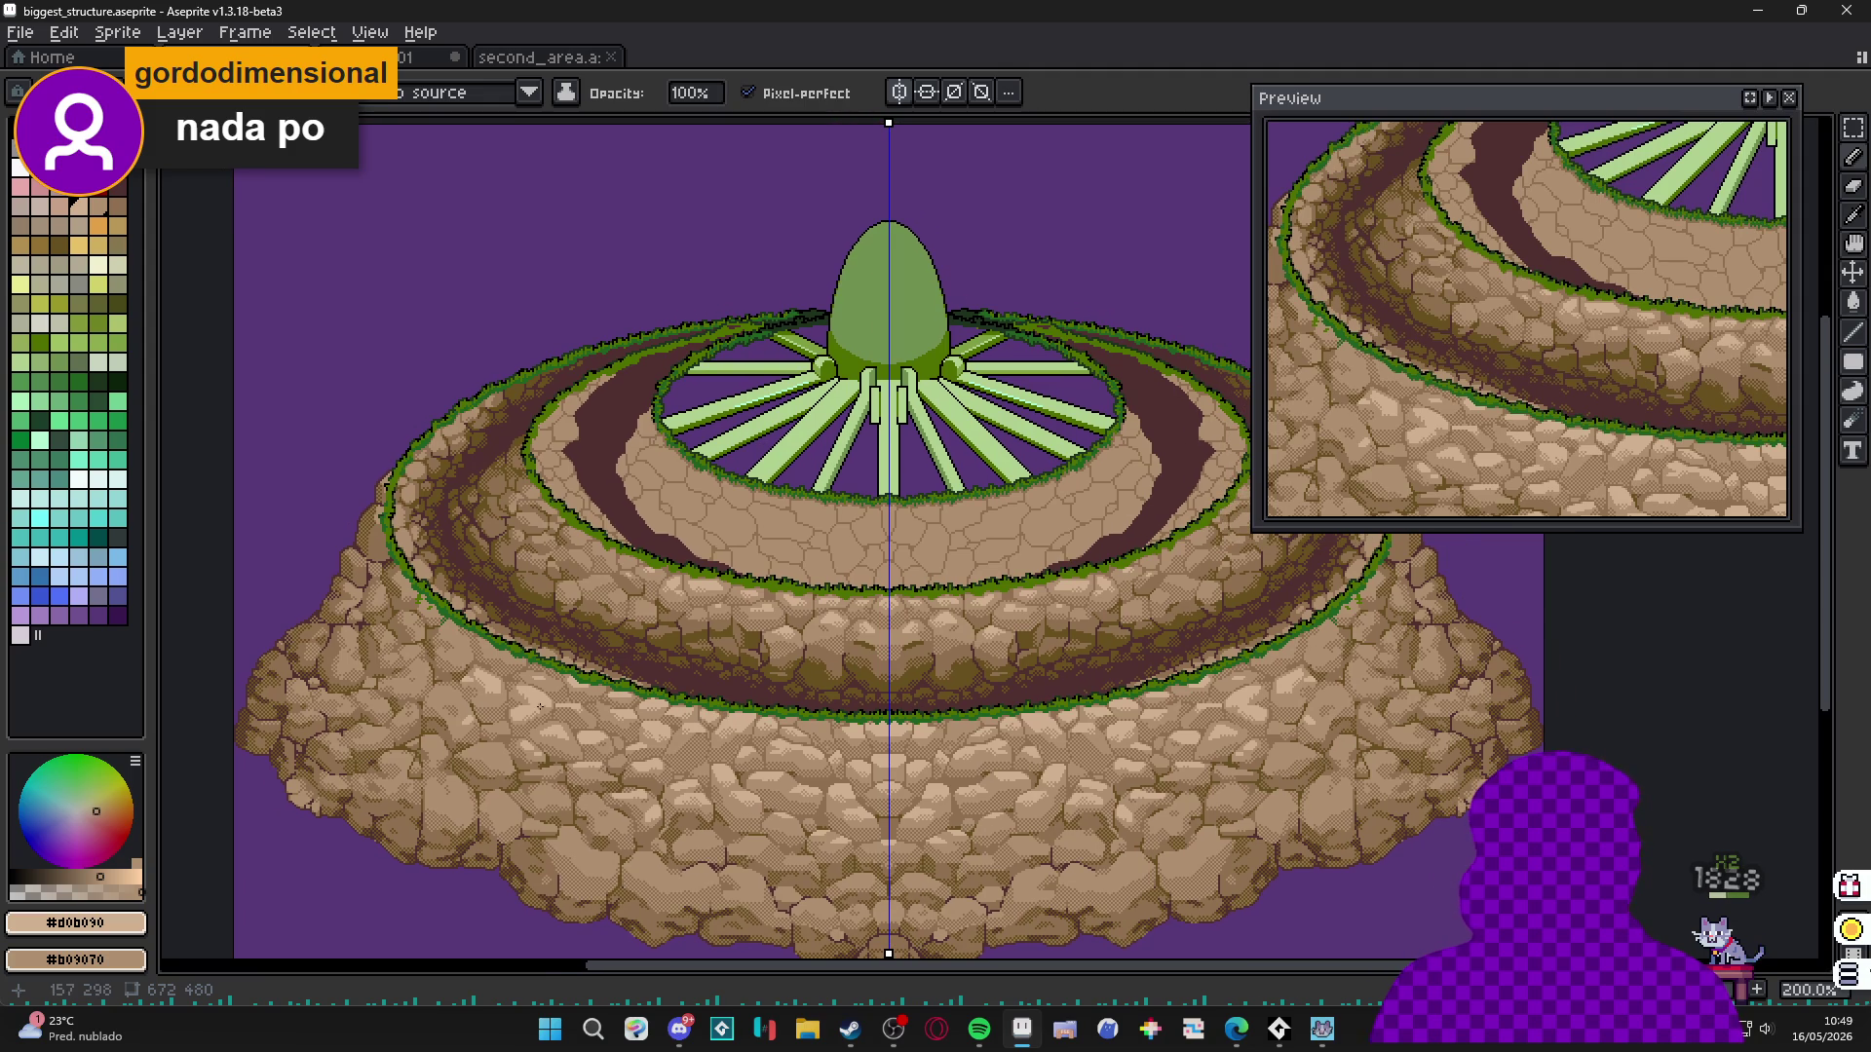
scroll(526, 449, "up", 5)
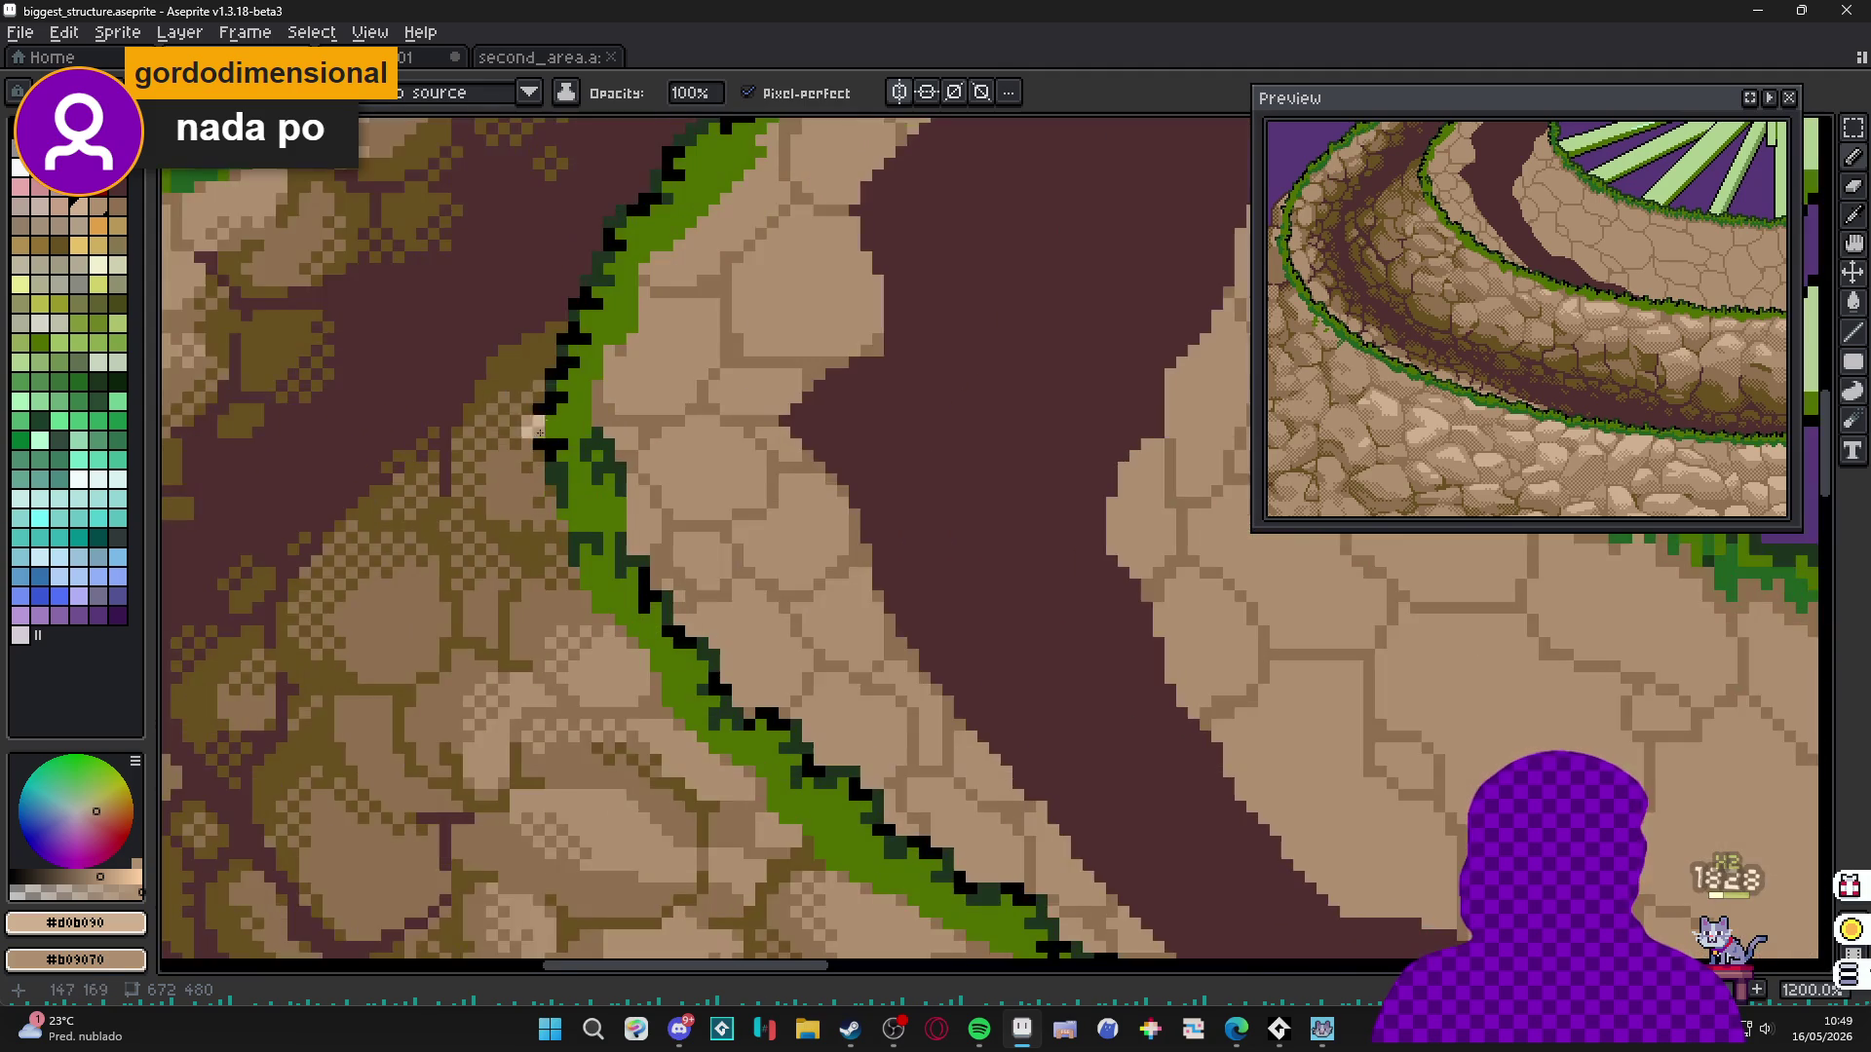
Take olive-brown #685020 and maroon #503030 and dither brown texture onto the dark path.
left_click(531, 390, "alt")
scroll(682, 585, "up", 3)
right_click(726, 624, "alt")
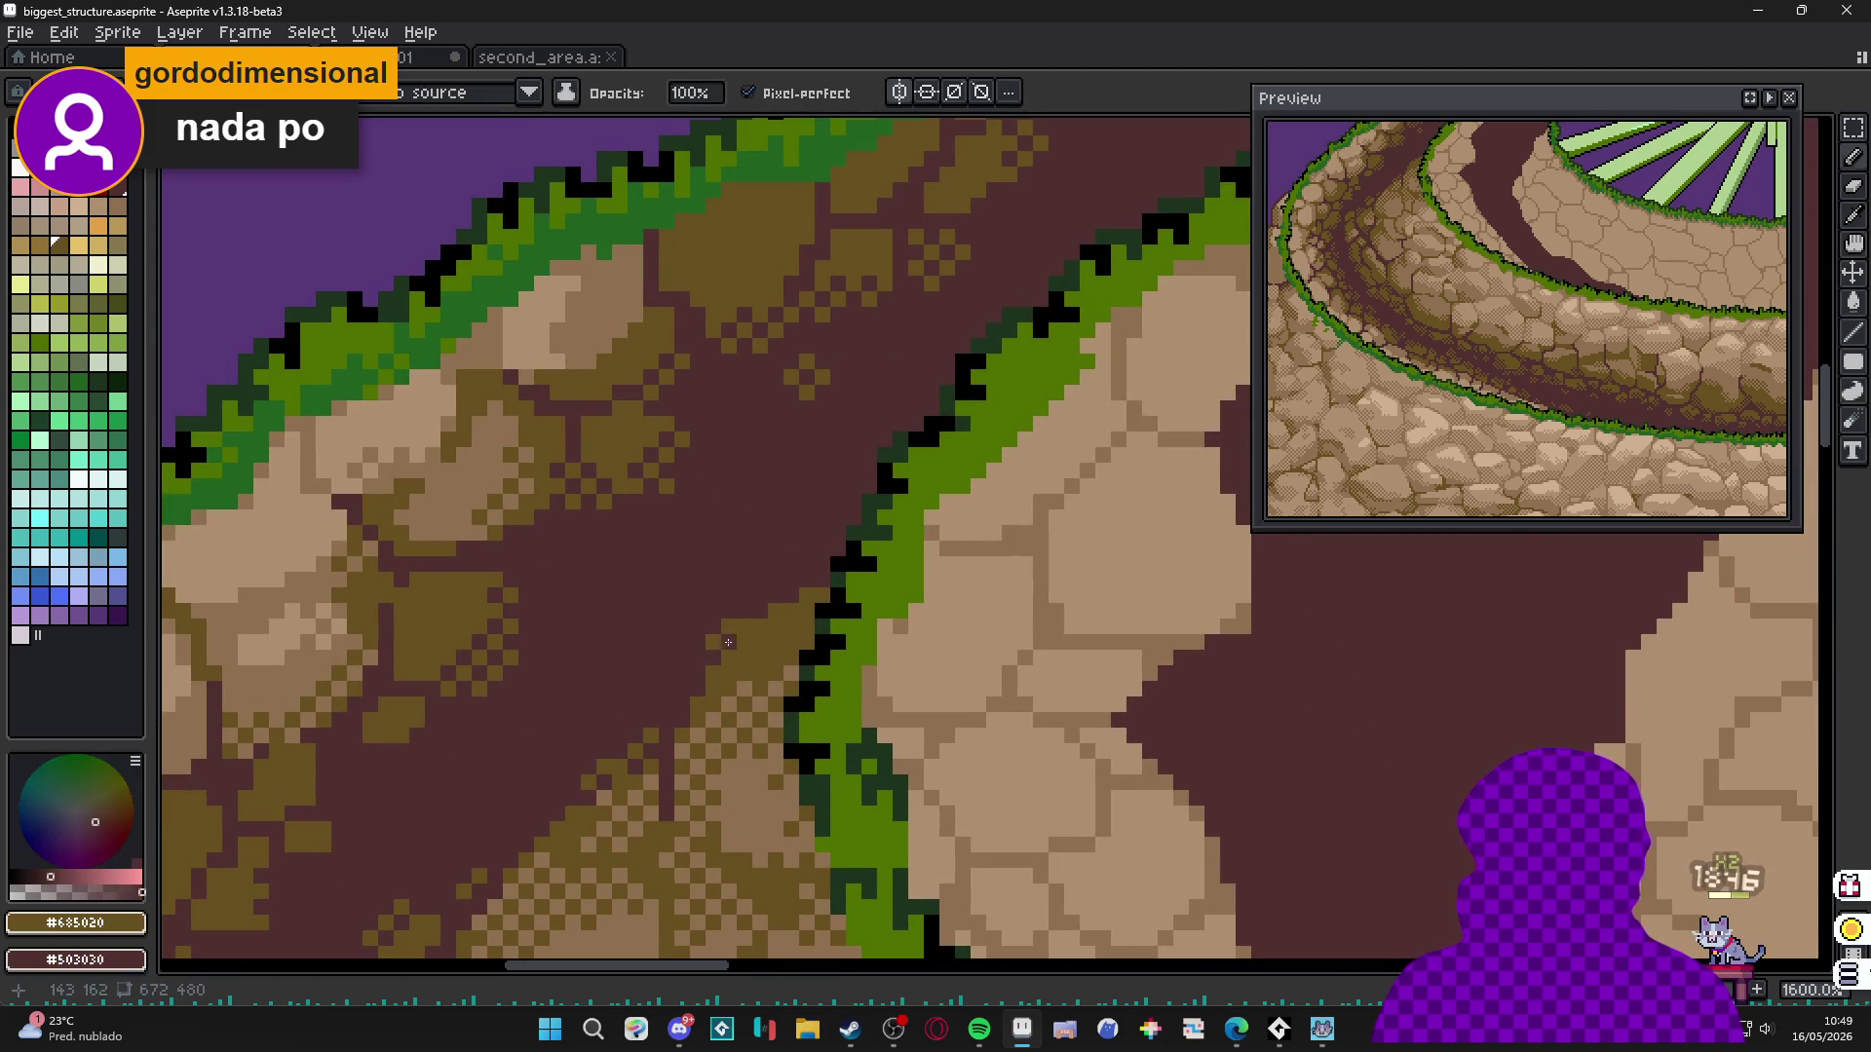
left_click(776, 590)
left_click(792, 565)
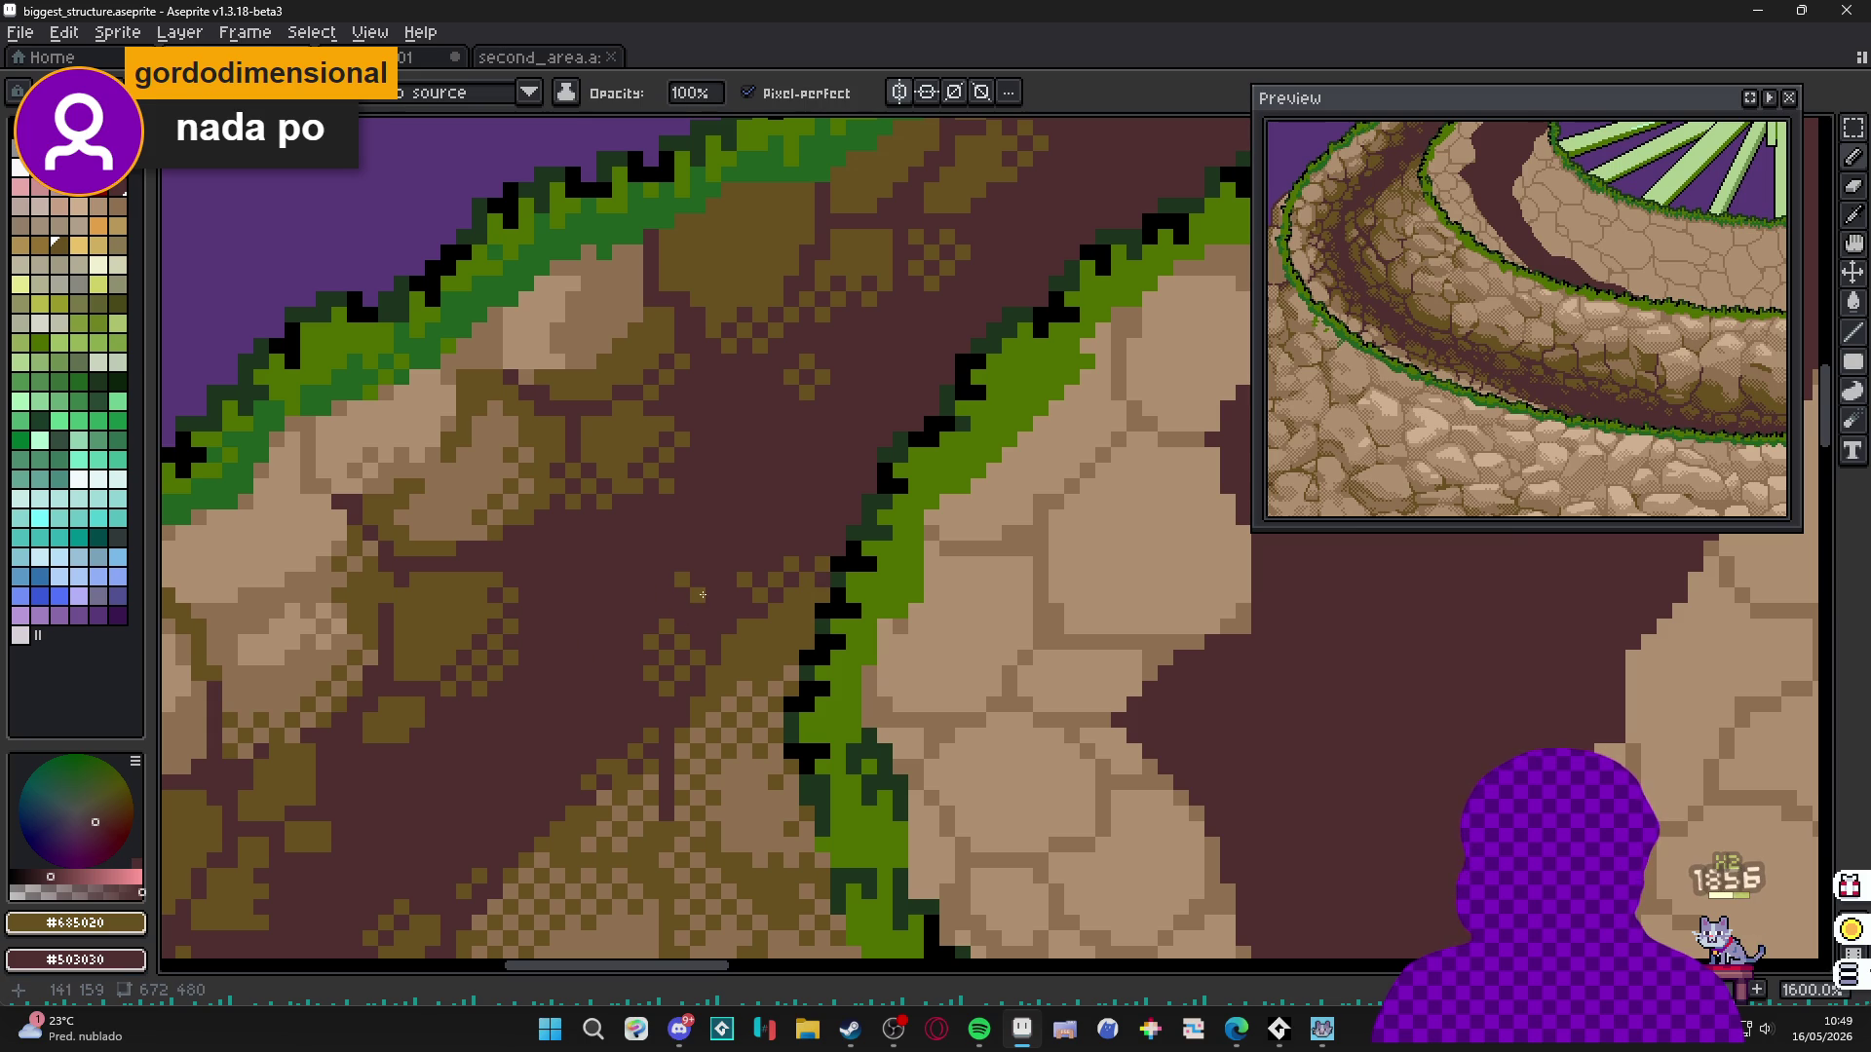
scroll(604, 725, "down", 5)
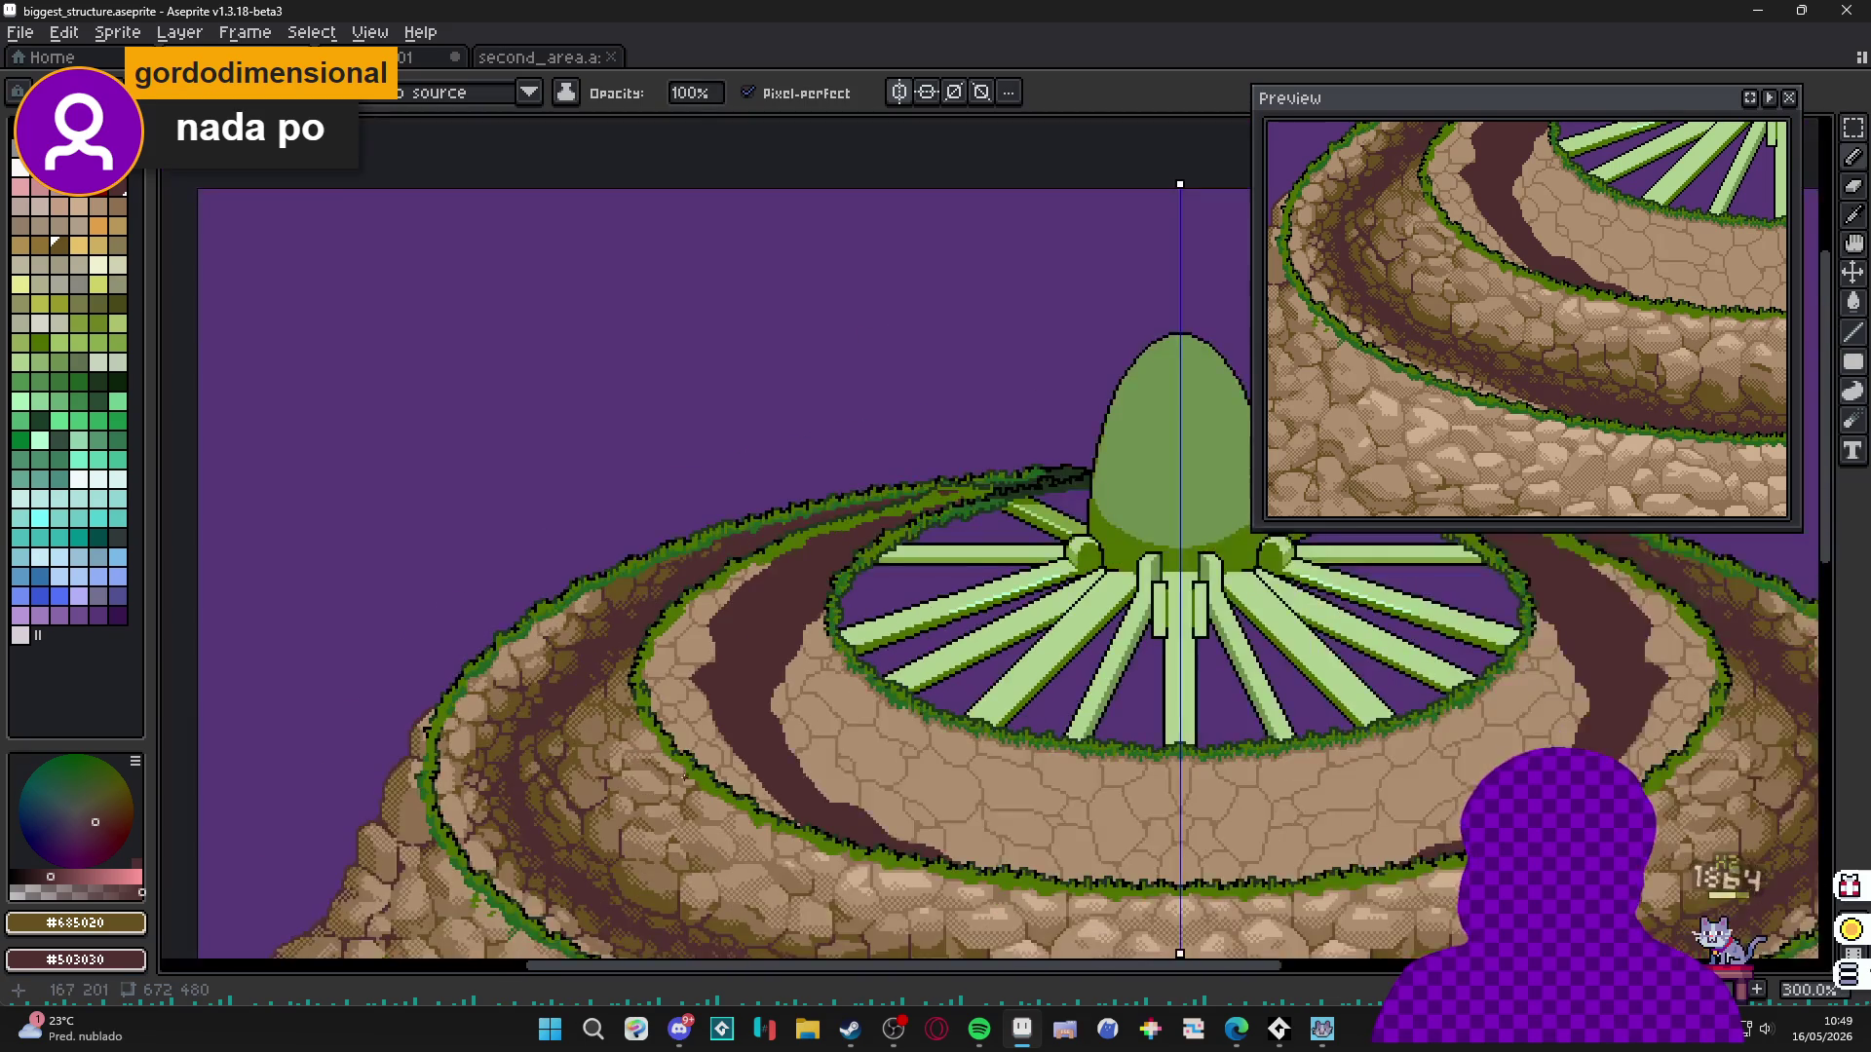
scroll(777, 823, "up", 2)
scroll(751, 770, "up", 1)
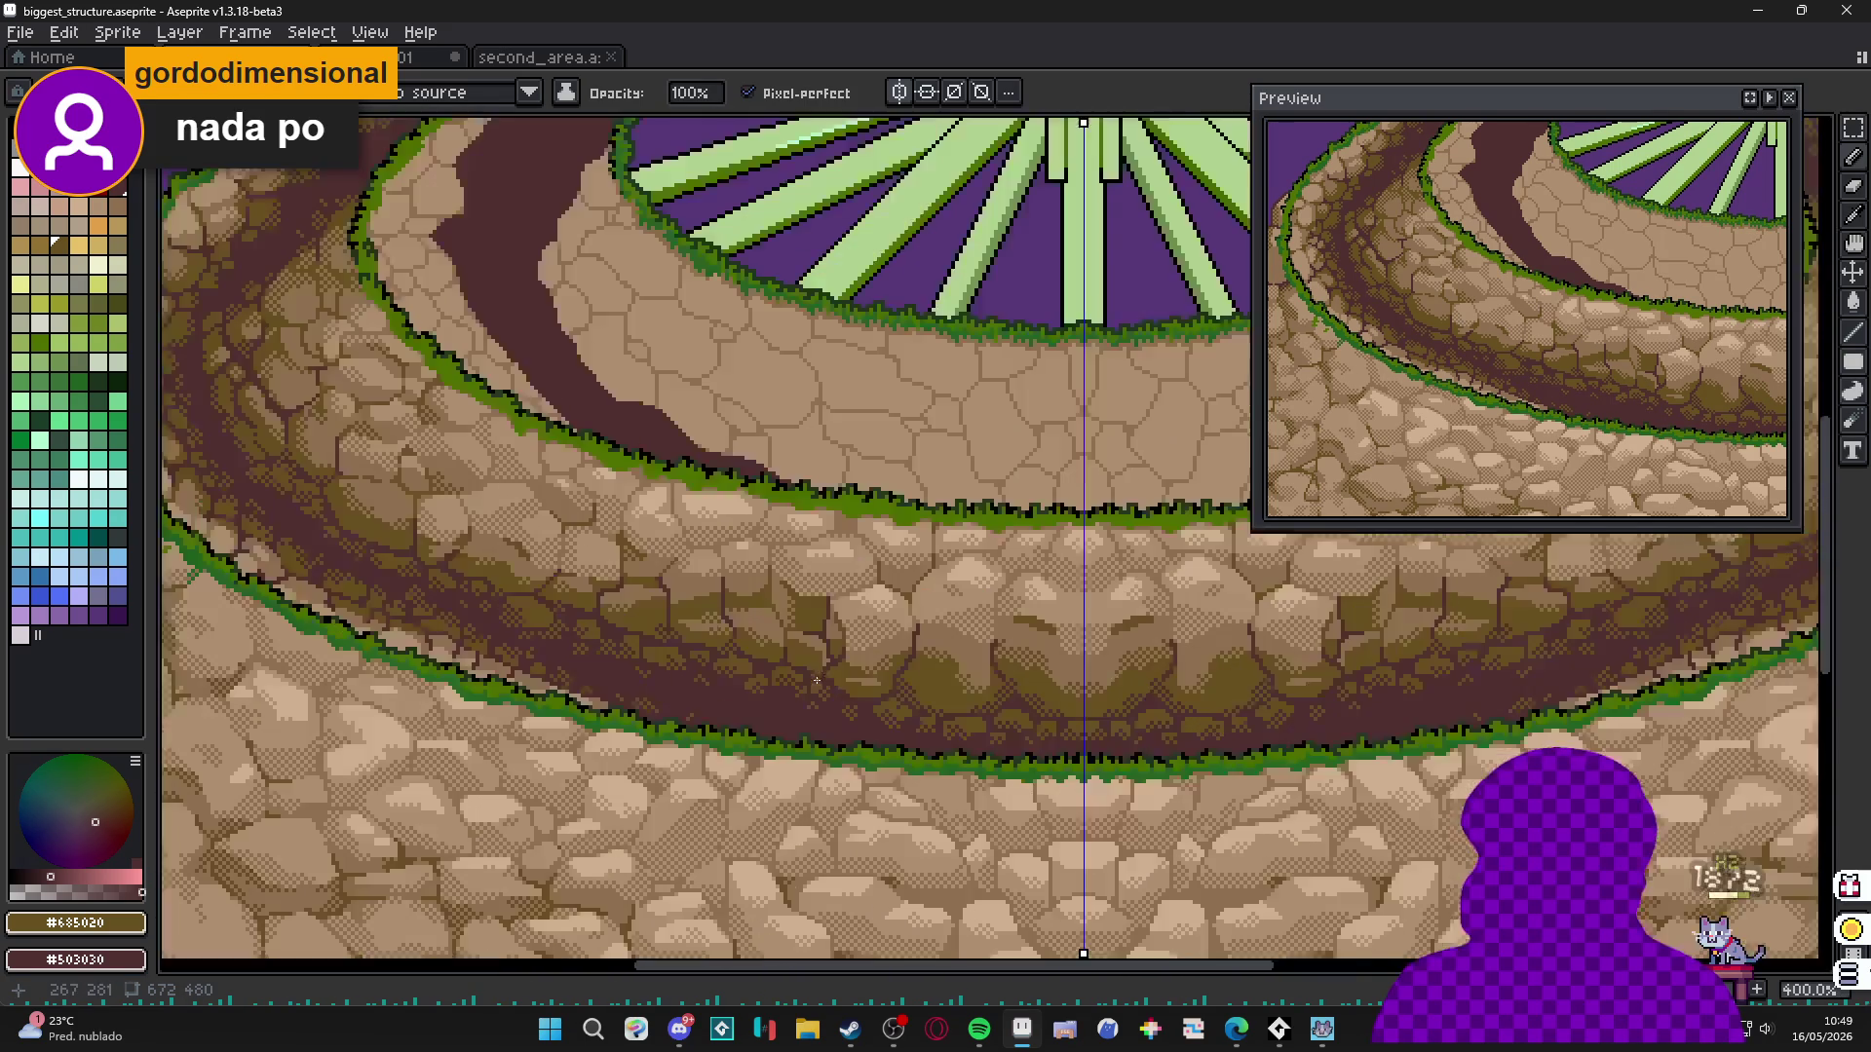
scroll(721, 701, "down", 2)
scroll(649, 693, "right", 3)
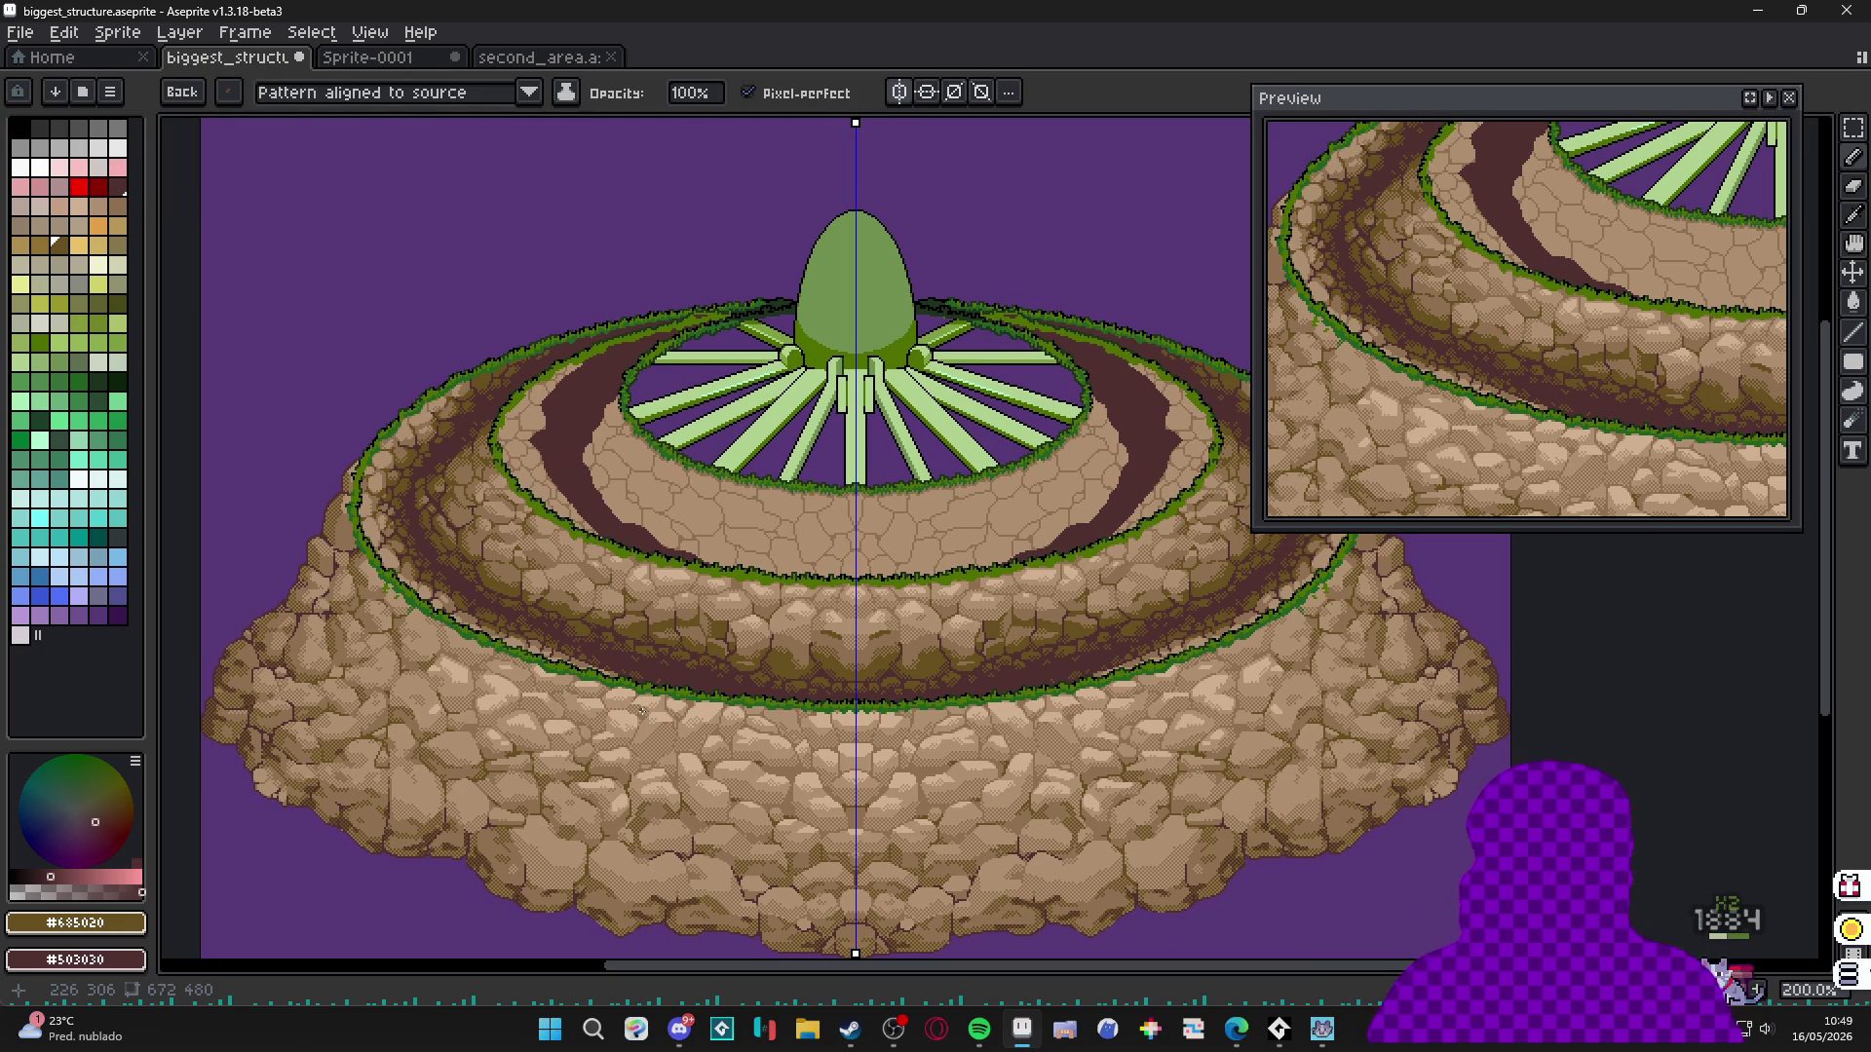
With a 1px brush and #907050 sampled, shade the paving stone's right edge.
key("Escape")
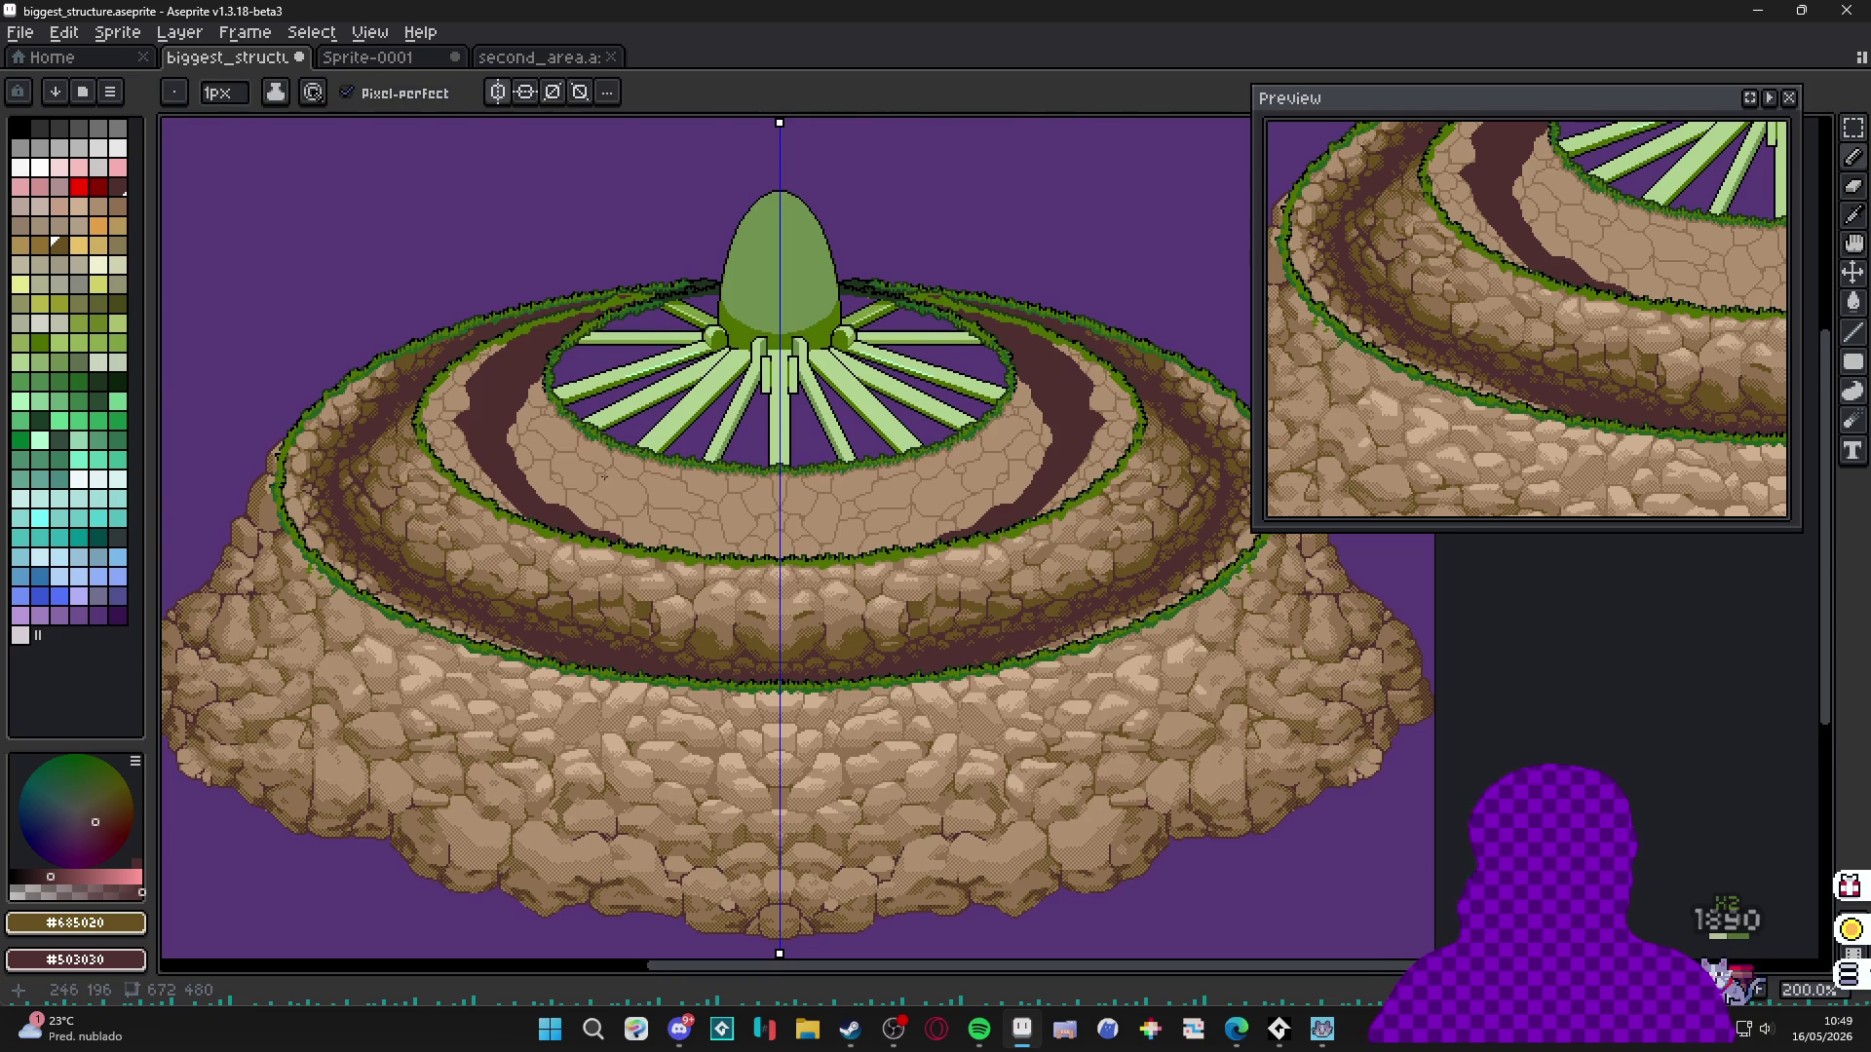
scroll(691, 484, "up", 1)
scroll(406, 555, "up", 2)
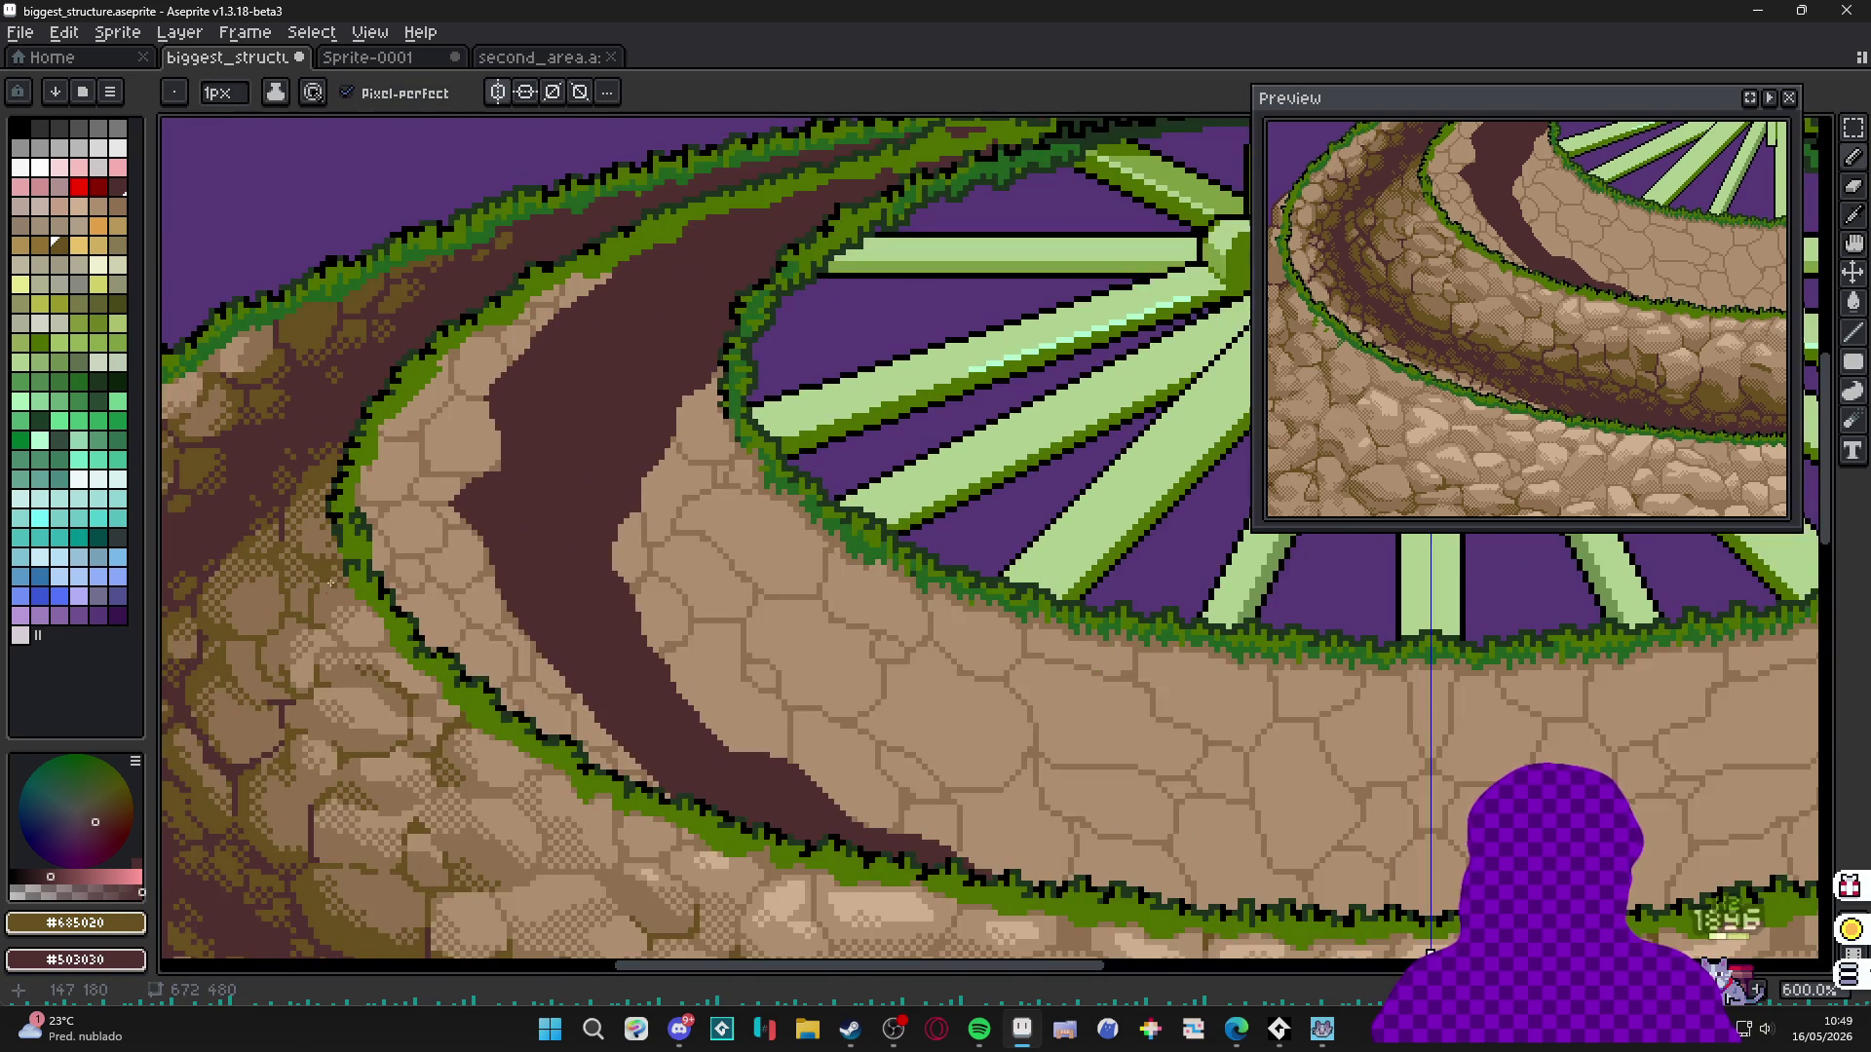
scroll(332, 581, "up", 4)
left_click(331, 581, "alt")
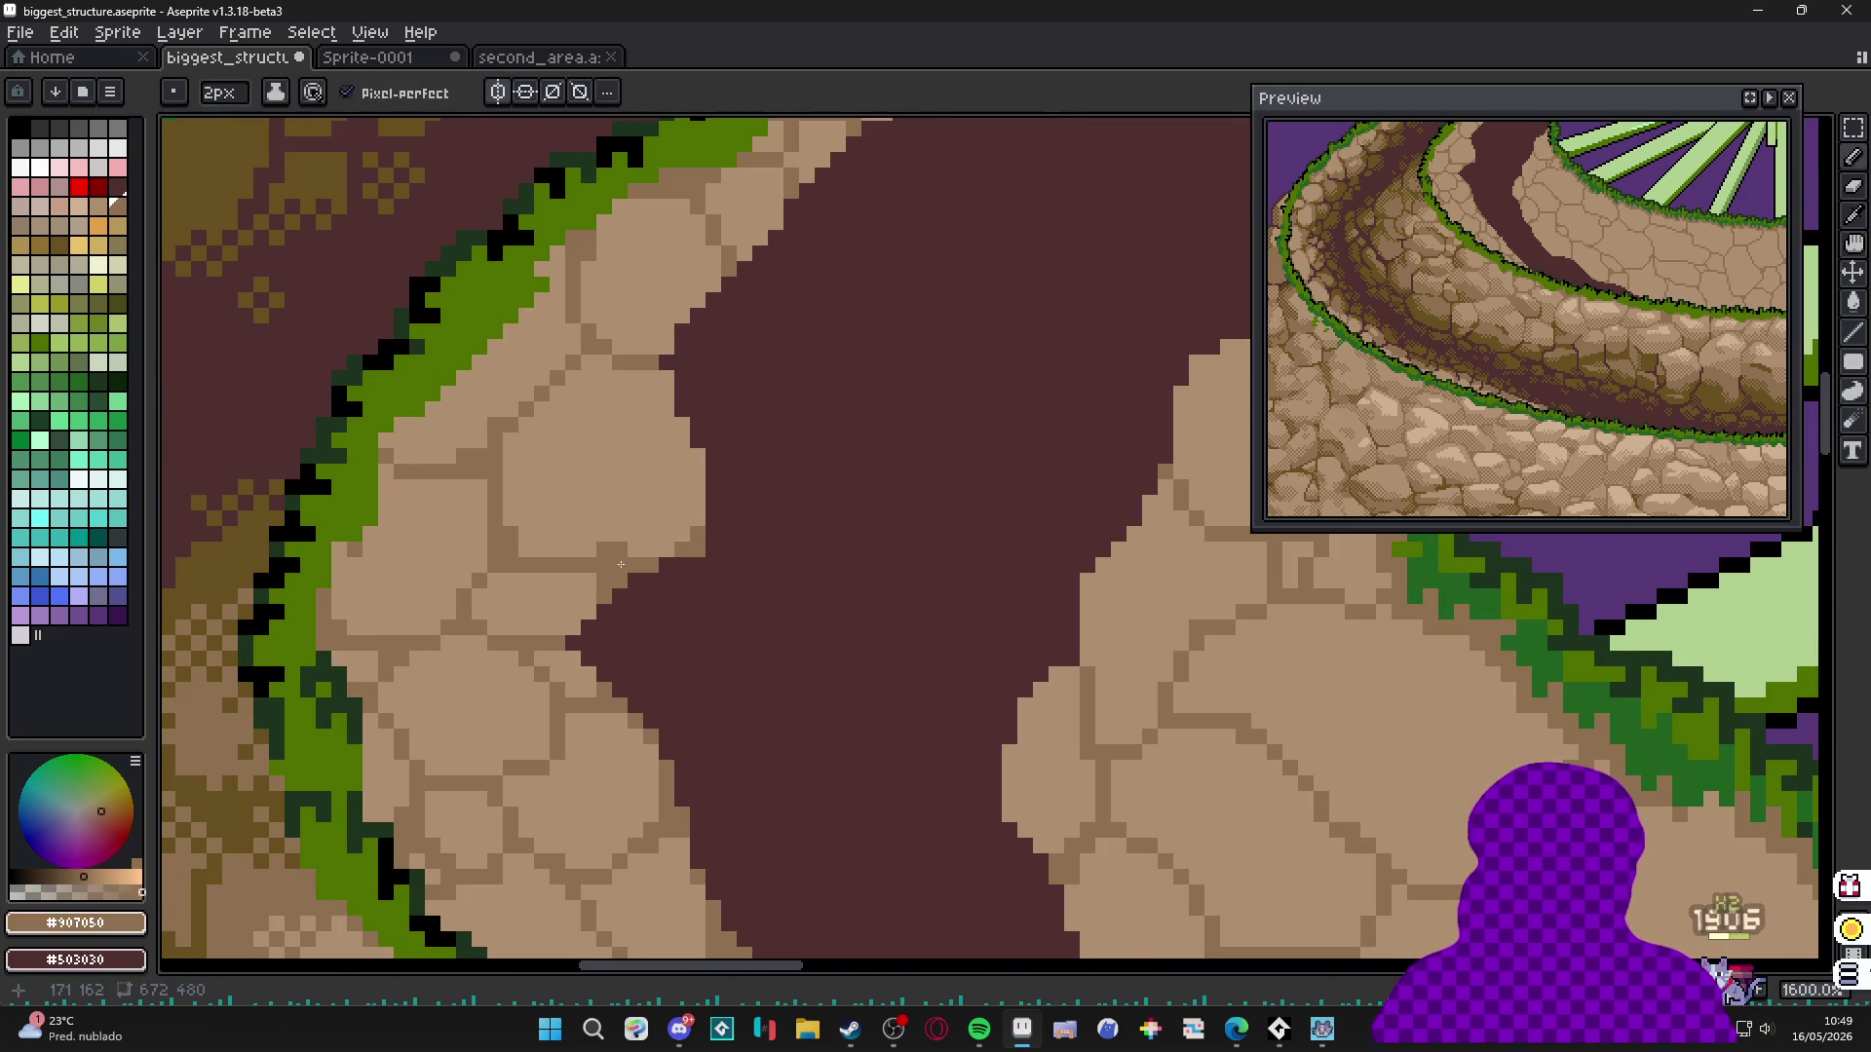
mouse_move(621, 564)
left_mouse_down()
mouse_move(658, 380)
mouse_move(634, 550)
mouse_move(555, 634)
left_mouse_up()
Sample dark green #206020 and paint a dark patch into the lower grass rim.
scroll(621, 631, "down", 2)
scroll(916, 293, "up", 2)
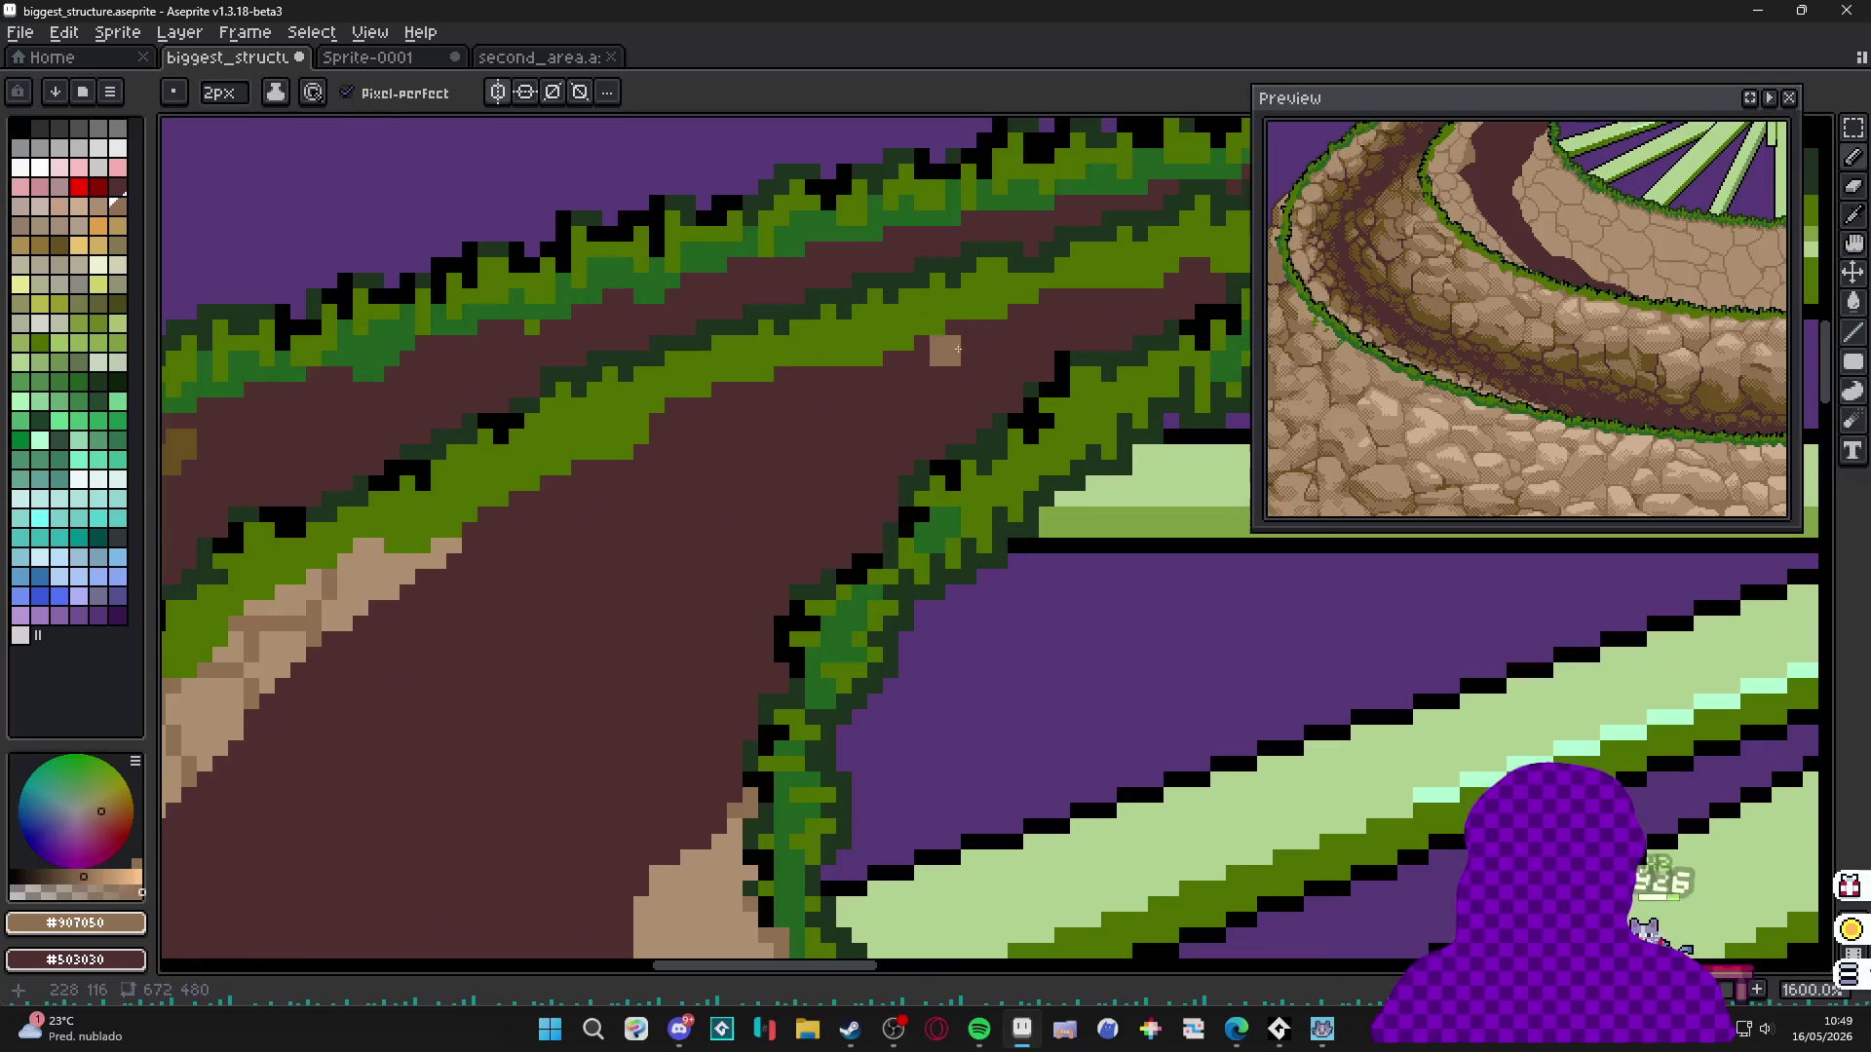
left_click(830, 232, "alt")
scroll(724, 195, "down", 4)
scroll(771, 627, "up", 5)
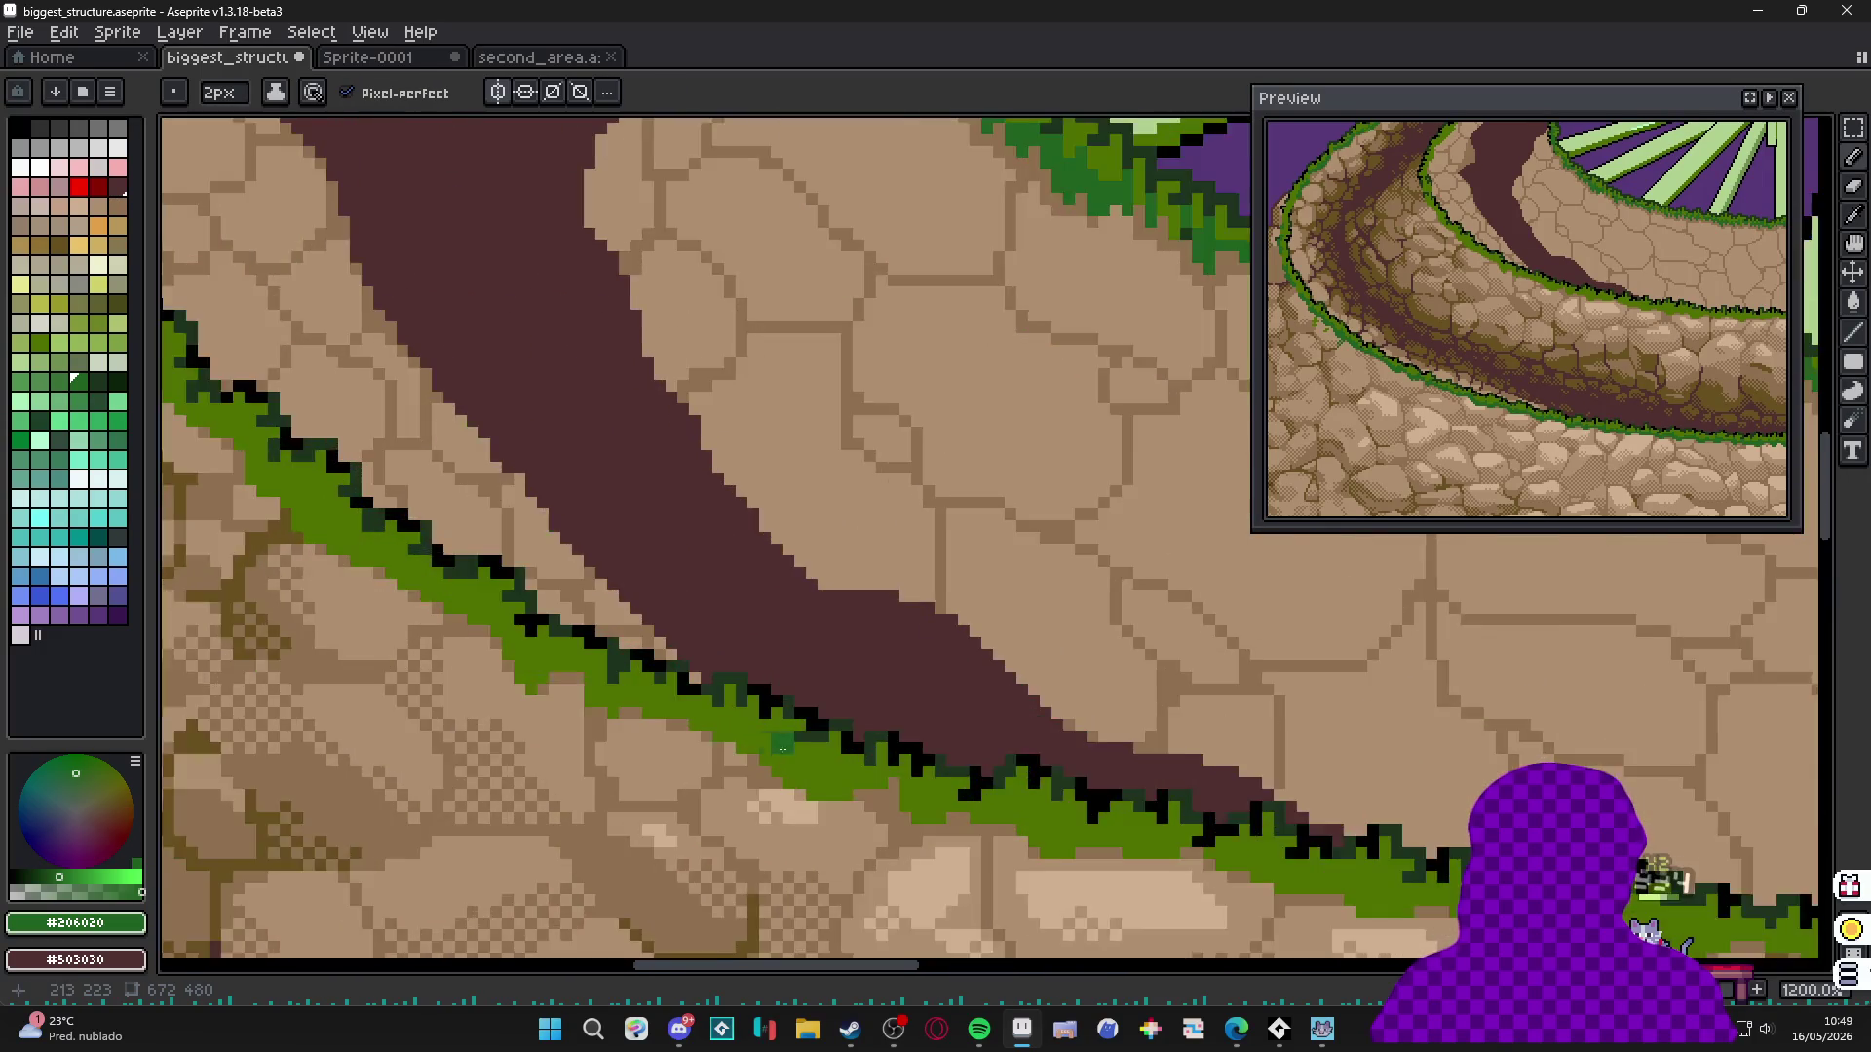
left_click(842, 823)
left_click(904, 821)
left_click(873, 791)
left_click(936, 791)
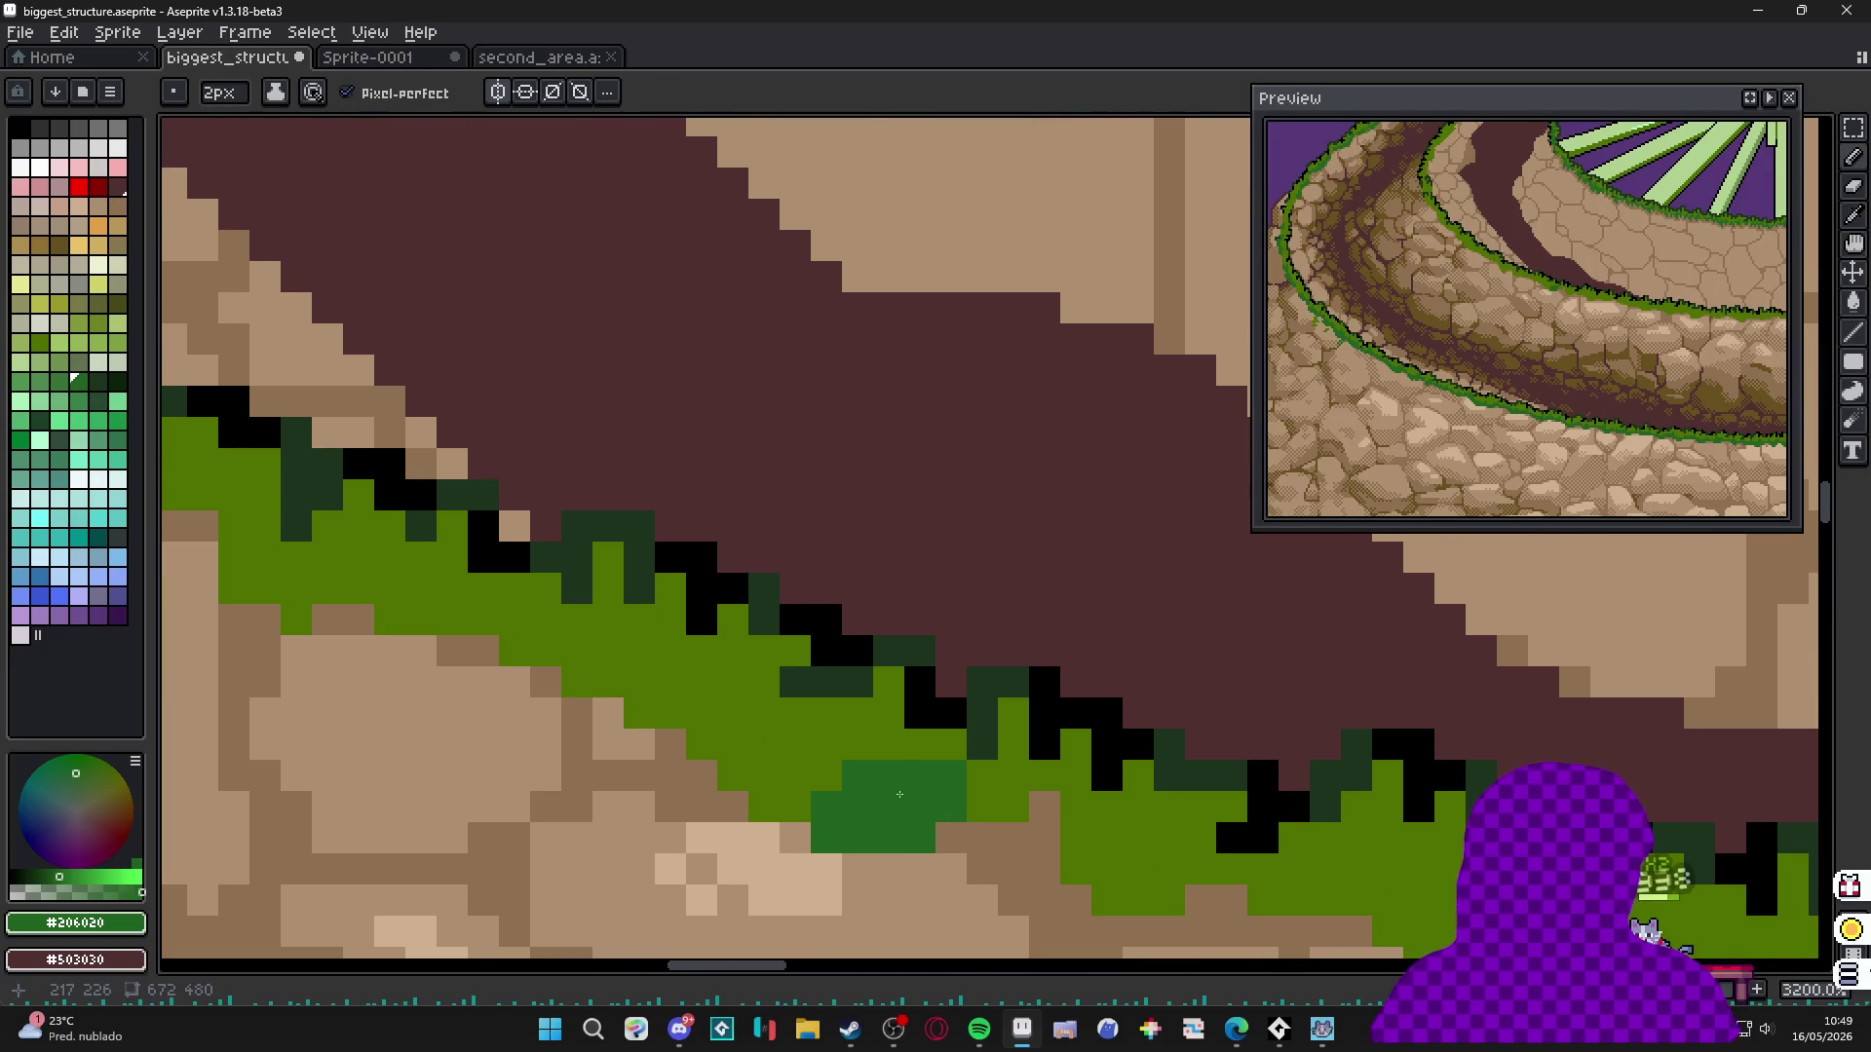
left_click(842, 760)
Switch to a 1px brush and extend the dark green patch leftward along the rim.
key("minus")
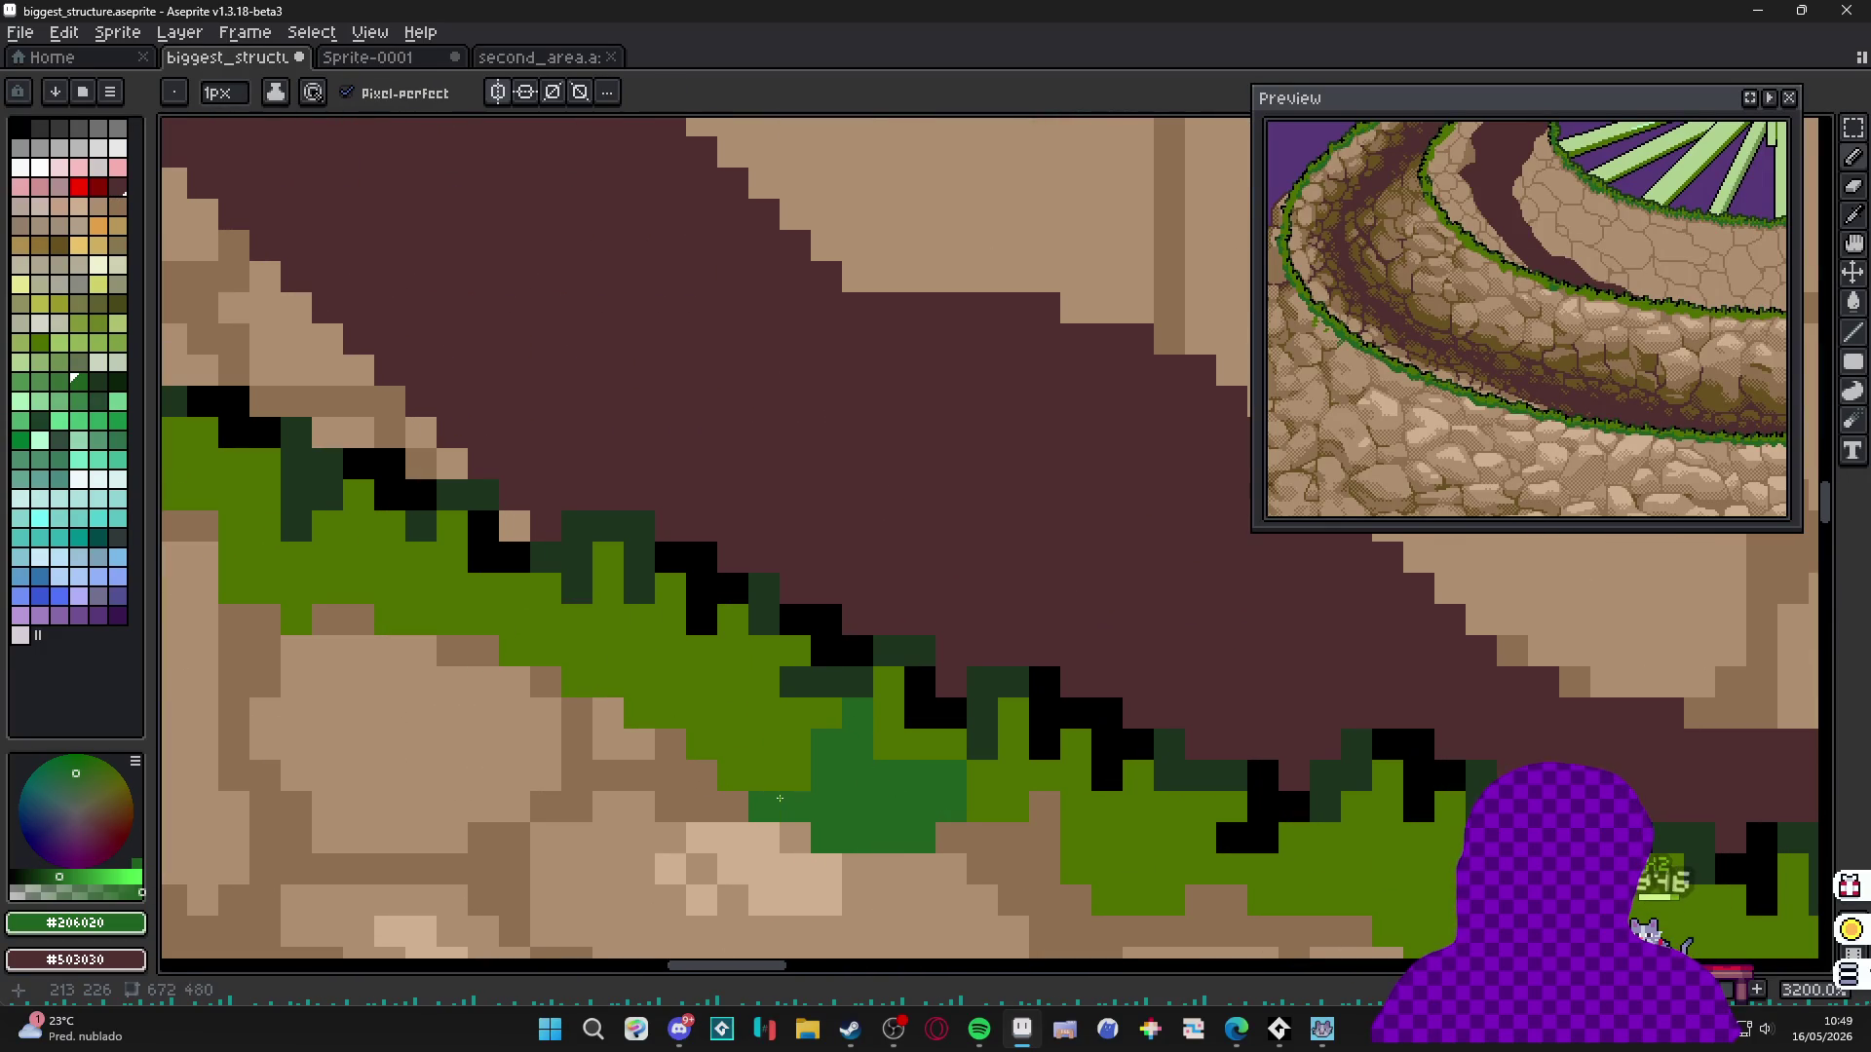
left_click(795, 776)
left_click(764, 776)
left_click(739, 763)
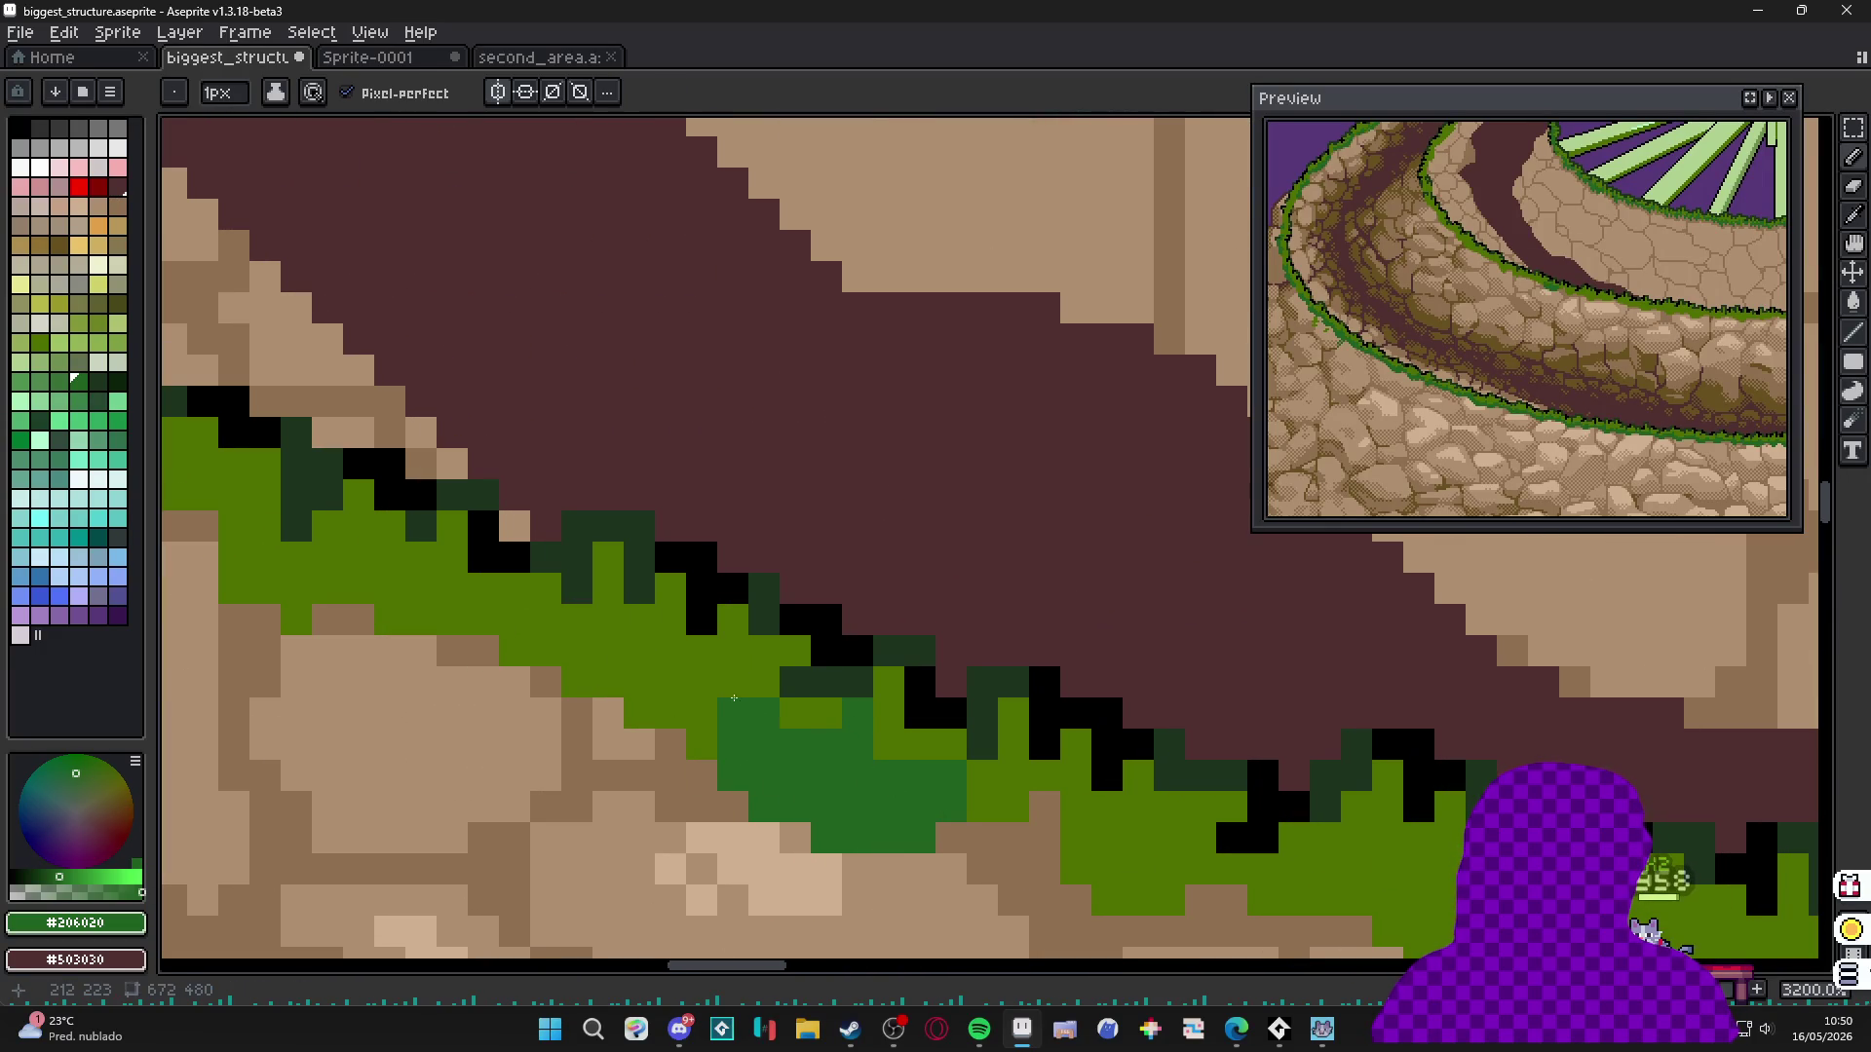
mouse_move(731, 689)
left_mouse_down()
mouse_move(702, 716)
mouse_move(702, 648)
mouse_move(672, 711)
mouse_move(638, 631)
mouse_move(608, 682)
mouse_move(569, 654)
mouse_move(743, 724)
mouse_move(690, 733)
mouse_move(719, 738)
left_mouse_up()
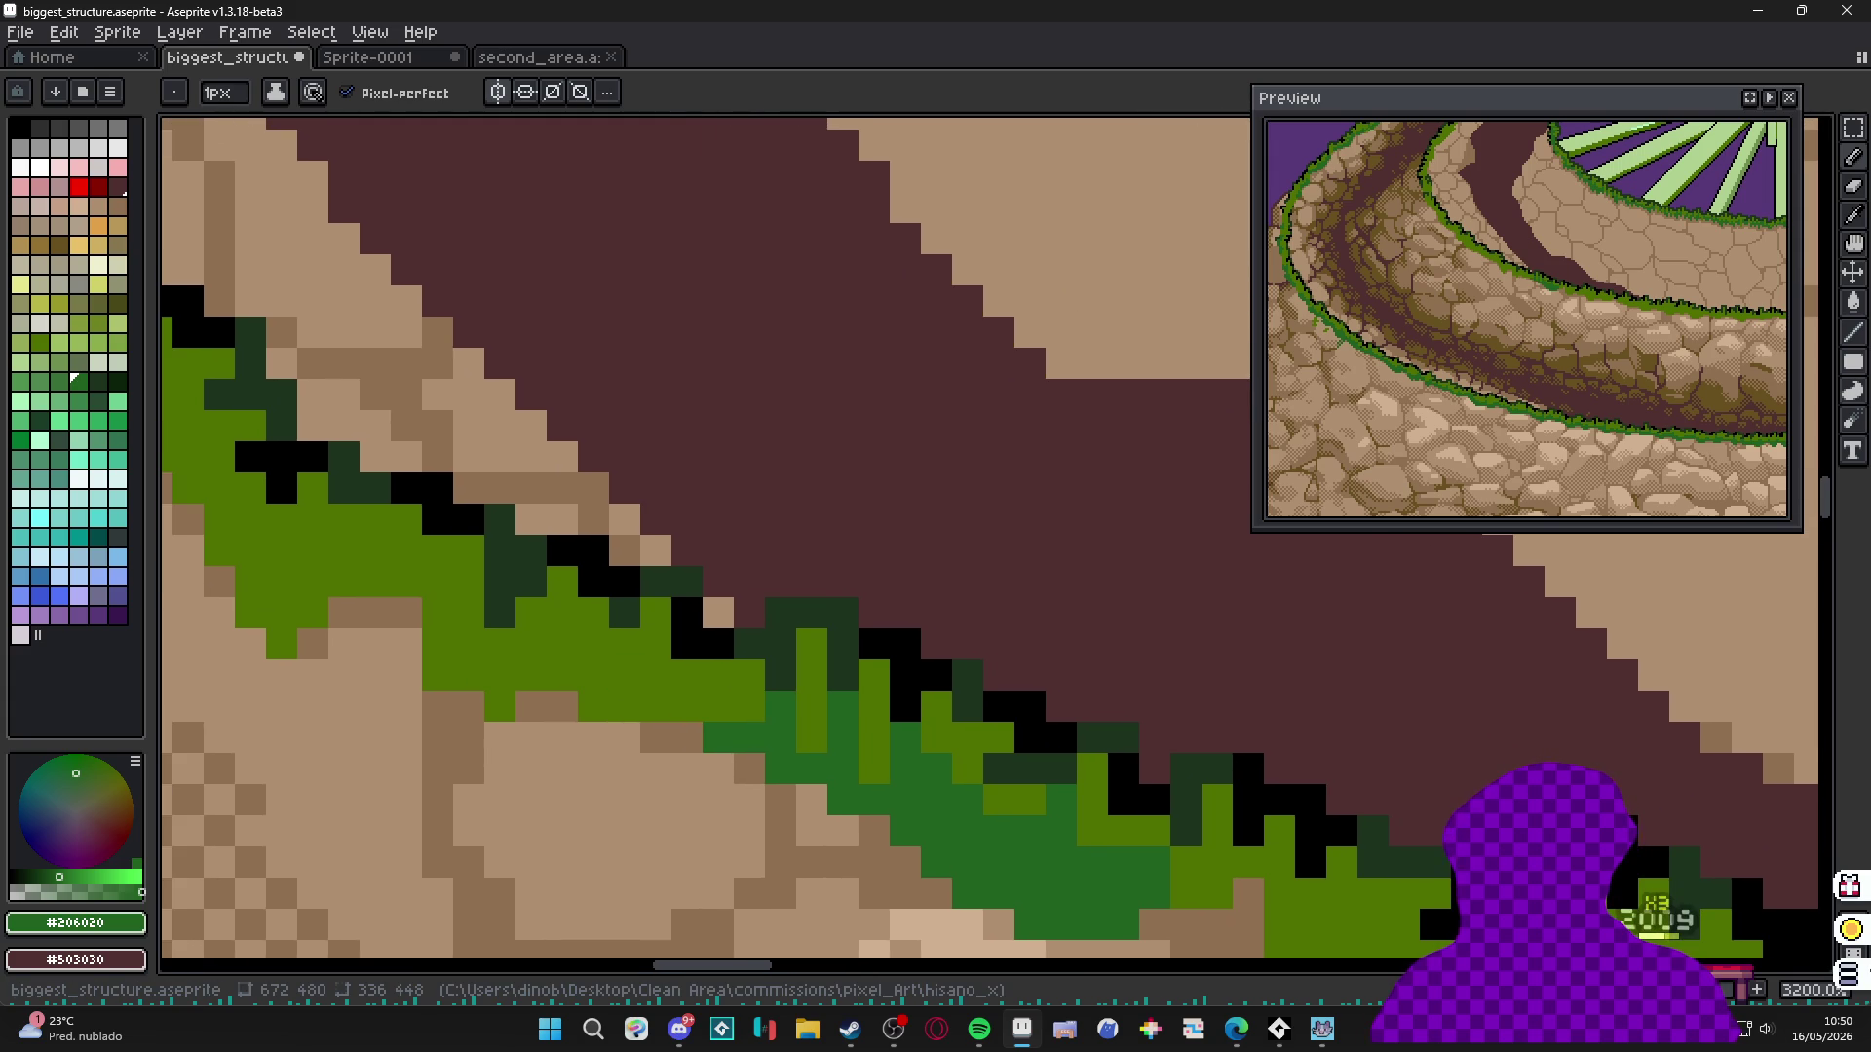
Undo the last stroke, reshape the dark green block and extend it further left.
scroll(681, 702, "up", 2)
key("ctrl+z")
left_click_drag(681, 702, 700, 734)
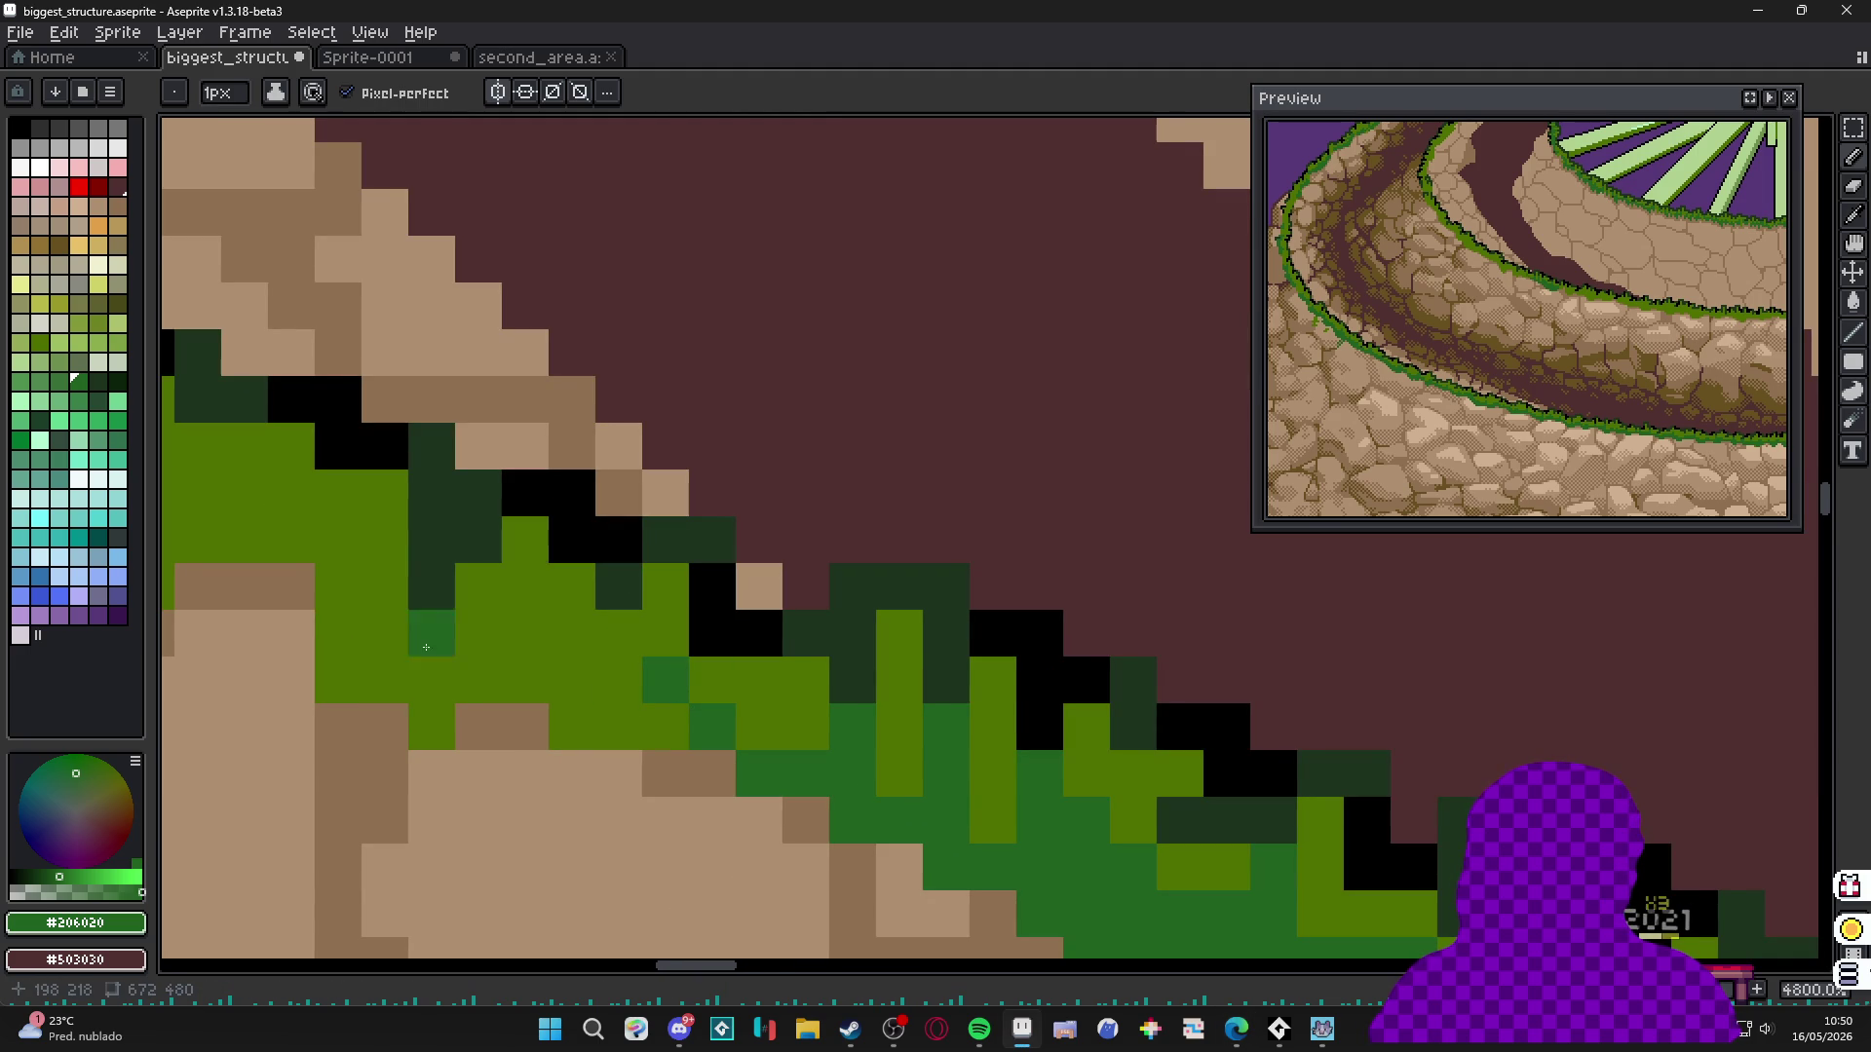
left_click_drag(619, 681, 676, 729)
left_click(619, 634)
left_click(573, 728)
left_click(527, 681)
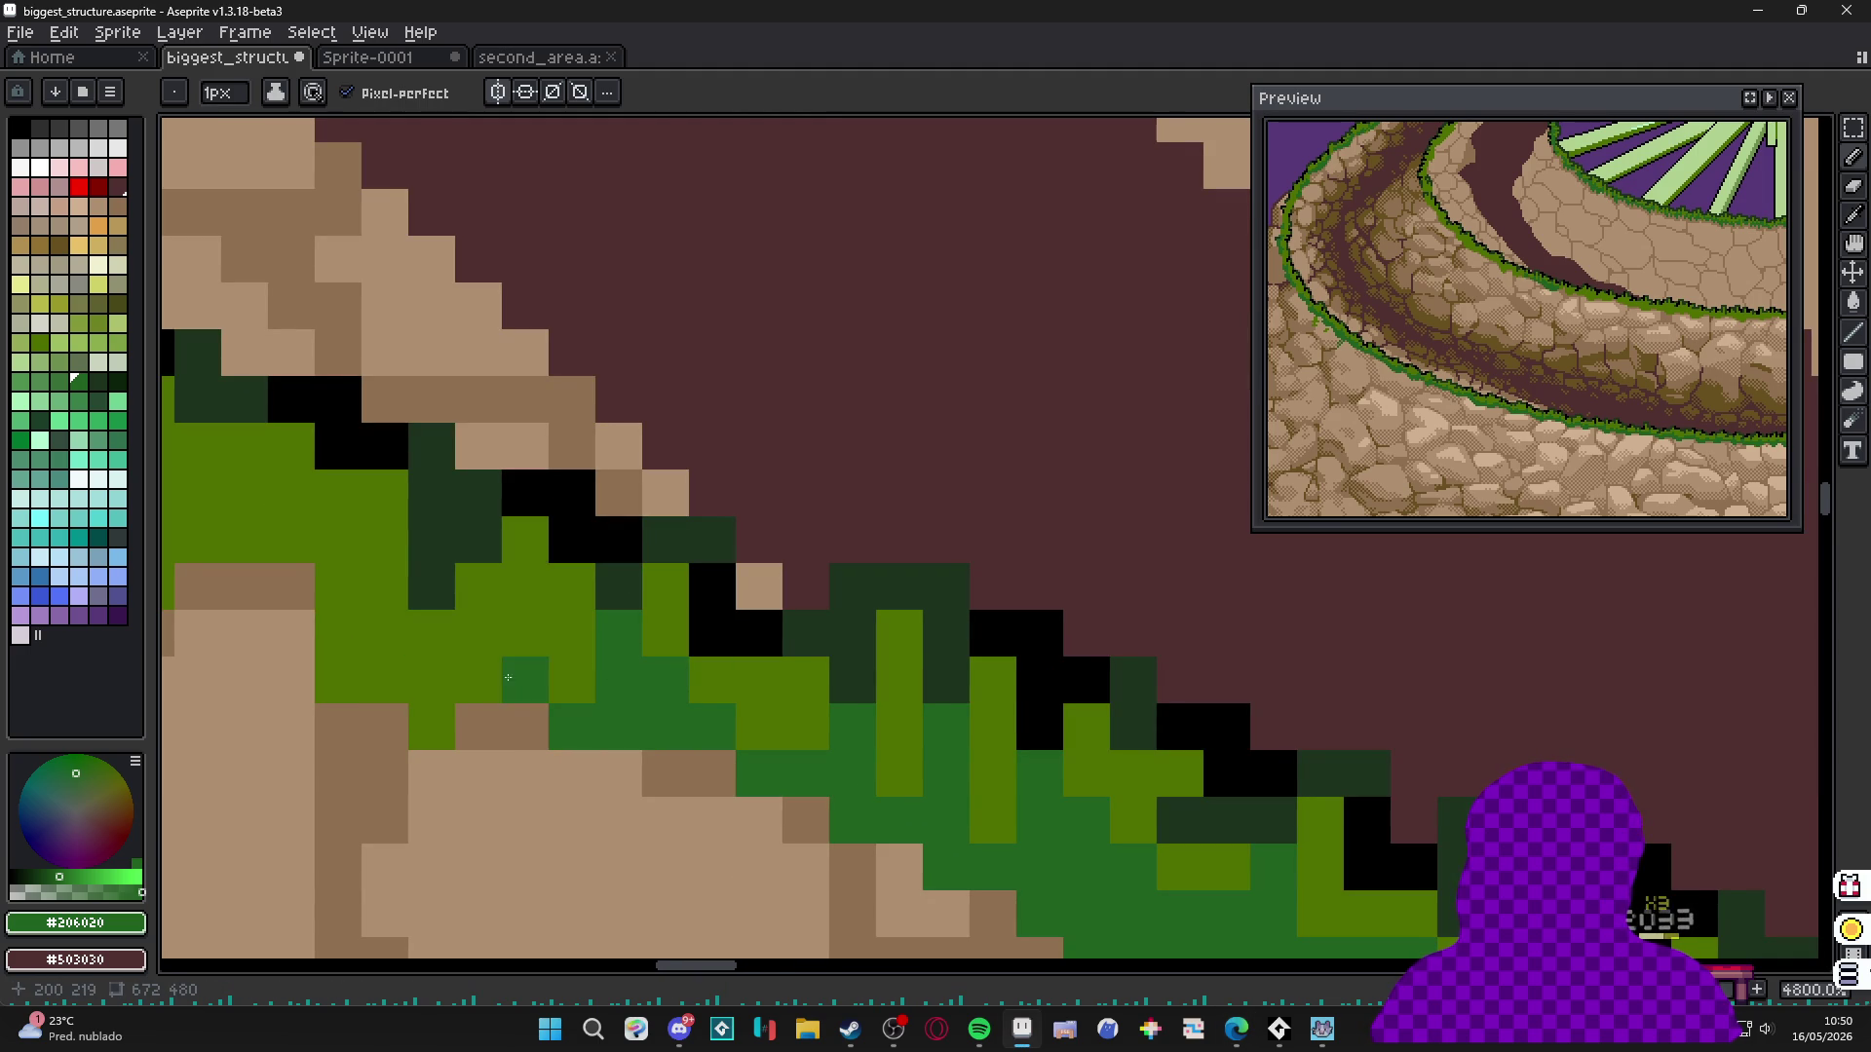
left_click(526, 635)
left_click(573, 682)
left_click(432, 682)
left_click(433, 634)
left_click(432, 728)
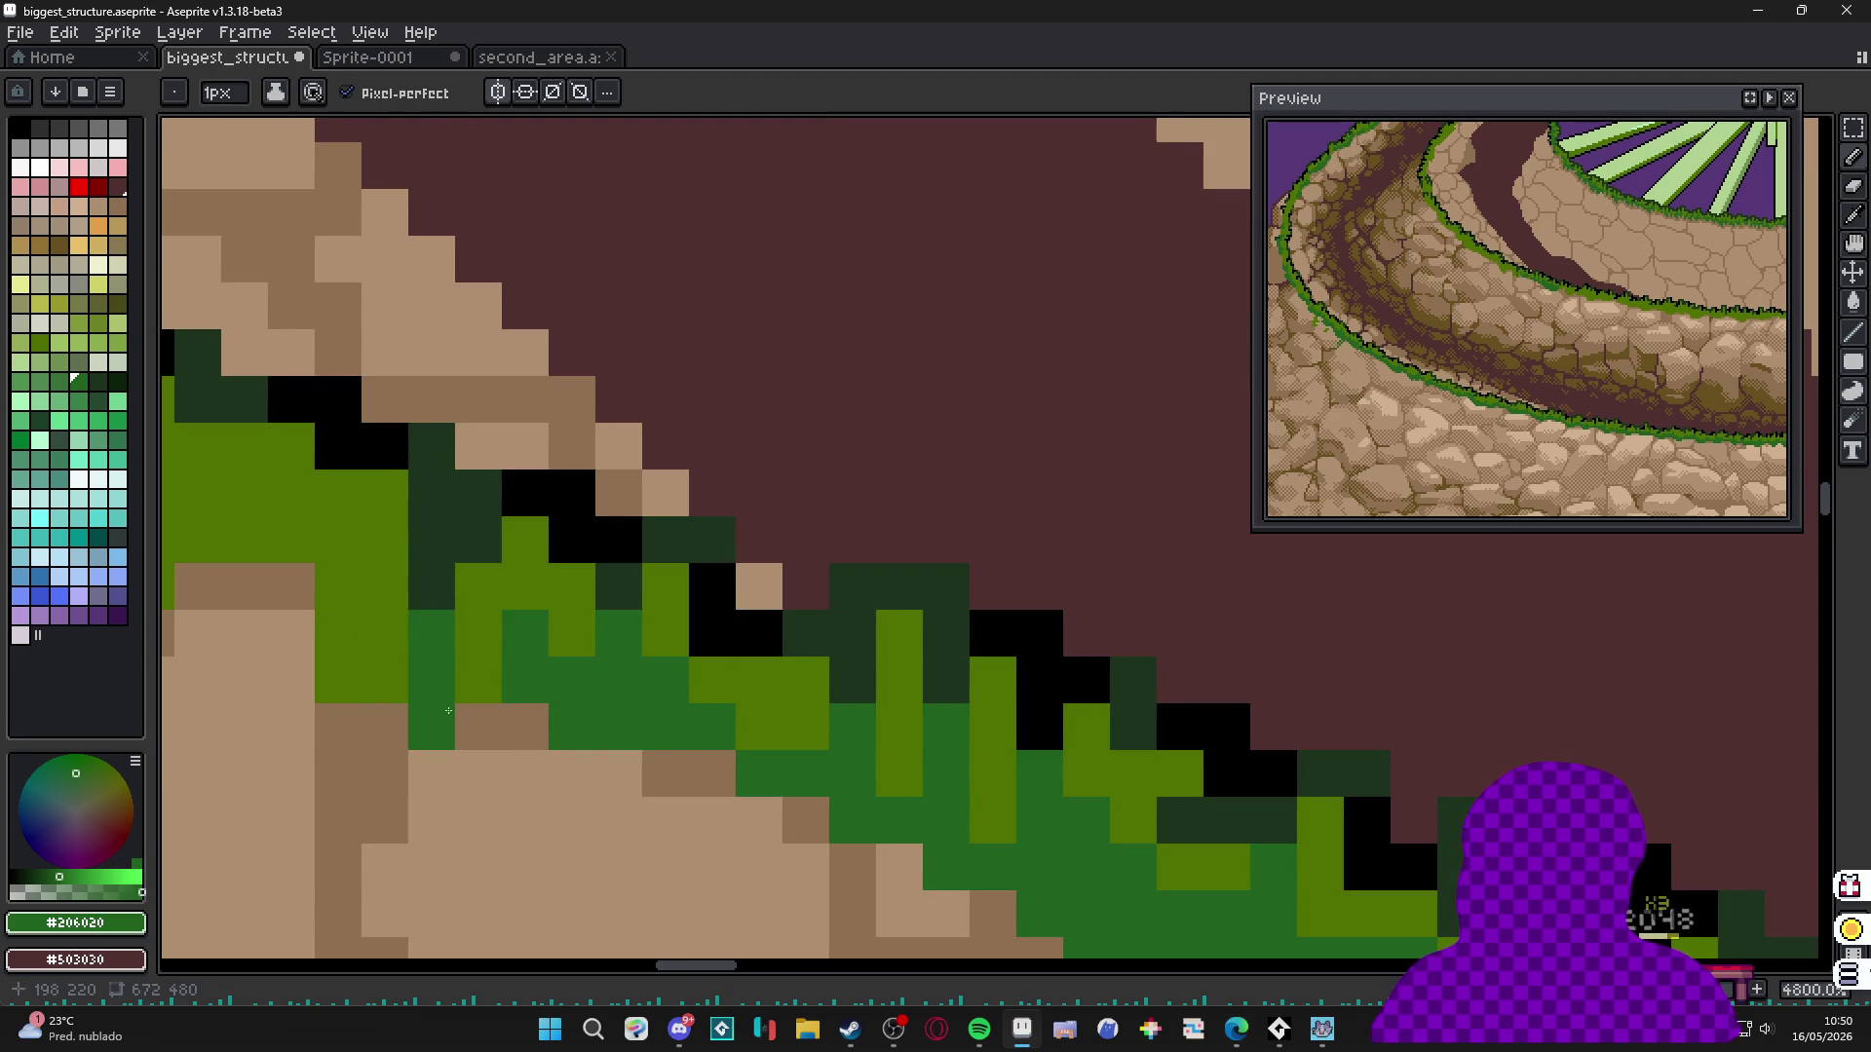
left_click(480, 681)
left_click(339, 681)
left_click(386, 681)
Turn the remaining stray olive grass pixels along the rim dark green.
scroll(341, 667, "down", 3)
left_click(468, 611)
left_click(445, 588)
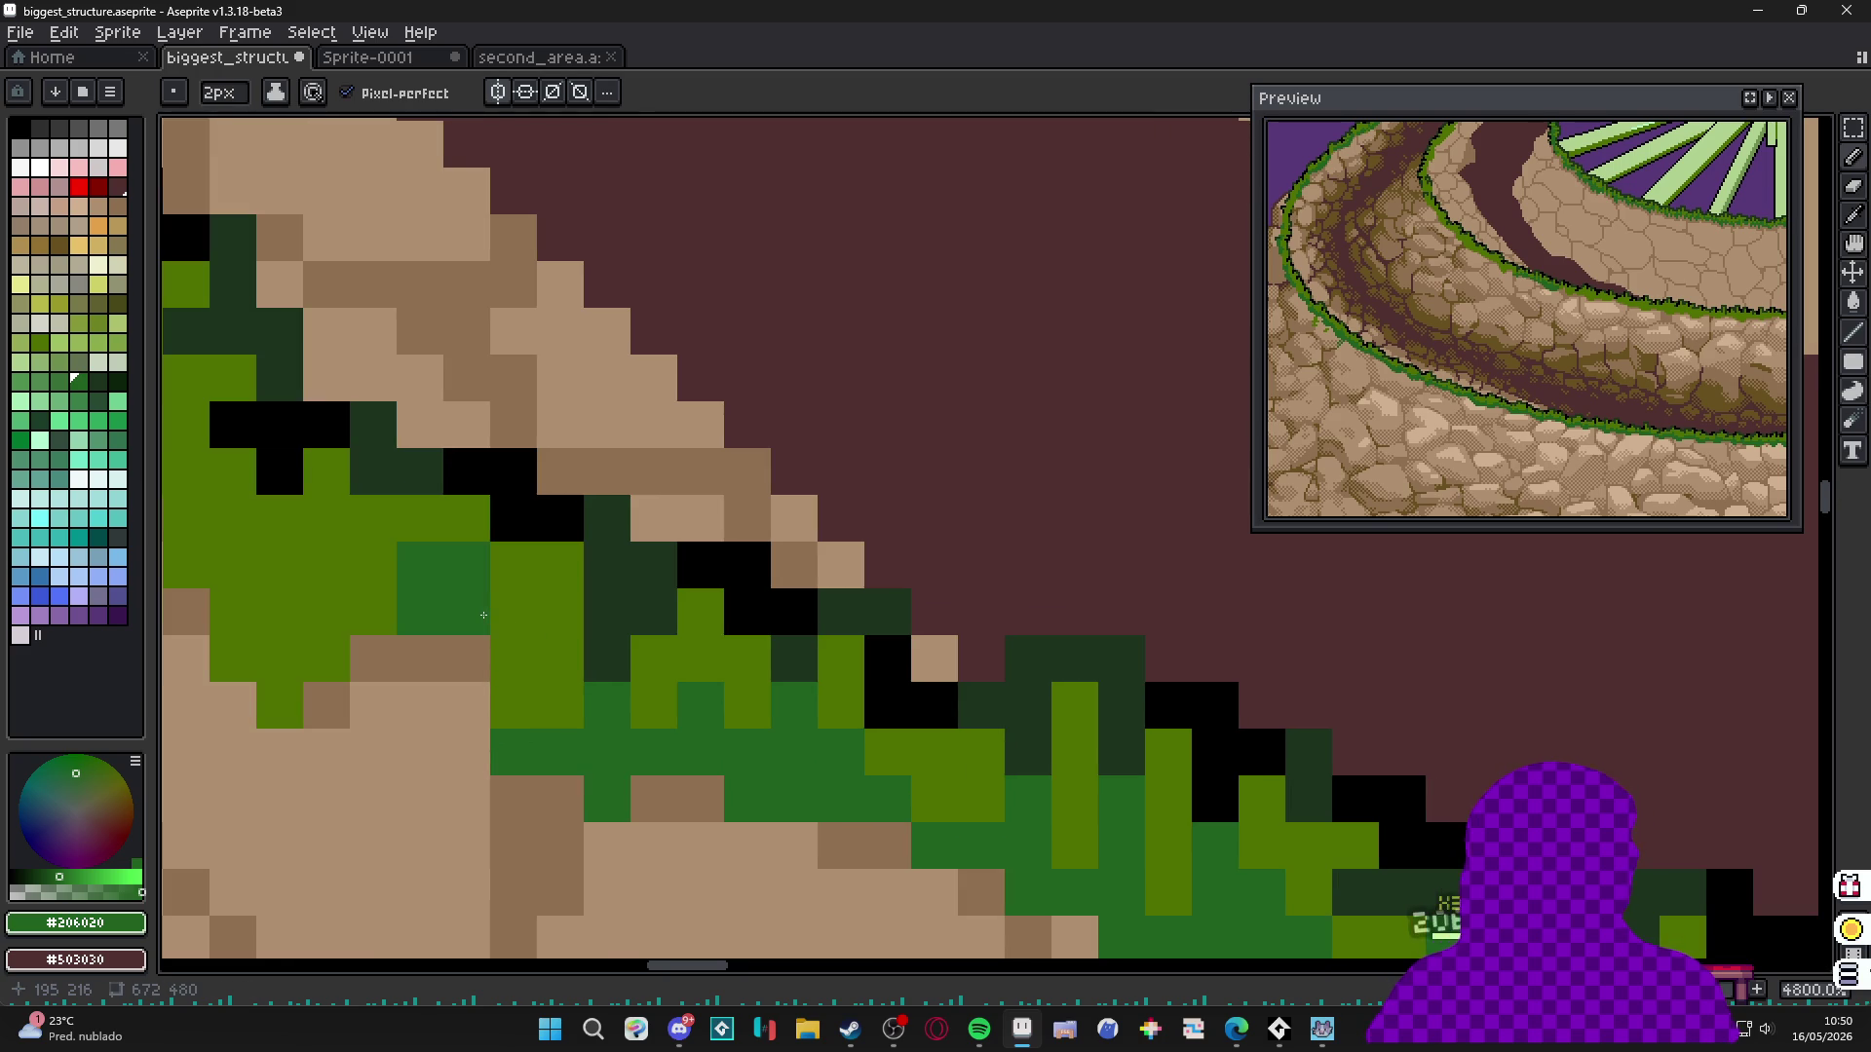
scroll(454, 619, "up", 3)
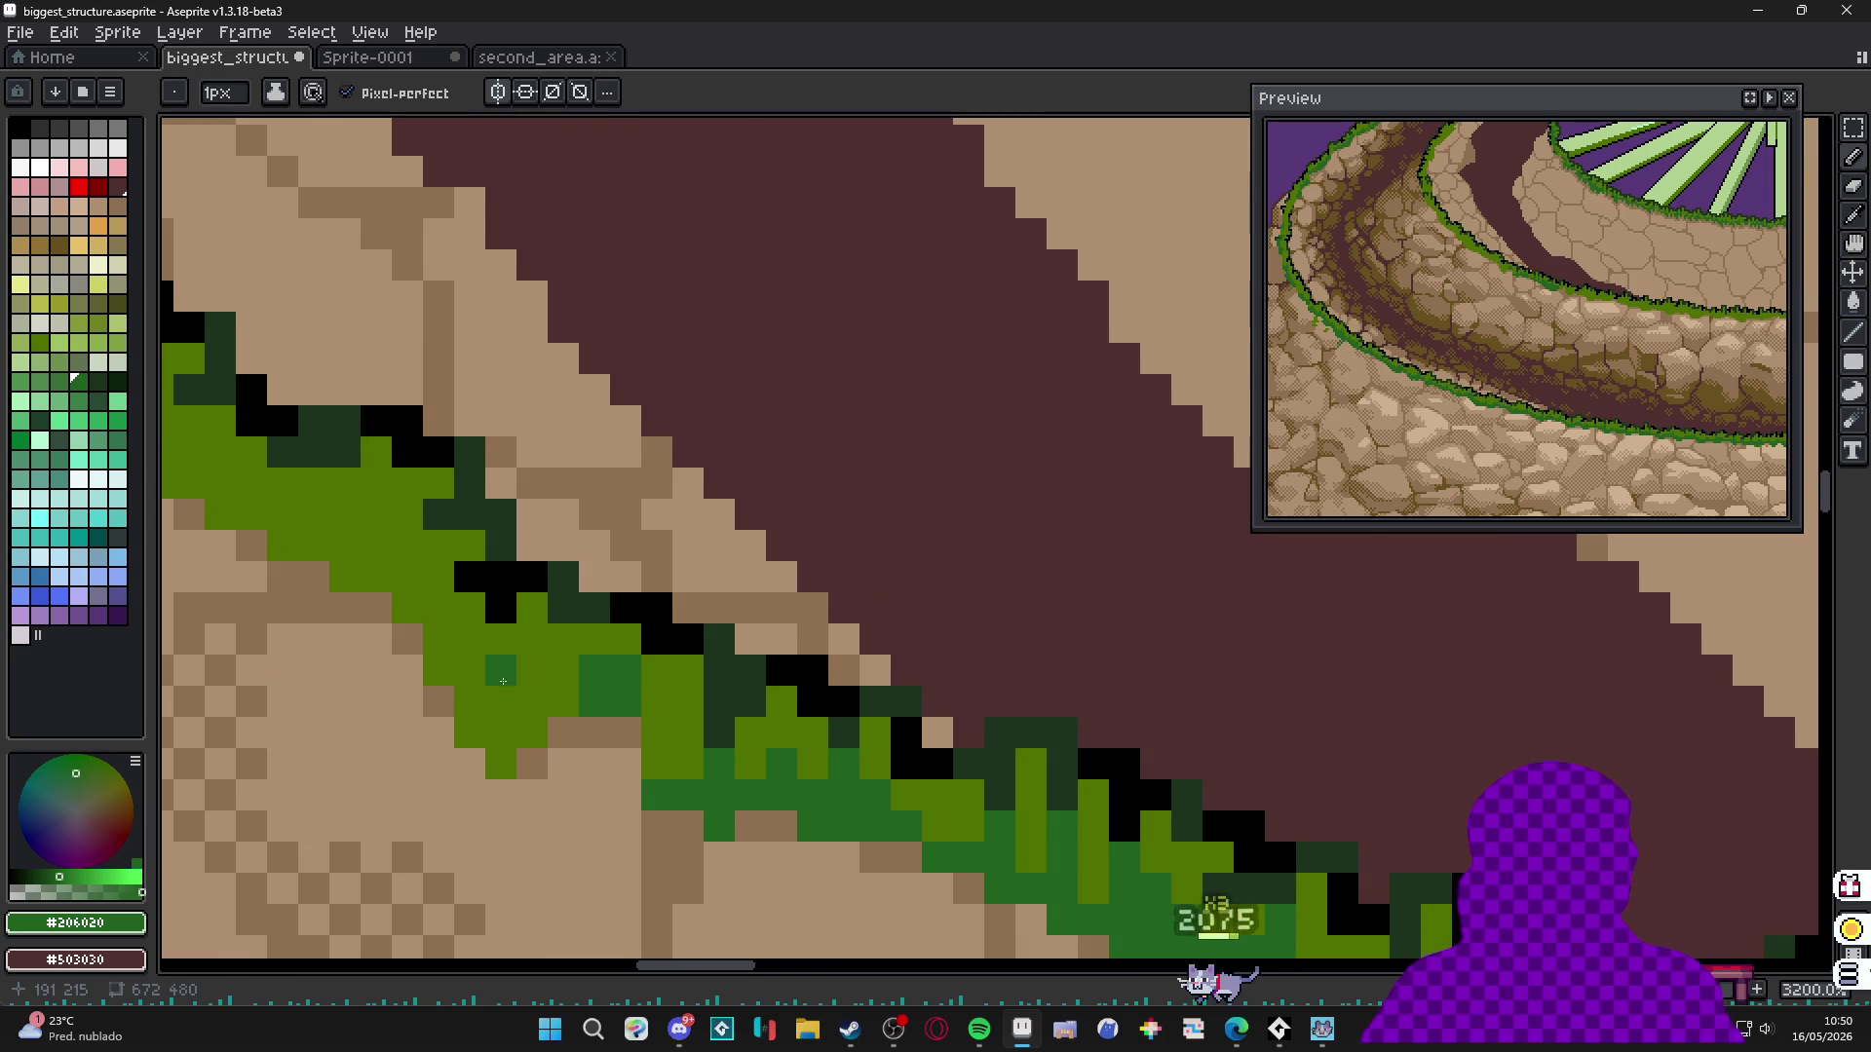
left_click(533, 702)
left_click(470, 701)
left_click(470, 733)
left_click(470, 670)
left_click(438, 670)
left_click(496, 644)
left_click(438, 643)
scroll(483, 613, "down", 2)
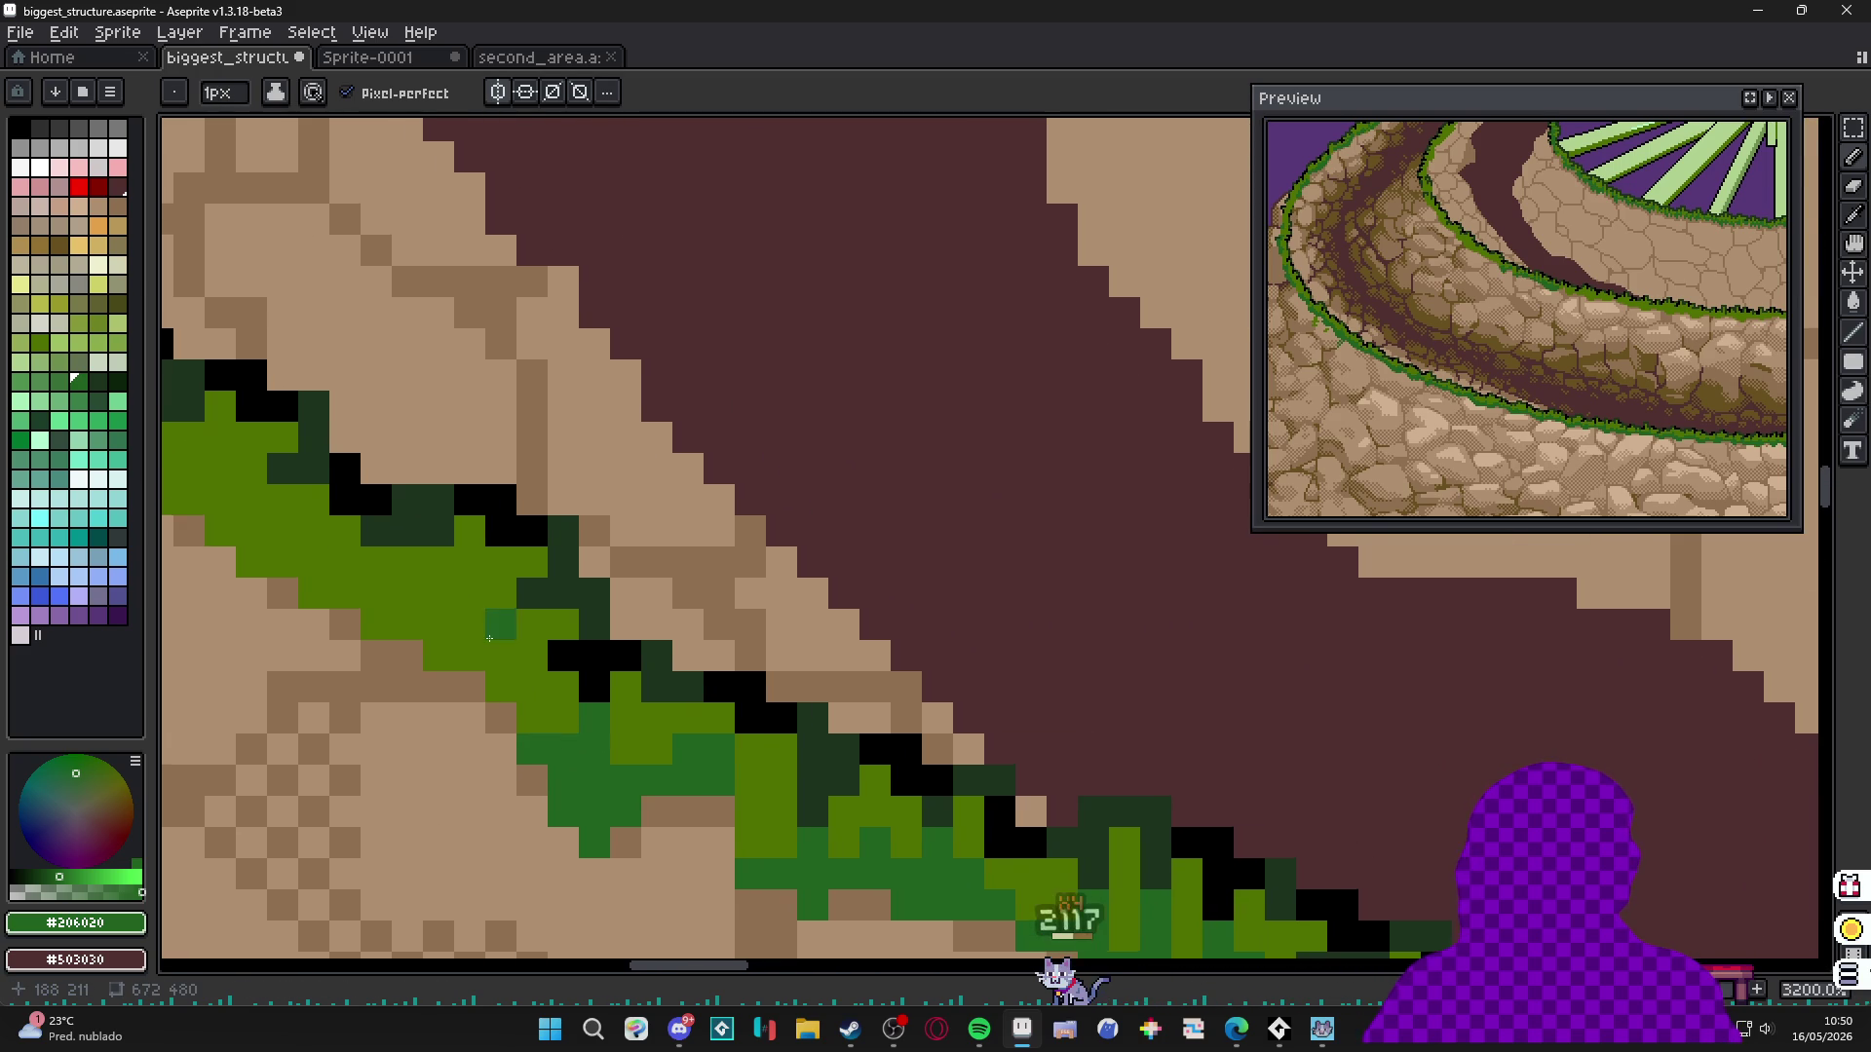
left_click_drag(492, 628, 490, 648)
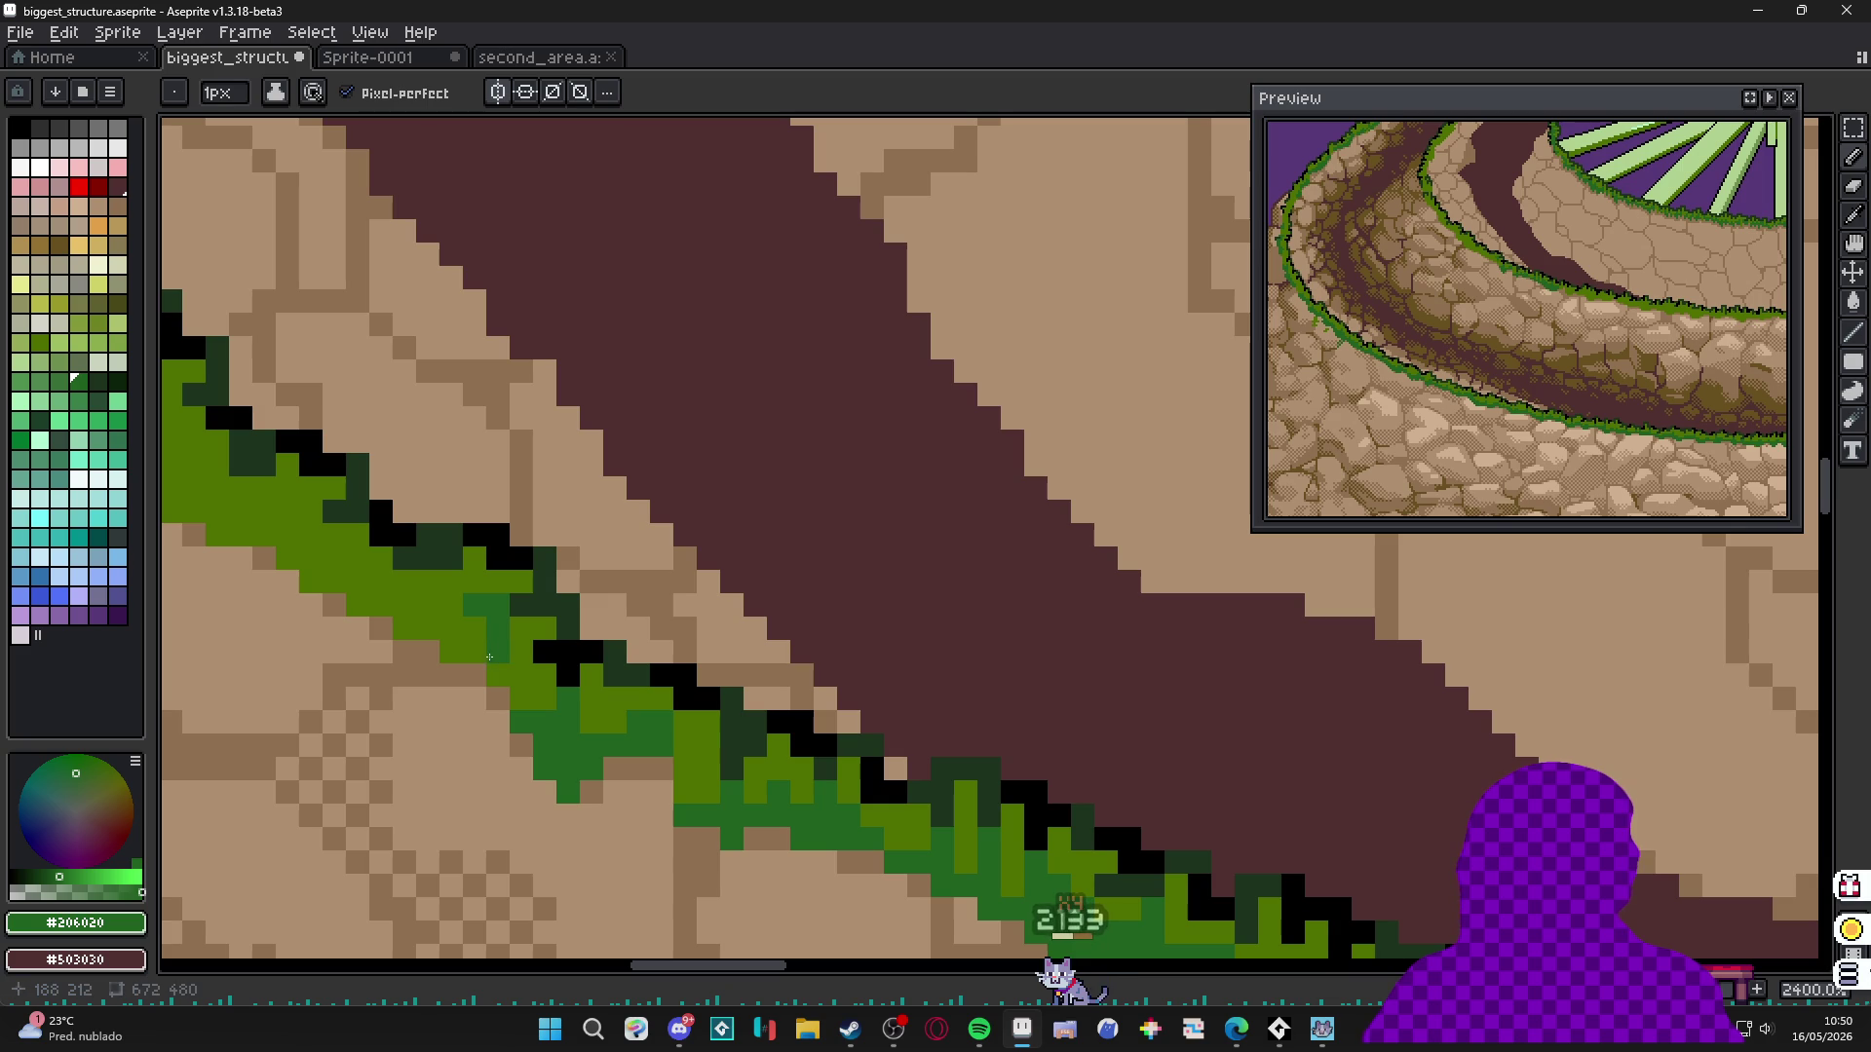
left_click(474, 628)
left_click(474, 652)
left_click(450, 652)
left_click(417, 628)
mouse_move(352, 613)
left_mouse_down()
mouse_move(511, 698)
mouse_move(458, 672)
mouse_move(456, 648)
mouse_move(434, 660)
left_mouse_up()
Set the brush back to 2px and save biggest_structure.aseprite.
key("plus")
scroll(433, 660, "down", 5)
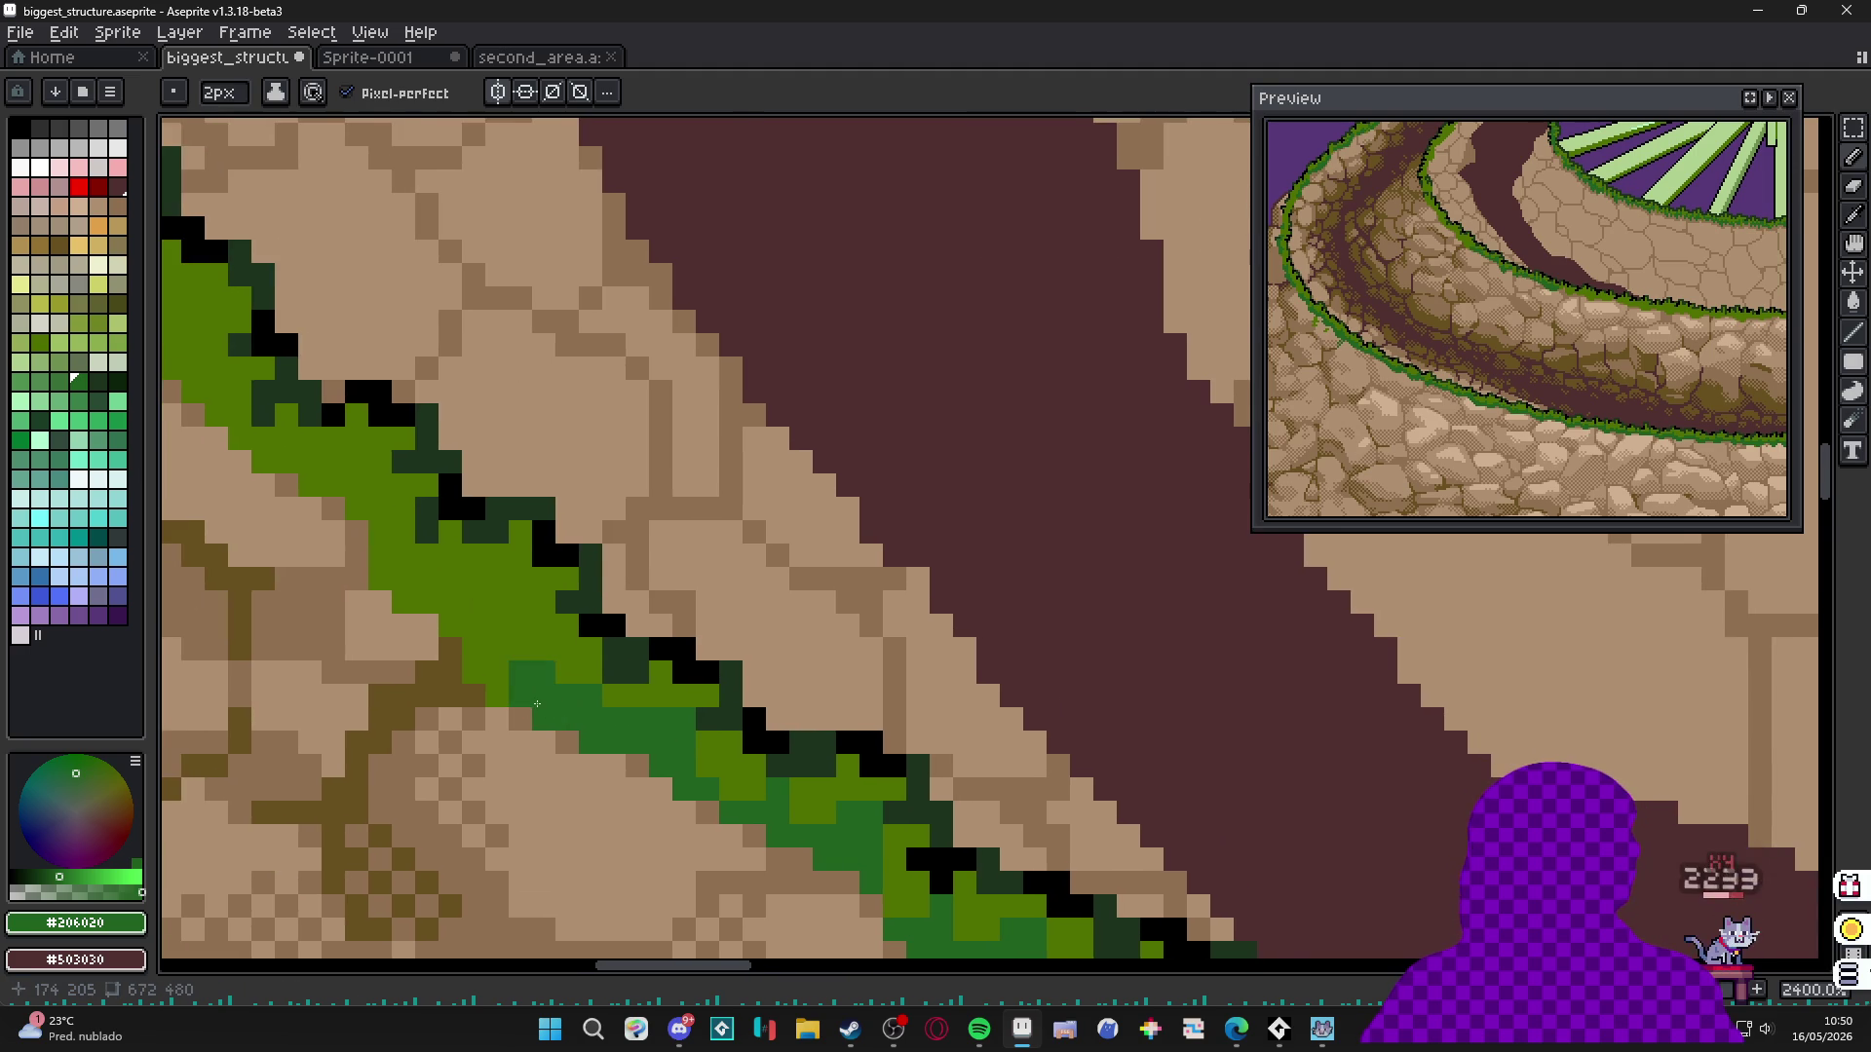
scroll(537, 707, "down", 3)
scroll(572, 685, "up", 3)
scroll(760, 622, "up", 2)
key("ctrl+s")
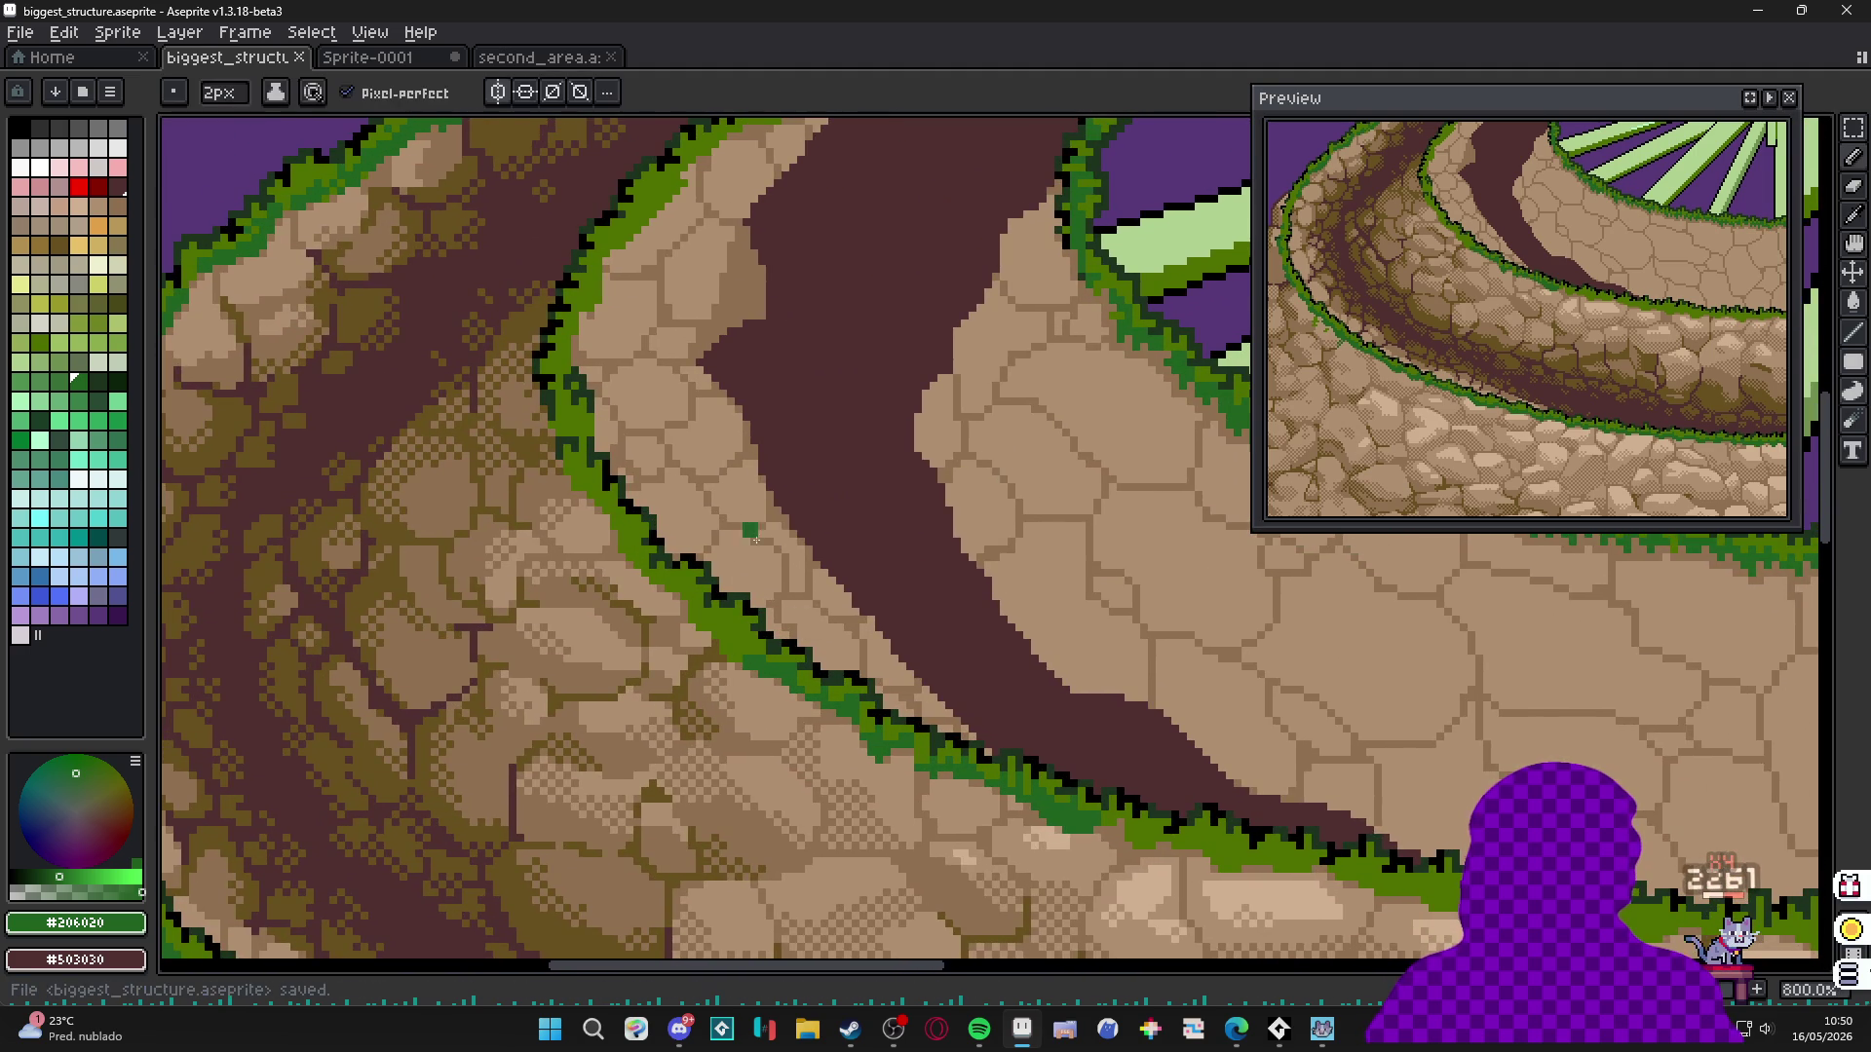
Darken light green pixels on the grass edge with #206020, dropping to a 1px brush.
scroll(750, 695, "down", 1)
scroll(751, 694, "up", 1)
left_click(722, 655)
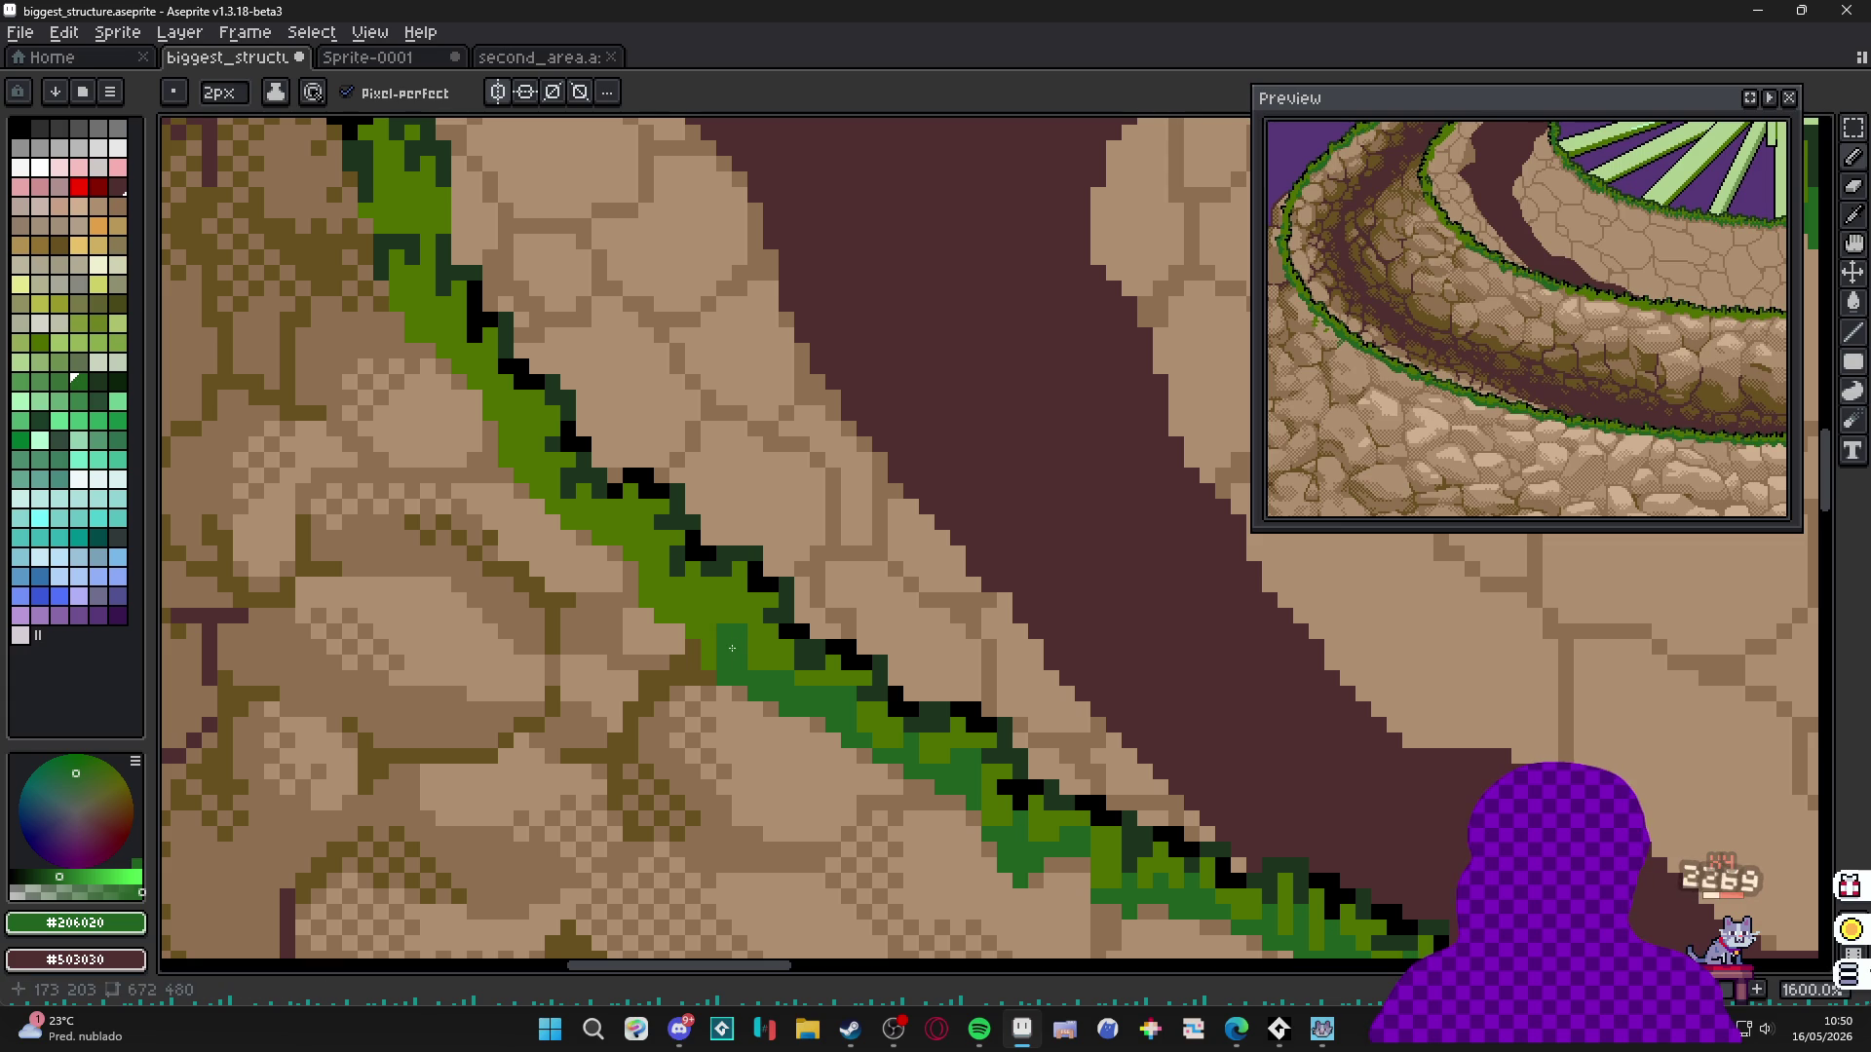
left_click(725, 627)
key("minus")
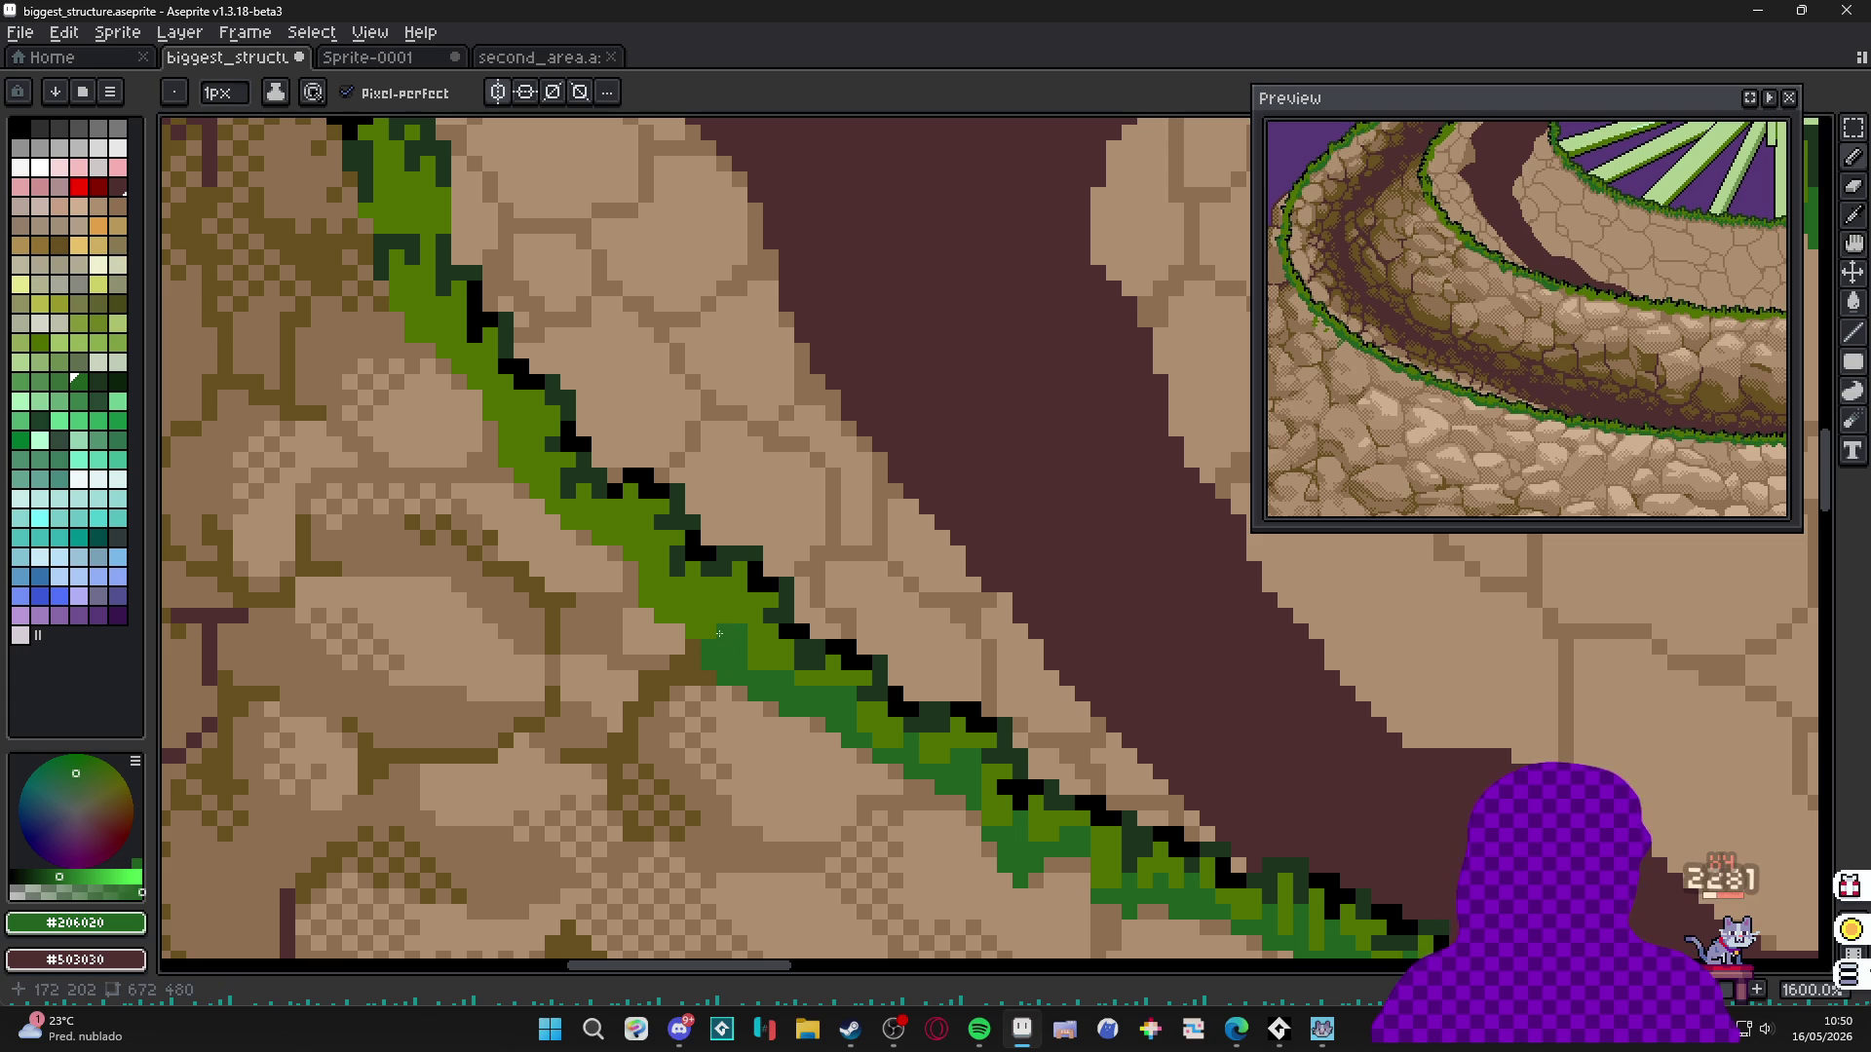
left_click(701, 602)
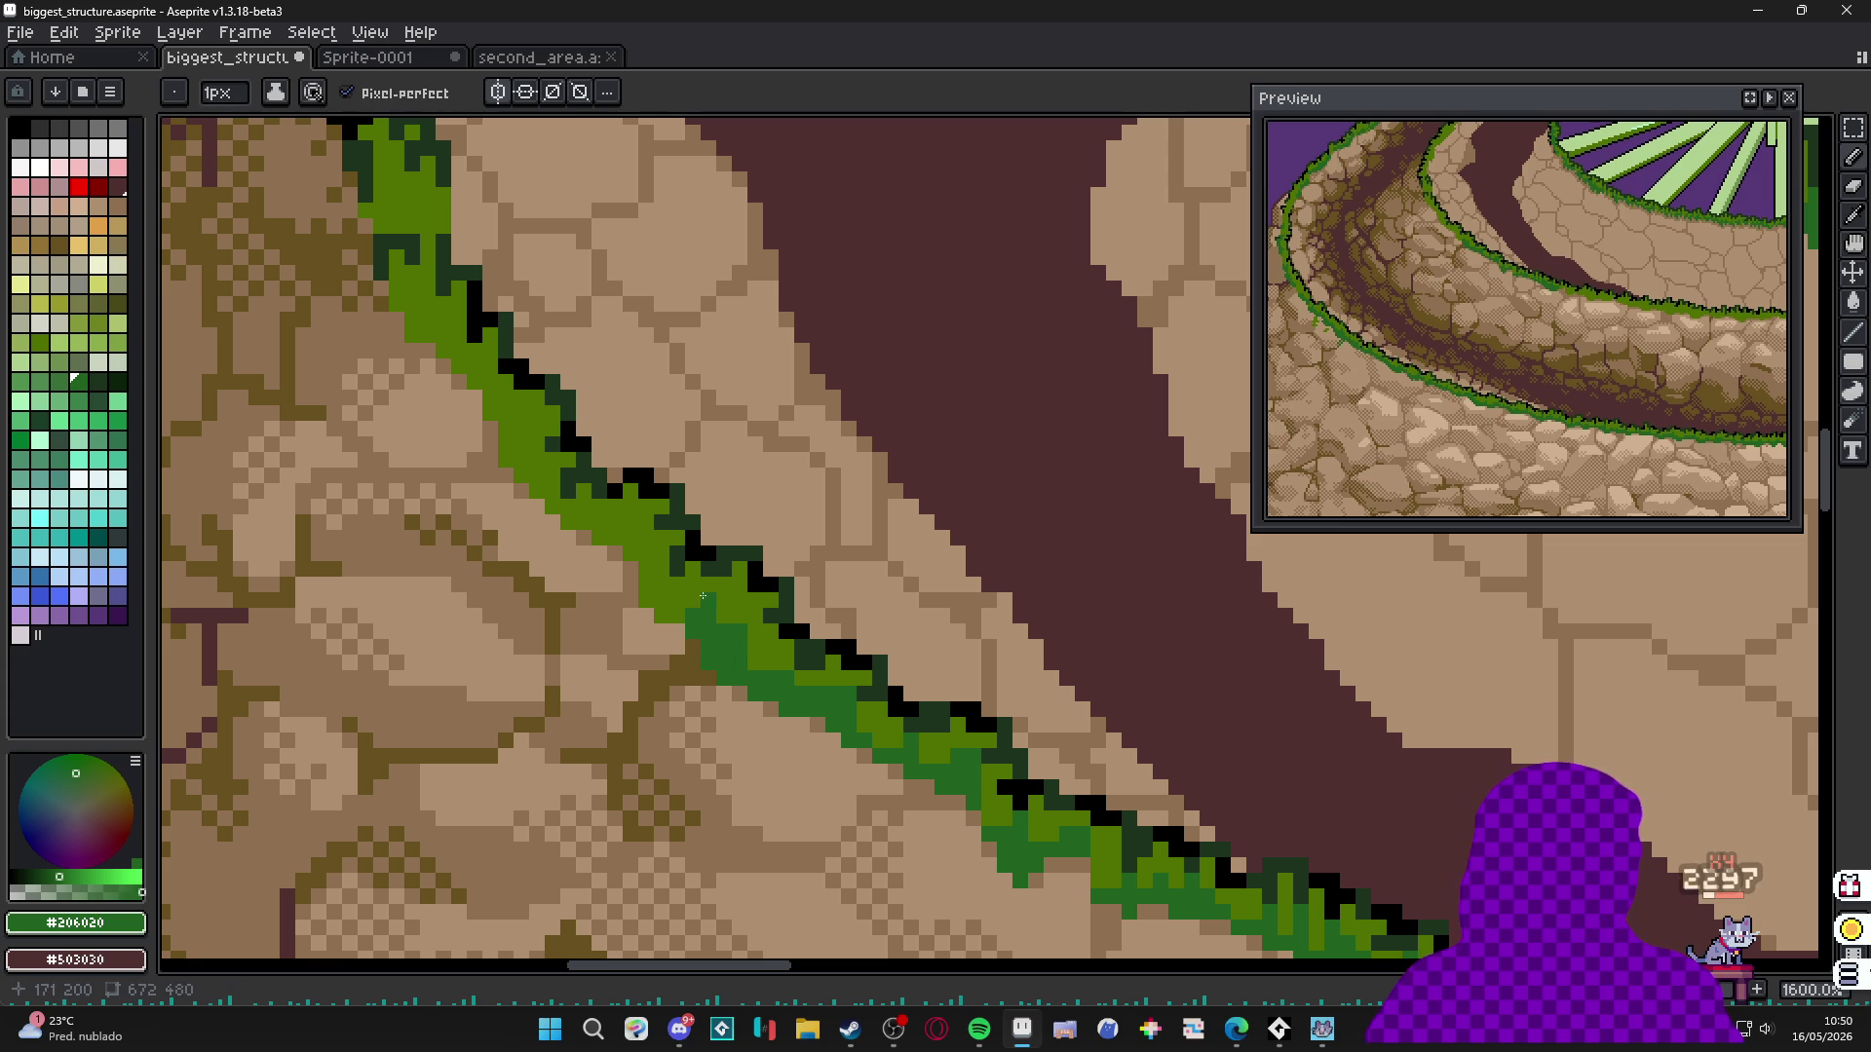
left_click(653, 591)
left_click(677, 585)
left_click(655, 570)
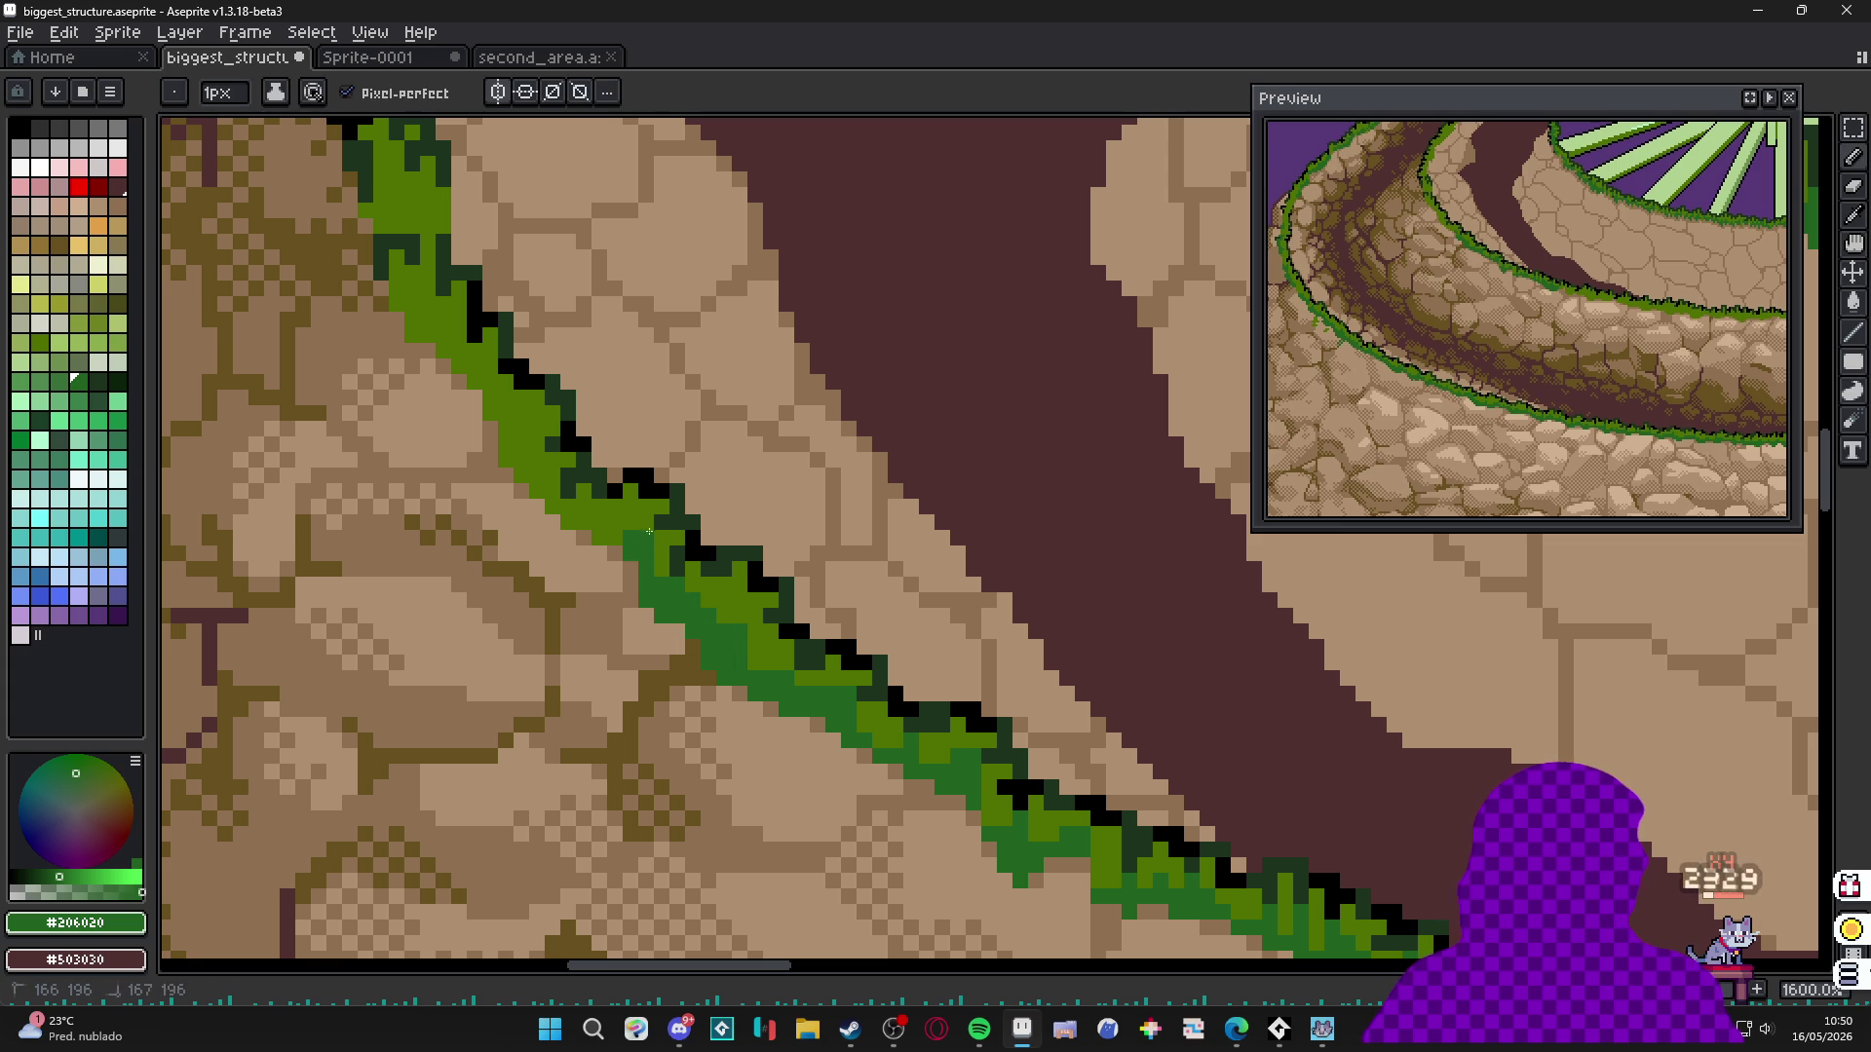
Continue darkening grass pixels up the rim, switching between 2px and 1px brushes.
key("plus")
left_click(600, 526)
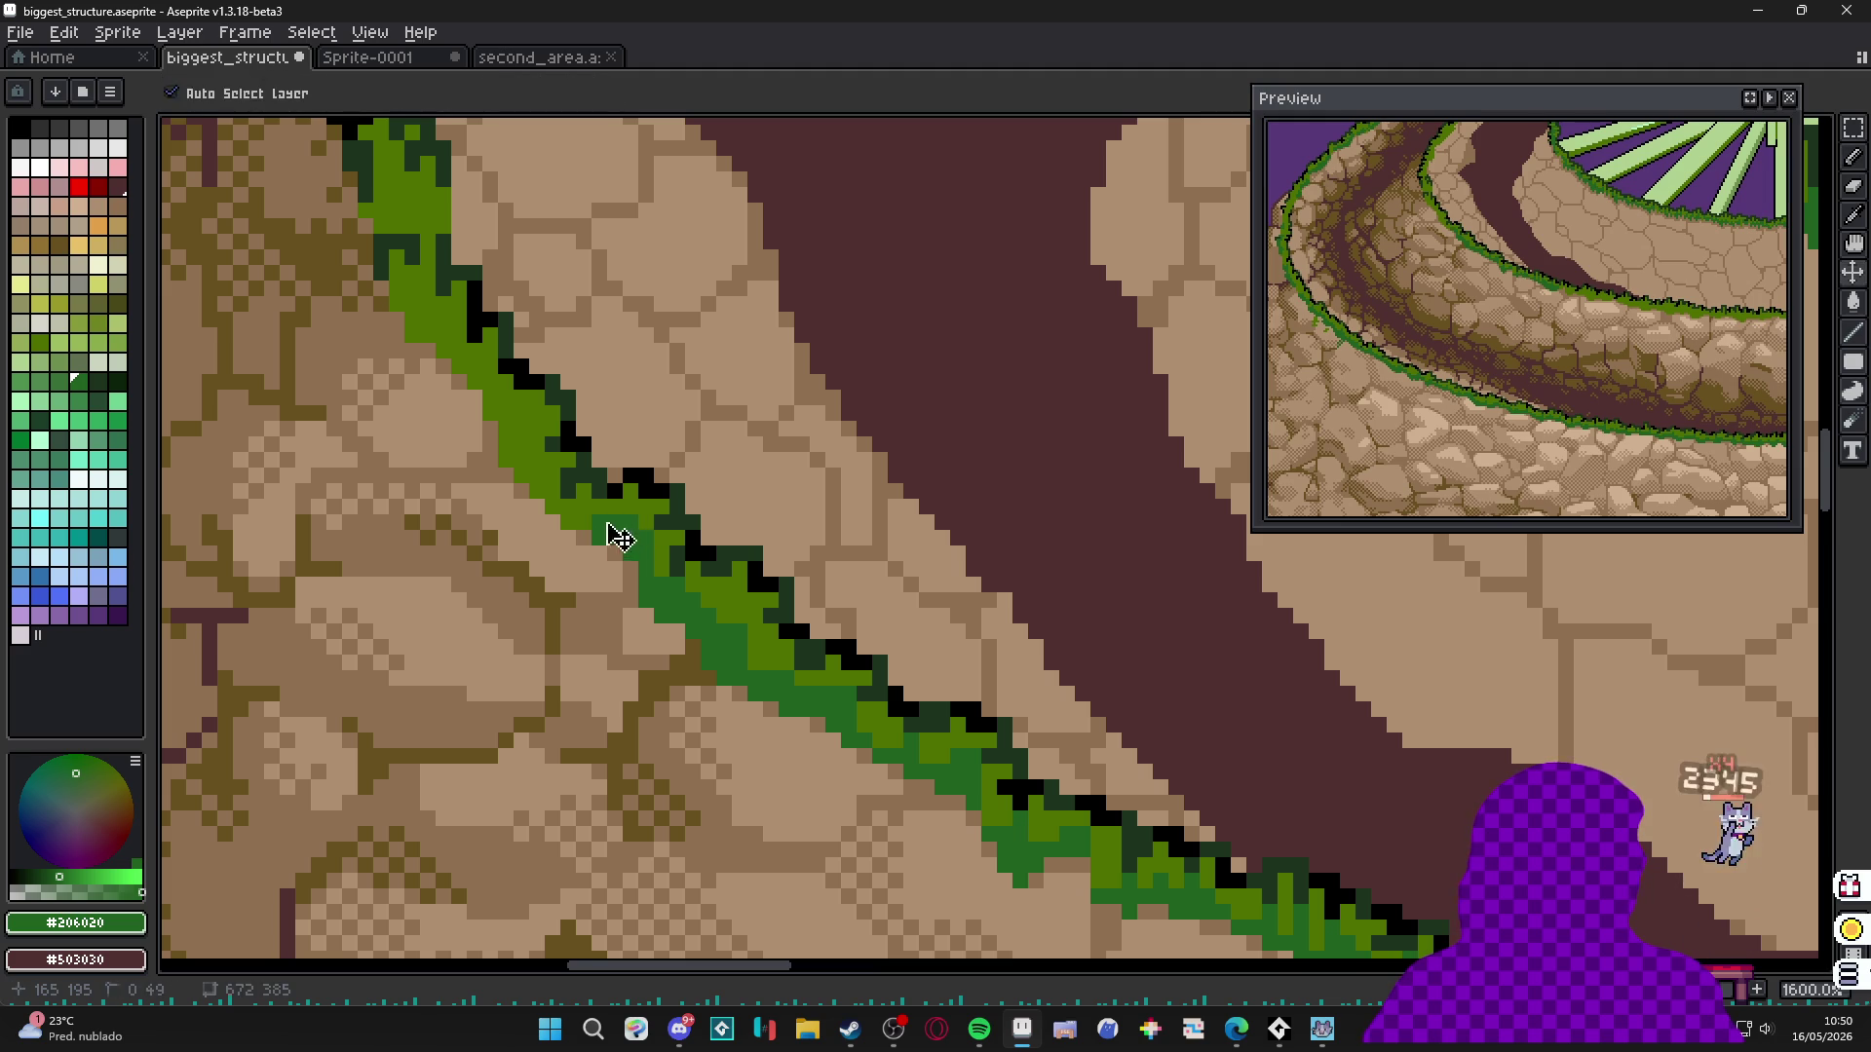
left_click(551, 501)
key("minus")
left_click(516, 450)
key("plus")
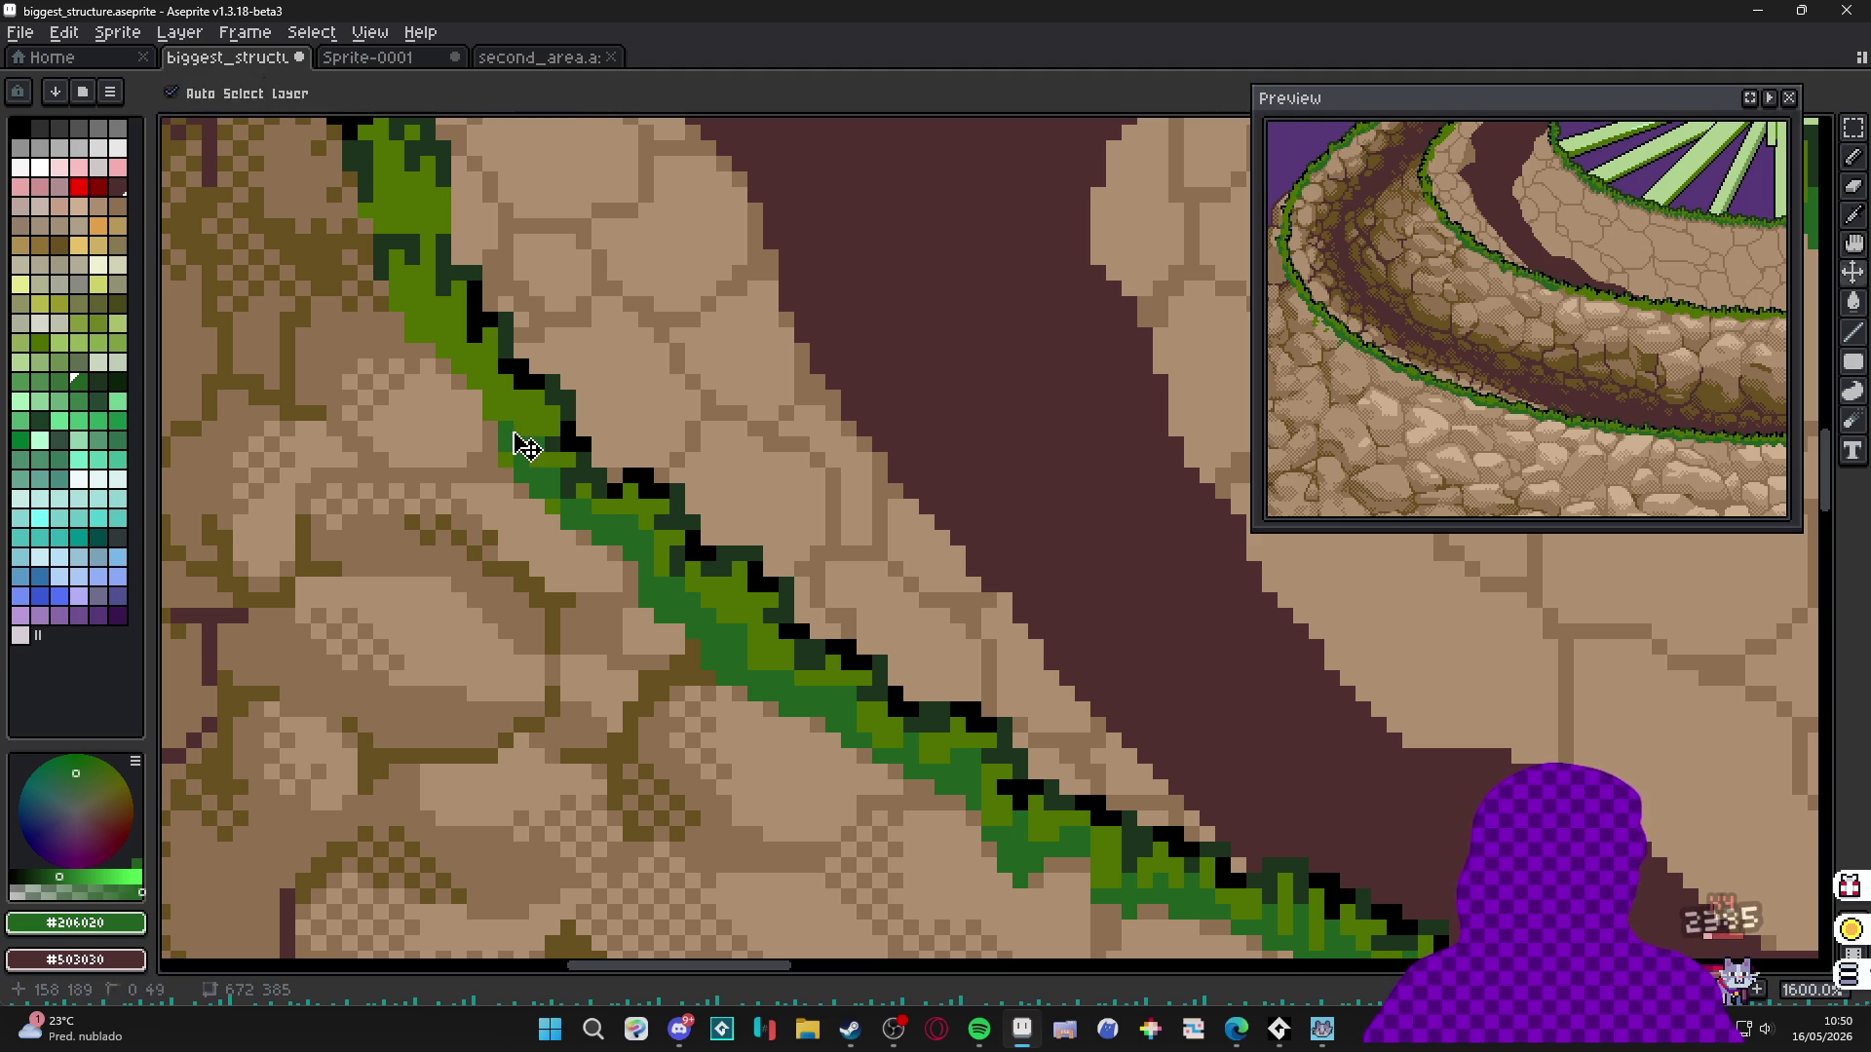
left_click(503, 409)
key("minus")
left_click(469, 349)
left_click(434, 322)
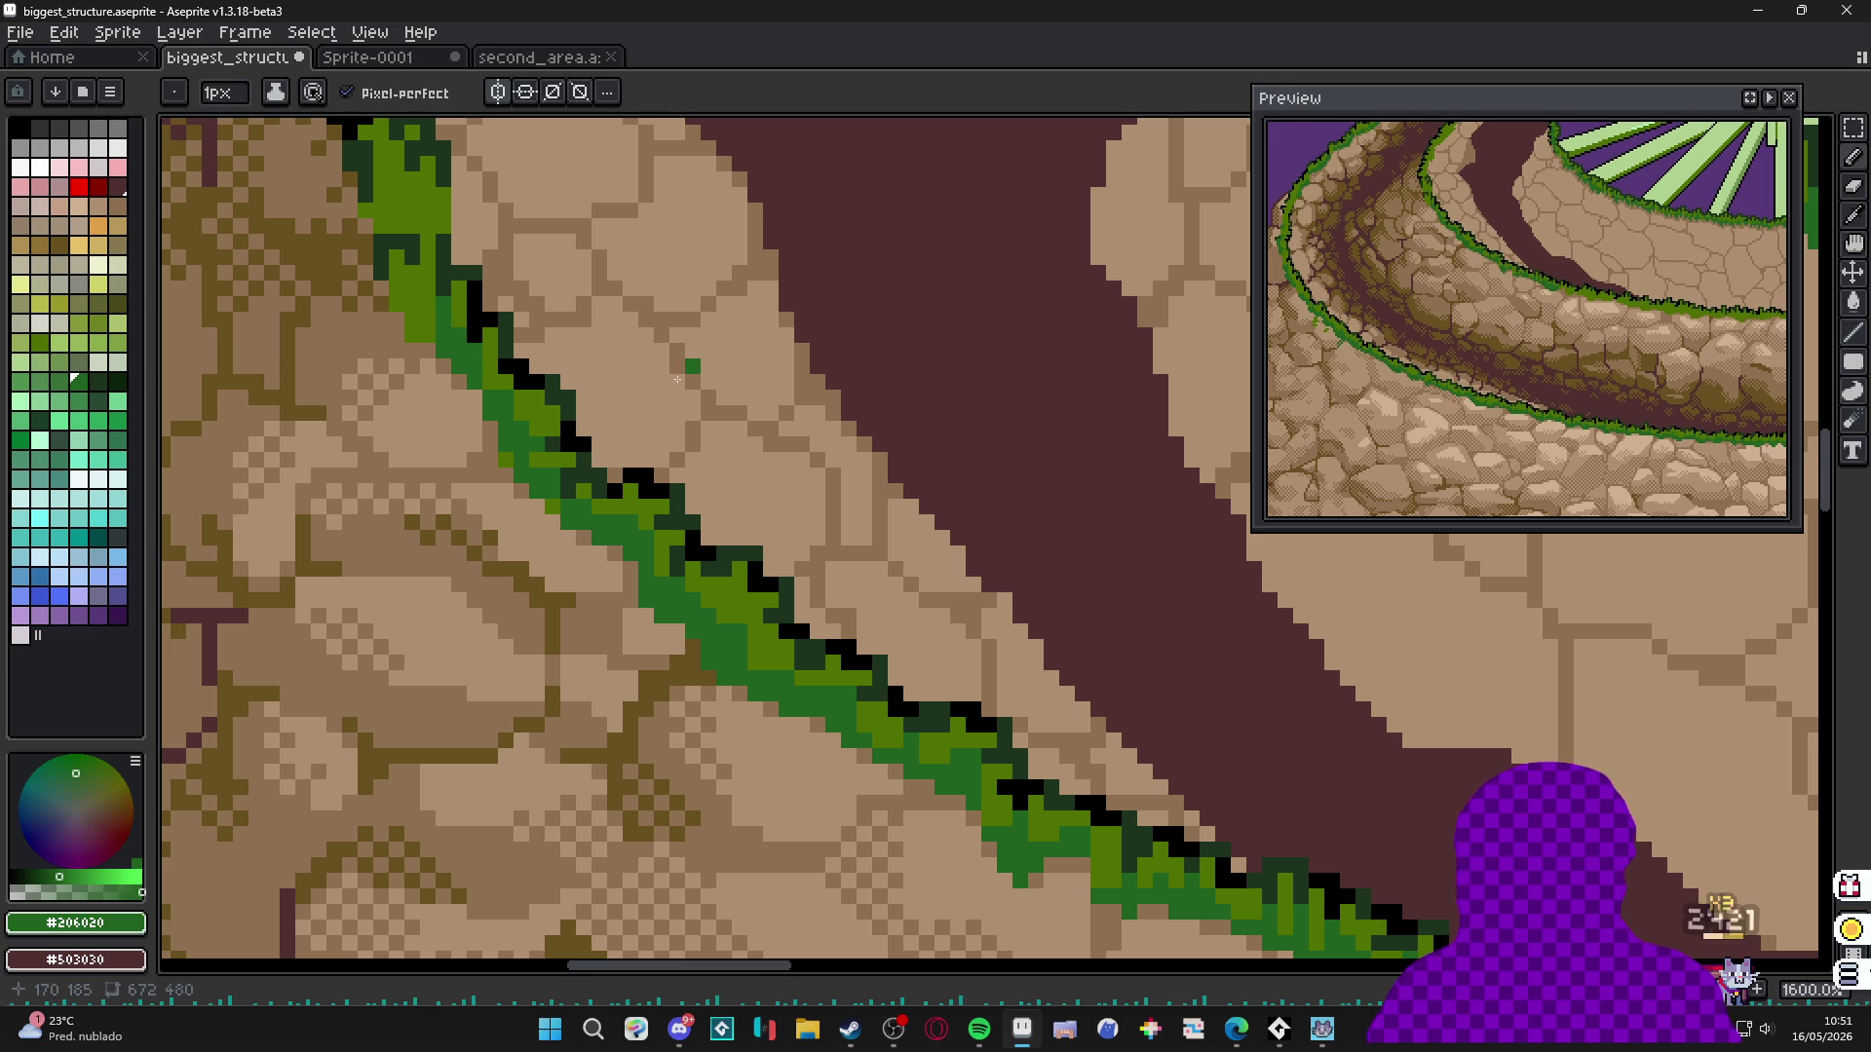
At 2px, paint dark green dabs along the next stretch of grass edge.
scroll(723, 349, "up", 2)
key("plus")
mouse_move(643, 552)
left_mouse_down()
mouse_move(702, 650)
mouse_move(678, 579)
mouse_move(679, 629)
left_mouse_up()
left_click(656, 494)
left_click(670, 505)
left_click_drag(665, 494, 684, 531)
Set a 1px brush, save, and paint #206020 dark green pixels on the lower grass rim.
left_click(661, 458)
key("minus")
key("ctrl+s")
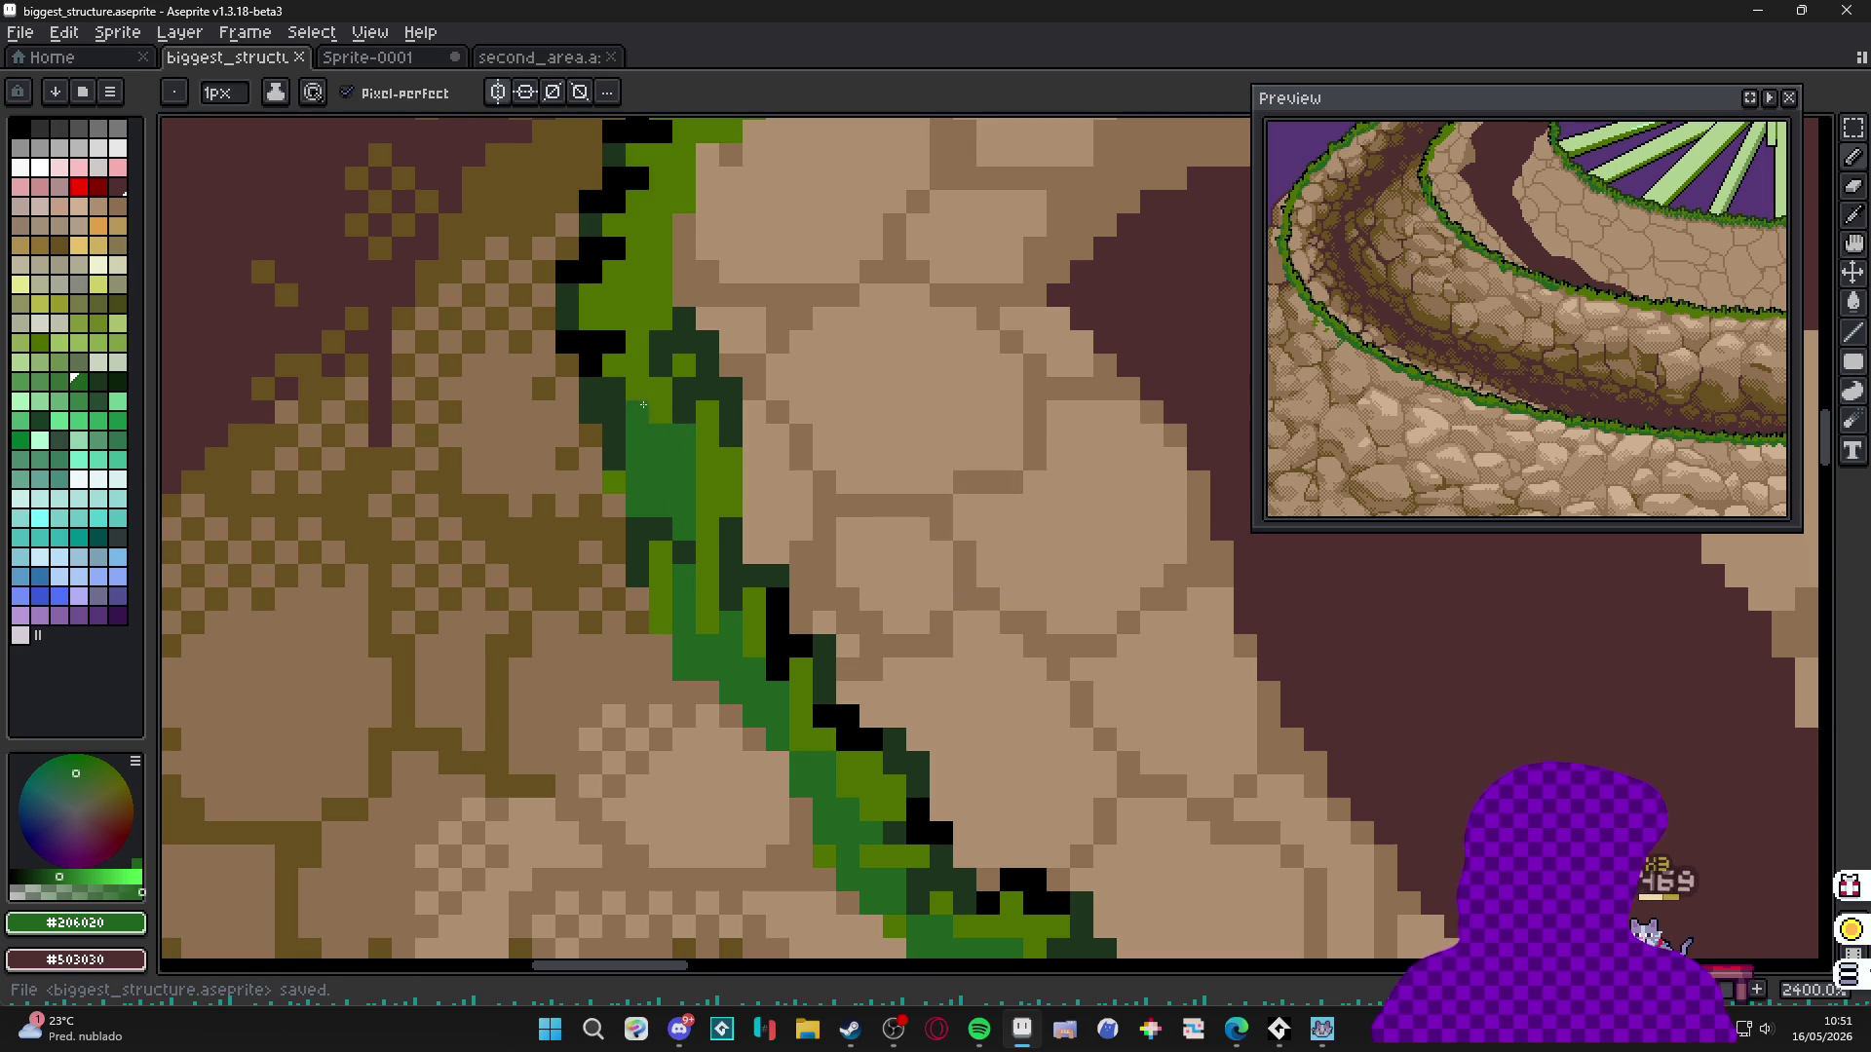
left_click_drag(645, 414, 665, 582)
left_click_drag(658, 465, 681, 488)
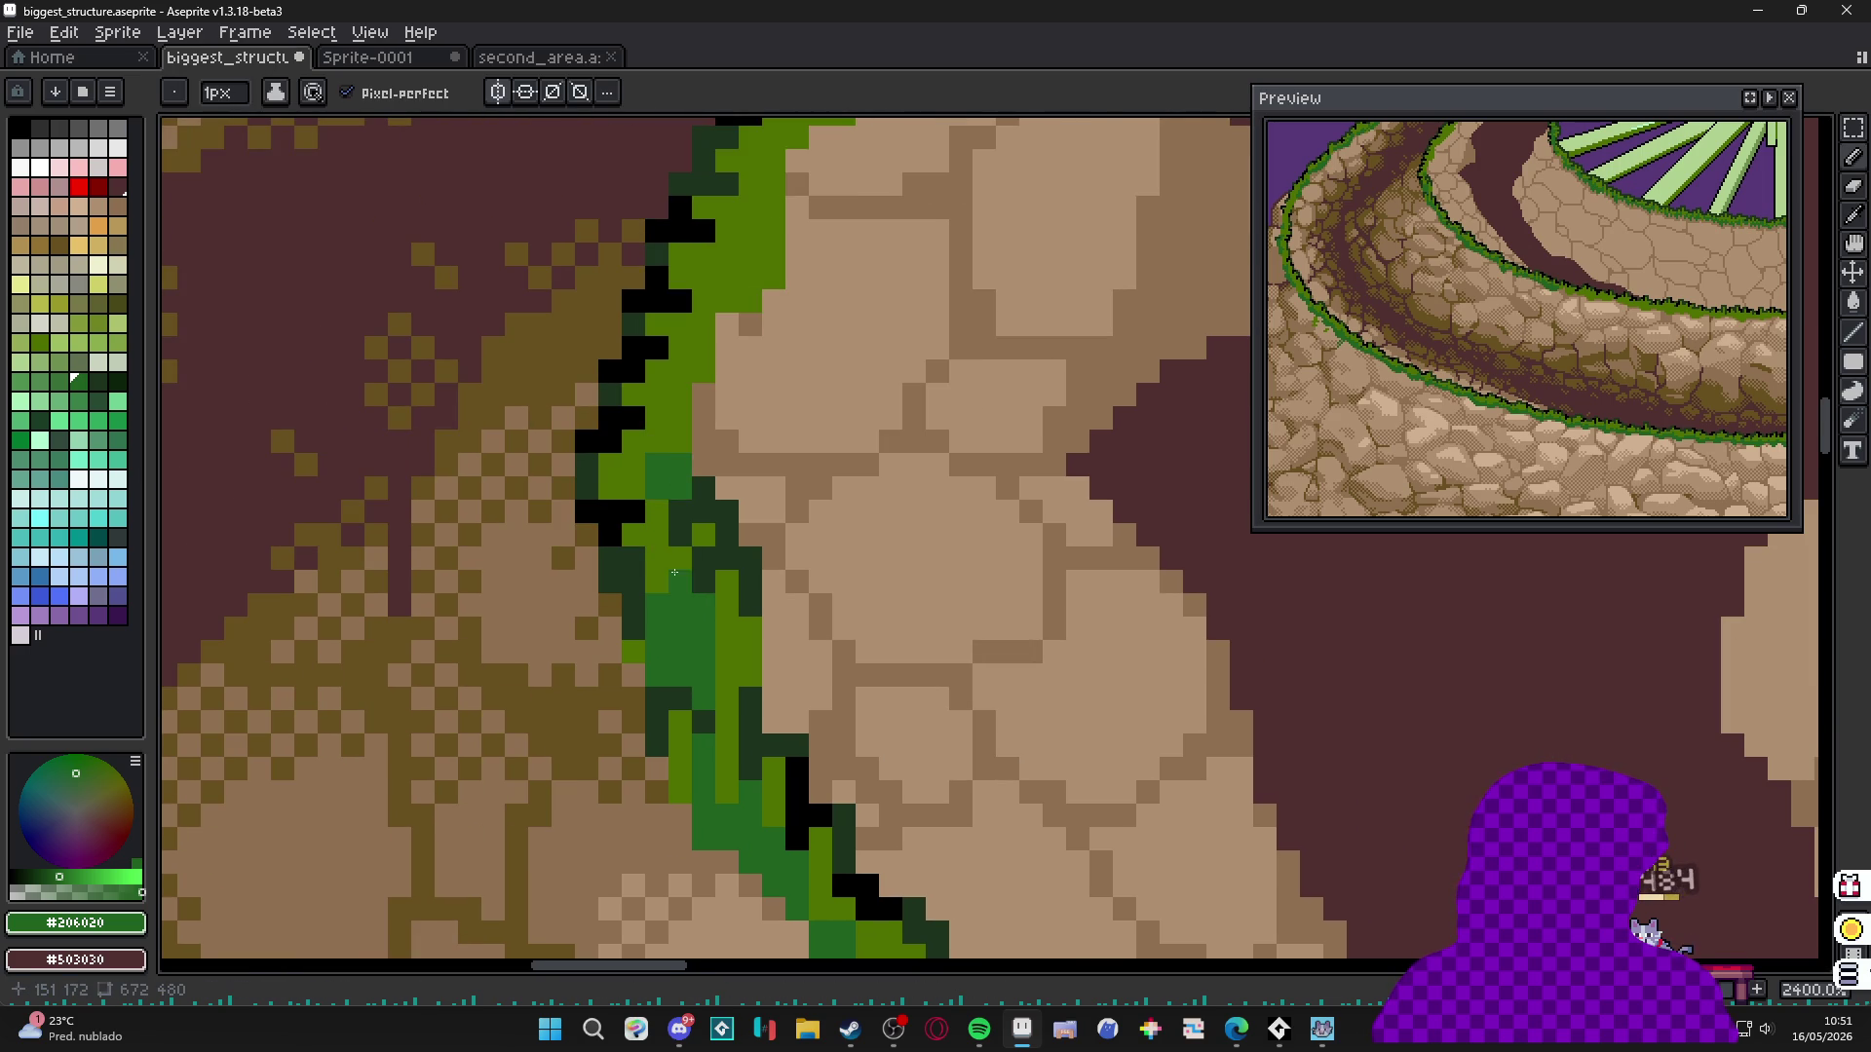
scroll(669, 501, "up", 3)
left_click_drag(693, 575, 683, 515)
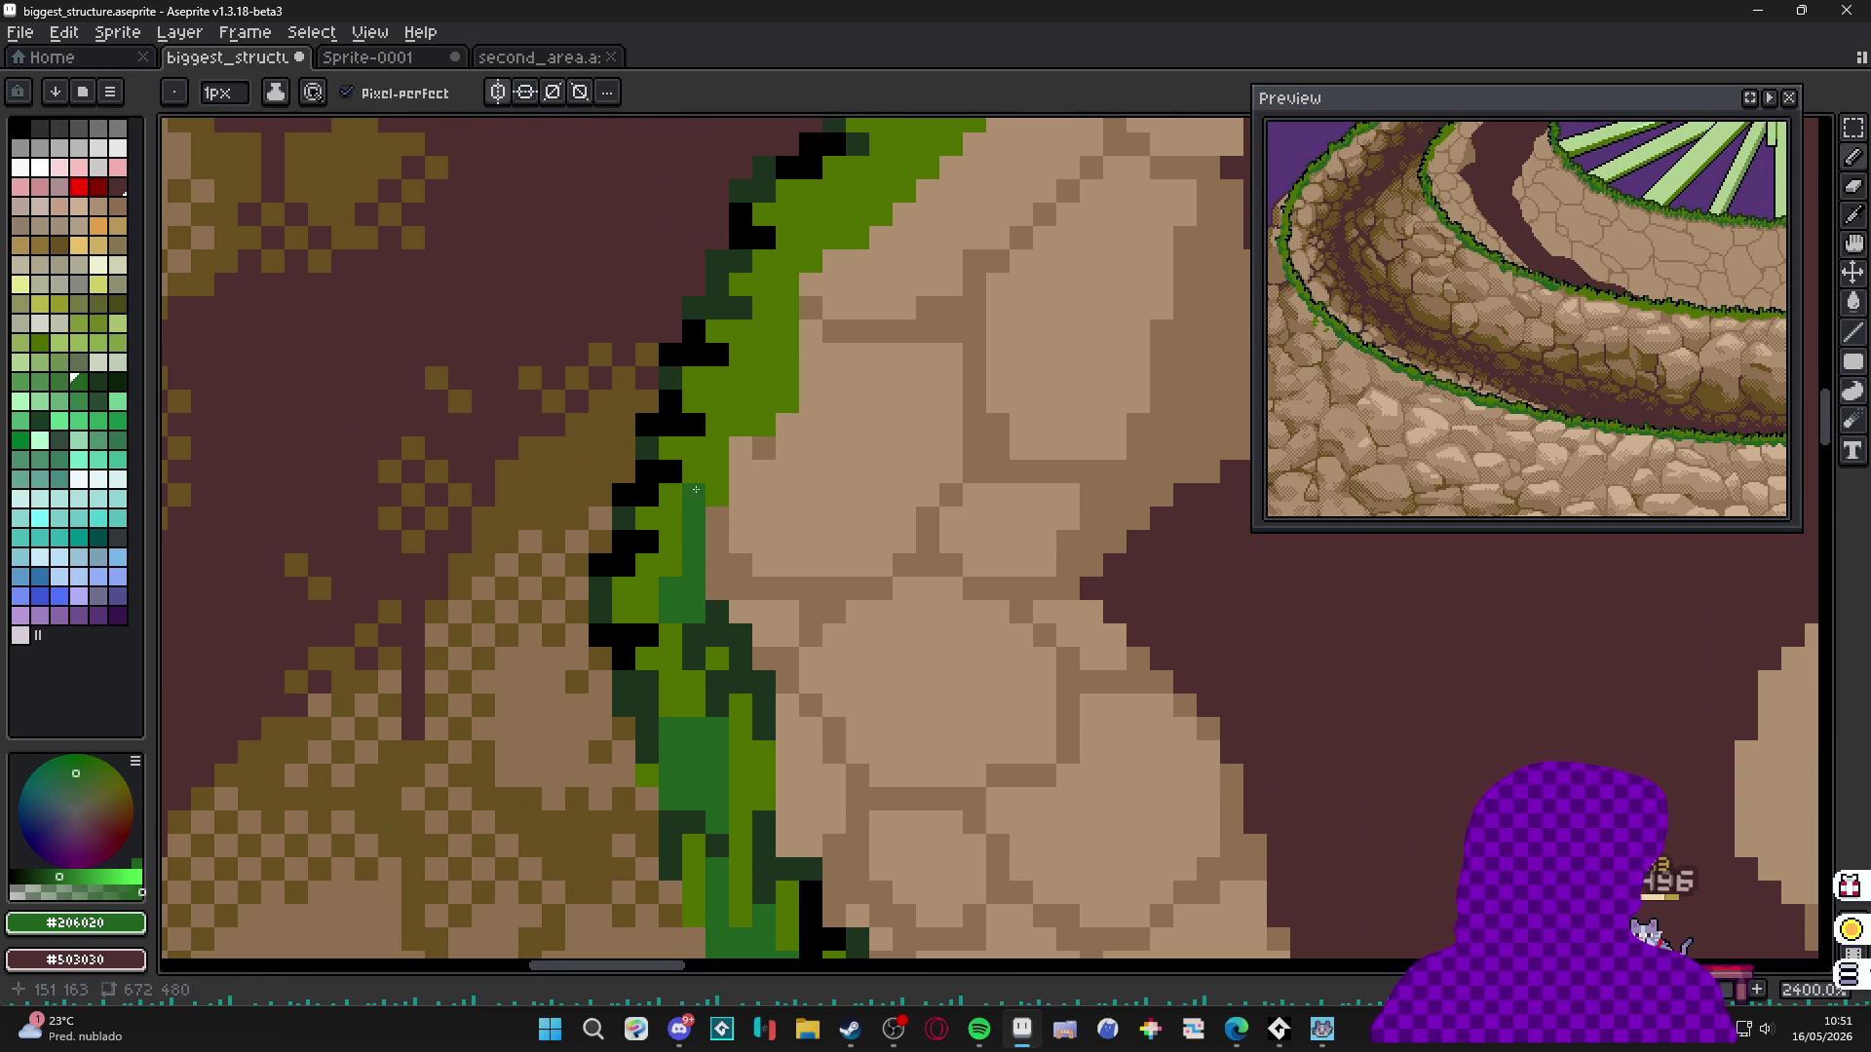
Darken more grass pixels higher up the rim, undoing one misplaced pixel.
left_click_drag(747, 421, 725, 403)
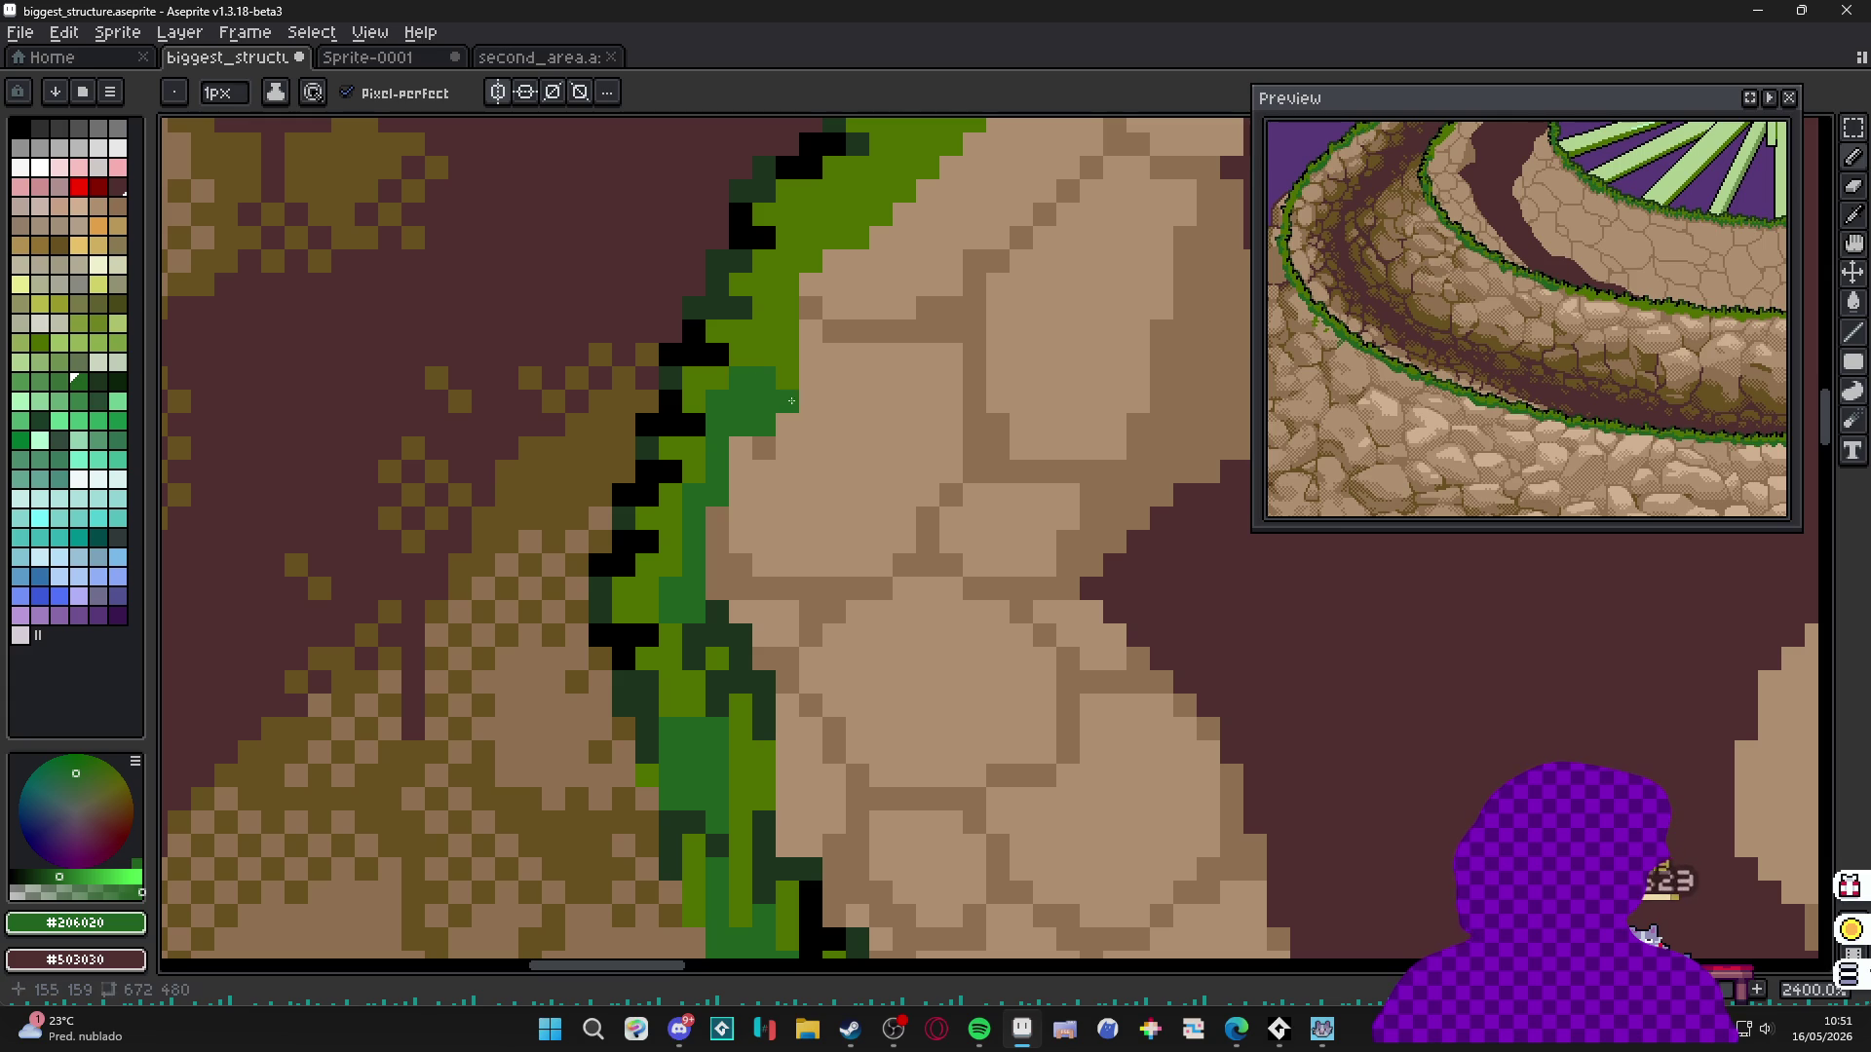
scroll(790, 399, "up", 3)
left_click(747, 474)
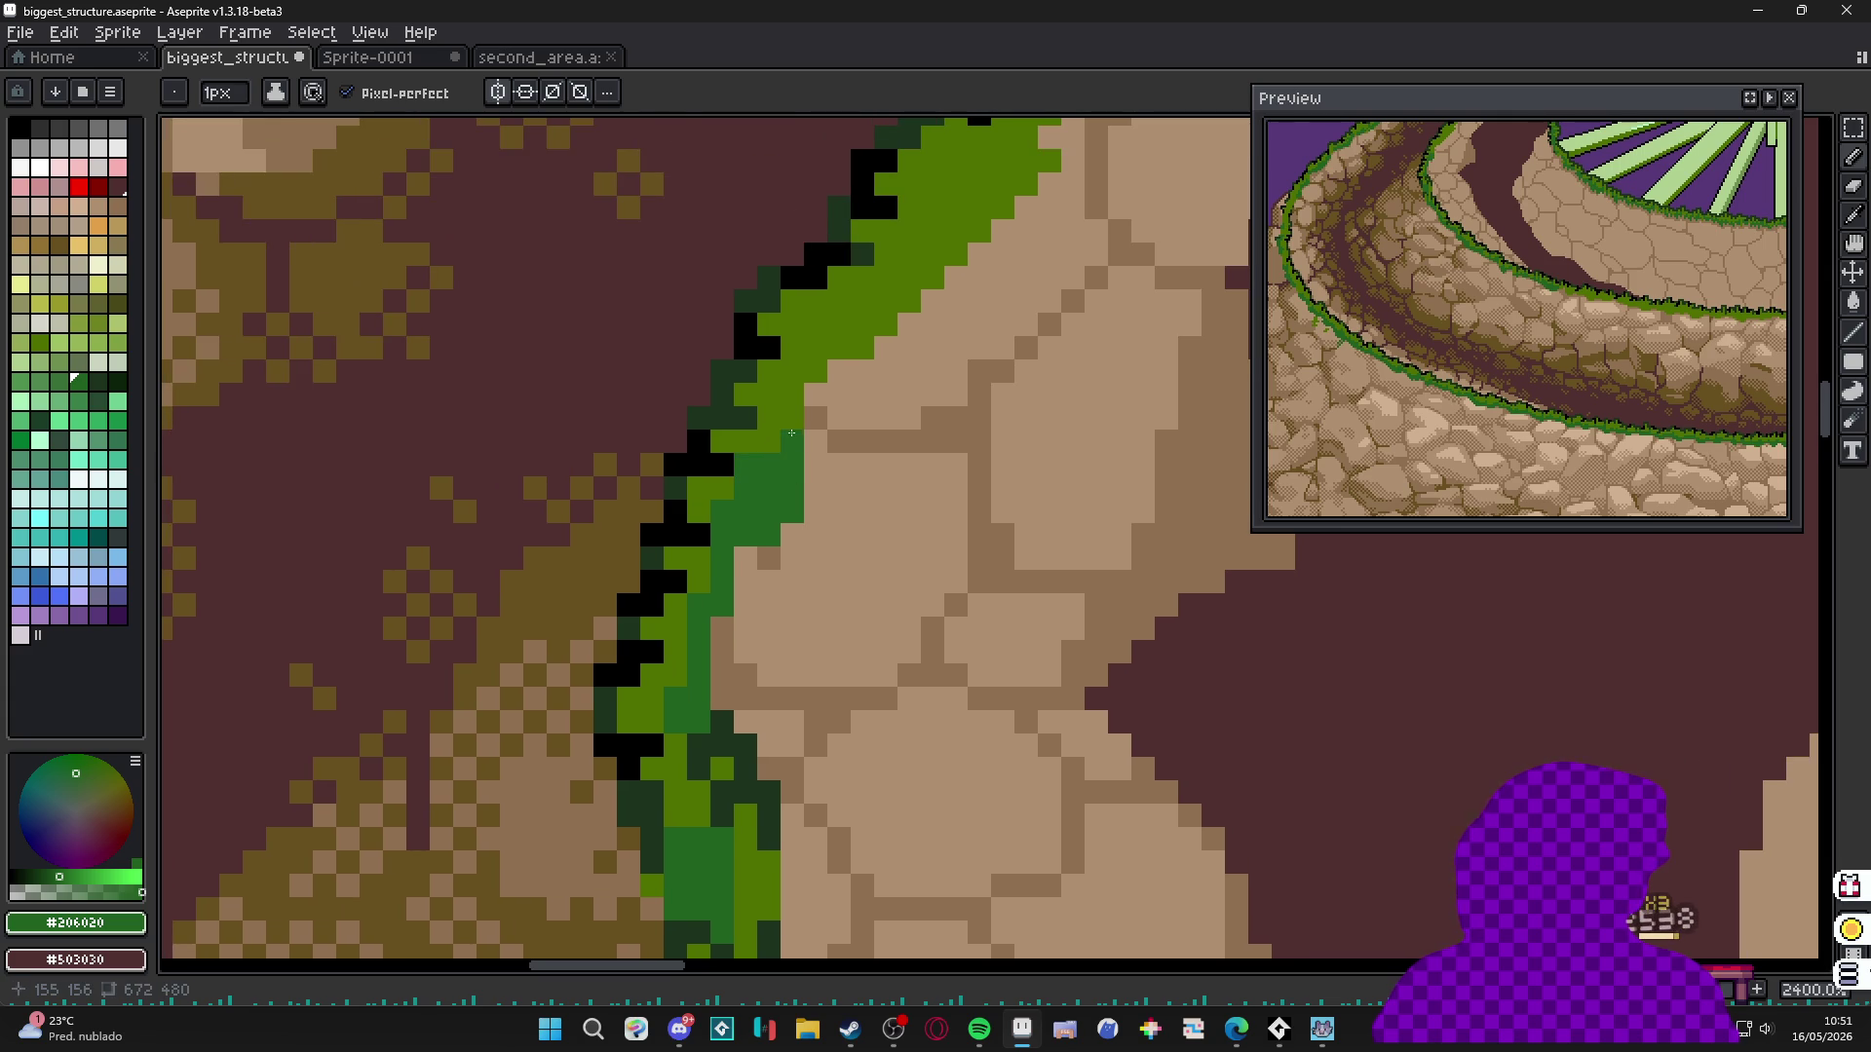
left_click_drag(769, 444, 777, 425)
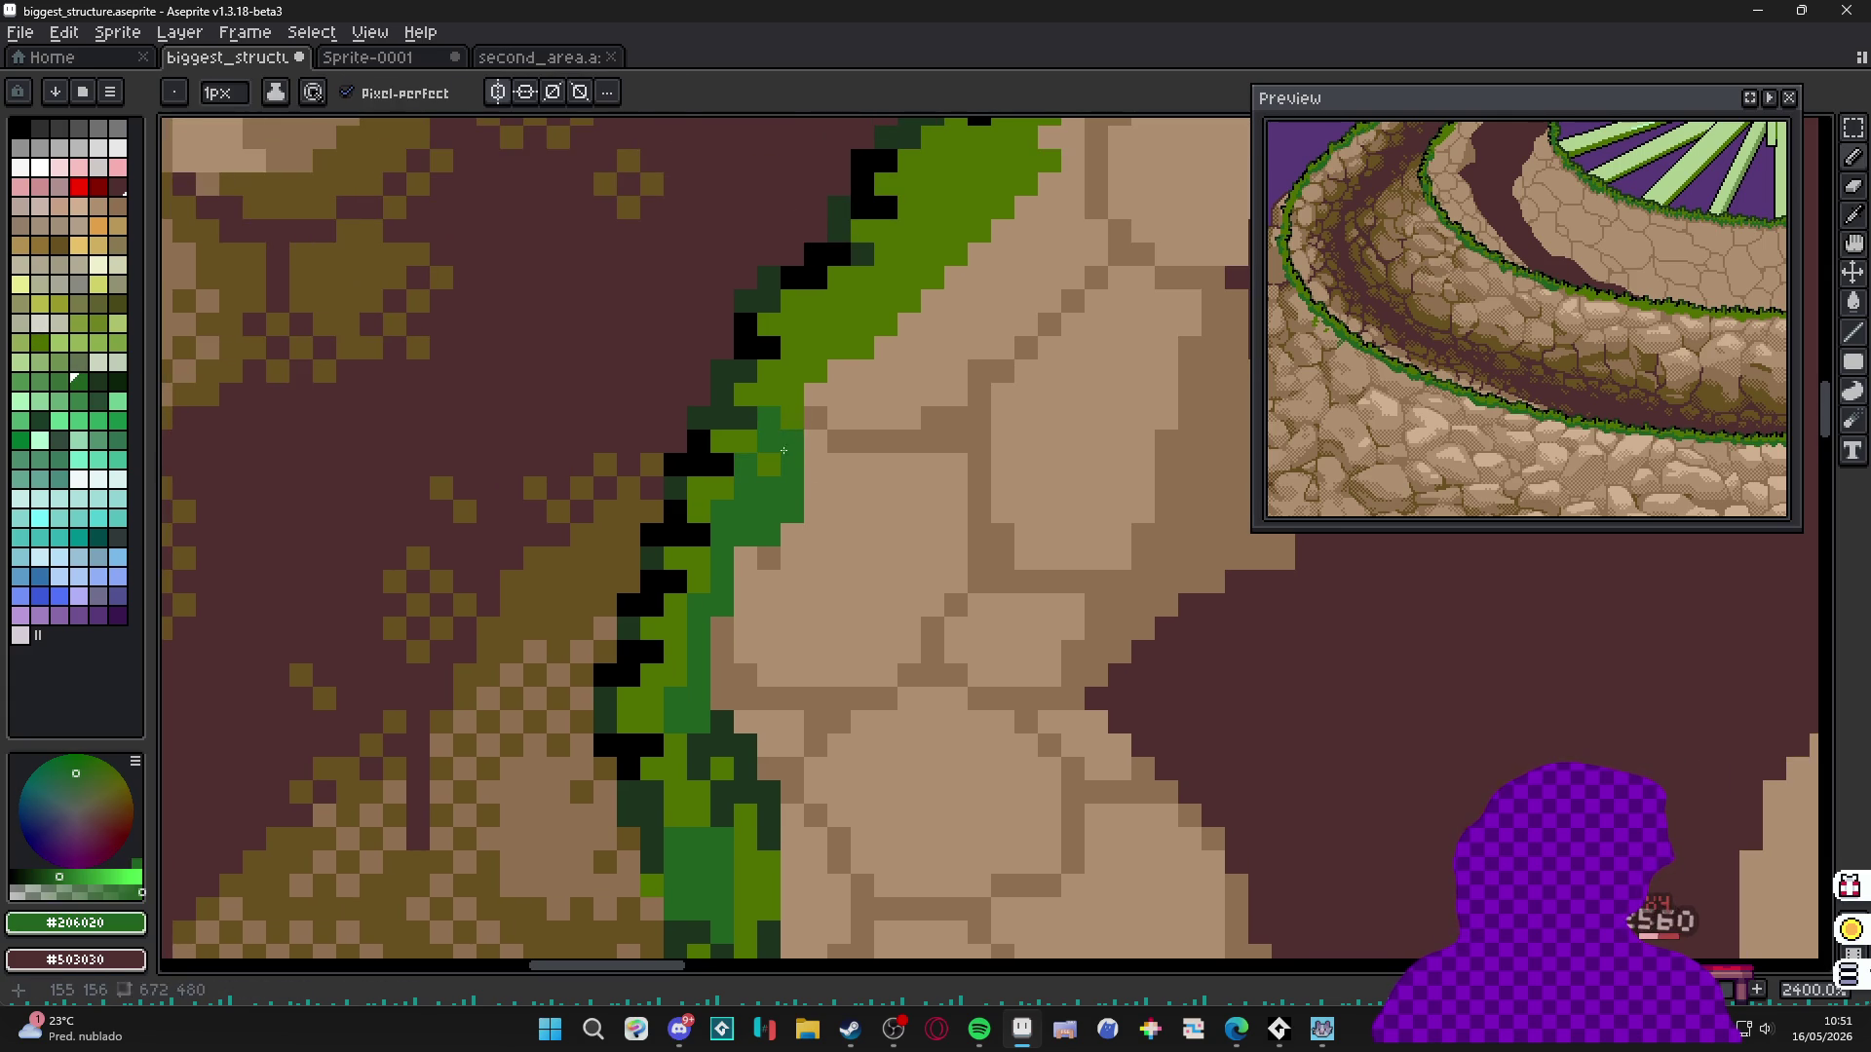
key("ctrl+z")
left_click(774, 405)
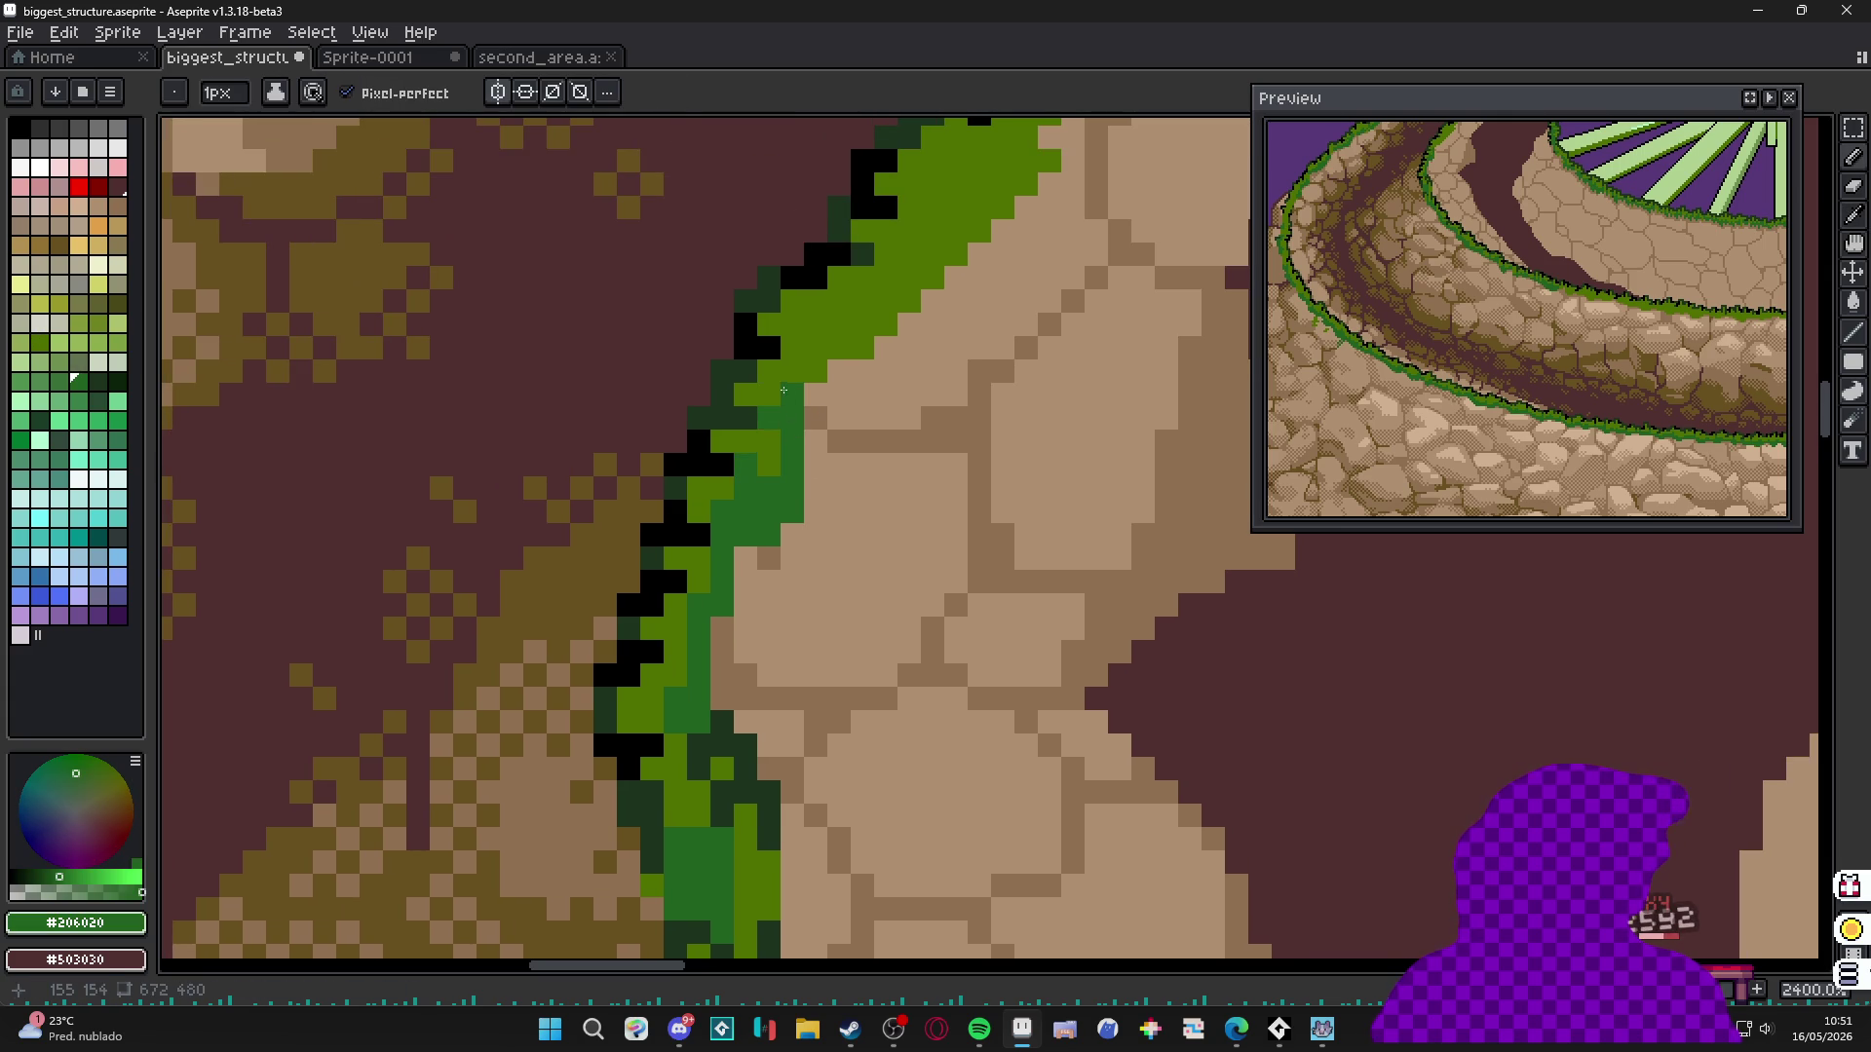
mouse_move(803, 352)
left_mouse_down()
mouse_move(856, 348)
mouse_move(913, 295)
mouse_move(790, 488)
mouse_move(852, 417)
left_mouse_up()
Switch to a 2px brush and paint dark green dabs along the rim edge.
key("plus")
left_click(852, 417)
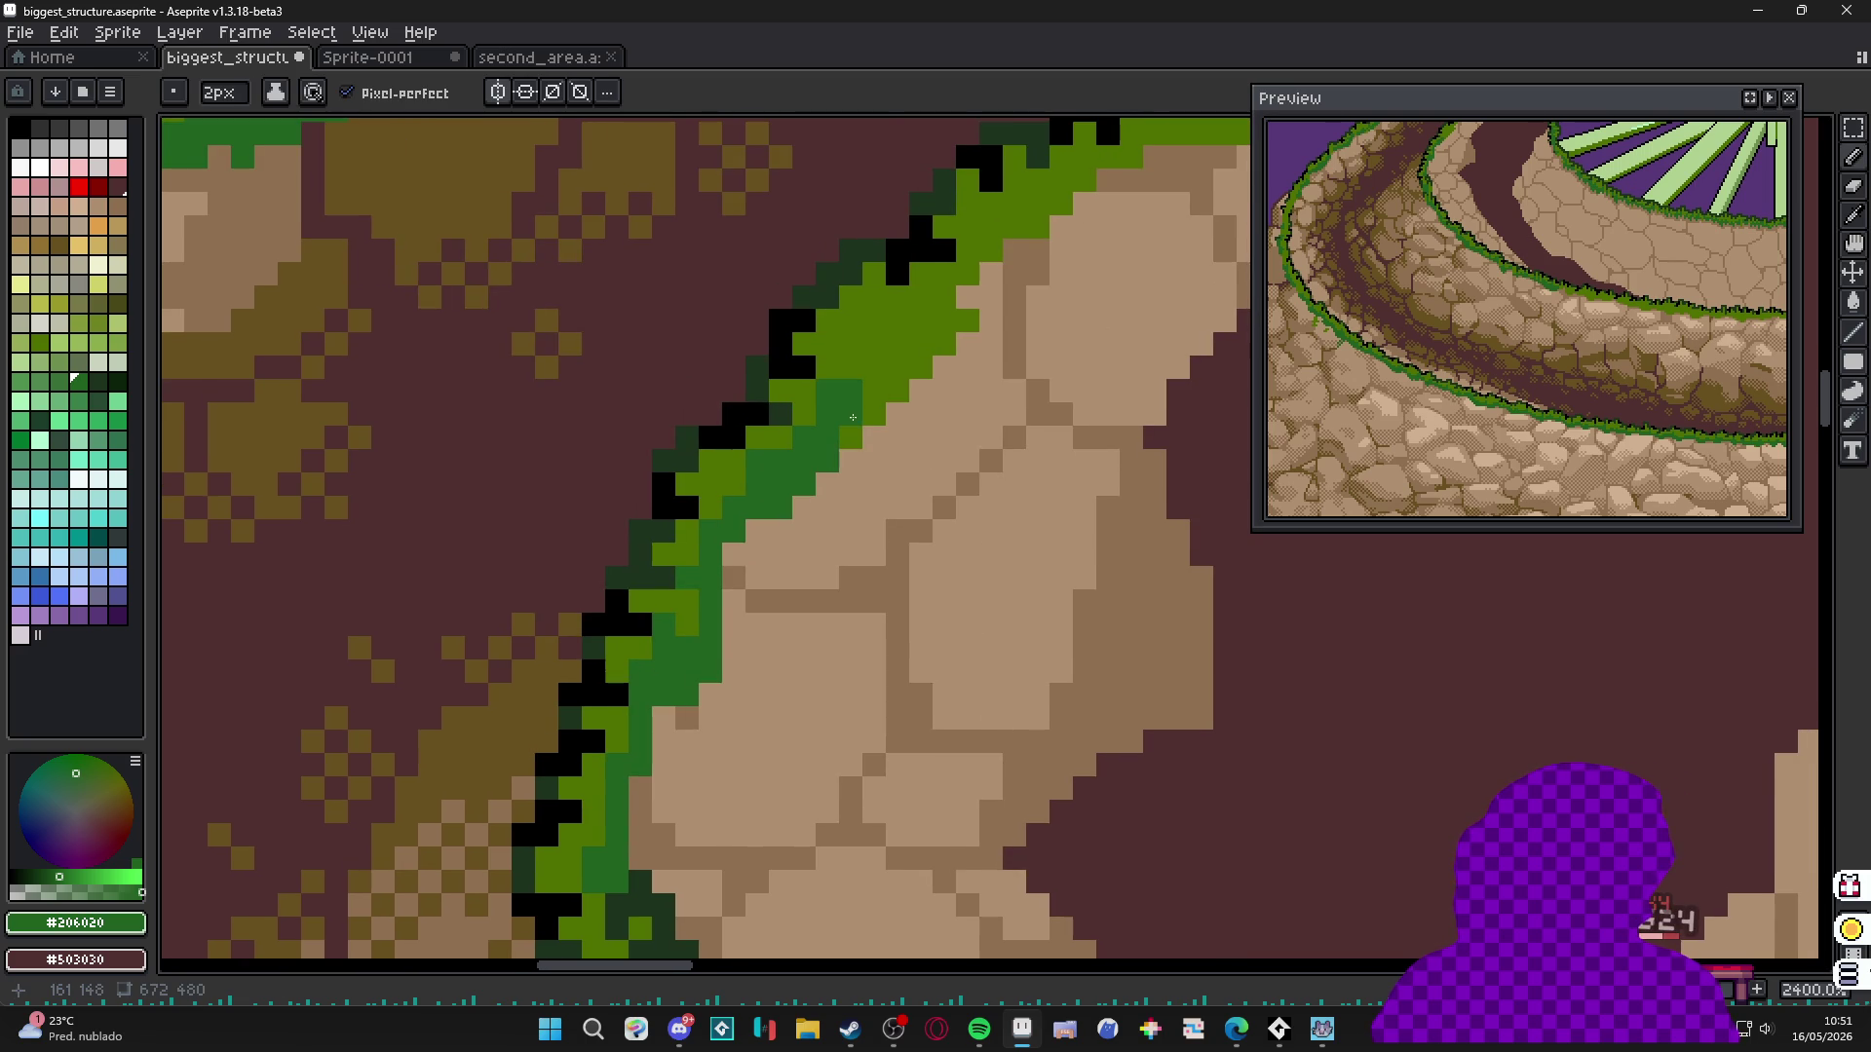
left_click(883, 383)
left_click(858, 339)
left_click(898, 374)
mouse_move(944, 322)
left_mouse_down()
mouse_move(935, 348)
mouse_move(945, 298)
mouse_move(797, 456)
left_mouse_up()
left_click(844, 412)
mouse_move(889, 382)
left_mouse_down()
mouse_move(895, 364)
mouse_move(821, 389)
mouse_move(794, 463)
mouse_move(721, 529)
left_mouse_up()
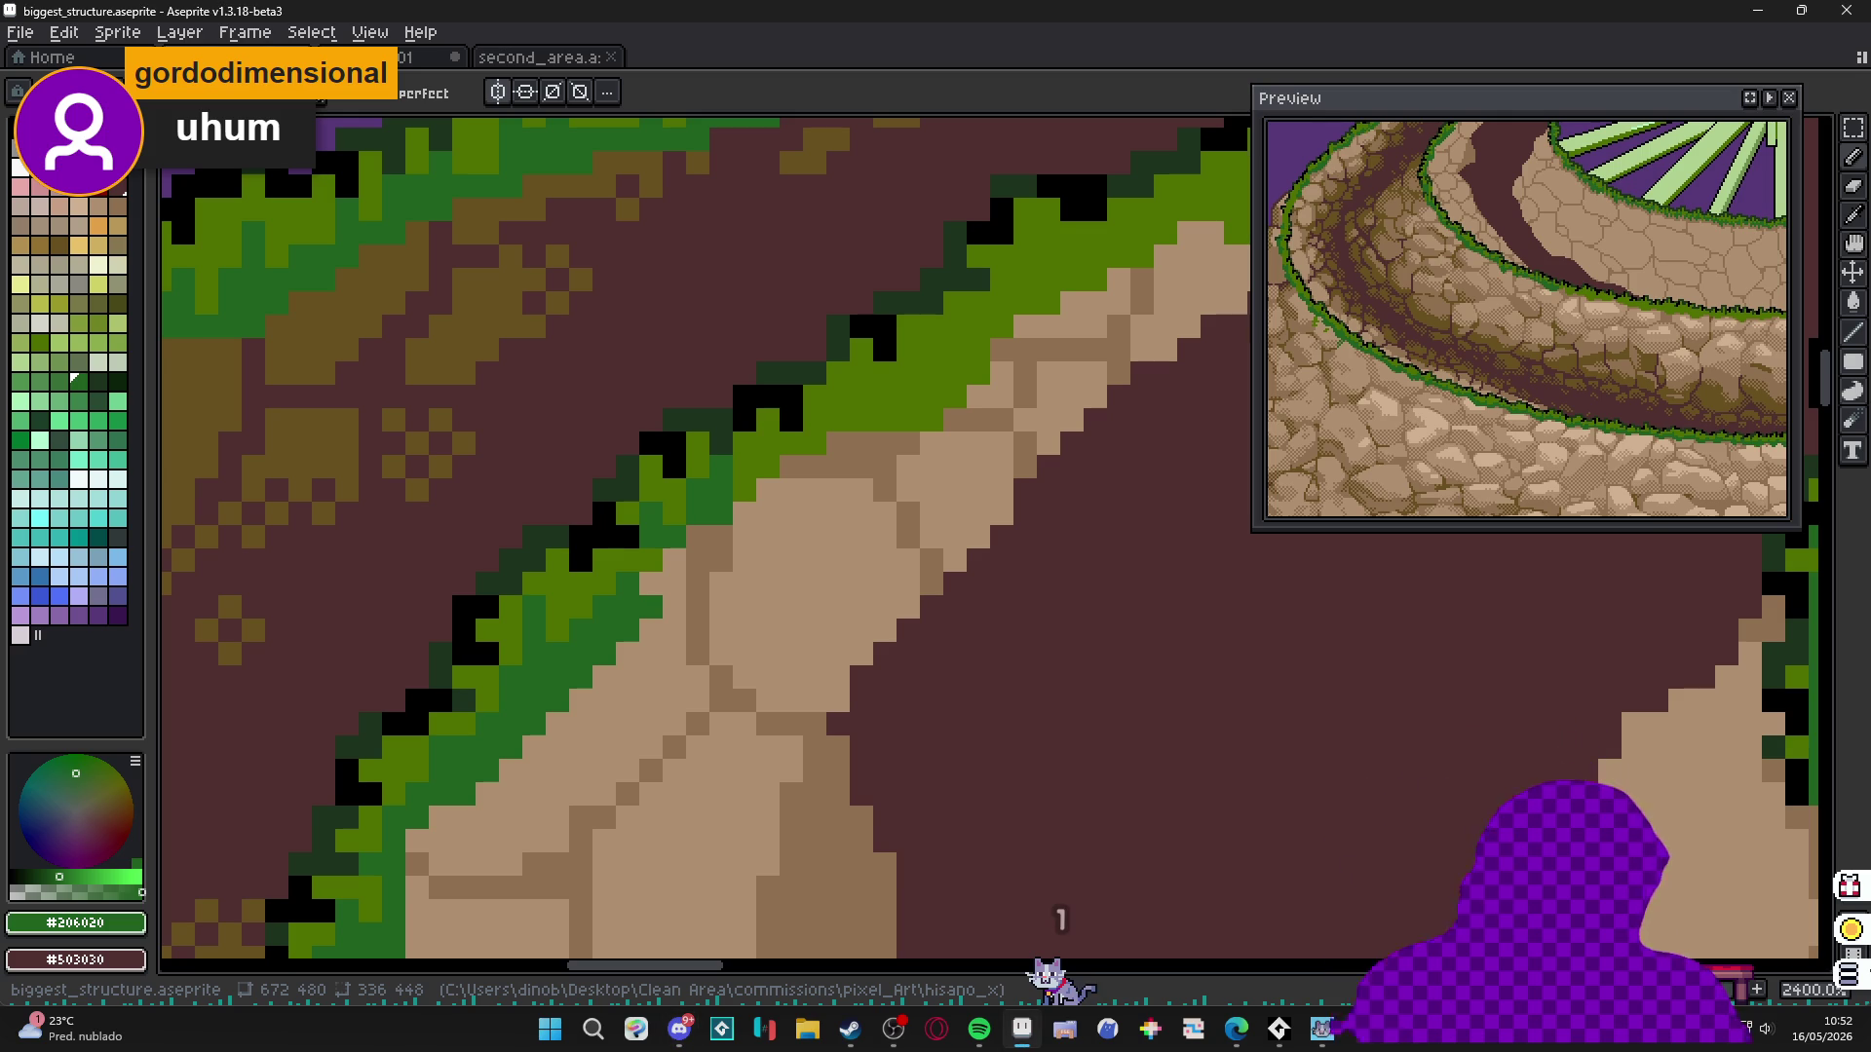
Shade the rim further right in dark green, undoing the stray and misplaced pixels.
left_click(768, 348)
key("ctrl+z")
left_click_drag(863, 421, 838, 398)
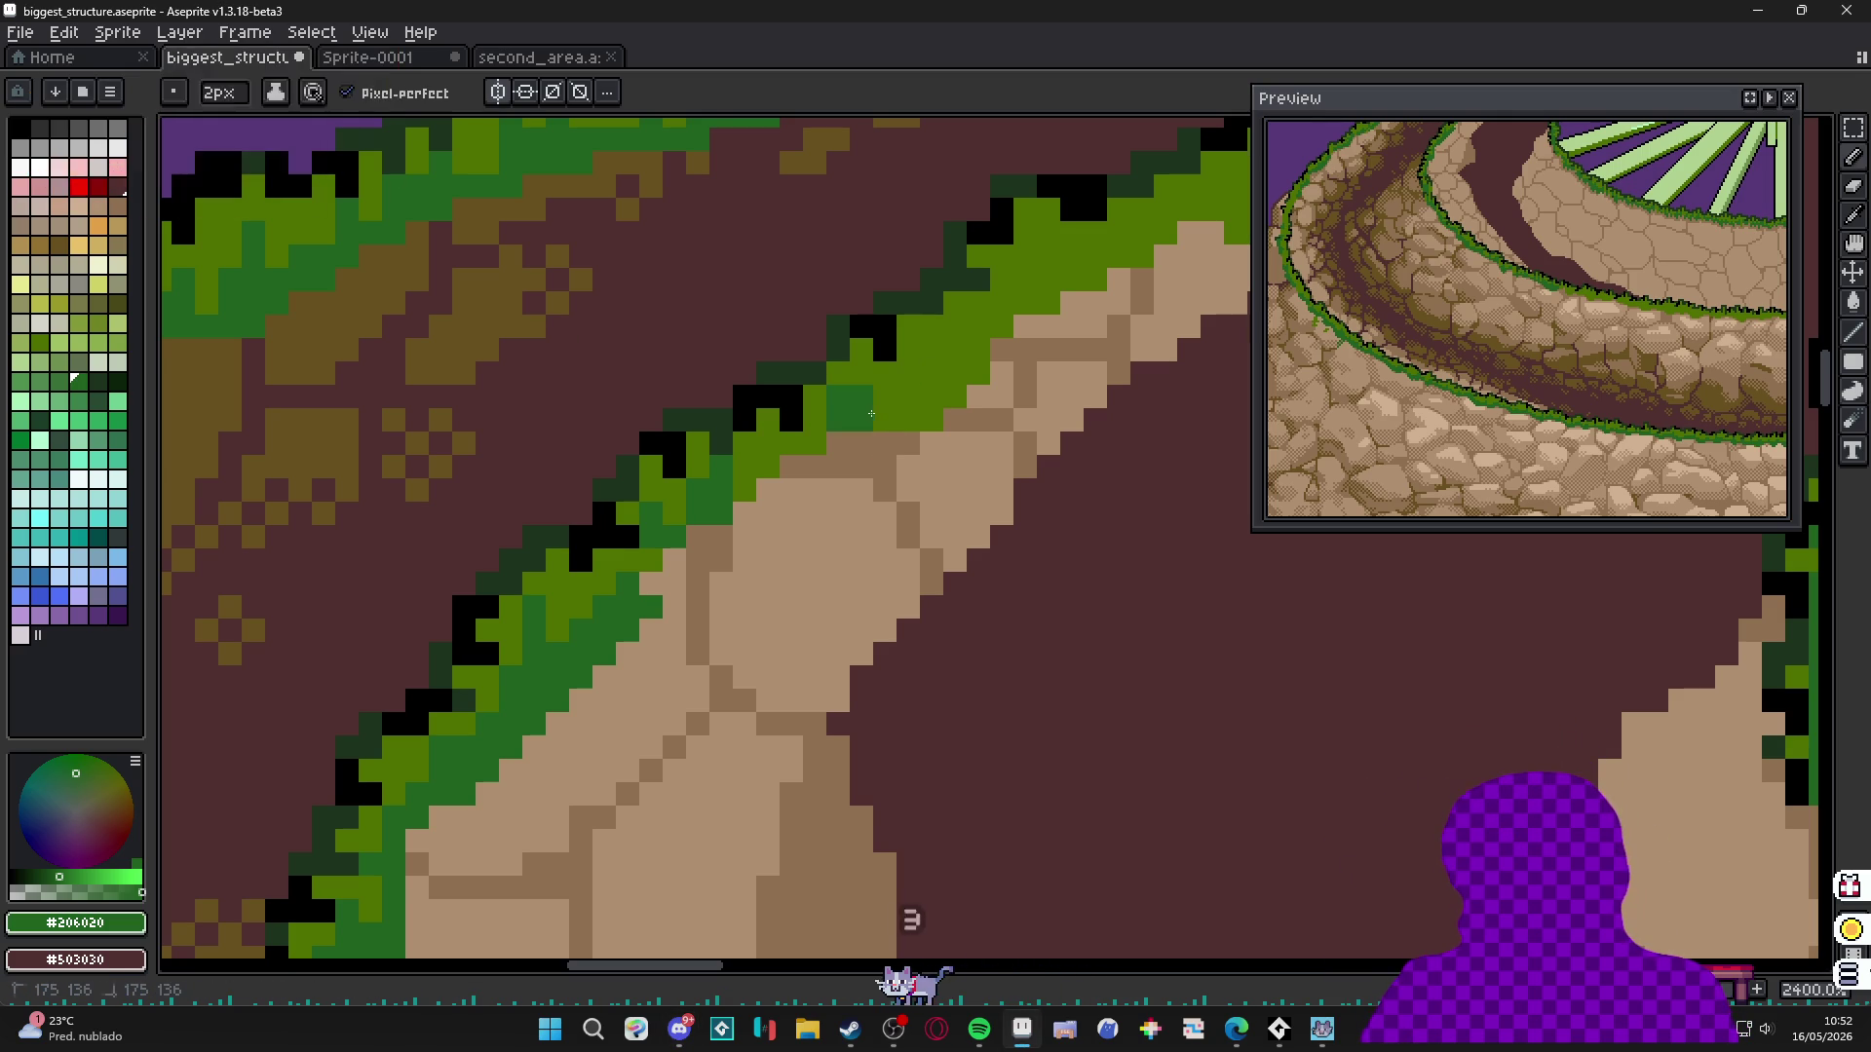
left_click(920, 419)
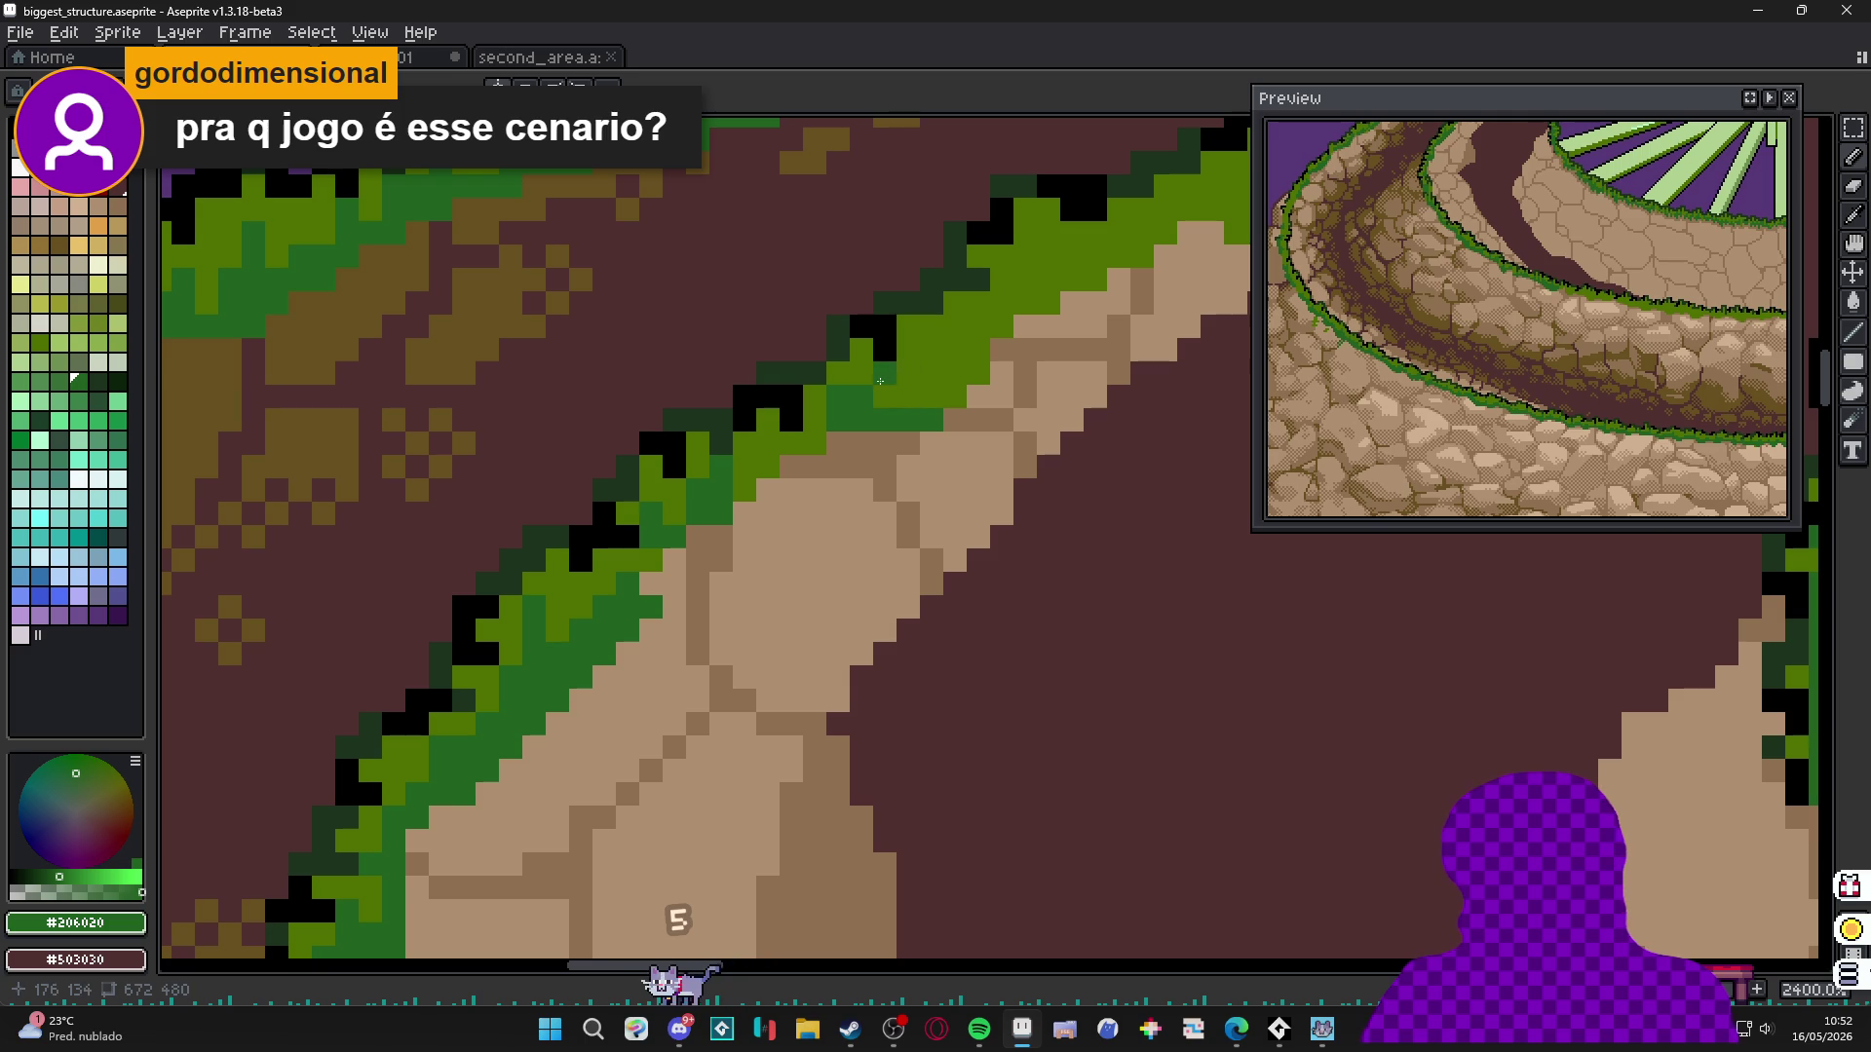
left_click(947, 383)
left_click(931, 396)
left_click(954, 350)
left_click(931, 373)
key("ctrl+z")
left_click(955, 375)
scroll(942, 387, "down", 2)
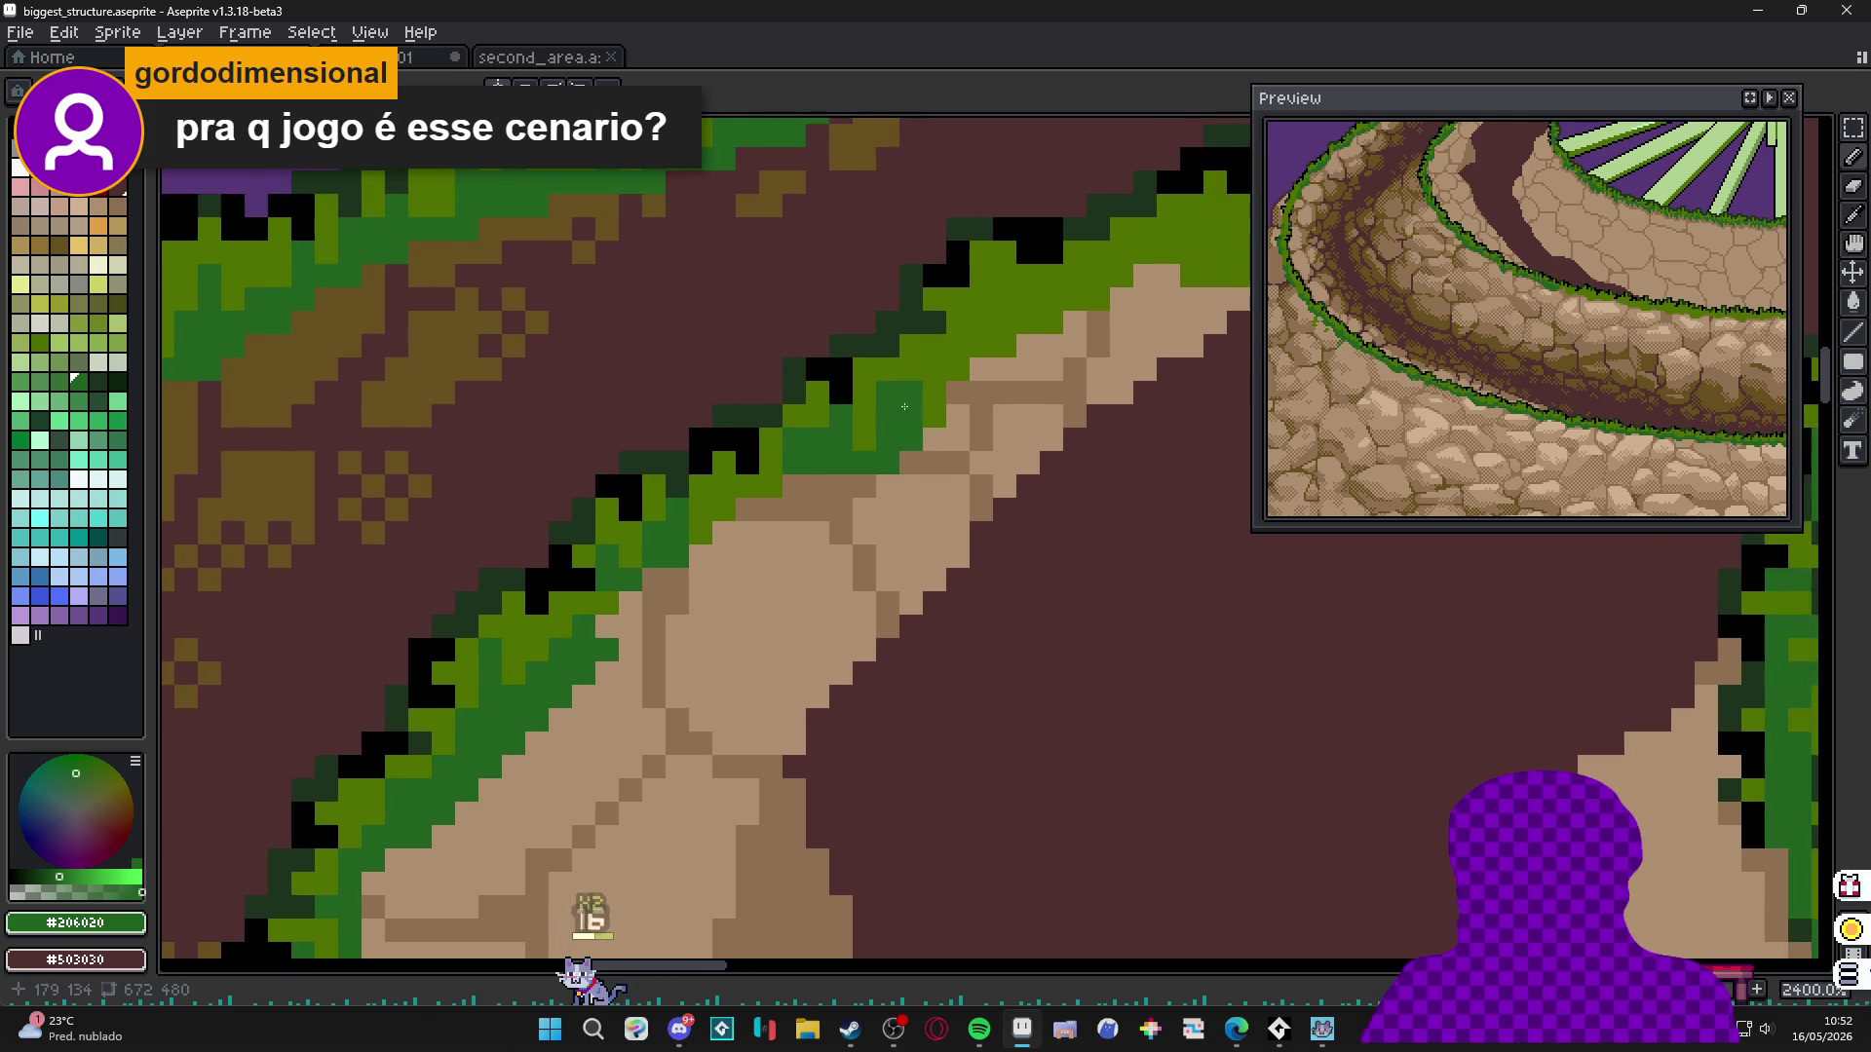
scroll(879, 421, "down", 6)
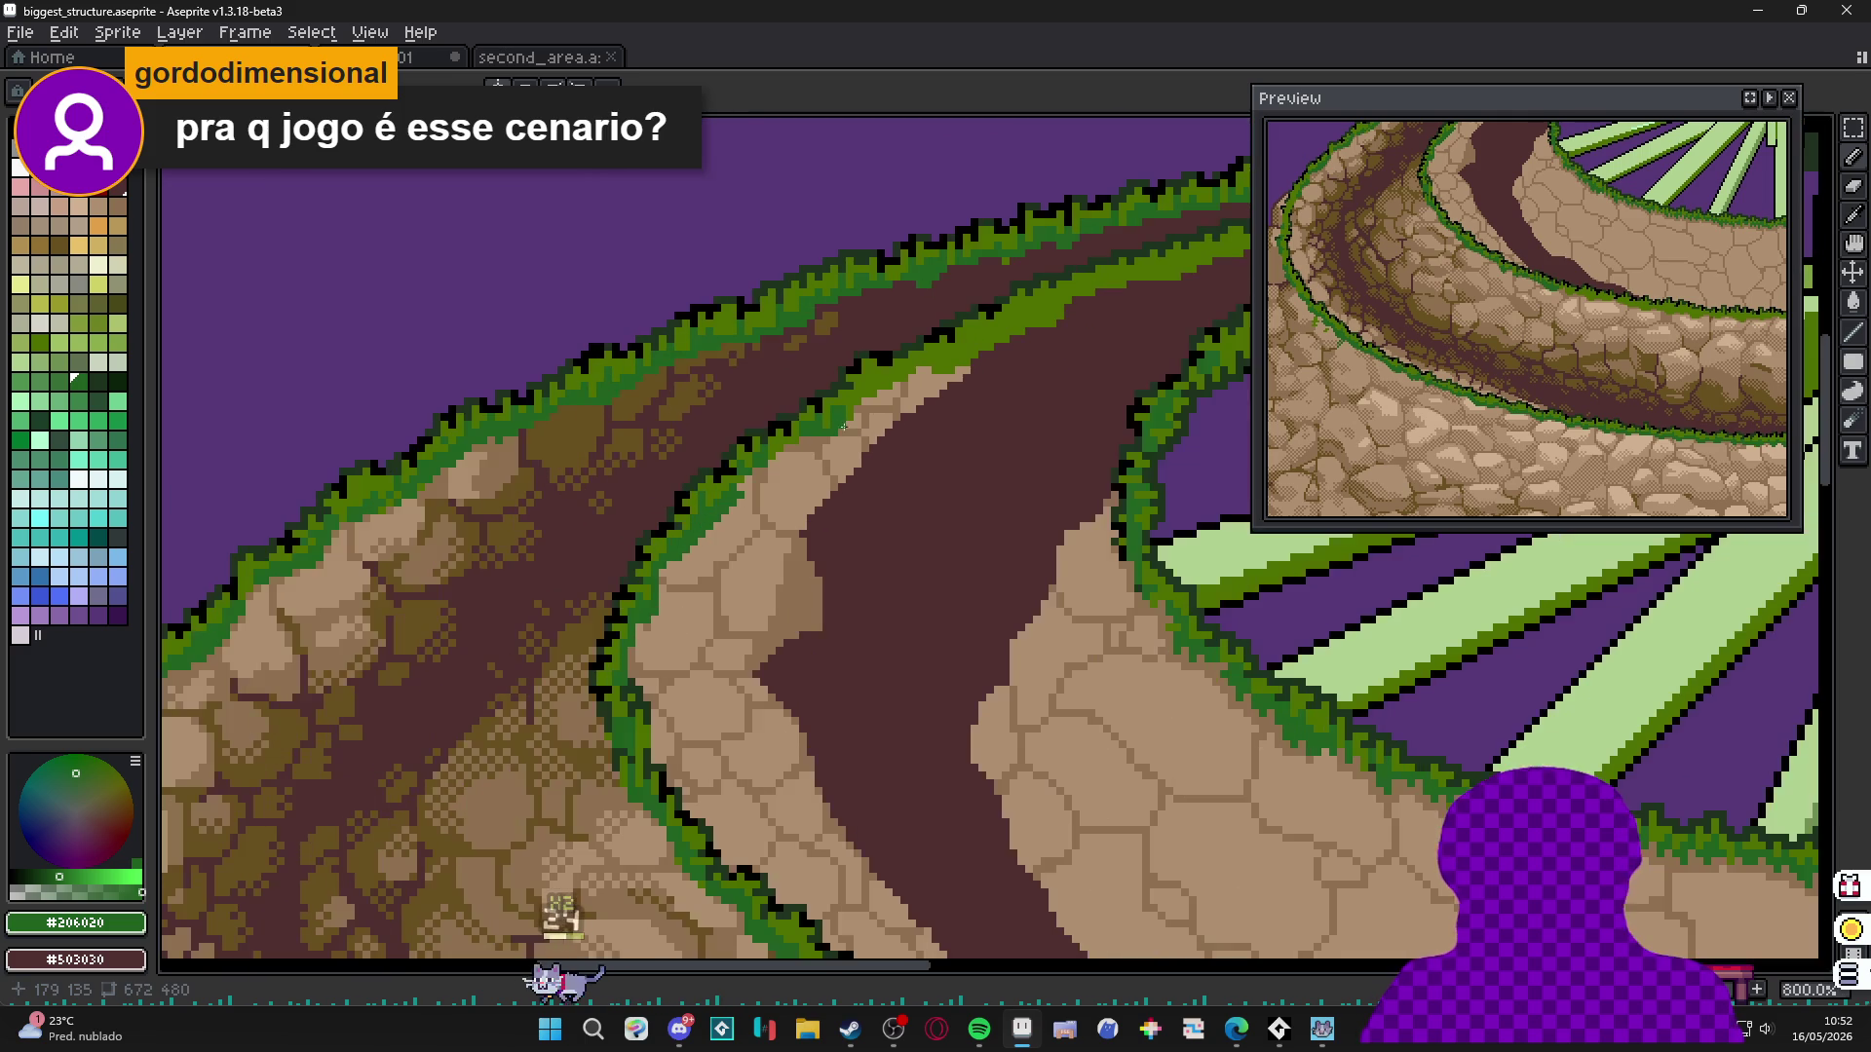
Save, switch to second_area.aseprite, zoom the map to 50%, and show its layer timeline.
key("ctrl+s")
scroll(901, 454, "down", 2)
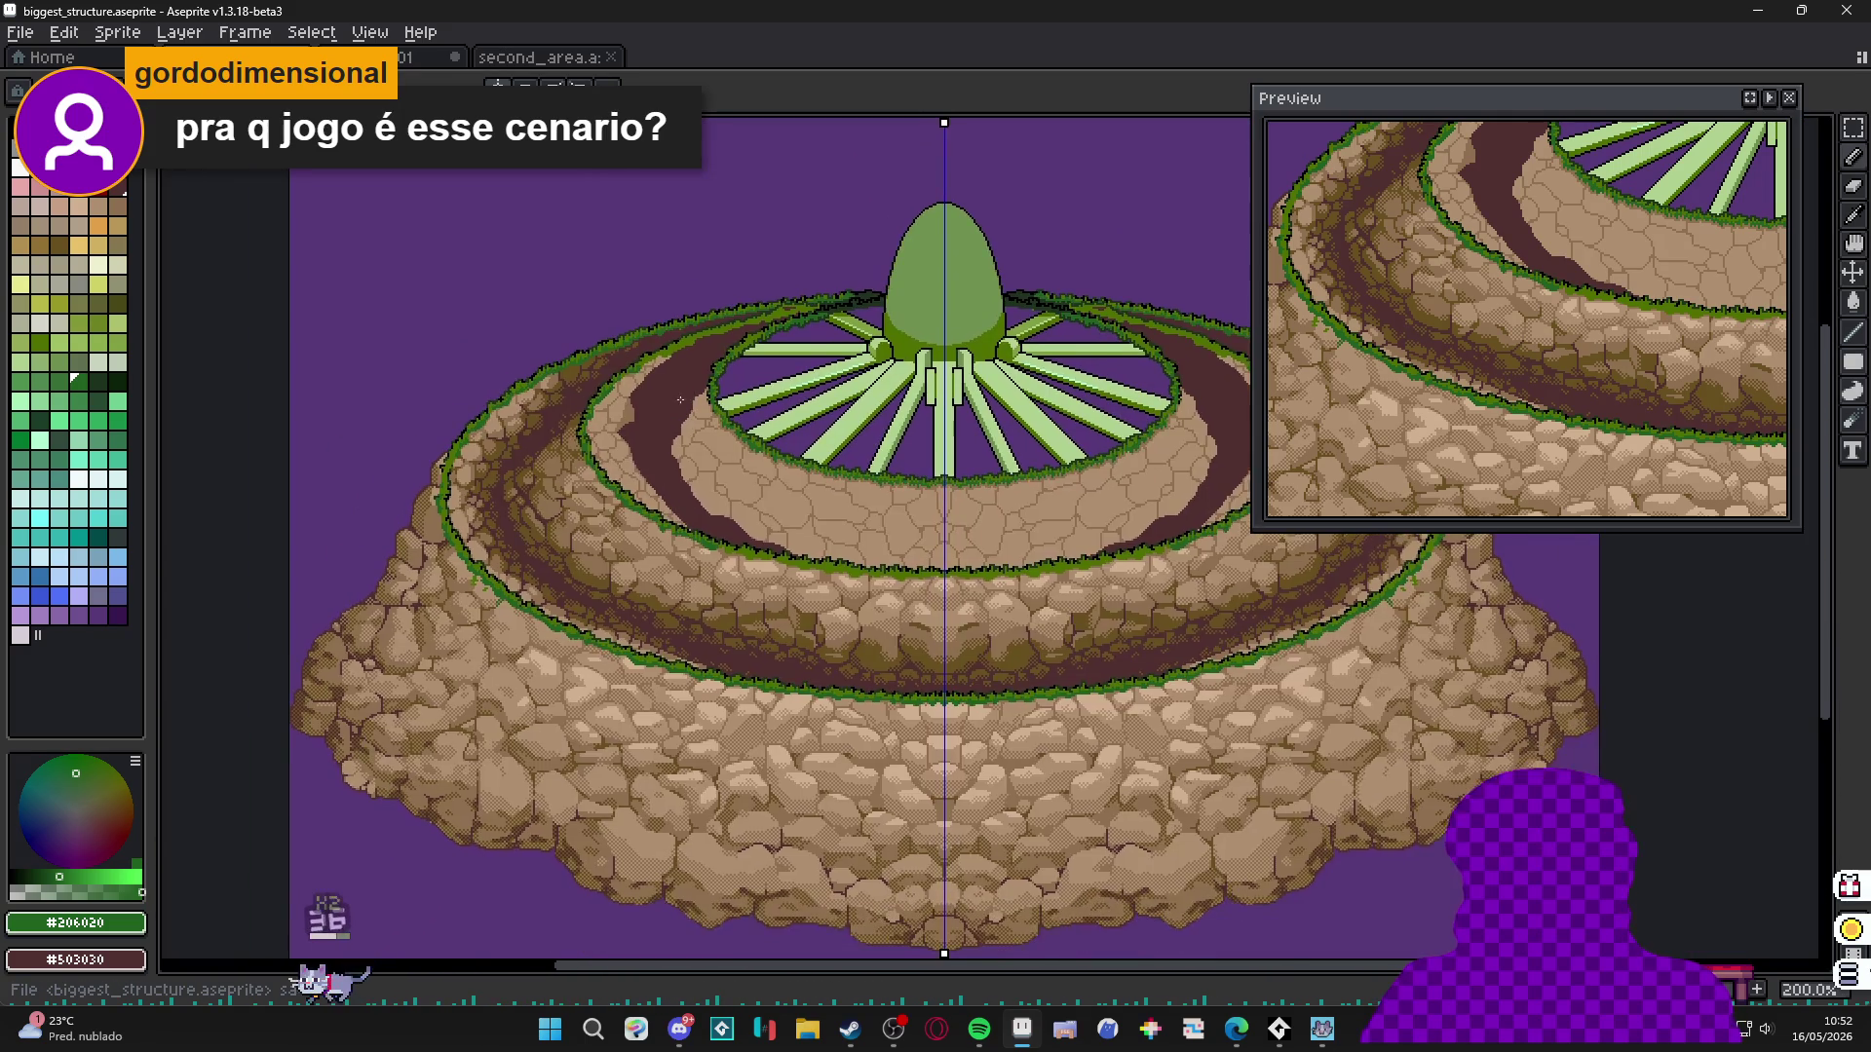
left_click(534, 56)
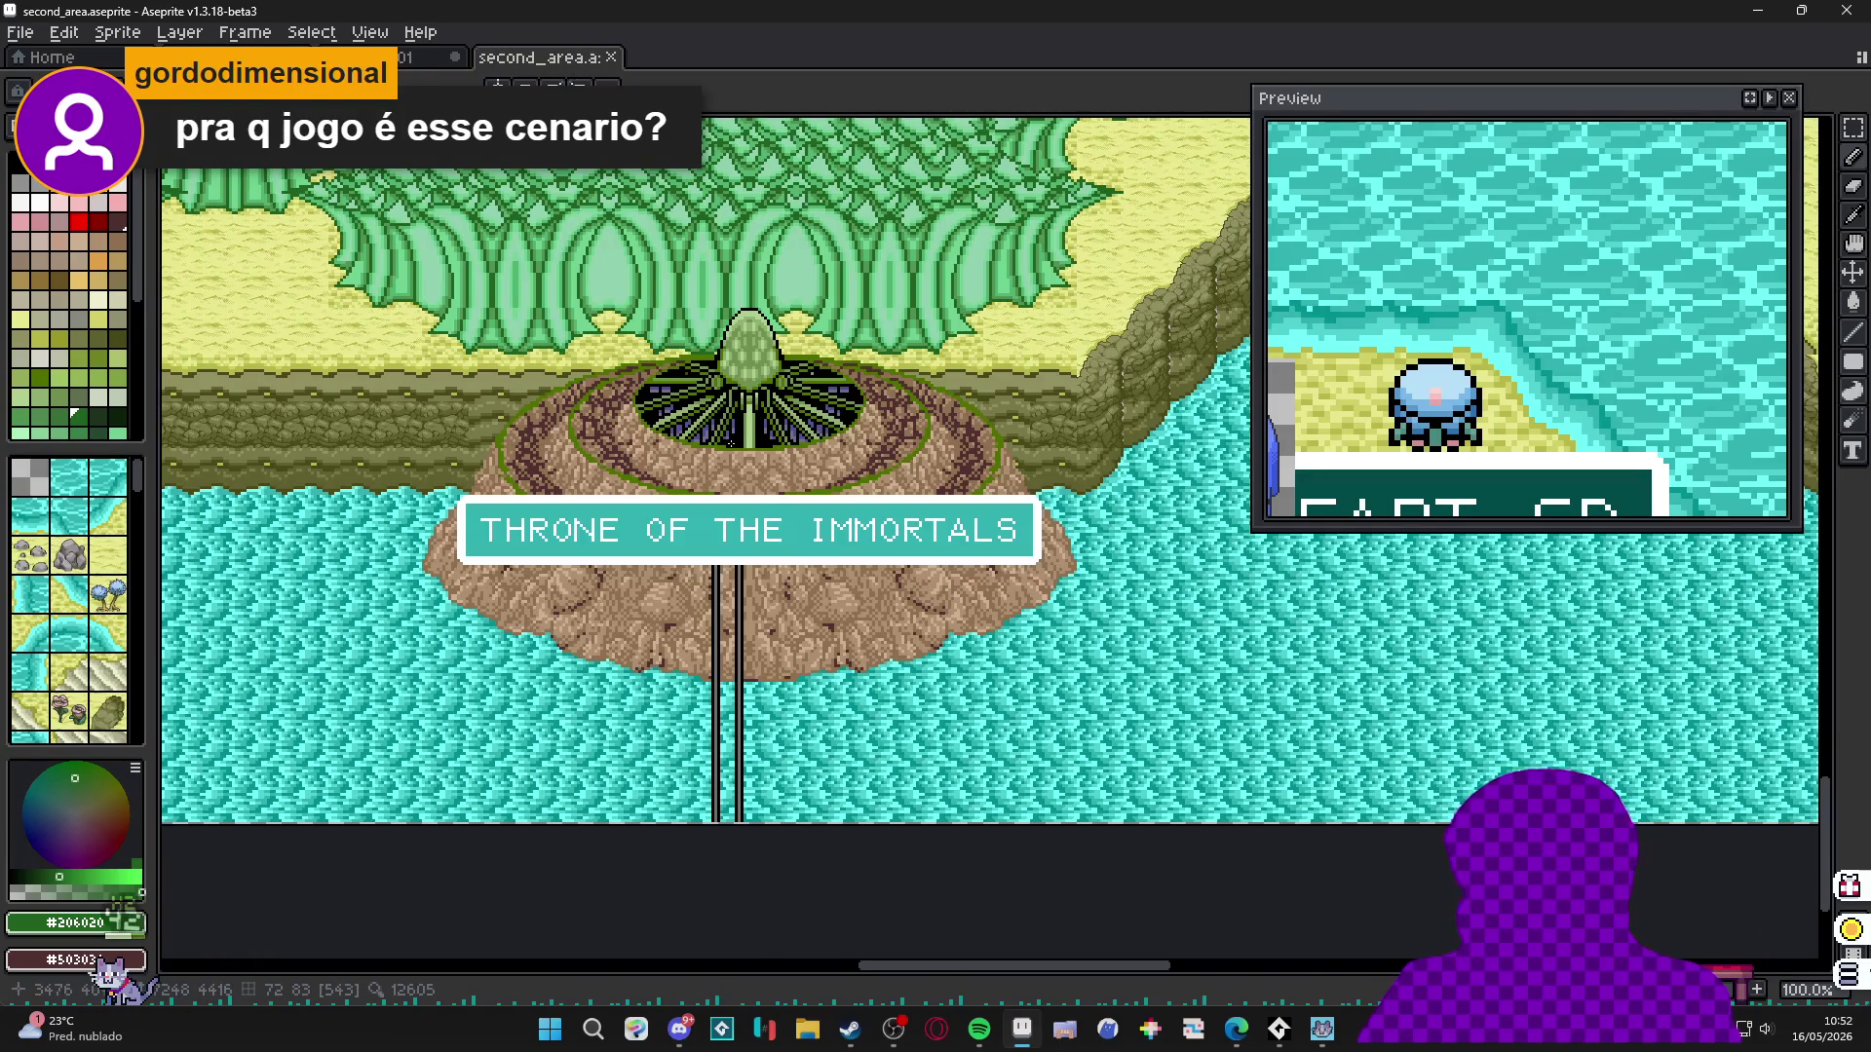
scroll(714, 621, "down", 2)
scroll(682, 604, "down", 2)
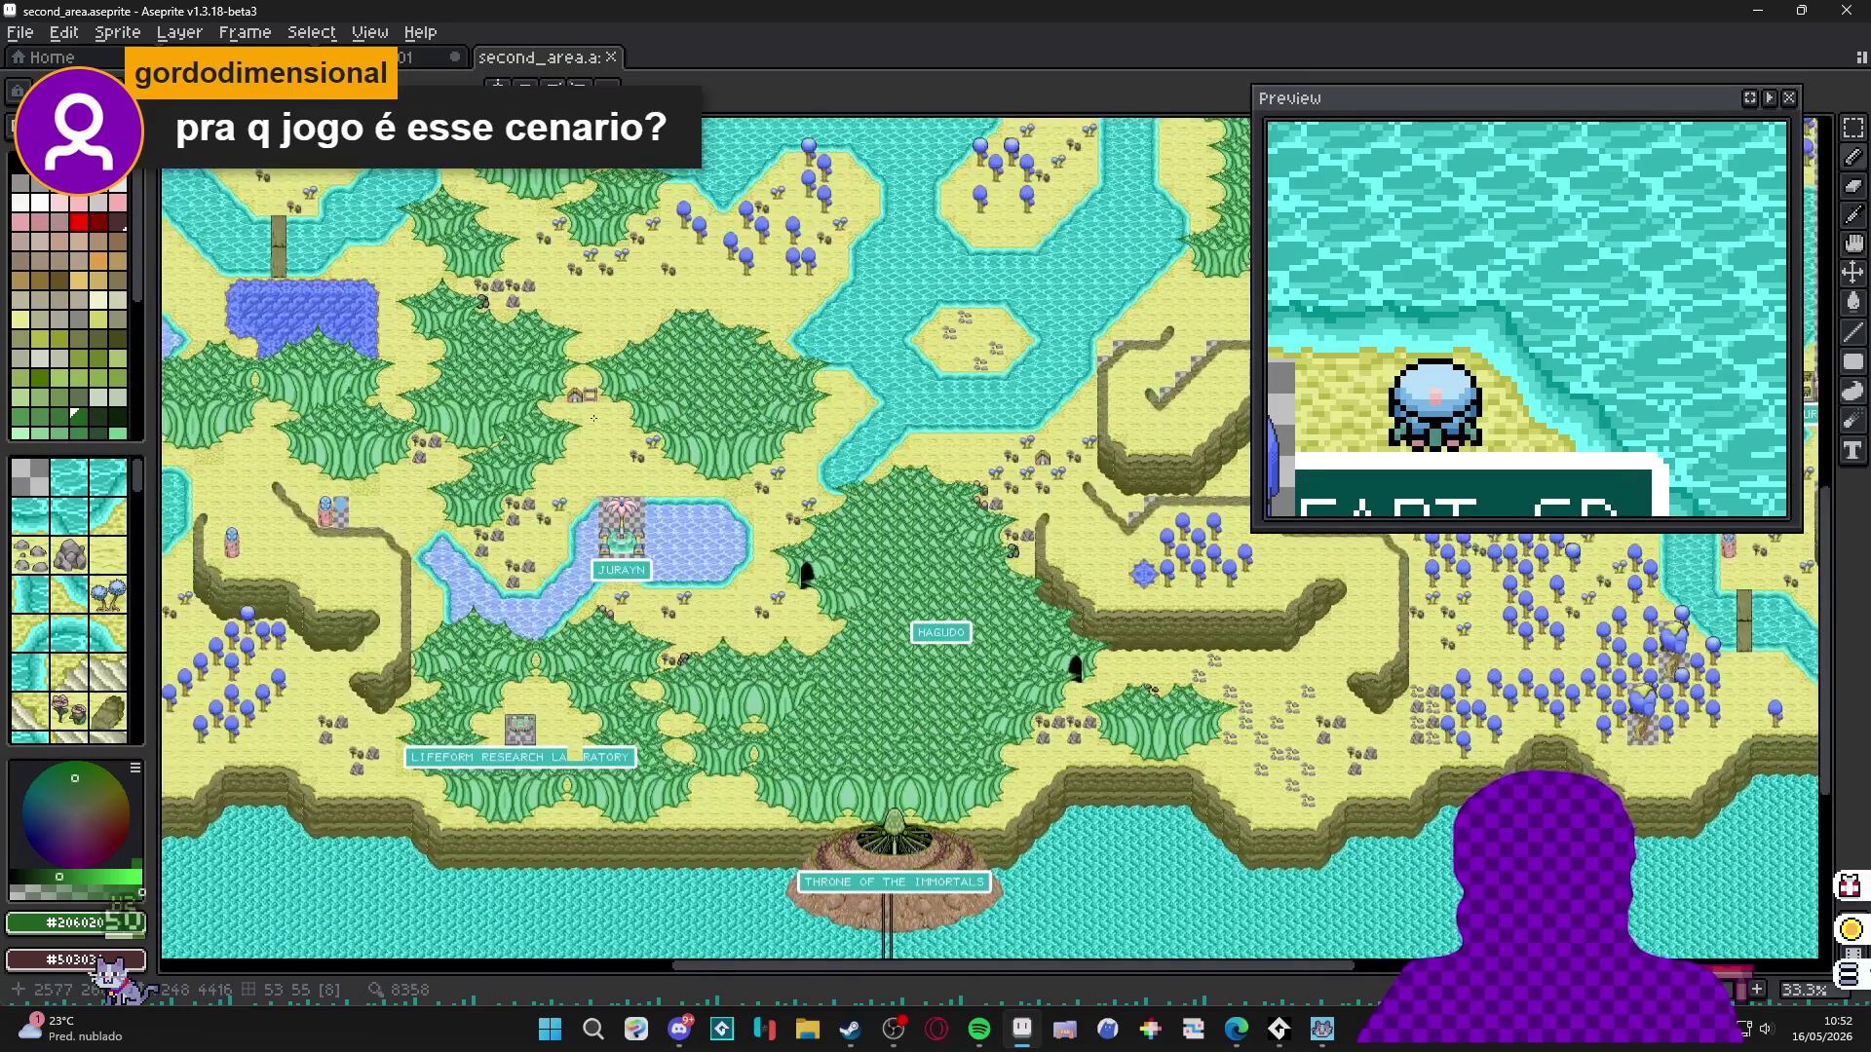
scroll(643, 655, "up", 2)
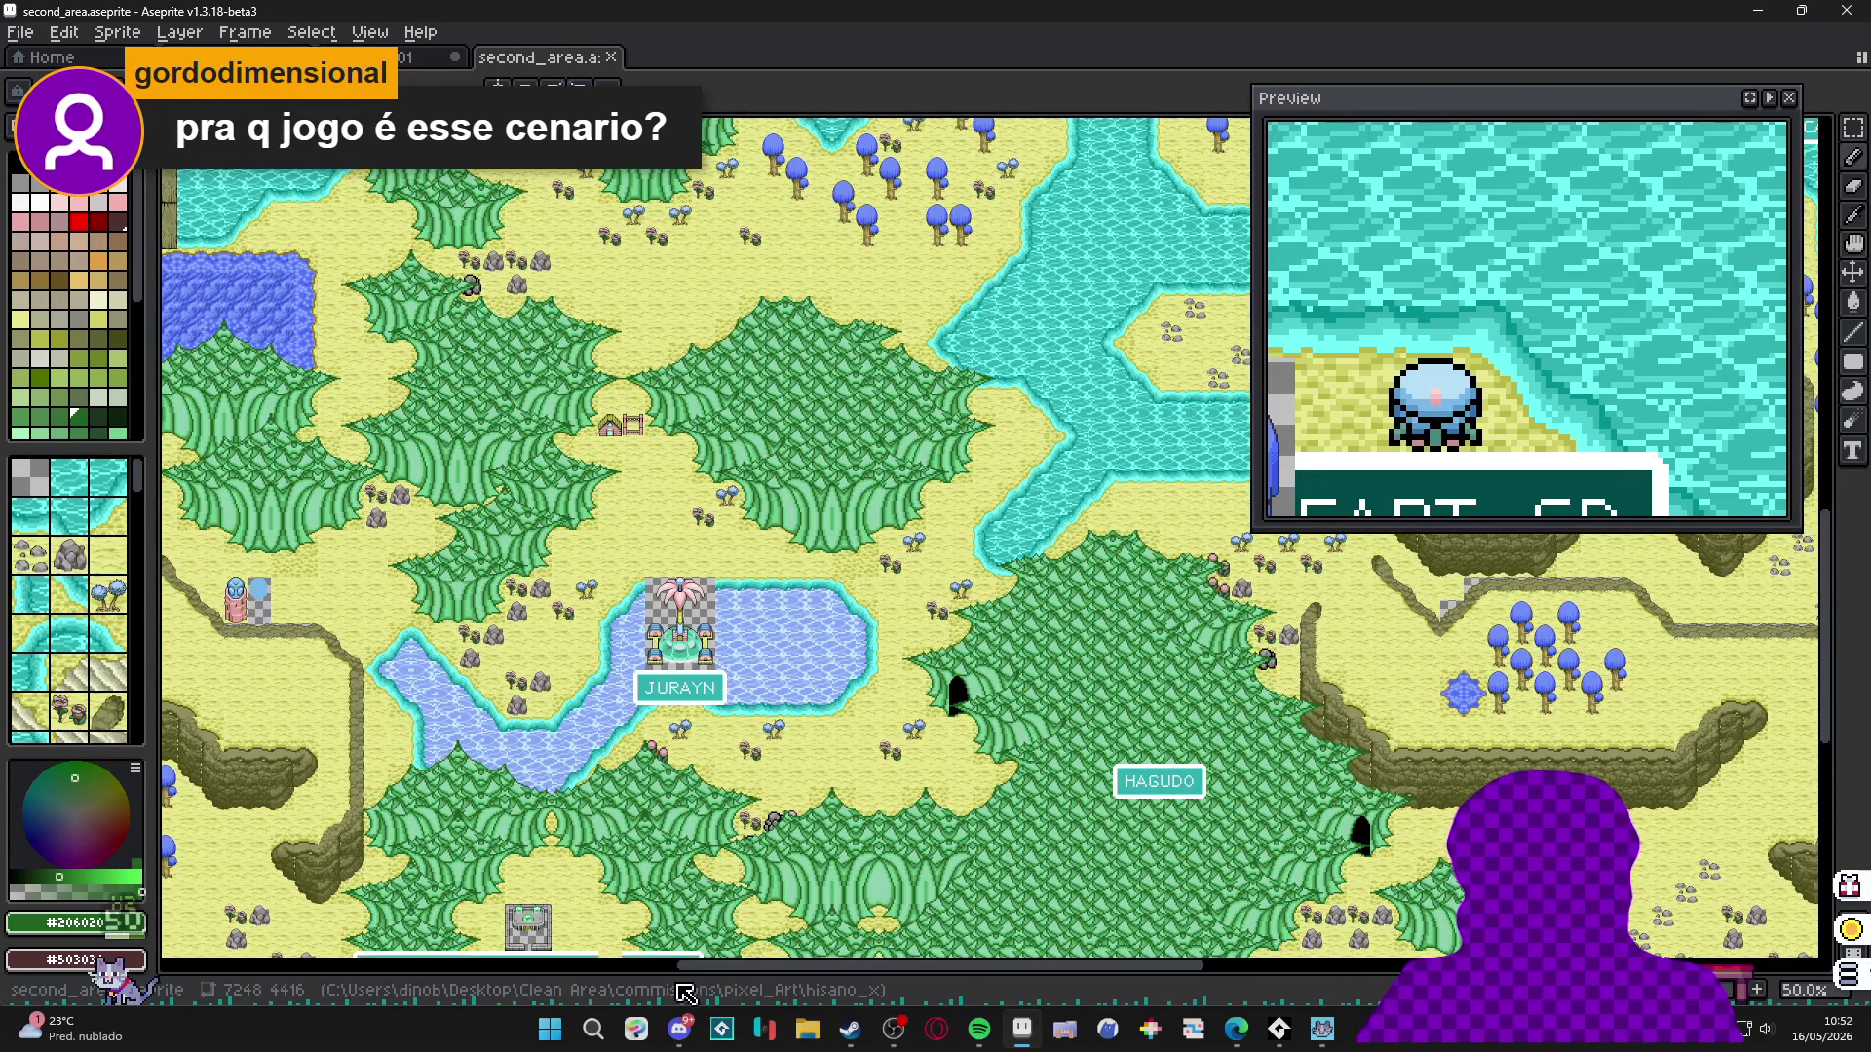
key("Tab")
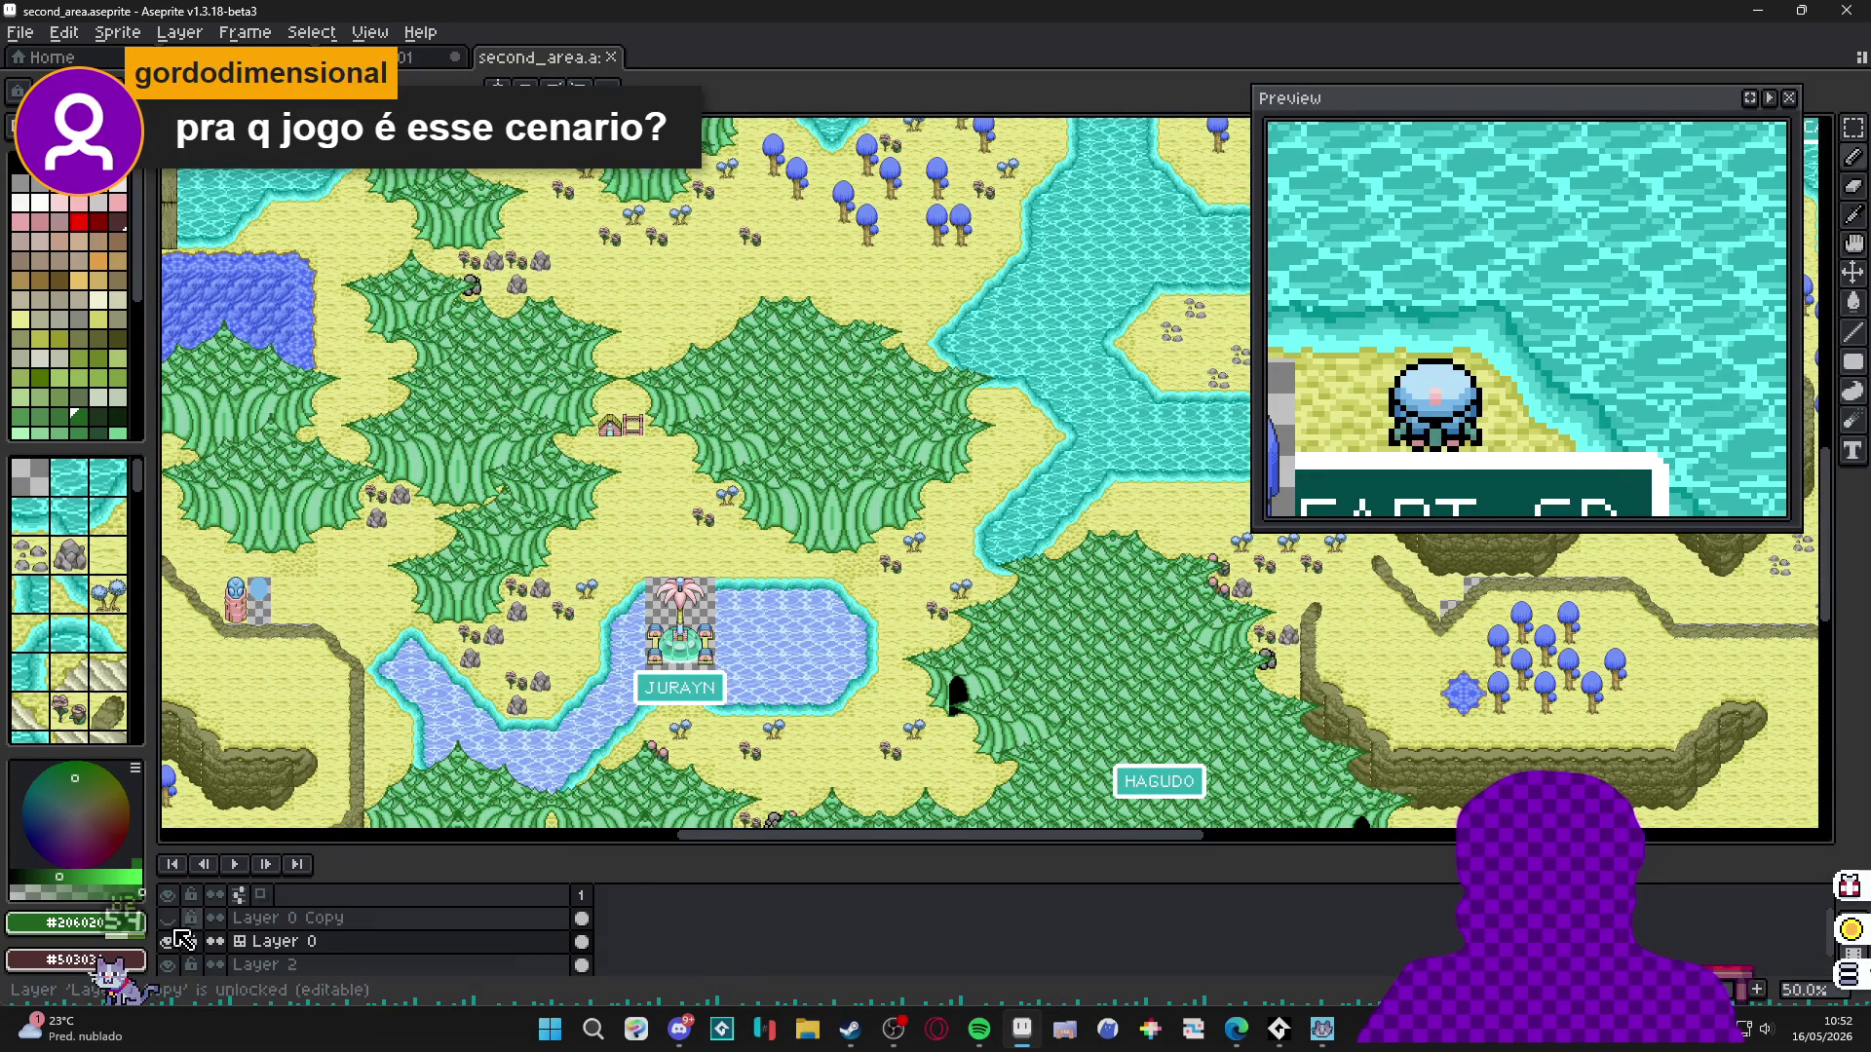